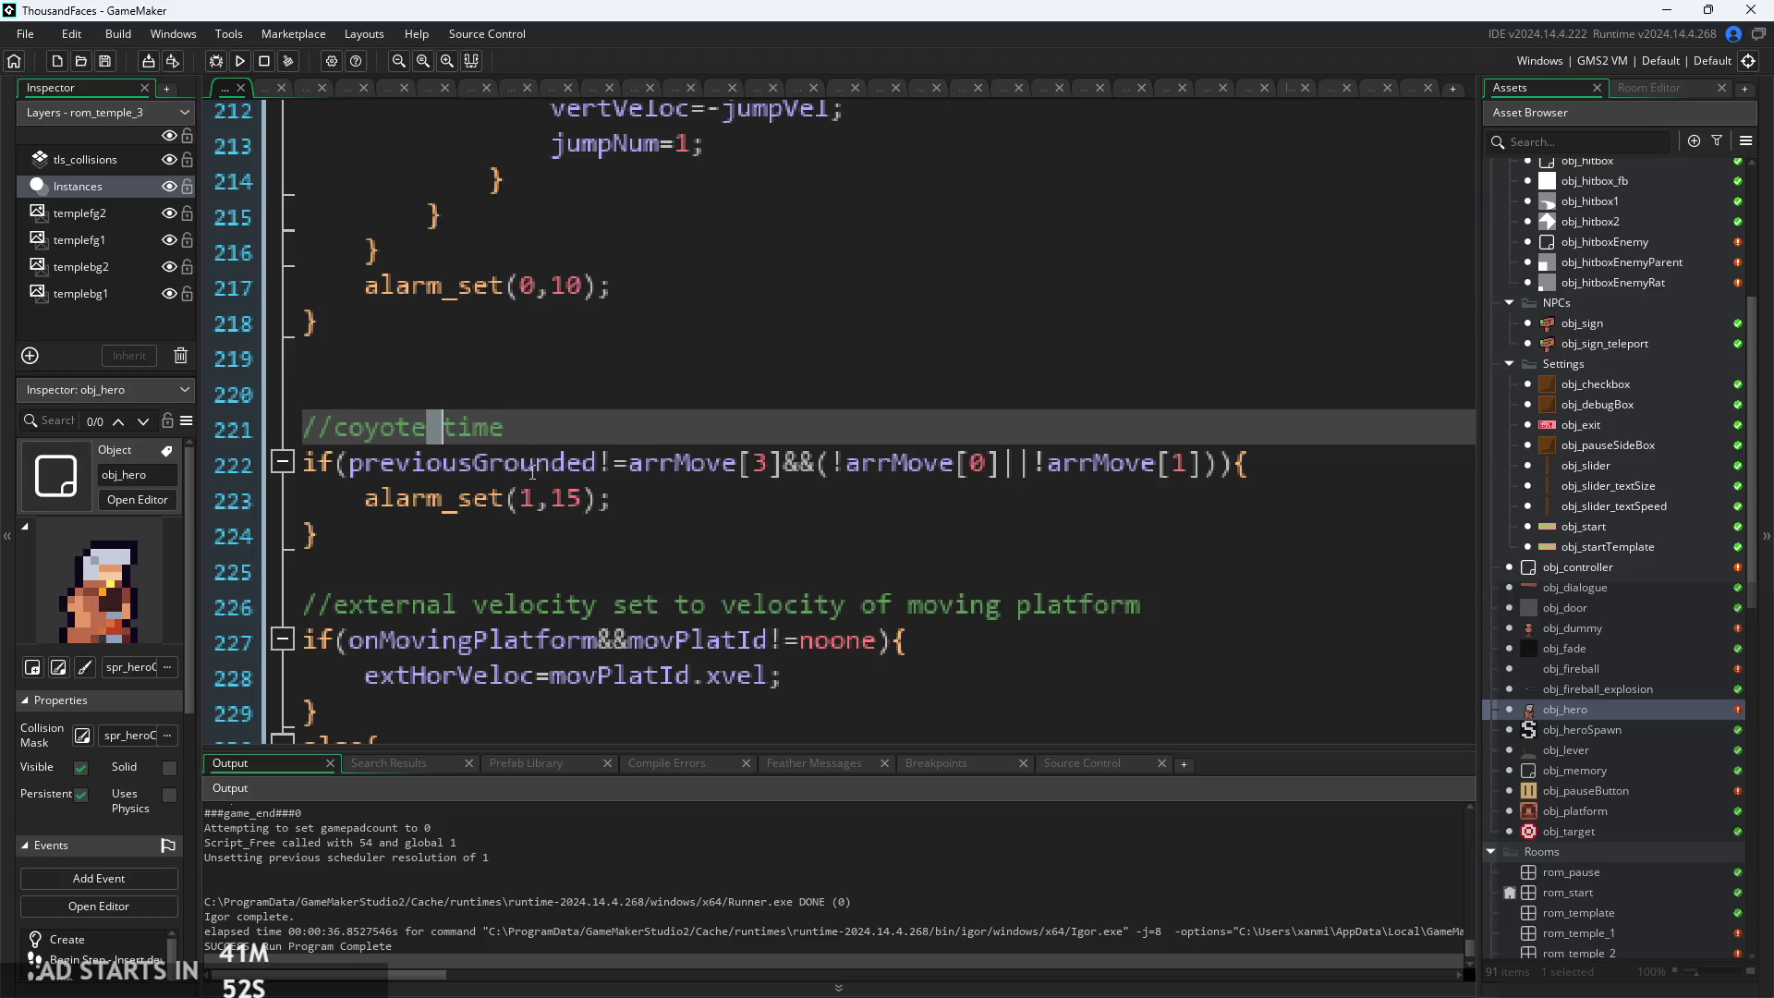
Inspect the arrMove[0] and arrMove[3] comparisons on line 222 of obj_hero's code
{"action": "mouse_move", "coordinate": [783, 461]}
{"action": "left_mouse_down"}
{"action": "mouse_move", "coordinate": [599, 462]}
{"action": "mouse_move", "coordinate": [772, 463]}
{"action": "left_mouse_up"}
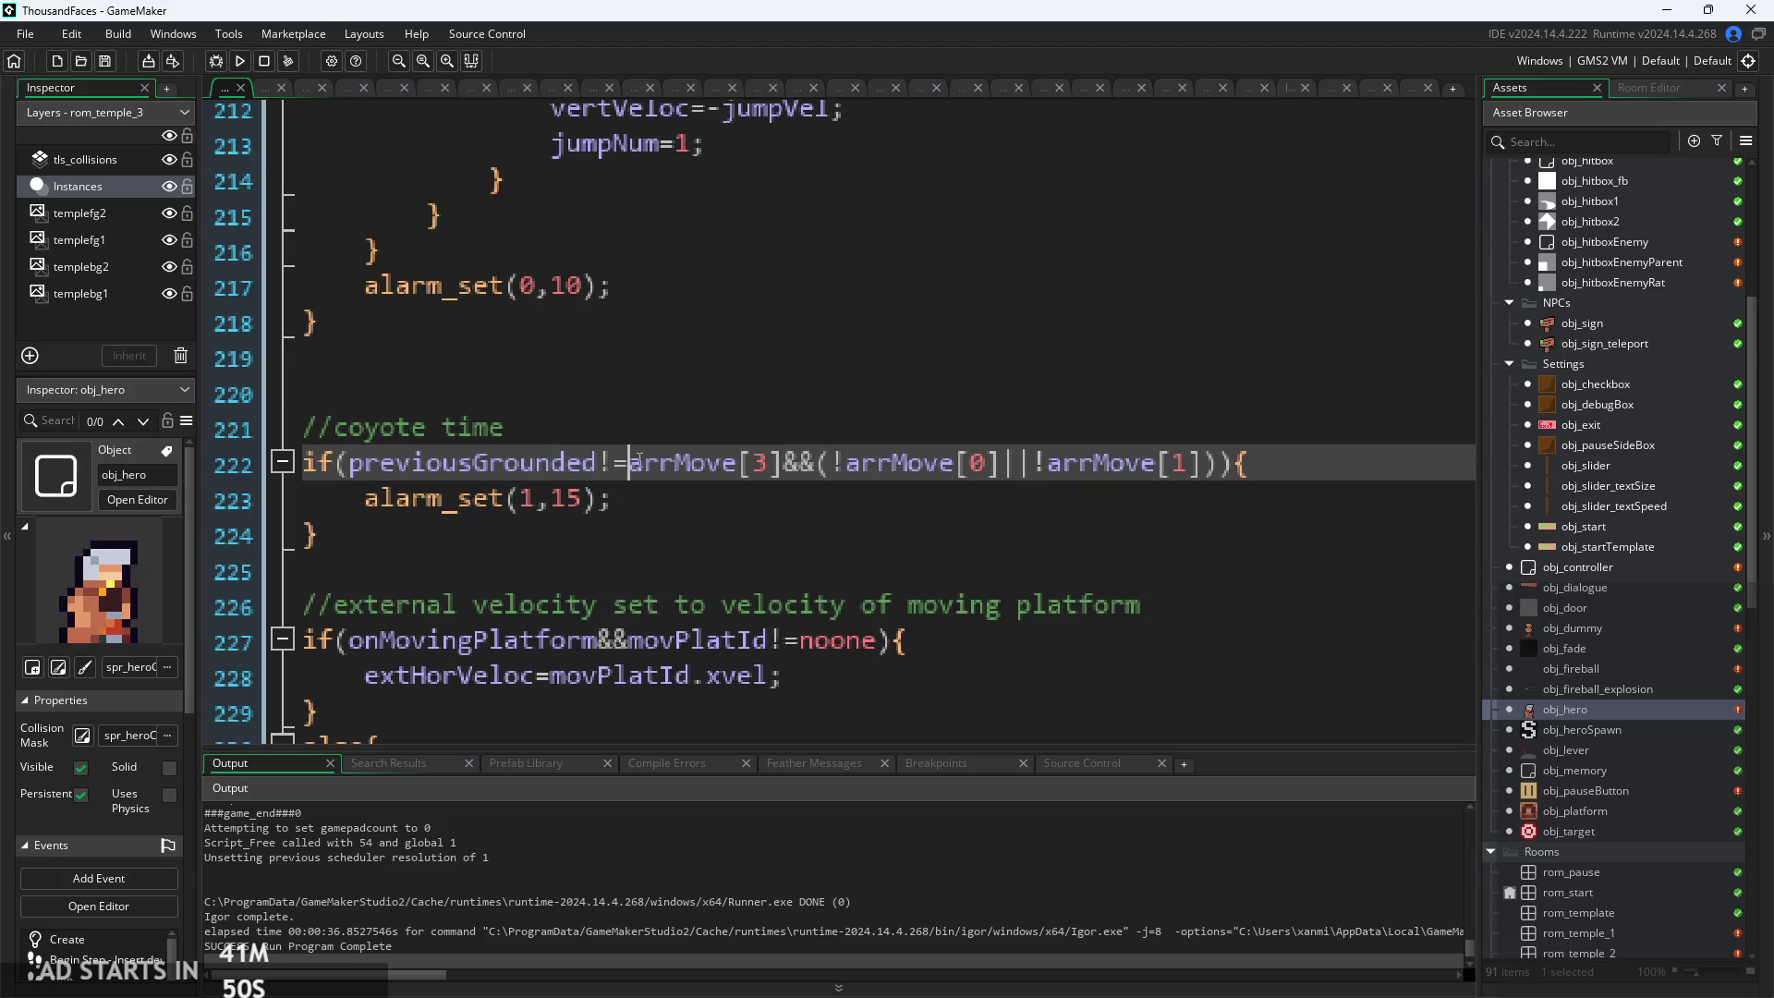
{"action": "left_click_drag", "start_coordinate": [599, 462], "coordinate": [784, 470]}
{"action": "left_click", "coordinate": [784, 469]}
{"action": "left_click", "coordinate": [1001, 464]}
{"action": "left_click", "coordinate": [920, 467]}
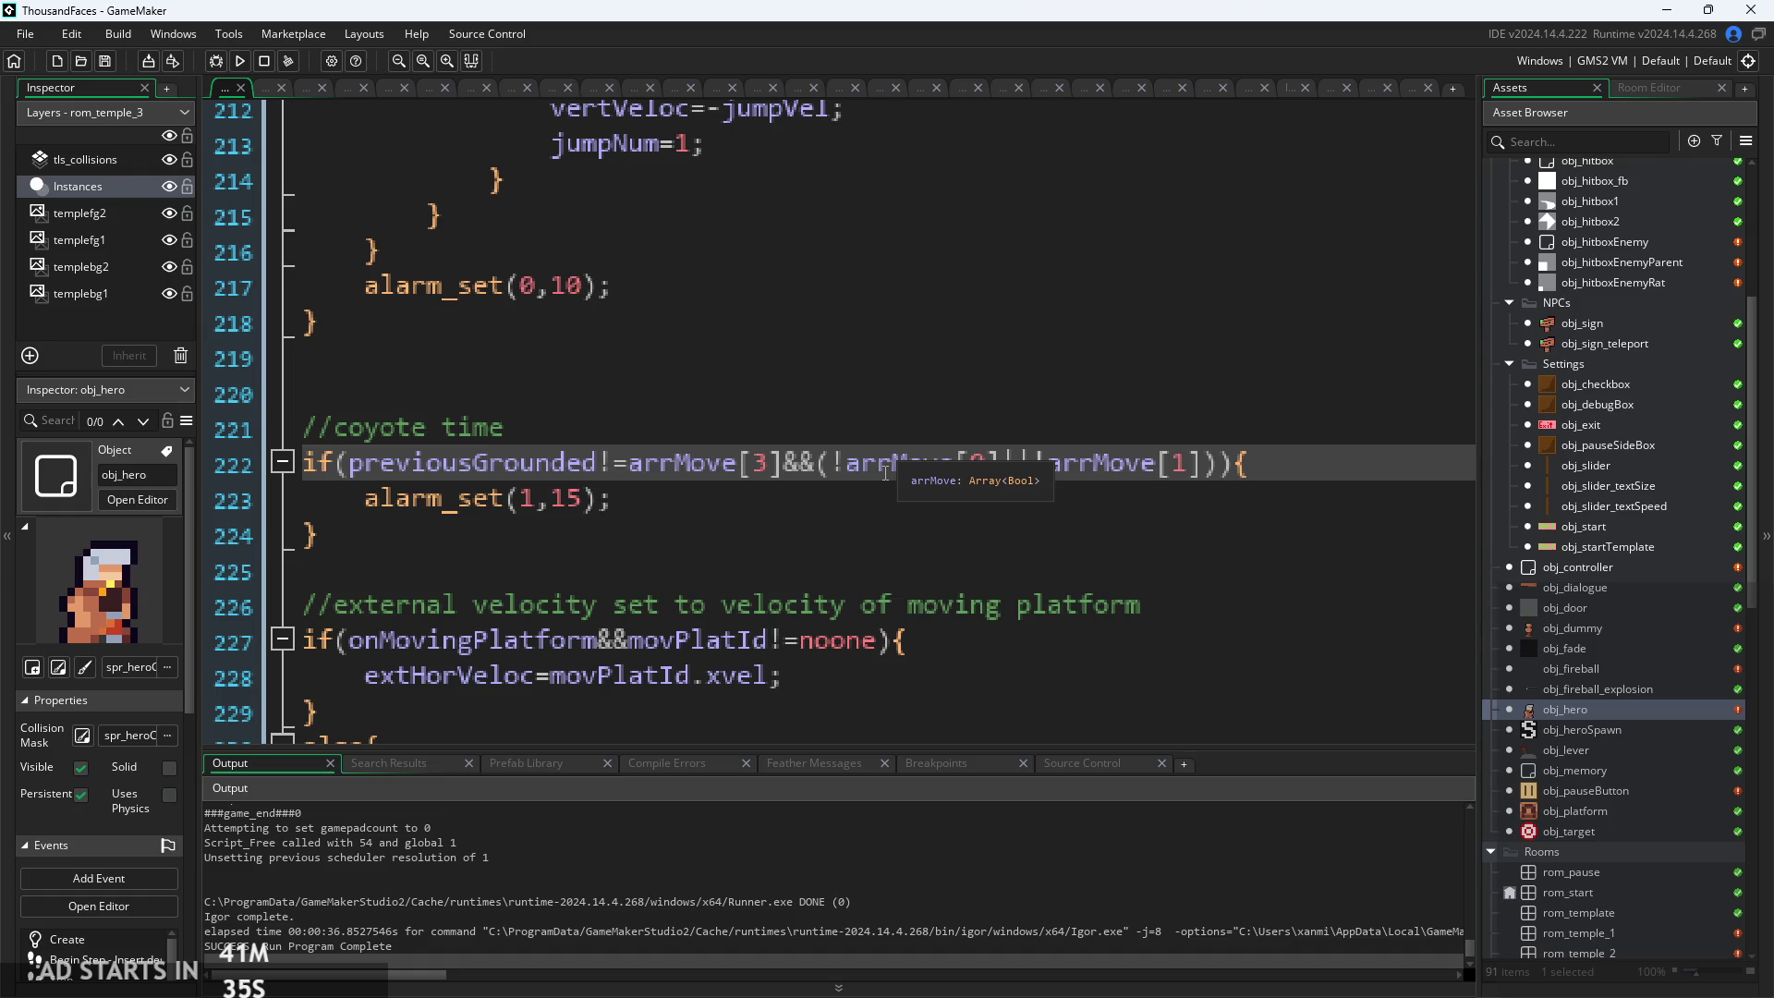
{"action": "left_click", "coordinate": [970, 464]}
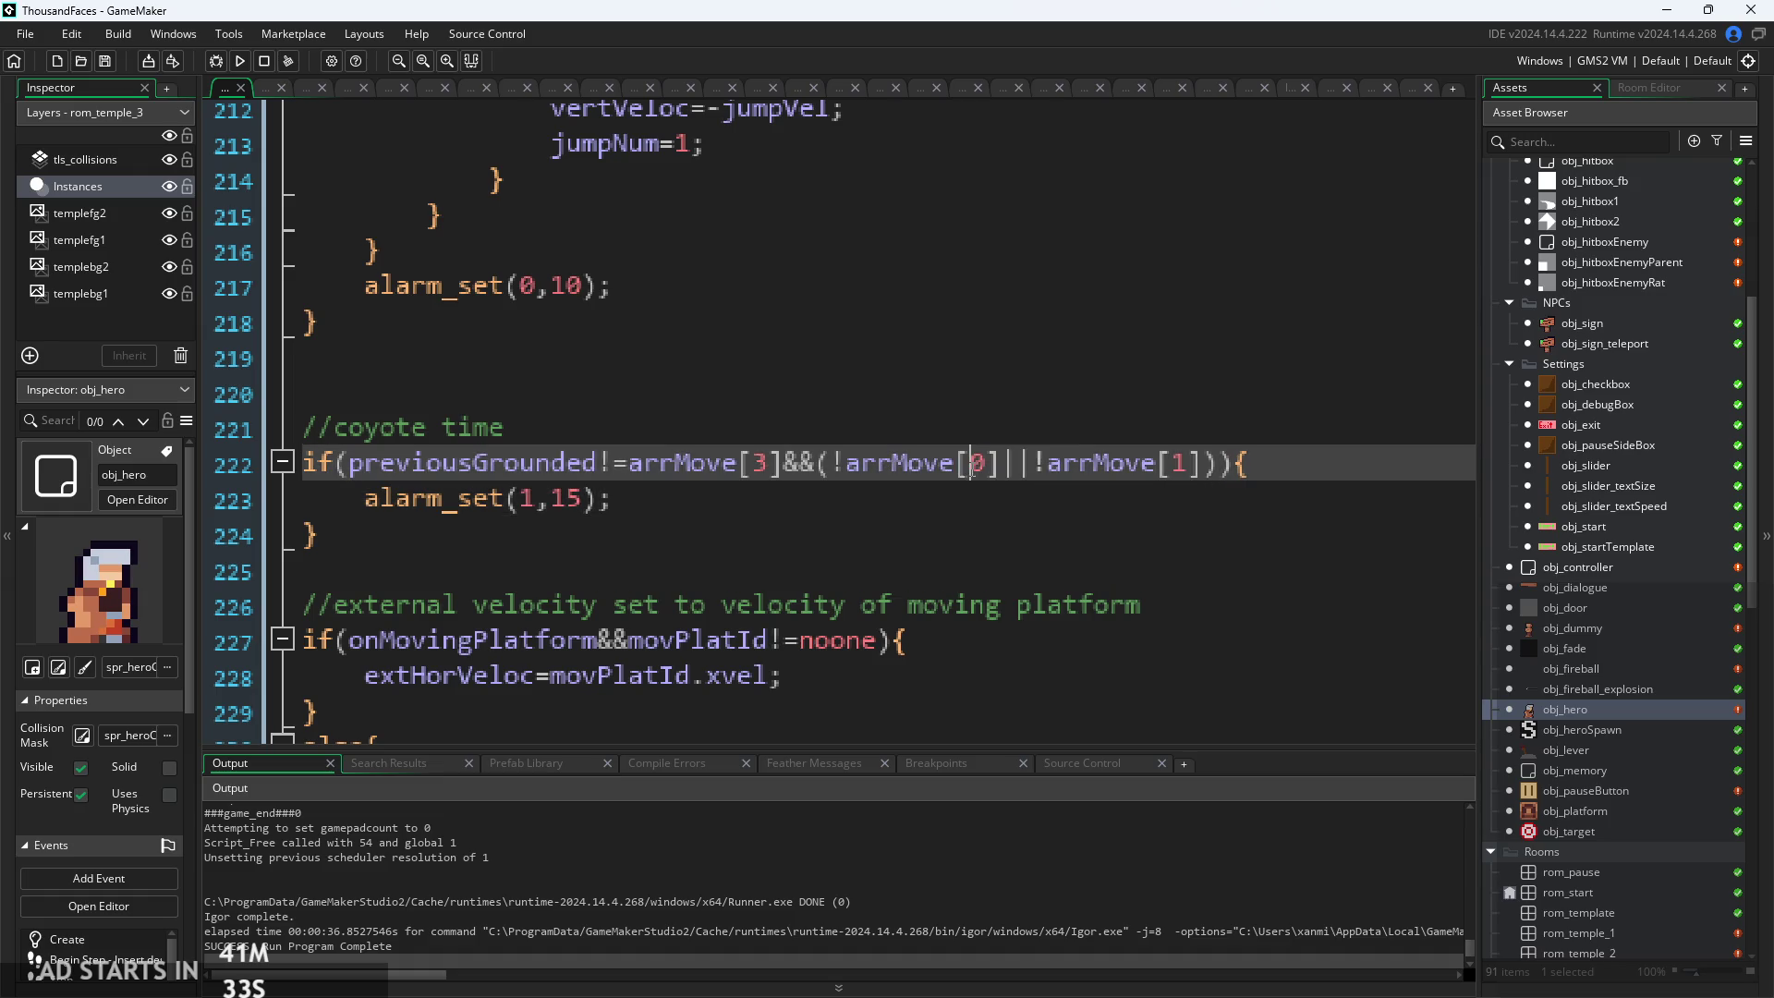
{"action": "left_click", "coordinate": [1114, 474]}
{"action": "left_click", "coordinate": [1044, 474]}
{"action": "key", "text": "Left"}
{"action": "key", "text": "Left"}
{"action": "key", "text": "Left"}
{"action": "left_click", "coordinate": [1109, 474]}
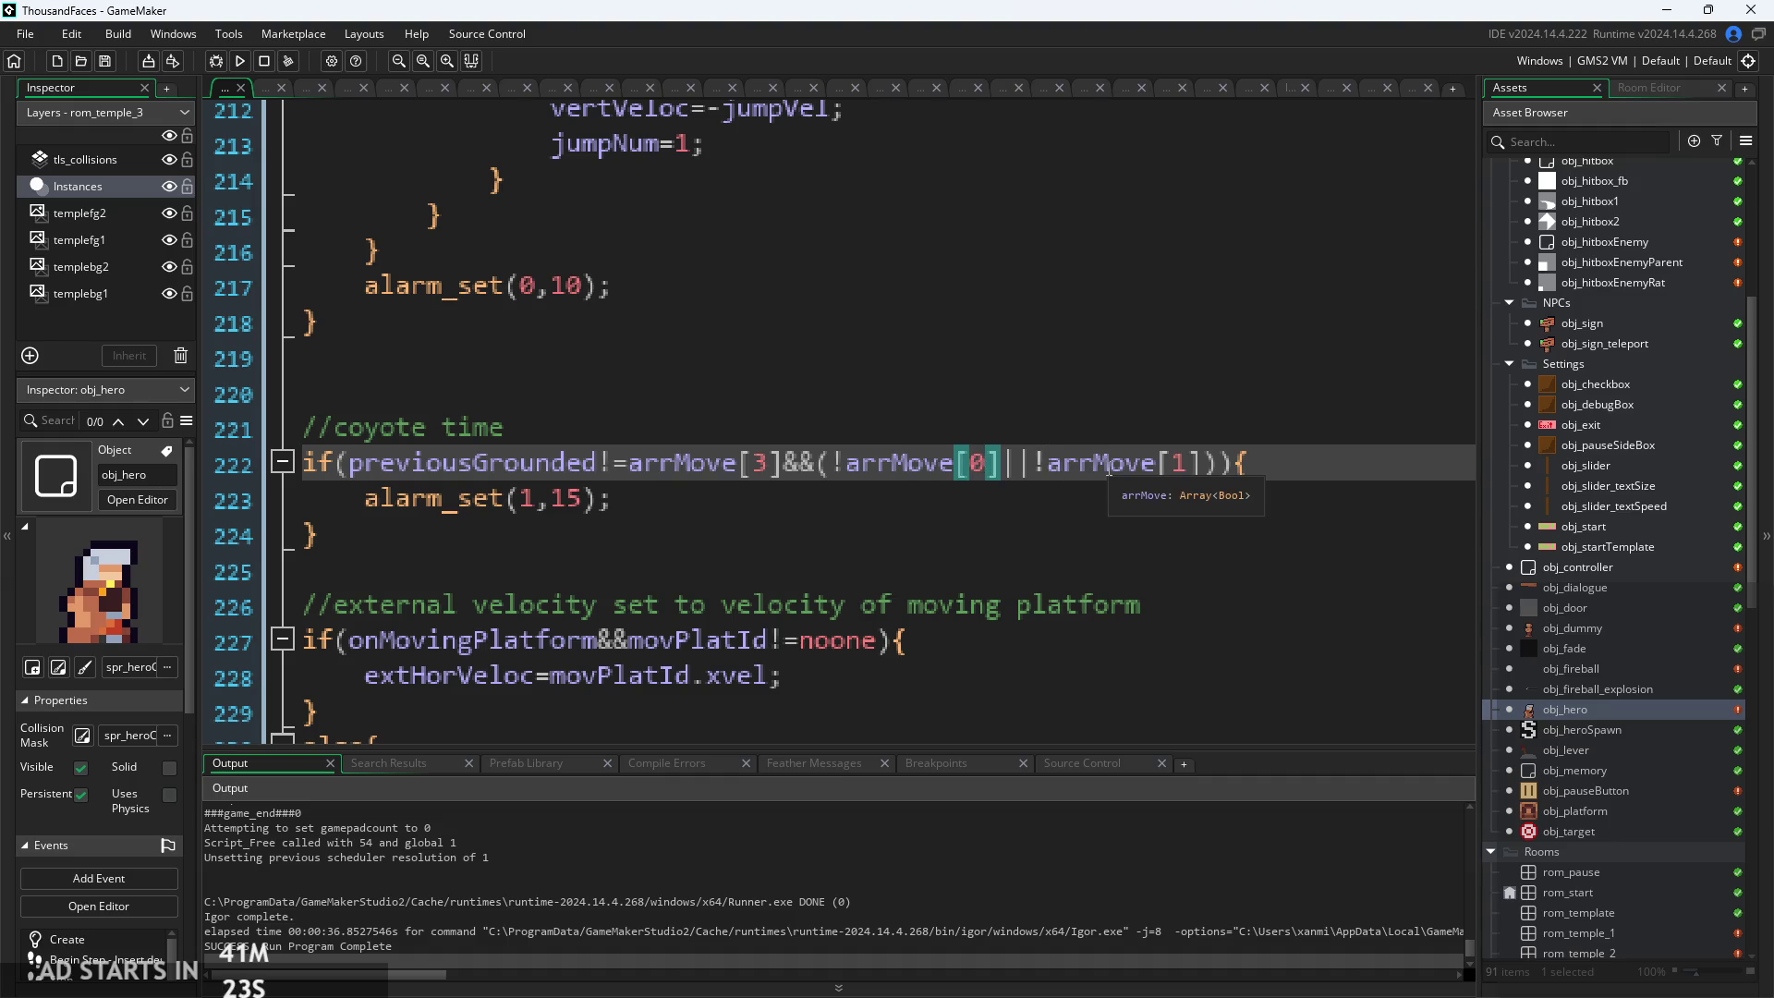
{"action": "key", "text": "Down"}
{"action": "key", "text": "Down"}
{"action": "key", "text": "Down"}
{"action": "scroll", "coordinate": [894, 548], "scroll_direction": "up", "scroll_amount": 2, "text": "ctrl"}
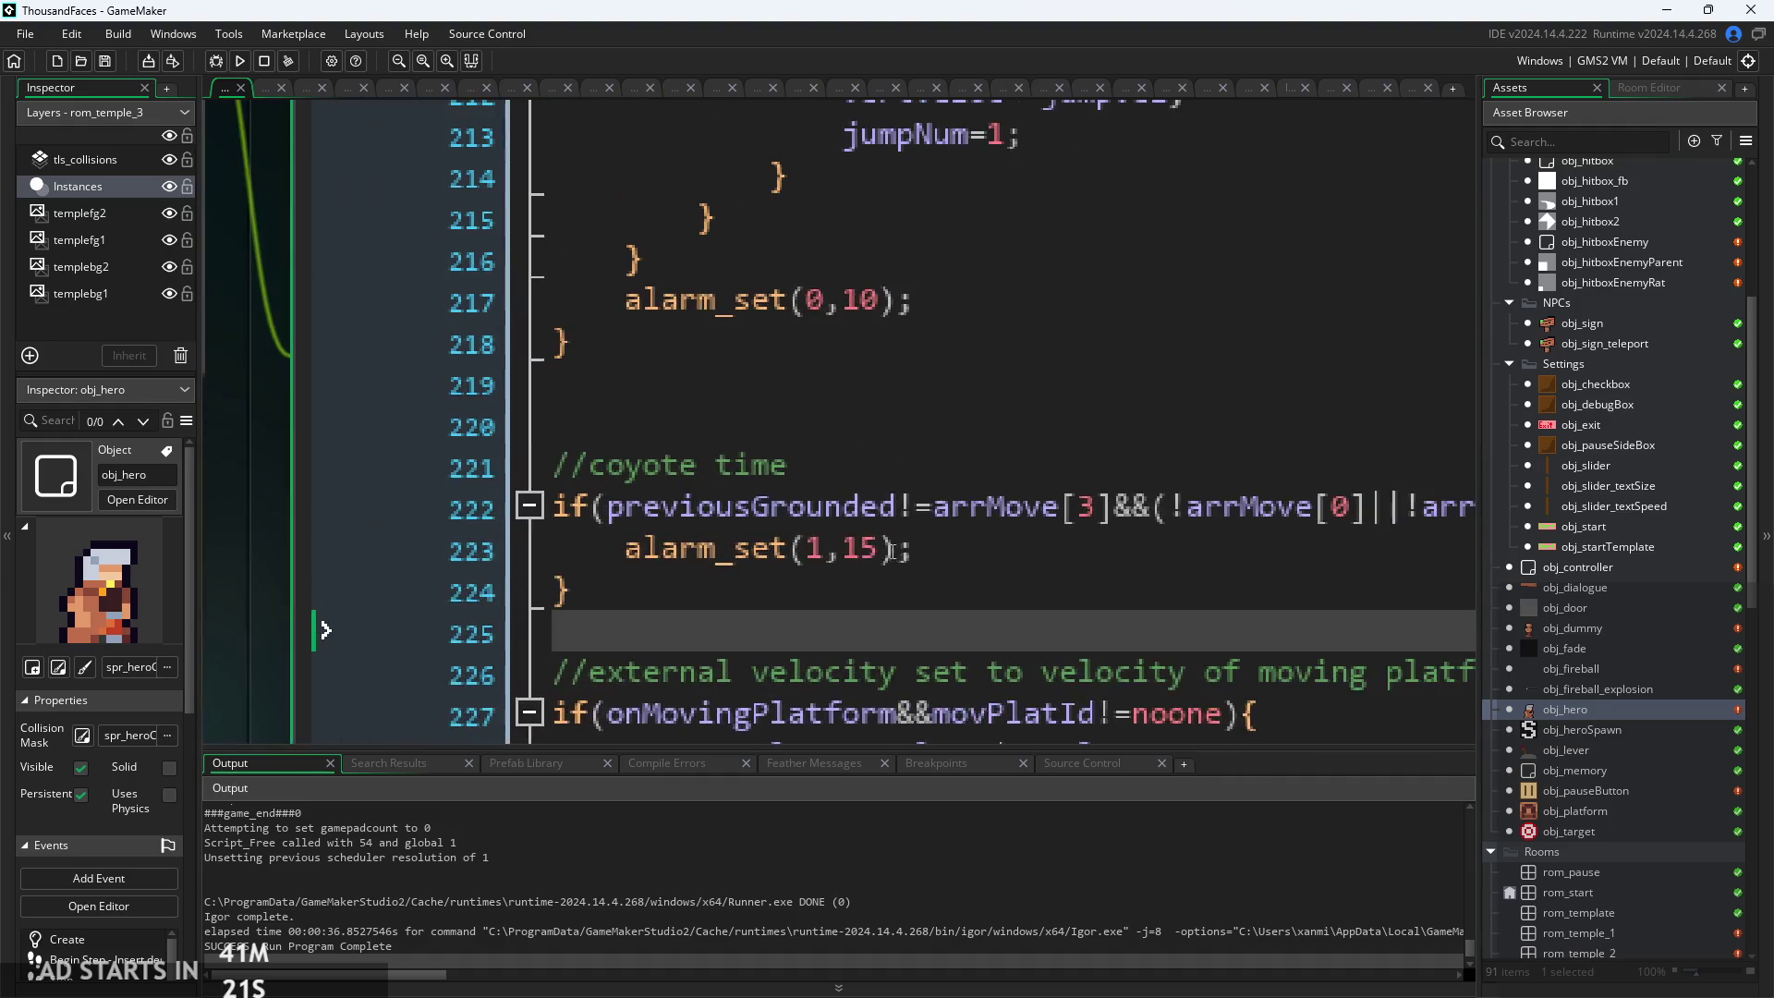
Review the coyote-time condition and the alarm_set(1,15); line beneath it
{"action": "left_click_drag", "start_coordinate": [1128, 512], "coordinate": [616, 513]}
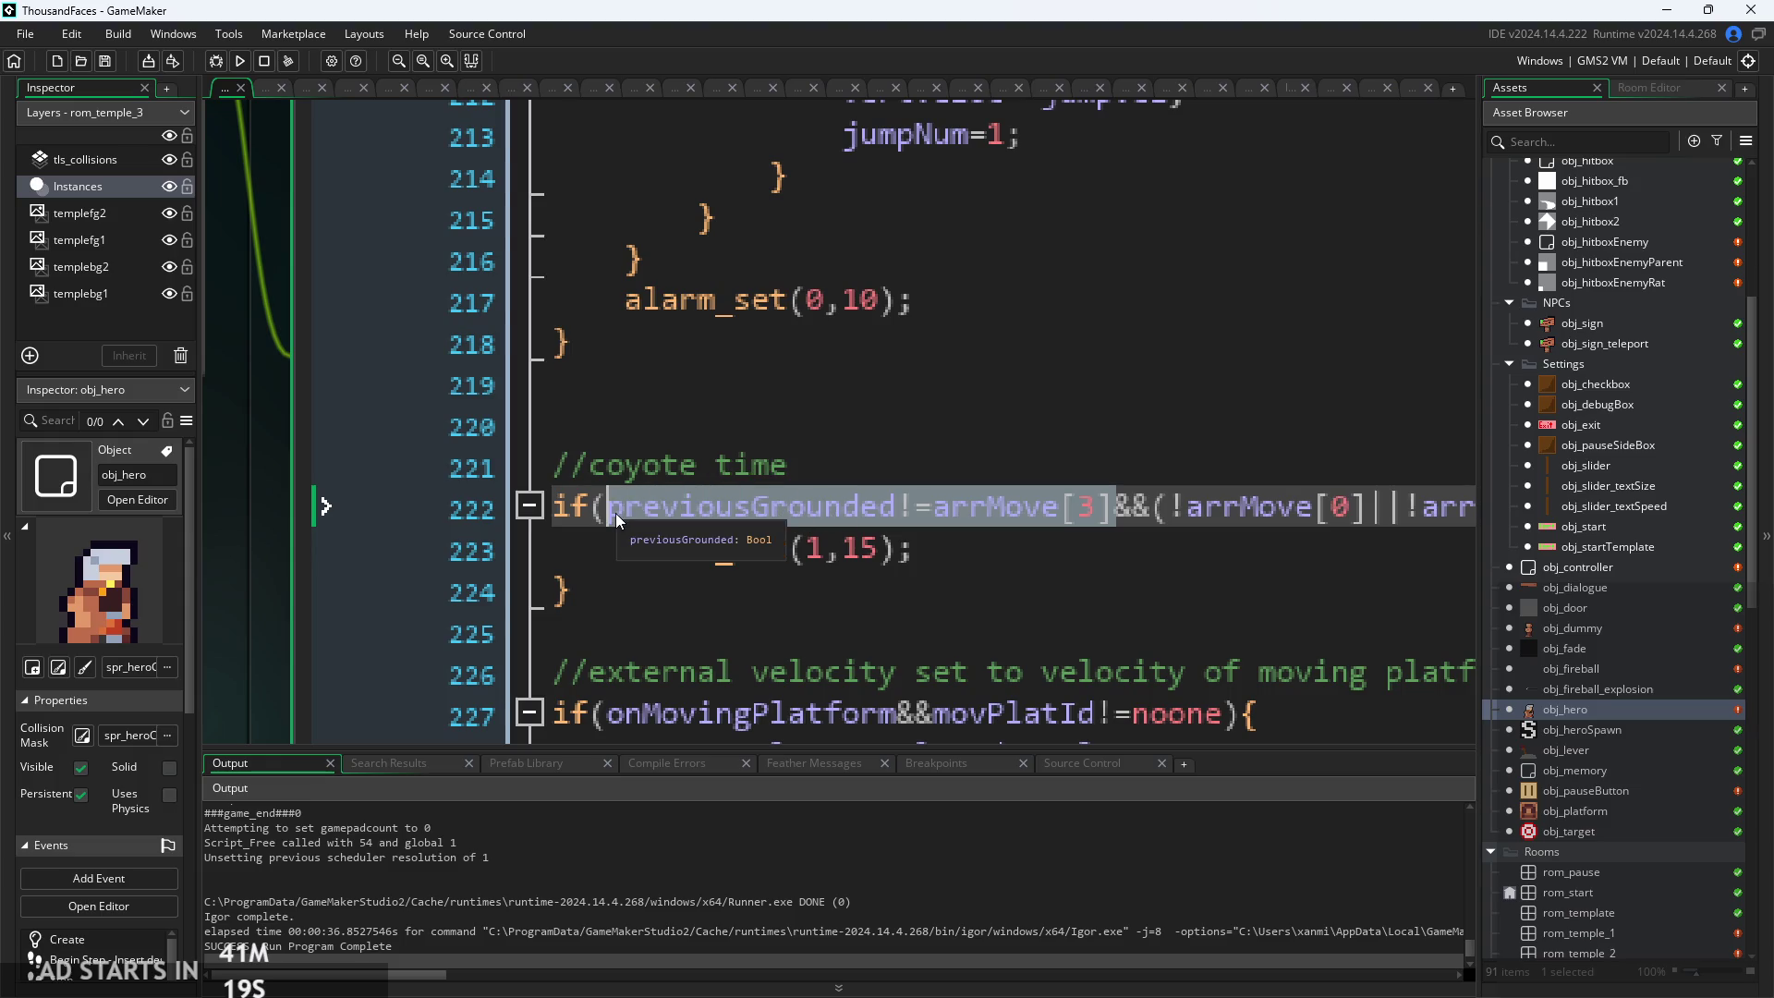
{"action": "left_click", "coordinate": [1080, 549]}
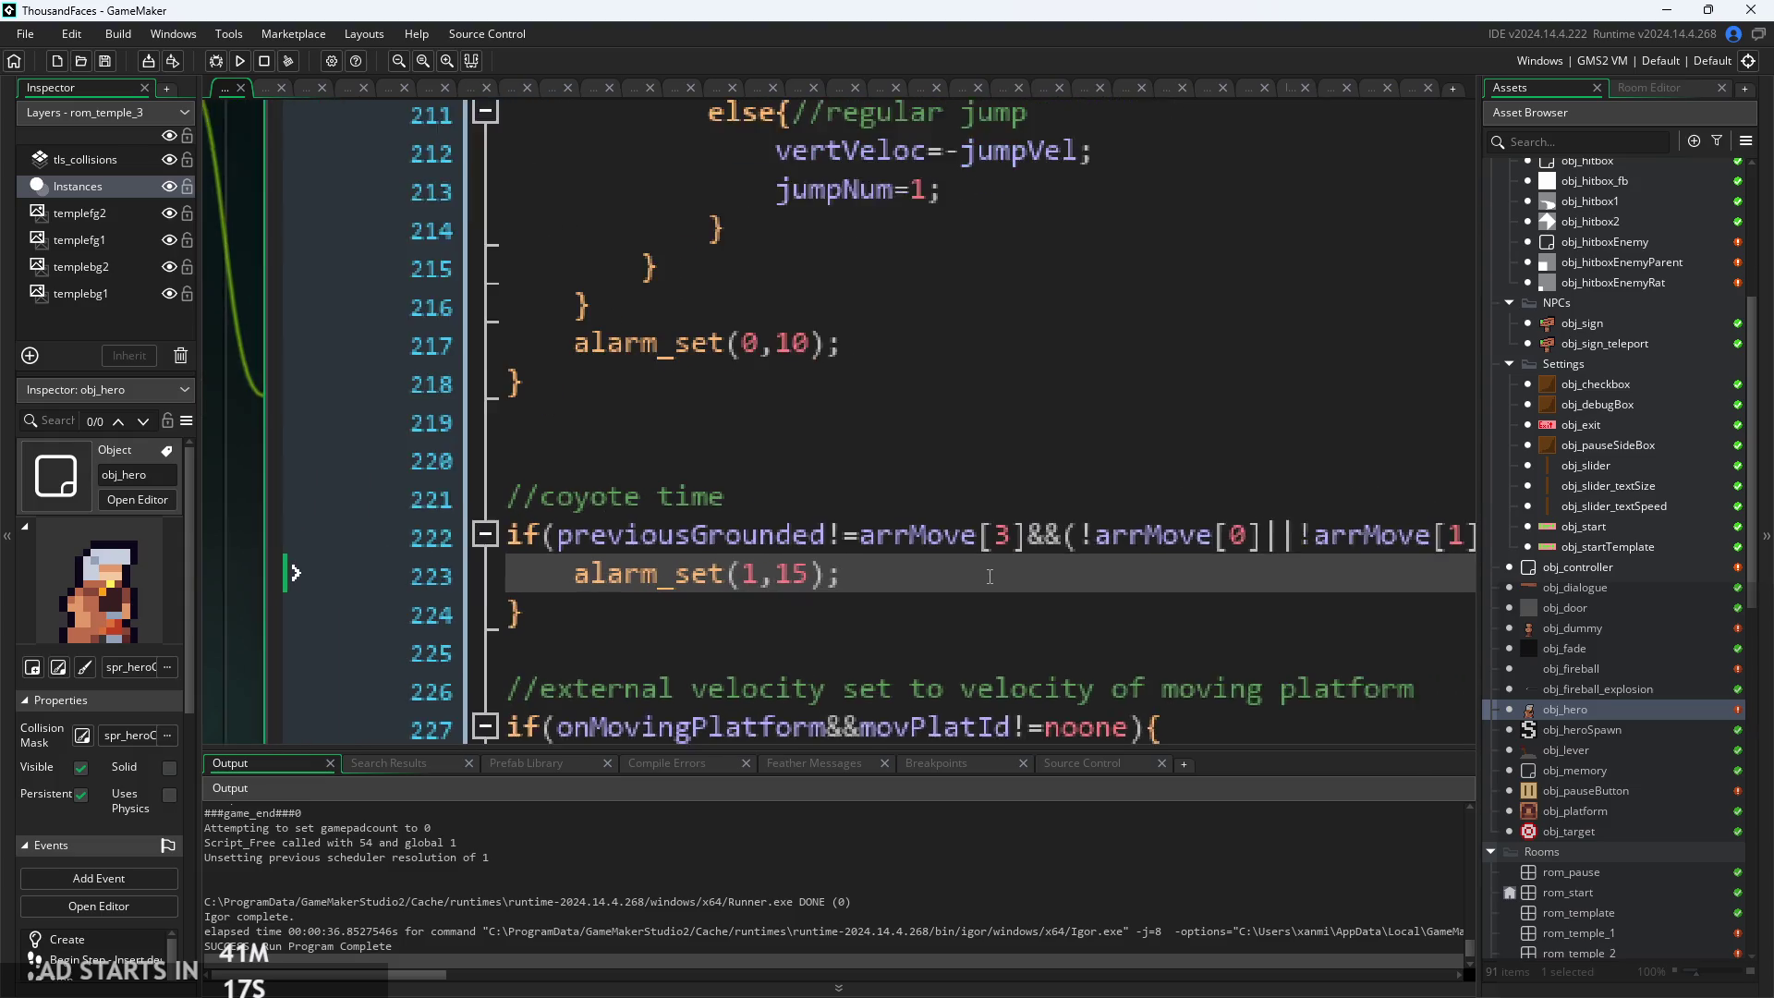
{"action": "left_click", "coordinate": [1032, 533]}
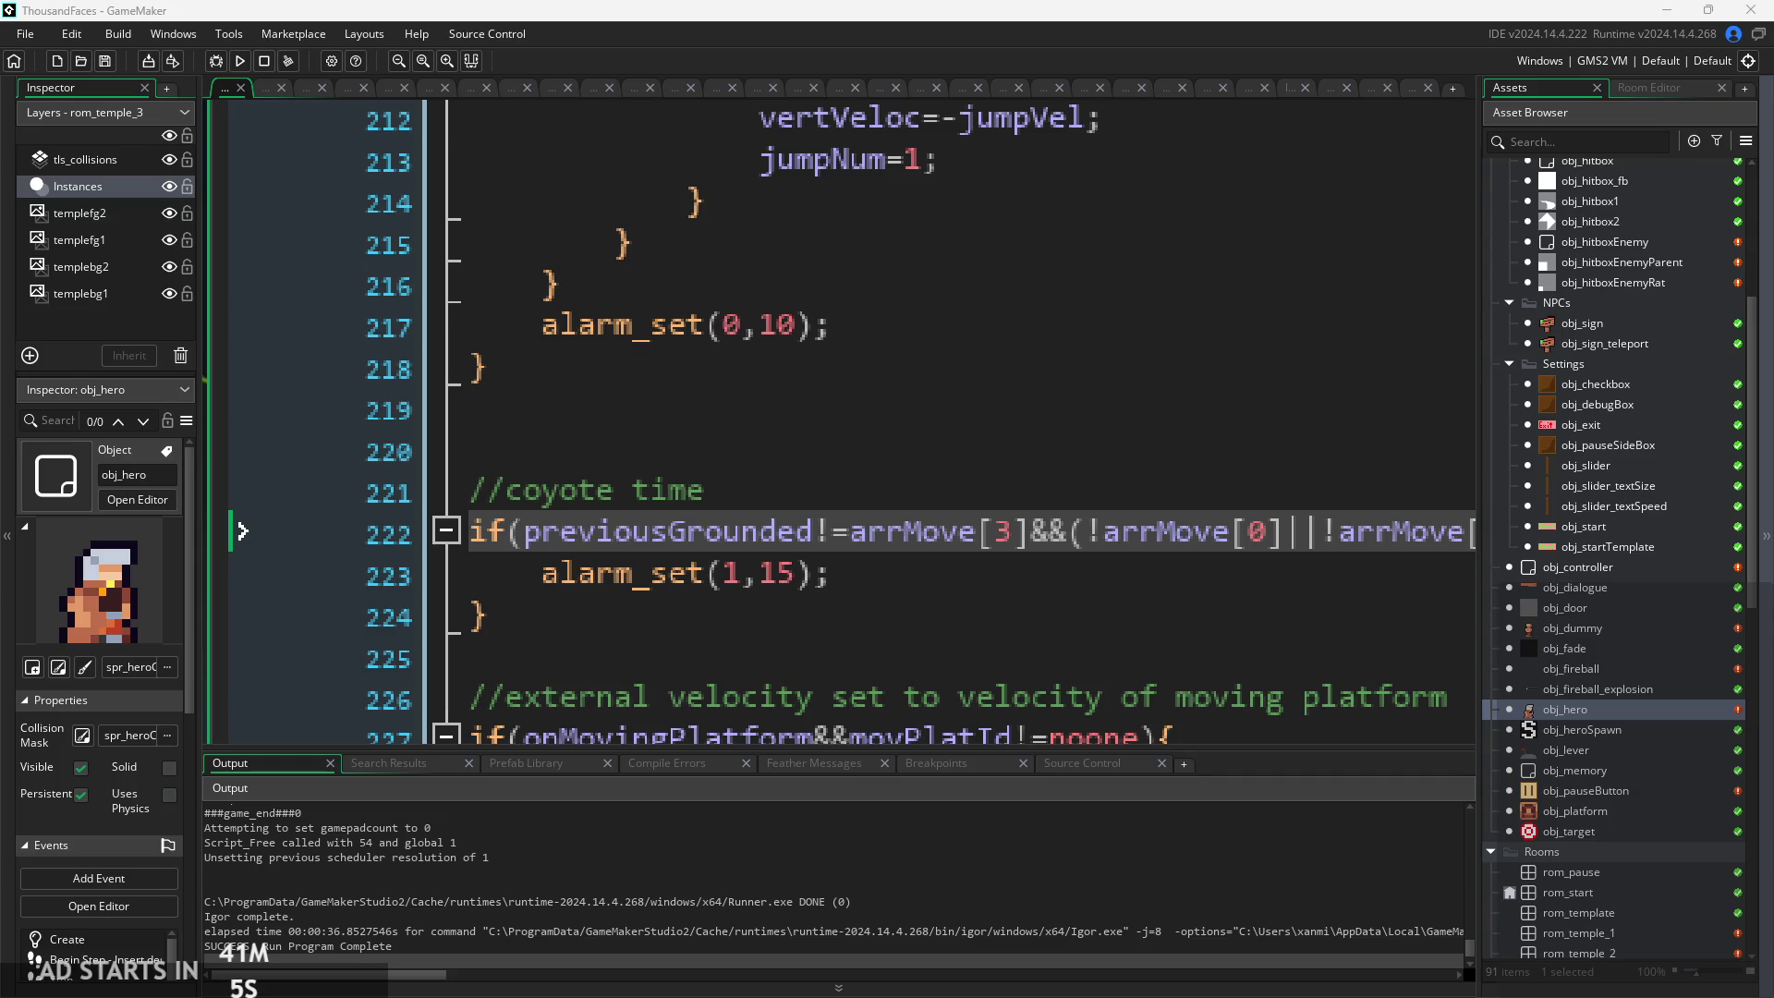
{"action": "left_click", "coordinate": [938, 562]}
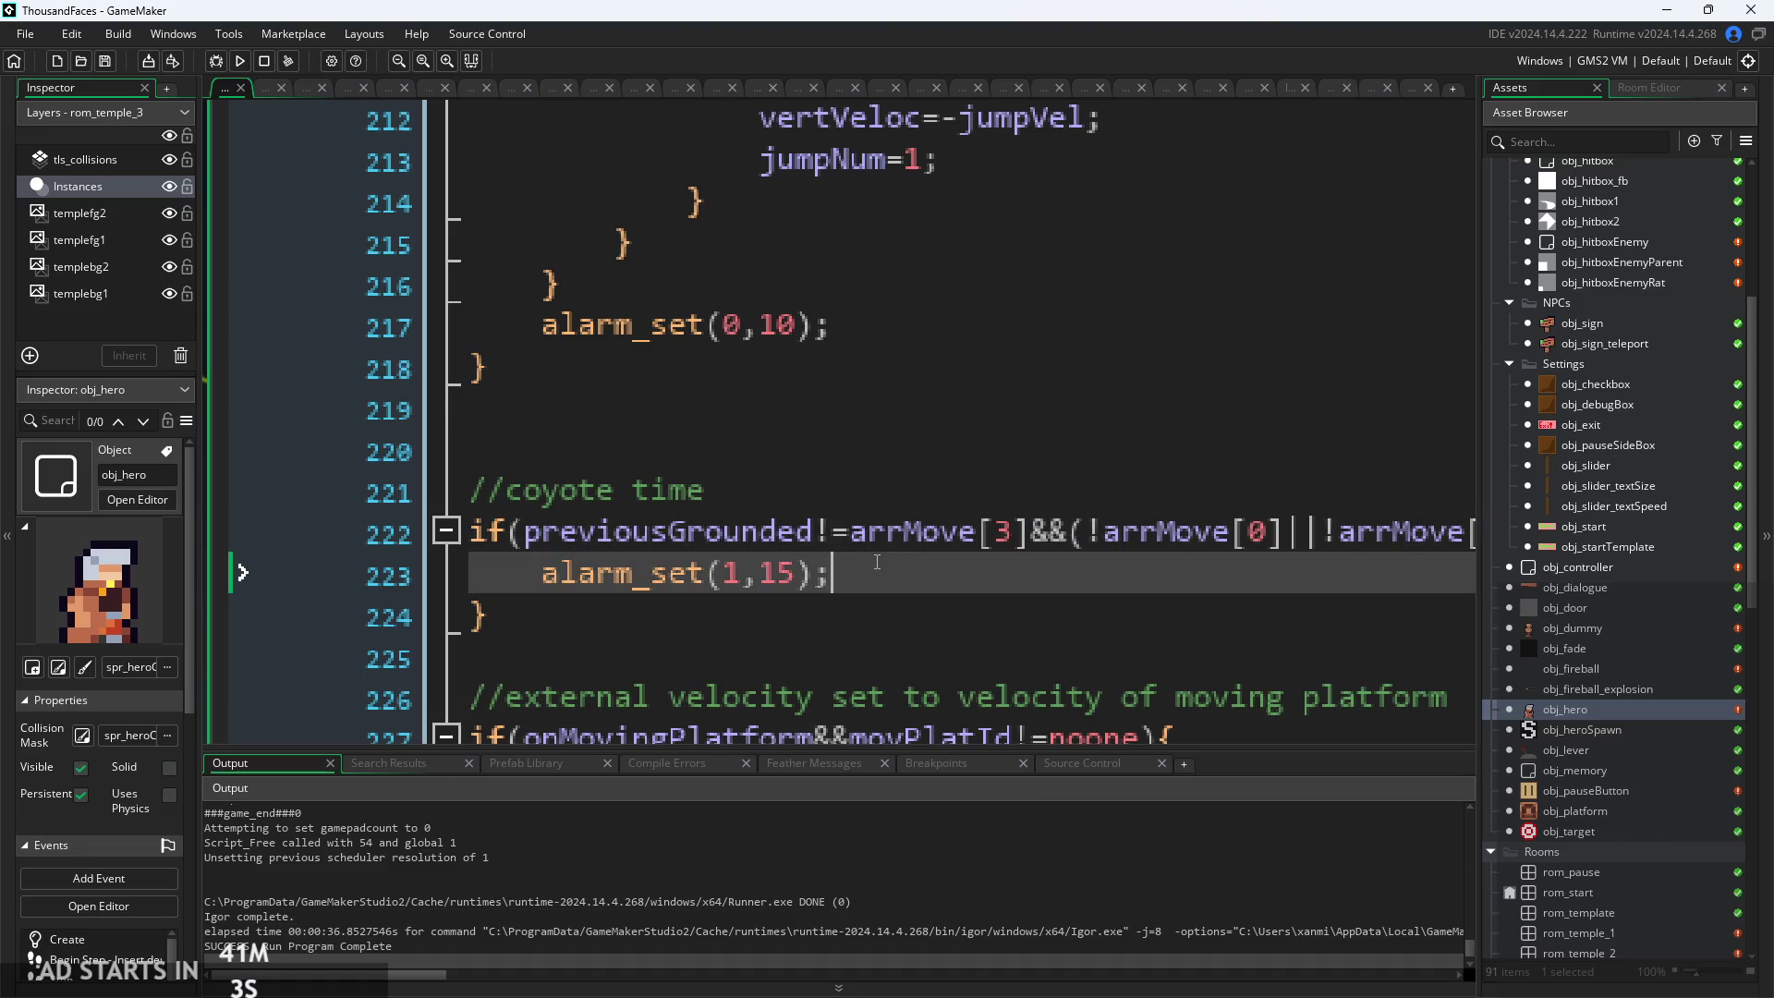
{"action": "scroll", "coordinate": [651, 571], "scroll_direction": "up", "scroll_amount": 1}
{"action": "scroll", "coordinate": [897, 573], "scroll_direction": "down", "scroll_amount": 2}
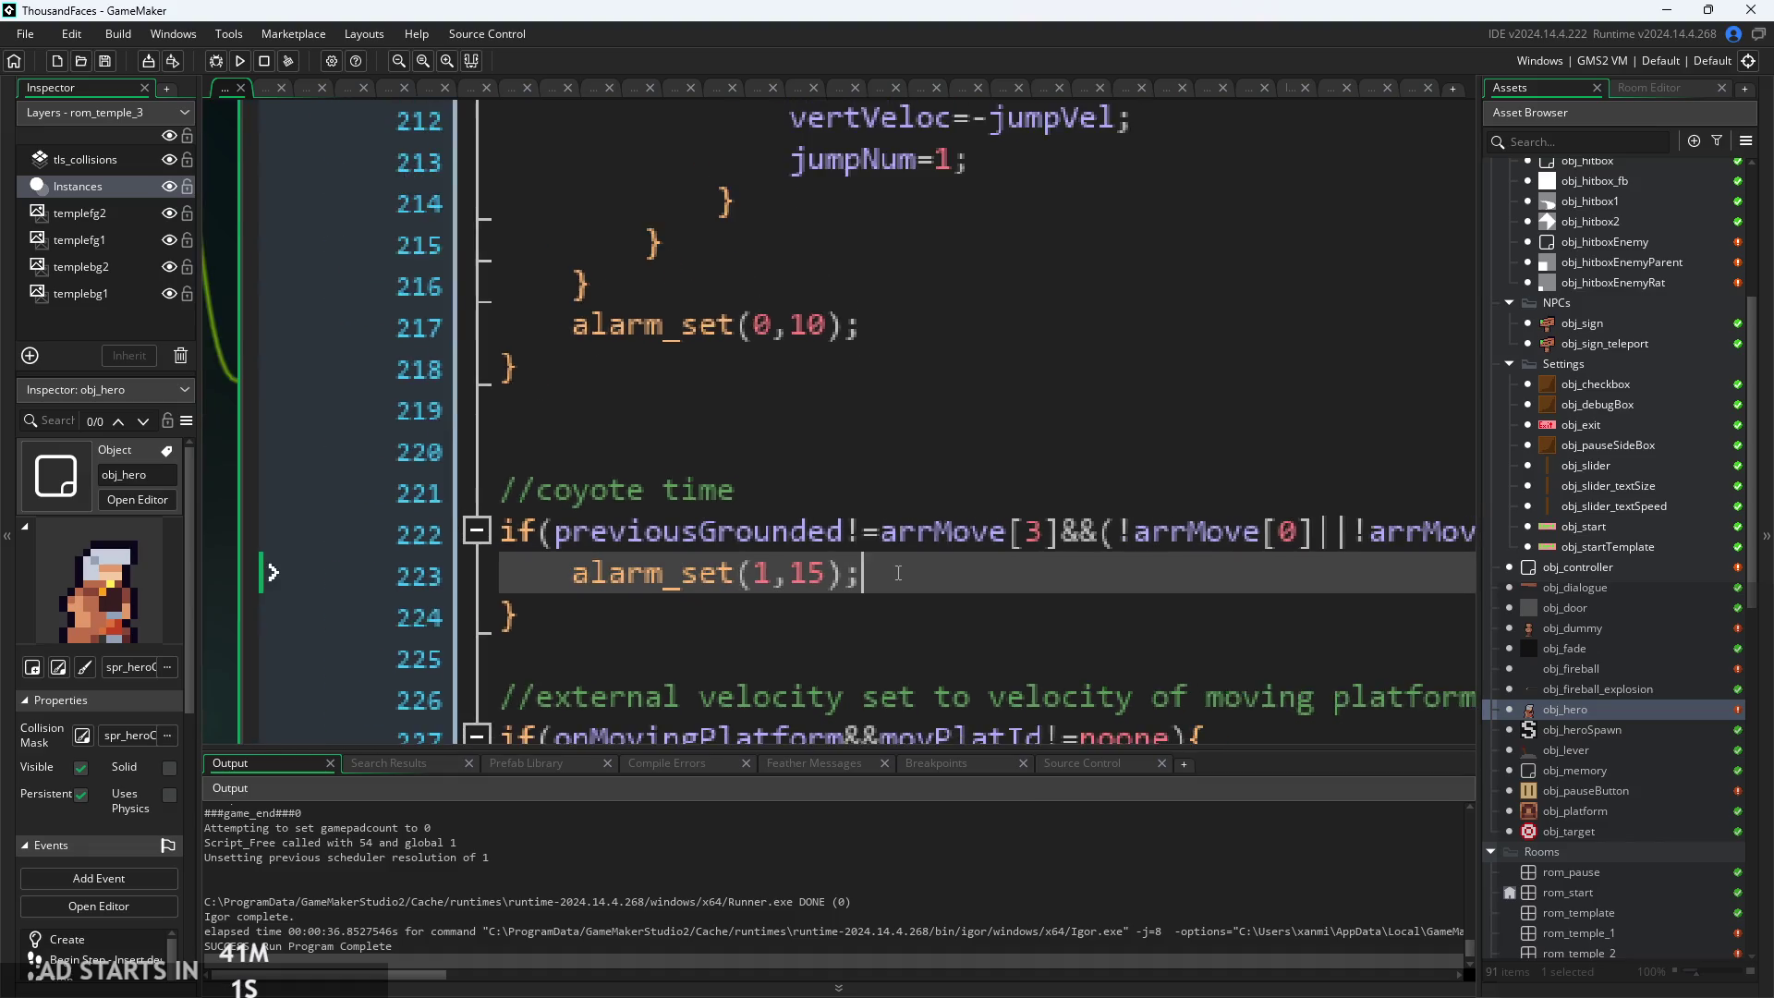
{"action": "scroll", "coordinate": [897, 573], "scroll_direction": "down", "scroll_amount": 2}
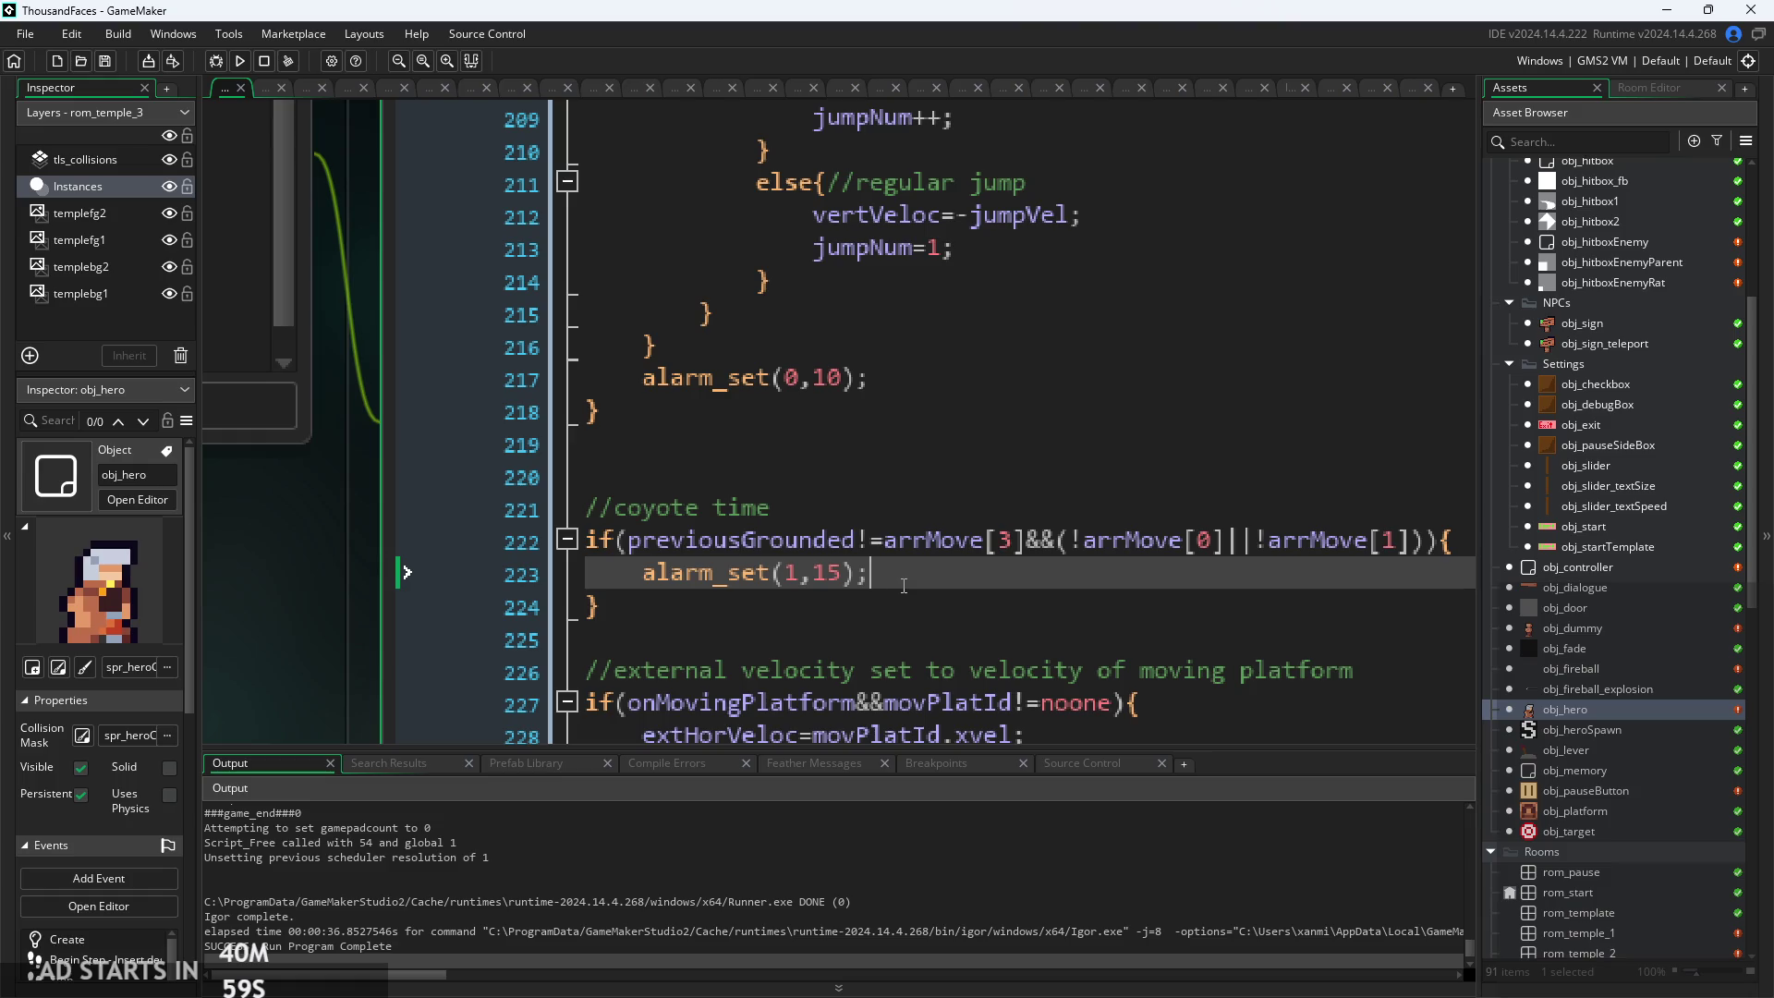
{"action": "scroll", "coordinate": [903, 579], "scroll_direction": "up", "scroll_amount": 2}
{"action": "scroll", "coordinate": [896, 591], "scroll_direction": "down", "scroll_amount": 1}
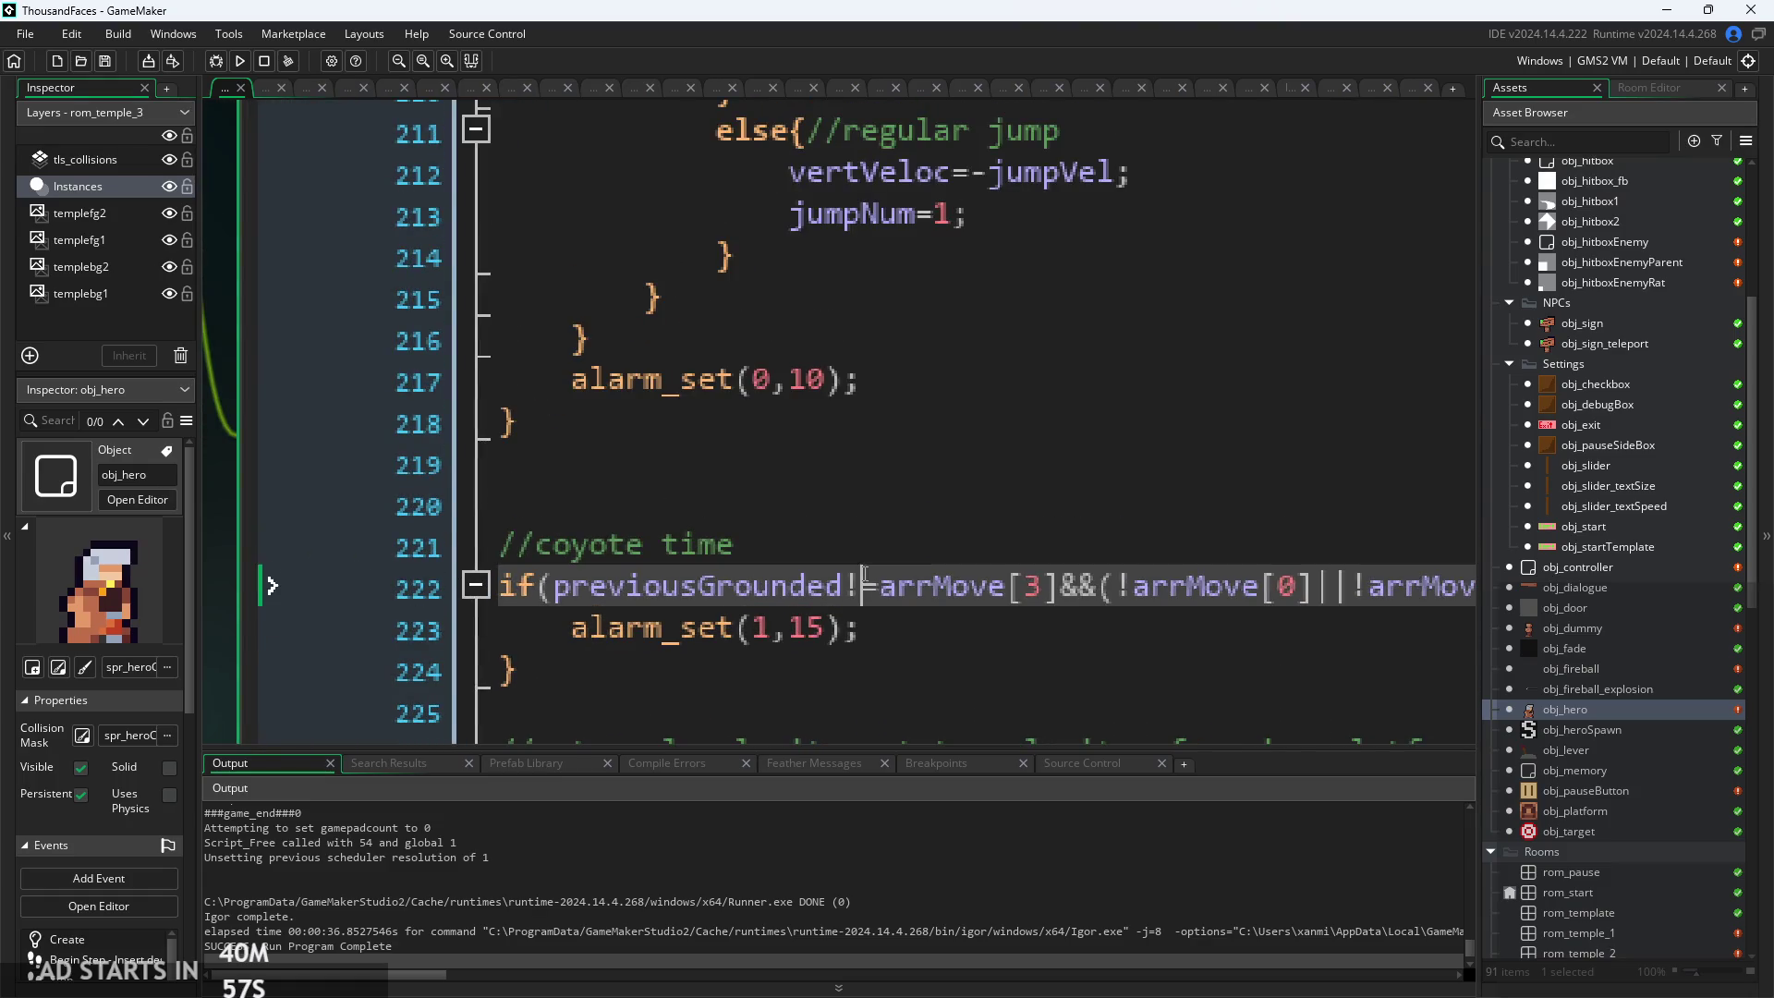
{"action": "scroll", "coordinate": [888, 622], "scroll_direction": "down", "scroll_amount": 2}
{"action": "scroll", "coordinate": [892, 662], "scroll_direction": "down", "scroll_amount": 1}
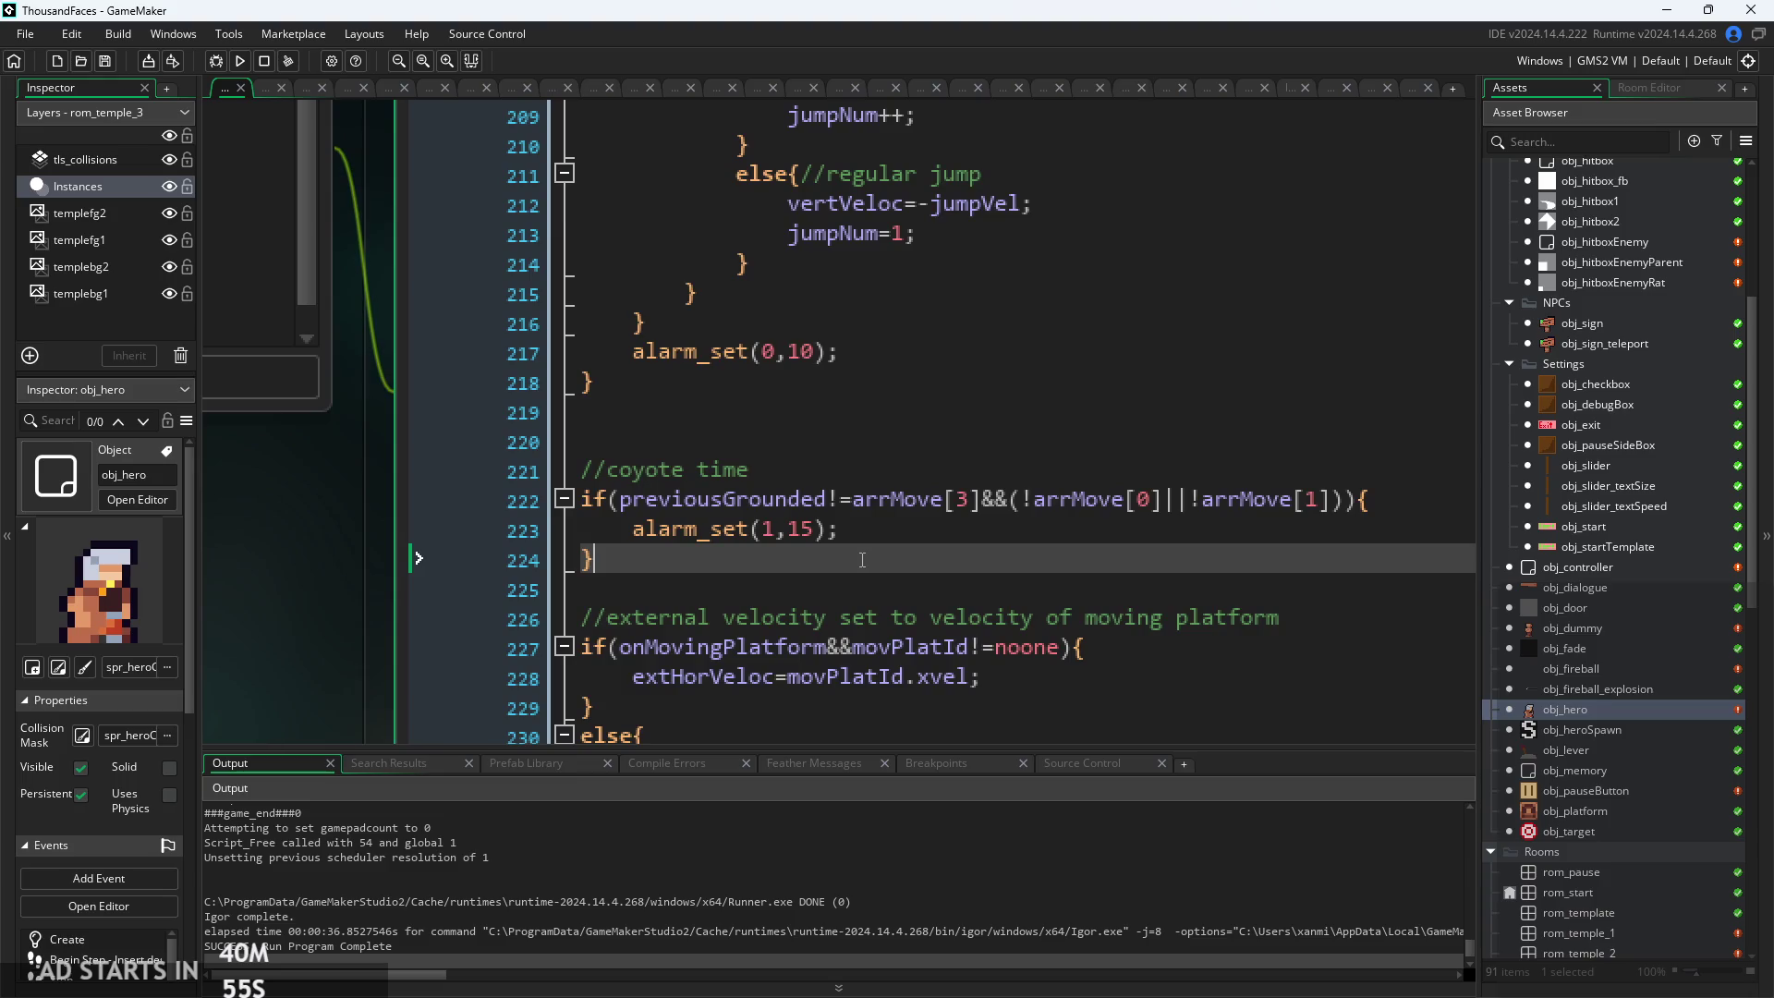
{"action": "scroll", "coordinate": [866, 523], "scroll_direction": "up", "scroll_amount": 2}
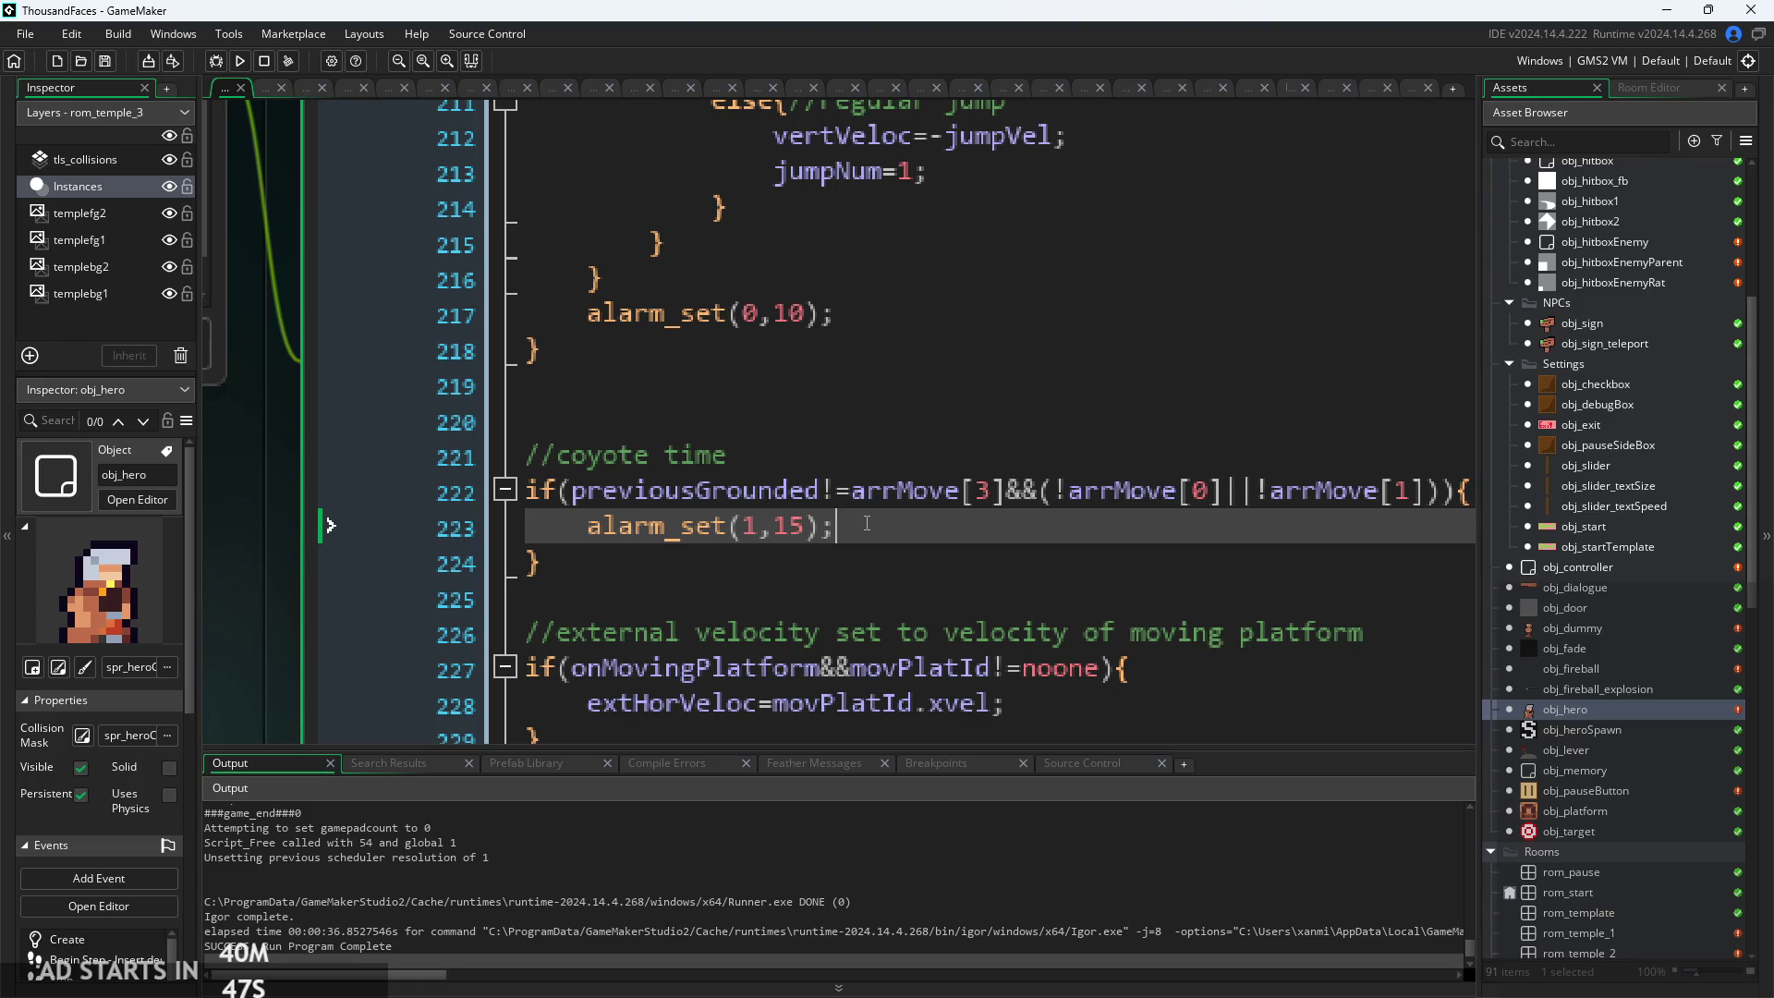
Move between the coyote time comment, its condition and line 223 in the code
{"action": "key", "text": "Up"}
{"action": "key", "text": "Up"}
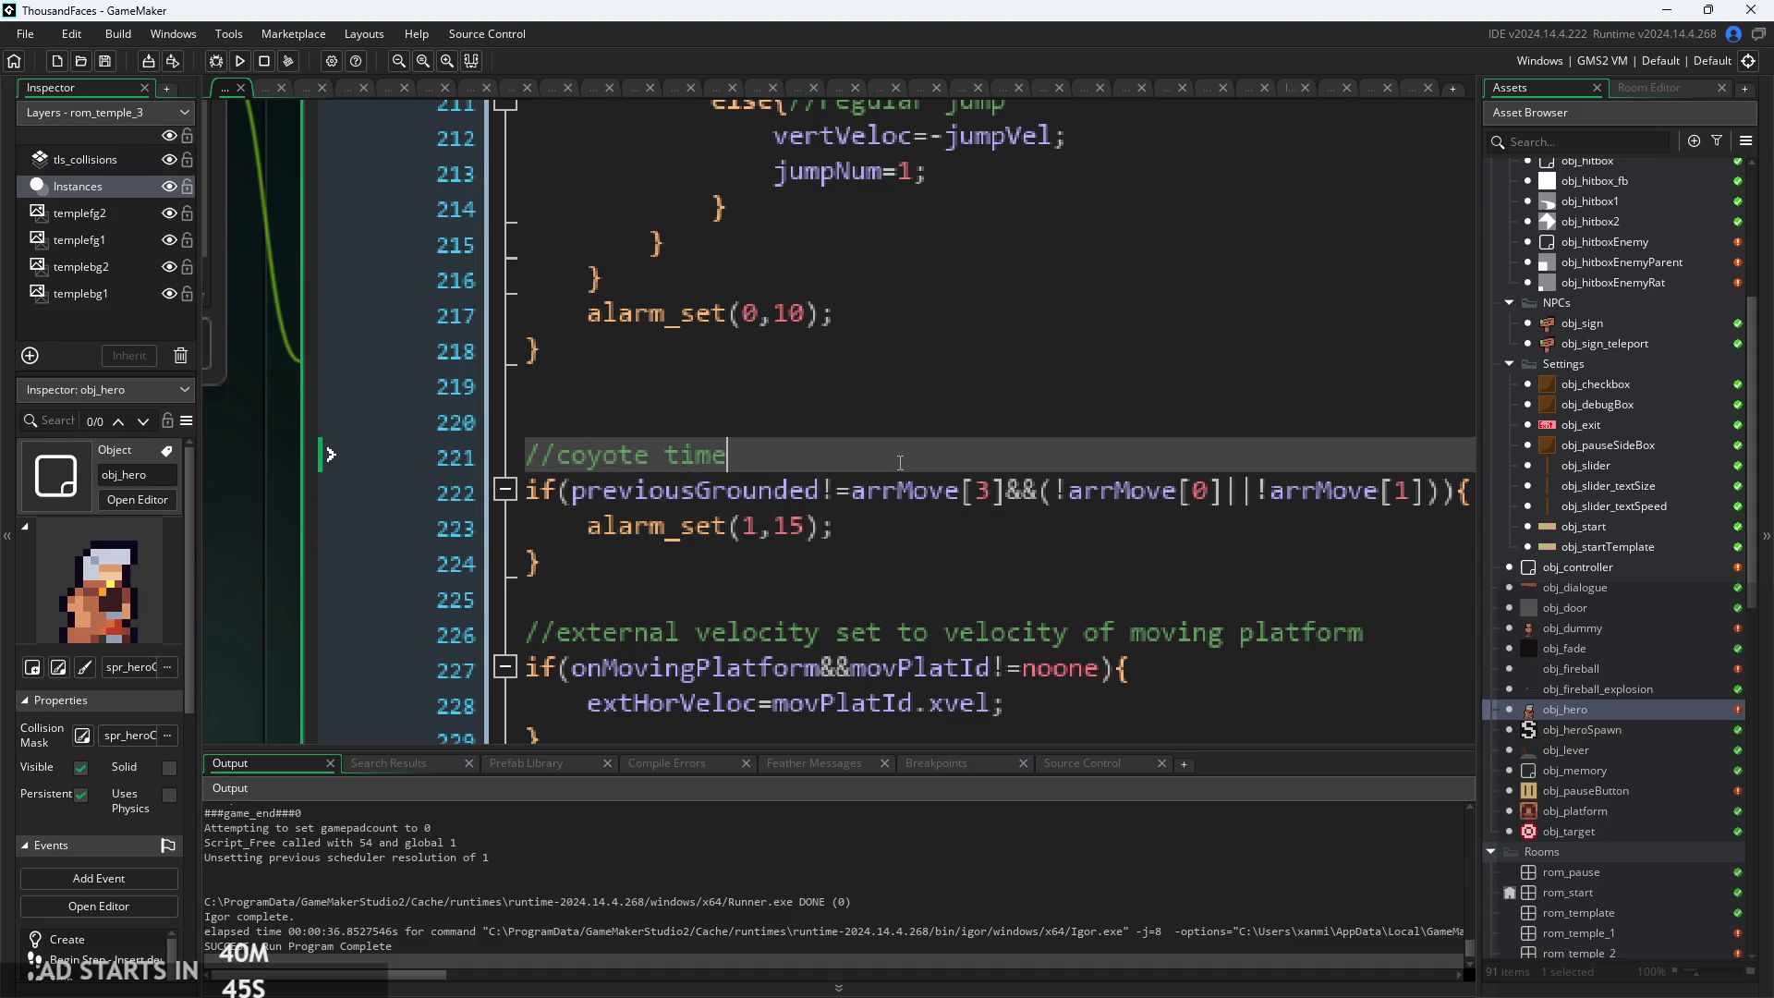
{"action": "scroll", "coordinate": [900, 461], "scroll_direction": "down", "scroll_amount": 1}
{"action": "left_click", "coordinate": [902, 510]}
{"action": "scroll", "coordinate": [903, 508], "scroll_direction": "up", "scroll_amount": 1}
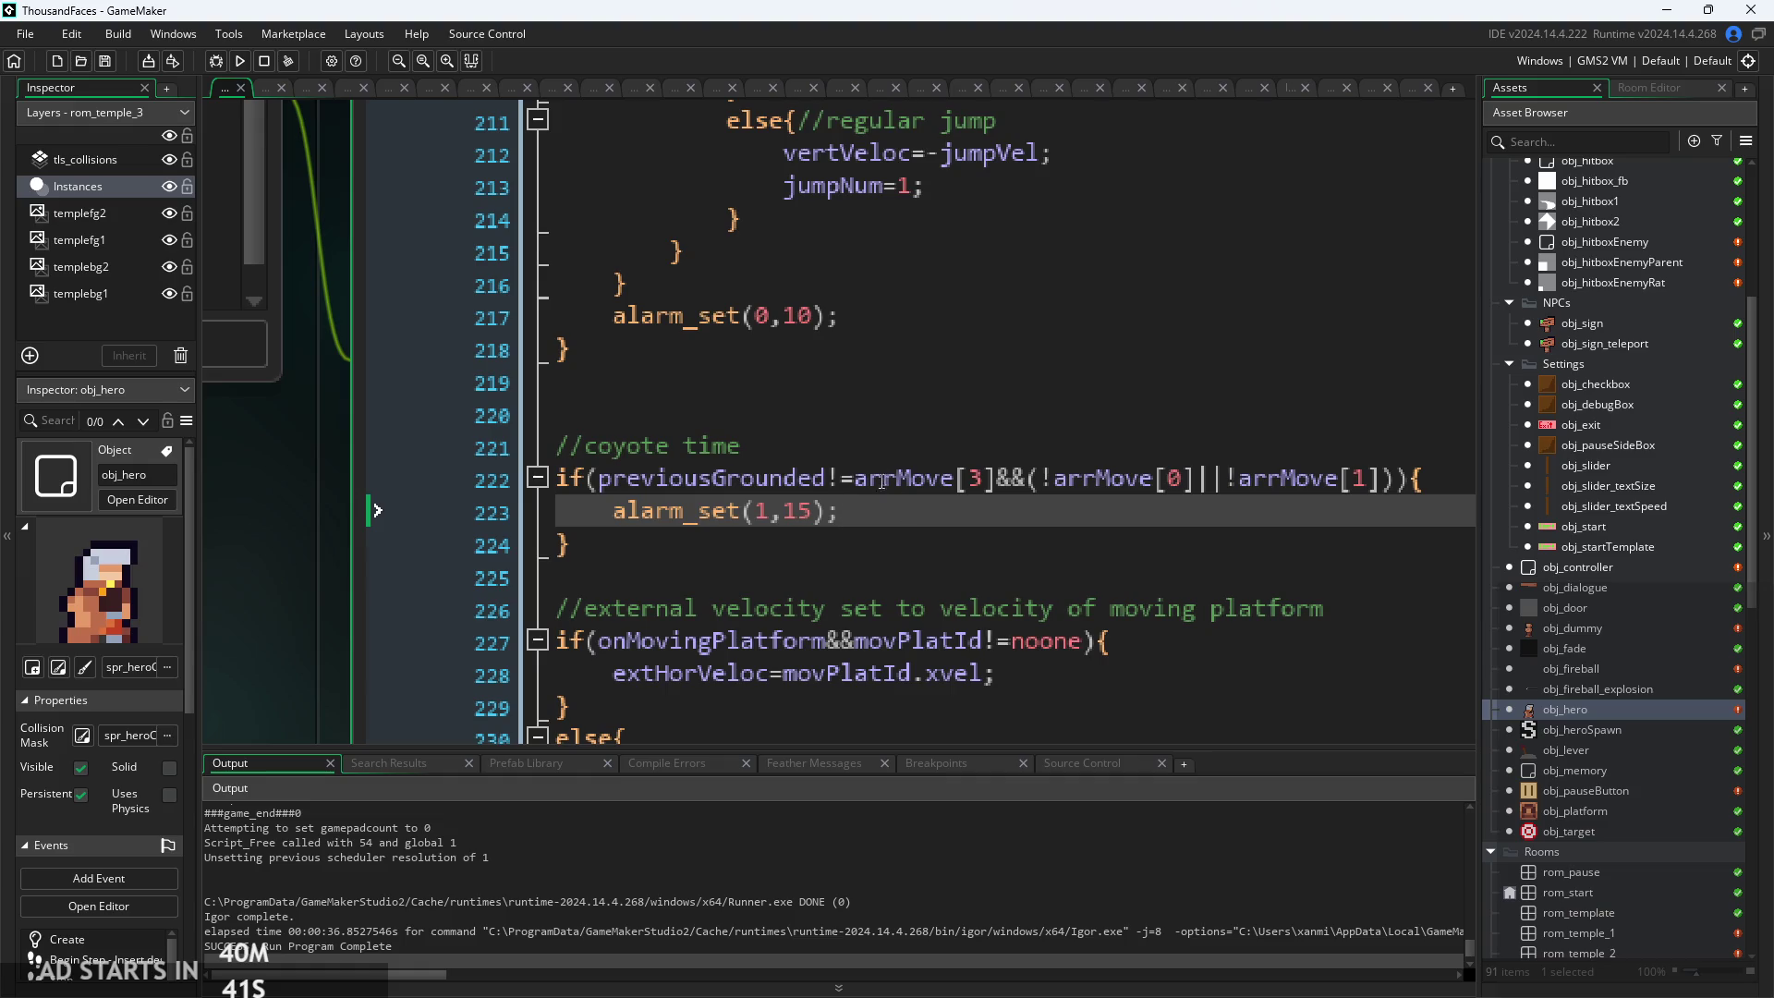
{"action": "left_click", "coordinate": [874, 450]}
{"action": "left_click", "coordinate": [868, 516]}
{"action": "left_click", "coordinate": [1428, 478]}
{"action": "scroll", "coordinate": [935, 520], "scroll_direction": "up", "scroll_amount": 2, "text": "ctrl"}
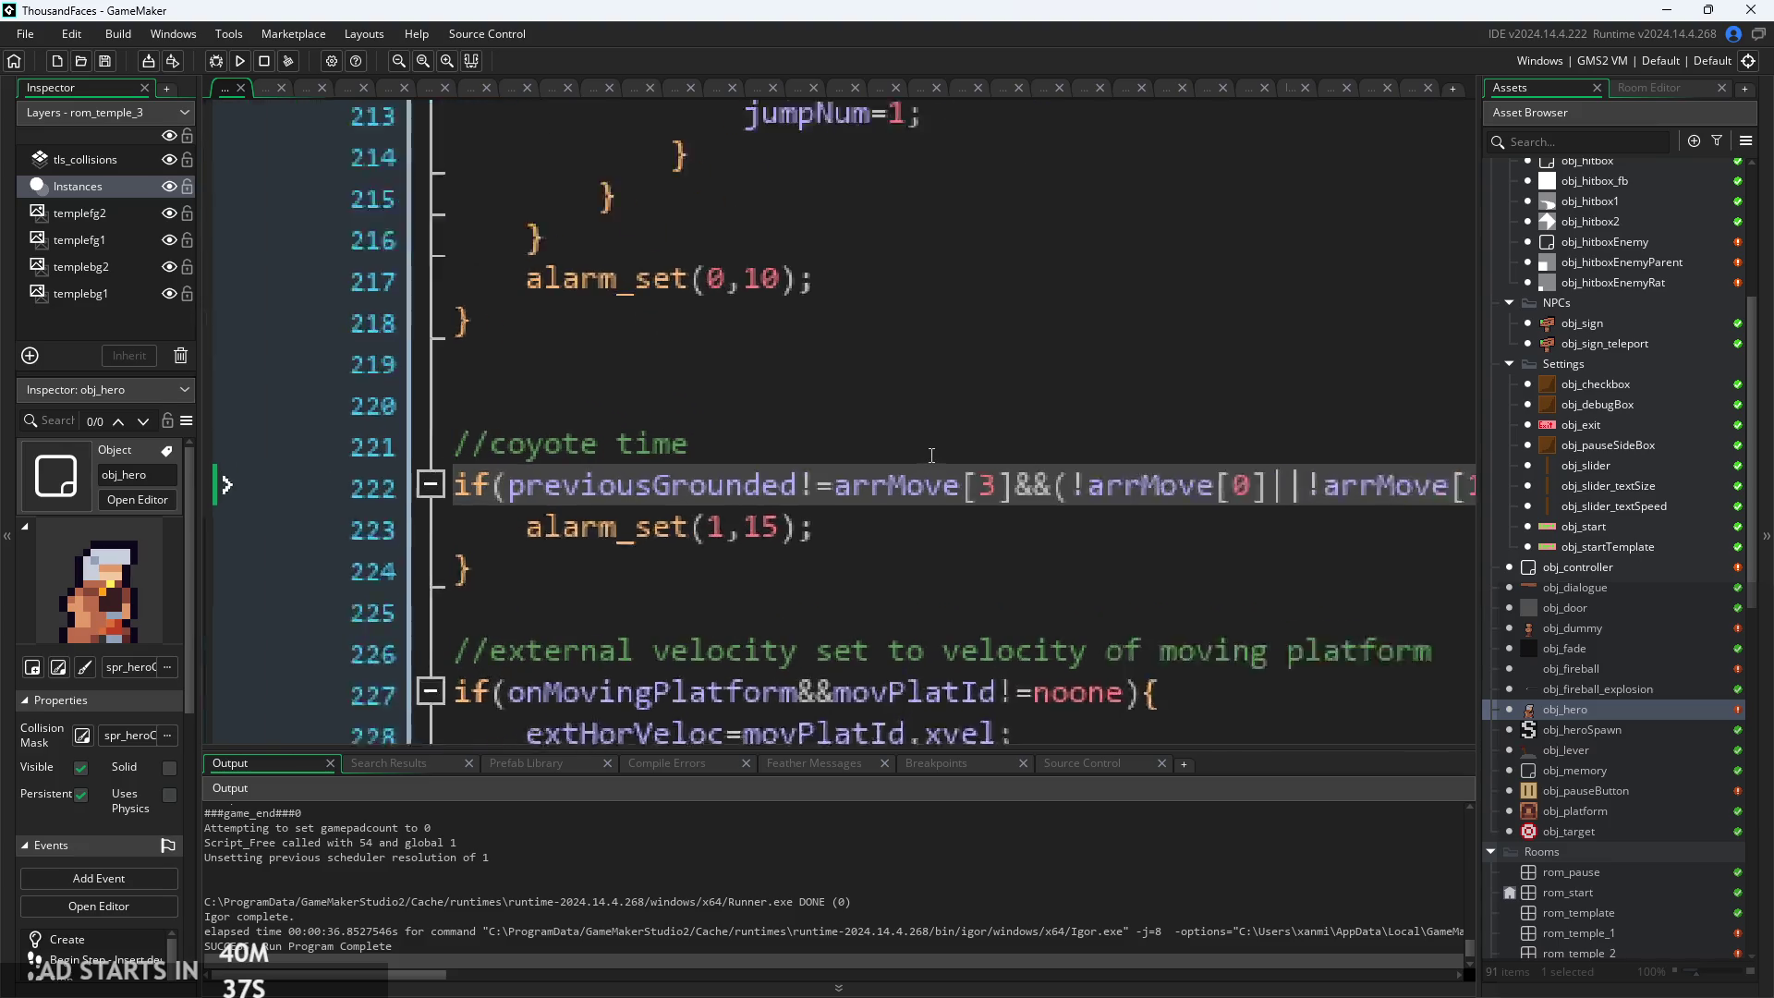
{"action": "left_click", "coordinate": [827, 532]}
{"action": "scroll", "coordinate": [827, 531], "scroll_direction": "down", "scroll_amount": 1, "text": "ctrl"}
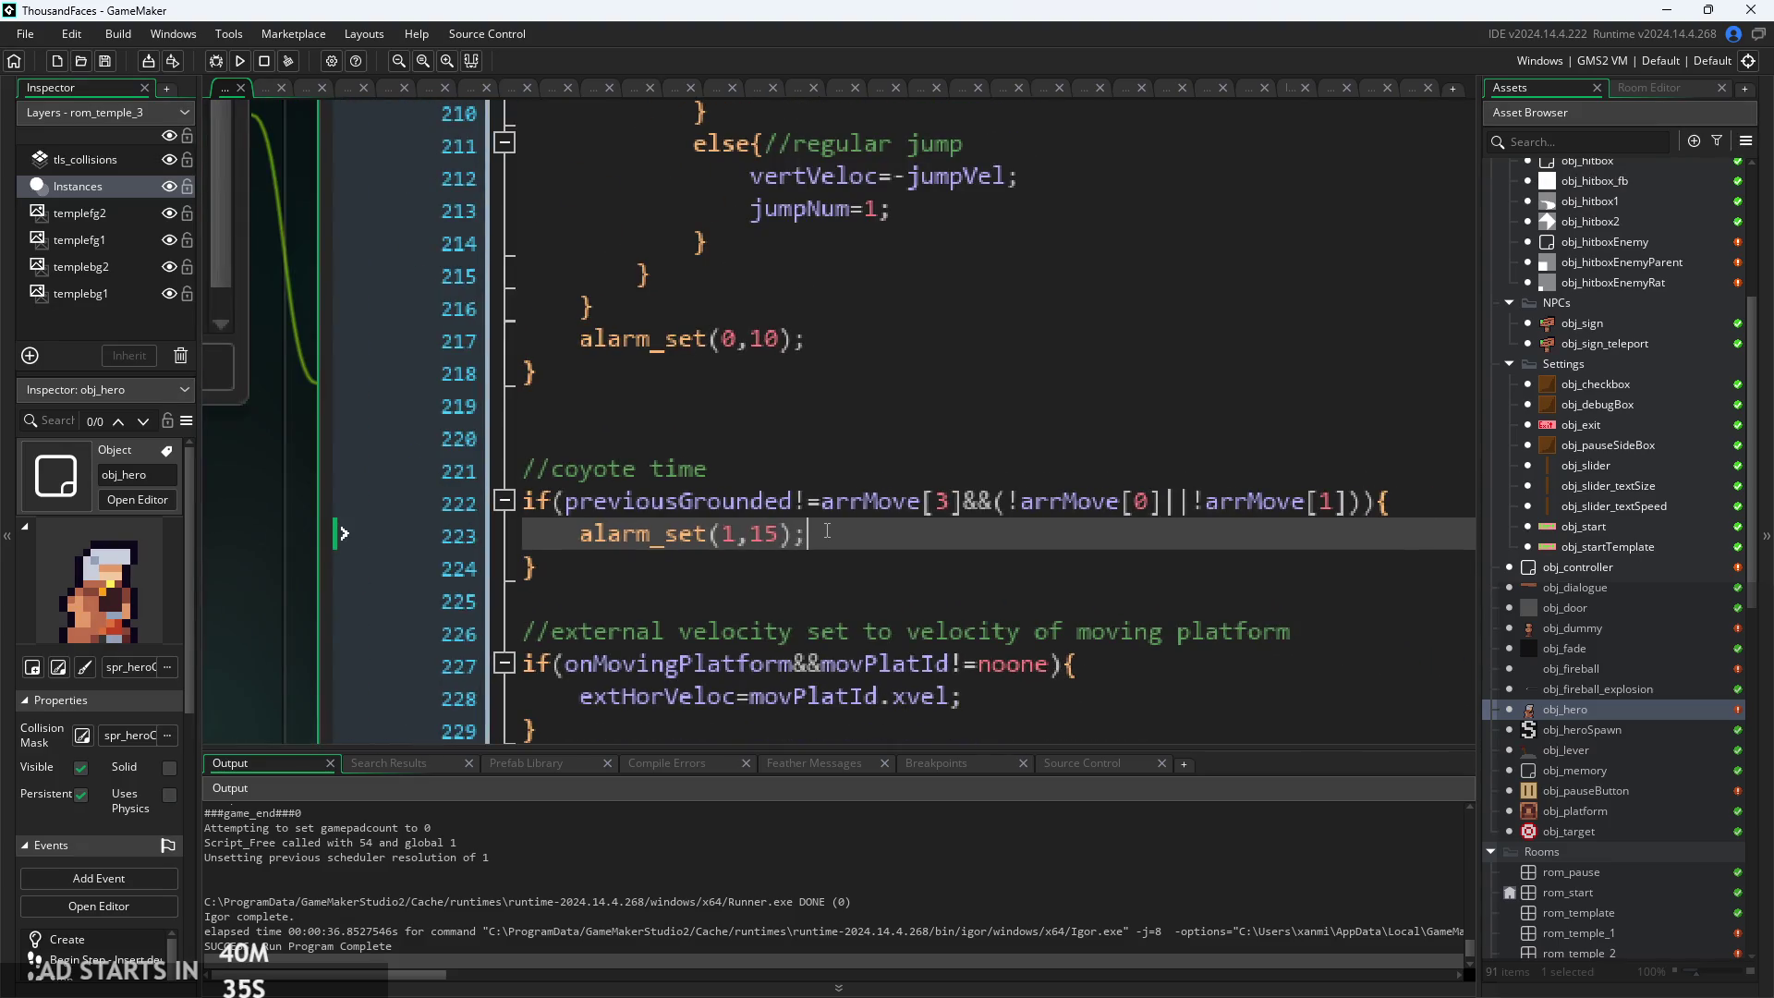
{"action": "scroll", "coordinate": [828, 542], "scroll_direction": "down", "scroll_amount": 1, "text": "ctrl"}
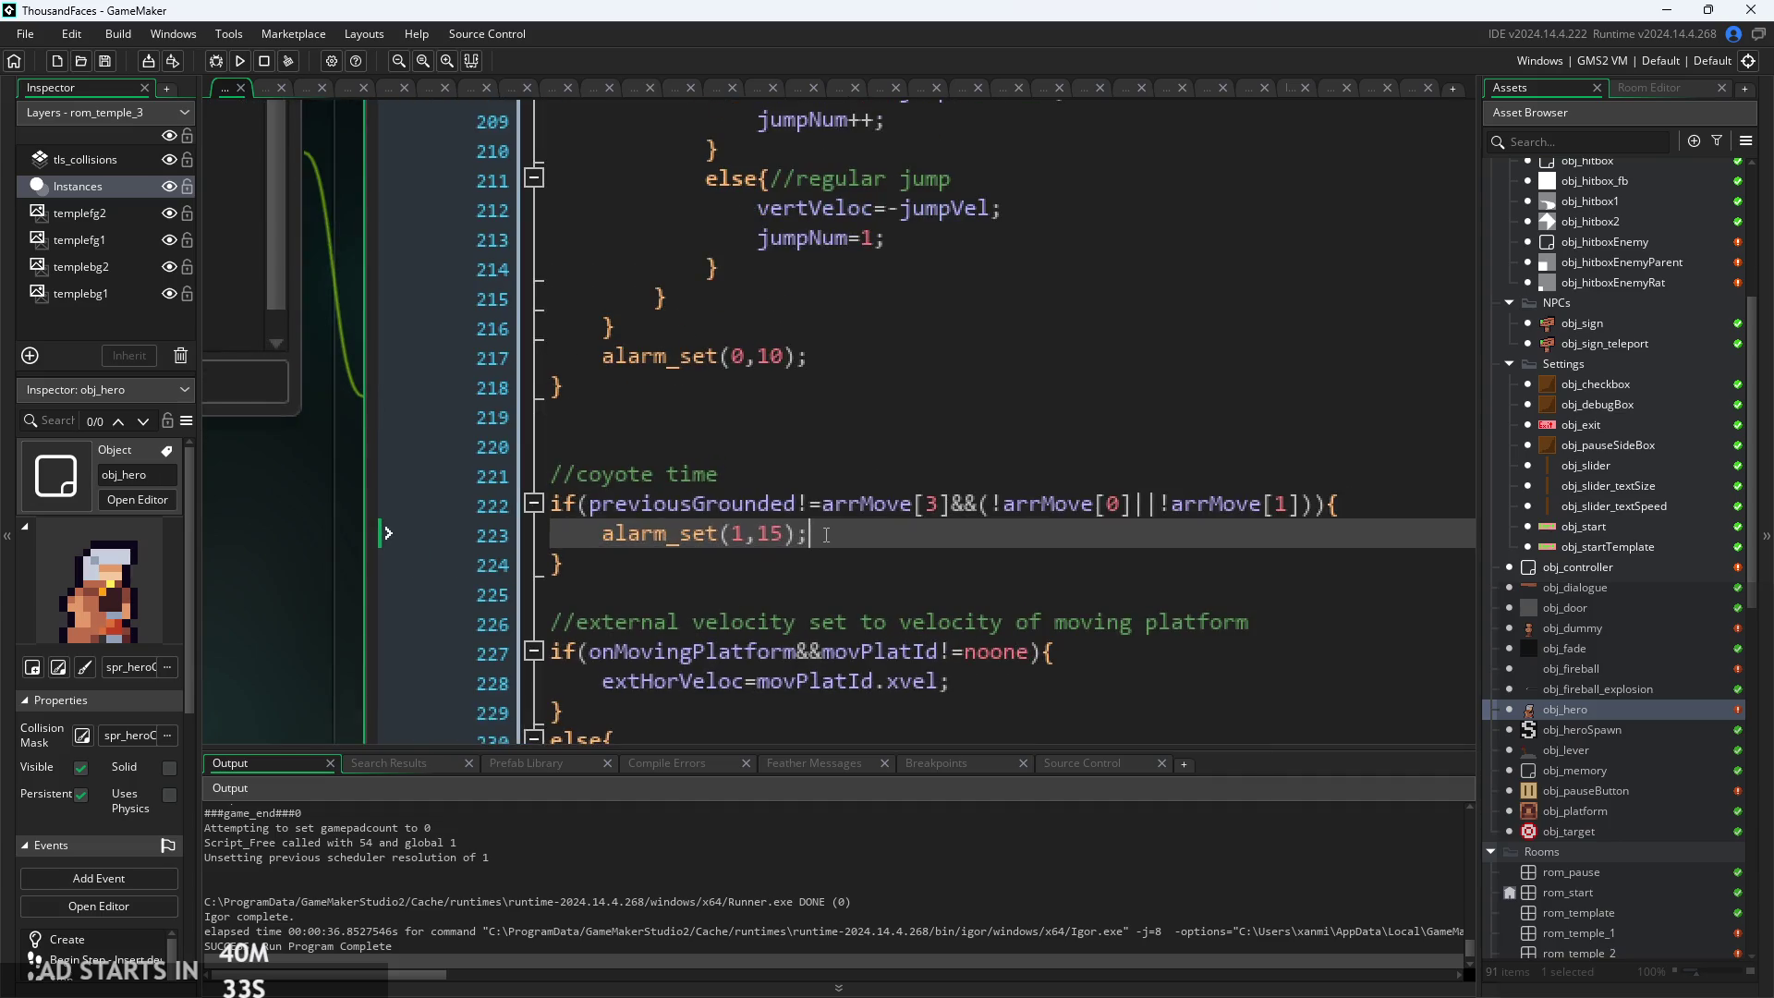
{"action": "scroll", "coordinate": [827, 534], "scroll_direction": "down", "scroll_amount": 3, "text": "ctrl"}
{"action": "key", "text": "Up"}
{"action": "key", "text": "Up"}
{"action": "key", "text": "Up"}
{"action": "left_click", "coordinate": [859, 533]}
{"action": "scroll", "coordinate": [729, 486], "scroll_direction": "up", "scroll_amount": 2, "text": "ctrl"}
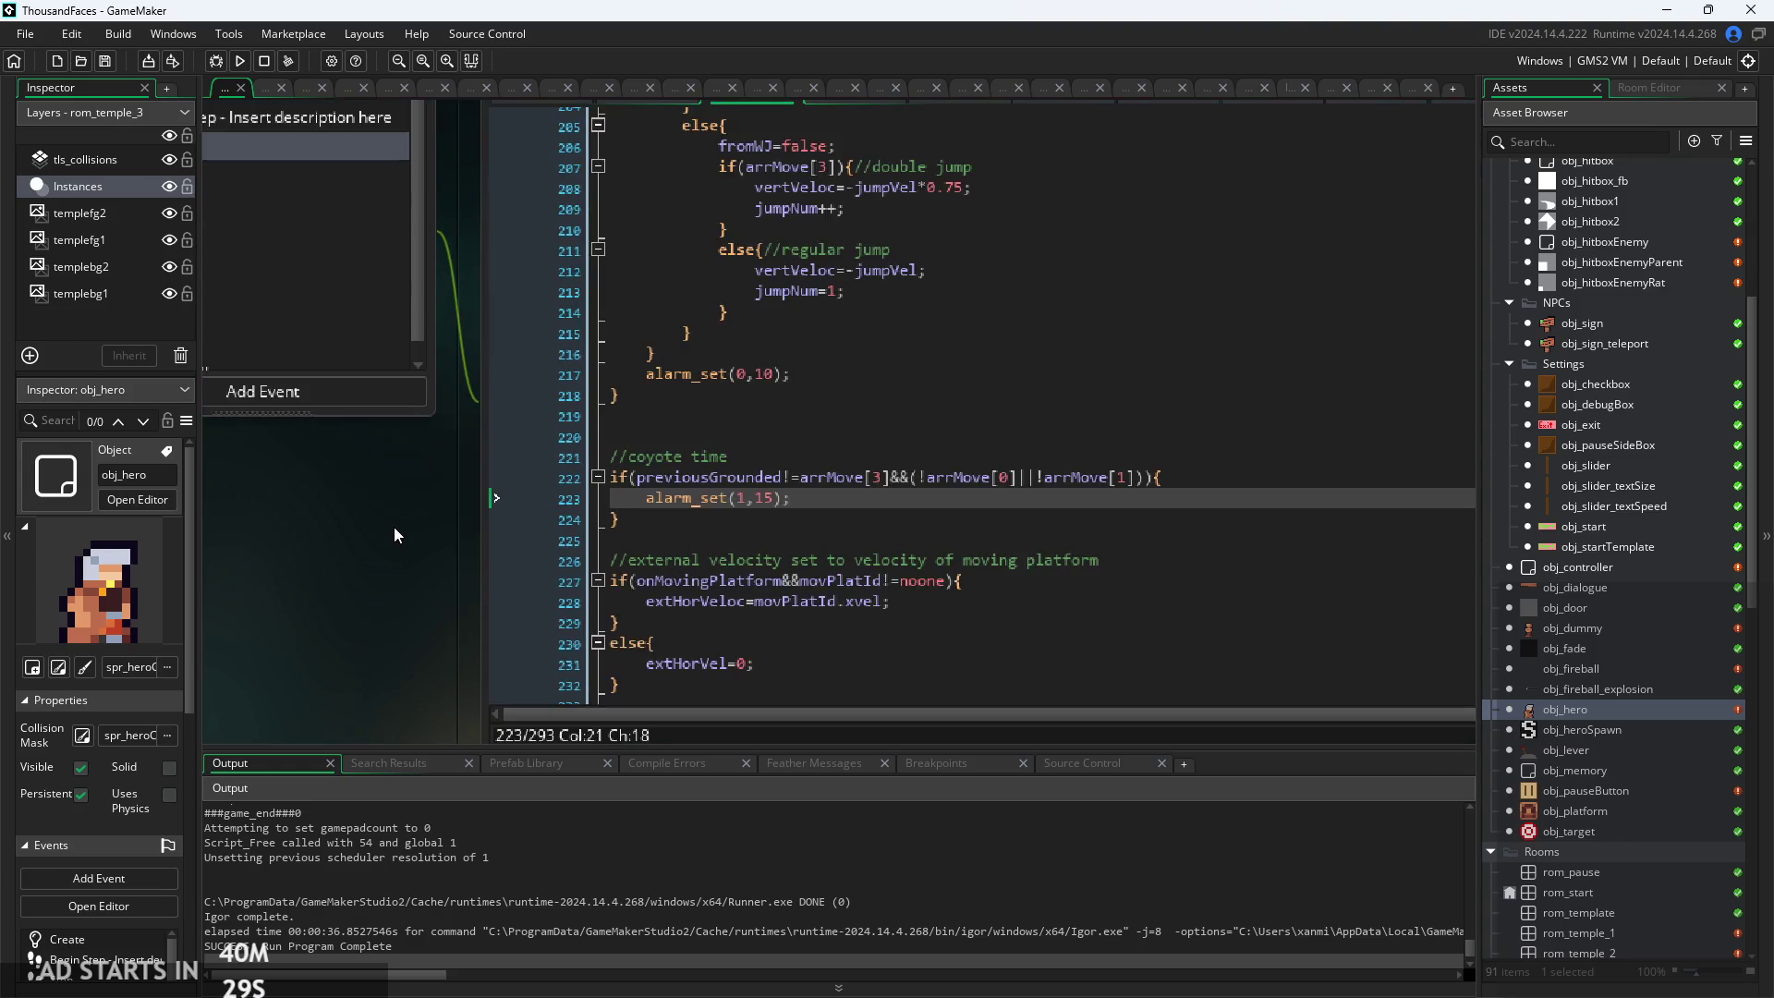
{"action": "scroll", "coordinate": [730, 486], "scroll_direction": "up", "scroll_amount": 2, "text": "ctrl"}
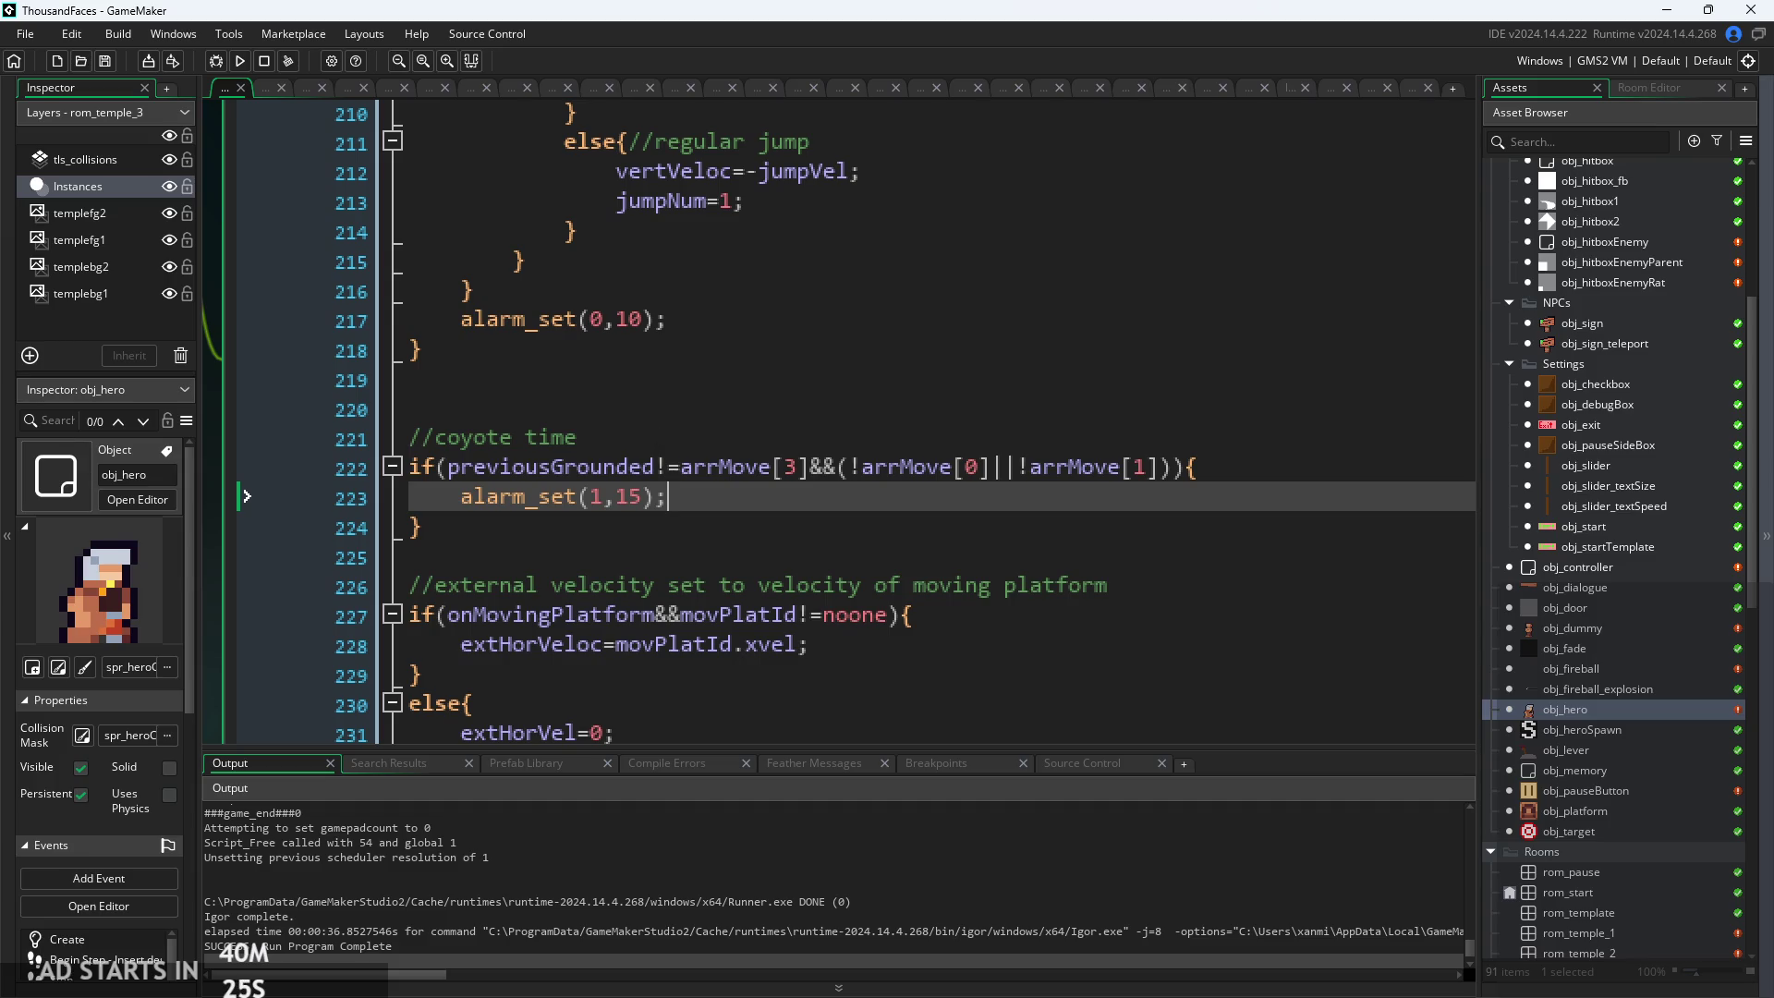
Switch to the ThousandFacesNotes sheet in Paint and scroll through it
{"action": "key", "text": "alt+Tab"}
{"action": "scroll", "coordinate": [739, 506], "scroll_direction": "down", "scroll_amount": 2, "text": "ctrl"}
{"action": "scroll", "coordinate": [962, 764], "scroll_direction": "down", "scroll_amount": 2, "text": "ctrl"}
{"action": "scroll", "coordinate": [879, 681], "scroll_direction": "up", "scroll_amount": 4, "text": "ctrl"}
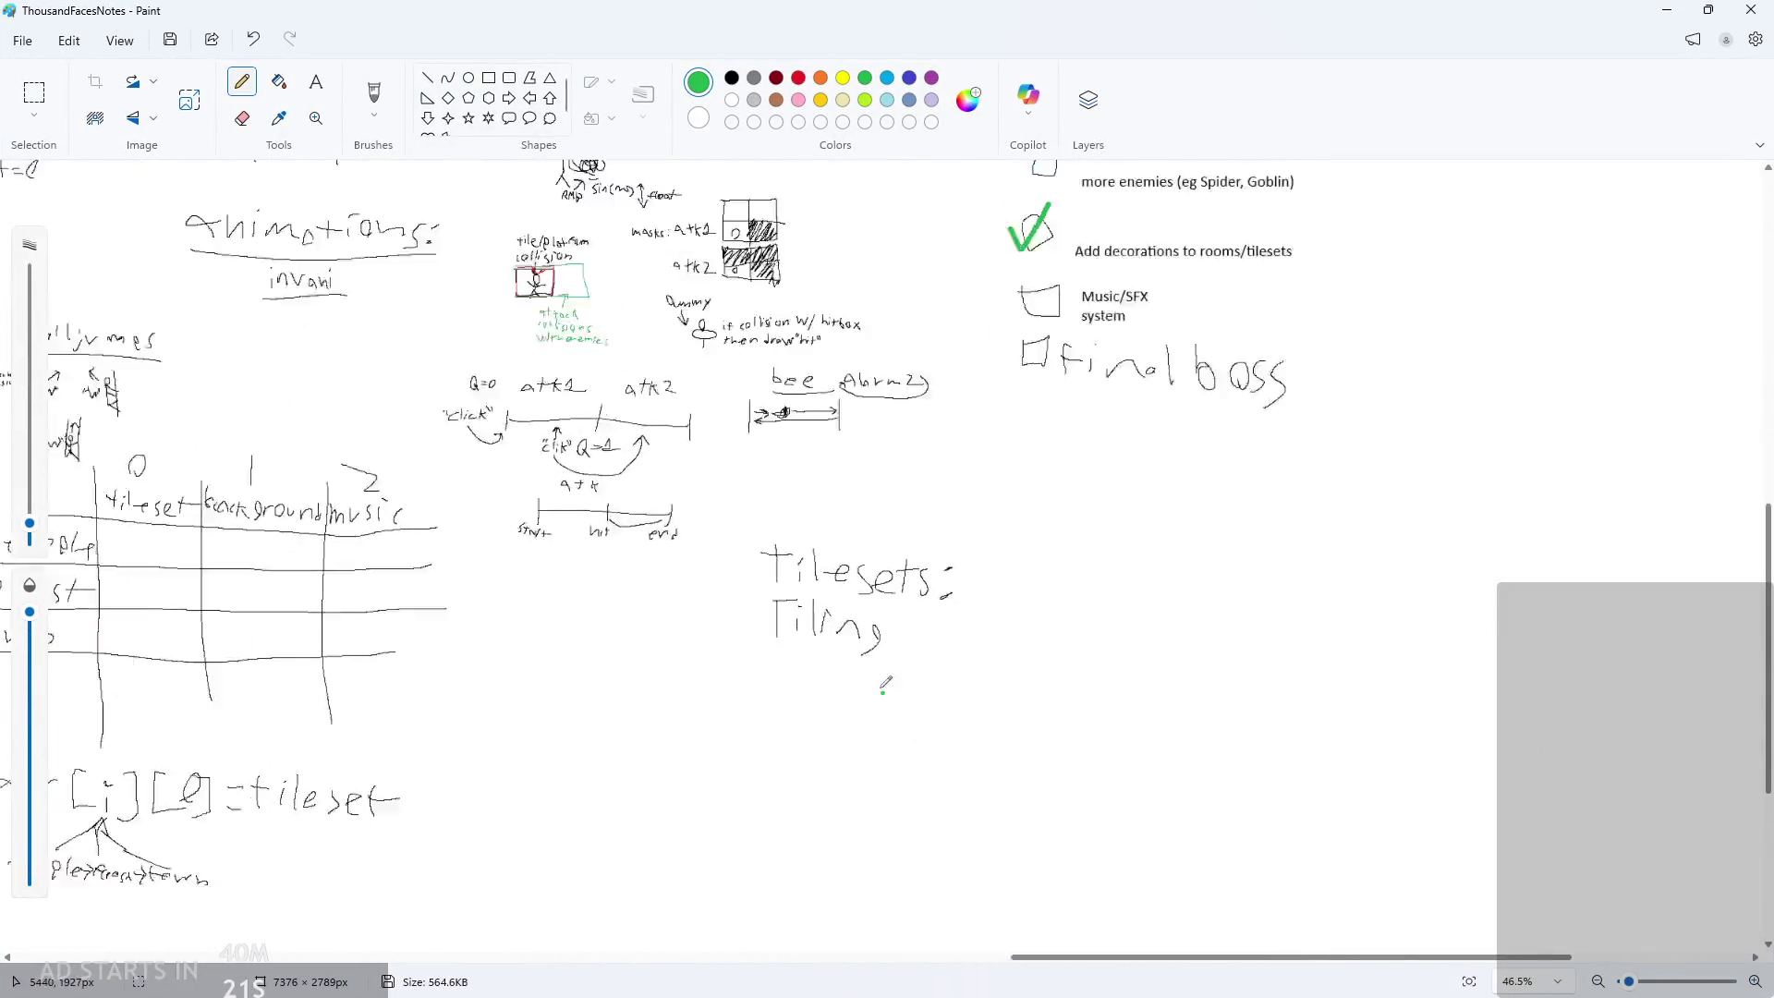
{"action": "scroll", "coordinate": [901, 686], "scroll_direction": "down", "scroll_amount": 4, "text": "ctrl"}
{"action": "scroll", "coordinate": [911, 468], "scroll_direction": "up", "scroll_amount": 3, "text": "ctrl"}
{"action": "scroll", "coordinate": [610, 457], "scroll_direction": "down", "scroll_amount": 4, "text": "ctrl"}
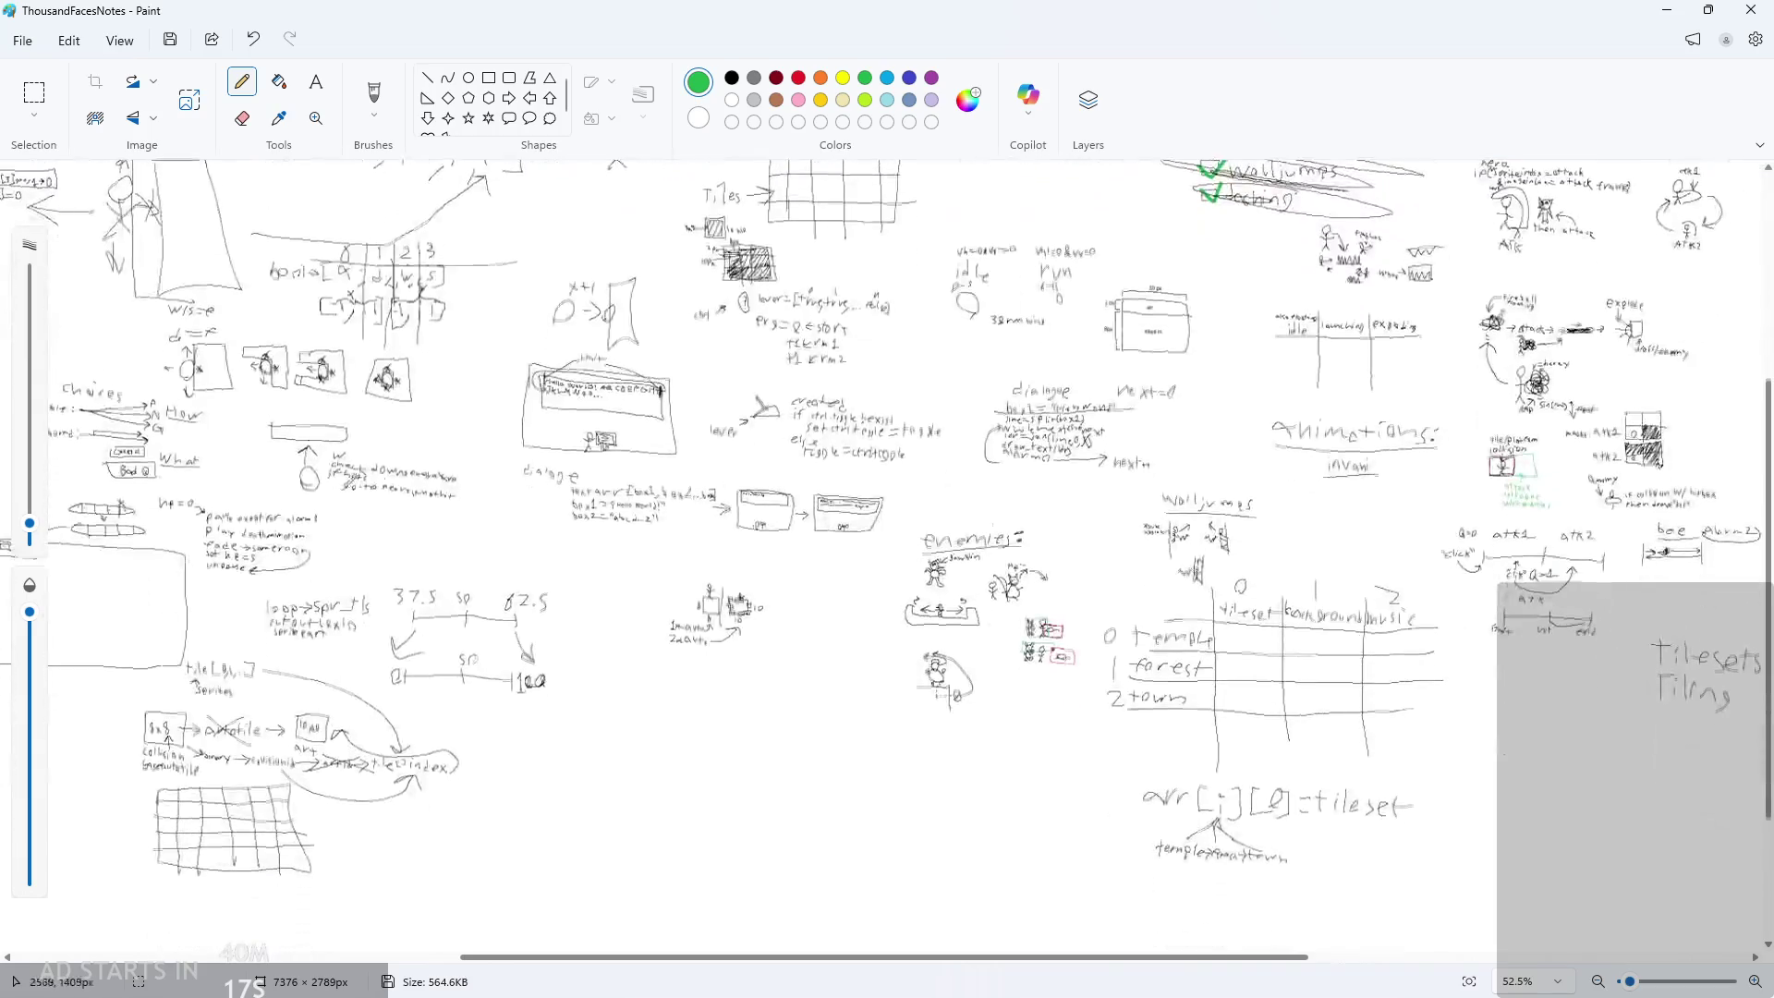
{"action": "scroll", "coordinate": [118, 453], "scroll_direction": "up", "scroll_amount": 5, "text": "ctrl"}
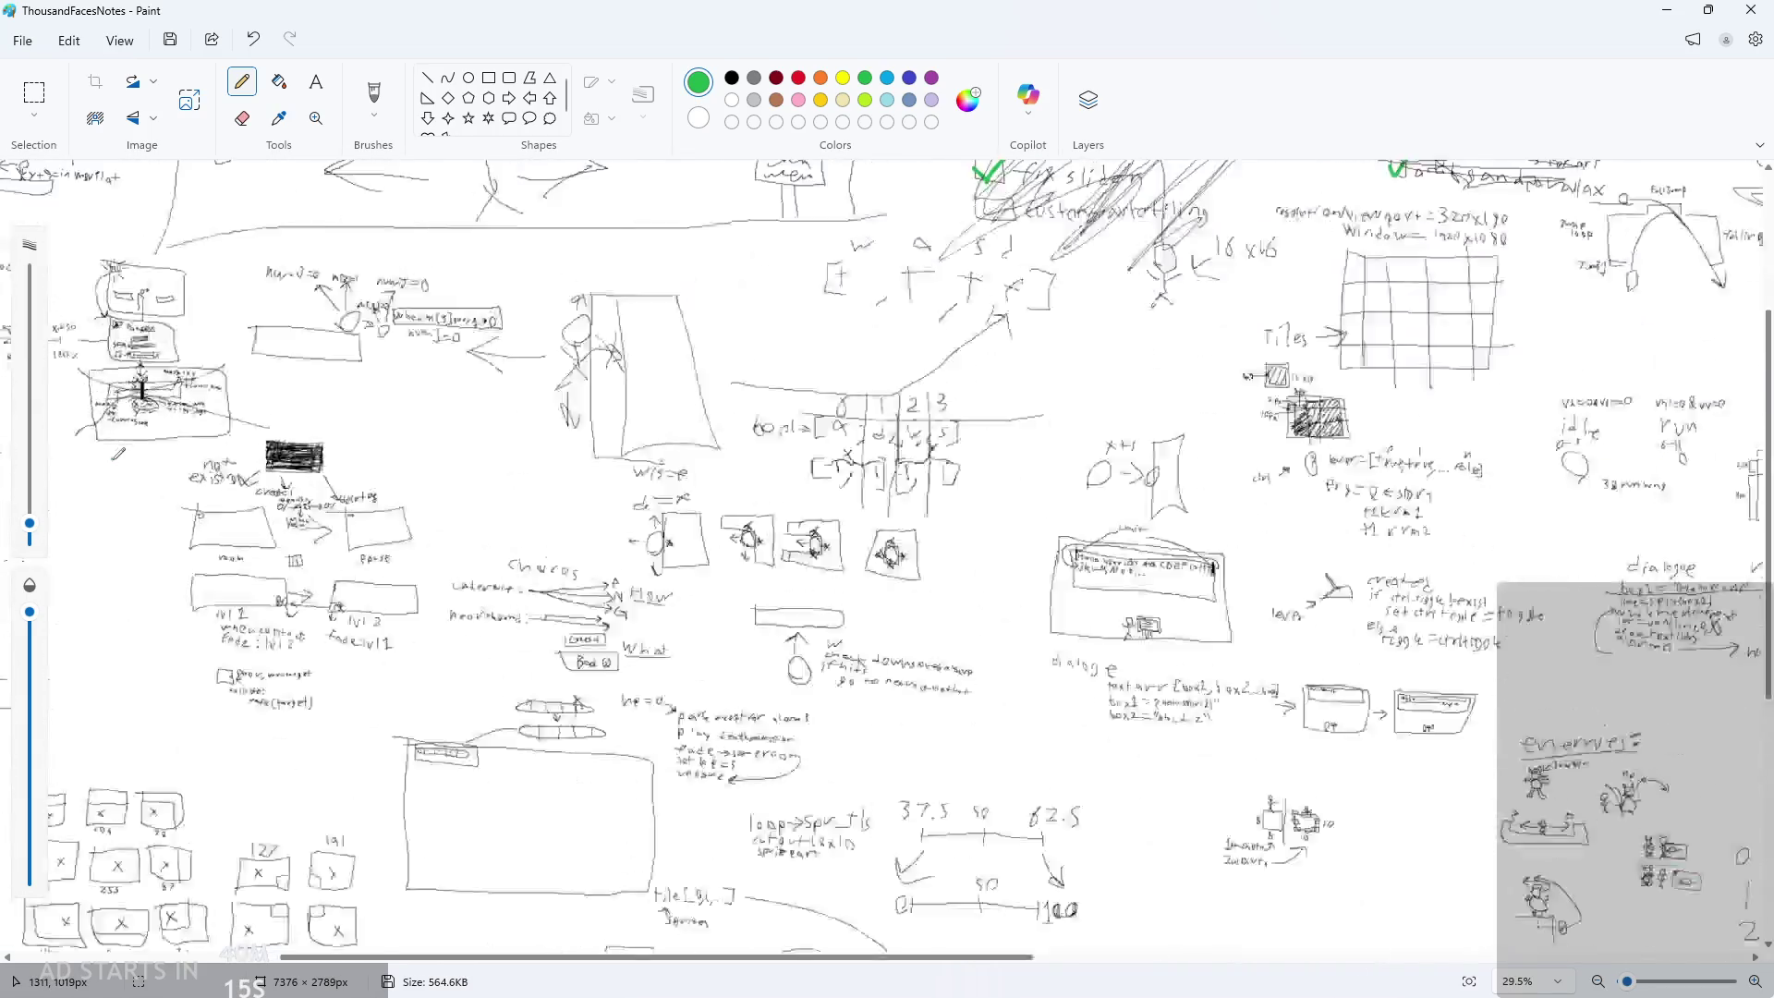
{"action": "scroll", "coordinate": [175, 508], "scroll_direction": "down", "scroll_amount": 4, "text": "ctrl"}
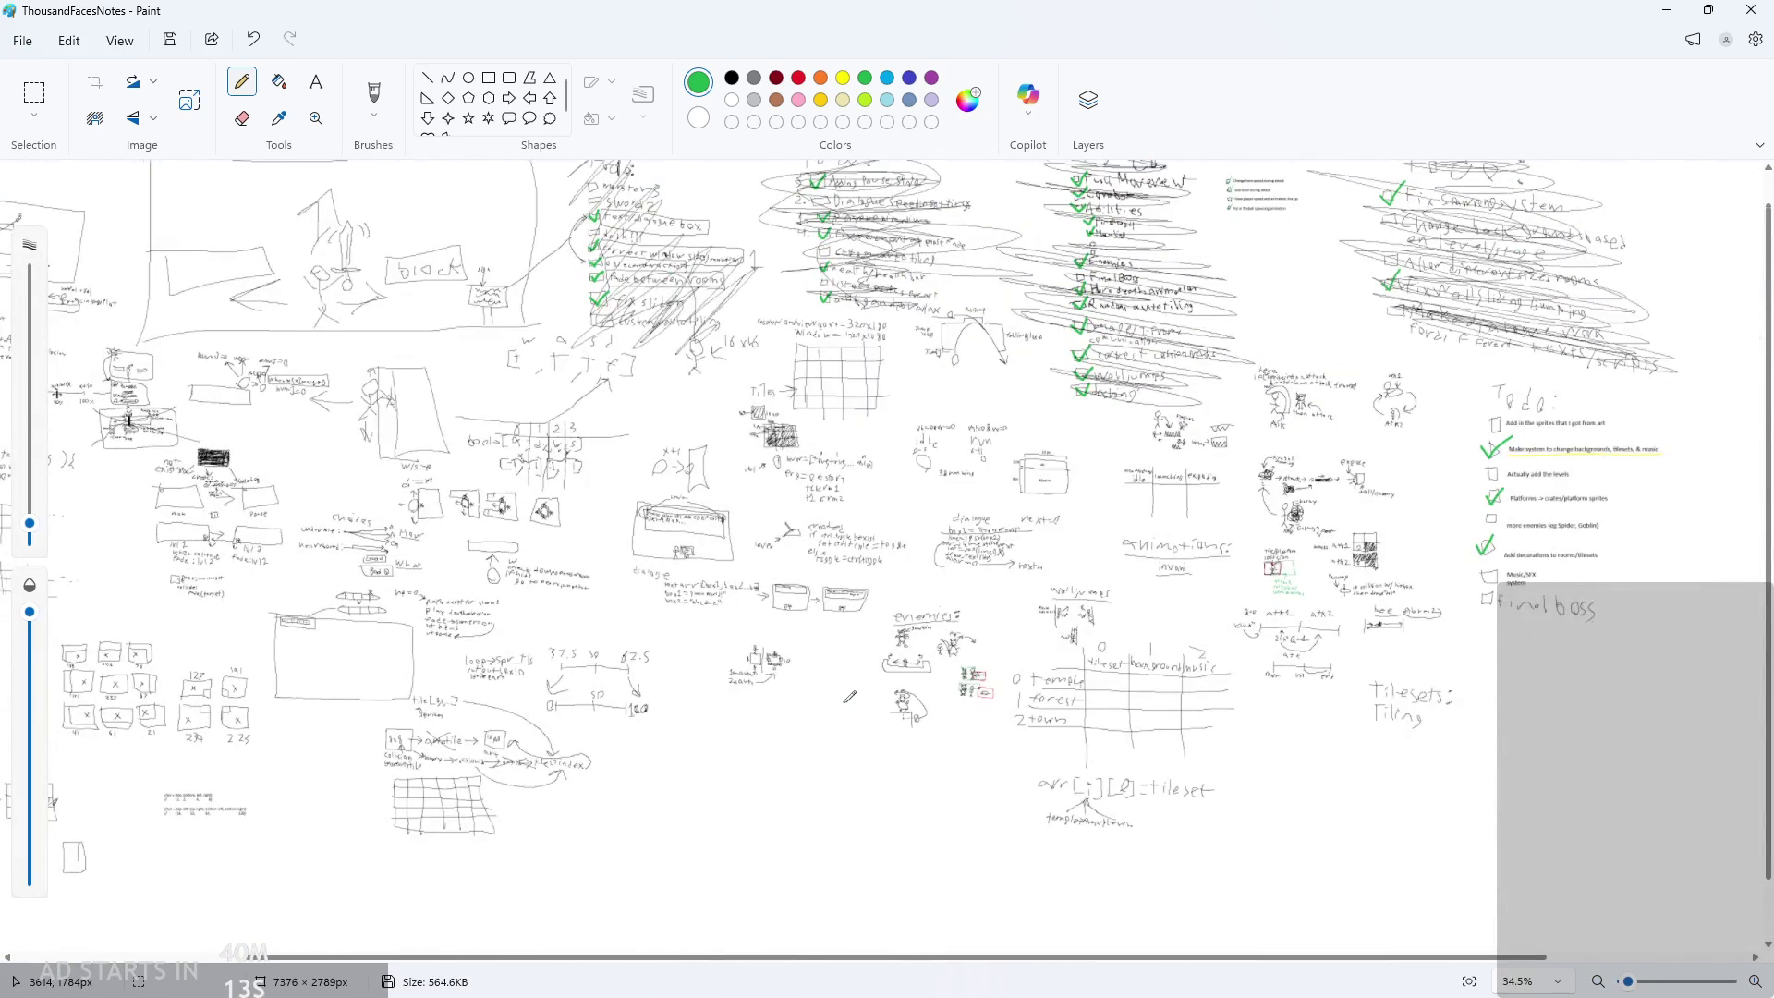
{"action": "scroll", "coordinate": [848, 697], "scroll_direction": "up", "scroll_amount": 5, "text": "ctrl"}
{"action": "scroll", "coordinate": [1597, 662], "scroll_direction": "down", "scroll_amount": 2, "text": "ctrl"}
{"action": "scroll", "coordinate": [745, 933], "scroll_direction": "up", "scroll_amount": 5}
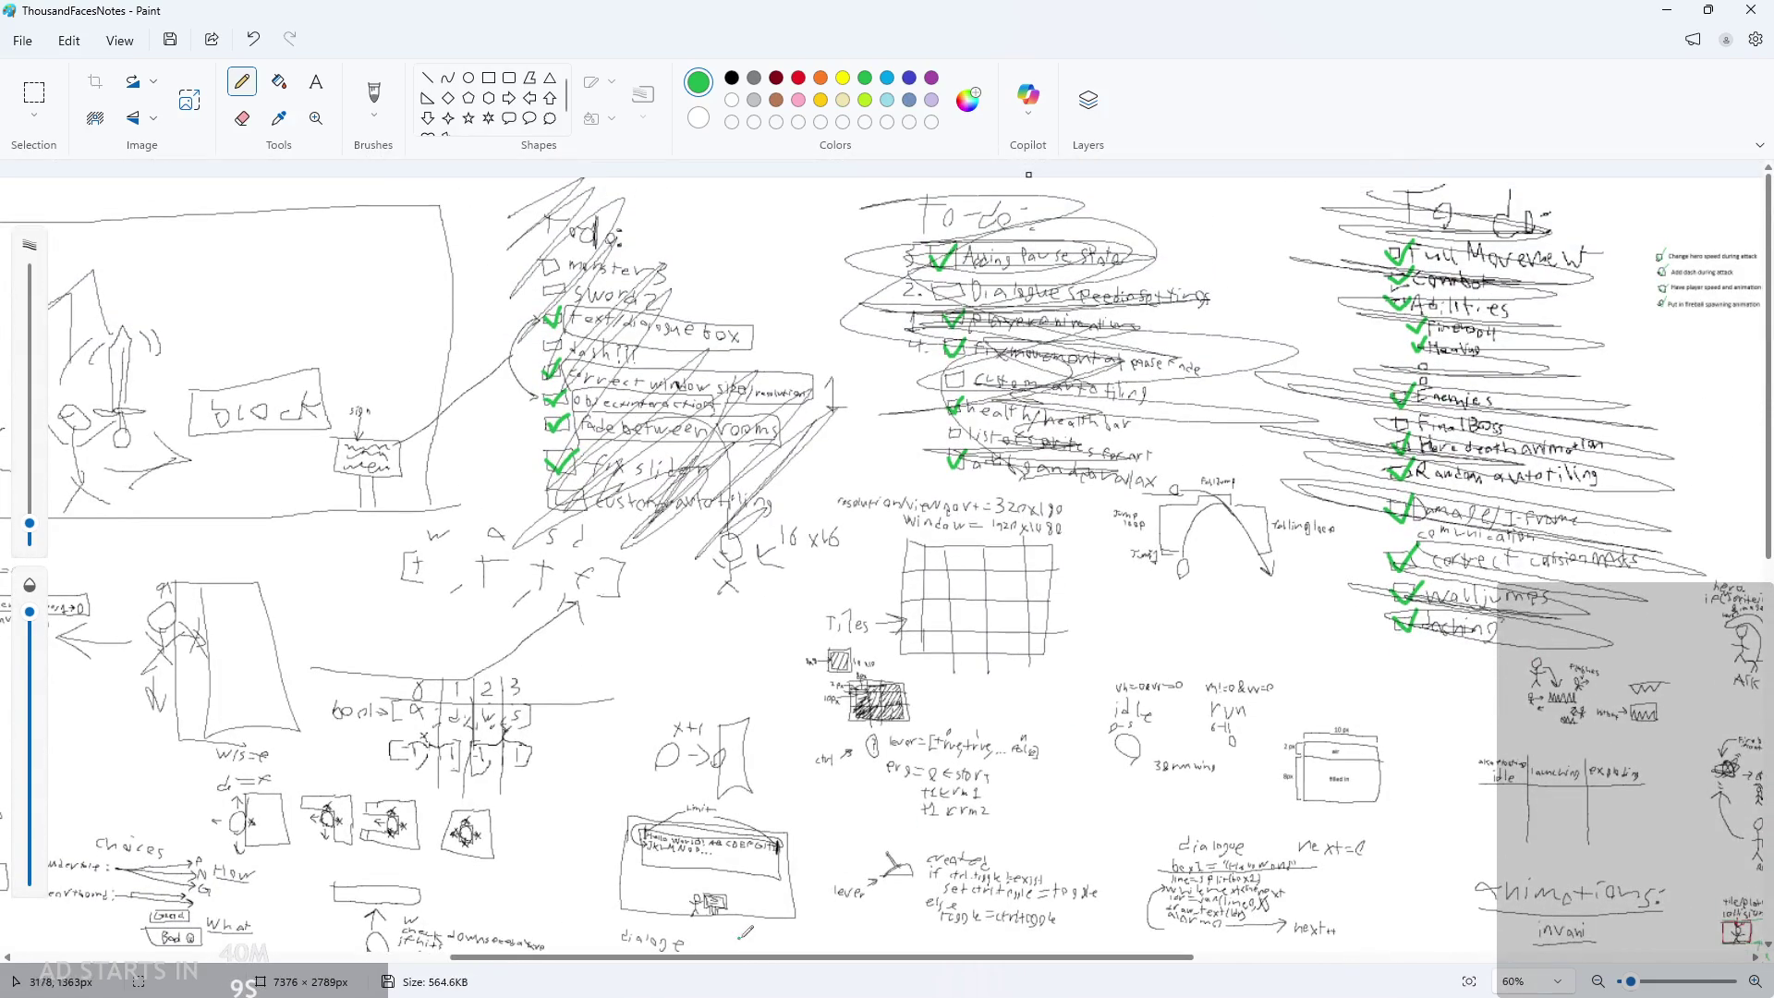
Tick the 'Add decorations to rooms/Tilesets' to-do item with a green checkmark
{"action": "mouse_move", "coordinate": [735, 966]}
{"action": "left_mouse_down"}
{"action": "mouse_move", "coordinate": [439, 960]}
{"action": "mouse_move", "coordinate": [280, 910]}
{"action": "left_mouse_up"}
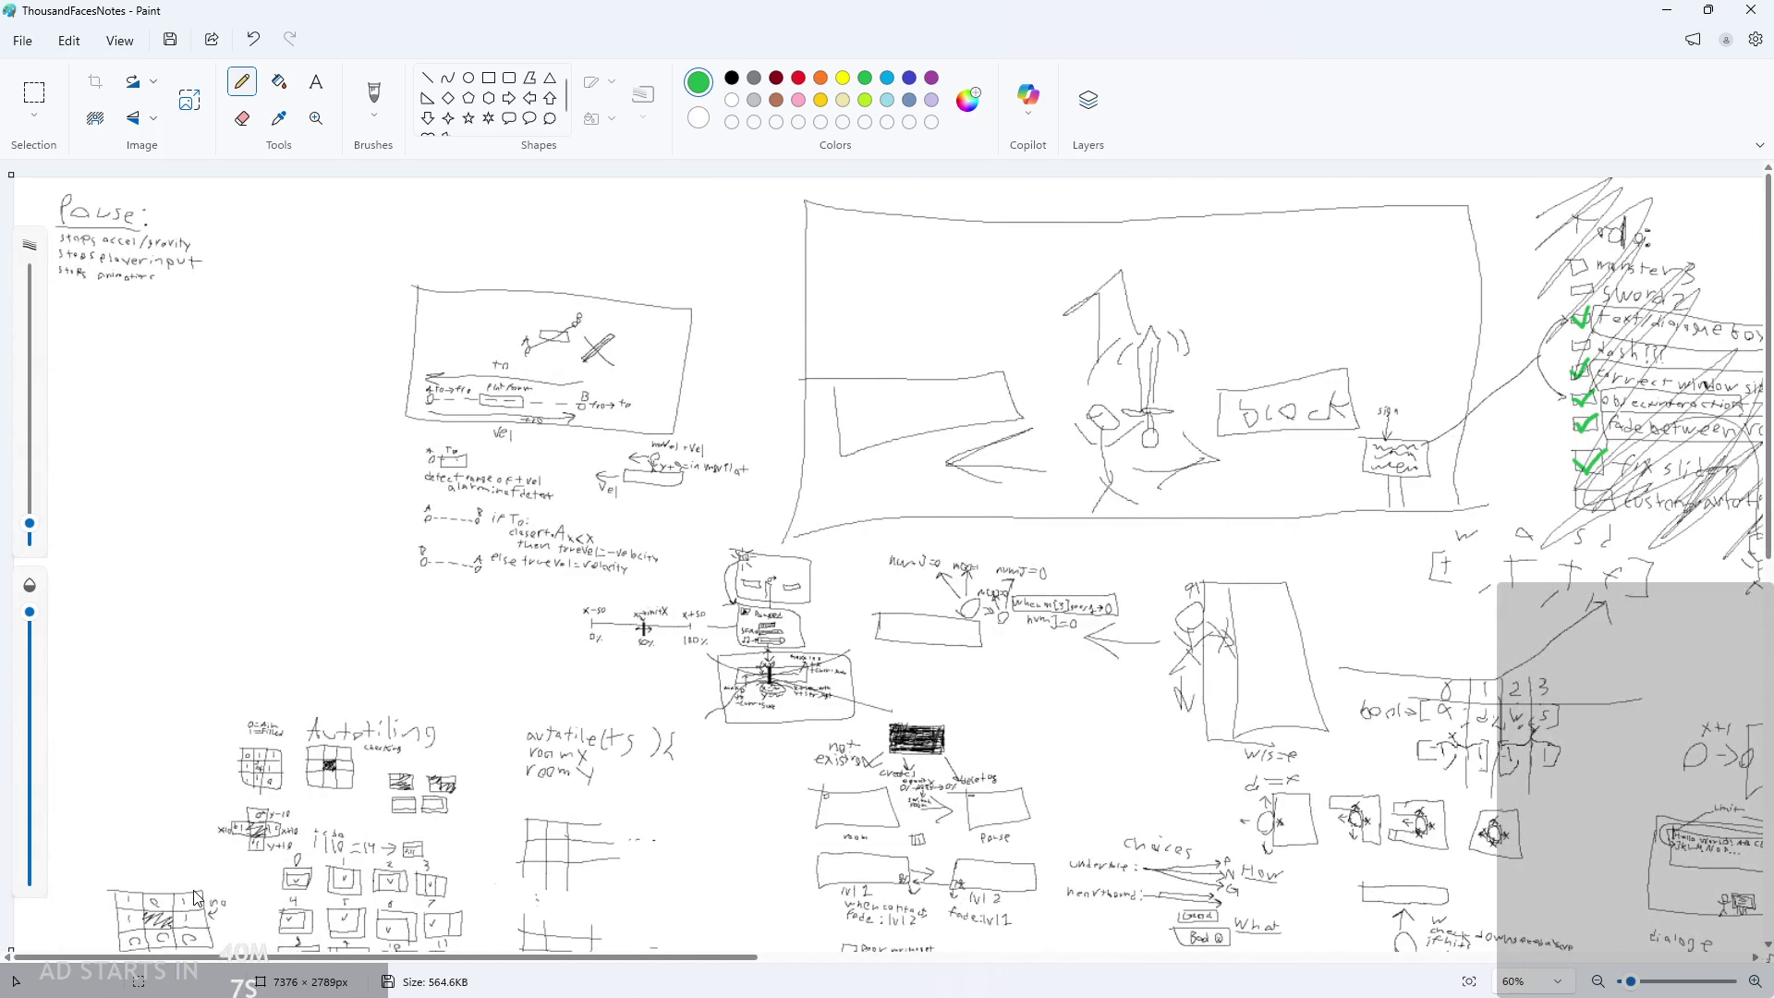
{"action": "scroll", "coordinate": [351, 799], "scroll_direction": "down", "scroll_amount": 3}
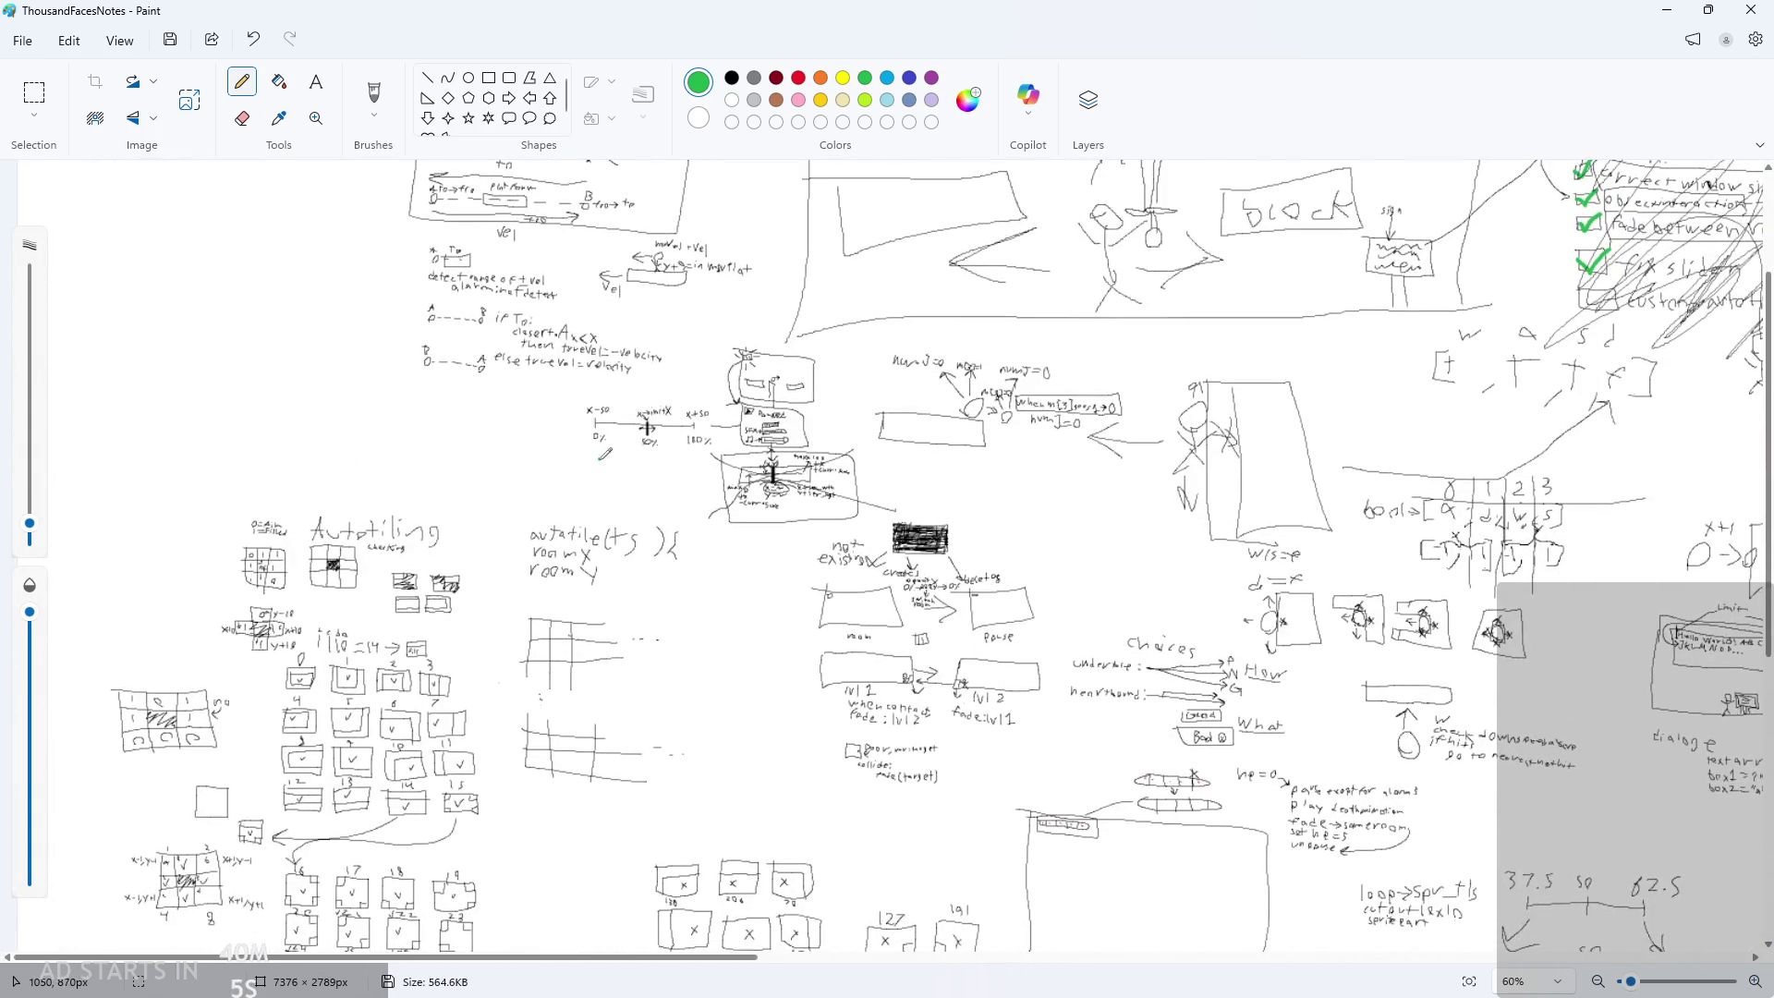
{"action": "scroll", "coordinate": [601, 559], "scroll_direction": "up", "scroll_amount": 1, "text": "ctrl"}
{"action": "scroll", "coordinate": [601, 559], "scroll_direction": "down", "scroll_amount": 2}
{"action": "scroll", "coordinate": [1312, 587], "scroll_direction": "down", "scroll_amount": 2, "text": "ctrl"}
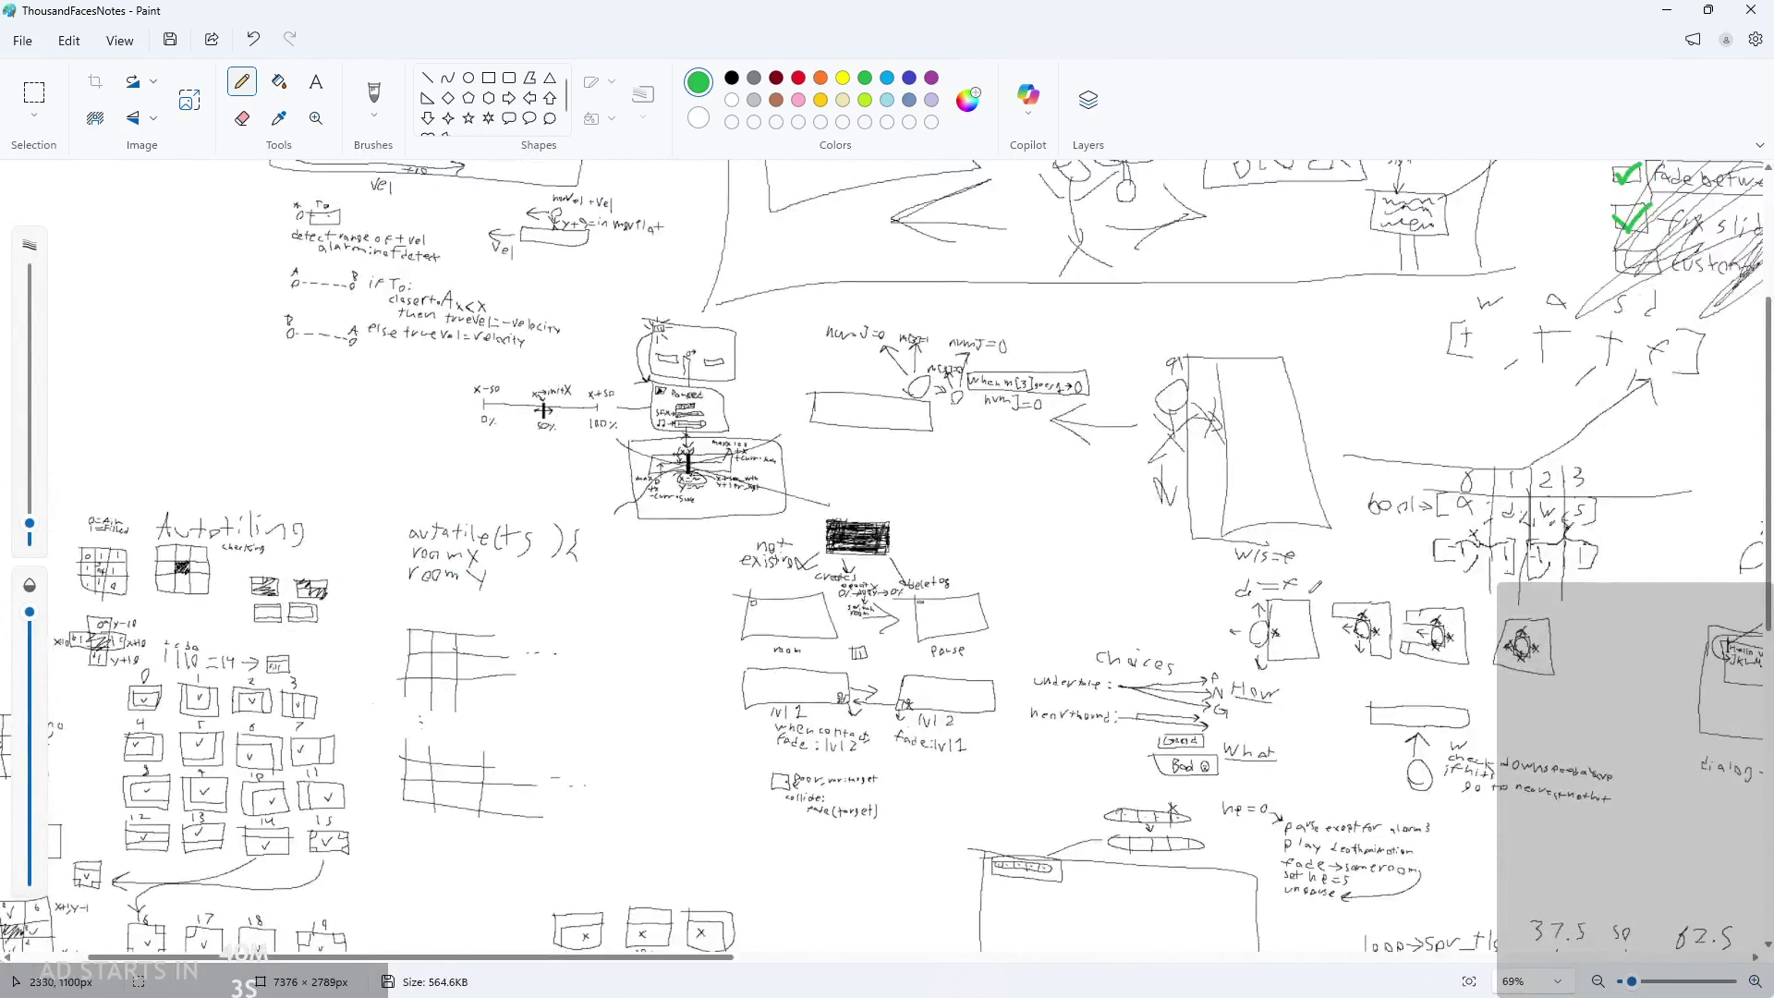
{"action": "scroll", "coordinate": [1552, 577], "scroll_direction": "down", "scroll_amount": 4, "text": "ctrl"}
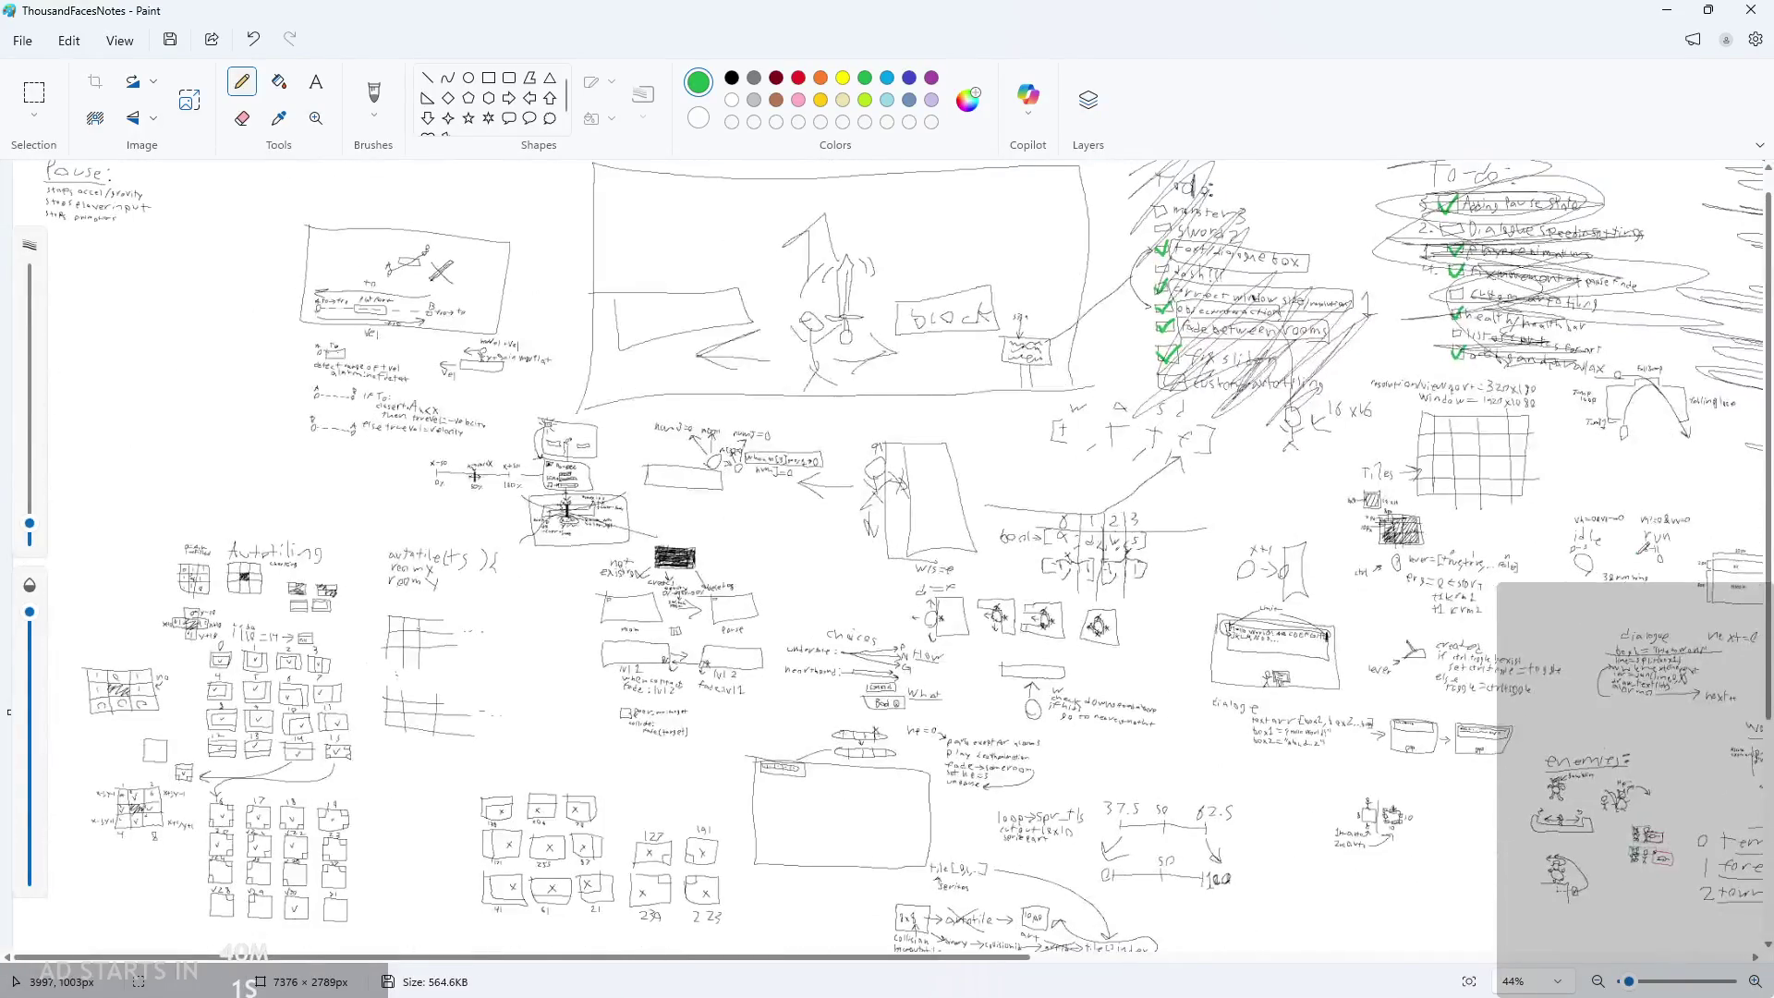
{"action": "scroll", "coordinate": [1661, 496], "scroll_direction": "up", "scroll_amount": 3, "text": "ctrl"}
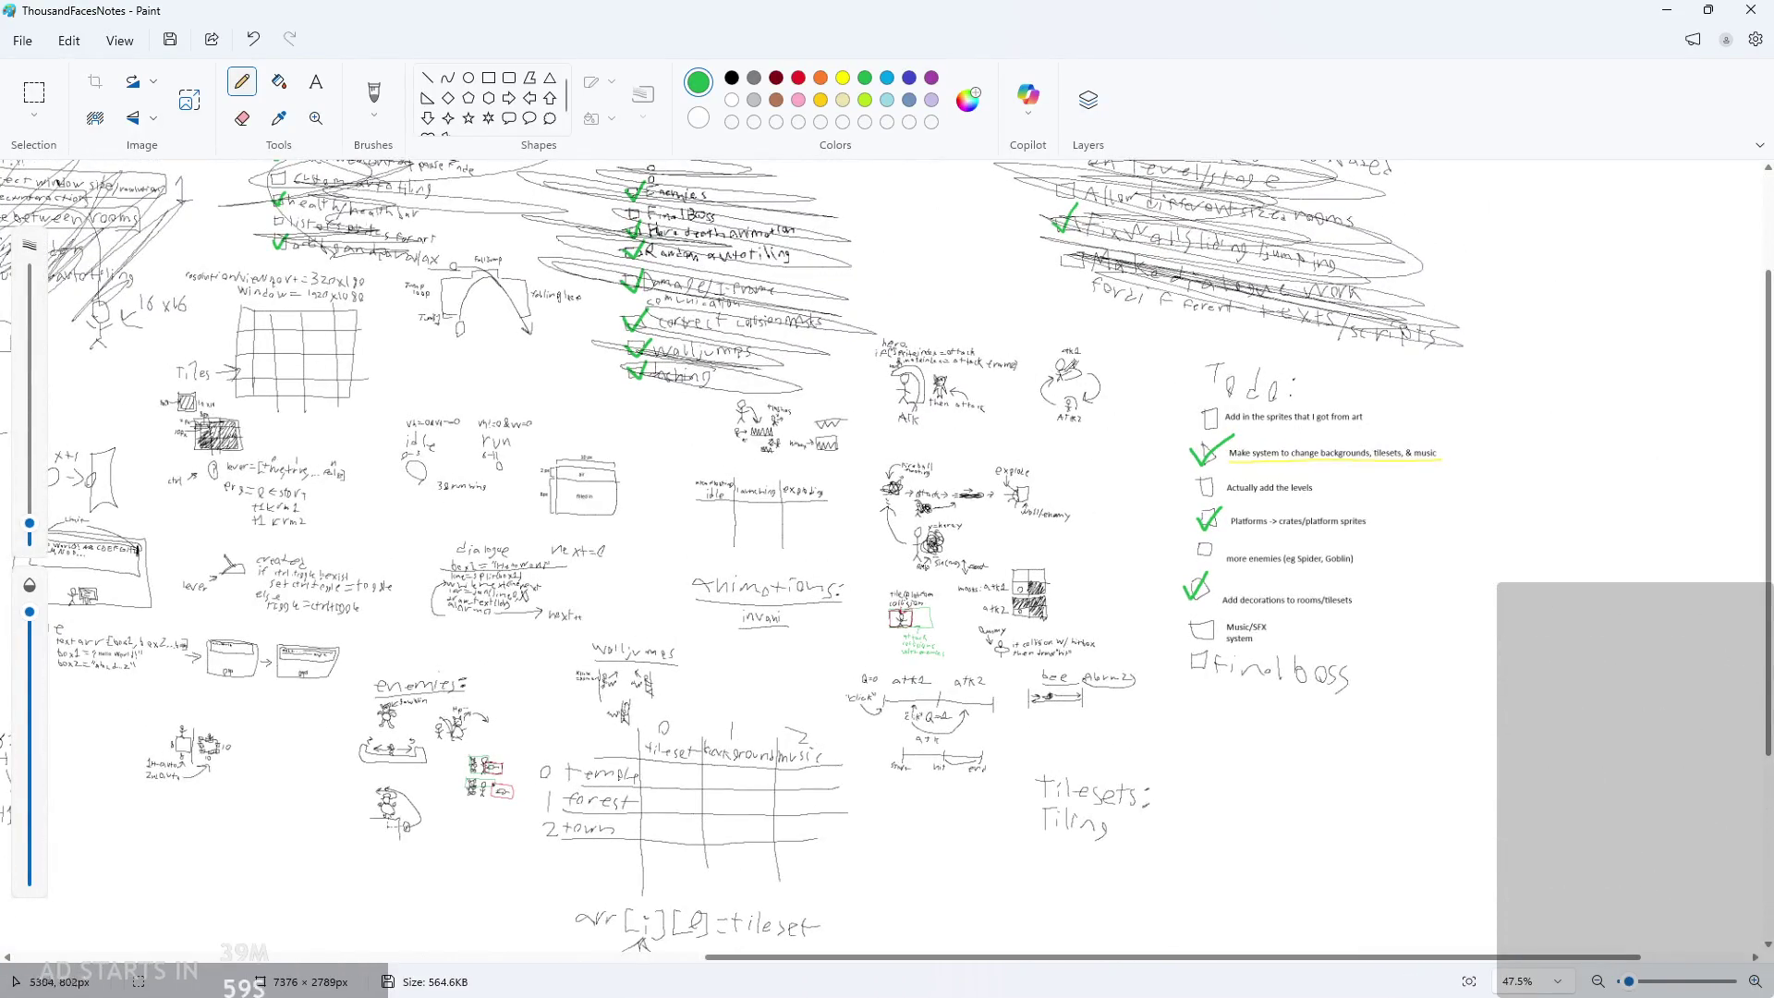
{"action": "scroll", "coordinate": [866, 467], "scroll_direction": "up", "scroll_amount": 1}
{"action": "scroll", "coordinate": [691, 681], "scroll_direction": "down", "scroll_amount": 5}
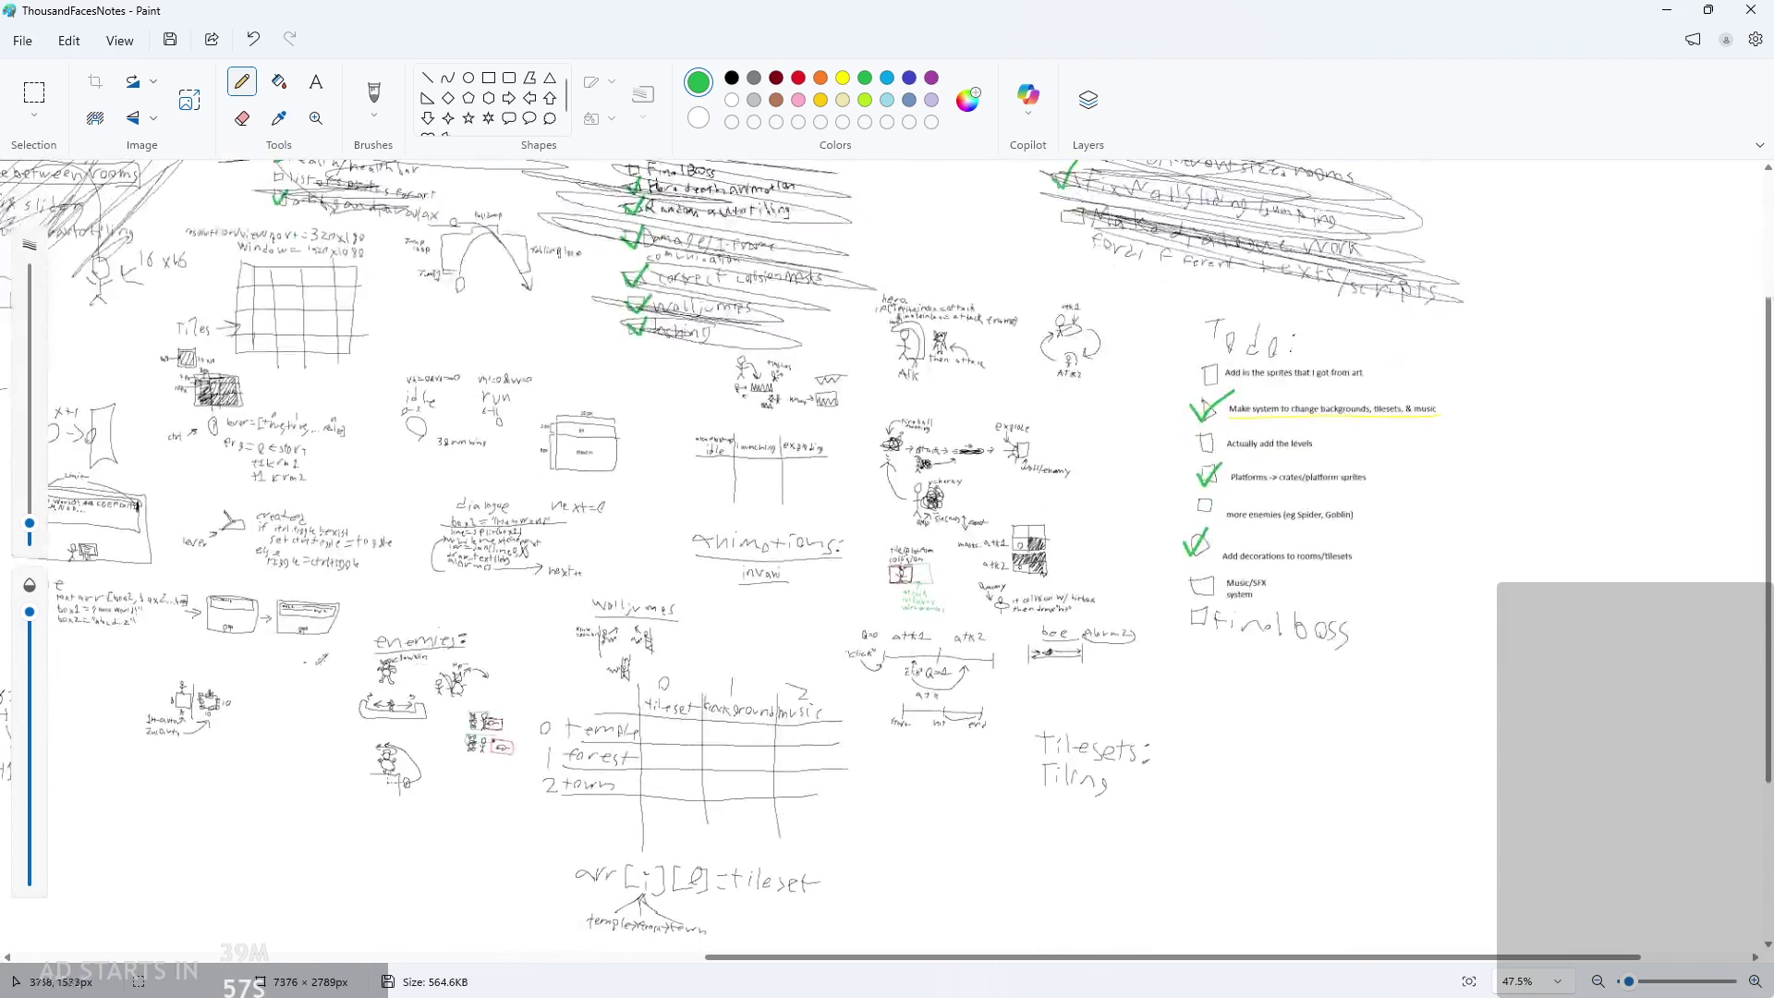
{"action": "scroll", "coordinate": [210, 681], "scroll_direction": "up", "scroll_amount": 7, "text": "ctrl"}
{"action": "scroll", "coordinate": [370, 647], "scroll_direction": "down", "scroll_amount": 2}
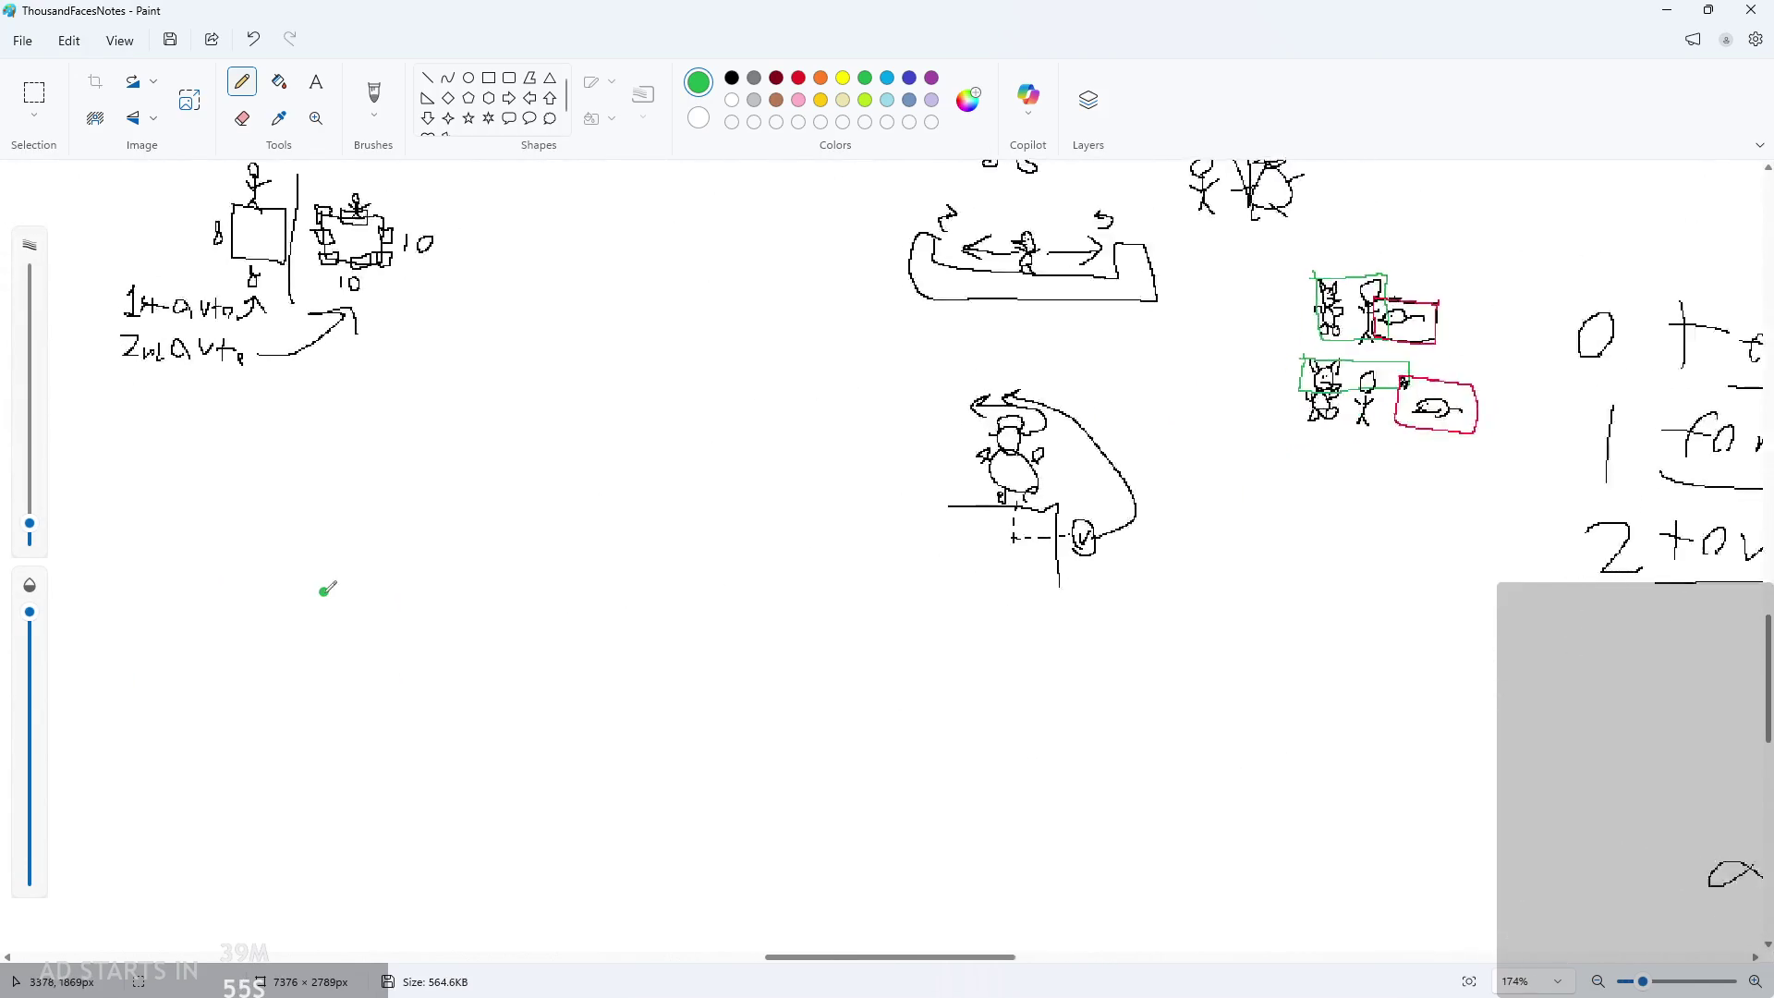
{"action": "scroll", "coordinate": [388, 582], "scroll_direction": "up", "scroll_amount": 1, "text": "ctrl"}
Undo the stray green stroke and switch to a thinner black pencil
{"action": "left_click_drag", "start_coordinate": [558, 388], "coordinate": [559, 447]}
{"action": "key", "text": "ctrl+z"}
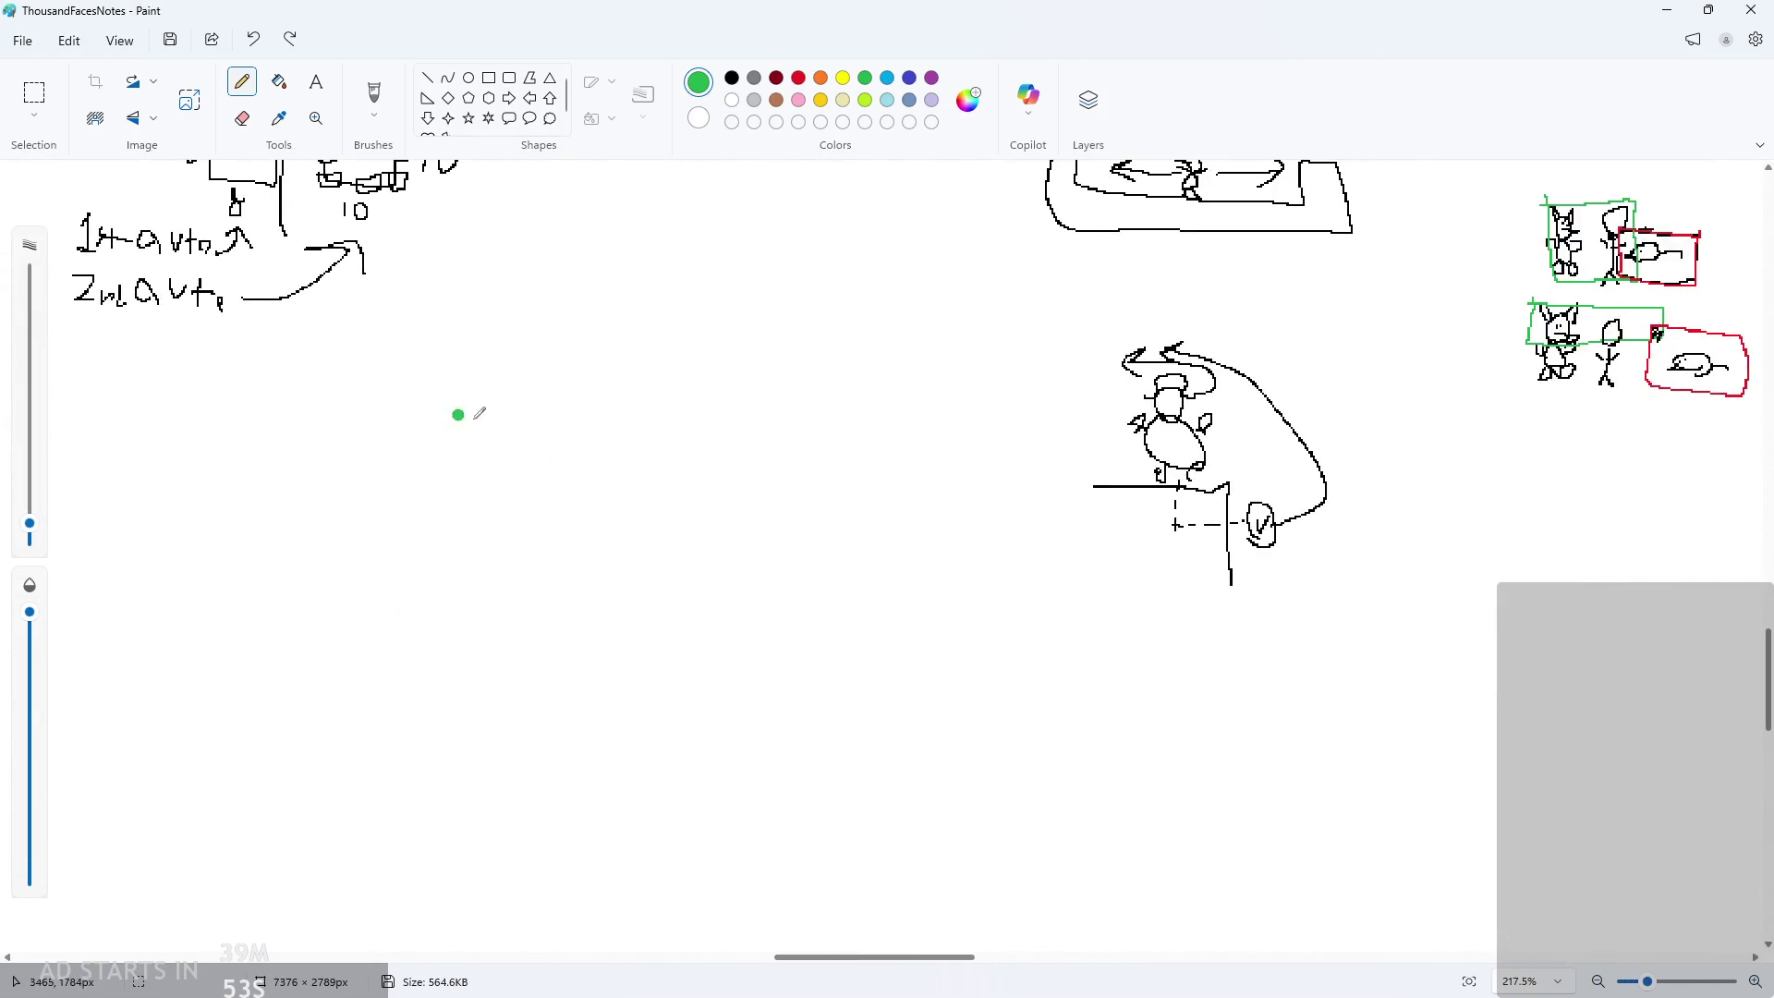
{"action": "left_click_drag", "start_coordinate": [29, 522], "coordinate": [29, 537]}
{"action": "left_click", "coordinate": [731, 77]}
{"action": "scroll", "coordinate": [365, 258], "scroll_direction": "up", "scroll_amount": 1, "text": "ctrl"}
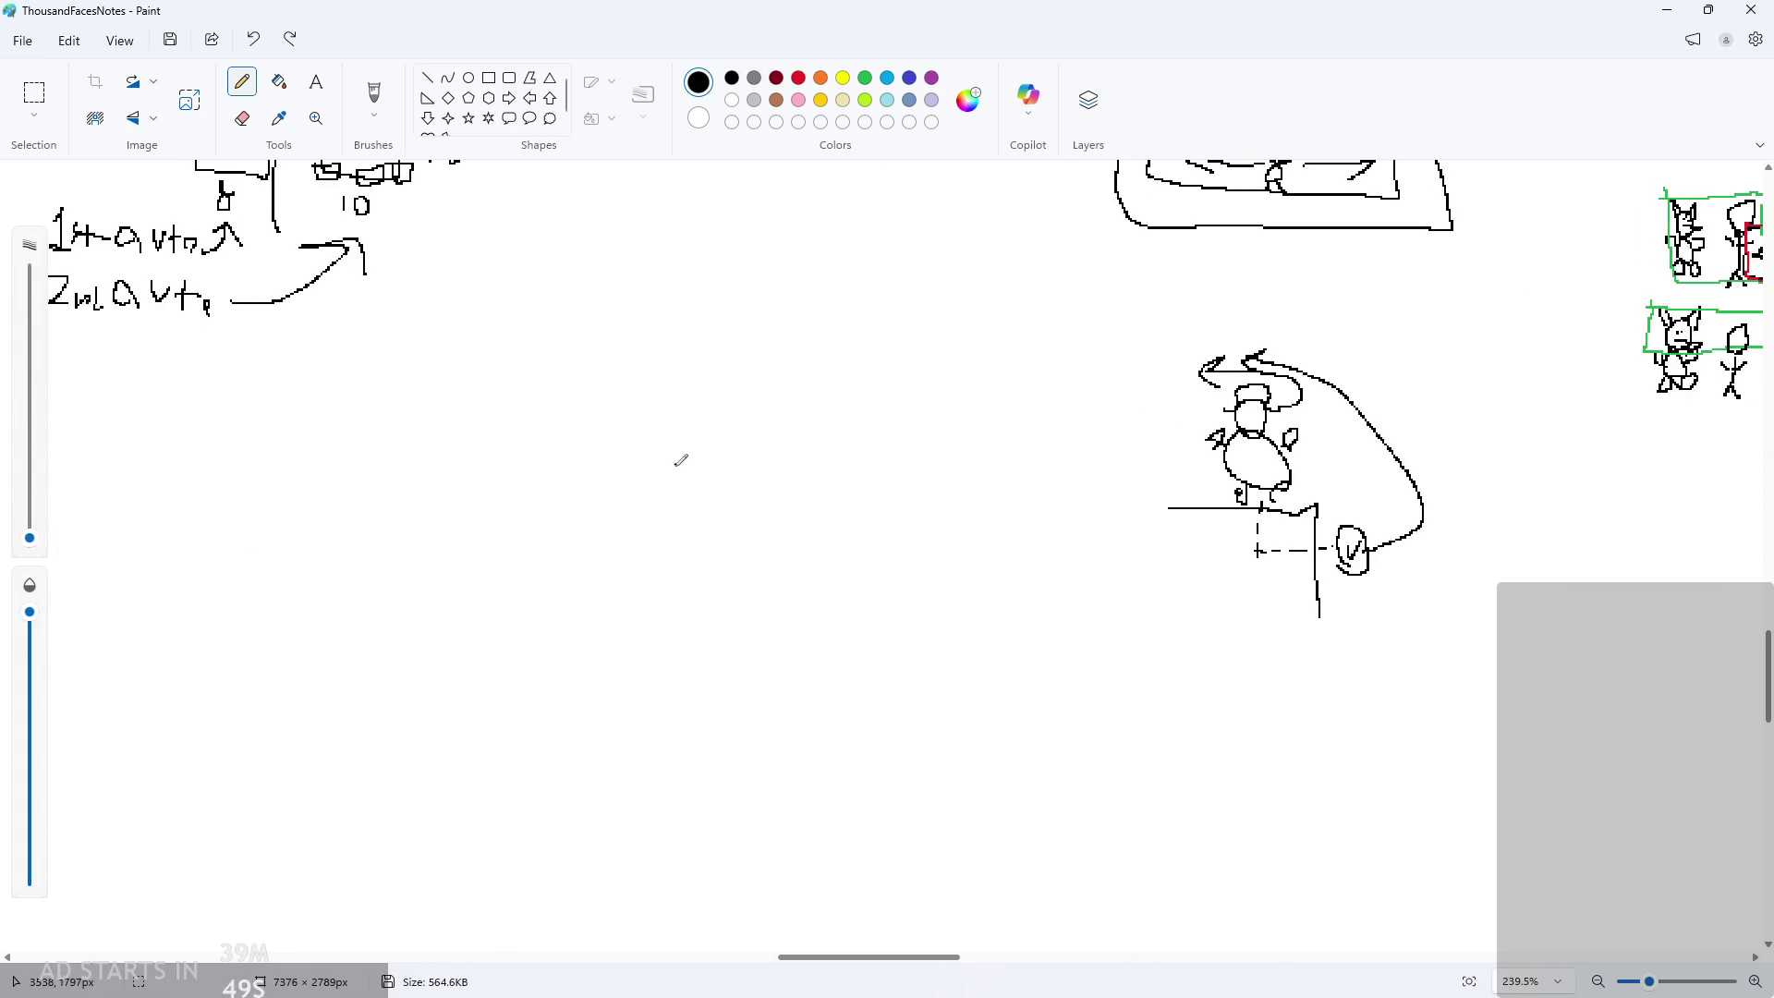
{"action": "scroll", "coordinate": [718, 504], "scroll_direction": "up", "scroll_amount": 1, "text": "ctrl"}
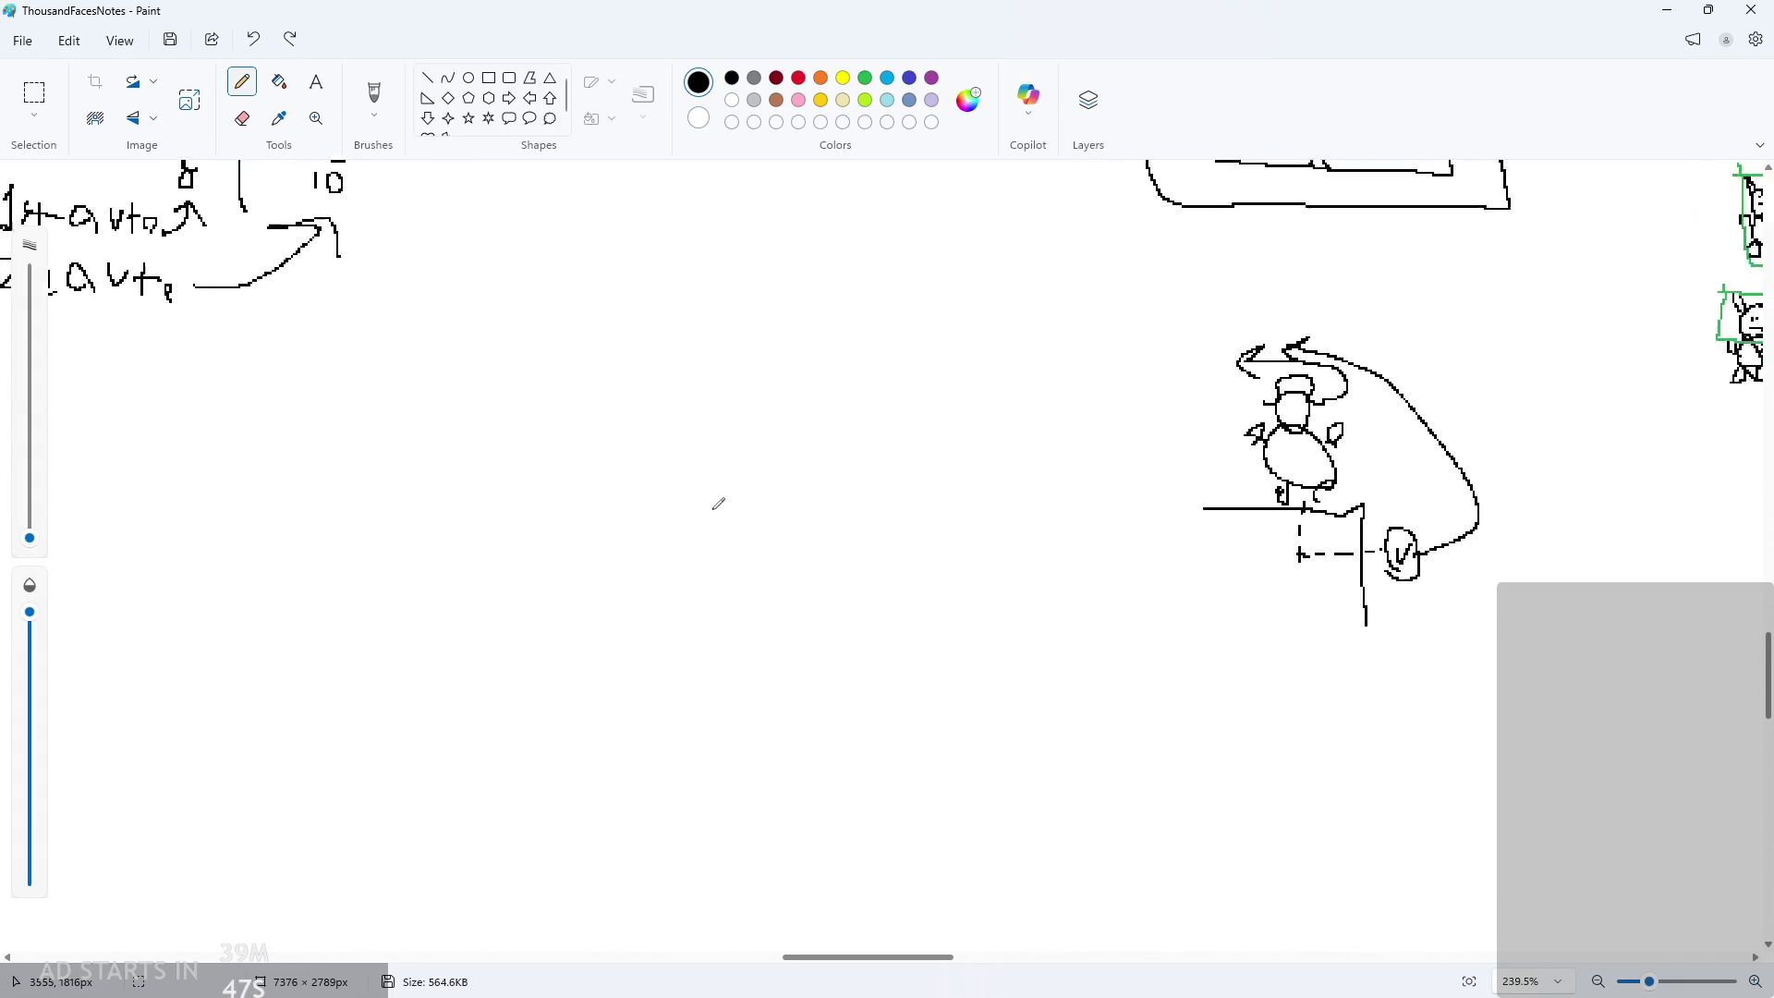
Sketch a ledge with the hero figure, a rightward arrow and a second small figure
{"action": "mouse_move", "coordinate": [533, 445]}
{"action": "left_mouse_down"}
{"action": "mouse_move", "coordinate": [807, 430]}
{"action": "mouse_move", "coordinate": [542, 553]}
{"action": "left_mouse_up"}
{"action": "mouse_move", "coordinate": [737, 397]}
{"action": "left_mouse_down"}
{"action": "mouse_move", "coordinate": [744, 356]}
{"action": "mouse_move", "coordinate": [734, 399]}
{"action": "mouse_move", "coordinate": [897, 426]}
{"action": "left_mouse_up"}
{"action": "key", "text": "ctrl+z"}
{"action": "left_click_drag", "start_coordinate": [804, 396], "coordinate": [965, 396]}
{"action": "mouse_move", "coordinate": [913, 373]}
{"action": "left_mouse_down"}
{"action": "mouse_move", "coordinate": [958, 385]}
{"action": "mouse_move", "coordinate": [928, 421]}
{"action": "left_mouse_up"}
{"action": "mouse_move", "coordinate": [1036, 404]}
{"action": "left_mouse_down"}
{"action": "mouse_move", "coordinate": [1008, 378]}
{"action": "mouse_move", "coordinate": [1020, 399]}
{"action": "left_mouse_up"}
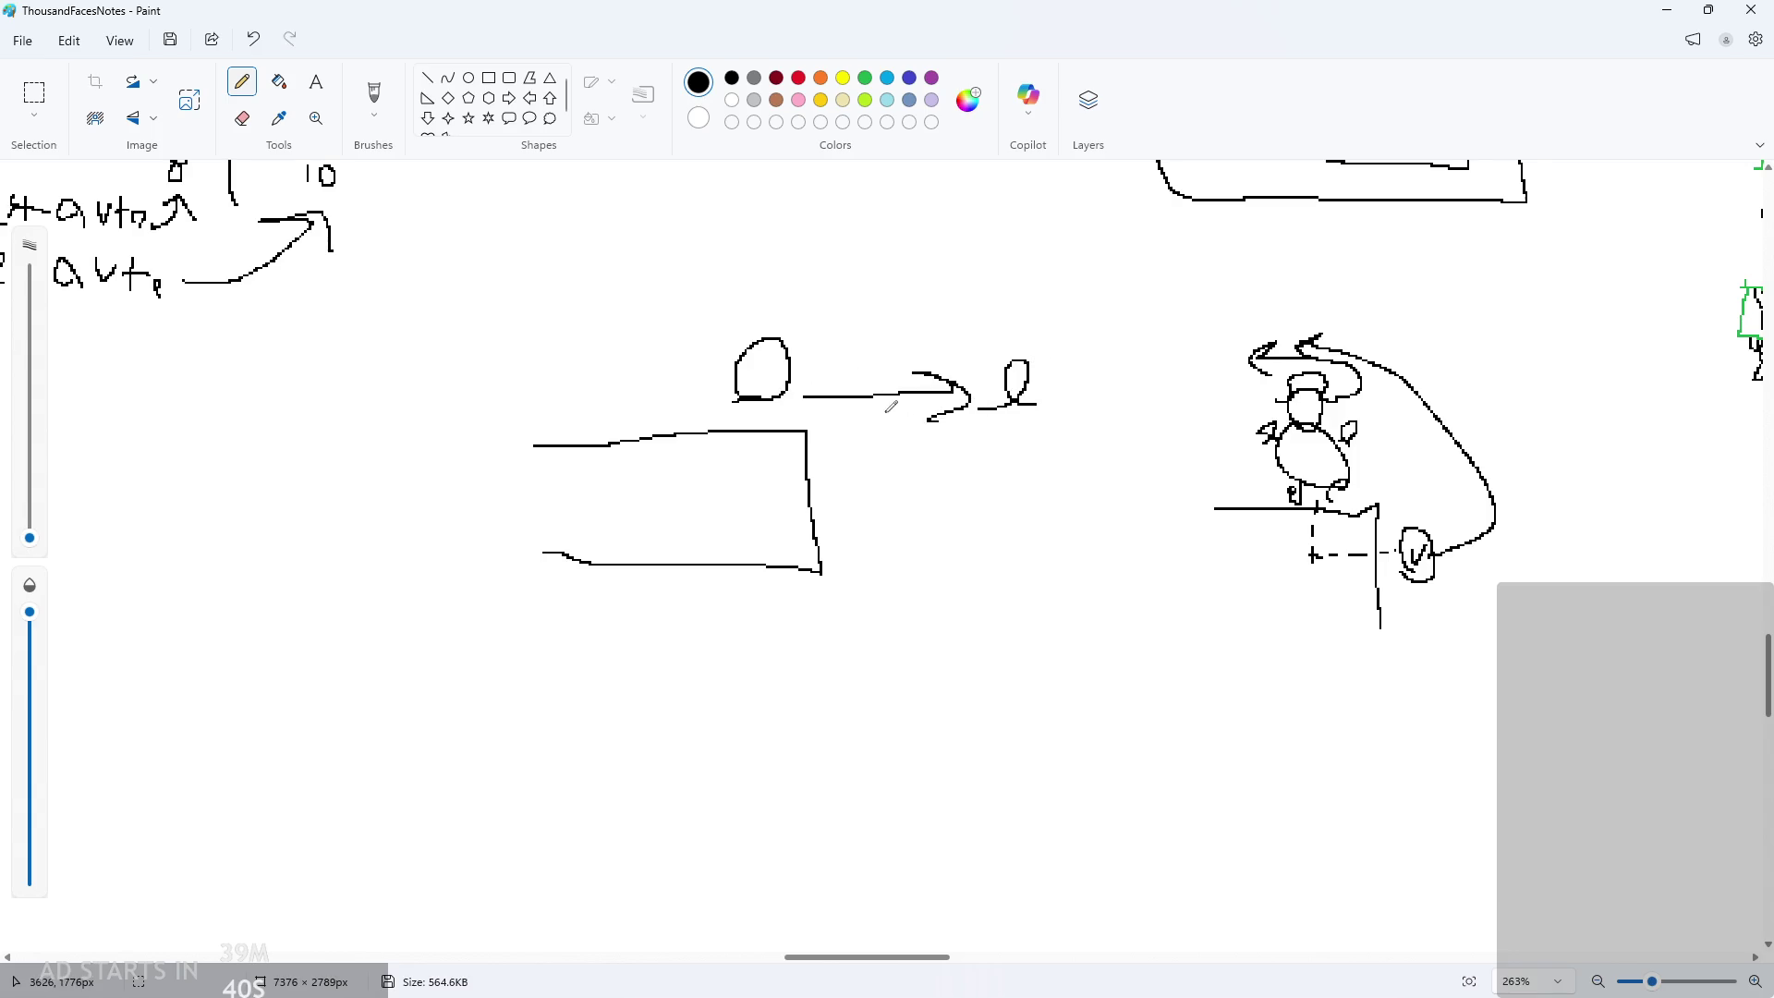
{"action": "scroll", "coordinate": [847, 379], "scroll_direction": "up", "scroll_amount": 1, "text": "ctrl"}
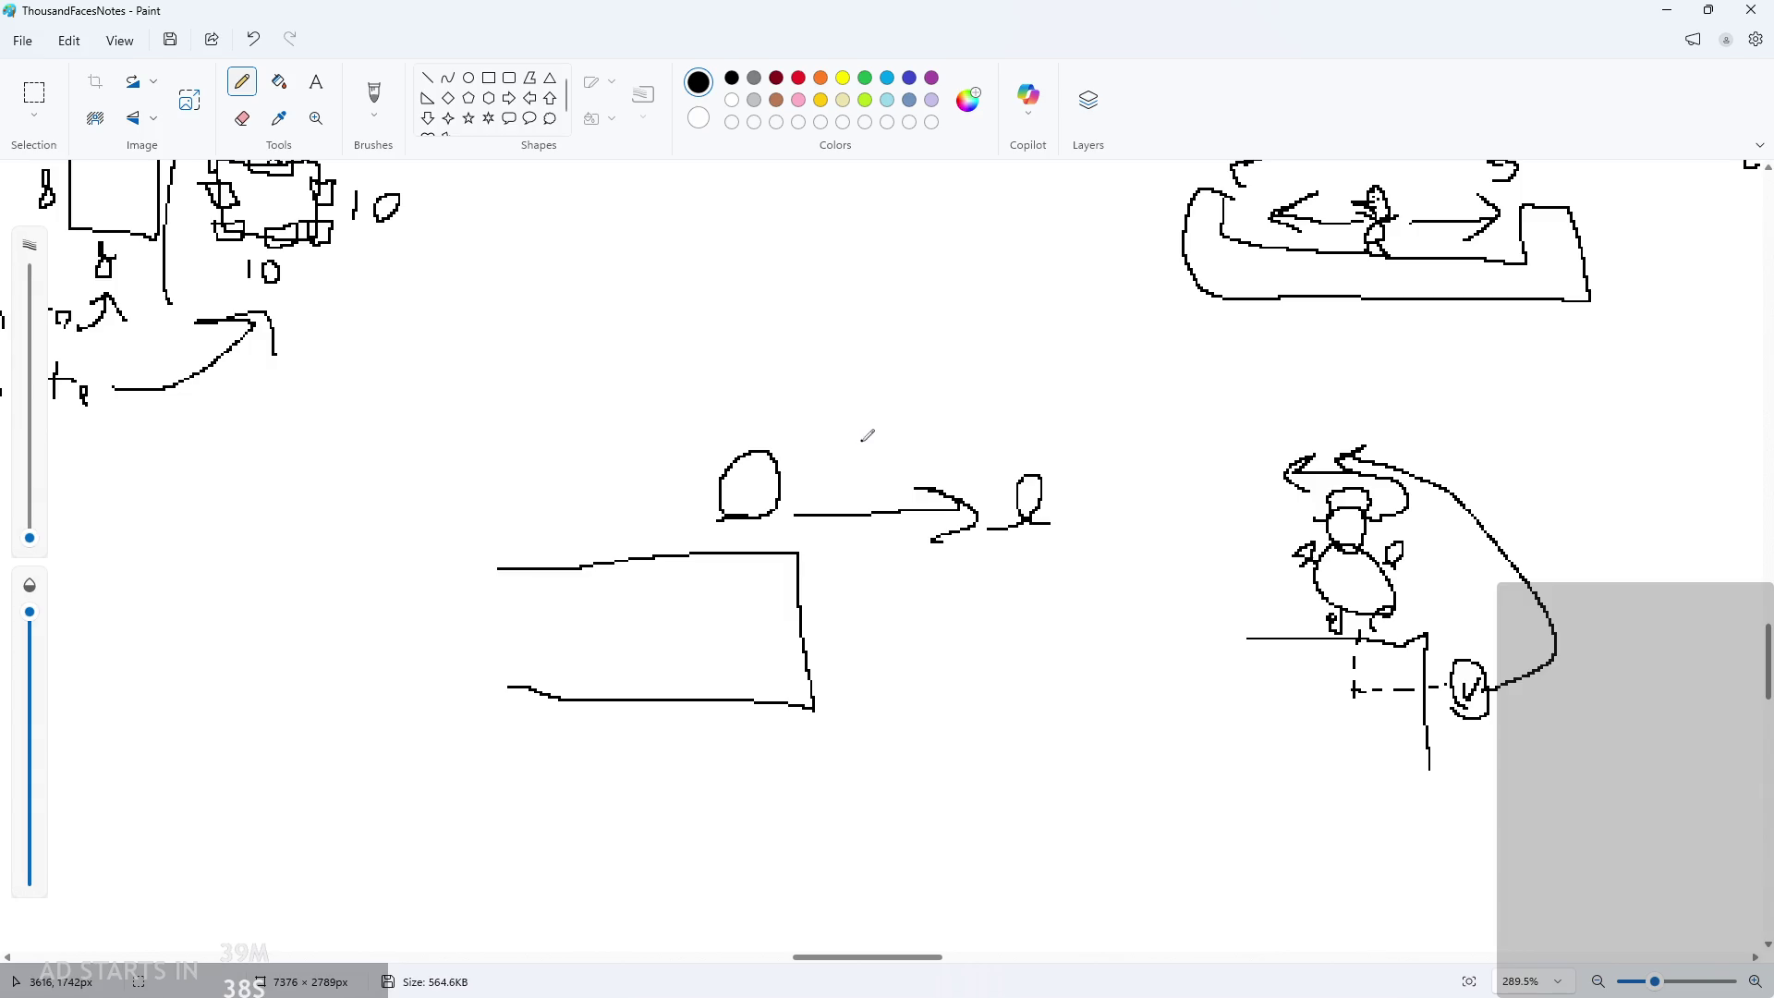
{"action": "scroll", "coordinate": [878, 342], "scroll_direction": "up", "scroll_amount": 2, "text": "ctrl"}
Write '15' above the sketch and add a check mark beside it
{"action": "left_click_drag", "start_coordinate": [846, 326], "coordinate": [846, 379]}
{"action": "mouse_move", "coordinate": [924, 317]}
{"action": "left_mouse_down"}
{"action": "mouse_move", "coordinate": [897, 339]}
{"action": "mouse_move", "coordinate": [910, 379]}
{"action": "left_mouse_up"}
{"action": "left_click_drag", "start_coordinate": [772, 404], "coordinate": [988, 382]}
{"action": "key", "text": "ctrl+z"}
{"action": "mouse_move", "coordinate": [772, 486]}
{"action": "left_mouse_down"}
{"action": "mouse_move", "coordinate": [961, 444]}
{"action": "mouse_move", "coordinate": [956, 476]}
{"action": "mouse_move", "coordinate": [967, 436]}
{"action": "left_mouse_up"}
{"action": "left_click_drag", "start_coordinate": [1038, 323], "coordinate": [1000, 356]}
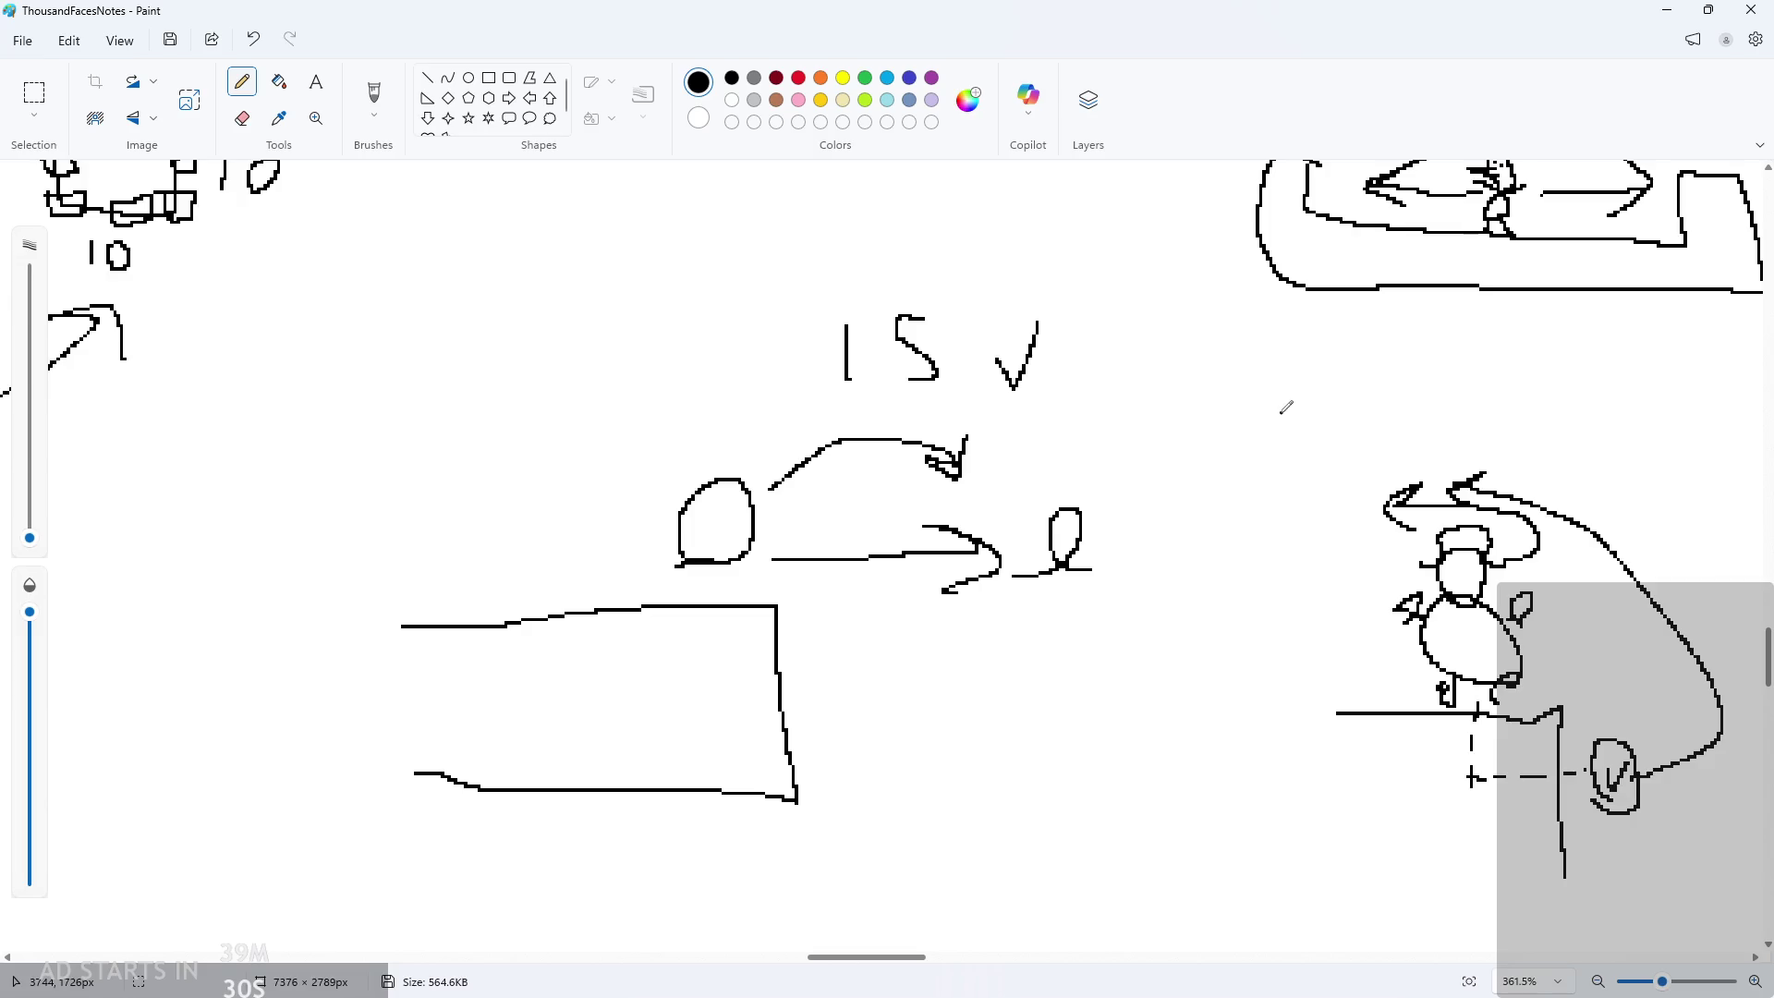
{"action": "mouse_move", "coordinate": [1083, 491]}
{"action": "left_mouse_down"}
{"action": "mouse_move", "coordinate": [1129, 423]}
{"action": "mouse_move", "coordinate": [1152, 450]}
{"action": "left_mouse_up"}
{"action": "key", "text": "ctrl+z"}
{"action": "key", "text": "ctrl+z"}
{"action": "key", "text": "ctrl+z"}
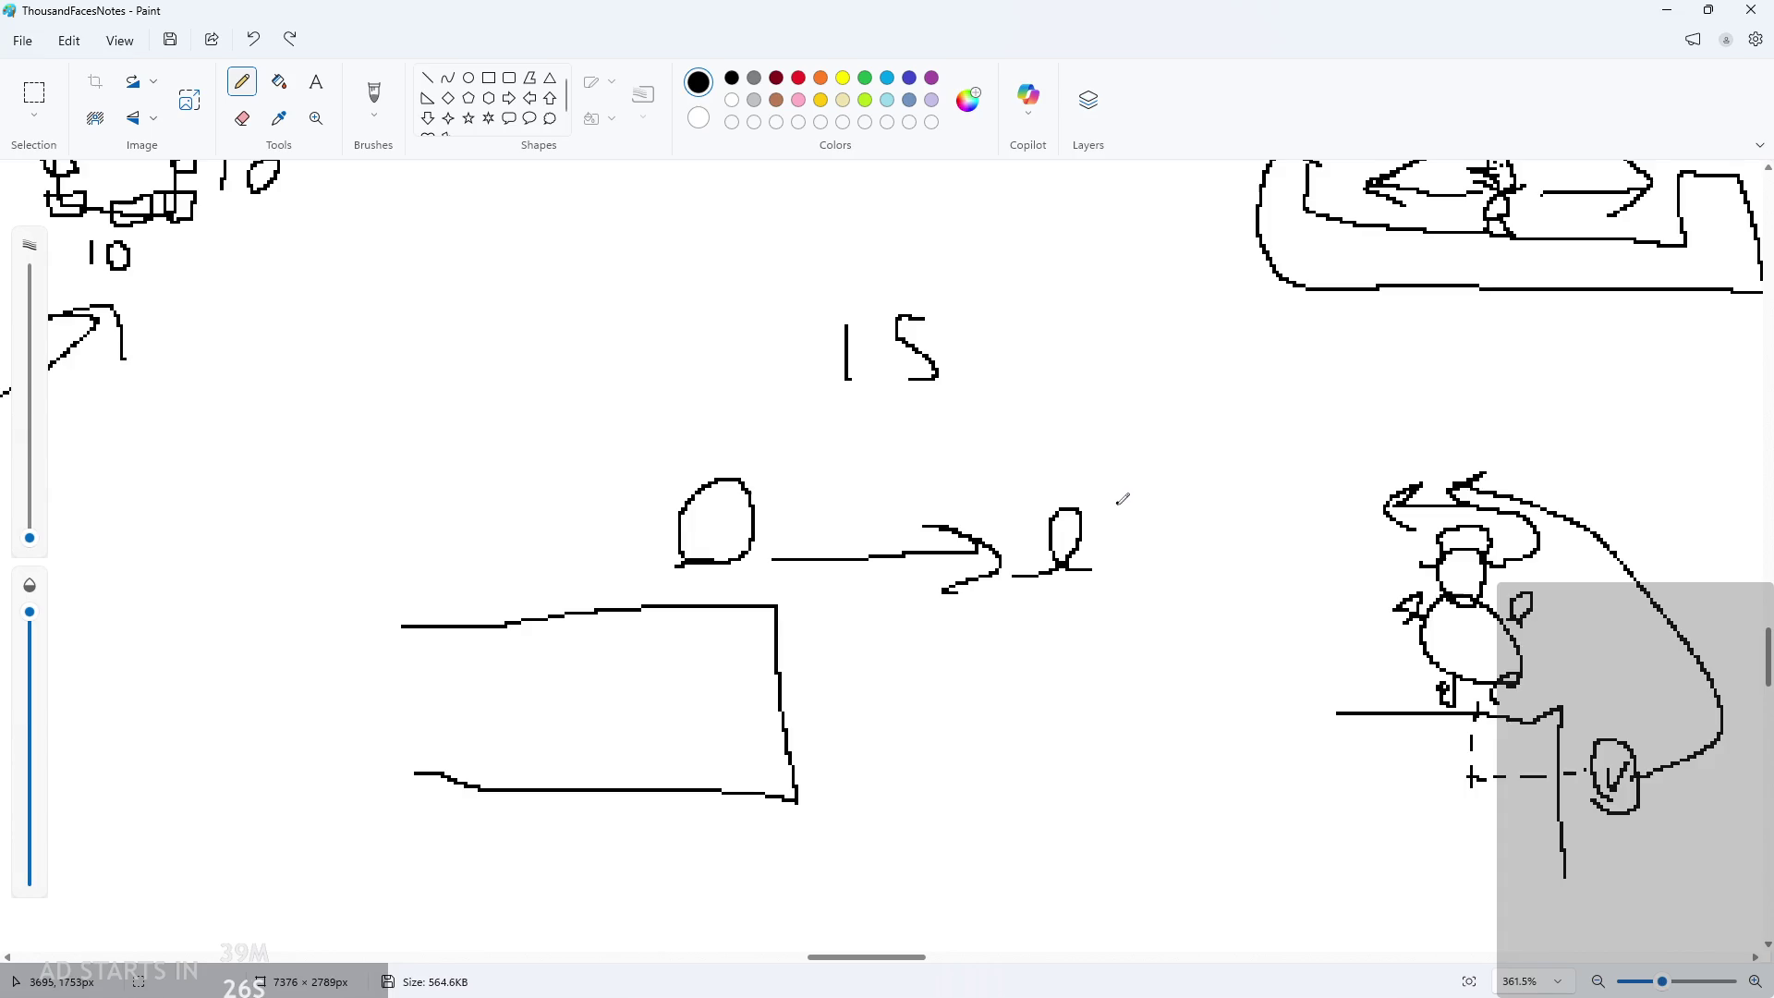
{"action": "mouse_move", "coordinate": [974, 352]}
{"action": "left_mouse_down"}
{"action": "mouse_move", "coordinate": [1009, 379]}
{"action": "mouse_move", "coordinate": [1044, 318]}
{"action": "left_mouse_up"}
{"action": "left_click_drag", "start_coordinate": [698, 592], "coordinate": [1093, 599]}
{"action": "key", "text": "ctrl+z"}
Look over the finished sketch, then minimize Paint to return to the code
{"action": "scroll", "coordinate": [1136, 554], "scroll_direction": "down", "scroll_amount": 2}
{"action": "scroll", "coordinate": [1082, 584], "scroll_direction": "up", "scroll_amount": 2}
{"action": "scroll", "coordinate": [1082, 584], "scroll_direction": "down", "scroll_amount": 3}
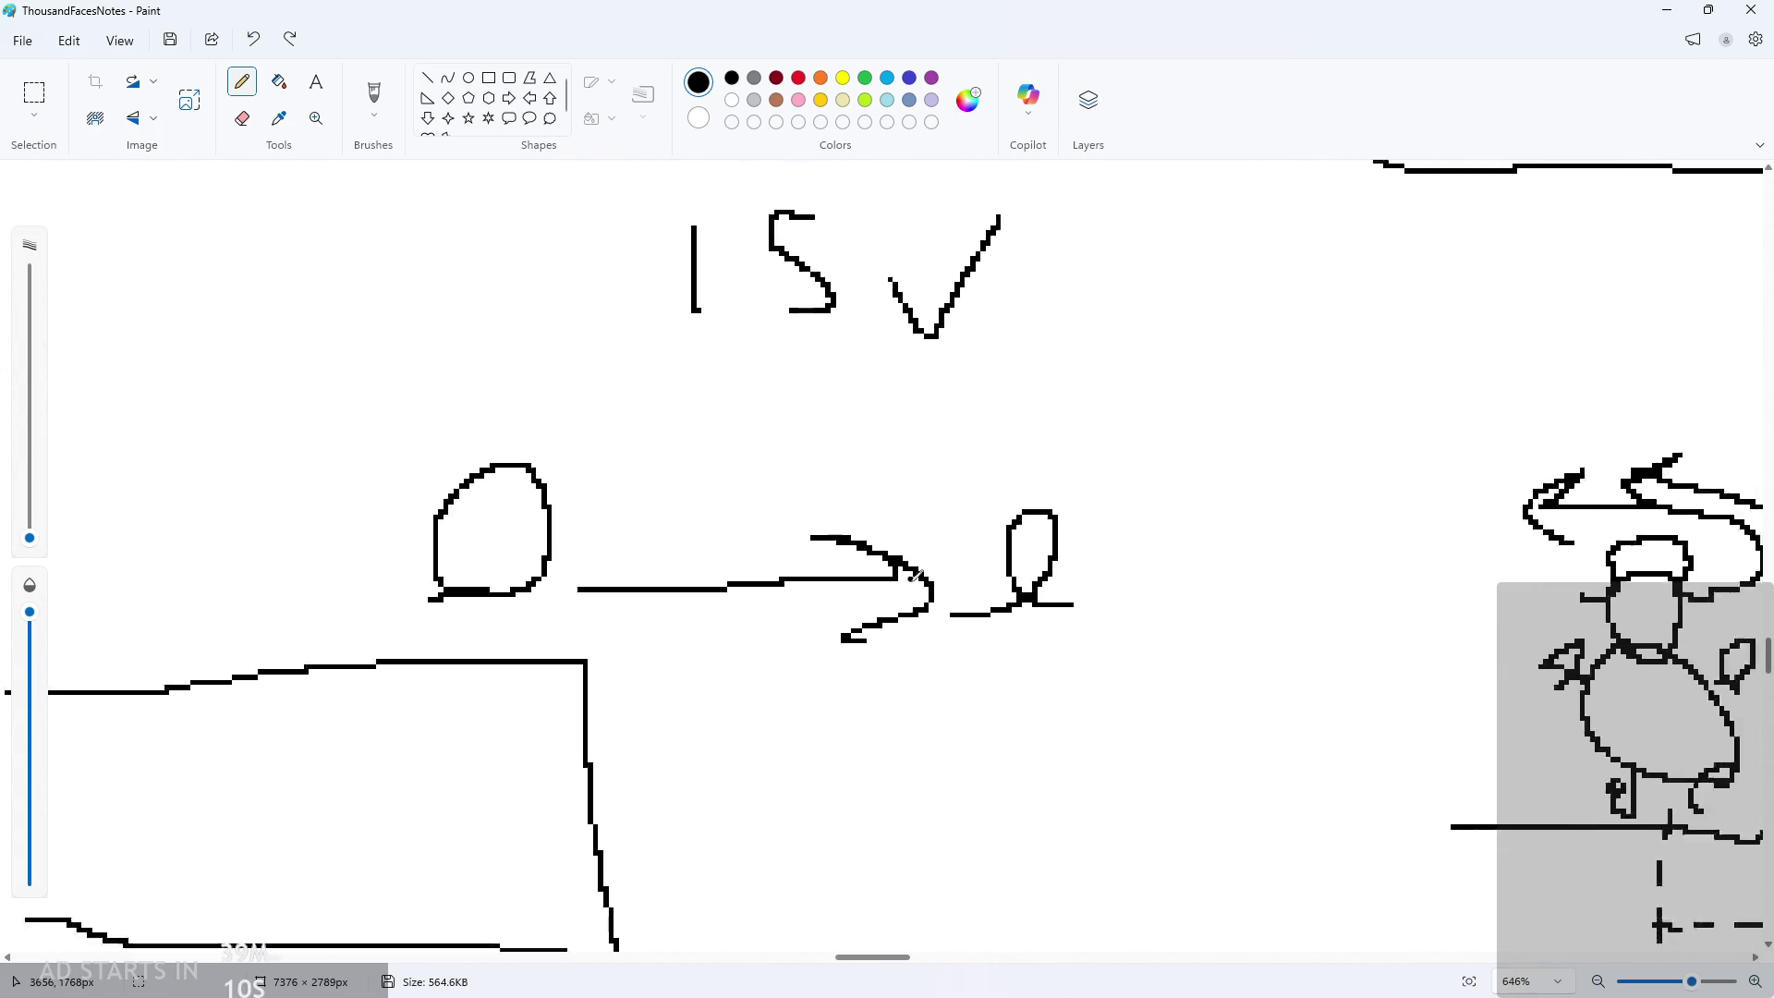
{"action": "scroll", "coordinate": [415, 622], "scroll_direction": "up", "scroll_amount": 1}
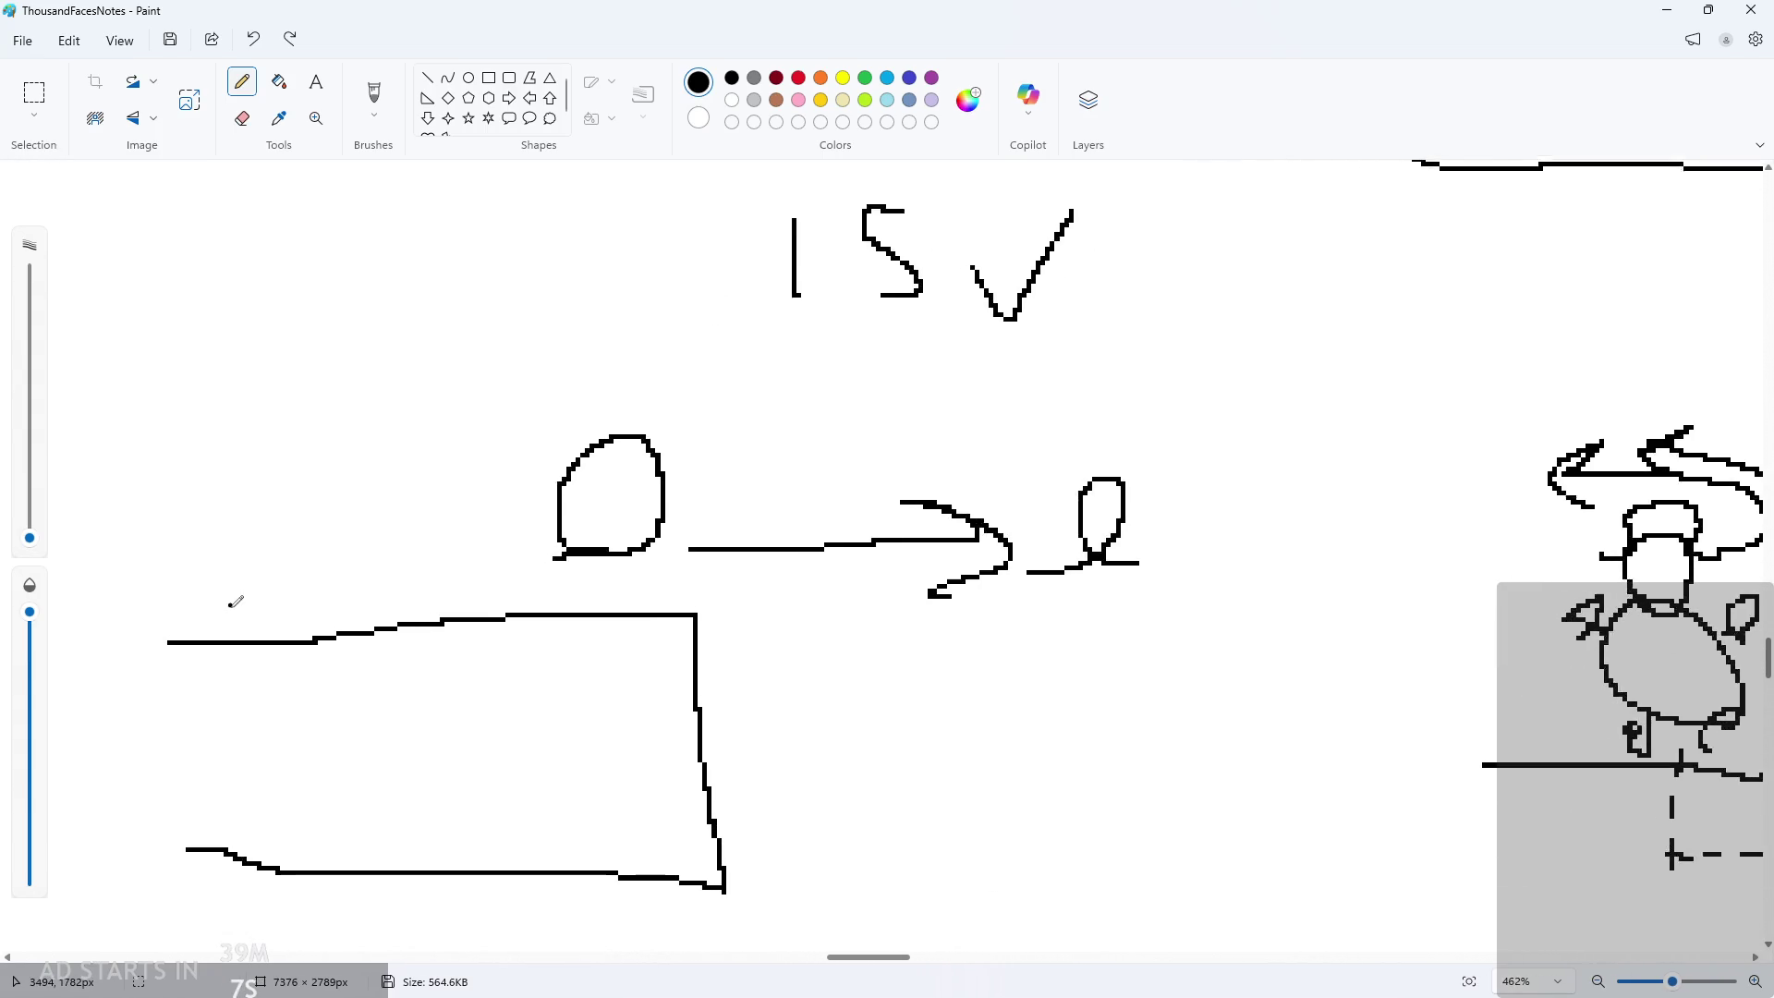
{"action": "scroll", "coordinate": [1169, 489], "scroll_direction": "down", "scroll_amount": 1}
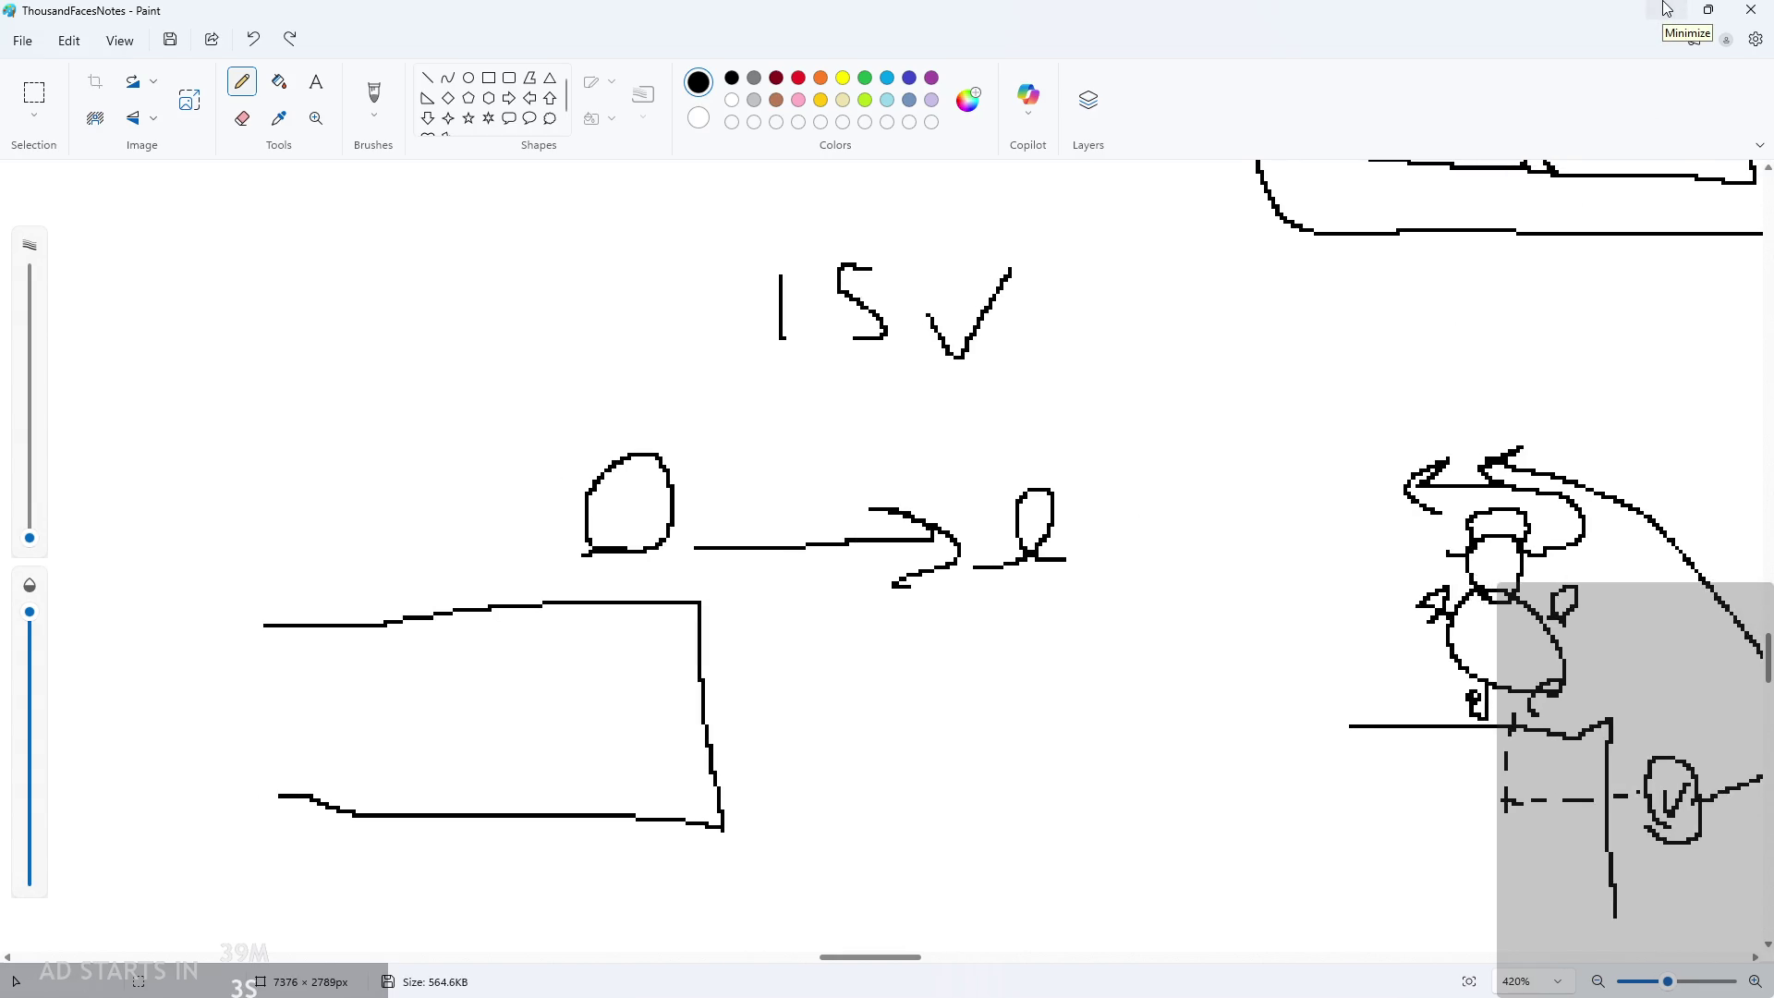
{"action": "left_click", "coordinate": [1666, 9]}
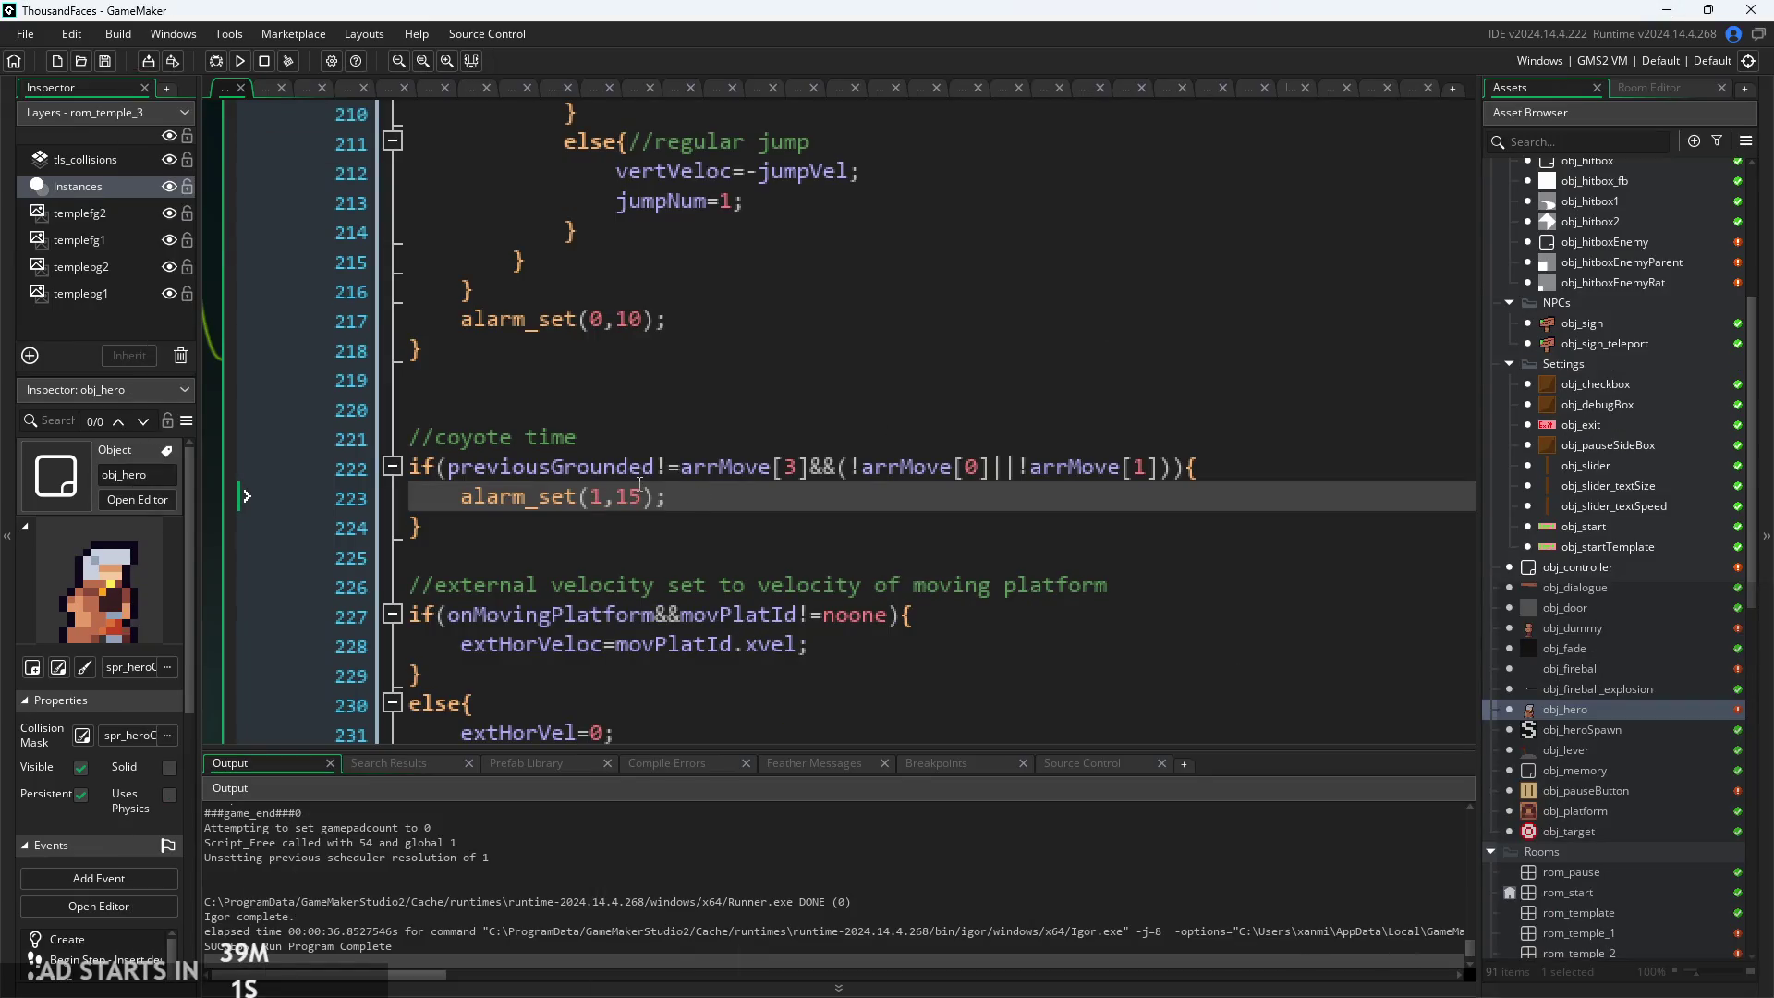
{"action": "scroll", "coordinate": [639, 484], "scroll_direction": "up", "scroll_amount": 2}
{"action": "scroll", "coordinate": [675, 465], "scroll_direction": "up", "scroll_amount": 6}
{"action": "scroll", "coordinate": [675, 465], "scroll_direction": "up", "scroll_amount": 2}
{"action": "scroll", "coordinate": [684, 467], "scroll_direction": "down", "scroll_amount": 11}
{"action": "scroll", "coordinate": [700, 471], "scroll_direction": "up", "scroll_amount": 2, "text": "ctrl"}
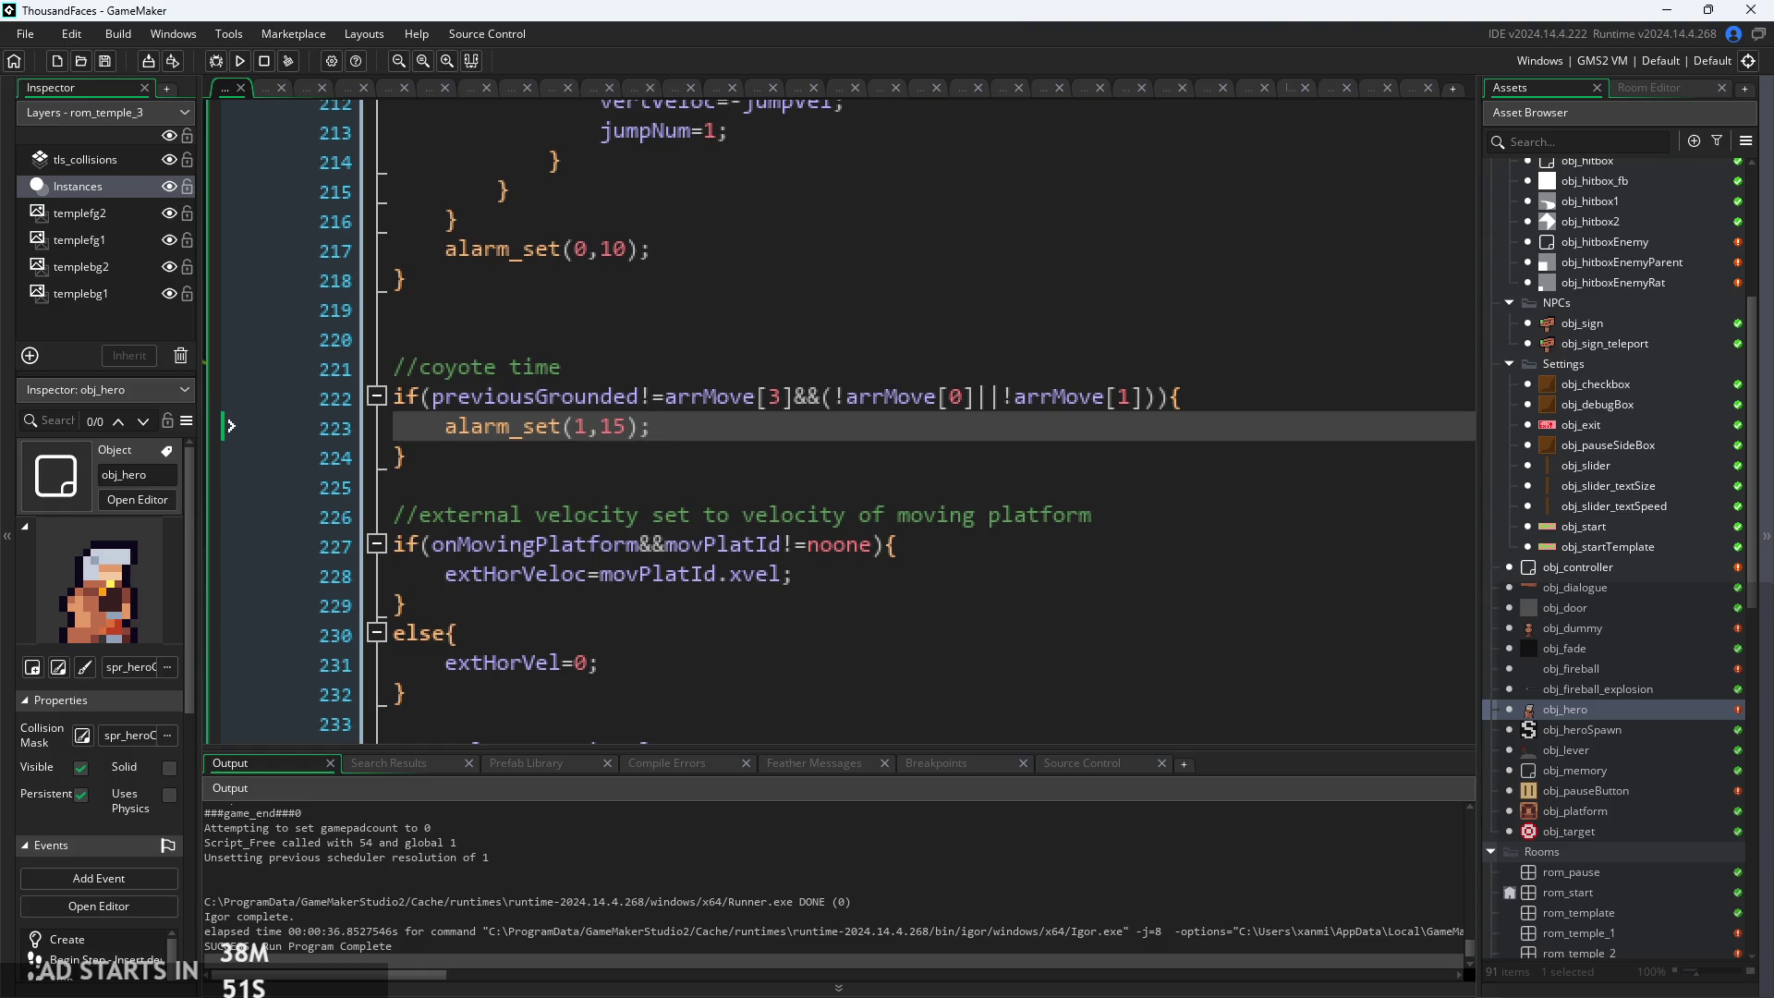
{"action": "key", "text": "alt+Tab"}
{"action": "scroll", "coordinate": [747, 571], "scroll_direction": "up", "scroll_amount": 2, "text": "ctrl"}
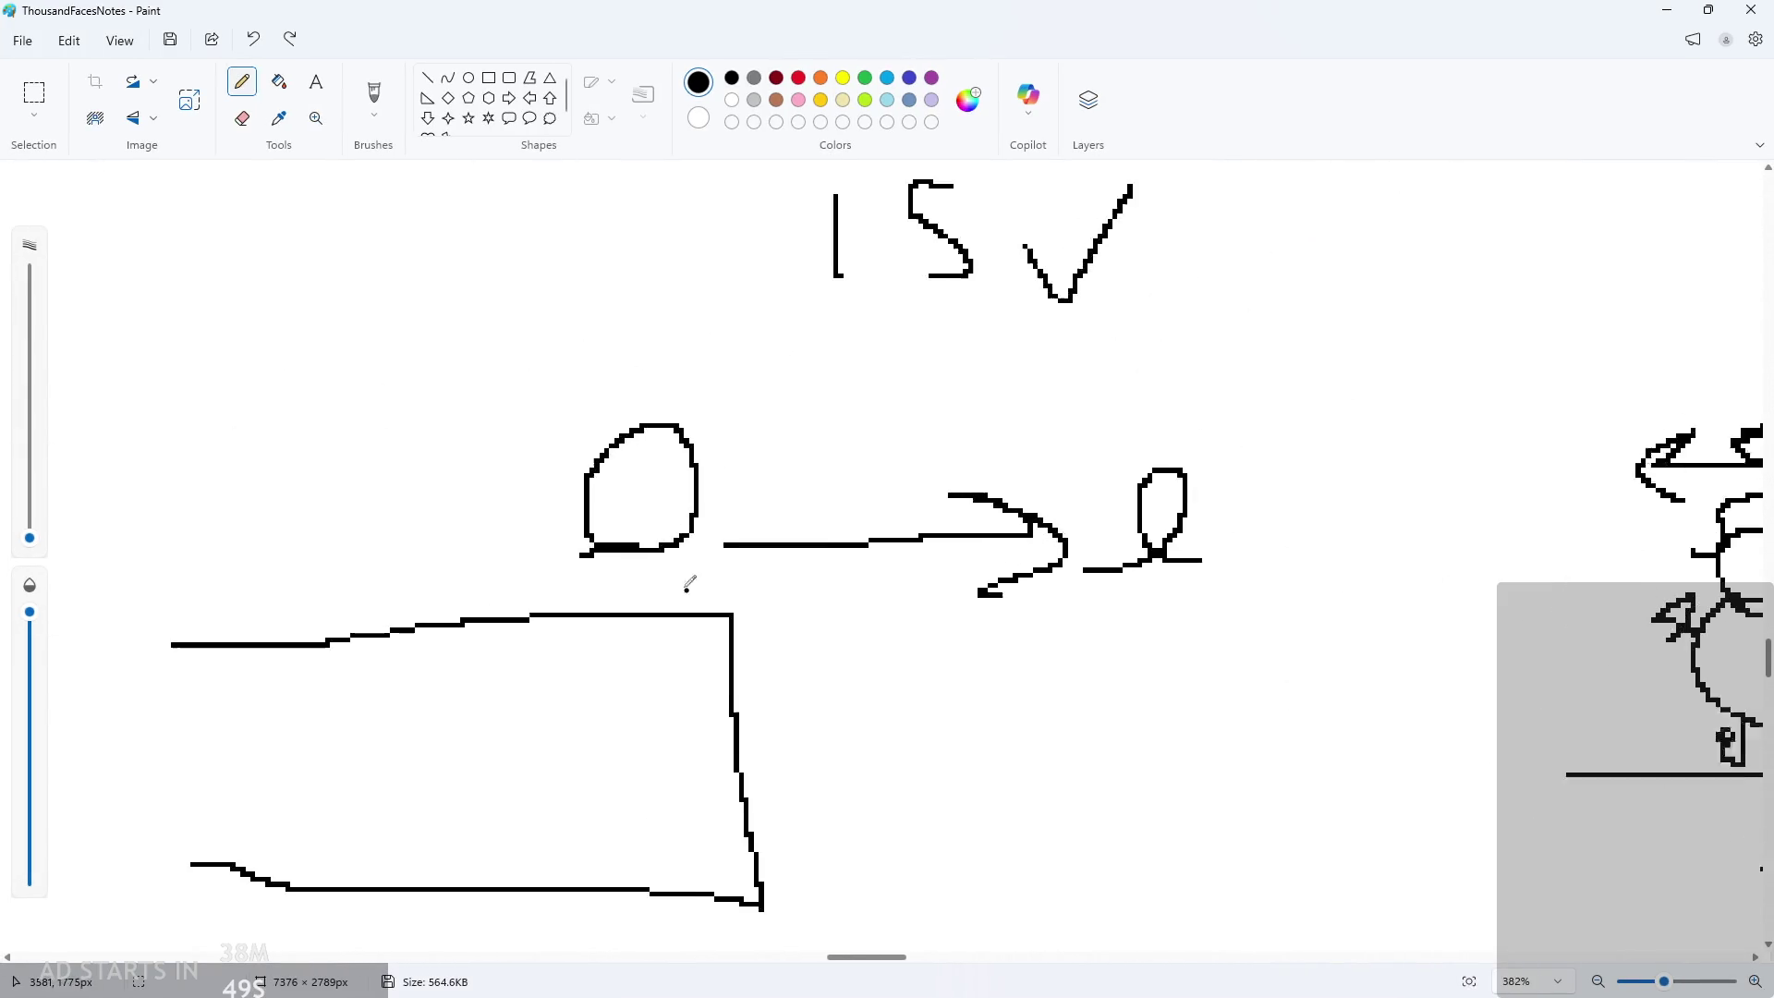
Try out and undo several trial pencil strokes beside the ledge corner
{"action": "left_click_drag", "start_coordinate": [765, 610], "coordinate": [790, 508]}
{"action": "key", "text": "ctrl+z"}
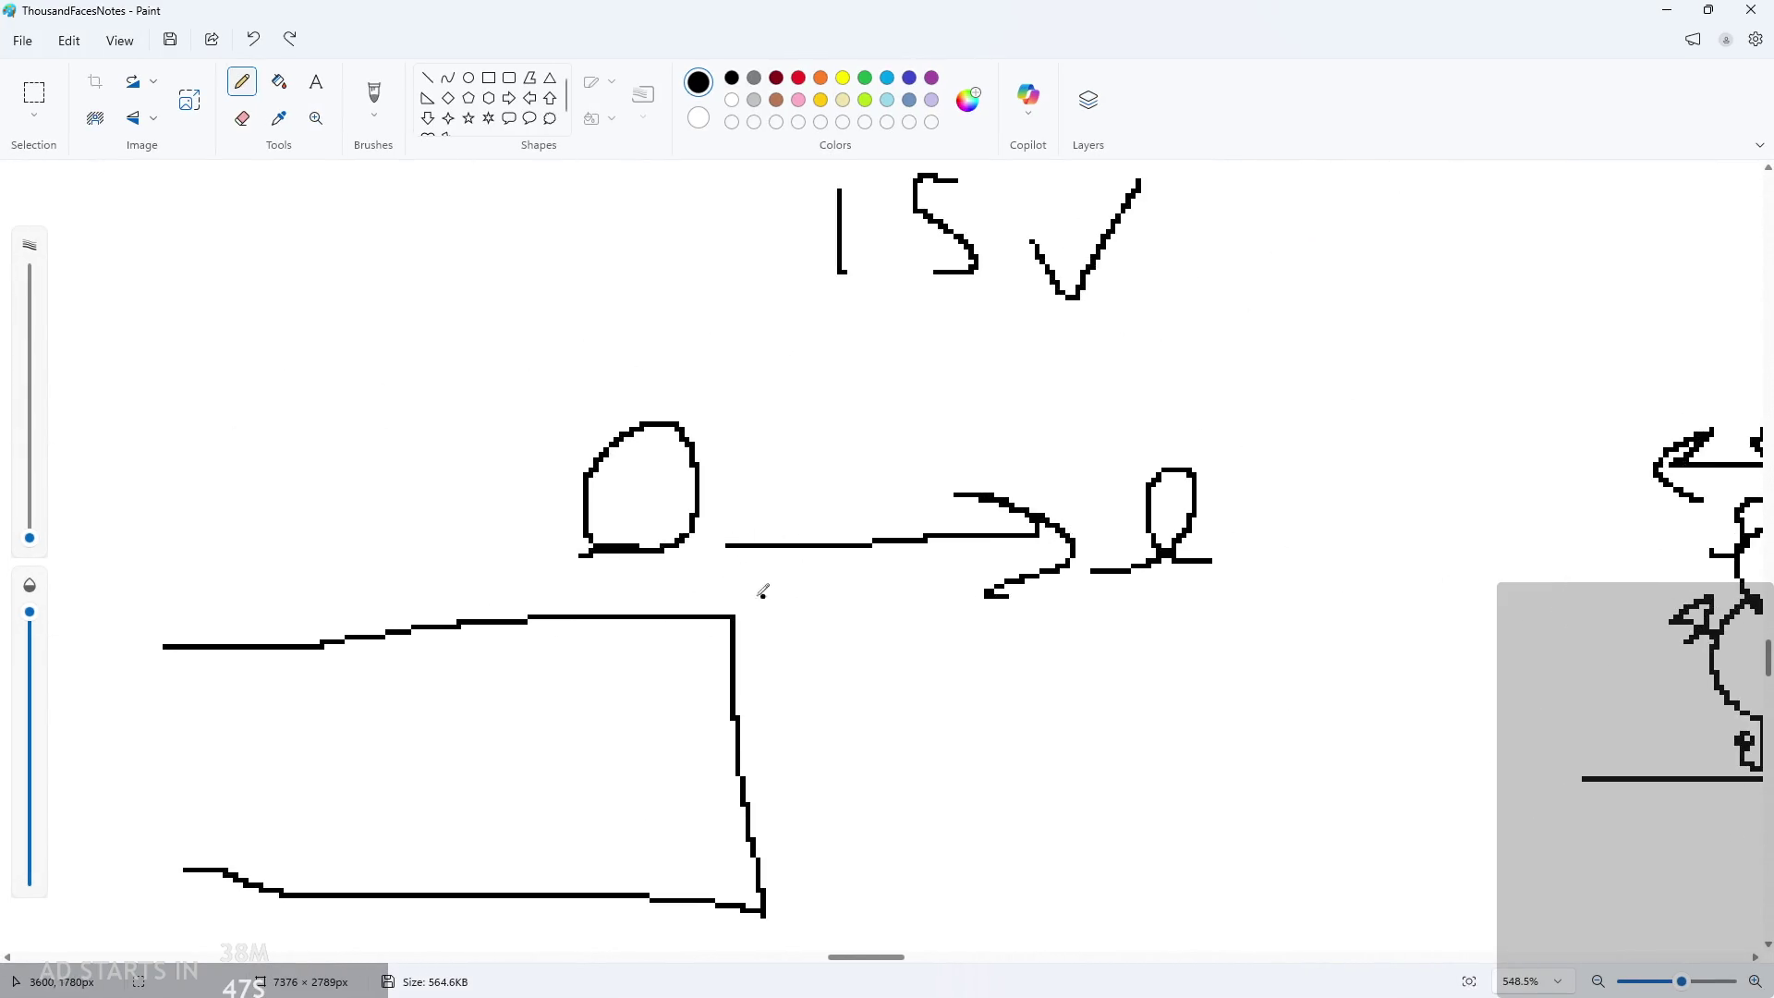
{"action": "mouse_move", "coordinate": [705, 575]}
{"action": "left_mouse_down"}
{"action": "mouse_move", "coordinate": [745, 581]}
{"action": "mouse_move", "coordinate": [728, 398]}
{"action": "left_mouse_up"}
{"action": "key", "text": "ctrl+z"}
{"action": "left_click", "coordinate": [757, 566]}
{"action": "left_click_drag", "start_coordinate": [652, 564], "coordinate": [652, 608]}
{"action": "mouse_move", "coordinate": [625, 565]}
{"action": "left_mouse_down"}
{"action": "mouse_move", "coordinate": [636, 586]}
{"action": "mouse_move", "coordinate": [698, 585]}
{"action": "left_mouse_up"}
{"action": "mouse_move", "coordinate": [792, 554]}
{"action": "left_mouse_down"}
{"action": "mouse_move", "coordinate": [864, 616]}
{"action": "mouse_move", "coordinate": [755, 680]}
{"action": "left_mouse_up"}
{"action": "key", "text": "ctrl+z"}
{"action": "key", "text": "ctrl+z"}
{"action": "key", "text": "ctrl+z"}
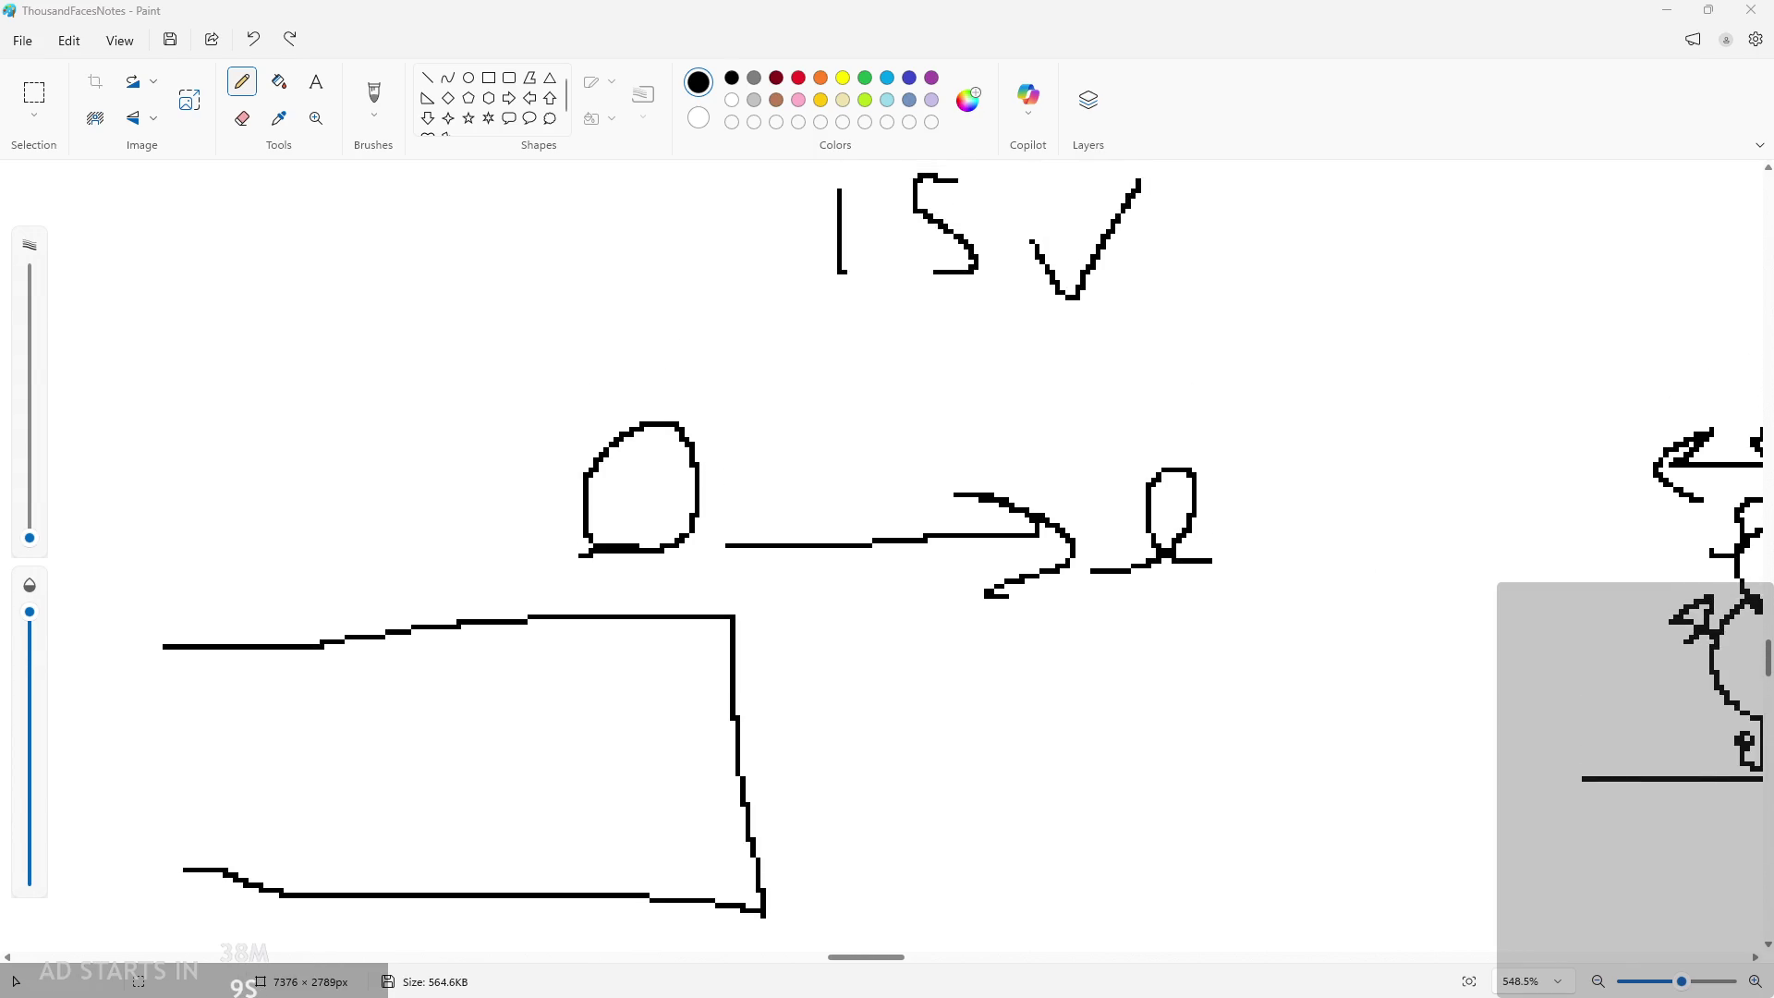
Draw a vertical line up from the ledge corner and minimize Paint
{"action": "scroll", "coordinate": [139, 665], "scroll_direction": "down", "scroll_amount": 2}
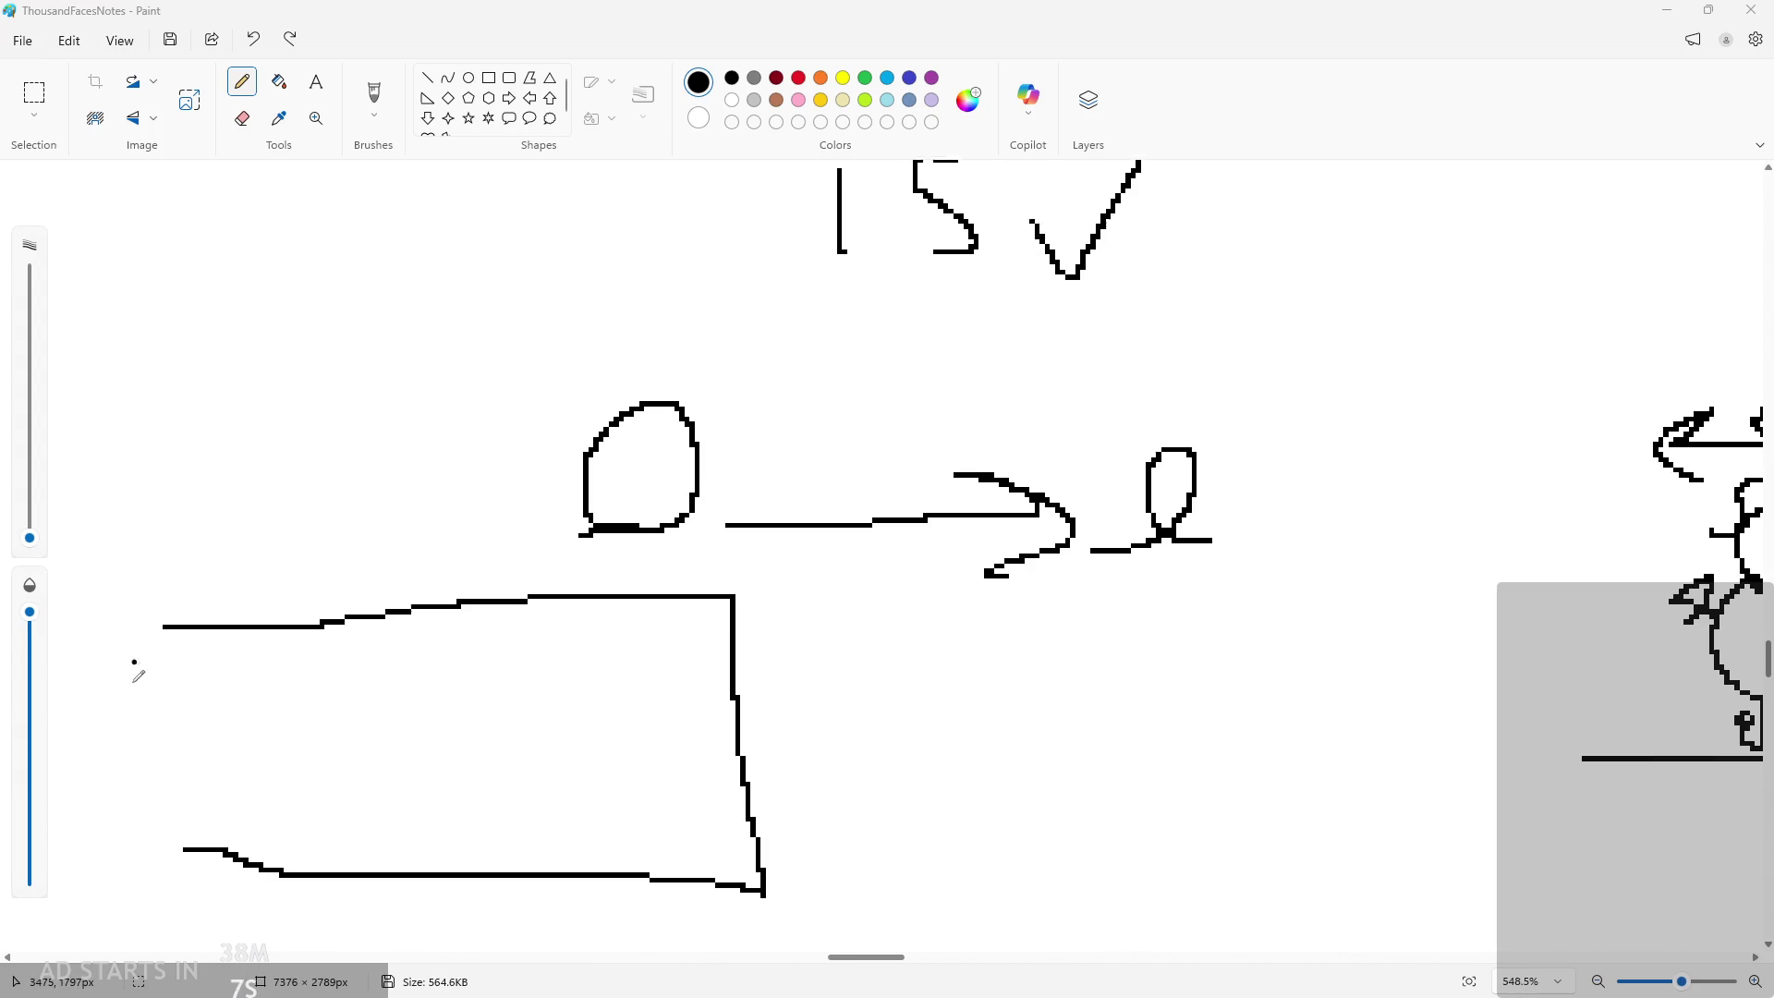
{"action": "left_click_drag", "start_coordinate": [744, 339], "coordinate": [730, 553]}
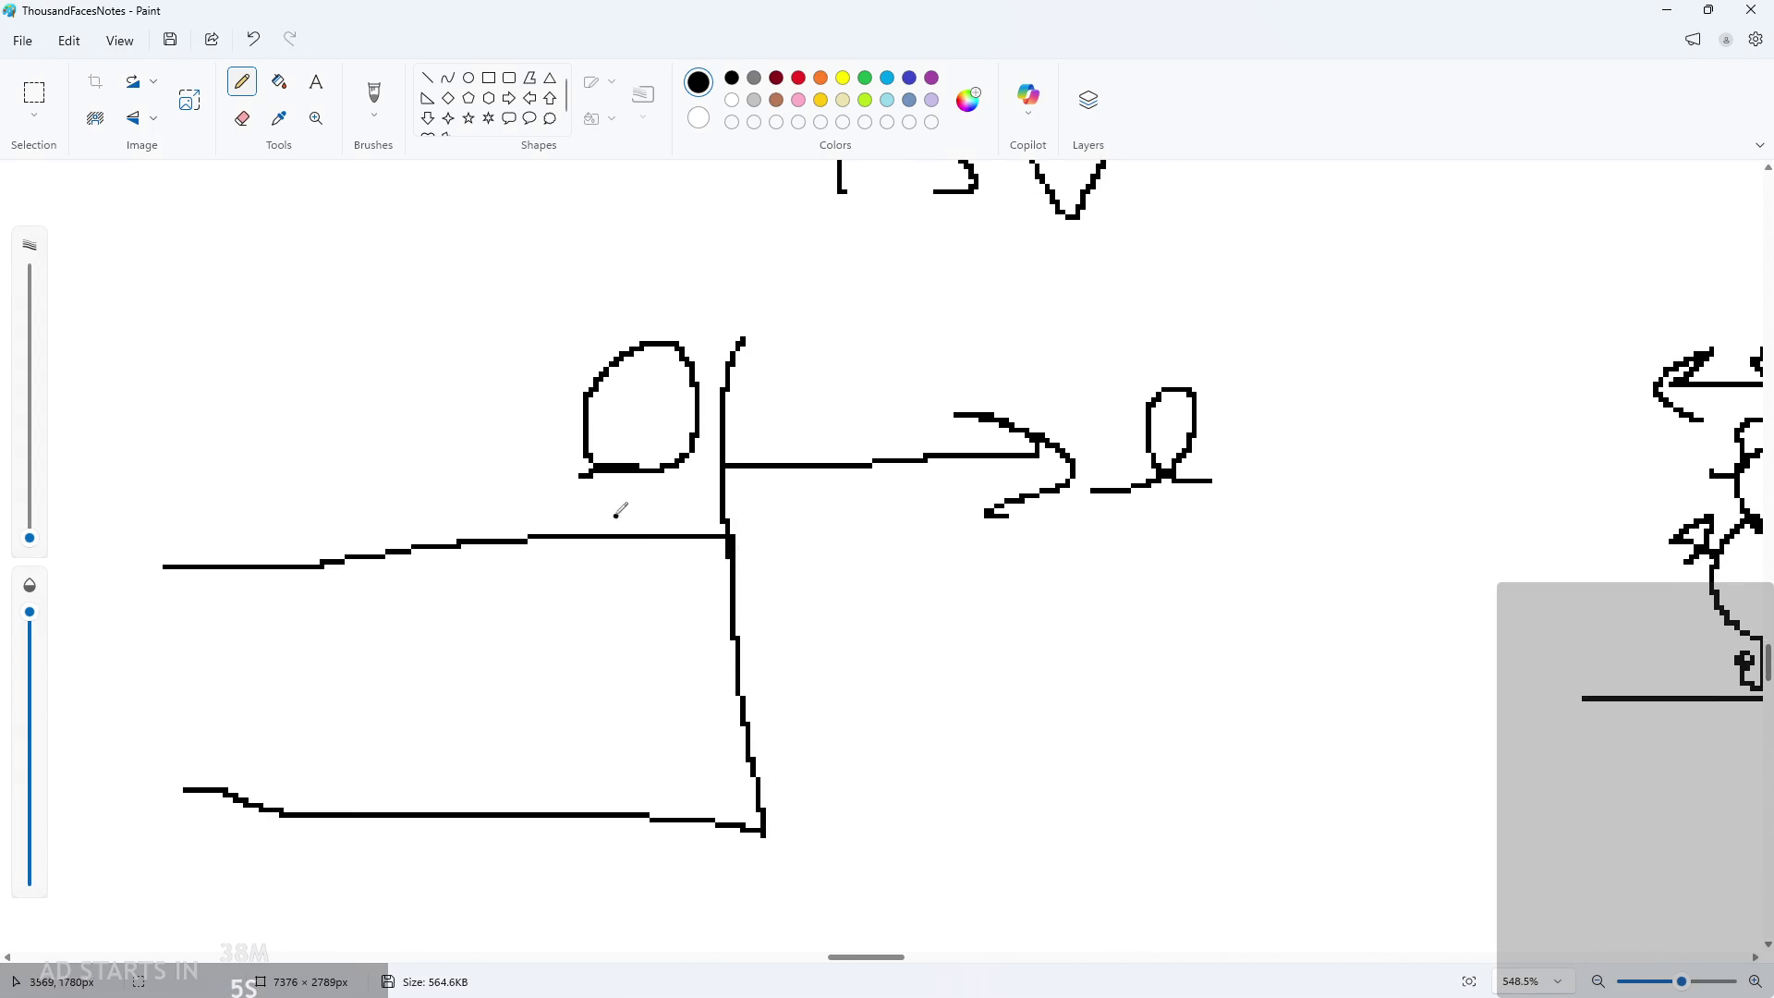
{"action": "left_click", "coordinate": [1751, 9]}
Select parts of the arrMove conditions on line 222 of obj_hero's code
{"action": "left_click", "coordinate": [602, 426]}
{"action": "scroll", "coordinate": [602, 439], "scroll_direction": "up", "scroll_amount": 1}
{"action": "scroll", "coordinate": [759, 398], "scroll_direction": "down", "scroll_amount": 1}
{"action": "left_click_drag", "start_coordinate": [785, 388], "coordinate": [1070, 388]}
{"action": "mouse_move", "coordinate": [1206, 388]}
{"action": "left_mouse_down"}
{"action": "mouse_move", "coordinate": [822, 388]}
{"action": "mouse_move", "coordinate": [848, 388]}
{"action": "left_mouse_up"}
{"action": "left_click", "coordinate": [845, 427]}
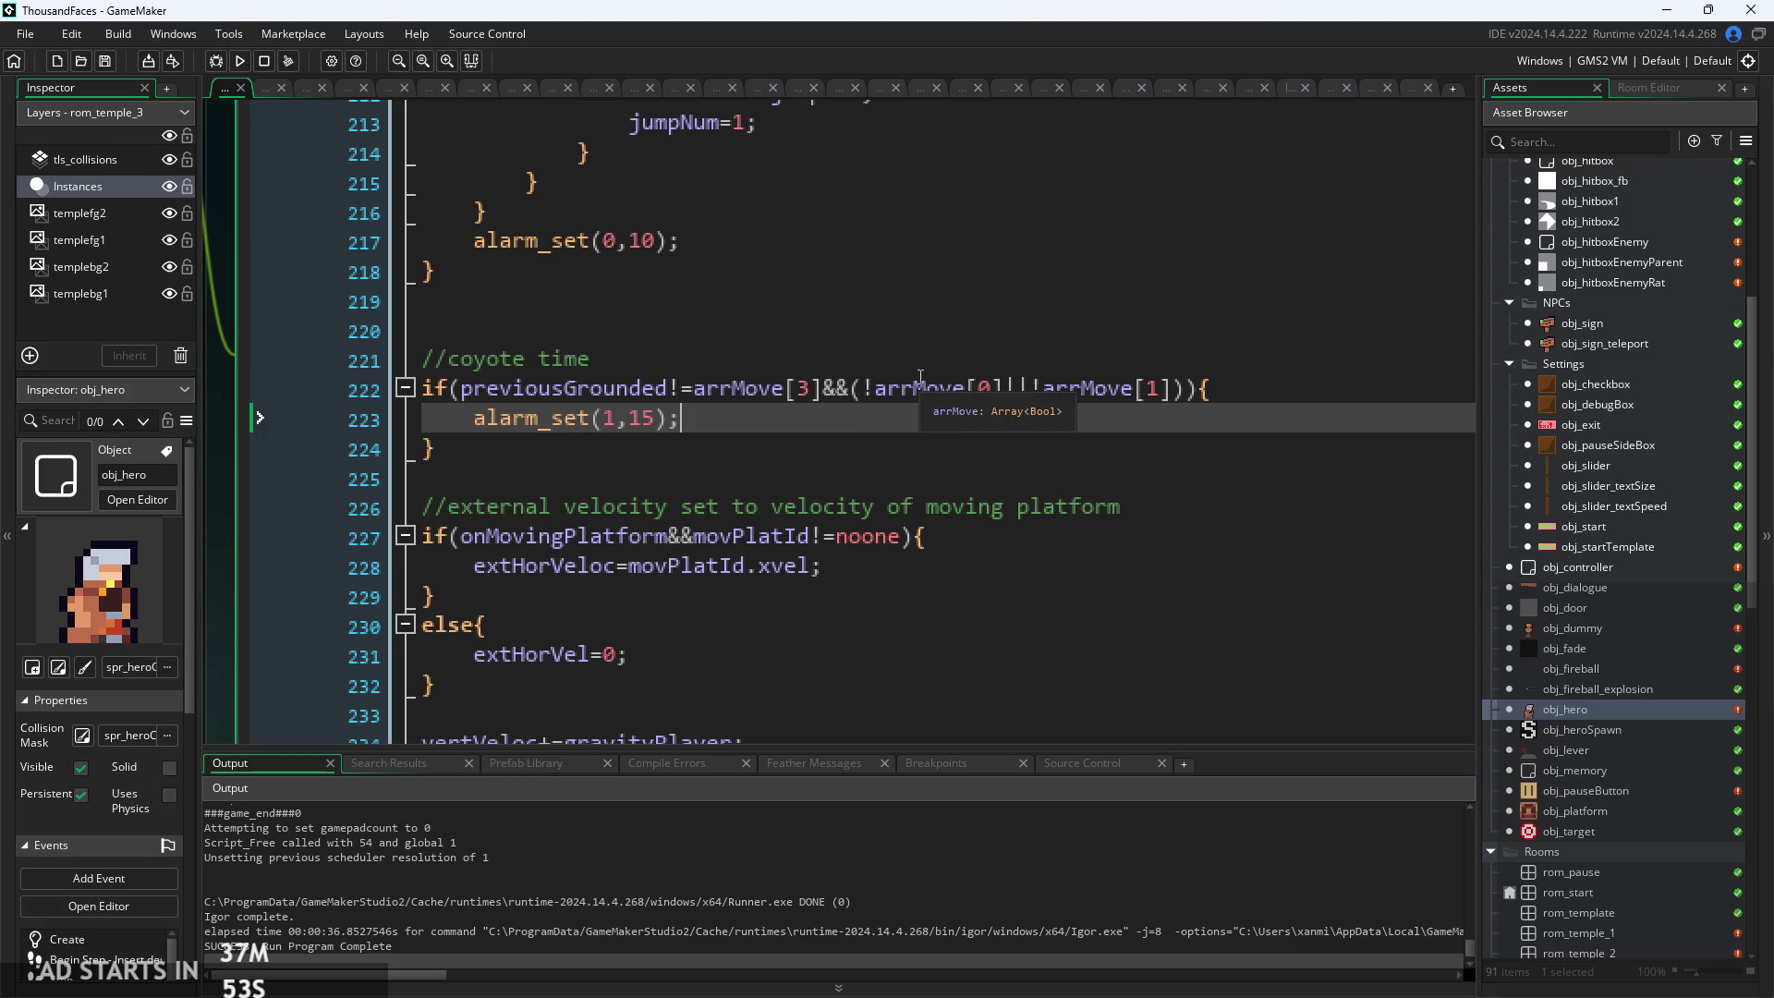
Check lines 222 to 224 of the coyote-time block
{"action": "left_click", "coordinate": [1004, 388]}
{"action": "left_click", "coordinate": [699, 420]}
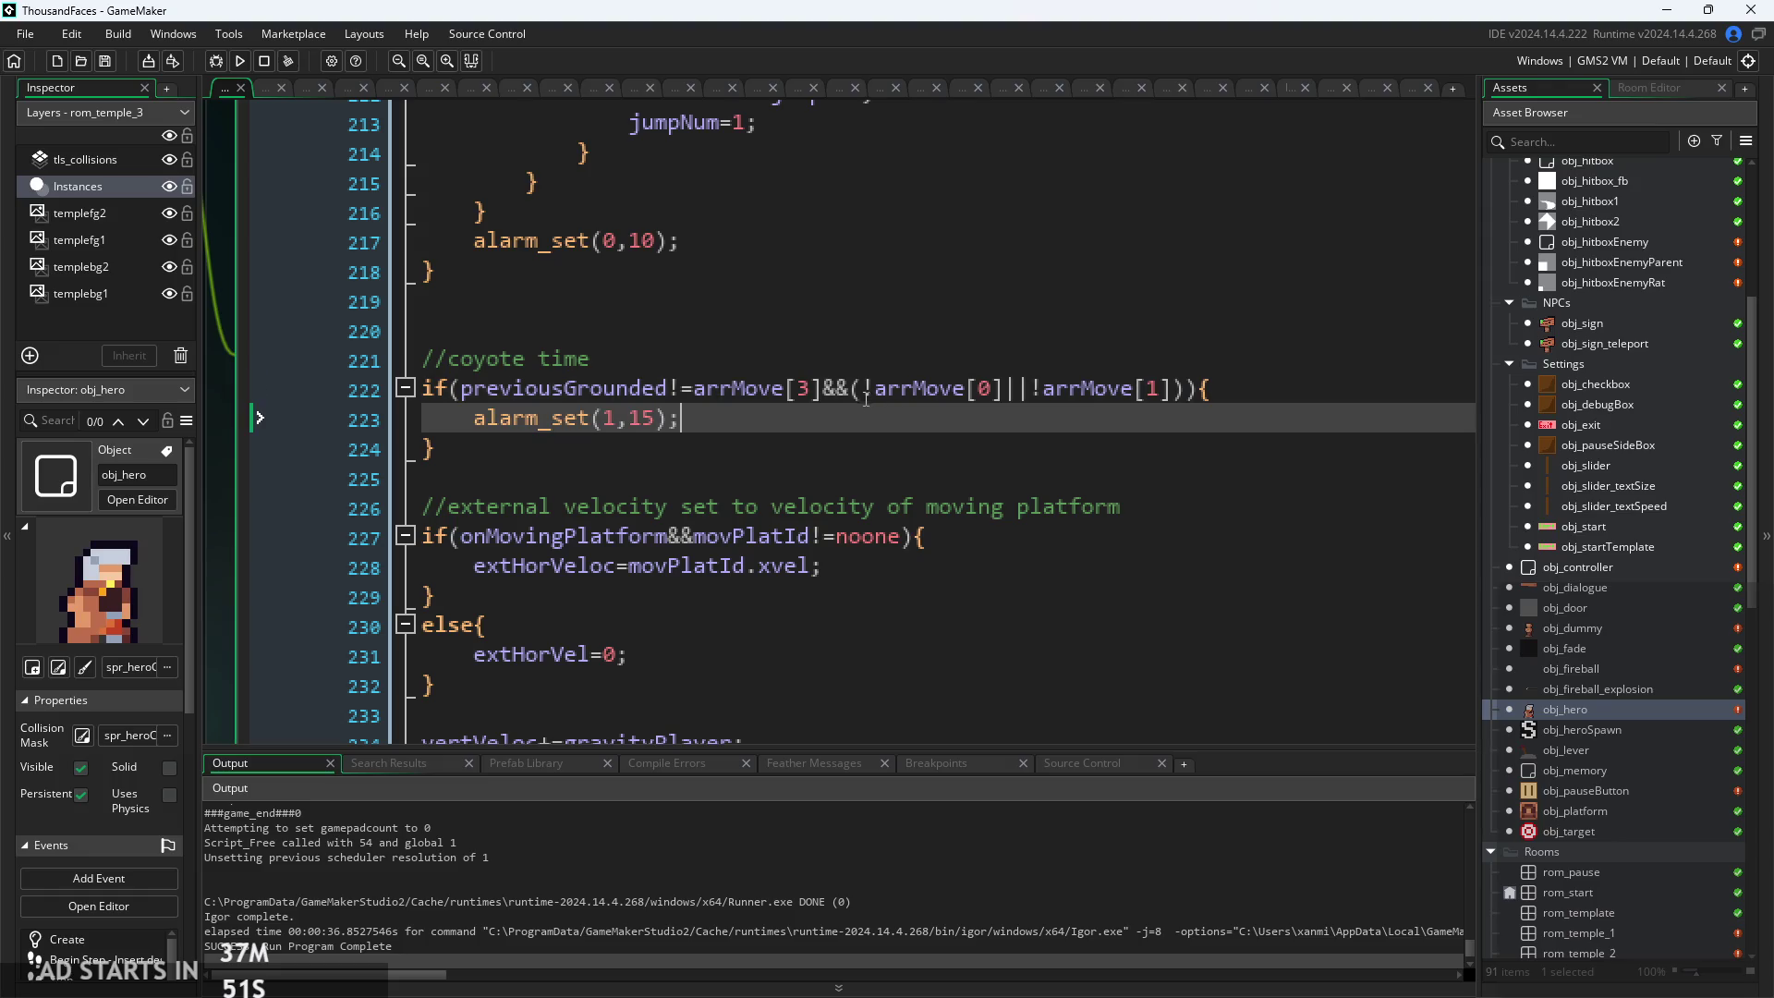
{"action": "scroll", "coordinate": [699, 424], "scroll_direction": "up", "scroll_amount": 1}
{"action": "key", "text": "Down"}
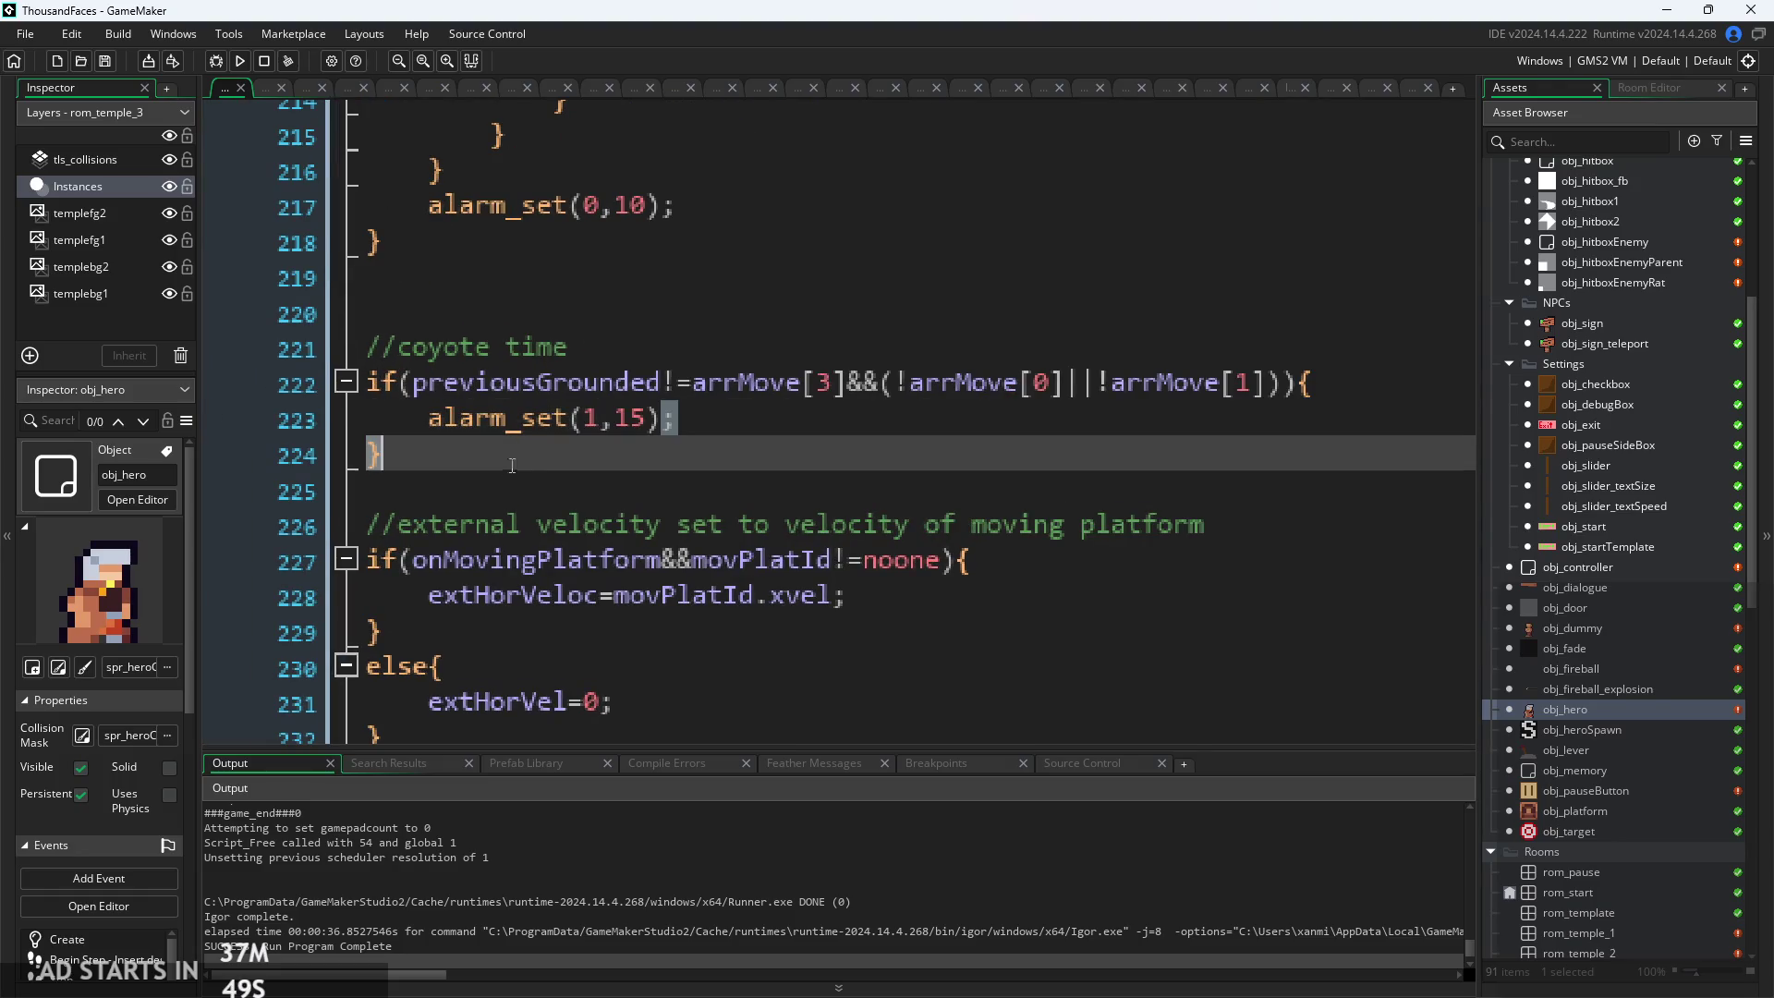
{"action": "key", "text": "Down"}
{"action": "left_click", "coordinate": [702, 395]}
{"action": "left_click", "coordinate": [719, 419]}
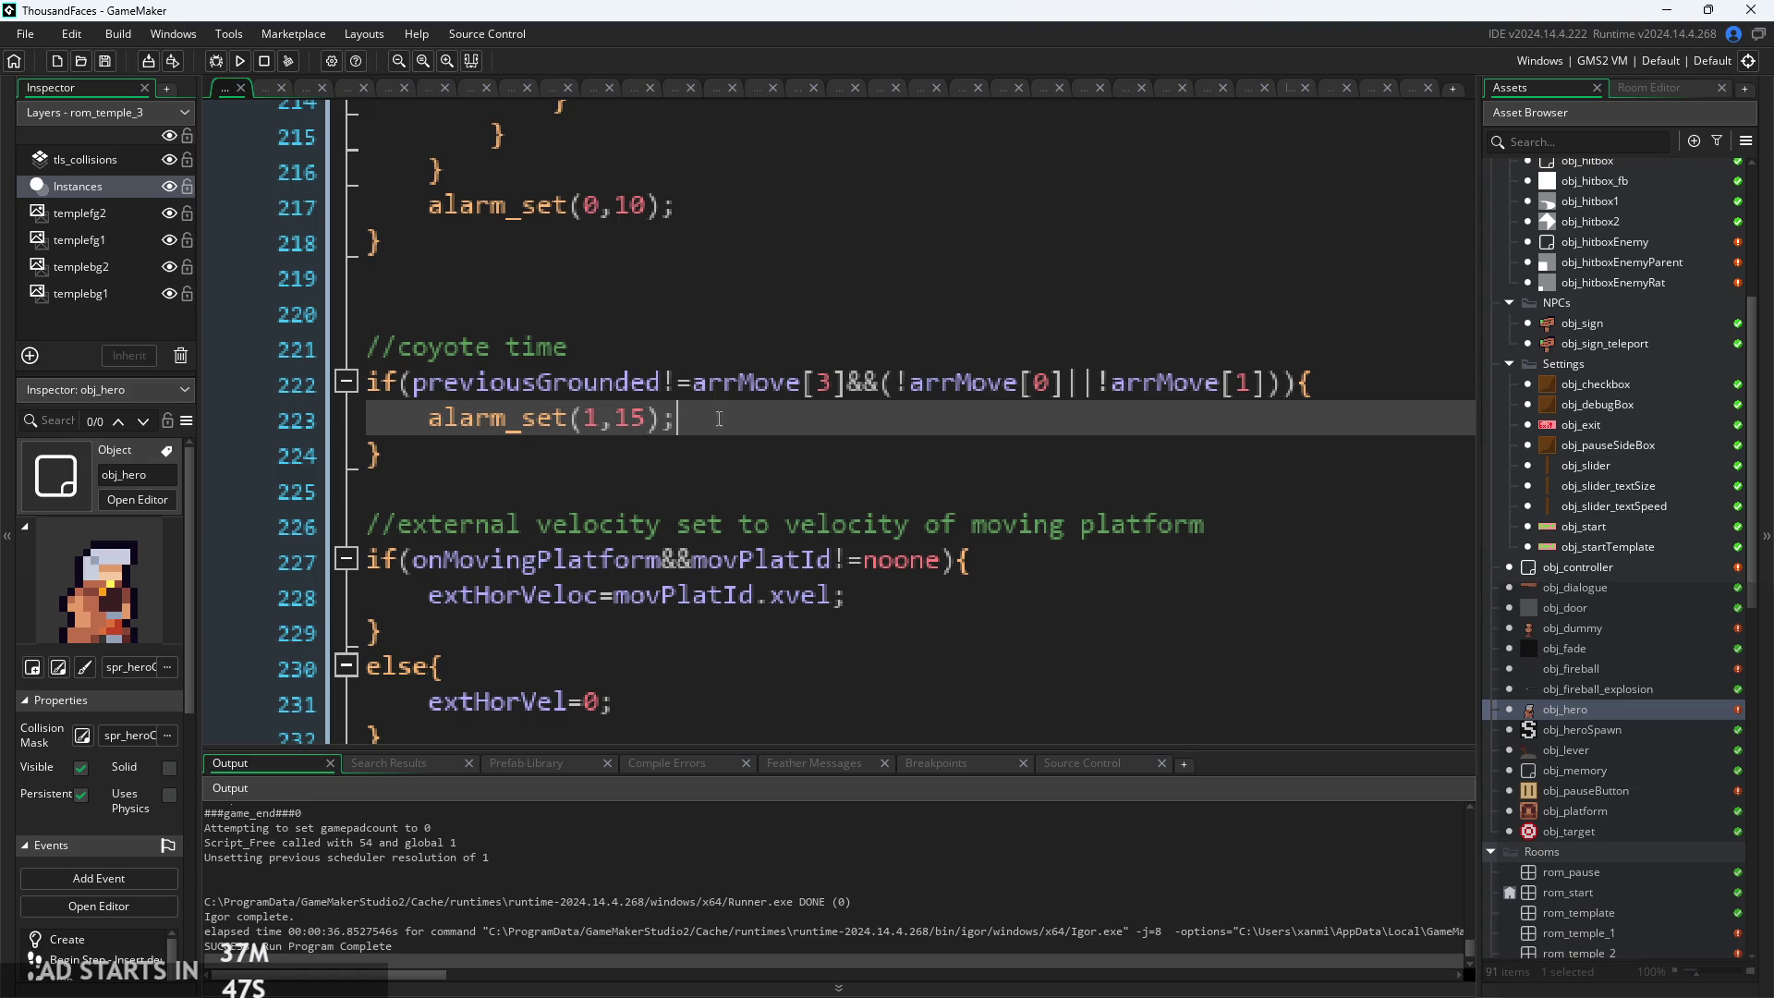
{"action": "left_click", "coordinate": [697, 437]}
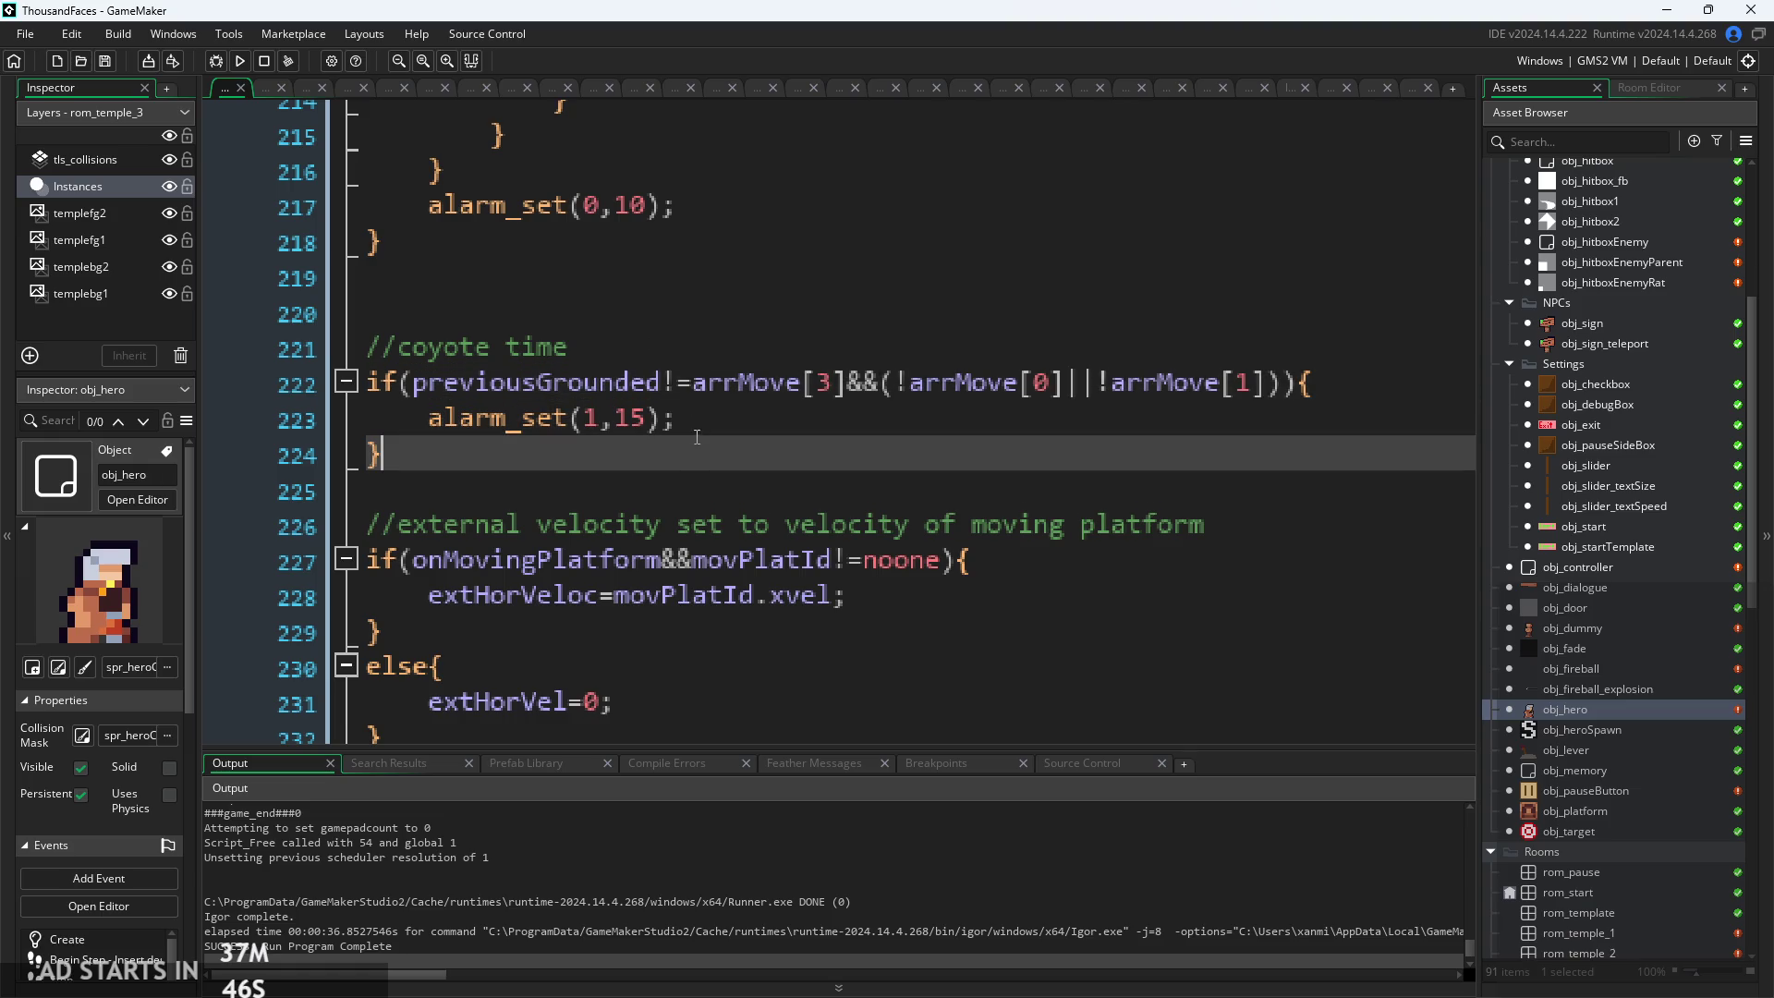
Add a comment on line 222 noting it detects the moment the hero leaves ground
{"action": "left_click", "coordinate": [1360, 400]}
{"action": "type", "text": "//detects the moment the"}
{"action": "key", "text": "BackSpace"}
{"action": "key", "text": "BackSpace"}
{"action": "key", "text": "BackSpace"}
{"action": "type", "text": "hero"}
{"action": "key", "text": "ctrl+minus"}
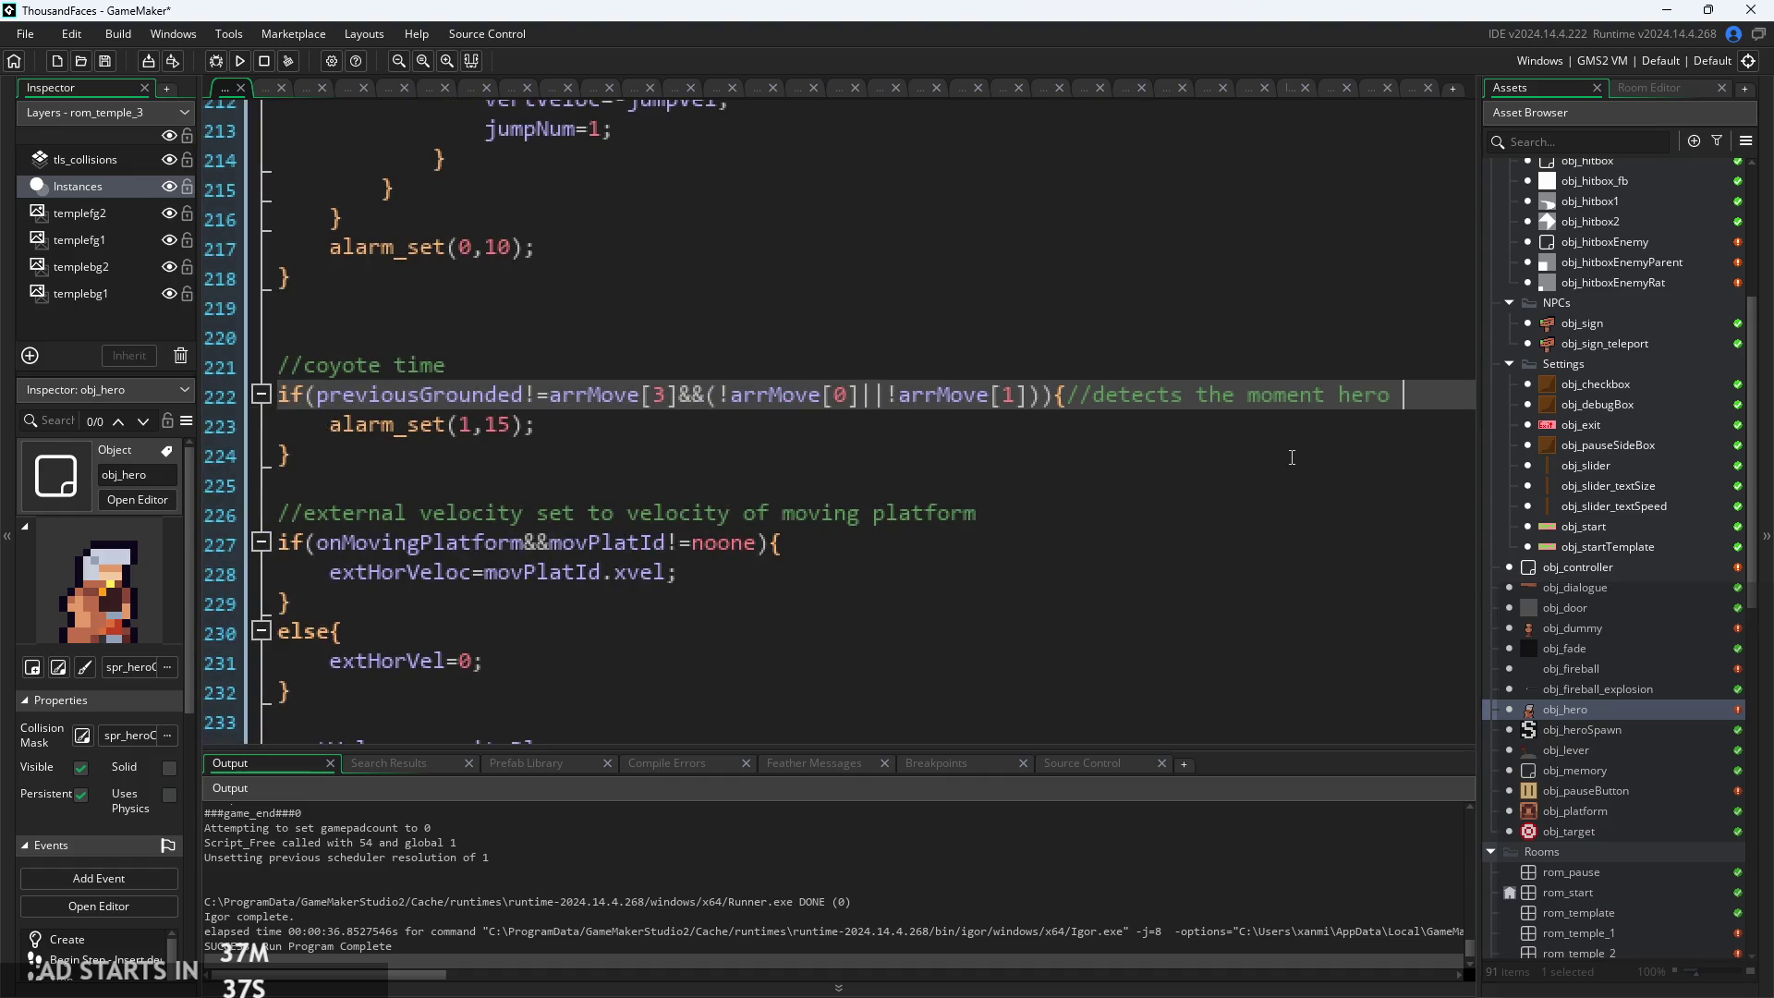
{"action": "type", "text": "ves "}
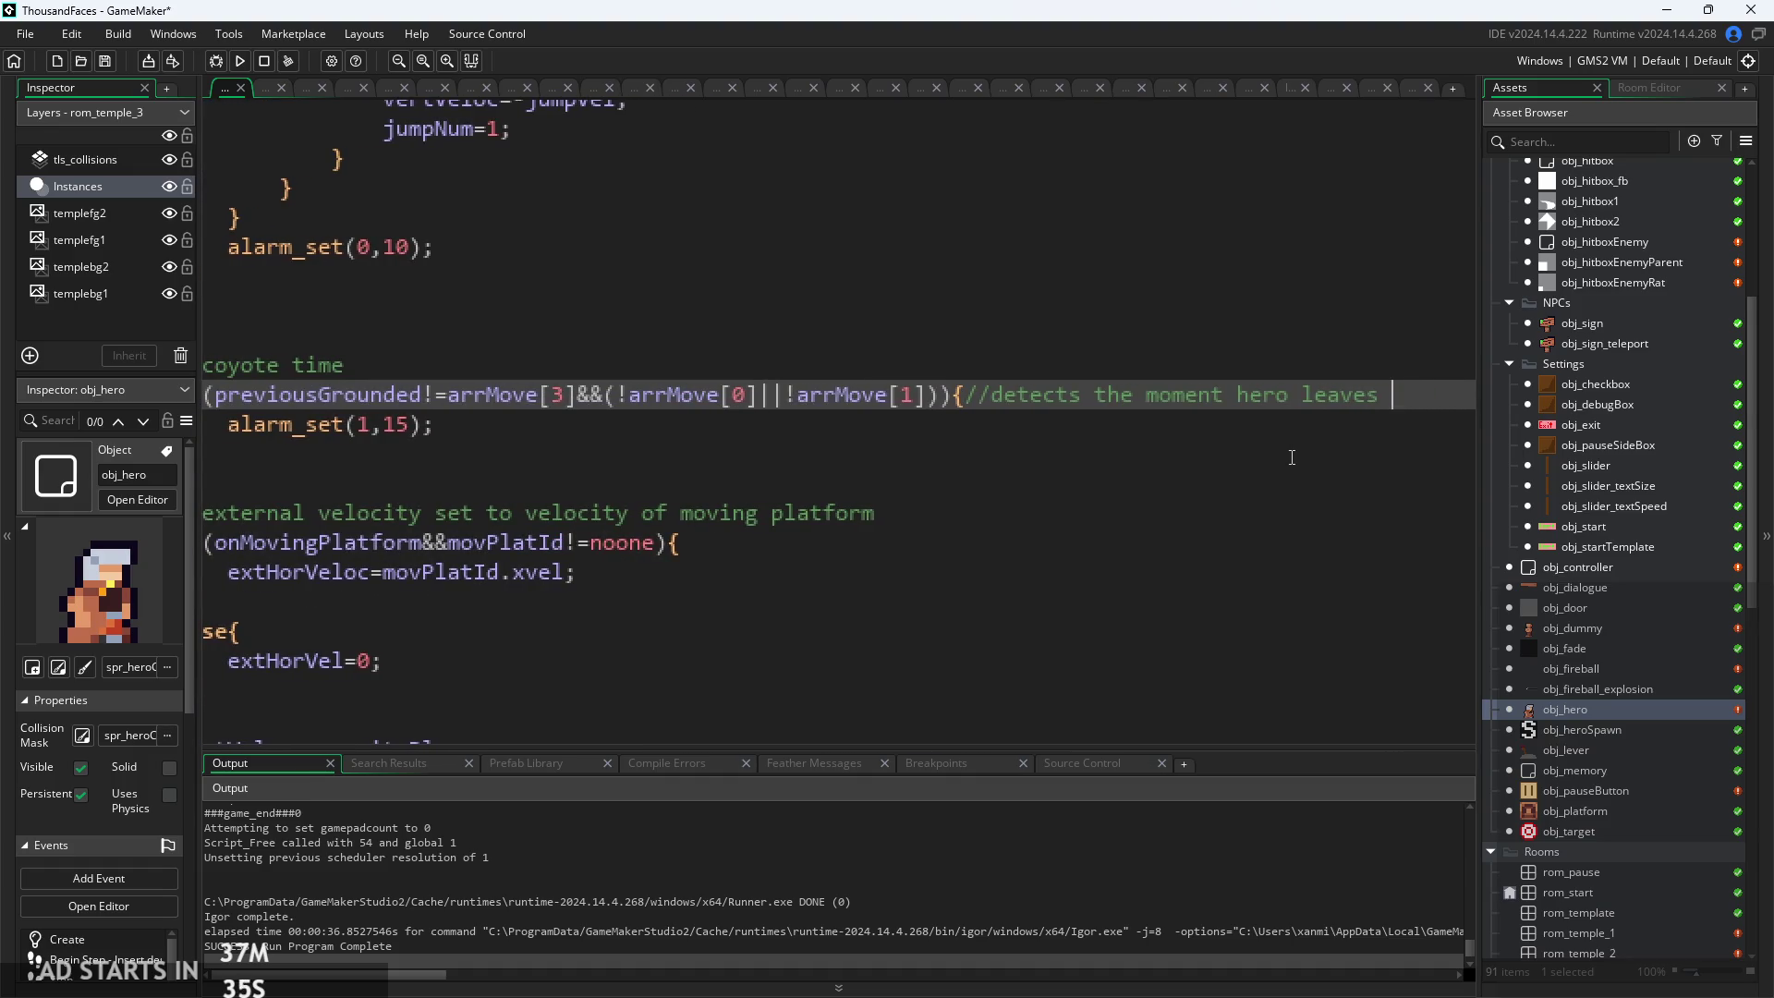
{"action": "type", "text": "ground"}
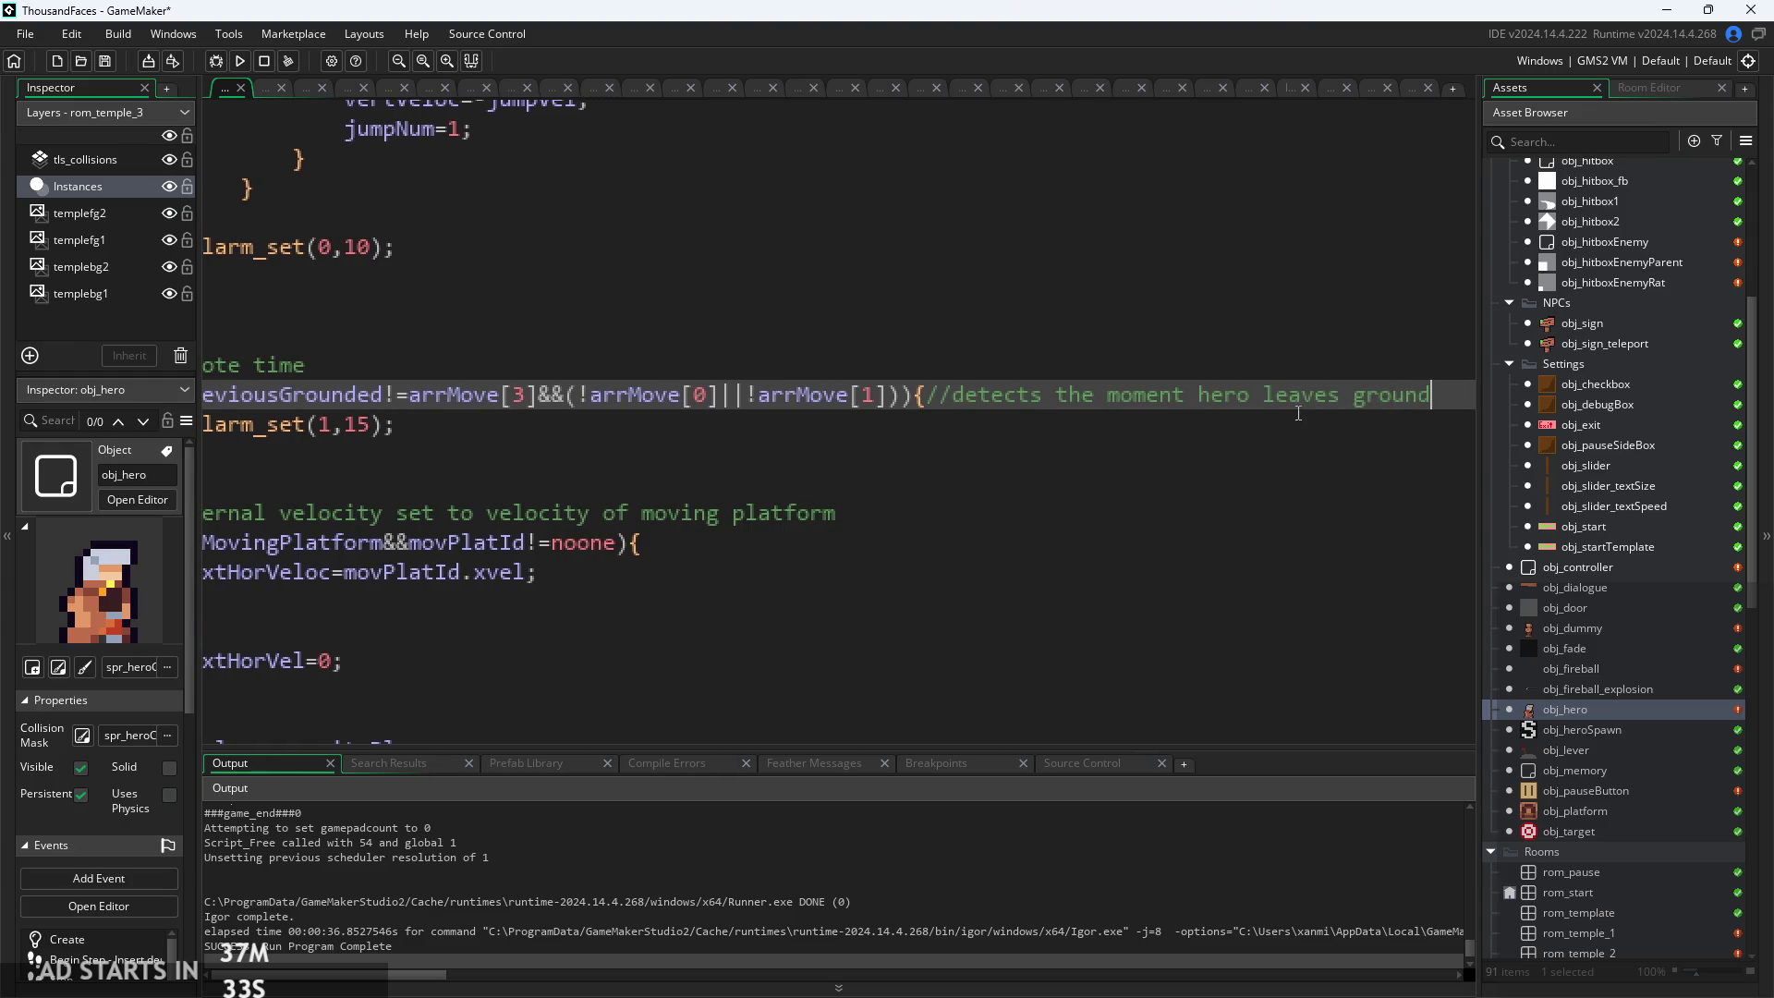
Delete the alarm_set(1,15); statement from inside the coyote-time if block
{"action": "left_click", "coordinate": [637, 431]}
{"action": "key", "text": "Up"}
{"action": "key", "text": "Up"}
{"action": "key", "text": "Up"}
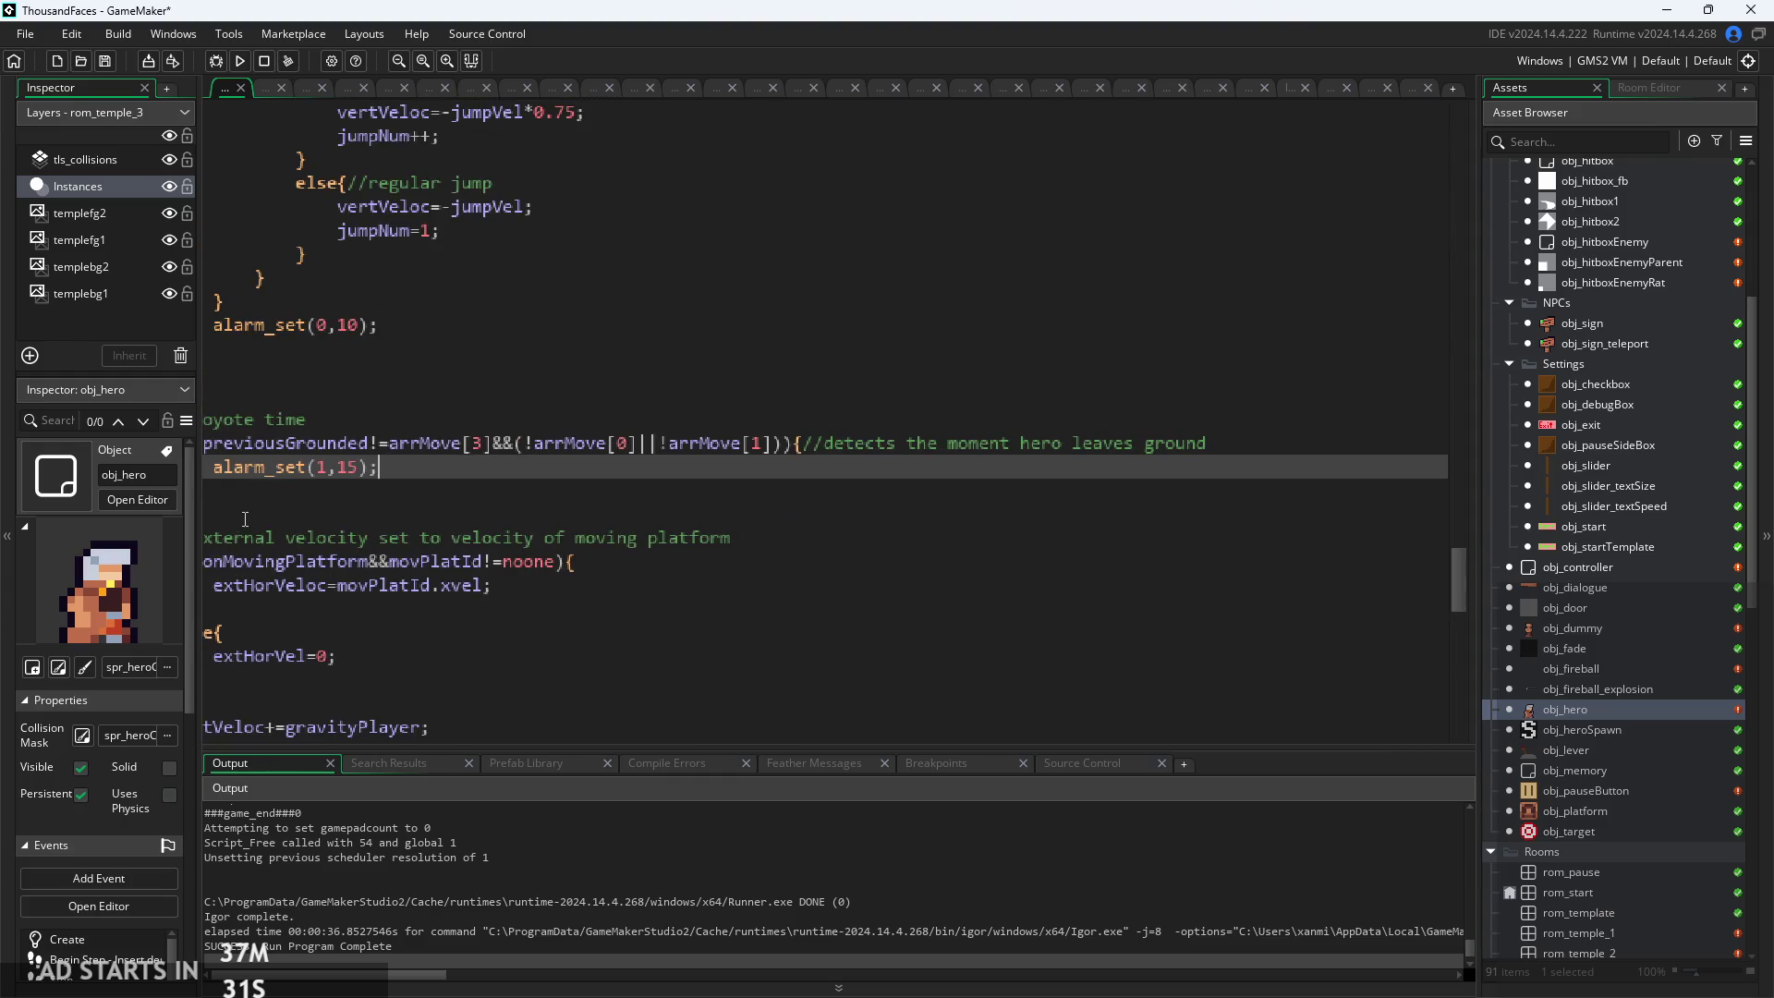
{"action": "left_click_drag", "start_coordinate": [665, 385], "coordinate": [462, 385]}
{"action": "key", "text": "BackSpace"}
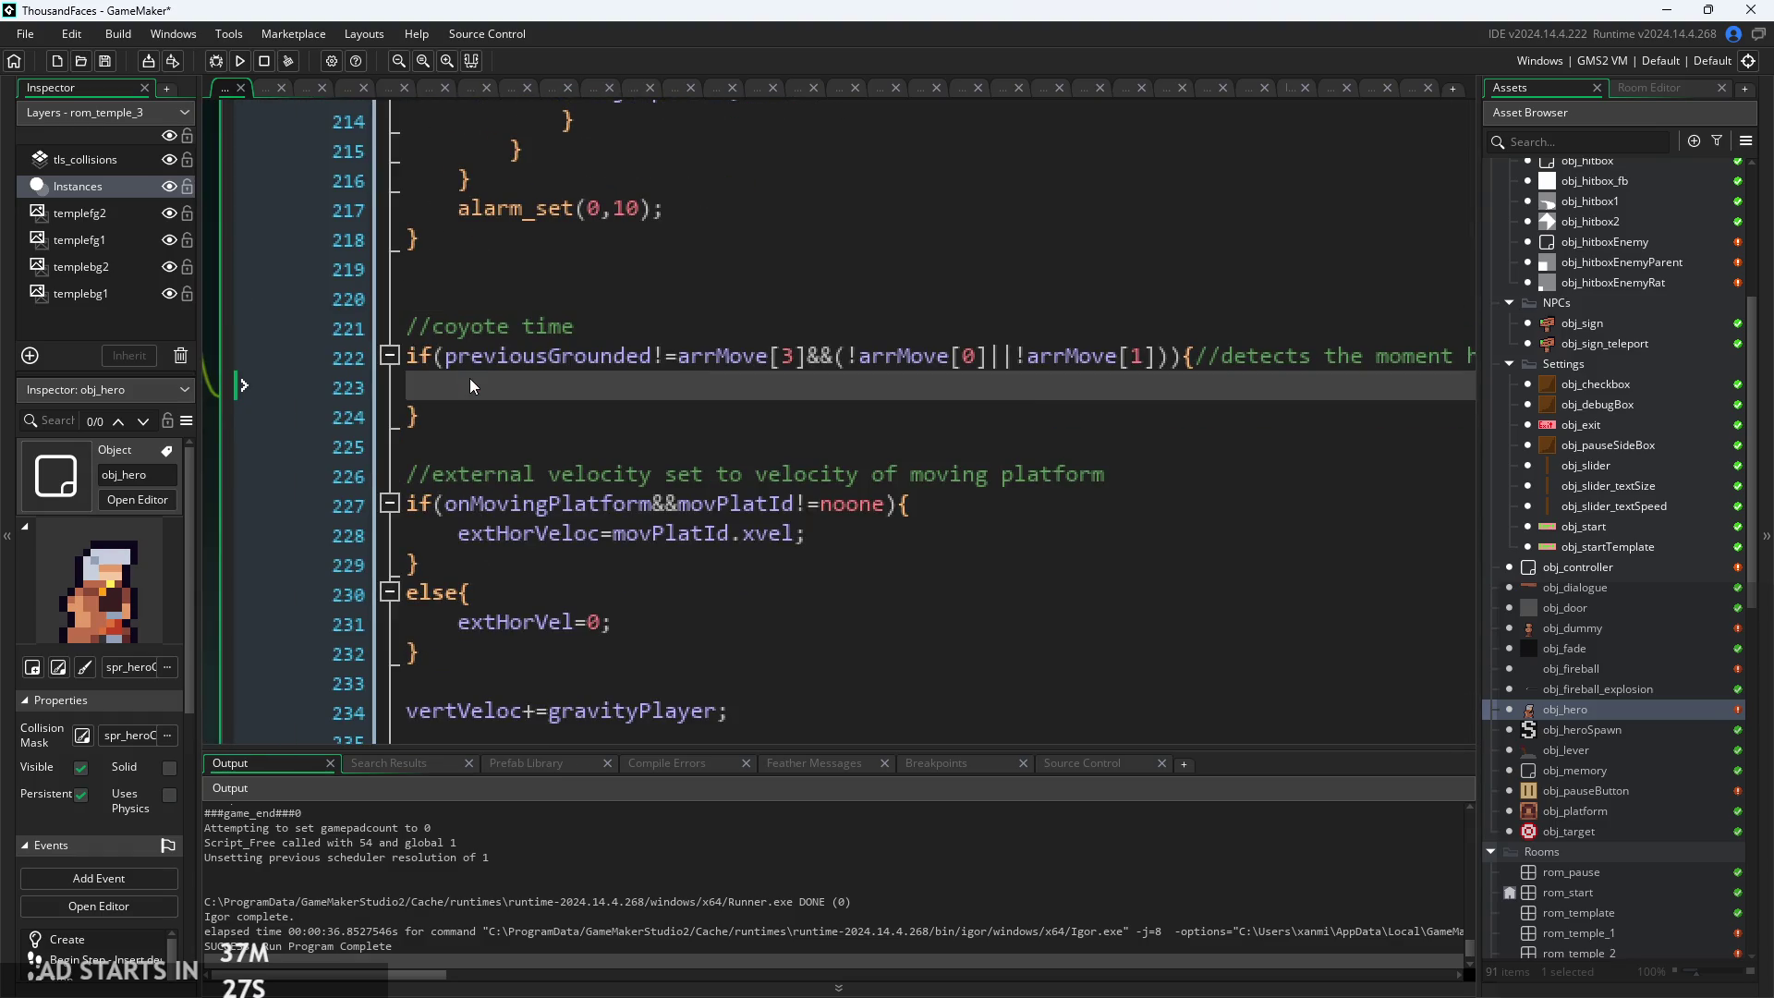
{"action": "scroll", "coordinate": [598, 422], "scroll_direction": "down", "scroll_amount": 1}
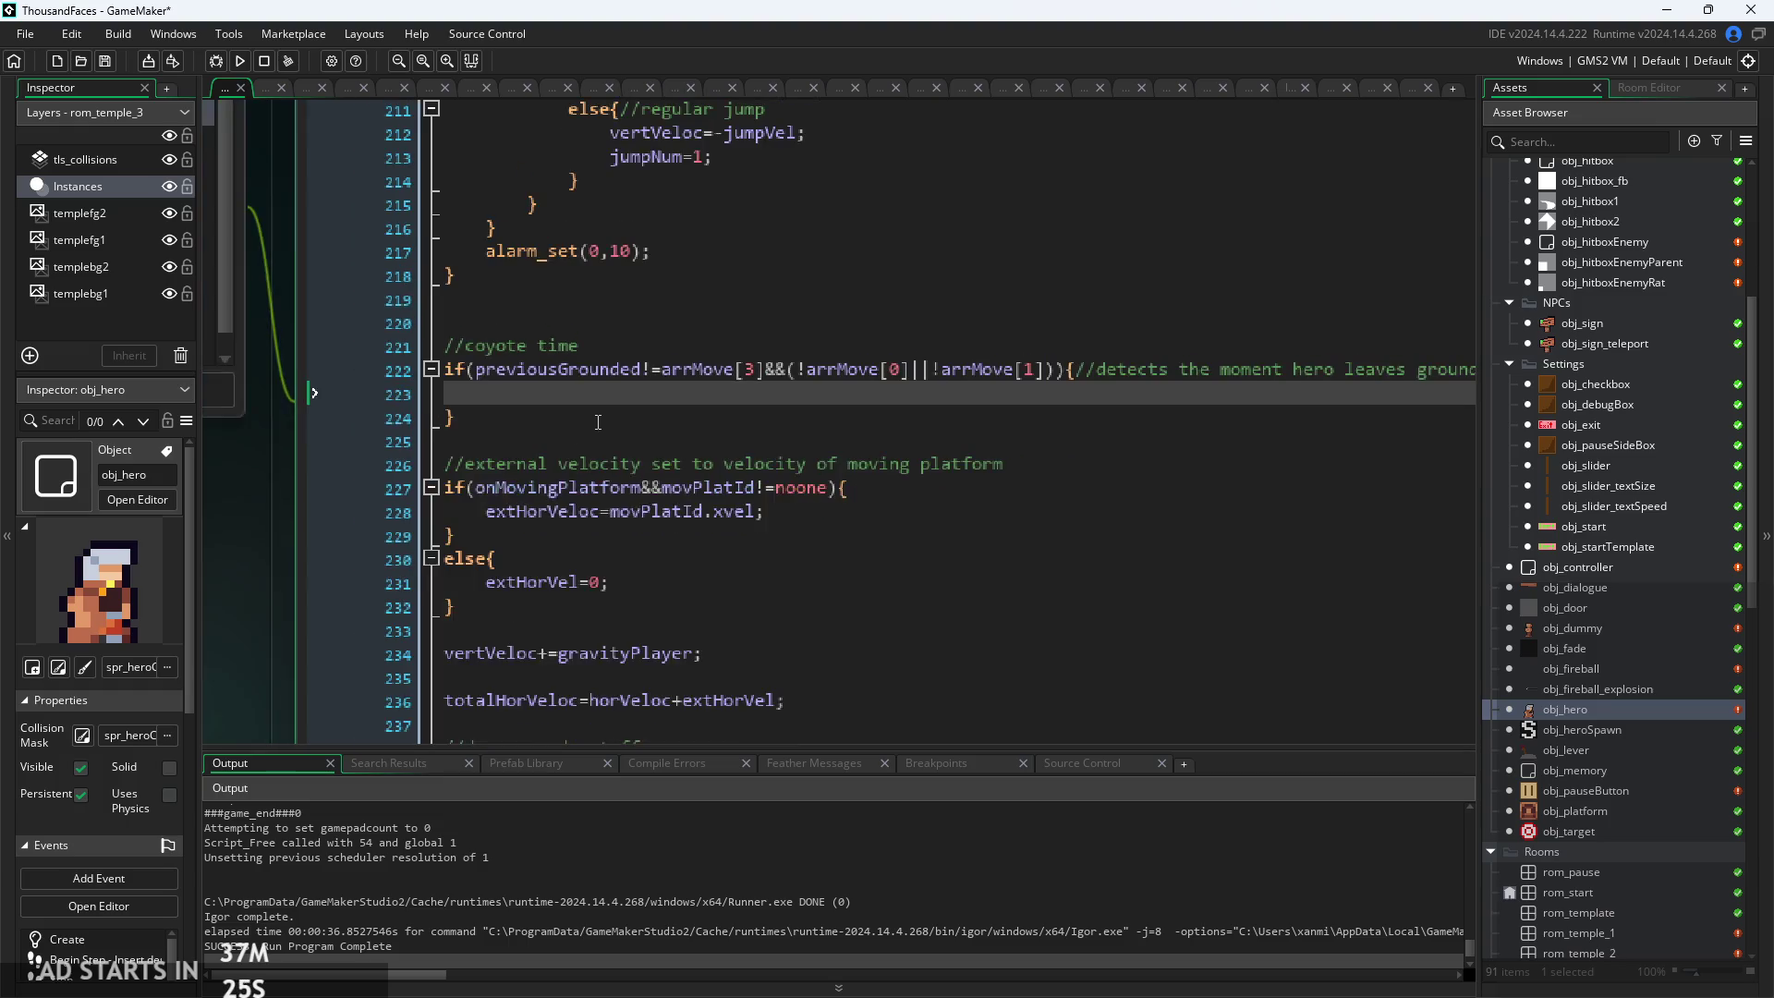
{"action": "scroll", "coordinate": [598, 422], "scroll_direction": "up", "scroll_amount": 2}
{"action": "scroll", "coordinate": [215, 577], "scroll_direction": "down", "scroll_amount": 1}
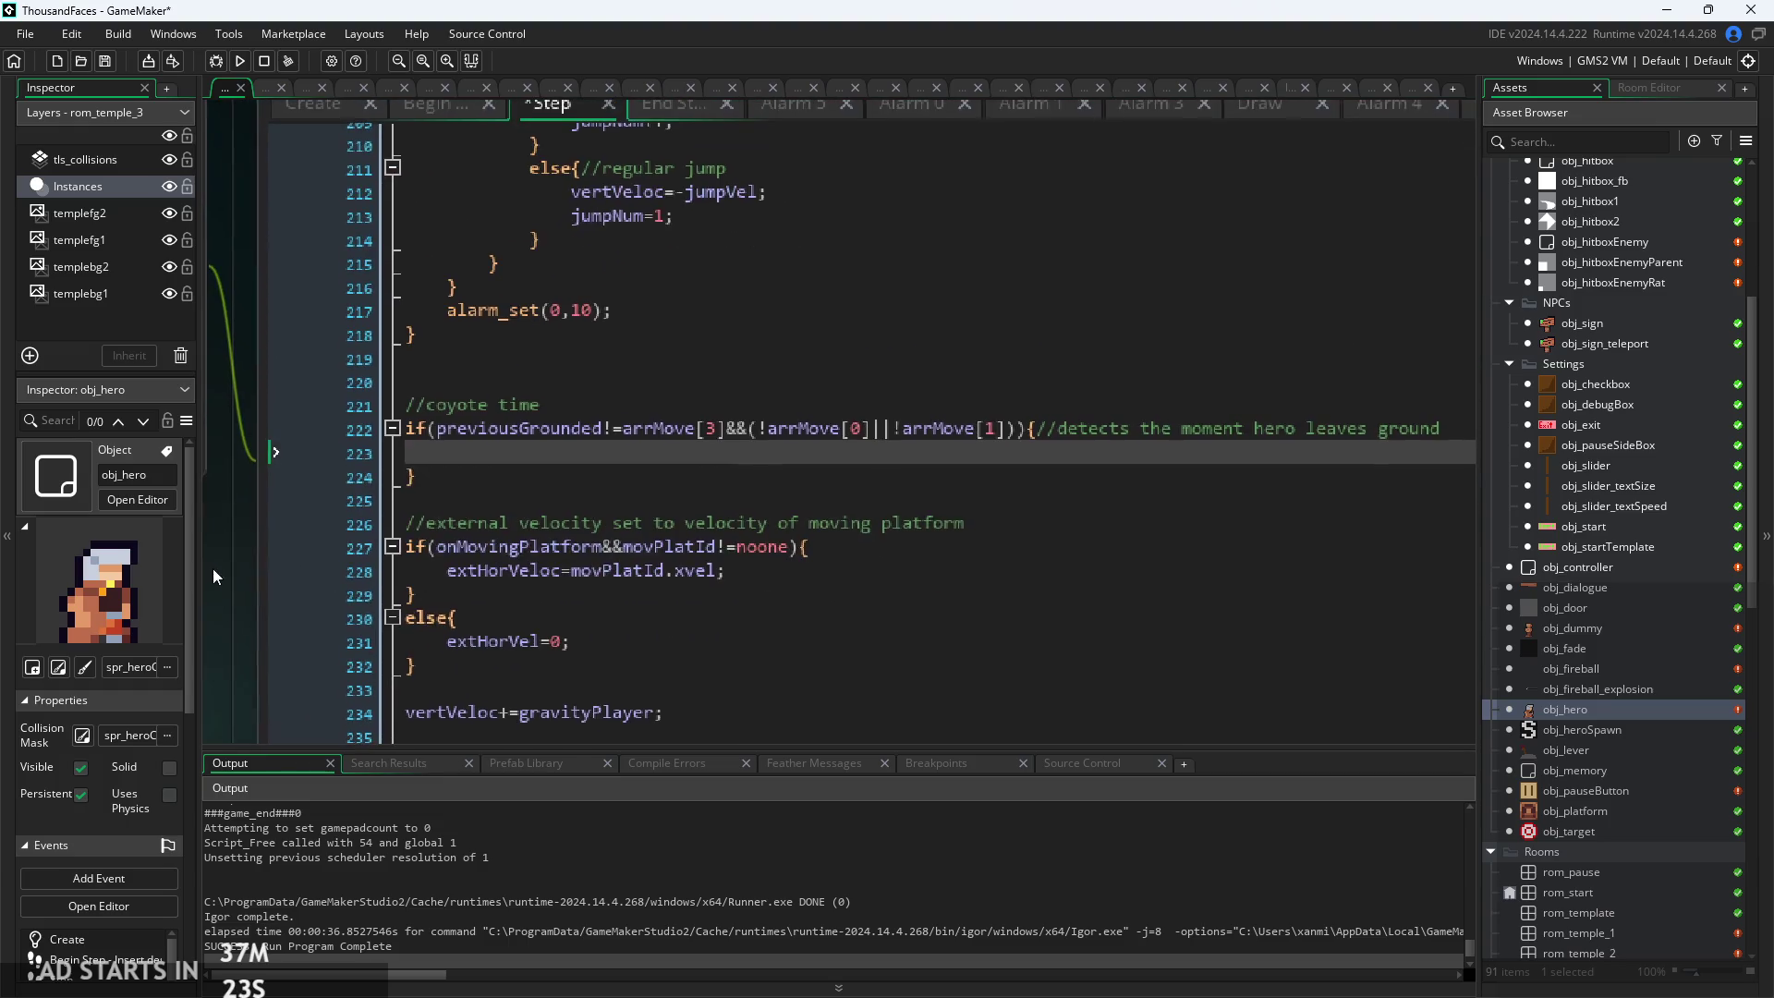
{"action": "scroll", "coordinate": [232, 545], "scroll_direction": "up", "scroll_amount": 1}
{"action": "left_click", "coordinate": [555, 440]}
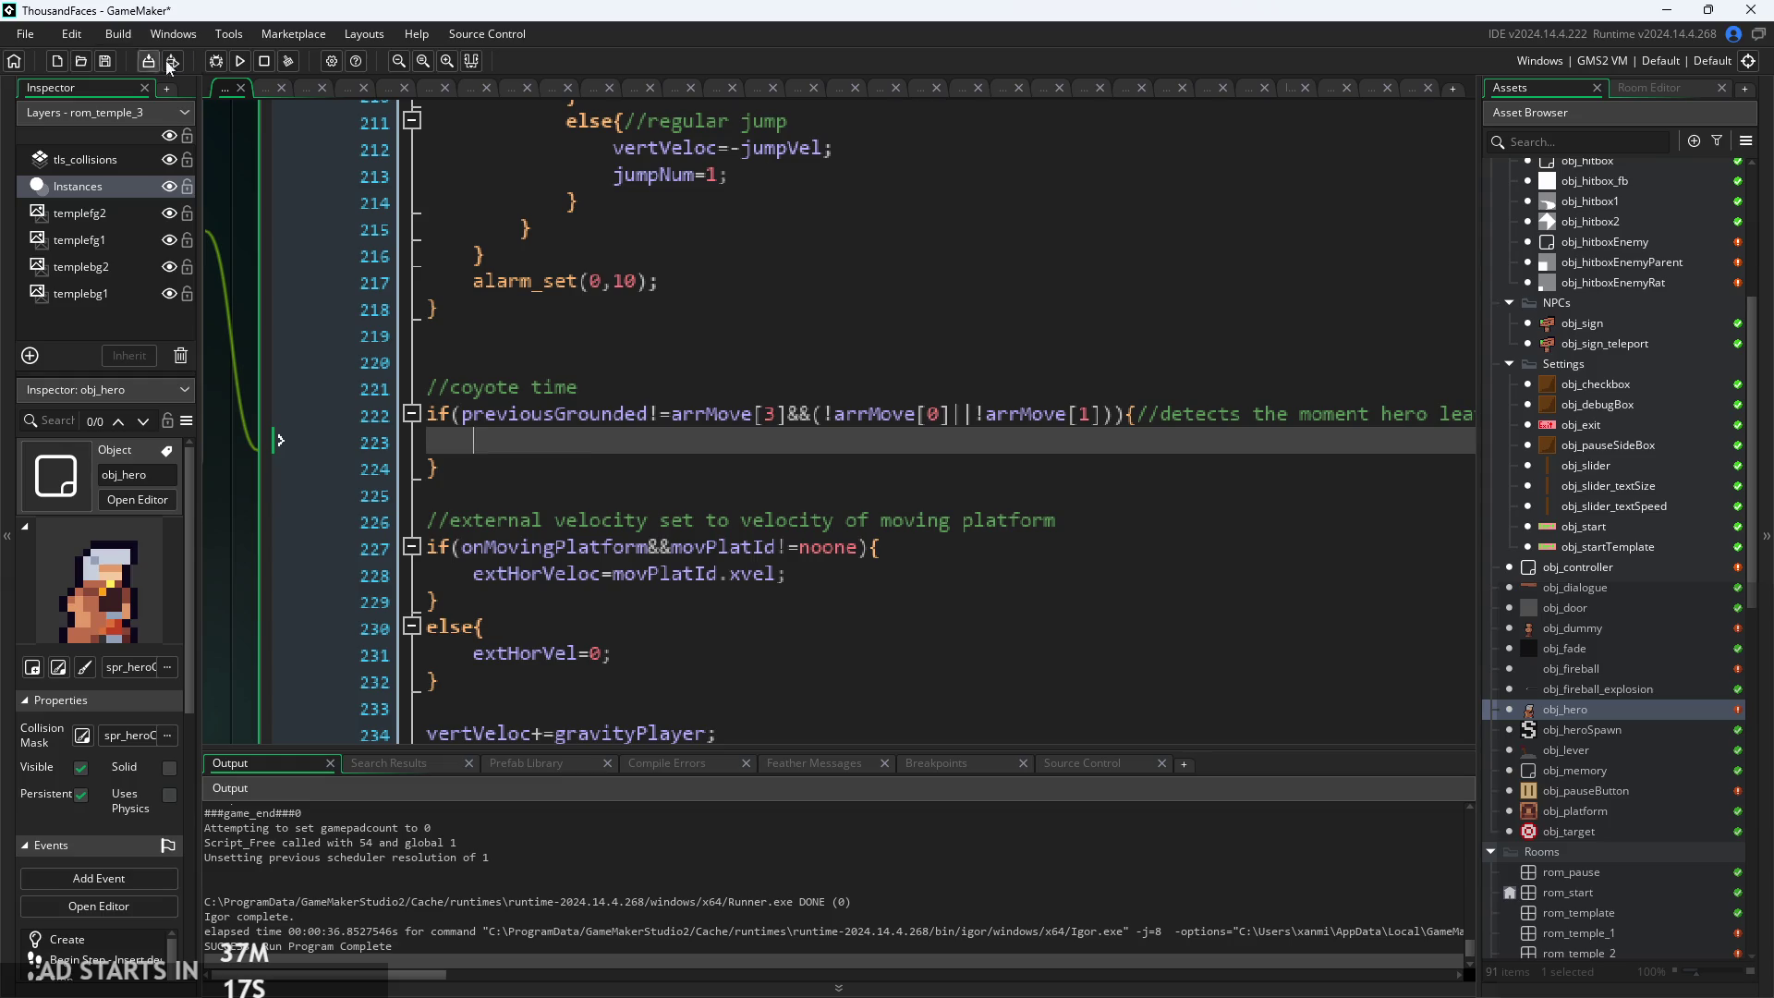
Build and run the game, start it from the title screen, and run the hero right
{"action": "left_click", "coordinate": [242, 61]}
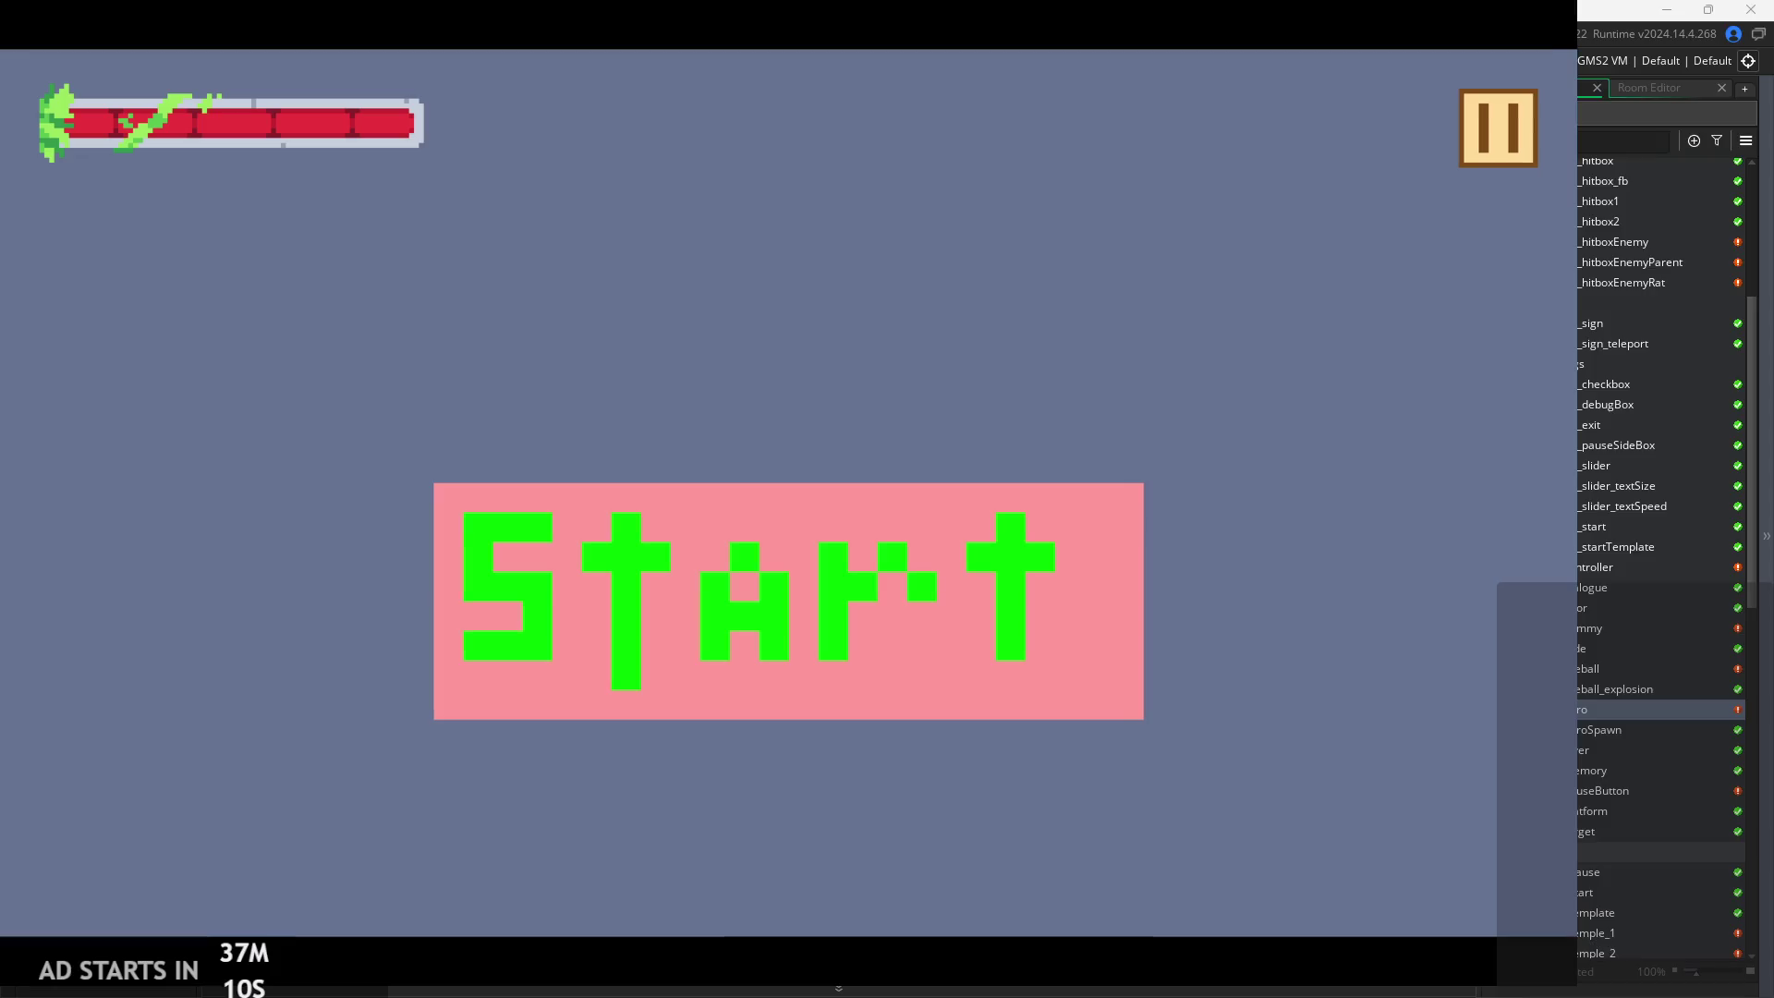
{"action": "left_click", "coordinate": [522, 490]}
{"action": "left_click", "coordinate": [1496, 127]}
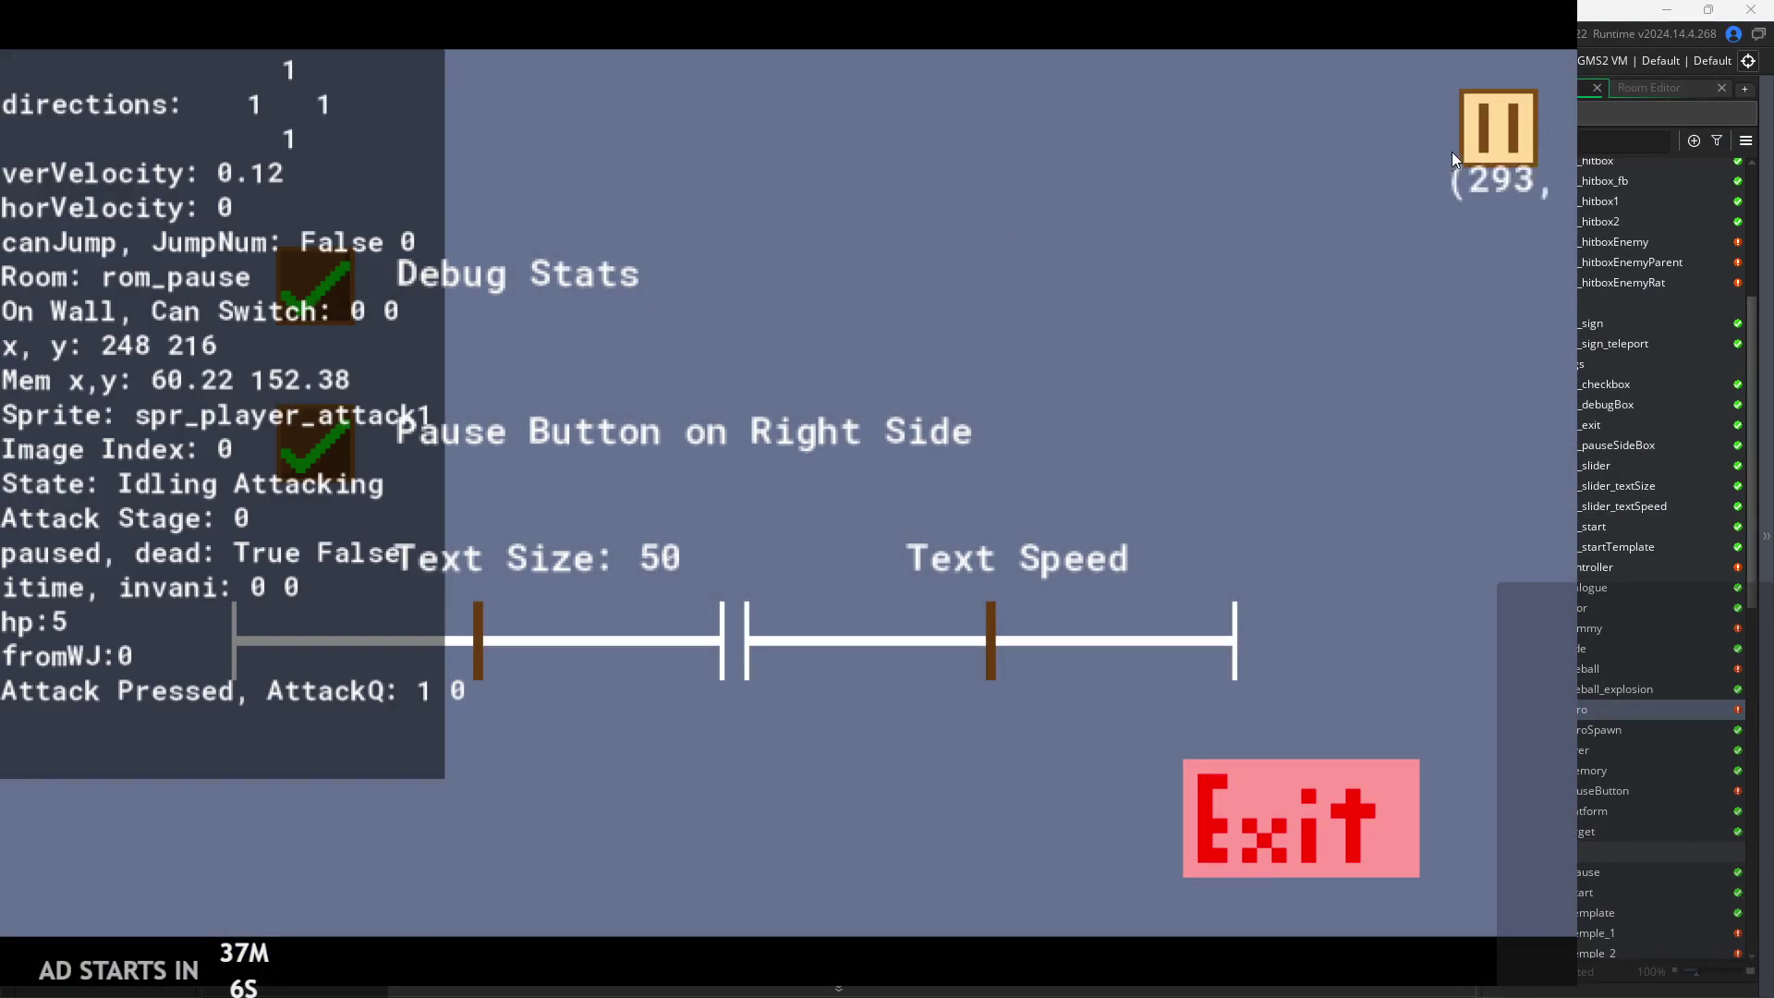
{"action": "left_click", "coordinate": [1469, 148]}
{"action": "key", "text": "Right"}
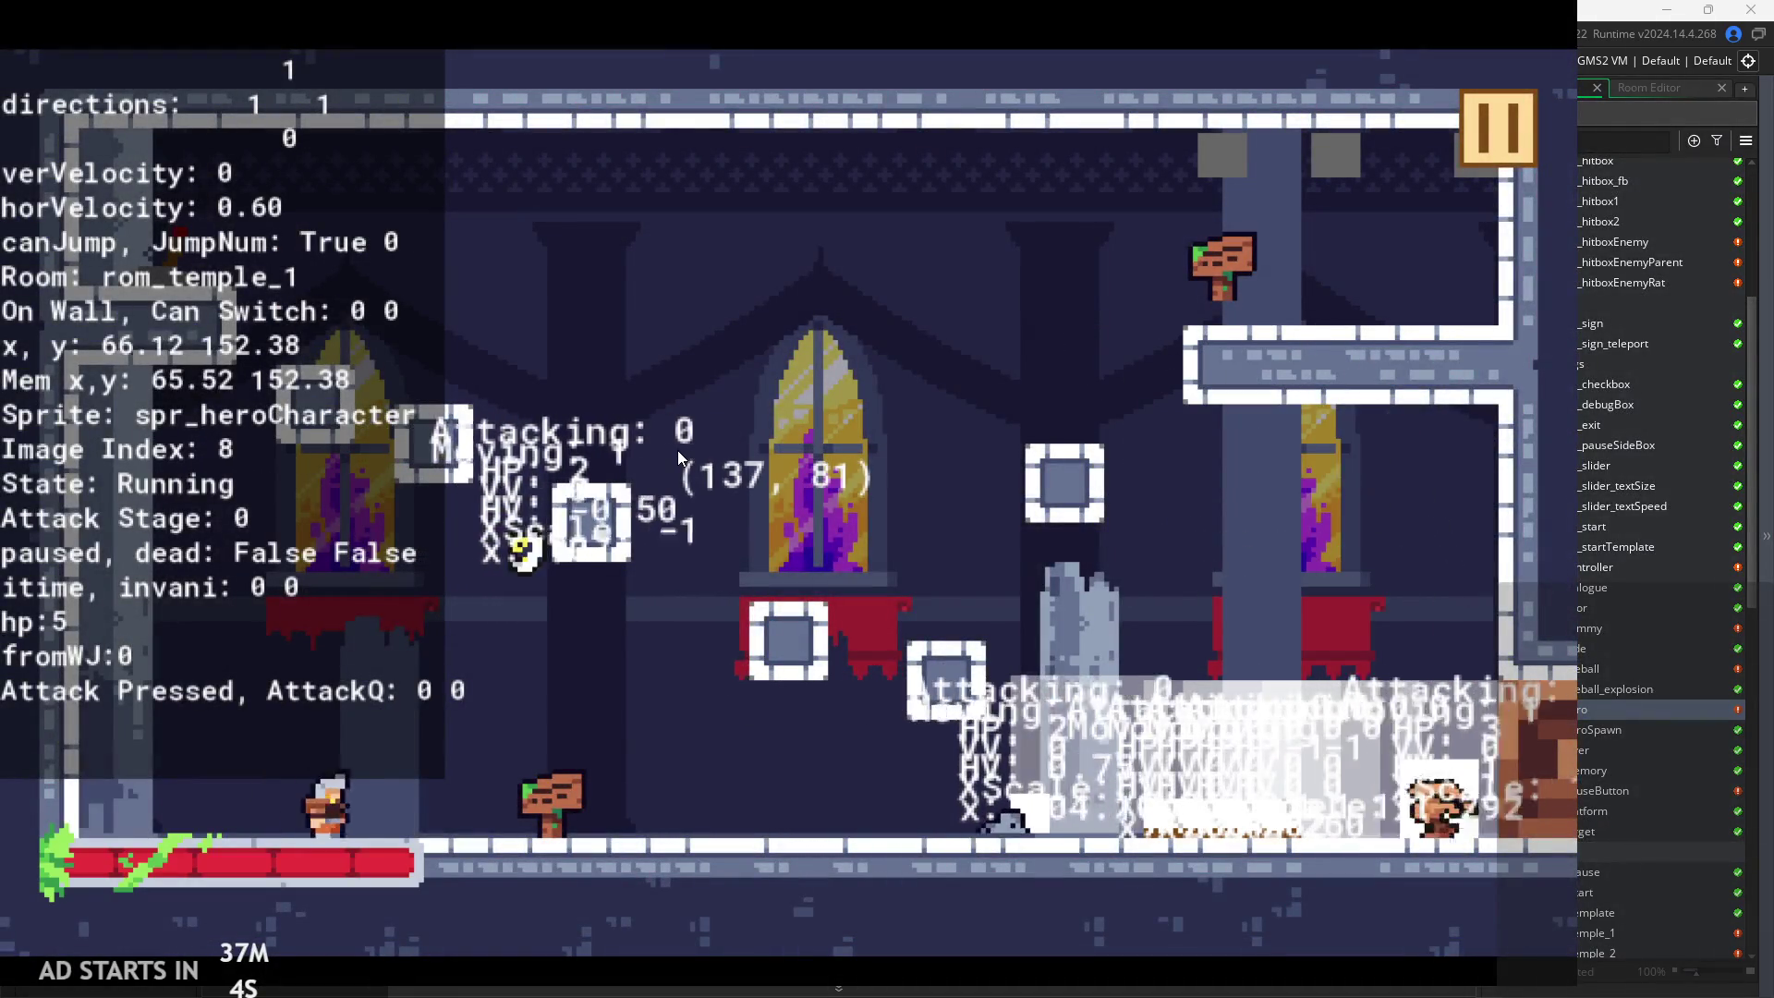
Toggle the in-game pause on and off several times
{"action": "left_click", "coordinate": [1467, 119]}
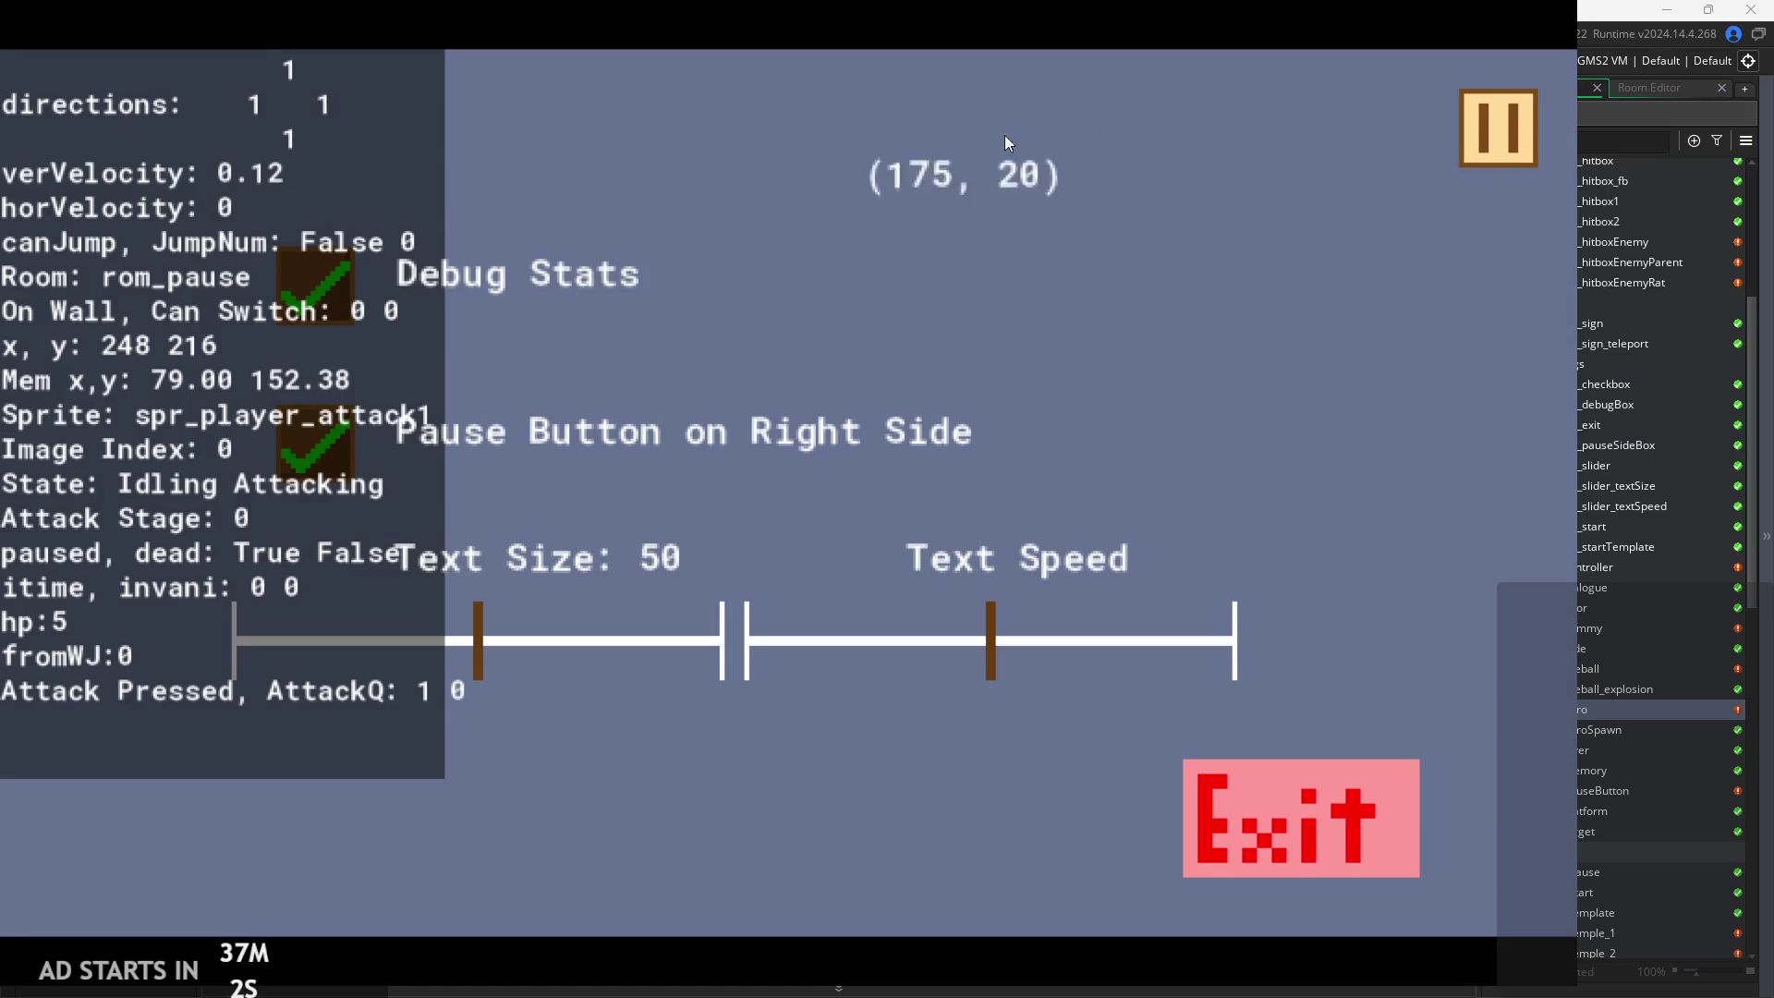
{"action": "left_click", "coordinate": [1467, 119]}
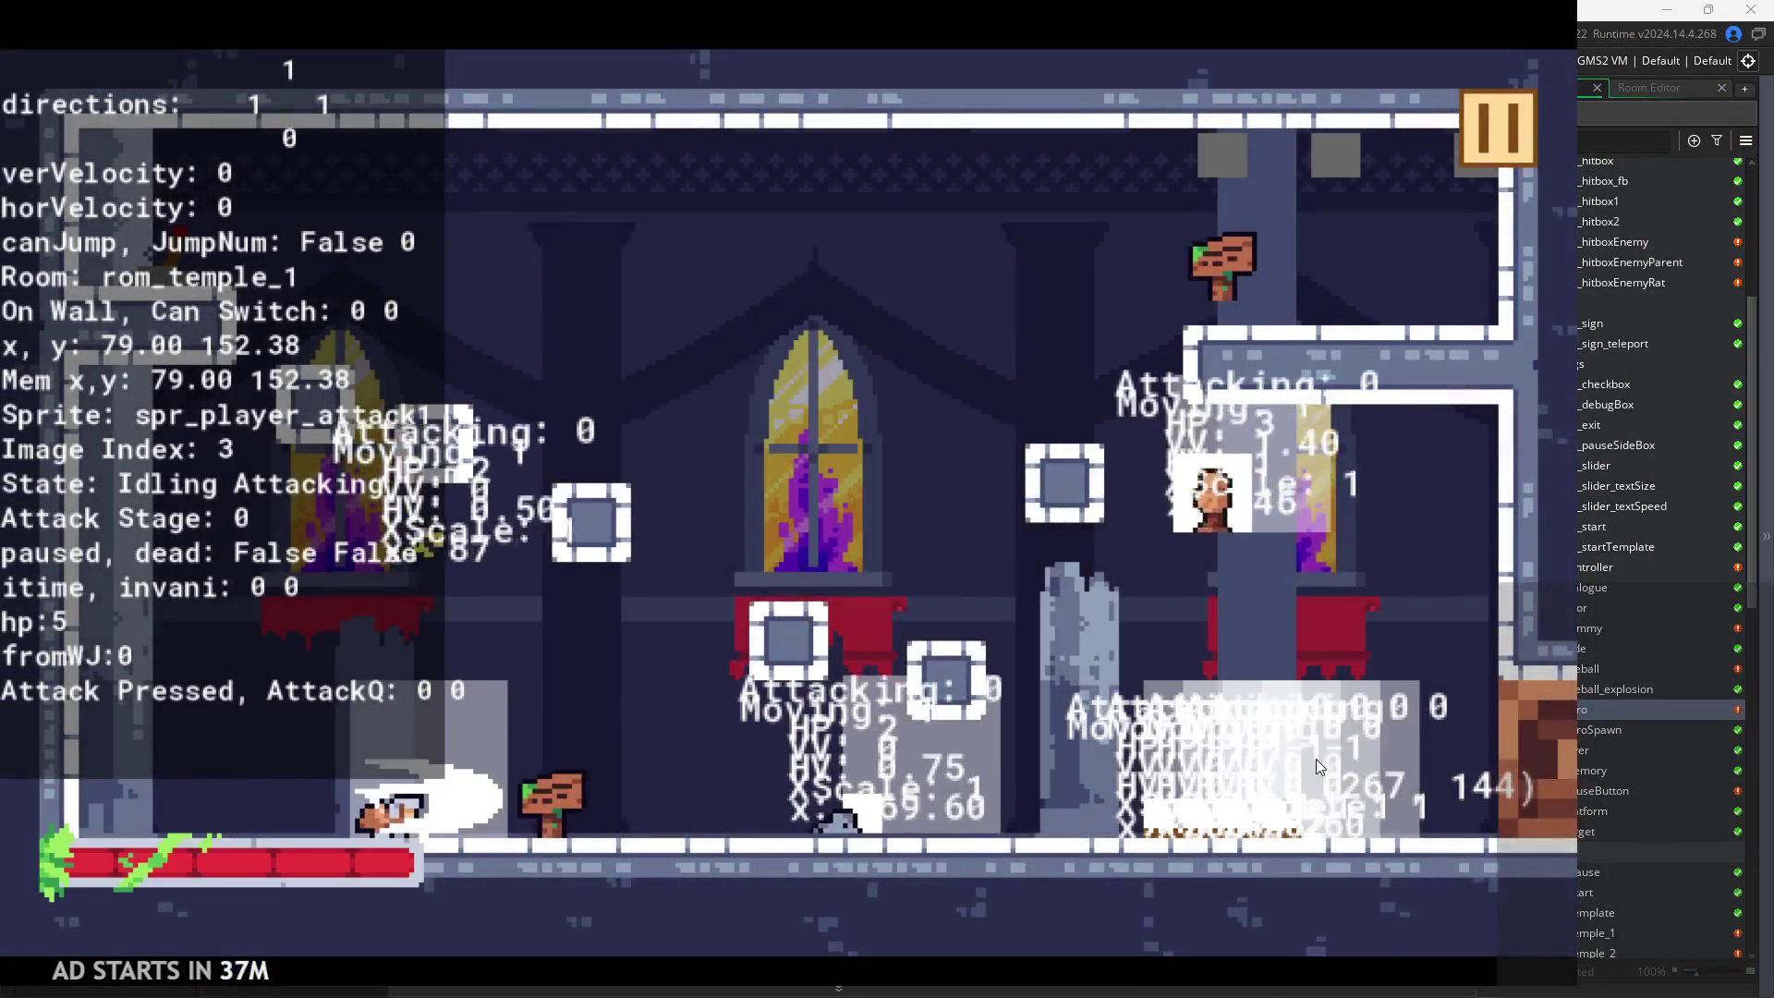
{"action": "left_click", "coordinate": [1502, 121]}
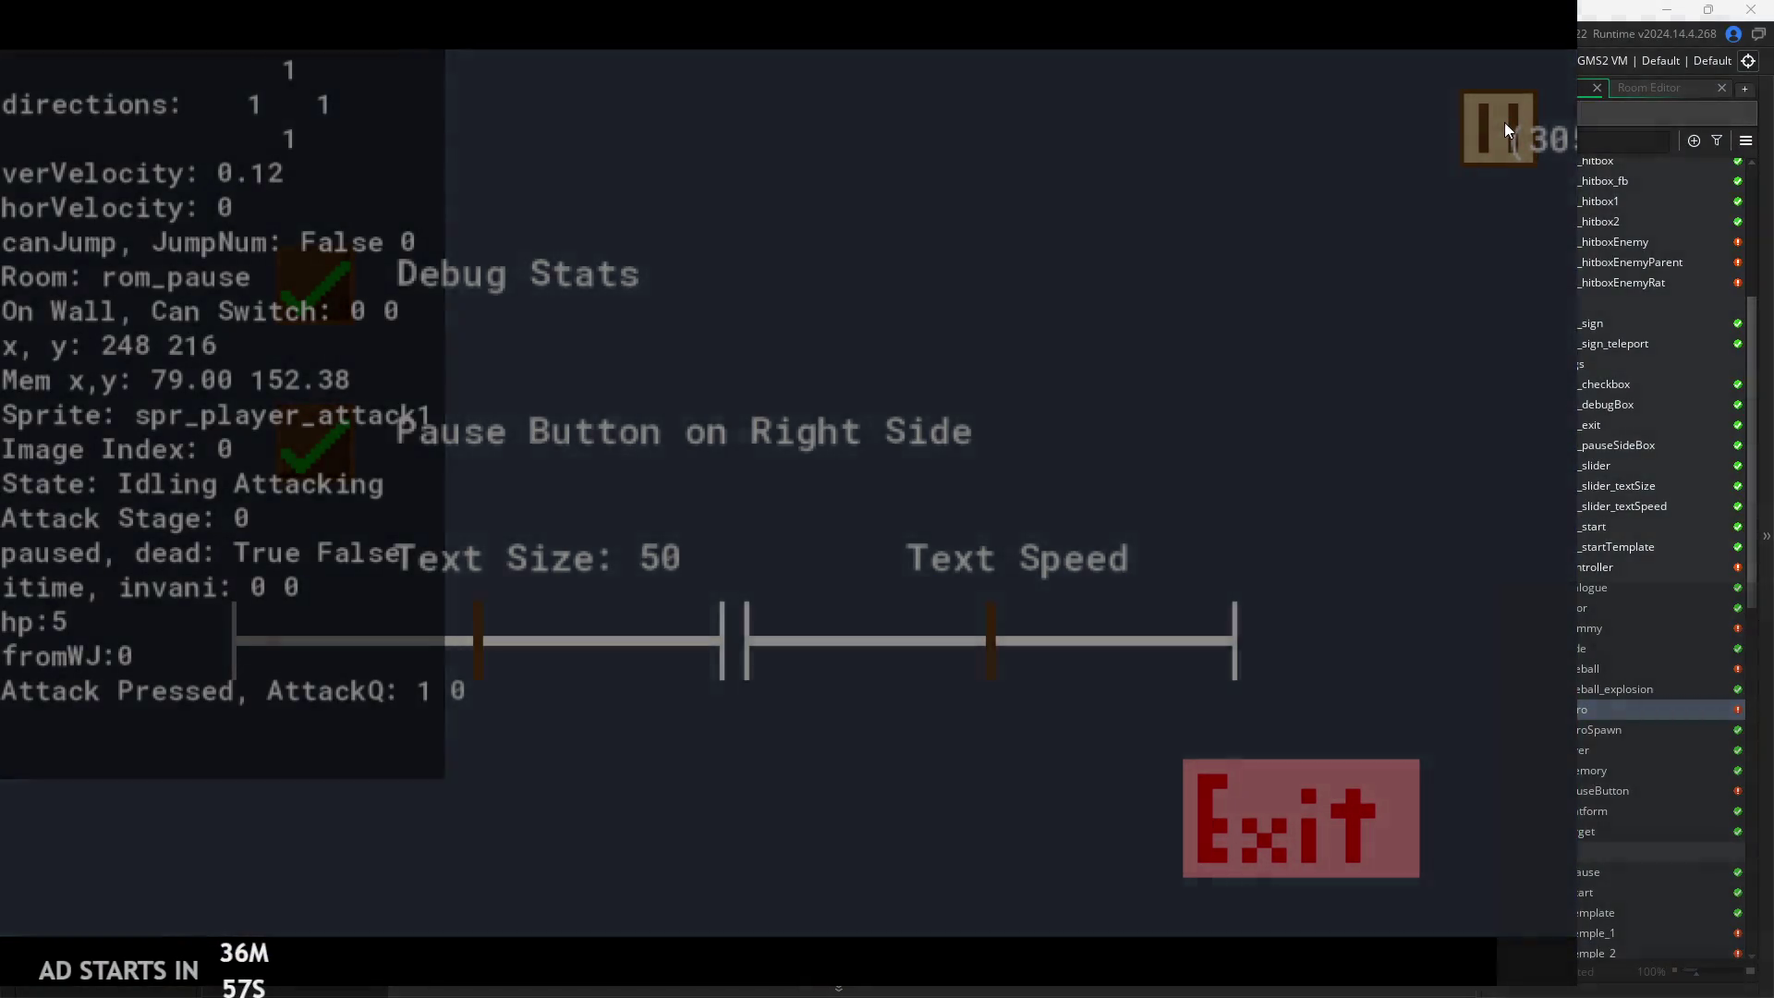
{"action": "left_click", "coordinate": [1504, 122]}
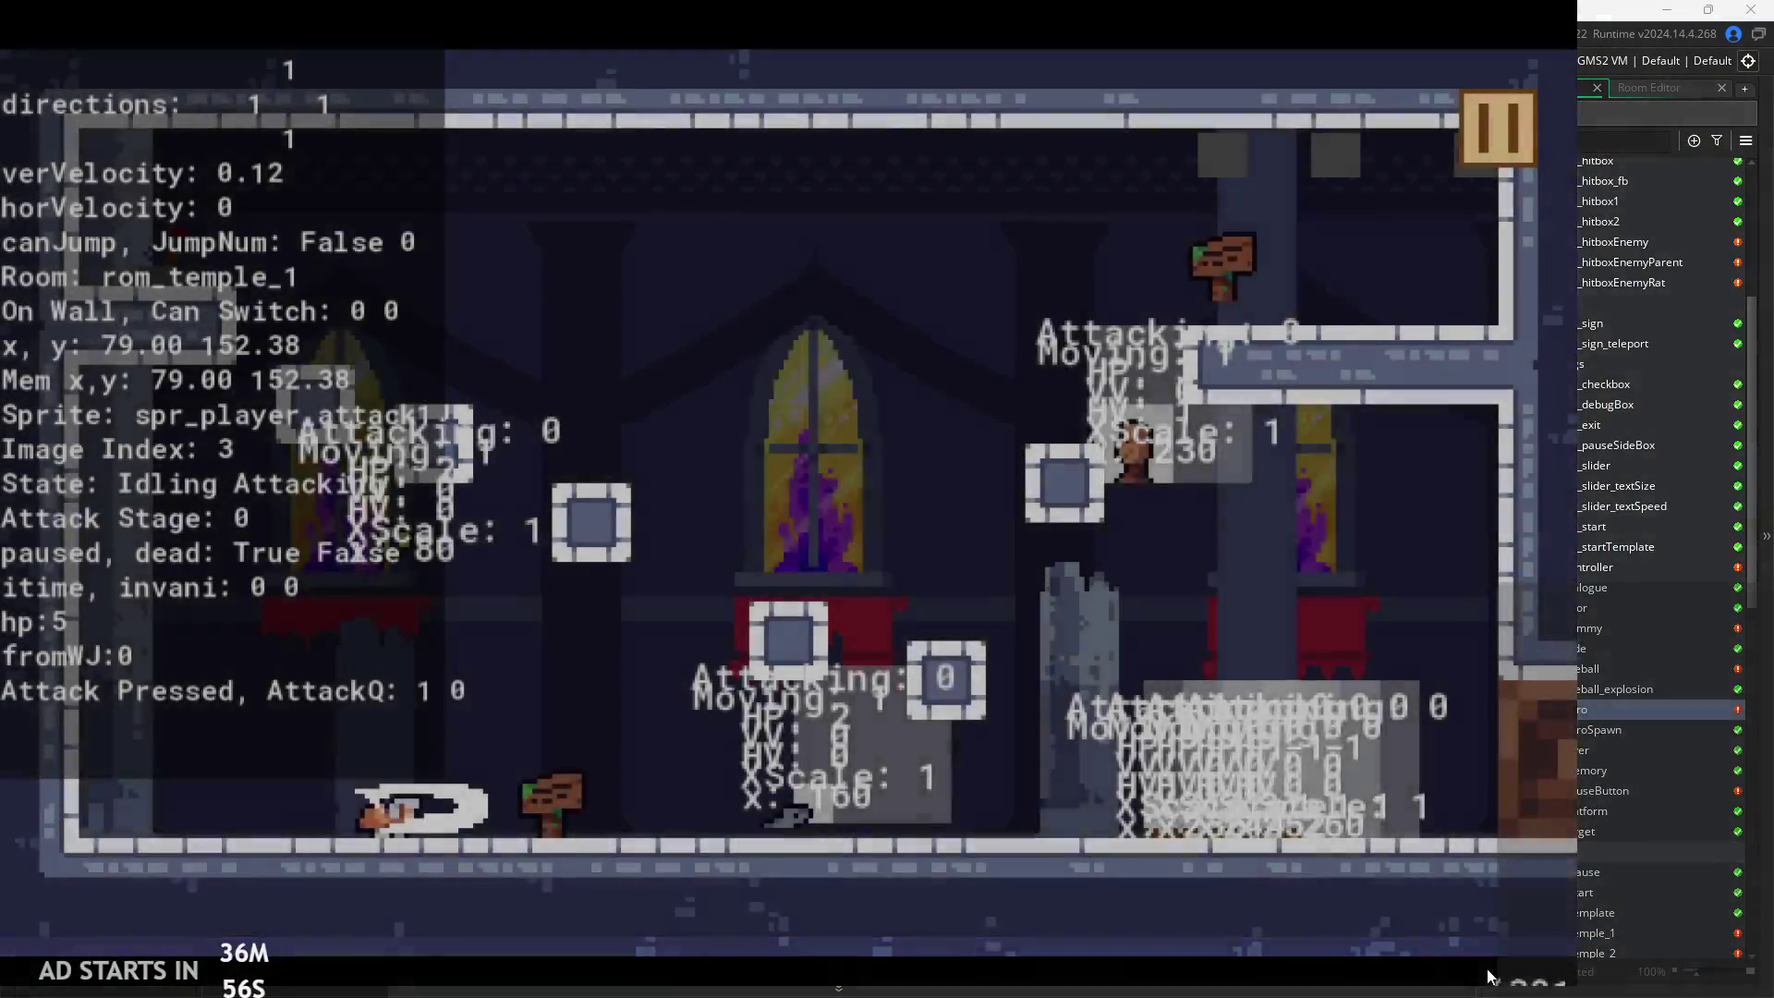
{"action": "left_click", "coordinate": [1488, 115]}
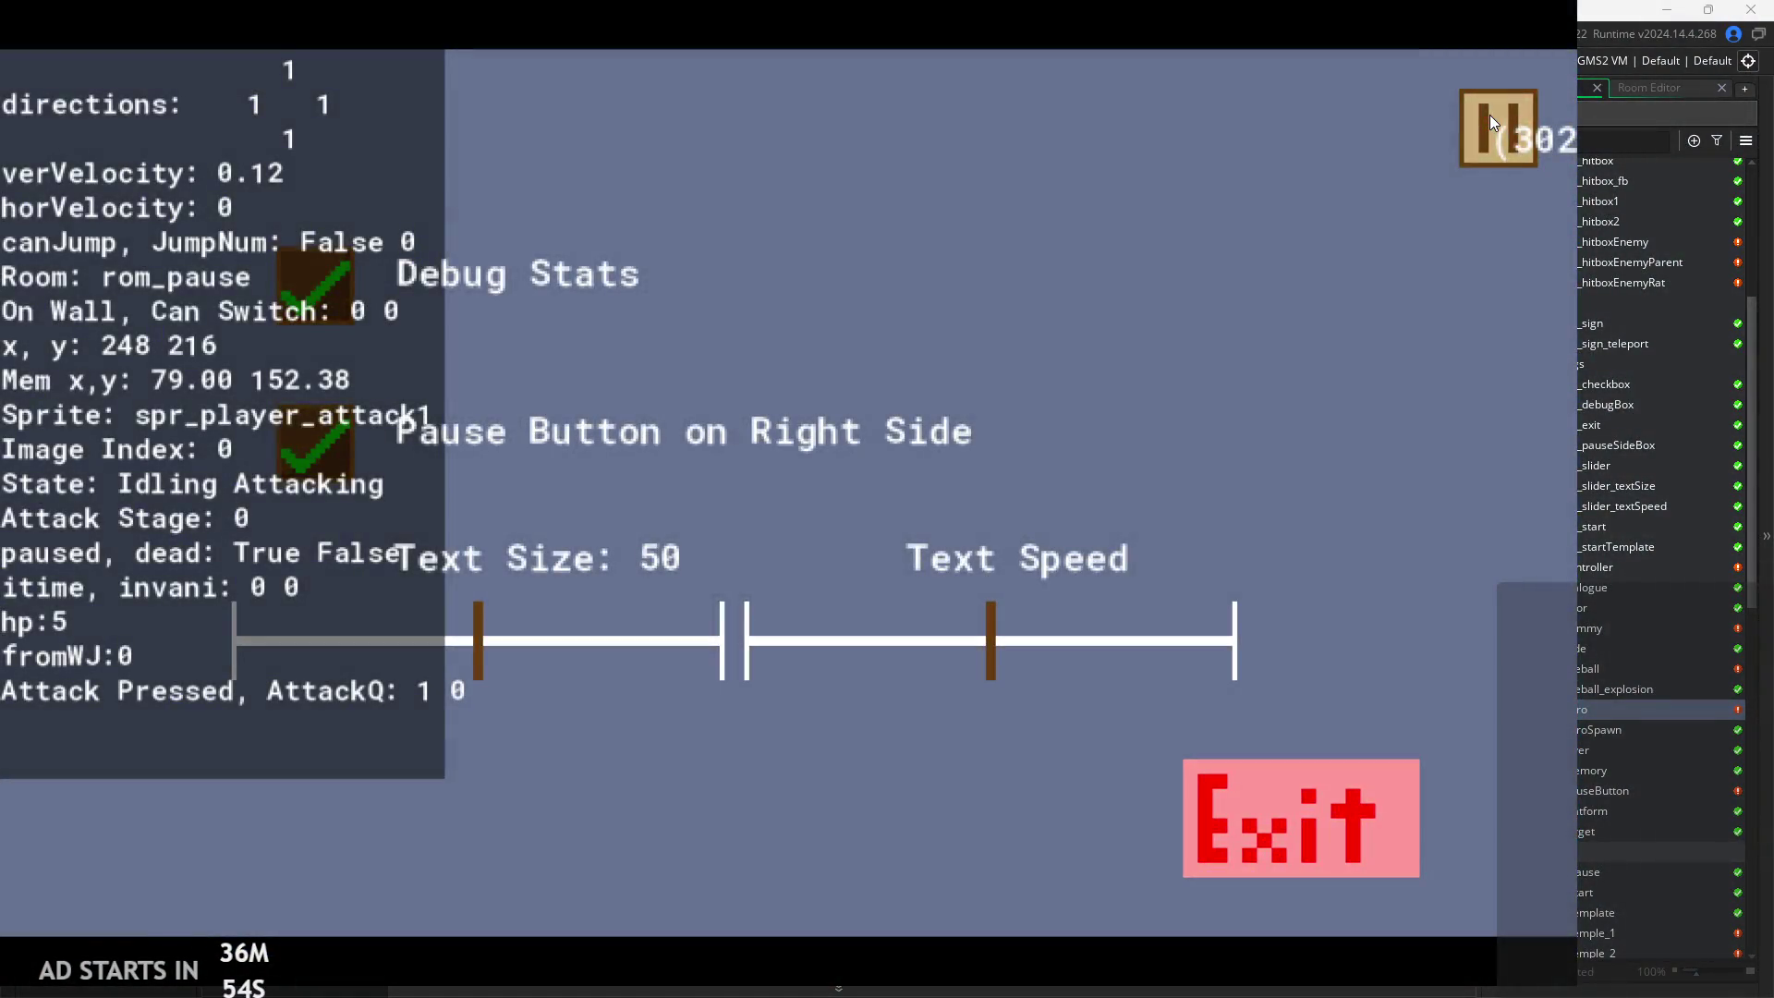
{"action": "left_click", "coordinate": [1489, 115]}
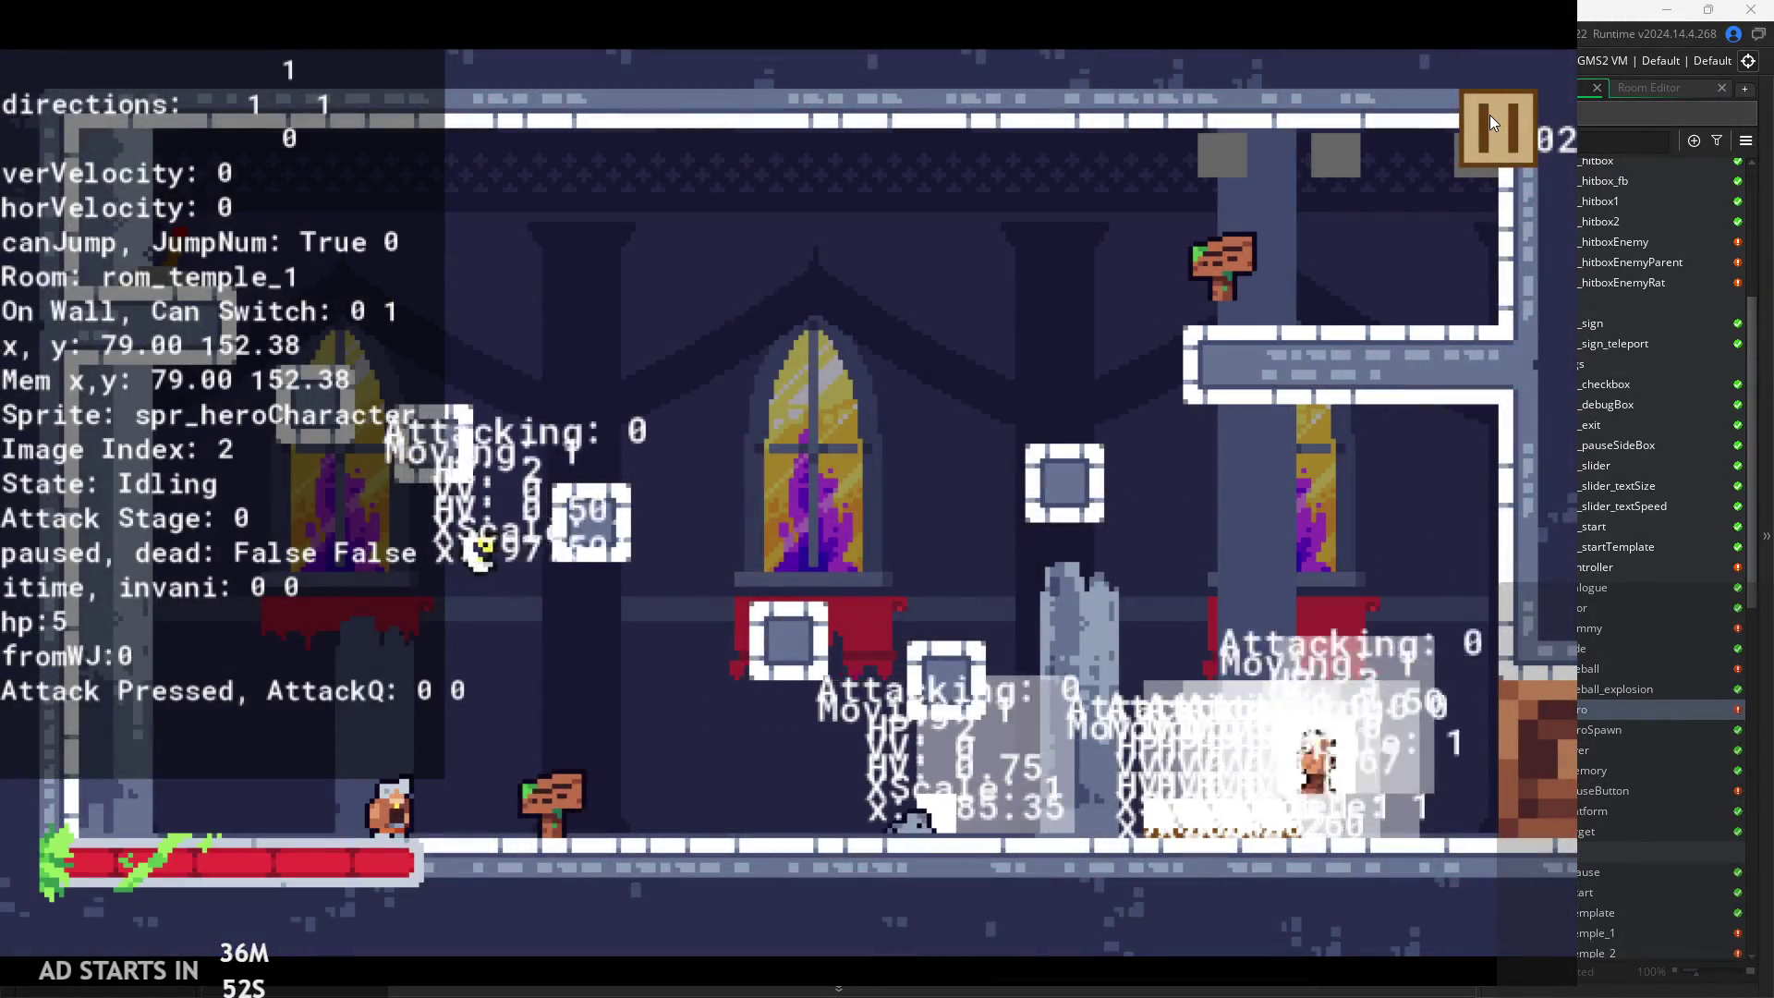
{"action": "left_click", "coordinate": [1489, 114]}
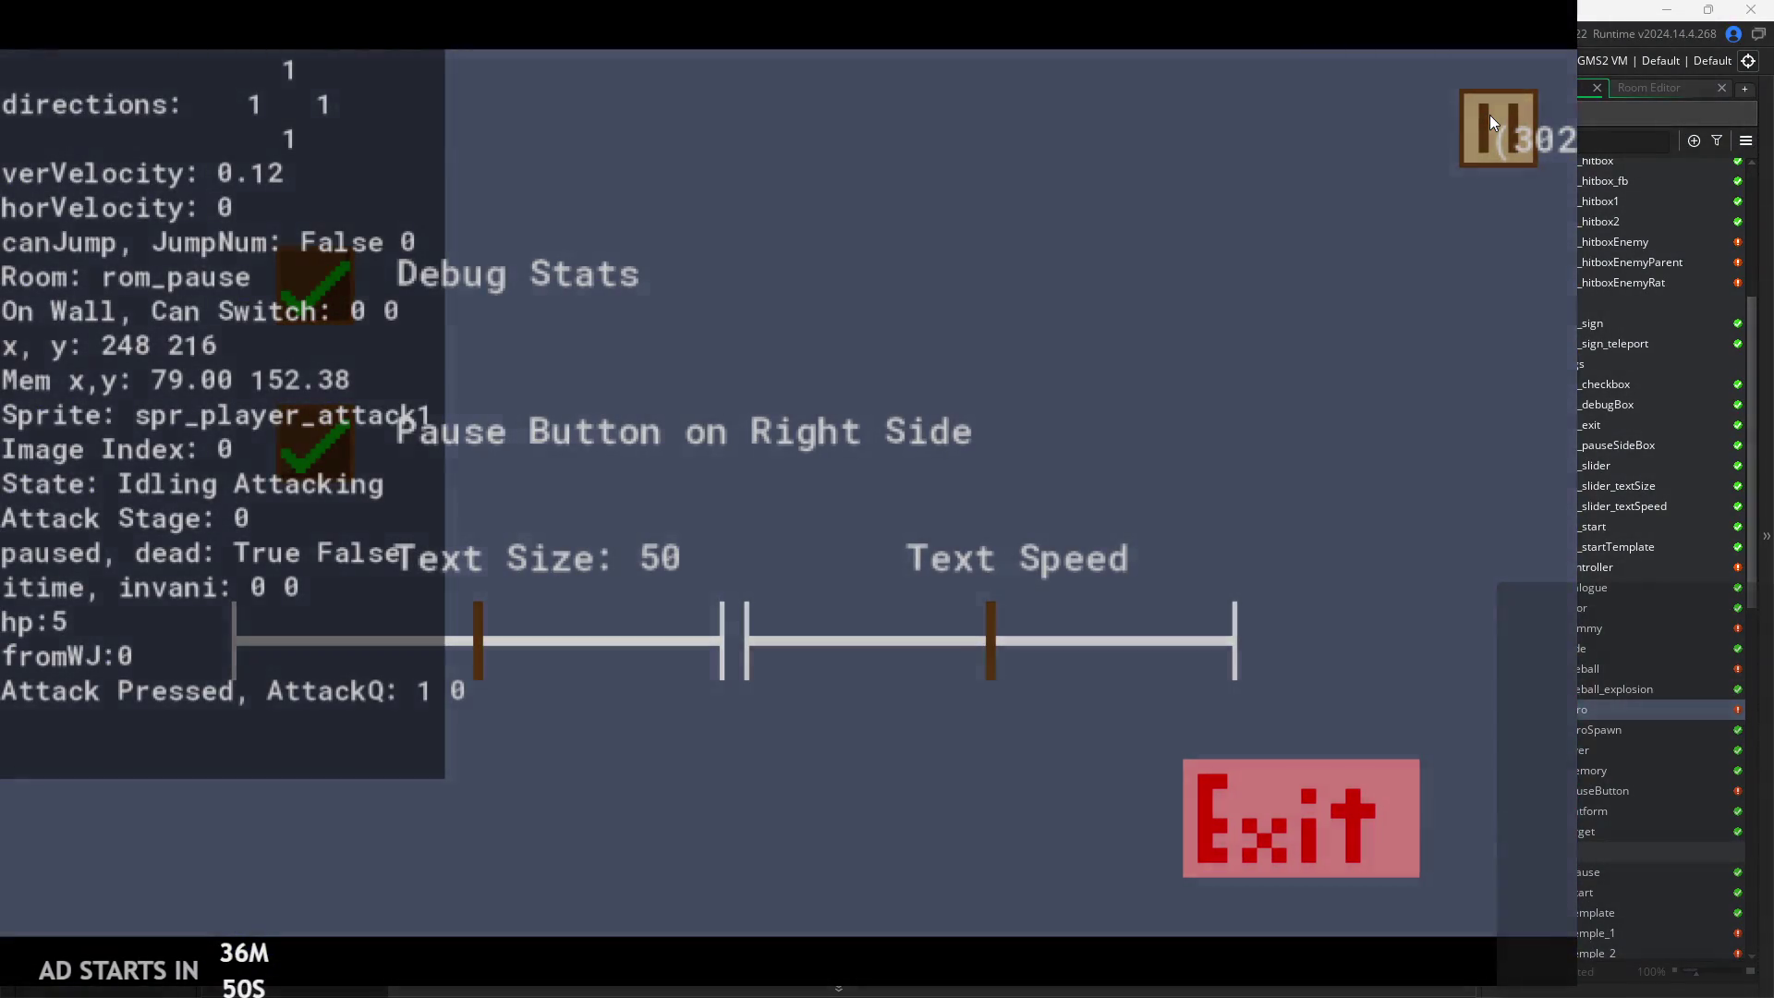
{"action": "left_click", "coordinate": [1489, 114]}
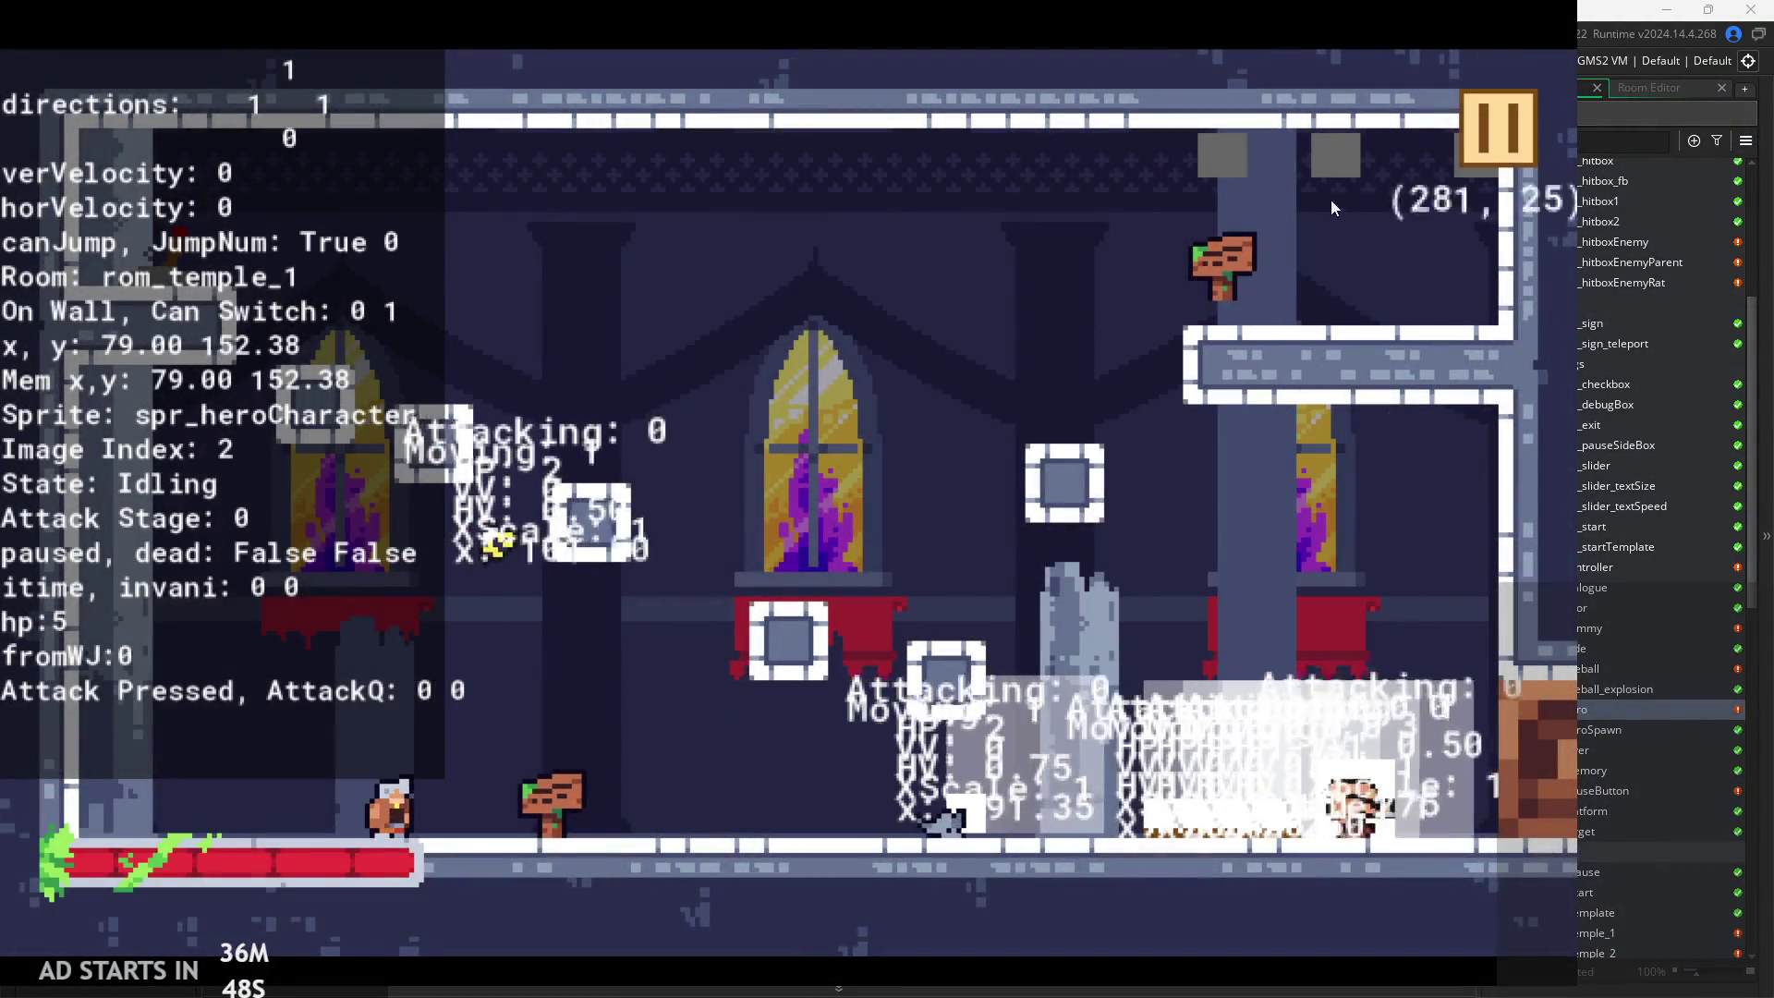
Run and jump the hero left and right, attack with X, then quit the game
{"action": "key", "text": "Right"}
{"action": "key", "text": "space"}
{"action": "key", "text": "Left"}
{"action": "key", "text": "space"}
{"action": "key", "text": "Right"}
{"action": "key", "text": "space"}
{"action": "key", "text": "Left"}
{"action": "key", "text": "space"}
{"action": "key", "text": "x"}
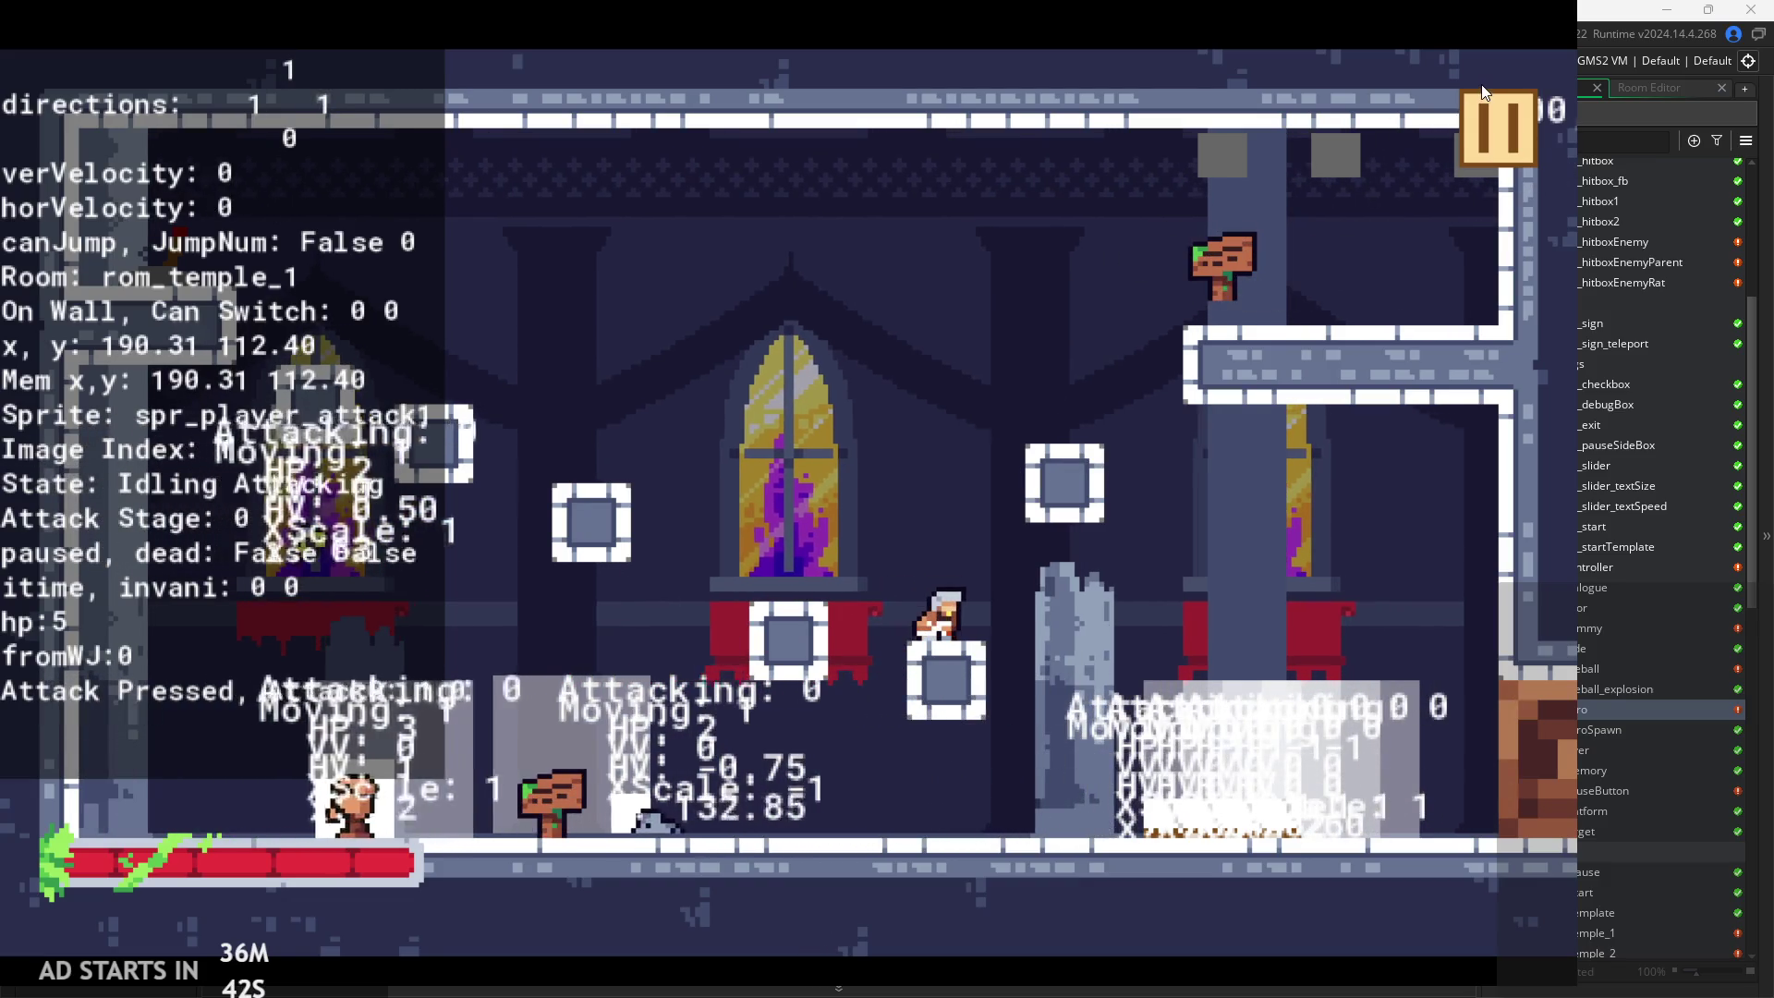
{"action": "key", "text": "Escape"}
{"action": "left_click", "coordinate": [1271, 804]}
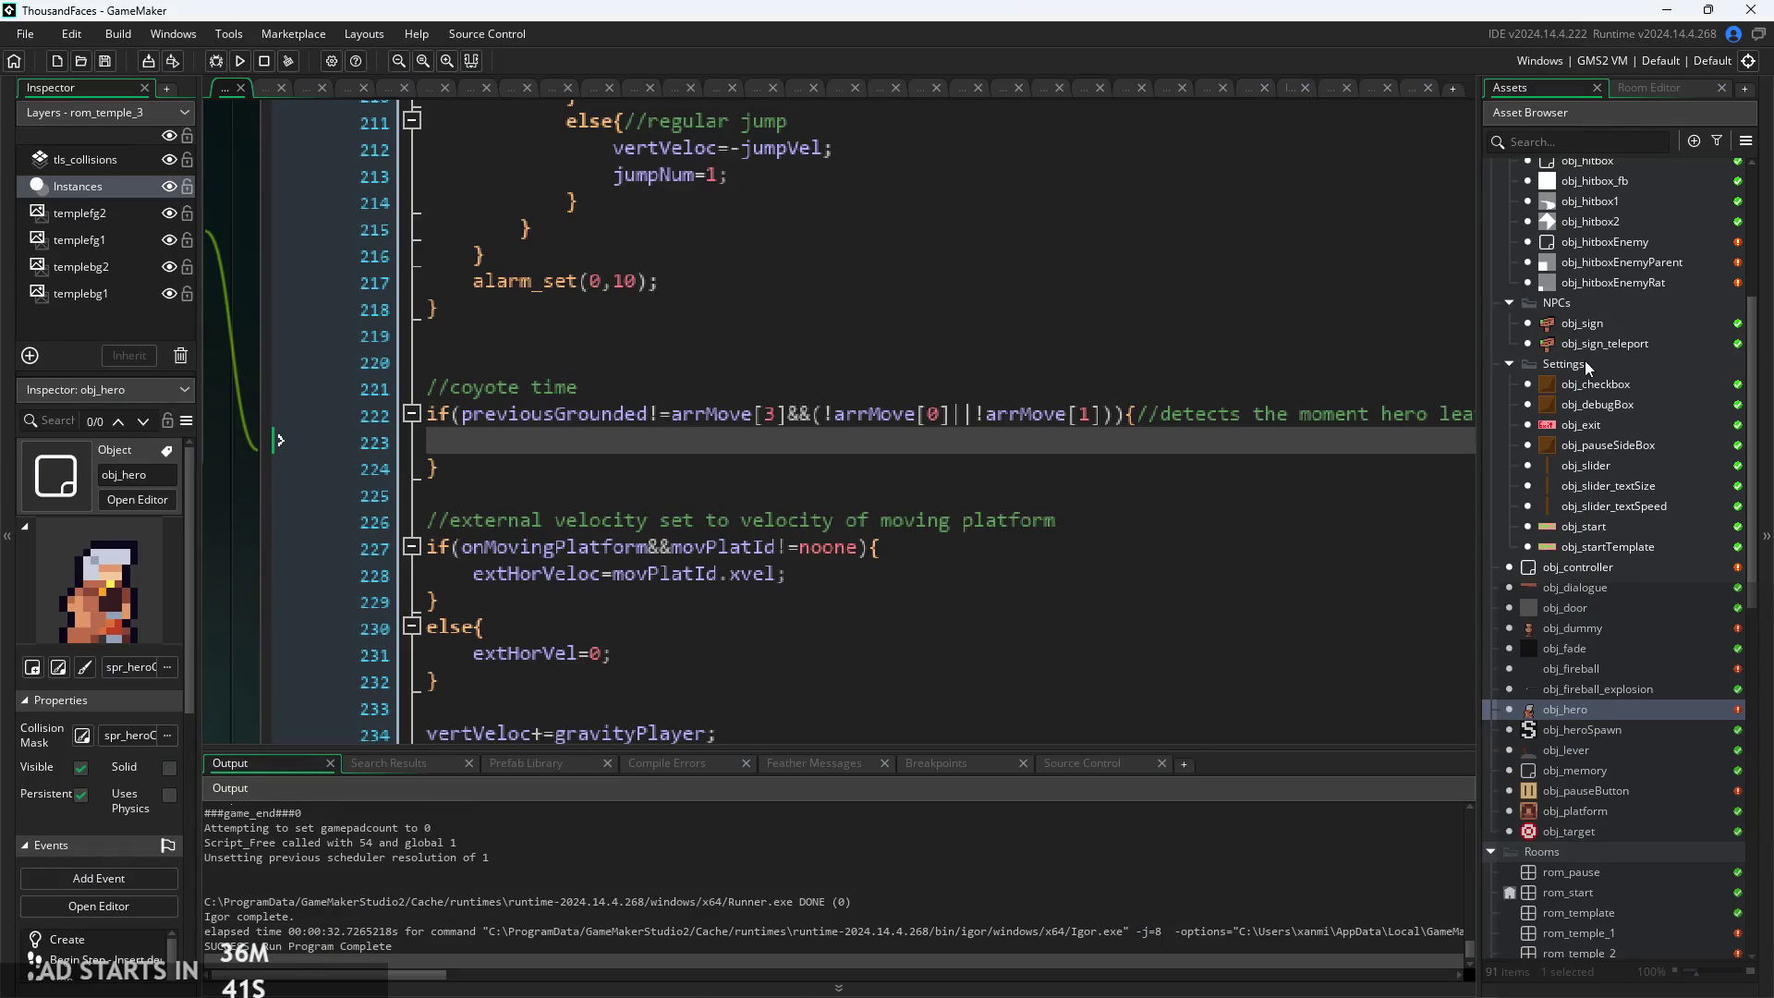
Open obj_fade's Create code and inspect the image_xscale assignment on line 6
{"action": "scroll", "coordinate": [1598, 623], "scroll_direction": "up", "scroll_amount": 2}
{"action": "double_click", "coordinate": [1571, 723]}
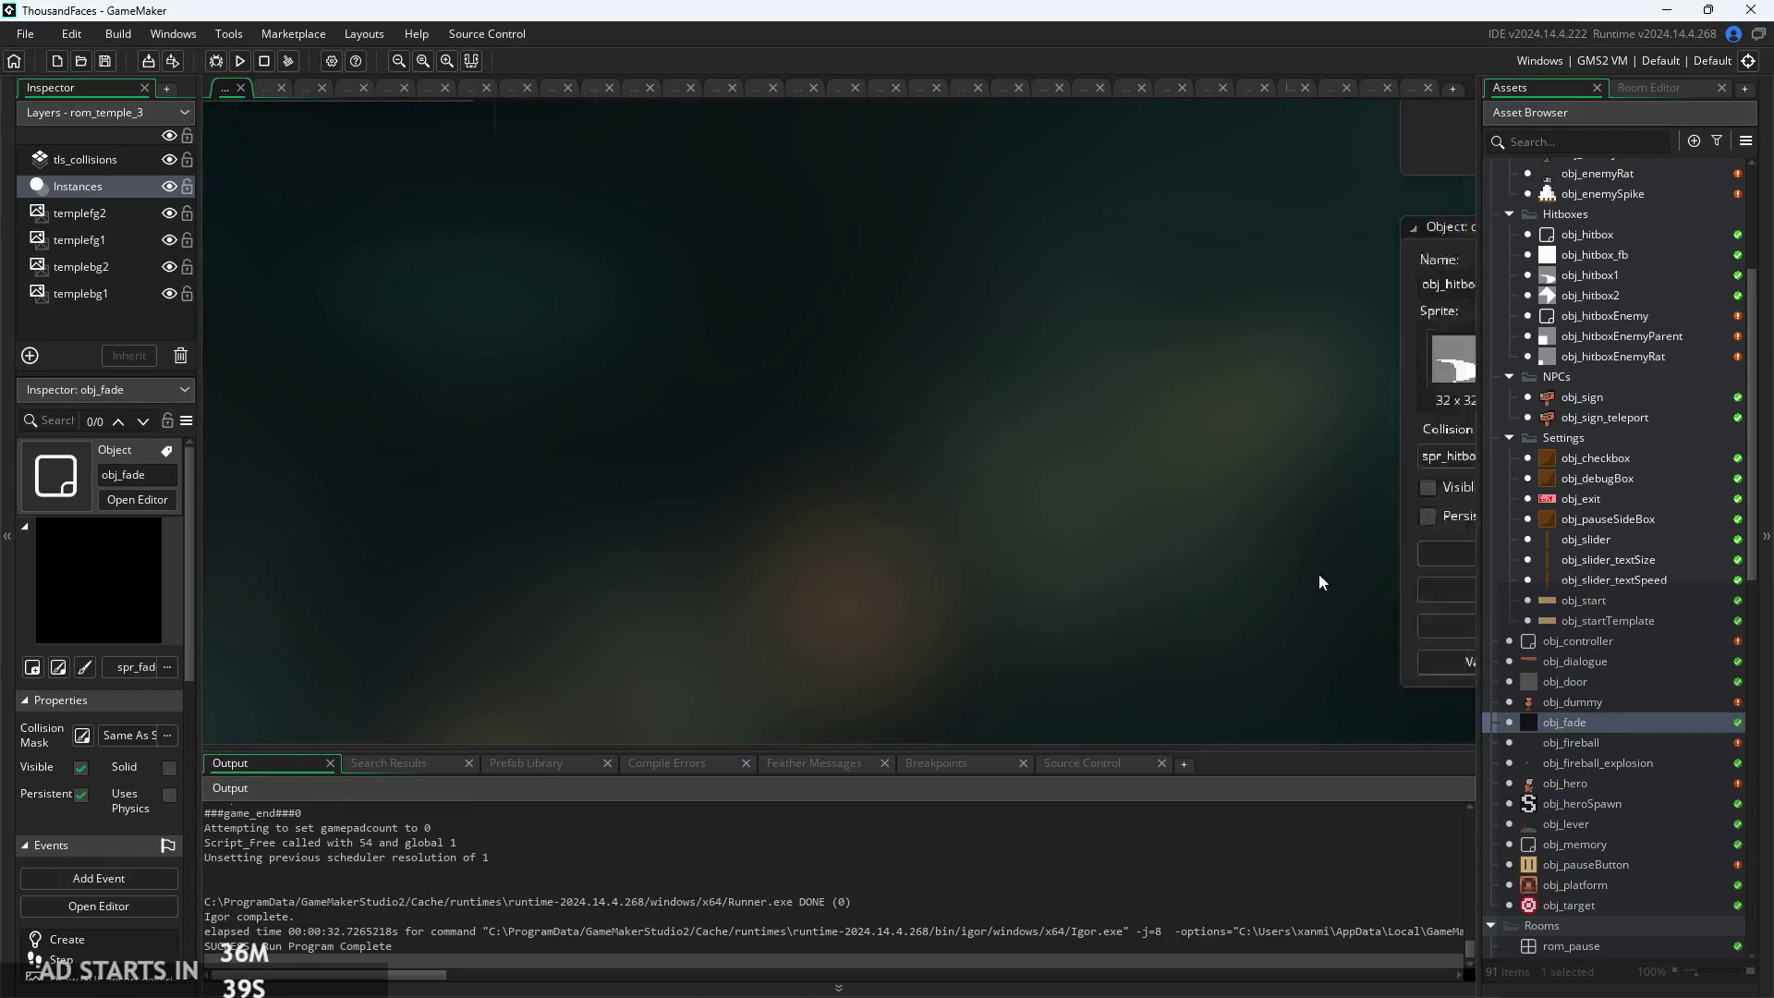
{"action": "left_click", "coordinate": [1189, 172]}
{"action": "left_click_drag", "start_coordinate": [1206, 131], "coordinate": [837, 229]}
{"action": "scroll", "coordinate": [931, 409], "scroll_direction": "up", "scroll_amount": 2}
{"action": "left_click", "coordinate": [1173, 333]}
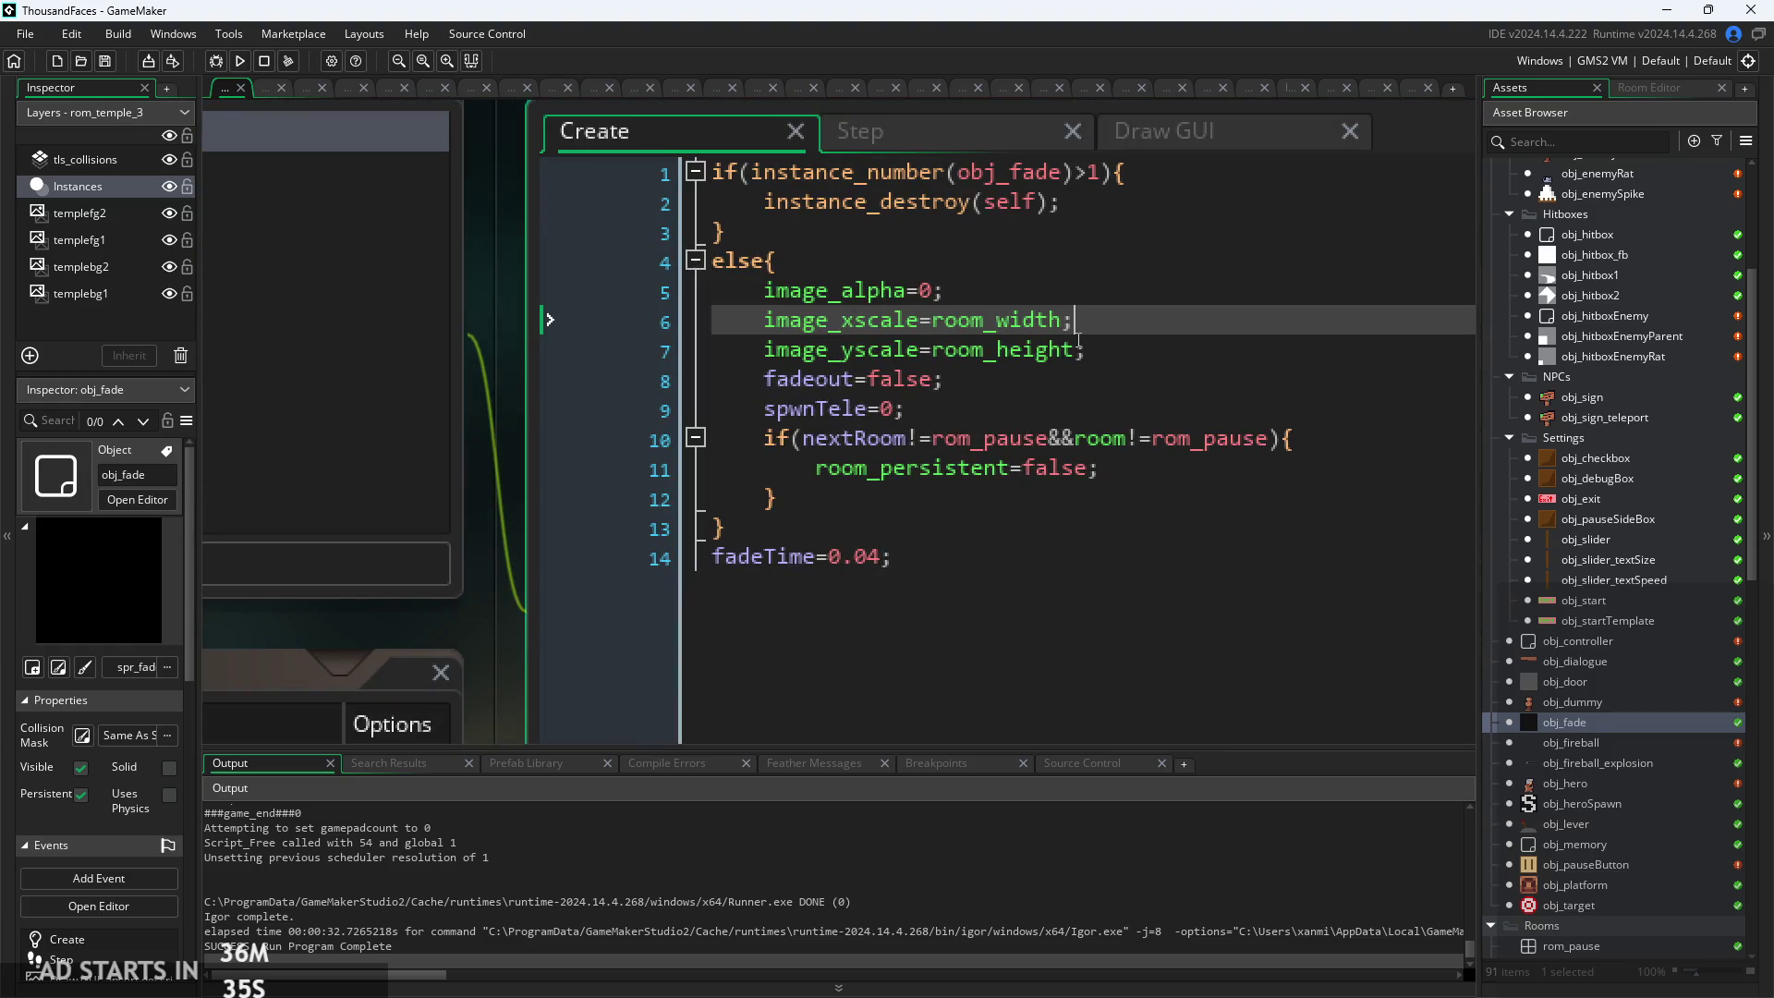
{"action": "scroll", "coordinate": [1055, 323], "scroll_direction": "down", "scroll_amount": 1}
{"action": "scroll", "coordinate": [1055, 323], "scroll_direction": "up", "scroll_amount": 2}
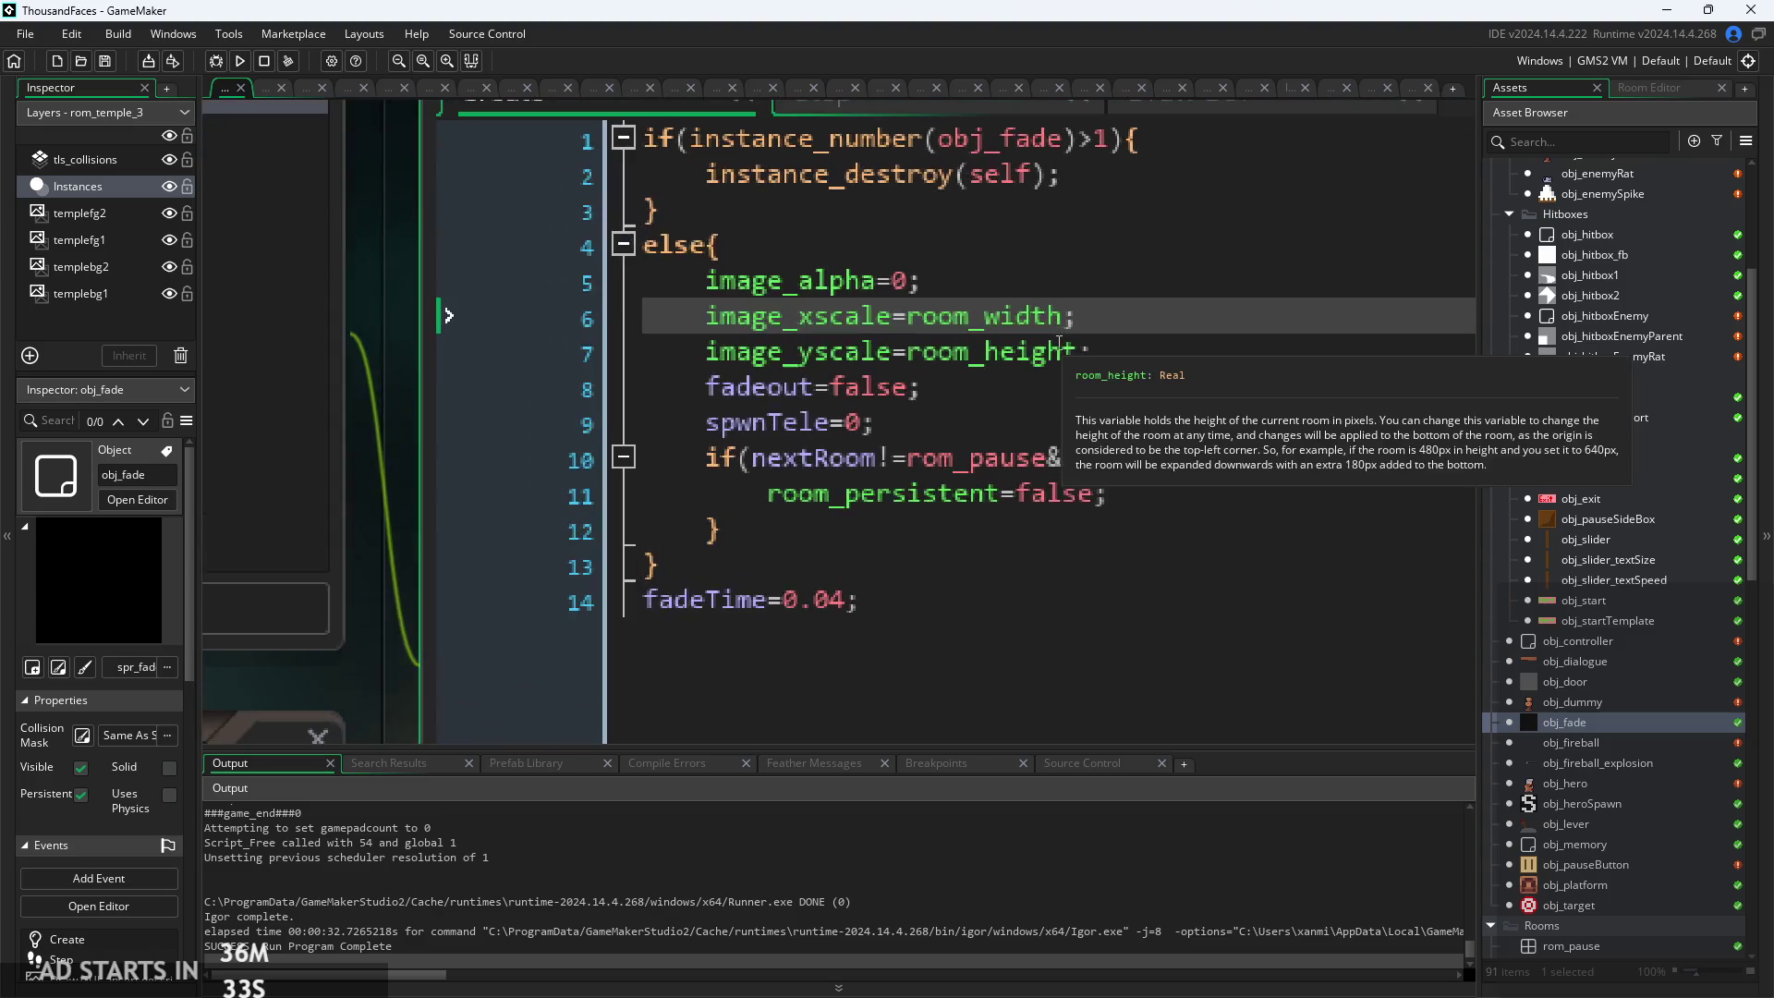
{"action": "left_click", "coordinate": [894, 317]}
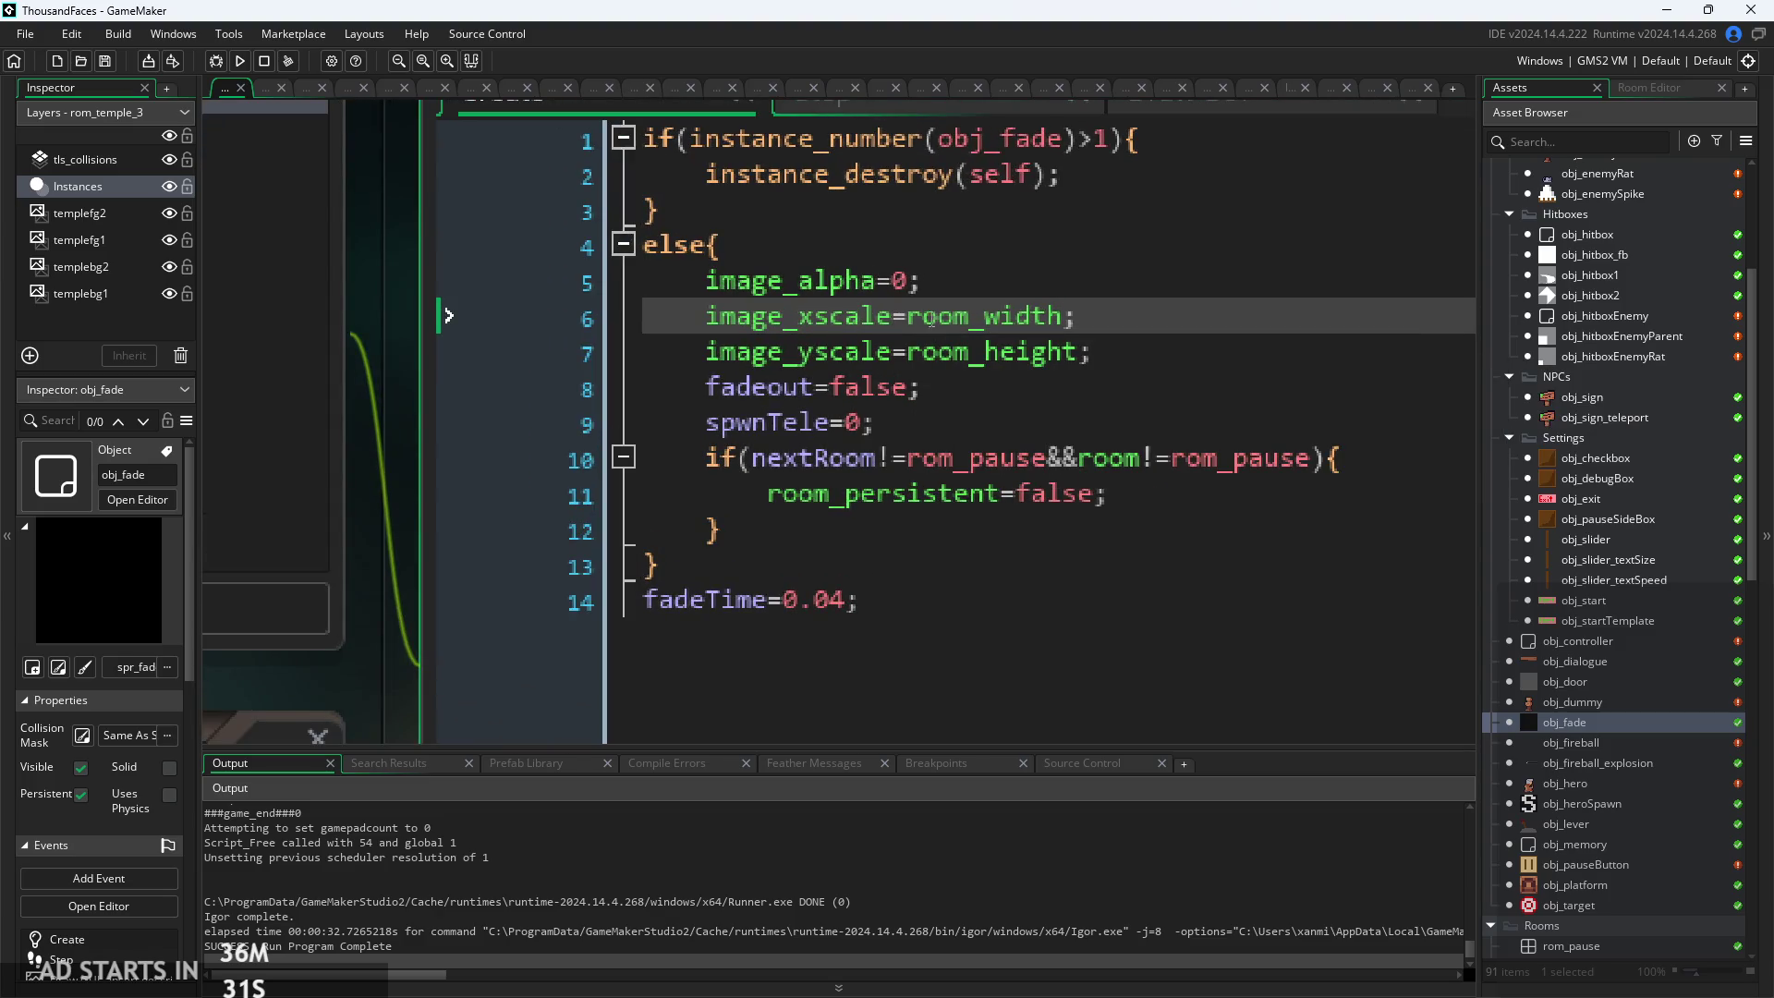
{"action": "scroll", "coordinate": [1581, 739], "scroll_direction": "down", "scroll_amount": 10}
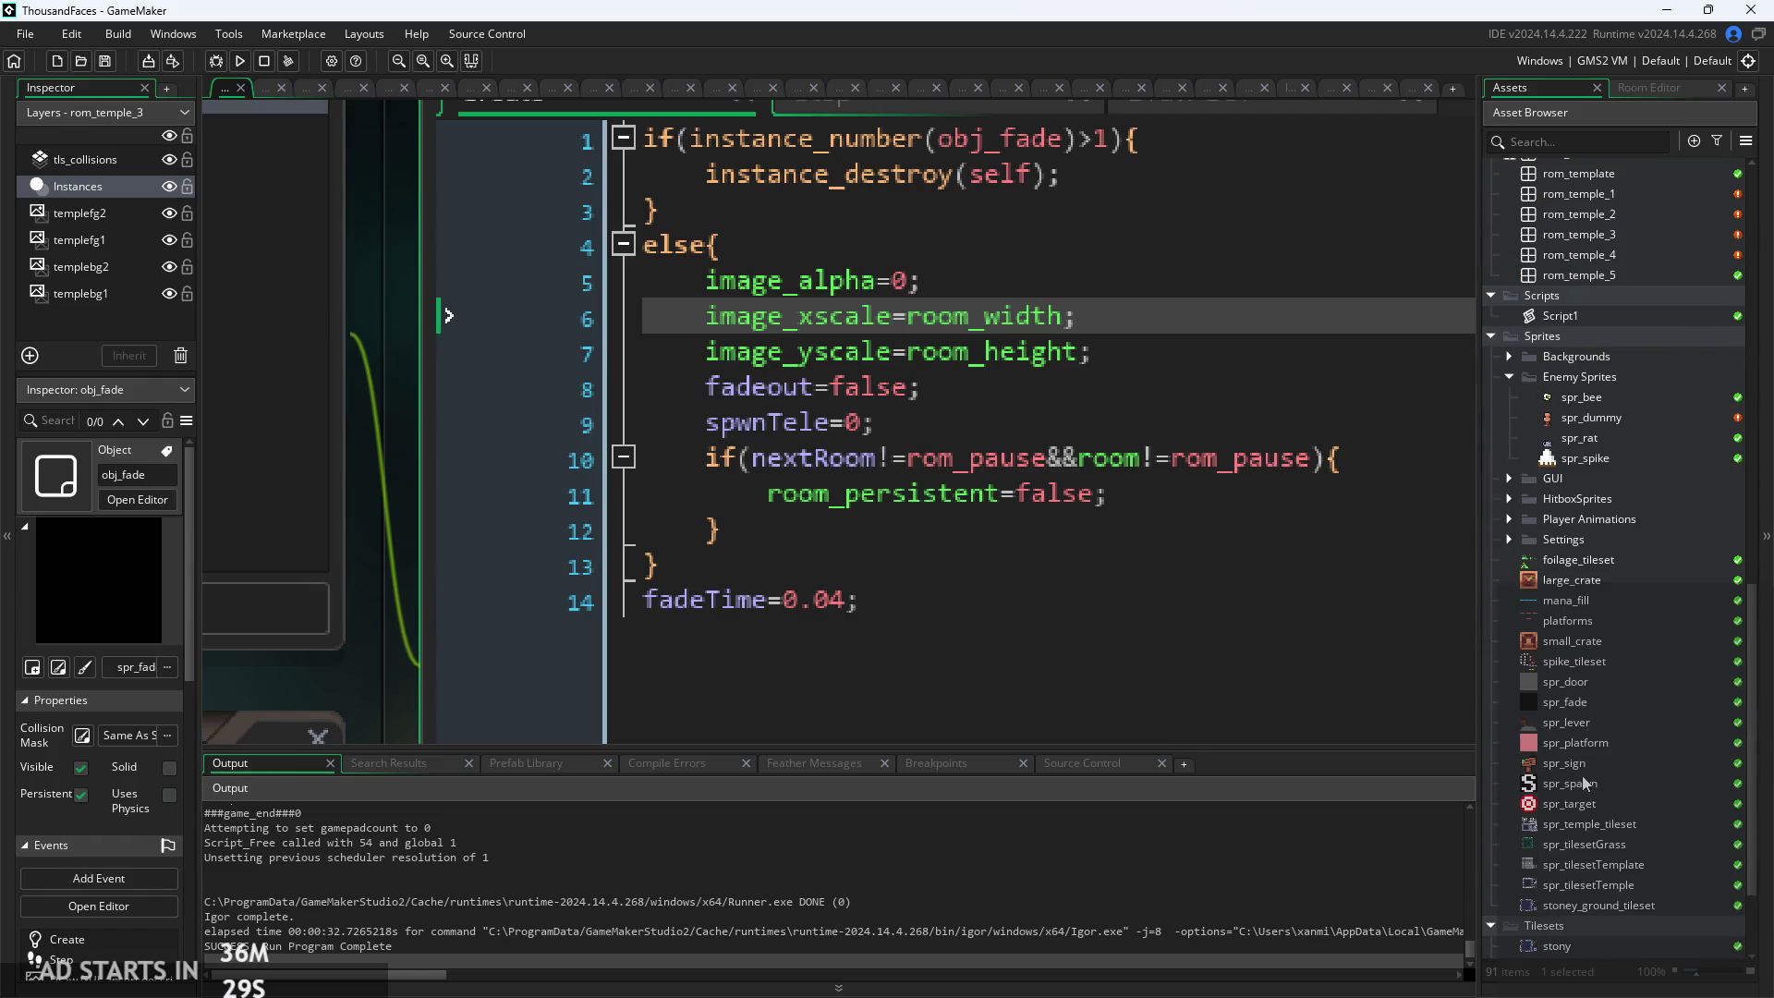
View spr_fade's 1×1 black image in the sprite editor, then reopen obj_fade
{"action": "left_click", "coordinate": [1571, 629]}
{"action": "double_click", "coordinate": [1571, 628]}
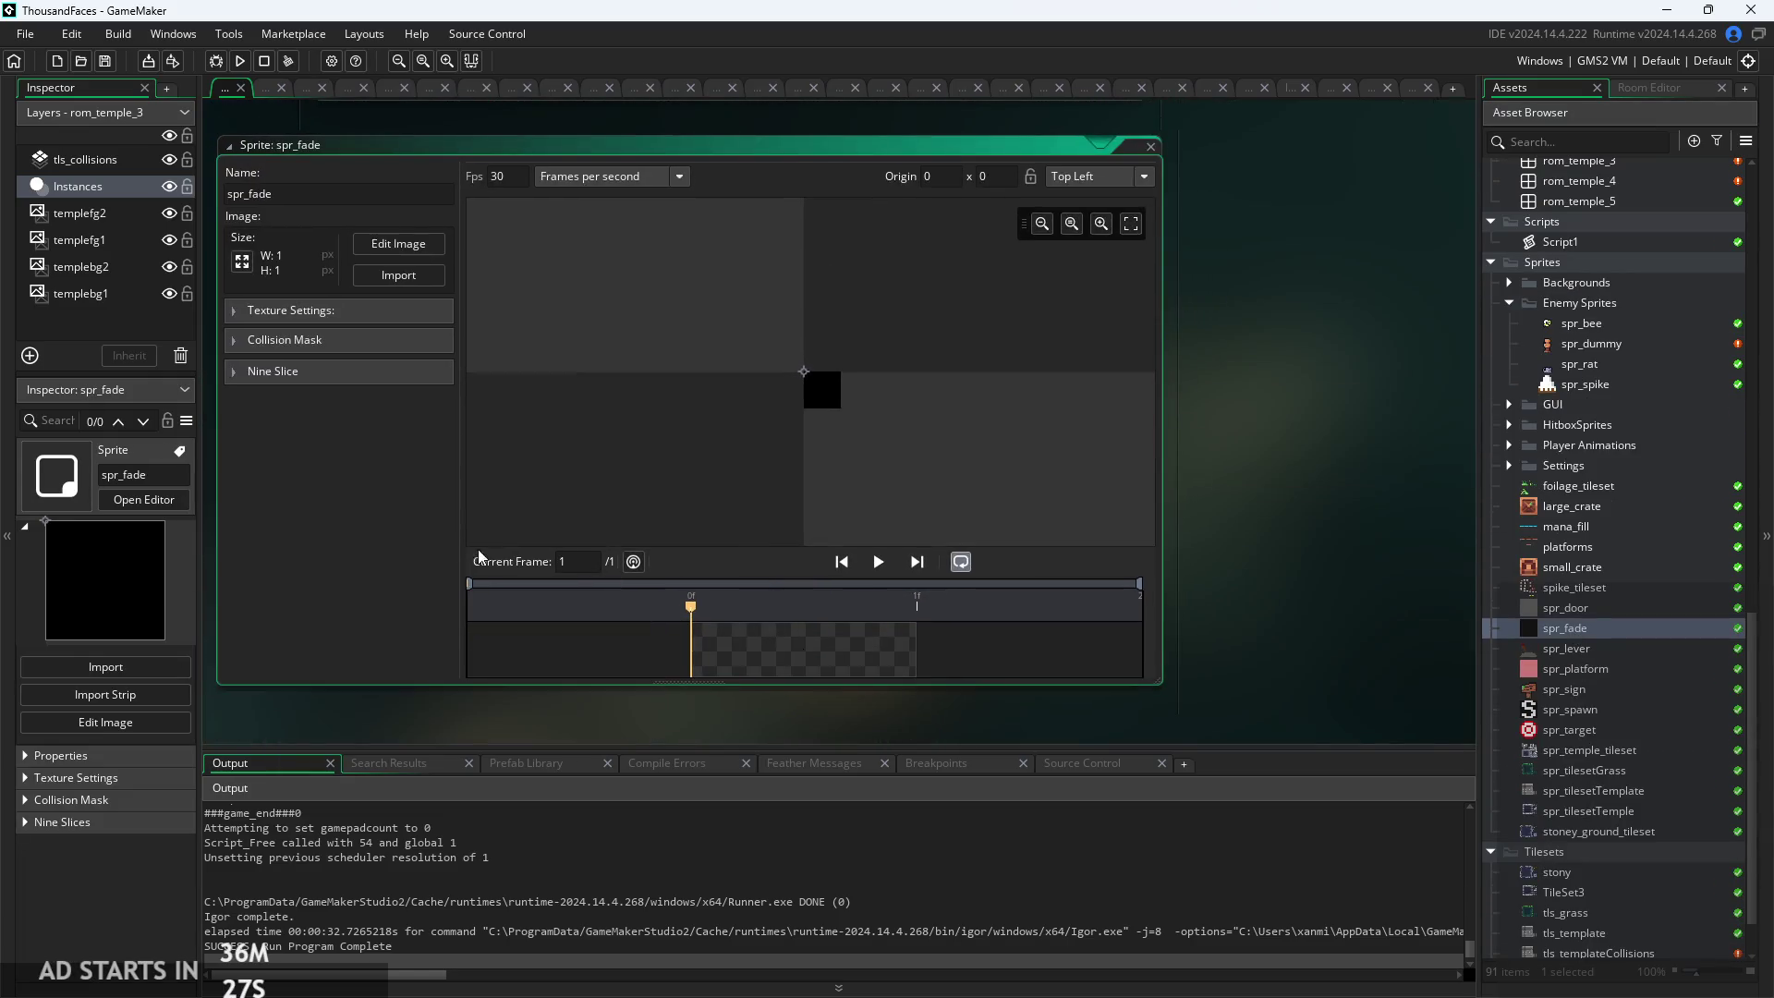
{"action": "scroll", "coordinate": [1589, 619], "scroll_direction": "up", "scroll_amount": 1}
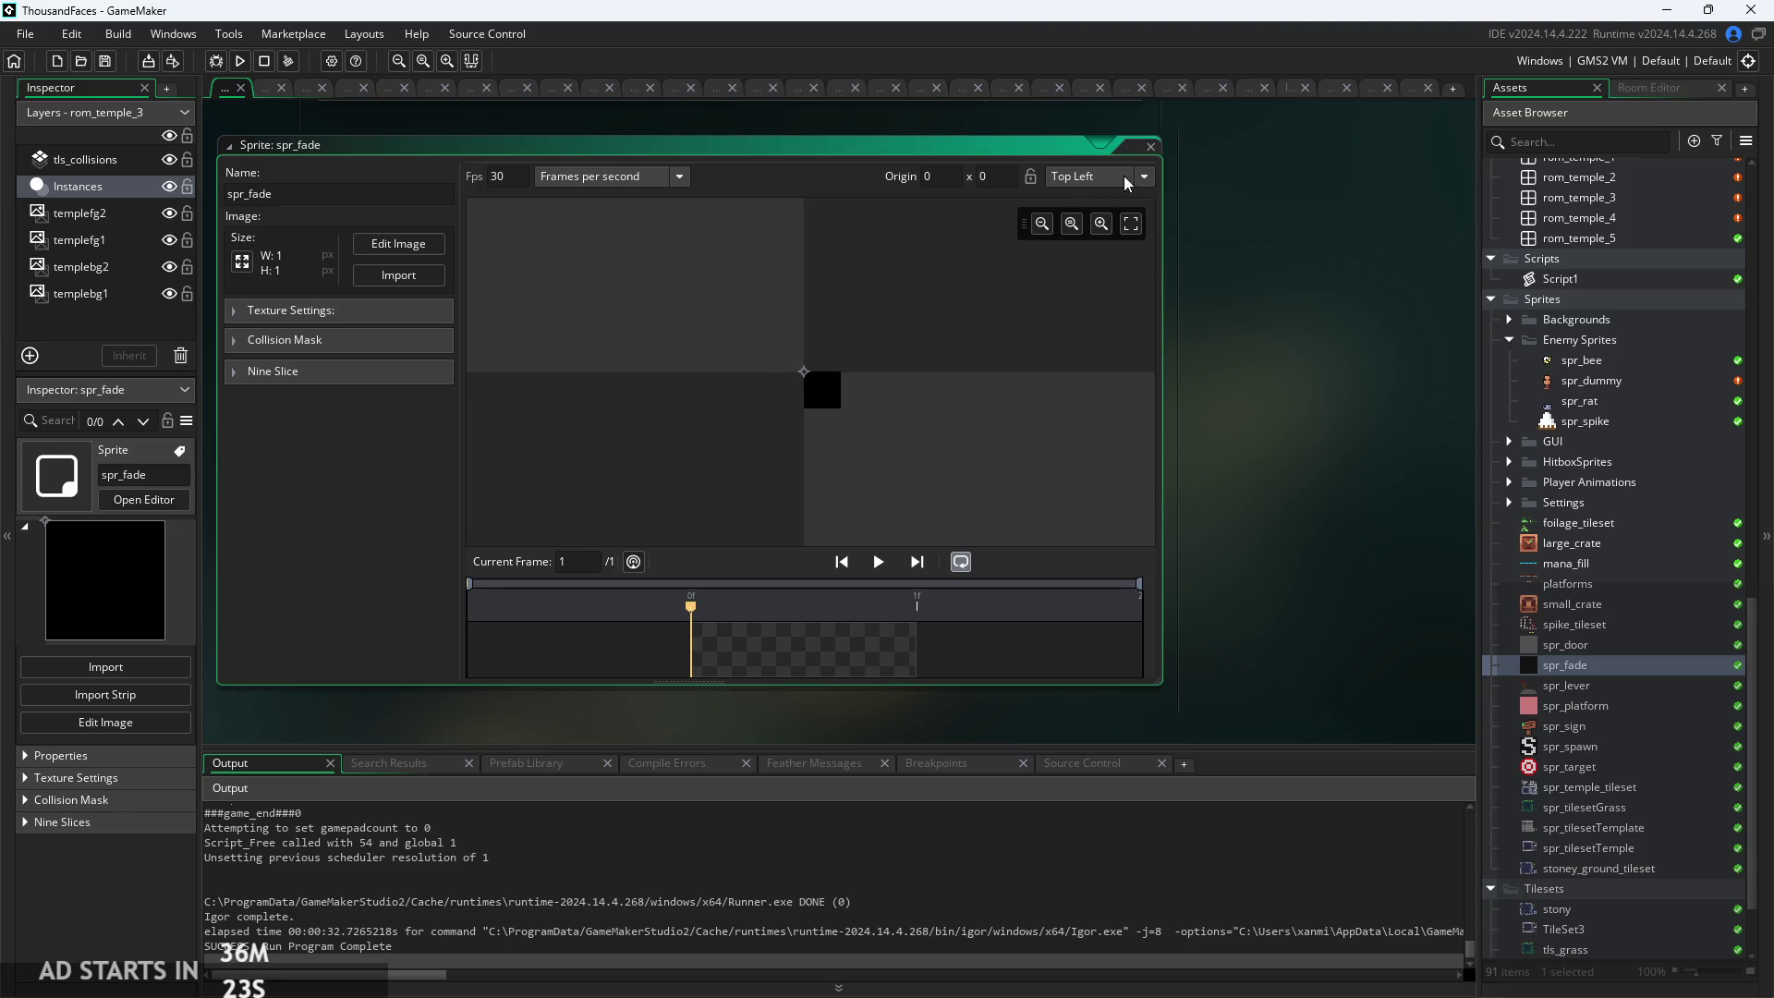
{"action": "scroll", "coordinate": [1661, 558], "scroll_direction": "up", "scroll_amount": 10}
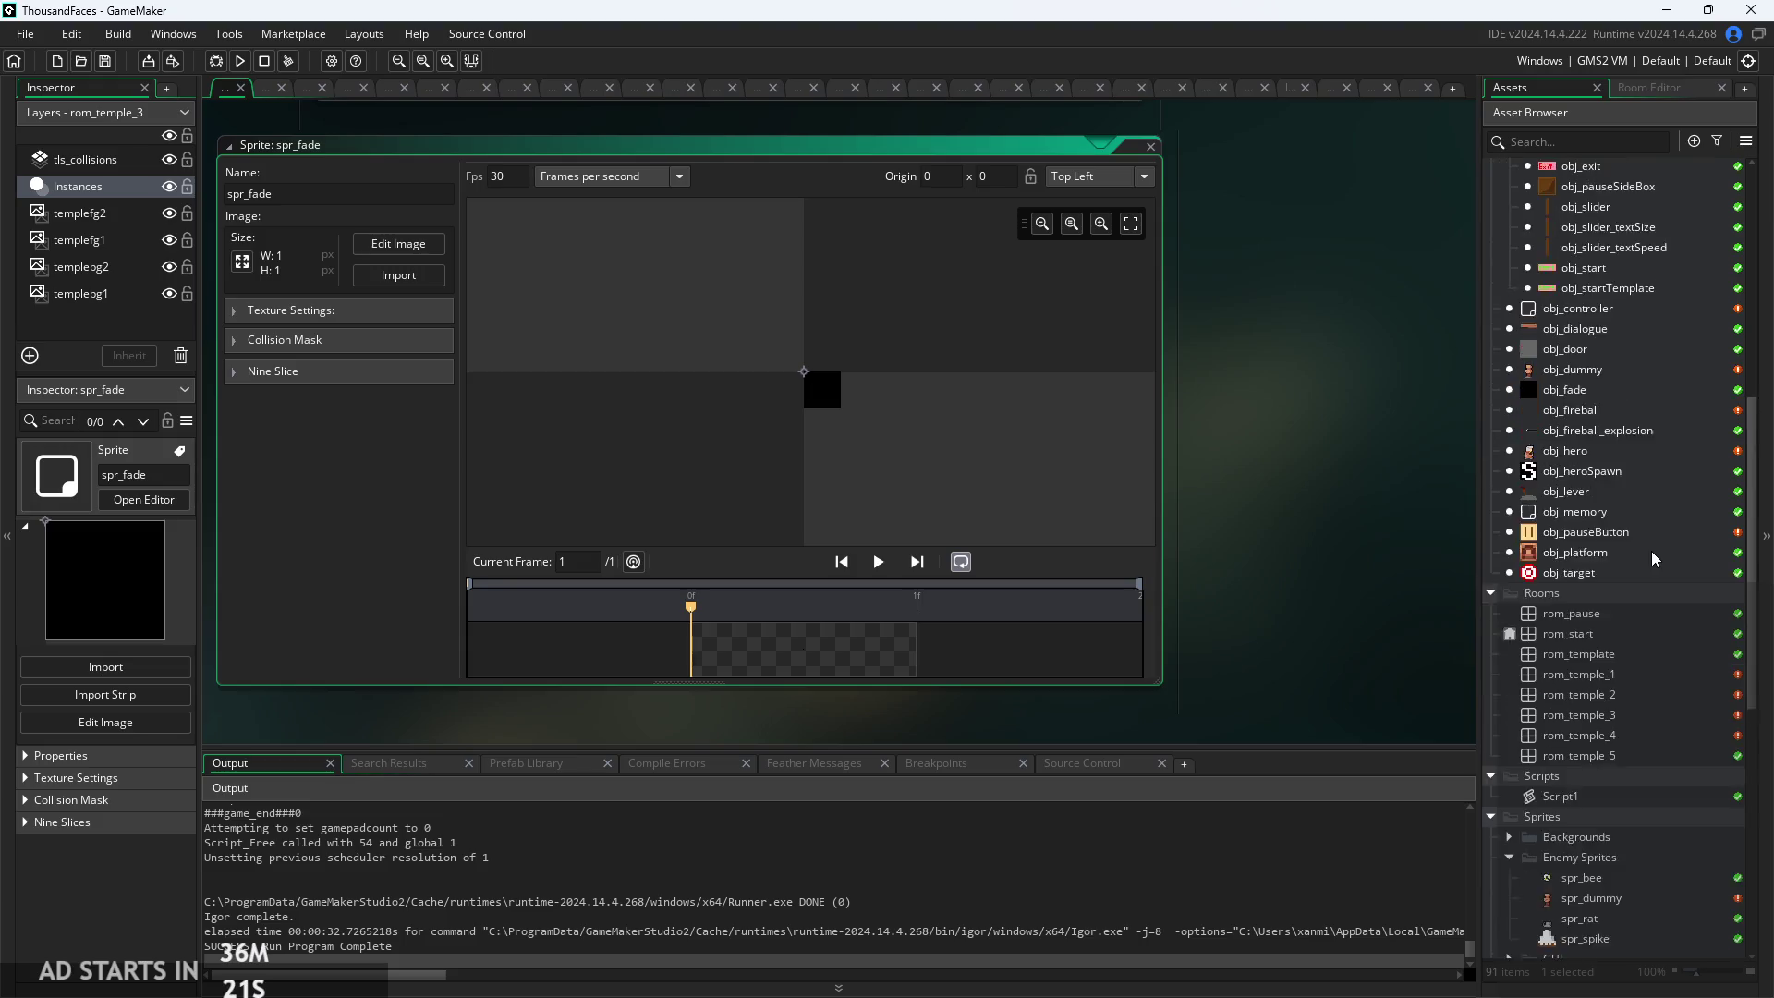
{"action": "scroll", "coordinate": [1647, 551], "scroll_direction": "up", "scroll_amount": 3}
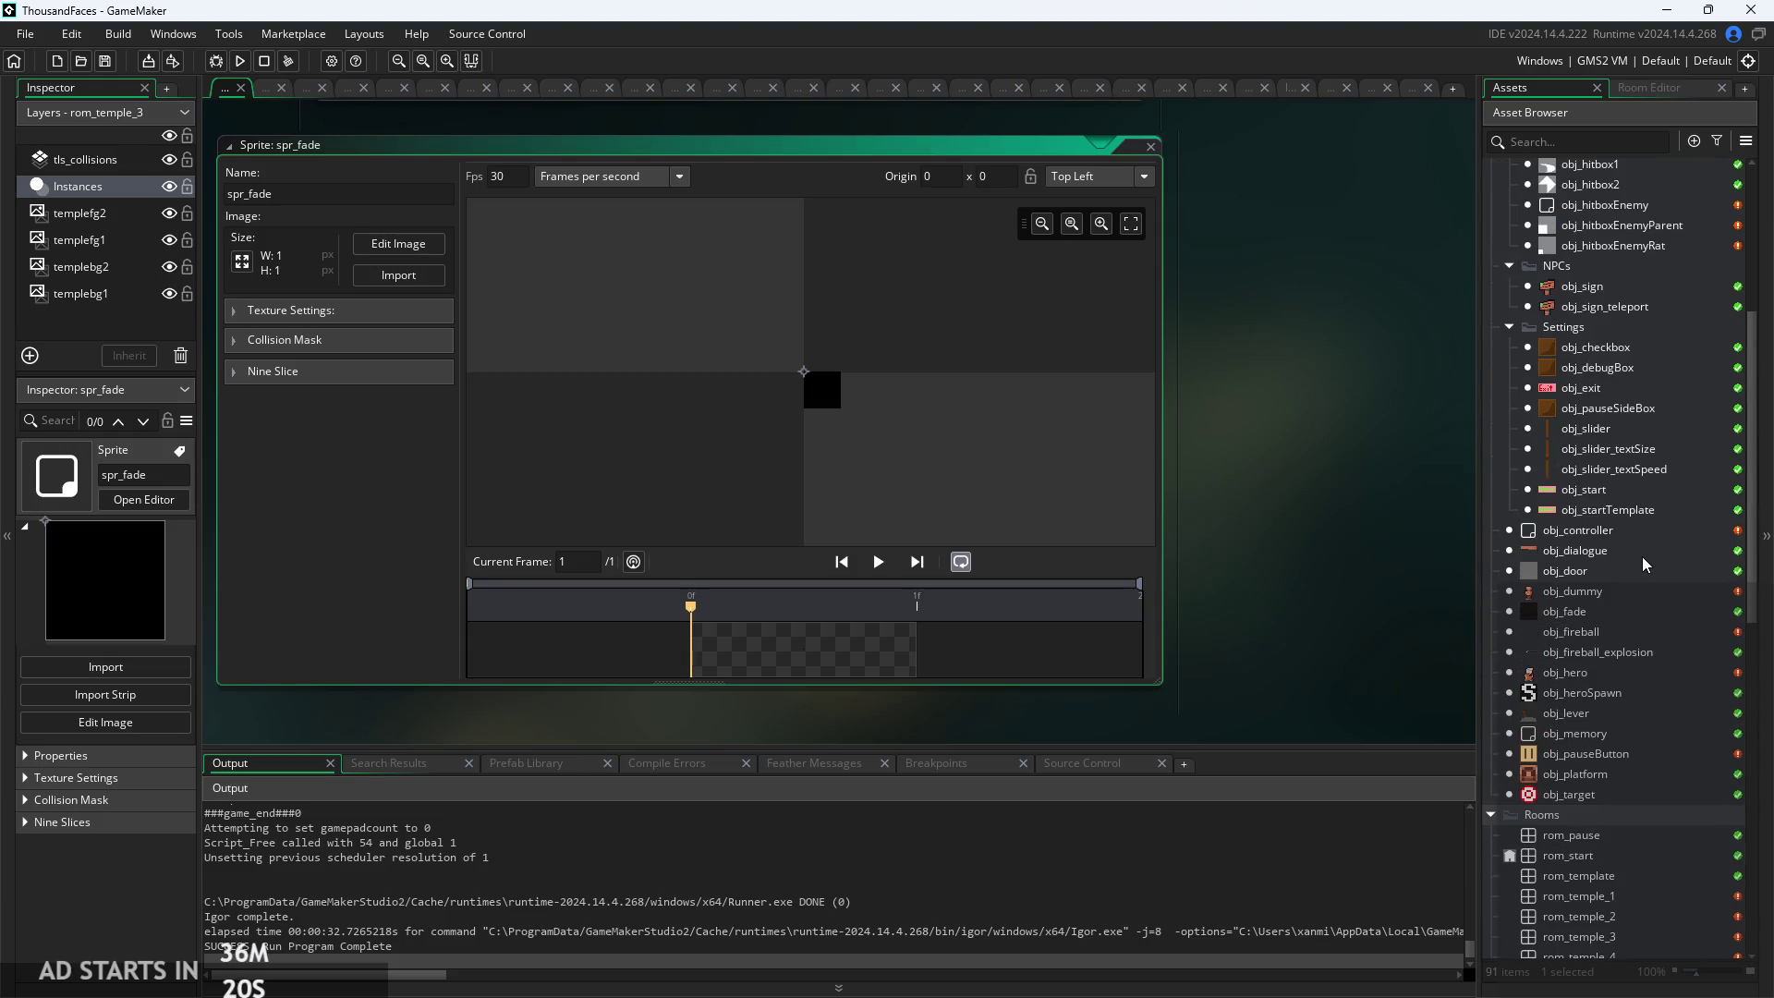
{"action": "double_click", "coordinate": [1604, 610]}
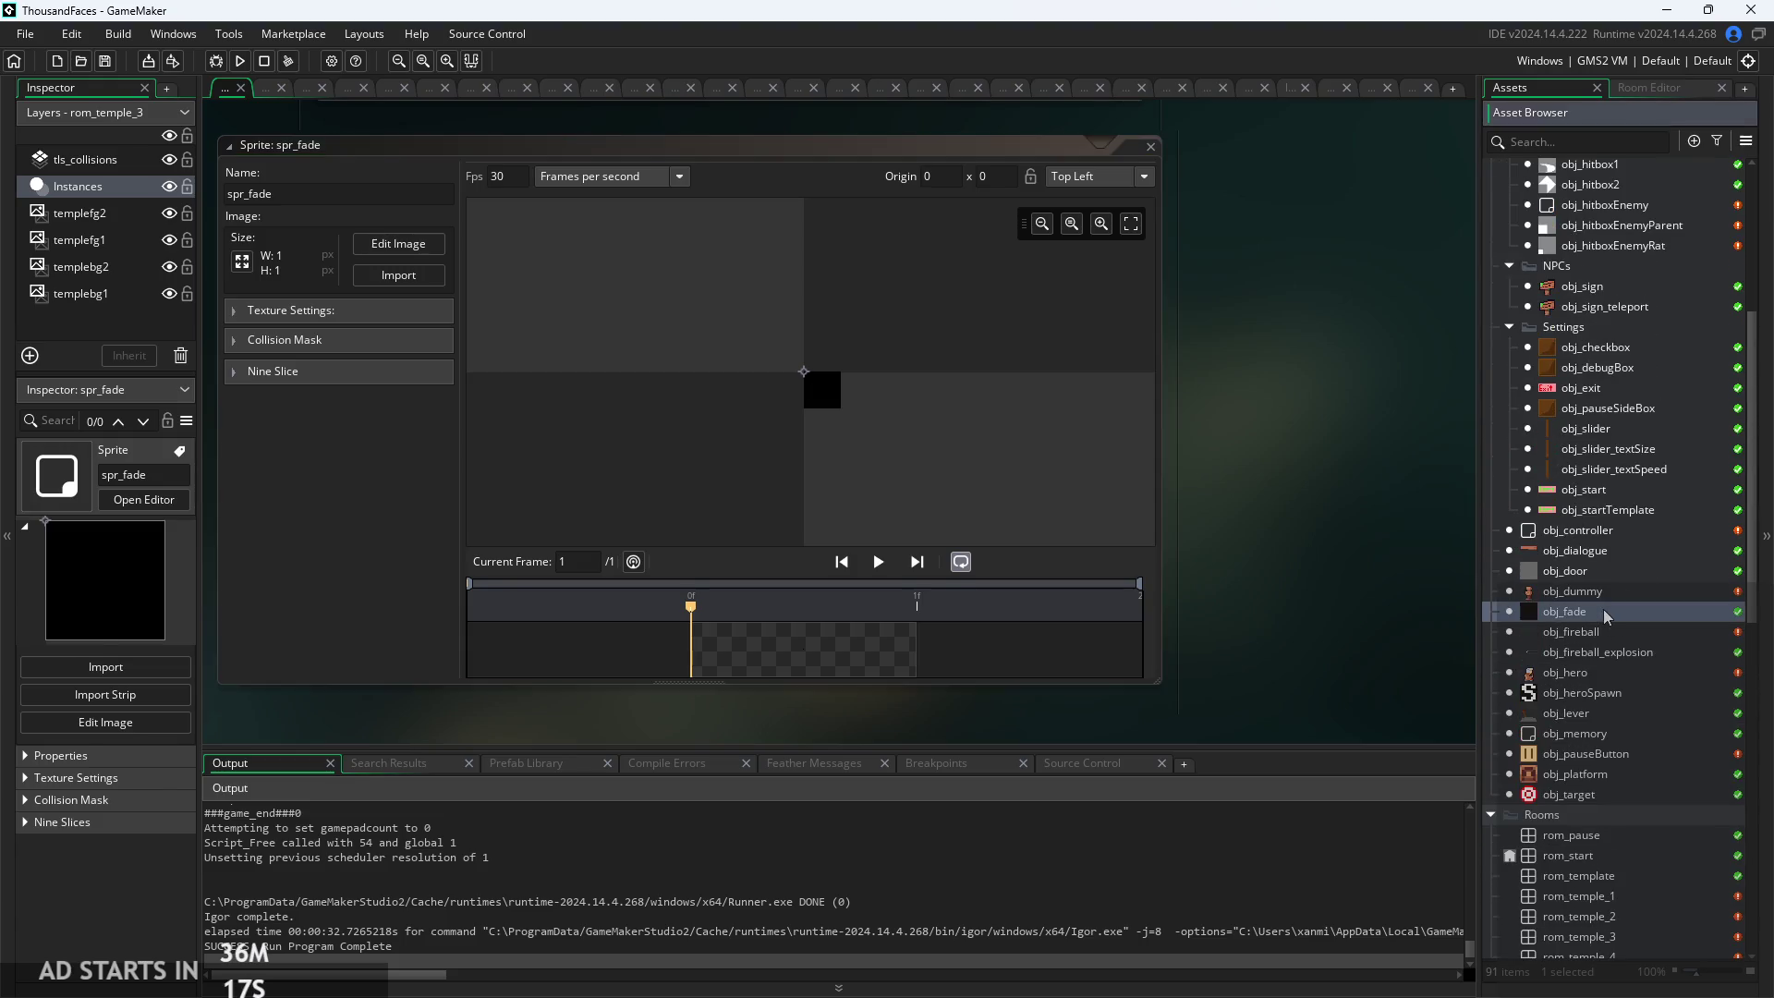
{"action": "scroll", "coordinate": [1101, 431], "scroll_direction": "up", "scroll_amount": 3}
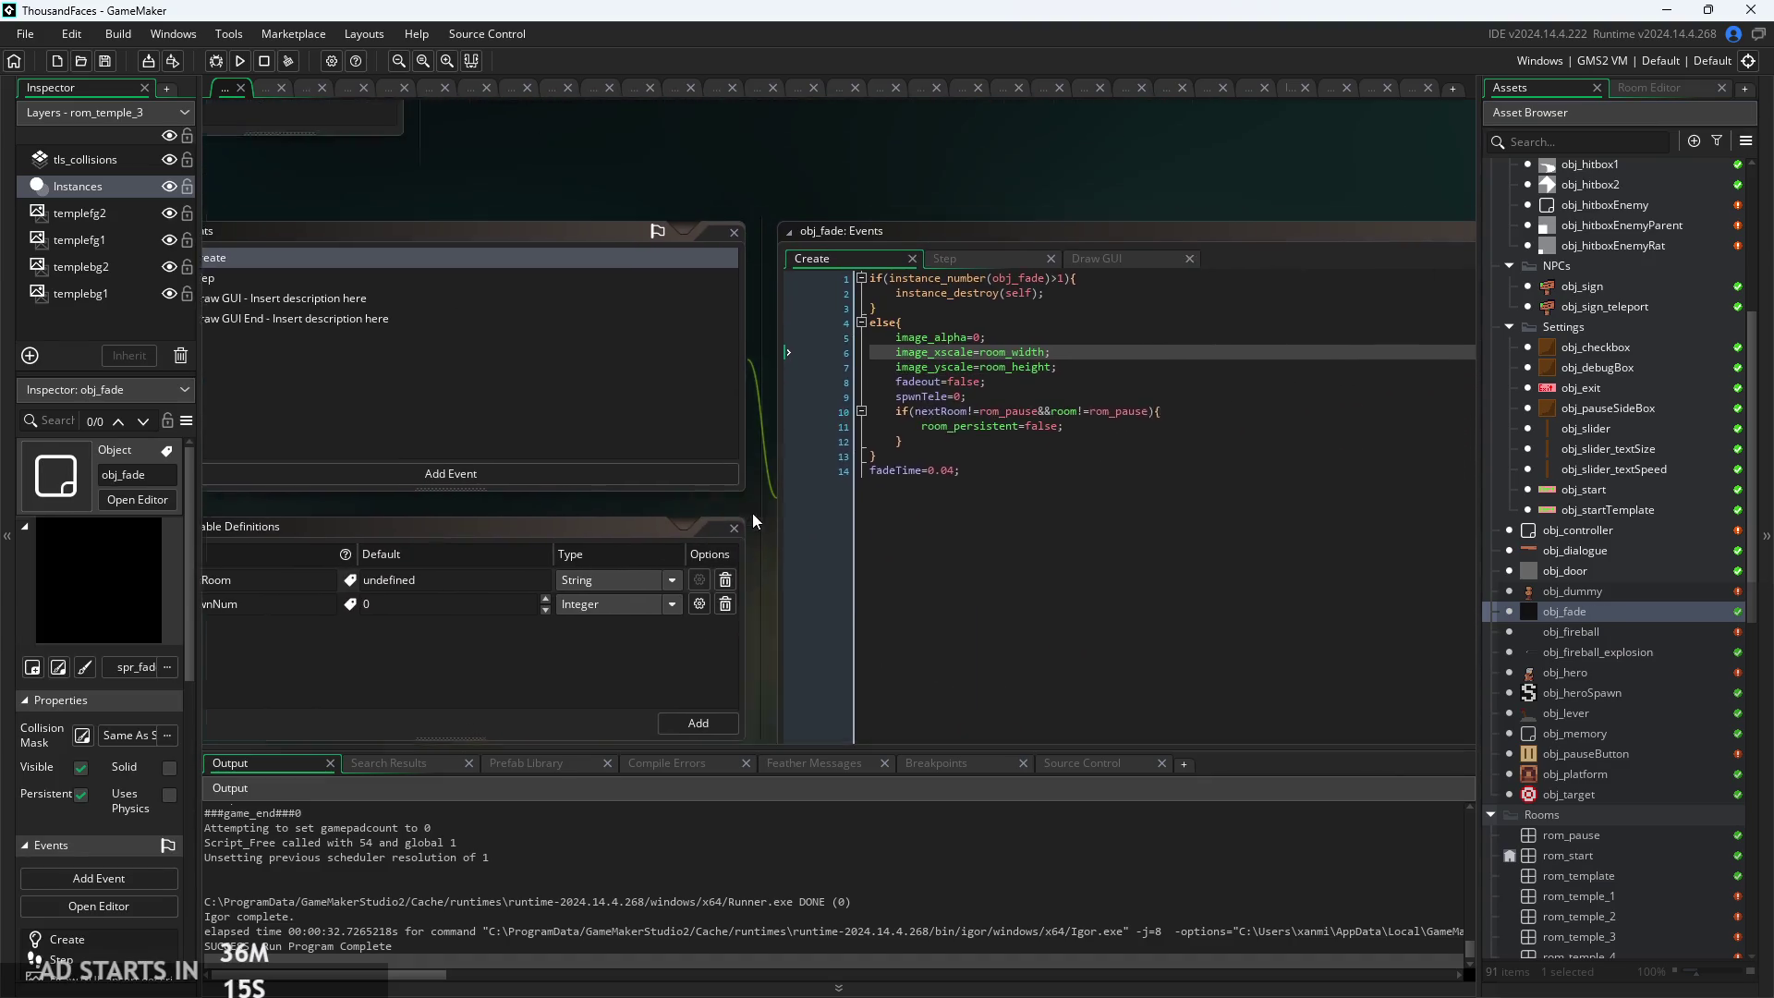
Add x=0; and y=0; lines right after else{ in obj_fade's Create event
{"action": "left_click", "coordinate": [1031, 267]}
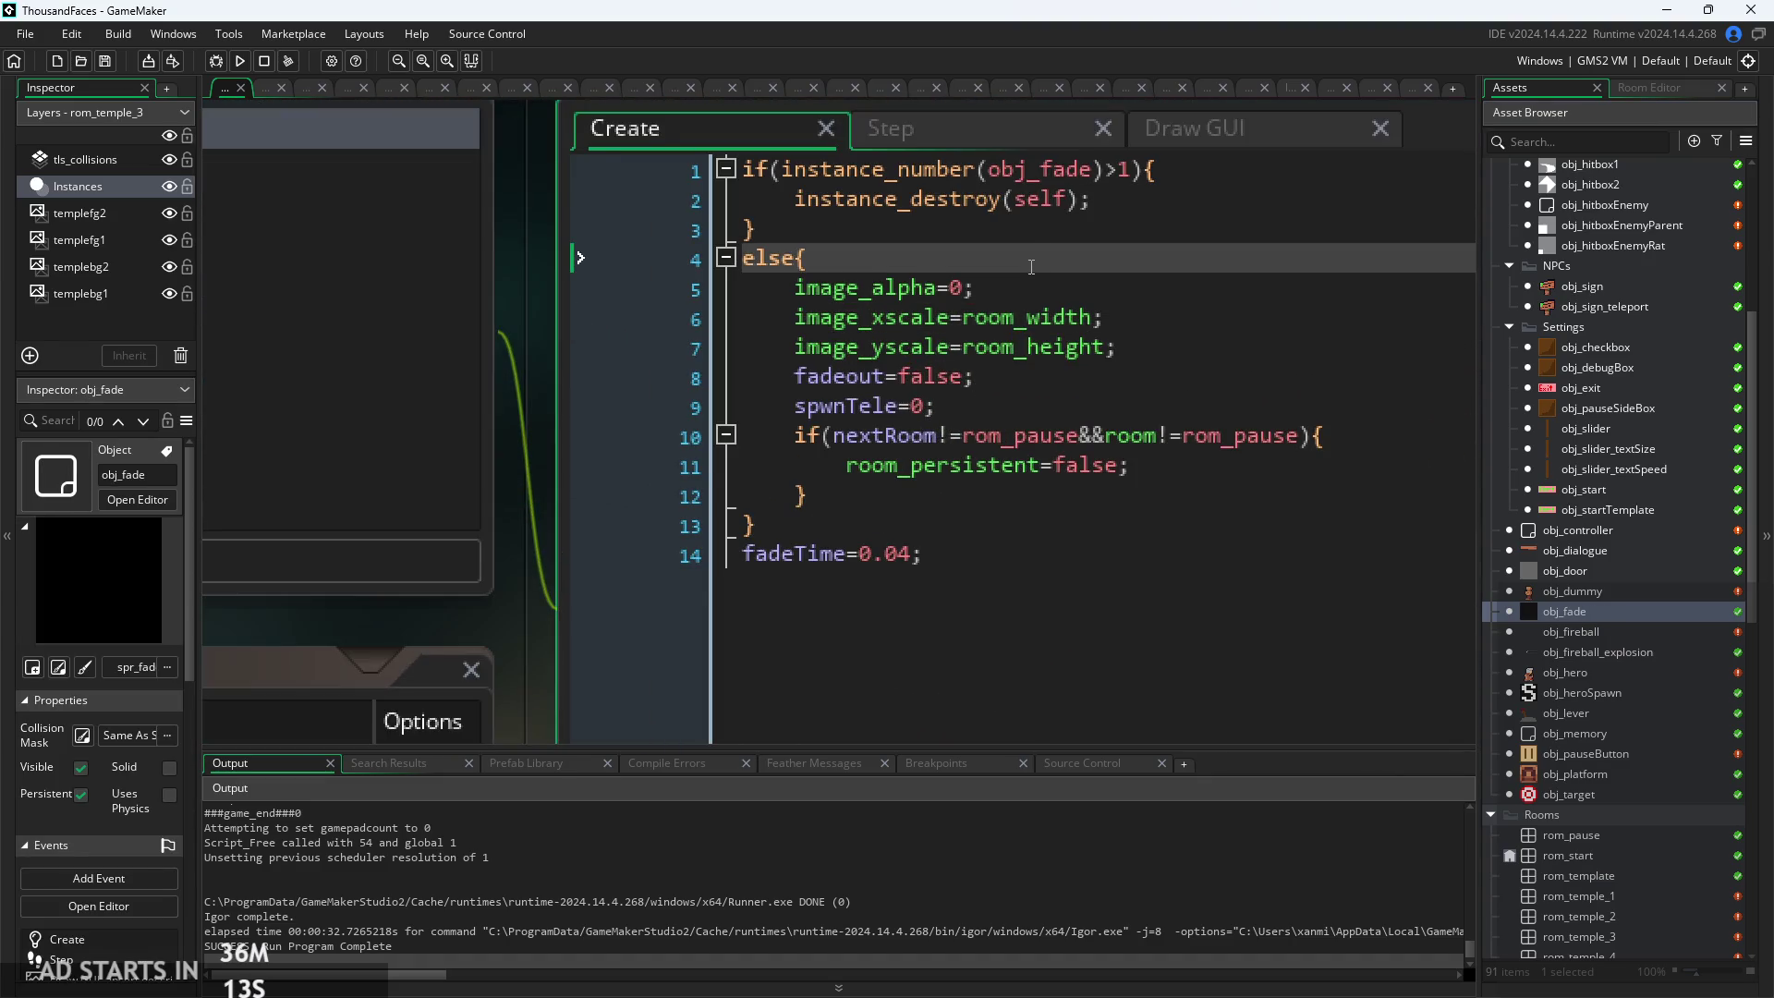
{"action": "key", "text": "Return"}
{"action": "type", "text": "x=0;"}
{"action": "key", "text": "Return"}
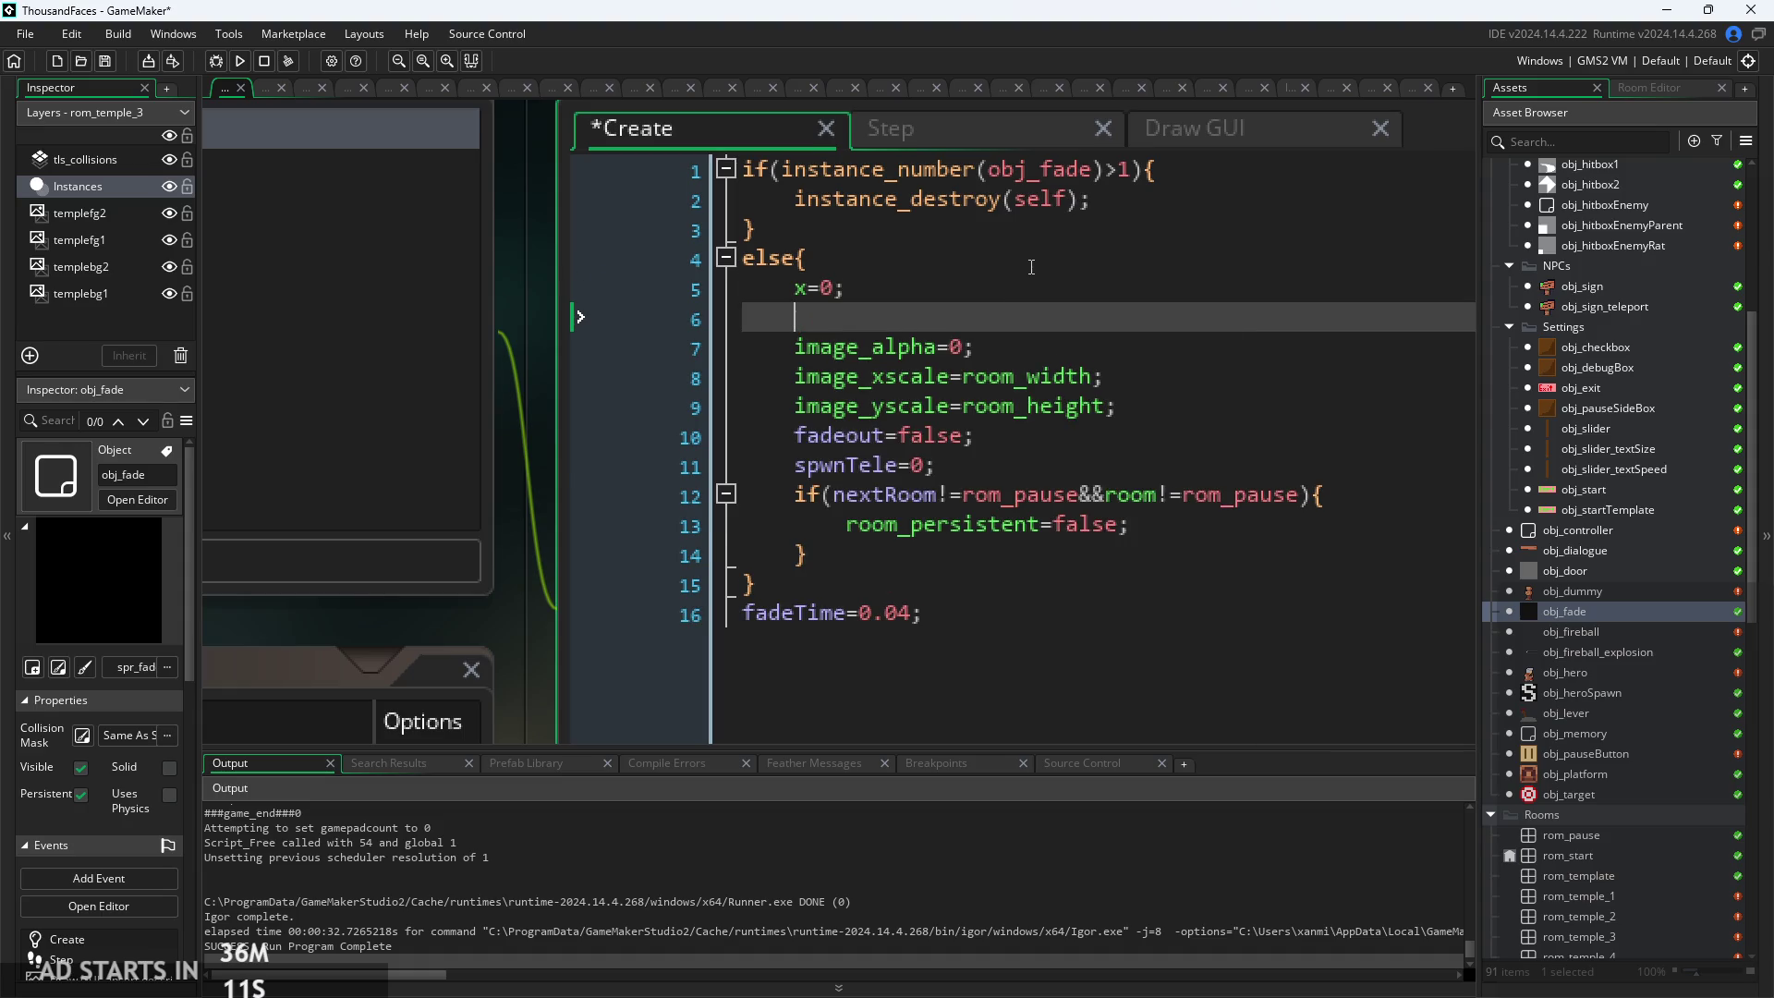
{"action": "type", "text": "y=0;"}
Save the changes, build and run the game, and start it
{"action": "key", "text": "ctrl+s"}
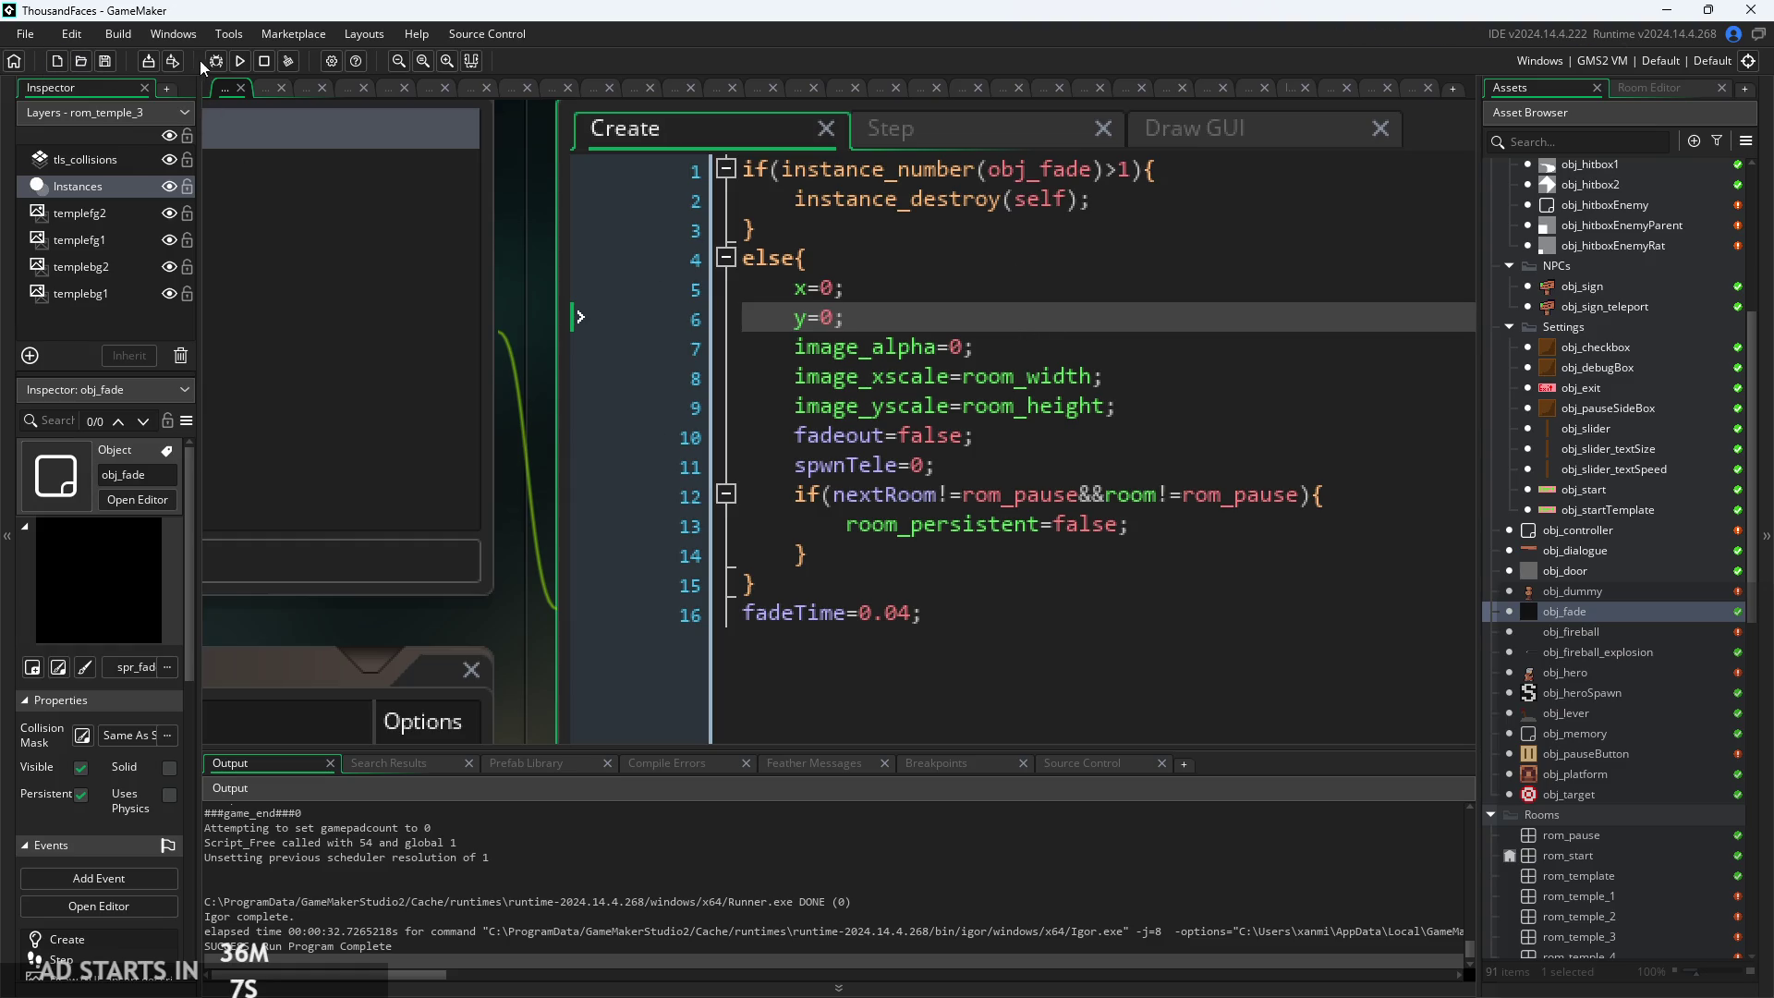
{"action": "left_click", "coordinate": [239, 61]}
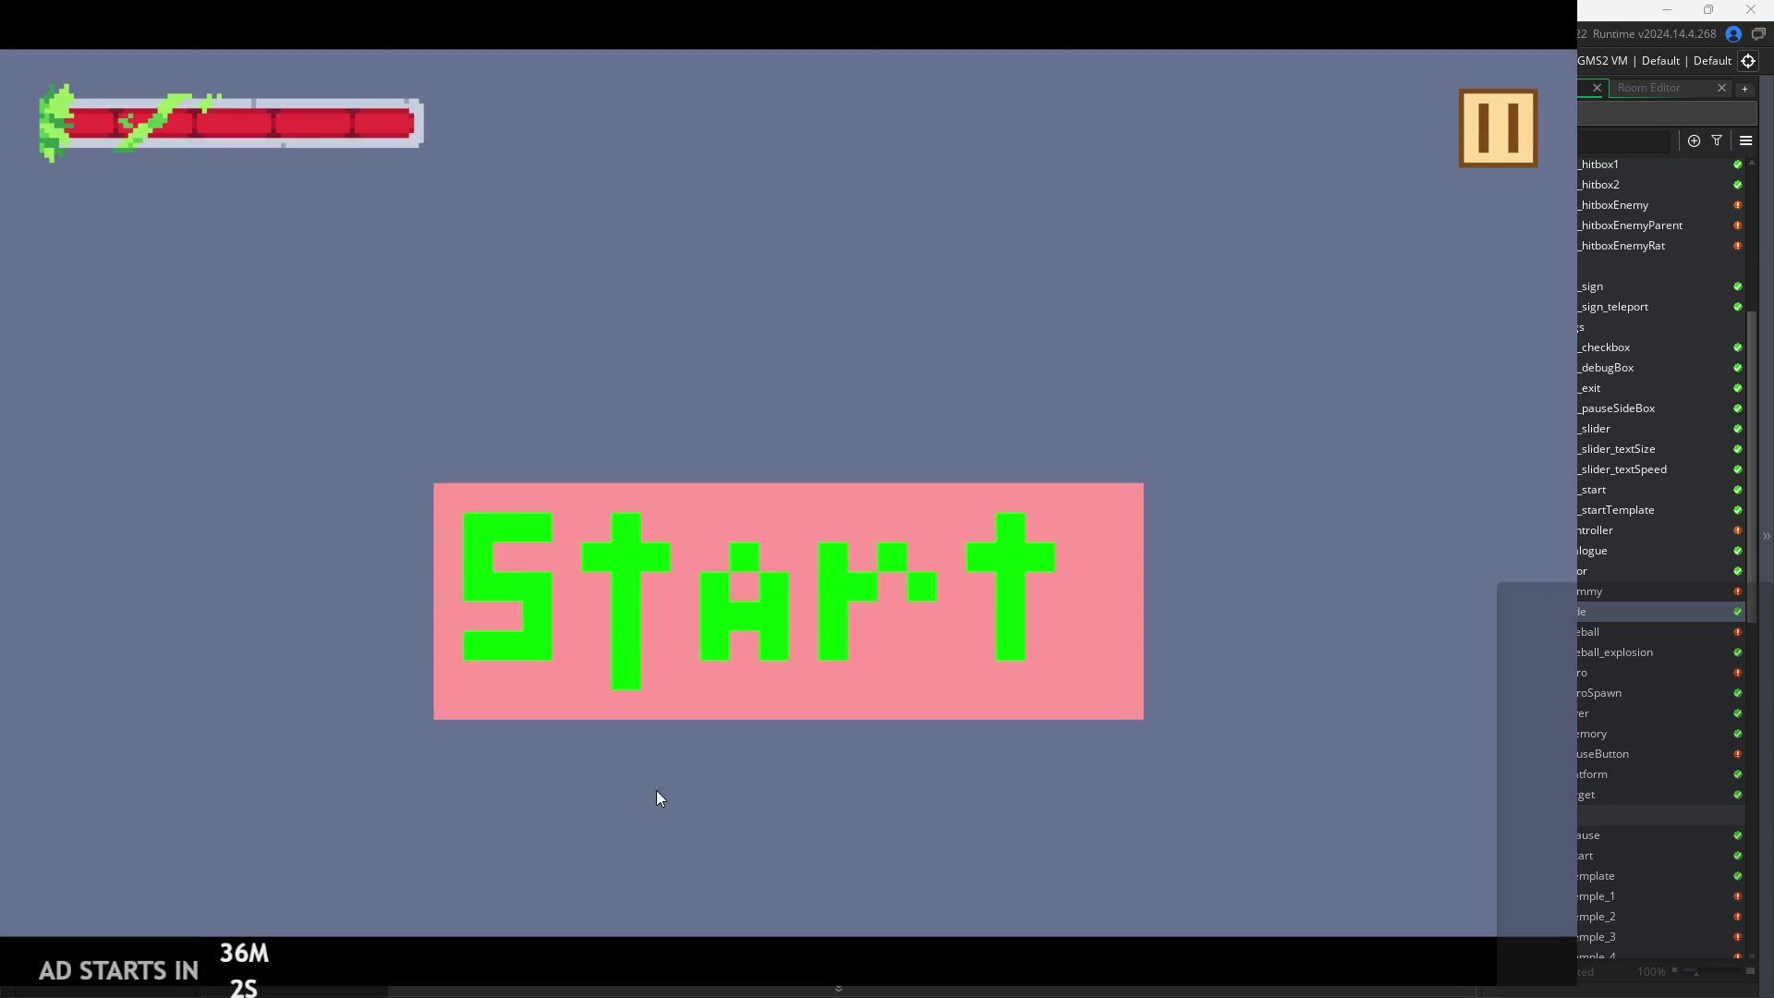
{"action": "left_click", "coordinate": [863, 682]}
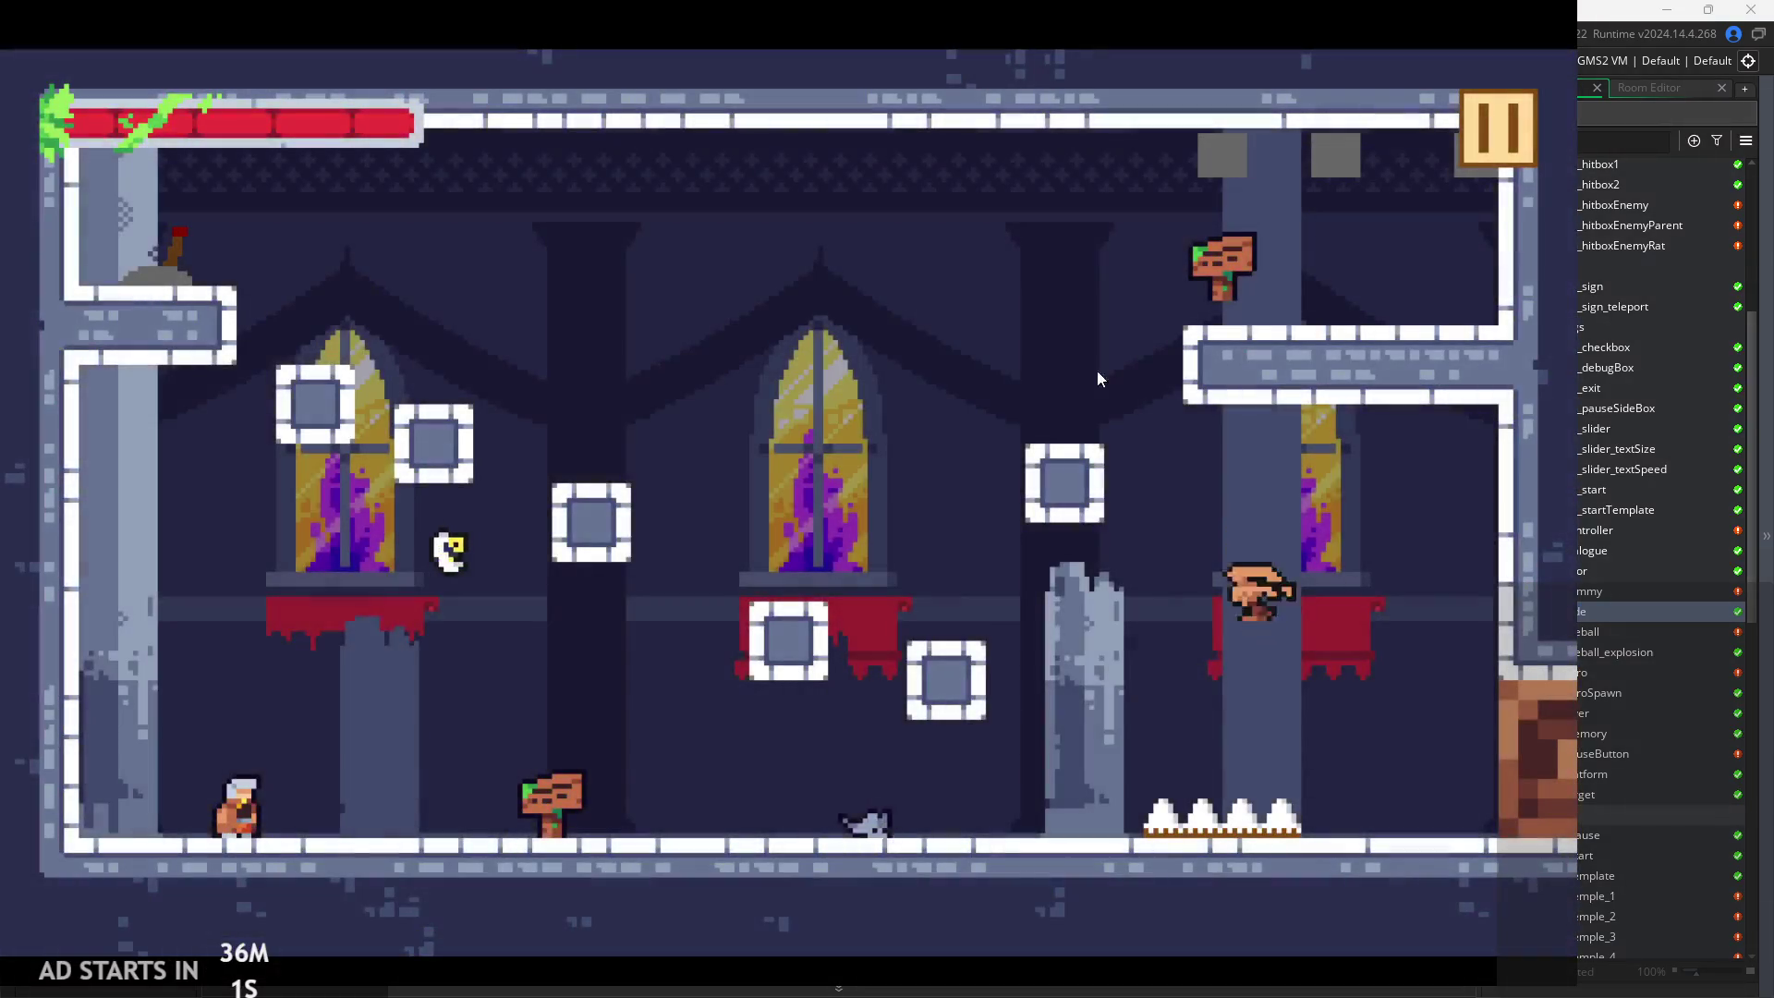
Open and close the in-game pause menu several times
{"action": "left_click", "coordinate": [1477, 109]}
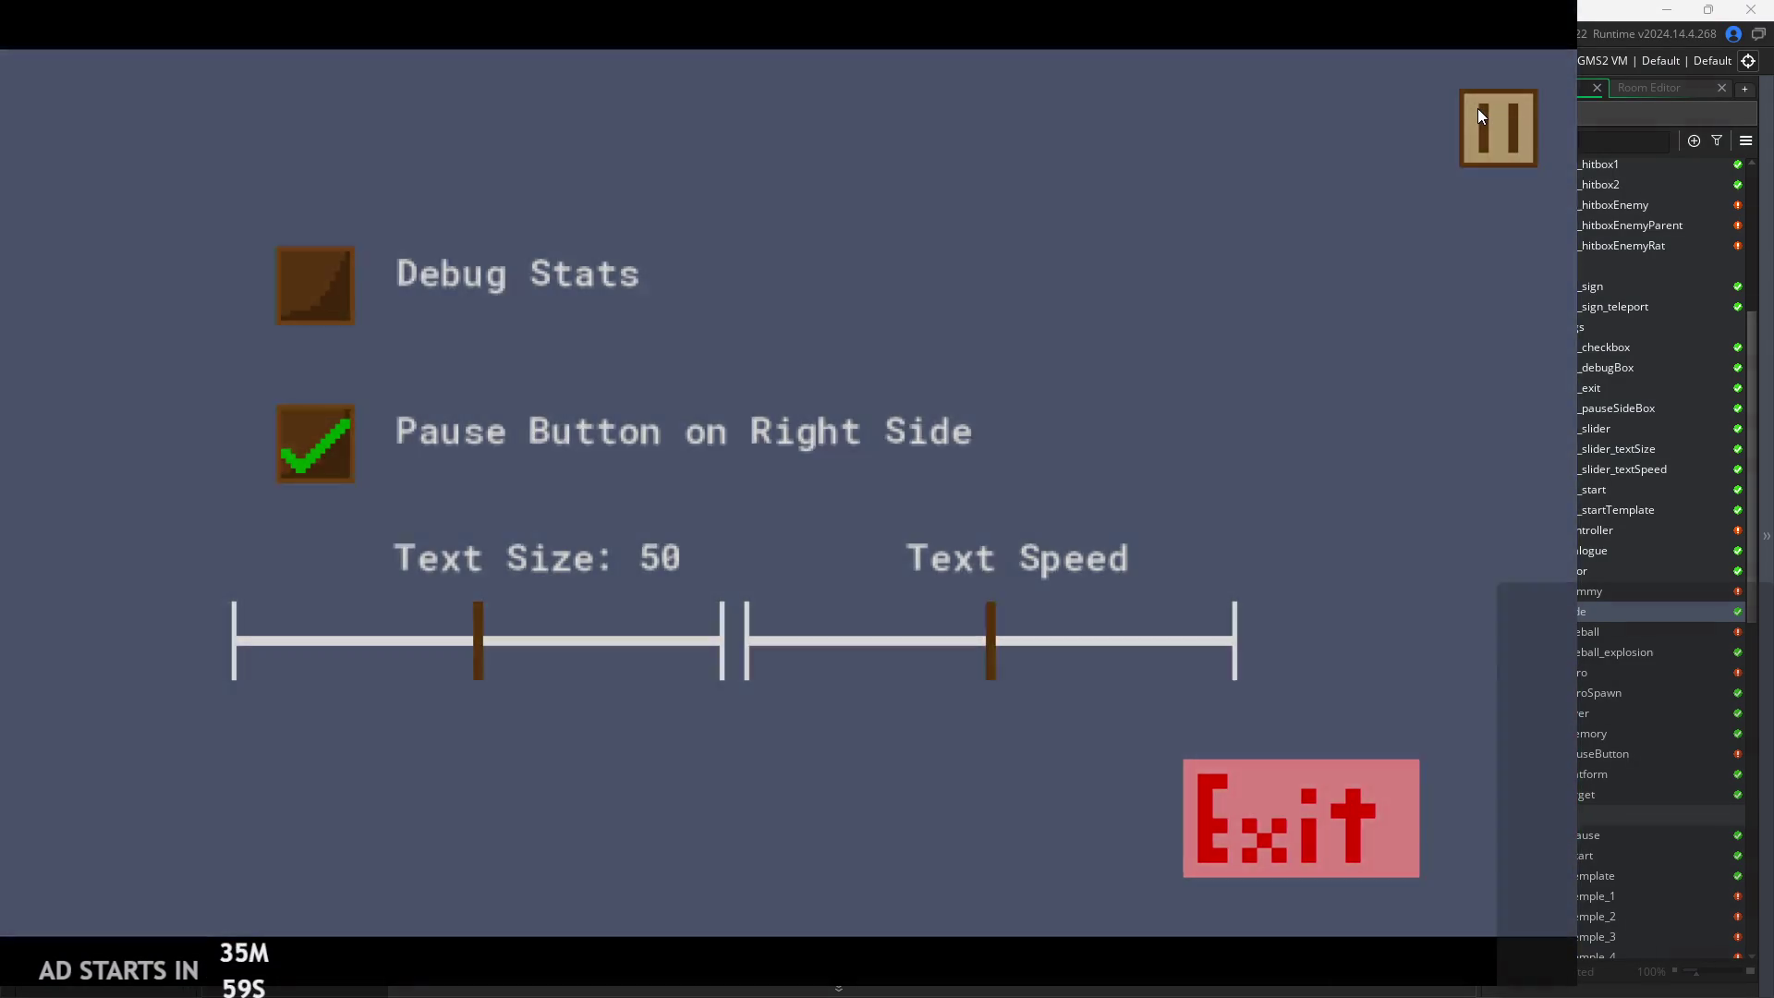
{"action": "left_click", "coordinate": [1477, 108]}
{"action": "left_click", "coordinate": [1504, 160]}
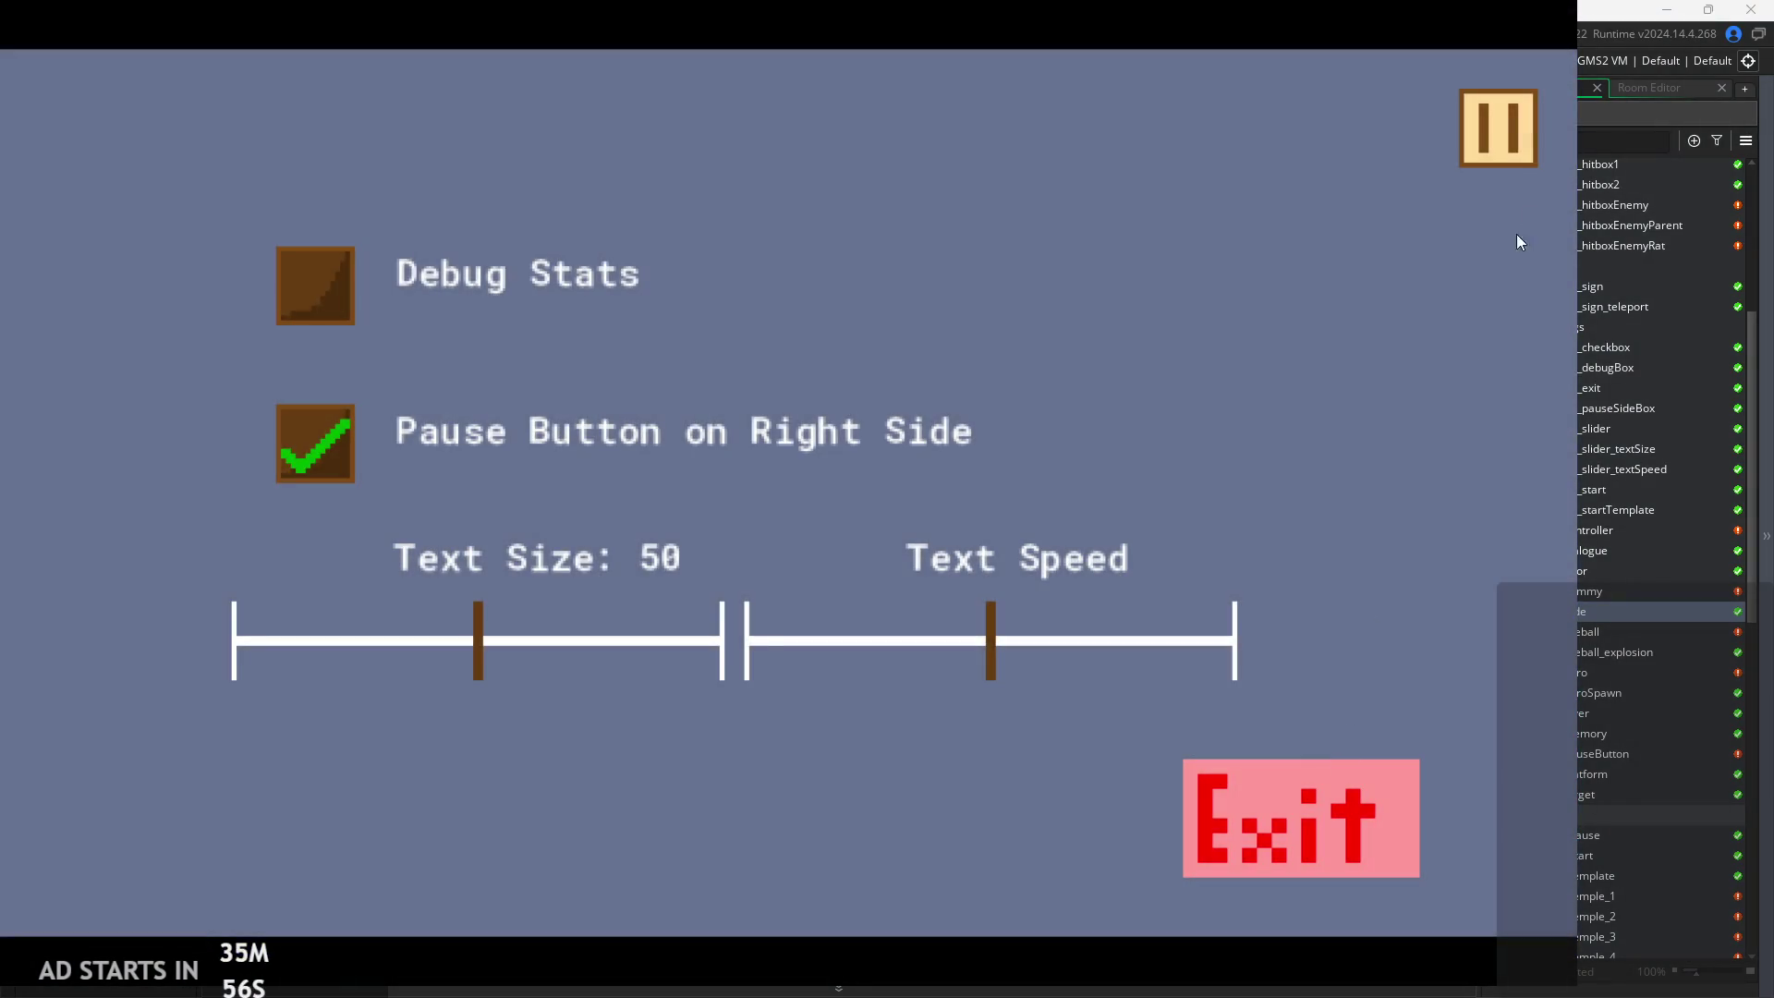
{"action": "left_click", "coordinate": [1518, 135]}
{"action": "left_click", "coordinate": [1510, 135]}
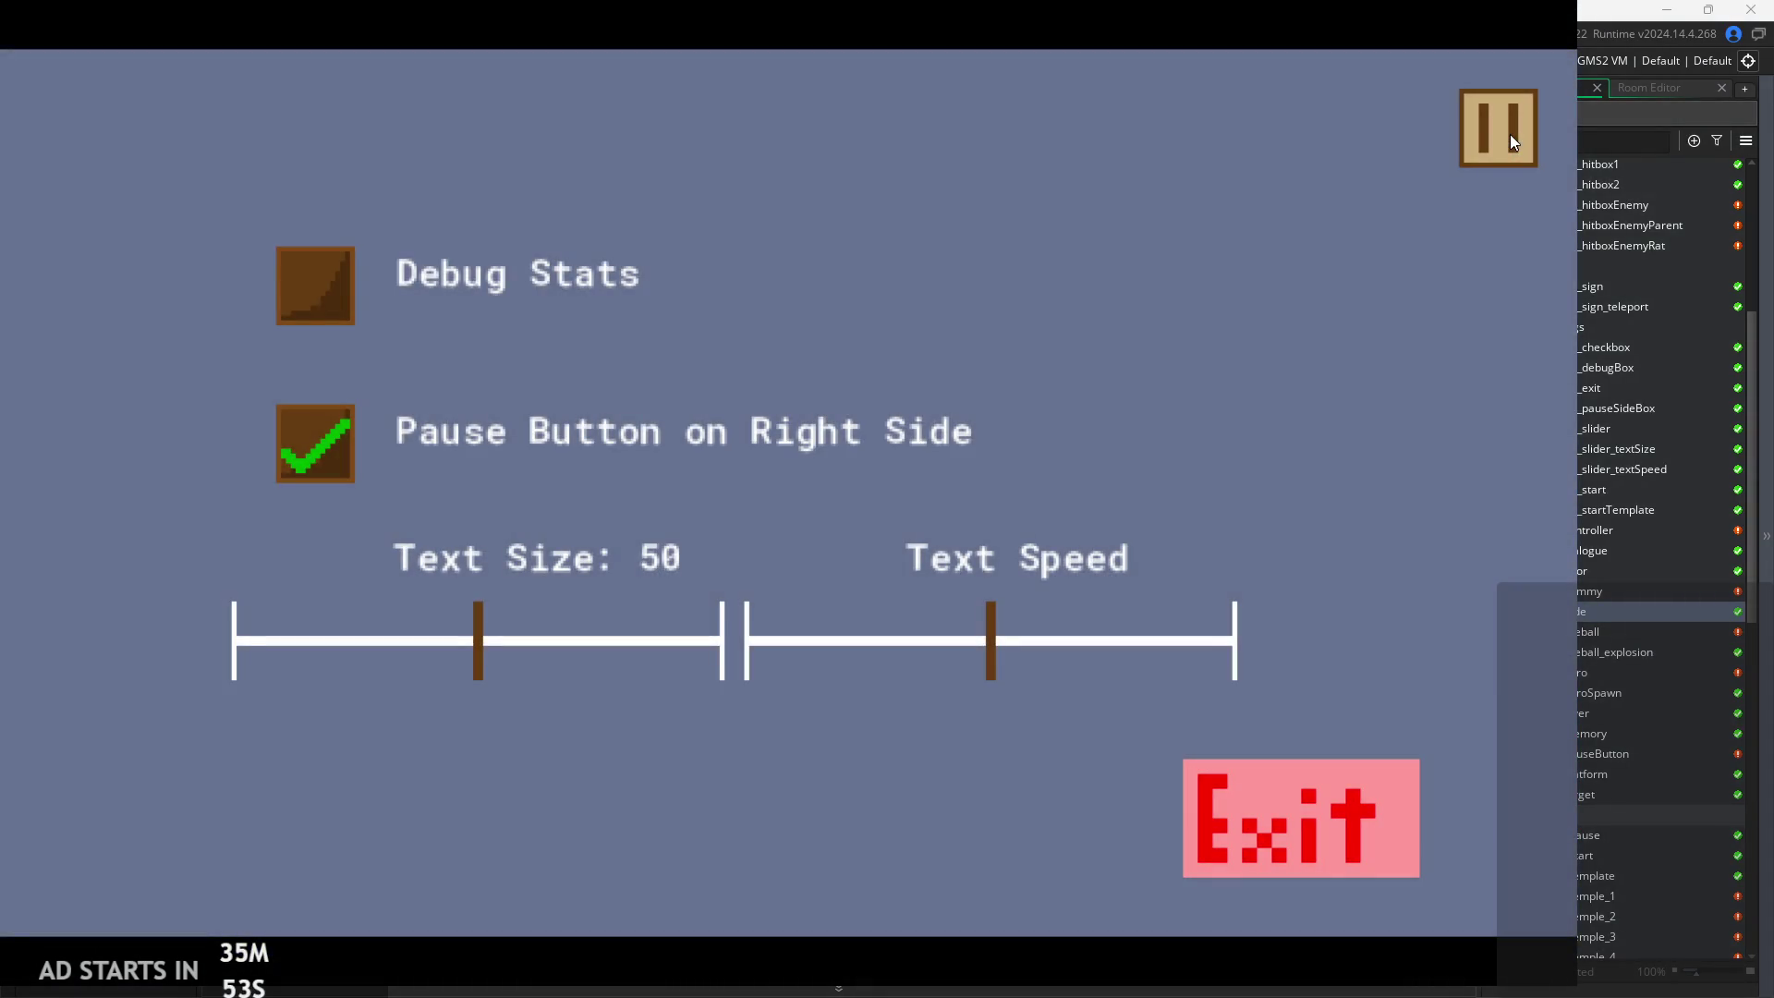
{"action": "left_click", "coordinate": [1509, 135]}
Exit the game from the pause menu and open the rom_temple_1 room
{"action": "left_click", "coordinate": [1476, 115]}
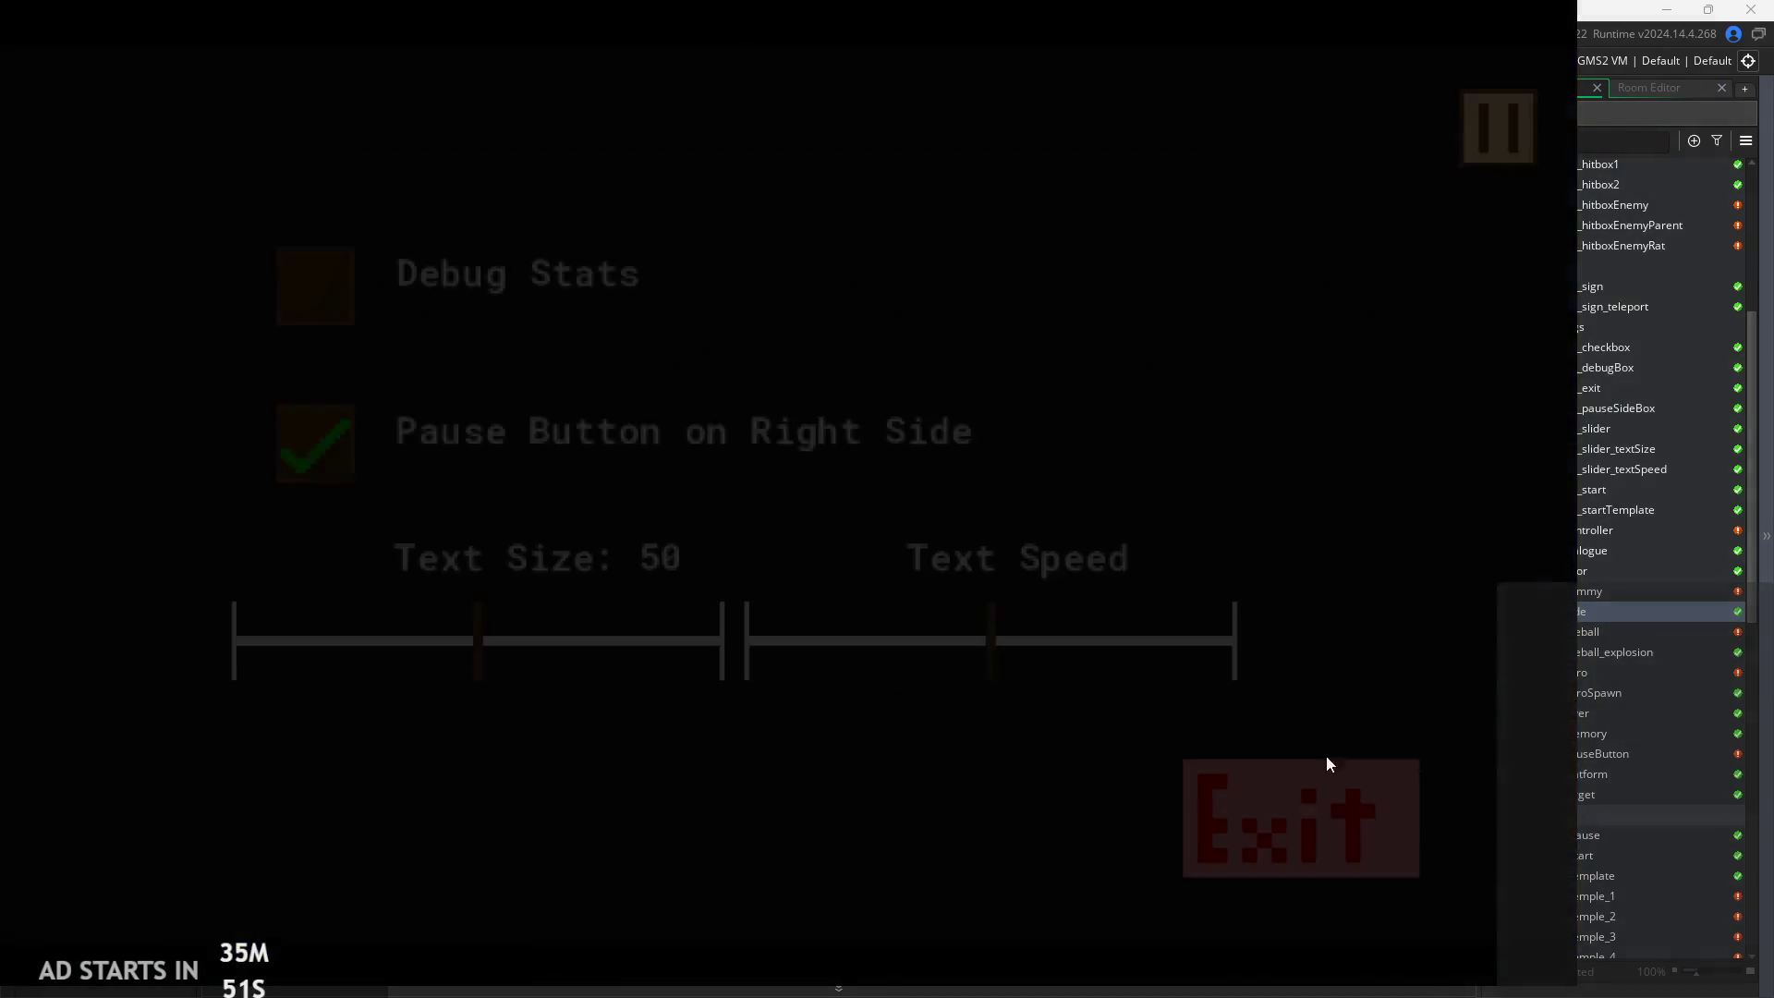
{"action": "left_click", "coordinate": [1321, 813]}
{"action": "scroll", "coordinate": [1626, 739], "scroll_direction": "down", "scroll_amount": 2}
{"action": "double_click", "coordinate": [1619, 783]}
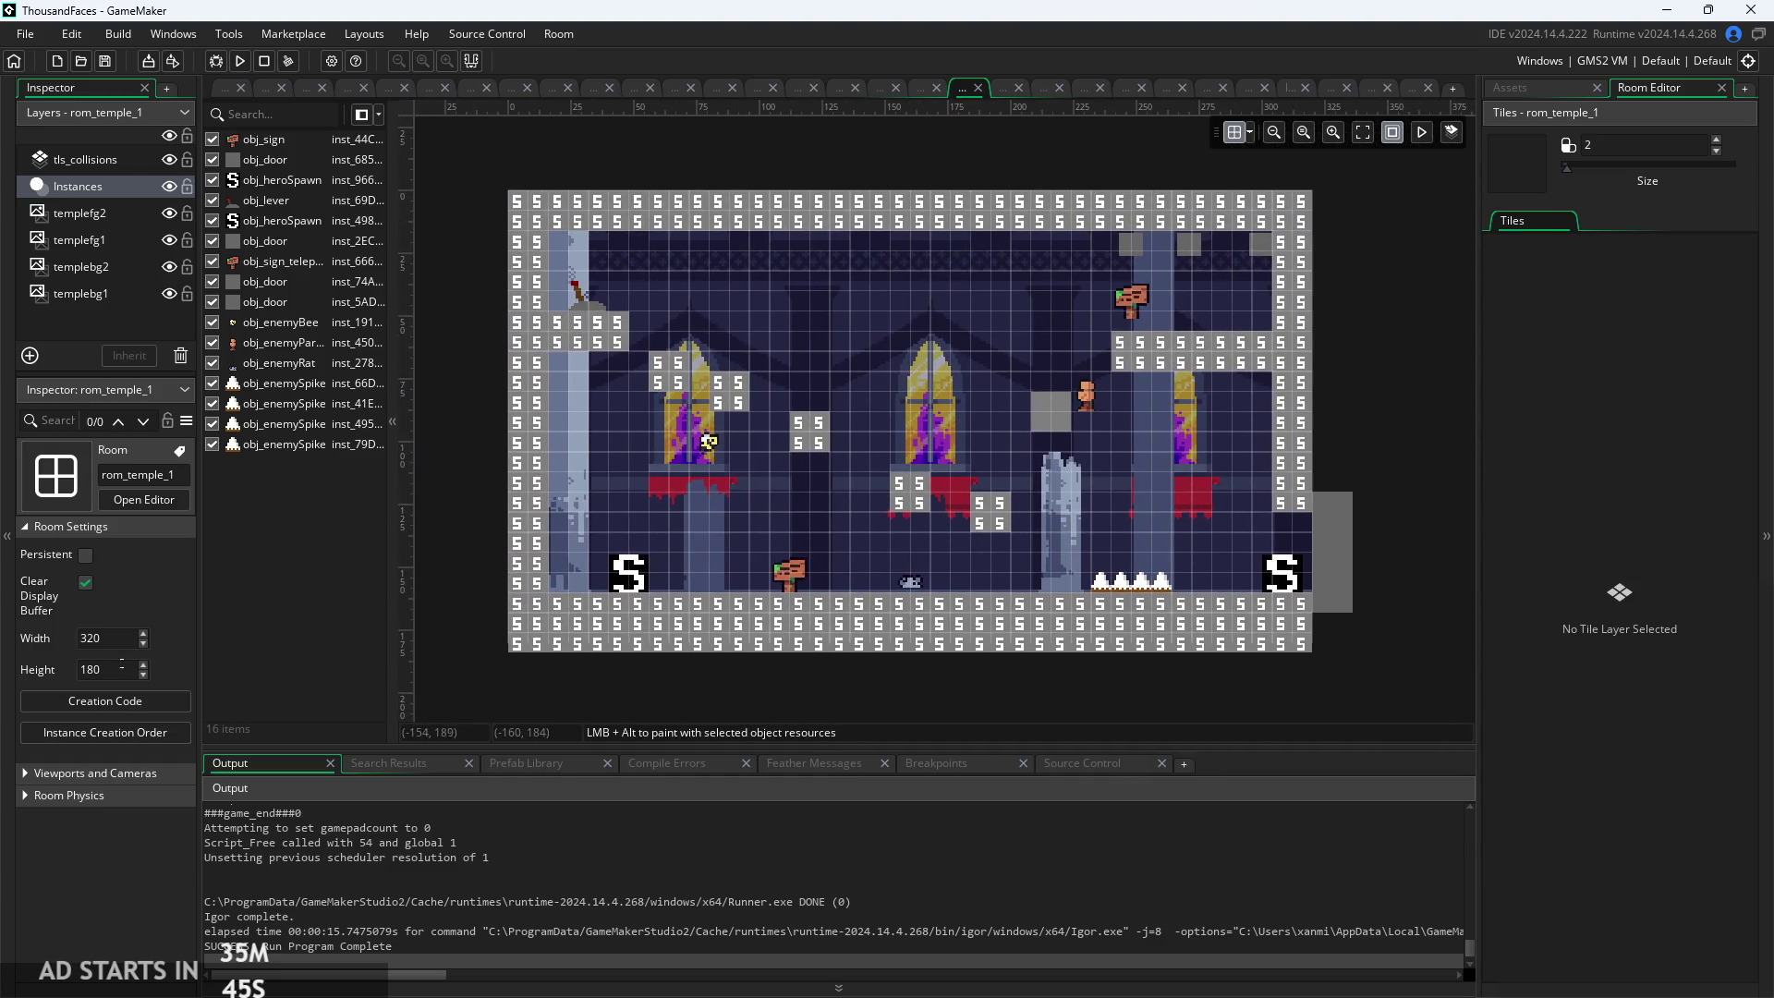
{"action": "left_click", "coordinate": [1543, 88]}
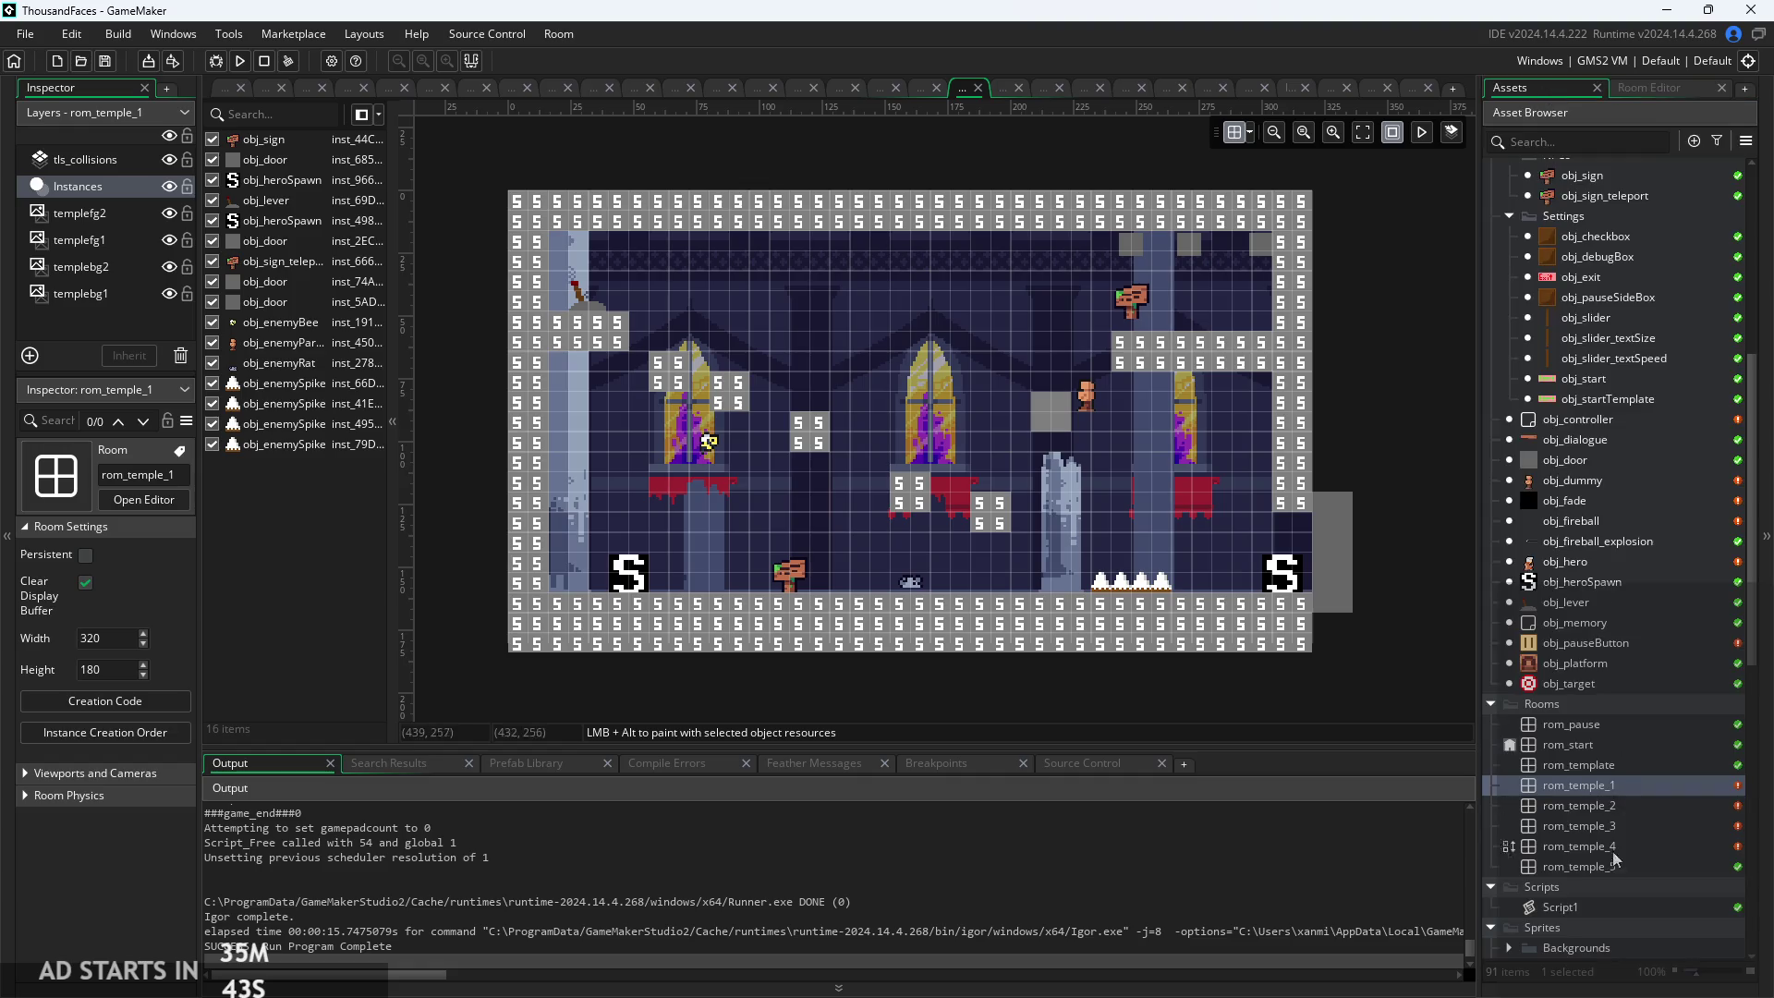
{"action": "double_click", "coordinate": [1583, 745]}
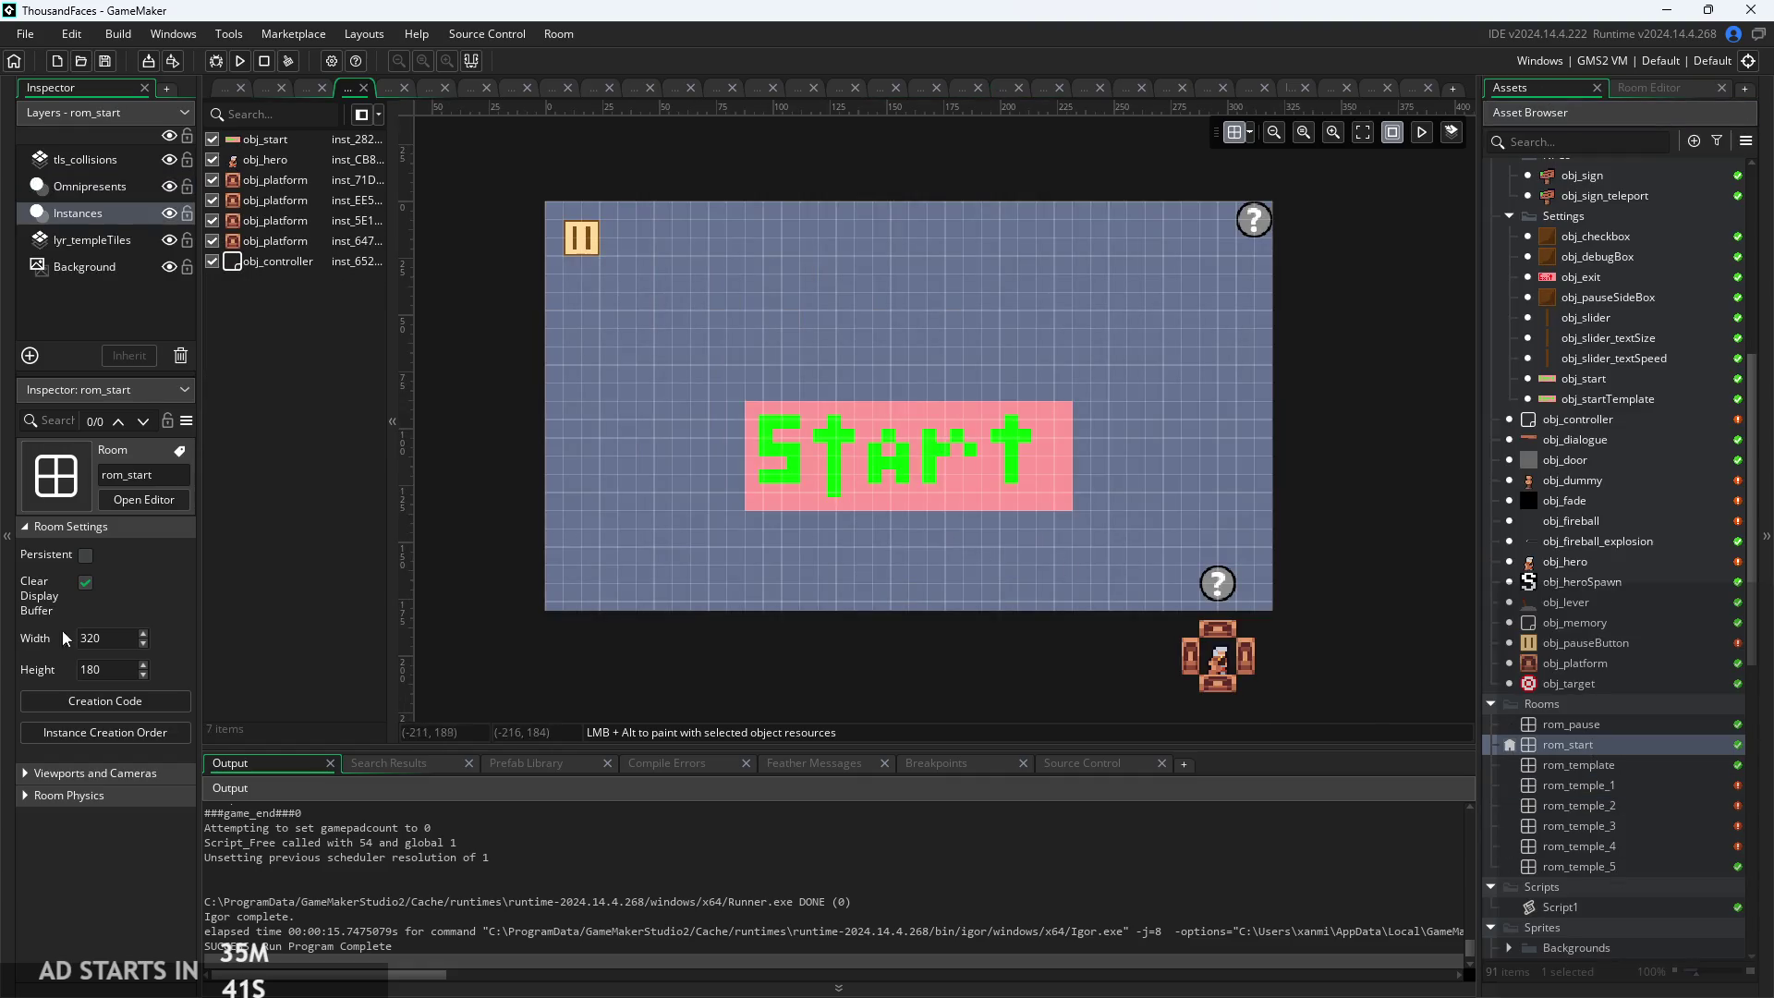
{"action": "double_click", "coordinate": [1604, 785]}
{"action": "double_click", "coordinate": [1605, 765]}
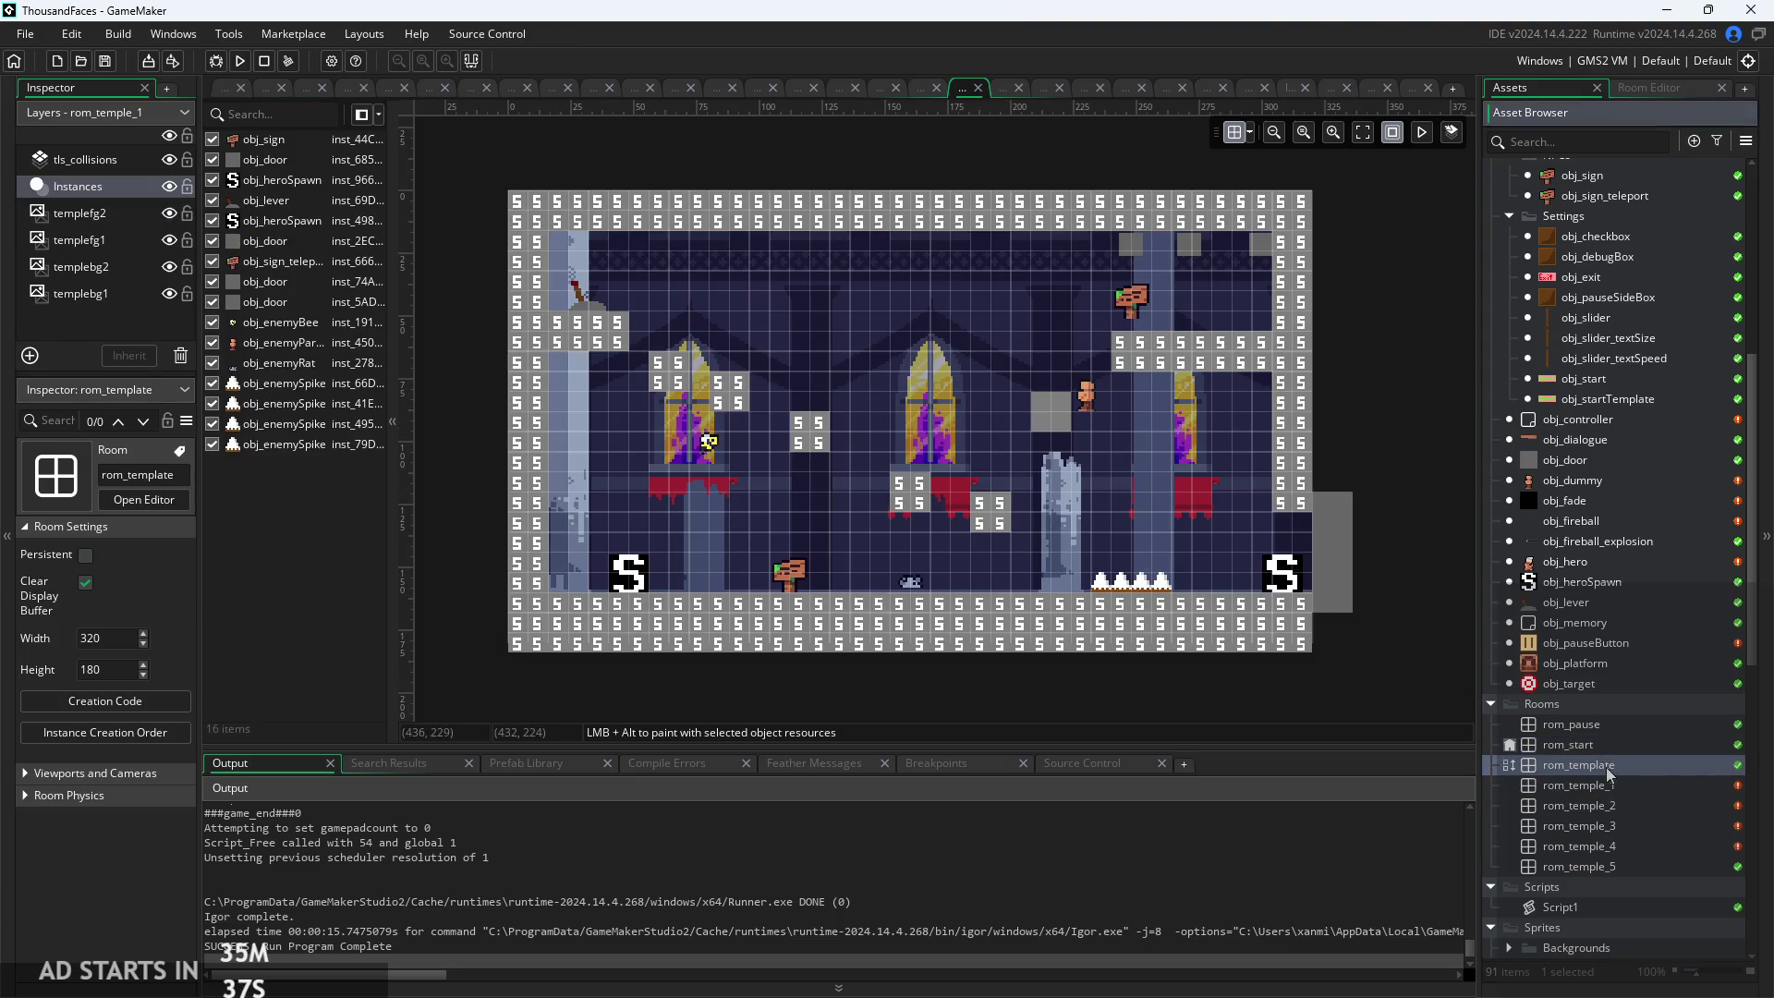
{"action": "double_click", "coordinate": [1600, 744]}
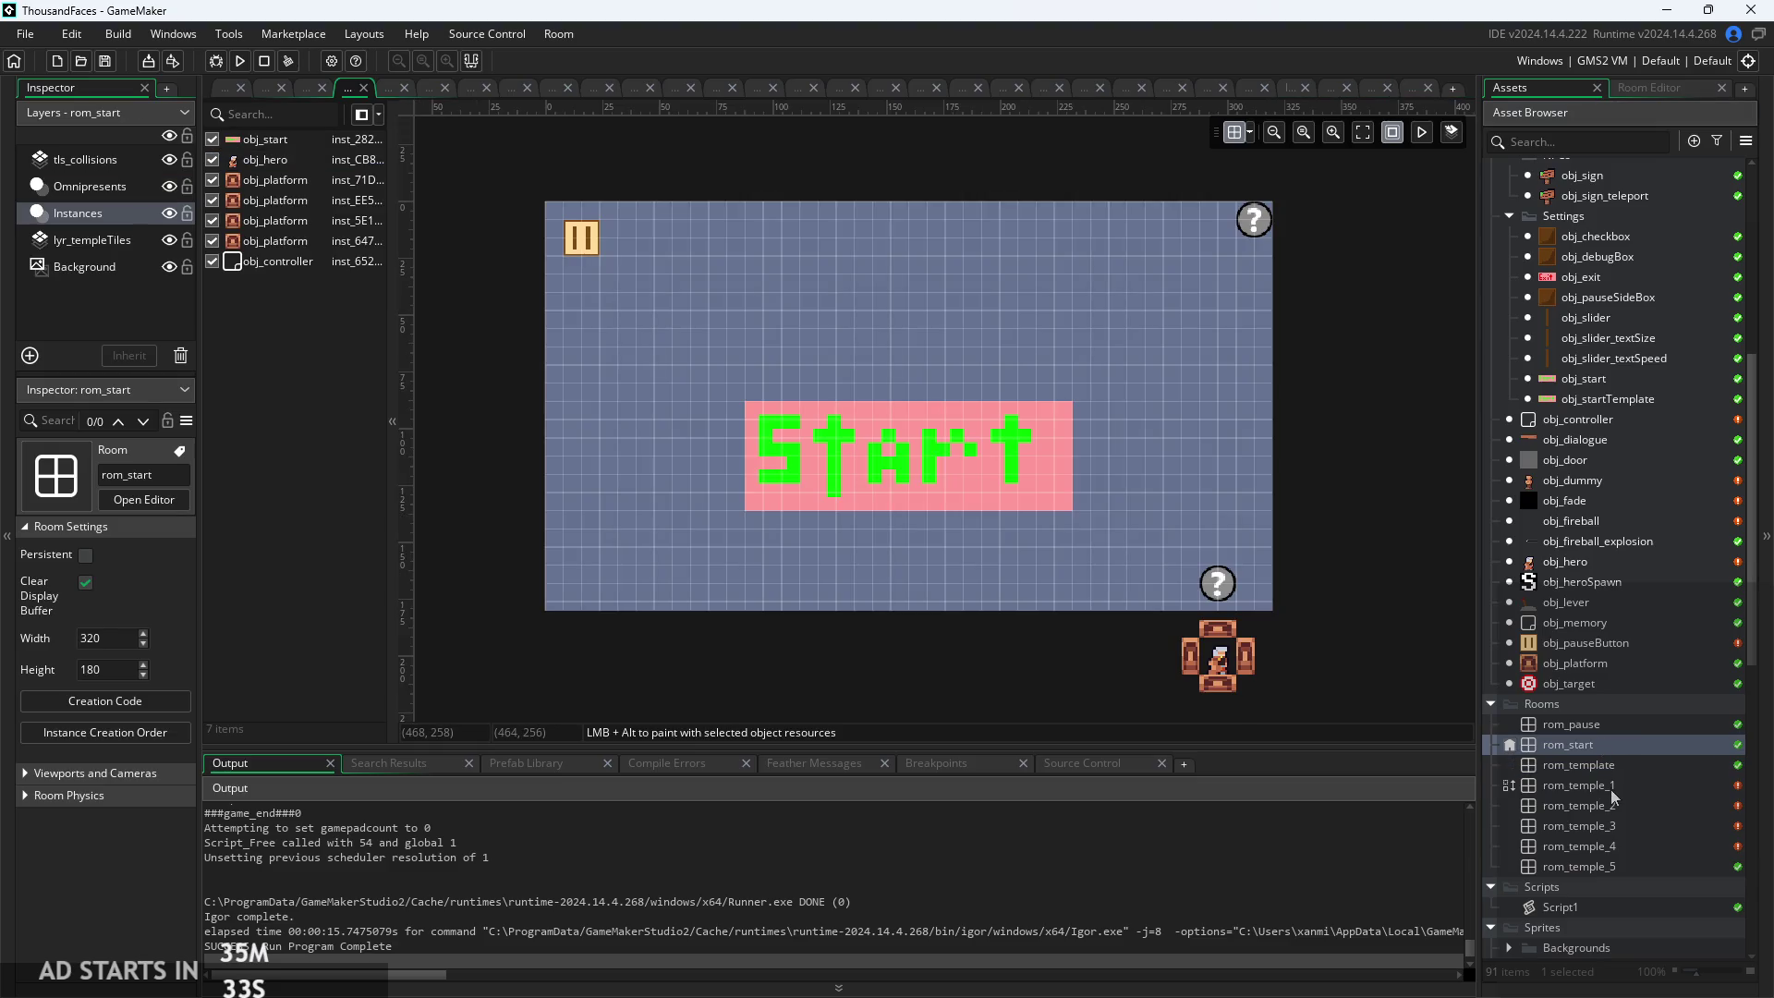
{"action": "mouse_move", "coordinate": [1339, 580]}
{"action": "left_mouse_down"}
{"action": "mouse_move", "coordinate": [1360, 635]}
{"action": "mouse_move", "coordinate": [1345, 619]}
{"action": "left_mouse_up"}
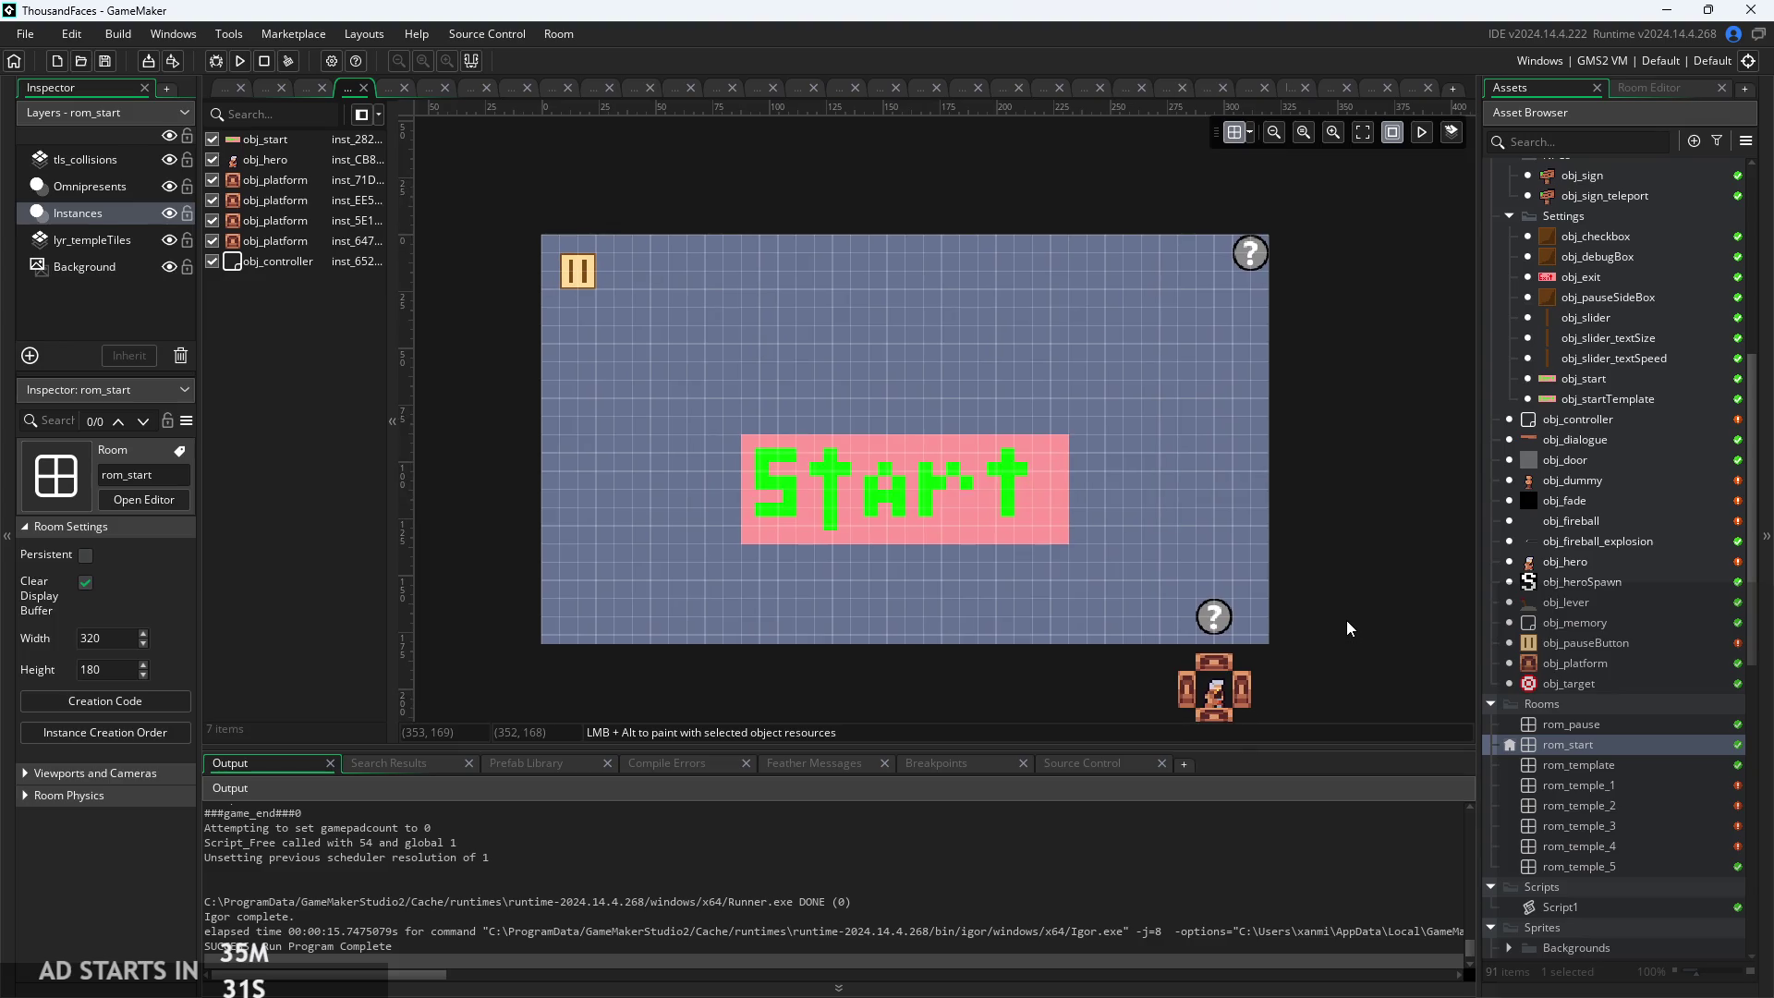
{"action": "double_click", "coordinate": [1577, 783]}
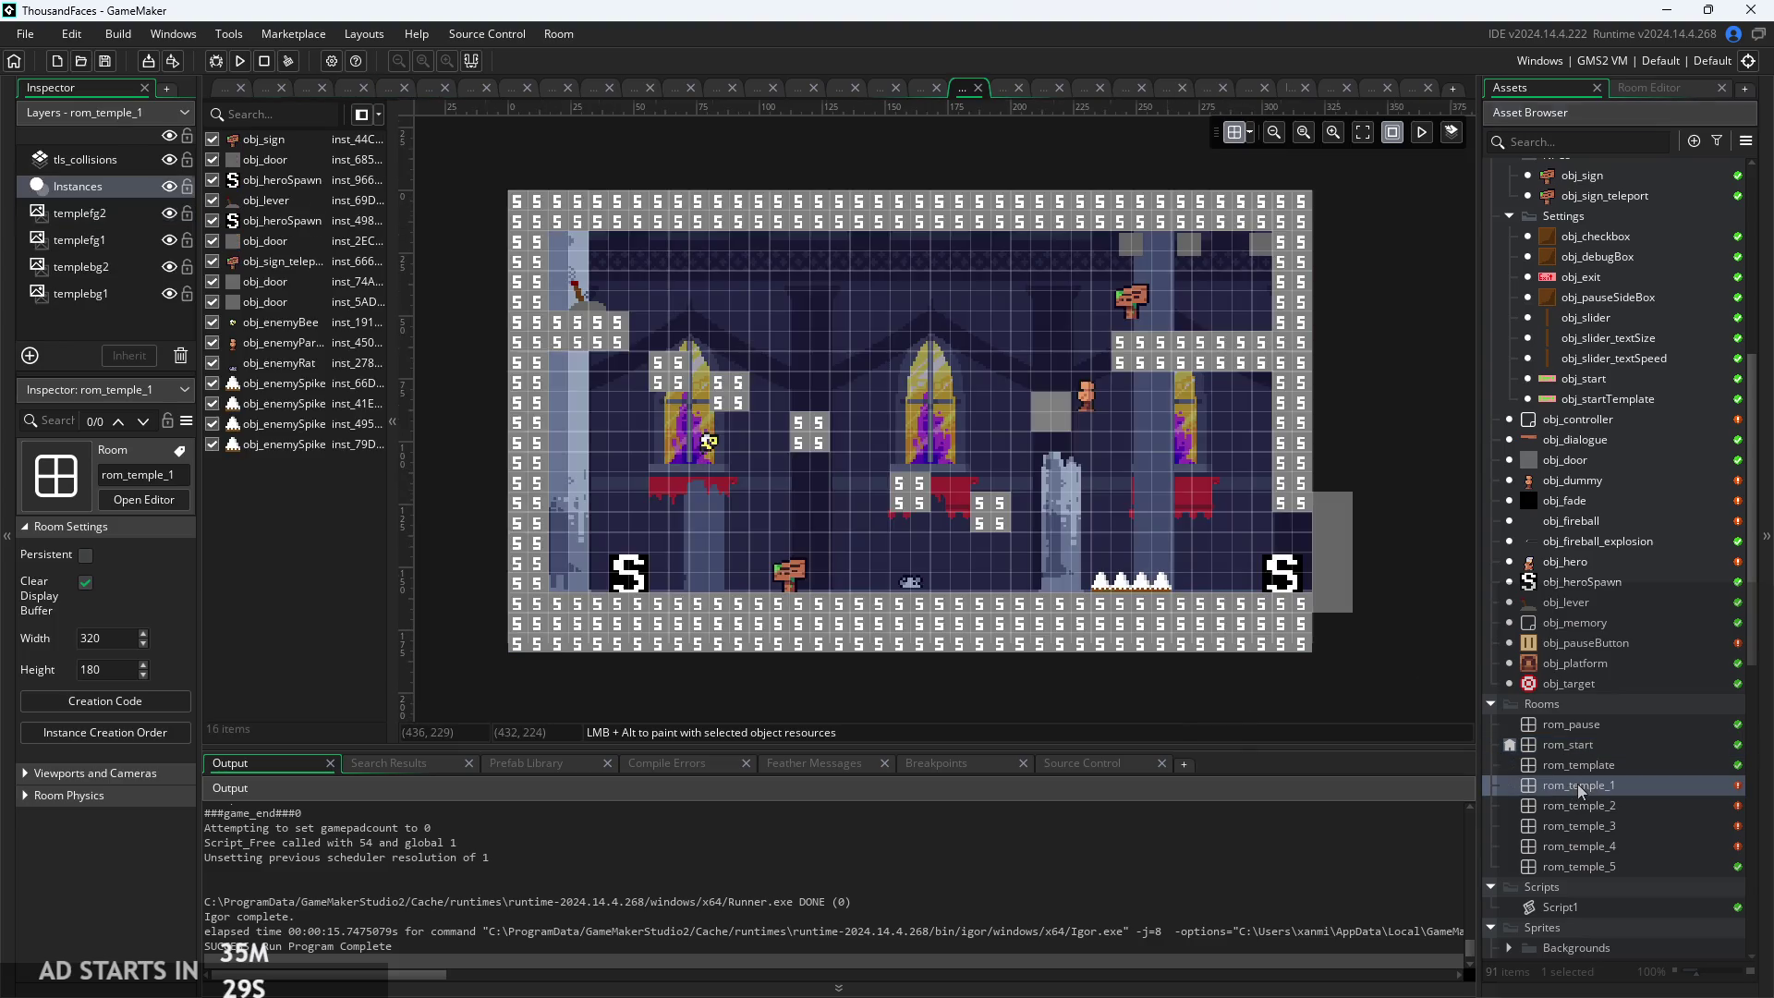
{"action": "double_click", "coordinate": [1579, 765]}
{"action": "double_click", "coordinate": [1581, 805]}
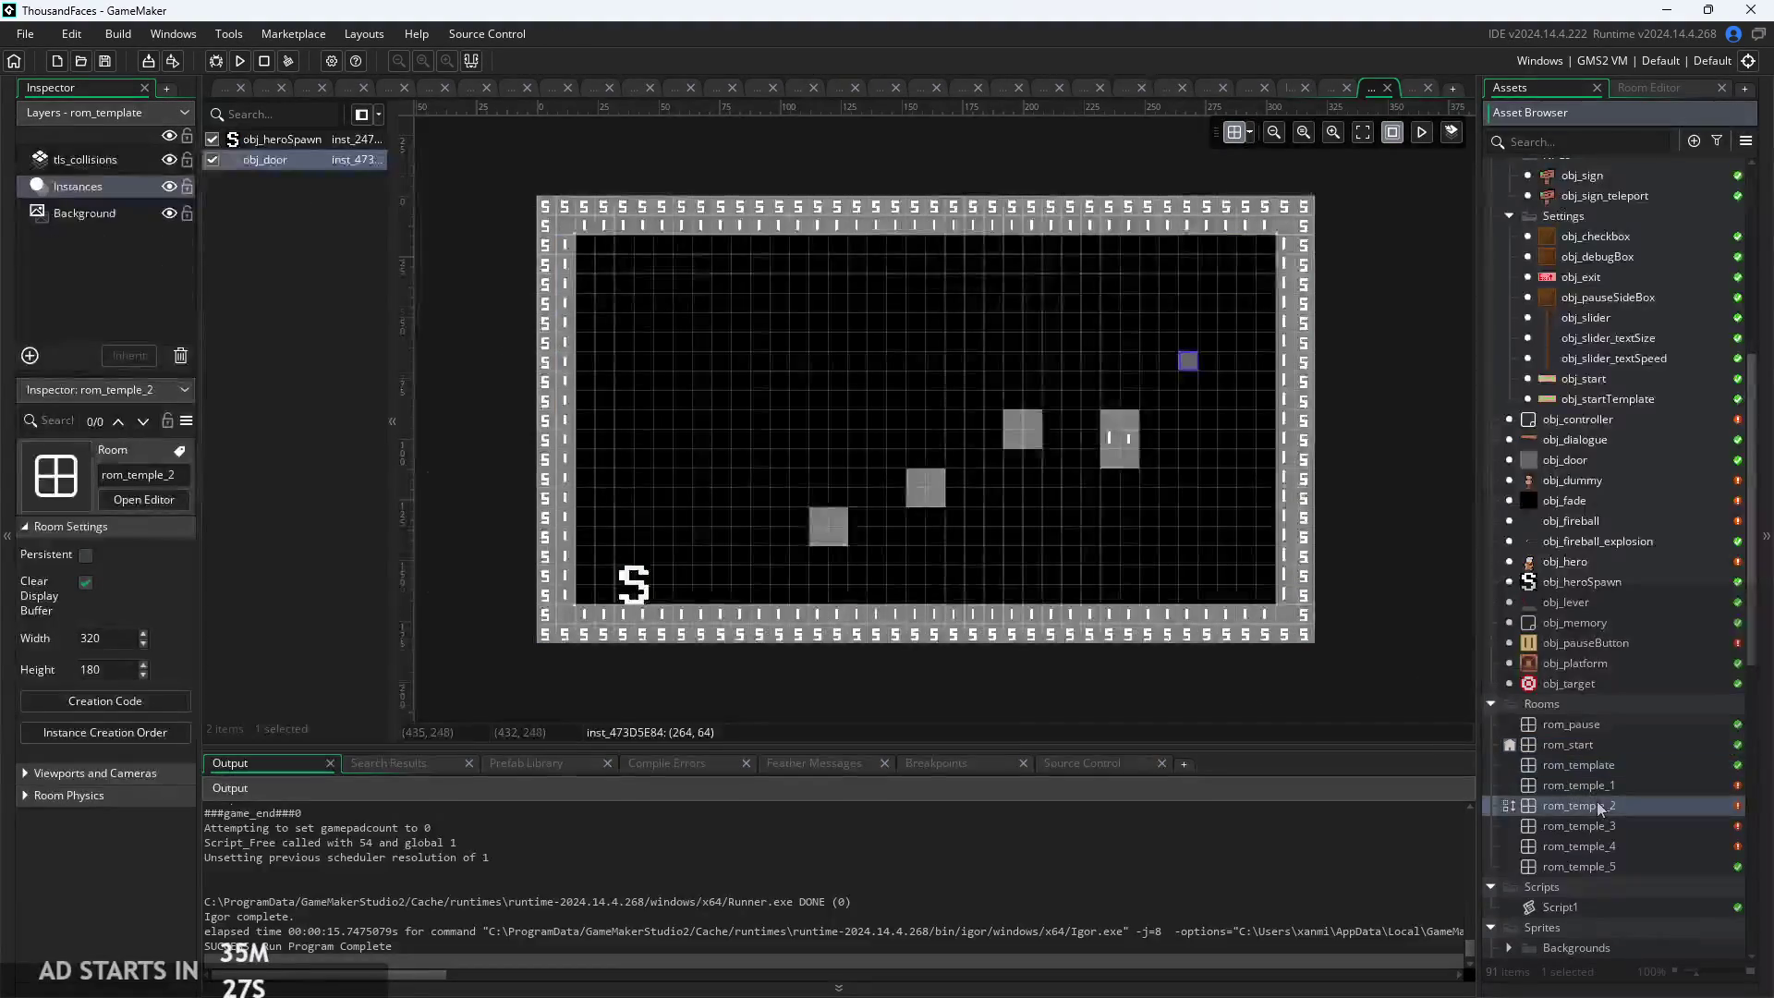
{"action": "left_click", "coordinate": [1596, 749]}
{"action": "double_click", "coordinate": [1589, 747]}
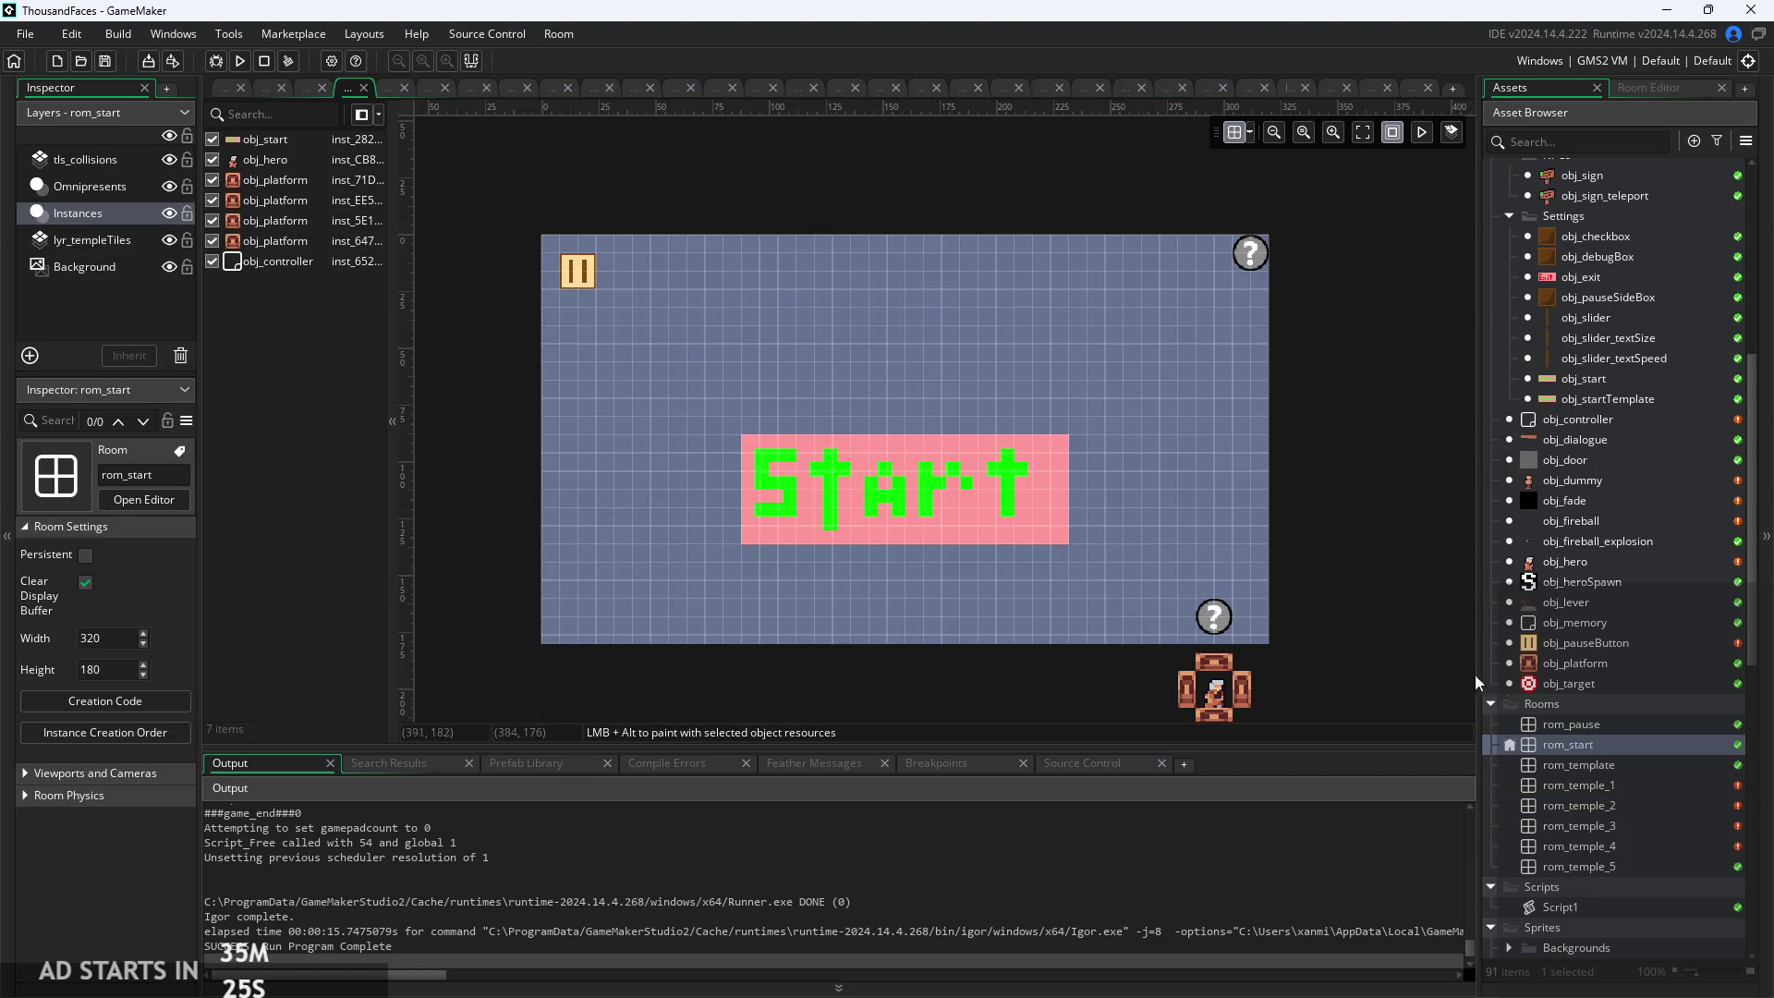
{"action": "double_click", "coordinate": [1608, 767]}
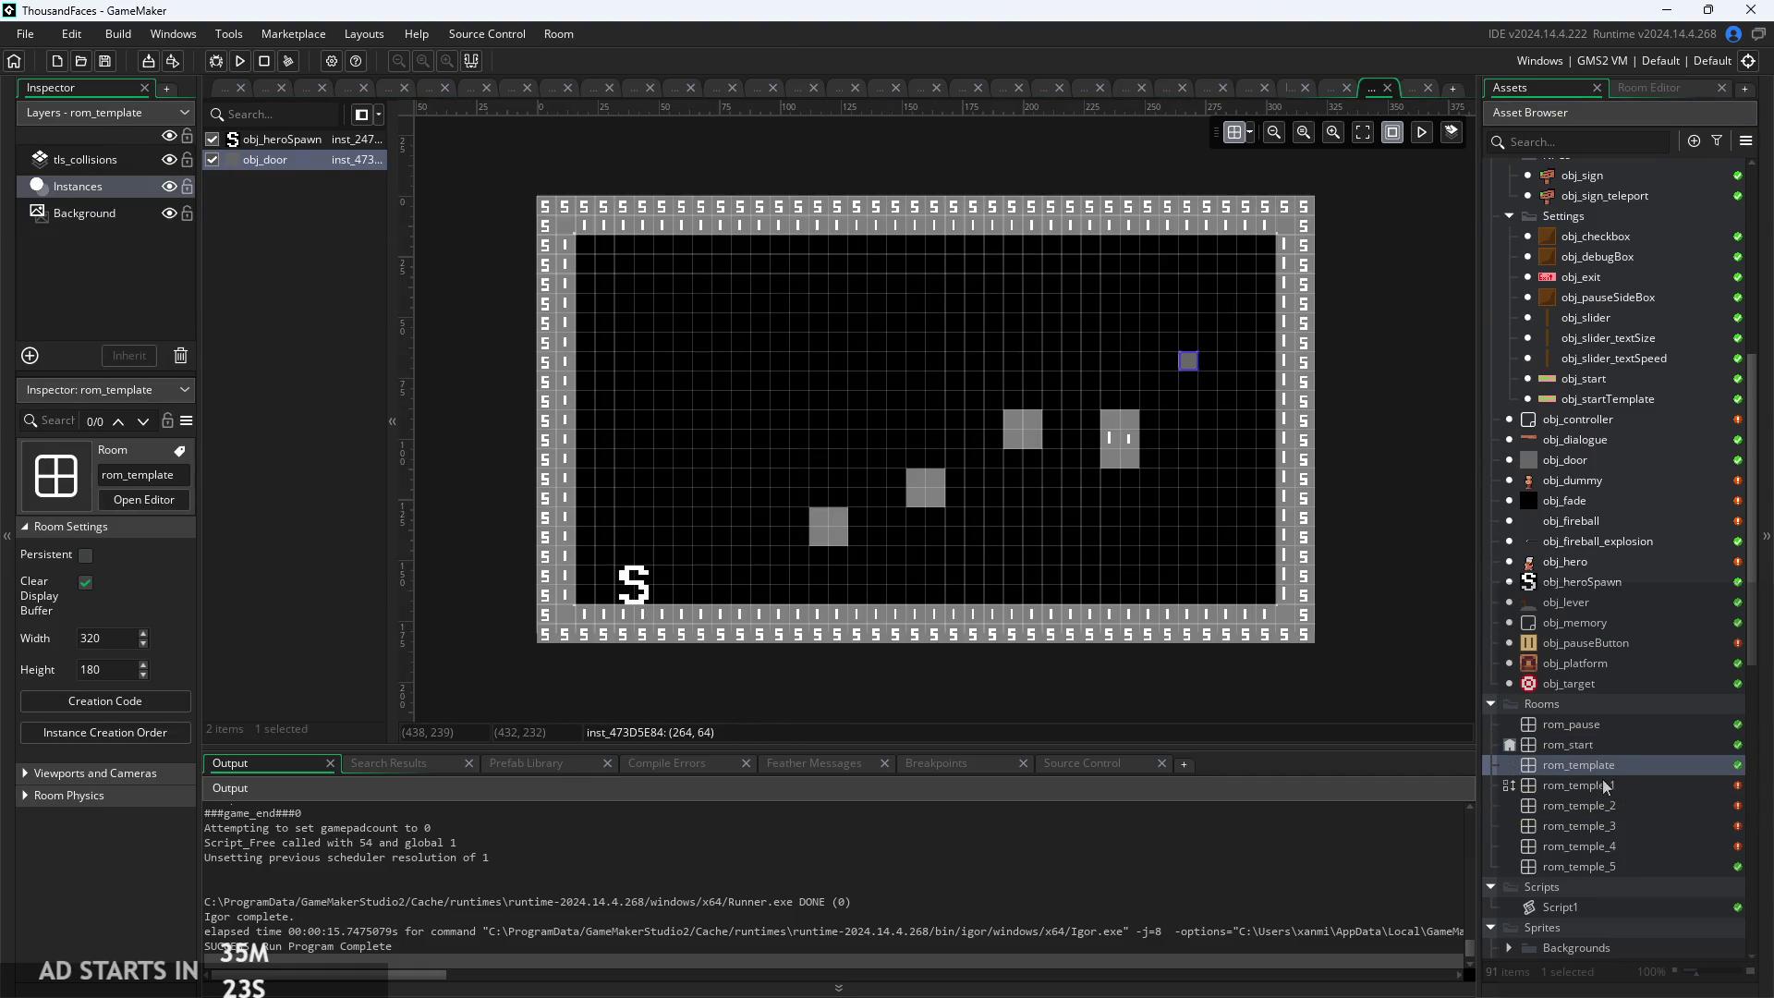
{"action": "double_click", "coordinate": [1602, 784]}
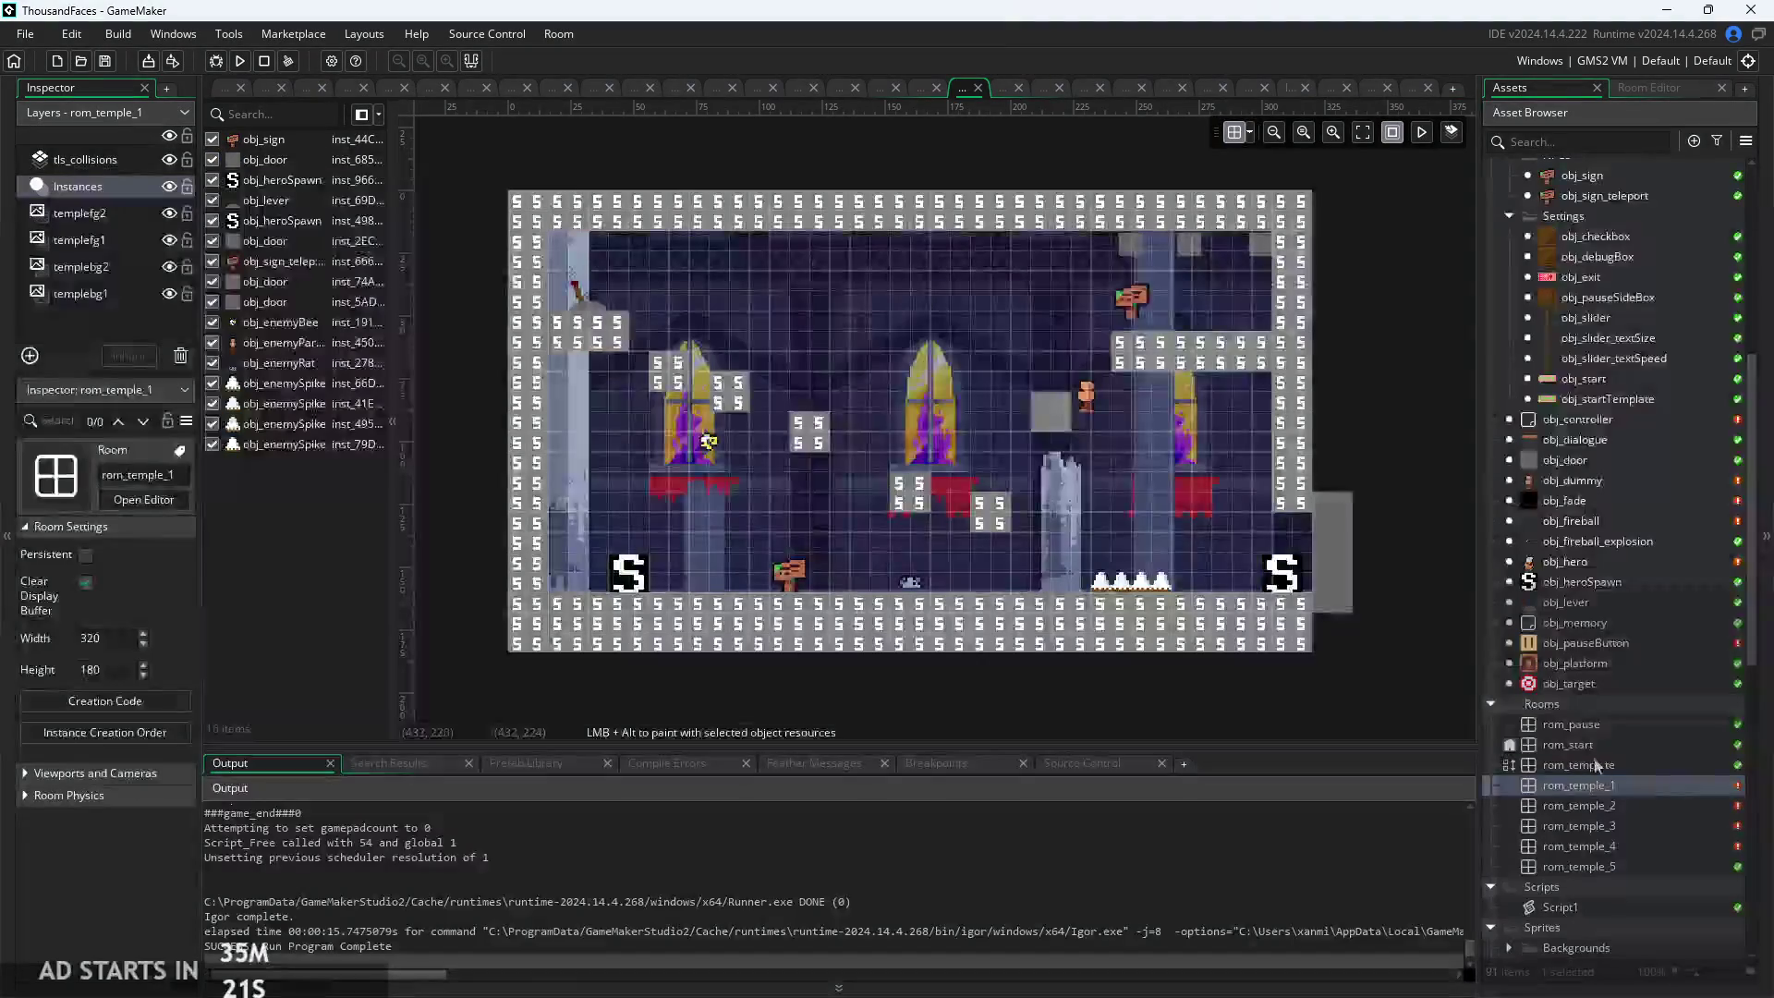
{"action": "left_click", "coordinate": [1589, 746]}
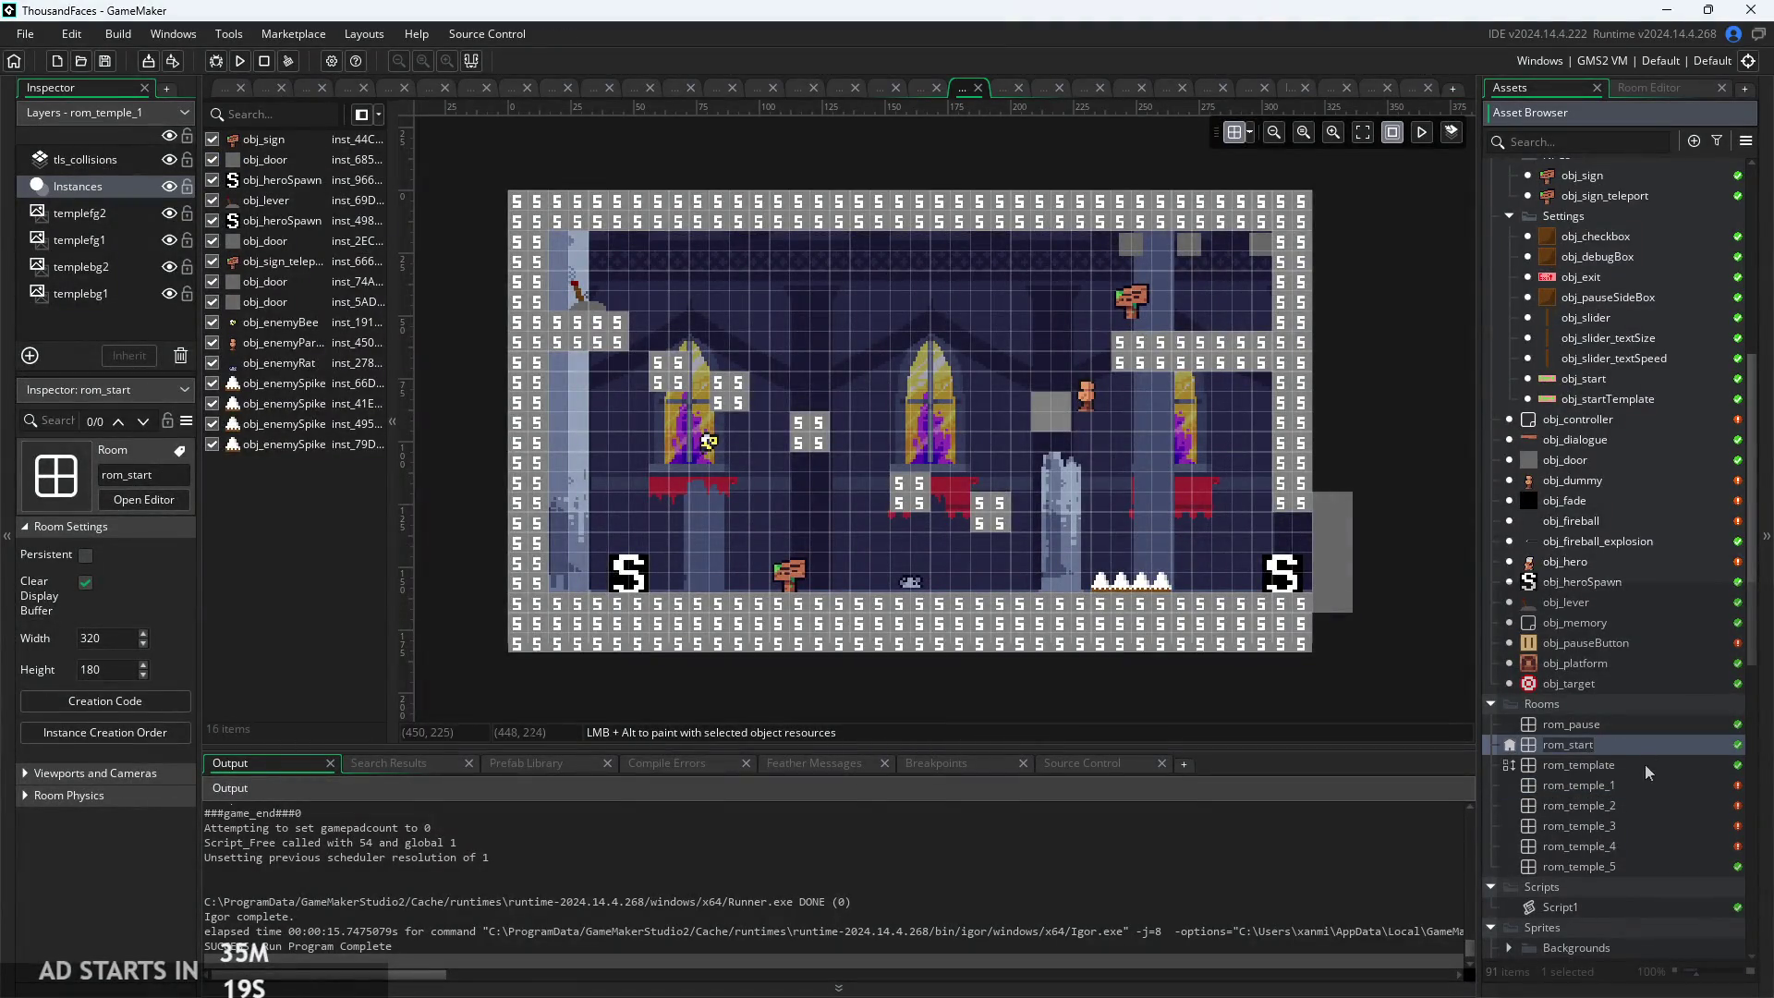
{"action": "left_click", "coordinate": [1635, 791]}
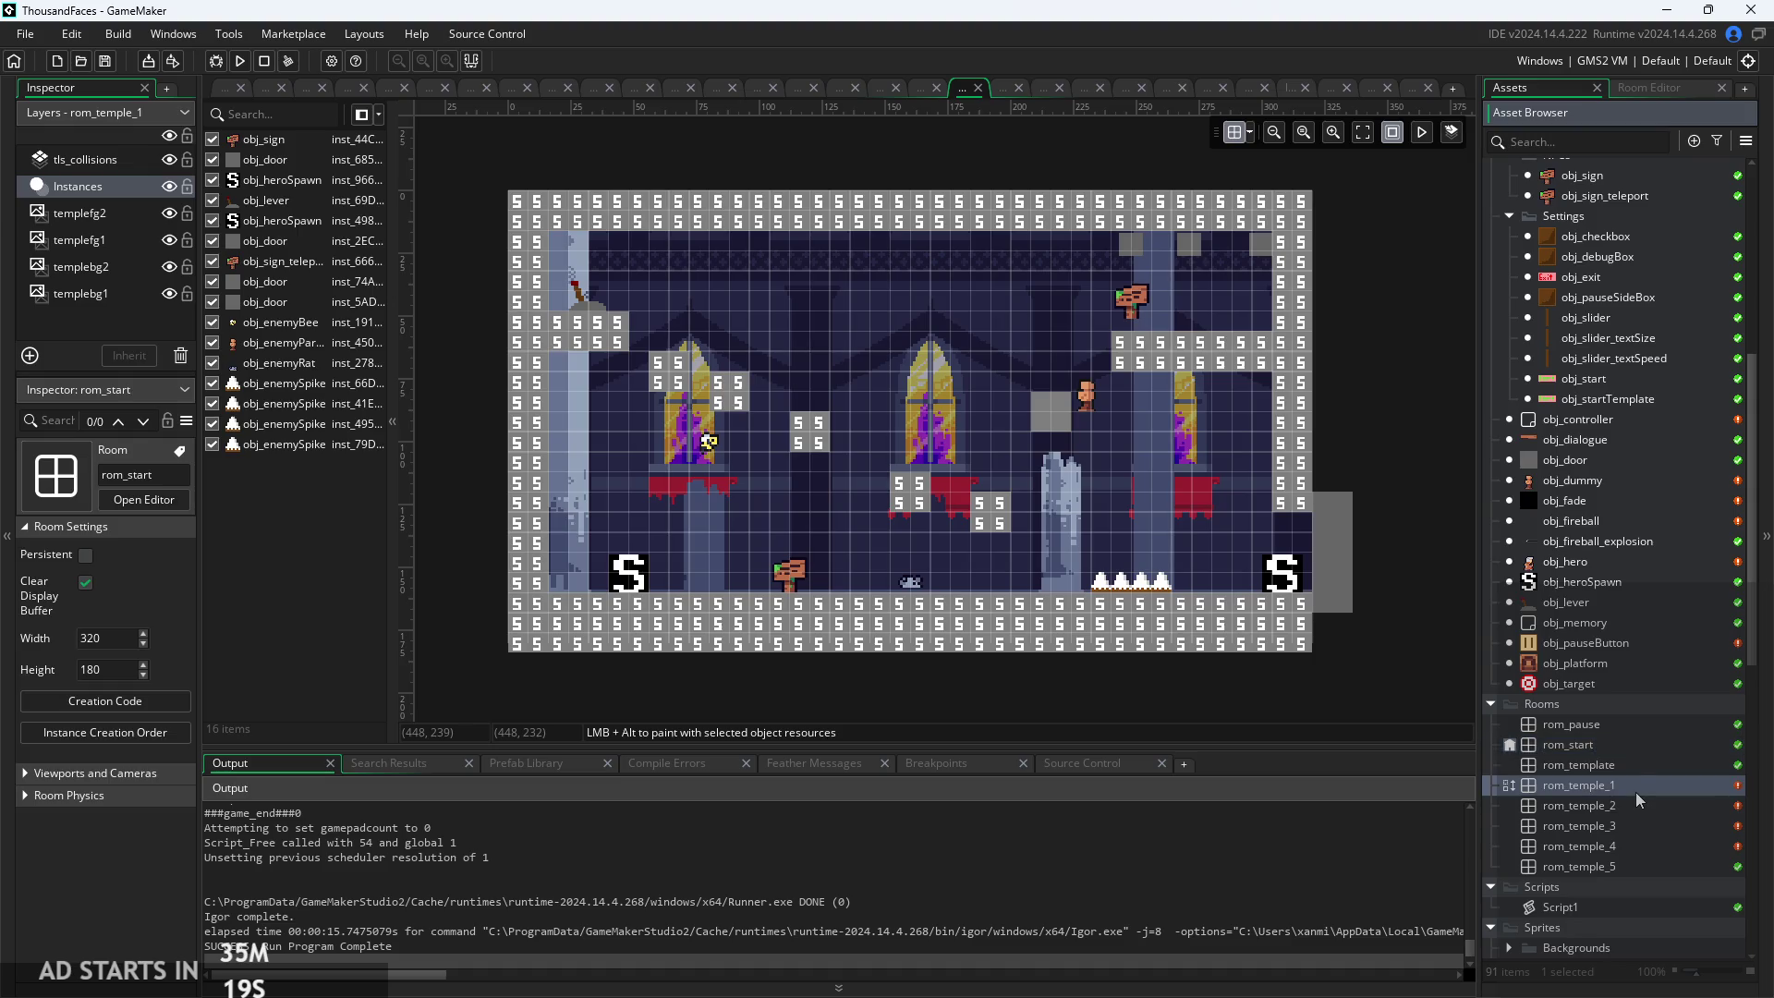
{"action": "left_click", "coordinate": [1626, 741]}
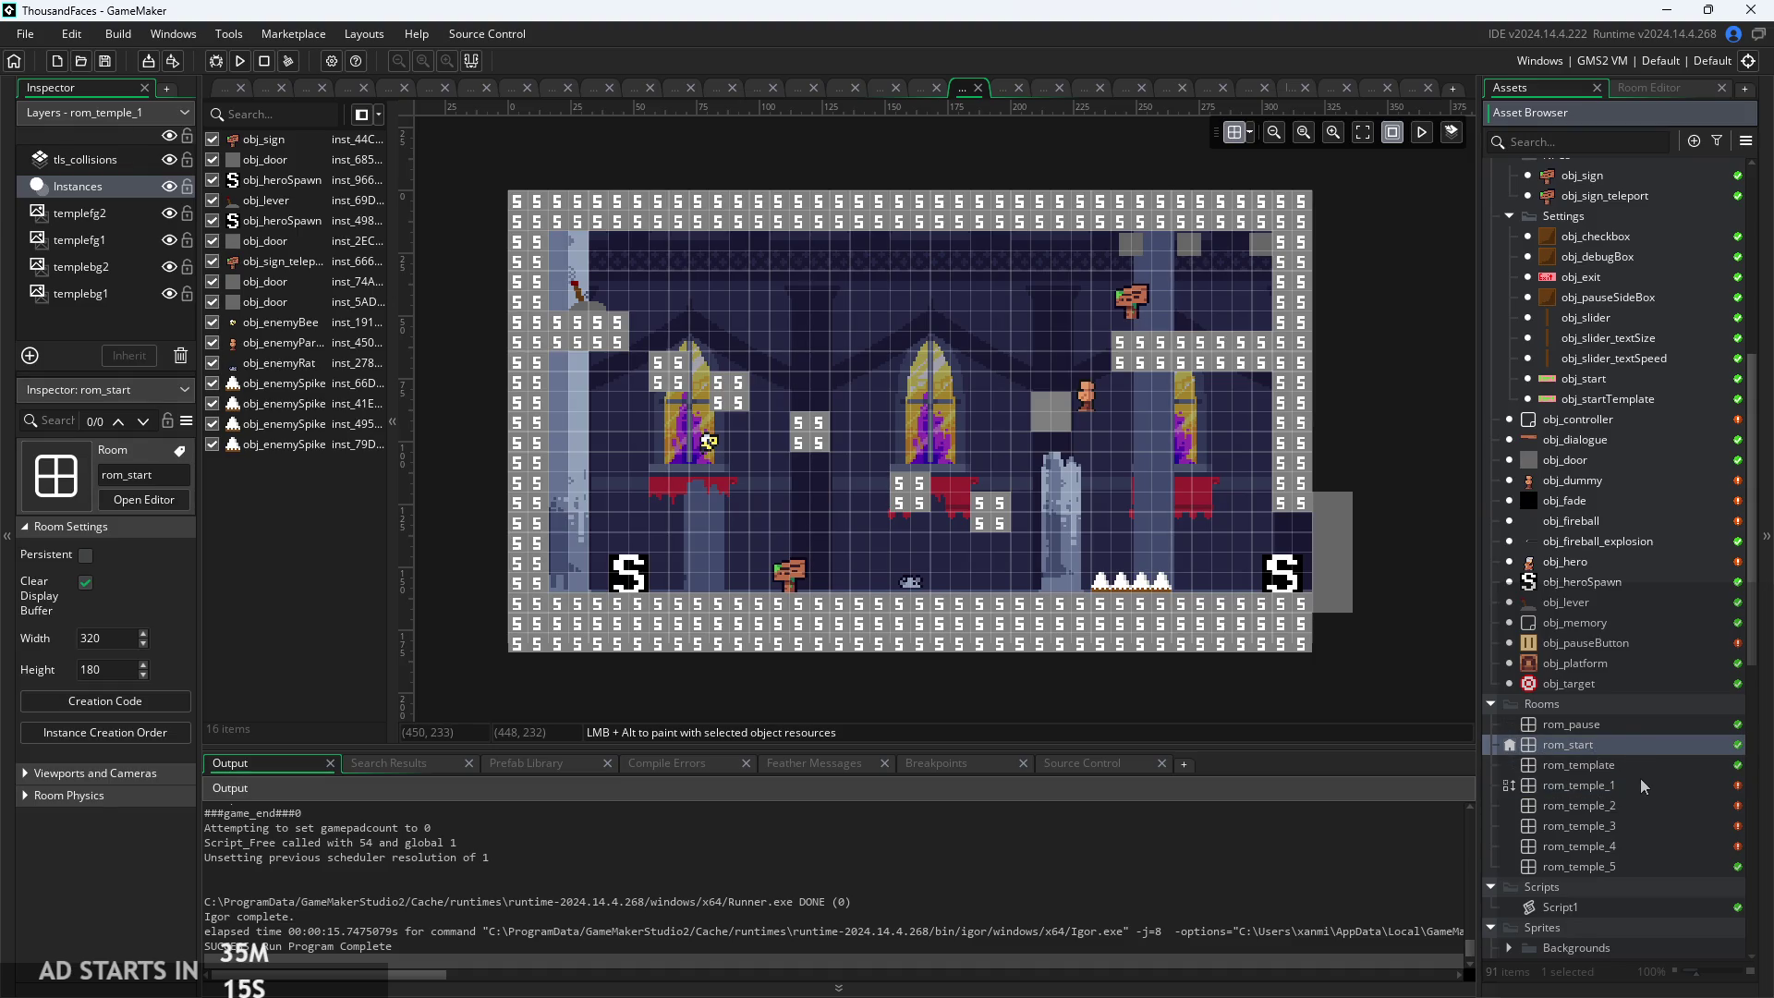
{"action": "left_click", "coordinate": [1638, 782]}
{"action": "double_click", "coordinate": [1632, 745]}
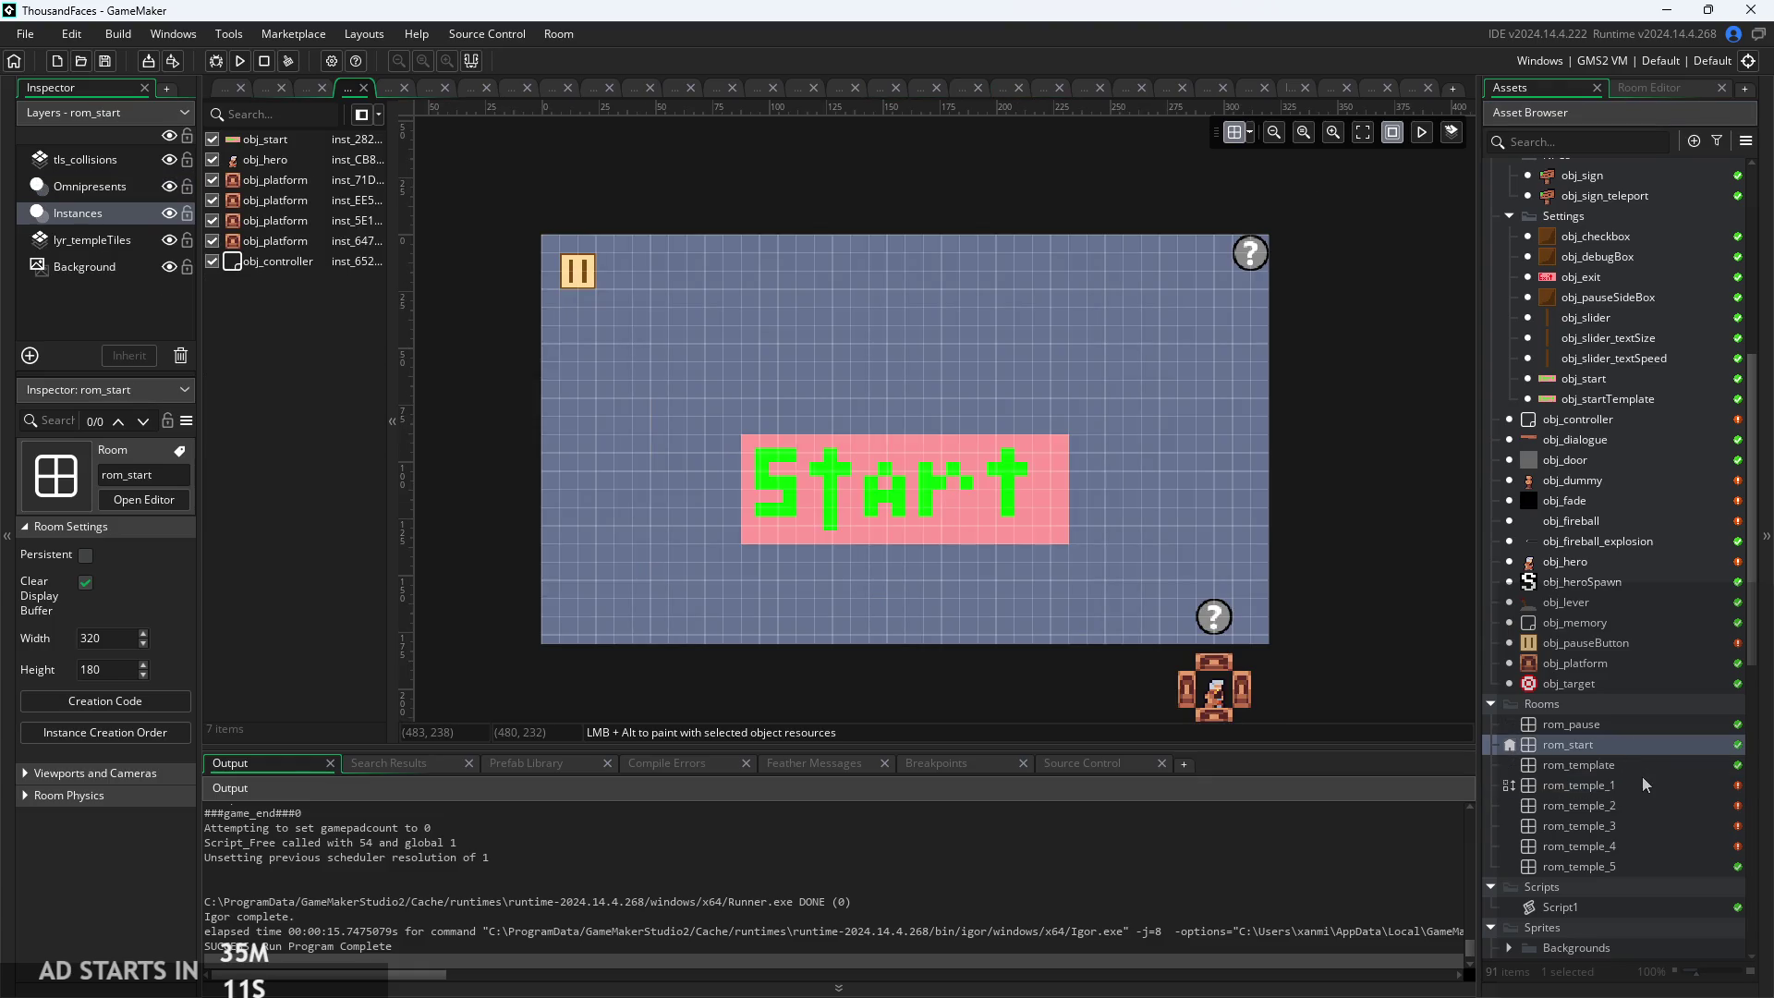
{"action": "double_click", "coordinate": [1643, 781]}
{"action": "double_click", "coordinate": [1640, 743]}
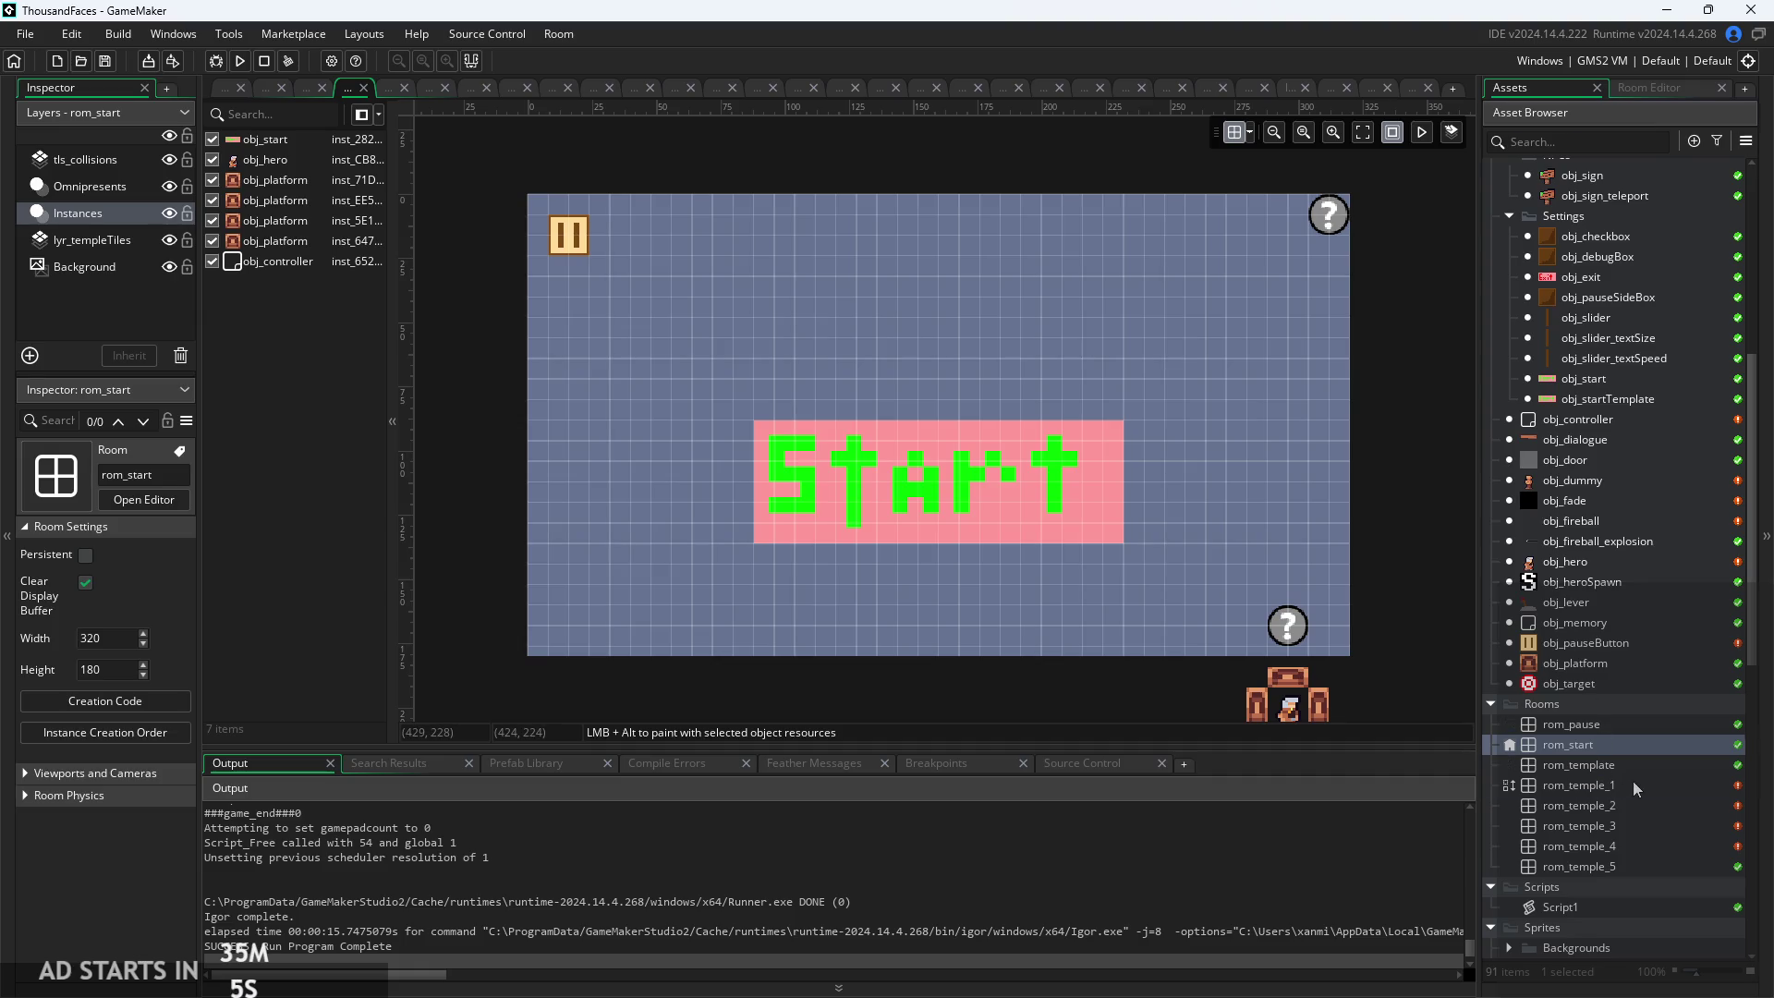
{"action": "double_click", "coordinate": [1632, 784]}
{"action": "double_click", "coordinate": [1616, 743]}
{"action": "double_click", "coordinate": [1613, 783]}
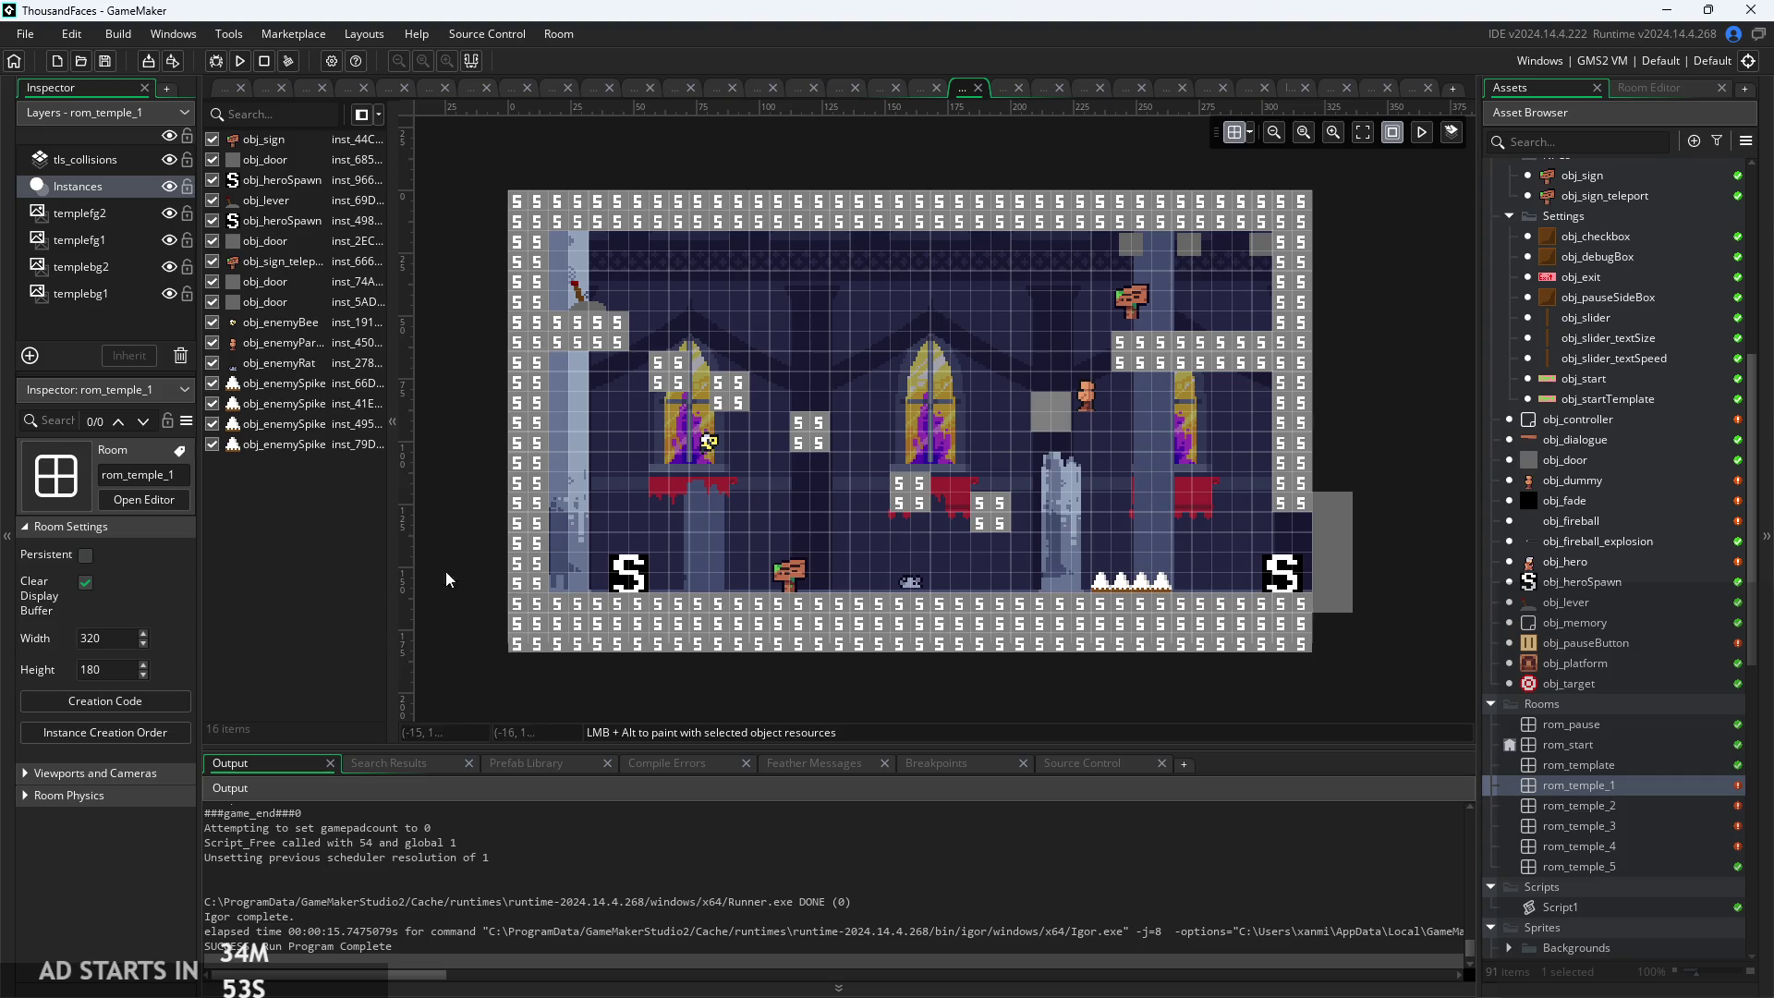
{"action": "left_click", "coordinate": [114, 167]}
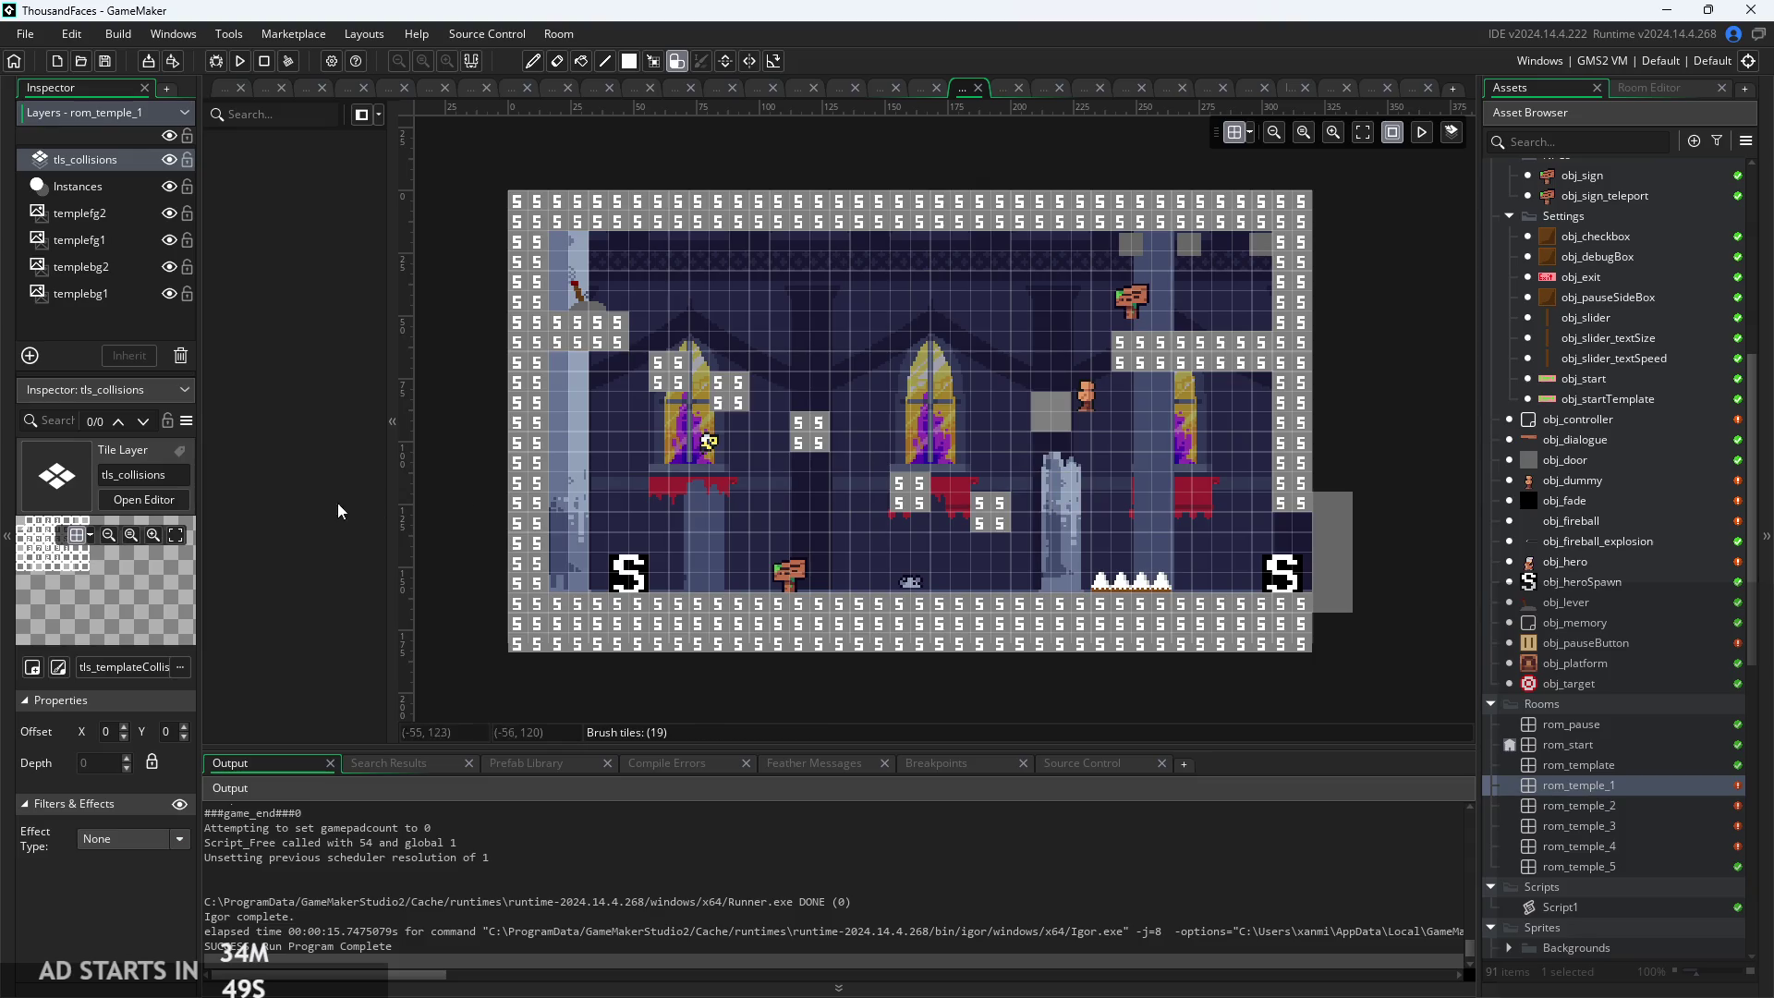
Choose autotile_1 from the tile libraries and paint the bottom-right floor and upper-right ledge
{"action": "left_click", "coordinate": [1623, 85]}
{"action": "left_click", "coordinate": [1702, 221]}
{"action": "left_click", "coordinate": [1302, 605]}
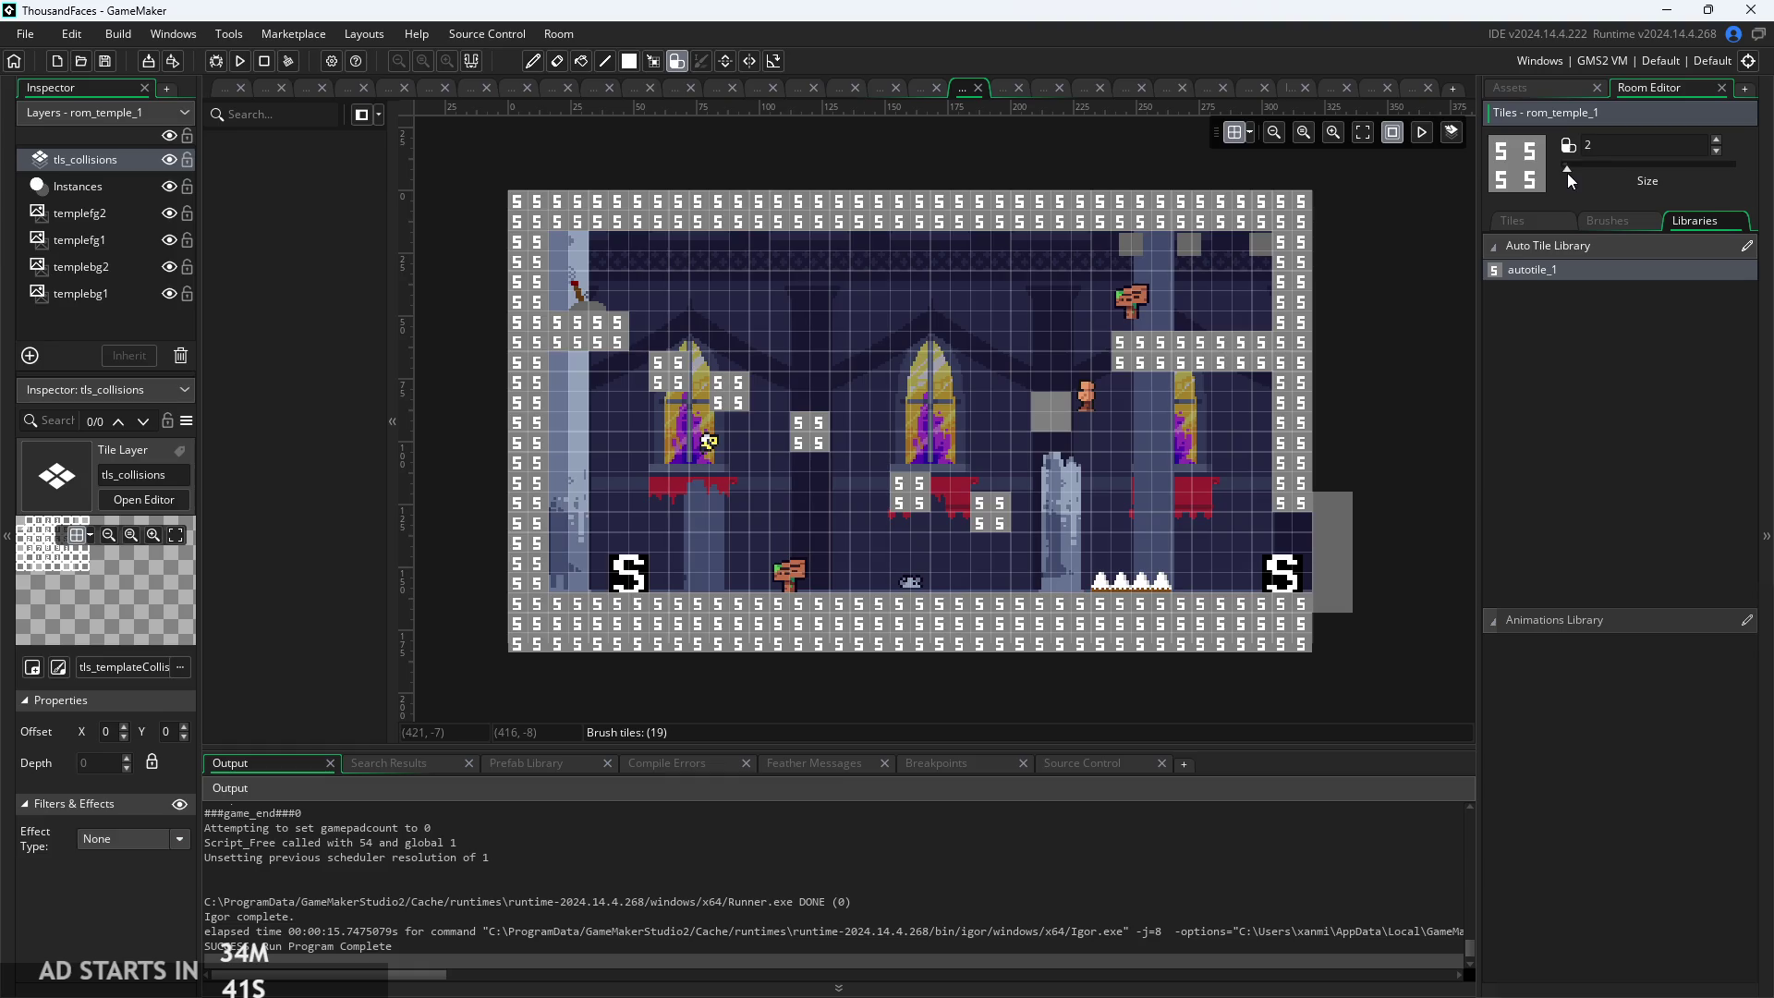
{"action": "left_click", "coordinate": [1151, 362]}
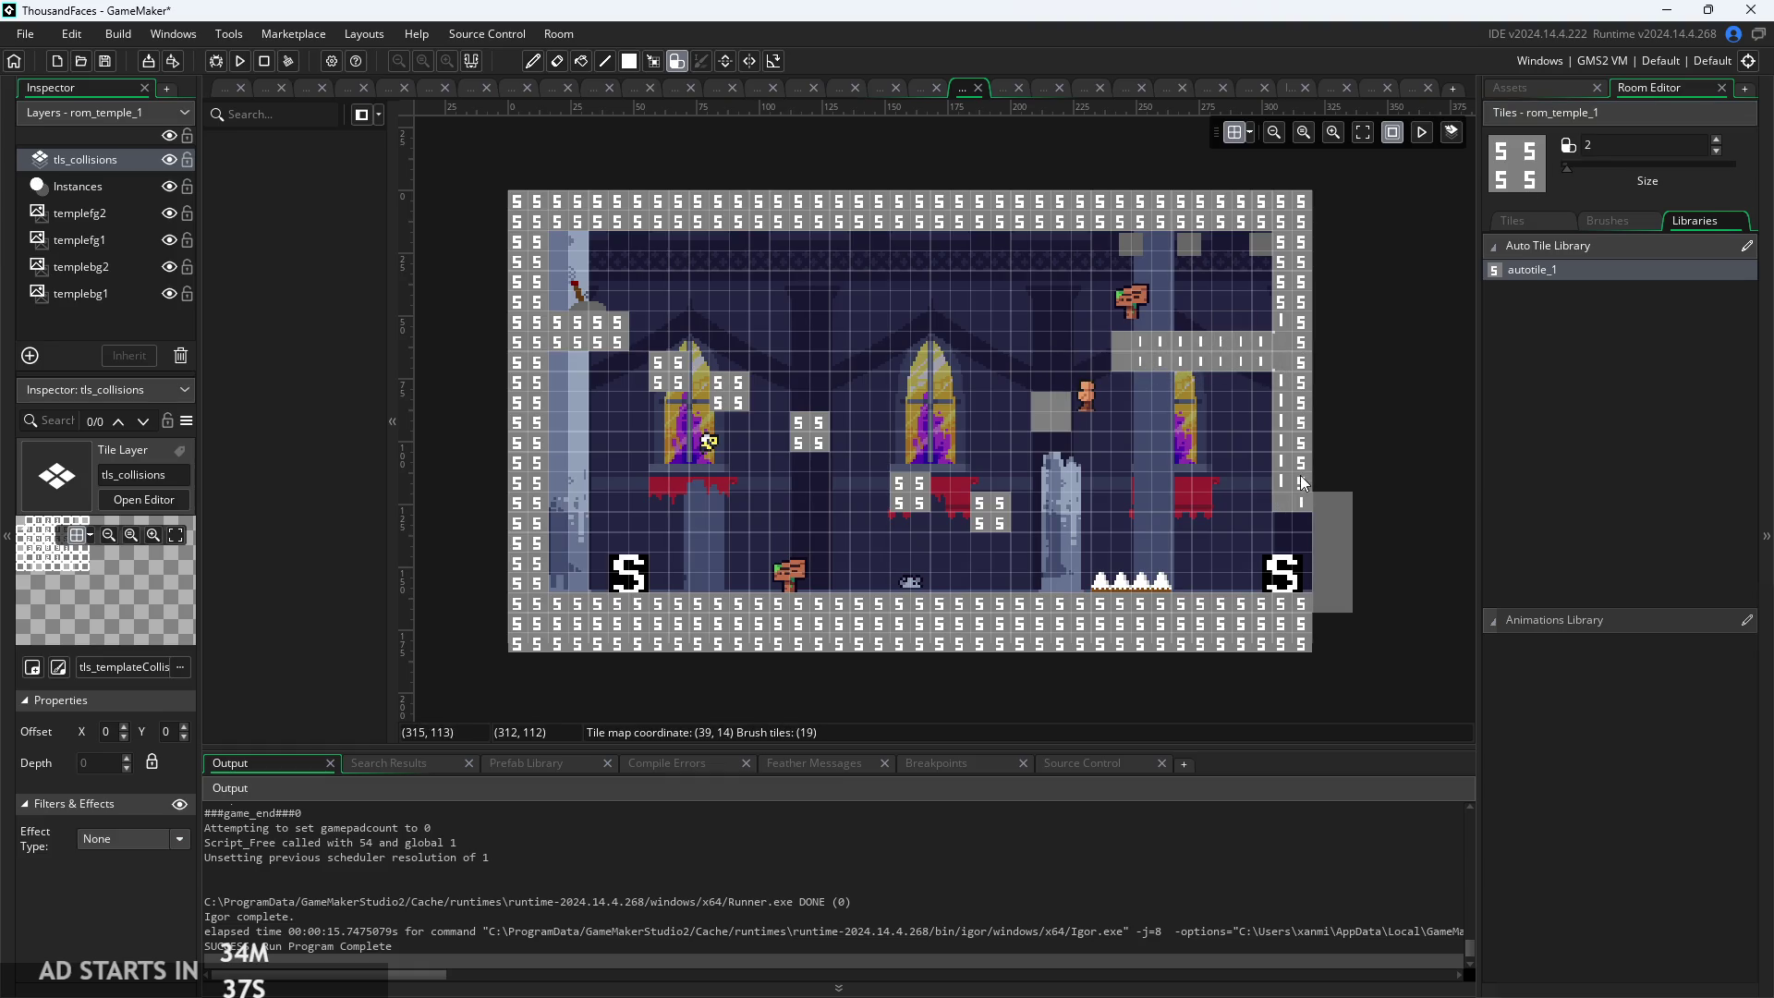
Paint autotile_1 borders along the right, top and left walls, bottom edge and middle block
{"action": "left_click_drag", "start_coordinate": [1302, 502], "coordinate": [1303, 261]}
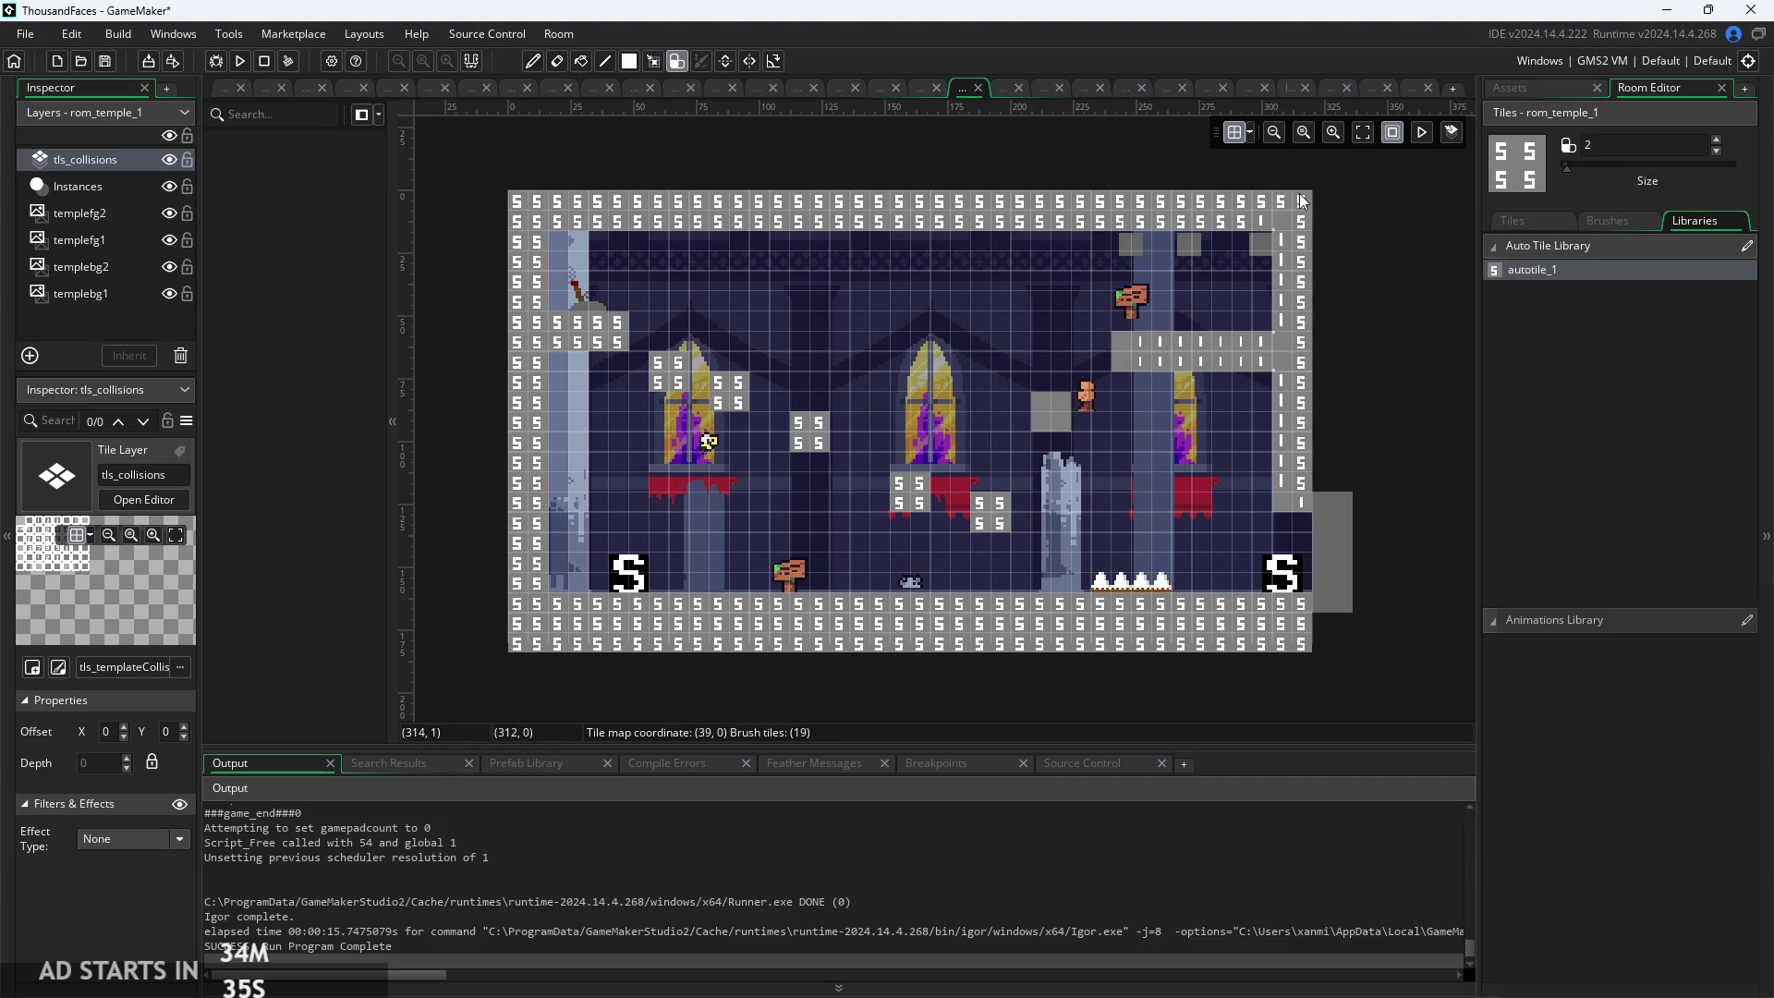
{"action": "mouse_move", "coordinate": [1185, 204]}
{"action": "left_mouse_down"}
{"action": "mouse_move", "coordinate": [503, 194]}
{"action": "mouse_move", "coordinate": [517, 240]}
{"action": "left_mouse_up"}
{"action": "left_click_drag", "start_coordinate": [515, 300], "coordinate": [519, 484]}
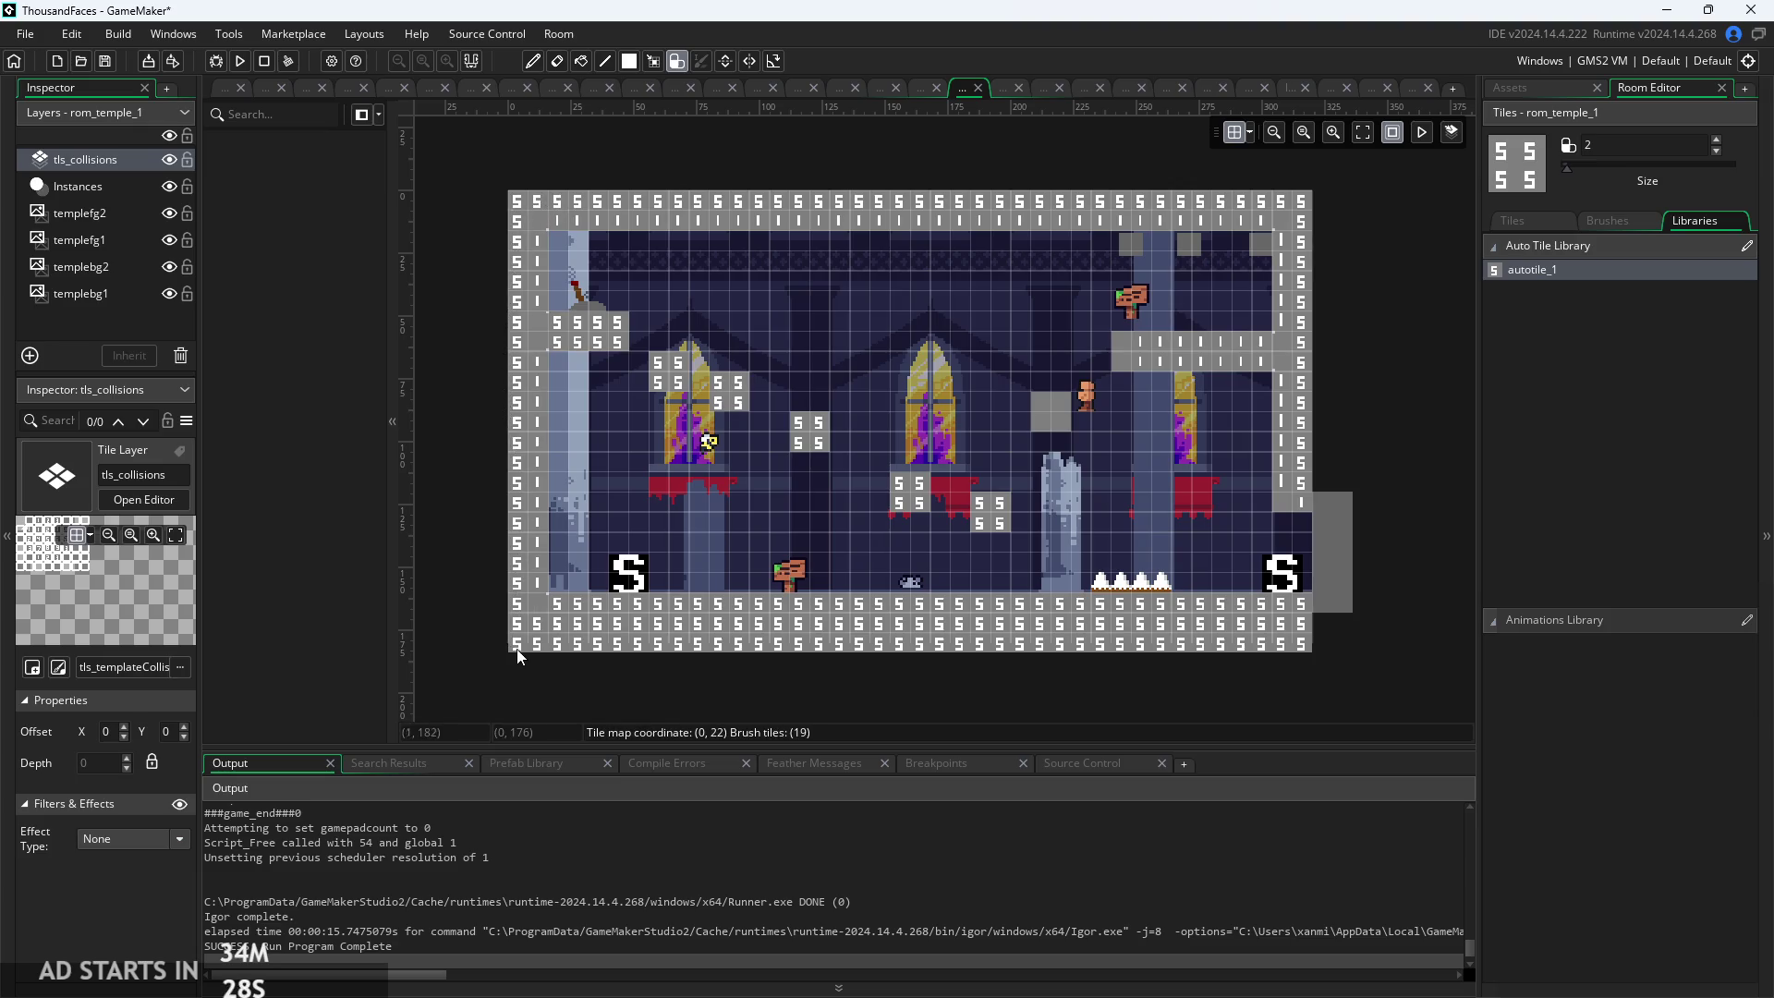
{"action": "left_click_drag", "start_coordinate": [675, 650], "coordinate": [813, 645]}
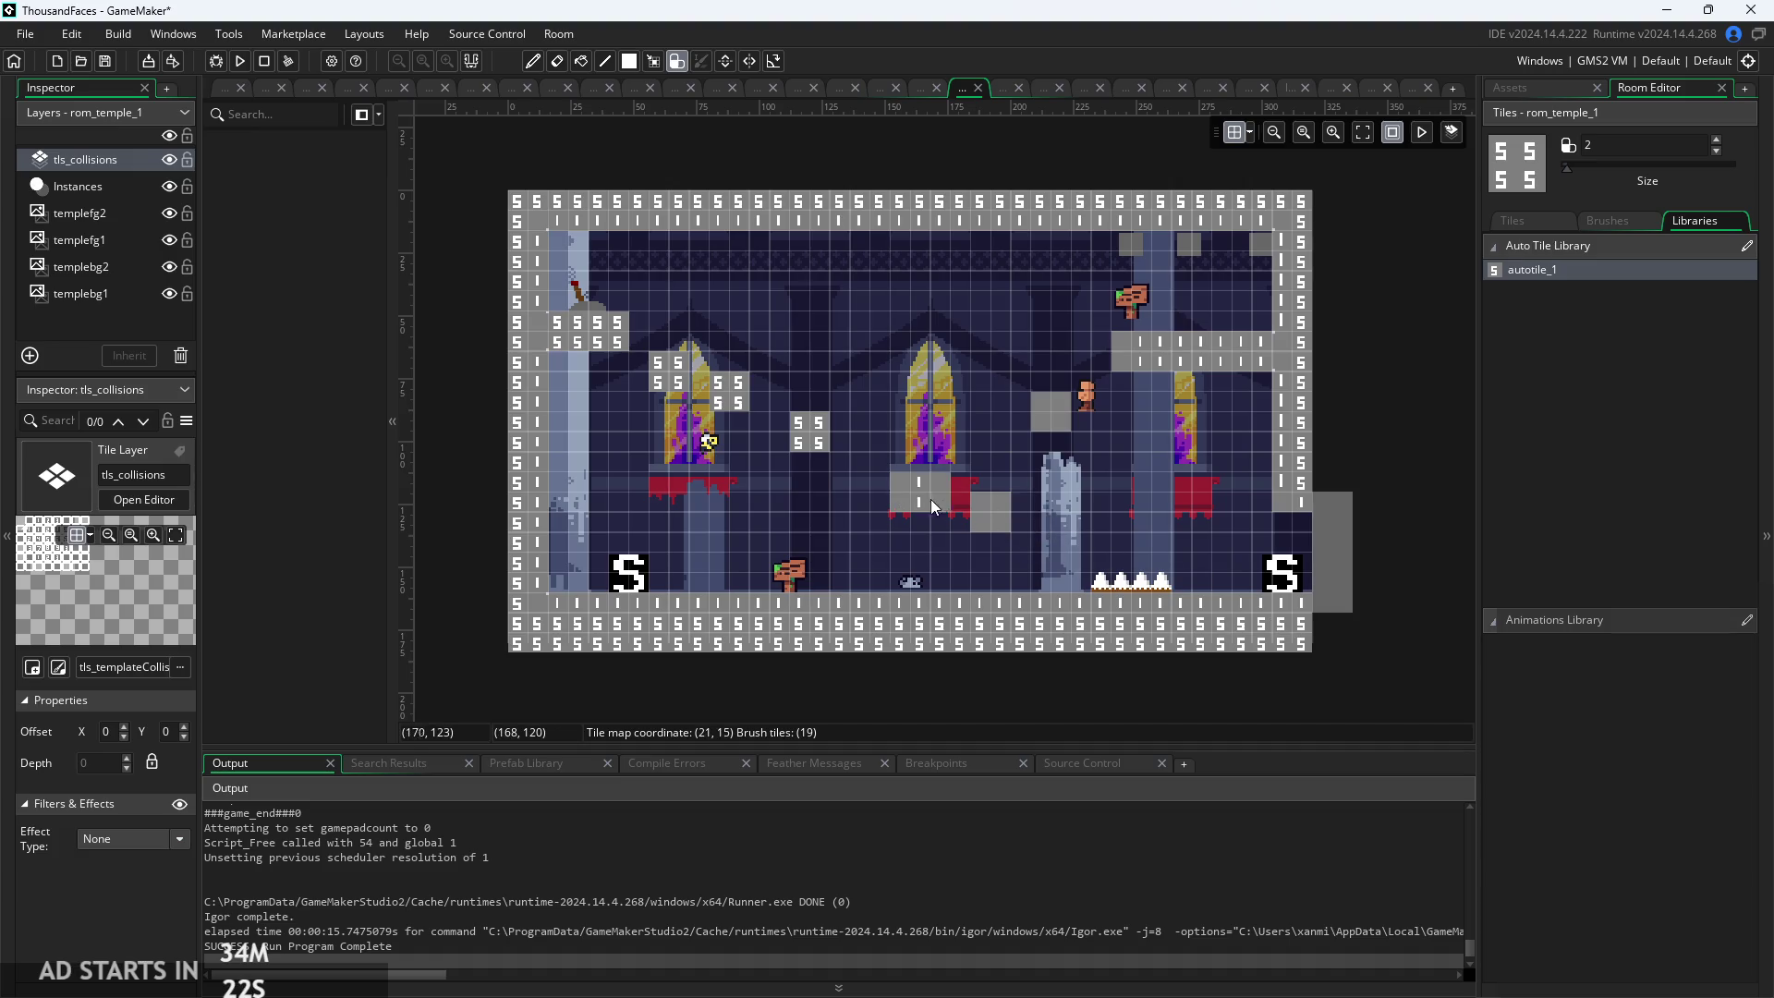
{"action": "left_click_drag", "start_coordinate": [739, 406], "coordinate": [690, 397]}
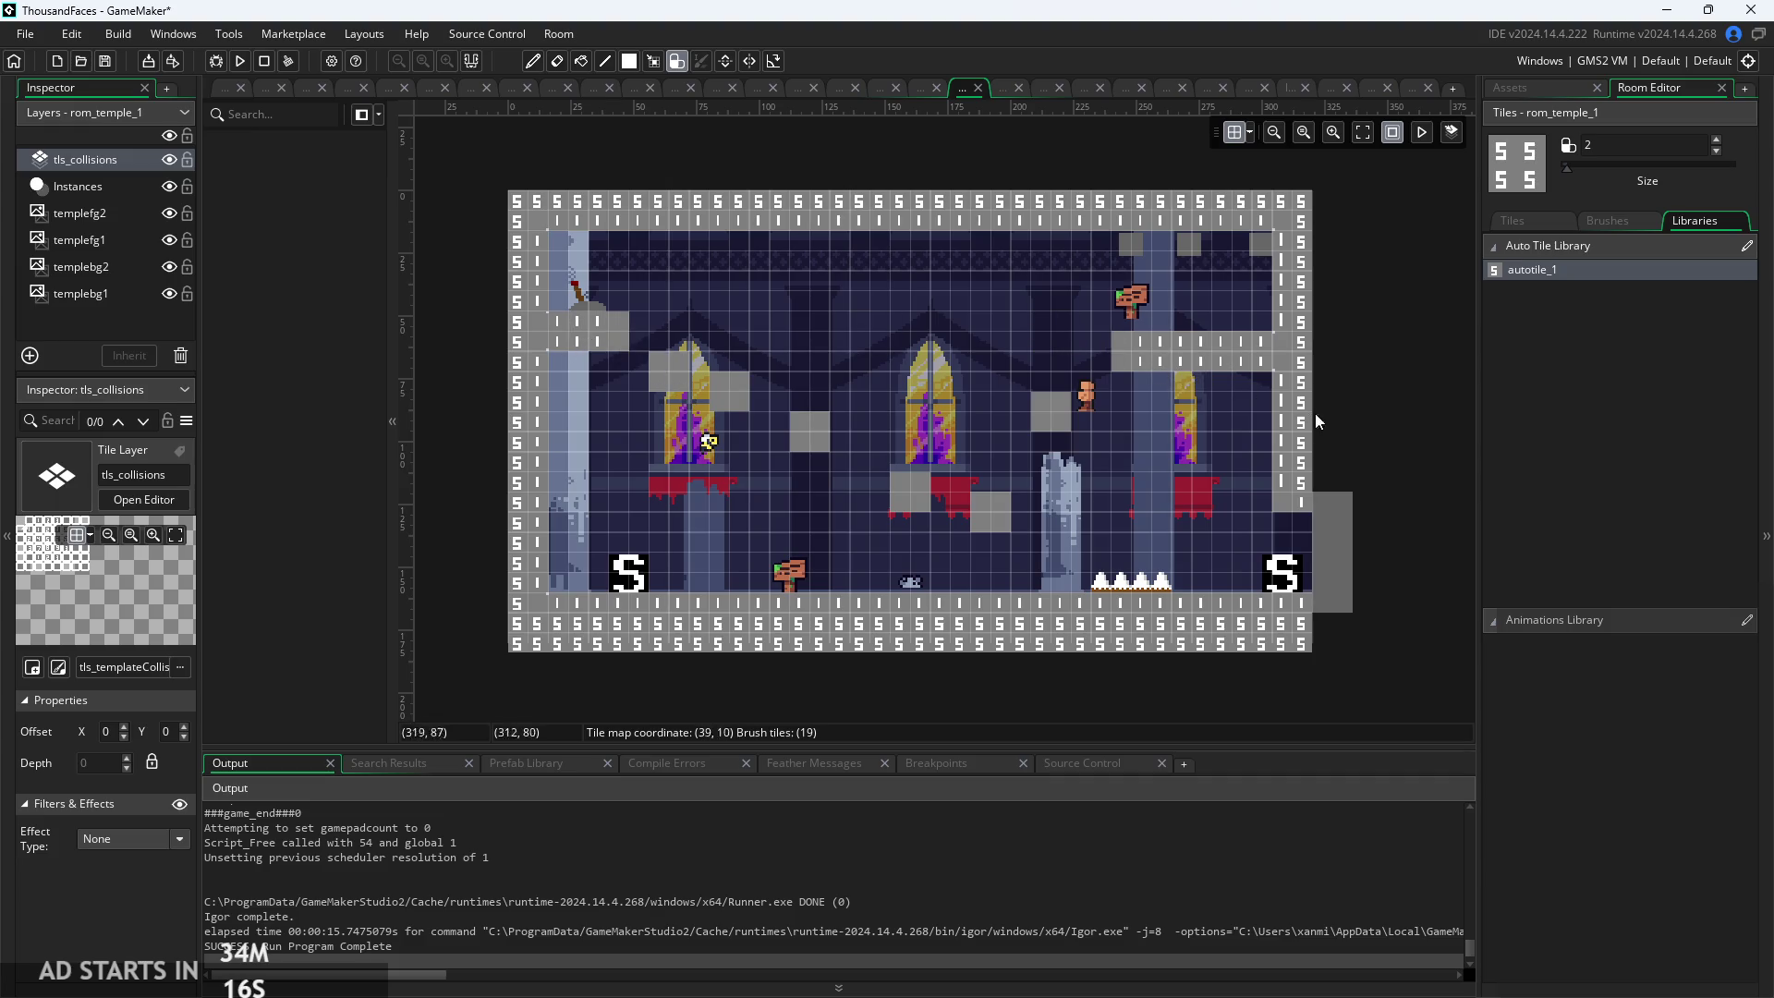
Erase the lowest row of collision tiles and start a new build
{"action": "scroll", "coordinate": [1388, 357], "scroll_direction": "down", "scroll_amount": 1}
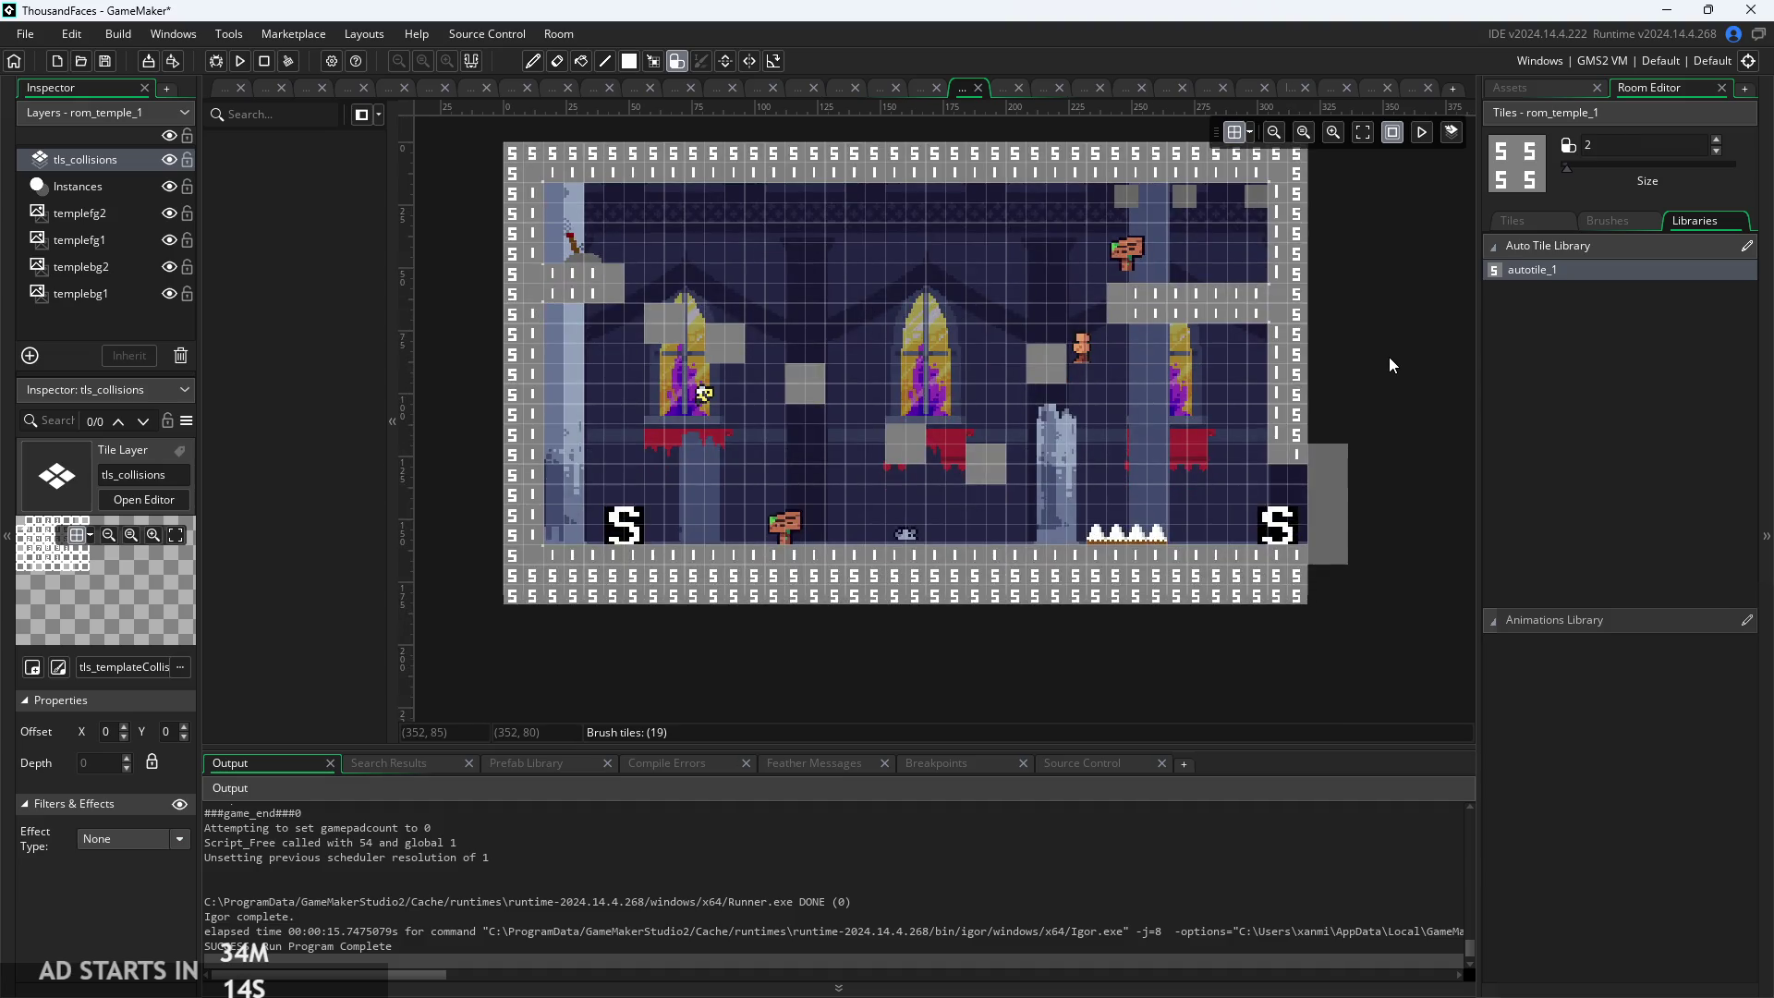
{"action": "scroll", "coordinate": [1388, 357], "scroll_direction": "up", "scroll_amount": 1}
{"action": "left_click_drag", "start_coordinate": [1288, 645], "coordinate": [981, 674]}
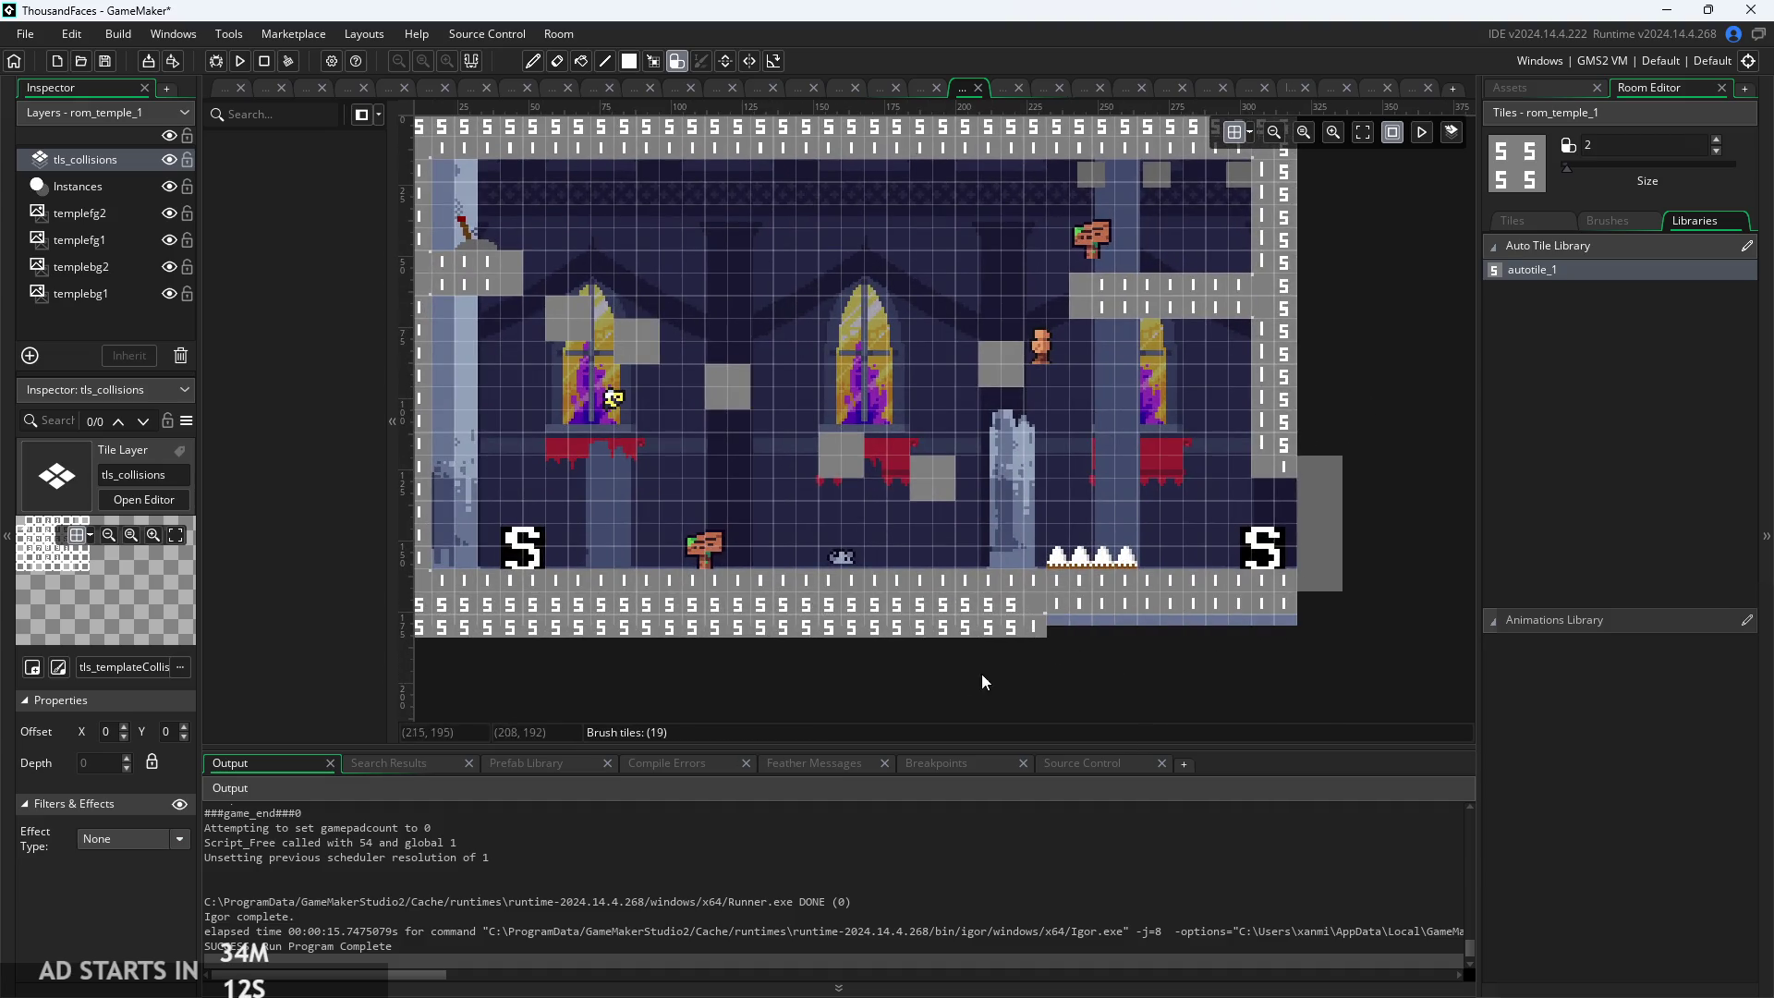
{"action": "left_click_drag", "start_coordinate": [845, 680], "coordinate": [997, 619]}
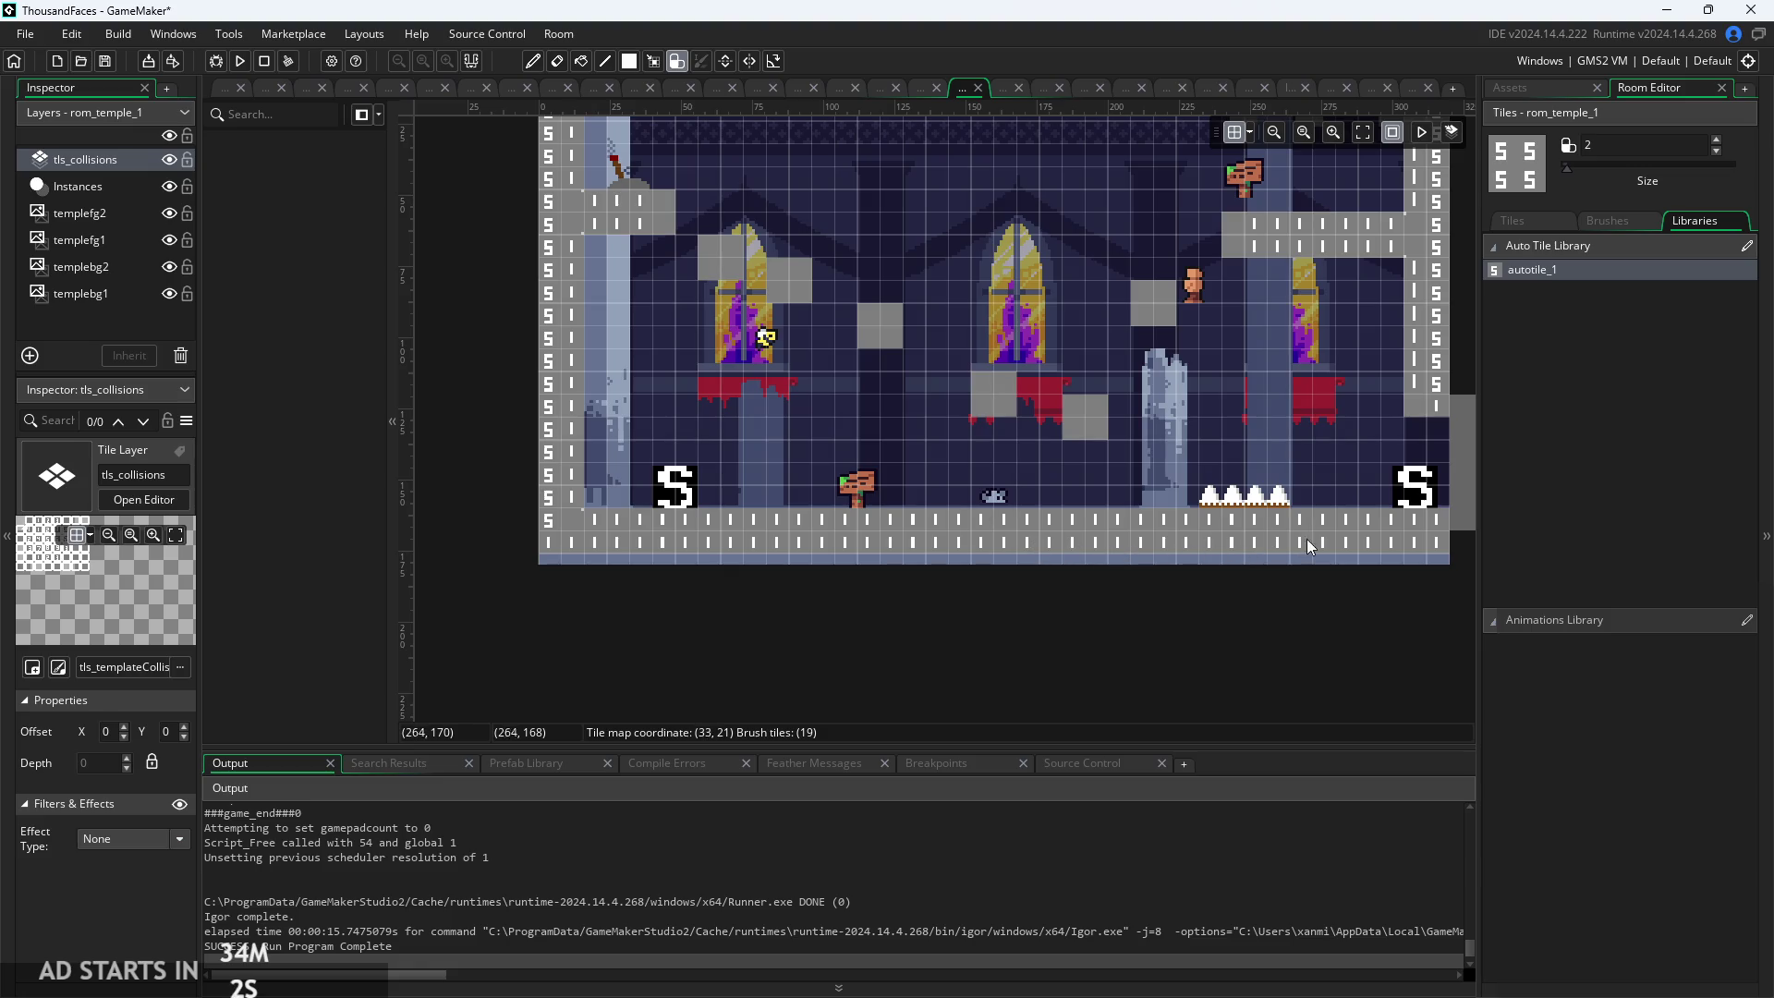
{"action": "left_click_drag", "start_coordinate": [1444, 545], "coordinate": [1391, 591]}
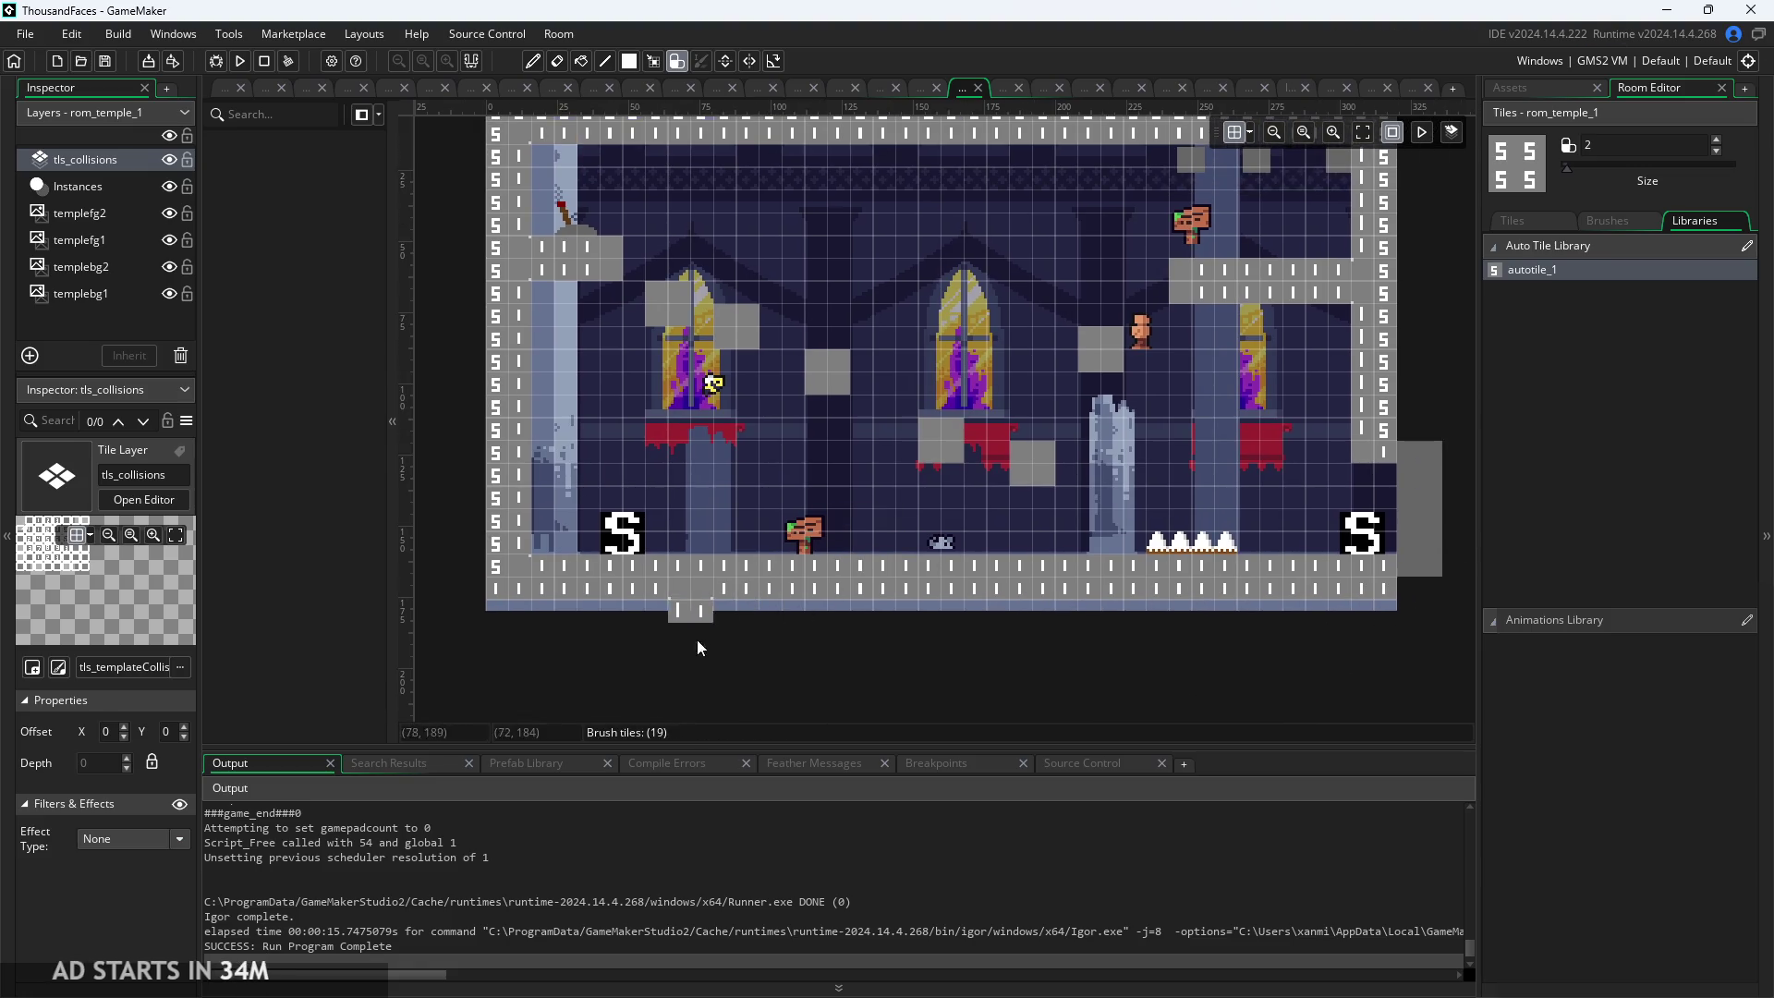
{"action": "left_click", "coordinate": [239, 60]}
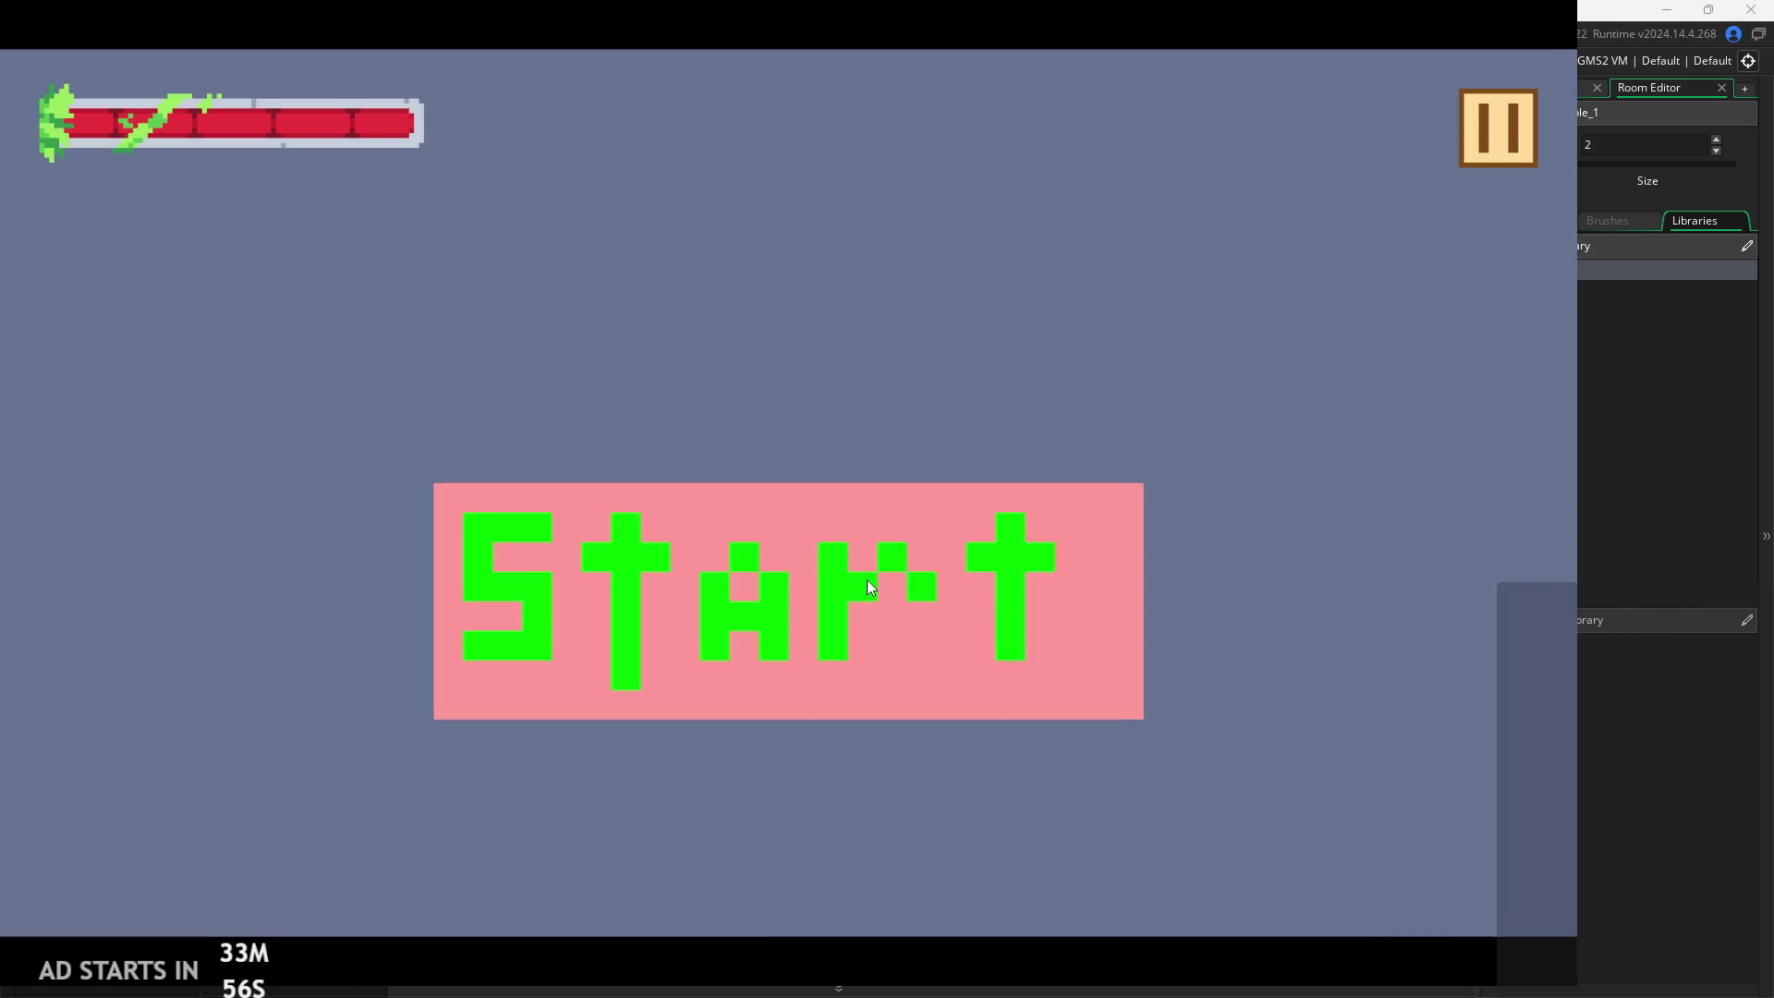
{"action": "left_click", "coordinate": [867, 579]}
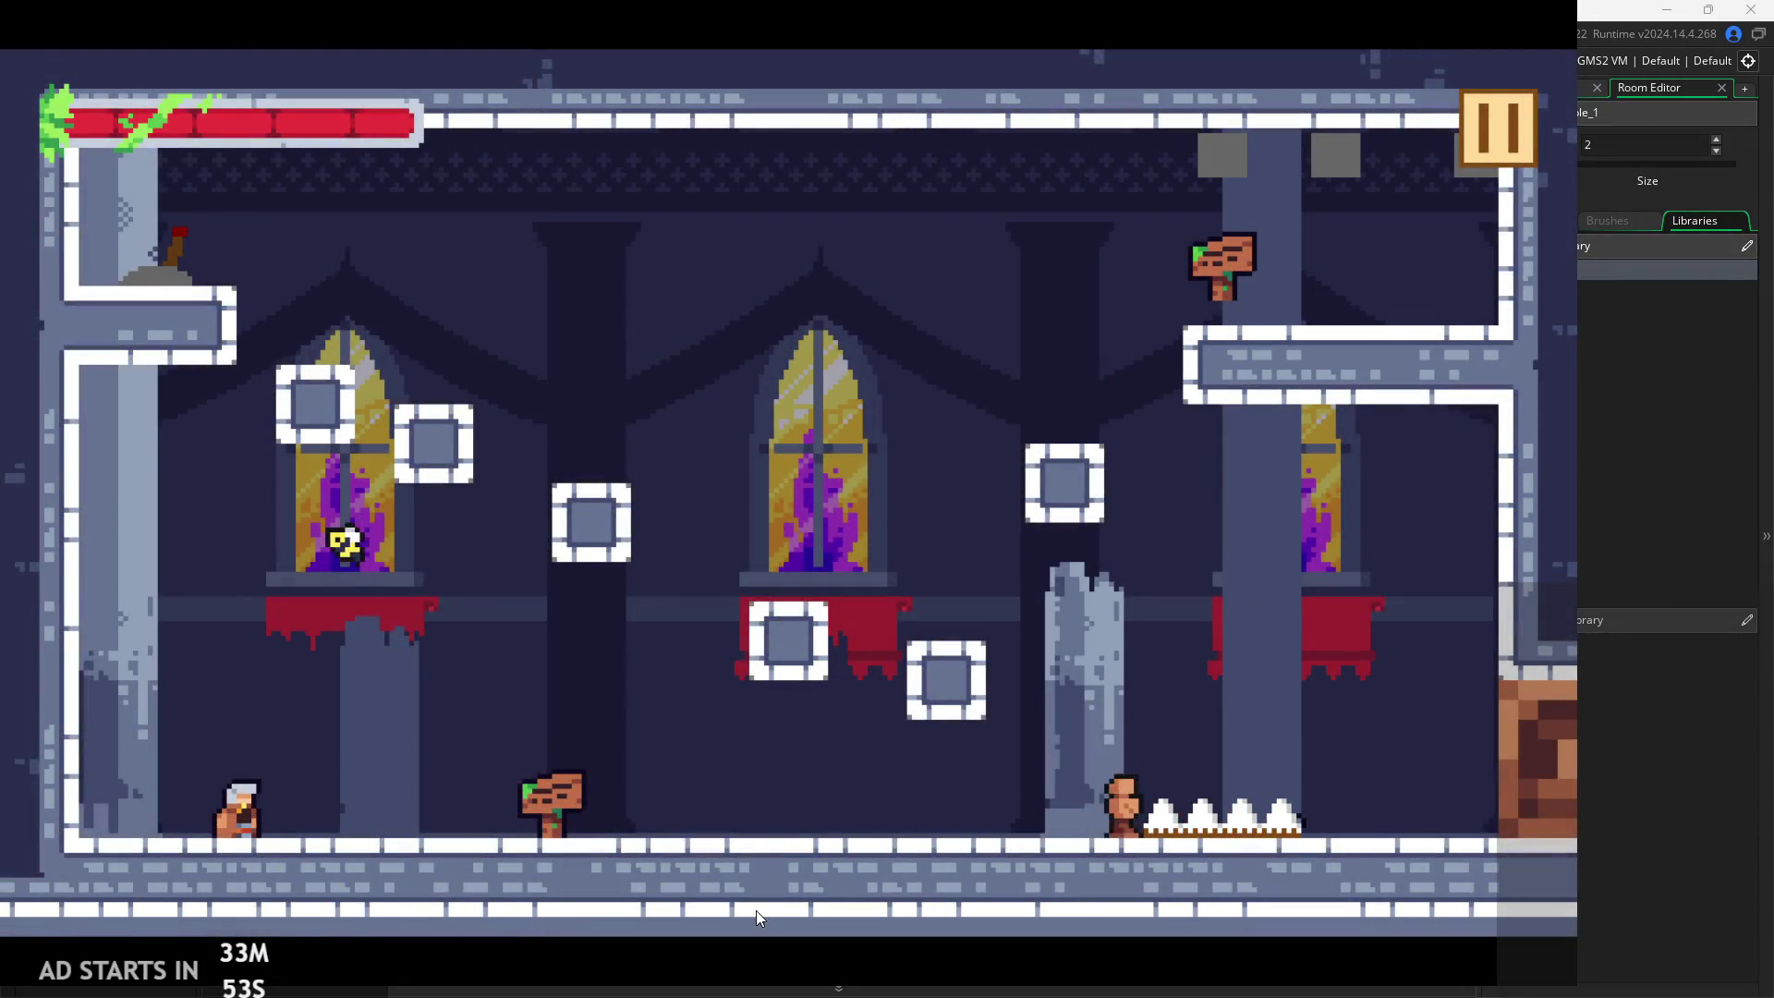
{"action": "key", "text": "Right"}
{"action": "key", "text": "space"}
{"action": "key", "text": "Right"}
{"action": "key", "text": "space"}
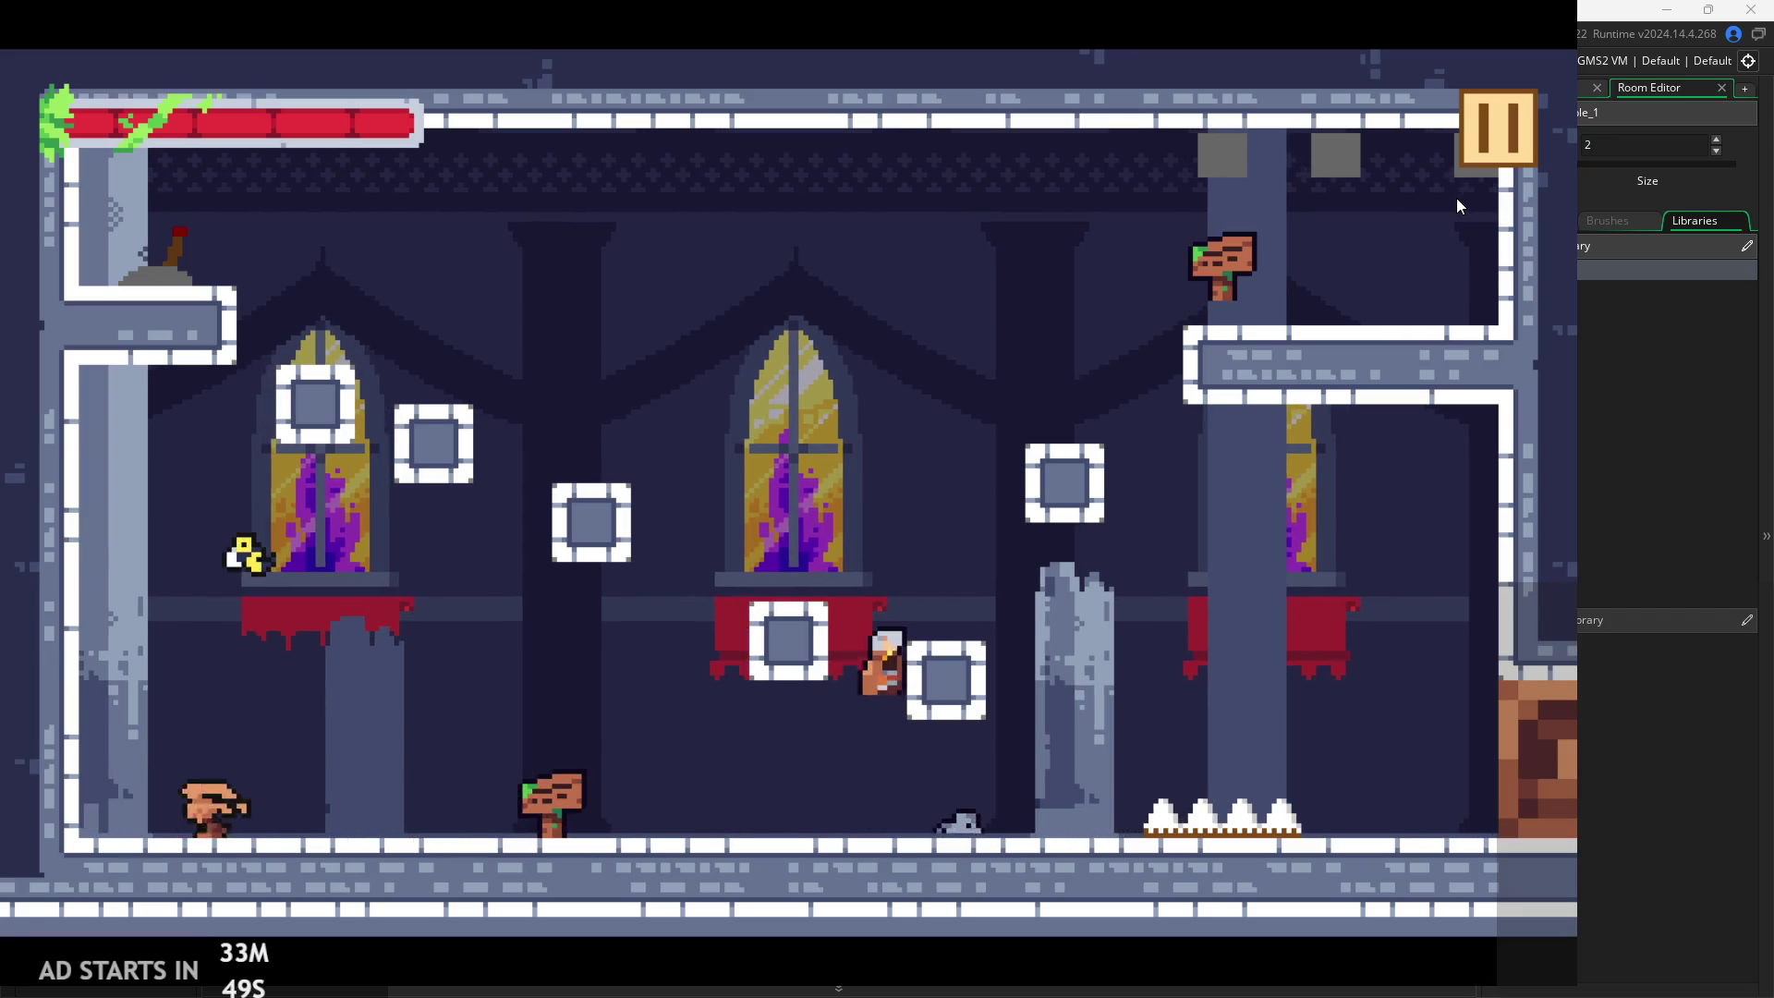
{"action": "key", "text": "space"}
{"action": "key", "text": "x"}
{"action": "left_click", "coordinate": [1476, 135]}
{"action": "left_click", "coordinate": [1476, 135]}
{"action": "left_click", "coordinate": [1476, 135]}
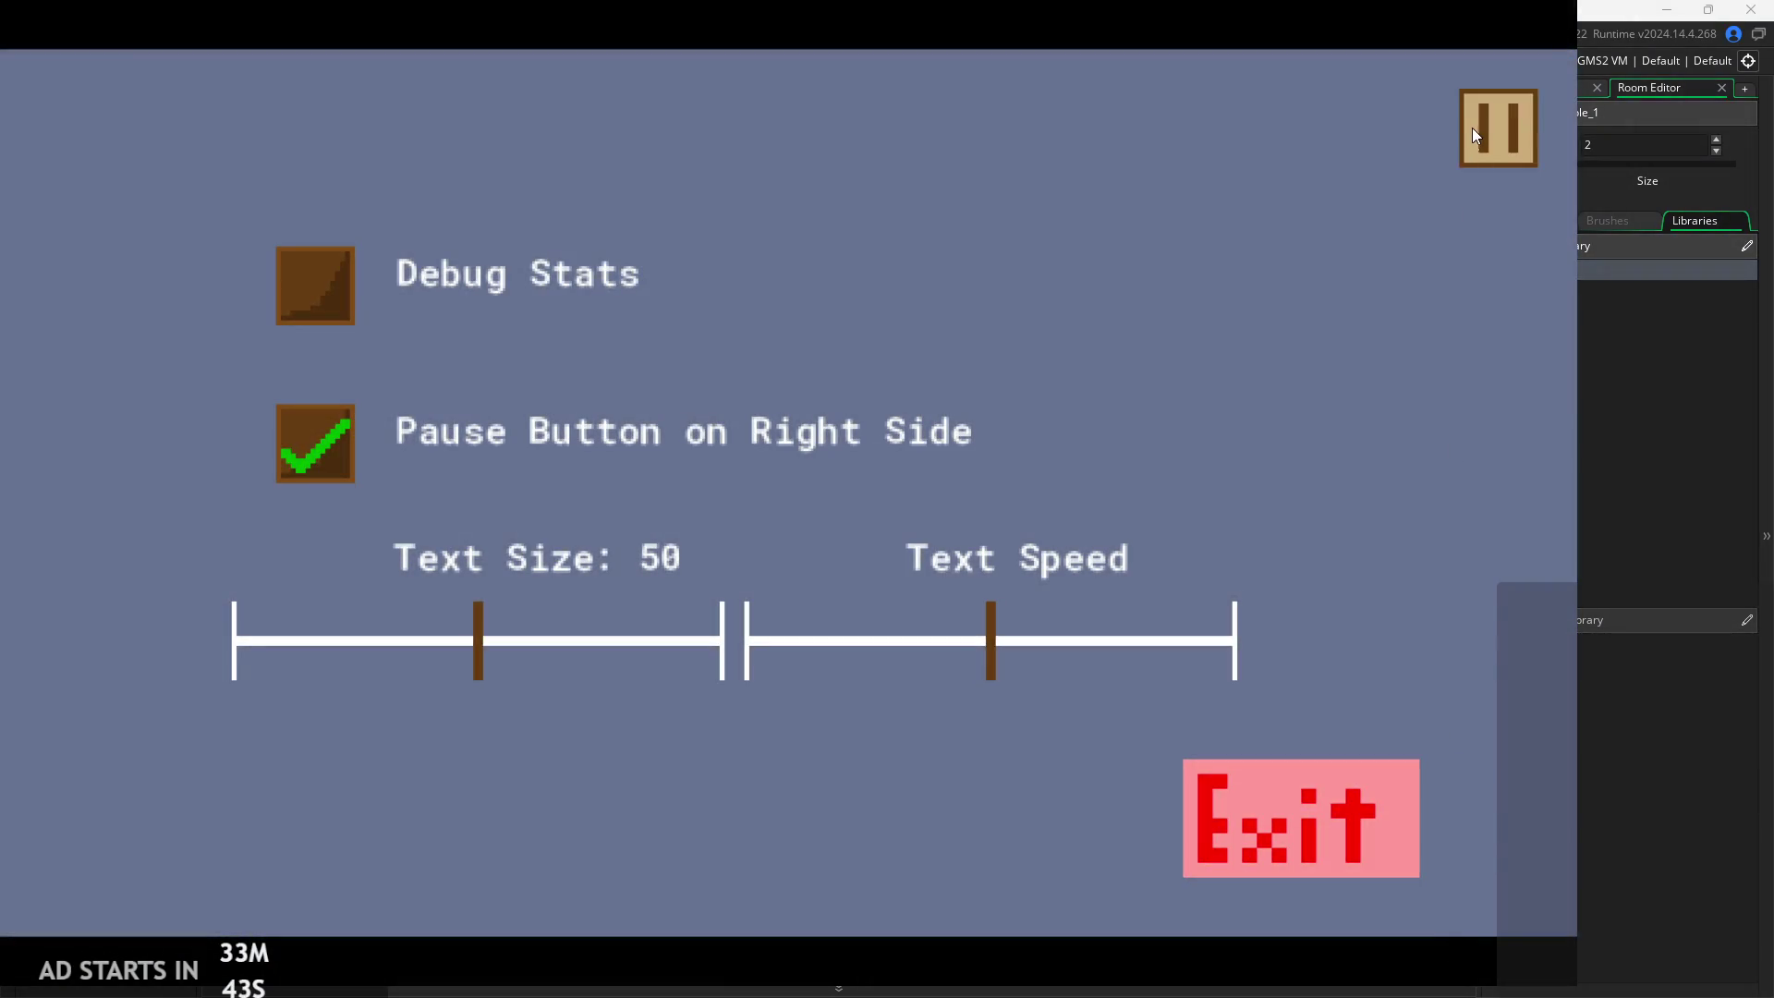
{"action": "left_click", "coordinate": [1473, 131]}
{"action": "key", "text": "x"}
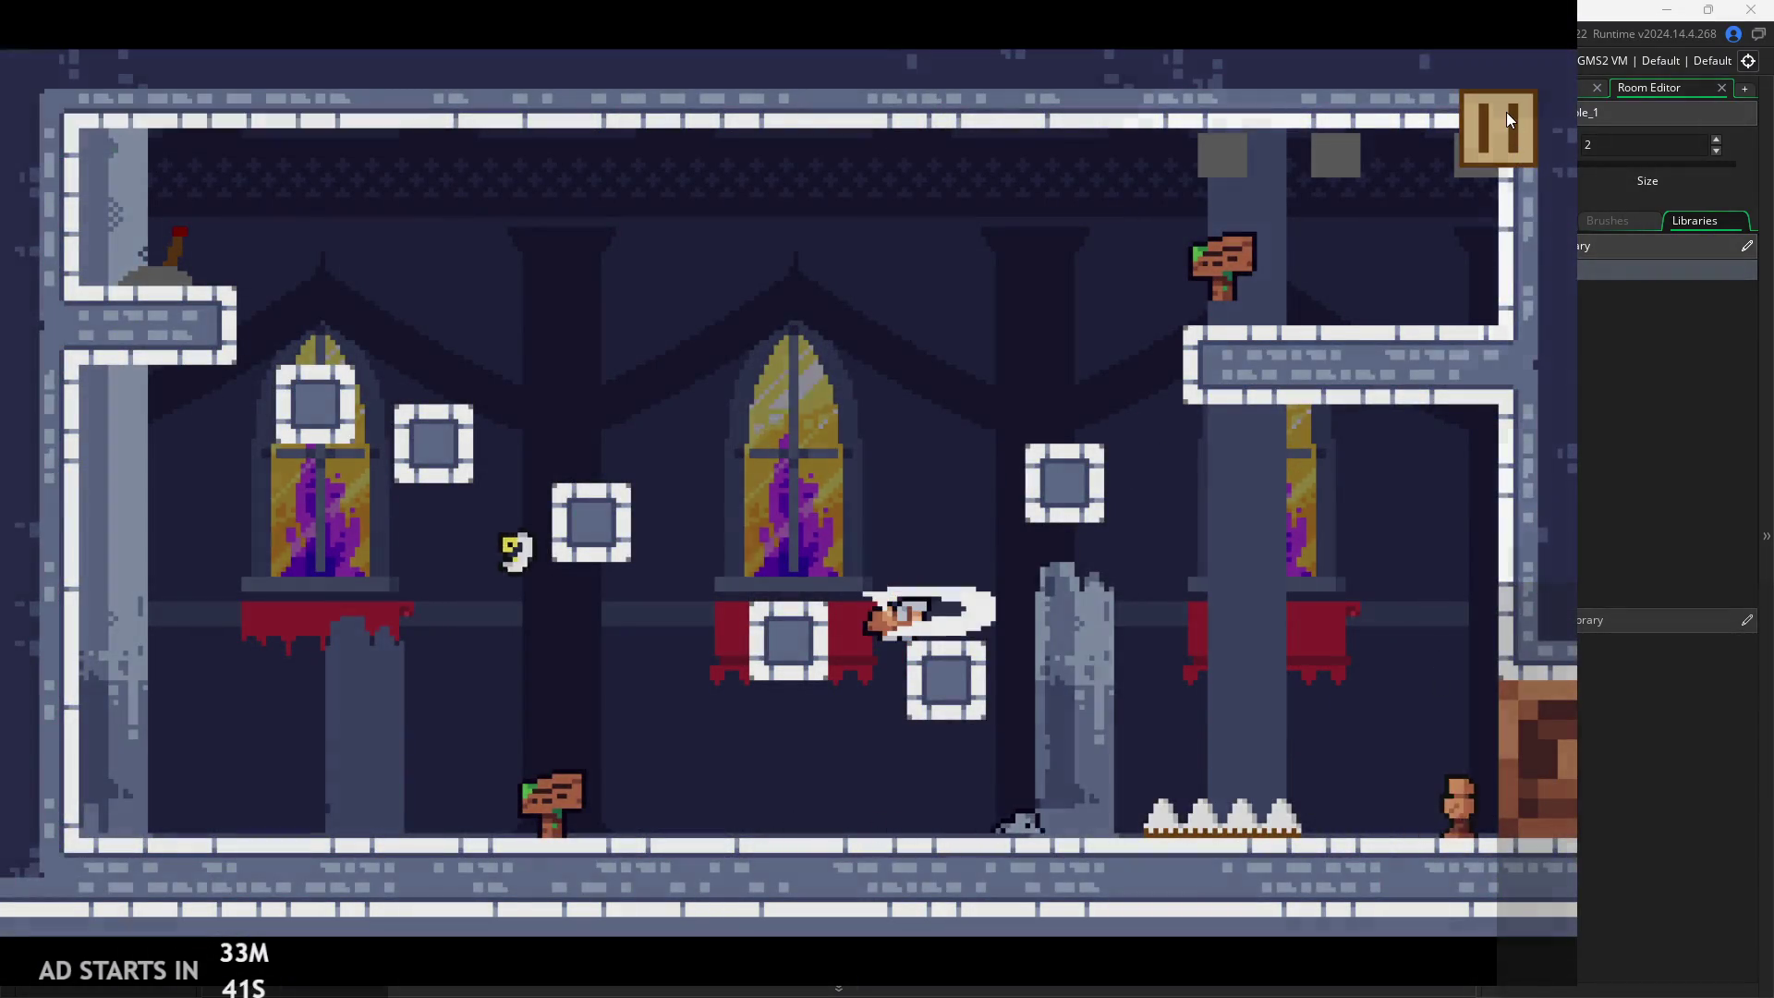
{"action": "left_click", "coordinate": [1506, 113]}
{"action": "left_click", "coordinate": [1249, 766]}
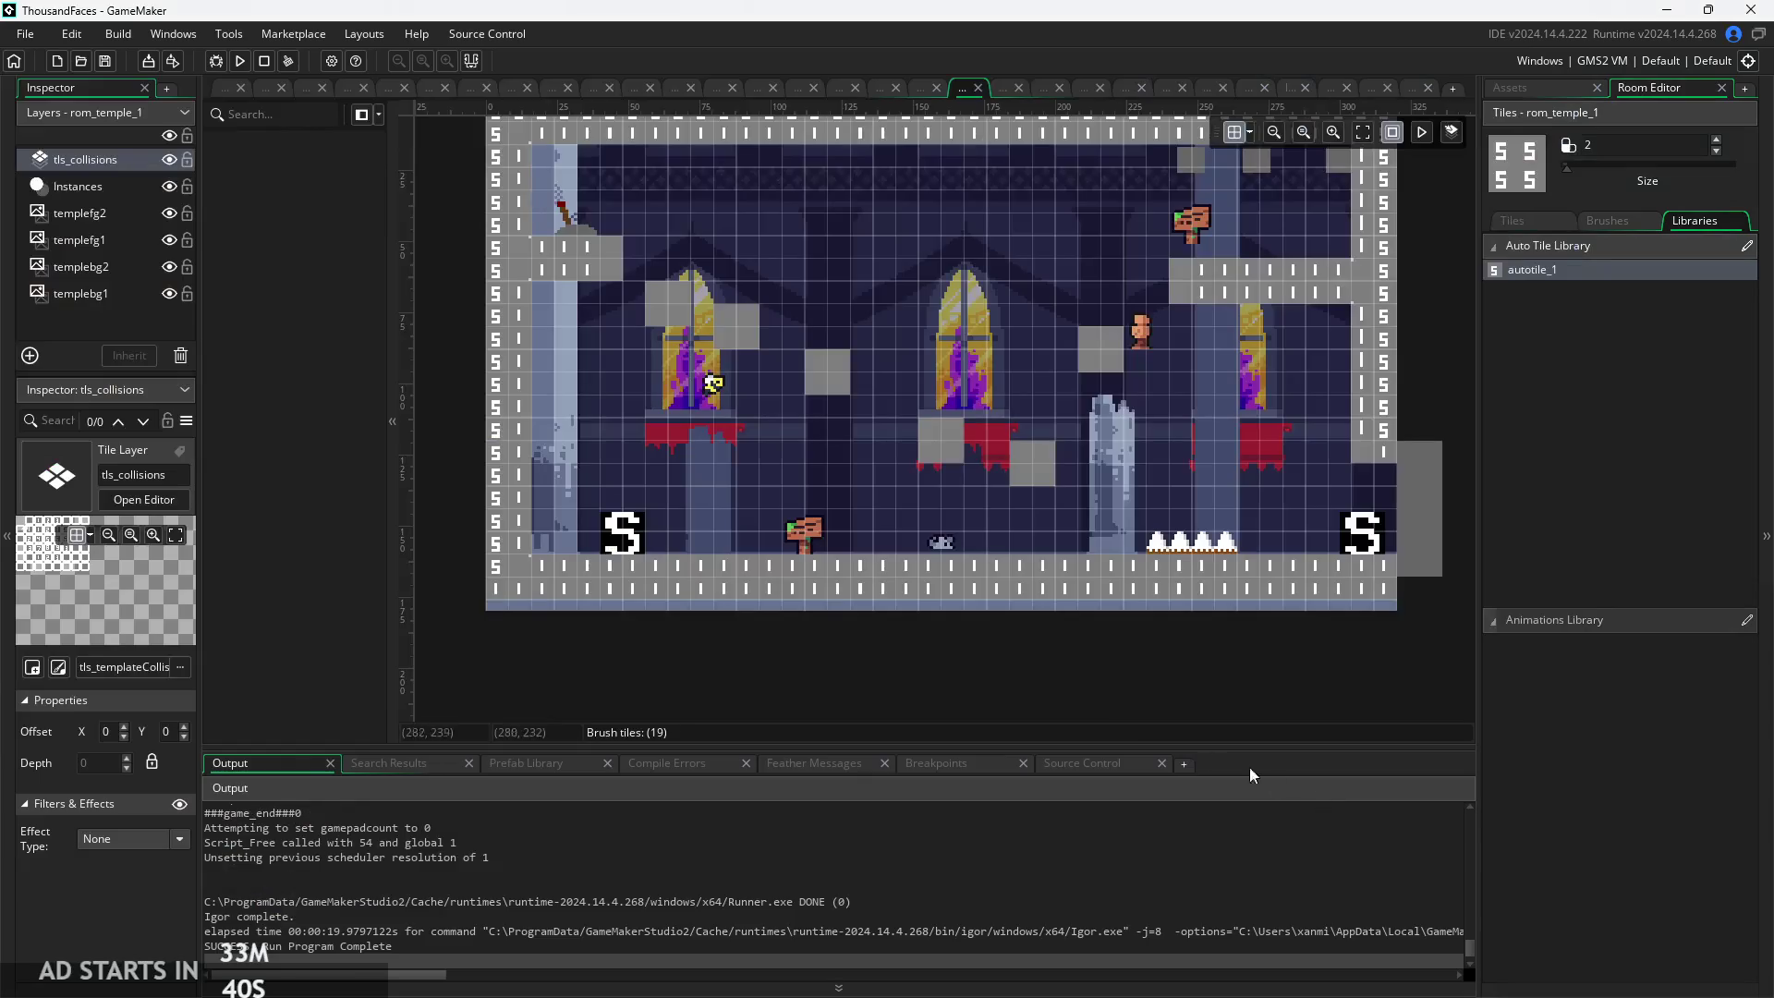
Paint autotile_1 collision tiles across the full width of the bottom rows, then rebuild the game
{"action": "left_click", "coordinate": [509, 613]}
{"action": "left_click_drag", "start_coordinate": [508, 613], "coordinate": [1383, 625]}
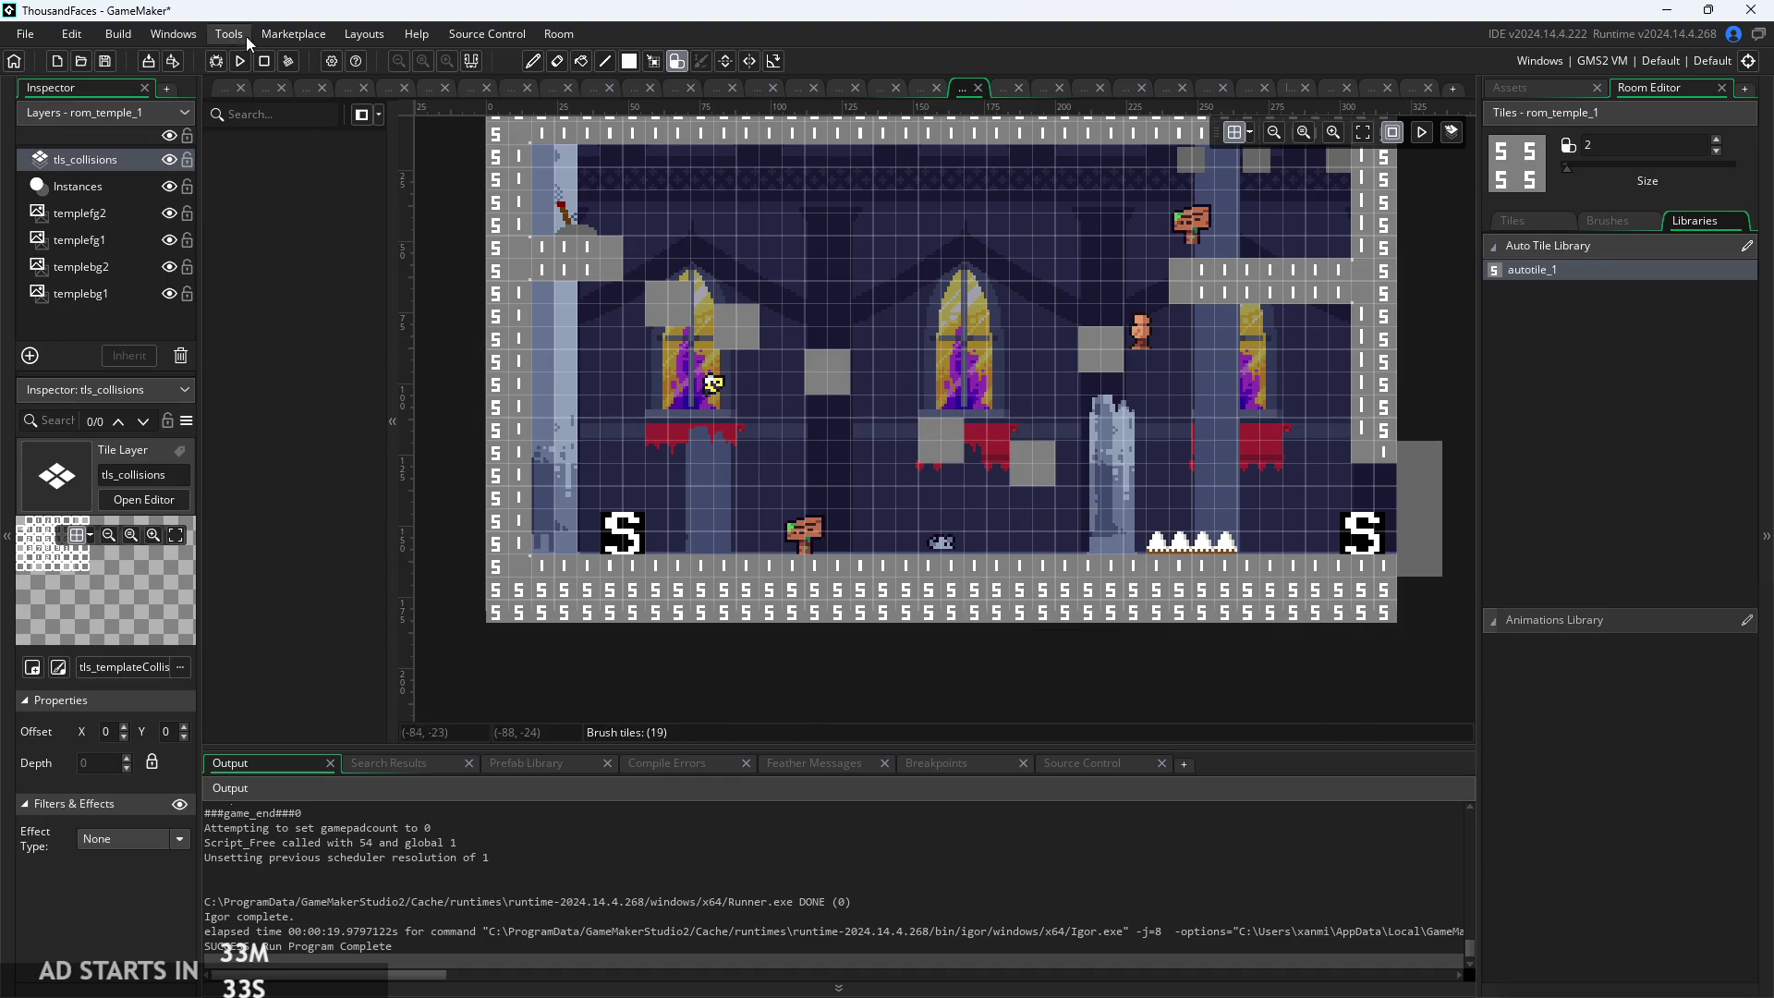
{"action": "left_click", "coordinate": [239, 61]}
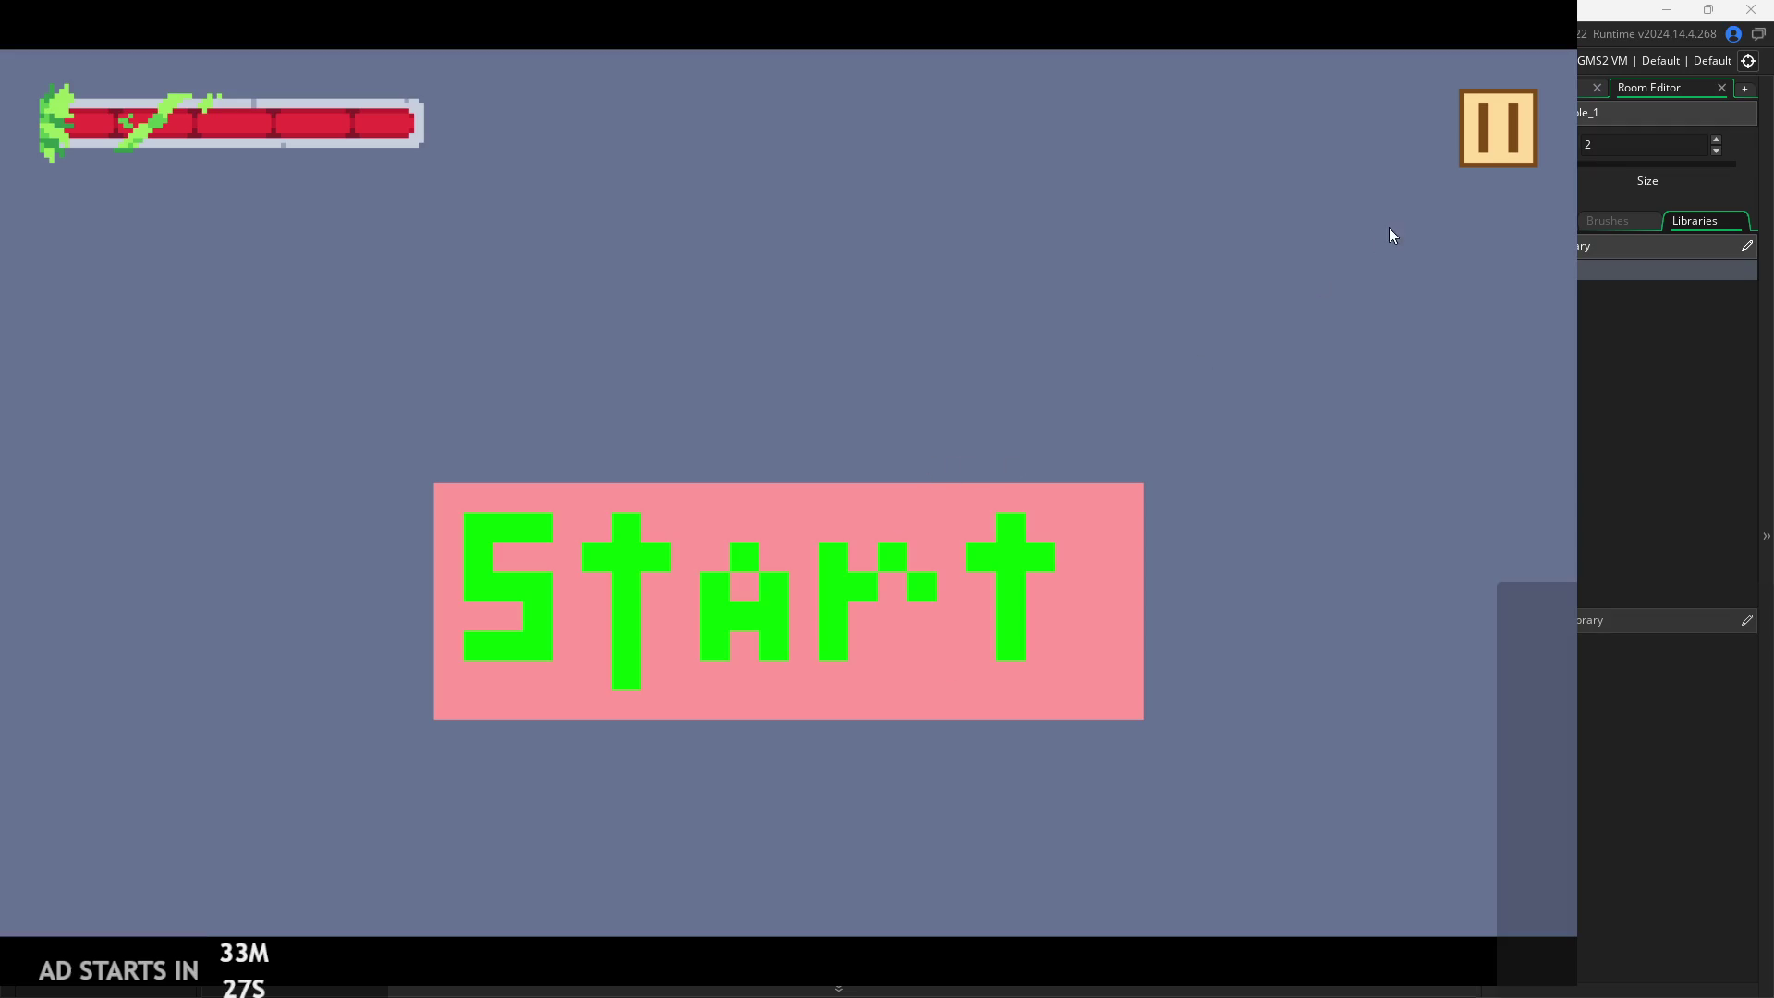
{"action": "left_click", "coordinate": [1088, 551]}
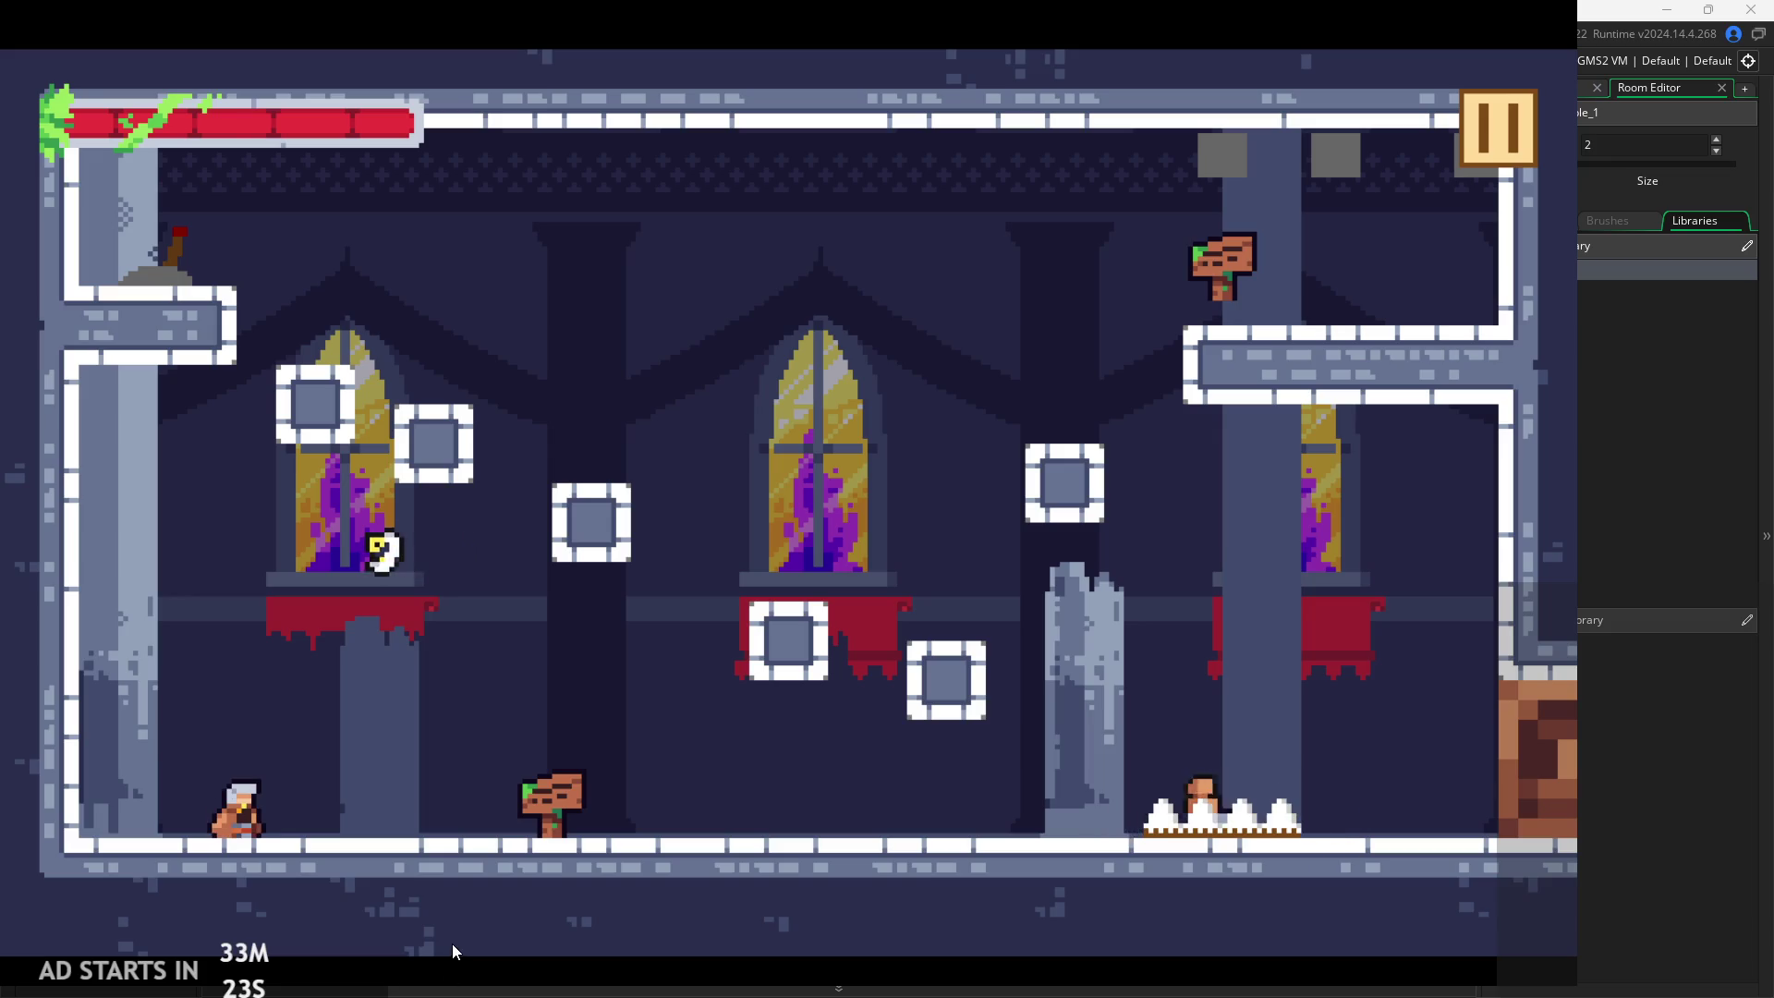
{"action": "key", "text": "x"}
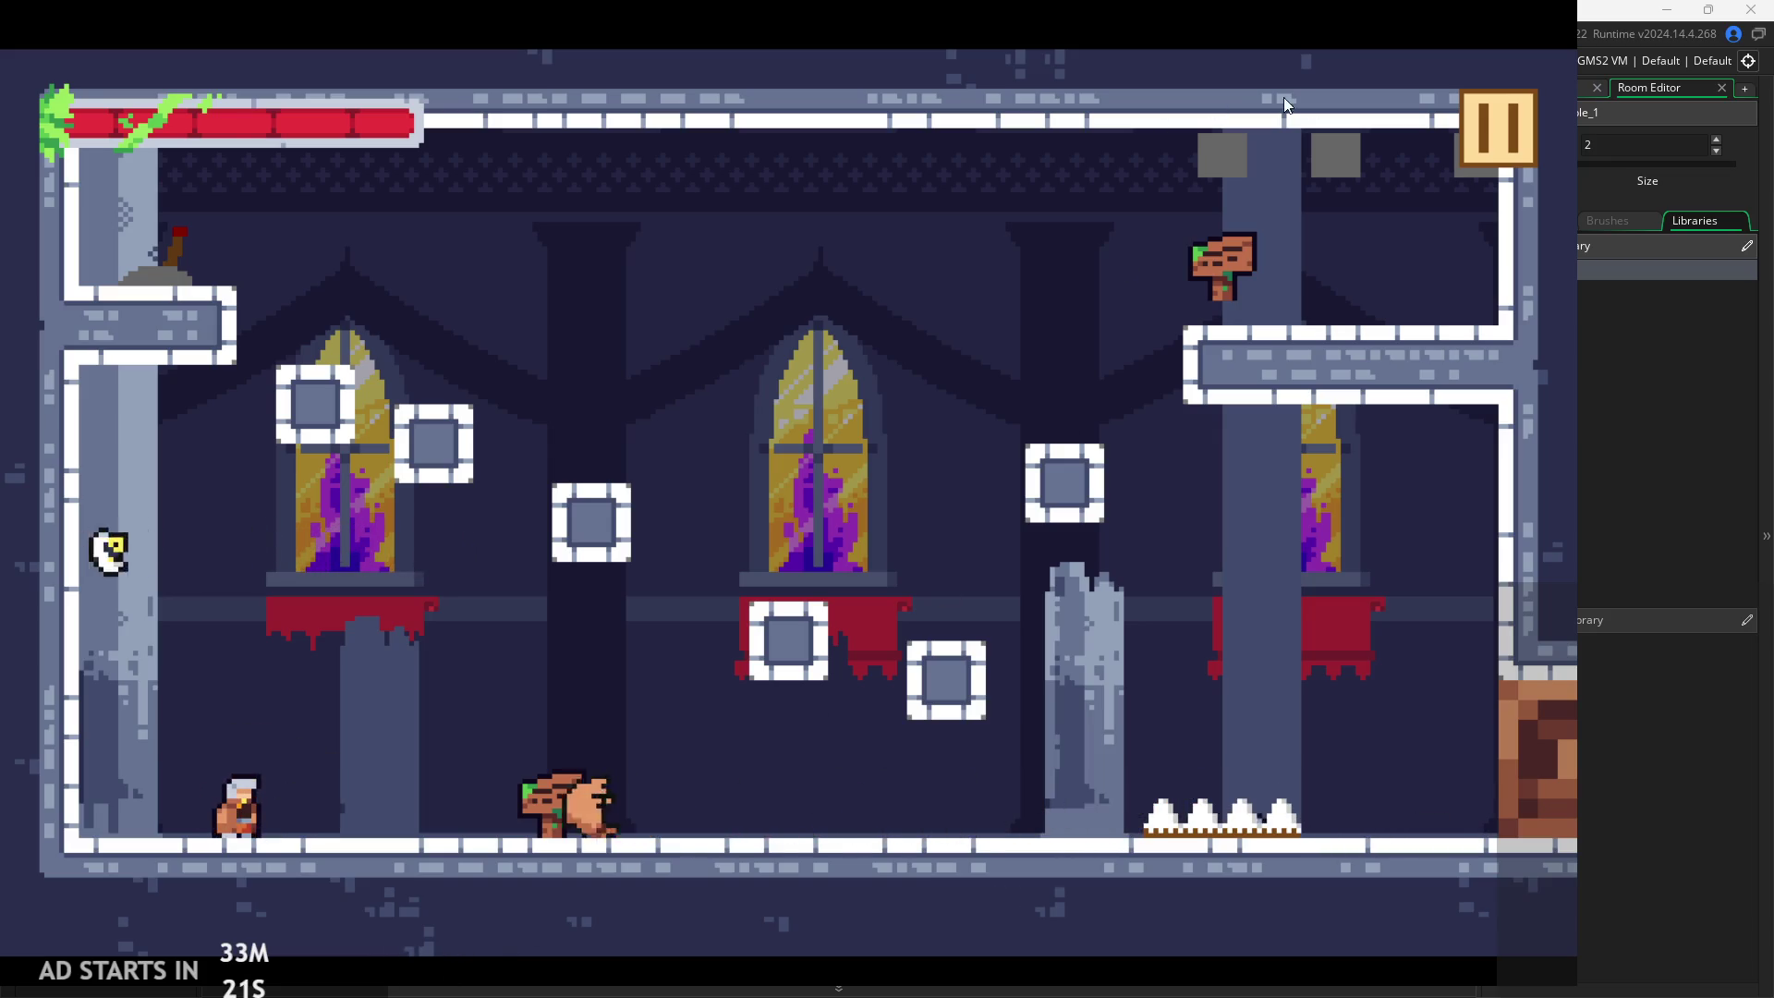
{"action": "left_click", "coordinate": [1495, 103]}
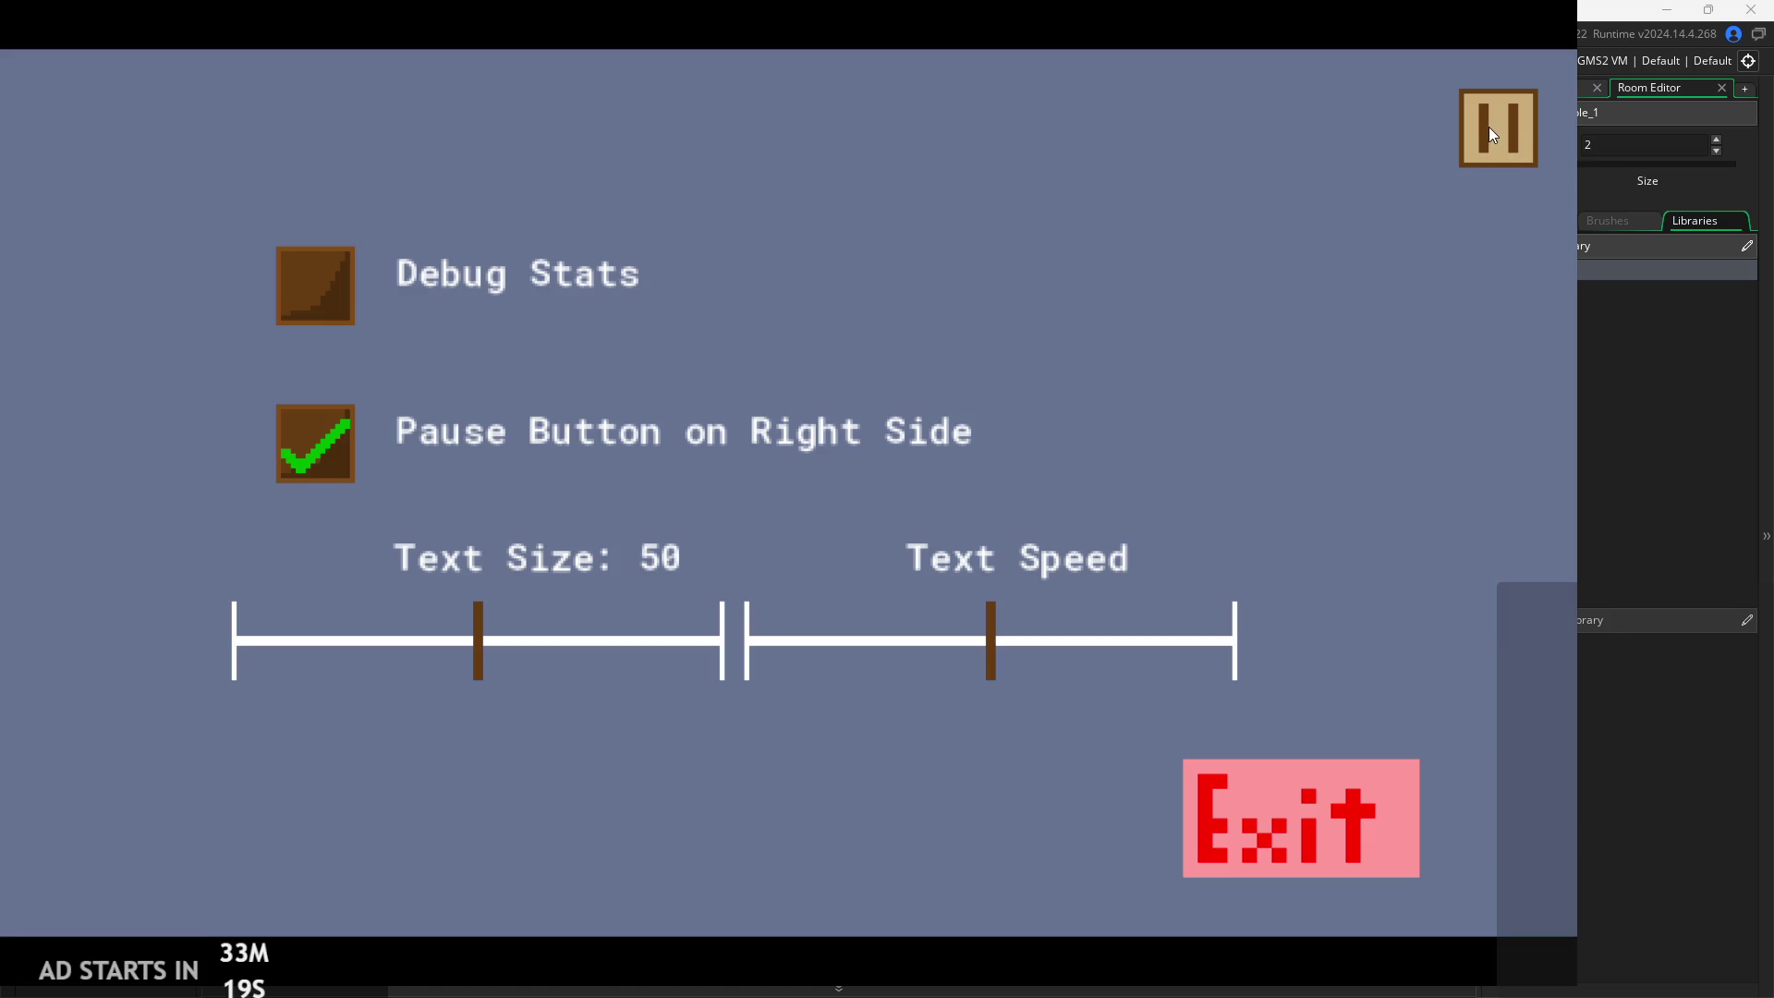
{"action": "left_click", "coordinate": [1489, 124]}
{"action": "left_click", "coordinate": [1497, 118]}
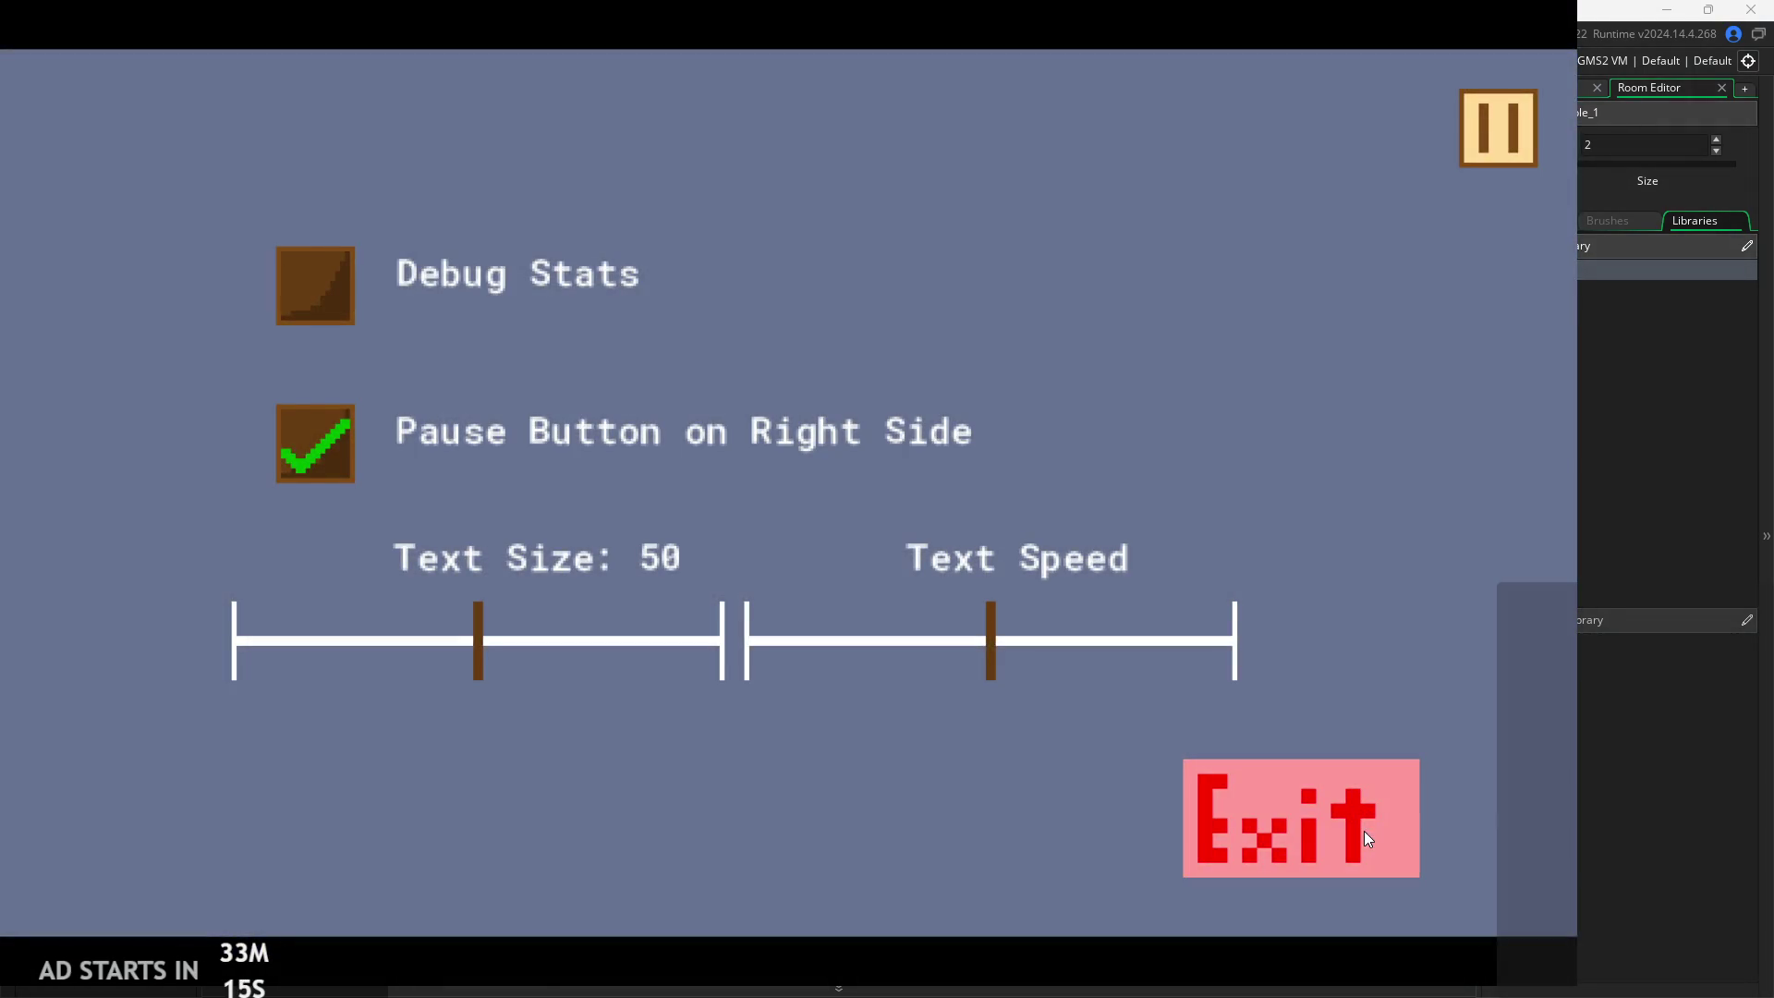
{"action": "left_click", "coordinate": [1364, 829]}
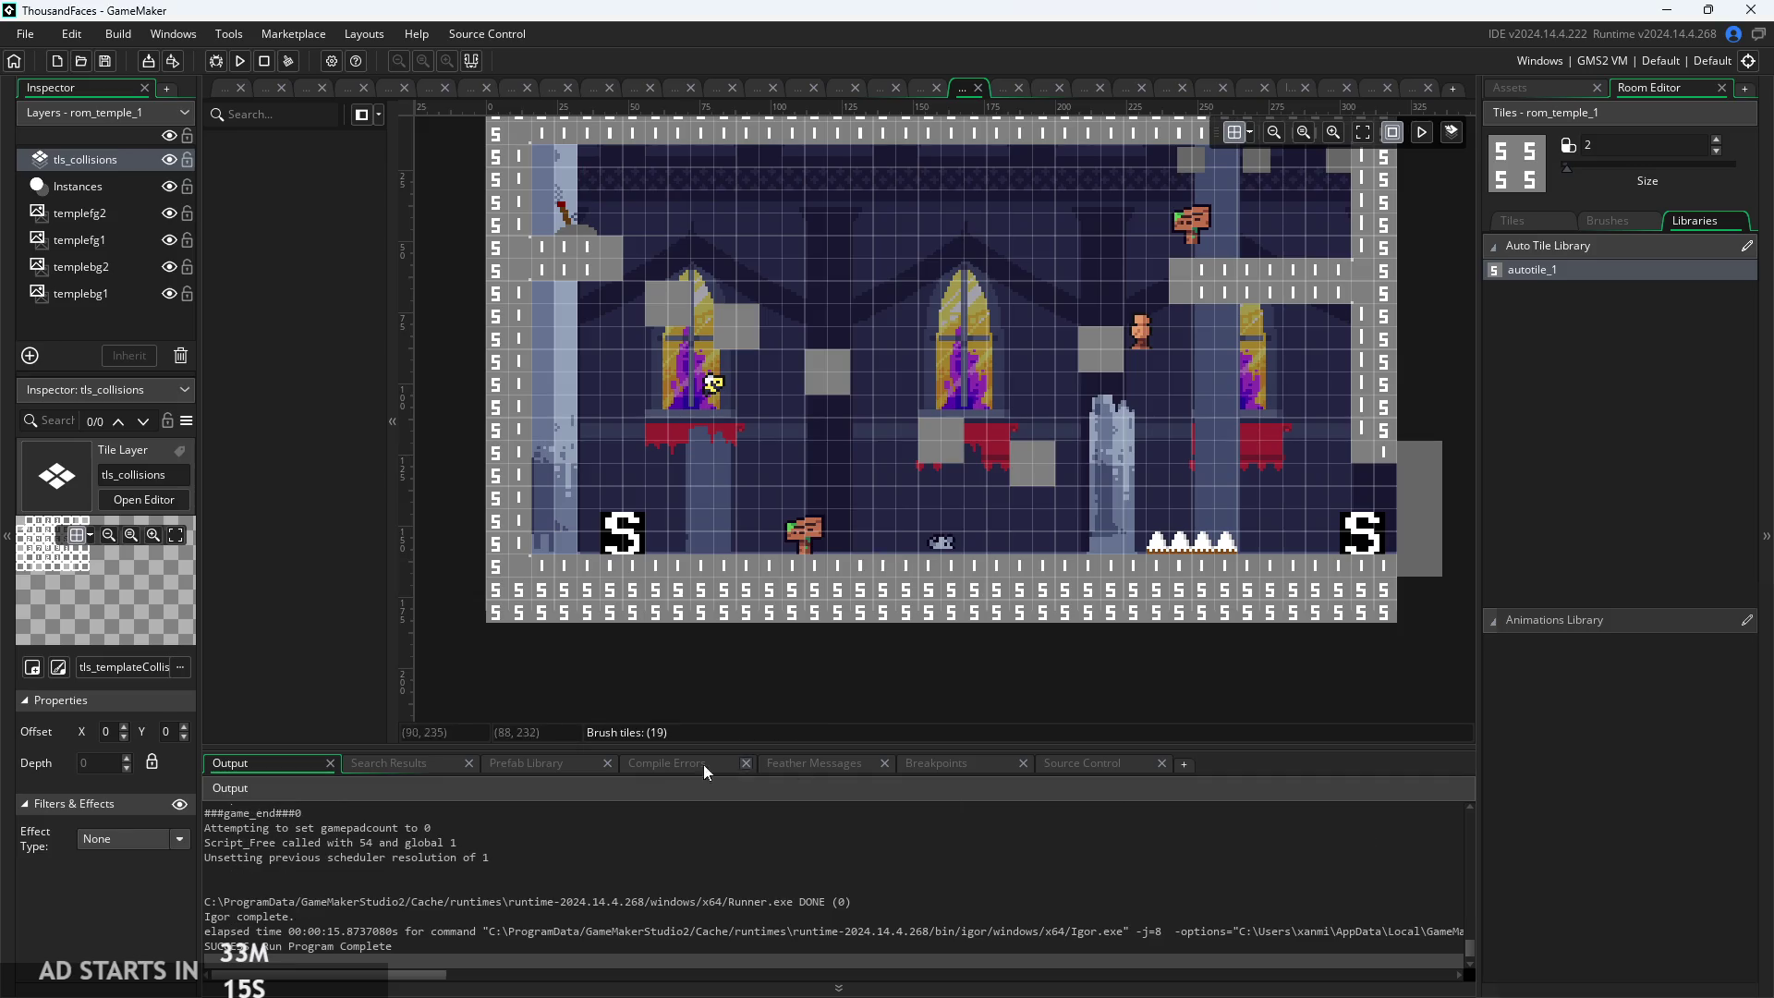
{"action": "scroll", "coordinate": [469, 619], "scroll_direction": "up", "scroll_amount": 4}
{"action": "scroll", "coordinate": [757, 717], "scroll_direction": "down", "scroll_amount": 5}
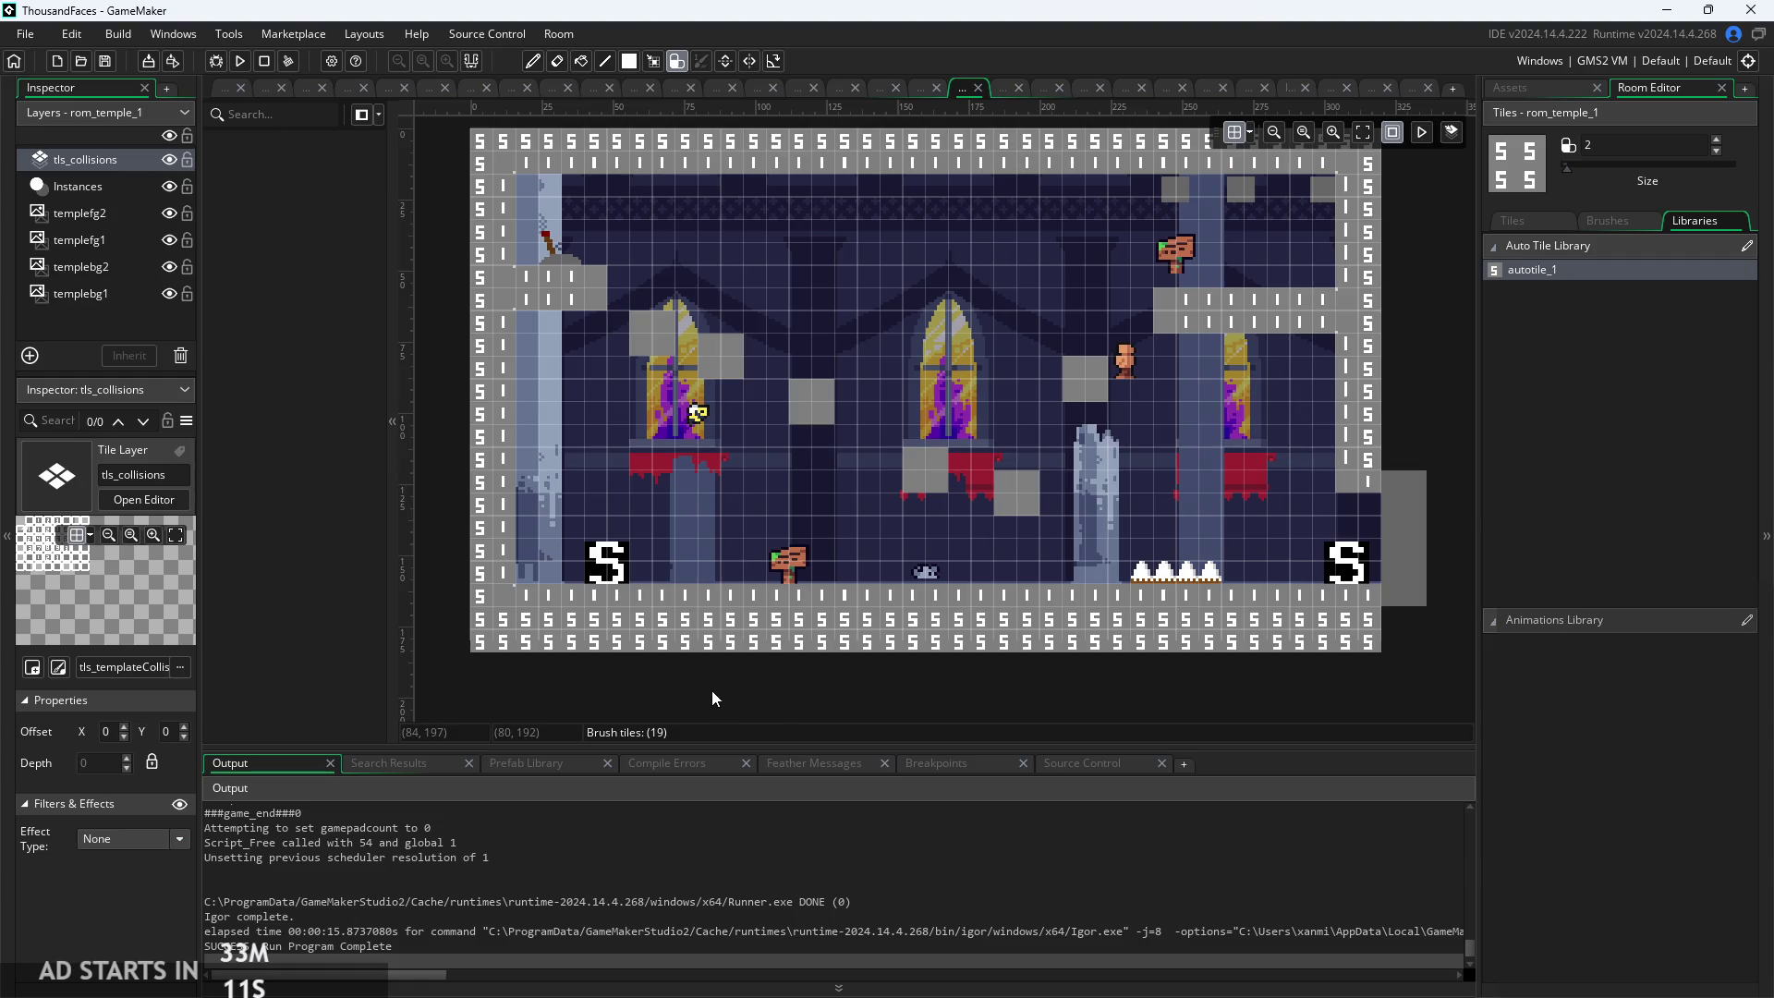
Set image_yscale to room_height+50 in obj_fade's Create event, then rerun and start the game
{"action": "left_click", "coordinate": [1517, 89]}
{"action": "scroll", "coordinate": [1569, 554], "scroll_direction": "up", "scroll_amount": 2}
{"action": "double_click", "coordinate": [1582, 575]}
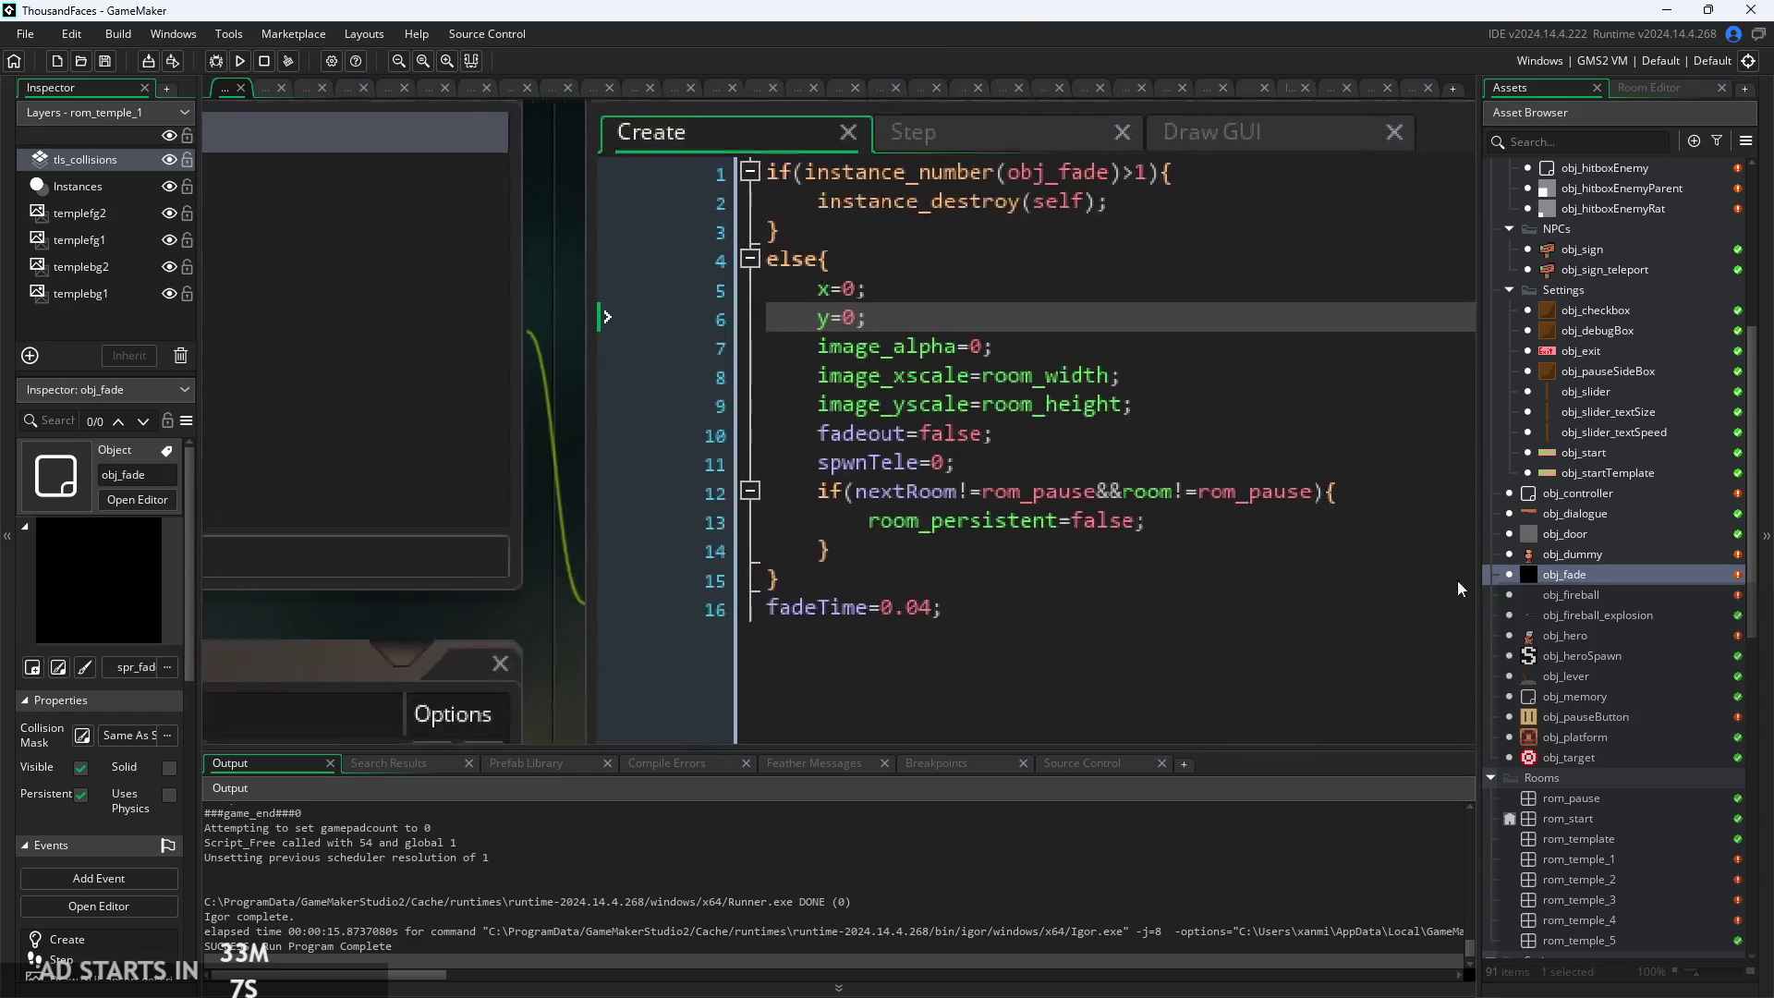
{"action": "scroll", "coordinate": [1083, 437], "scroll_direction": "up", "scroll_amount": 5}
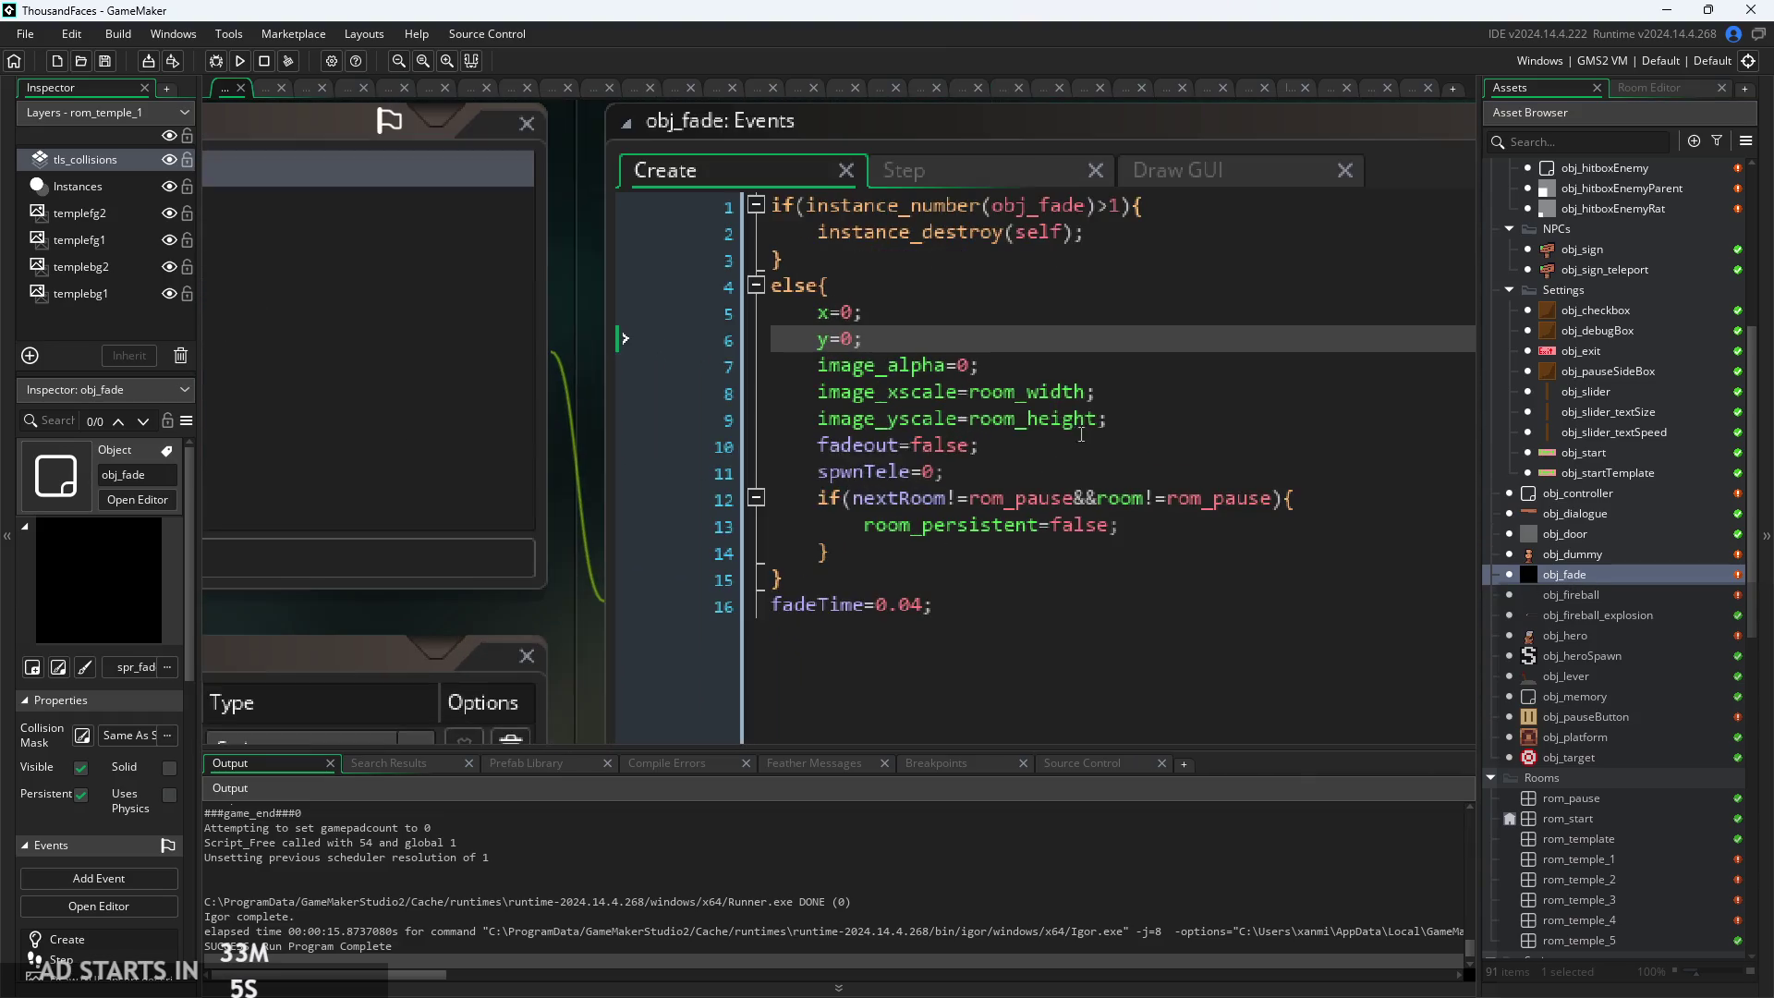
{"action": "left_click", "coordinate": [1085, 428]}
{"action": "type", "text": "+50"}
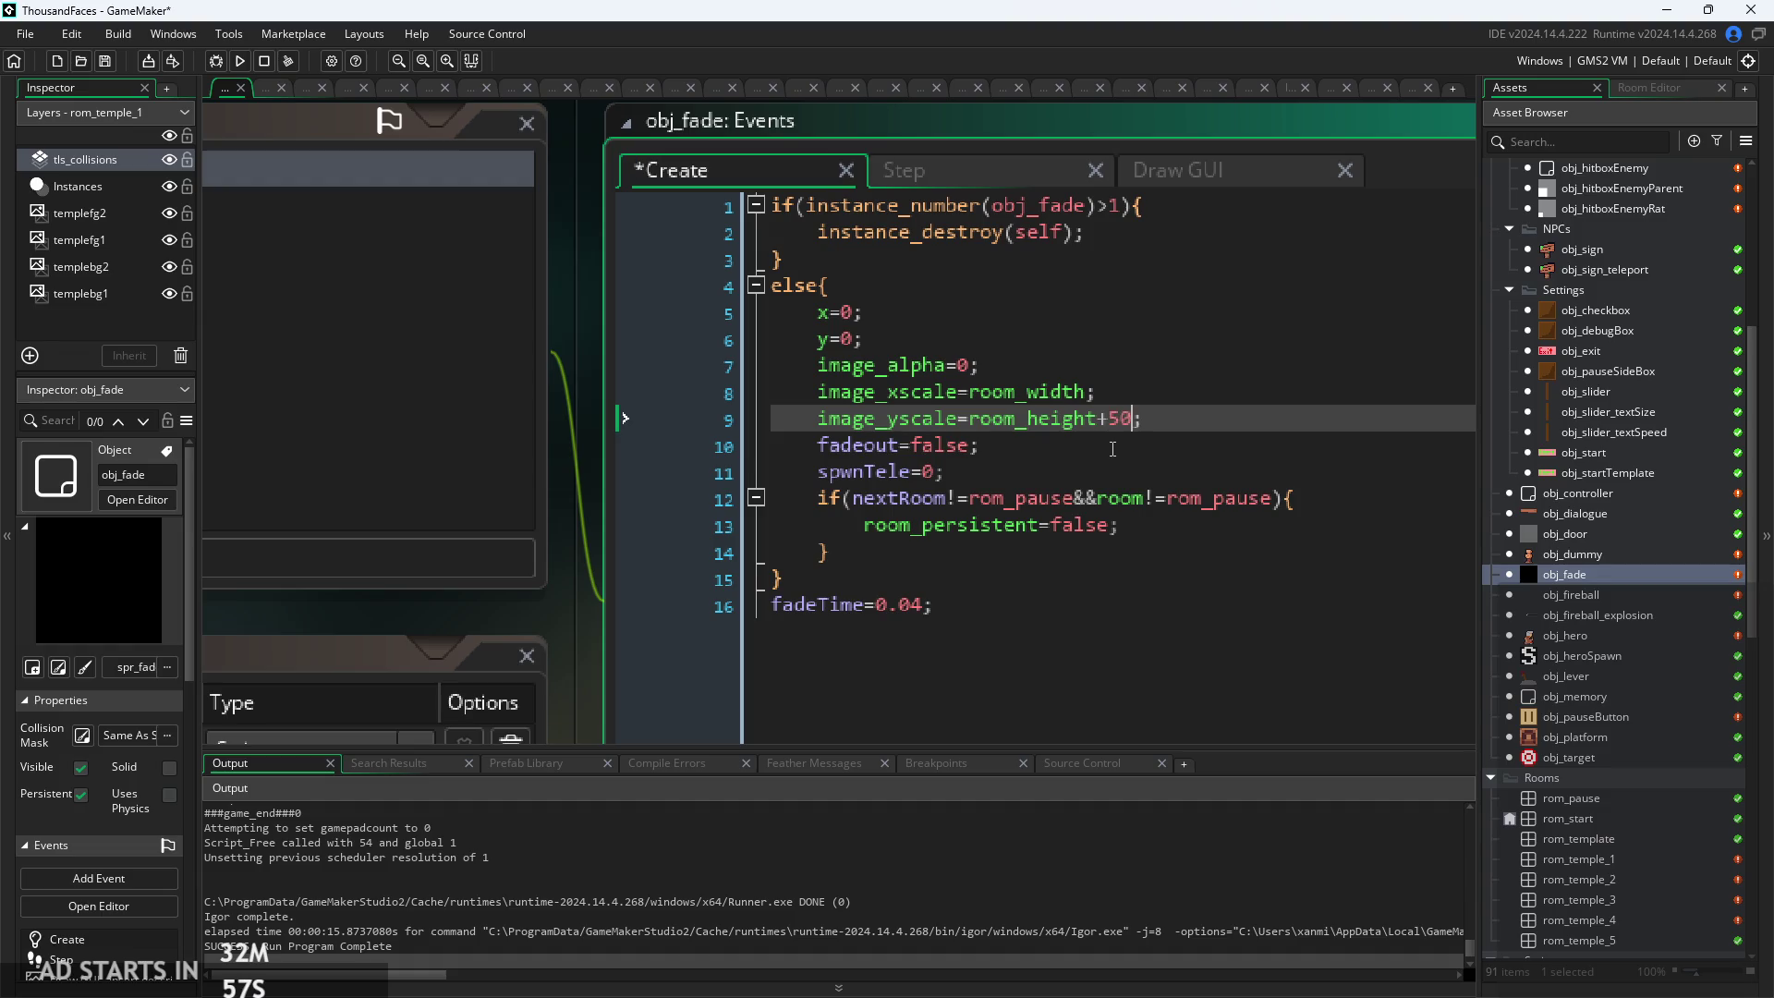
{"action": "left_click", "coordinate": [239, 61]}
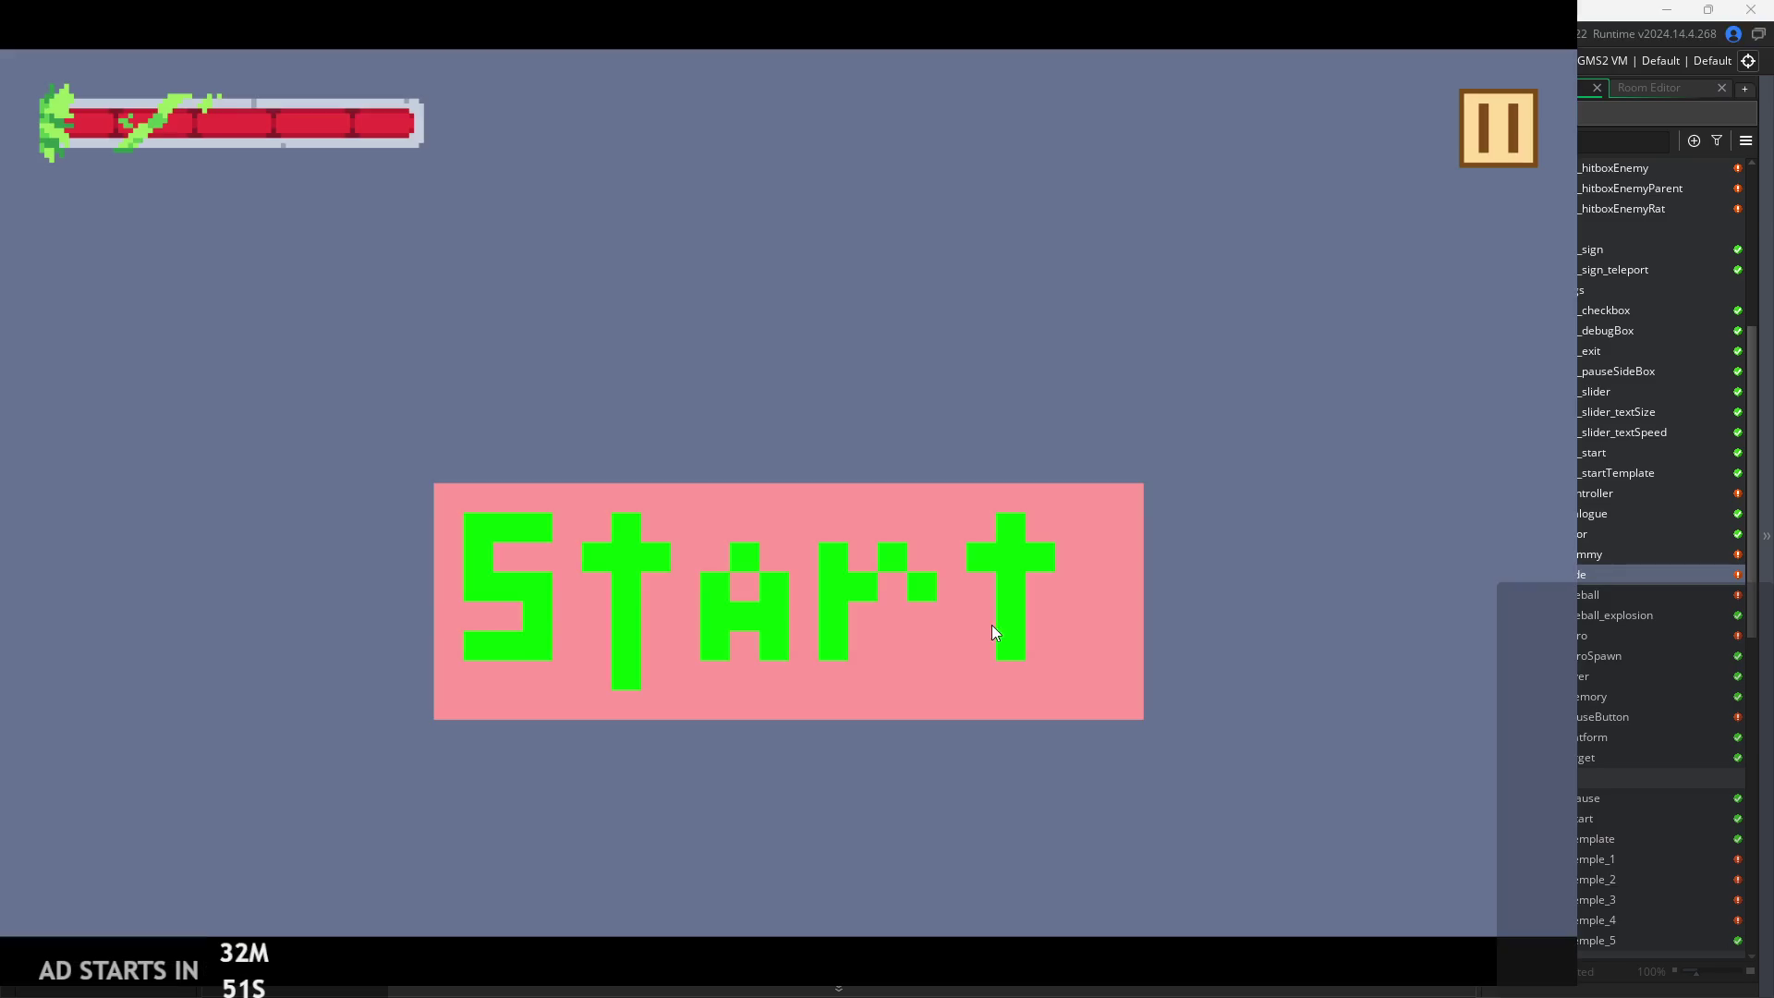
{"action": "left_click", "coordinate": [992, 630]}
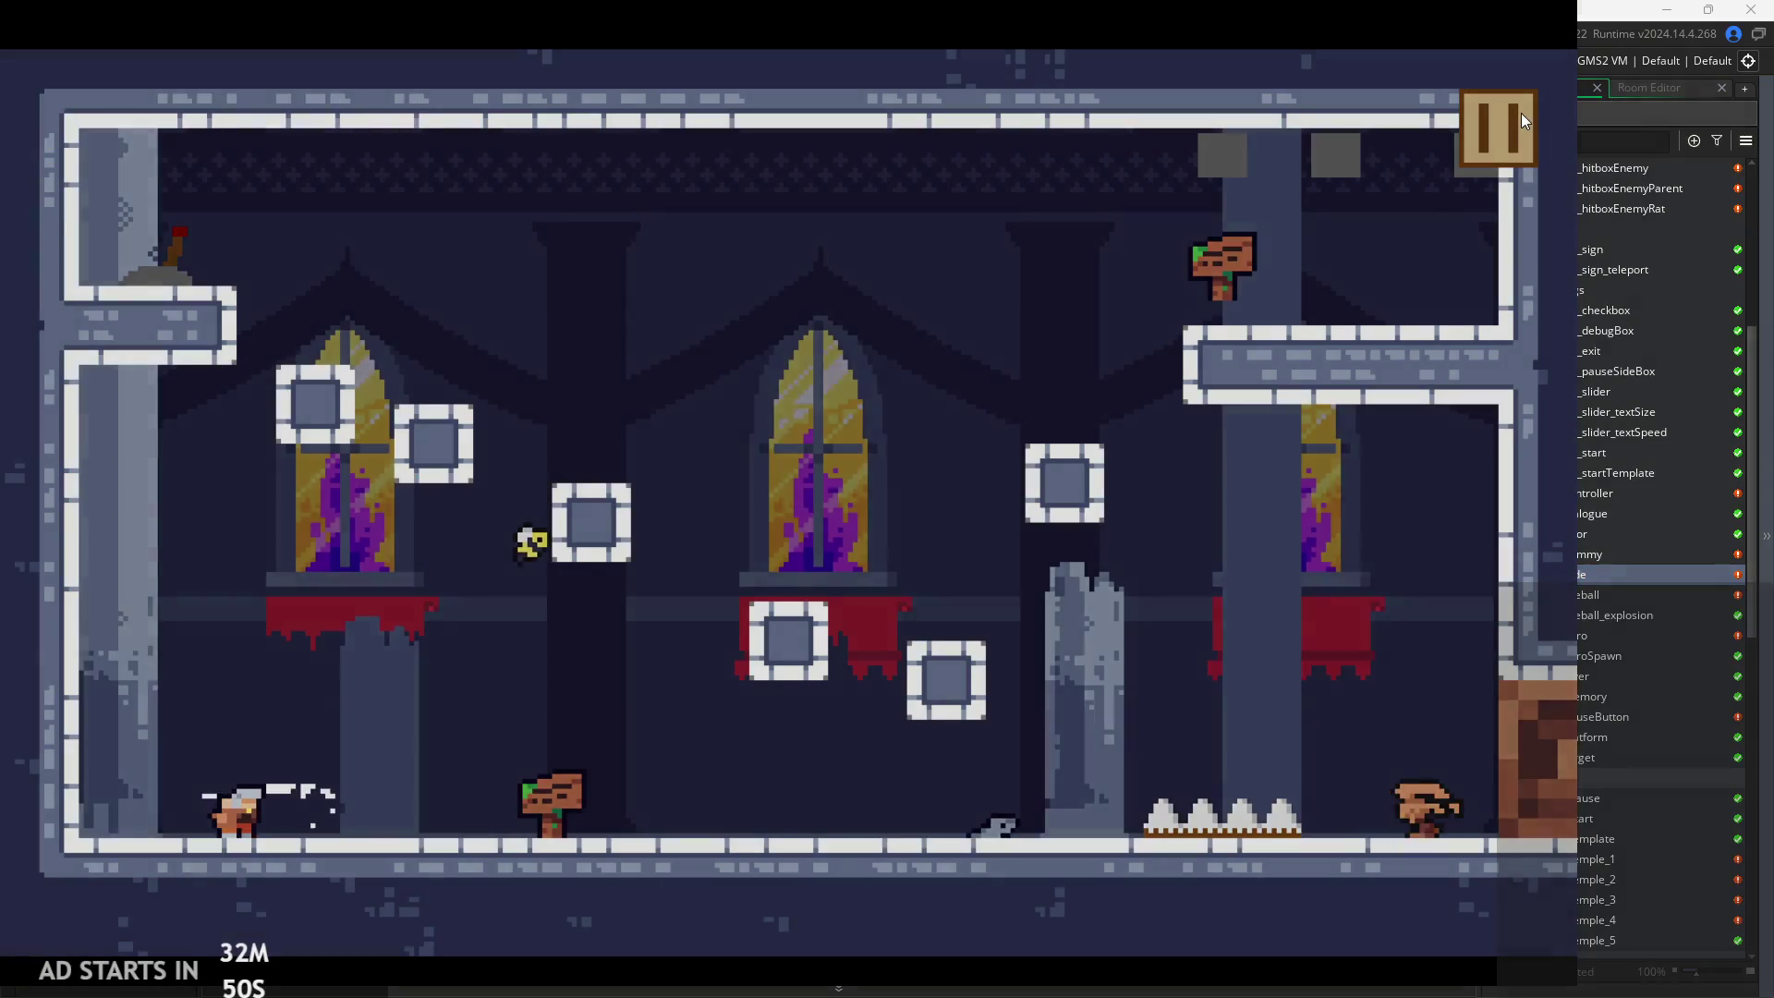
Open and close the in-game pause menu several times
{"action": "left_click", "coordinate": [1521, 120]}
{"action": "left_click", "coordinate": [1521, 124]}
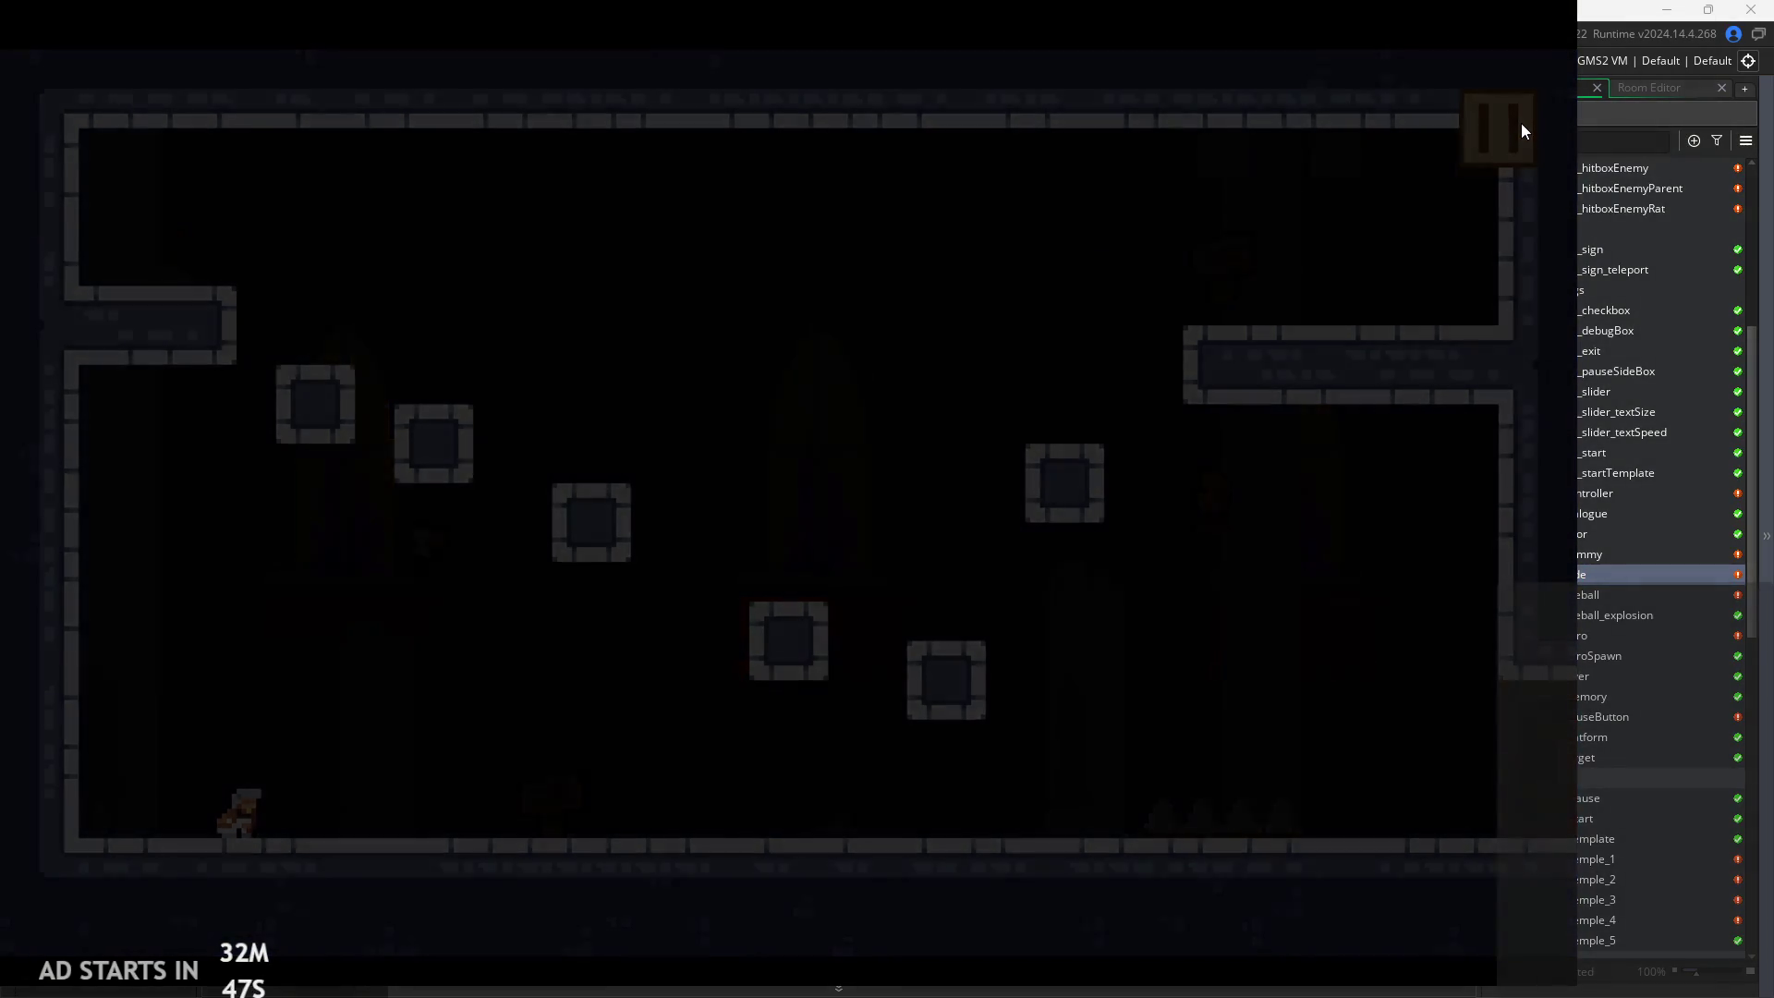
{"action": "left_click", "coordinate": [1520, 124]}
{"action": "left_click", "coordinate": [1520, 124]}
Run right, jump onto a block and leap across the first room to the upper-right ledge
{"action": "key", "text": "Right"}
{"action": "key", "text": "space"}
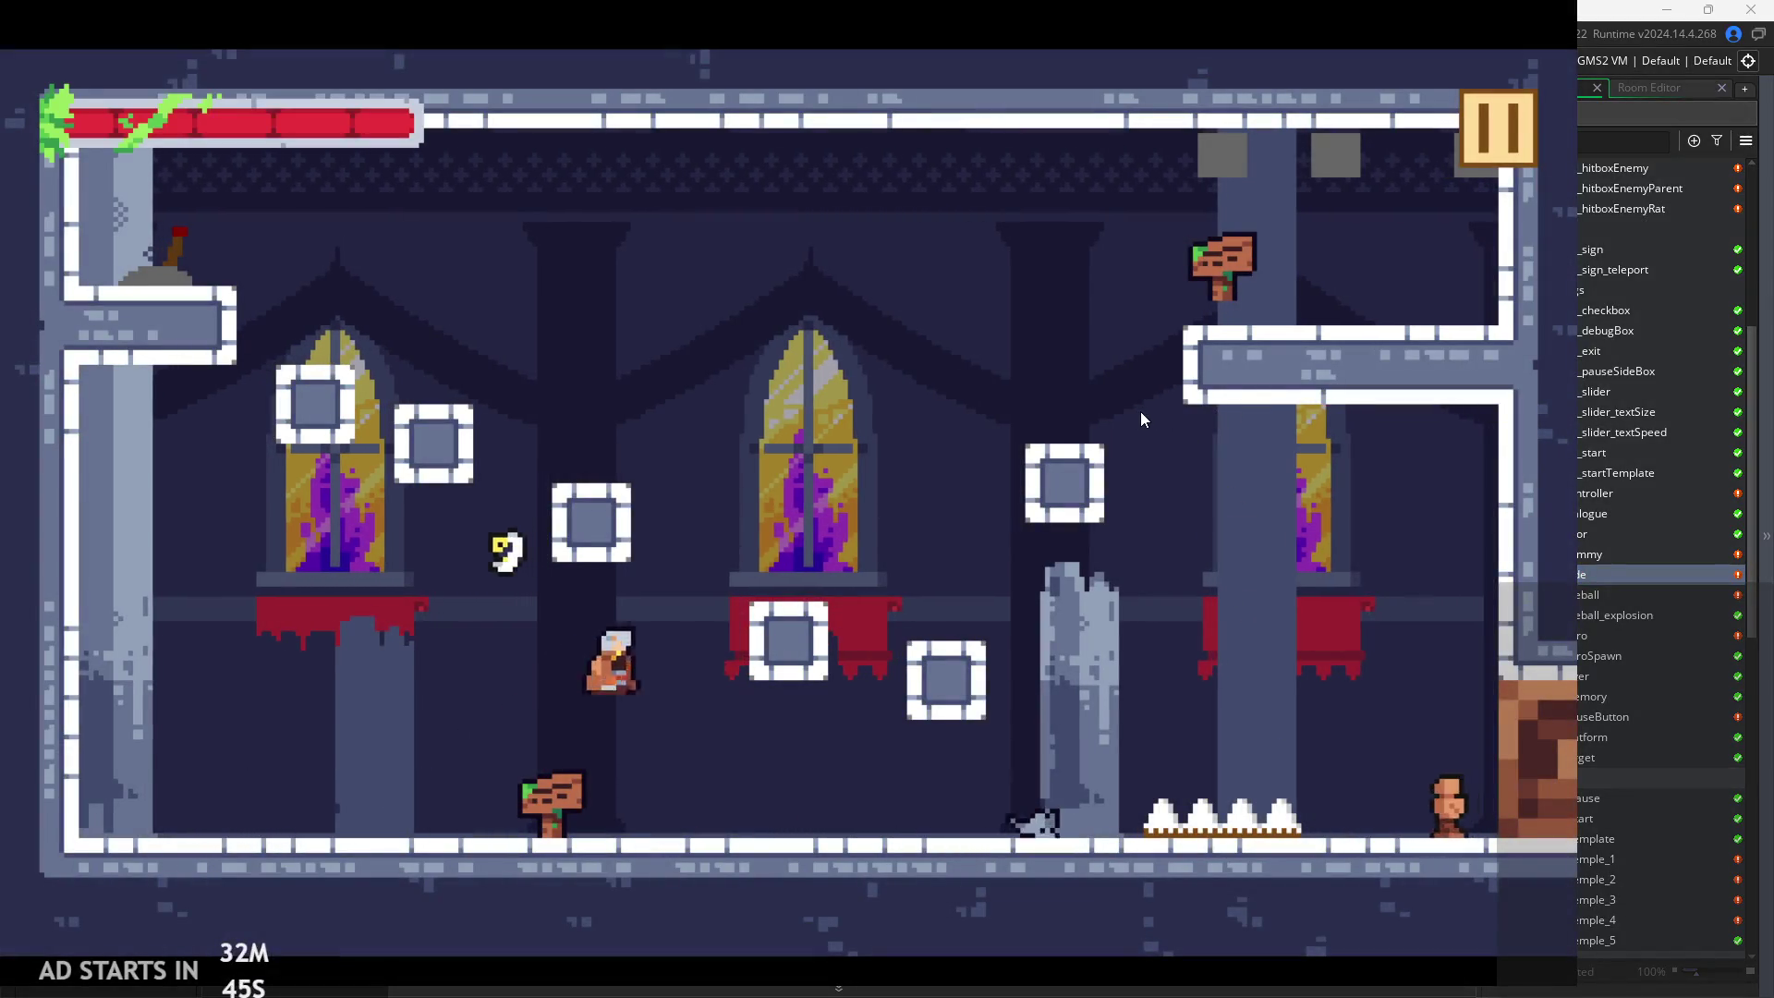
{"action": "key", "text": "space"}
{"action": "key", "text": "Left"}
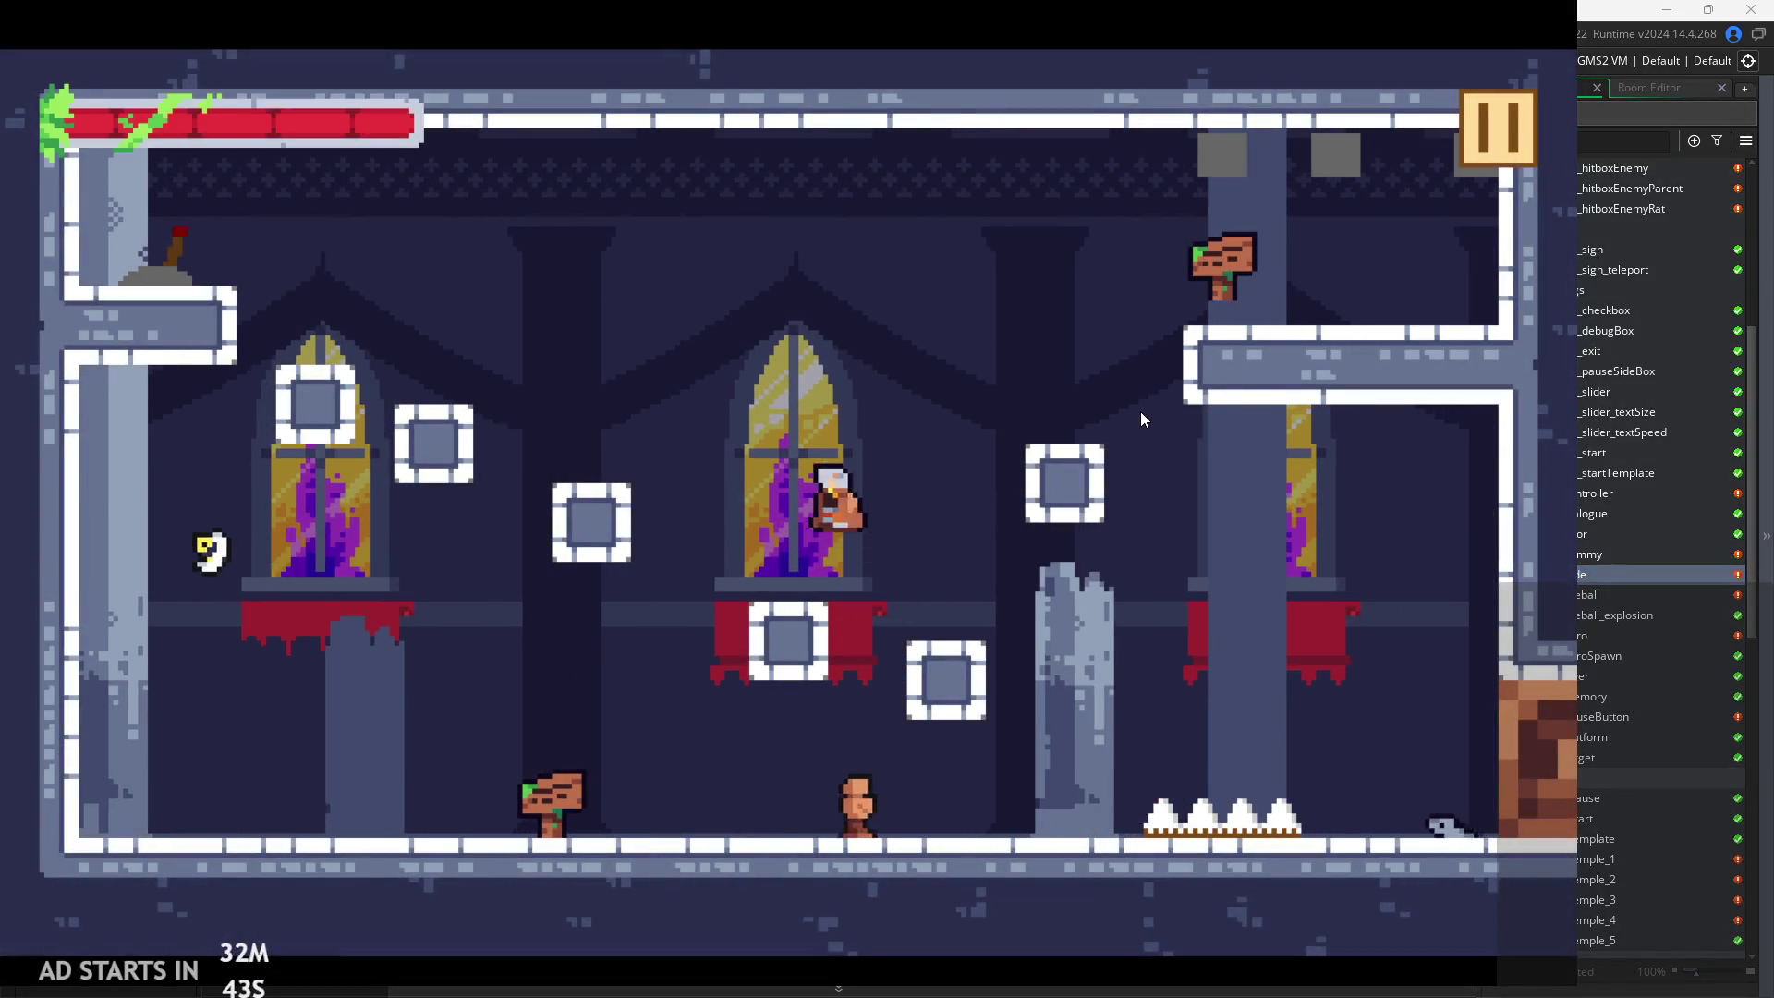
{"action": "key", "text": "space"}
{"action": "key", "text": "Left"}
{"action": "key", "text": "Right"}
{"action": "key", "text": "space"}
{"action": "key", "text": "space"}
{"action": "key", "text": "Left"}
{"action": "key", "text": "Right"}
{"action": "key", "text": "space"}
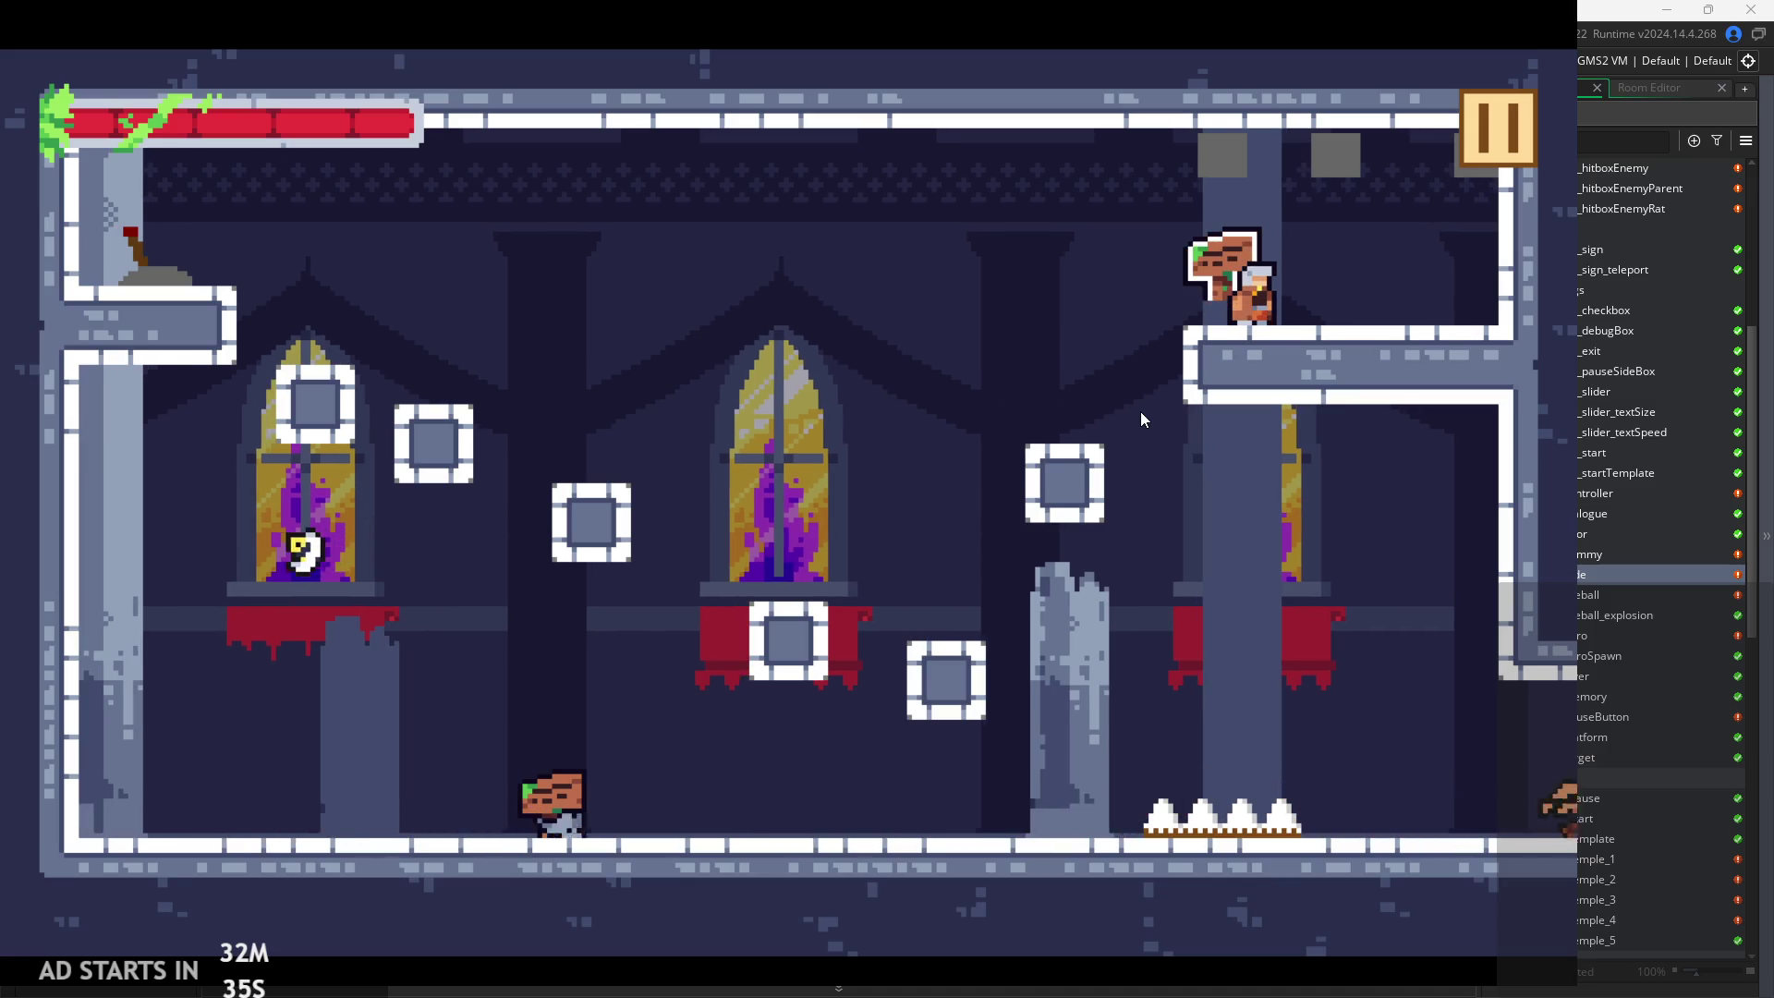
Teleport from the sign into the crate room and climb the crate stack to the ledge
{"action": "key", "text": "Up"}
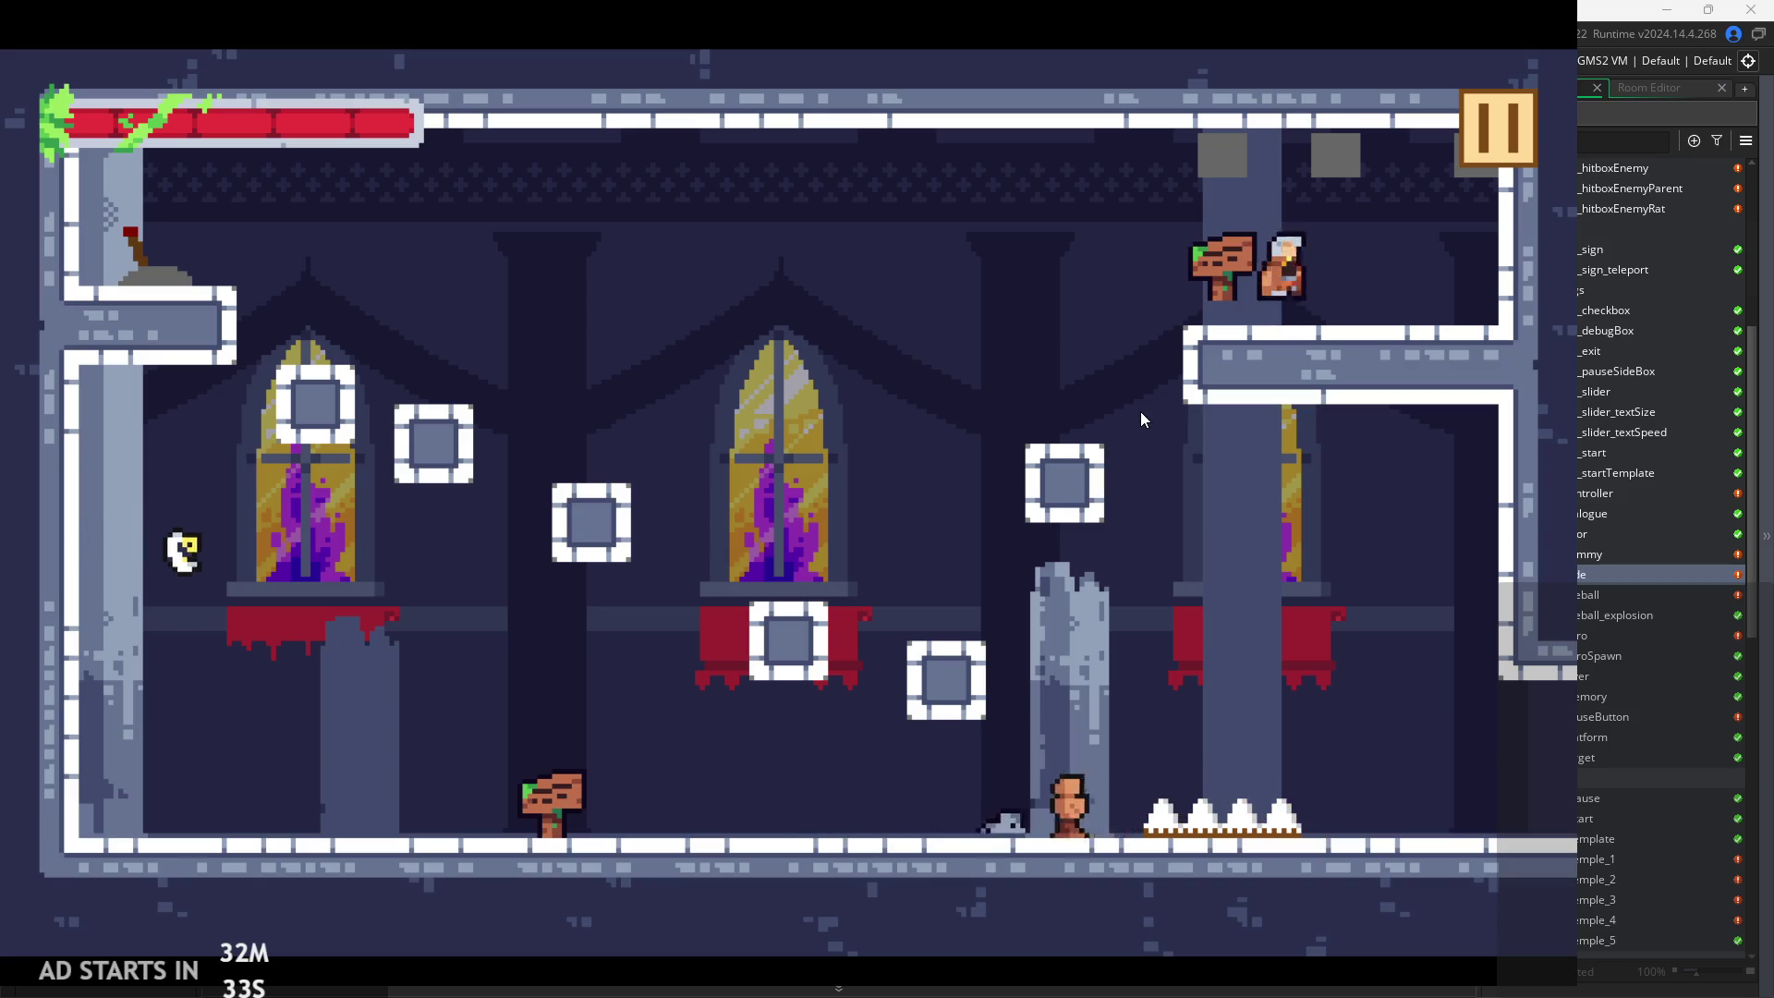
{"action": "key", "text": "Right"}
{"action": "key", "text": "space"}
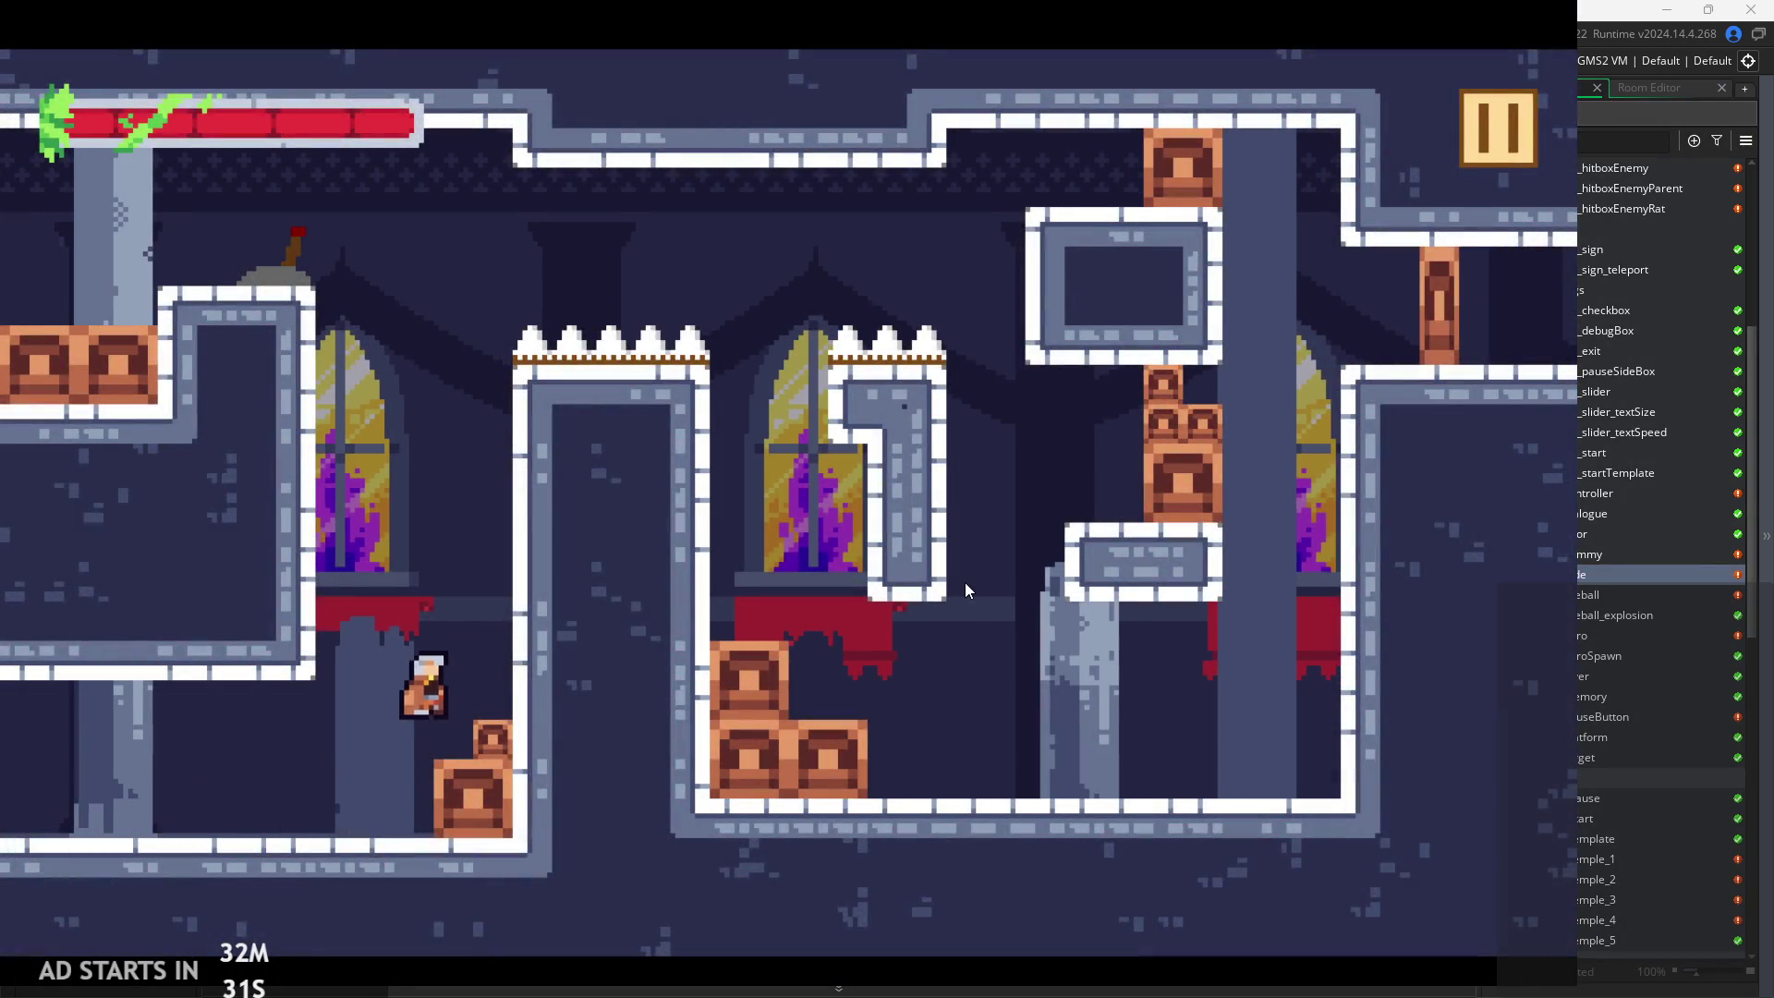
{"action": "key", "text": "space"}
{"action": "key", "text": "Left"}
{"action": "key", "text": "space"}
{"action": "key", "text": "Right"}
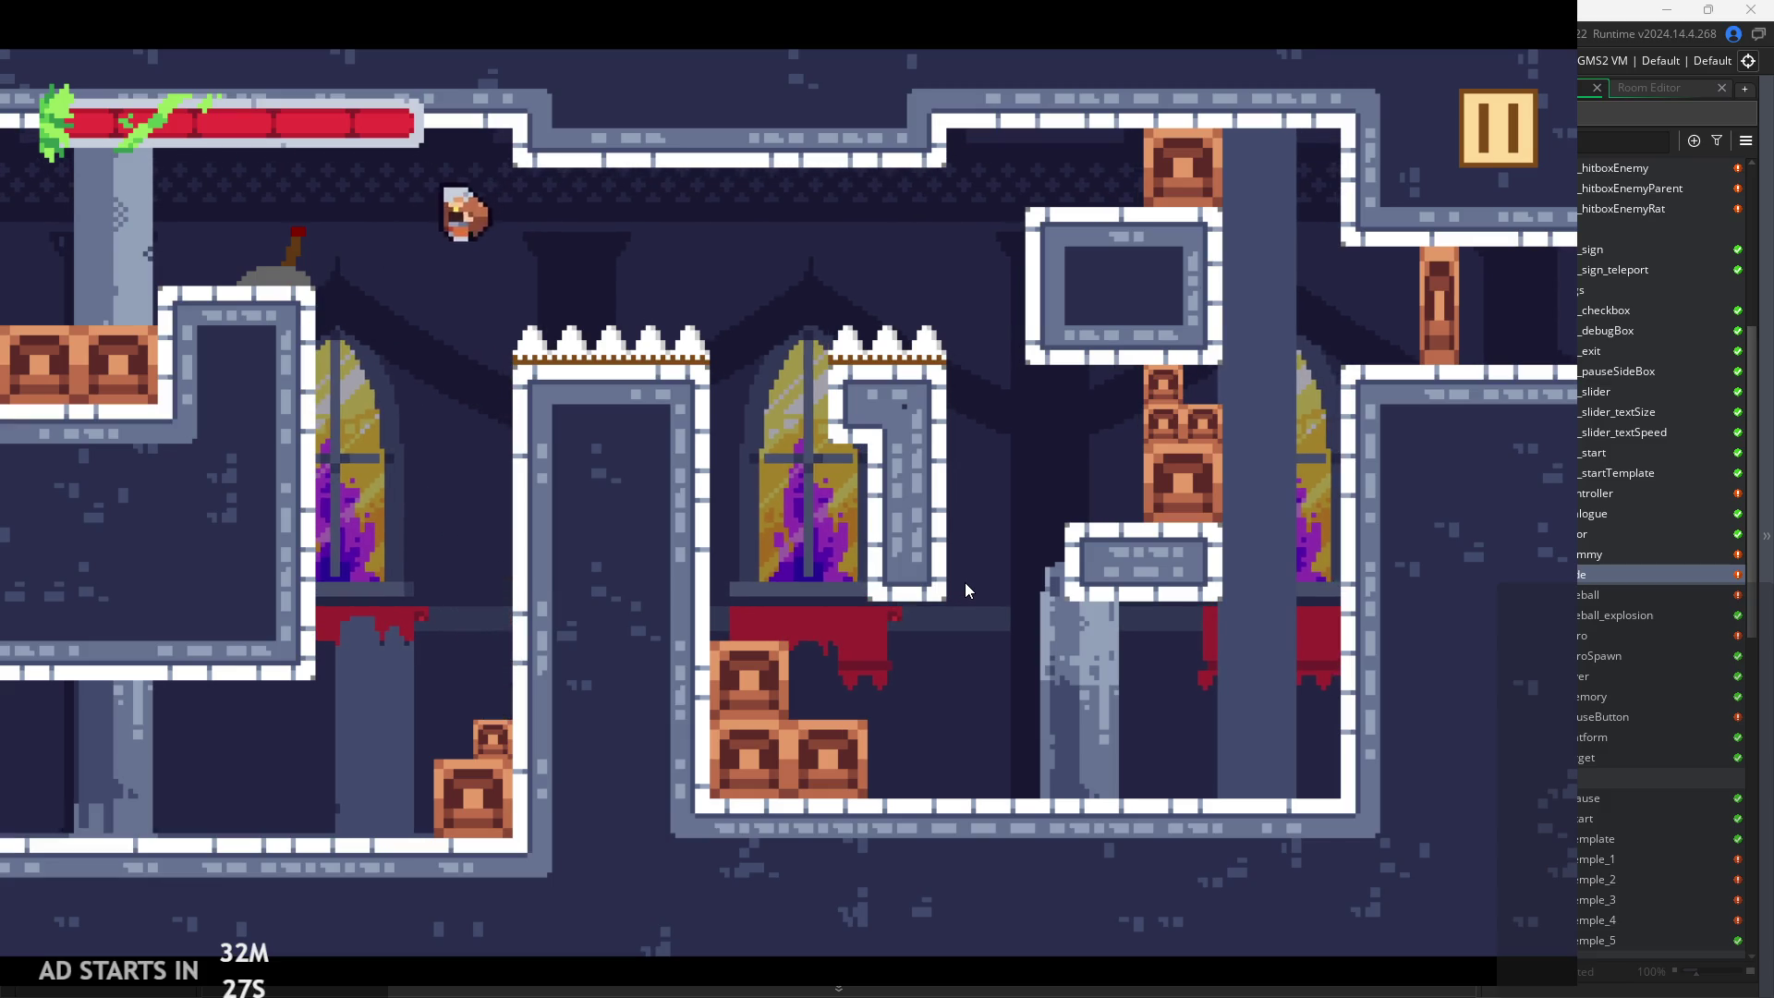
{"action": "key", "text": "Left"}
{"action": "key", "text": "Right"}
{"action": "key", "text": "space"}
Wall-jump back up out of the pit between the walls
{"action": "key", "text": "space"}
{"action": "key", "text": "Right"}
{"action": "key", "text": "Left"}
{"action": "key", "text": "Right"}
{"action": "key", "text": "Left"}
{"action": "key", "text": "space"}
{"action": "key", "text": "space"}
{"action": "key", "text": "Left"}
{"action": "key", "text": "space"}
{"action": "key", "text": "space"}
Wall-jump up beside the upper-left window, taking a spike hit and darting back
{"action": "key", "text": "Left"}
{"action": "key", "text": "Left"}
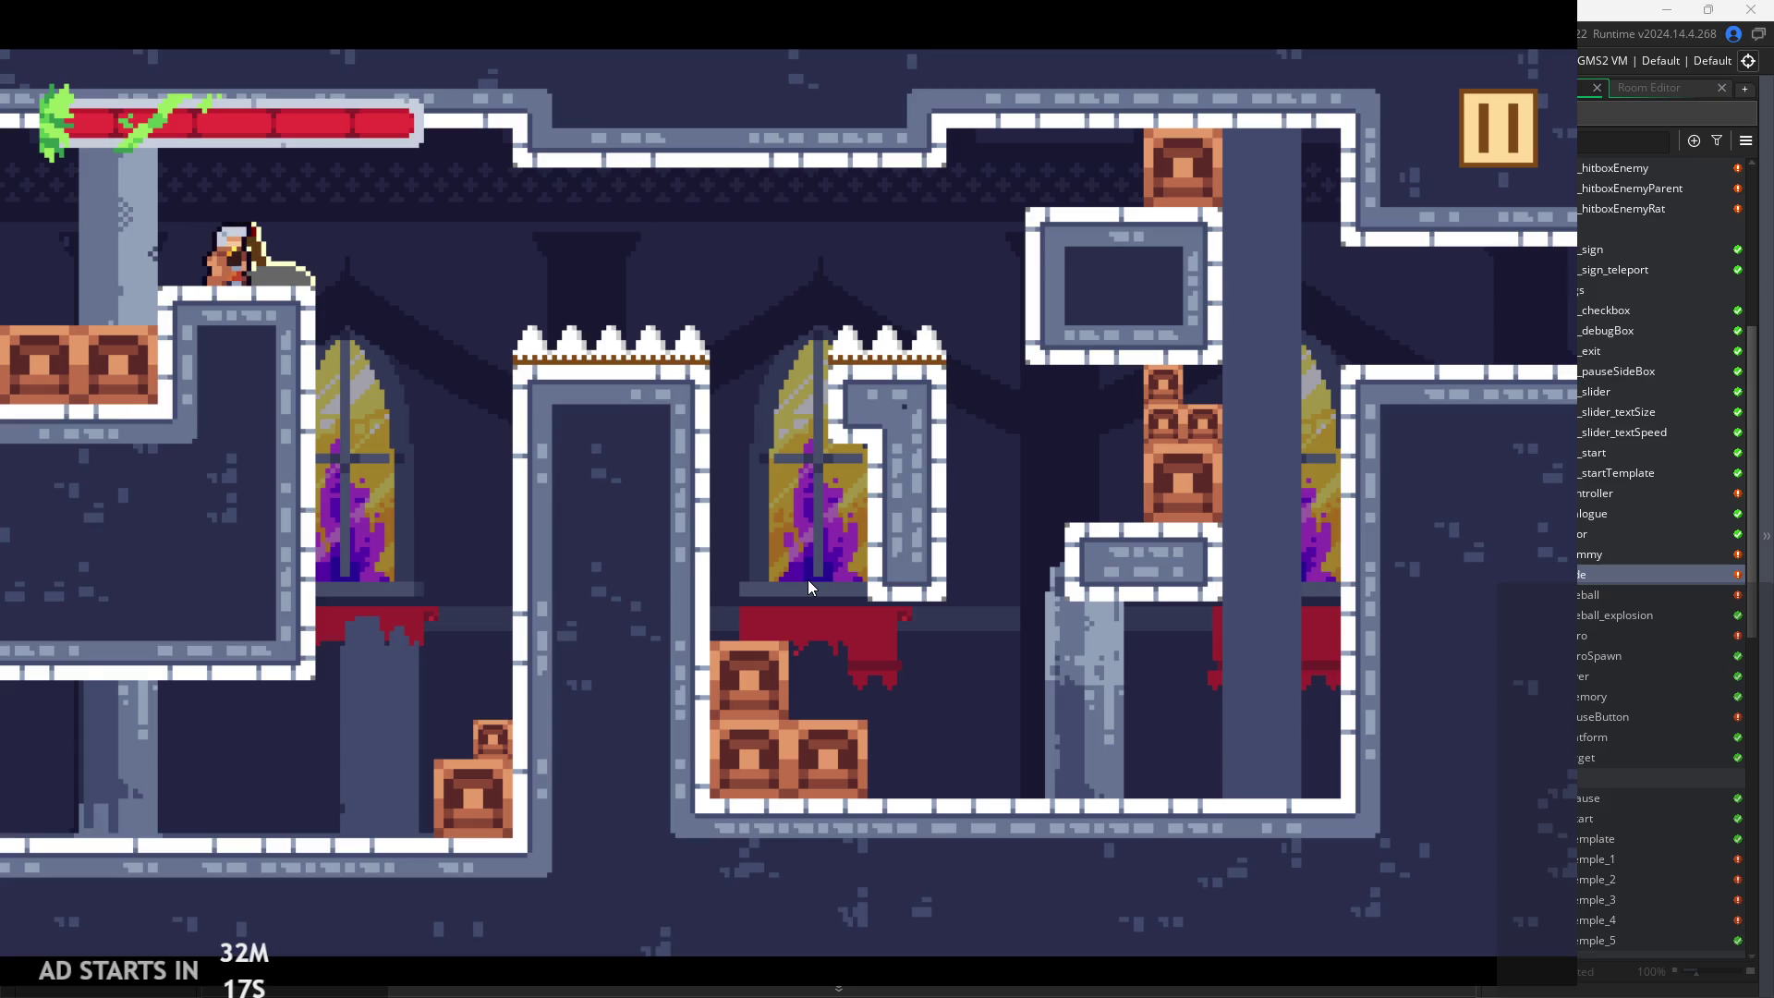
{"action": "key", "text": "Right"}
{"action": "key", "text": "Left"}
{"action": "key", "text": "space"}
{"action": "key", "text": "Right"}
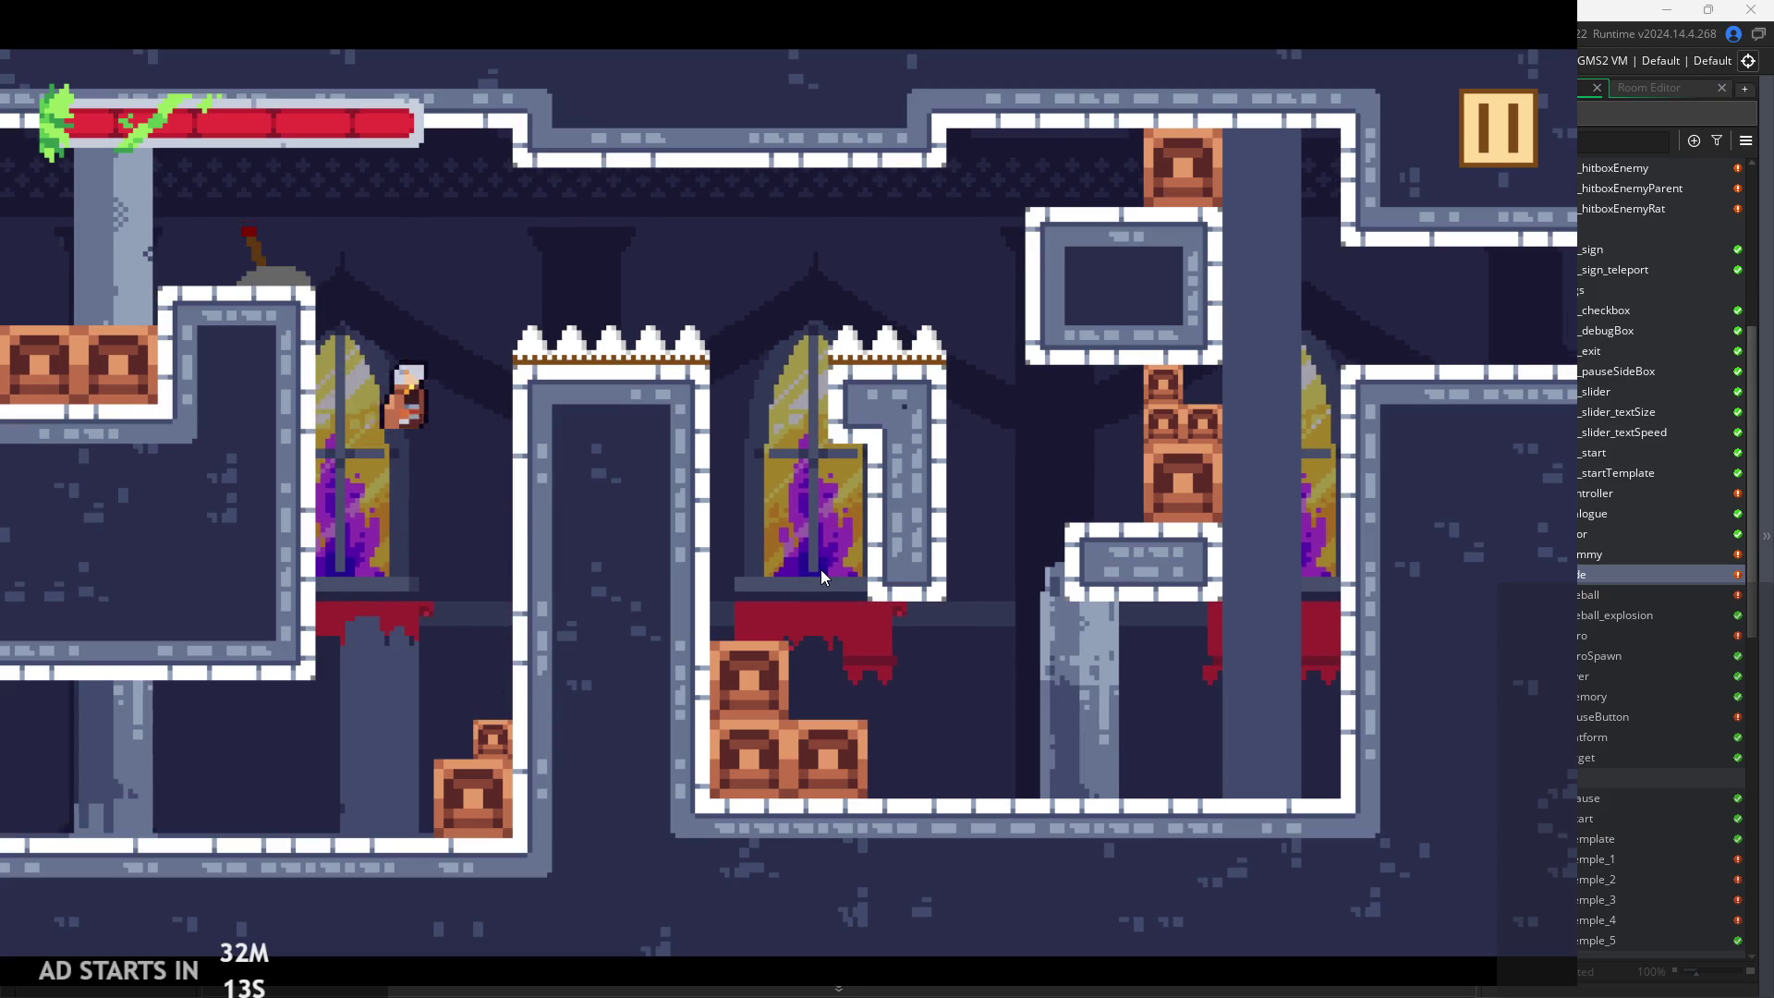
{"action": "key", "text": "Left"}
{"action": "key", "text": "space"}
{"action": "key", "text": "Right"}
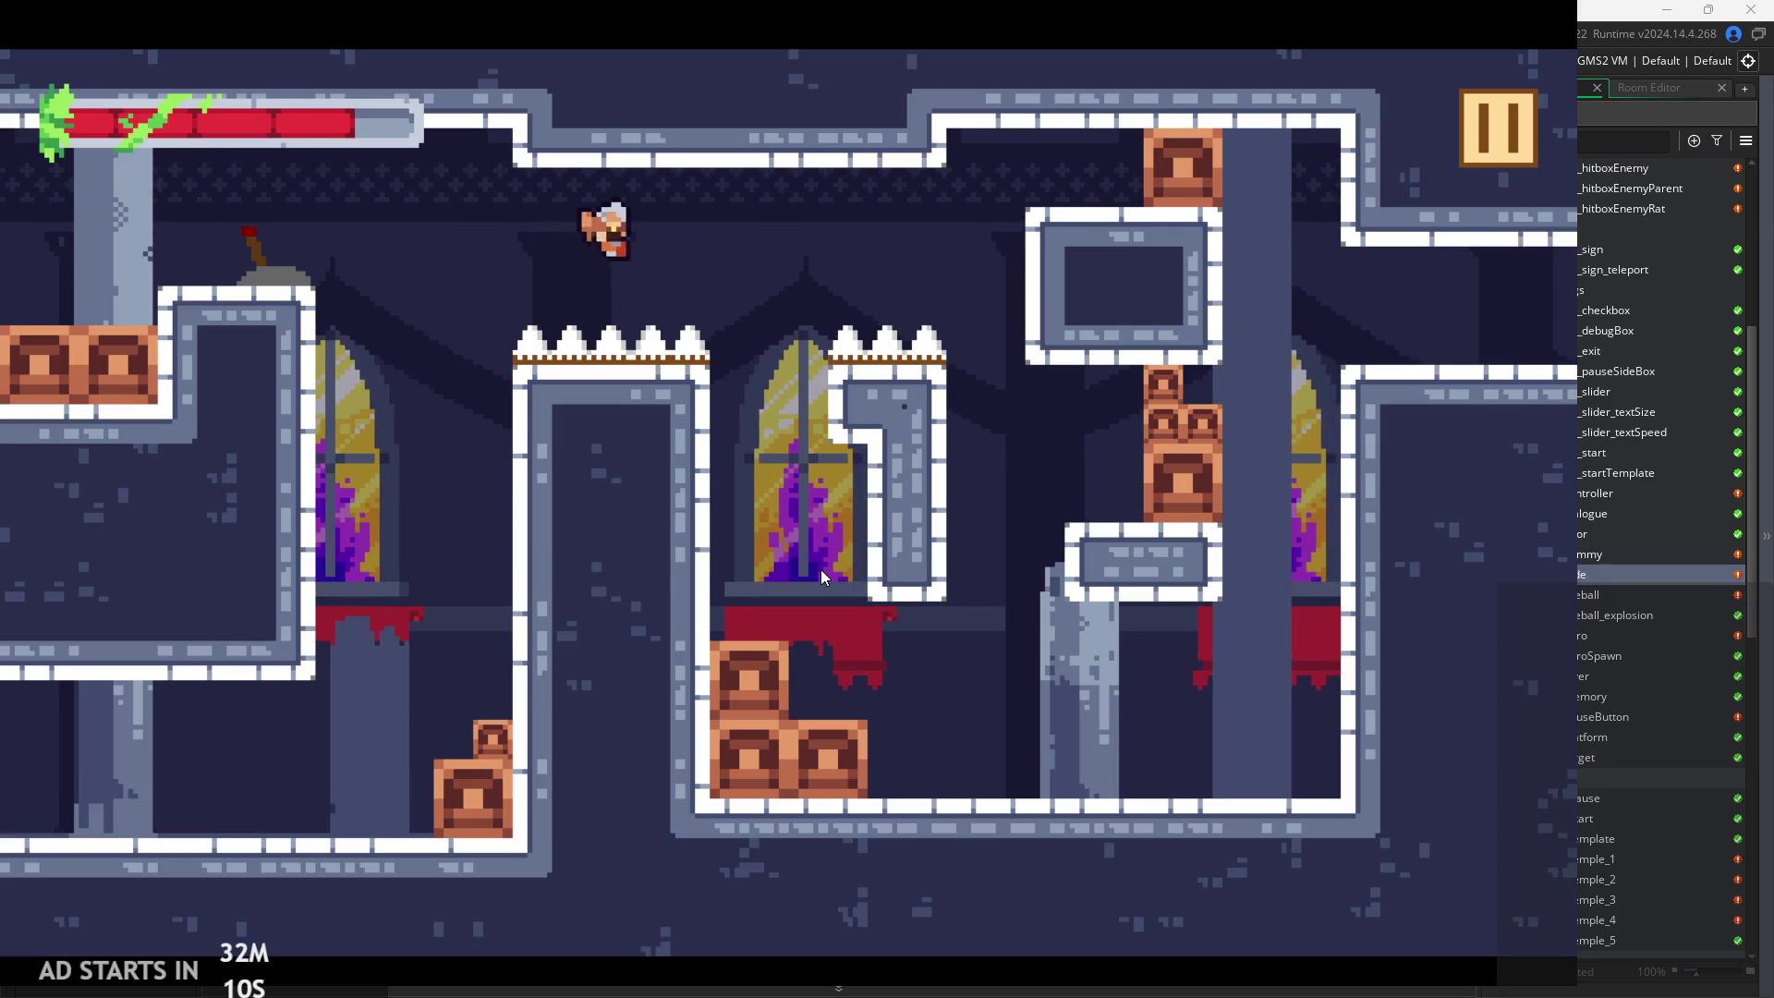
{"action": "key", "text": "space"}
{"action": "key", "text": "Left"}
{"action": "key", "text": "space"}
{"action": "key", "text": "space"}
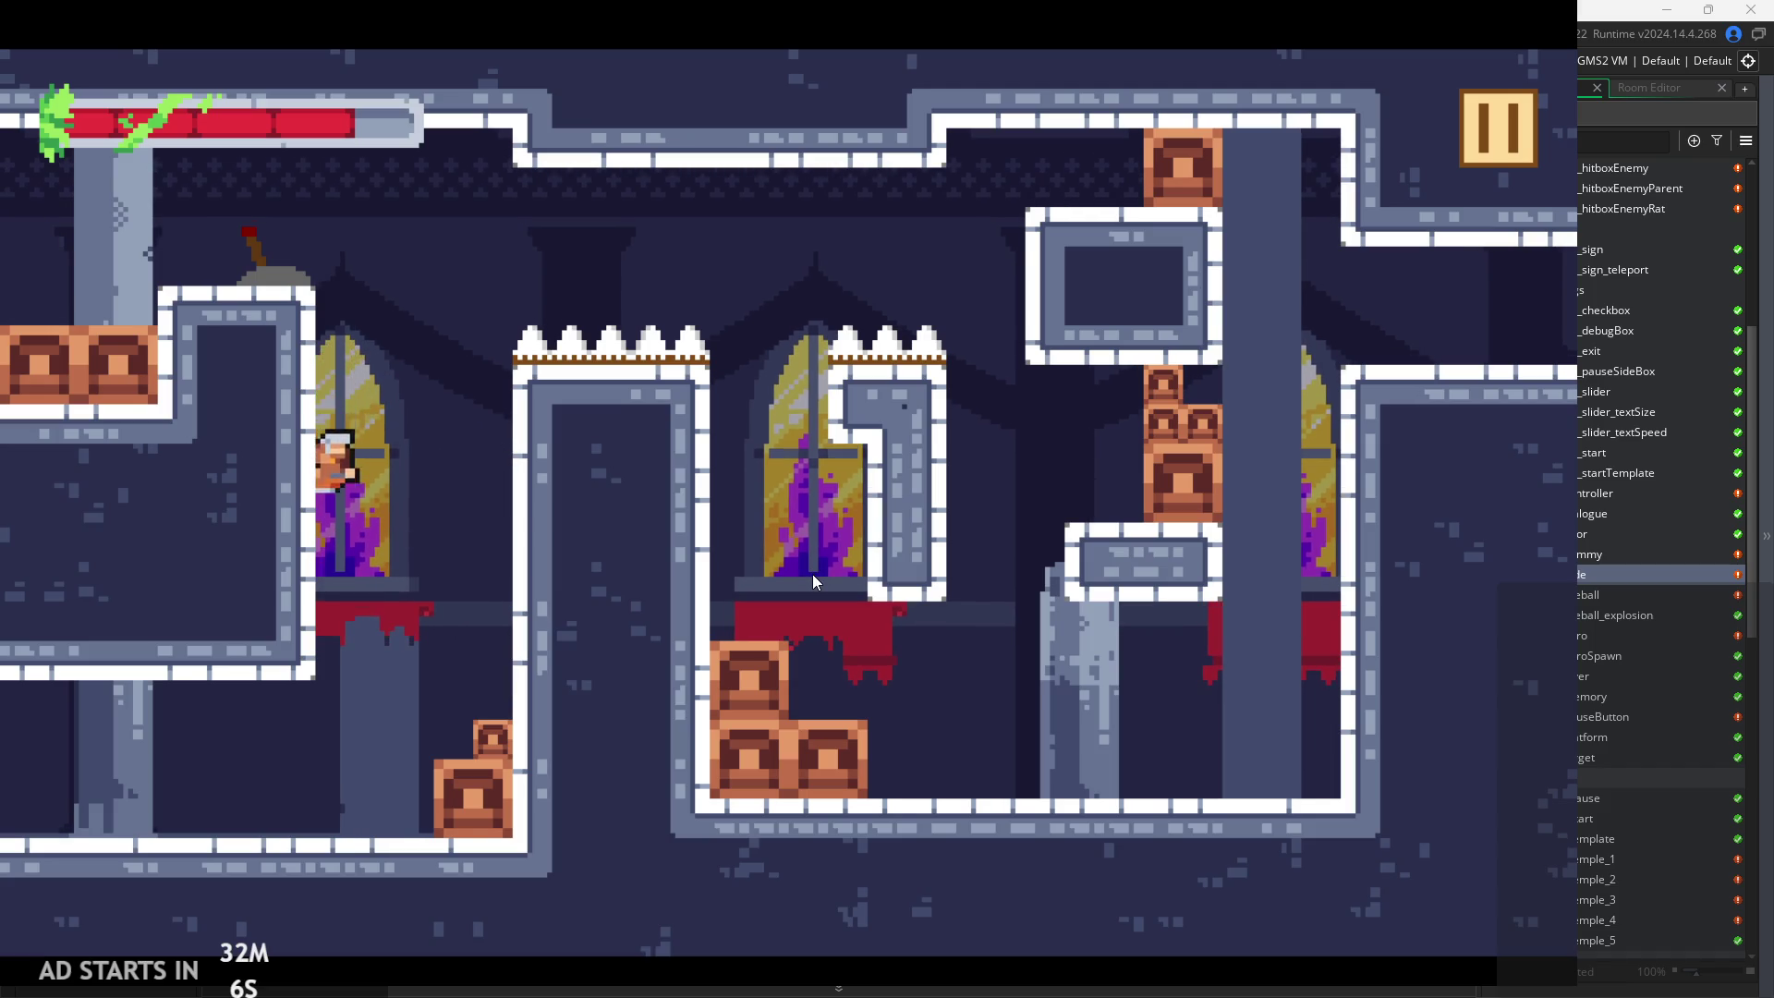
{"action": "key", "text": "Right"}
{"action": "key", "text": "Right"}
{"action": "key", "text": "Left"}
Drop down the shaft, wall-jump back up and head for the upper-left ledge
{"action": "key", "text": "Left"}
{"action": "key", "text": "space"}
{"action": "key", "text": "space"}
{"action": "key", "text": "Right"}
{"action": "key", "text": "Left"}
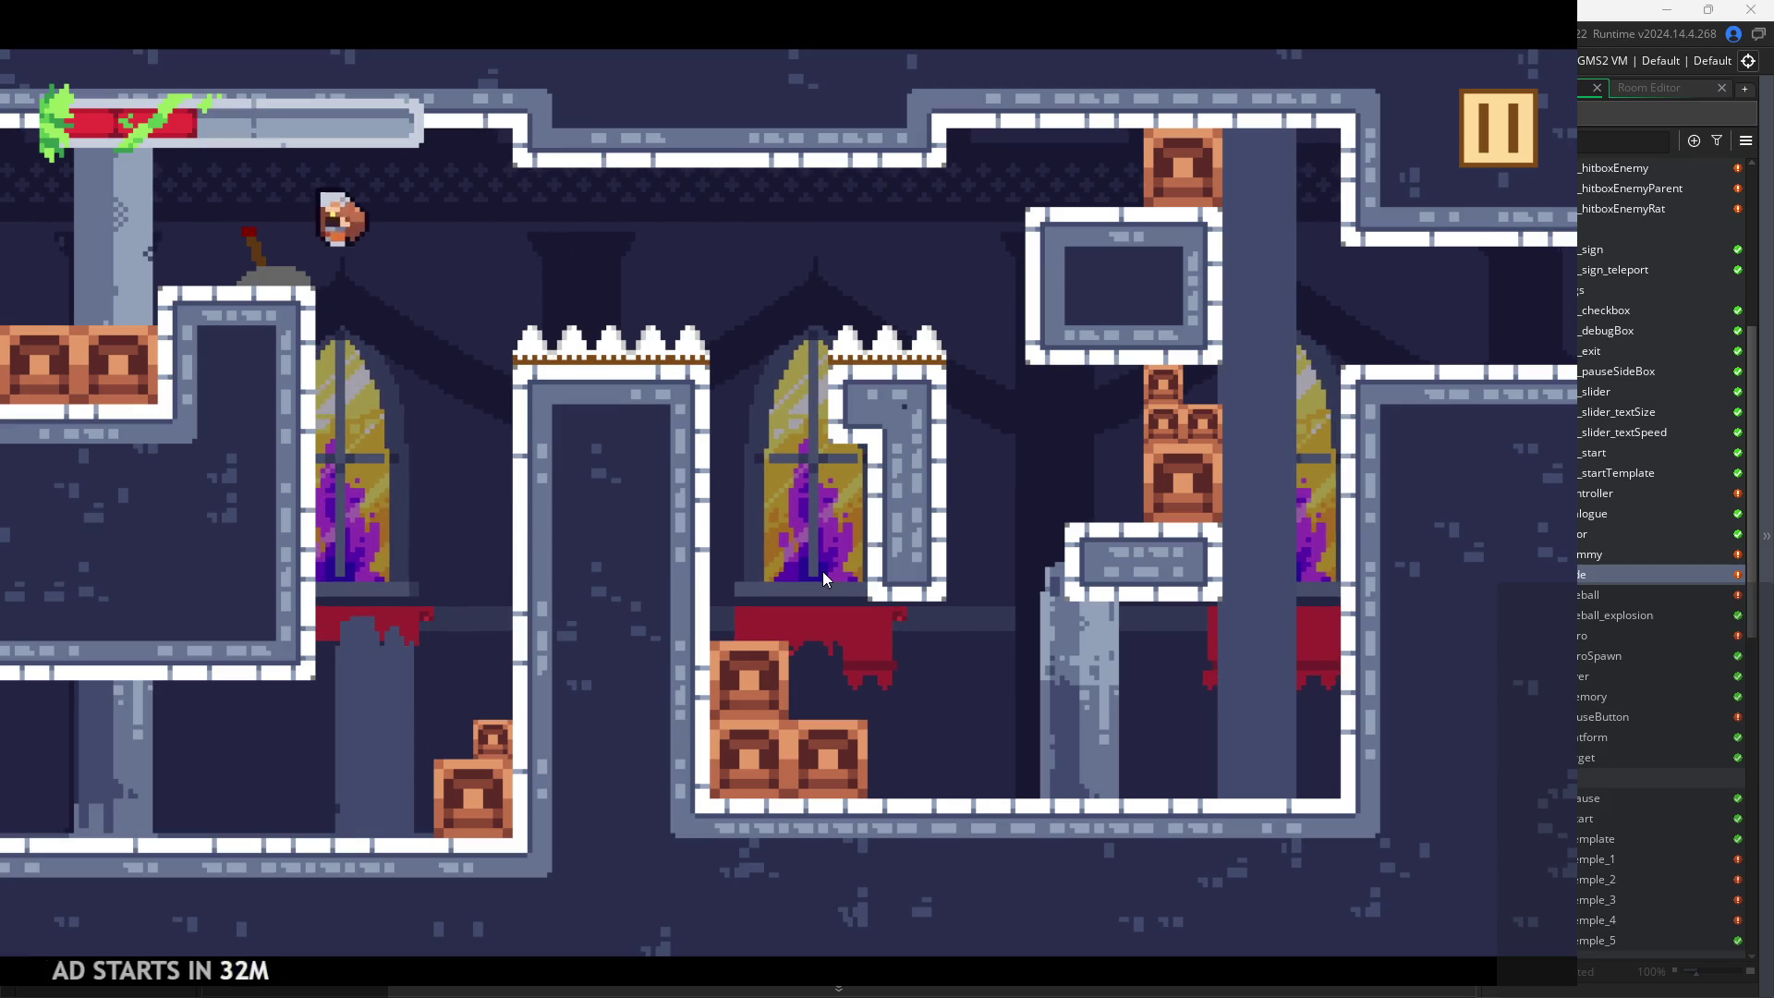
{"action": "key", "text": "Right"}
{"action": "key", "text": "Left"}
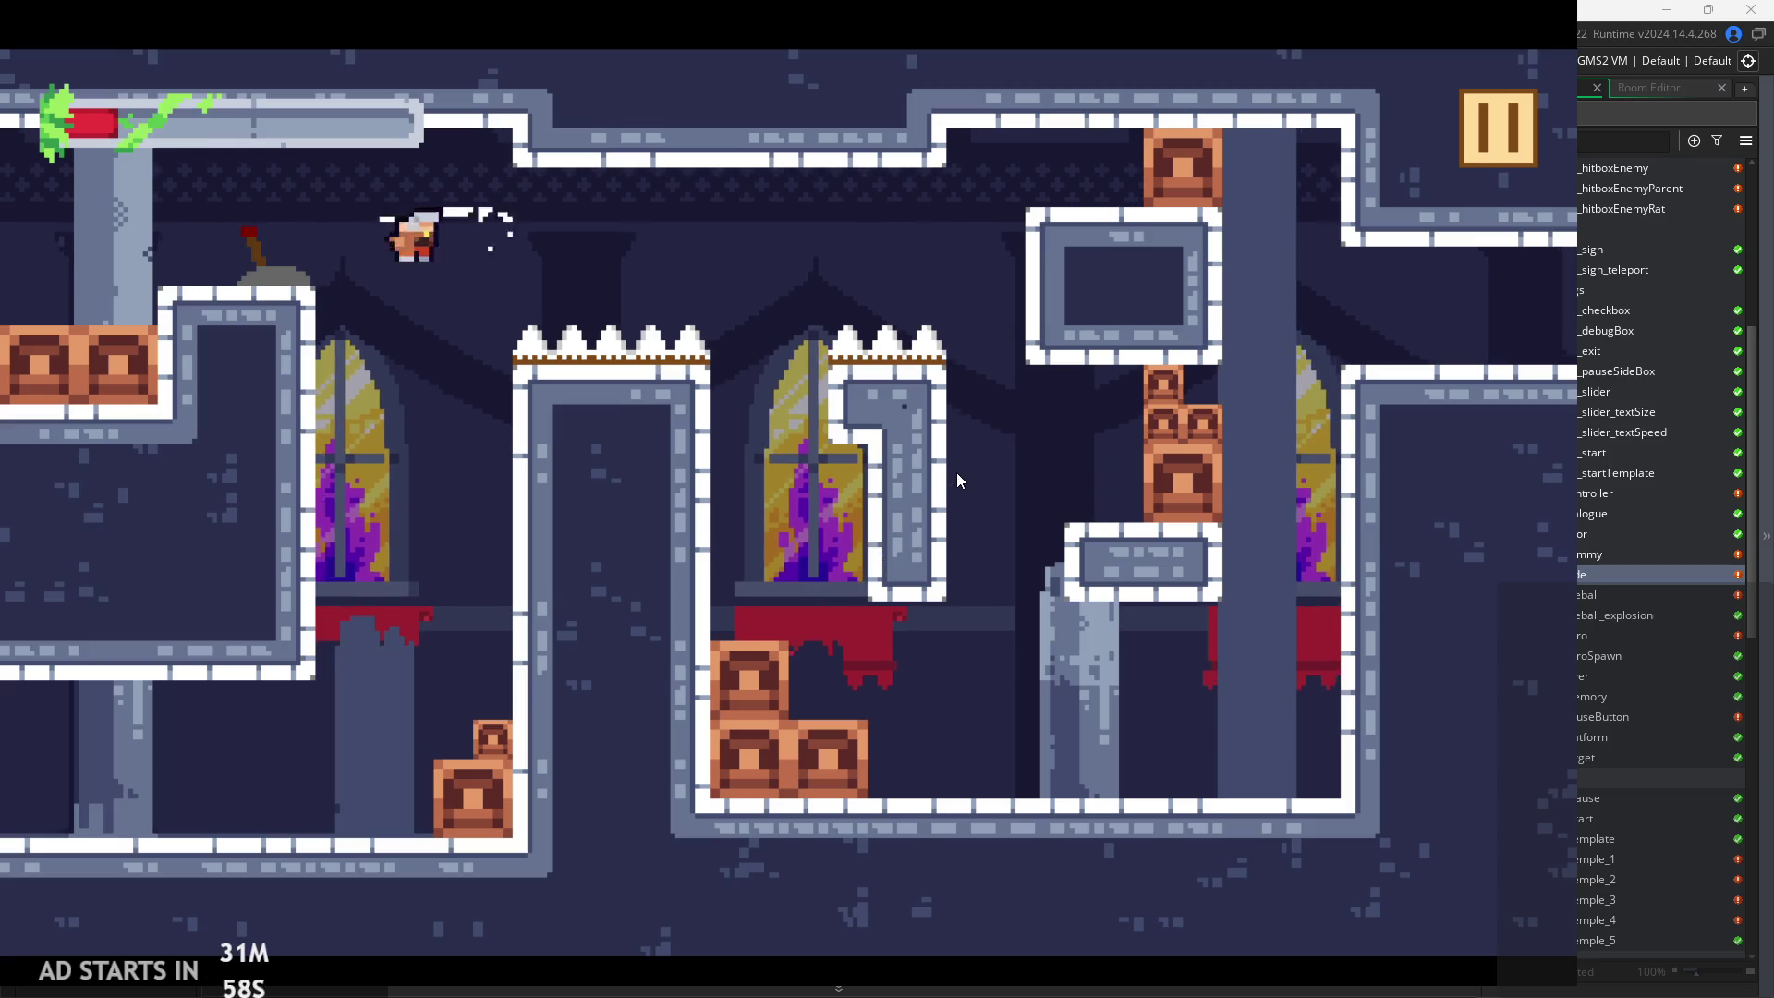
{"action": "key", "text": "space"}
{"action": "key", "text": "space"}
{"action": "key", "text": "Right"}
{"action": "key", "text": "space"}
{"action": "key", "text": "space"}
{"action": "key", "text": "Right"}
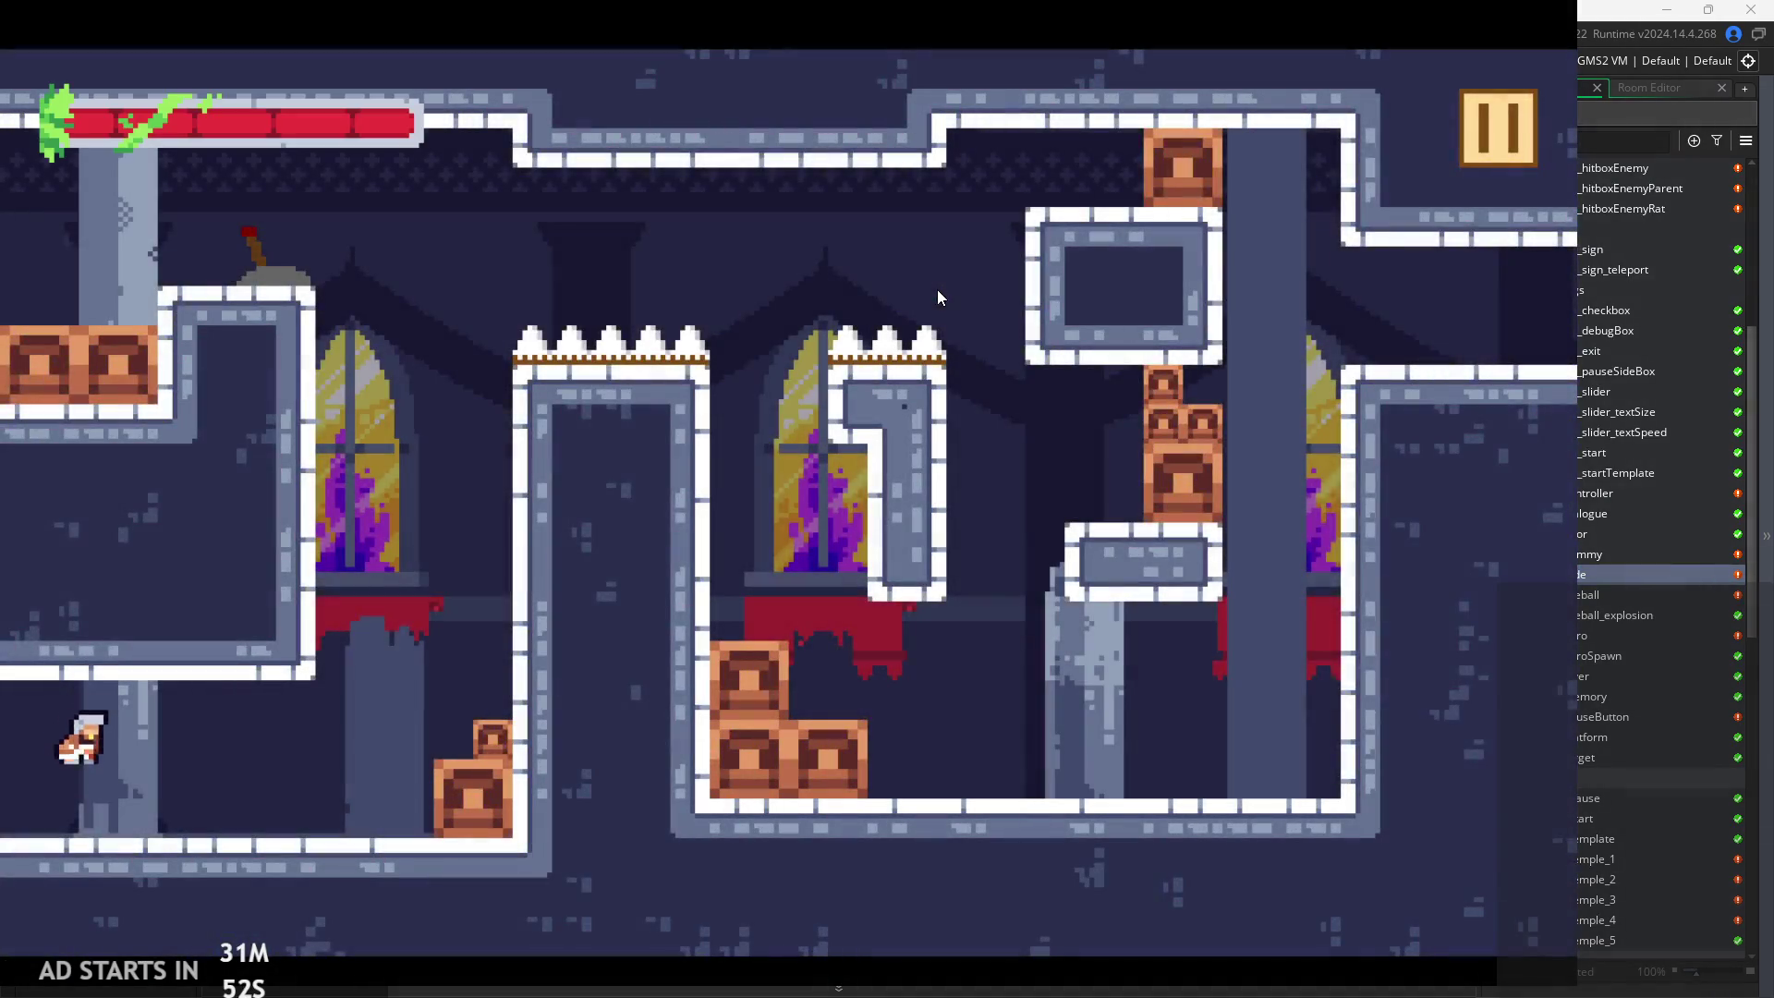
{"action": "key", "text": "Right"}
{"action": "key", "text": "space"}
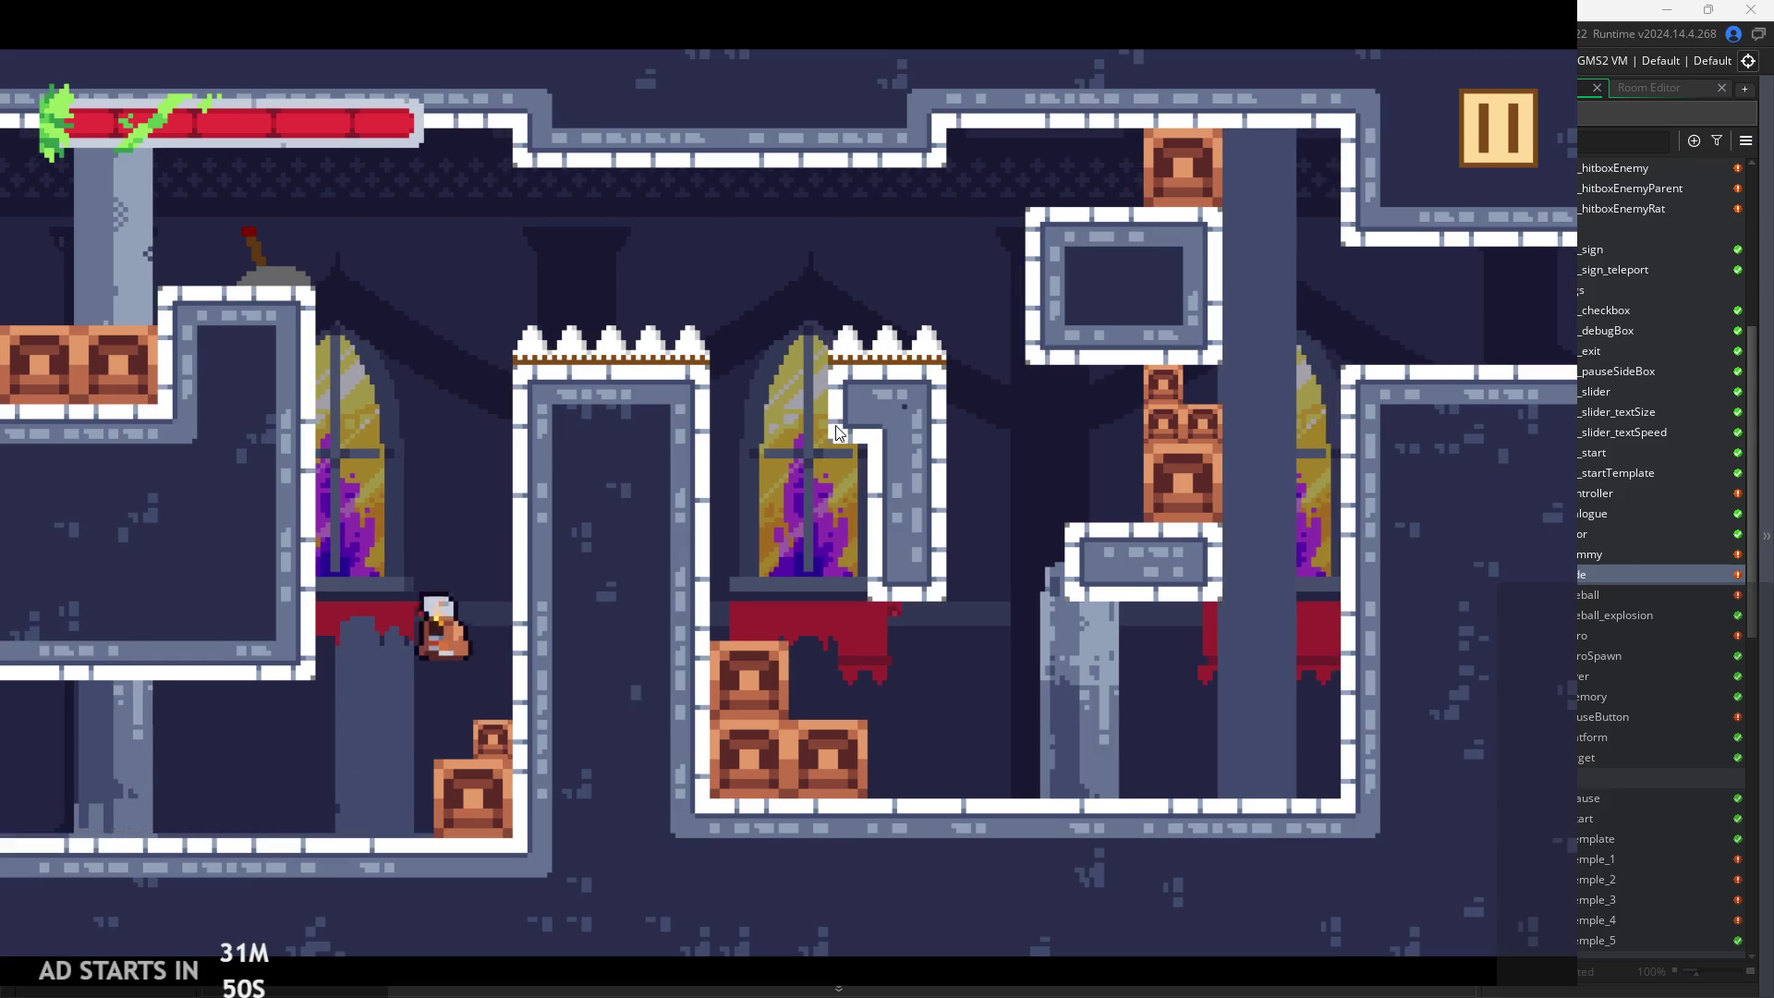
{"action": "key", "text": "Left"}
Wall-jump to the upper area, fall beside the crates and pause the game
{"action": "key", "text": "space"}
{"action": "key", "text": "Left"}
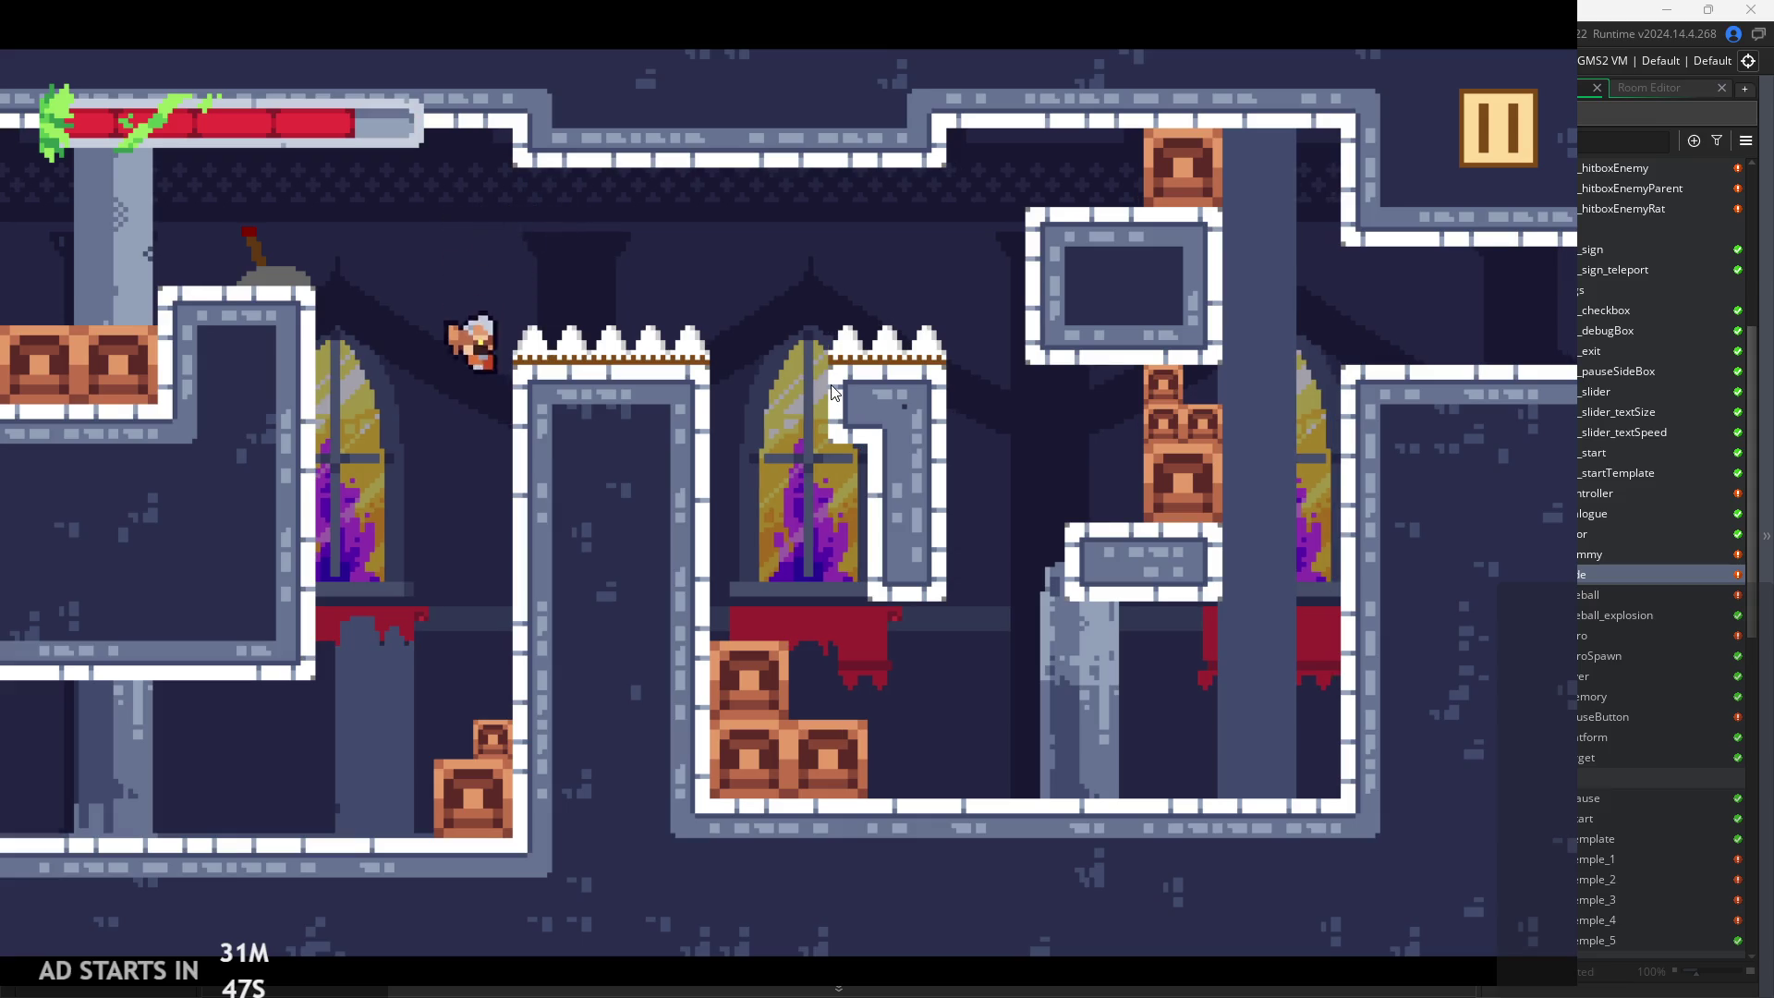
{"action": "key", "text": "space"}
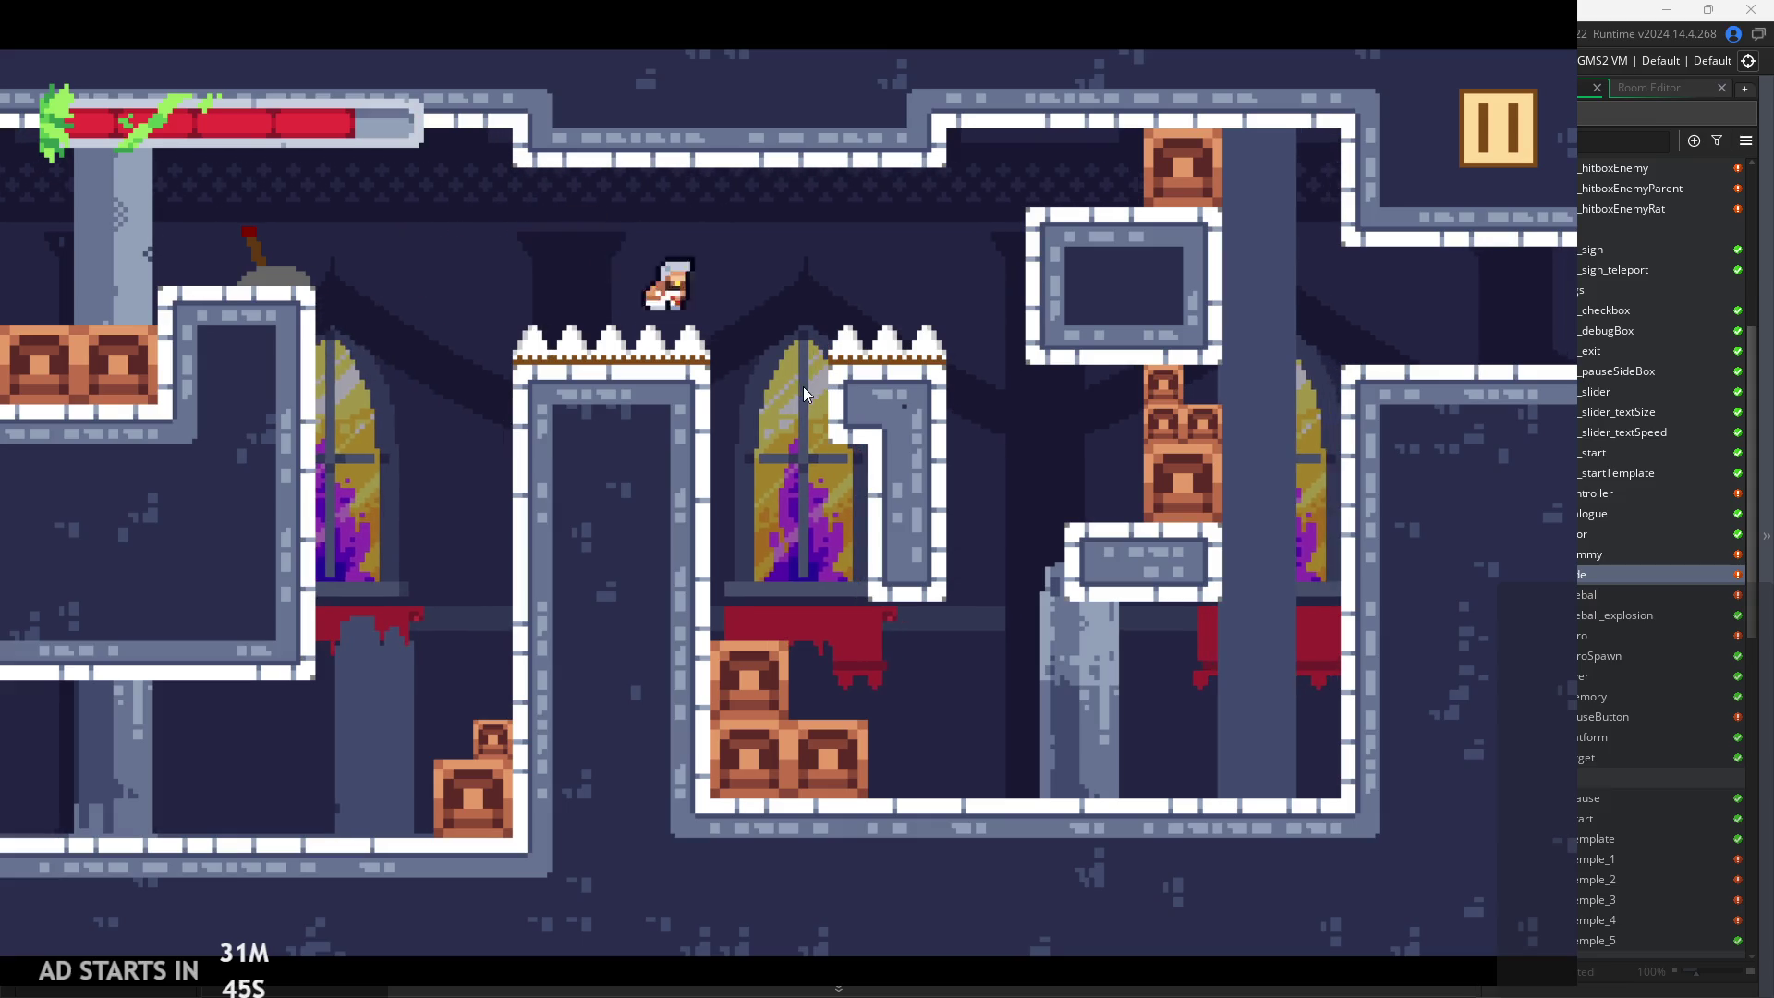
{"action": "key", "text": "Left"}
{"action": "key", "text": "Right"}
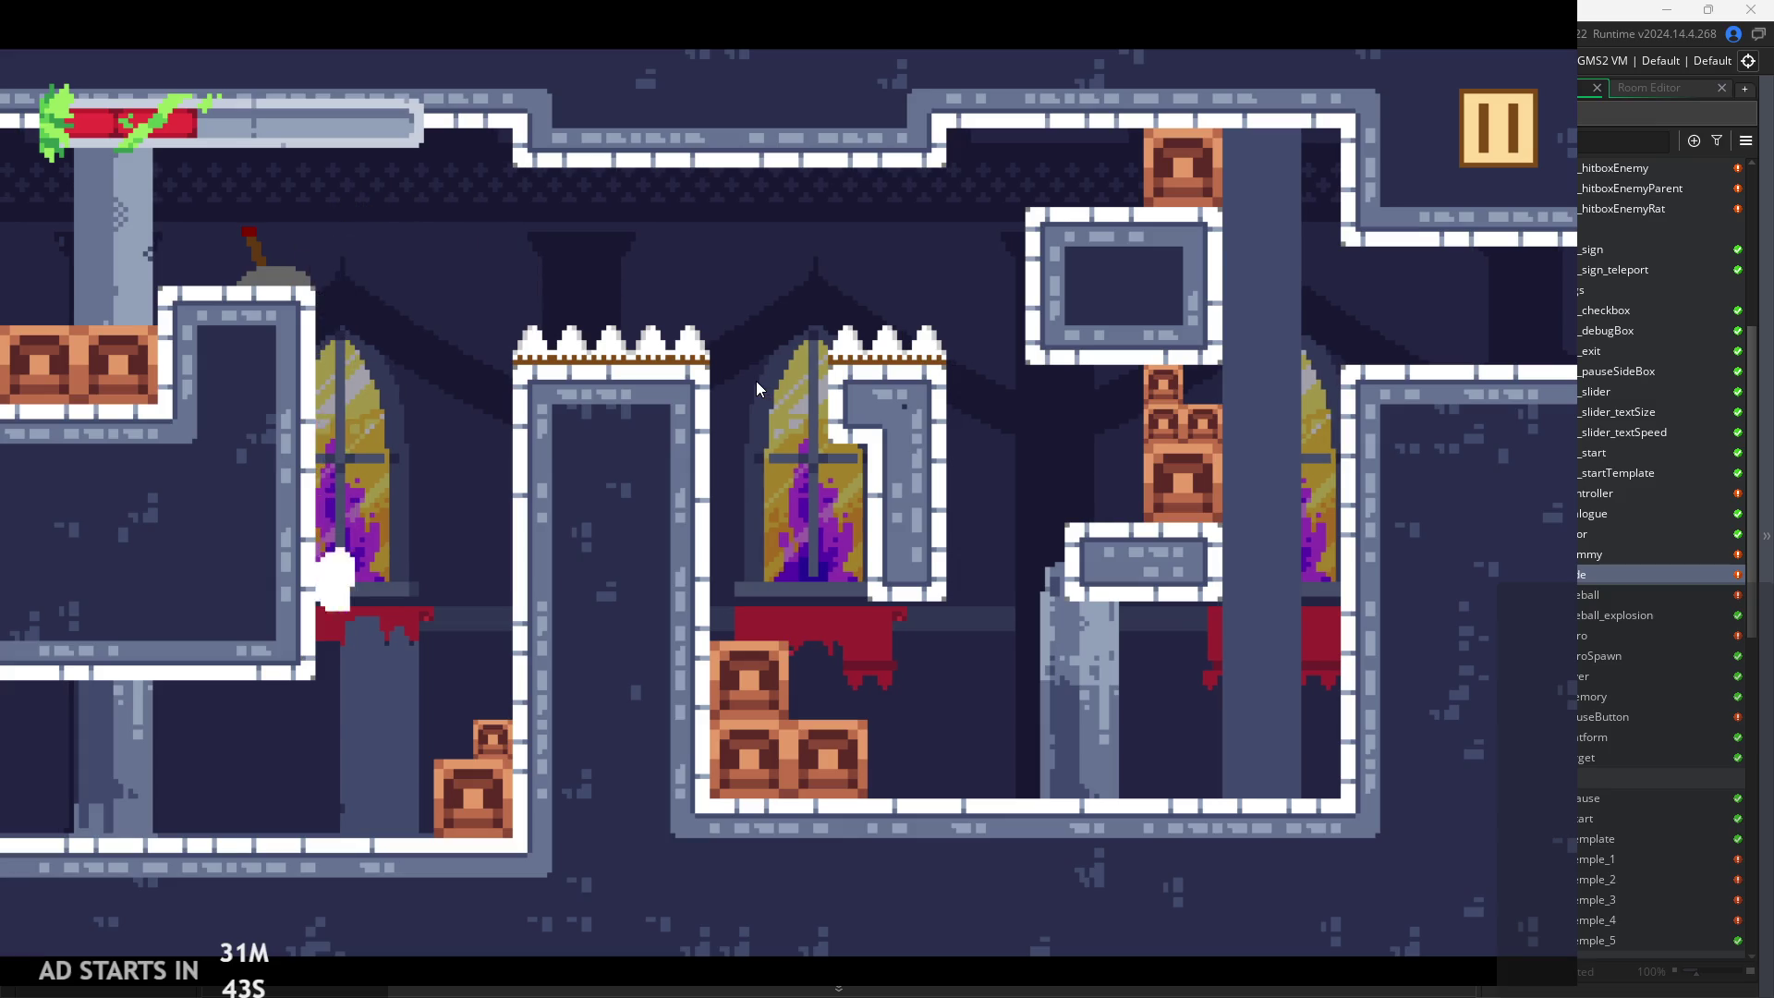
{"action": "key", "text": "Left"}
{"action": "key", "text": "Right"}
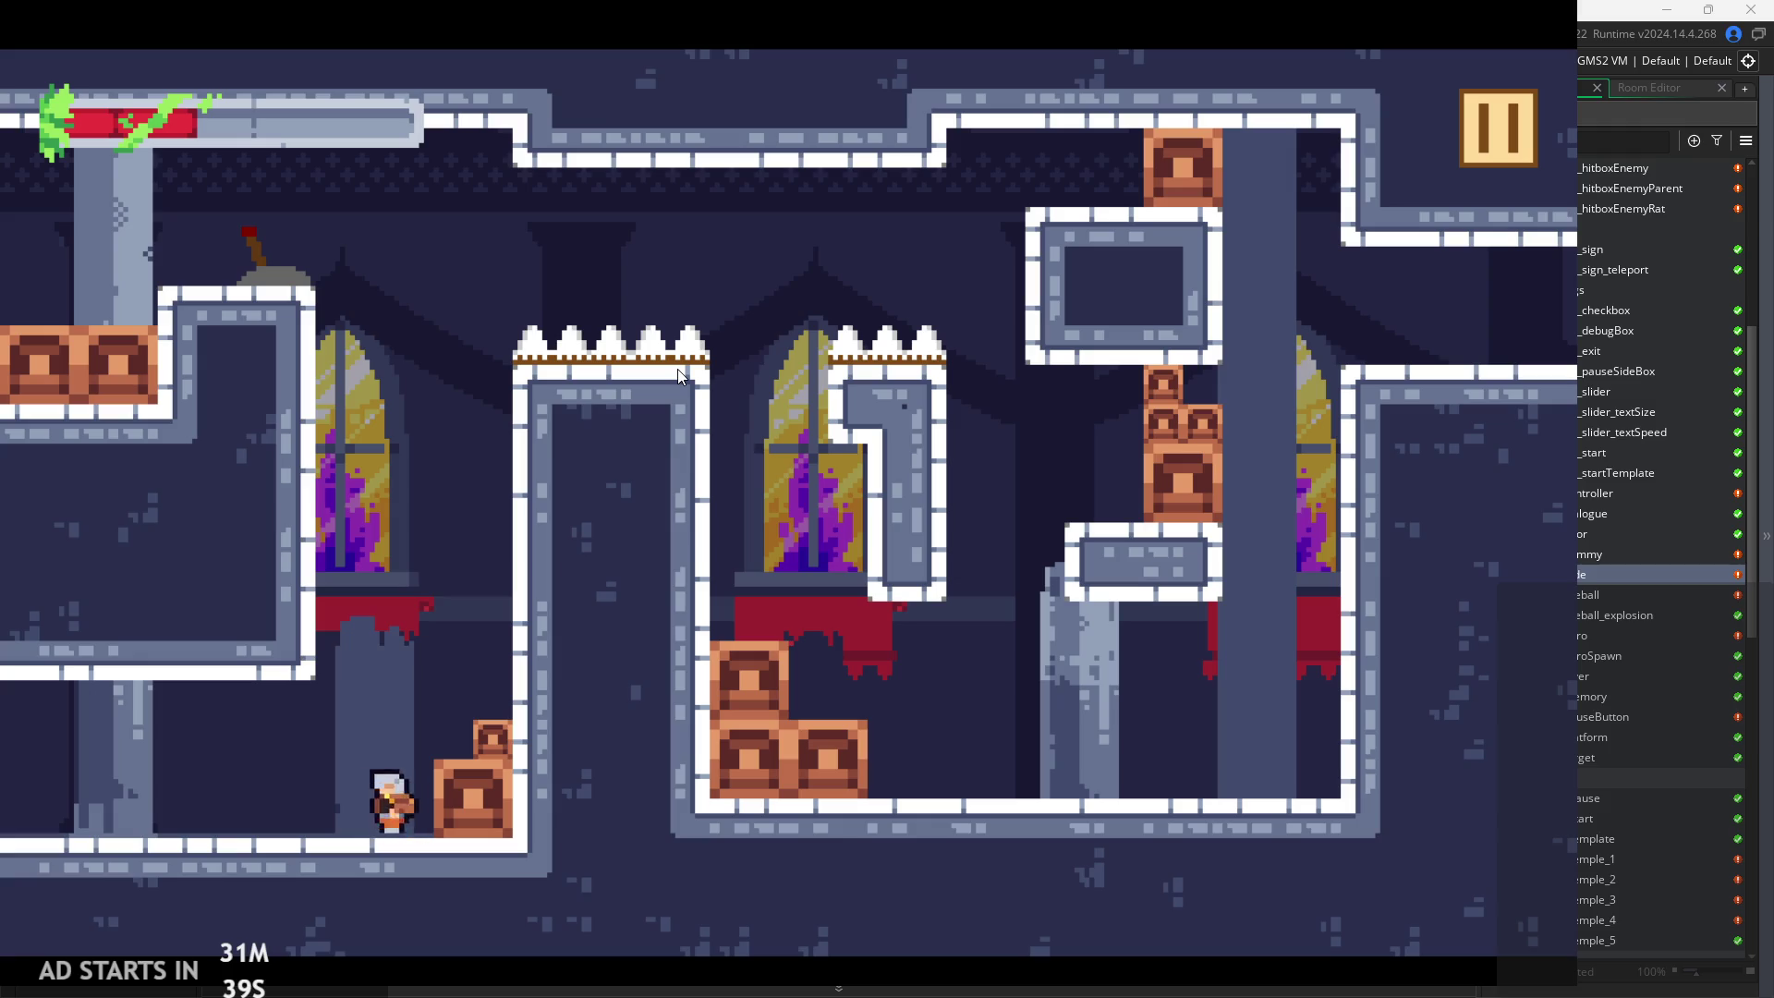
{"action": "left_click", "coordinate": [1476, 138]}
Enable Debug Stats, resume, and wall-jump toward the upper ledge with an attack
{"action": "left_click", "coordinate": [395, 285]}
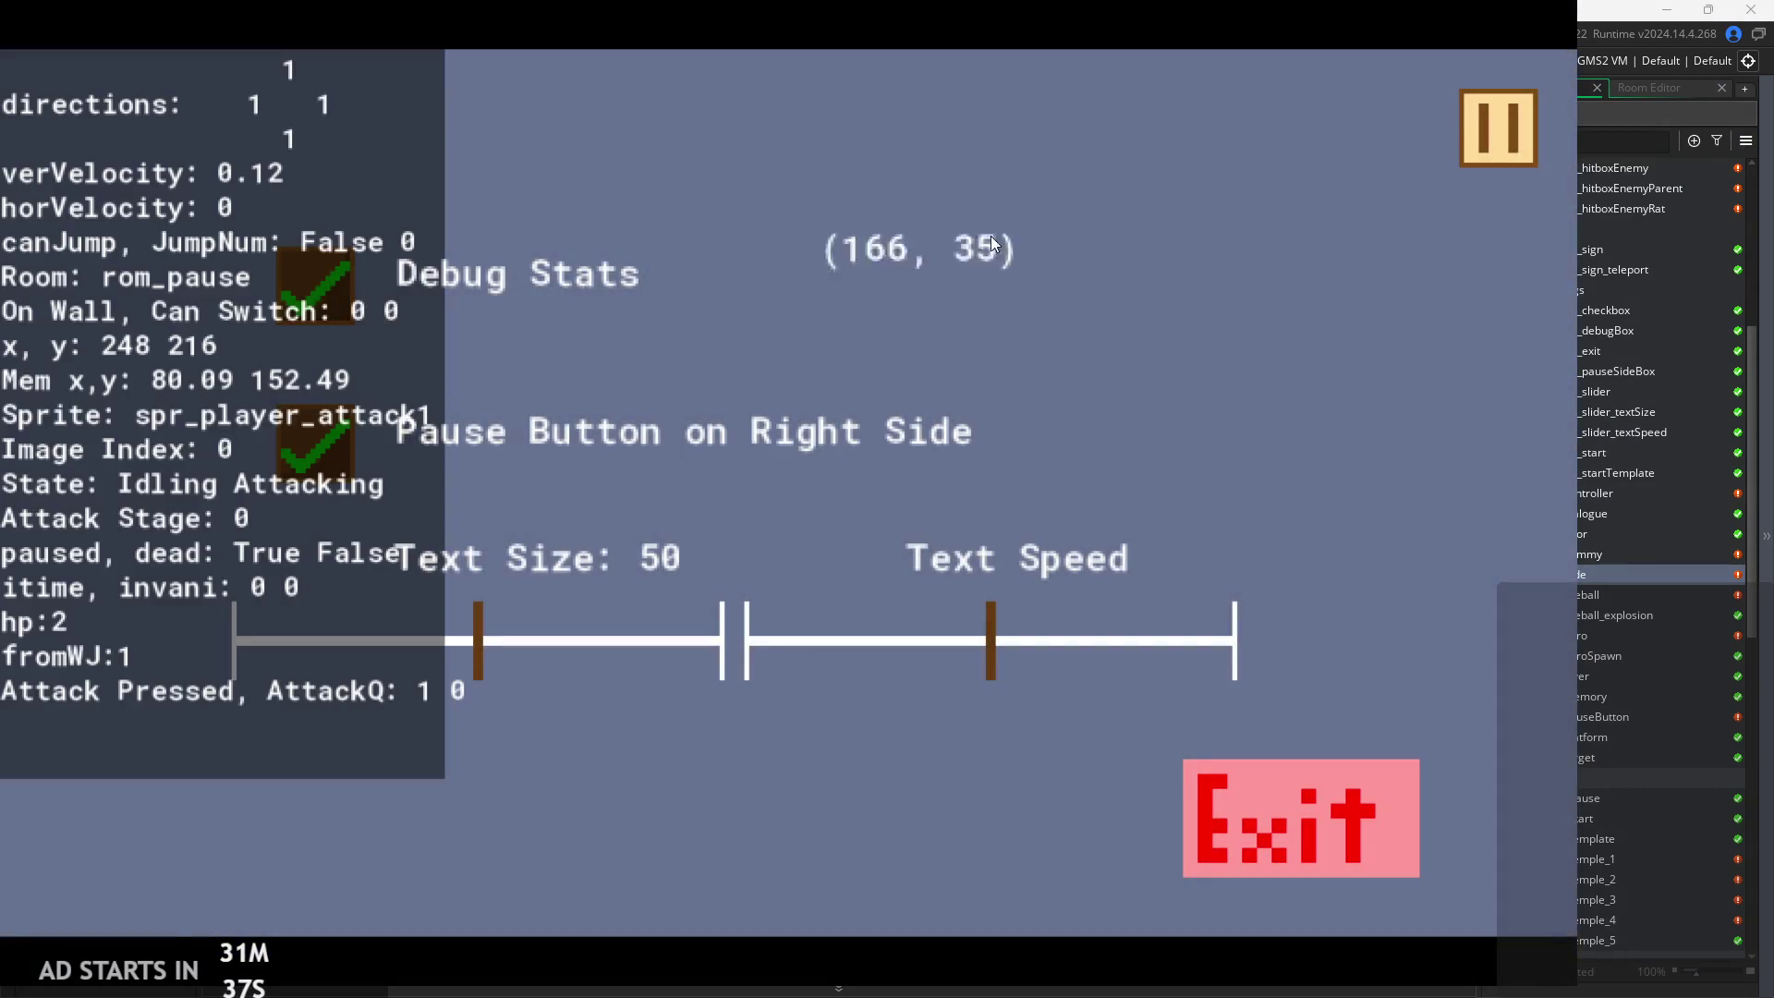
{"action": "left_click", "coordinate": [1510, 125]}
{"action": "key", "text": "Left"}
{"action": "key", "text": "Right"}
{"action": "key", "text": "space"}
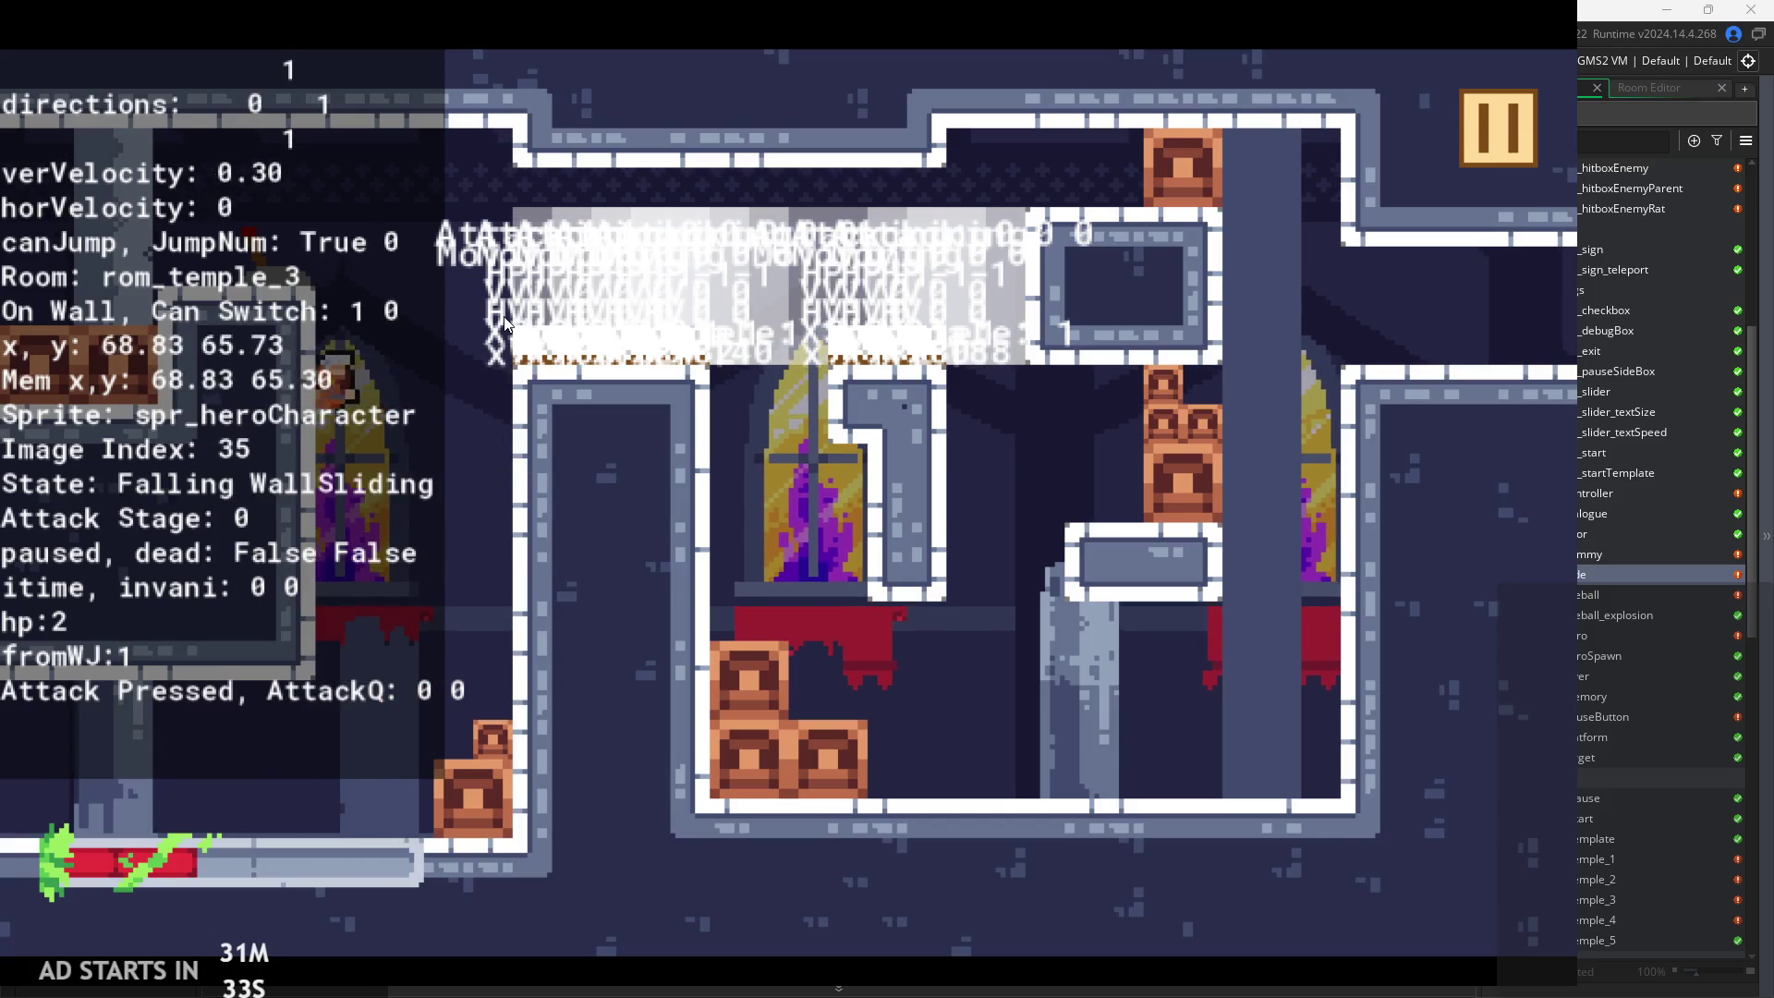
{"action": "key", "text": "space"}
{"action": "key", "text": "x"}
Jump up-left, wall-jump to the ledge and attack again after respawning
{"action": "key", "text": "space"}
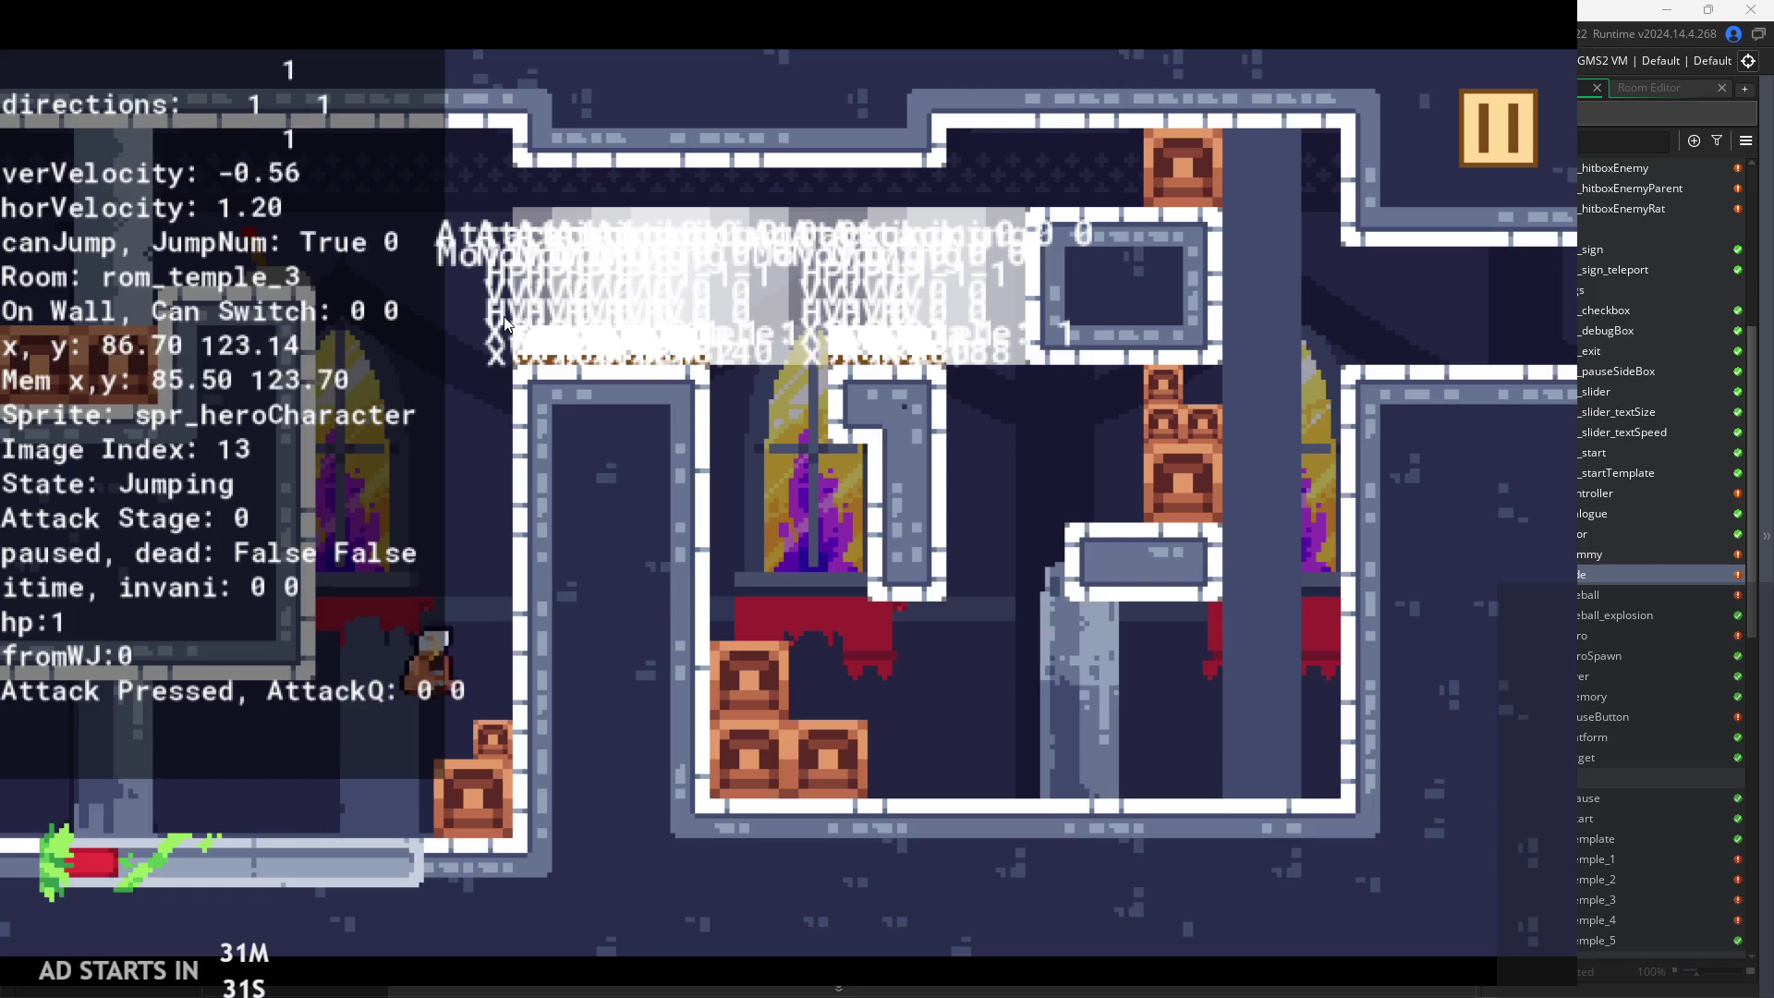
{"action": "key", "text": "Left"}
{"action": "key", "text": "space"}
{"action": "key", "text": "x"}
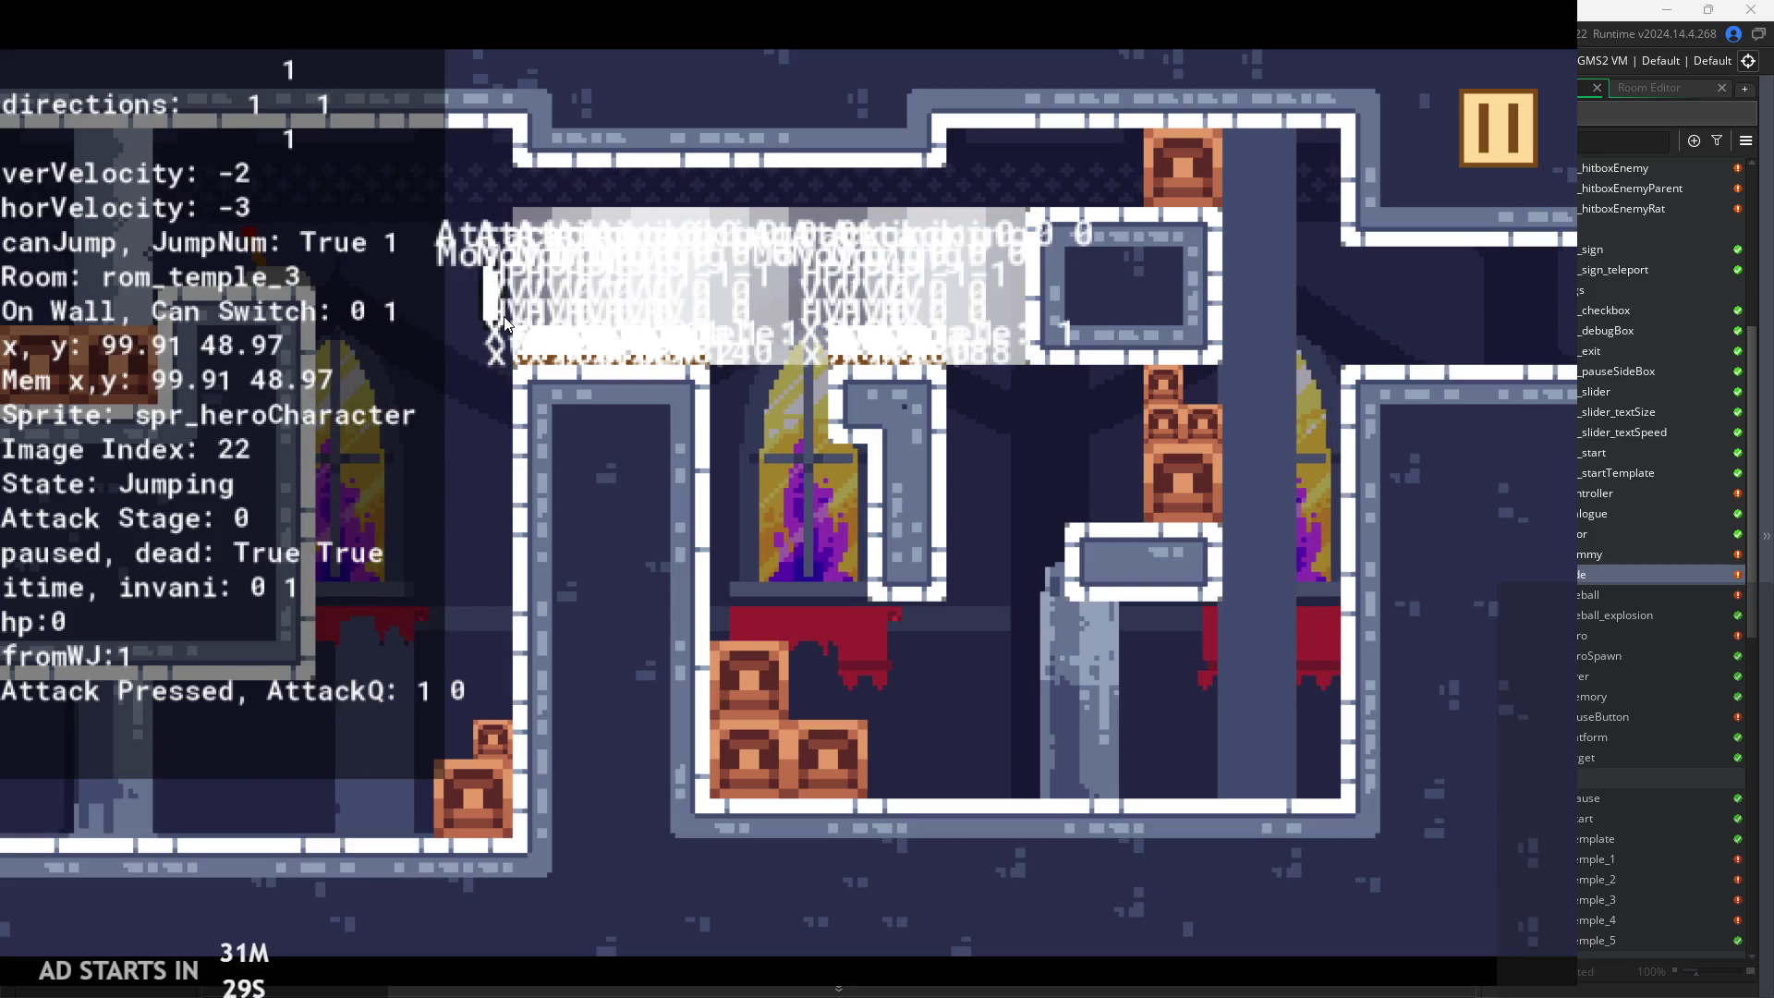
{"action": "key", "text": "Right"}
{"action": "key", "text": "x"}
{"action": "key", "text": "space"}
Wall-slide and wall-jump between the left and right walls
{"action": "key", "text": "space"}
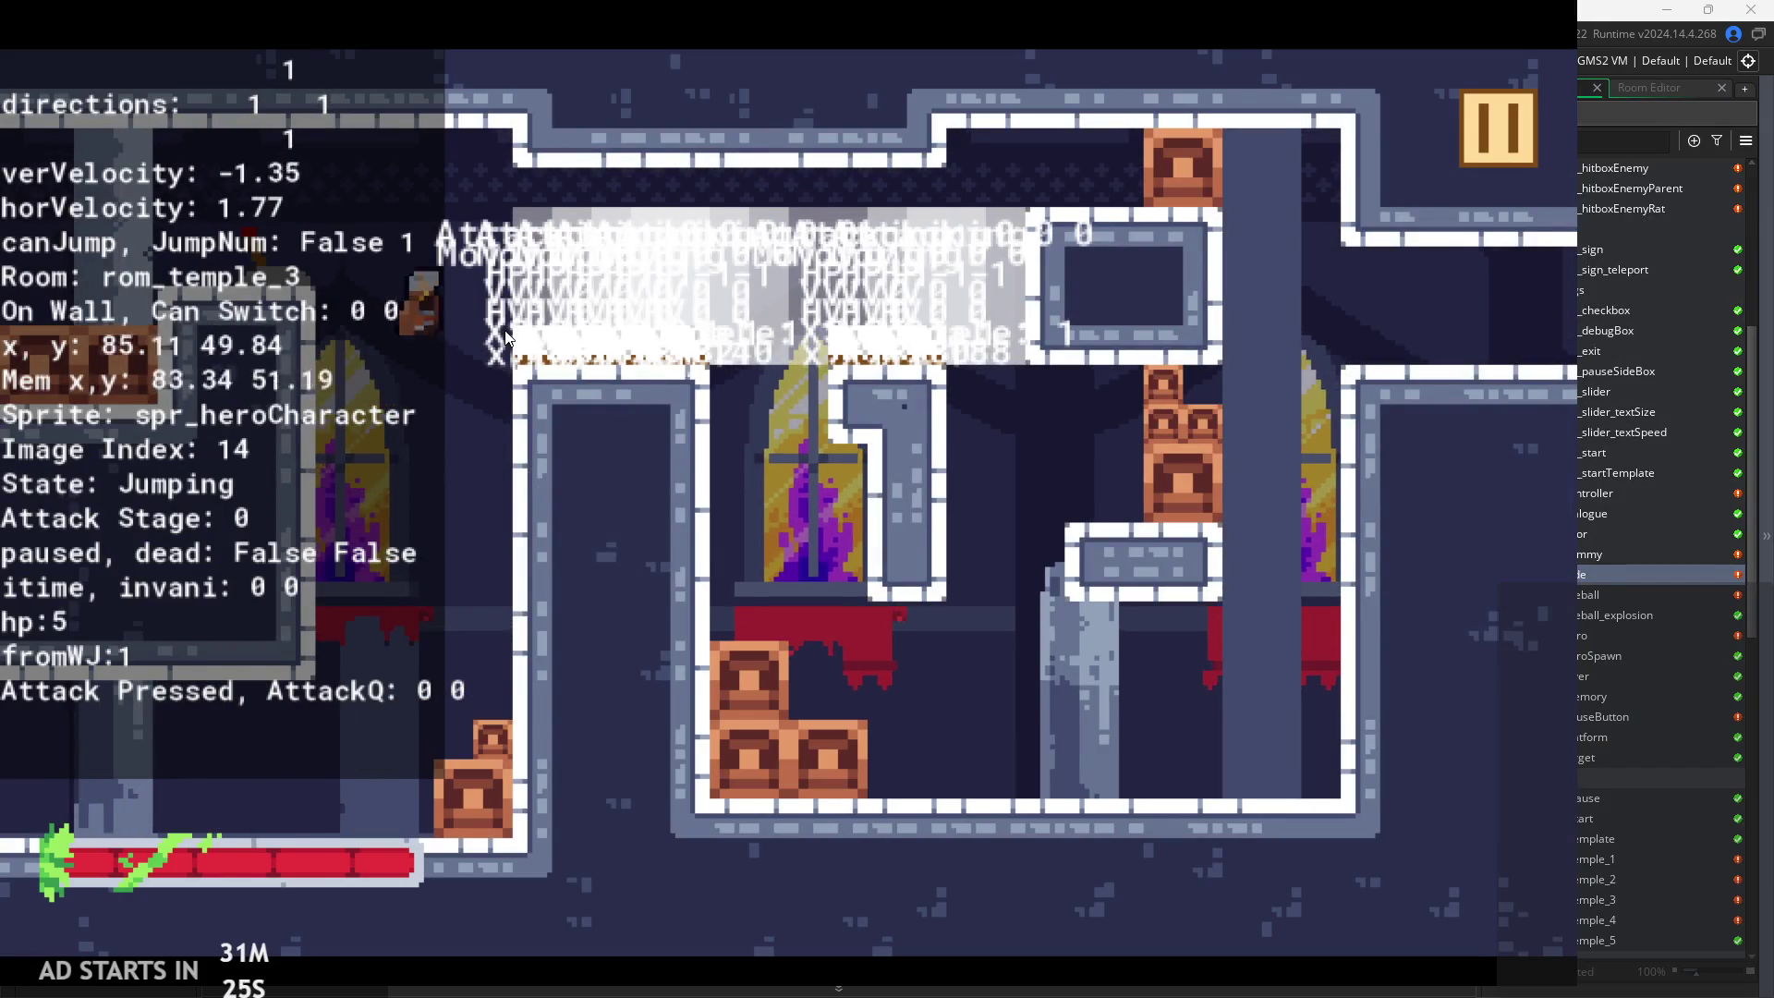
{"action": "key", "text": "space"}
{"action": "key", "text": "x"}
{"action": "key", "text": "space"}
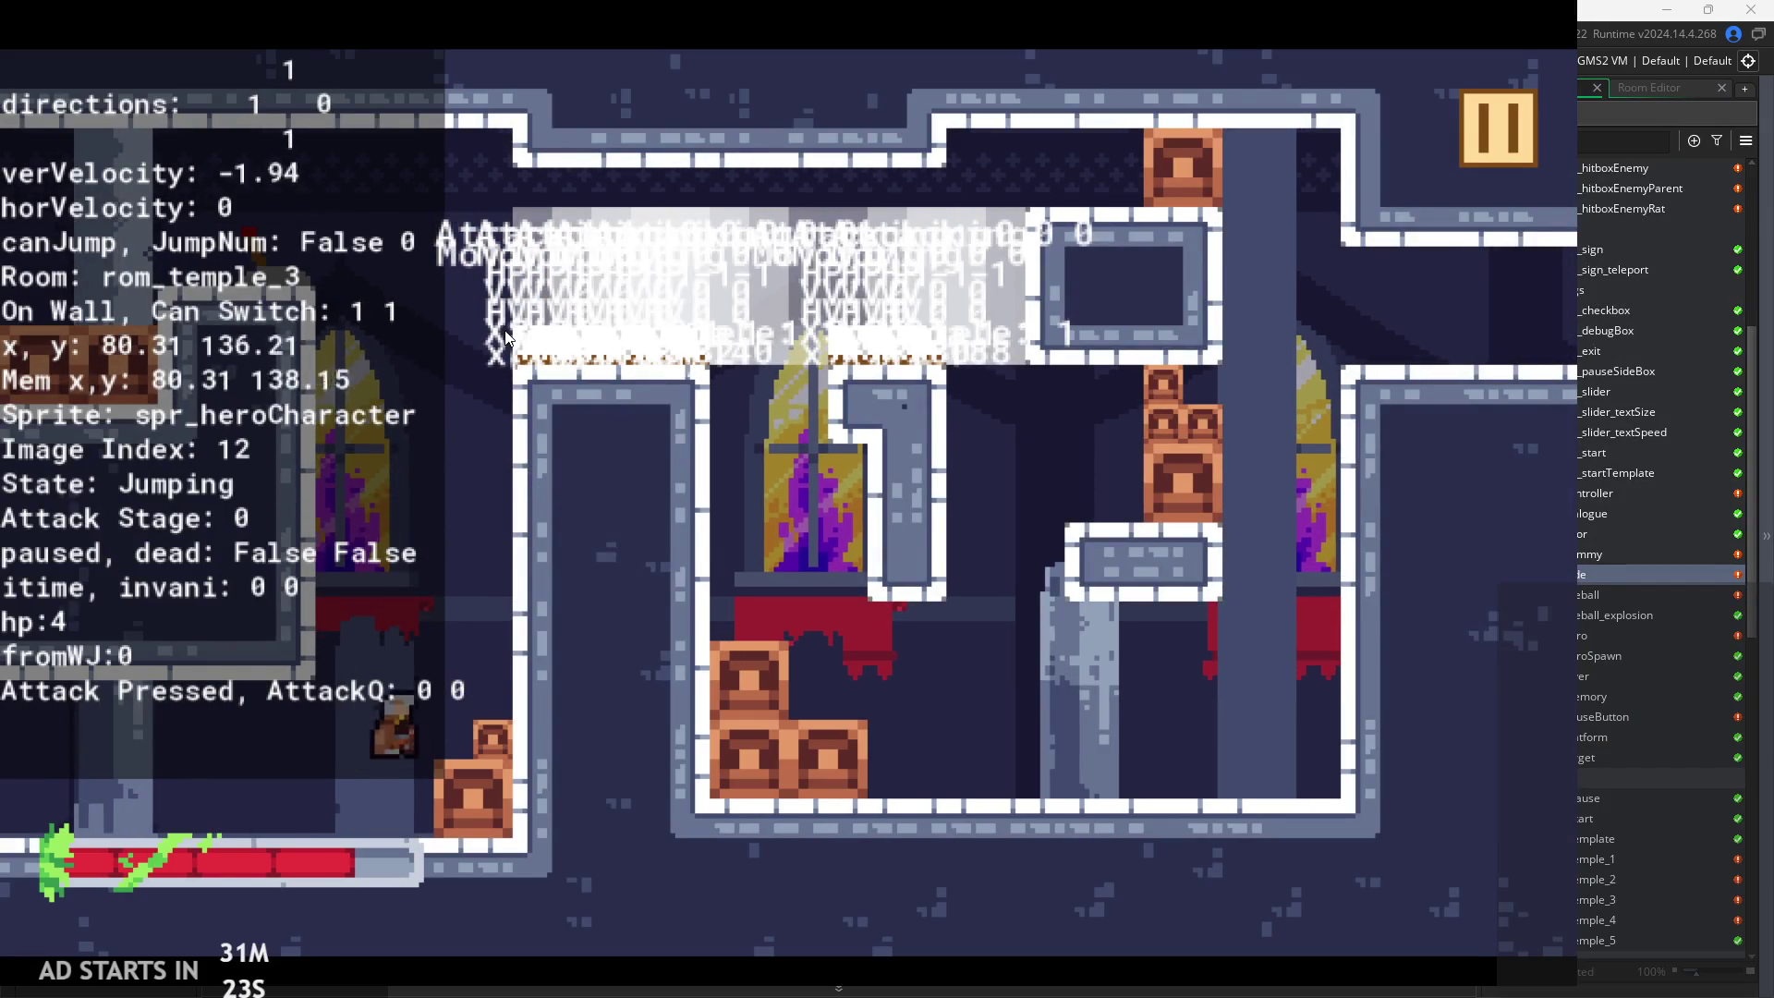
{"action": "key", "text": "space"}
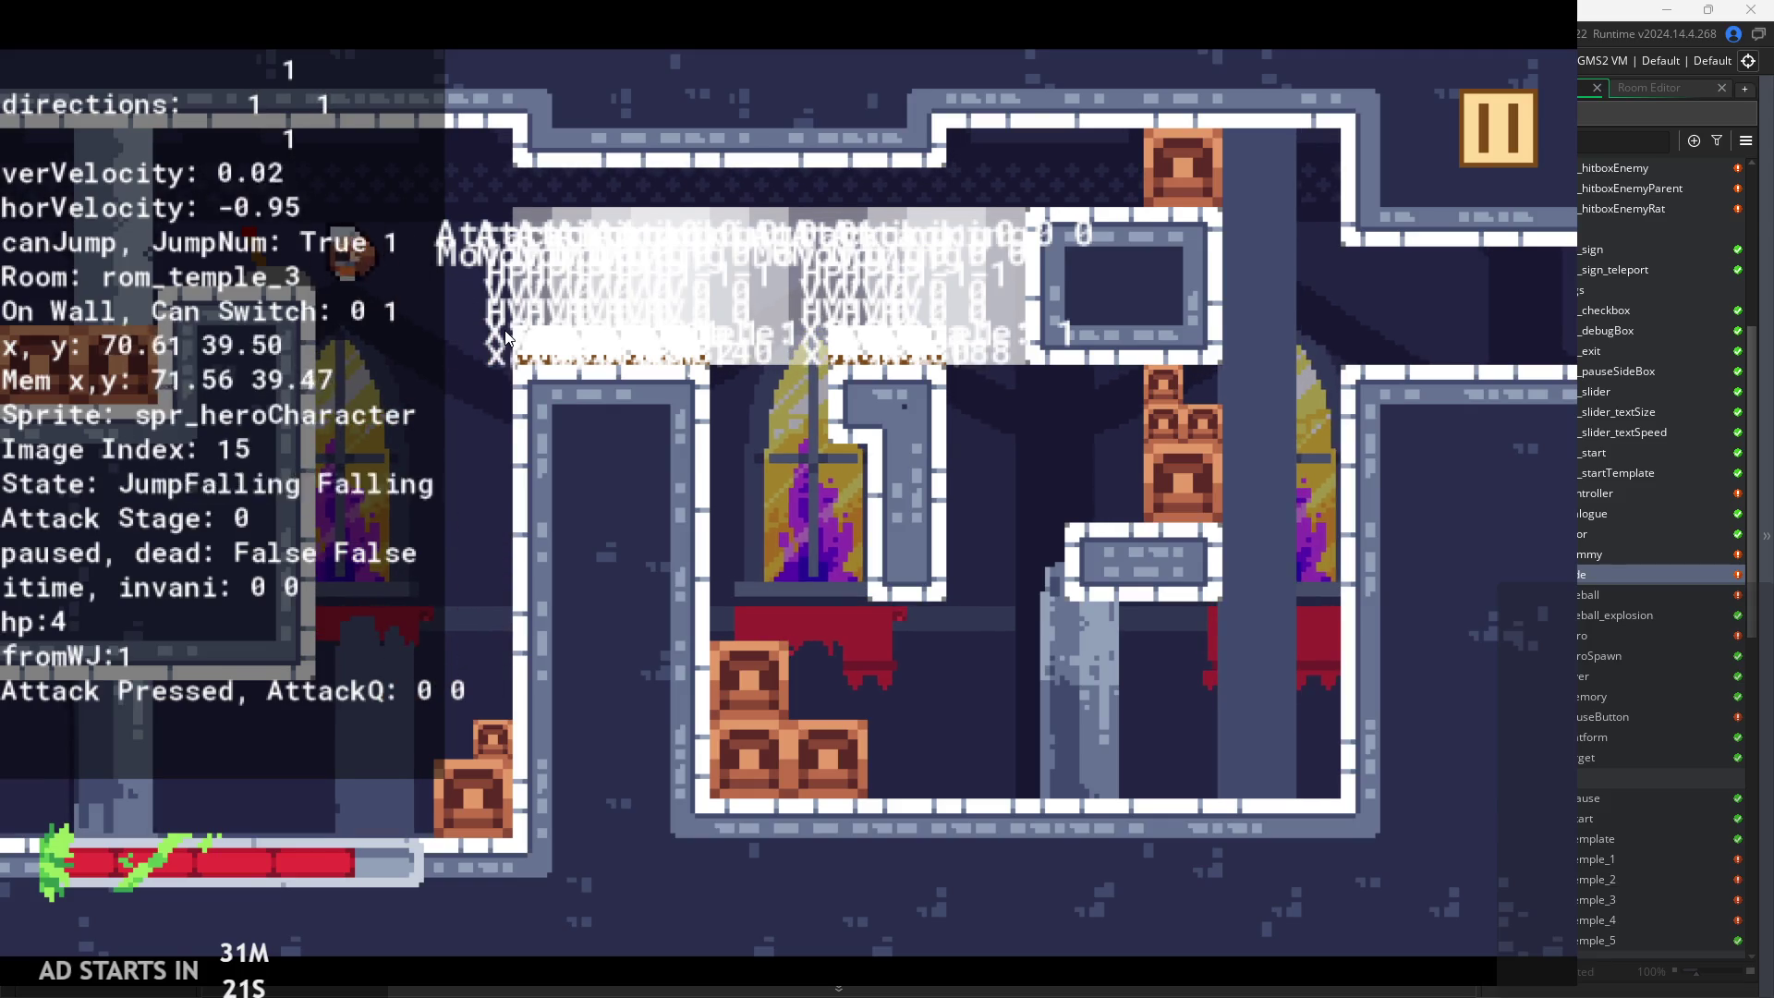
{"action": "key", "text": "space"}
{"action": "key", "text": "space"}
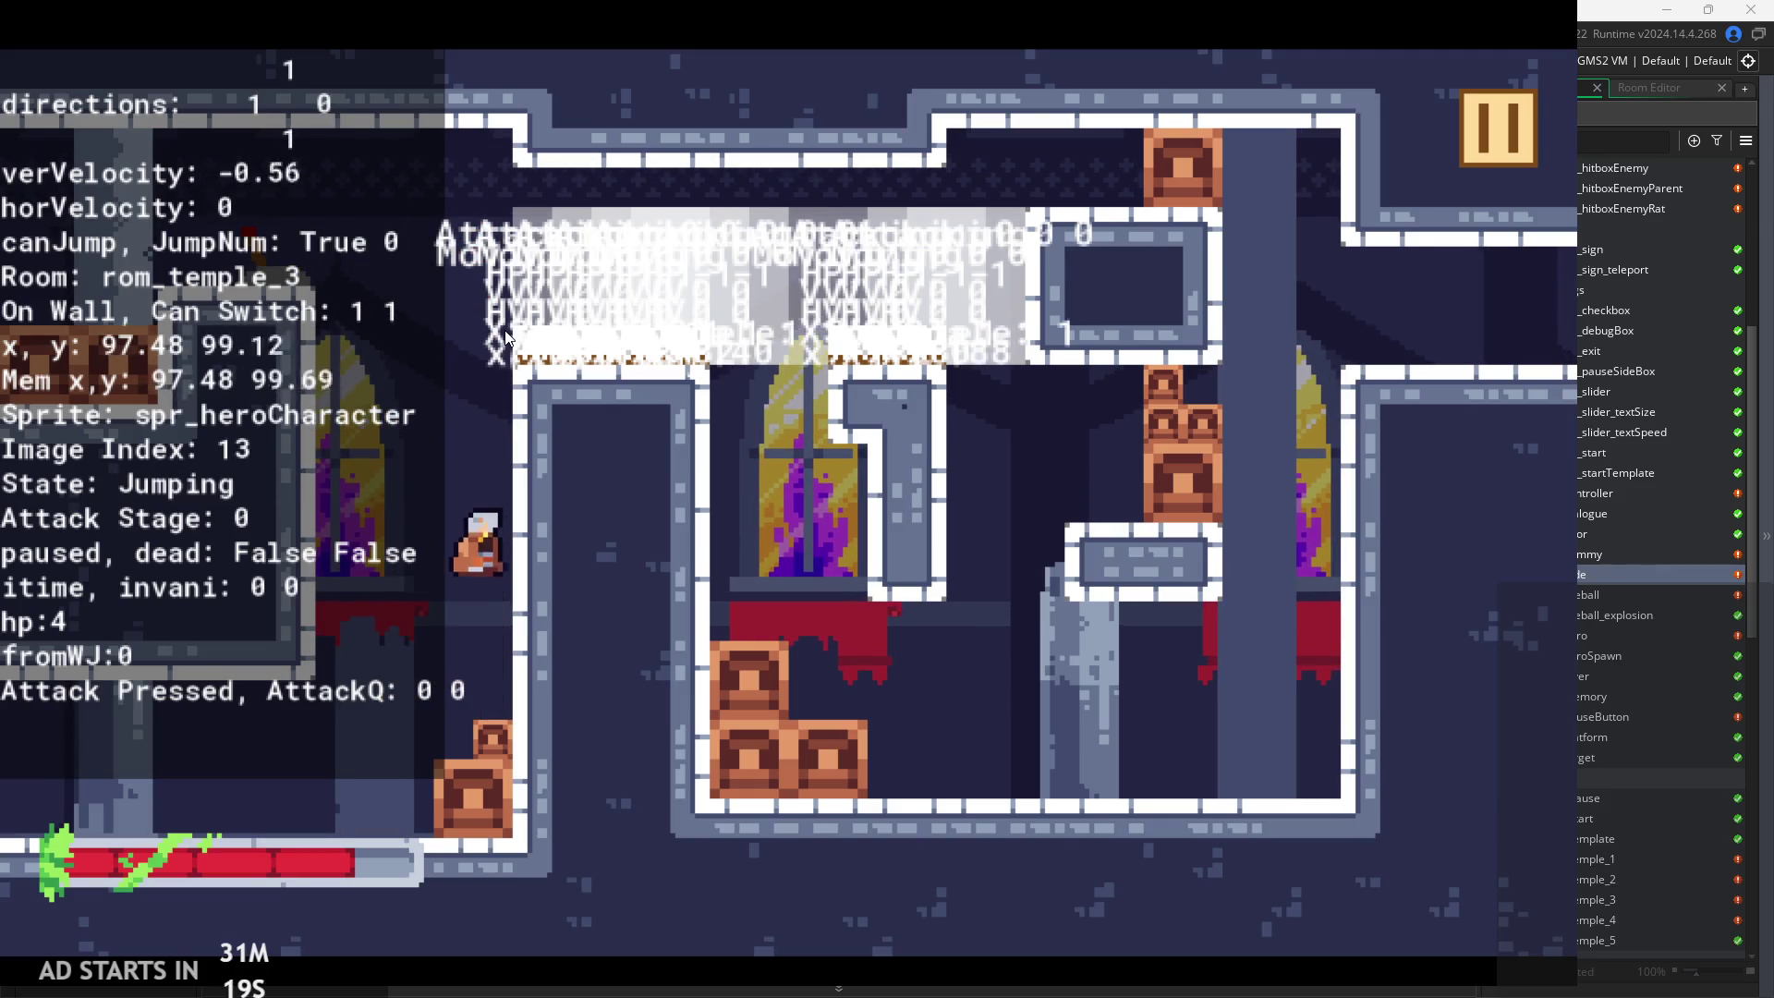
{"action": "key", "text": "space"}
{"action": "key", "text": "space"}
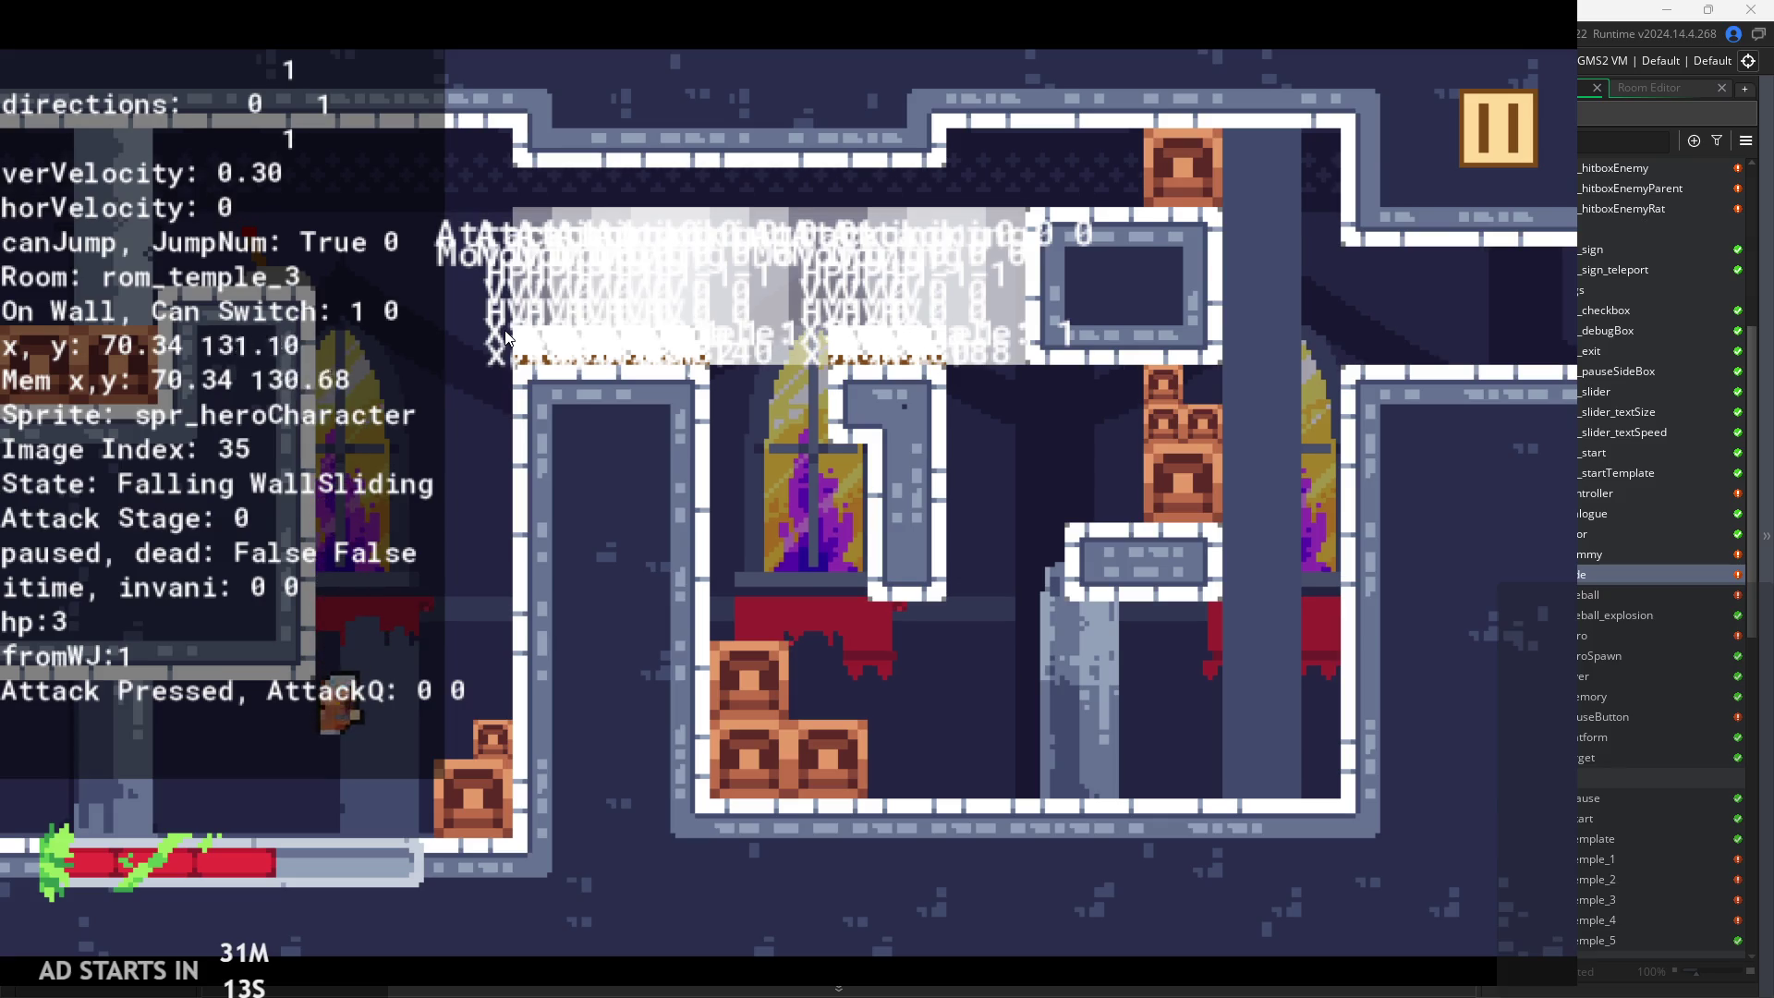
Repeatedly jump, wall-jump and attack in mid-air up the wall
{"action": "key", "text": "space"}
{"action": "key", "text": "space"}
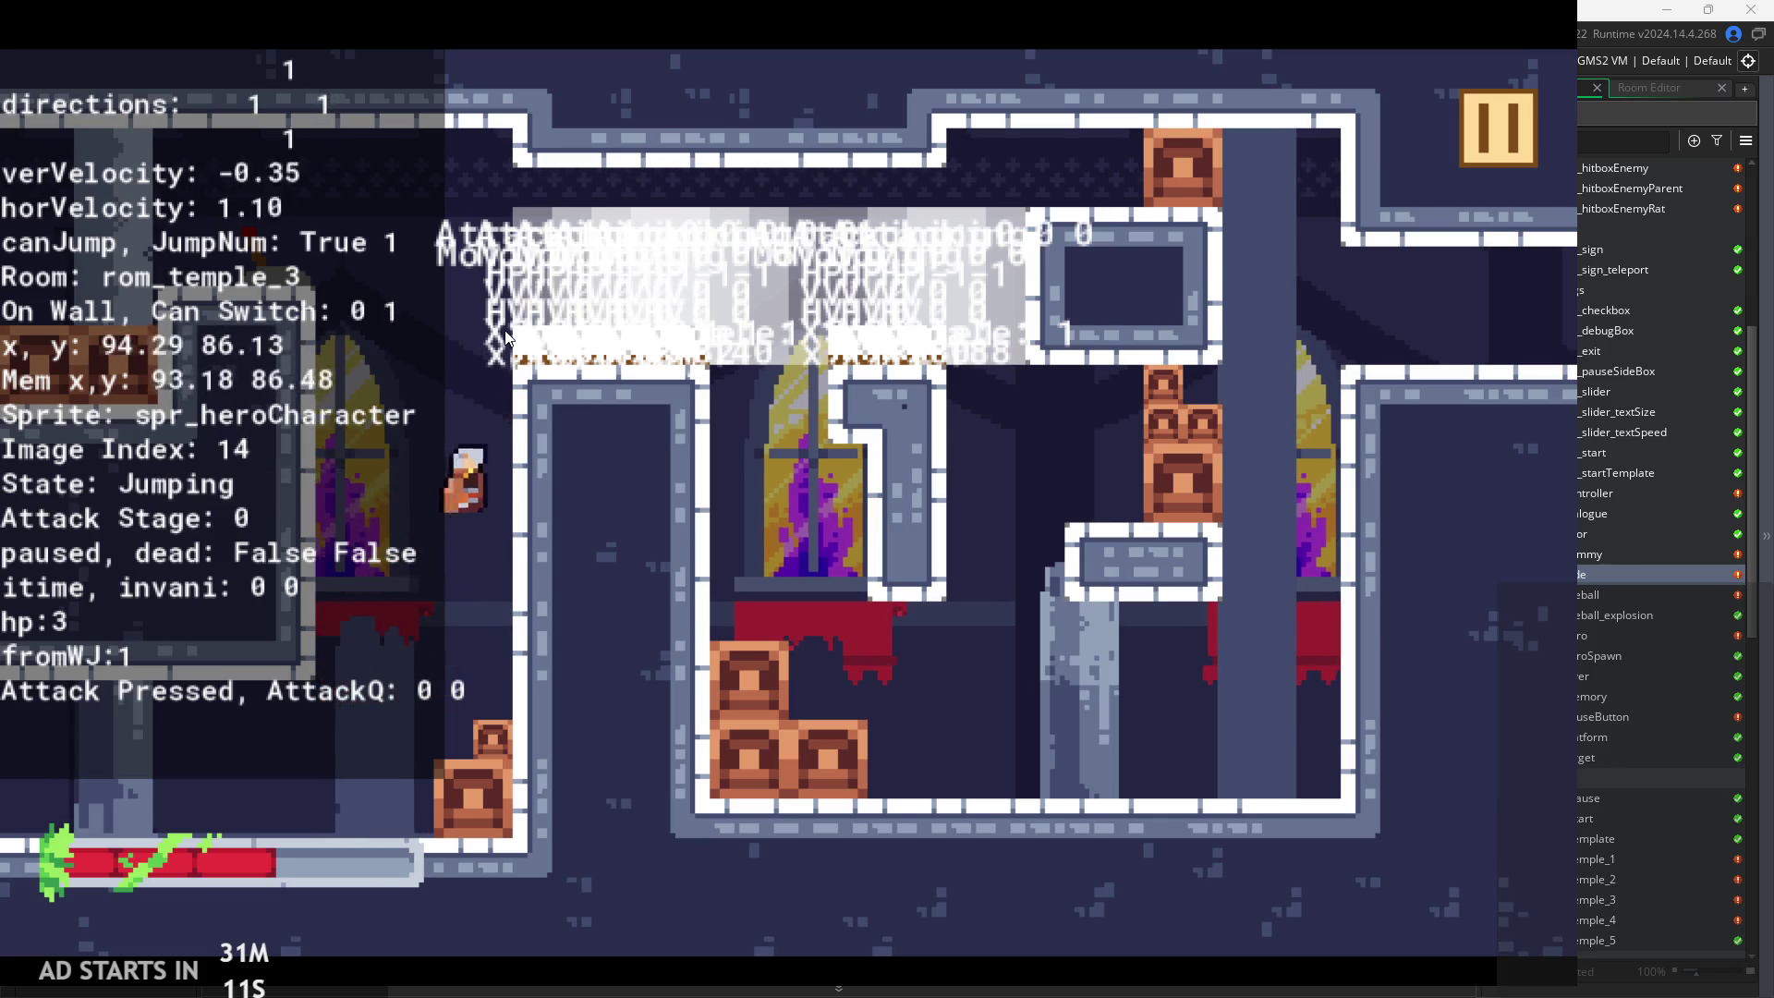
{"action": "key", "text": "x"}
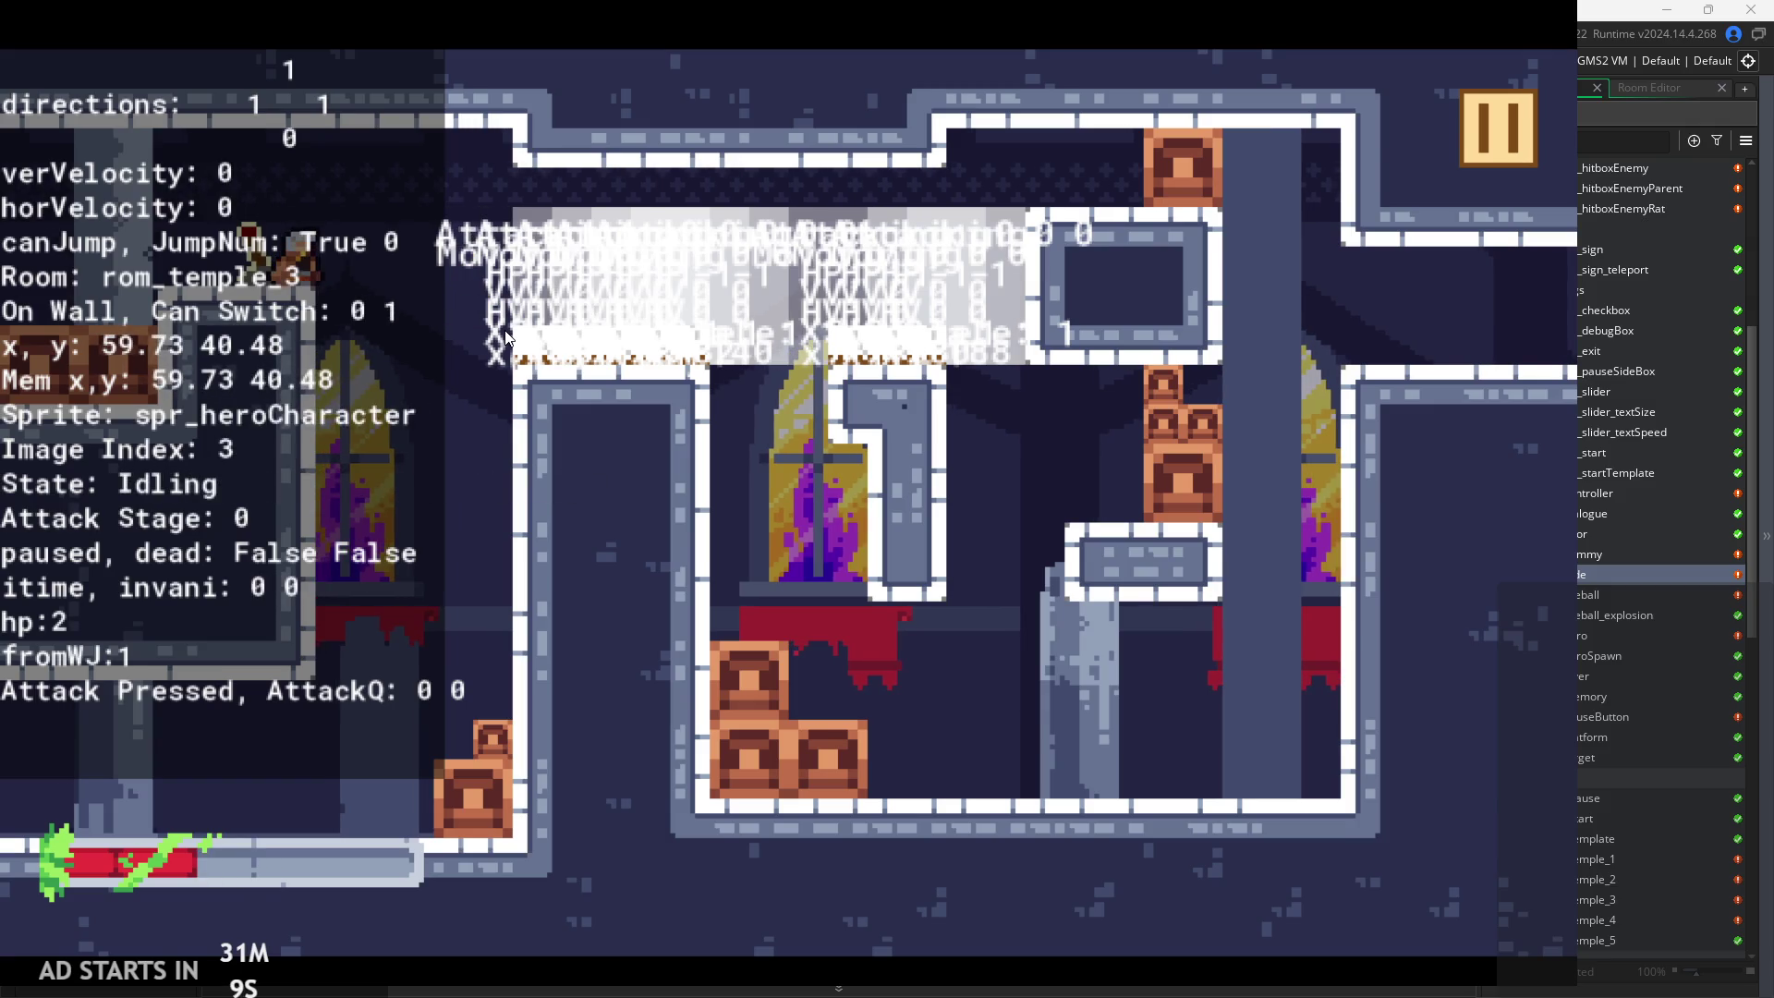
{"action": "key", "text": "x"}
{"action": "key", "text": "x"}
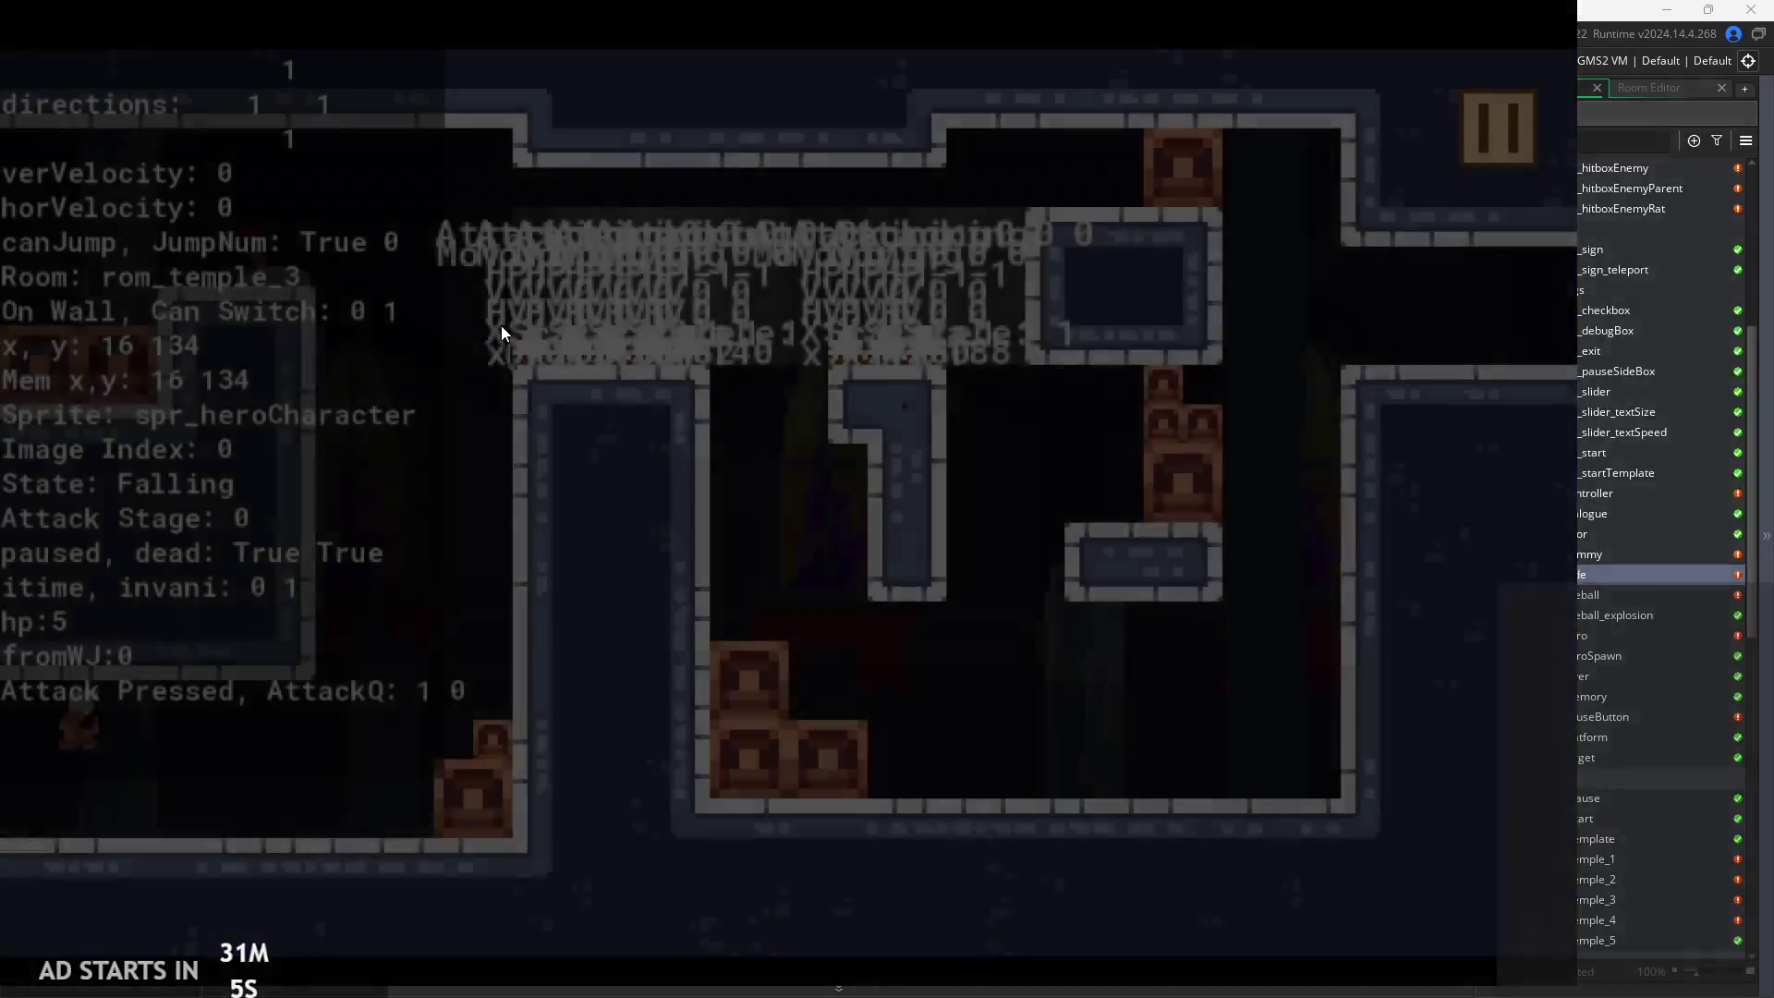
{"action": "key", "text": "x"}
{"action": "key", "text": "space"}
{"action": "key", "text": "space"}
{"action": "key", "text": "space"}
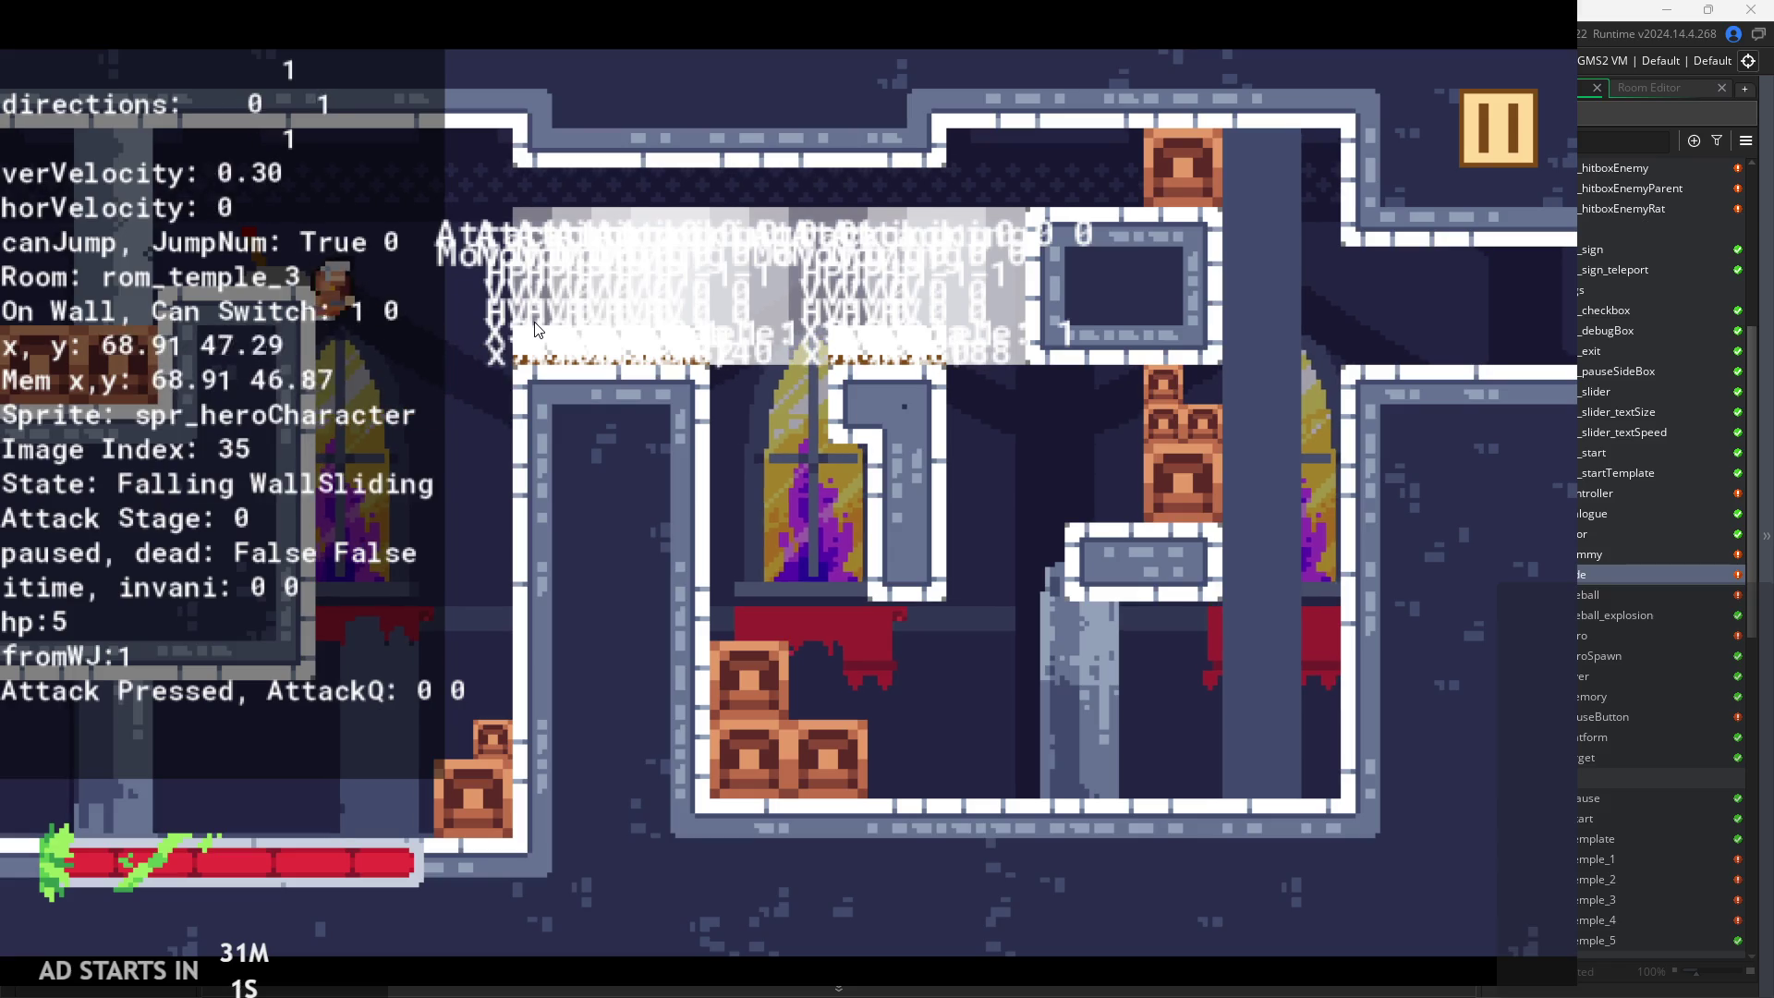
{"action": "key", "text": "space"}
{"action": "key", "text": "x"}
{"action": "key", "text": "space"}
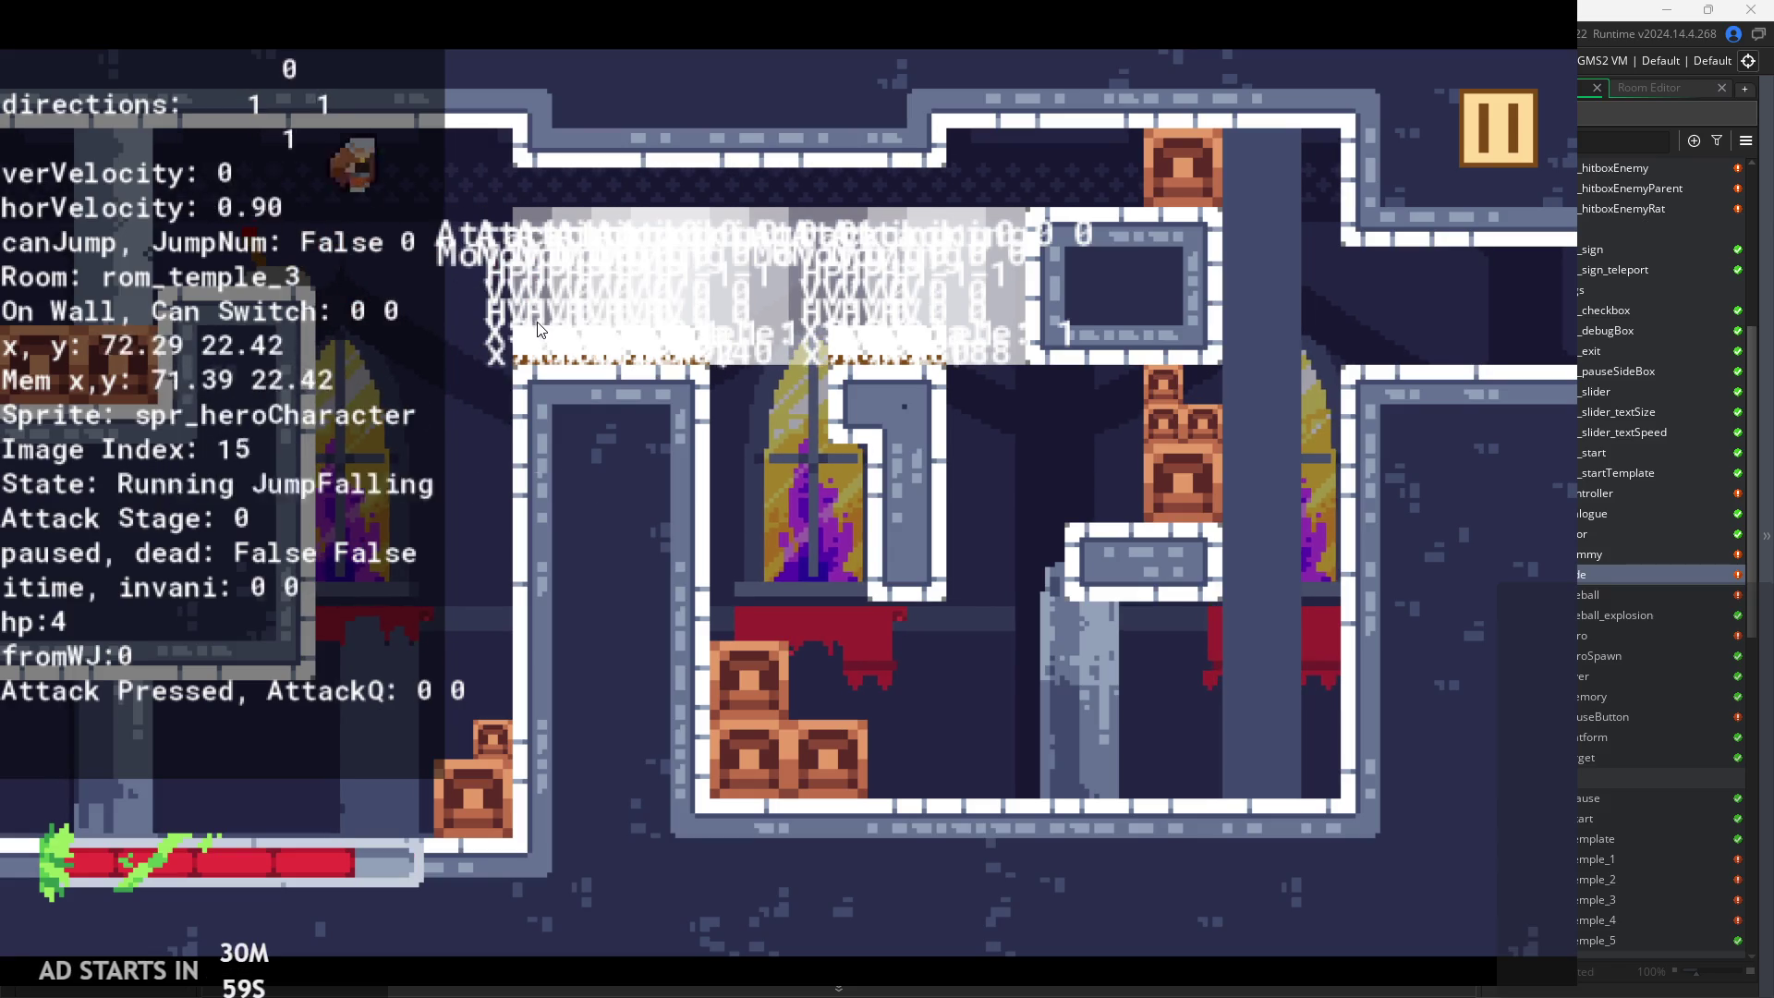
{"action": "key", "text": "x"}
{"action": "key", "text": "space"}
{"action": "key", "text": "x"}
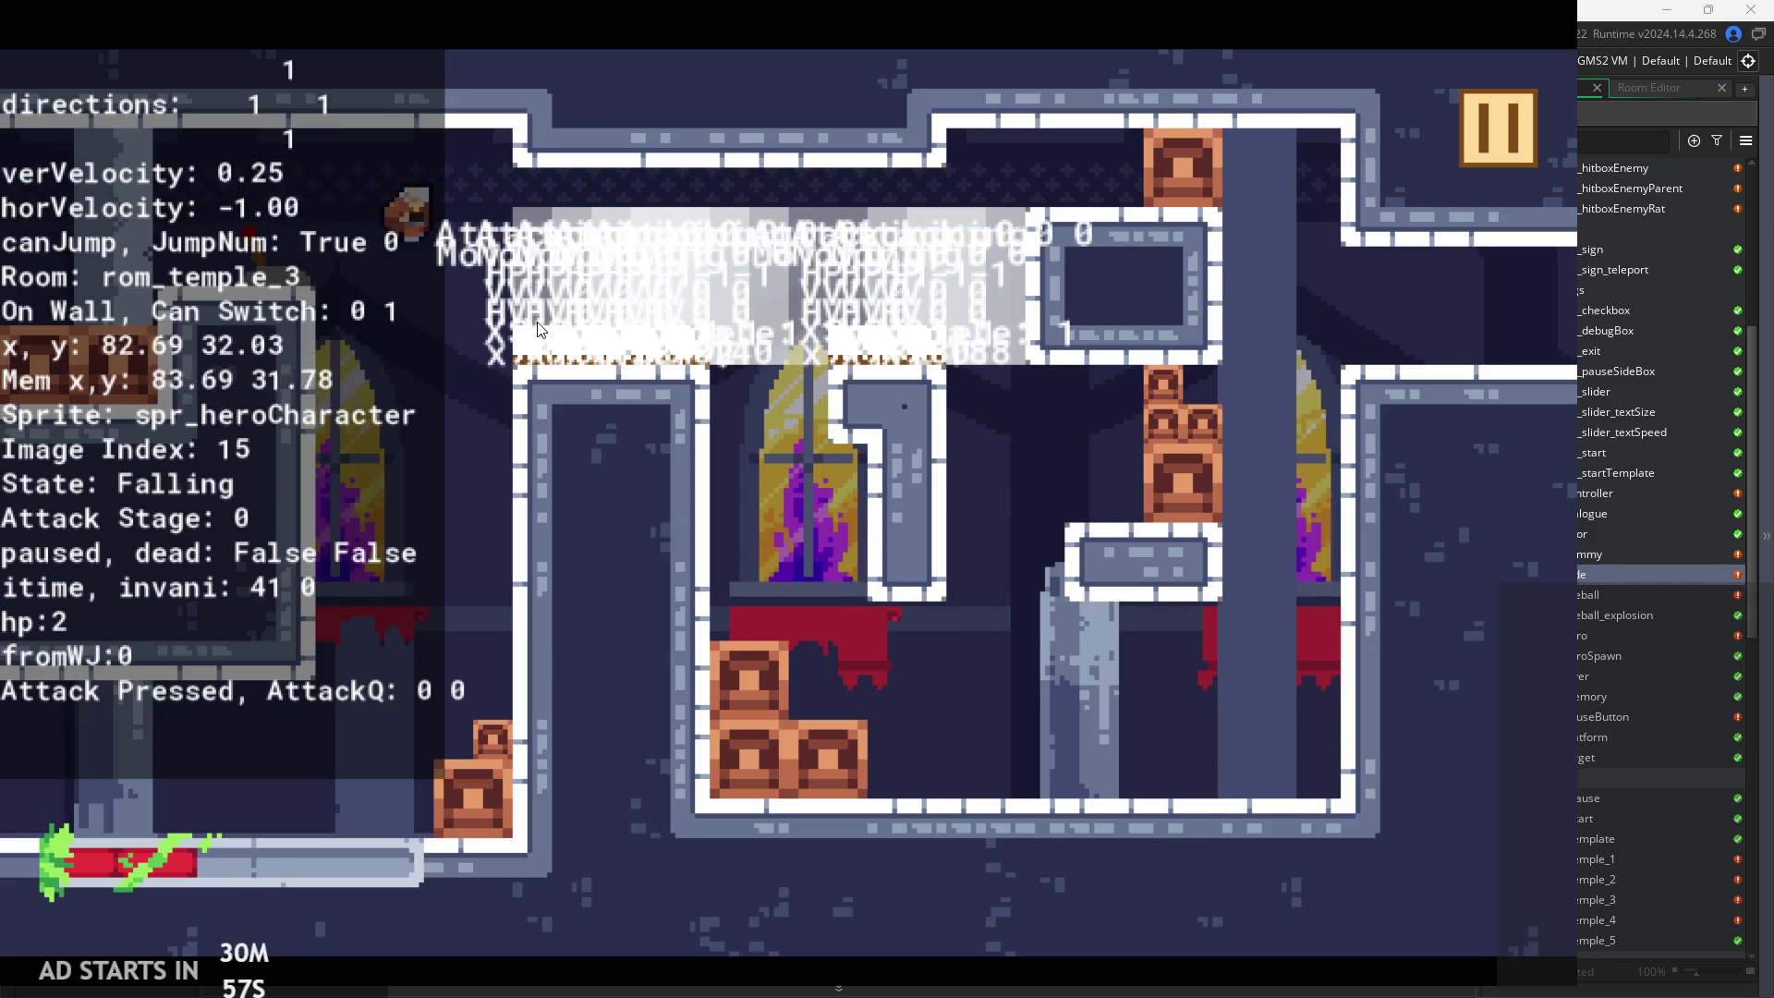
{"action": "key", "text": "space"}
{"action": "key", "text": "space"}
{"action": "key", "text": "space"}
{"action": "key", "text": "space"}
{"action": "key", "text": "space"}
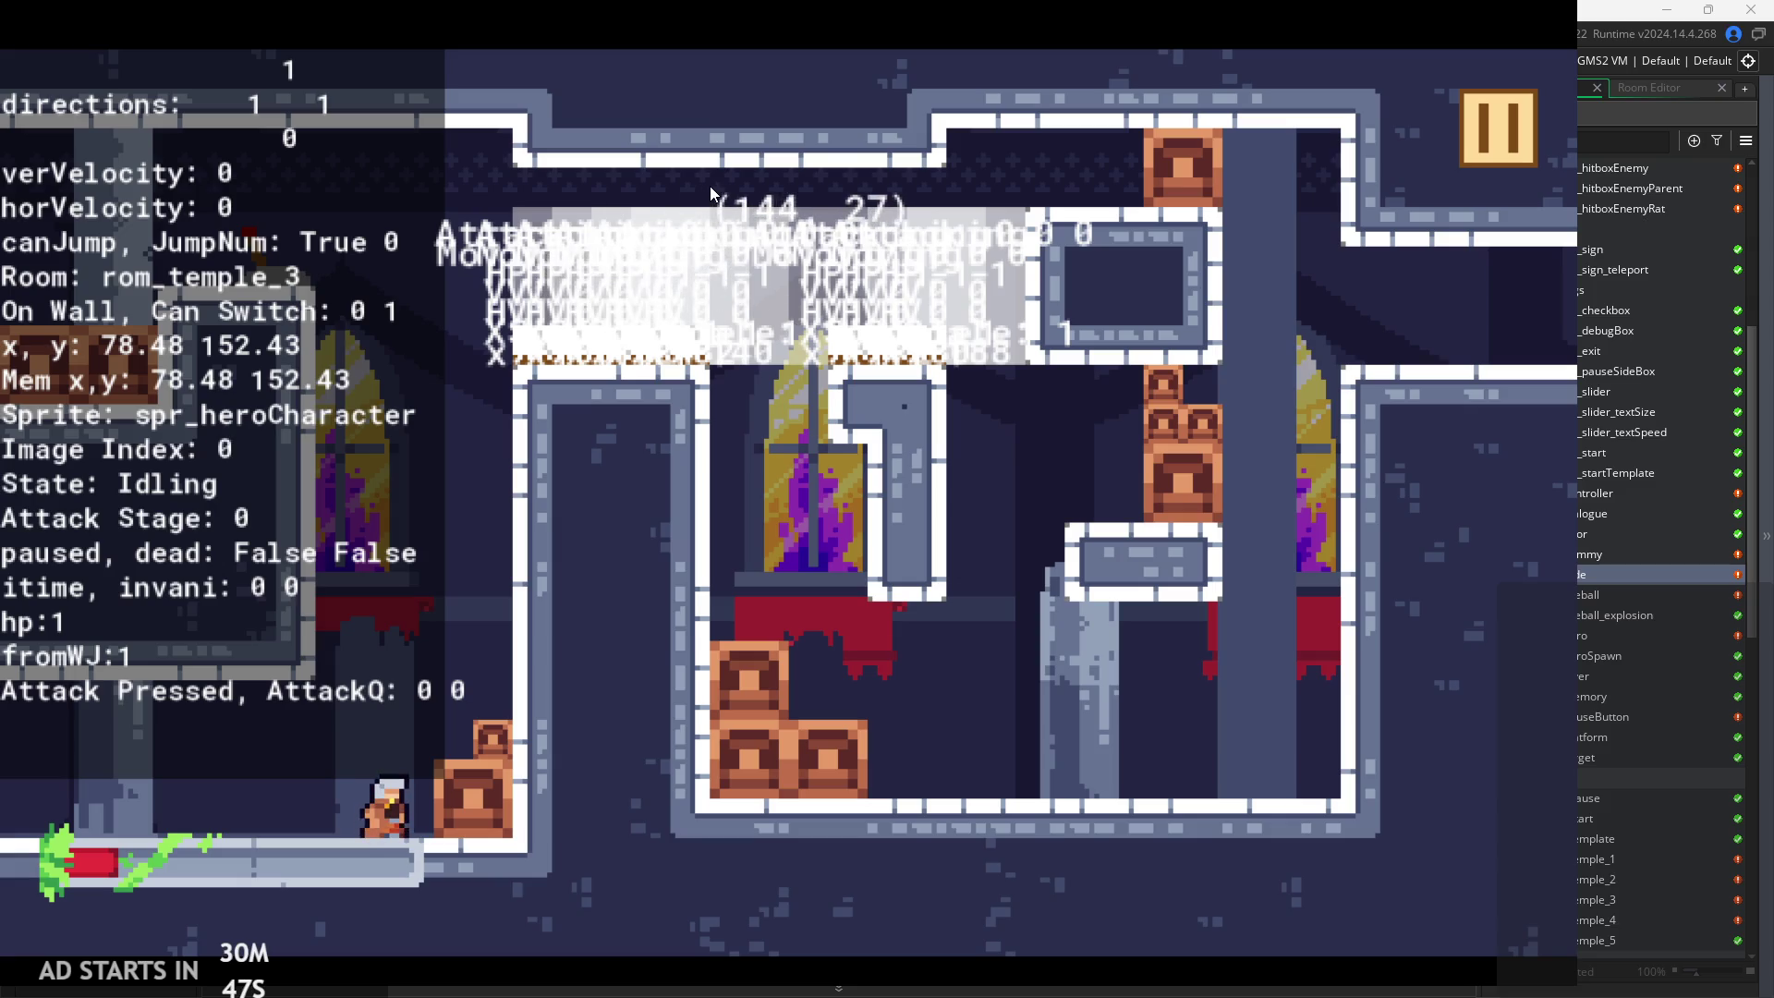
Exit the game from the pause menu back to the GameMaker editor
{"action": "left_click", "coordinate": [1483, 120]}
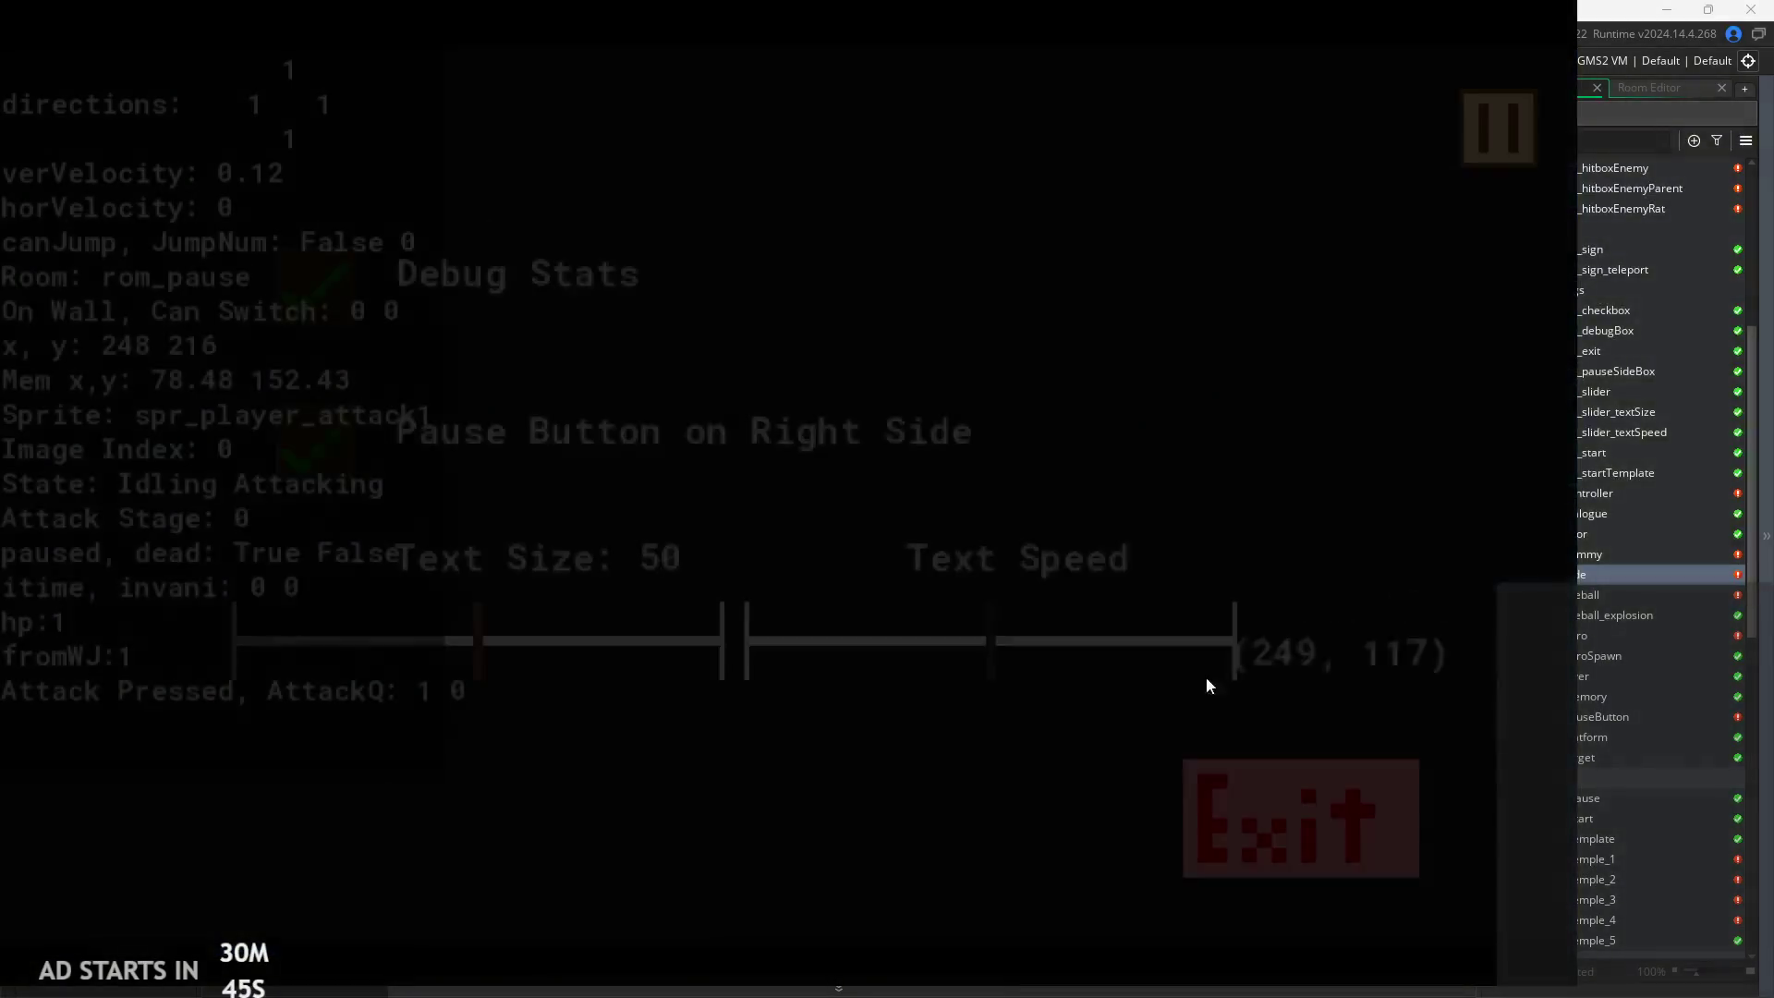
{"action": "left_click", "coordinate": [1240, 813]}
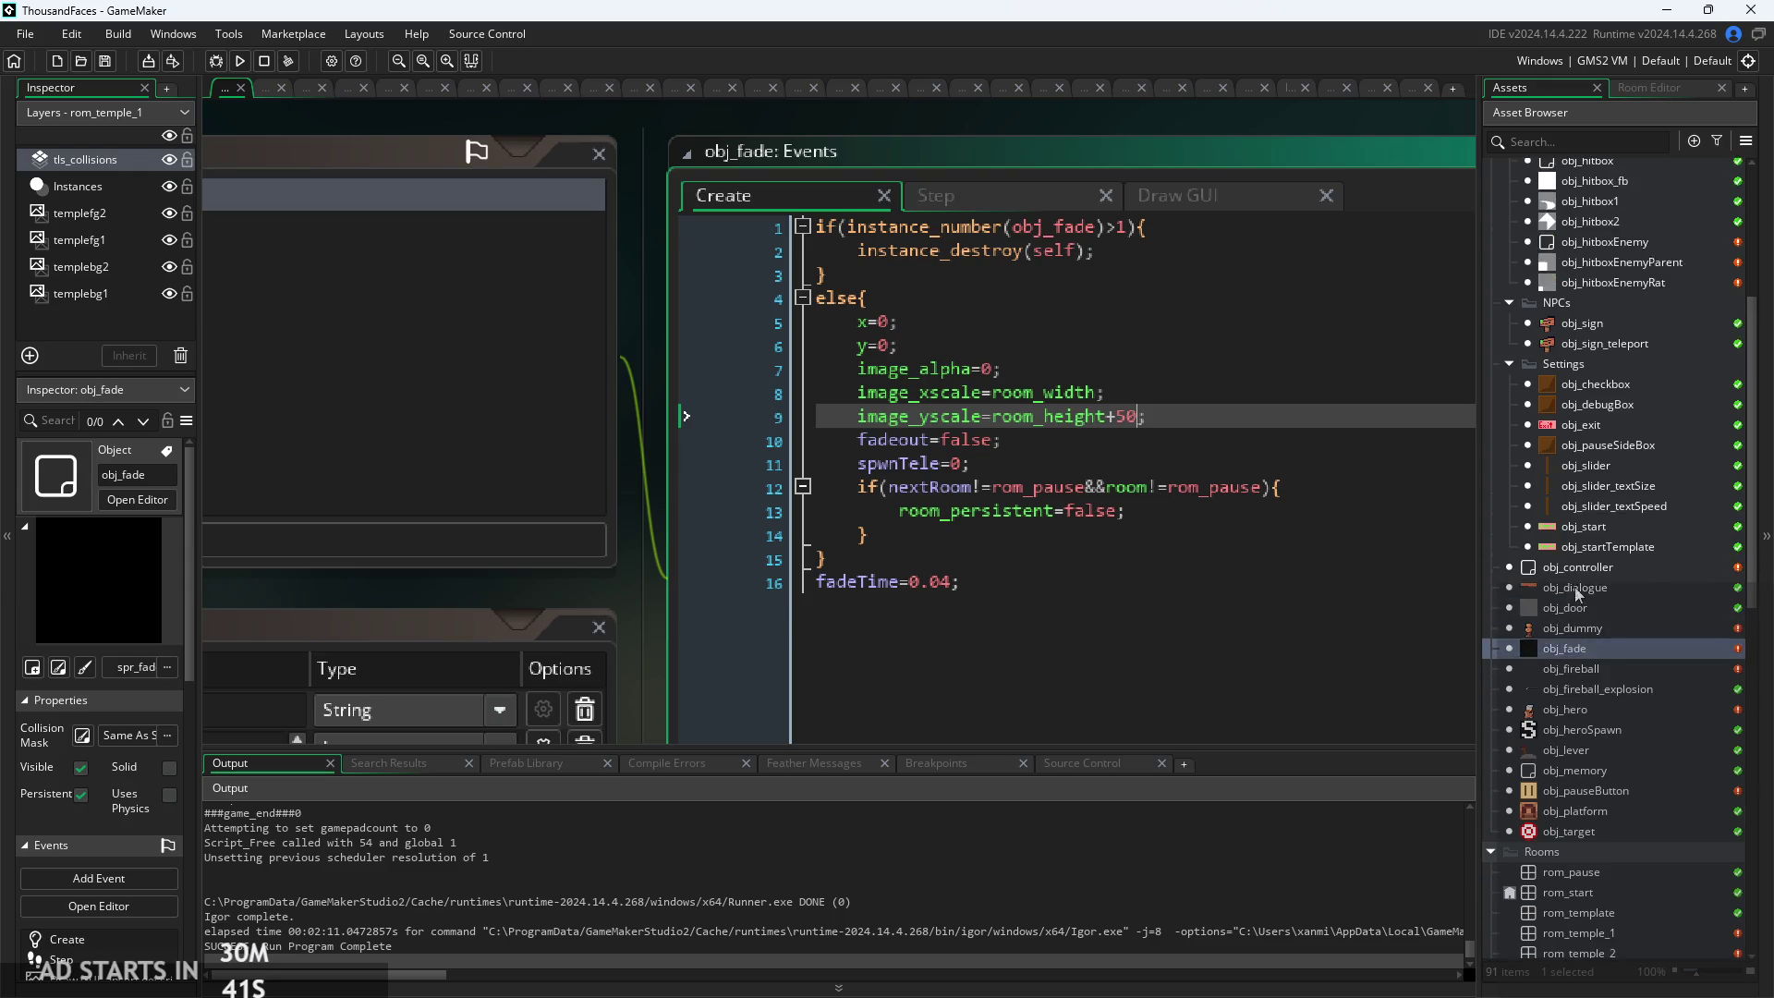
{"action": "scroll", "coordinate": [1571, 554], "scroll_direction": "up", "scroll_amount": 3}
{"action": "scroll", "coordinate": [1611, 646], "scroll_direction": "up", "scroll_amount": 4}
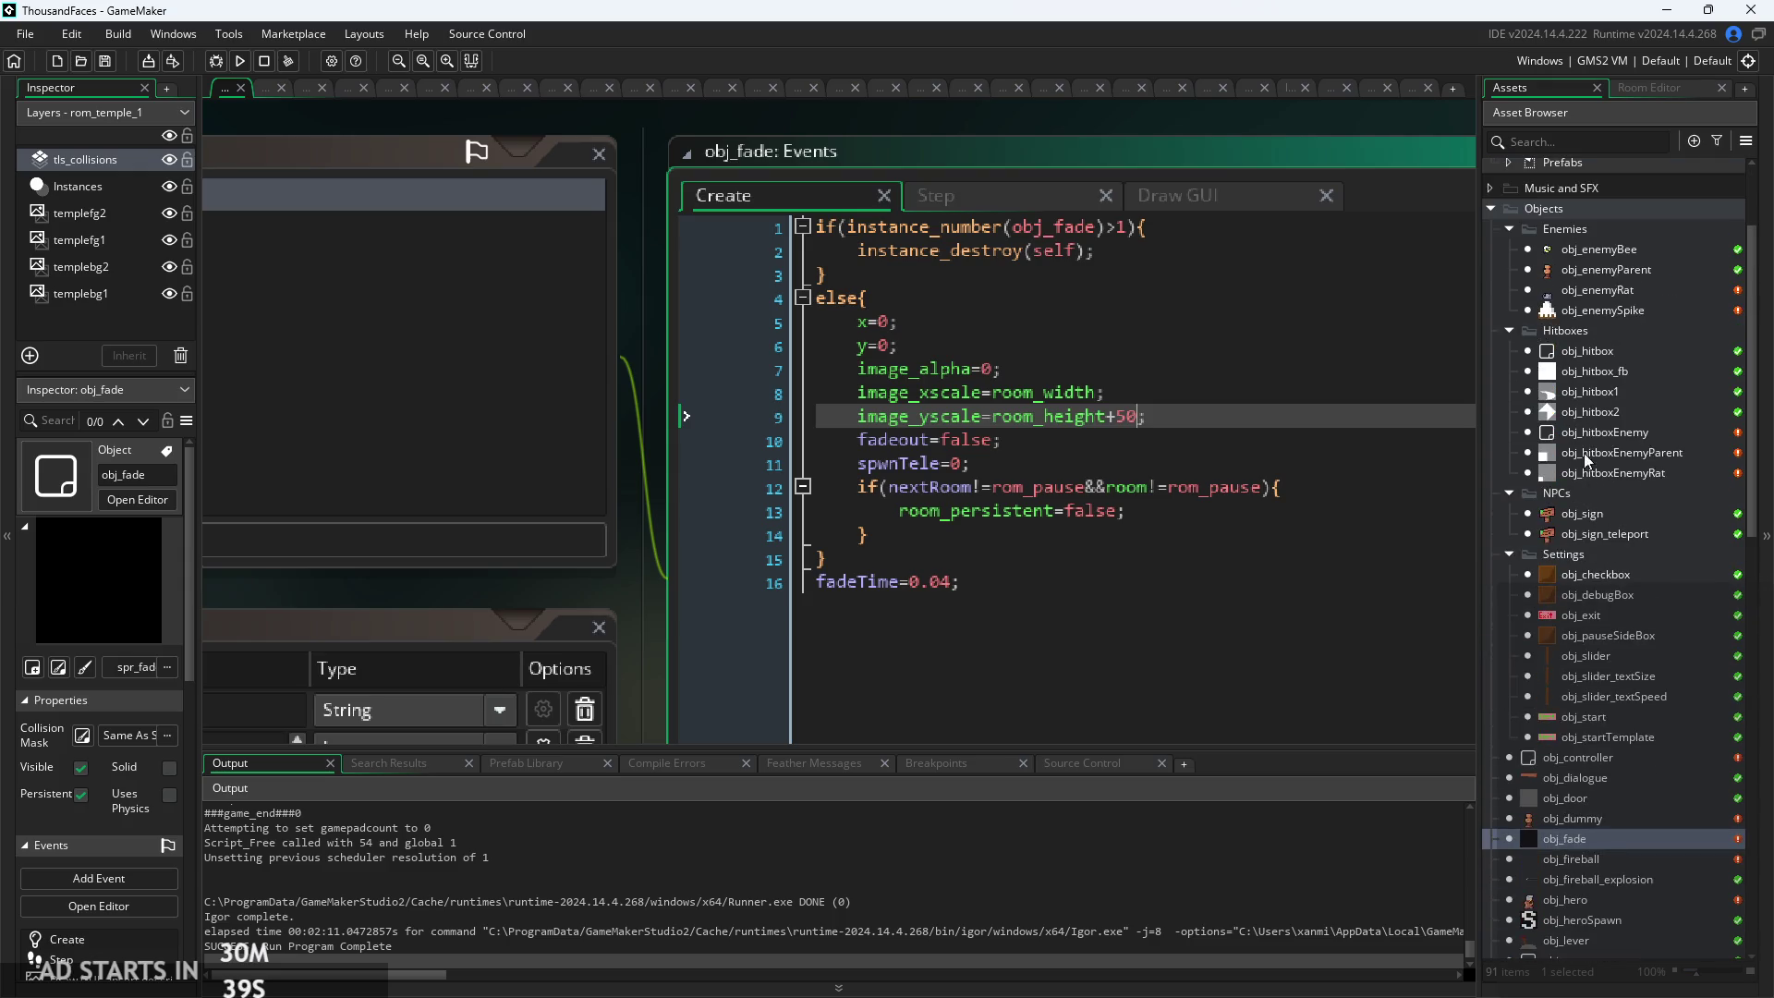
Open obj_hero's Step code maximized and place the cursor on empty line 220
{"action": "double_click", "coordinate": [1594, 905]}
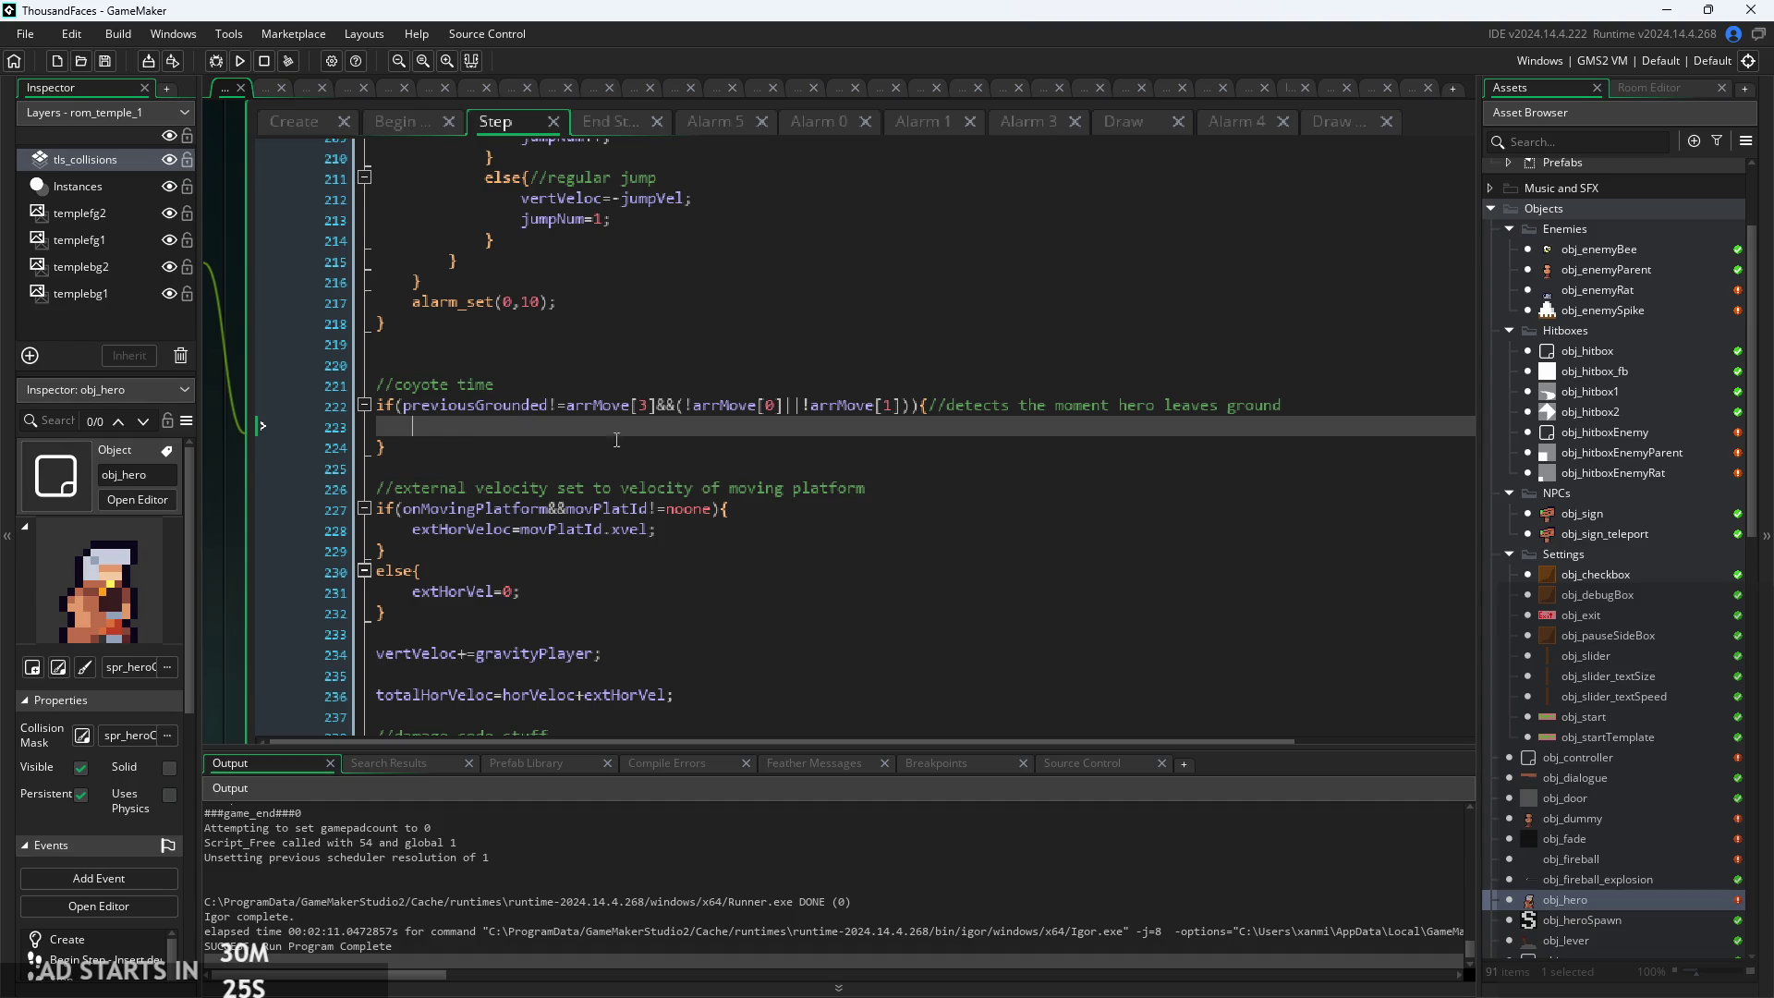
{"action": "key", "text": "ctrl+m"}
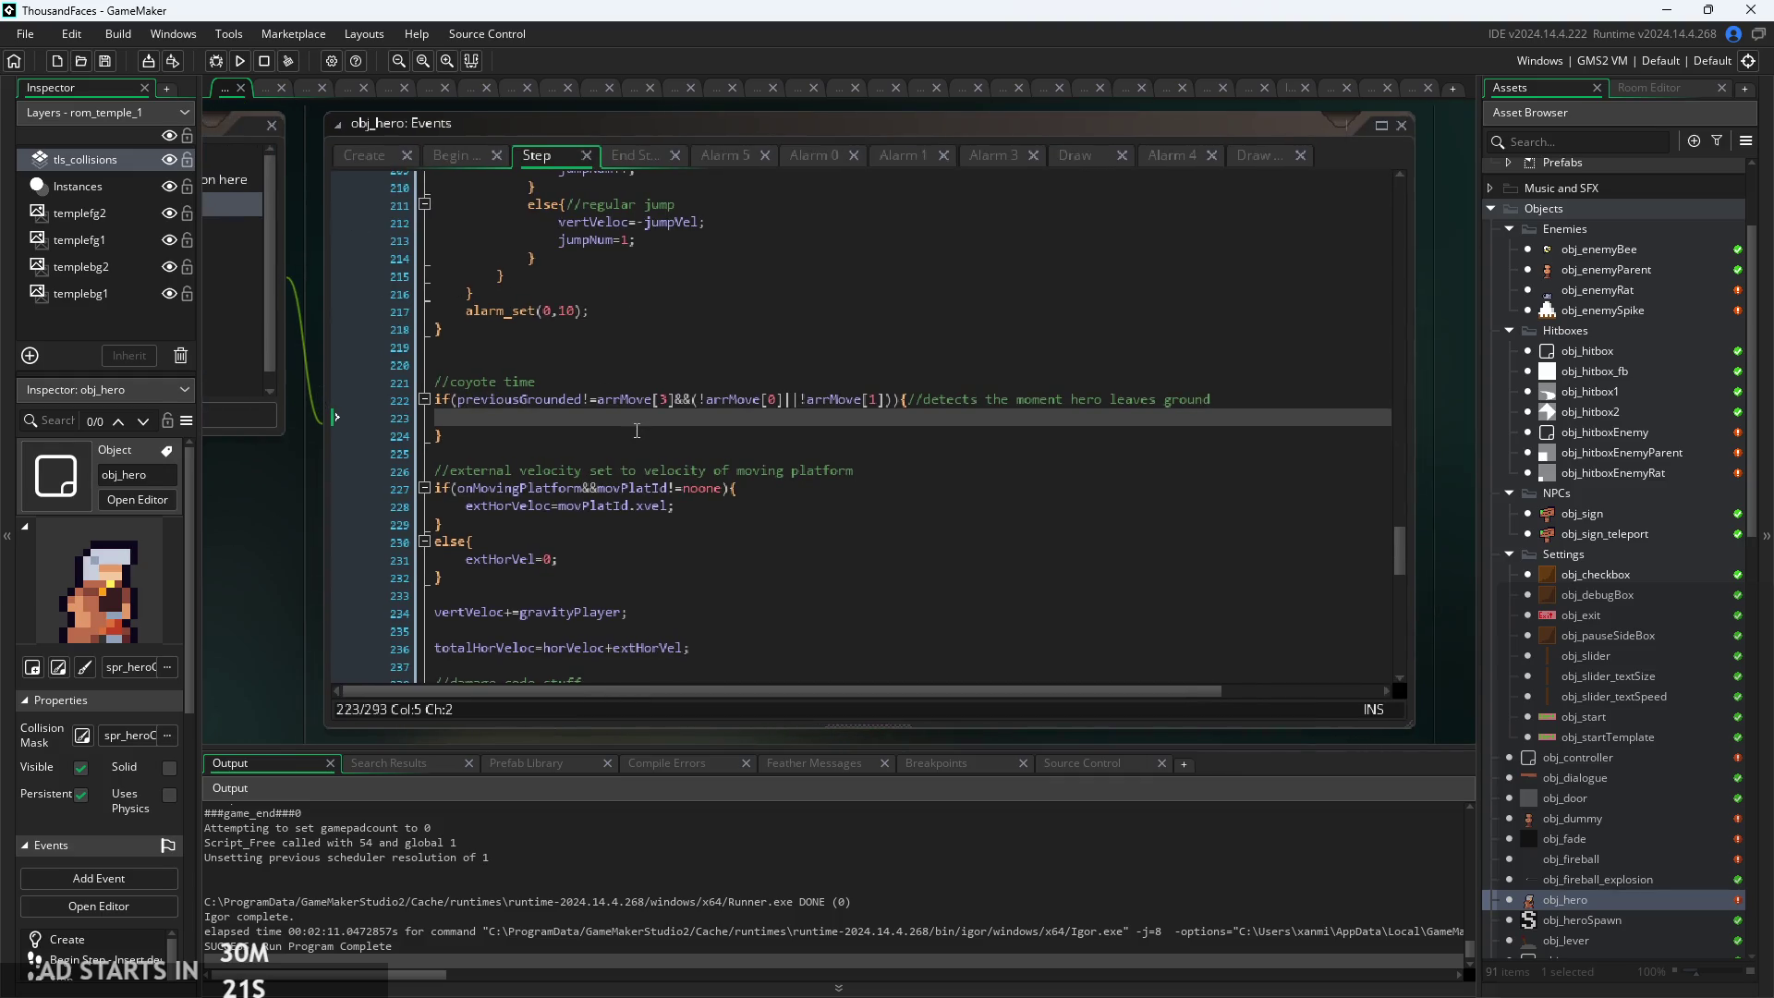
{"action": "key", "text": "ctrl+m"}
{"action": "key", "text": "ctrl+m"}
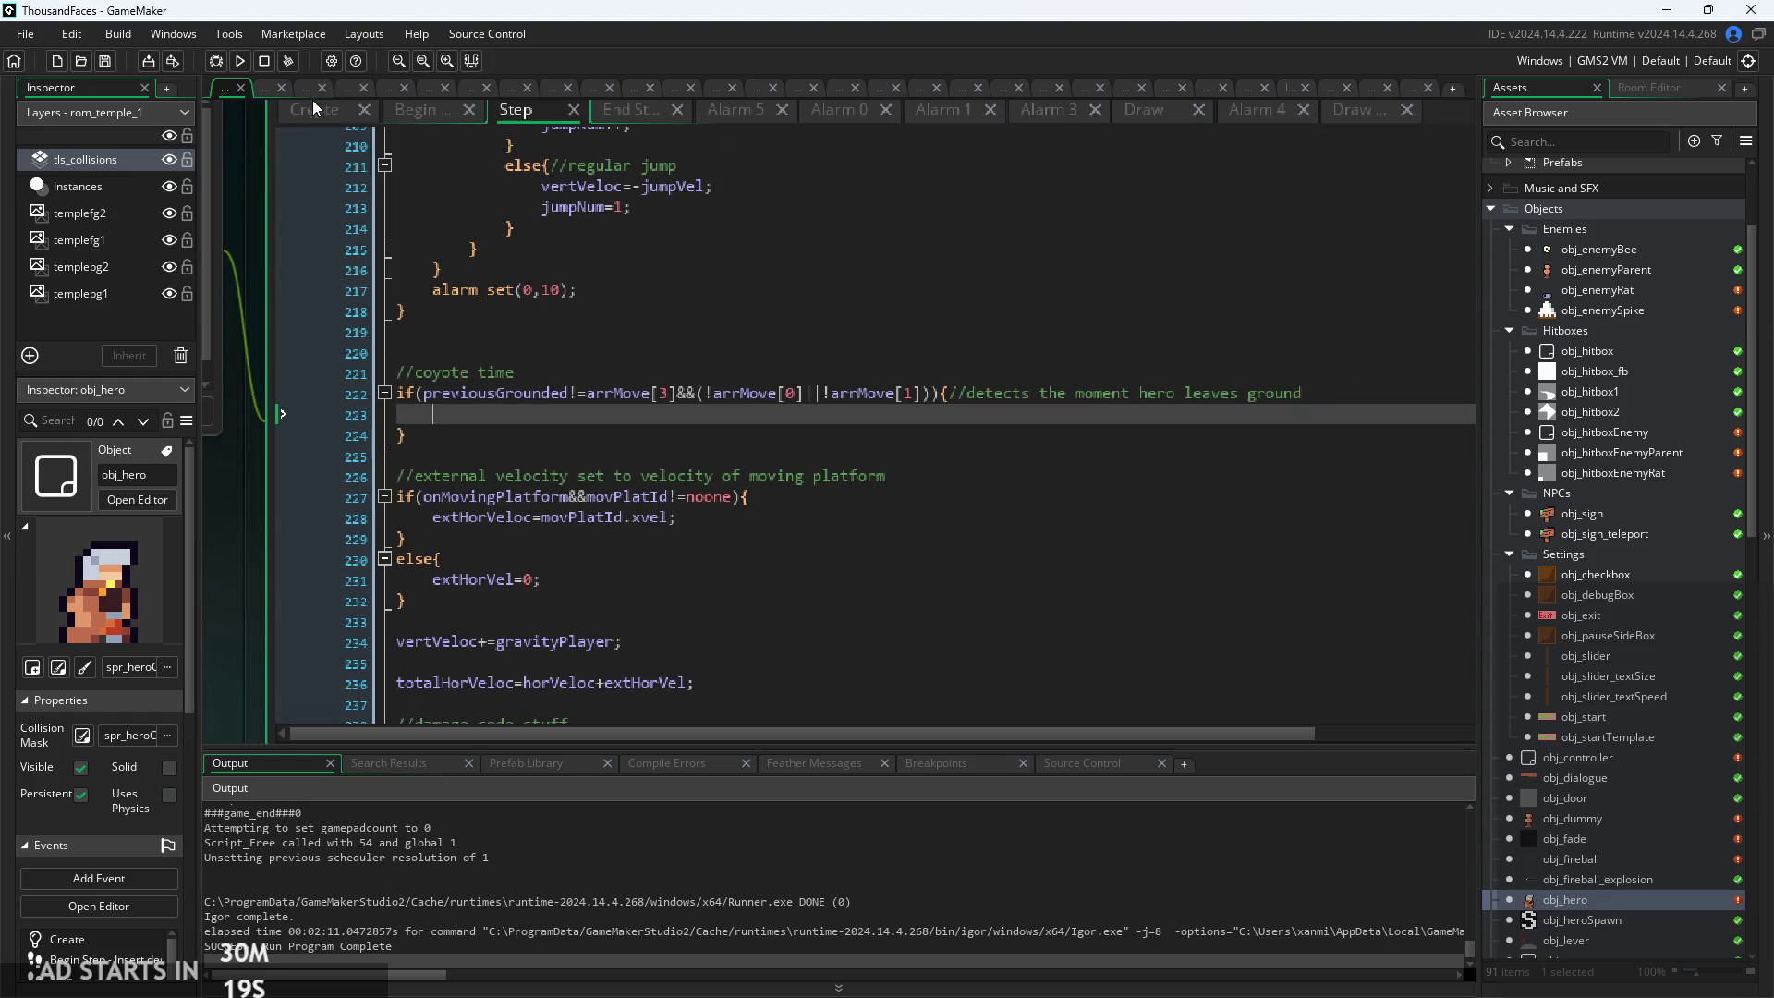
{"action": "left_click", "coordinate": [576, 349]}
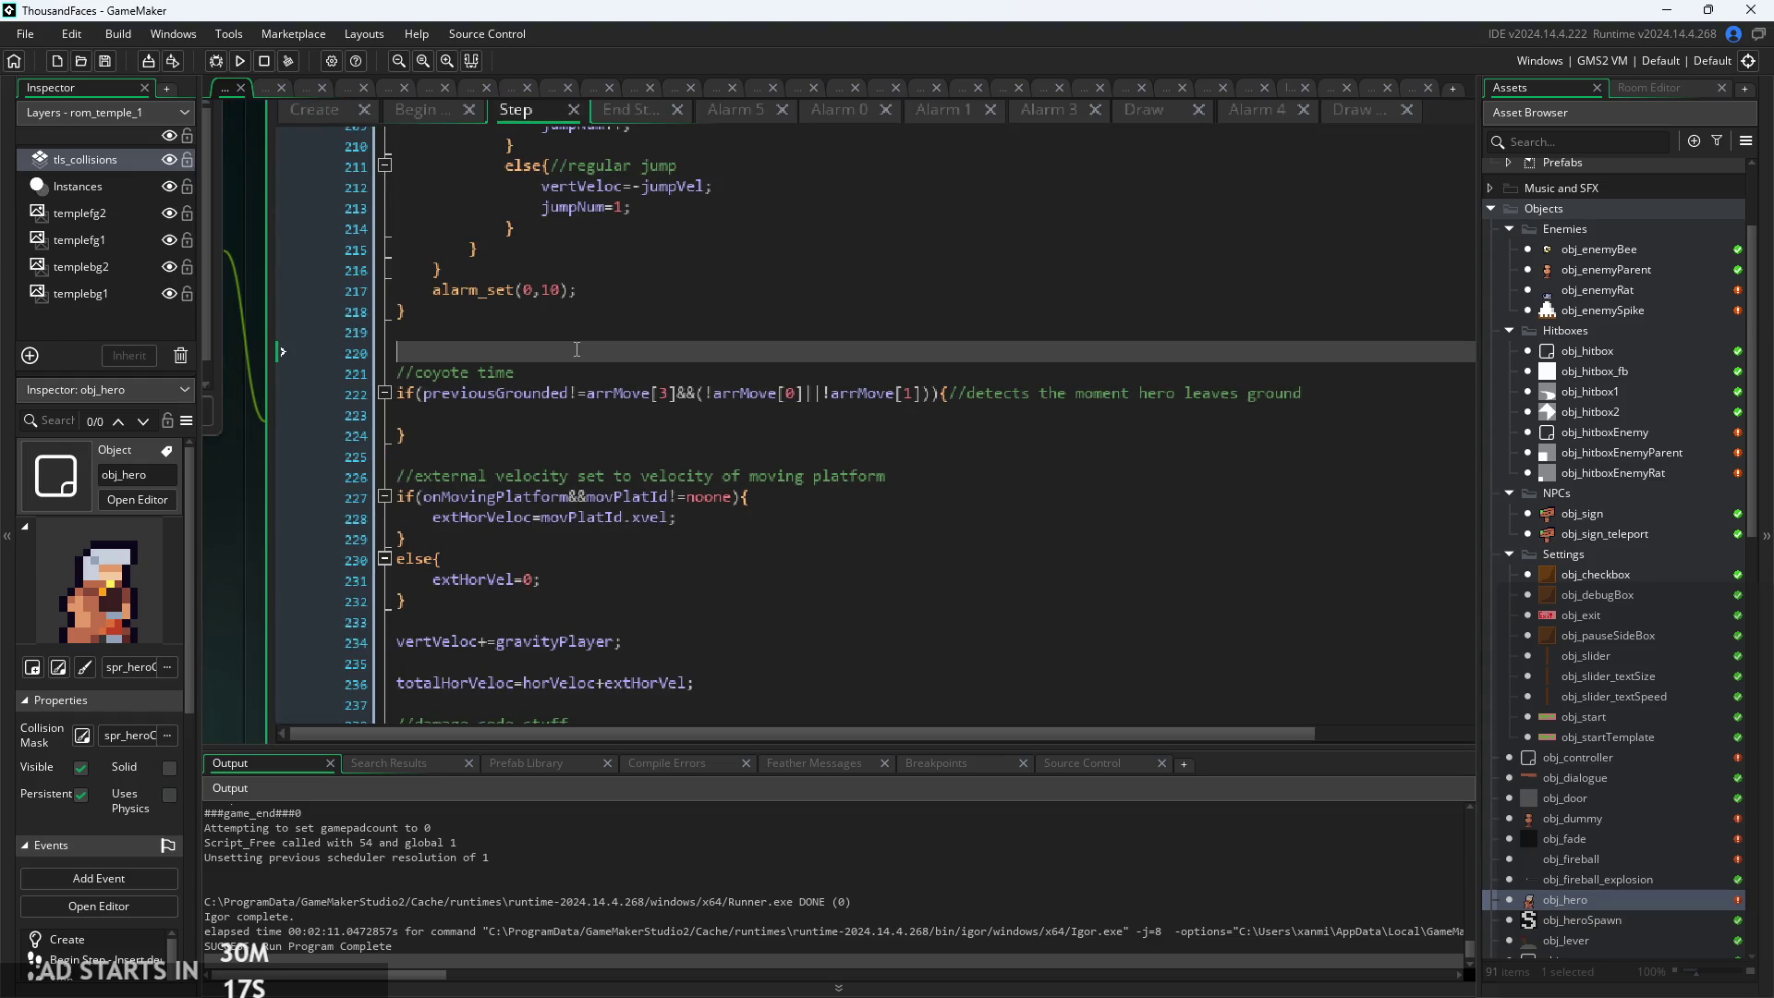
Finish typing 'if(' on line 220, then bring up obj_hero's Create event code
{"action": "type", "text": "if("}
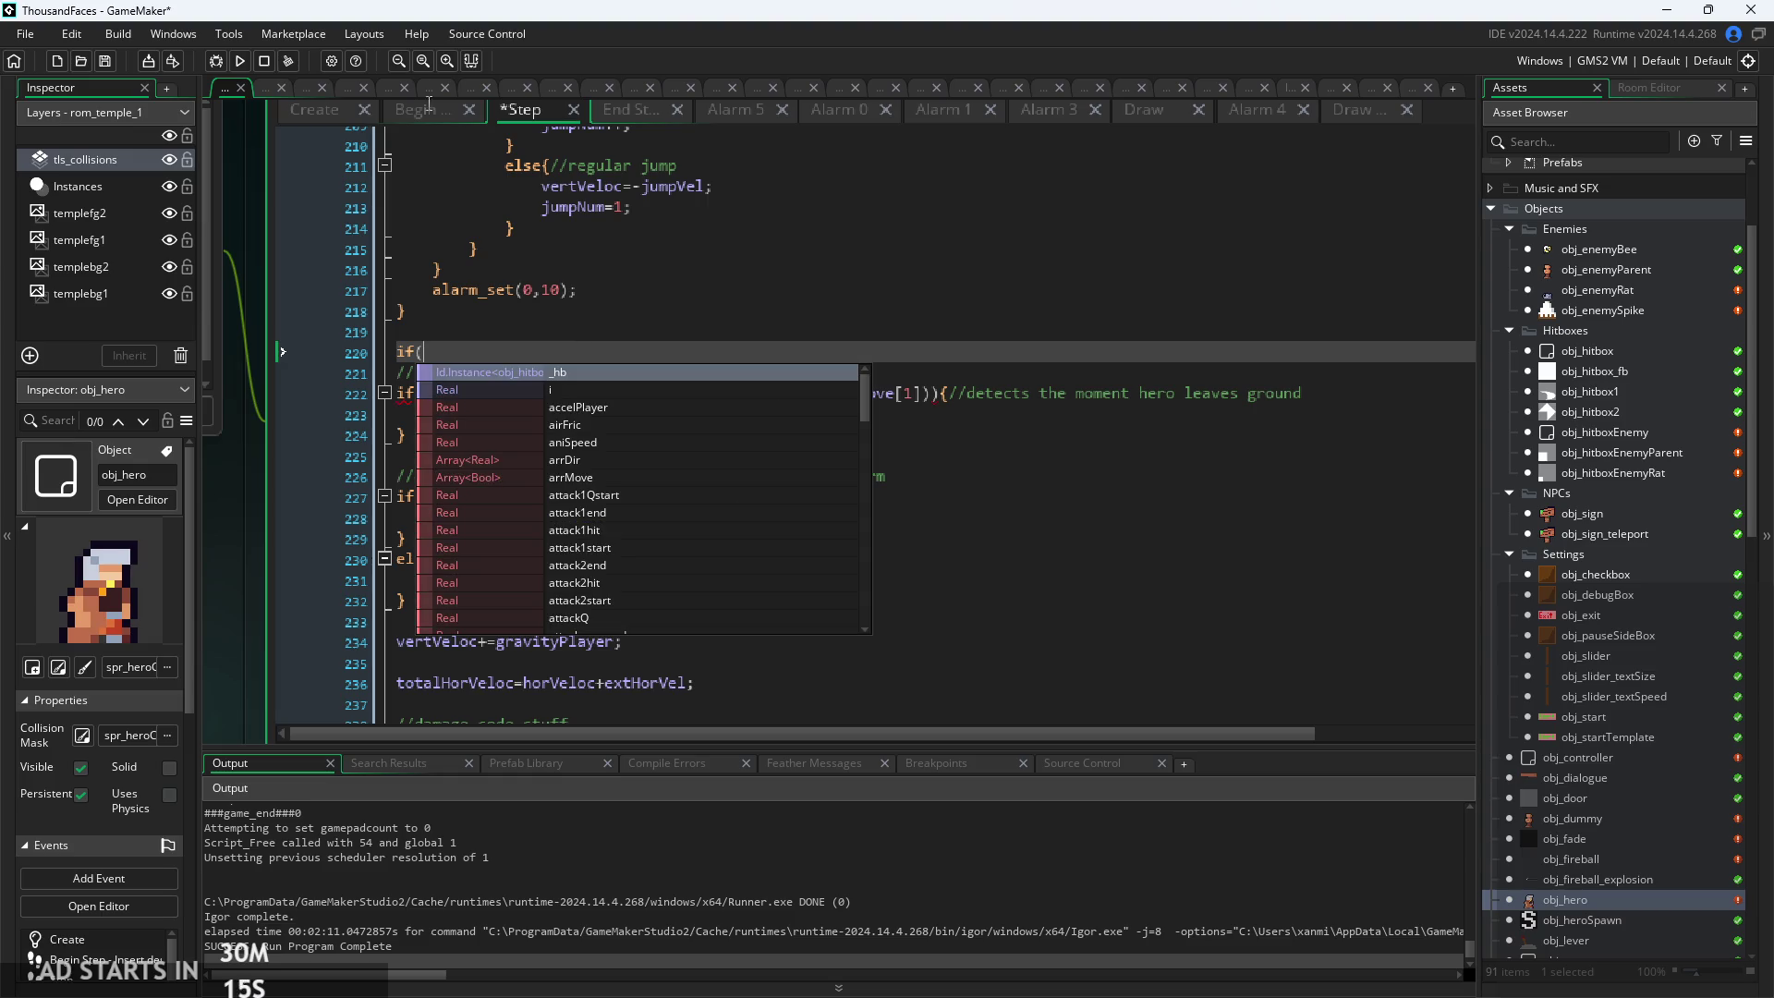
{"action": "left_click", "coordinate": [314, 109]}
{"action": "scroll", "coordinate": [611, 334], "scroll_direction": "up", "scroll_amount": 10}
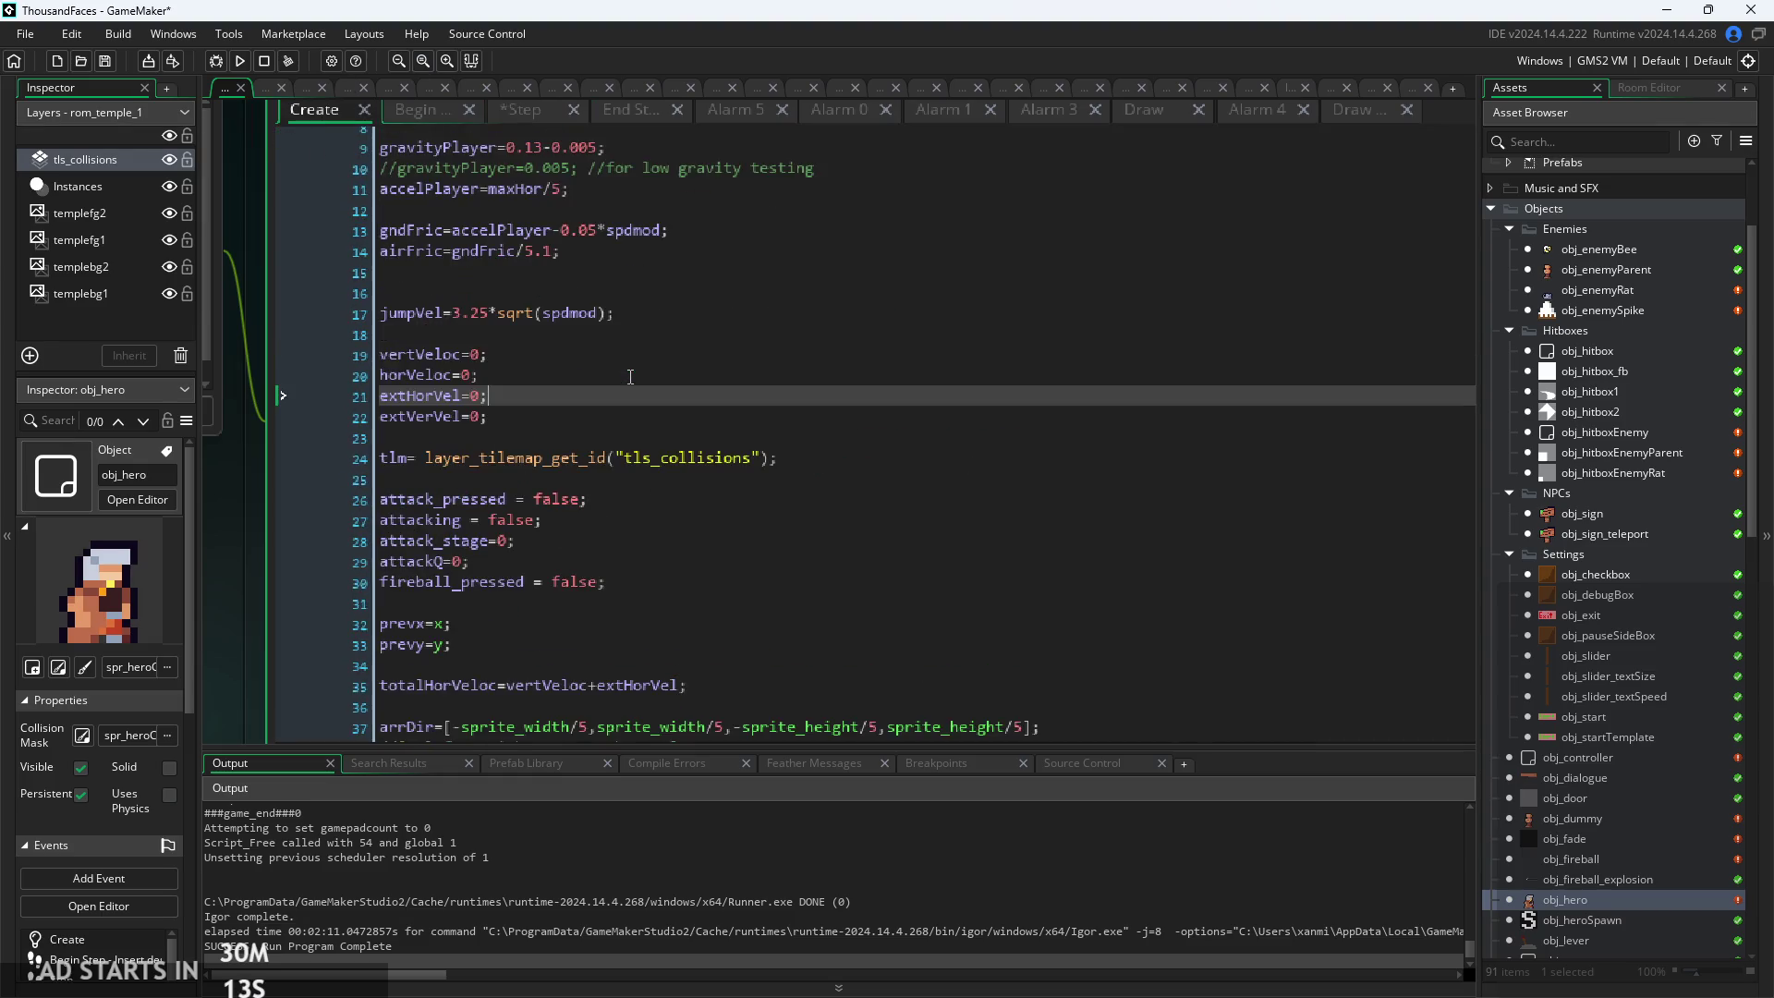
{"action": "scroll", "coordinate": [611, 460], "scroll_direction": "down", "scroll_amount": 15}
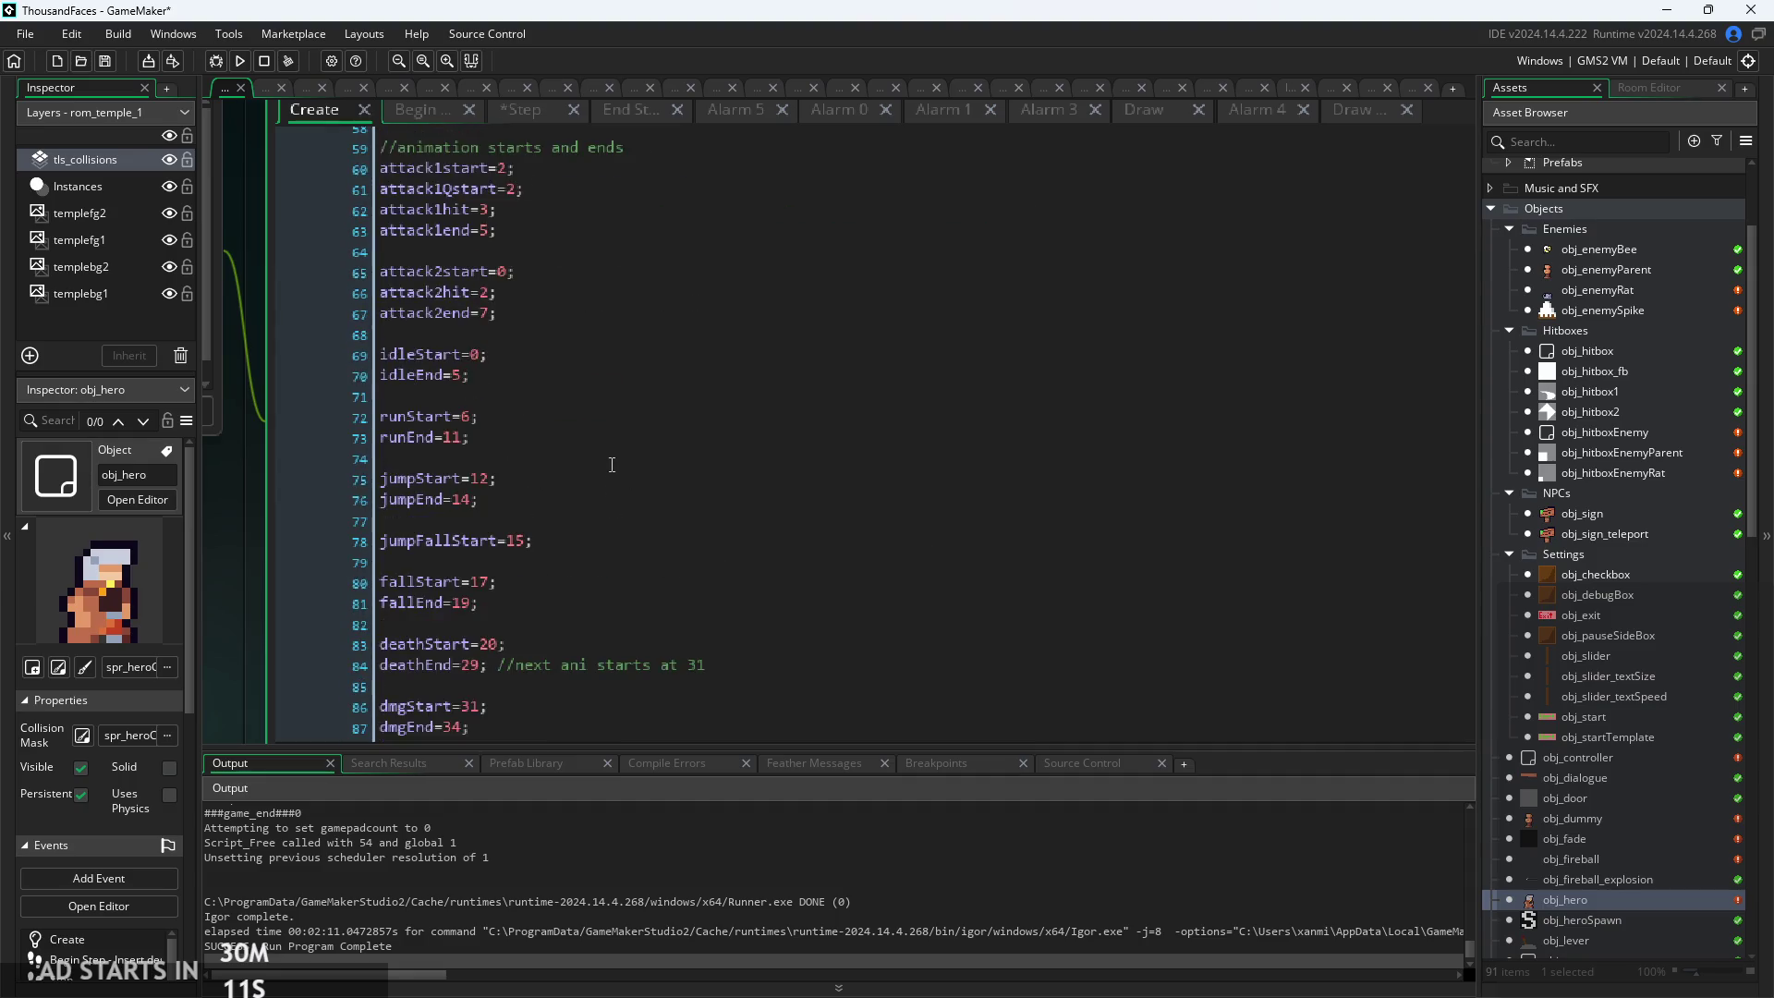
{"action": "scroll", "coordinate": [612, 460], "scroll_direction": "up", "scroll_amount": 5}
Declare coyote=0; on line 52 right after the heal variables
{"action": "left_click", "coordinate": [623, 352]}
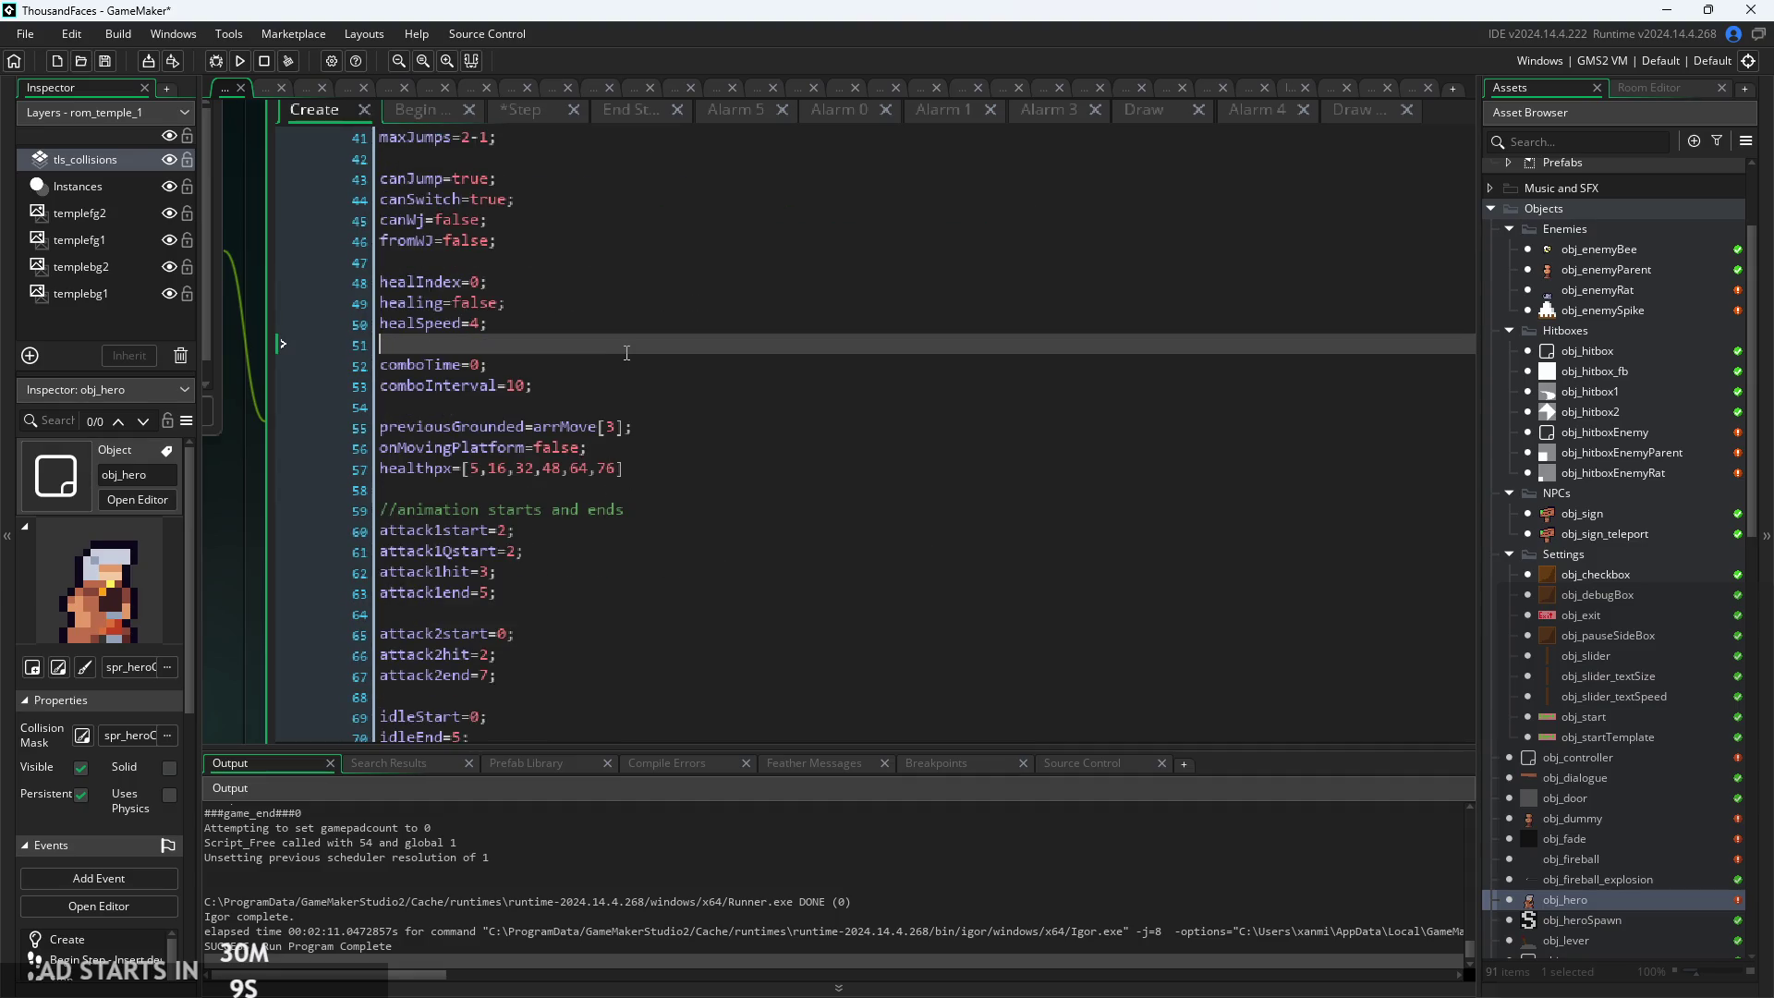
{"action": "key", "text": "Return"}
{"action": "key", "text": "Return"}
{"action": "key", "text": "Up"}
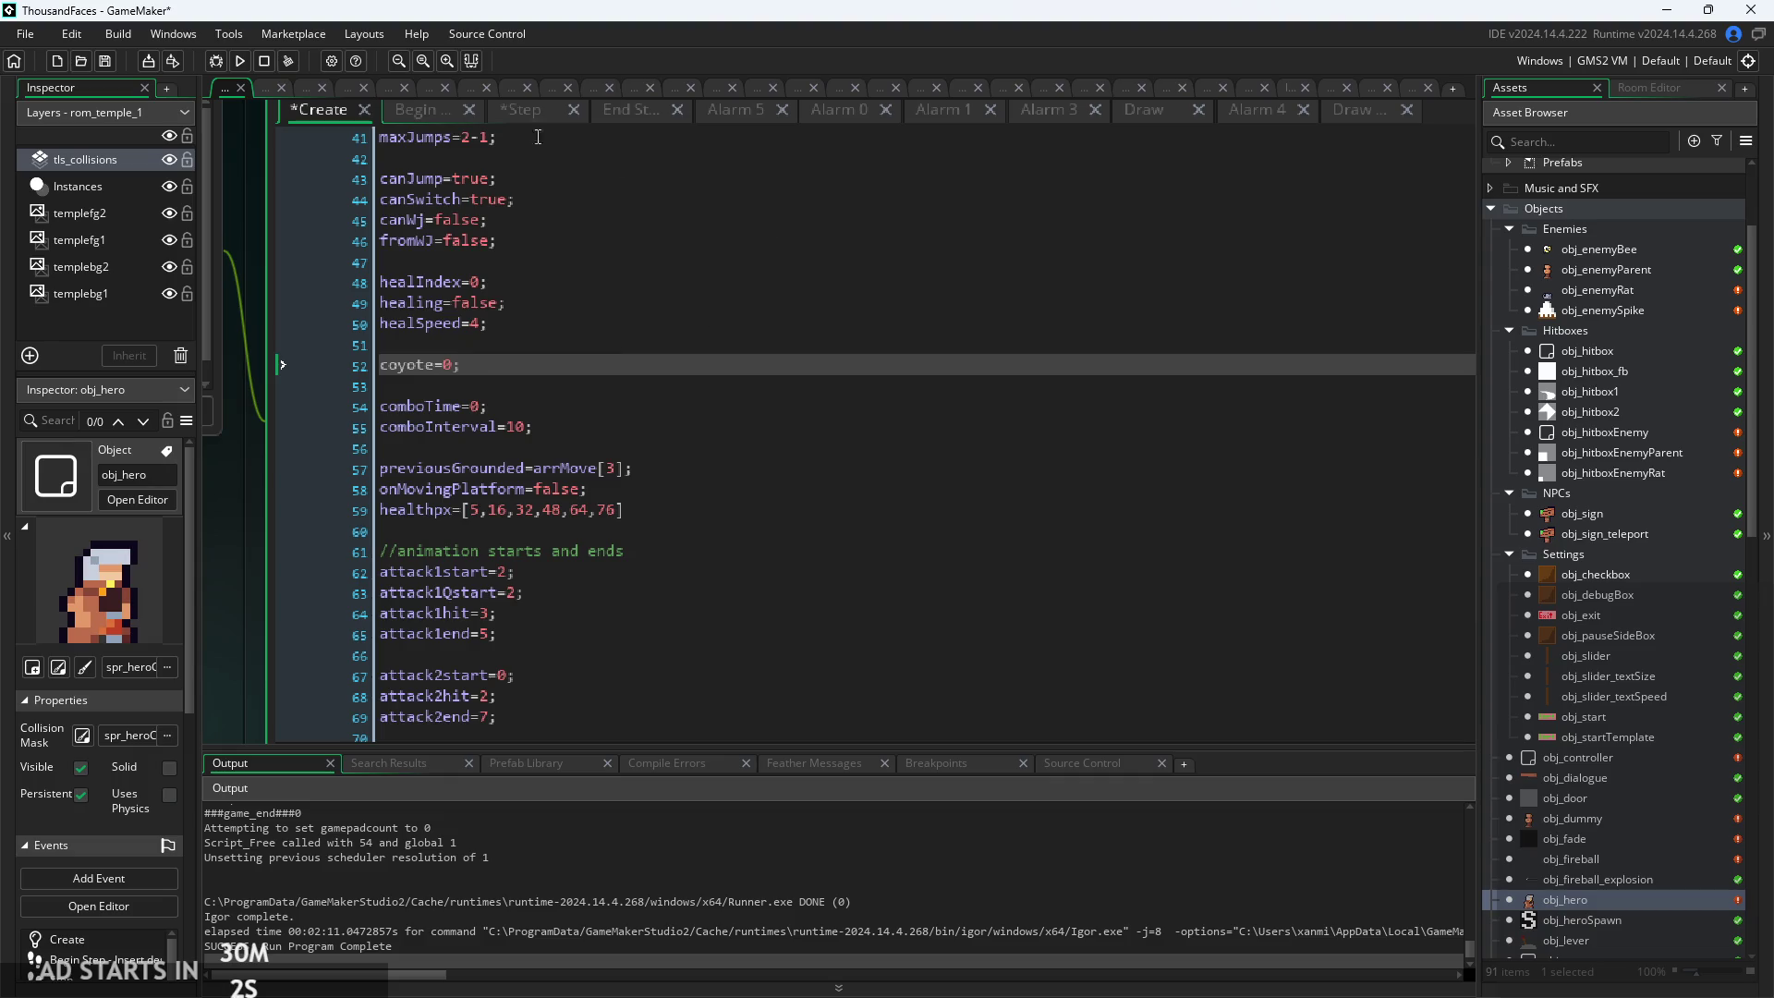
{"action": "left_click", "coordinate": [438, 113]}
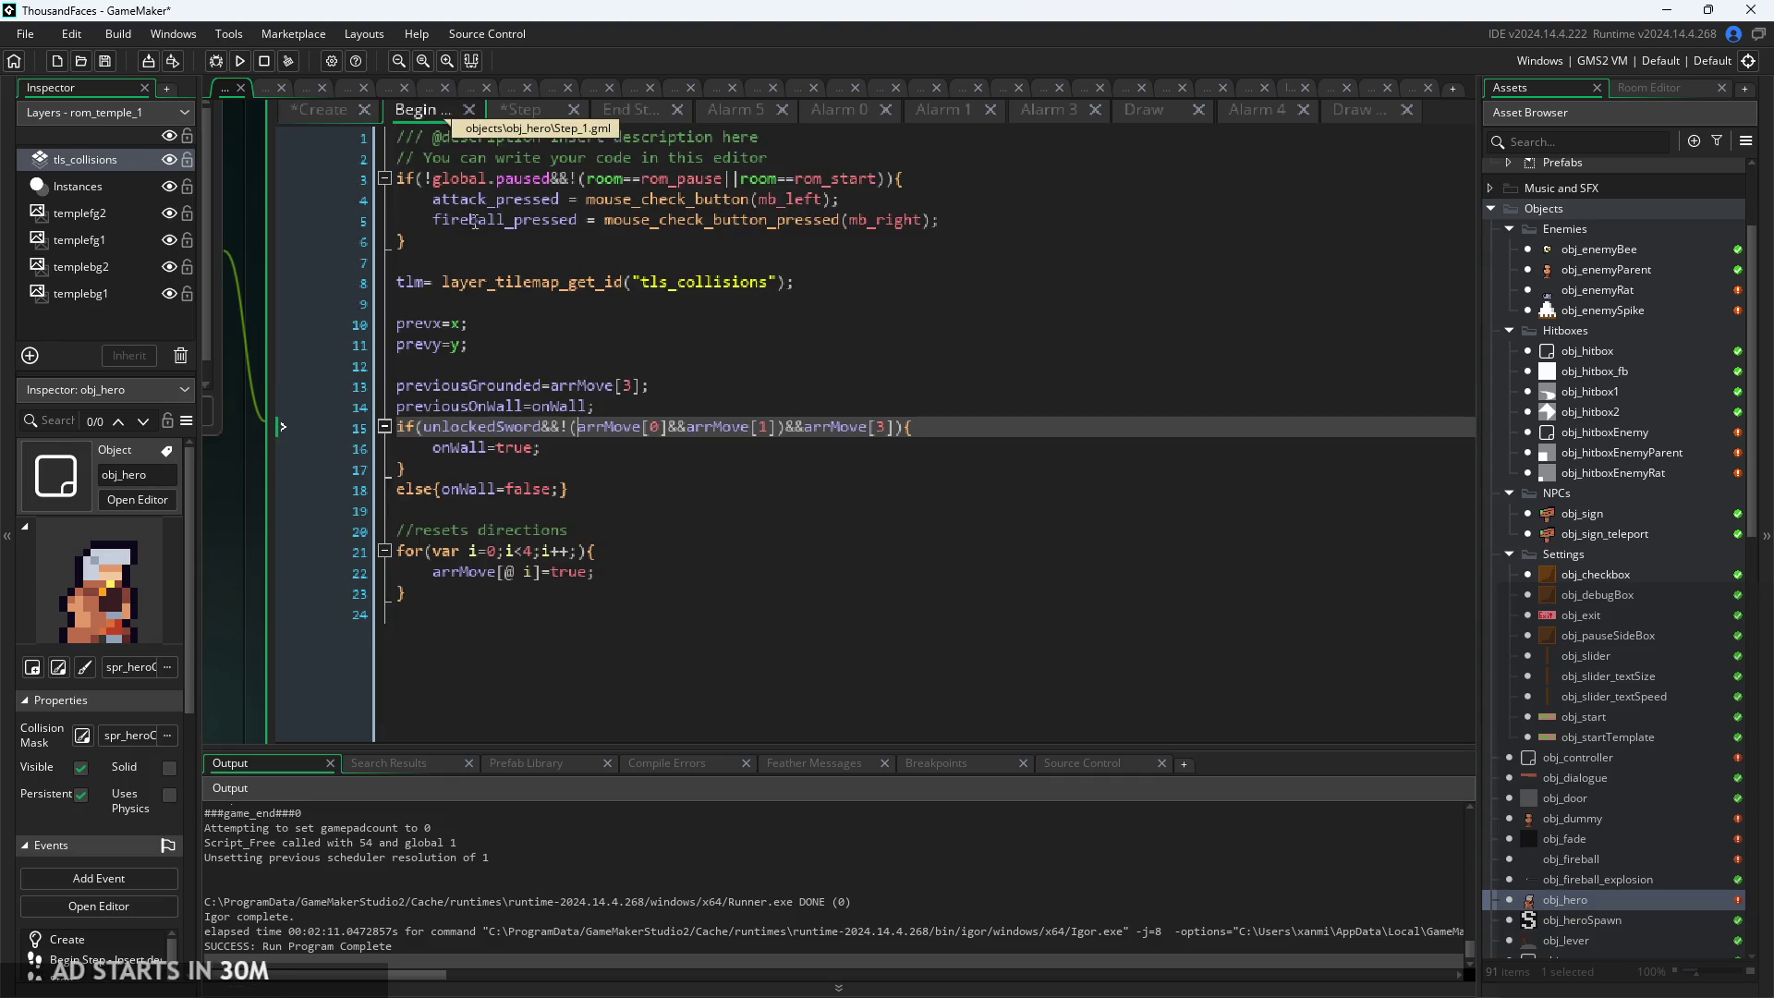
Complete the if(coyote>0) check in the Step event with a coyote-- decrement
{"action": "left_click", "coordinate": [530, 112]}
{"action": "type", "text": "if(coy"}
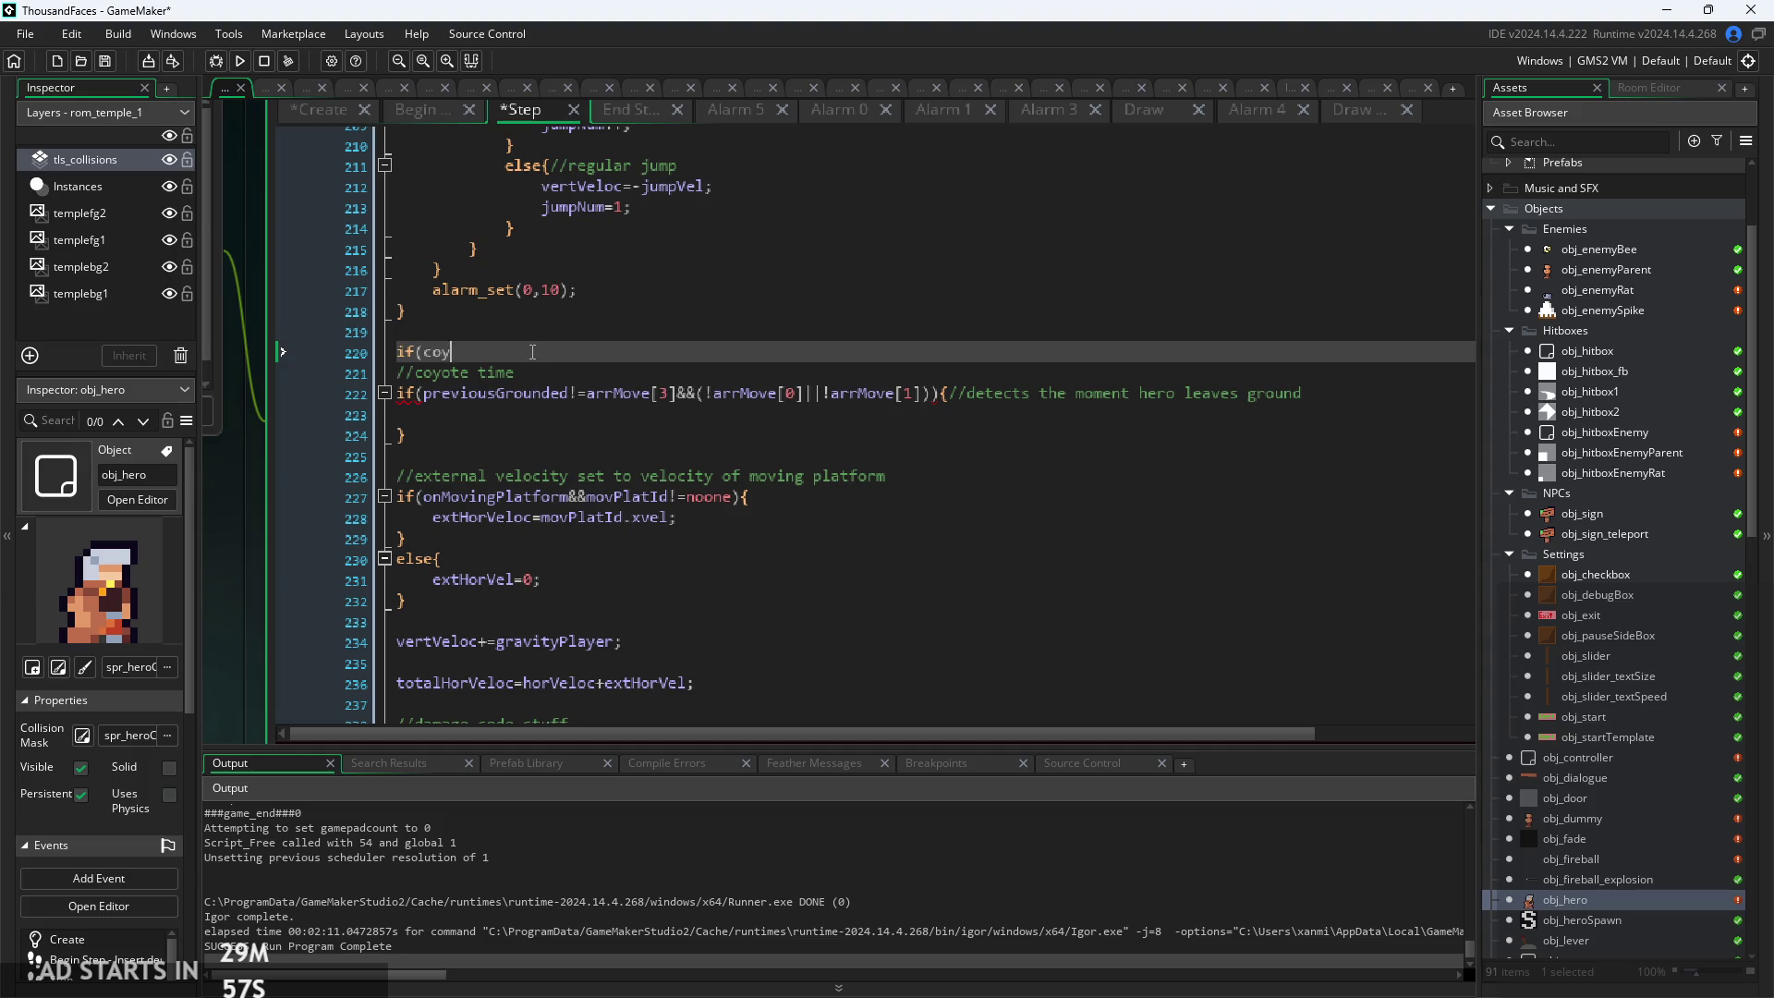
{"action": "type", "text": "ote>0){"}
{"action": "key", "text": "Return"}
{"action": "type", "text": "coyo"}
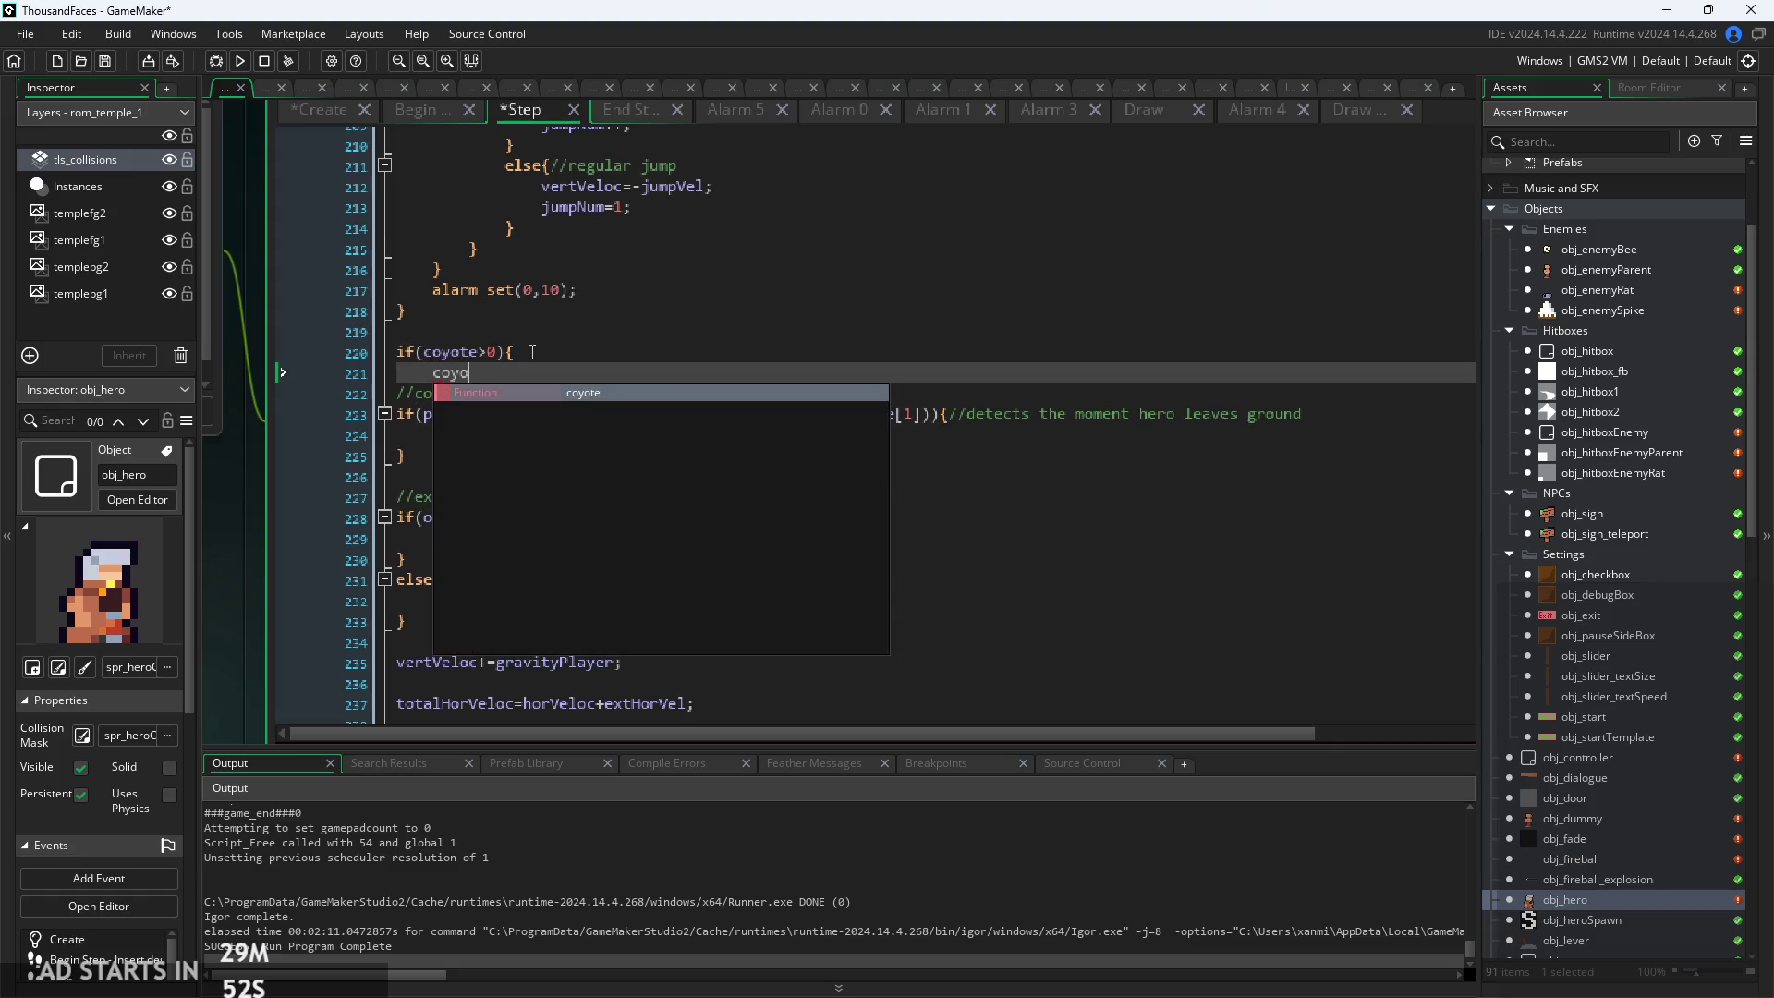
{"action": "key", "text": "Return"}
{"action": "type", "text": ";"}
{"action": "key", "text": "Return"}
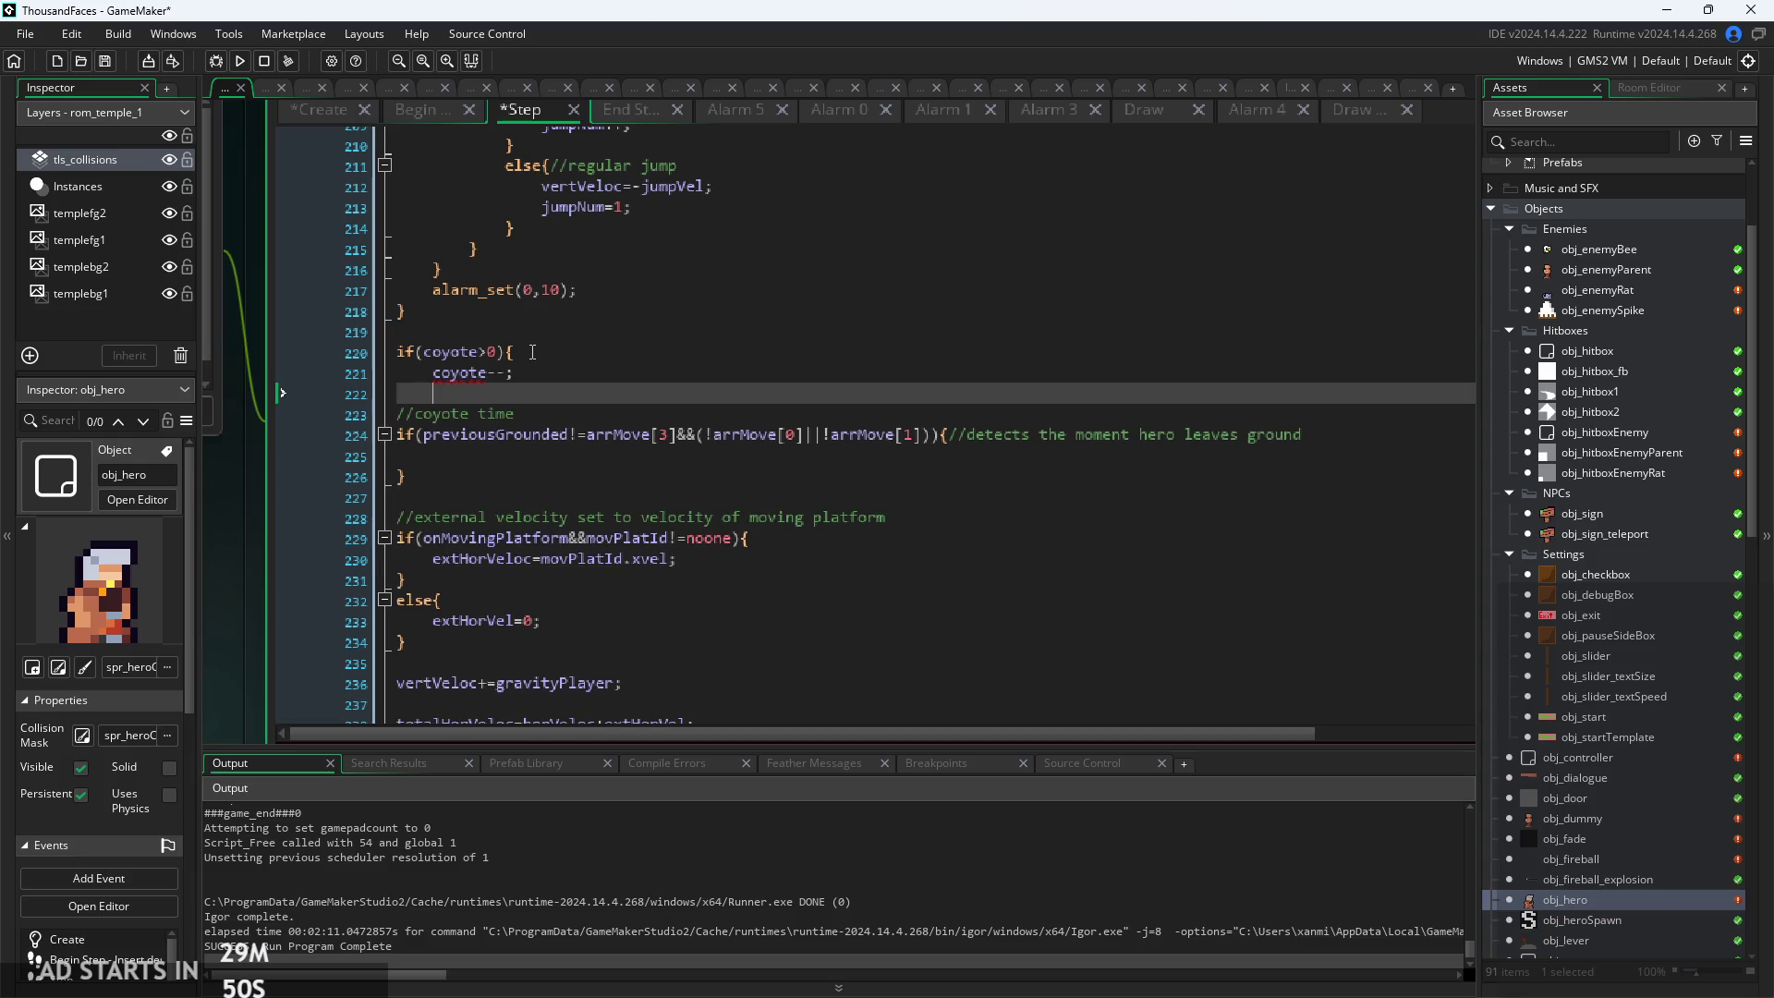
Set coyote=15 in the leaves-ground block and remove a stray if(coyote line
{"action": "left_click", "coordinate": [493, 455]}
{"action": "type", "text": "coyote=15;"}
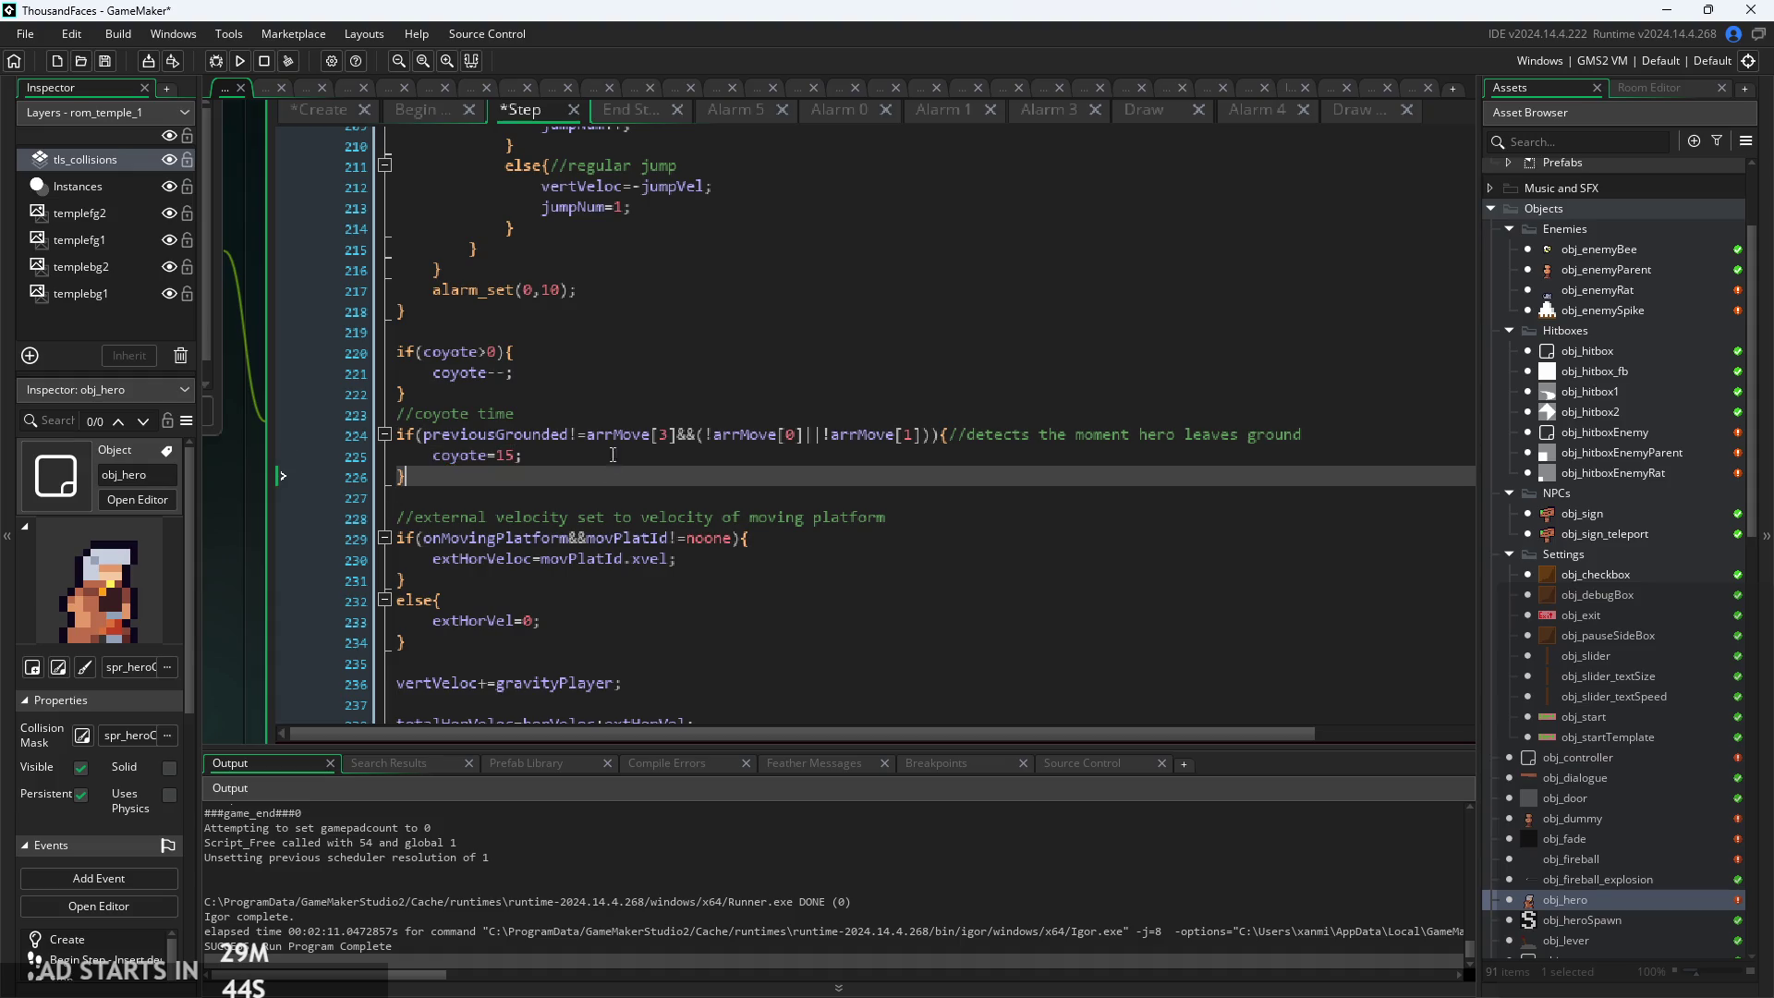
{"action": "left_click", "coordinate": [648, 372]}
{"action": "left_click", "coordinate": [609, 480]}
{"action": "key", "text": "Return"}
{"action": "type", "text": "if("}
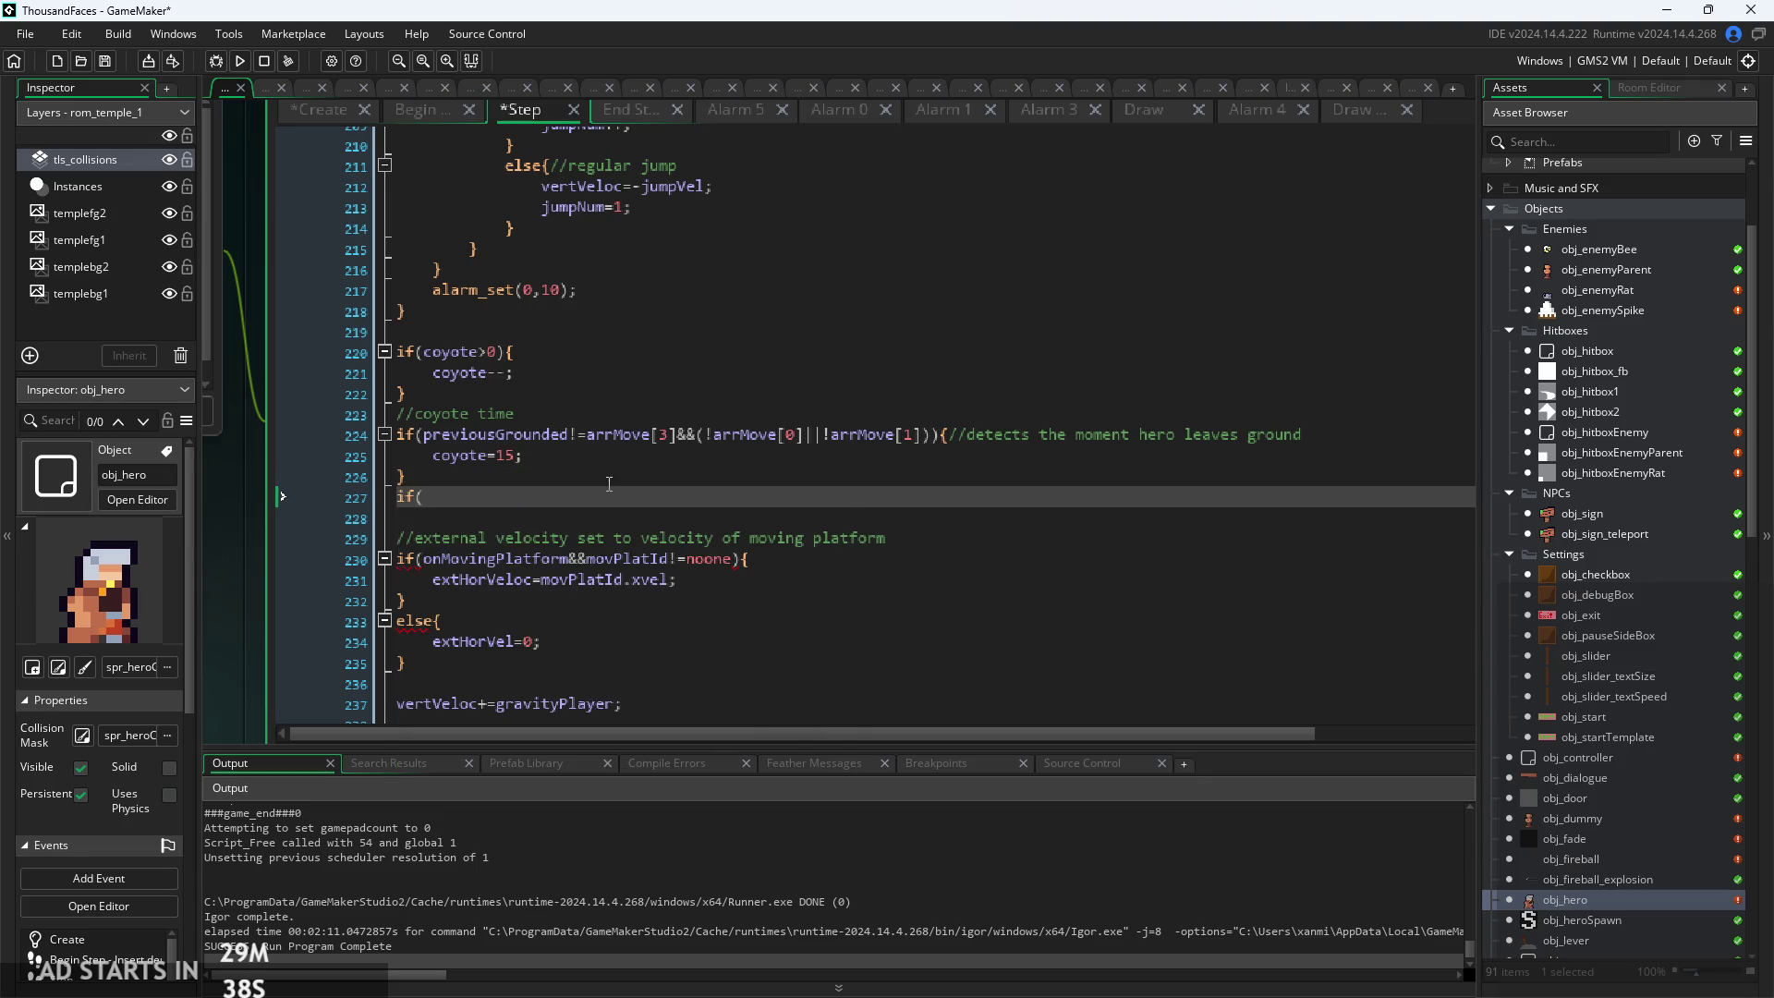
{"action": "type", "text": "coyote"}
{"action": "key", "text": "BackSpace"}
{"action": "key", "text": "BackSpace"}
{"action": "key", "text": "BackSpace"}
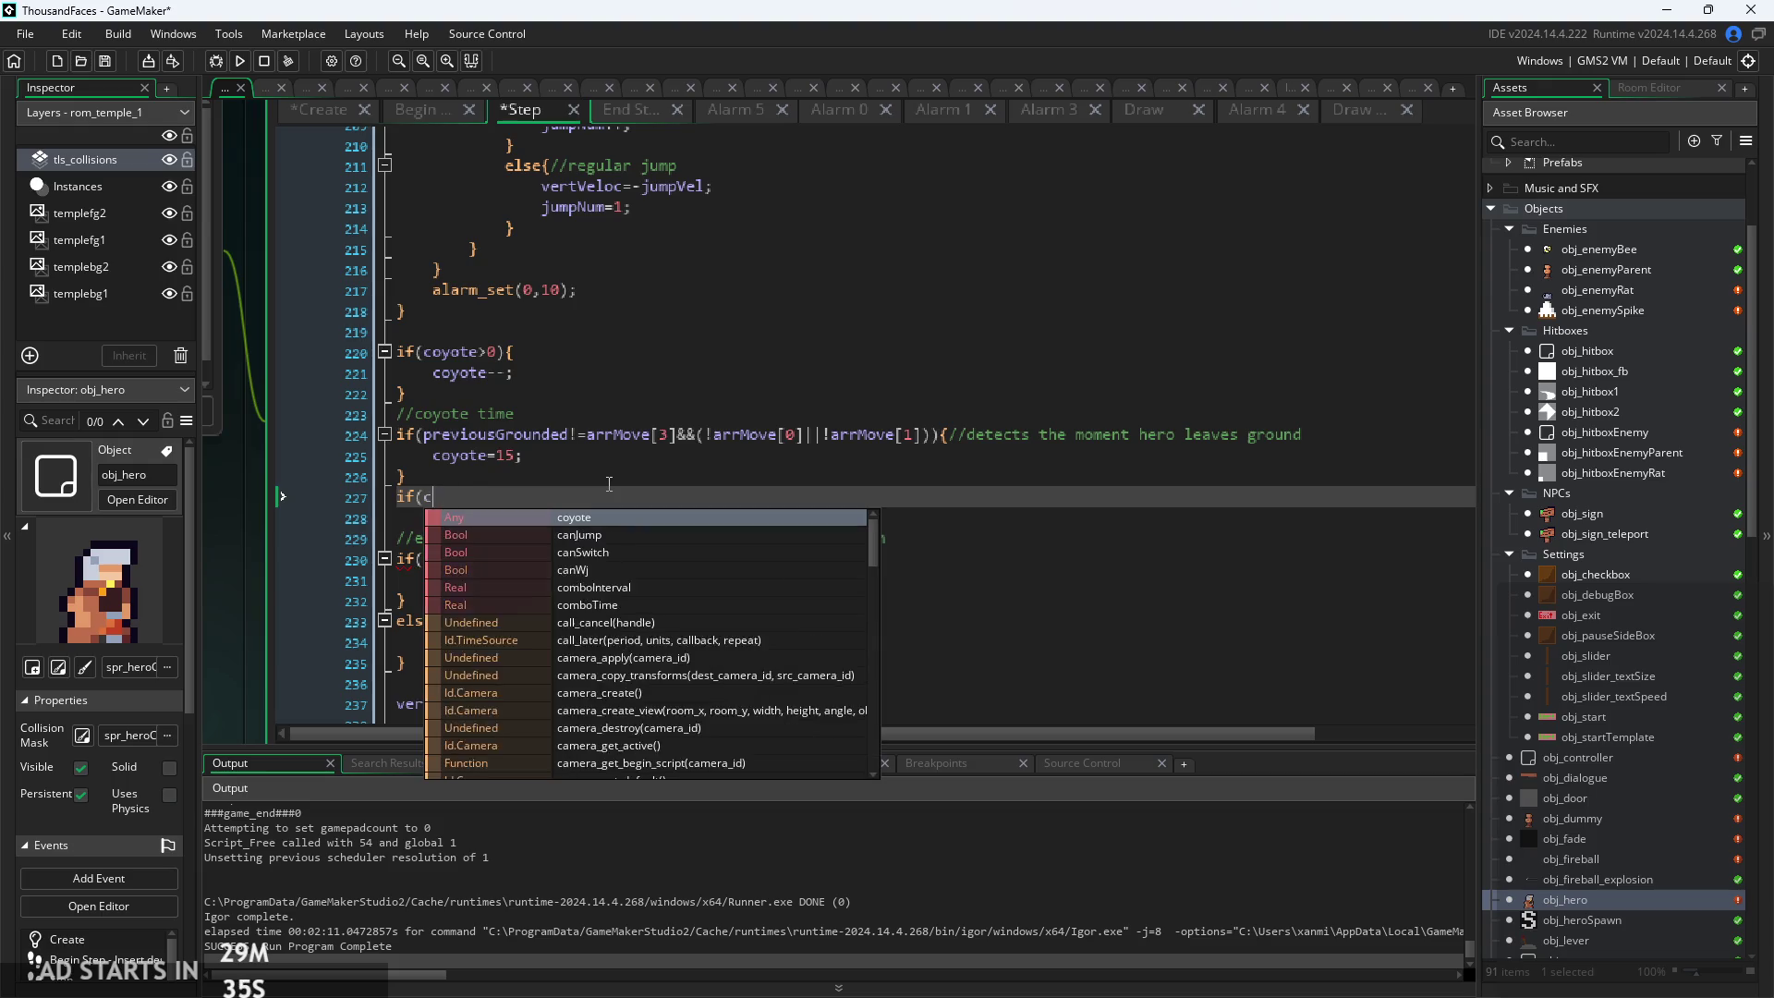
Add jumpNum=0 below the coyote decrement and run the game
{"action": "left_click", "coordinate": [602, 381]}
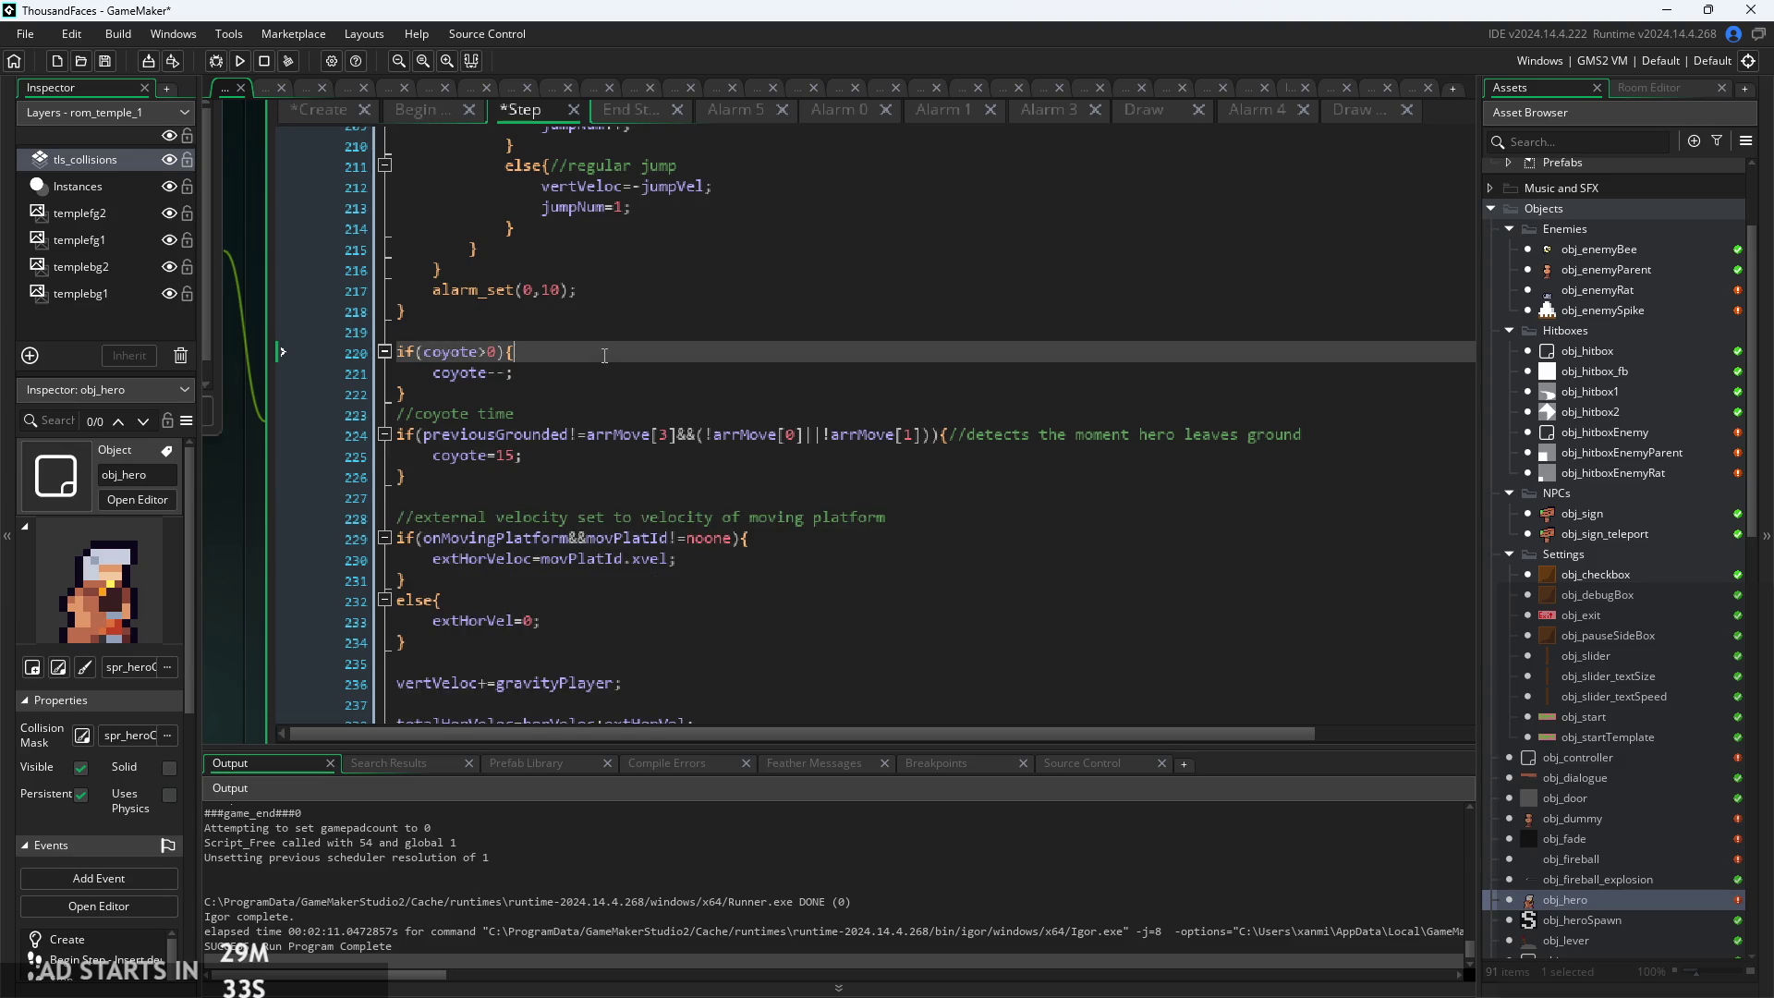
{"action": "key", "text": "Return"}
{"action": "type", "text": "jum"}
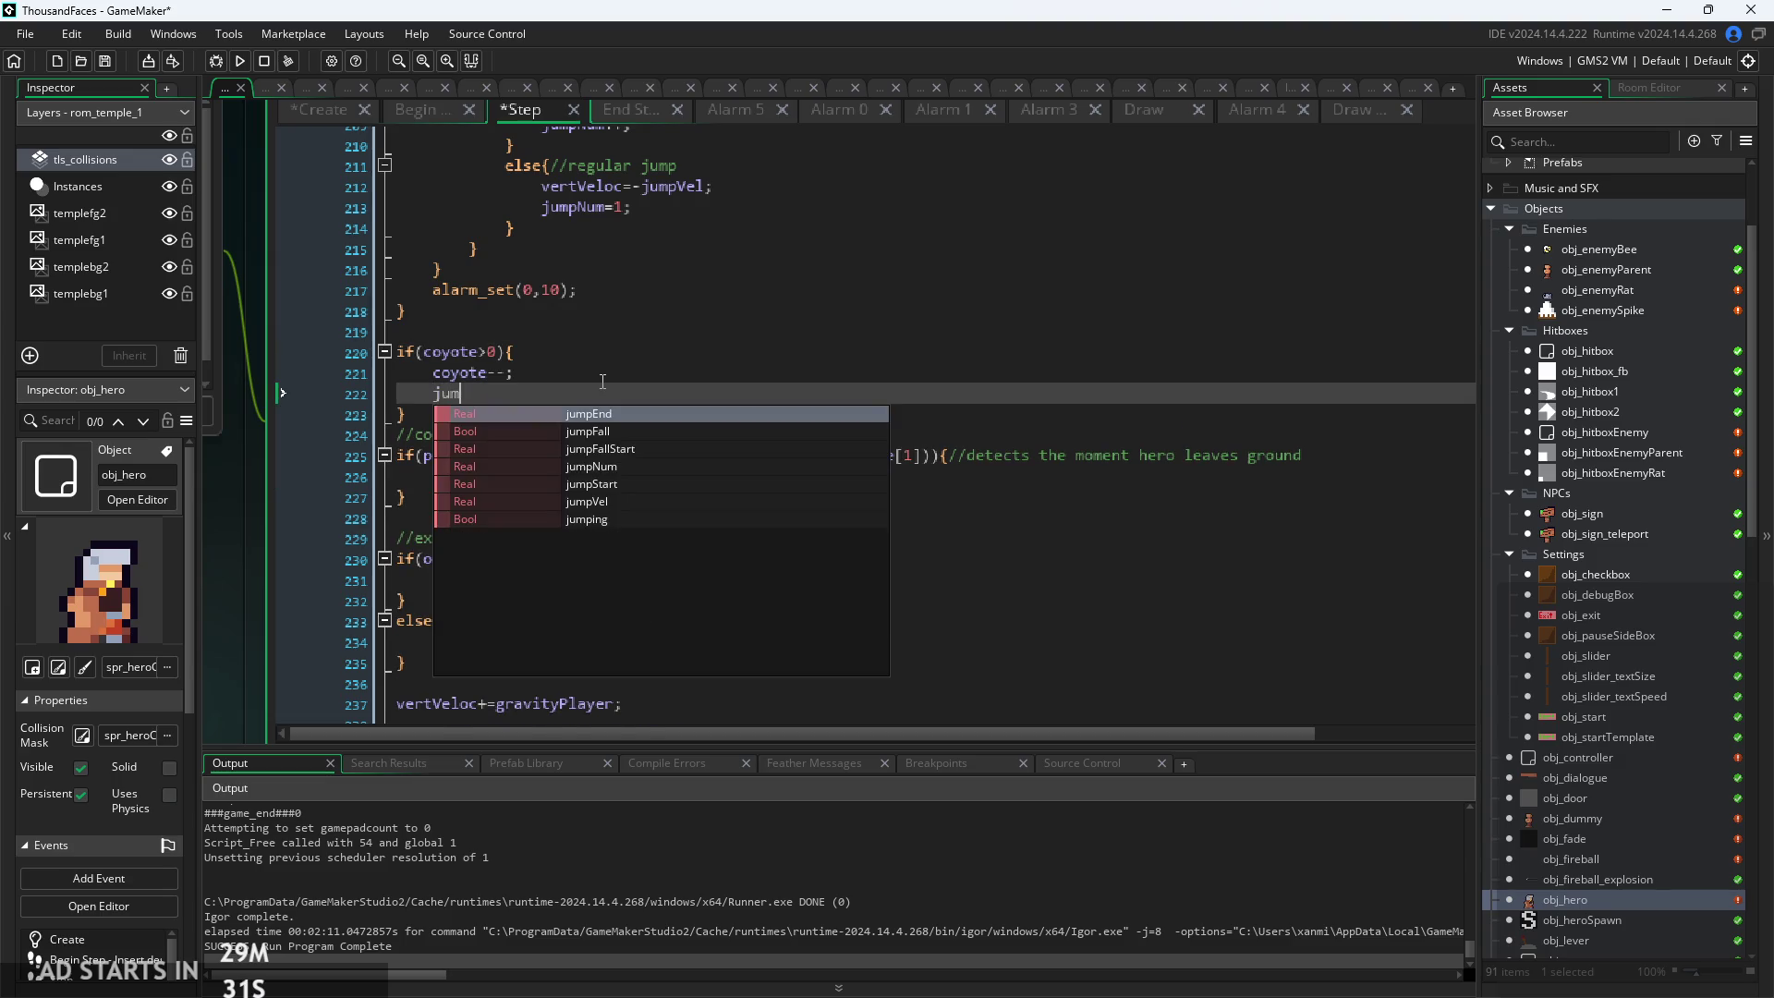
{"action": "key", "text": "Down"}
{"action": "key", "text": "Down"}
{"action": "key", "text": "Down"}
{"action": "key", "text": "Return"}
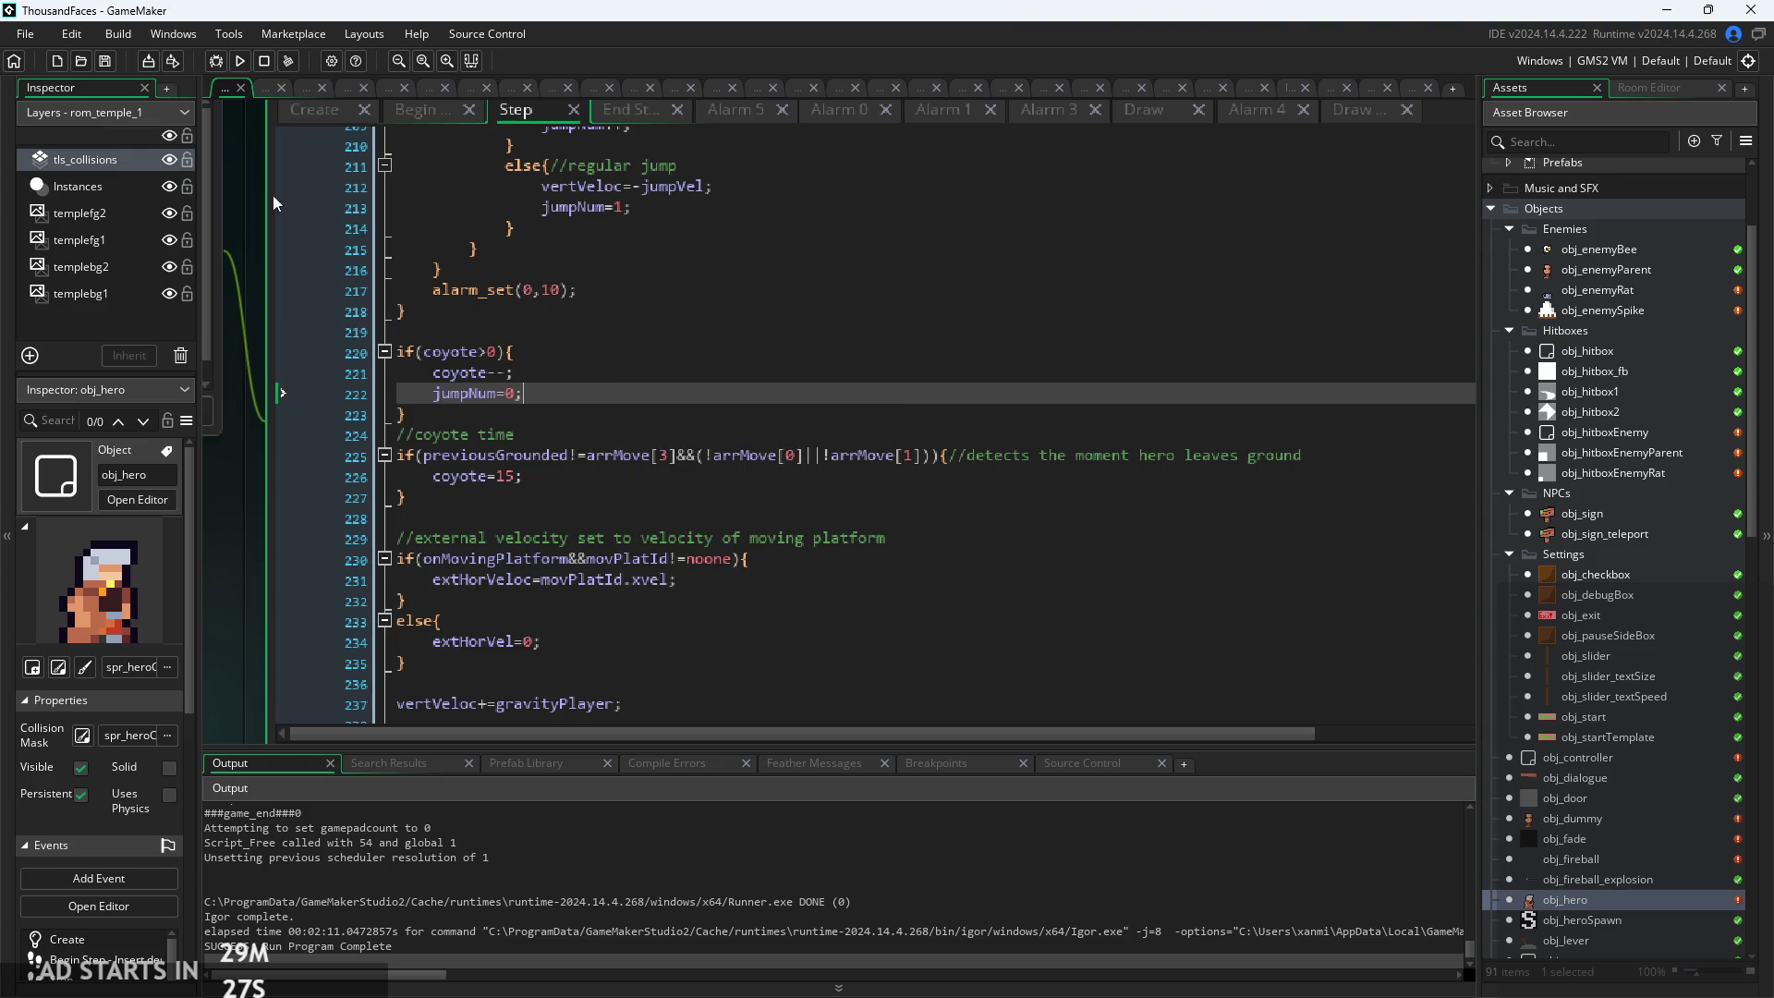
{"action": "left_click", "coordinate": [240, 59]}
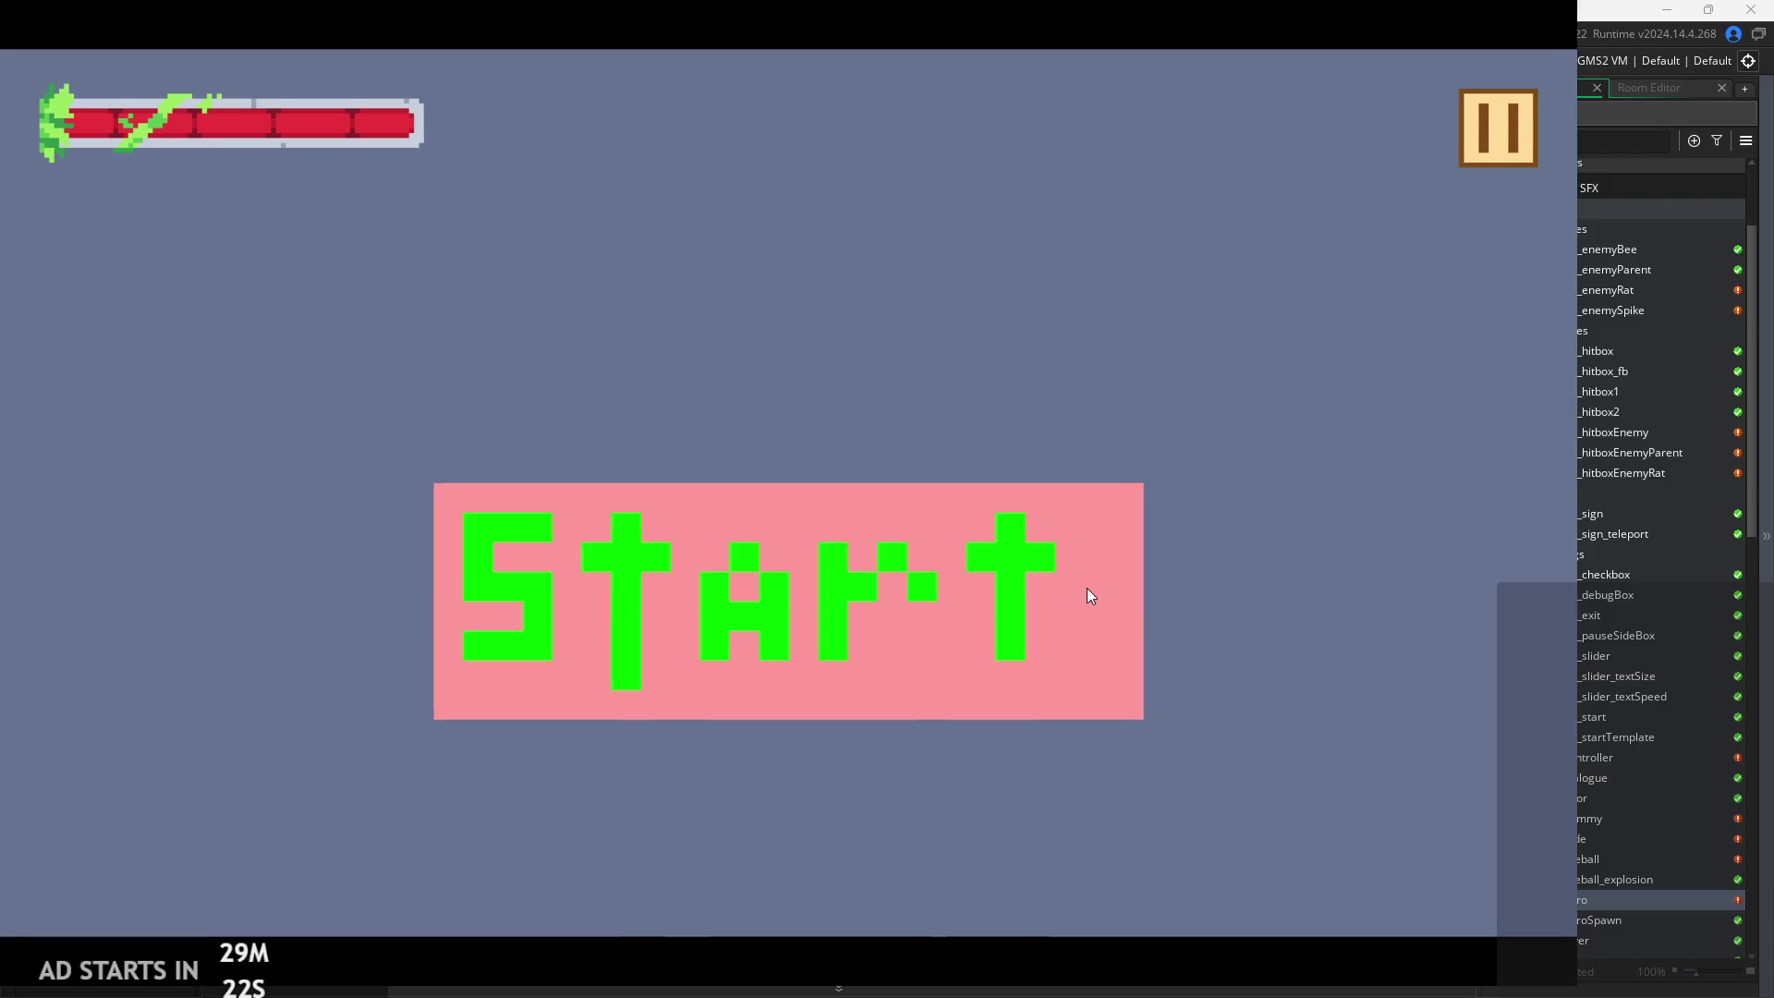
Start the game and move the hero right onto a ledge, jumping back left
{"action": "left_click", "coordinate": [1086, 587]}
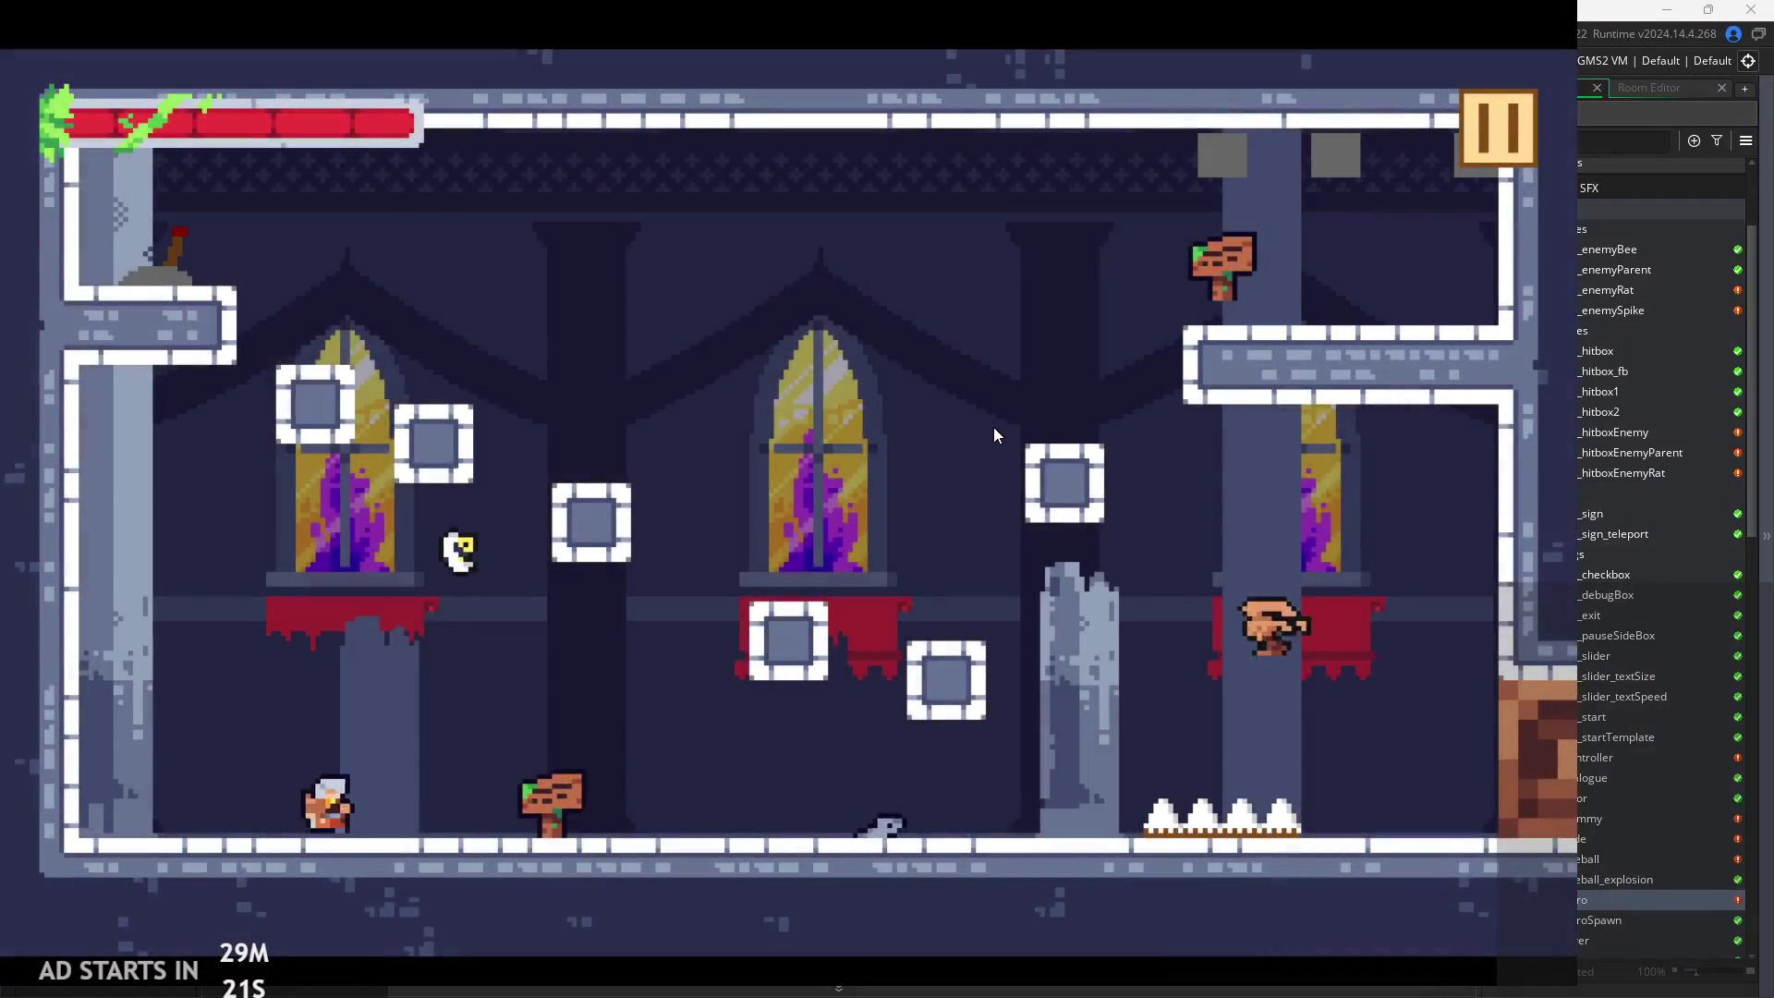
{"action": "key", "text": "Right"}
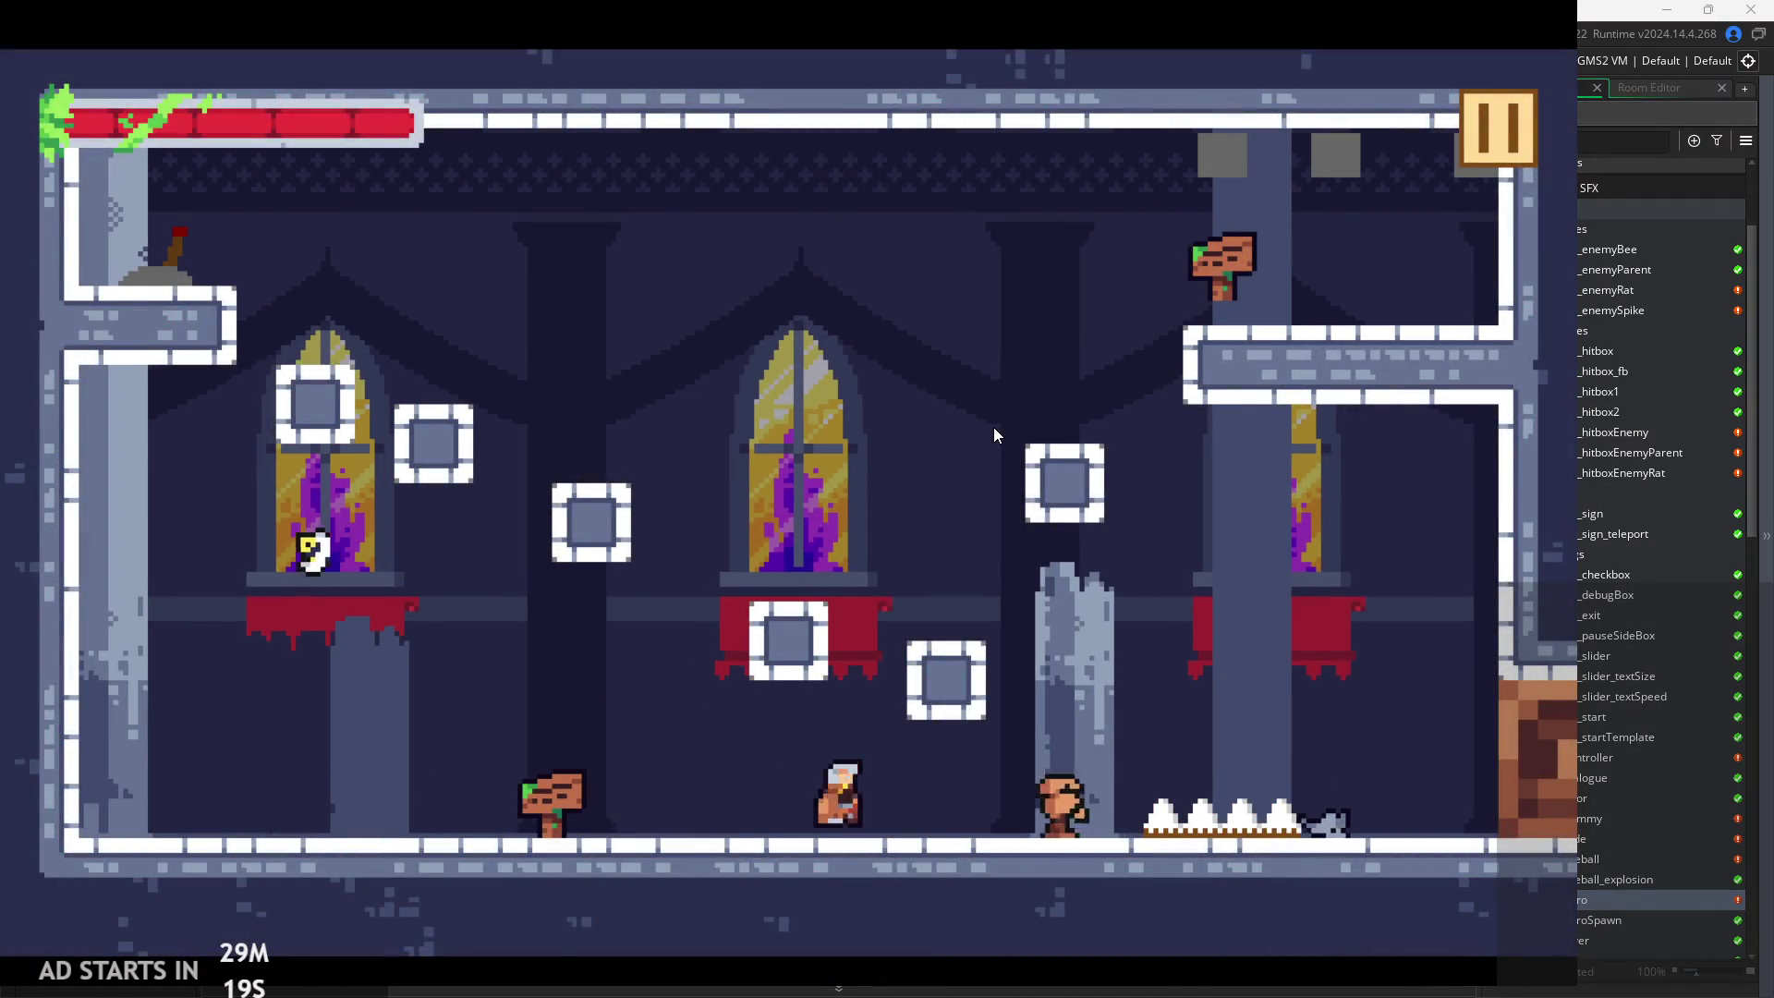
{"action": "key", "text": "space"}
{"action": "key", "text": "space"}
{"action": "key", "text": "Left"}
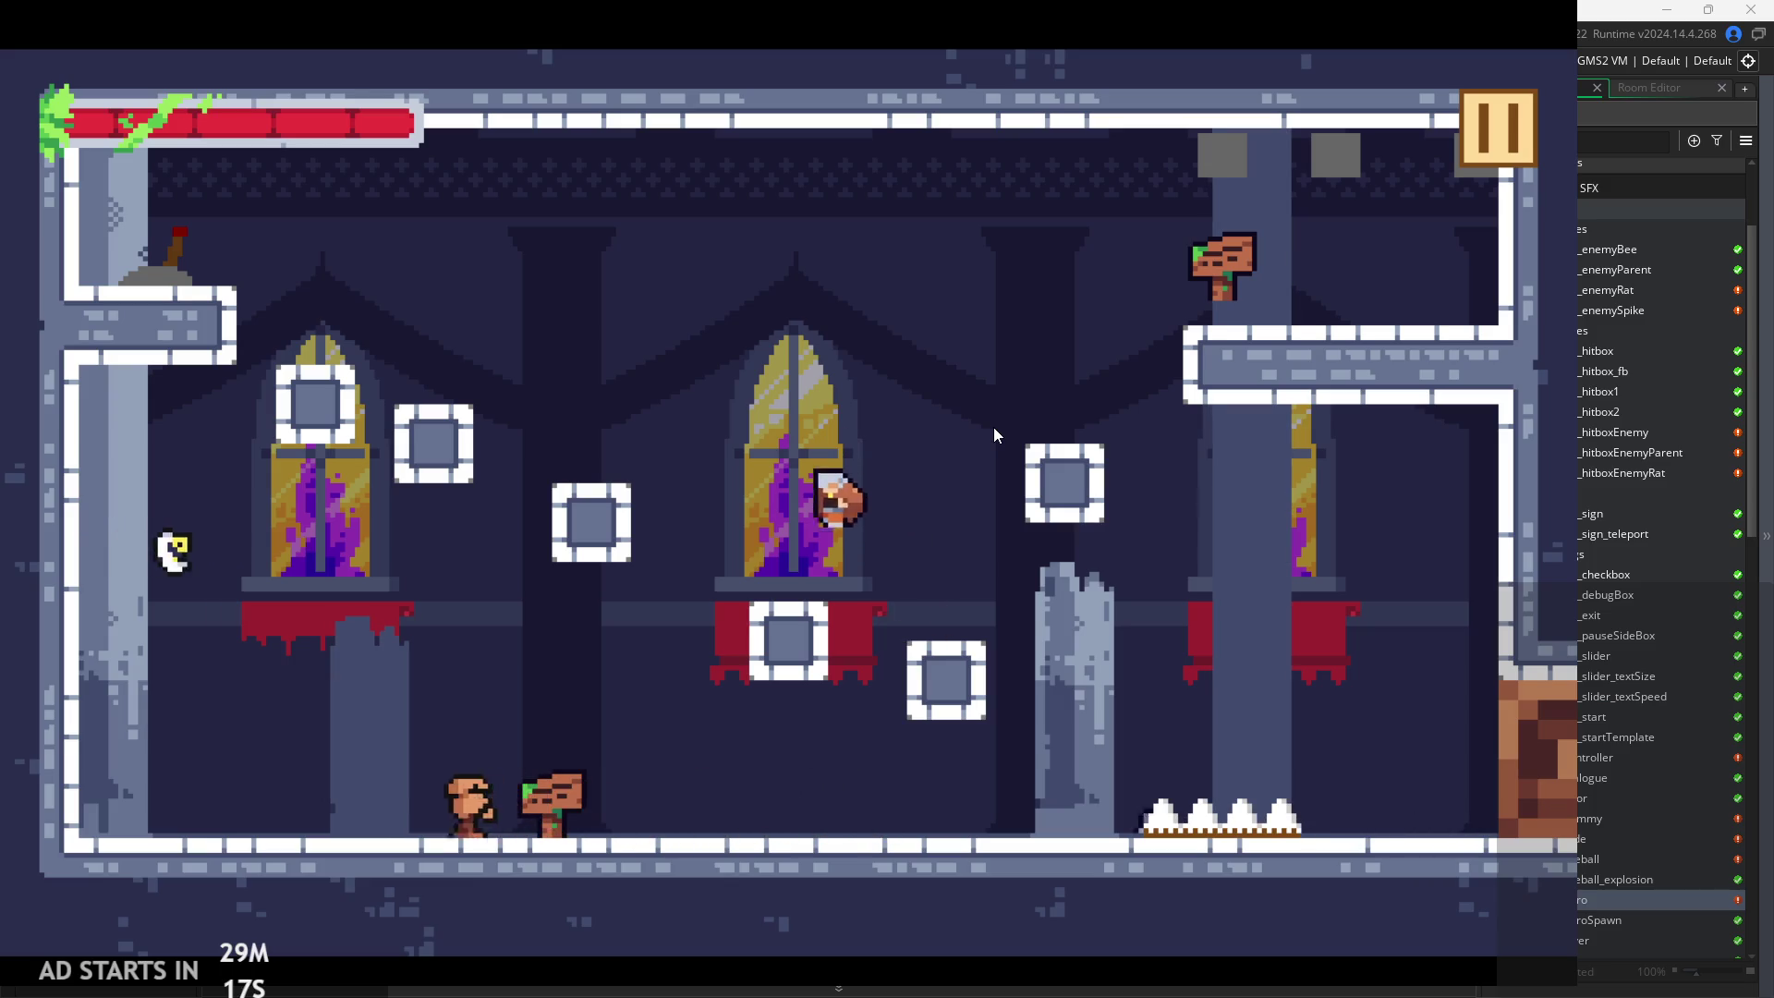
{"action": "key", "text": "Right"}
Jump the hero across the blocks to test coyote time, then pause and exit to the editor
{"action": "key", "text": "space"}
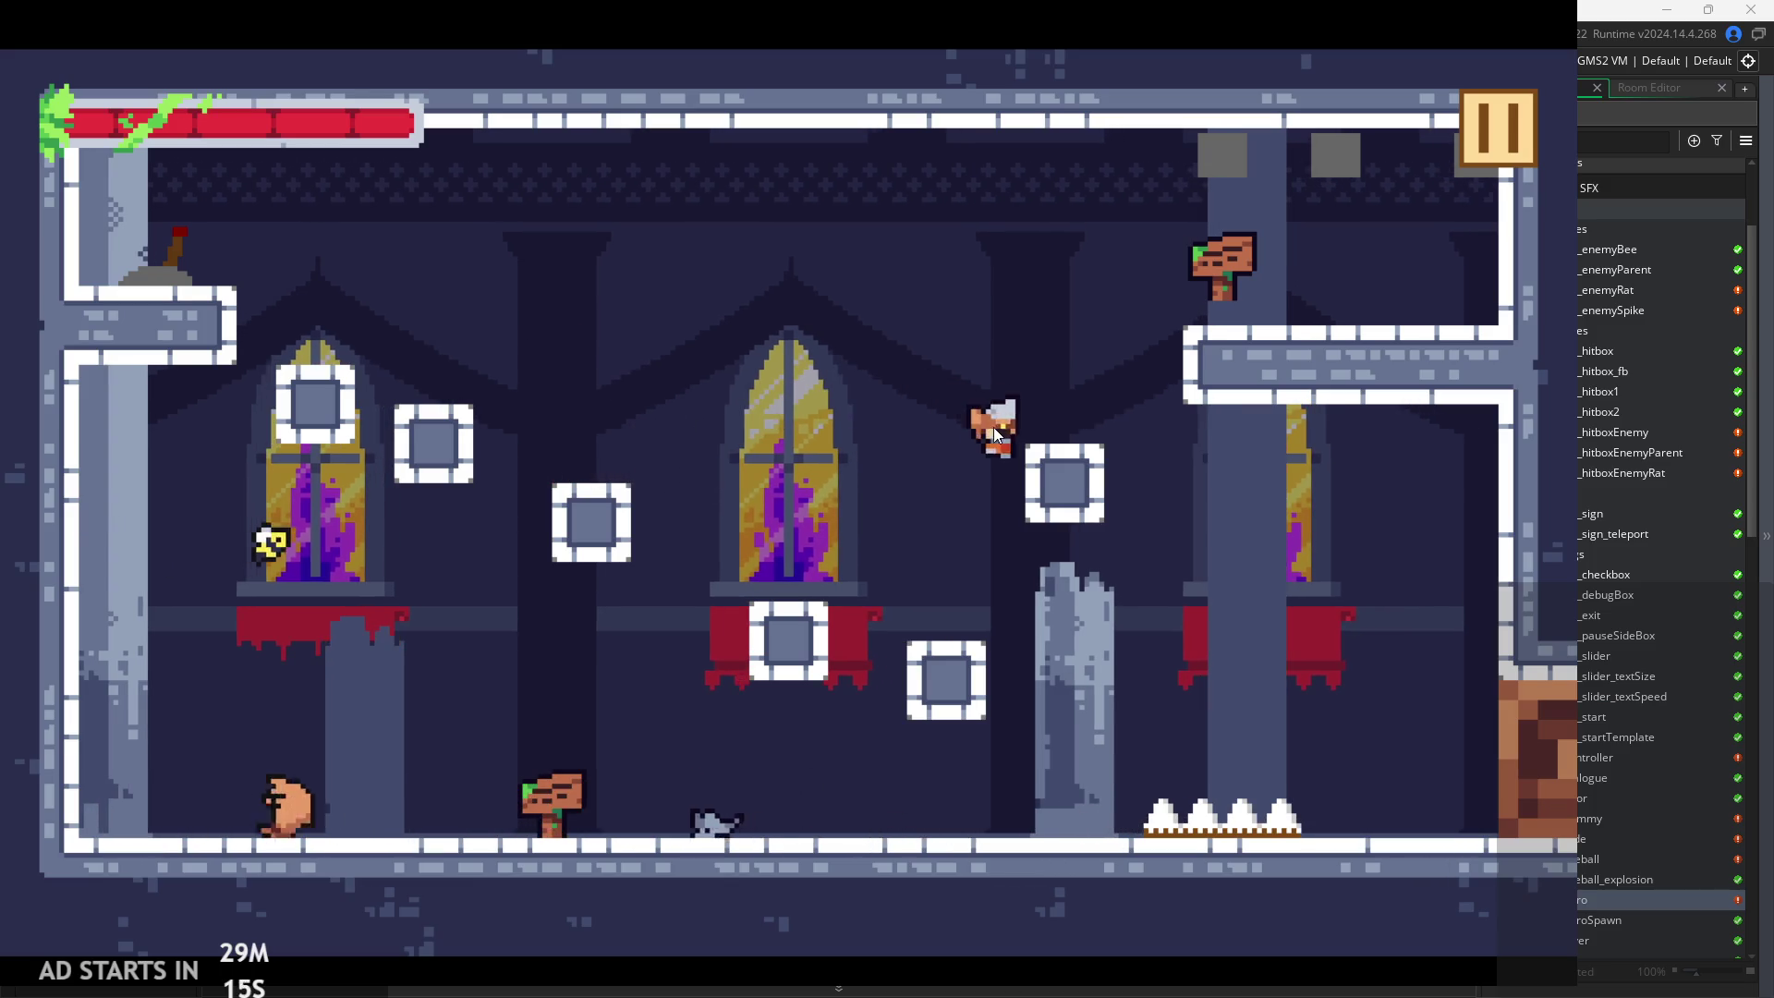
{"action": "key", "text": "space"}
{"action": "key", "text": "Left"}
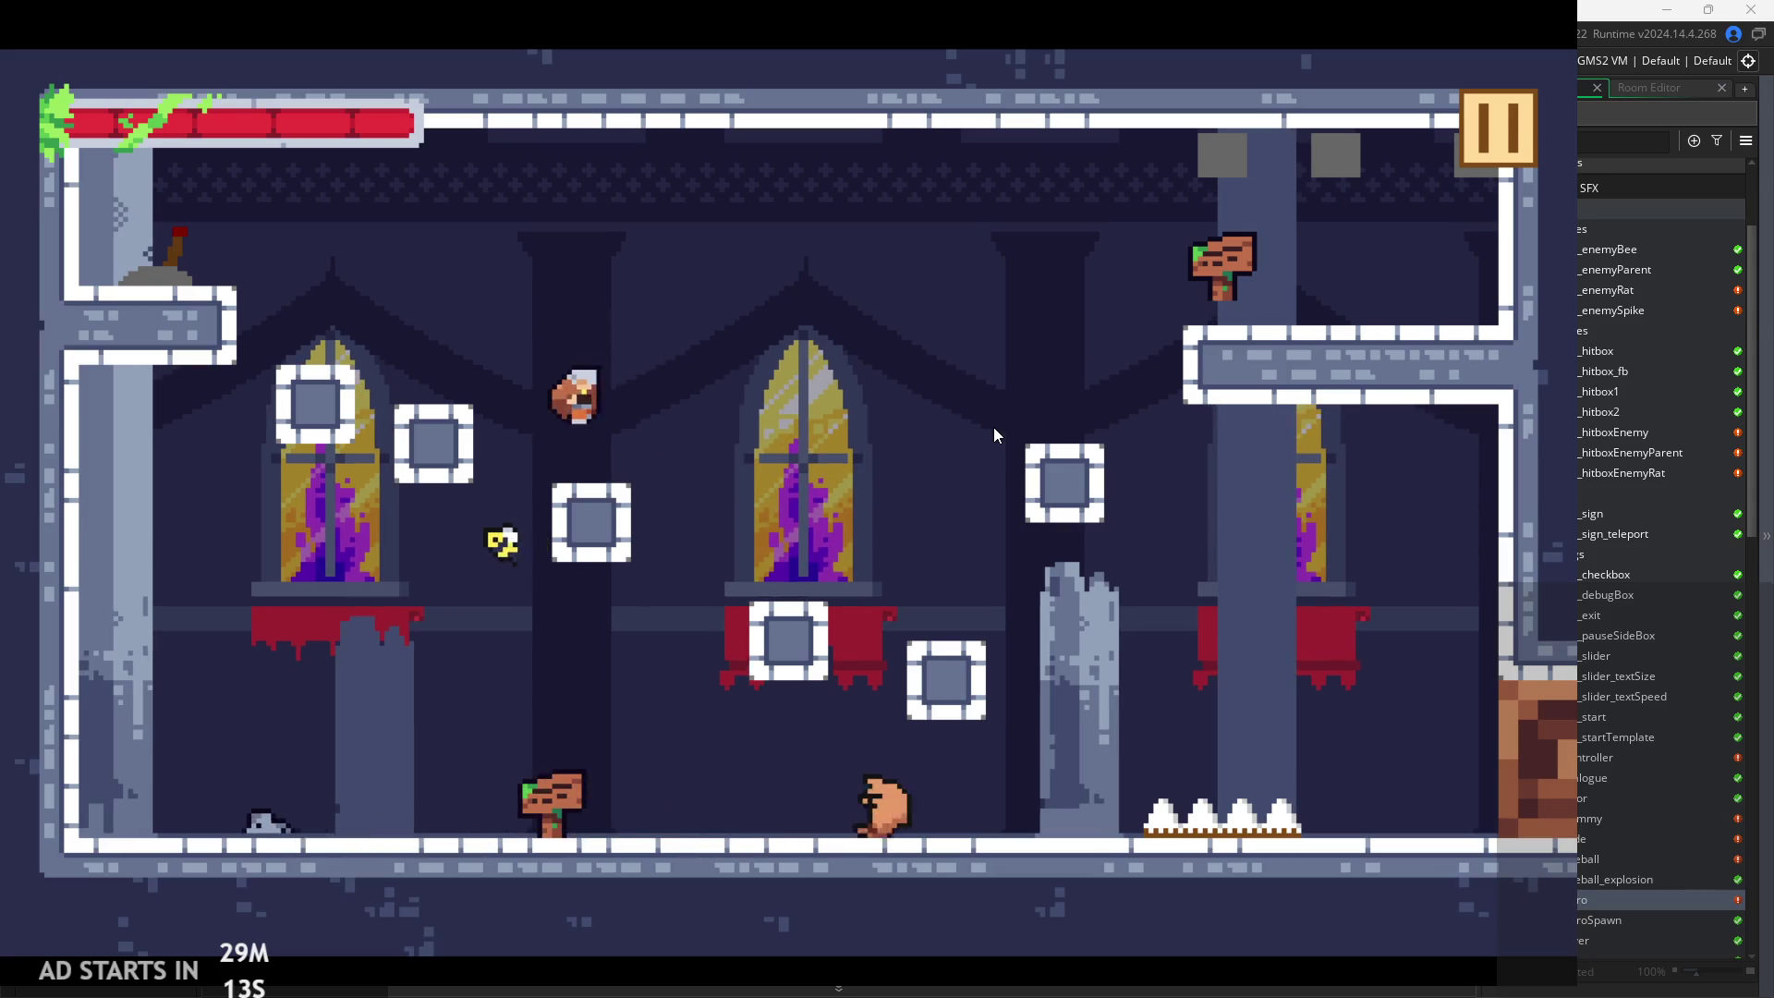
{"action": "key", "text": "space"}
{"action": "key", "text": "Right"}
{"action": "key", "text": "Left"}
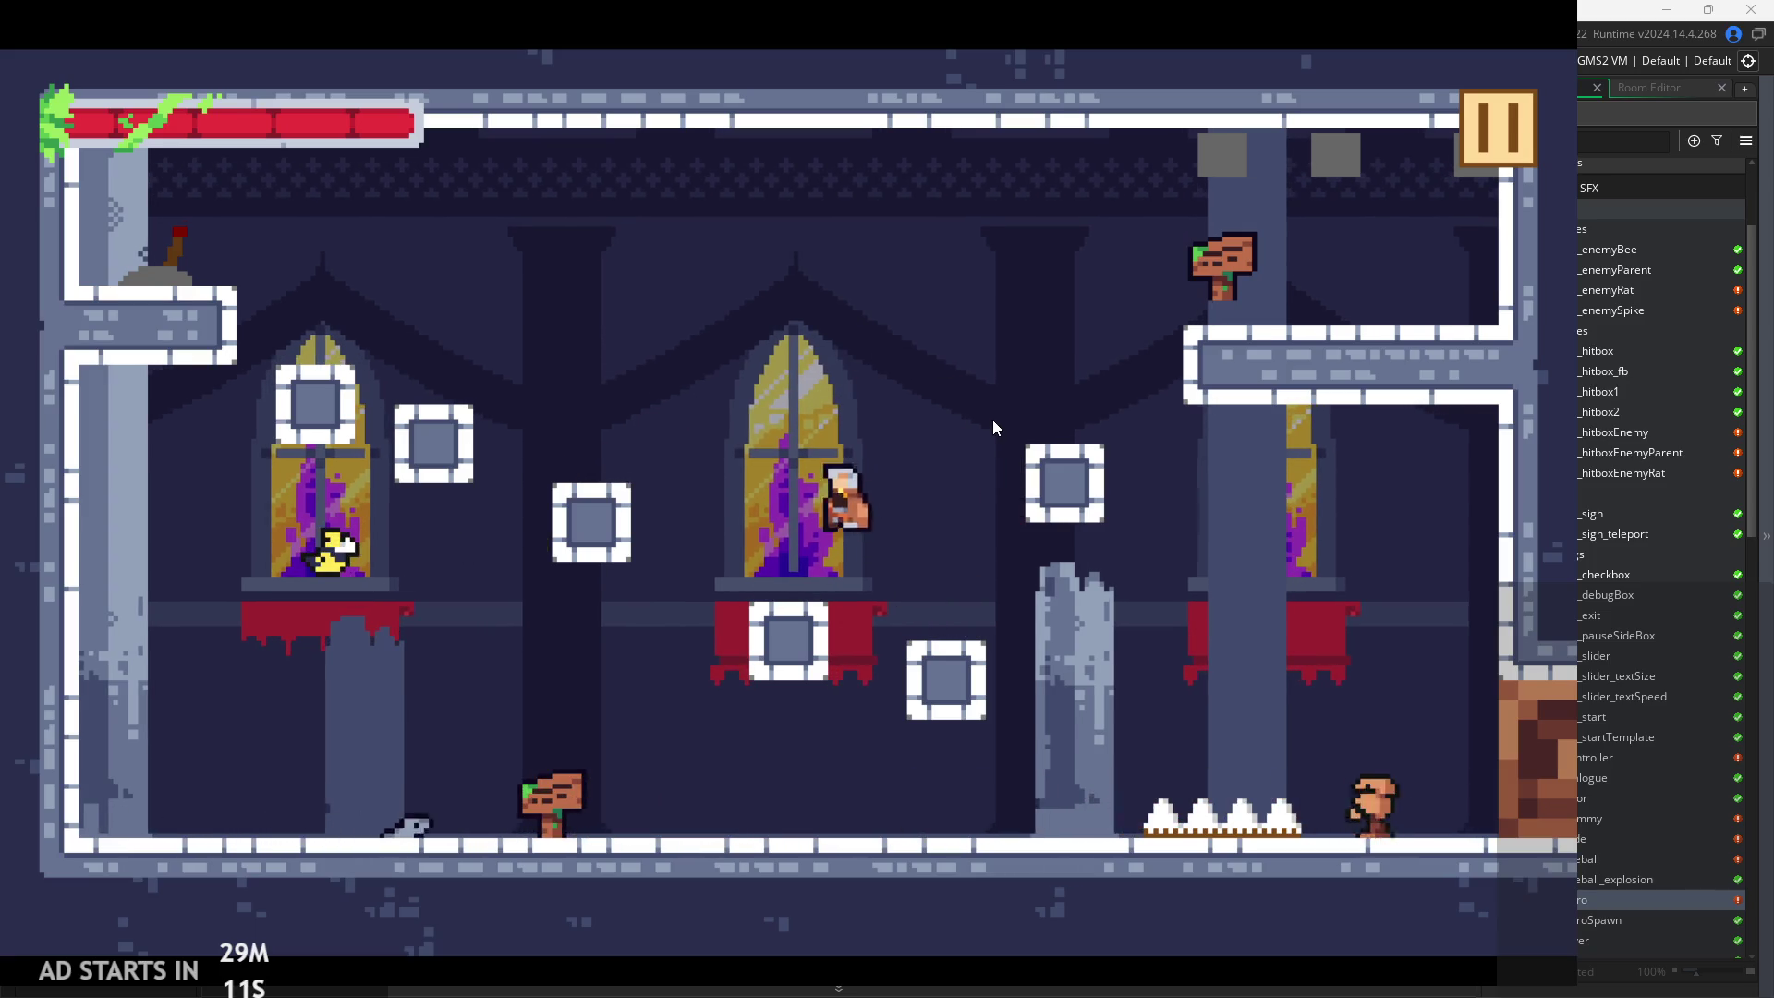
{"action": "key", "text": "space"}
{"action": "left_click", "coordinate": [1502, 129]}
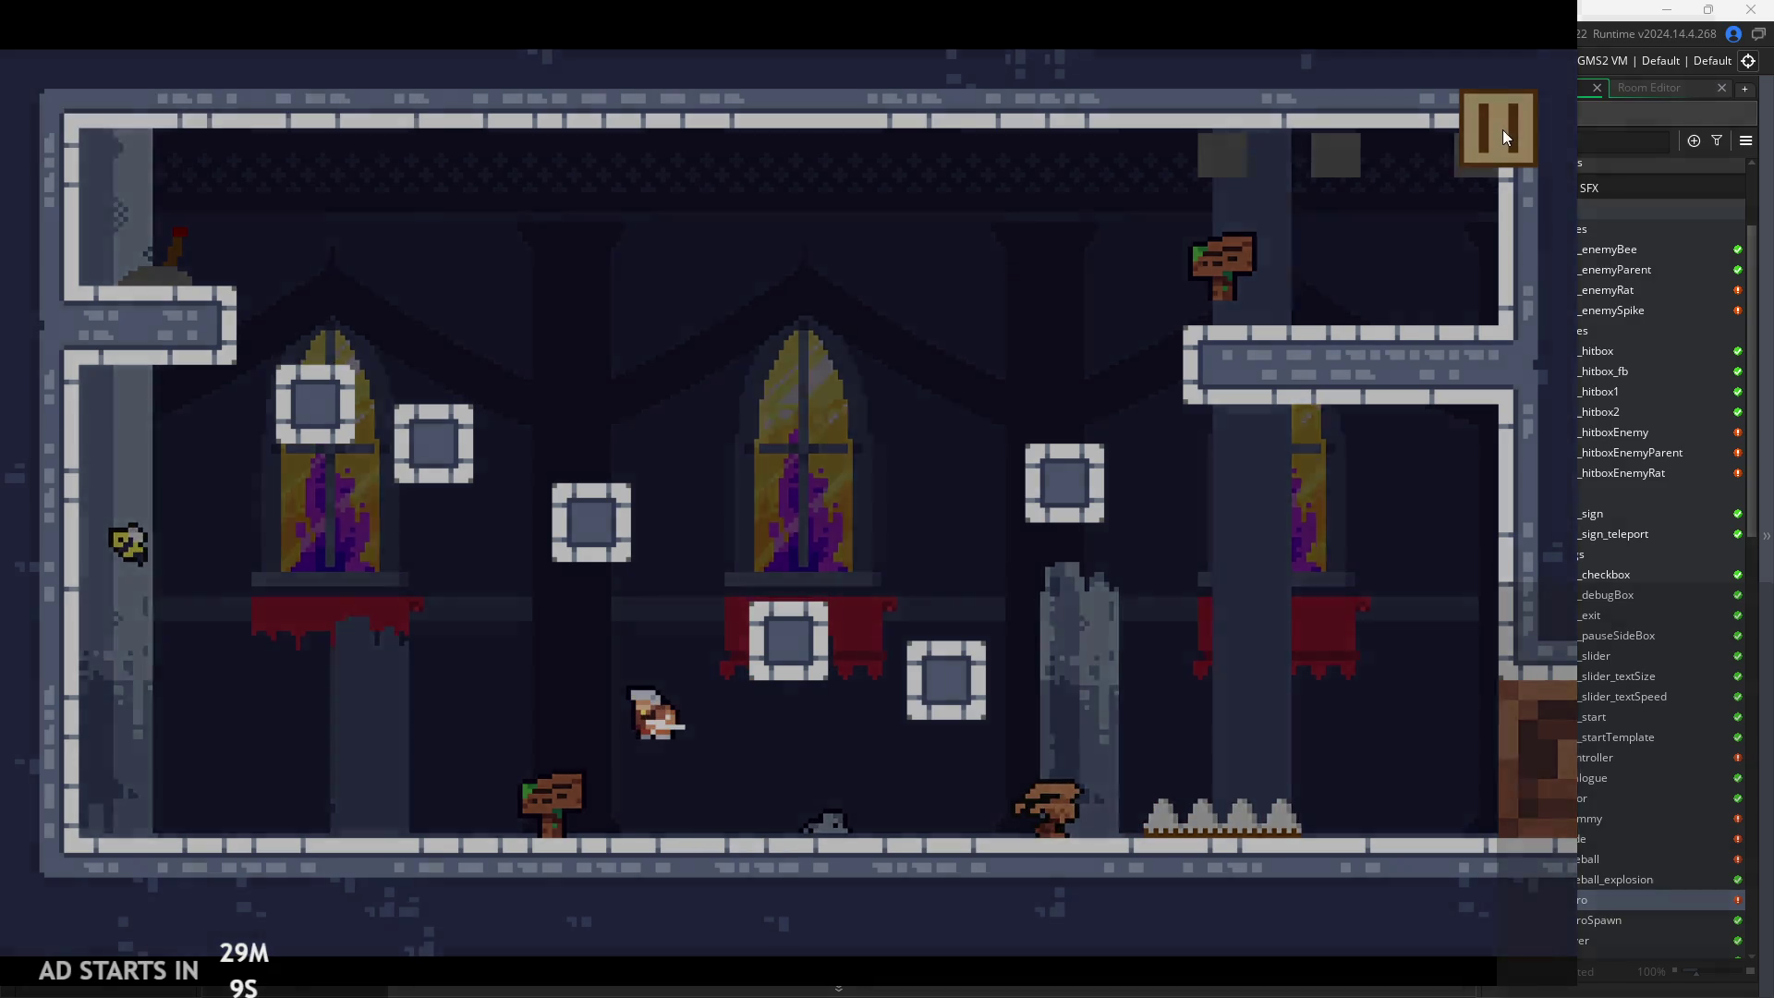
{"action": "left_click", "coordinate": [1263, 767]}
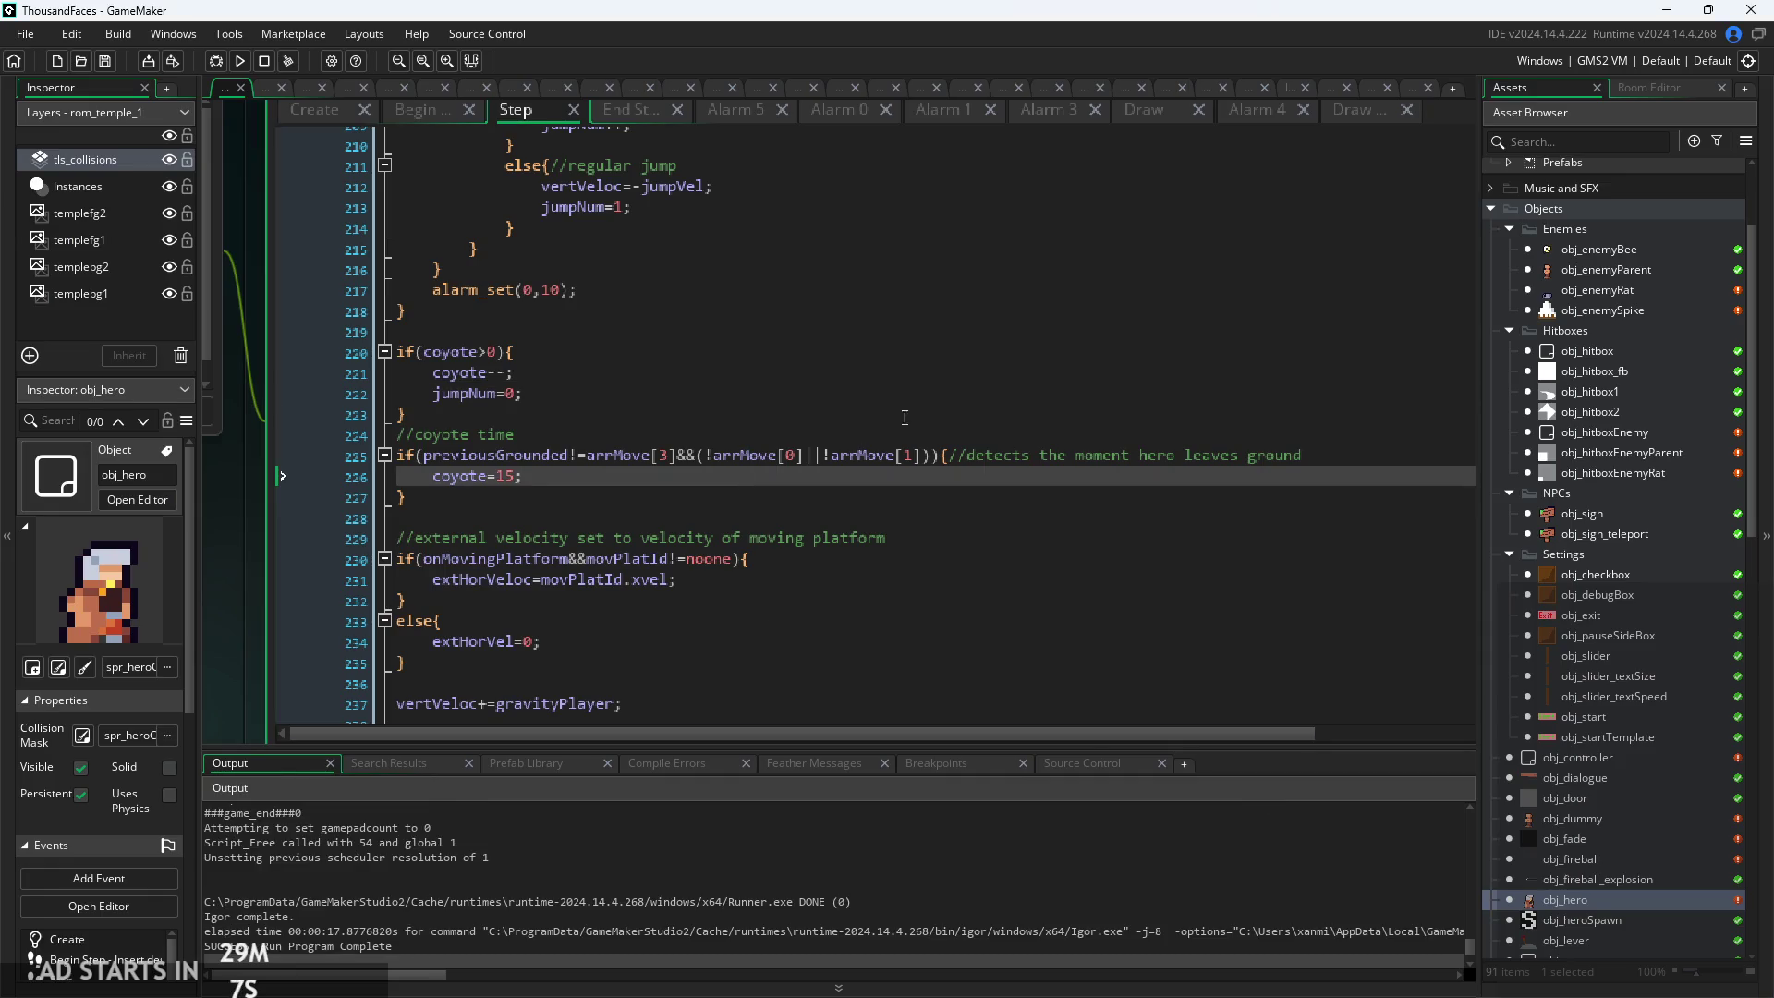
Bring up obj_controller's Draw GUI code and look over its hp and paused/dead debug lines
{"action": "left_click", "coordinate": [890, 492]}
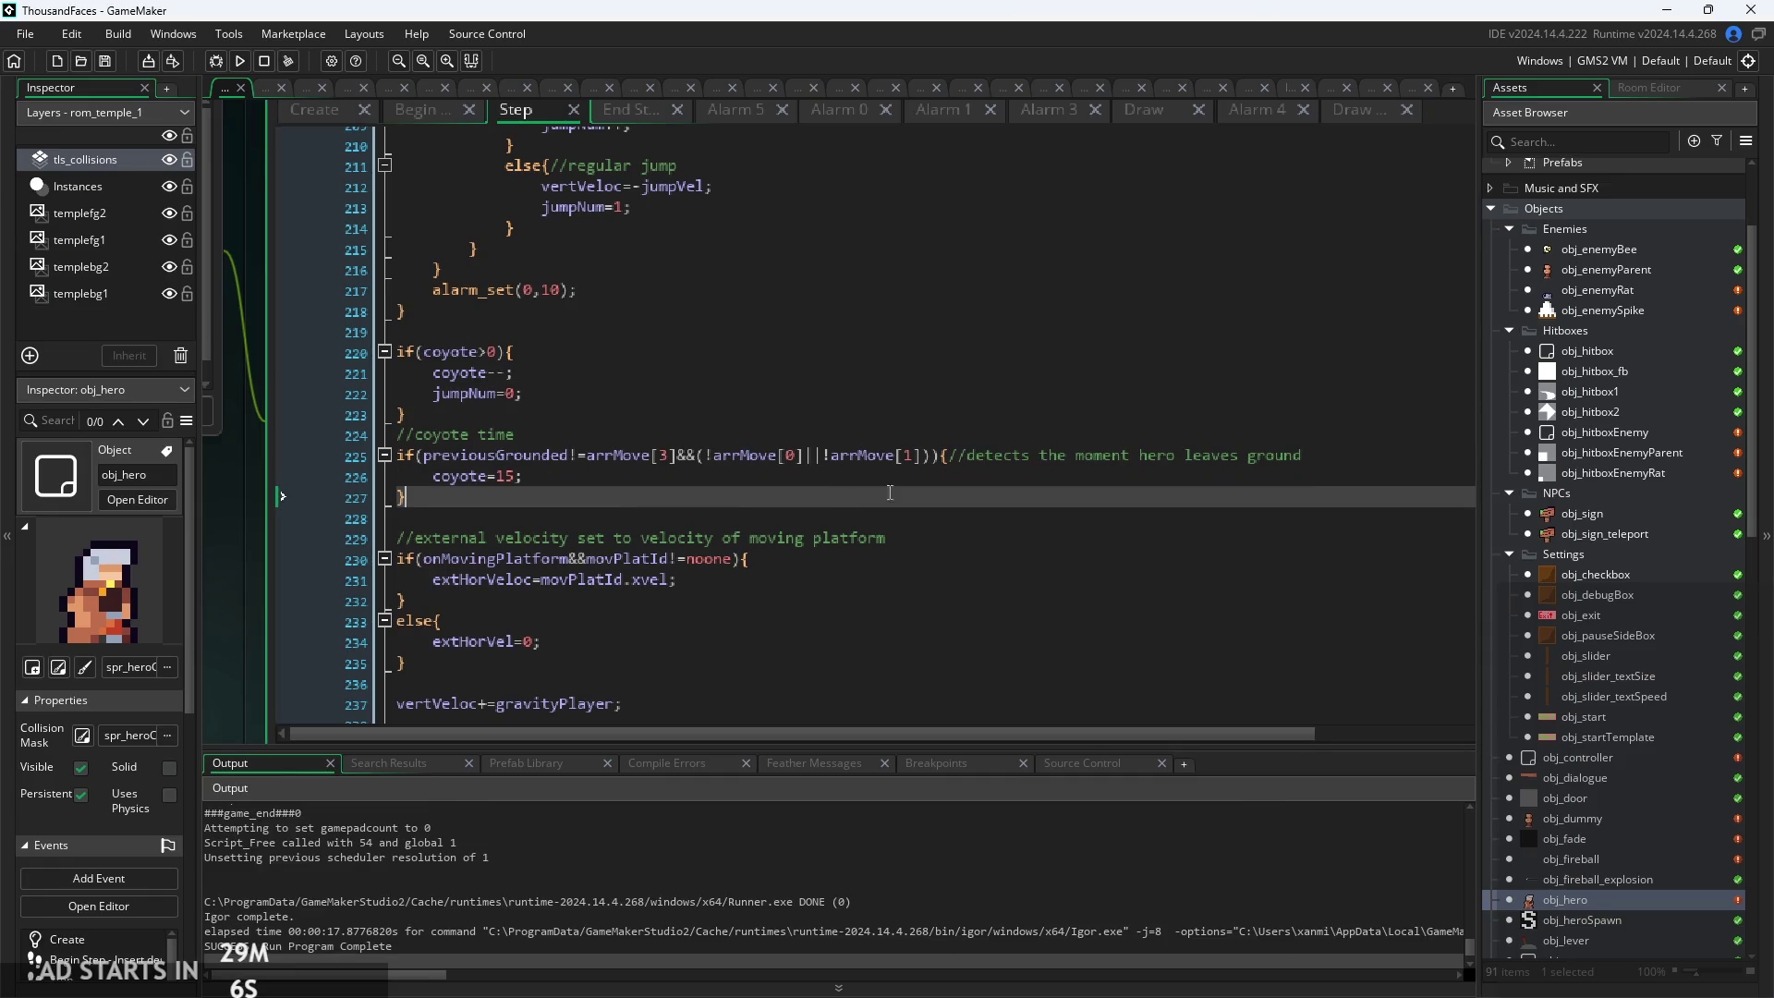
{"action": "double_click", "coordinate": [1582, 760]}
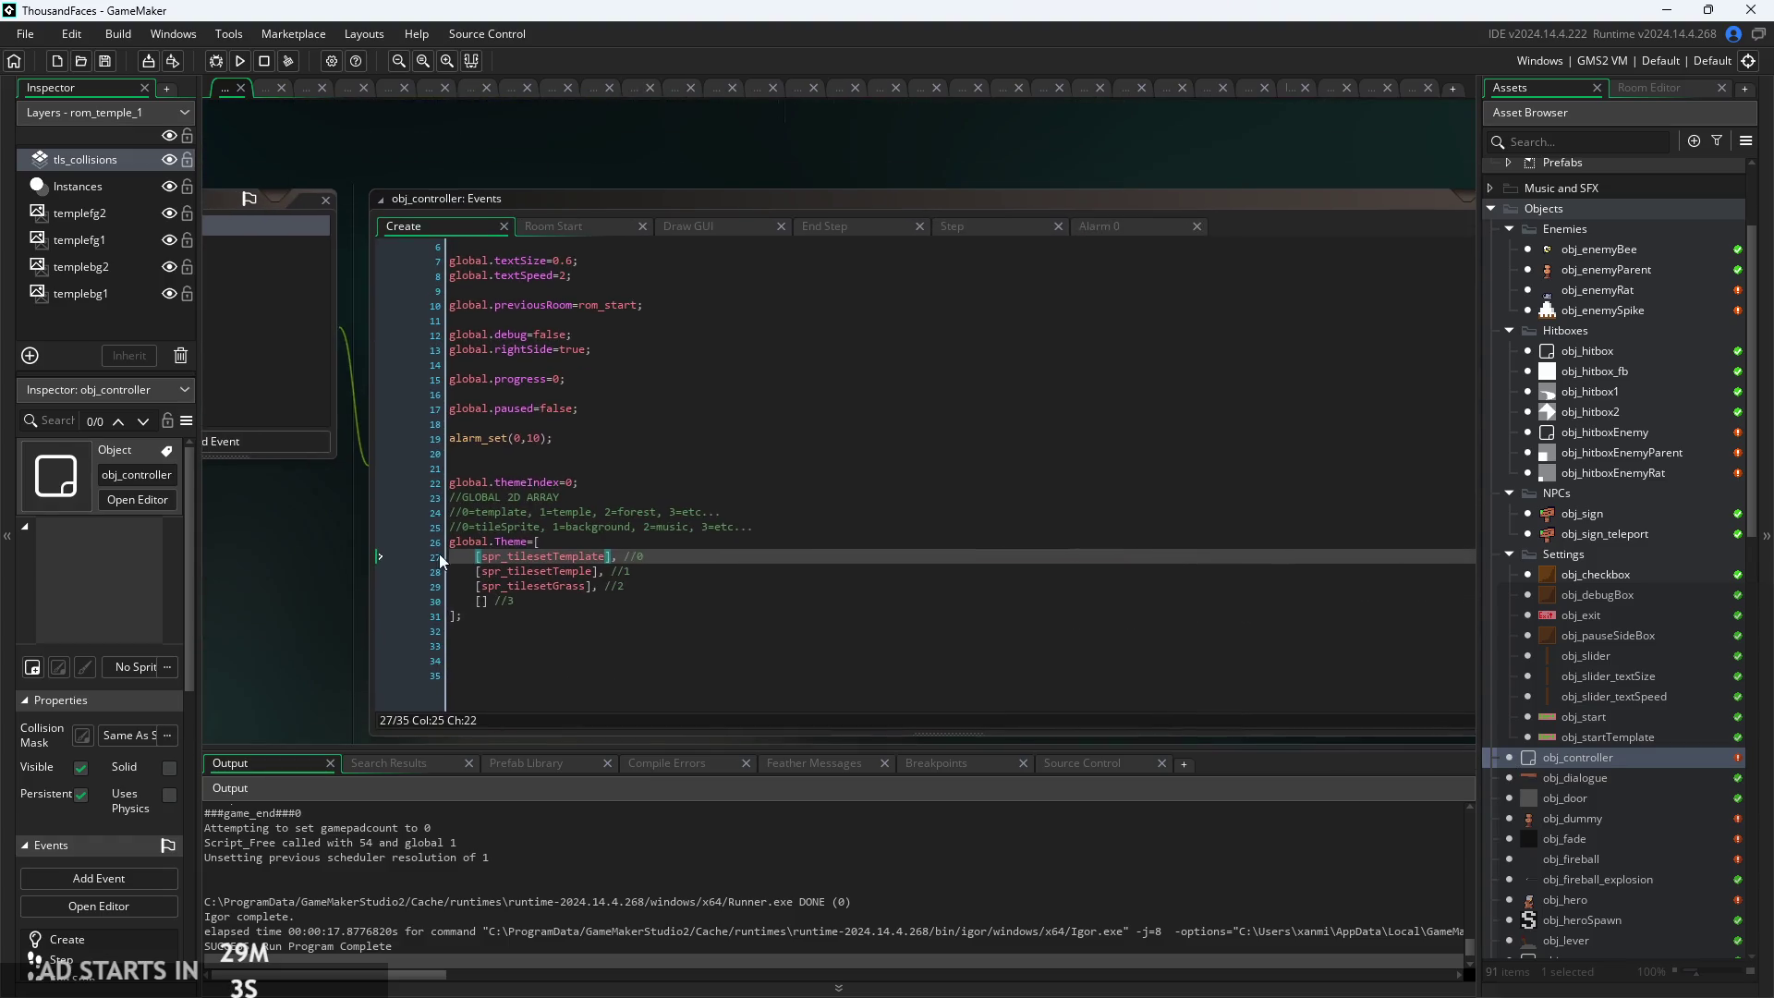
{"action": "left_click", "coordinate": [711, 227]}
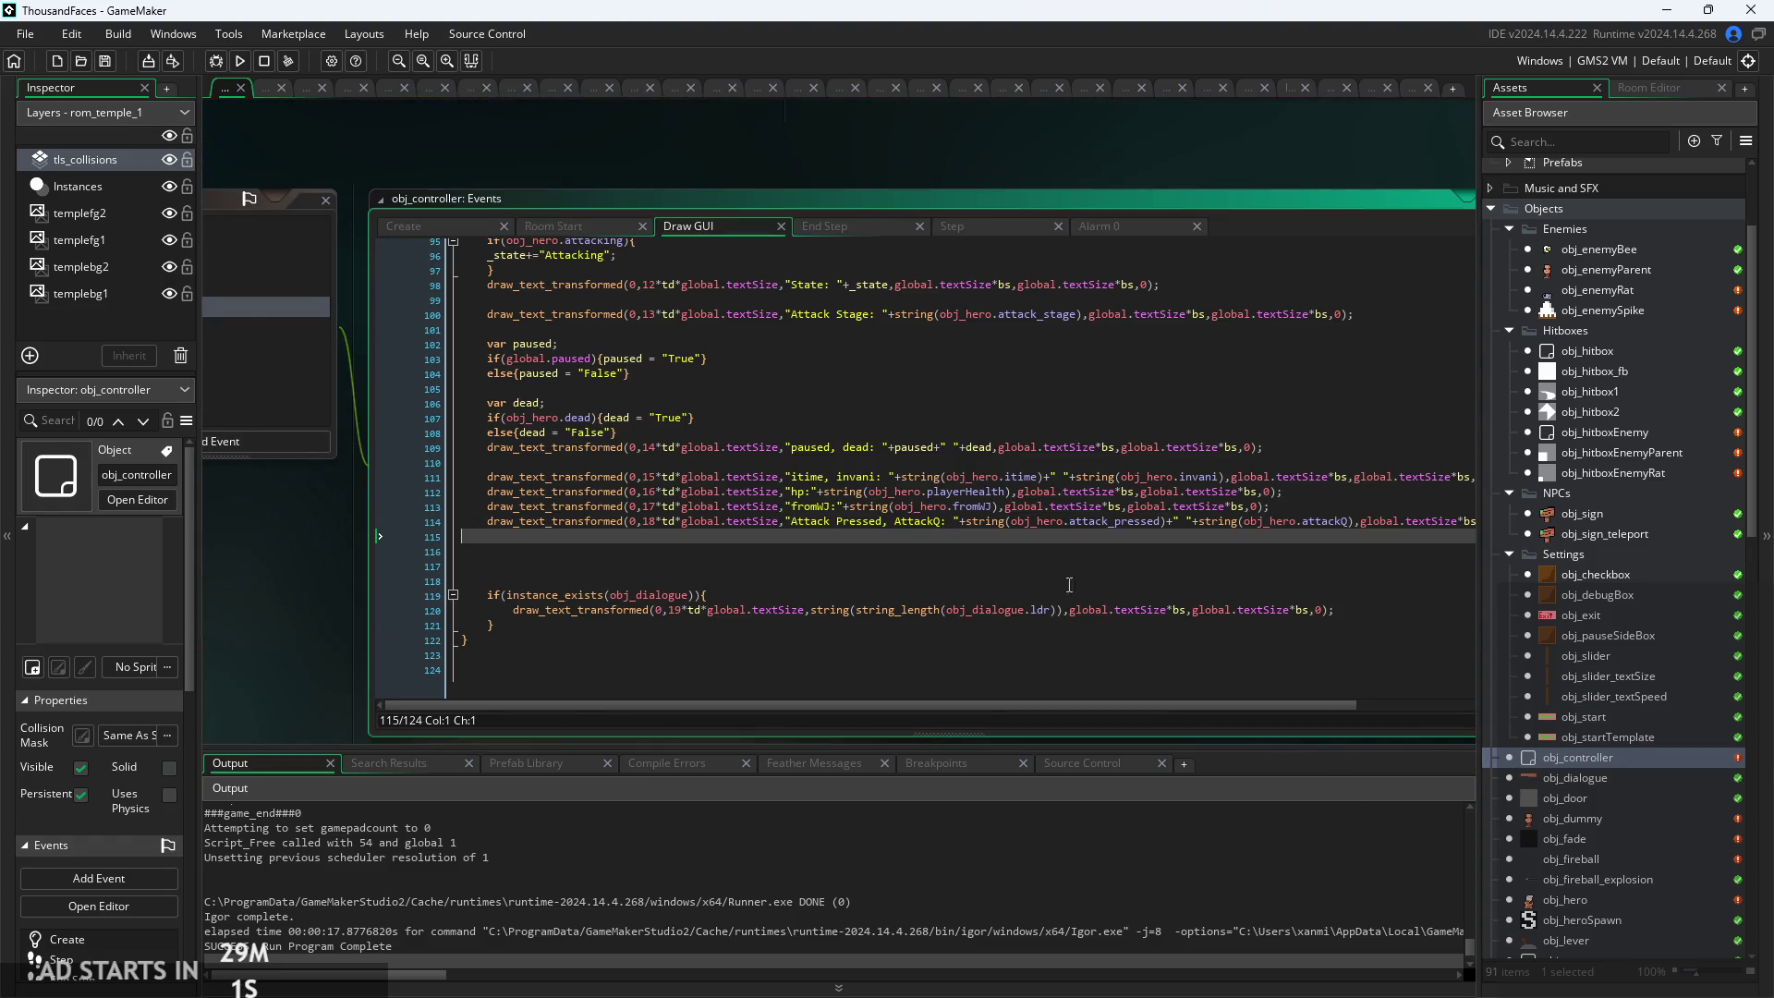
{"action": "scroll", "coordinate": [377, 569], "scroll_direction": "down", "scroll_amount": 1}
{"action": "scroll", "coordinate": [771, 592], "scroll_direction": "up", "scroll_amount": 1}
{"action": "scroll", "coordinate": [772, 592], "scroll_direction": "up", "scroll_amount": 1}
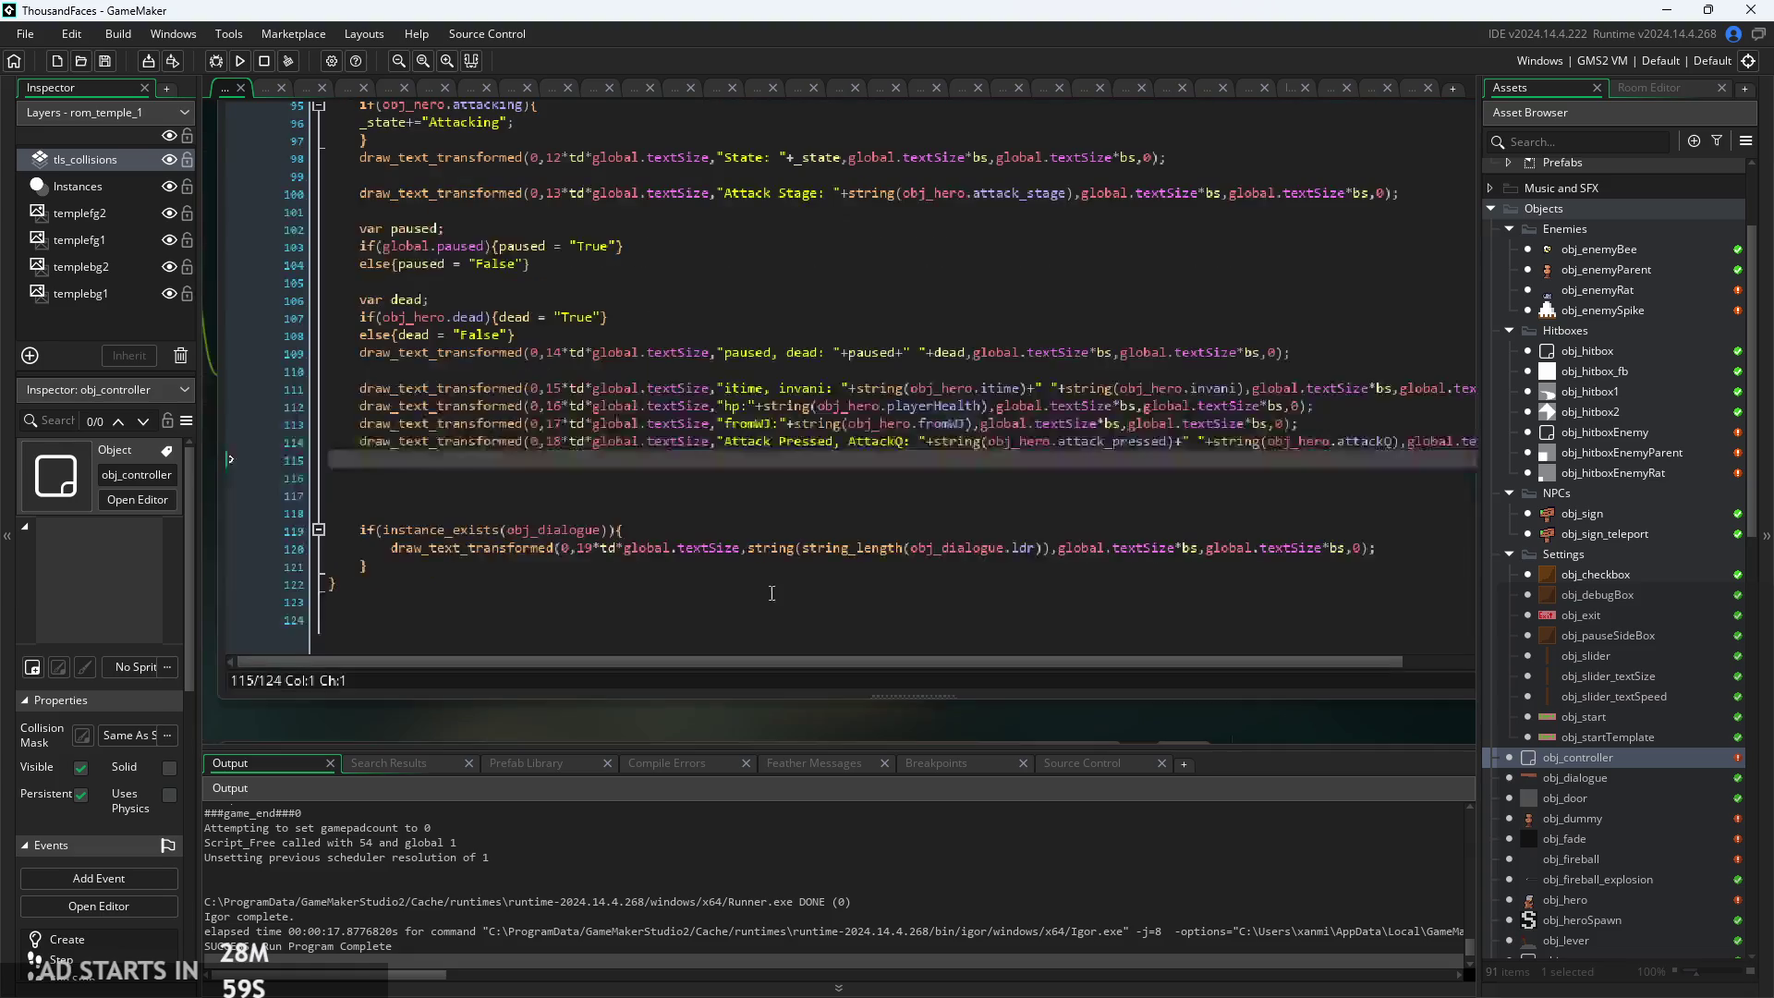
{"action": "left_click", "coordinate": [1320, 407]}
{"action": "scroll", "coordinate": [1320, 415], "scroll_direction": "up", "scroll_amount": 1}
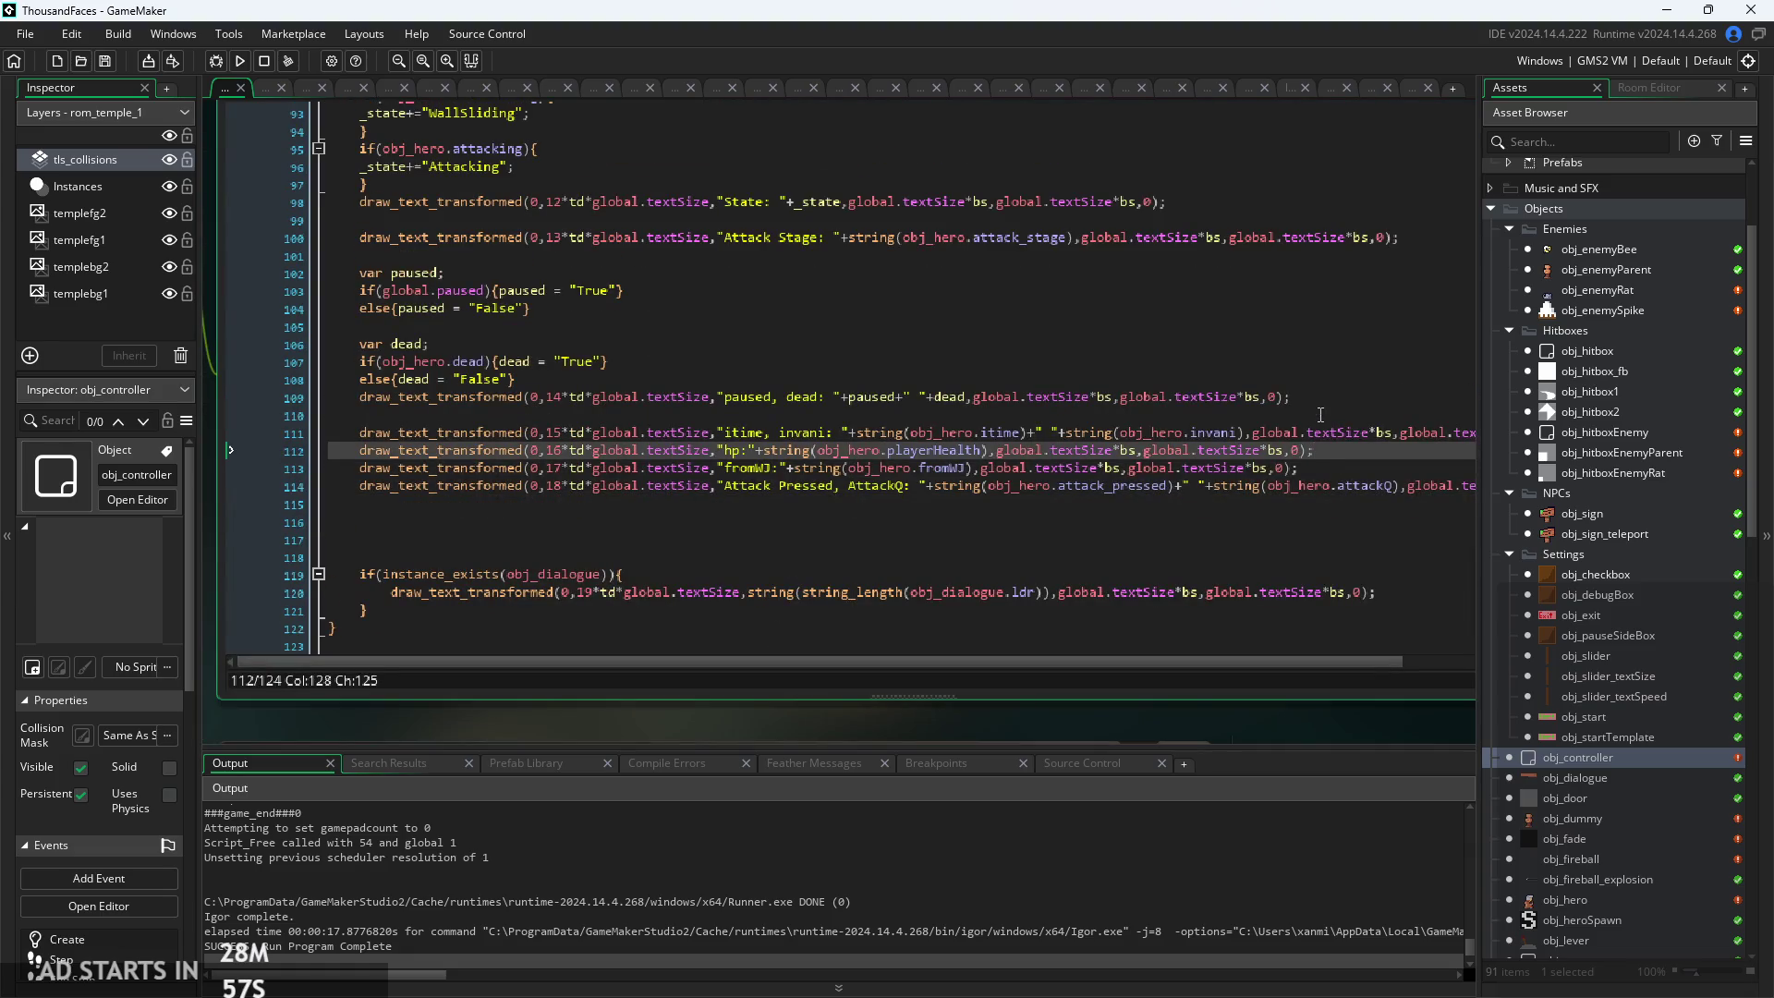
{"action": "left_click", "coordinate": [1119, 382]}
{"action": "scroll", "coordinate": [1113, 394], "scroll_direction": "up", "scroll_amount": 3}
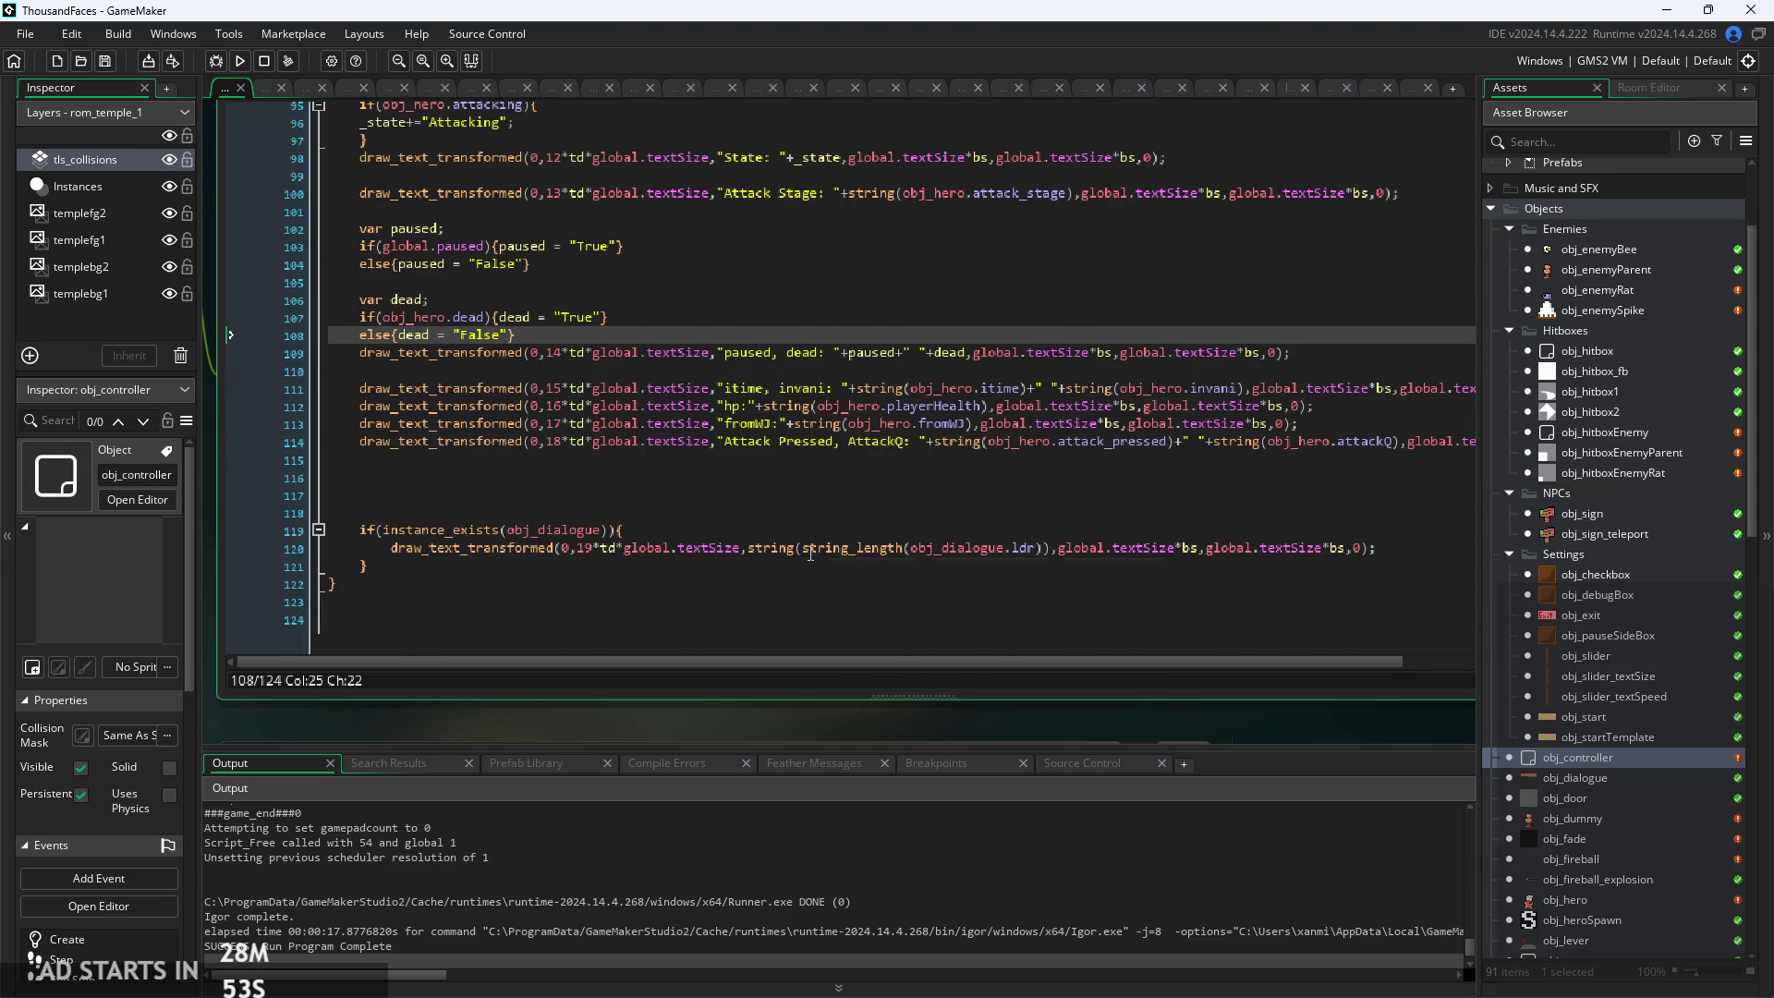
{"action": "scroll", "coordinate": [883, 572], "scroll_direction": "down", "scroll_amount": 1}
Duplicate the Attack Pressed debug line at row 19 and move the dialogue line to row 20
{"action": "left_click", "coordinate": [882, 474]}
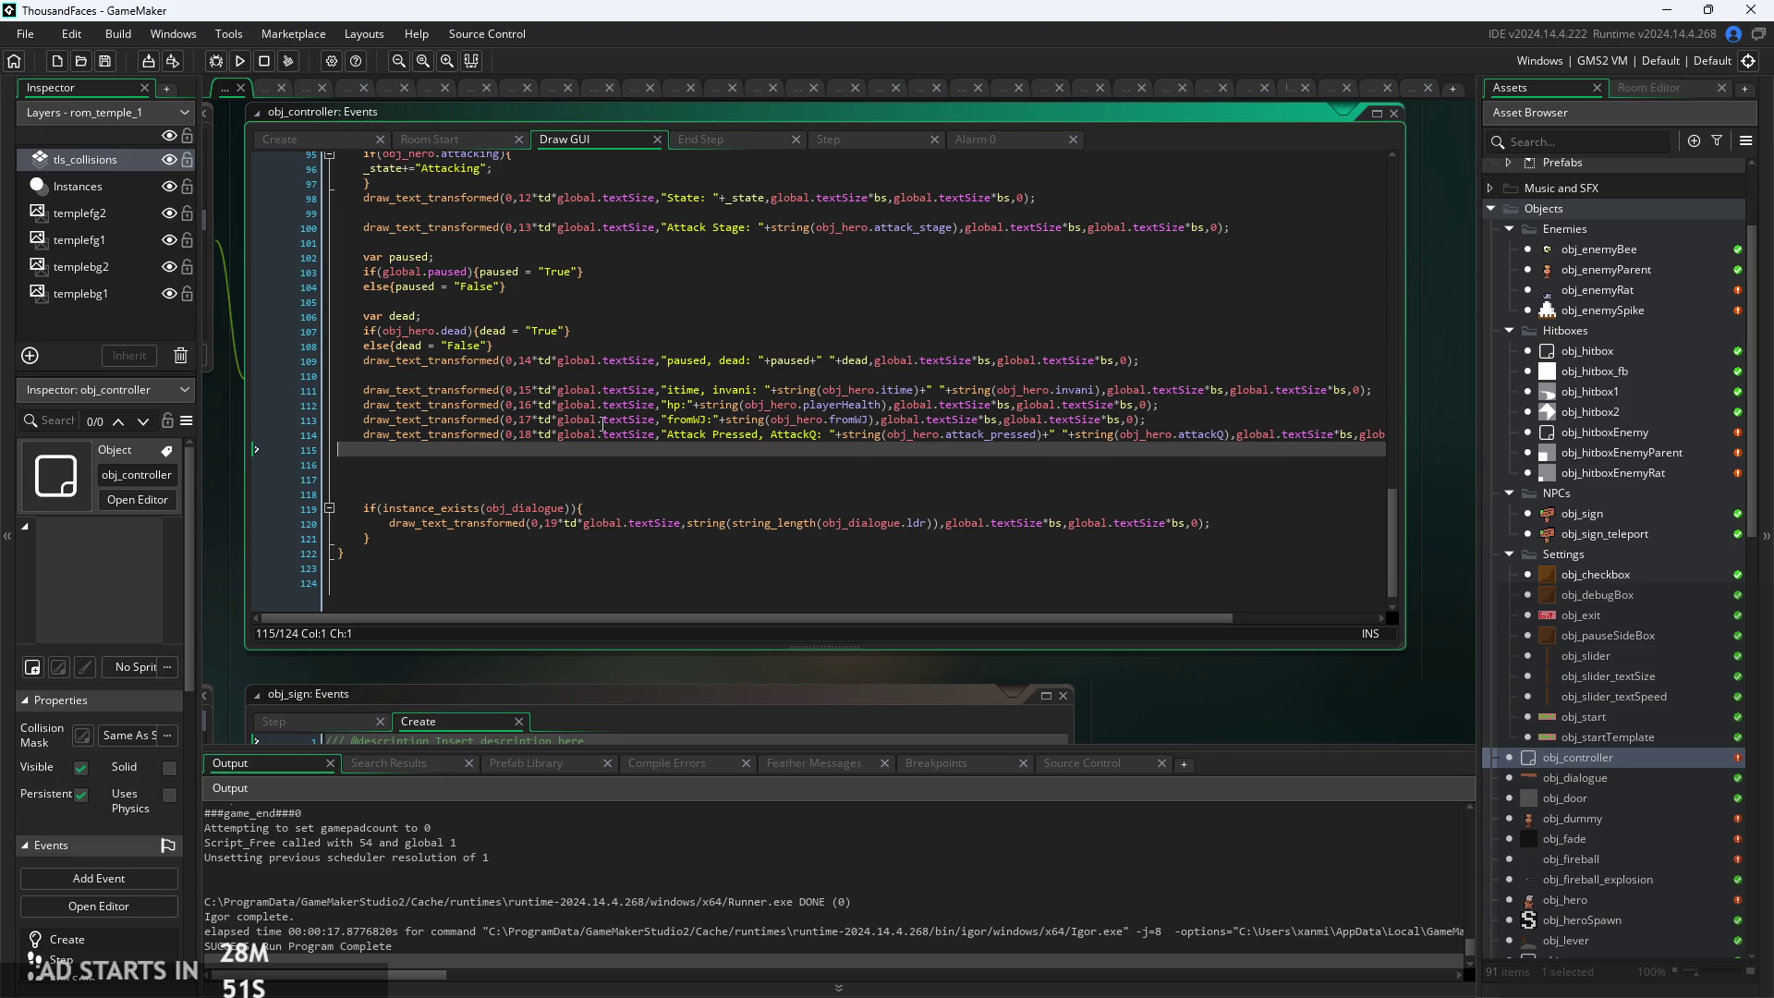
{"action": "mouse_move", "coordinate": [365, 434]}
{"action": "left_mouse_down"}
{"action": "mouse_move", "coordinate": [1379, 452]}
{"action": "mouse_move", "coordinate": [1282, 435]}
{"action": "mouse_move", "coordinate": [1346, 434]}
{"action": "left_mouse_up"}
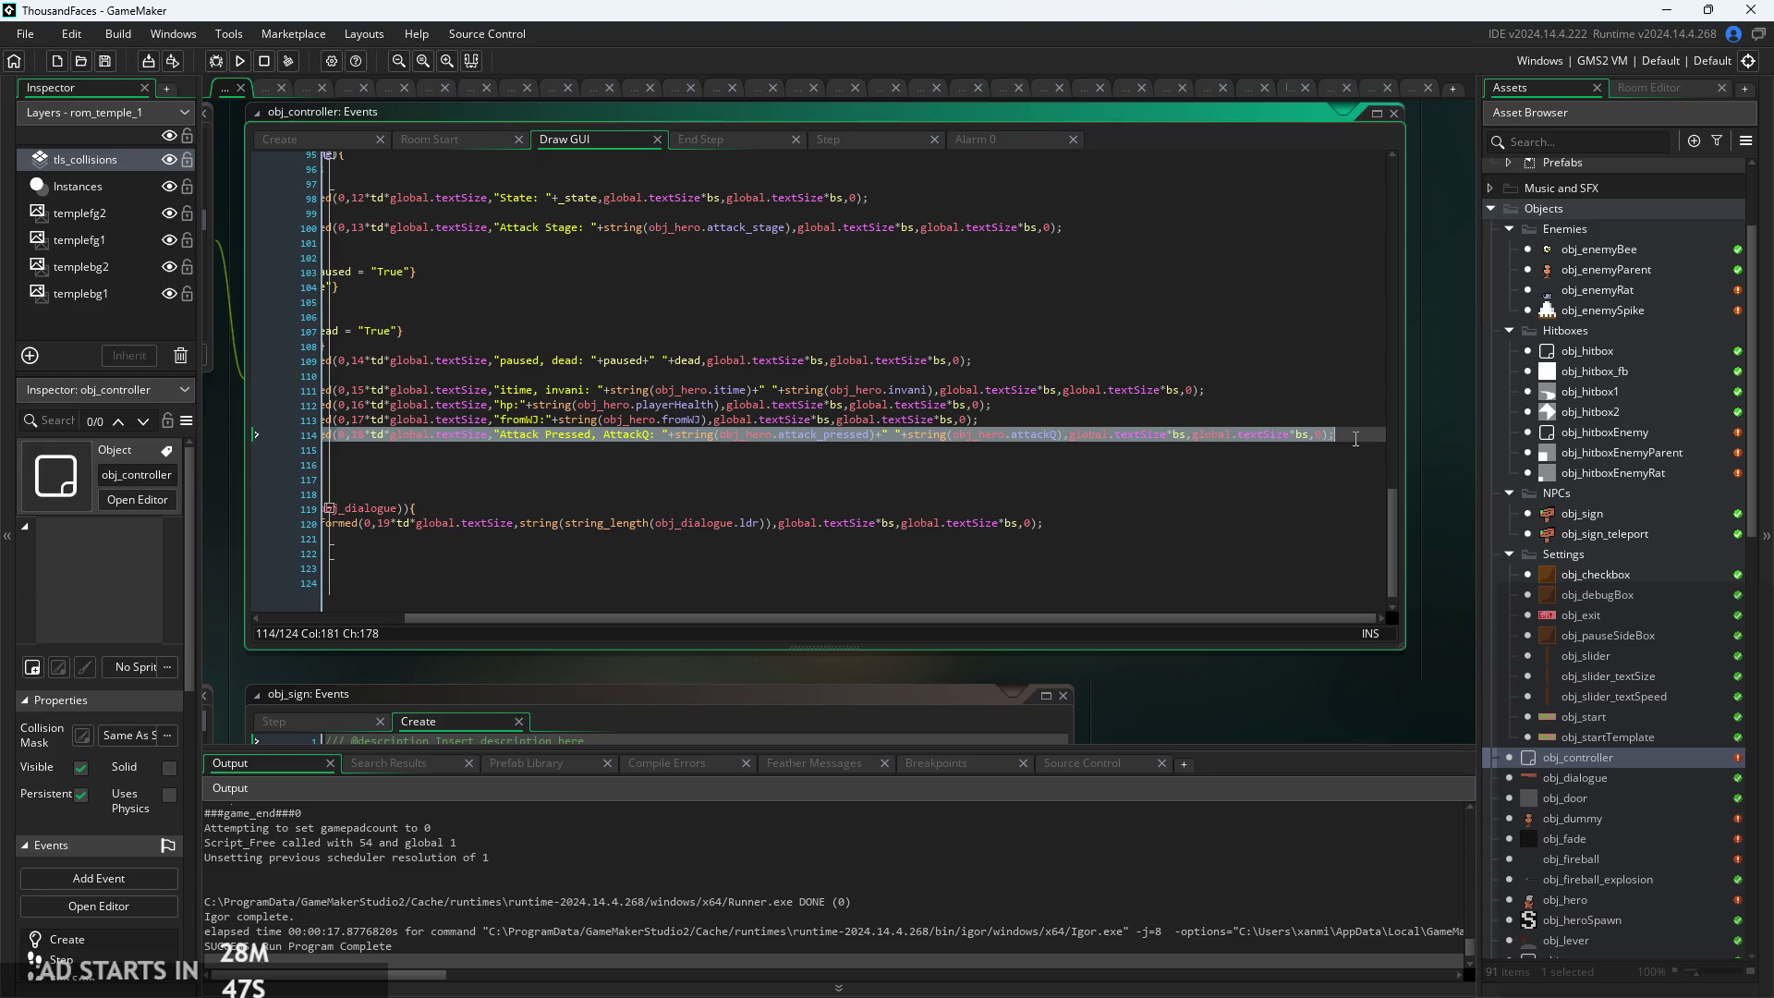
{"action": "key", "text": "ctrl+d"}
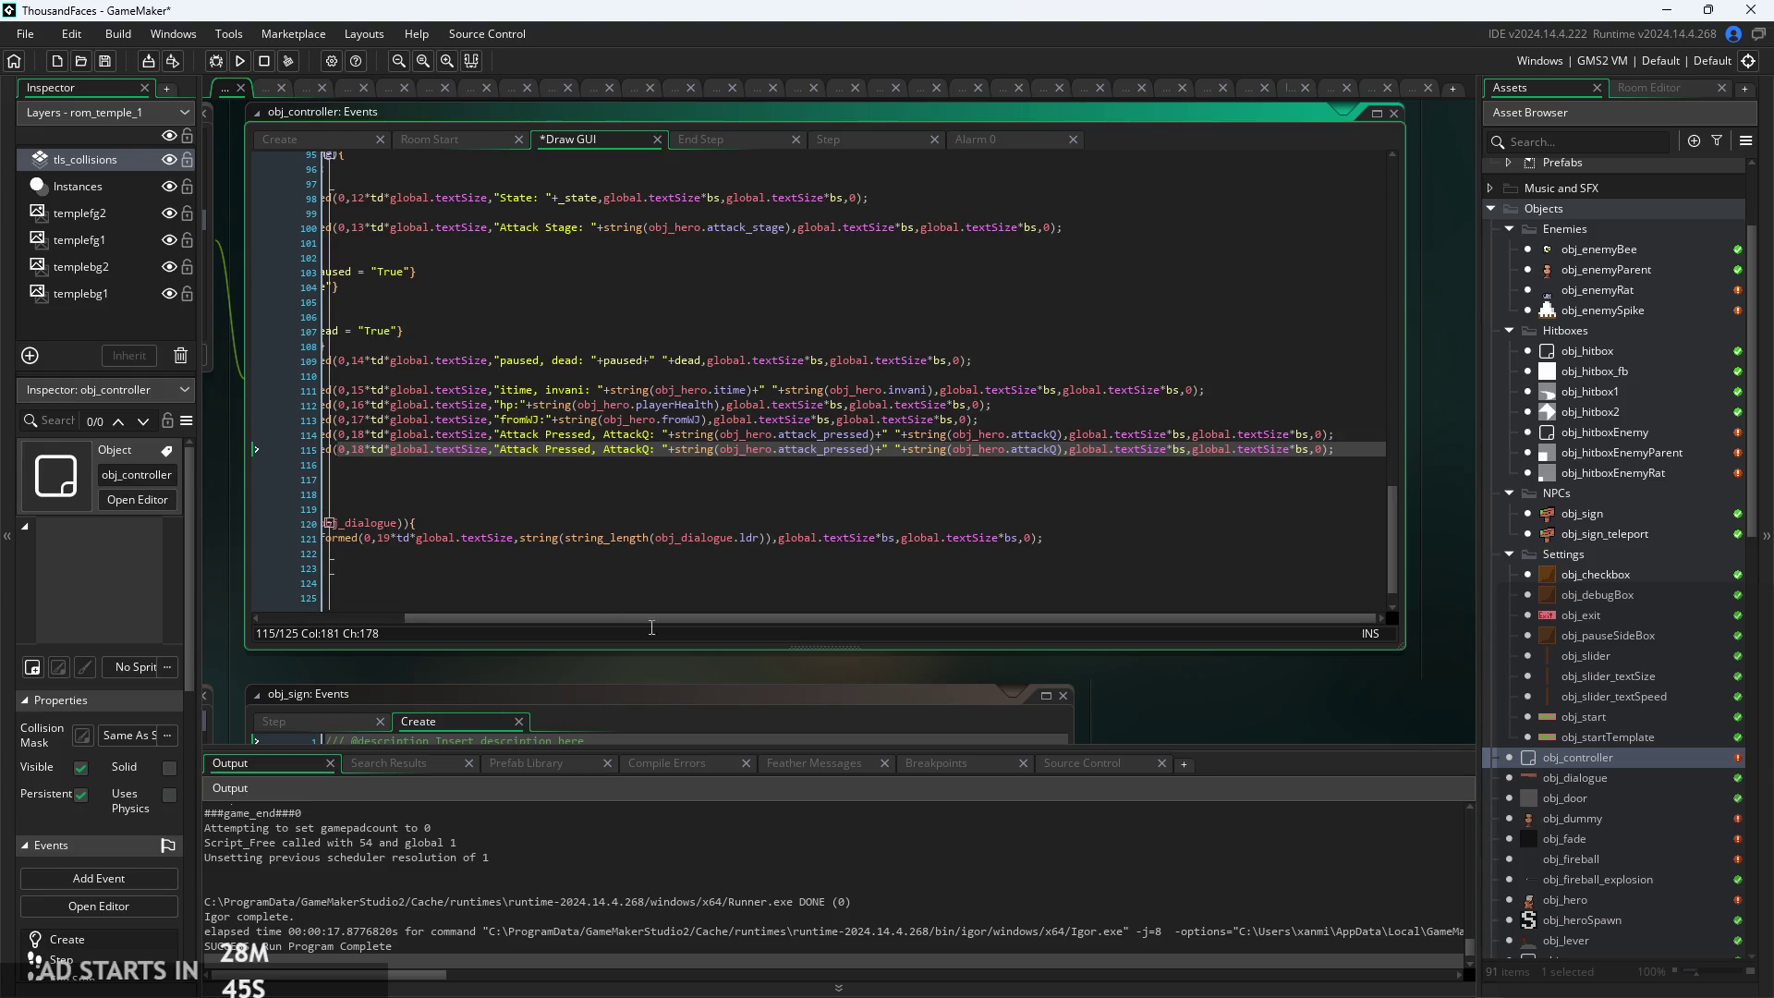
{"action": "left_click_drag", "start_coordinate": [673, 619], "coordinate": [530, 608]}
{"action": "scroll", "coordinate": [565, 459], "scroll_direction": "up", "scroll_amount": 3, "text": "ctrl"}
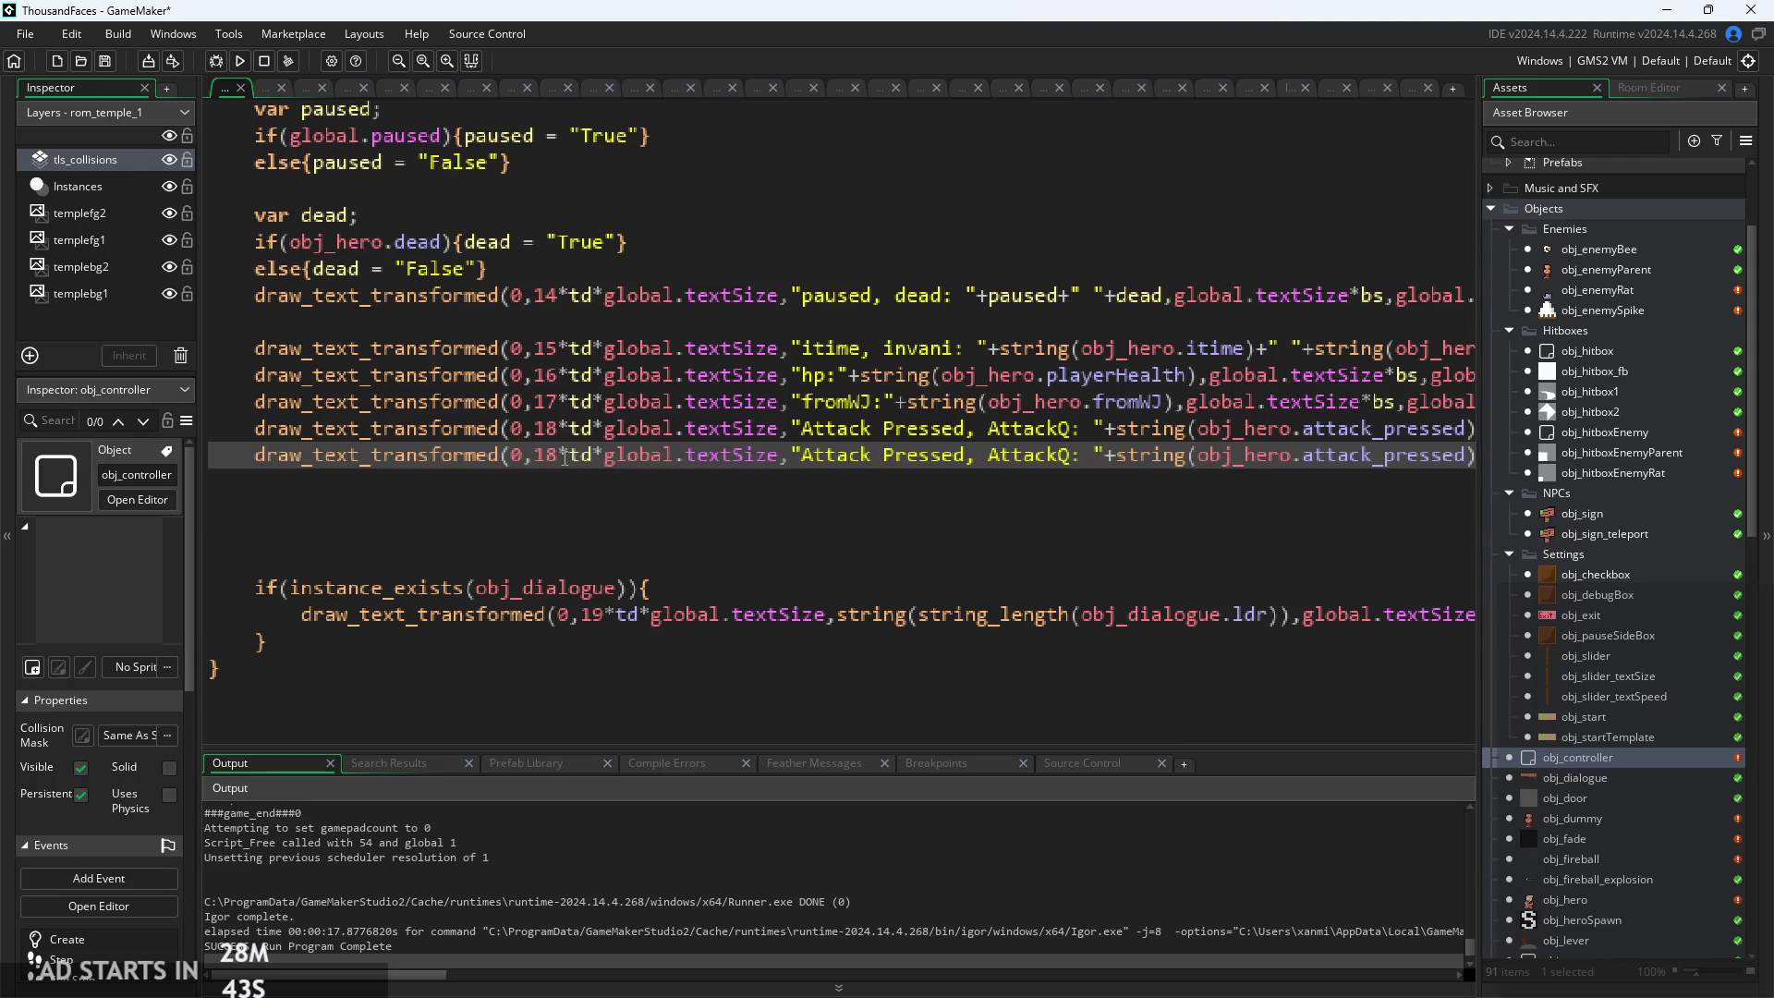
{"action": "key", "text": "BackSpace"}
{"action": "type", "text": "9"}
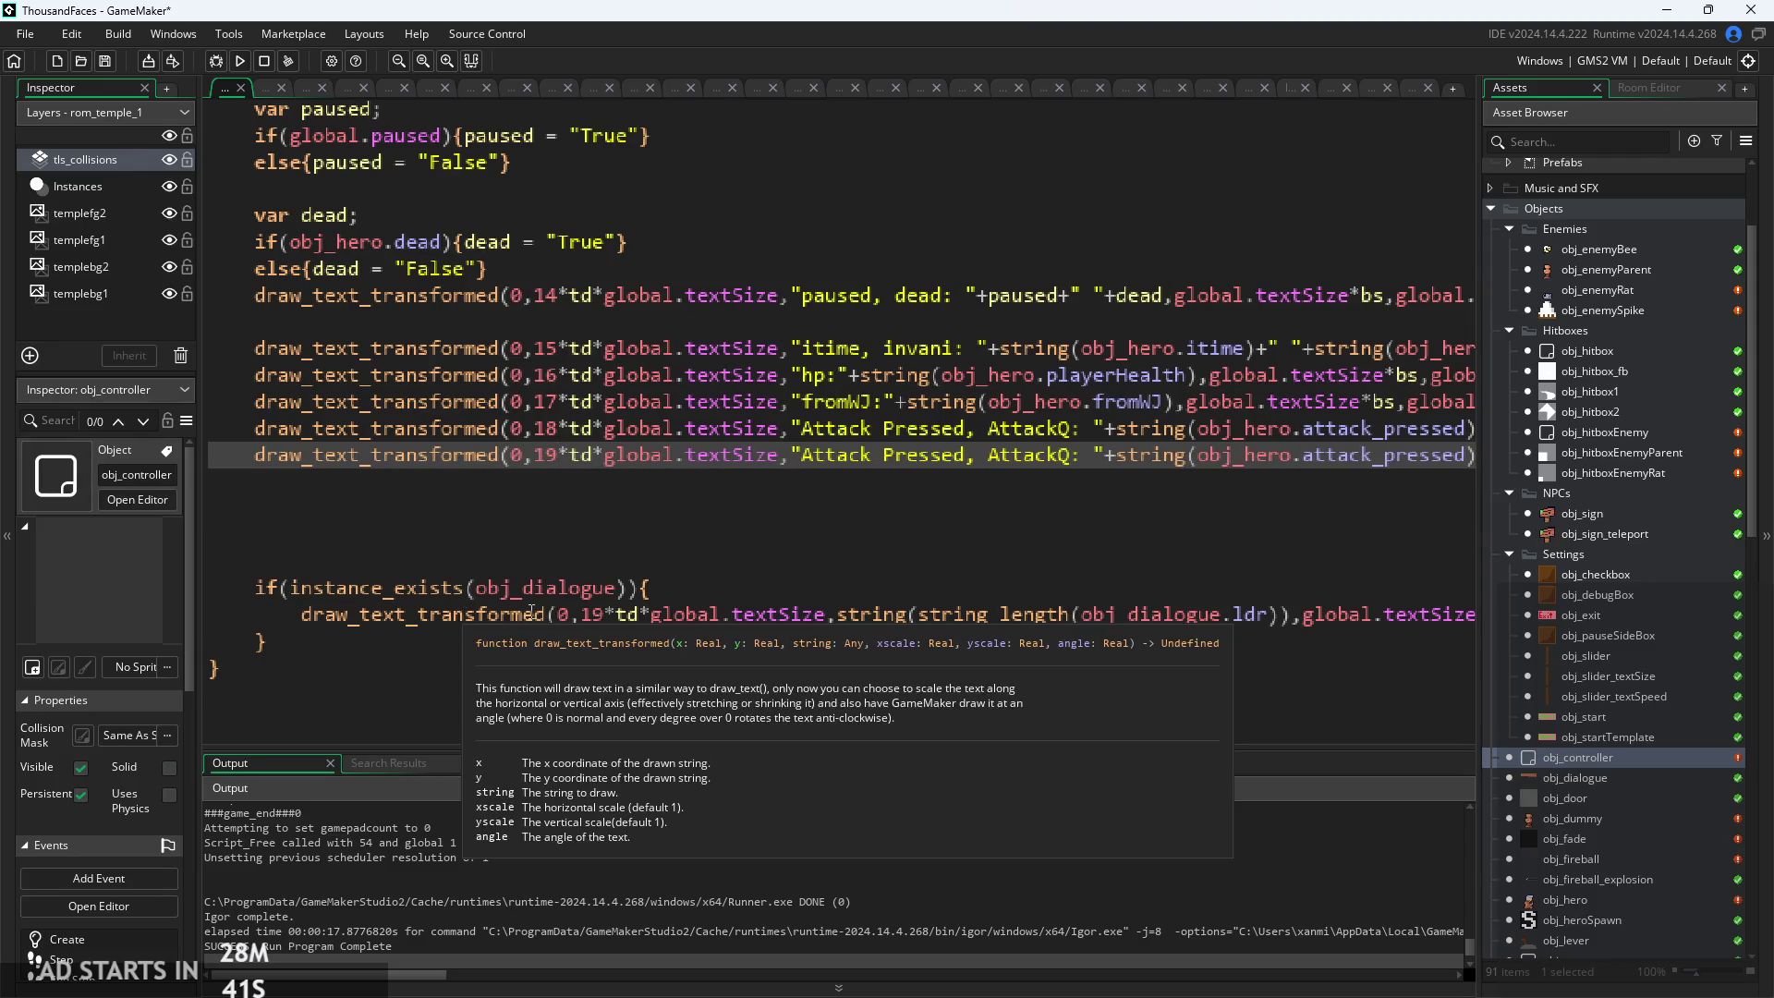
{"action": "left_click", "coordinate": [592, 612]}
{"action": "key", "text": "BackSpace"}
{"action": "key", "text": "BackSpace"}
{"action": "type", "text": "20"}
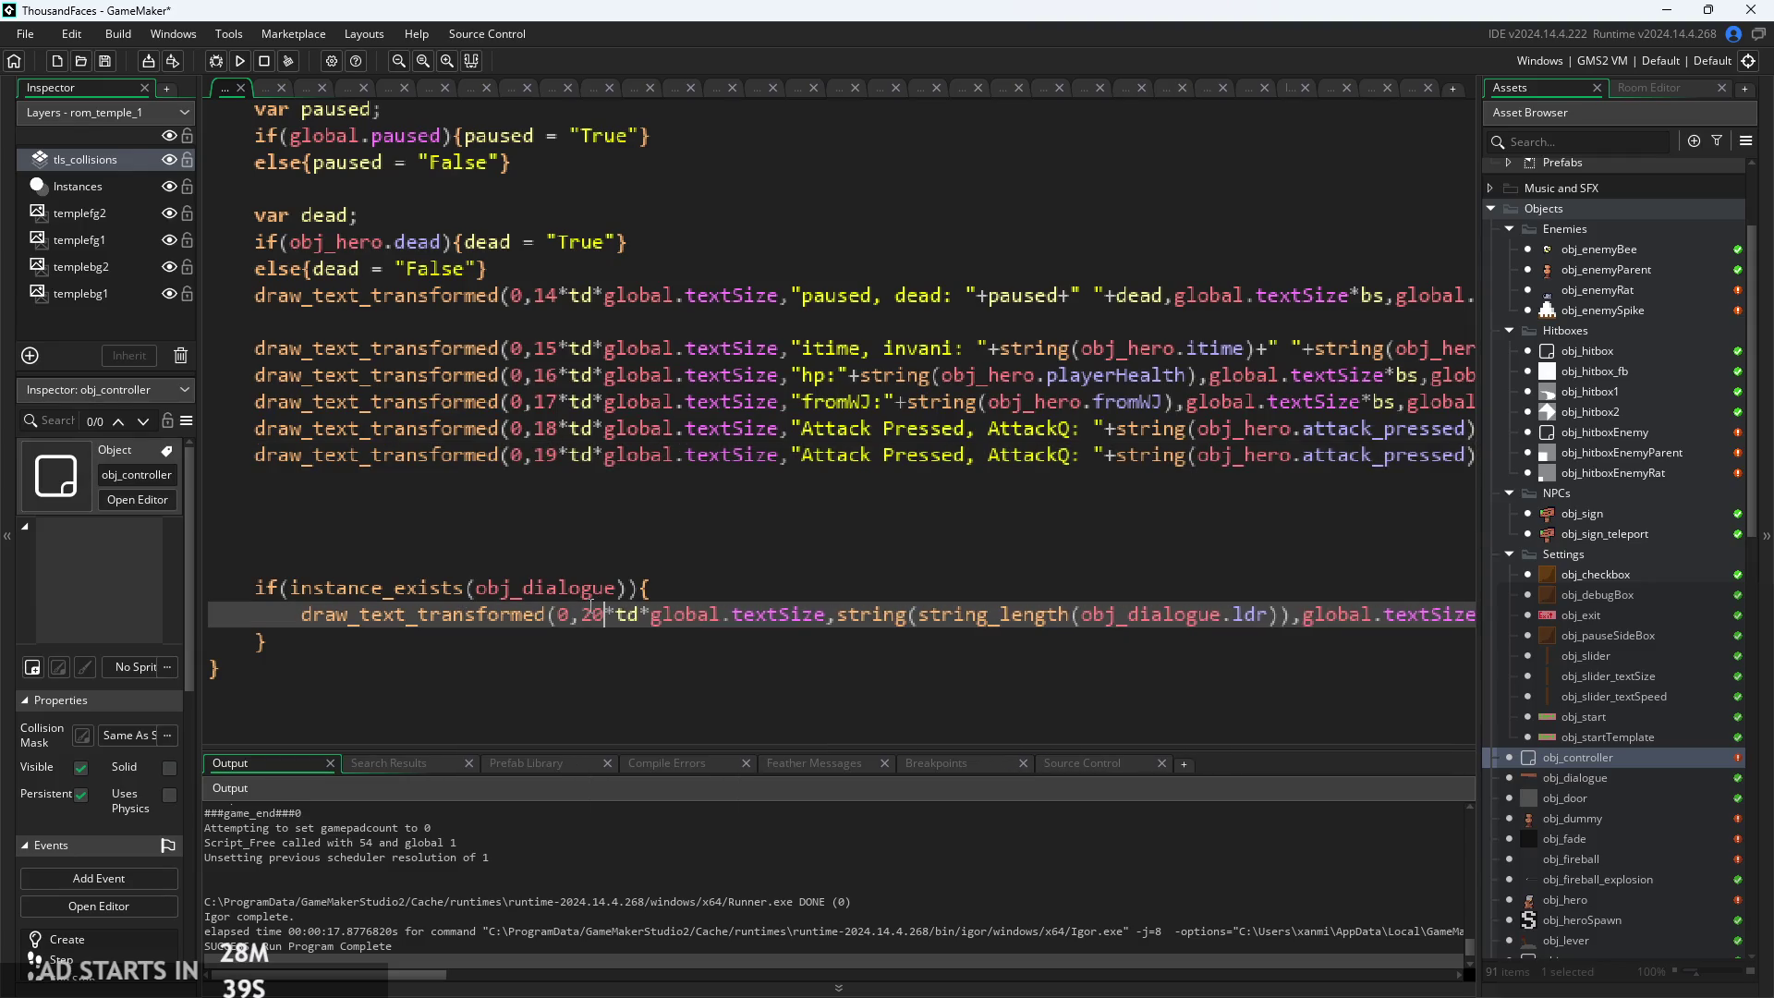
Relabel the new line 'Coyote' showing obj_hero.coyote, then rebuild and run the game
{"action": "left_click_drag", "start_coordinate": [1072, 454], "coordinate": [836, 465]}
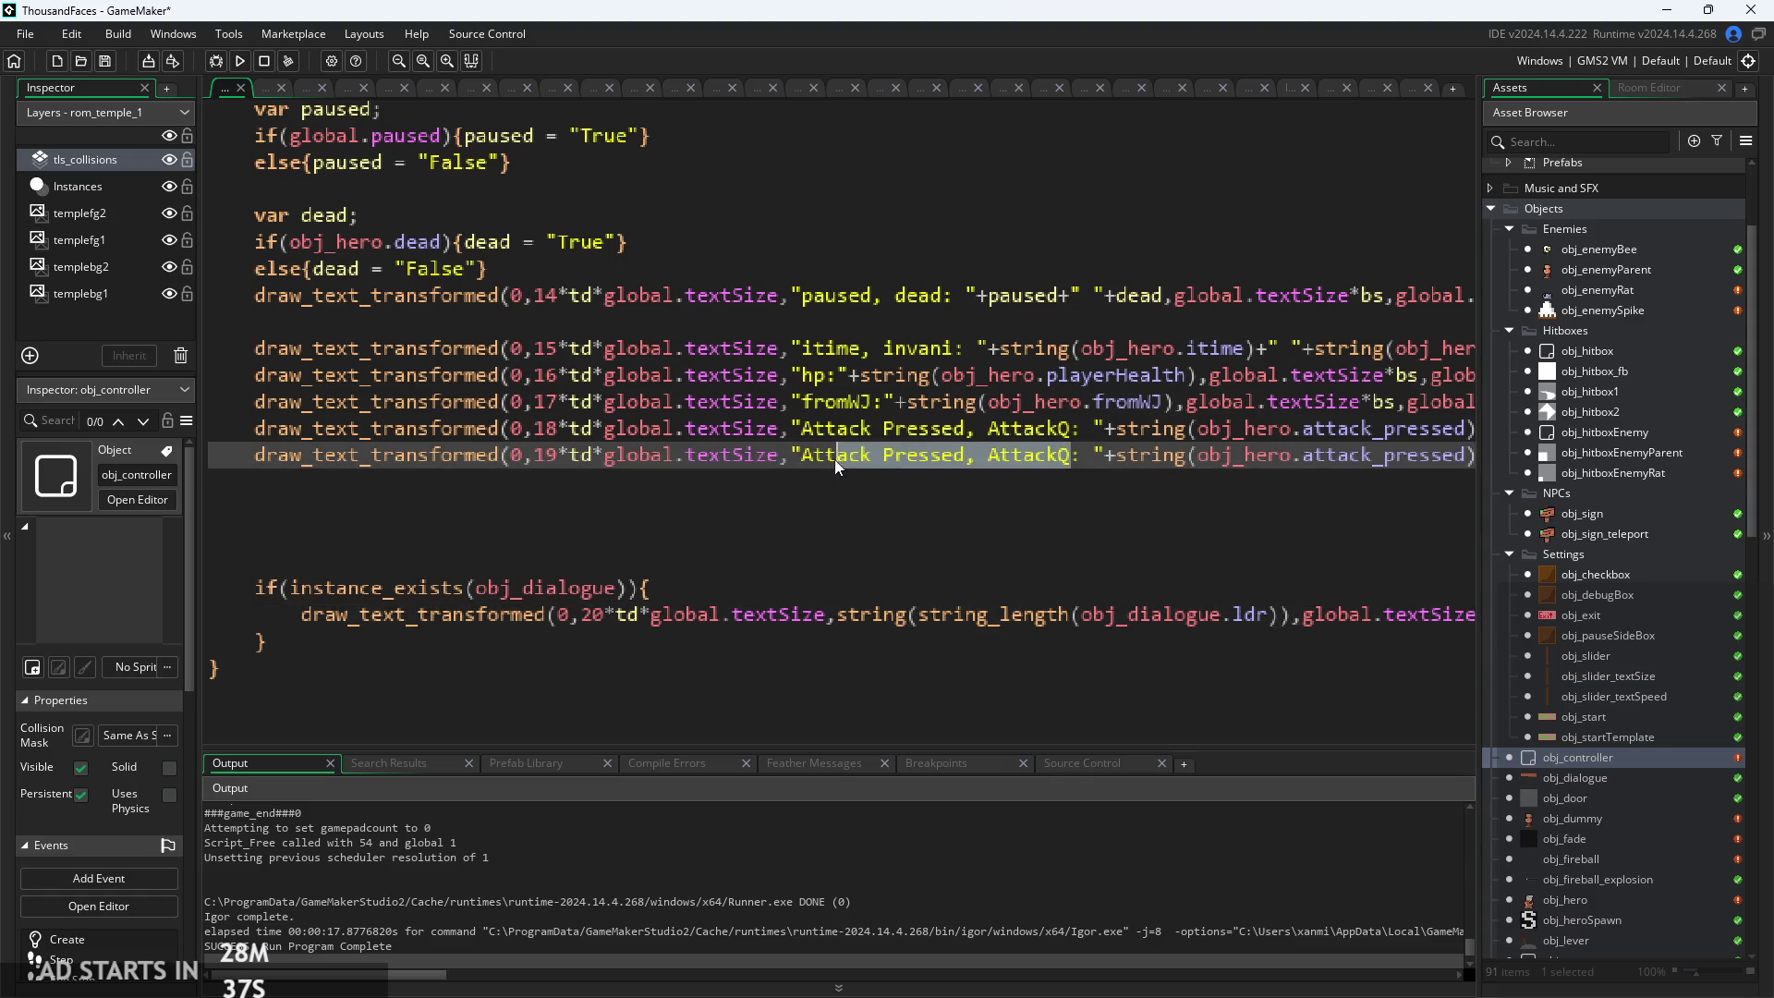
{"action": "type", "text": "Coyote: \"+string(obj_hero.coyo)+"}
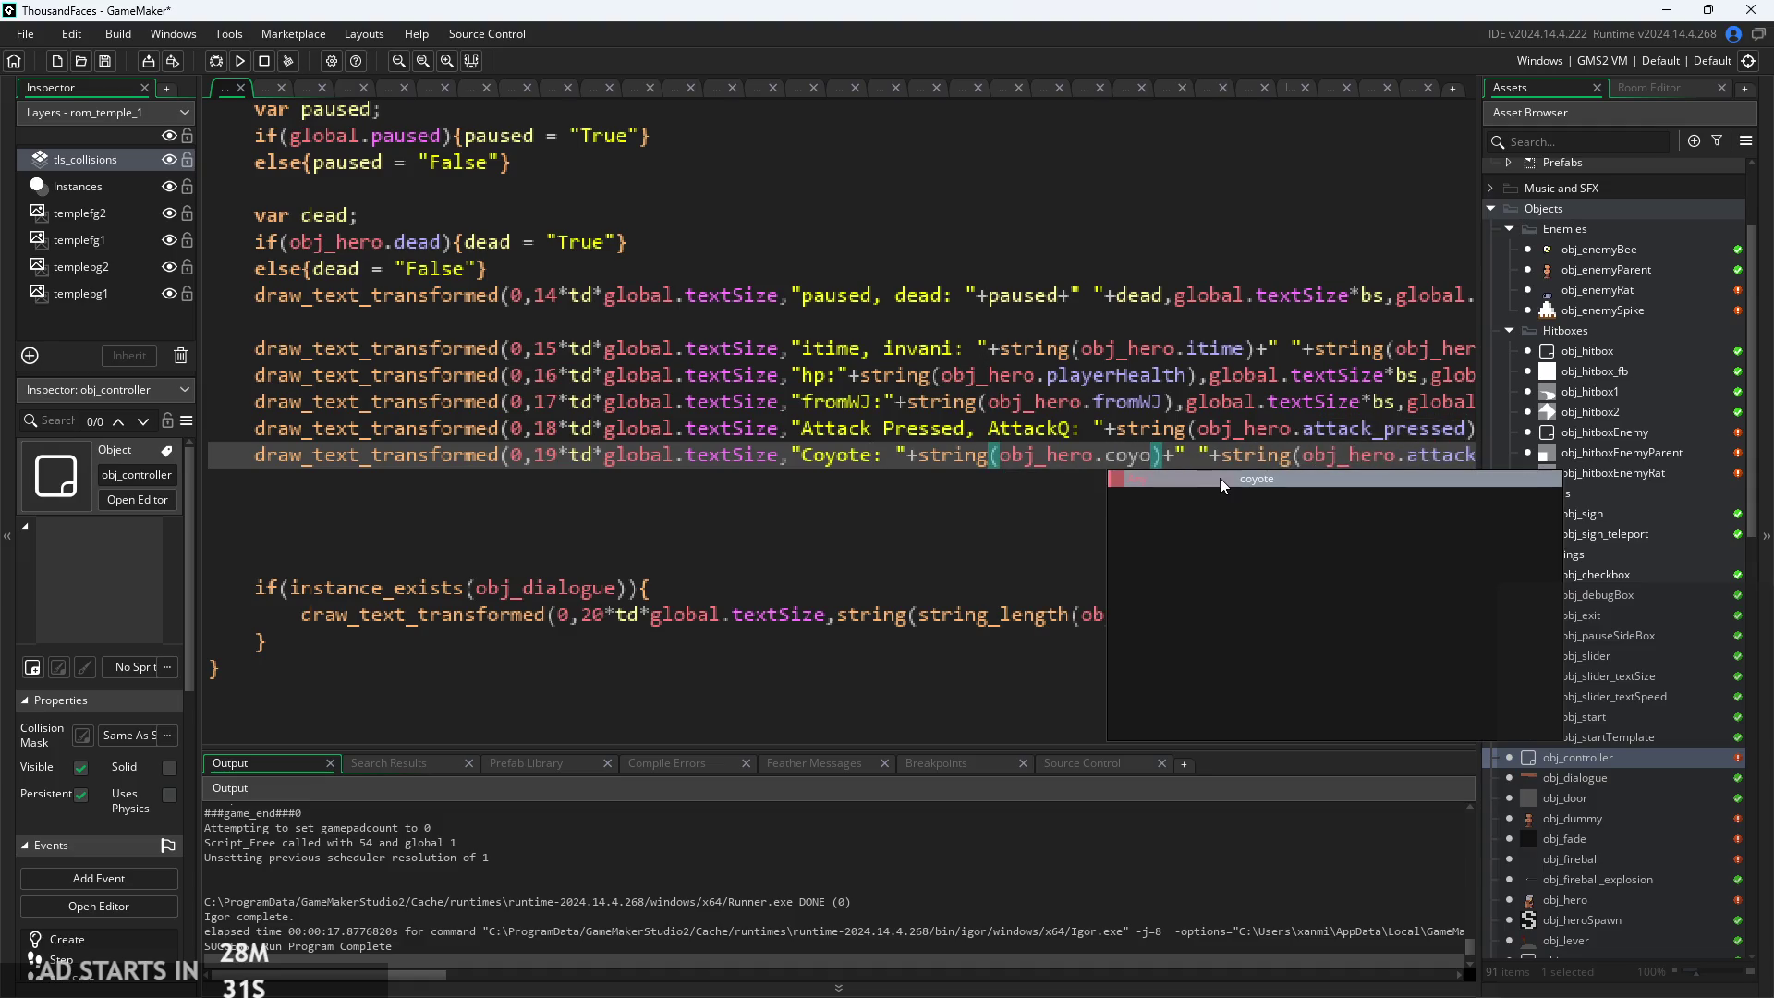
{"action": "left_click", "coordinate": [1219, 479]}
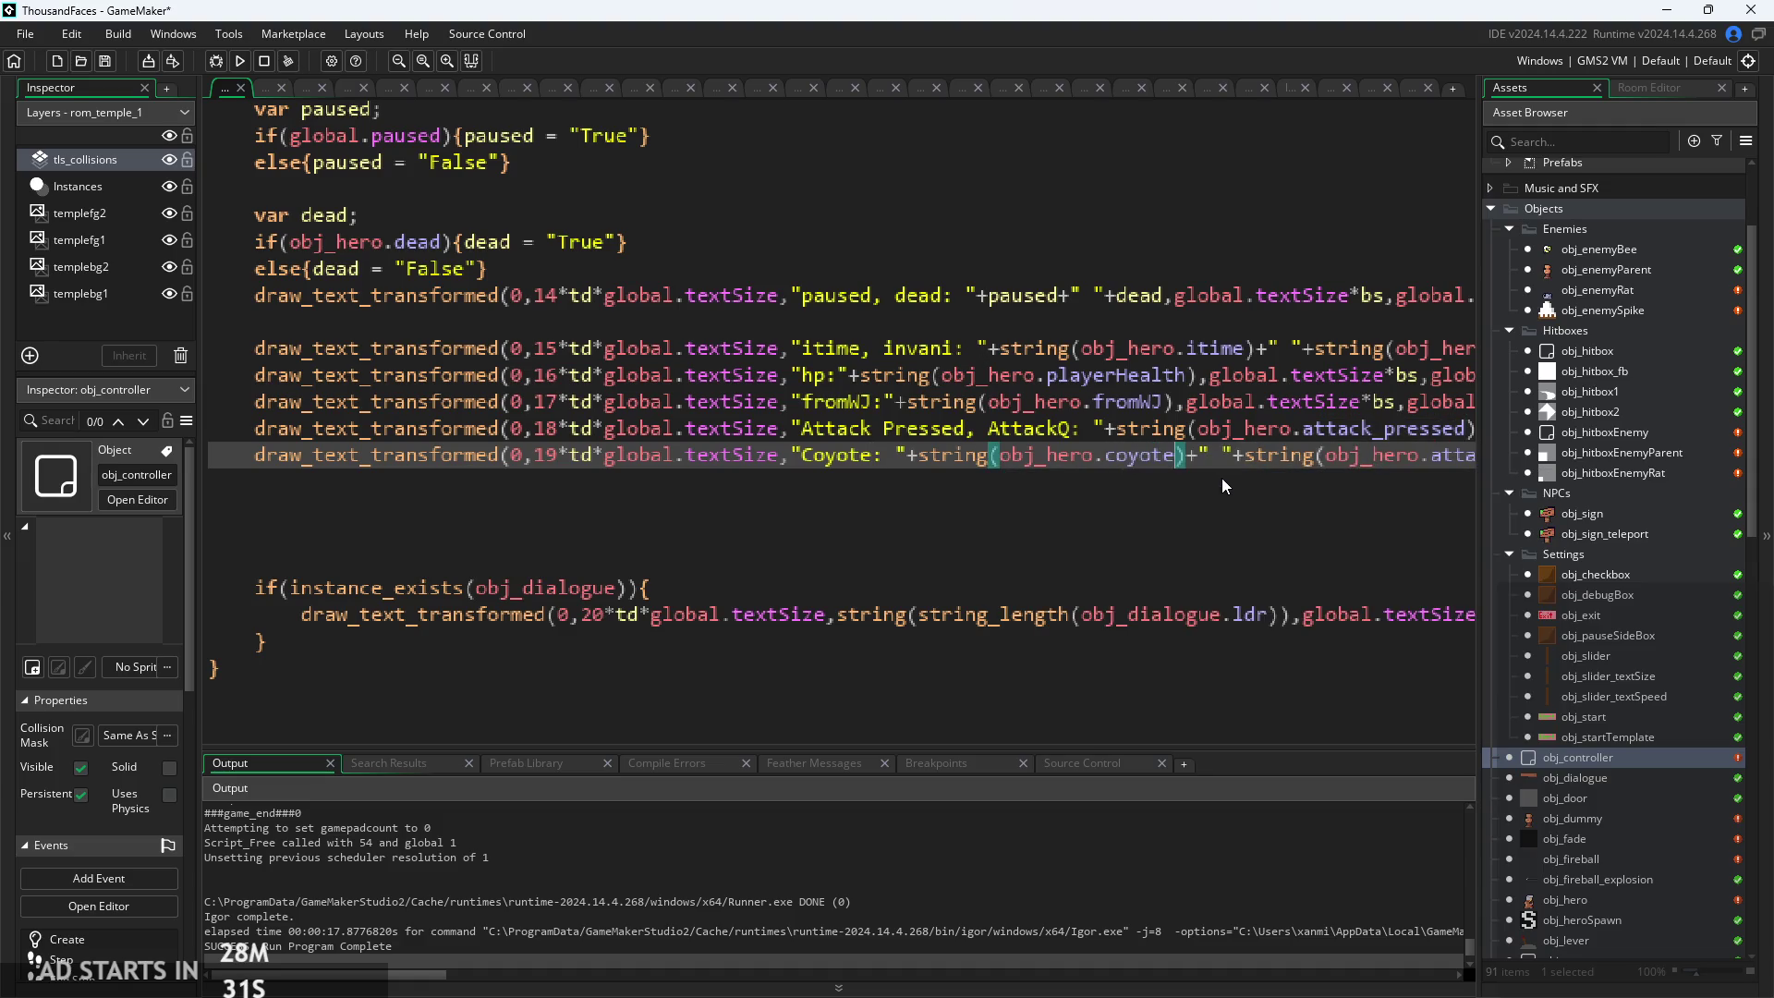
{"action": "key", "text": "Right"}
{"action": "type", "text": "ckQ"}
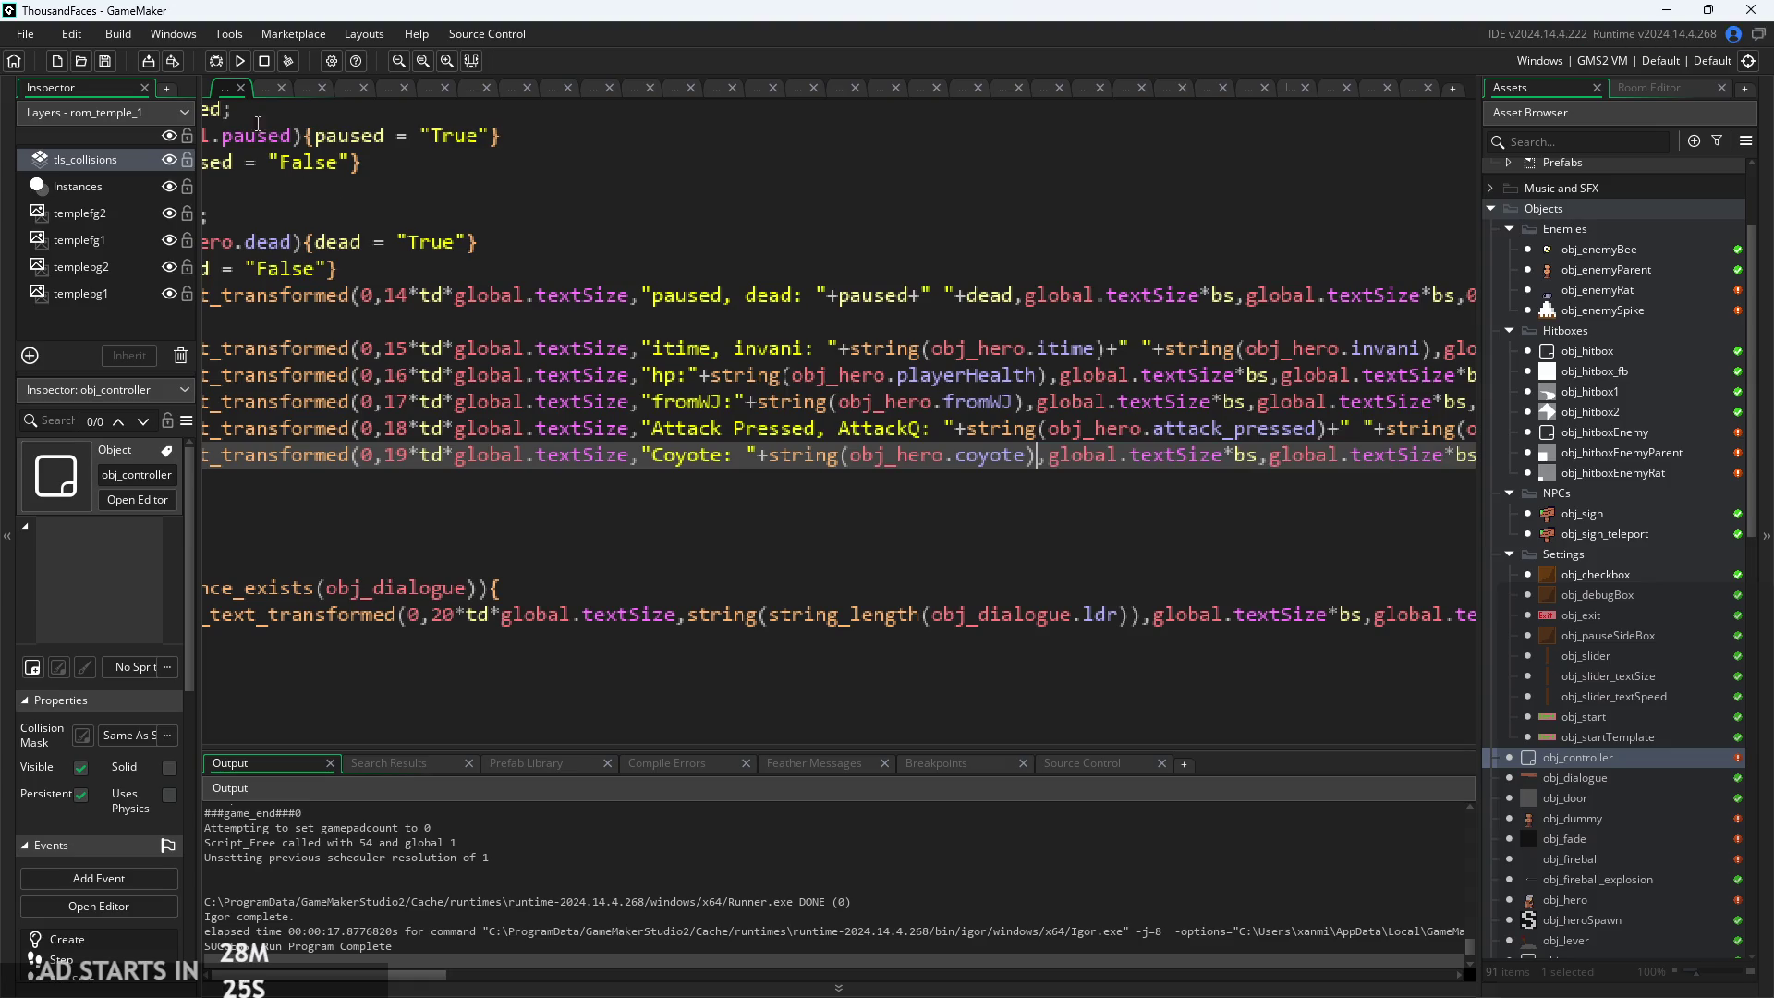
{"action": "left_click", "coordinate": [244, 59]}
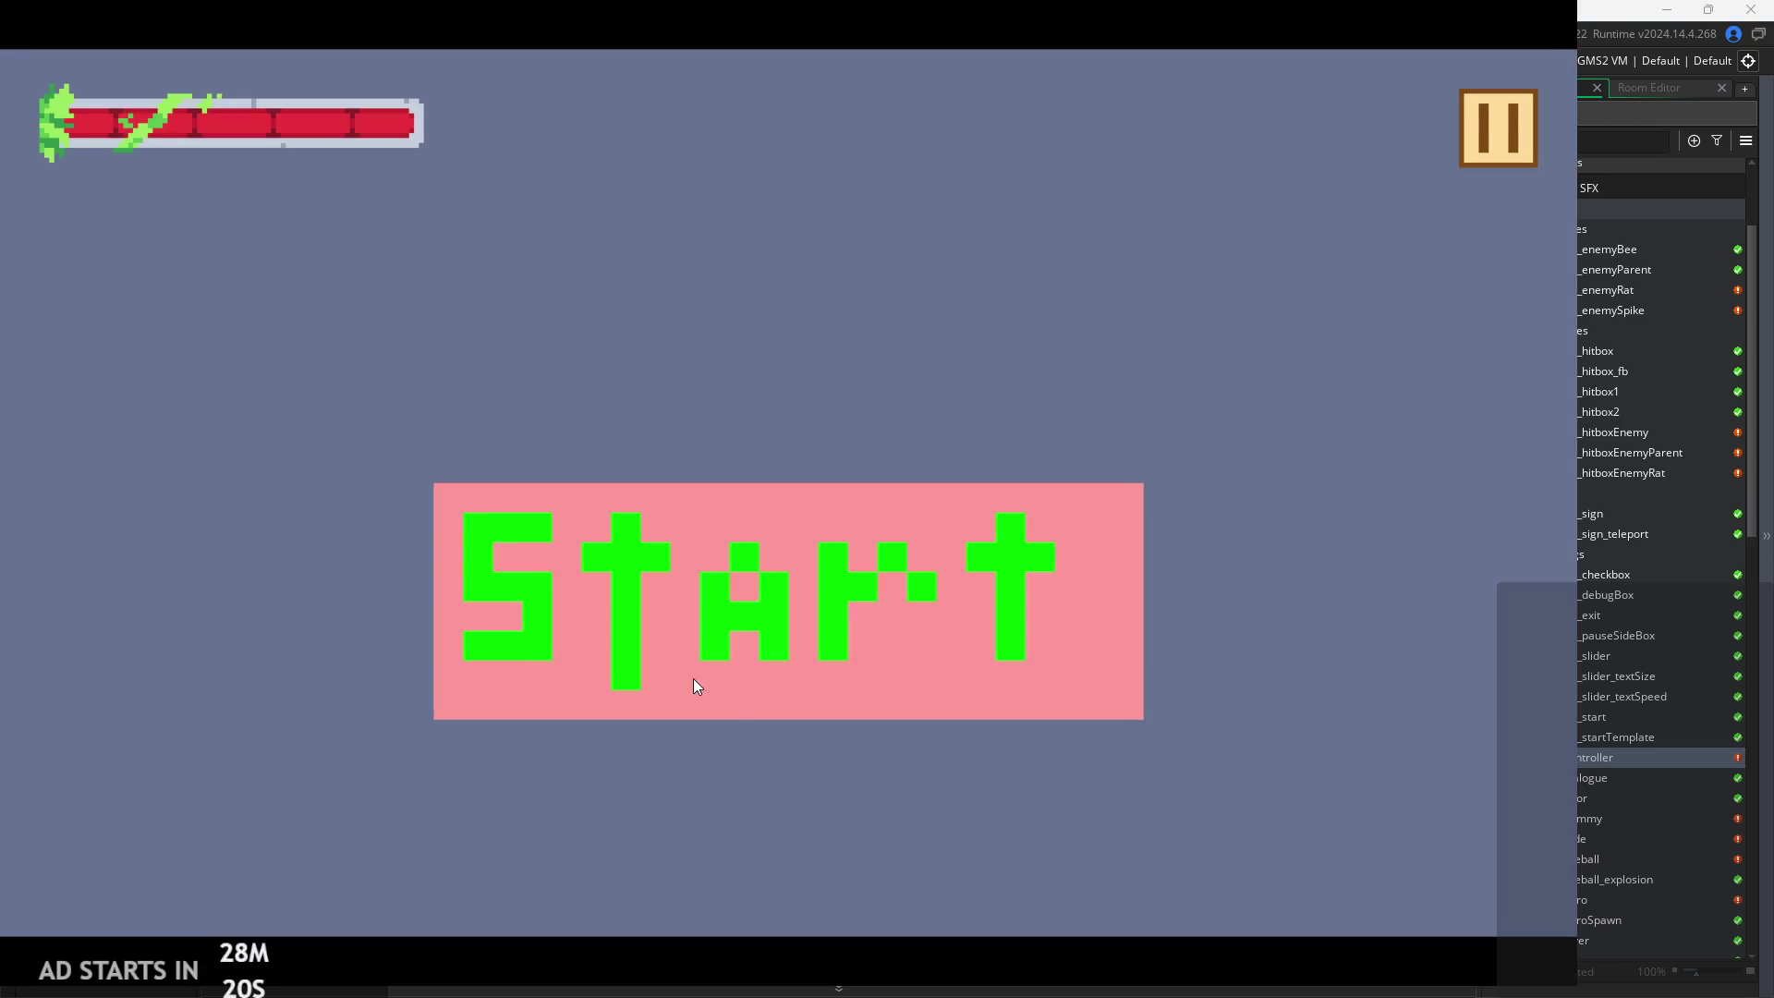
Start the rebuilt game from its title screen and move the hero left
{"action": "left_click", "coordinate": [693, 679]}
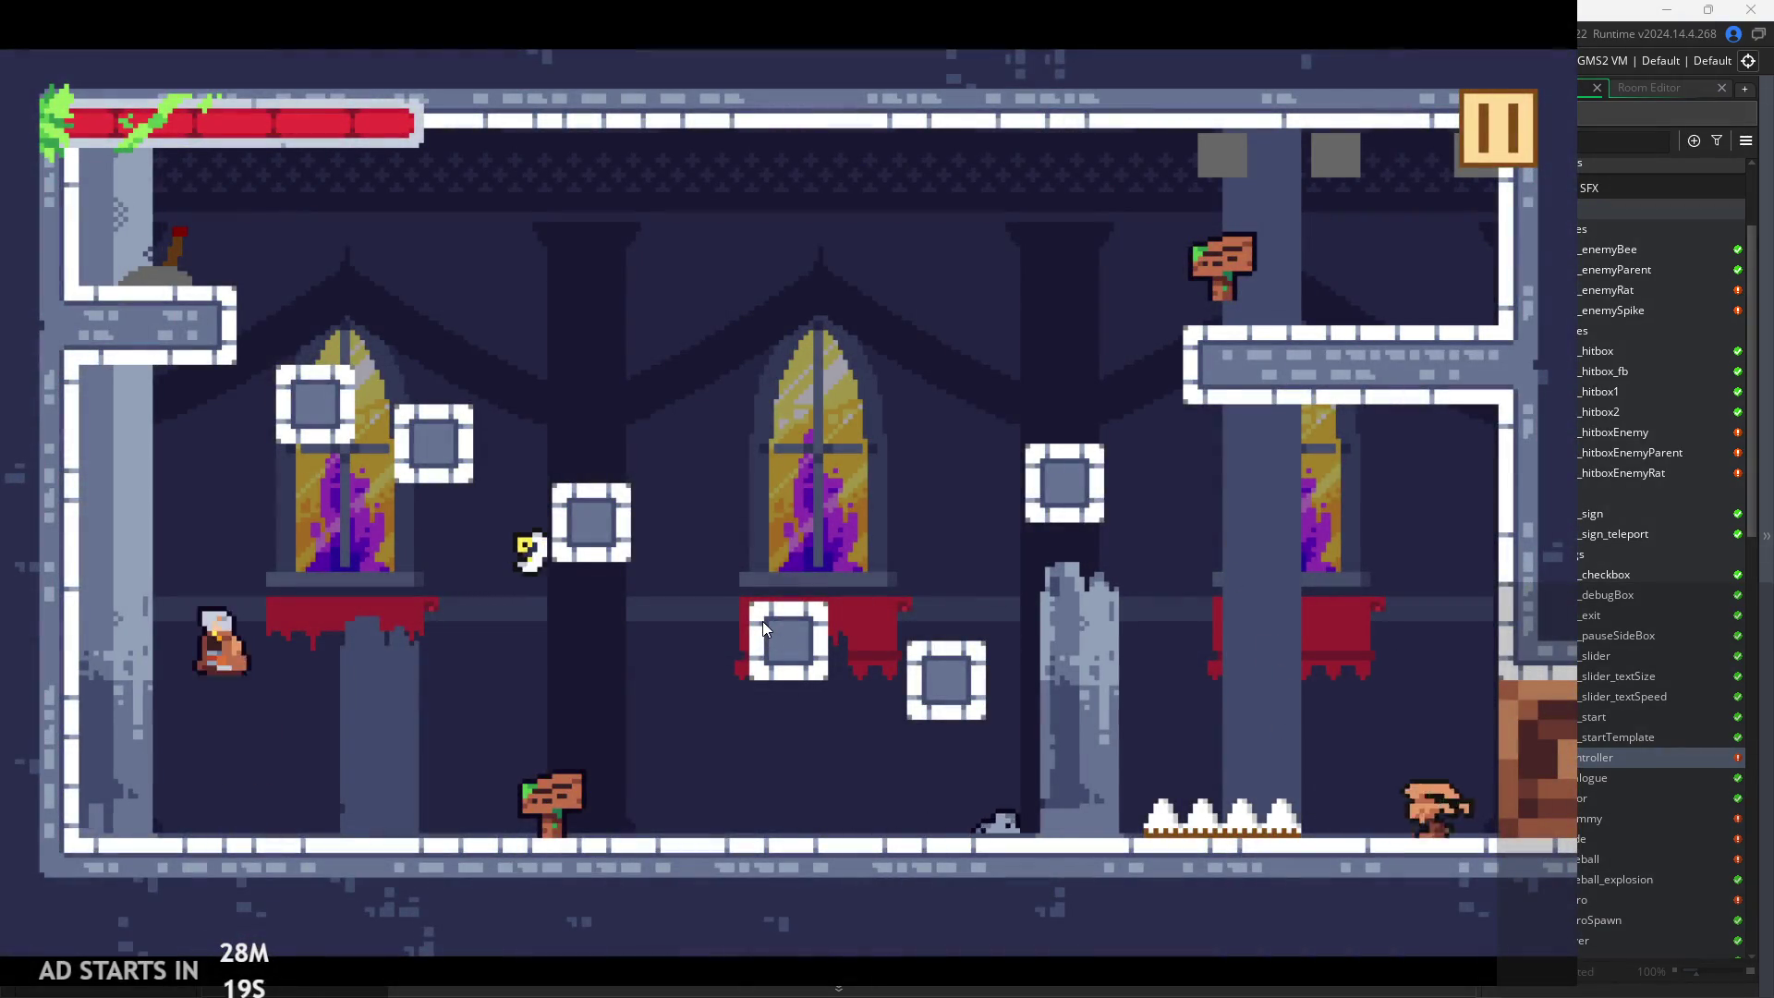
{"action": "key", "text": "Left"}
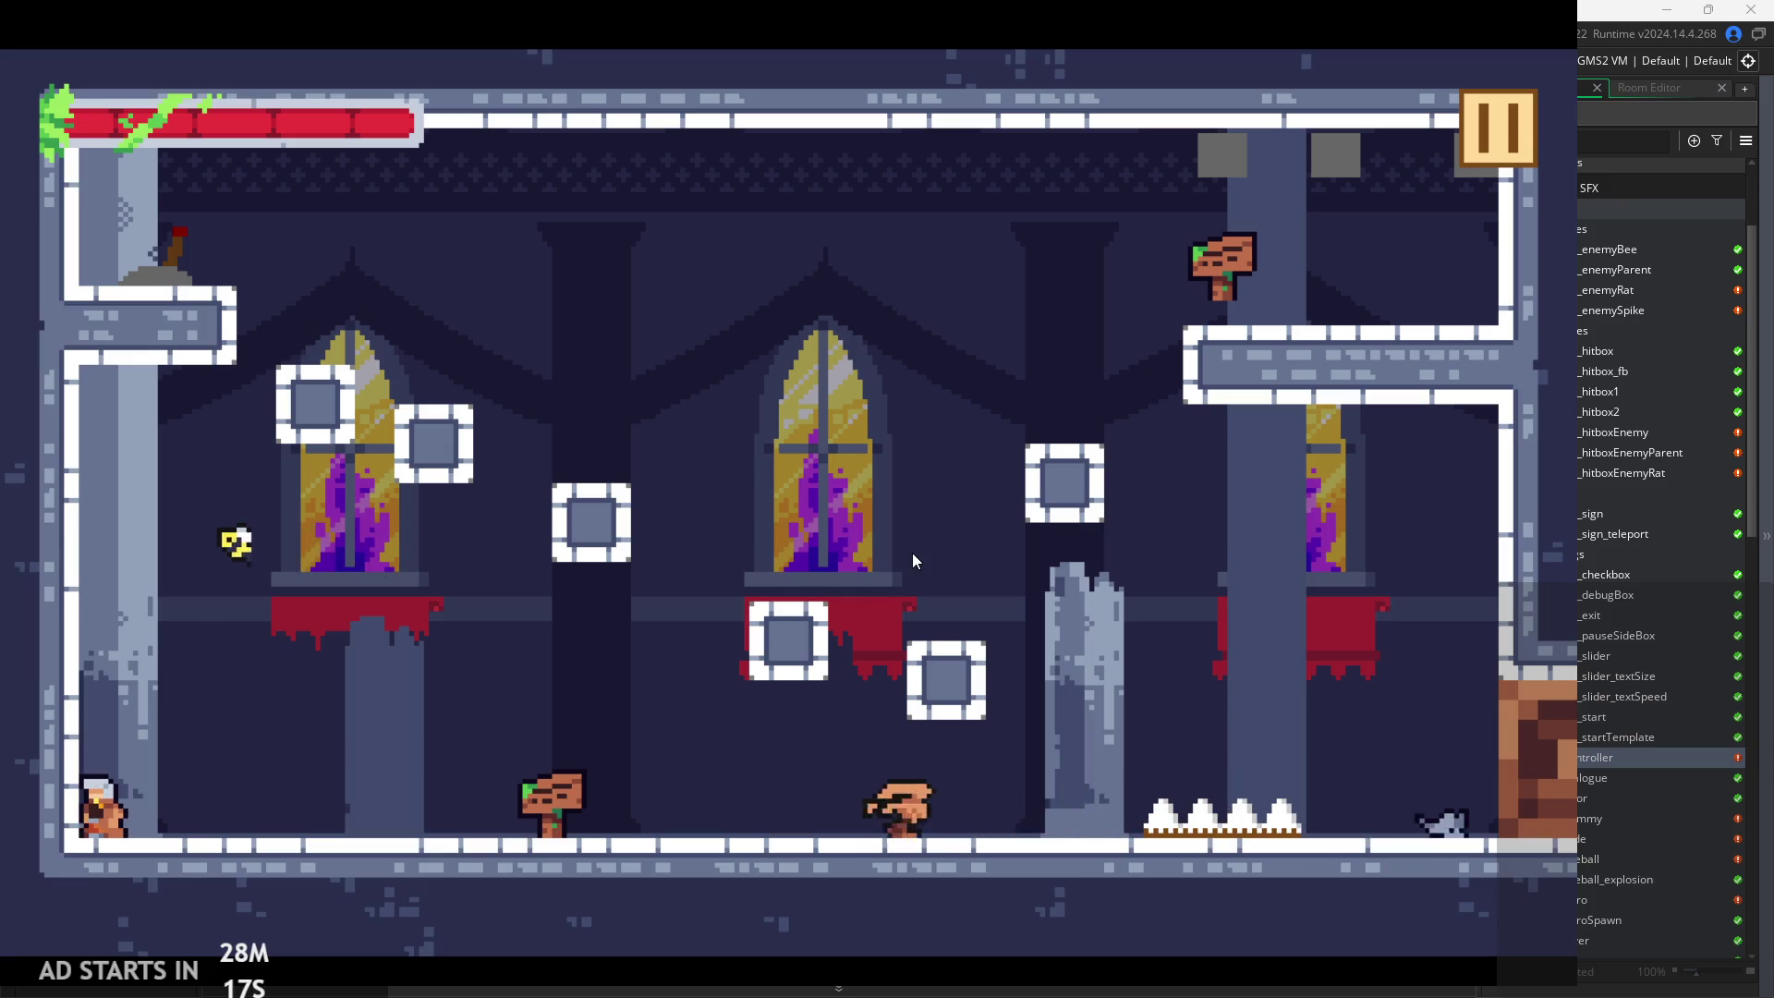
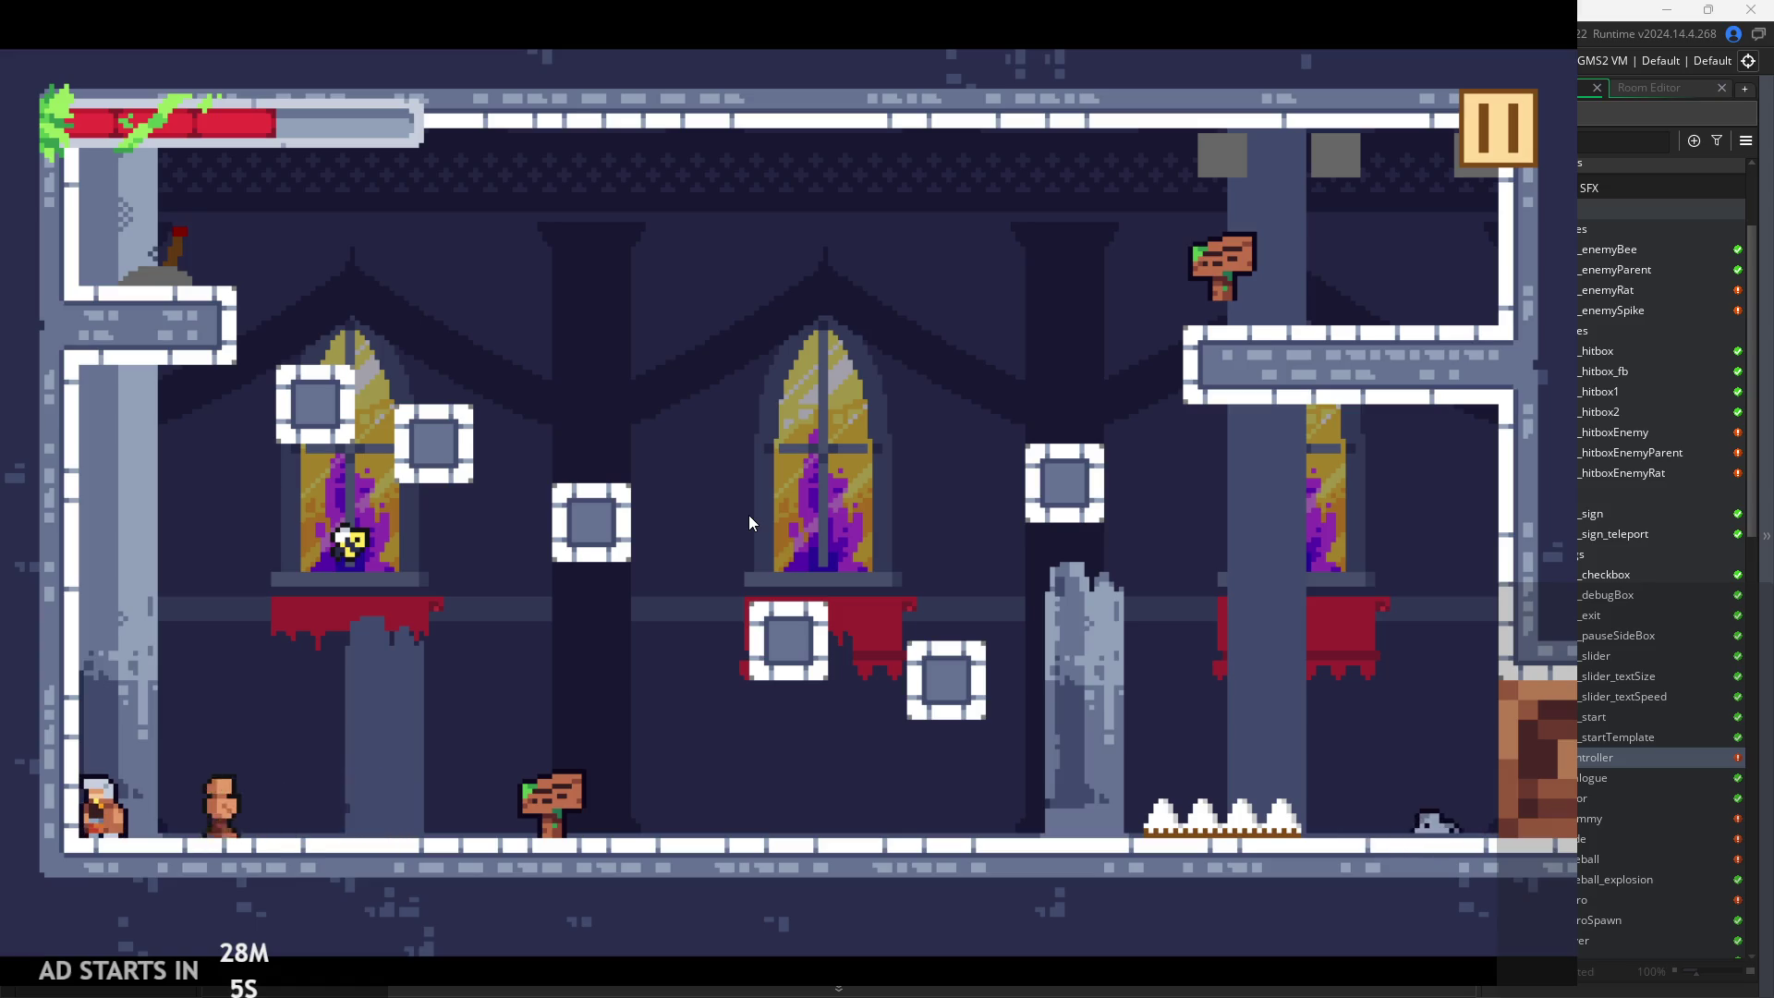
Swing the sword while running right and left and jumping, then pause and resume the game
{"action": "key", "text": "Right"}
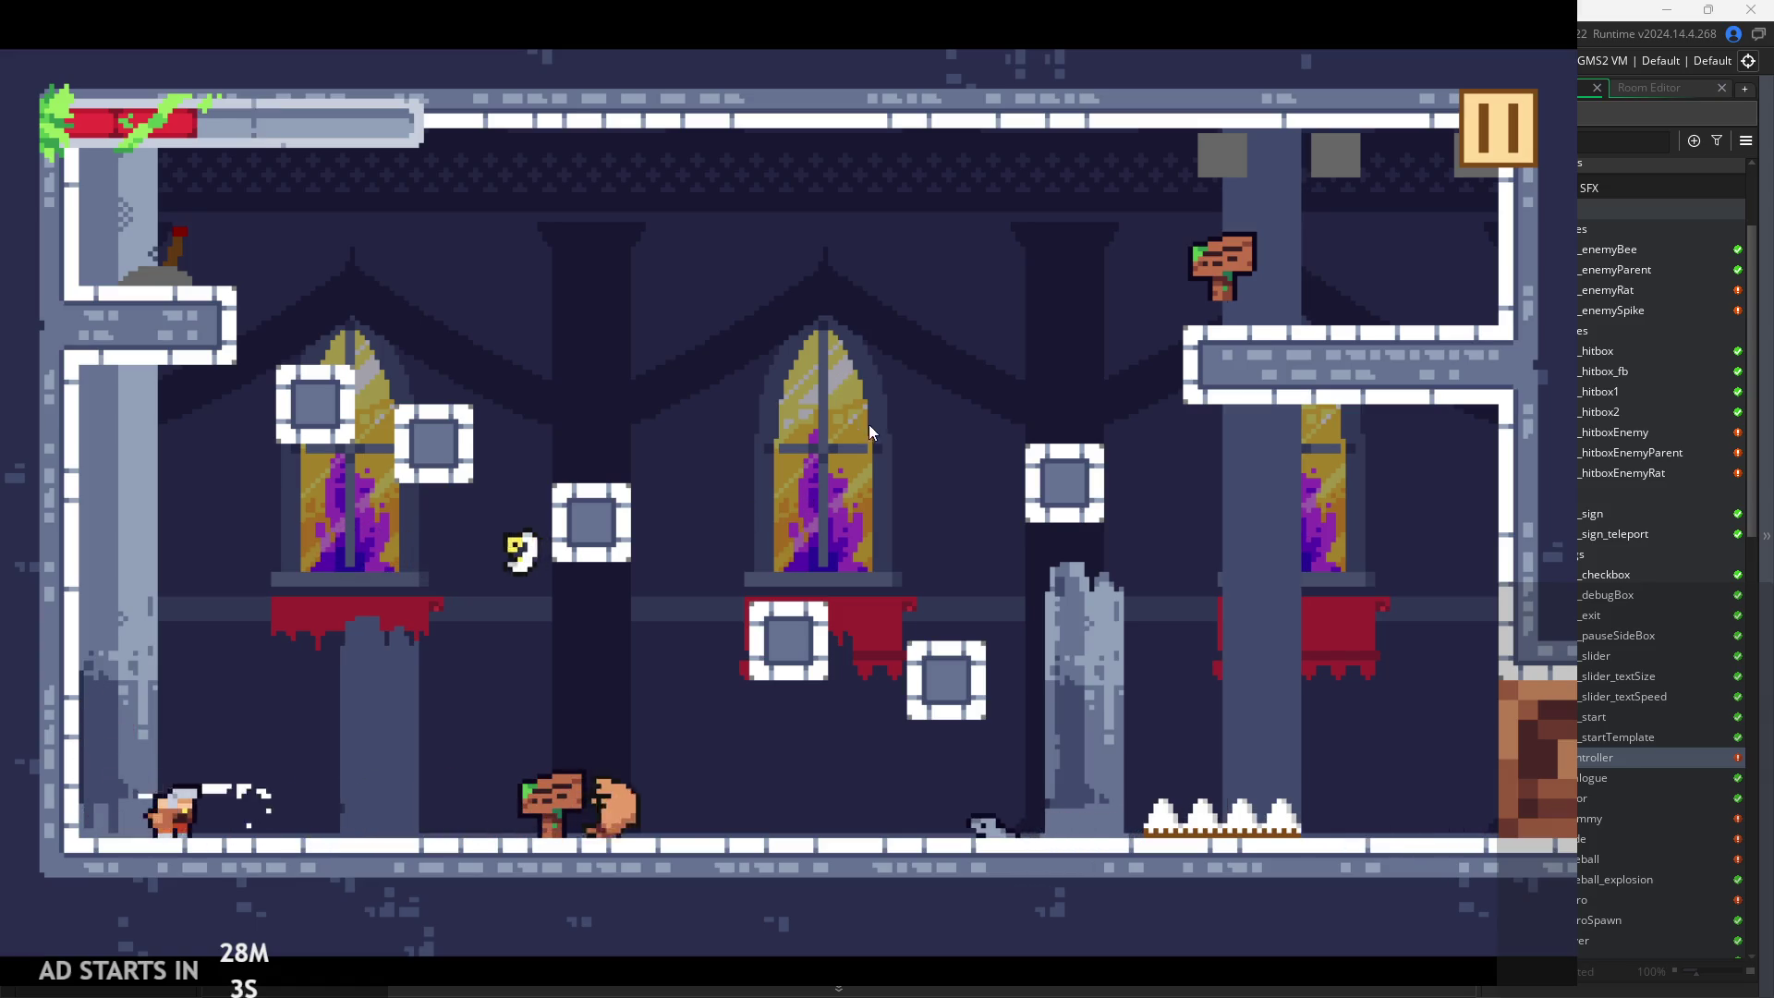
{"action": "key", "text": "space"}
{"action": "key", "text": "Left"}
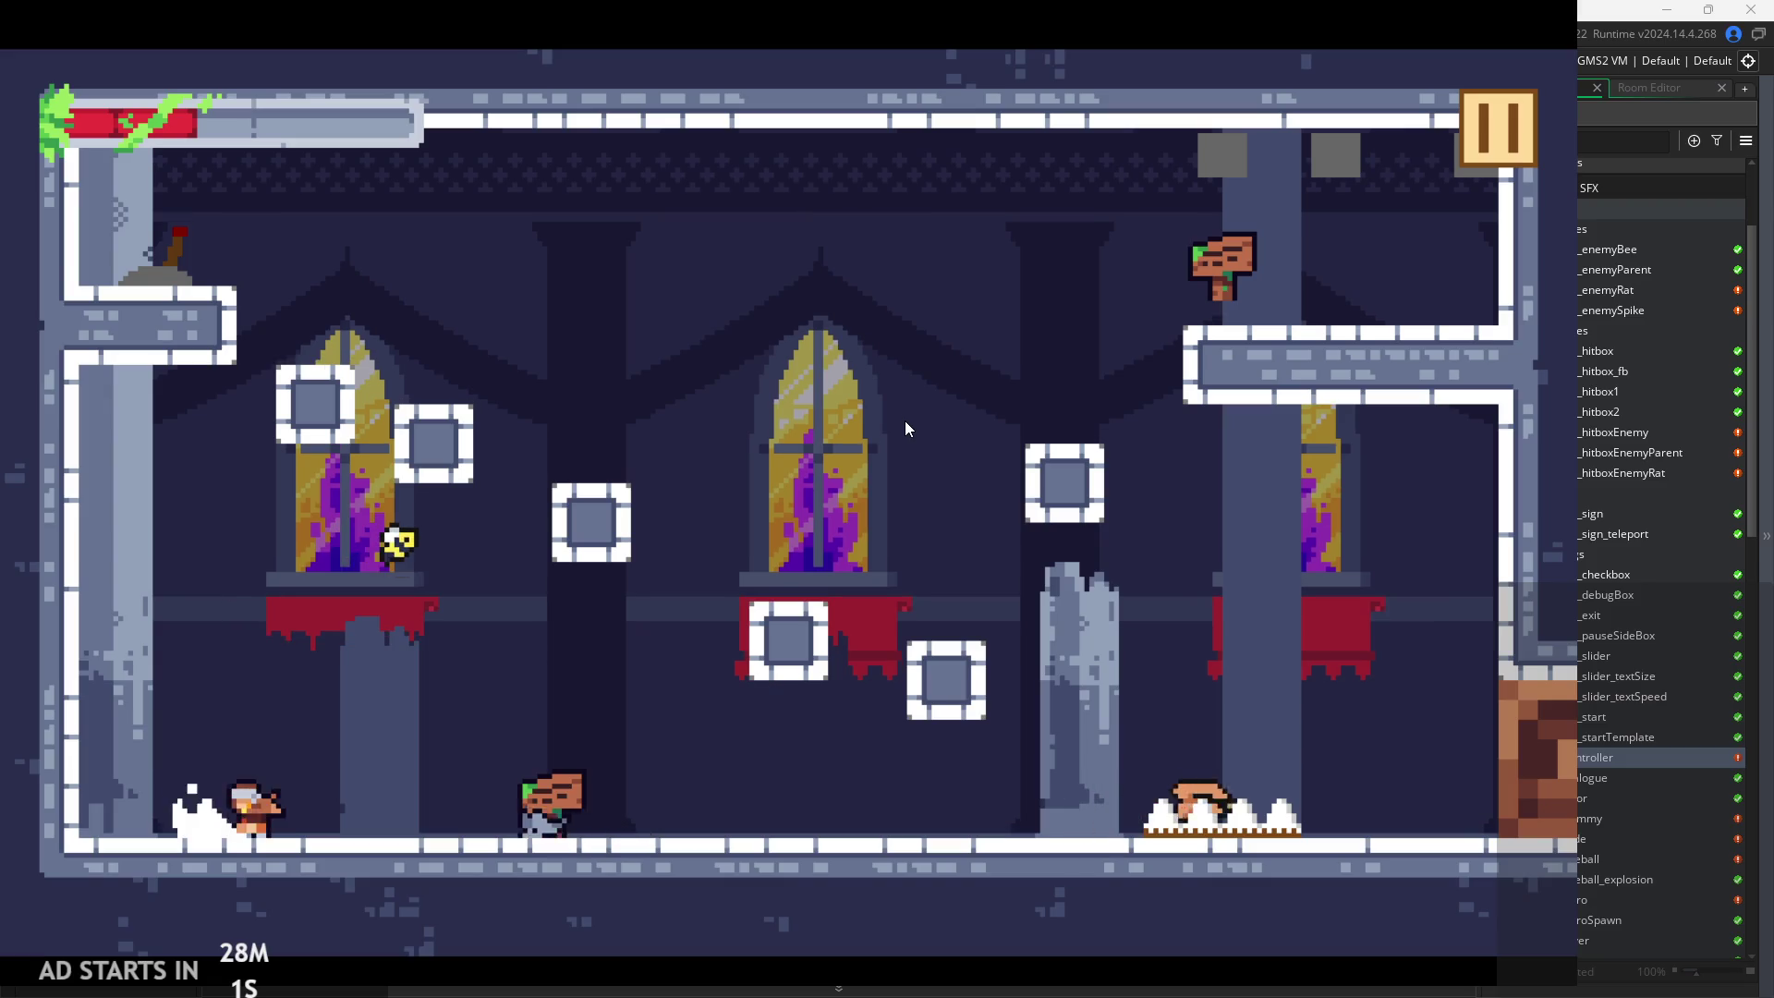
{"action": "key", "text": "Right"}
{"action": "left_click", "coordinate": [1508, 124]}
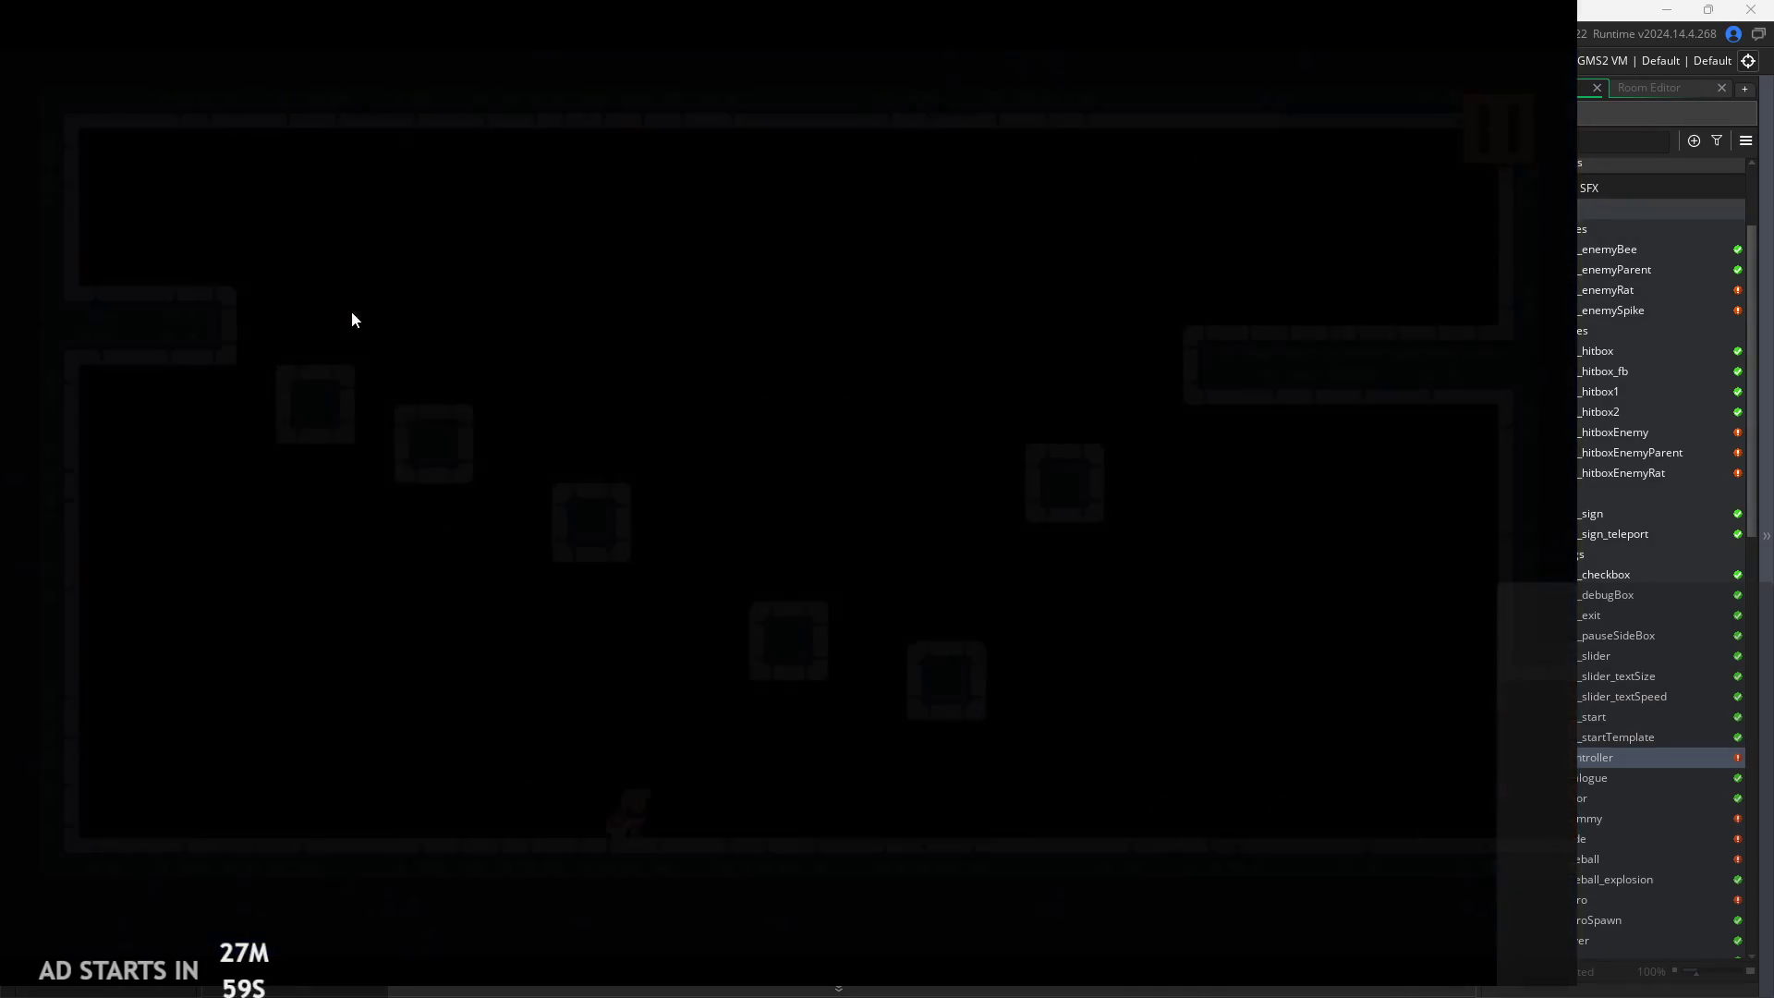
{"action": "left_click", "coordinate": [1479, 139]}
Jump the hero between the temple blocks, steering left and right in mid-air
{"action": "key", "text": "space"}
{"action": "key", "text": "Right"}
{"action": "key", "text": "space"}
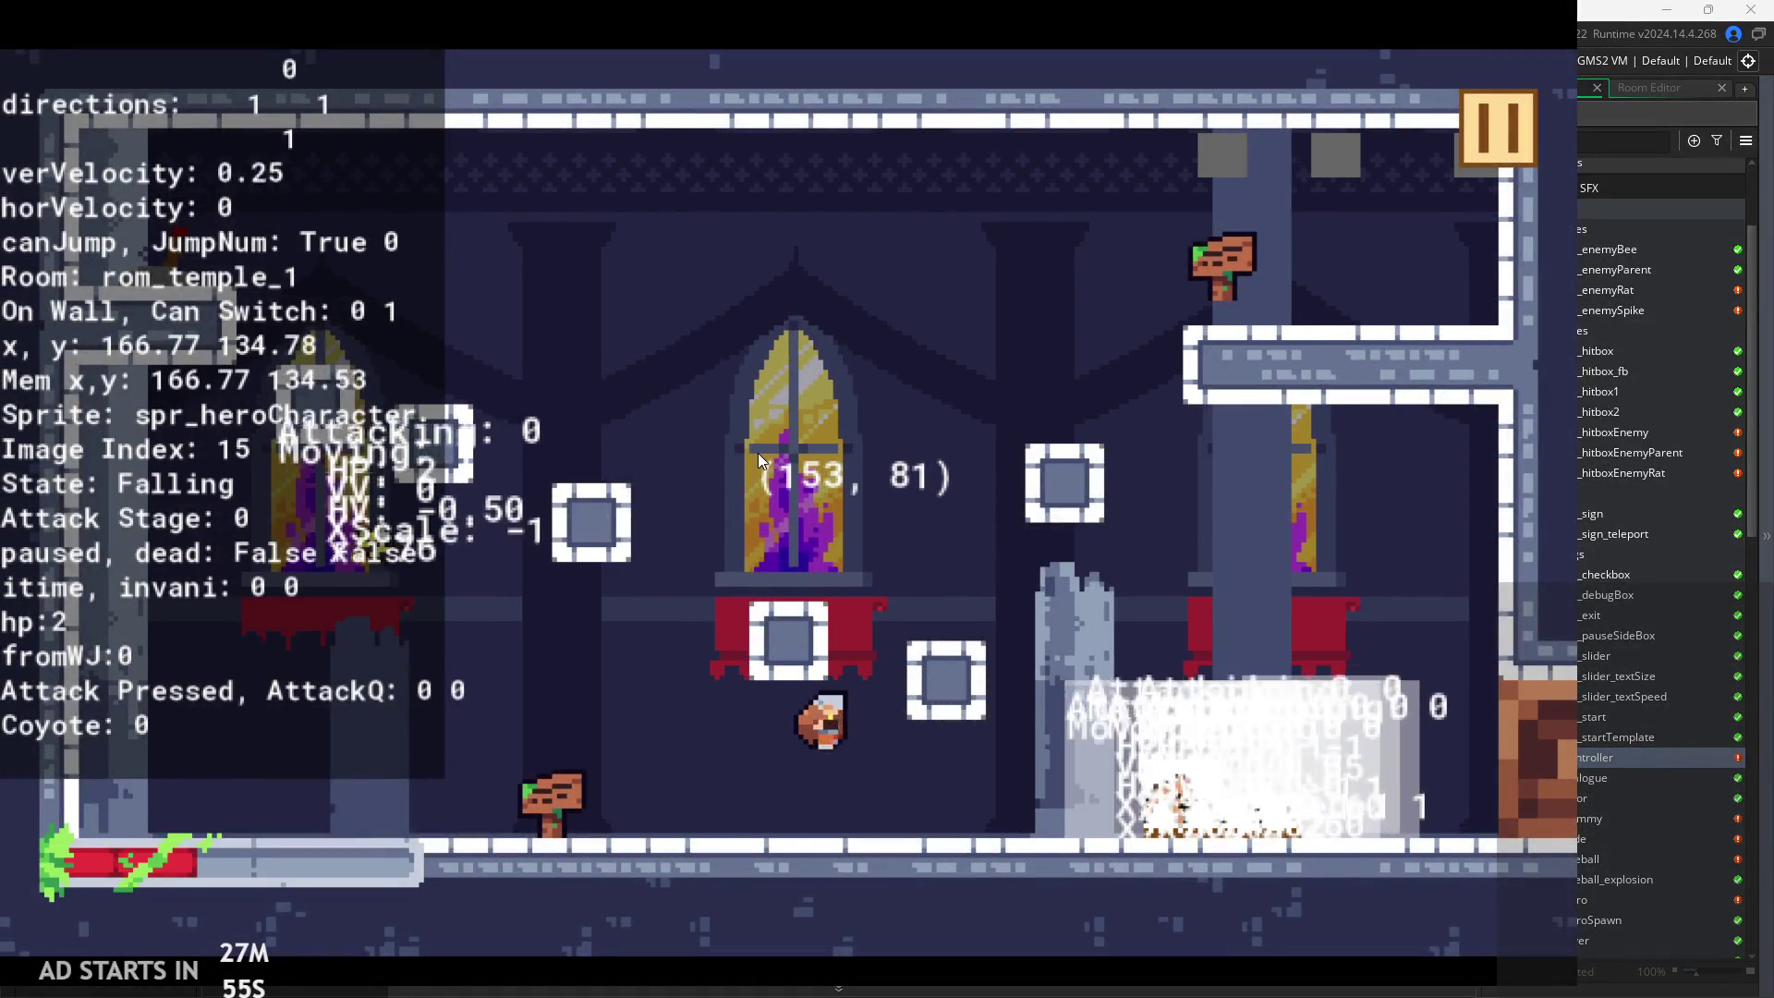
{"action": "key", "text": "space"}
{"action": "key", "text": "Left"}
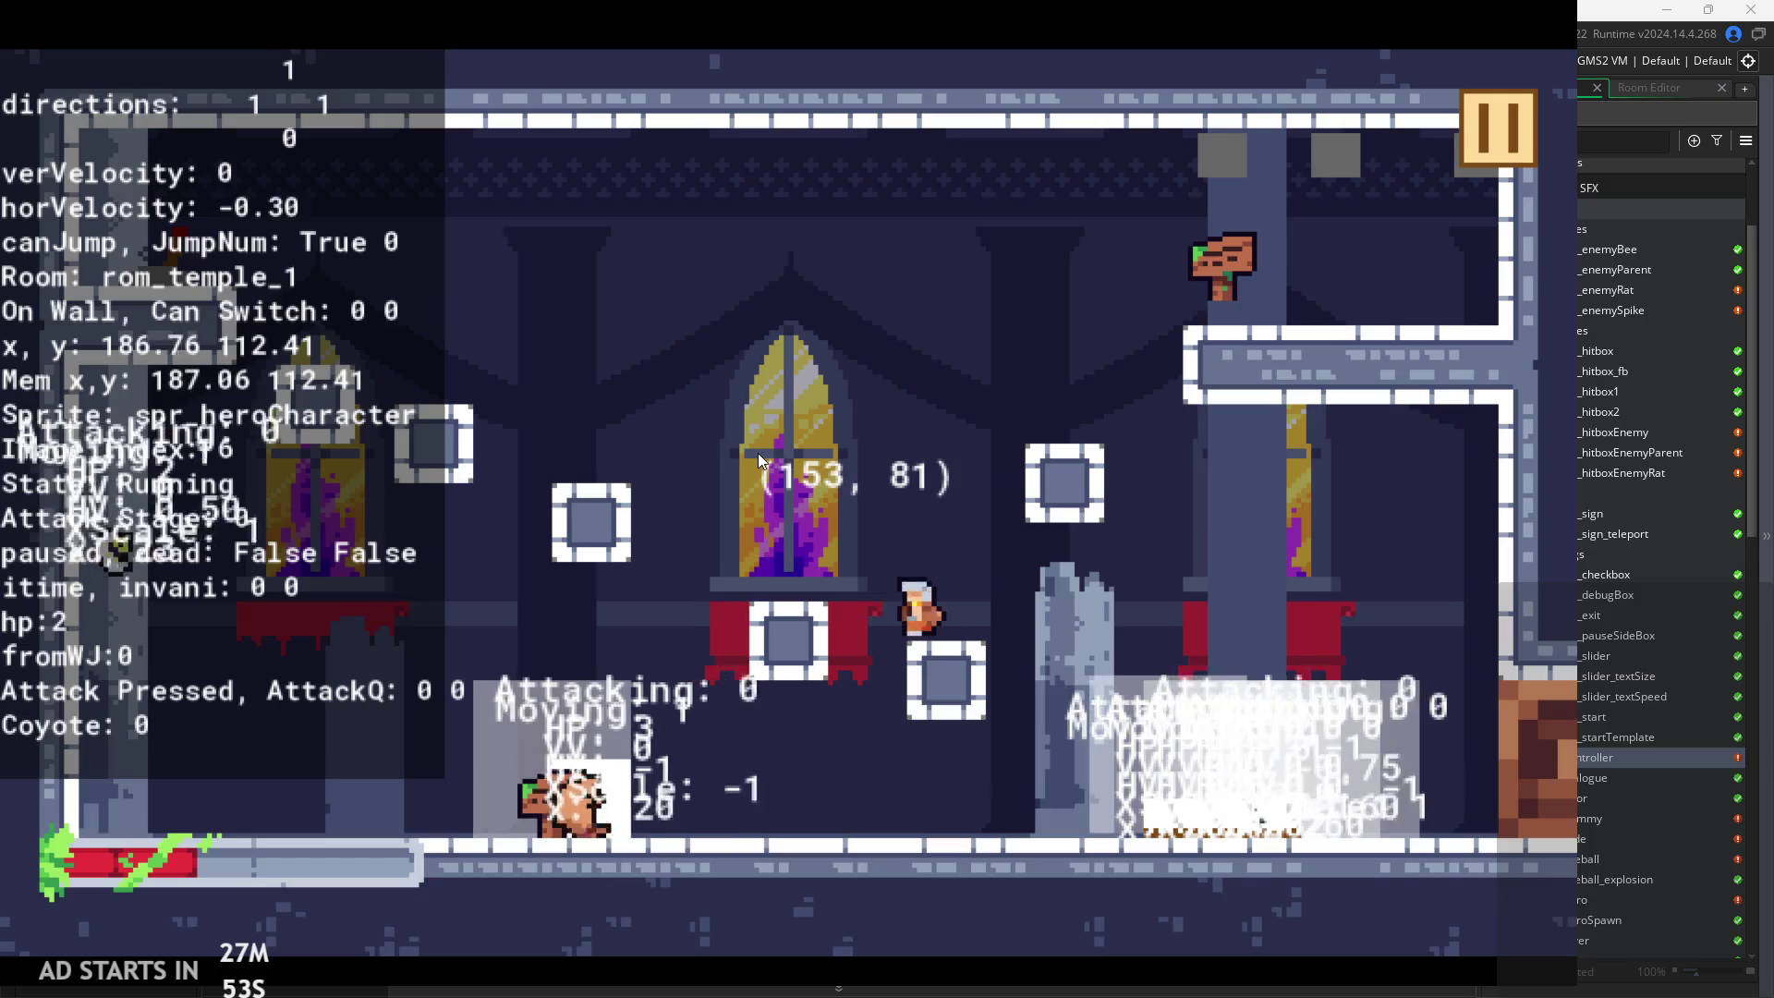
{"action": "key", "text": "space"}
{"action": "key", "text": "Right"}
{"action": "key", "text": "space"}
{"action": "key", "text": "Right"}
{"action": "key", "text": "space"}
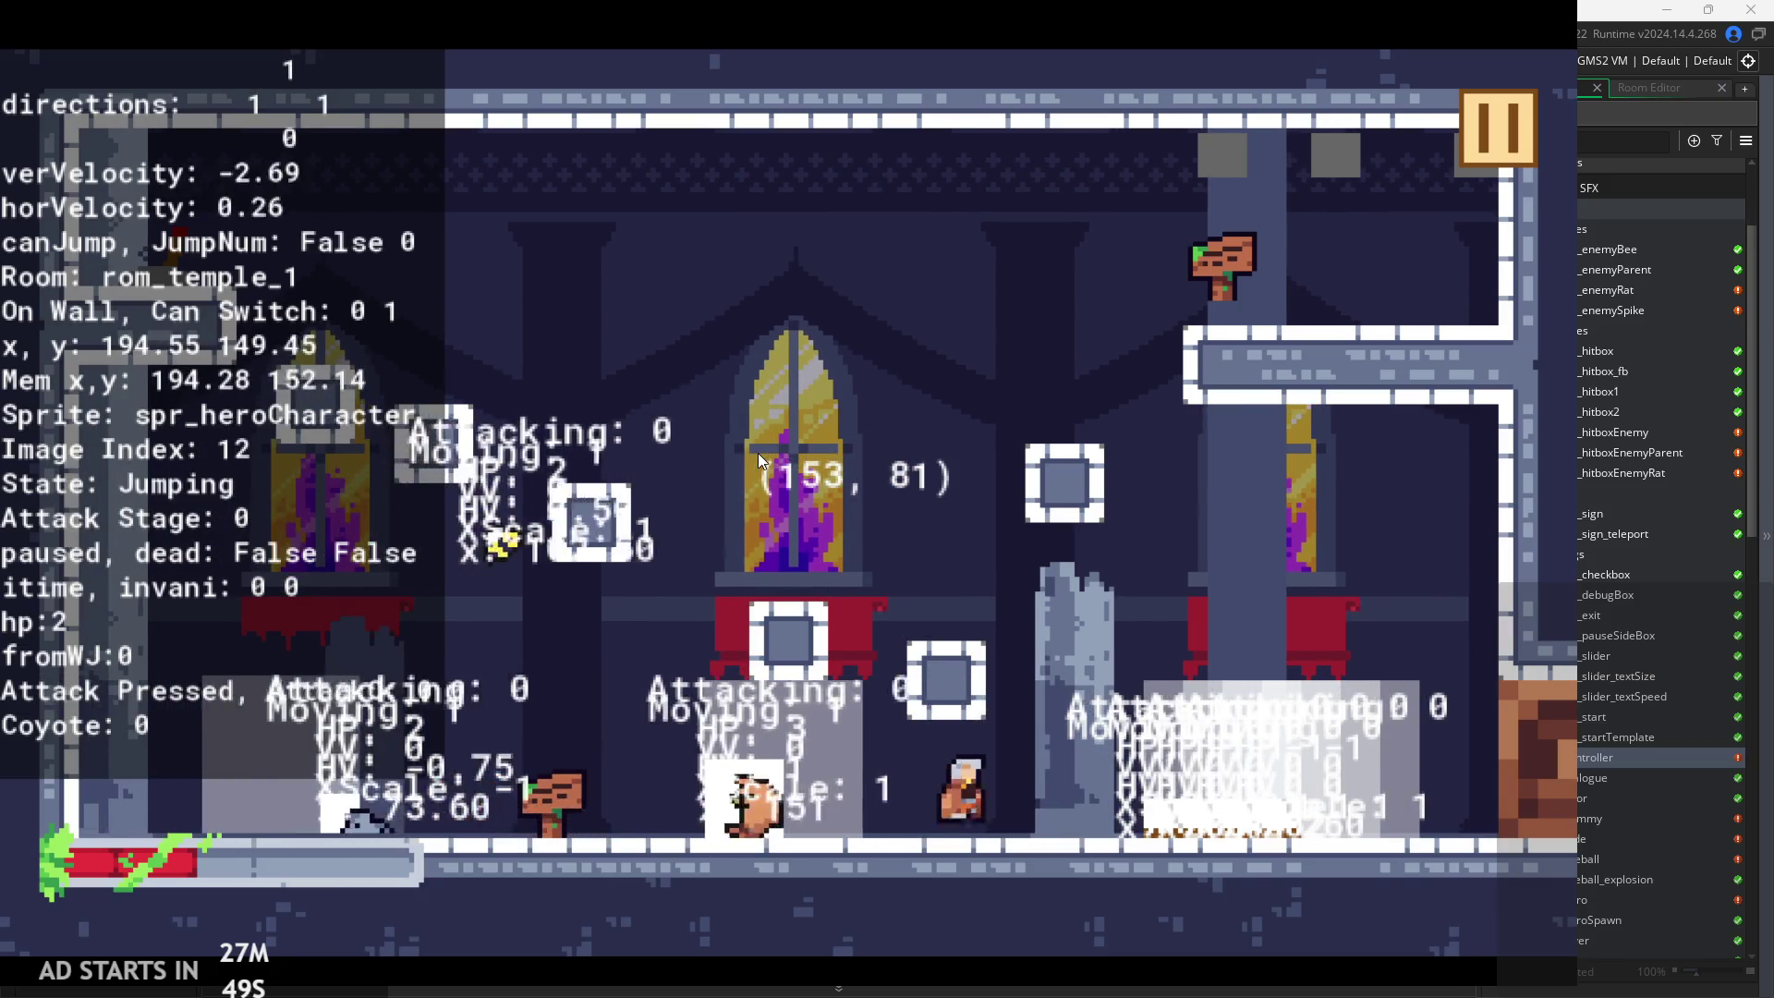
{"action": "key", "text": "Left"}
{"action": "key", "text": "space"}
{"action": "key", "text": "space"}
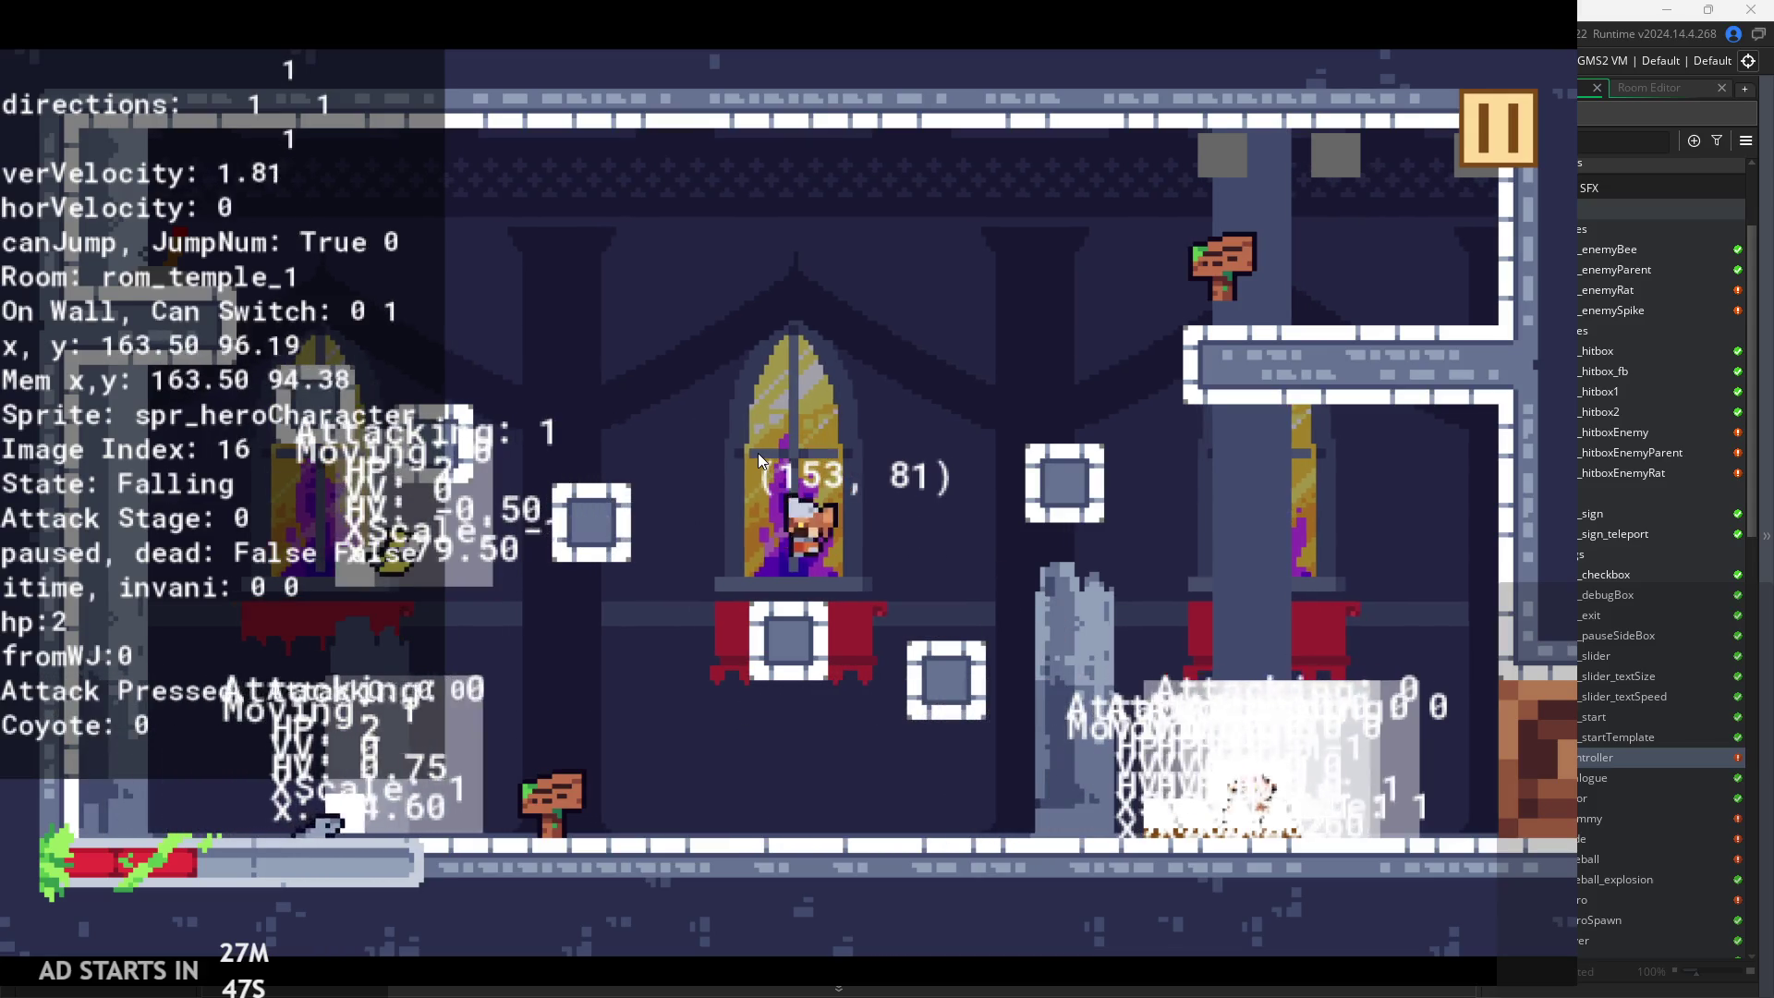
{"action": "key", "text": "space"}
{"action": "key", "text": "space"}
{"action": "key", "text": "Right"}
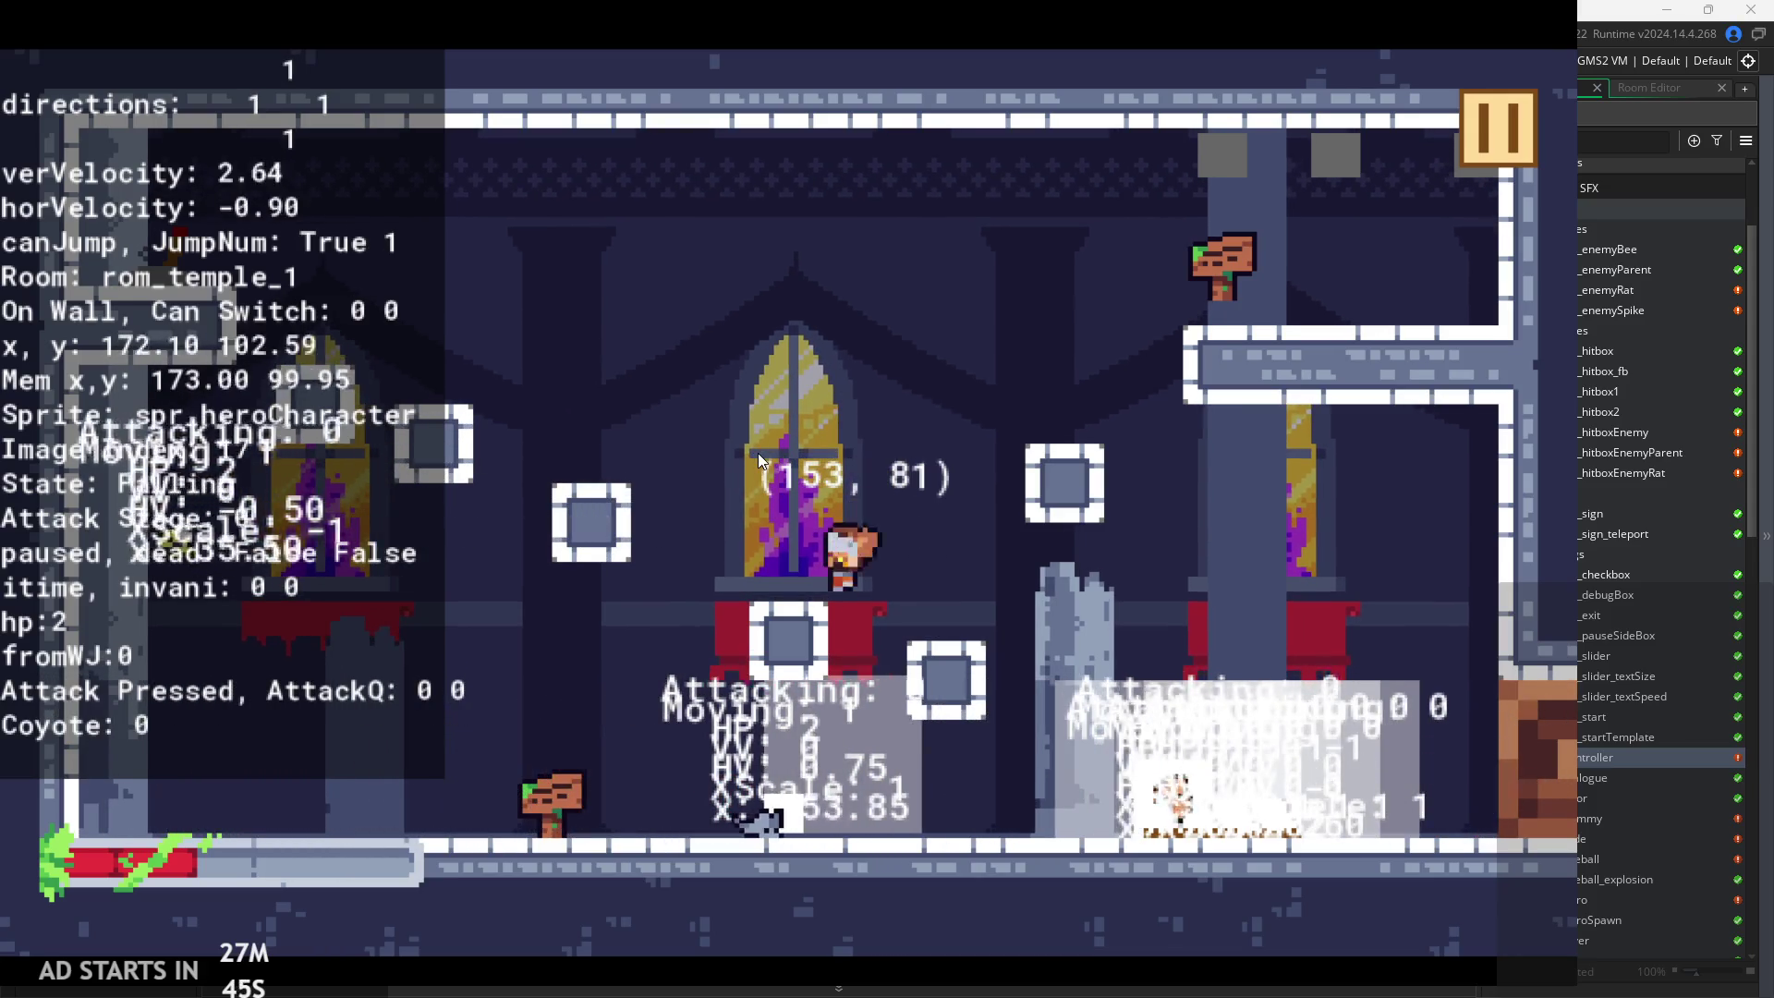
{"action": "key", "text": "Left"}
{"action": "key", "text": "space"}
{"action": "key", "text": "space"}
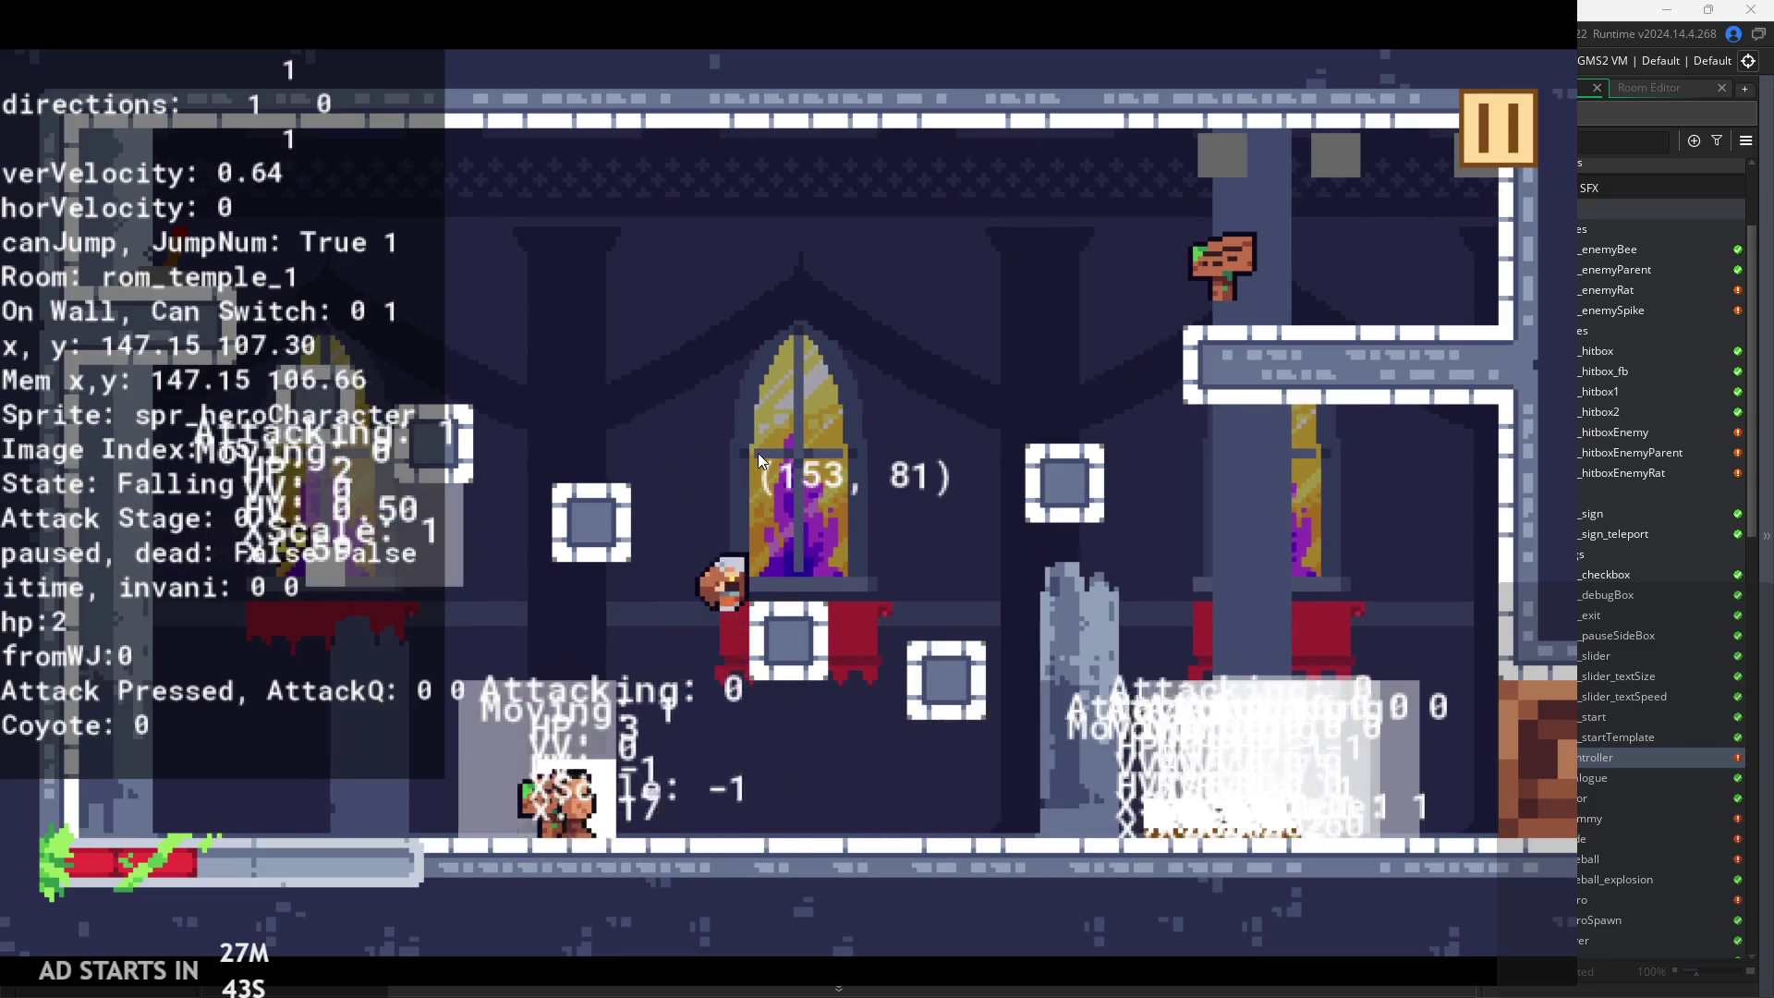
{"action": "key", "text": "space"}
{"action": "key", "text": "space"}
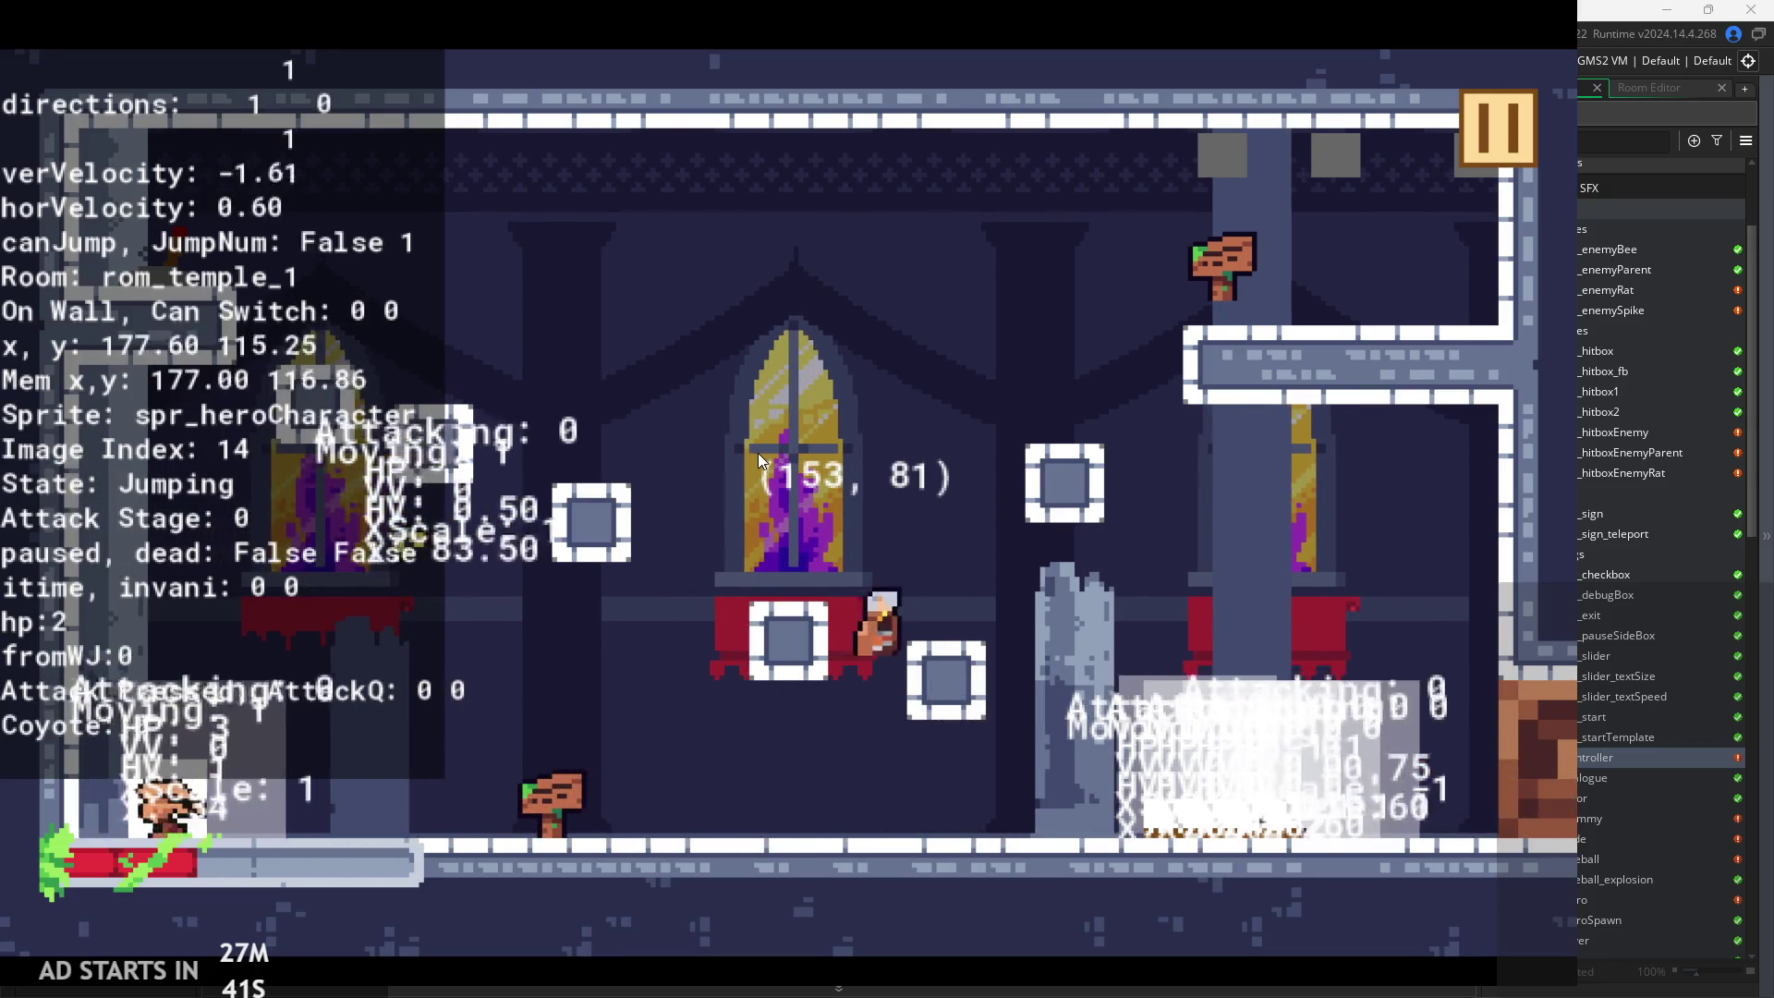
{"action": "key", "text": "space"}
{"action": "key", "text": "Left"}
{"action": "key", "text": "space"}
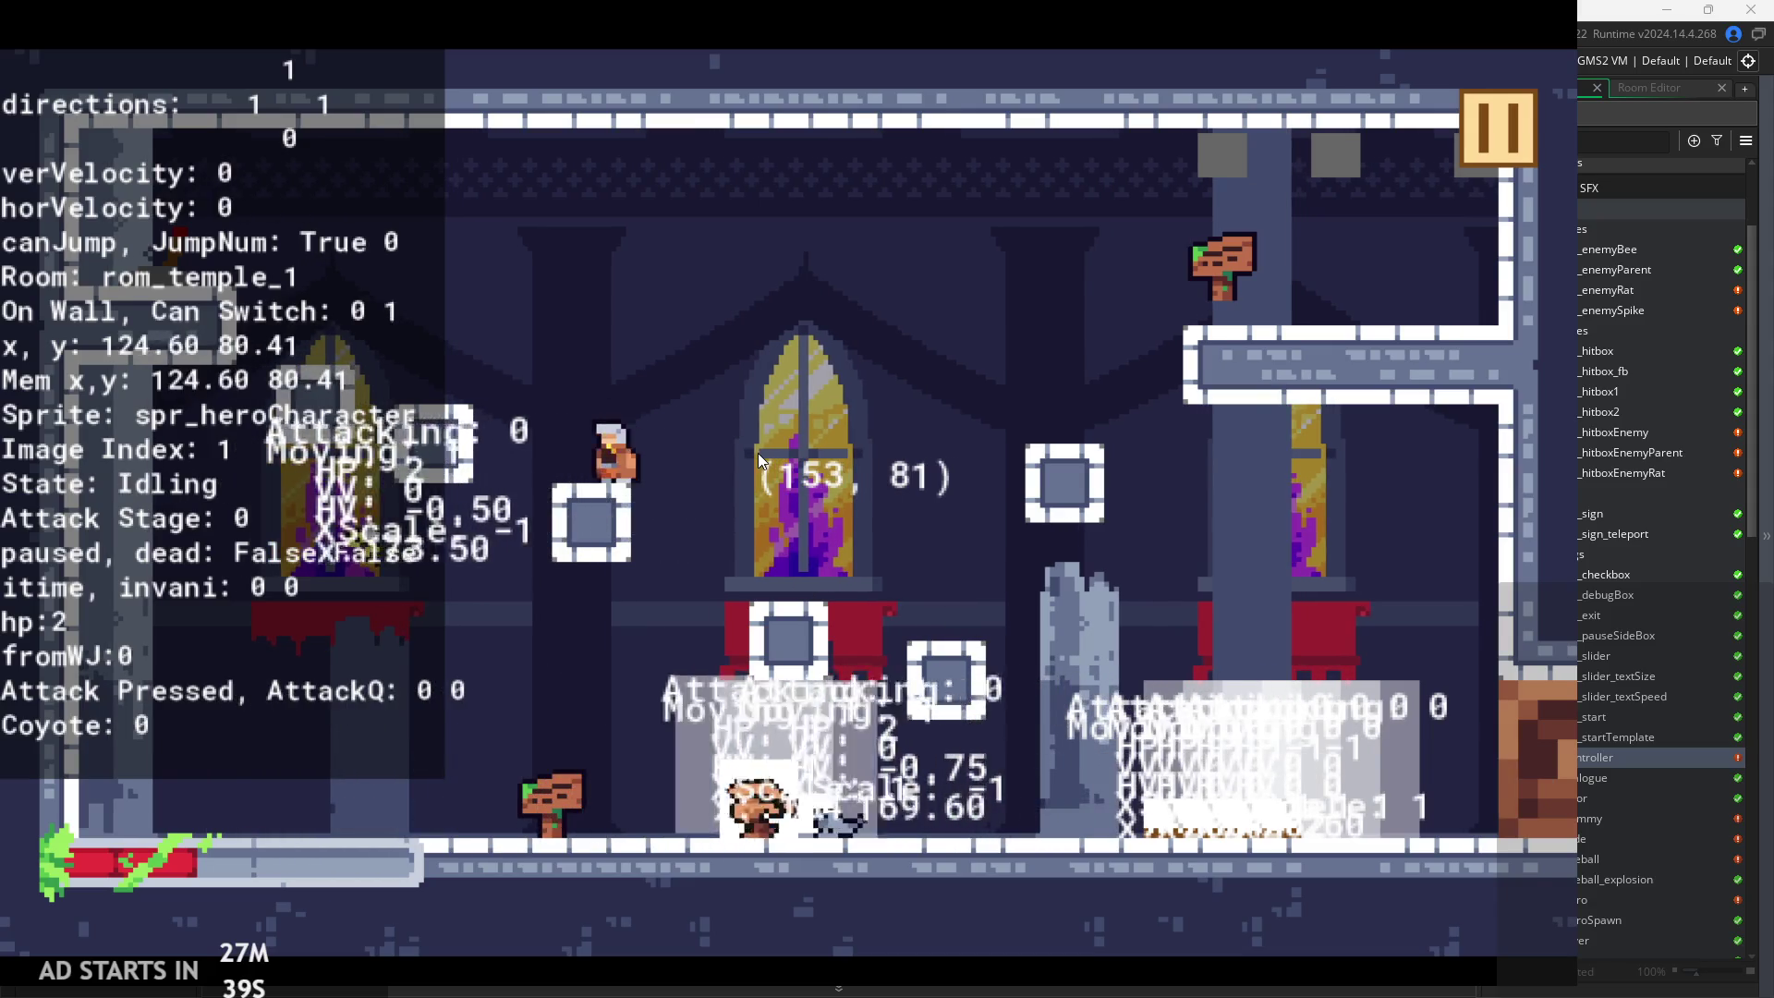
{"action": "key", "text": "Right"}
{"action": "key", "text": "space"}
{"action": "key", "text": "Left"}
{"action": "key", "text": "space"}
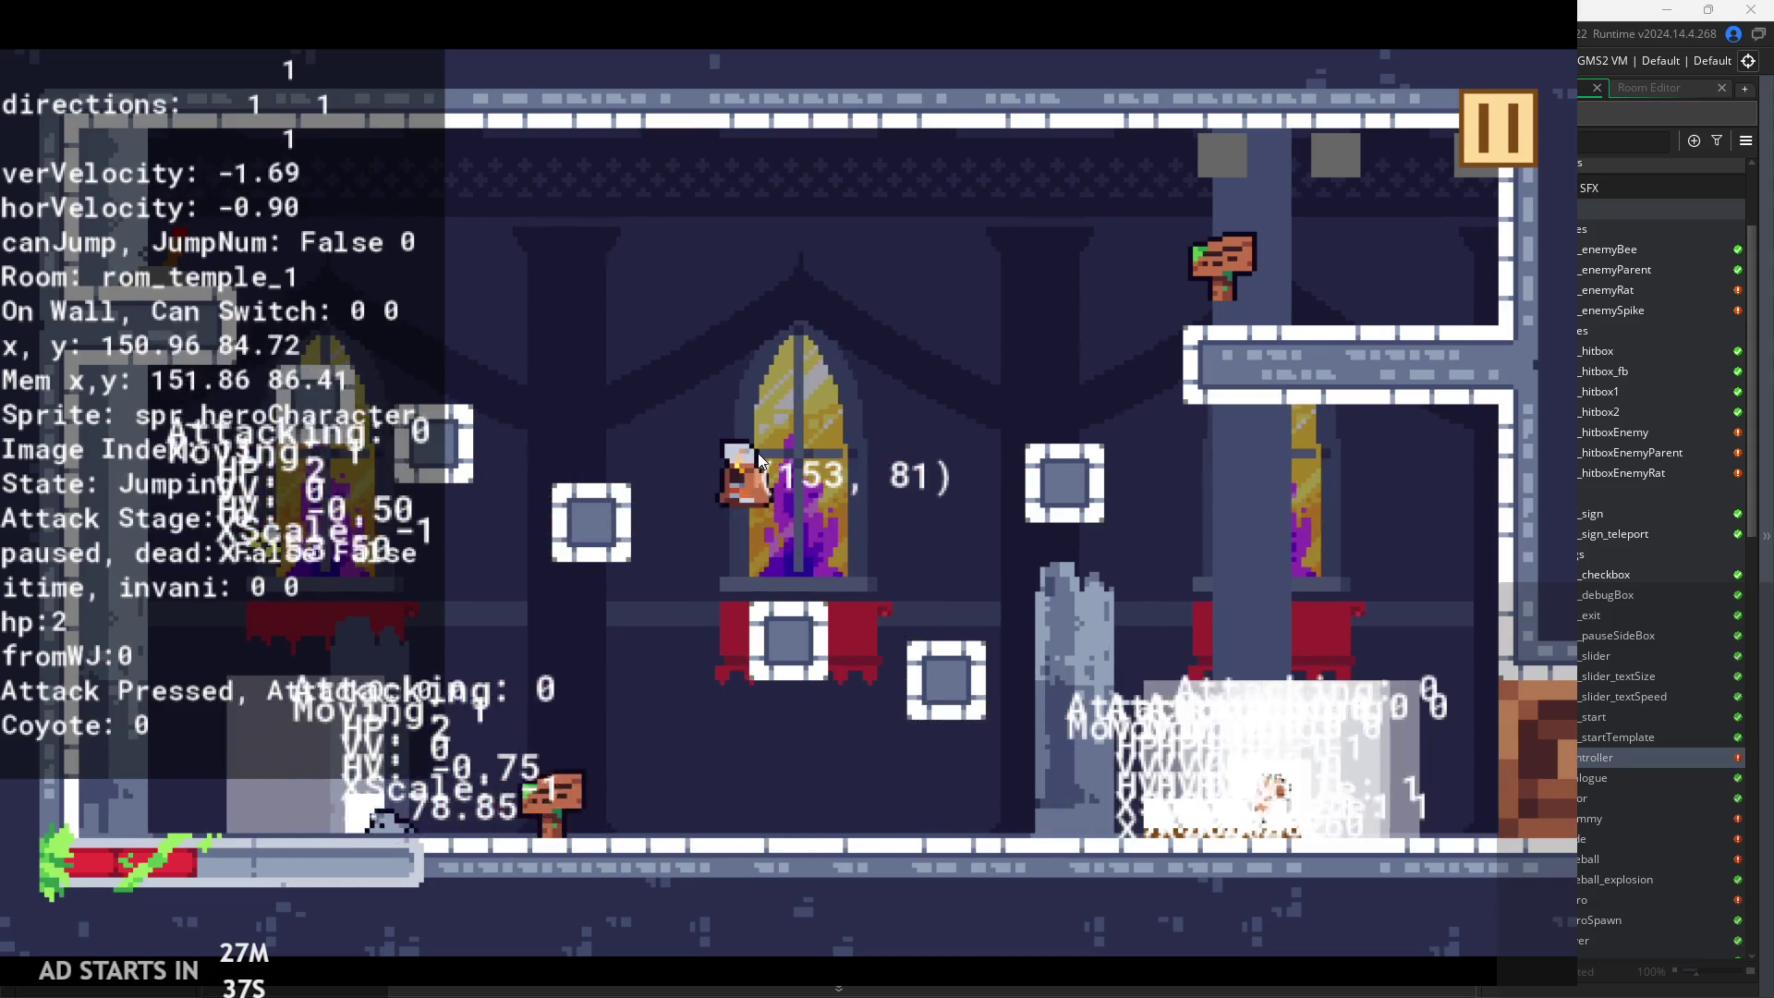
{"action": "key", "text": "Right"}
Keep jumping across the blocks, then pause the game and close its window
{"action": "key", "text": "space"}
{"action": "key", "text": "Left"}
{"action": "key", "text": "space"}
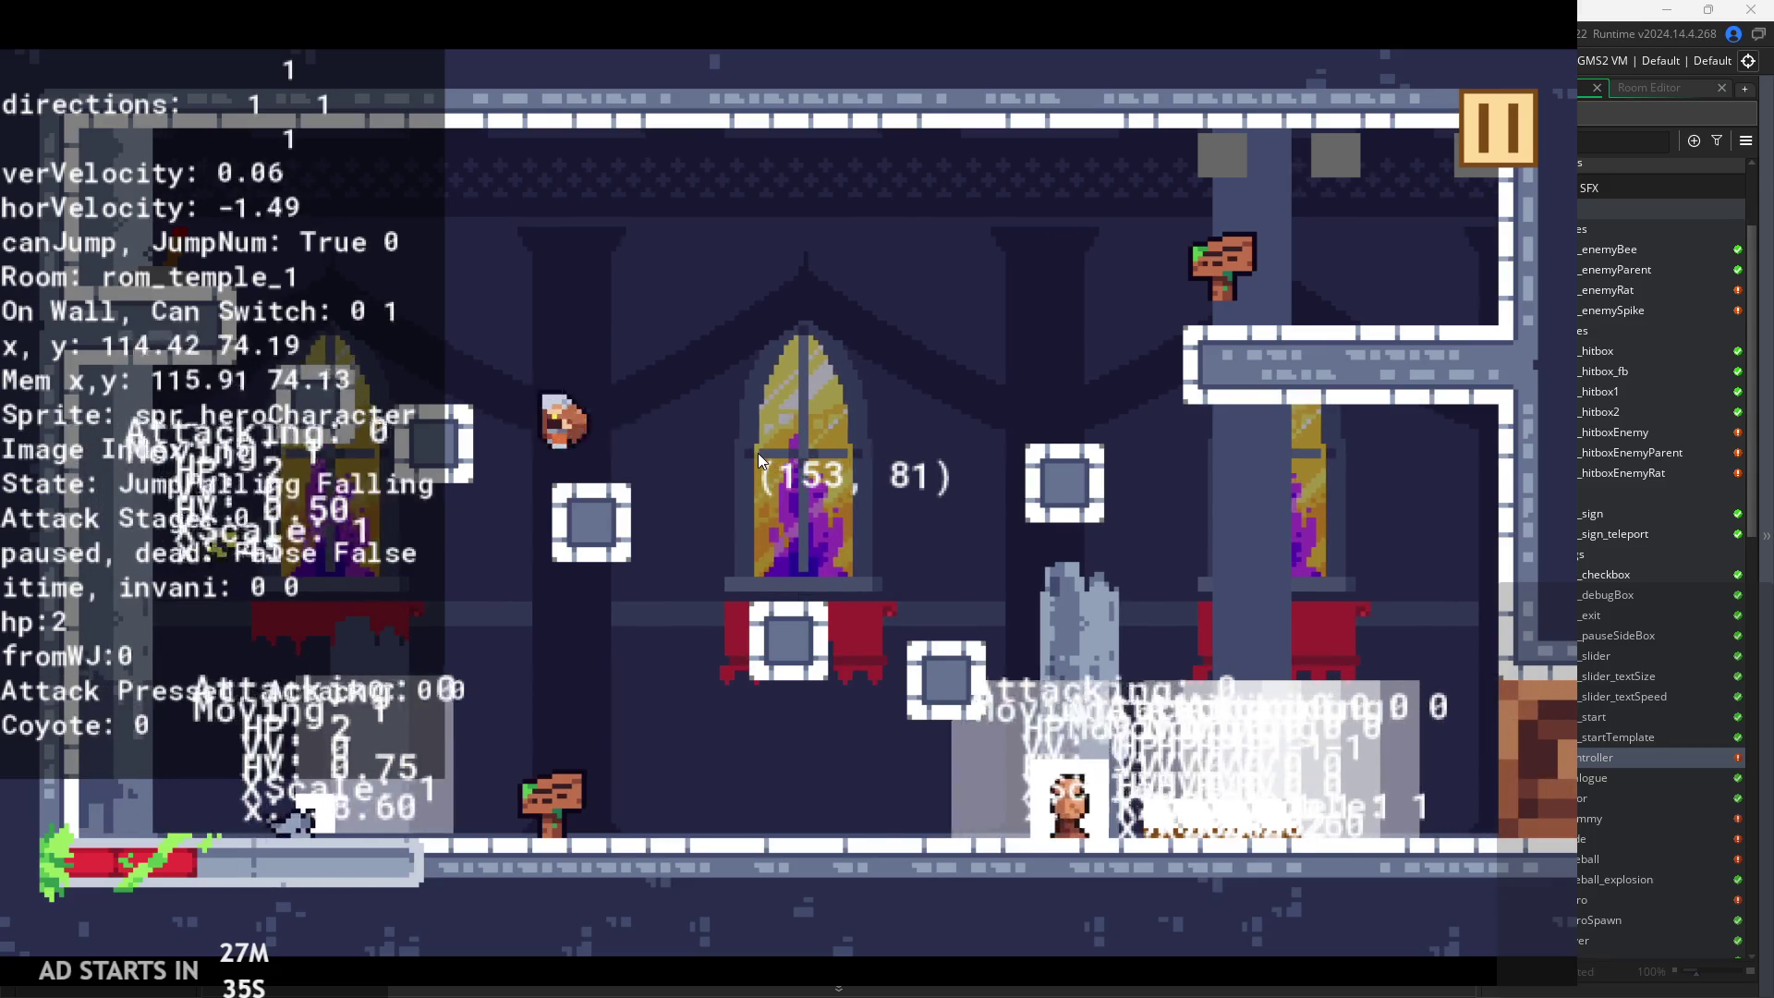
{"action": "key", "text": "Right"}
{"action": "key", "text": "Right"}
{"action": "key", "text": "Left"}
{"action": "key", "text": "space"}
{"action": "key", "text": "Right"}
{"action": "key", "text": "Left"}
{"action": "key", "text": "space"}
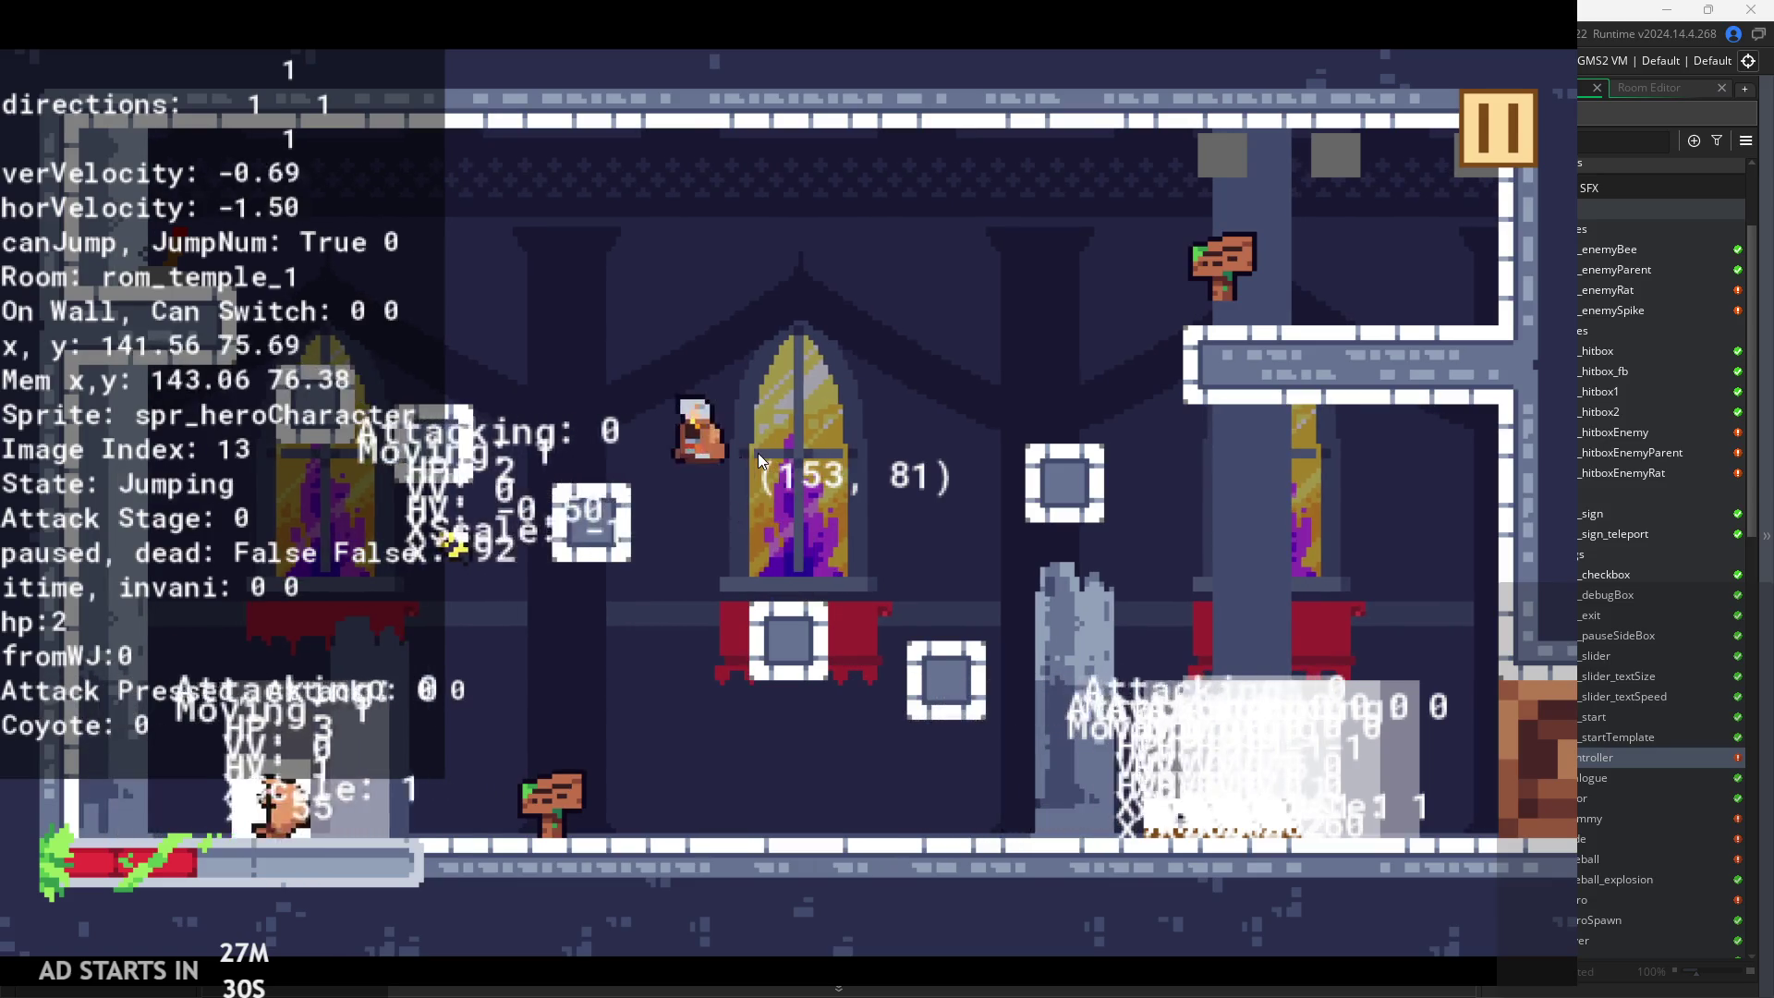
{"action": "key", "text": "Right"}
{"action": "key", "text": "Left"}
{"action": "key", "text": "space"}
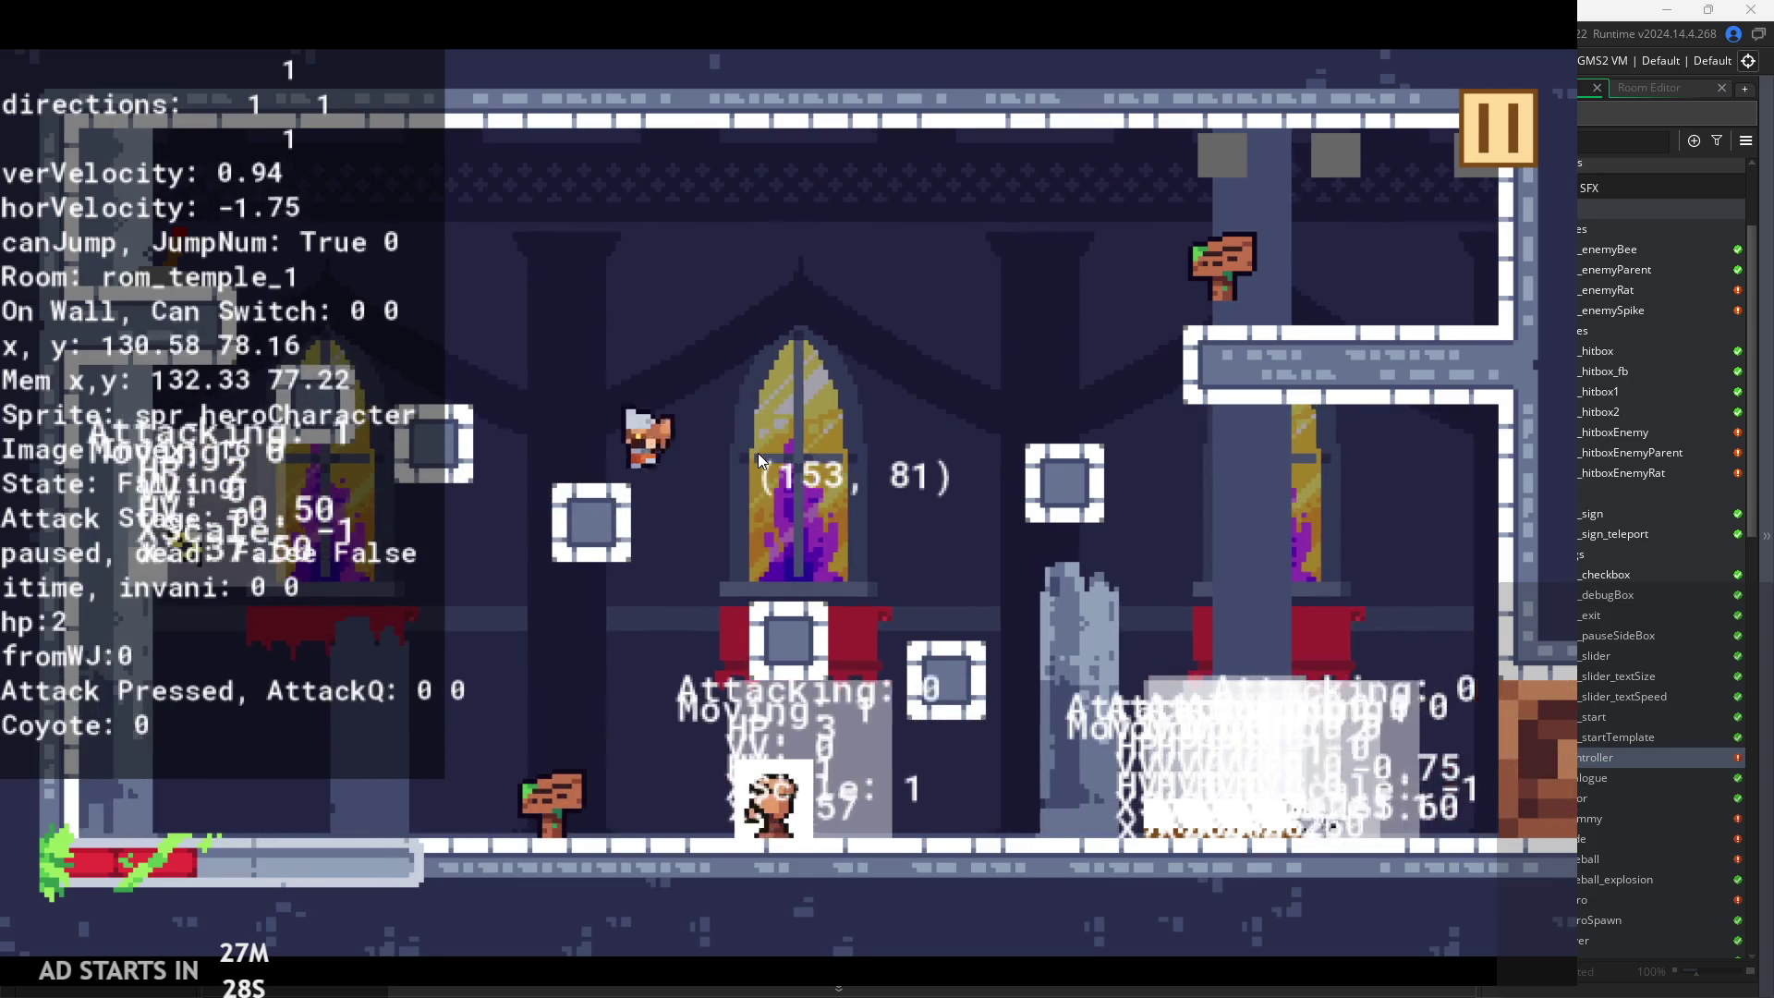
{"action": "key", "text": "space"}
{"action": "key", "text": "Right"}
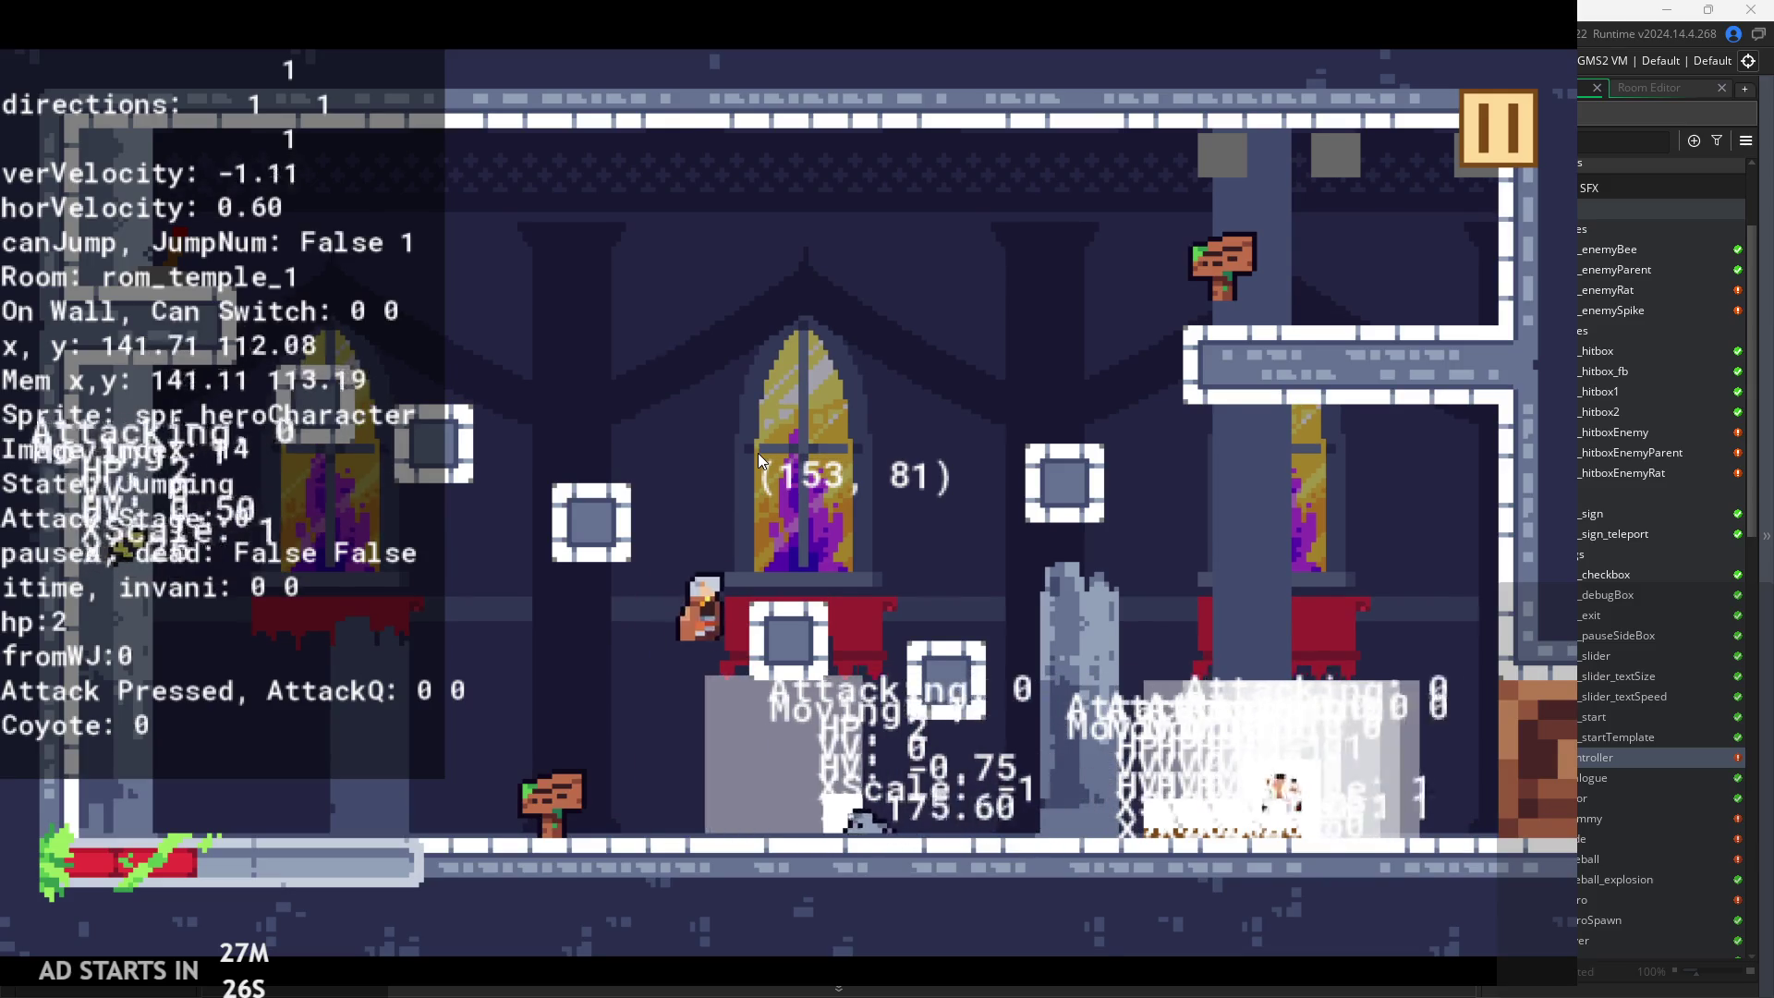
{"action": "key", "text": "space"}
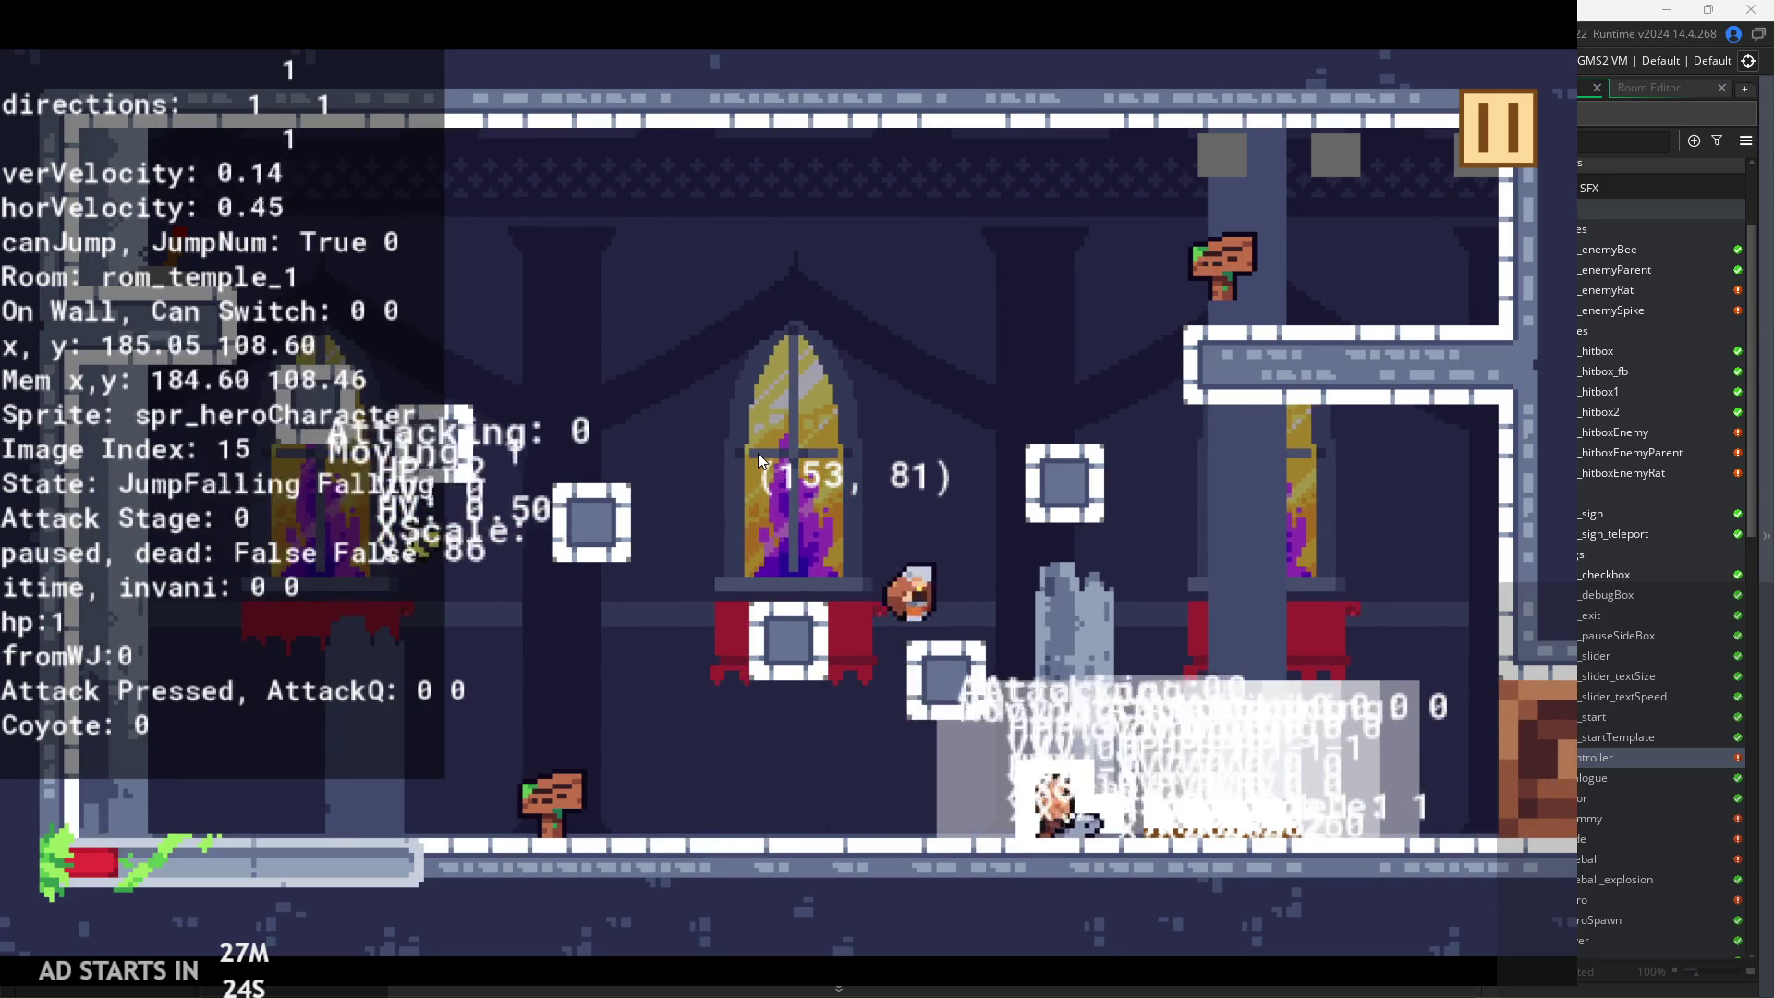
{"action": "key", "text": "Left"}
{"action": "key", "text": "space"}
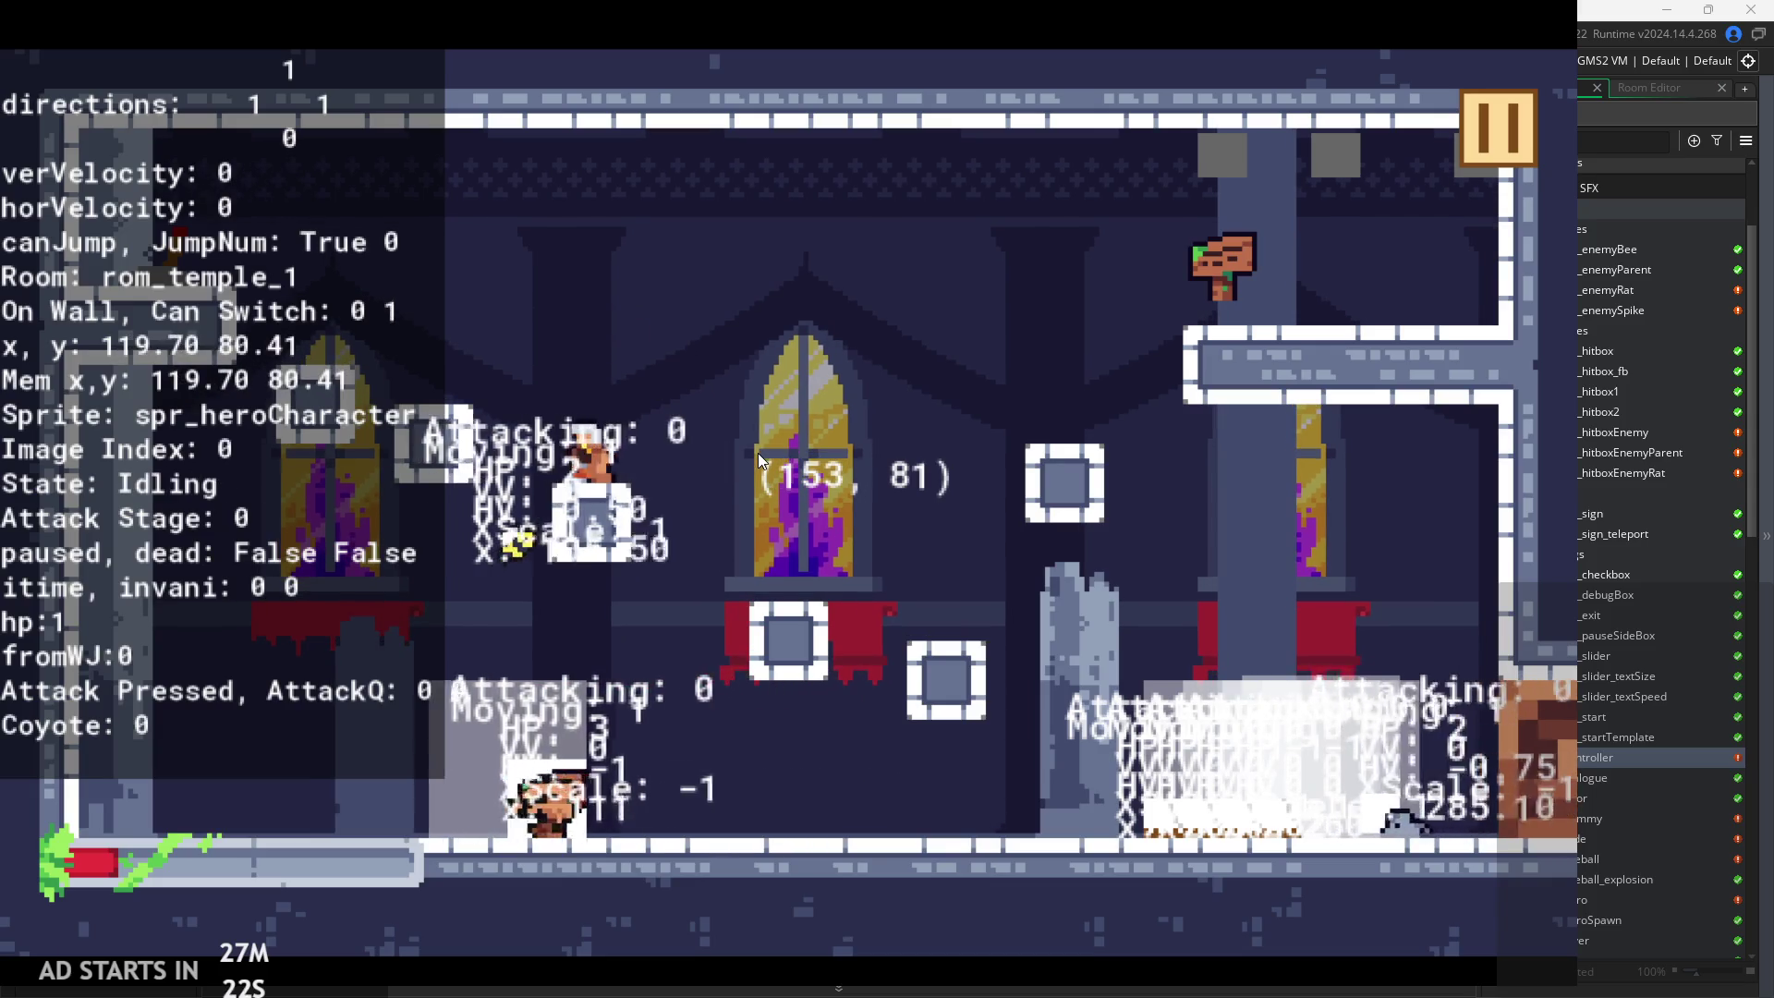
{"action": "key", "text": "space"}
{"action": "key", "text": "Right"}
{"action": "key", "text": "Left"}
{"action": "key", "text": "space"}
{"action": "key", "text": "Right"}
{"action": "key", "text": "space"}
{"action": "key", "text": "Left"}
{"action": "key", "text": "Right"}
{"action": "key", "text": "space"}
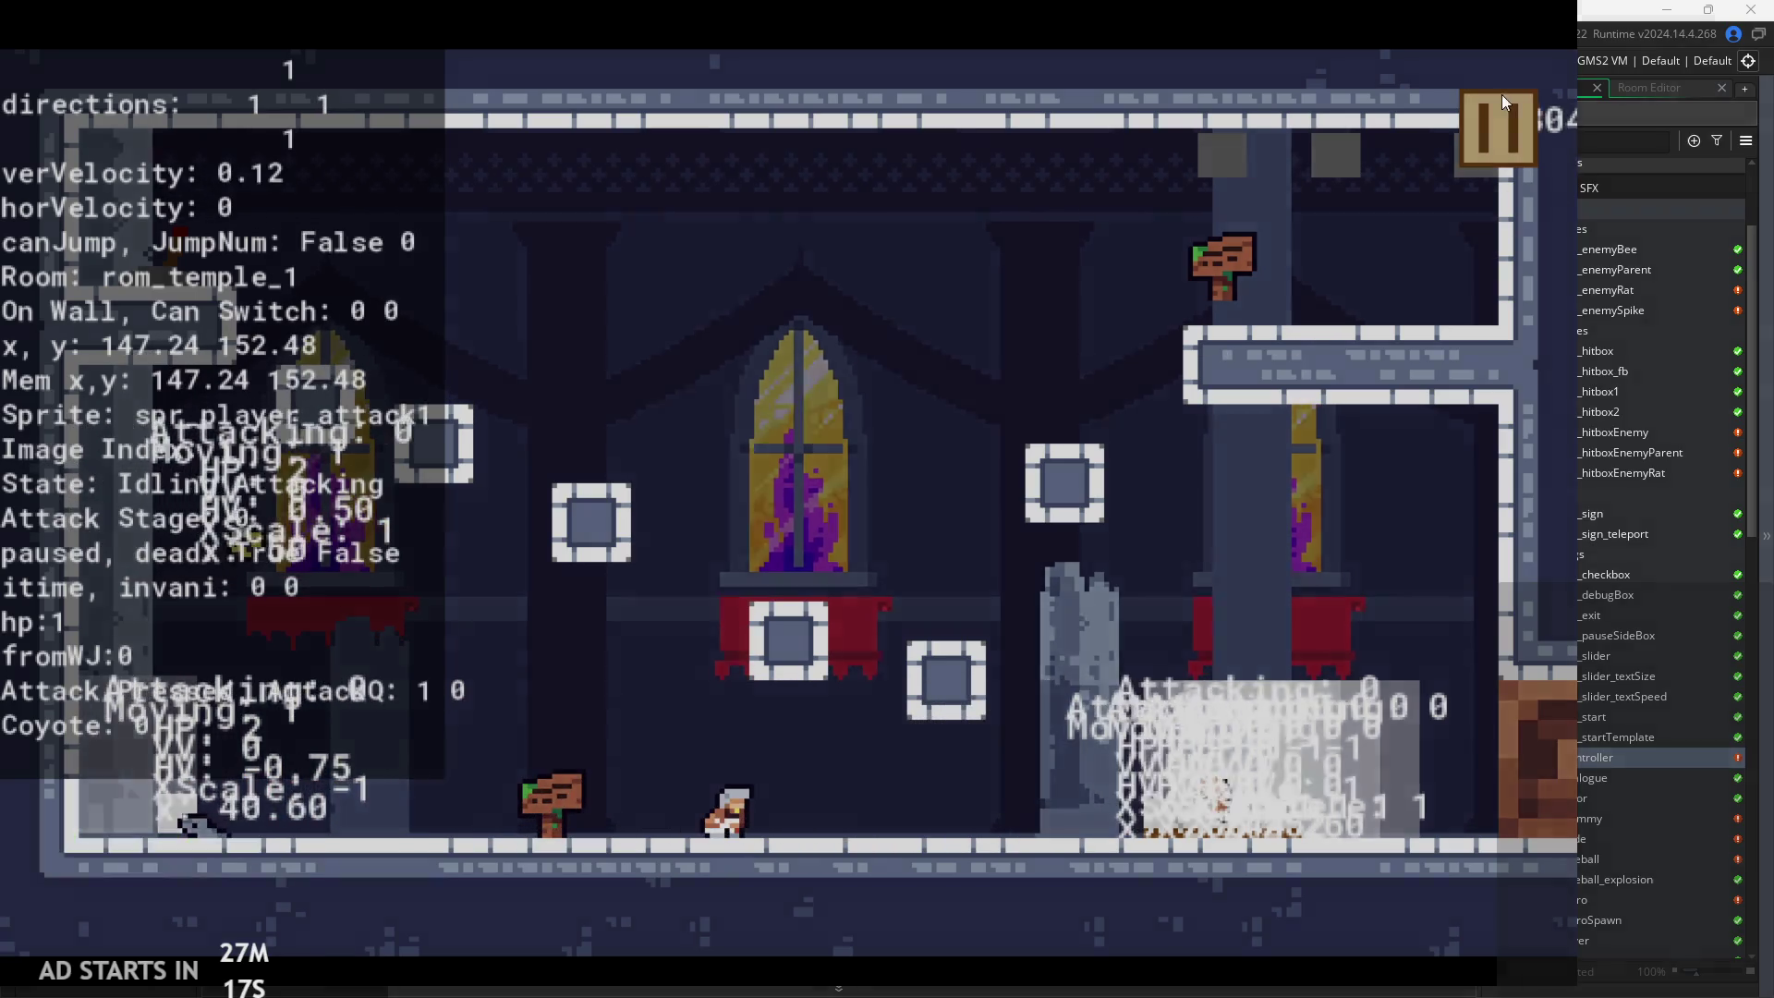
{"action": "left_click", "coordinate": [1499, 109]}
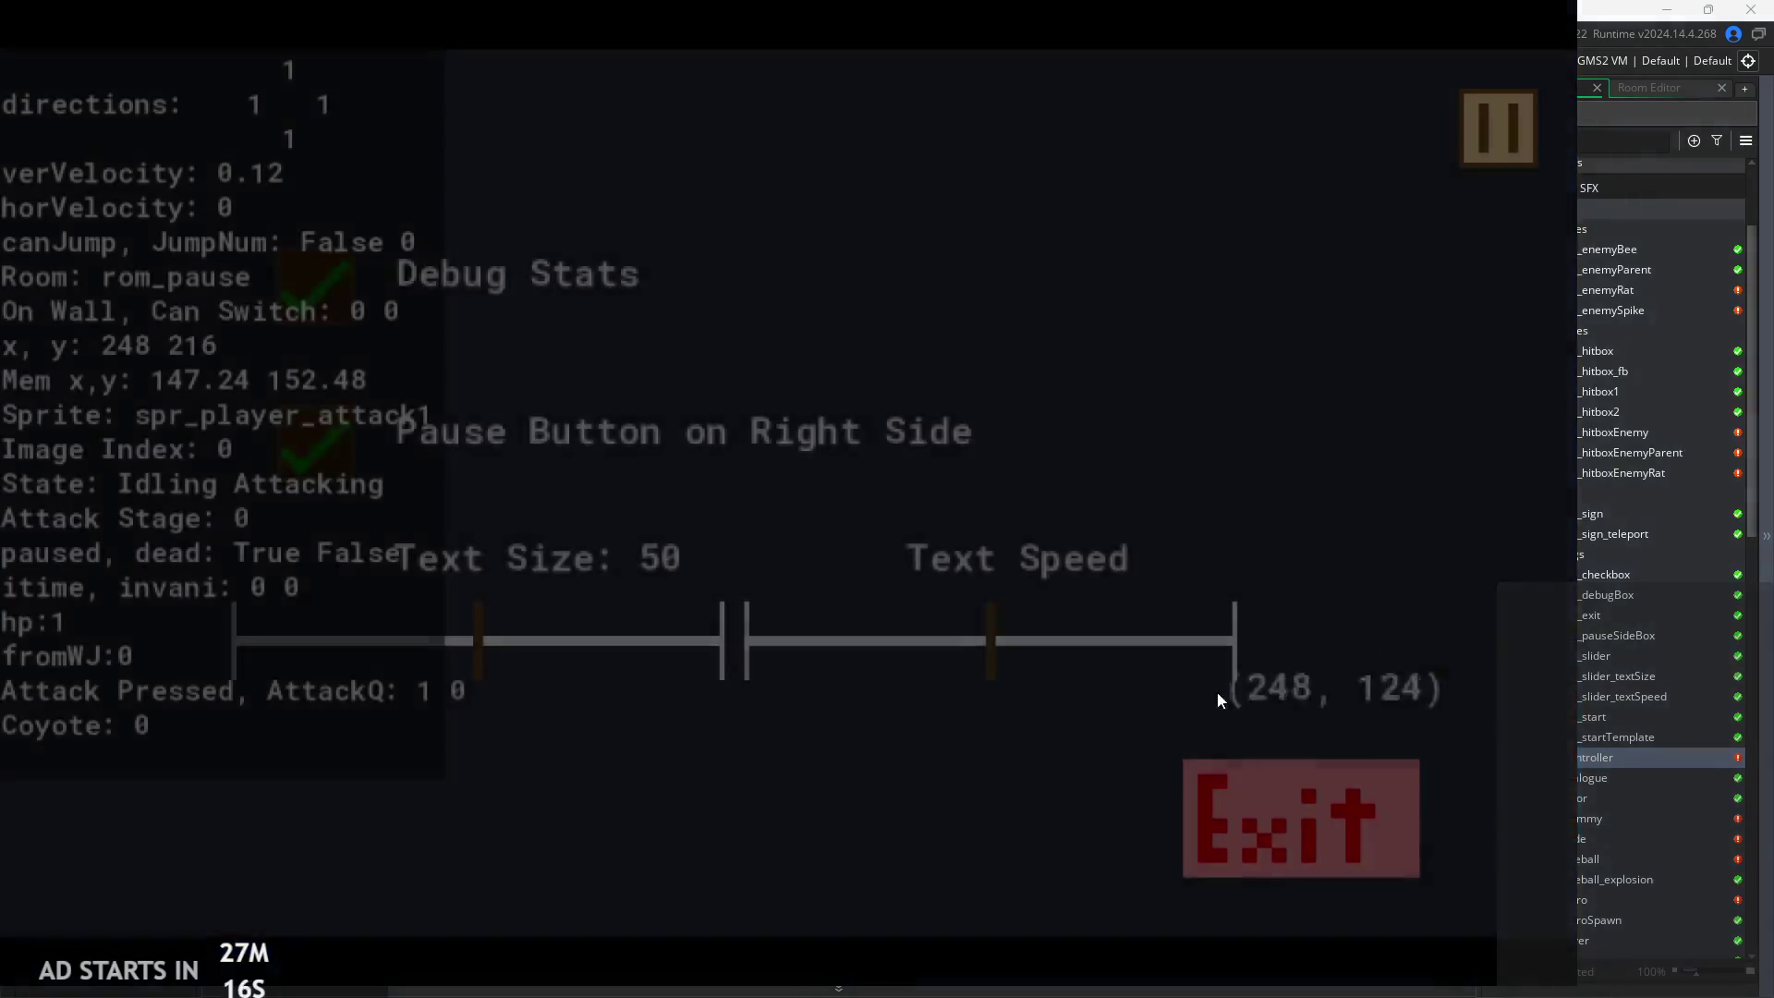
{"action": "left_click", "coordinate": [1188, 791]}
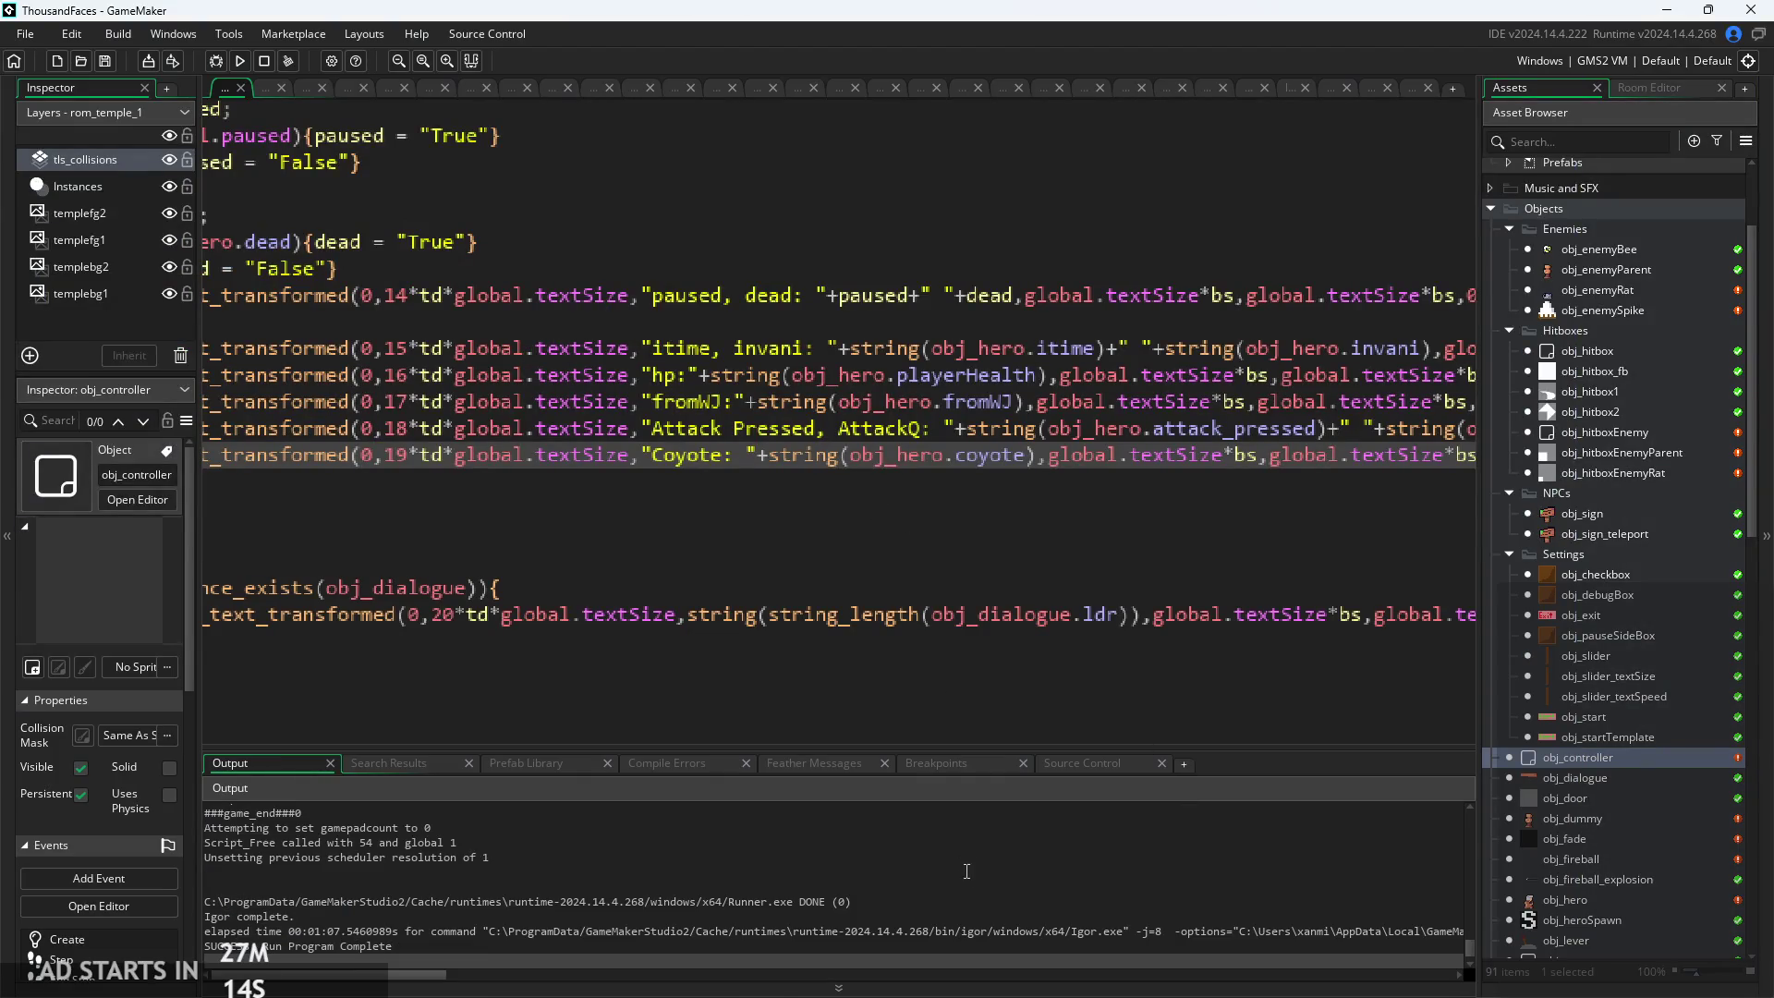
Bring up obj_controller's Create event code
{"action": "scroll", "coordinate": [896, 742], "scroll_direction": "down", "scroll_amount": 5}
{"action": "left_click", "coordinate": [630, 384]}
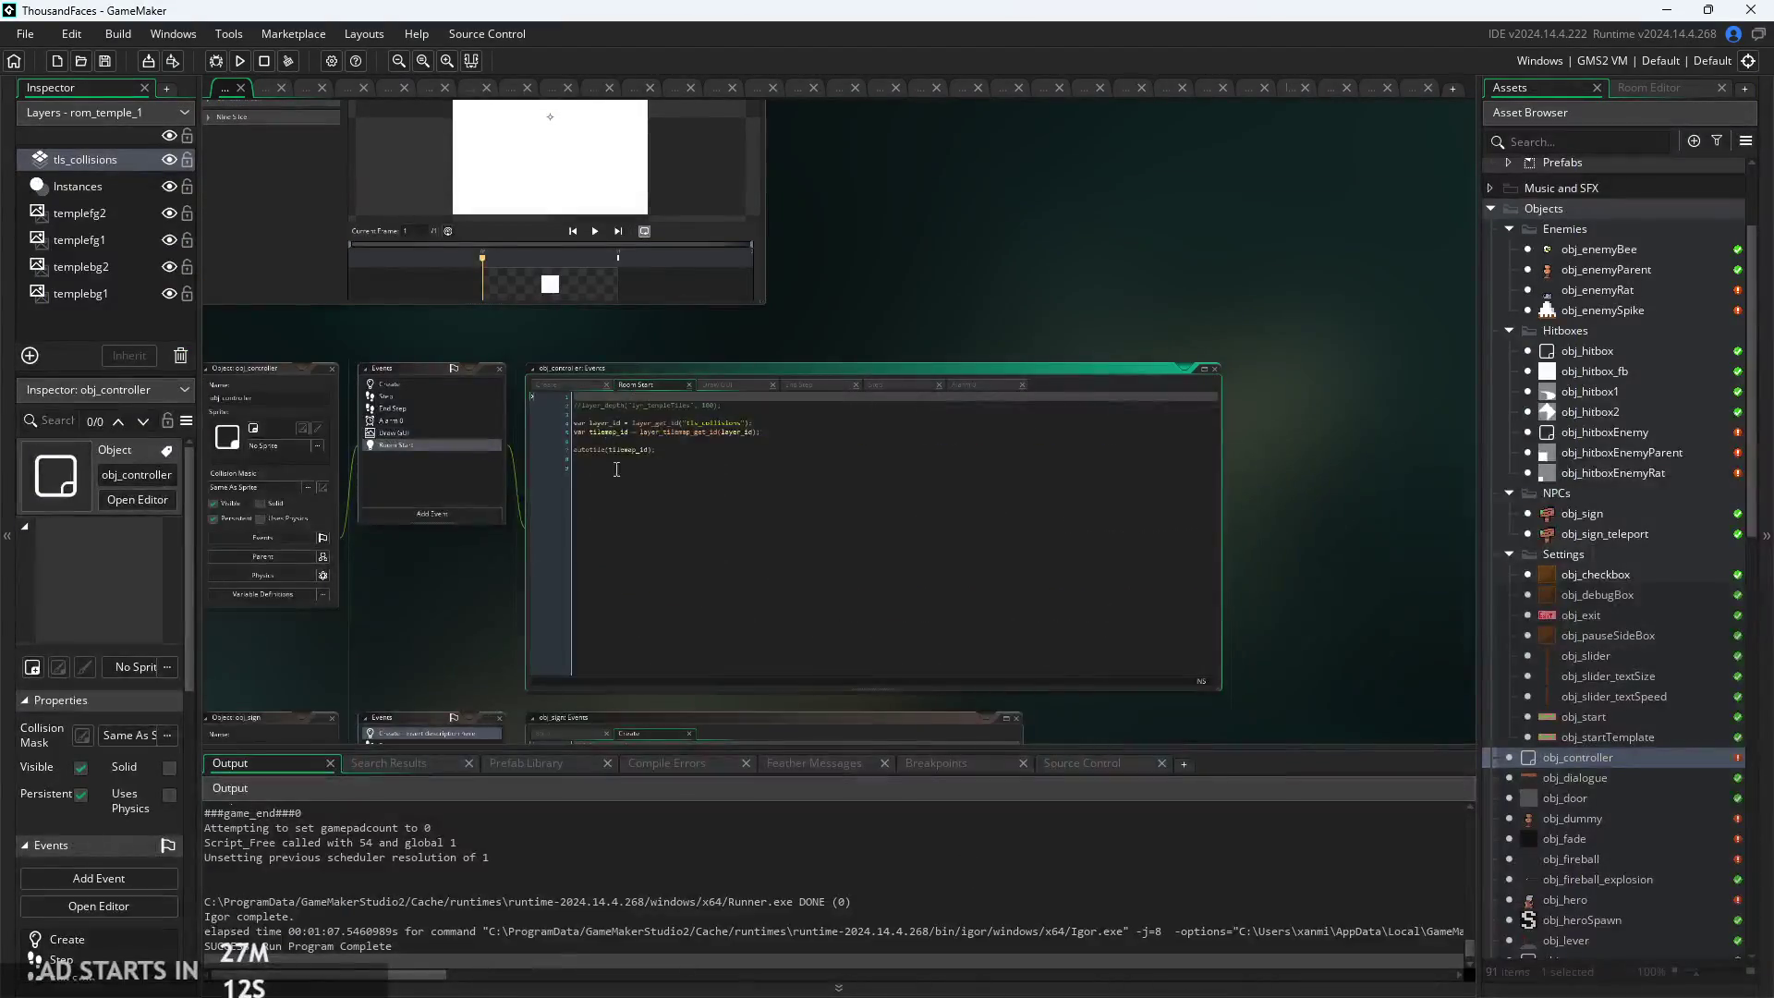
{"action": "left_click", "coordinate": [562, 387]}
{"action": "scroll", "coordinate": [562, 386], "scroll_direction": "up", "scroll_amount": 5}
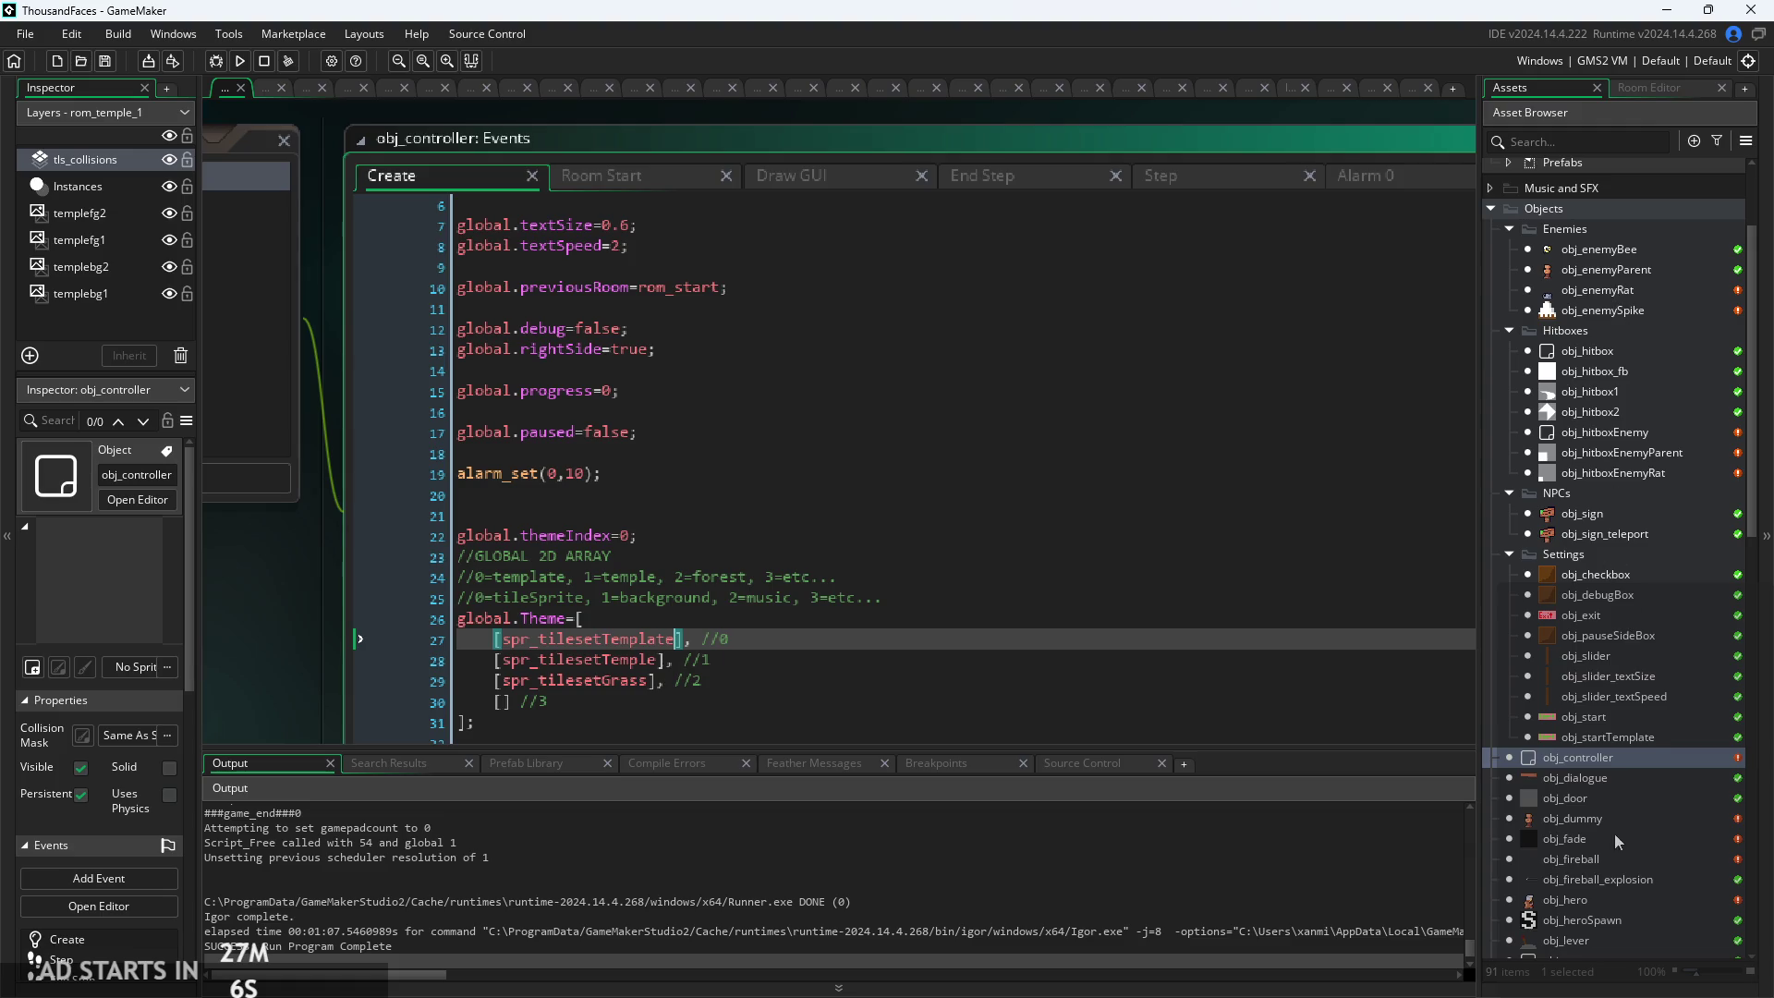
In obj_hero, replace the line 225 arrMove checks with !wallSliding, then run the game
{"action": "double_click", "coordinate": [1610, 899]}
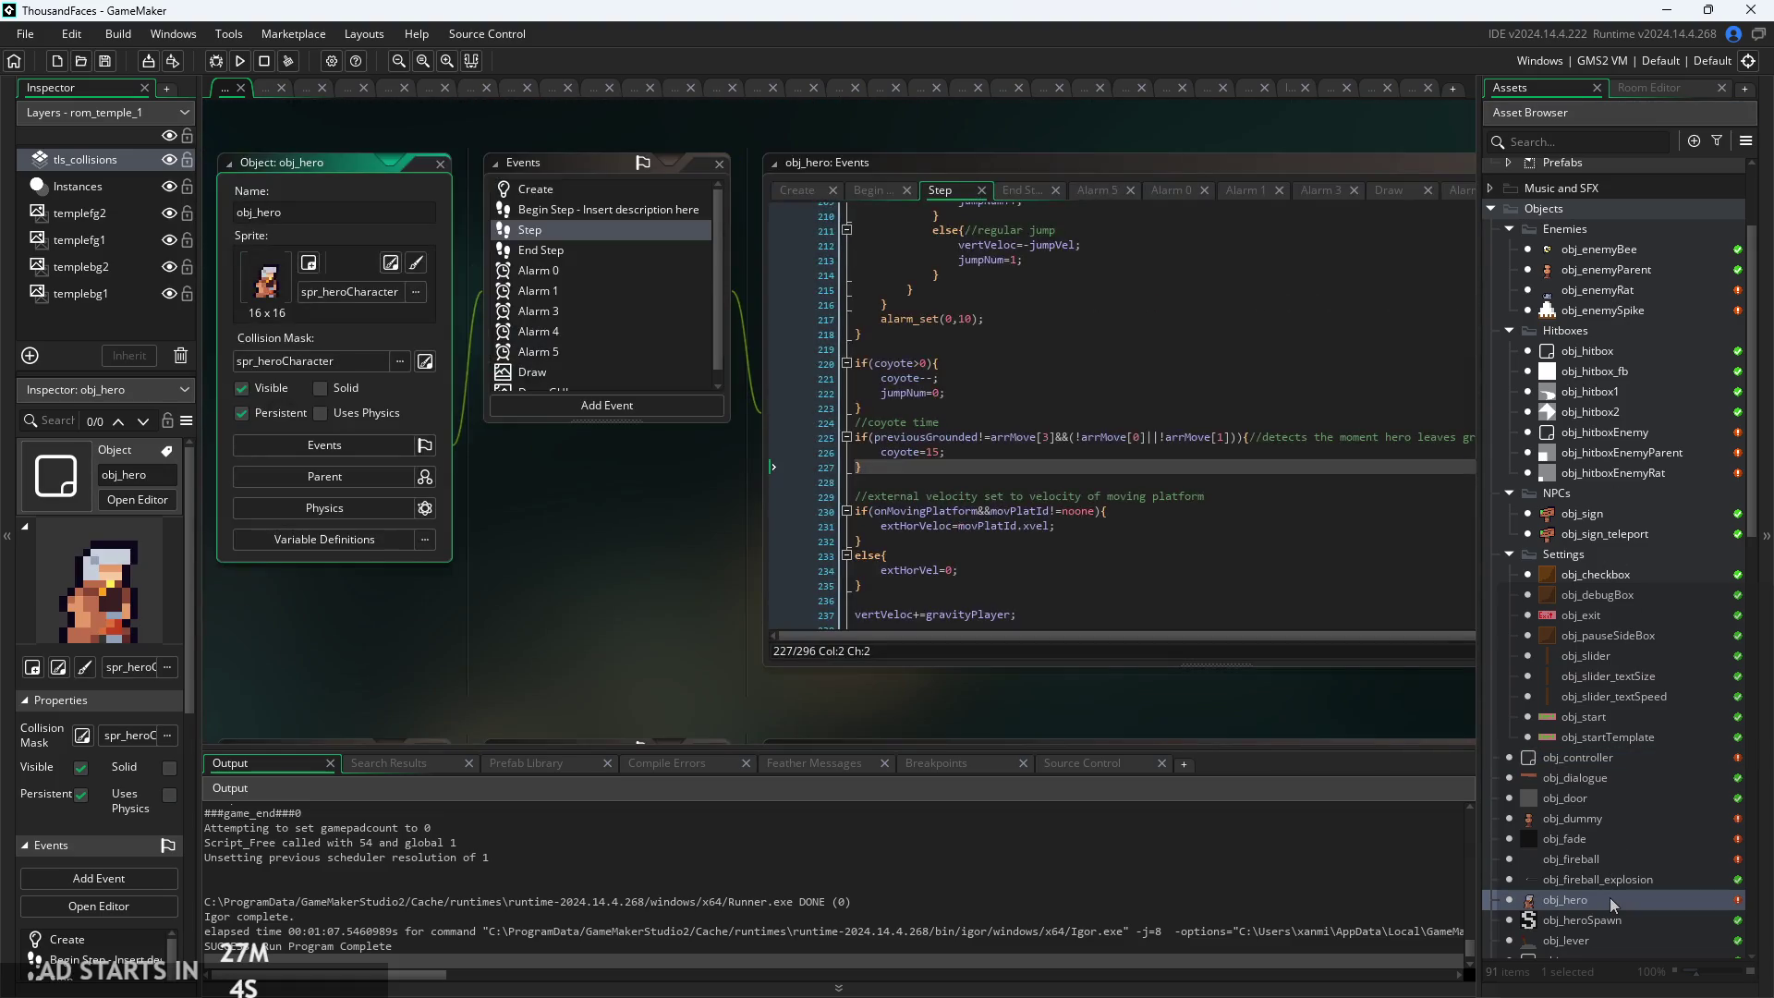
{"action": "scroll", "coordinate": [657, 559], "scroll_direction": "up", "scroll_amount": 5}
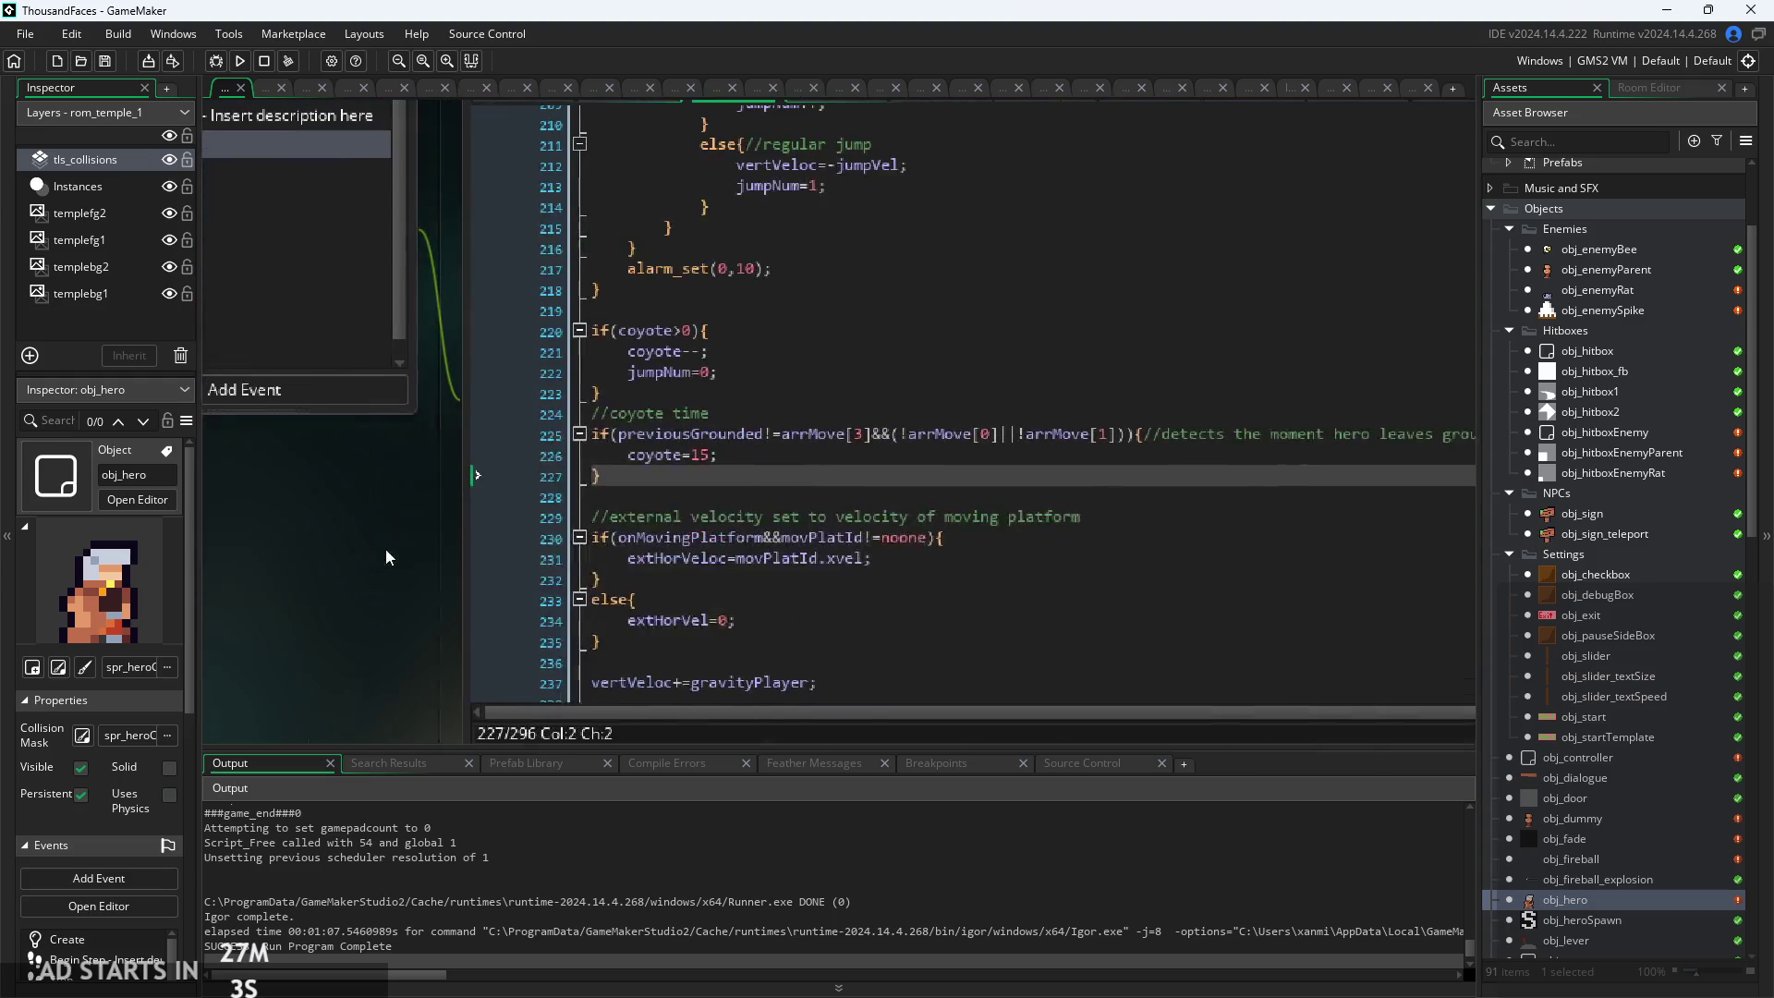
{"action": "mouse_move", "coordinate": [869, 426]}
{"action": "left_mouse_down"}
{"action": "mouse_move", "coordinate": [1118, 434]}
{"action": "mouse_move", "coordinate": [906, 430]}
{"action": "left_mouse_up"}
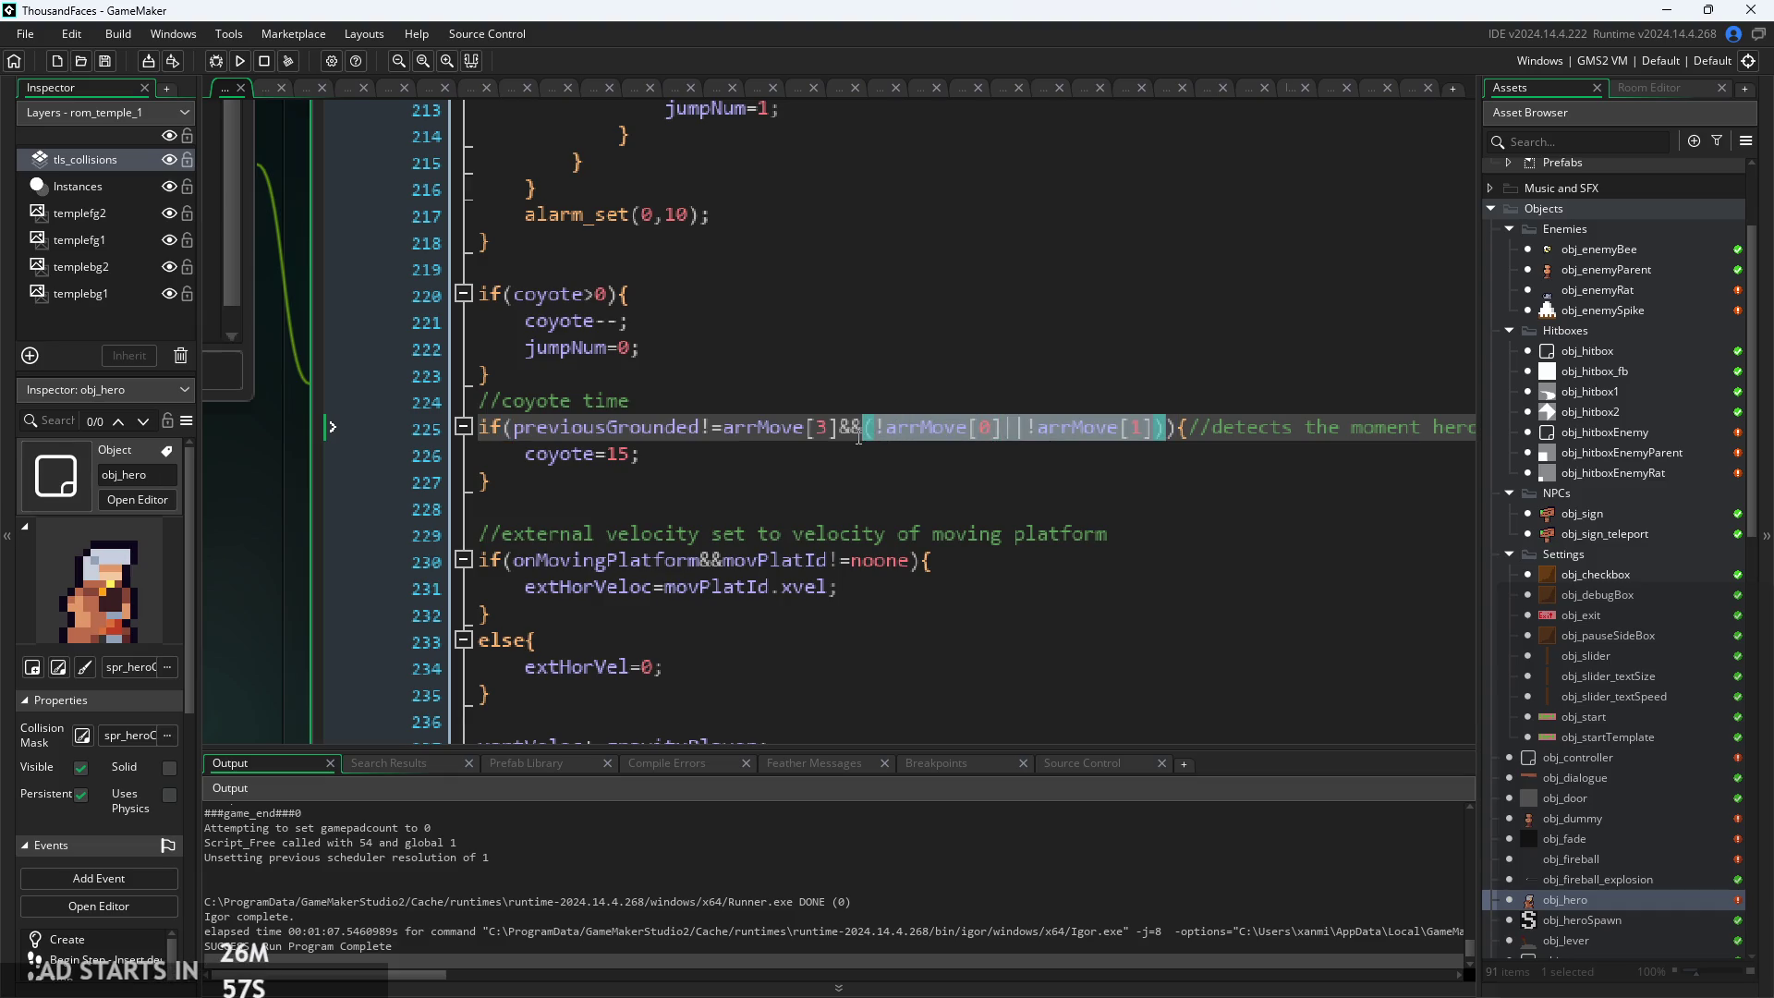
{"action": "type", "text": "all"}
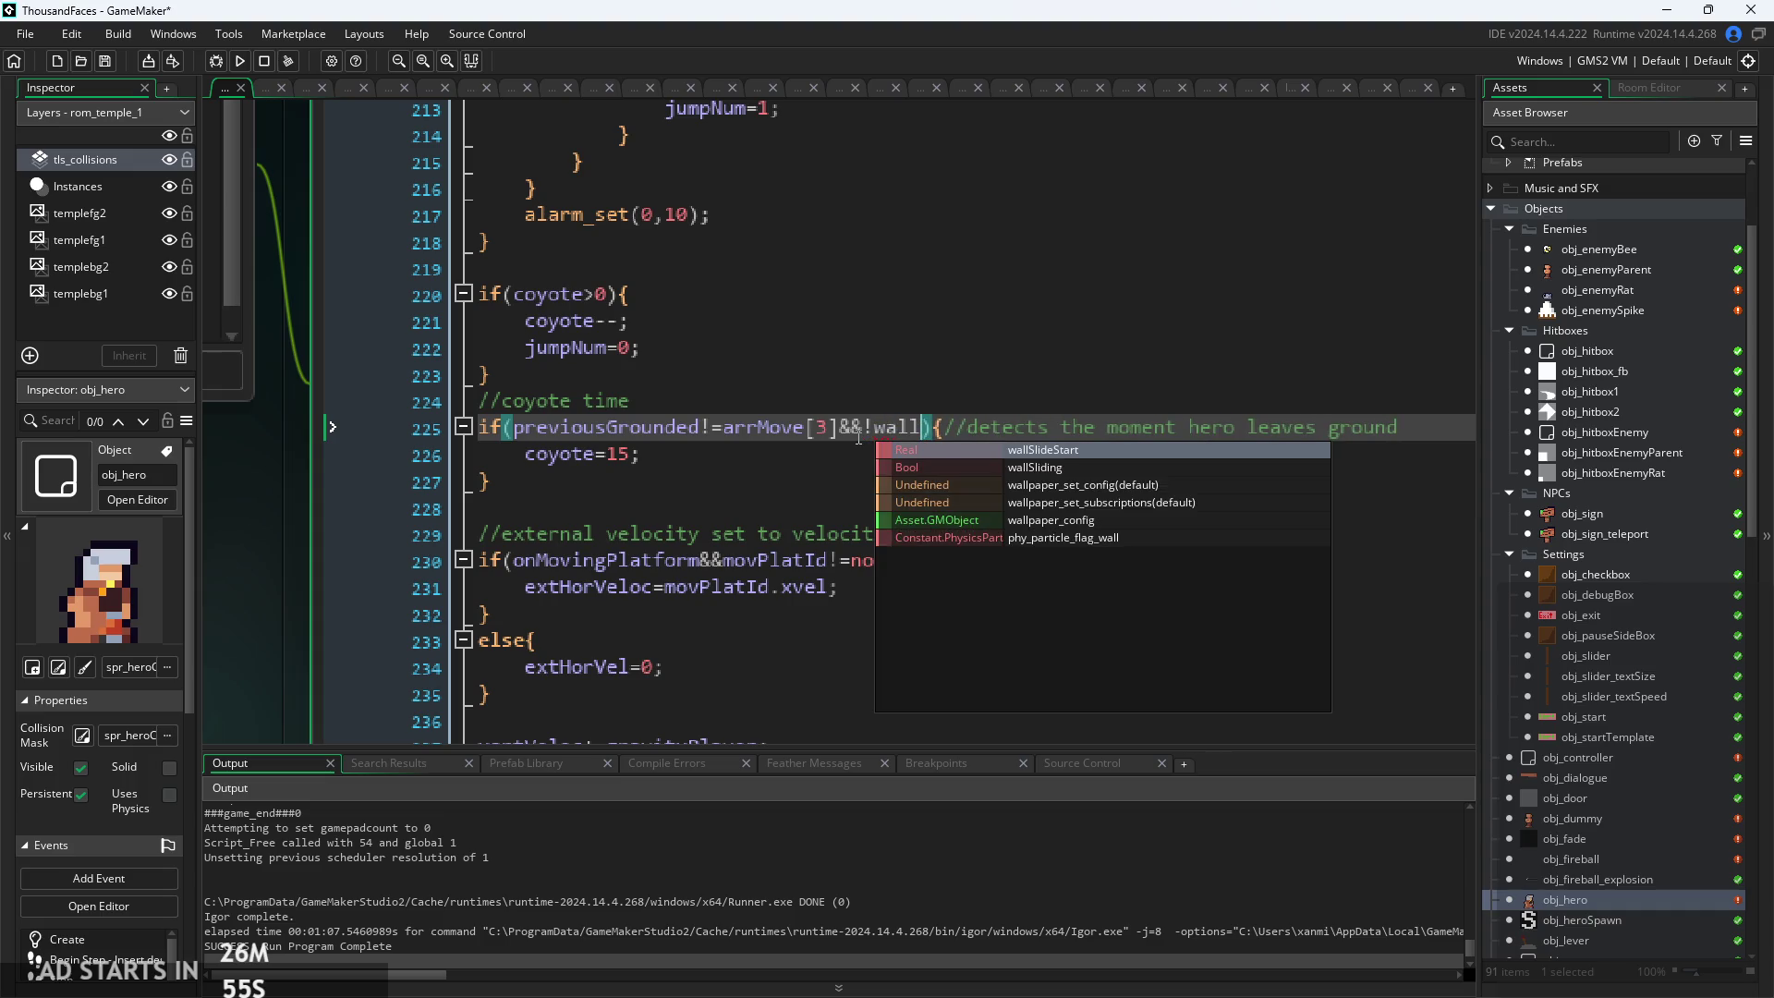
{"action": "type", "text": "Sliding"}
{"action": "key", "text": "Return"}
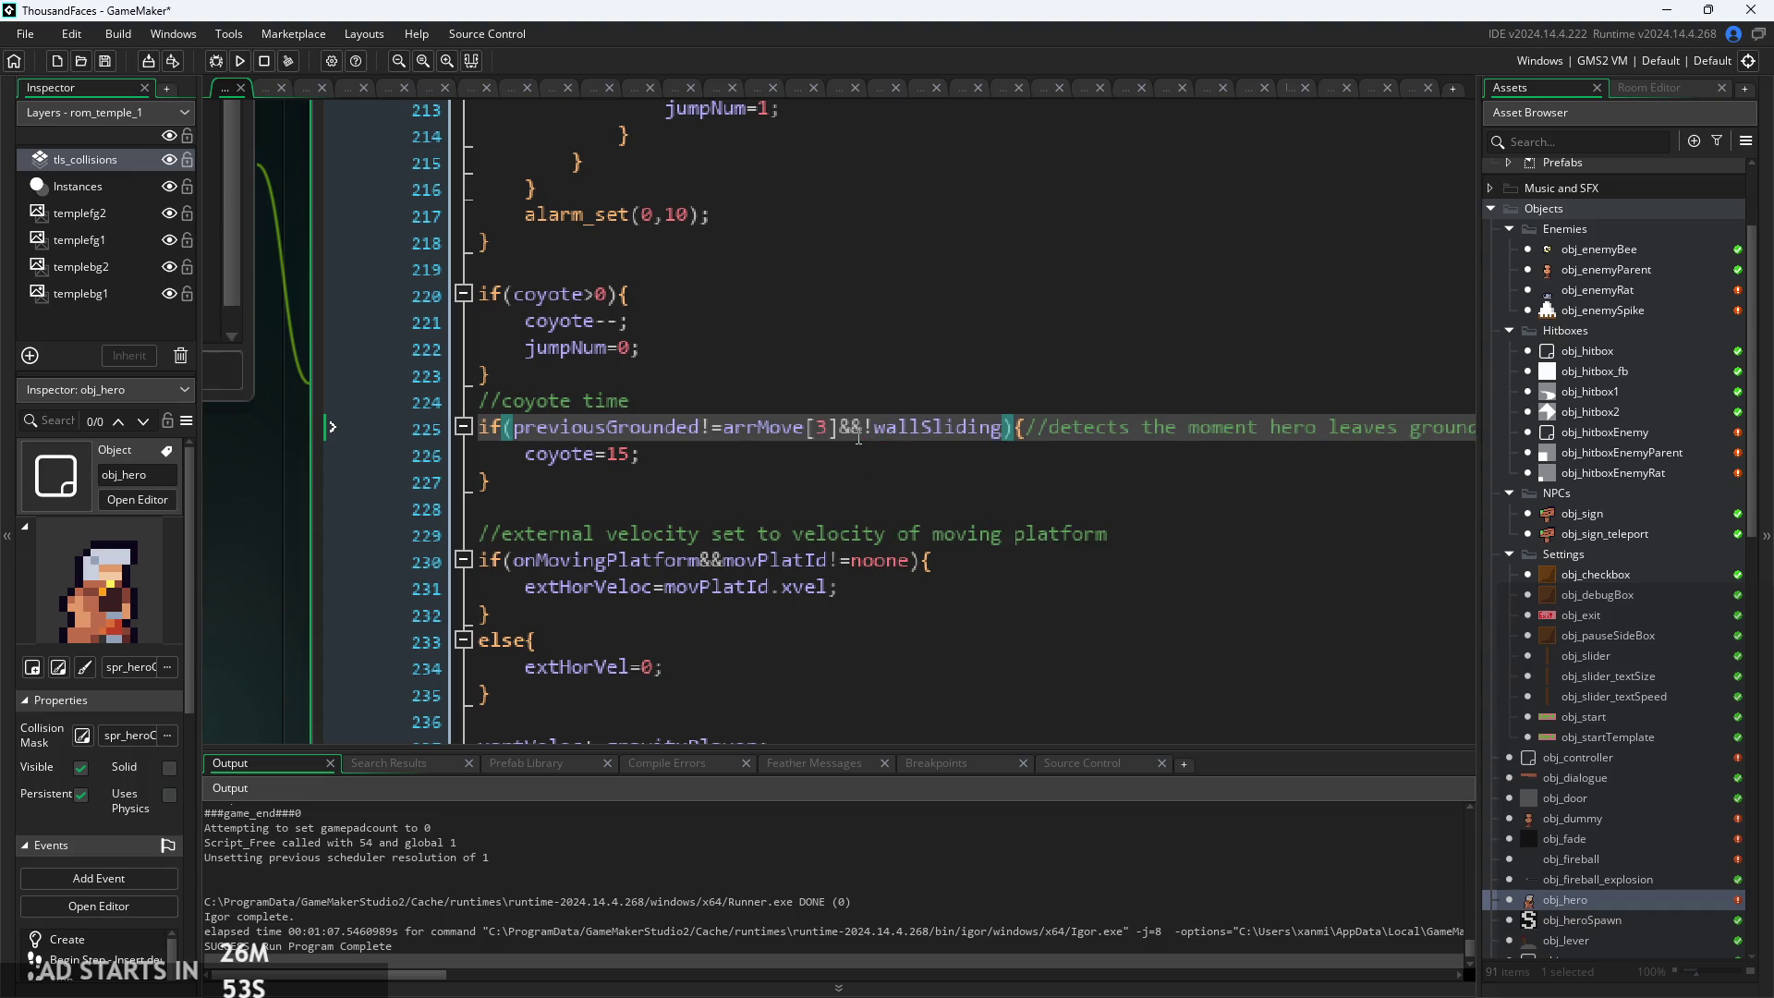
{"action": "left_click", "coordinate": [240, 62]}
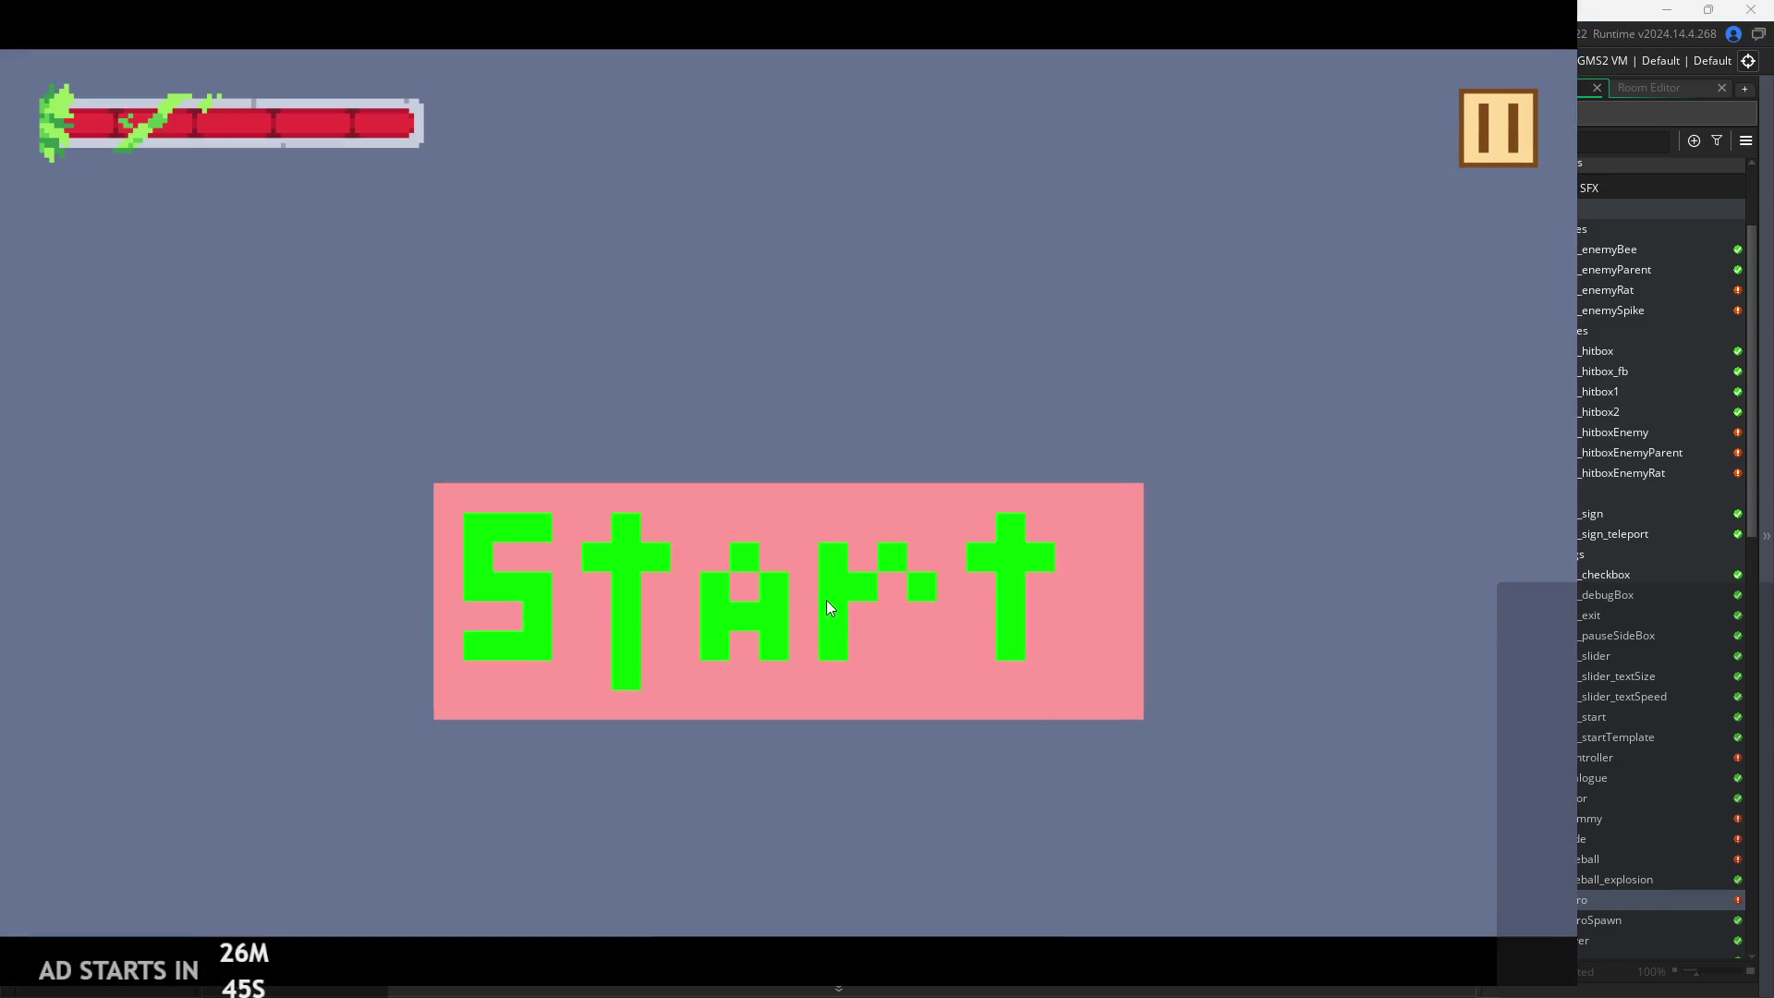
Start the game and jump the hero between the right ledge and middle blocks
{"action": "left_click", "coordinate": [826, 600]}
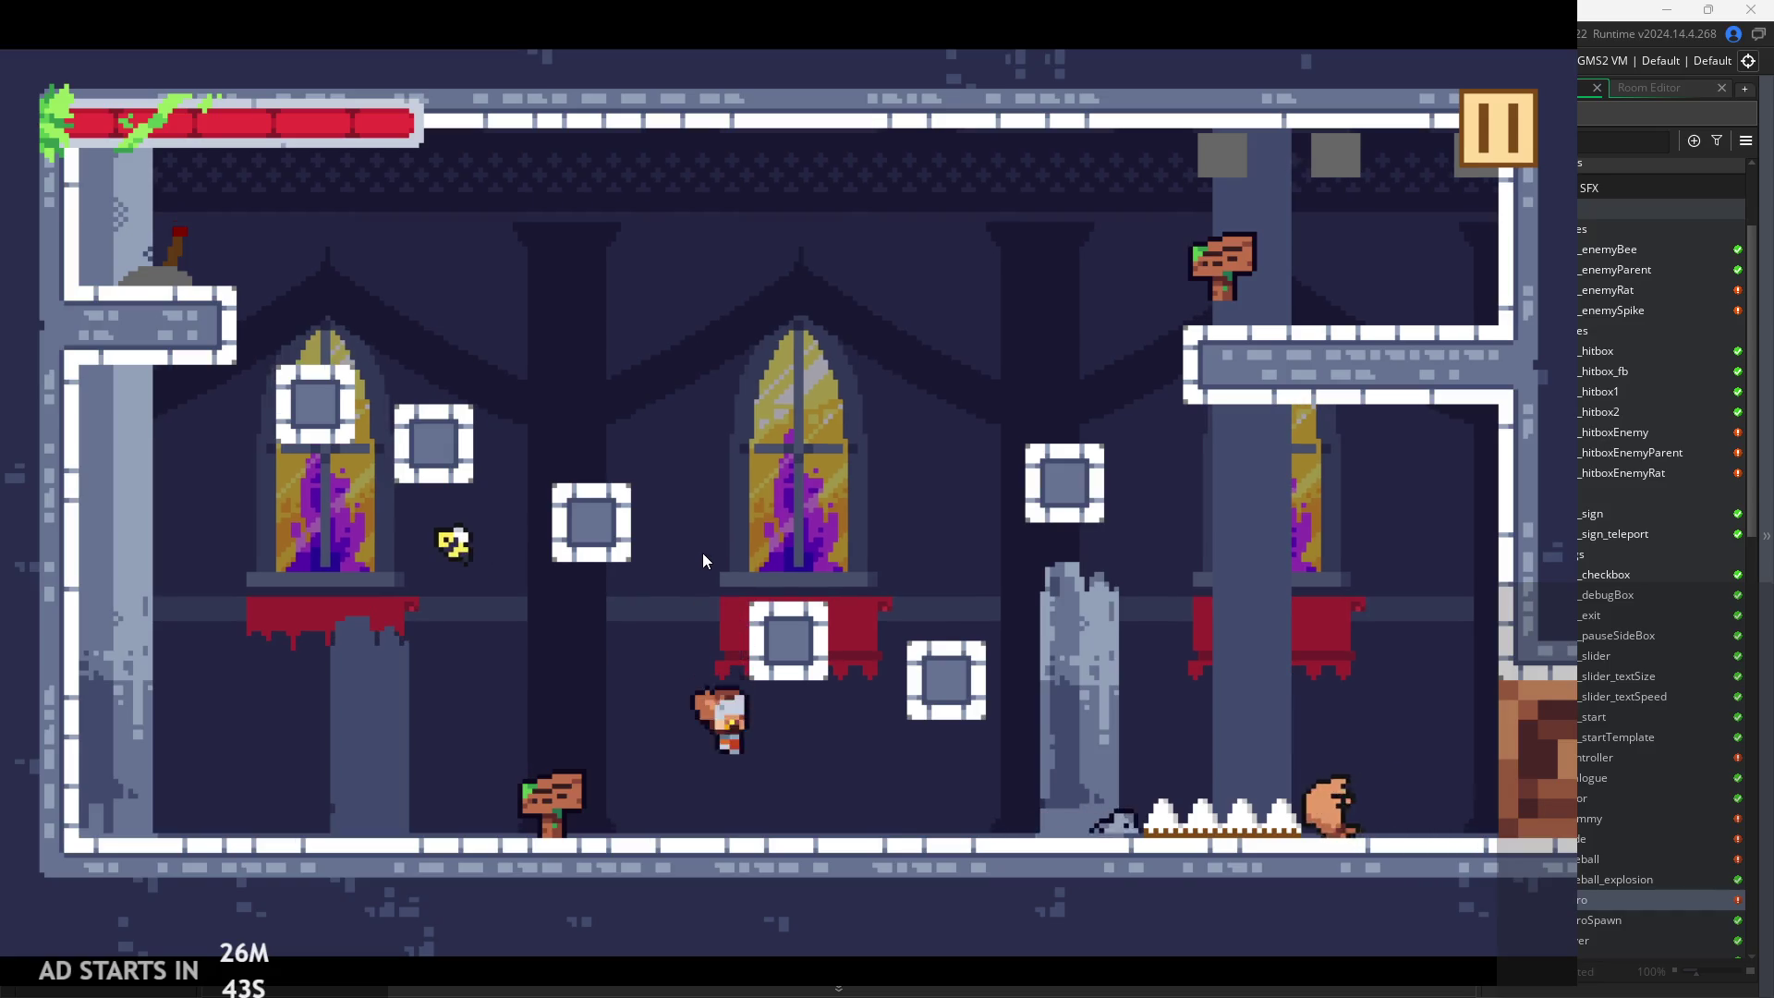
{"action": "key", "text": "Right"}
{"action": "key", "text": "space"}
{"action": "key", "text": "Left"}
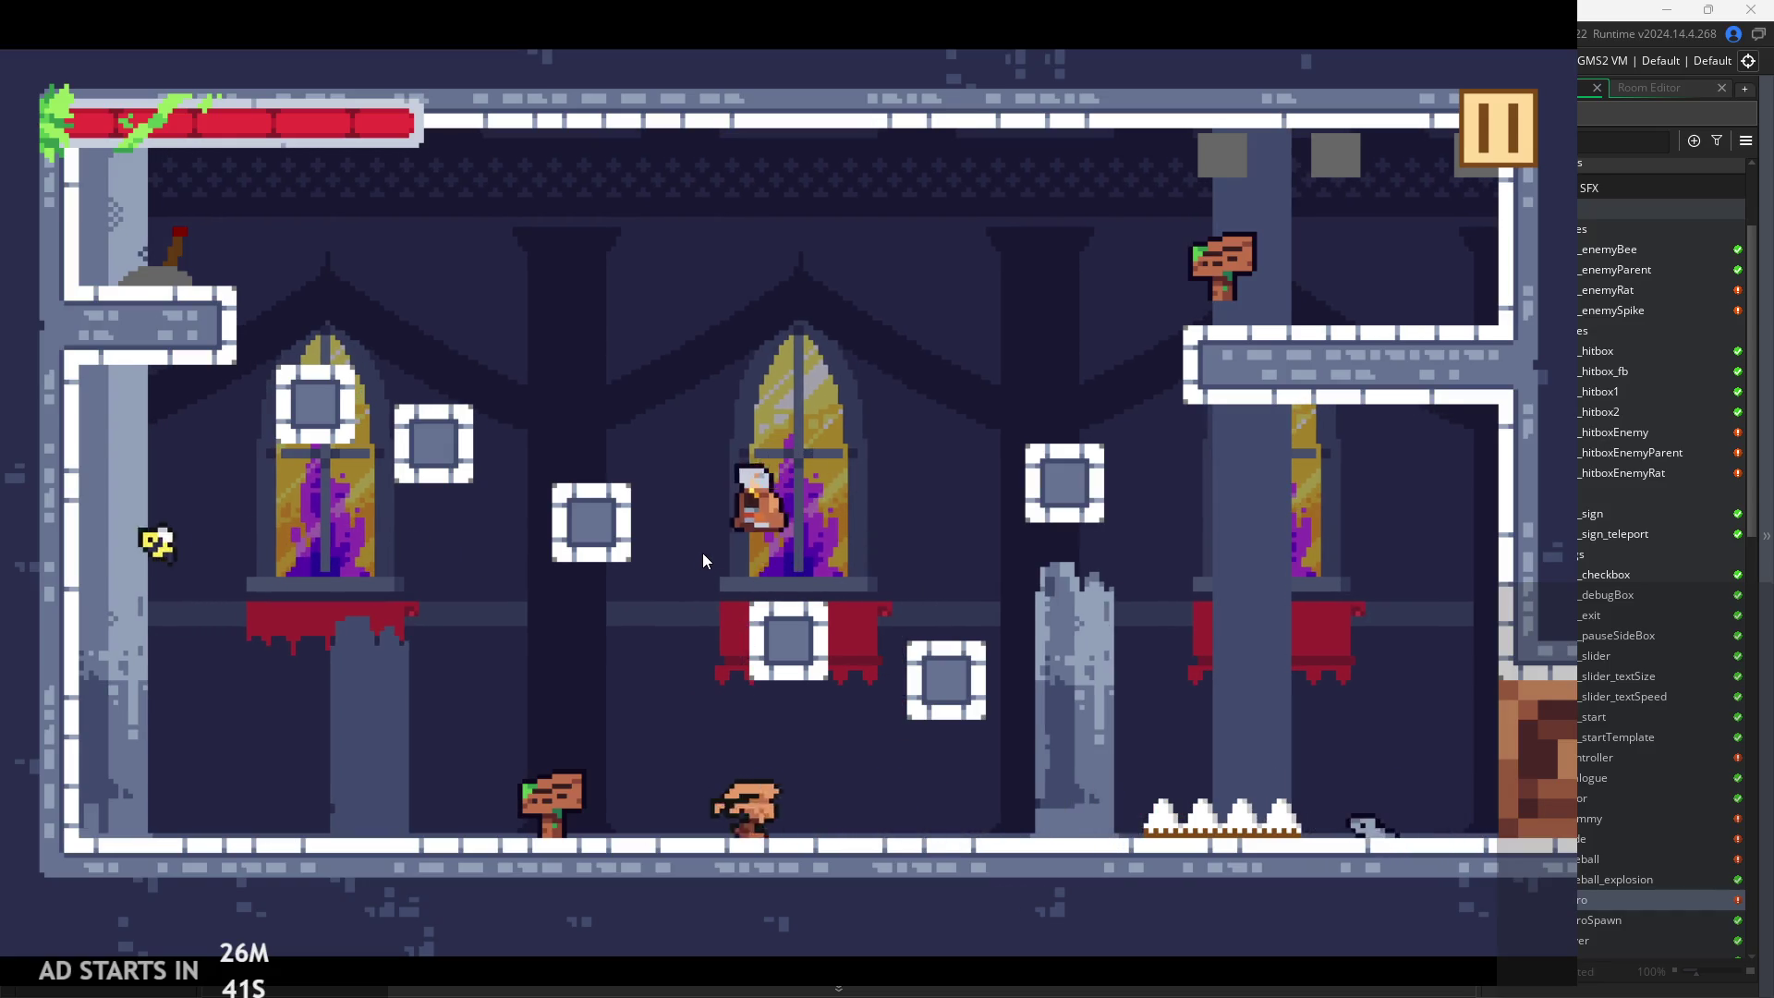
{"action": "key", "text": "Right"}
{"action": "key", "text": "space"}
{"action": "key", "text": "Left"}
{"action": "key", "text": "space"}
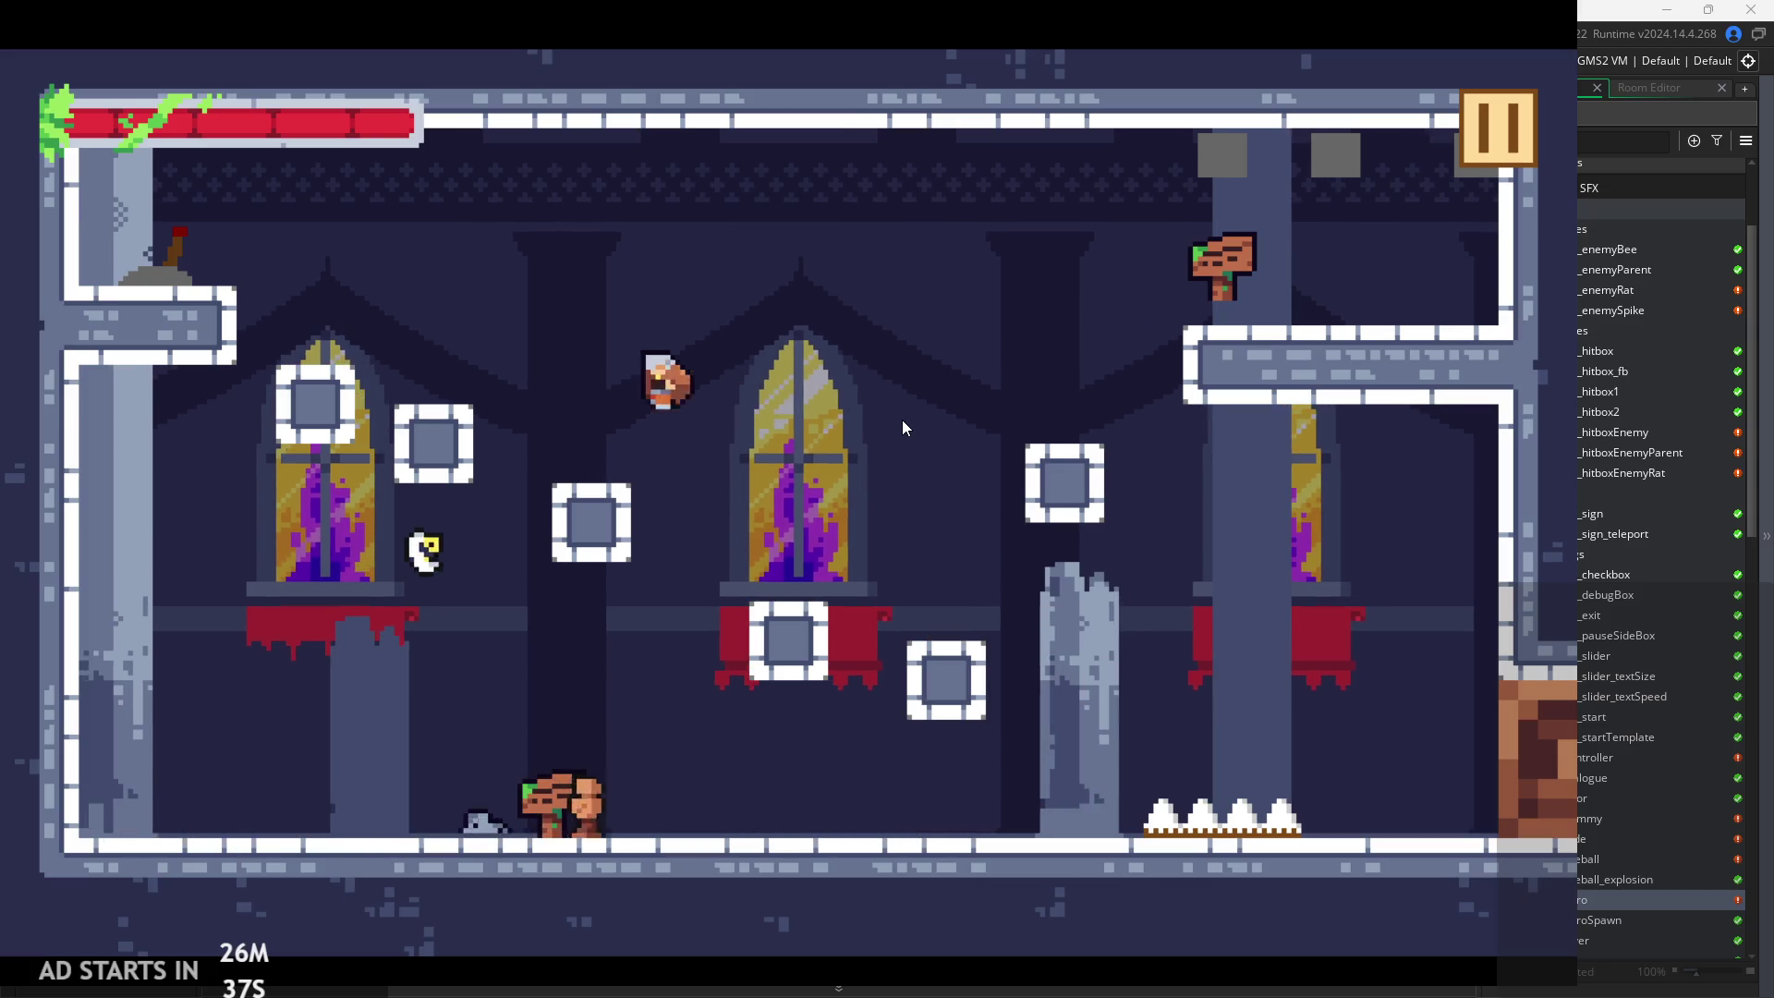
{"action": "key", "text": "Right"}
{"action": "key", "text": "space"}
{"action": "key", "text": "Left"}
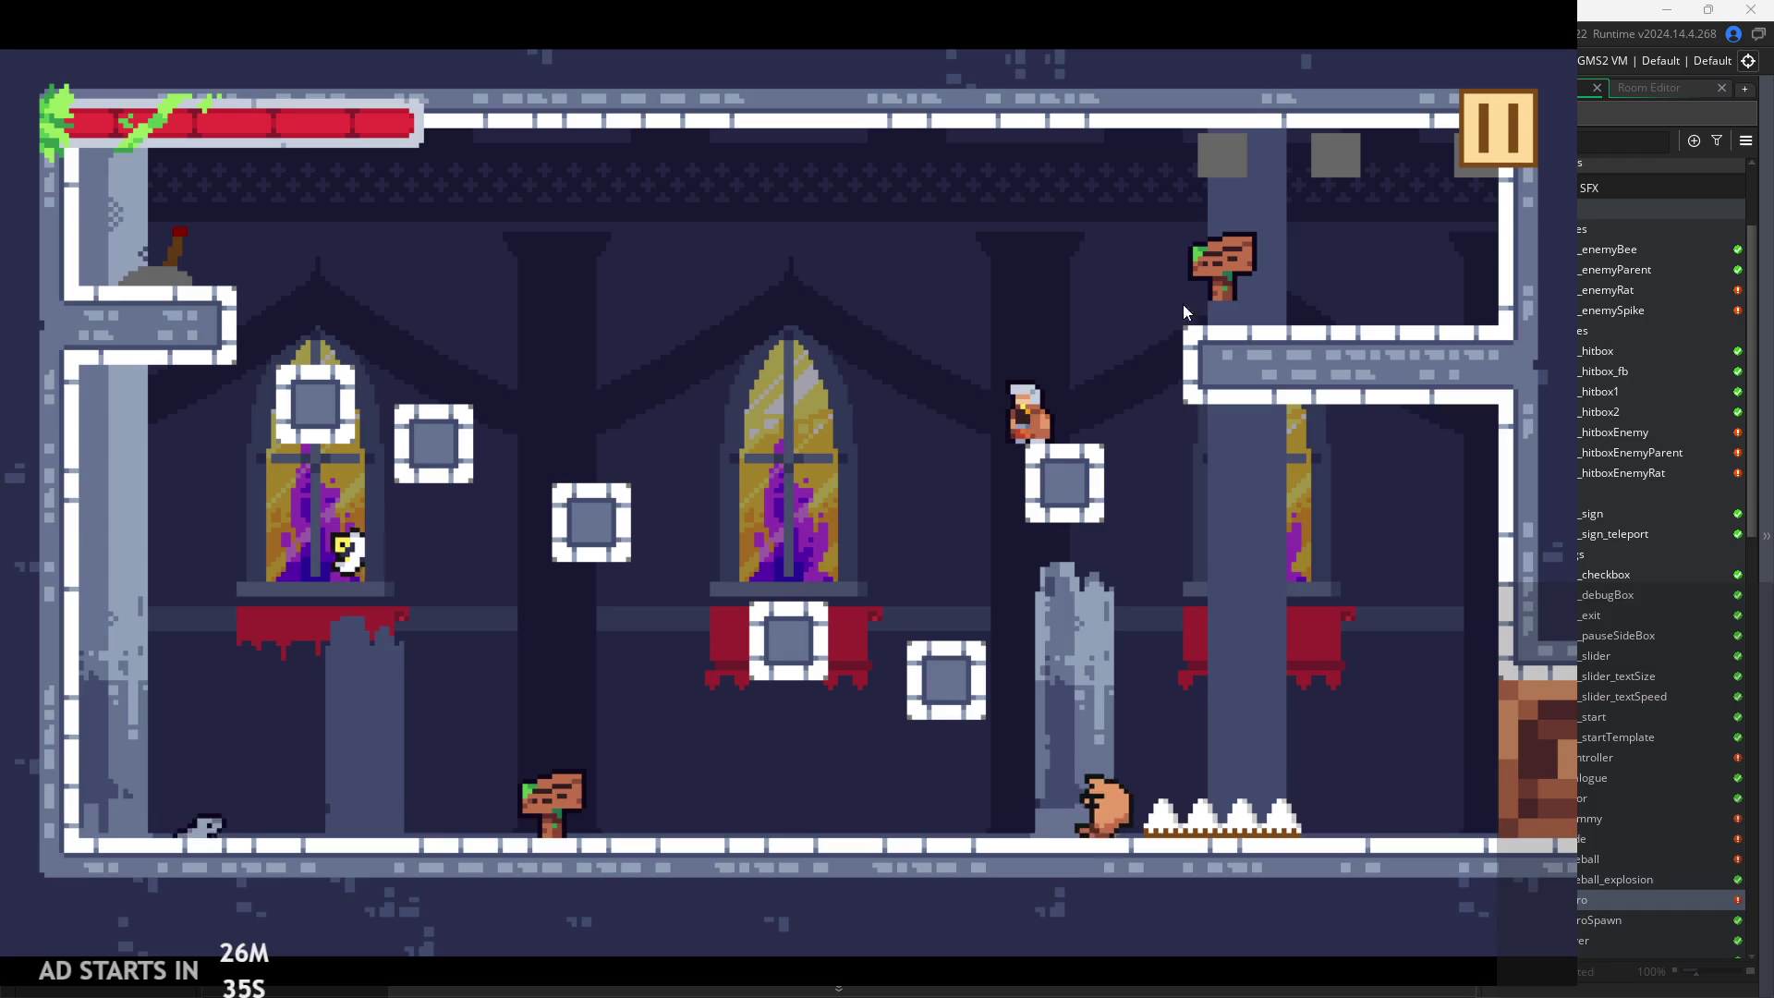
Turn on Debug Stats from the pause menu, resume, and keep jumping left and right
{"action": "left_click", "coordinate": [1492, 126]}
{"action": "left_click", "coordinate": [291, 254]}
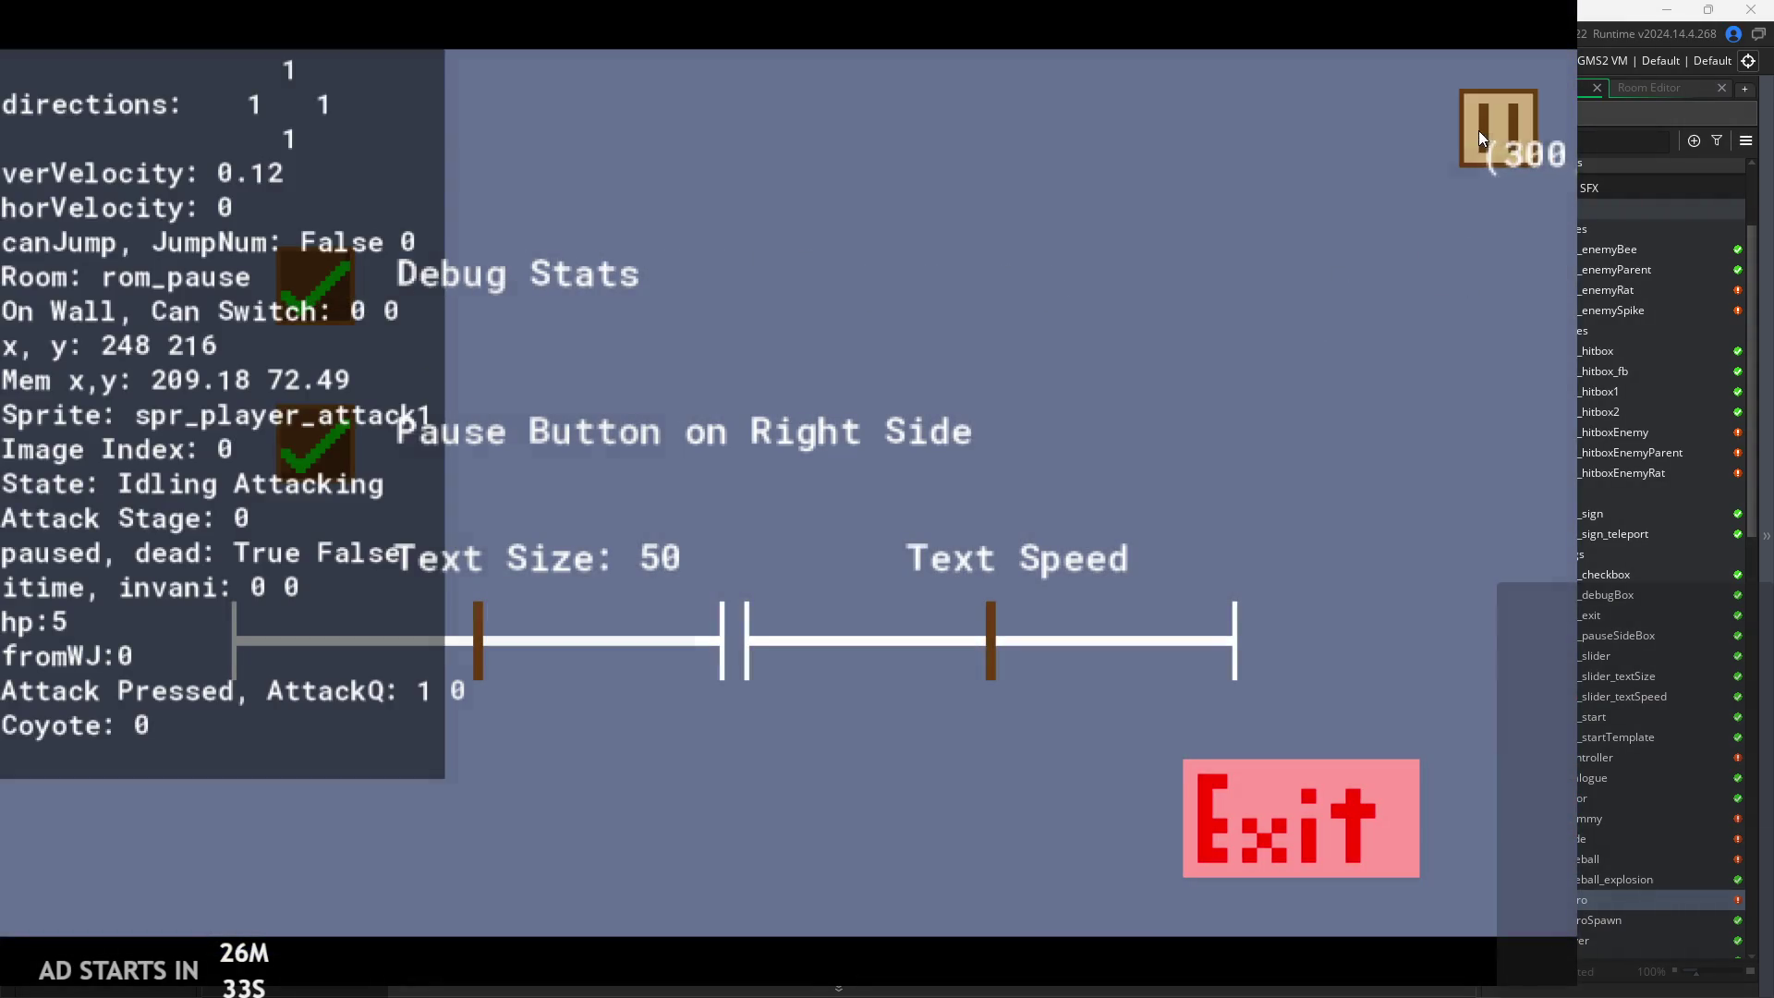
{"action": "left_click", "coordinate": [1478, 137]}
{"action": "key", "text": "Left"}
{"action": "key", "text": "space"}
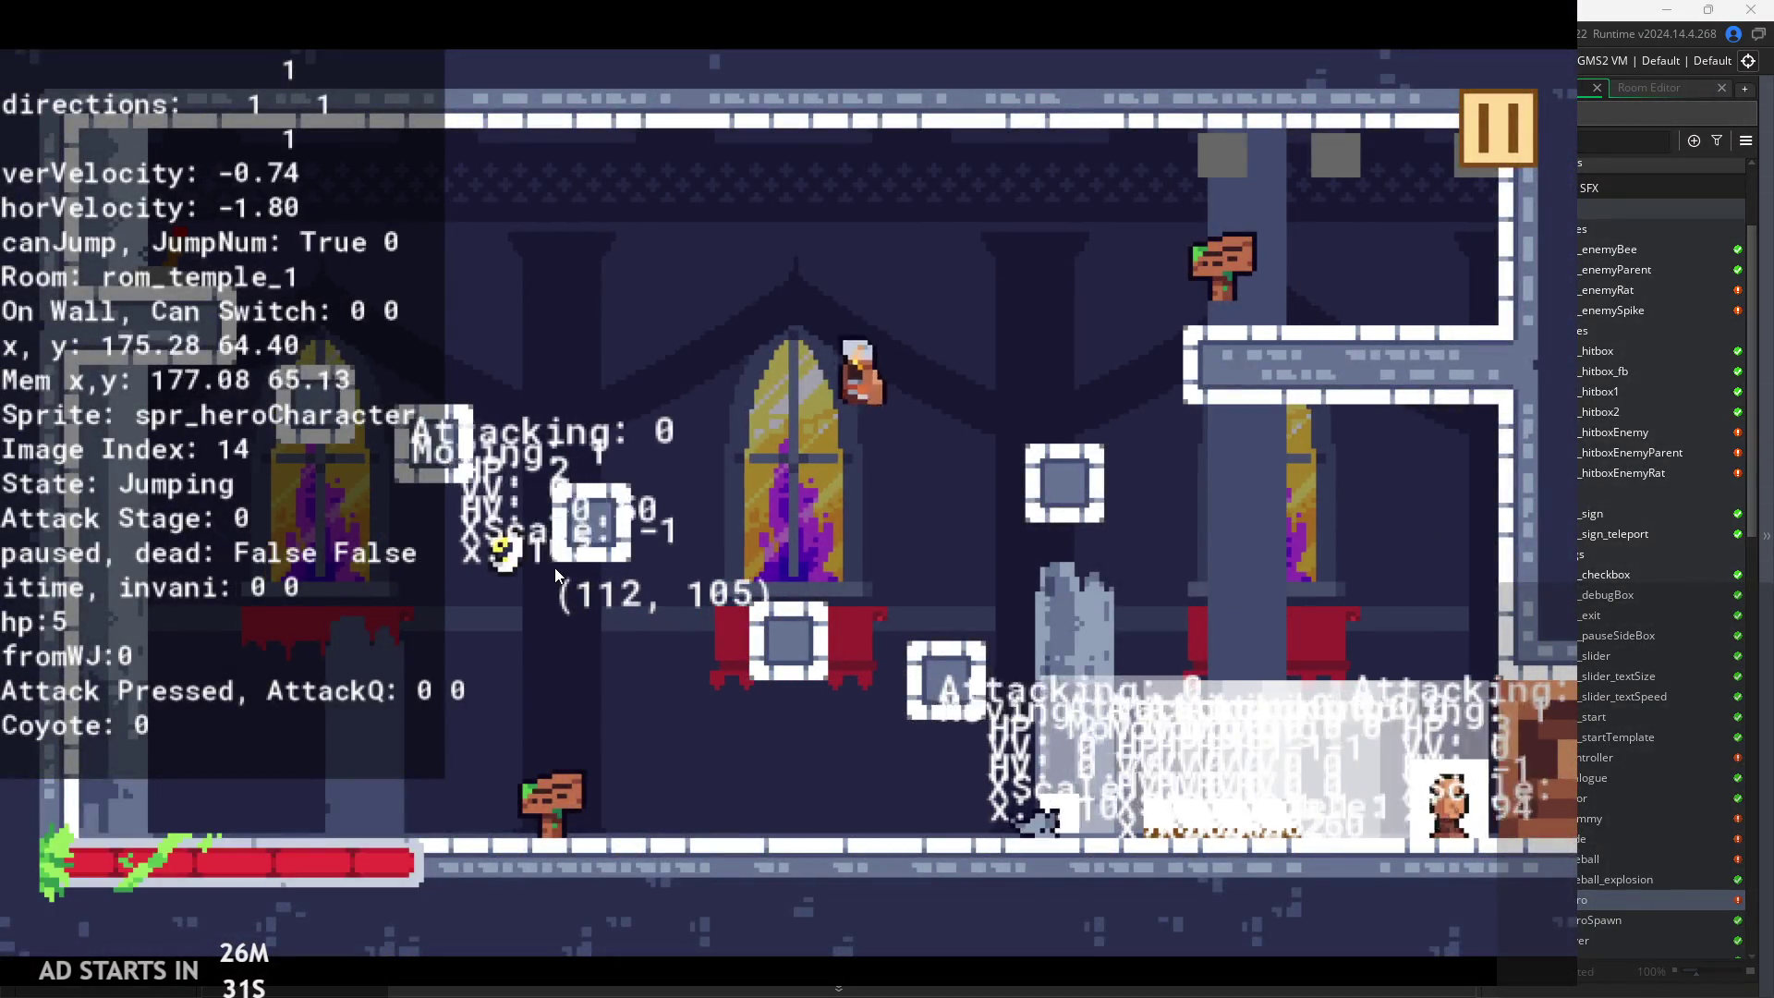
{"action": "key", "text": "Right"}
{"action": "key", "text": "space"}
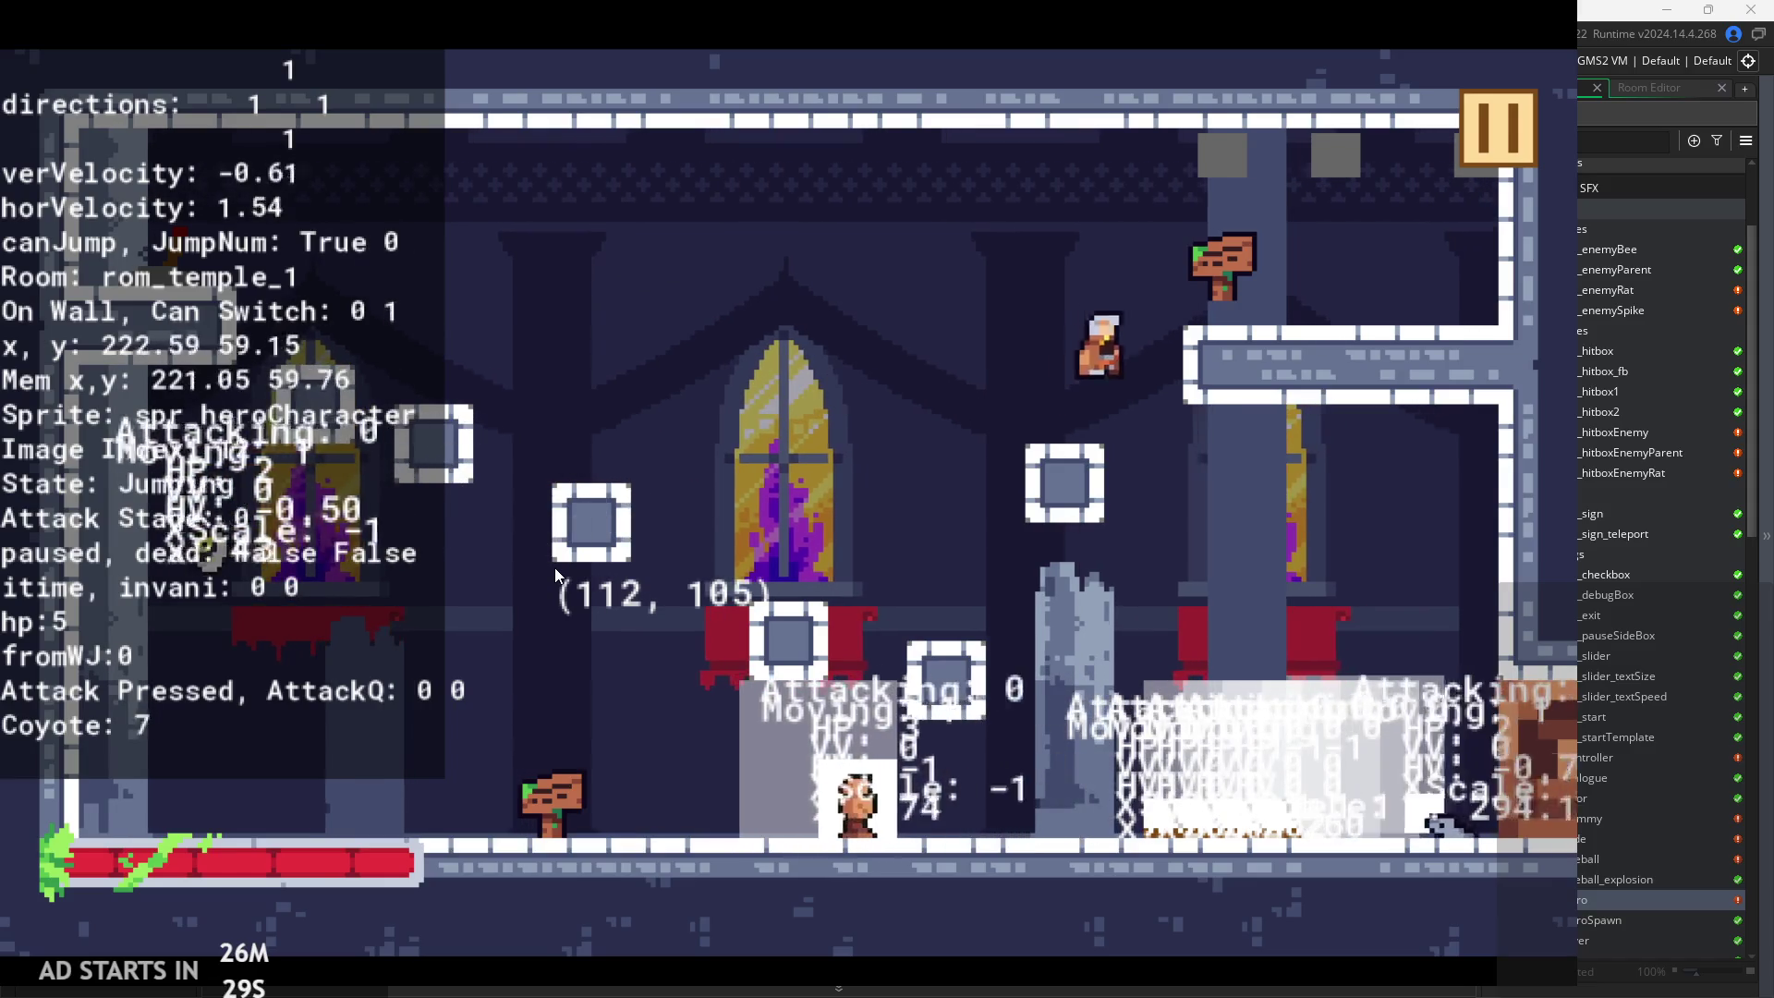
{"action": "key", "text": "Left"}
{"action": "key", "text": "space"}
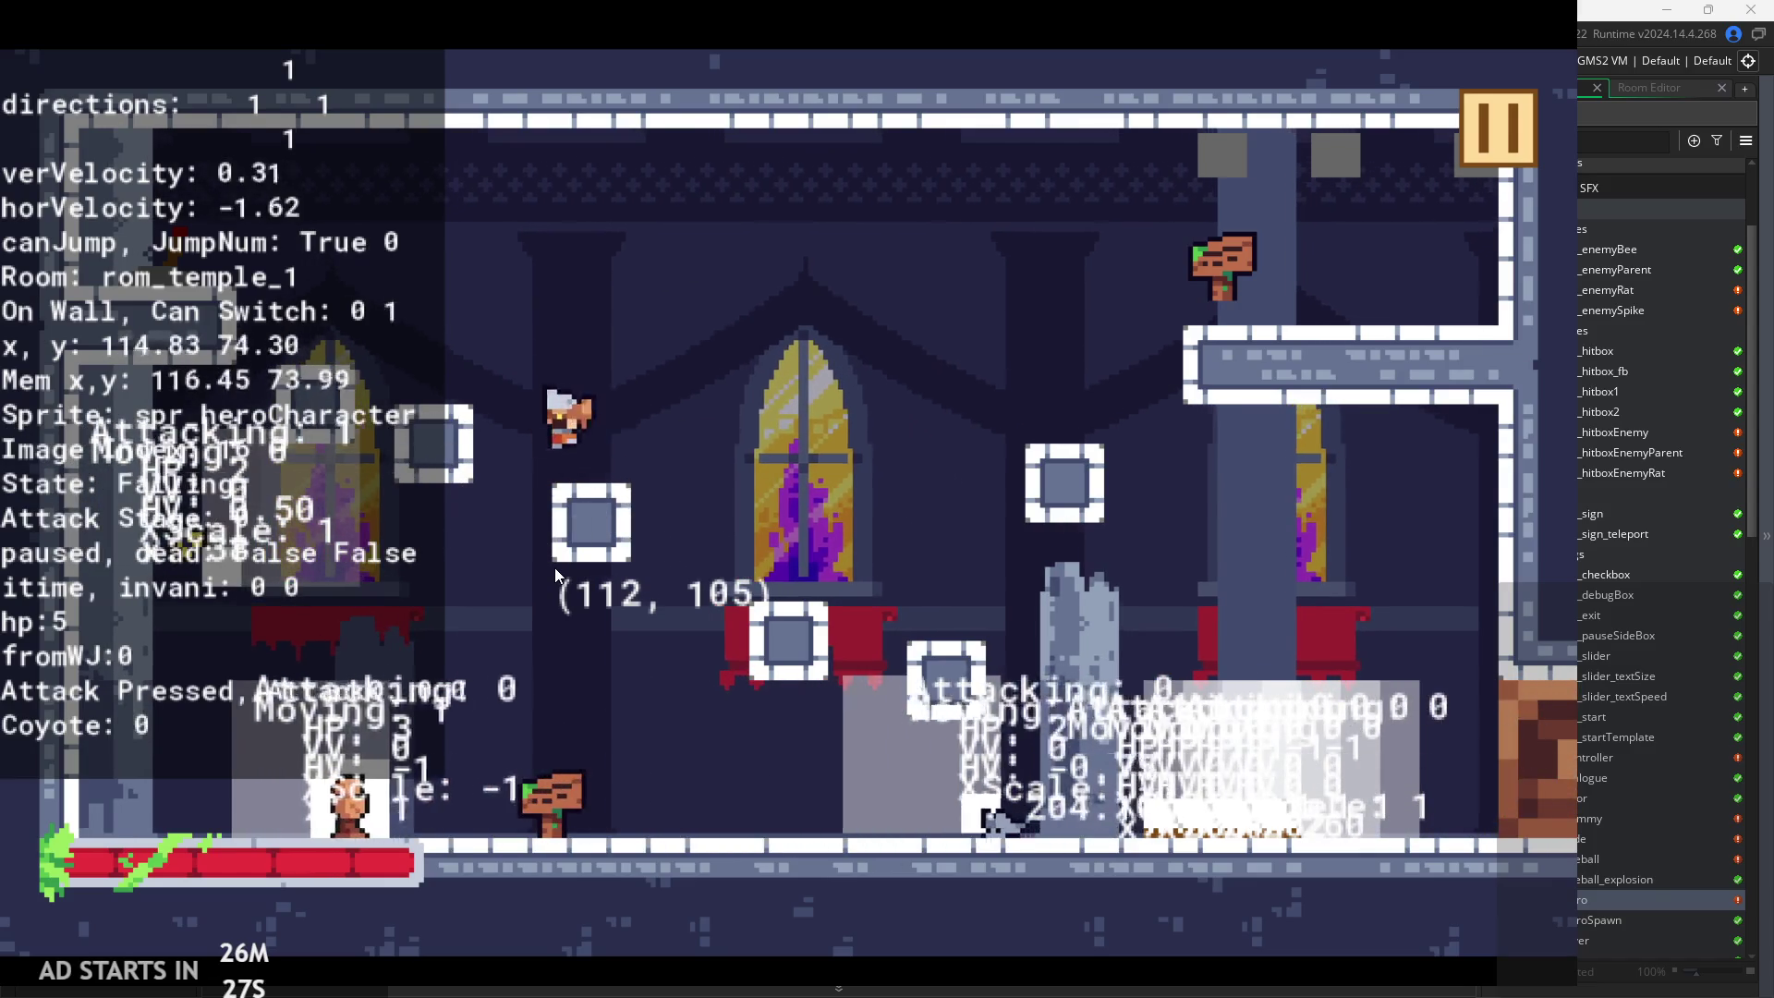
{"action": "key", "text": "Right"}
{"action": "key", "text": "space"}
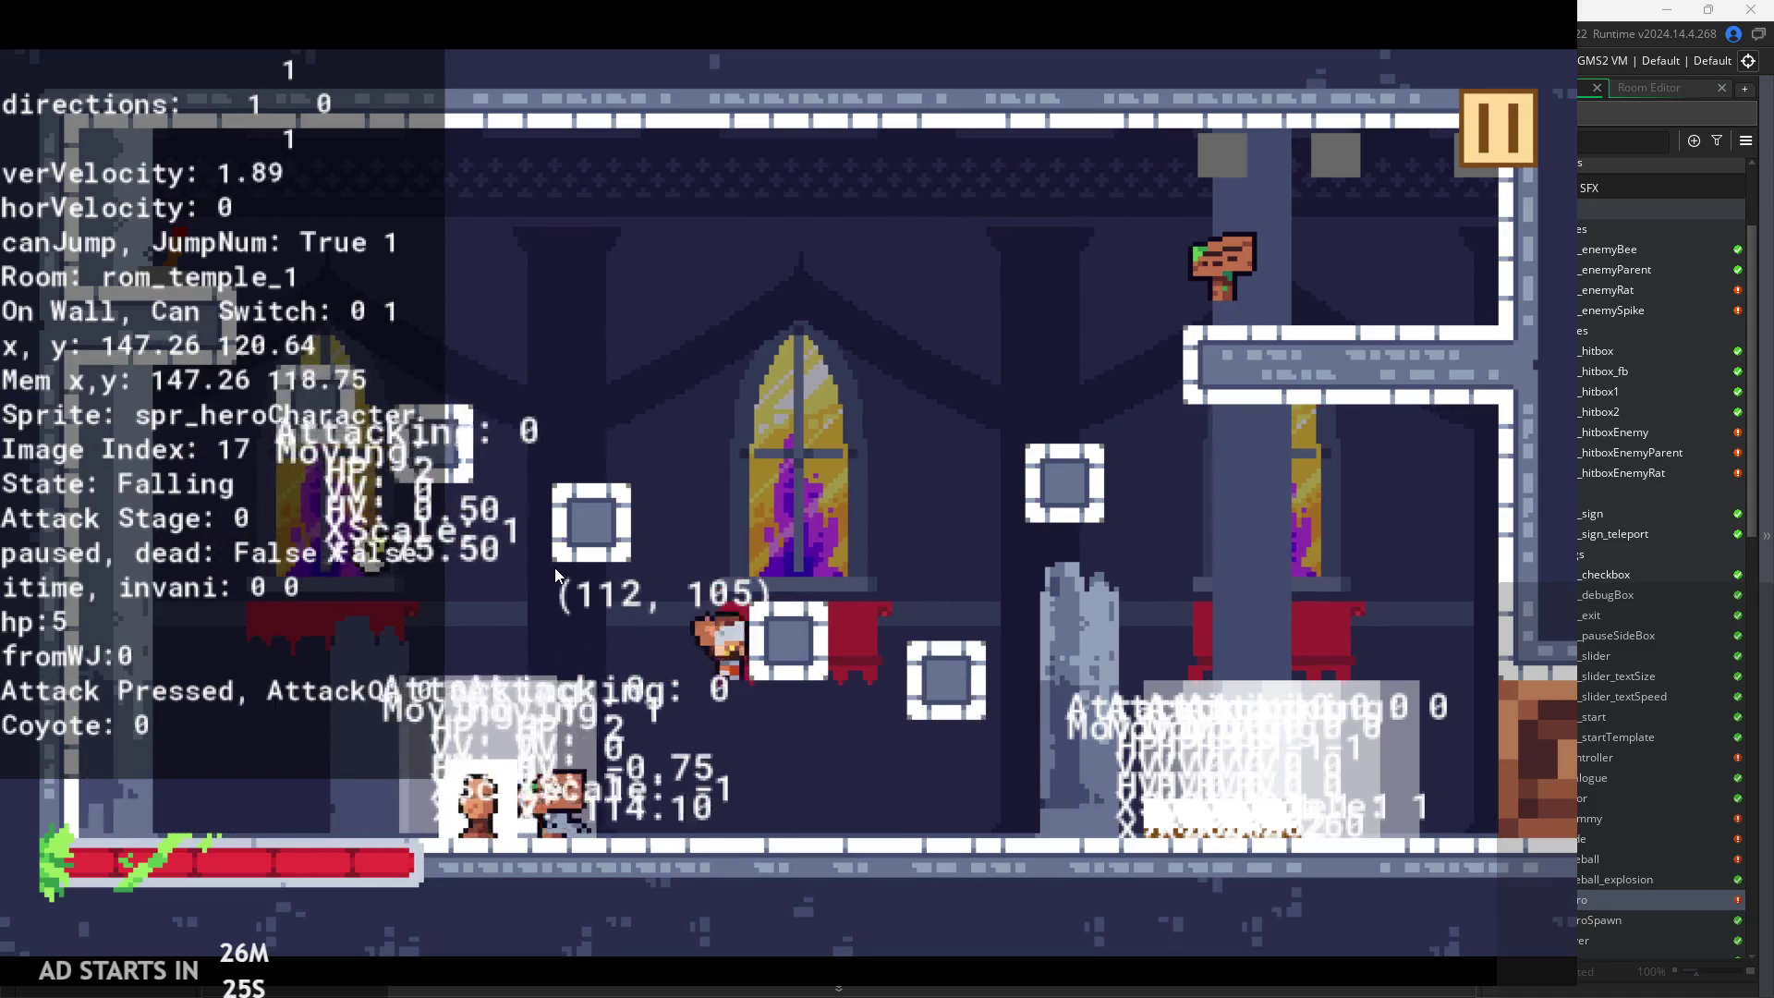
Jump the hero onto the upper-right platform and back, then pause the game
{"action": "key", "text": "space"}
{"action": "key", "text": "space"}
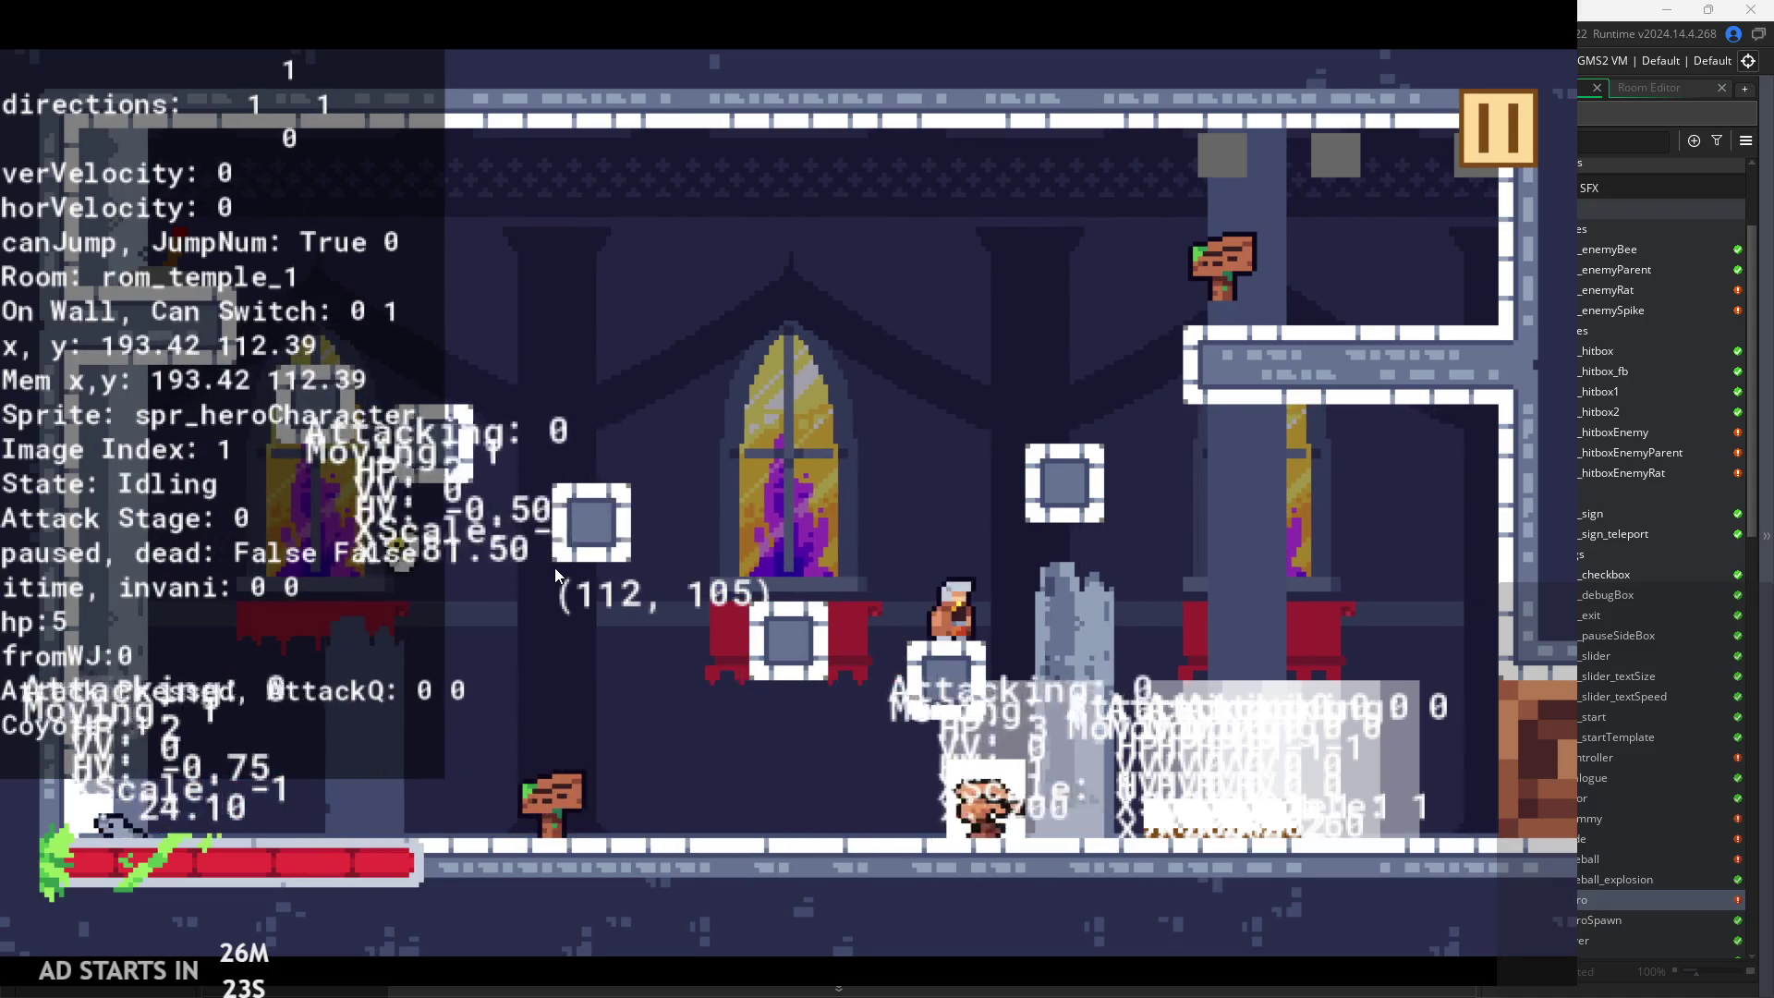
{"action": "key", "text": "space"}
{"action": "key", "text": "Right"}
{"action": "key", "text": "space"}
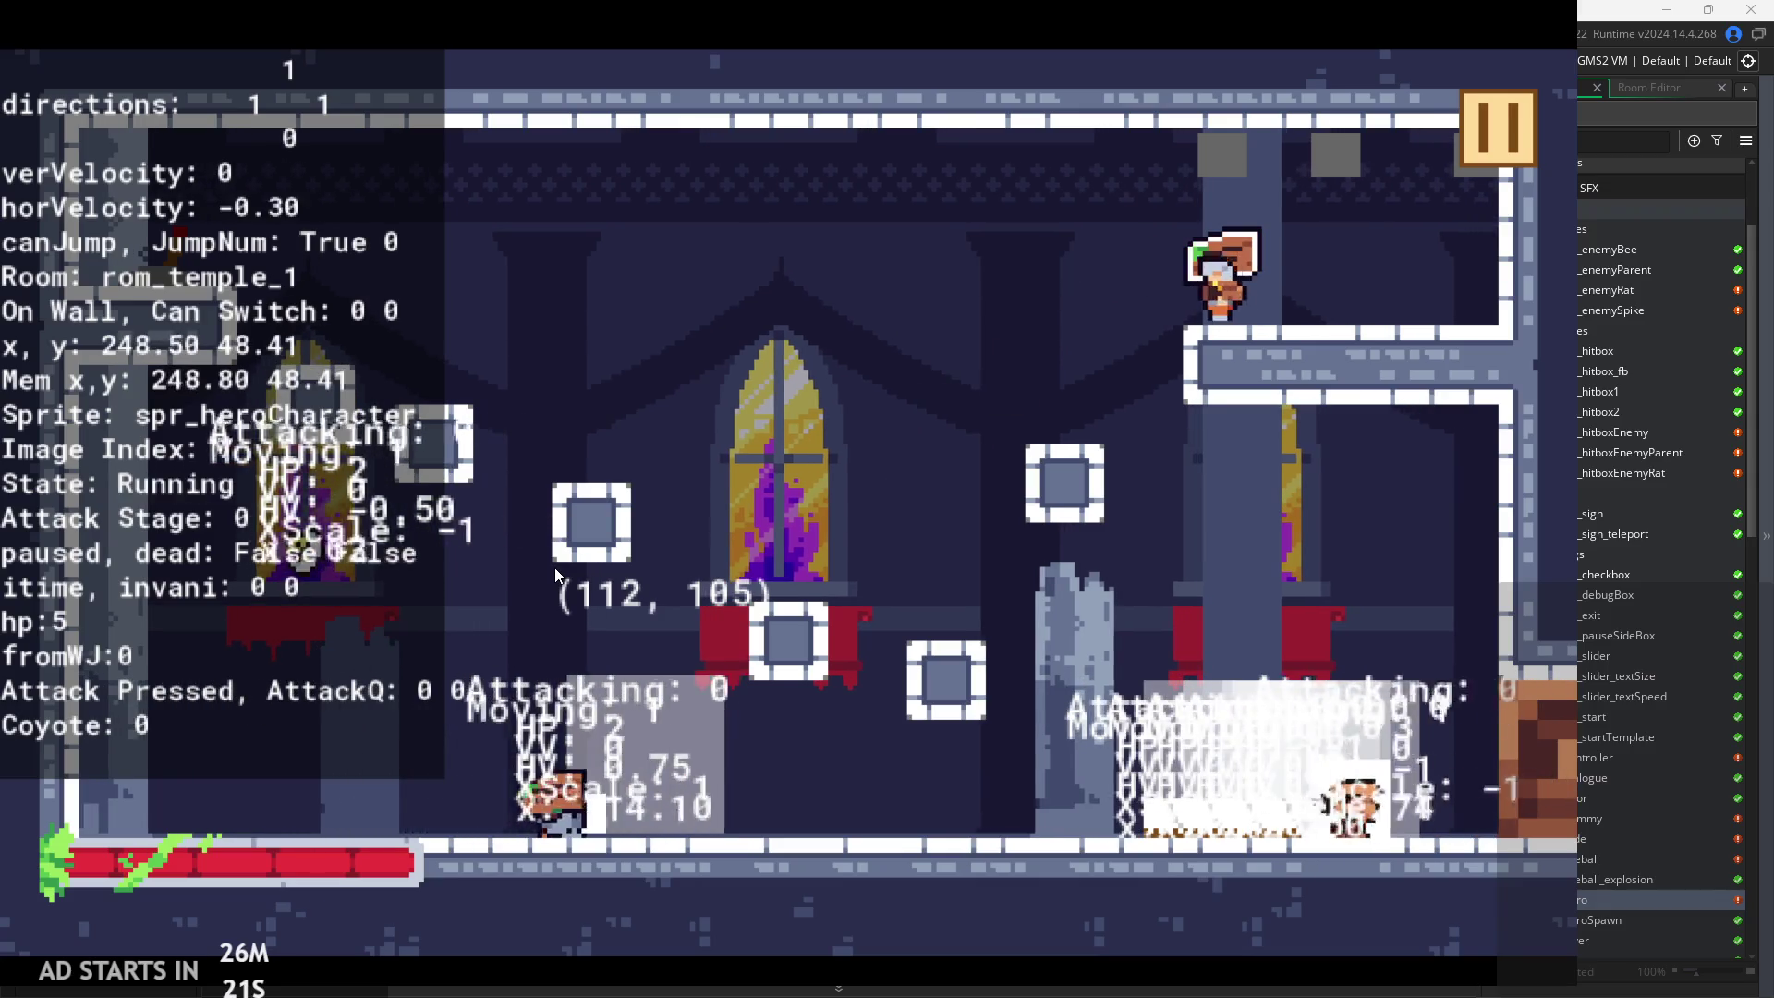
{"action": "key", "text": "Right"}
{"action": "key", "text": "space"}
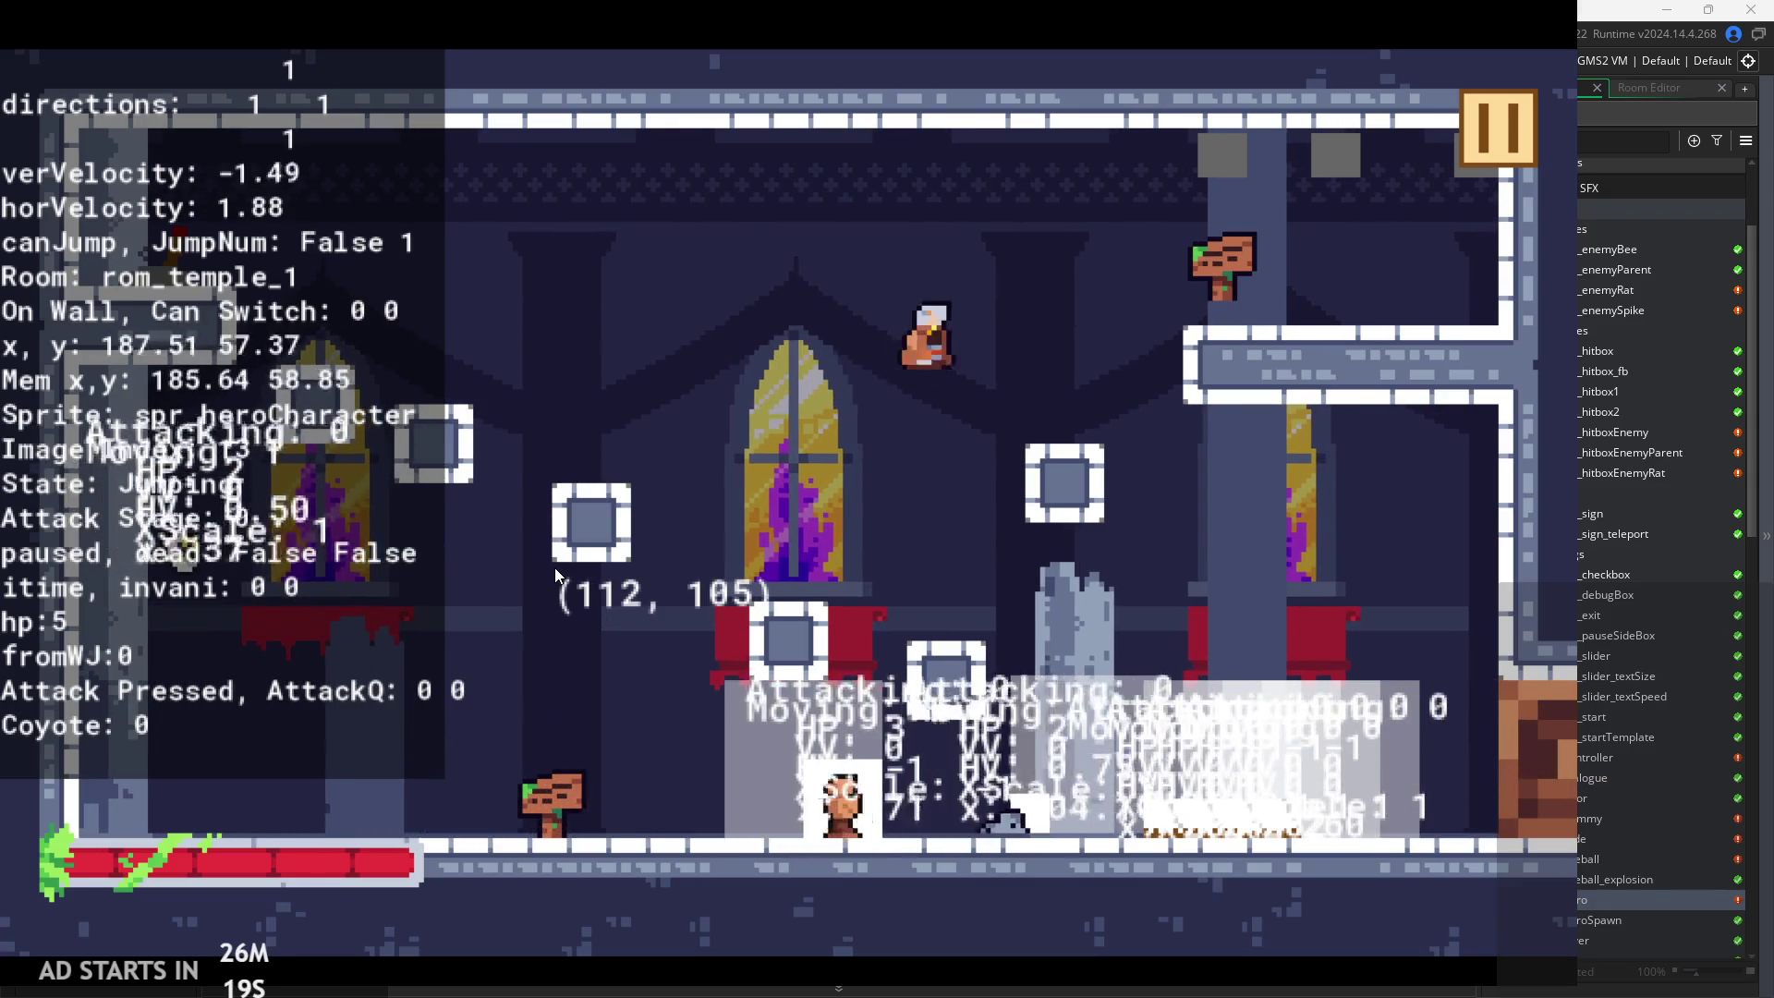
{"action": "key", "text": "space"}
{"action": "key", "text": "Right"}
{"action": "key", "text": "Left"}
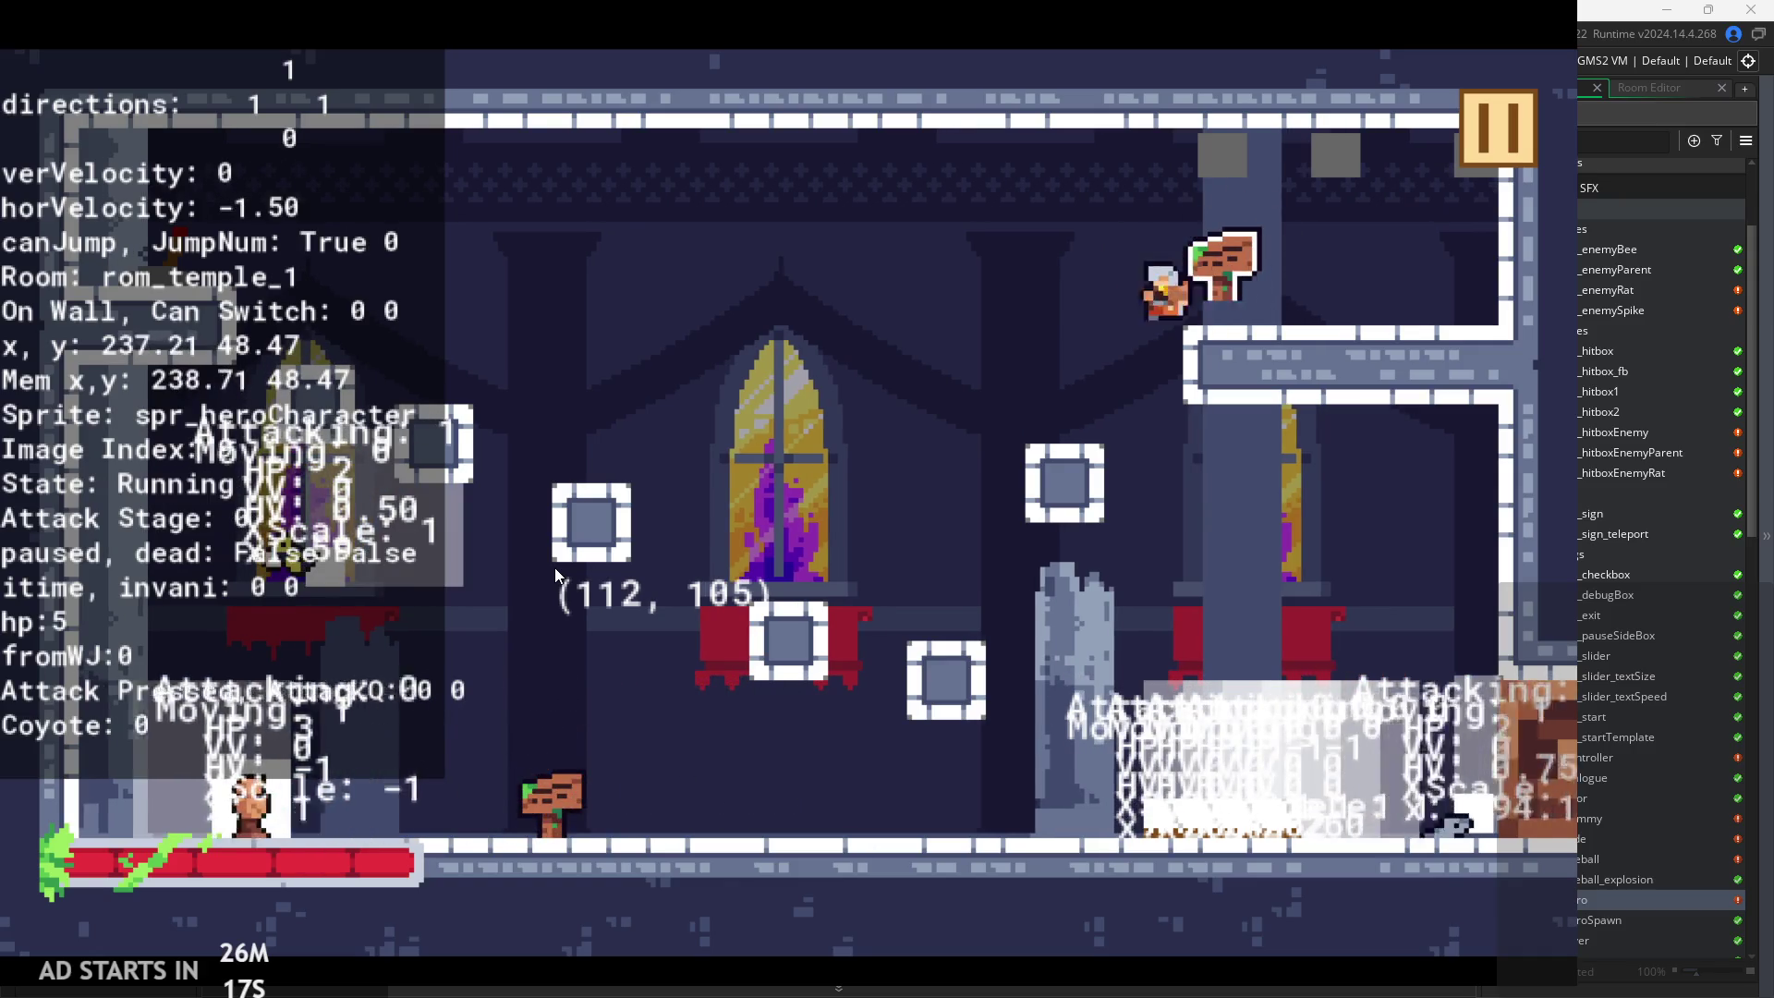
{"action": "left_click", "coordinate": [1505, 140]}
Close the game, change coyote=15 to 6 in obj_hero, and run it
{"action": "left_click", "coordinate": [1255, 835]}
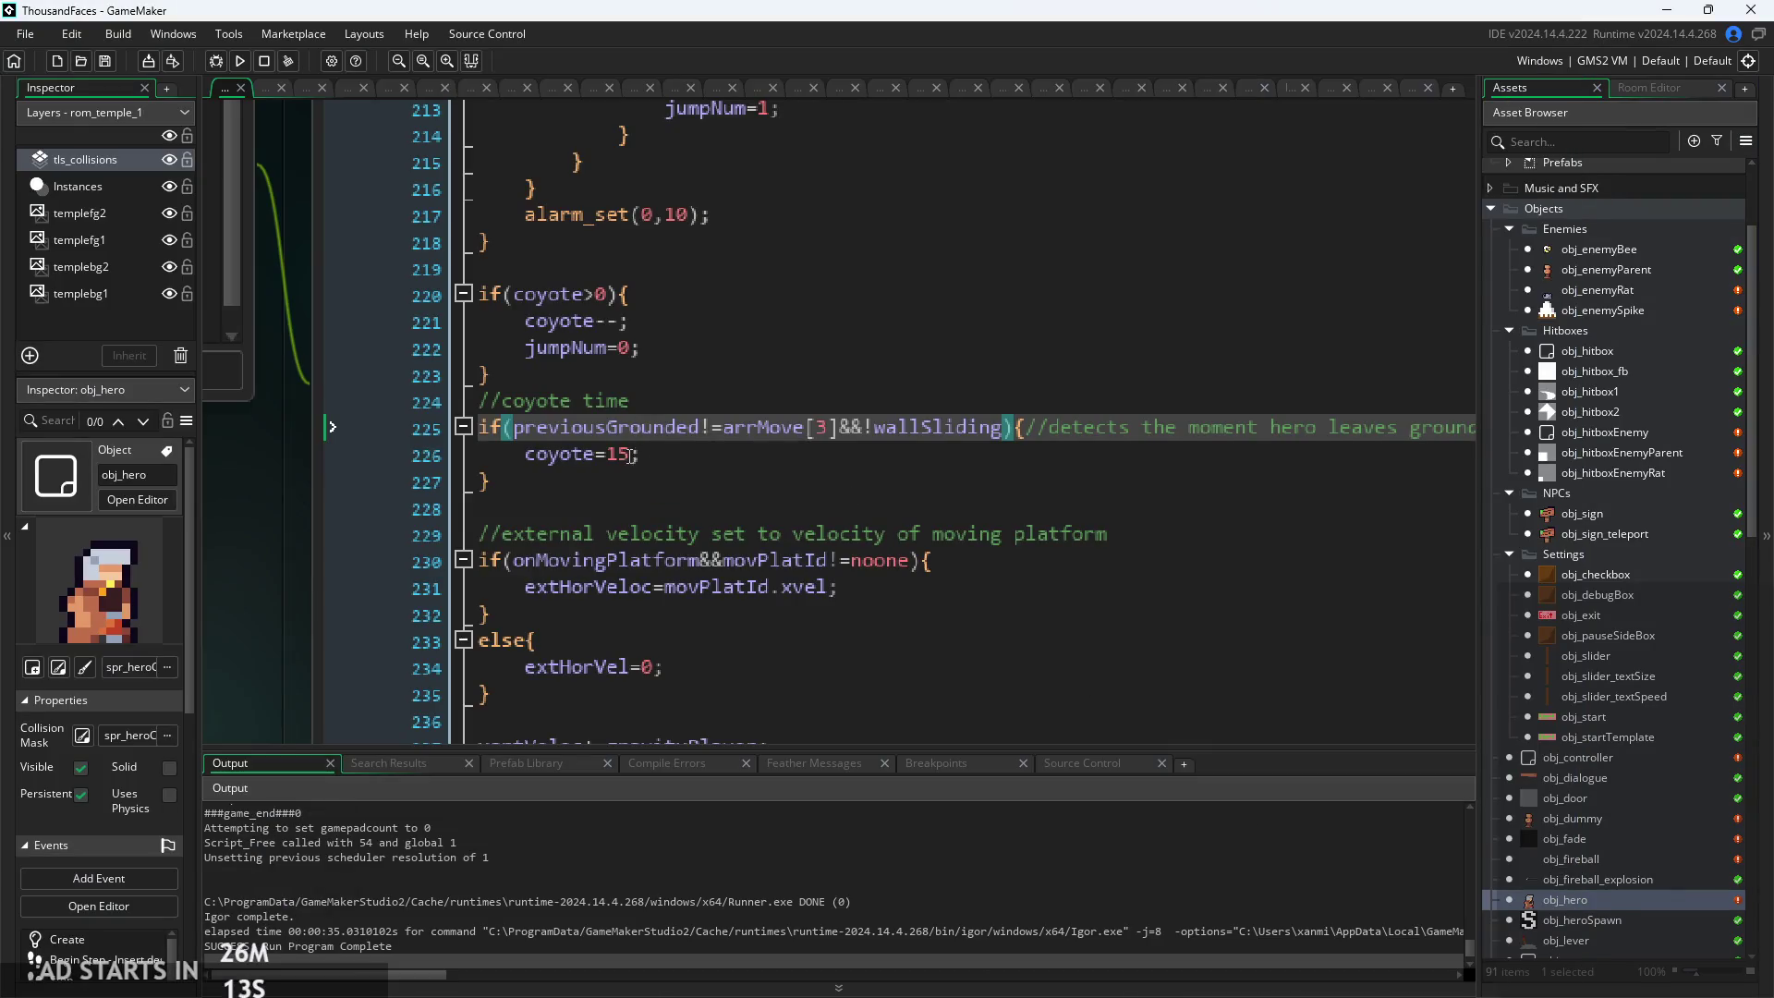
{"action": "left_click_drag", "start_coordinate": [617, 455], "coordinate": [628, 457]}
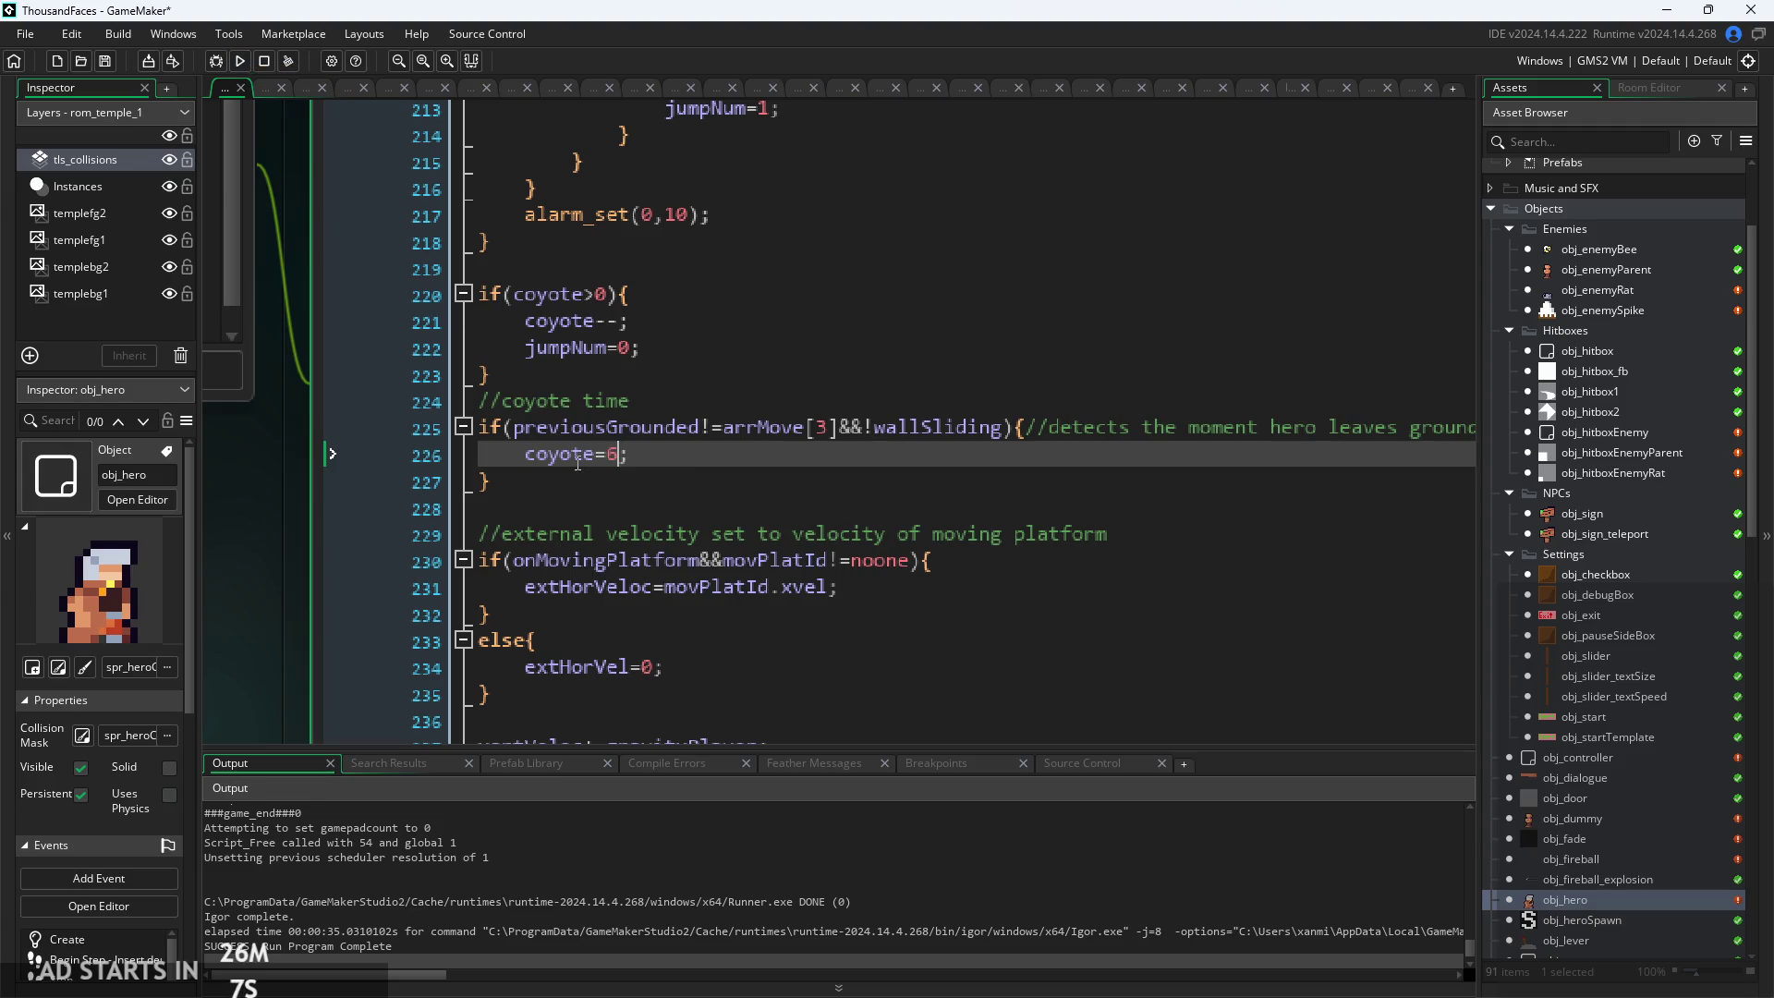
{"action": "left_click", "coordinate": [235, 61]}
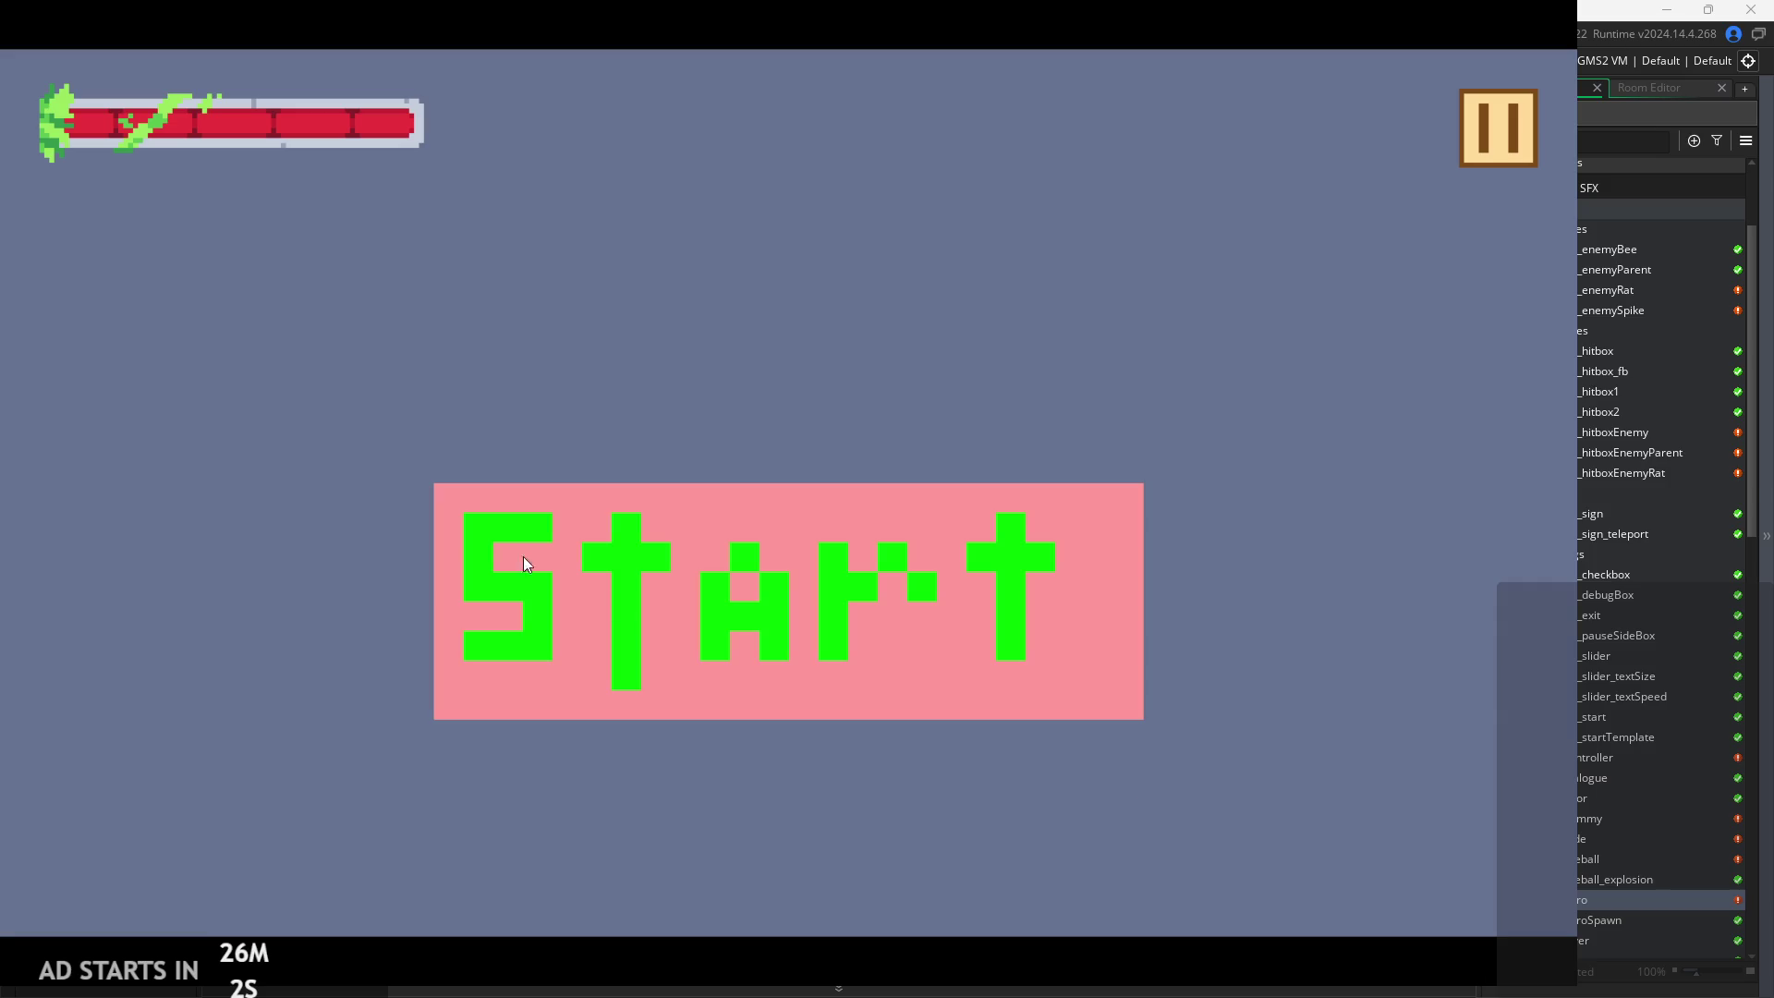
Test the hero's jumps at coyote 6, then close, set coyote to 10 and rerun
{"action": "left_click", "coordinate": [523, 556]}
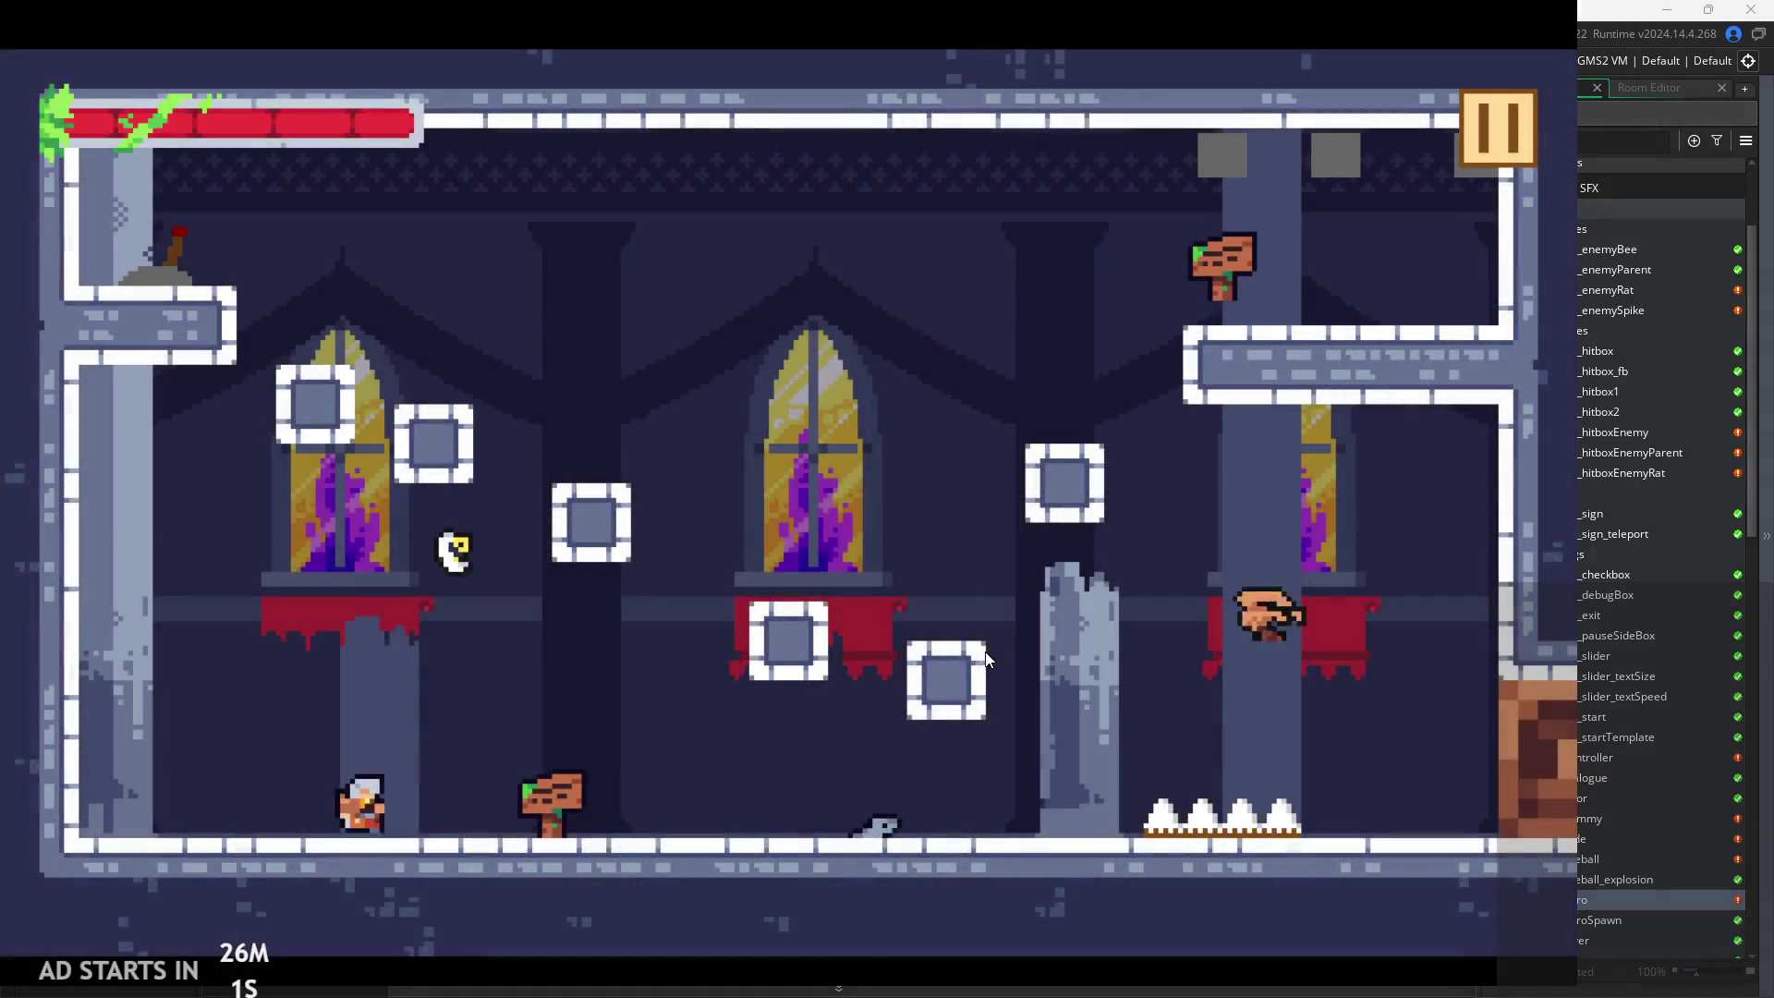
{"action": "key", "text": "Left"}
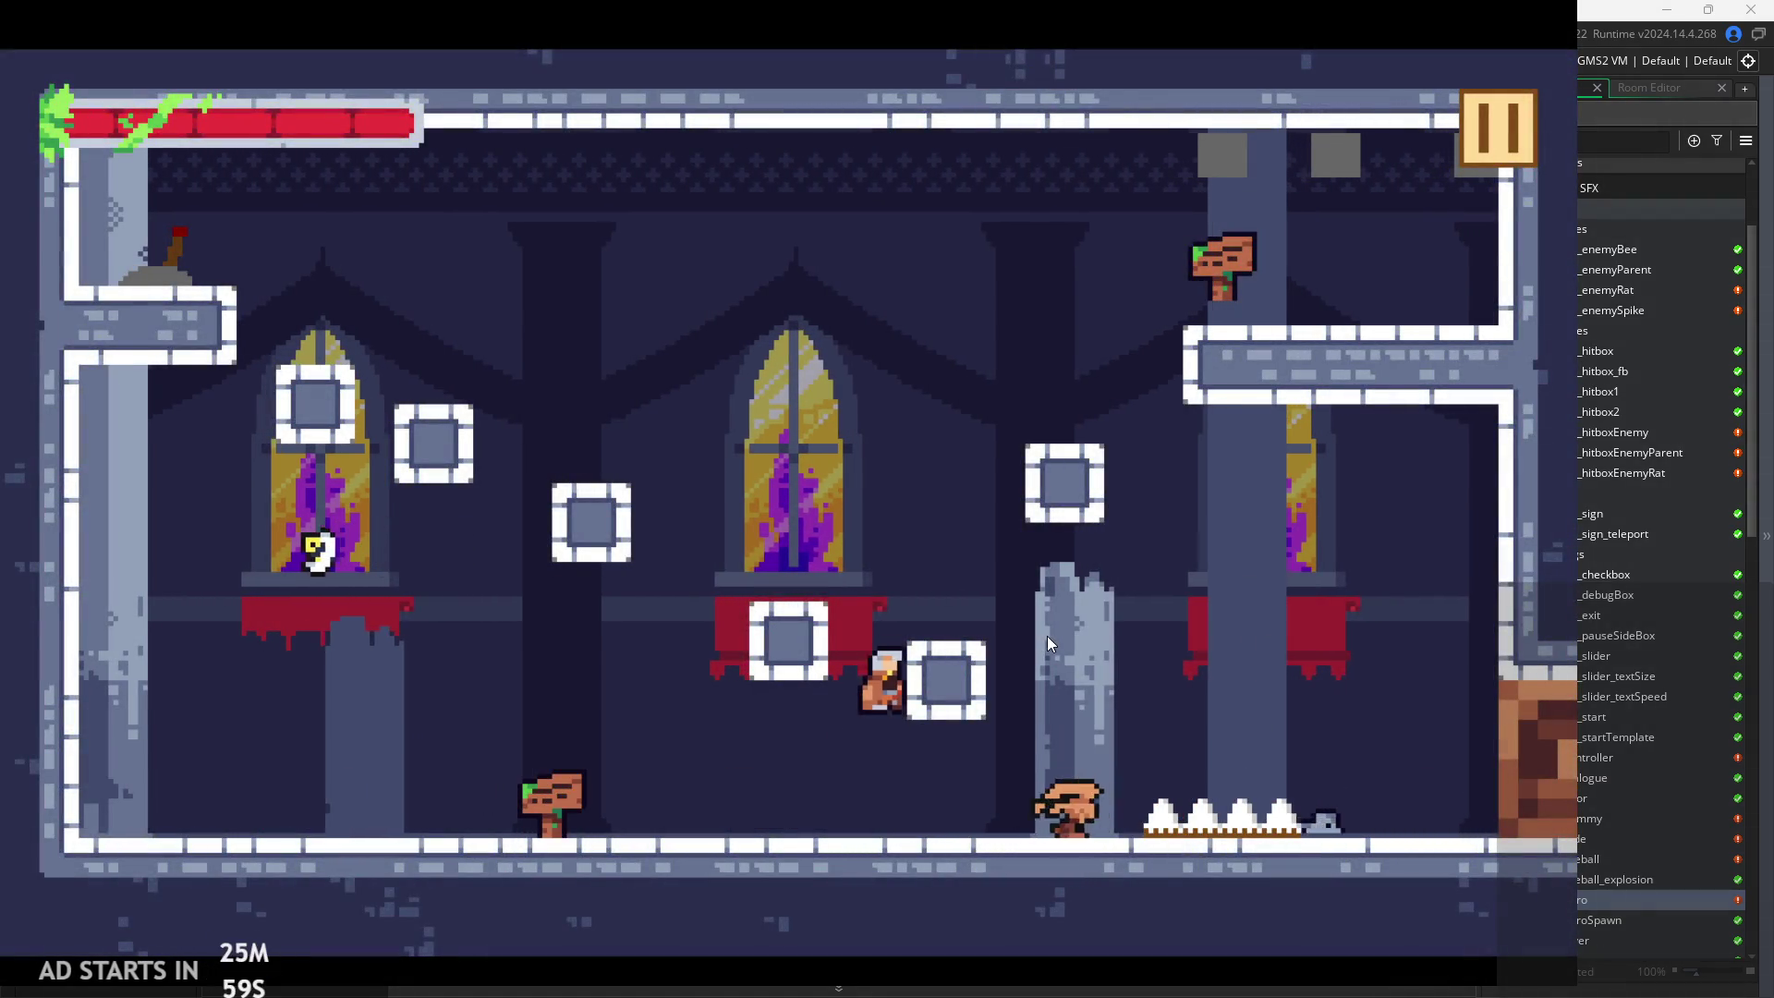
{"action": "key", "text": "Left"}
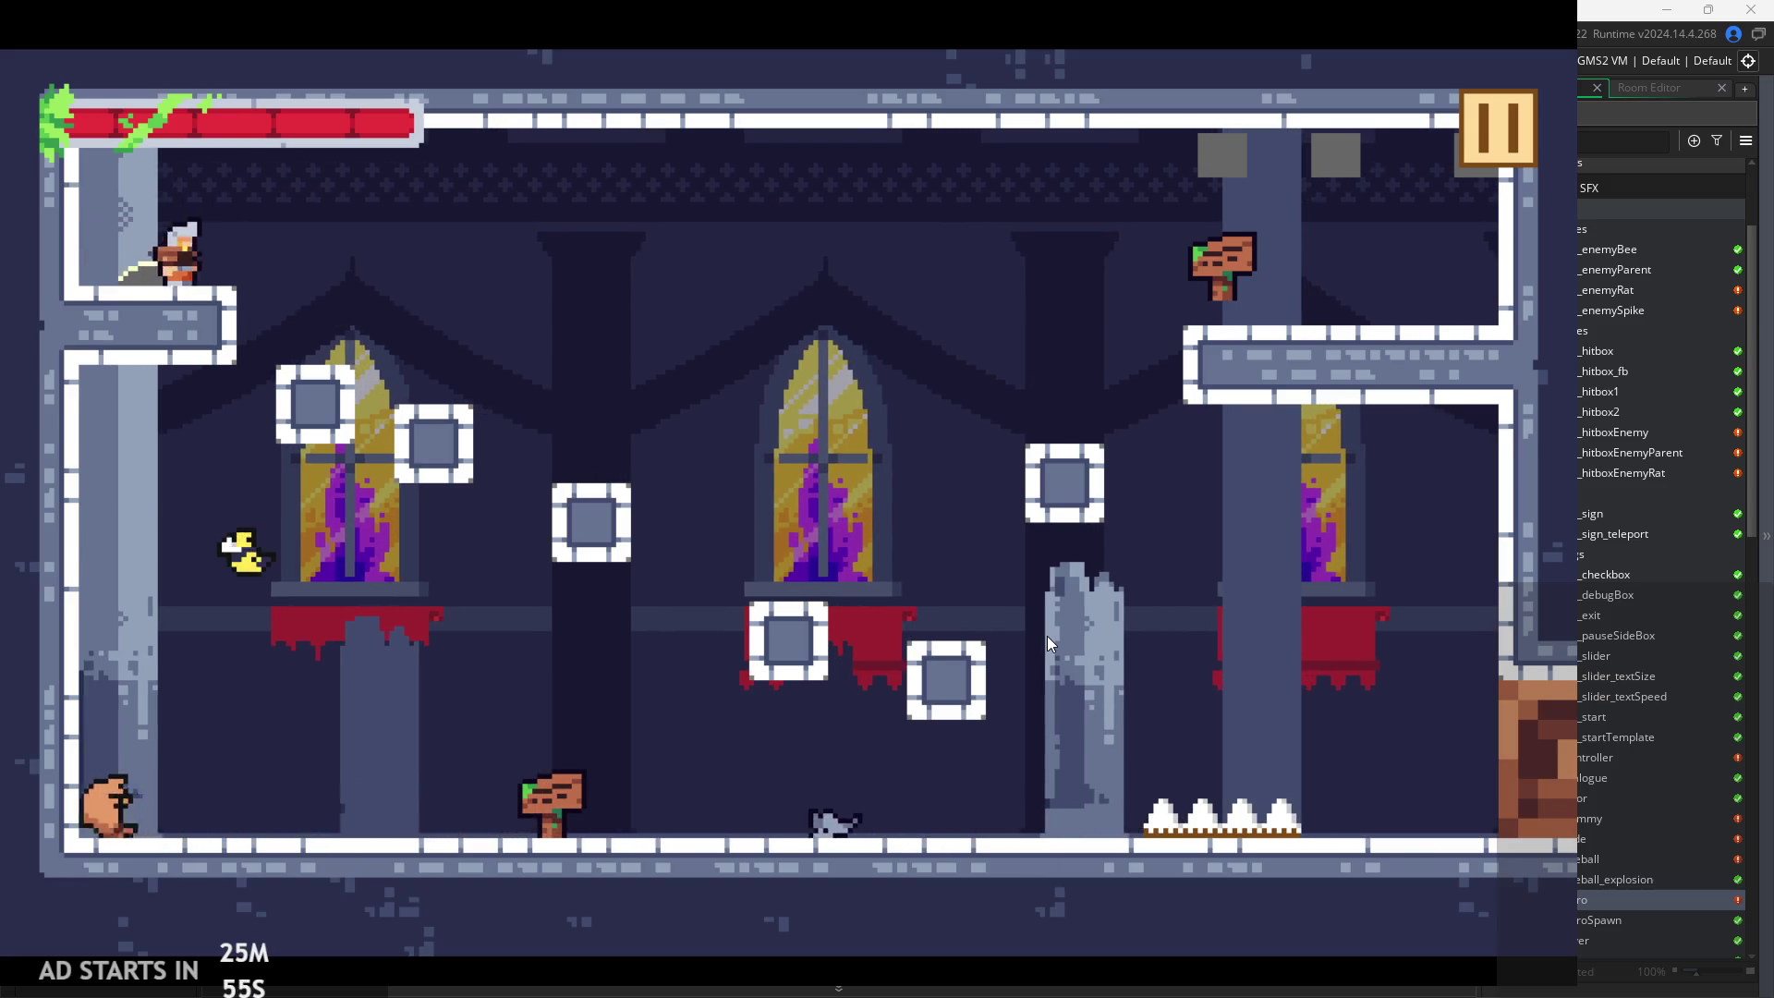
{"action": "key", "text": "Right"}
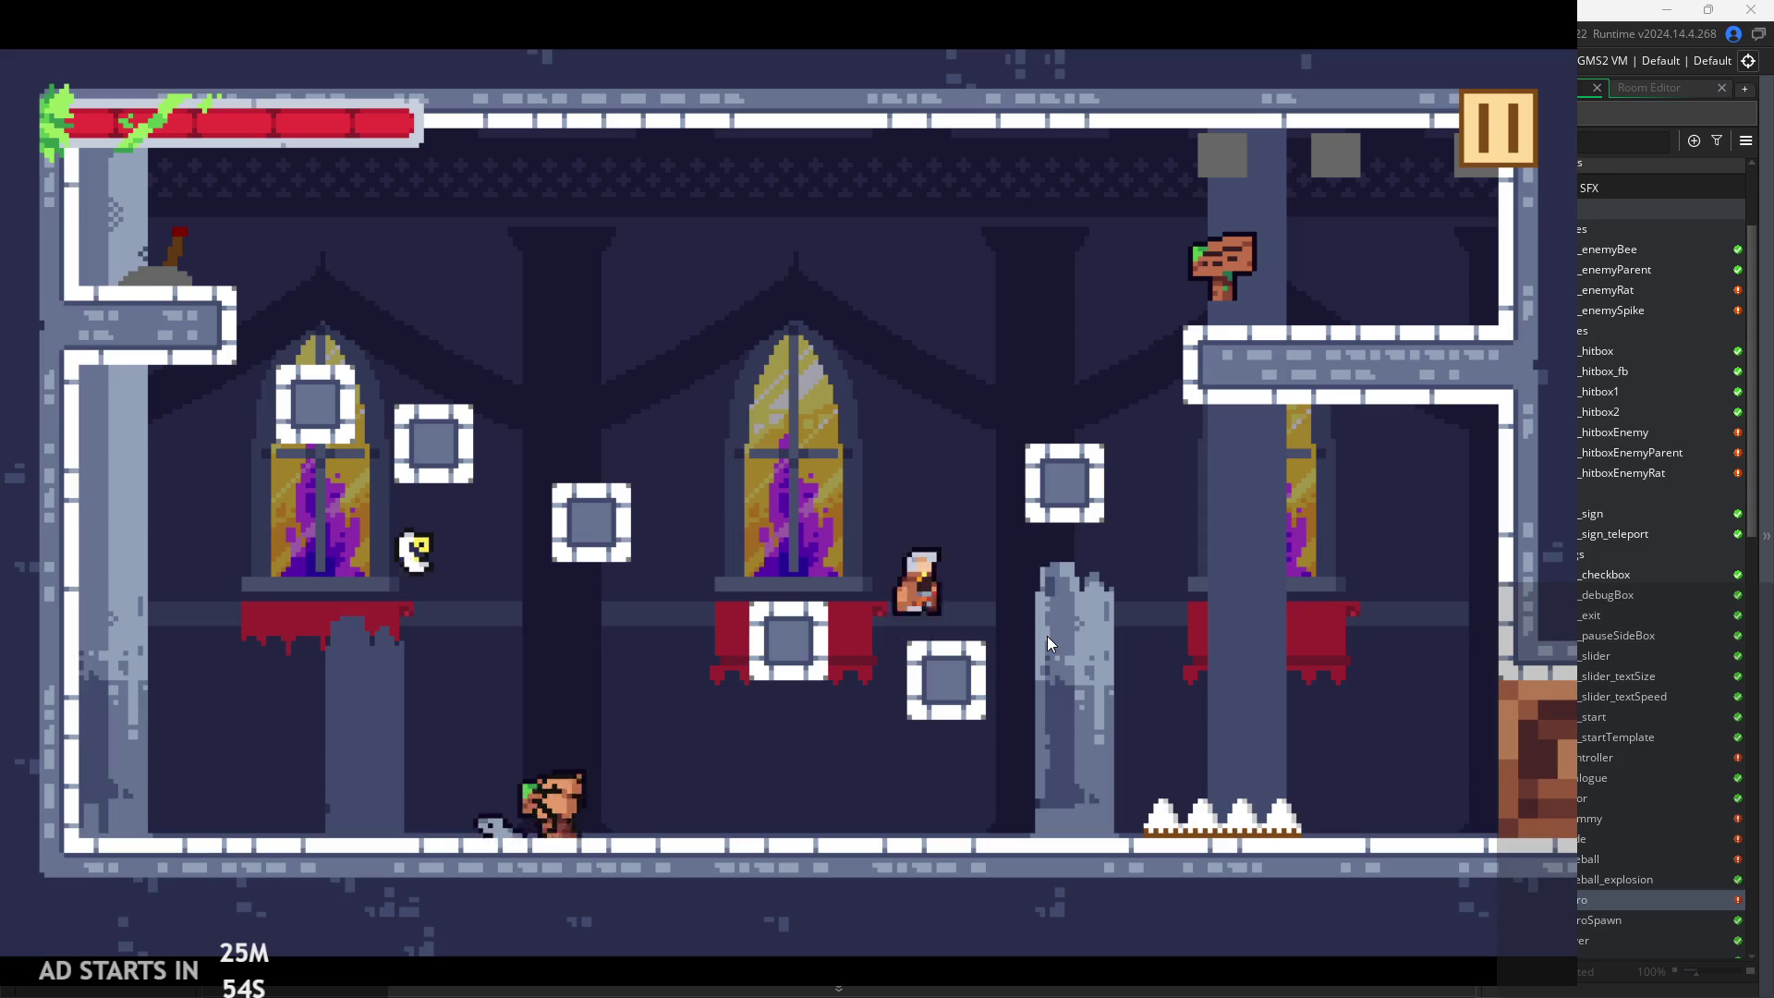
{"action": "key", "text": "Right"}
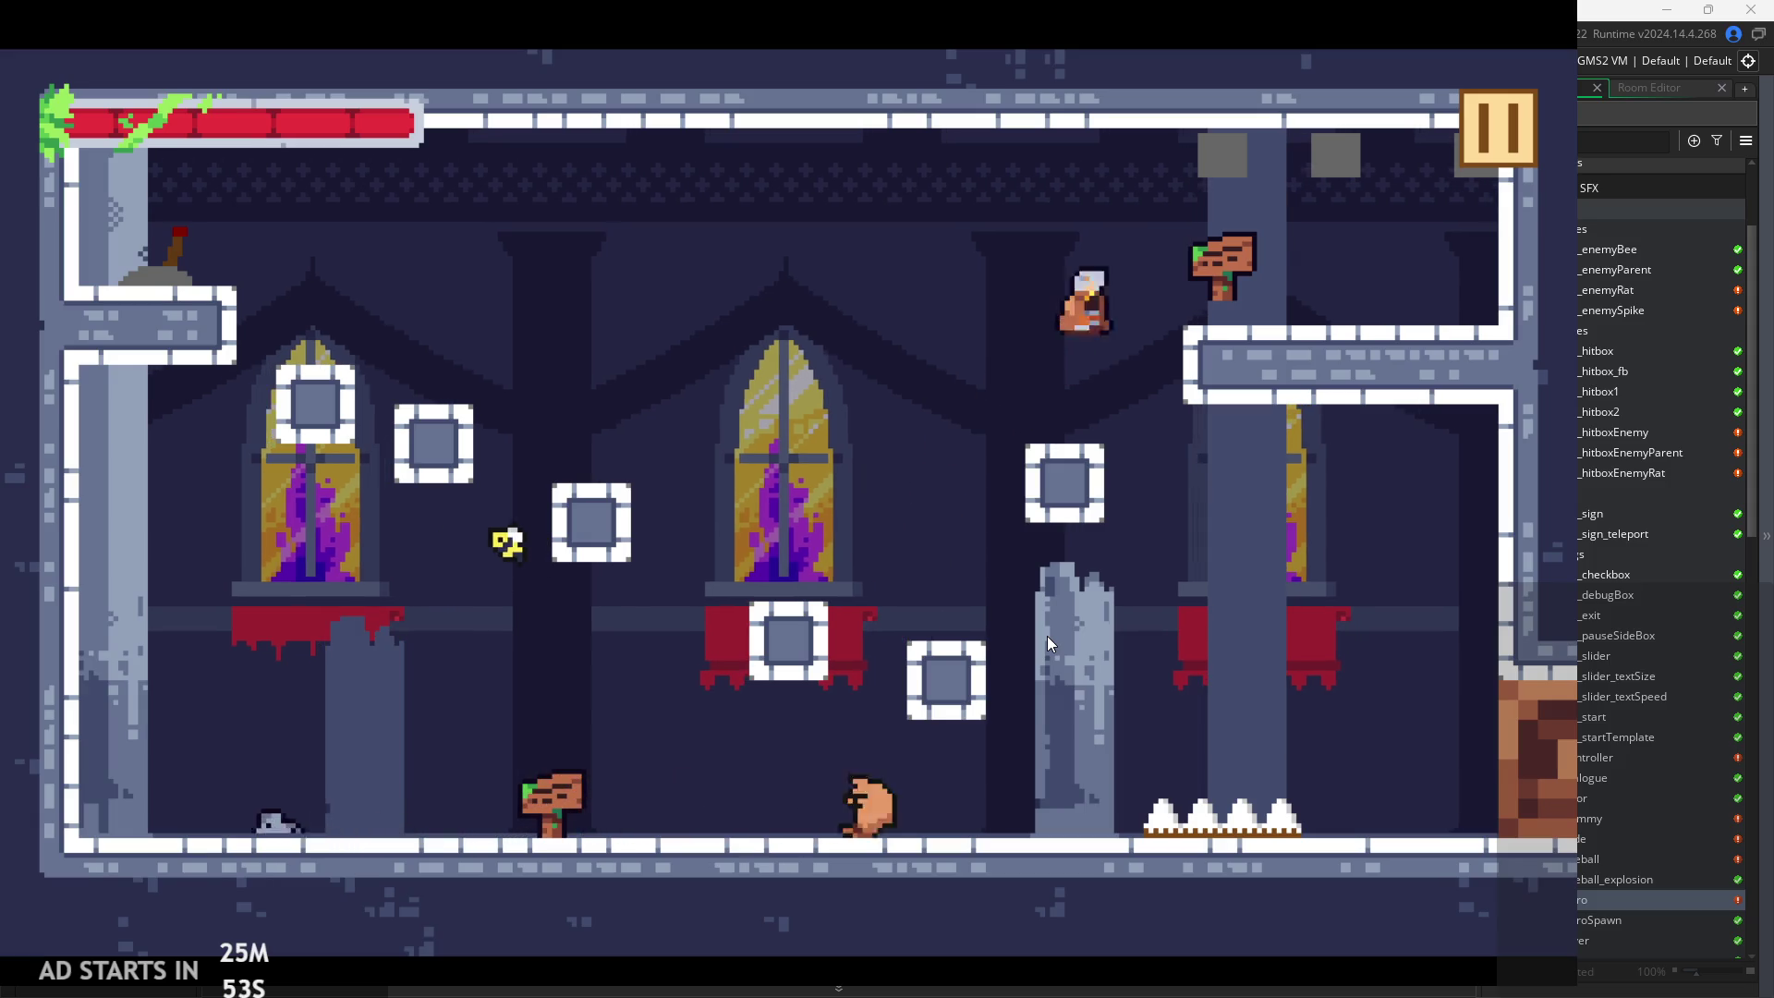
{"action": "key", "text": "Left"}
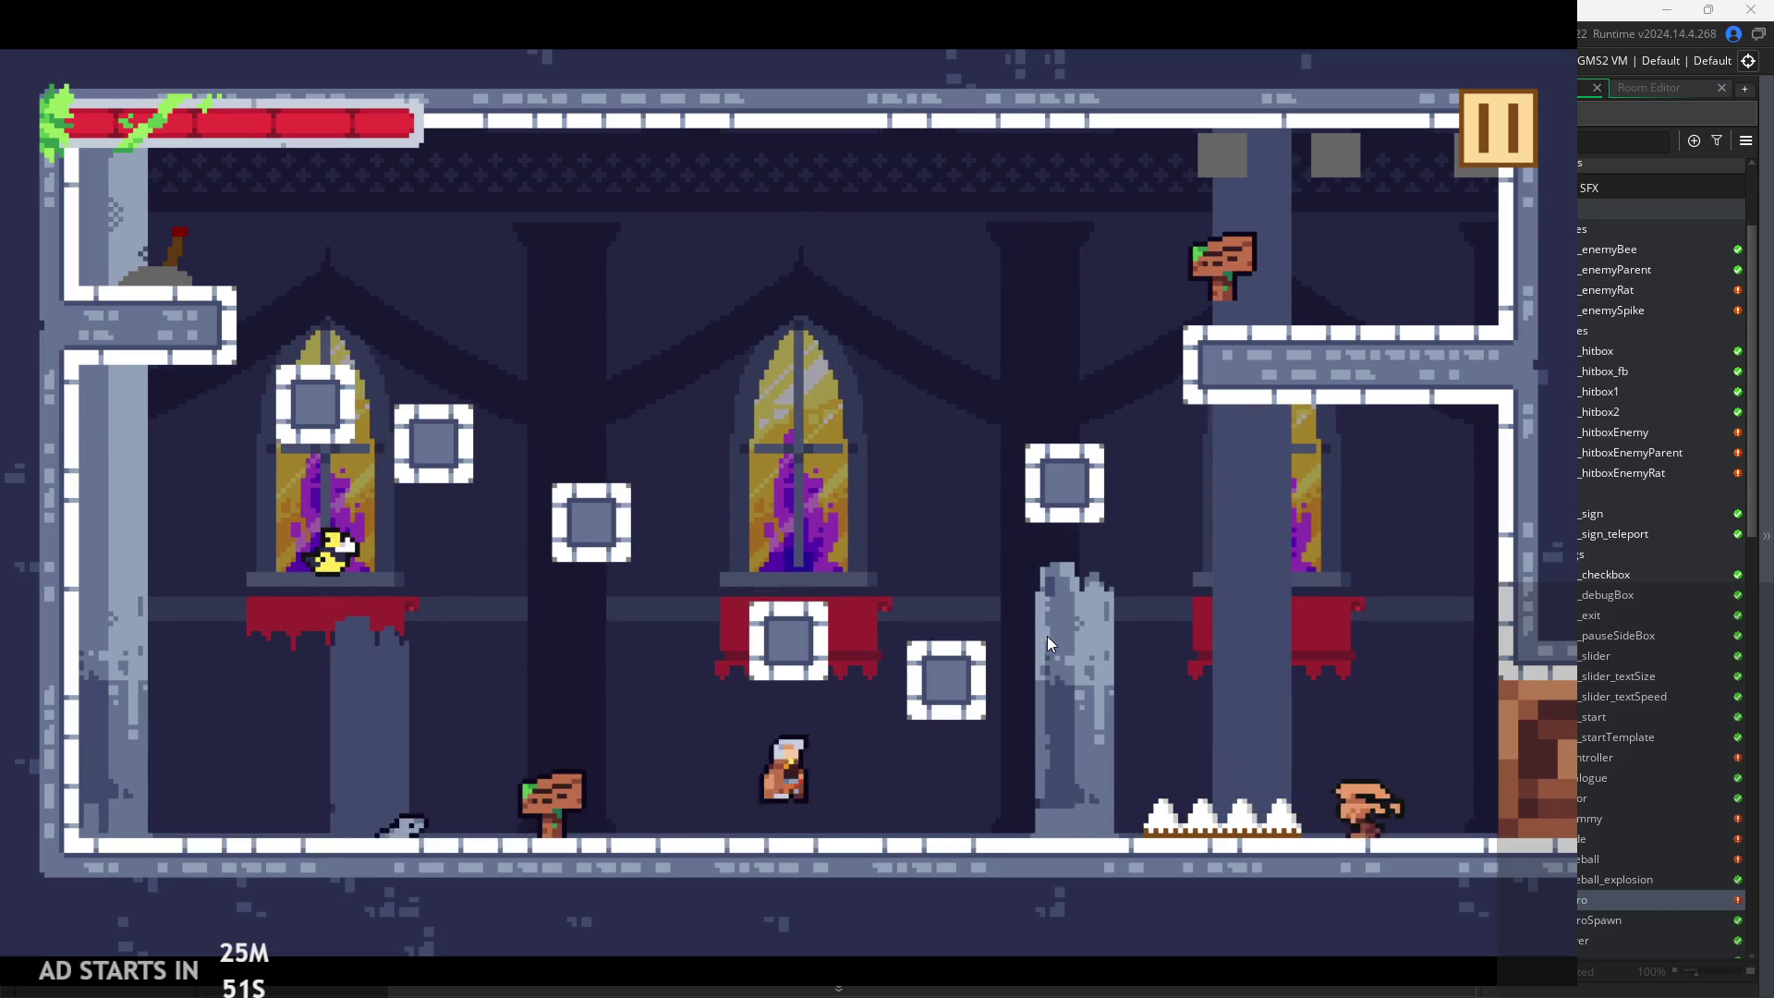
{"action": "key", "text": "Right"}
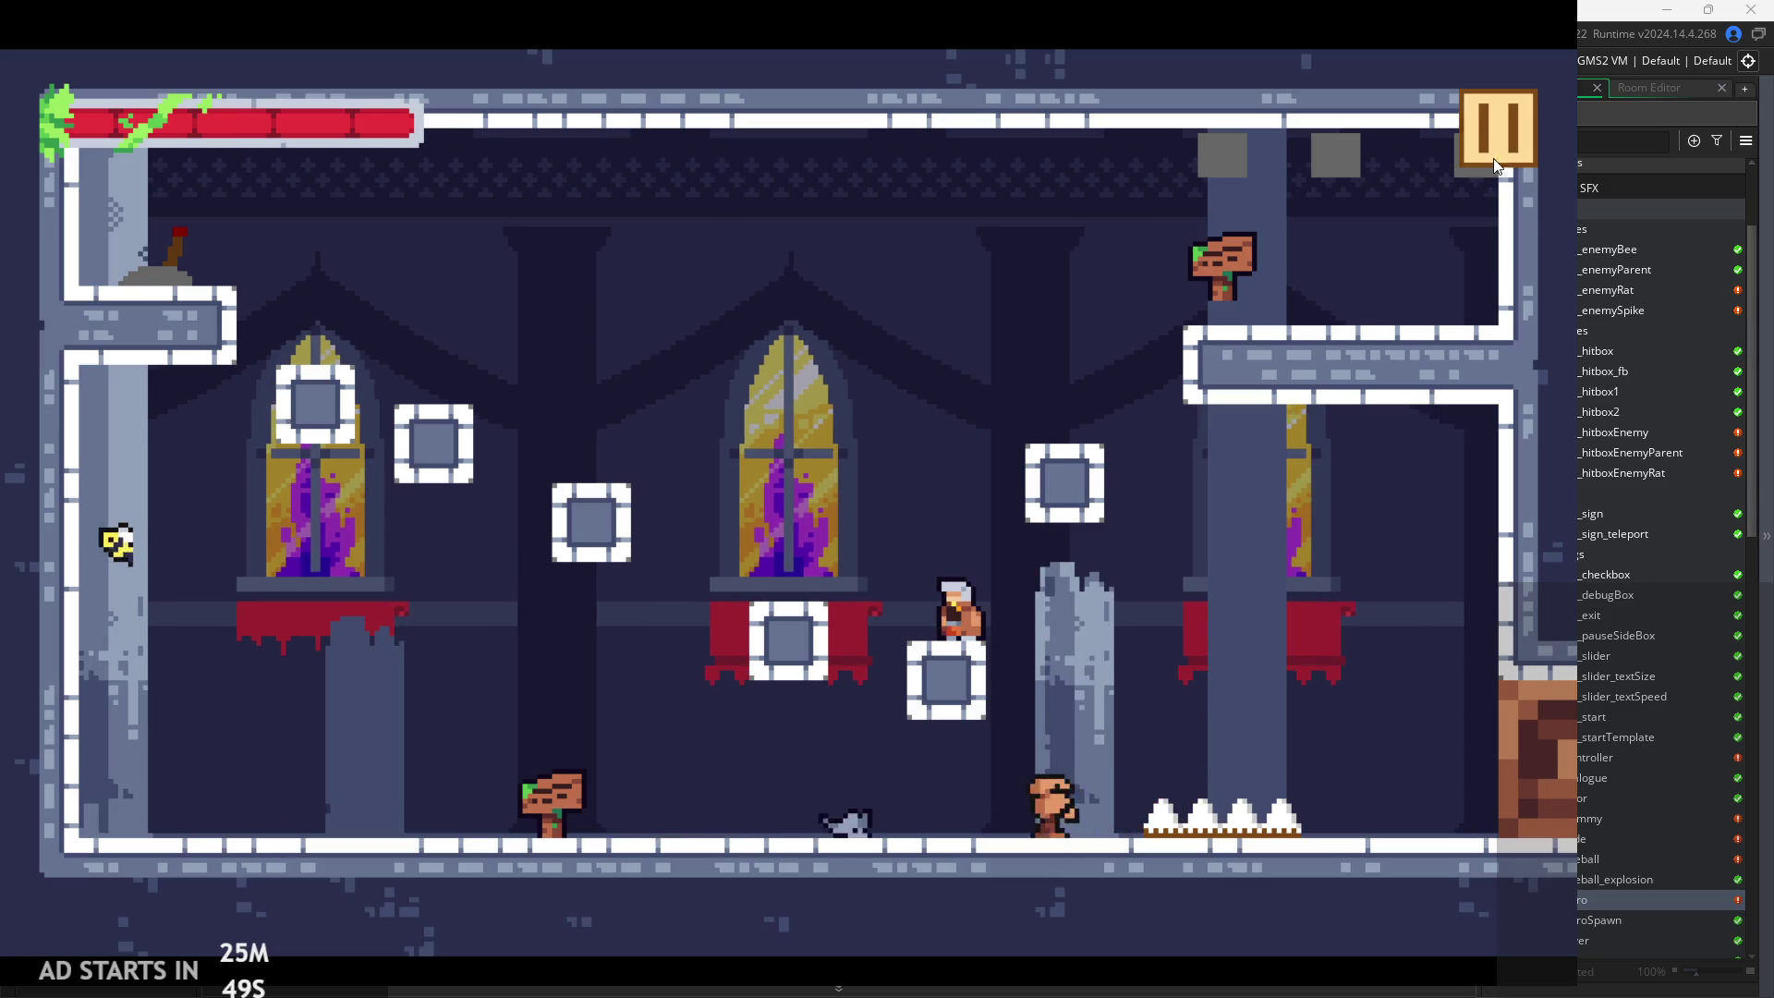
{"action": "left_click", "coordinate": [1493, 158]}
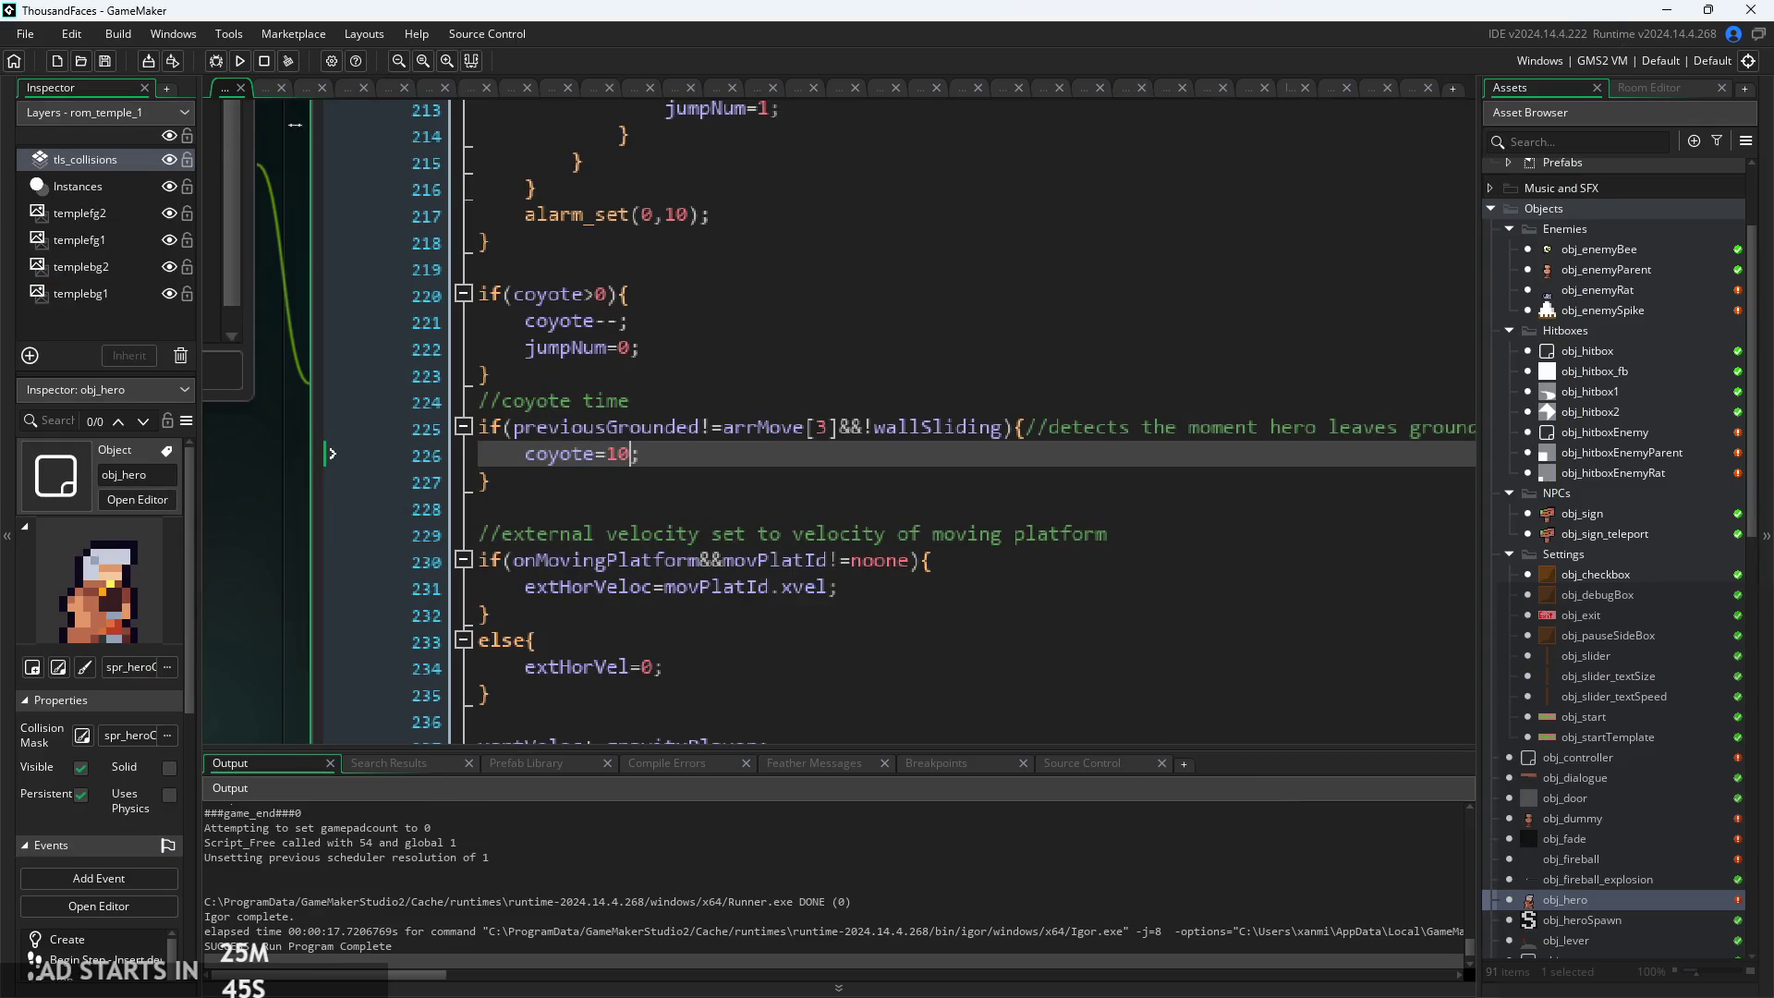
{"action": "left_click", "coordinate": [240, 64]}
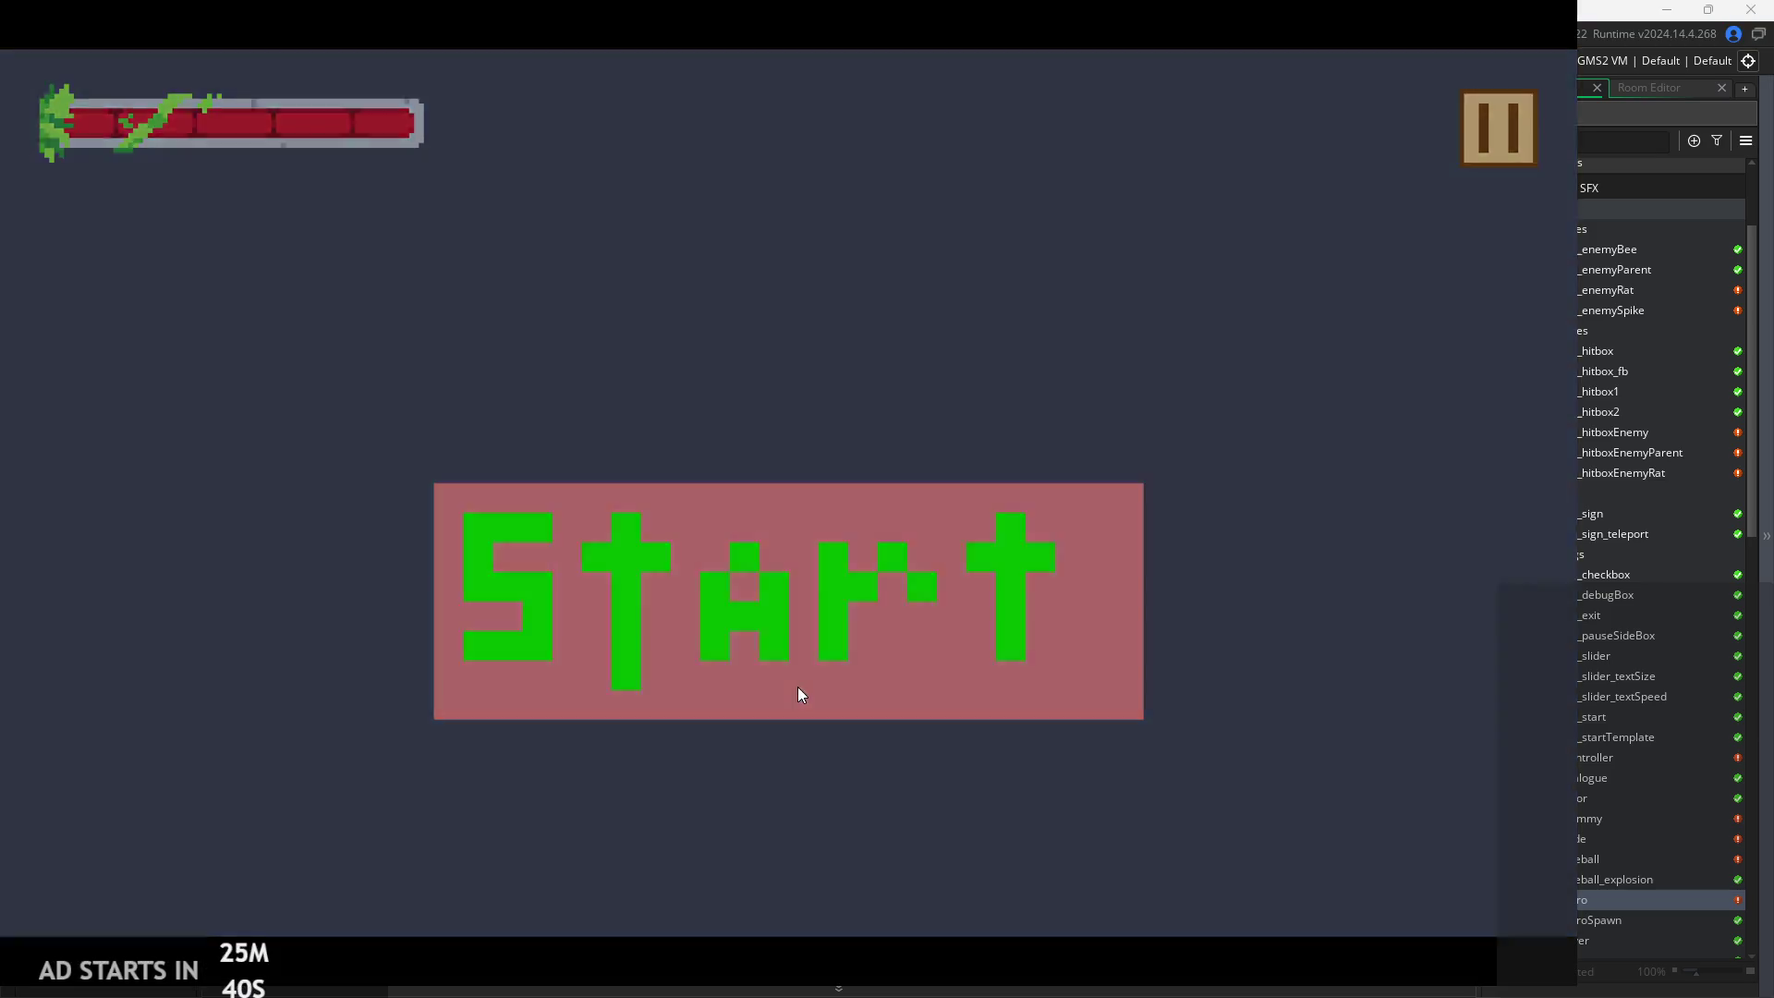
Start the game and jump the hero between the temple room's lower ledges and blocks
{"action": "left_click", "coordinate": [797, 686]}
{"action": "key", "text": "Right"}
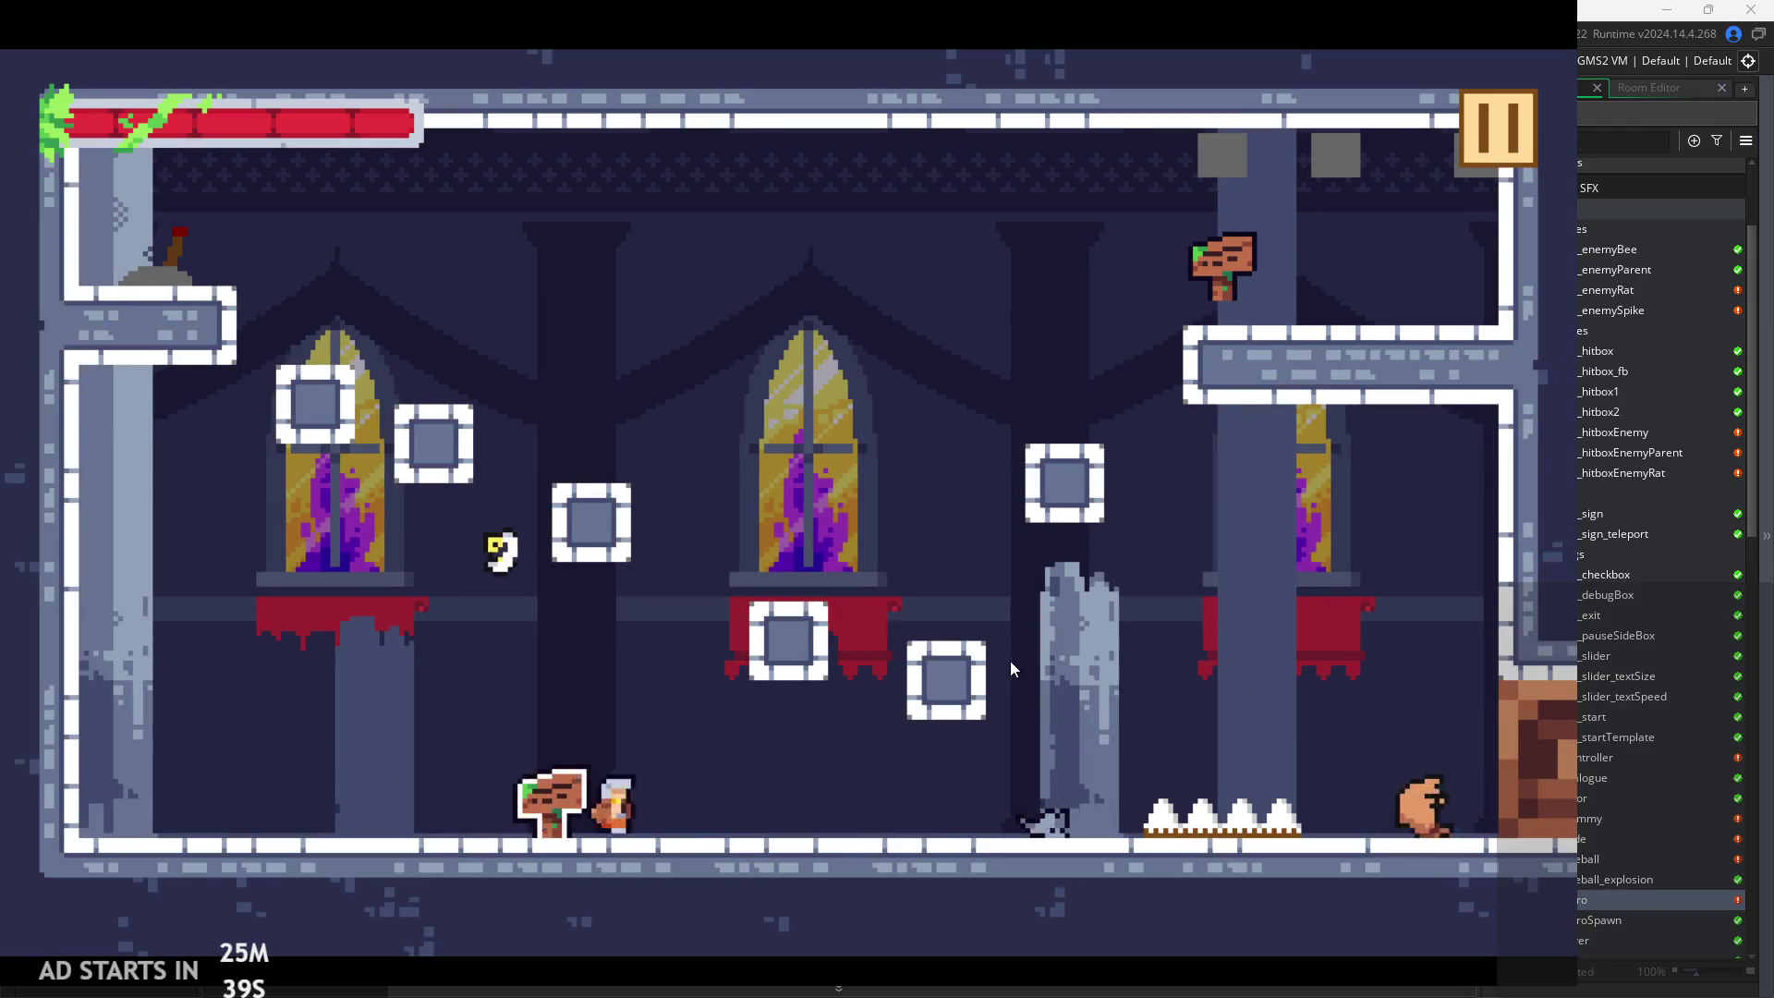
{"action": "key", "text": "space"}
{"action": "key", "text": "space"}
{"action": "key", "text": "Left"}
{"action": "key", "text": "space"}
{"action": "key", "text": "Right"}
{"action": "key", "text": "Left"}
{"action": "key", "text": "space"}
{"action": "key", "text": "Right"}
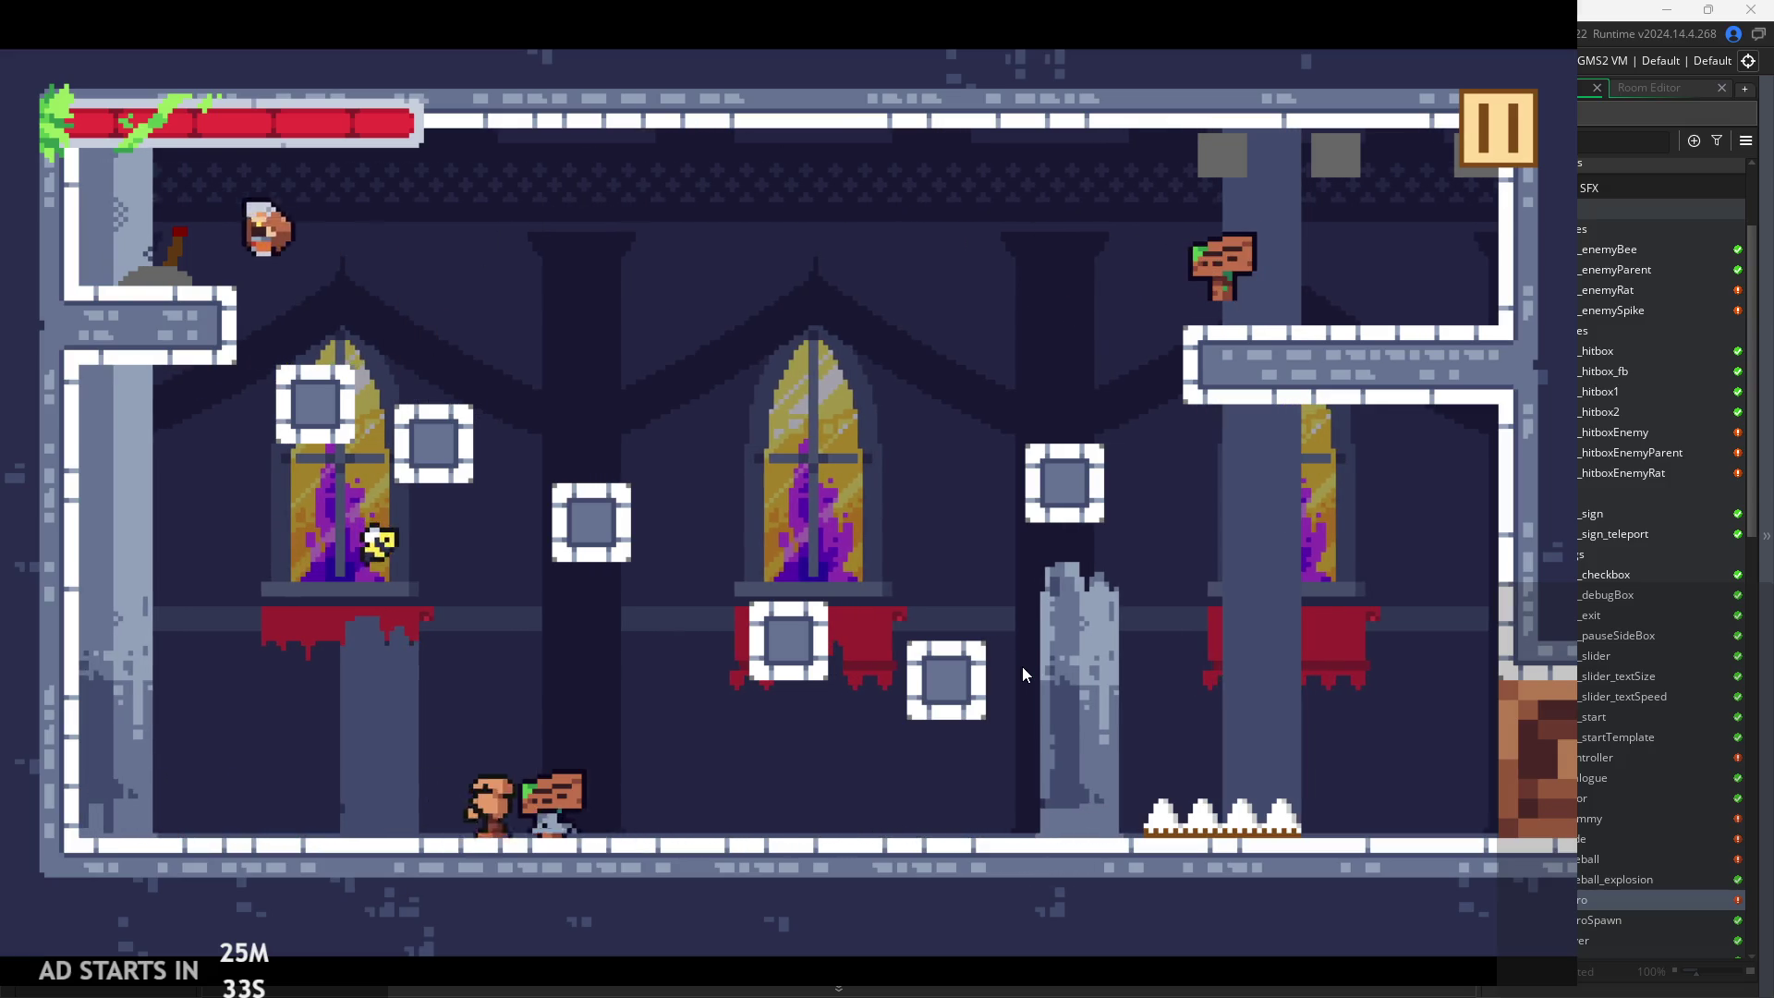
{"action": "key", "text": "space"}
{"action": "key", "text": "space"}
{"action": "key", "text": "Left"}
{"action": "key", "text": "space"}
{"action": "key", "text": "Right"}
{"action": "key", "text": "space"}
{"action": "key", "text": "space"}
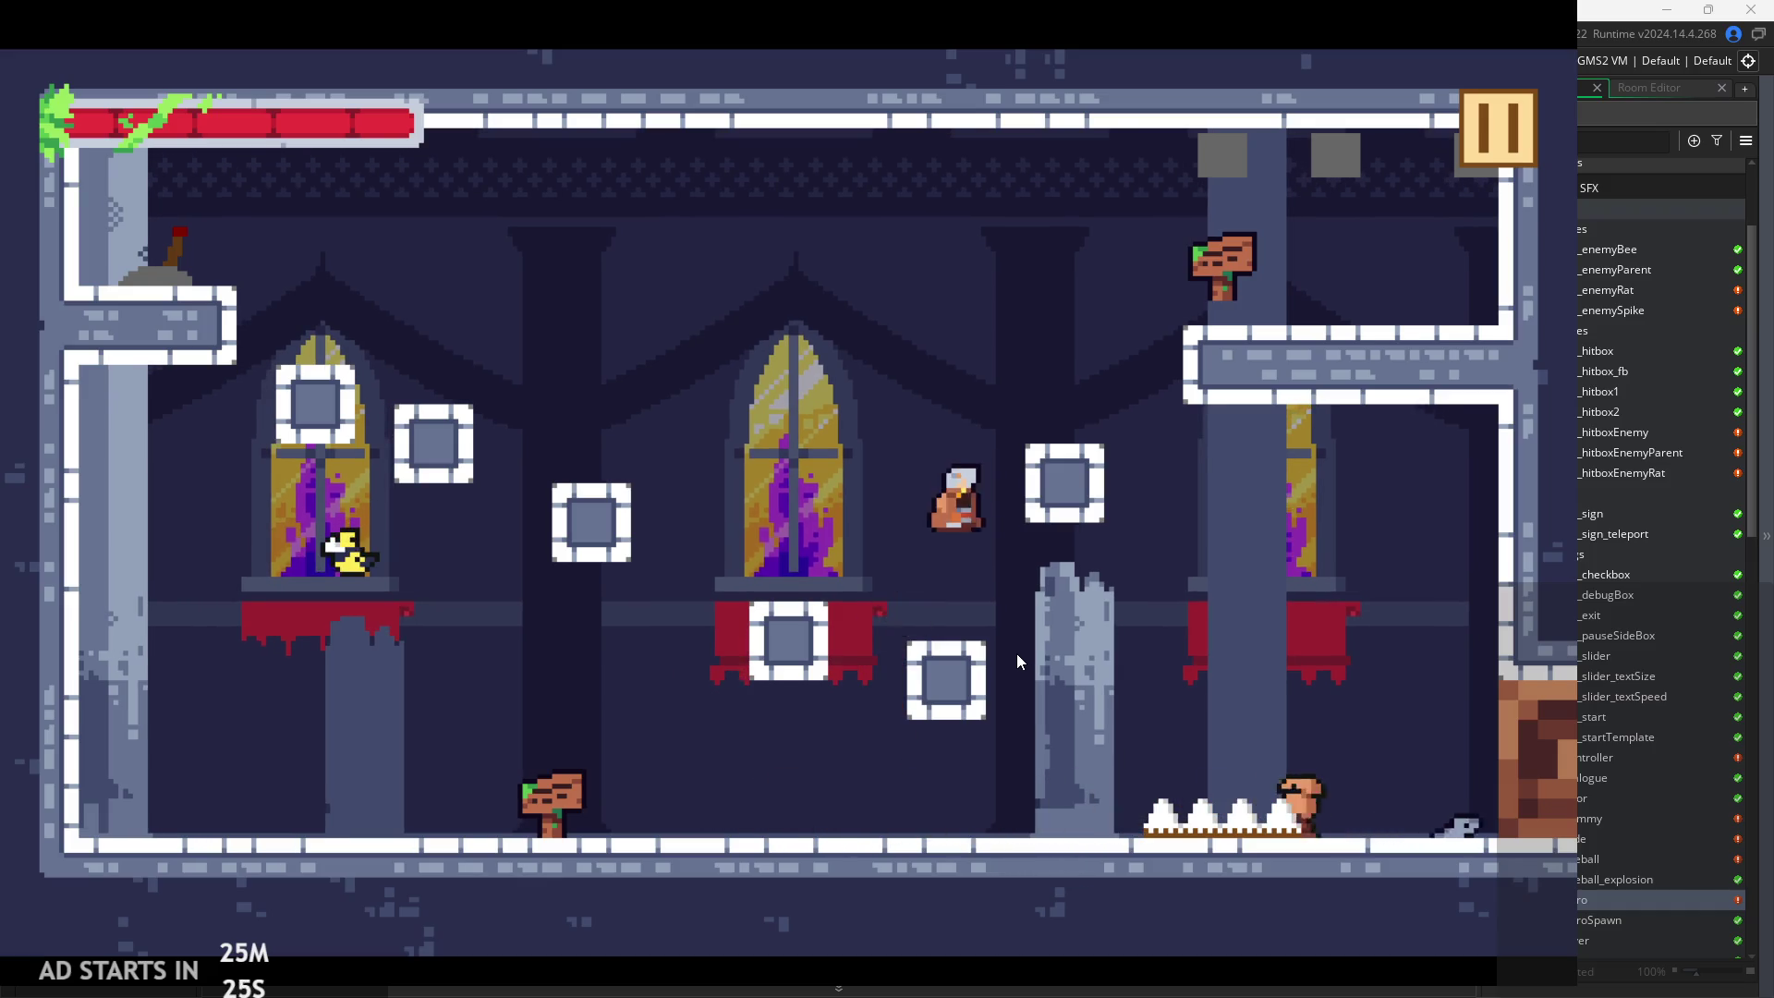
Climb the hero to the upper-right ledge, then cross to the top-left exit
{"action": "key", "text": "space"}
{"action": "key", "text": "Left"}
{"action": "key", "text": "space"}
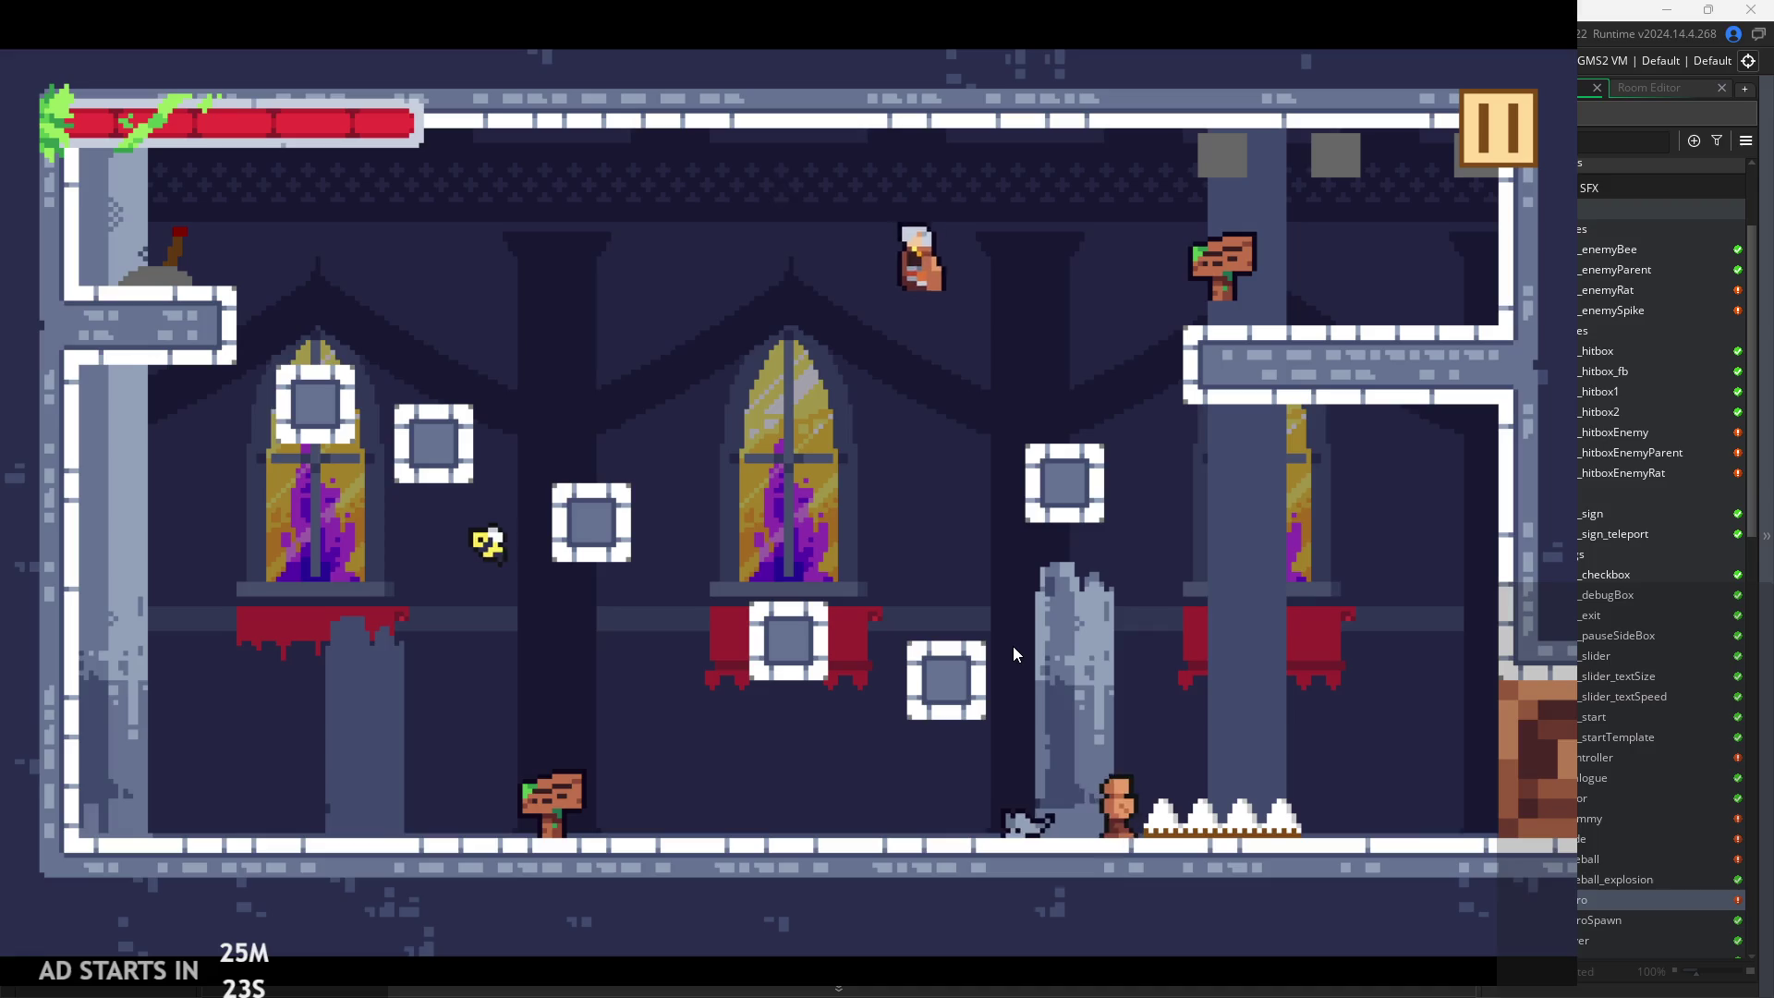
{"action": "key", "text": "Right"}
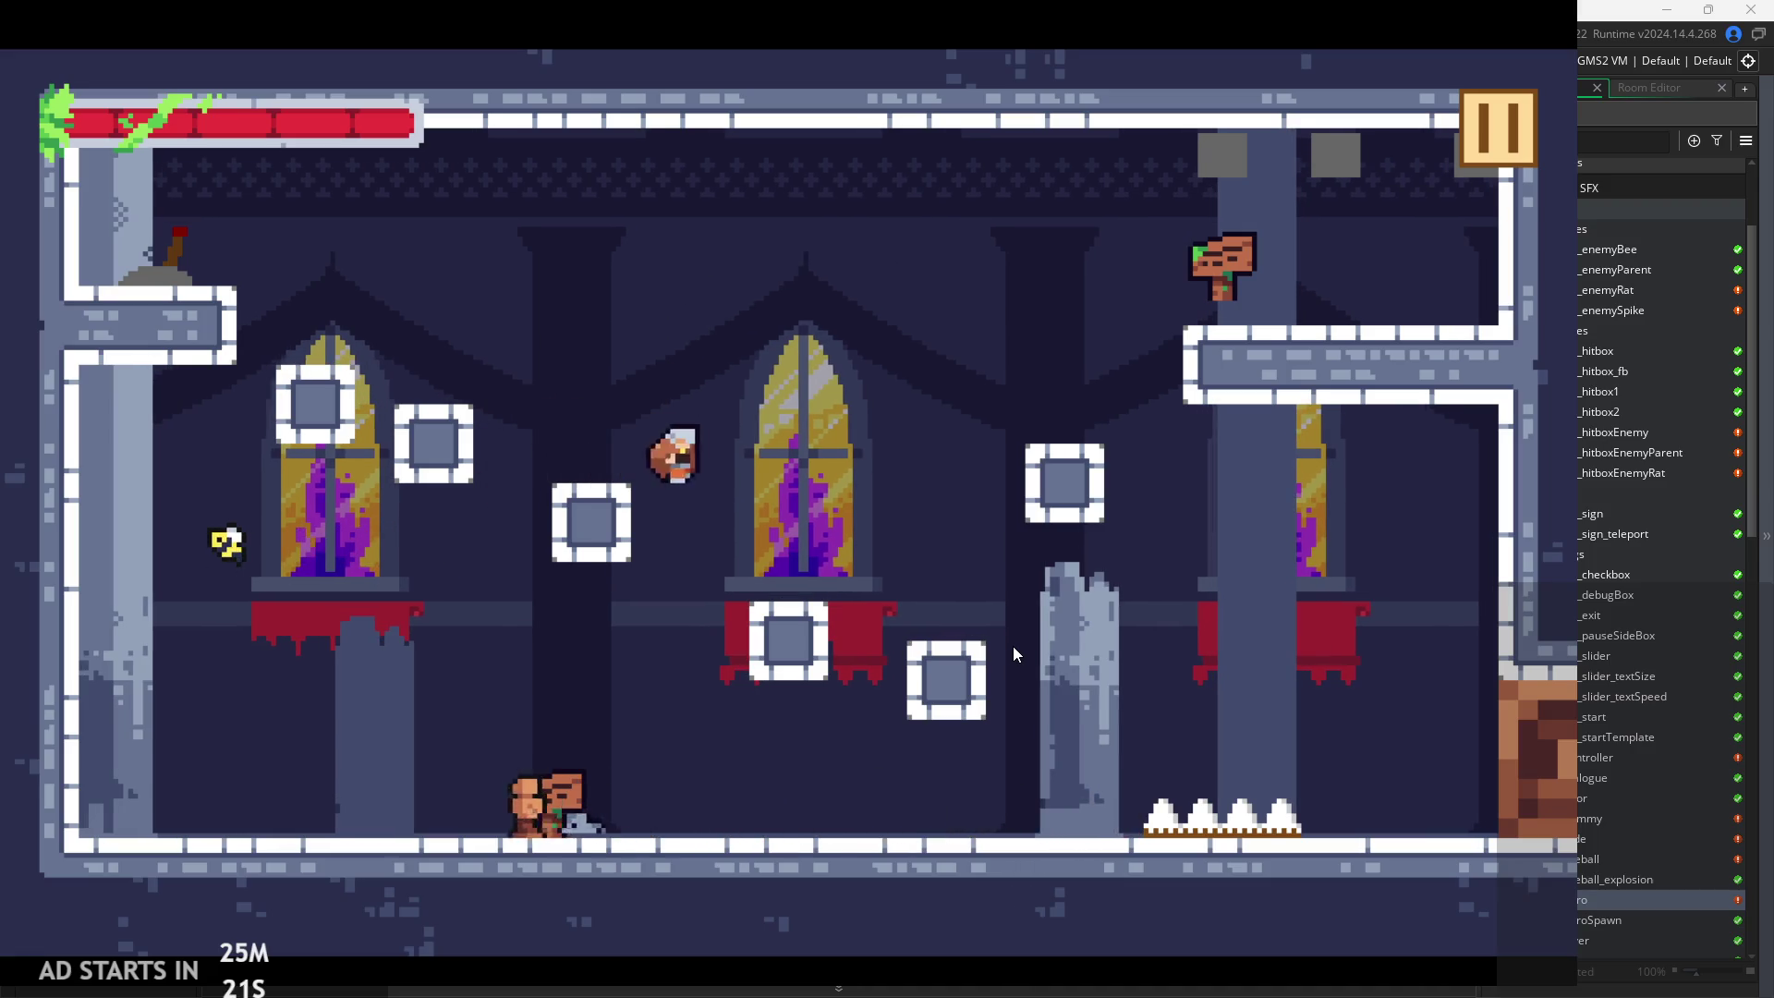
{"action": "key", "text": "space"}
{"action": "key", "text": "space"}
{"action": "key", "text": "Left"}
{"action": "key", "text": "space"}
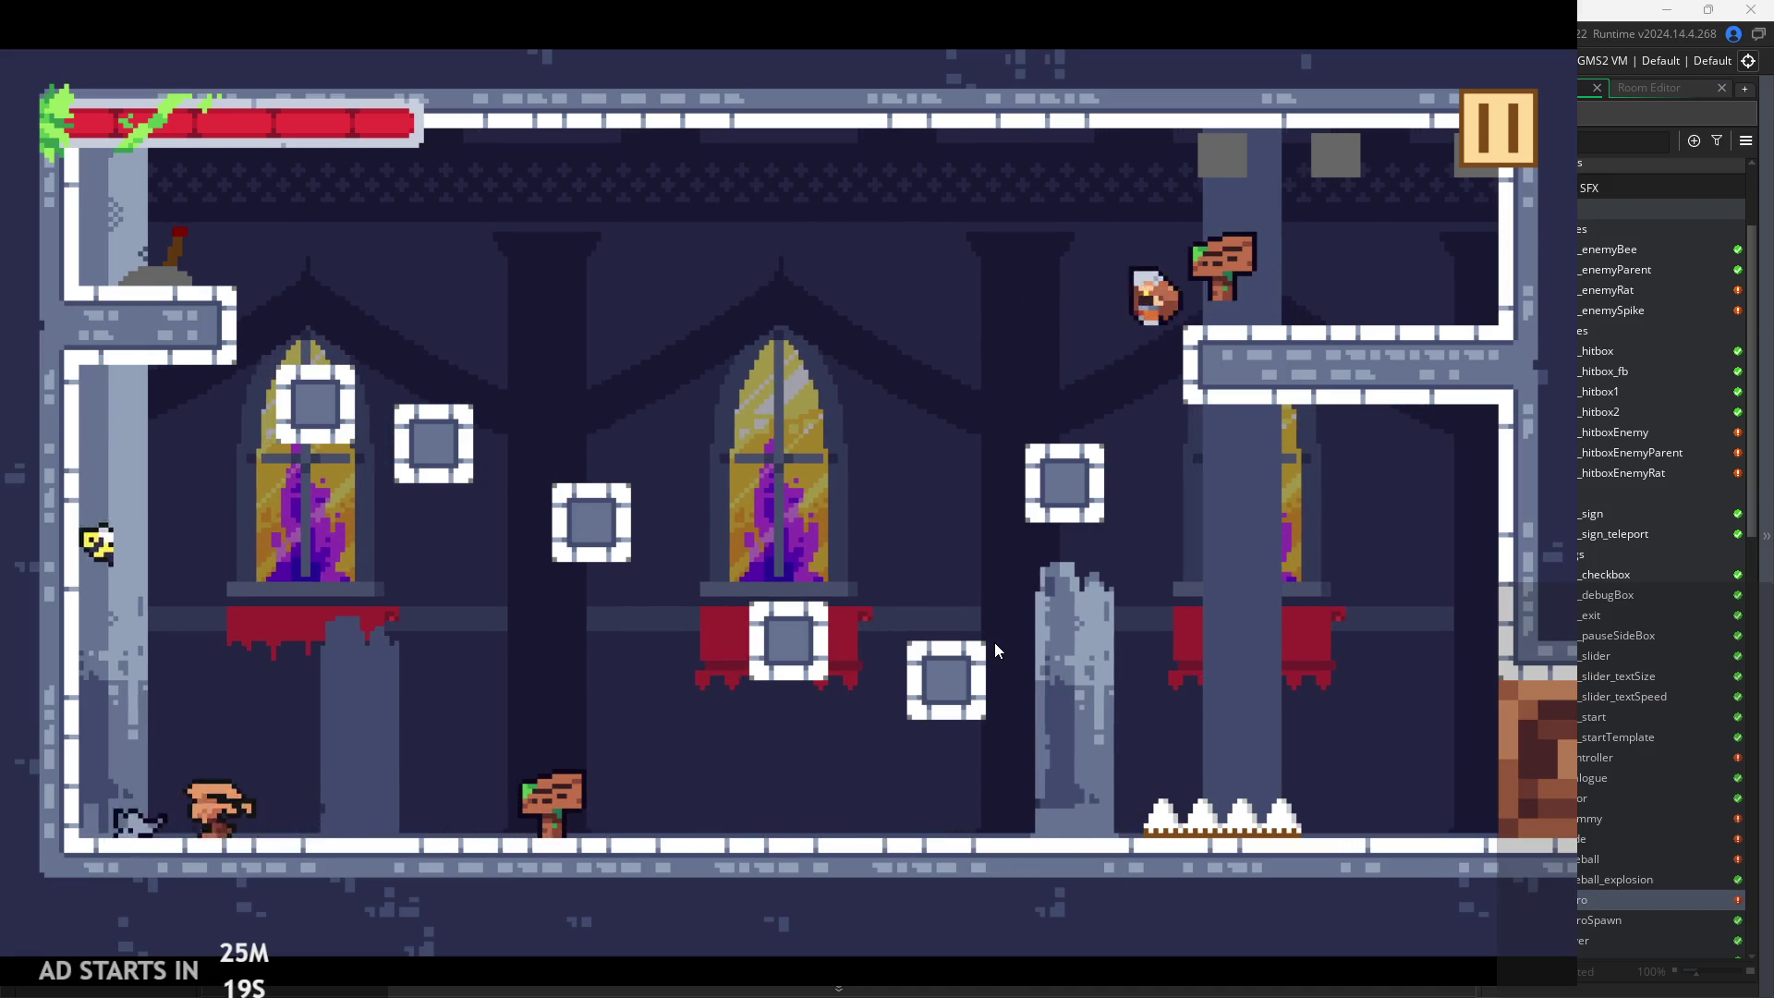
{"action": "key", "text": "Right"}
{"action": "key", "text": "space"}
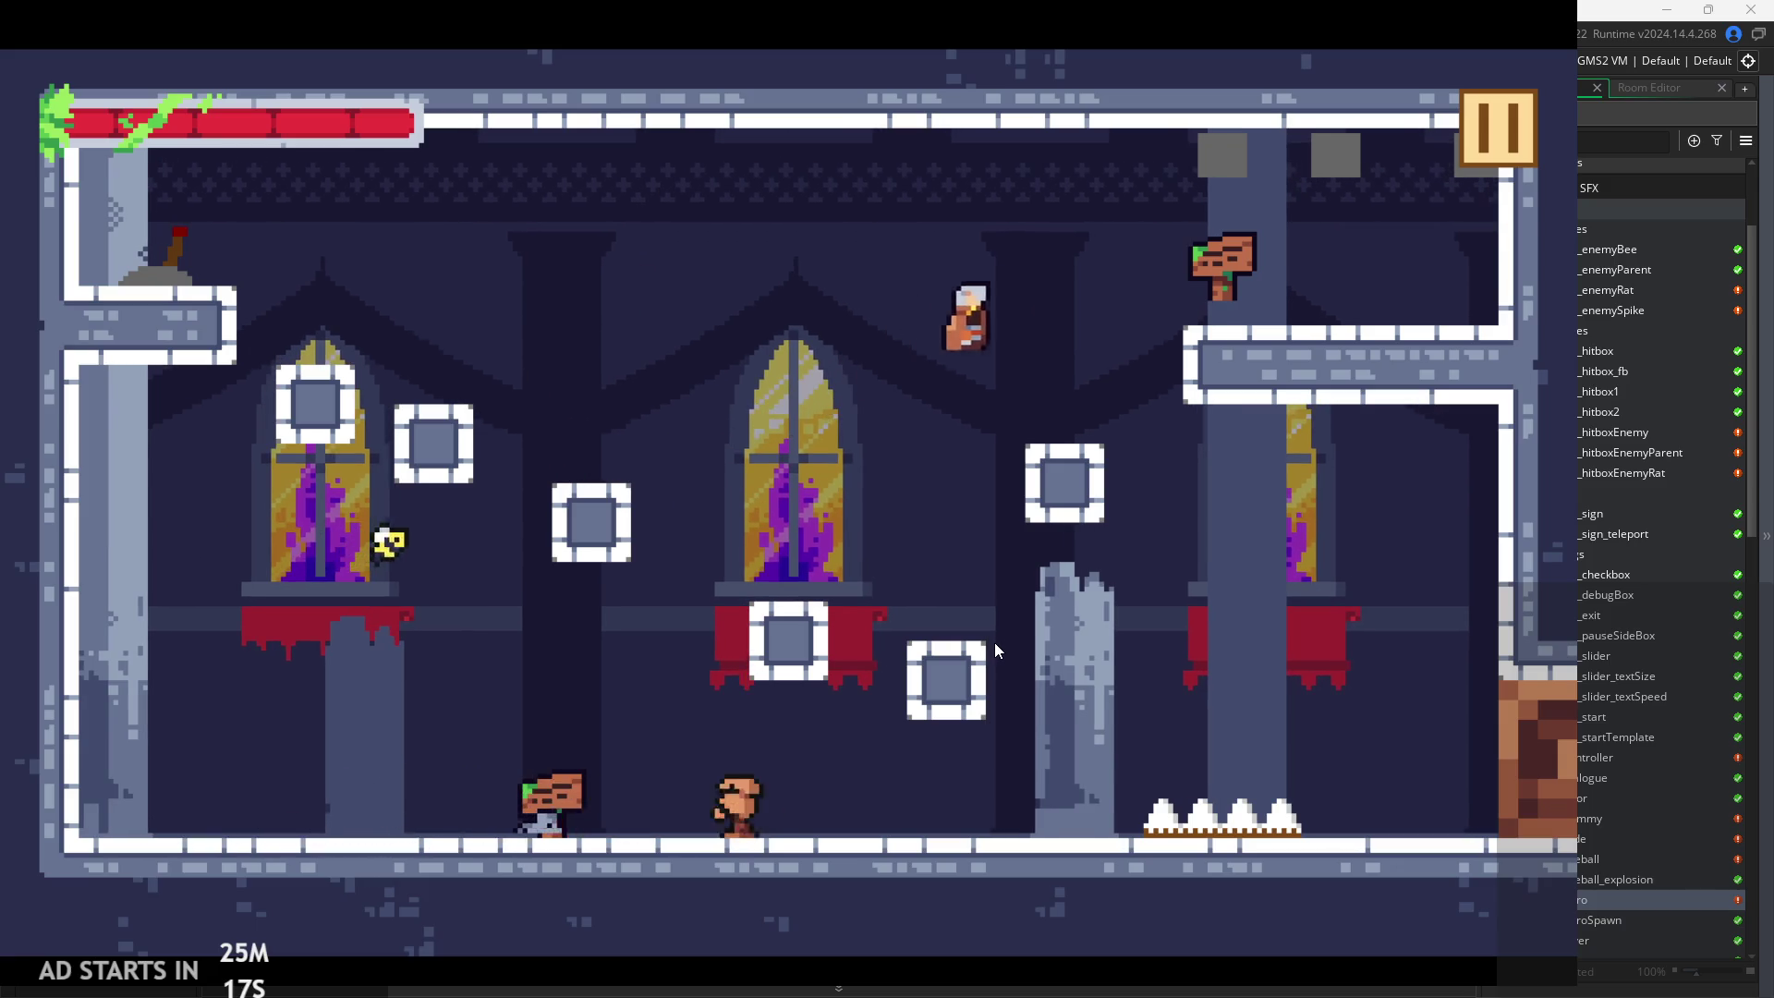
{"action": "key", "text": "Left"}
{"action": "key", "text": "space"}
{"action": "key", "text": "Right"}
{"action": "key", "text": "space"}
{"action": "key", "text": "Right"}
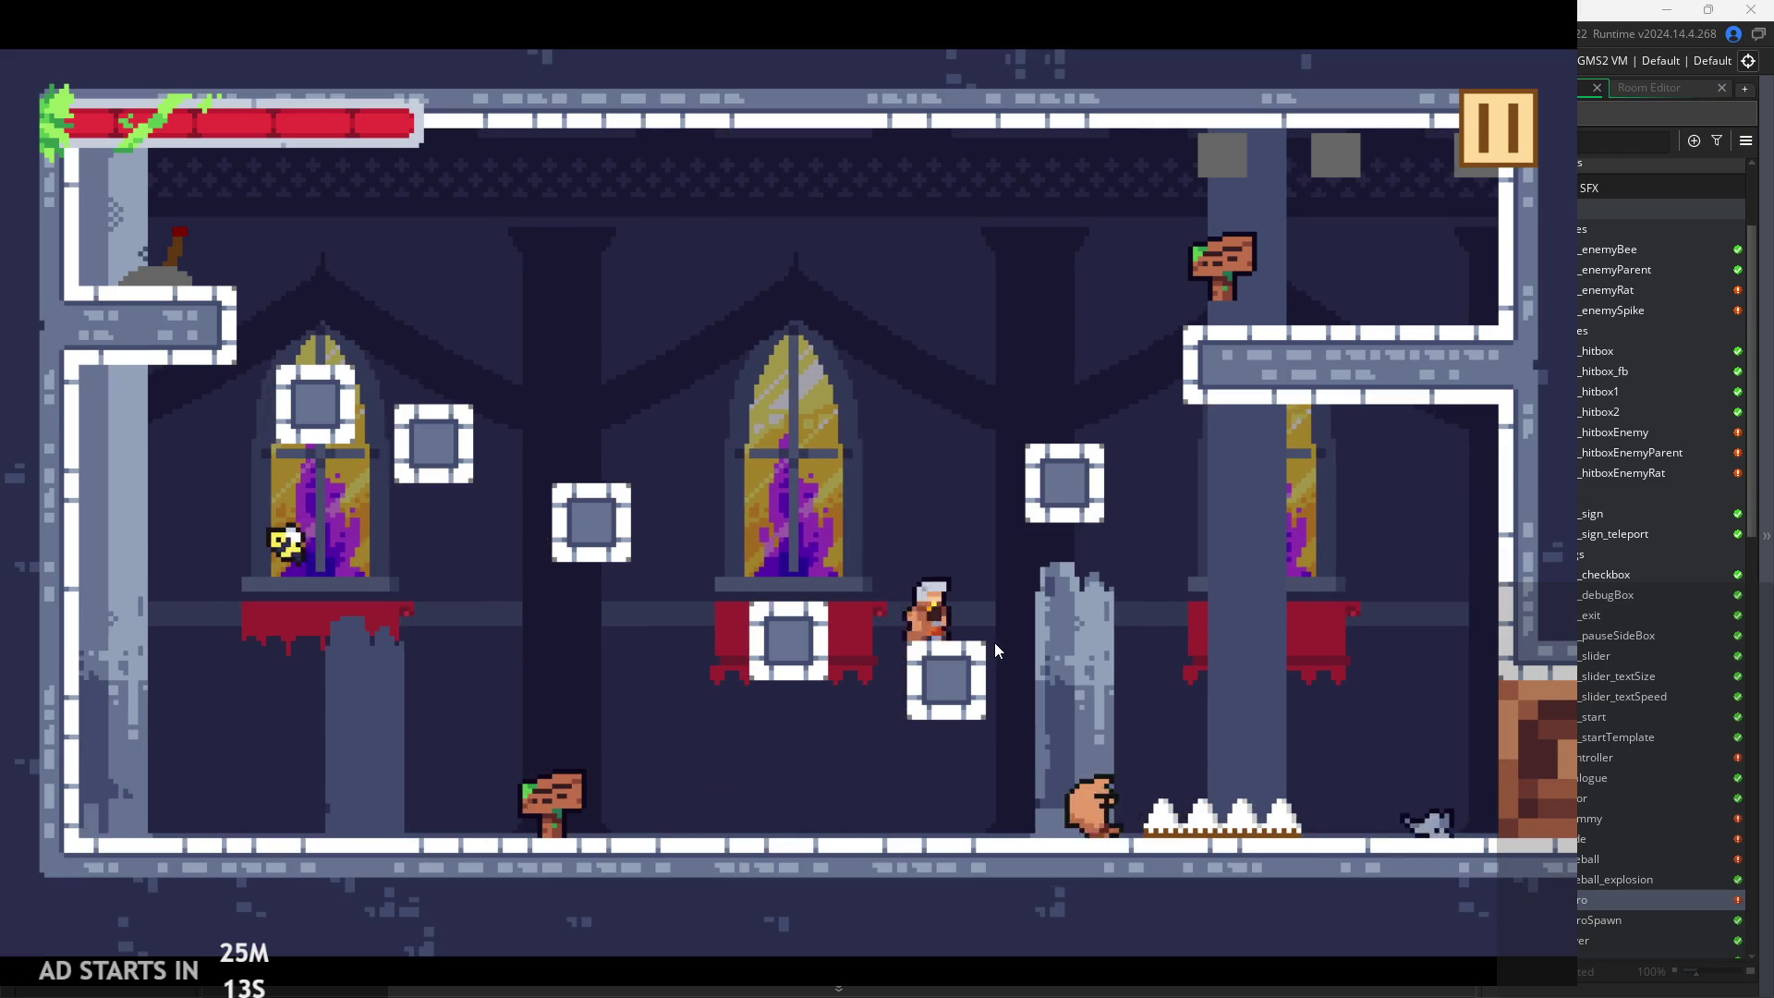
{"action": "key", "text": "space"}
{"action": "key", "text": "Left"}
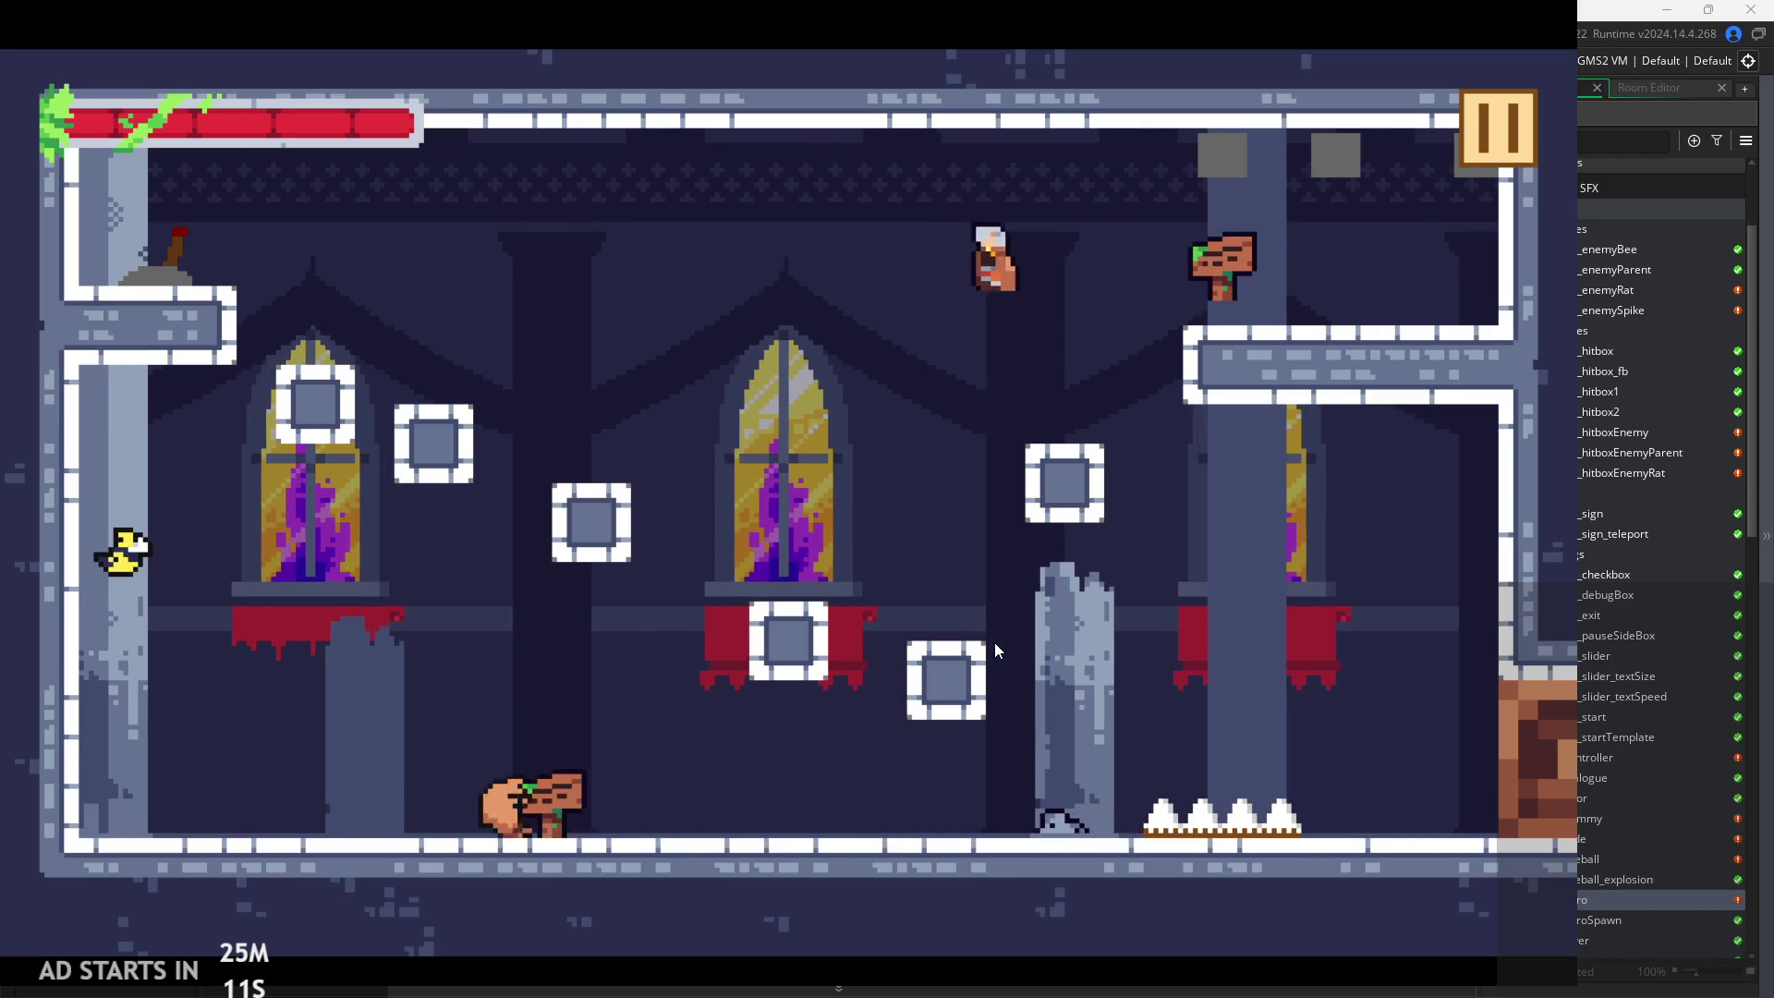
{"action": "key", "text": "space"}
{"action": "key", "text": "Right"}
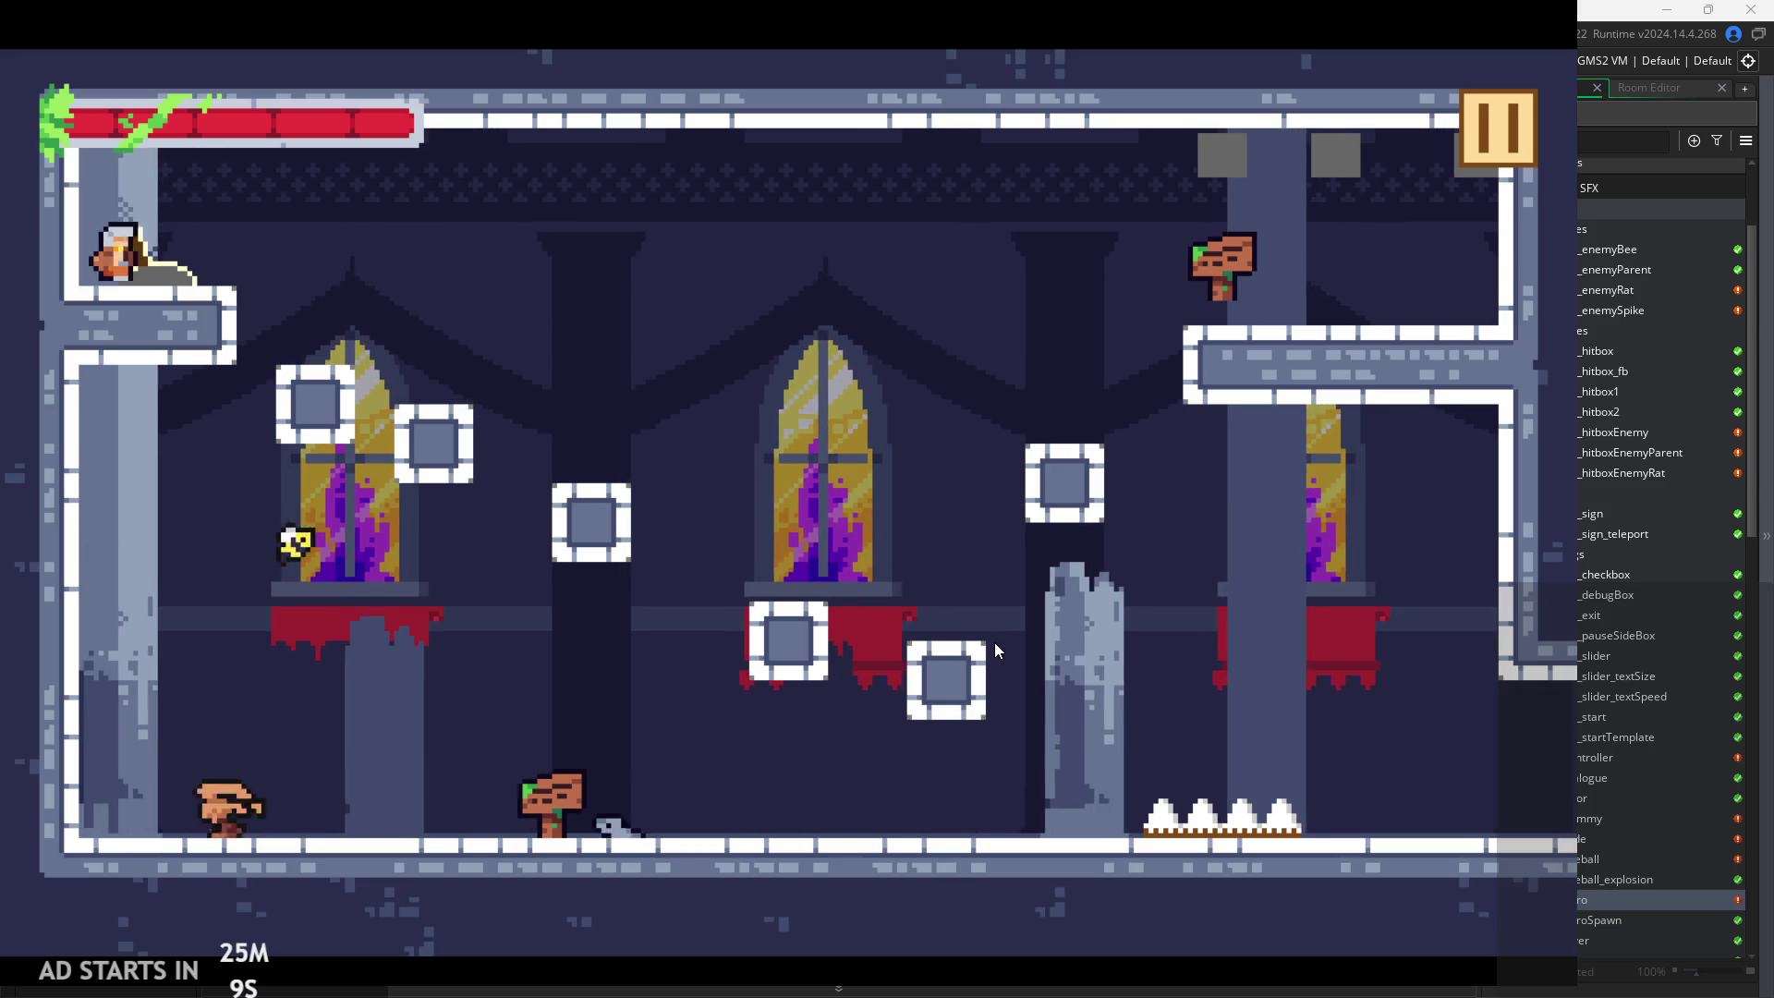
{"action": "key", "text": "Right"}
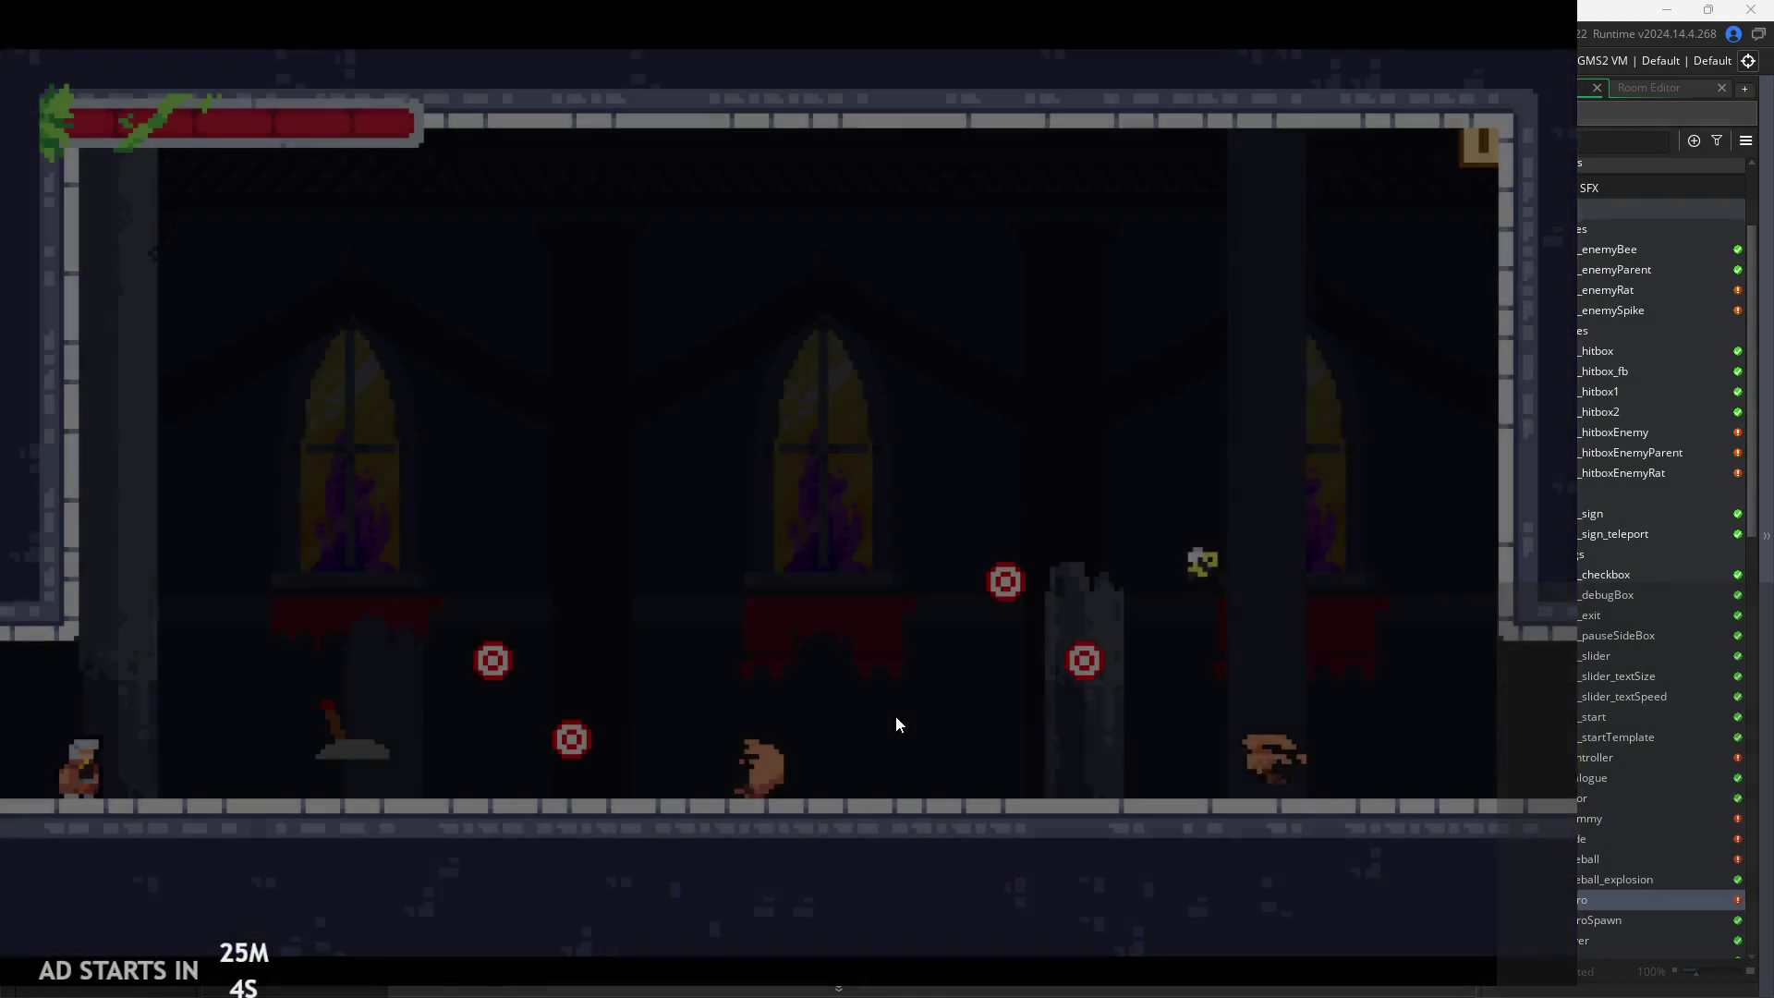
Run right through the target room, slashing two targets and the enemy at the right edge
{"action": "key", "text": "Right"}
{"action": "key", "text": "Left"}
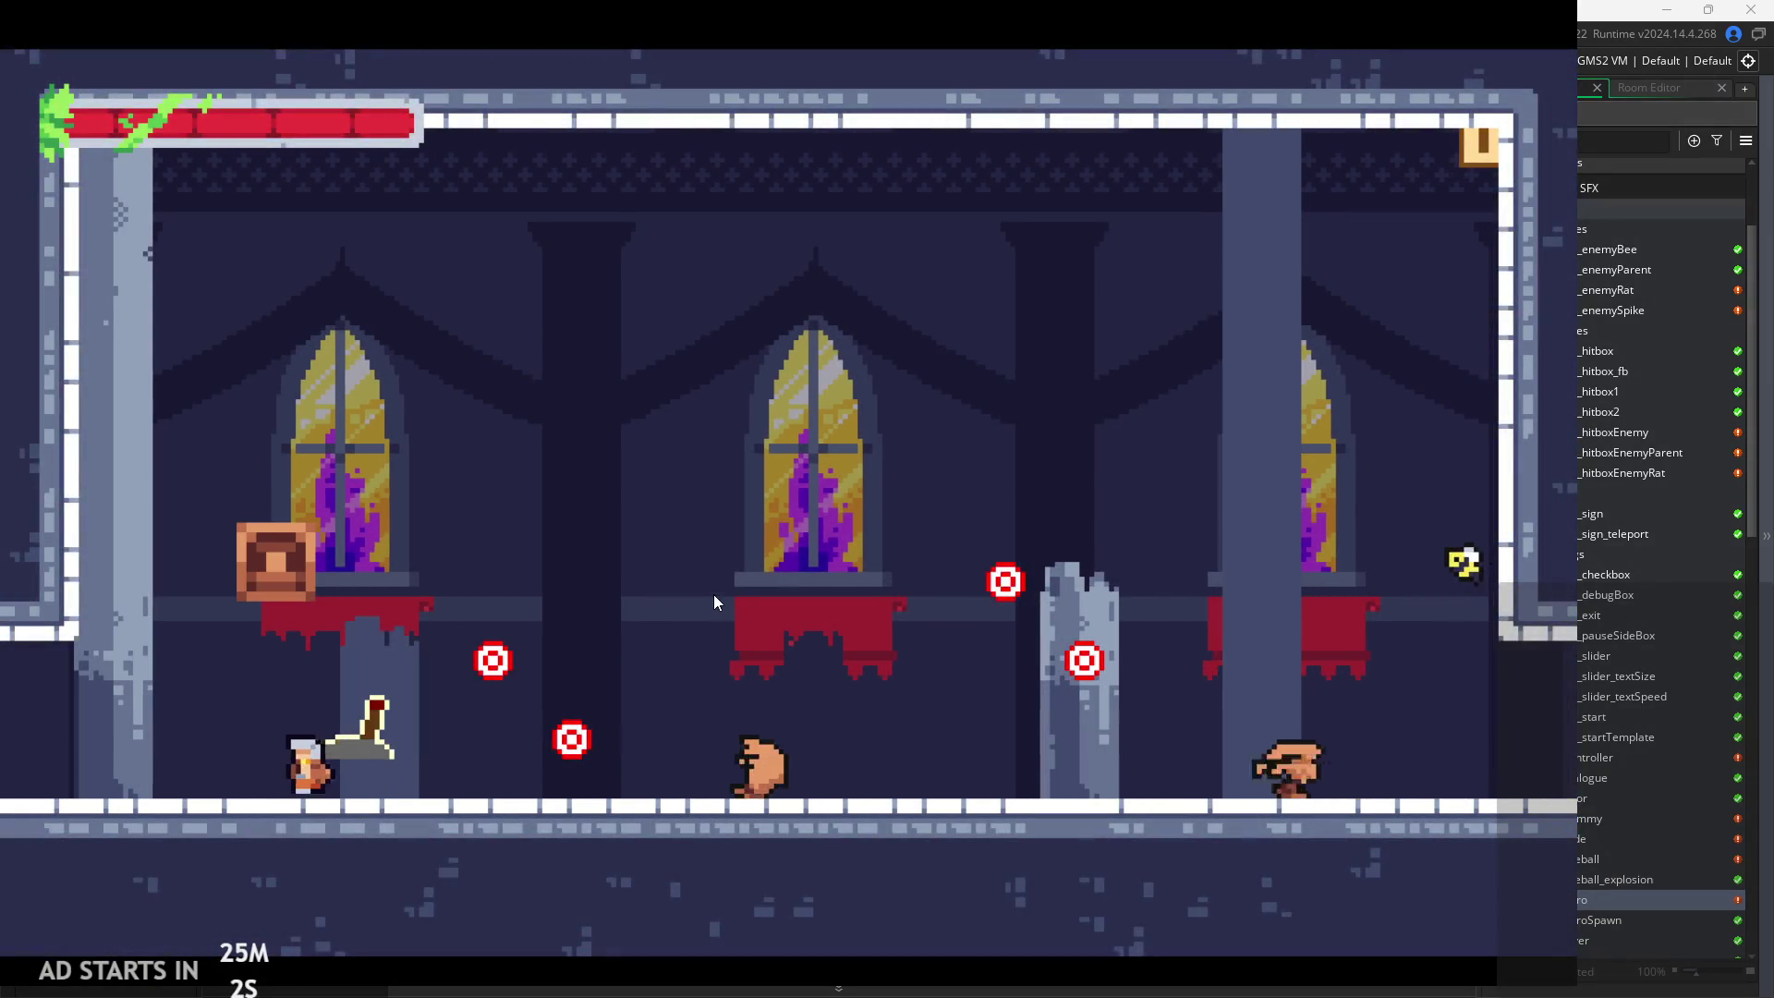
{"action": "key", "text": "space"}
{"action": "key", "text": "Right"}
{"action": "key", "text": "Right"}
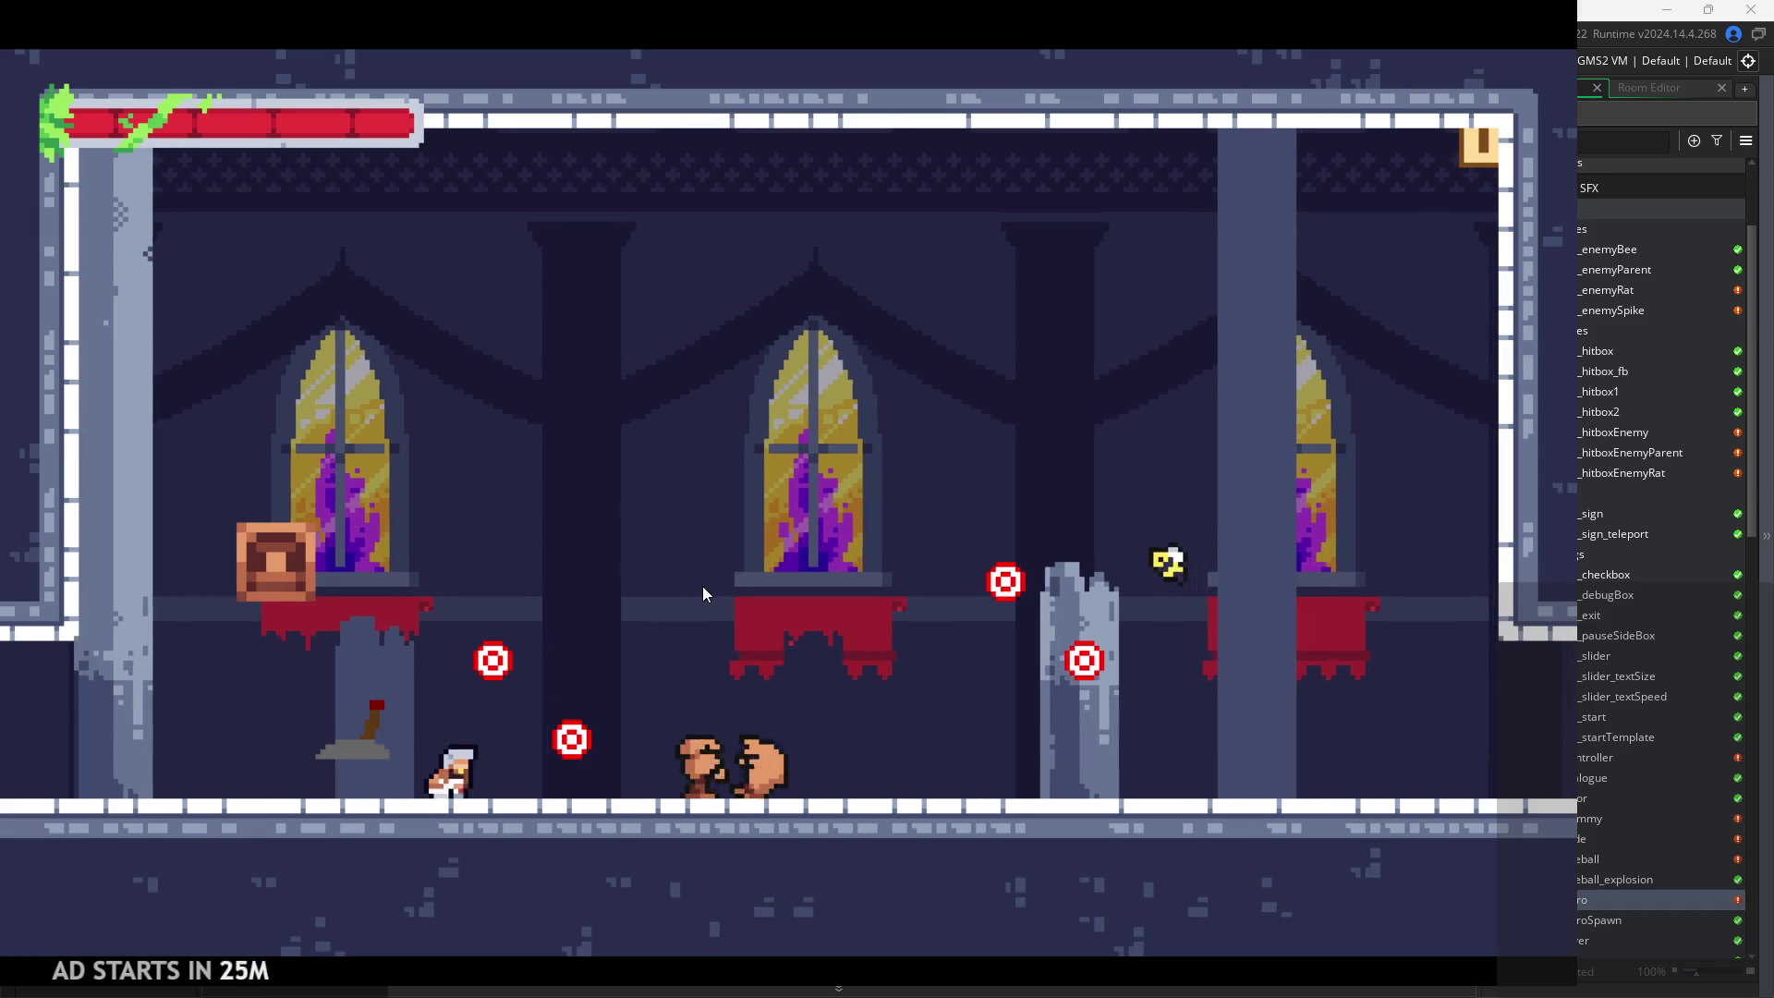
{"action": "key", "text": "Right"}
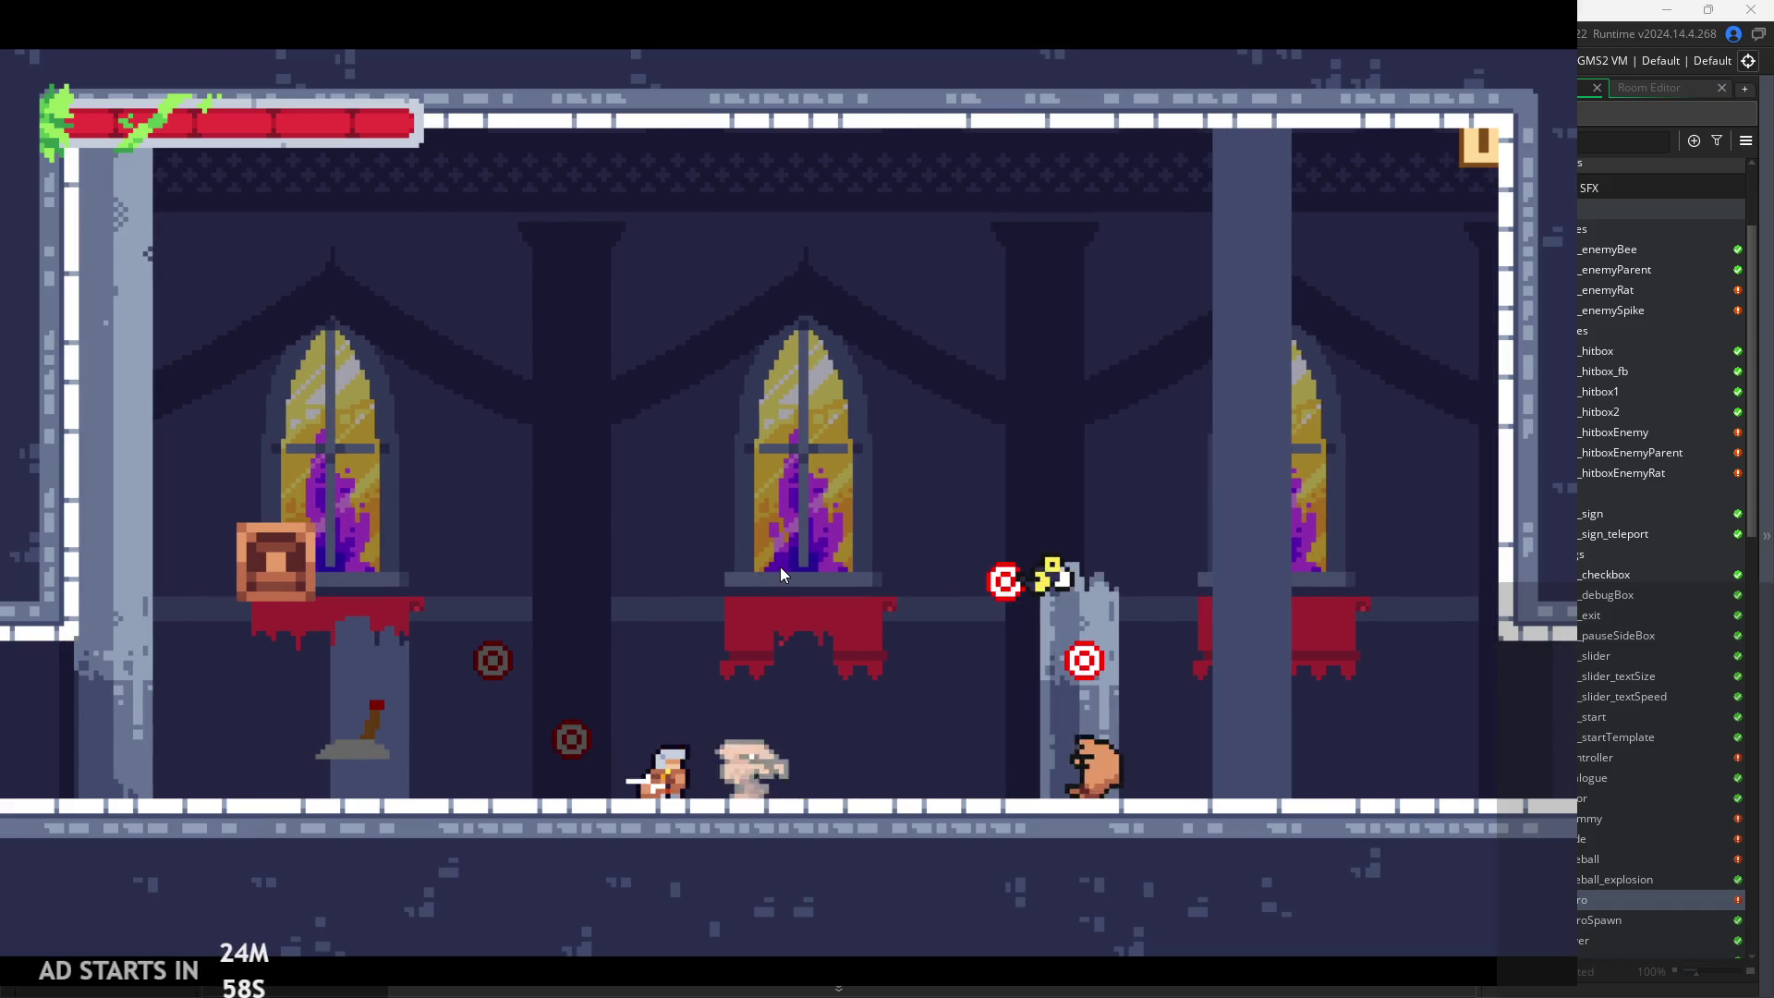
{"action": "key", "text": "space"}
{"action": "key", "text": "space"}
{"action": "key", "text": "Left"}
{"action": "left_click", "coordinate": [460, 626]}
{"action": "key", "text": "Right"}
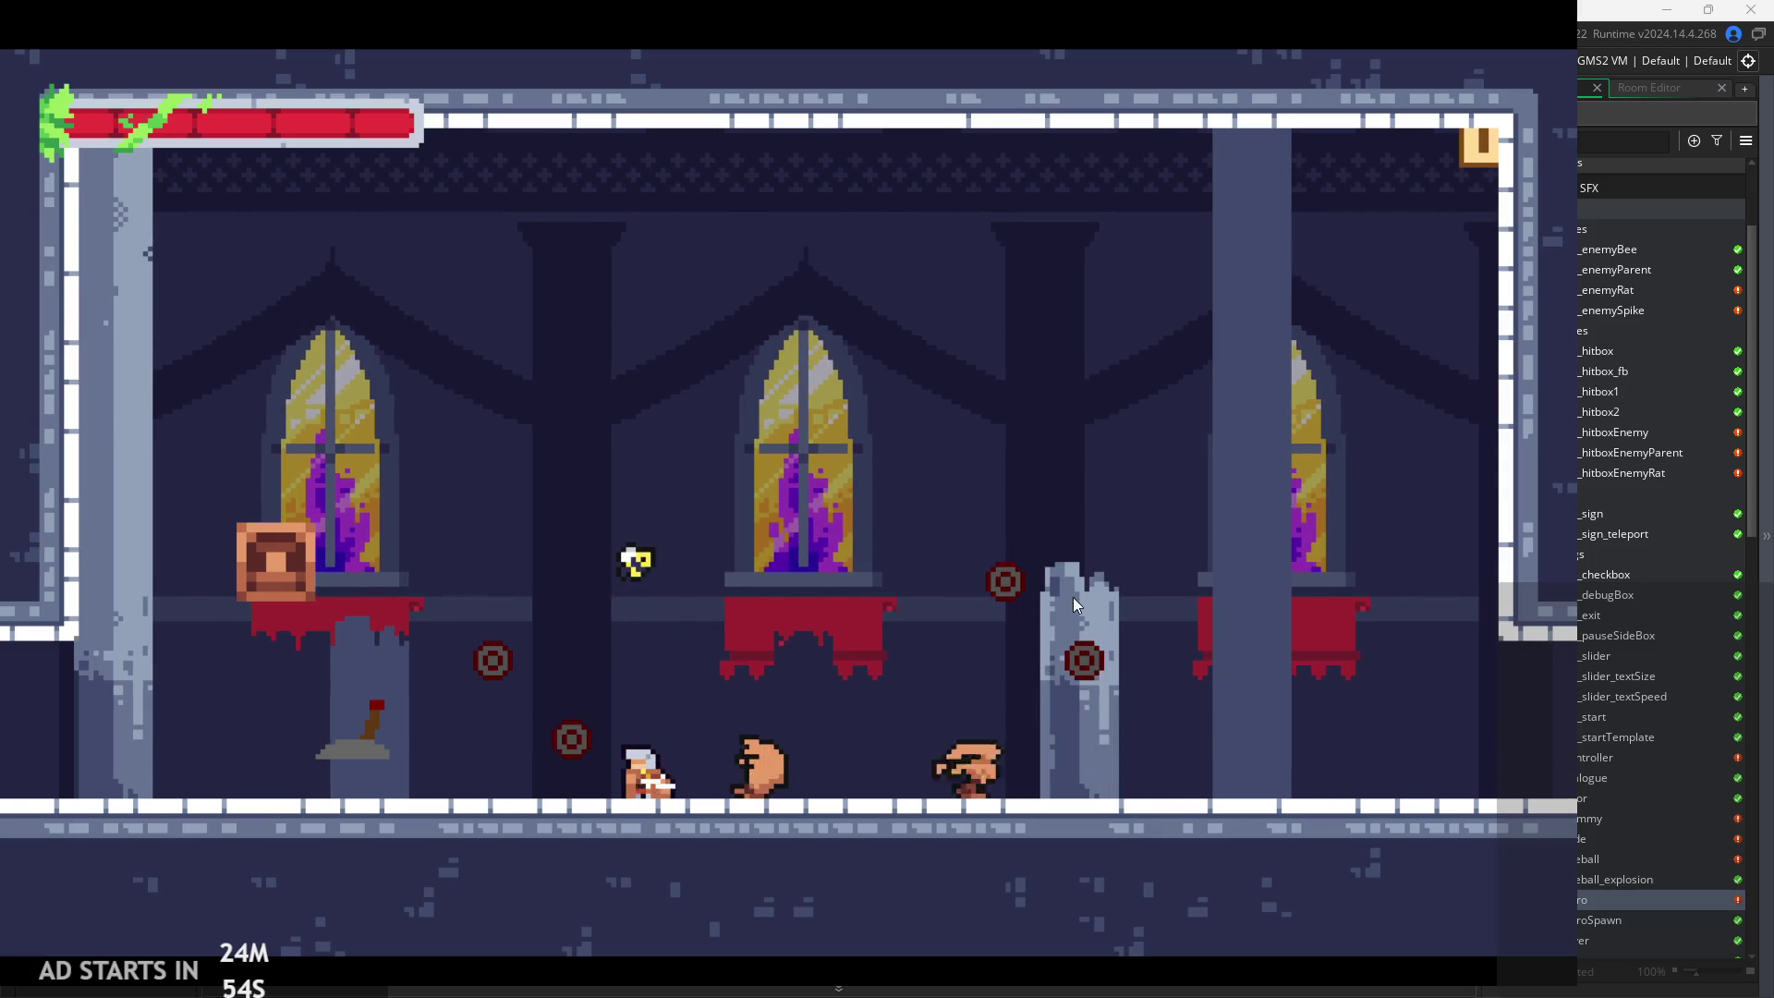
{"action": "left_click", "coordinate": [1108, 610]}
{"action": "key", "text": "Right"}
{"action": "left_click", "coordinate": [1133, 612]}
{"action": "left_click", "coordinate": [1144, 610]}
Slash in midair, wall-jump up the left wall, and air-dash right
{"action": "key", "text": "space"}
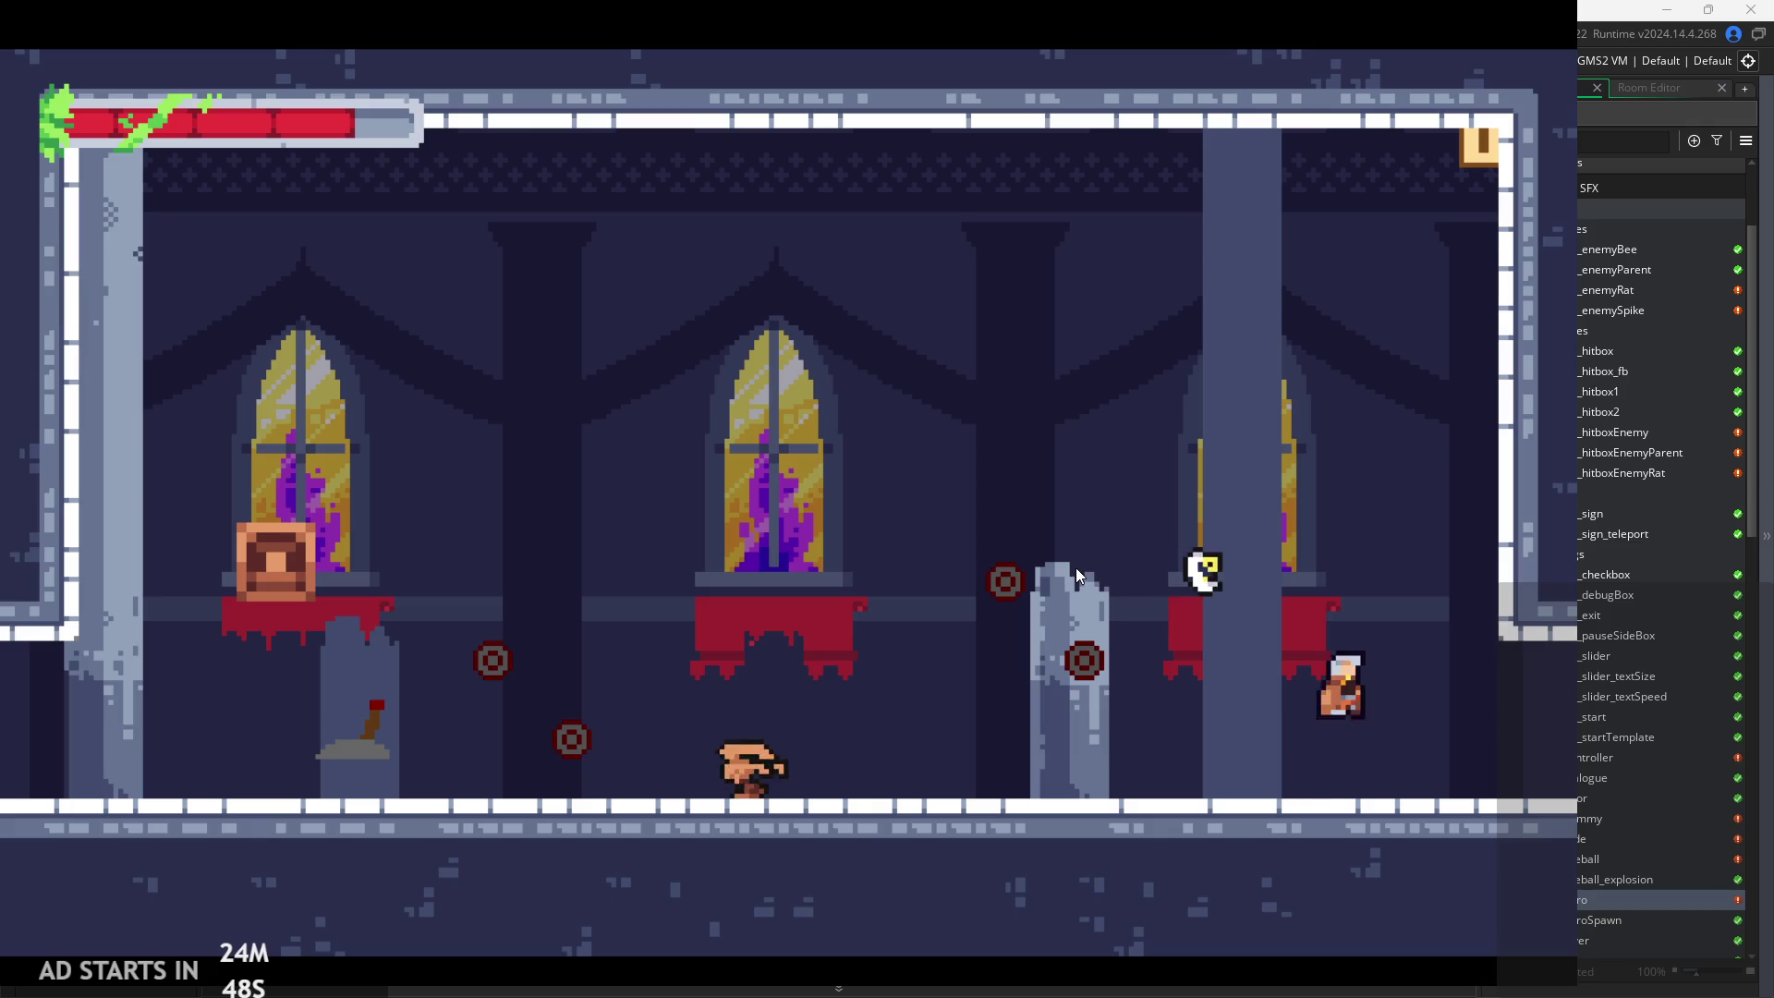
{"action": "left_click", "coordinate": [1015, 569]}
{"action": "key", "text": "Left"}
{"action": "key", "text": "Left"}
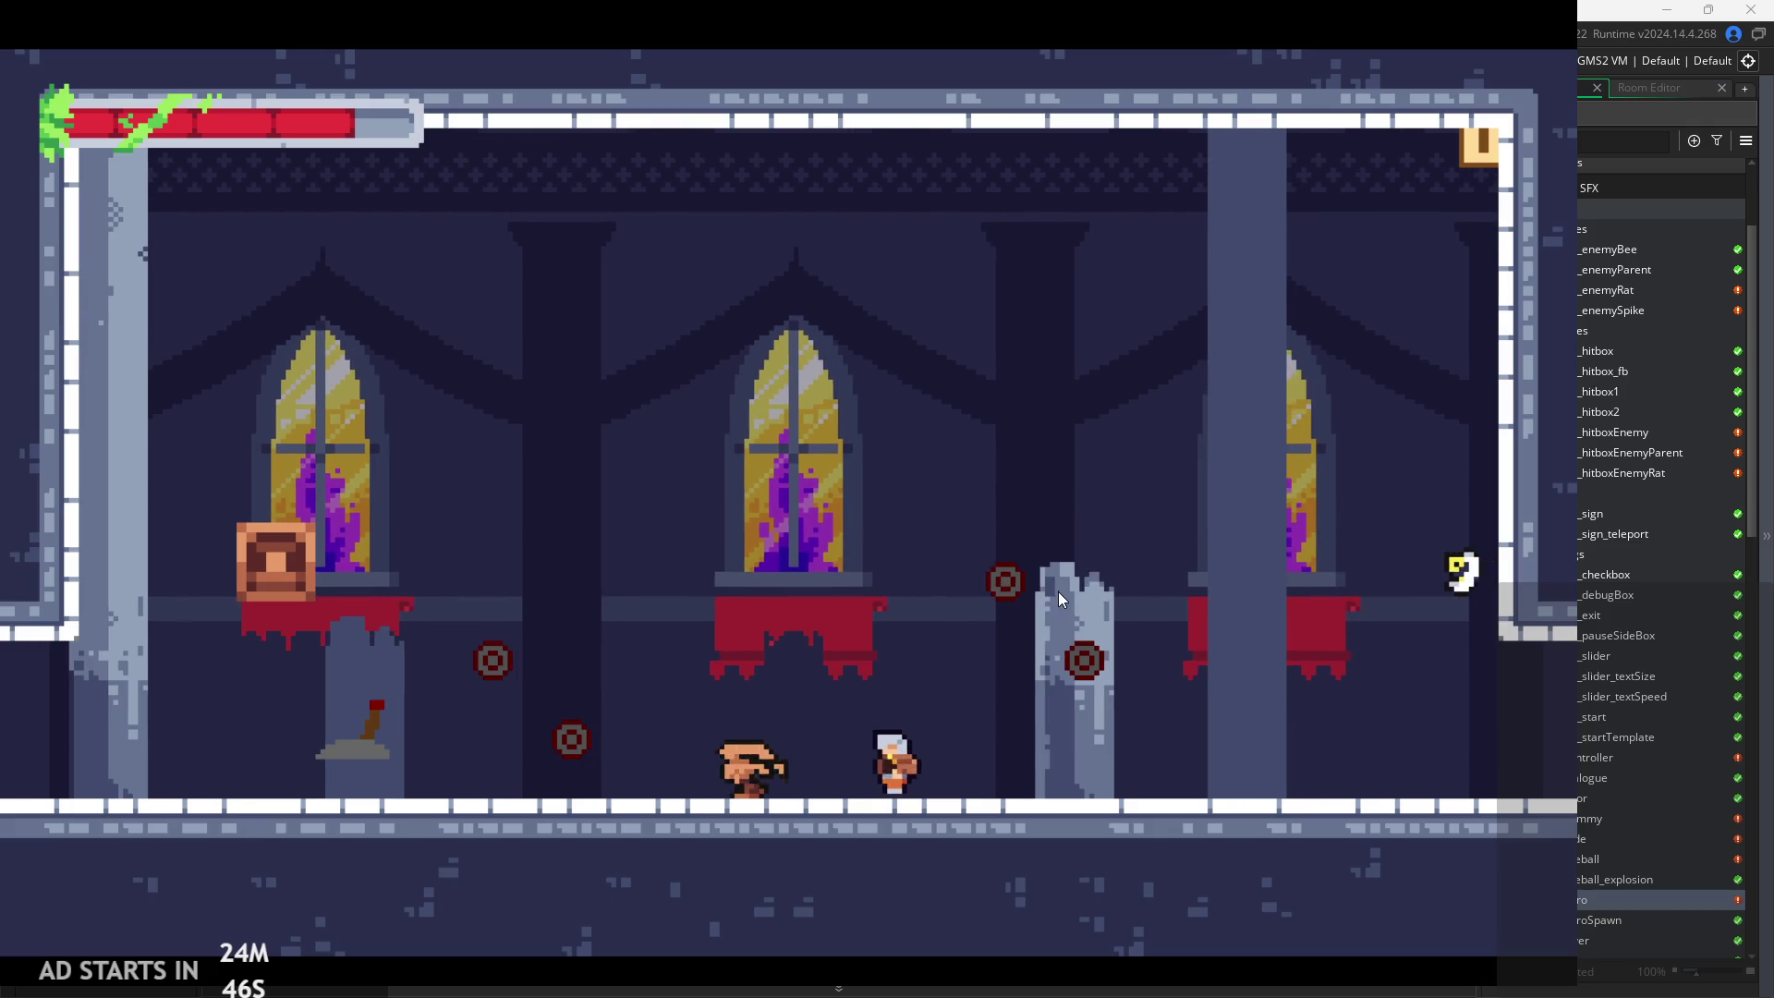
{"action": "key", "text": "space"}
{"action": "key", "text": "Right"}
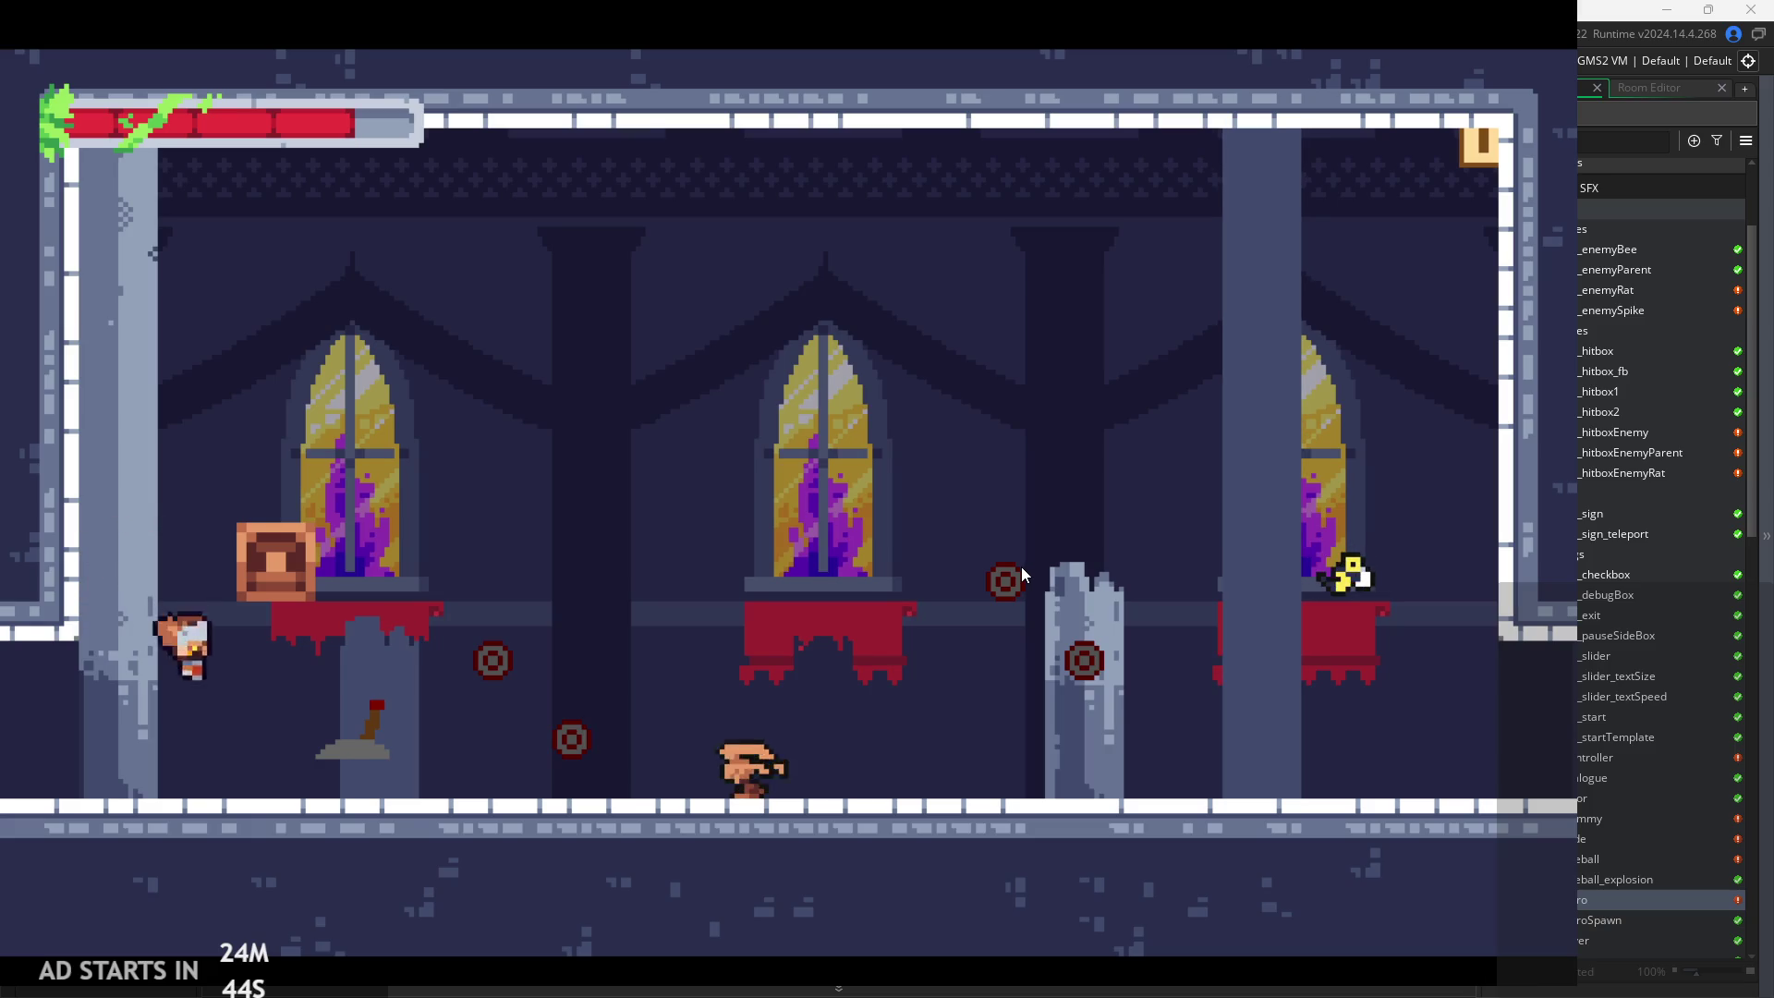
{"action": "key", "text": "Left"}
{"action": "key", "text": "space"}
{"action": "key", "text": "Left"}
{"action": "key", "text": "space"}
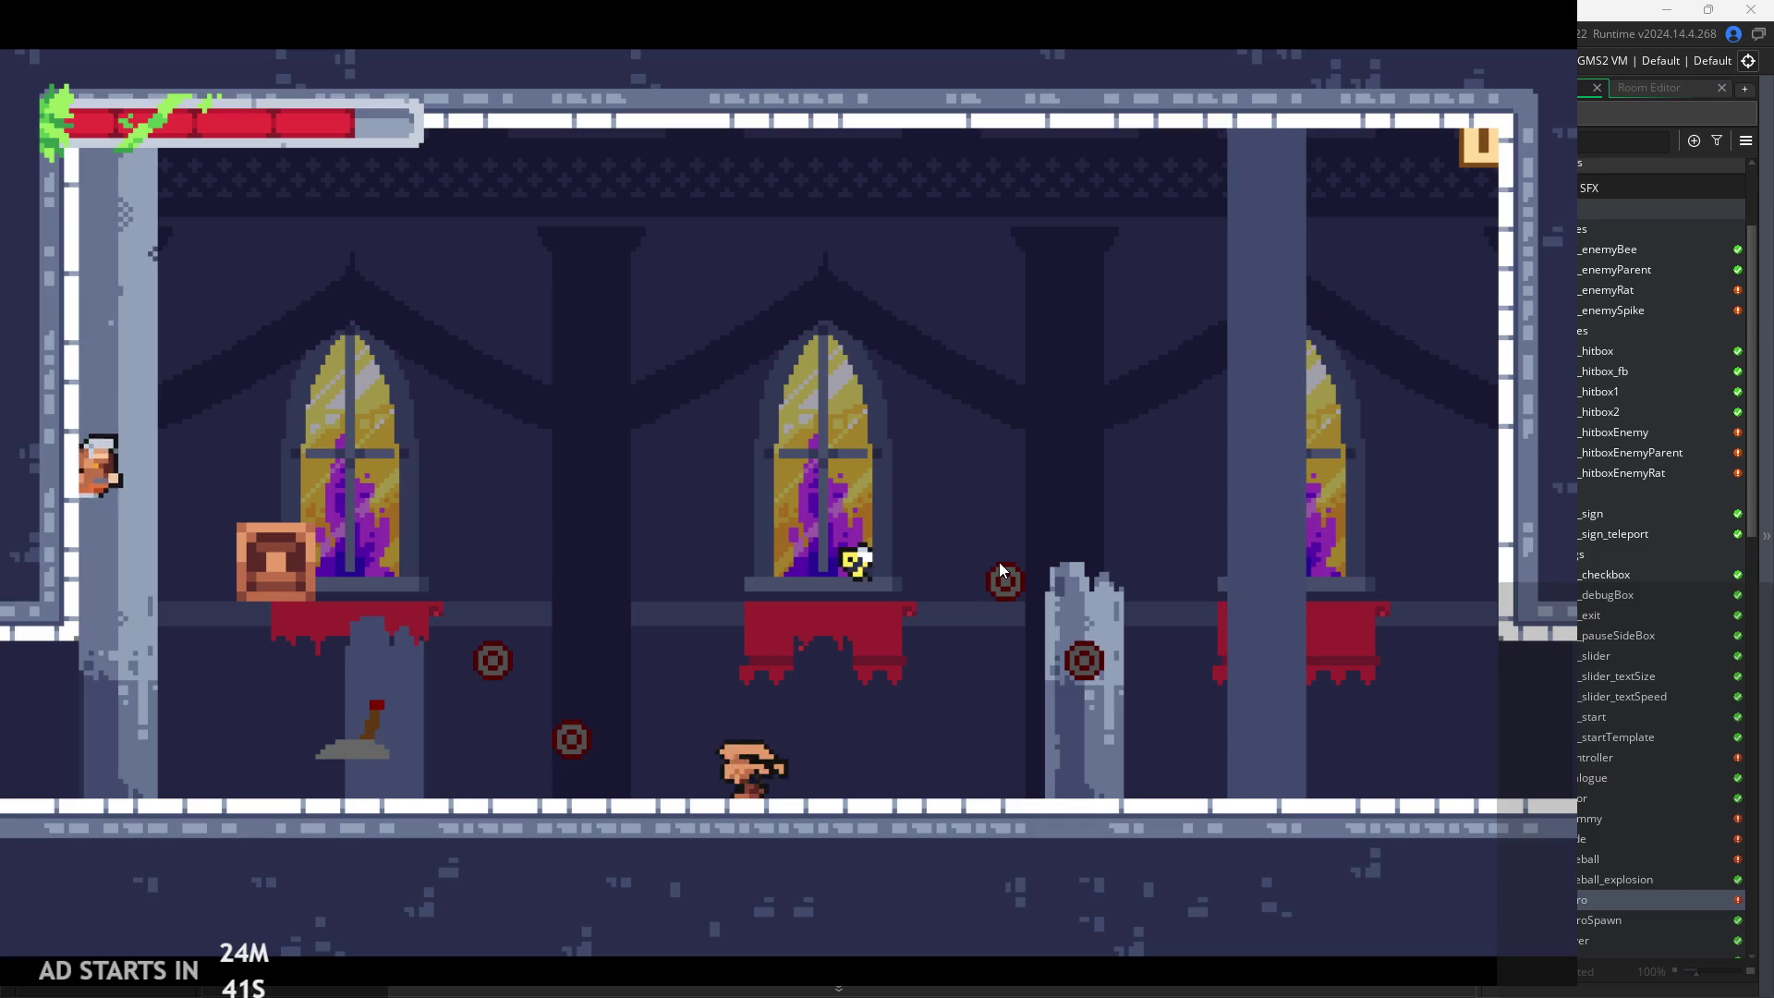
{"action": "key", "text": "space"}
{"action": "key", "text": "shift"}
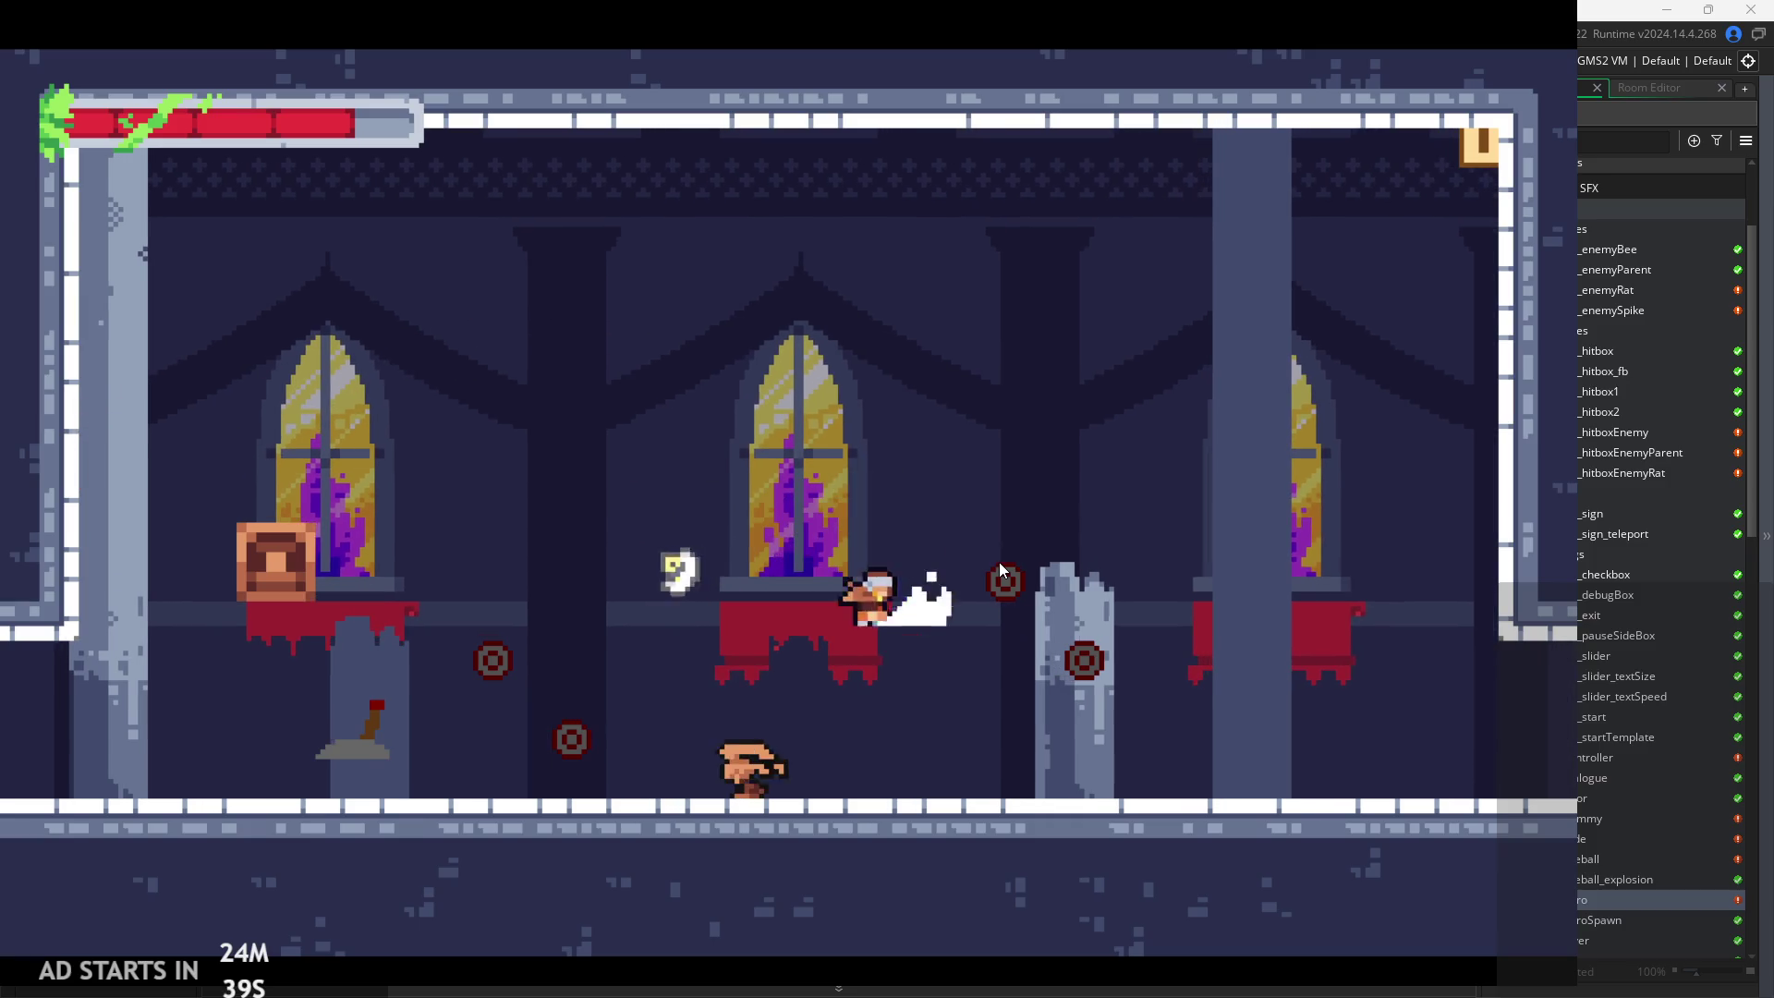
Drop to the floor, swing an attack, and run right out of the room
{"action": "key", "text": "Left"}
{"action": "key", "text": "space"}
{"action": "key", "text": "Left"}
{"action": "key", "text": "Right"}
{"action": "key", "text": "space"}
{"action": "key", "text": "Right"}
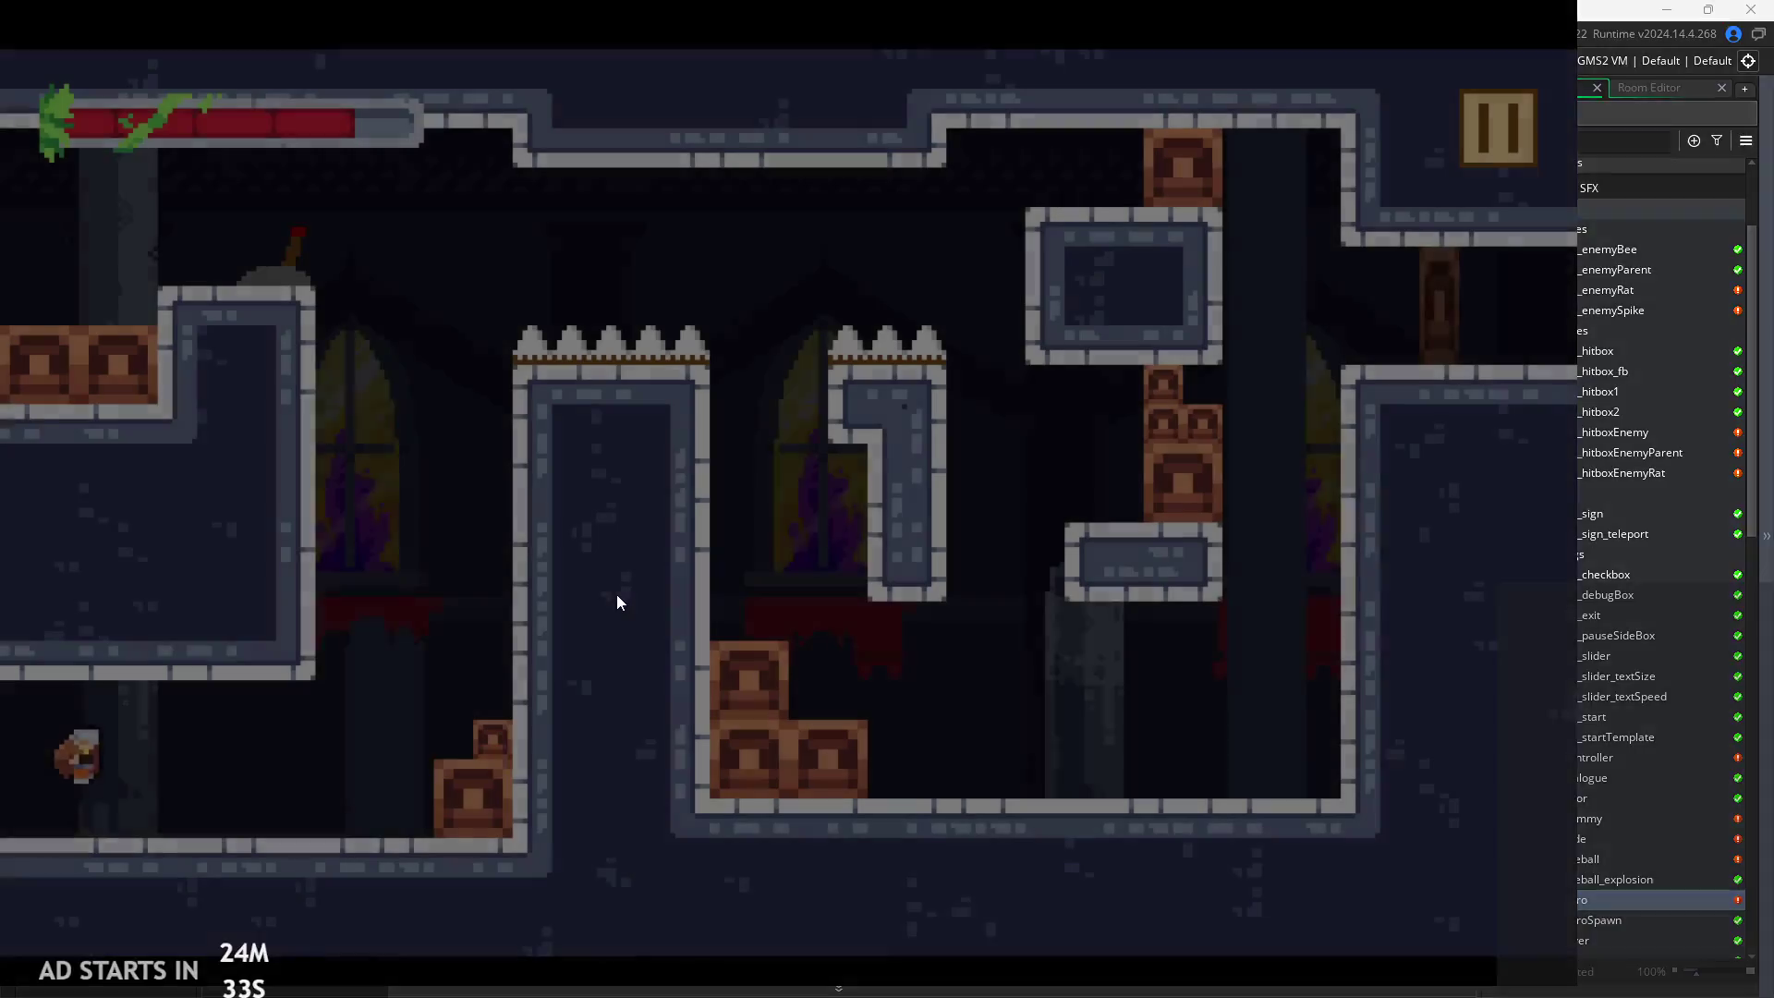
Jump the hero onto the crates and hop between the crate-room ledges
{"action": "key", "text": "Right"}
{"action": "key", "text": "space"}
{"action": "key", "text": "Left"}
{"action": "key", "text": "space"}
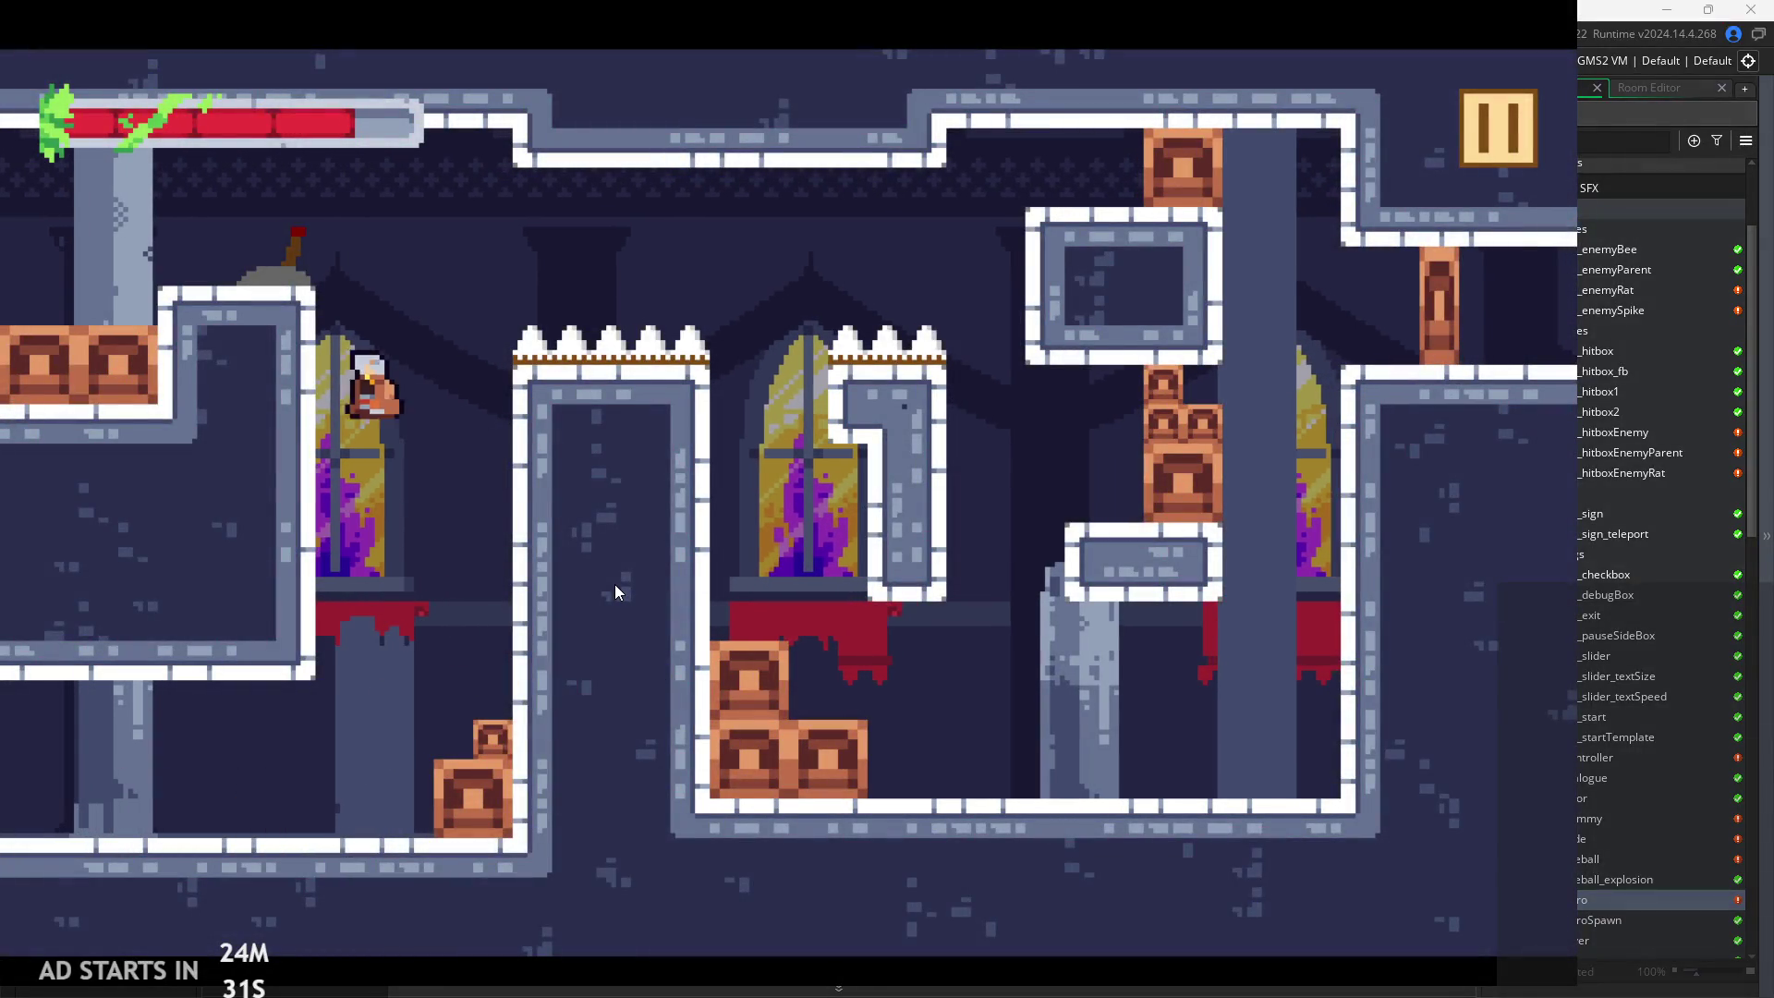
{"action": "key", "text": "space"}
{"action": "key", "text": "Right"}
{"action": "key", "text": "Left"}
{"action": "key", "text": "Right"}
{"action": "key", "text": "space"}
{"action": "key", "text": "Left"}
{"action": "key", "text": "Right"}
{"action": "key", "text": "space"}
Wall-jump up the left wall onto the upper ledge
{"action": "key", "text": "Left"}
{"action": "key", "text": "space"}
{"action": "key", "text": "Left"}
{"action": "key", "text": "space"}
{"action": "key", "text": "Left"}
{"action": "key", "text": "space"}
{"action": "key", "text": "Left"}
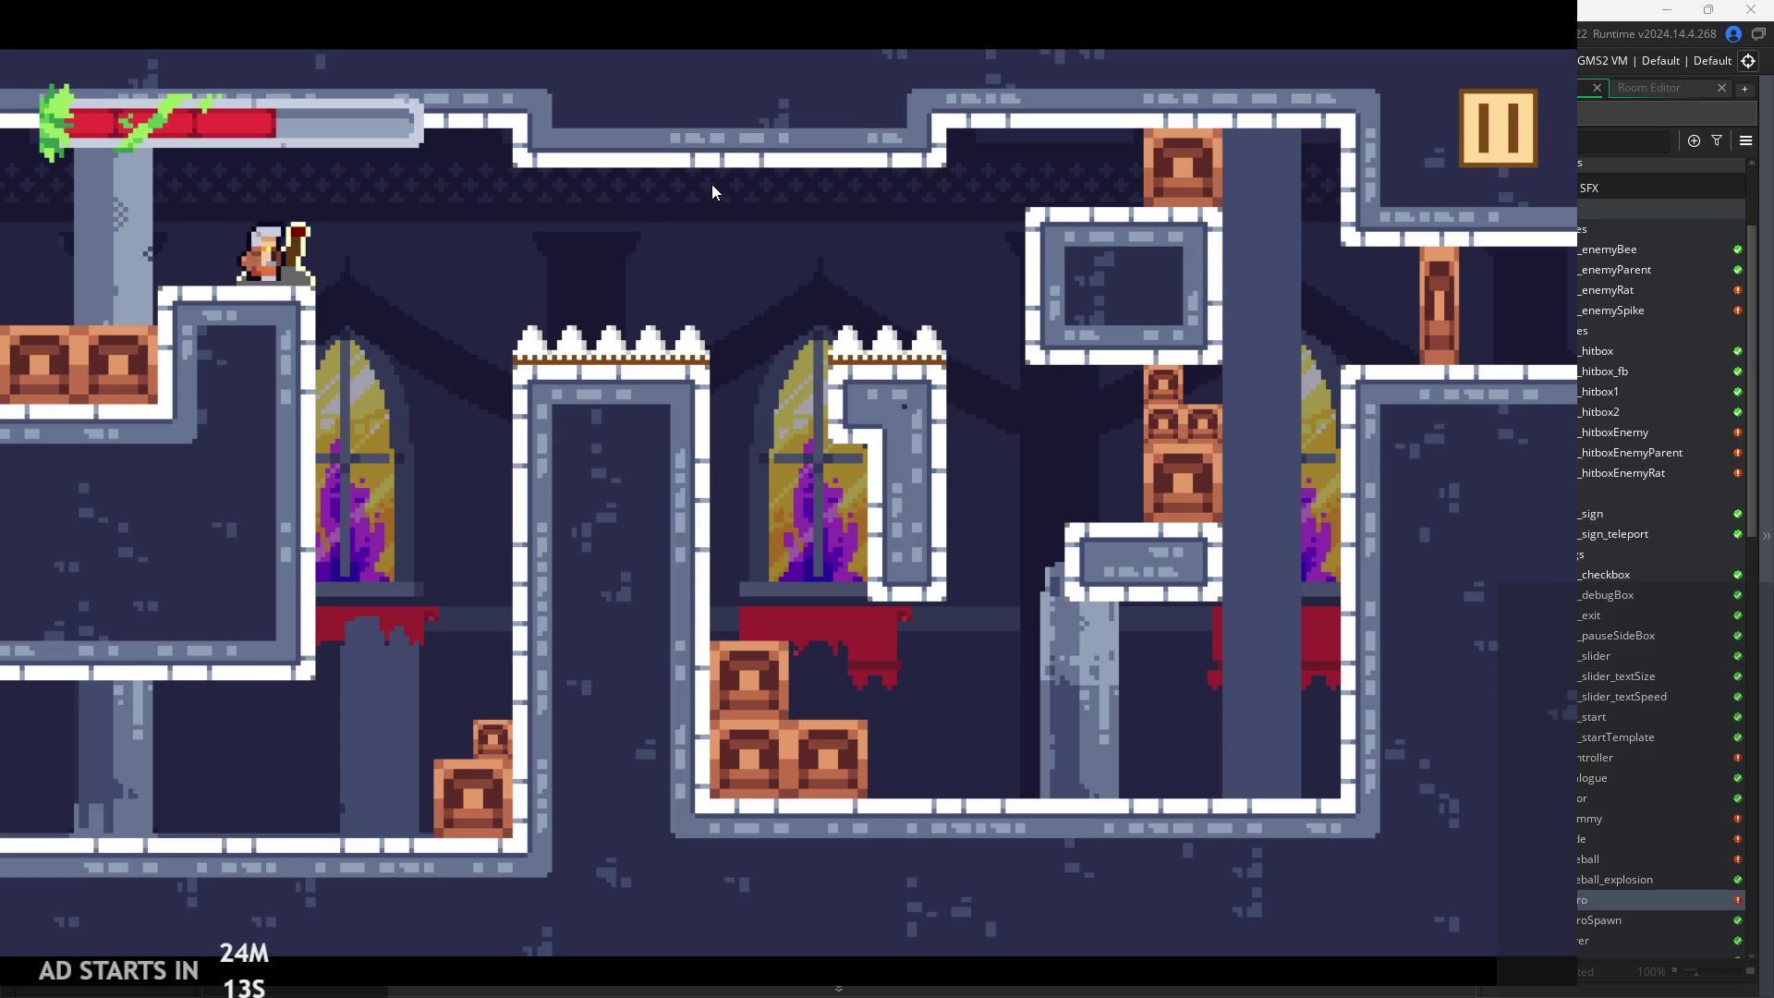
Drop down the shaft, wall-jump back up, and hop over the spikes to the left ledge
{"action": "key", "text": "Right"}
{"action": "key", "text": "space"}
{"action": "key", "text": "space"}
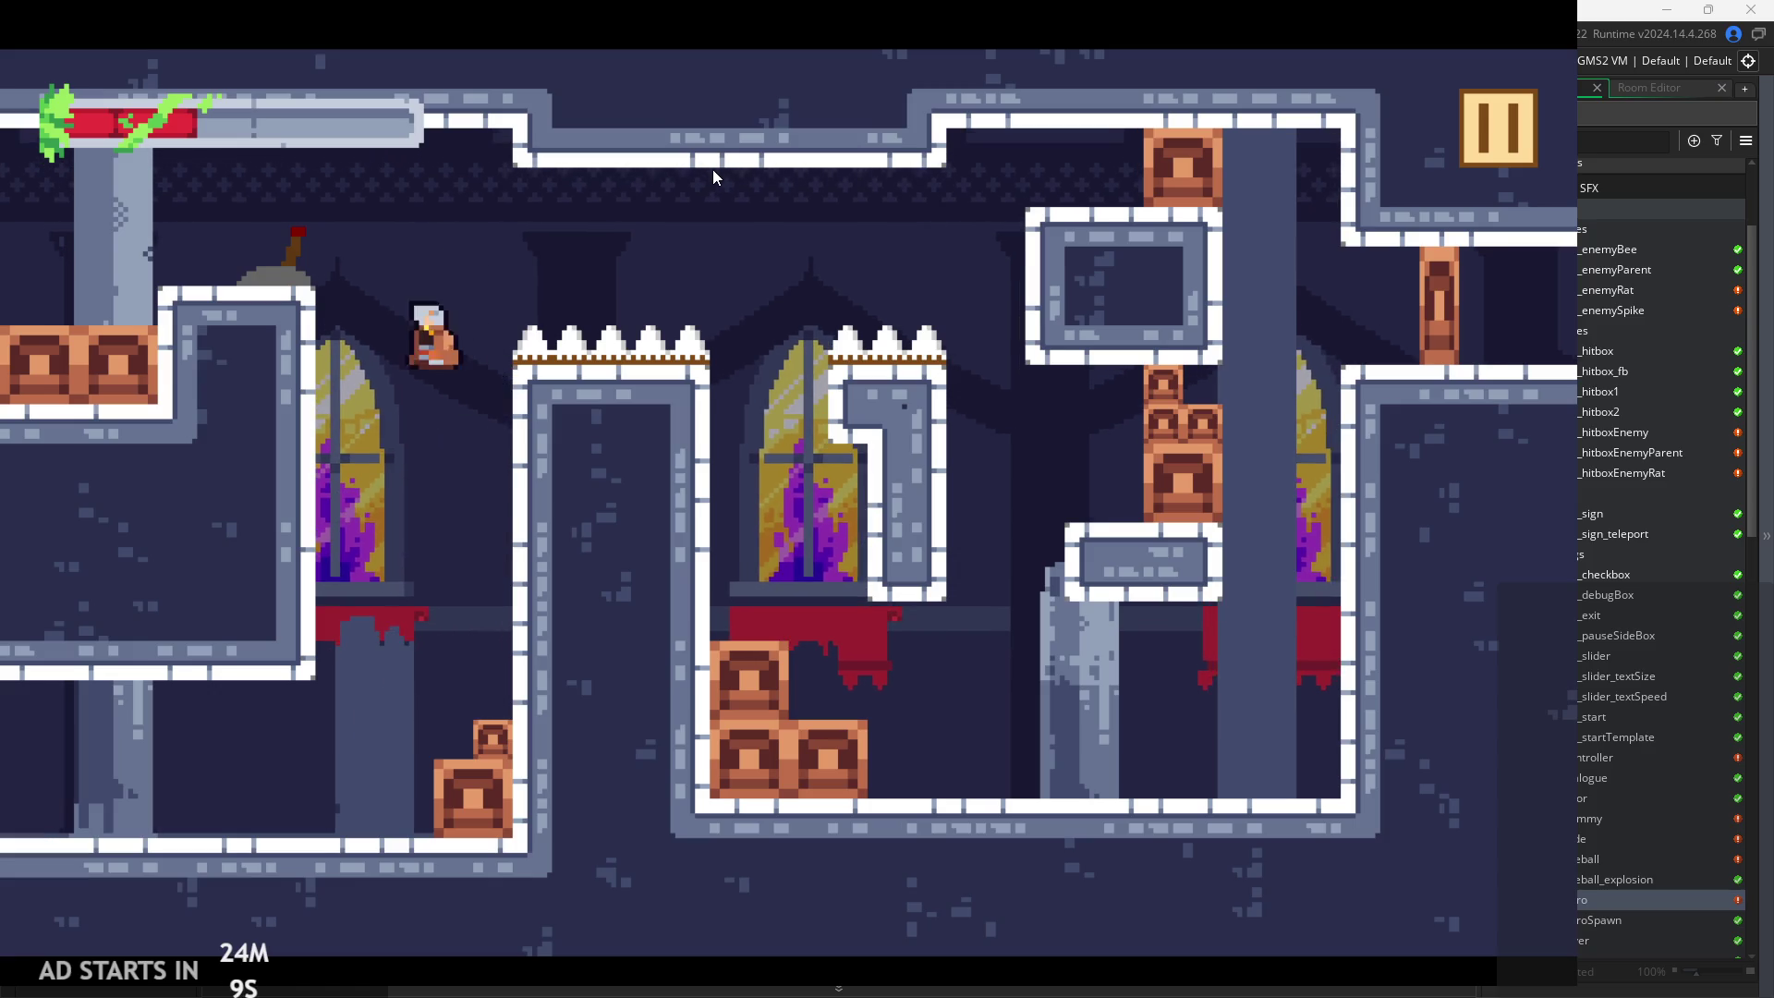
{"action": "key", "text": "space"}
{"action": "key", "text": "space"}
{"action": "key", "text": "space"}
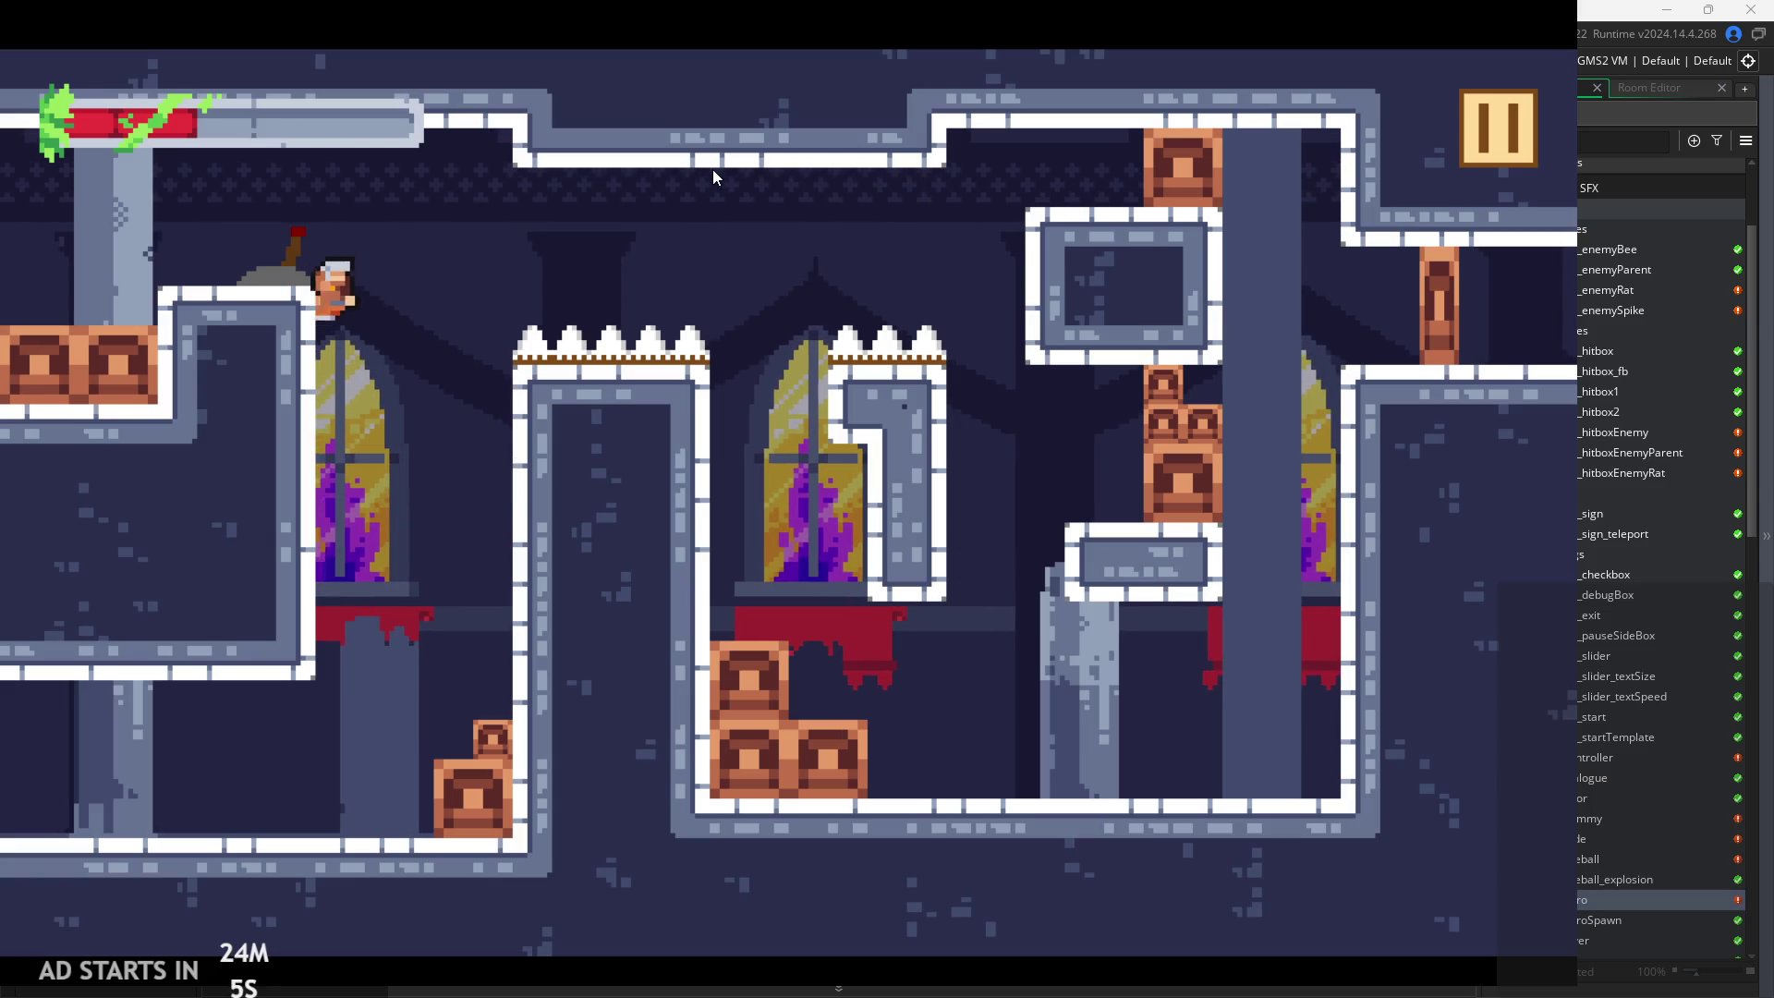
{"action": "key", "text": "space"}
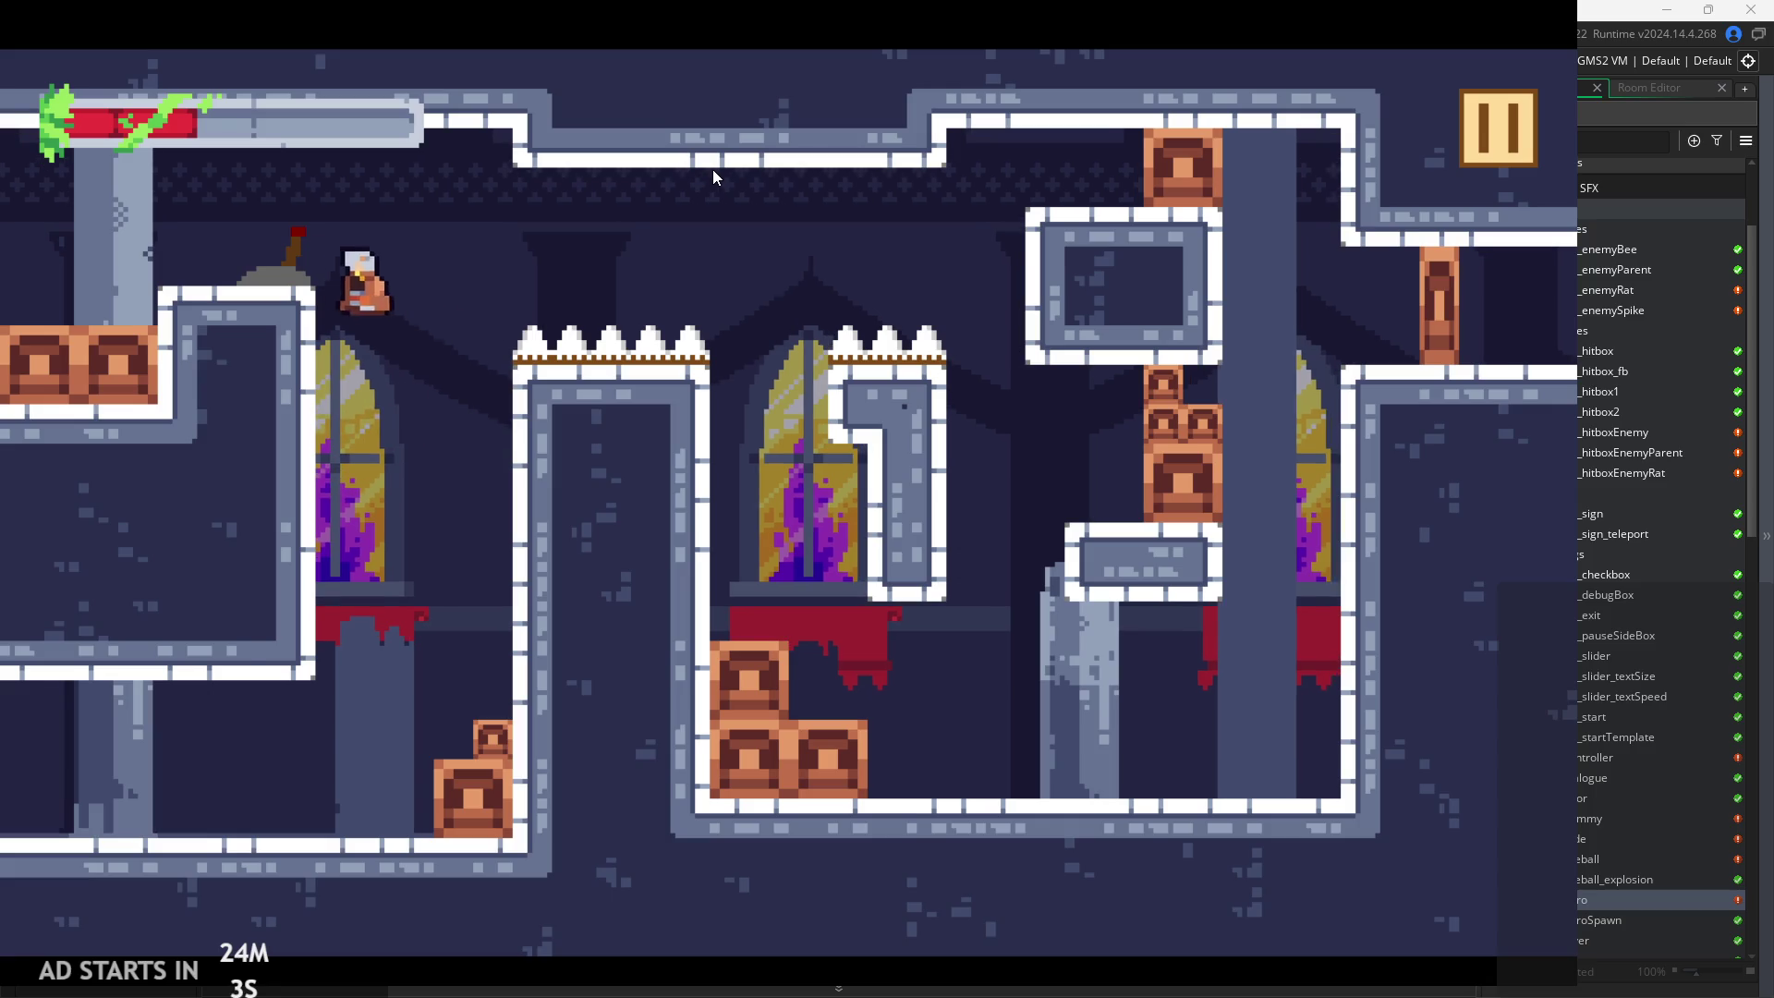
{"action": "key", "text": "space"}
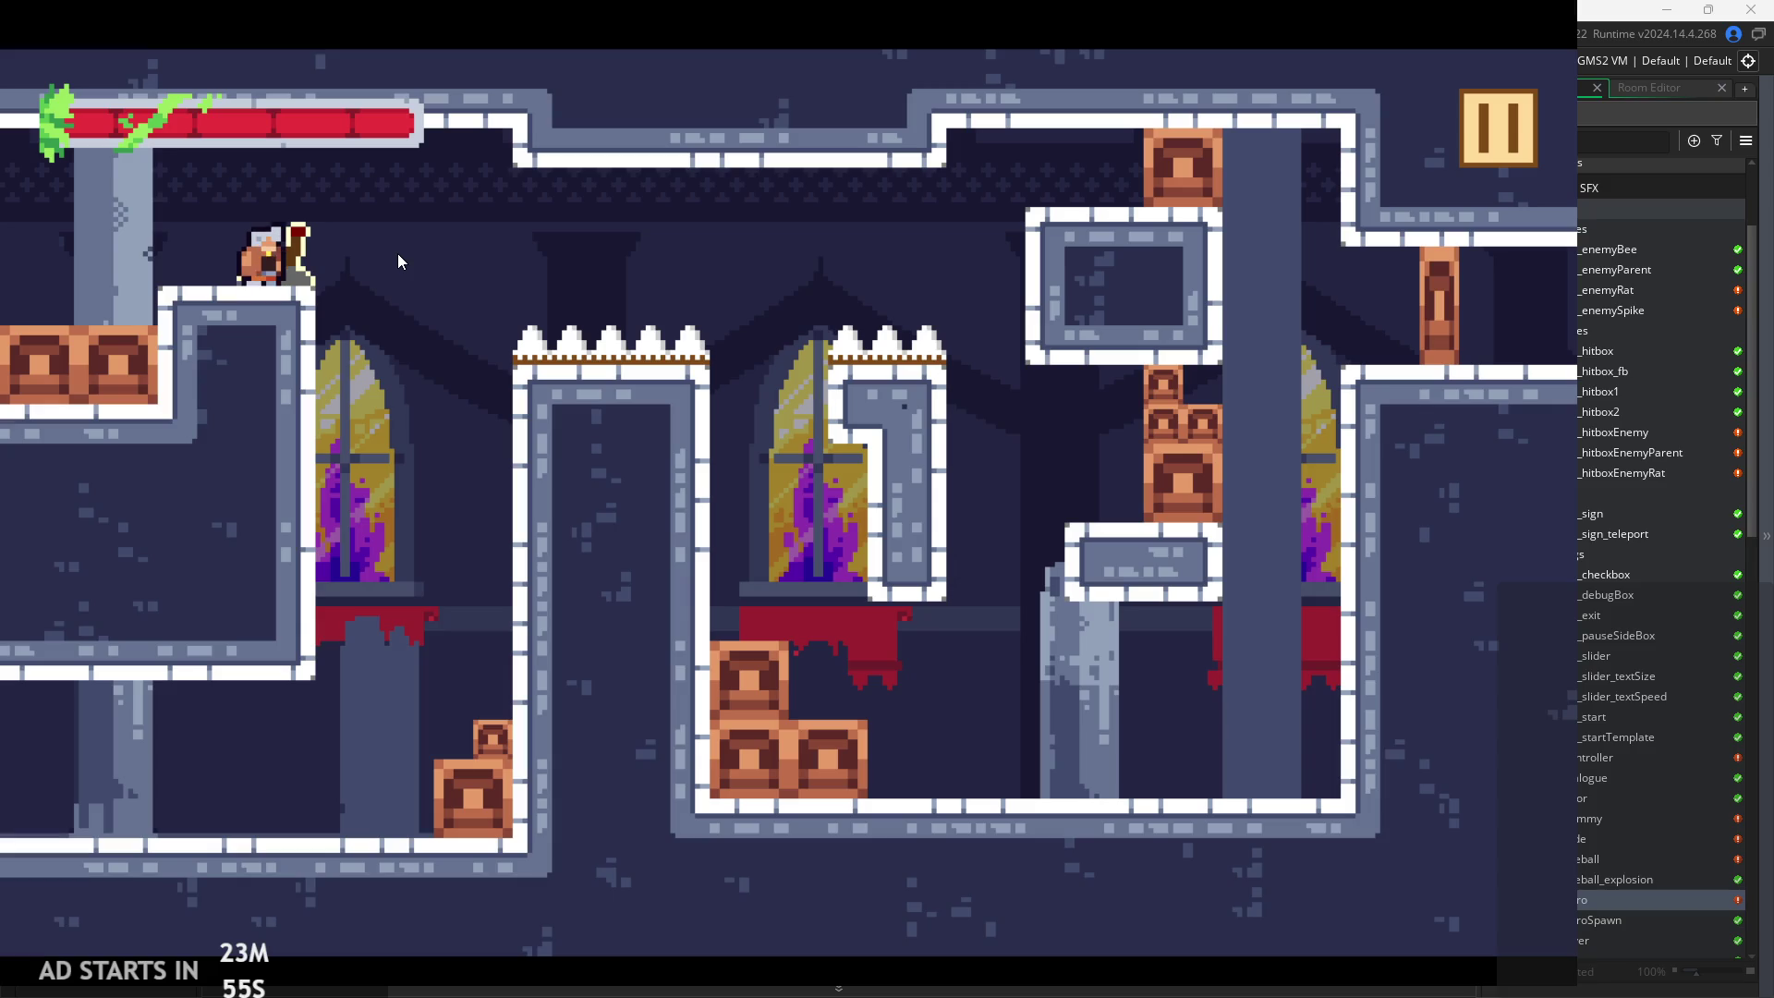
{"action": "key", "text": "space"}
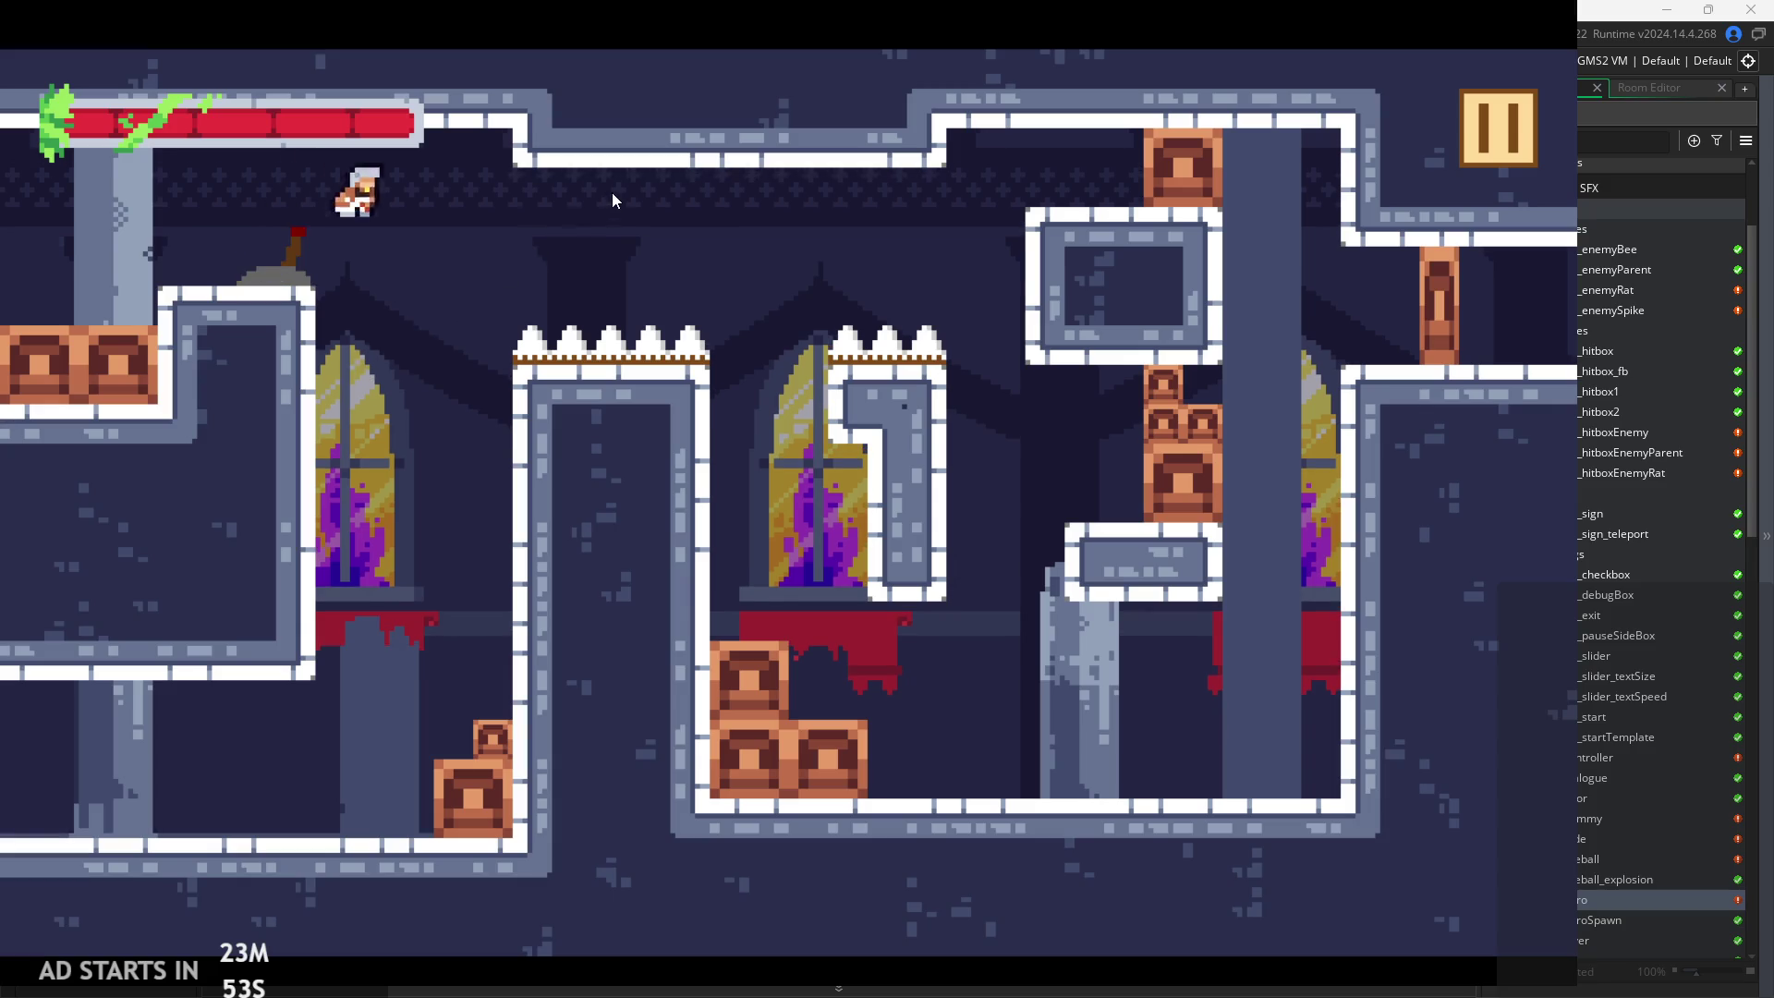
{"action": "key", "text": "Right"}
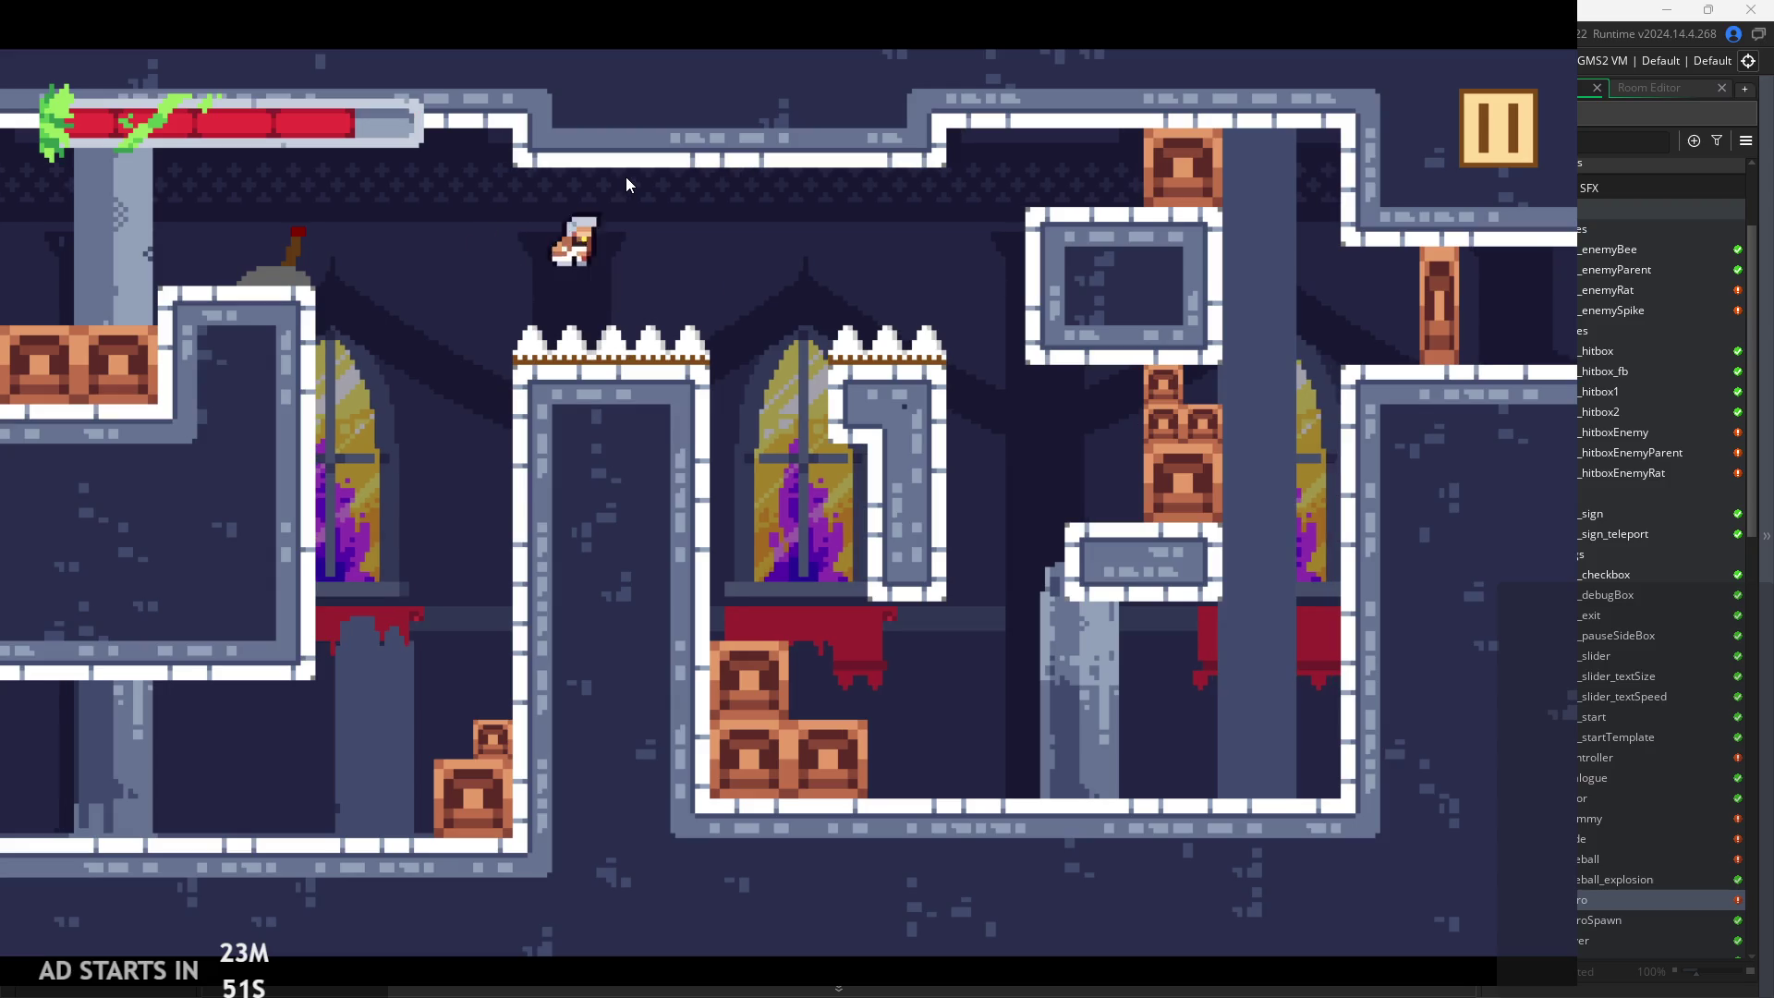
{"action": "key", "text": "Left"}
{"action": "key", "text": "Right"}
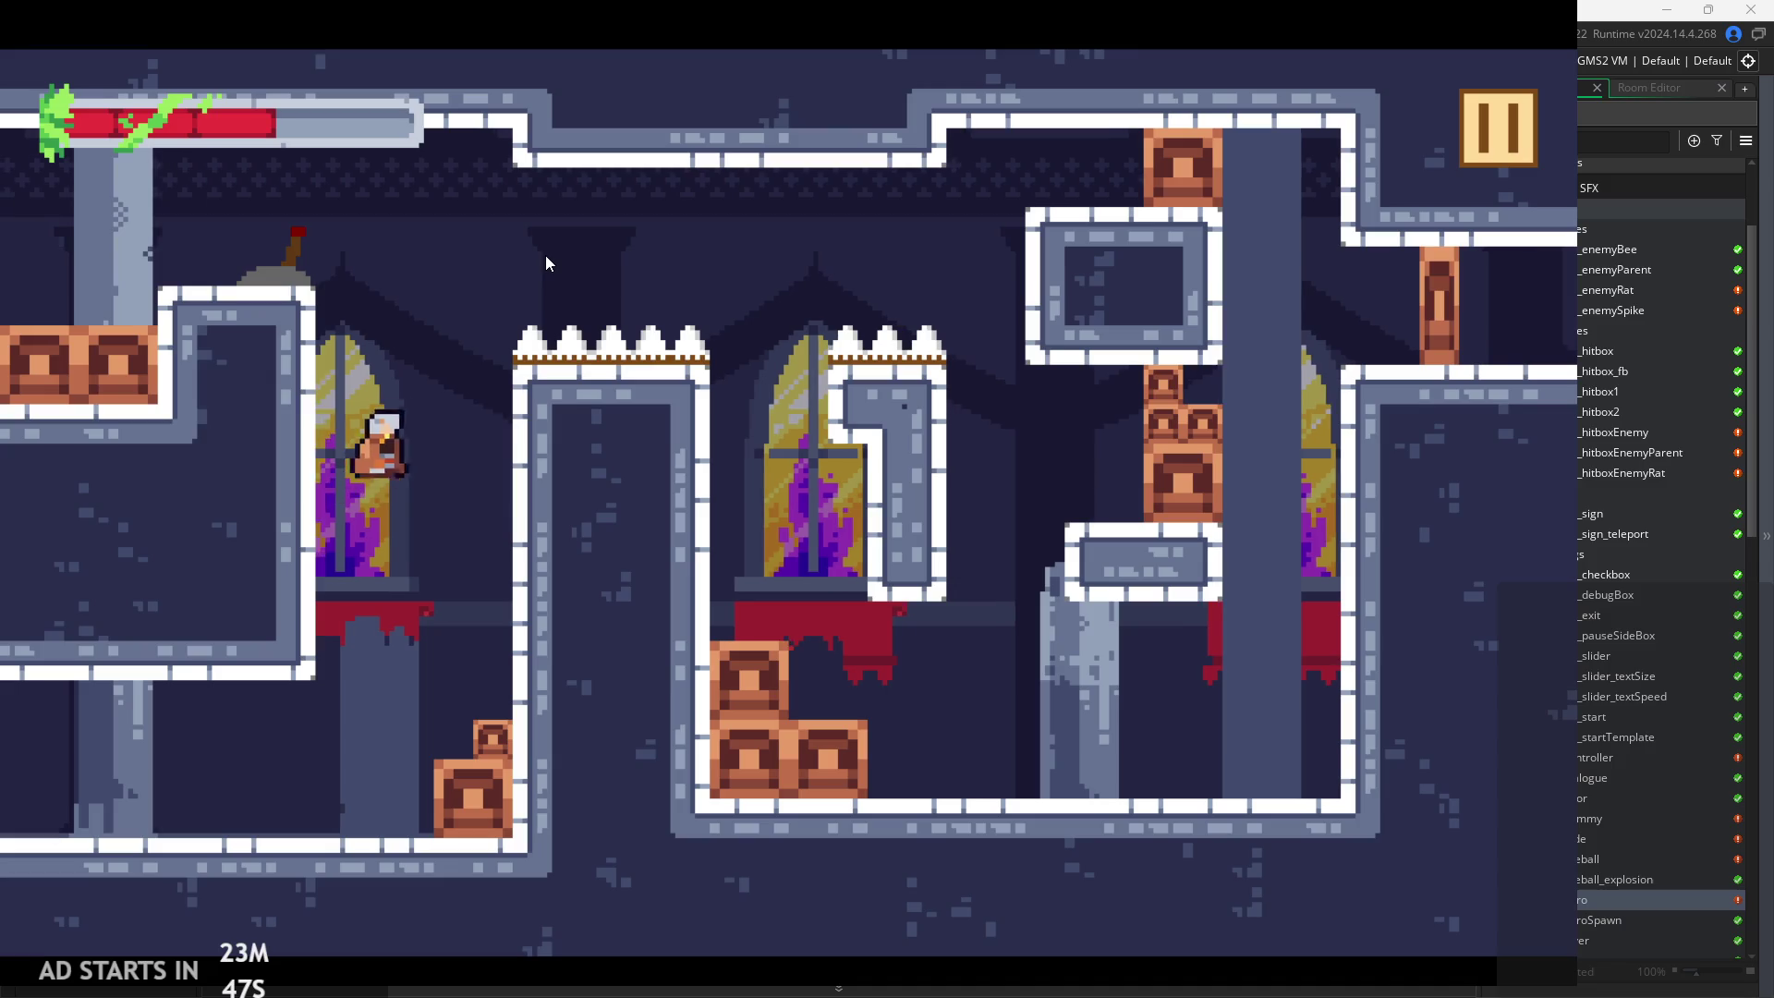
{"action": "key", "text": "space"}
{"action": "key", "text": "Right"}
{"action": "key", "text": "space"}
{"action": "key", "text": "Left"}
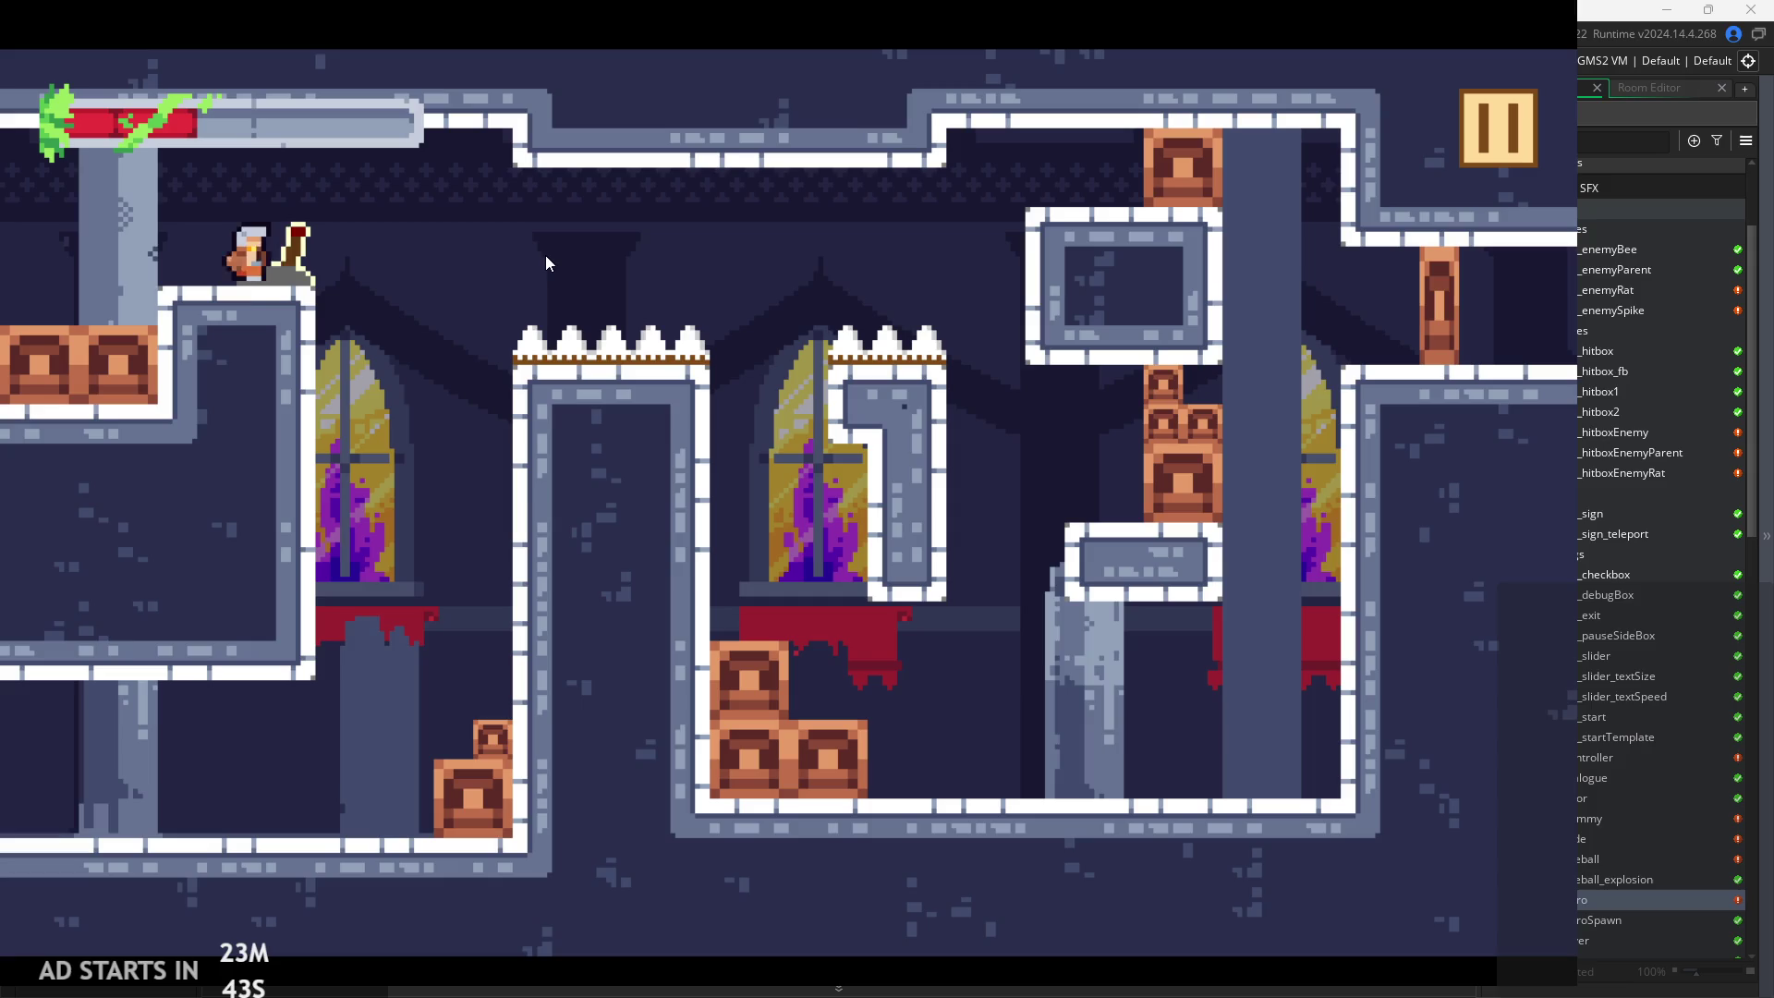
Pause and exit the game, then place the caret on the coyote=10; line
{"action": "left_click", "coordinate": [1524, 124]}
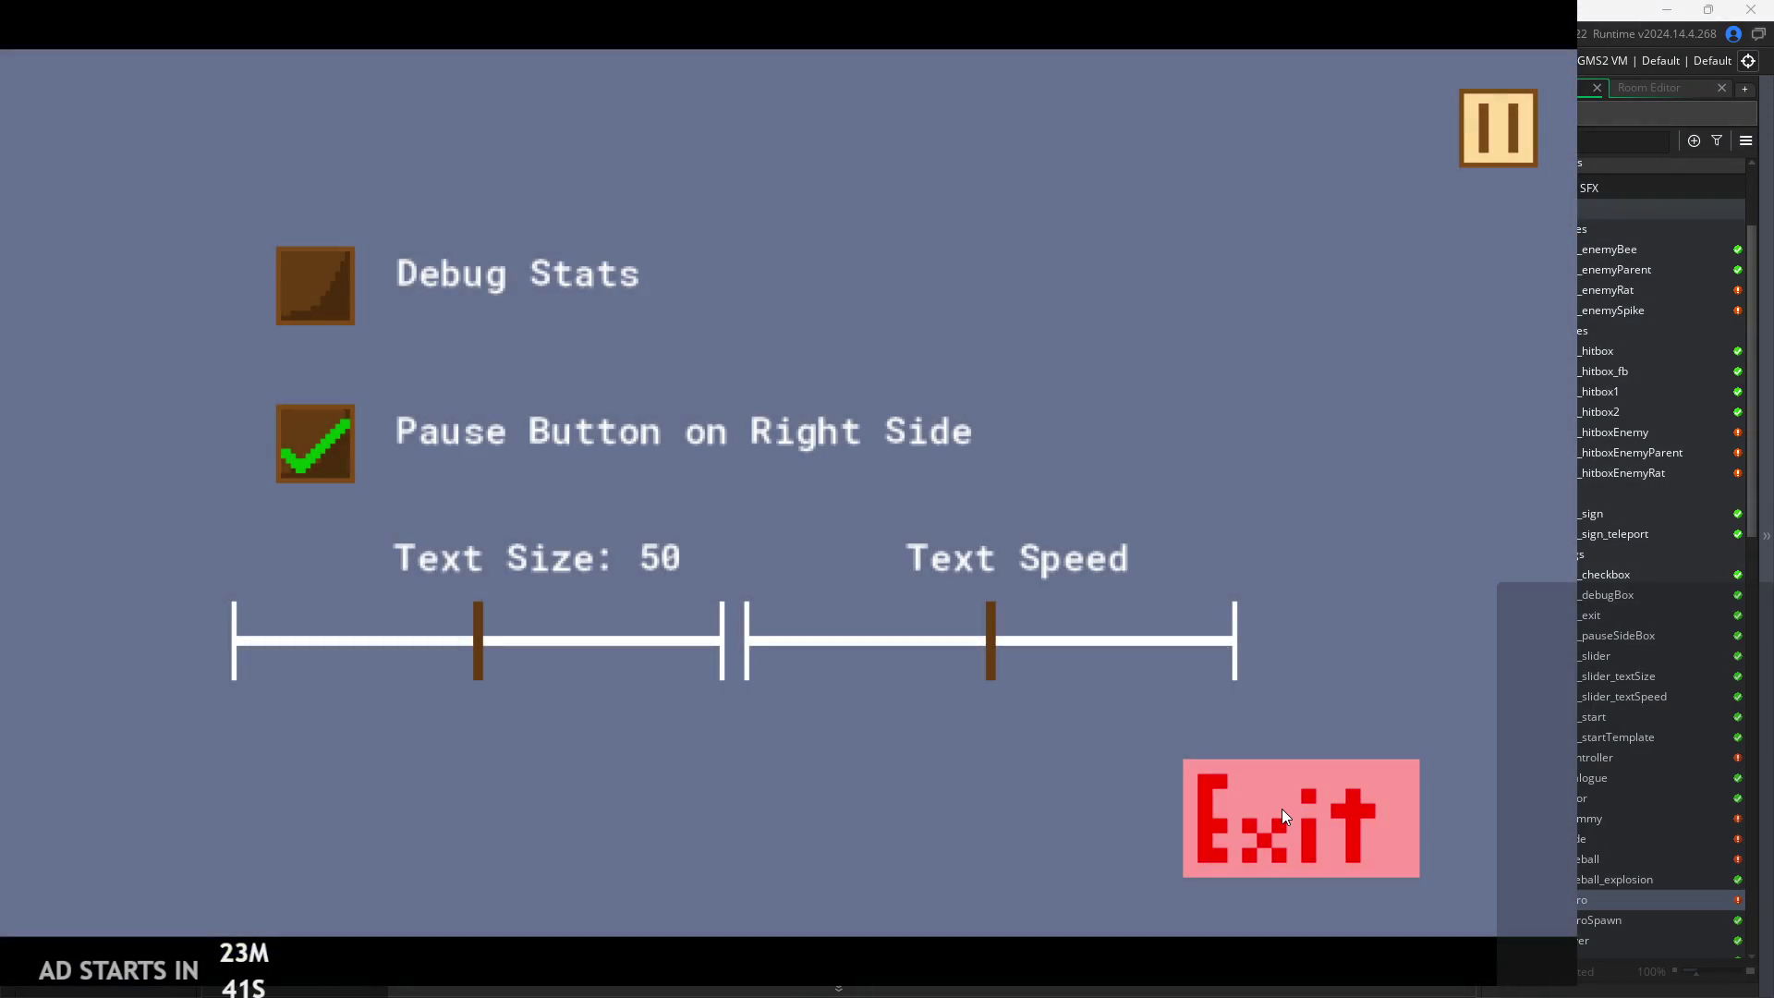
{"action": "left_click", "coordinate": [1515, 122]}
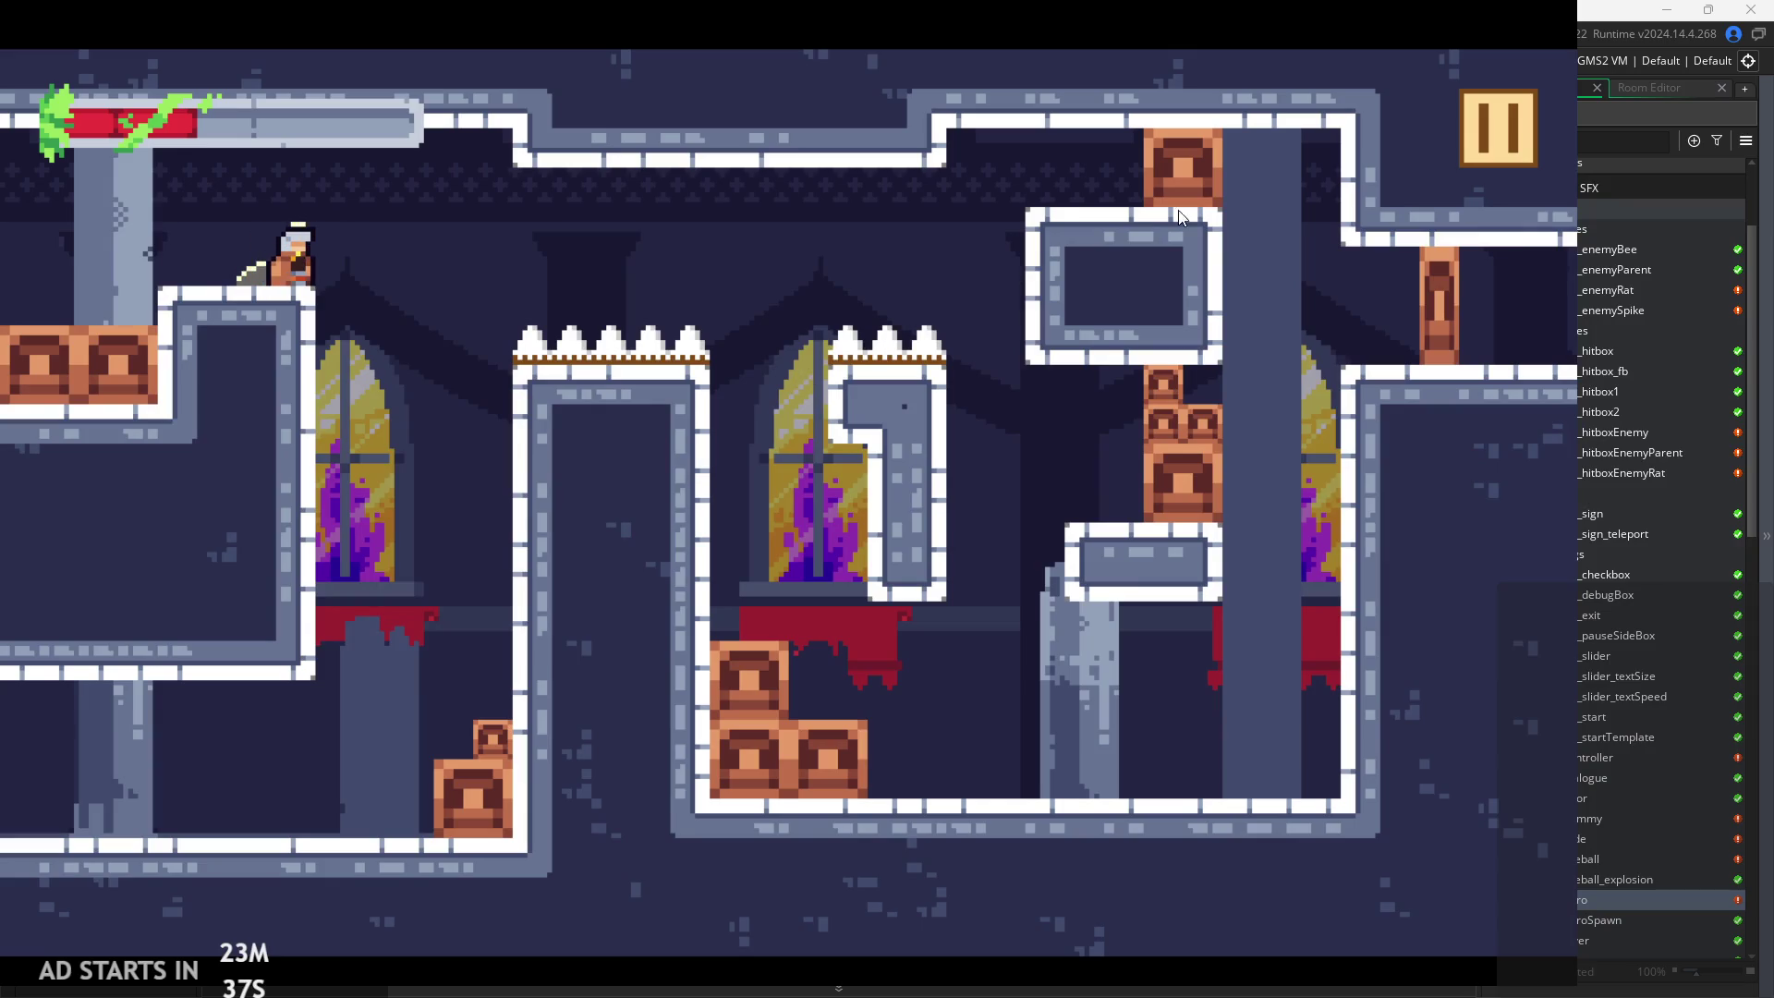
{"action": "left_click", "coordinate": [1481, 146]}
{"action": "left_click", "coordinate": [1212, 870]}
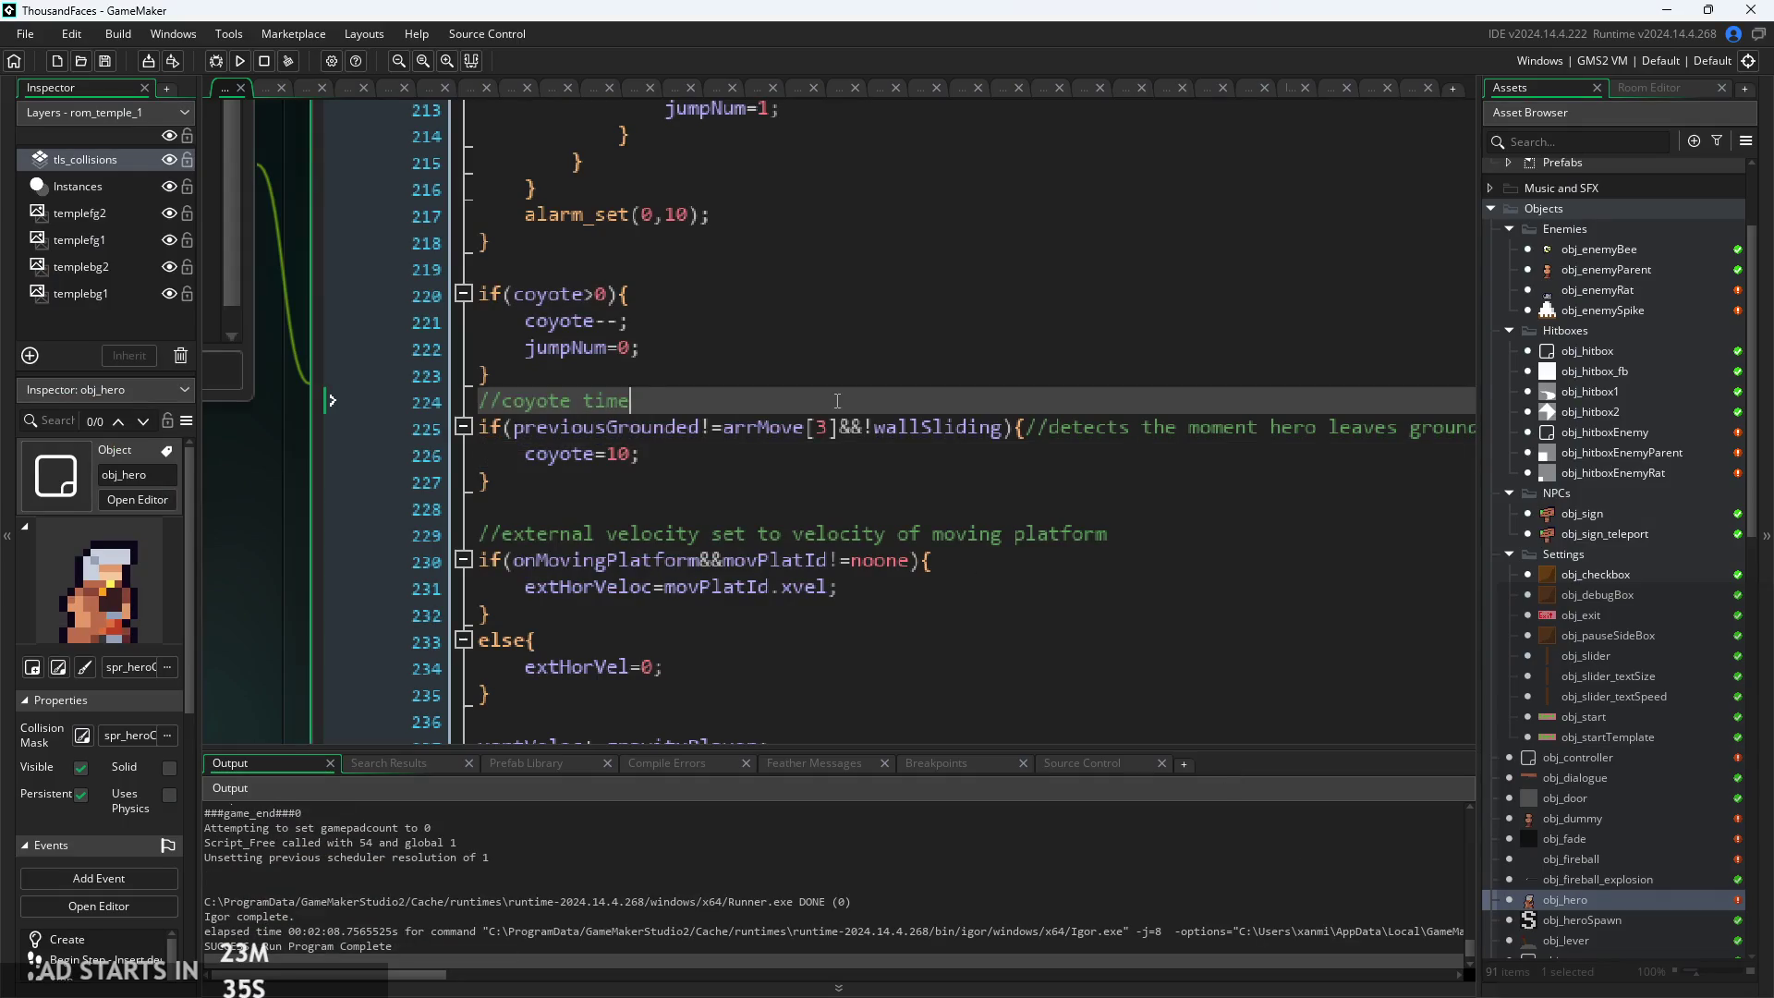
{"action": "left_click", "coordinate": [798, 450]}
{"action": "scroll", "coordinate": [787, 444], "scroll_direction": "down", "scroll_amount": 3, "text": "ctrl"}
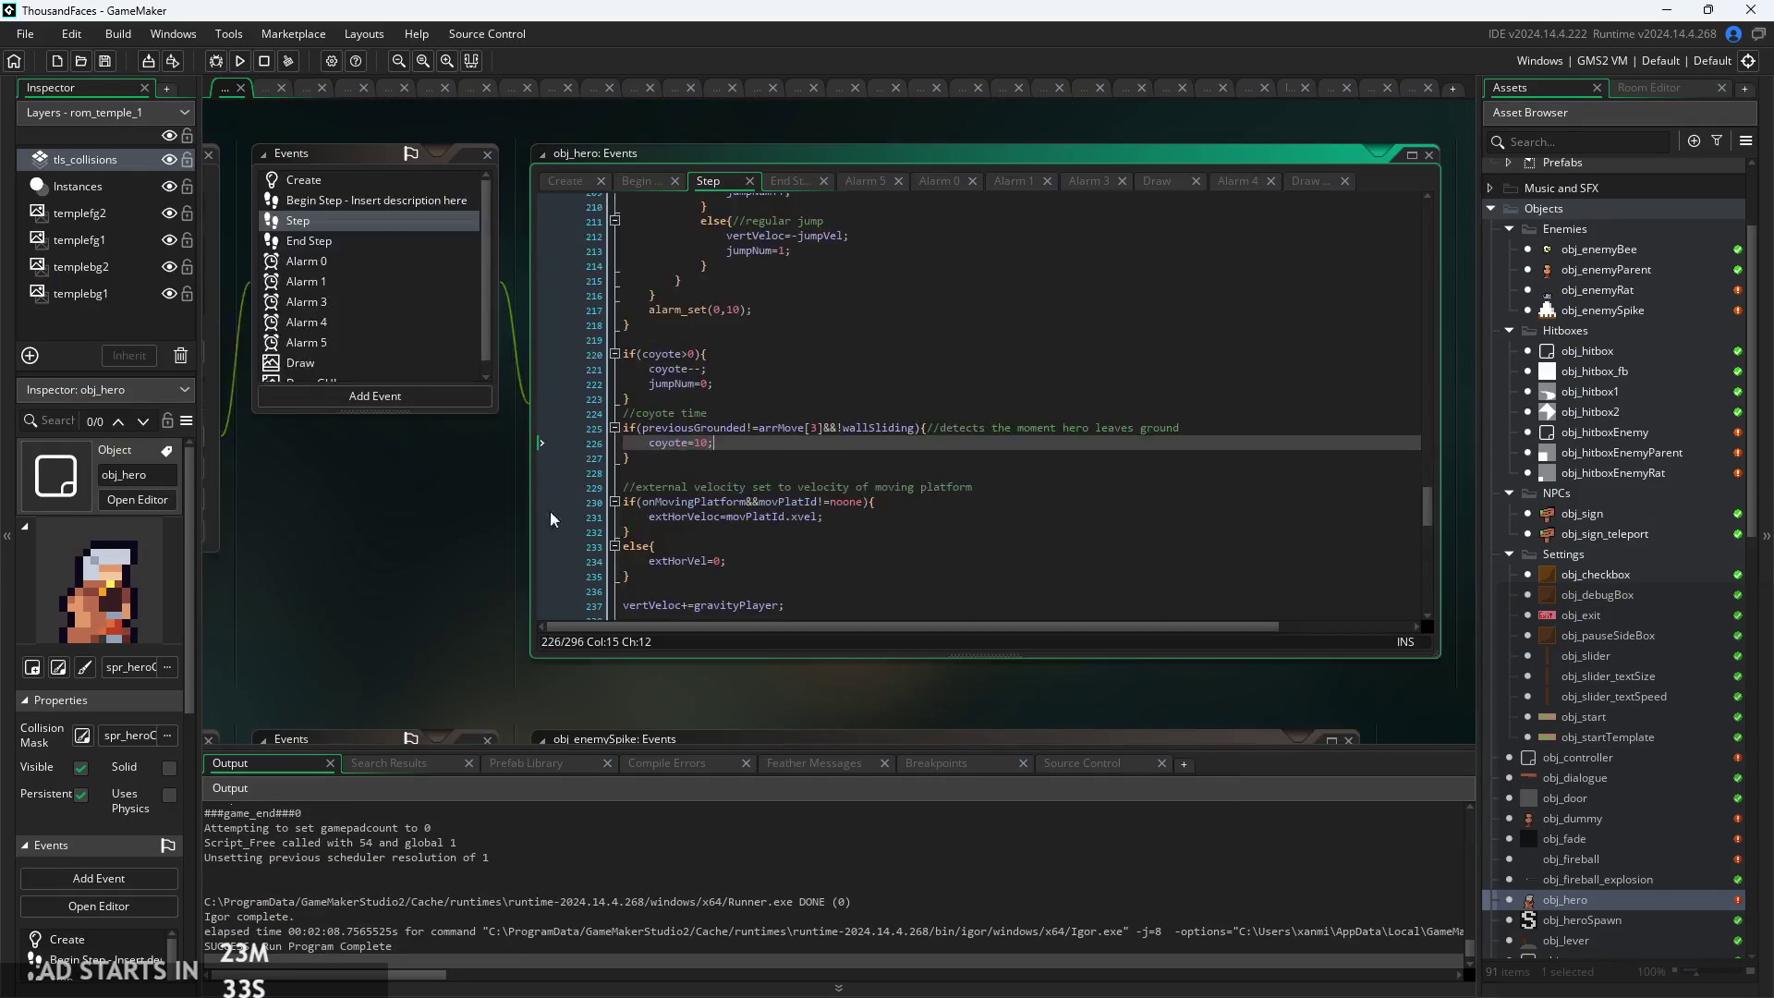
{"action": "left_click", "coordinate": [737, 209]}
{"action": "scroll", "coordinate": [687, 391], "scroll_direction": "up", "scroll_amount": 3, "text": "ctrl"}
{"action": "scroll", "coordinate": [745, 283], "scroll_direction": "up", "scroll_amount": 8}
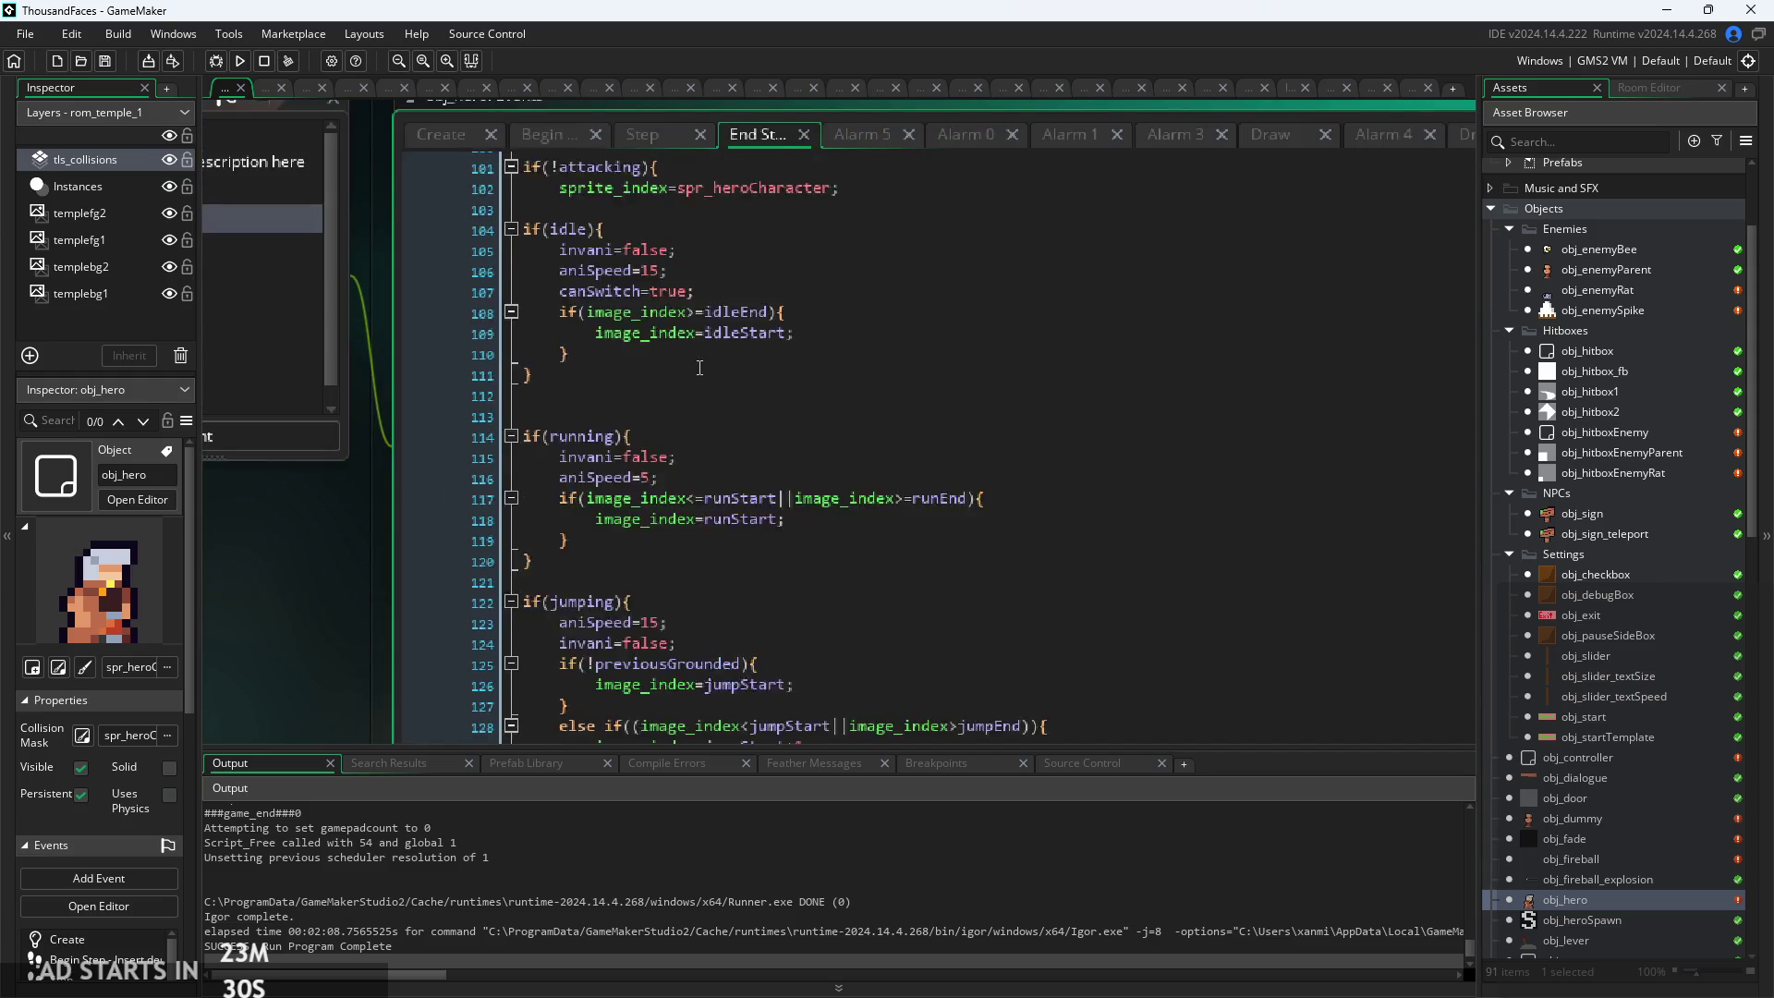
{"action": "left_click", "coordinate": [636, 136]}
{"action": "scroll", "coordinate": [699, 494], "scroll_direction": "up", "scroll_amount": 10}
{"action": "scroll", "coordinate": [701, 494], "scroll_direction": "up", "scroll_amount": 20}
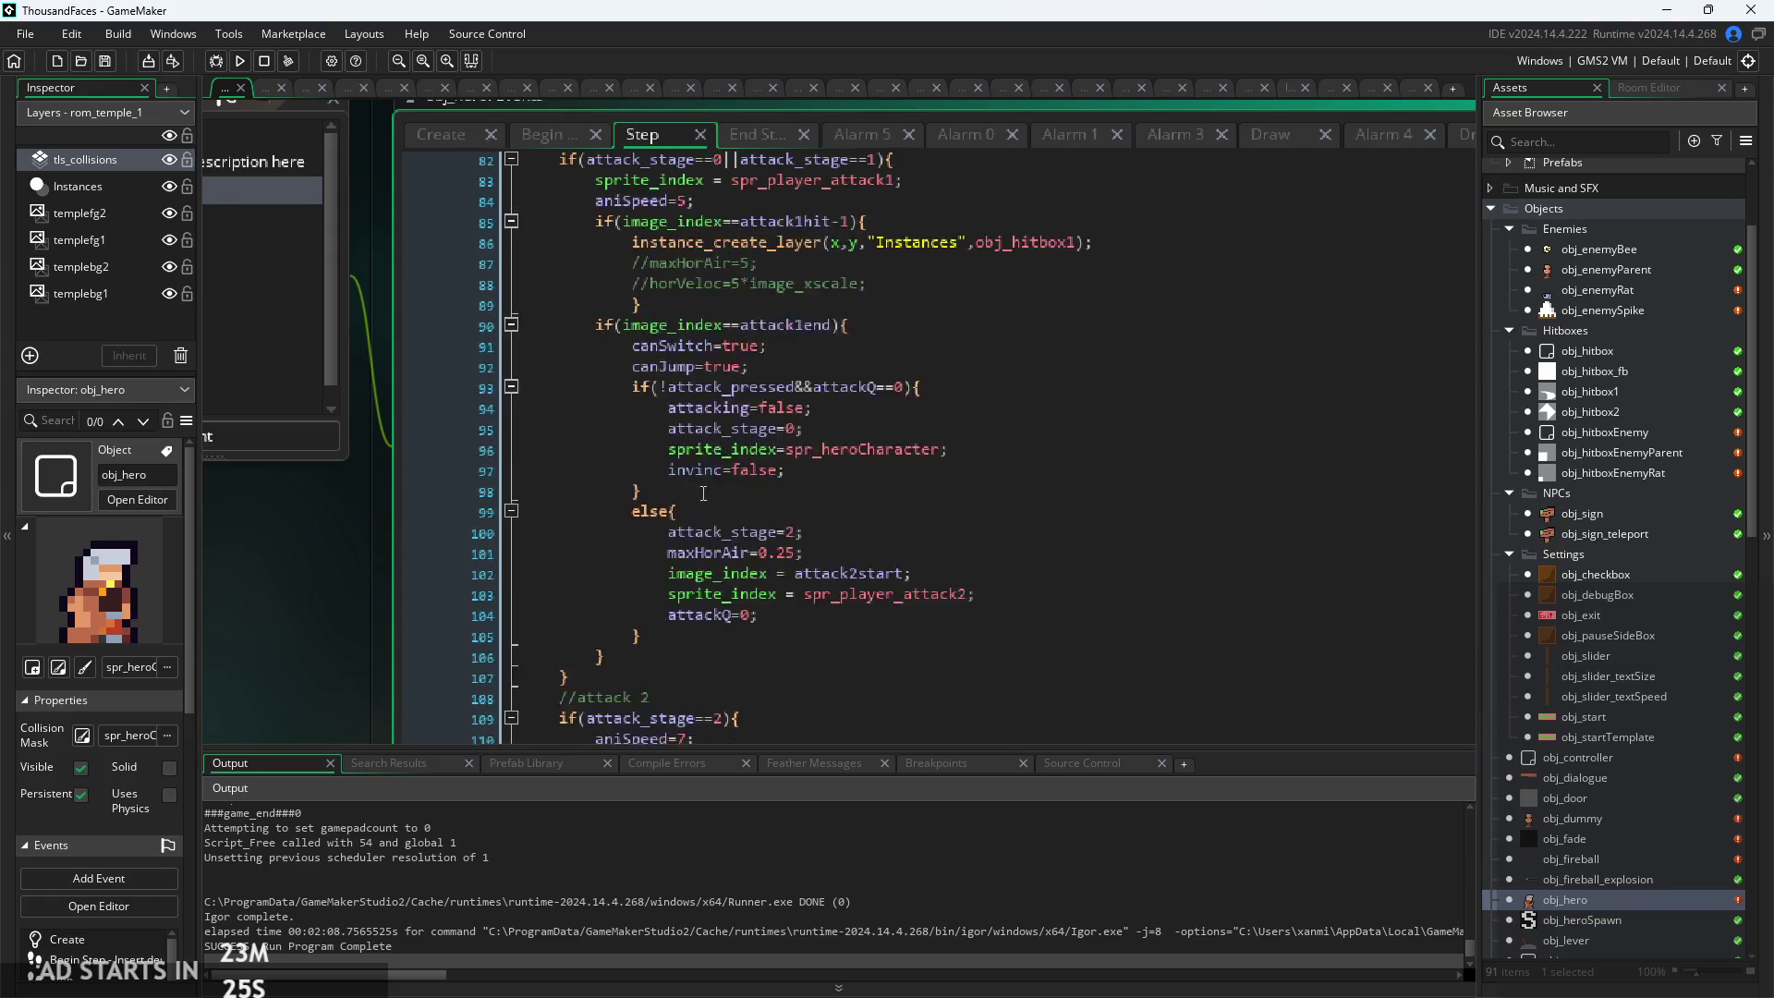
{"action": "scroll", "coordinate": [703, 494], "scroll_direction": "up", "scroll_amount": 3}
{"action": "scroll", "coordinate": [548, 256], "scroll_direction": "up", "scroll_amount": 2, "text": "ctrl"}
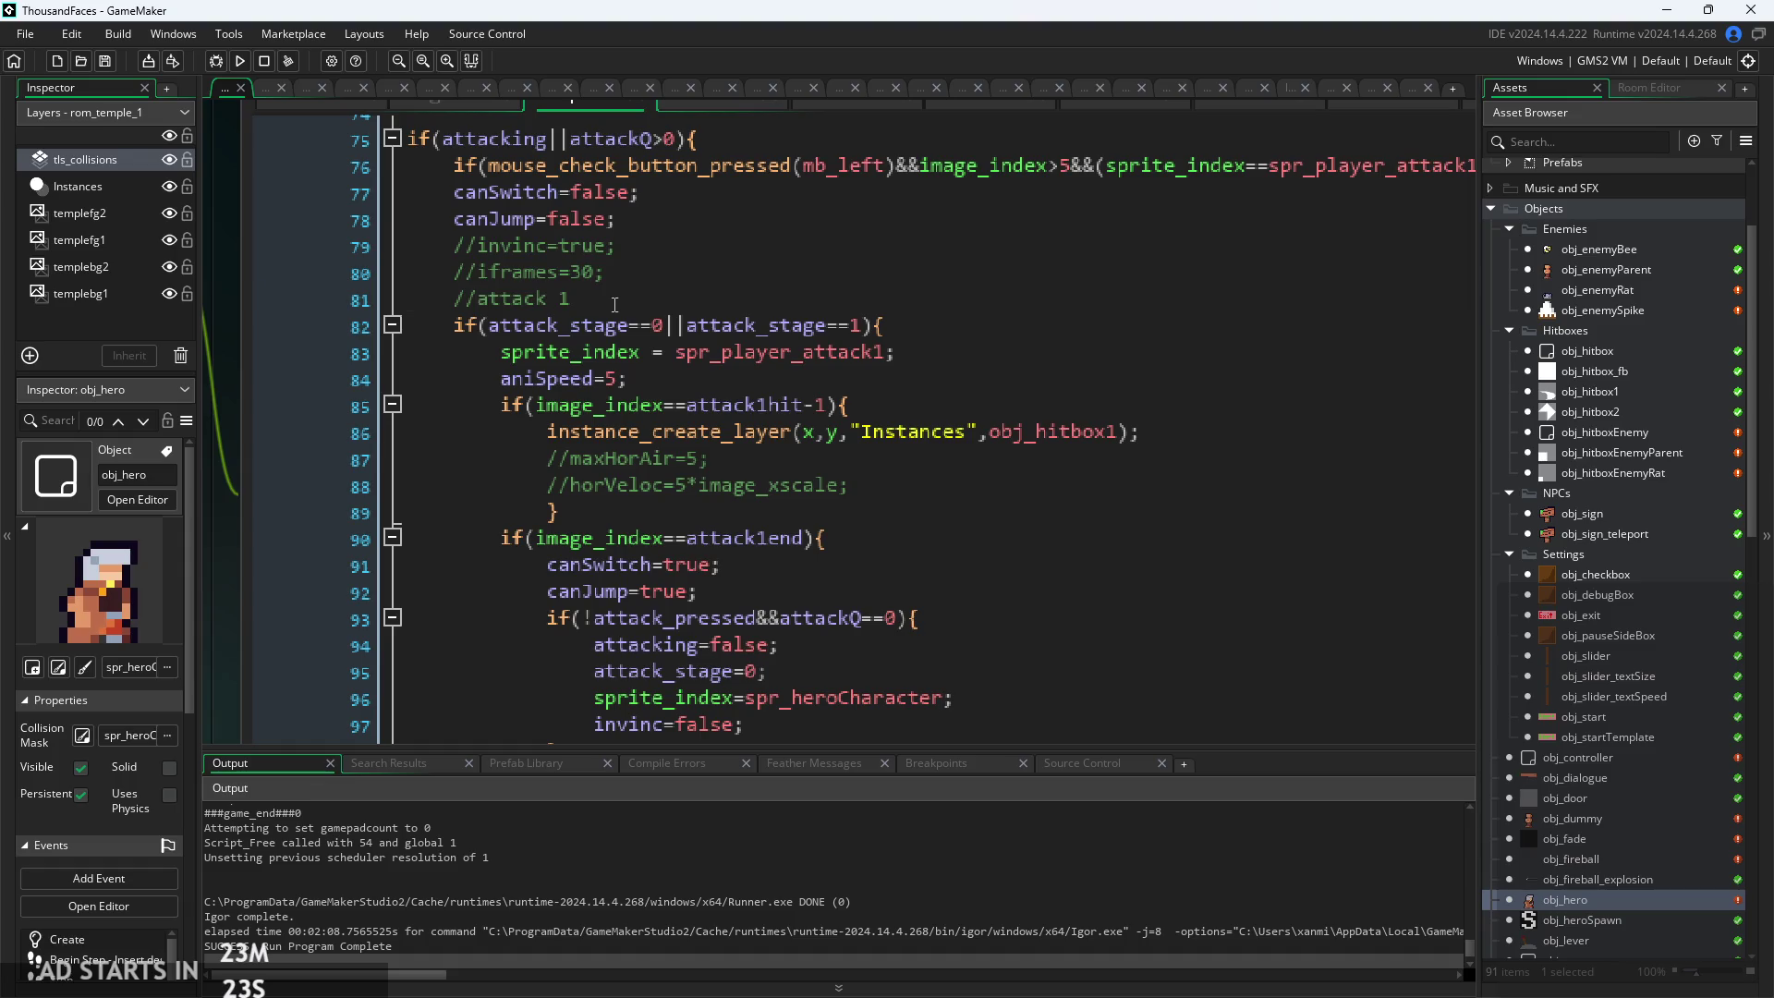
{"action": "left_click_drag", "start_coordinate": [614, 305], "coordinate": [321, 240]}
{"action": "left_click", "coordinate": [587, 275]}
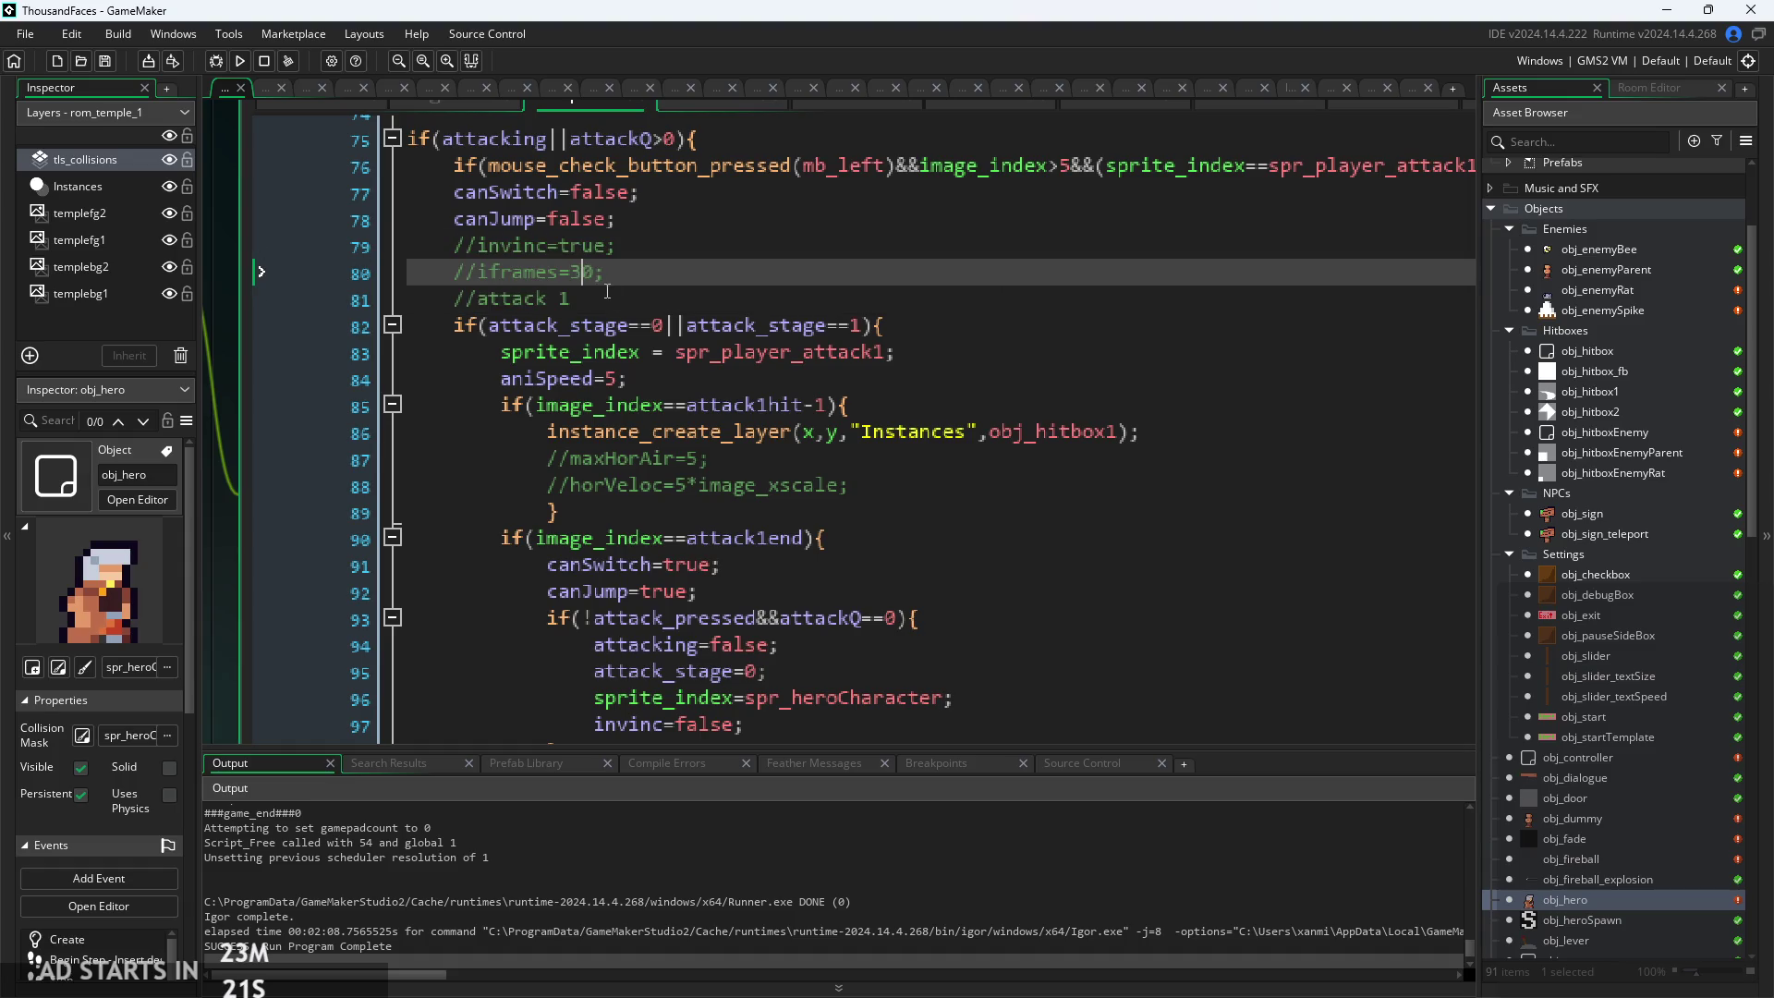
{"action": "left_click", "coordinate": [608, 301]}
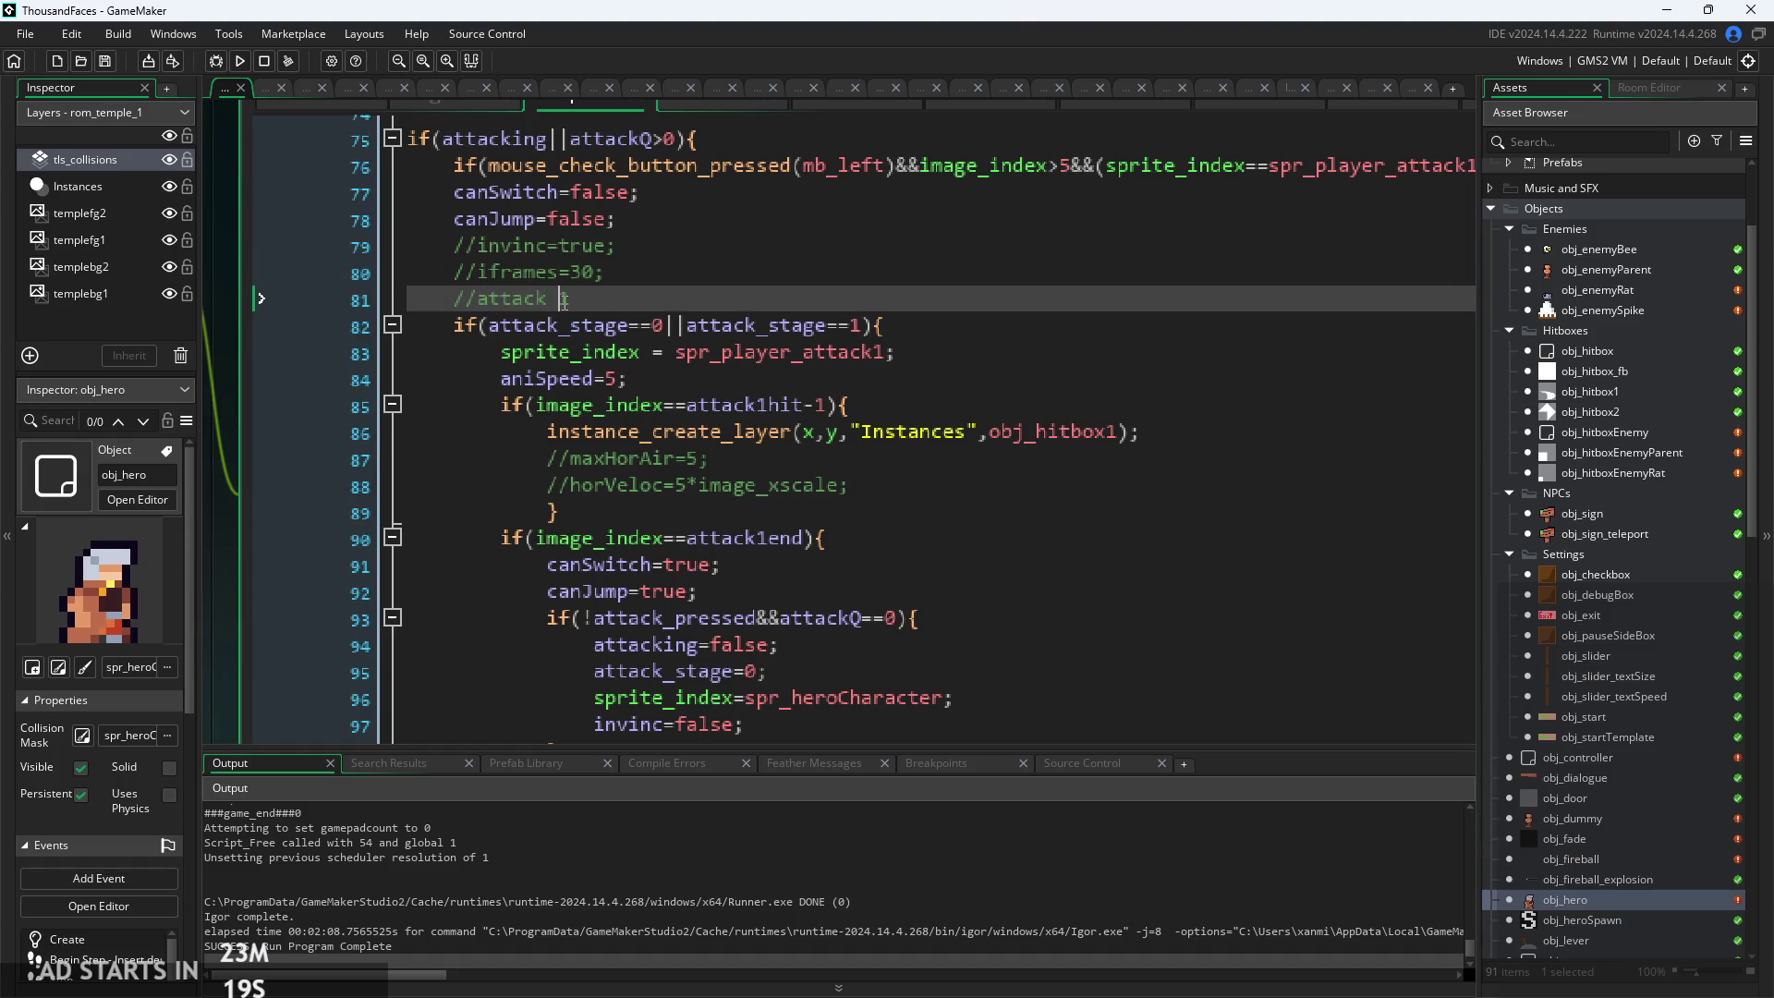
{"action": "scroll", "coordinate": [574, 323], "scroll_direction": "down", "scroll_amount": 10}
{"action": "scroll", "coordinate": [647, 434], "scroll_direction": "down", "scroll_amount": 1, "text": "ctrl"}
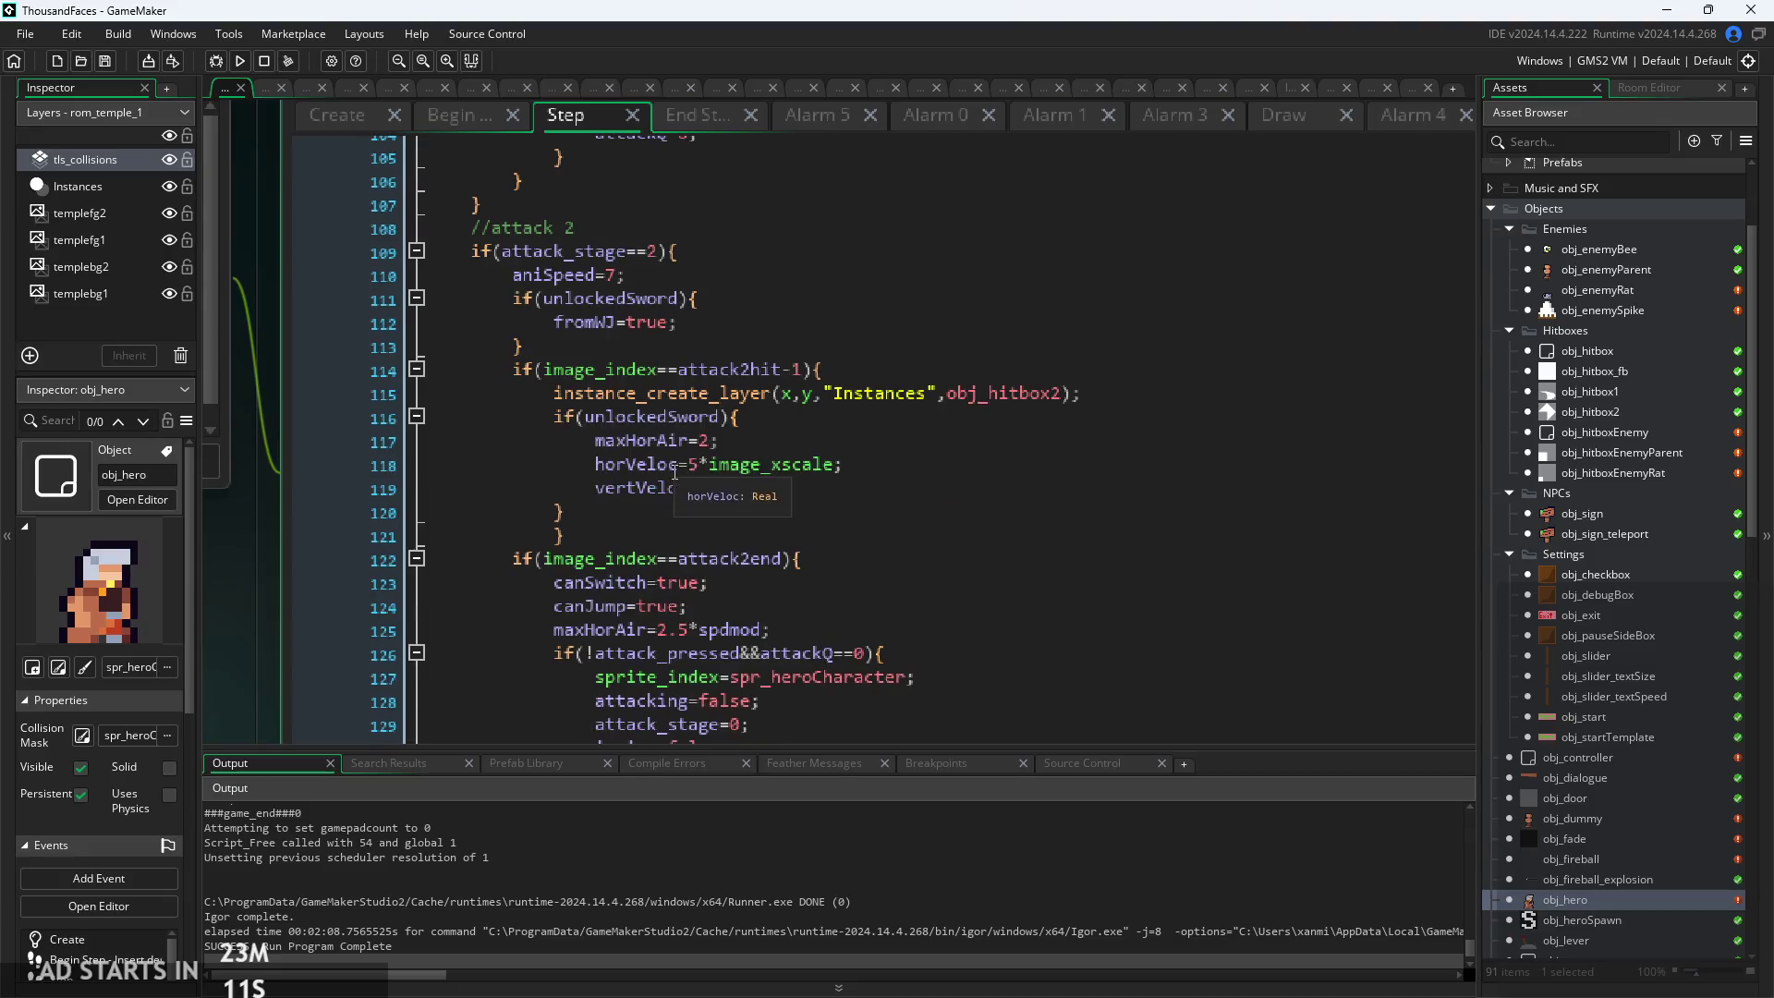
{"action": "left_click_drag", "start_coordinate": [595, 519], "coordinate": [550, 414]}
{"action": "key", "text": "ctrl+c"}
{"action": "left_click", "coordinate": [904, 487]}
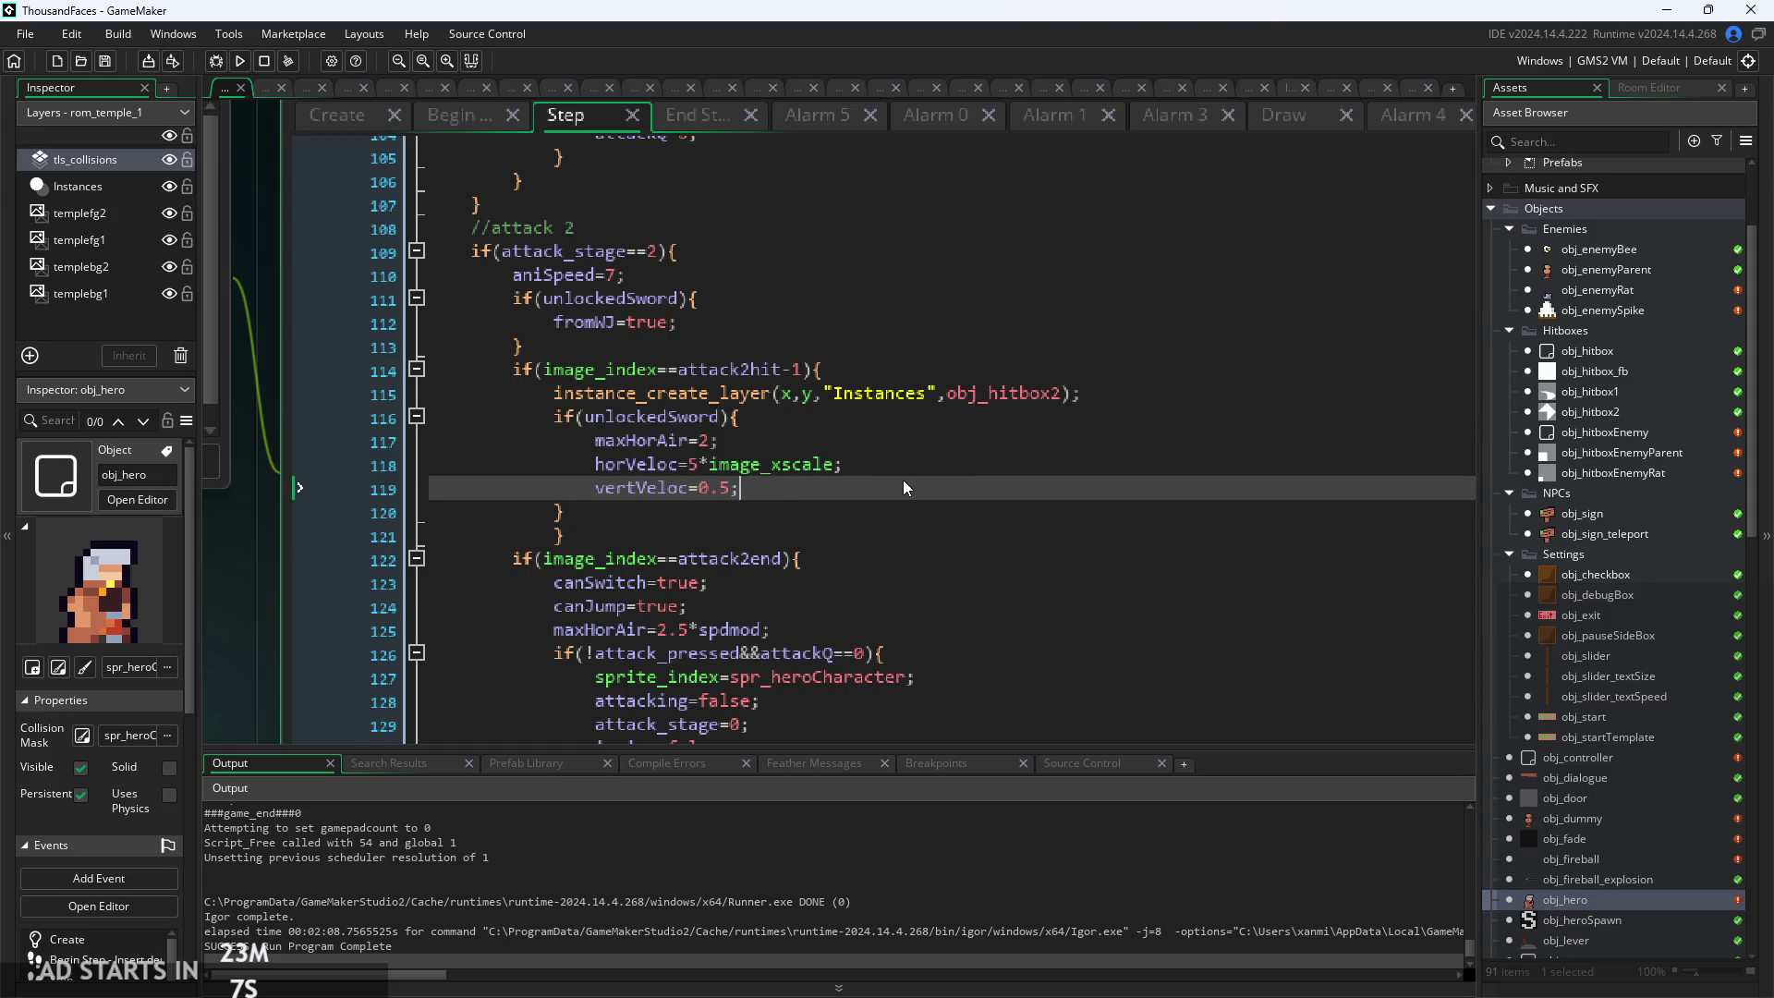
{"action": "scroll", "coordinate": [904, 487], "scroll_direction": "up", "scroll_amount": 9}
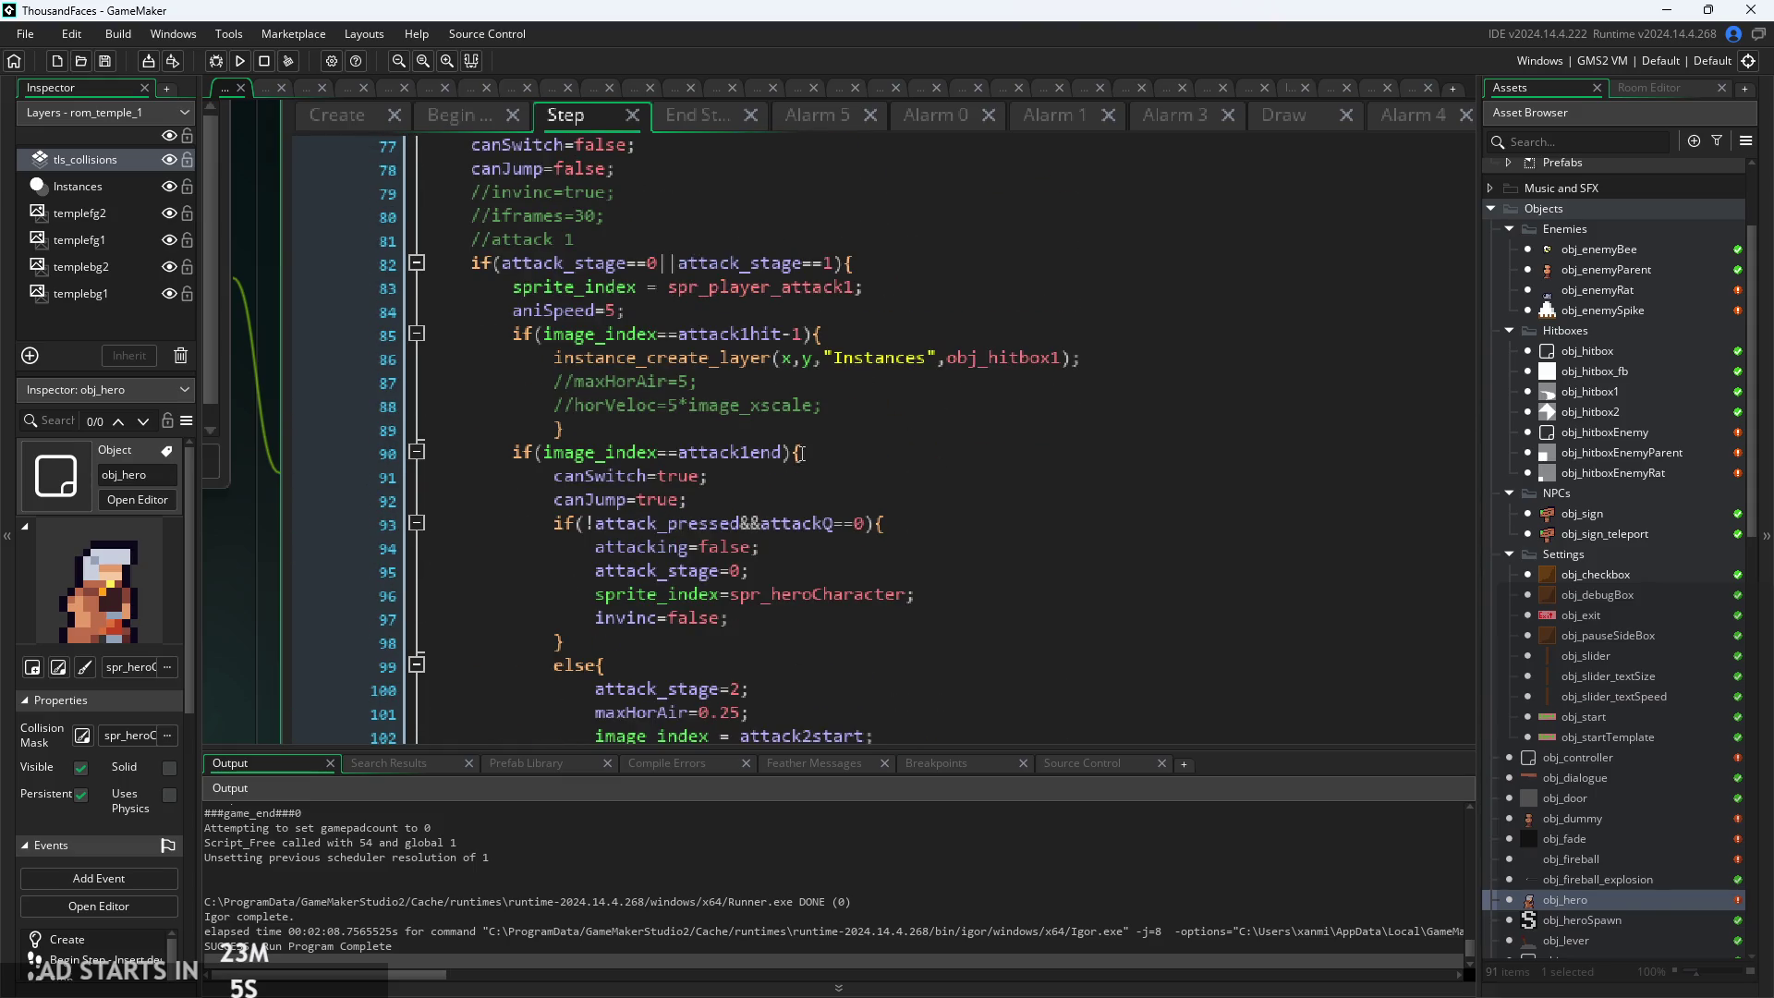
{"action": "scroll", "coordinate": [787, 421], "scroll_direction": "down", "scroll_amount": 1}
{"action": "scroll", "coordinate": [787, 420], "scroll_direction": "up", "scroll_amount": 3}
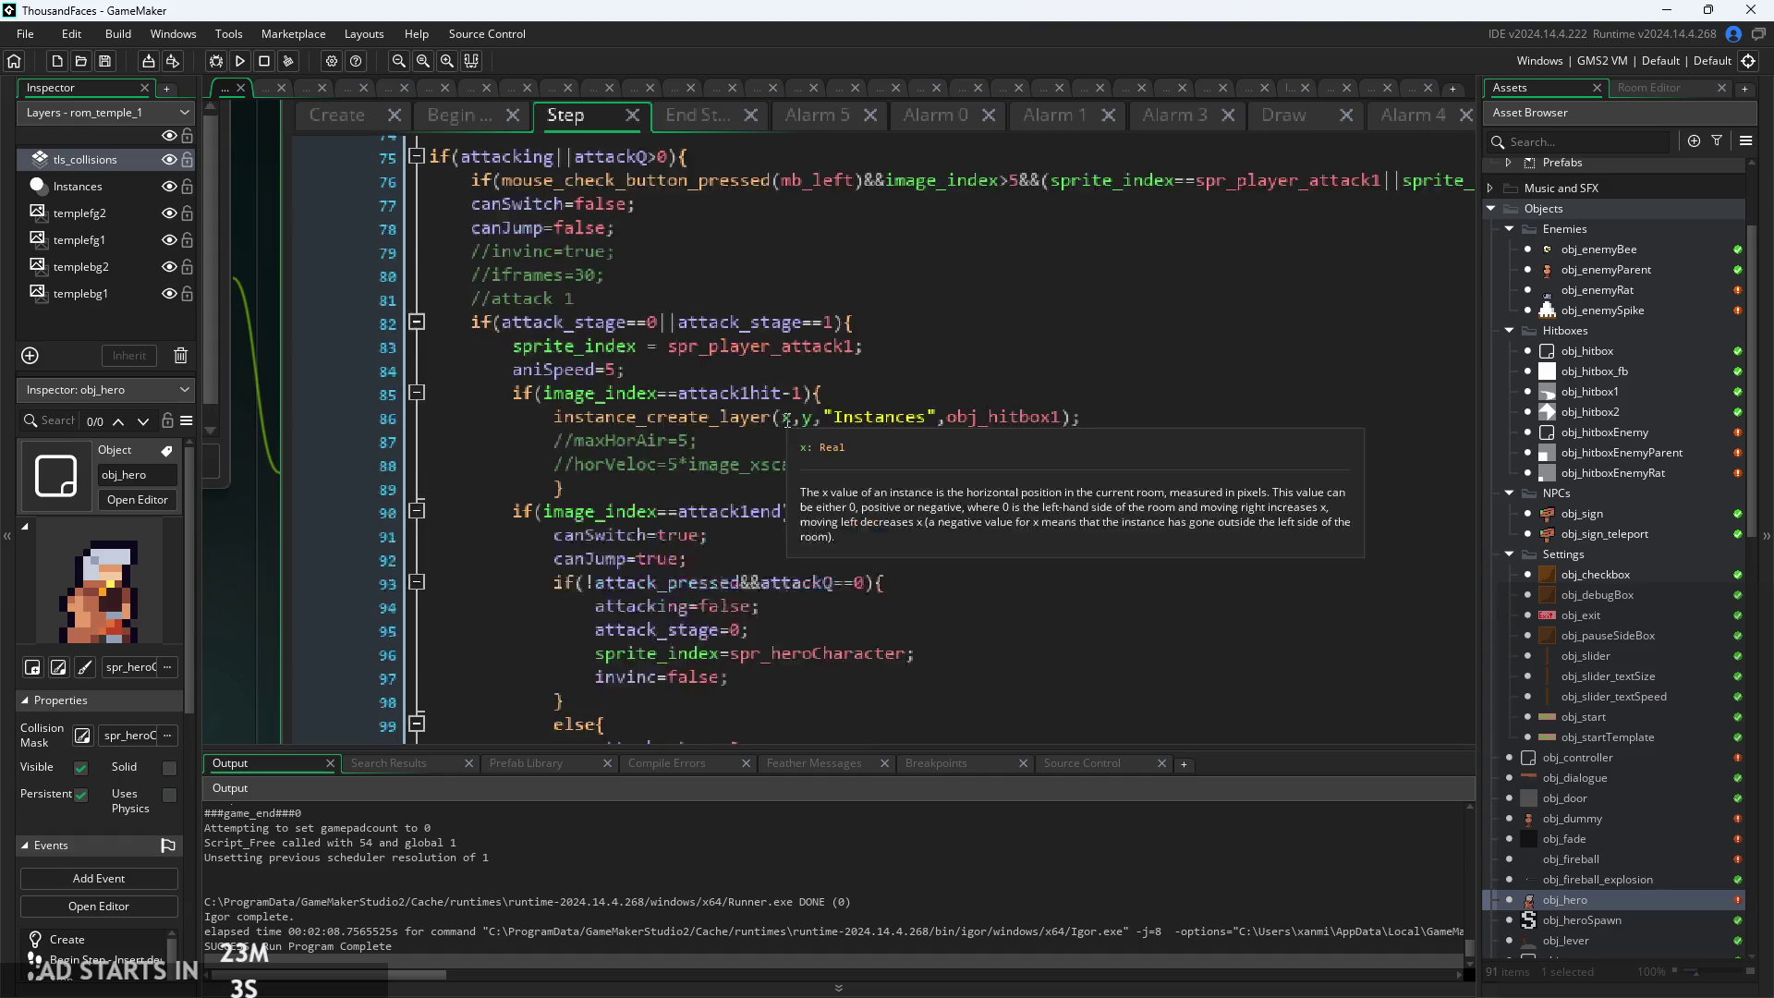
{"action": "left_click_drag", "start_coordinate": [575, 417], "coordinate": [491, 362]}
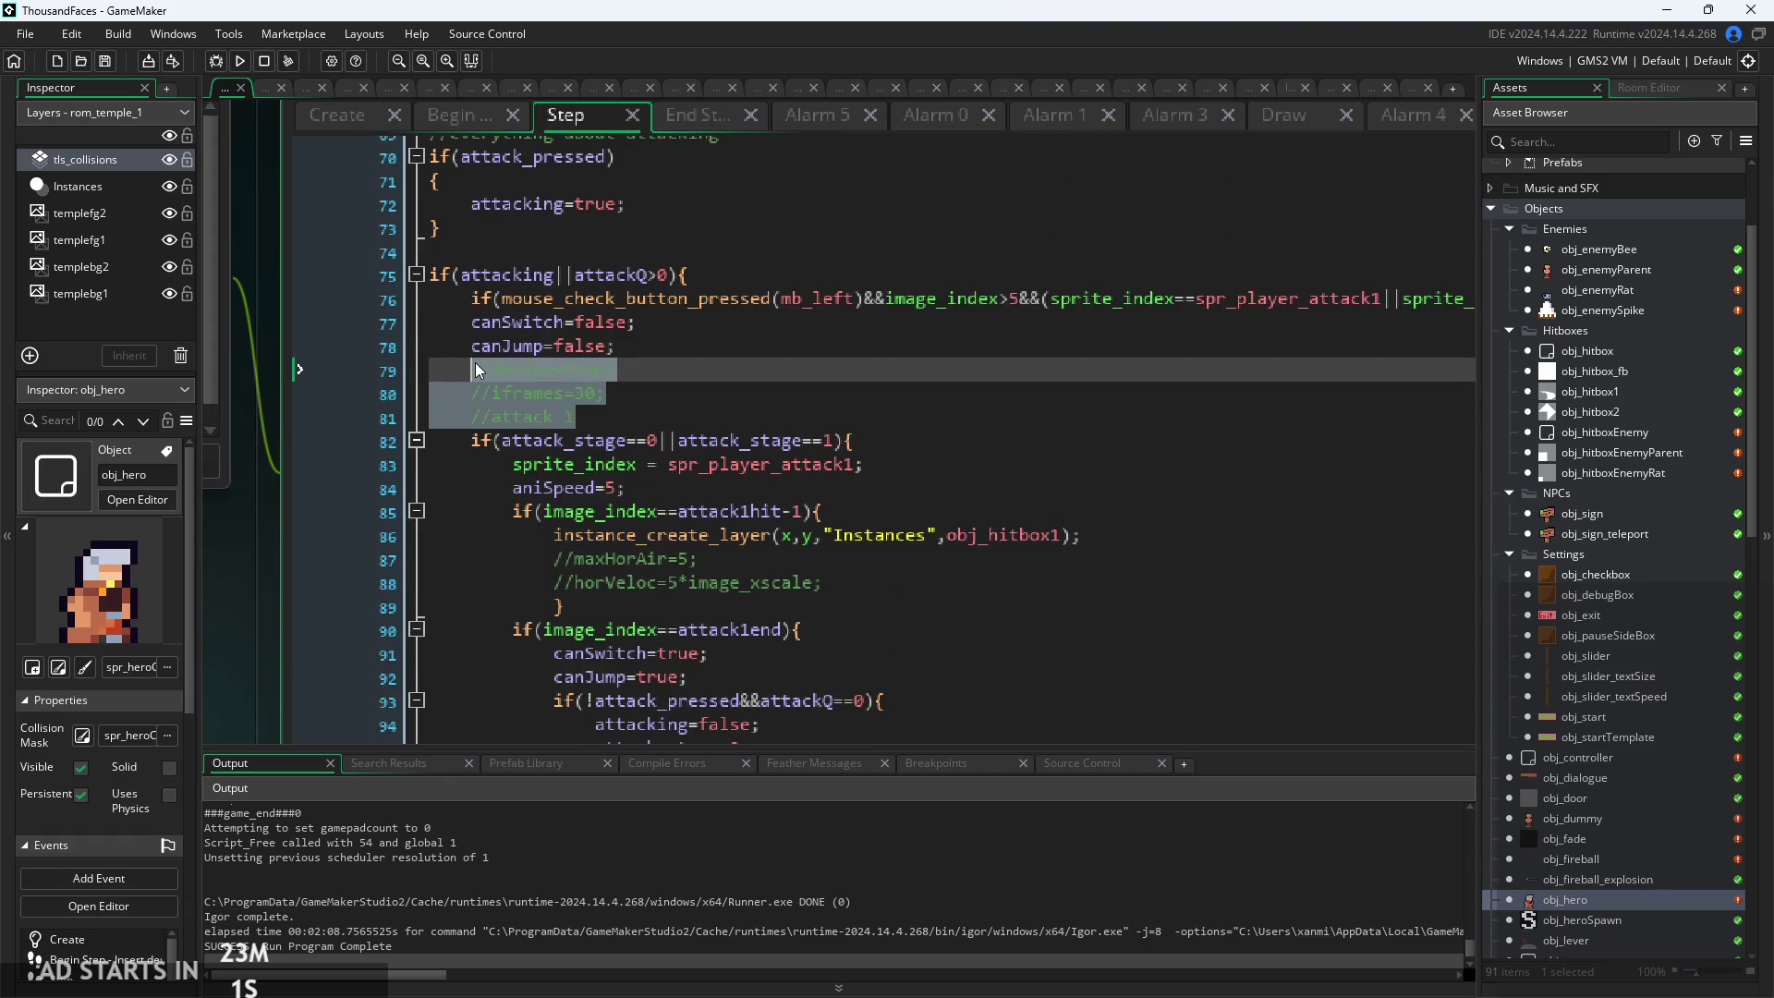
{"action": "key", "text": "ctrl+v"}
{"action": "scroll", "coordinate": [552, 493], "scroll_direction": "up", "scroll_amount": 2}
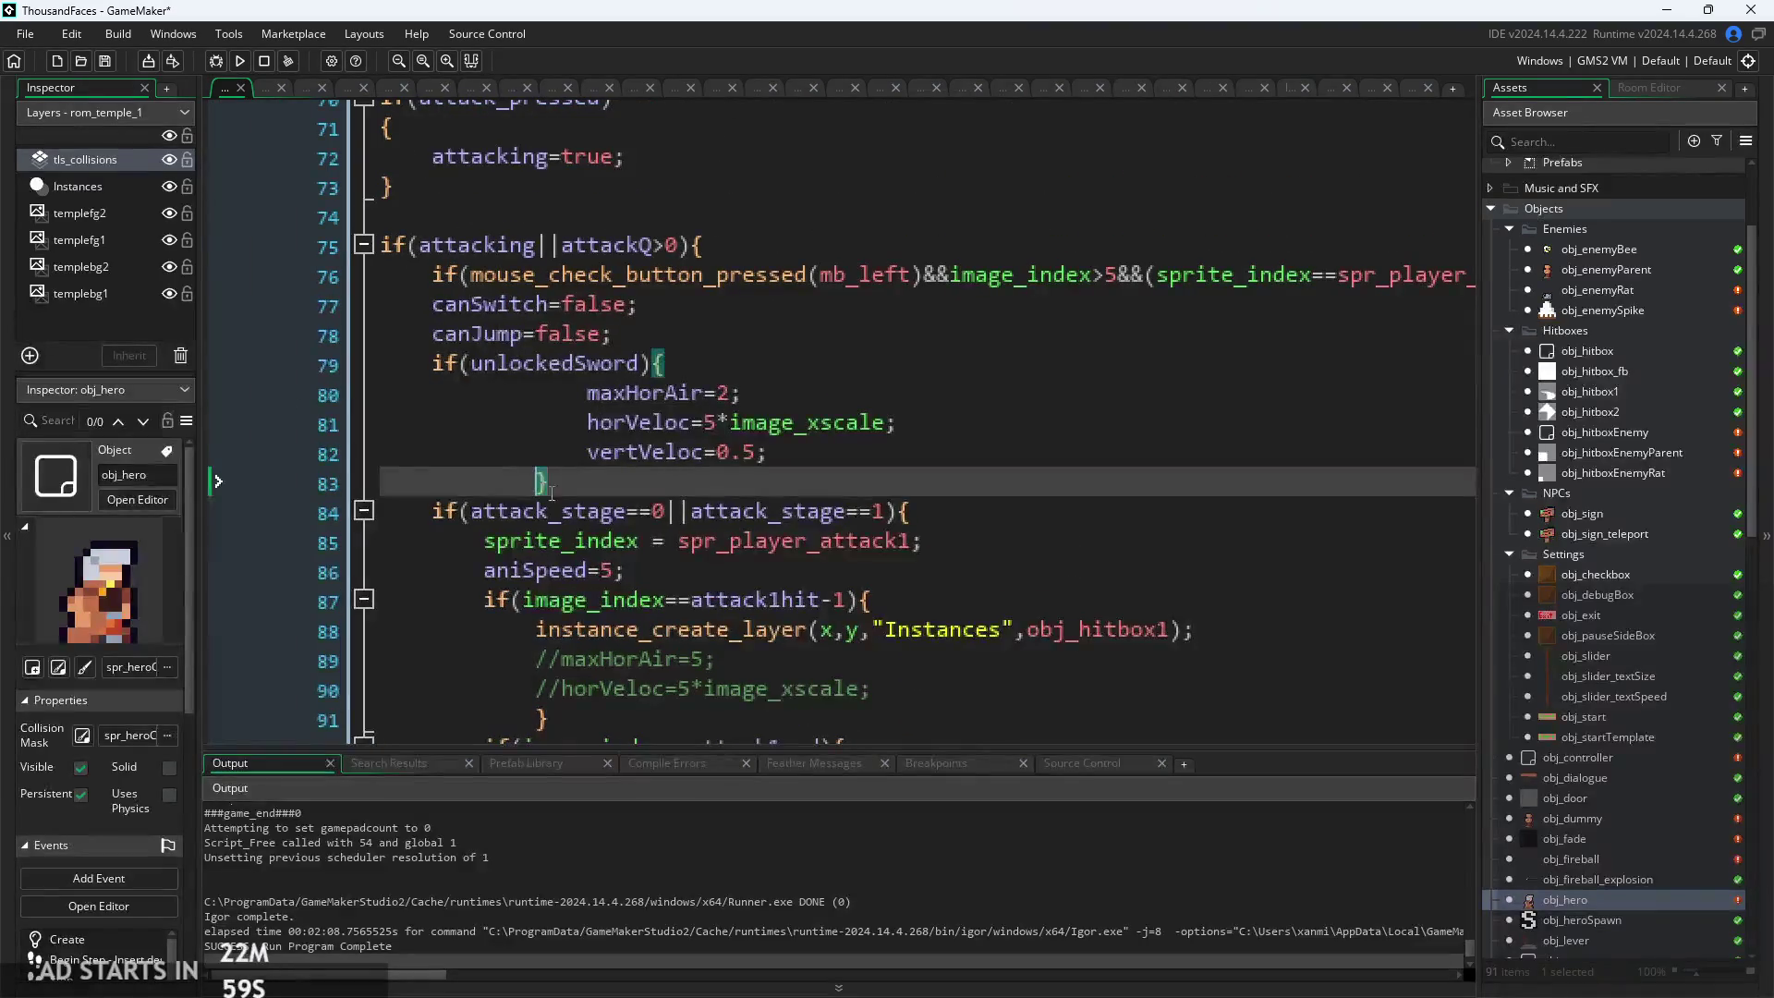
{"action": "key", "text": "shift+Tab"}
{"action": "key", "text": "Up"}
{"action": "key", "text": "shift+Tab"}
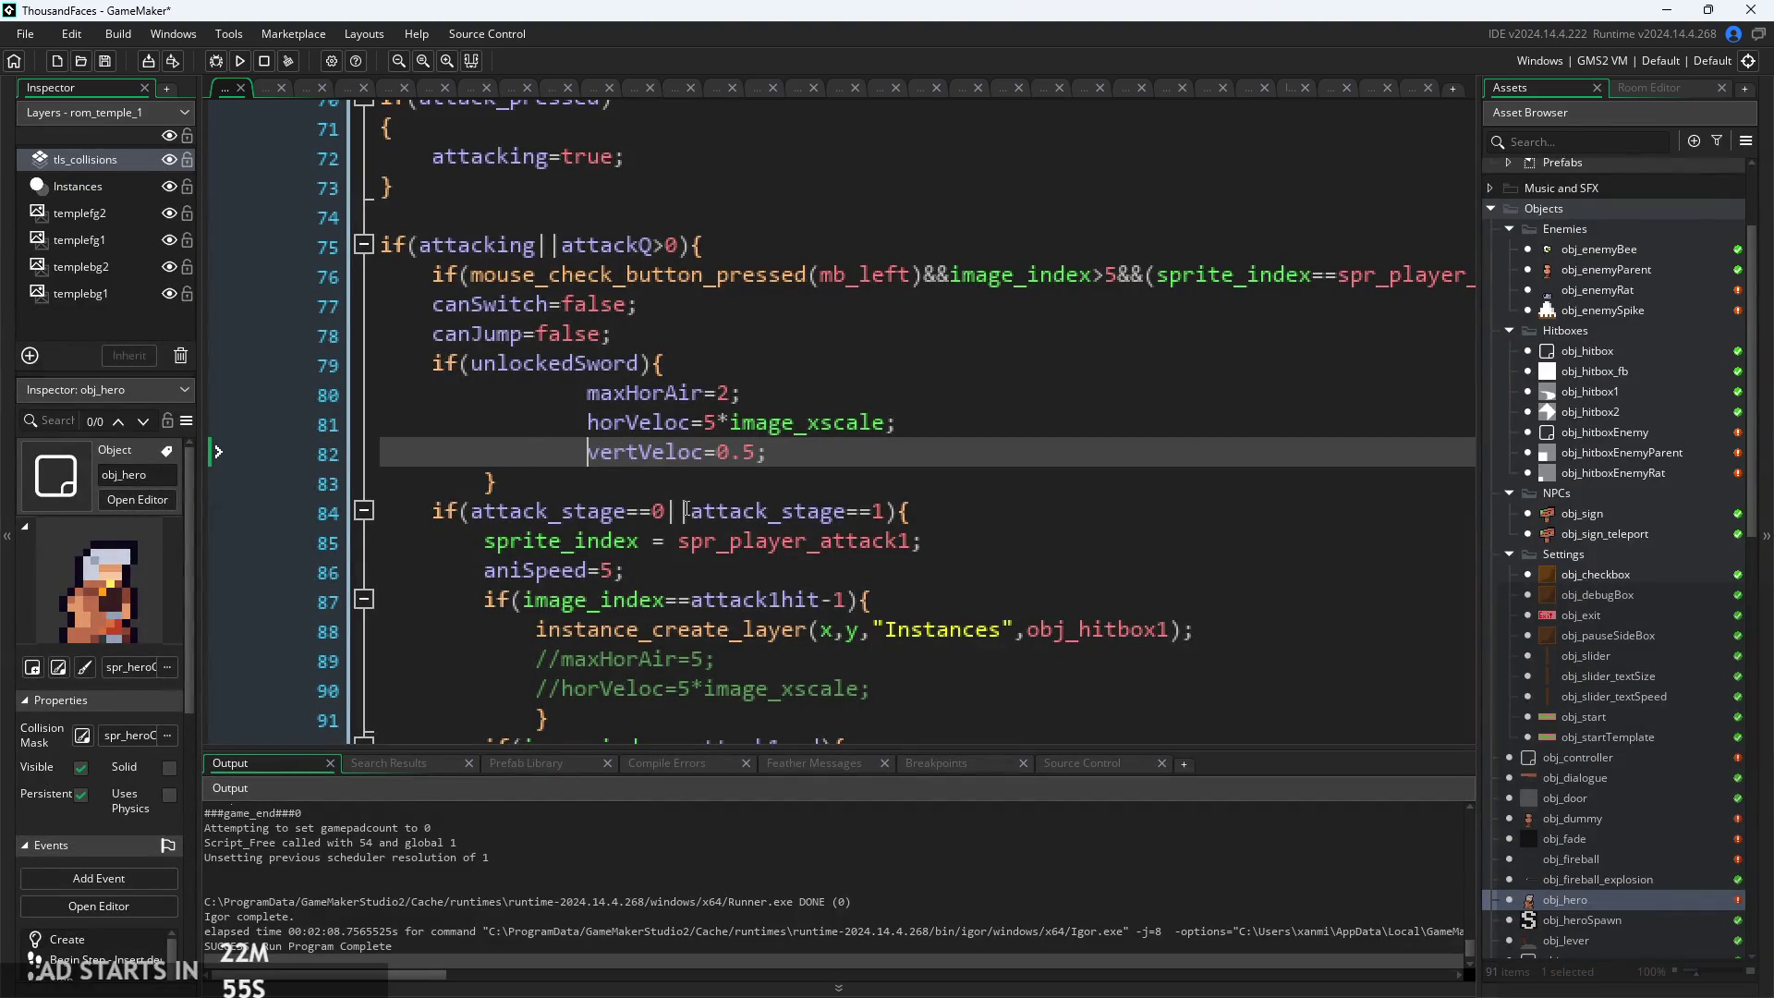
{"action": "key", "text": "Page_Down"}
{"action": "key", "text": "Page_Down"}
{"action": "key", "text": "Page_Down"}
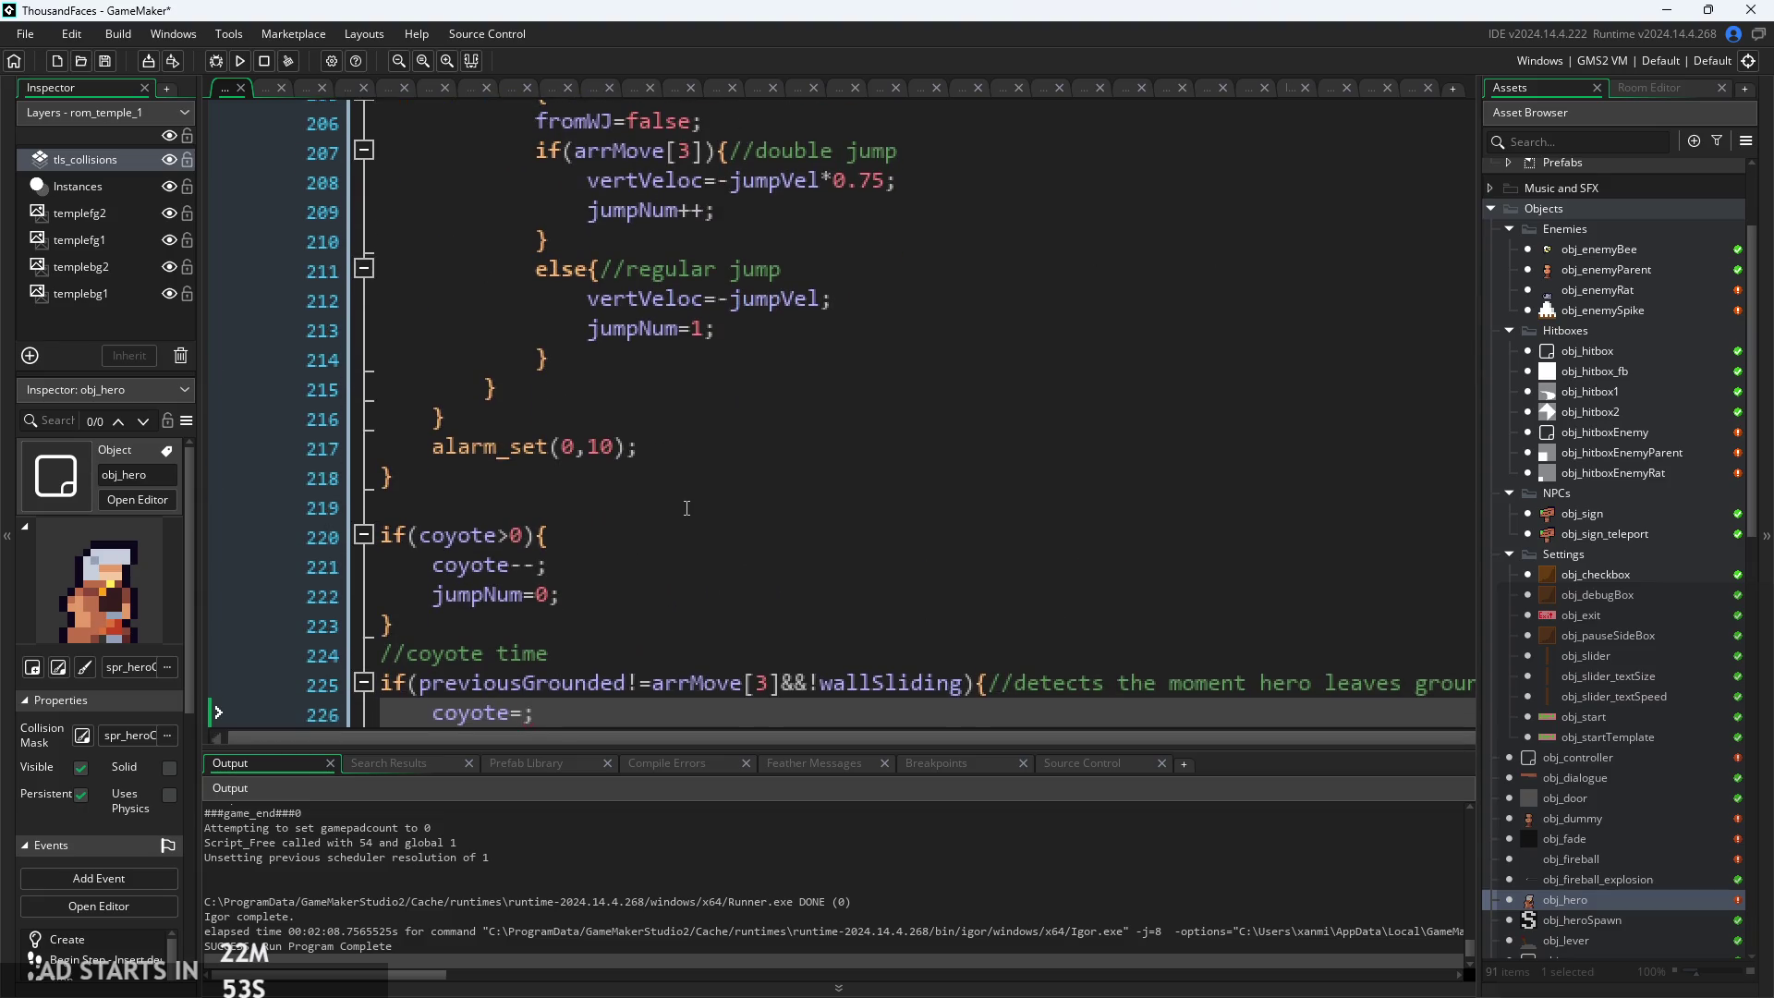
{"action": "key", "text": "Page_Up"}
{"action": "key", "text": "Page_Up"}
{"action": "key", "text": "Page_Up"}
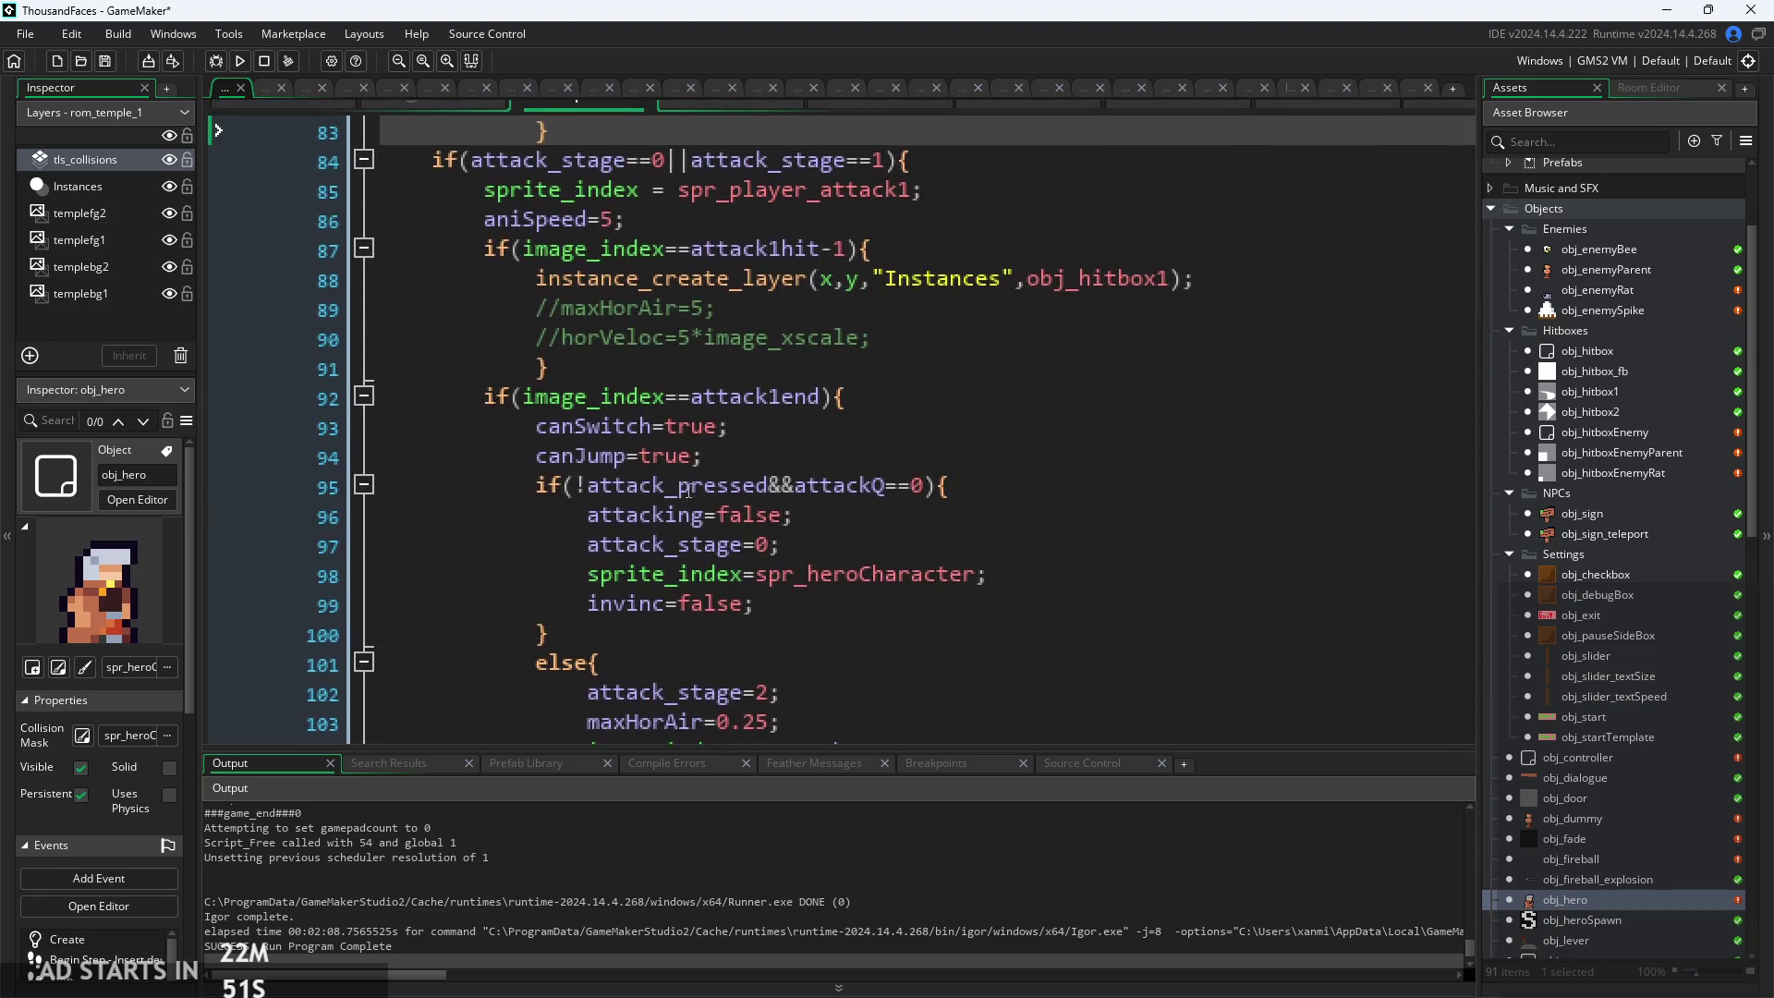
{"action": "key", "text": "ctrl+z"}
{"action": "key", "text": "ctrl+z"}
{"action": "left_click", "coordinate": [628, 439]}
{"action": "scroll", "coordinate": [628, 438], "scroll_direction": "down", "scroll_amount": 2}
{"action": "left_click", "coordinate": [914, 352]}
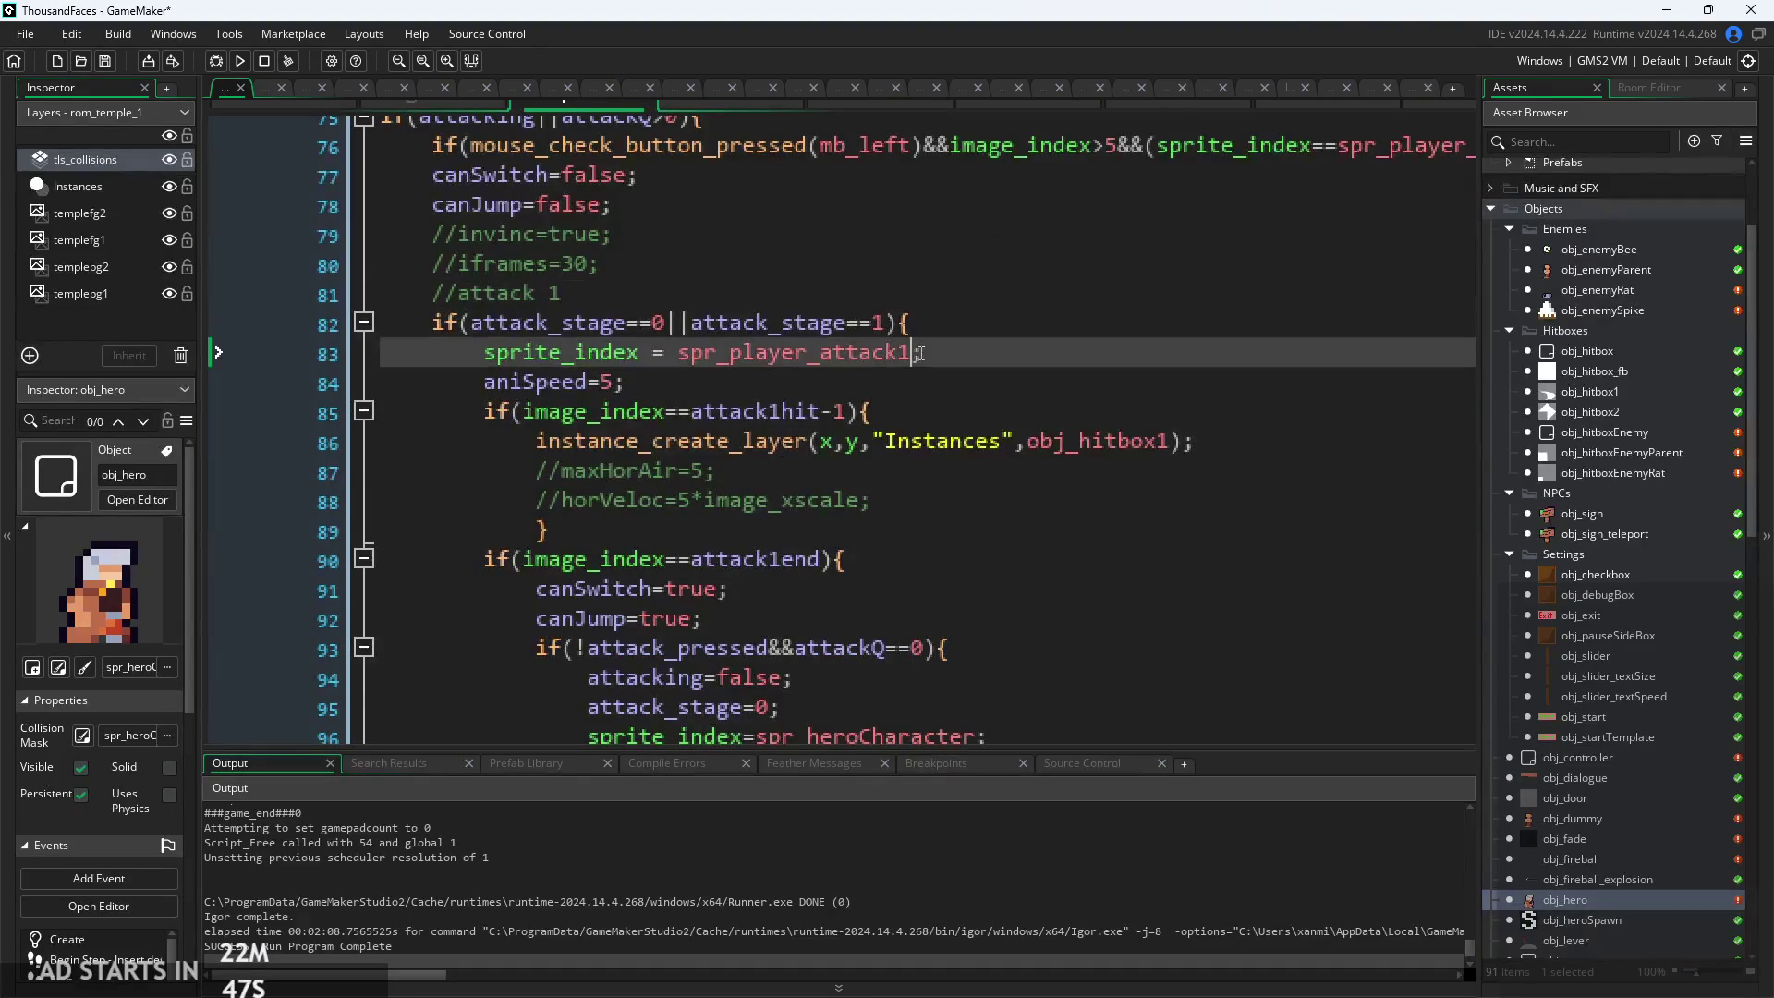
{"action": "left_click", "coordinate": [956, 381]}
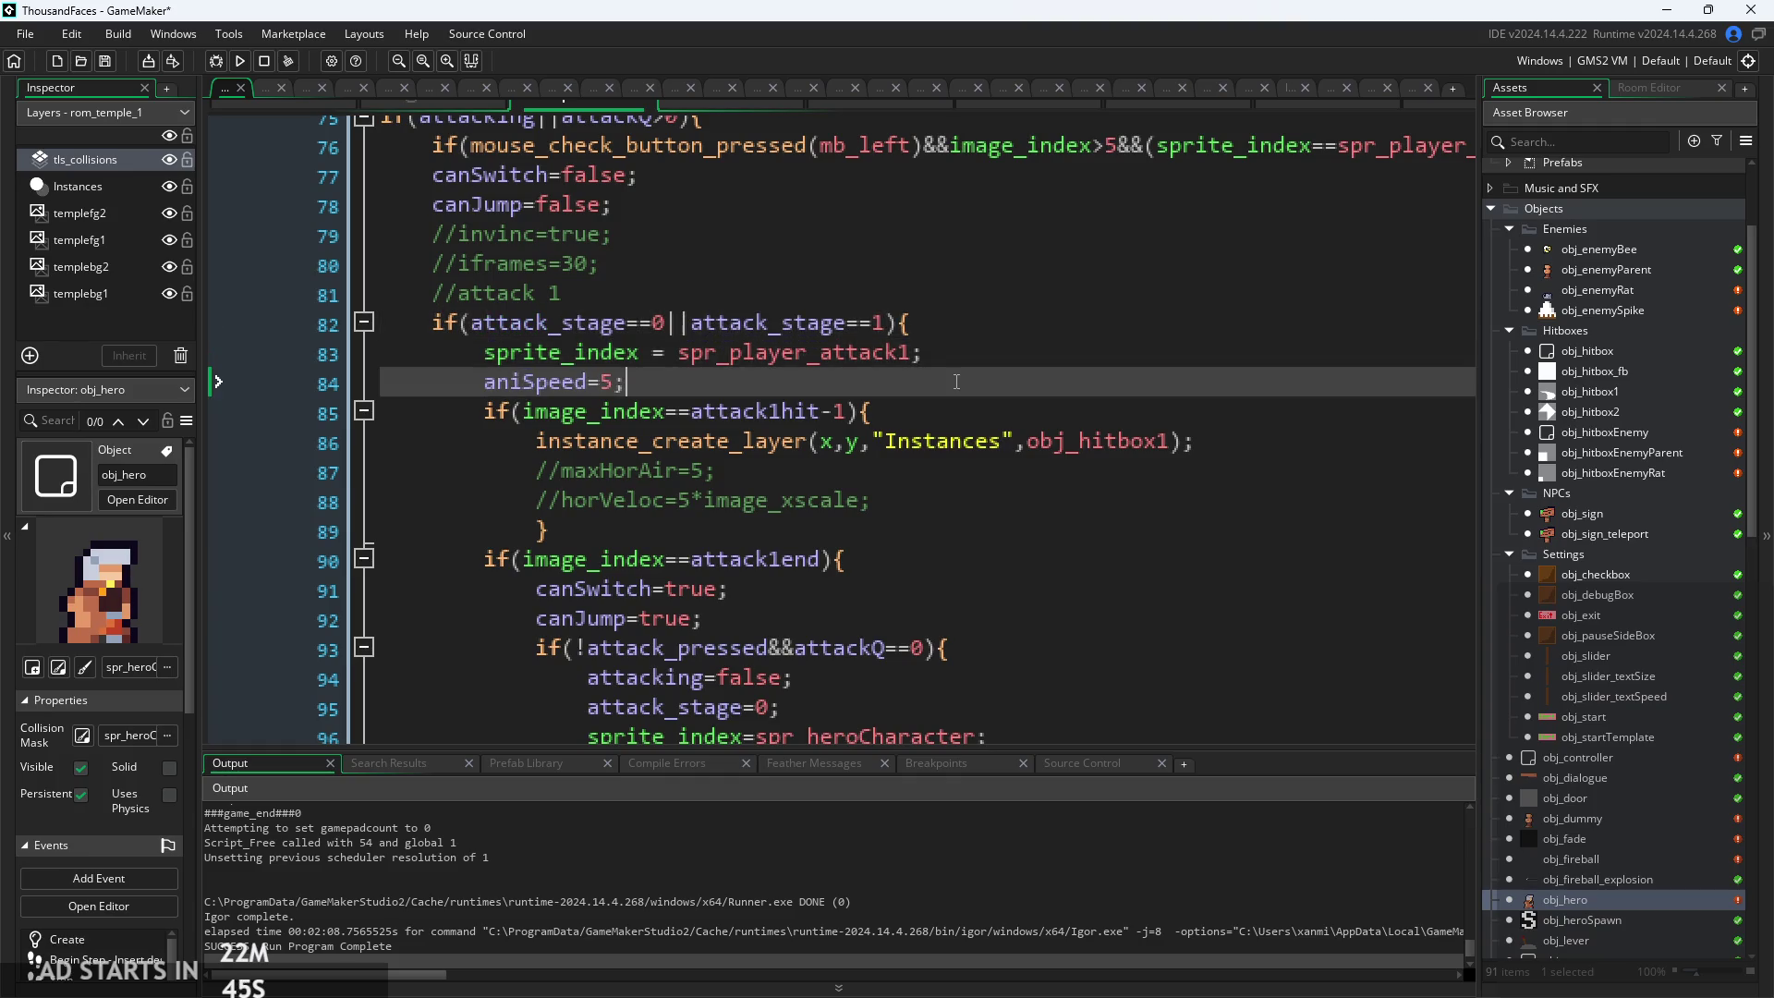
{"action": "scroll", "coordinate": [952, 394], "scroll_direction": "down", "scroll_amount": 2}
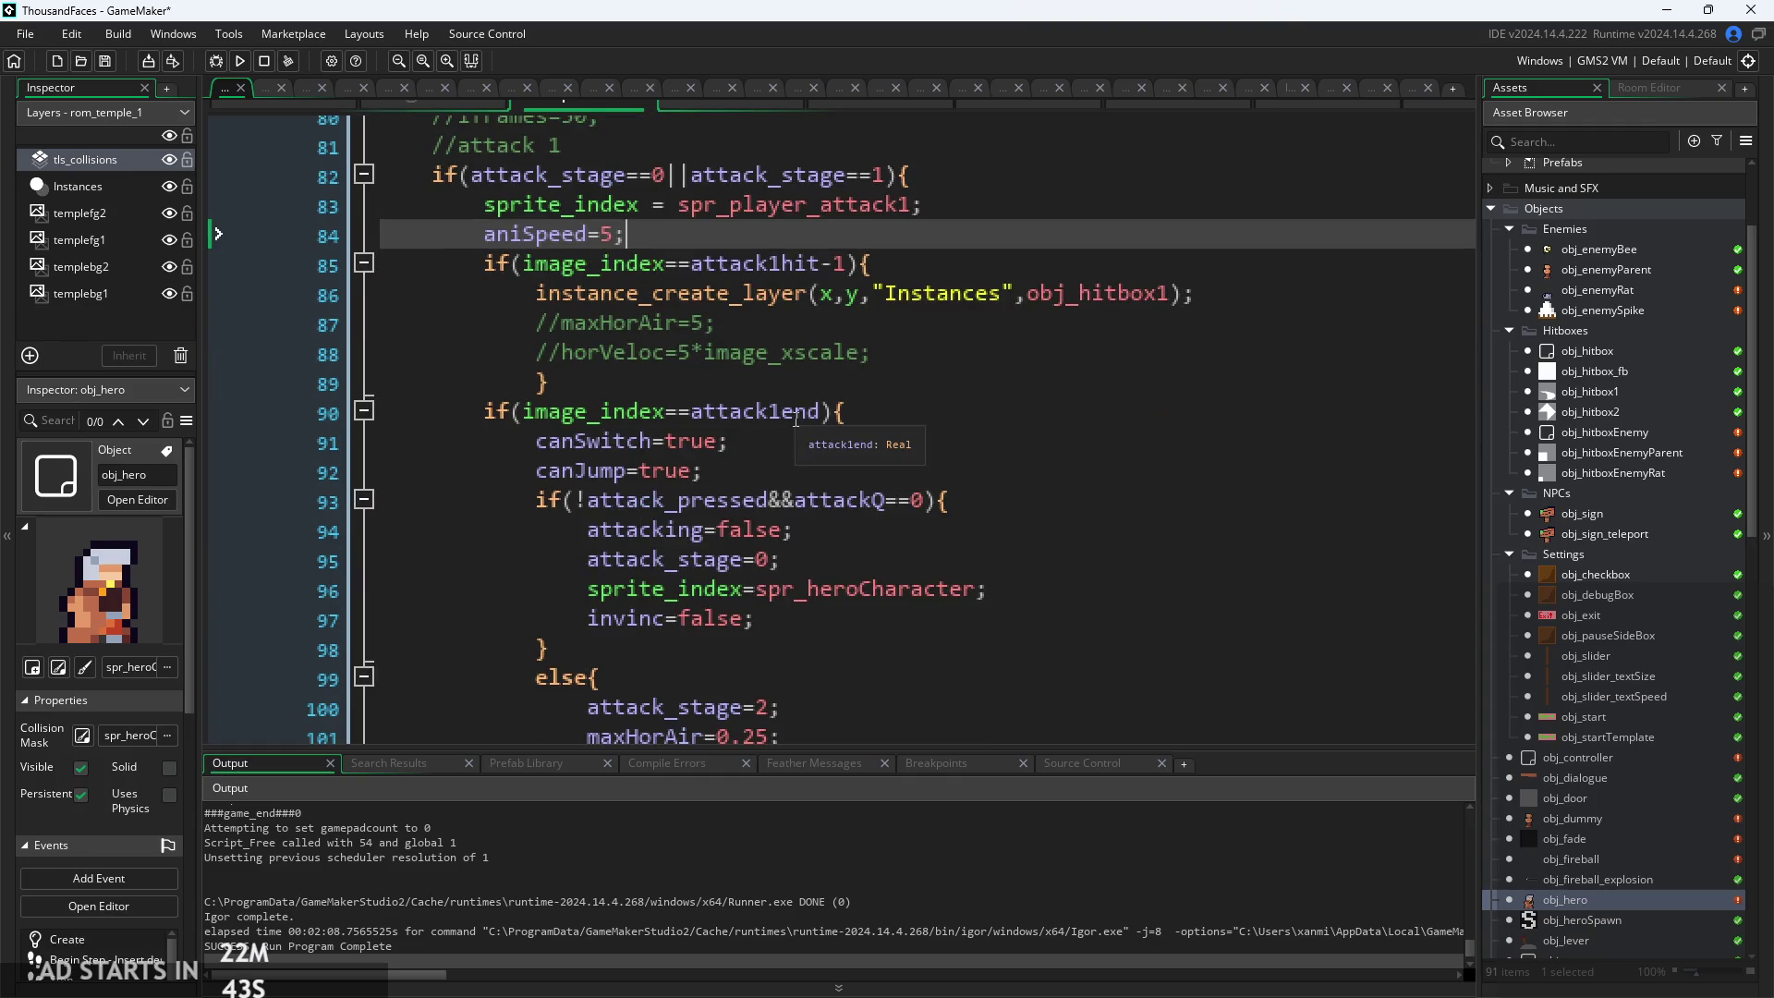
{"action": "scroll", "coordinate": [856, 380], "scroll_direction": "down", "scroll_amount": 8}
{"action": "left_click", "coordinate": [781, 353]}
{"action": "left_click", "coordinate": [766, 377]}
{"action": "left_click", "coordinate": [757, 425]}
{"action": "left_click", "coordinate": [748, 401]}
{"action": "left_click", "coordinate": [743, 377]}
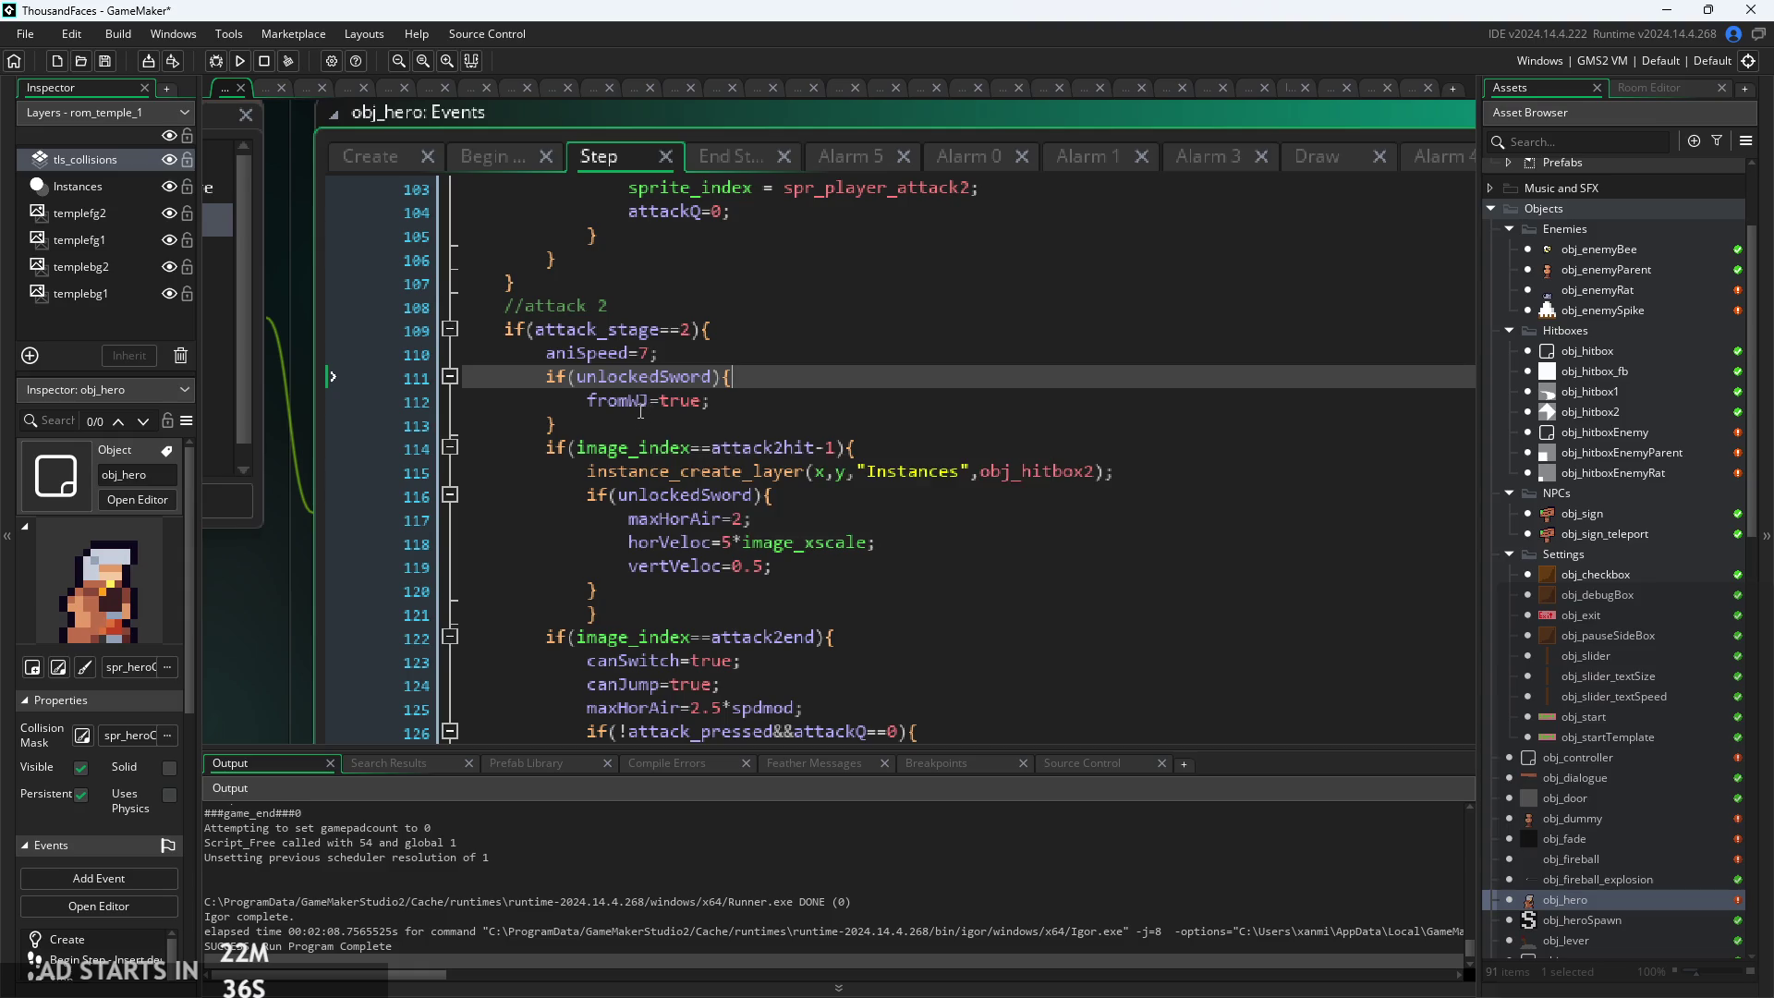
{"action": "left_click", "coordinate": [739, 471]}
{"action": "left_click", "coordinate": [785, 495]}
{"action": "left_click", "coordinate": [886, 581]}
{"action": "left_click", "coordinate": [914, 473]}
{"action": "left_click", "coordinate": [922, 505]}
{"action": "scroll", "coordinate": [918, 532], "scroll_direction": "up", "scroll_amount": 10}
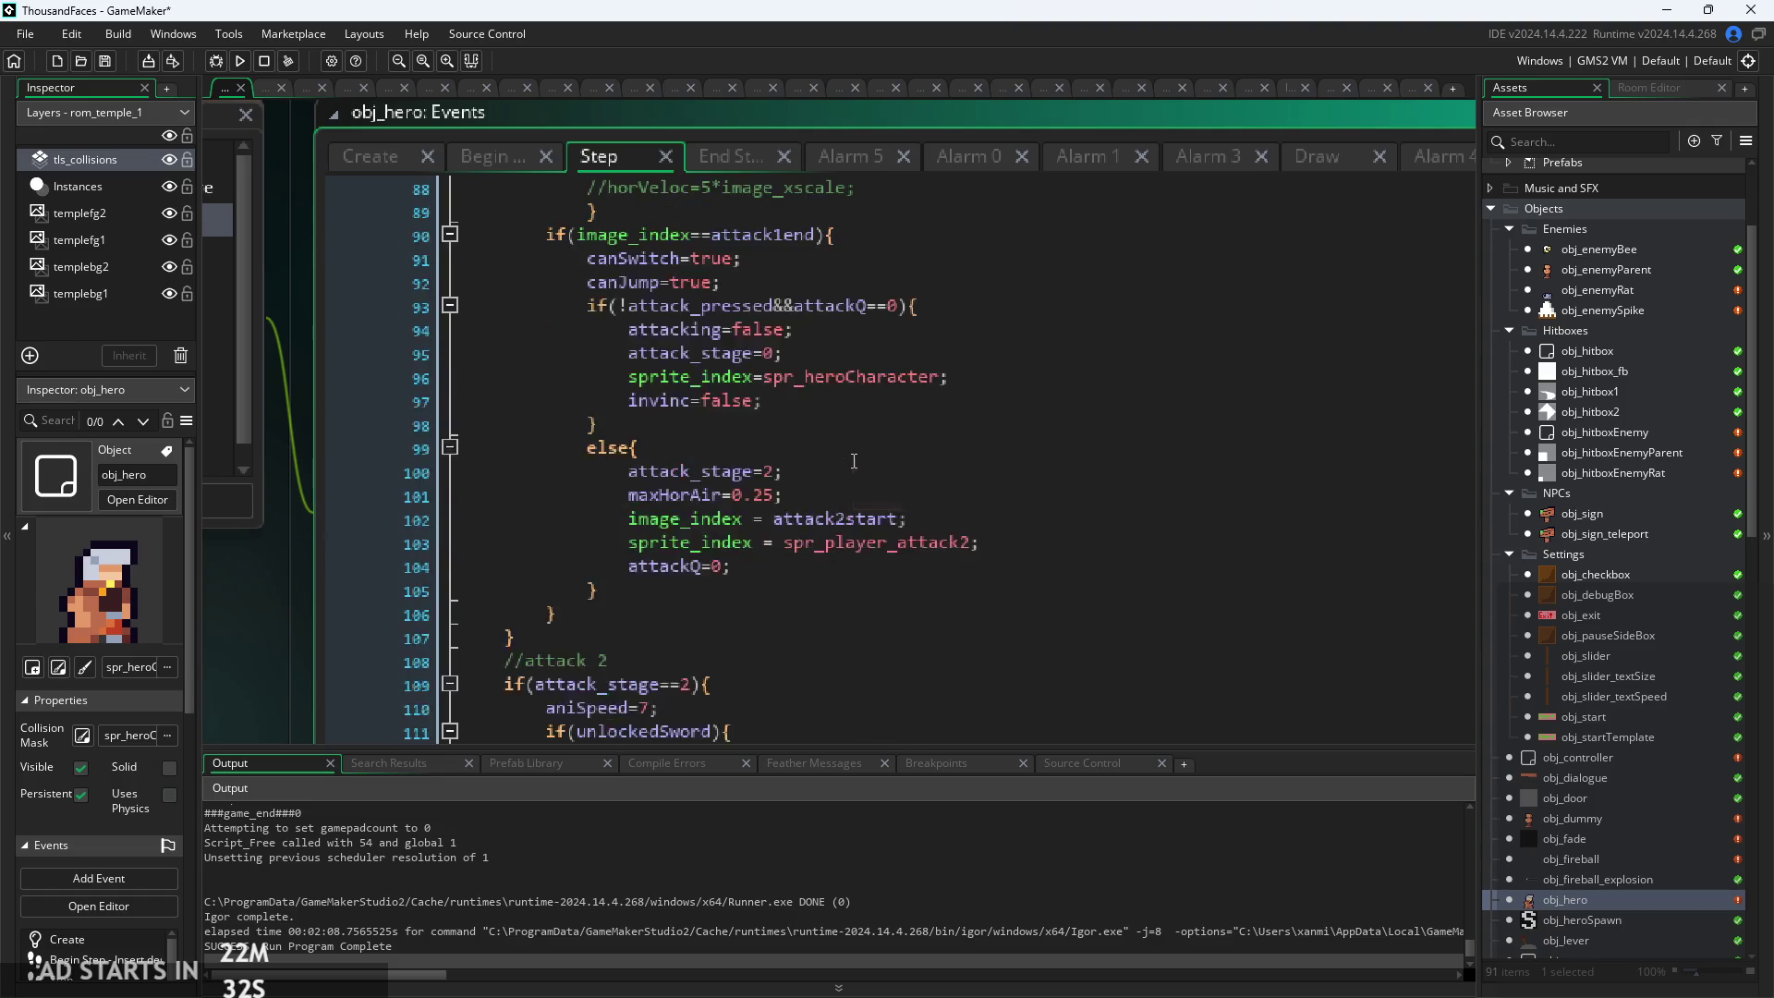
{"action": "left_click", "coordinate": [794, 447]}
{"action": "scroll", "coordinate": [831, 453], "scroll_direction": "up", "scroll_amount": 1, "text": "ctrl"}
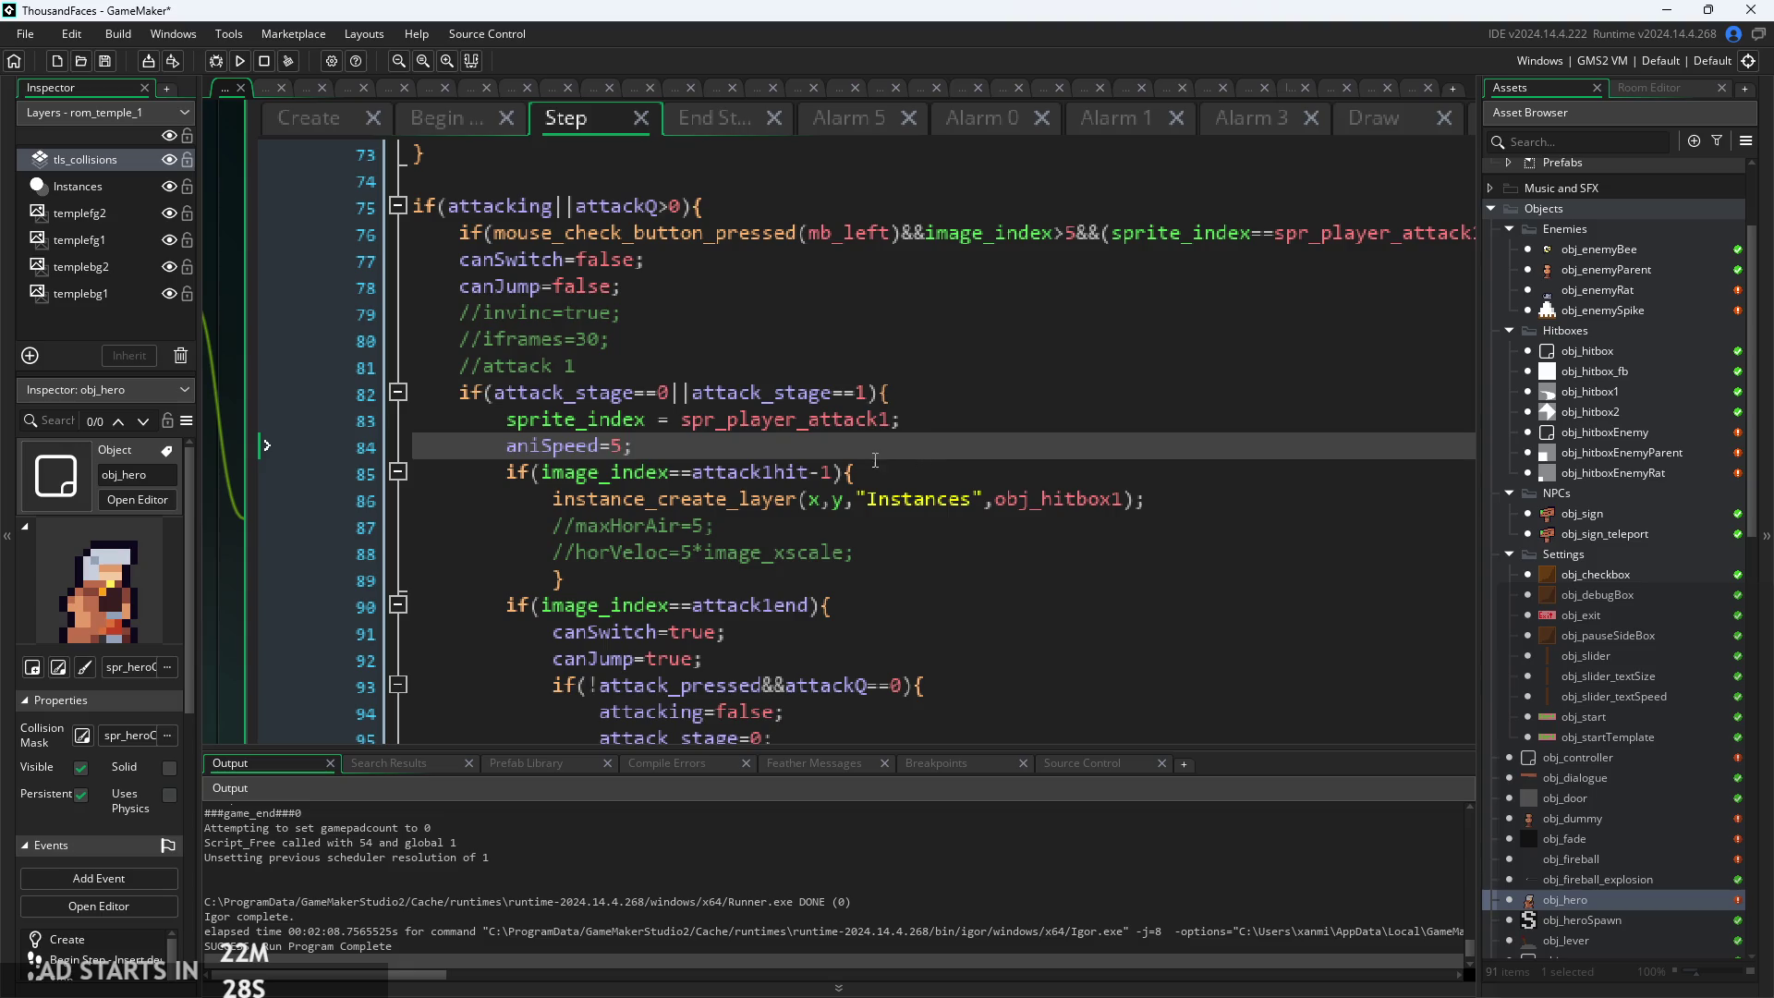
{"action": "left_click", "coordinate": [1178, 499]}
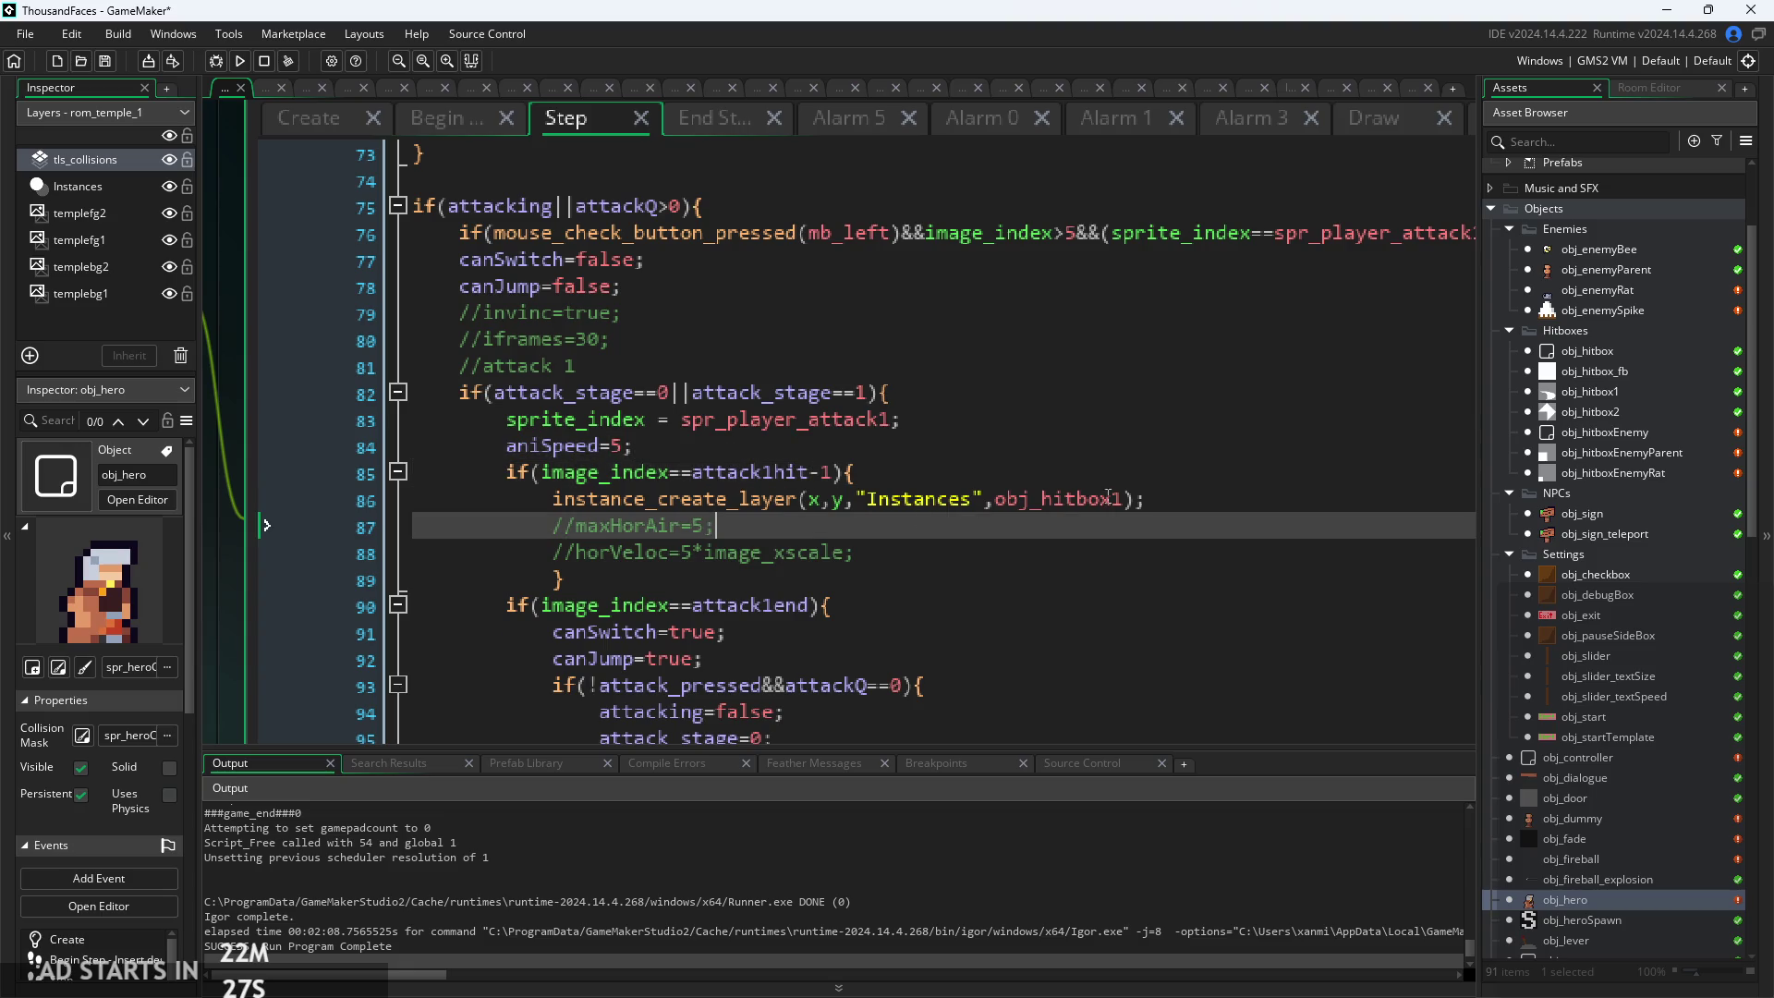
{"action": "left_click", "coordinate": [1176, 473]}
{"action": "left_click", "coordinate": [1175, 527]}
{"action": "left_click_drag", "start_coordinate": [989, 552], "coordinate": [545, 528]}
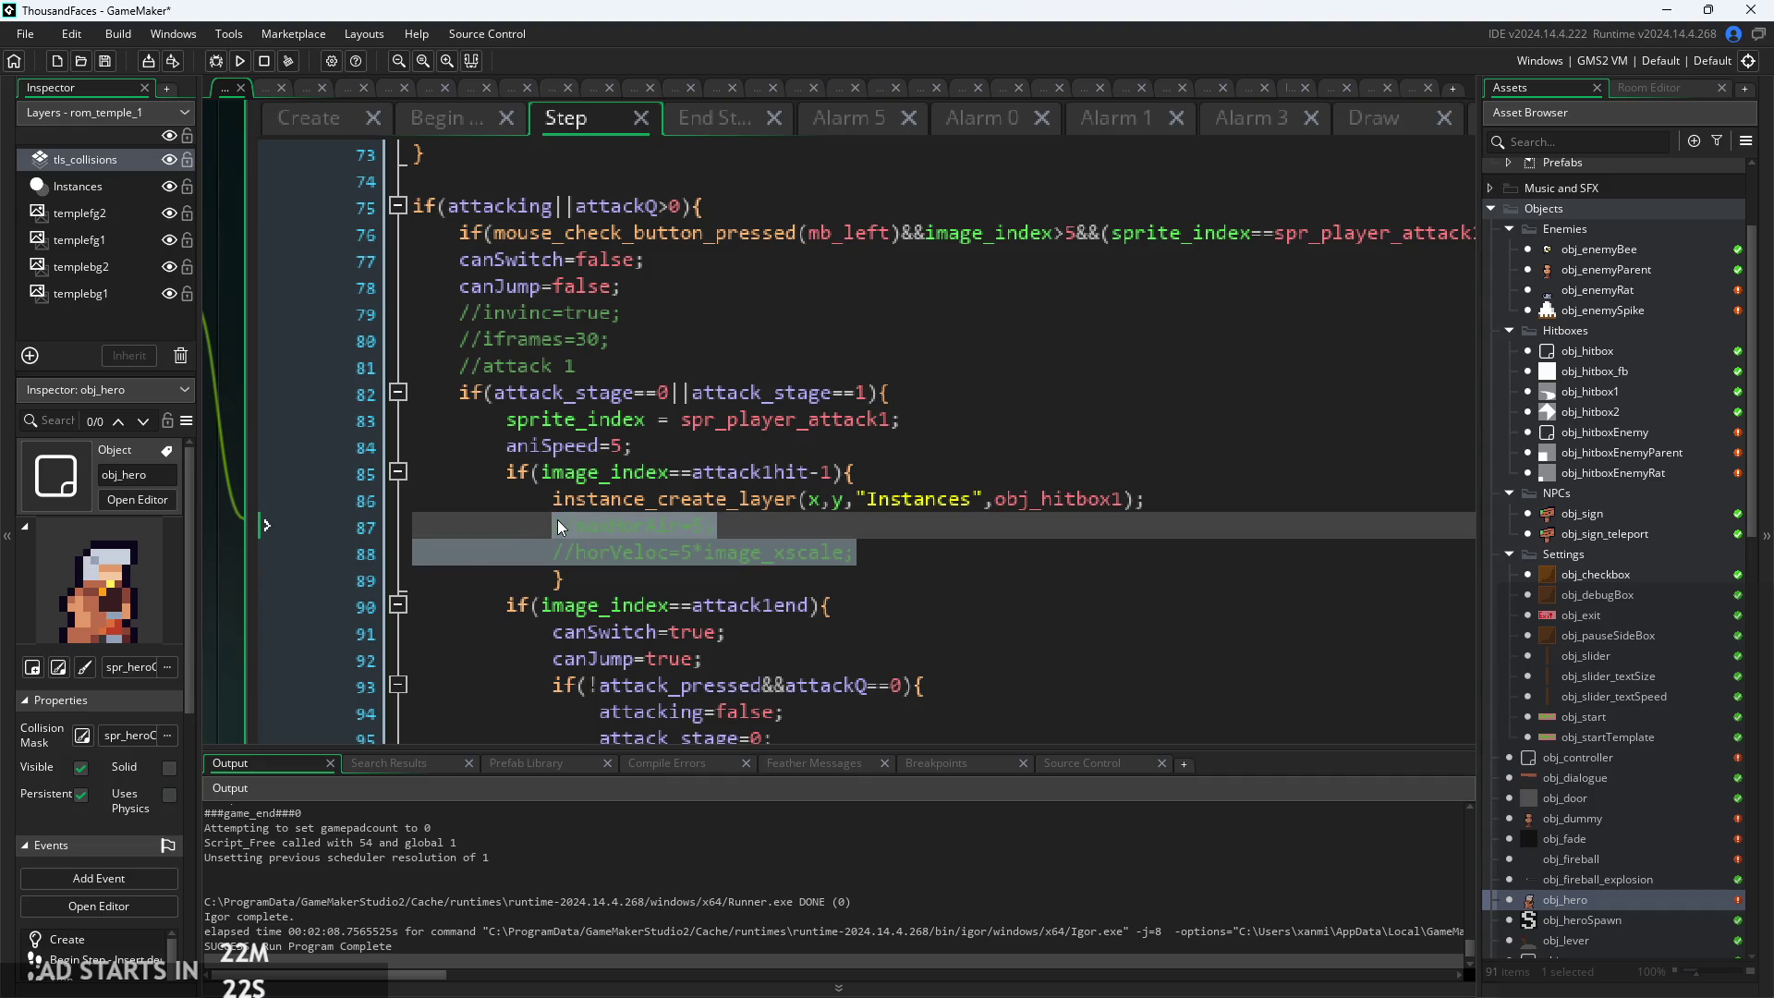
Replace the commented maxHorAir/horVeloc lines with an if(unlockedSword) check and empty body
{"action": "key", "text": "BackSpace"}
{"action": "type", "text": "if("}
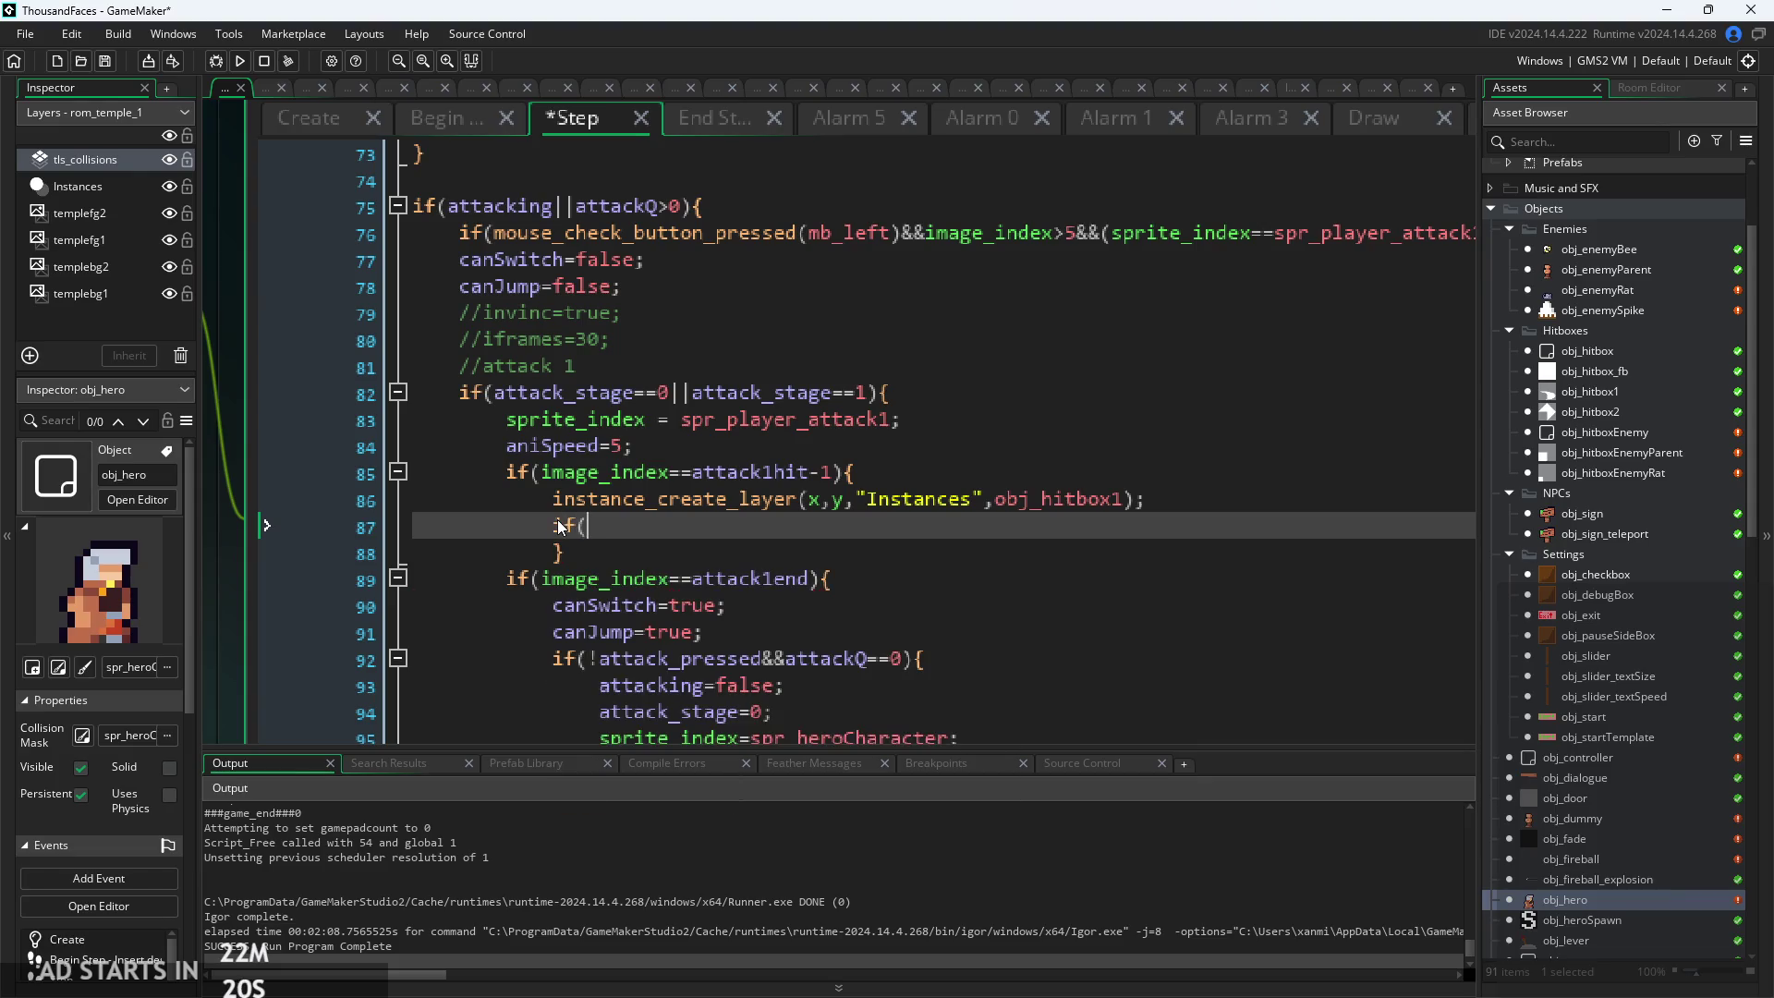
{"action": "type", "text": "unlo"}
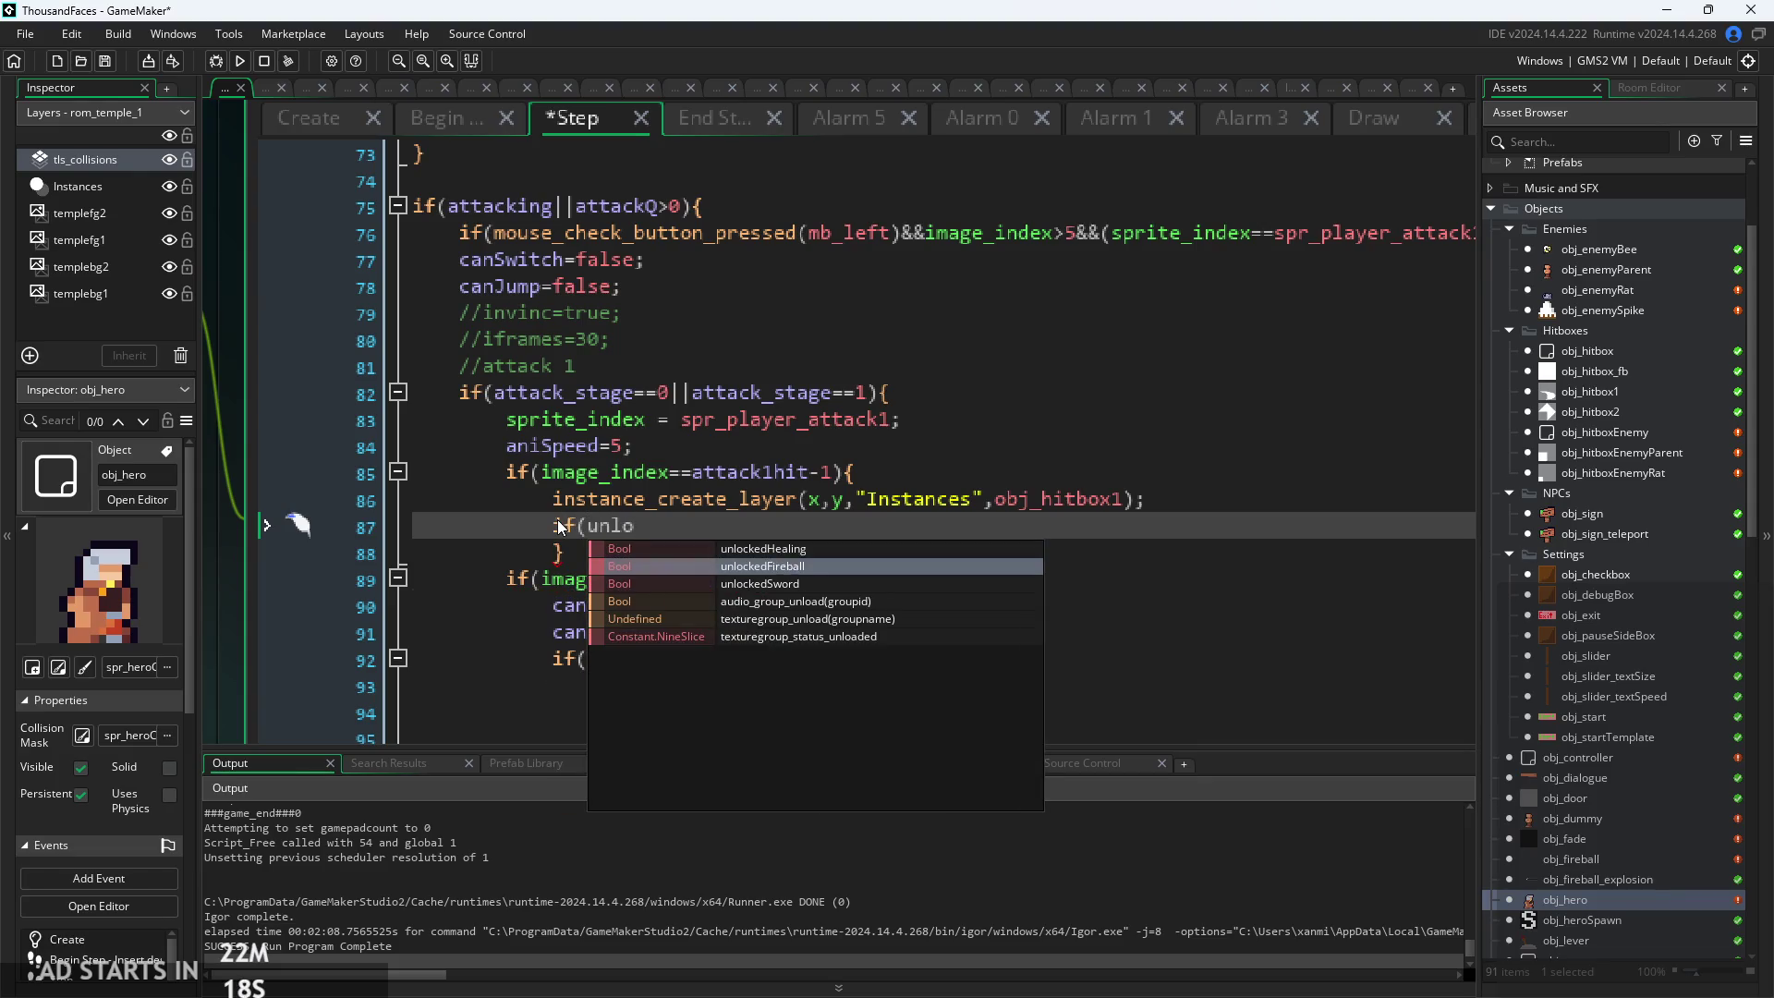
{"action": "key", "text": "Return"}
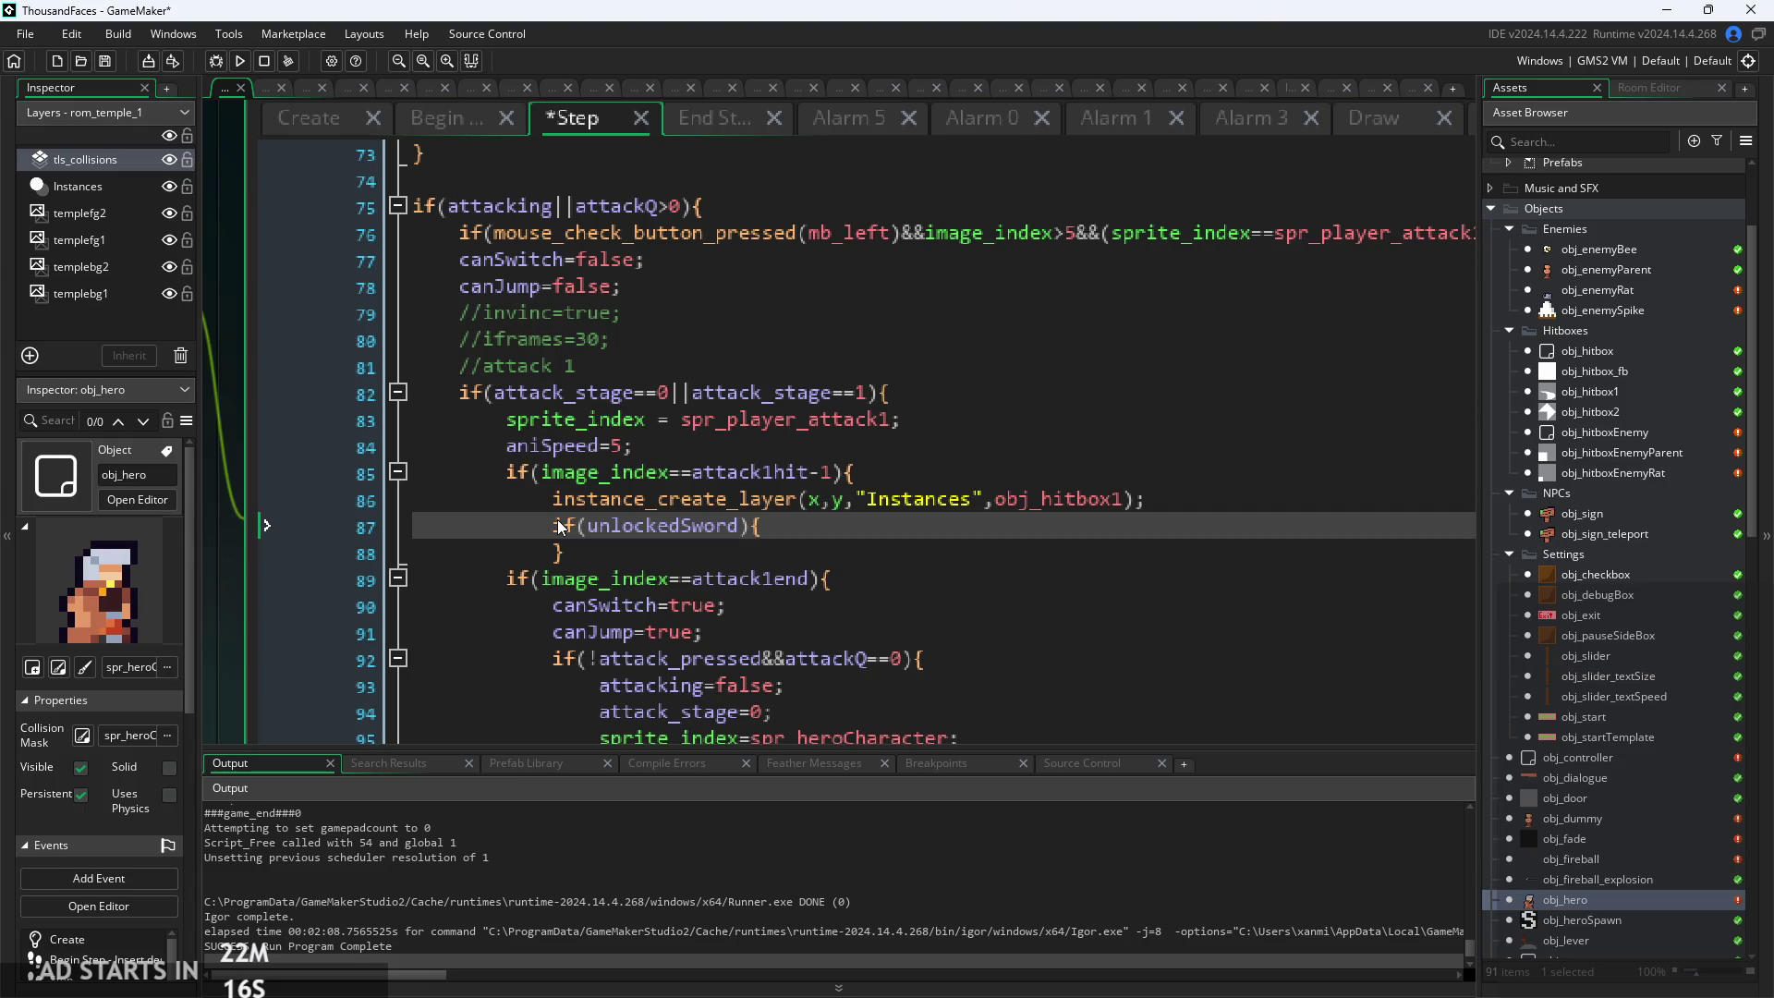
{"action": "key", "text": "Return"}
{"action": "key", "text": "Return"}
{"action": "type", "text": "}"}
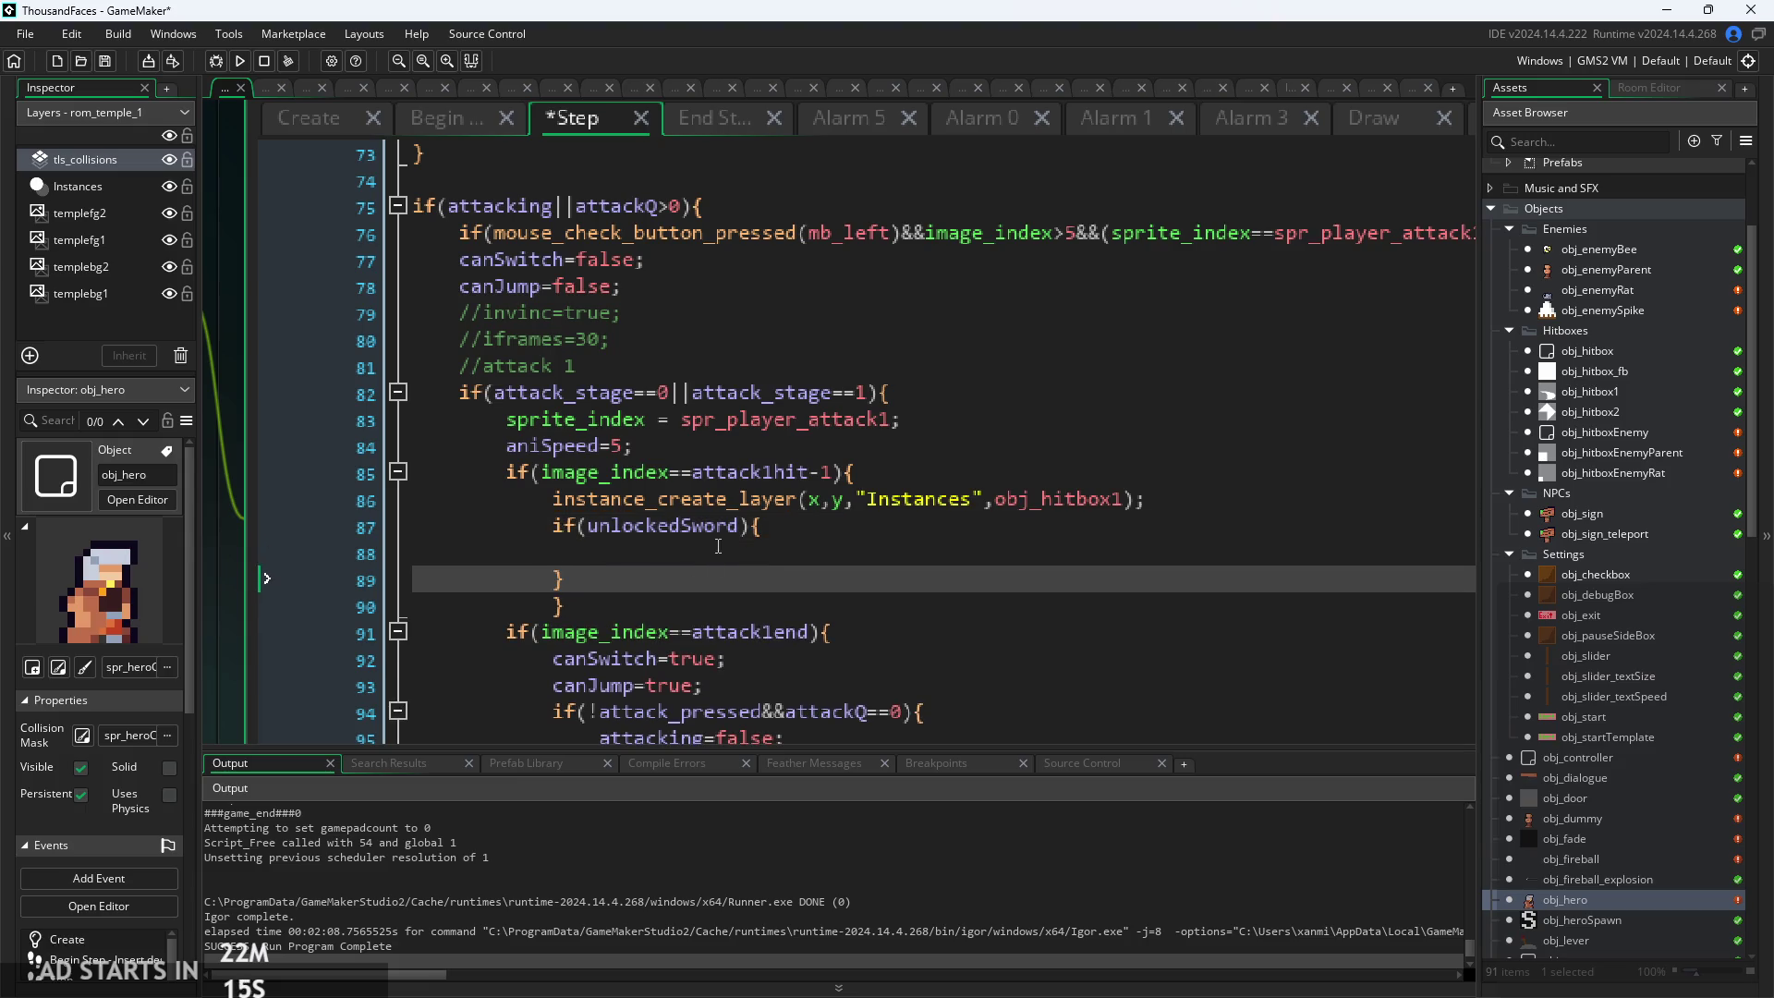
Extend the condition to if(unlockedSword&&arrMove[3]), then view the Create event
{"action": "left_click", "coordinate": [752, 528]}
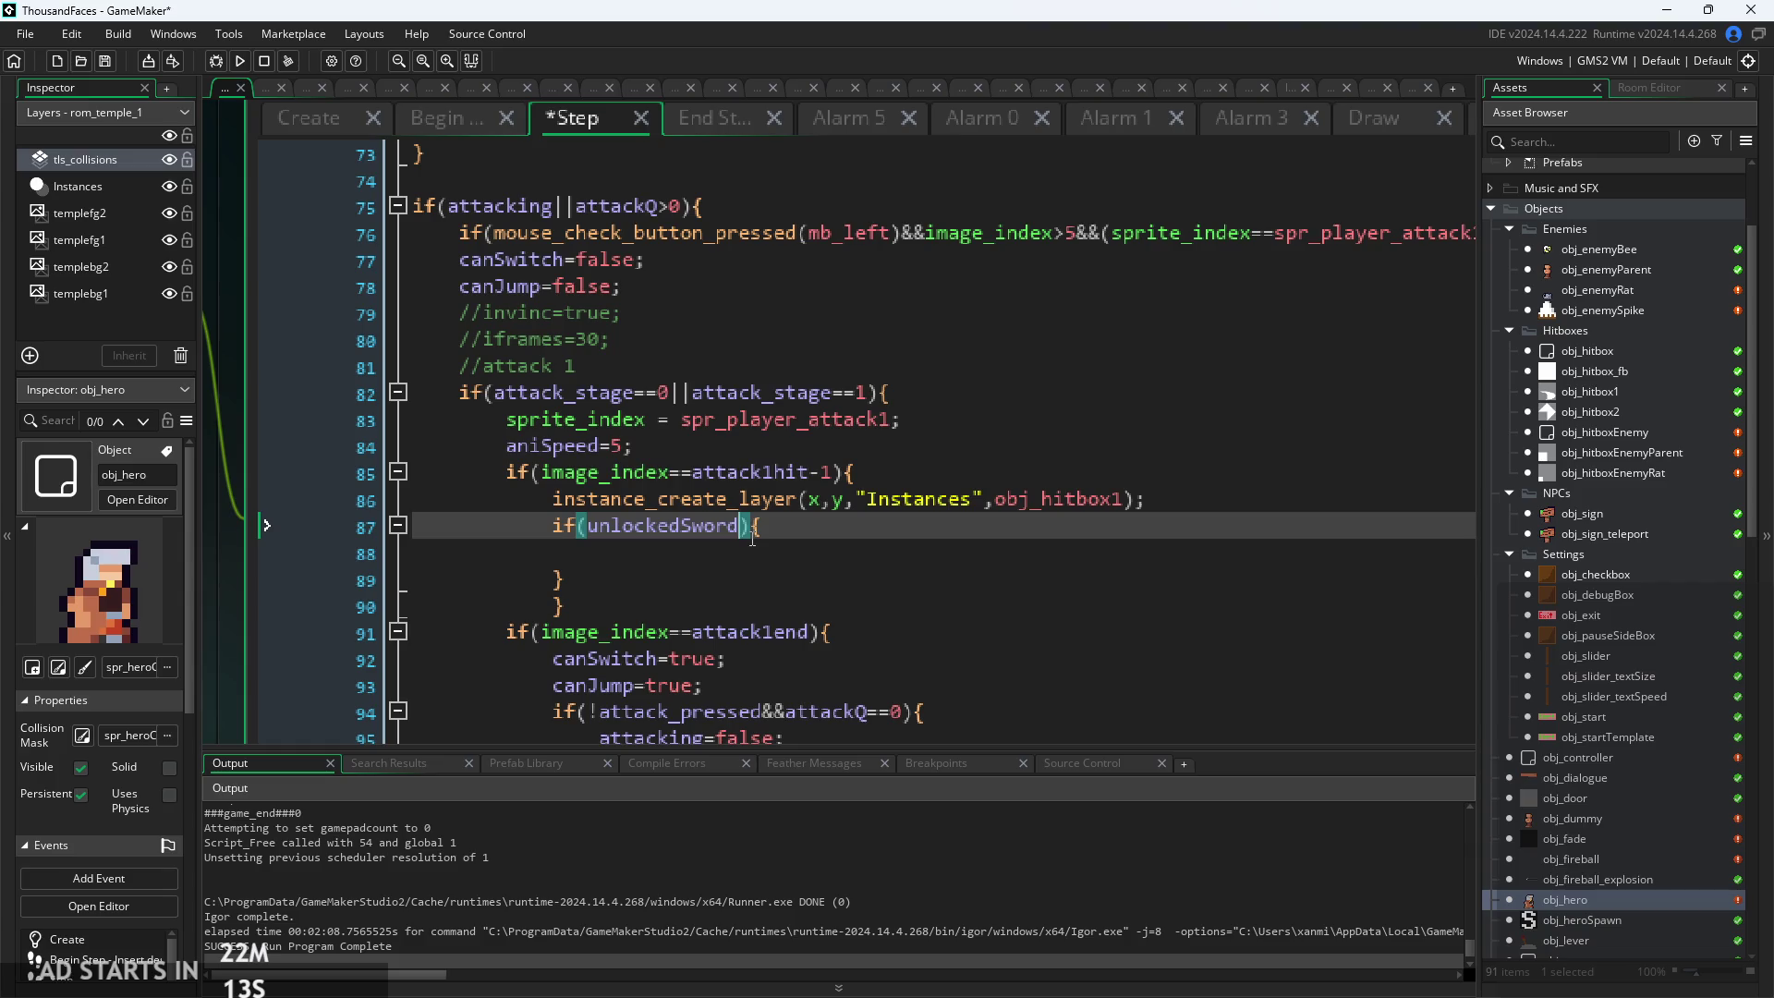
{"action": "type", "text": "&&a"}
{"action": "key", "text": "Escape"}
{"action": "key", "text": "ctrl+space"}
{"action": "key", "text": "Escape"}
{"action": "key", "text": "ctrl+space"}
{"action": "key", "text": "Escape"}
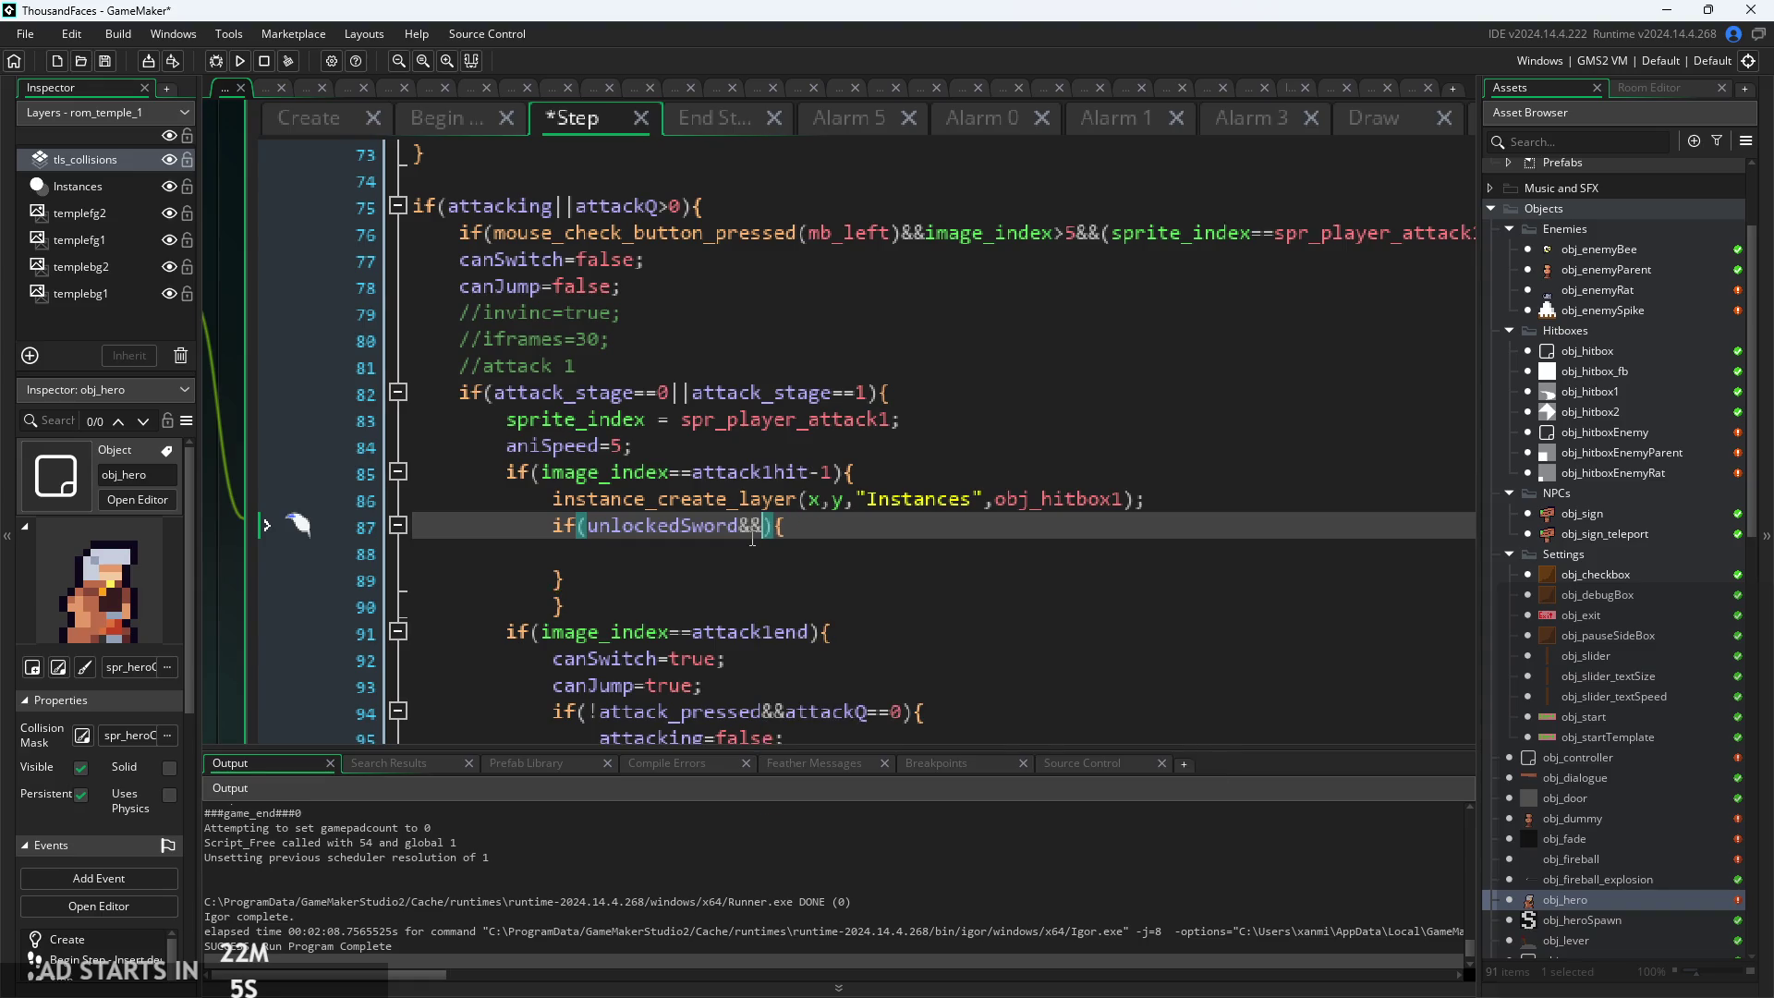
{"action": "type", "text": "arr"}
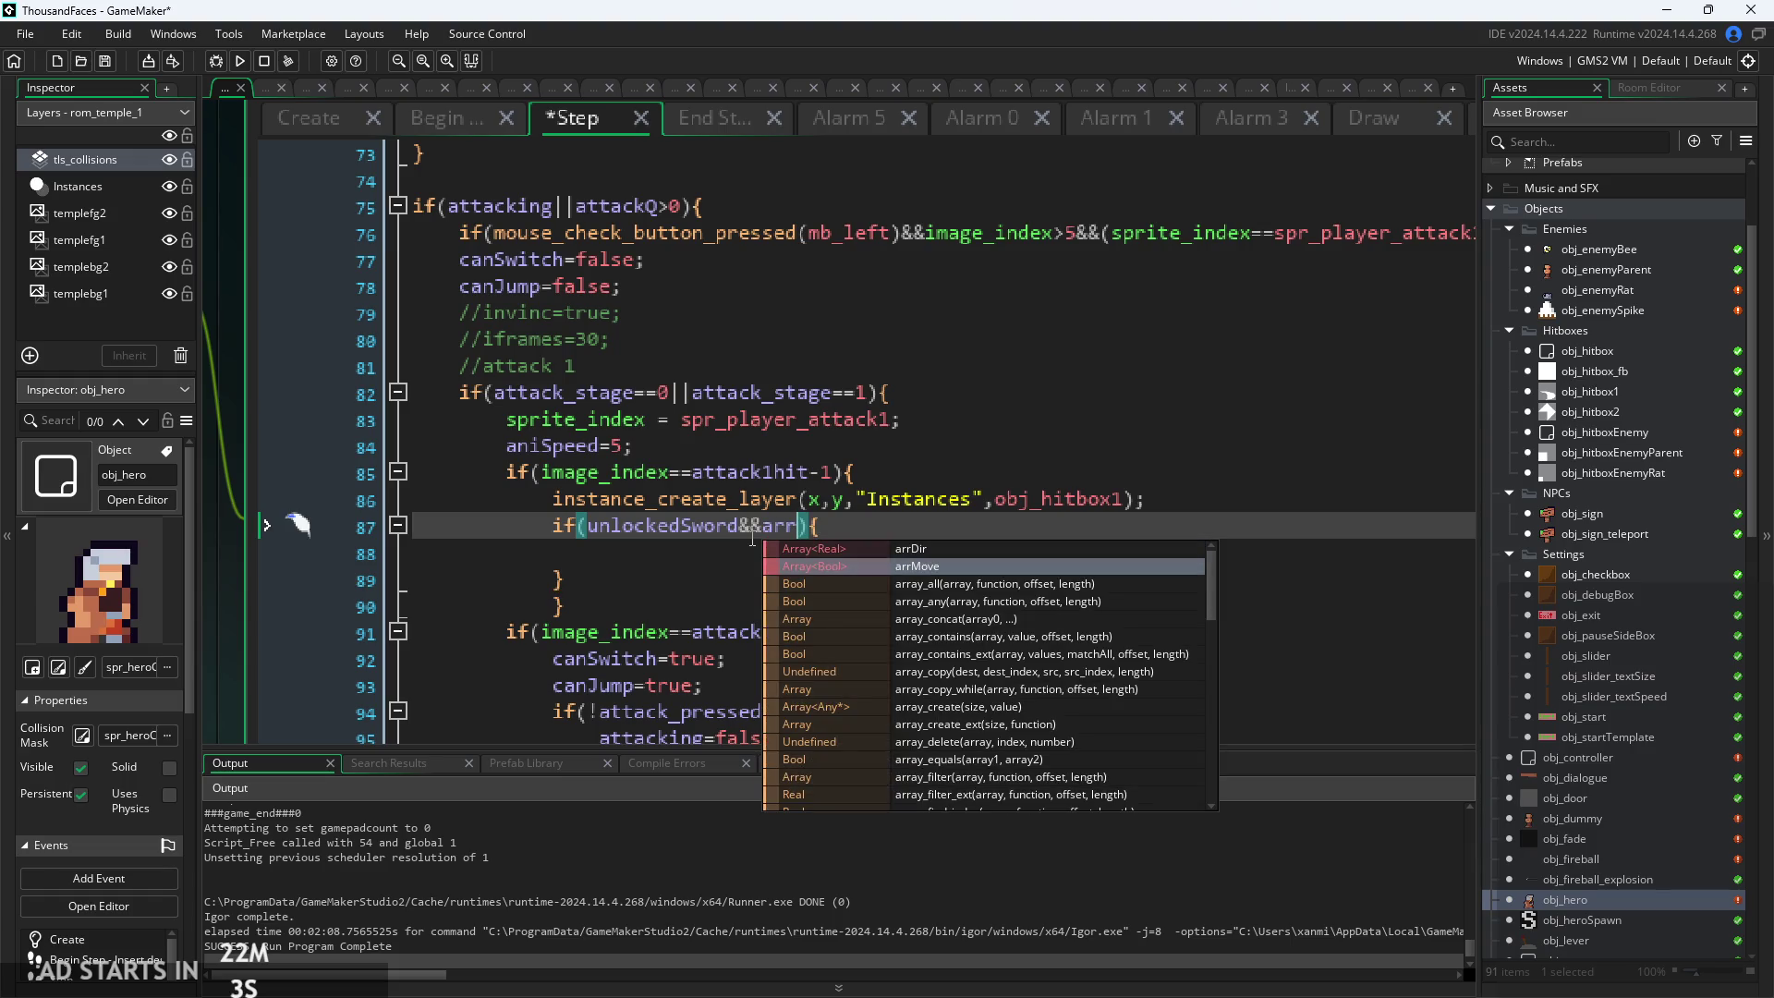
{"action": "key", "text": "Return"}
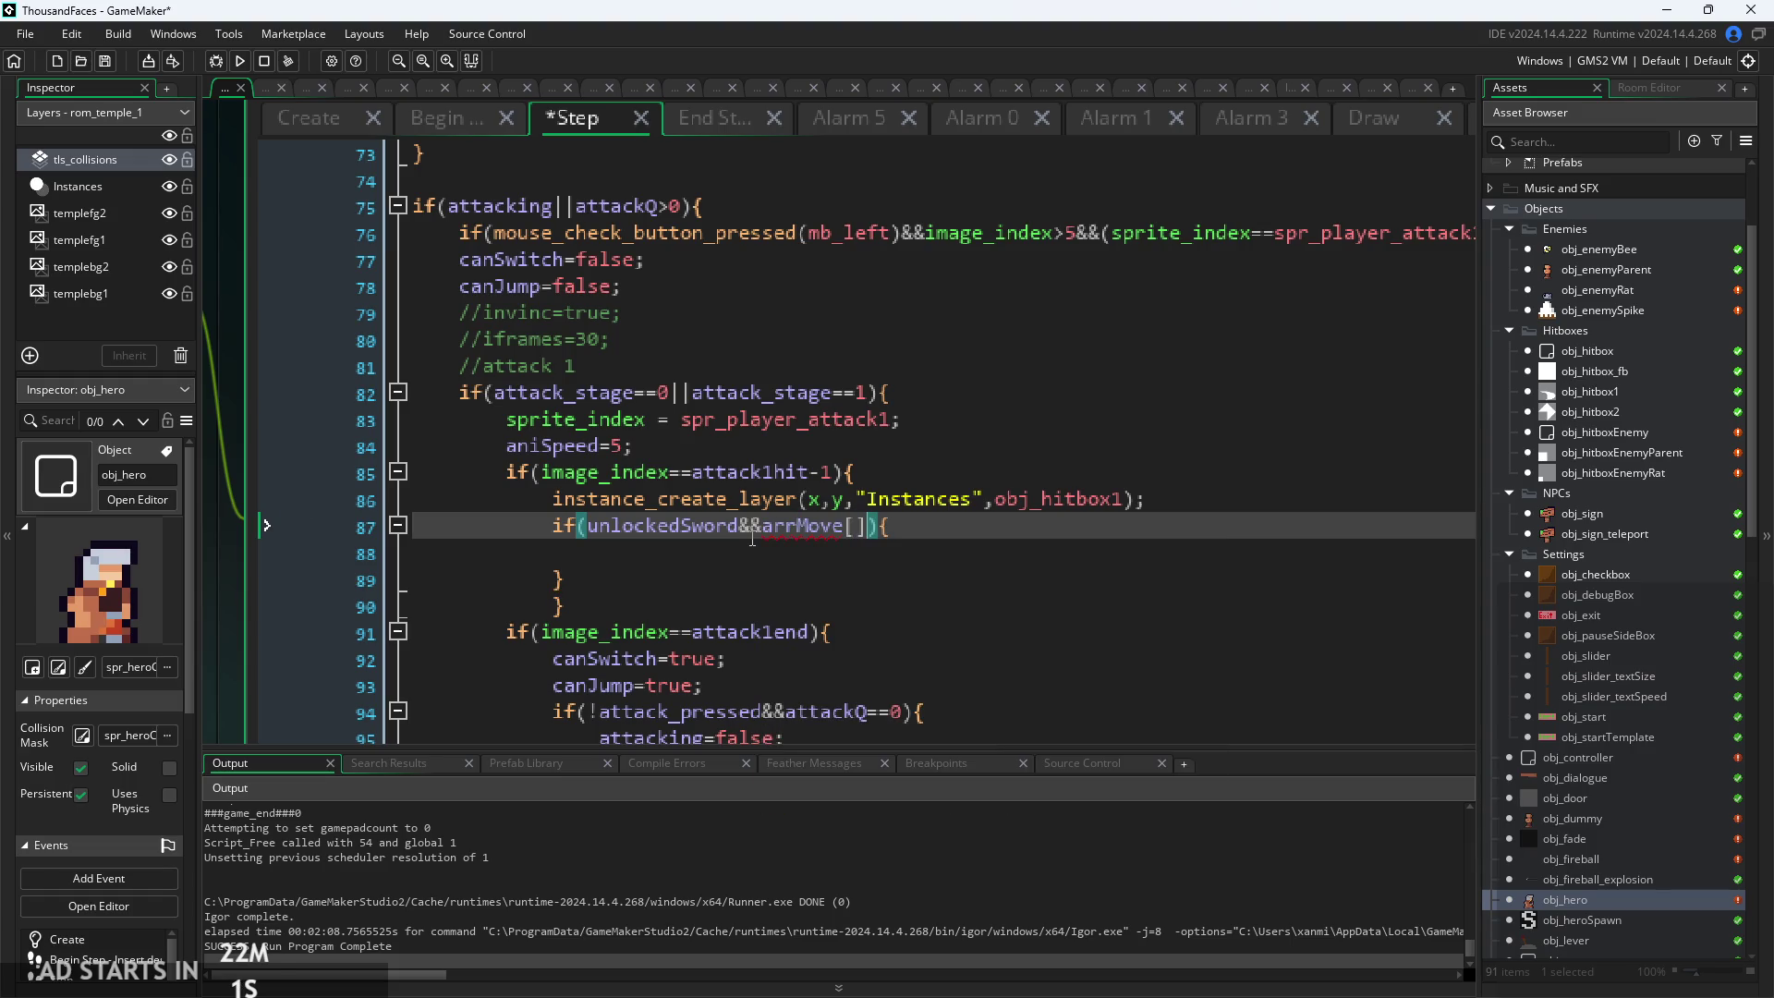
{"action": "key", "text": "Left"}
{"action": "type", "text": "3"}
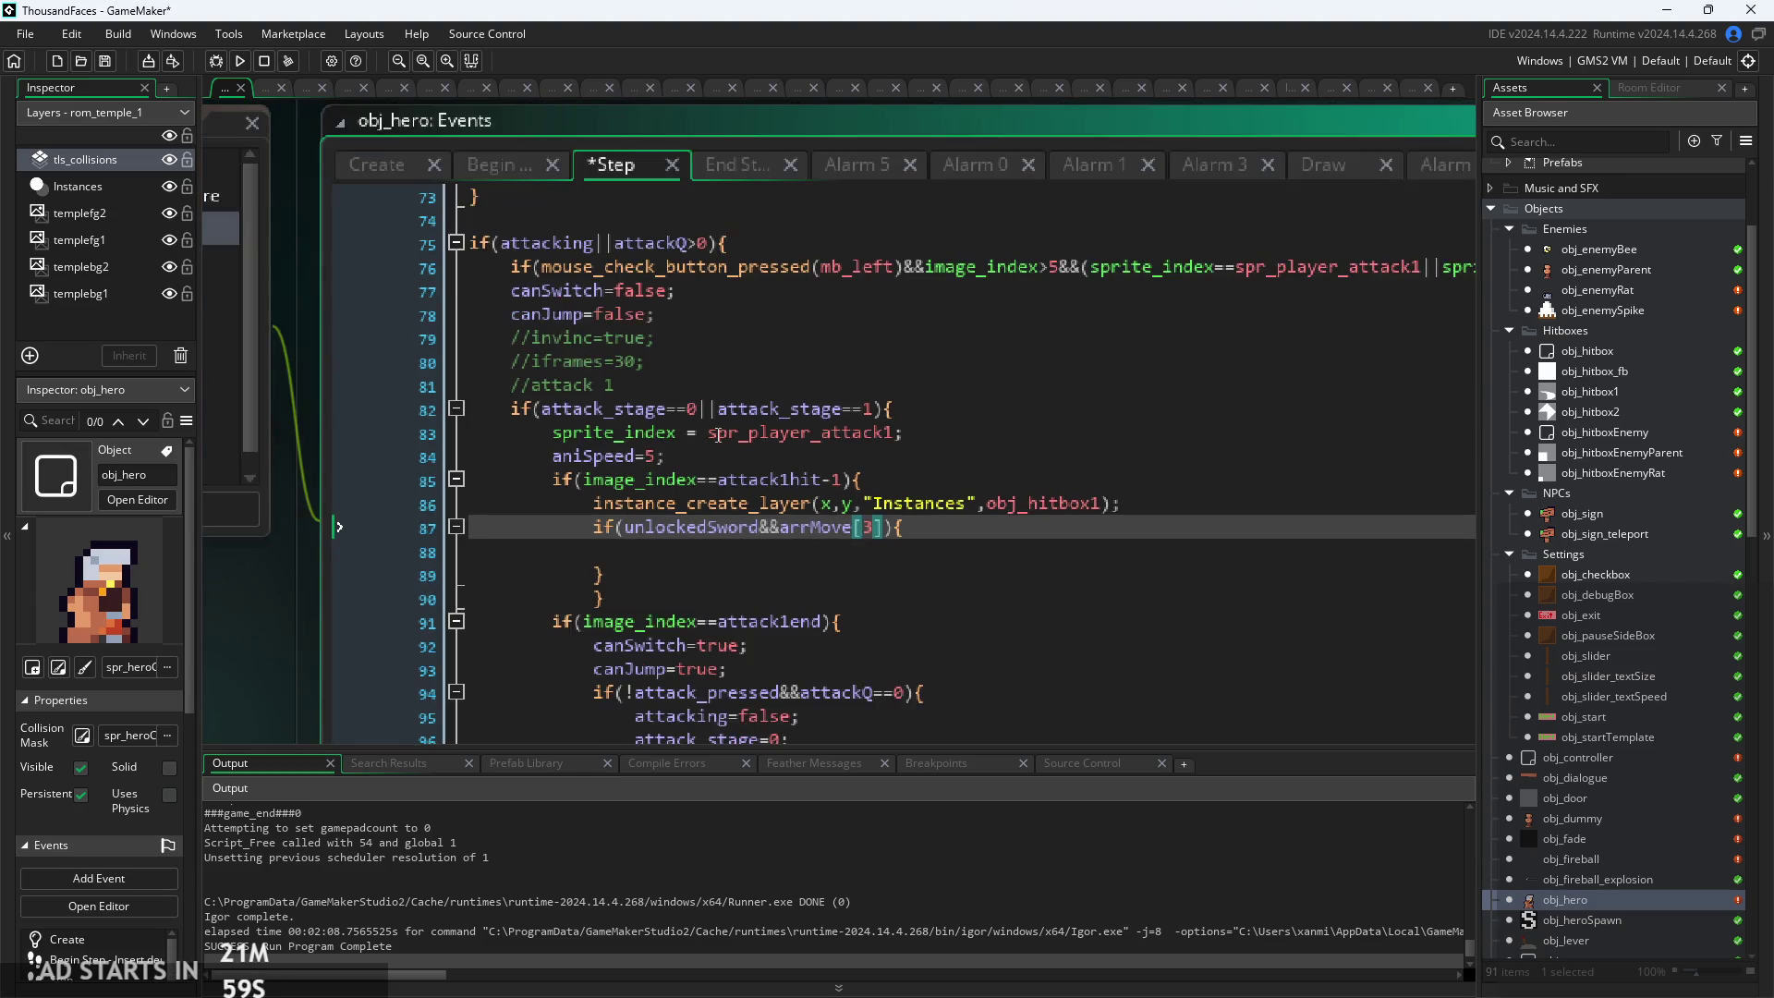
{"action": "left_click", "coordinate": [392, 171]}
{"action": "scroll", "coordinate": [610, 392], "scroll_direction": "down", "scroll_amount": 4}
{"action": "scroll", "coordinate": [651, 657], "scroll_direction": "up", "scroll_amount": 11}
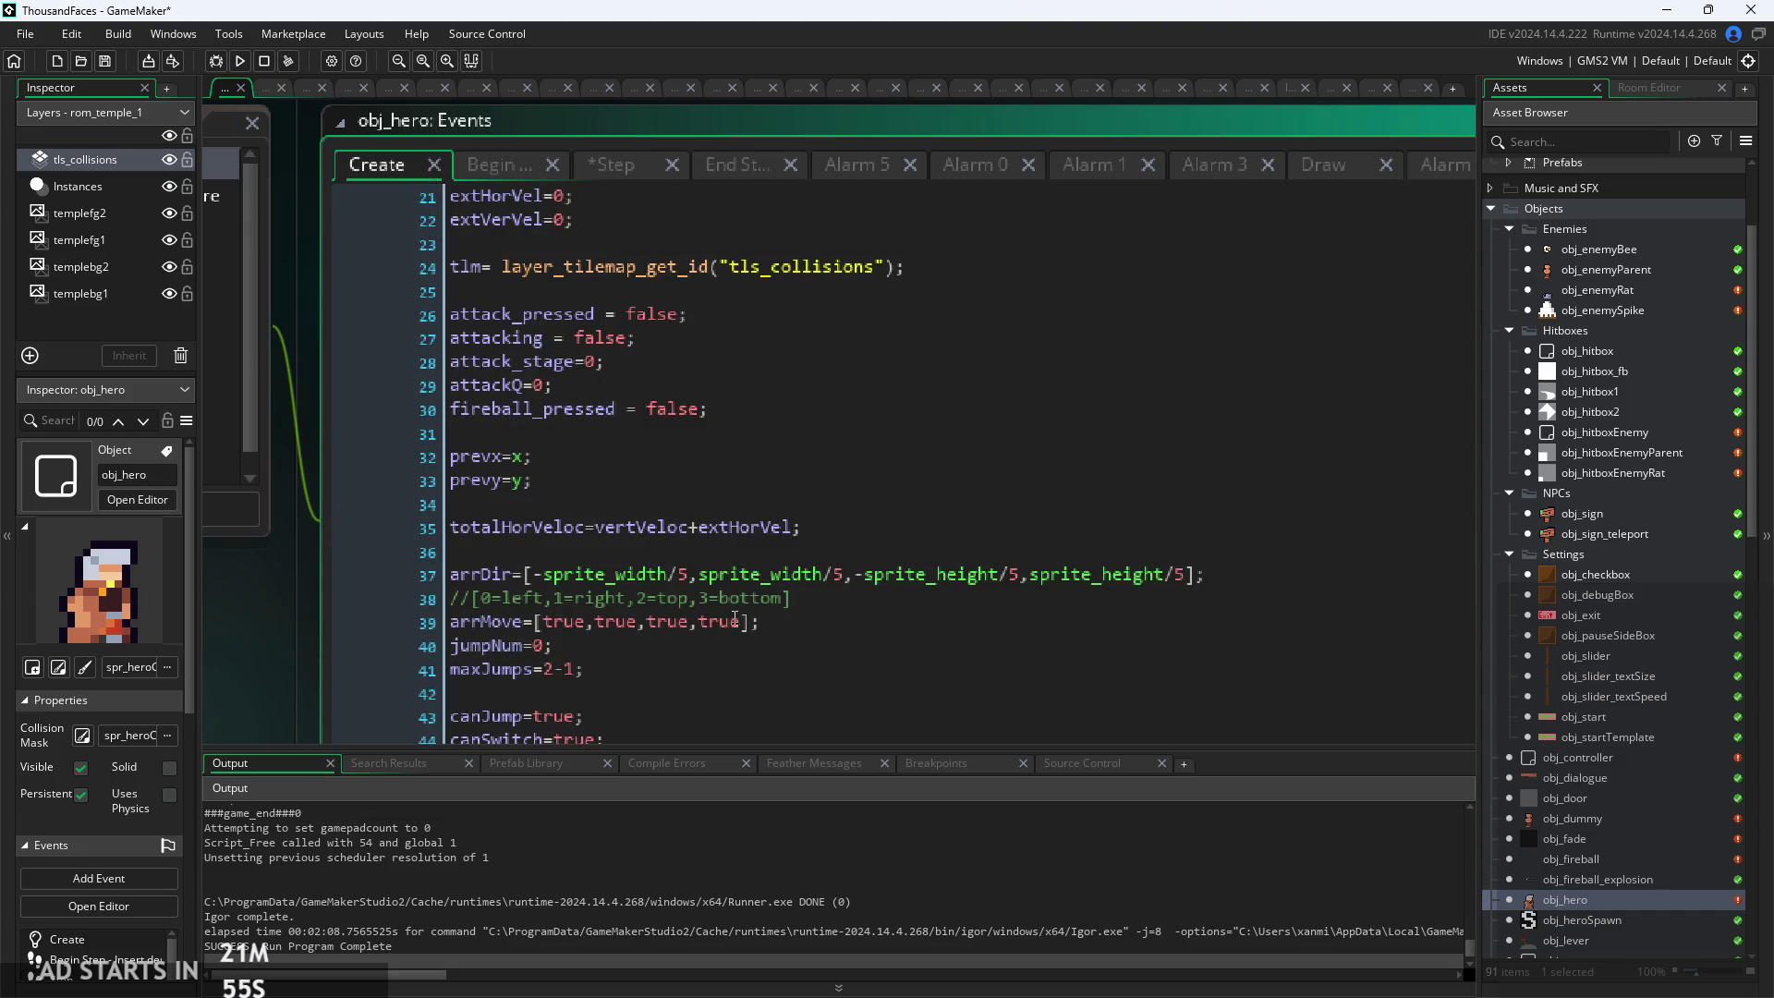
{"action": "left_click", "coordinate": [501, 165]}
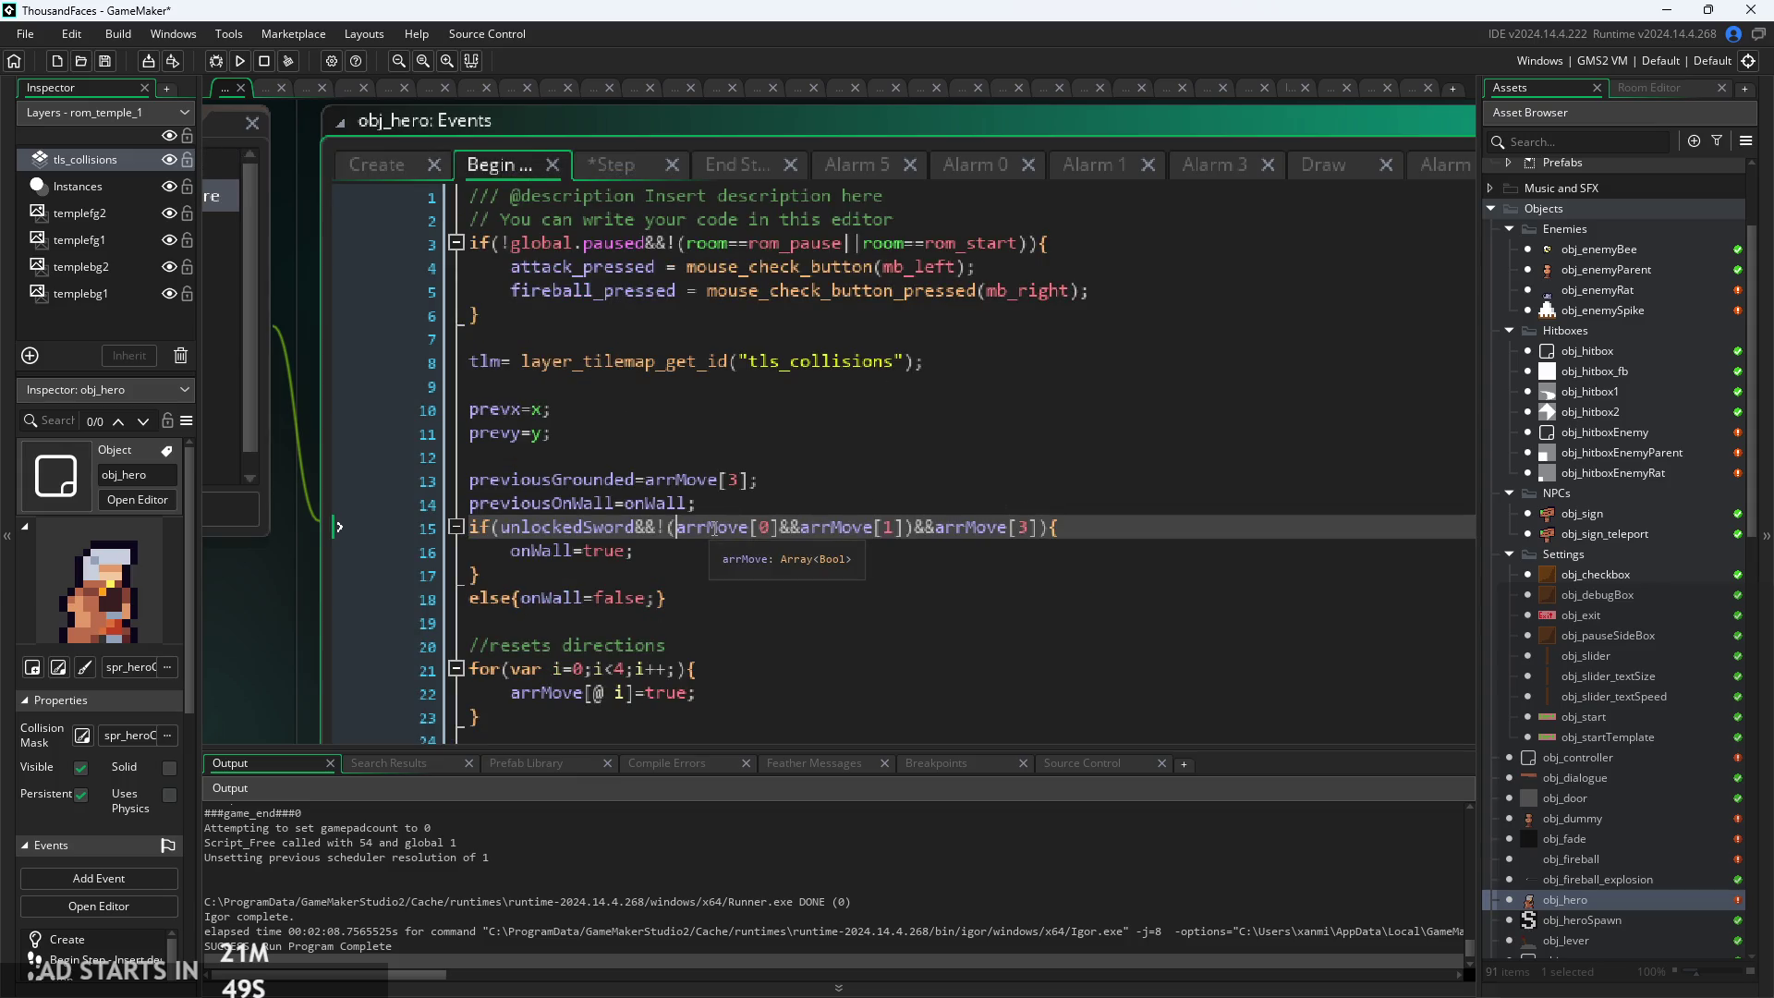
{"action": "scroll", "coordinate": [883, 480], "scroll_direction": "up", "scroll_amount": 3}
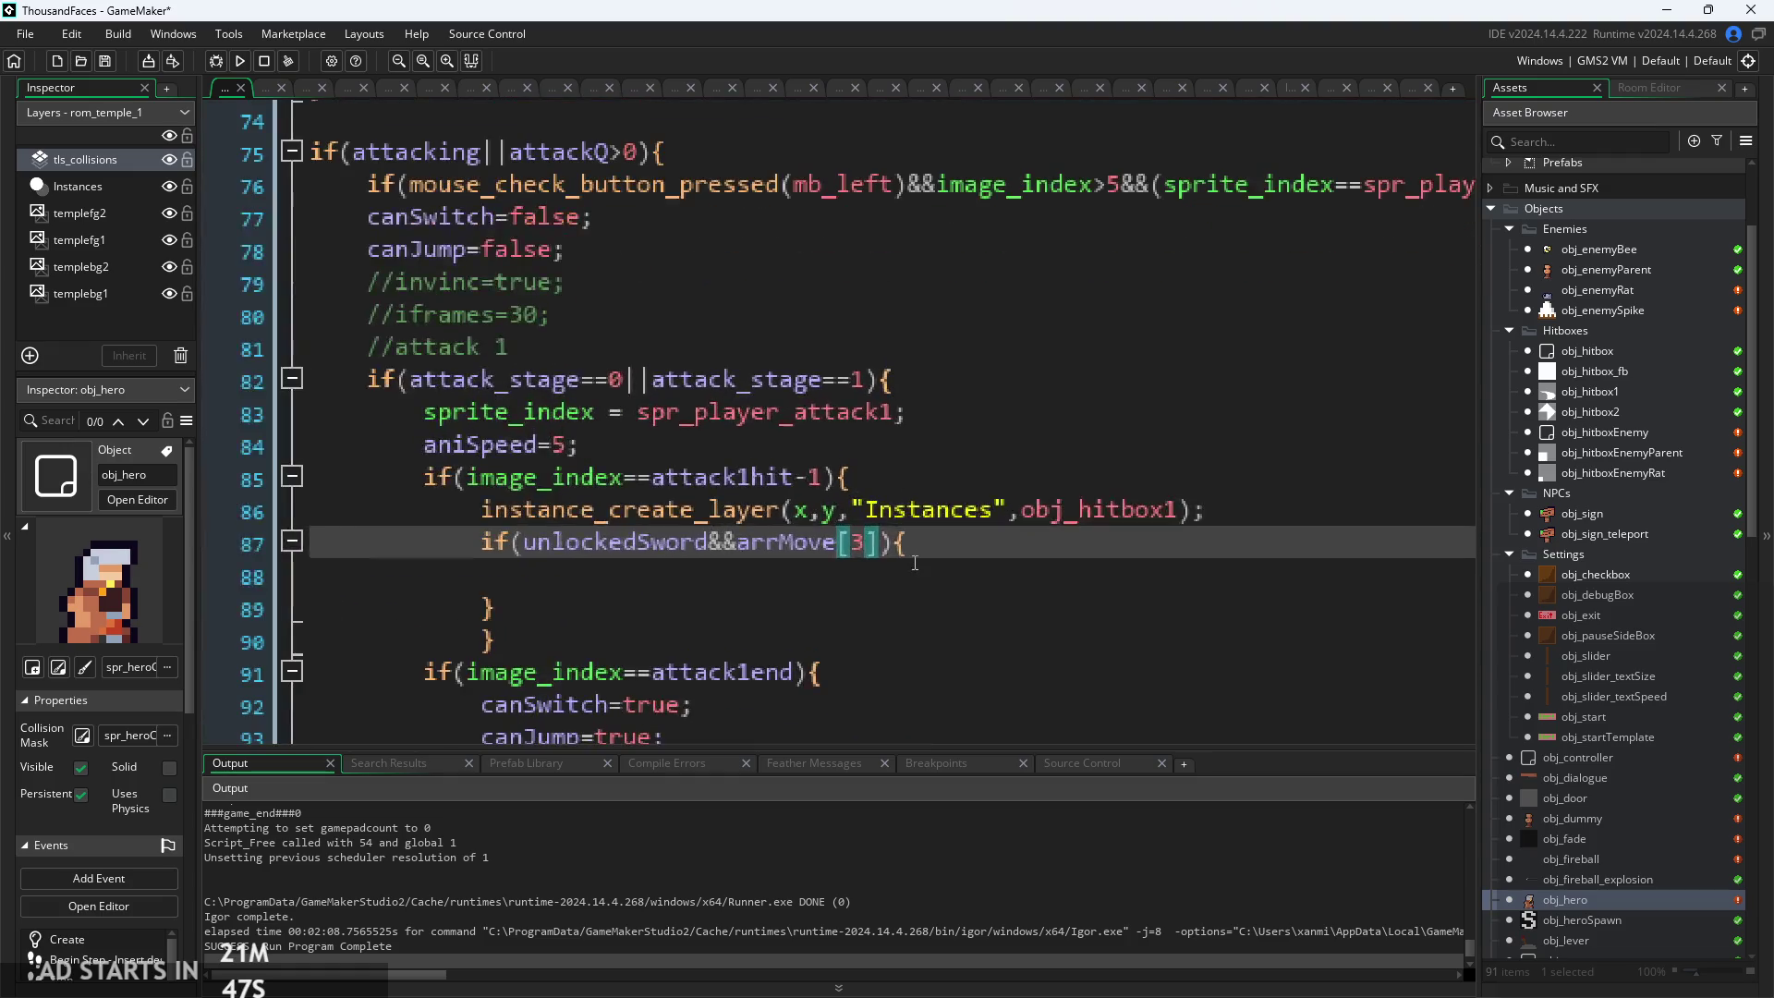
Review attack 1's sword block and its closing brace below the arrMove[3] condition
{"action": "left_click", "coordinate": [910, 561]}
{"action": "scroll", "coordinate": [812, 555], "scroll_direction": "down", "scroll_amount": 2}
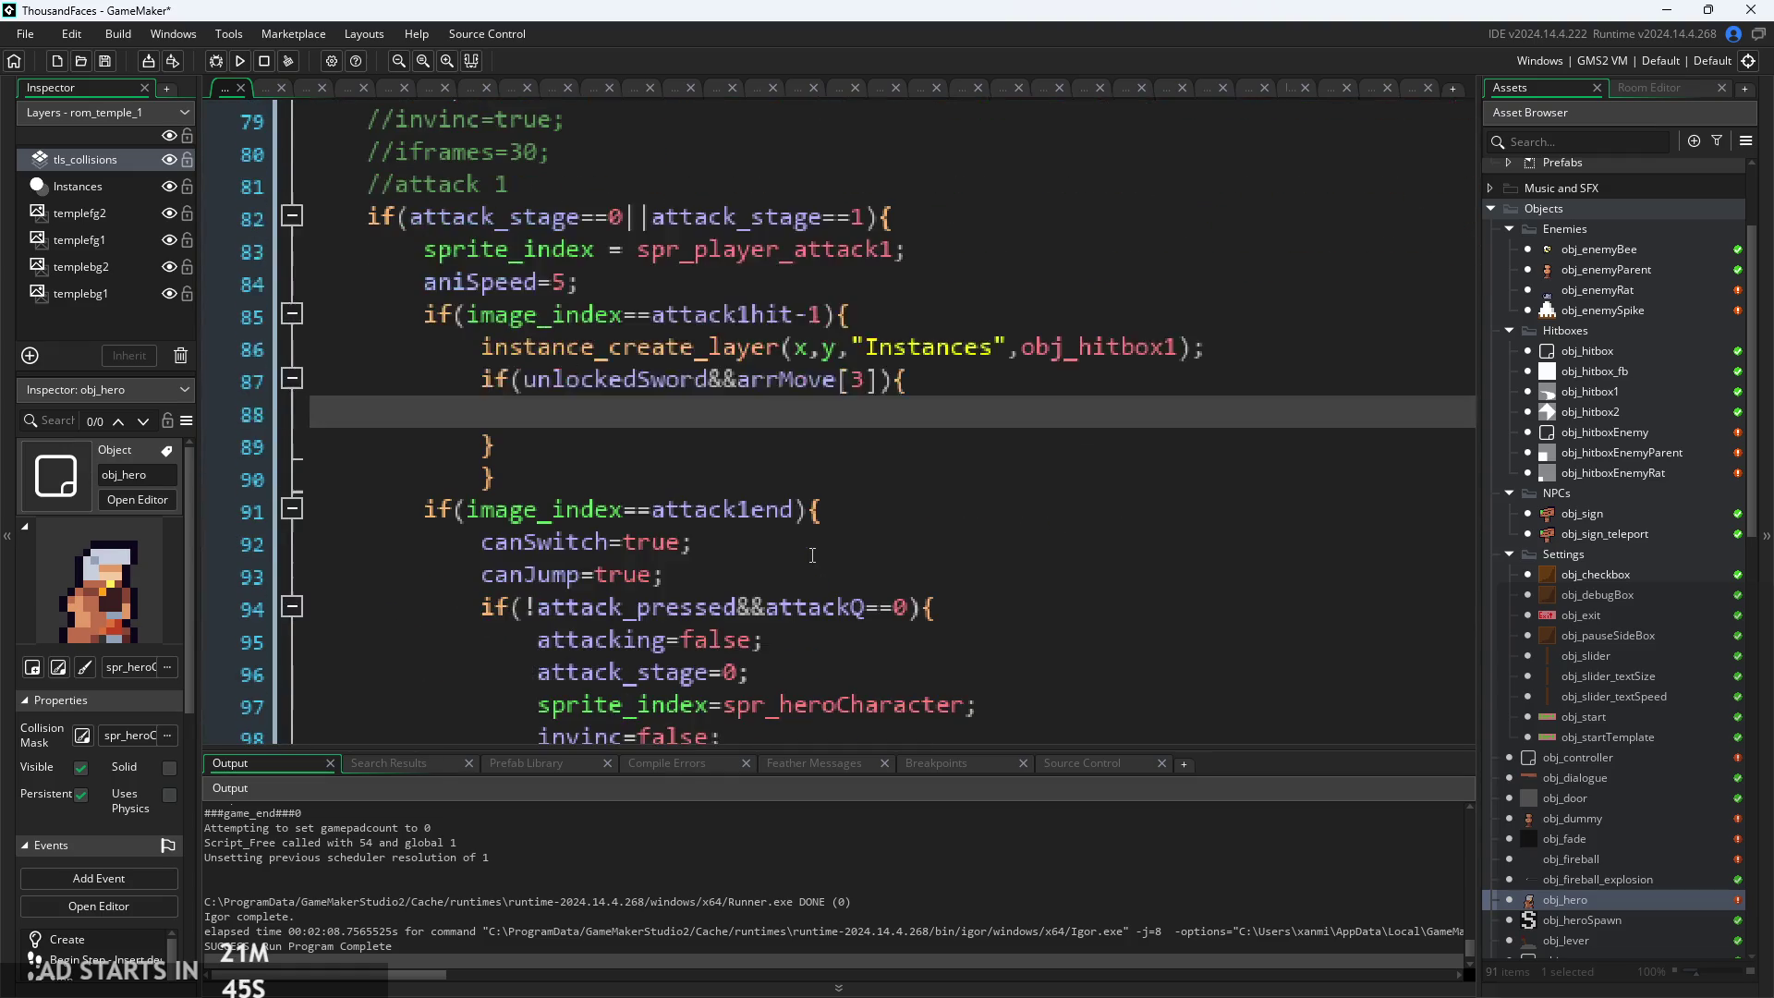
{"action": "left_click", "coordinate": [477, 477]}
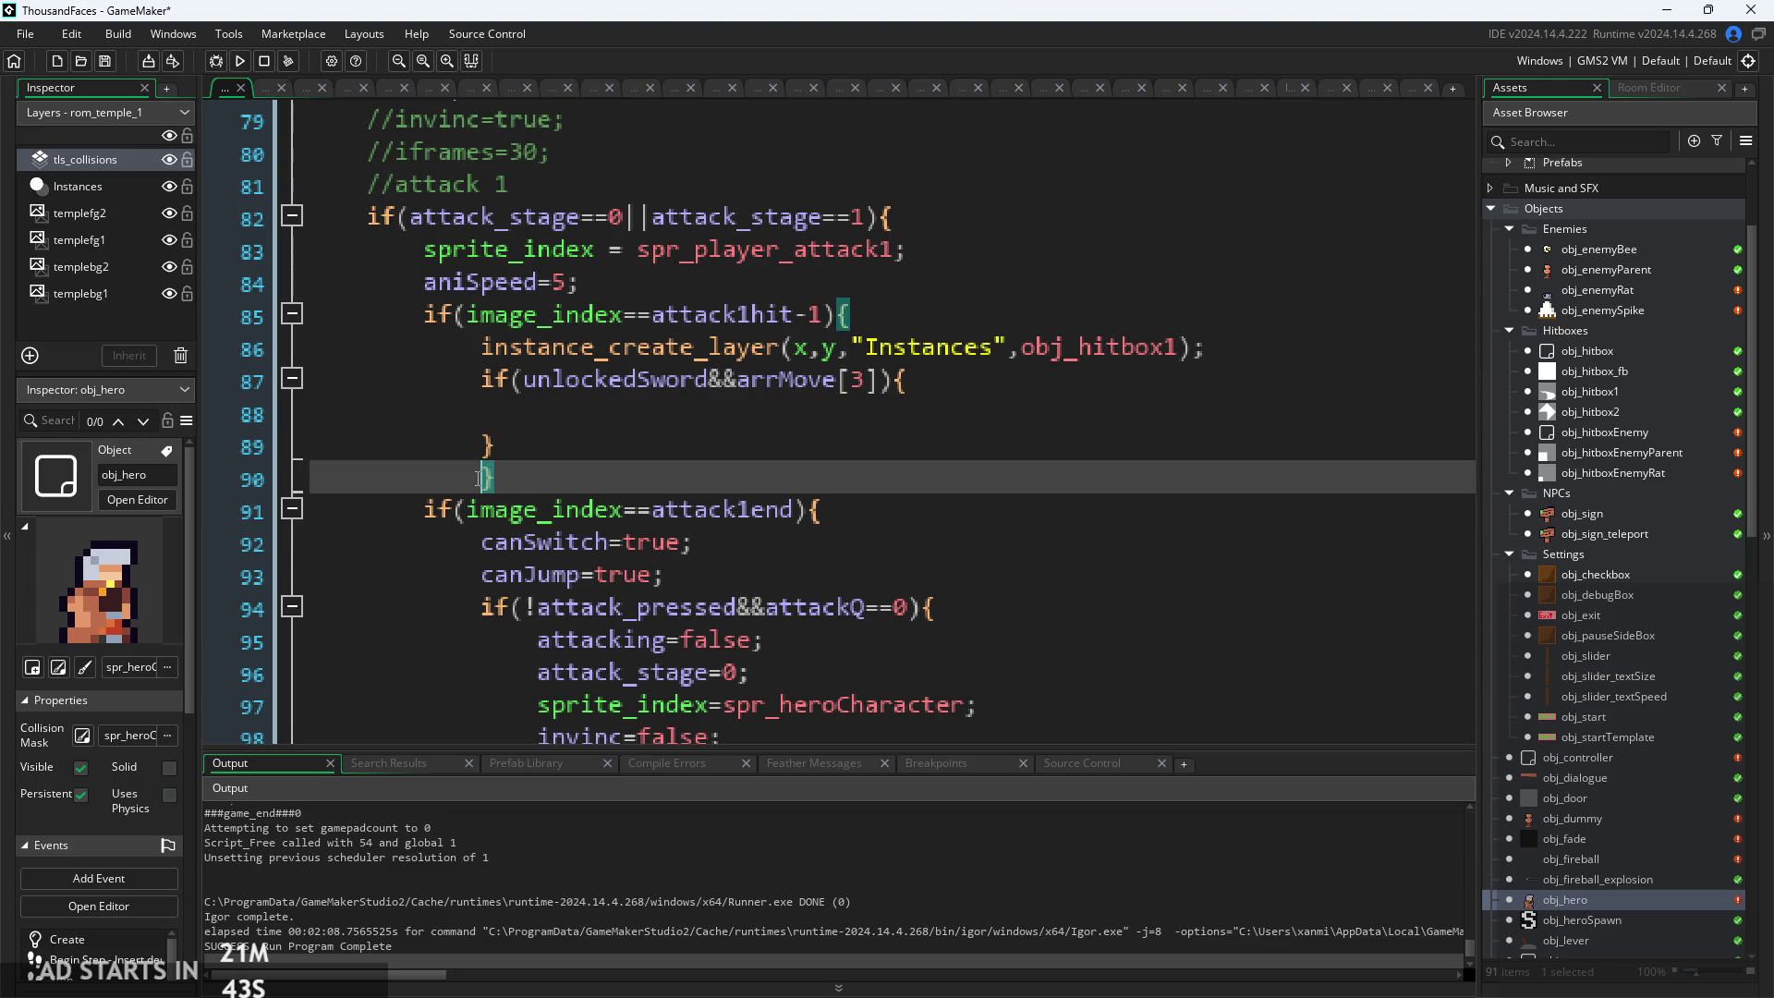
{"action": "left_click", "coordinate": [646, 459]}
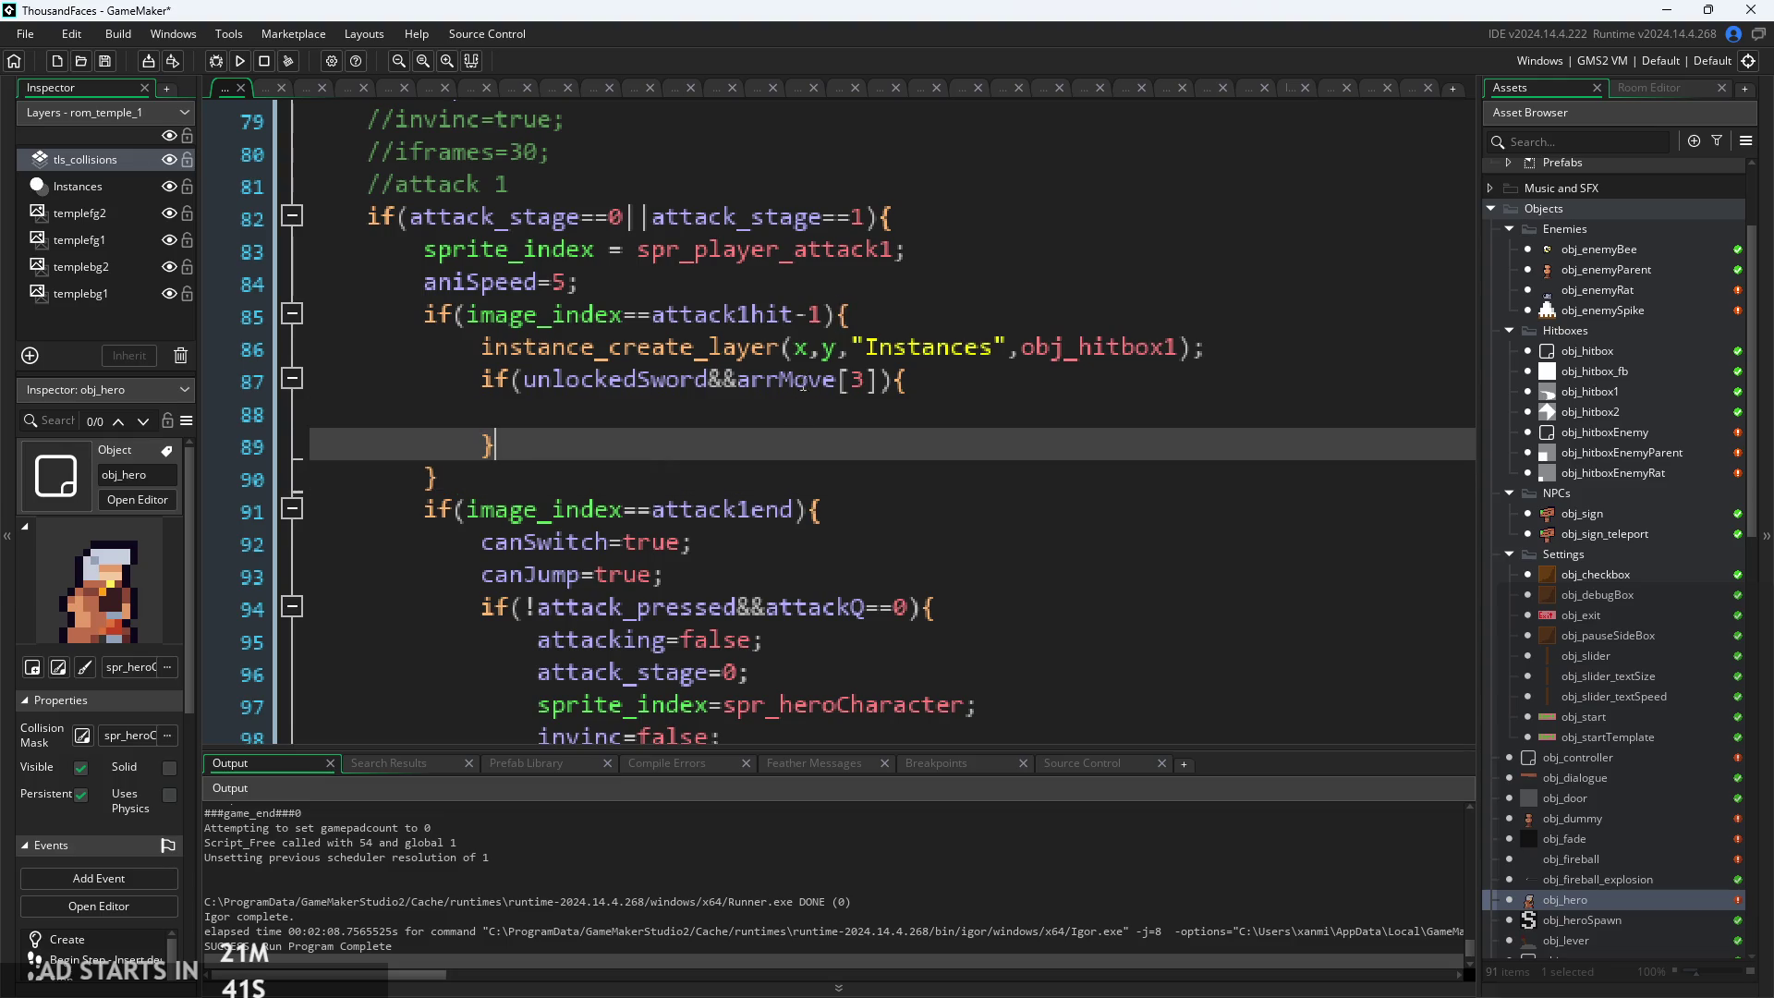
{"action": "left_click", "coordinate": [1018, 375]}
{"action": "scroll", "coordinate": [707, 374], "scroll_direction": "down", "scroll_amount": 2}
{"action": "scroll", "coordinate": [706, 374], "scroll_direction": "down", "scroll_amount": 2, "text": "ctrl"}
{"action": "left_click", "coordinate": [707, 384]}
{"action": "scroll", "coordinate": [707, 388], "scroll_direction": "down", "scroll_amount": 3}
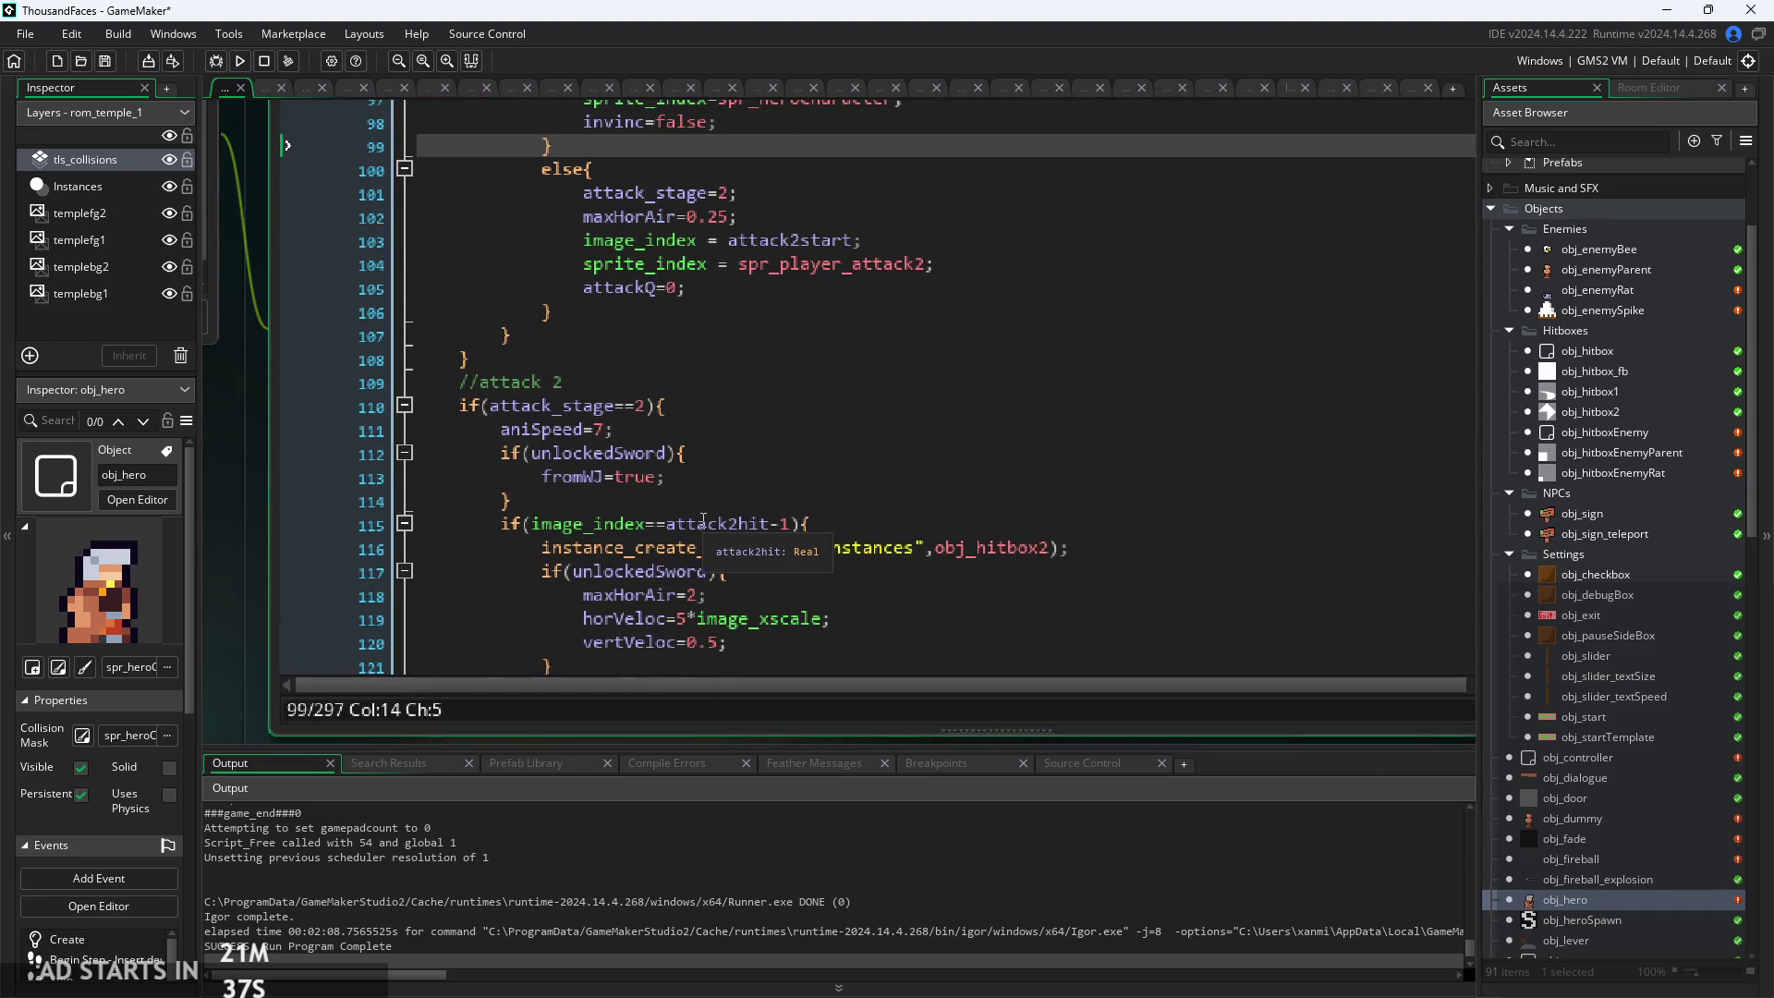
{"action": "scroll", "coordinate": [720, 412], "scroll_direction": "down", "scroll_amount": 1}
{"action": "scroll", "coordinate": [249, 606], "scroll_direction": "up", "scroll_amount": 2}
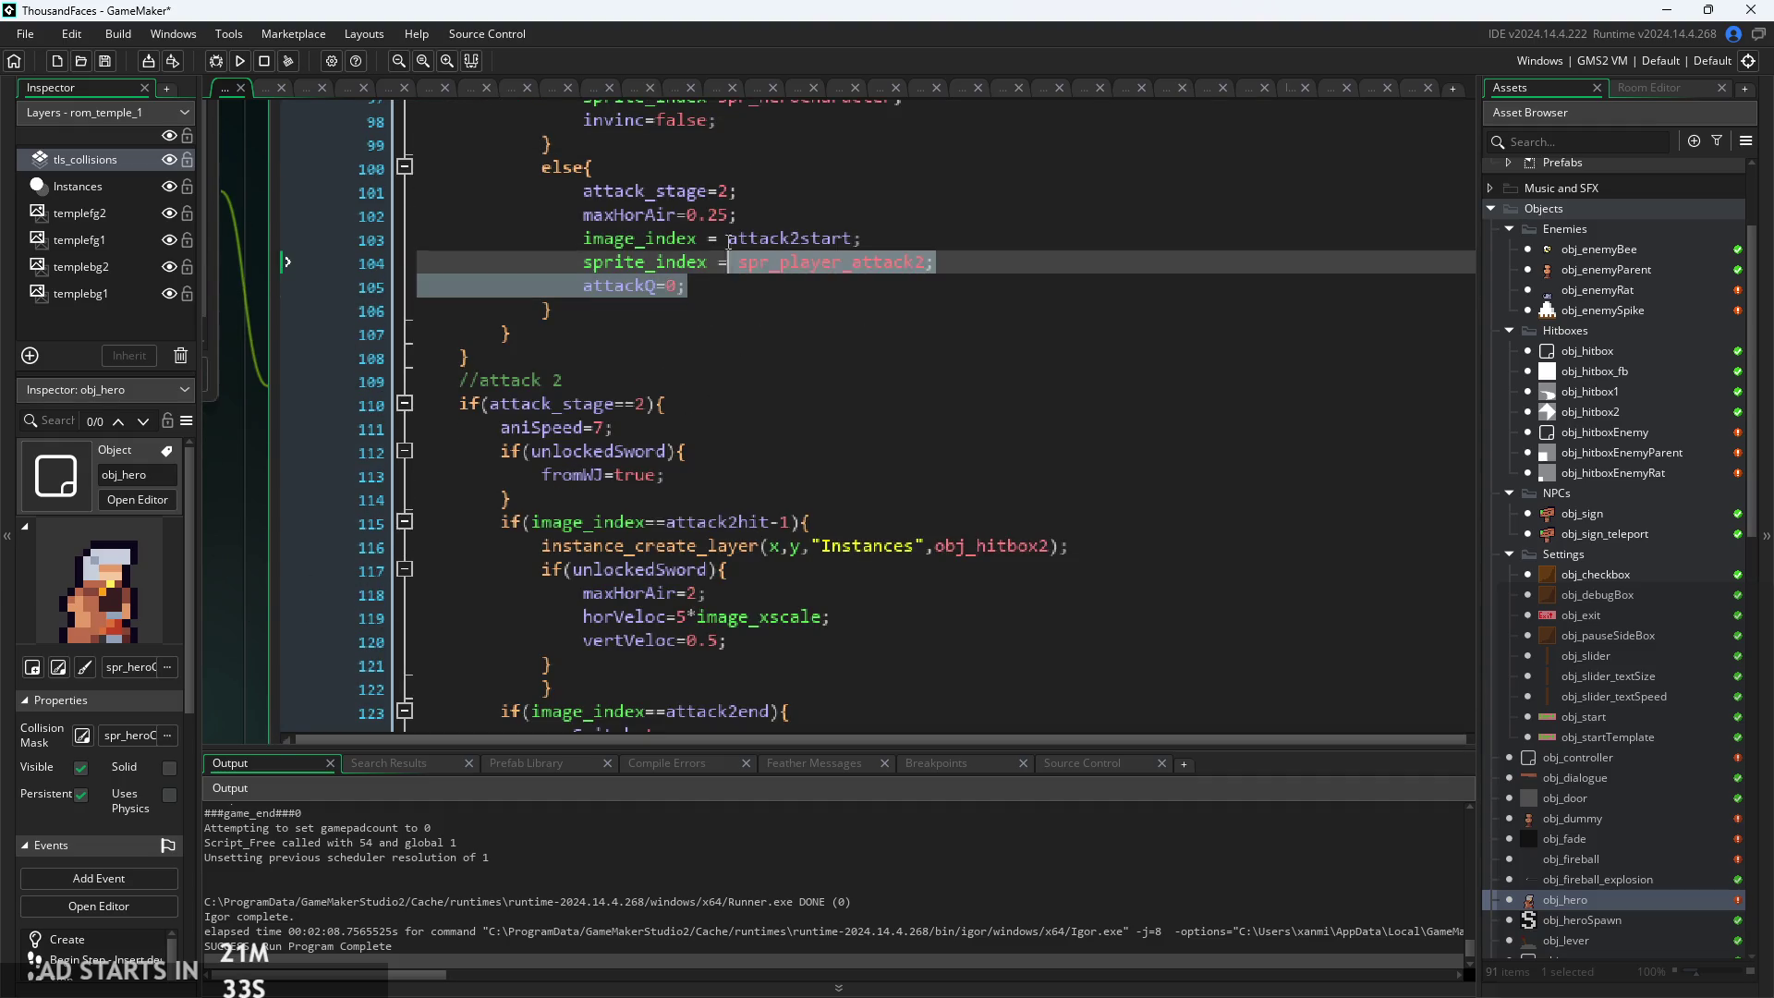
Inspect attack 2's maxHorAir setting, sword block end and vertVeloc=0.5 line
{"action": "left_click", "coordinate": [756, 207]}
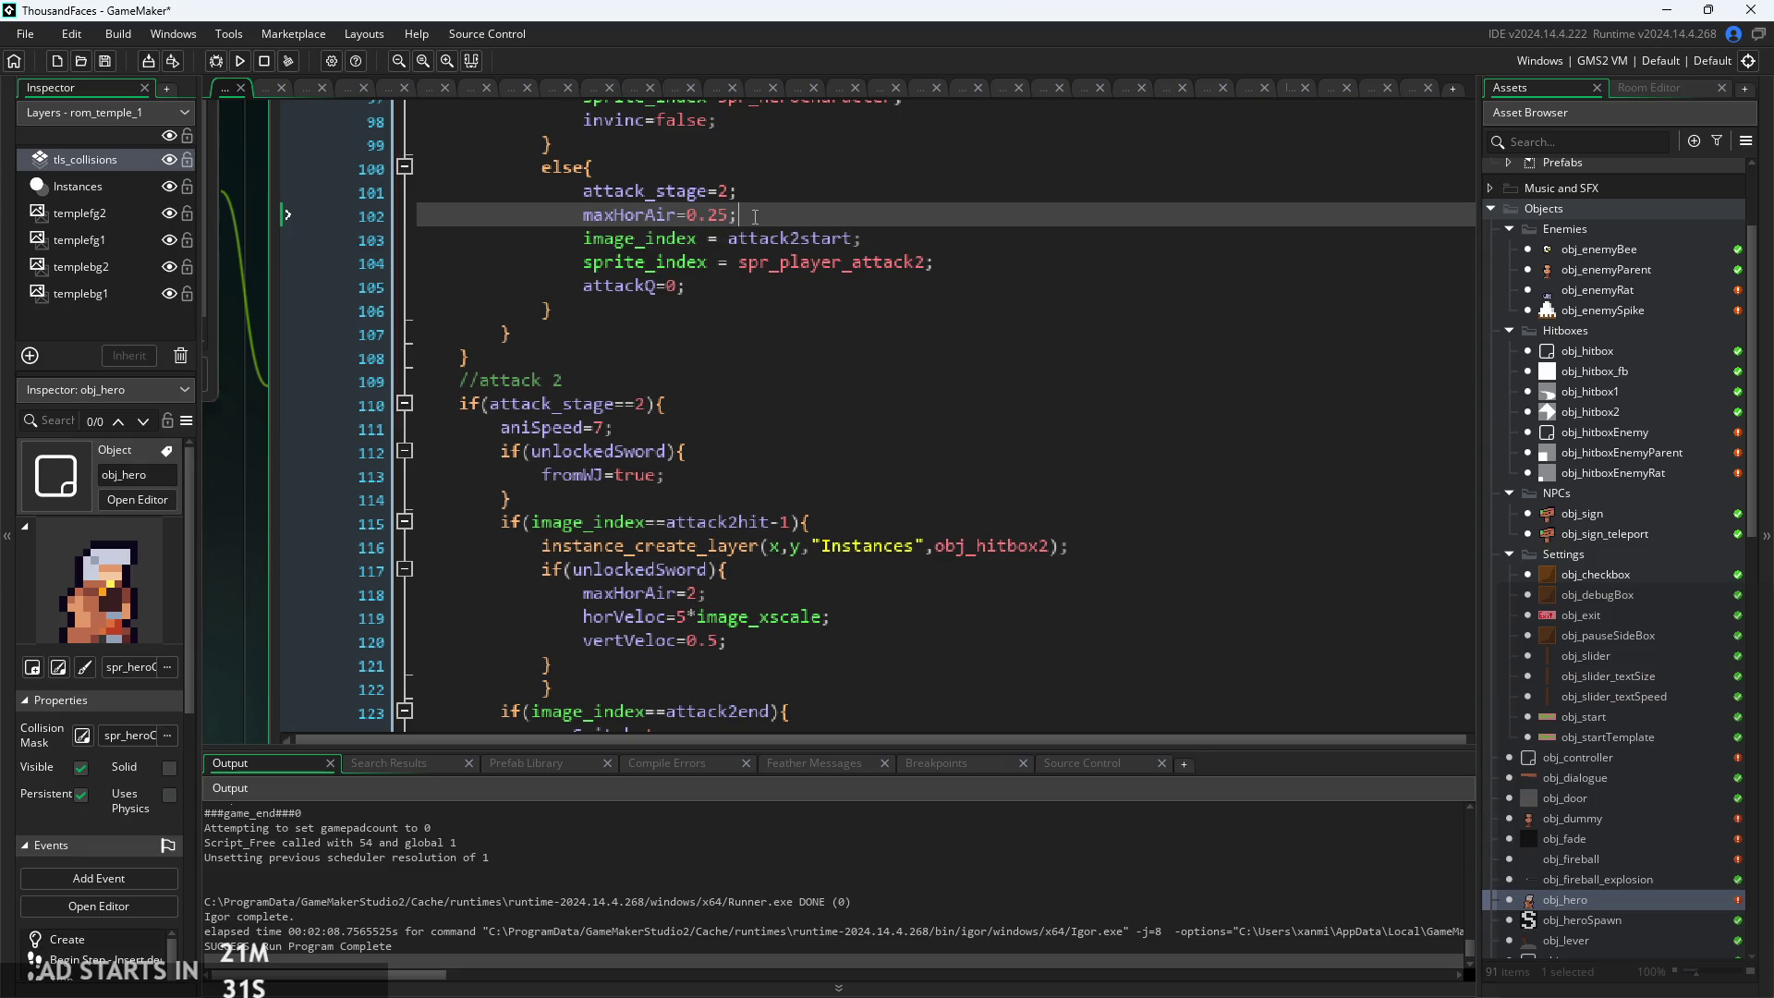
{"action": "scroll", "coordinate": [698, 441], "scroll_direction": "down", "scroll_amount": 2}
{"action": "left_click", "coordinate": [782, 522]}
{"action": "key", "text": "Down"}
{"action": "key", "text": "Down"}
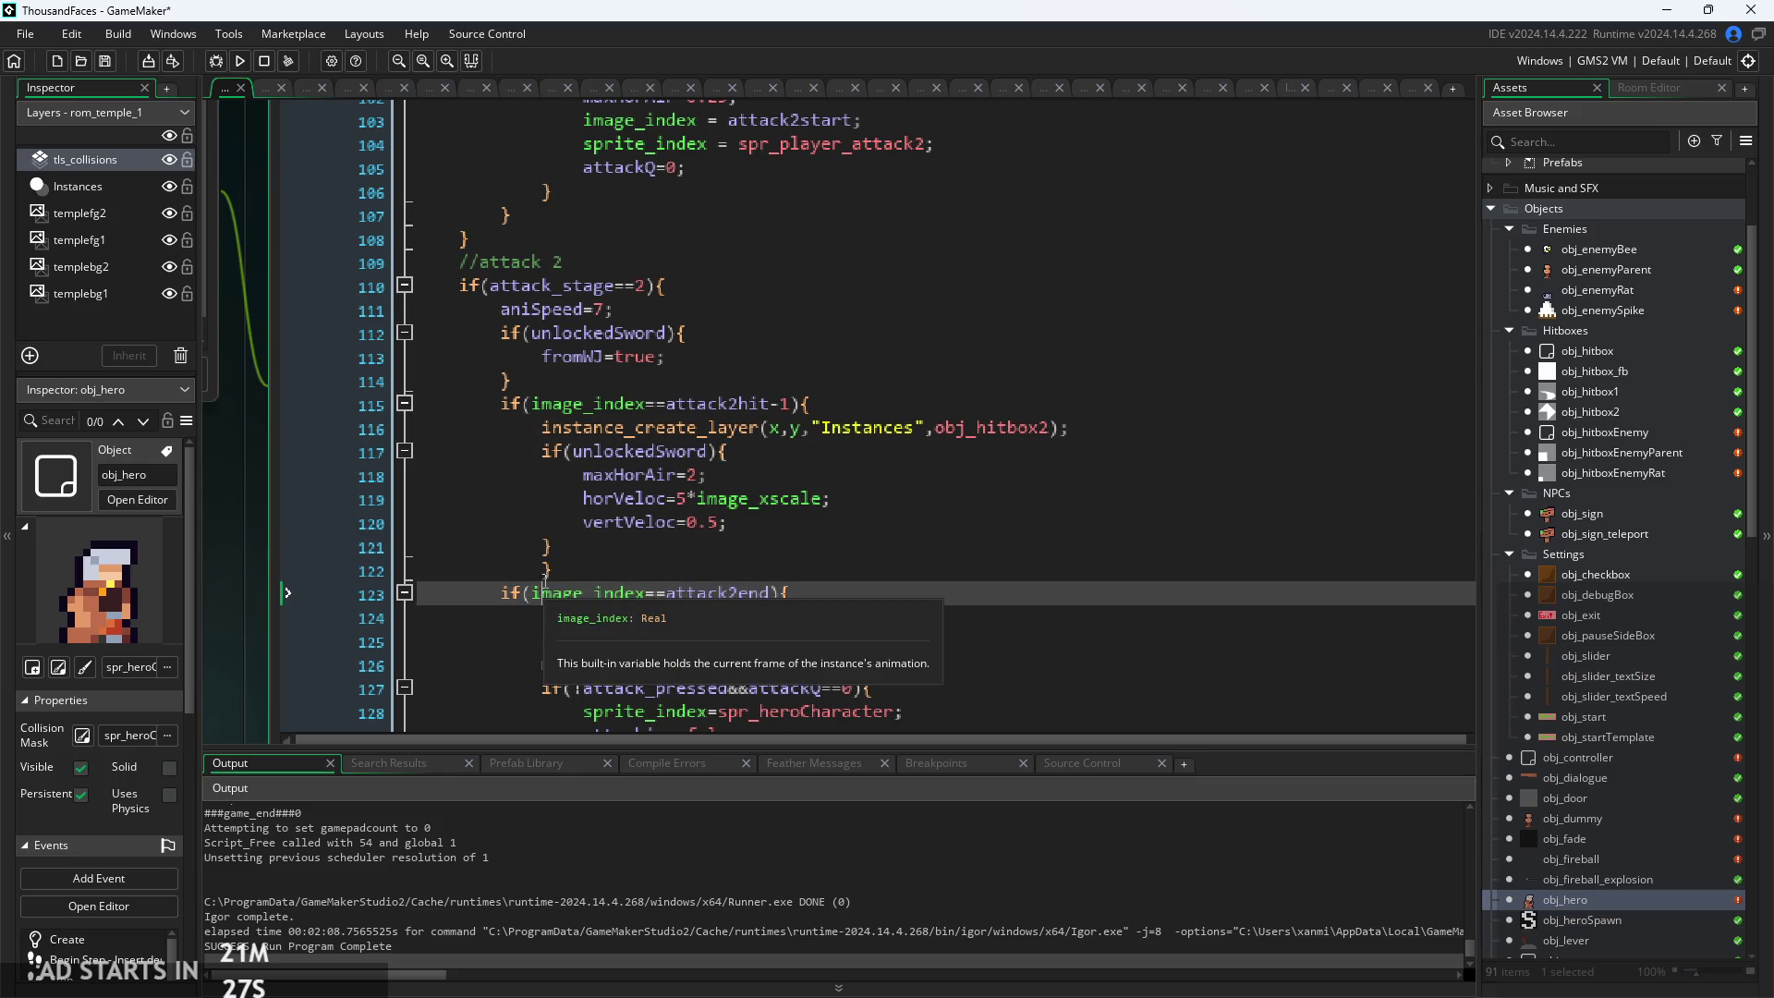
{"action": "key", "text": "Up"}
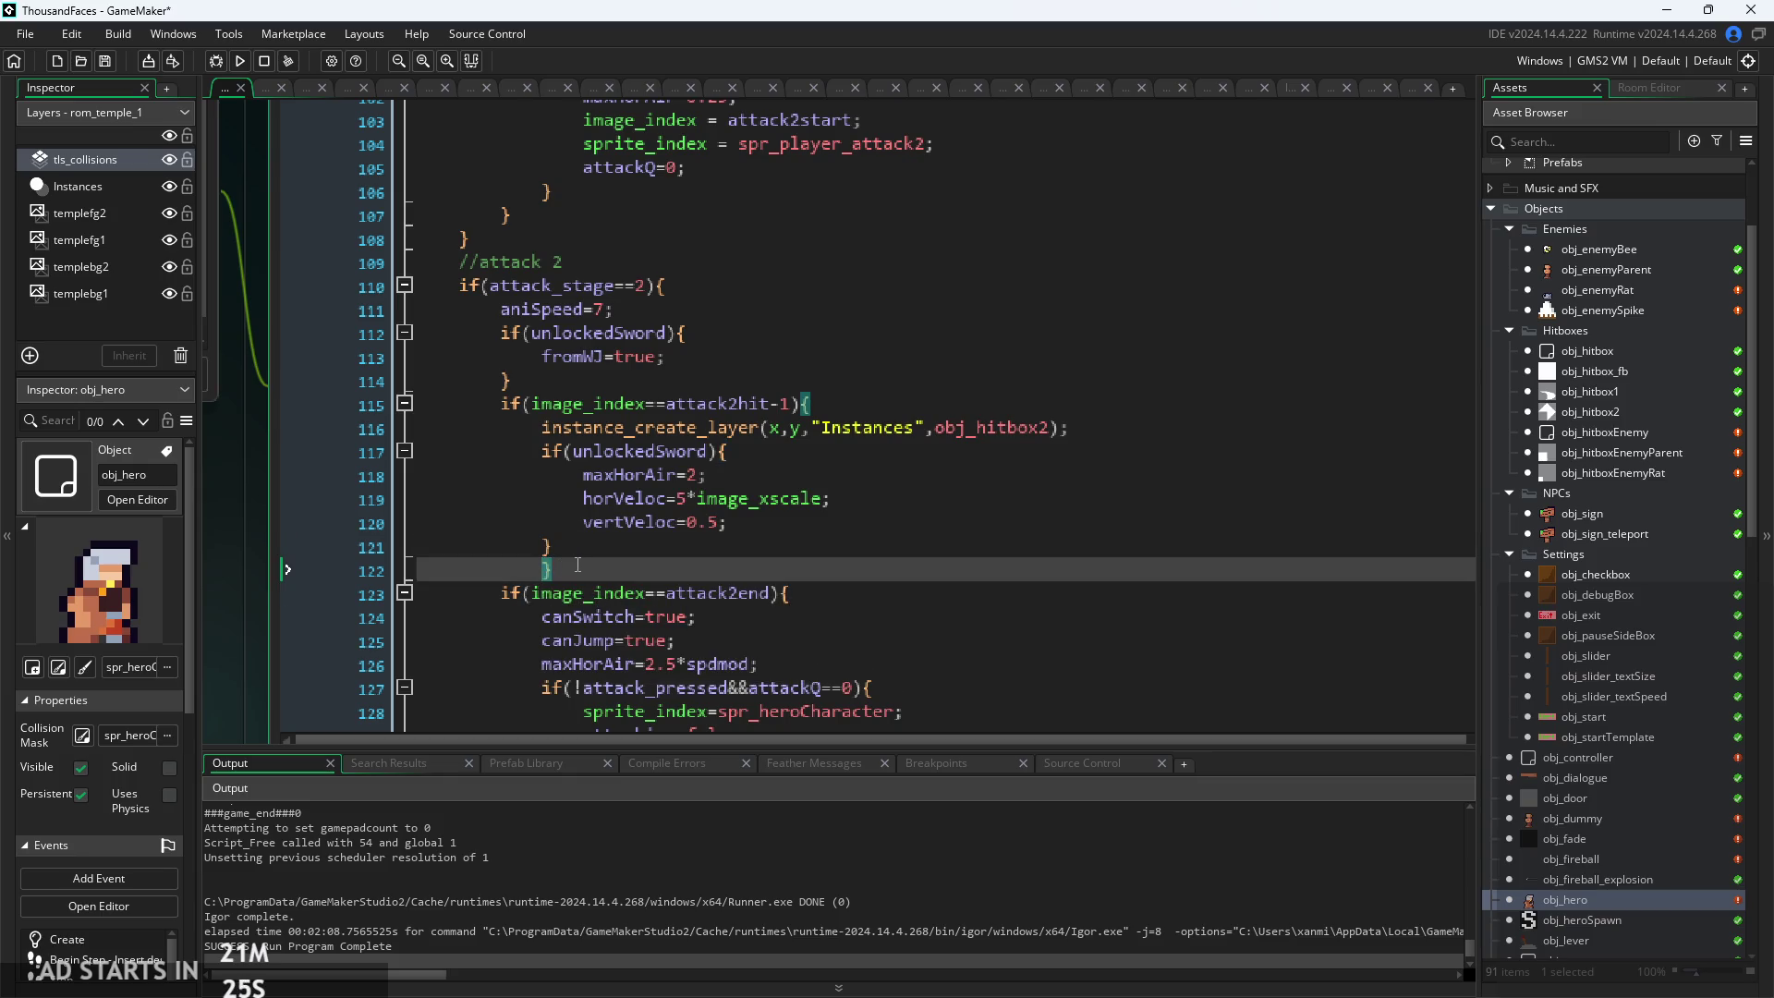
{"action": "key", "text": "Up"}
{"action": "left_click", "coordinate": [543, 453]}
{"action": "left_click", "coordinate": [558, 522]}
{"action": "left_click", "coordinate": [572, 553]}
{"action": "left_click", "coordinate": [557, 584]}
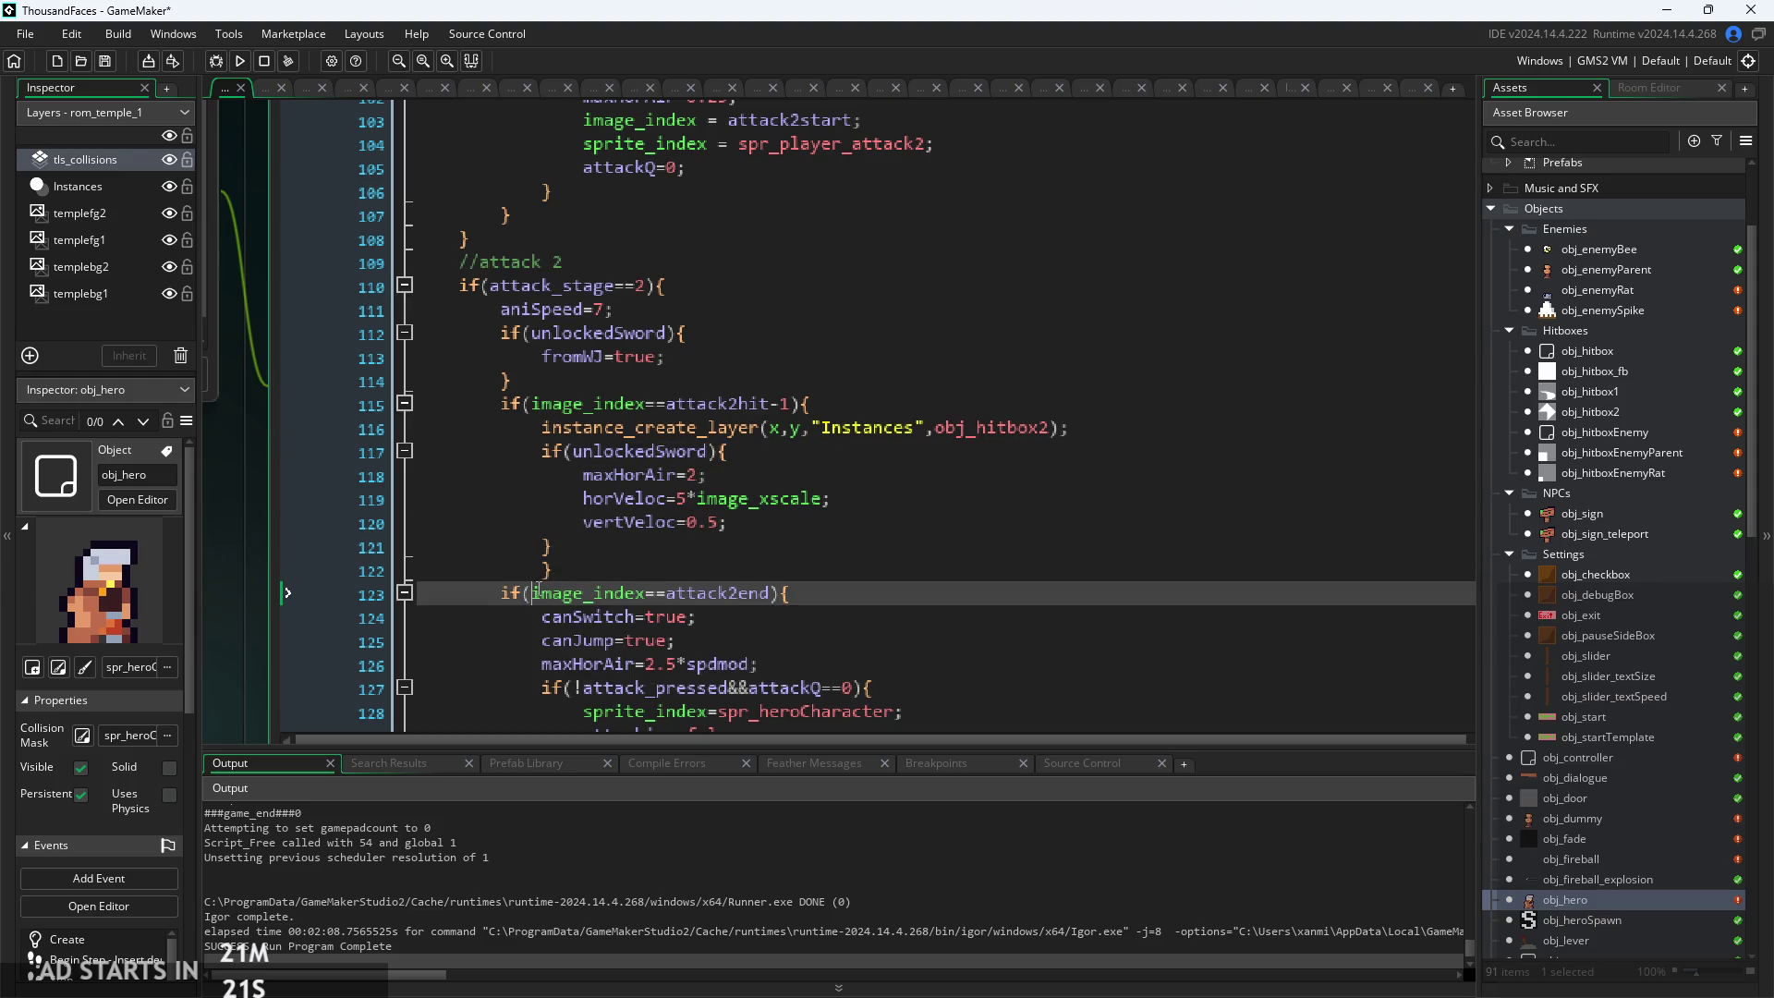
{"action": "key", "text": "Up"}
{"action": "left_click", "coordinate": [700, 523]}
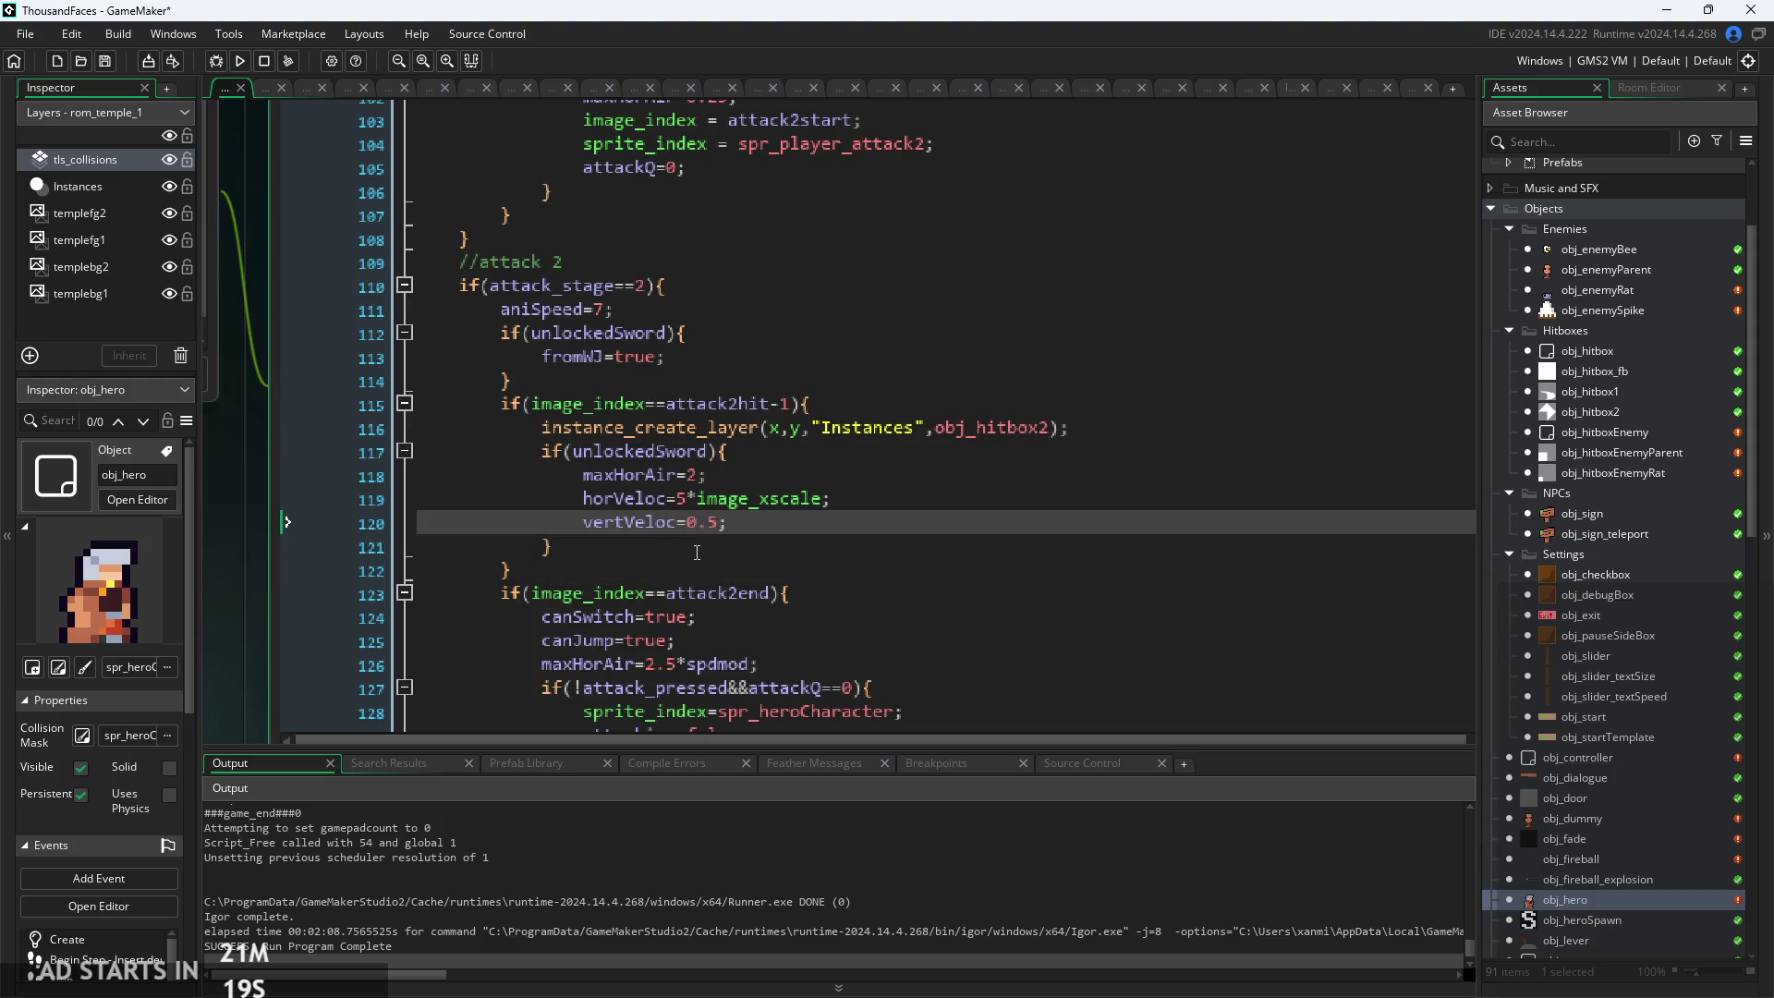
{"action": "scroll", "coordinate": [696, 552], "scroll_direction": "up", "scroll_amount": 1}
{"action": "left_click", "coordinate": [739, 519]}
Copy attack 2's three lunge movement lines into empty line 88 of attack 1's sword block
{"action": "mouse_move", "coordinate": [729, 521]}
{"action": "left_mouse_down"}
{"action": "mouse_move", "coordinate": [594, 492]}
{"action": "mouse_move", "coordinate": [568, 462]}
{"action": "left_mouse_up"}
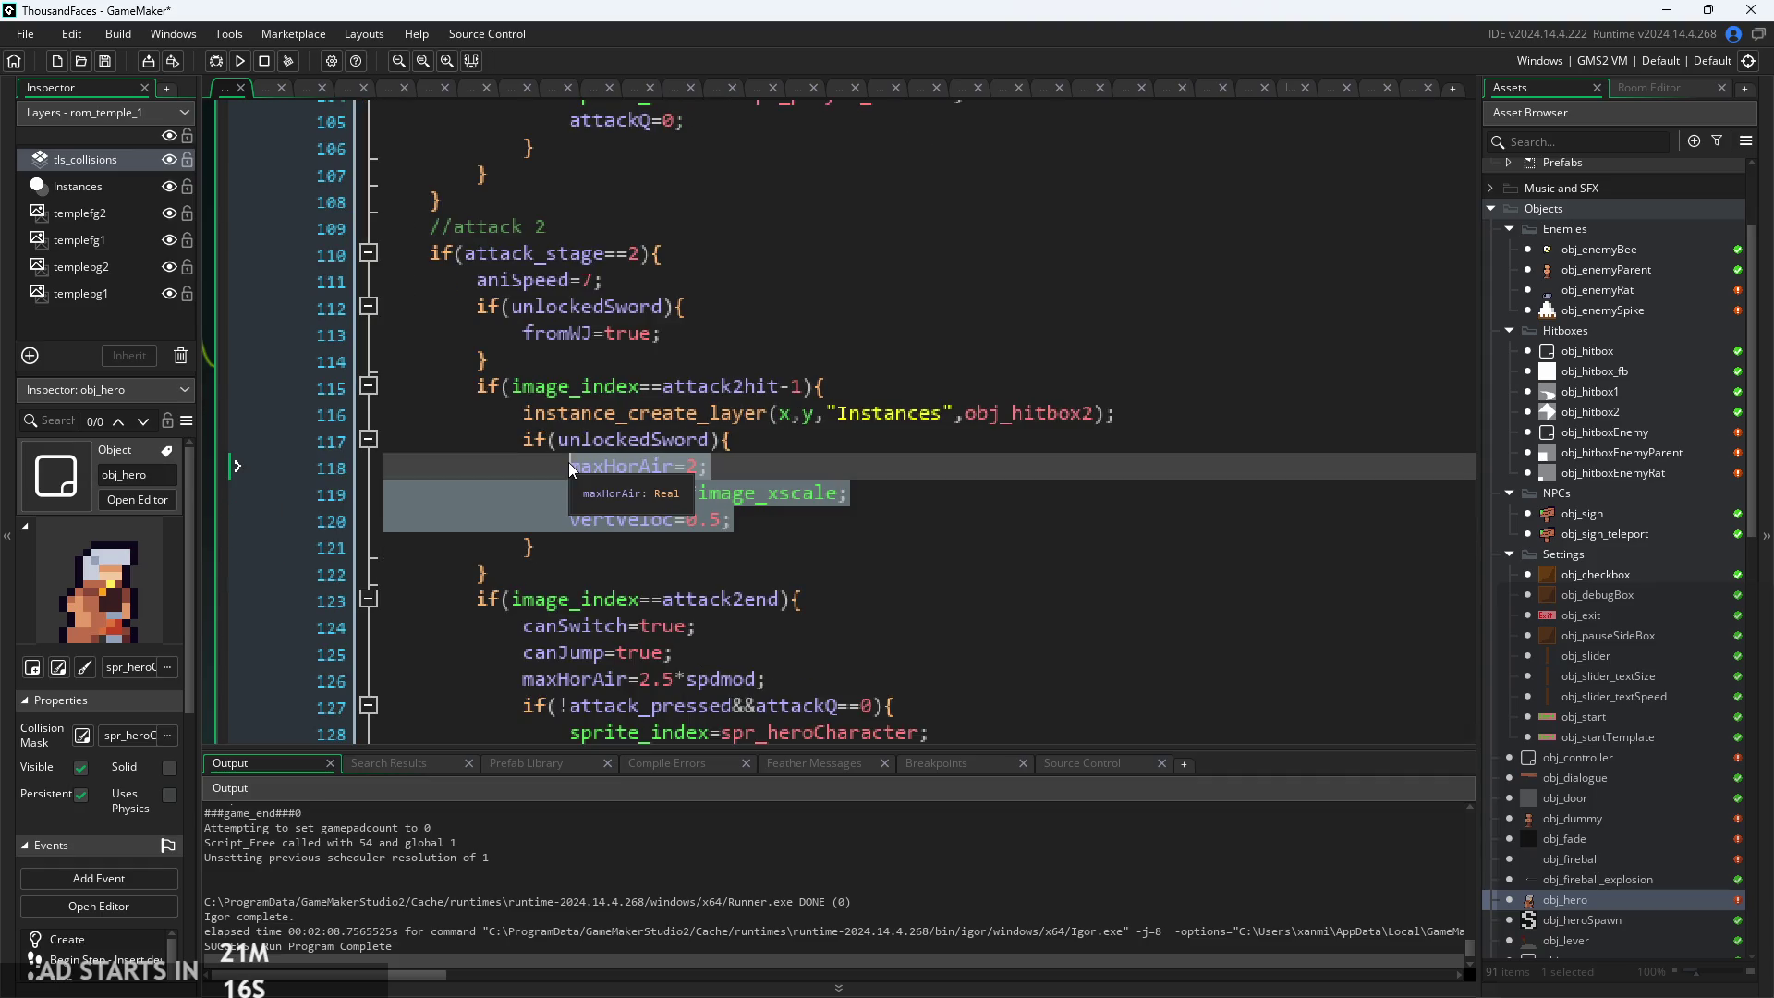
{"action": "left_click", "coordinate": [843, 518]}
{"action": "scroll", "coordinate": [841, 515], "scroll_direction": "up", "scroll_amount": 8}
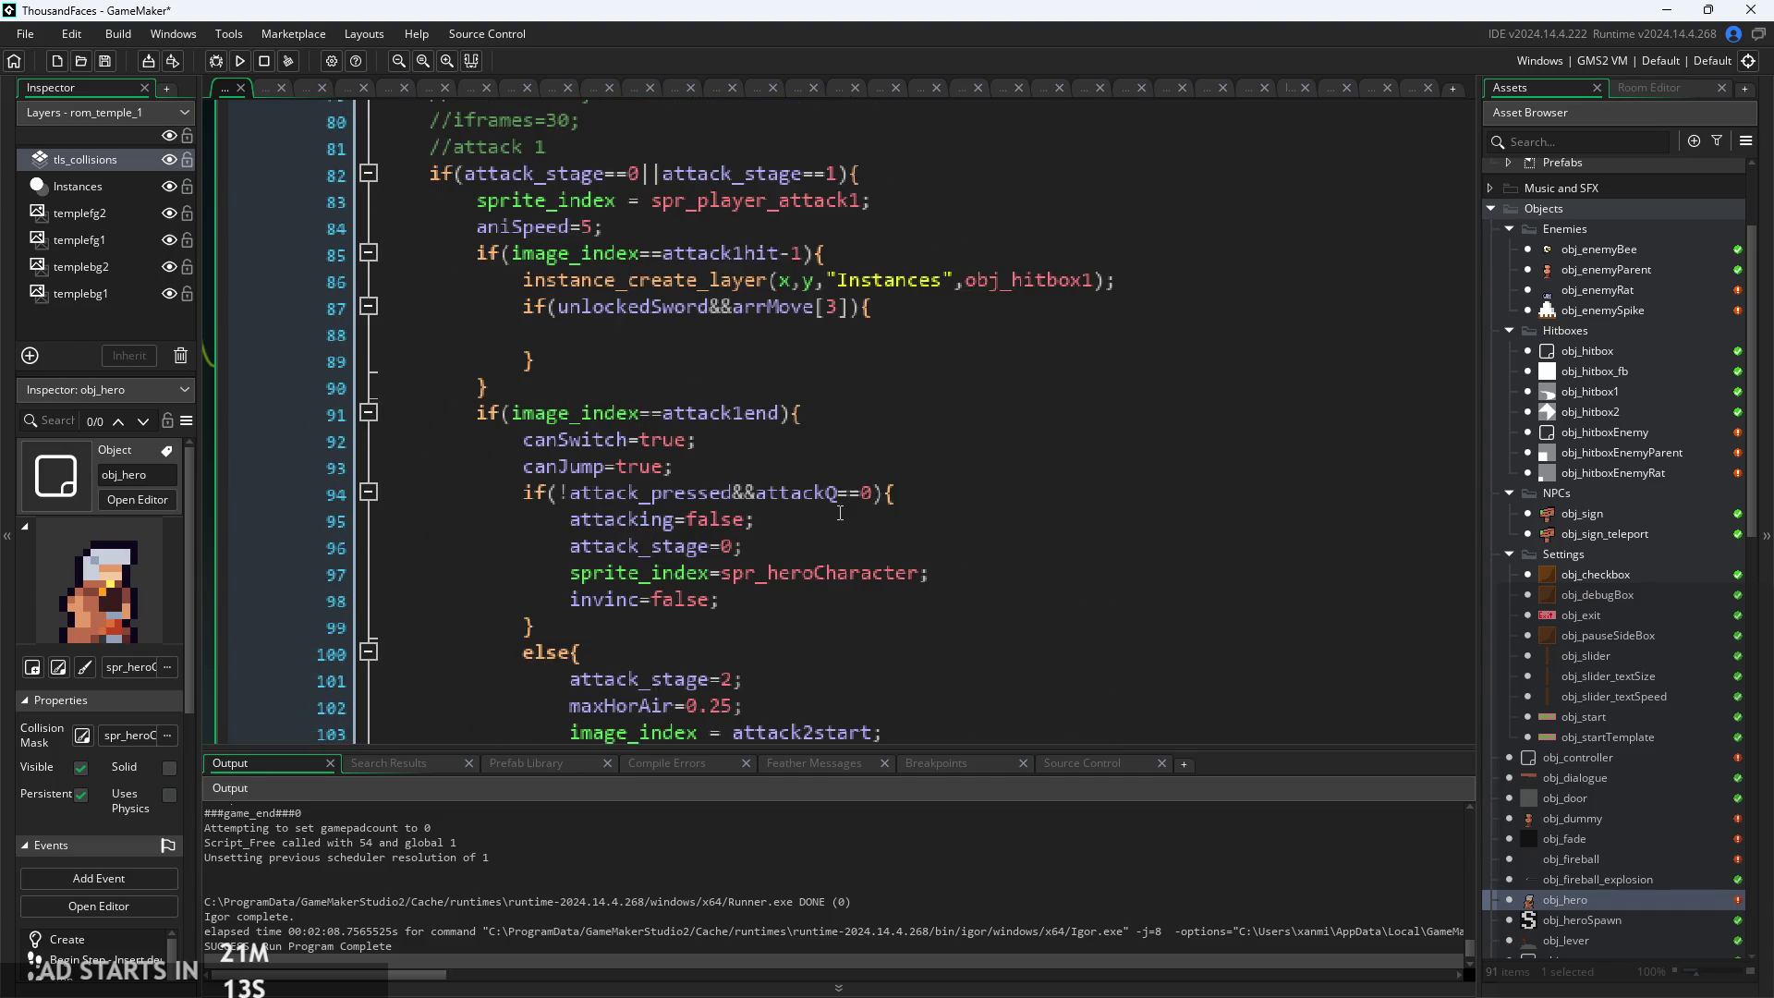
{"action": "scroll", "coordinate": [808, 438], "scroll_direction": "up", "scroll_amount": 3}
{"action": "scroll", "coordinate": [805, 431], "scroll_direction": "down", "scroll_amount": 1}
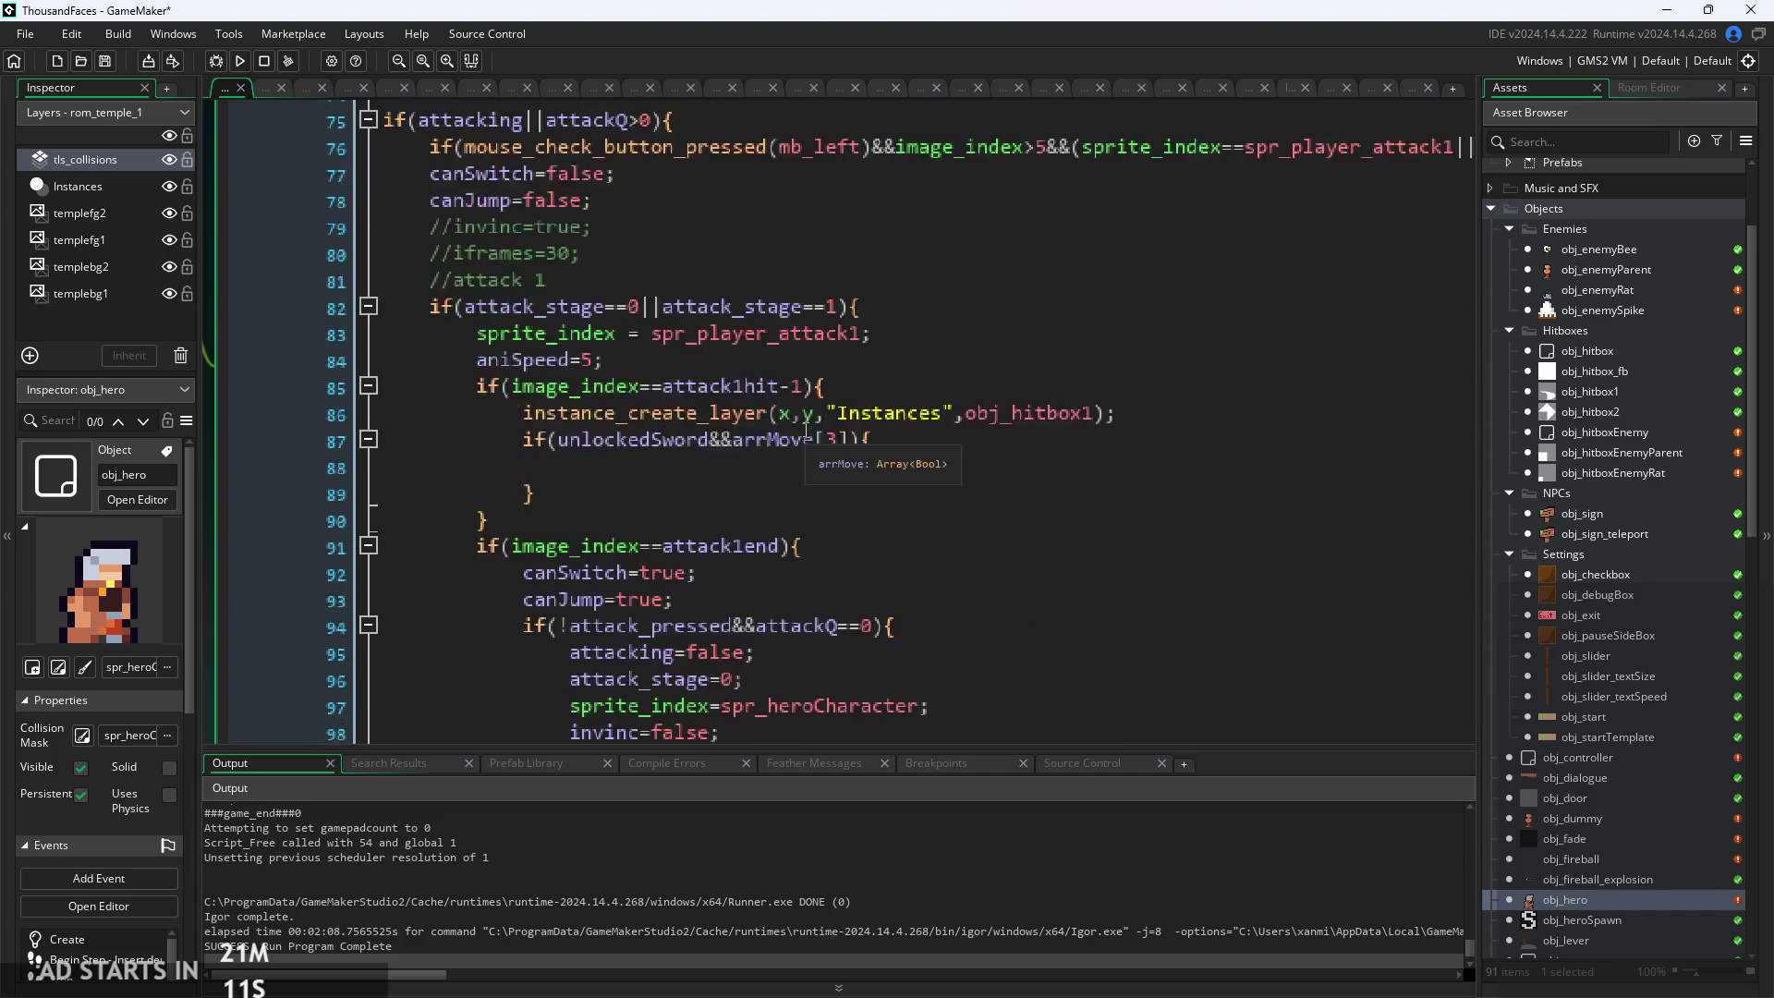
{"action": "left_click", "coordinate": [718, 481]}
{"action": "type", "text": "maxHorAir=2; \t\t\t\thorVeloc=5*image_xscale; \t\t\t\tvertVeloc=0.5;"}
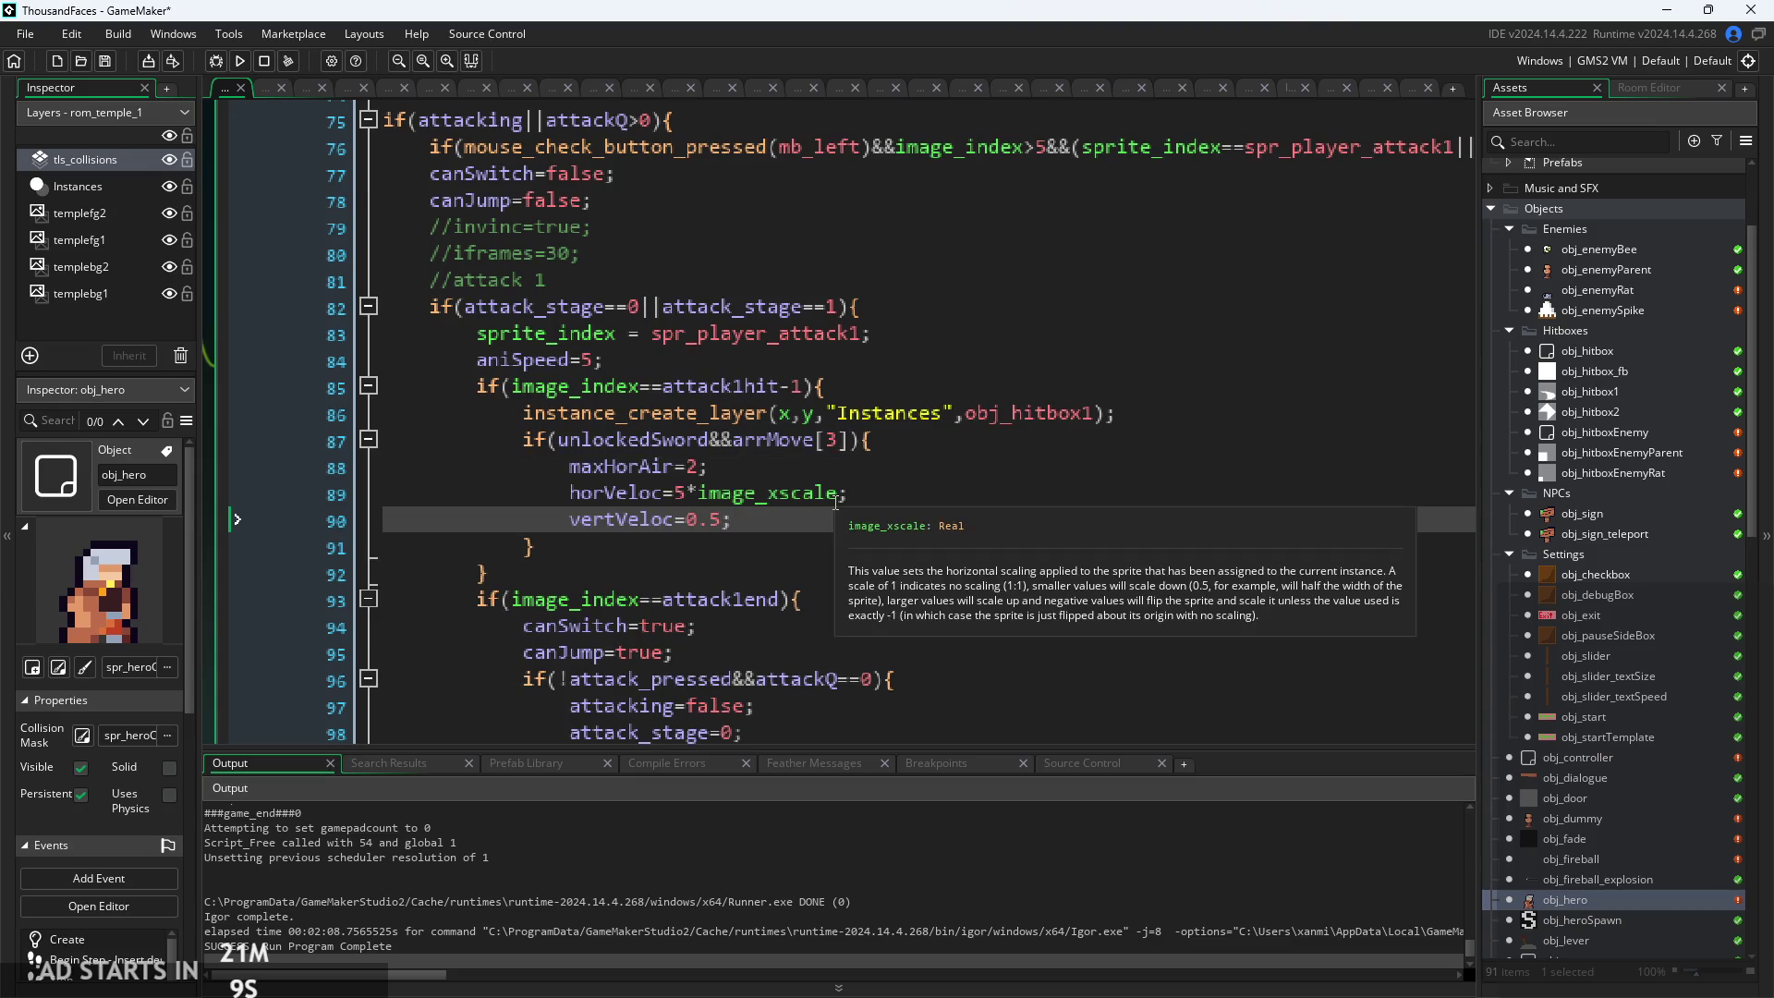
Build and run the game, then test sword lunges to the right and left
{"action": "left_click", "coordinate": [242, 60]}
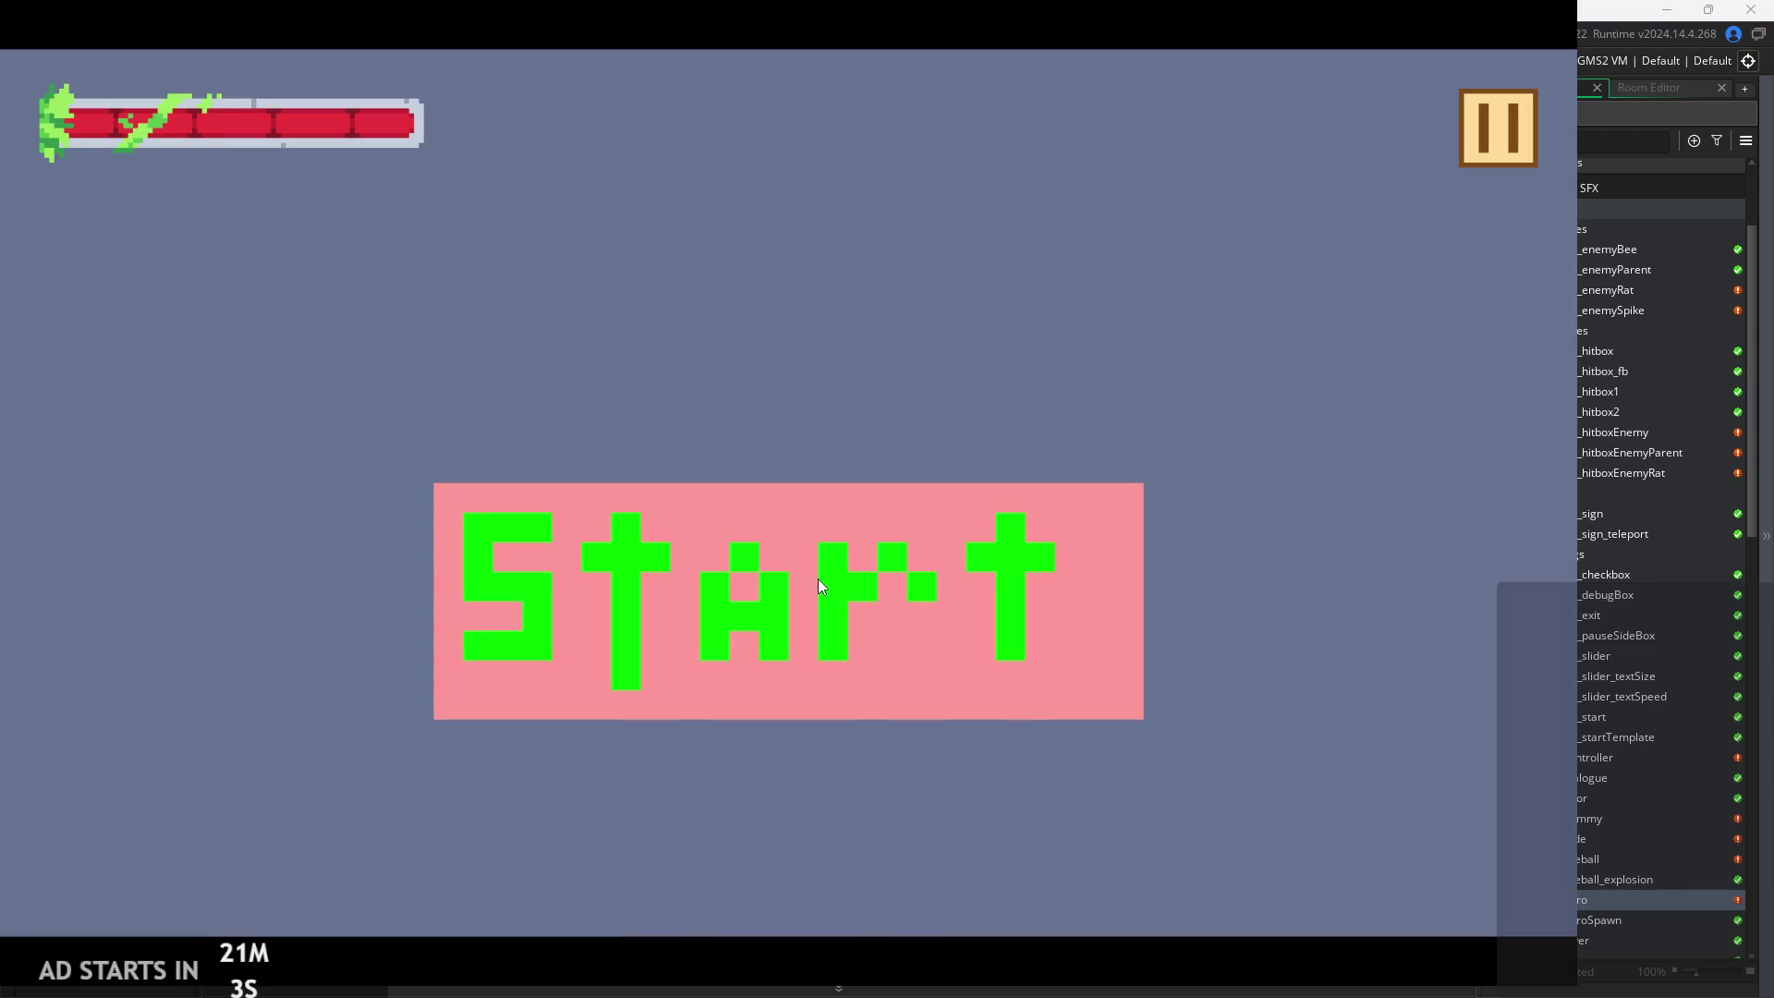
{"action": "left_click", "coordinate": [817, 578]}
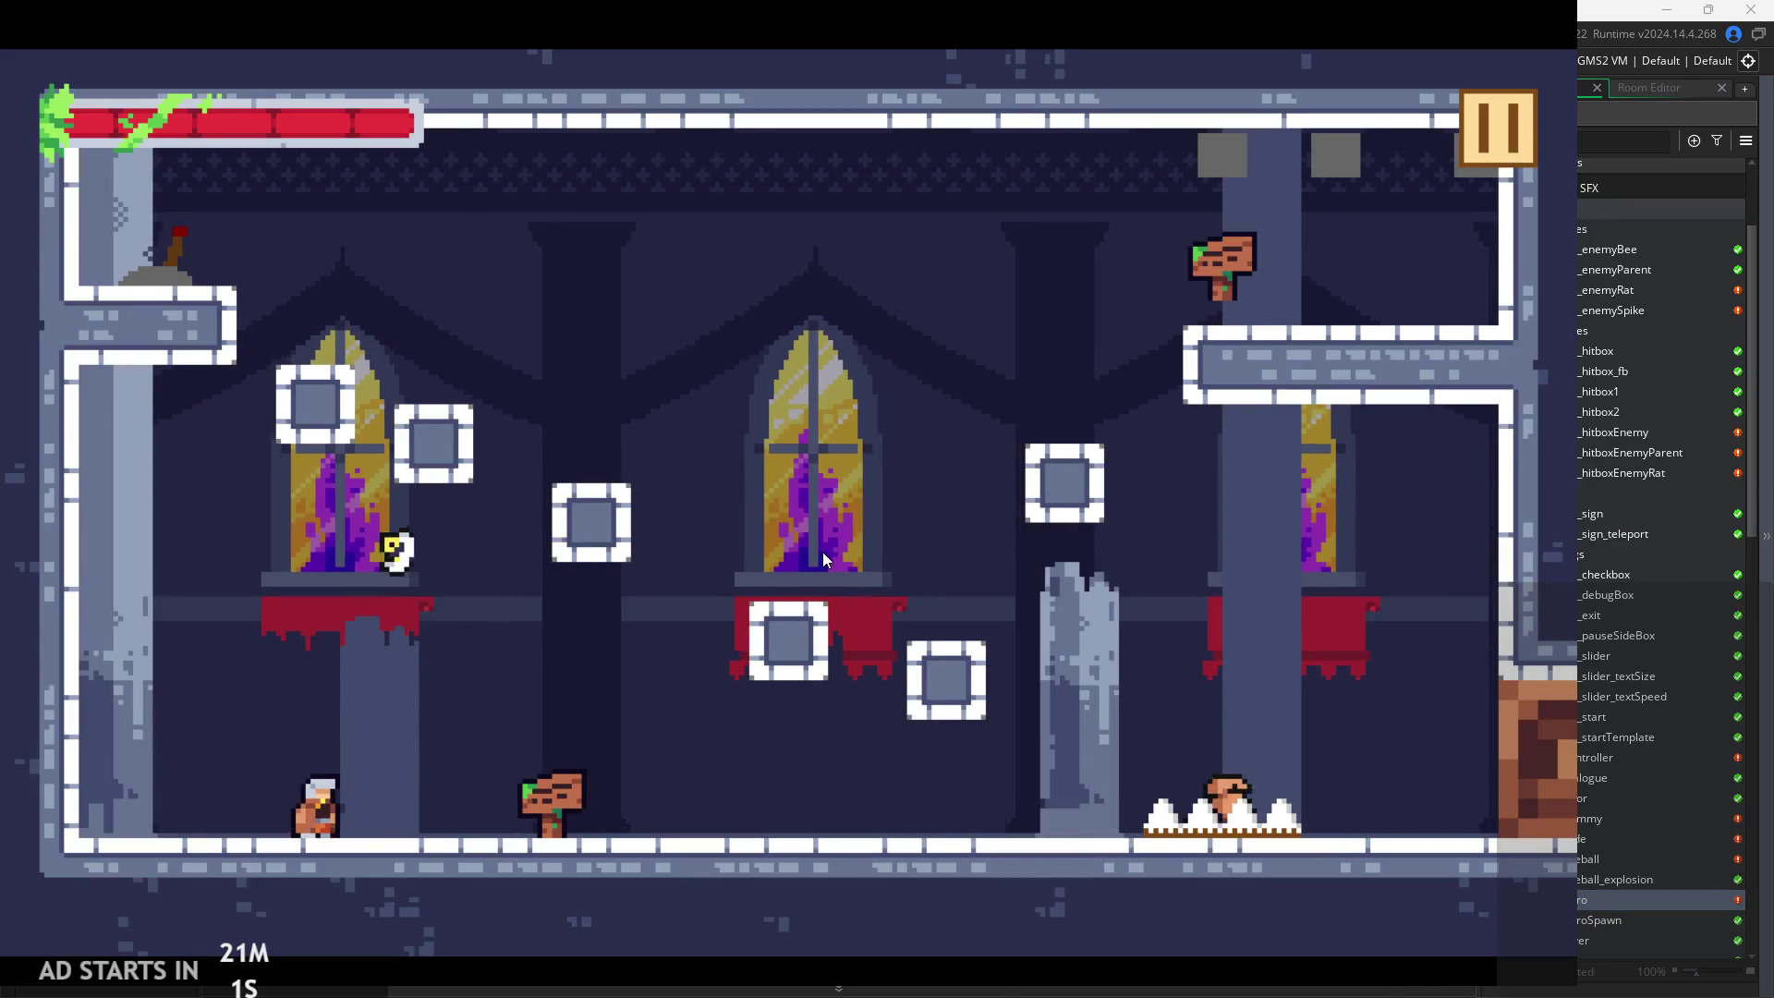
{"action": "key", "text": "Right"}
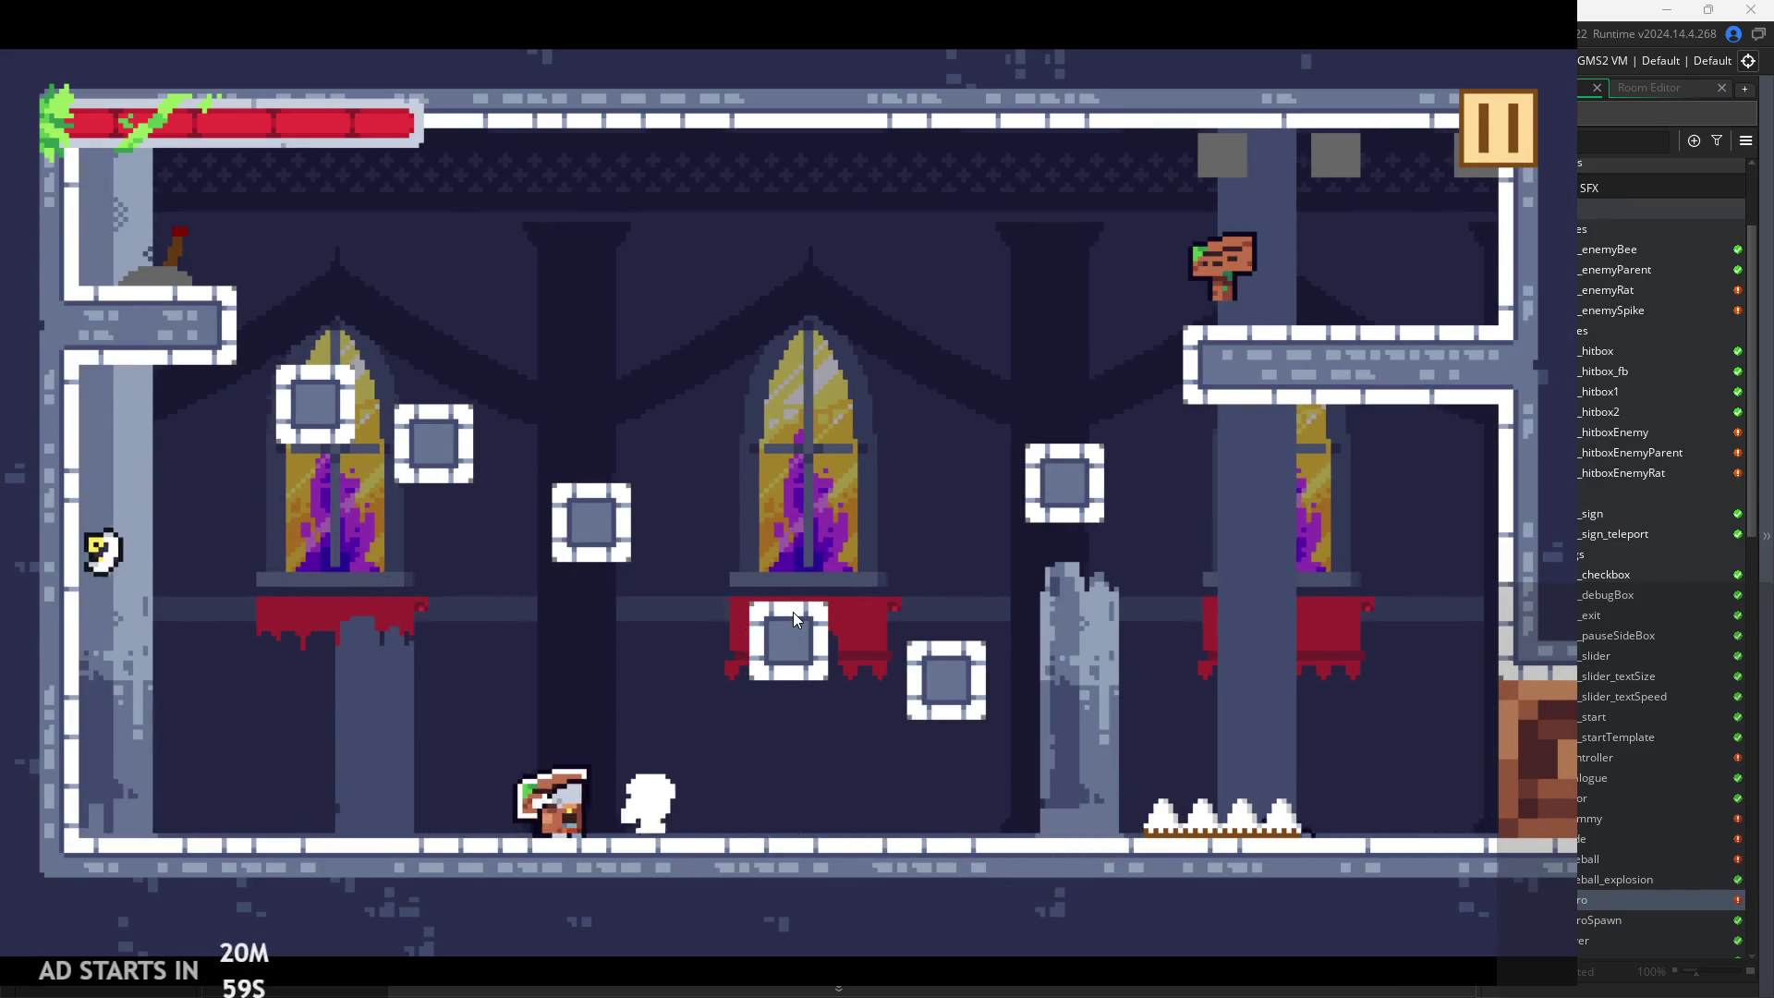
{"action": "key", "text": "Right"}
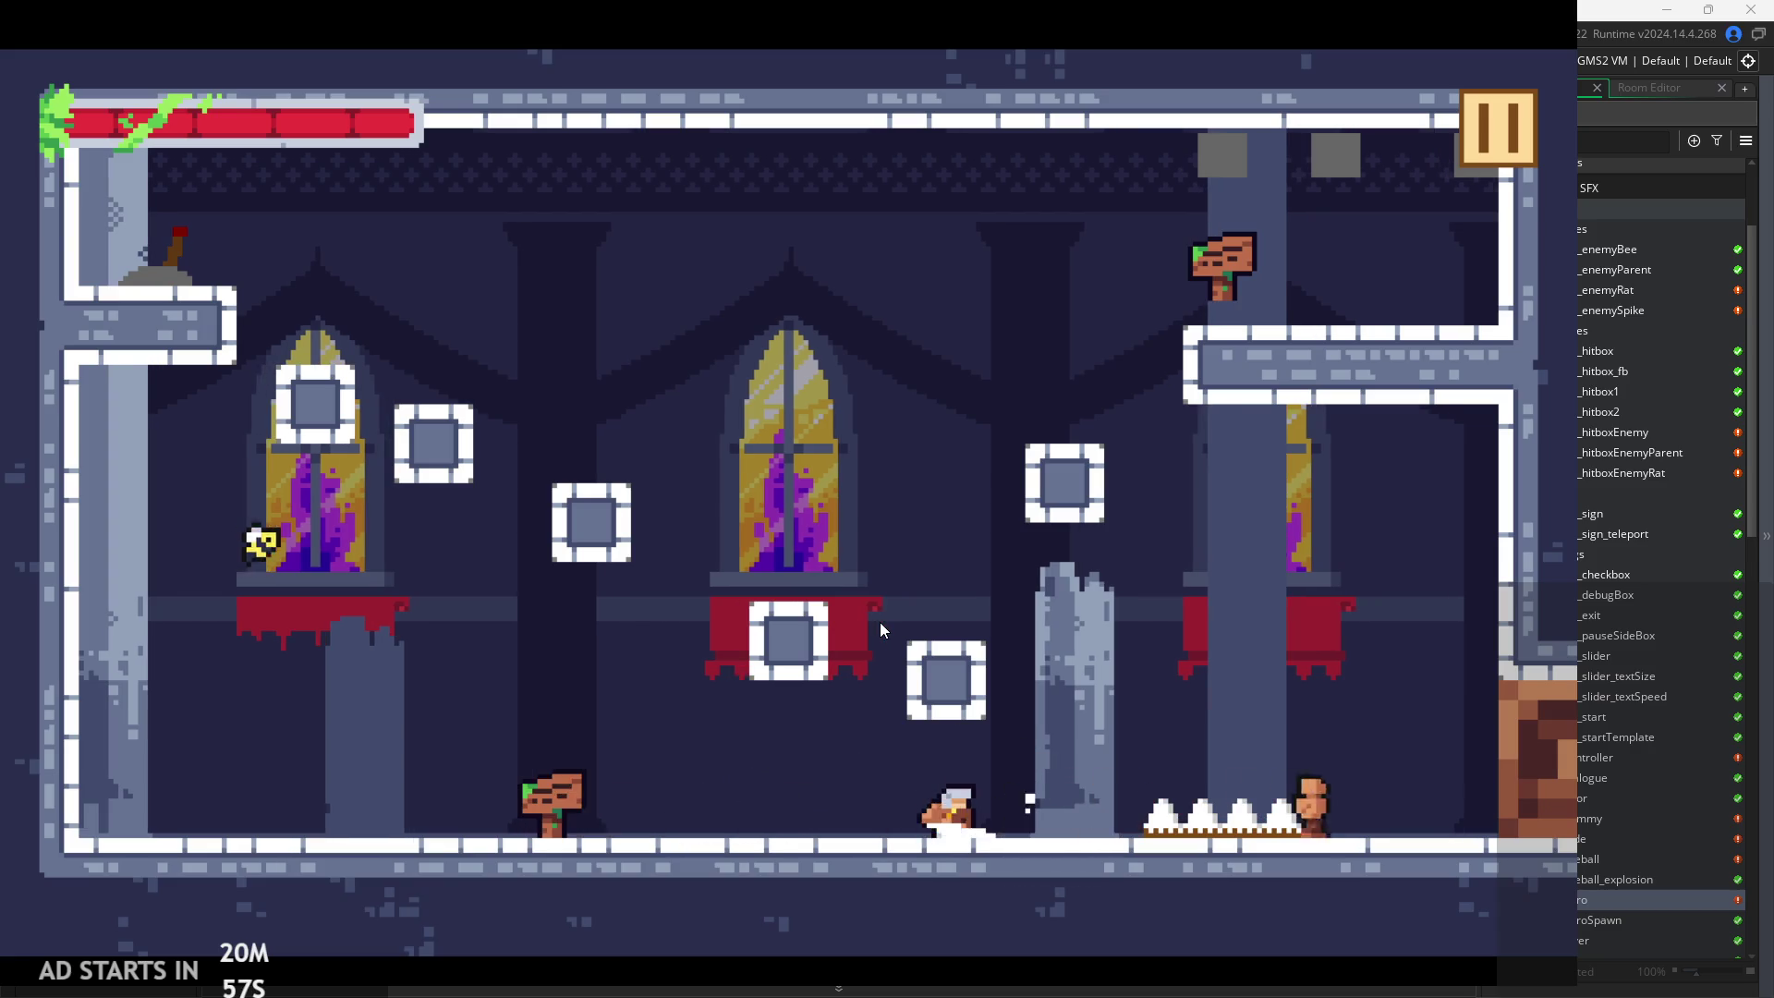
{"action": "key", "text": "Left"}
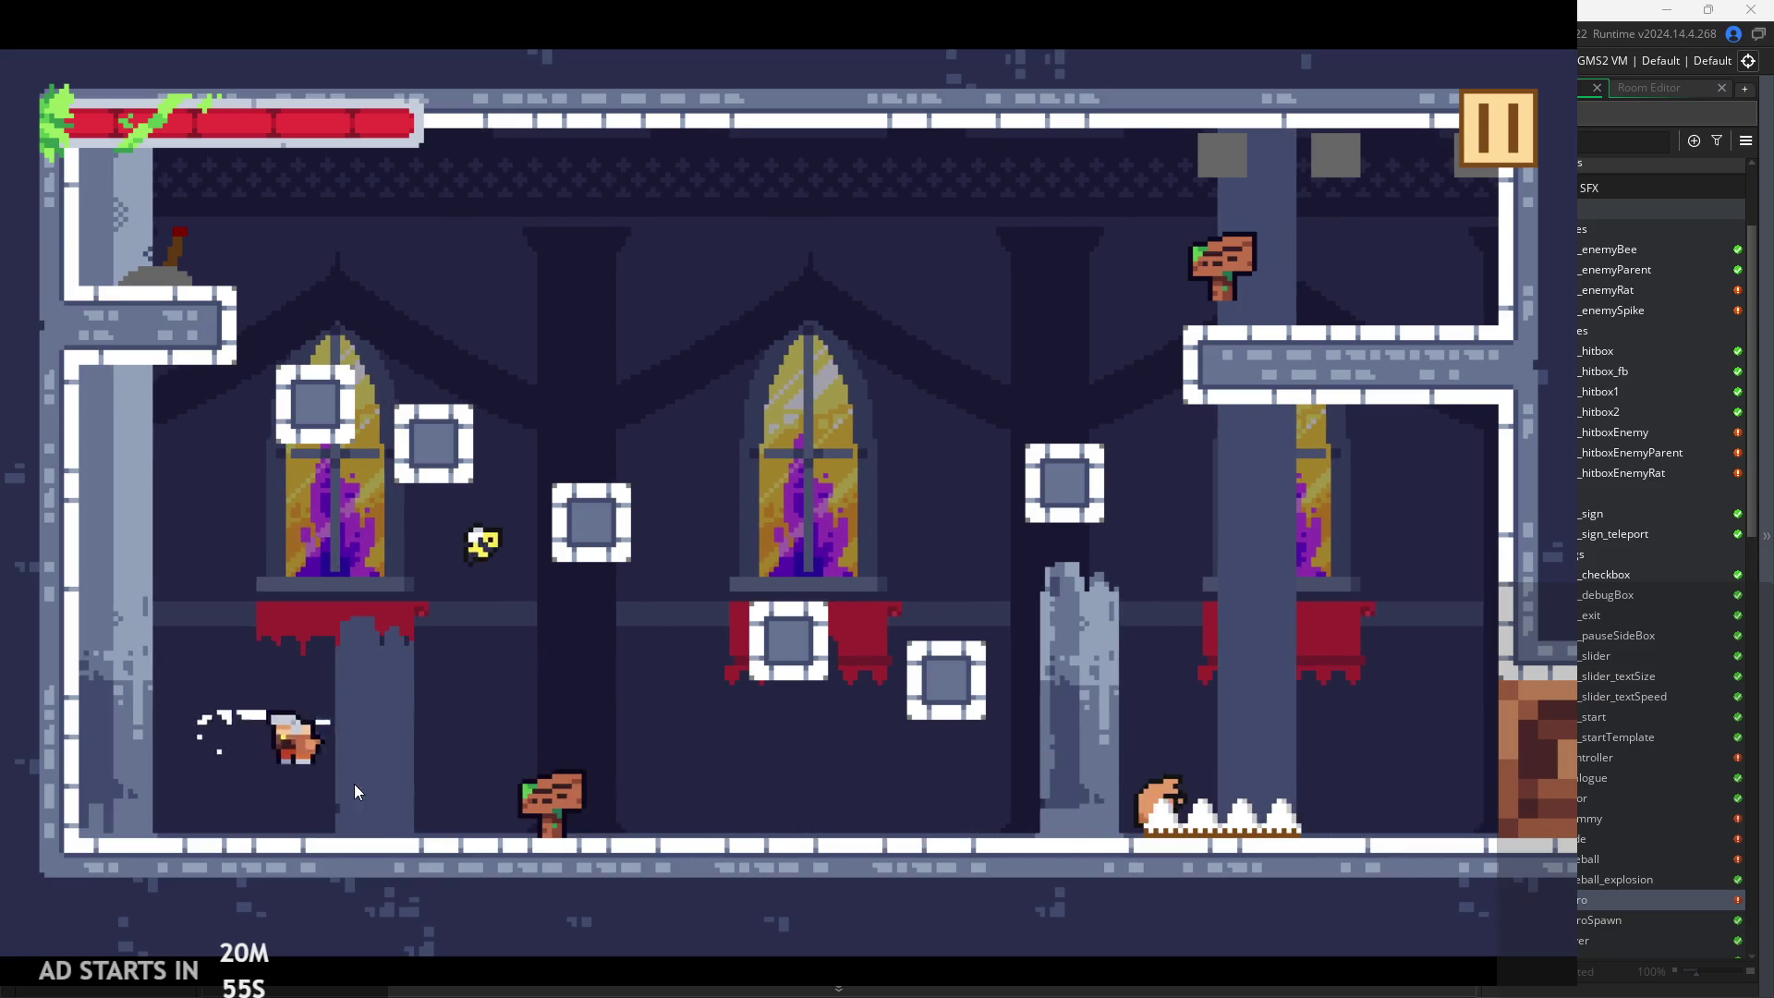
{"action": "key", "text": "Right"}
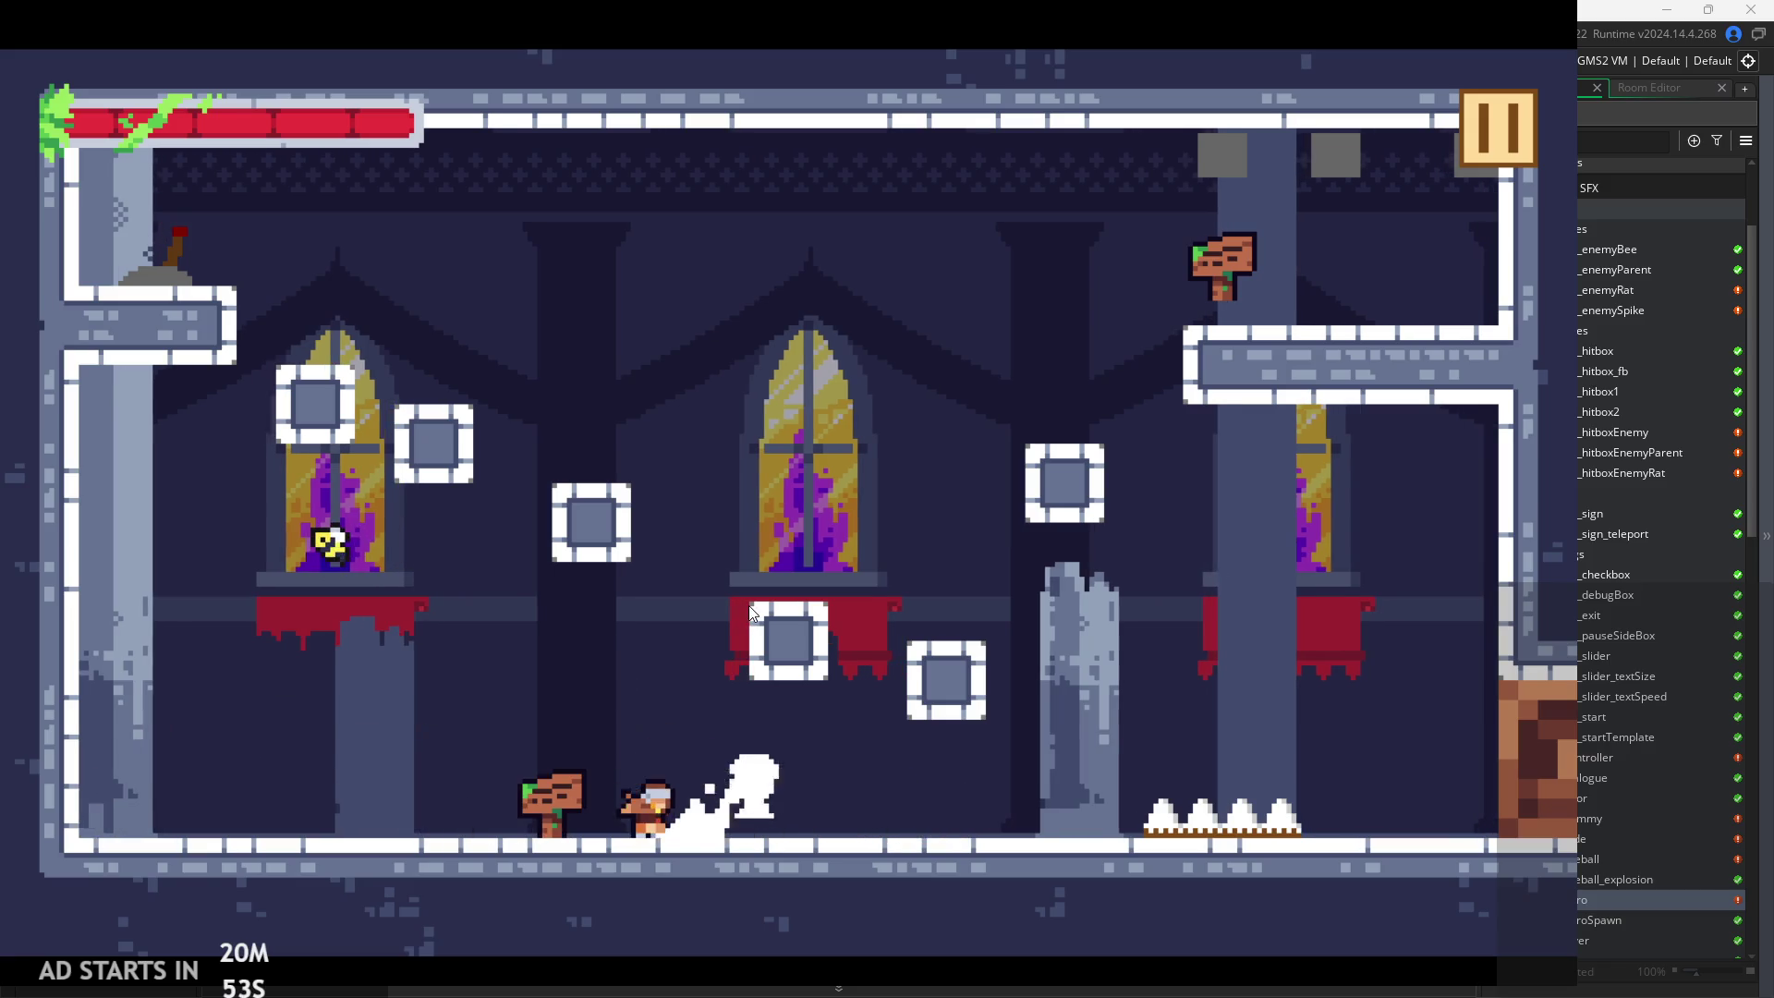
{"action": "key", "text": "Left"}
{"action": "key", "text": "space"}
{"action": "key", "text": "Right"}
{"action": "key", "text": "Right"}
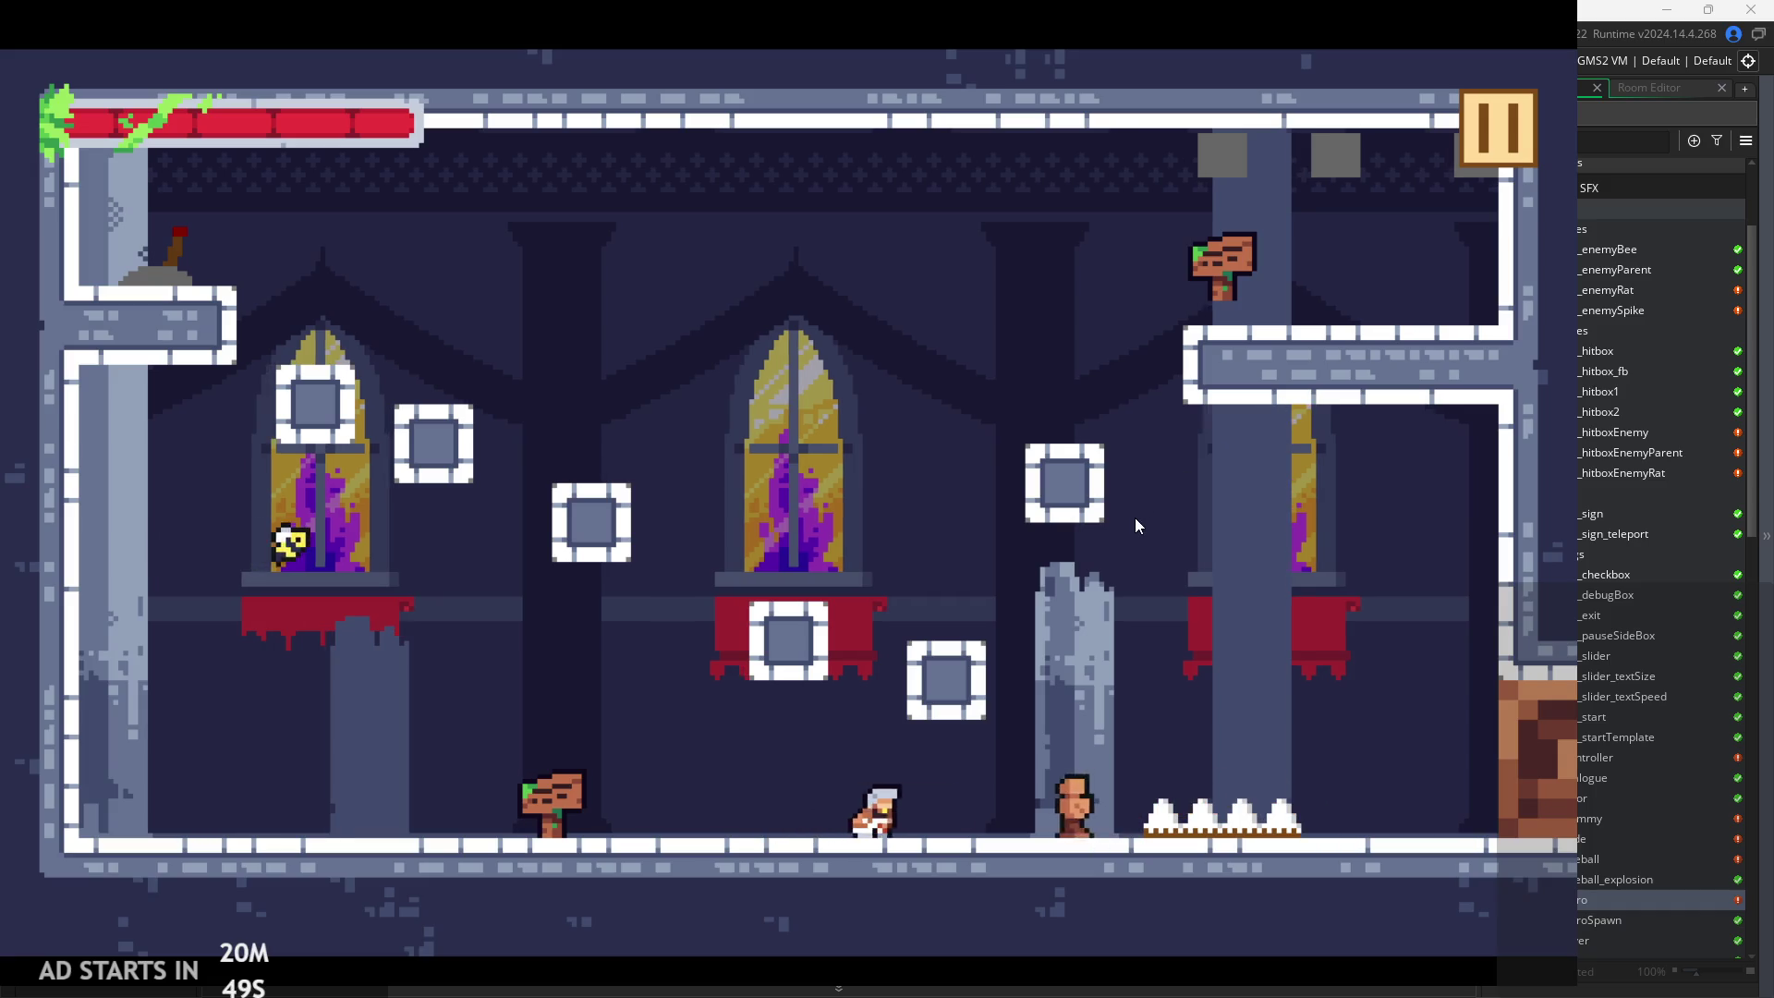
Platform across the pillar and lever platforms and exit through the top into the next room
{"action": "key", "text": "space"}
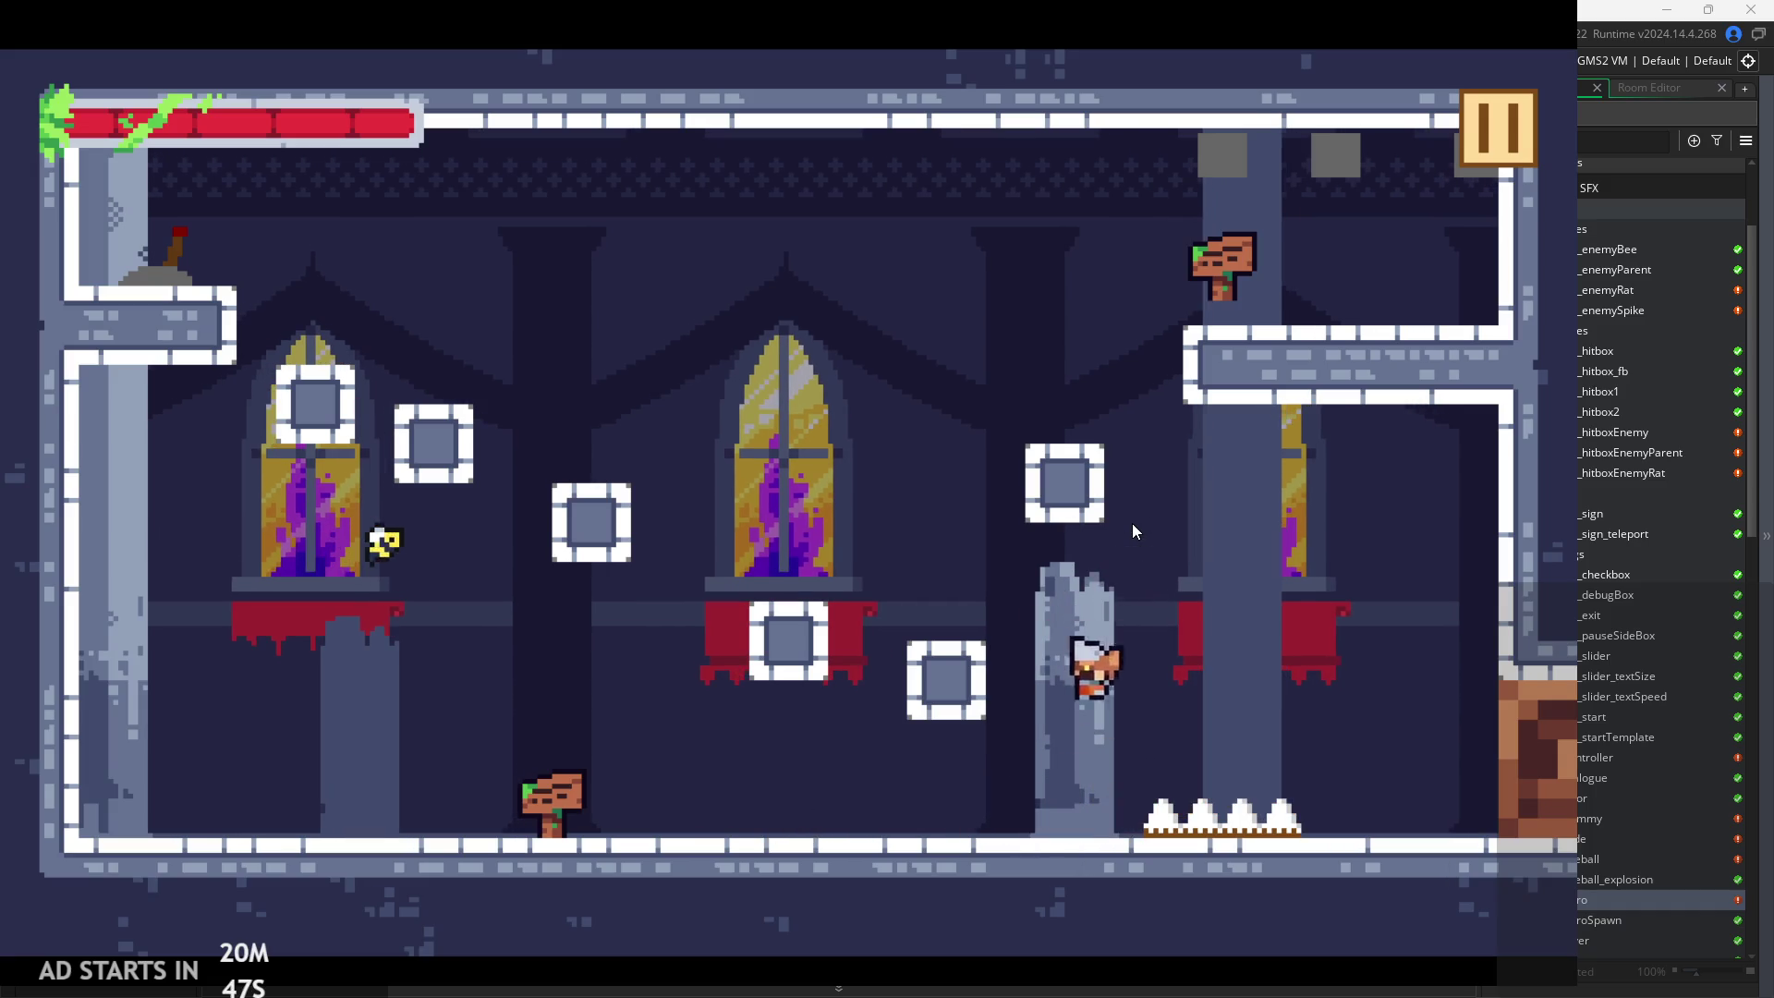
{"action": "key", "text": "Left"}
{"action": "key", "text": "space"}
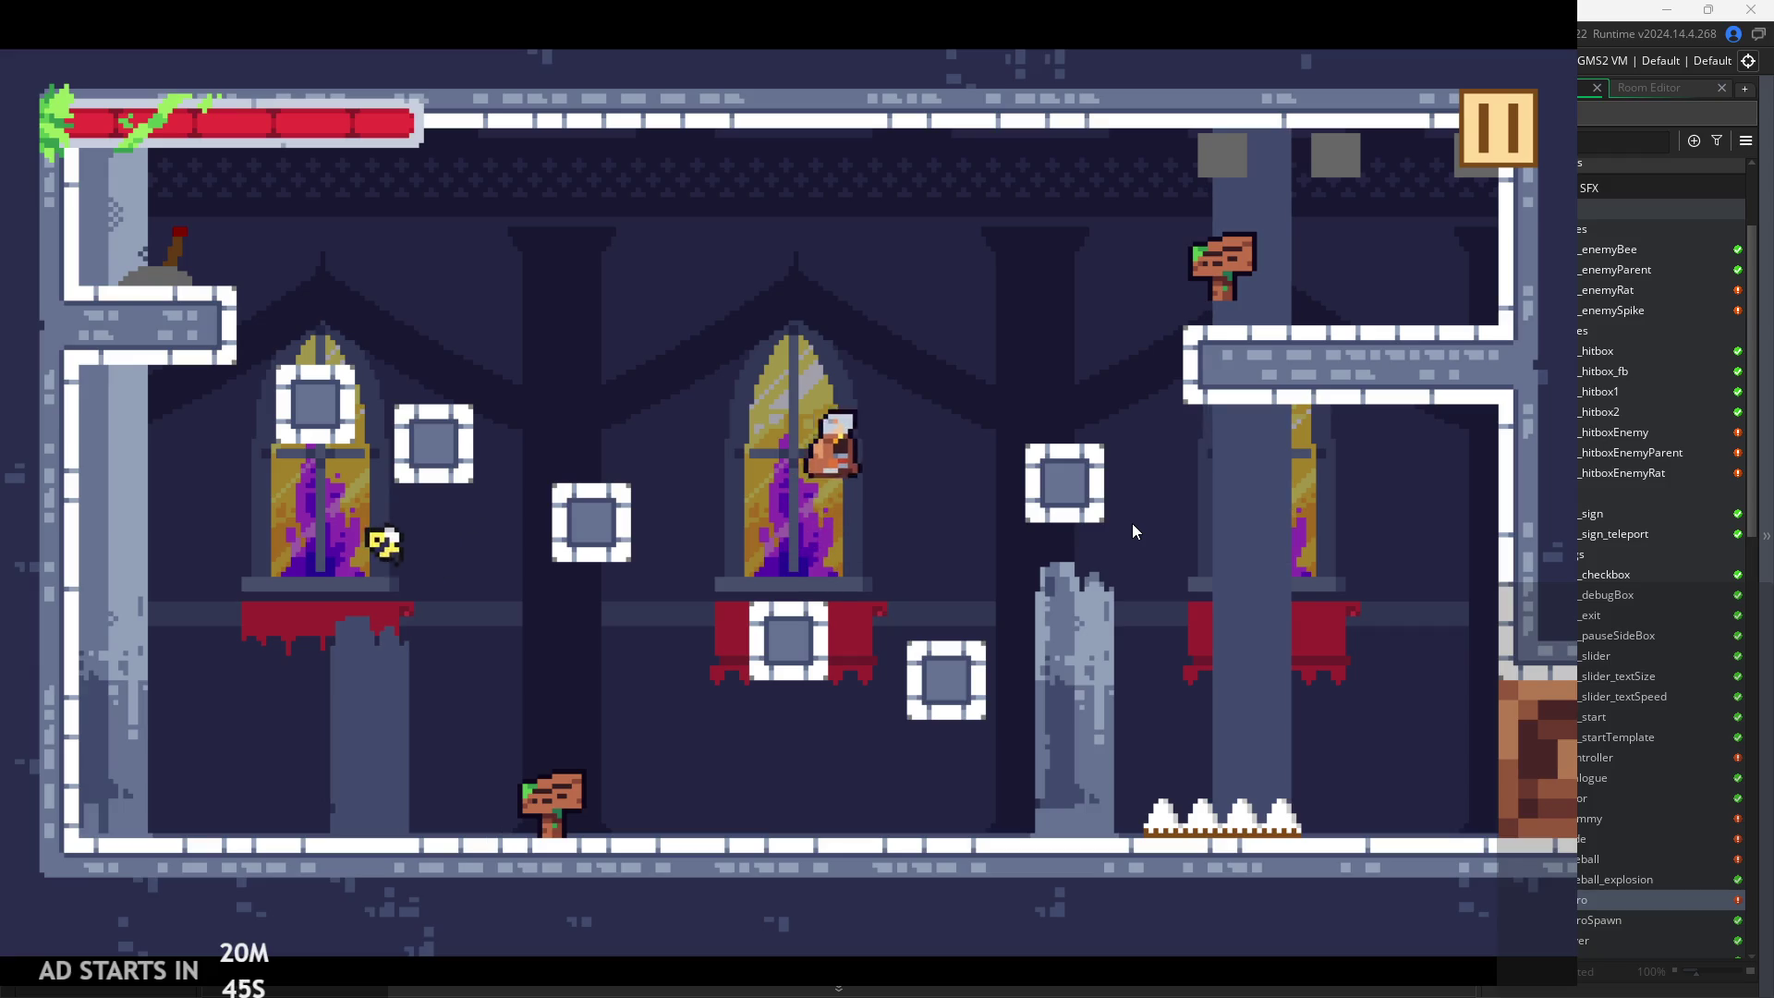
{"action": "key", "text": "Right"}
{"action": "key", "text": "Left"}
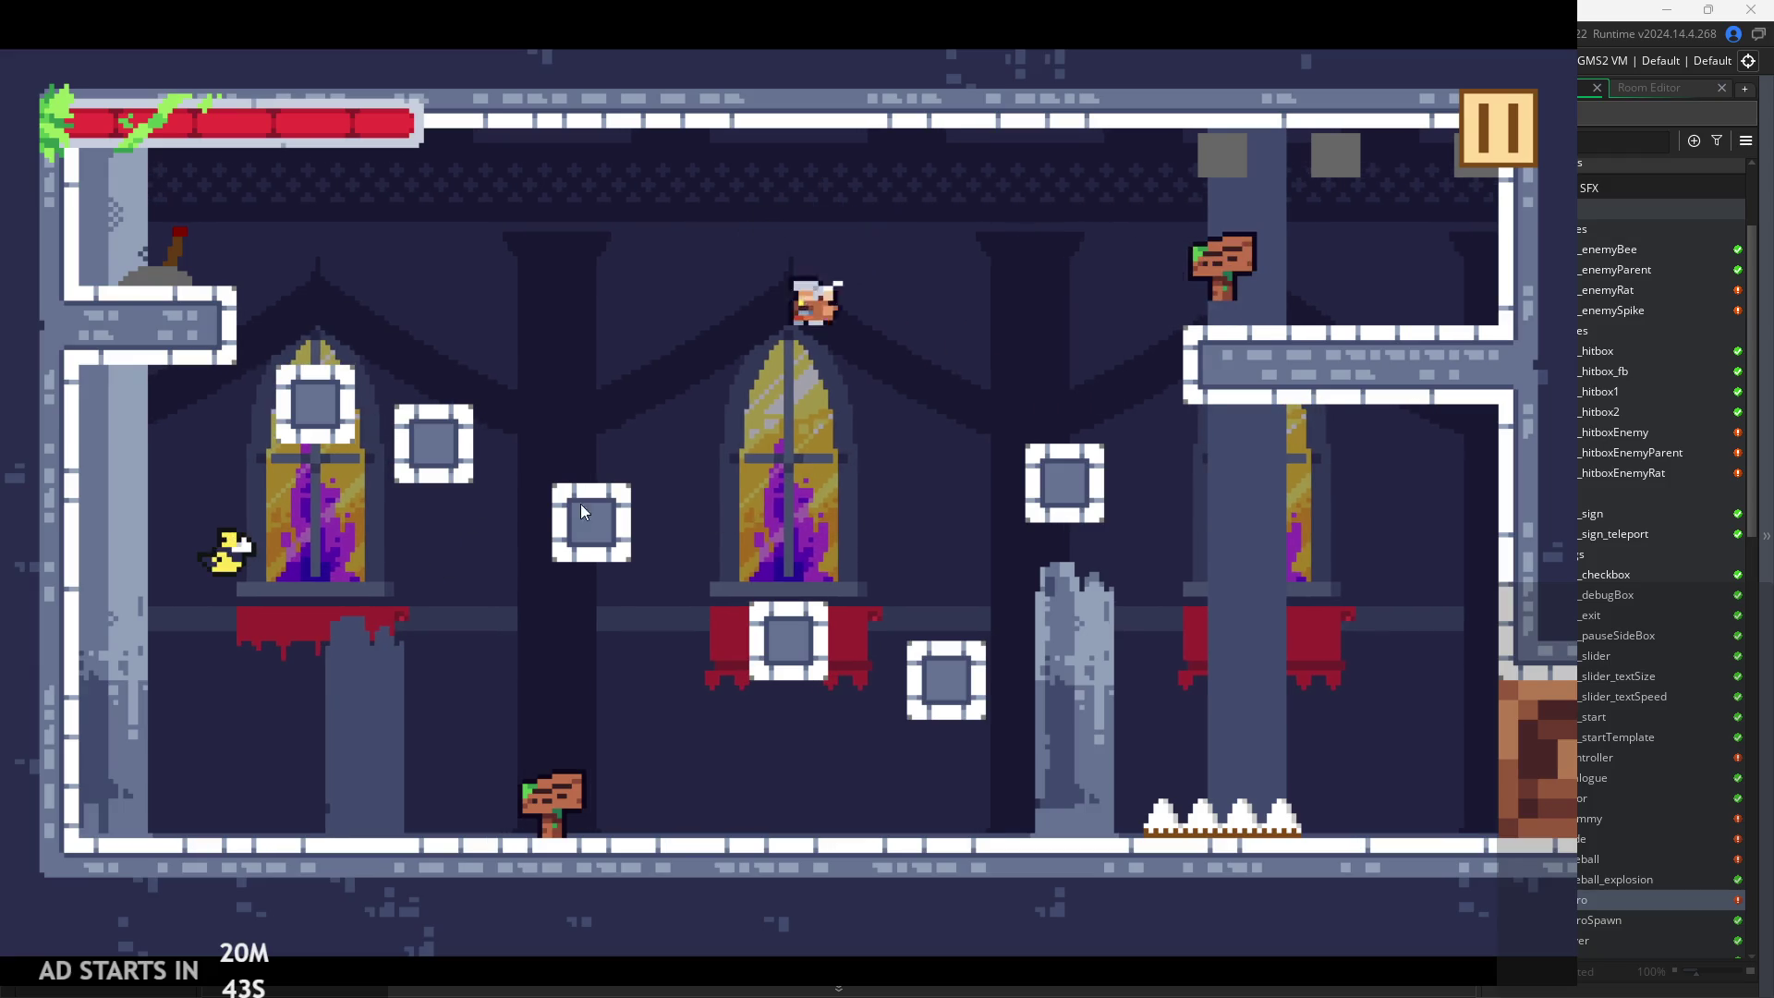
{"action": "key", "text": "space"}
{"action": "key", "text": "Right"}
{"action": "key", "text": "Left"}
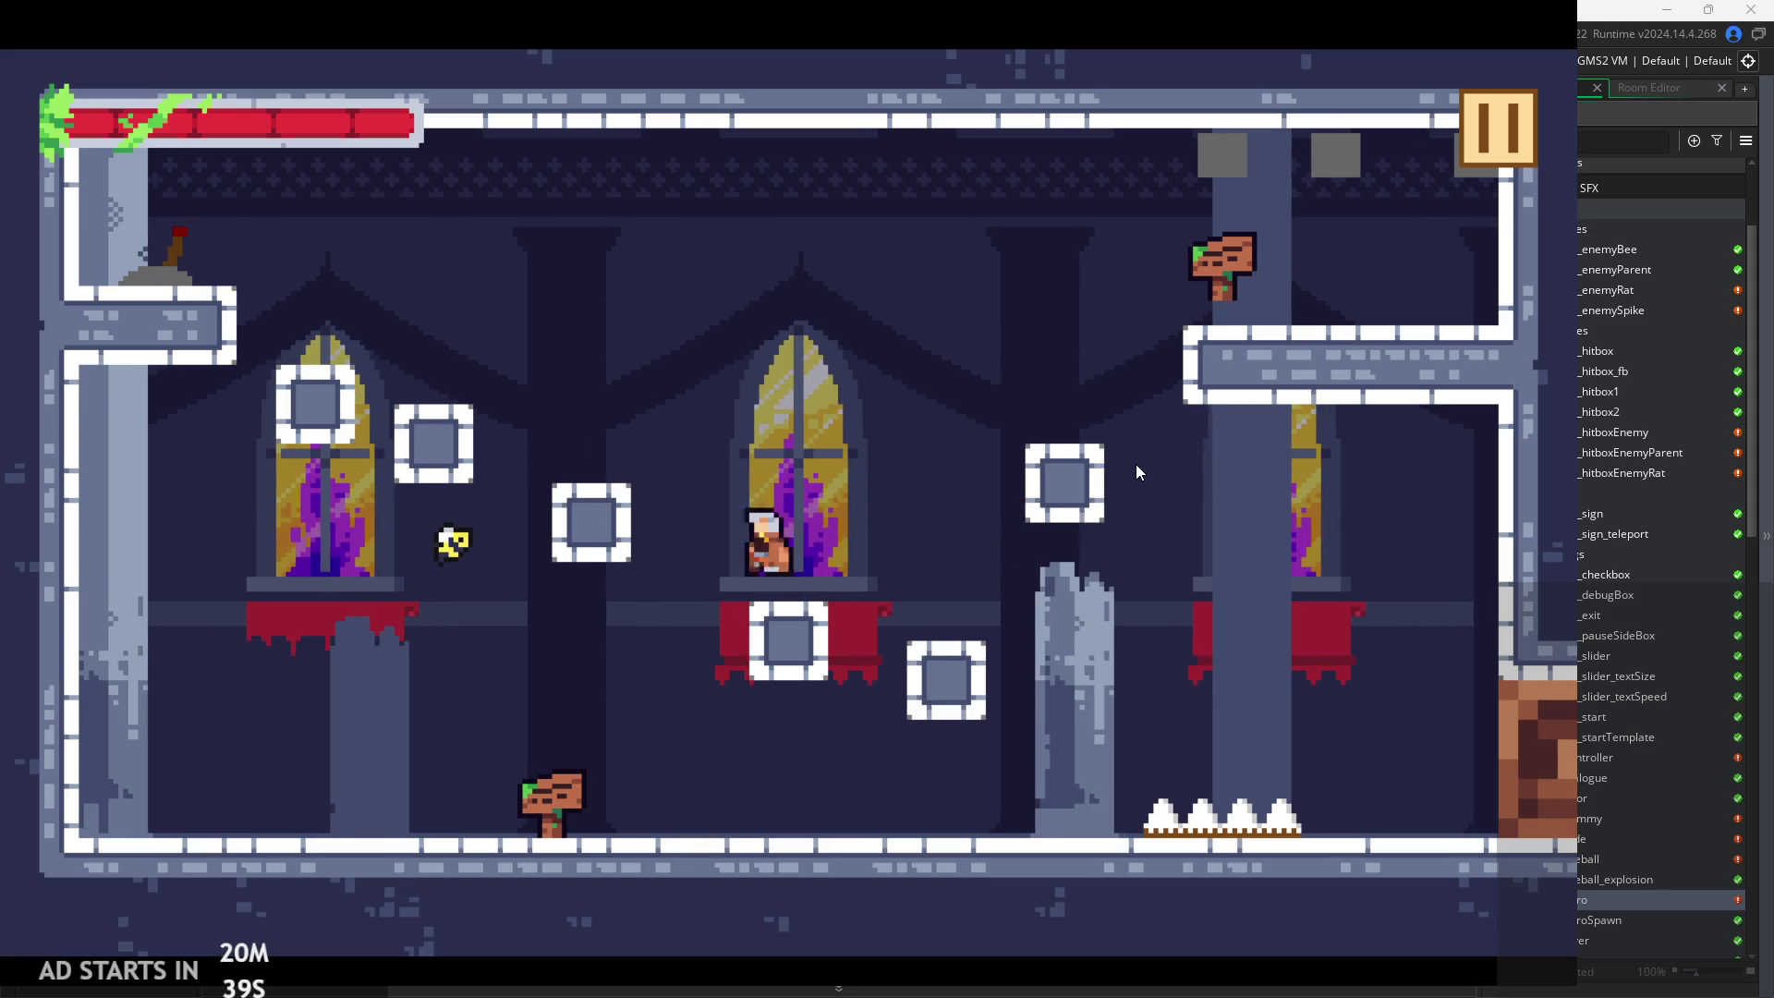
{"action": "key", "text": "space"}
{"action": "key", "text": "Left"}
{"action": "key", "text": "space"}
{"action": "key", "text": "Right"}
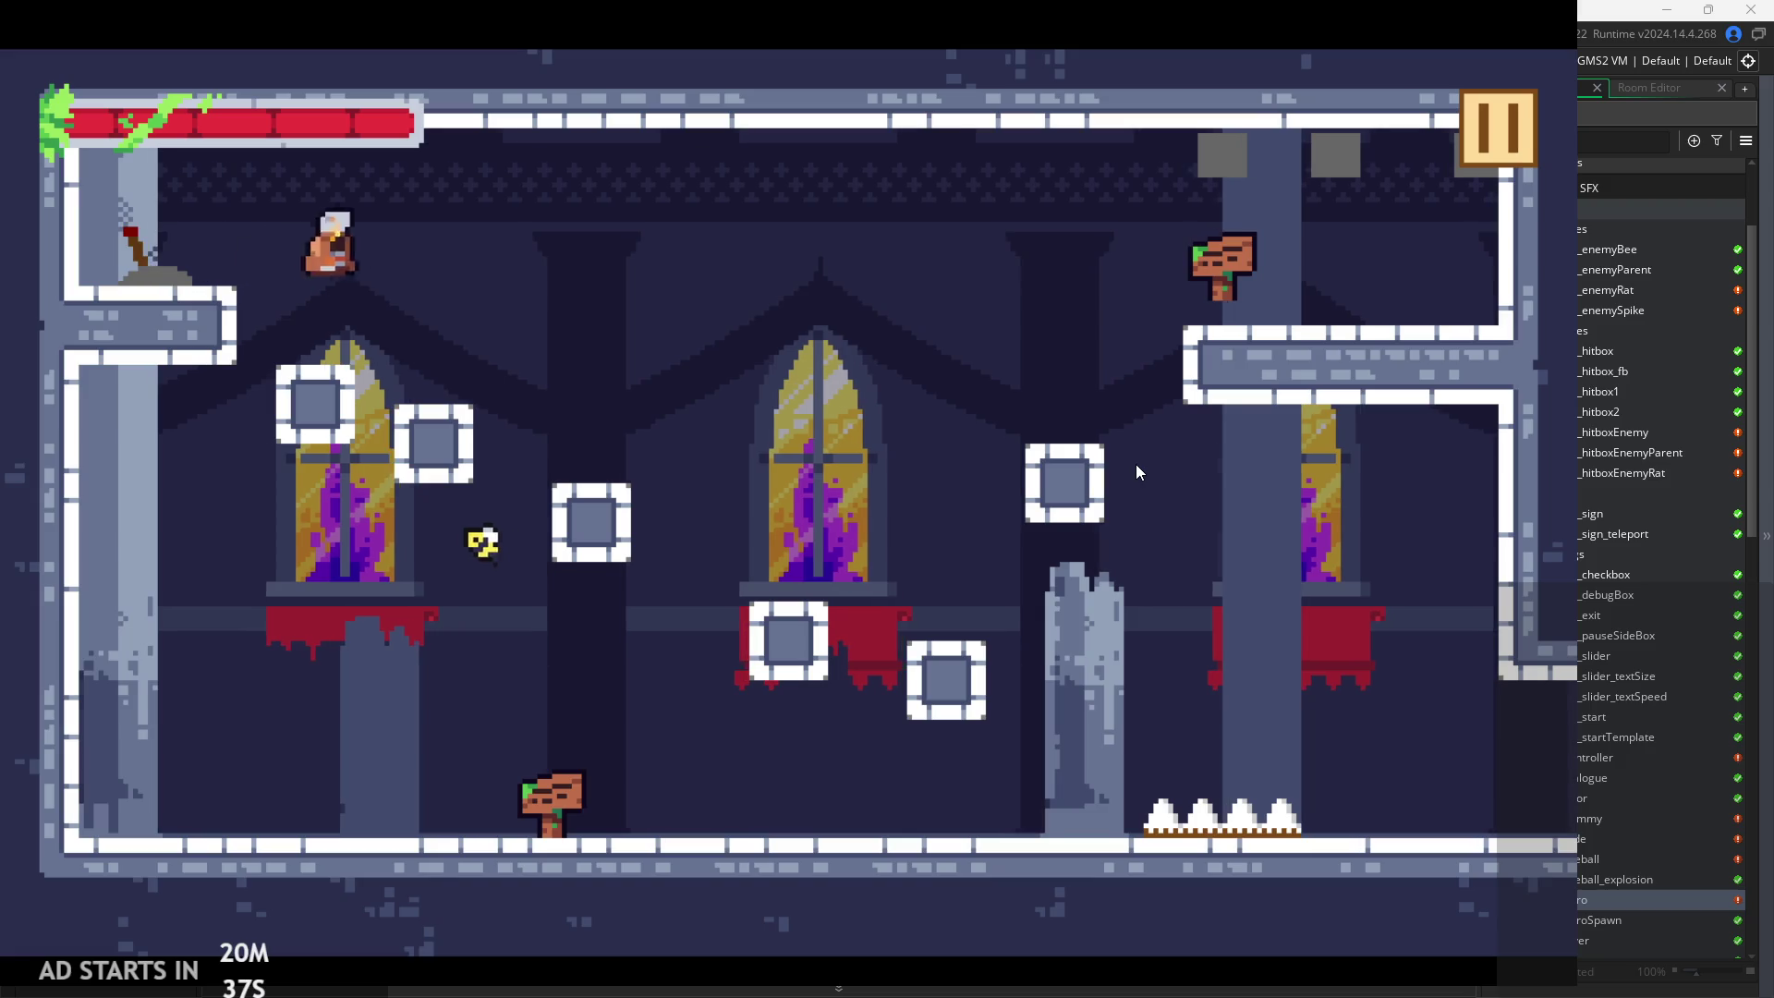
{"action": "key", "text": "Right"}
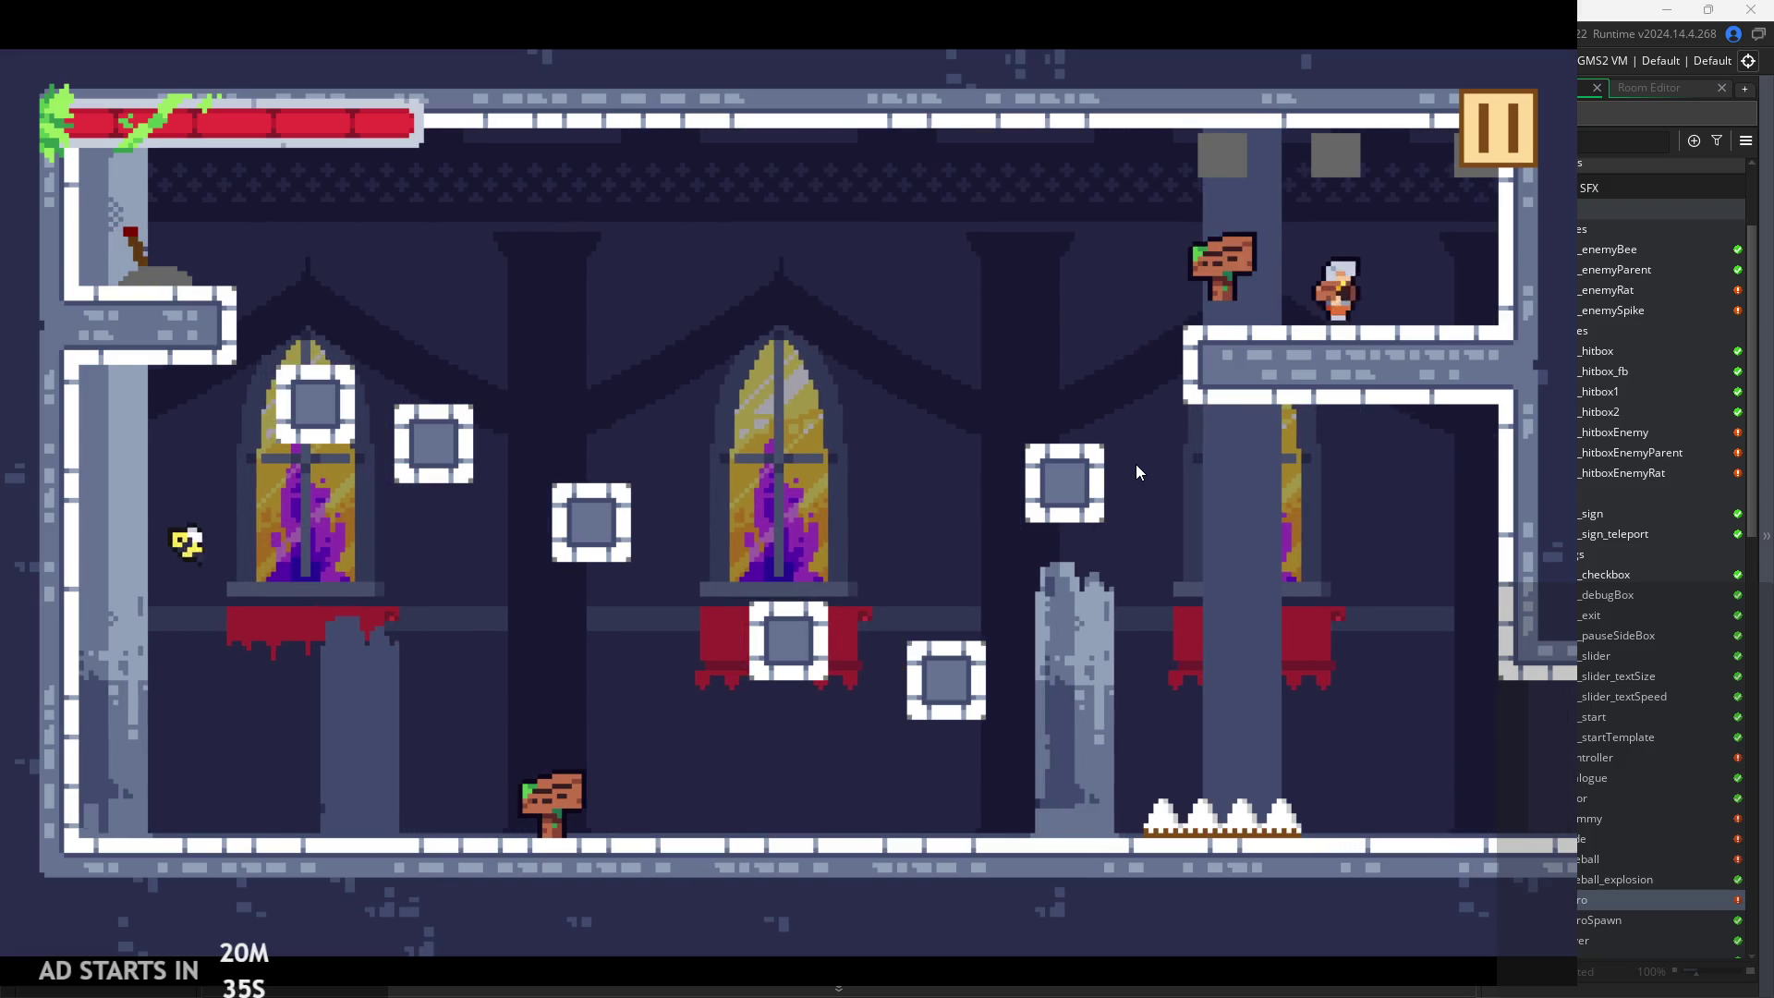
{"action": "key", "text": "space"}
{"action": "key", "text": "Right"}
{"action": "key", "text": "space"}
{"action": "key", "text": "space"}
Wall-jump the hero up the second room, then drop back to the floor
{"action": "key", "text": "Left"}
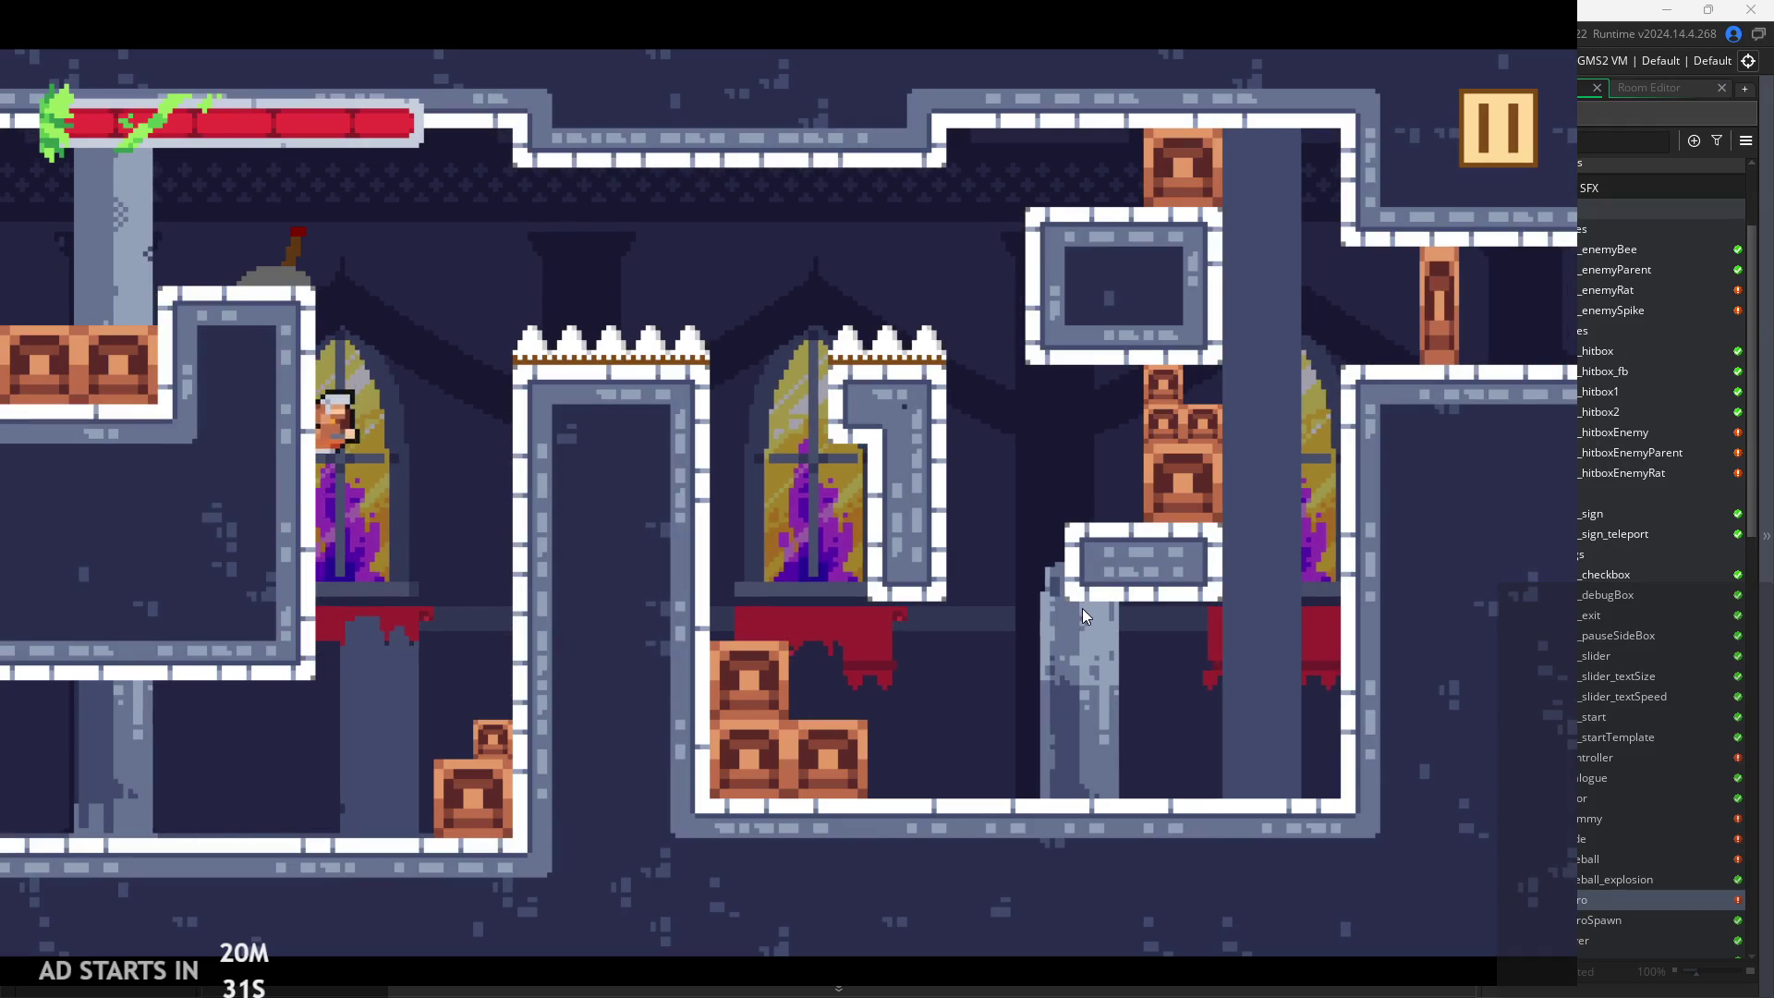
{"action": "key", "text": "Right"}
{"action": "key", "text": "space"}
{"action": "key", "text": "Right"}
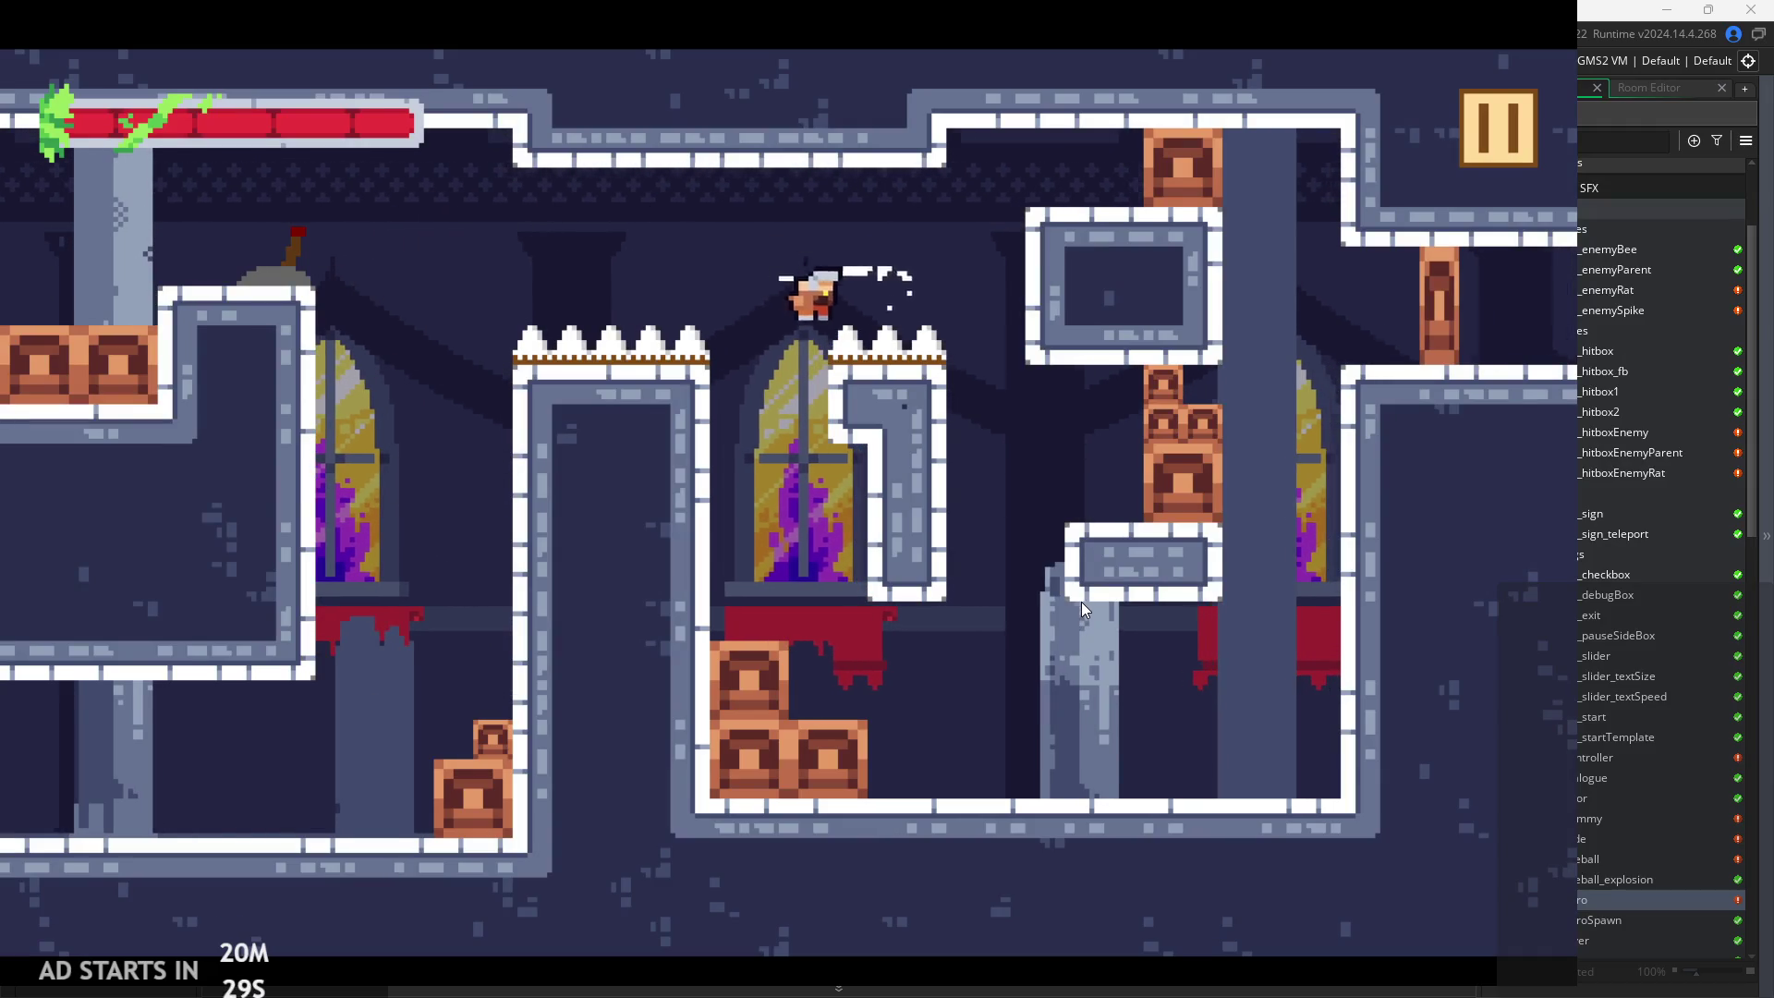
{"action": "key", "text": "Left"}
{"action": "key", "text": "Left"}
{"action": "key", "text": "space"}
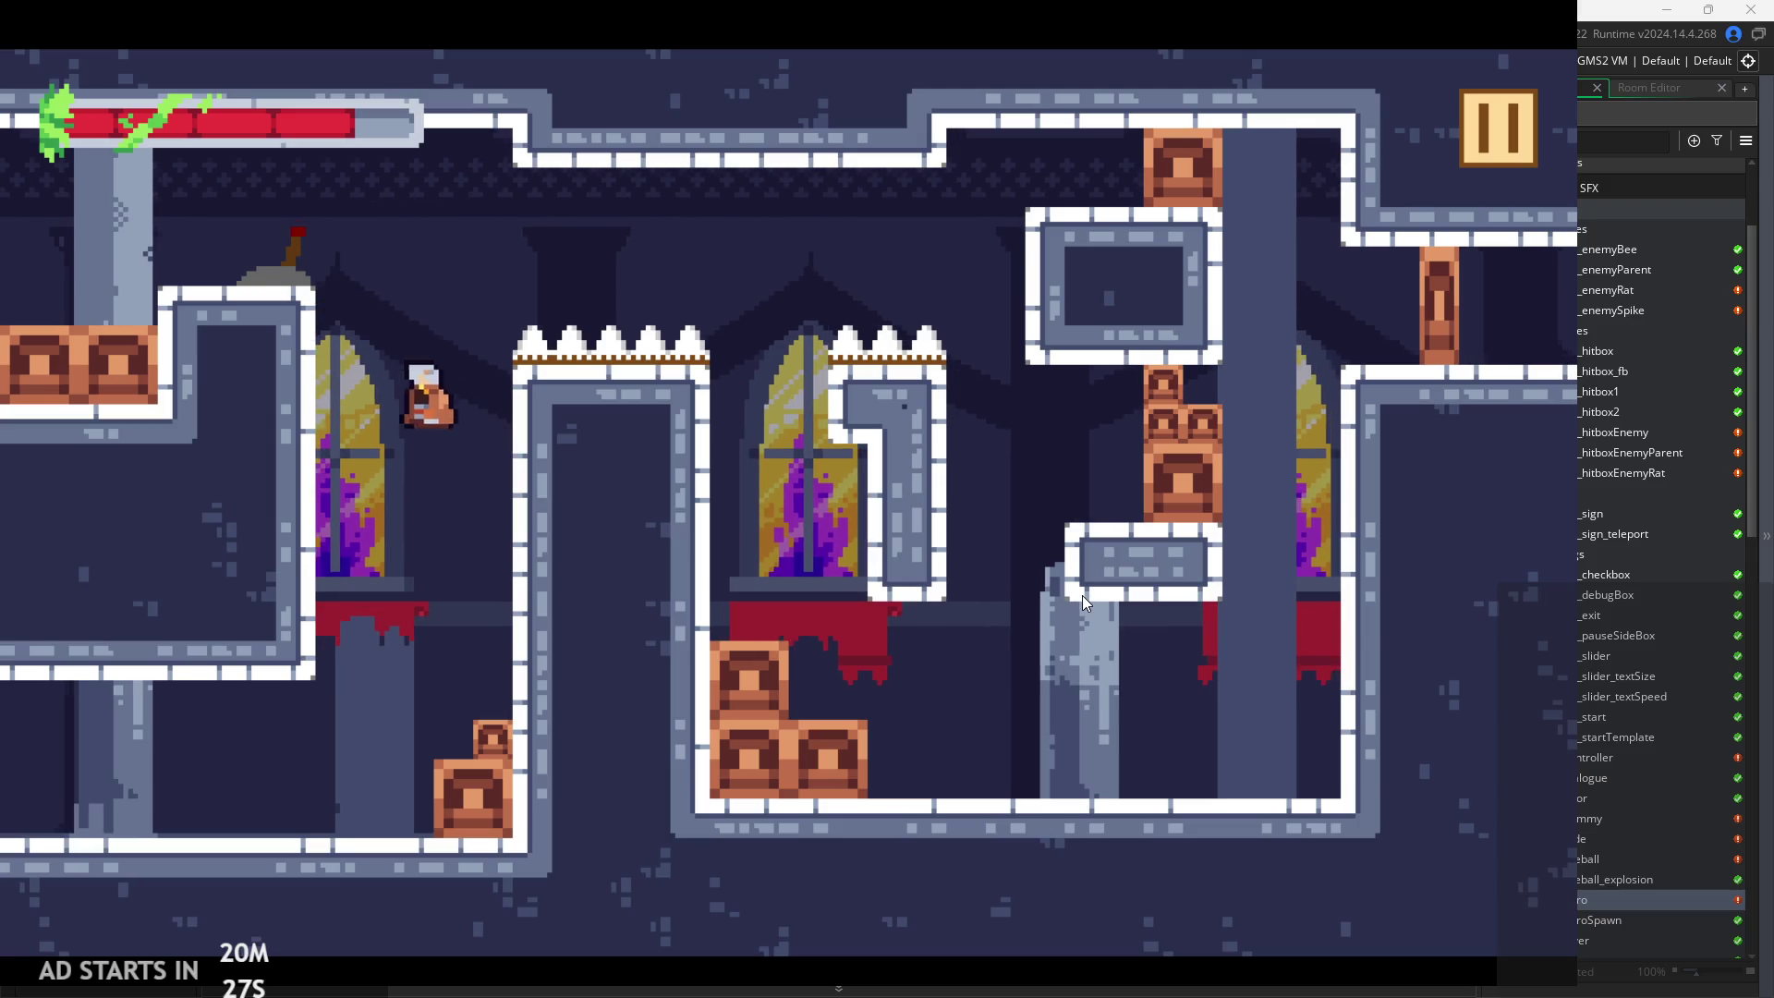
{"action": "key", "text": "Right"}
{"action": "key", "text": "space"}
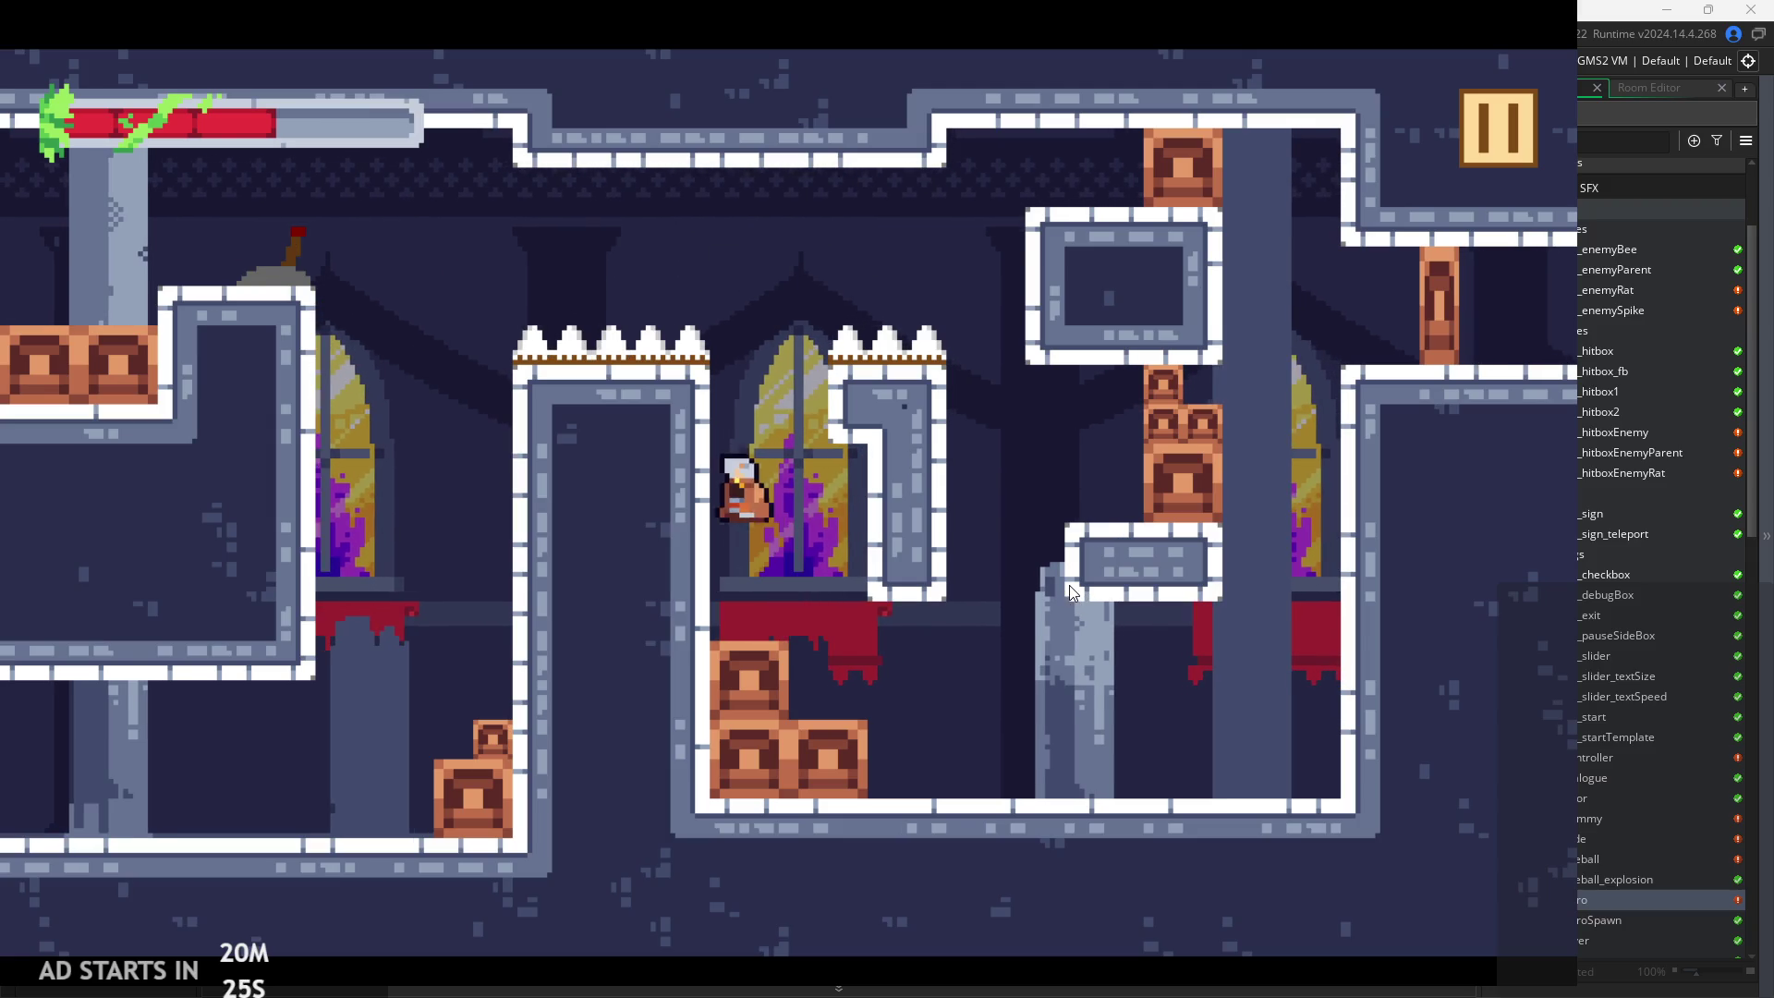
{"action": "key", "text": "Left"}
{"action": "key", "text": "space"}
Test the hero turning back and forth on the floor, then pause the game
{"action": "key", "text": "Right"}
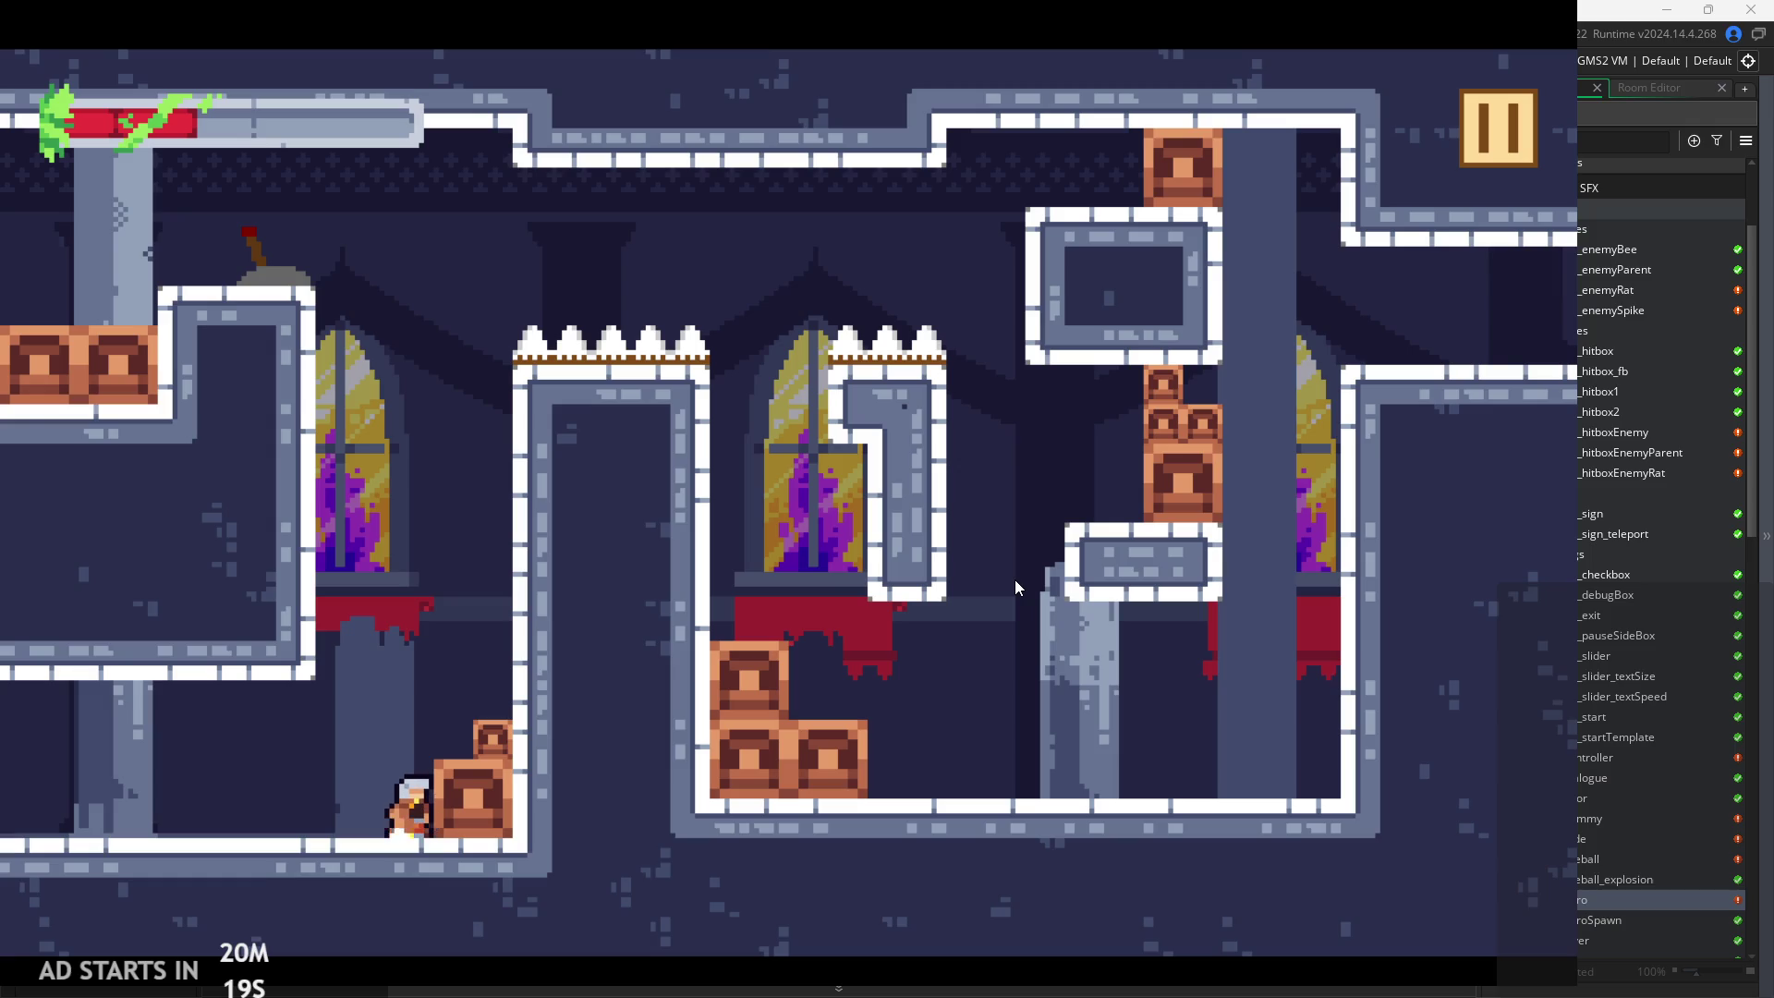
{"action": "key", "text": "Left"}
{"action": "key", "text": "Left"}
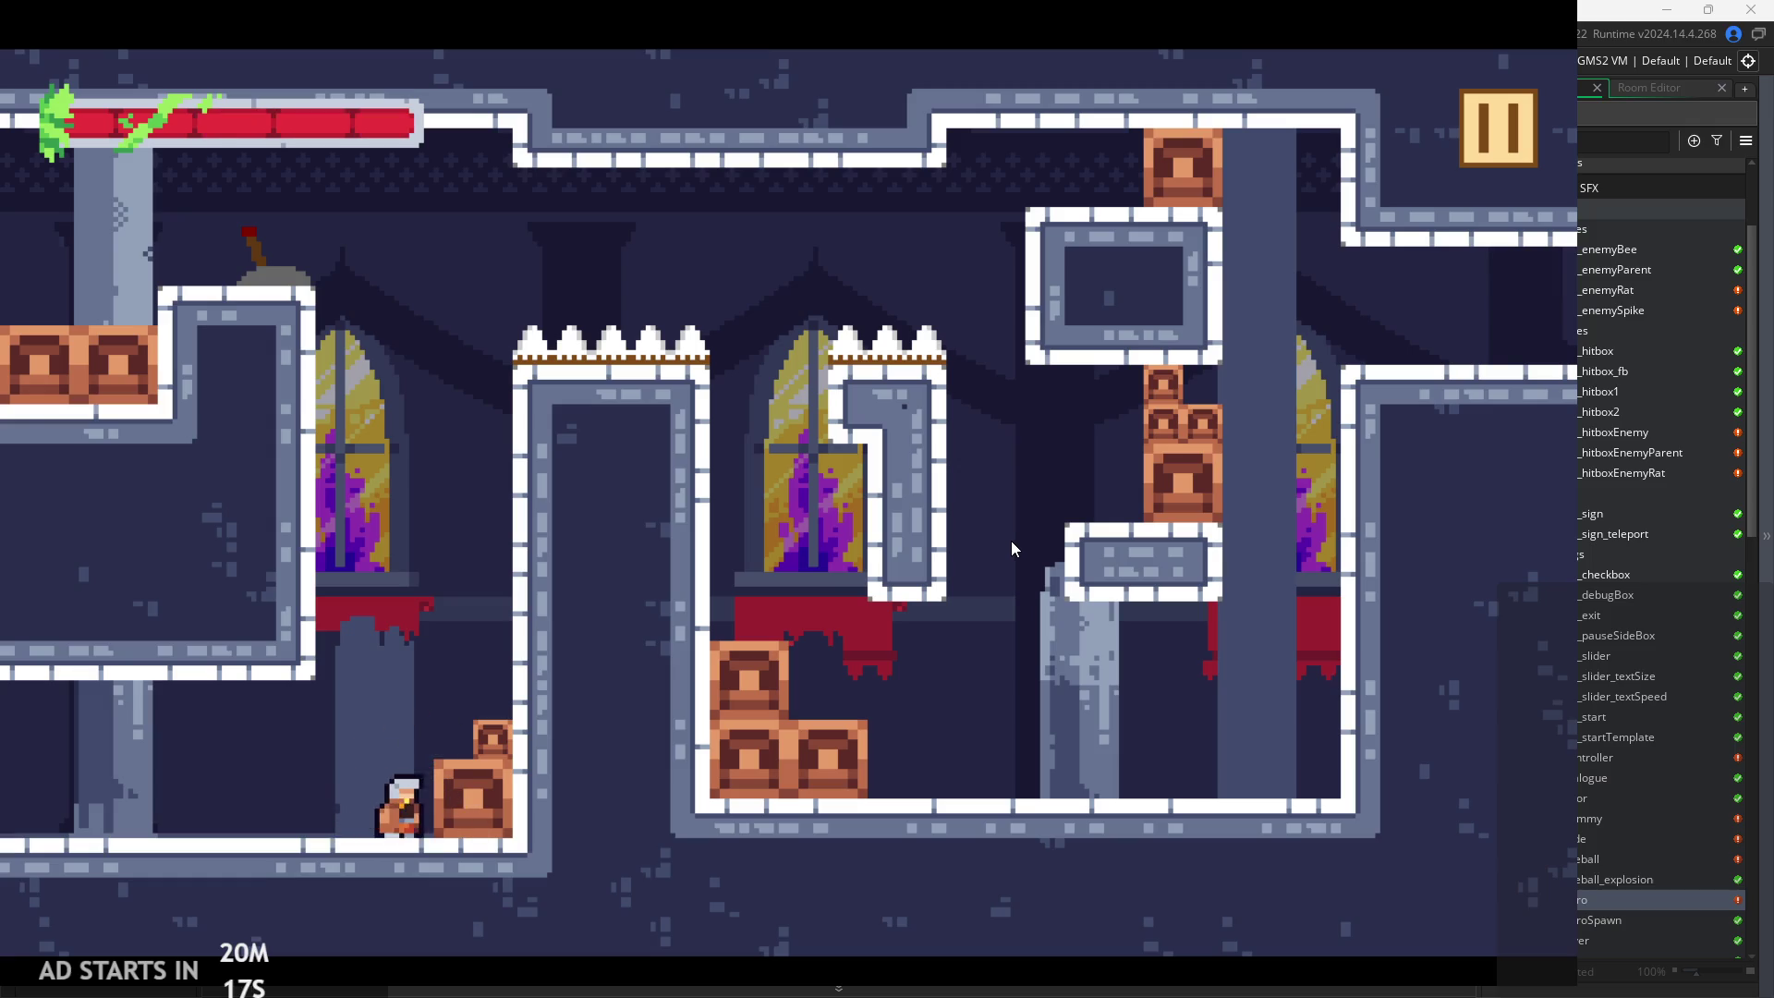
{"action": "key", "text": "Right"}
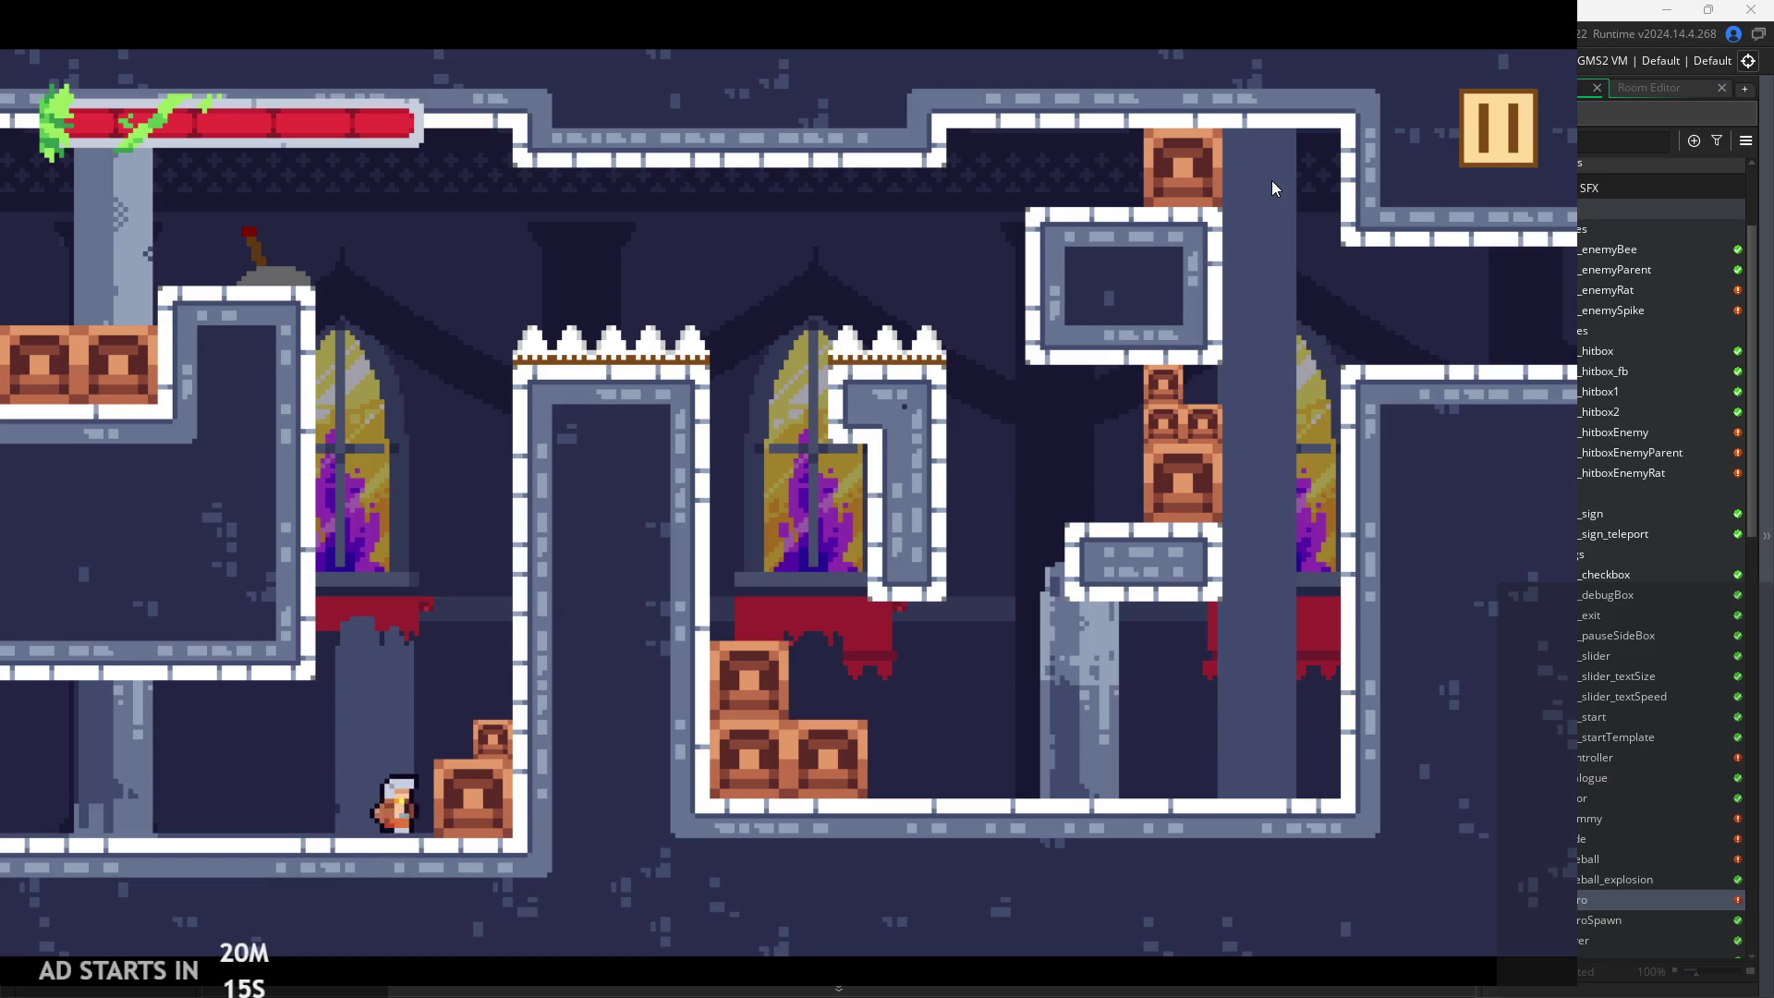
{"action": "key", "text": "Left"}
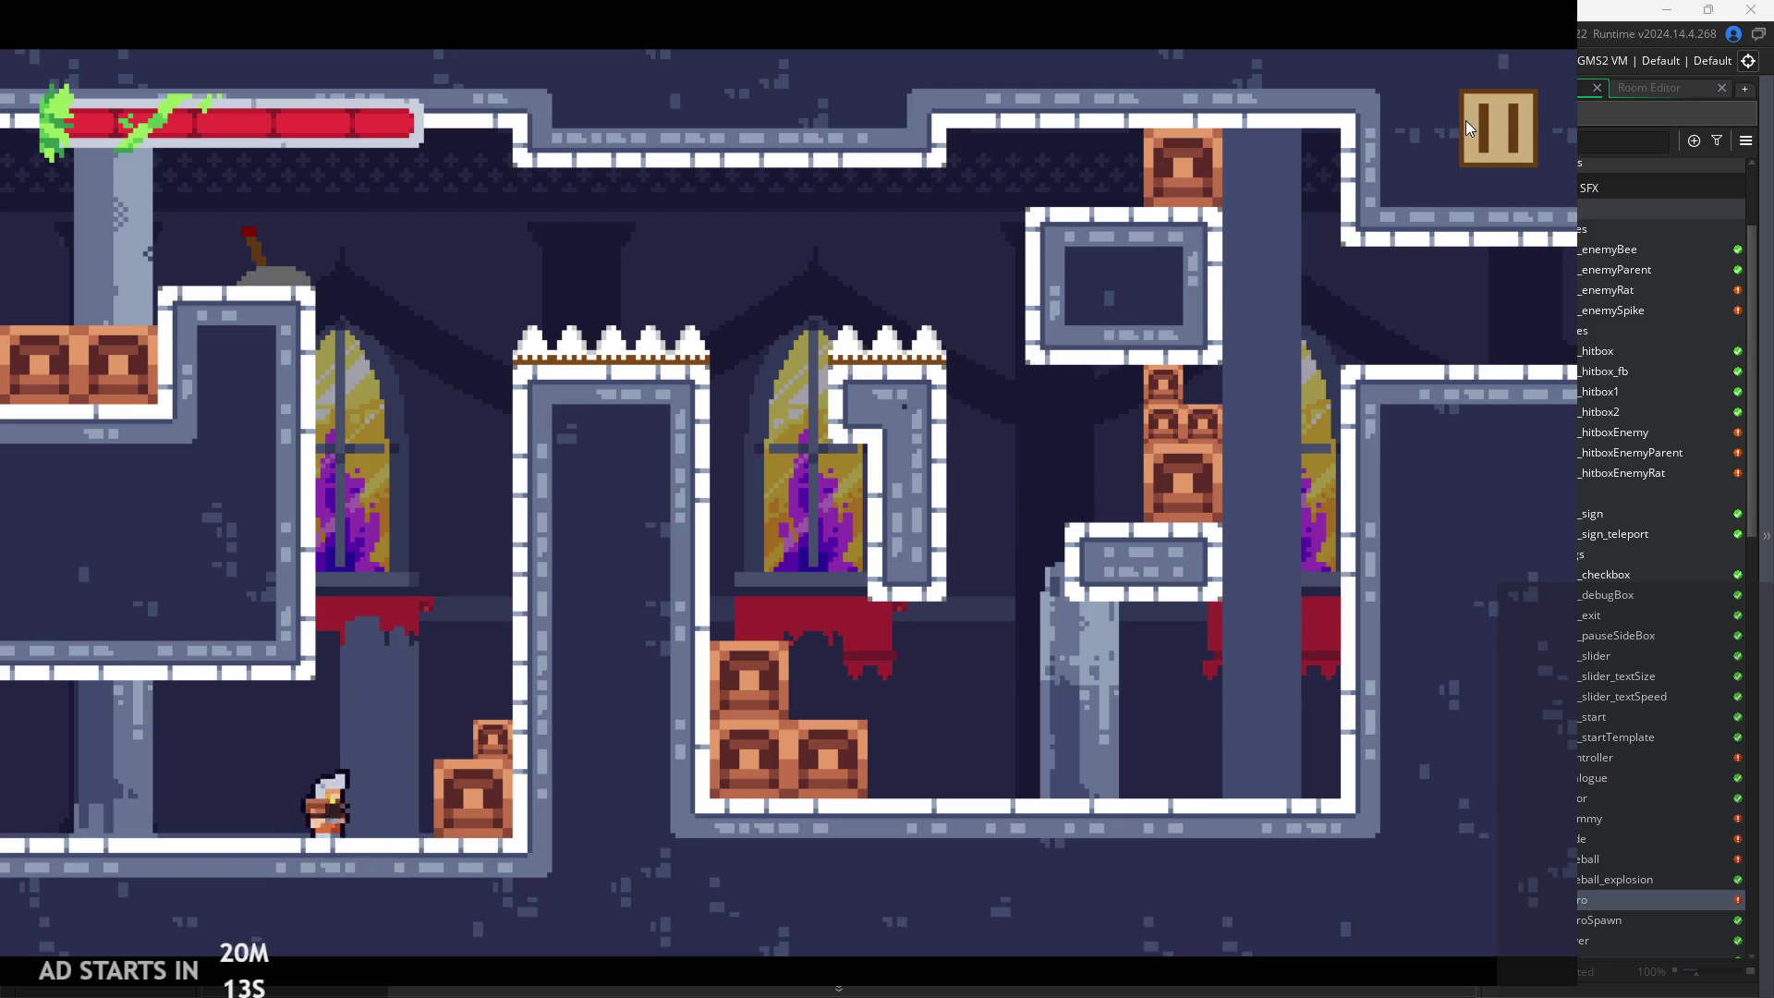
{"action": "key", "text": "Right"}
{"action": "key", "text": "Left"}
{"action": "key", "text": "Right"}
{"action": "key", "text": "Left"}
{"action": "key", "text": "Right"}
{"action": "key", "text": "Left"}
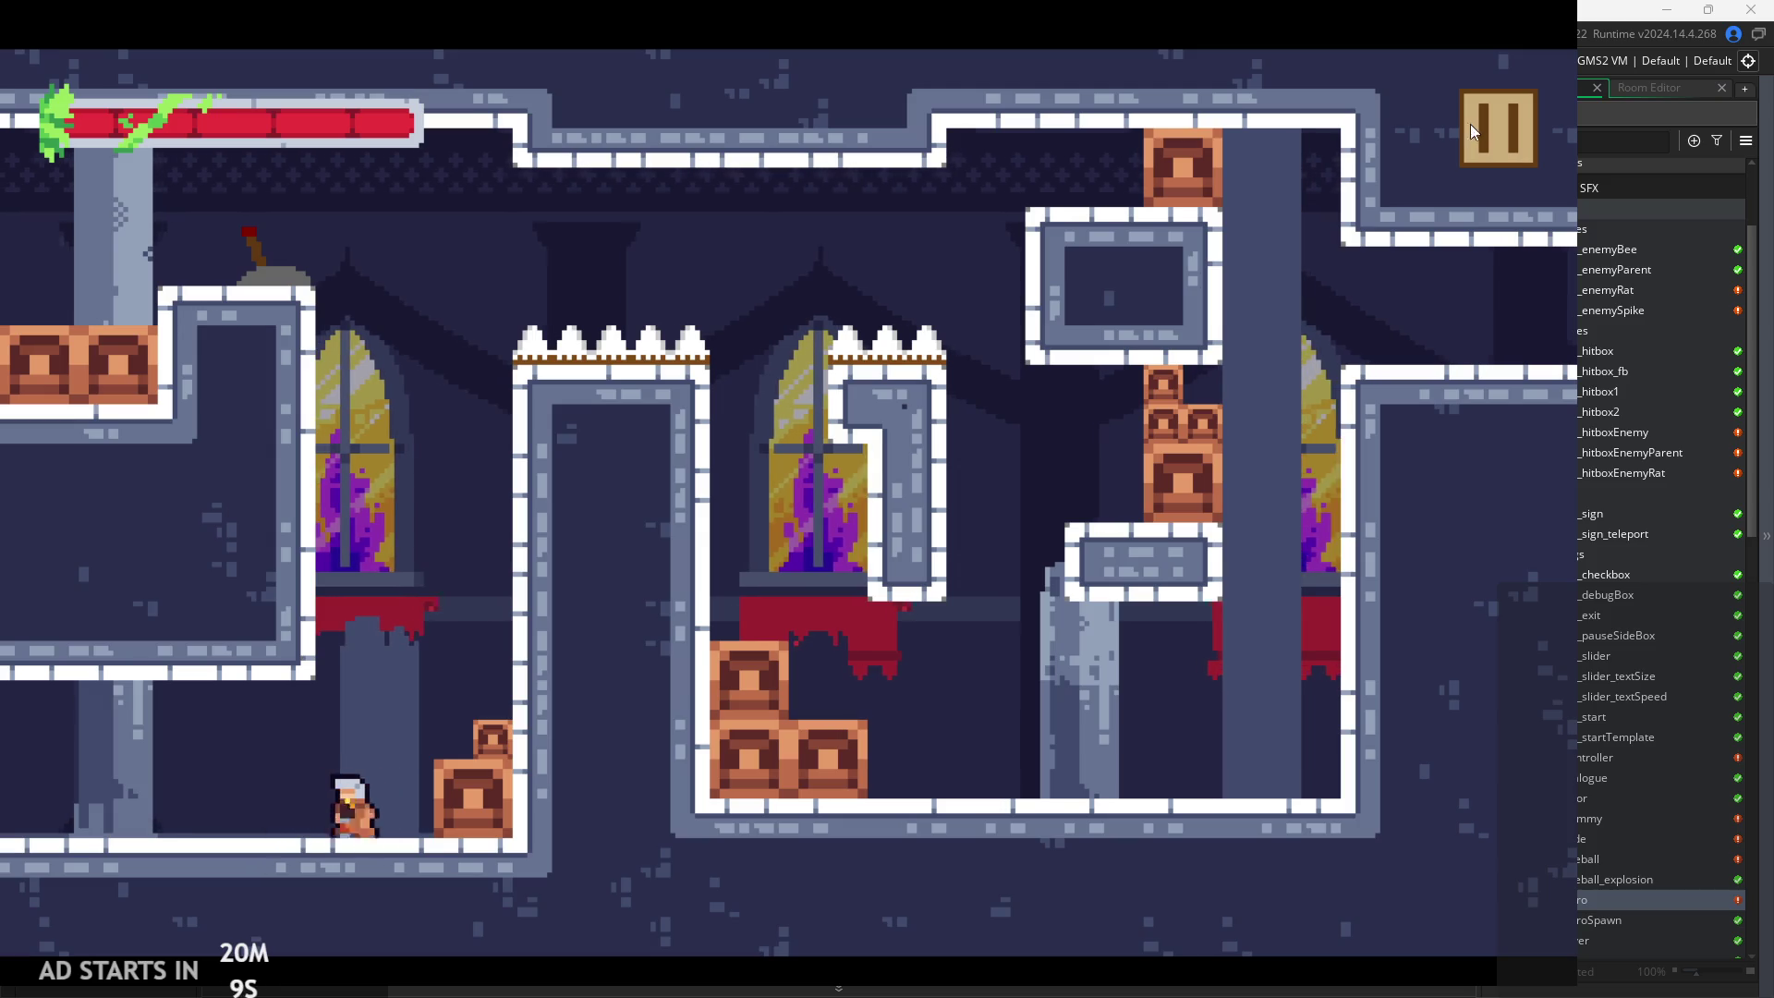
{"action": "left_click", "coordinate": [1482, 139]}
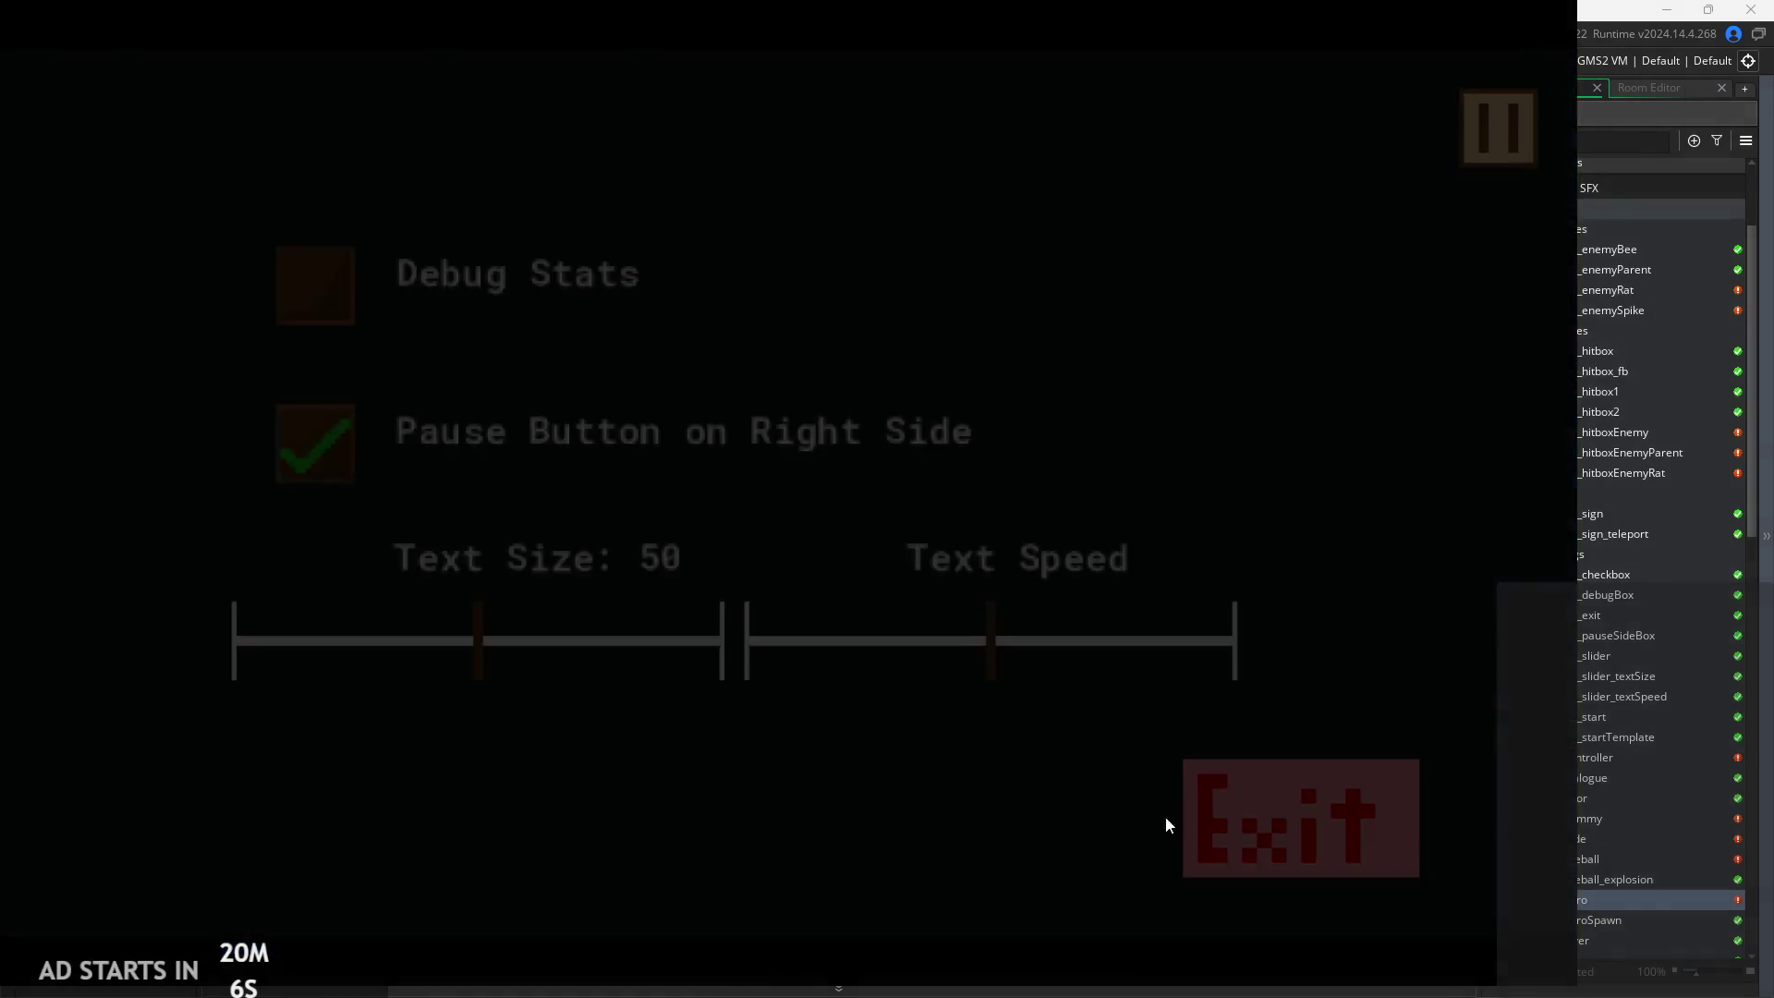
Exit the game and return to obj_hero's code with the editor enlarged
{"action": "left_click", "coordinate": [1192, 819]}
{"action": "scroll", "coordinate": [832, 447], "scroll_direction": "down", "scroll_amount": 3}
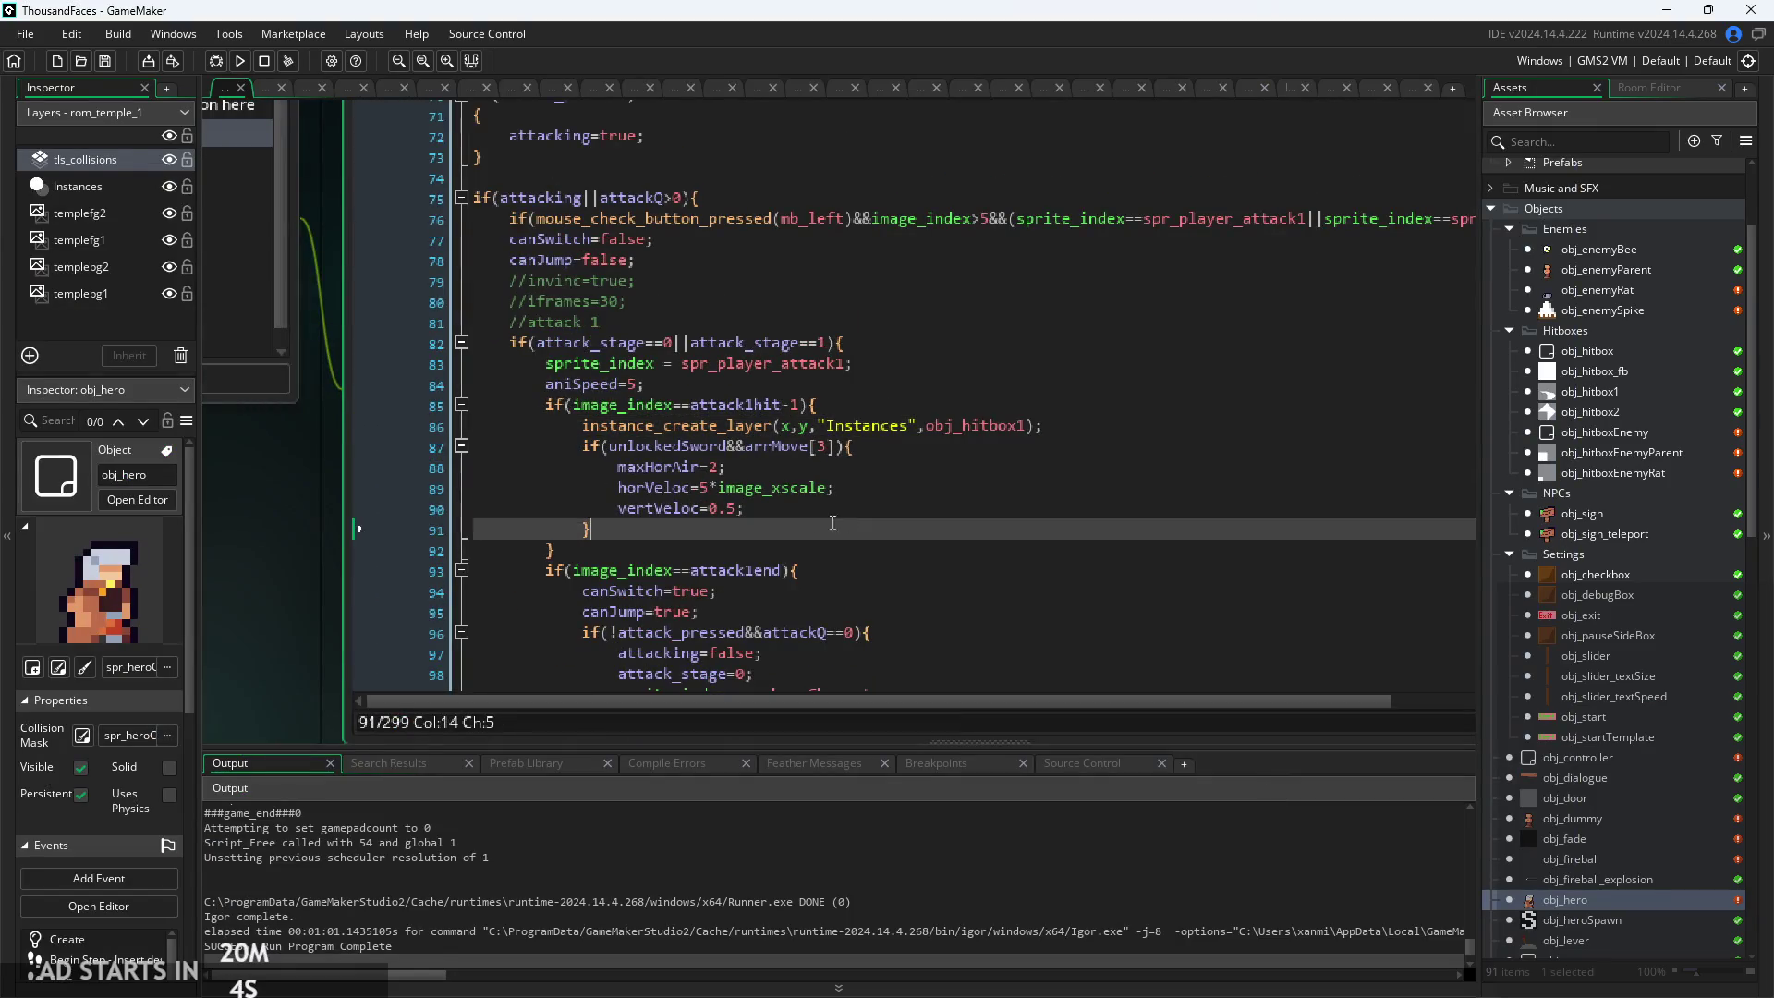
{"action": "left_click", "coordinate": [645, 420]}
{"action": "scroll", "coordinate": [645, 424], "scroll_direction": "up", "scroll_amount": 3}
{"action": "scroll", "coordinate": [631, 560], "scroll_direction": "down", "scroll_amount": 10}
{"action": "scroll", "coordinate": [624, 534], "scroll_direction": "down", "scroll_amount": 10}
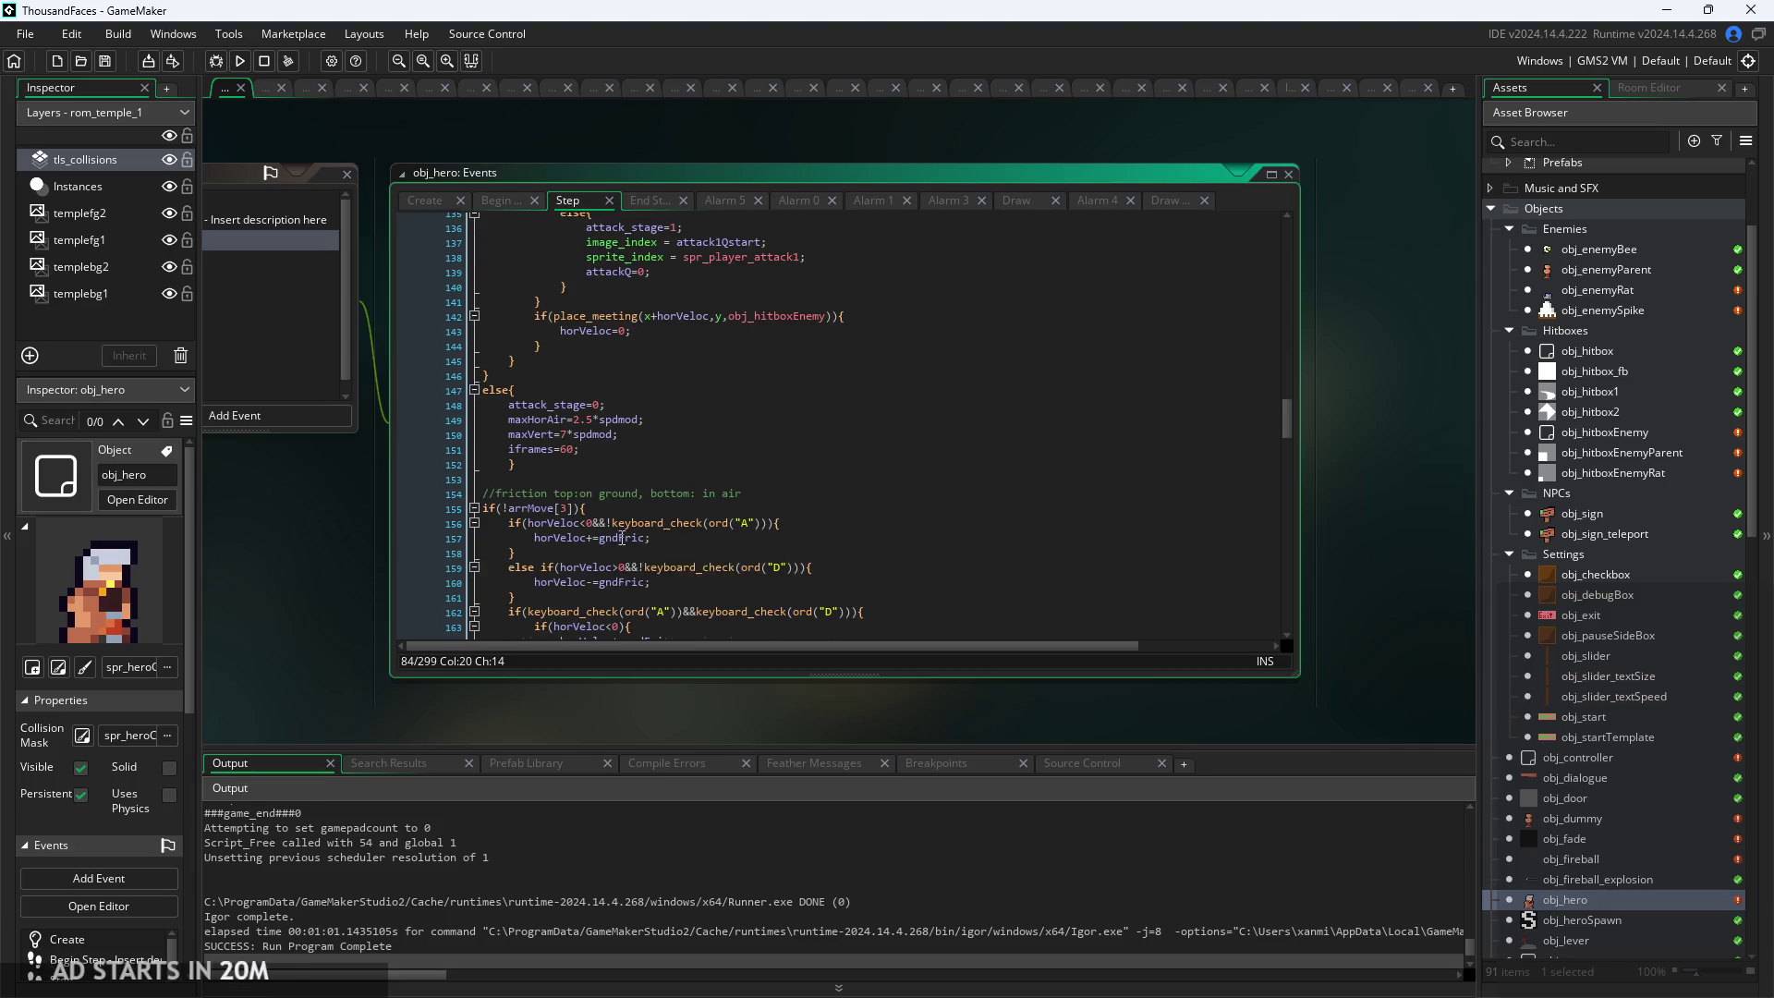
{"action": "scroll", "coordinate": [371, 508], "scroll_direction": "up", "scroll_amount": 5}
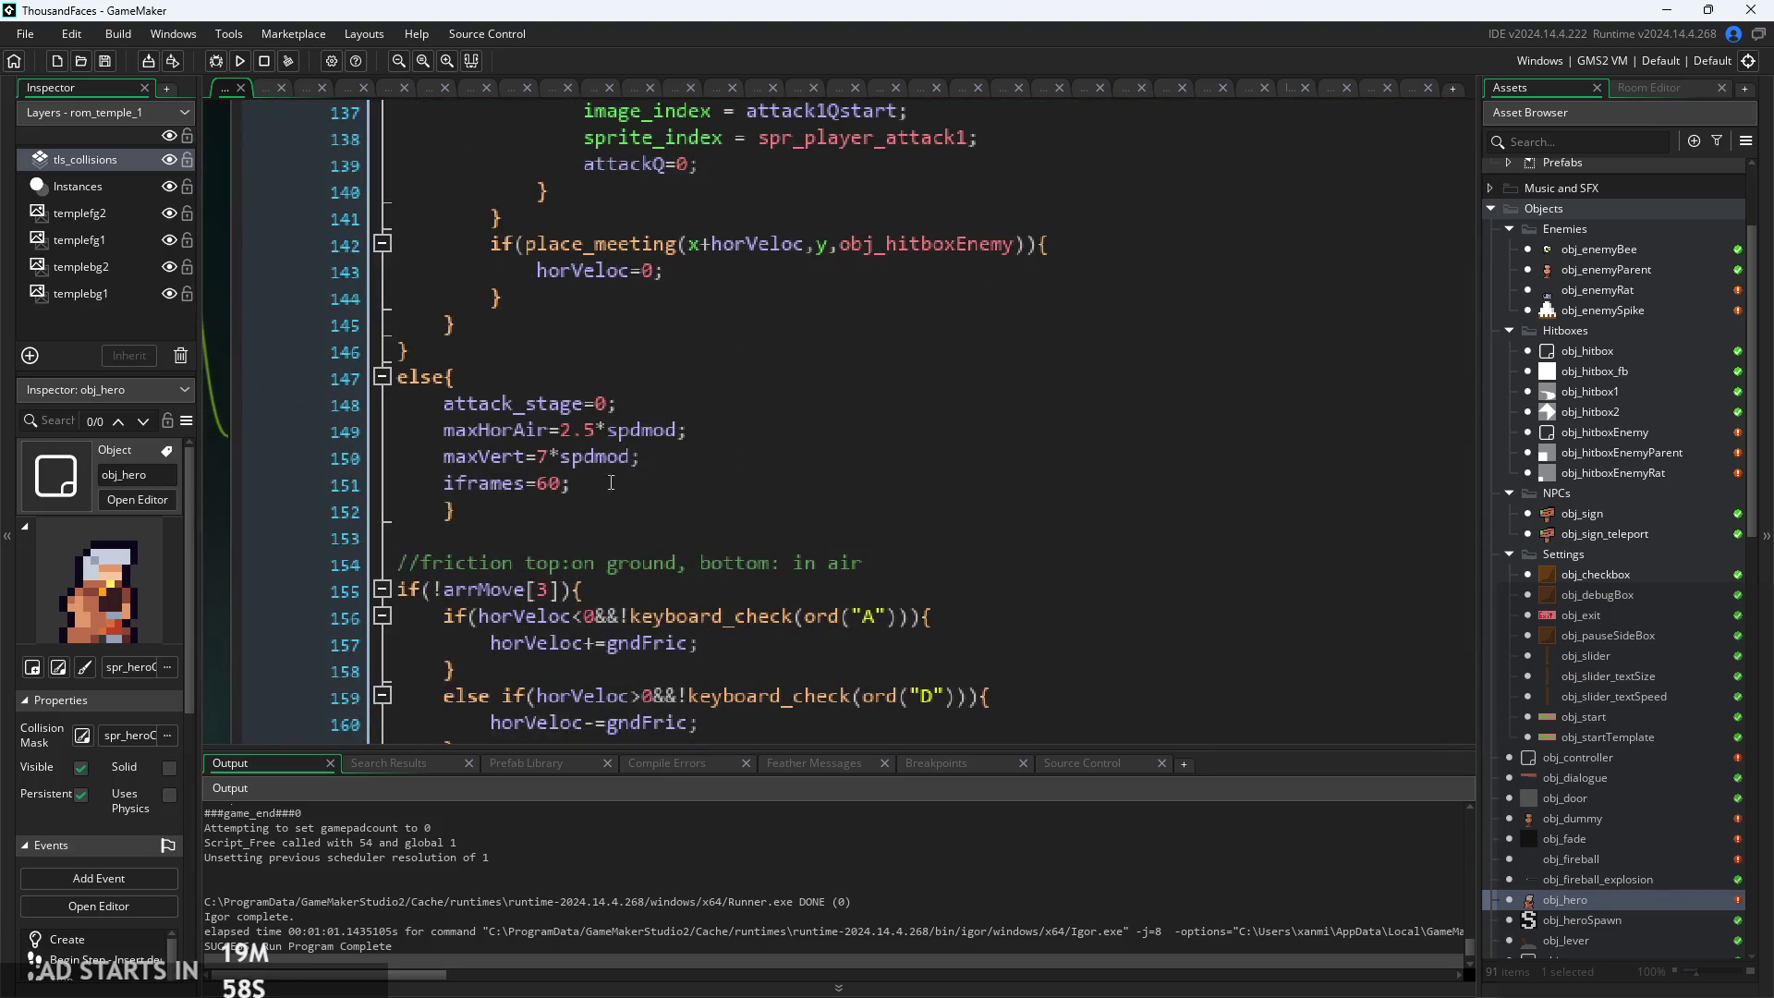
{"action": "left_click", "coordinate": [441, 511]}
After iframes=60, add if(!arrMove[3]){ canJump=true; } and rebuild the game
{"action": "key", "text": "BackSpace"}
{"action": "left_click", "coordinate": [639, 476]}
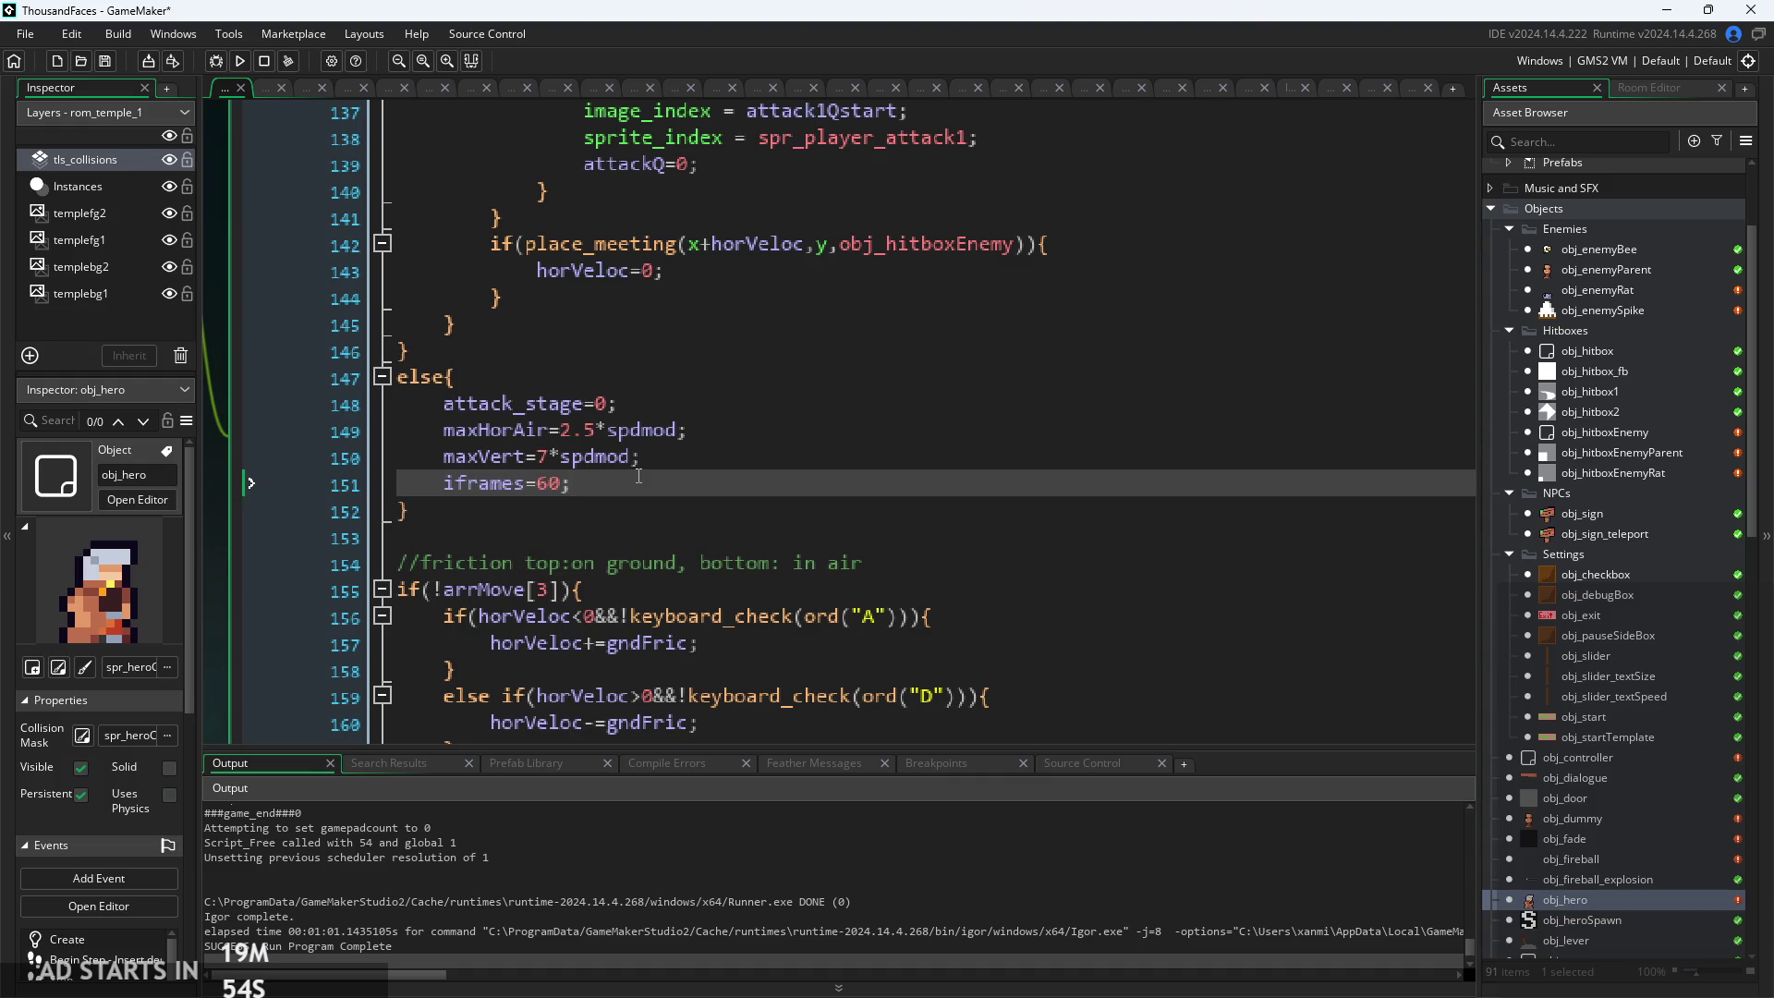
{"action": "key", "text": "Return"}
{"action": "type", "text": "if("}
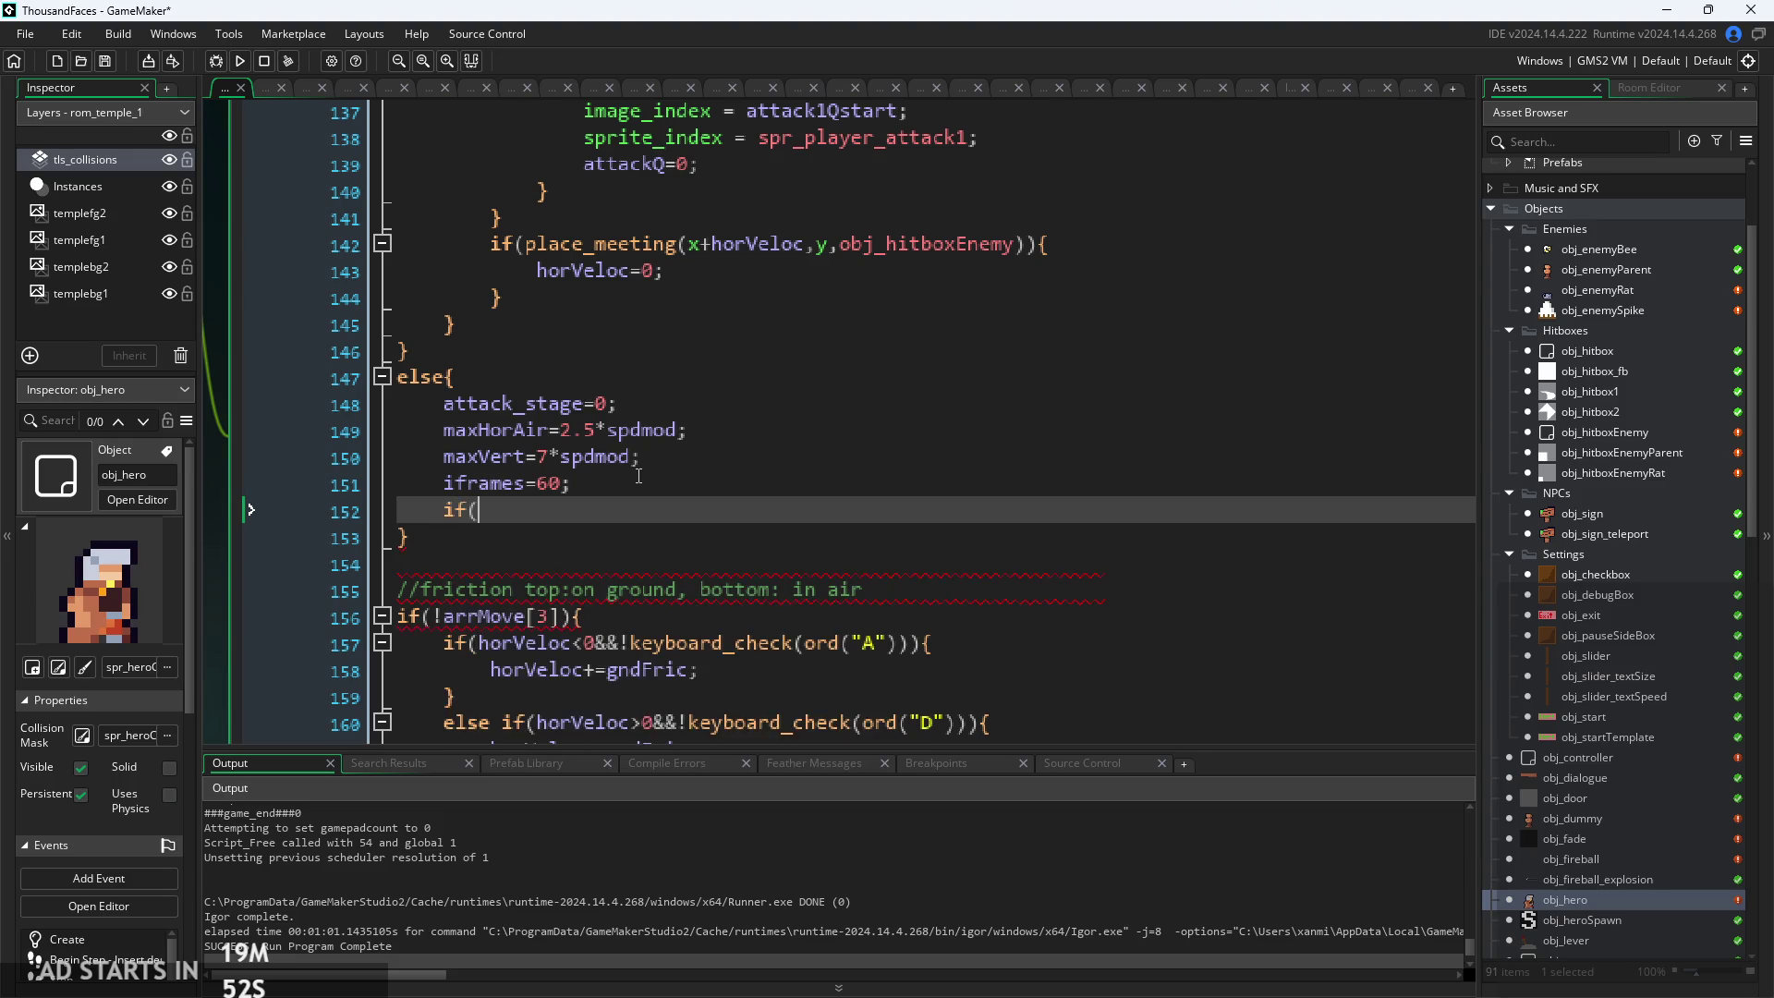
{"action": "type", "text": "){"}
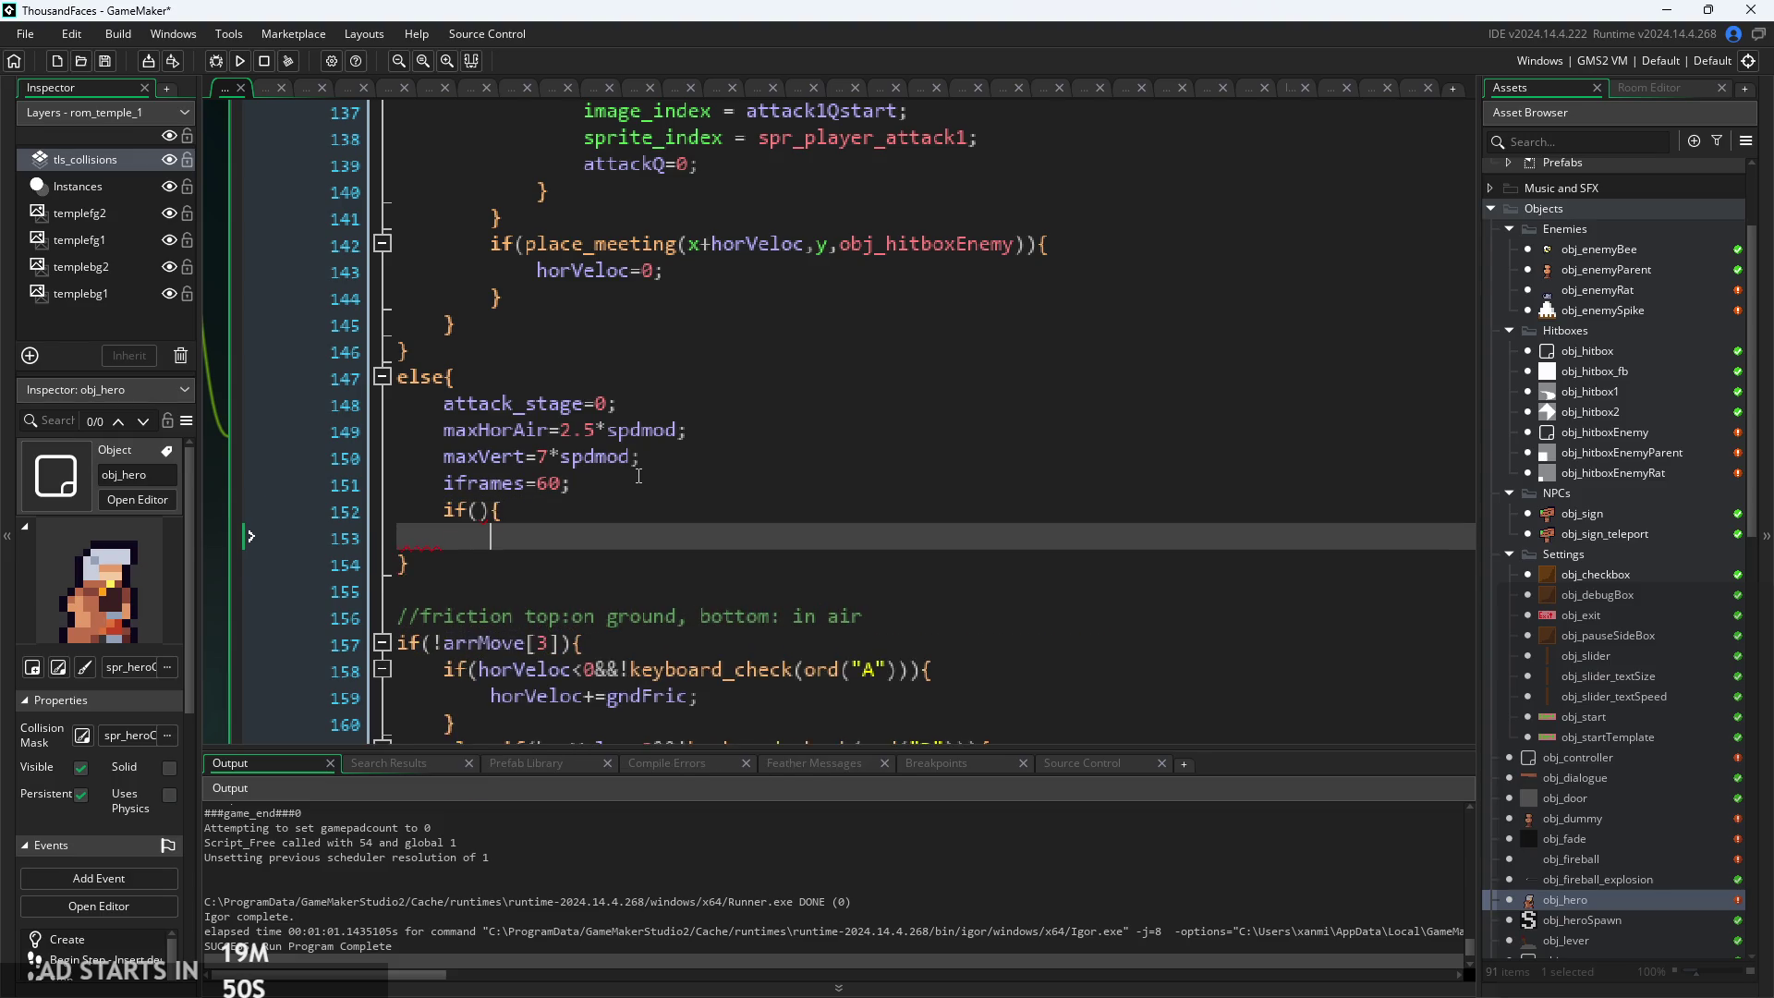
{"action": "key", "text": "Return"}
{"action": "key", "text": "Return"}
{"action": "type", "text": "}"}
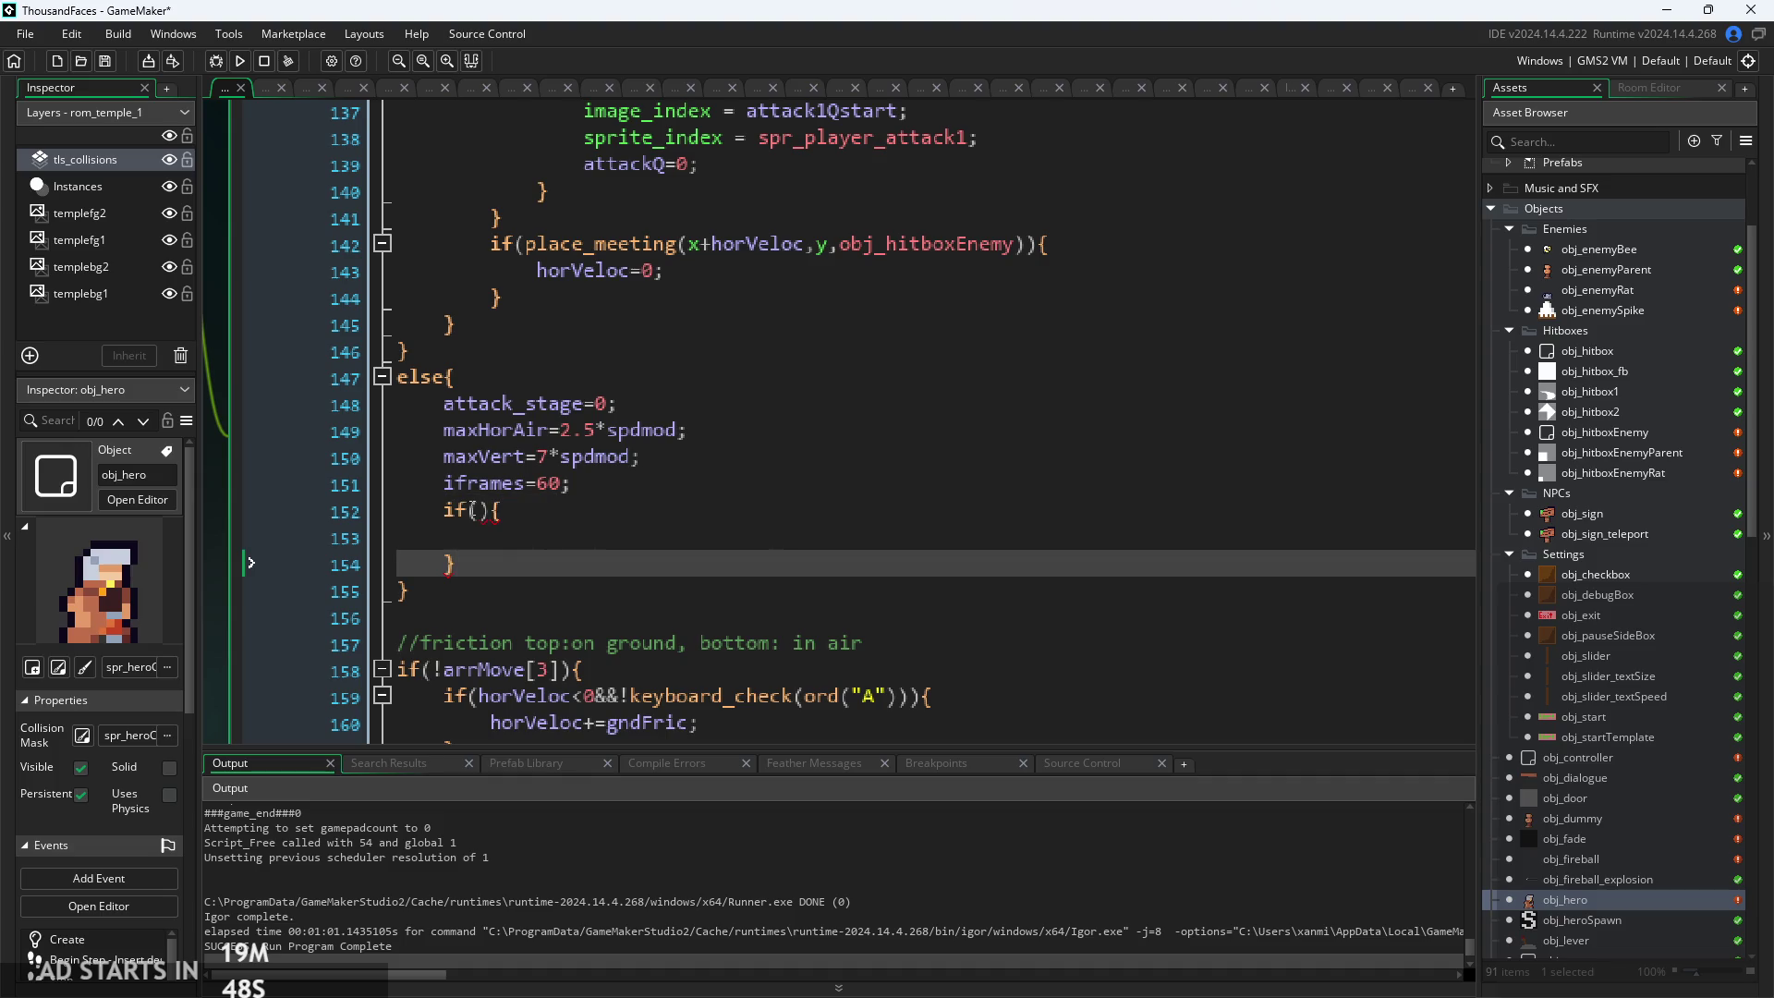
{"action": "left_click", "coordinate": [474, 510]}
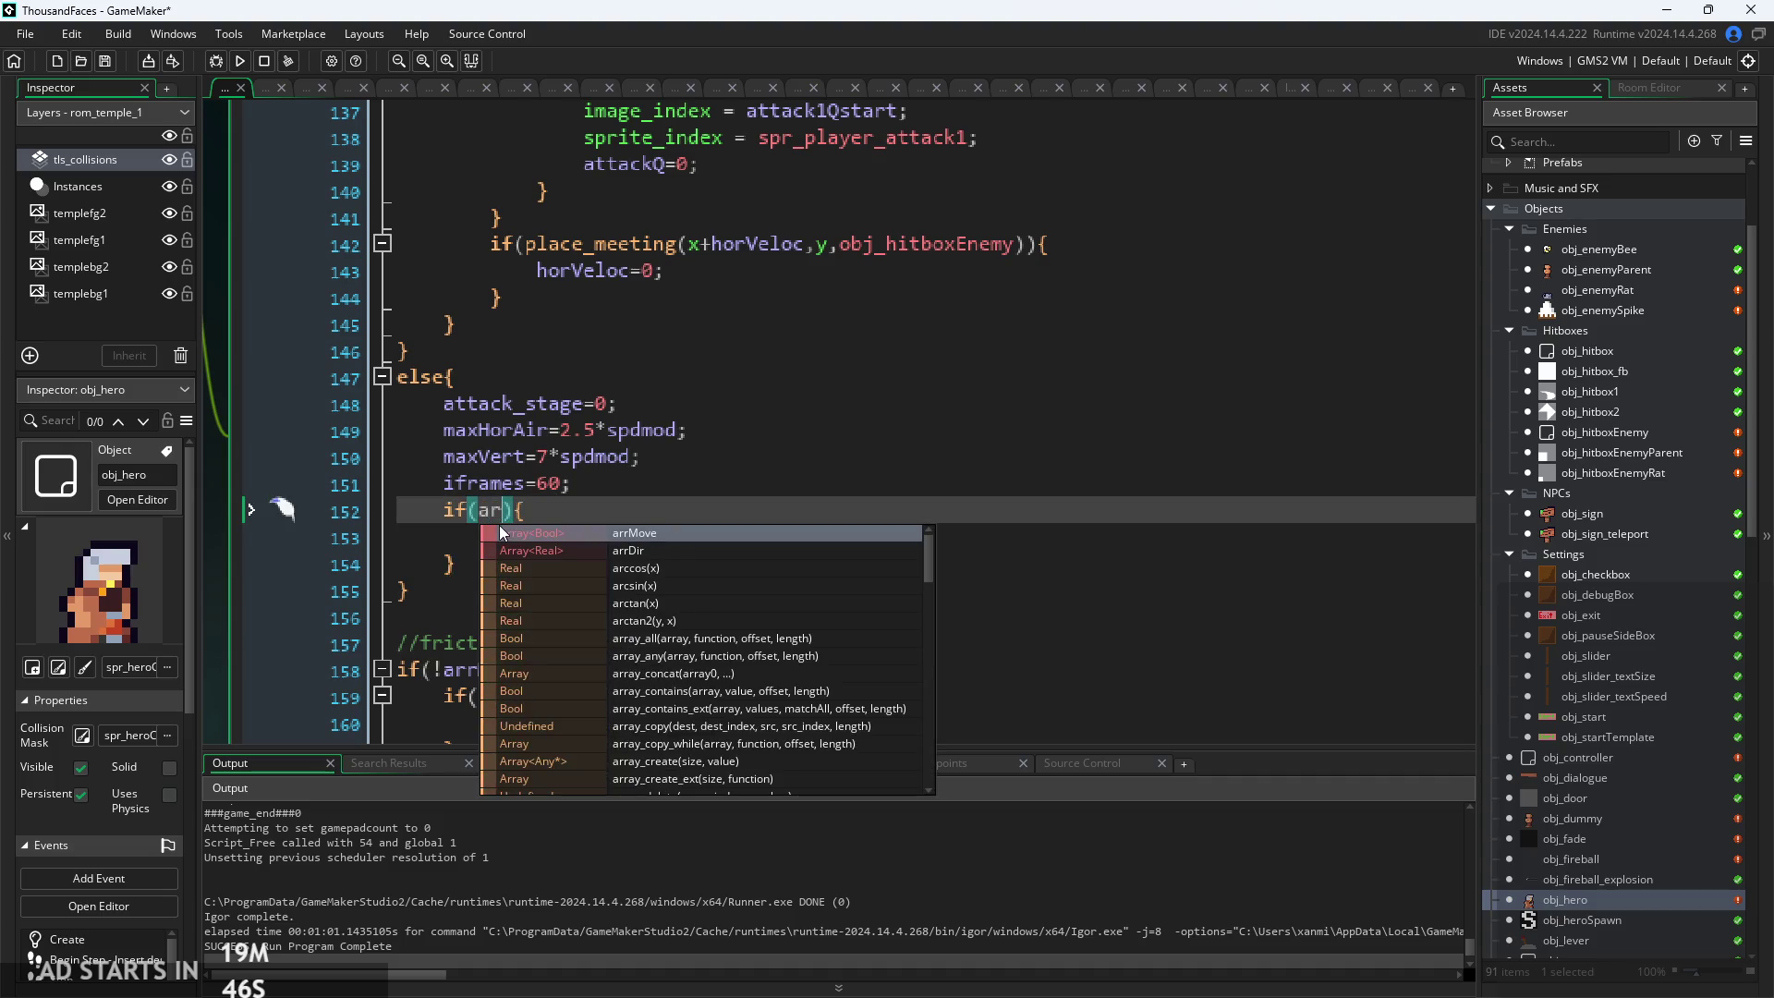
{"action": "type", "text": "arrMove"}
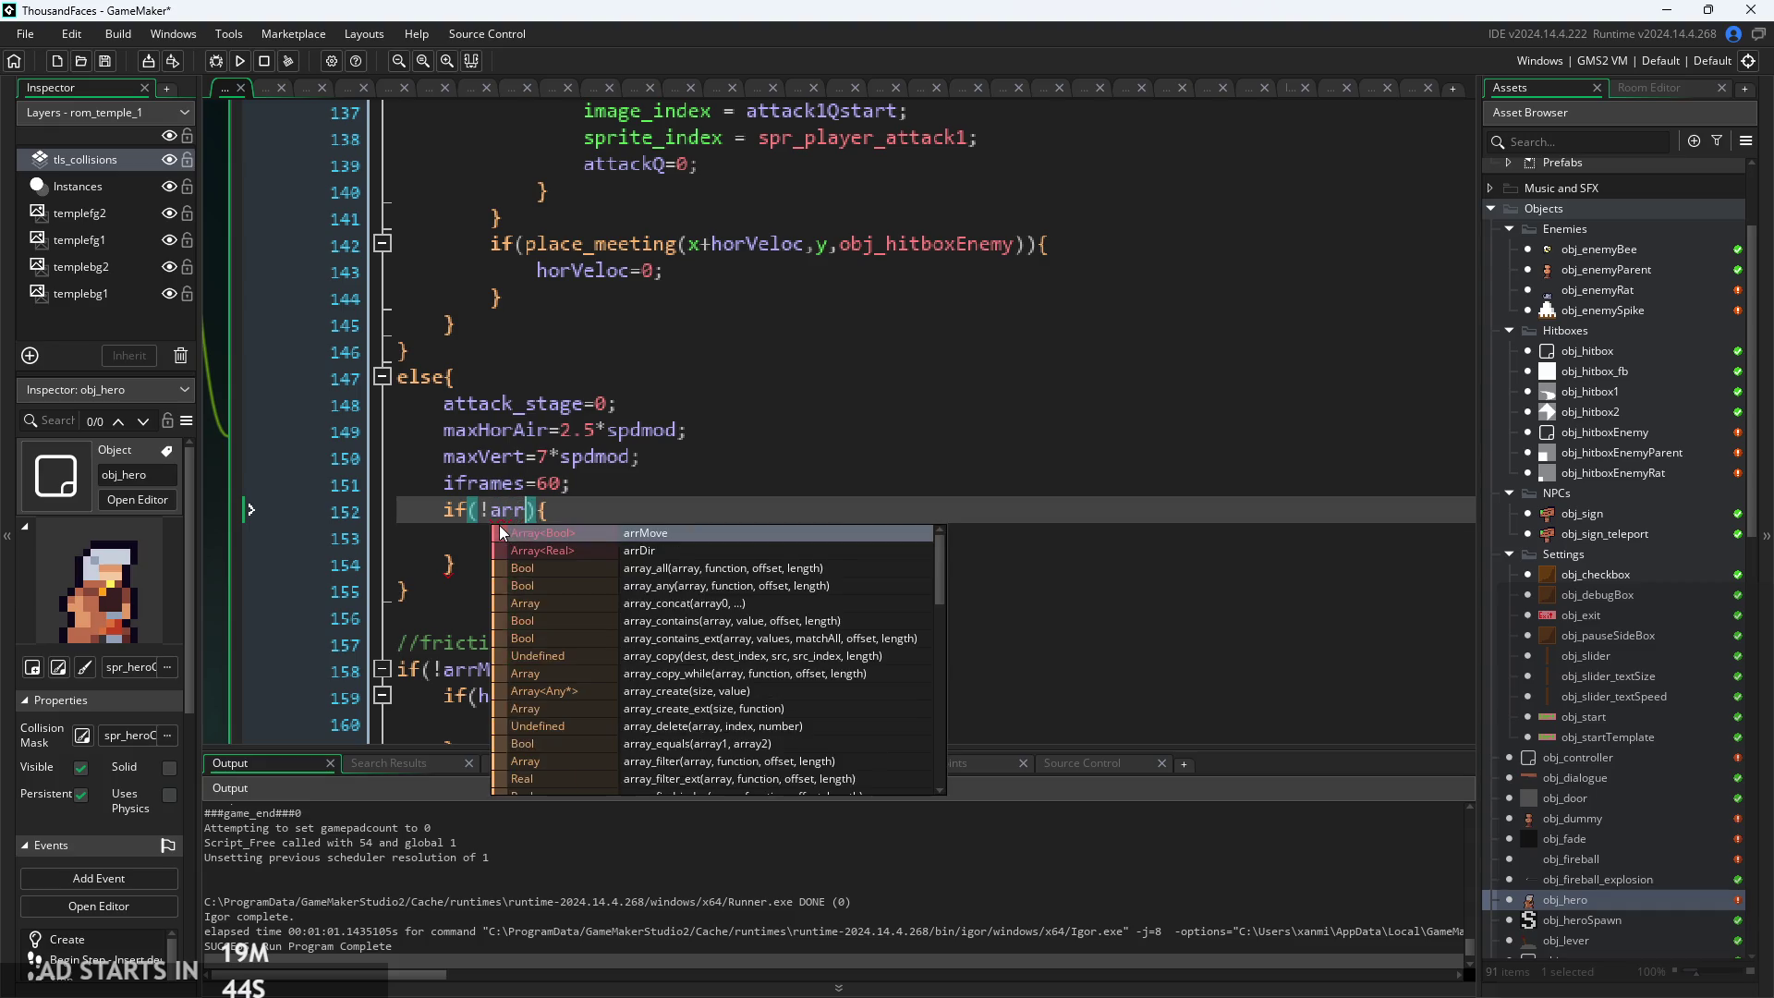
{"action": "type", "text": "[3]"}
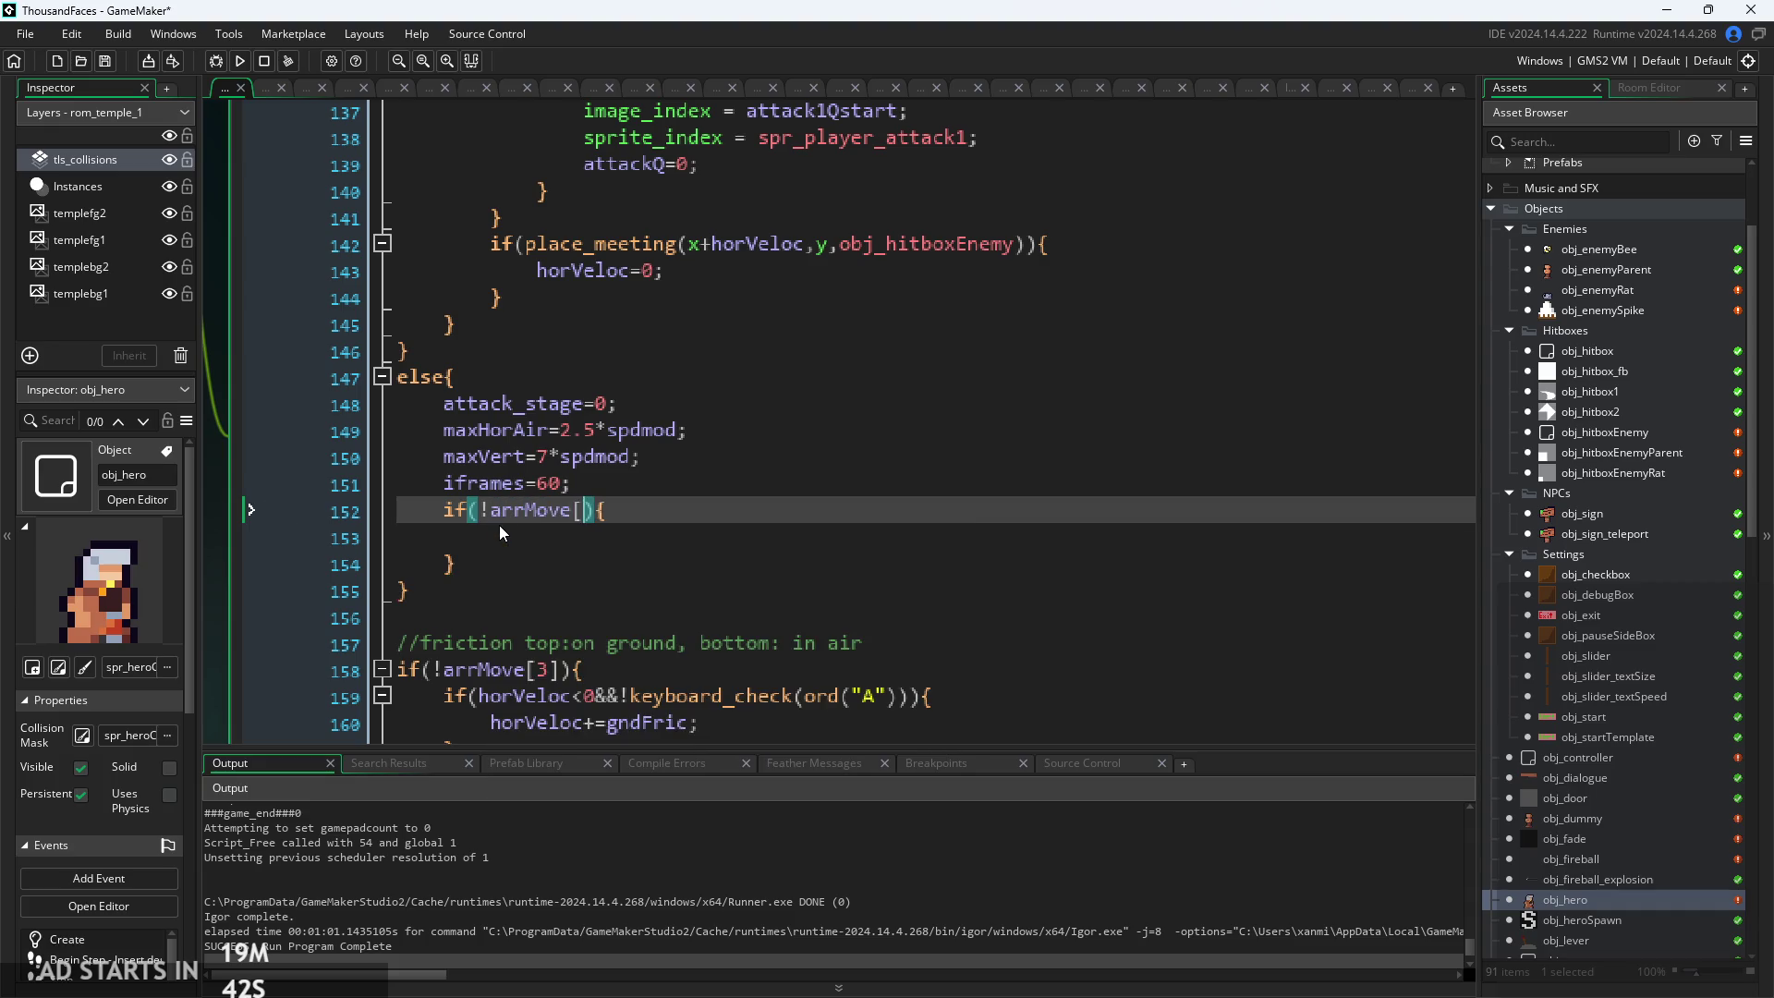
{"action": "key", "text": "Down"}
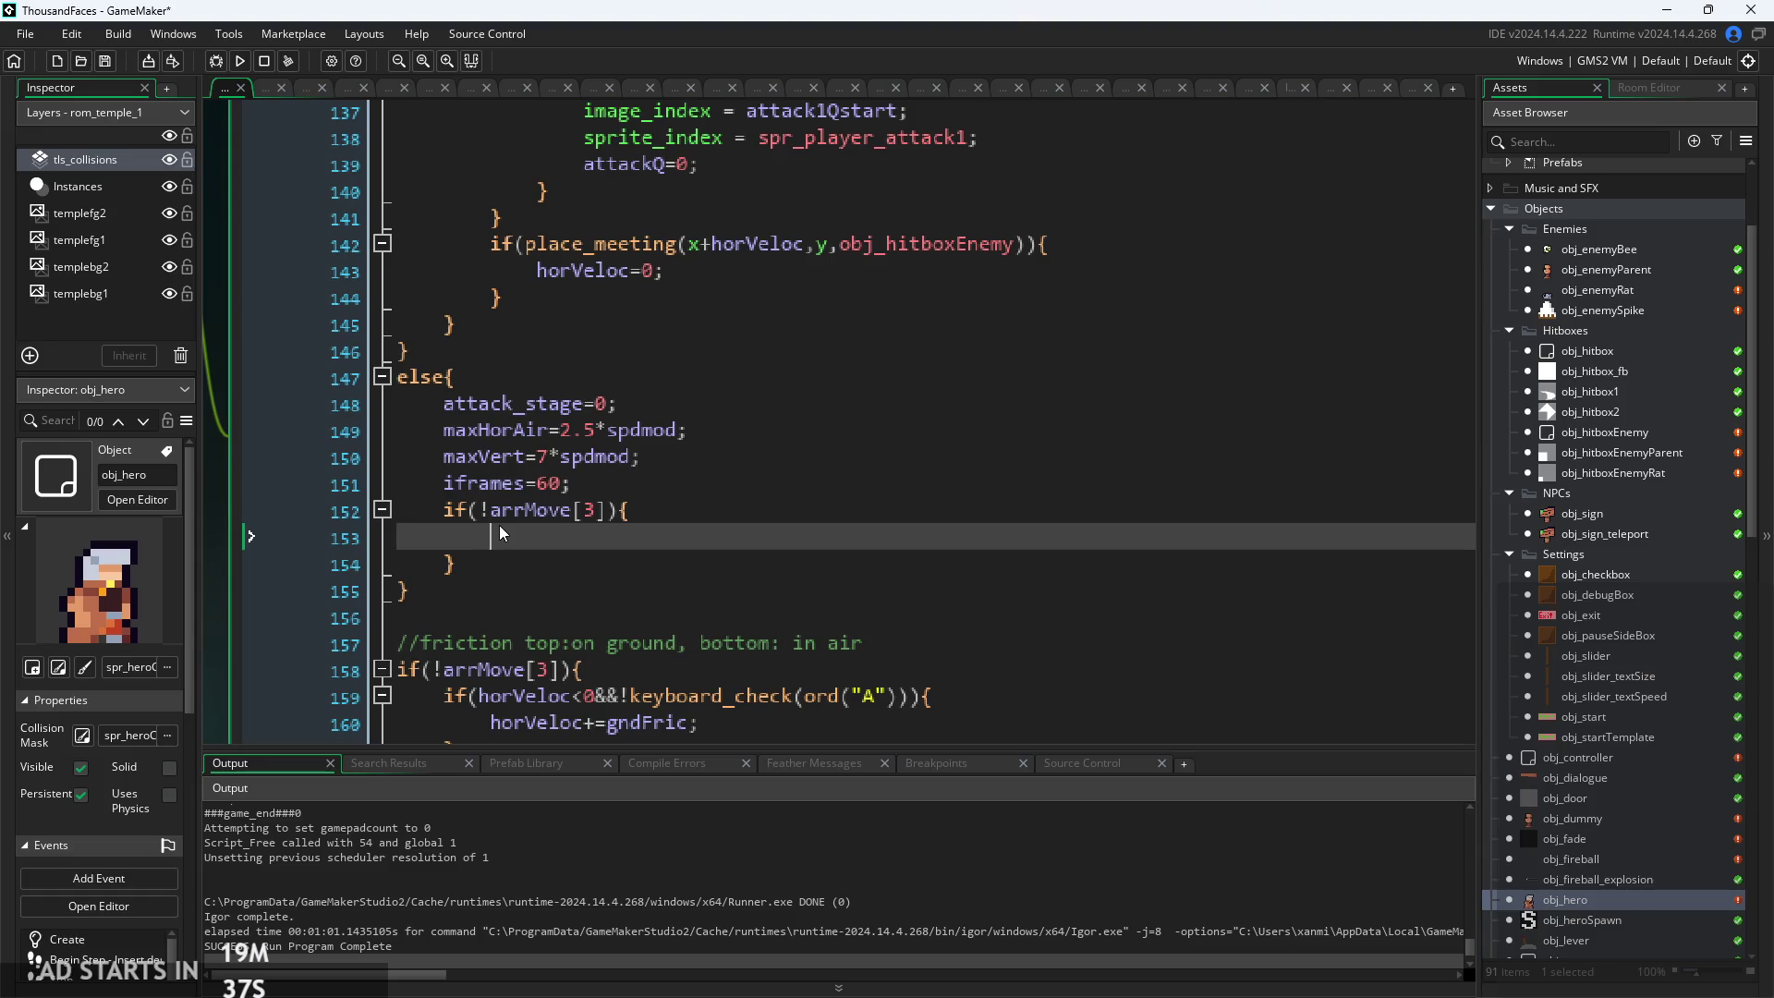
{"action": "type", "text": "canJump="}
{"action": "type", "text": "true;"}
{"action": "left_click", "coordinate": [662, 560]}
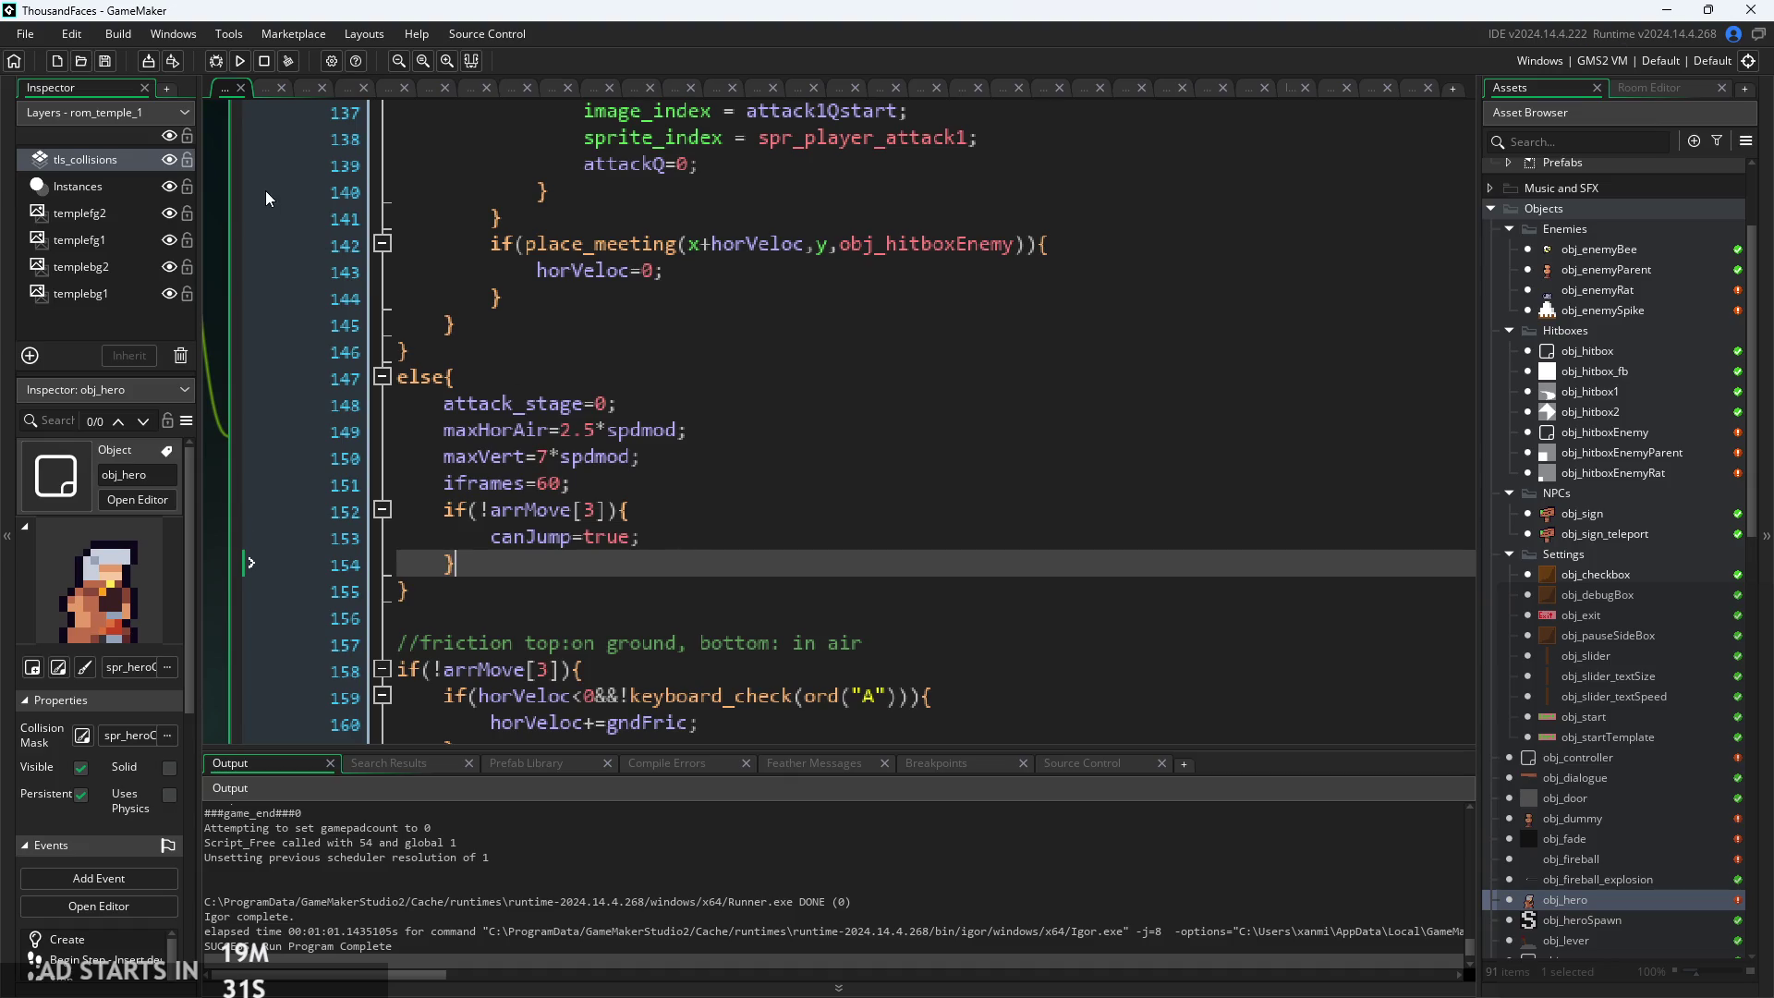
{"action": "left_click", "coordinate": [240, 63]}
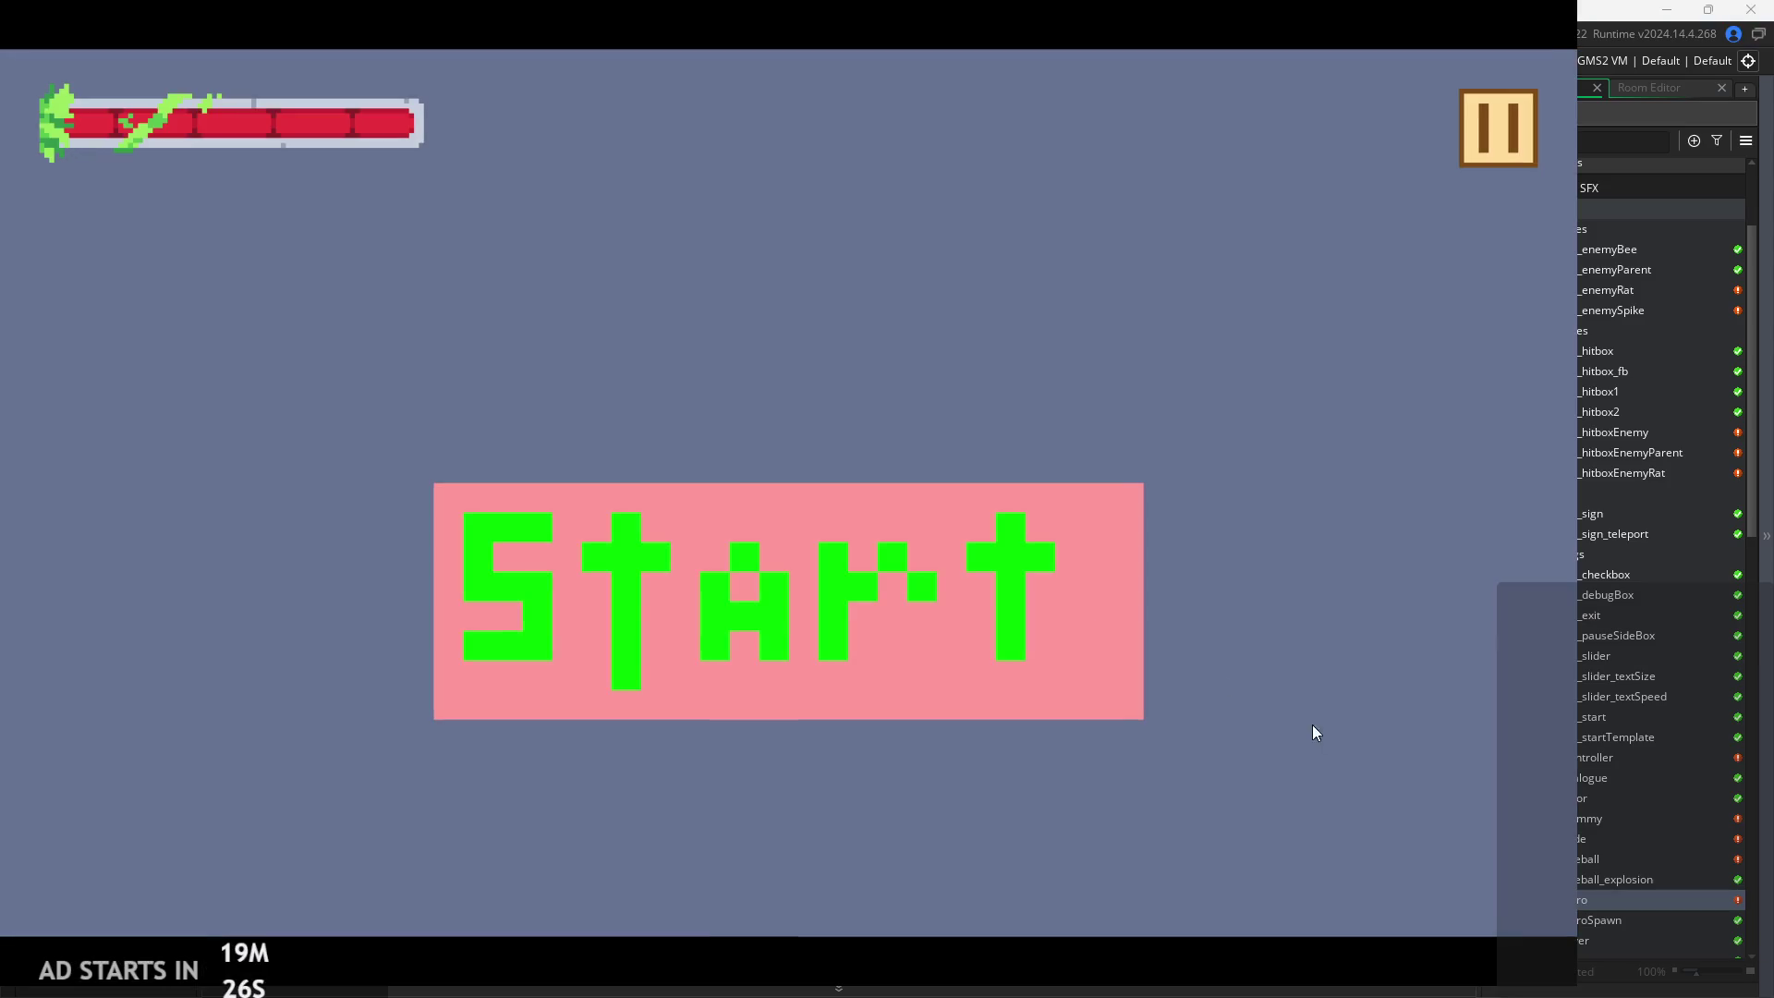
{"action": "left_click", "coordinate": [1097, 498]}
Climb the hero up the room and reach the teleport sign to change rooms
{"action": "key", "text": "Right"}
{"action": "key", "text": "space"}
{"action": "key", "text": "Left"}
{"action": "key", "text": "space"}
{"action": "key", "text": "Right"}
{"action": "key", "text": "space"}
{"action": "key", "text": "Right"}
{"action": "key", "text": "Right"}
{"action": "key", "text": "space"}
{"action": "key", "text": "Left"}
{"action": "key", "text": "Left"}
{"action": "key", "text": "space"}
{"action": "key", "text": "Right"}
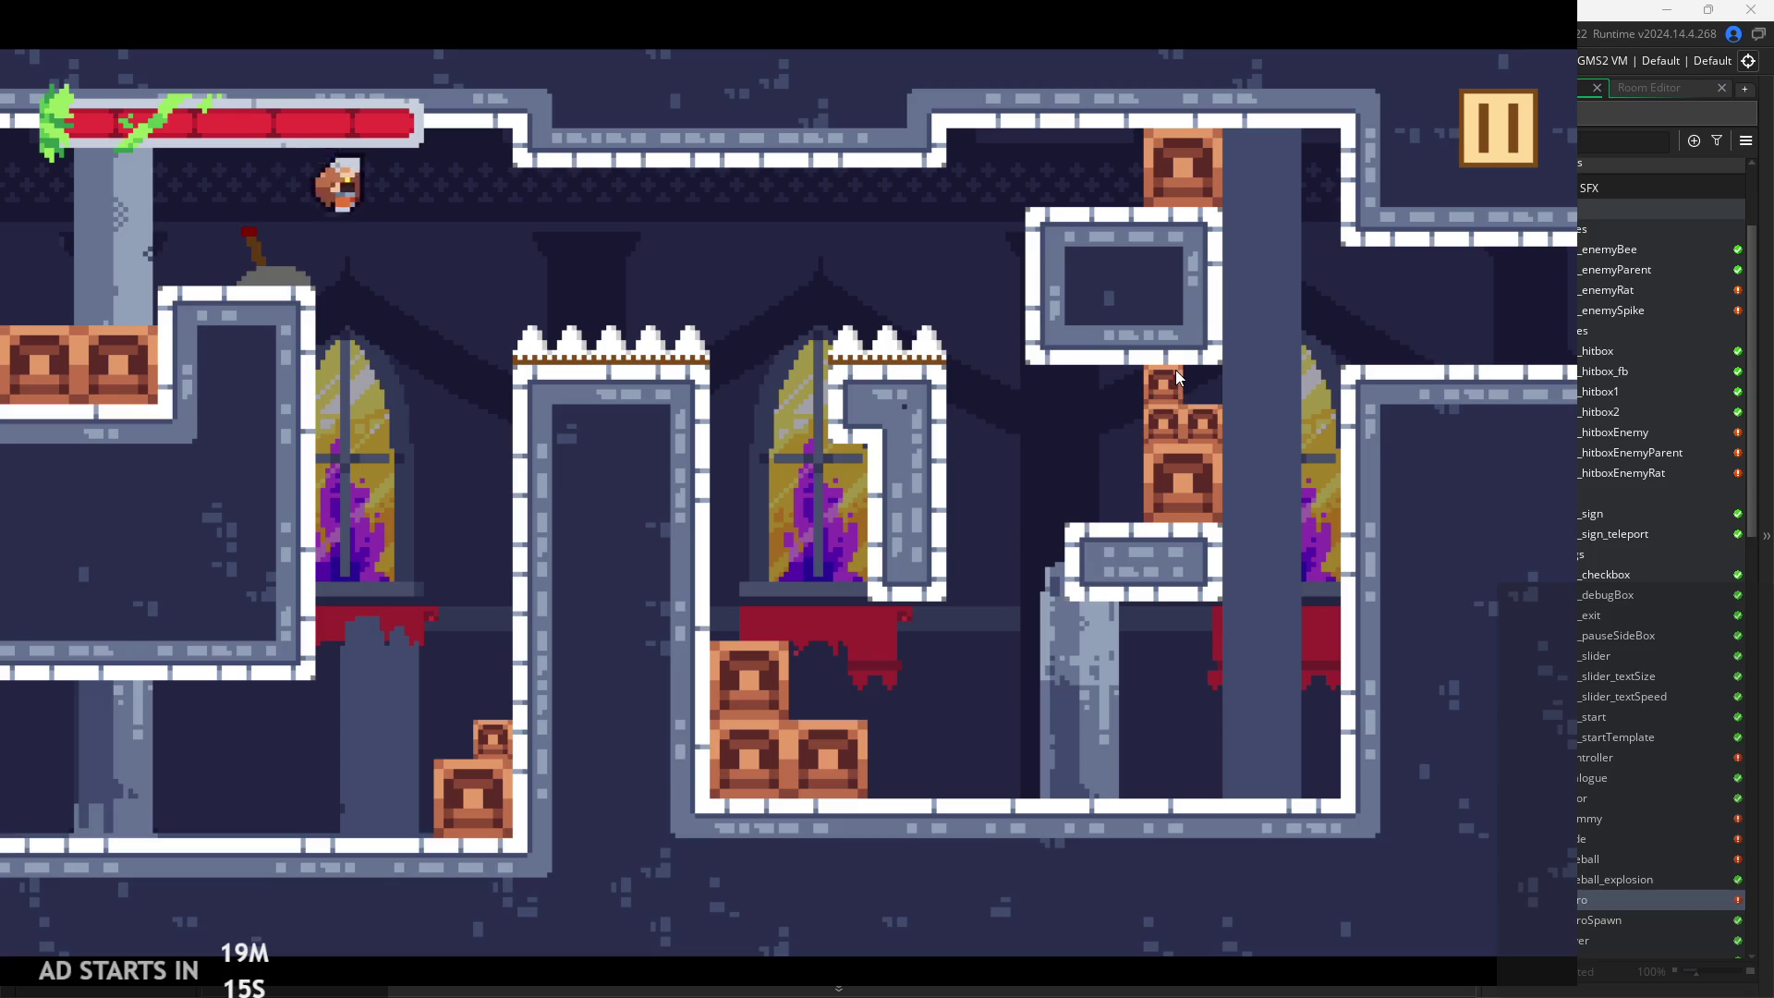
{"action": "key", "text": "Left"}
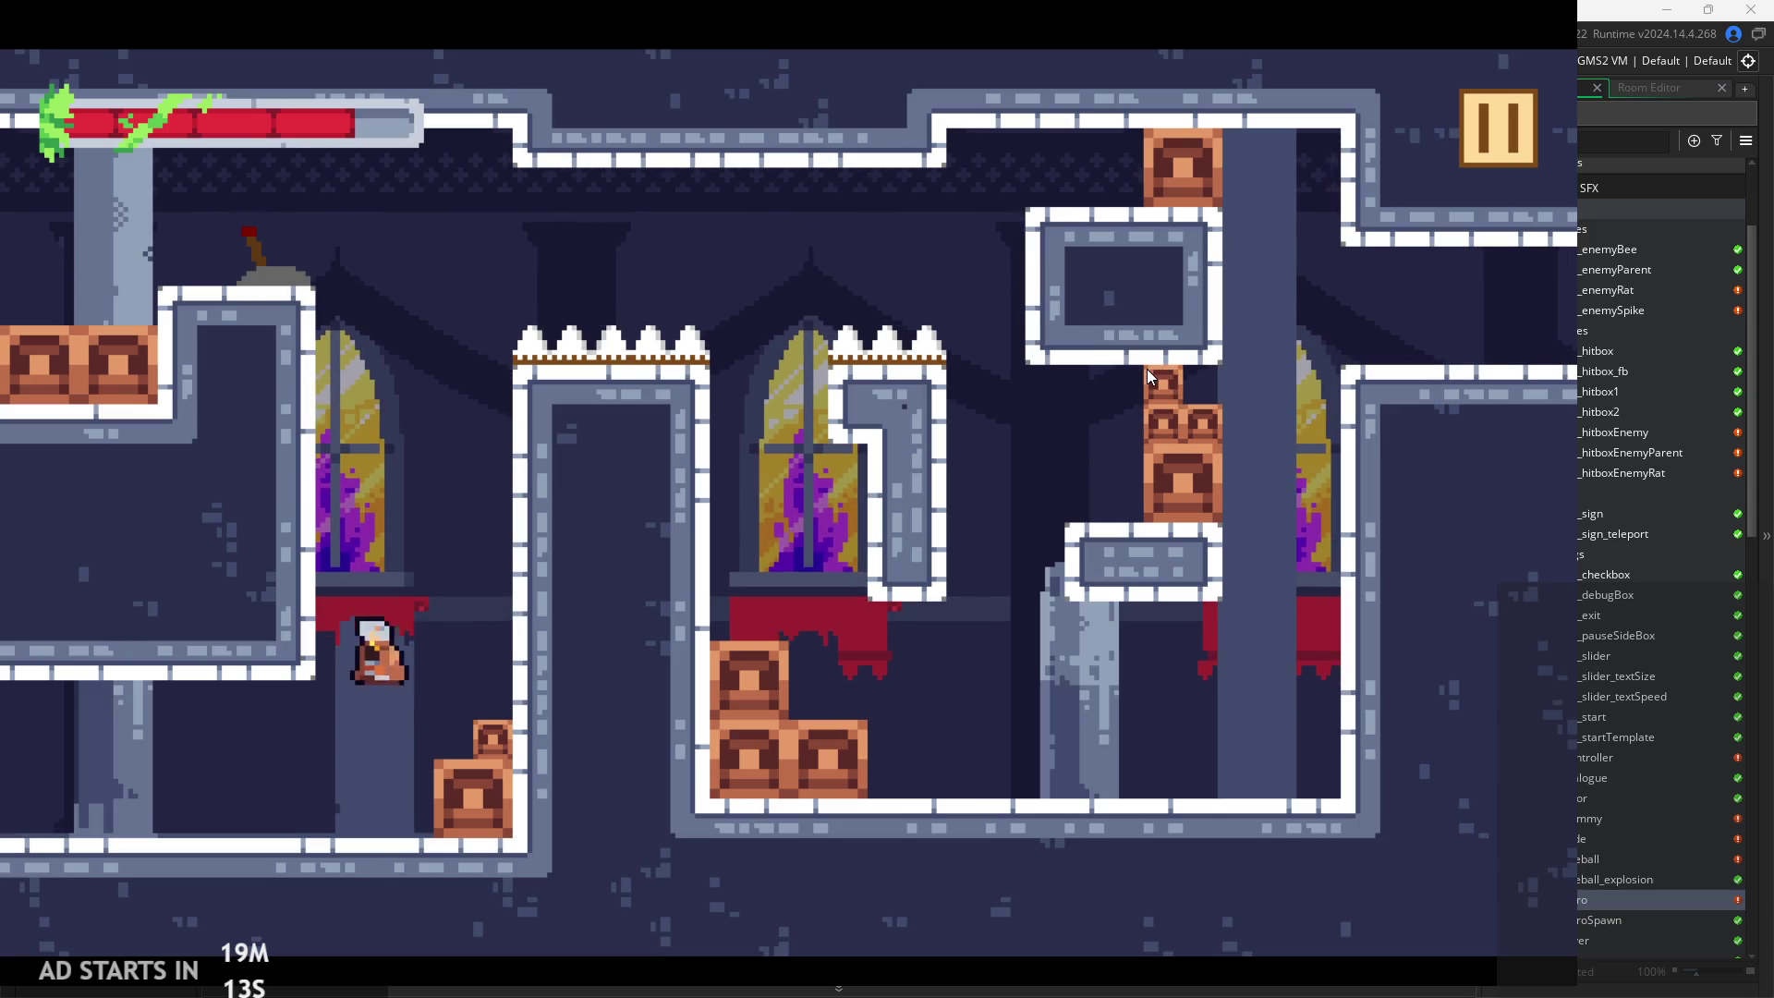
Climb back up to the lever and run past the spikes, steering mid-air
{"action": "key", "text": "space"}
{"action": "key", "text": "Right"}
{"action": "key", "text": "Left"}
{"action": "key", "text": "Right"}
{"action": "key", "text": "Left"}
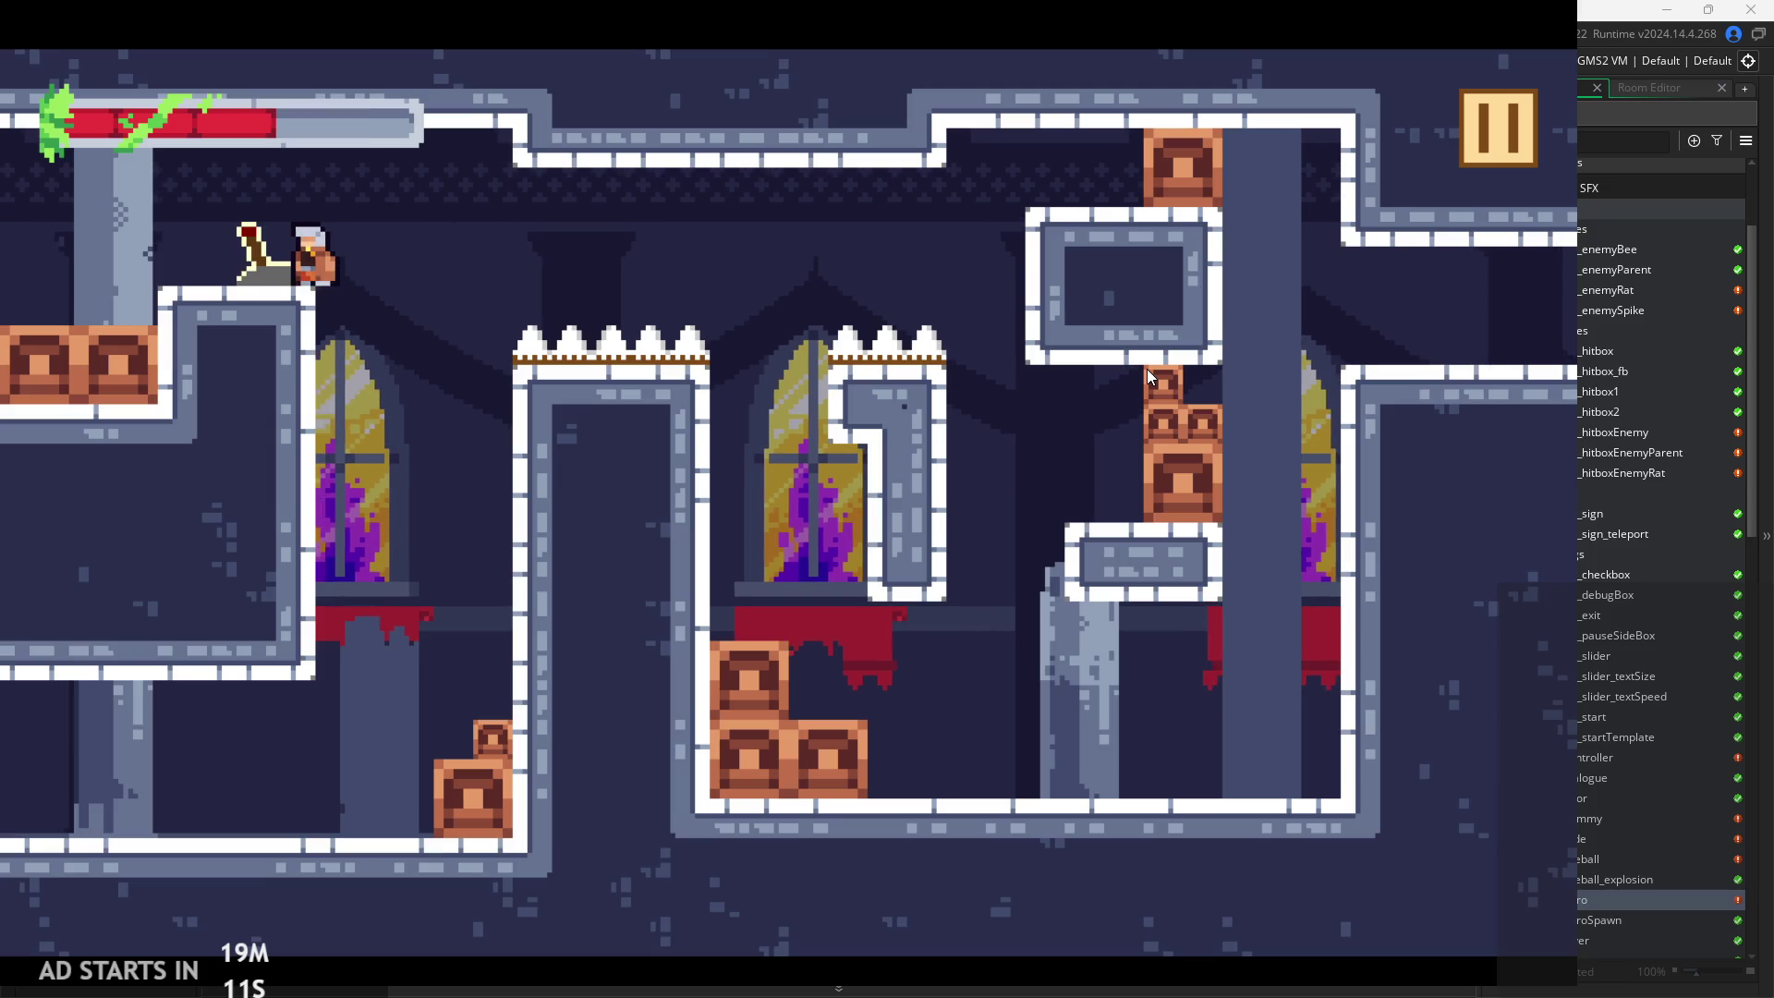
{"action": "key", "text": "Right"}
{"action": "key", "text": "space"}
{"action": "key", "text": "Left"}
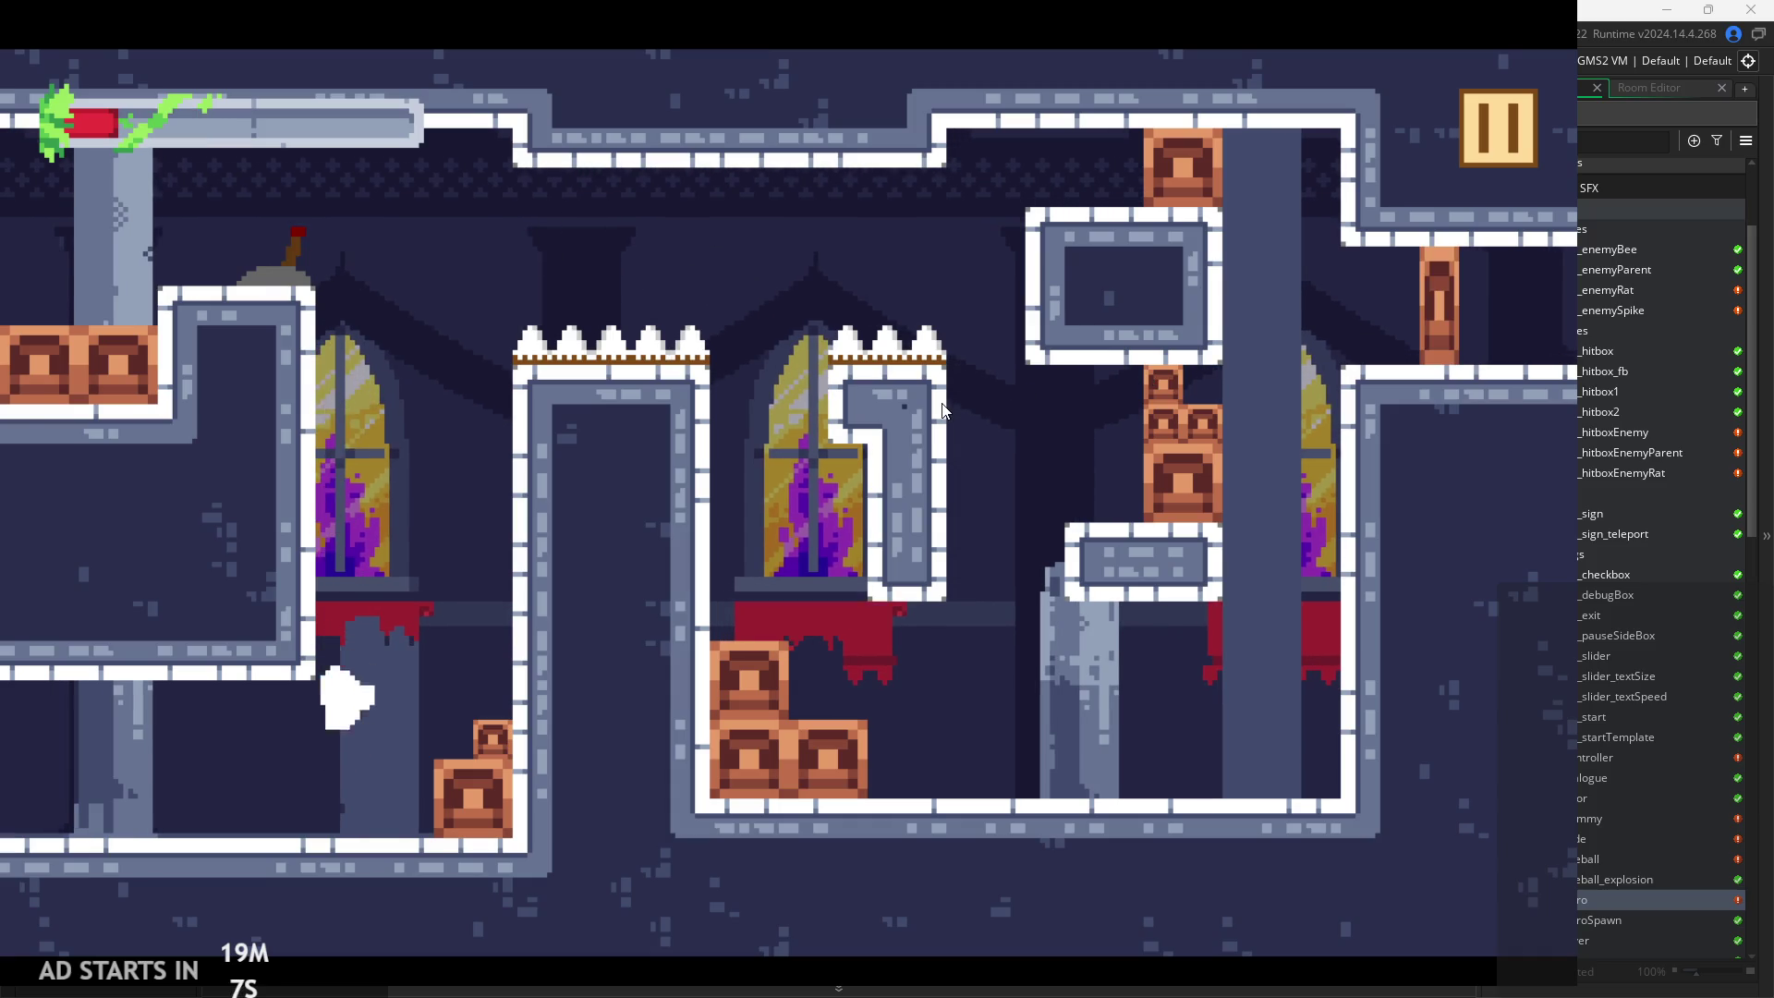
{"action": "key", "text": "space"}
{"action": "key", "text": "Right"}
{"action": "key", "text": "Left"}
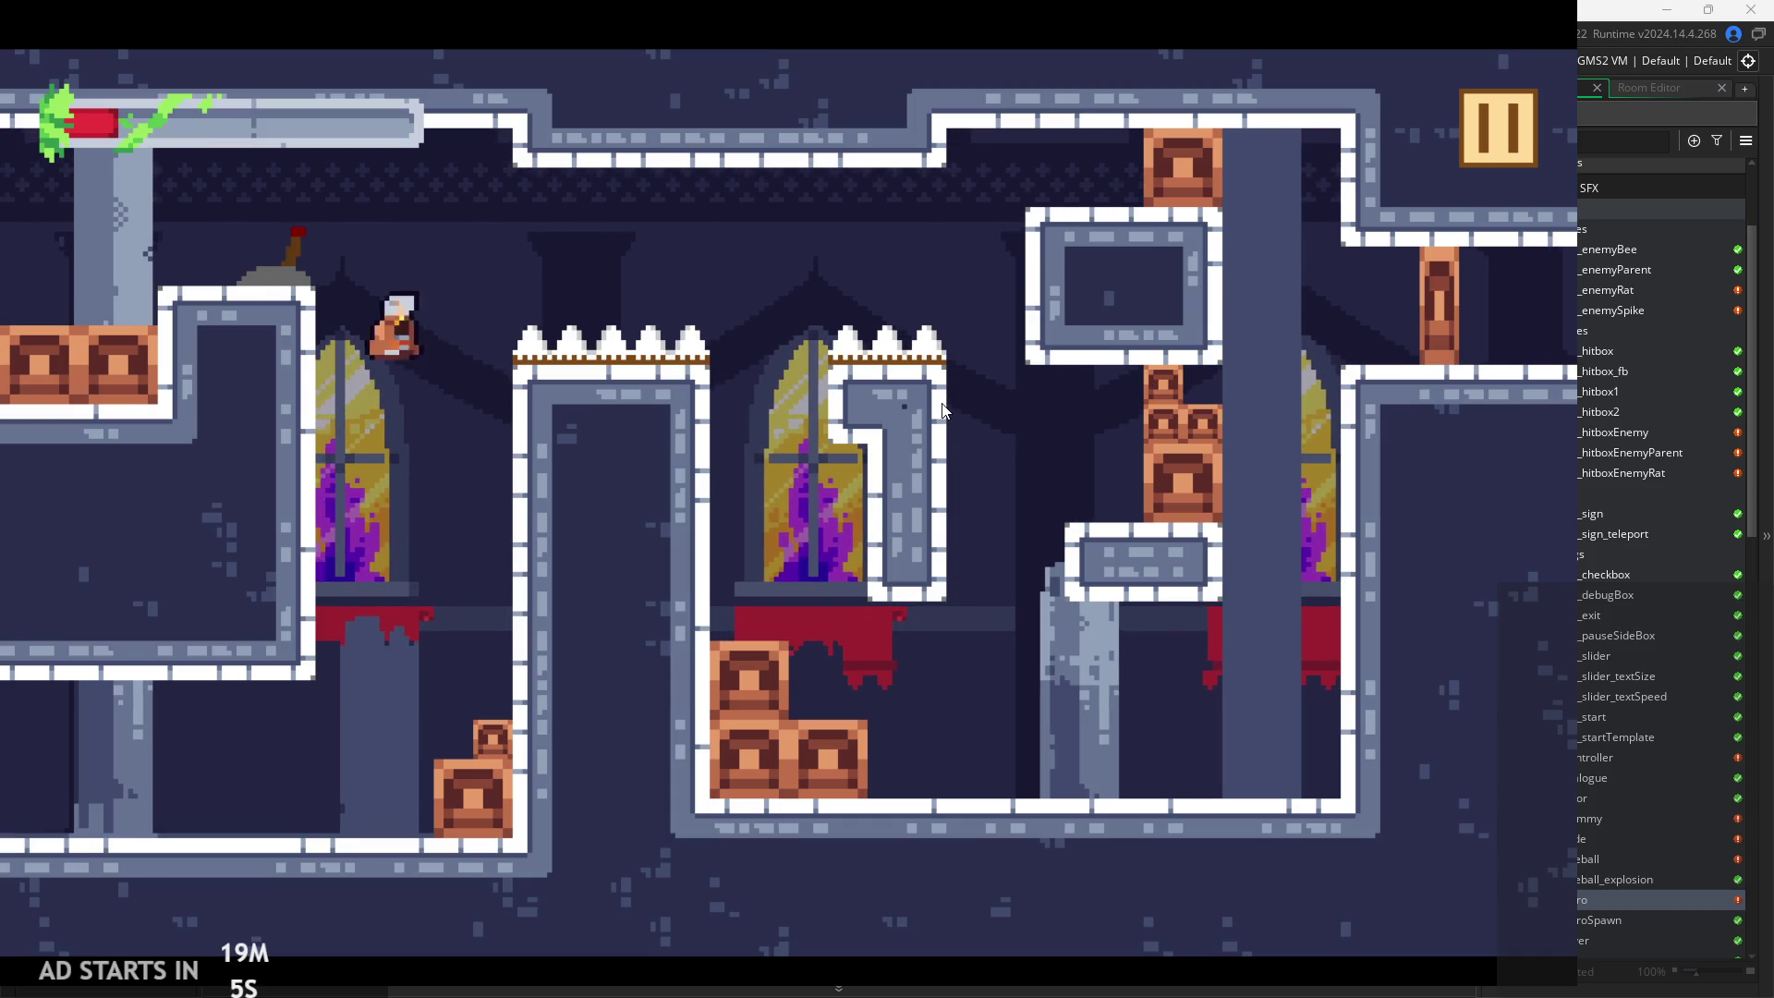
{"action": "key", "text": "Right"}
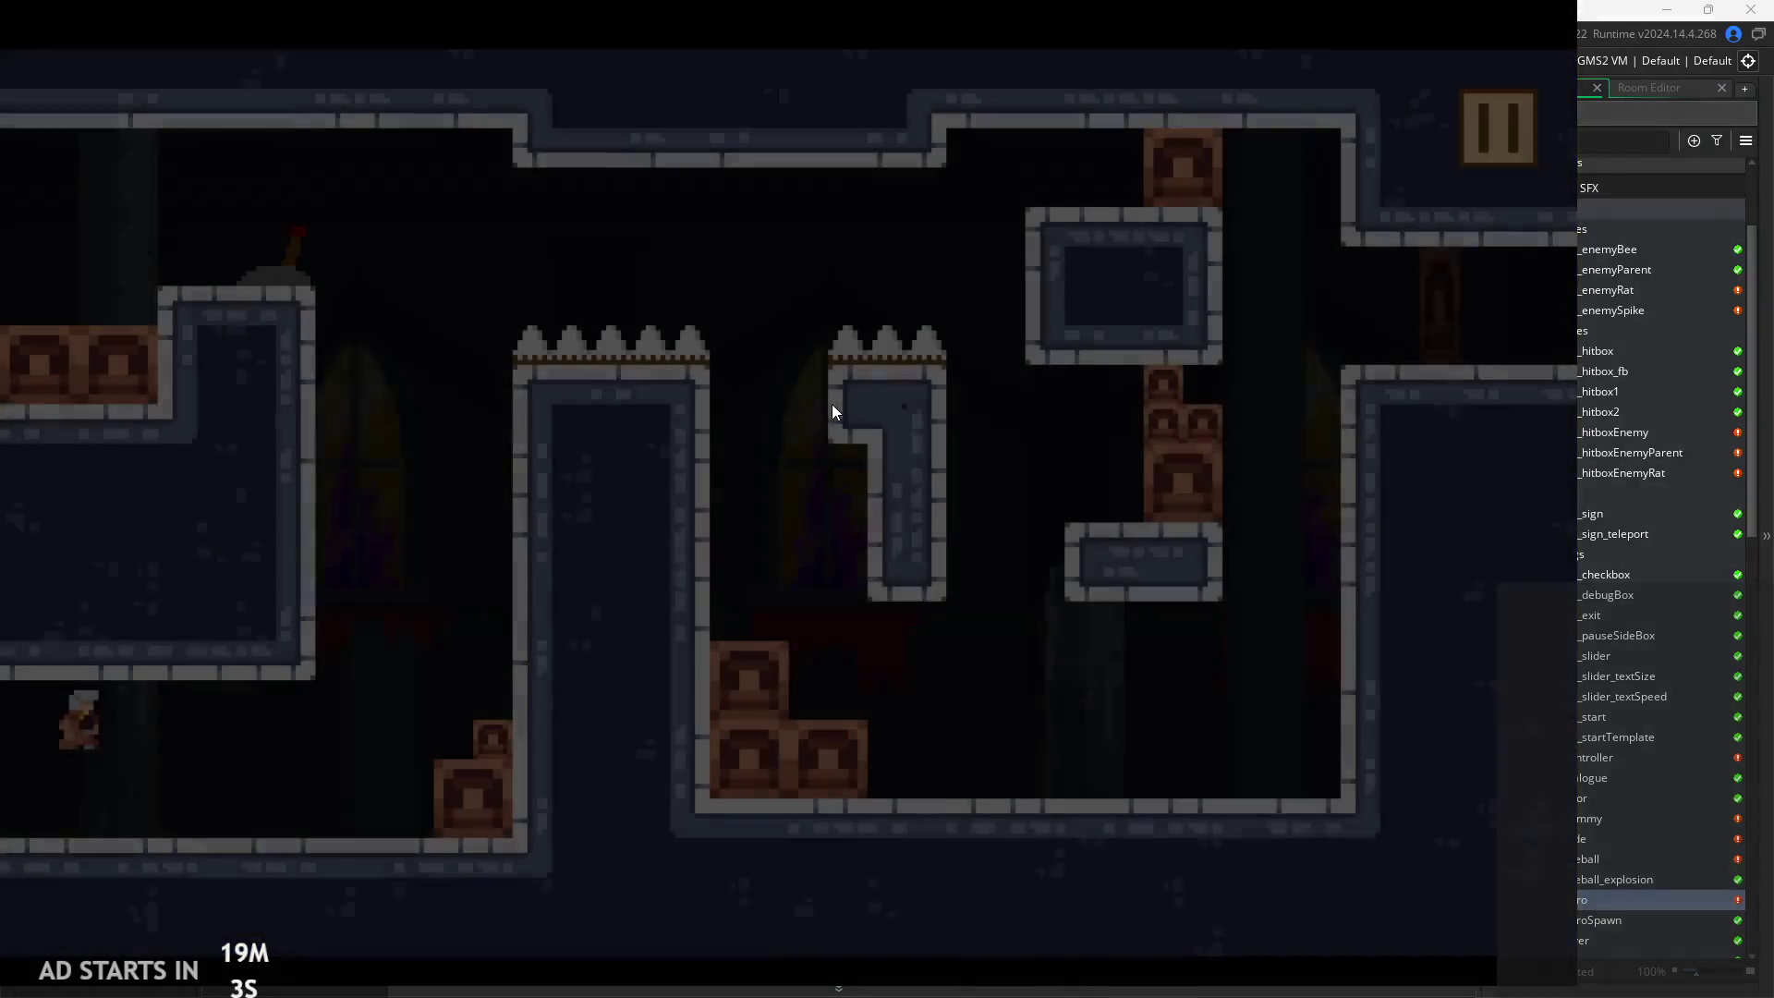
Jump onto the window ledge and over the spikes, then pause the game
{"action": "key", "text": "space"}
{"action": "key", "text": "Left"}
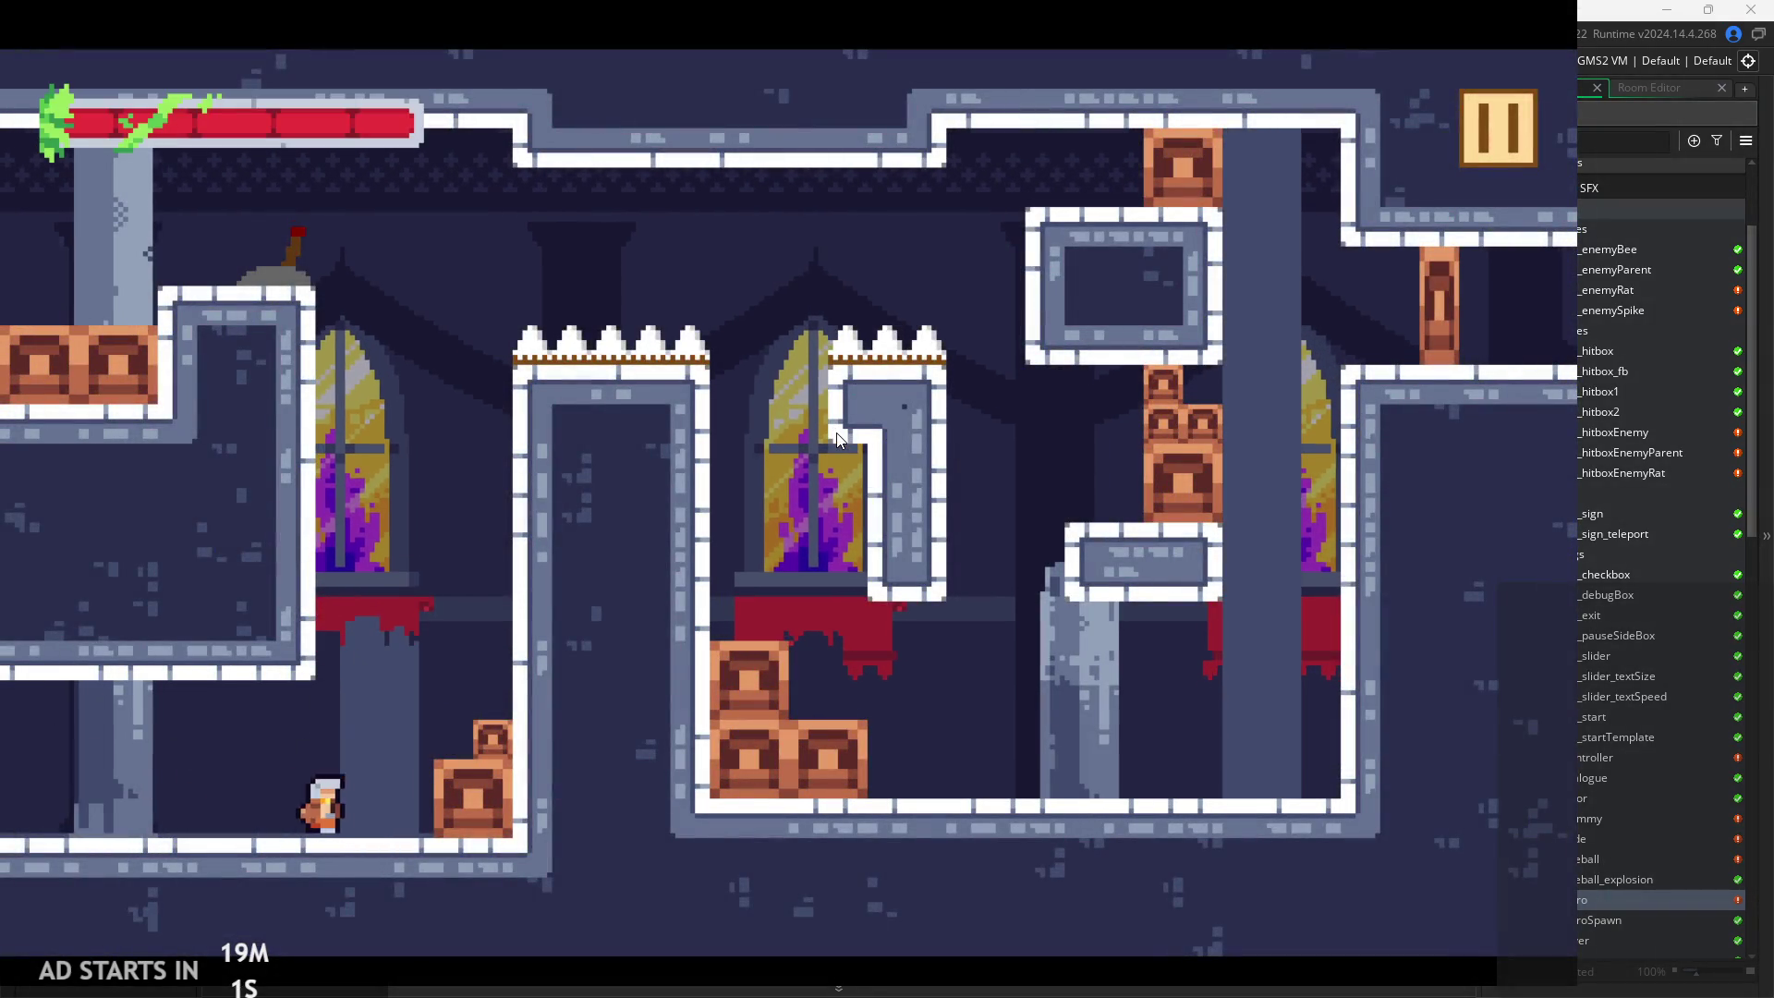
{"action": "key", "text": "space"}
{"action": "key", "text": "Right"}
{"action": "key", "text": "Left"}
{"action": "key", "text": "space"}
{"action": "key", "text": "Right"}
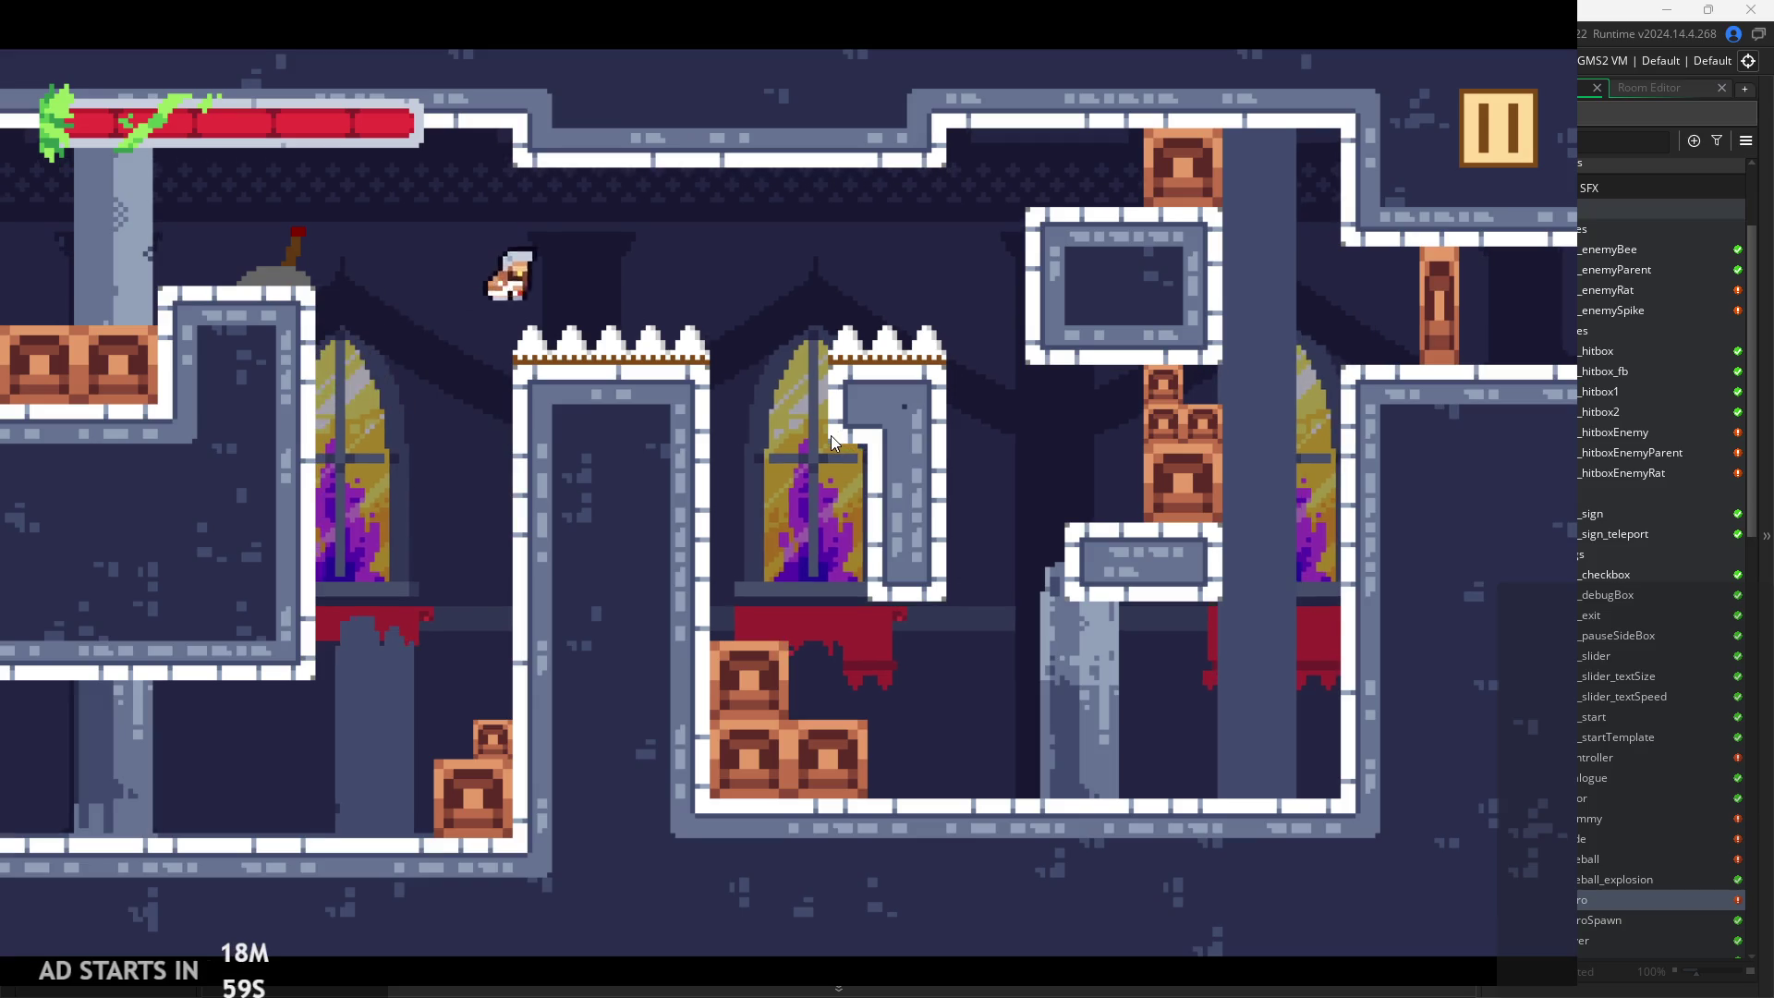
{"action": "key", "text": "Left"}
{"action": "key", "text": "Left"}
{"action": "key", "text": "space"}
{"action": "key", "text": "Right"}
{"action": "key", "text": "Left"}
{"action": "left_click", "coordinate": [1489, 121]}
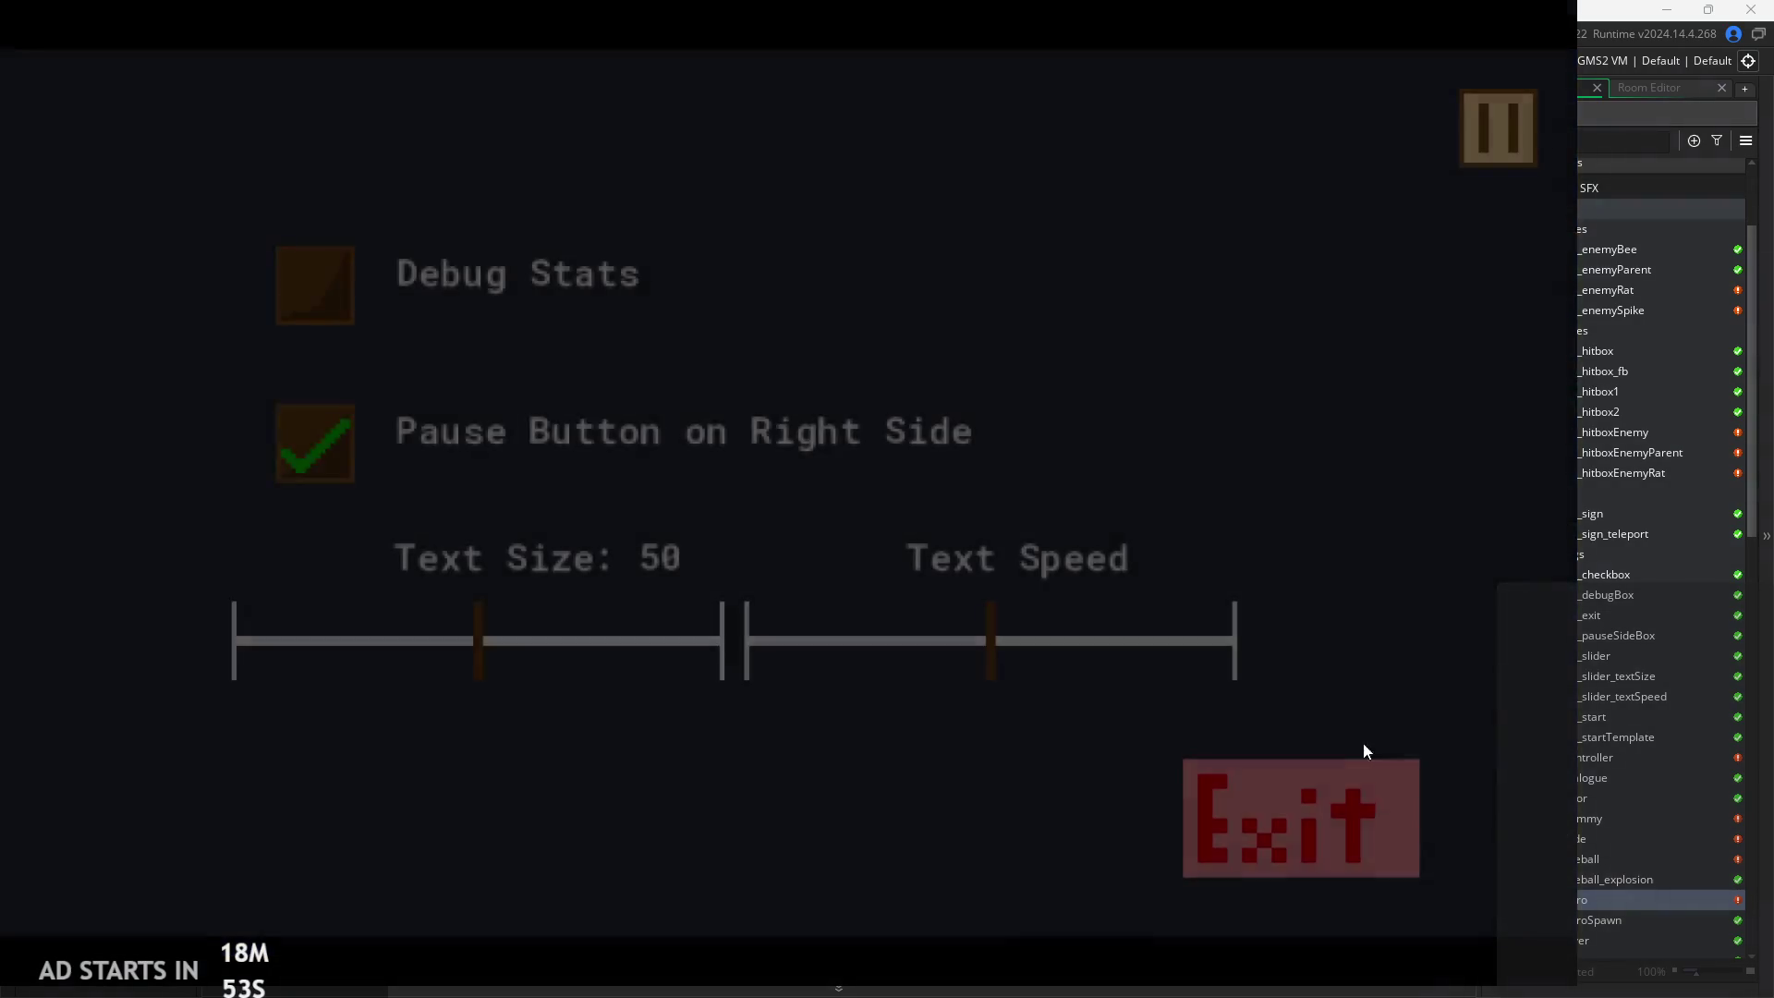
Exit the test run and find obj_hero's attack 1 setup lines in the code
{"action": "left_click", "coordinate": [1366, 776]}
{"action": "scroll", "coordinate": [687, 534], "scroll_direction": "down", "scroll_amount": 1}
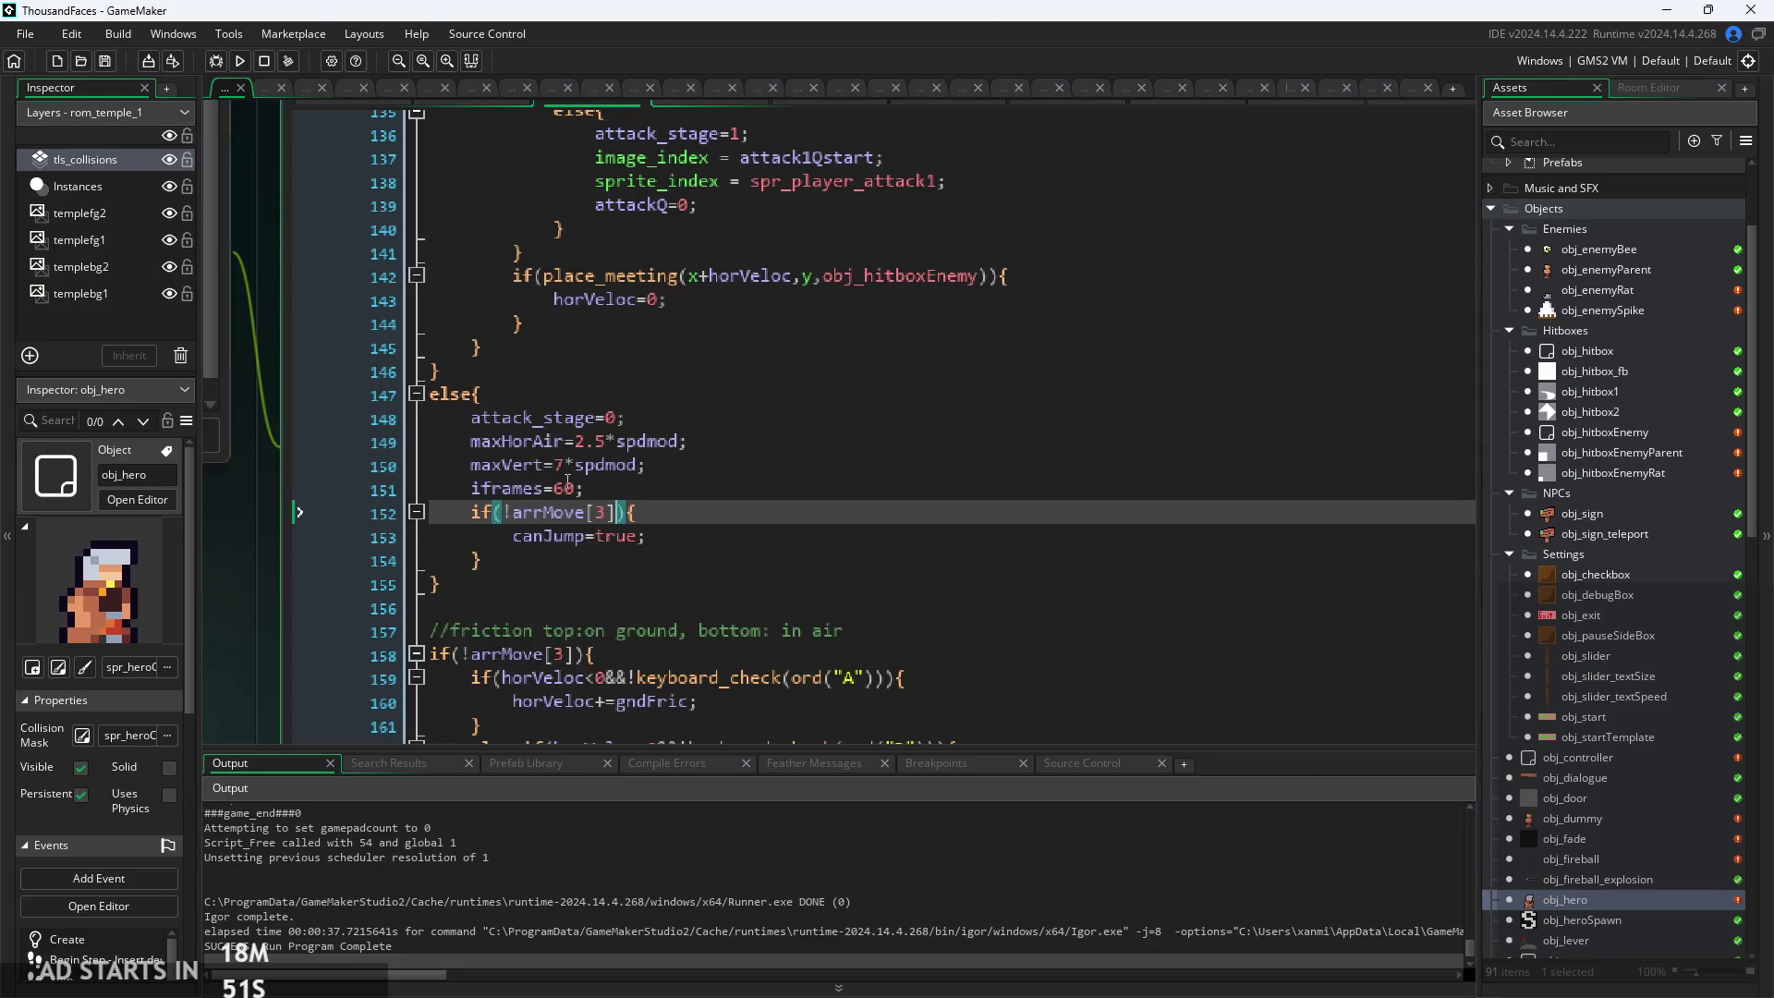
{"action": "left_click", "coordinate": [646, 490]}
{"action": "scroll", "coordinate": [653, 461], "scroll_direction": "up", "scroll_amount": 2}
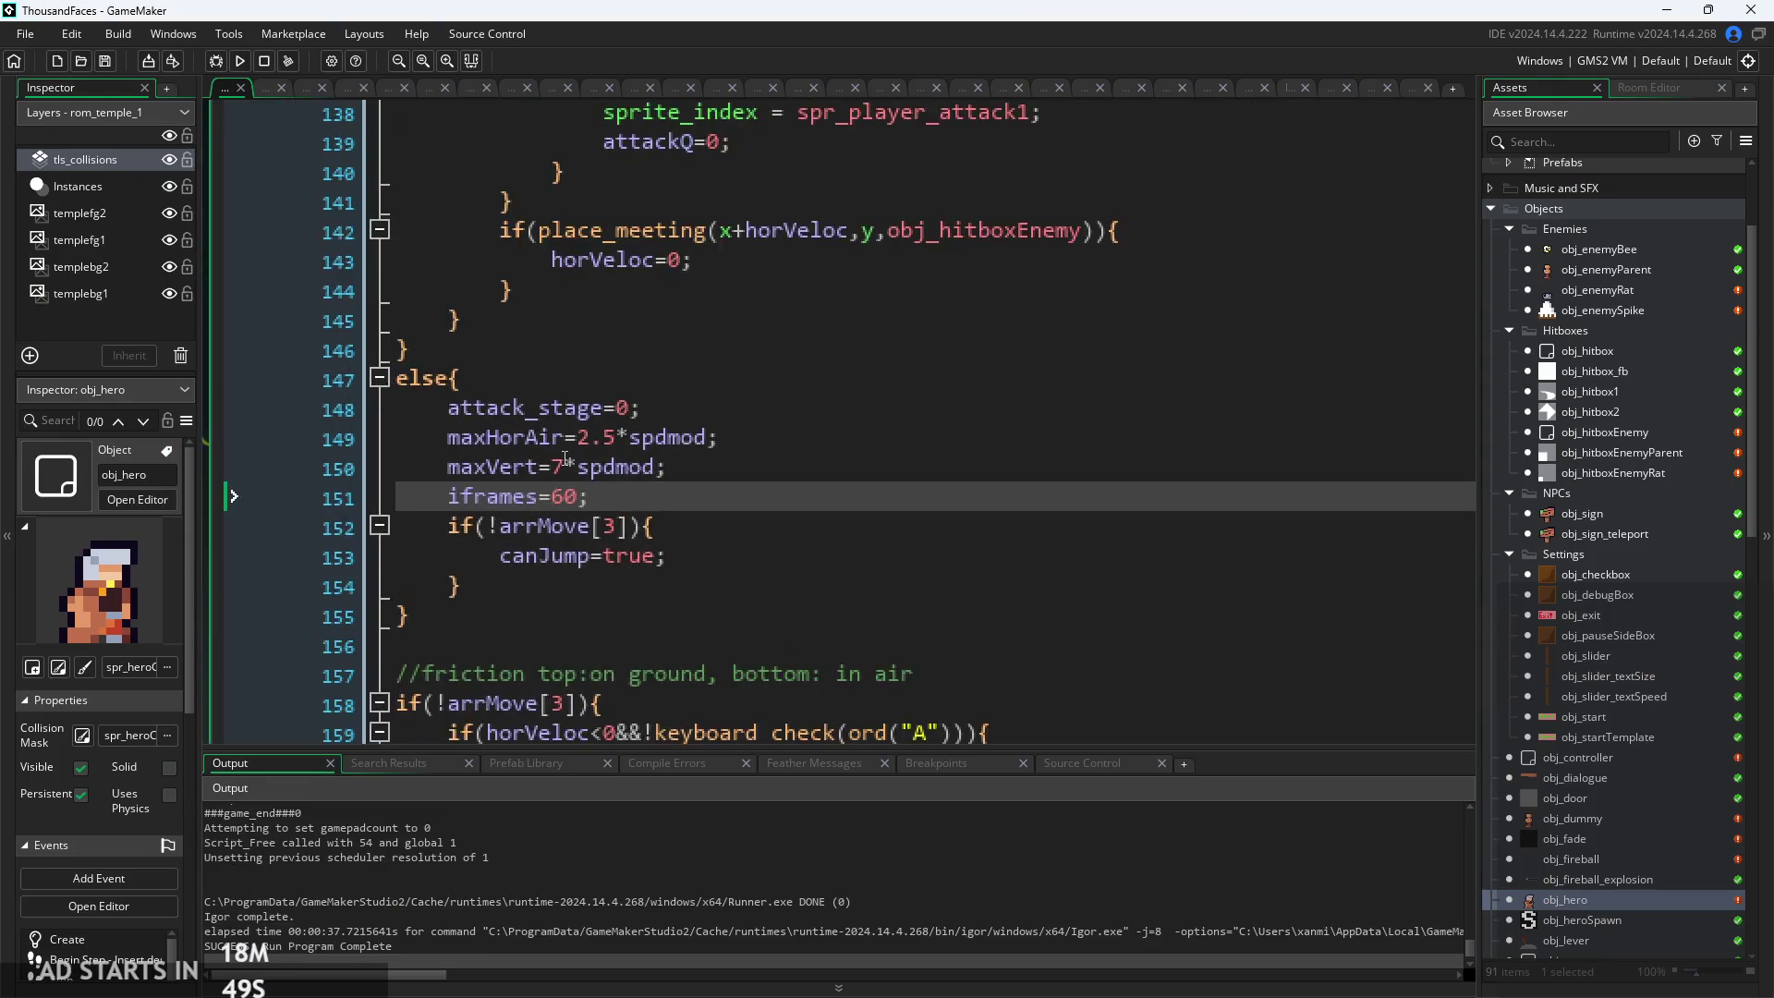
{"action": "scroll", "coordinate": [741, 540], "scroll_direction": "up", "scroll_amount": 3}
{"action": "scroll", "coordinate": [741, 540], "scroll_direction": "up", "scroll_amount": 15}
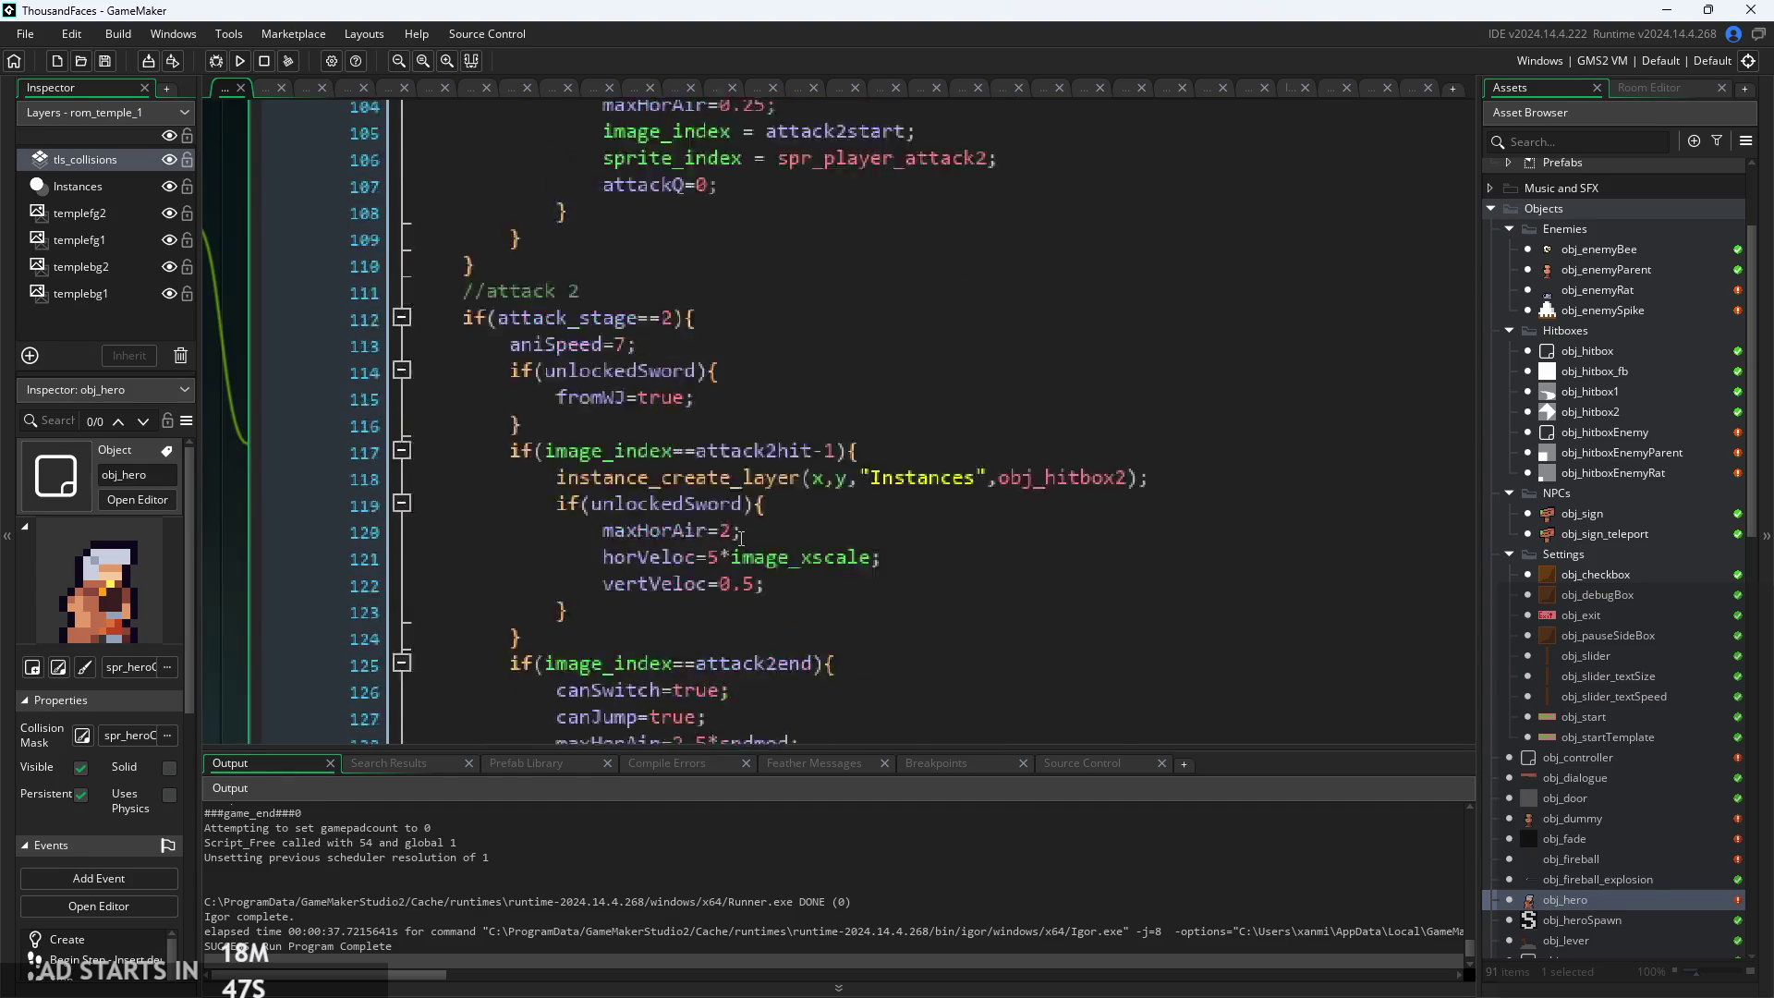
{"action": "left_click", "coordinate": [698, 384]}
{"action": "left_click", "coordinate": [698, 437]}
{"action": "left_click", "coordinate": [703, 410]}
{"action": "scroll", "coordinate": [704, 390], "scroll_direction": "up", "scroll_amount": 1}
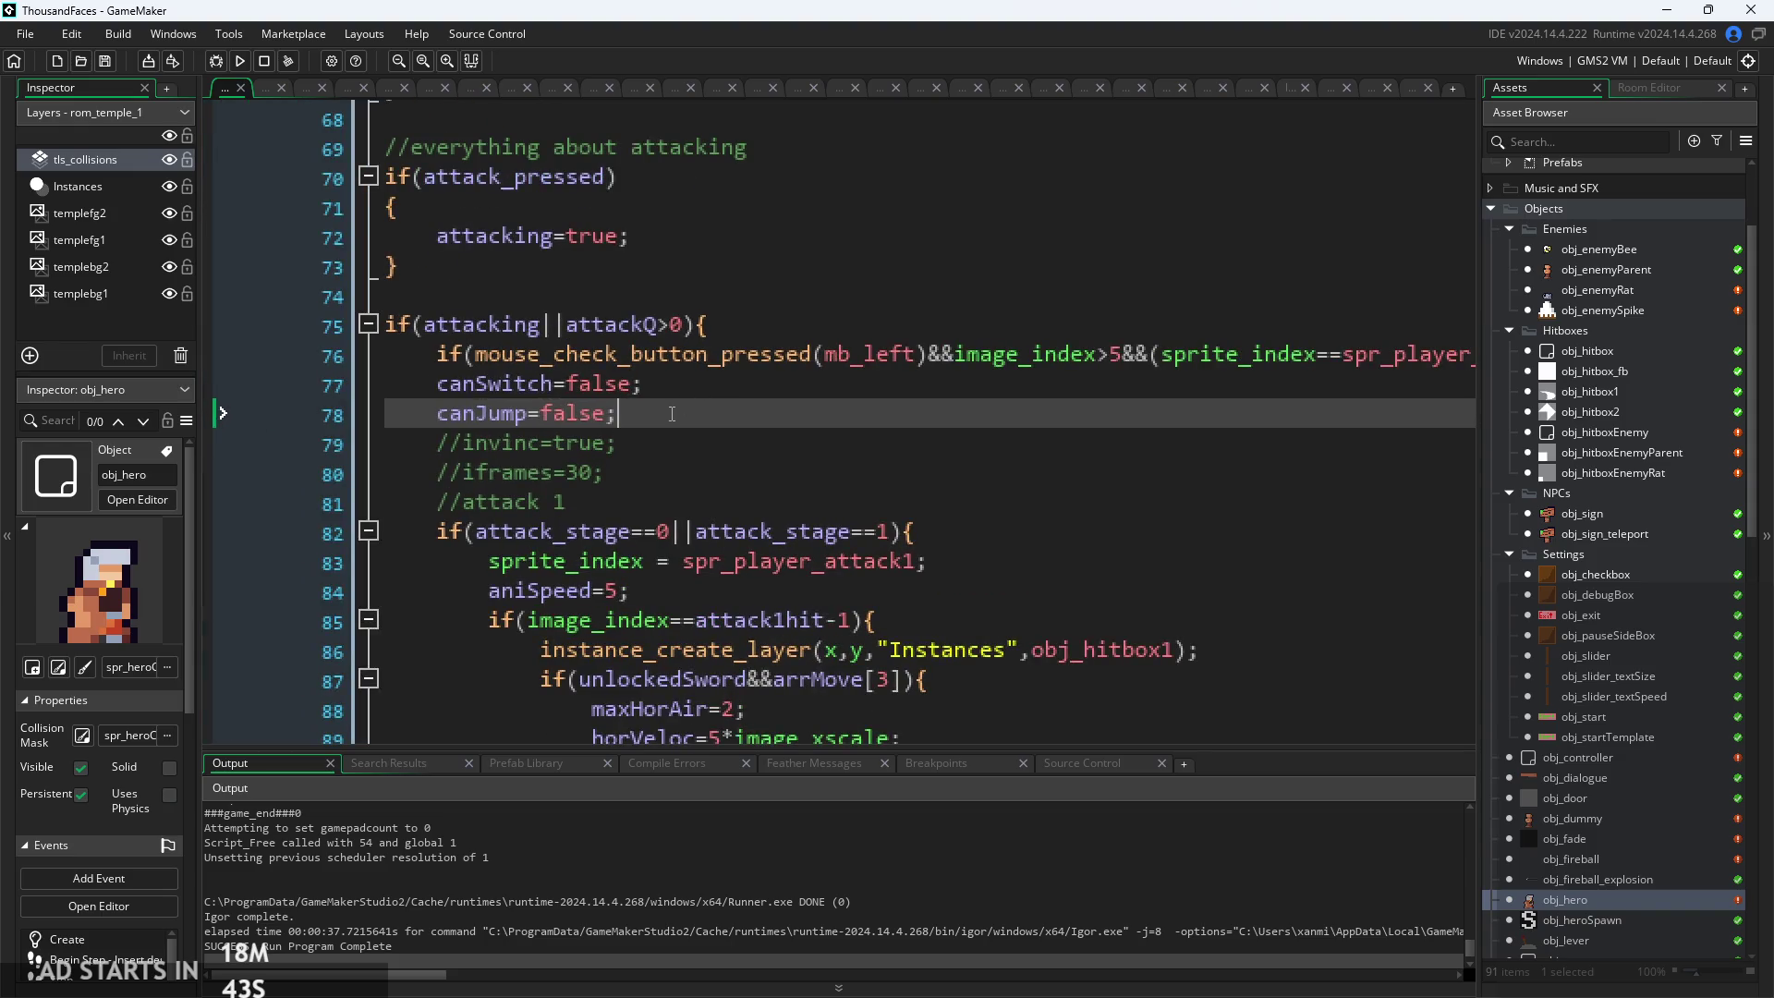
{"action": "scroll", "coordinate": [739, 388], "scroll_direction": "down", "scroll_amount": 3}
Change attack 1's vertVeloc from 0.5 to 0, then rebuild and start the game
{"action": "left_click", "coordinate": [804, 356]}
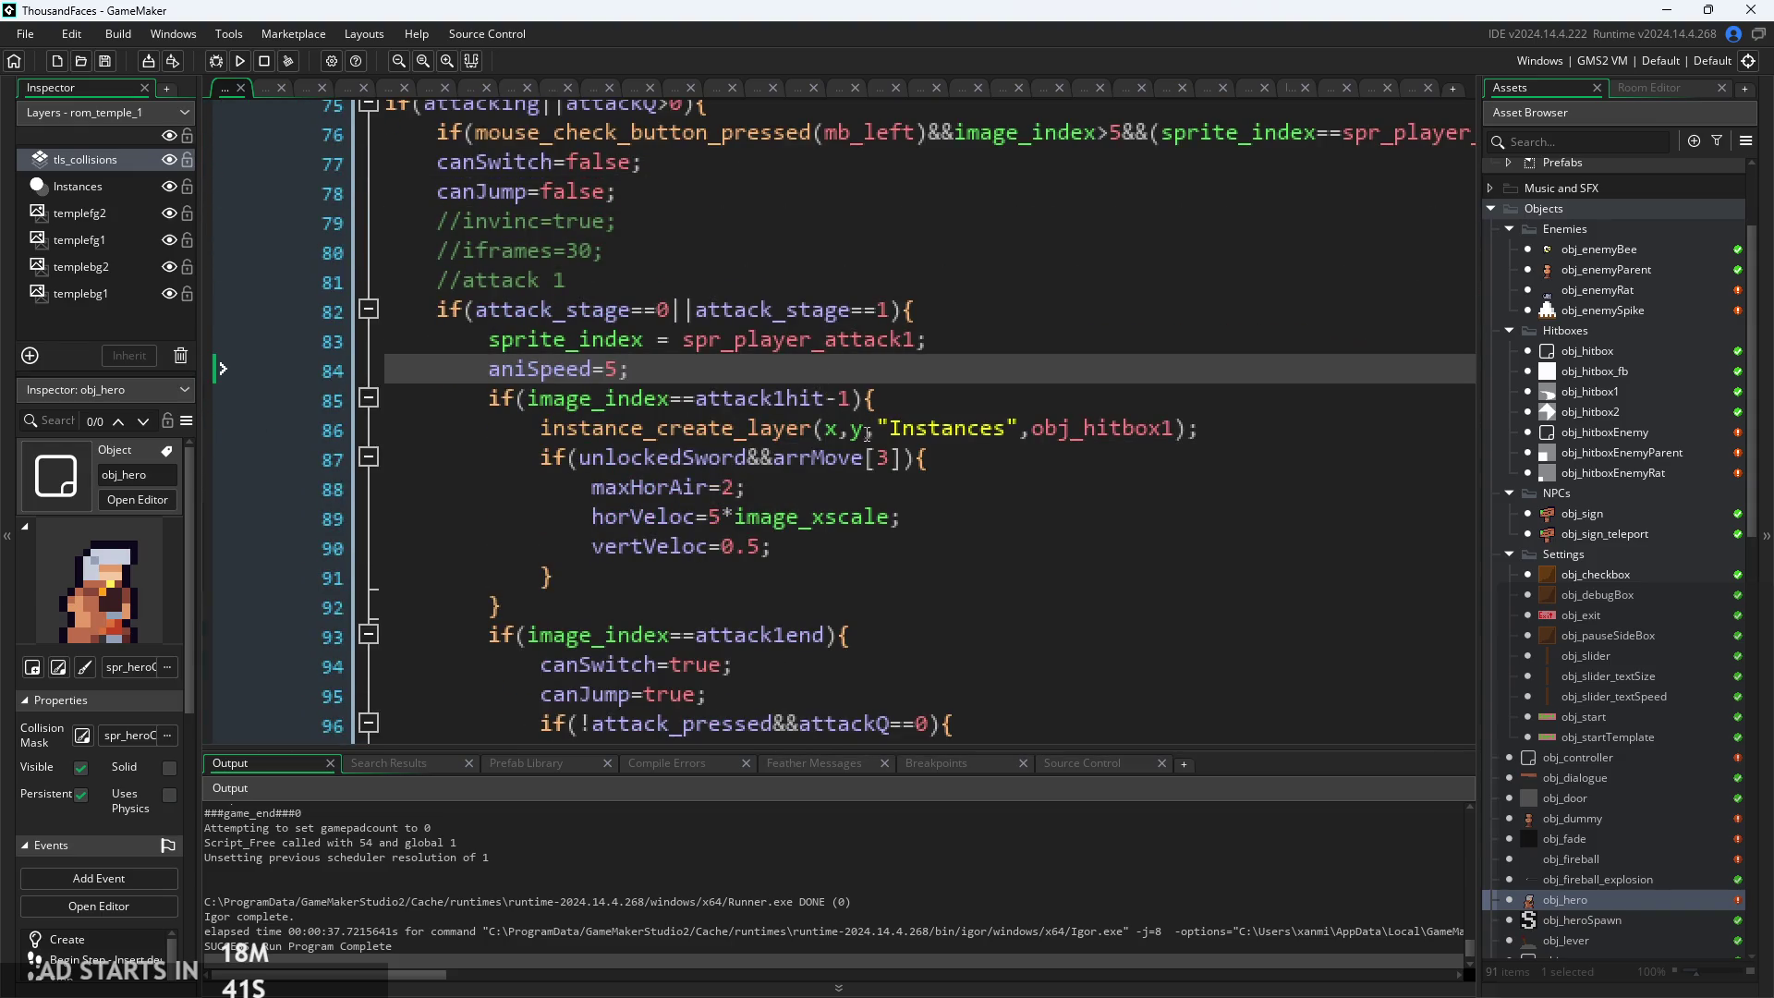
{"action": "left_click", "coordinate": [843, 485]}
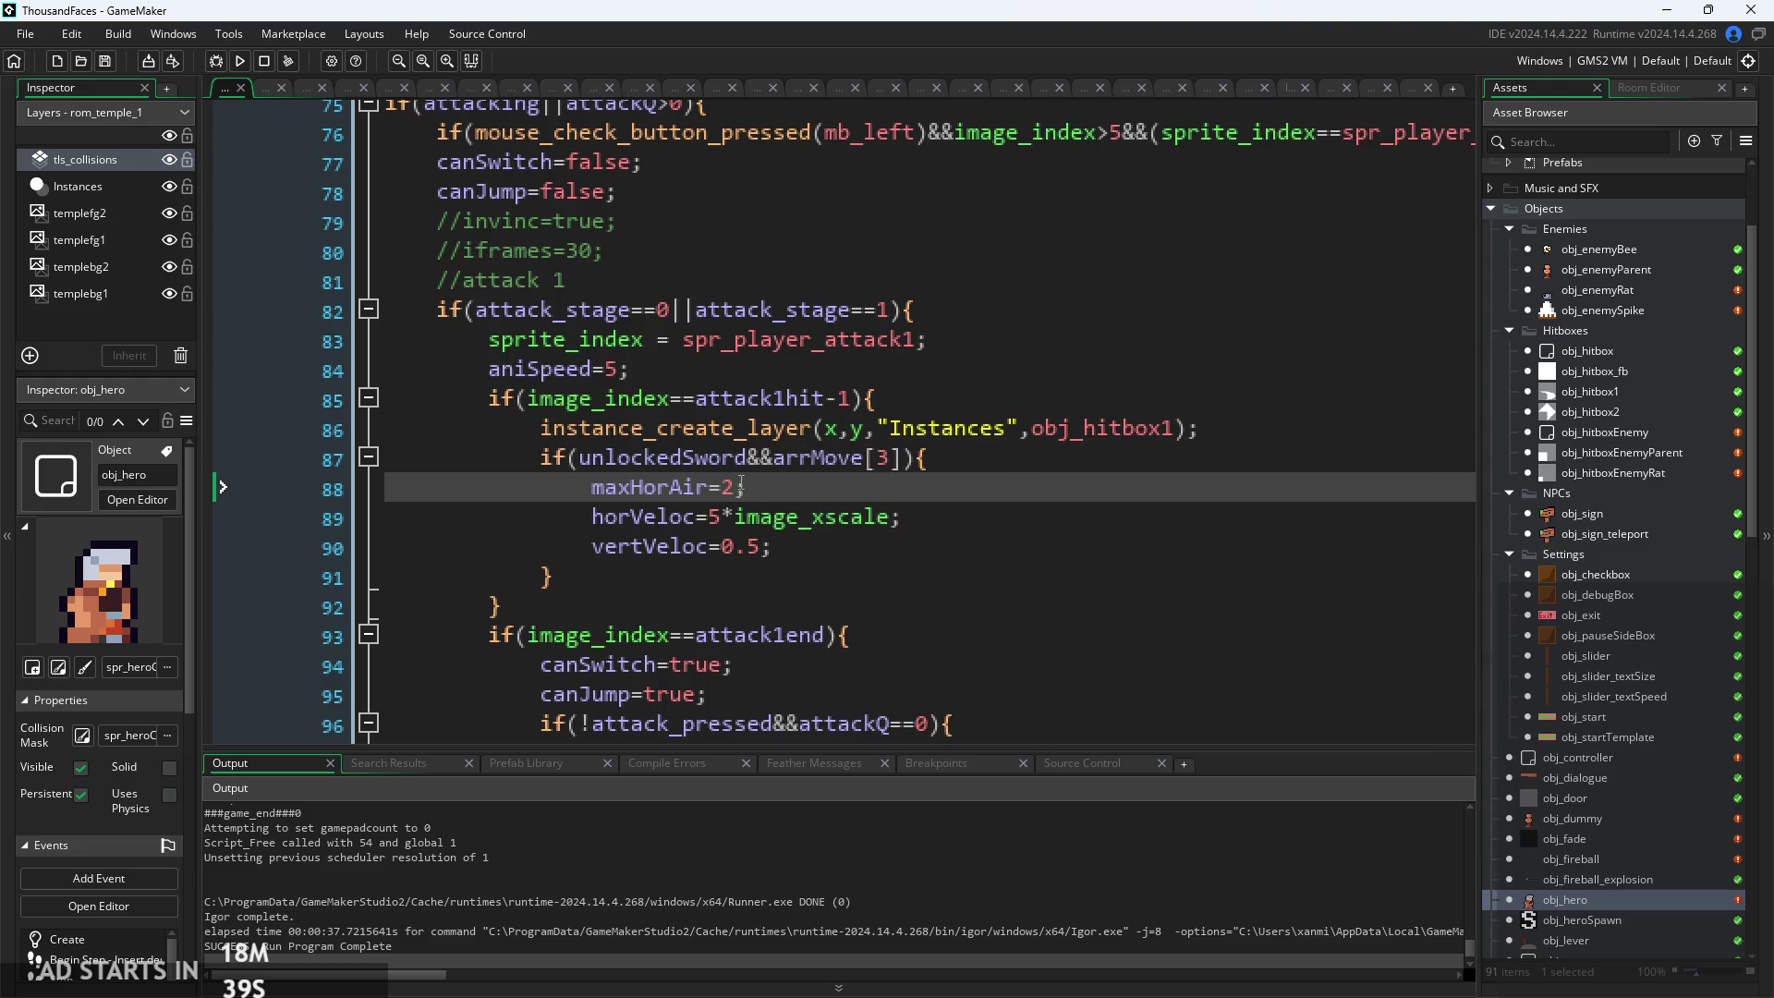
{"action": "scroll", "coordinate": [743, 491], "scroll_direction": "down", "scroll_amount": 1}
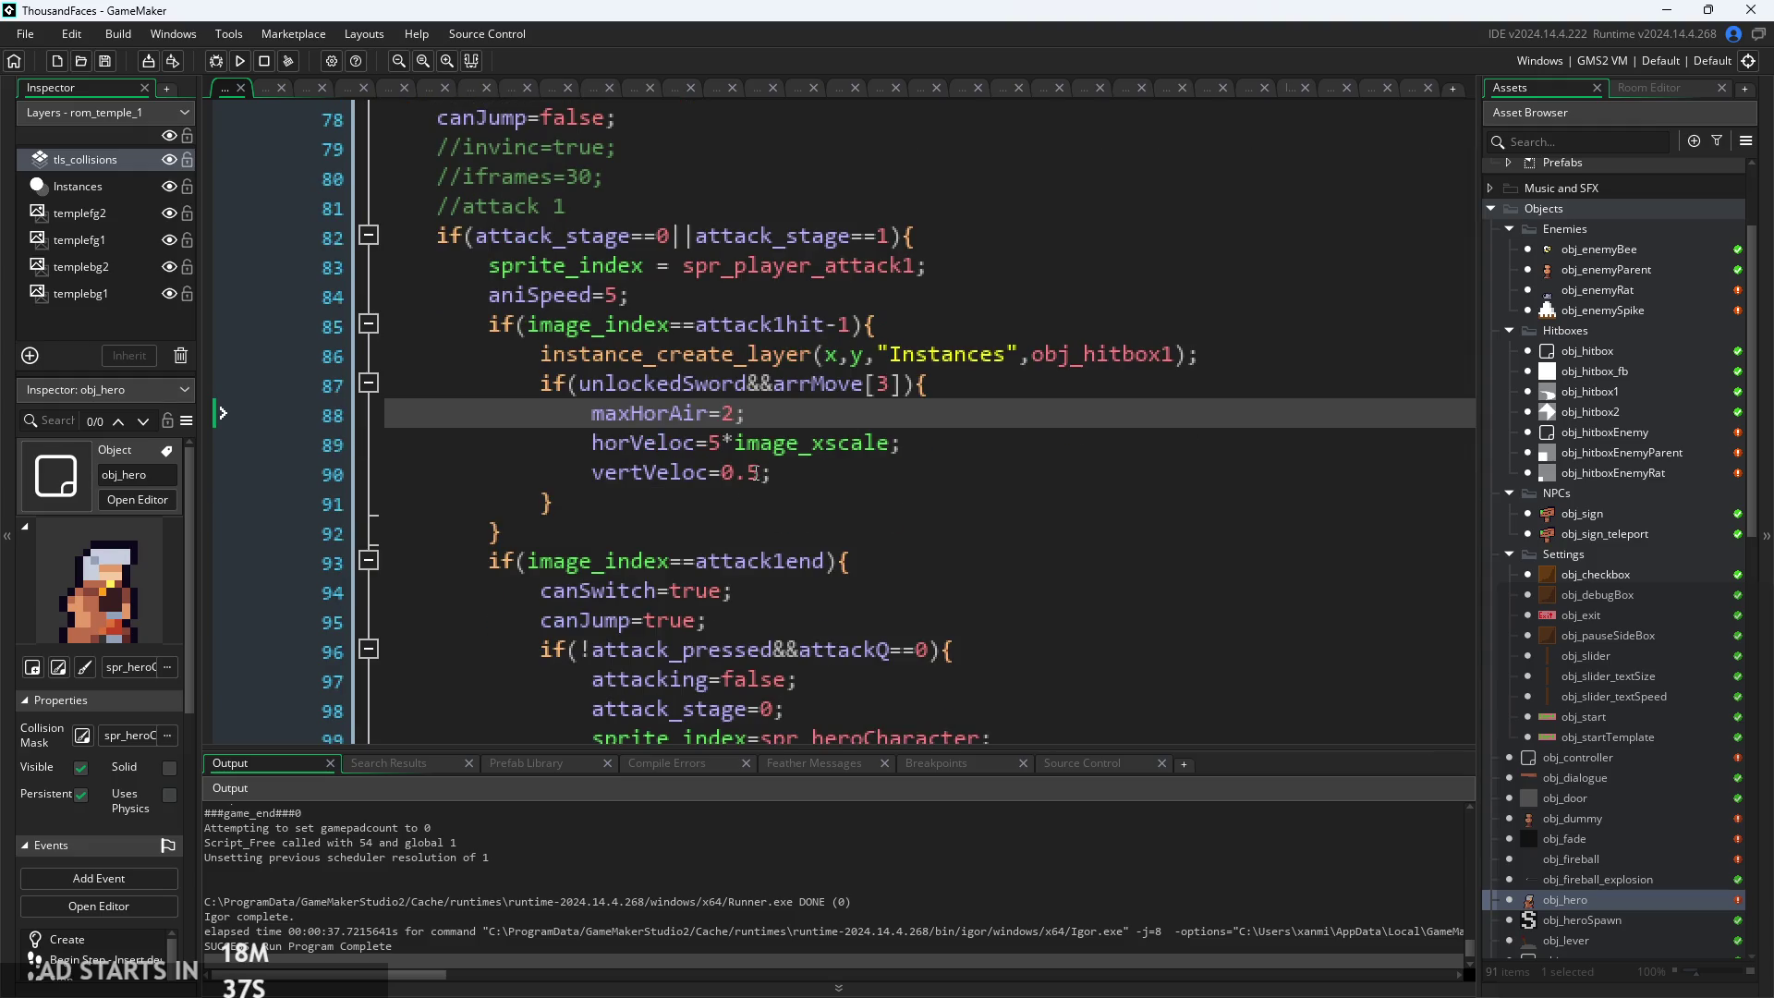
{"action": "left_click", "coordinate": [752, 473]}
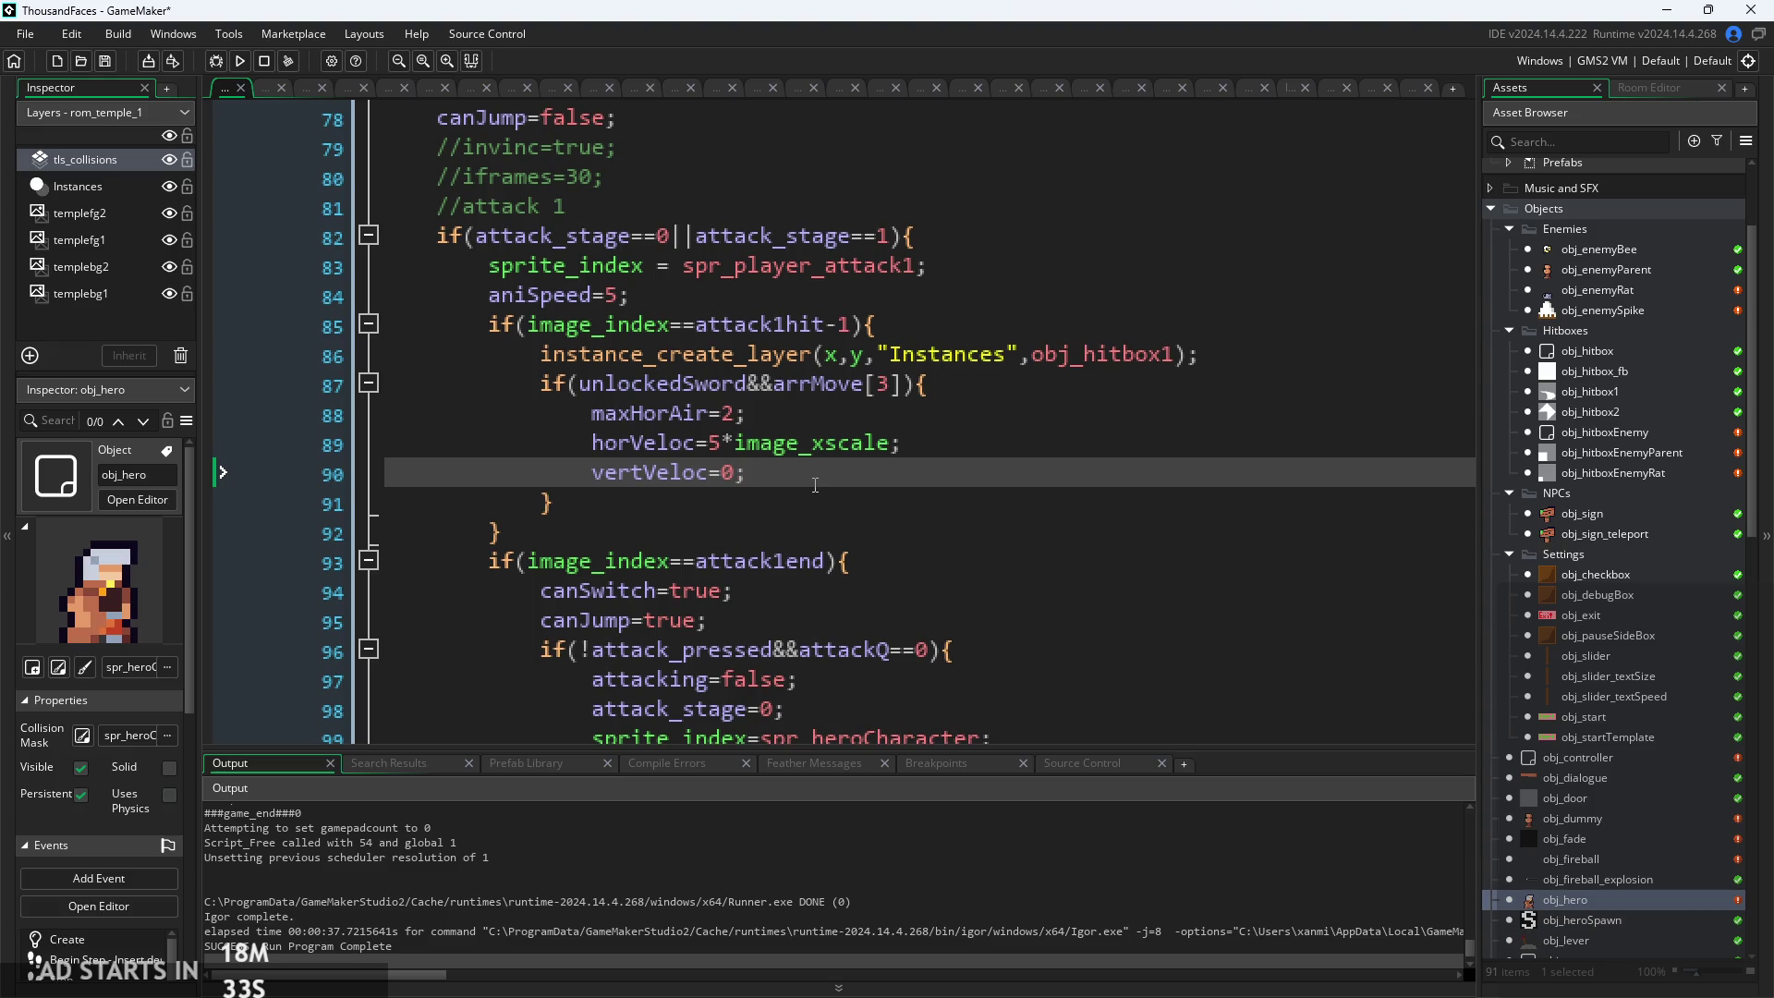
{"action": "left_click", "coordinate": [238, 62]}
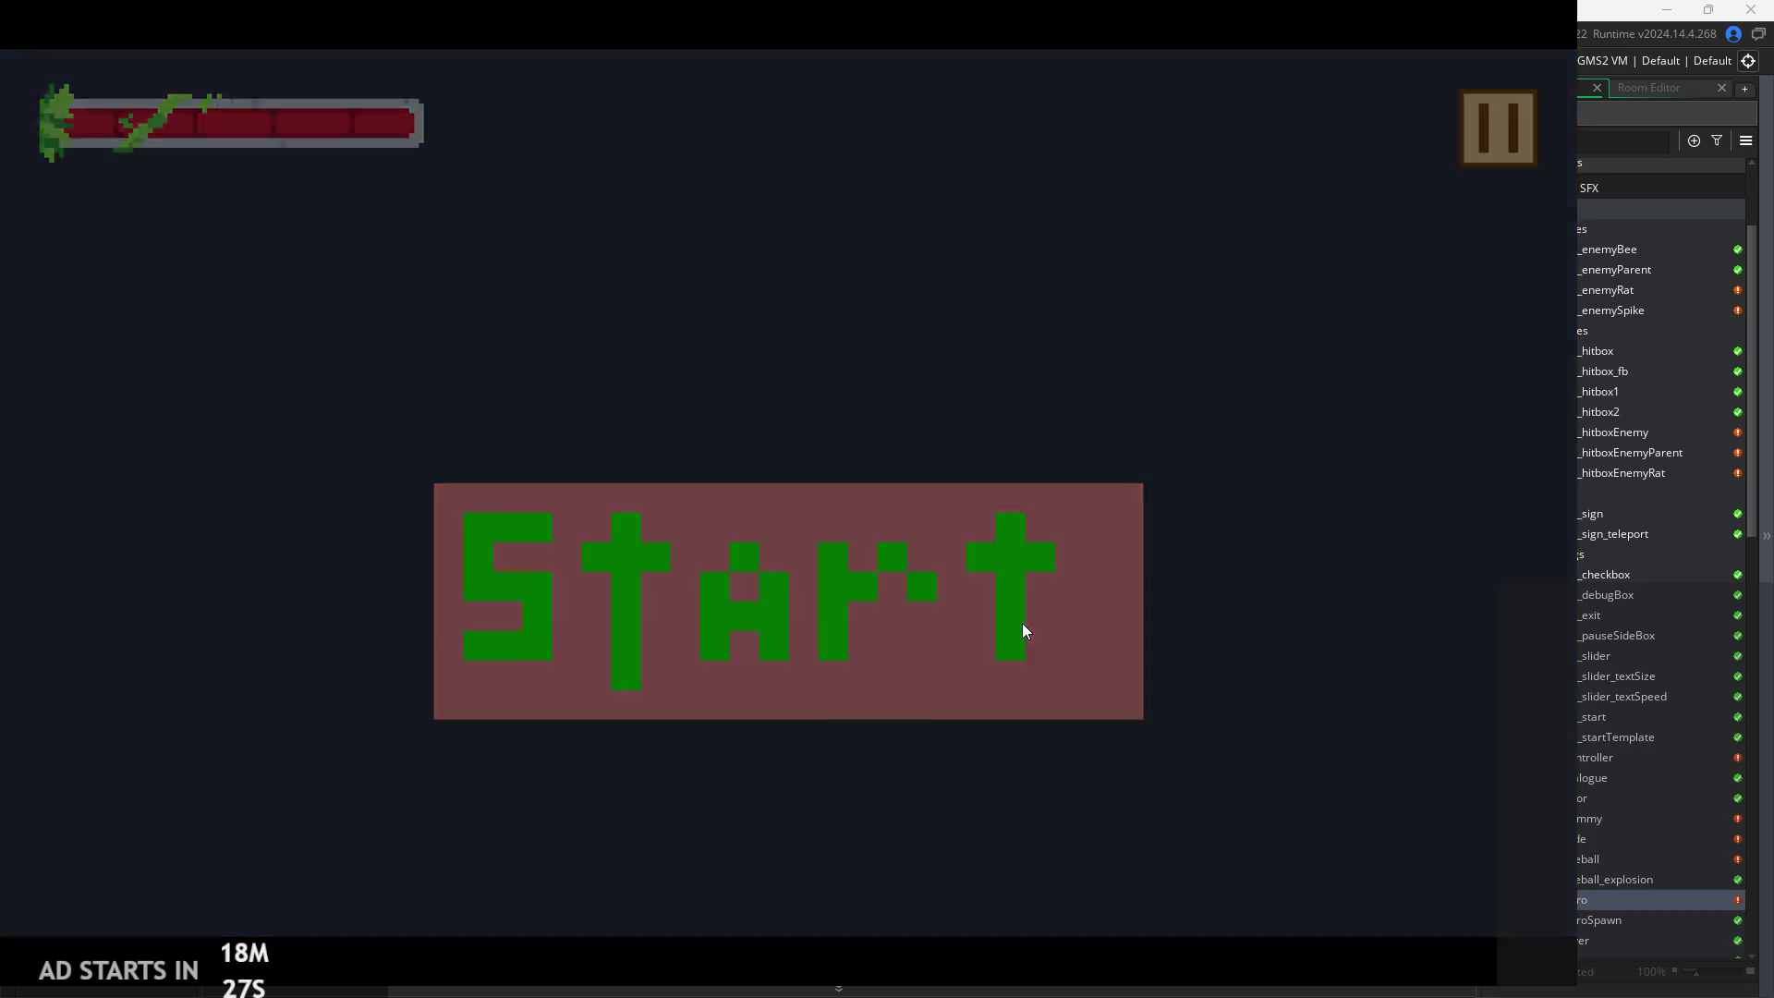
{"action": "left_click", "coordinate": [1022, 625]}
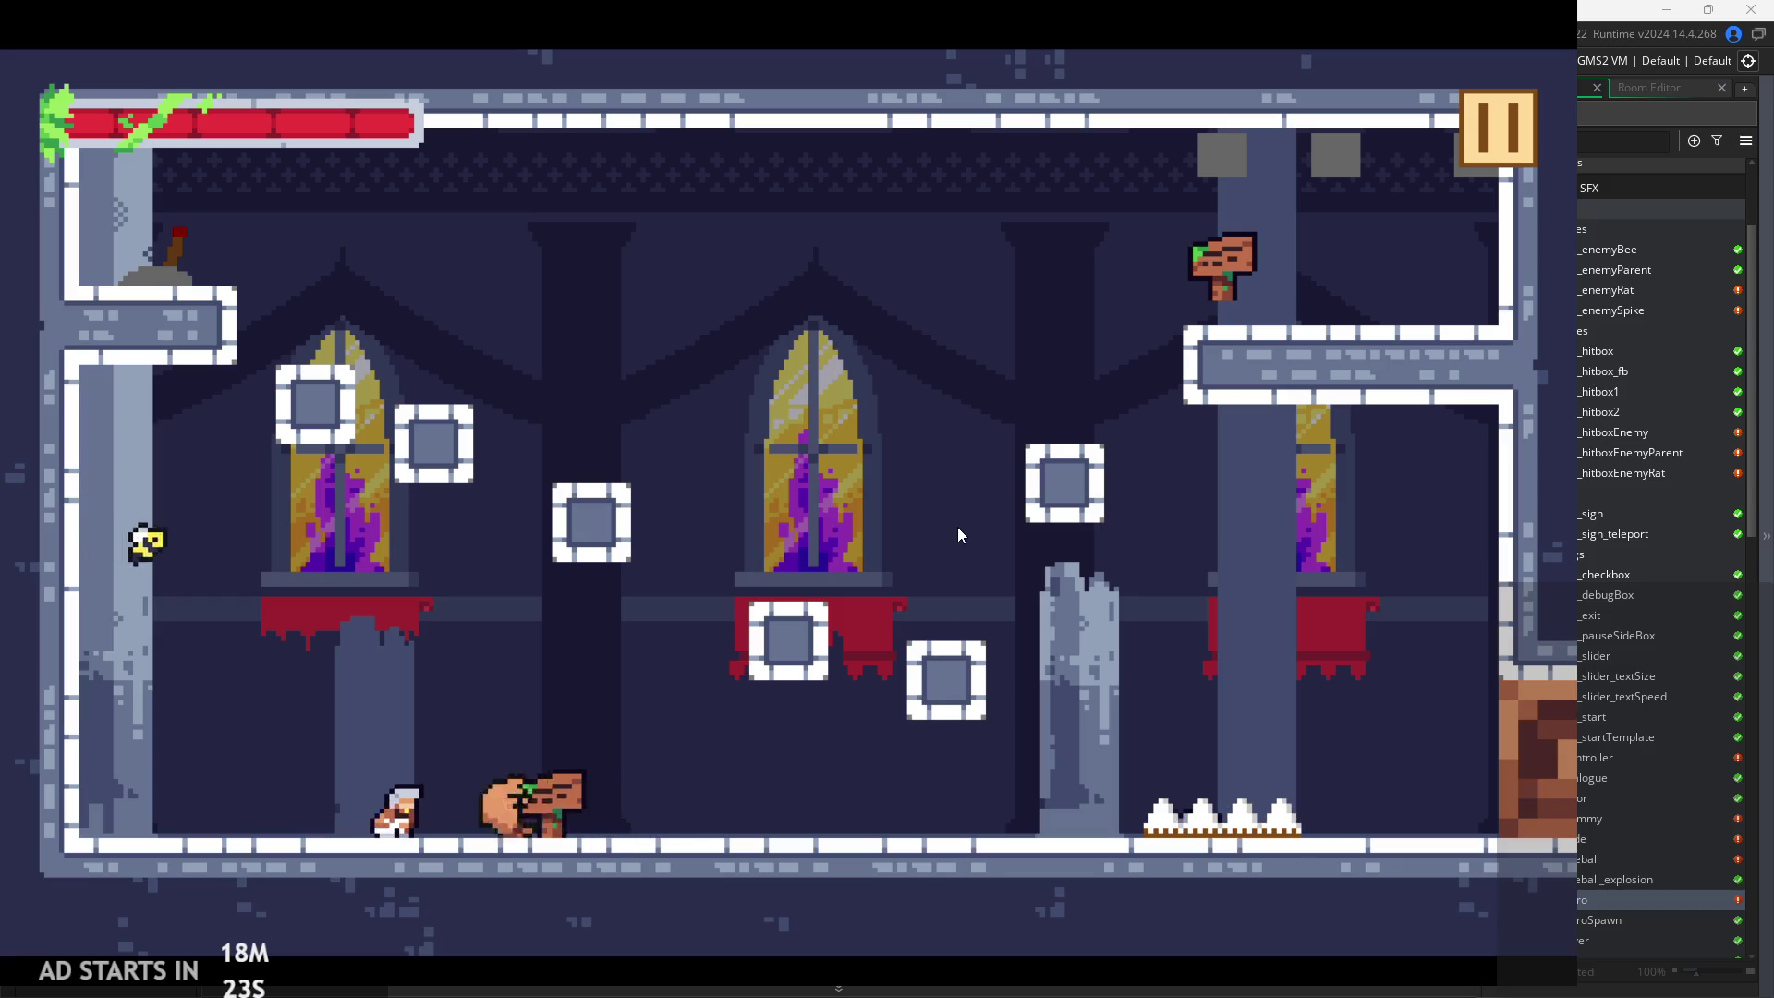
Air-lunge the hero right past the spikes to the wall and jump back off
{"action": "key", "text": "space"}
{"action": "key", "text": "Left"}
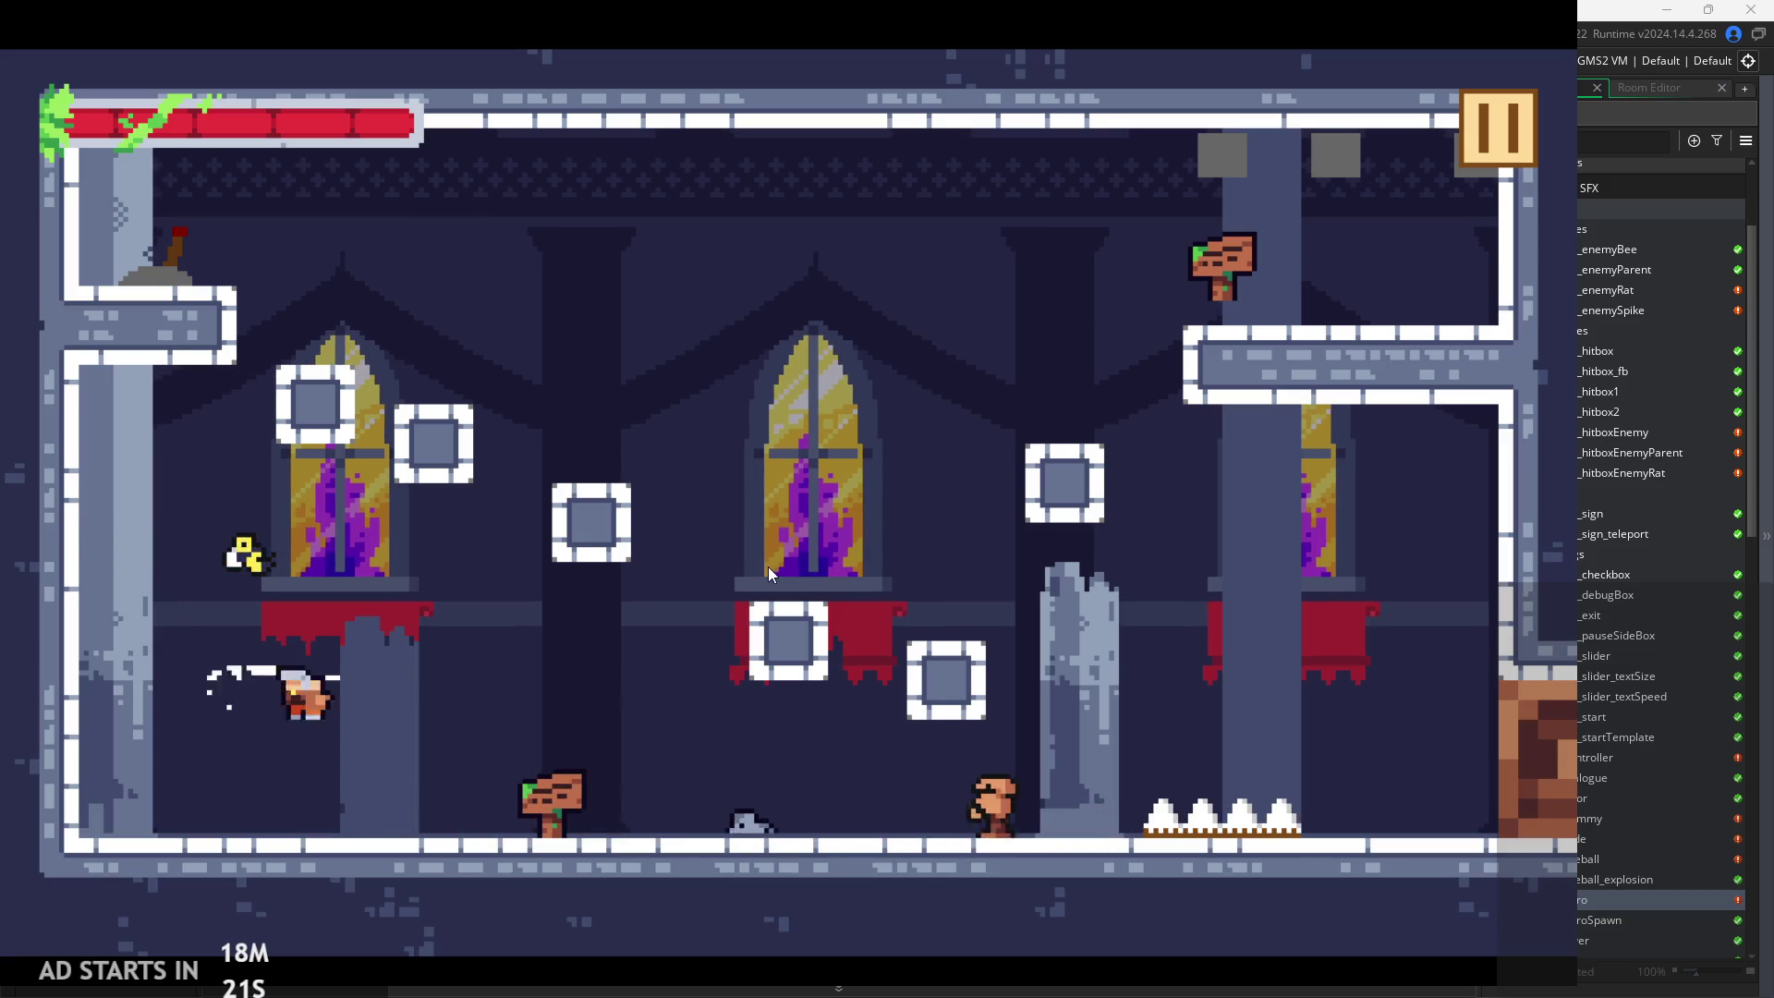
{"action": "key", "text": "Right"}
{"action": "key", "text": "space"}
{"action": "key", "text": "Right"}
{"action": "key", "text": "Right"}
{"action": "key", "text": "space"}
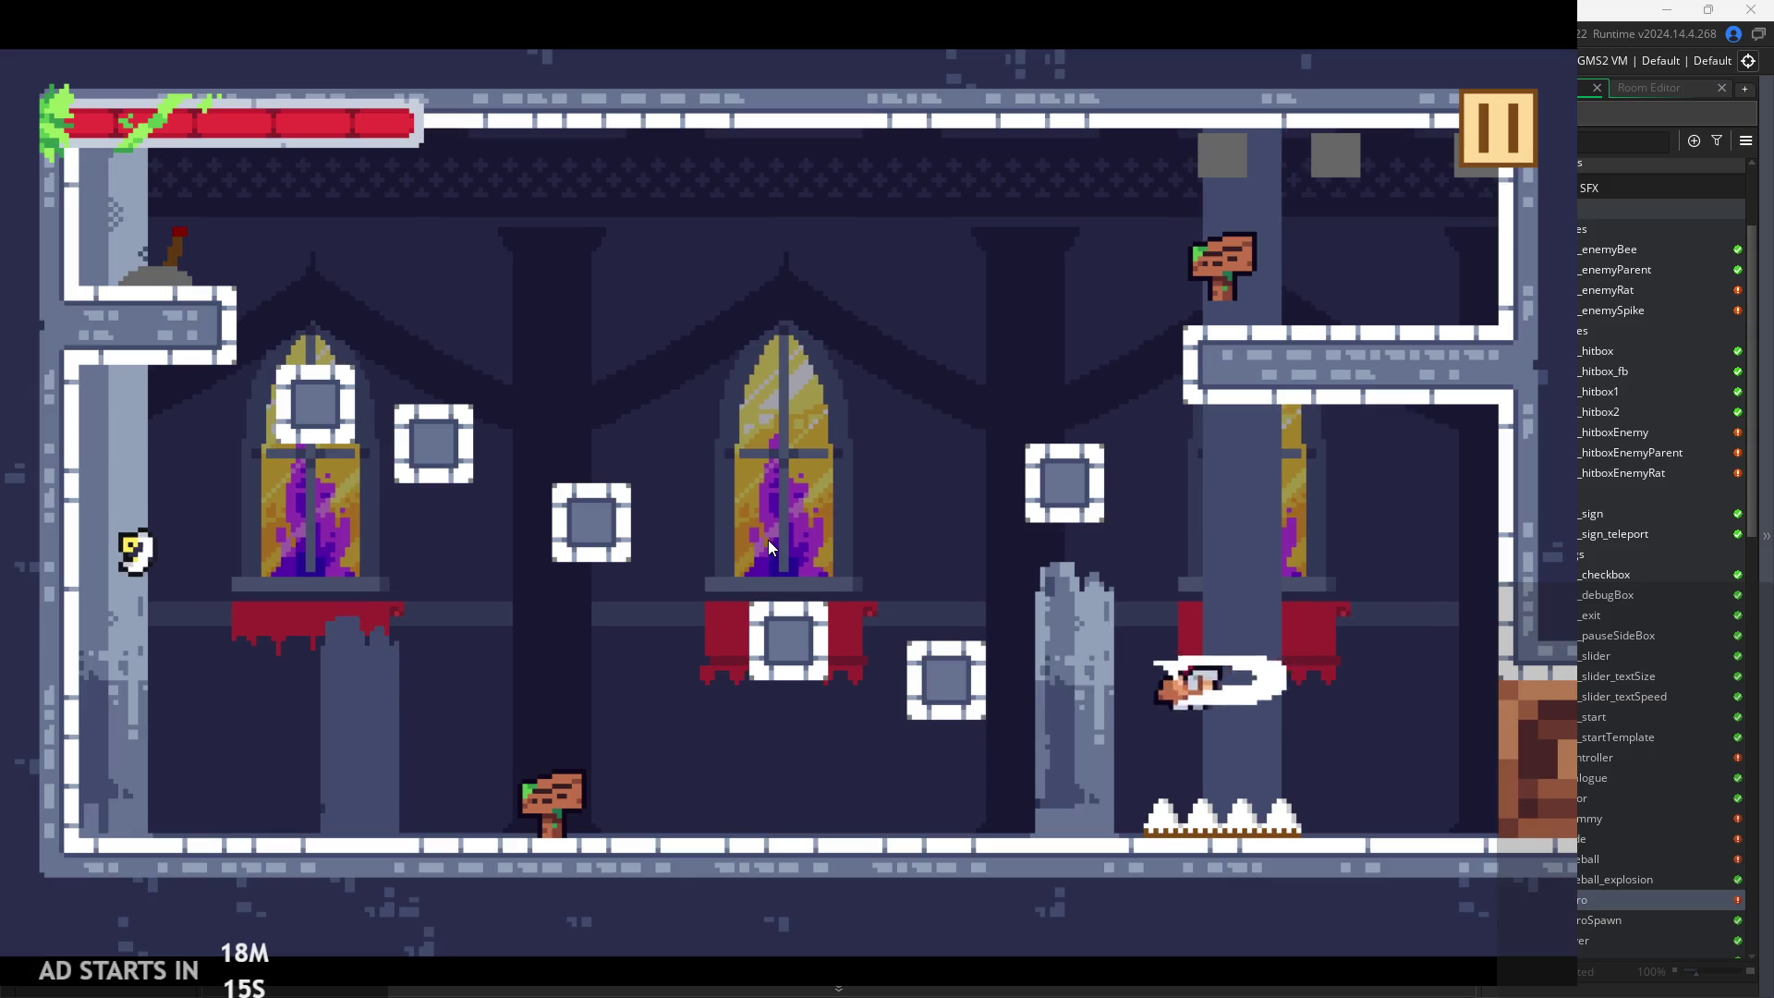
{"action": "key", "text": "Left"}
{"action": "key", "text": "Right"}
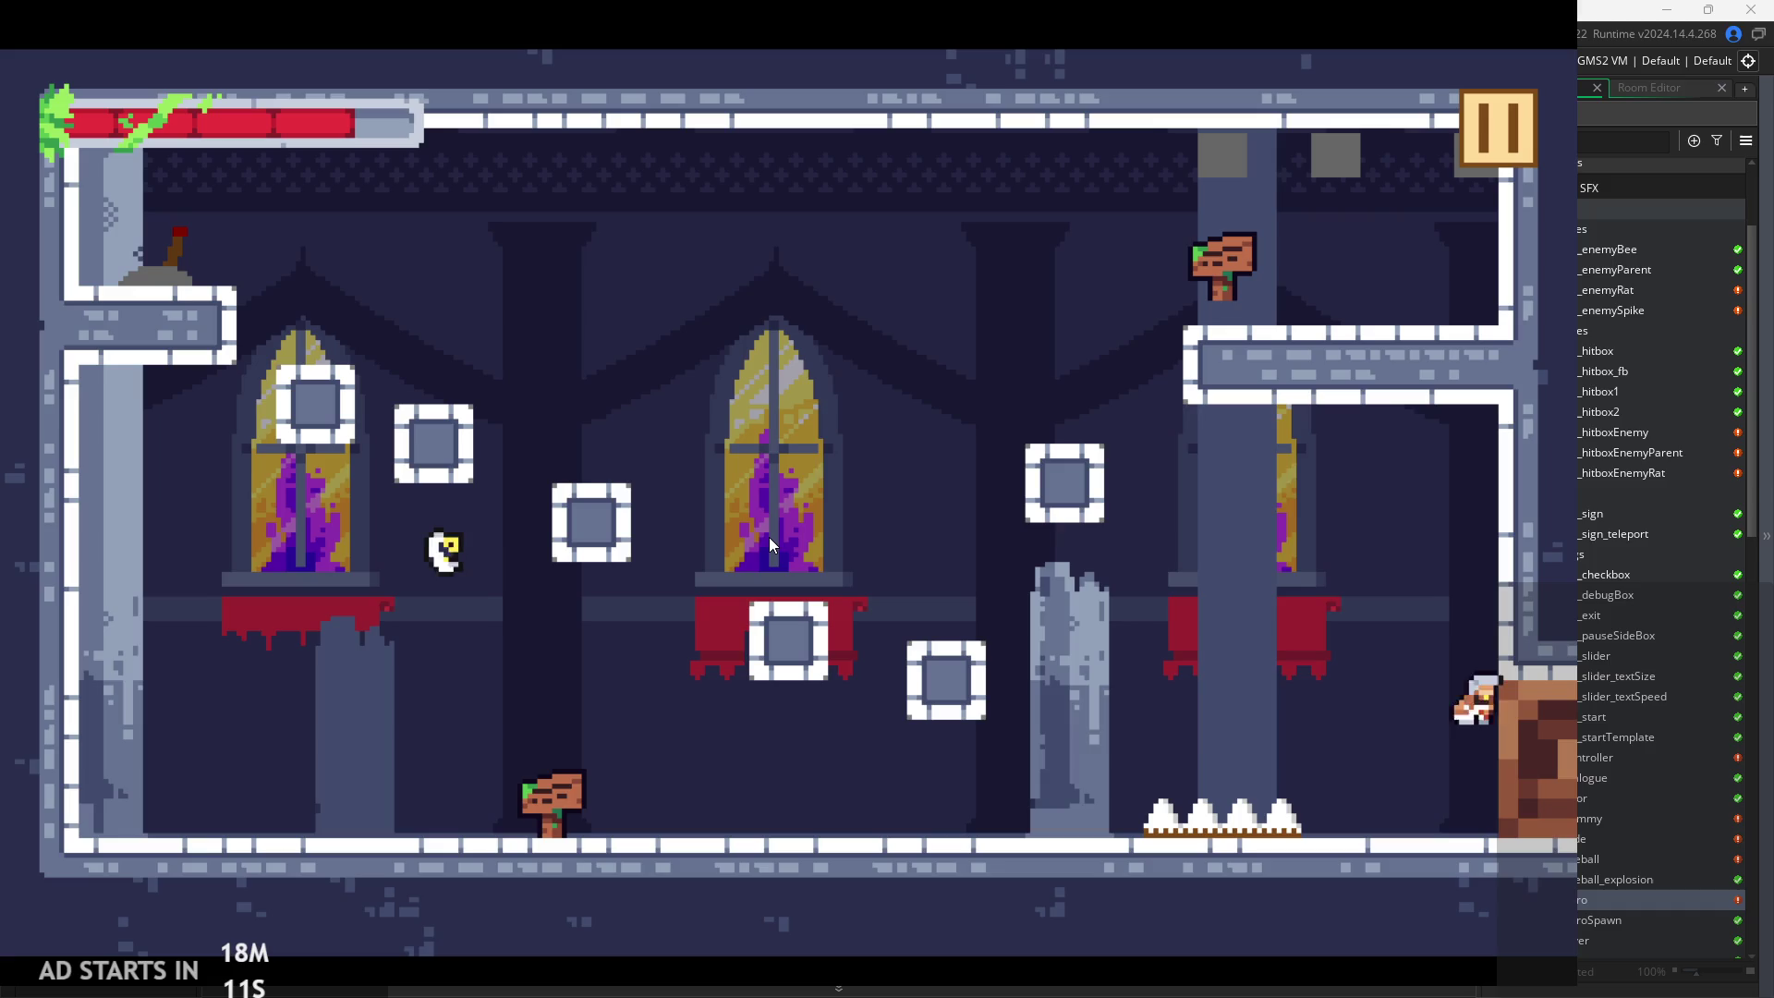
{"action": "key", "text": "Left"}
{"action": "key", "text": "space"}
Jump up around the broken pillar toward the upper sign, finishing with a rightward sword lunge
{"action": "key", "text": "Left"}
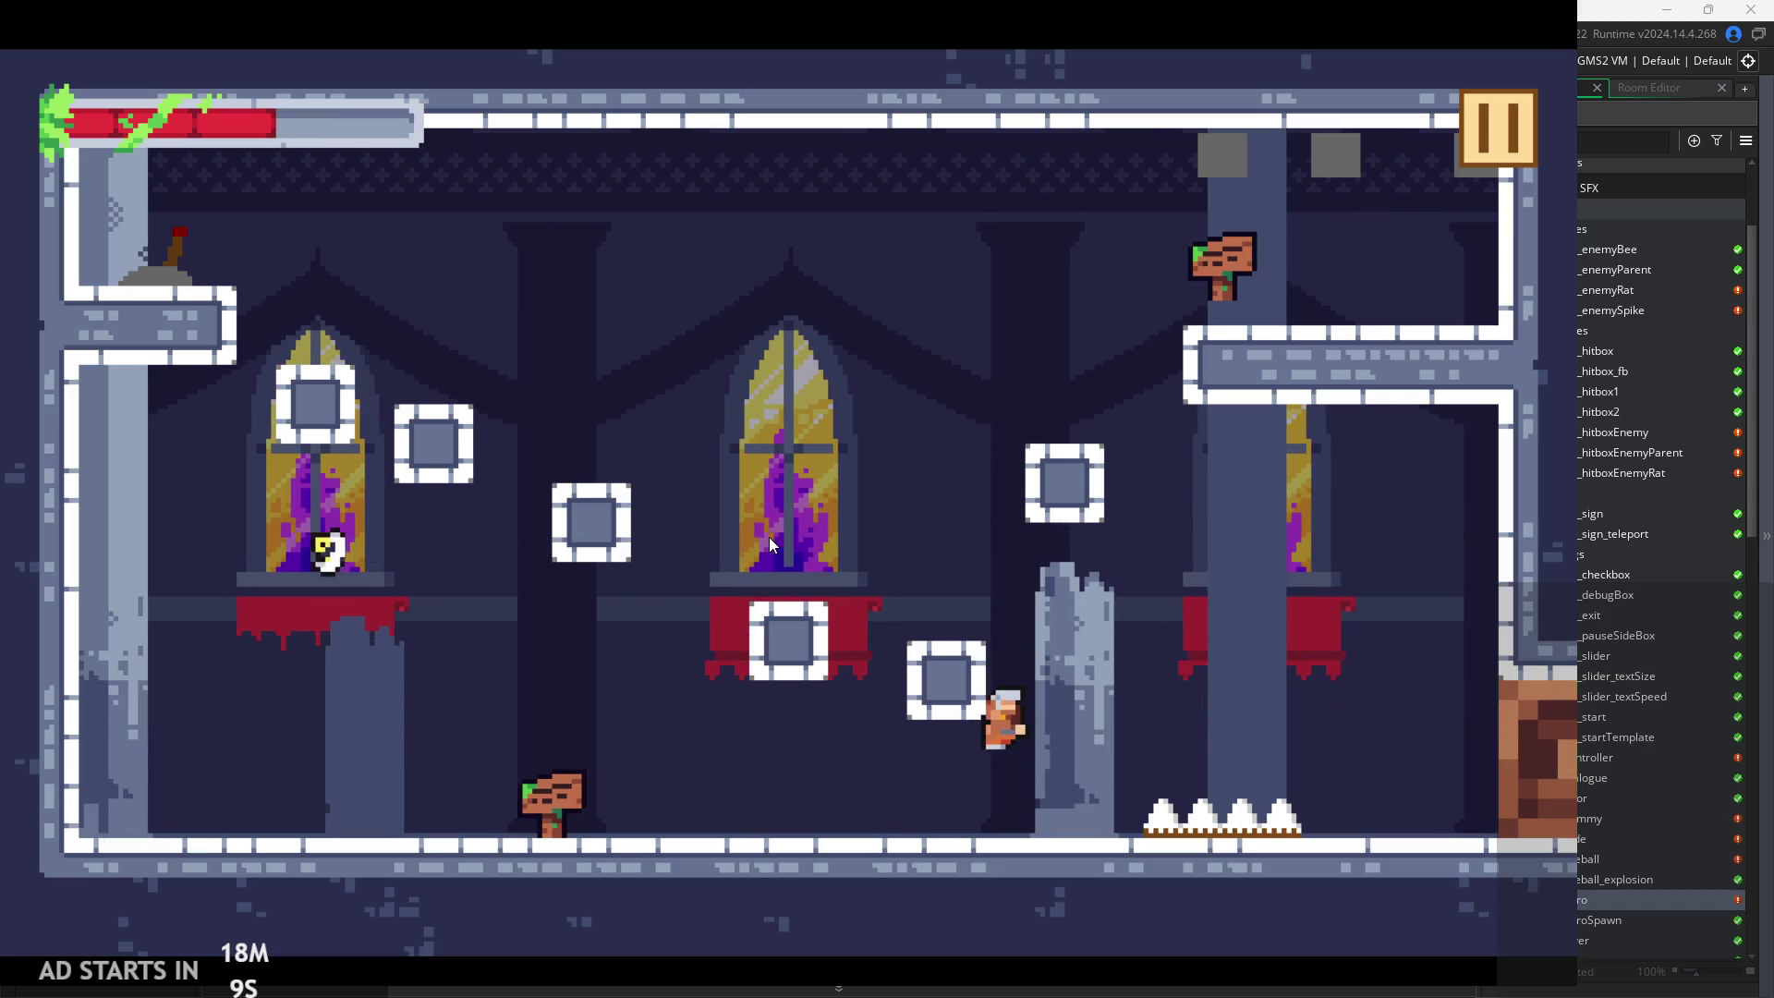
{"action": "key", "text": "space"}
{"action": "key", "text": "Right"}
{"action": "key", "text": "space"}
{"action": "key", "text": "Left"}
{"action": "key", "text": "Right"}
{"action": "key", "text": "space"}
{"action": "key", "text": "Left"}
{"action": "key", "text": "space"}
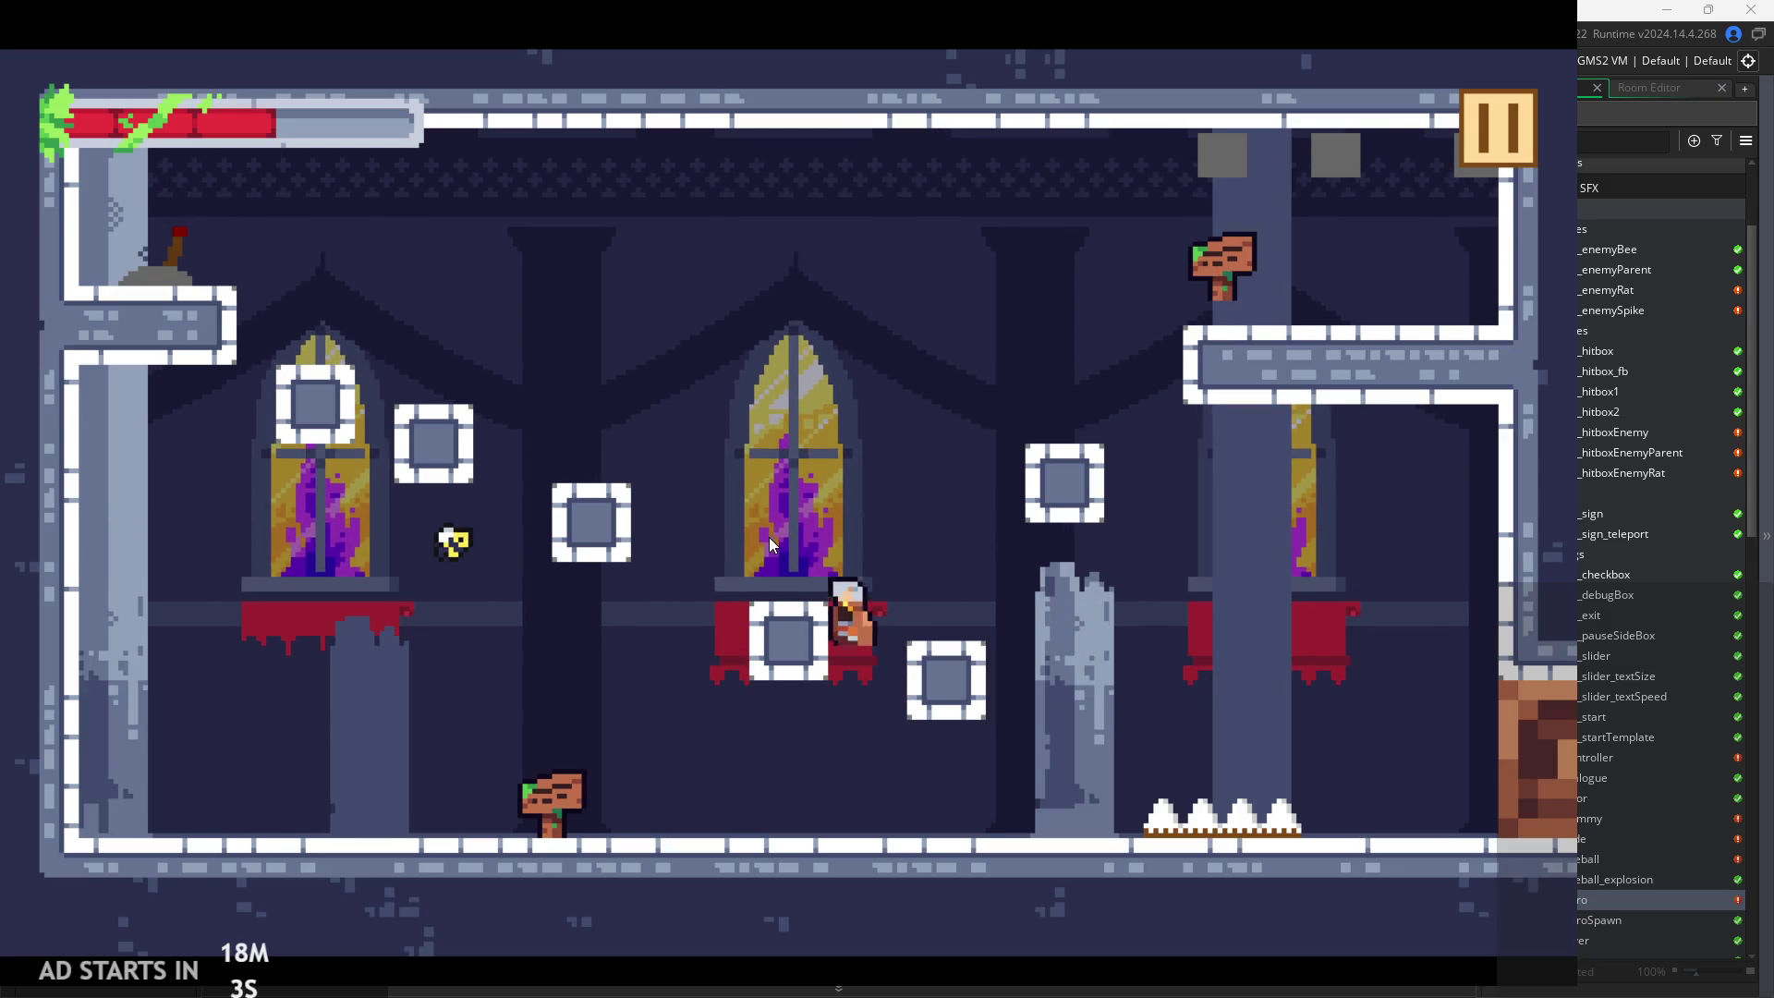
{"action": "key", "text": "Right"}
{"action": "key", "text": "shift"}
Climb via the middle window to the upper-left ledge by the lever, then drop off rightward
{"action": "key", "text": "space"}
{"action": "key", "text": "Left"}
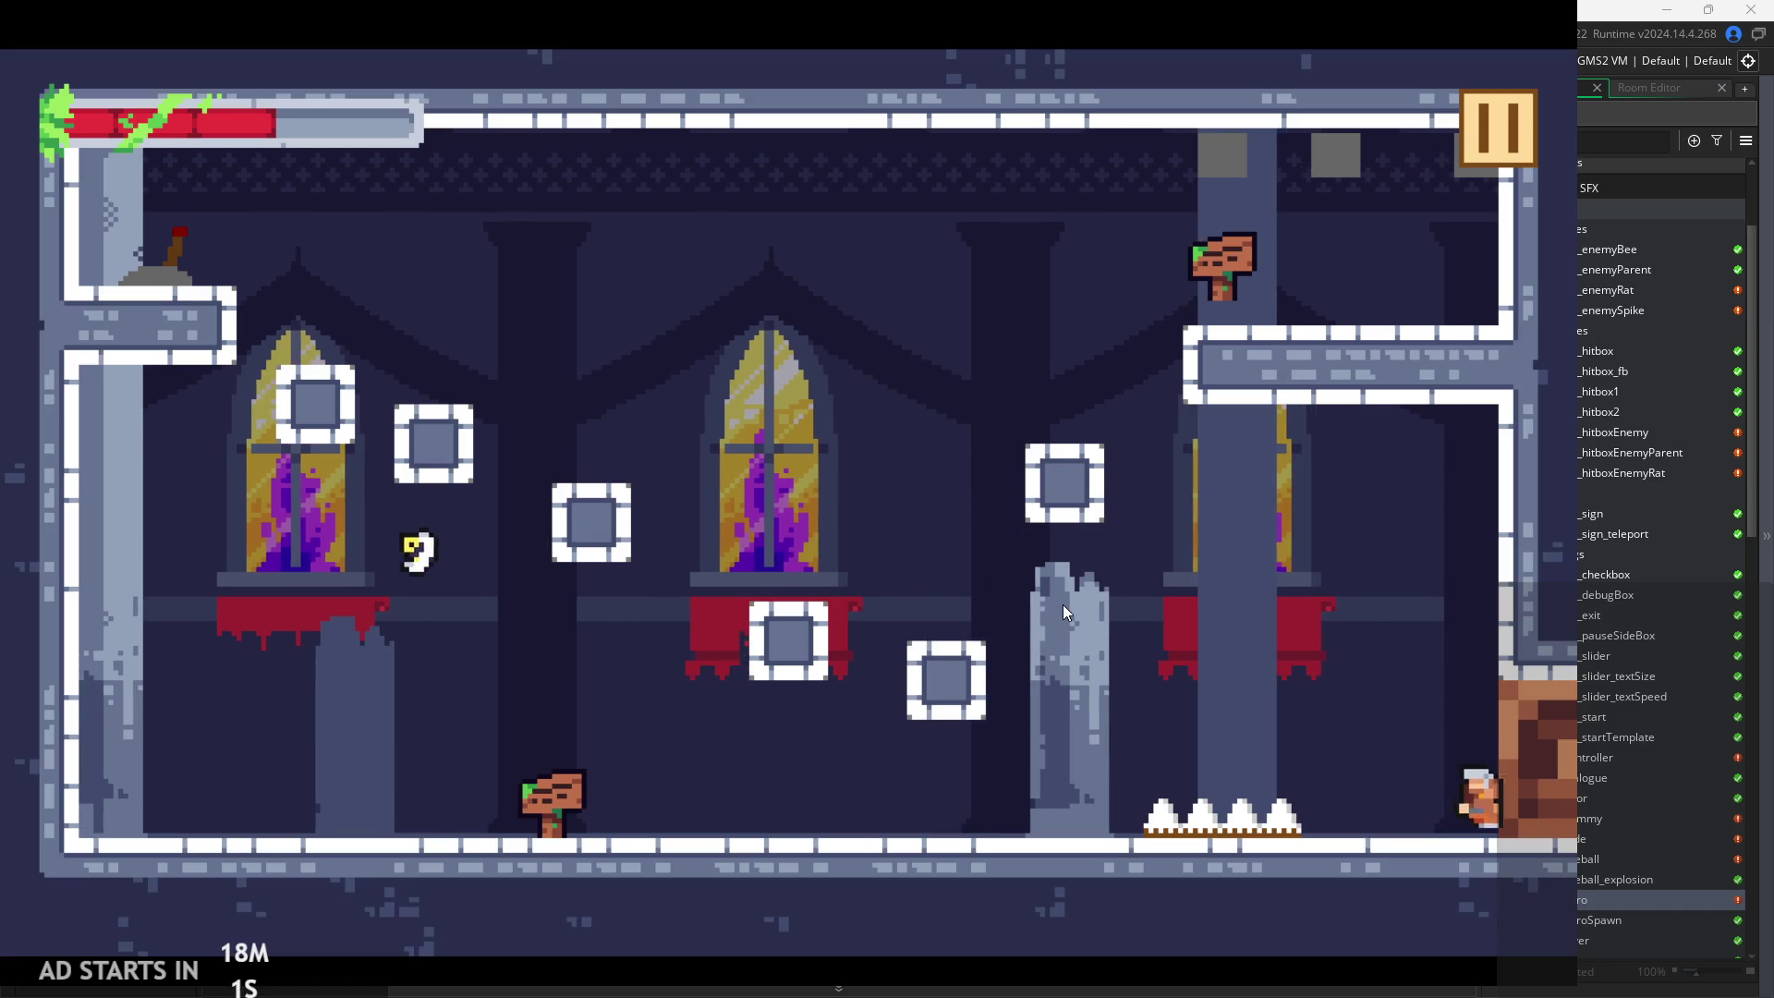
{"action": "key", "text": "space"}
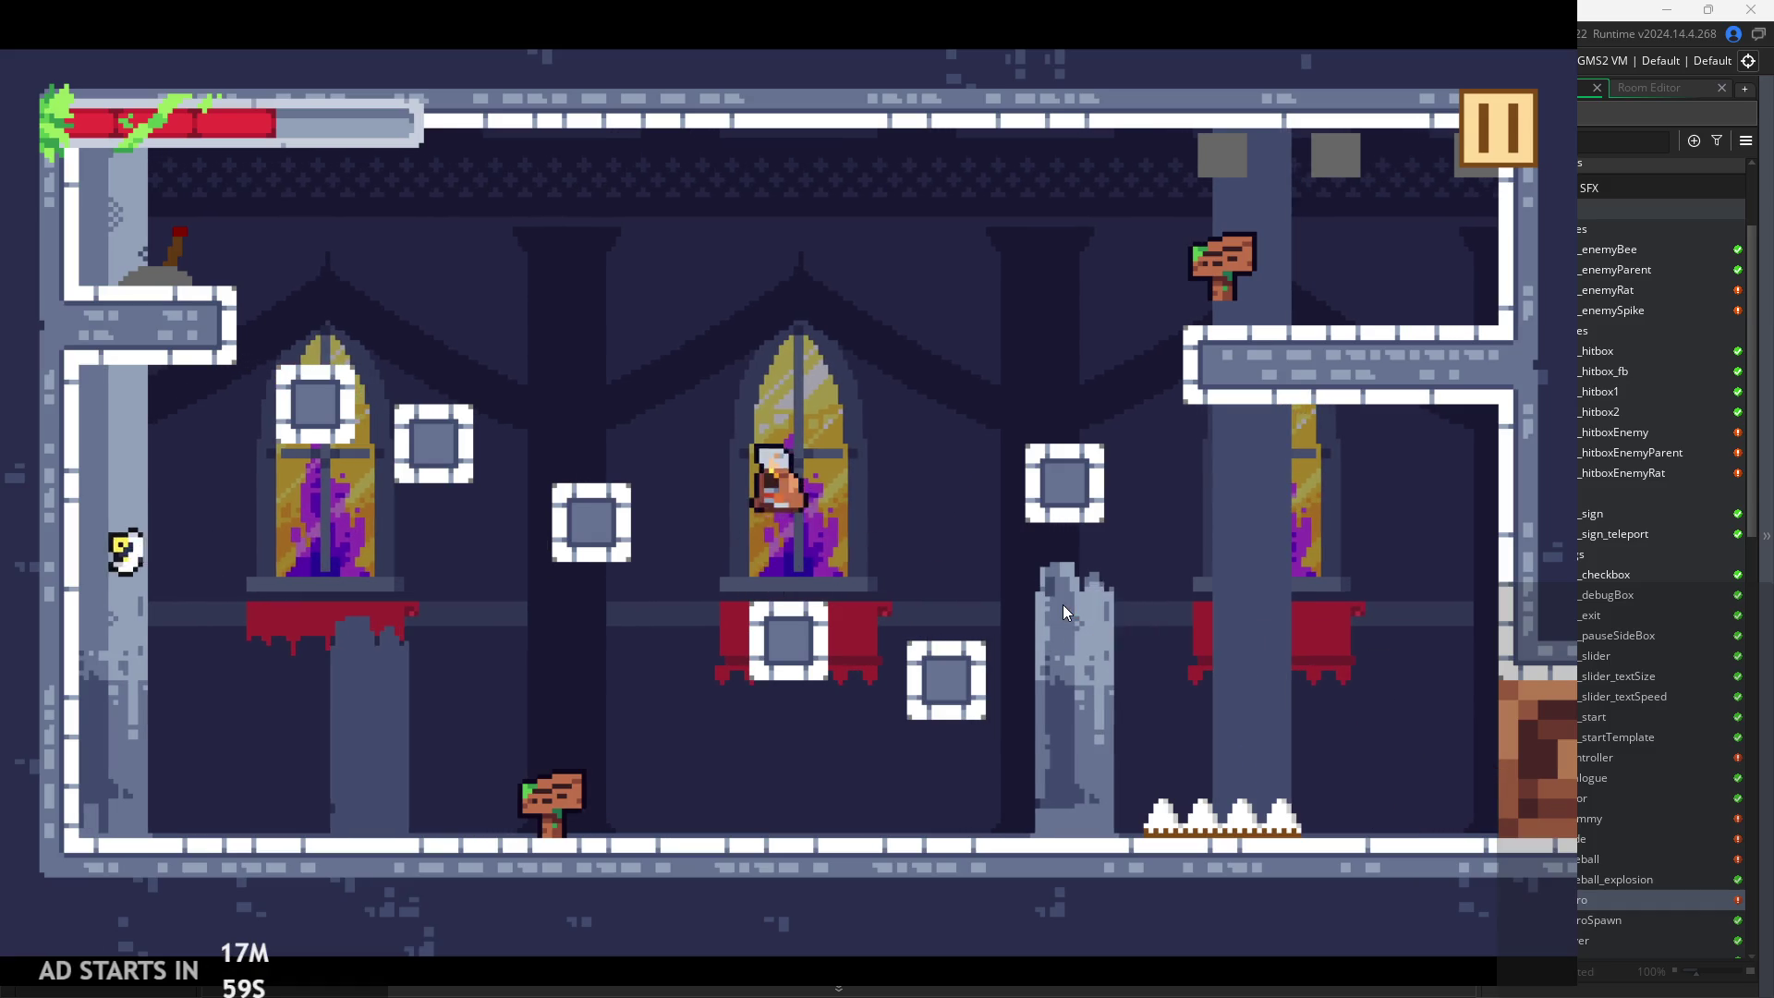
{"action": "key", "text": "Left"}
{"action": "key", "text": "space"}
{"action": "key", "text": "Left"}
{"action": "key", "text": "Right"}
{"action": "key", "text": "space"}
{"action": "key", "text": "Left"}
{"action": "key", "text": "Right"}
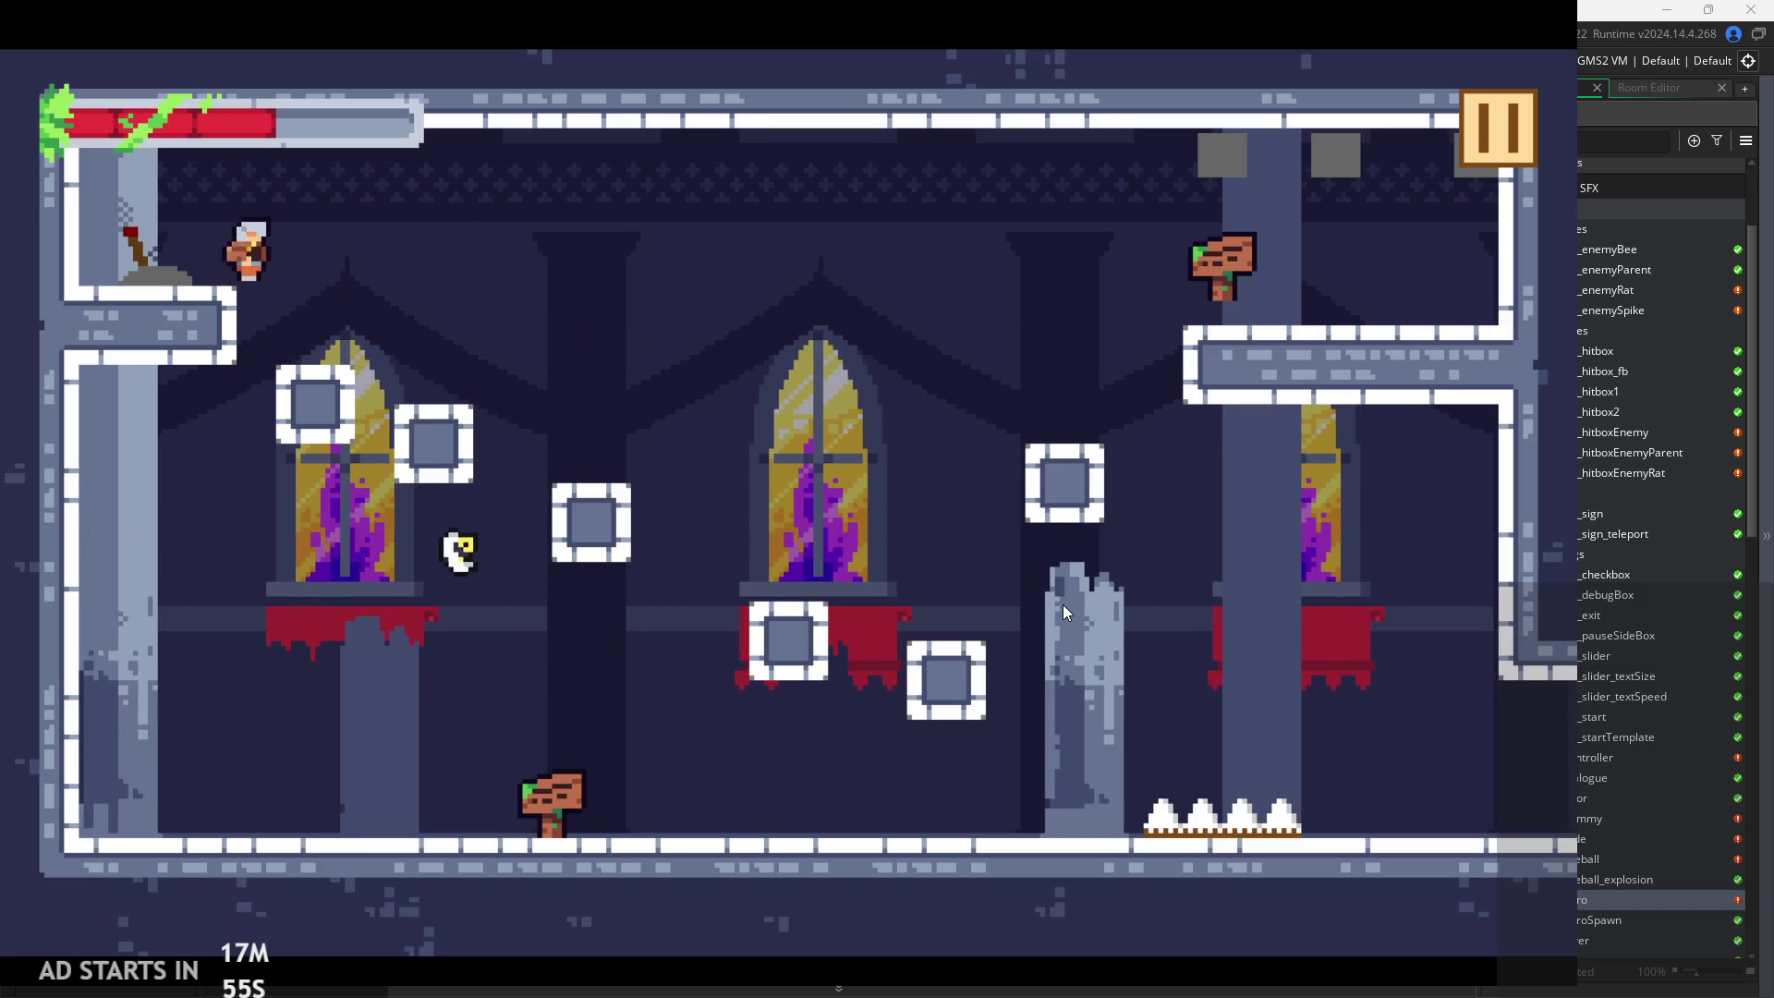
{"action": "key", "text": "space"}
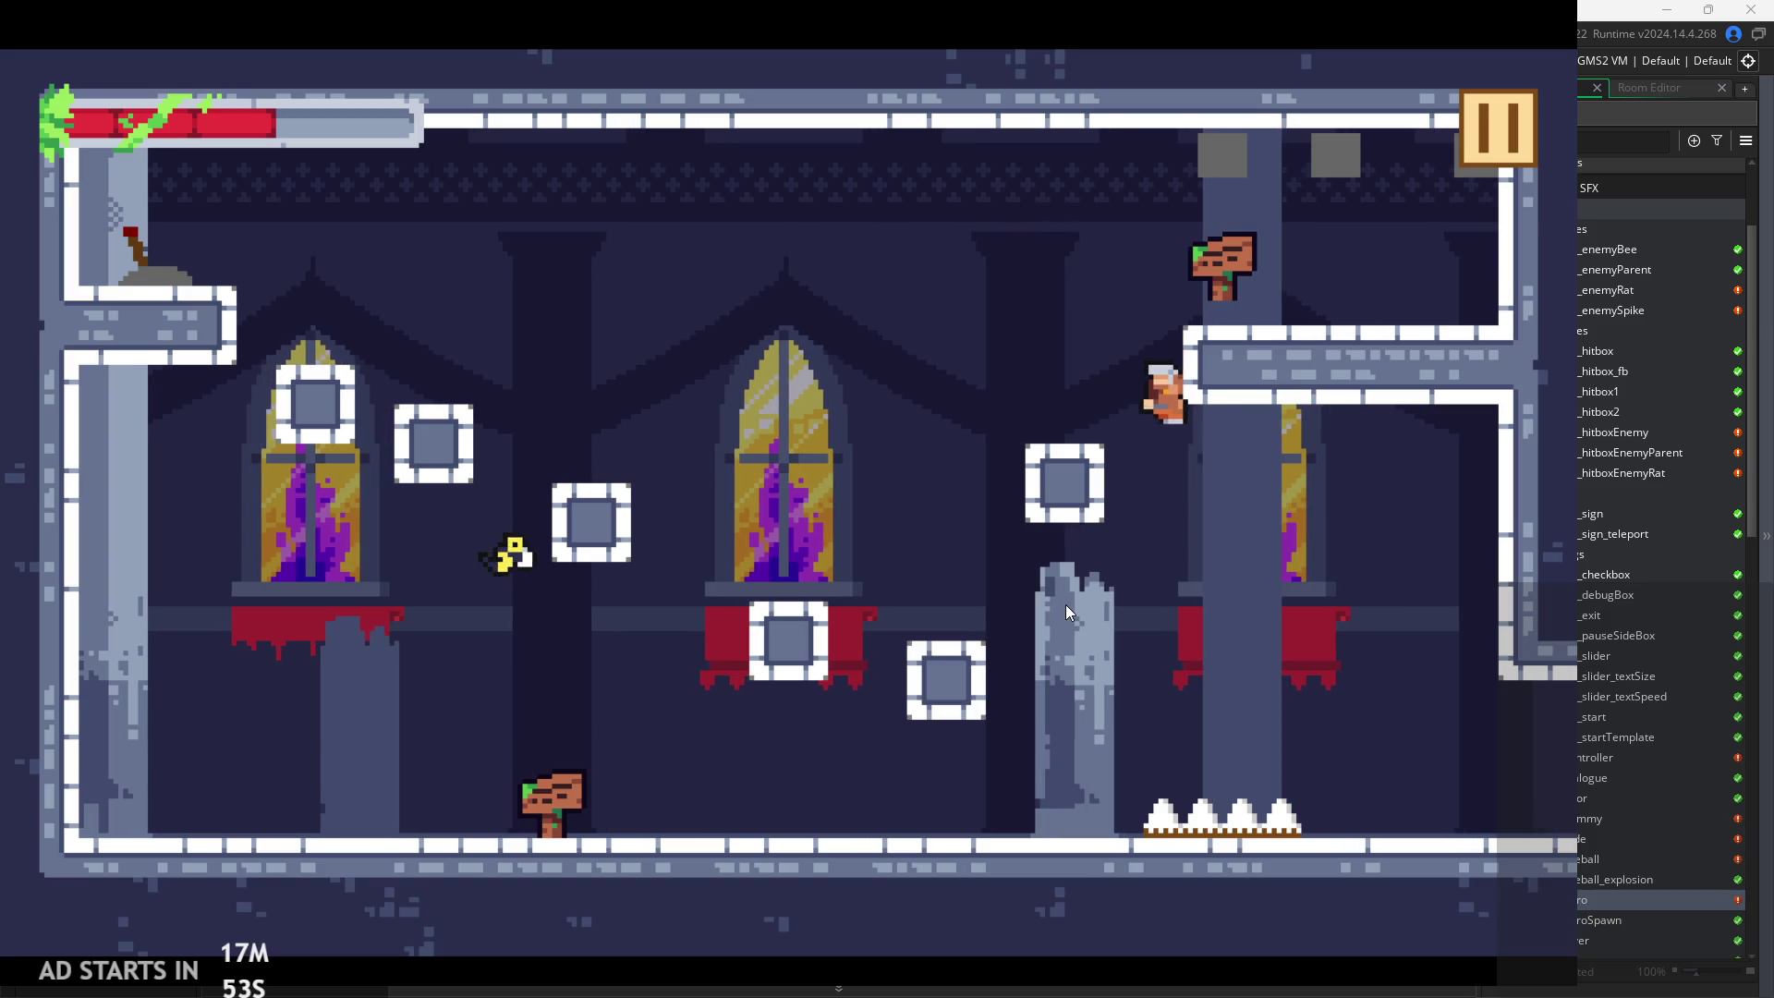
Lunge right from the left window ledge, land bottom-left, then pause and exit the game
{"action": "key", "text": "Left"}
{"action": "key", "text": "Left"}
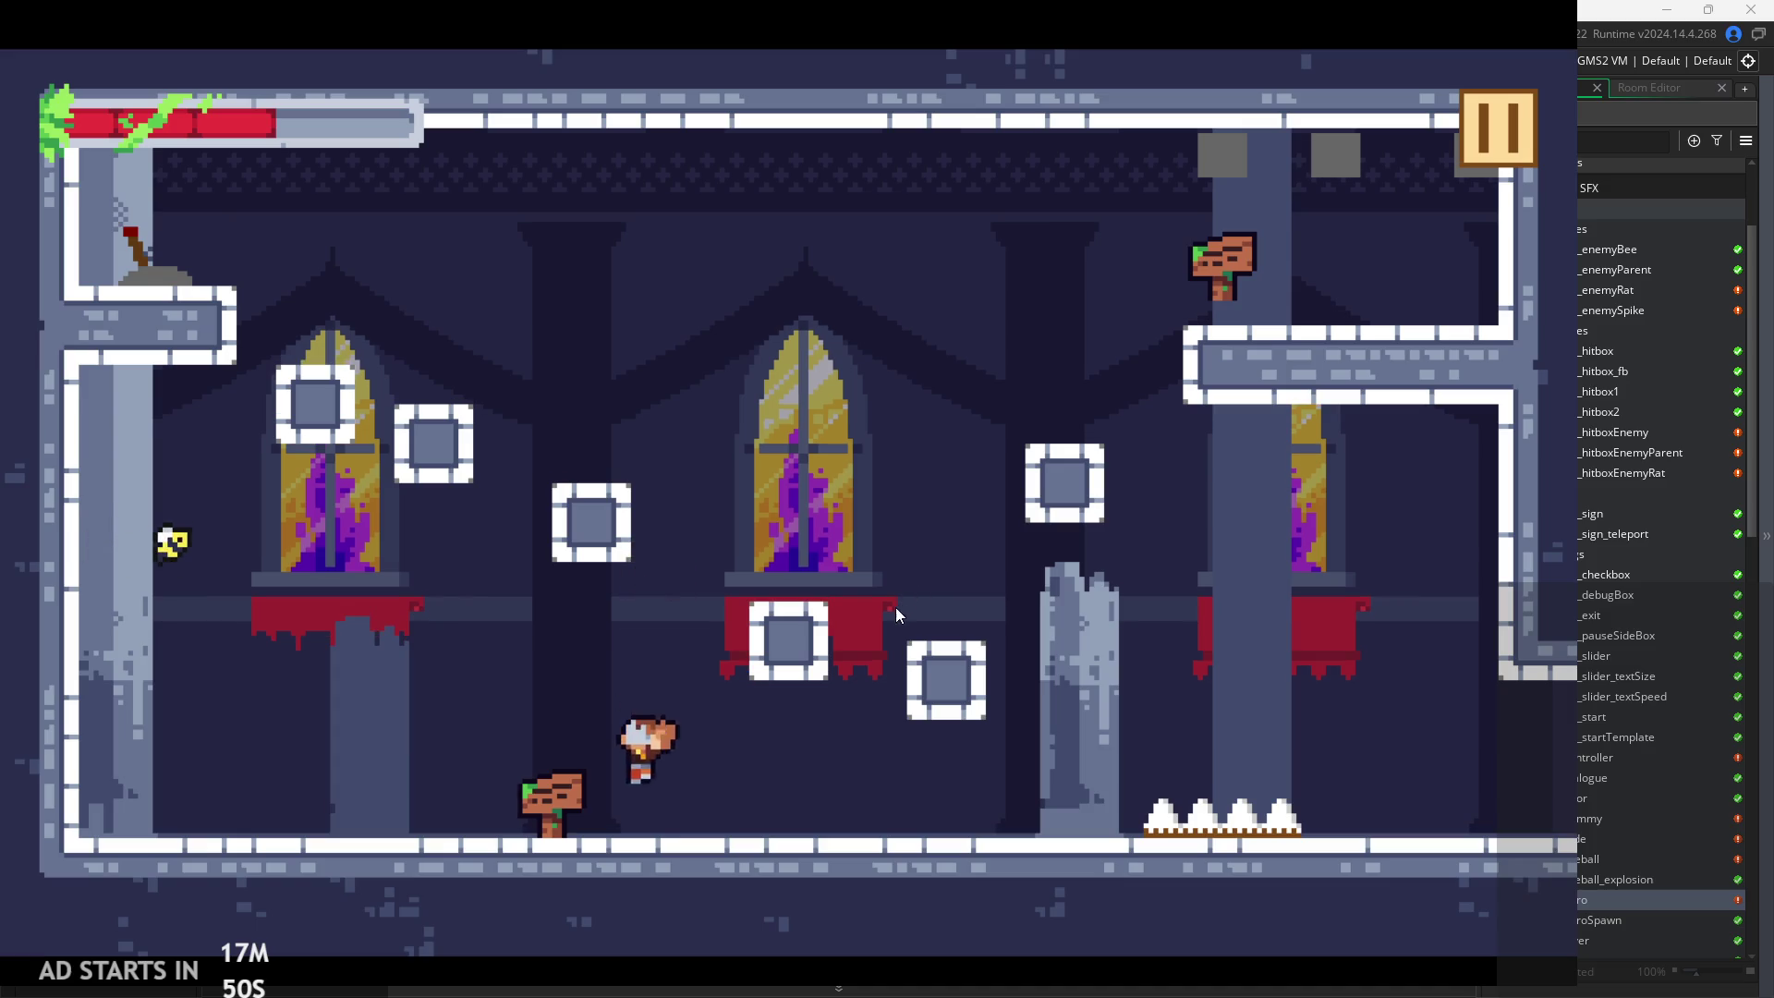
{"action": "key", "text": "space"}
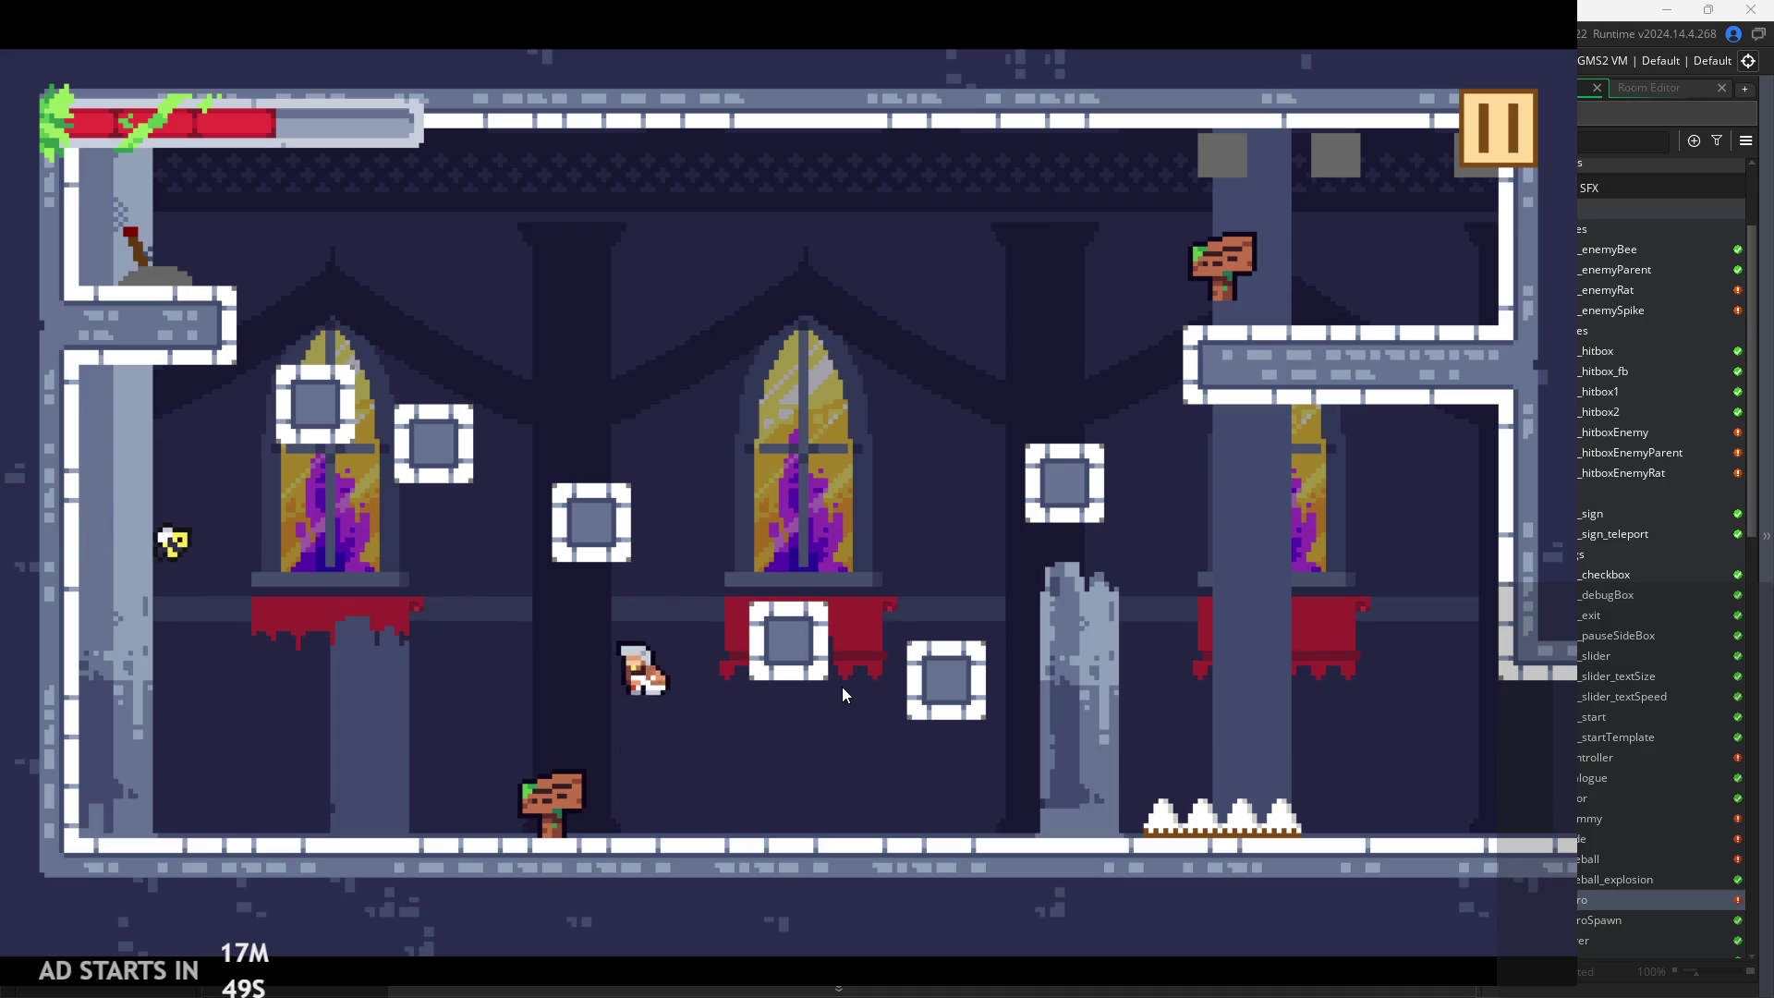
{"action": "key", "text": "Left"}
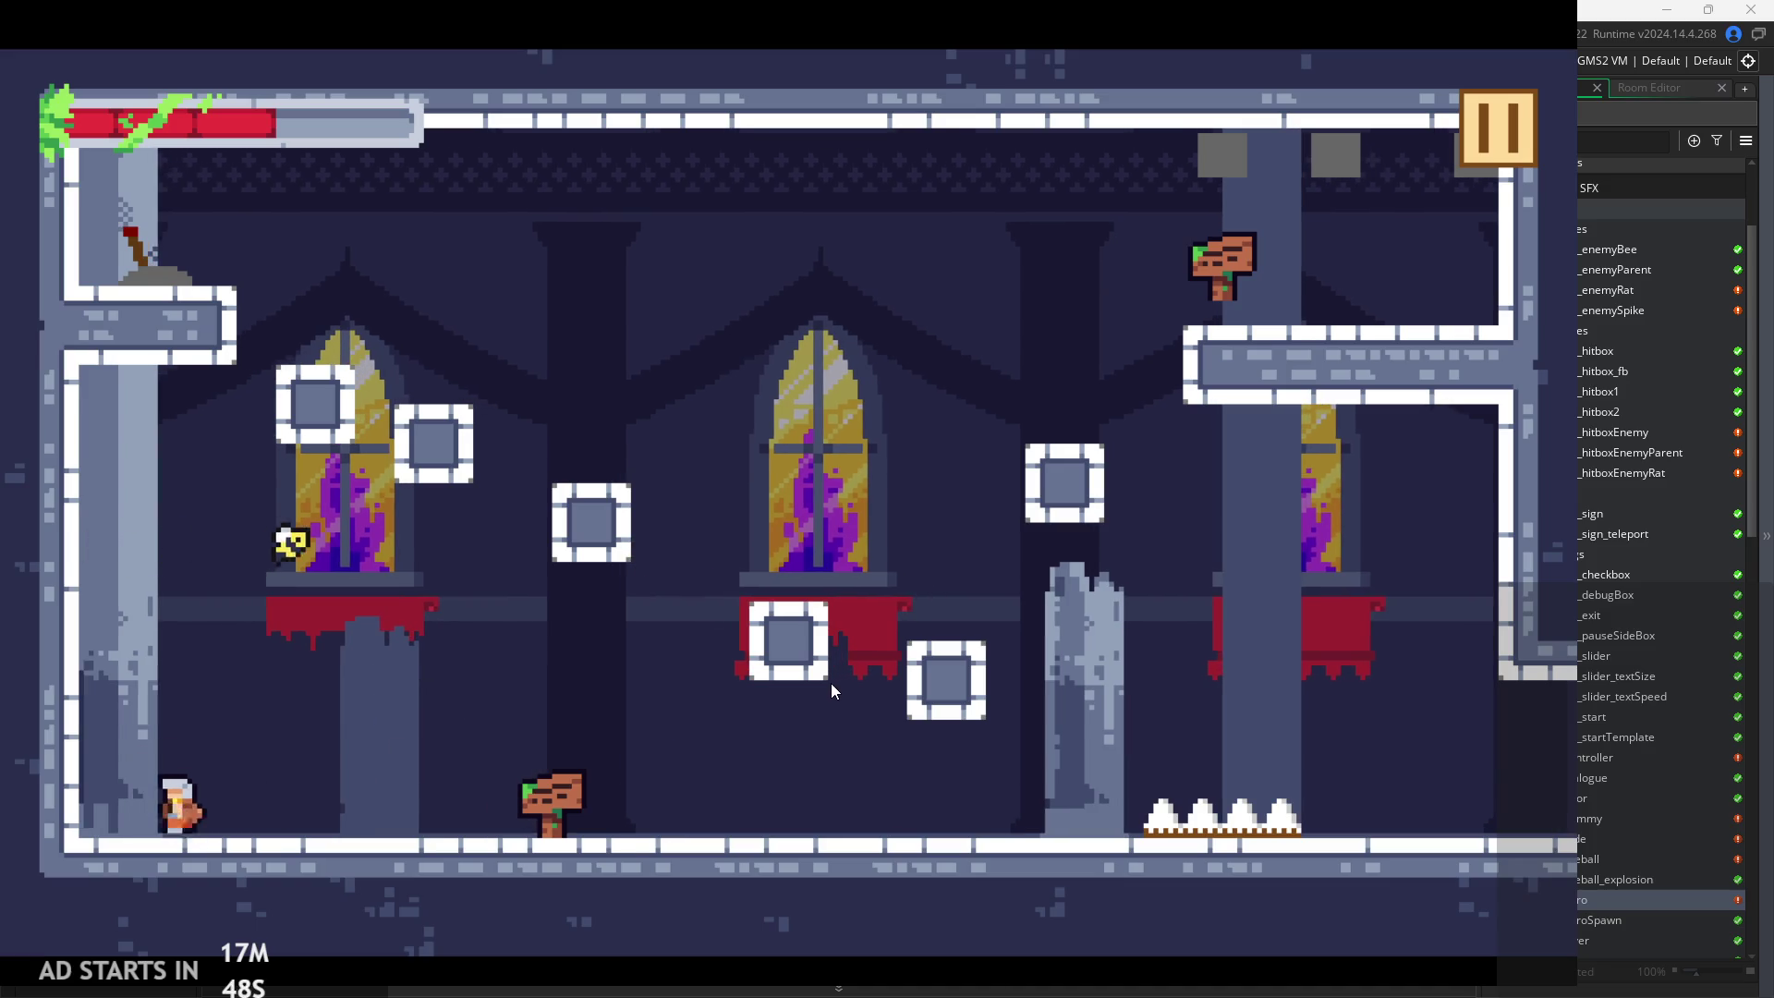
{"action": "key", "text": "space"}
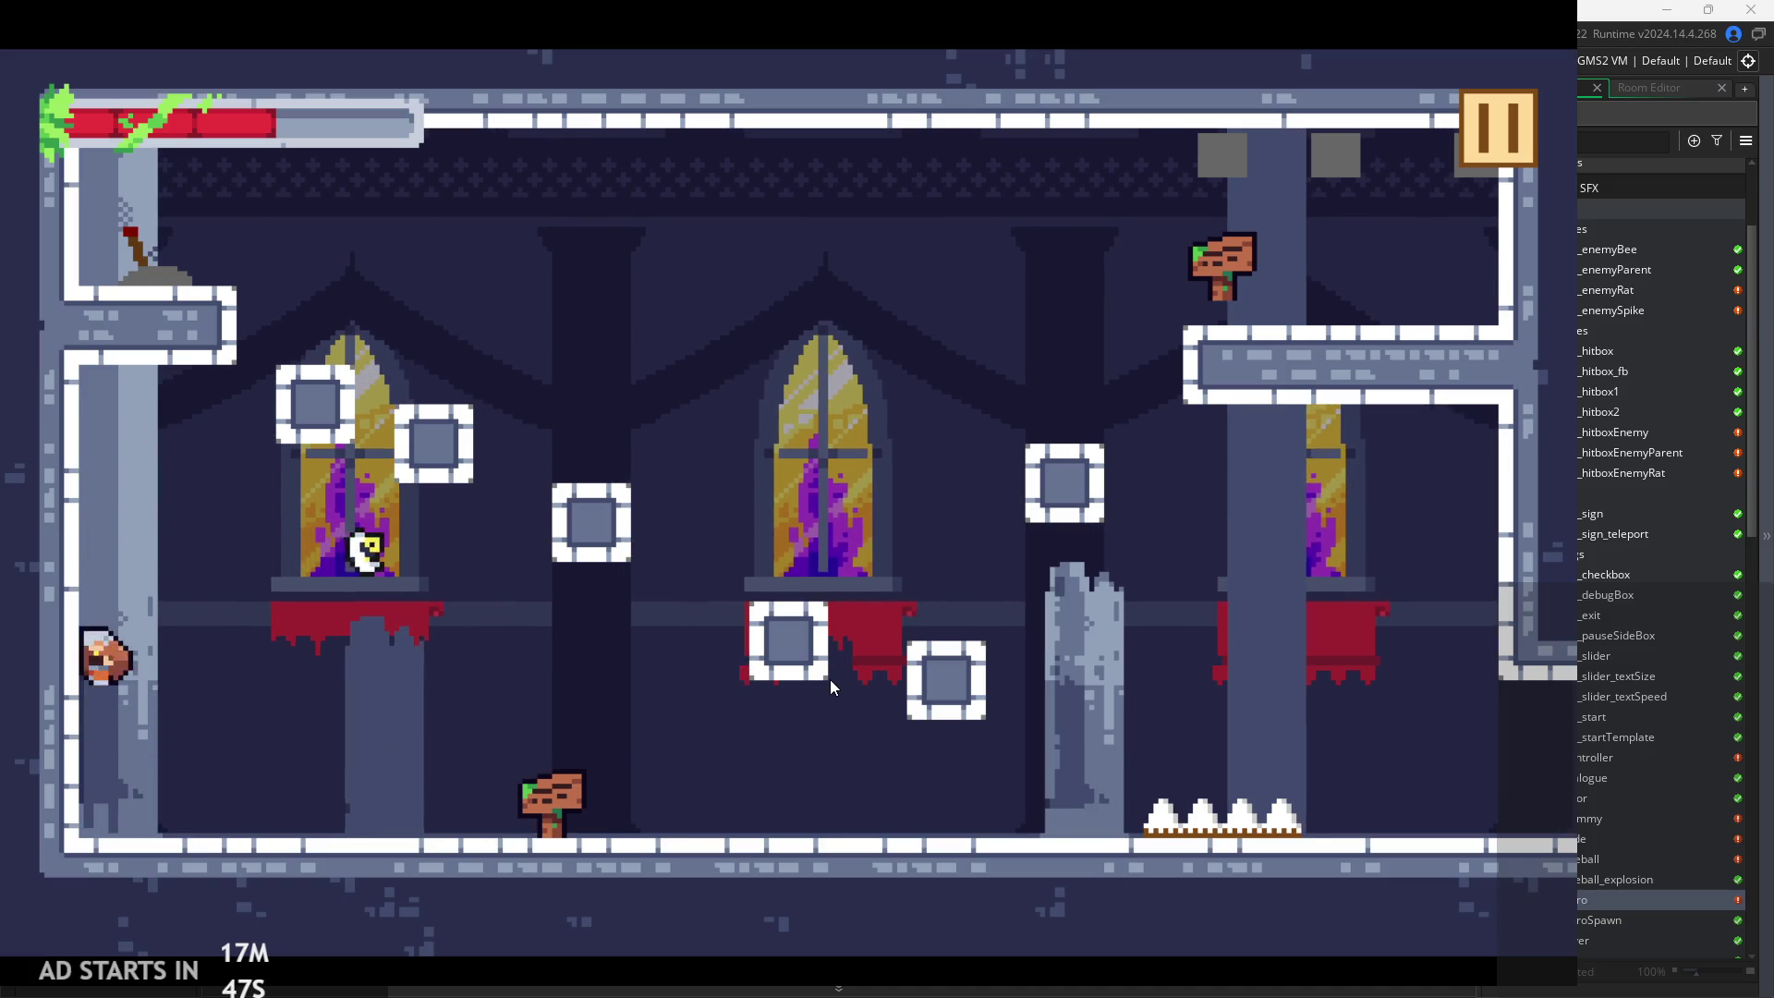
{"action": "key", "text": "Right"}
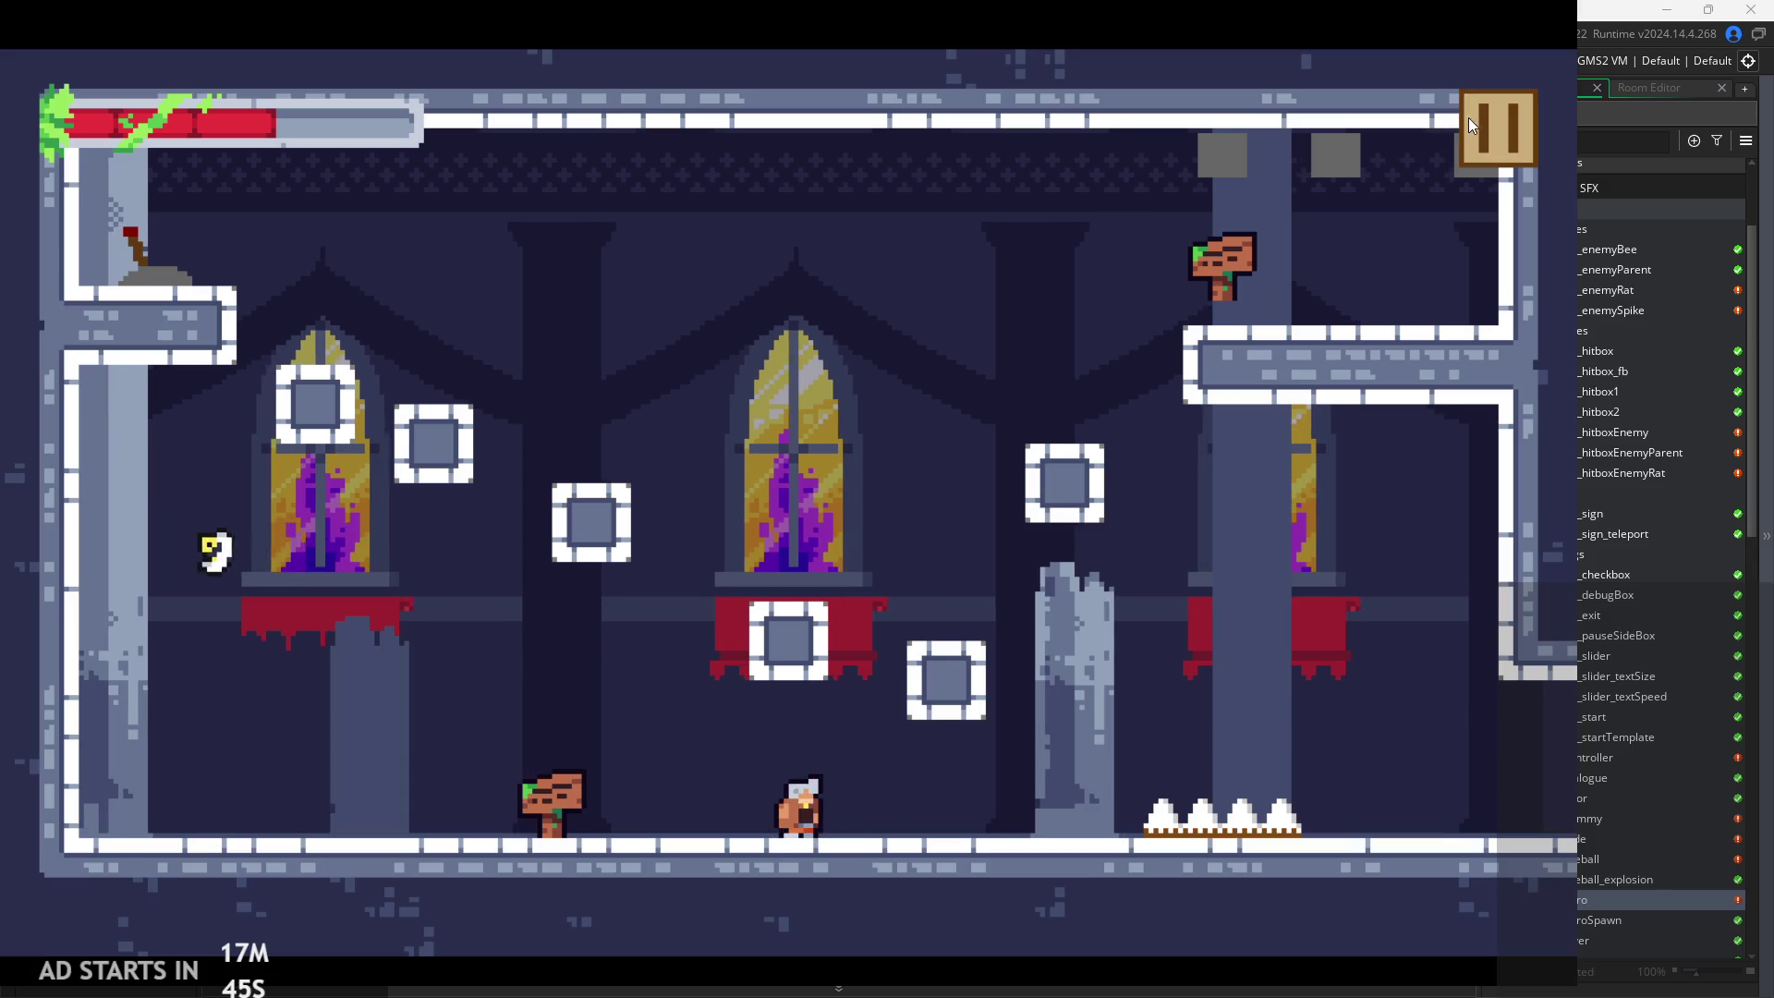
{"action": "key", "text": "Left"}
{"action": "key", "text": "space"}
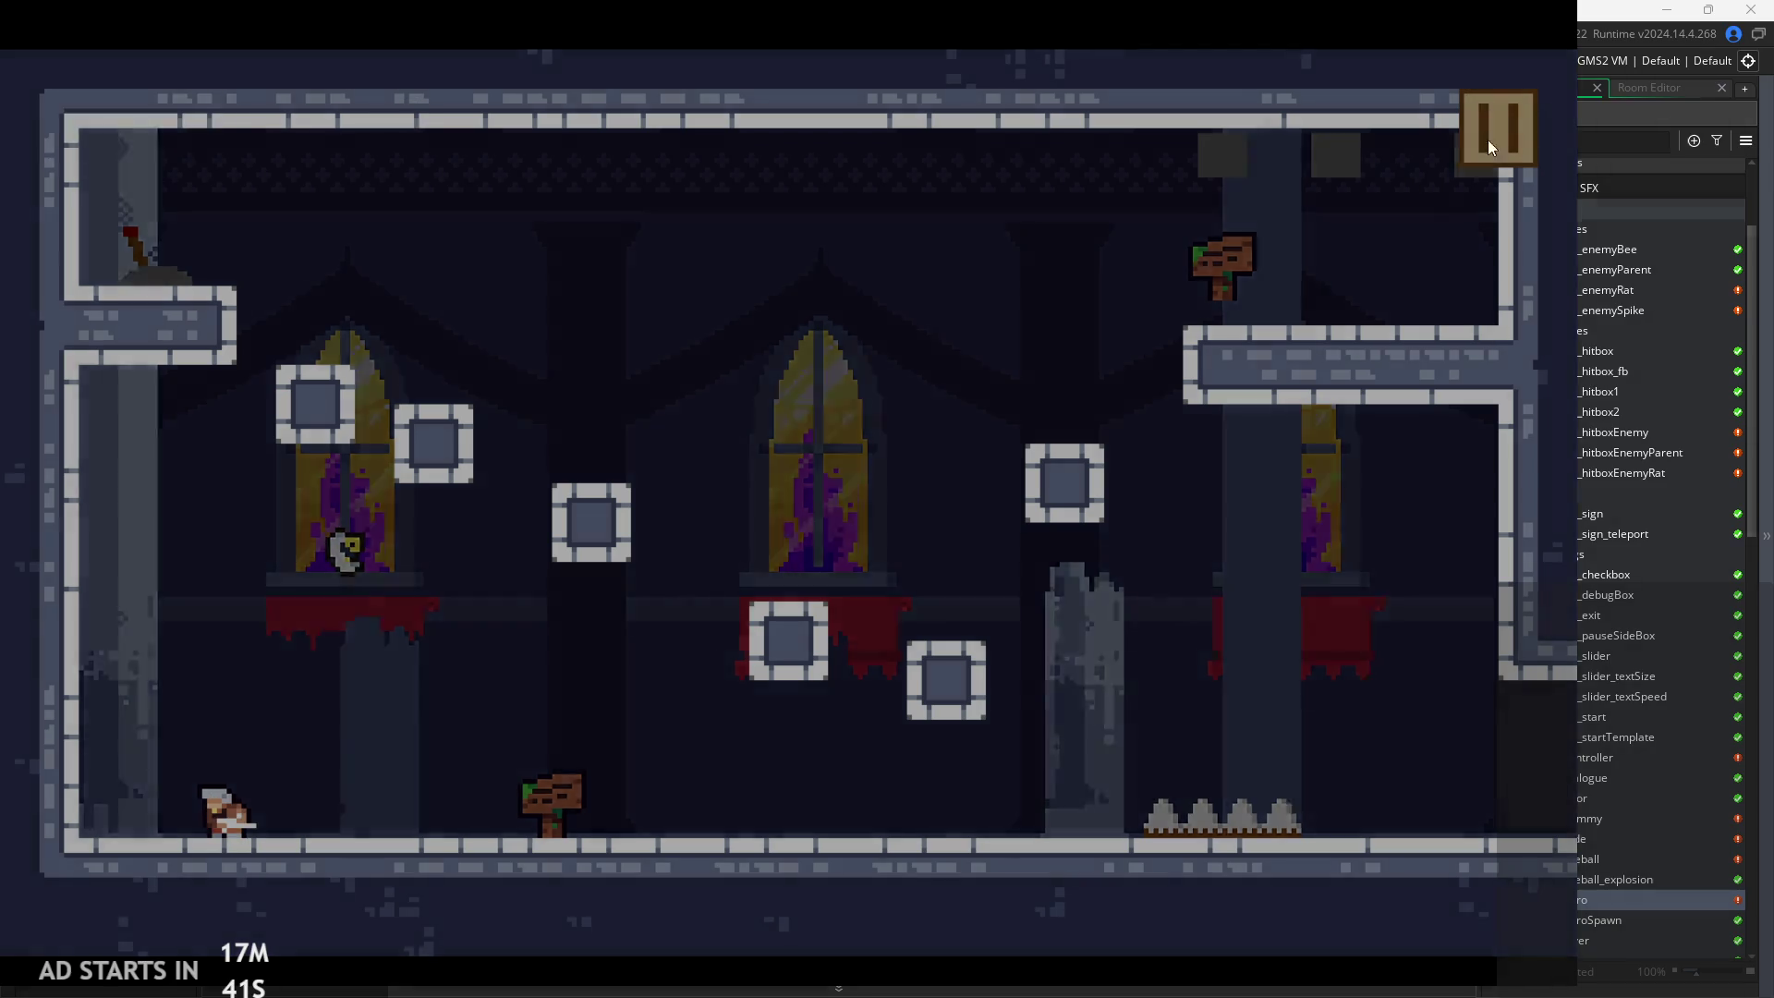
{"action": "left_click", "coordinate": [1488, 141]}
{"action": "left_click", "coordinate": [1293, 833]}
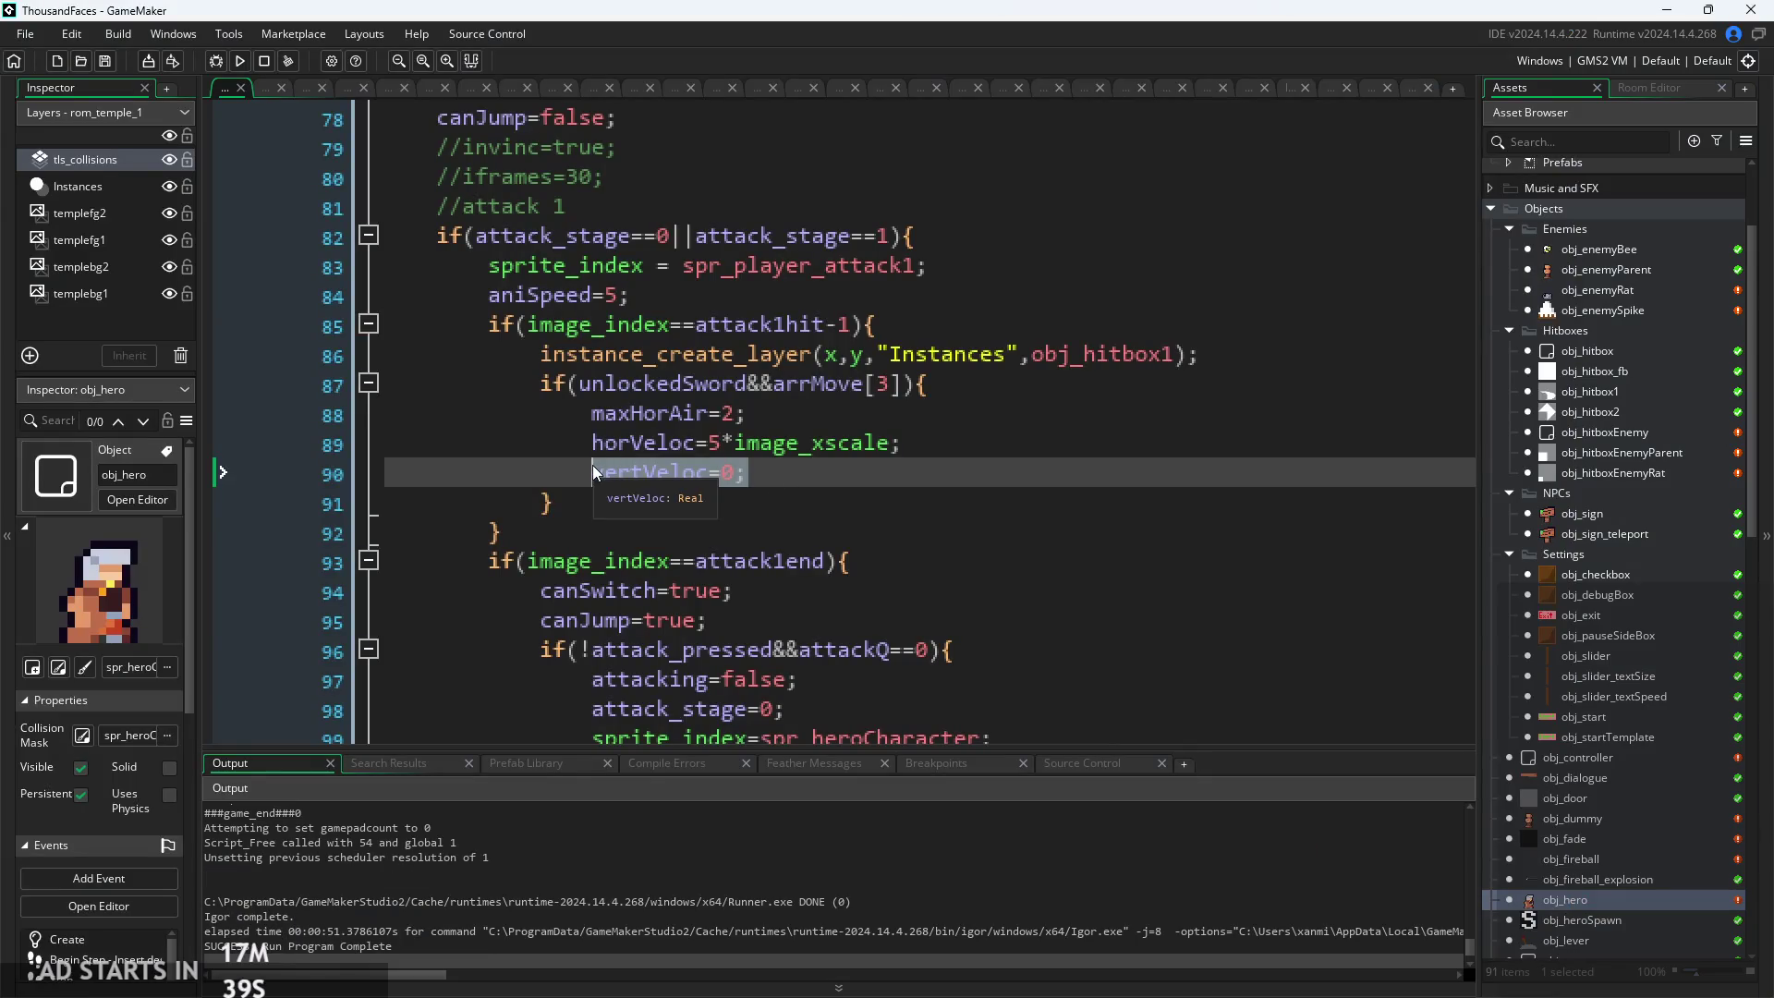
Set attack 2's vertVeloc on line 122 from 0.5 to 0, then rebuild and start the level
{"action": "scroll", "coordinate": [1086, 571], "scroll_direction": "down", "scroll_amount": 5}
{"action": "scroll", "coordinate": [924, 481], "scroll_direction": "up", "scroll_amount": 1}
{"action": "scroll", "coordinate": [843, 446], "scroll_direction": "down", "scroll_amount": 2}
{"action": "scroll", "coordinate": [831, 462], "scroll_direction": "down", "scroll_amount": 5}
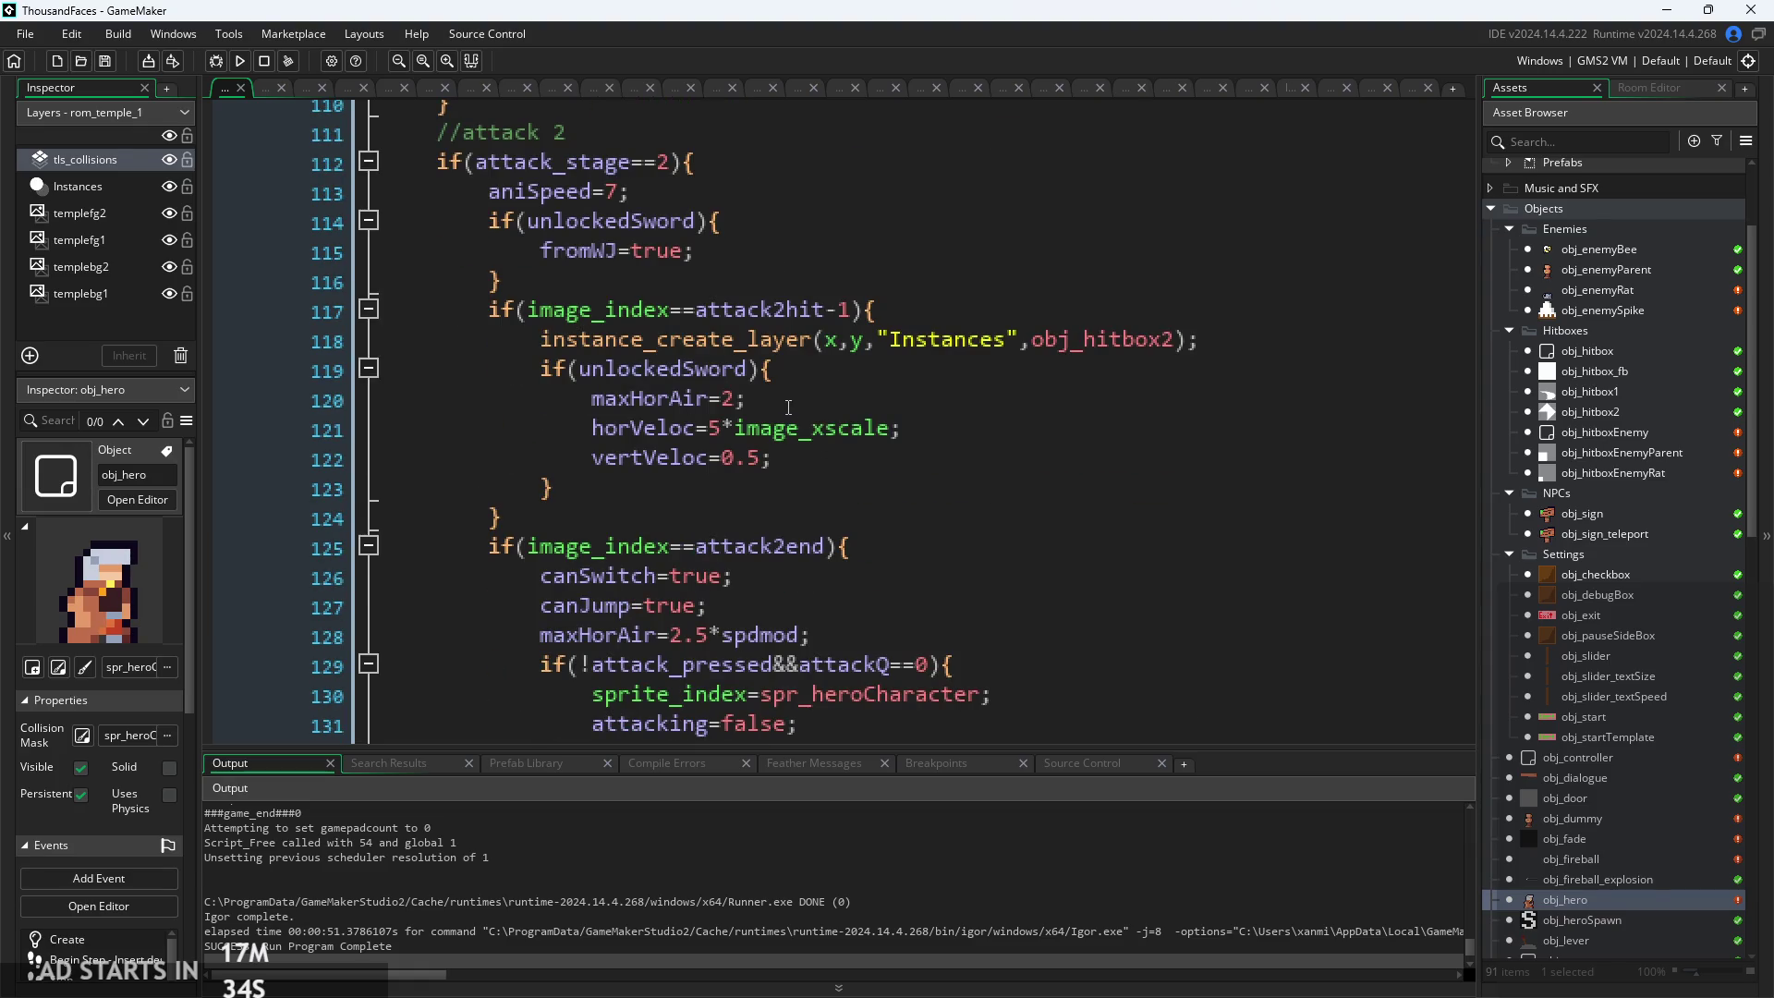
{"action": "left_click", "coordinate": [780, 462]}
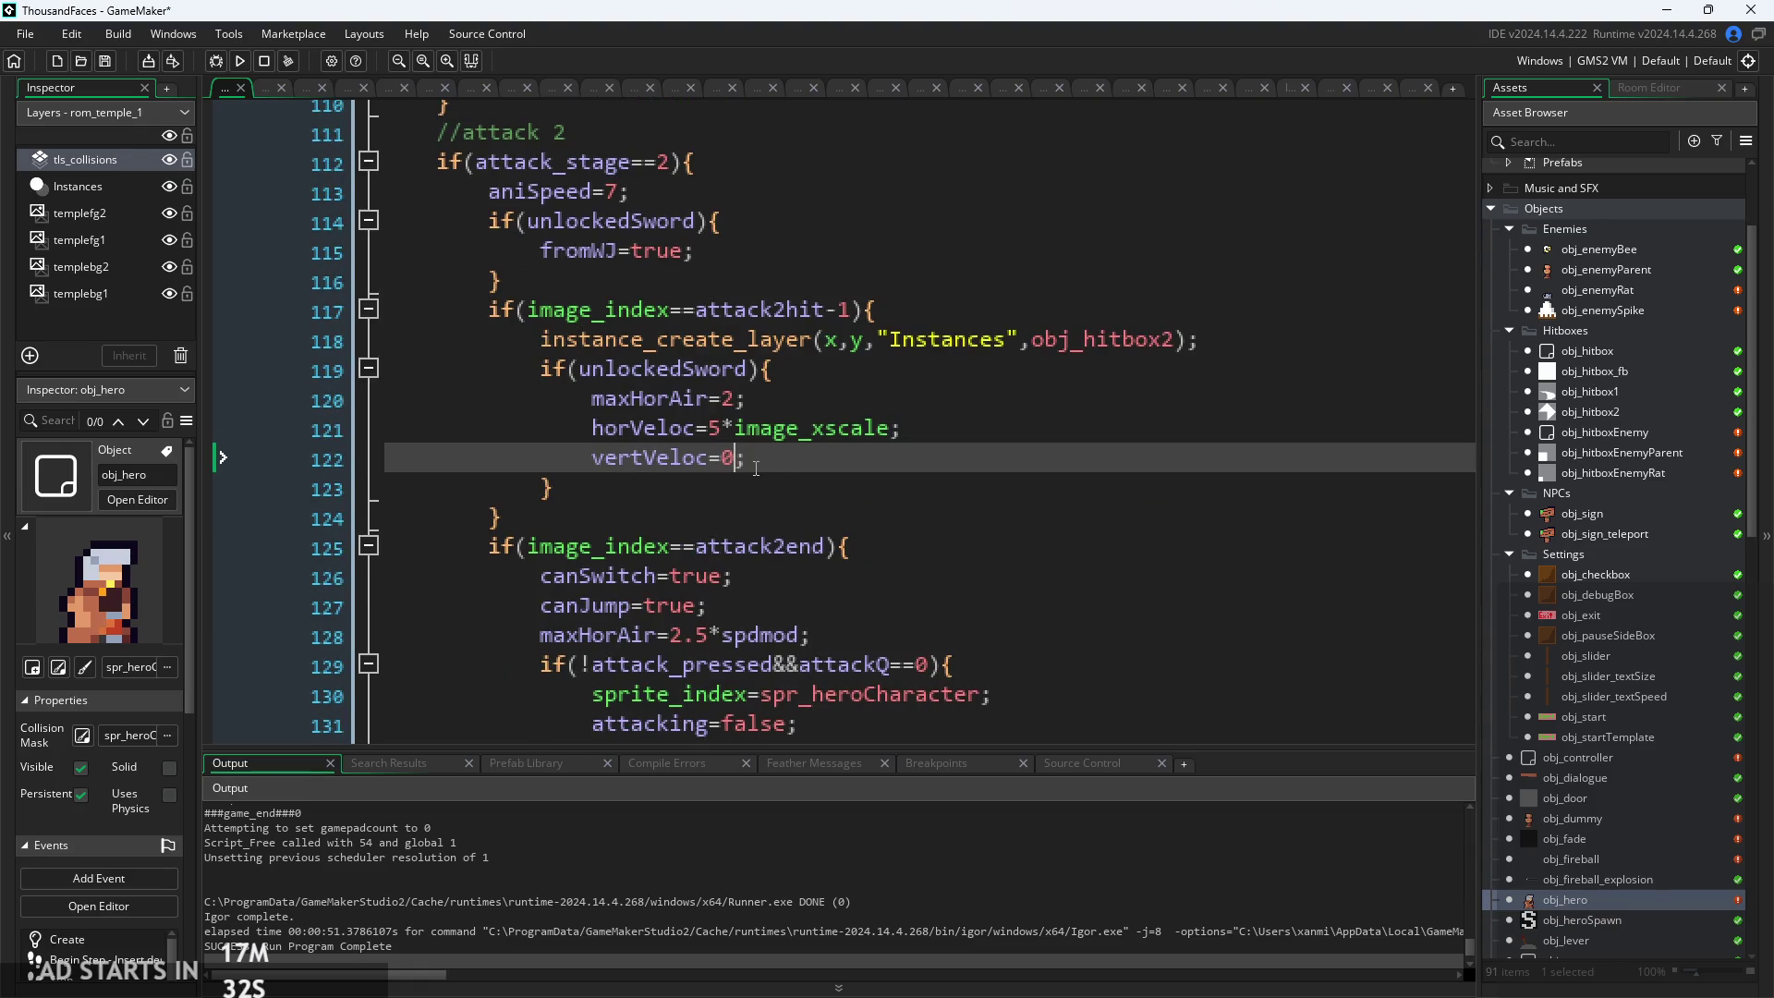
{"action": "left_click", "coordinate": [240, 61]}
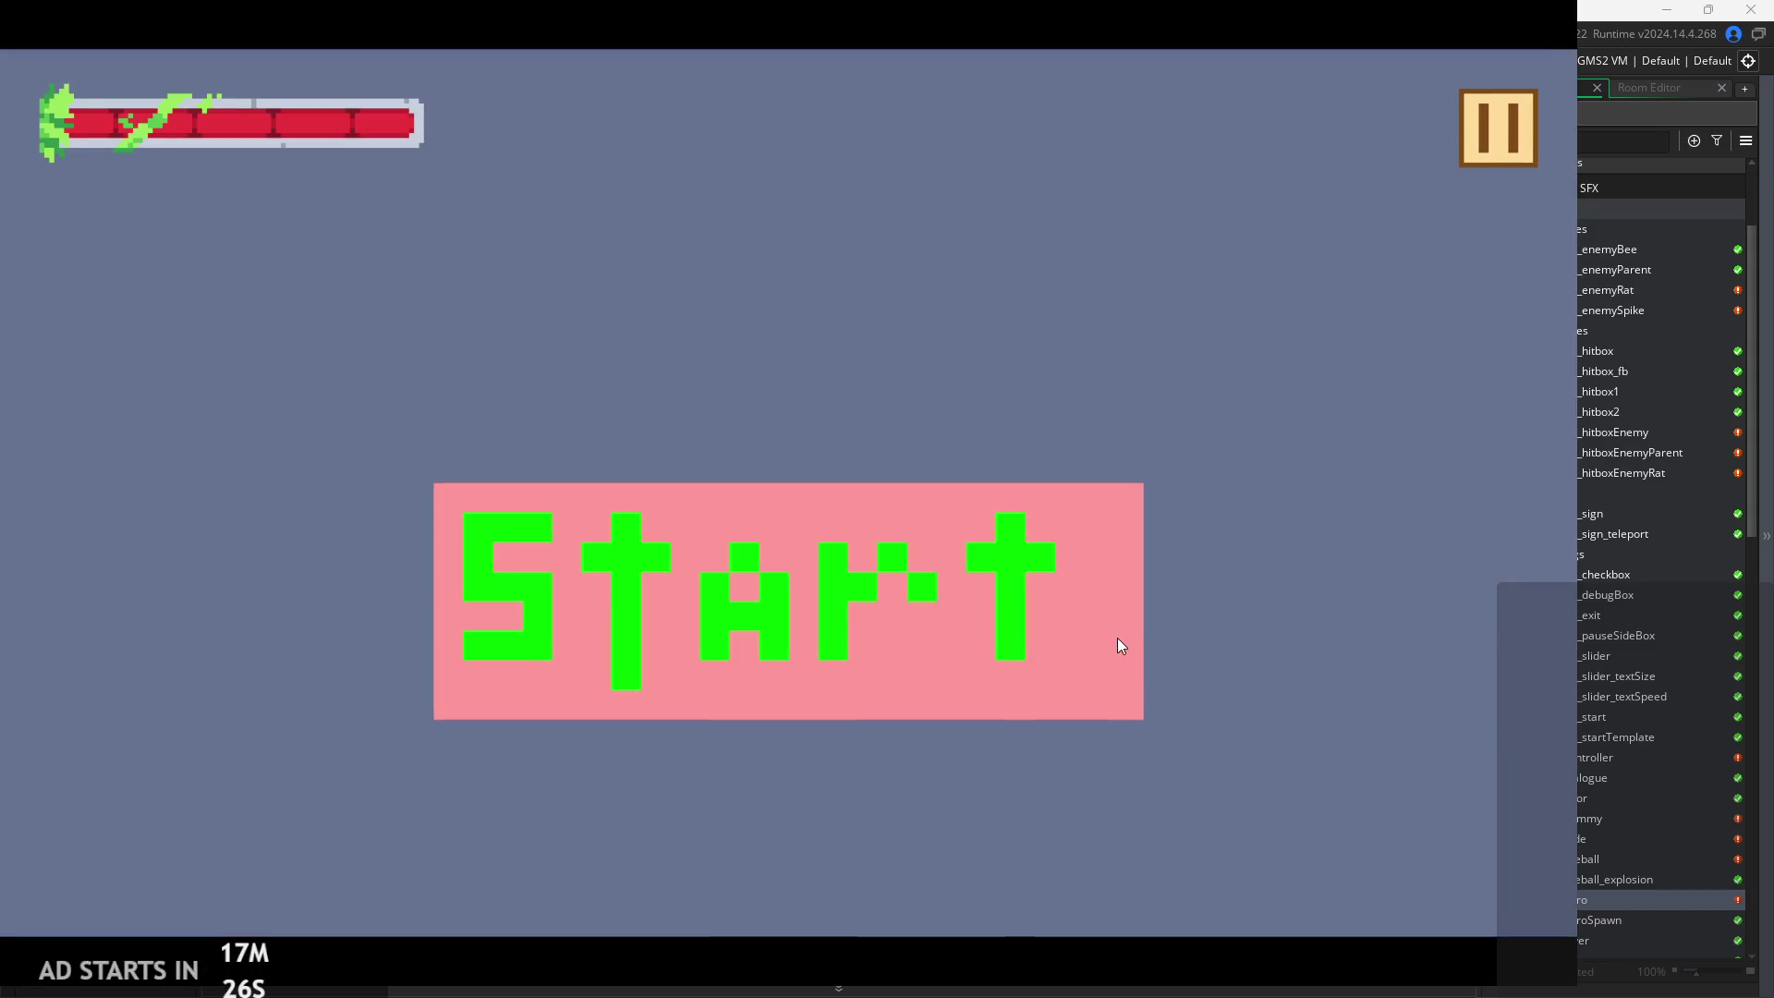
{"action": "left_click", "coordinate": [1118, 639]}
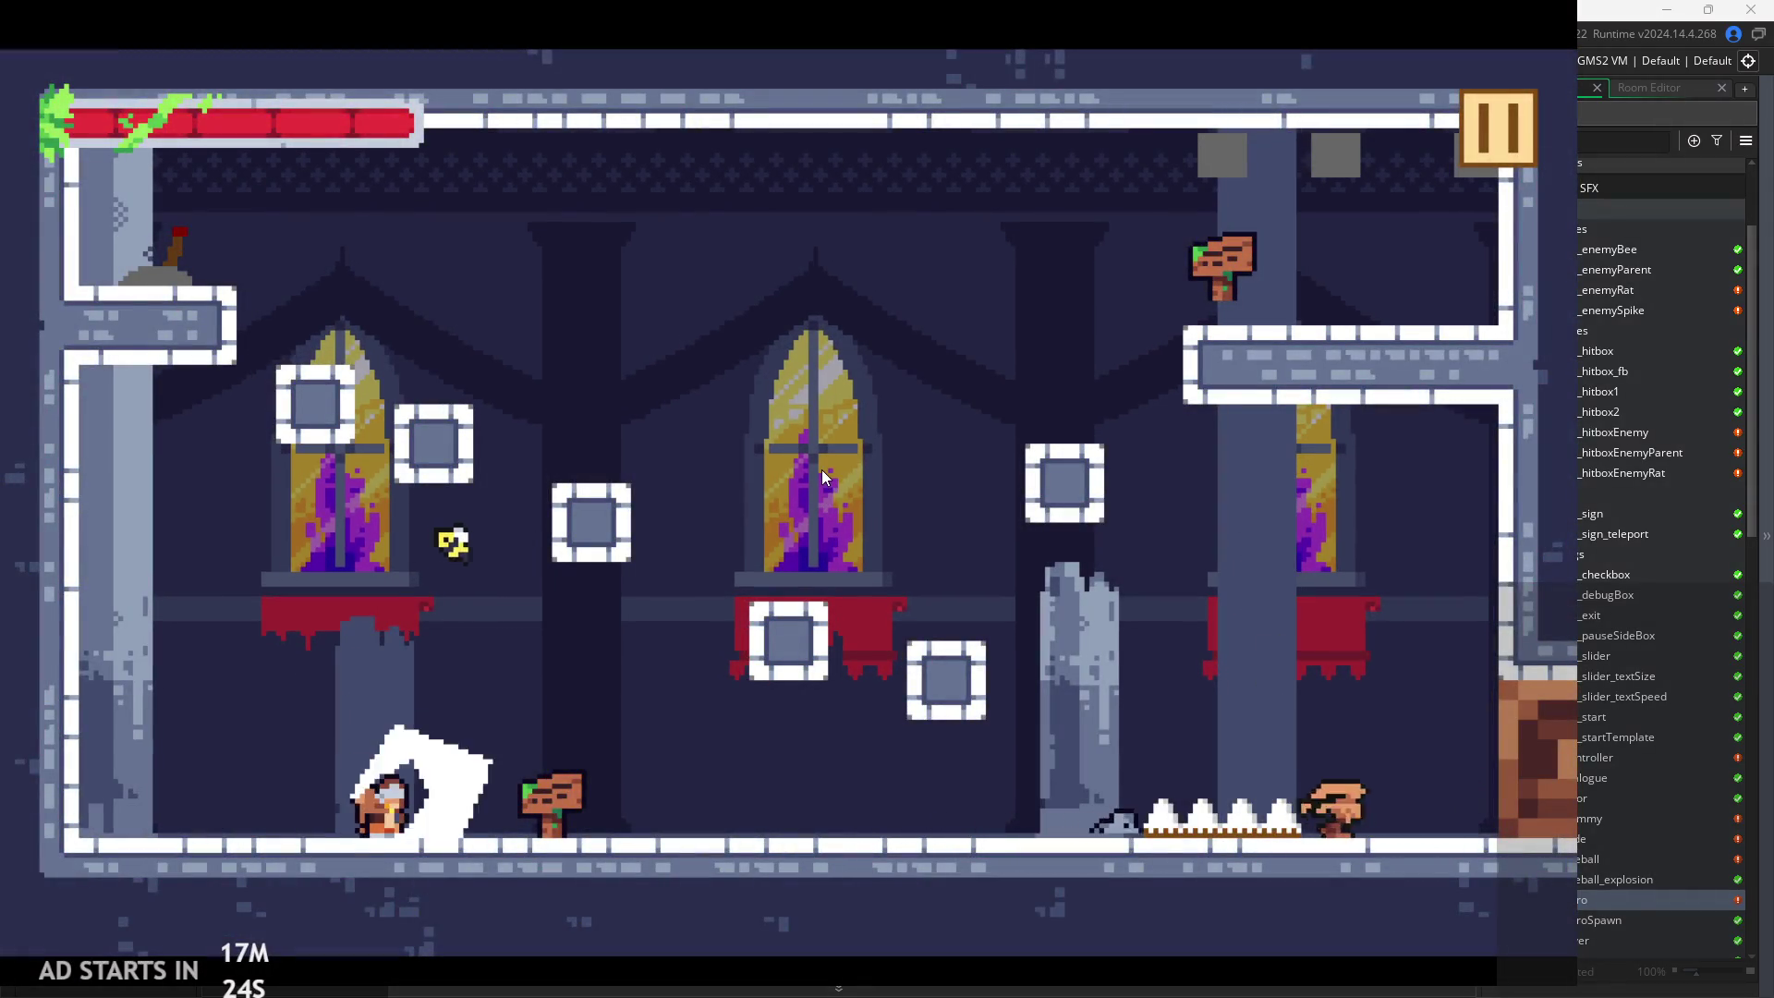
{"action": "key", "text": "Right"}
{"action": "key", "text": "space"}
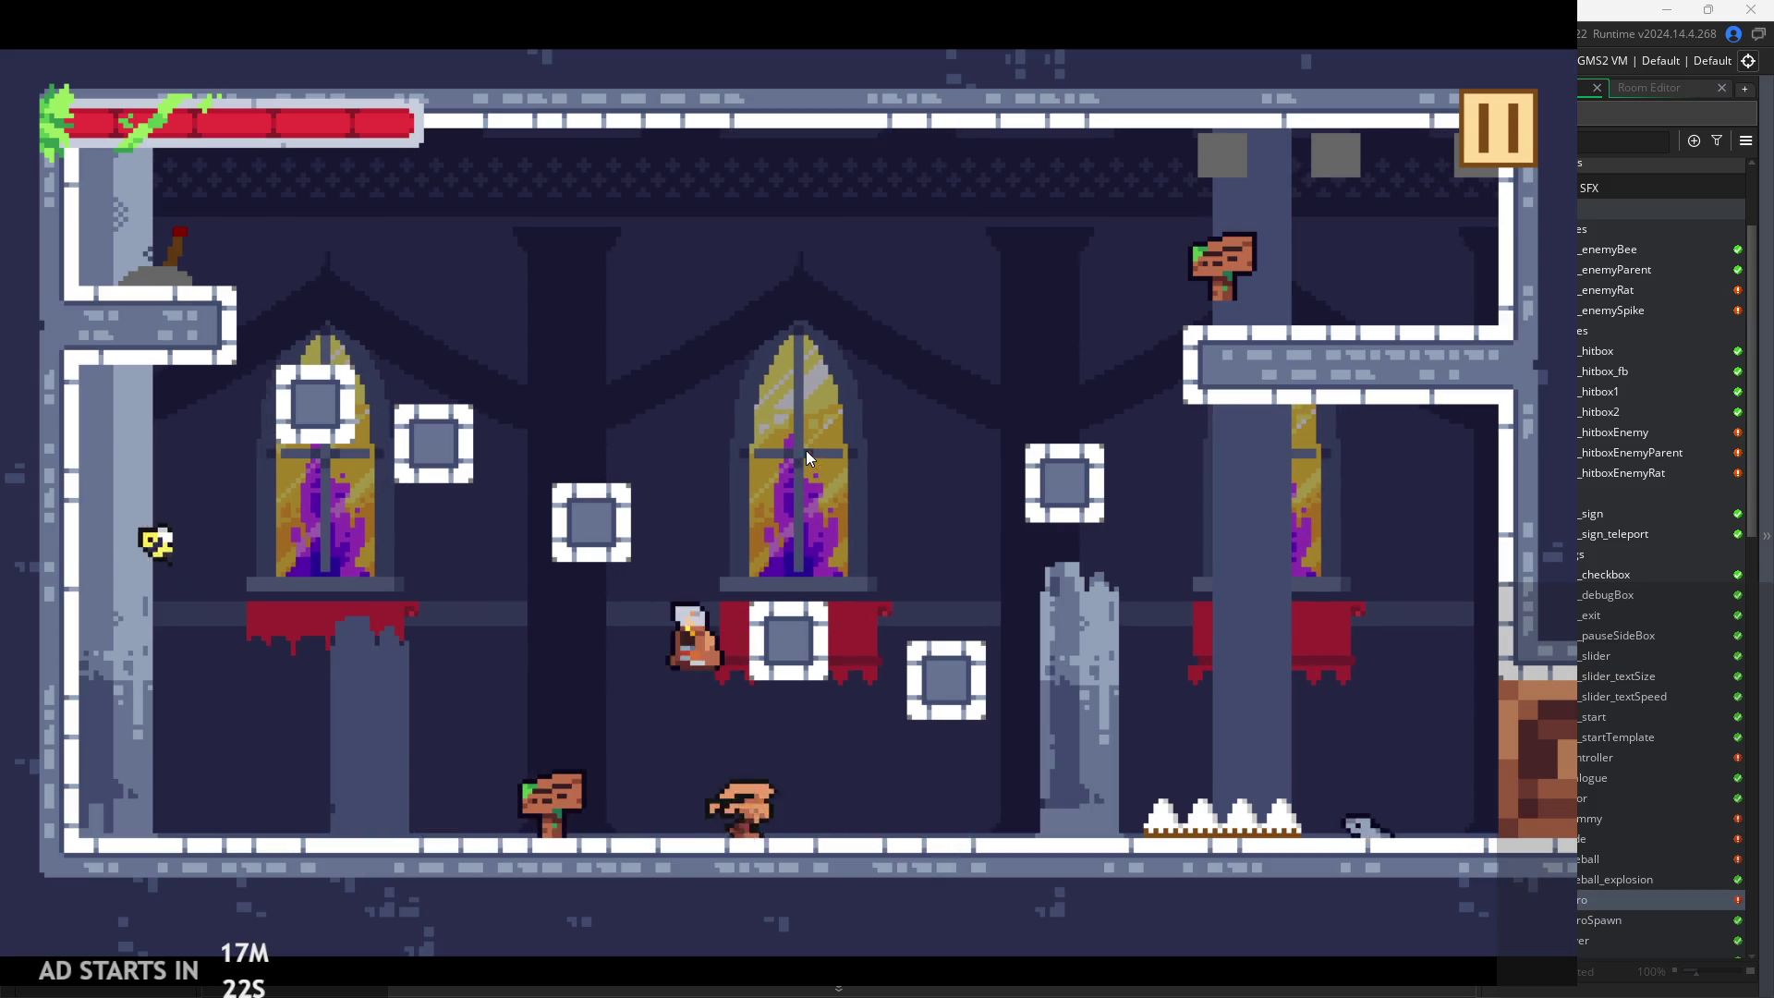
{"action": "key", "text": "Left"}
{"action": "key", "text": "Right"}
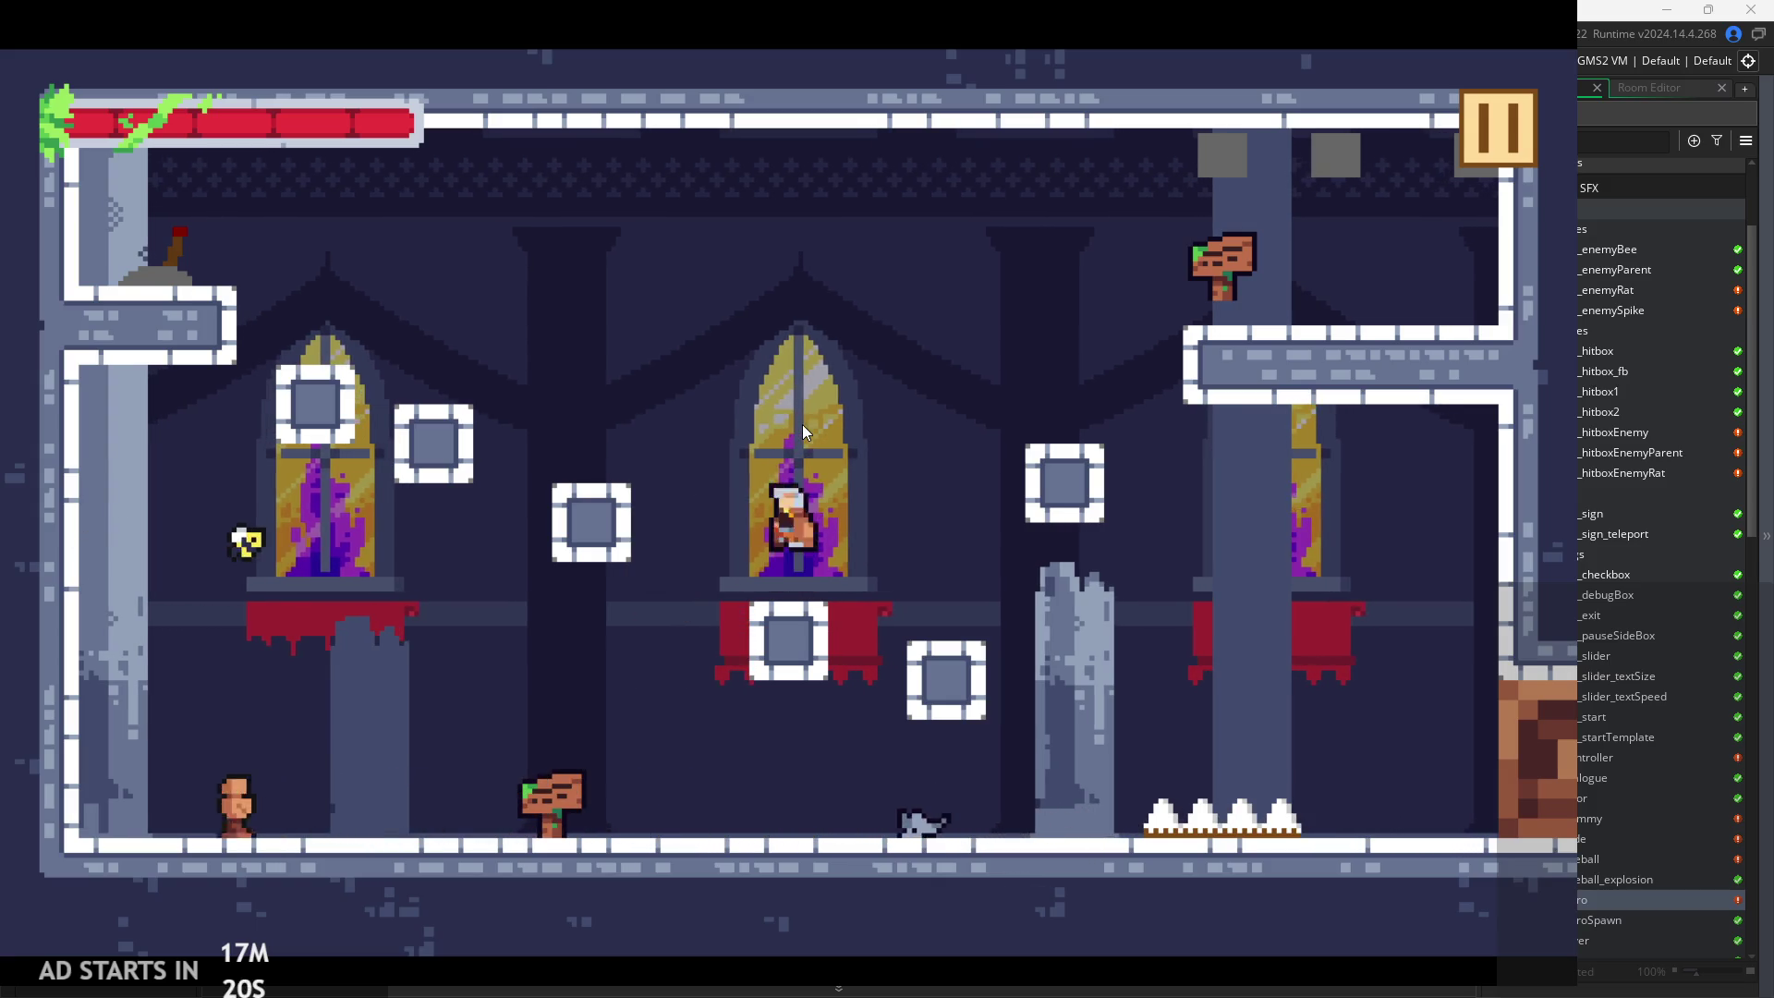
{"action": "key", "text": "space"}
{"action": "key", "text": "Left"}
{"action": "key", "text": "Right"}
{"action": "key", "text": "space"}
{"action": "key", "text": "Left"}
{"action": "key", "text": "space"}
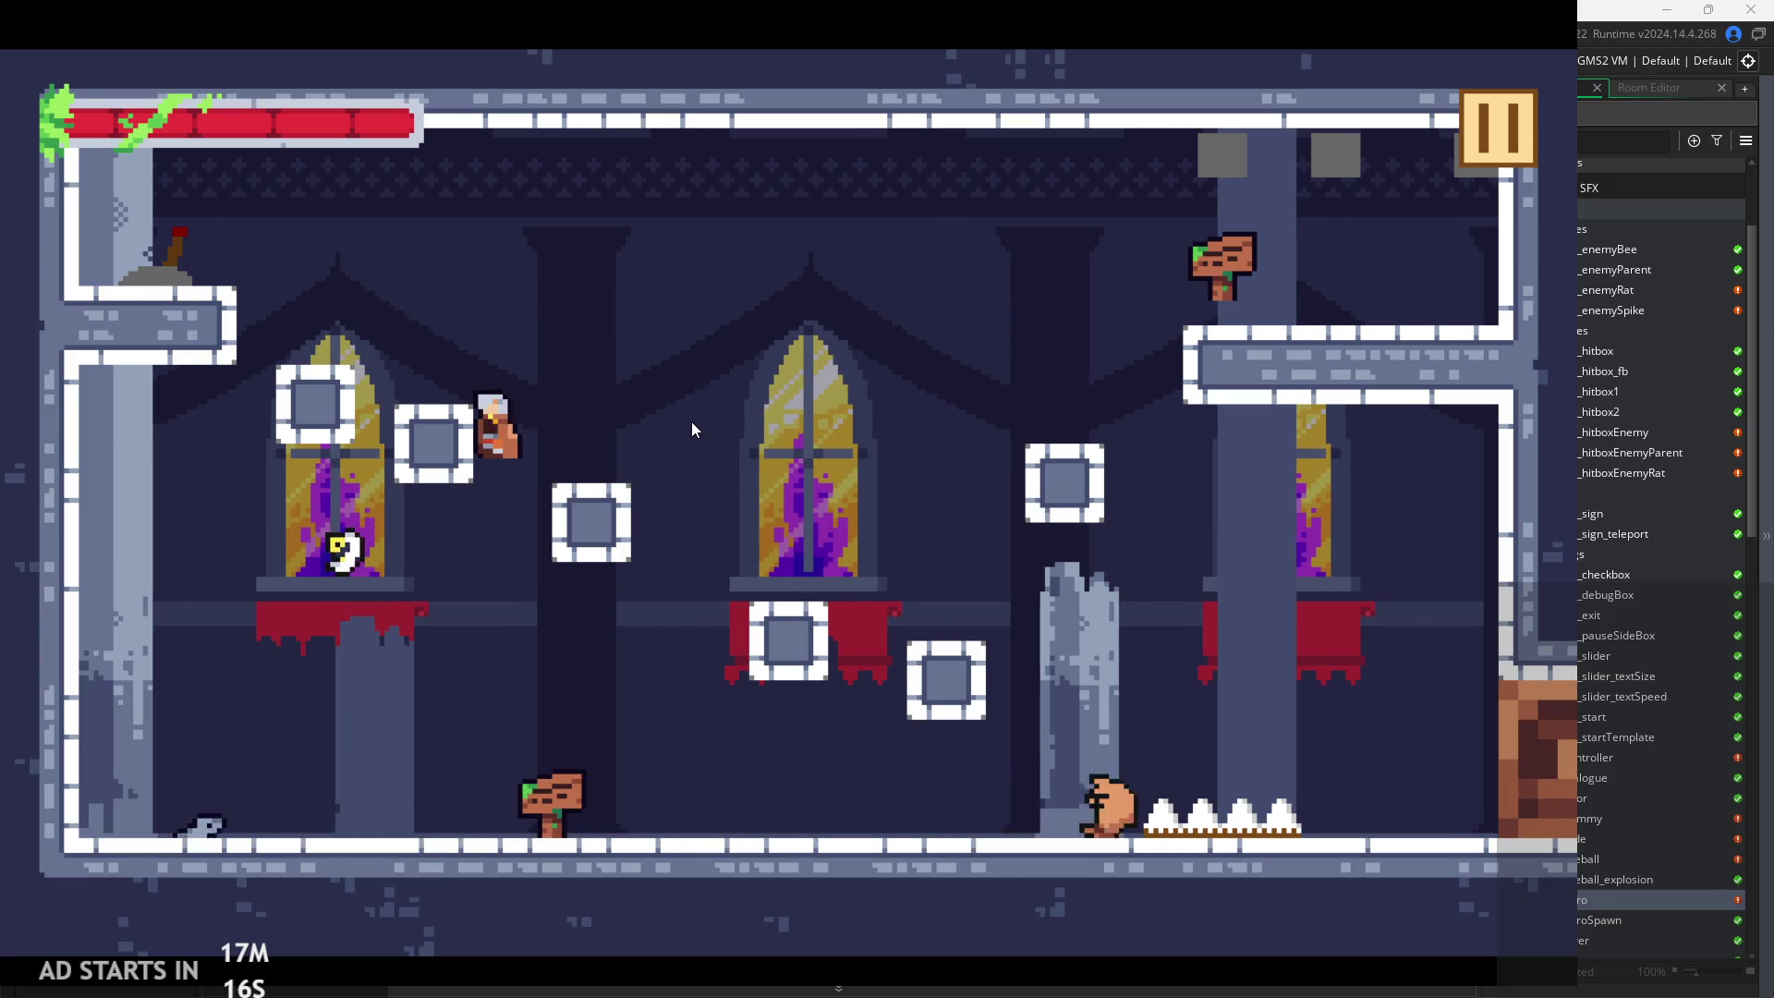
{"action": "key", "text": "Left"}
{"action": "key", "text": "space"}
{"action": "key", "text": "Right"}
{"action": "key", "text": "Right"}
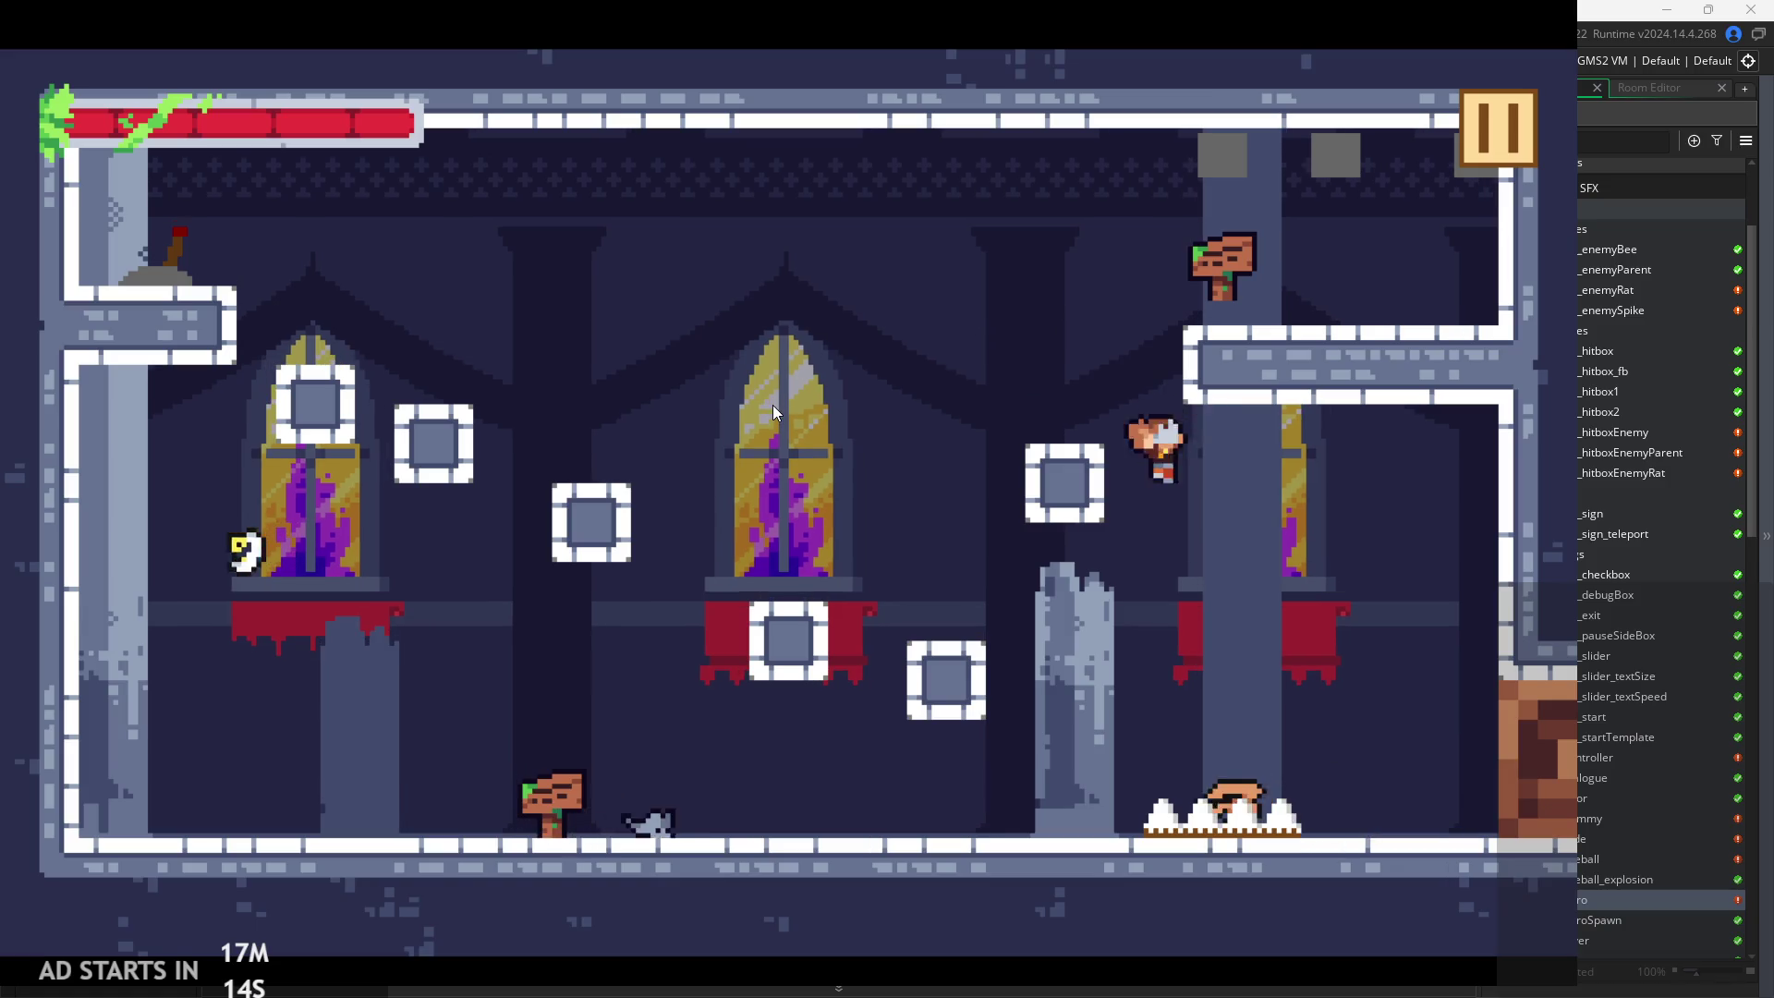
{"action": "key", "text": "Left"}
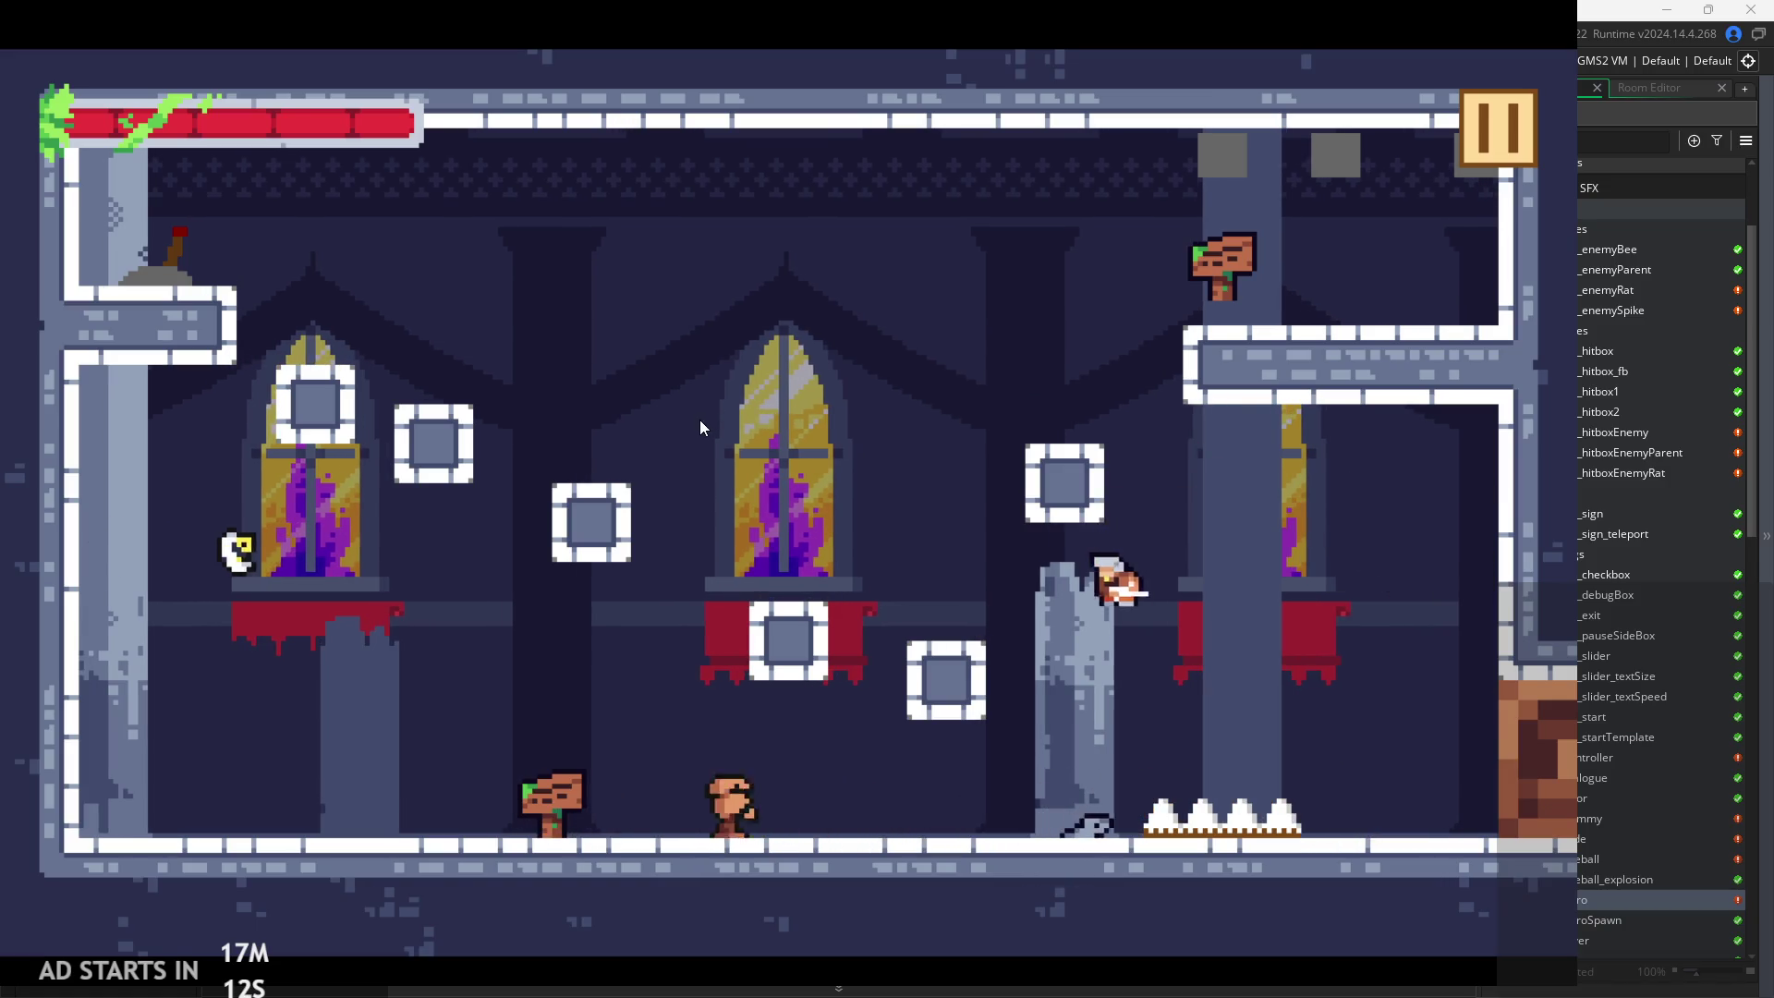
{"action": "key", "text": "space"}
{"action": "key", "text": "Right"}
{"action": "key", "text": "space"}
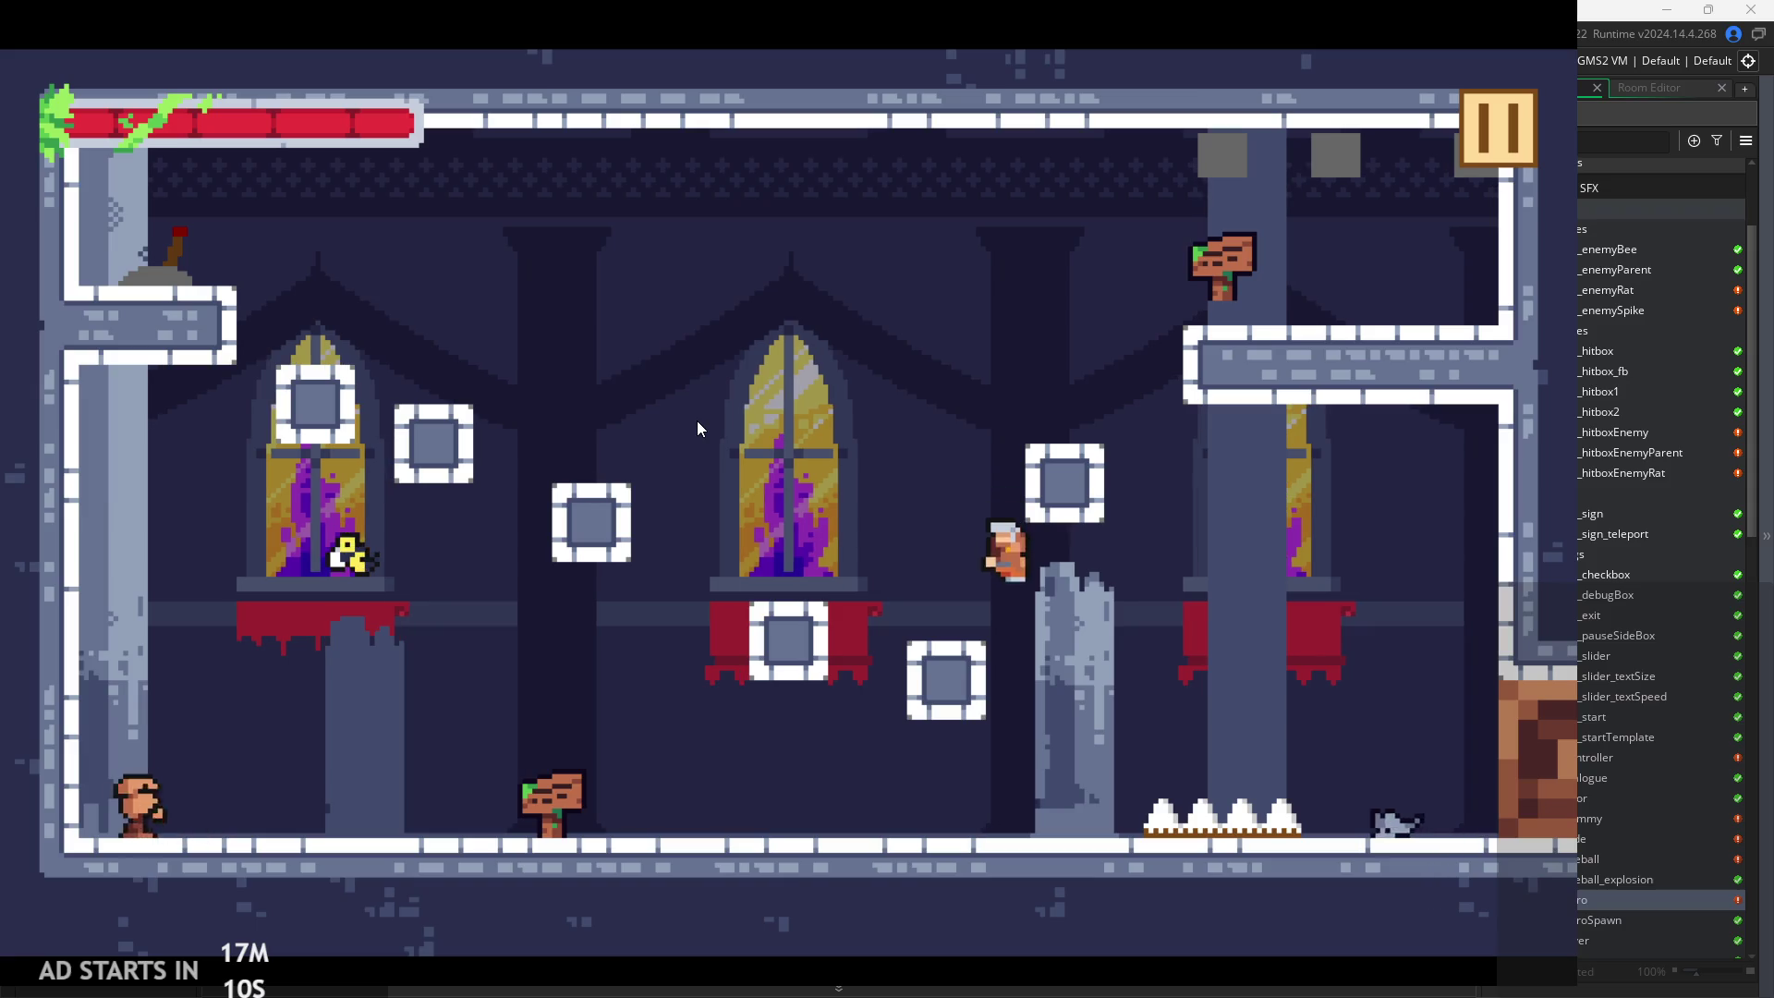
{"action": "key", "text": "Left"}
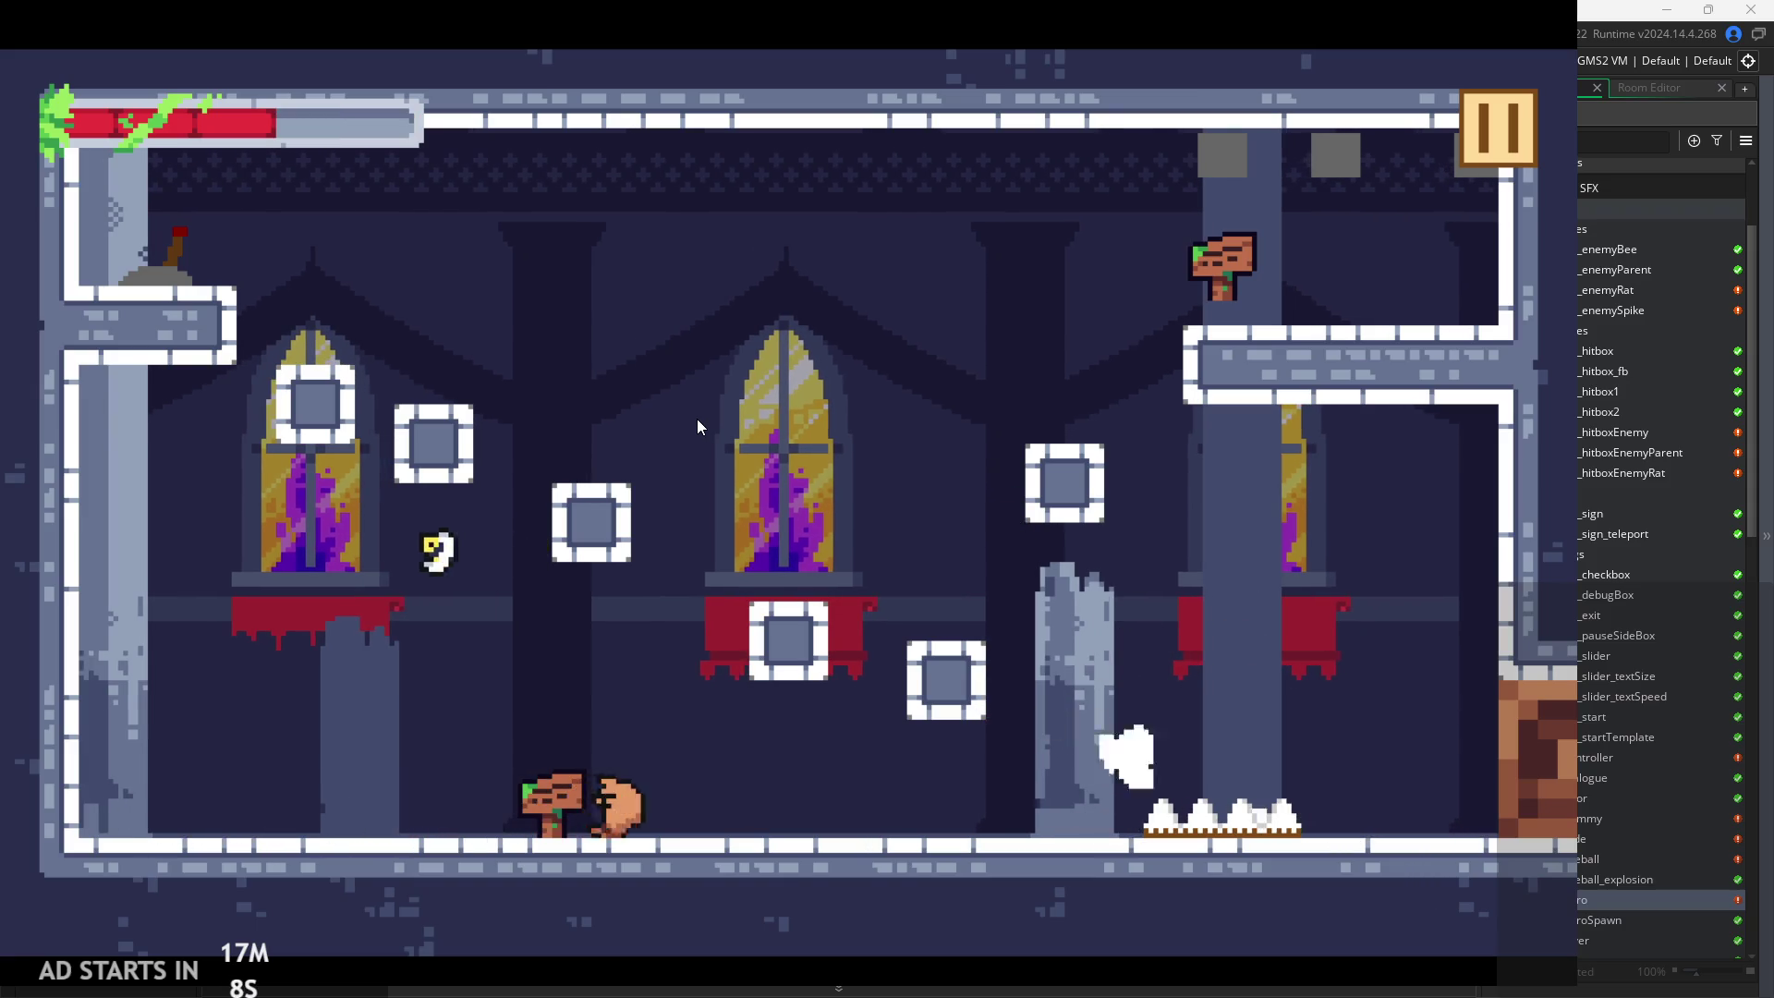
{"action": "key", "text": "space"}
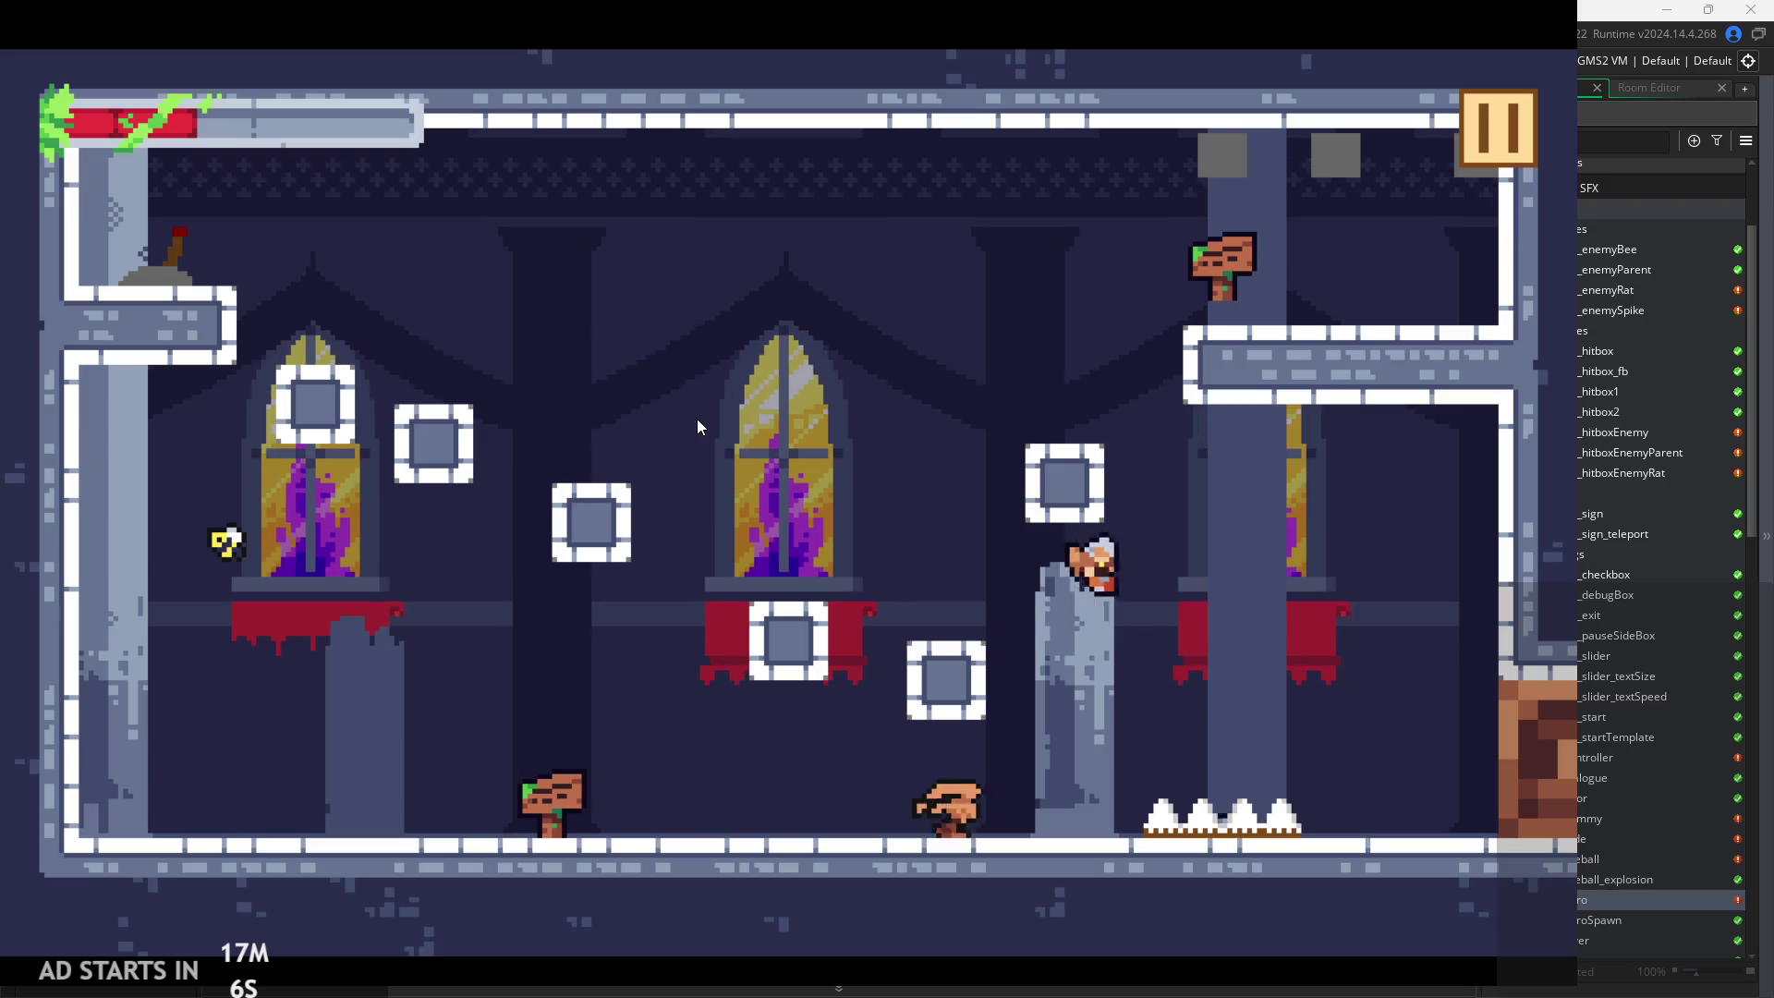
{"action": "key", "text": "space"}
{"action": "key", "text": "Left"}
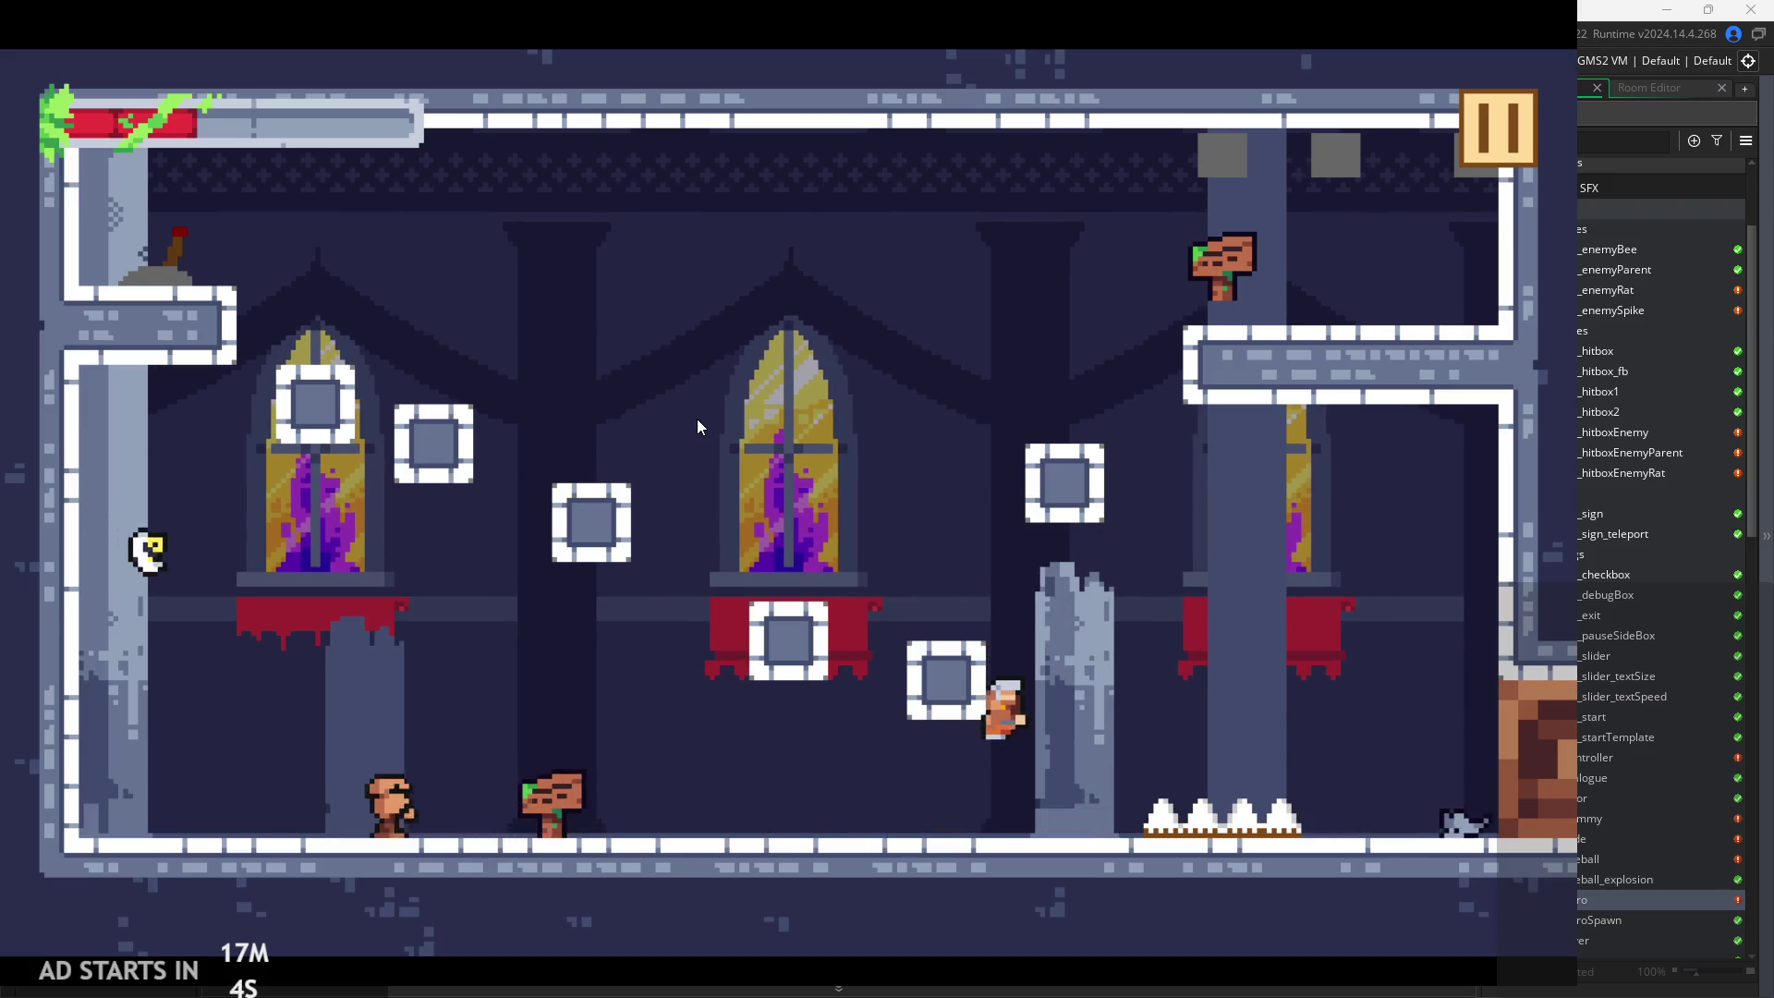
{"action": "key", "text": "Right"}
{"action": "key", "text": "space"}
{"action": "key", "text": "Left"}
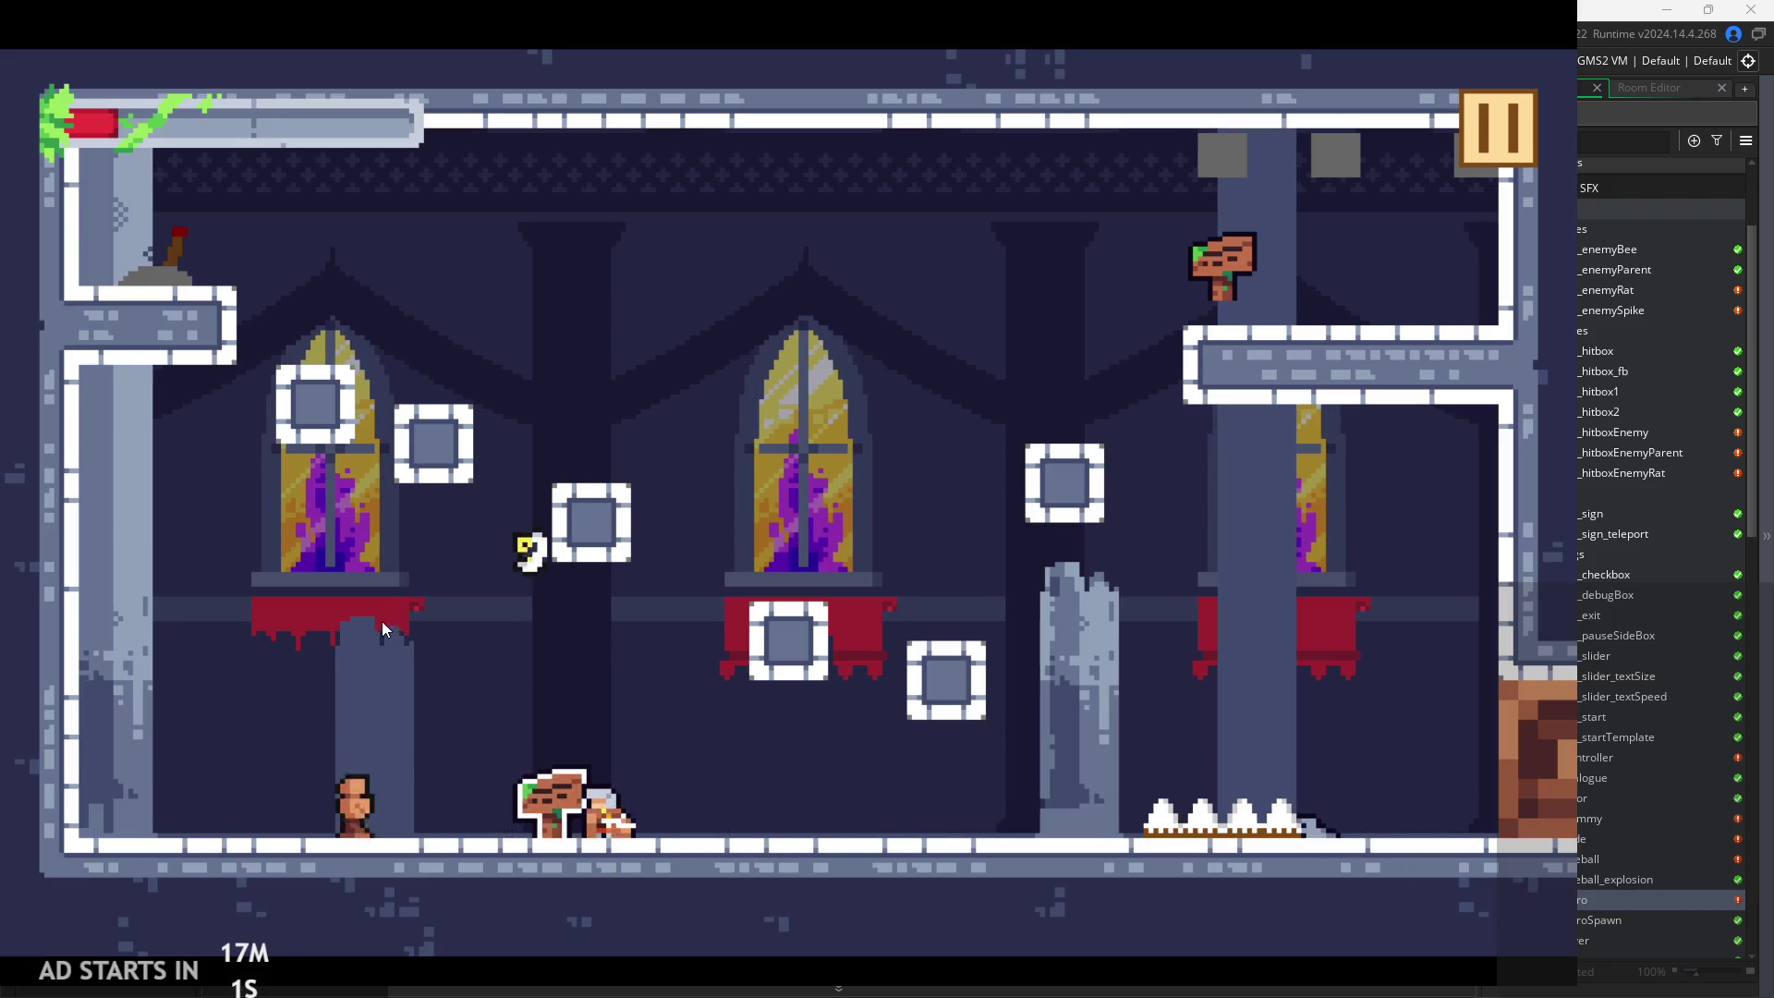
{"action": "key", "text": "Left"}
{"action": "key", "text": "Left"}
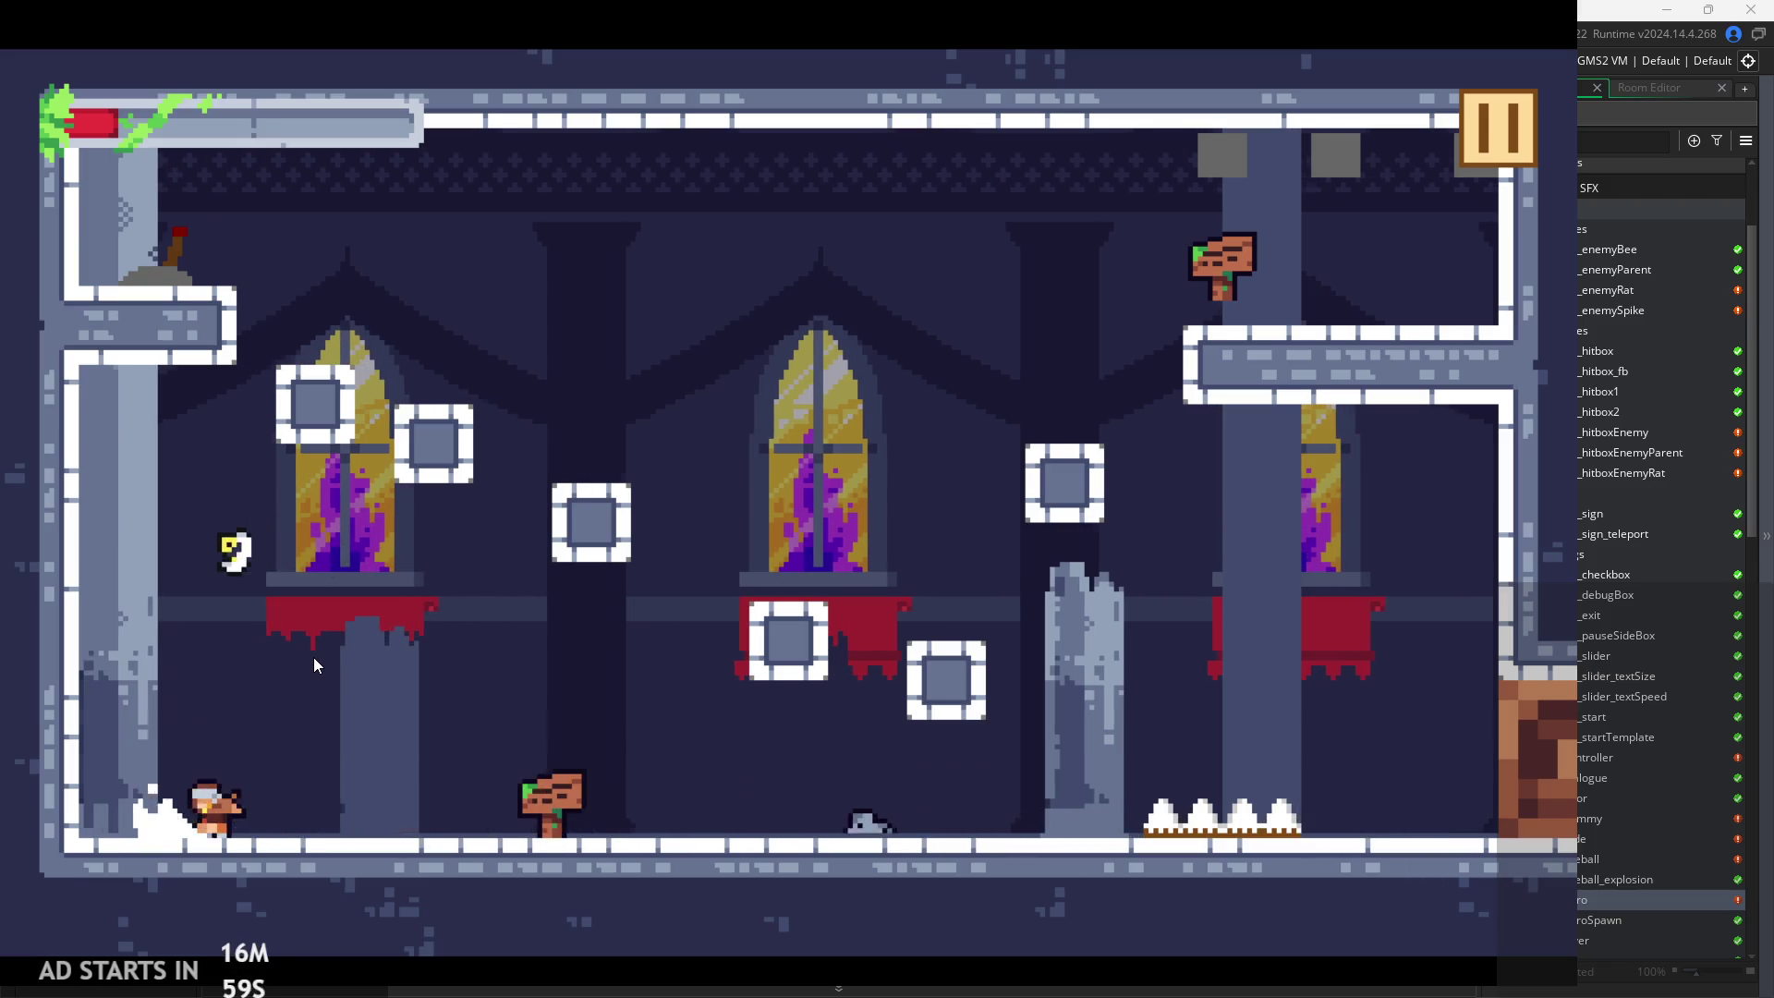
{"action": "key", "text": "space"}
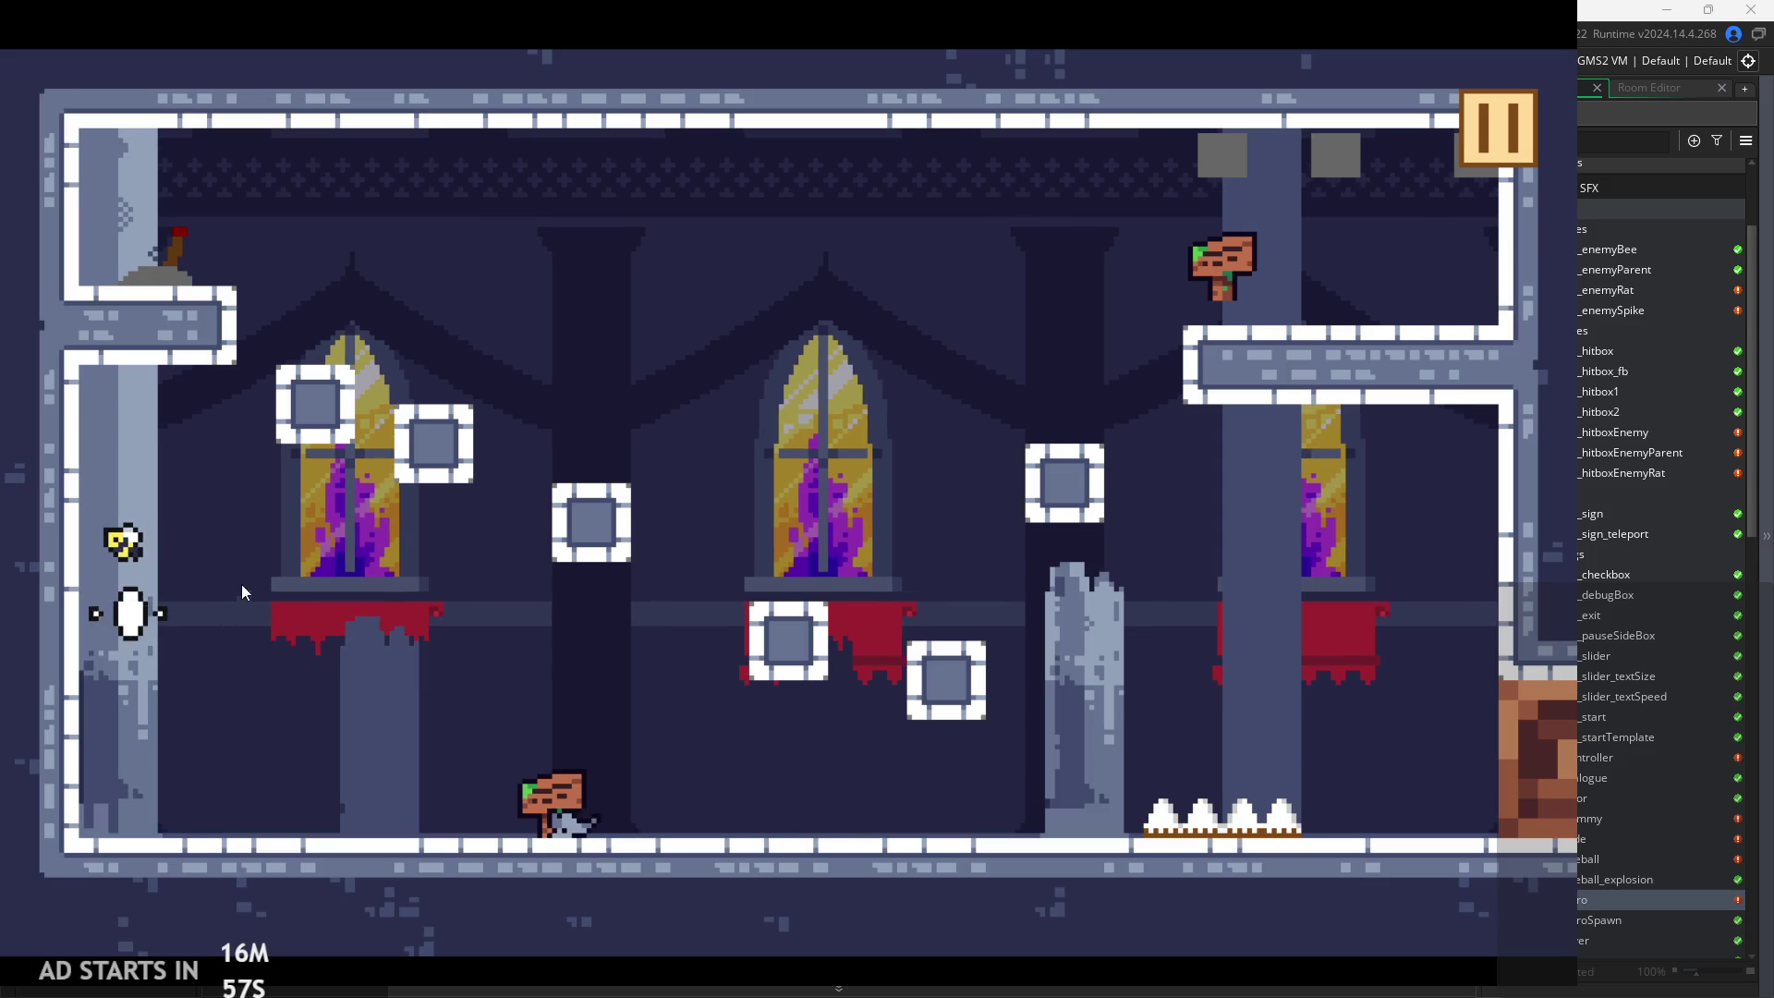
{"action": "key", "text": "Right"}
{"action": "key", "text": "space"}
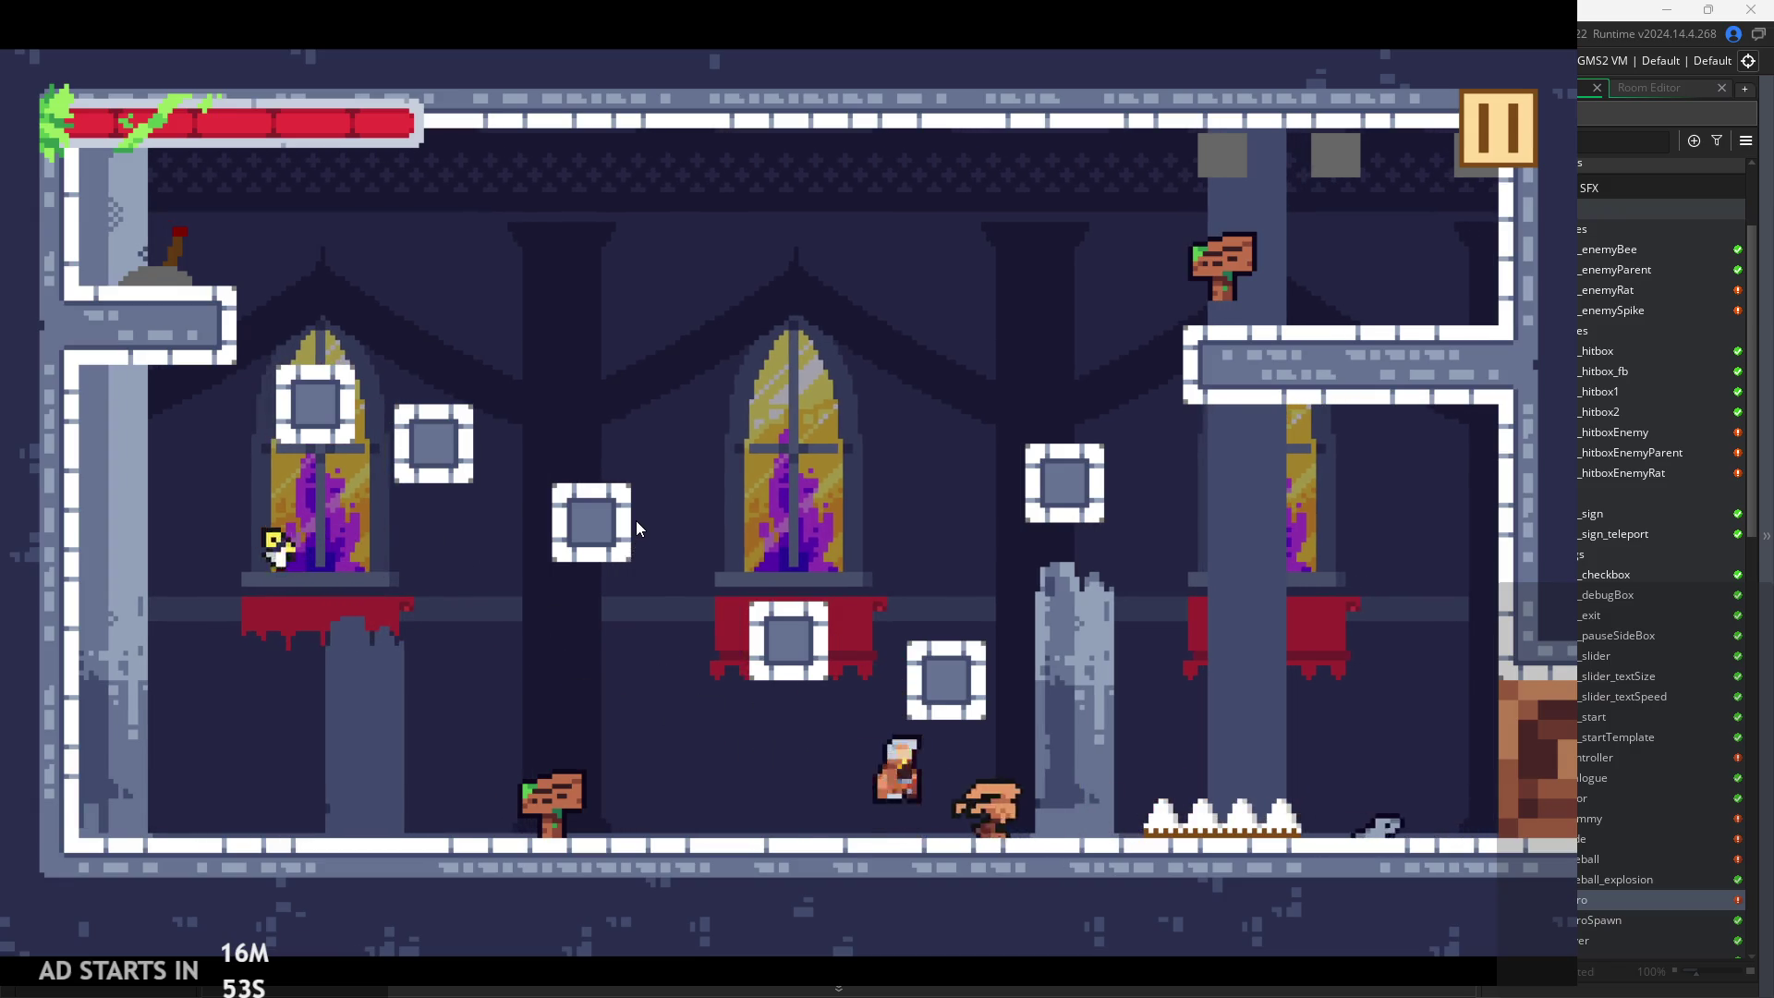
{"action": "key", "text": "space"}
{"action": "key", "text": "Right"}
{"action": "key", "text": "space"}
{"action": "key", "text": "Right"}
{"action": "key", "text": "space"}
{"action": "key", "text": "Left"}
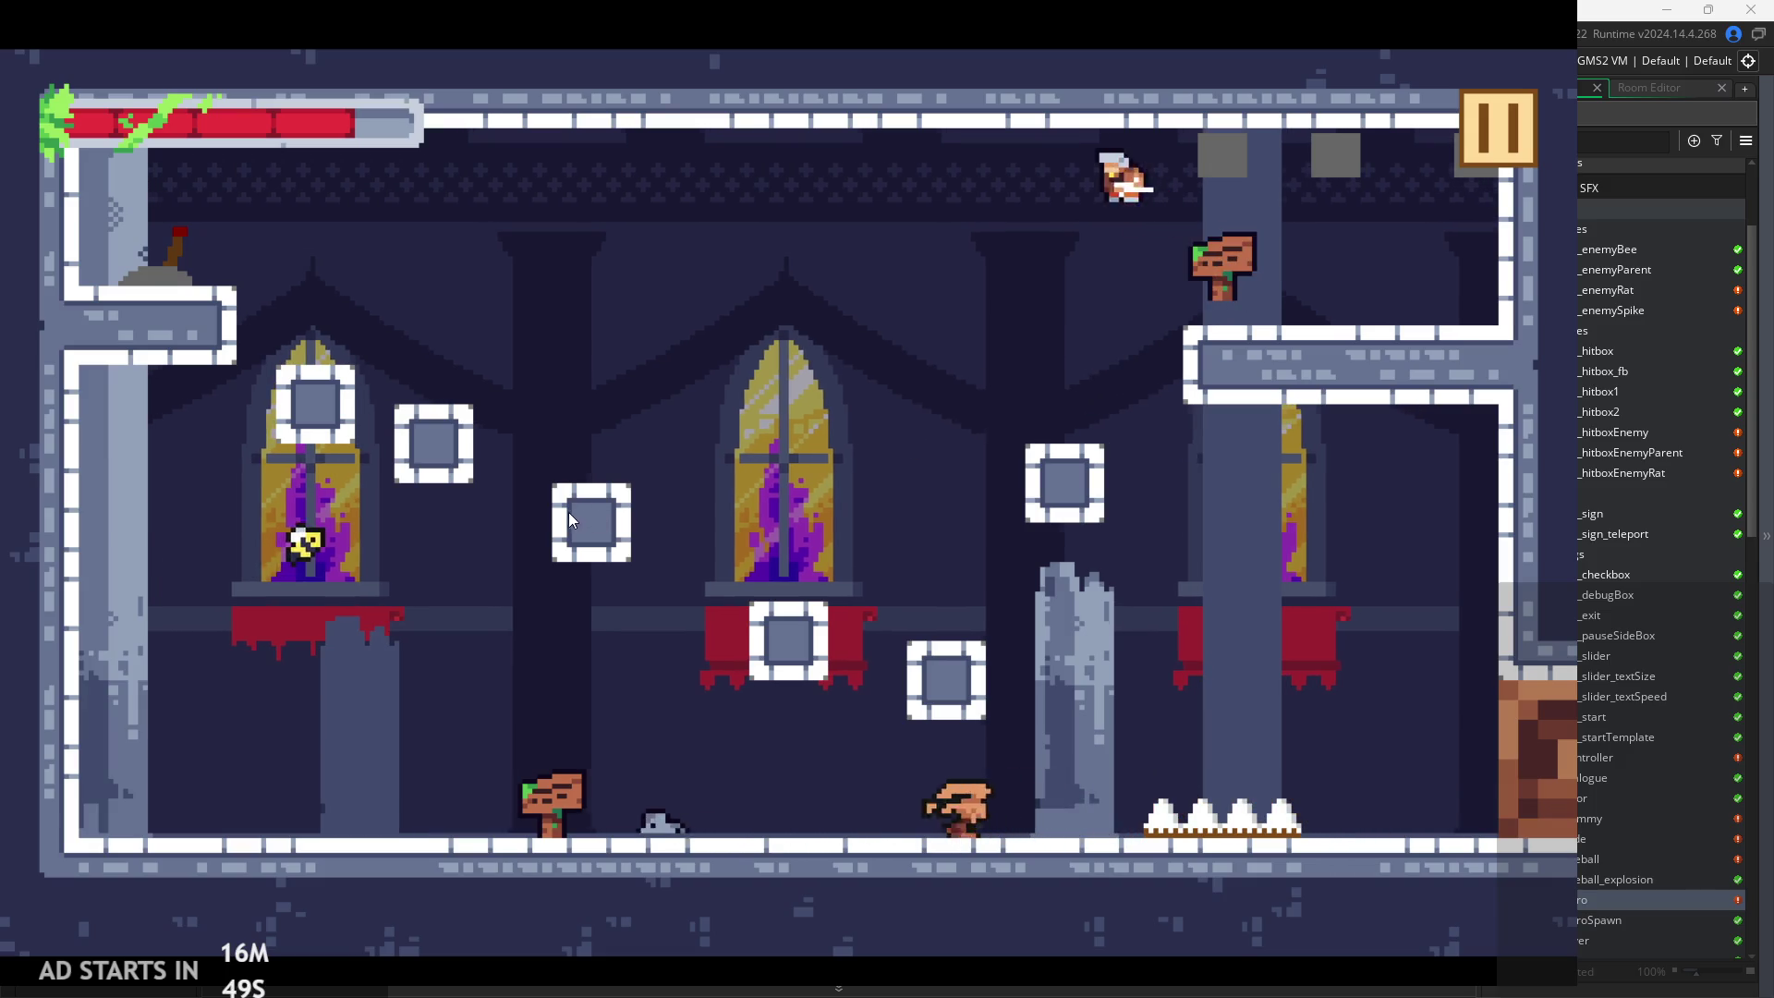
{"action": "key", "text": "space"}
{"action": "key", "text": "Right"}
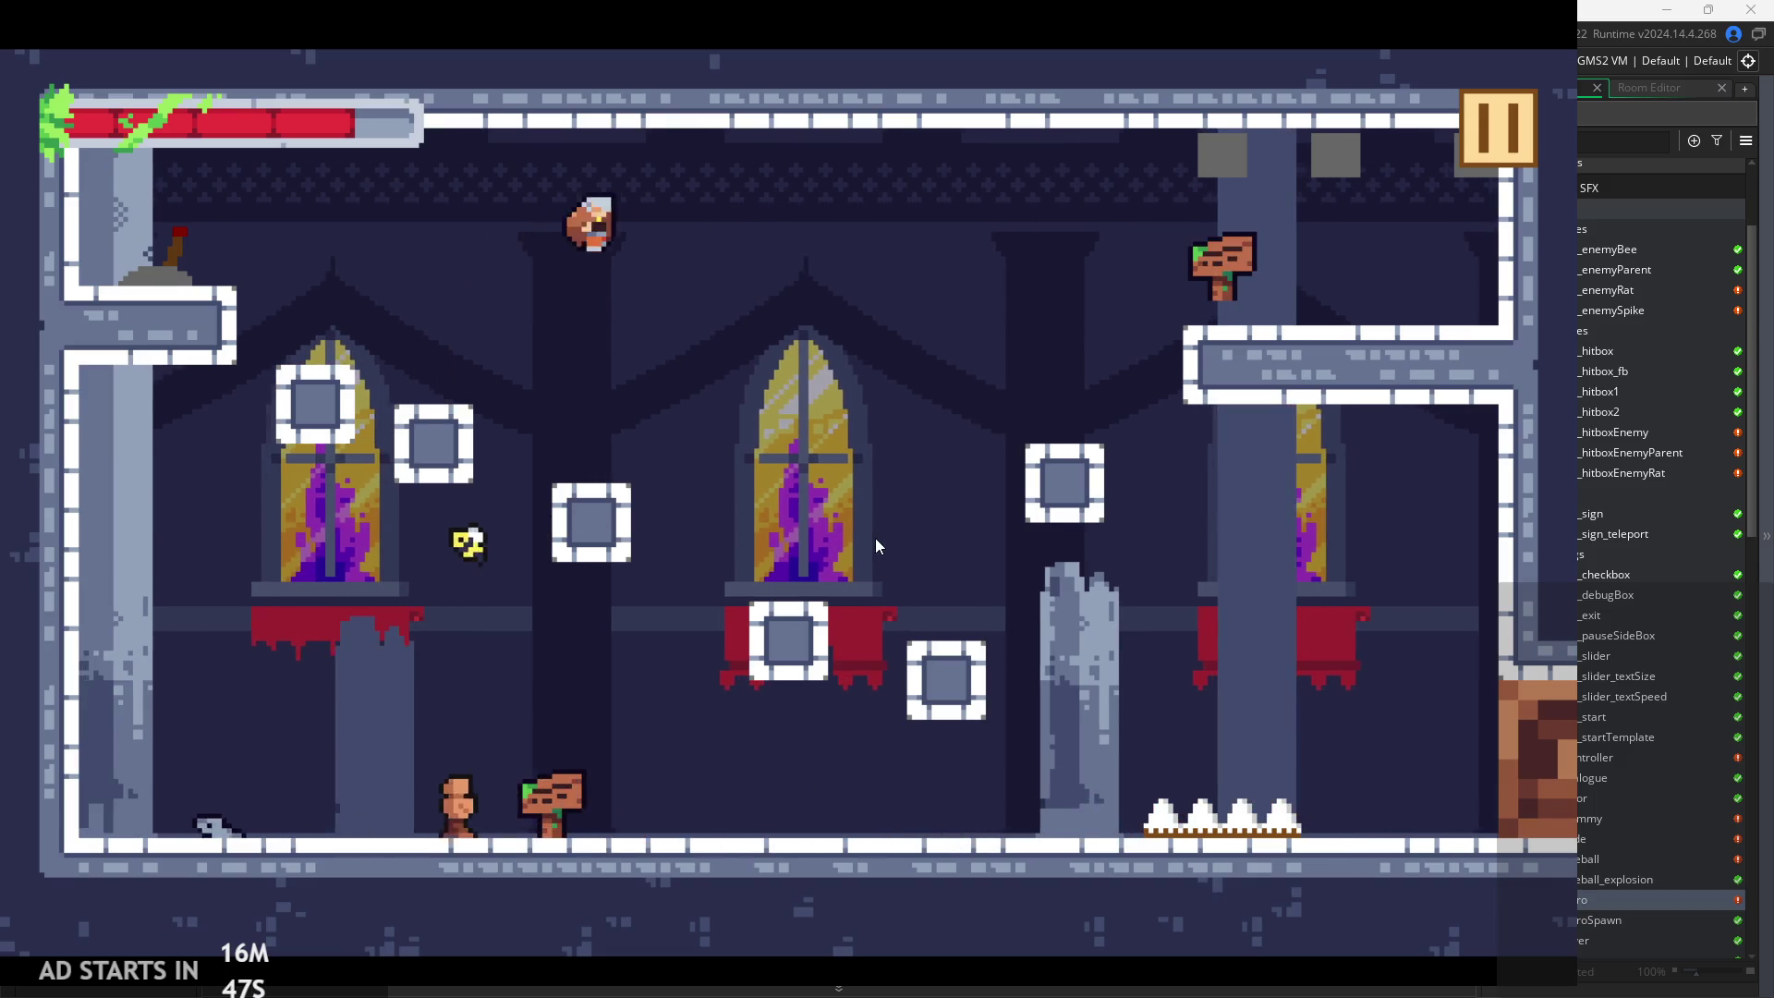
{"action": "key", "text": "Right"}
{"action": "key", "text": "space"}
{"action": "key", "text": "space"}
{"action": "key", "text": "Right"}
{"action": "key", "text": "Left"}
{"action": "key", "text": "space"}
{"action": "key", "text": "Left"}
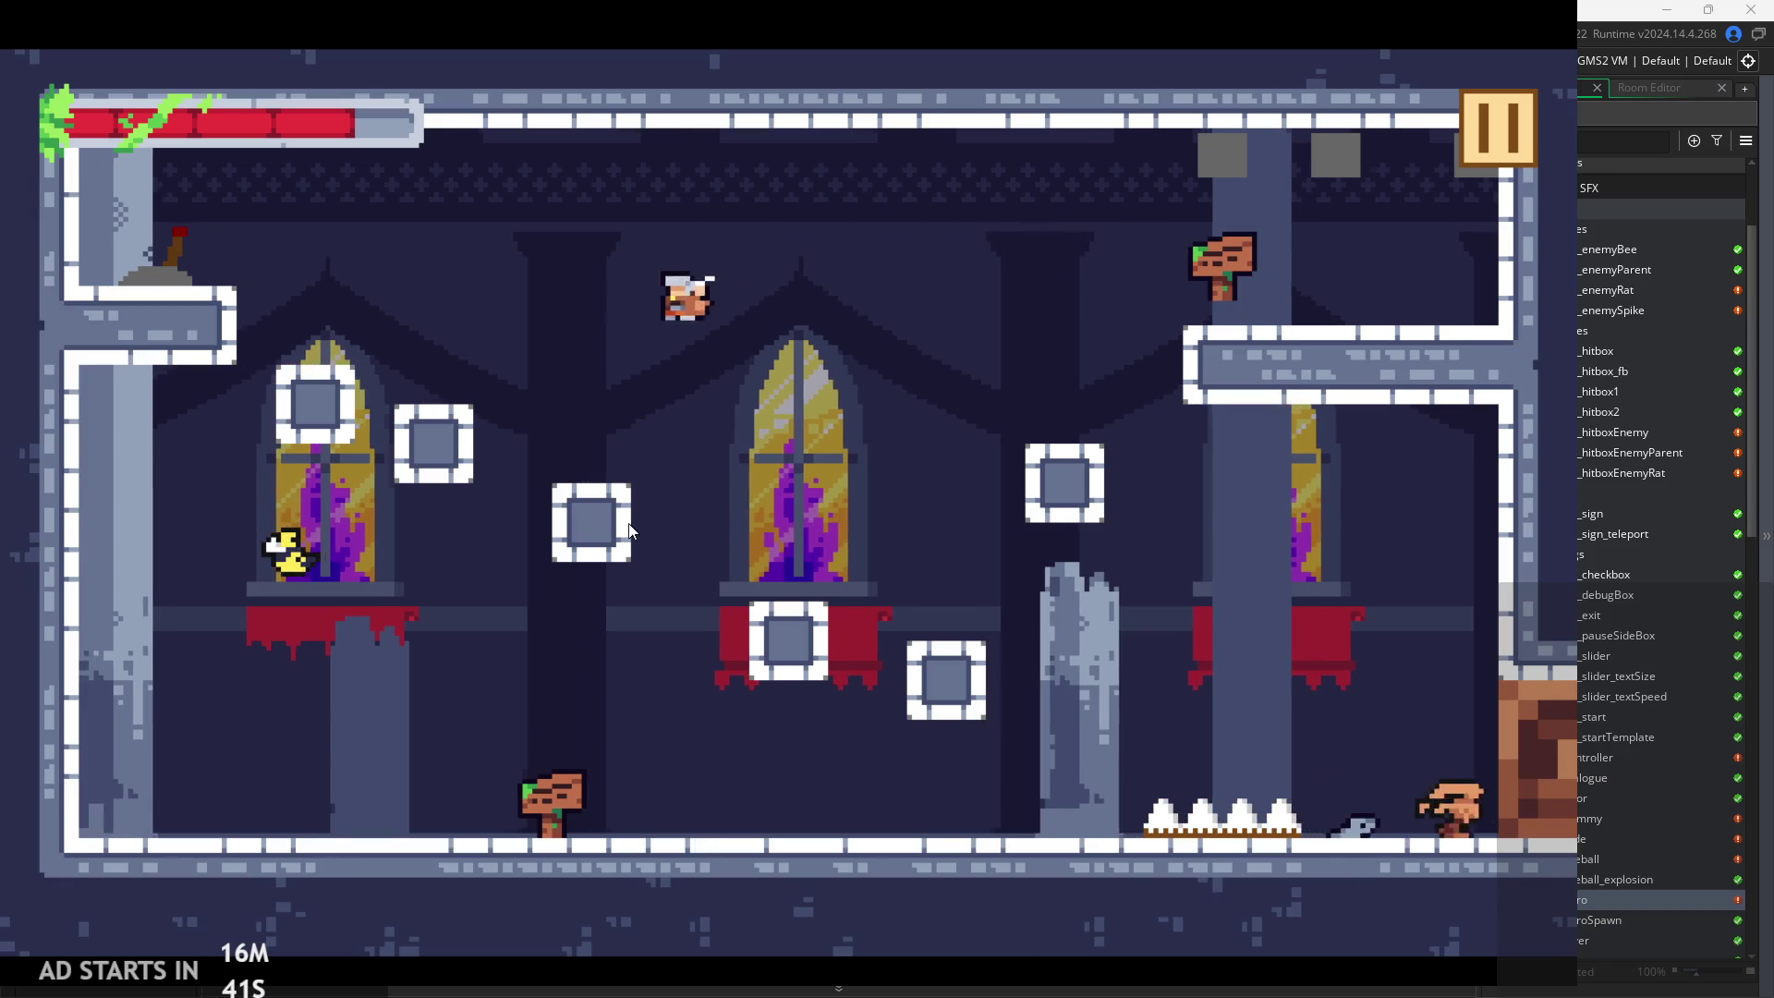
{"action": "key", "text": "Left"}
{"action": "key", "text": "Right"}
{"action": "key", "text": "Right"}
{"action": "key", "text": "space"}
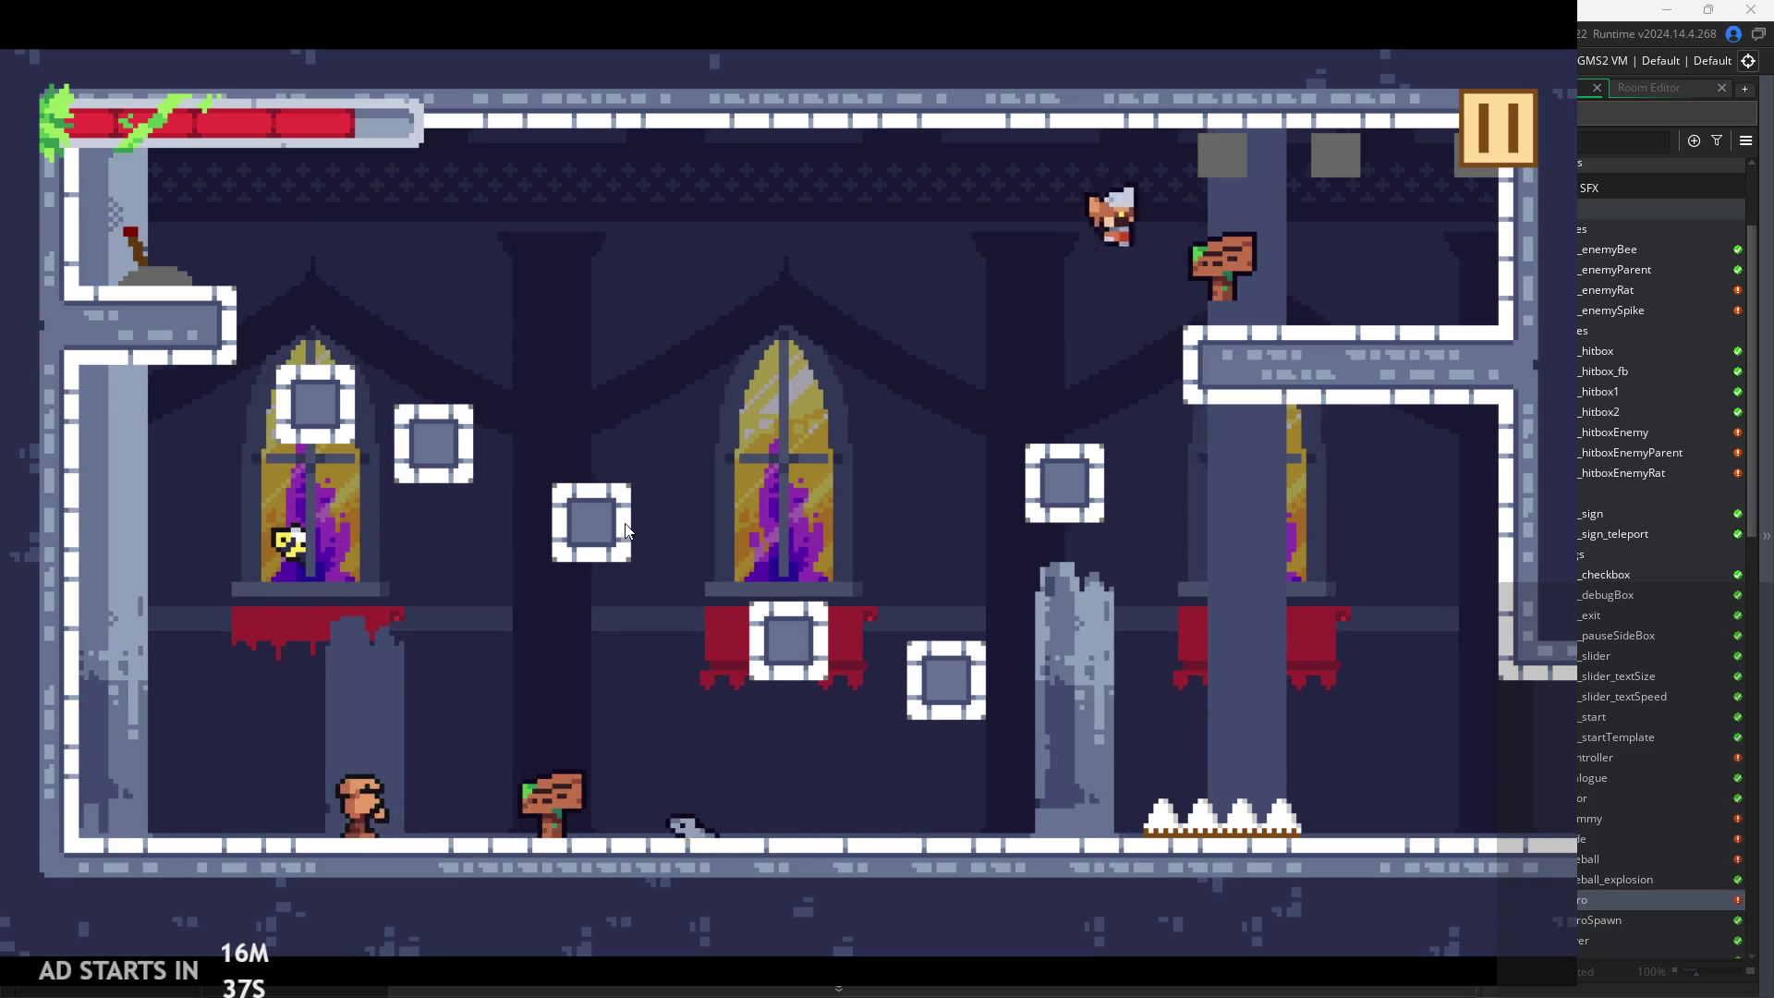
{"action": "key", "text": "Left"}
{"action": "key", "text": "Right"}
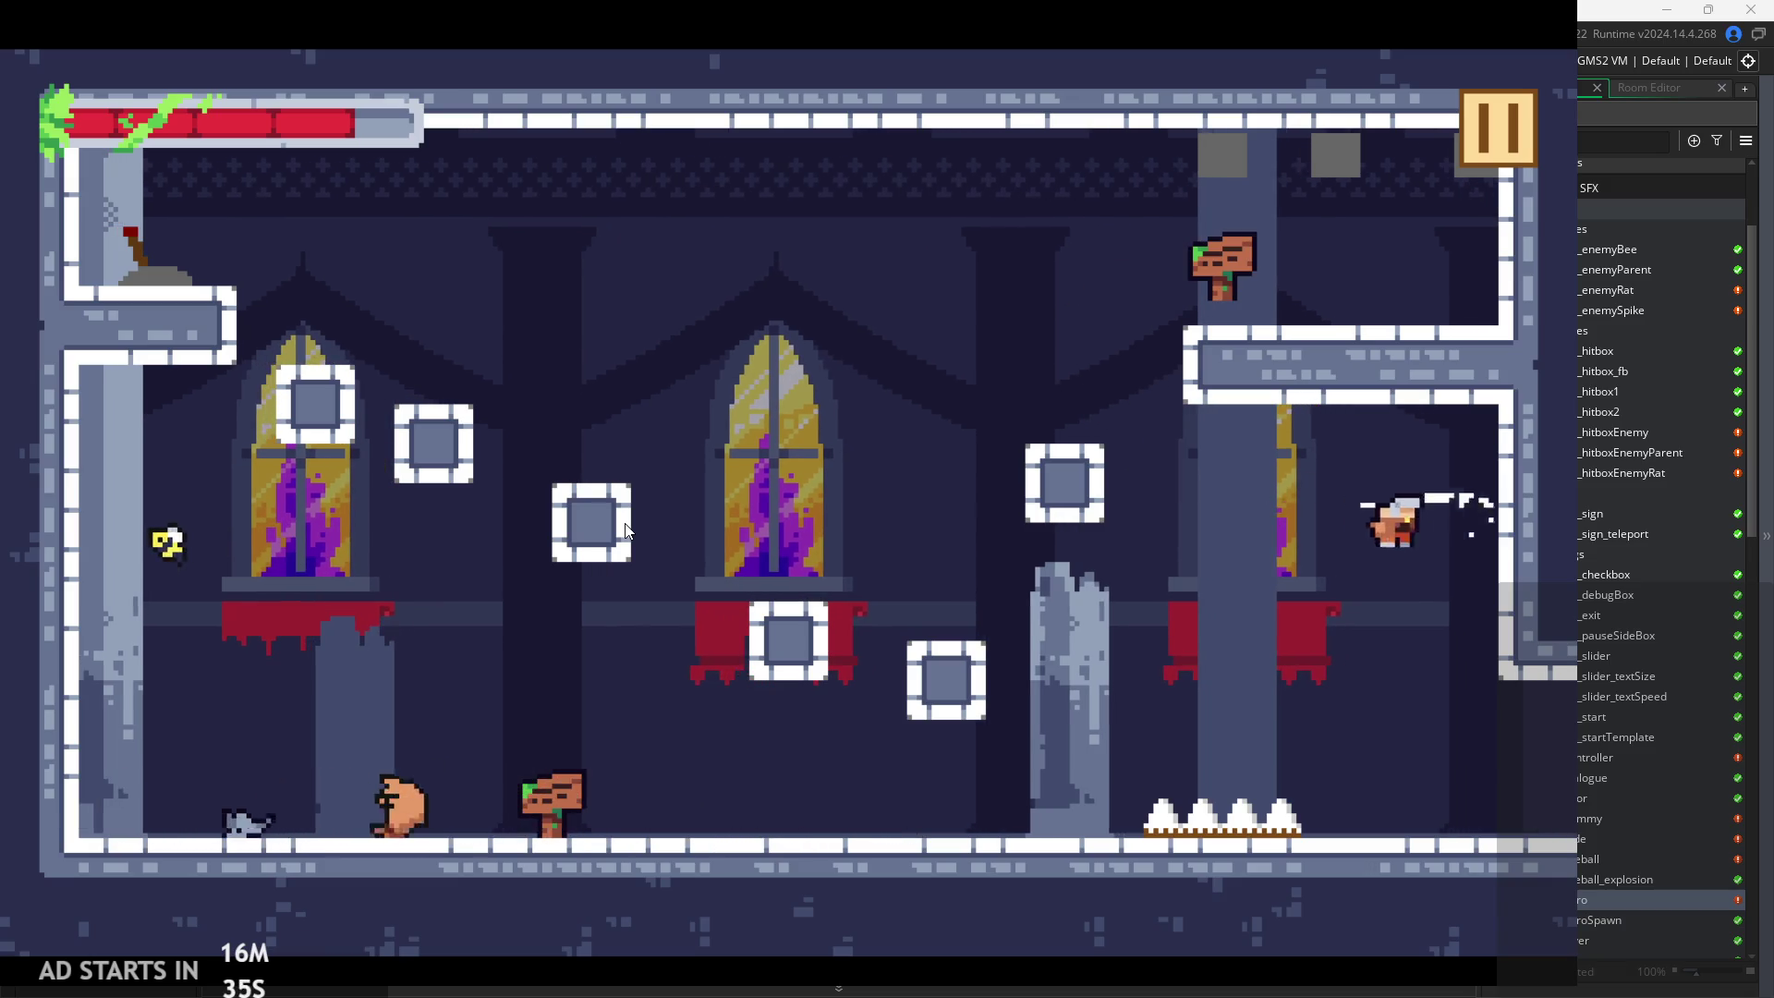
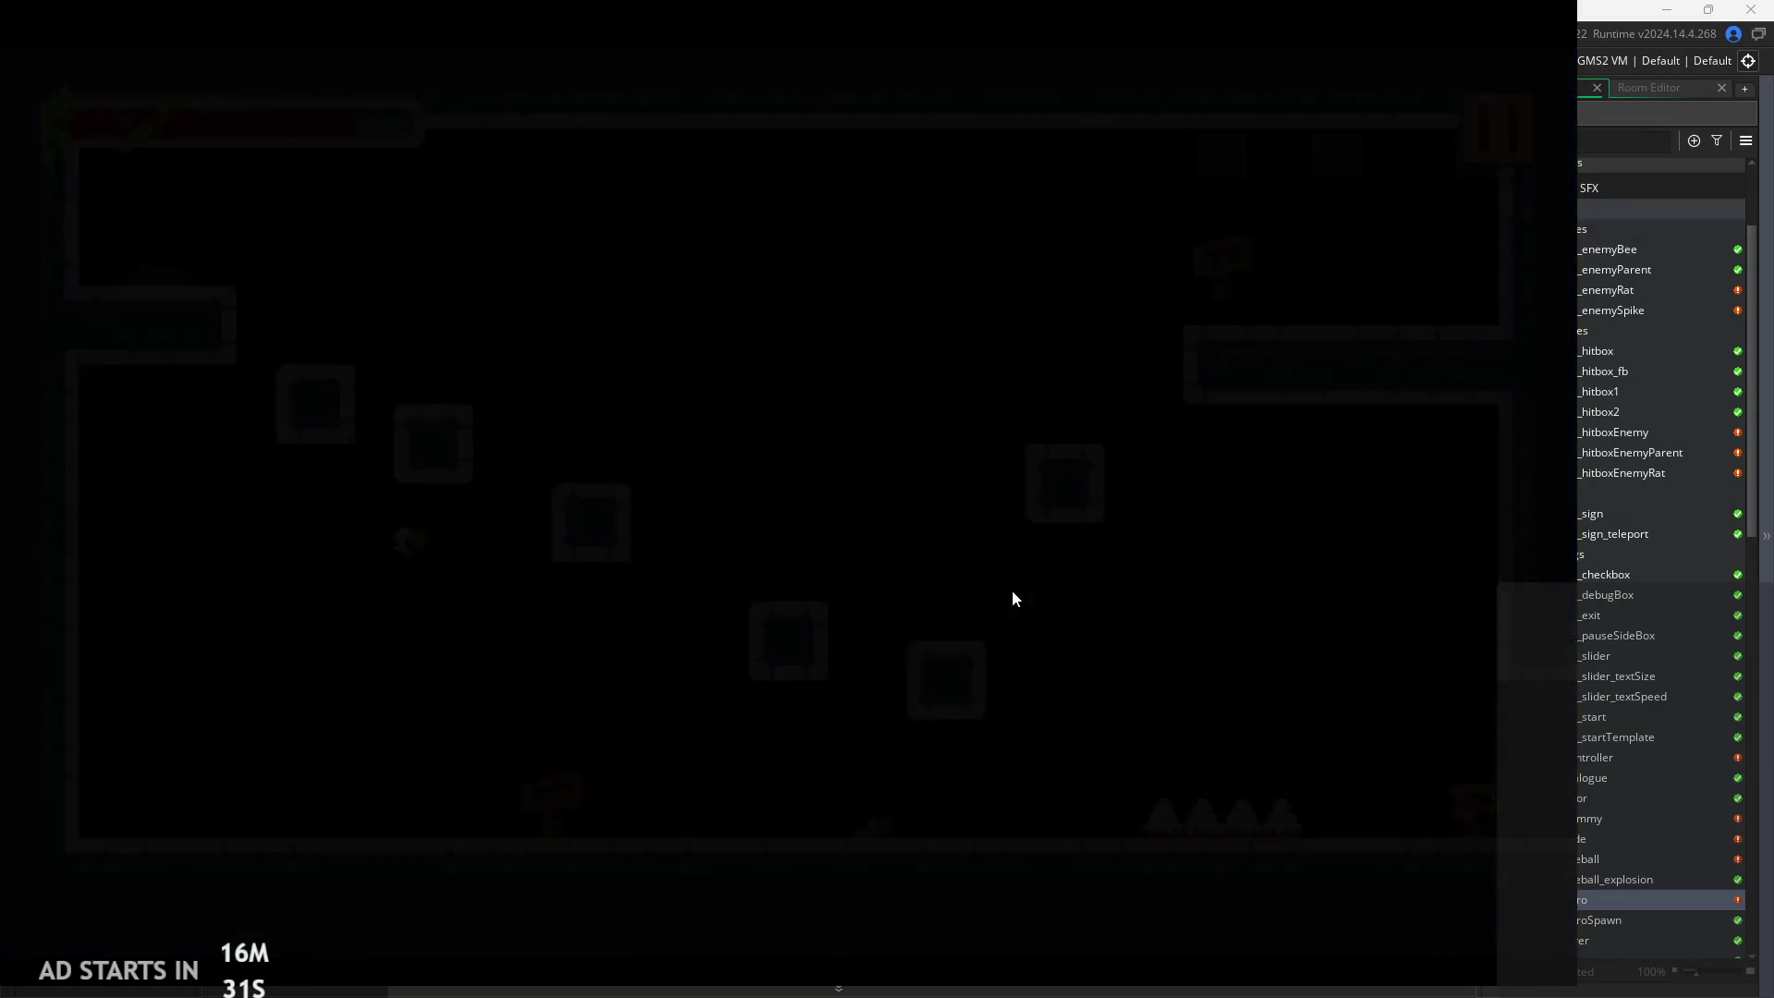
Fight through the temple room, dashing and slashing the targets, ghost and brown enemy
{"action": "key", "text": "Right"}
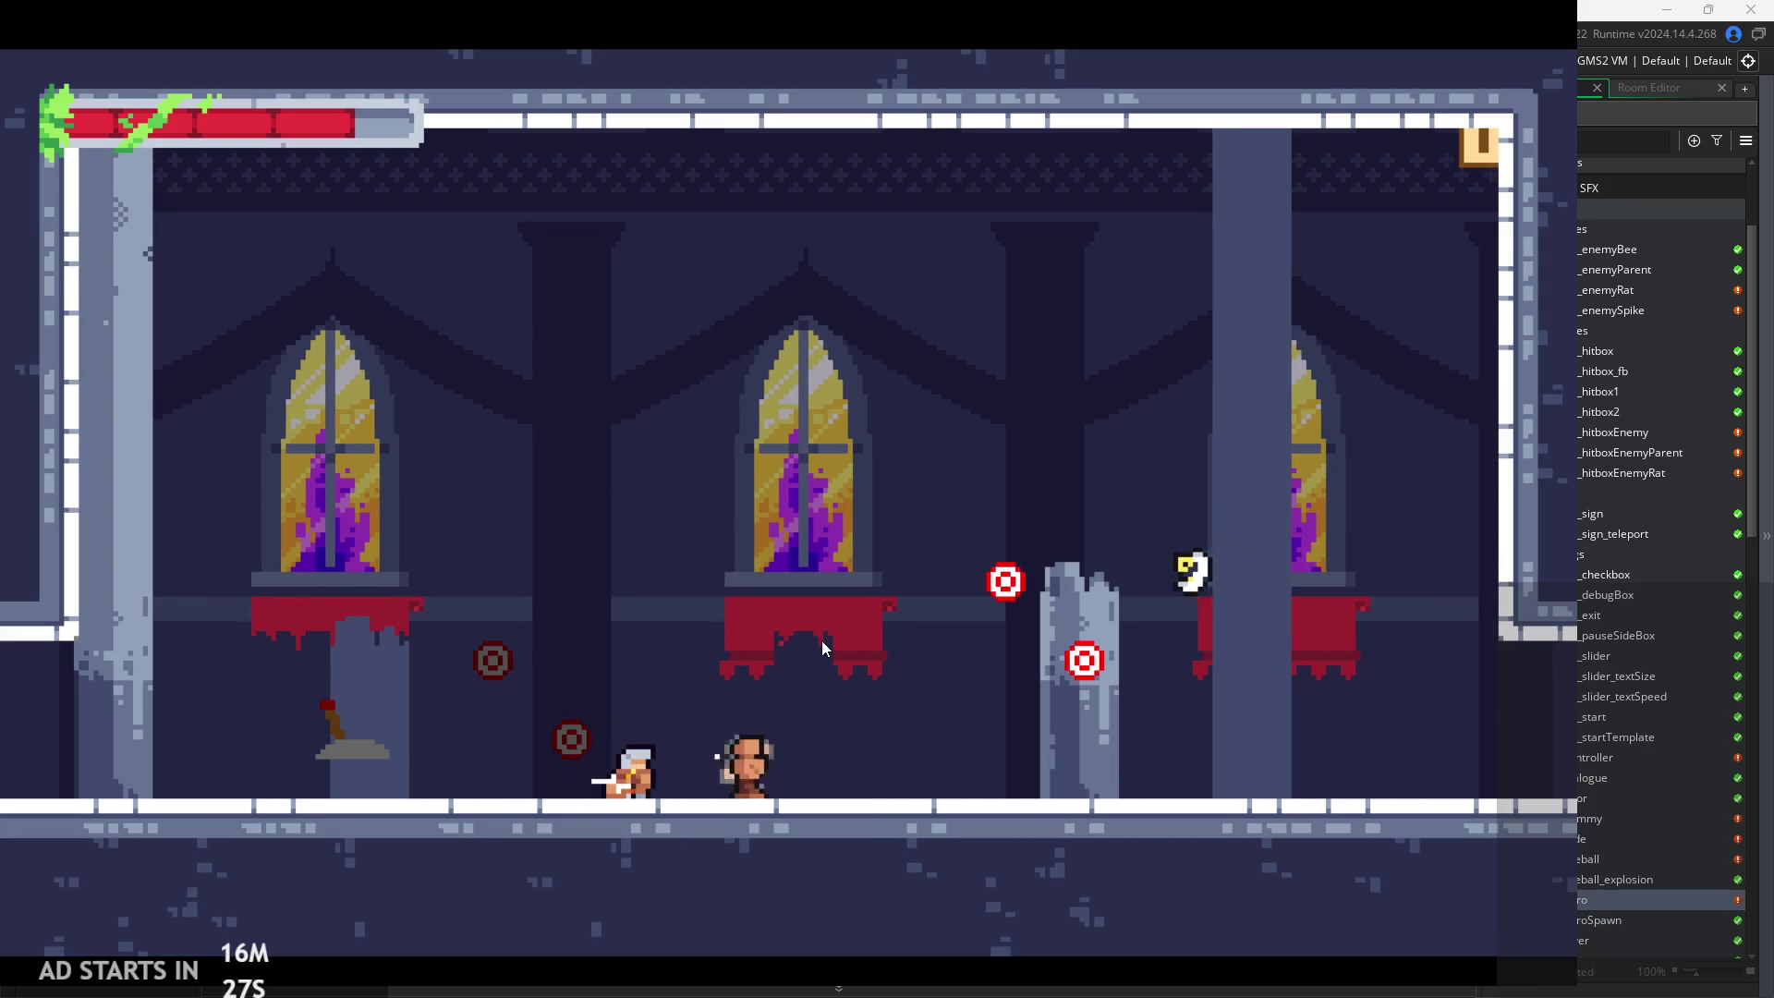
{"action": "key", "text": "space"}
{"action": "key", "text": "Right"}
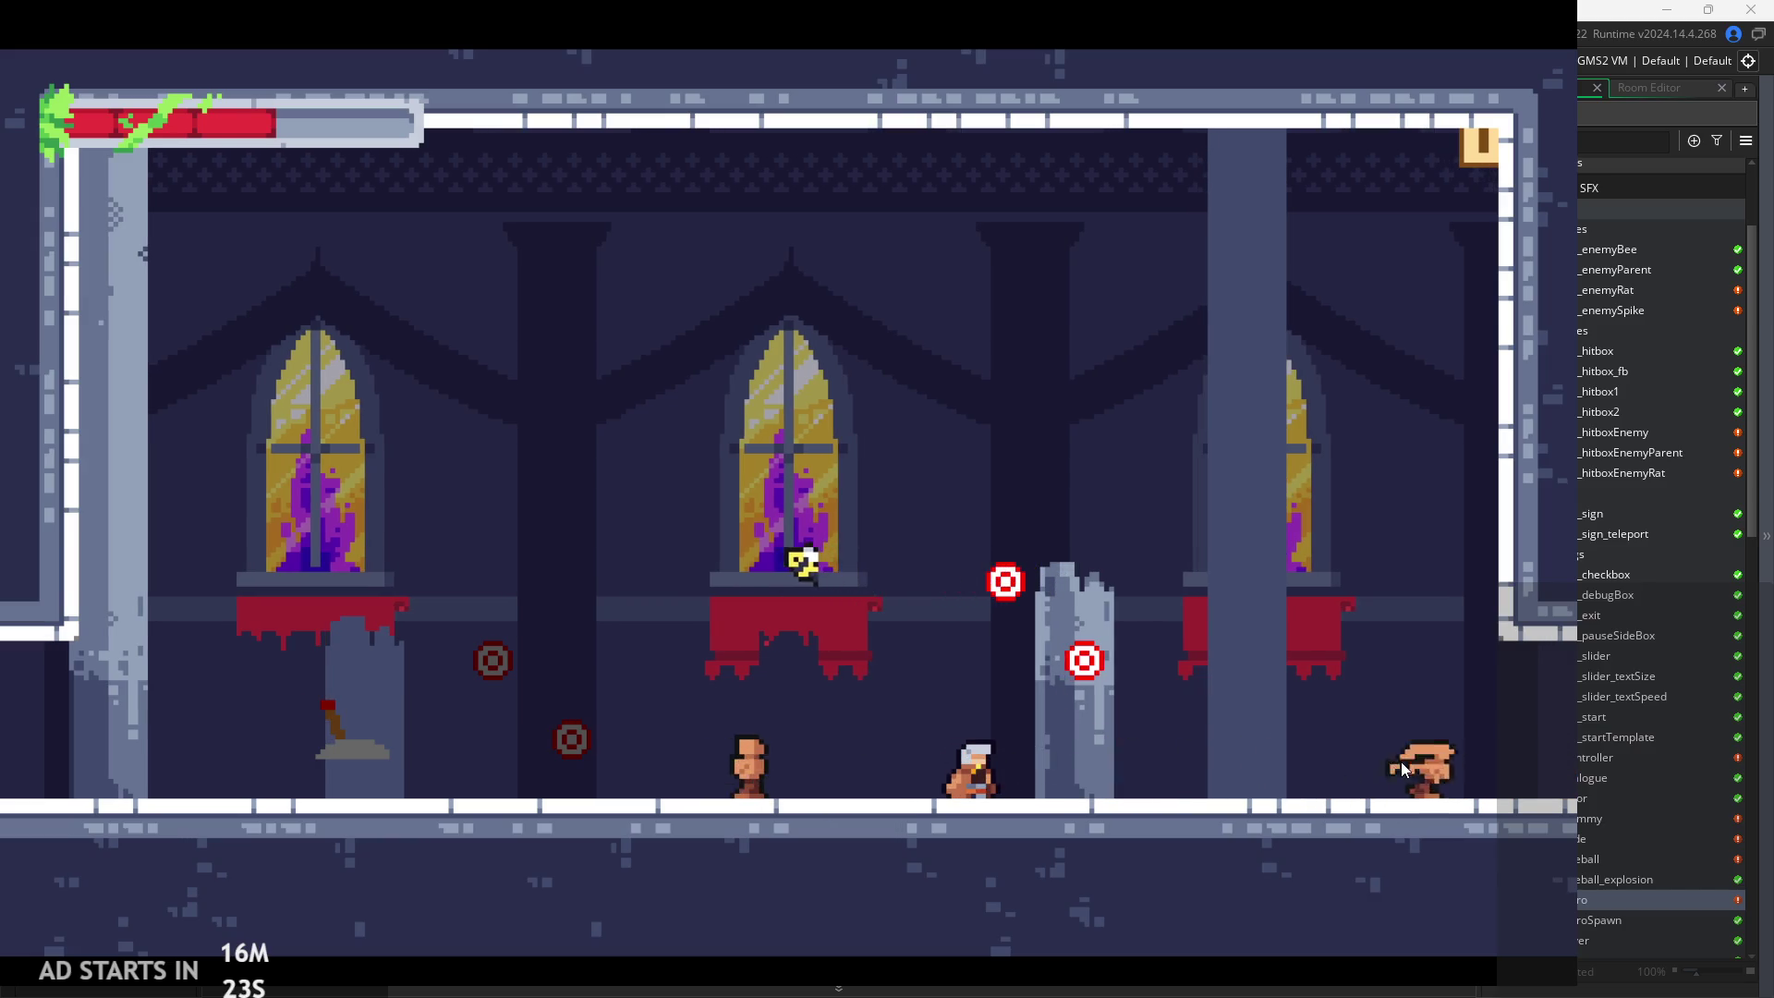
{"action": "key", "text": "Right"}
{"action": "key", "text": "Right"}
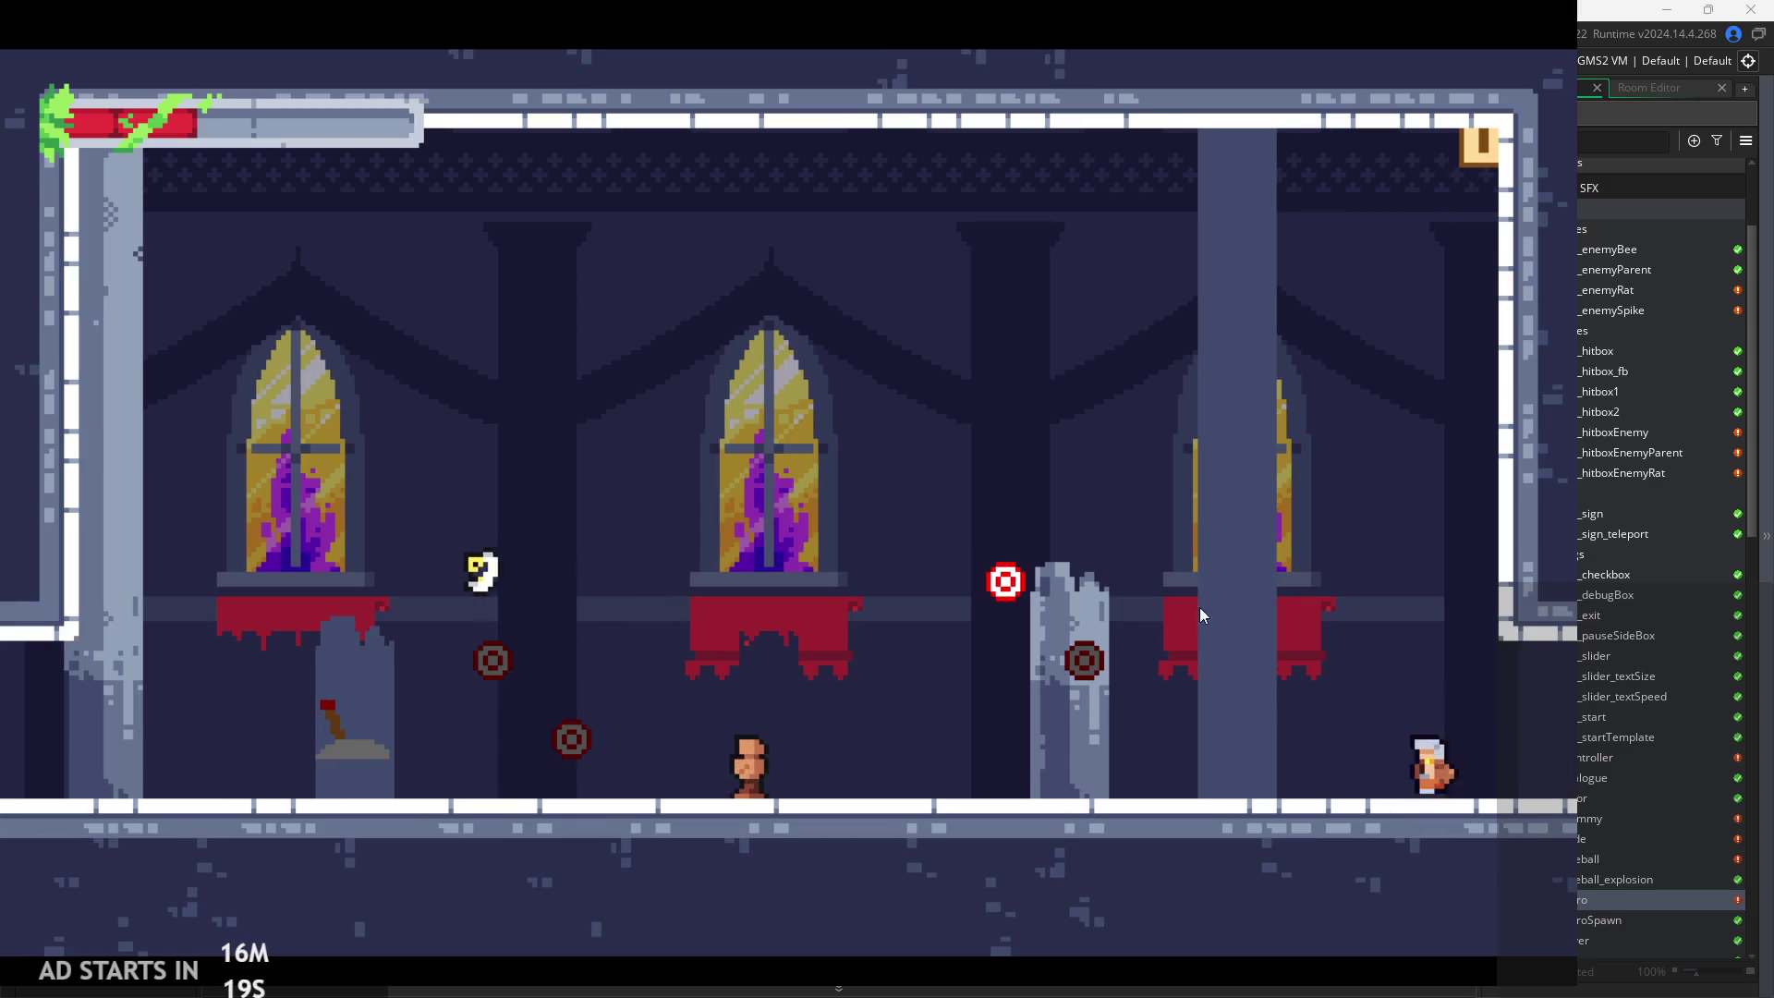
{"action": "key", "text": "Left"}
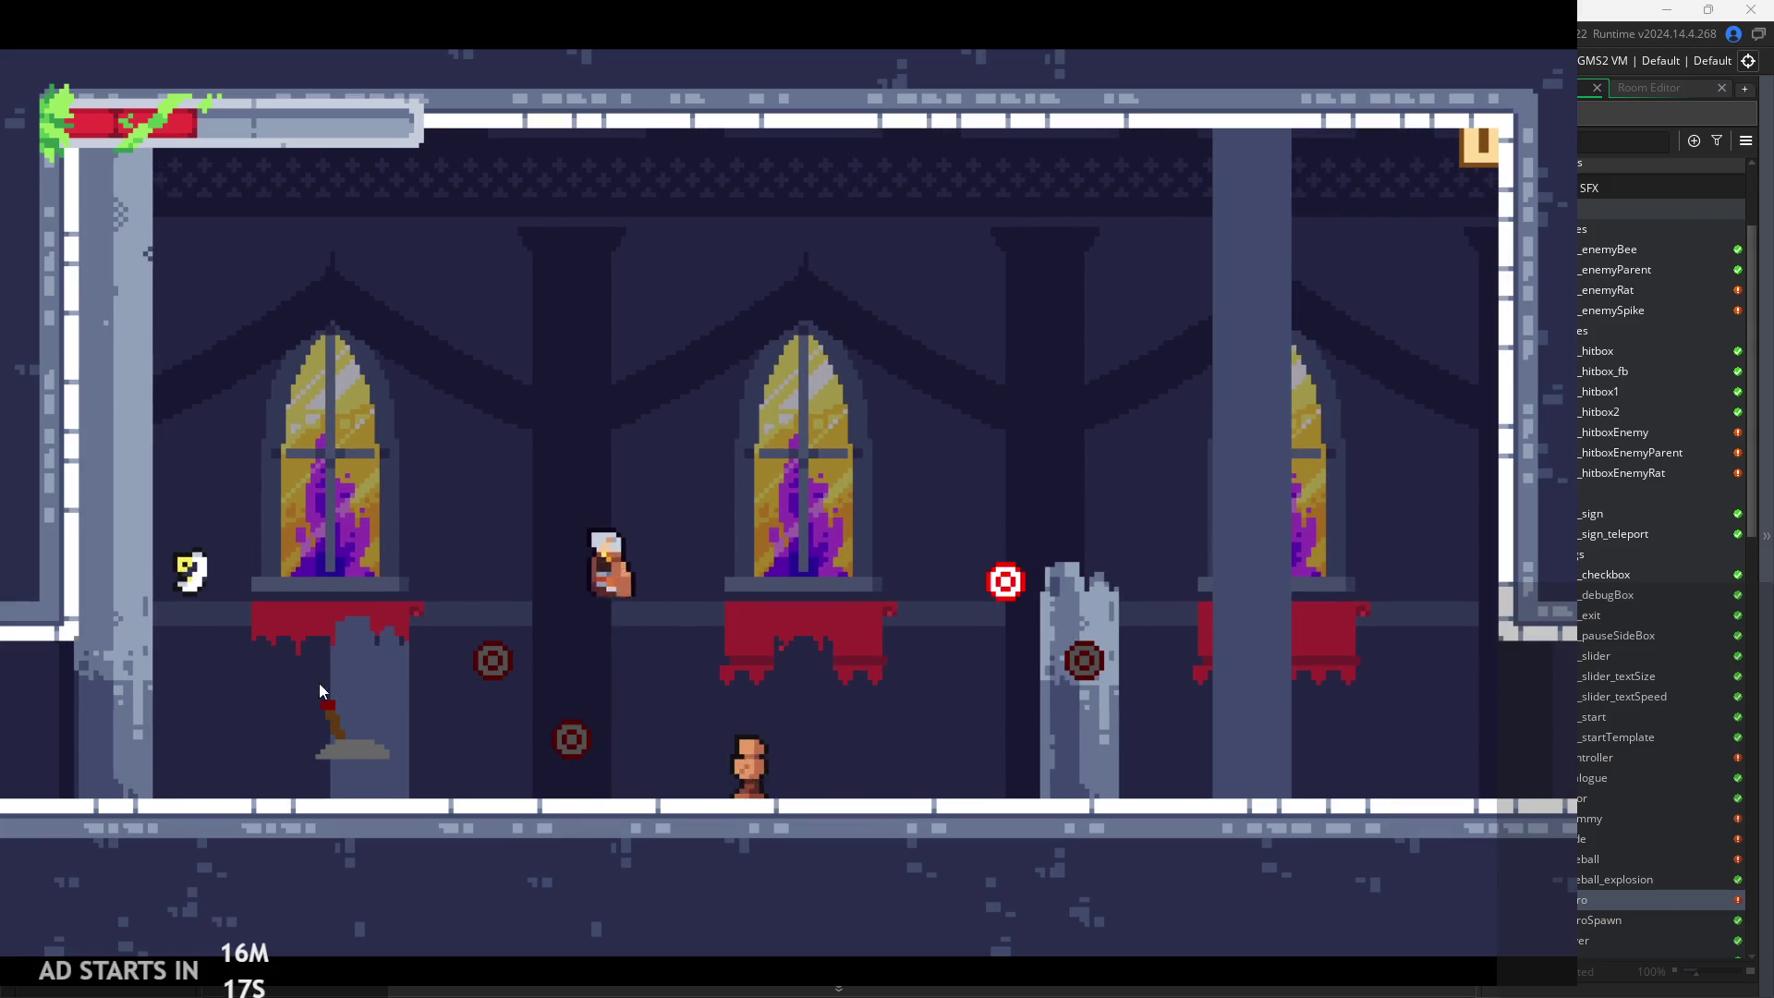
{"action": "key", "text": "Left"}
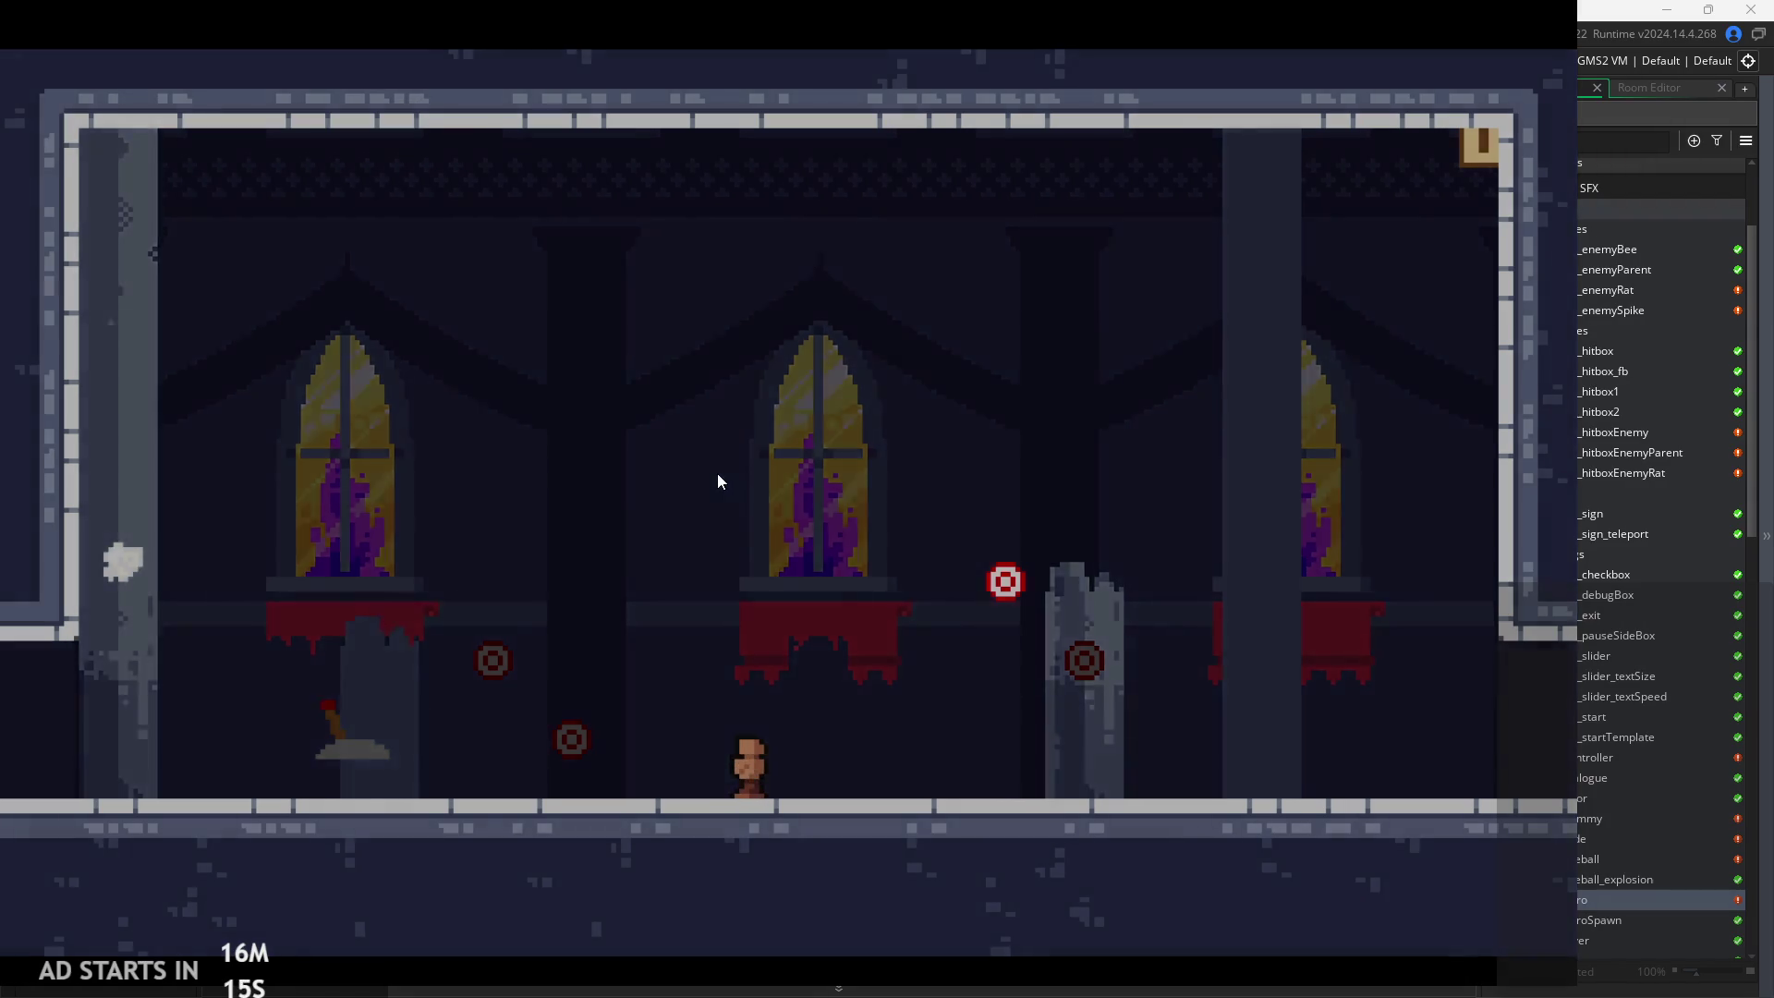
{"action": "key", "text": "Right"}
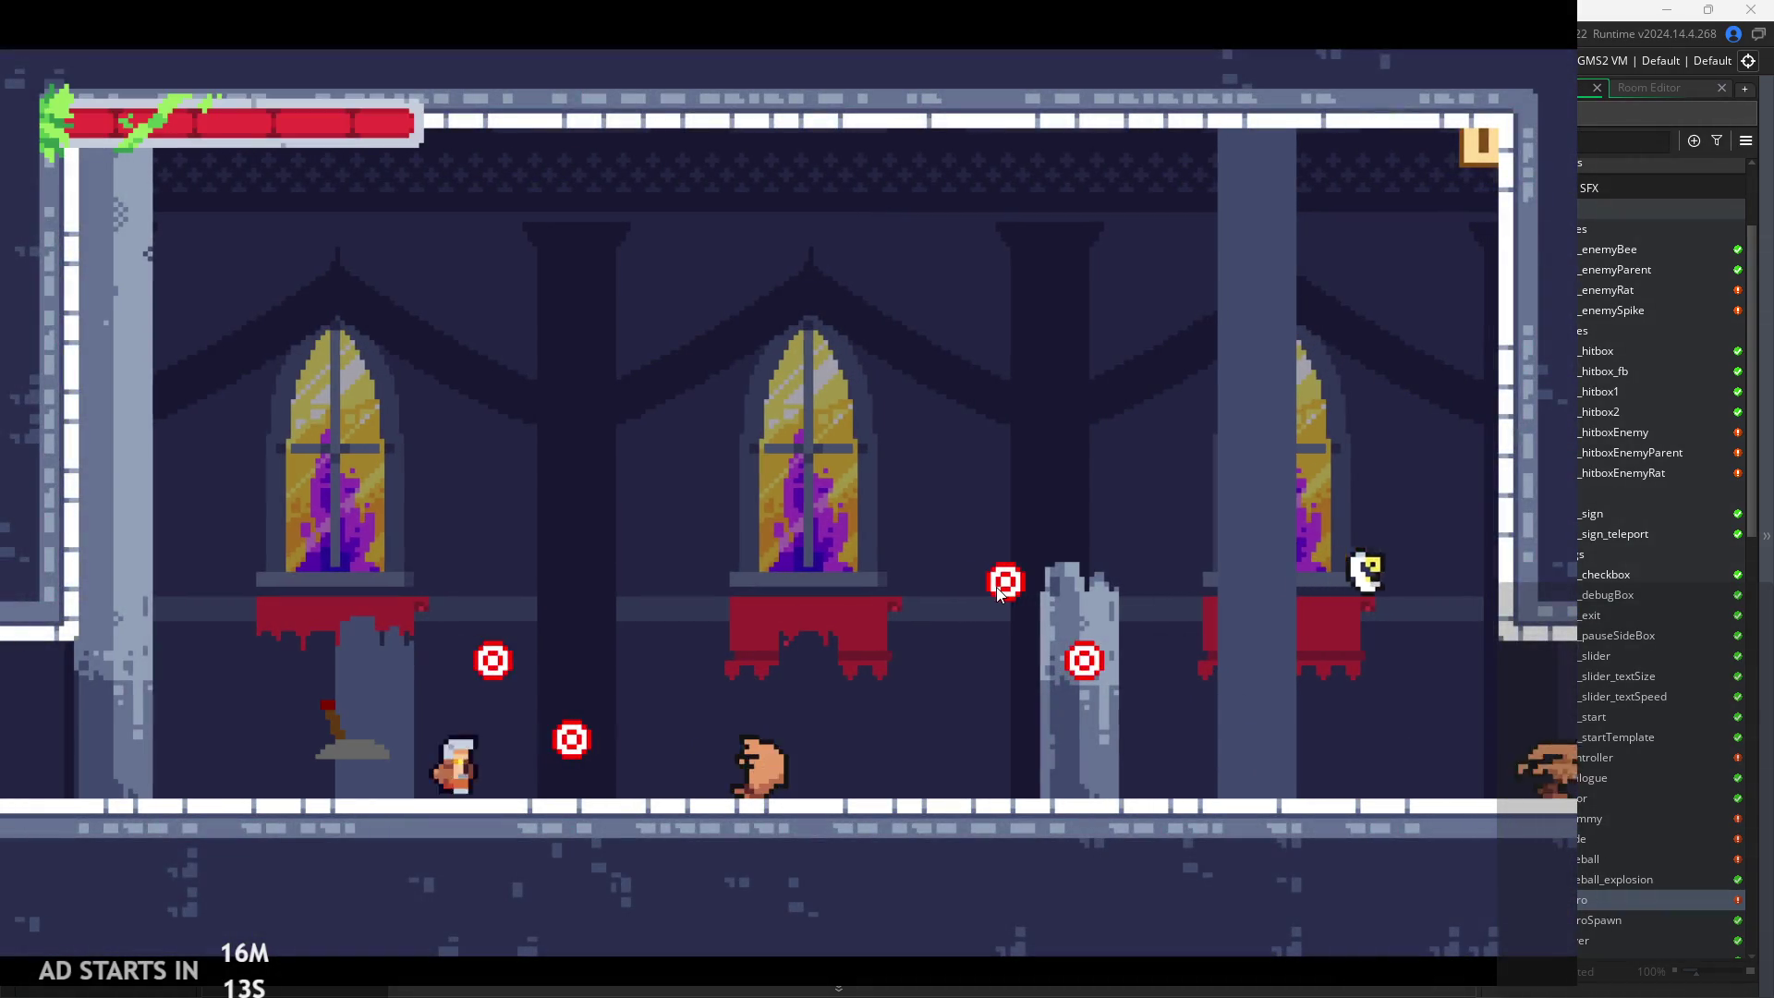
{"action": "key", "text": "Right"}
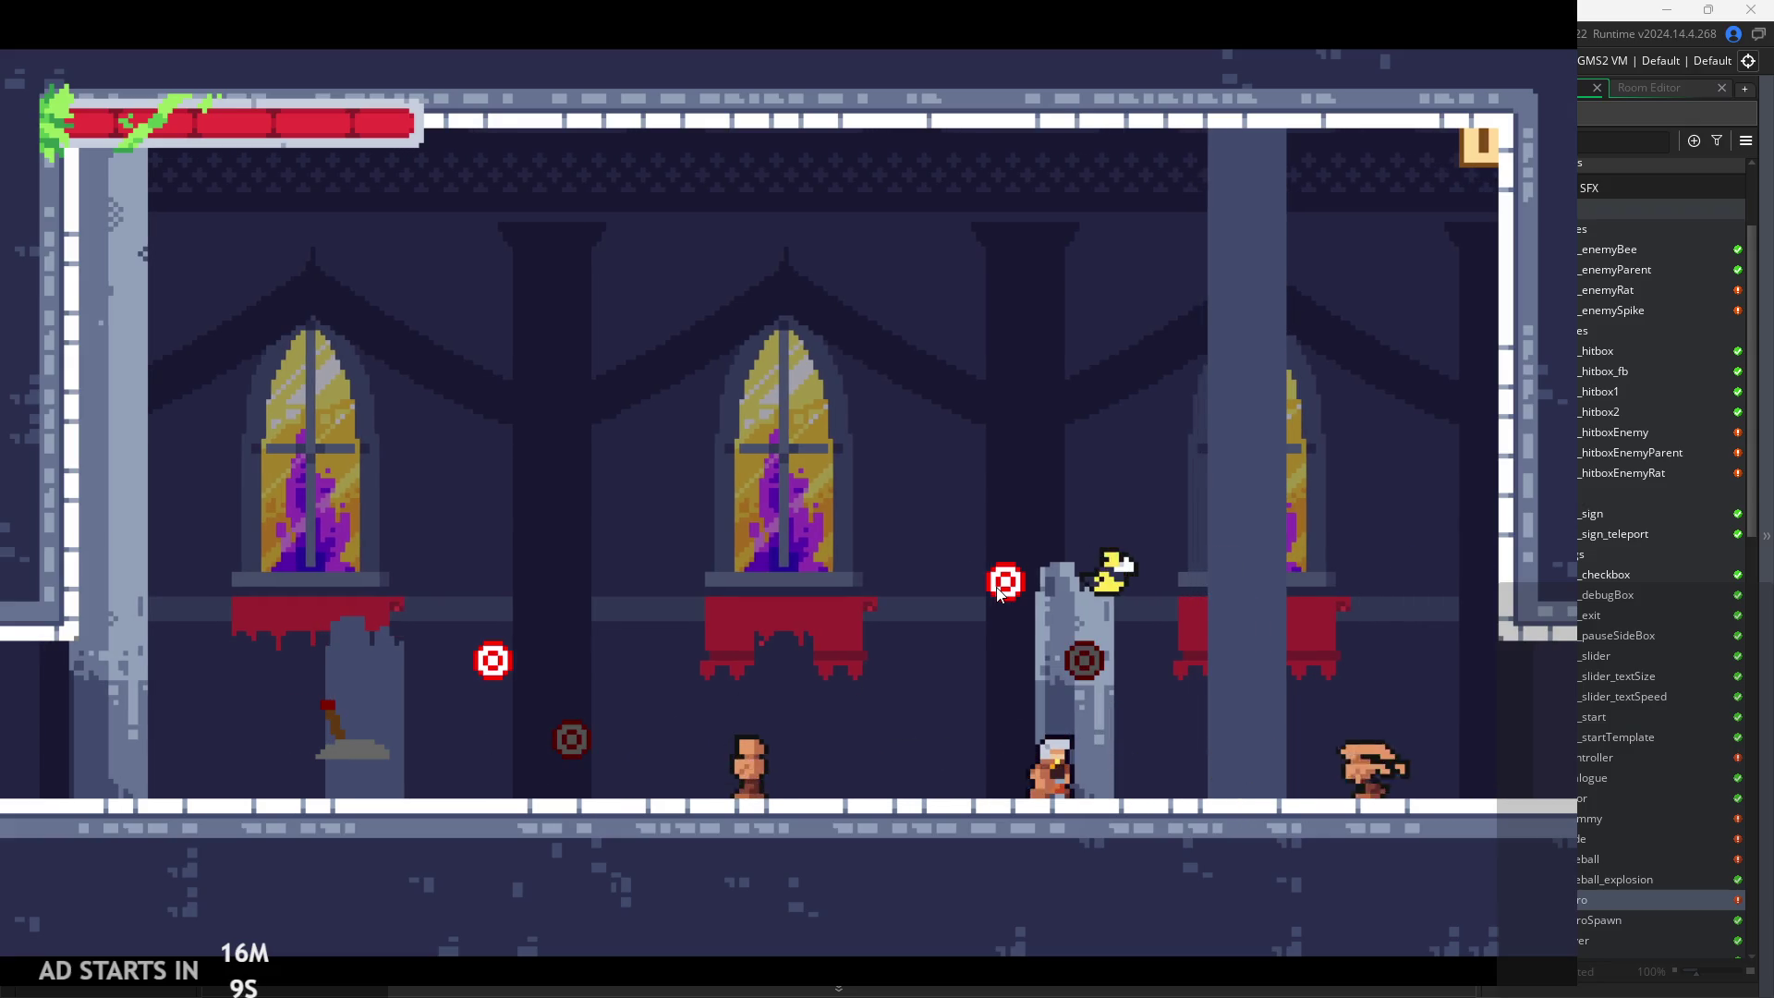
{"action": "key", "text": "Right"}
{"action": "key", "text": "Right"}
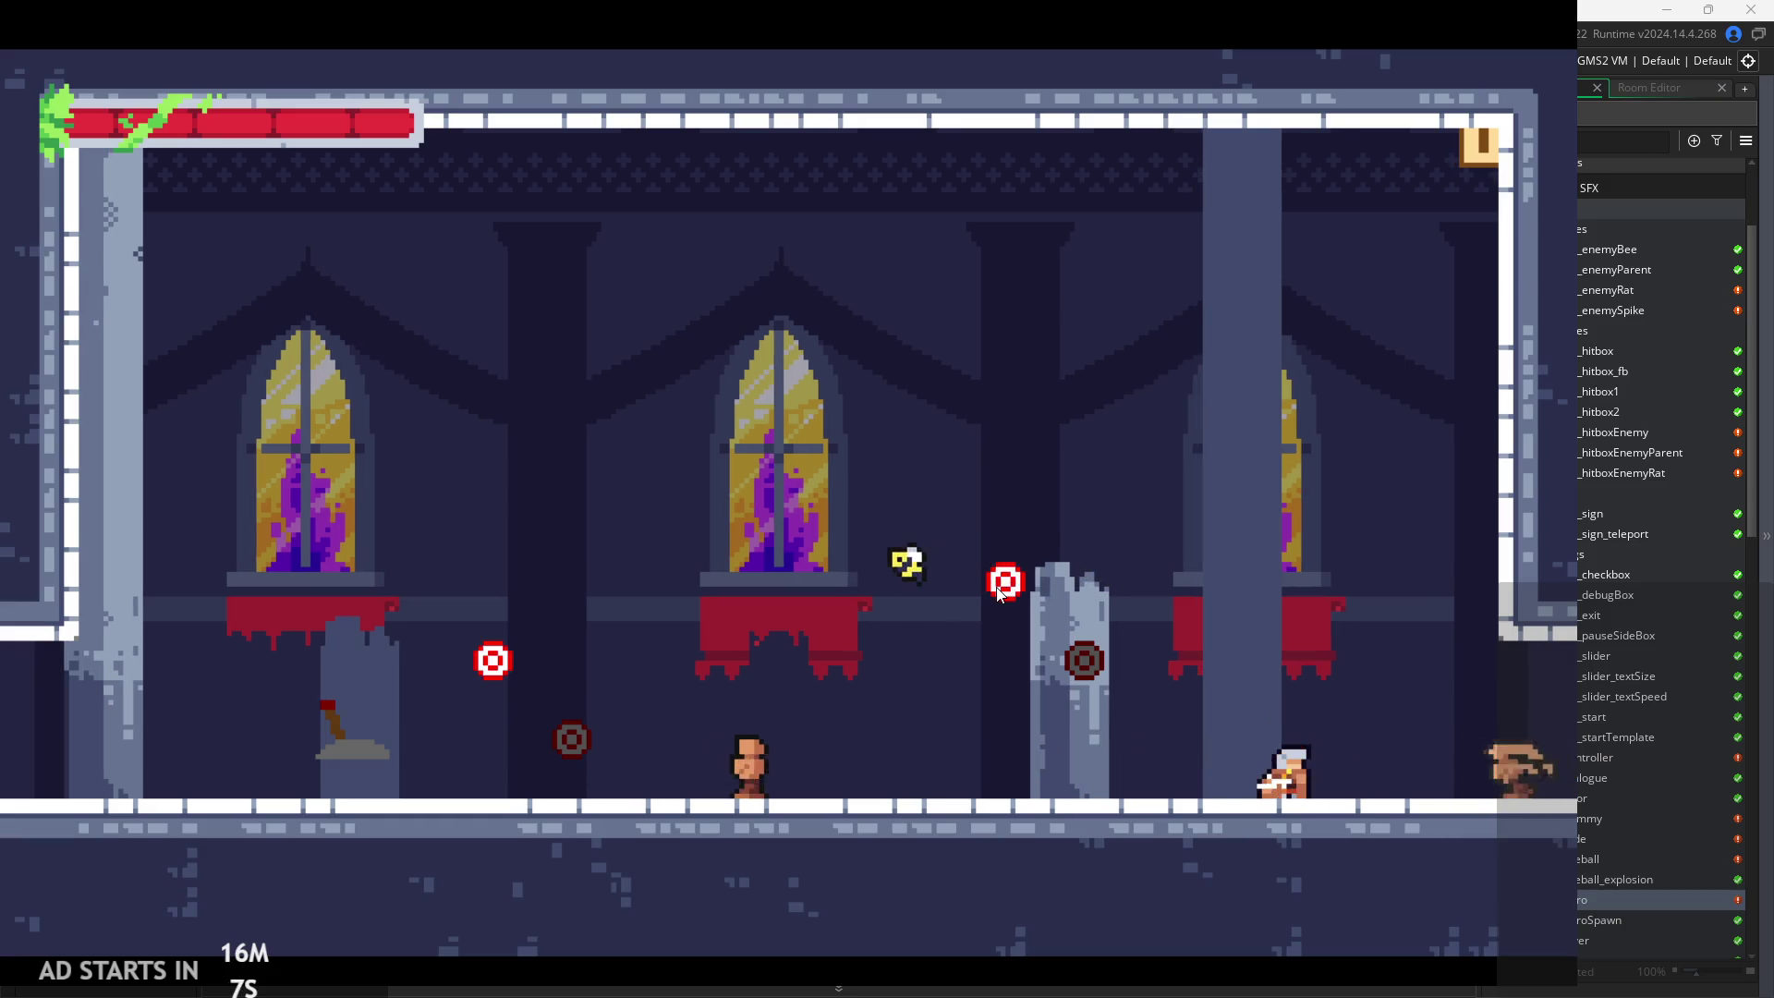
{"action": "key", "text": "Right"}
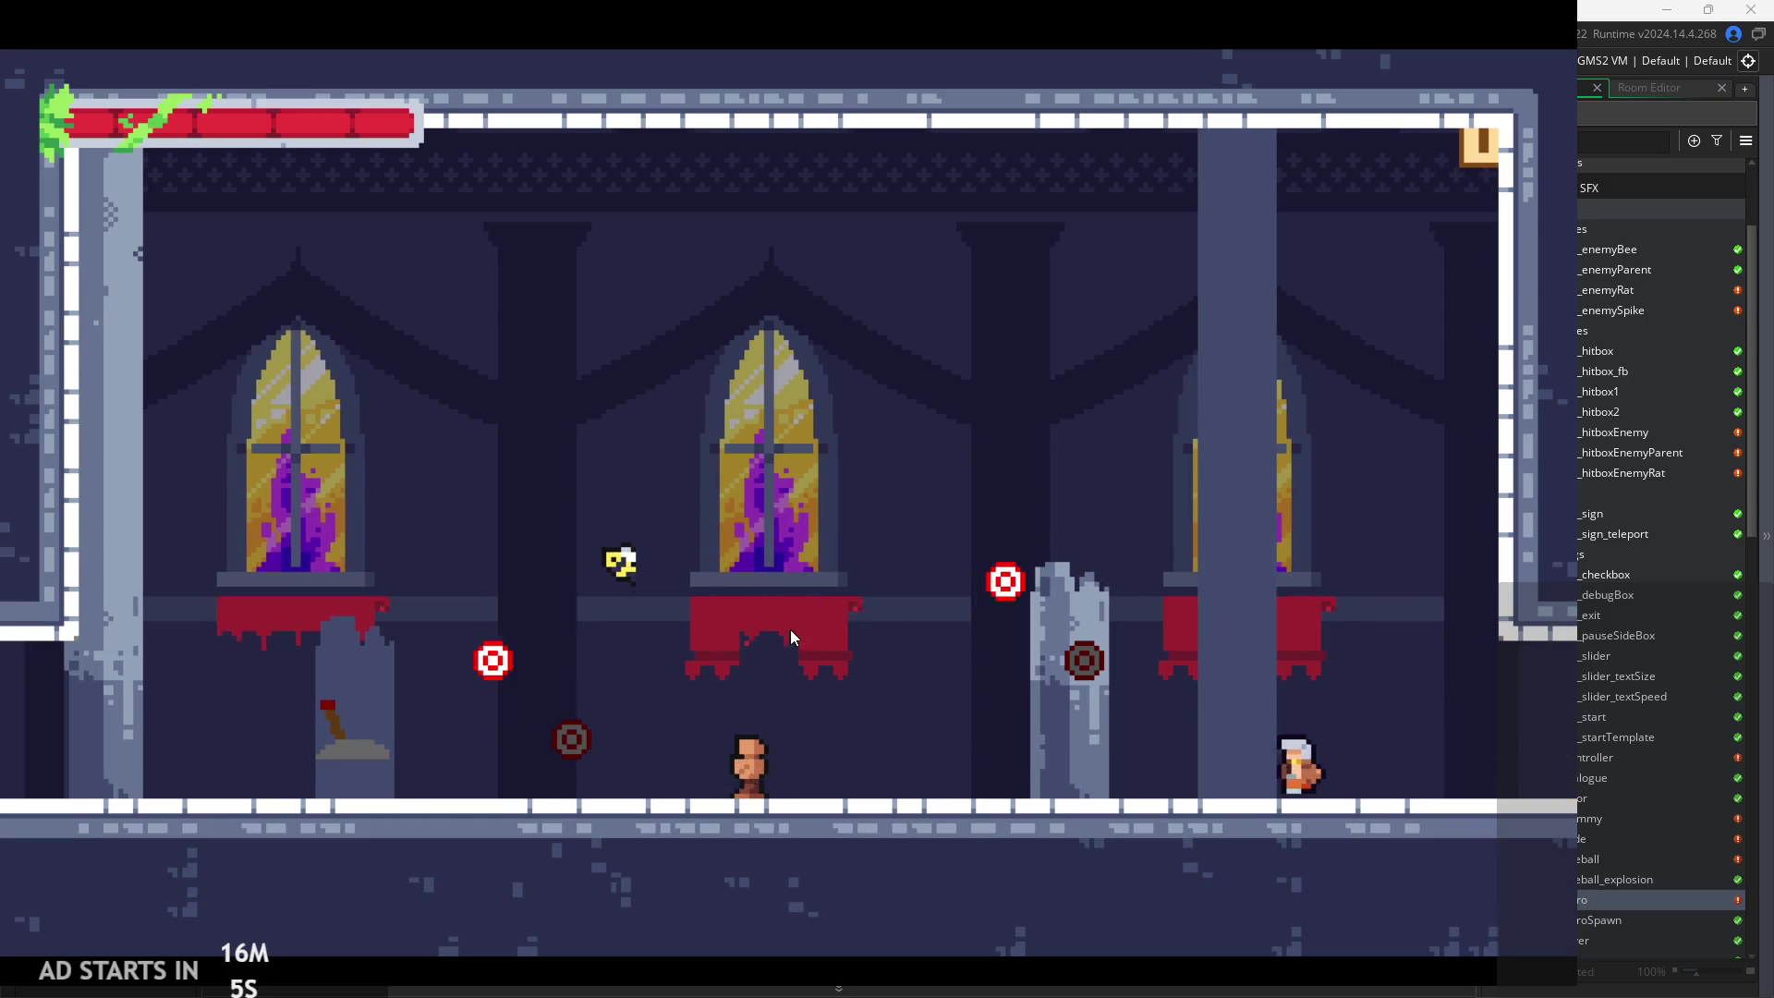
{"action": "key", "text": "Left"}
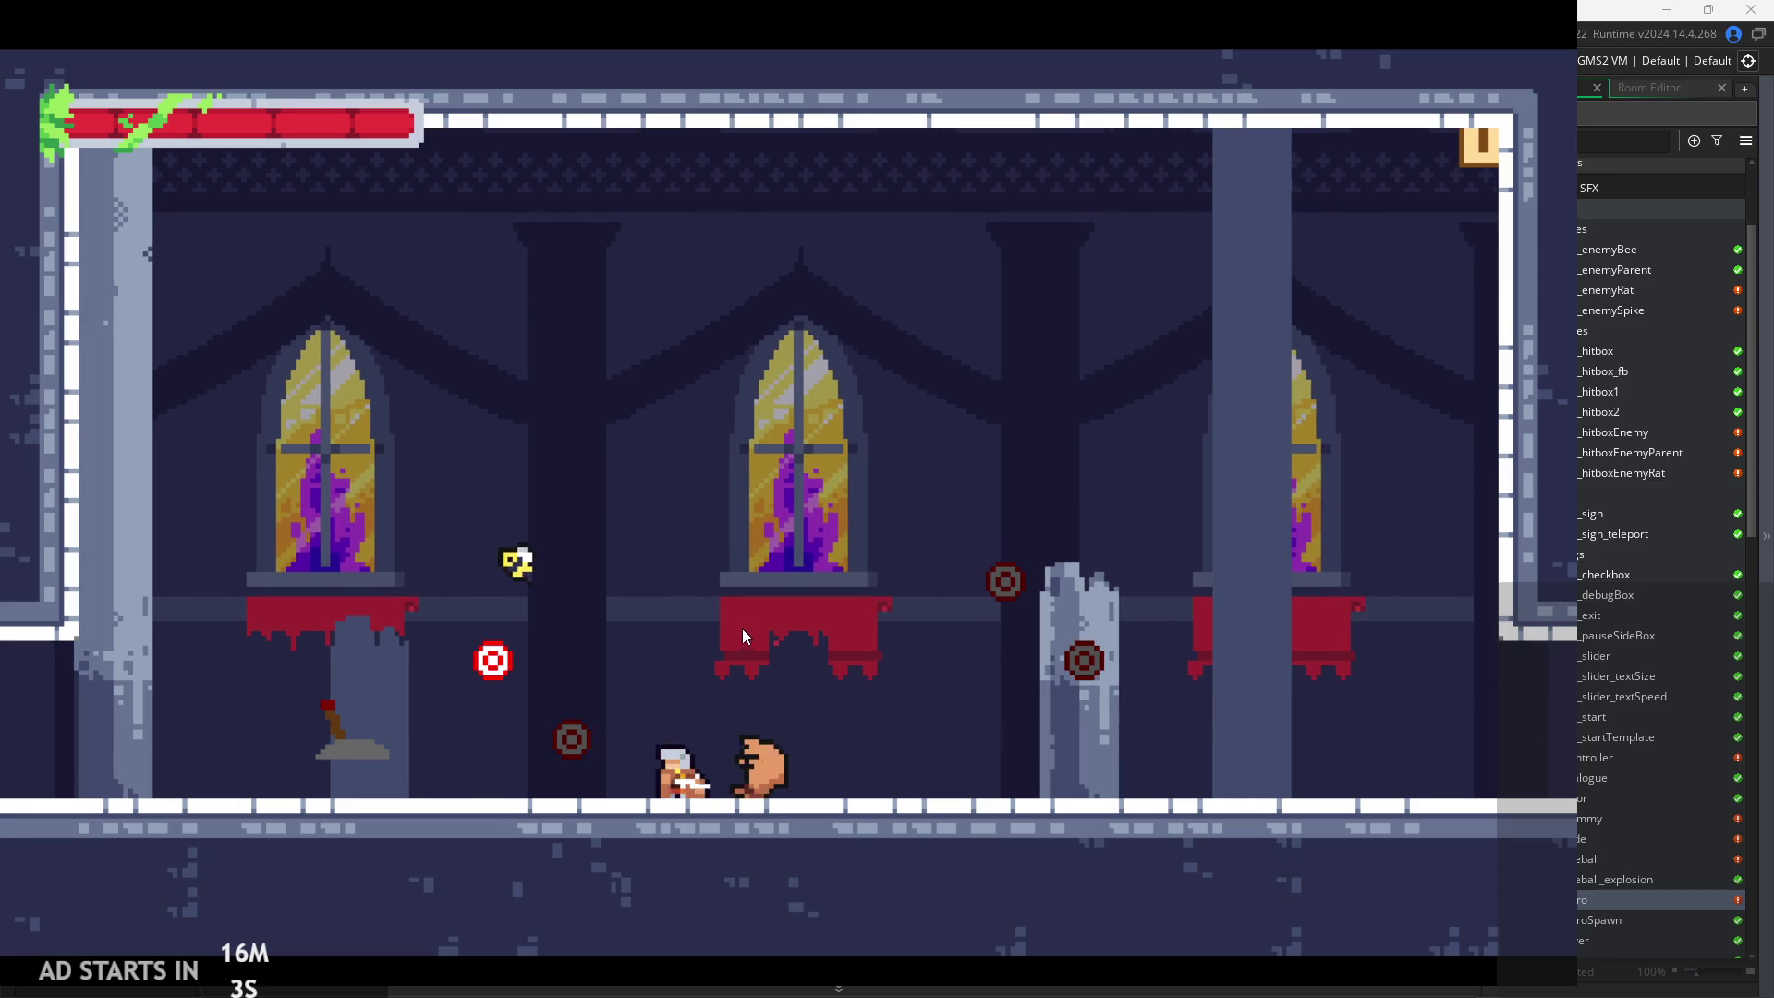
{"action": "key", "text": "Left"}
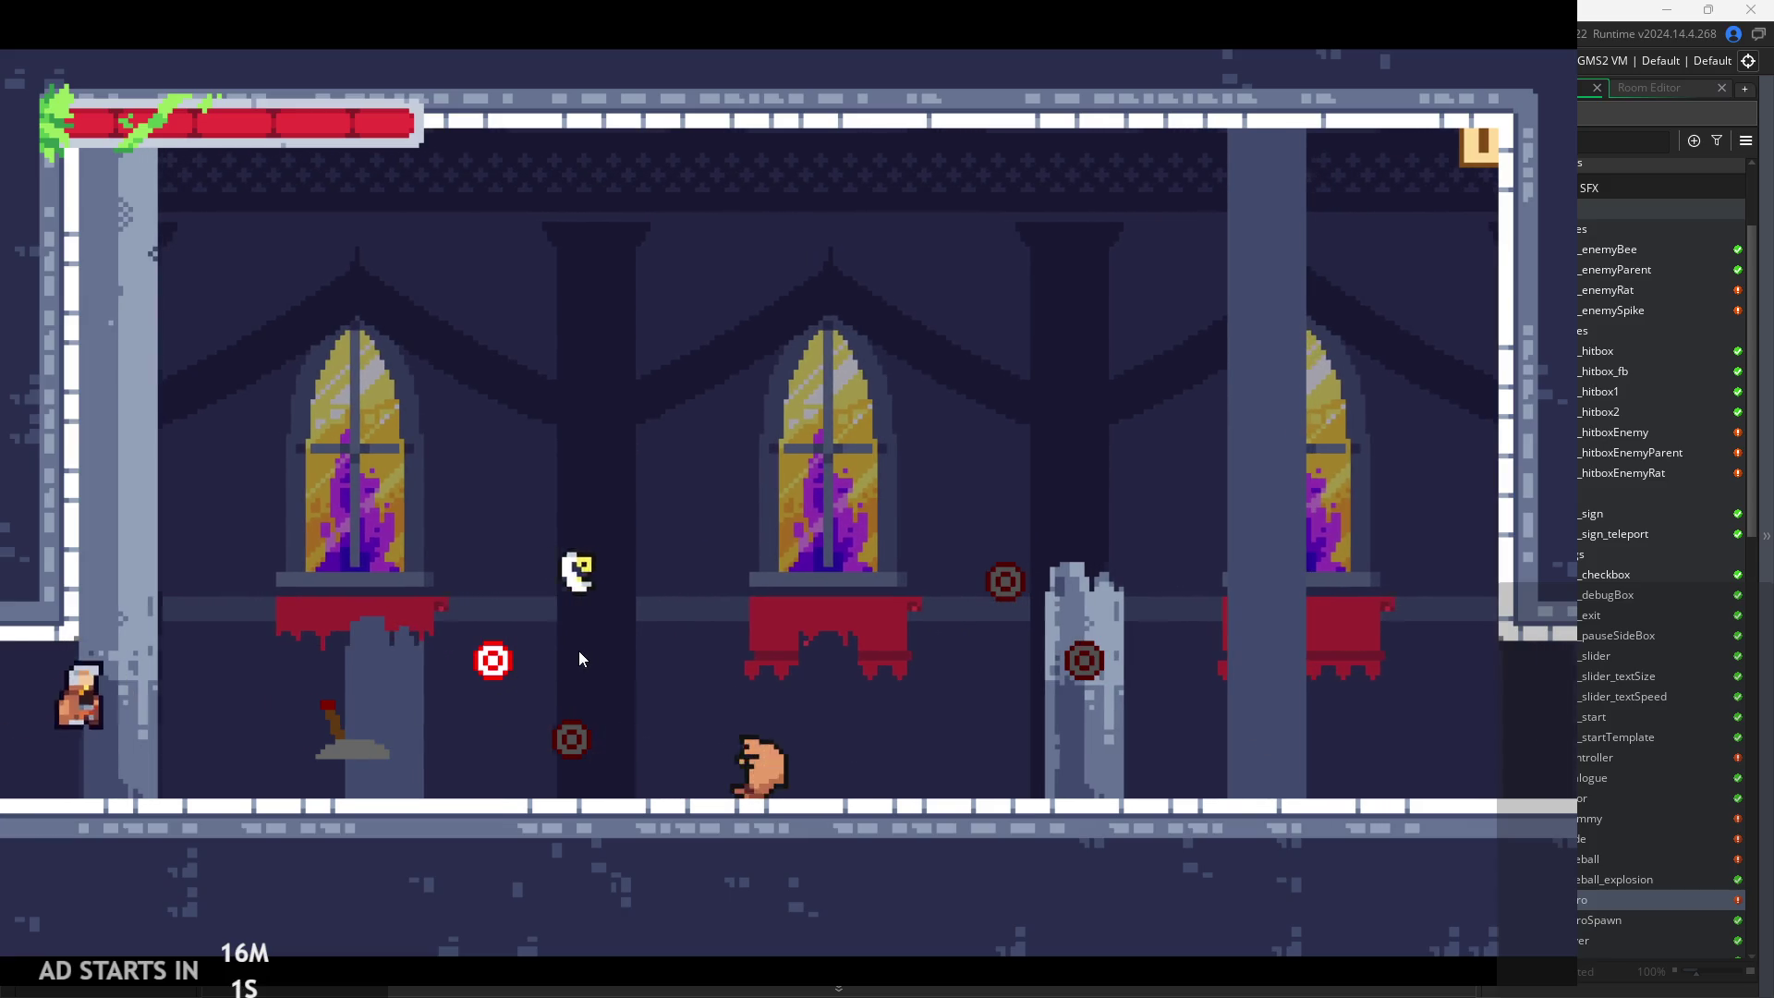
{"action": "key", "text": "Right"}
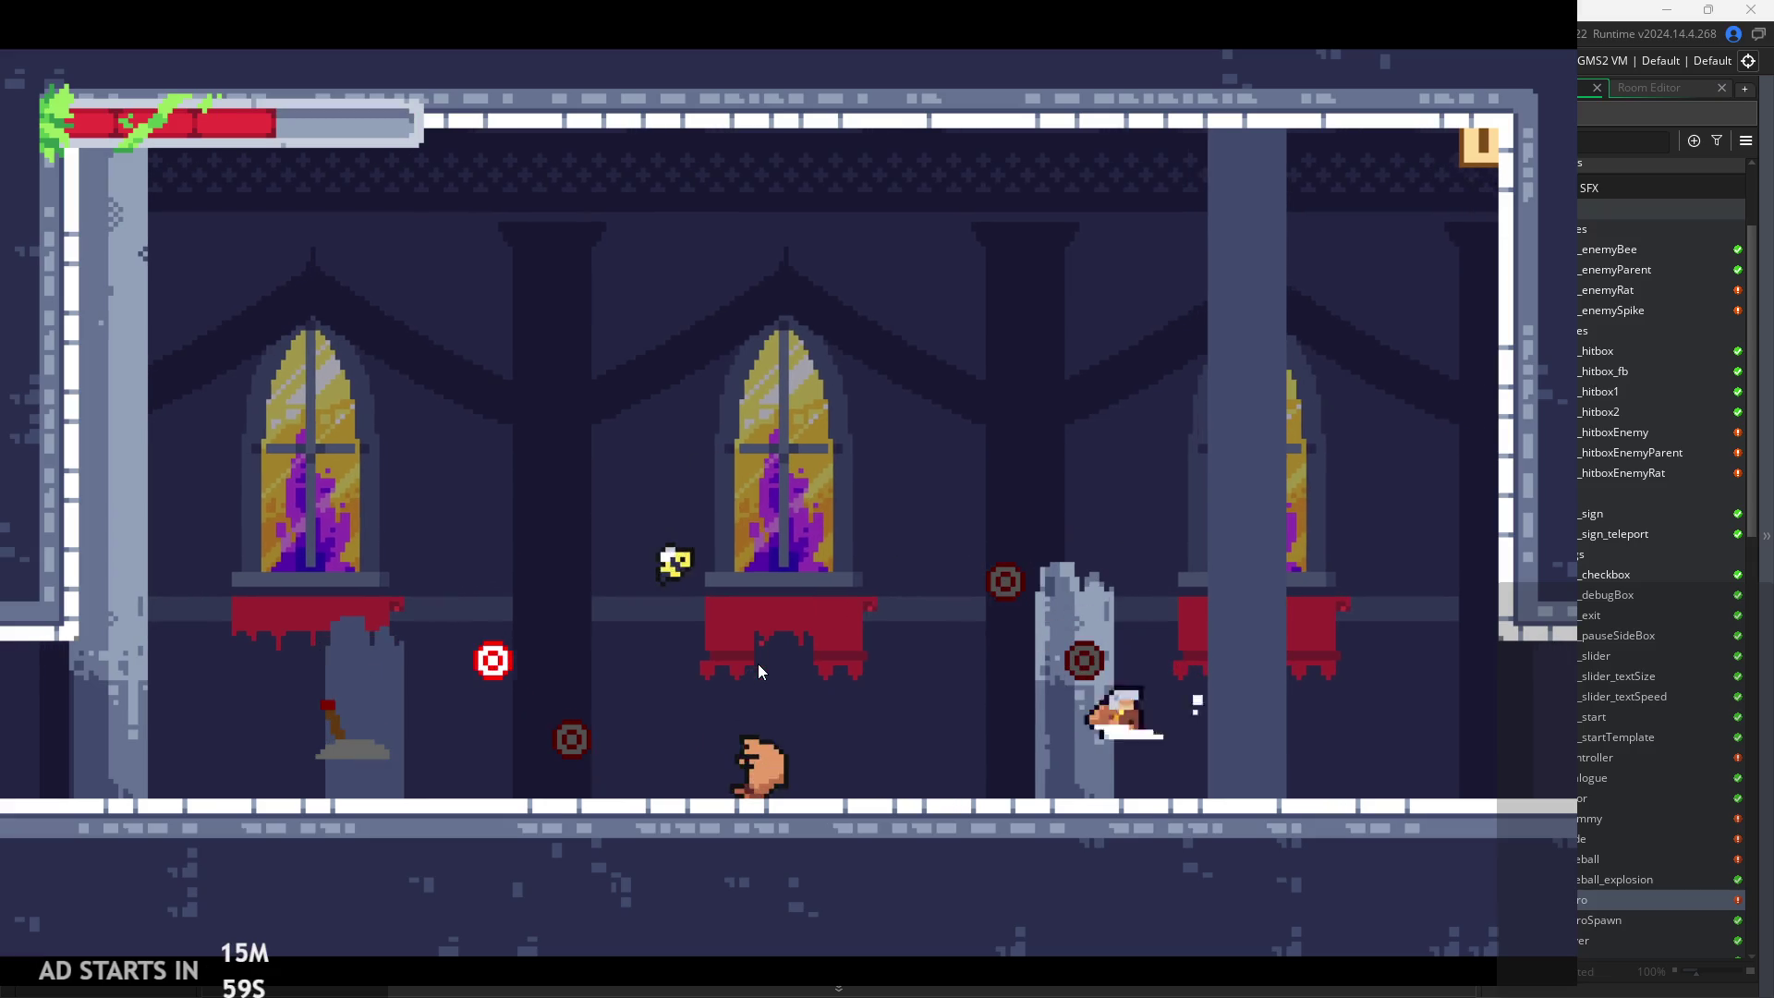
{"action": "key", "text": "Left"}
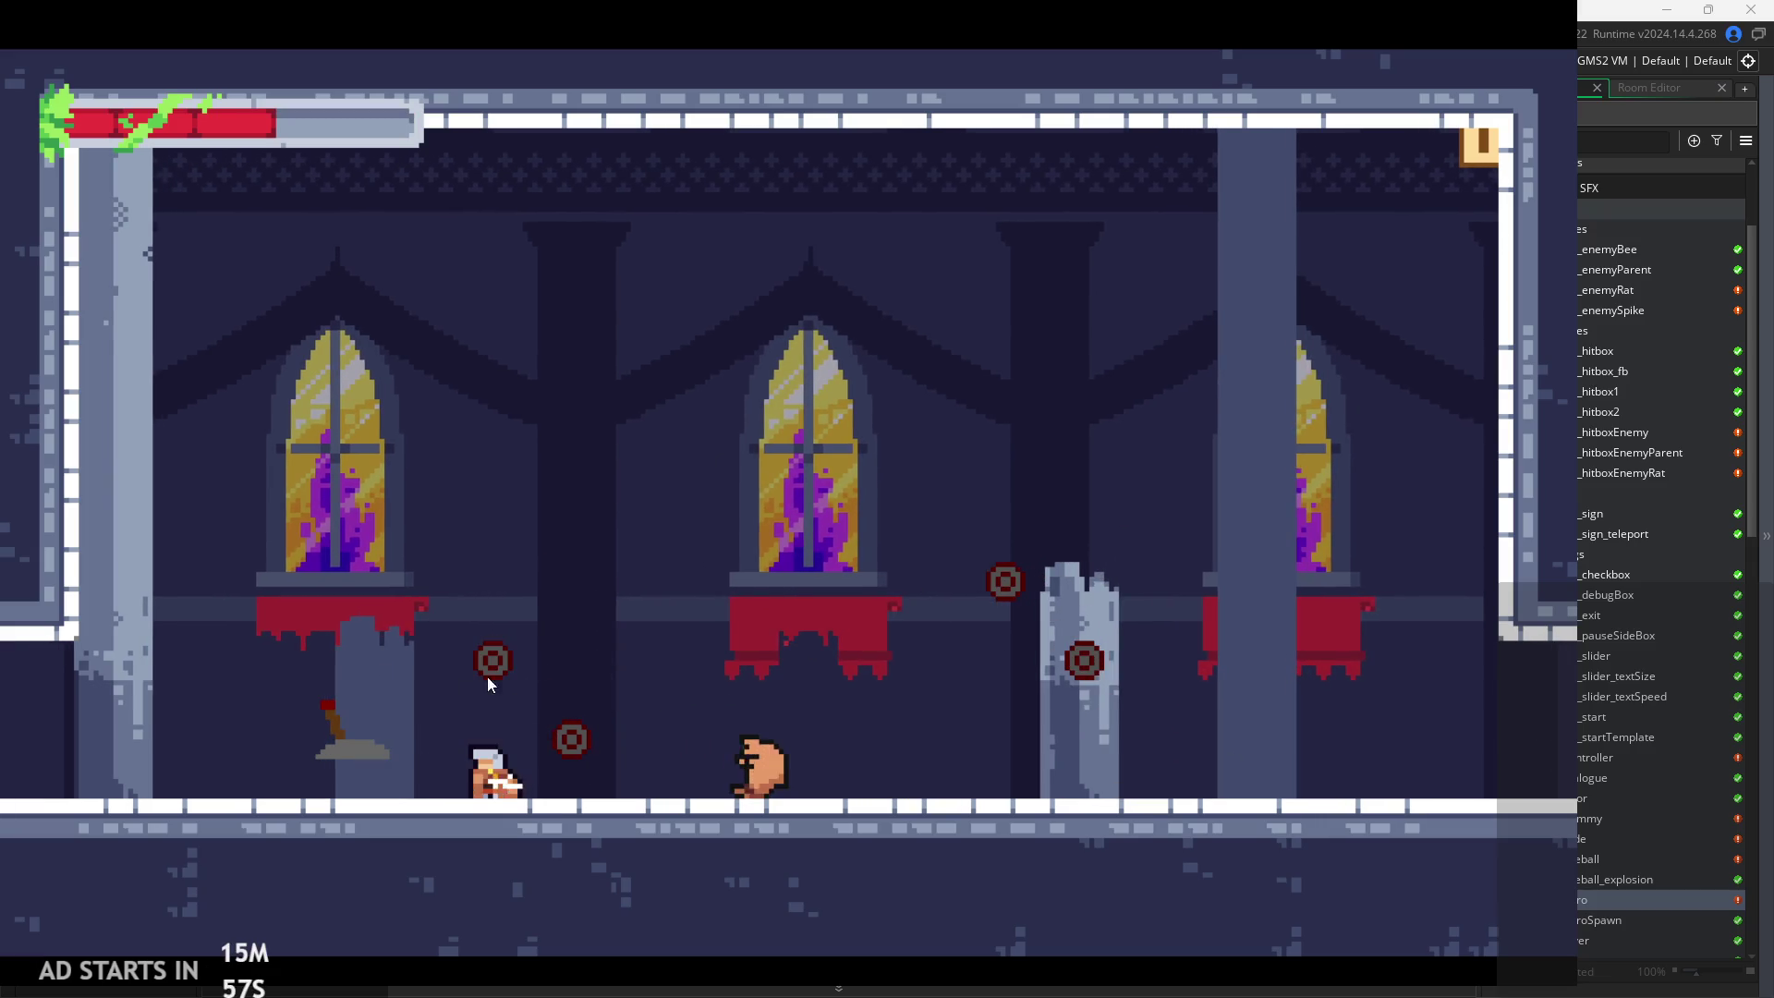
{"action": "key", "text": "Left"}
{"action": "key", "text": "Right"}
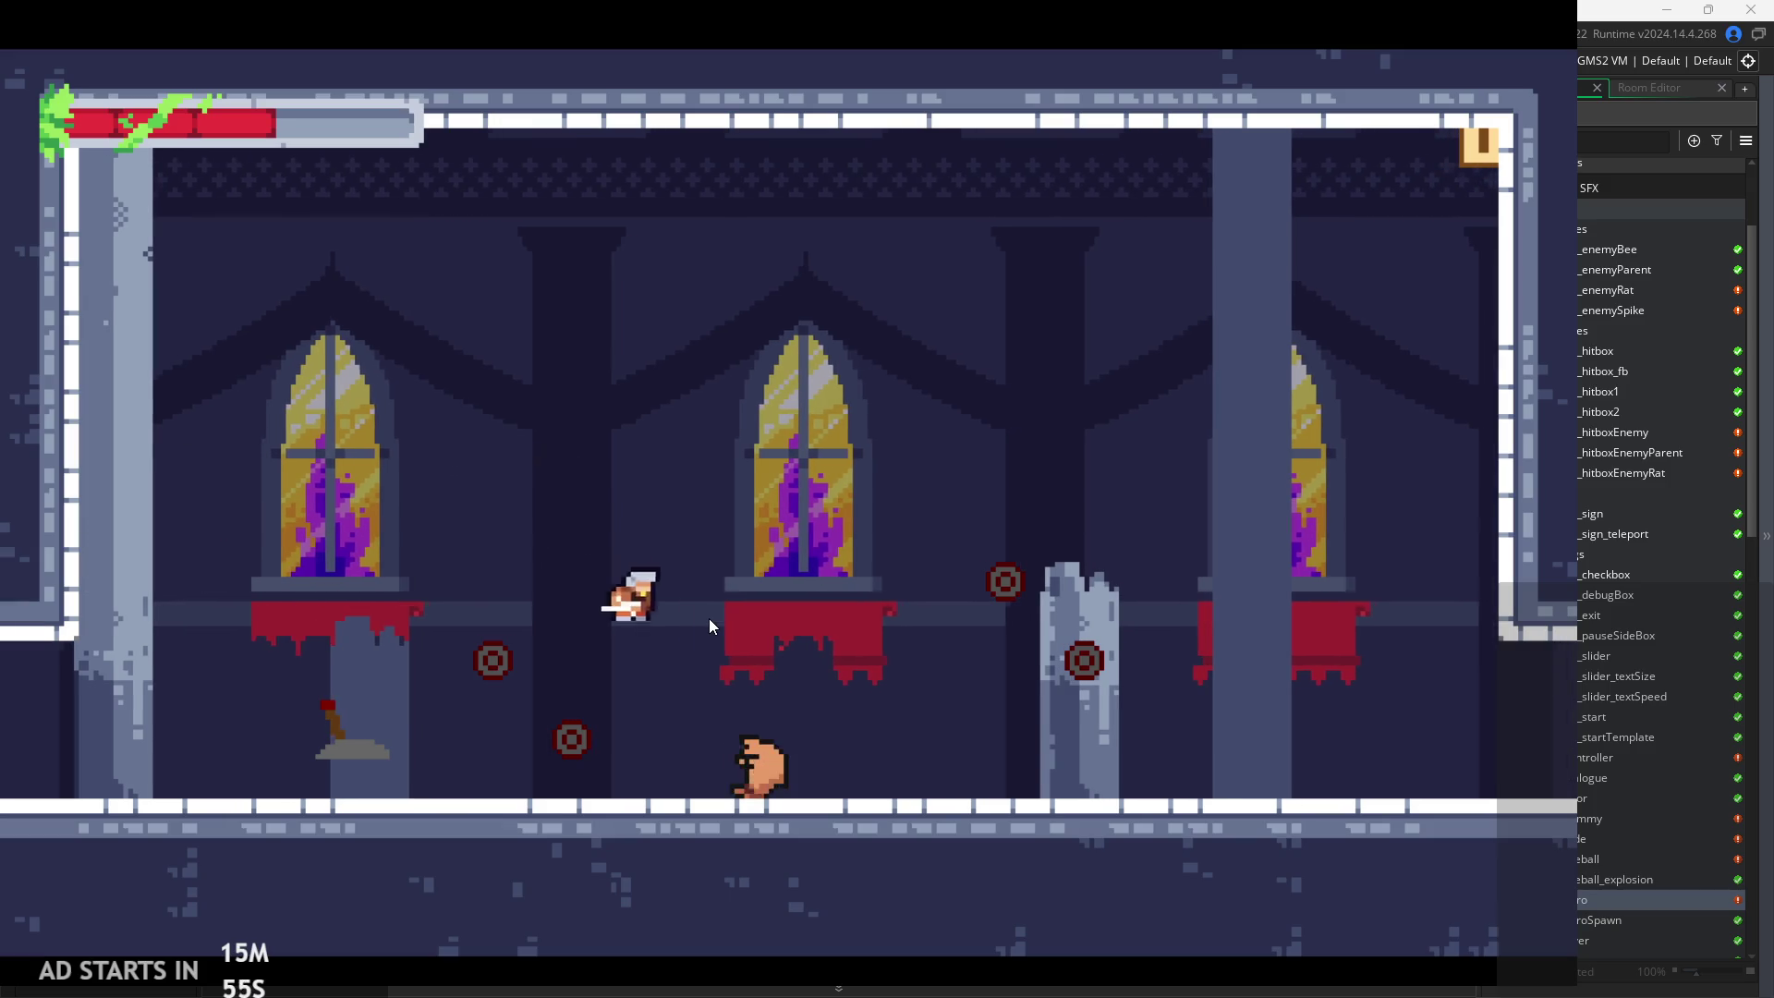
{"action": "key", "text": "Right"}
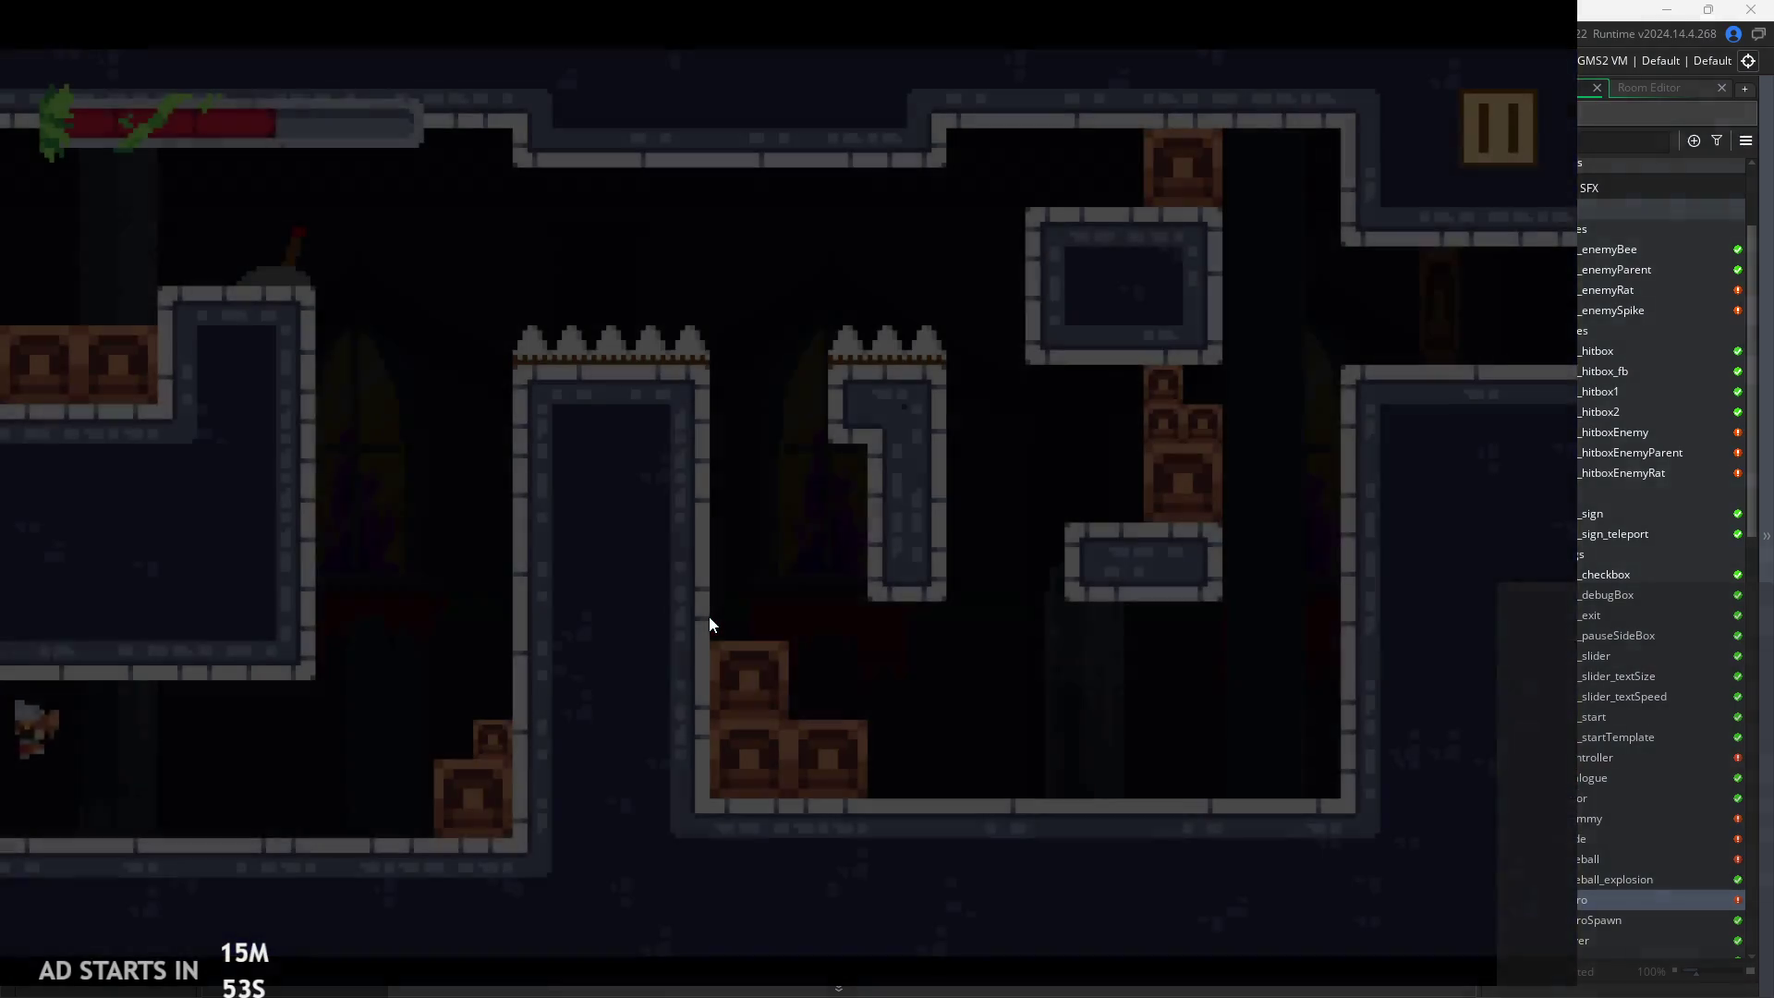
Move into the spike room and wall-jump up the left wall toward the spikes
{"action": "key", "text": "Left"}
{"action": "key", "text": "Right"}
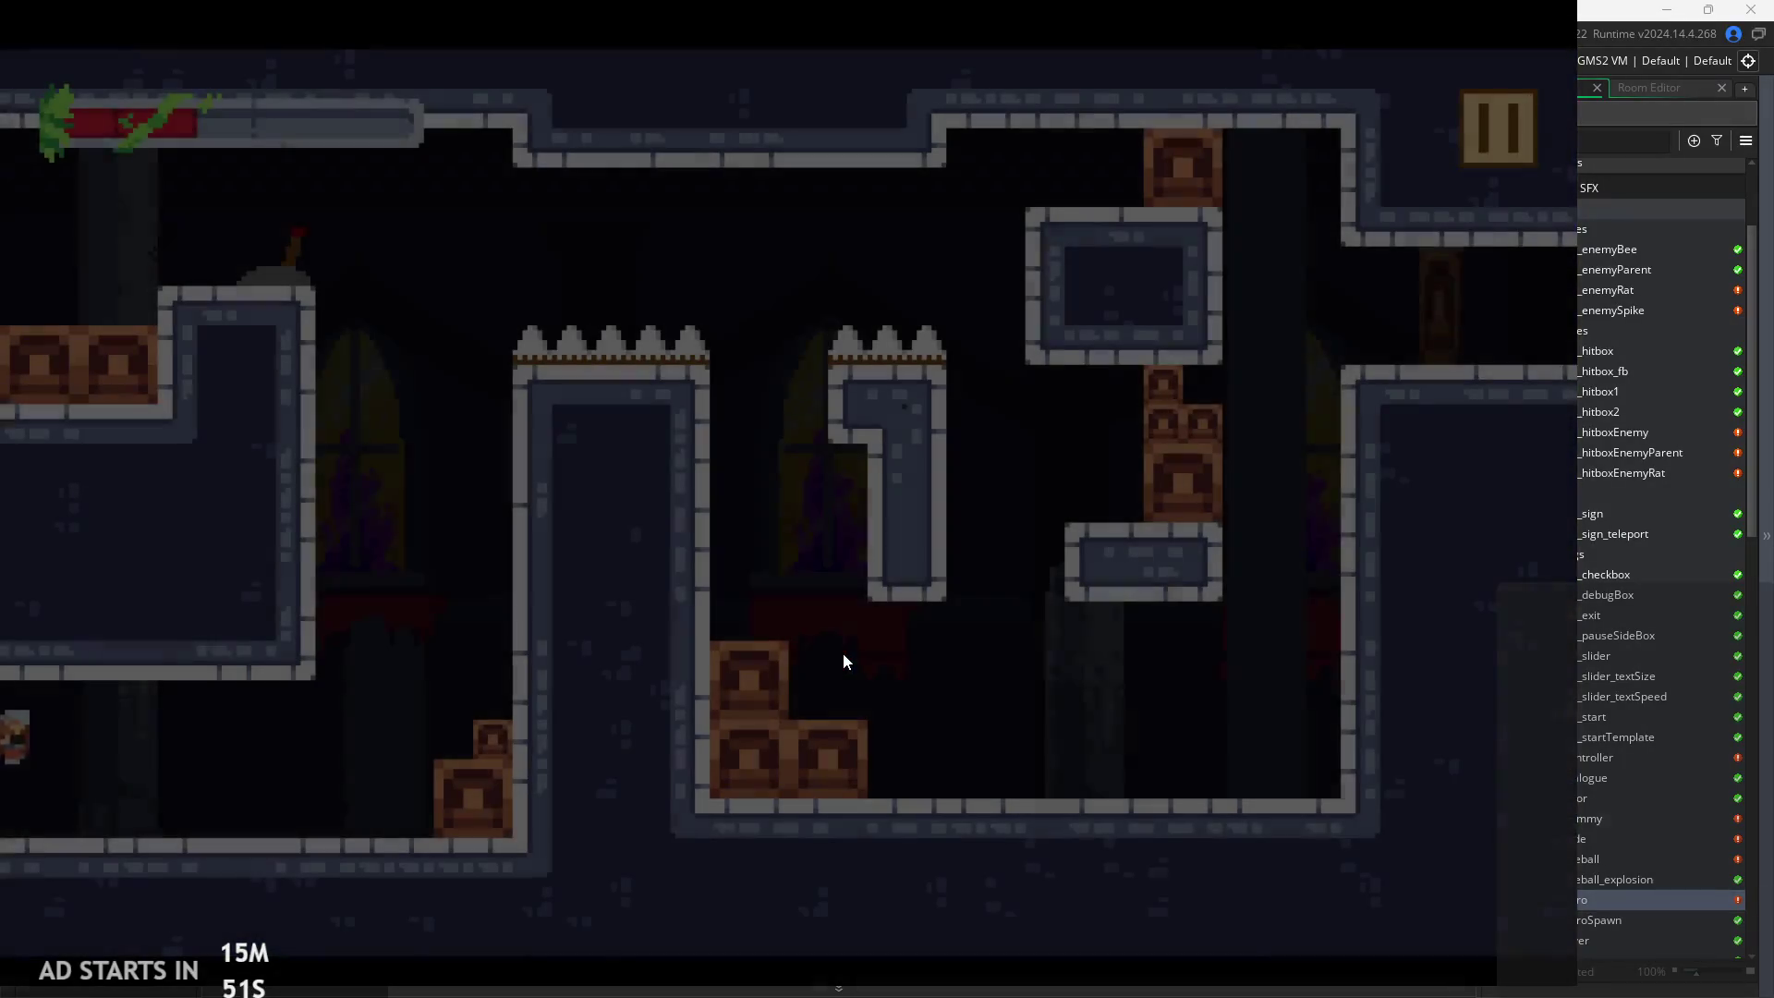
{"action": "key", "text": "Left"}
{"action": "key", "text": "Right"}
{"action": "key", "text": "Right"}
{"action": "key", "text": "space"}
{"action": "key", "text": "space"}
{"action": "key", "text": "Right"}
{"action": "key", "text": "Left"}
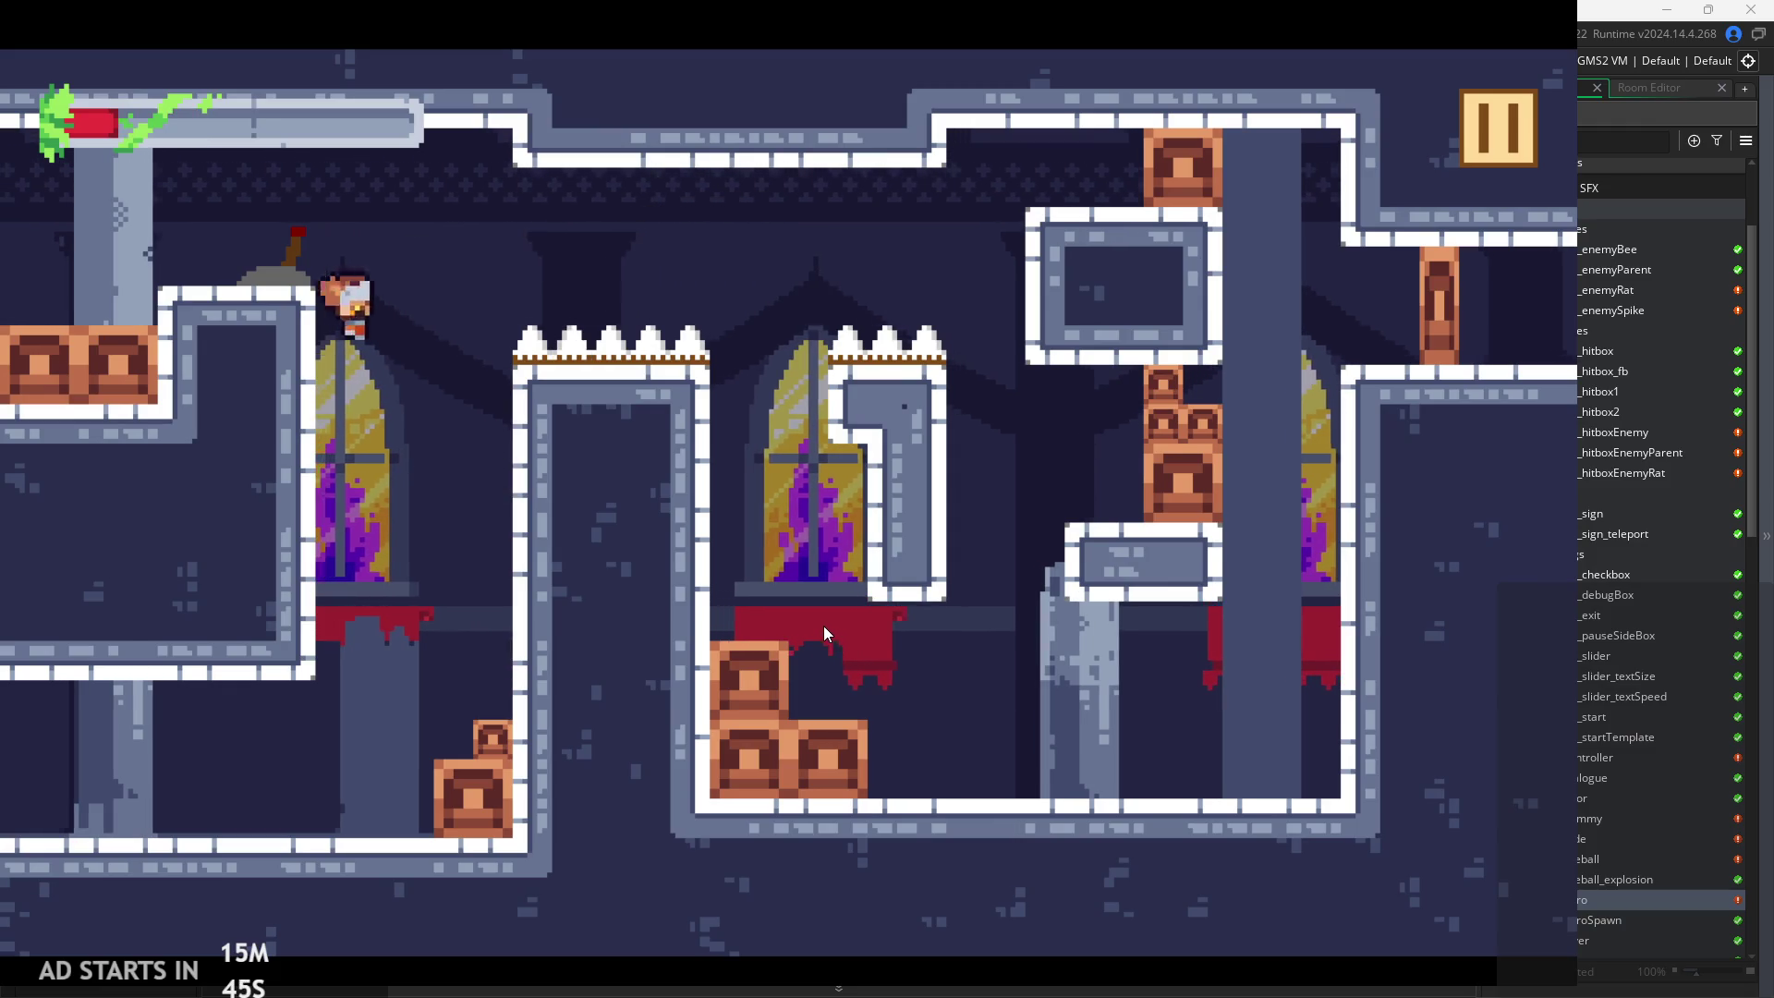
{"action": "key", "text": "Right"}
{"action": "key", "text": "space"}
{"action": "key", "text": "Left"}
{"action": "key", "text": "space"}
{"action": "key", "text": "Right"}
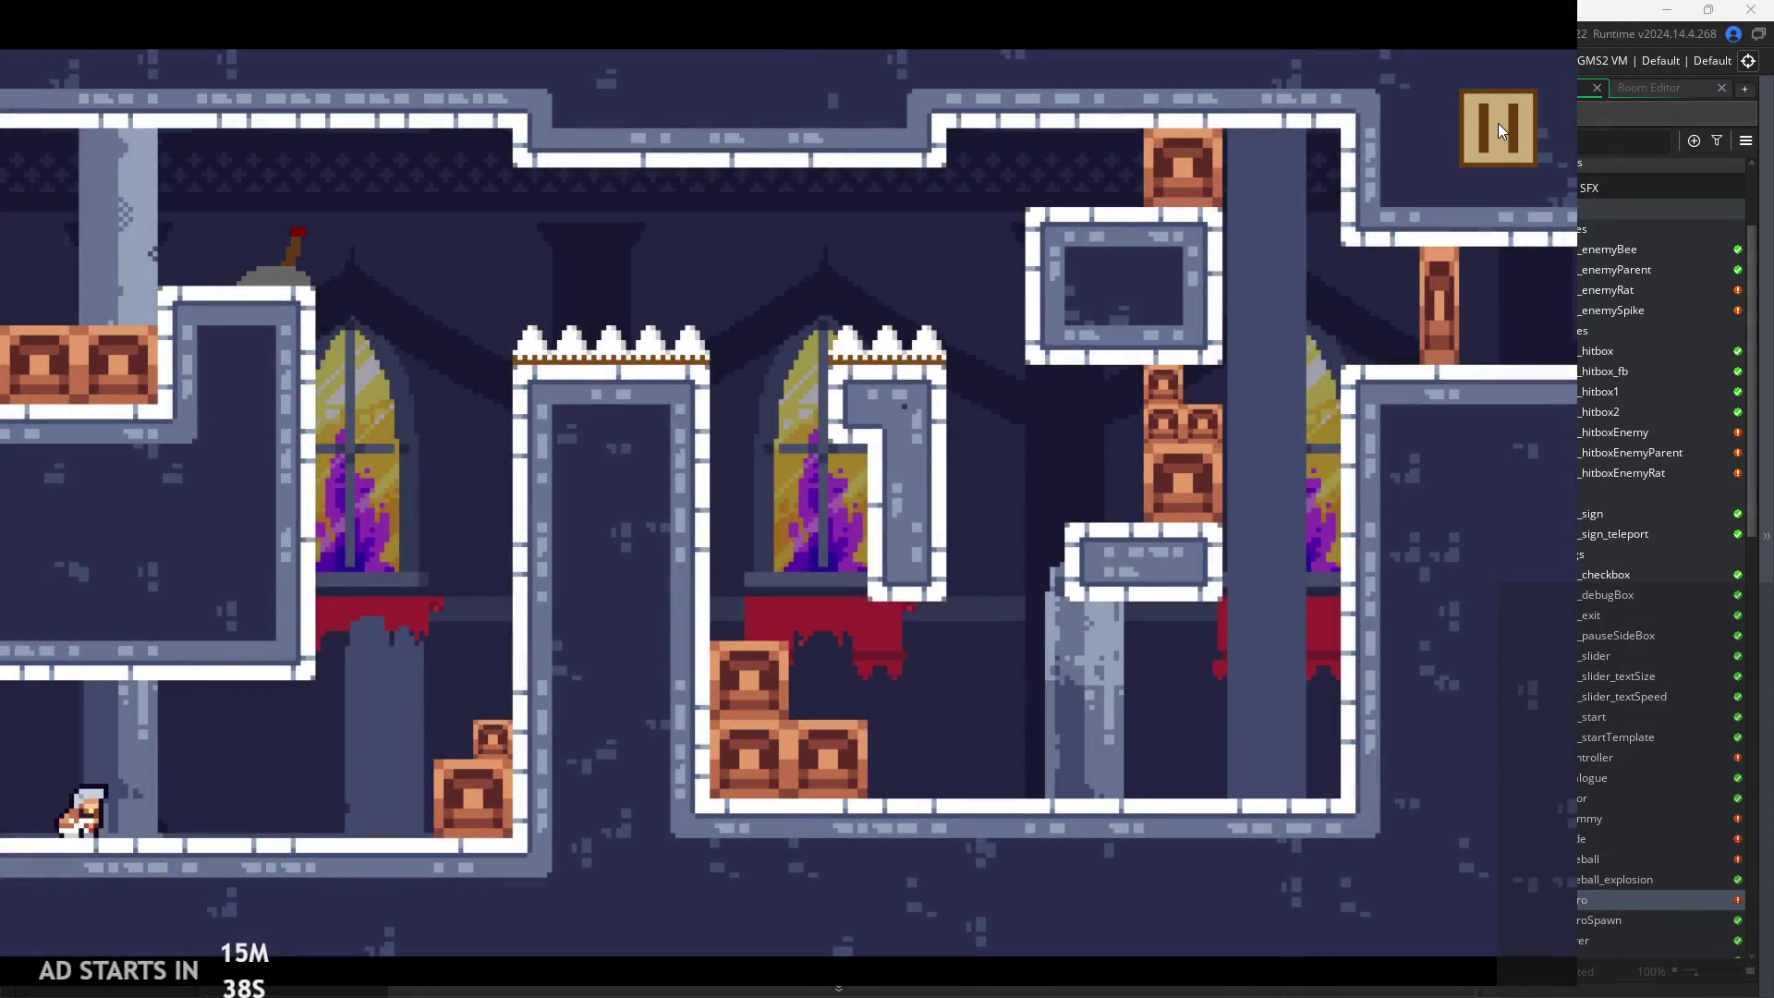
Exit the game to the editor and scroll obj_hero's Step code to the damage section
{"action": "left_click", "coordinate": [1499, 123]}
{"action": "left_click", "coordinate": [1251, 839]}
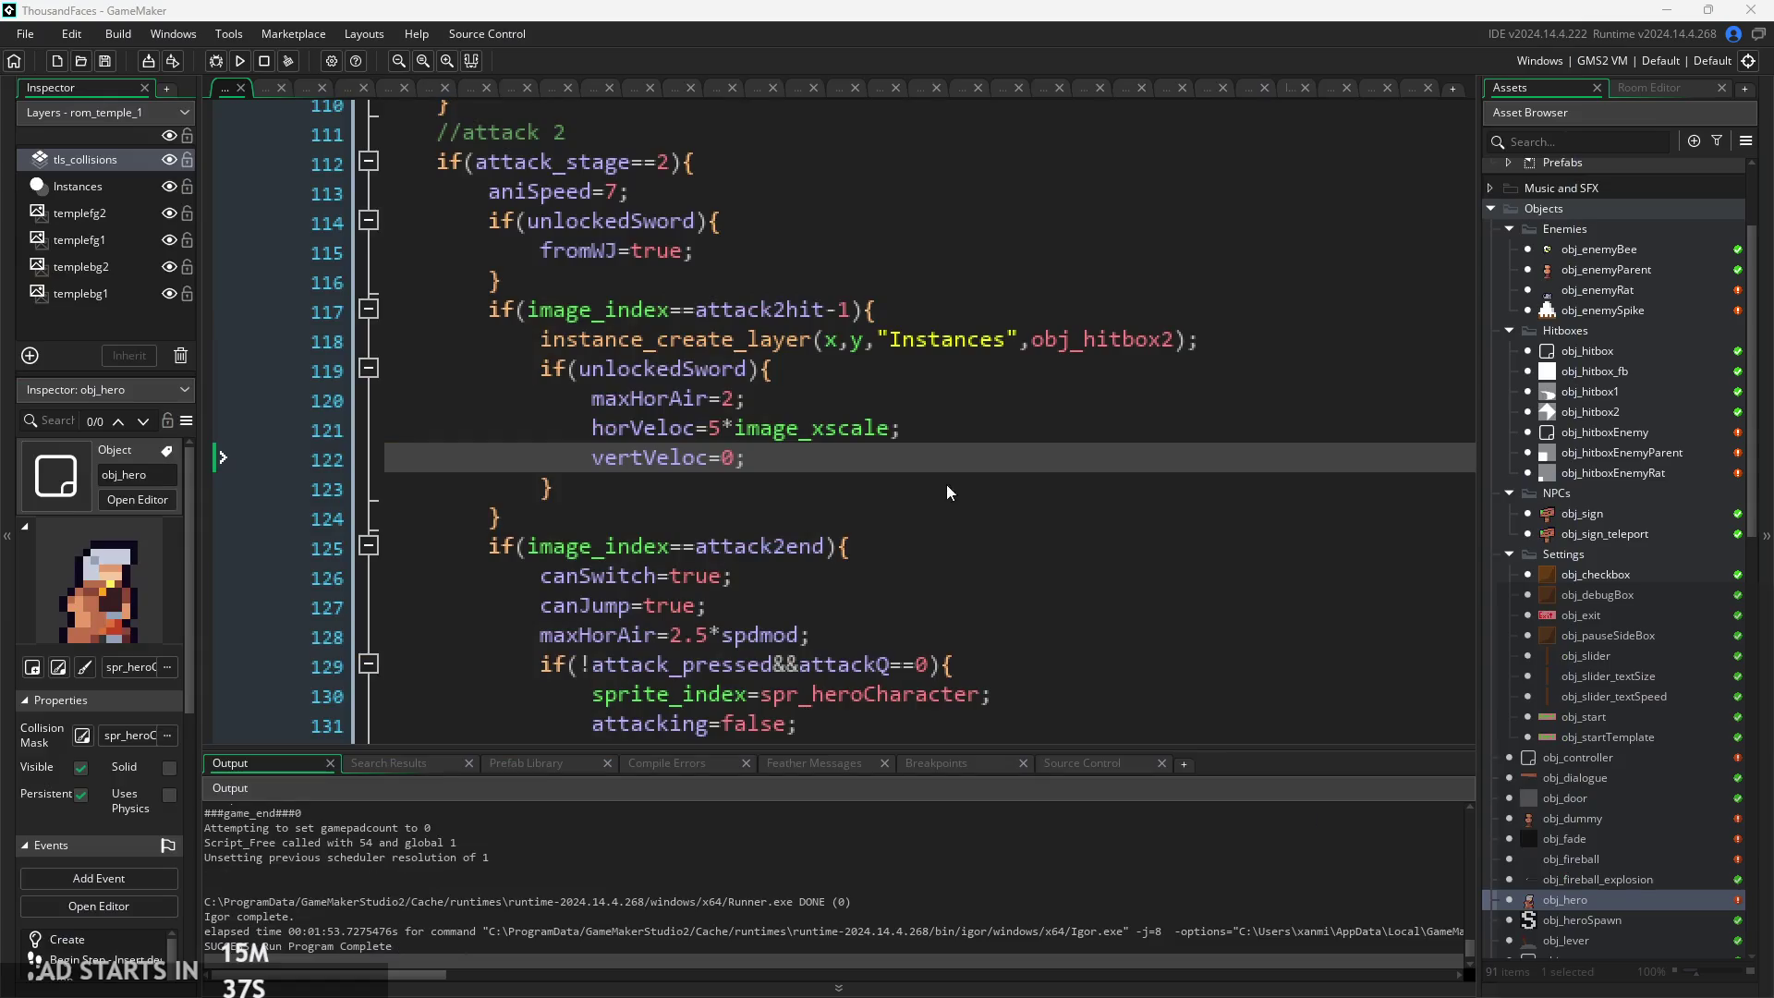
{"action": "scroll", "coordinate": [872, 443], "scroll_direction": "down", "scroll_amount": 2}
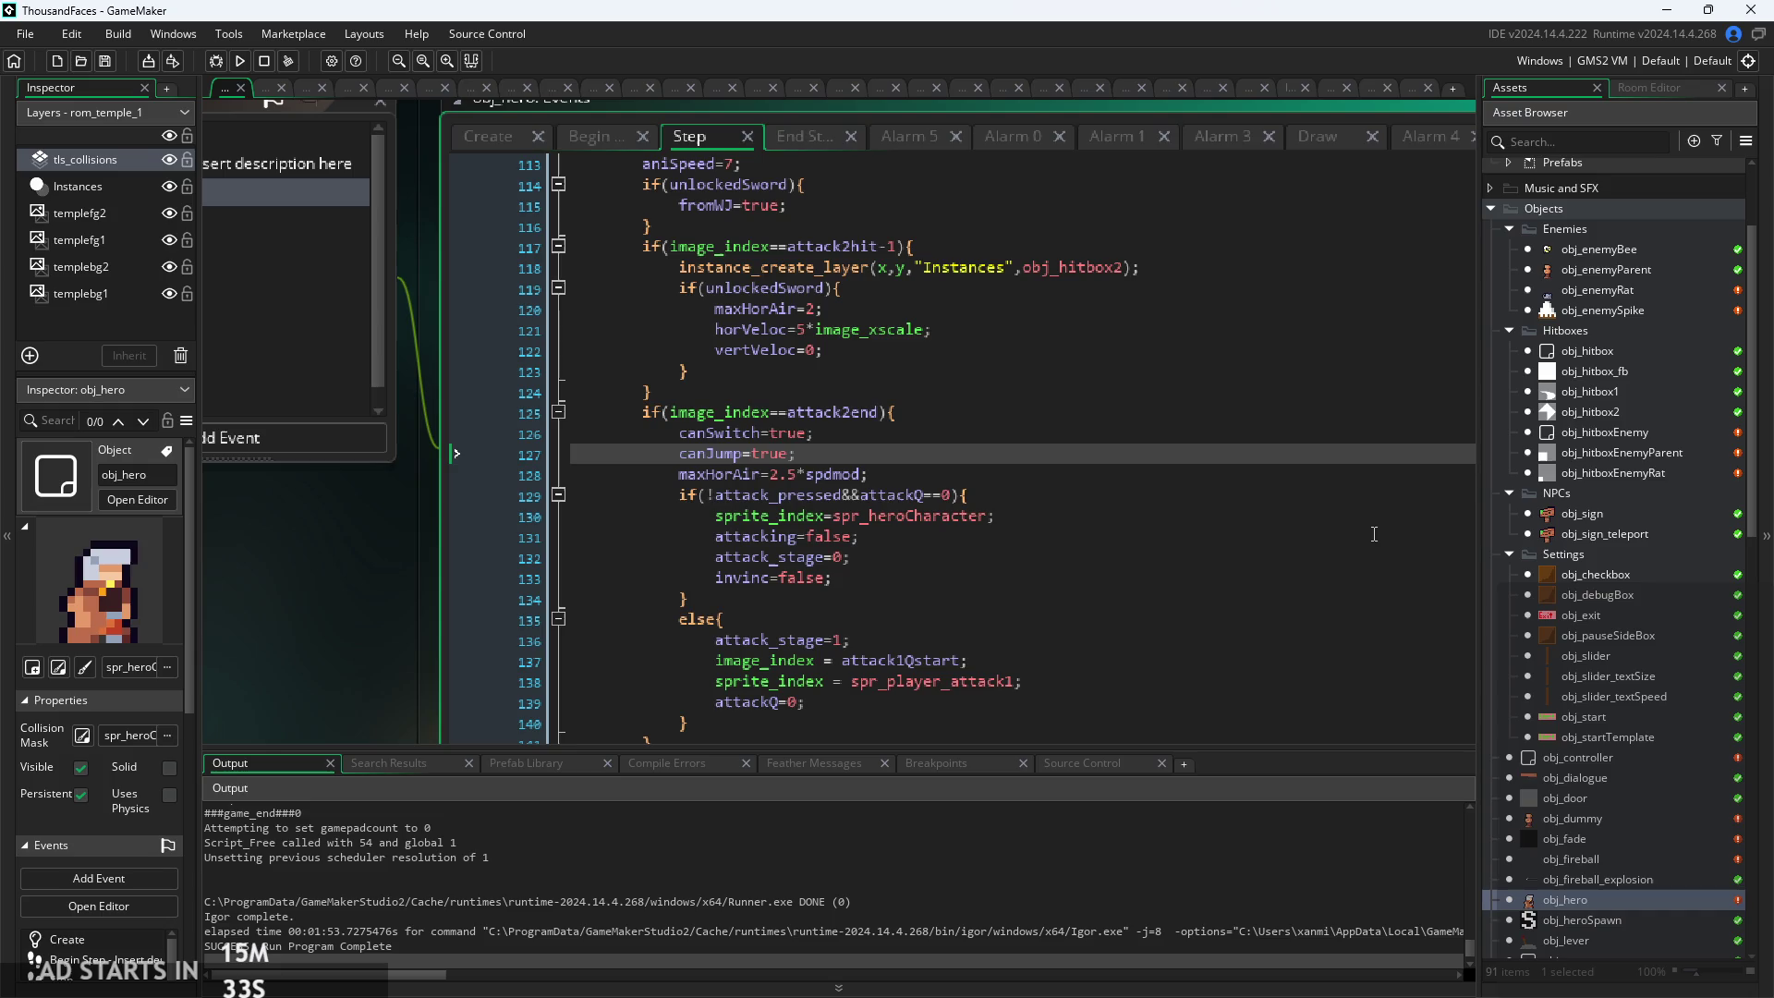
{"action": "scroll", "coordinate": [880, 464], "scroll_direction": "down", "scroll_amount": 19}
{"action": "scroll", "coordinate": [880, 464], "scroll_direction": "down", "scroll_amount": 20}
{"action": "scroll", "coordinate": [870, 474], "scroll_direction": "up", "scroll_amount": 4}
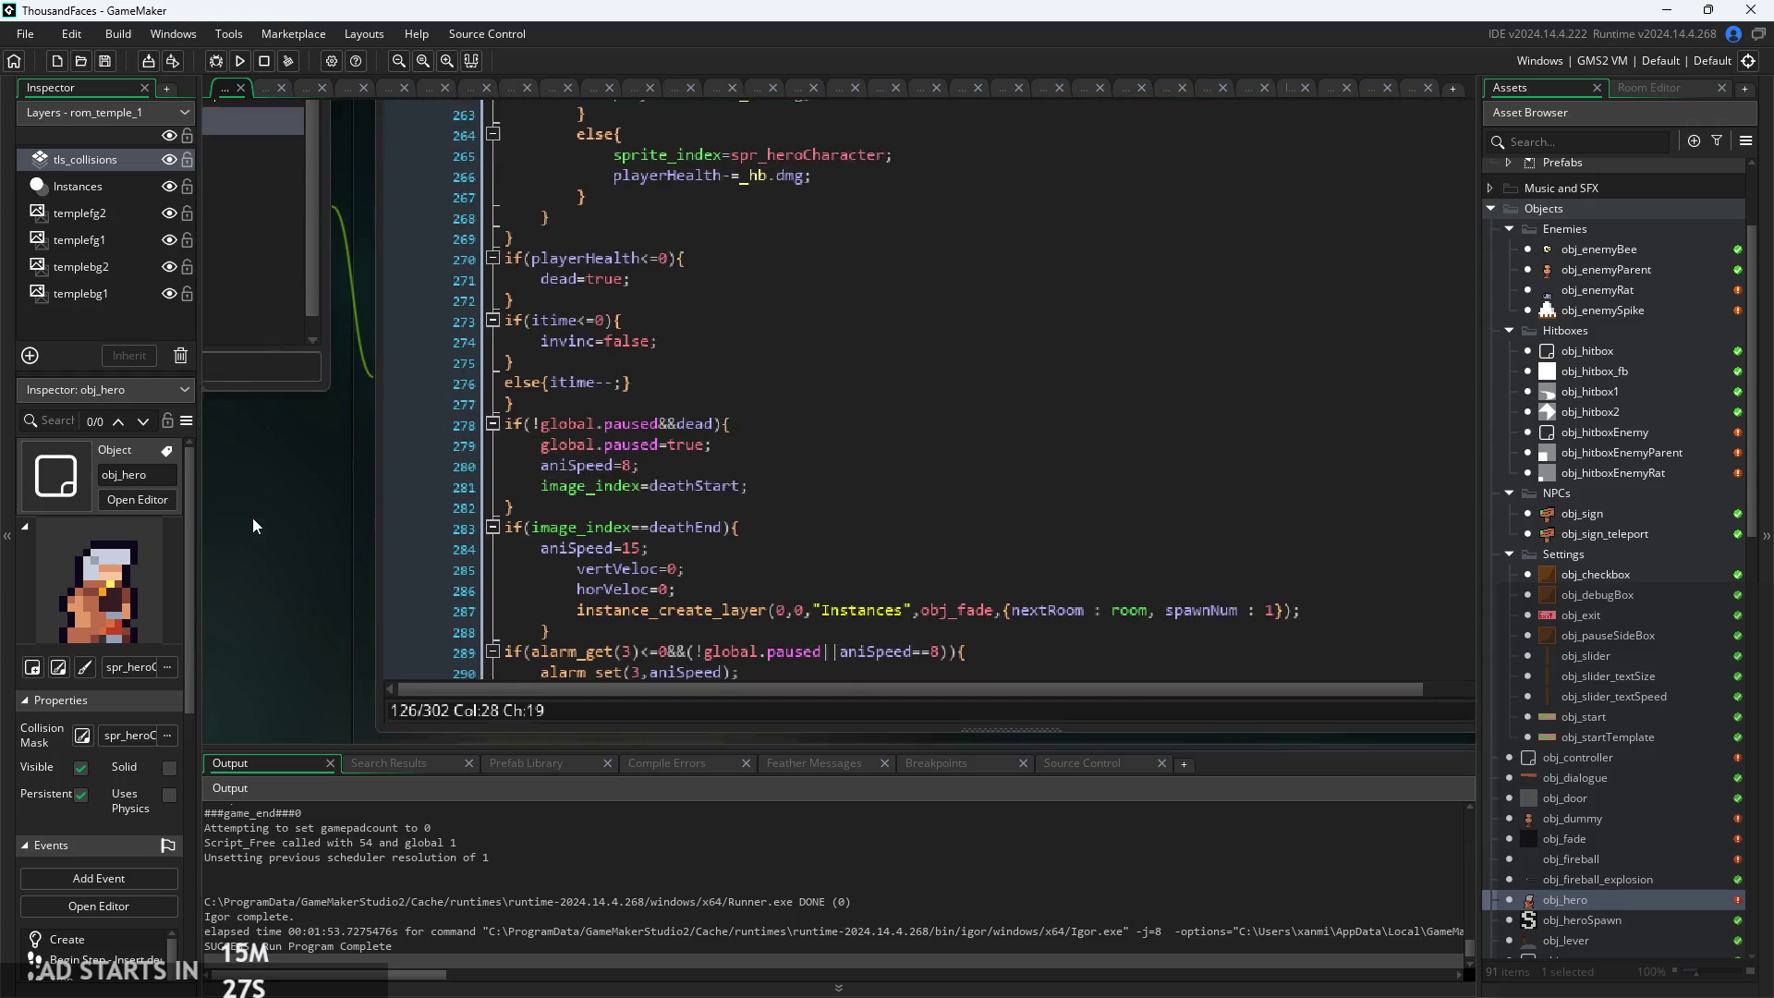
{"action": "scroll", "coordinate": [875, 490], "scroll_direction": "down", "scroll_amount": 6}
{"action": "scroll", "coordinate": [874, 490], "scroll_direction": "up", "scroll_amount": 11}
{"action": "scroll", "coordinate": [875, 490], "scroll_direction": "up", "scroll_amount": 4}
{"action": "scroll", "coordinate": [554, 517], "scroll_direction": "down", "scroll_amount": 2}
{"action": "scroll", "coordinate": [297, 590], "scroll_direction": "up", "scroll_amount": 3, "text": "ctrl"}
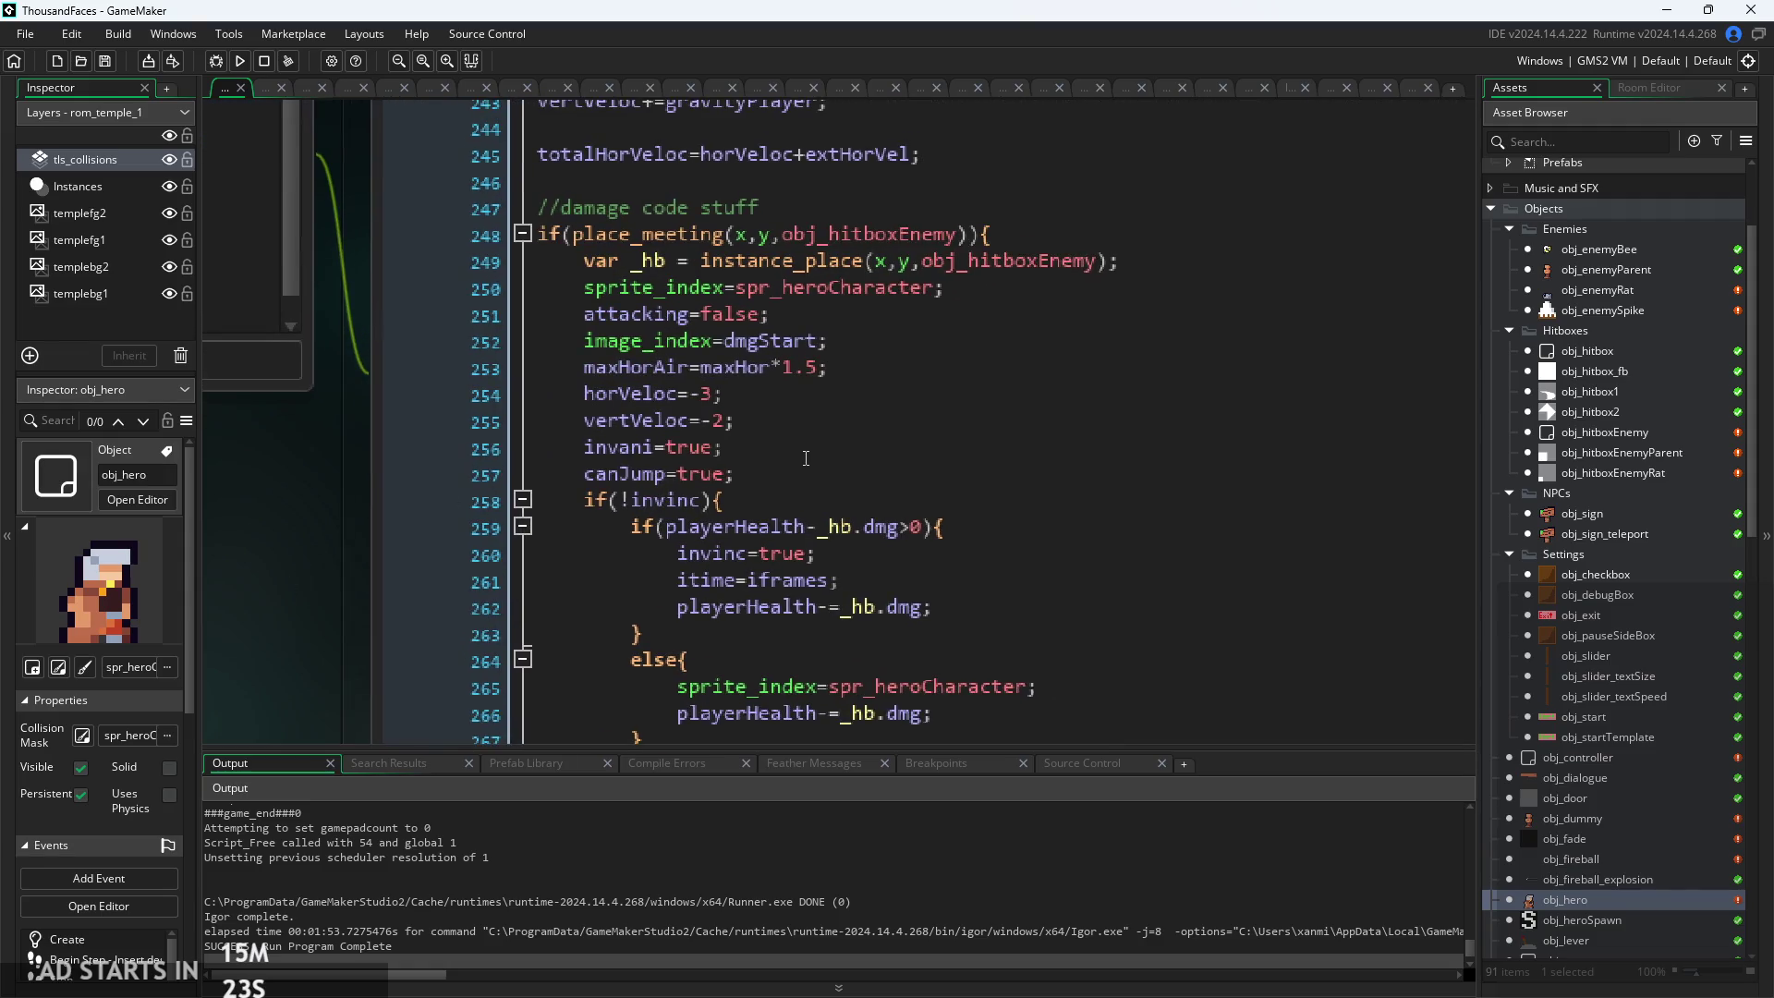
Insert 'fromWJ=true;' on a new line after 'canJump=true;' at line 257
{"action": "left_click", "coordinate": [800, 479]}
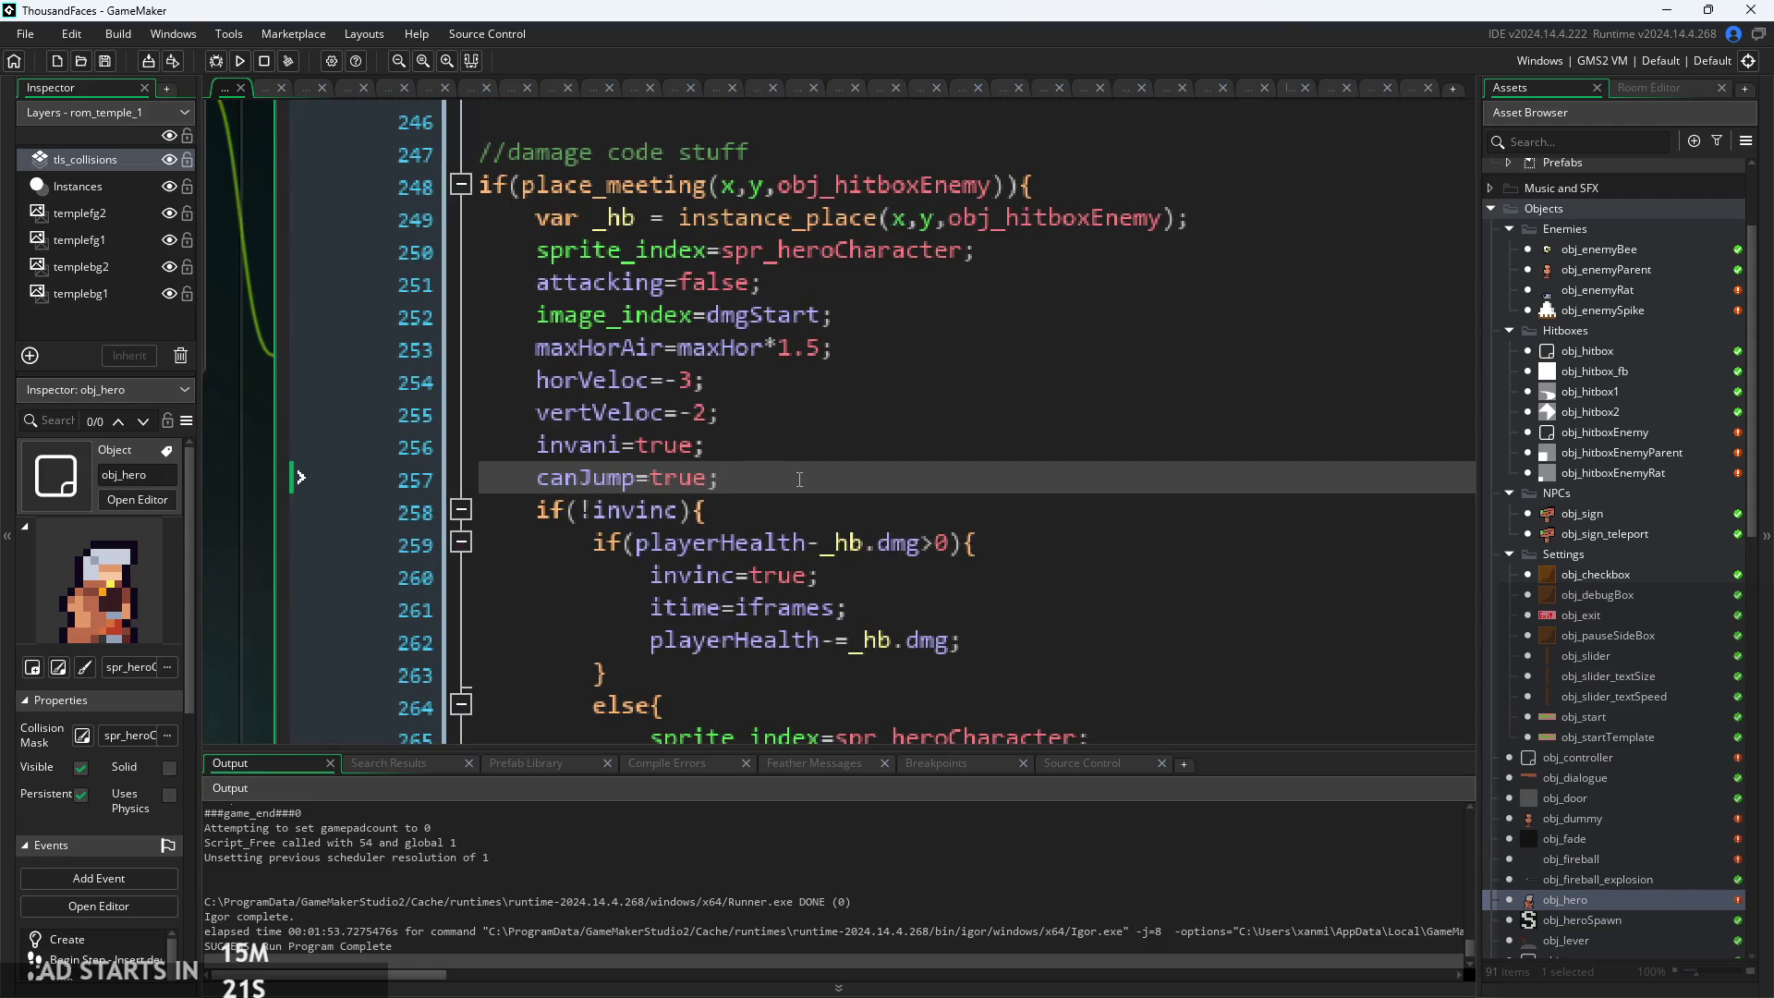
{"action": "key", "text": "Return"}
{"action": "type", "text": "from"}
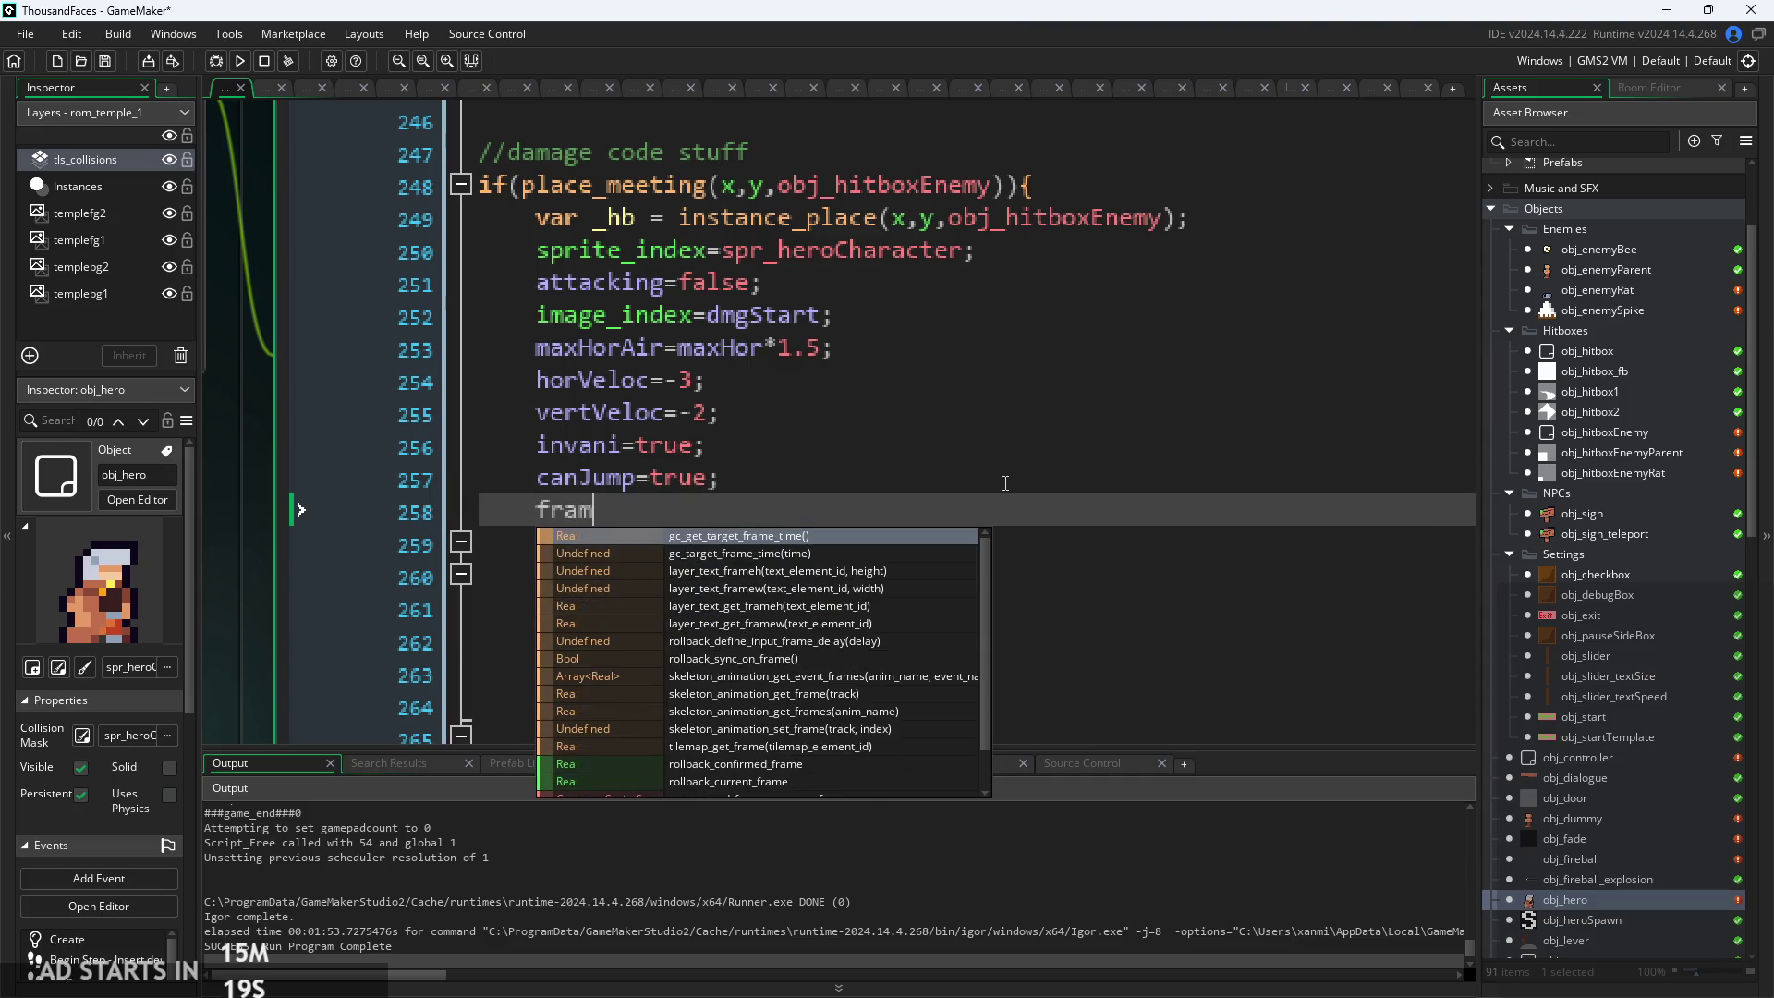
{"action": "key", "text": "Return"}
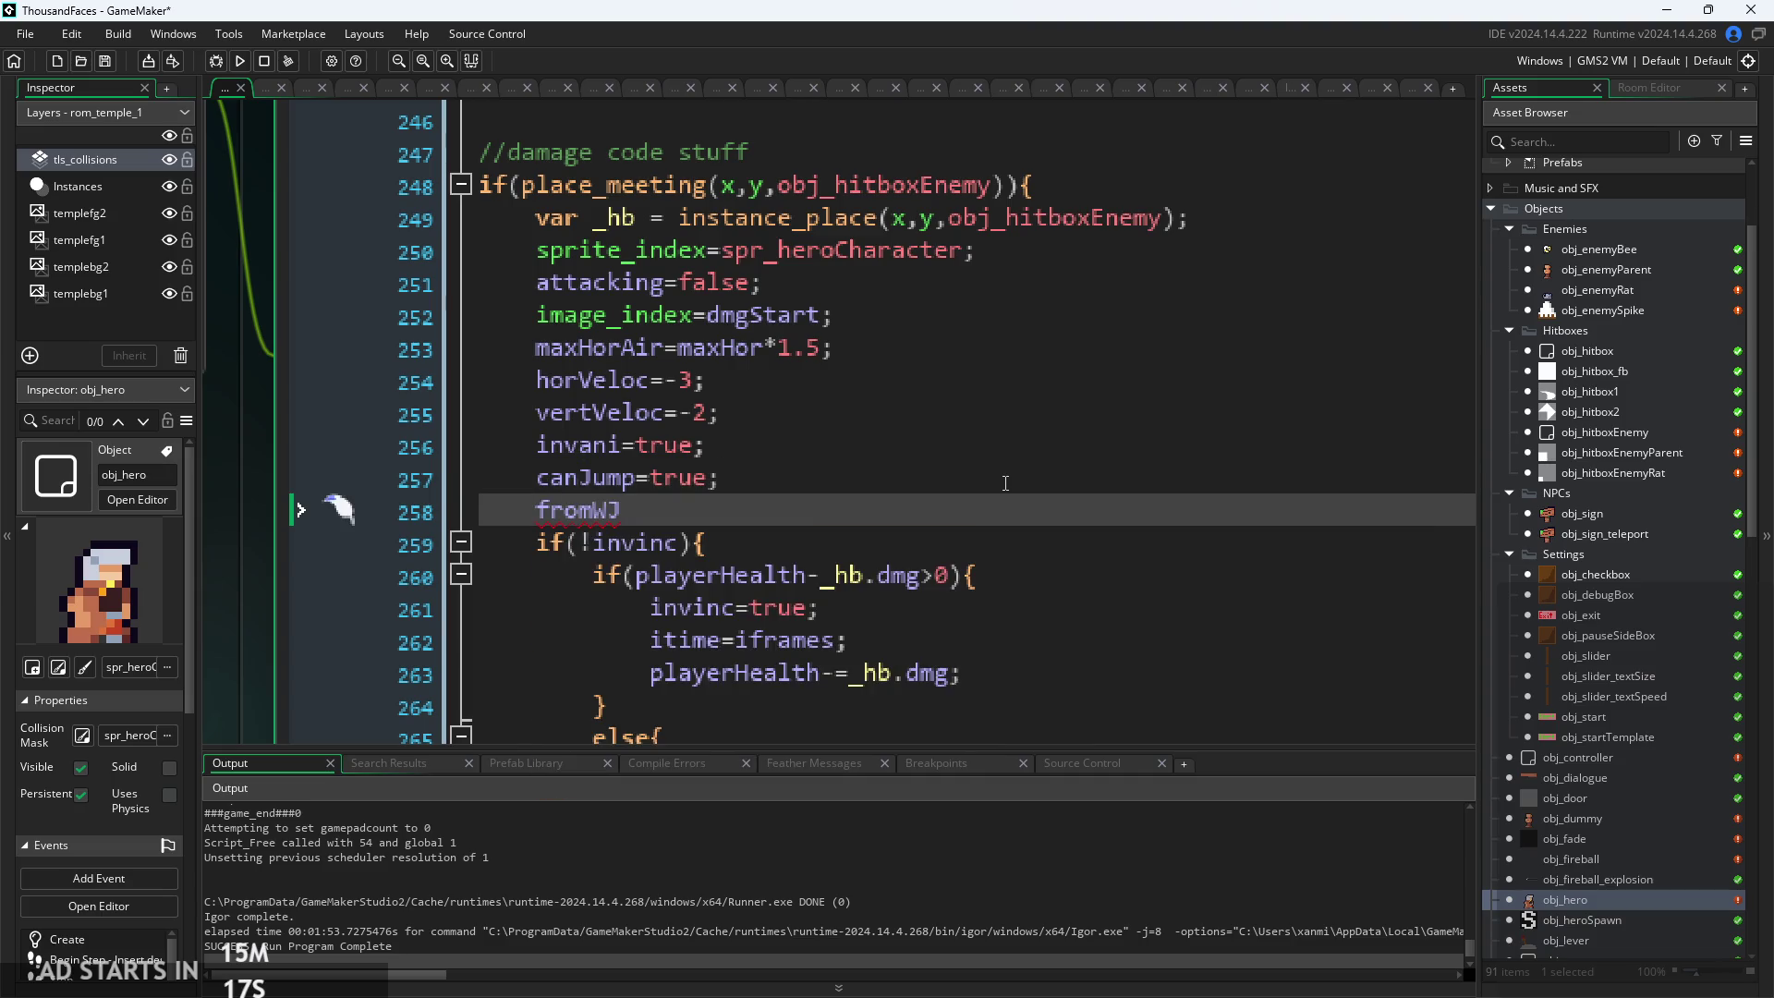
{"action": "key", "text": "Down"}
{"action": "left_click", "coordinate": [822, 524]}
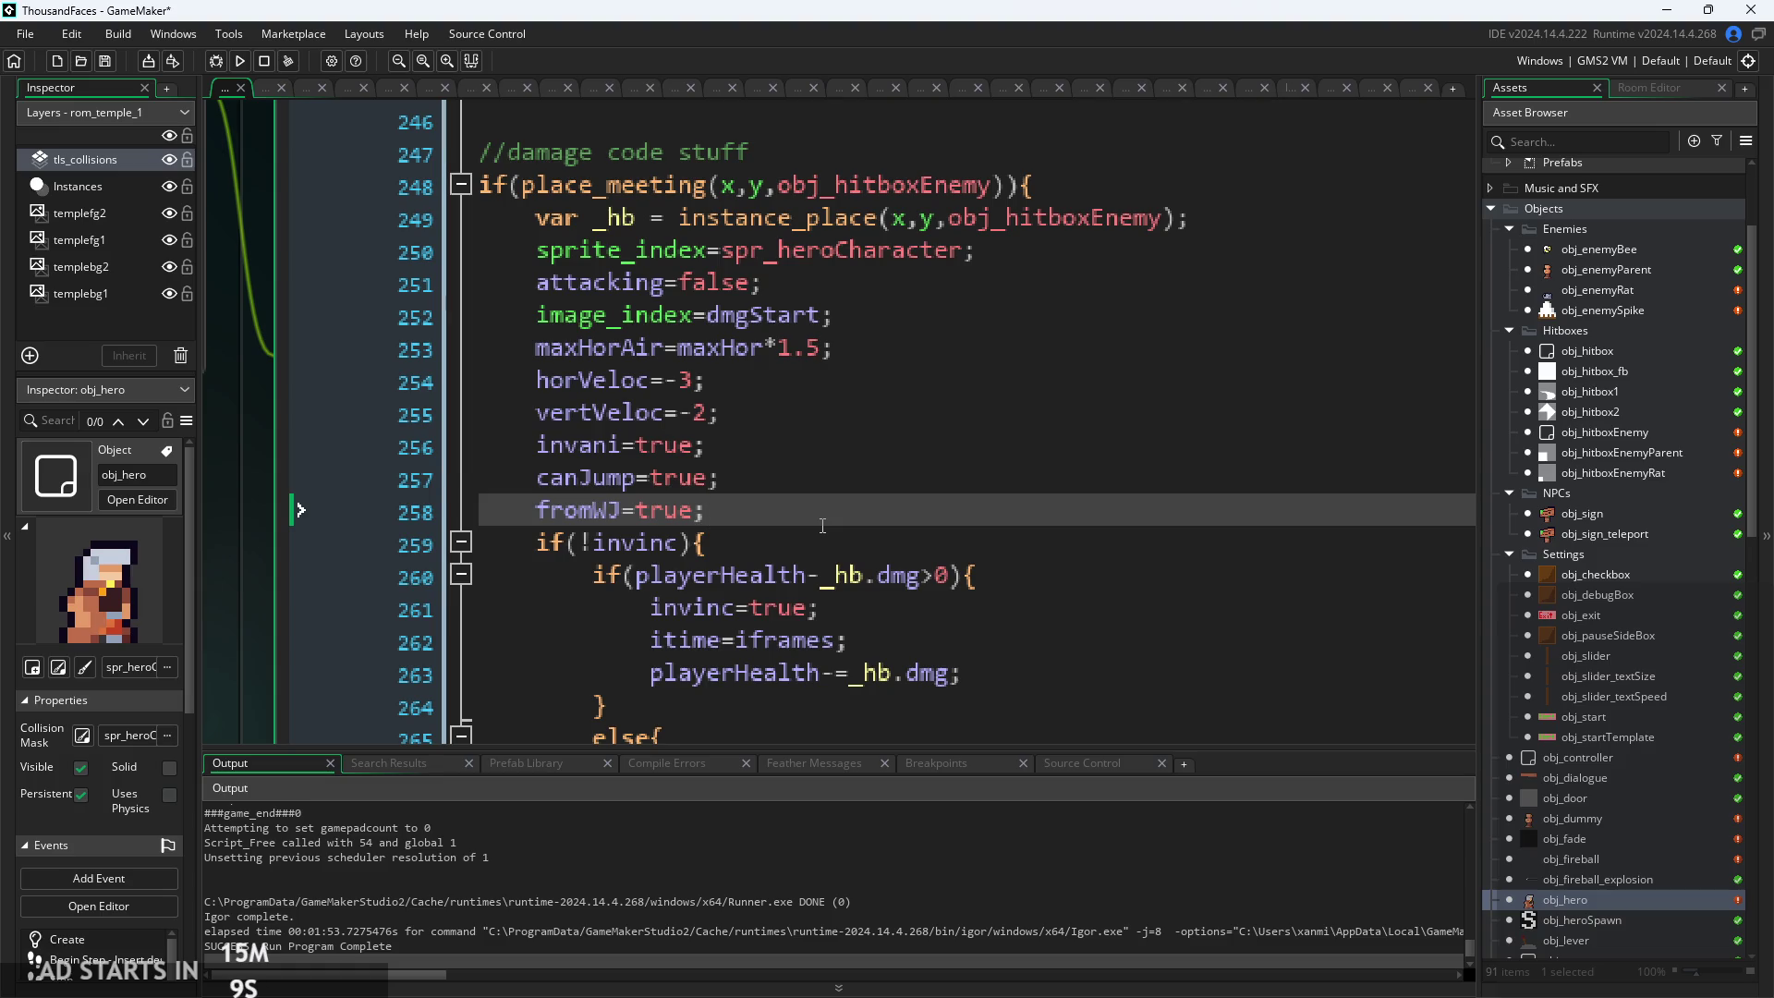
Check the surrounding damage-code lines, then rebuild and run the game
{"action": "left_click", "coordinate": [966, 422]}
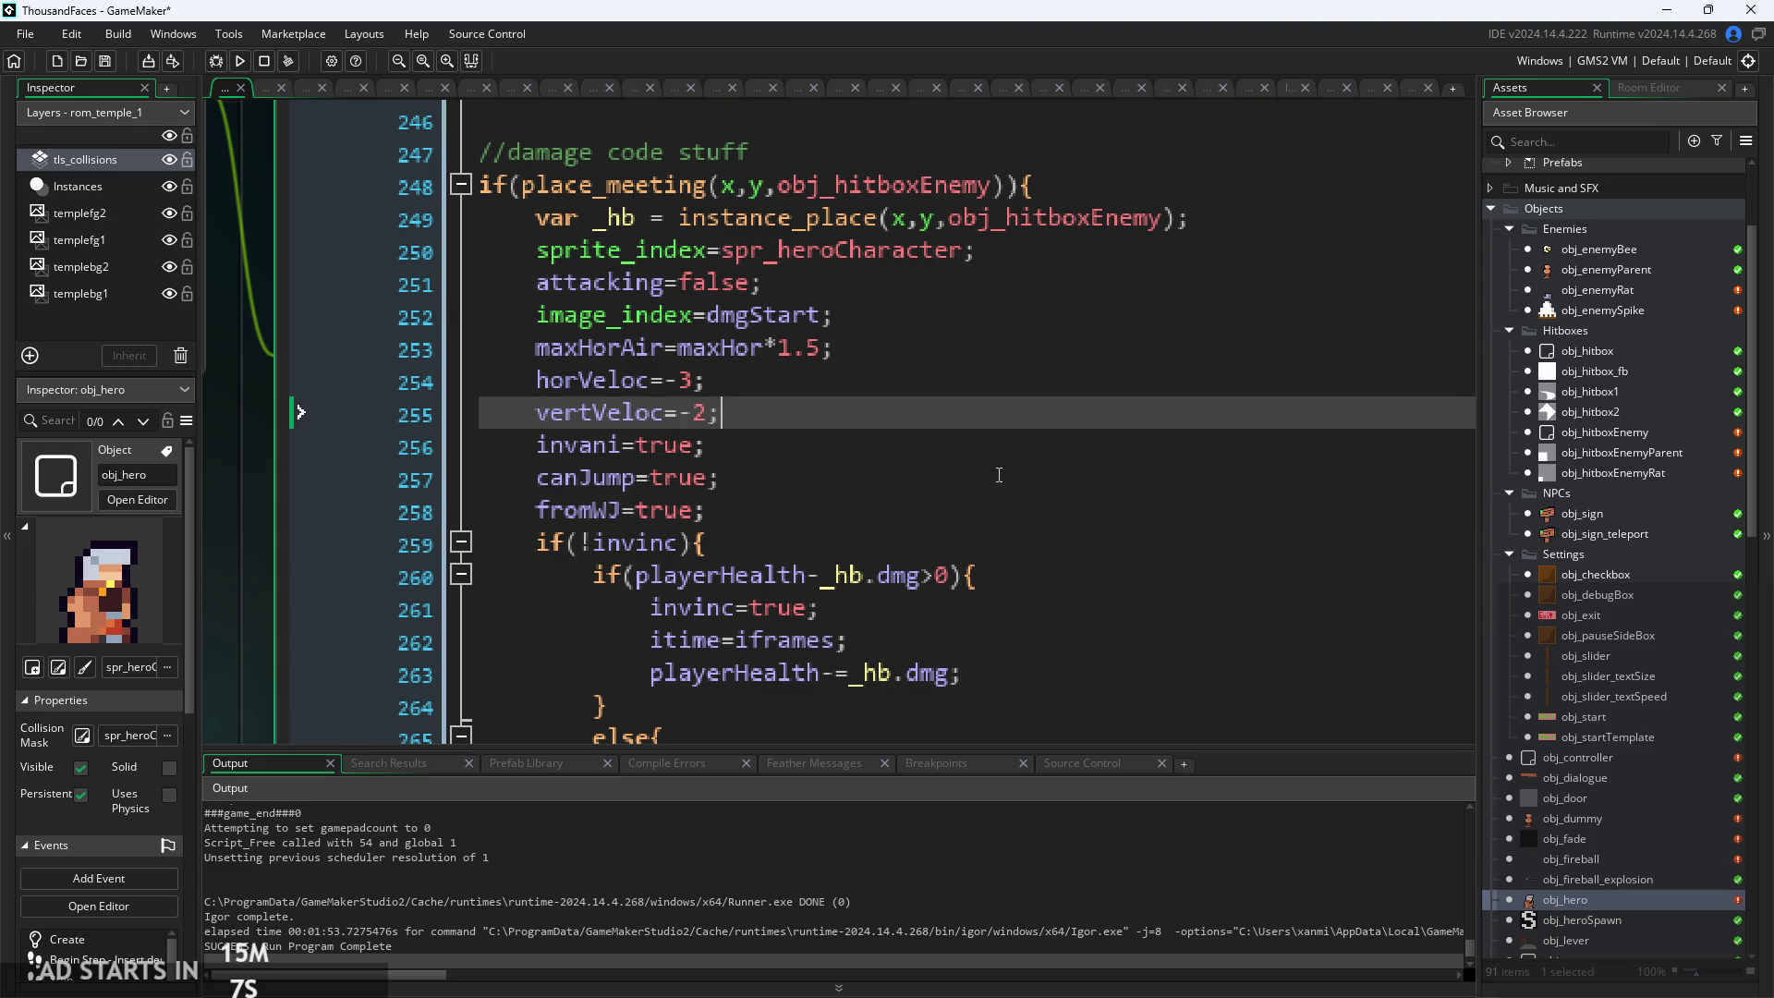
{"action": "scroll", "coordinate": [966, 423], "scroll_direction": "down", "scroll_amount": 2}
{"action": "left_click", "coordinate": [1003, 485]}
{"action": "scroll", "coordinate": [1054, 490], "scroll_direction": "down", "scroll_amount": 2}
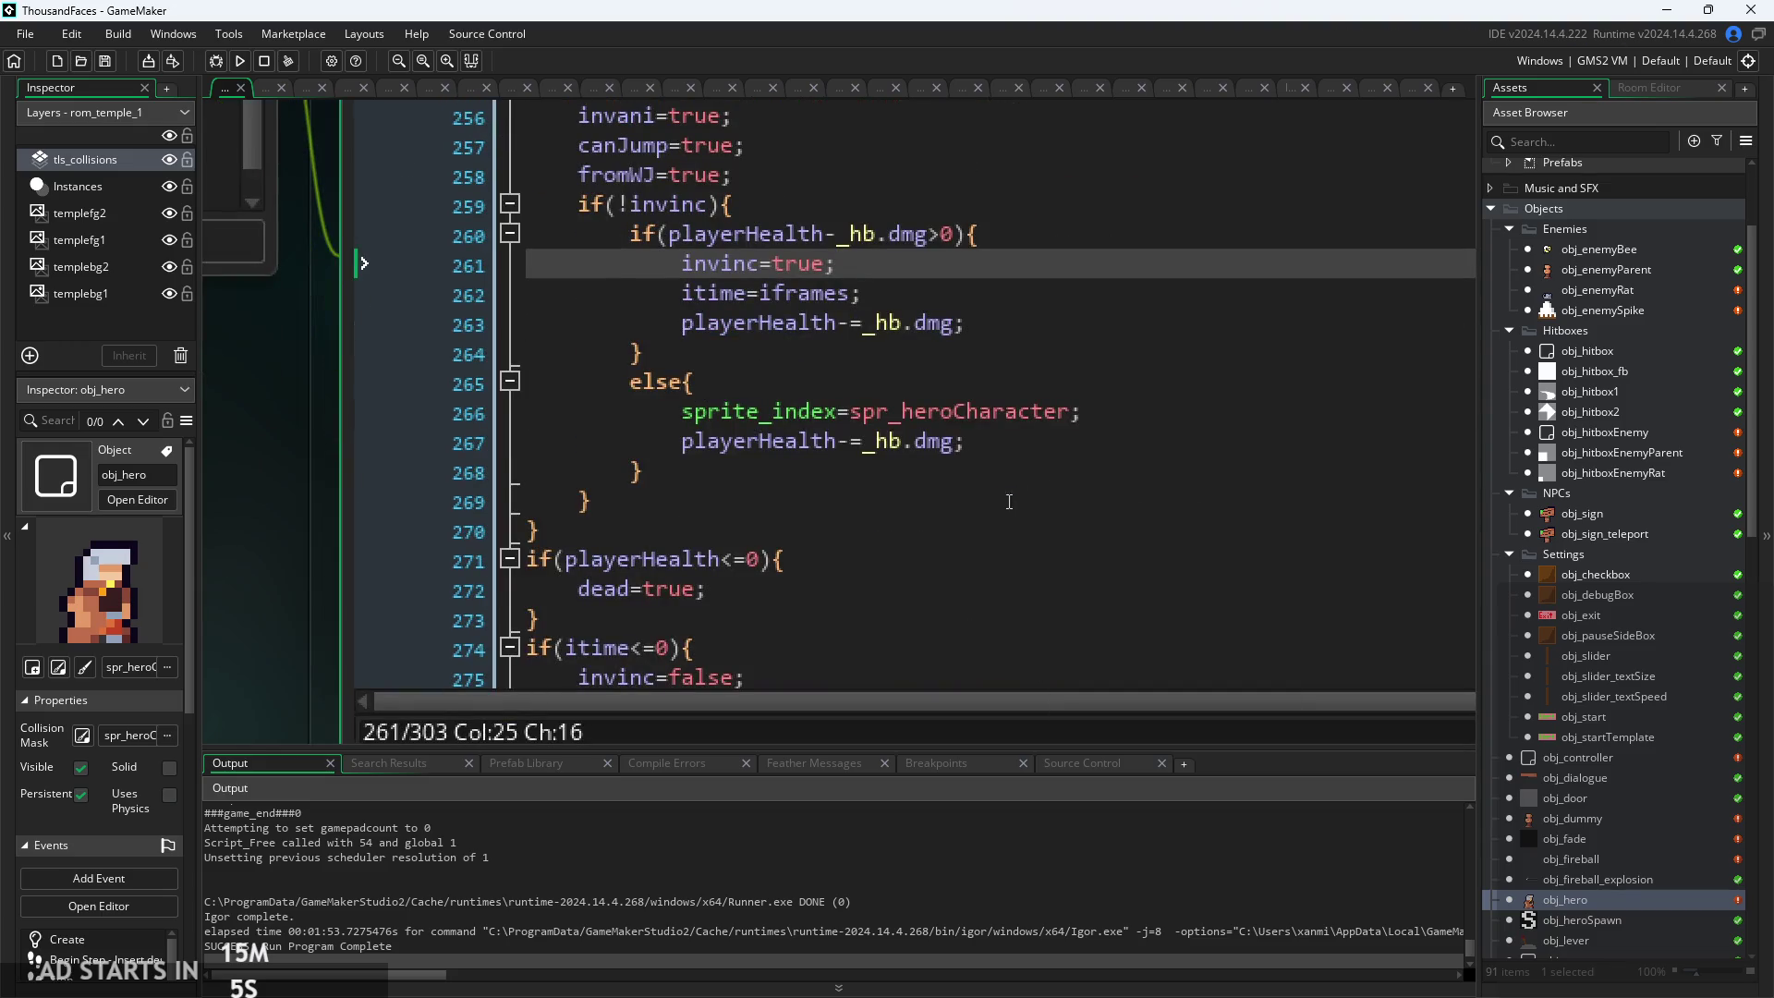
{"action": "left_click", "coordinate": [227, 70]}
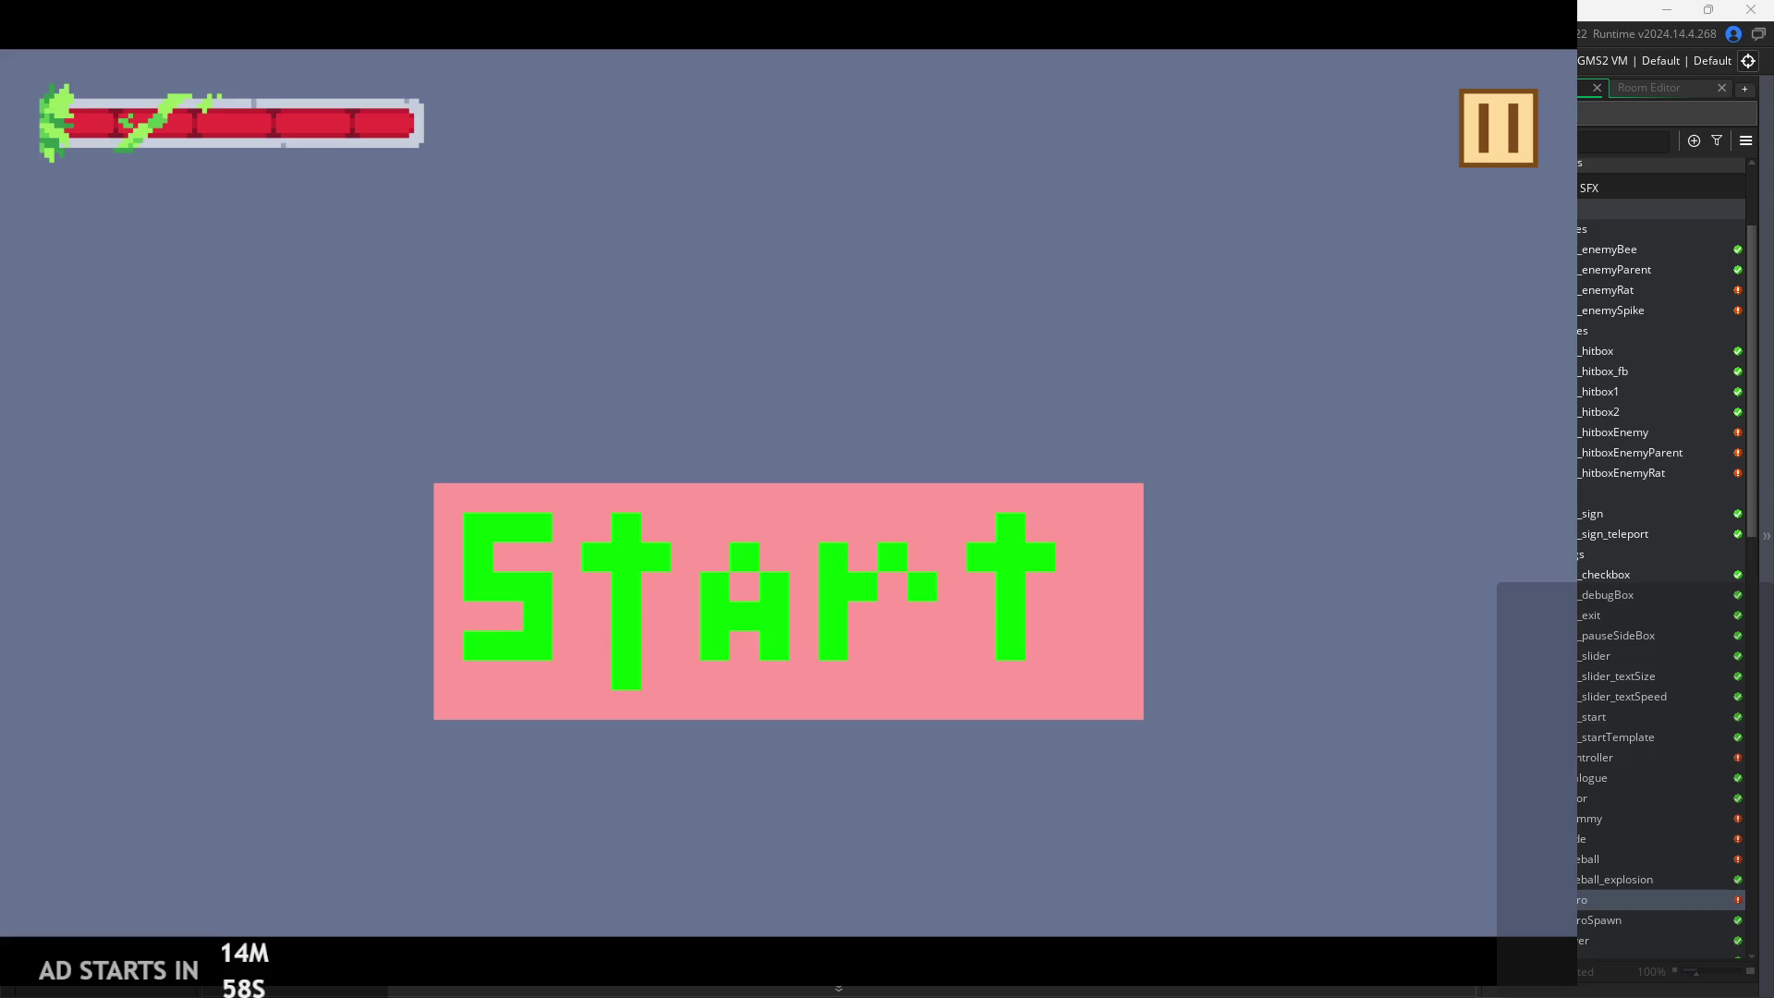
Start the game and jump up the ledges into the crate room
{"action": "left_click", "coordinate": [933, 621]}
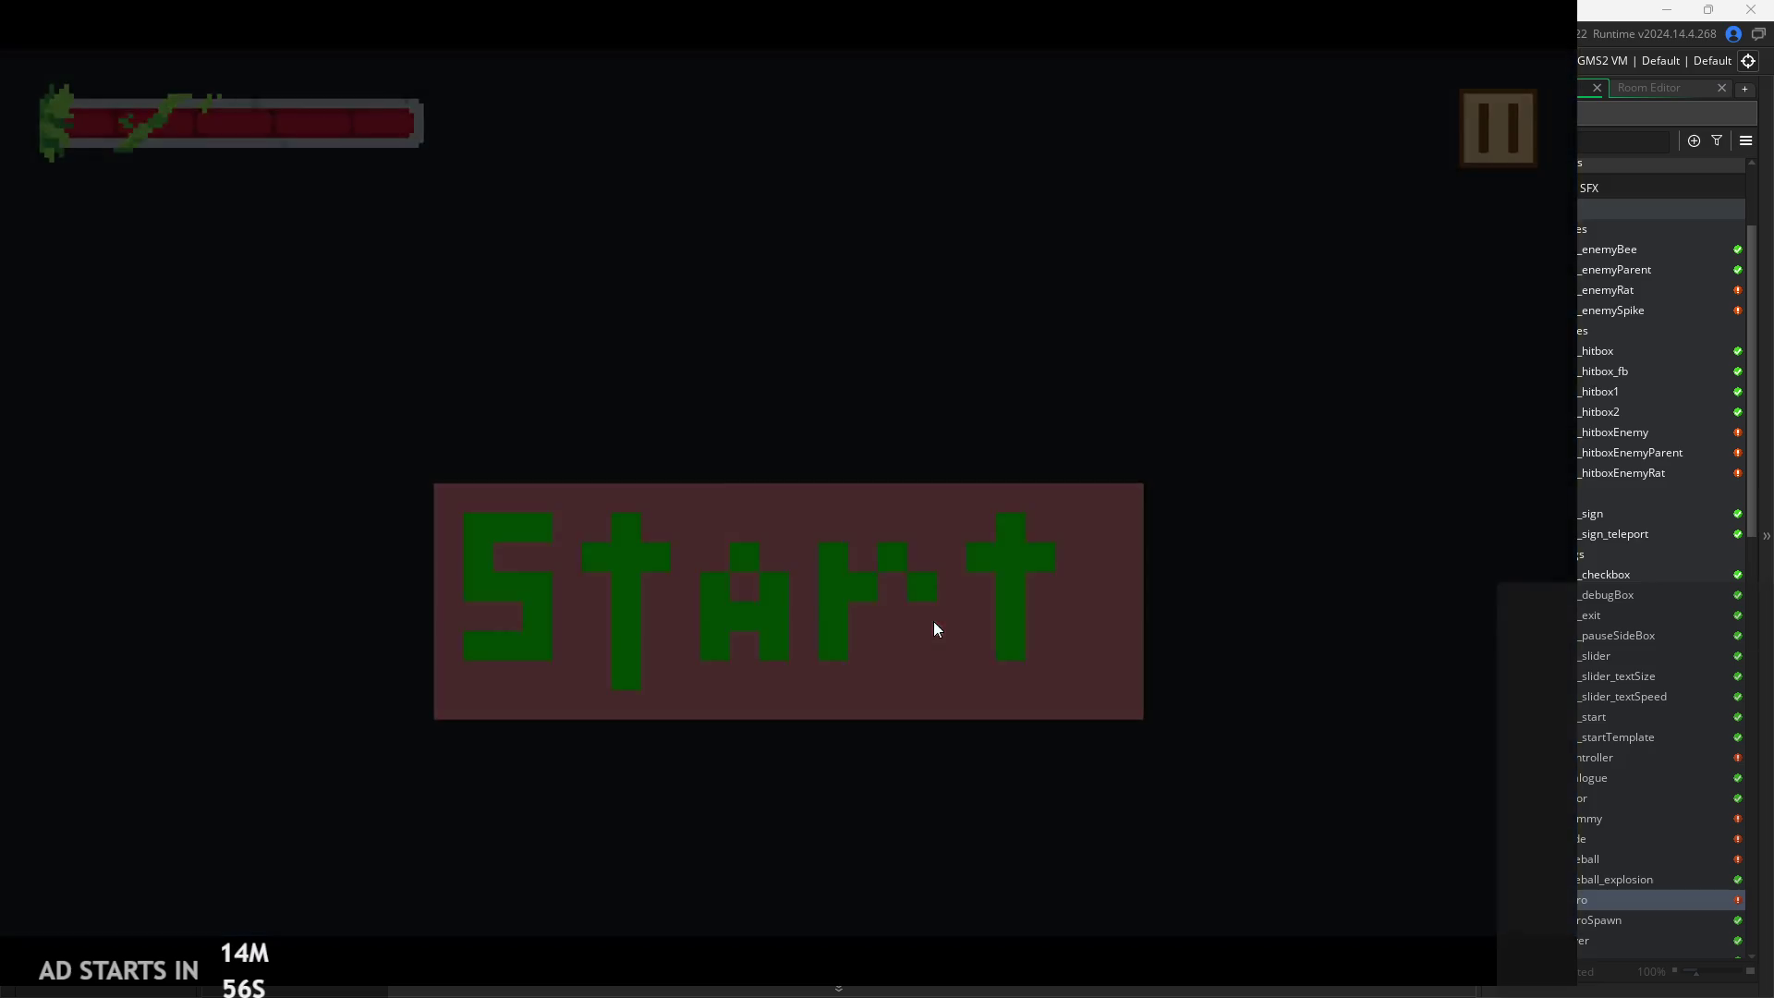
{"action": "key", "text": "Right"}
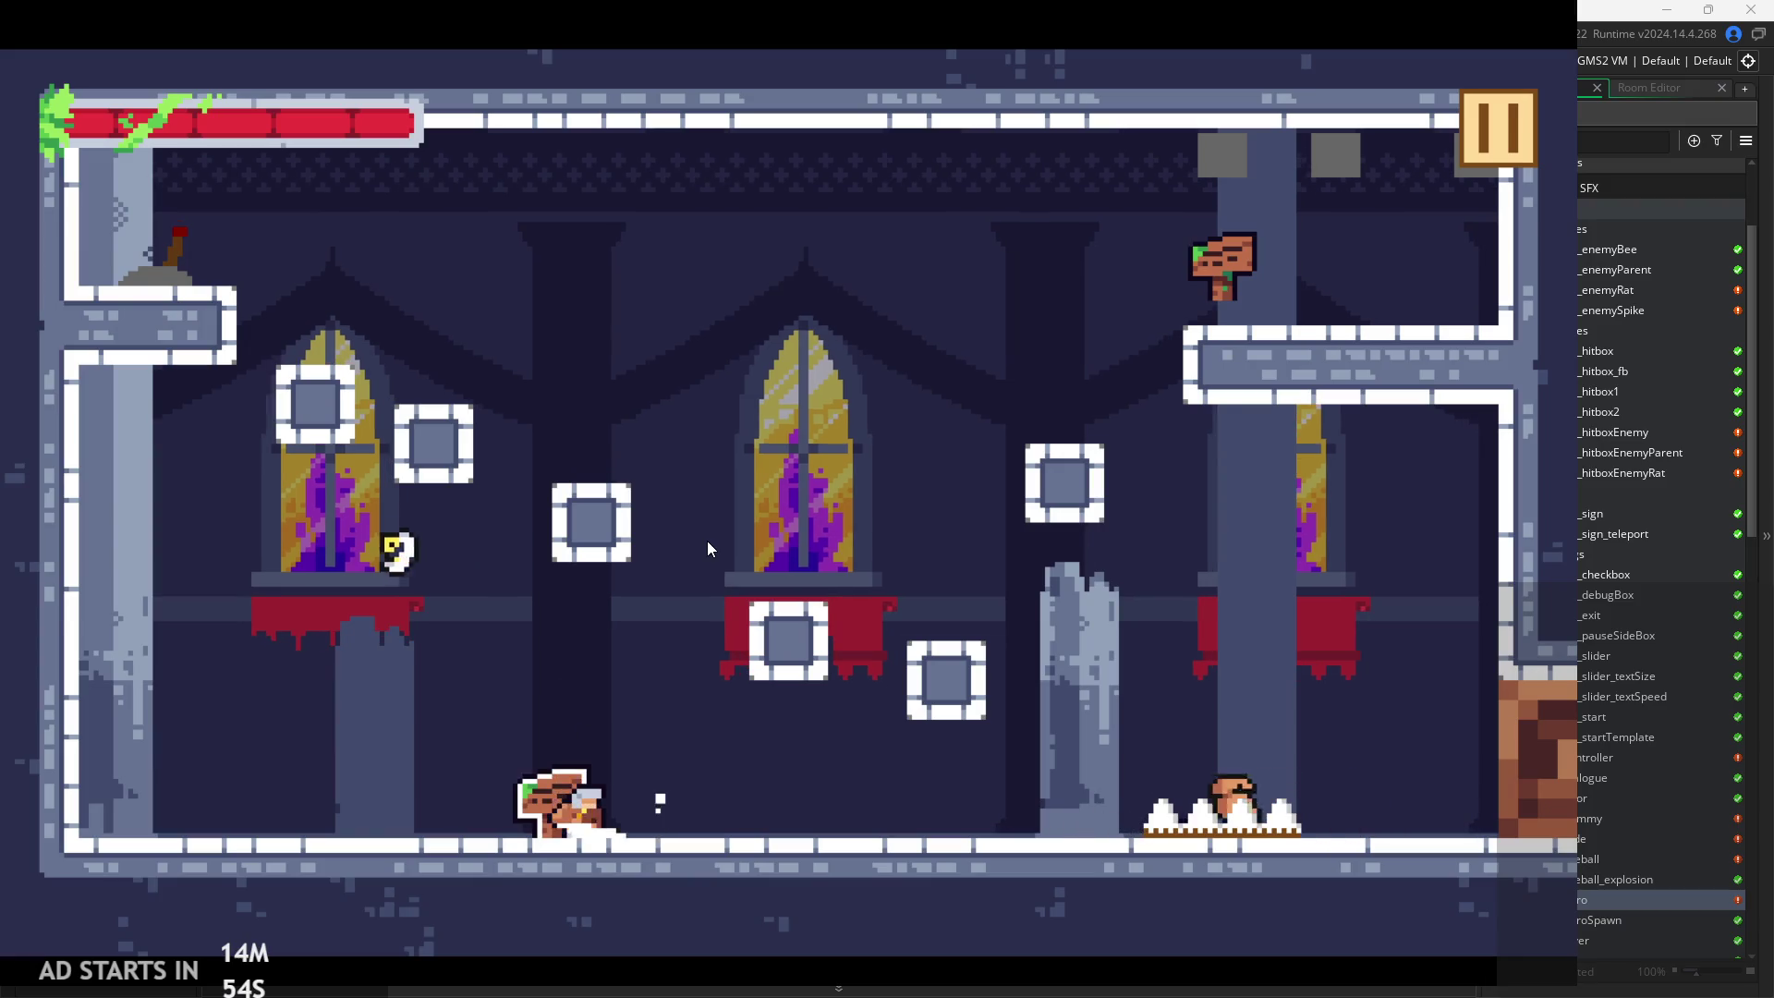
{"action": "key", "text": "space"}
{"action": "key", "text": "Right"}
{"action": "key", "text": "space"}
{"action": "key", "text": "Right"}
{"action": "key", "text": "space"}
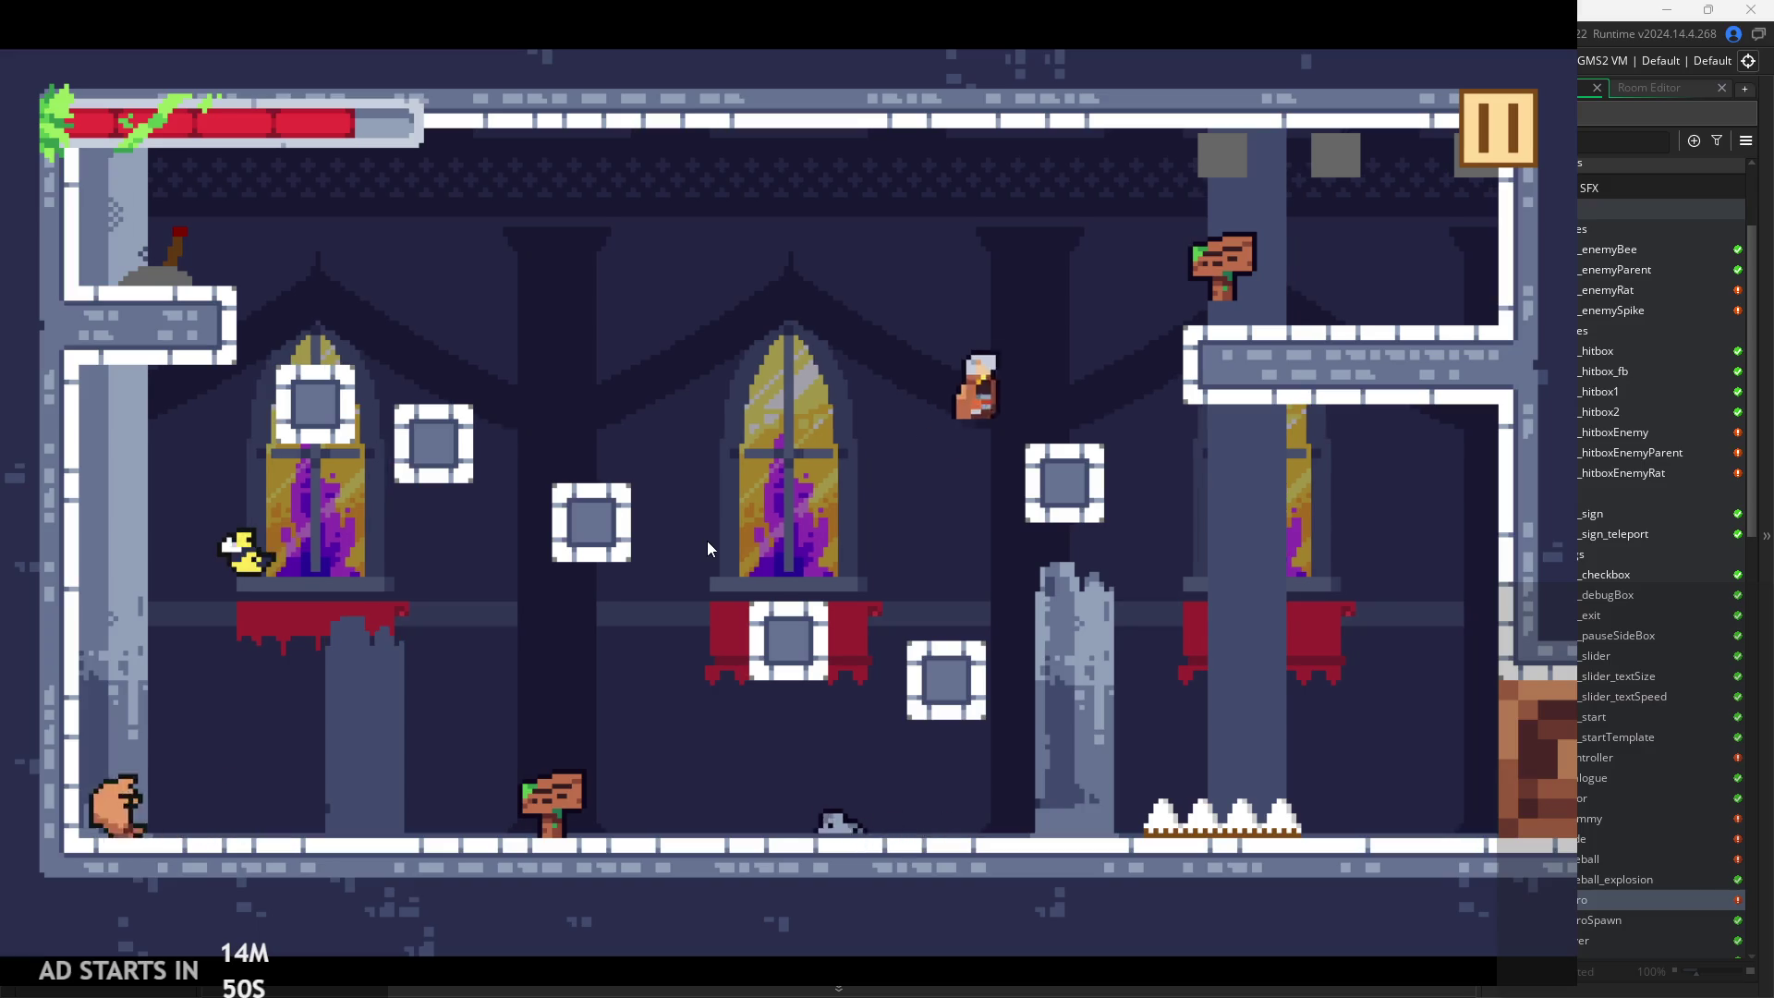
{"action": "key", "text": "Right"}
{"action": "key", "text": "Right"}
{"action": "key", "text": "space"}
{"action": "key", "text": "space"}
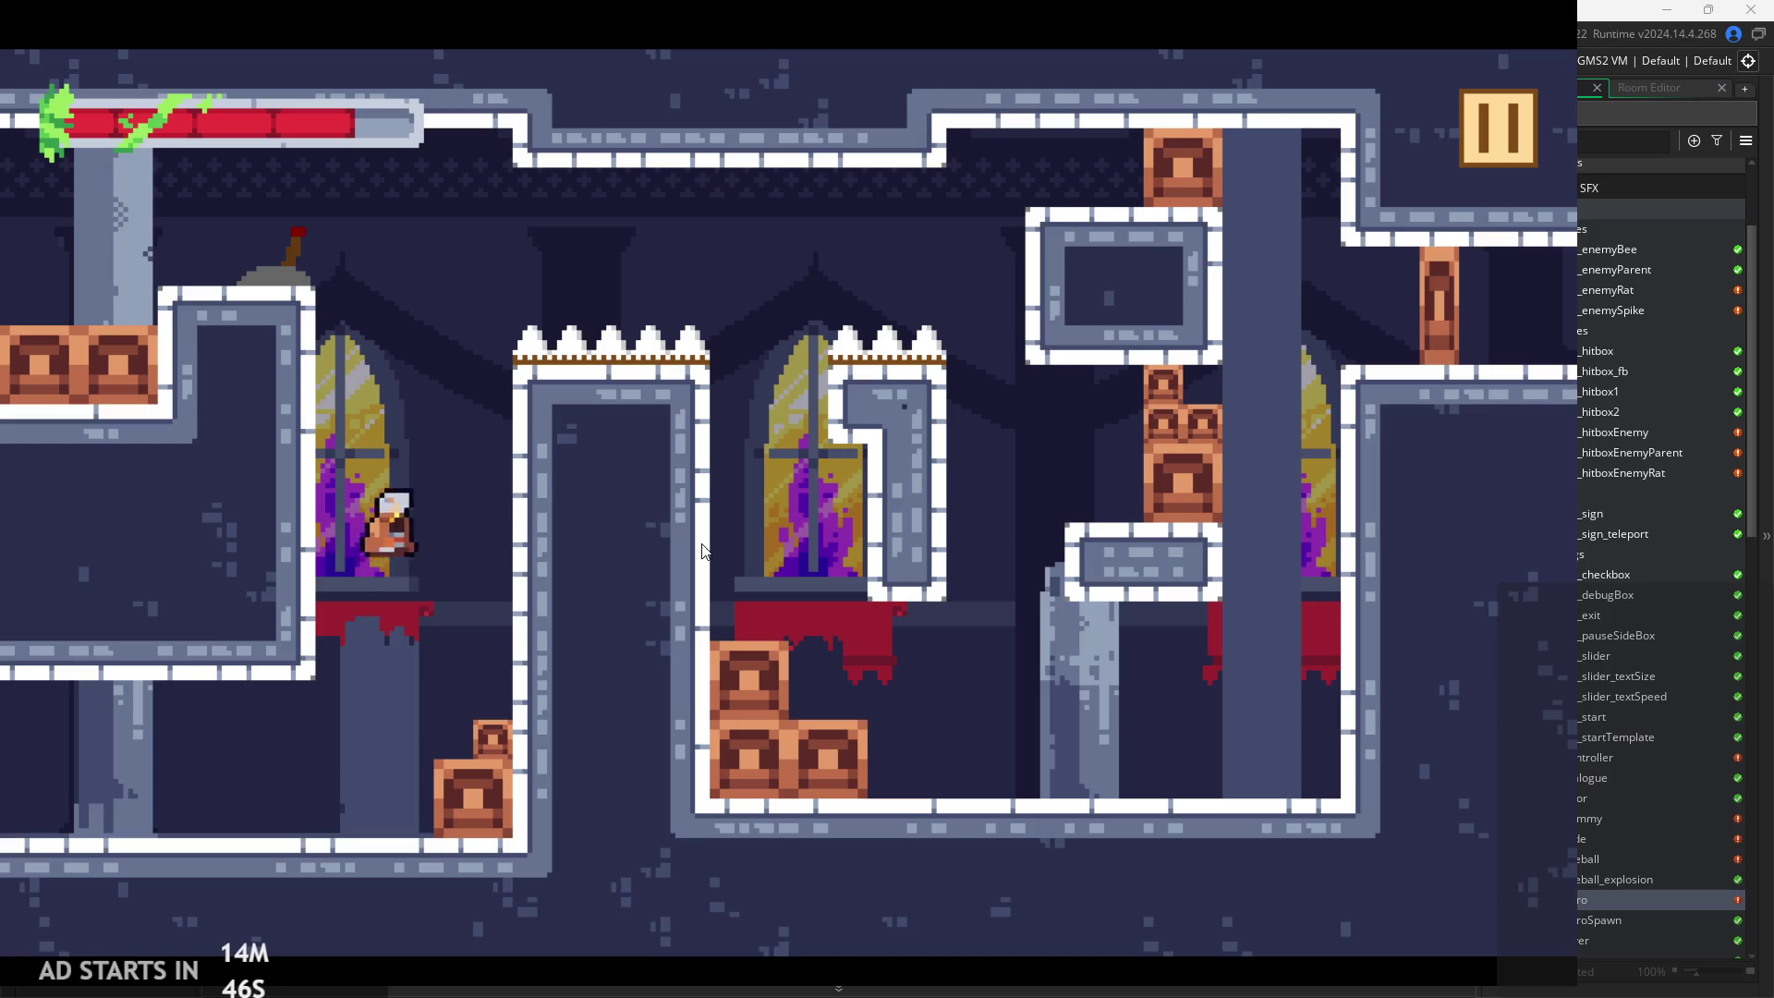
Climb the knight onto the lever ledge, then try crossing the spikes to the right
{"action": "key", "text": "Left"}
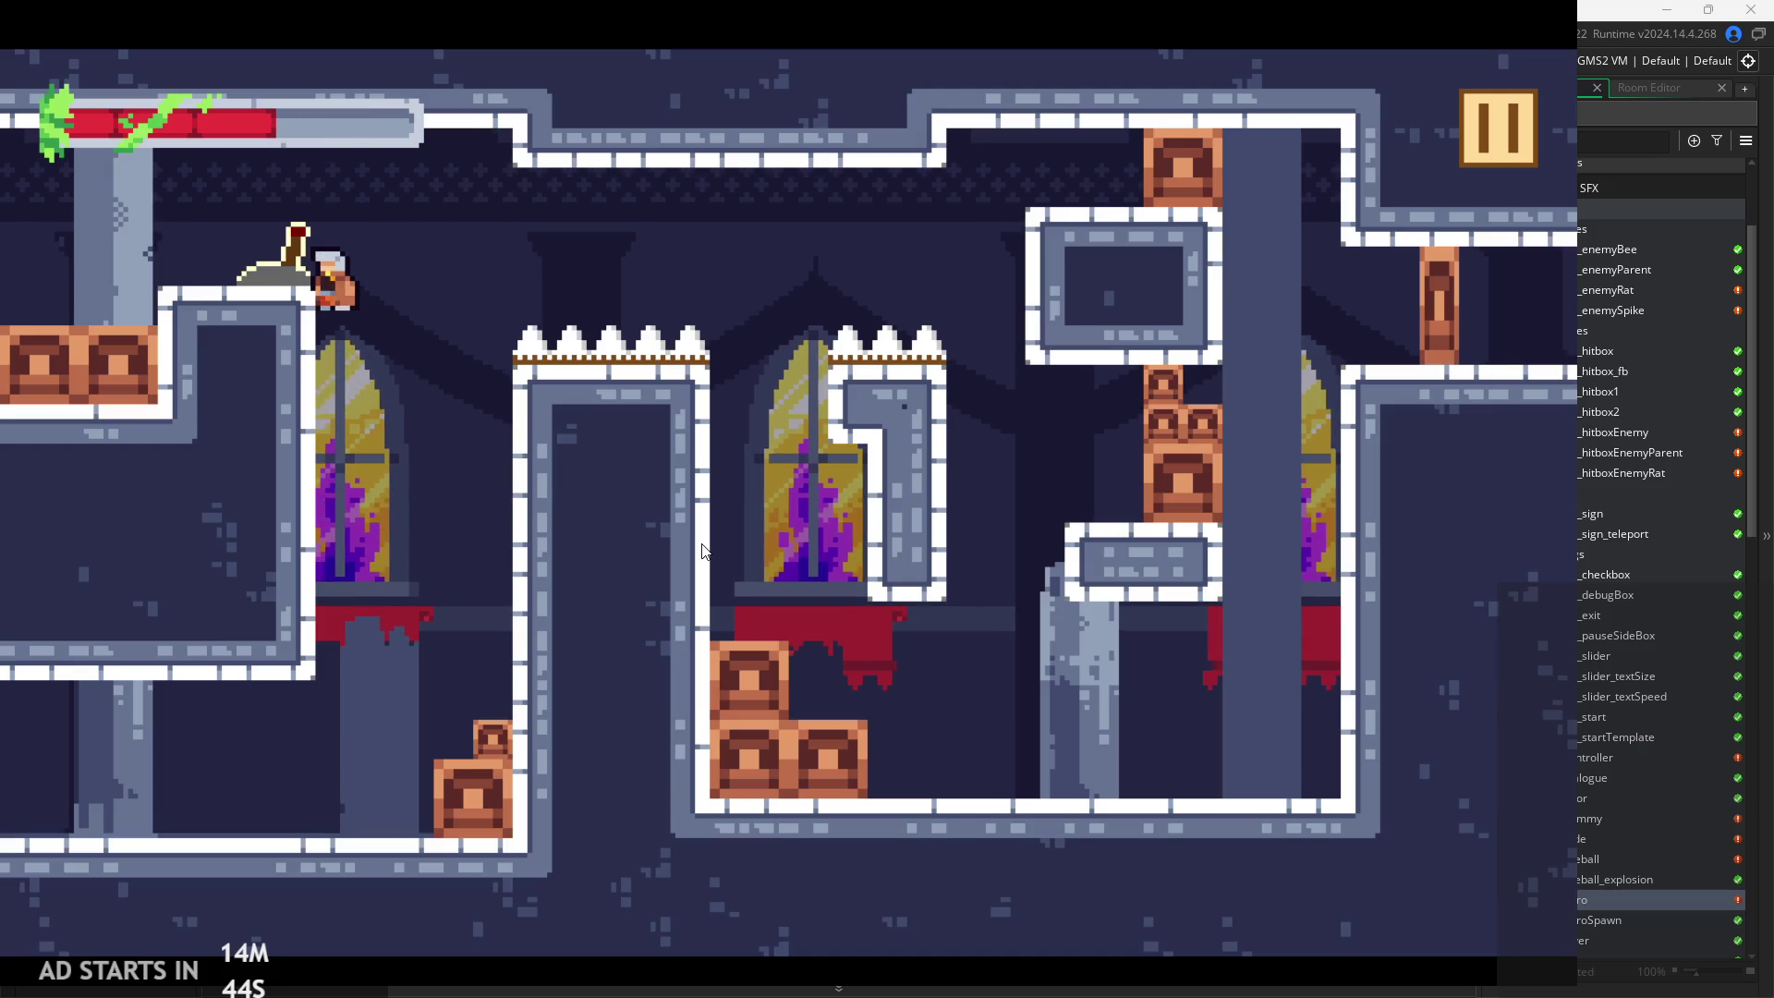
{"action": "key", "text": "Right"}
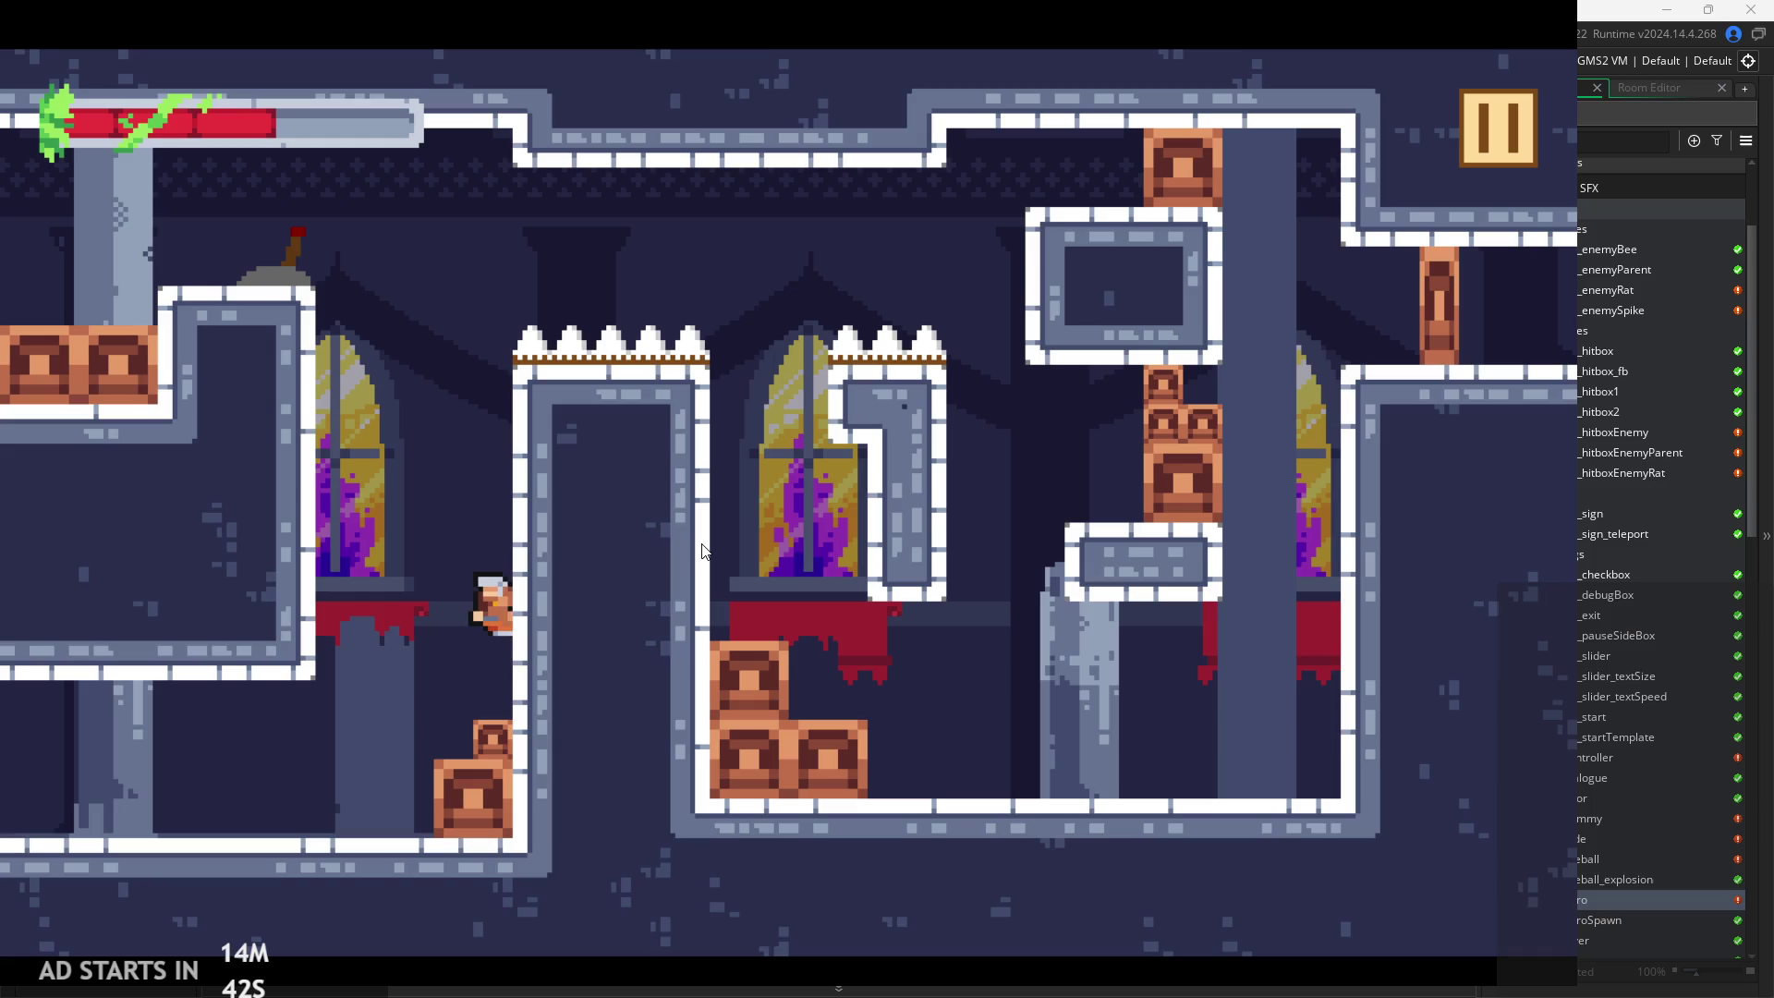
{"action": "key", "text": "space"}
{"action": "key", "text": "Left"}
{"action": "key", "text": "Right"}
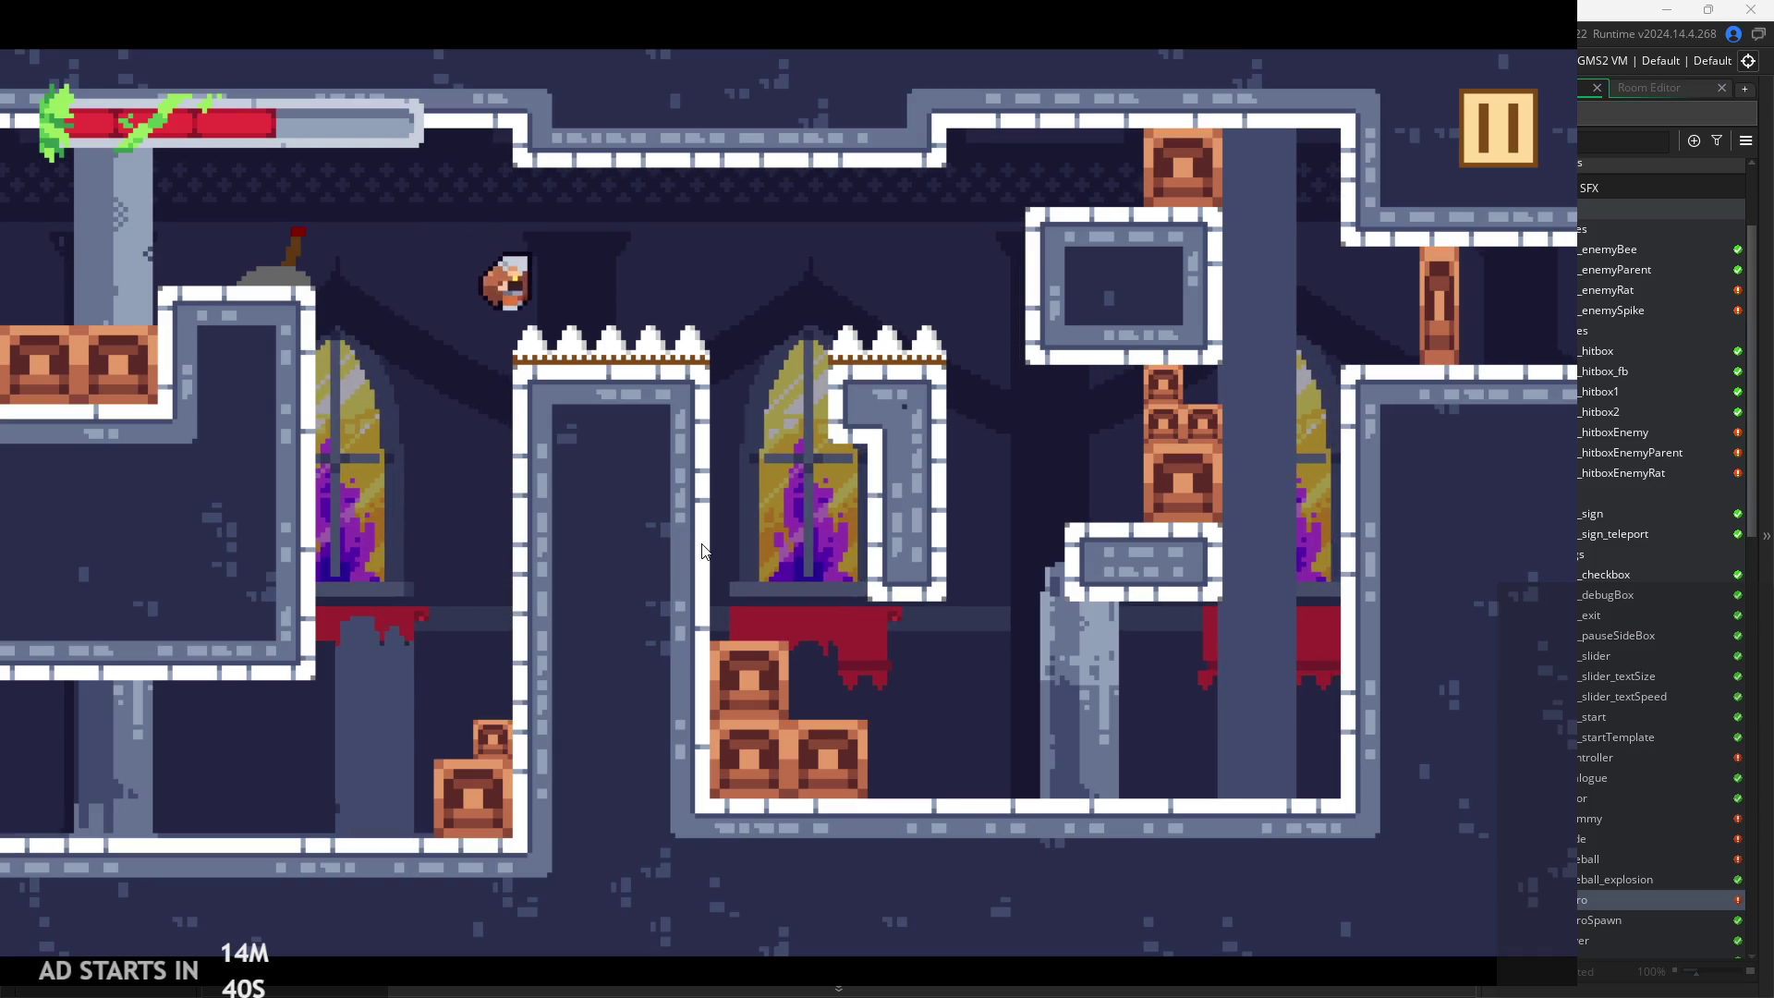
{"action": "key", "text": "Left"}
{"action": "key", "text": "space"}
{"action": "key", "text": "Left"}
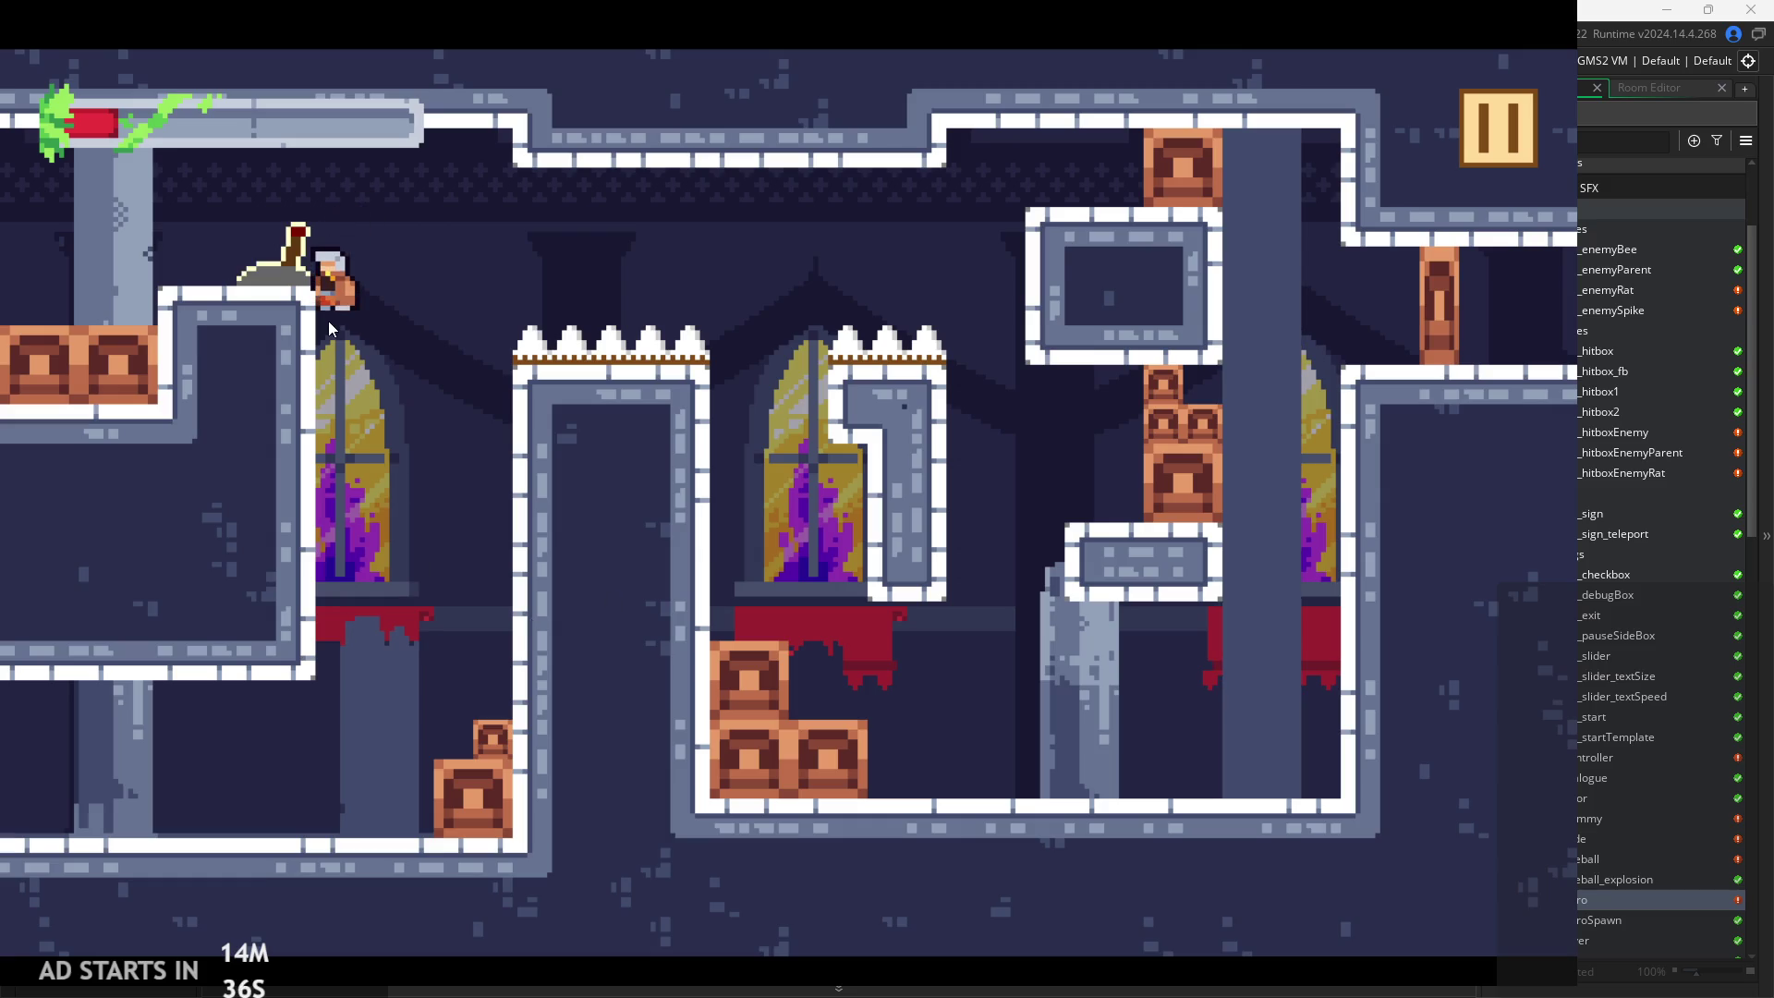
{"action": "key", "text": "space"}
{"action": "key", "text": "Right"}
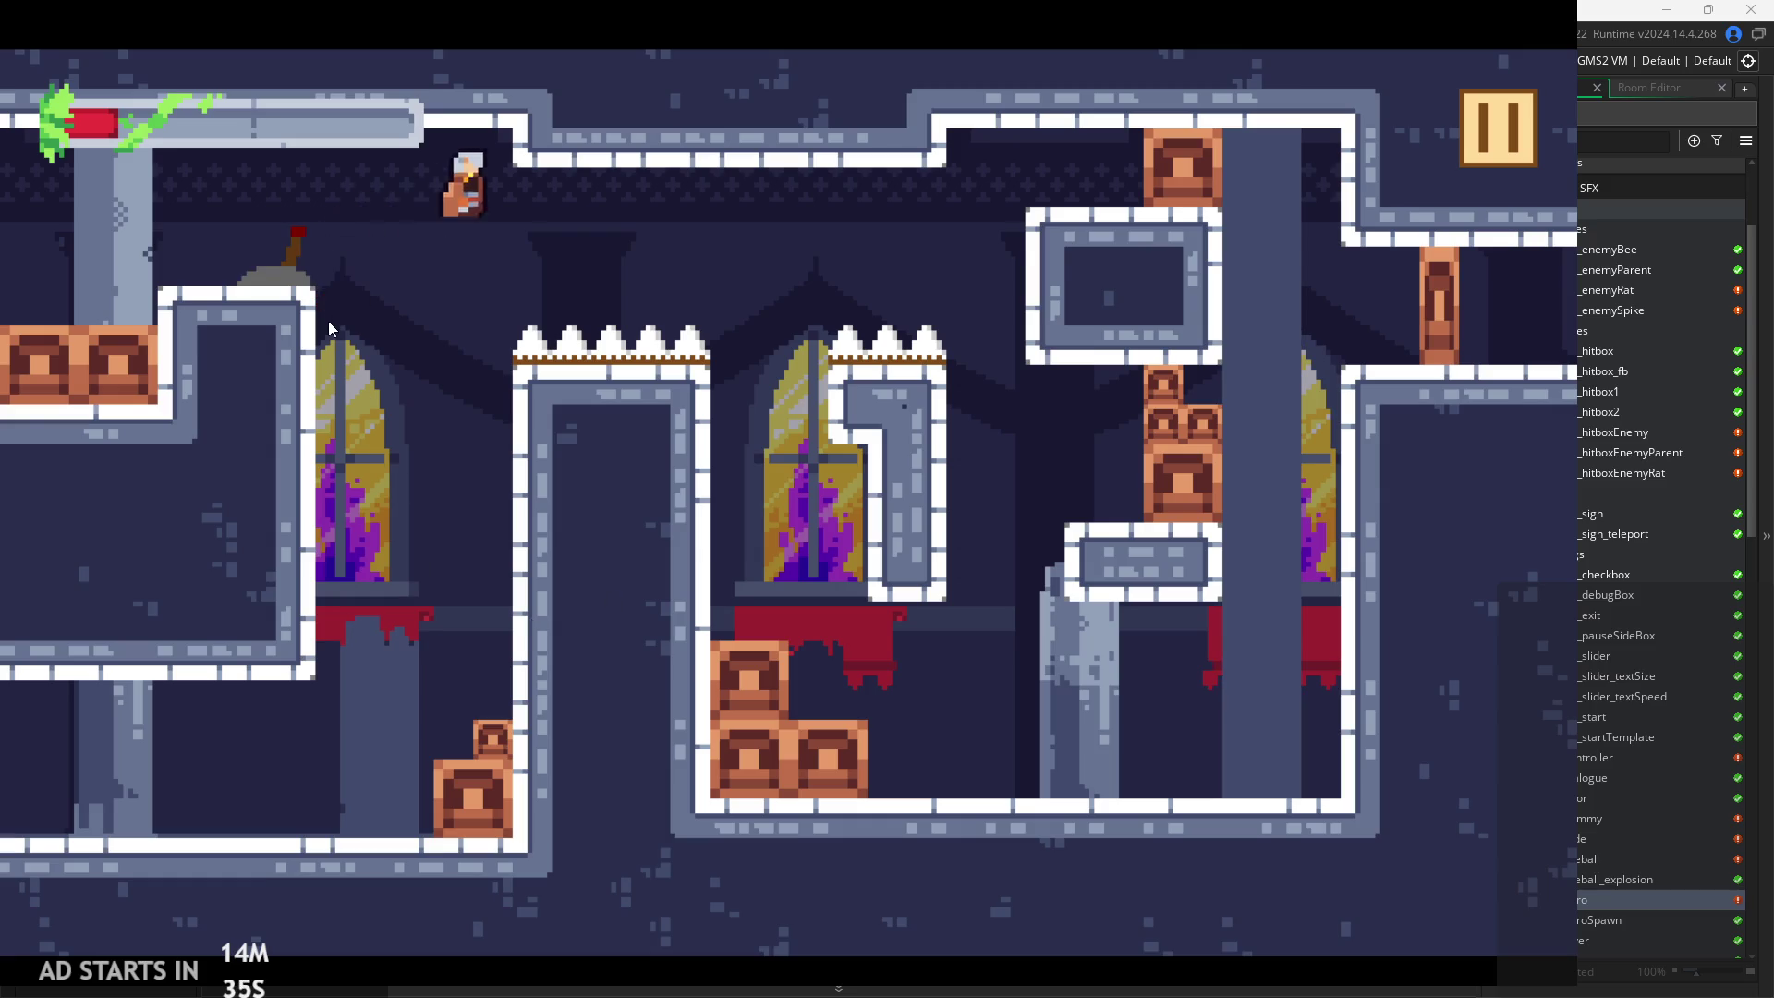
{"action": "key", "text": "Left"}
{"action": "key", "text": "space"}
{"action": "key", "text": "Right"}
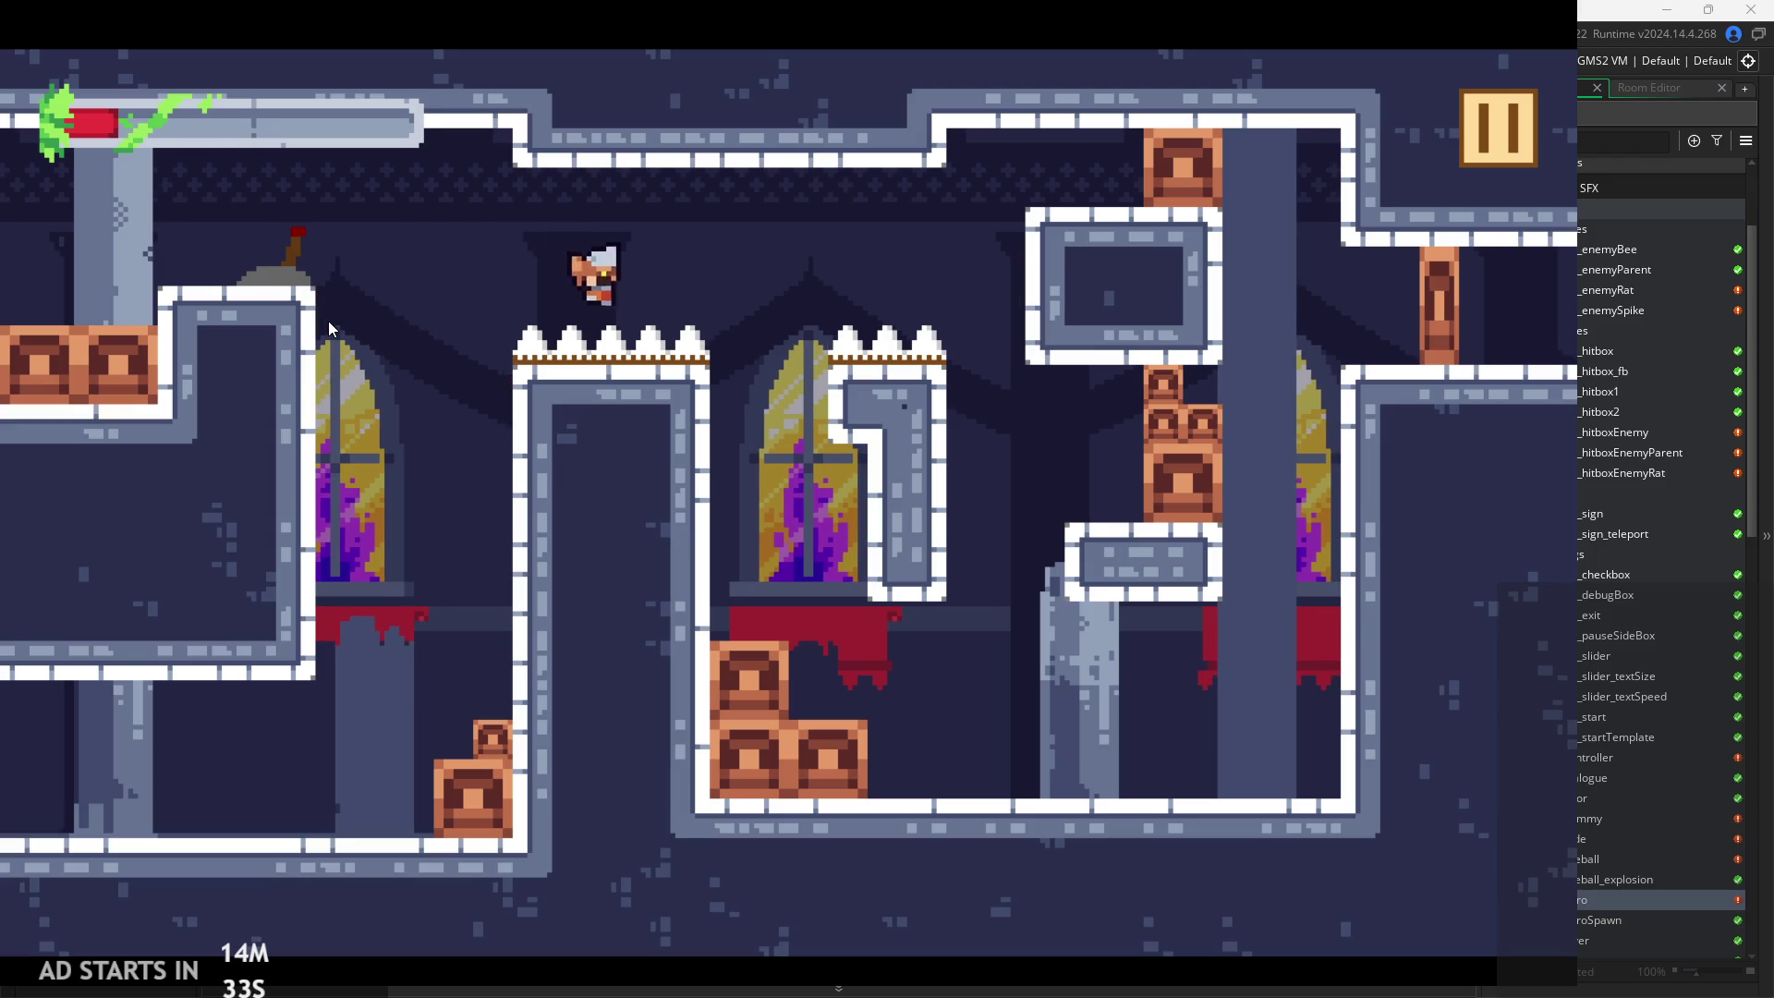
After respawning, wall-jump the knight out of the lower pit and over the spikes
{"action": "key", "text": "Right"}
{"action": "key", "text": "space"}
{"action": "key", "text": "Left"}
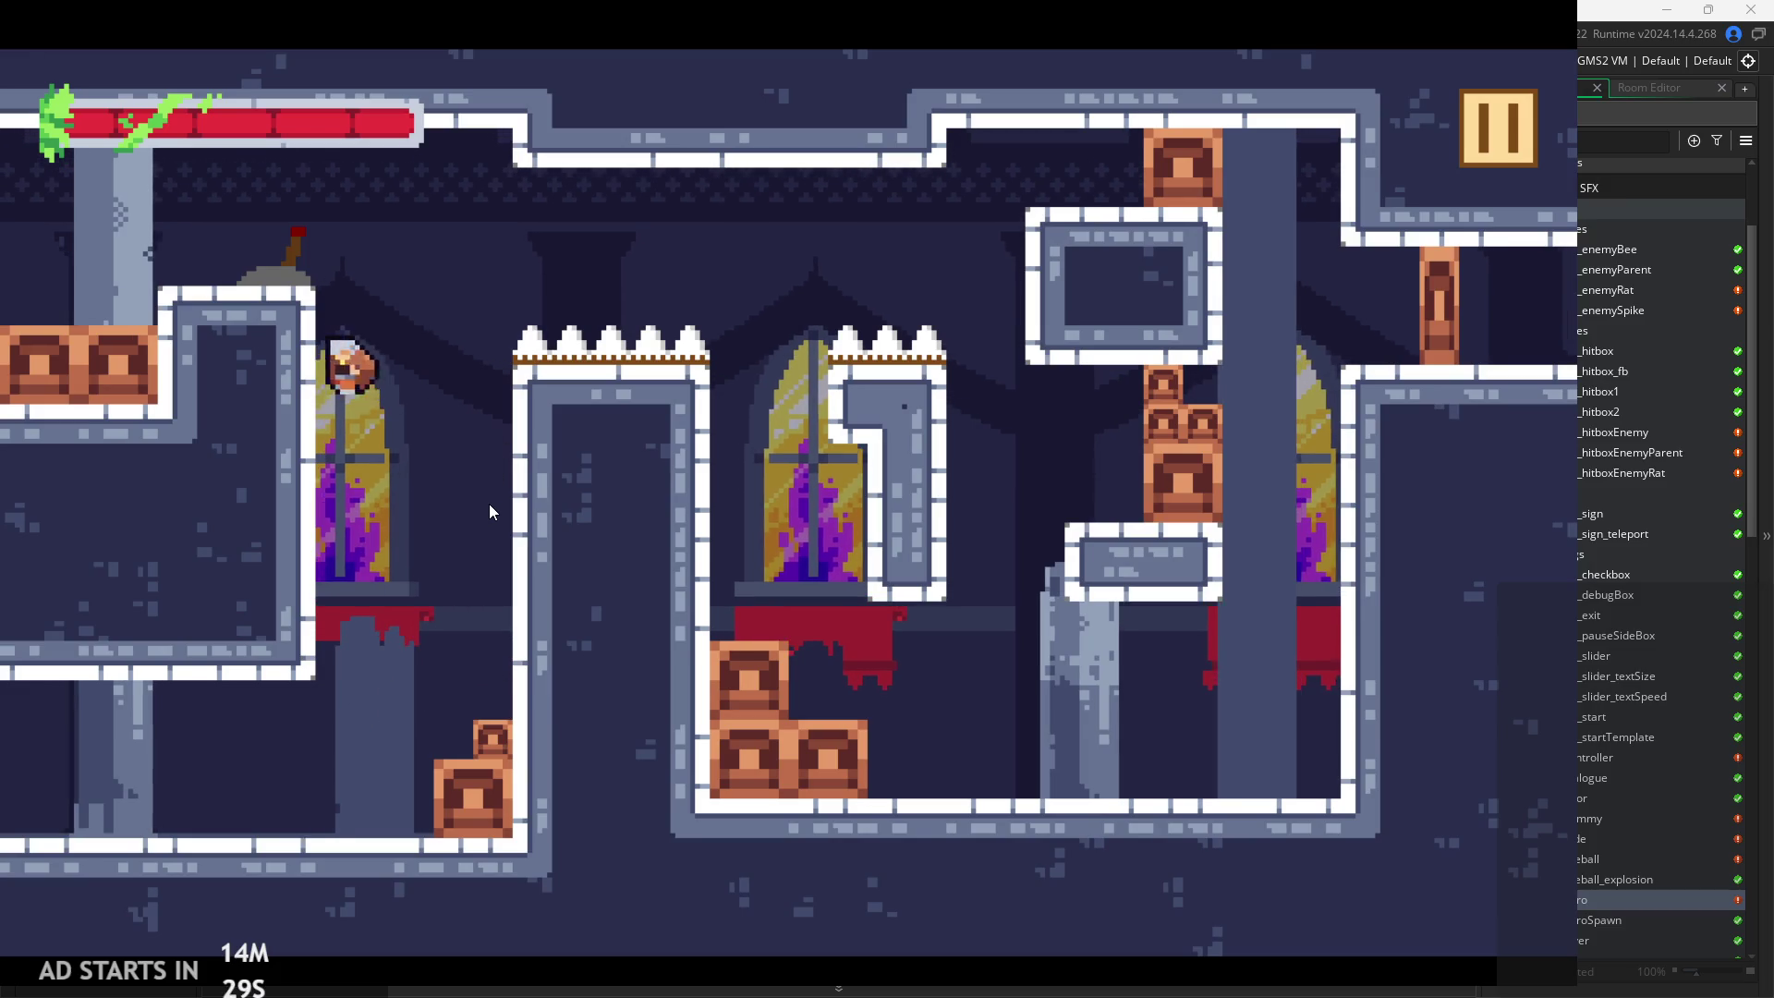
{"action": "key", "text": "space"}
{"action": "key", "text": "Right"}
{"action": "key", "text": "Left"}
{"action": "key", "text": "Right"}
{"action": "key", "text": "space"}
{"action": "key", "text": "Left"}
{"action": "key", "text": "Right"}
{"action": "key", "text": "Left"}
{"action": "key", "text": "space"}
{"action": "key", "text": "Left"}
{"action": "key", "text": "Right"}
{"action": "key", "text": "space"}
{"action": "key", "text": "Left"}
{"action": "key", "text": "space"}
{"action": "key", "text": "Right"}
{"action": "key", "text": "Left"}
{"action": "key", "text": "Right"}
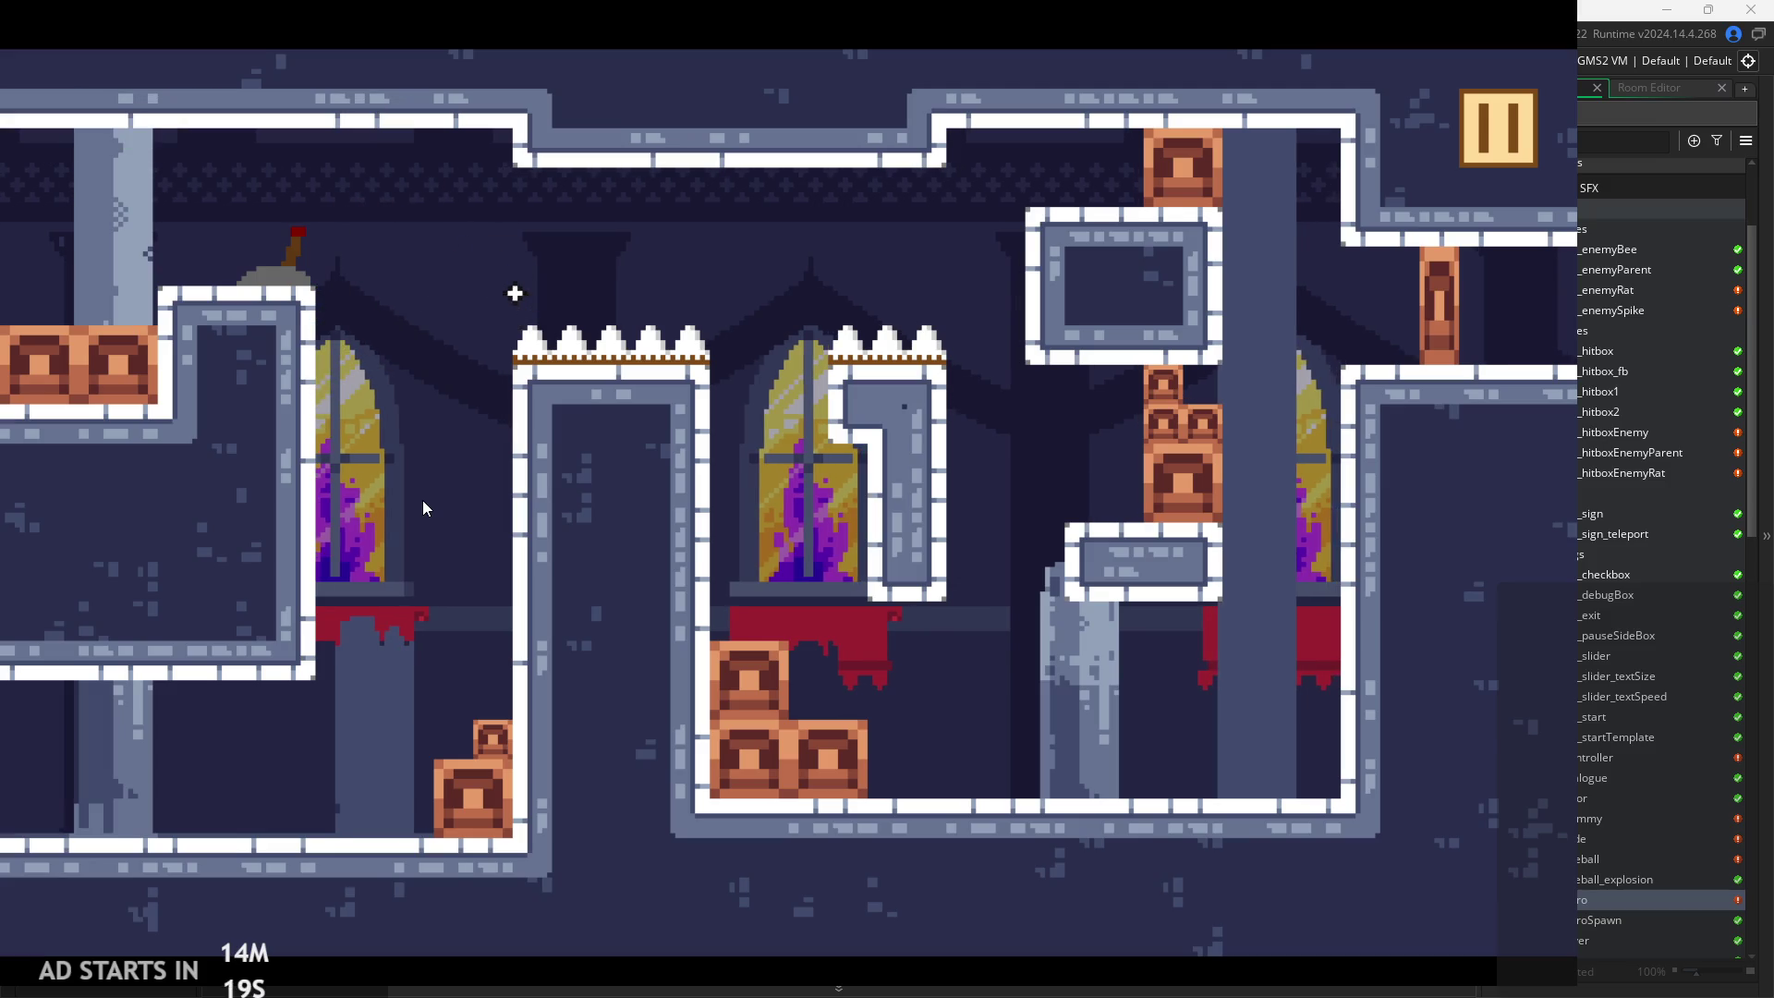
After the second respawn, clear the spikes, climb the right wall and reach the exit
{"action": "key", "text": "Right"}
{"action": "key", "text": "space"}
{"action": "key", "text": "Left"}
{"action": "key", "text": "Right"}
{"action": "key", "text": "Left"}
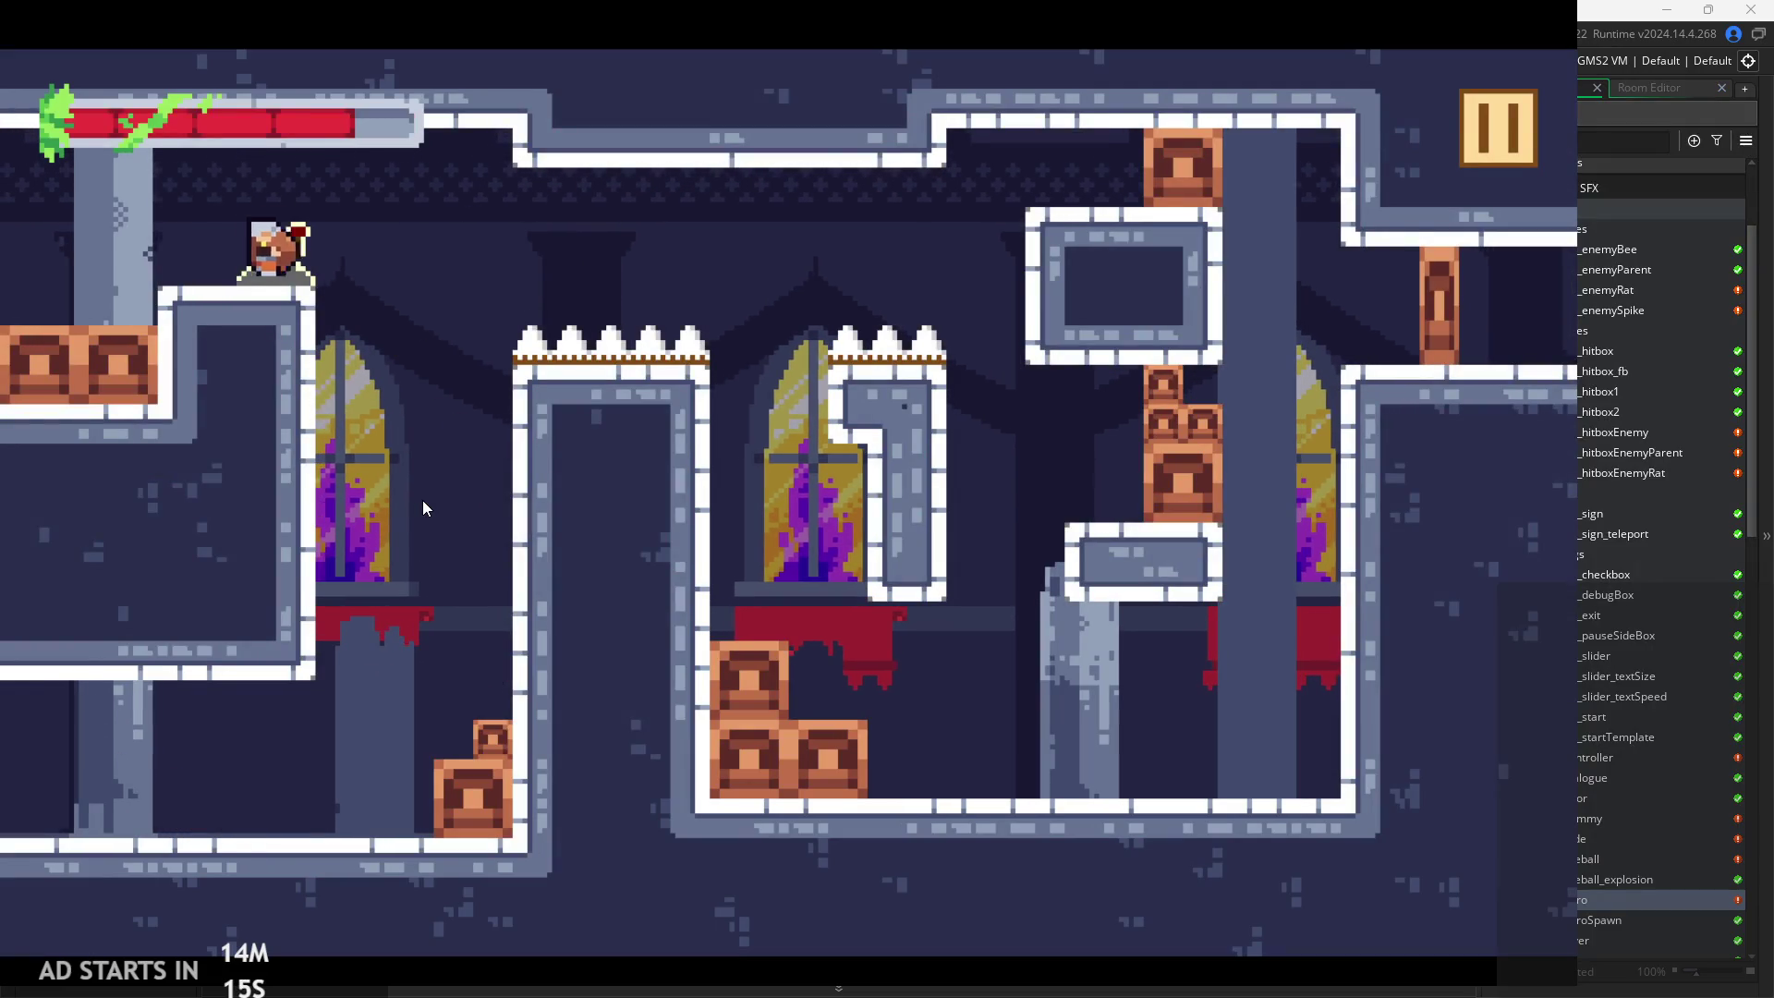
{"action": "key", "text": "Right"}
{"action": "key", "text": "Right"}
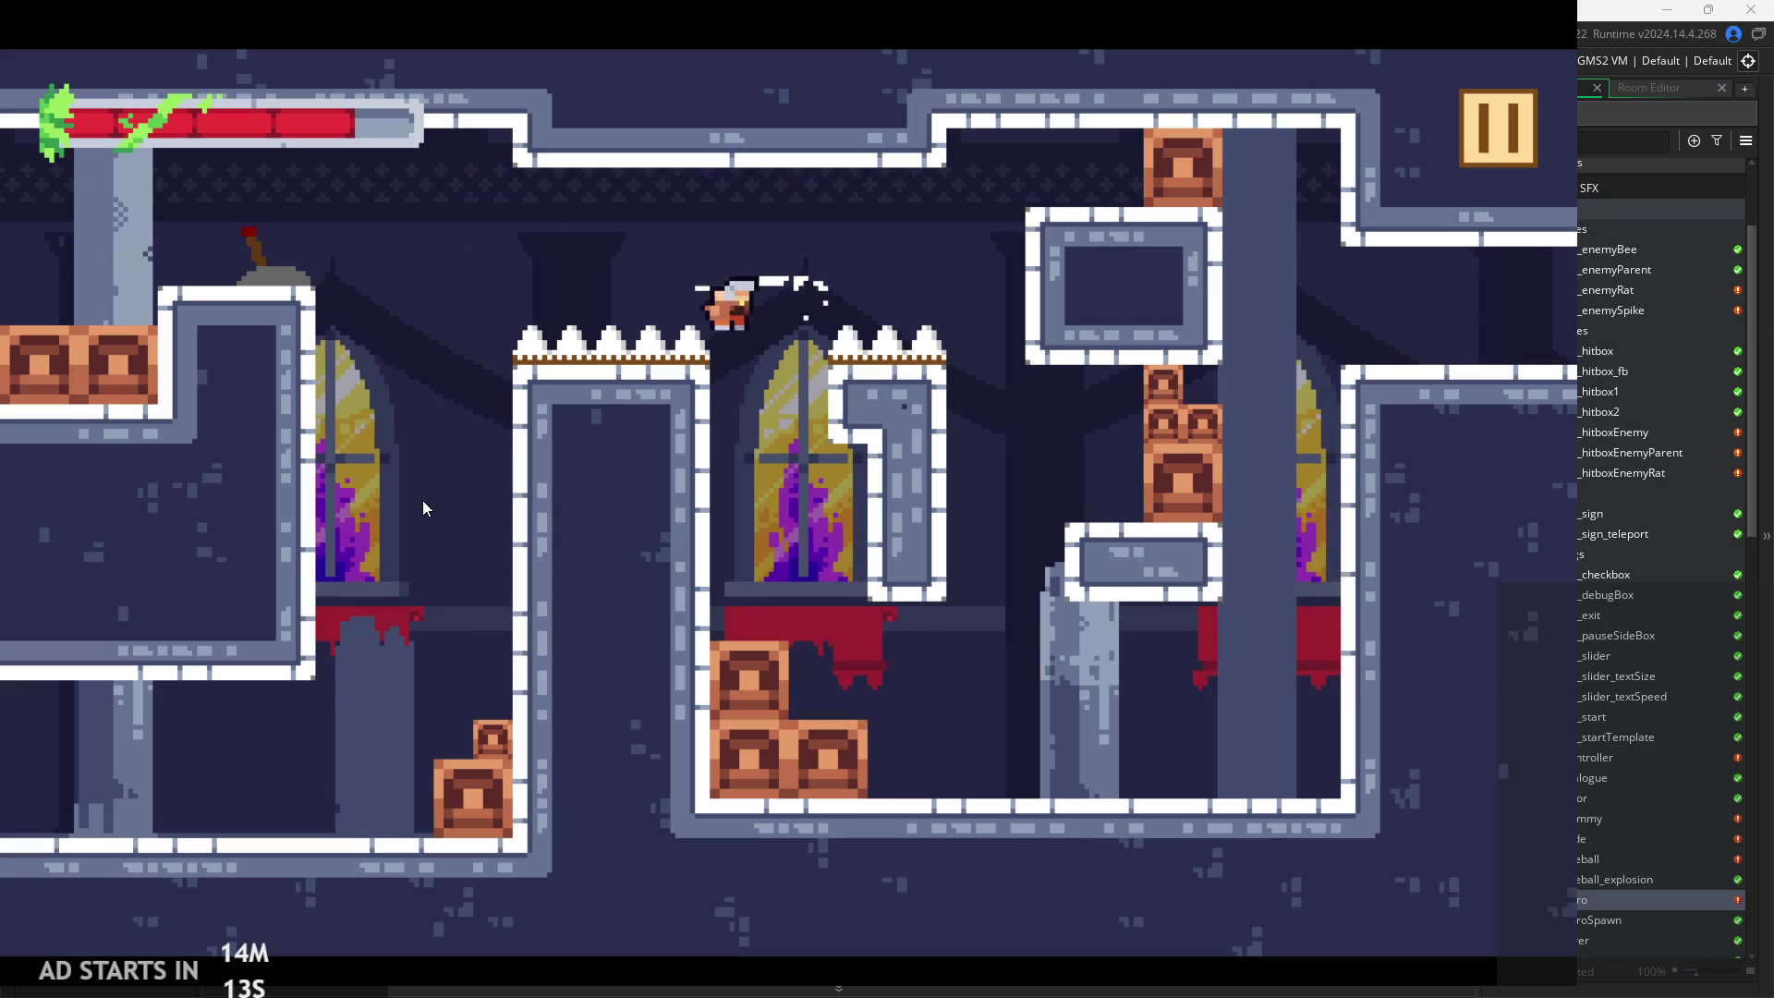
{"action": "key", "text": "Right"}
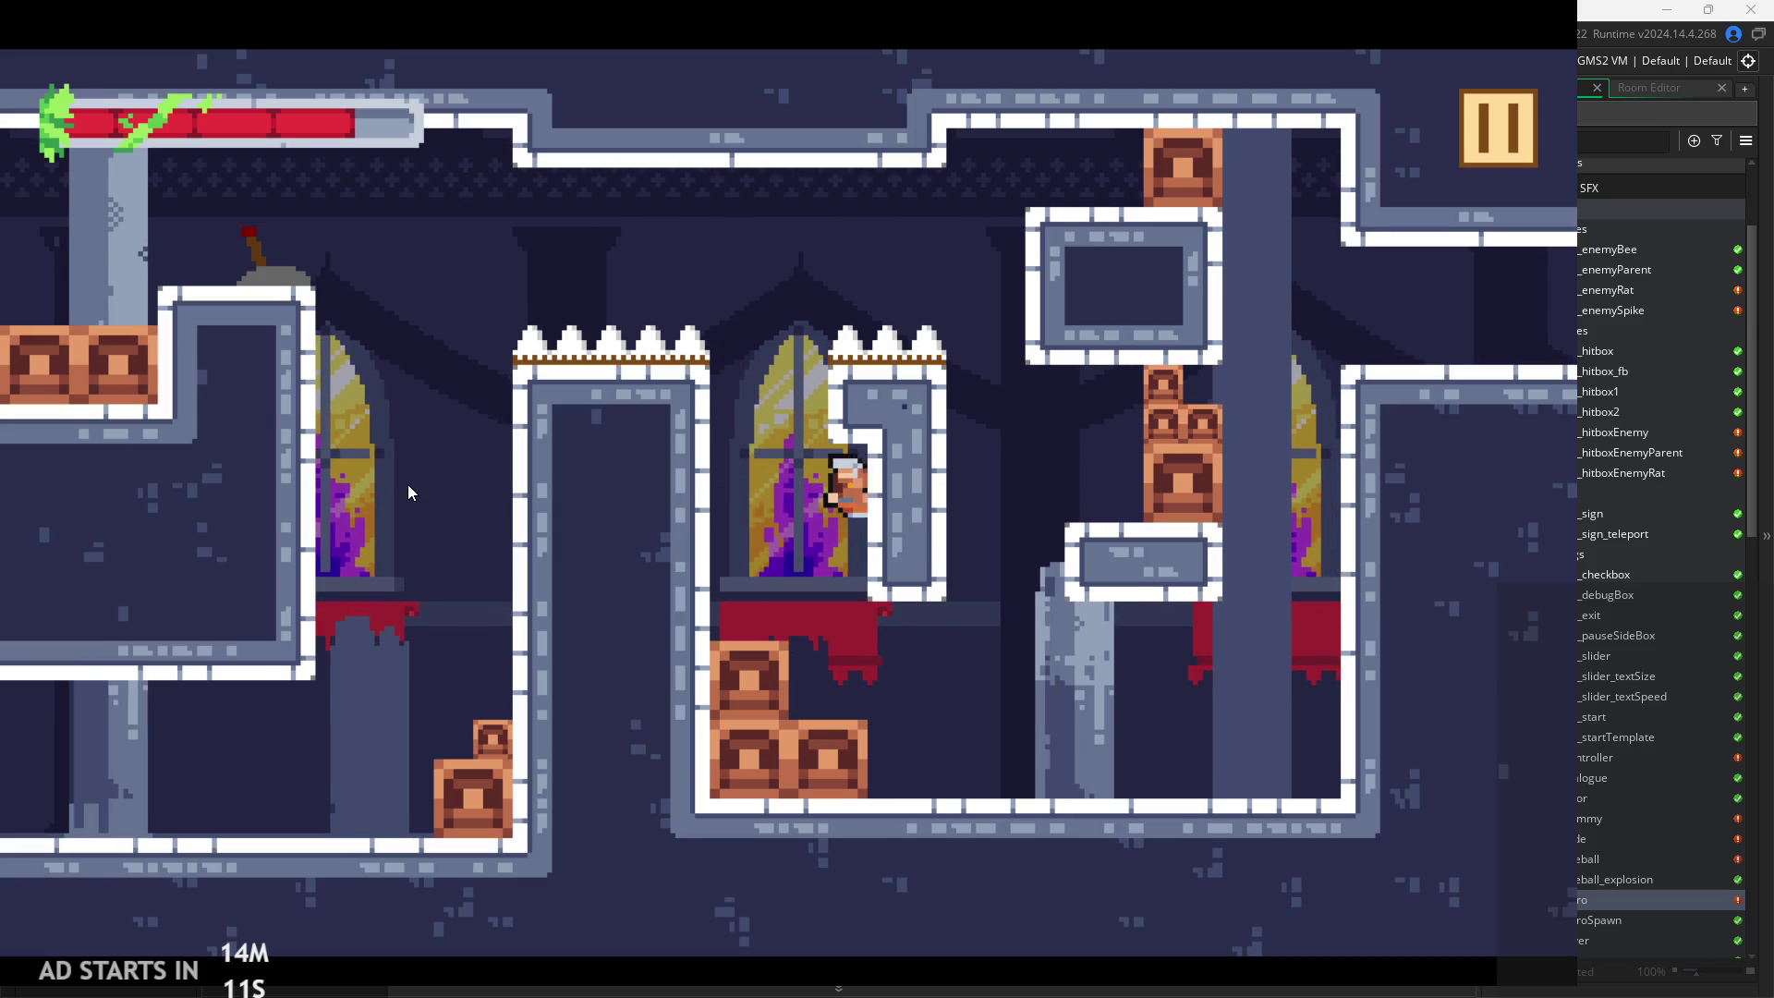
{"action": "key", "text": "Right"}
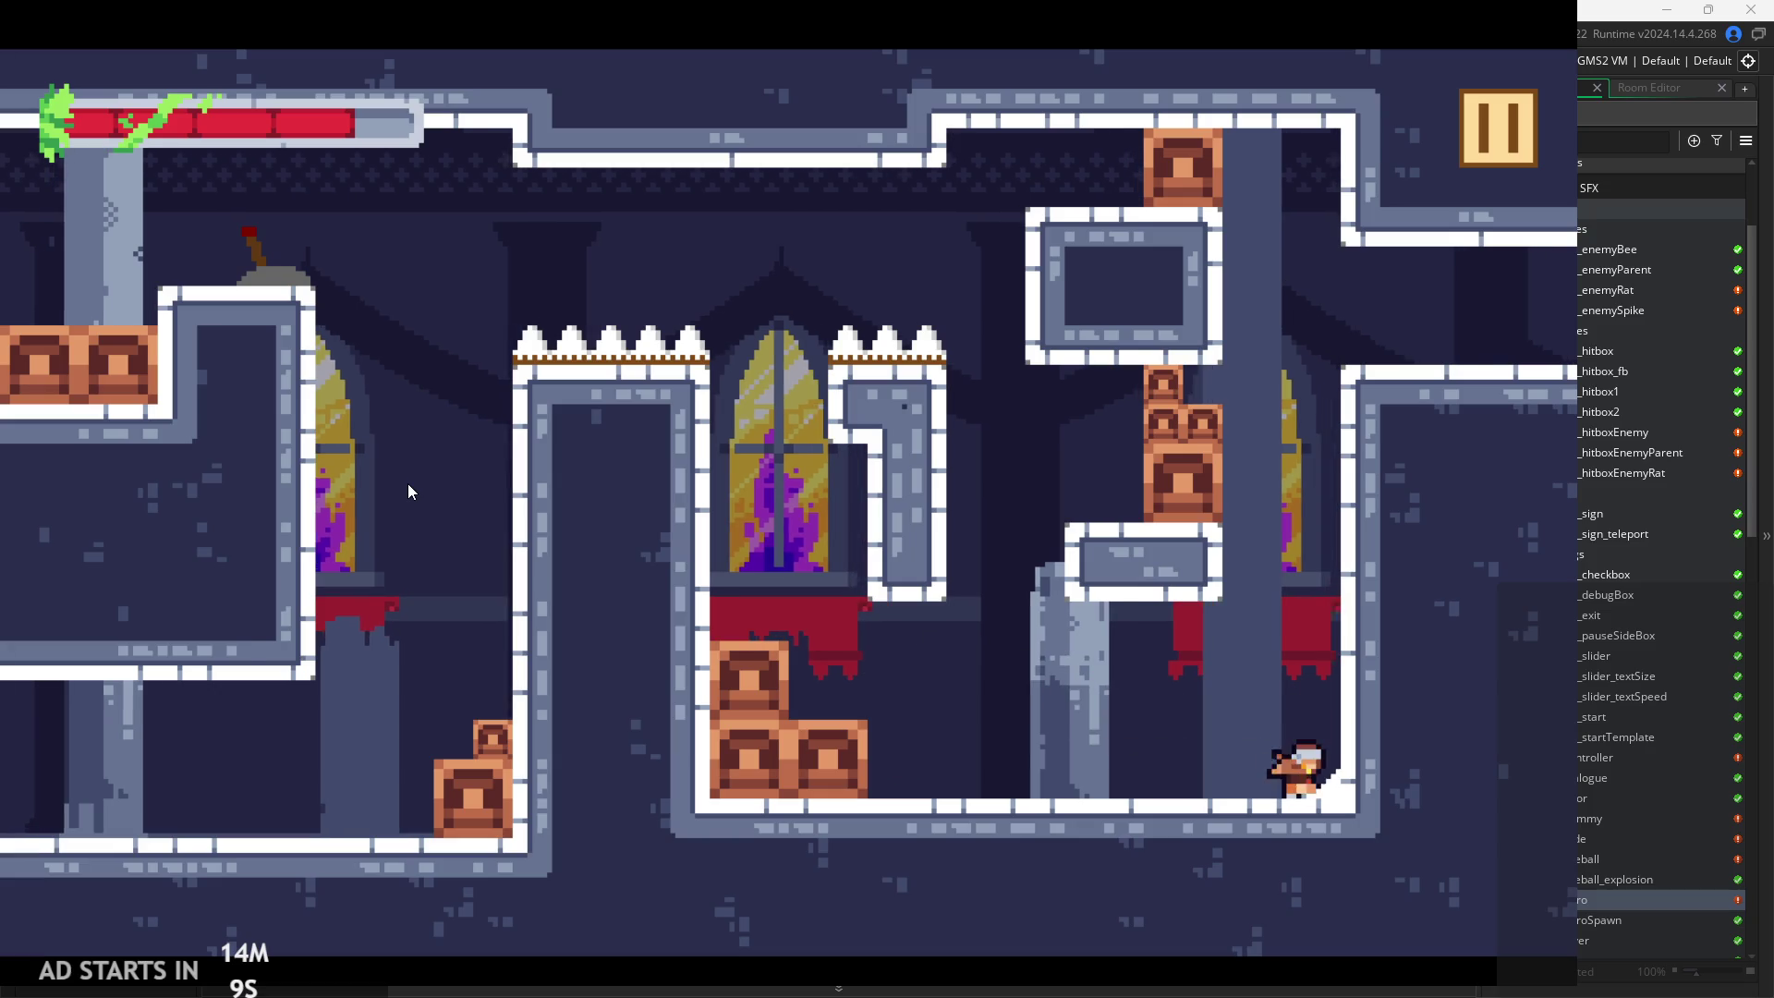
{"action": "key", "text": "space"}
{"action": "key", "text": "Left"}
{"action": "key", "text": "Left"}
{"action": "key", "text": "Right"}
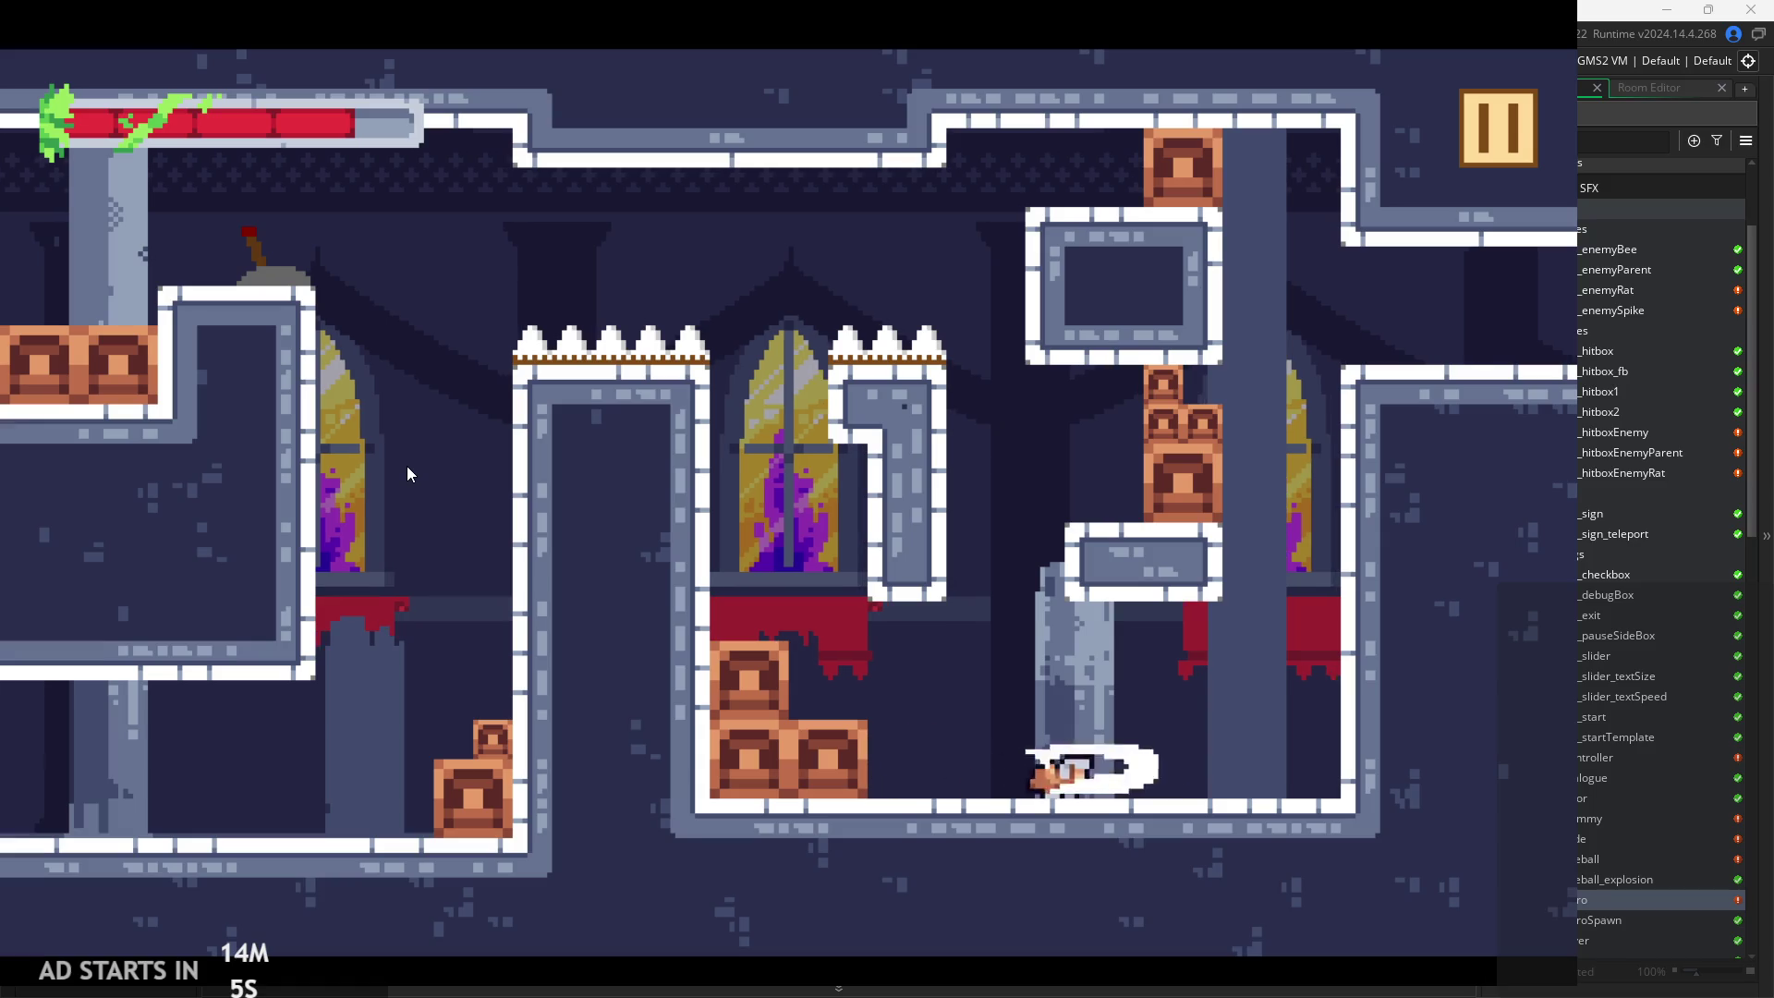
{"action": "key", "text": "space"}
{"action": "key", "text": "space"}
{"action": "key", "text": "Right"}
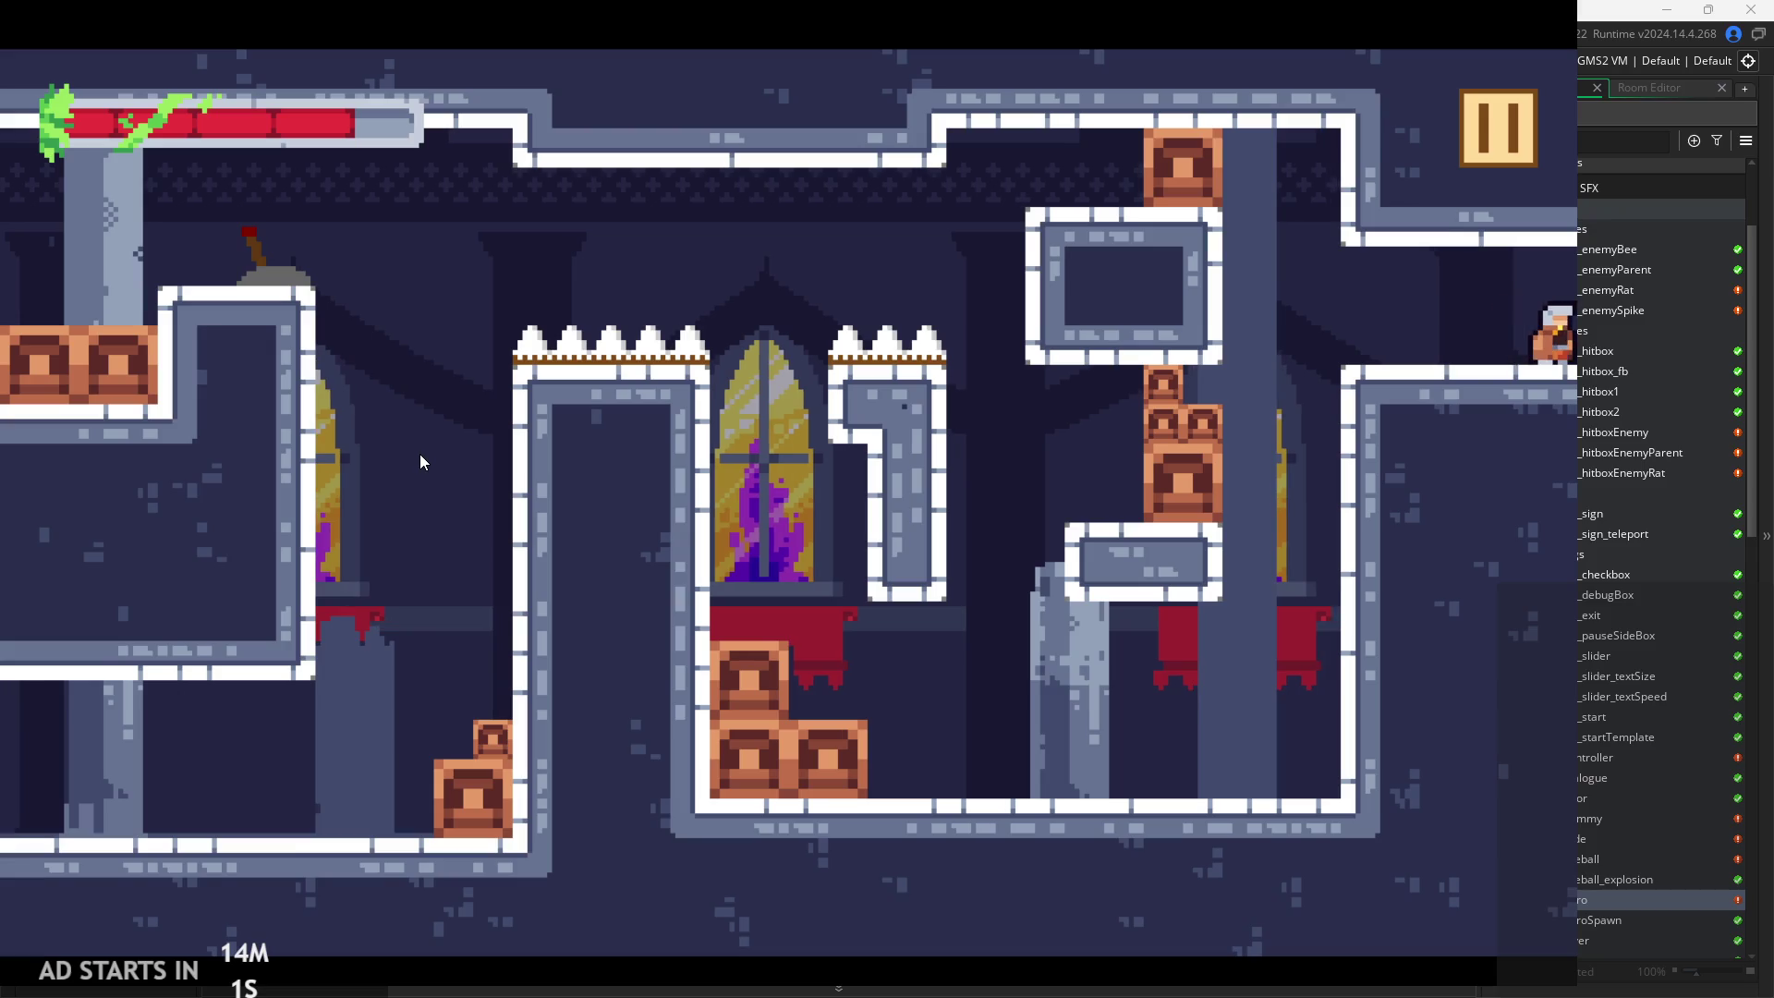
{"action": "key", "text": "Right"}
{"action": "key", "text": "Right"}
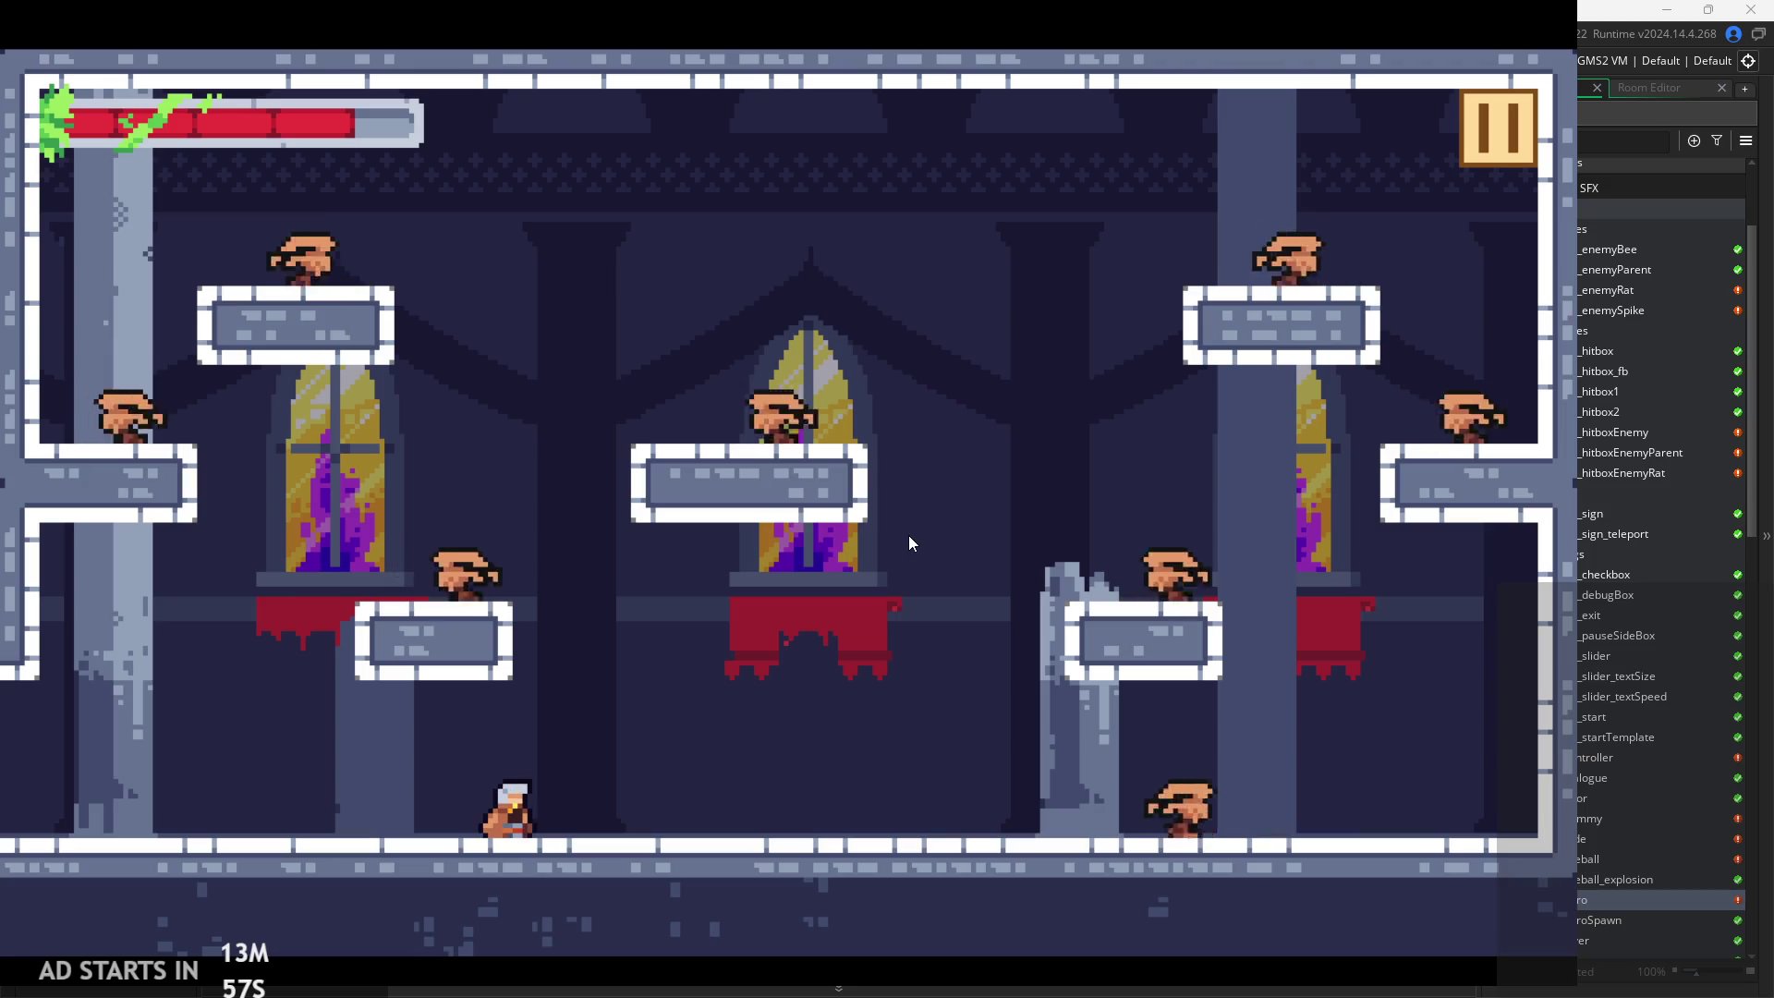
Run the knight to the room's right edge and jump between the enemy platforms
{"action": "key", "text": "Right"}
{"action": "key", "text": "Right"}
{"action": "key", "text": "space"}
{"action": "key", "text": "Left"}
{"action": "key", "text": "Right"}
{"action": "key", "text": "space"}
{"action": "key", "text": "Left"}
{"action": "key", "text": "Right"}
{"action": "key", "text": "space"}
{"action": "key", "text": "Left"}
{"action": "key", "text": "Right"}
{"action": "key", "text": "space"}
{"action": "key", "text": "Left"}
{"action": "key", "text": "Left"}
Wall-jump and dash around, slash the enemies, then pause the game
{"action": "key", "text": "Right"}
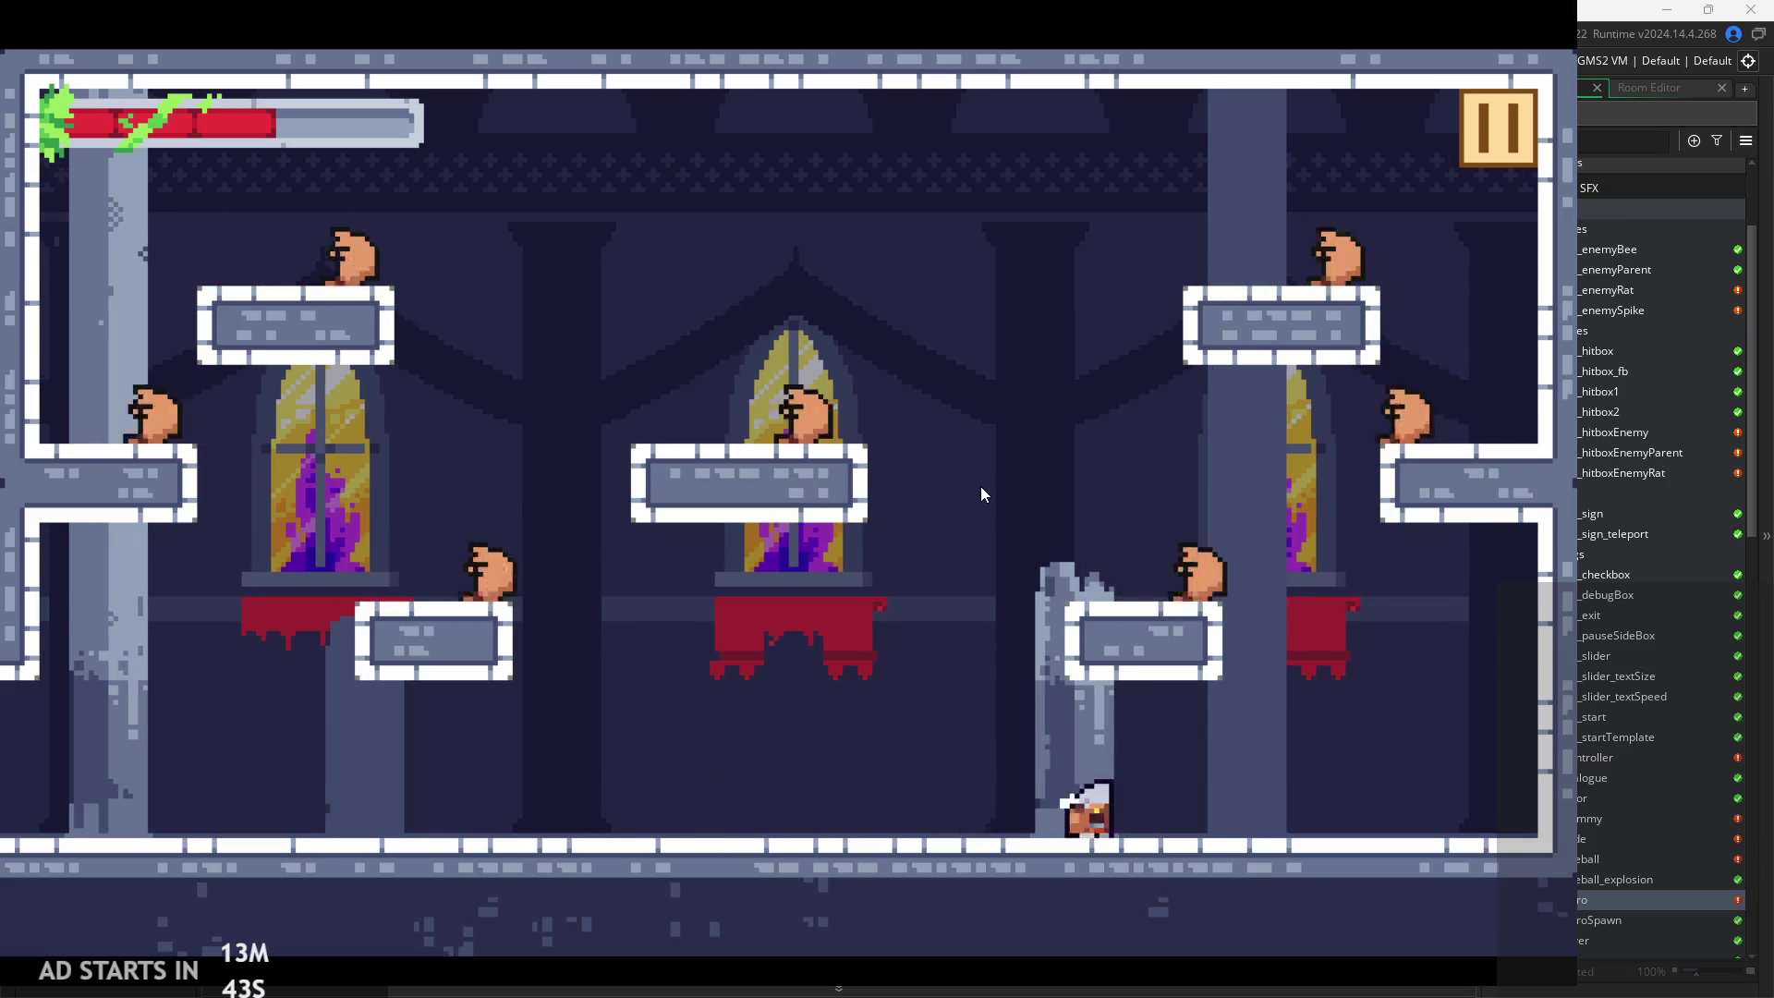
{"action": "key", "text": "Right"}
{"action": "key", "text": "space"}
{"action": "key", "text": "Left"}
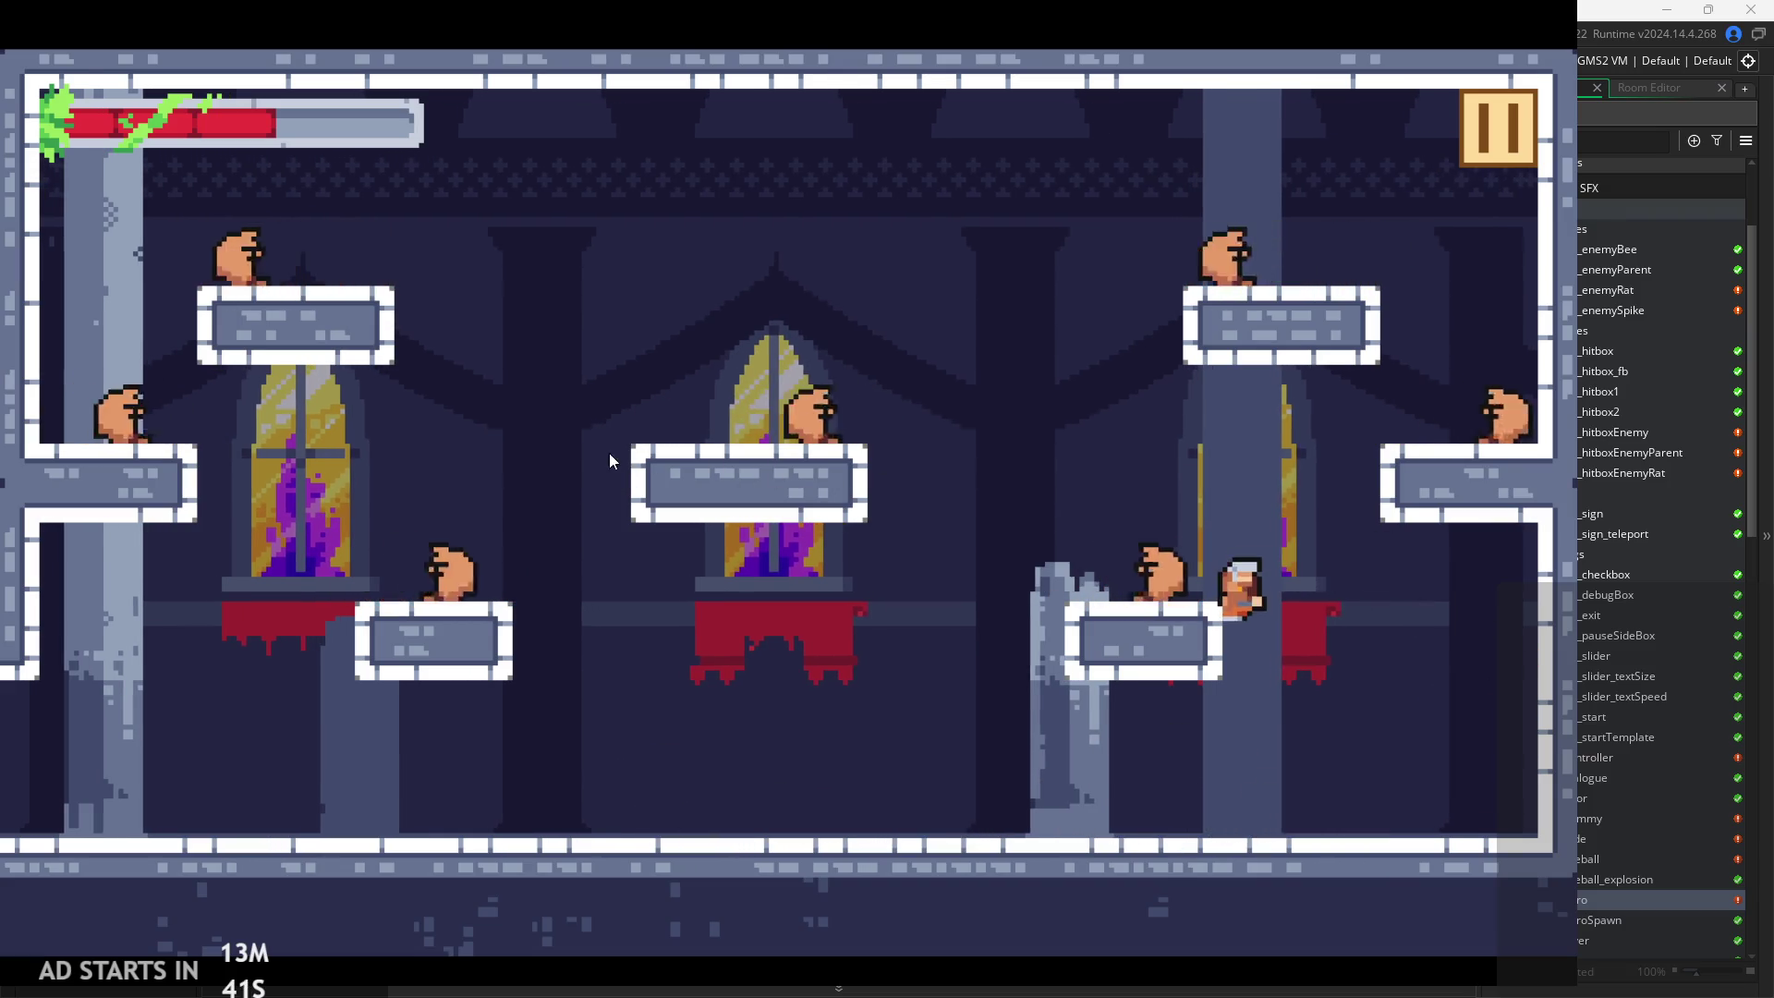
{"action": "key", "text": "space"}
{"action": "key", "text": "Left"}
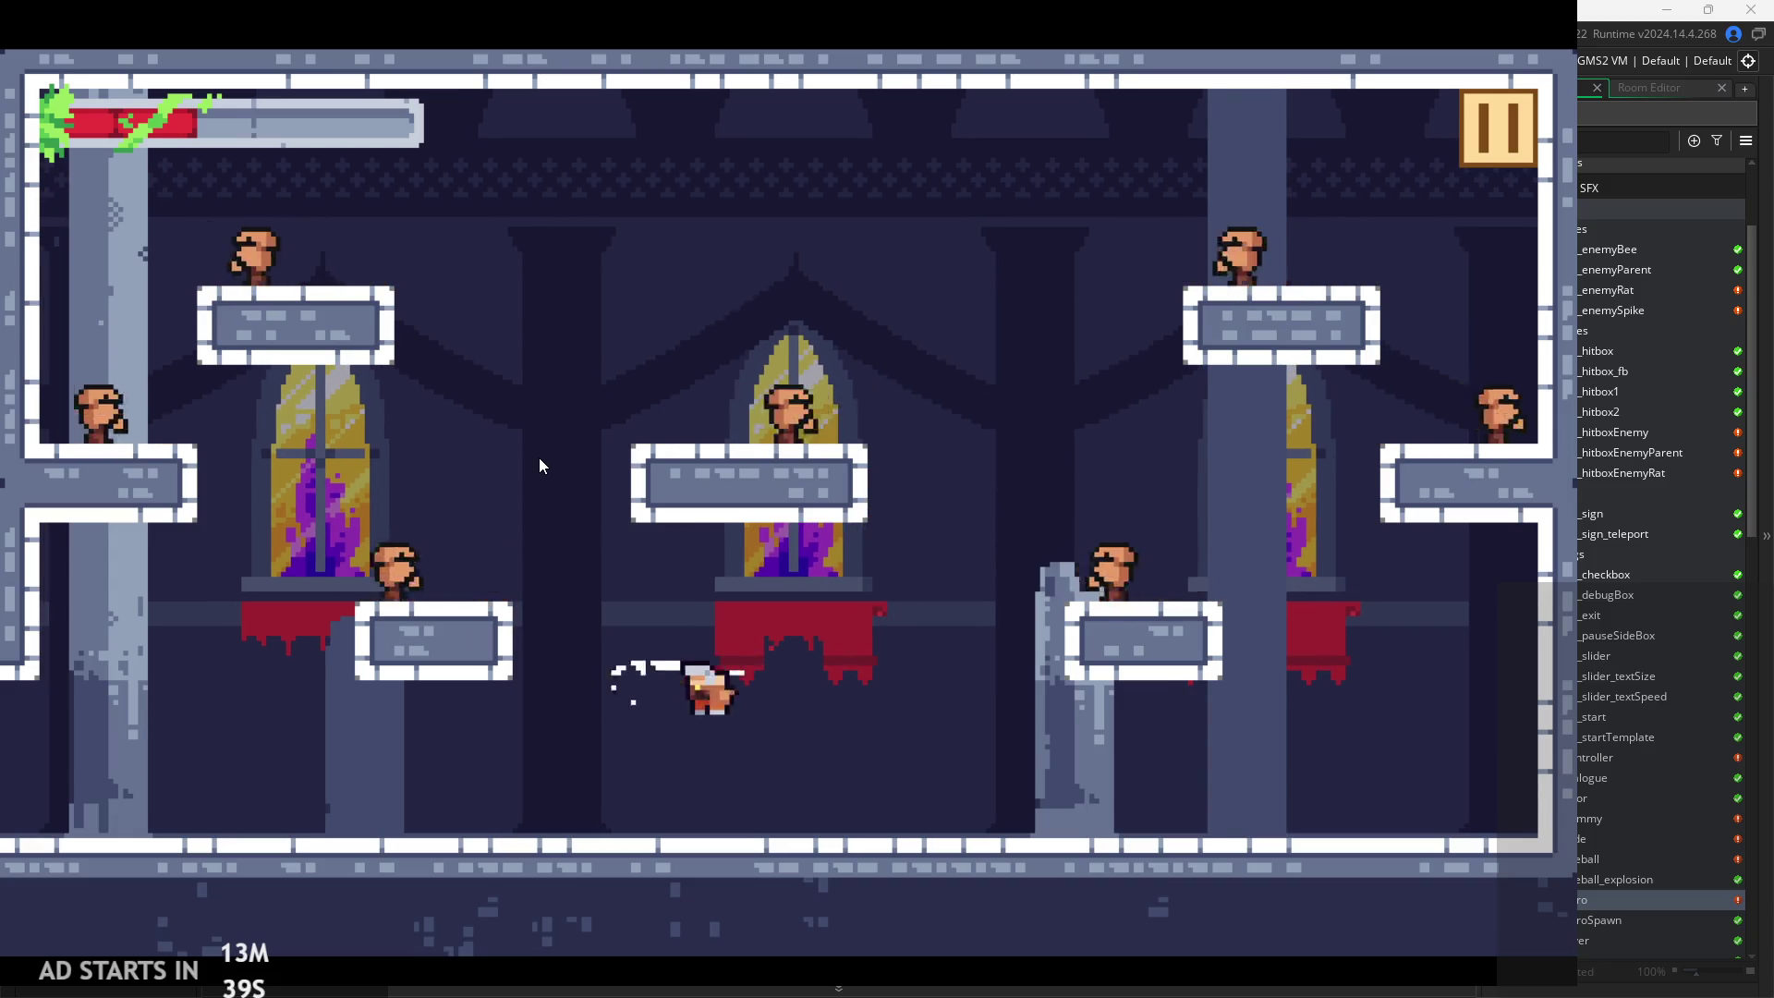
{"action": "key", "text": "Left"}
{"action": "key", "text": "Right"}
{"action": "key", "text": "Left"}
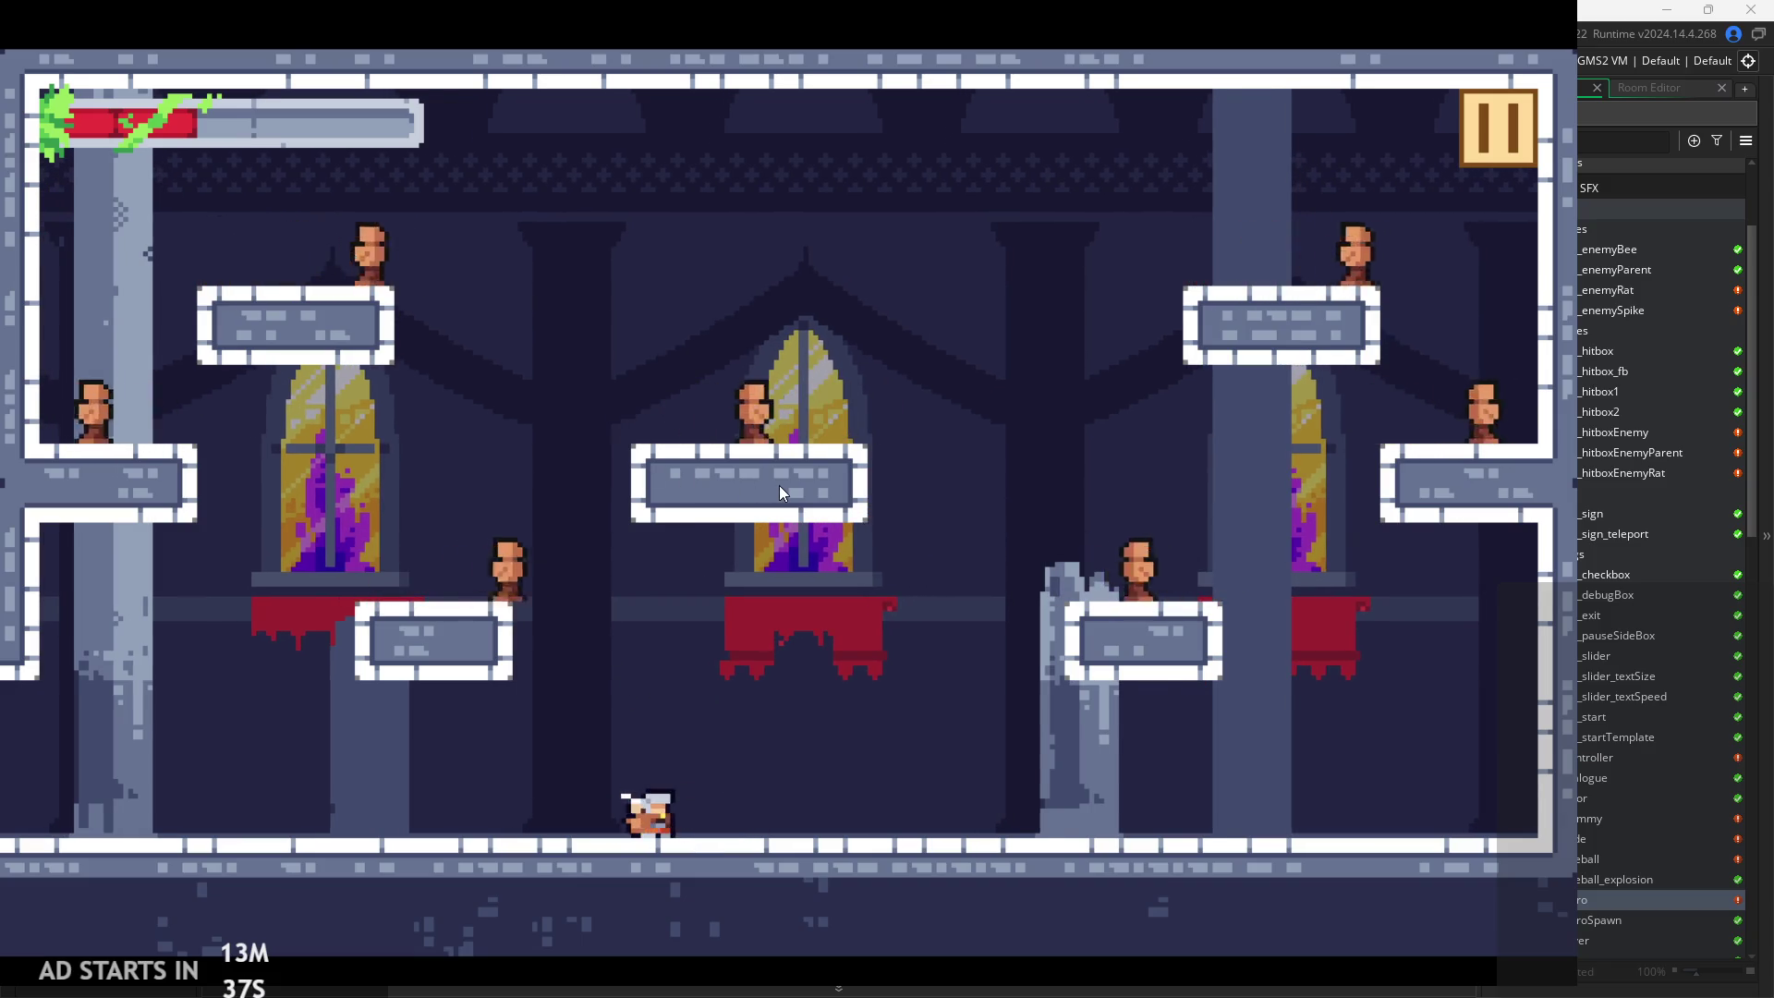
{"action": "key", "text": "Right"}
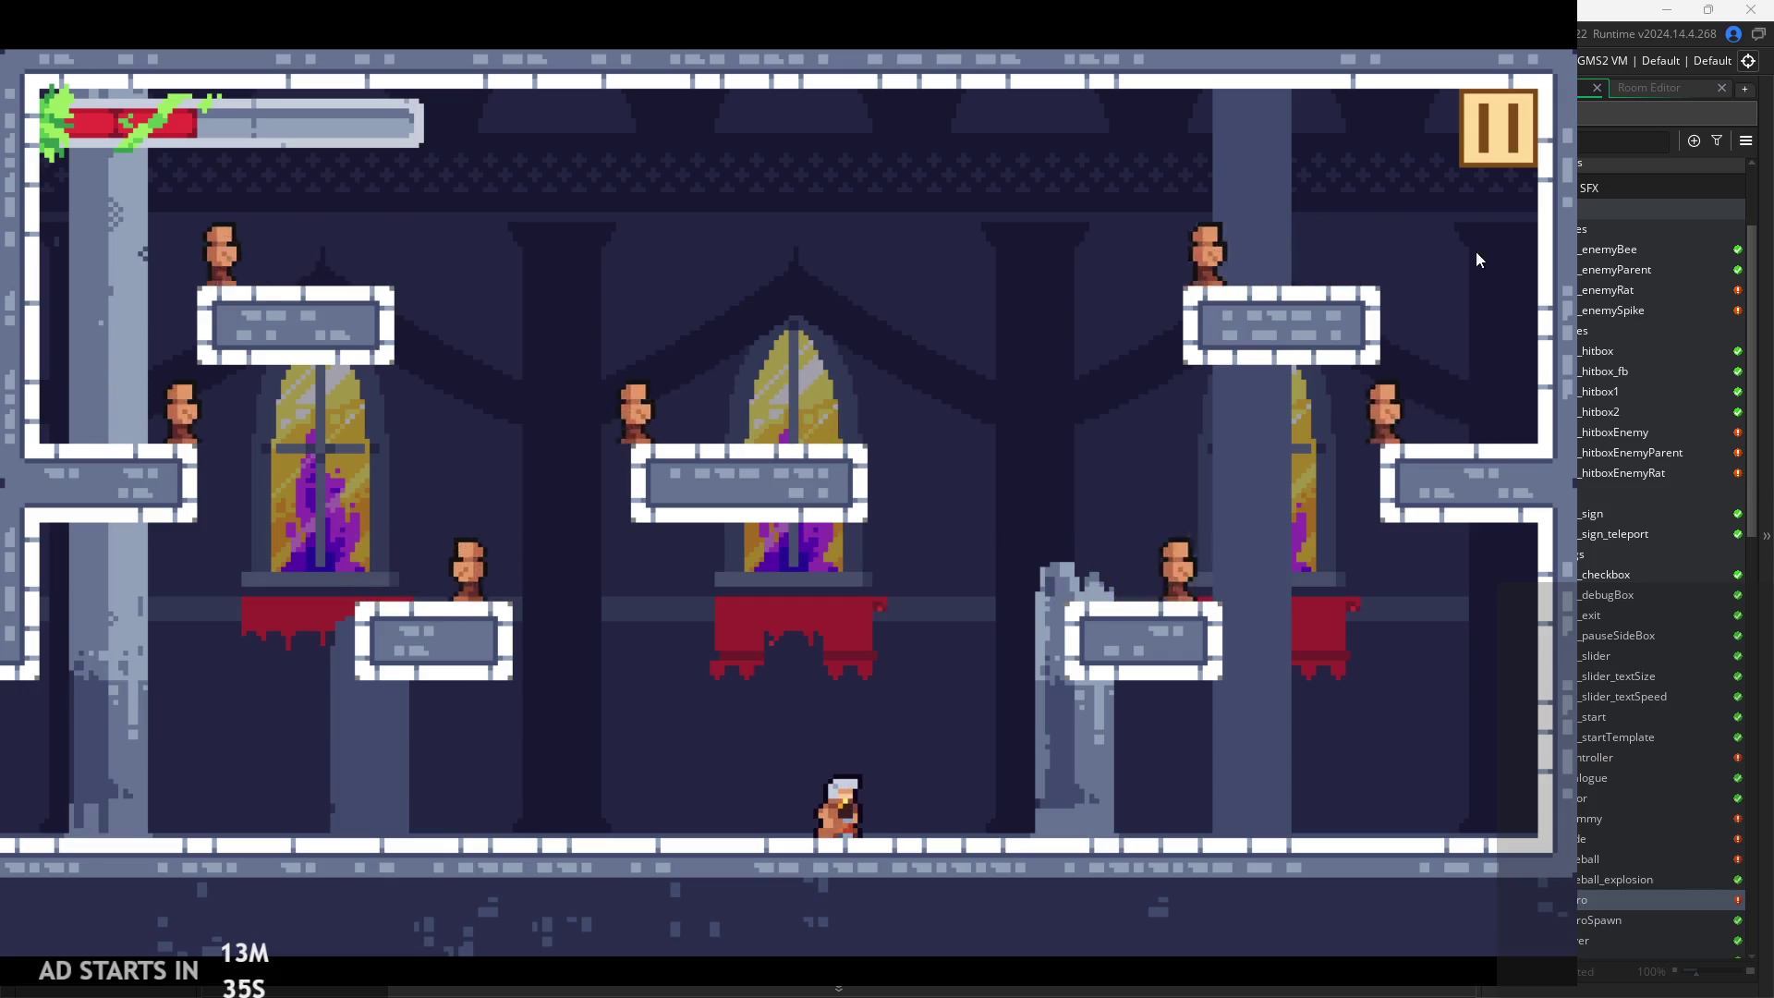
{"action": "left_click", "coordinate": [1497, 125]}
Exit the game, change maxHor from 1 to 0.75 in obj_enemyParent's Create event, and rerun
{"action": "left_click", "coordinate": [1261, 805]}
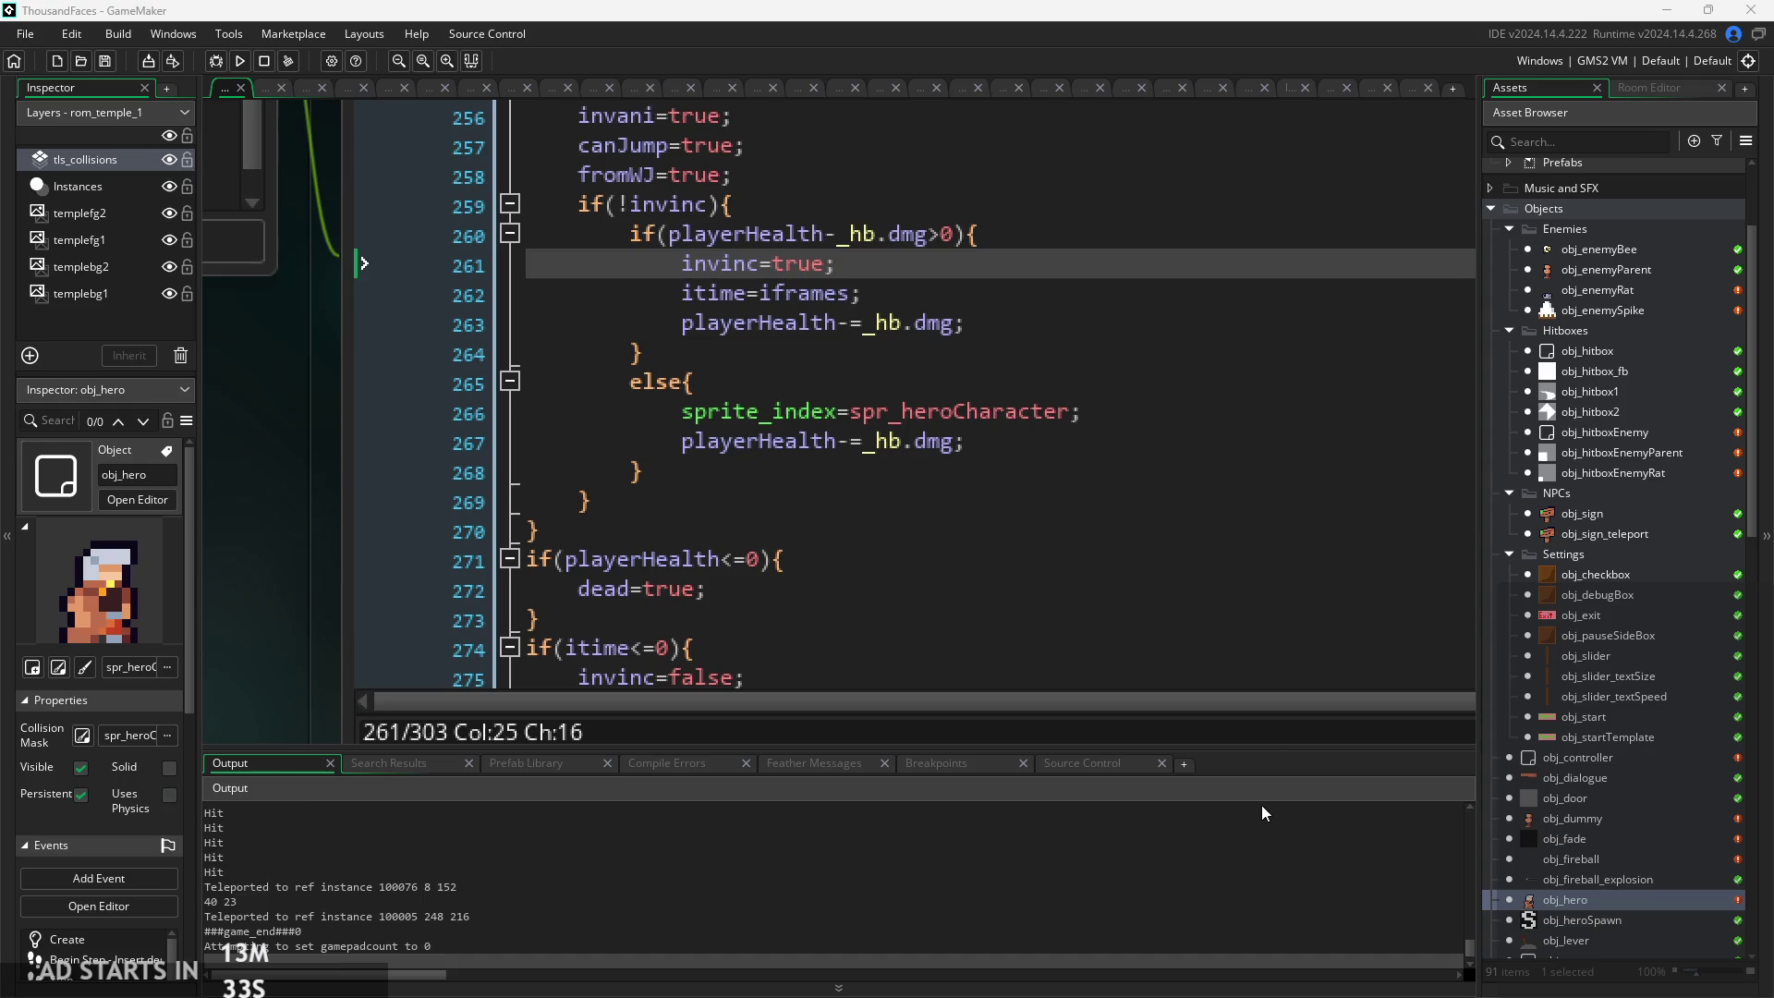
{"action": "double_click", "coordinate": [1596, 268]}
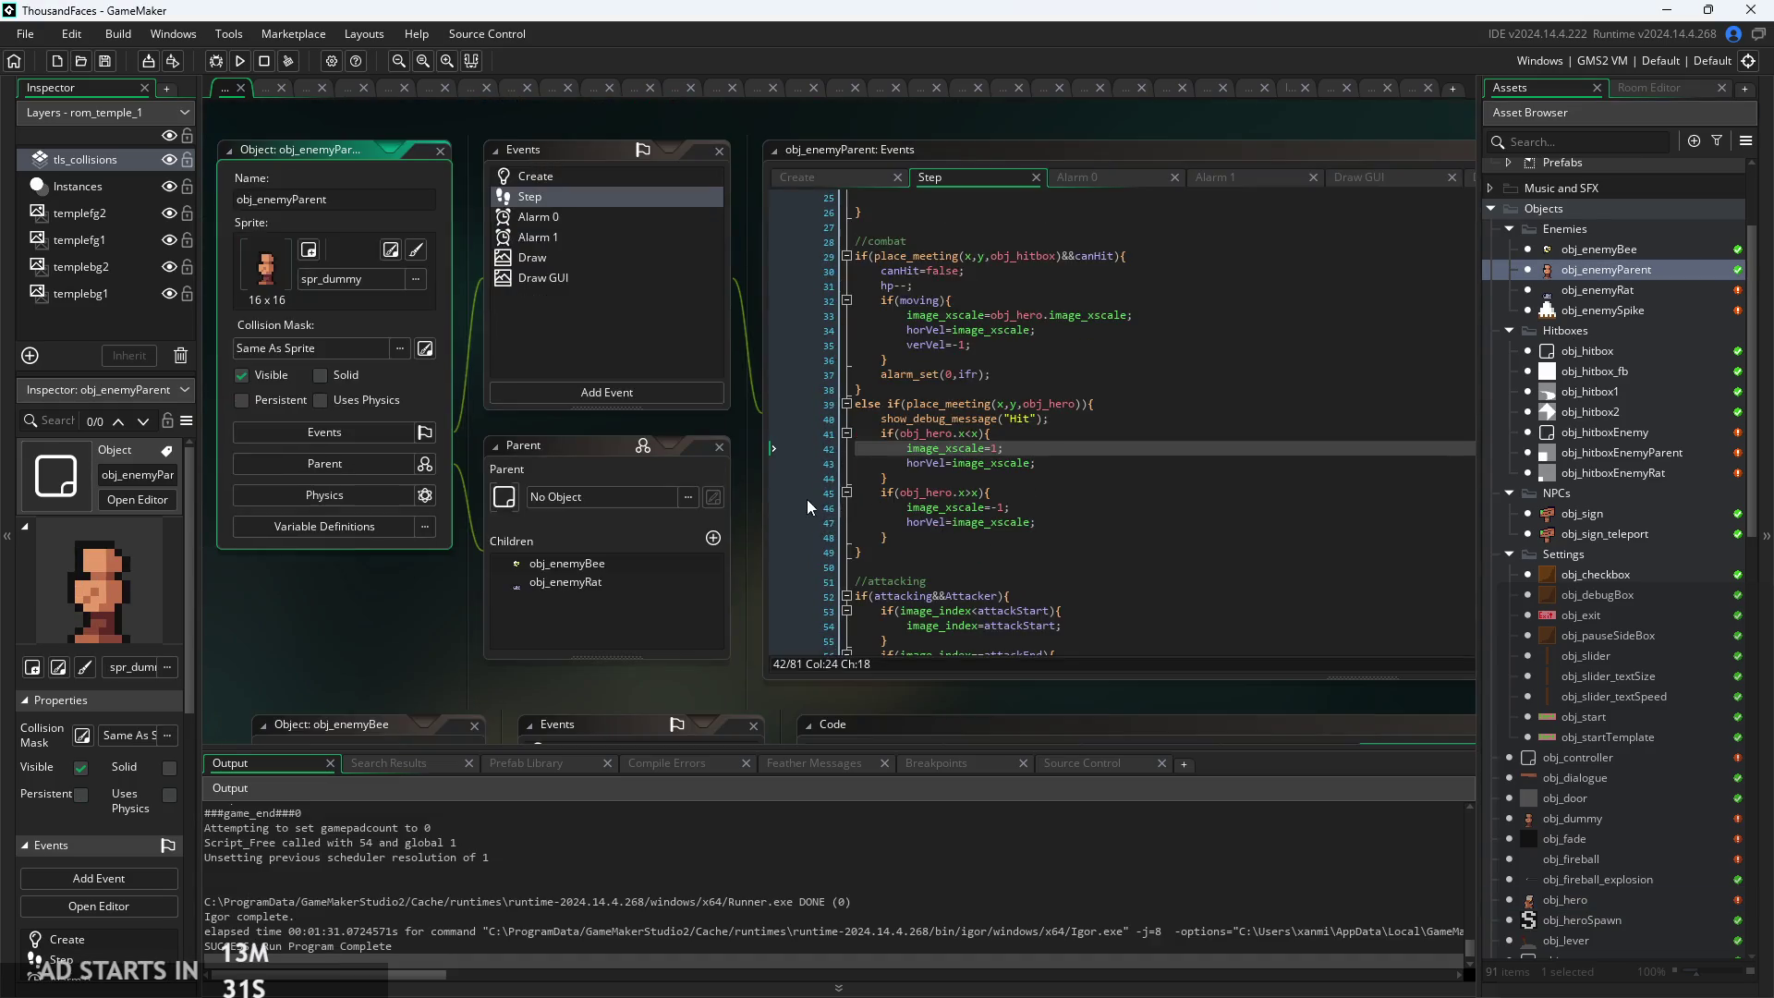
{"action": "left_click", "coordinate": [796, 177]}
{"action": "scroll", "coordinate": [948, 334], "scroll_direction": "up", "scroll_amount": 3}
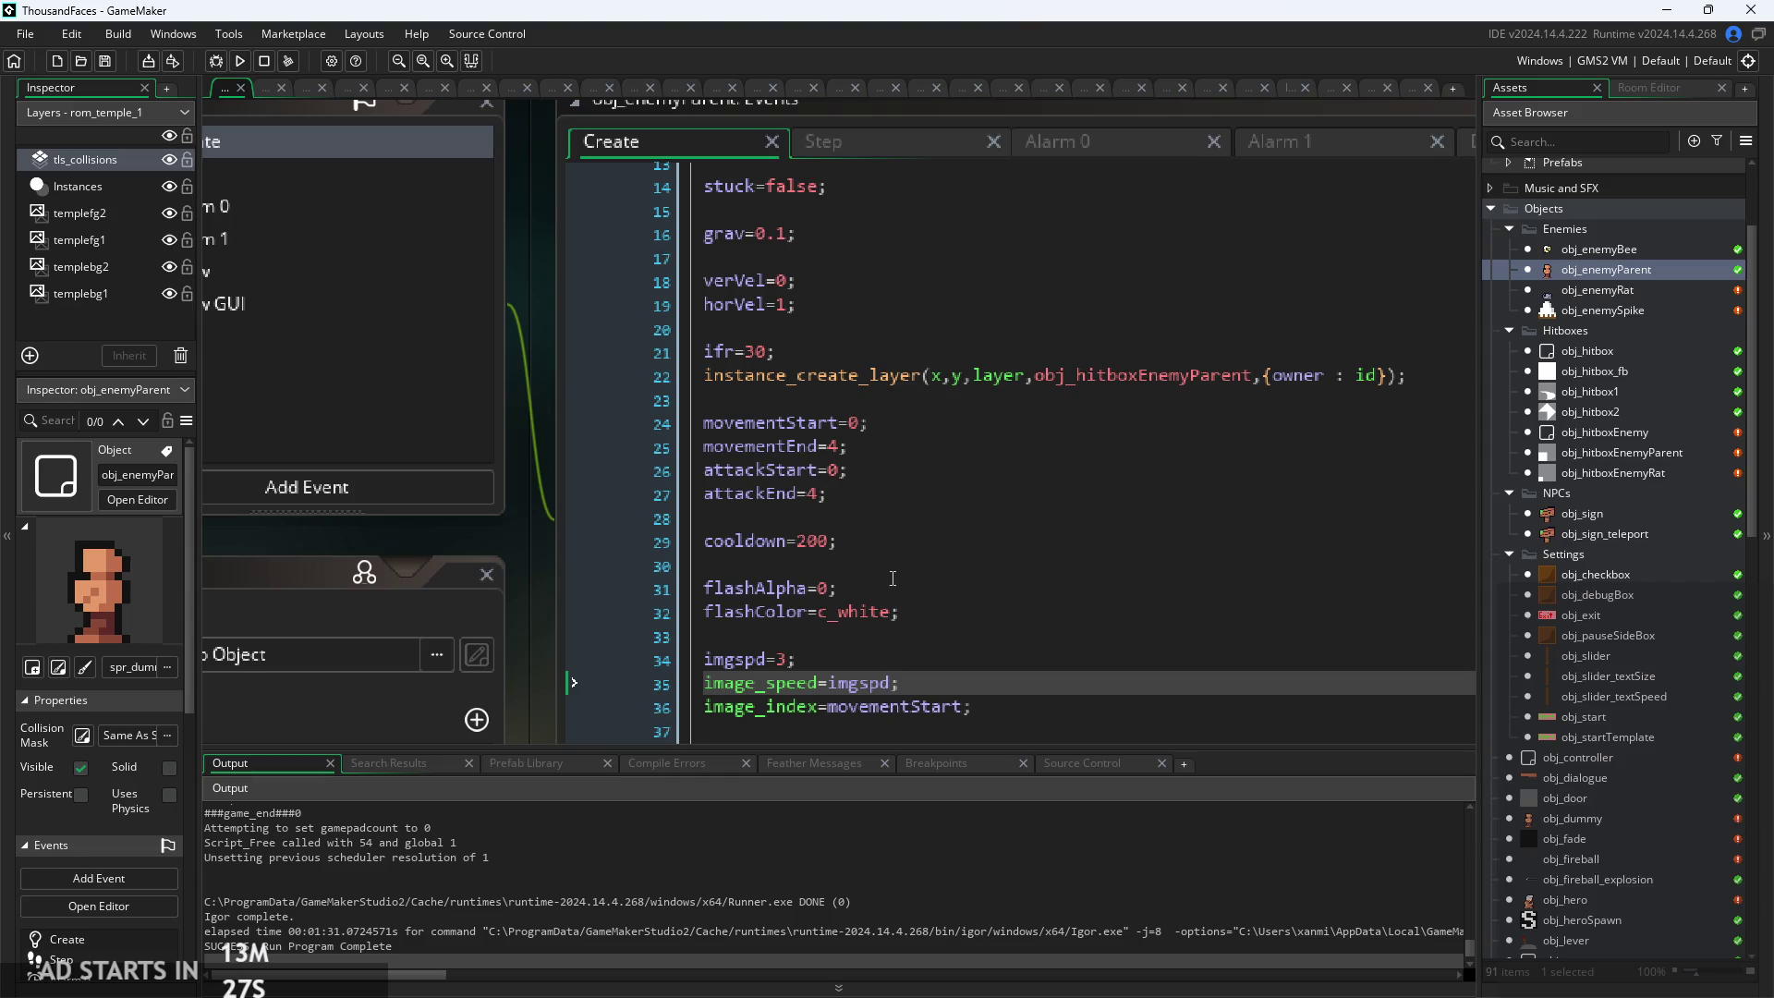
{"action": "scroll", "coordinate": [893, 578], "scroll_direction": "up", "scroll_amount": 4}
{"action": "left_click", "coordinate": [790, 434]}
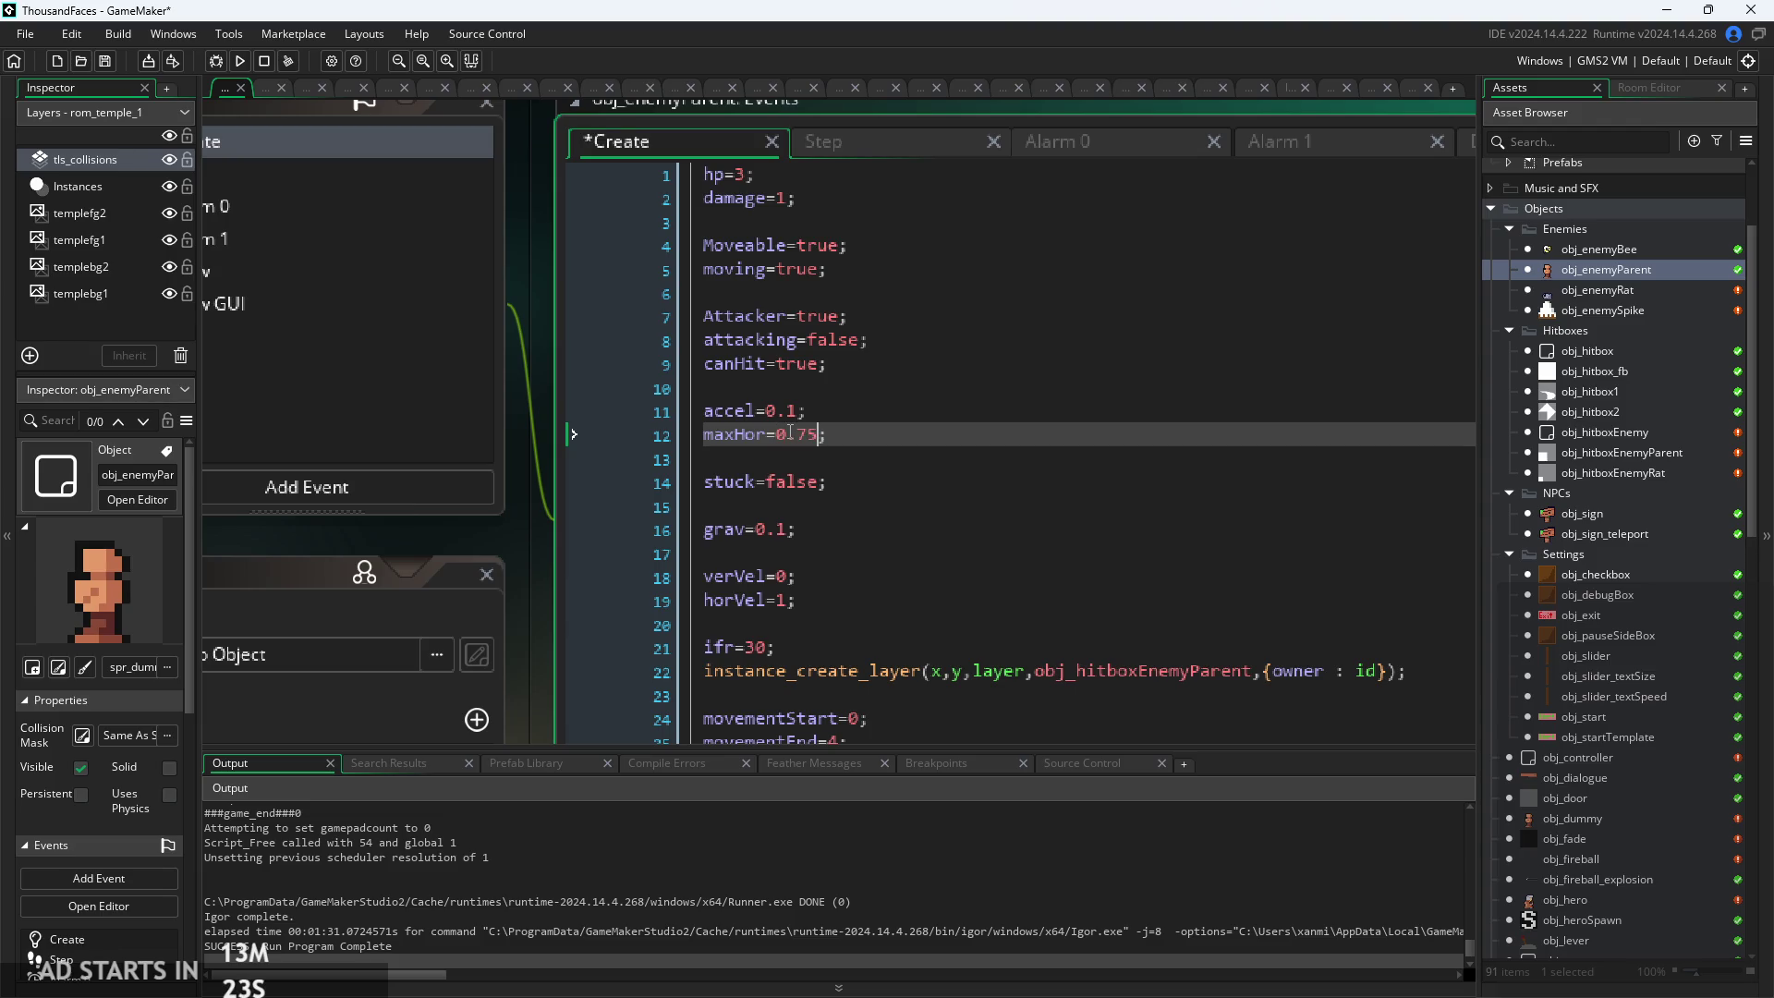
{"action": "left_click", "coordinate": [240, 65]}
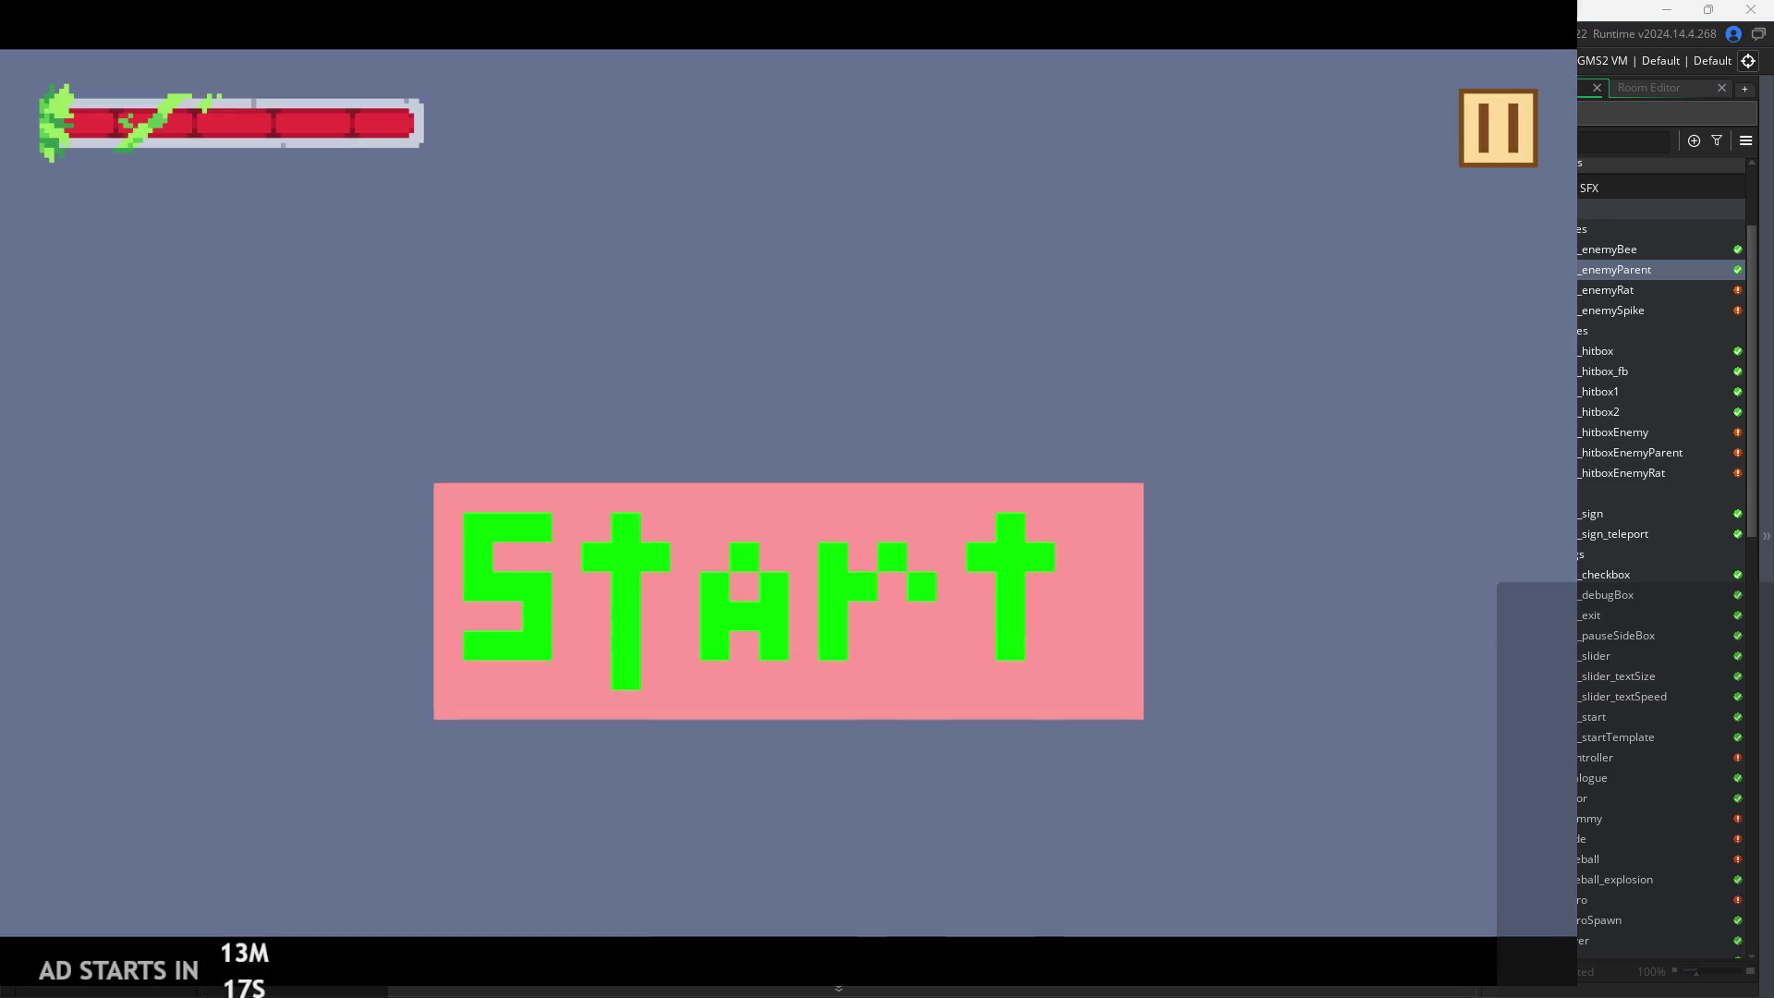
Start the game and run right, jumping the gap and onto the upper-right ledge
{"action": "left_click", "coordinate": [950, 584]}
{"action": "key", "text": "Right"}
{"action": "key", "text": "space"}
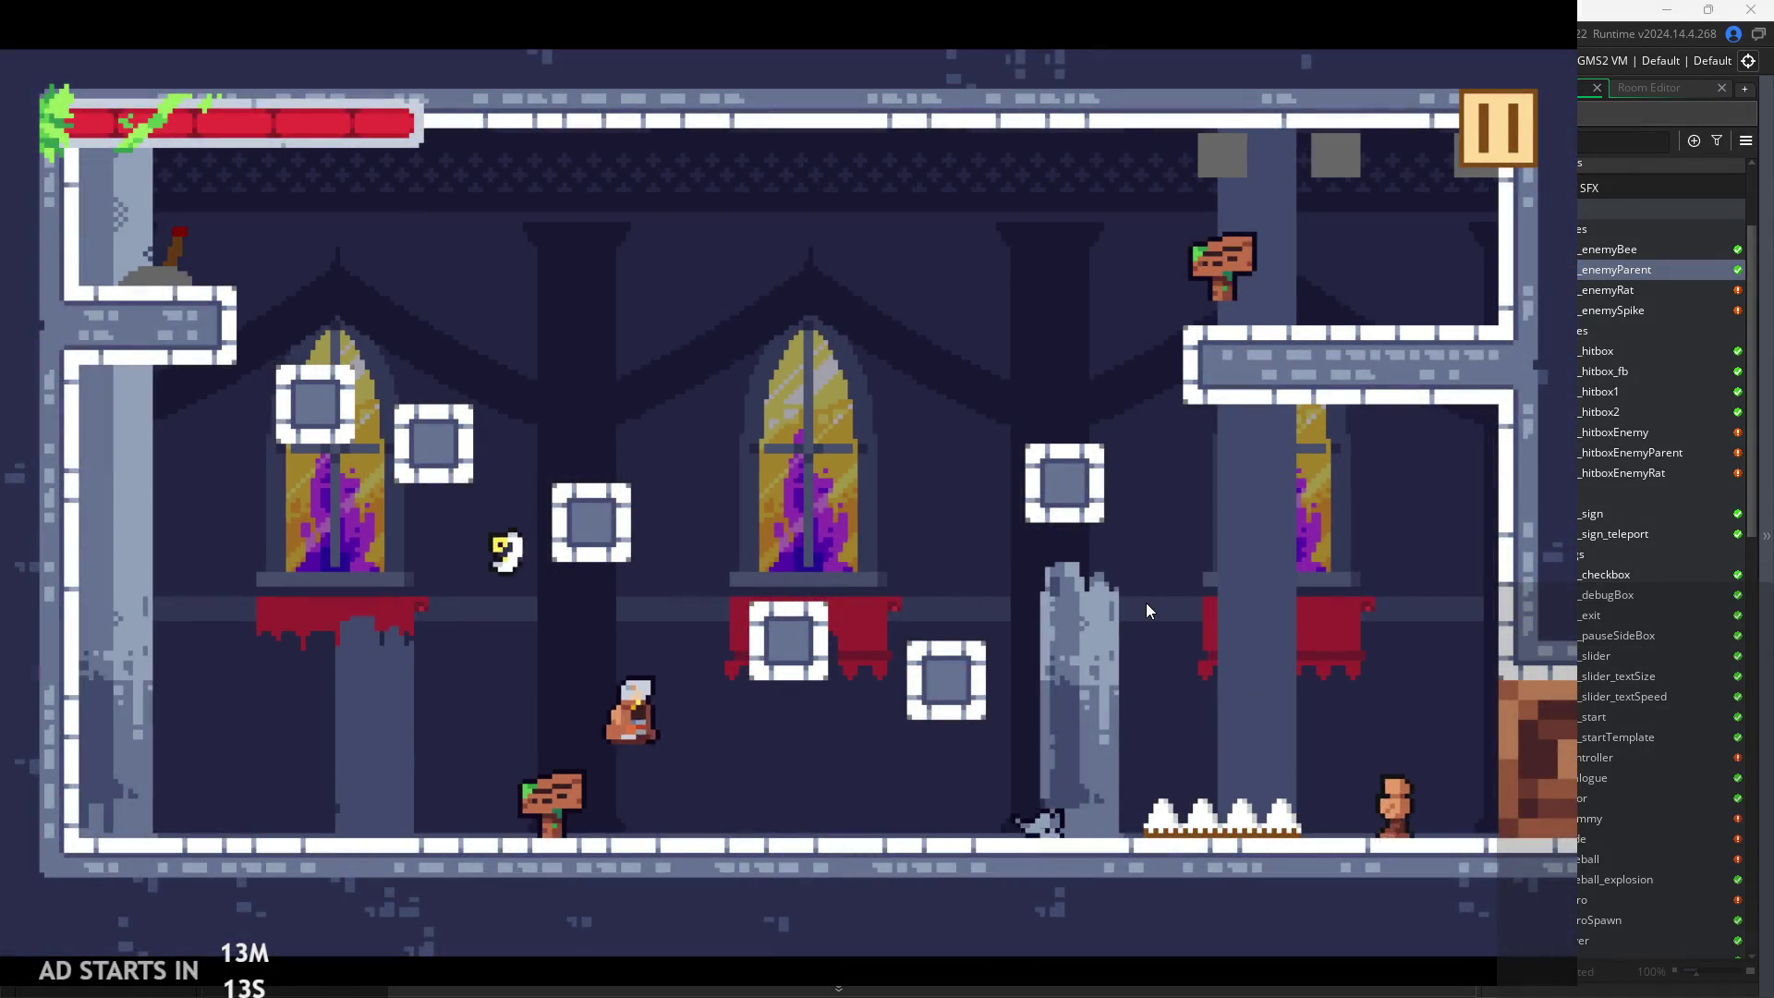
{"action": "key", "text": "Right"}
{"action": "key", "text": "space"}
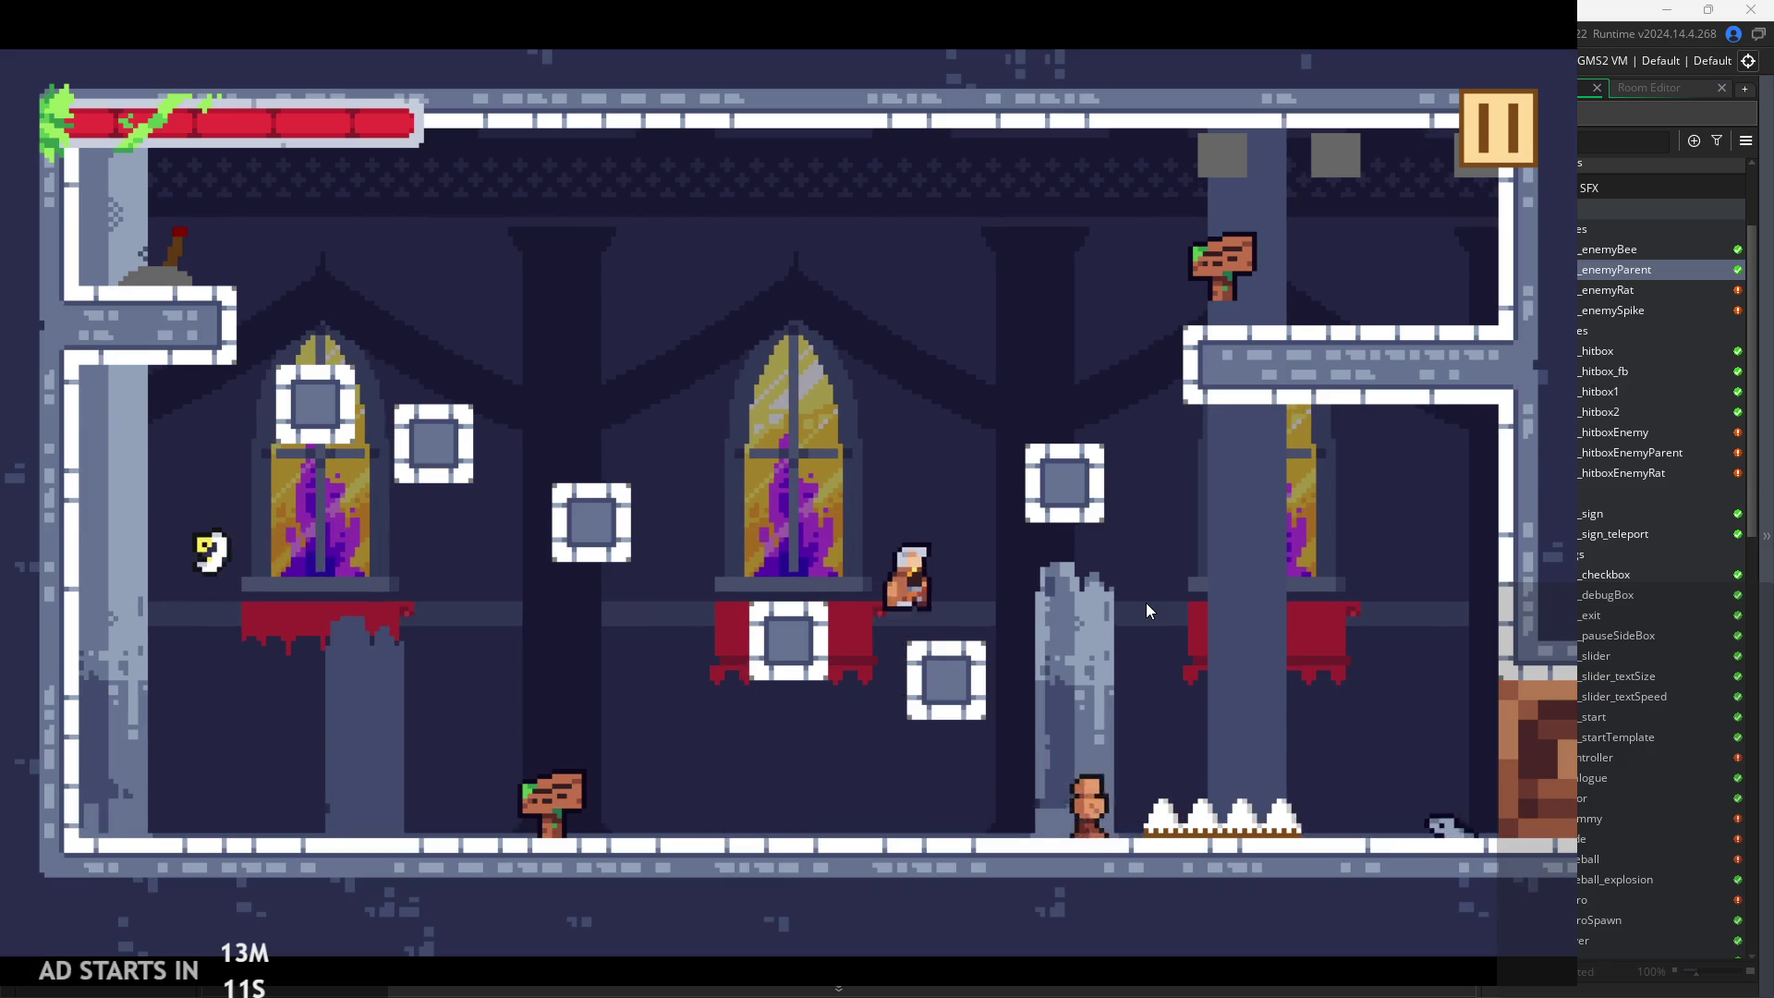
{"action": "key", "text": "Right"}
{"action": "key", "text": "space"}
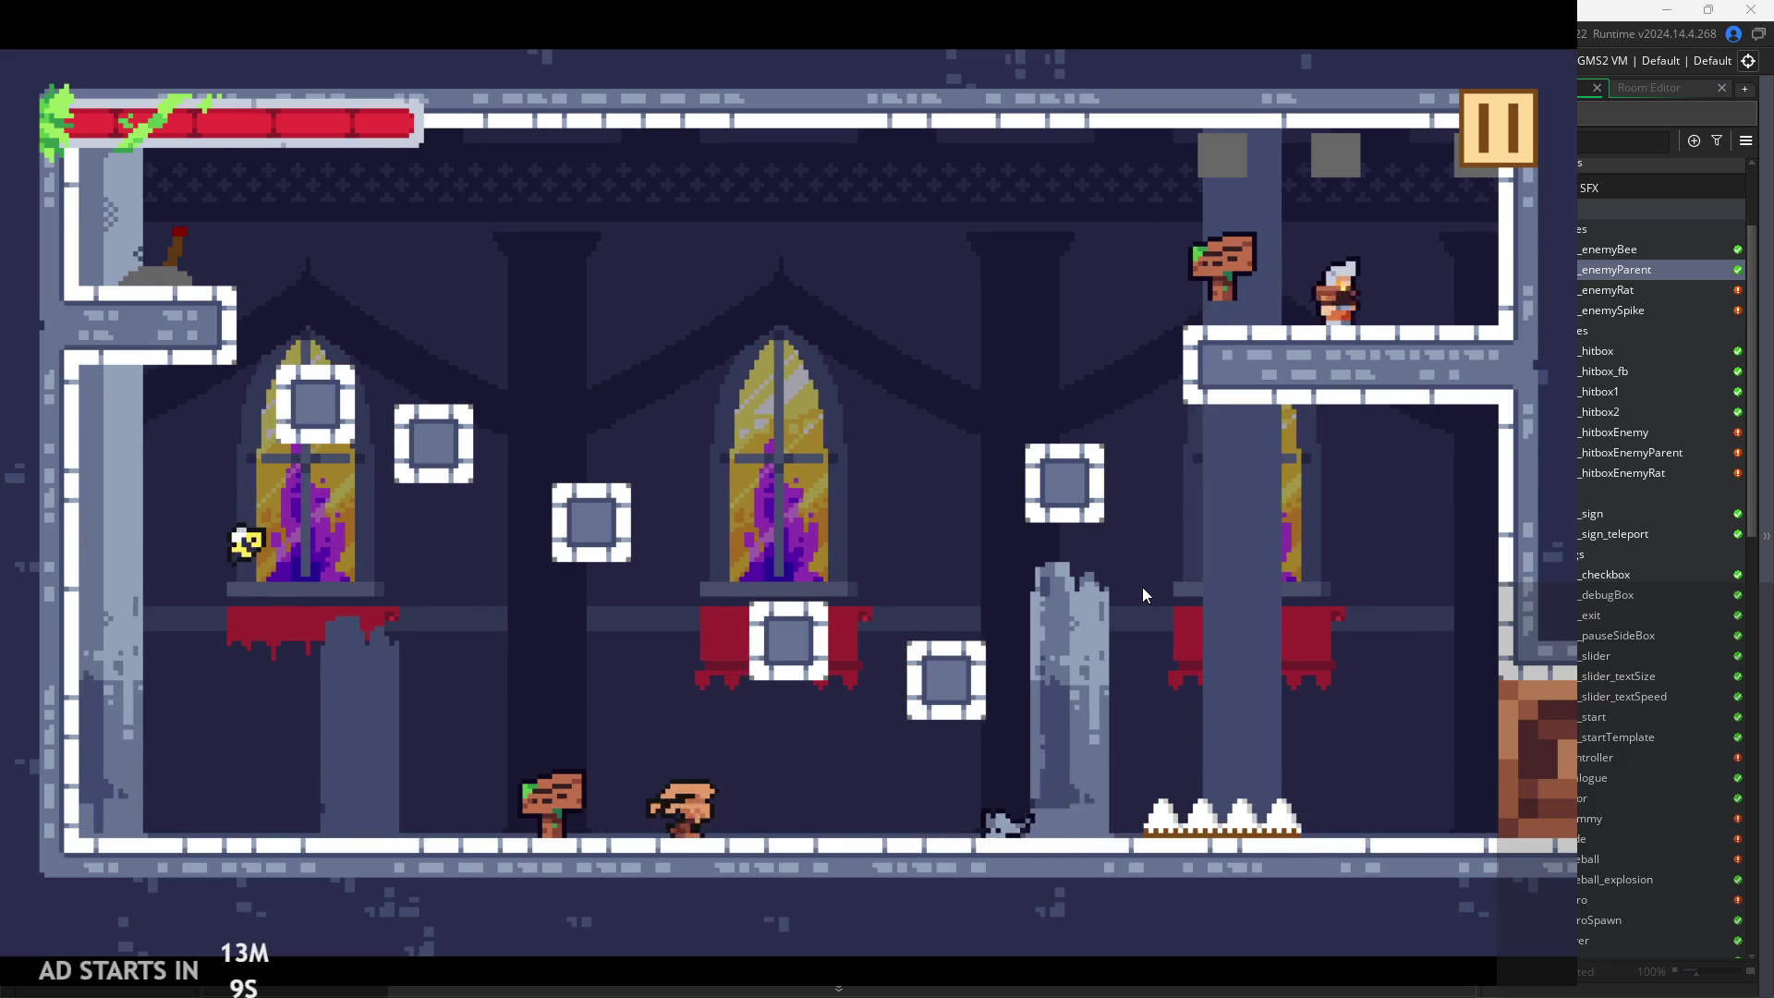
Run through the enemy room slashing, turn left to attack again, then pause the game
{"action": "key", "text": "Right"}
{"action": "key", "text": "x"}
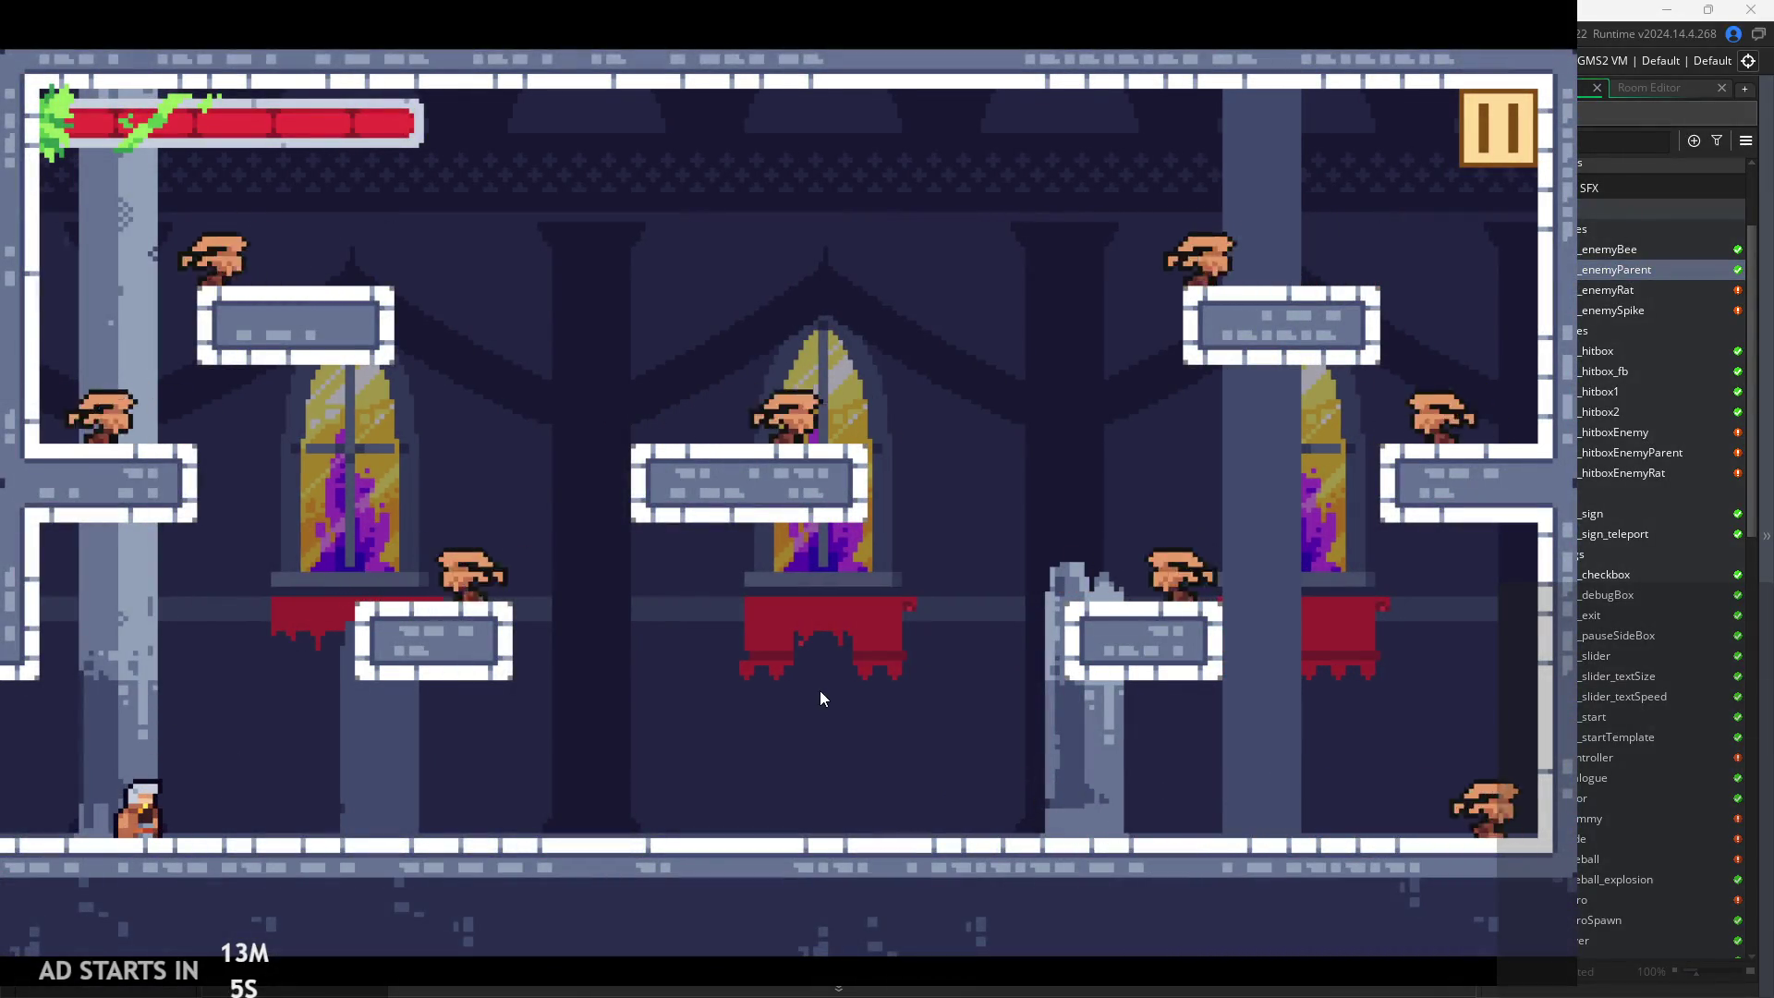
{"action": "key", "text": "Right"}
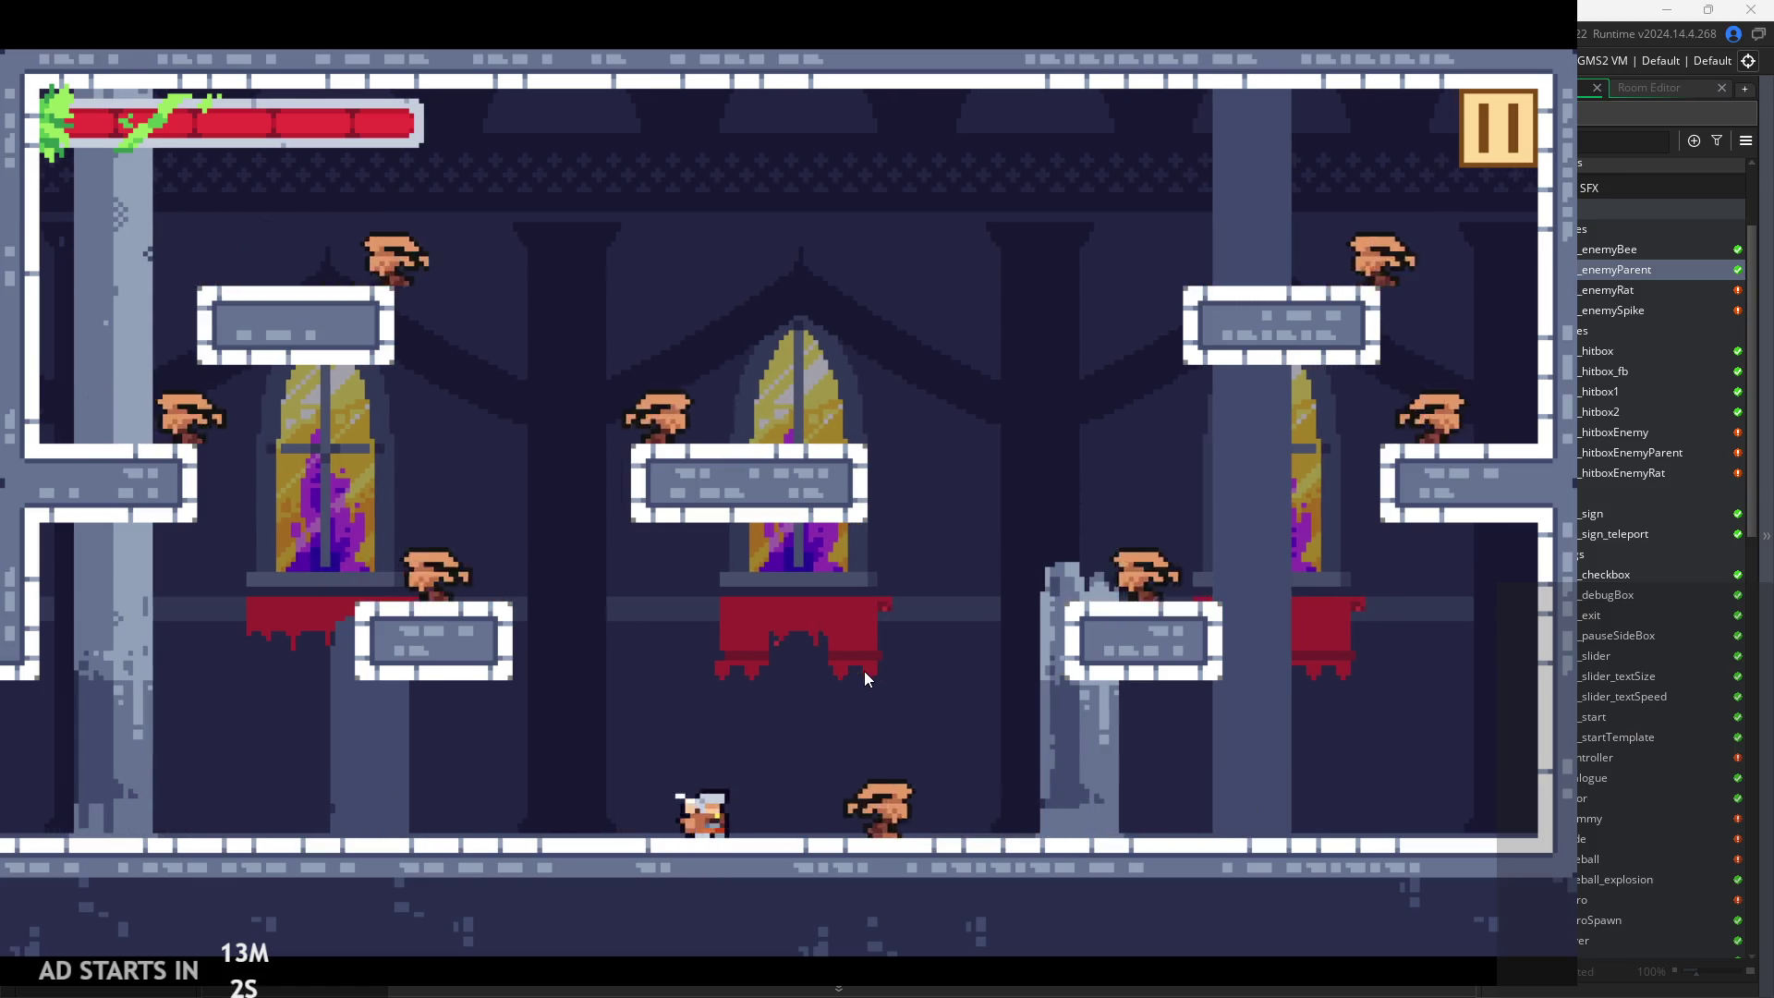
{"action": "key", "text": "Right"}
{"action": "key", "text": "x"}
{"action": "key", "text": "x"}
{"action": "key", "text": "x"}
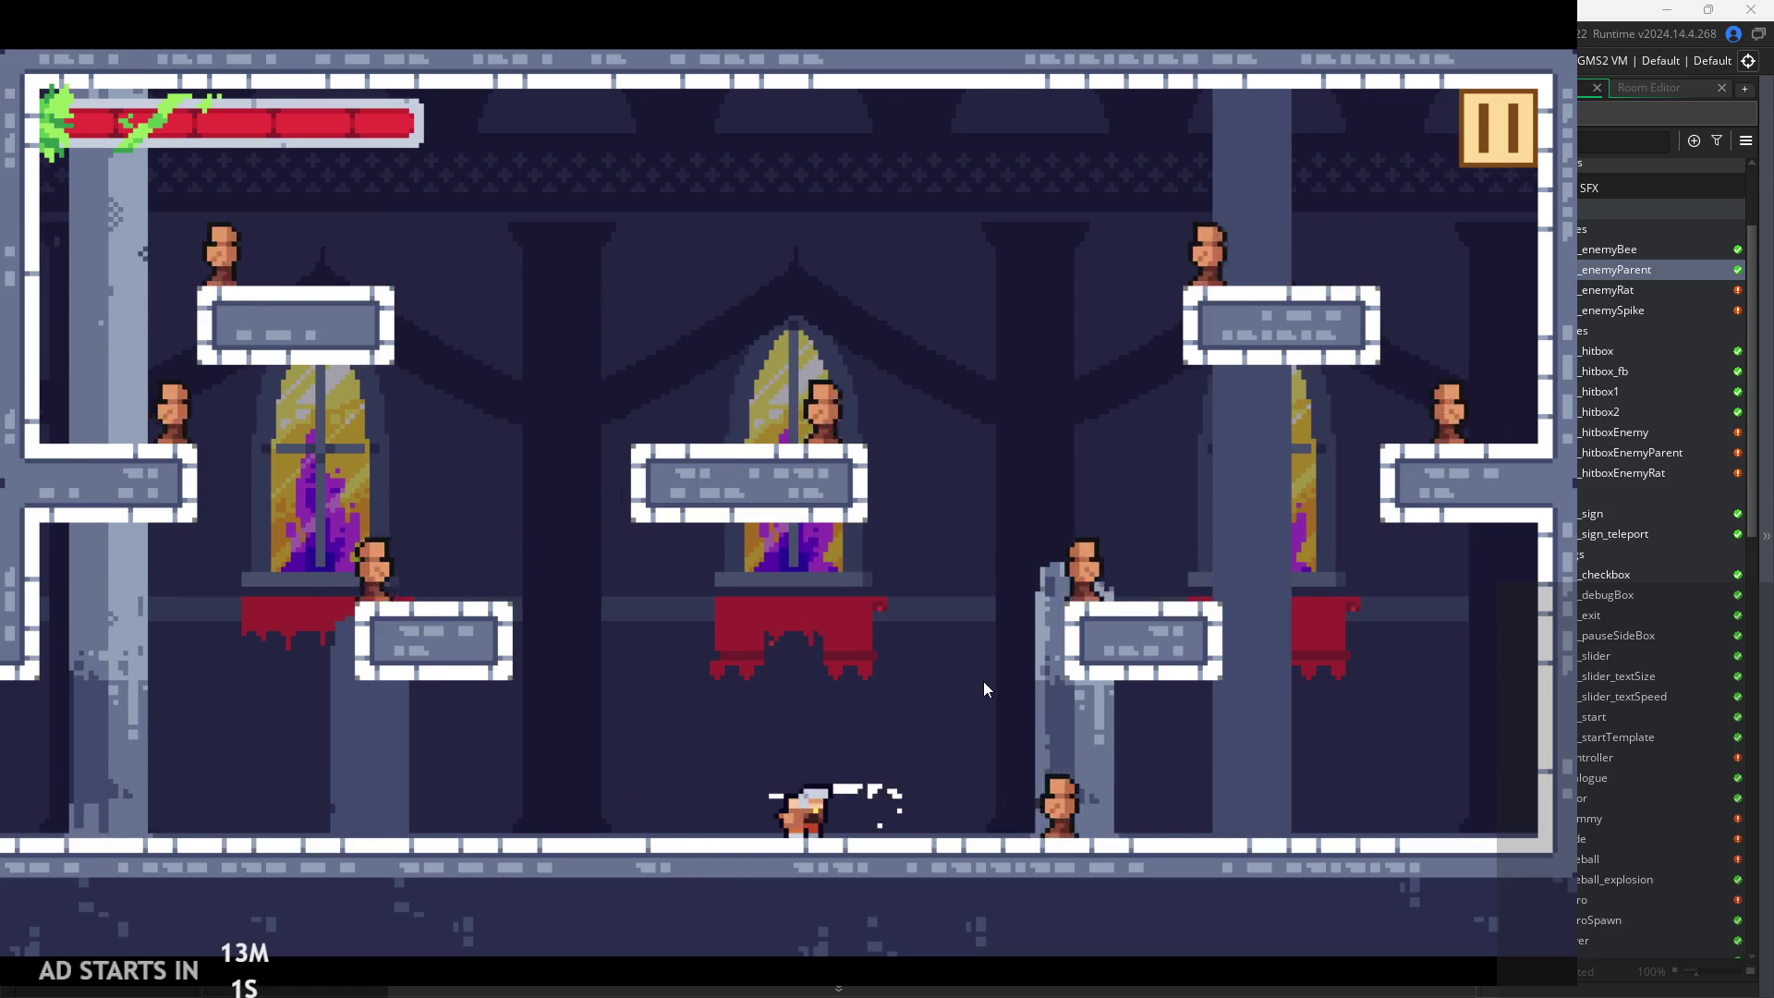
{"action": "key", "text": "Left"}
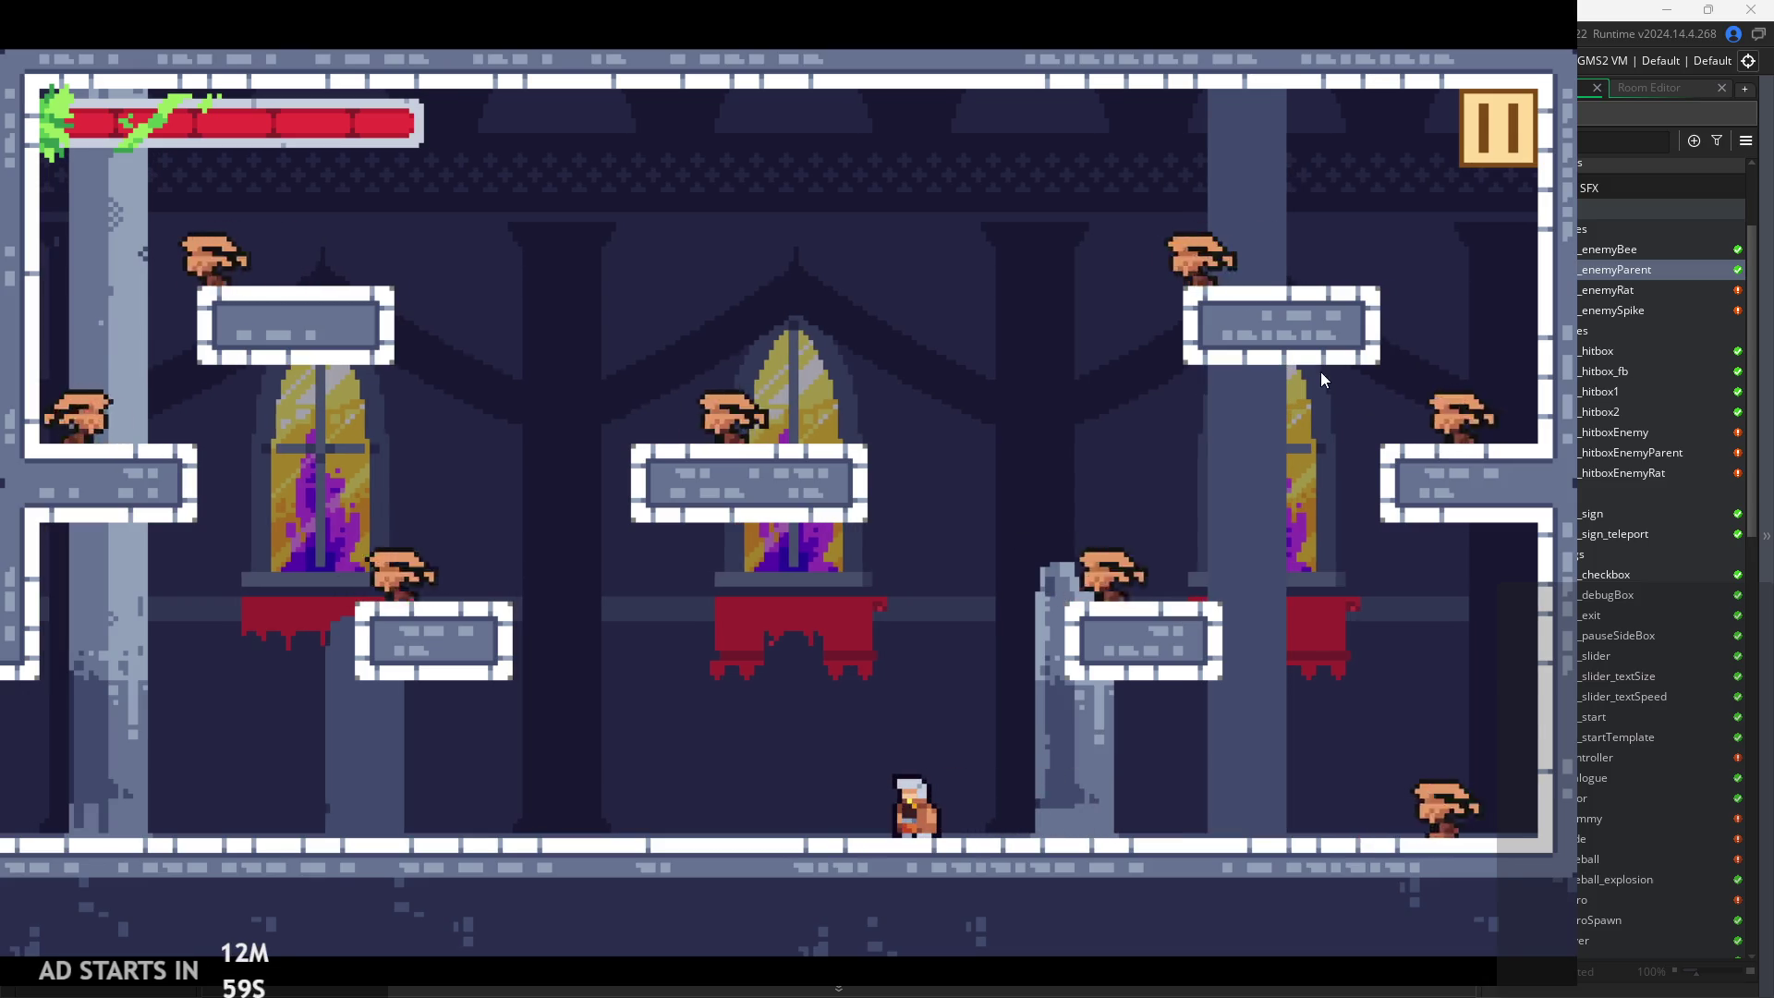
{"action": "key", "text": "x"}
{"action": "left_click", "coordinate": [1388, 806]}
Exit the game and open obj_enemyParent from the Asset Browser
{"action": "left_click", "coordinate": [1248, 529]}
{"action": "scroll", "coordinate": [1659, 689], "scroll_direction": "down", "scroll_amount": 2}
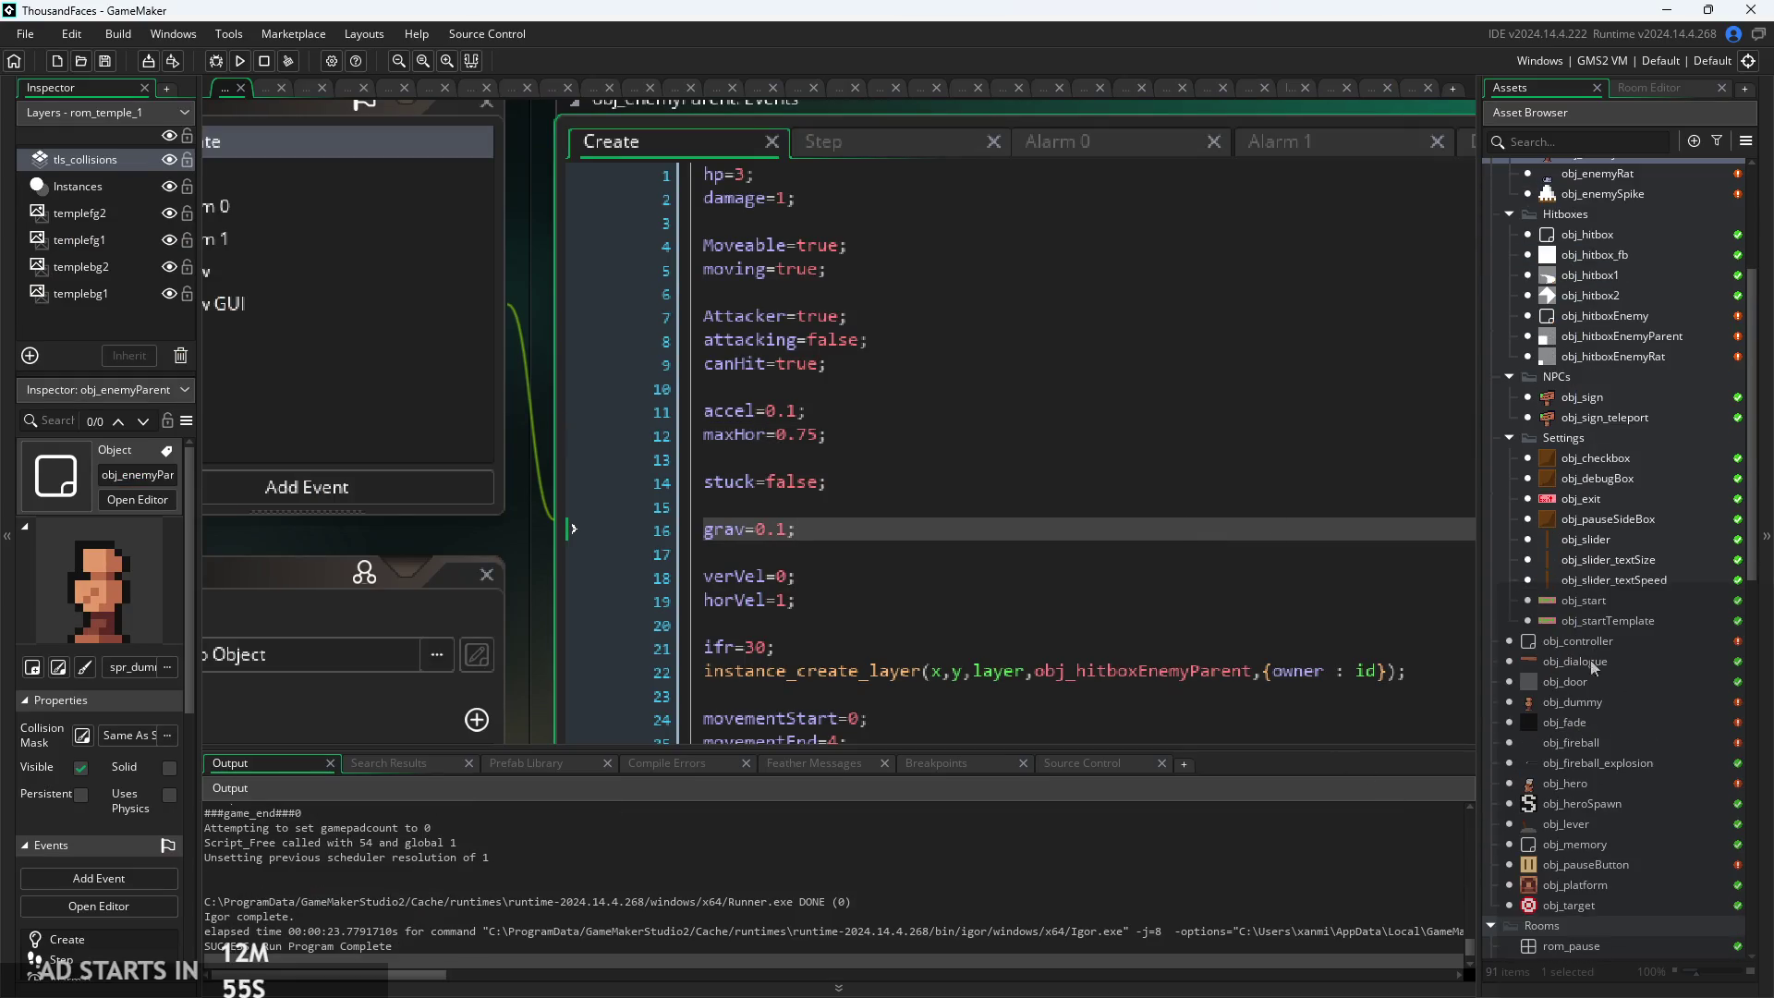
{"action": "scroll", "coordinate": [1593, 678], "scroll_direction": "up", "scroll_amount": 3}
{"action": "double_click", "coordinate": [1609, 343]}
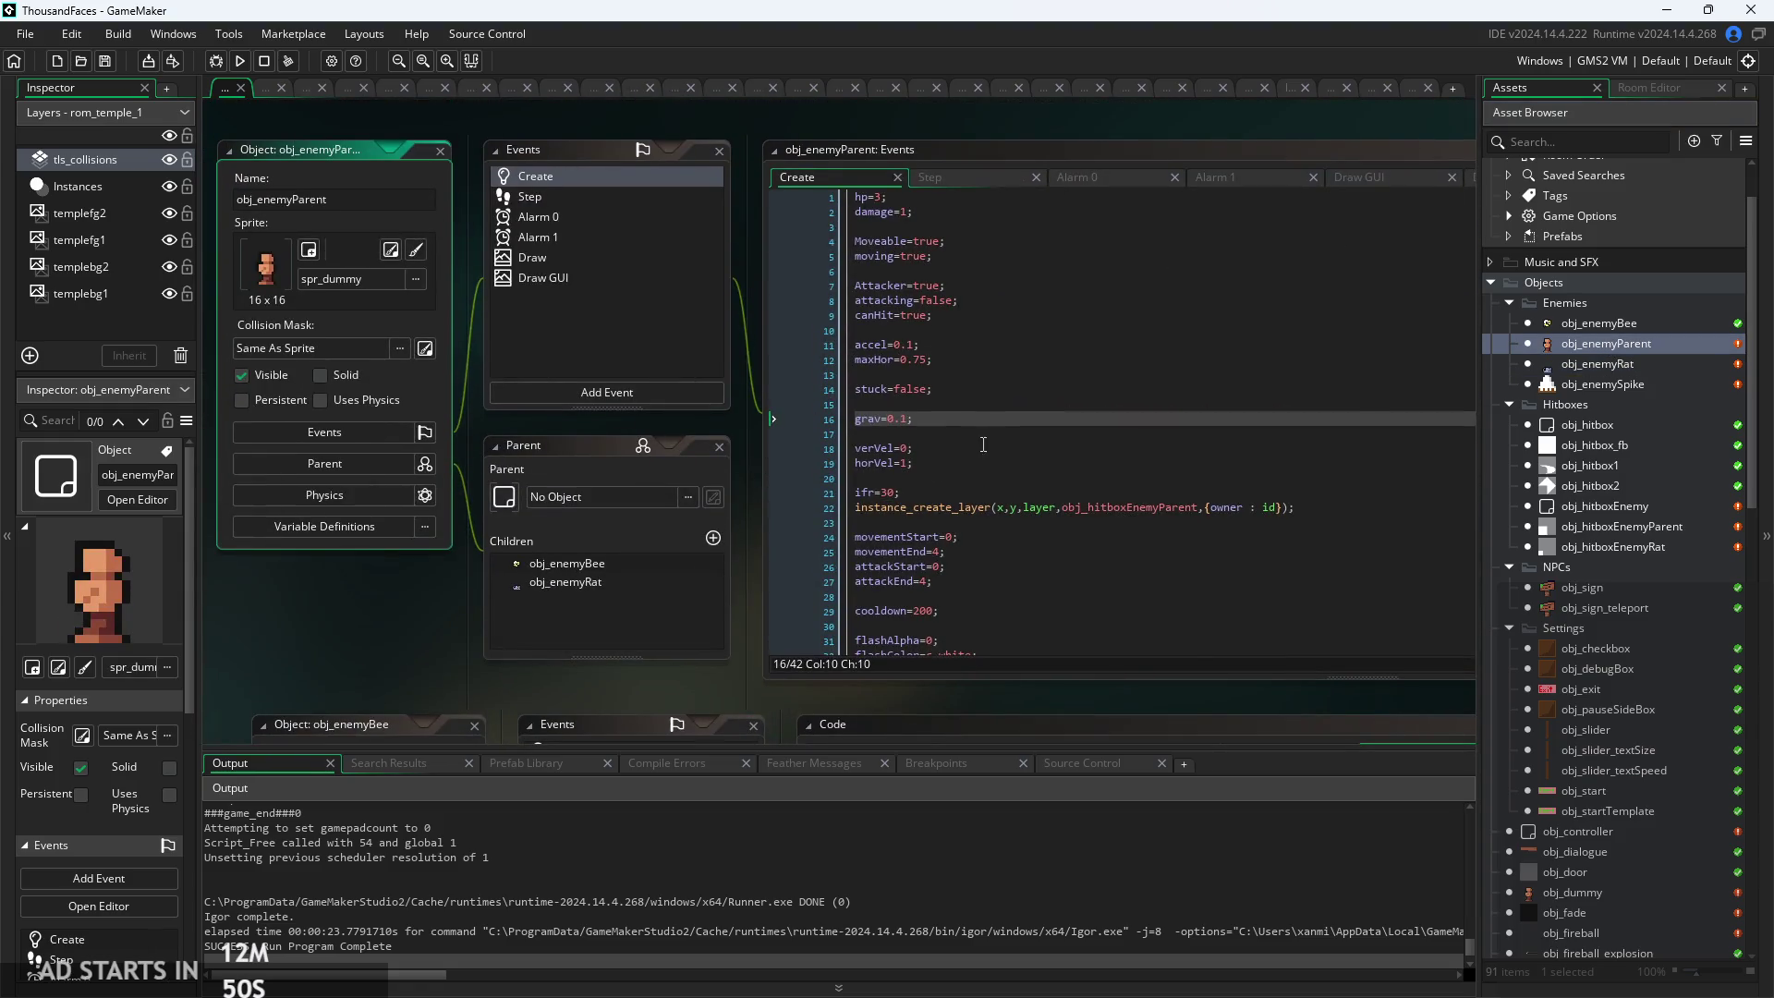
Show obj_enemyParent's Step event code and scroll through it
{"action": "scroll", "coordinate": [914, 352], "scroll_direction": "down", "scroll_amount": 4}
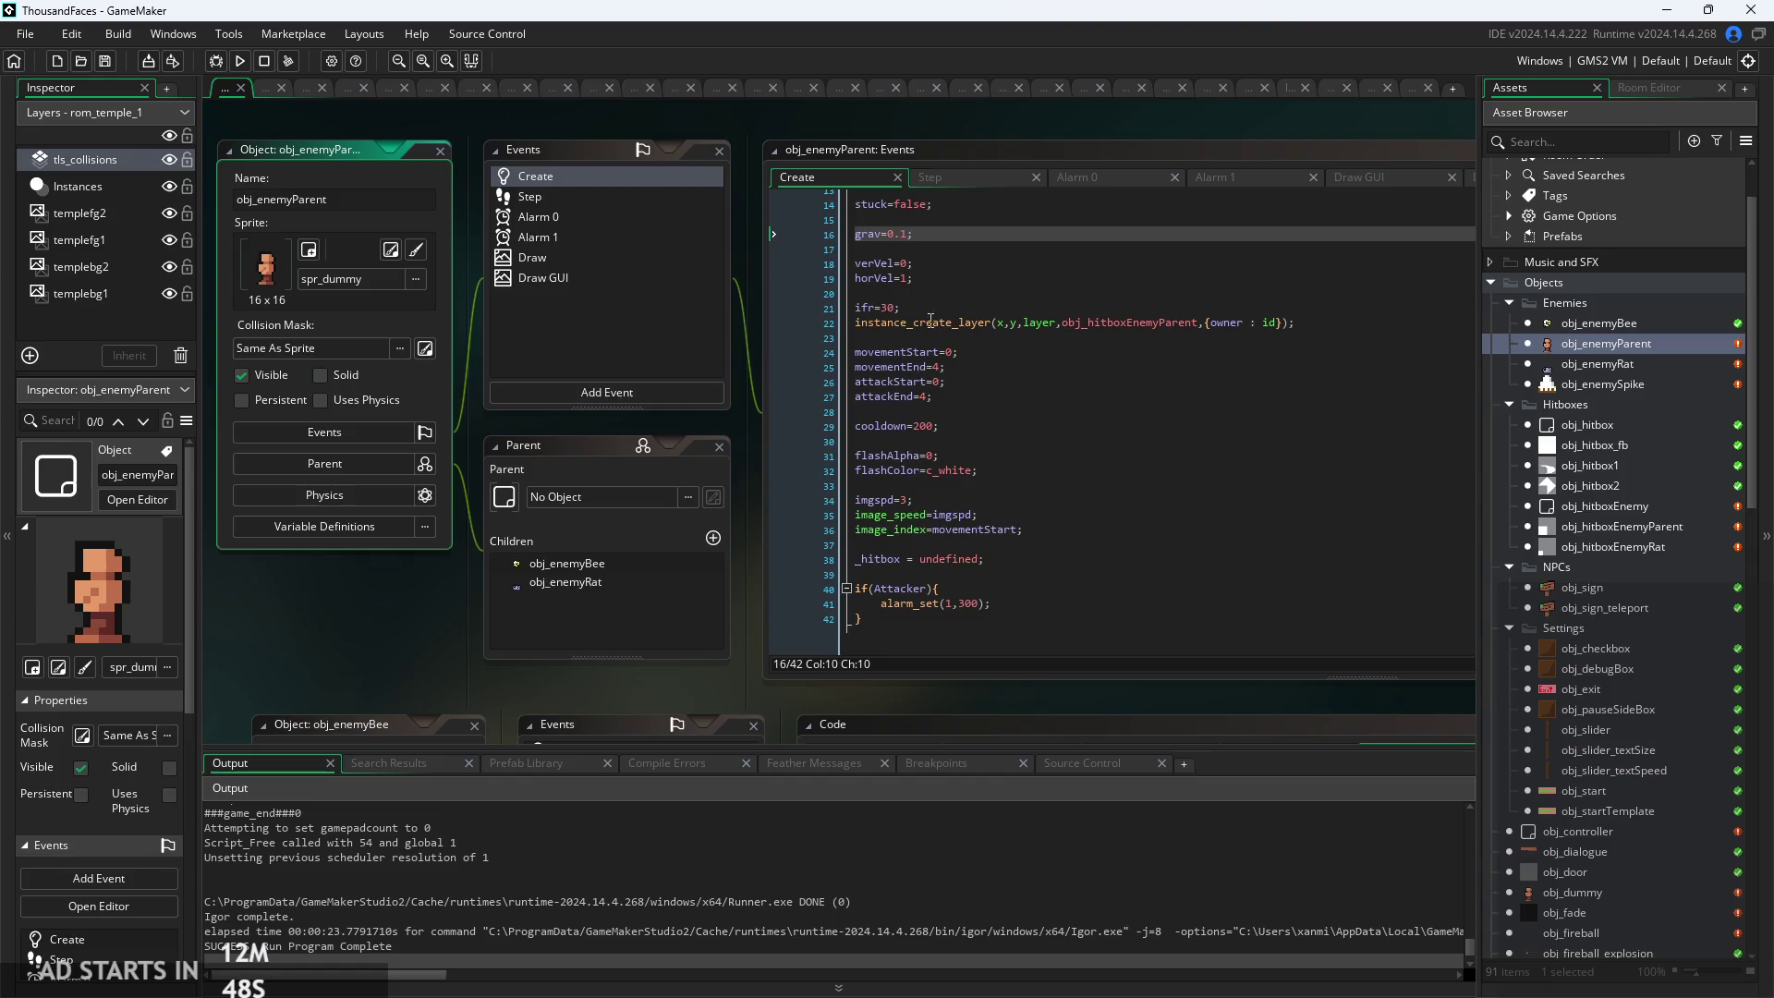
{"action": "left_click", "coordinate": [944, 175]}
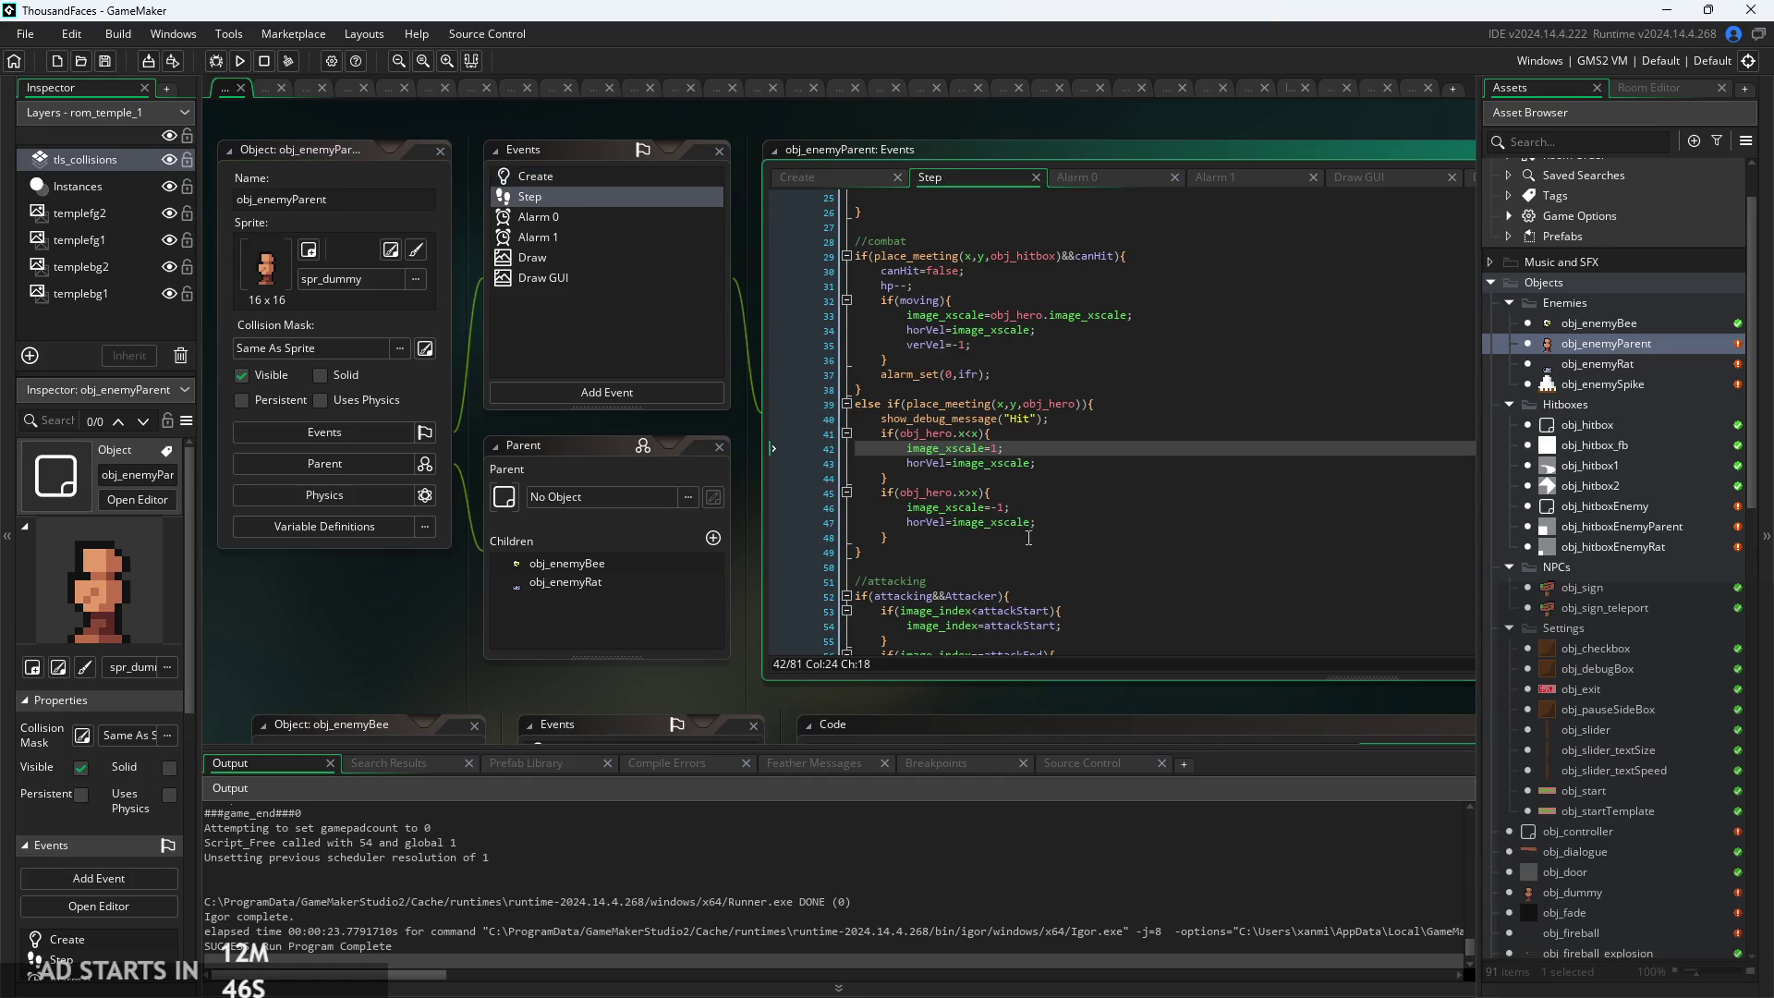
{"action": "scroll", "coordinate": [1029, 538], "scroll_direction": "up", "scroll_amount": 8}
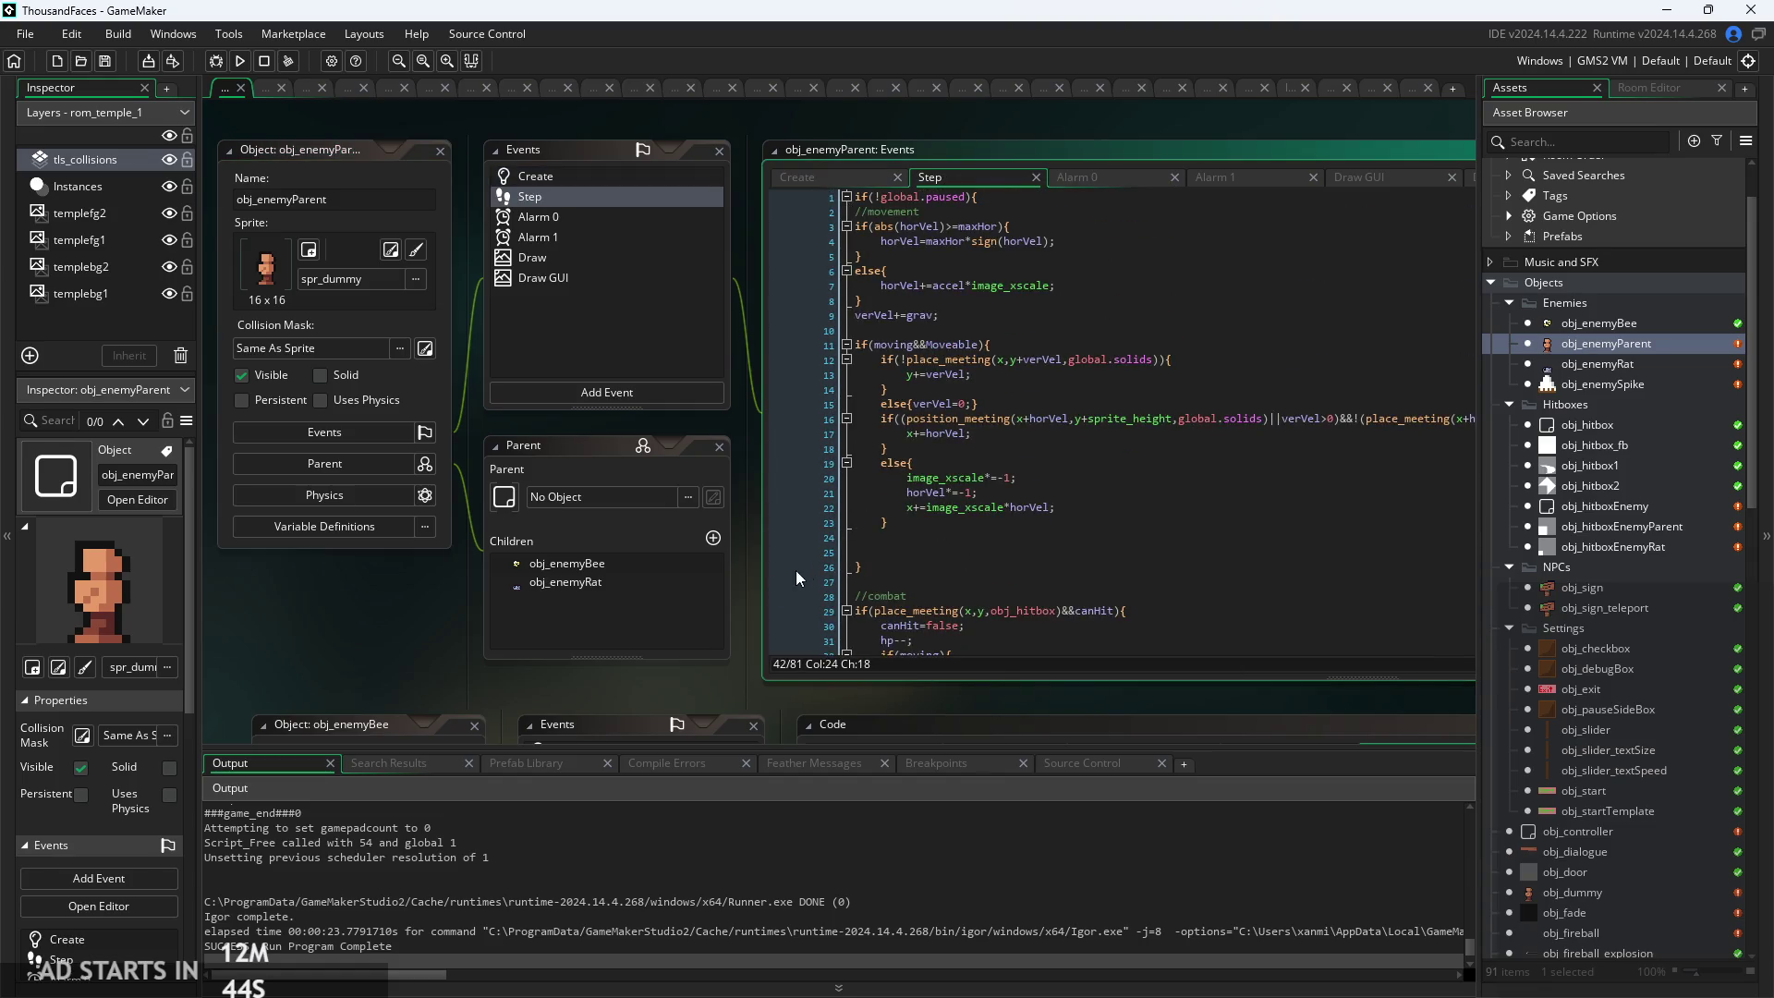
{"action": "left_click_drag", "start_coordinate": [751, 595], "coordinate": [564, 678]}
{"action": "scroll", "coordinate": [893, 580], "scroll_direction": "down", "scroll_amount": 10}
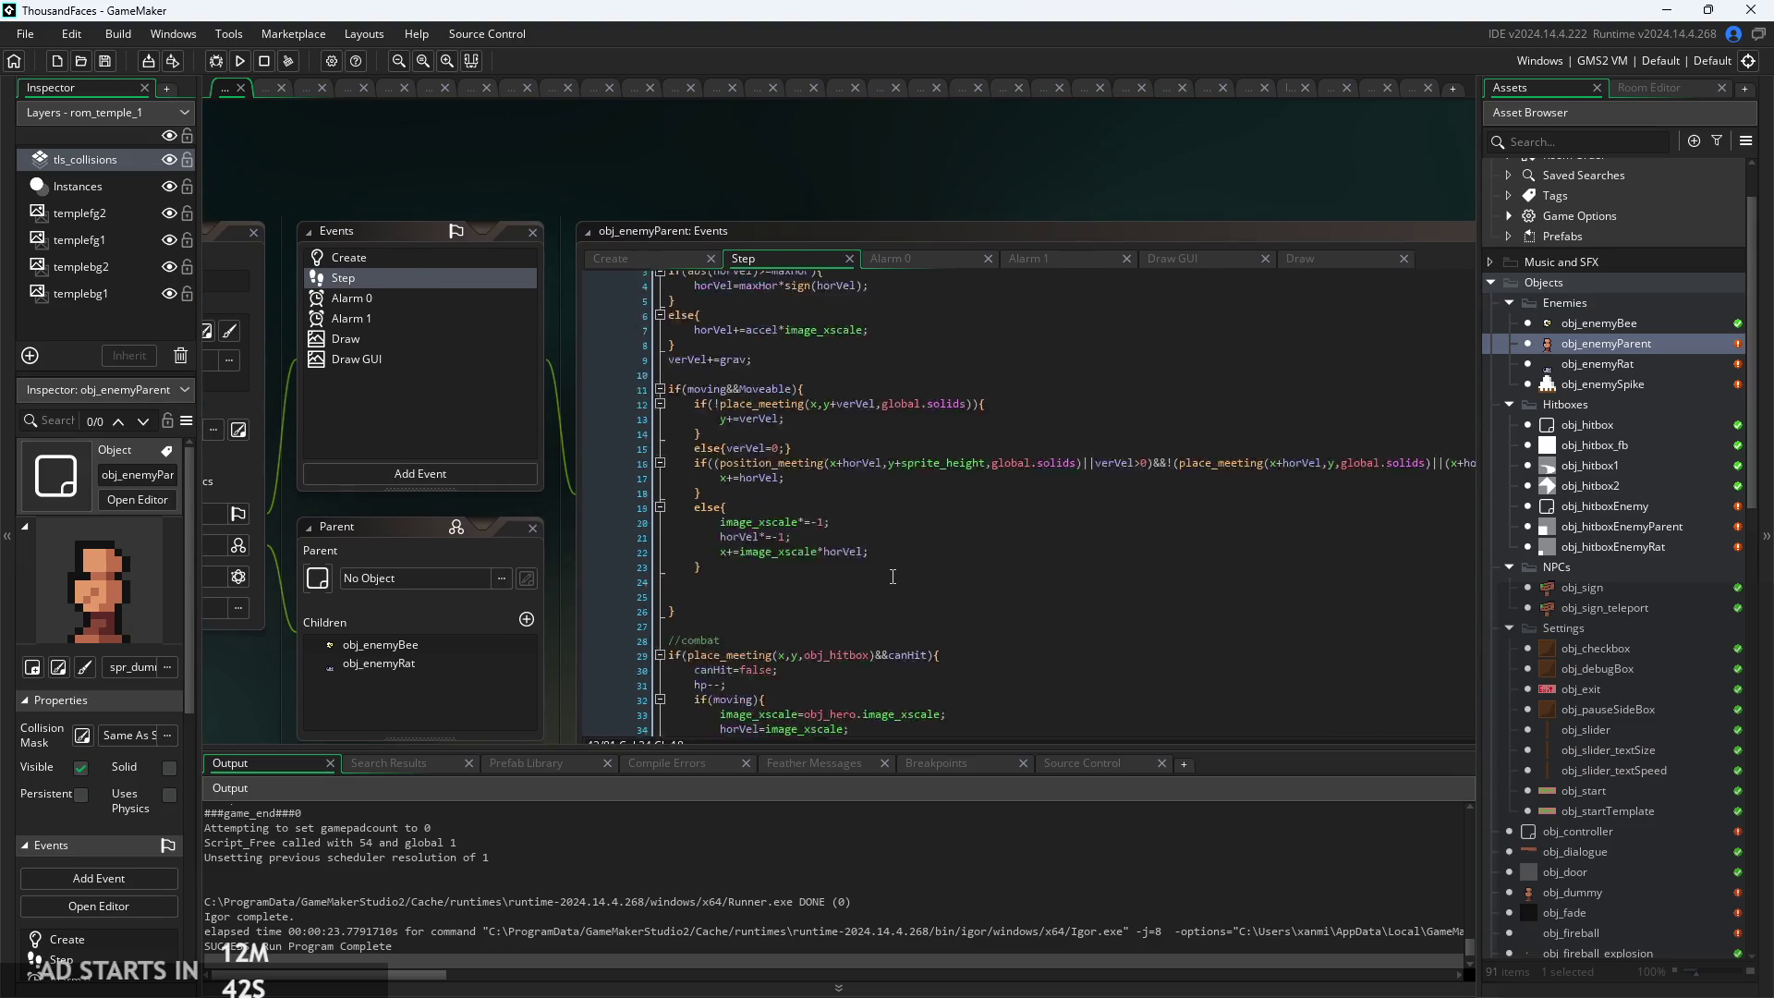
{"action": "scroll", "coordinate": [892, 580], "scroll_direction": "down", "scroll_amount": 6}
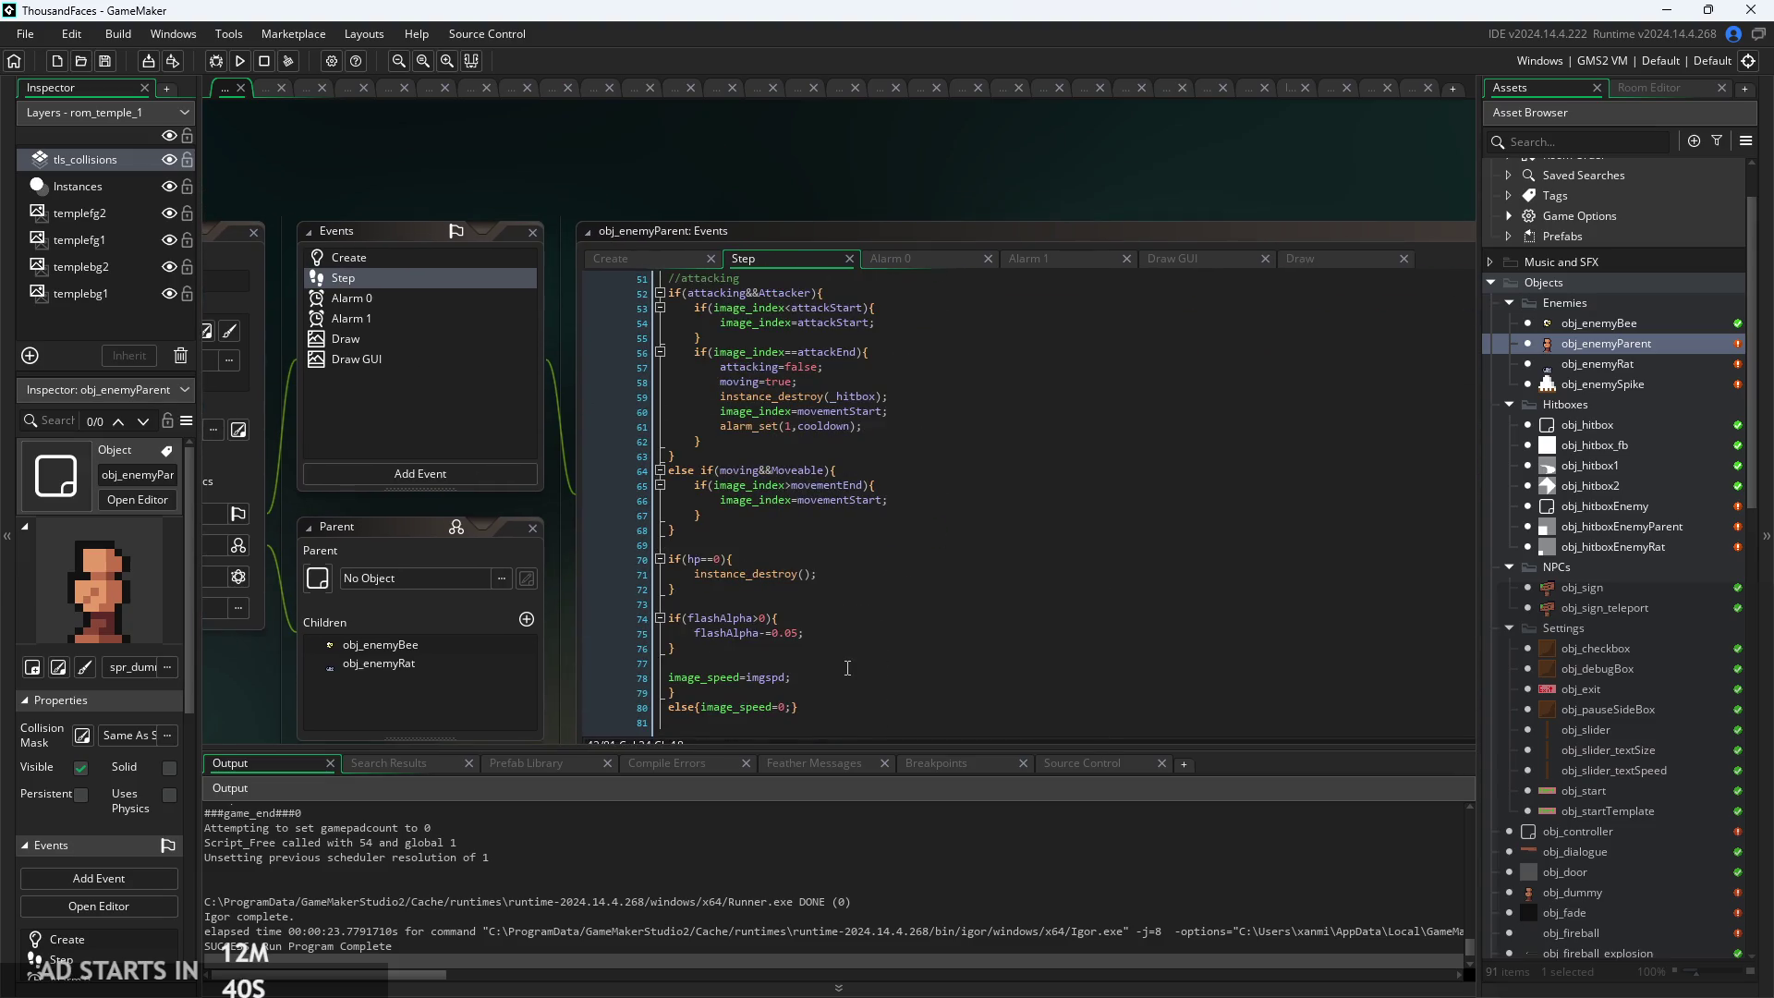
{"action": "scroll", "coordinate": [847, 667], "scroll_direction": "up", "scroll_amount": 2}
{"action": "mouse_move", "coordinate": [939, 540]}
{"action": "left_mouse_down"}
{"action": "mouse_move", "coordinate": [804, 474]}
{"action": "mouse_move", "coordinate": [1018, 504]}
{"action": "left_mouse_up"}
Inspect the Step code's moving animation branch, the verVel=-1 hit reaction and the horVel lines
{"action": "left_click", "coordinate": [1018, 504]}
{"action": "scroll", "coordinate": [1007, 462], "scroll_direction": "up", "scroll_amount": 8}
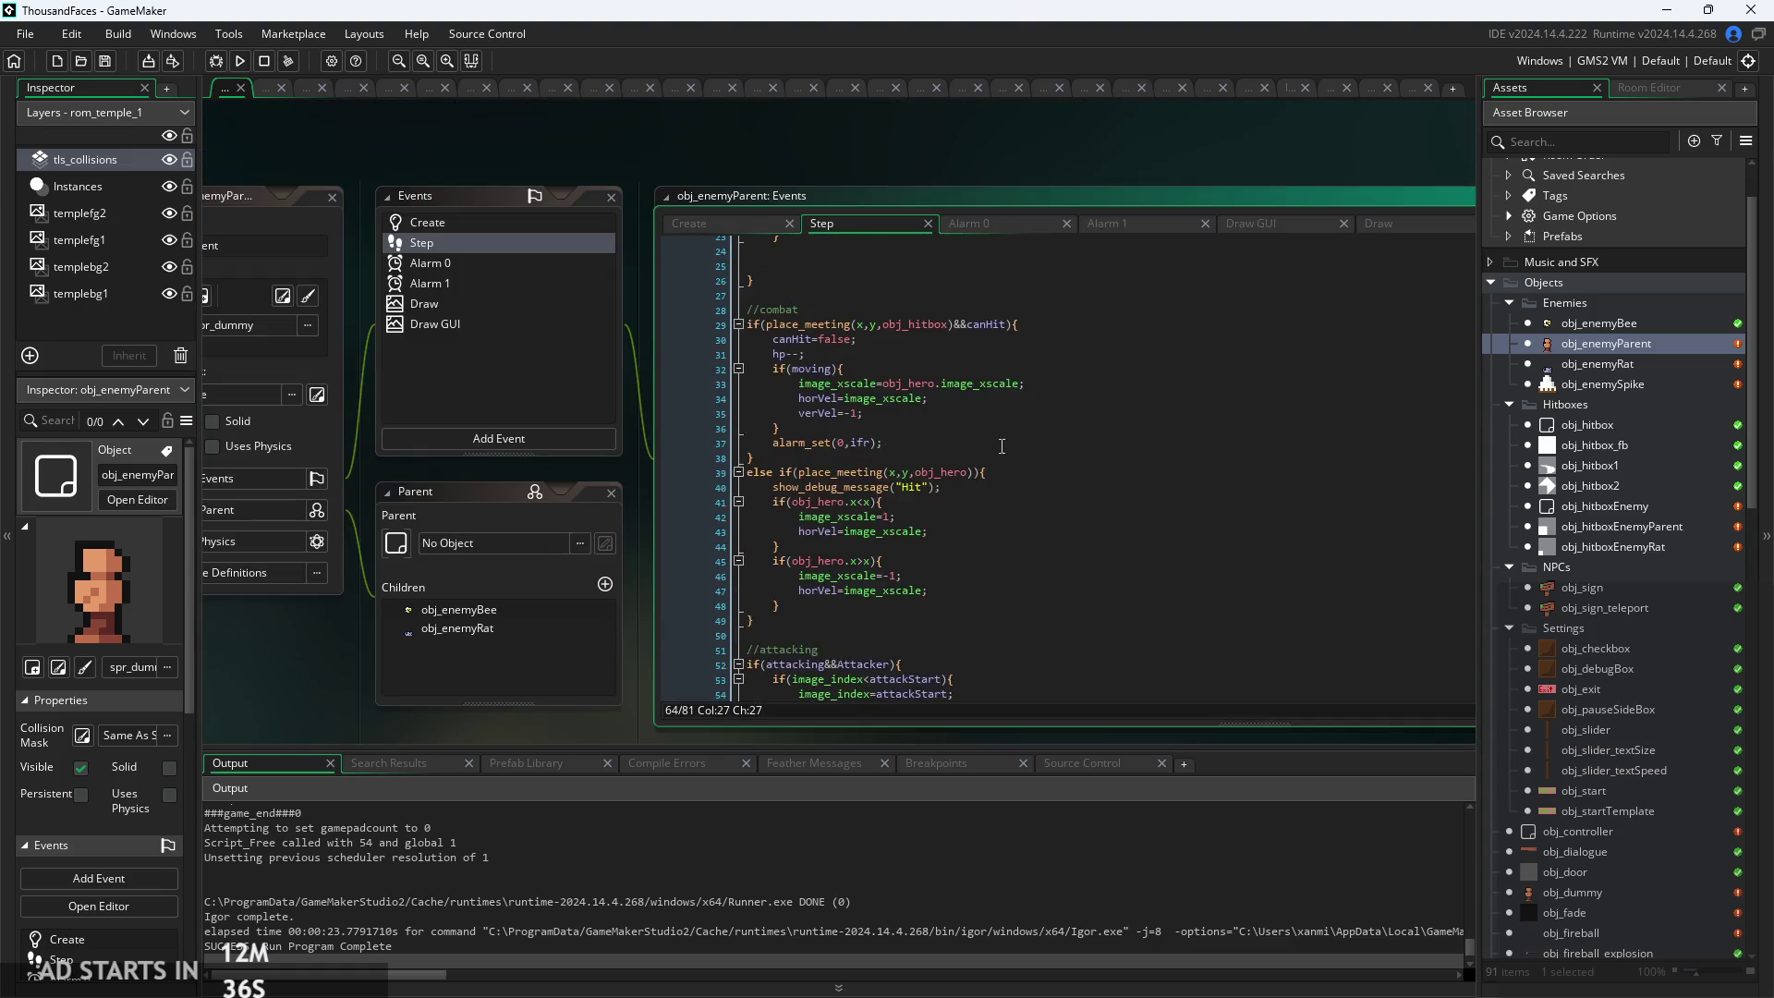
{"action": "scroll", "coordinate": [1002, 446], "scroll_direction": "up", "scroll_amount": 2}
{"action": "left_click", "coordinate": [970, 407]}
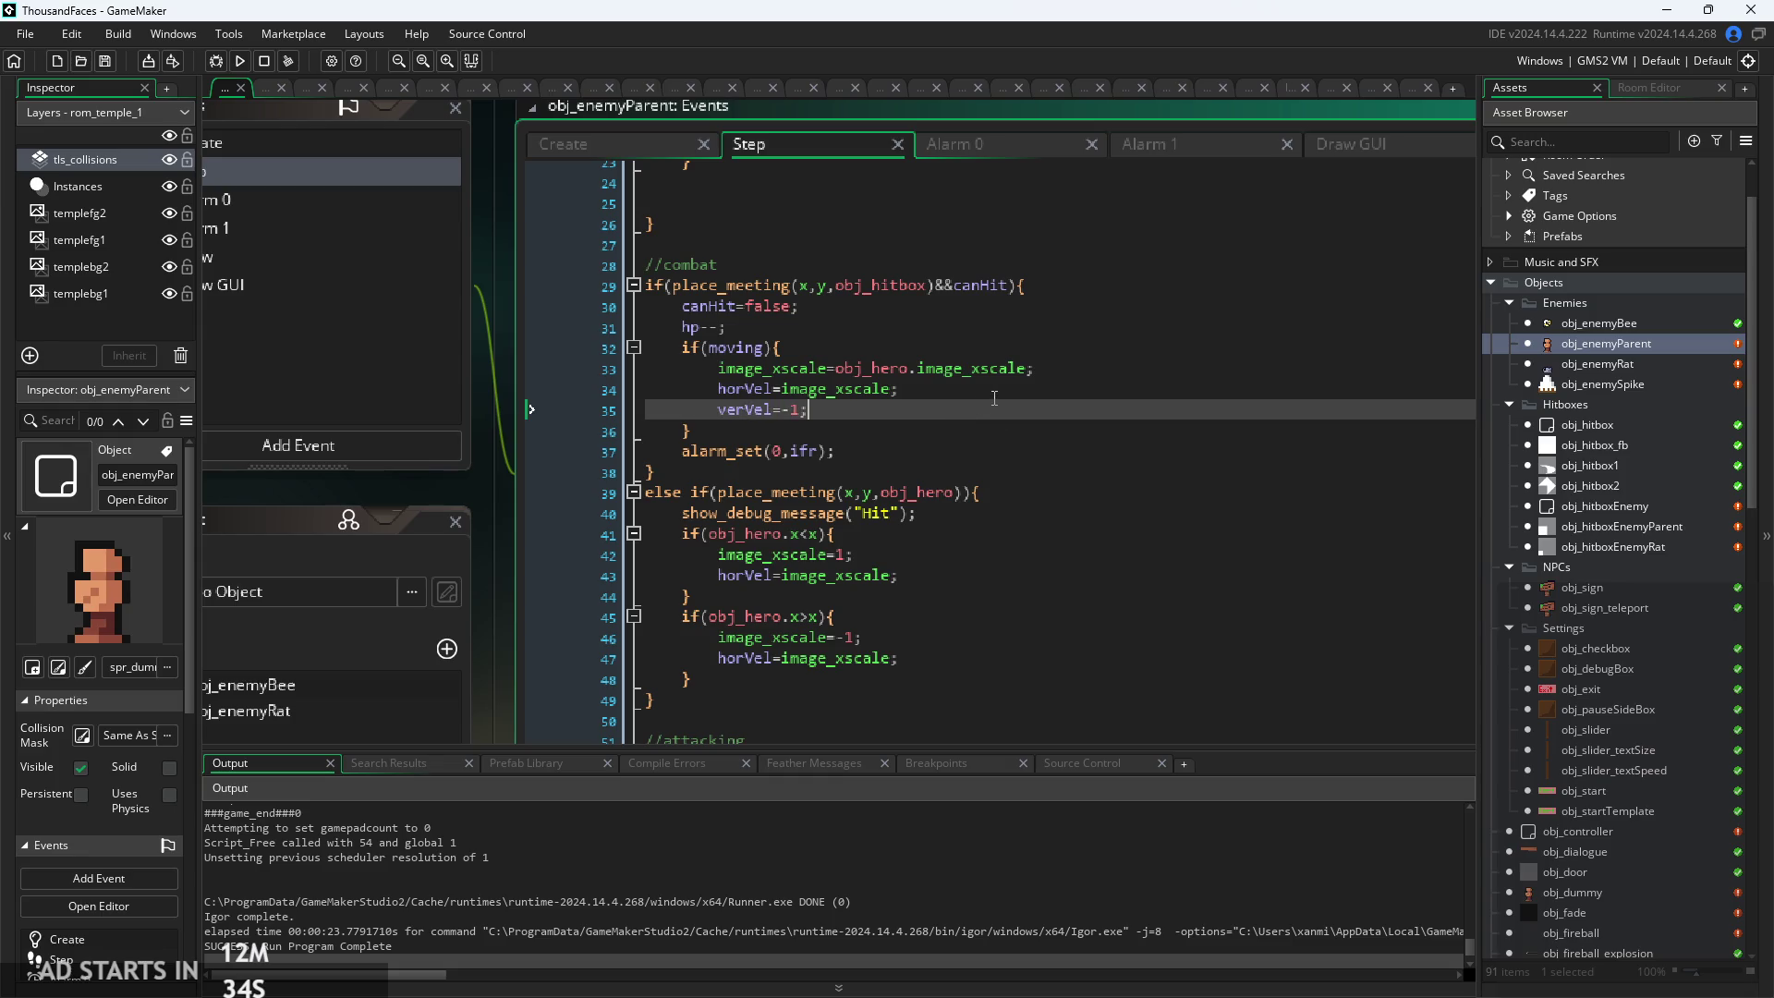
{"action": "left_click", "coordinate": [983, 387]}
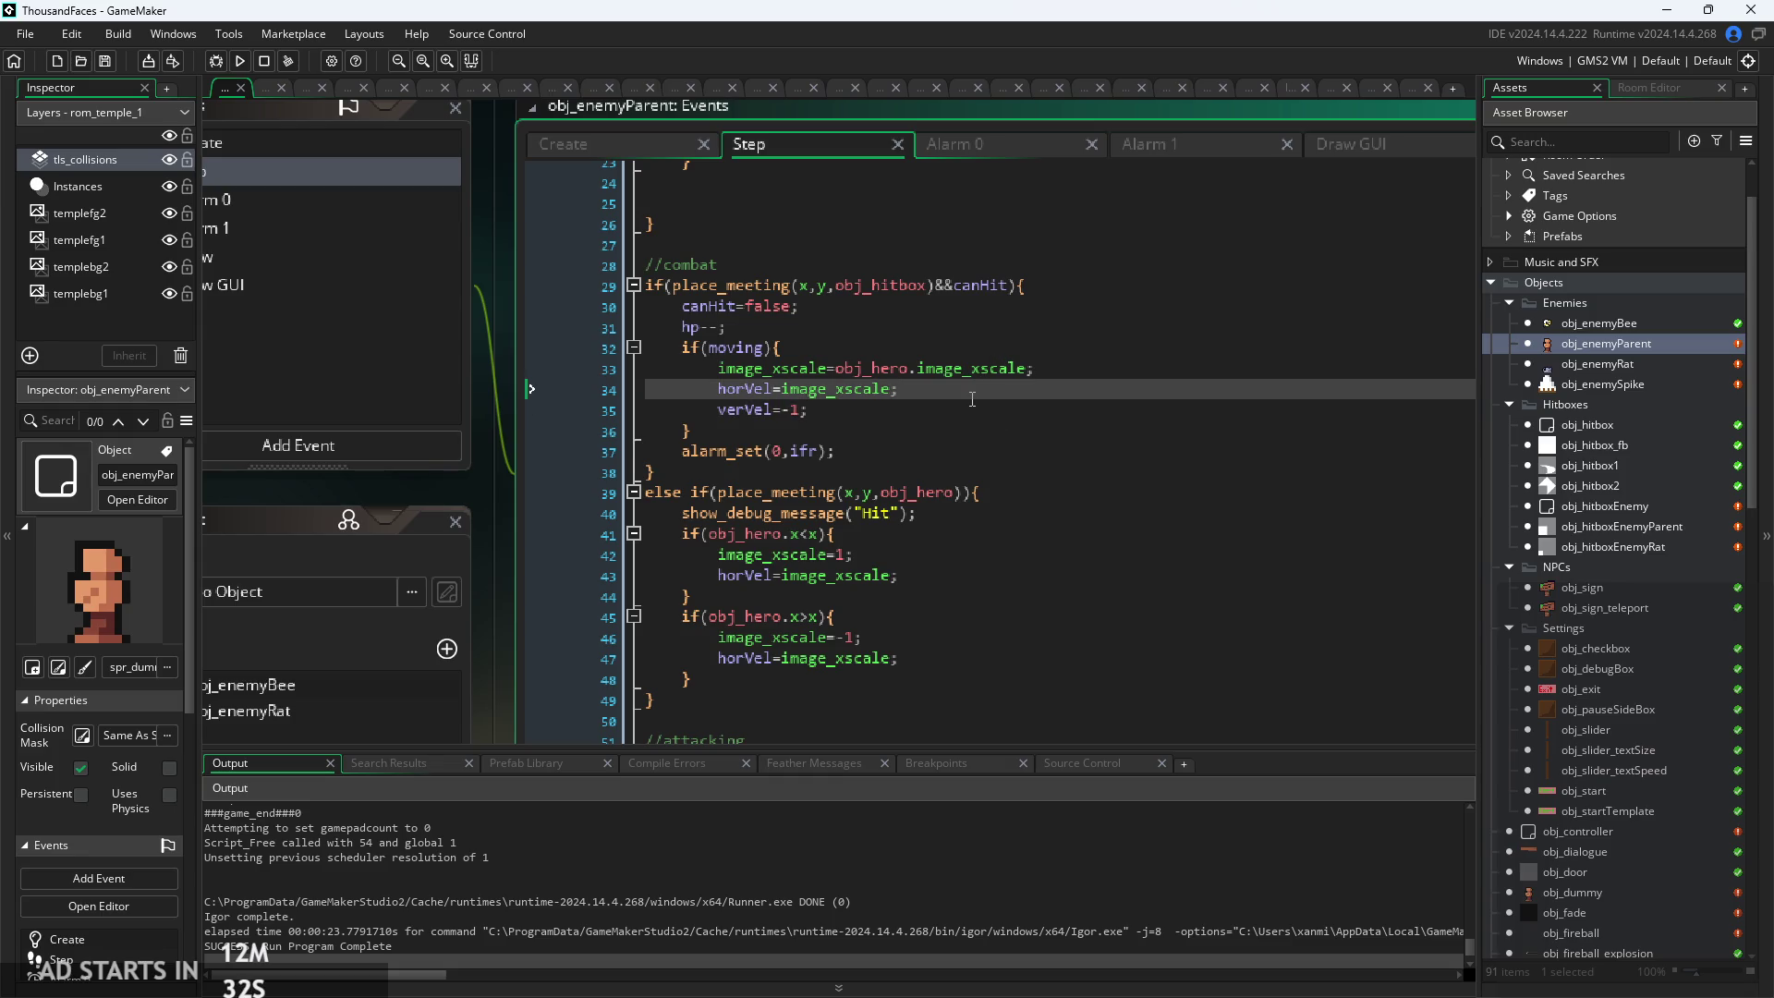
{"action": "scroll", "coordinate": [986, 412], "scroll_direction": "up", "scroll_amount": 7}
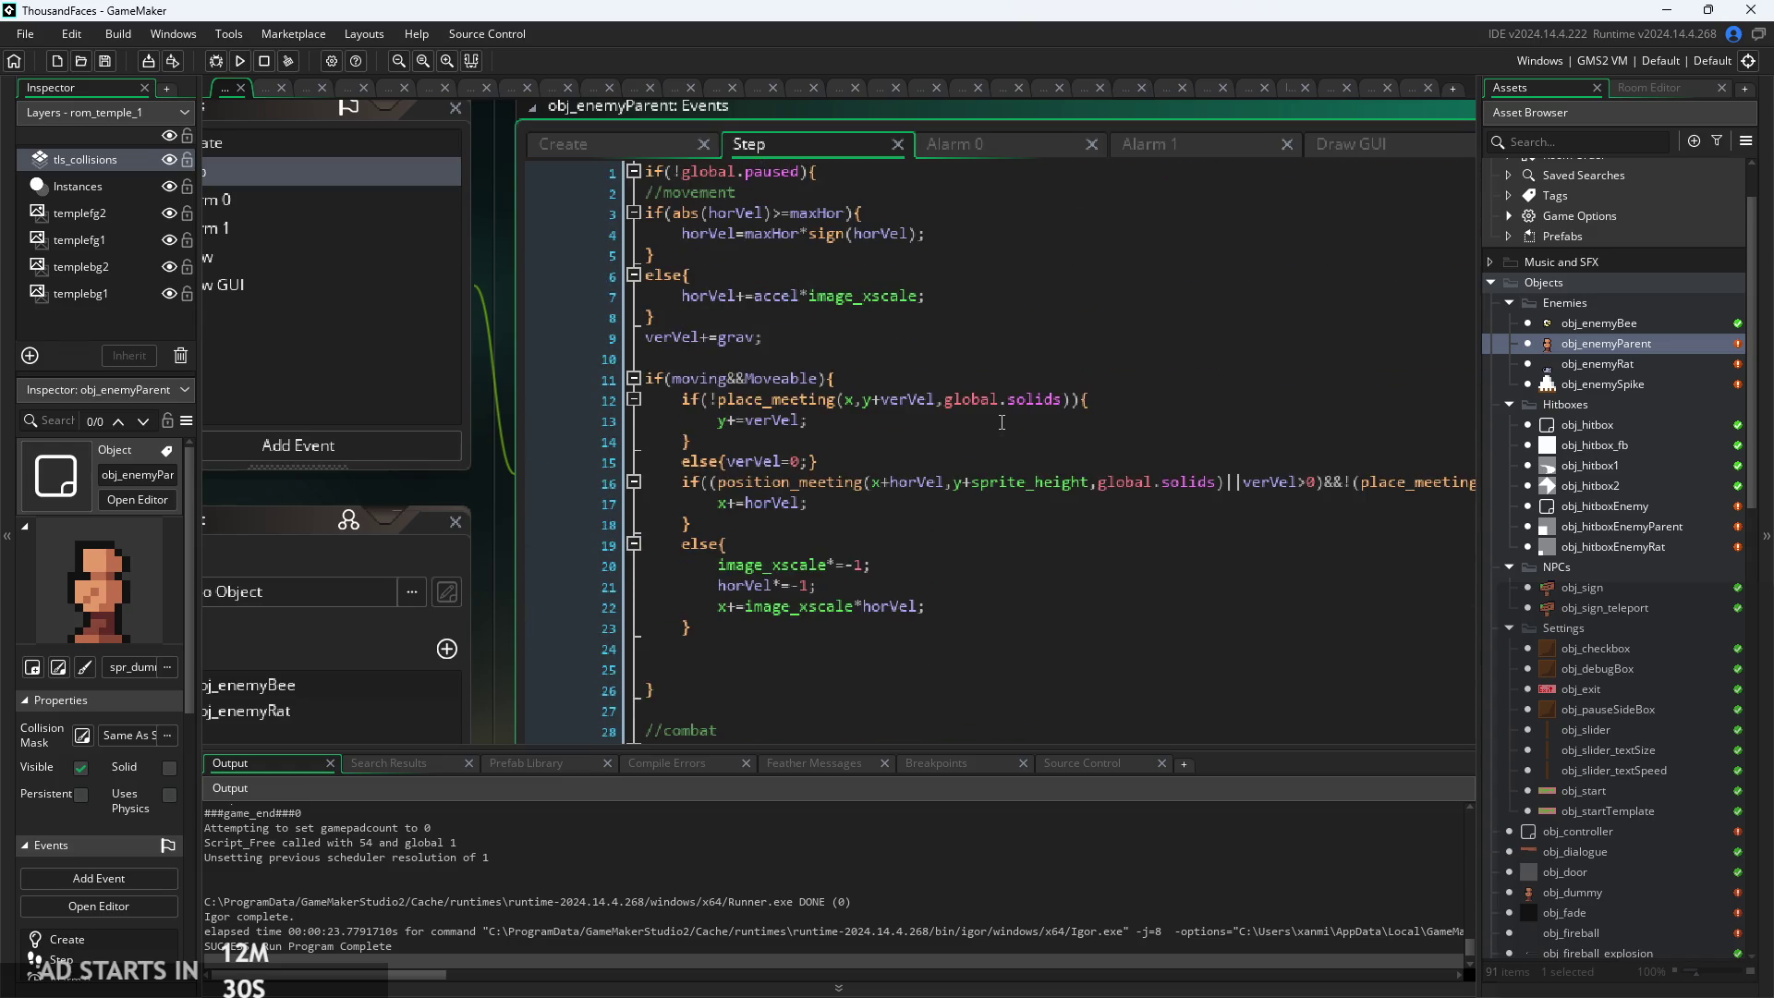
{"action": "left_click", "coordinate": [963, 296]}
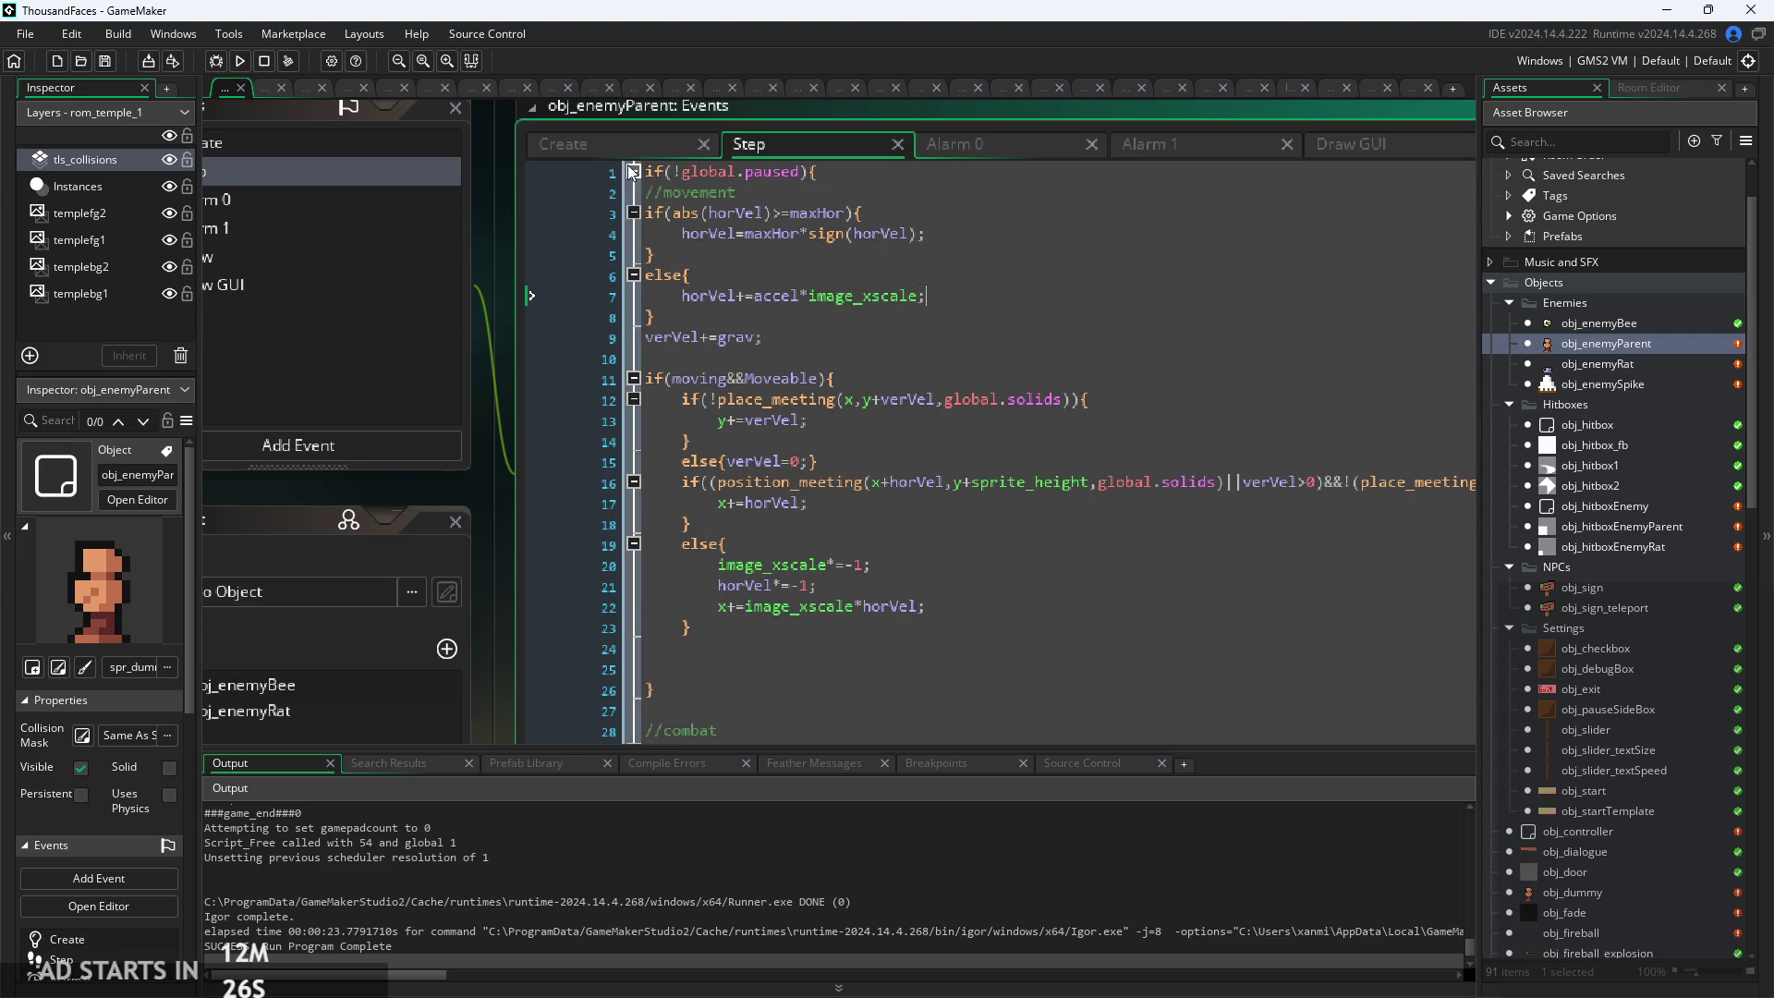
In the Create event, change movementEnd from 4 to 0 and attackStart from 0 to 1, then rebuild
{"action": "left_click", "coordinate": [655, 153]}
{"action": "left_click", "coordinate": [777, 444]}
{"action": "scroll", "coordinate": [771, 425], "scroll_direction": "up", "scroll_amount": 1, "text": "ctrl"}
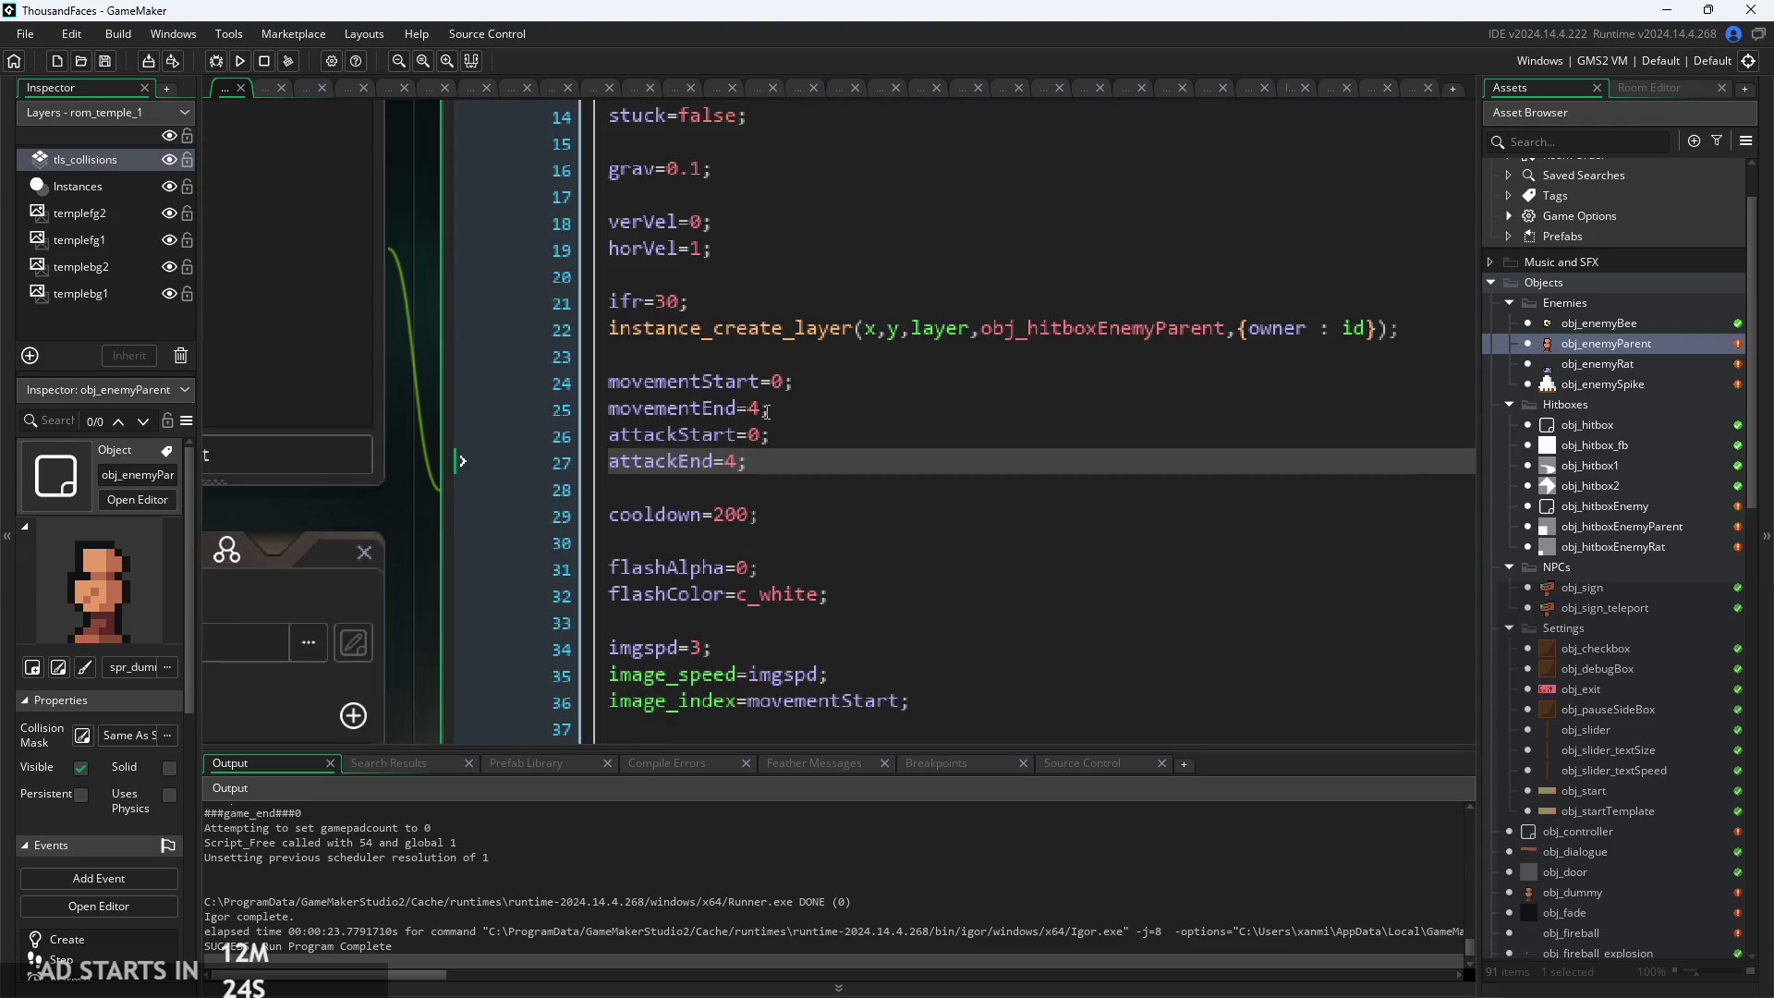
{"action": "double_click", "coordinate": [758, 410]}
{"action": "type", "text": "0"}
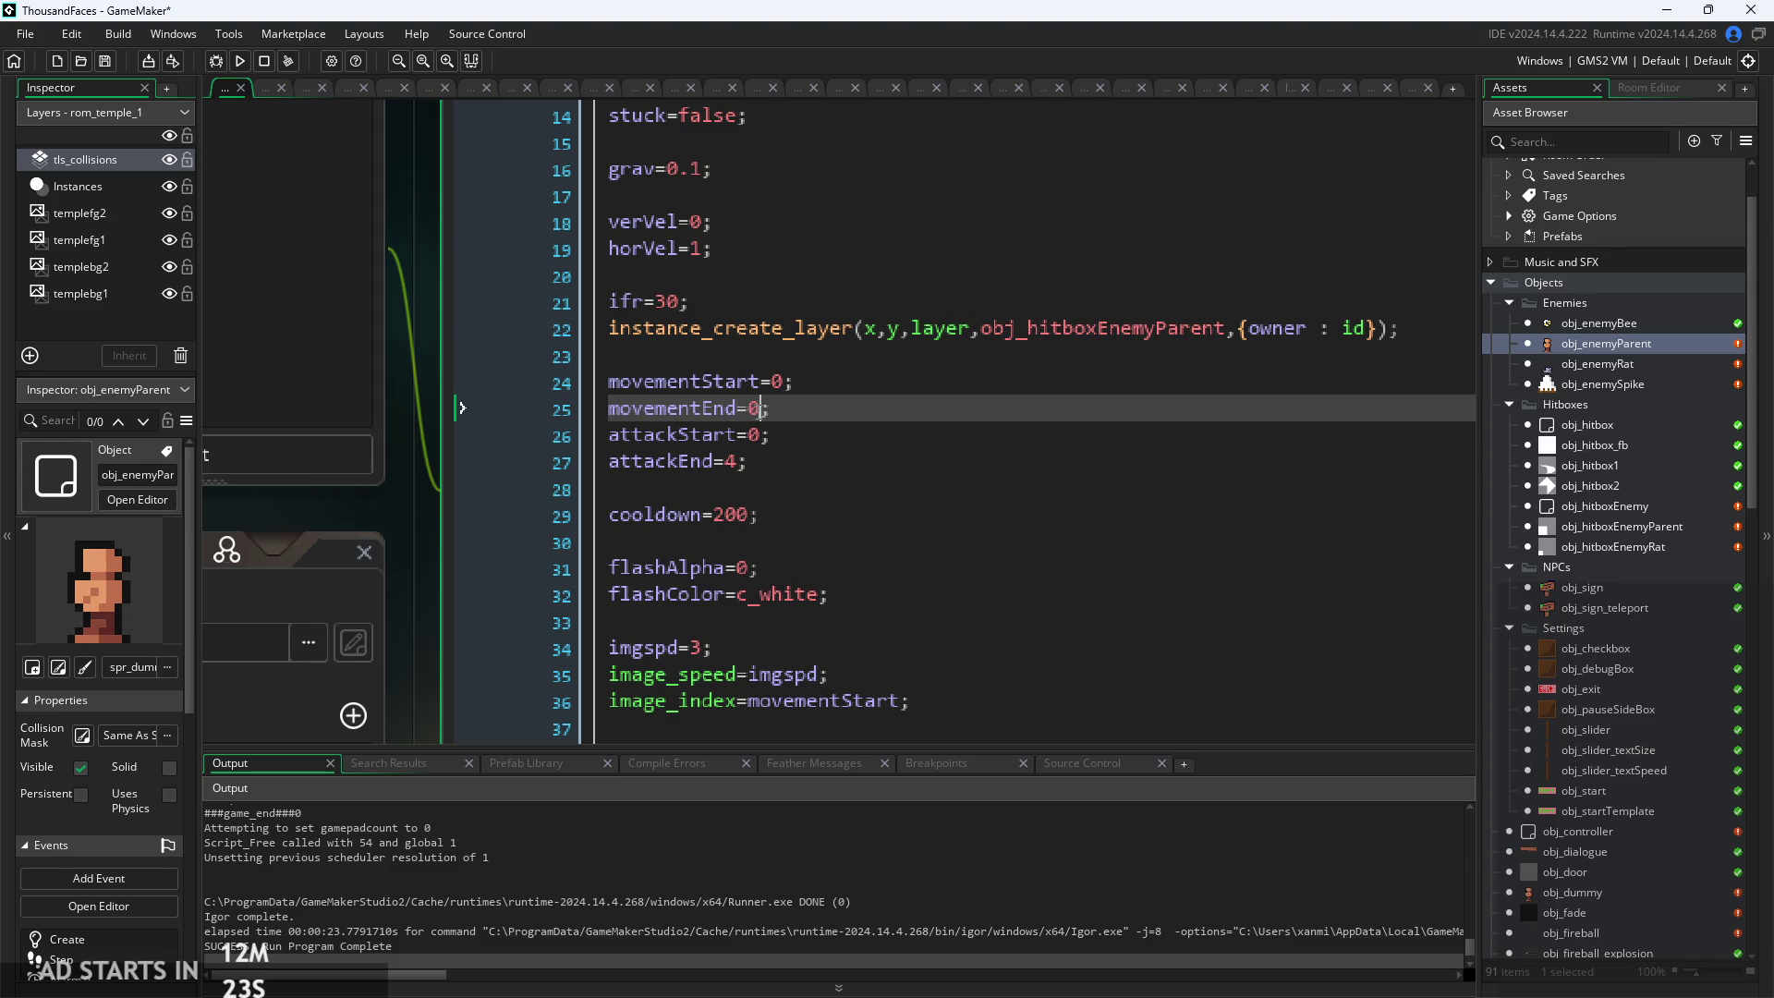
{"action": "left_click", "coordinate": [882, 435]}
{"action": "type", "text": "1"}
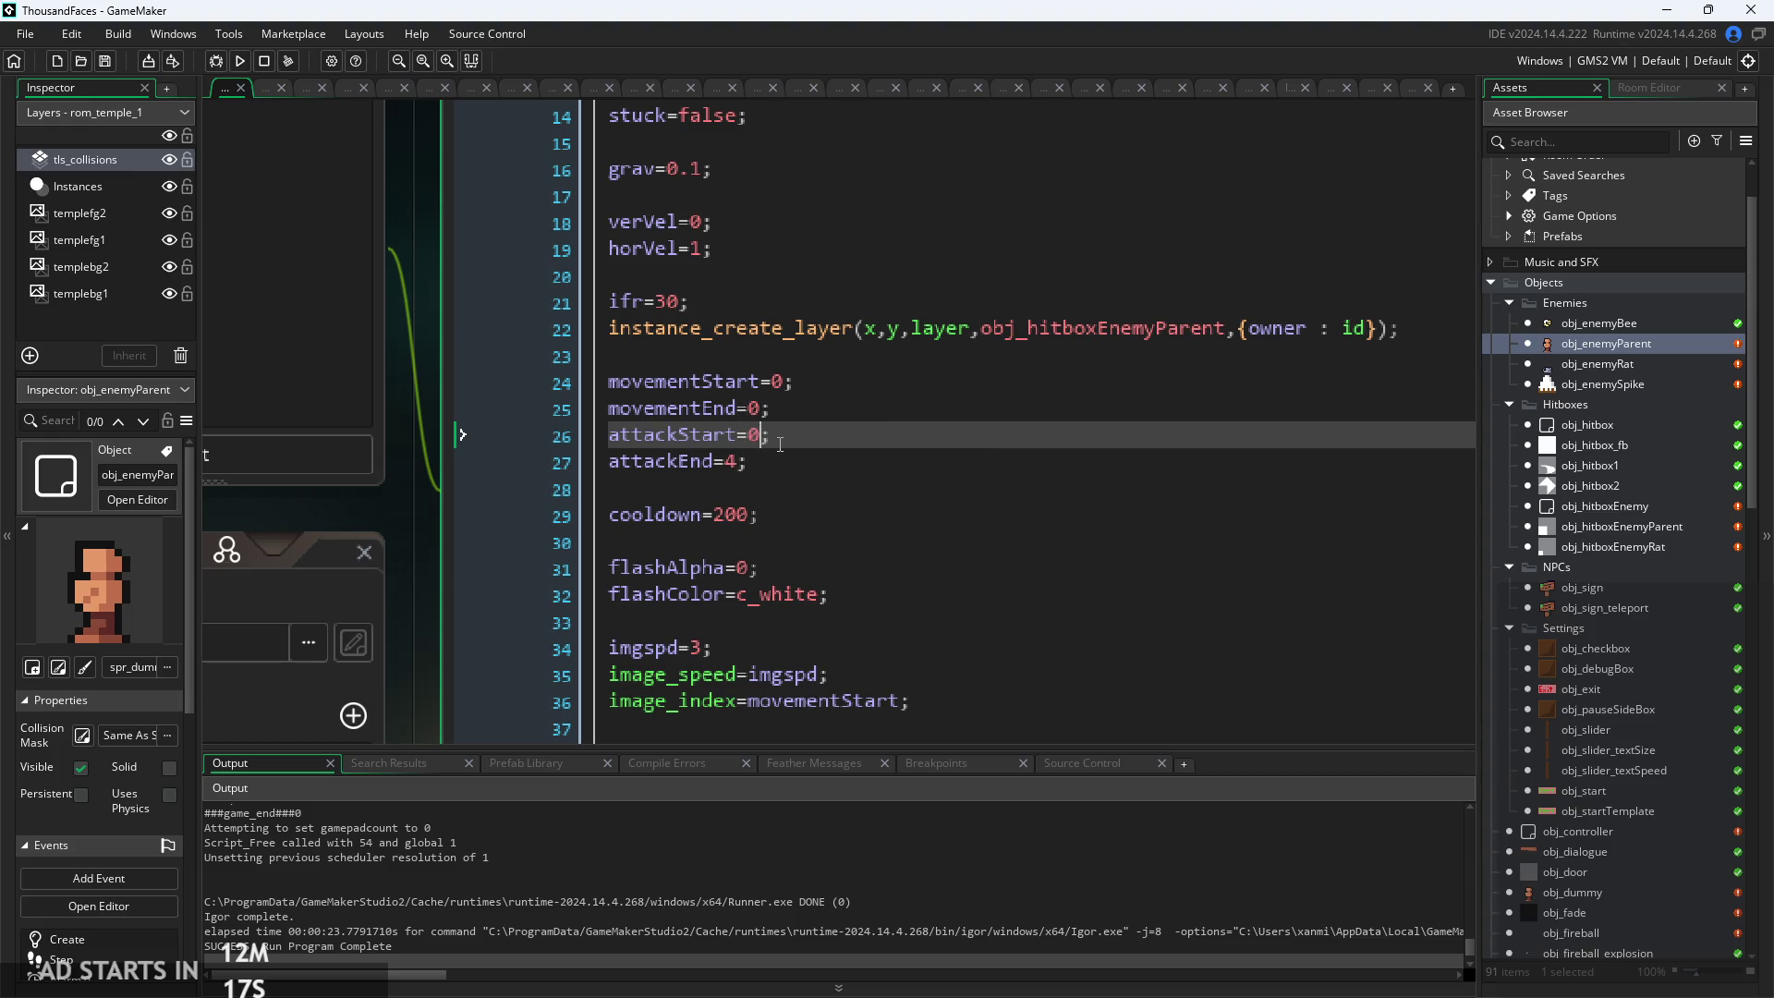
{"action": "left_click", "coordinate": [241, 61]}
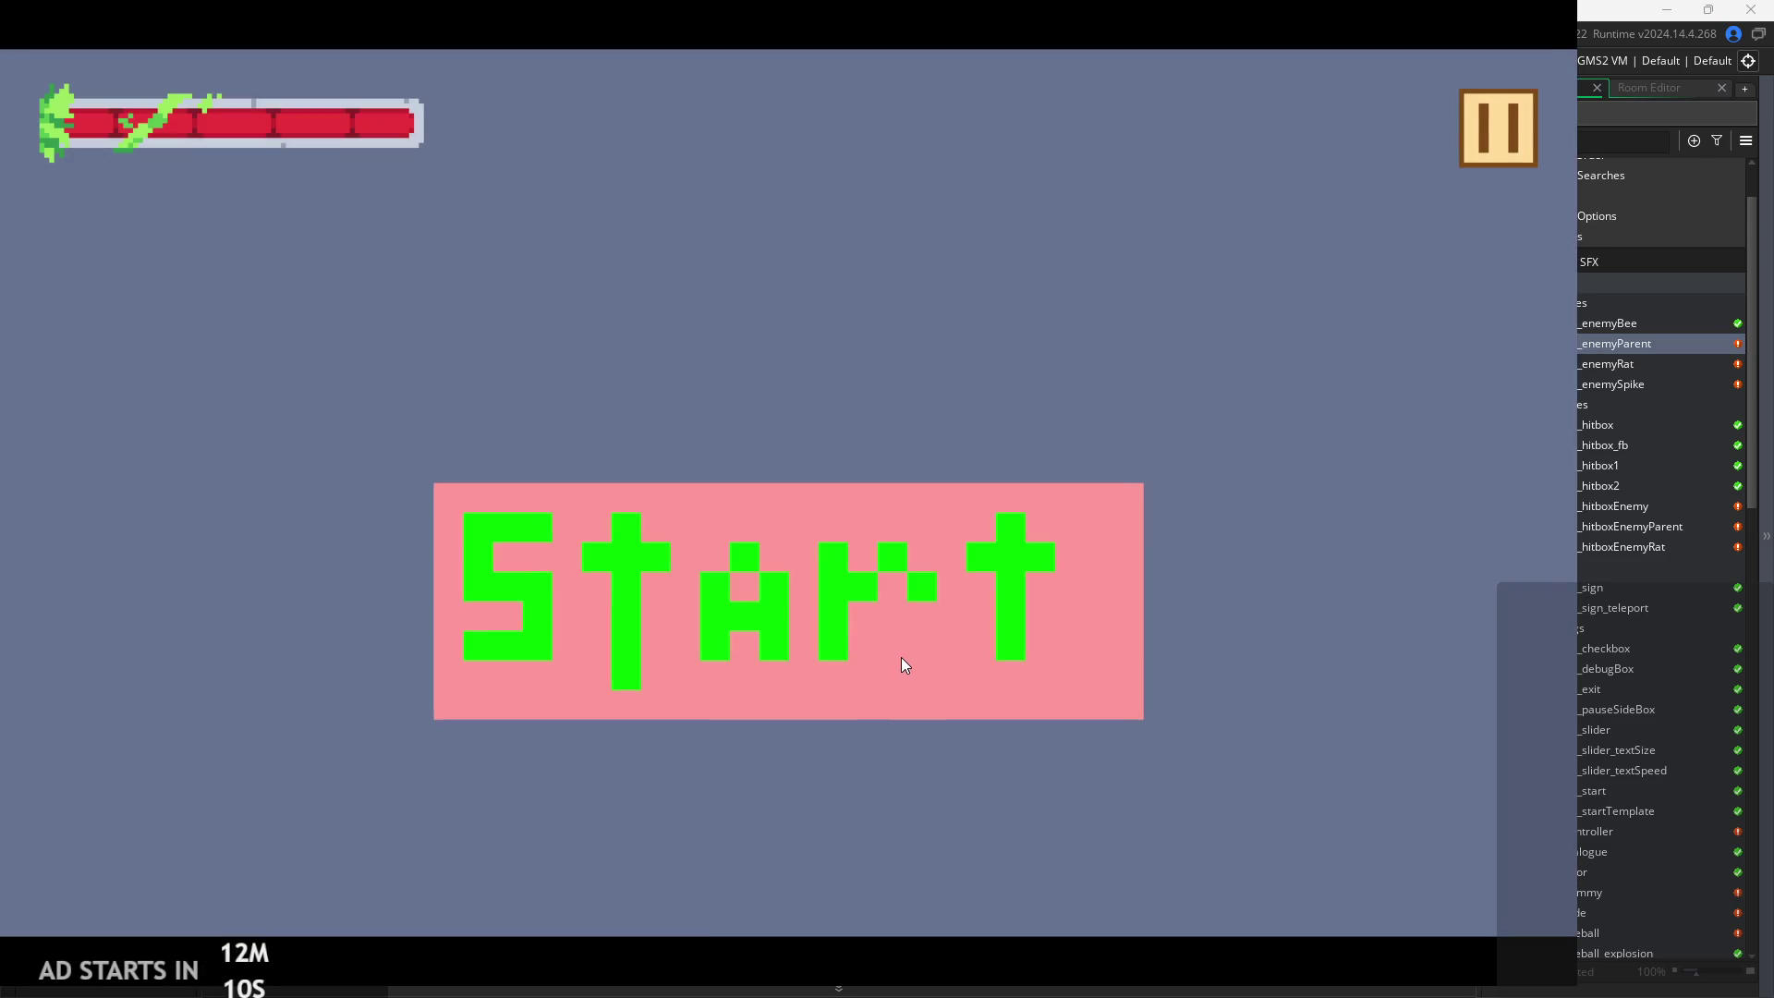
Start the rebuilt game, run right and jump, turn left toward the enemies, then pause it
{"action": "left_click", "coordinate": [900, 657]}
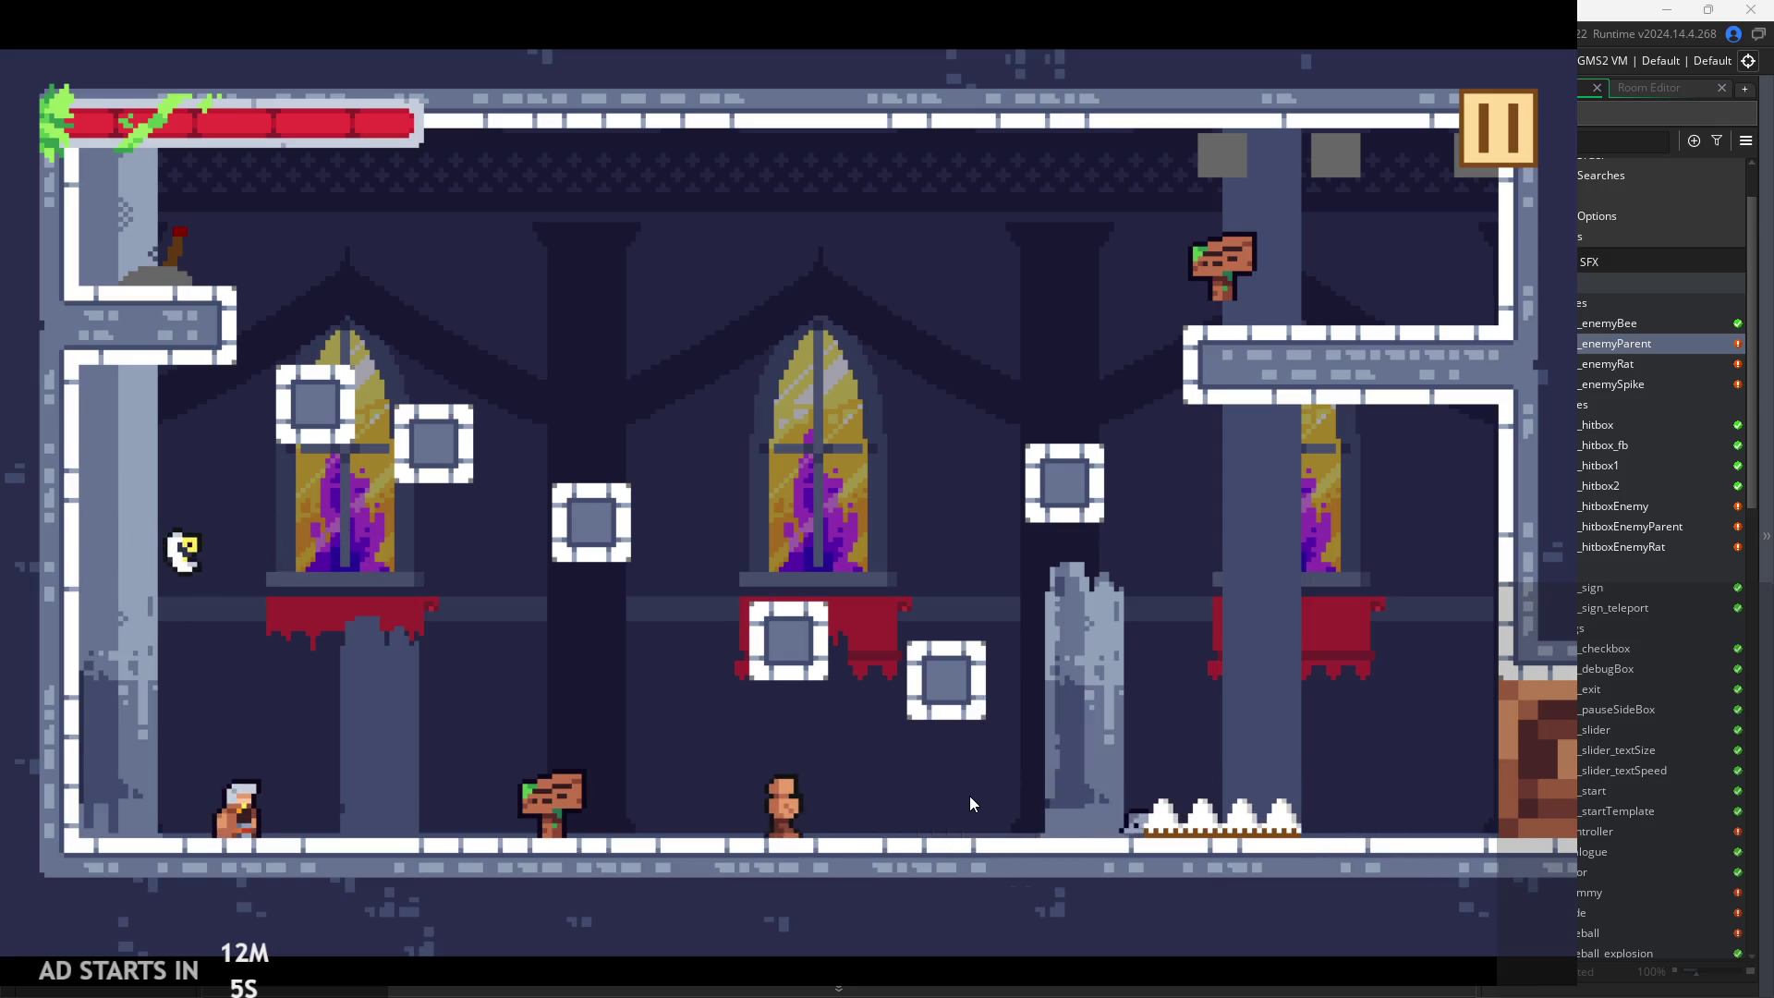
{"action": "key", "text": "Right"}
{"action": "key", "text": "space"}
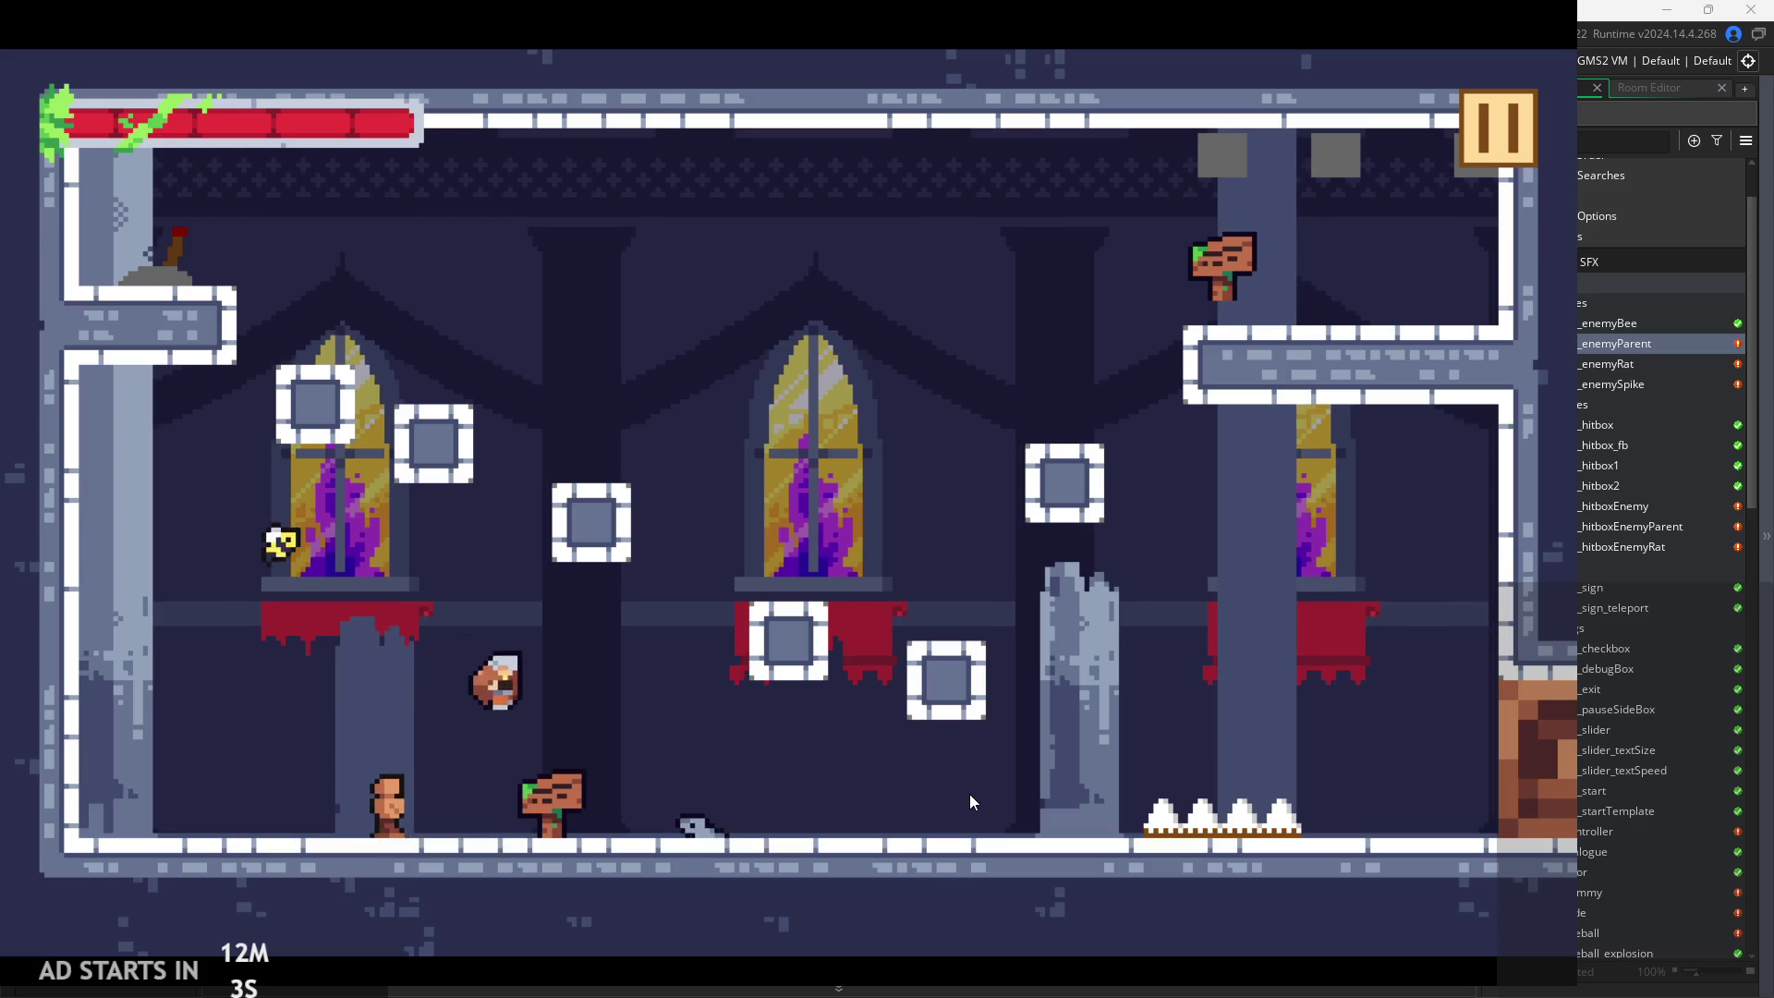
{"action": "key", "text": "Right"}
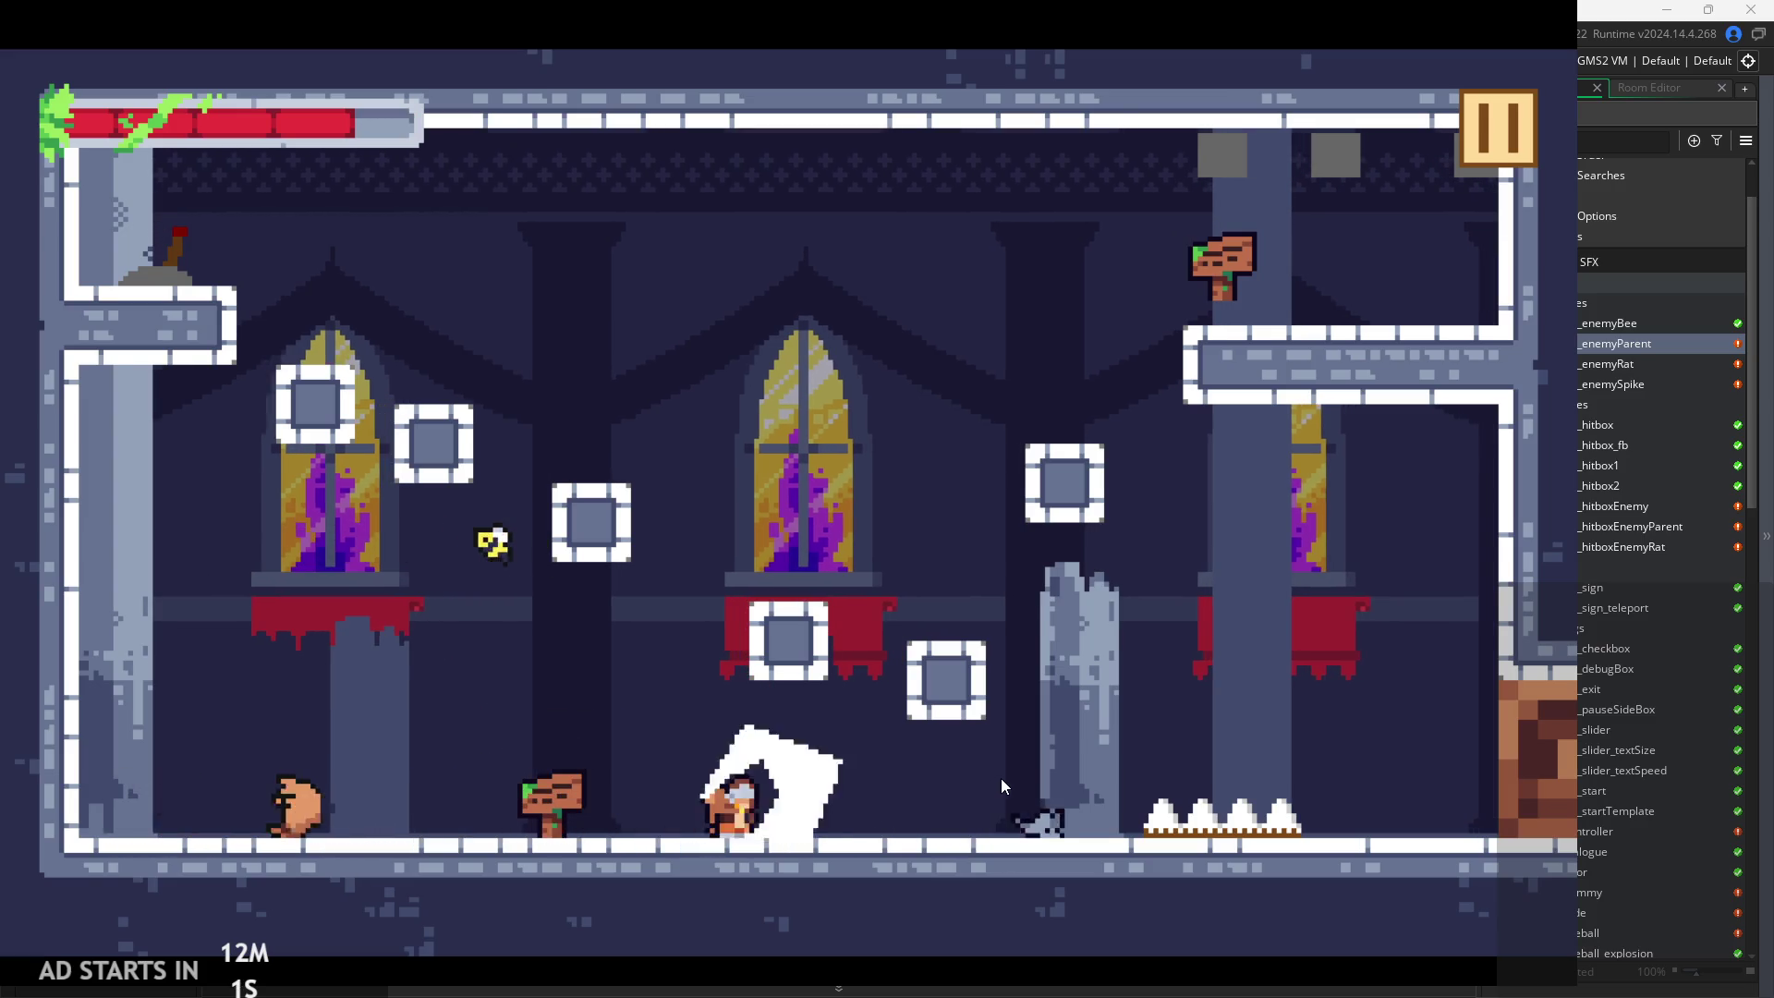
{"action": "key", "text": "Right"}
{"action": "key", "text": "Left"}
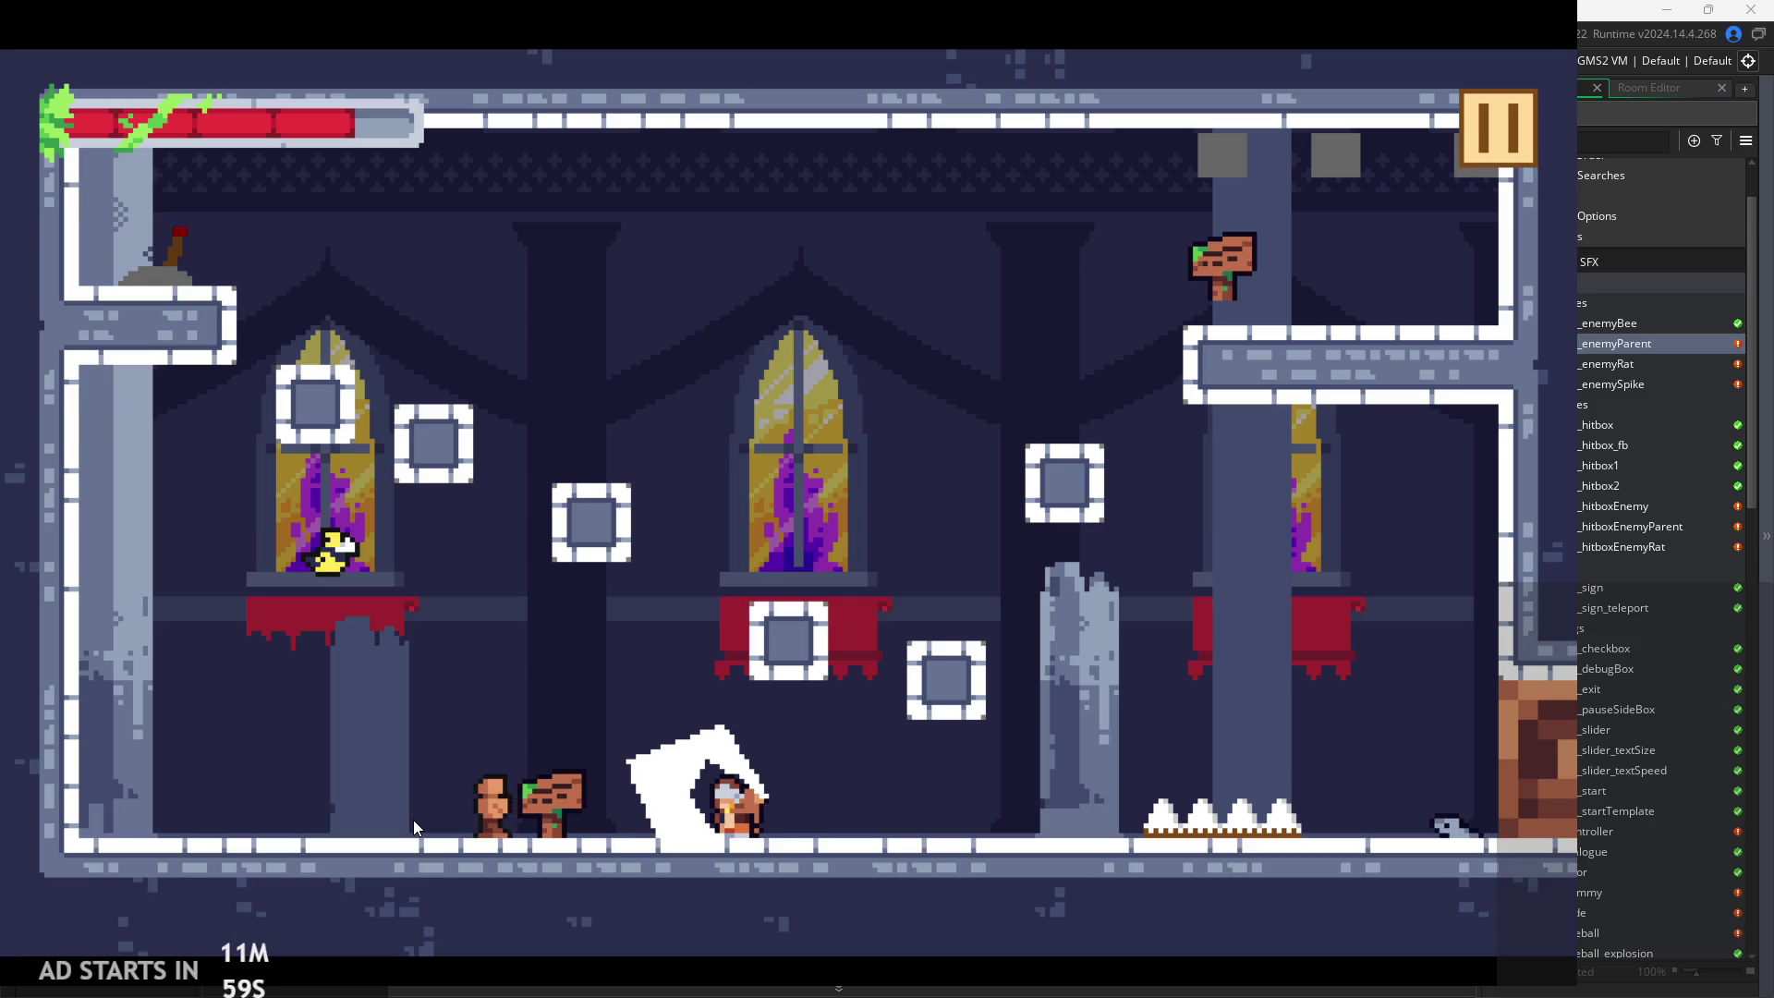
{"action": "left_click", "coordinate": [1483, 120]}
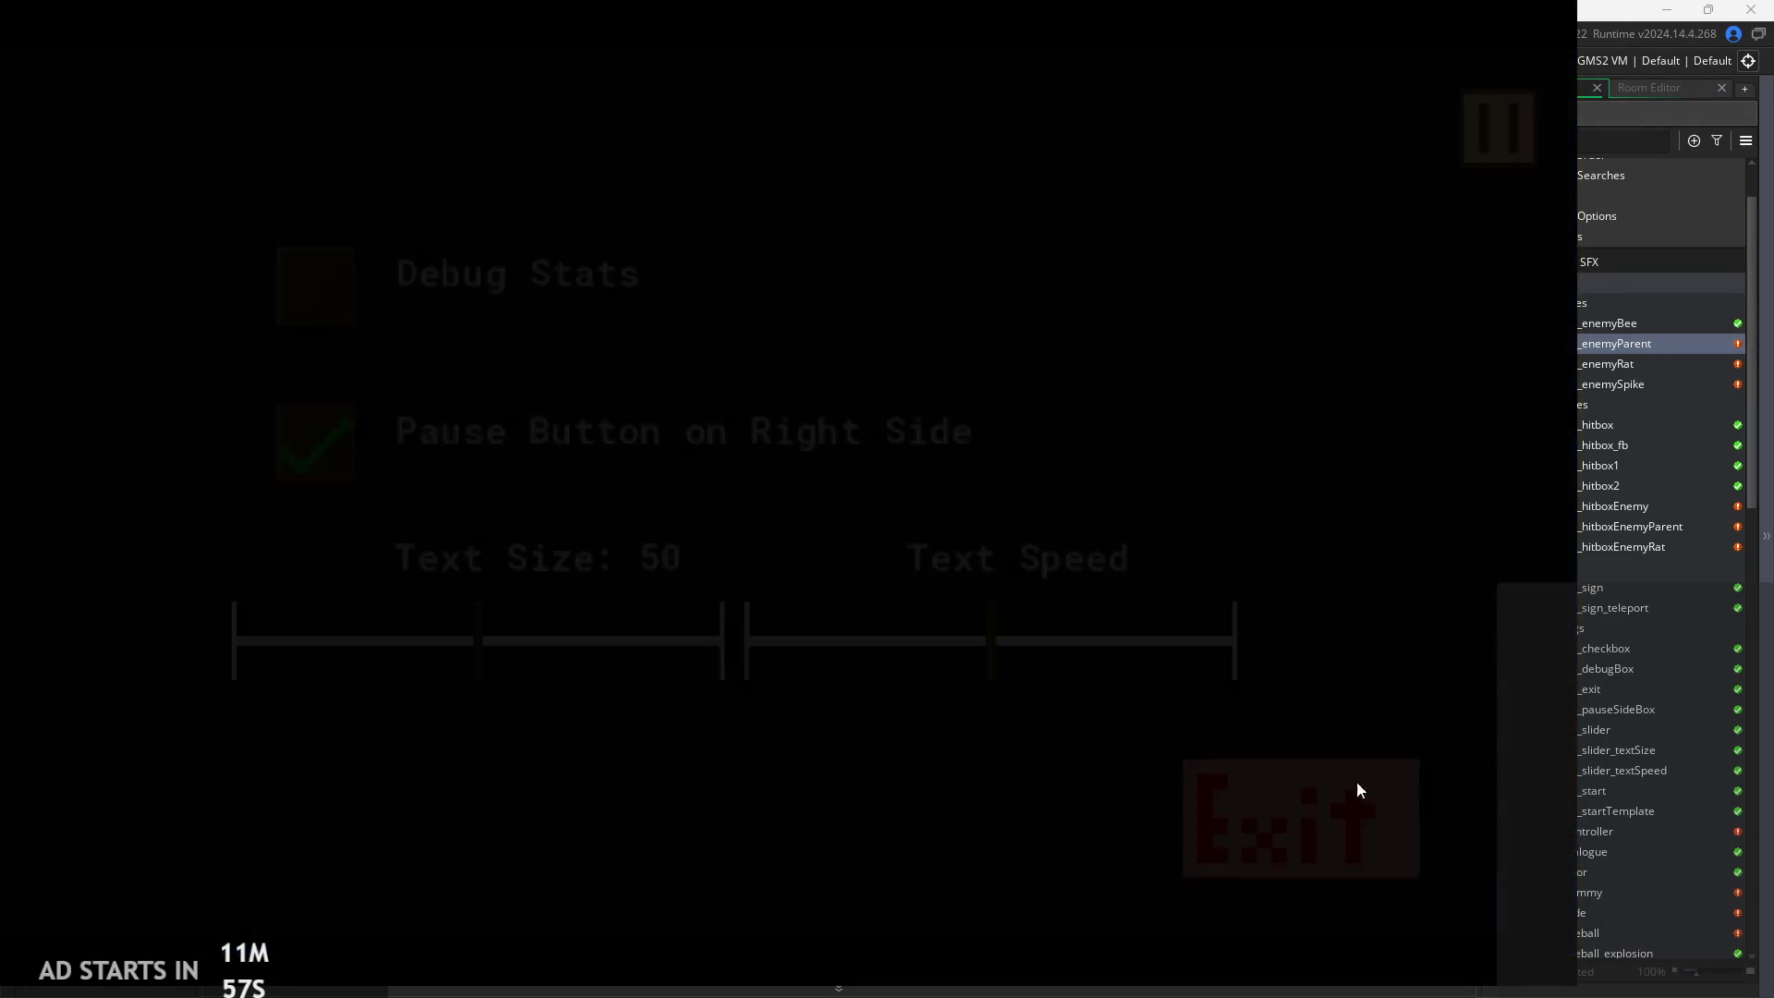
Exit the game and find the end of the attackStart check in obj_enemyParent's Step code
{"action": "left_click", "coordinate": [1357, 787]}
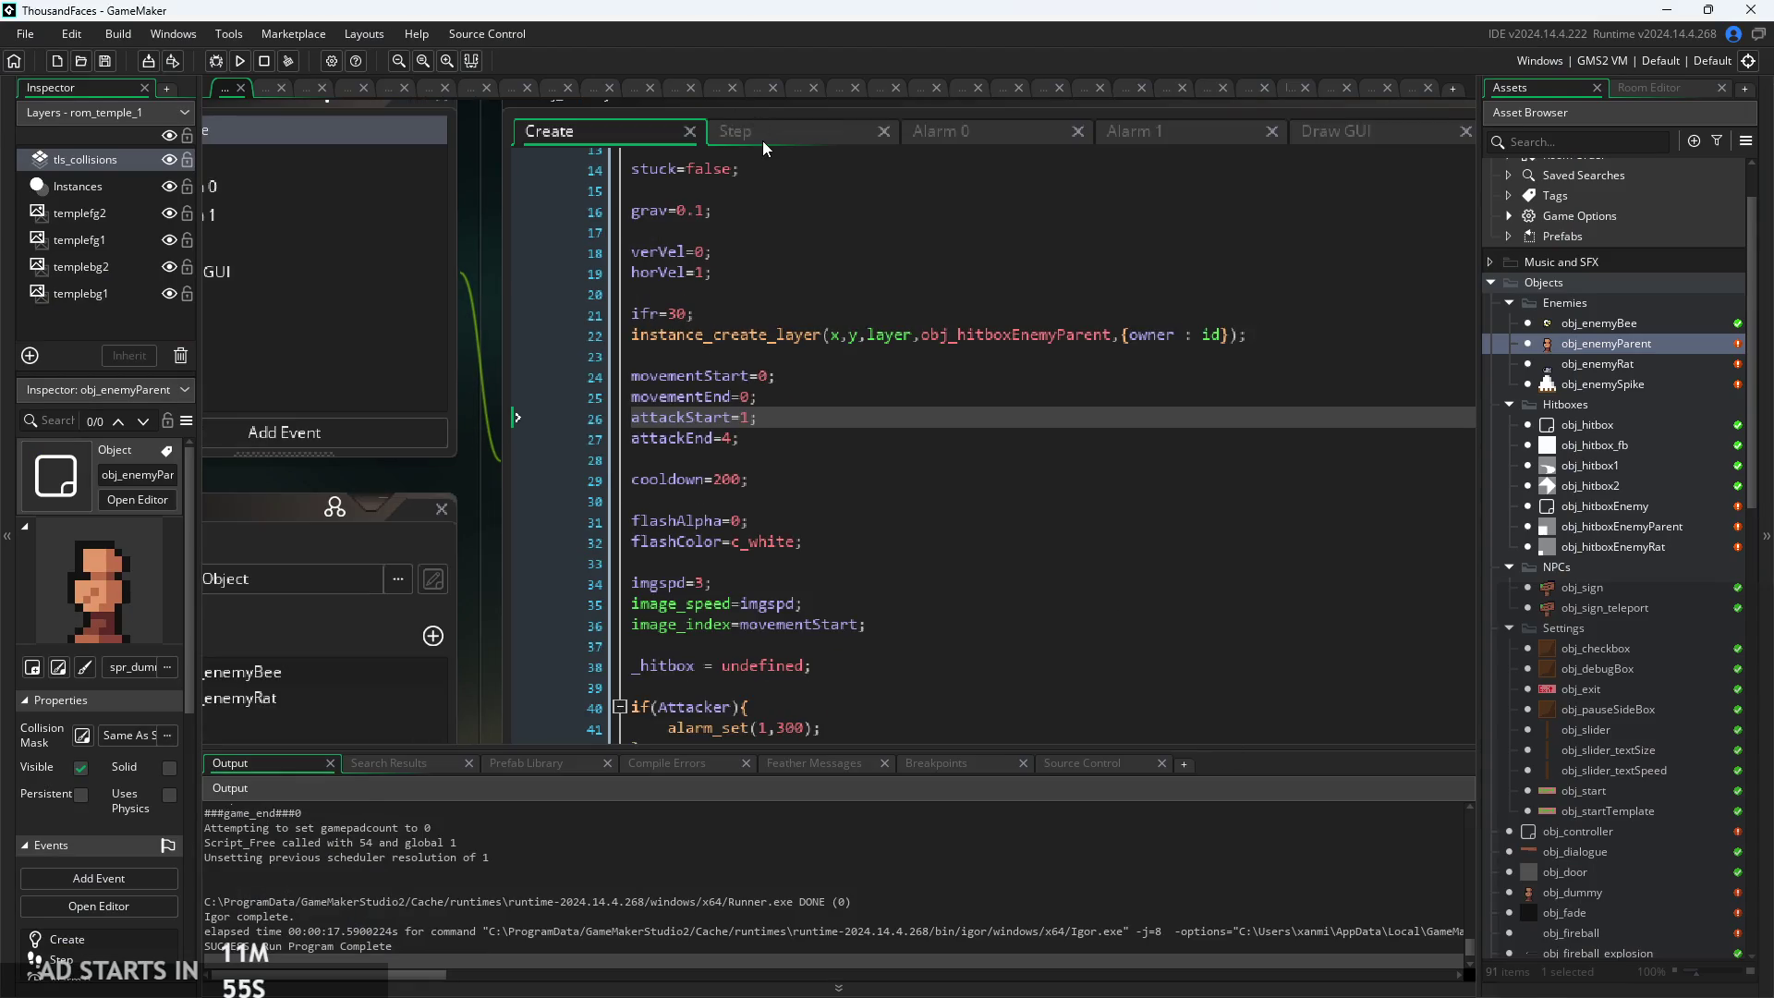
{"action": "left_click", "coordinate": [763, 146]}
{"action": "scroll", "coordinate": [923, 450], "scroll_direction": "down", "scroll_amount": 6}
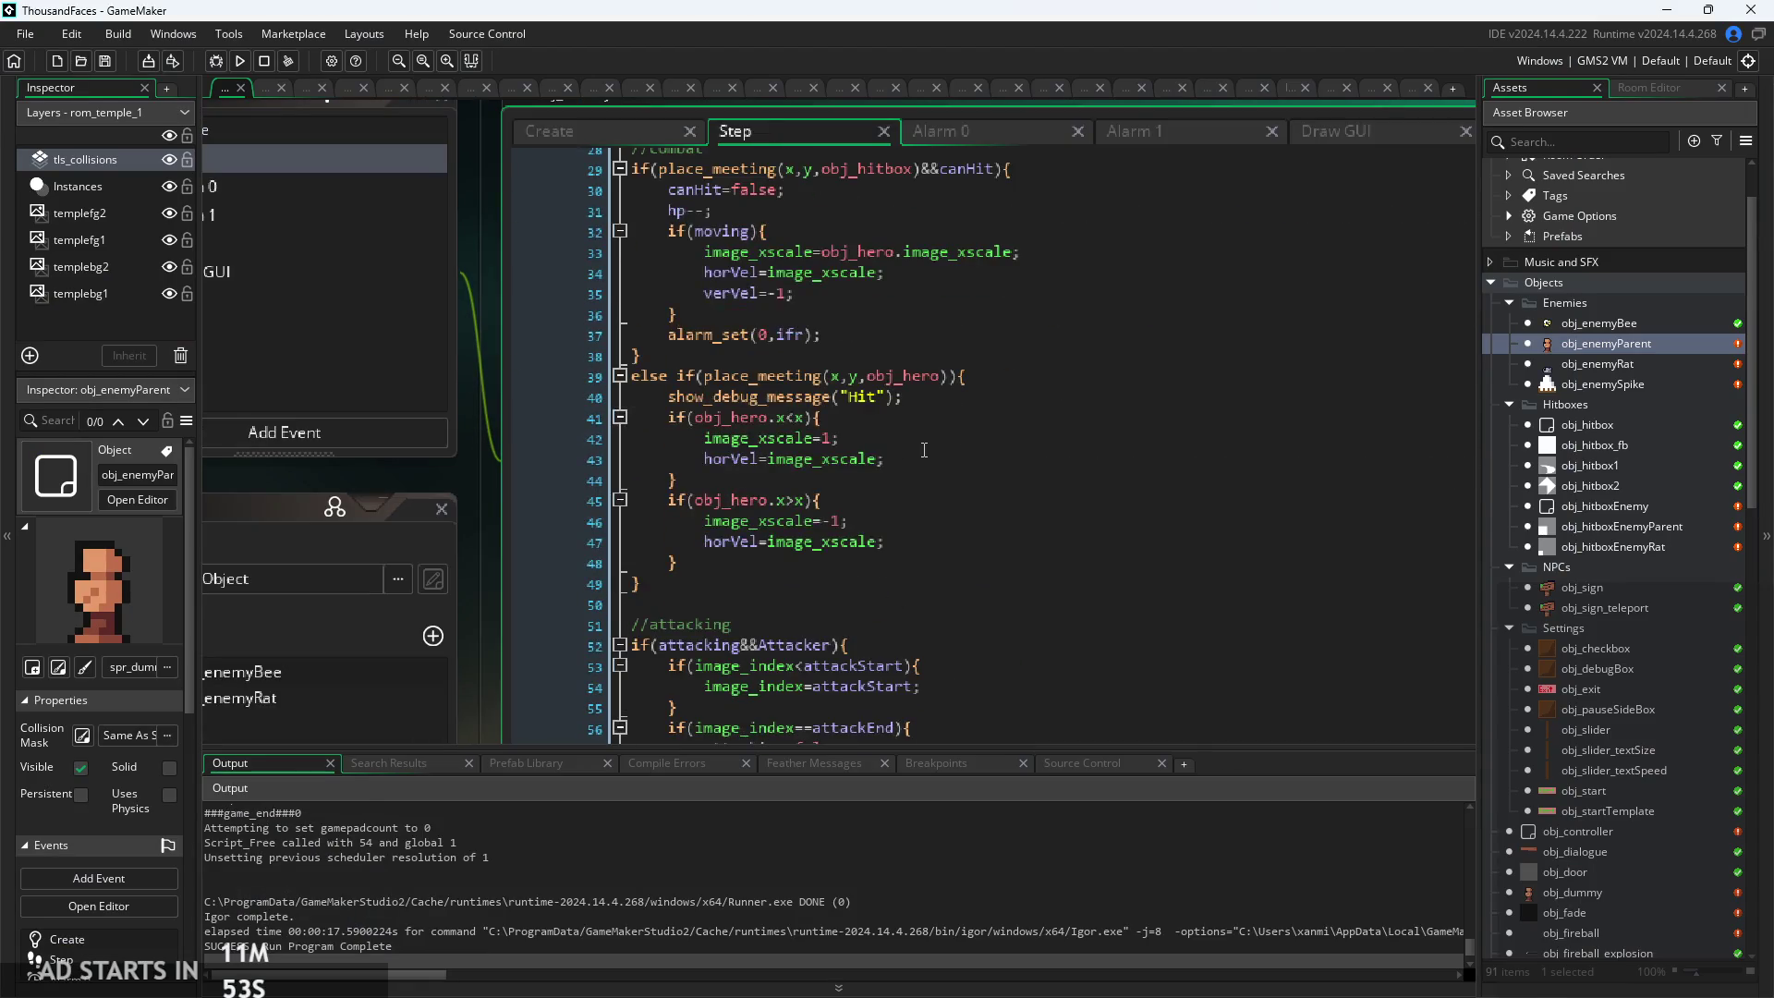
{"action": "scroll", "coordinate": [910, 399], "scroll_direction": "down", "scroll_amount": 5}
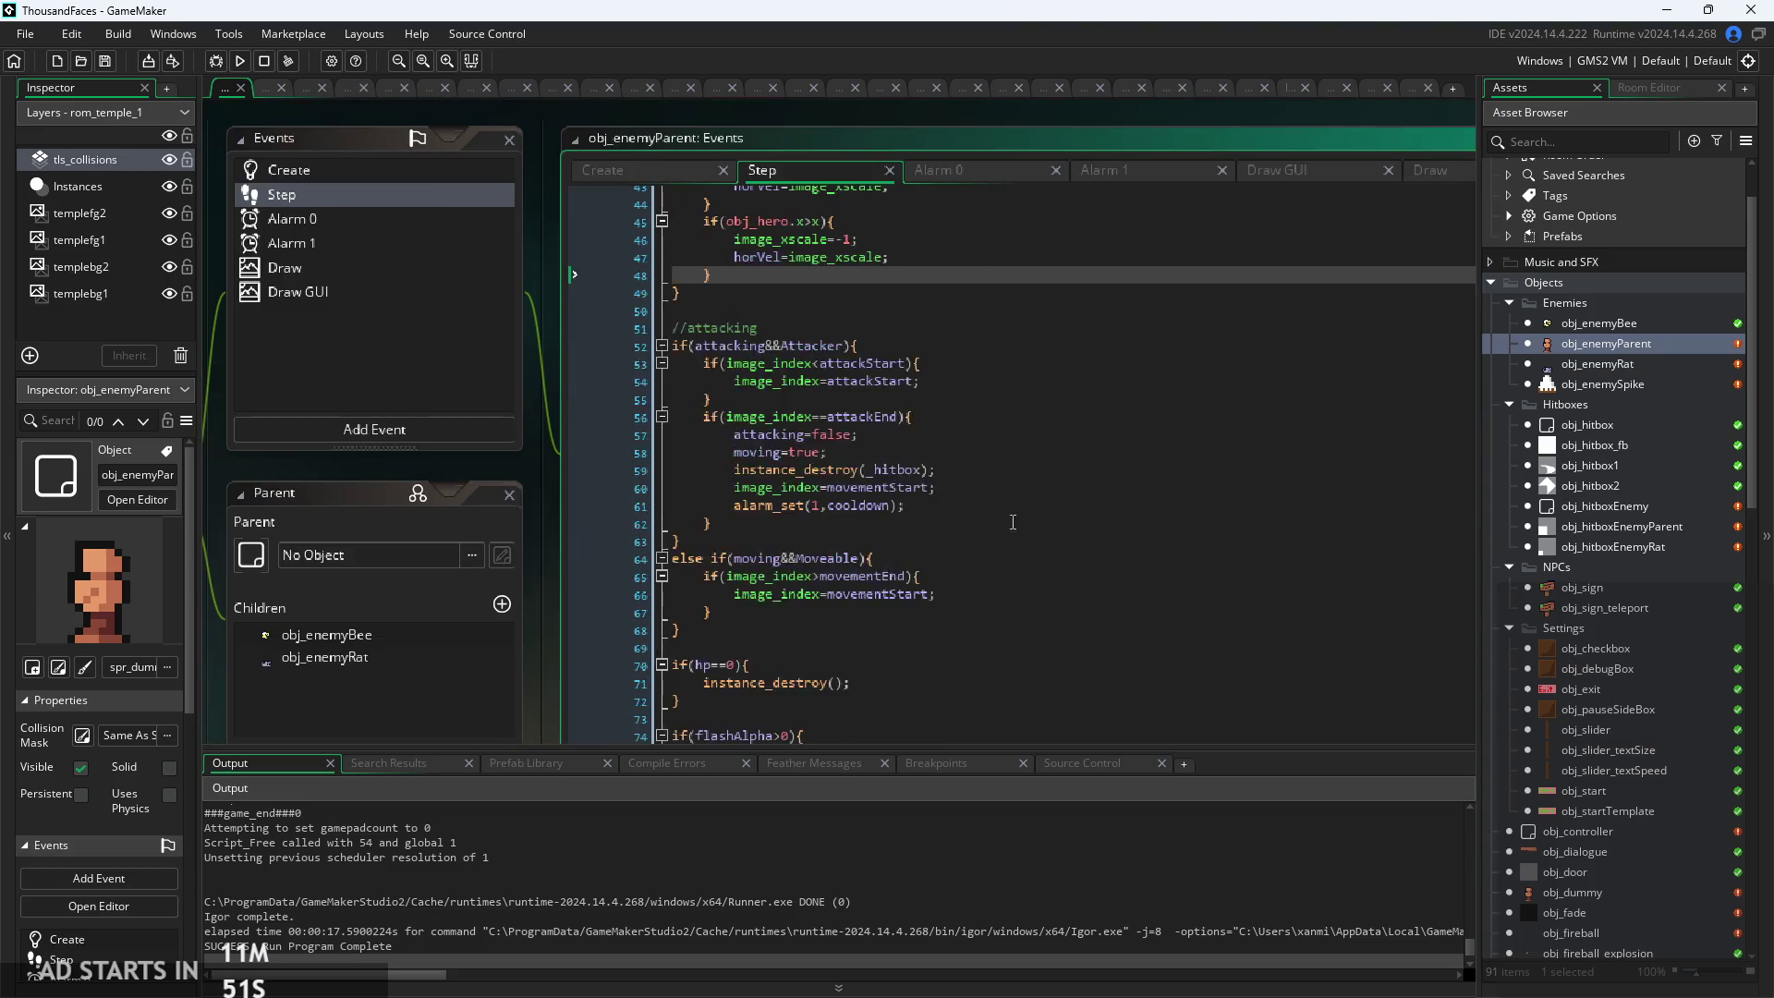
{"action": "left_click", "coordinate": [1041, 451]}
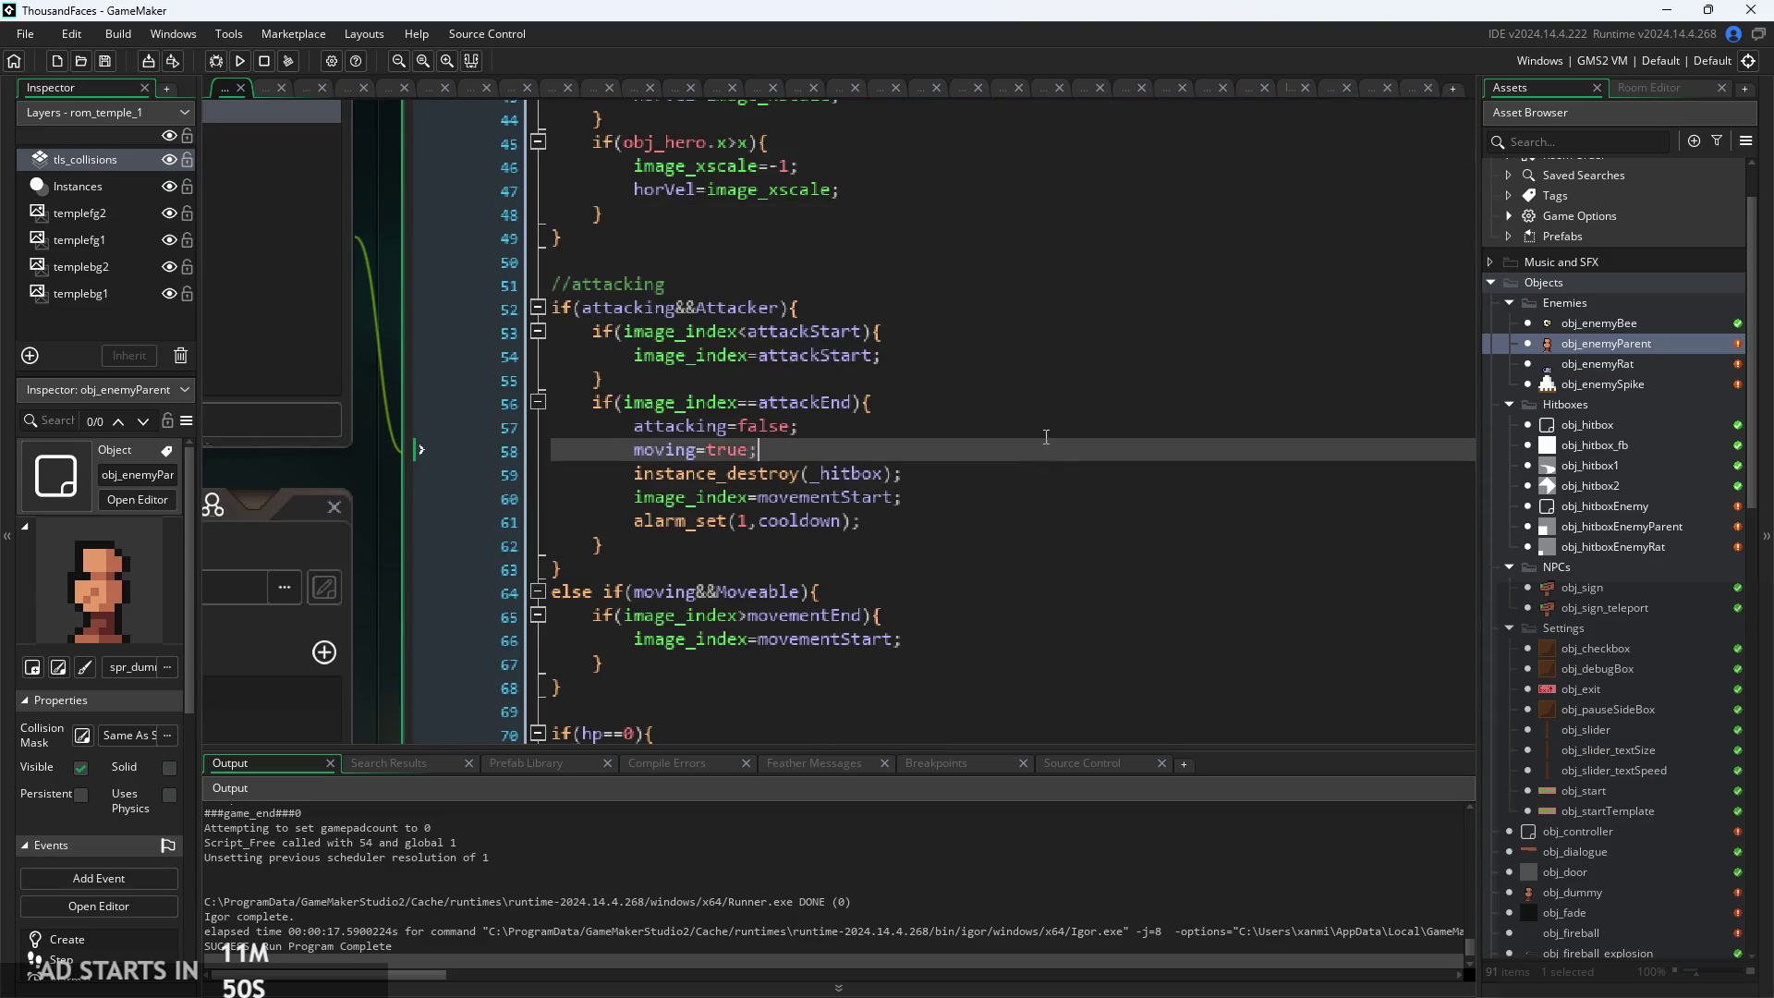
{"action": "left_click", "coordinate": [985, 579]}
{"action": "left_click", "coordinate": [999, 369]}
{"action": "left_click", "coordinate": [969, 338]}
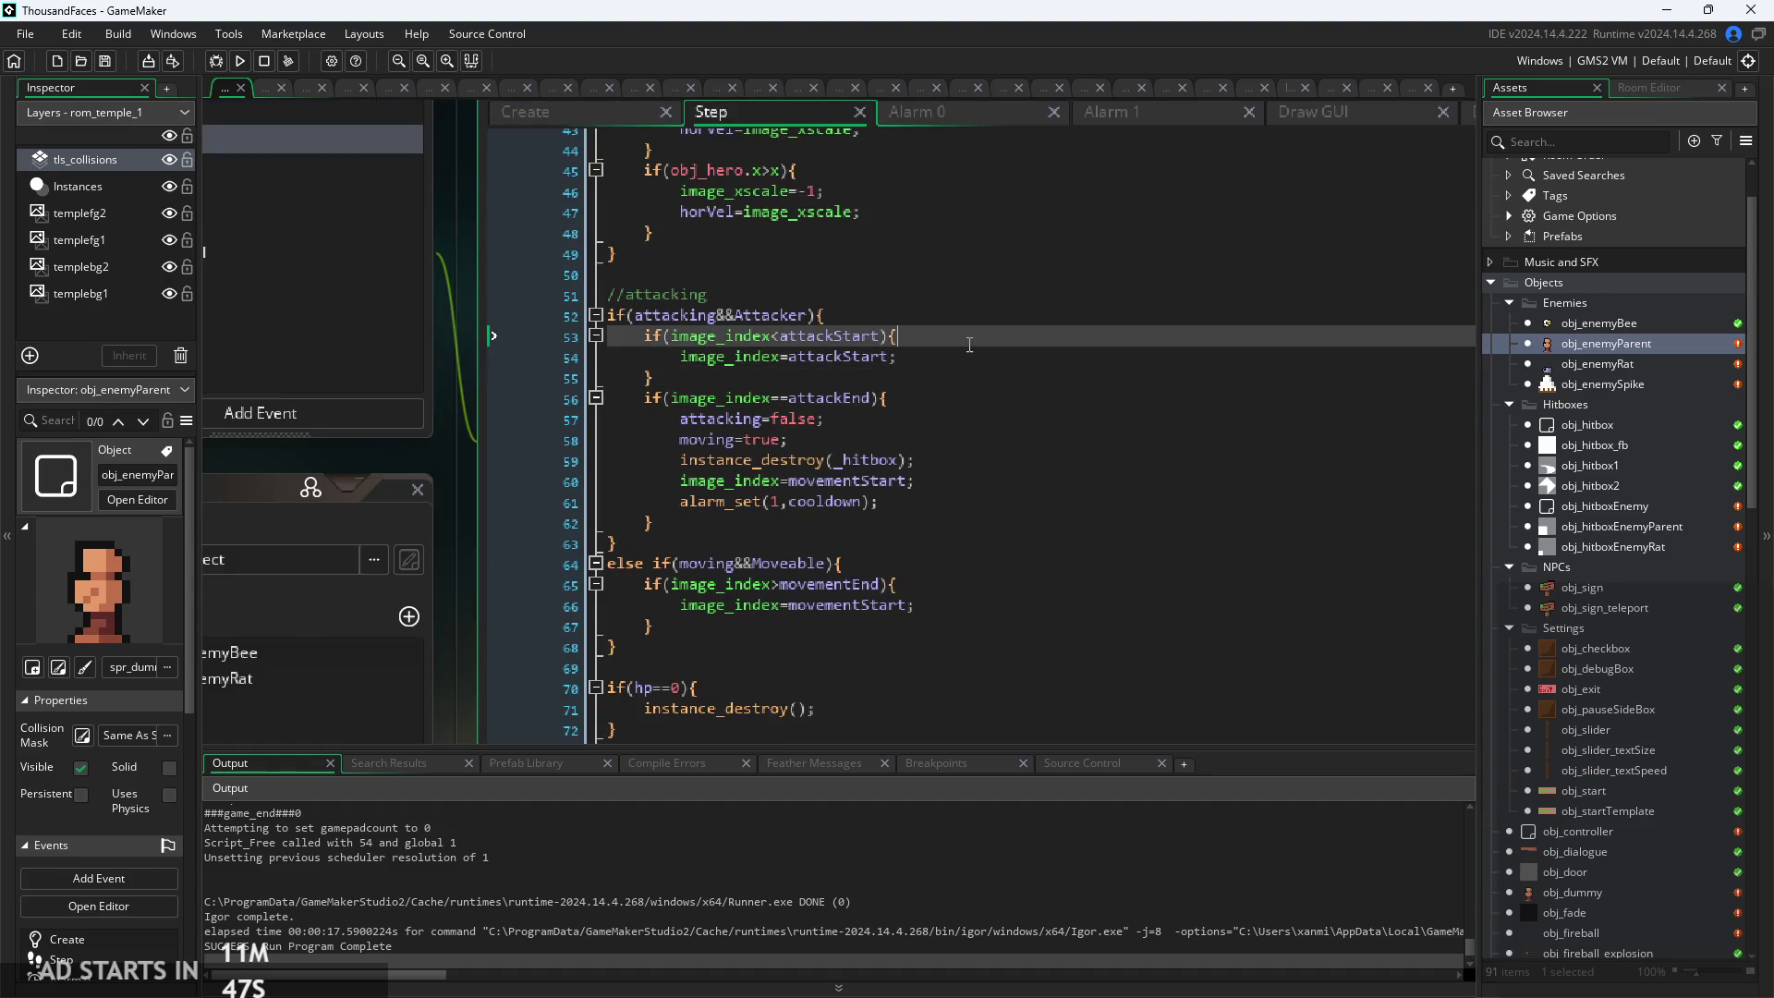
{"action": "scroll", "coordinate": [969, 345], "scroll_direction": "up", "scroll_amount": 2}
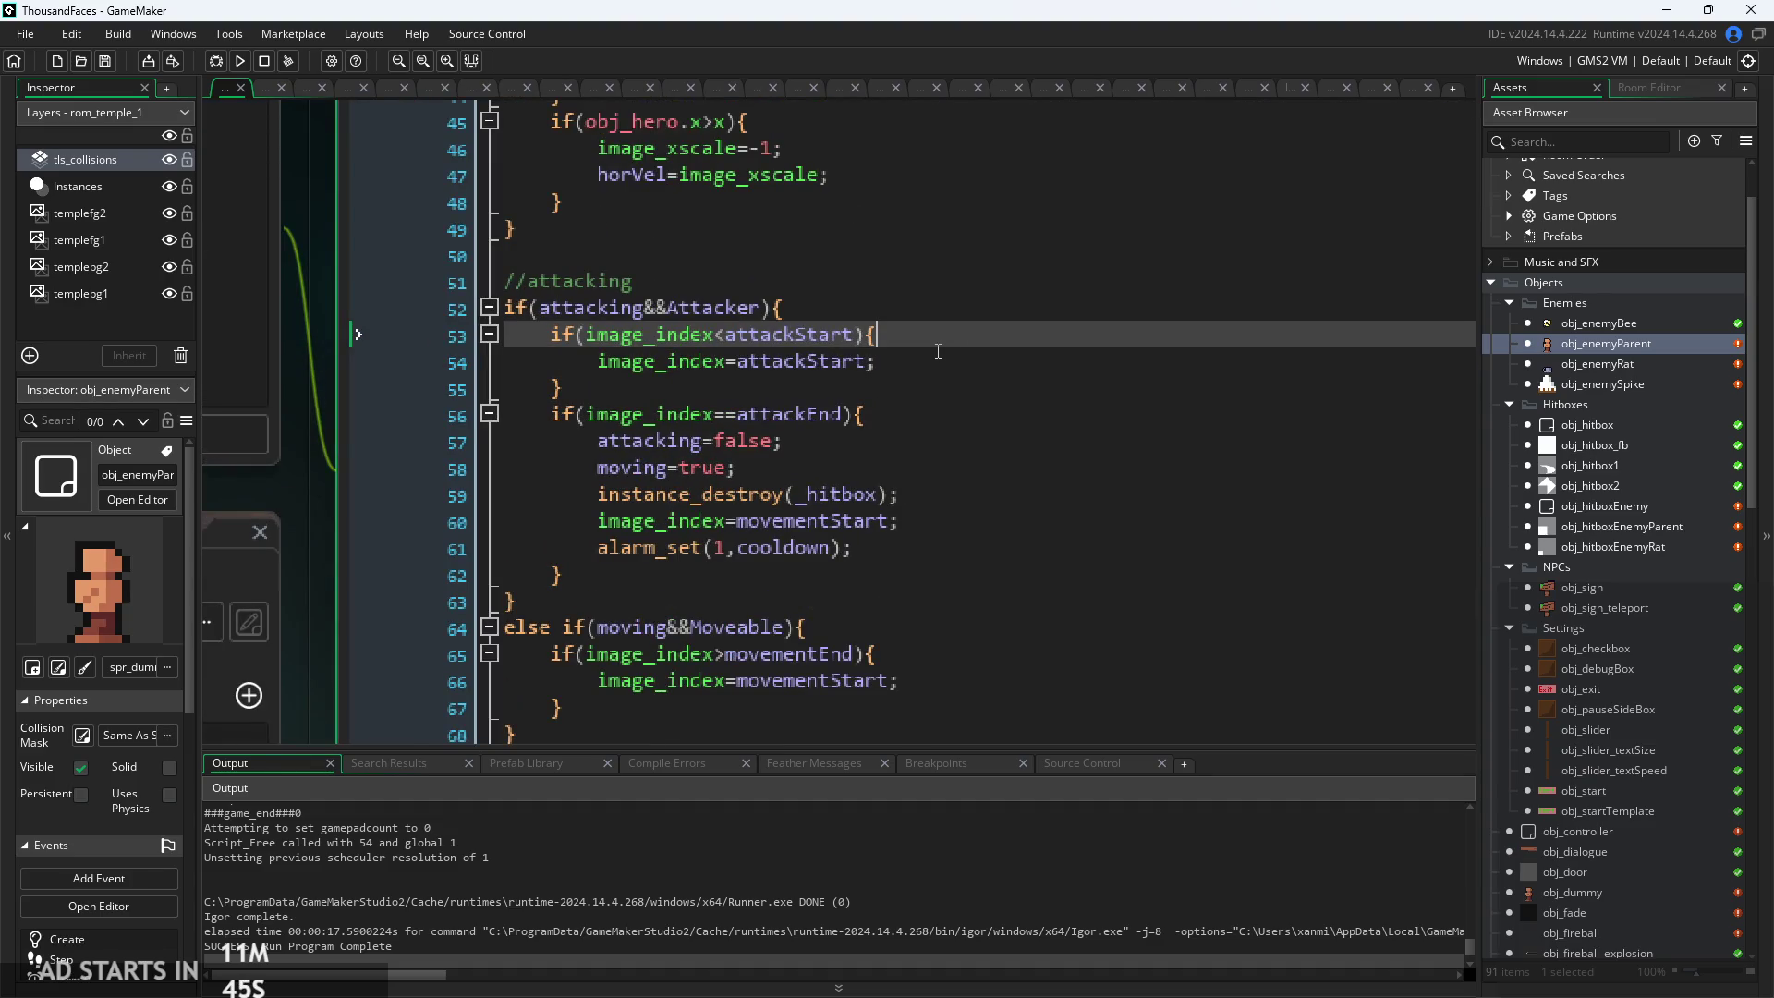
Add an imgspd=1 line inside the attackStart check, looking up where attackStart is defined
{"action": "key", "text": "Return"}
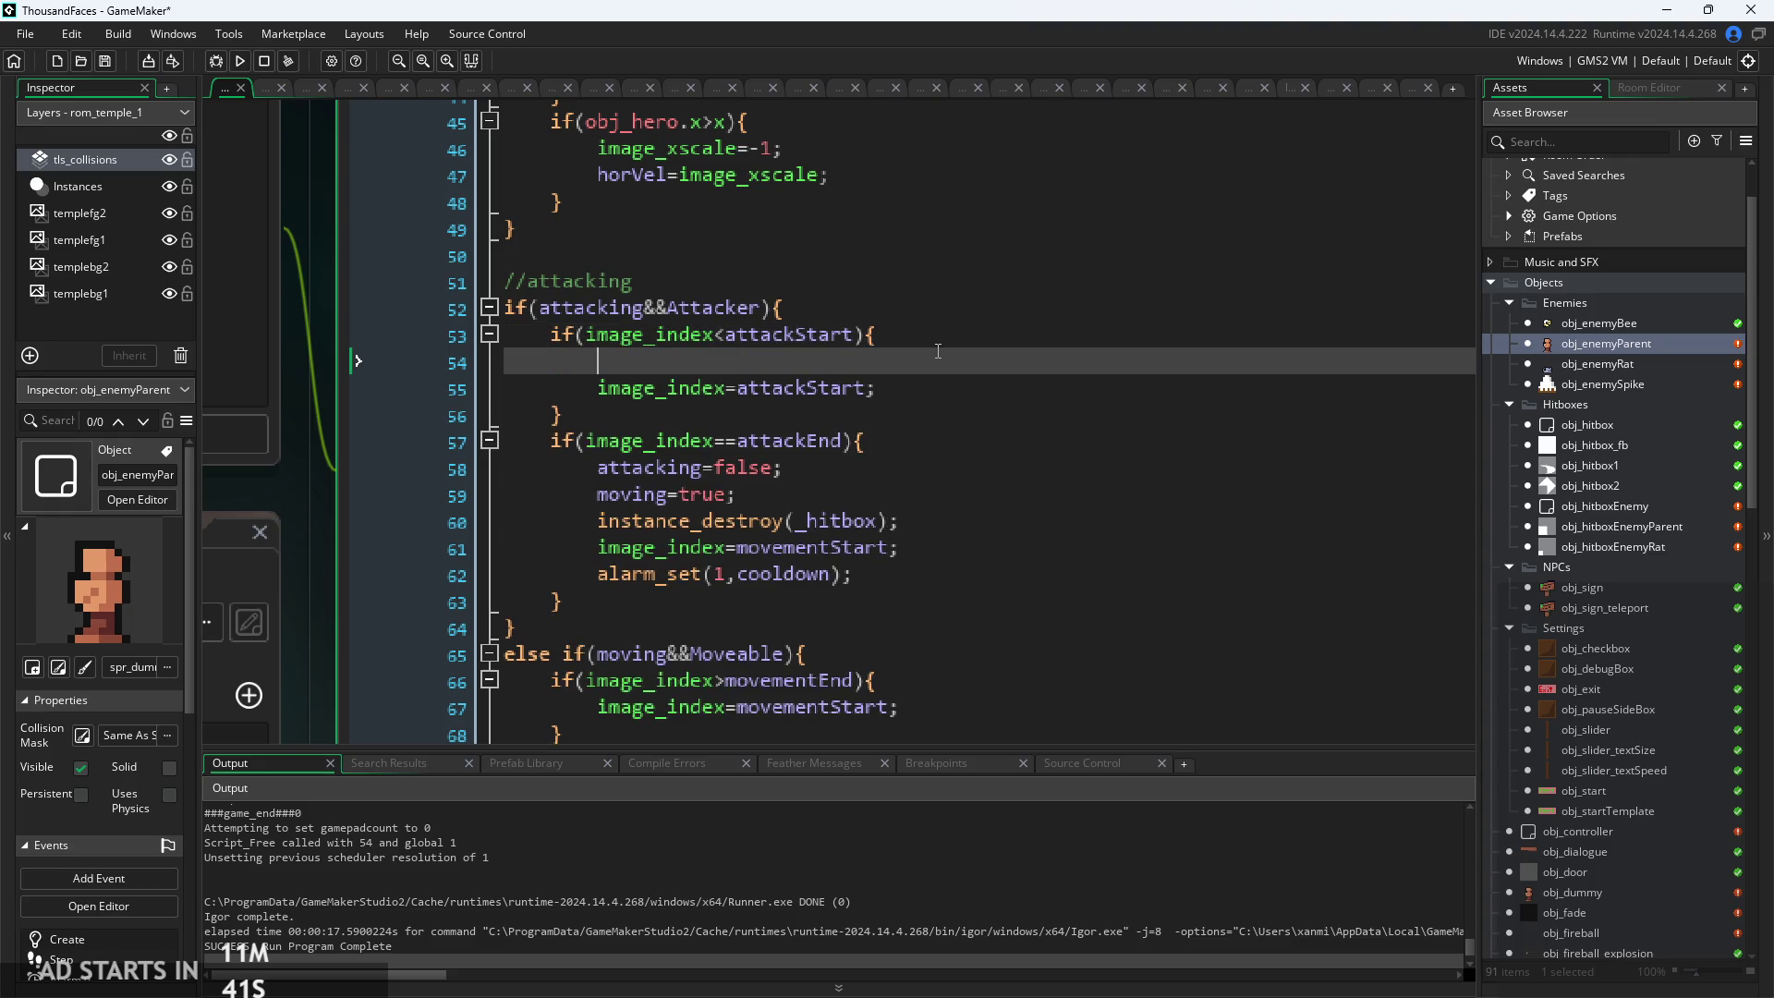
{"action": "type", "text": "imgspd=1;"}
{"action": "middle_click", "coordinate": [794, 388]}
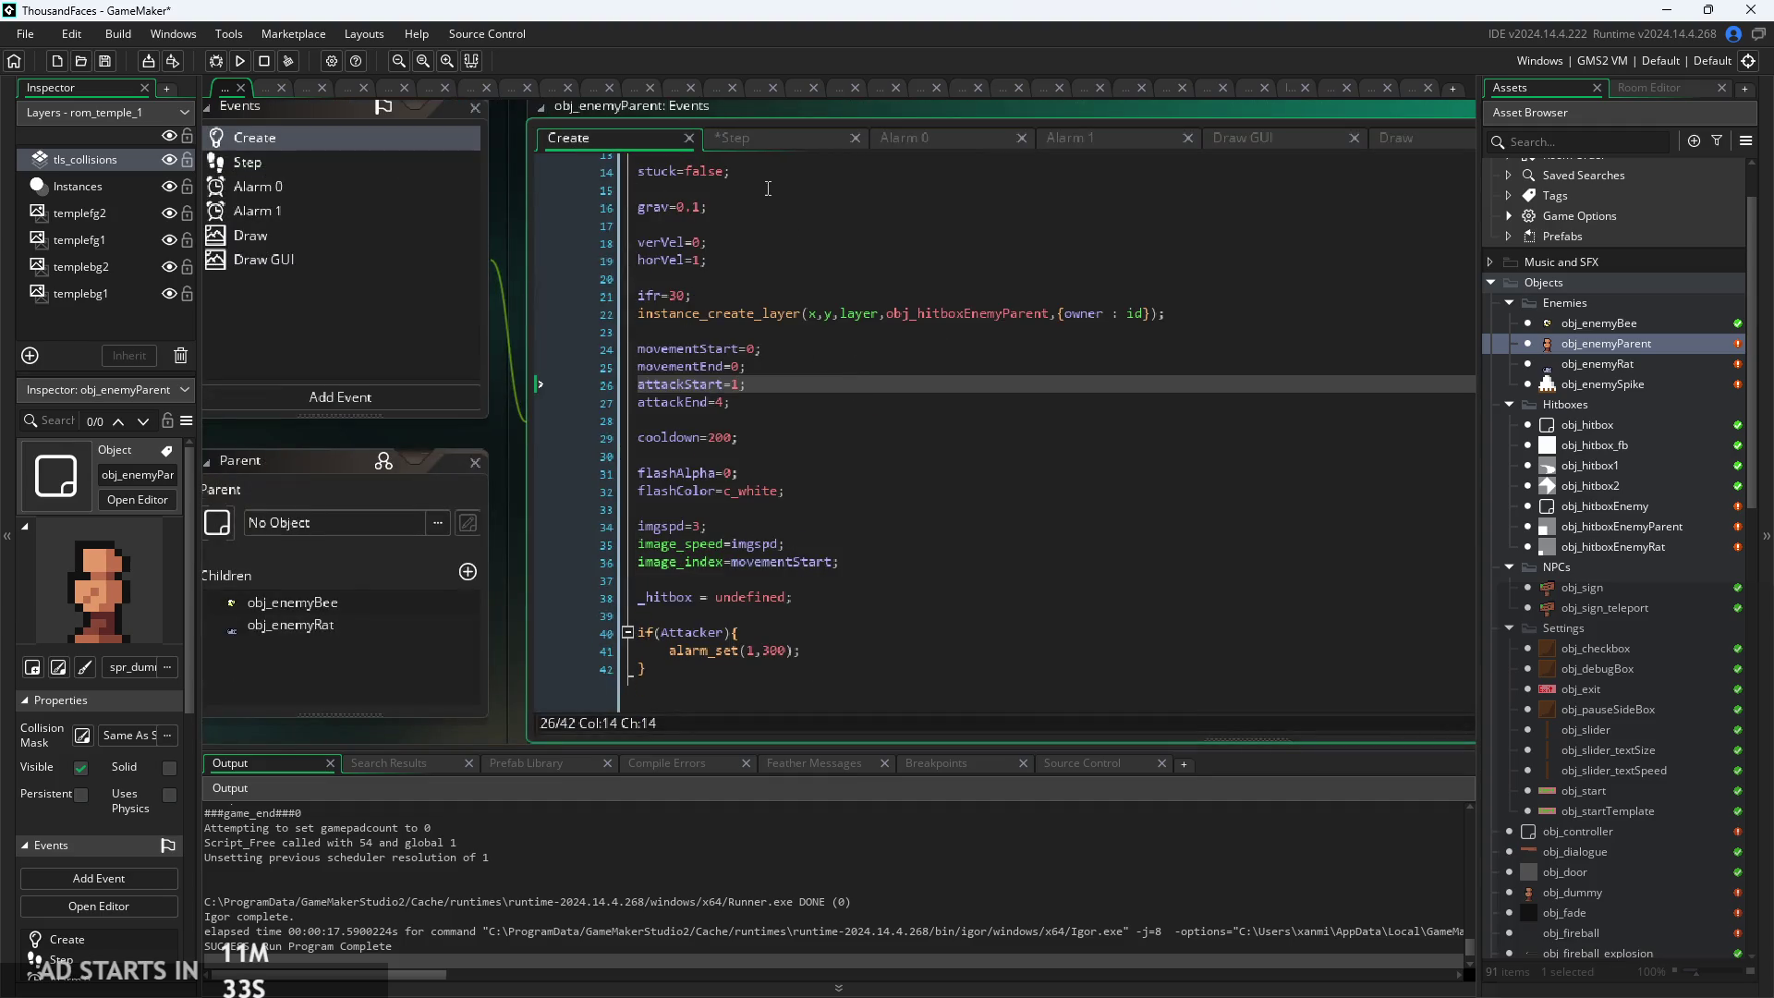
{"action": "left_click", "coordinate": [754, 141]}
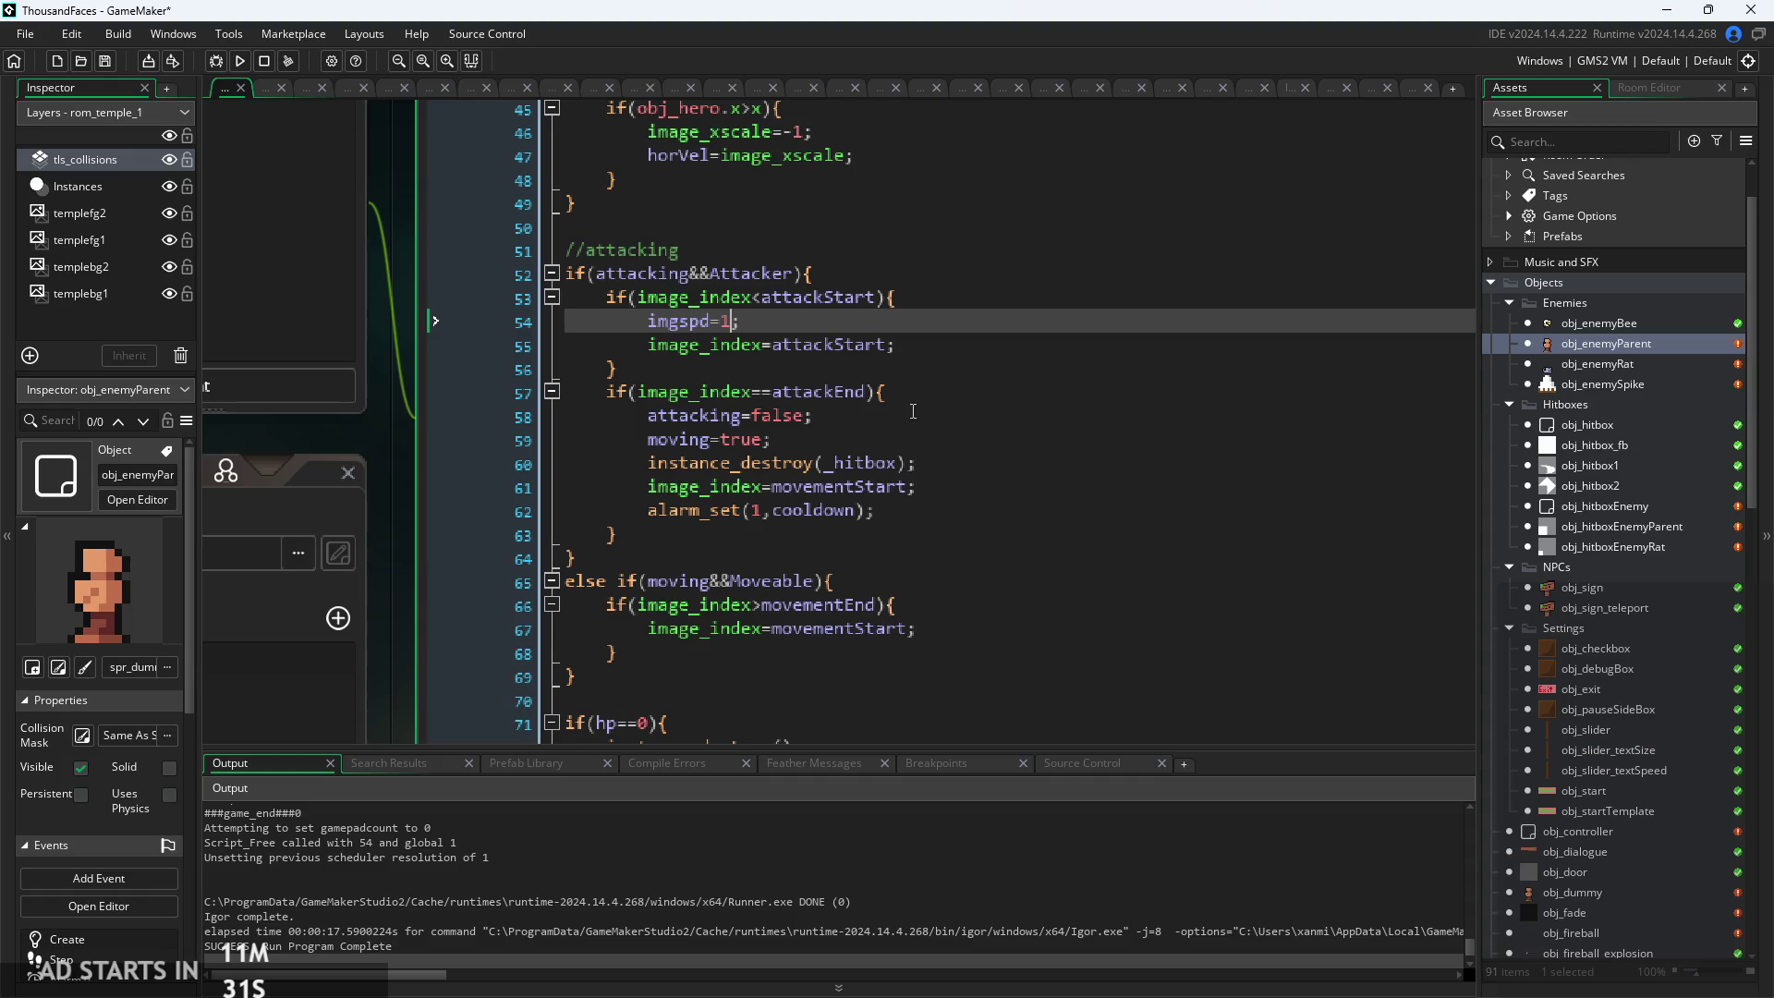
Add imgspd=3 after moving=true in the attack-end block and rebuild the game
{"action": "left_click", "coordinate": [921, 438]}
{"action": "key", "text": "Return"}
{"action": "type", "text": "imgspd=3;"}
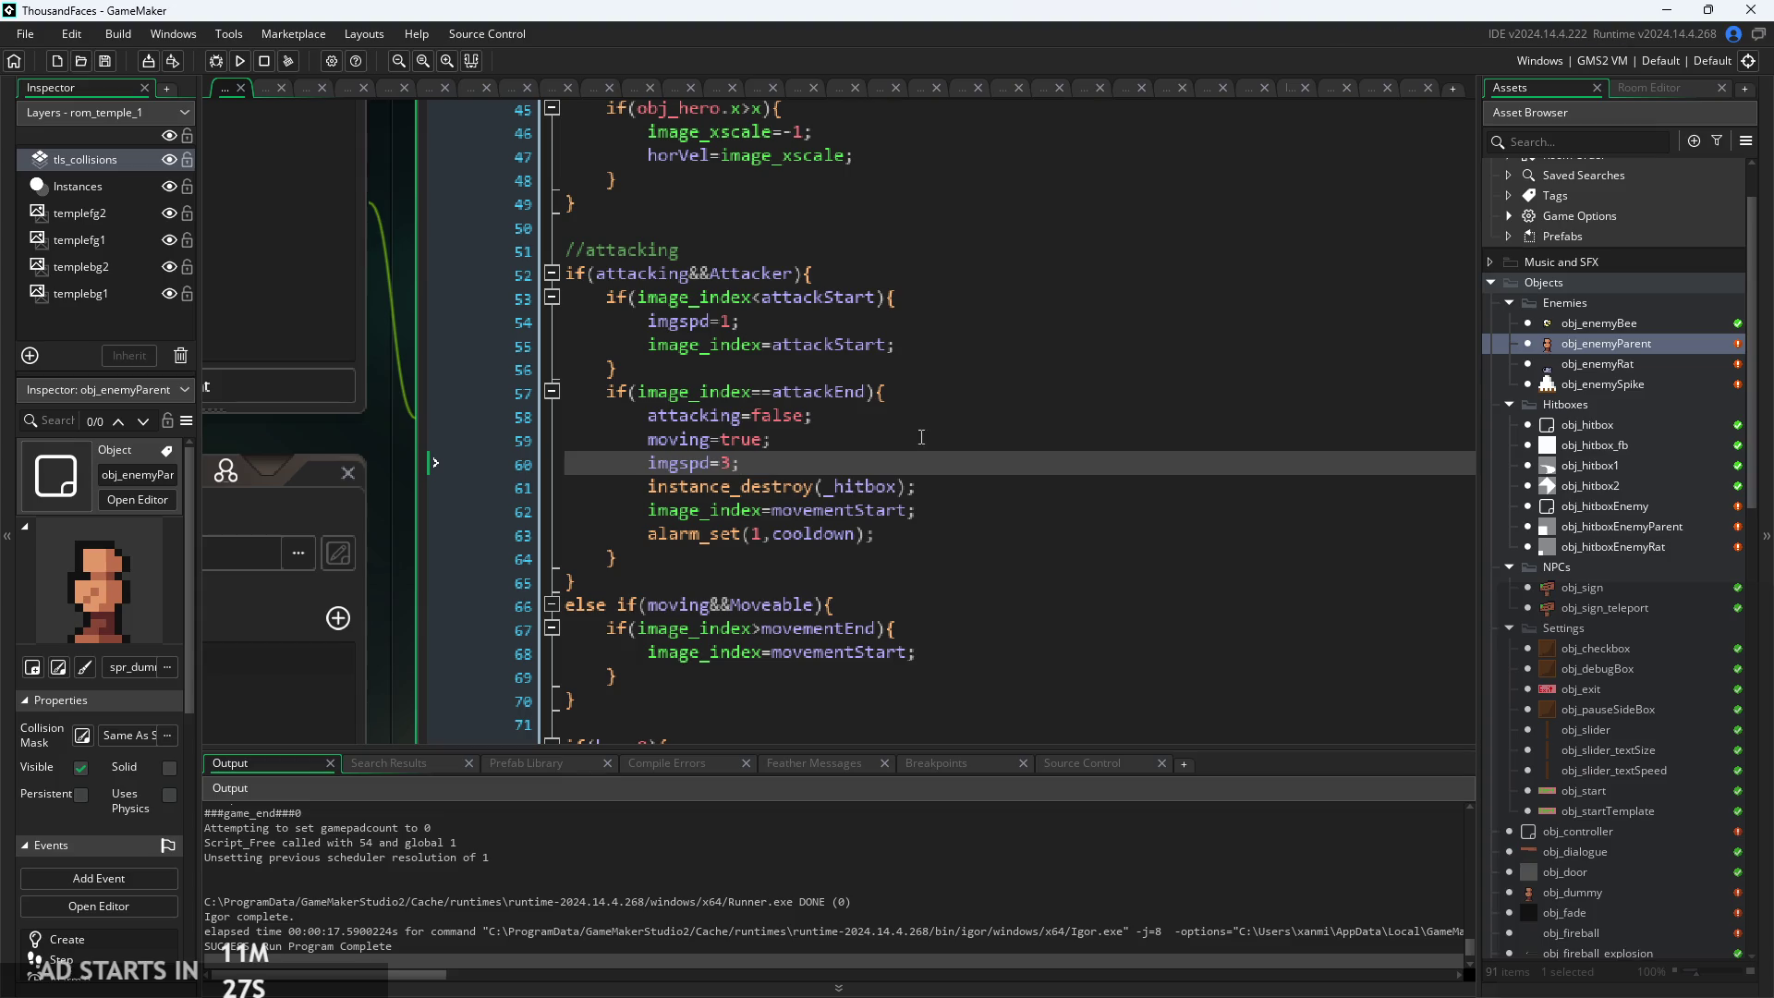
{"action": "left_click", "coordinate": [232, 62]}
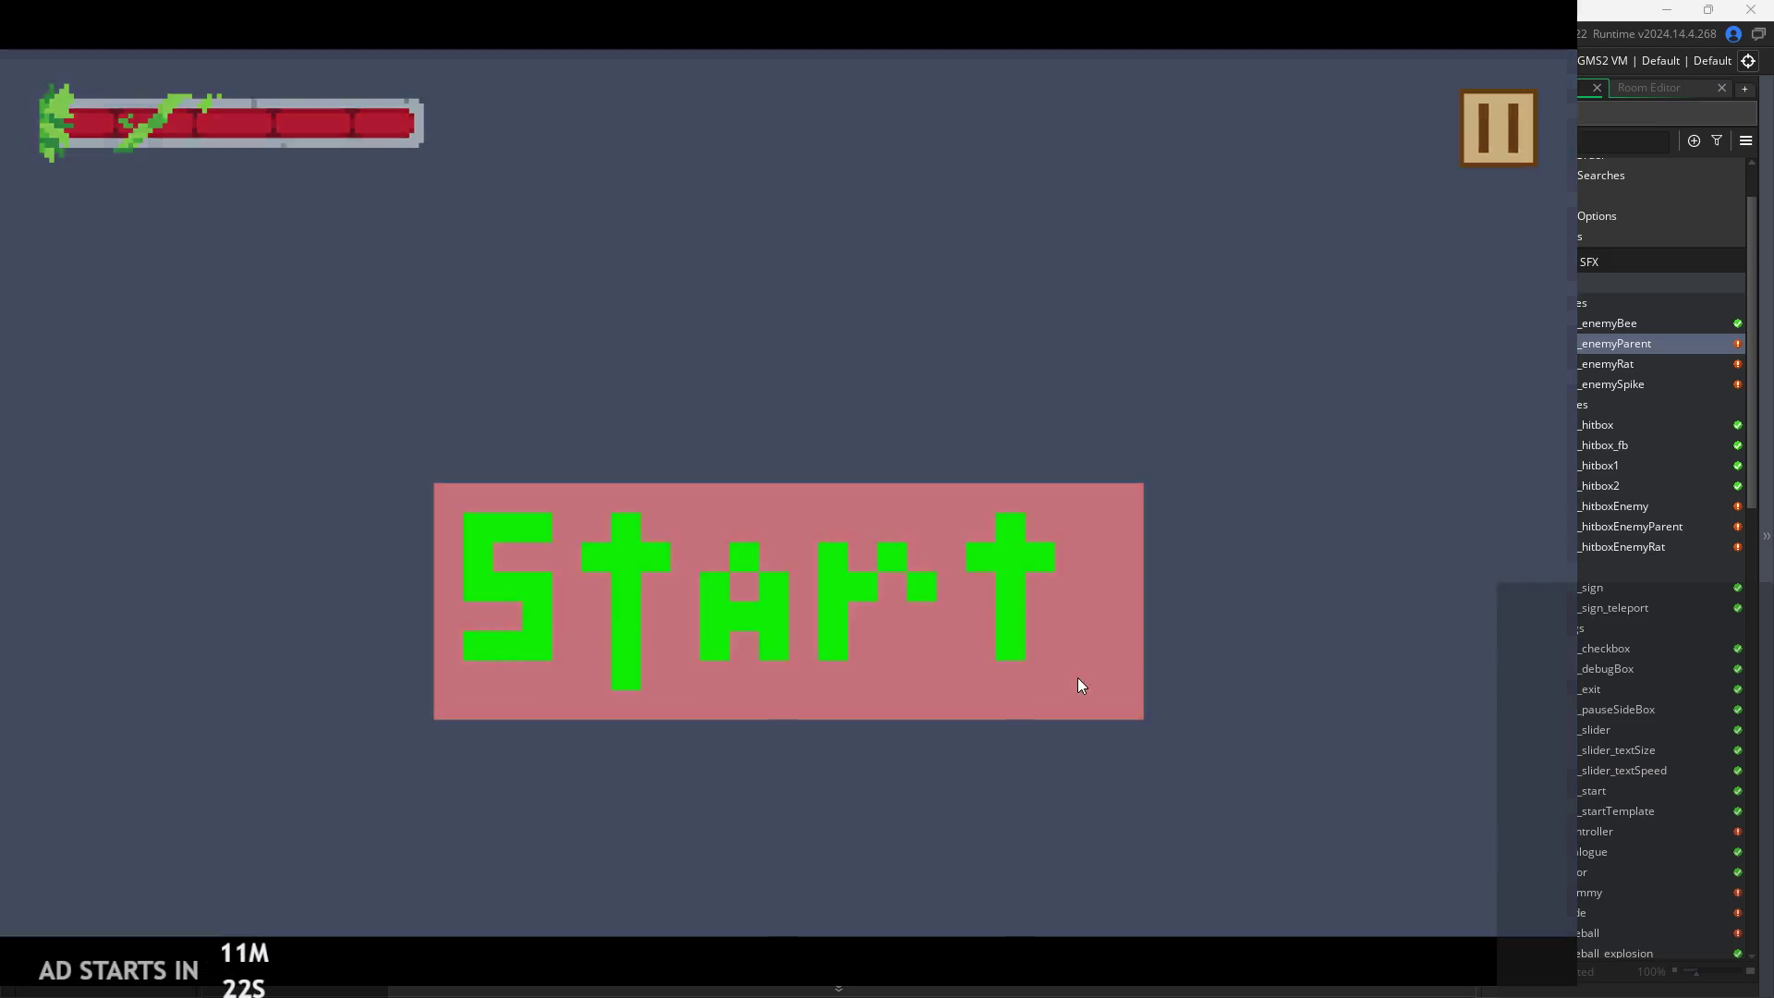
{"action": "left_click", "coordinate": [1081, 683]}
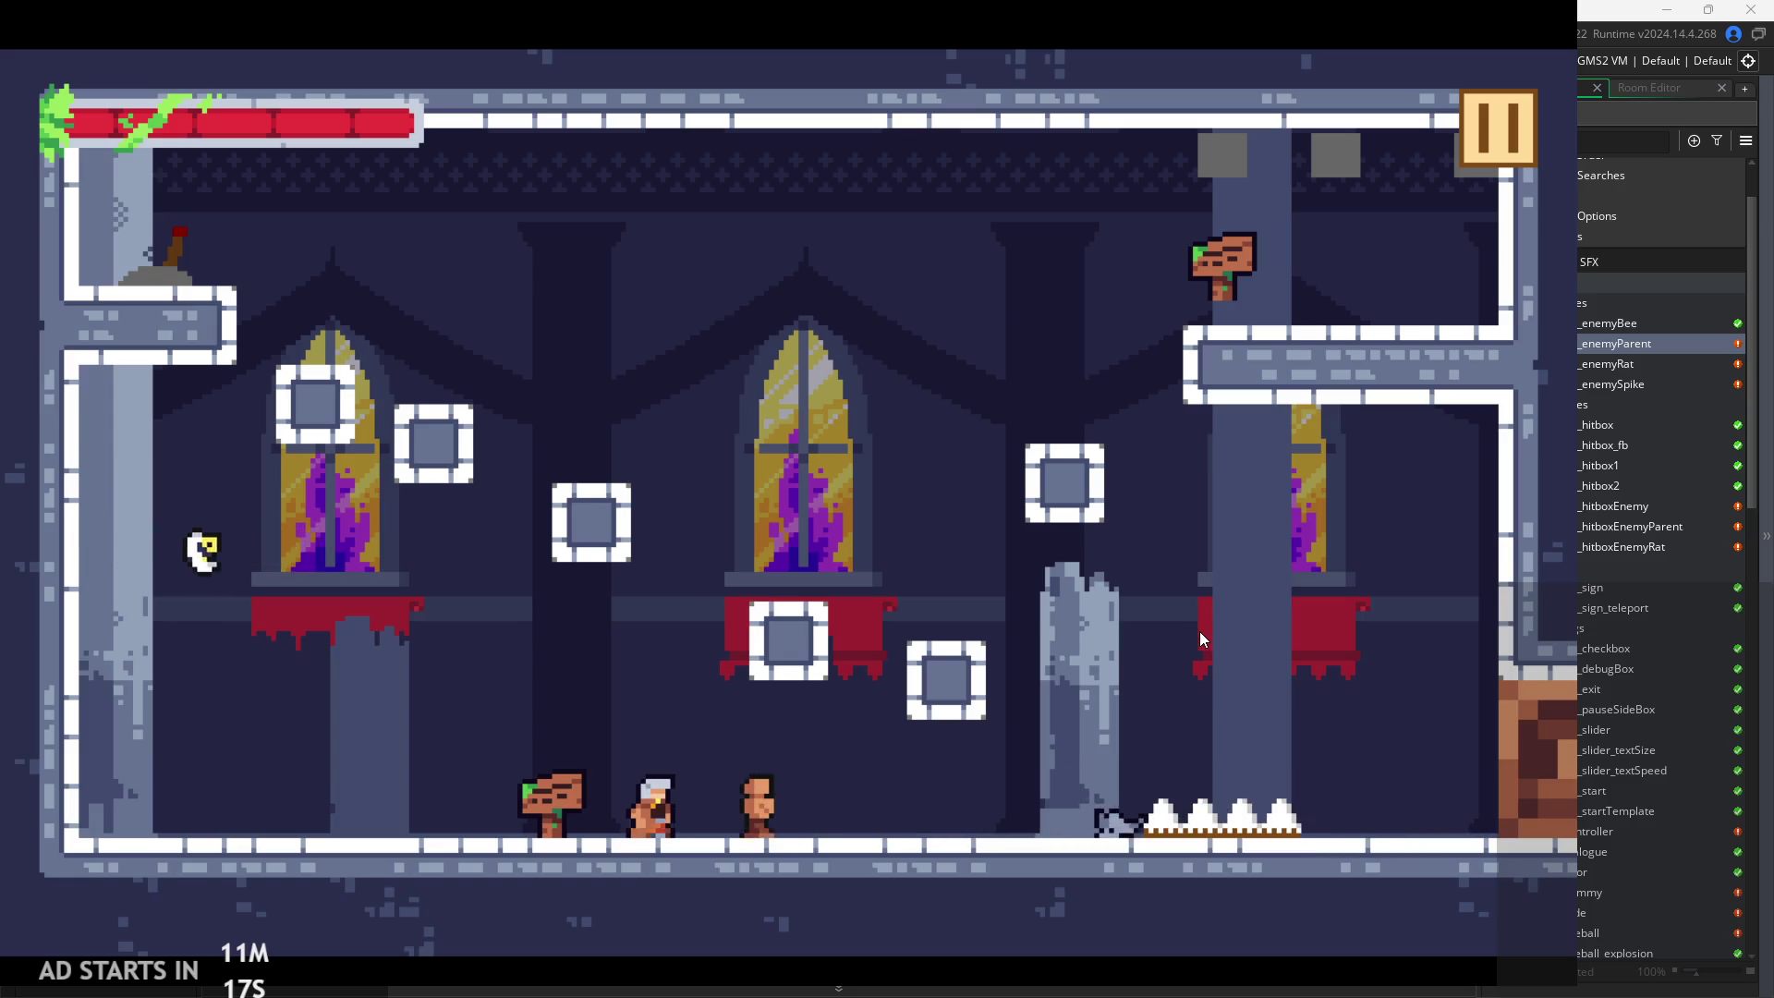
{"action": "key", "text": "Right"}
{"action": "key", "text": "space"}
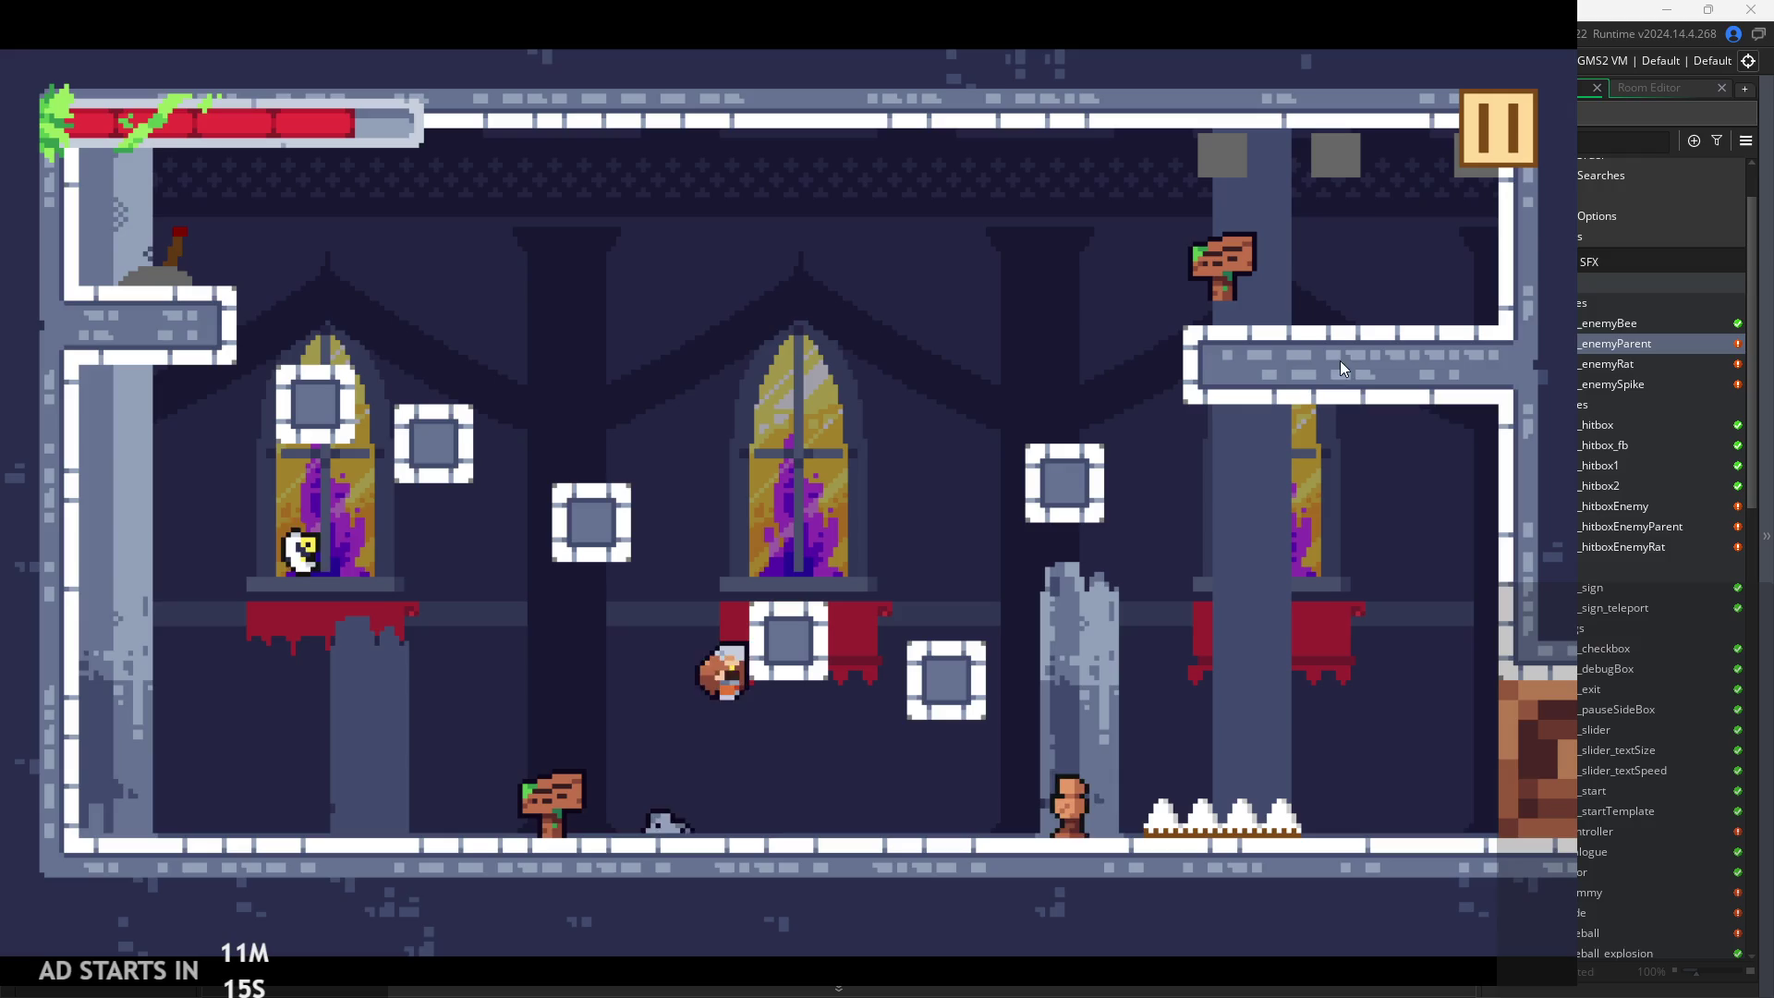
{"action": "left_click", "coordinate": [1498, 103]}
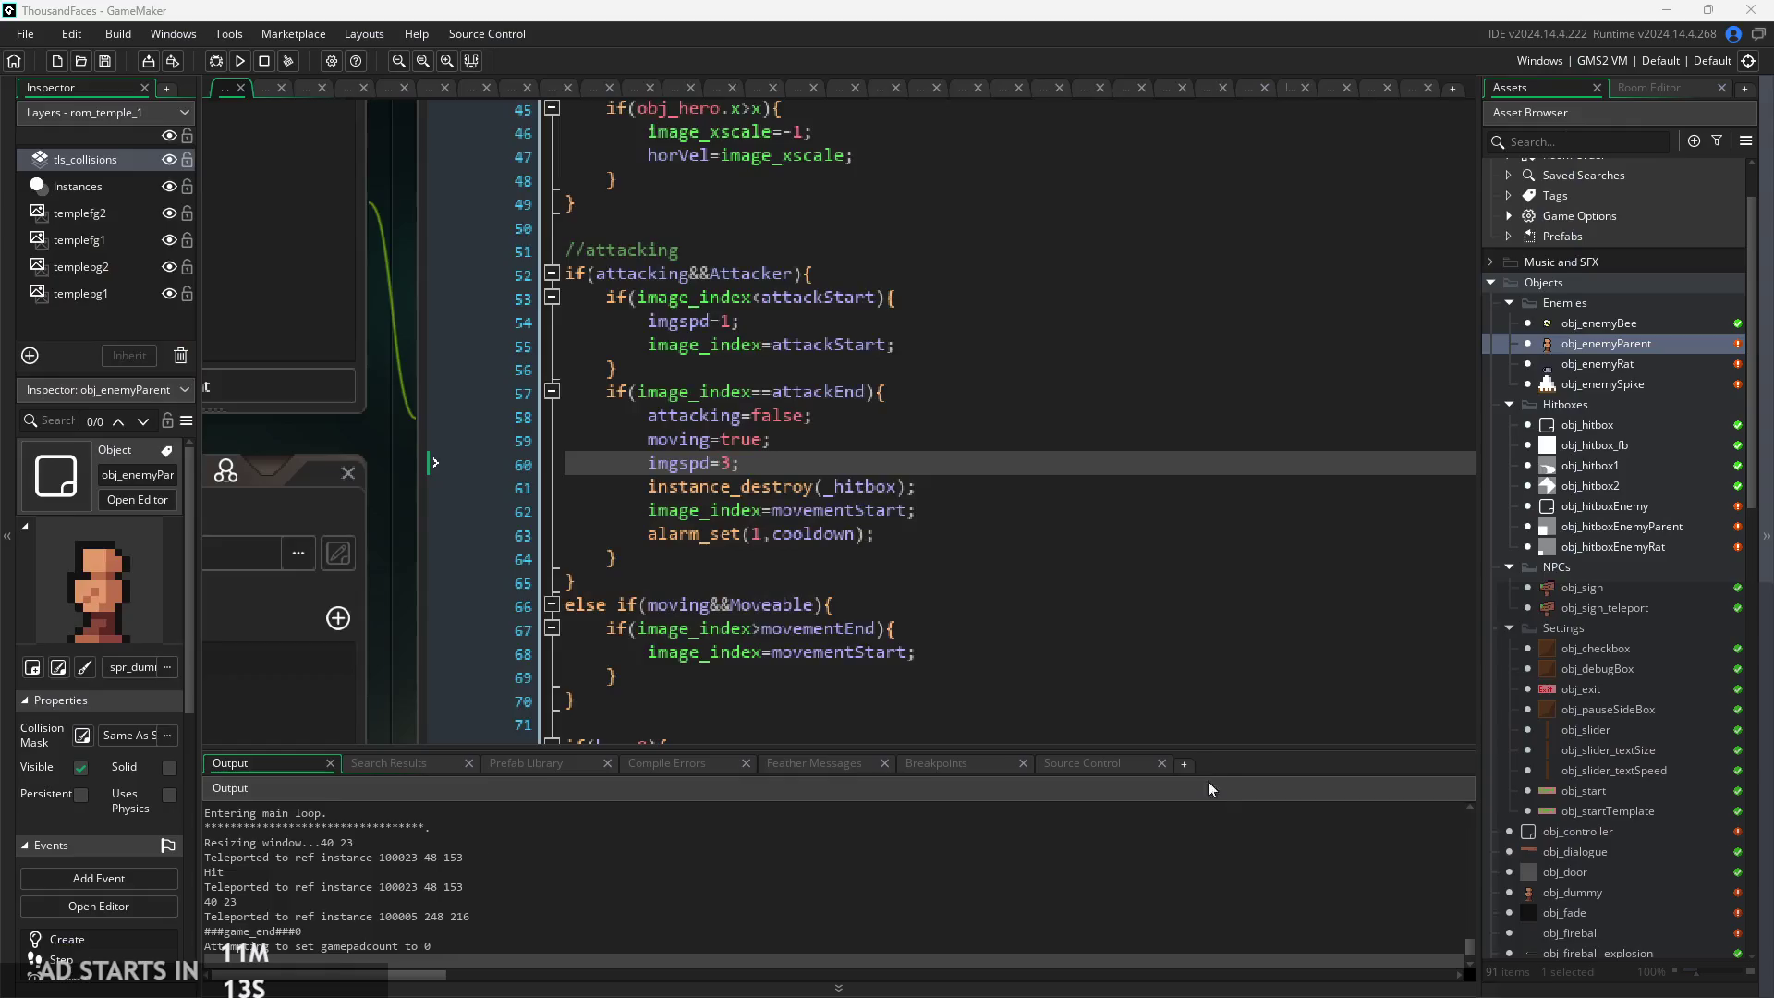
{"action": "left_click", "coordinate": [734, 321]}
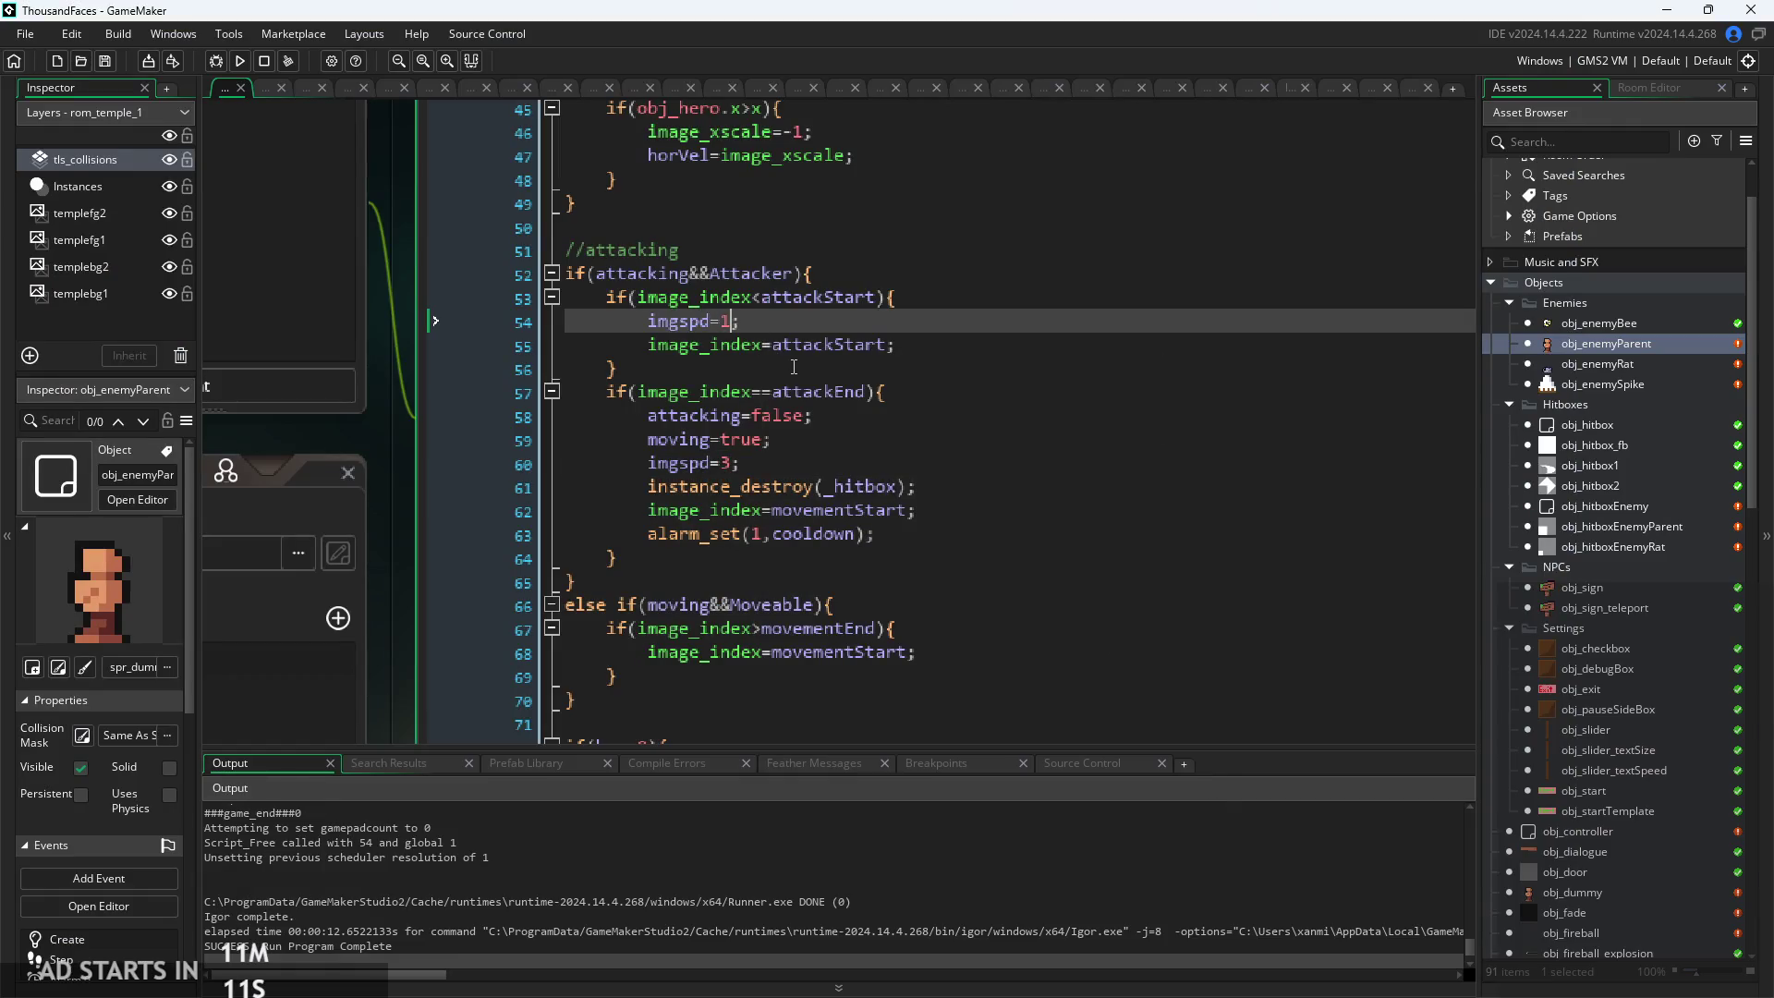
Check the attackStart and attackEnd values in obj_enemyParent's Create event
{"action": "scroll", "coordinate": [793, 374], "scroll_direction": "down", "scroll_amount": 2}
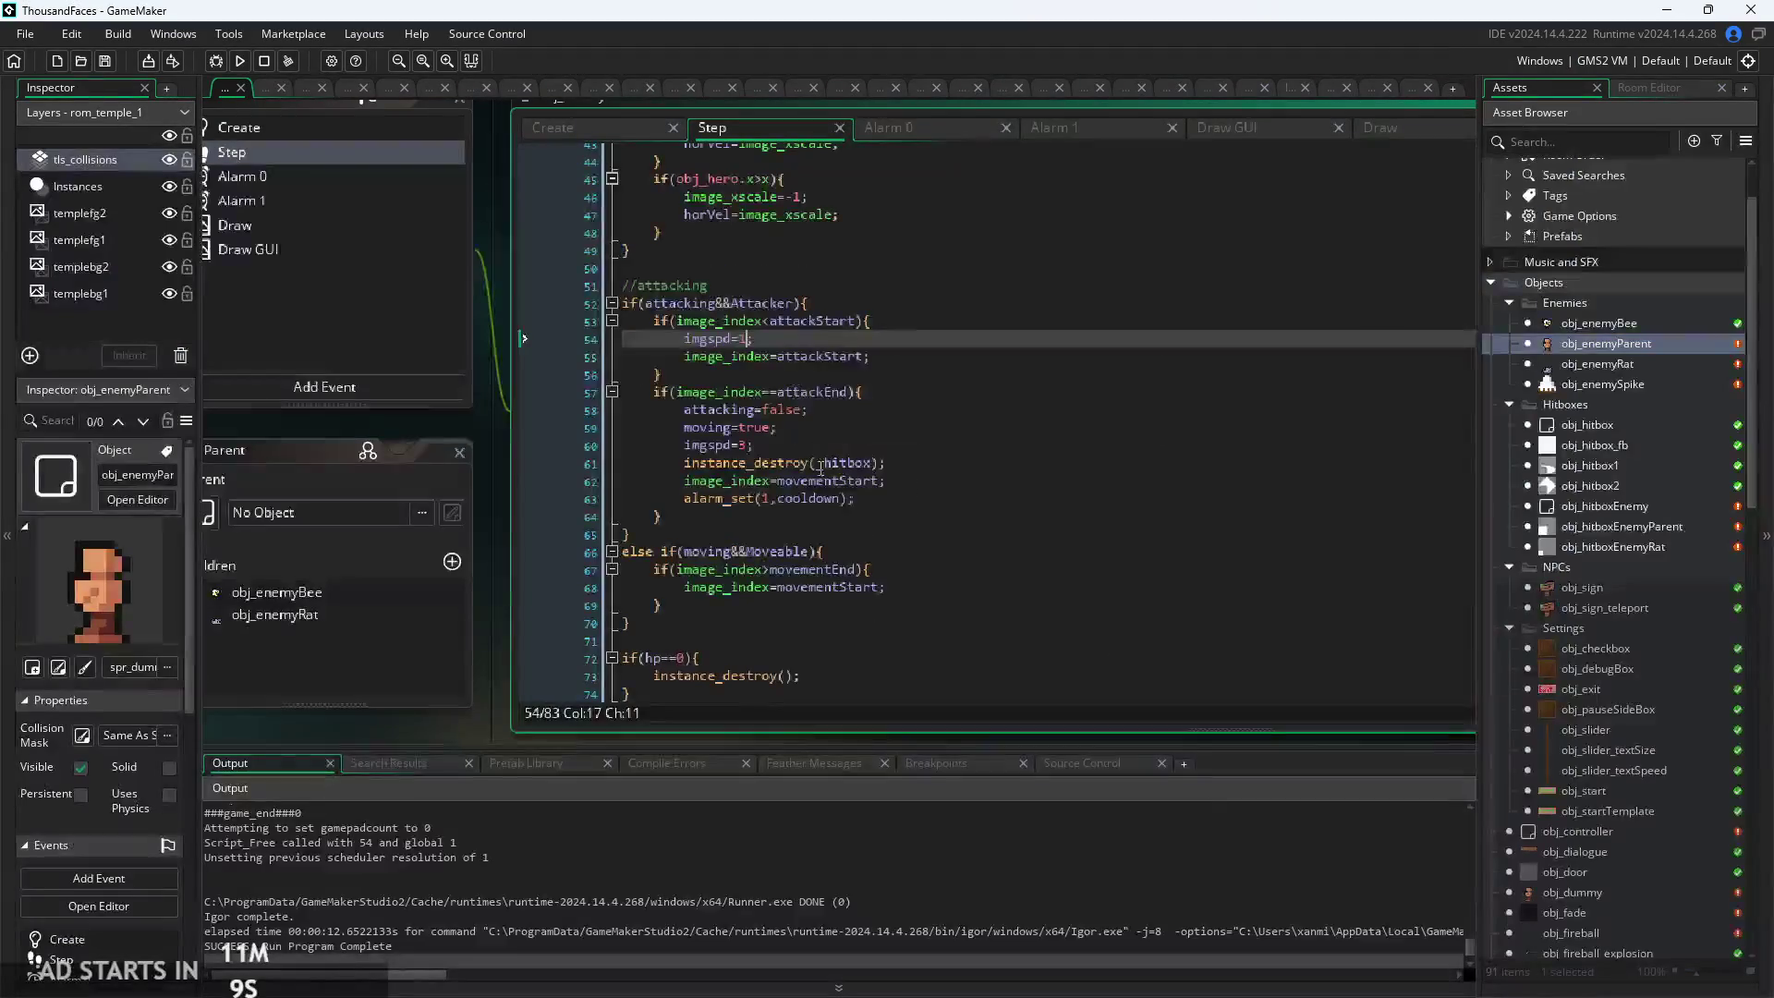
{"action": "left_click", "coordinate": [552, 126]}
{"action": "left_click", "coordinate": [761, 410]}
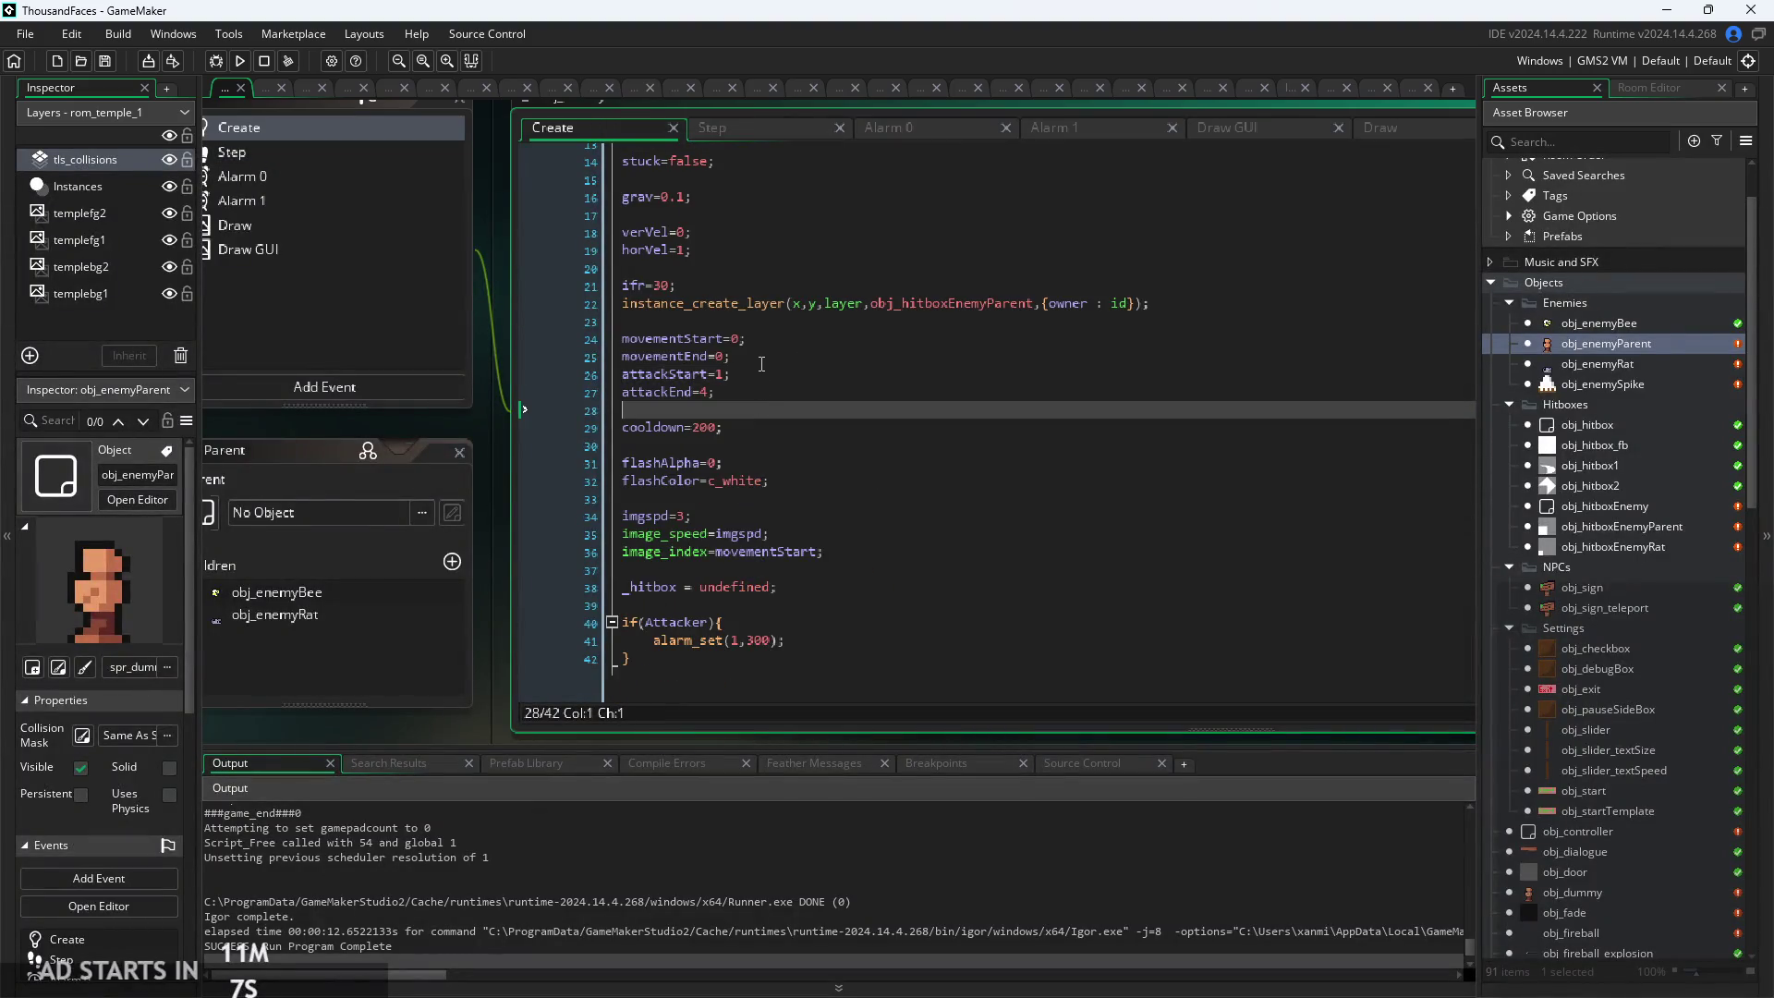
{"action": "scroll", "coordinate": [760, 389], "scroll_direction": "up", "scroll_amount": 2}
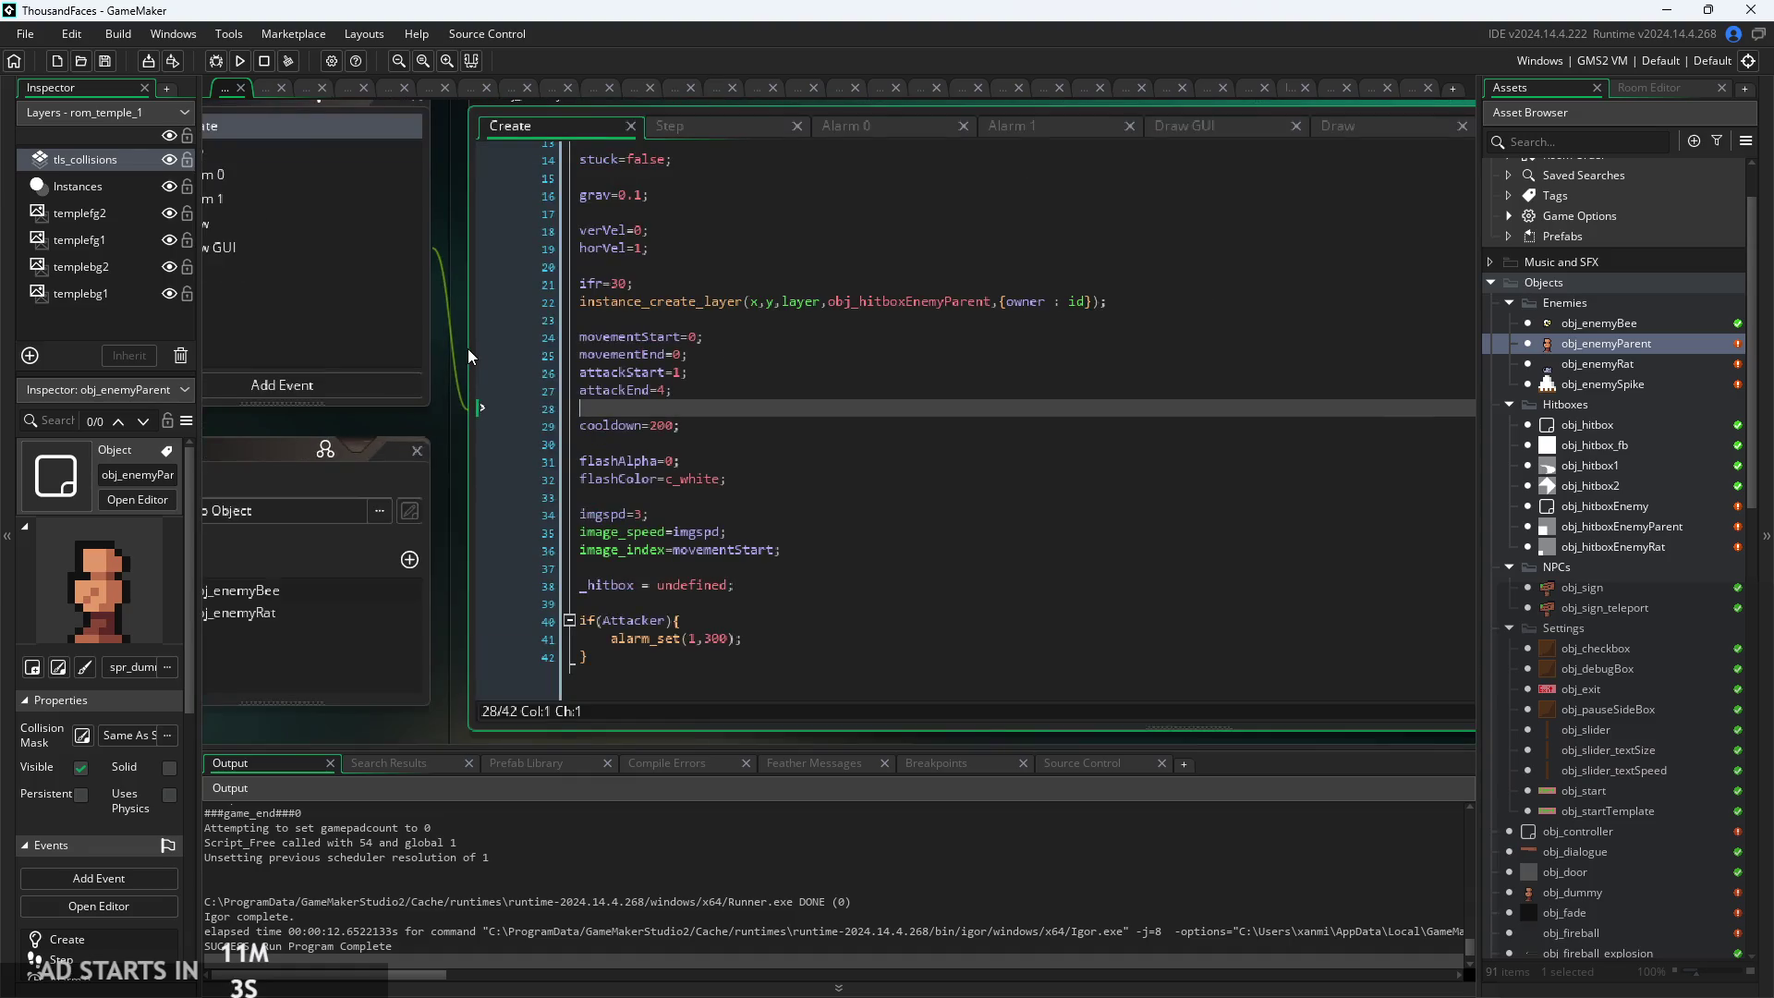
{"action": "scroll", "coordinate": [467, 347], "scroll_direction": "down", "scroll_amount": 2}
In the Step code, change line 54's imgspd=1 to imgspd=0.1 and rebuild
{"action": "left_click", "coordinate": [655, 177]}
{"action": "scroll", "coordinate": [718, 399], "scroll_direction": "up", "scroll_amount": 2}
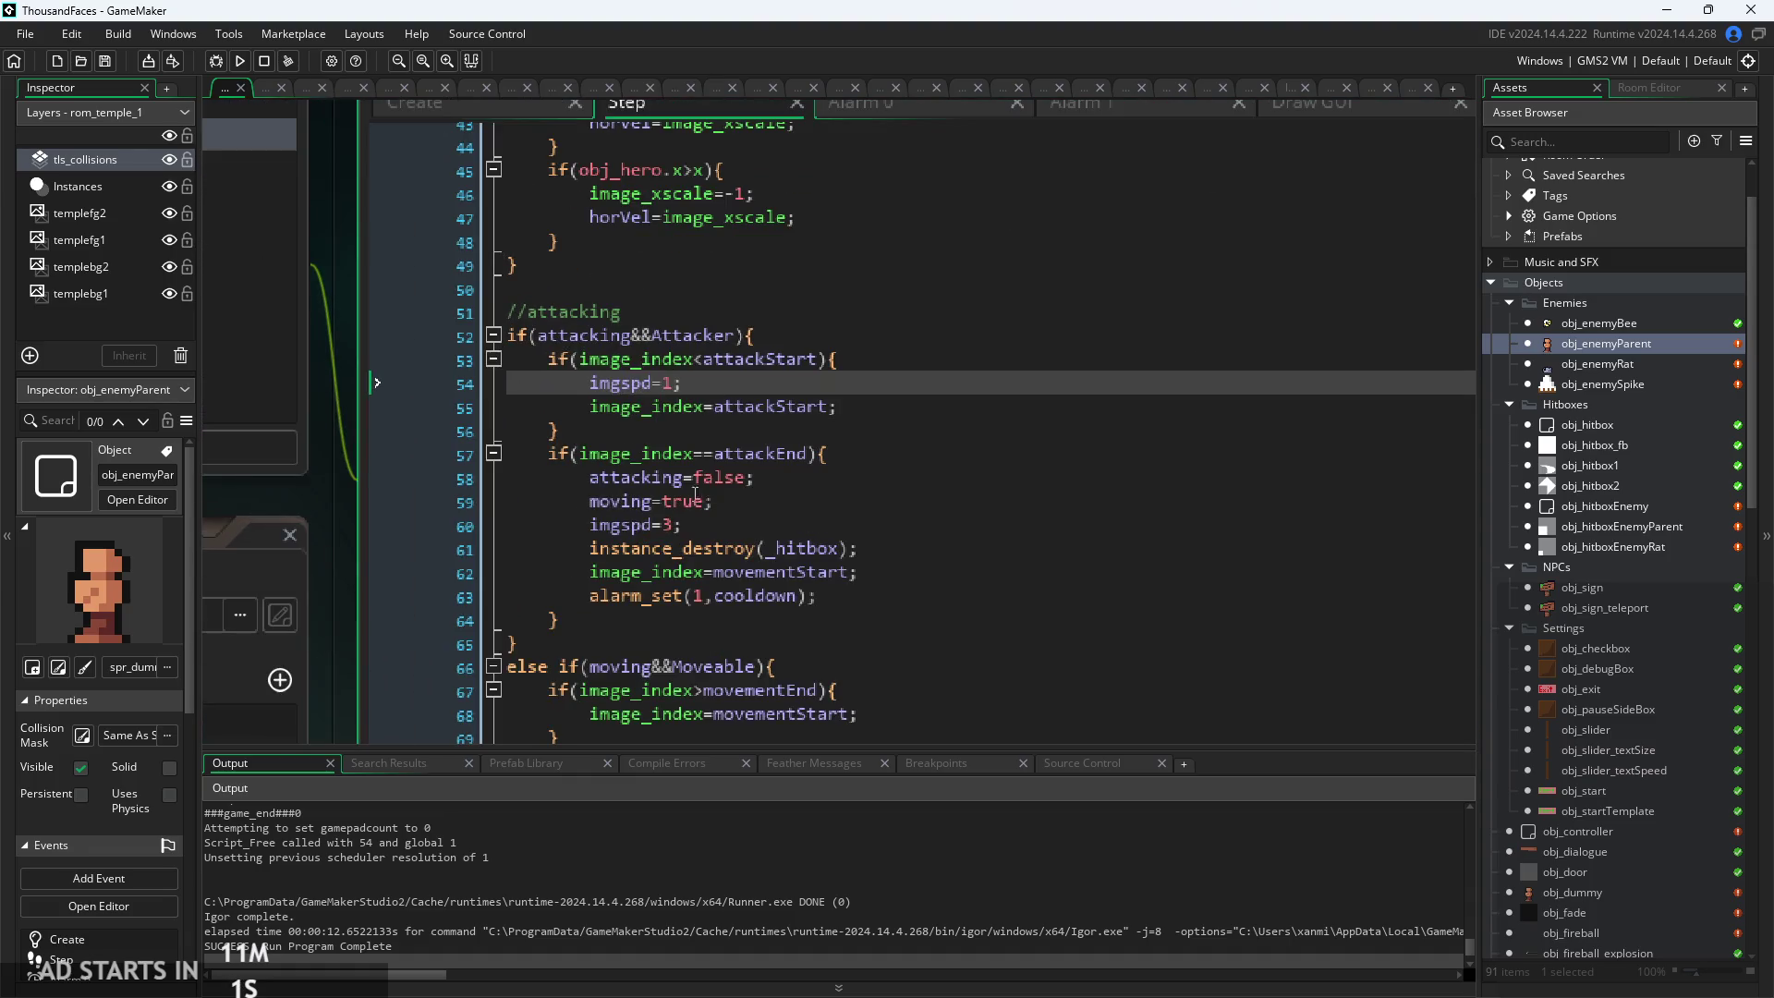
{"action": "left_click", "coordinate": [679, 524]}
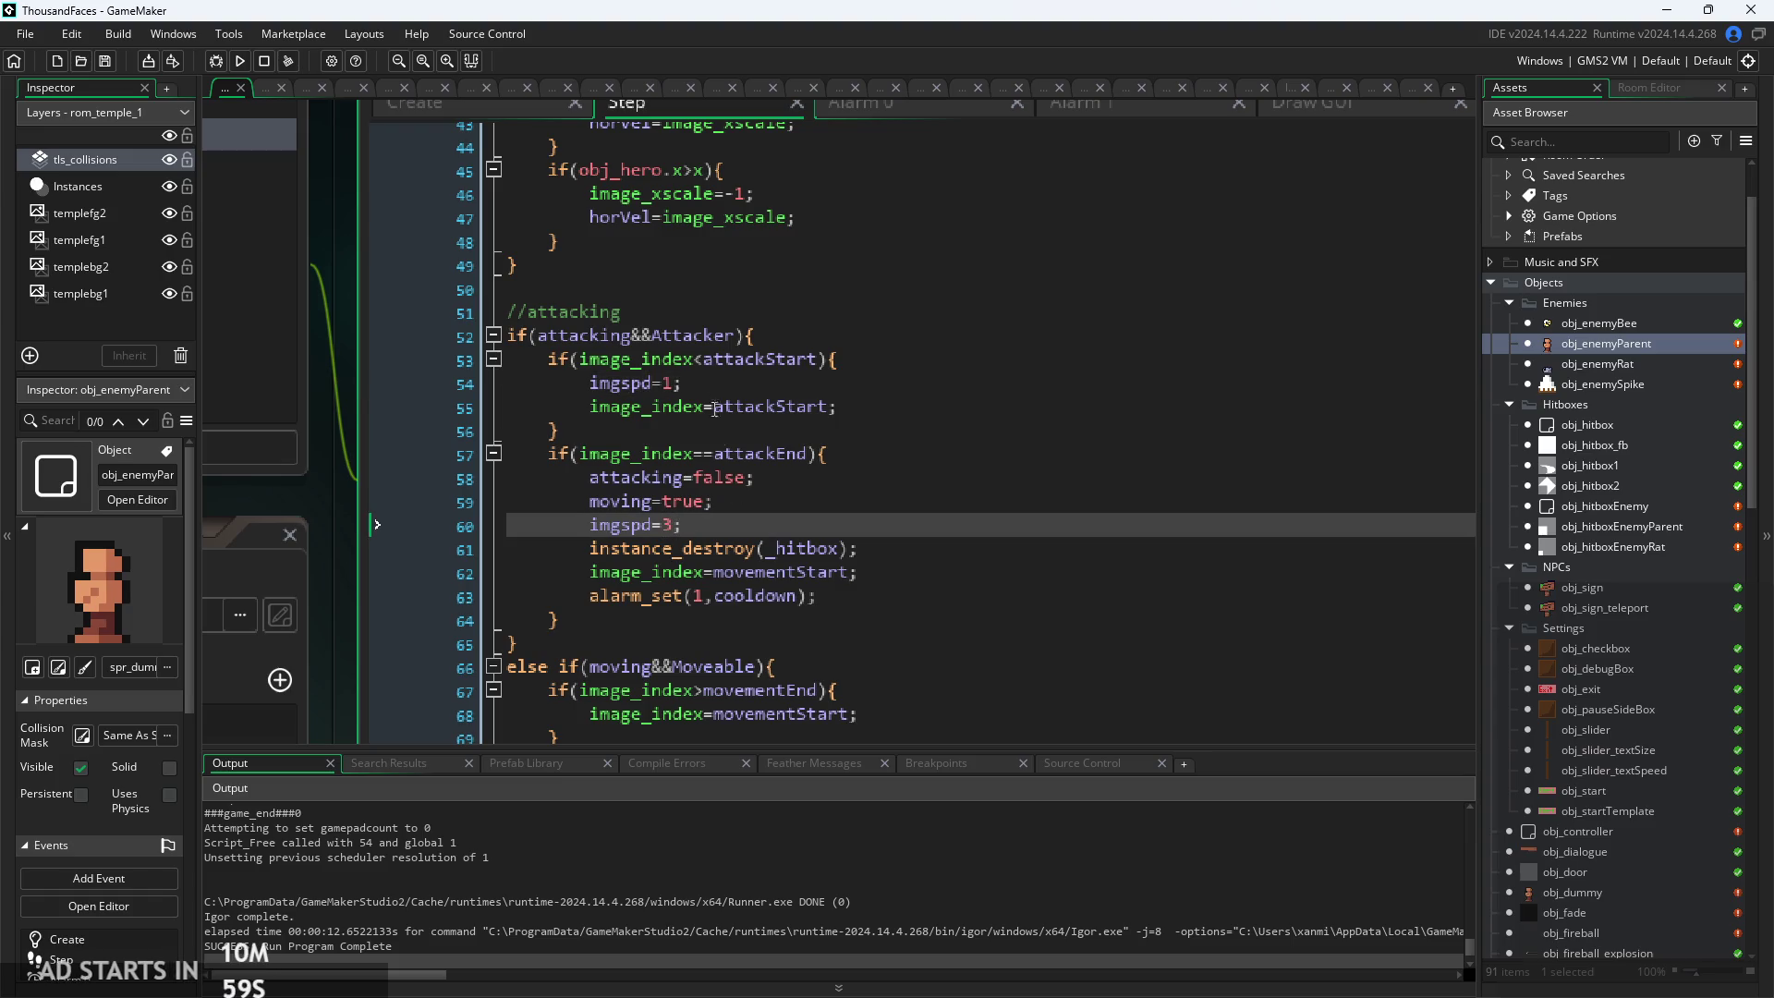
{"action": "left_click", "coordinate": [672, 383]}
{"action": "type", "text": "0."}
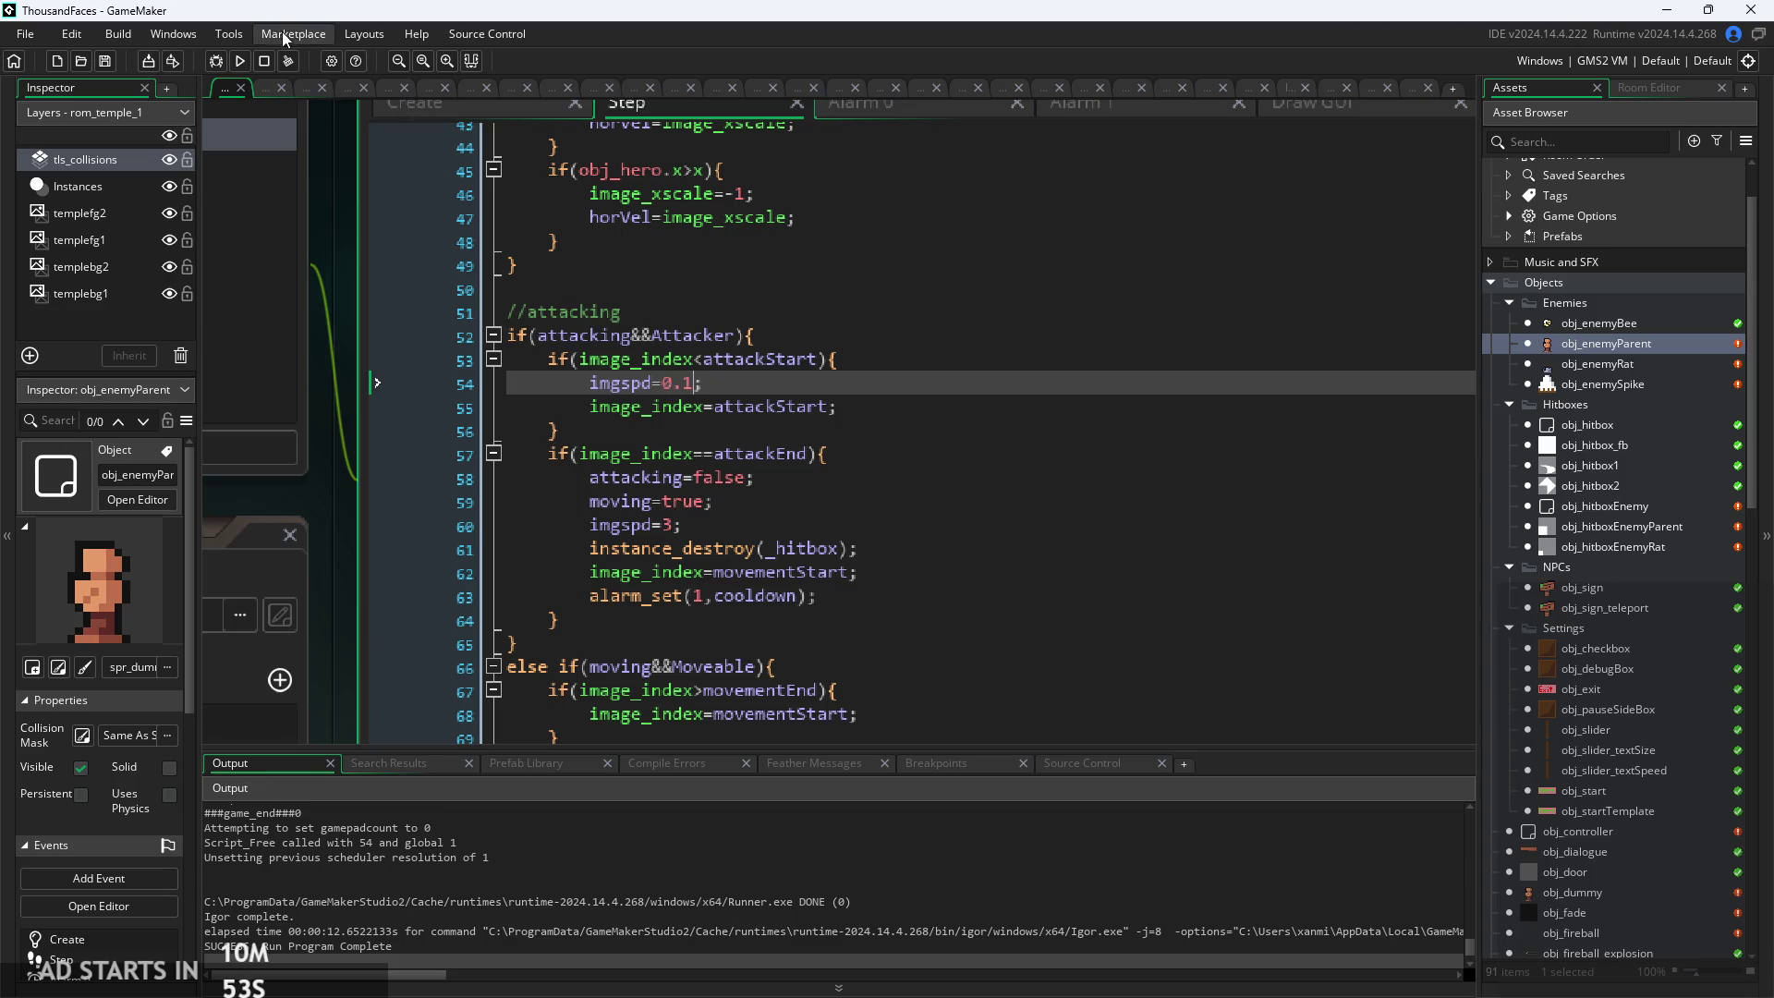
{"action": "left_click", "coordinate": [240, 61]}
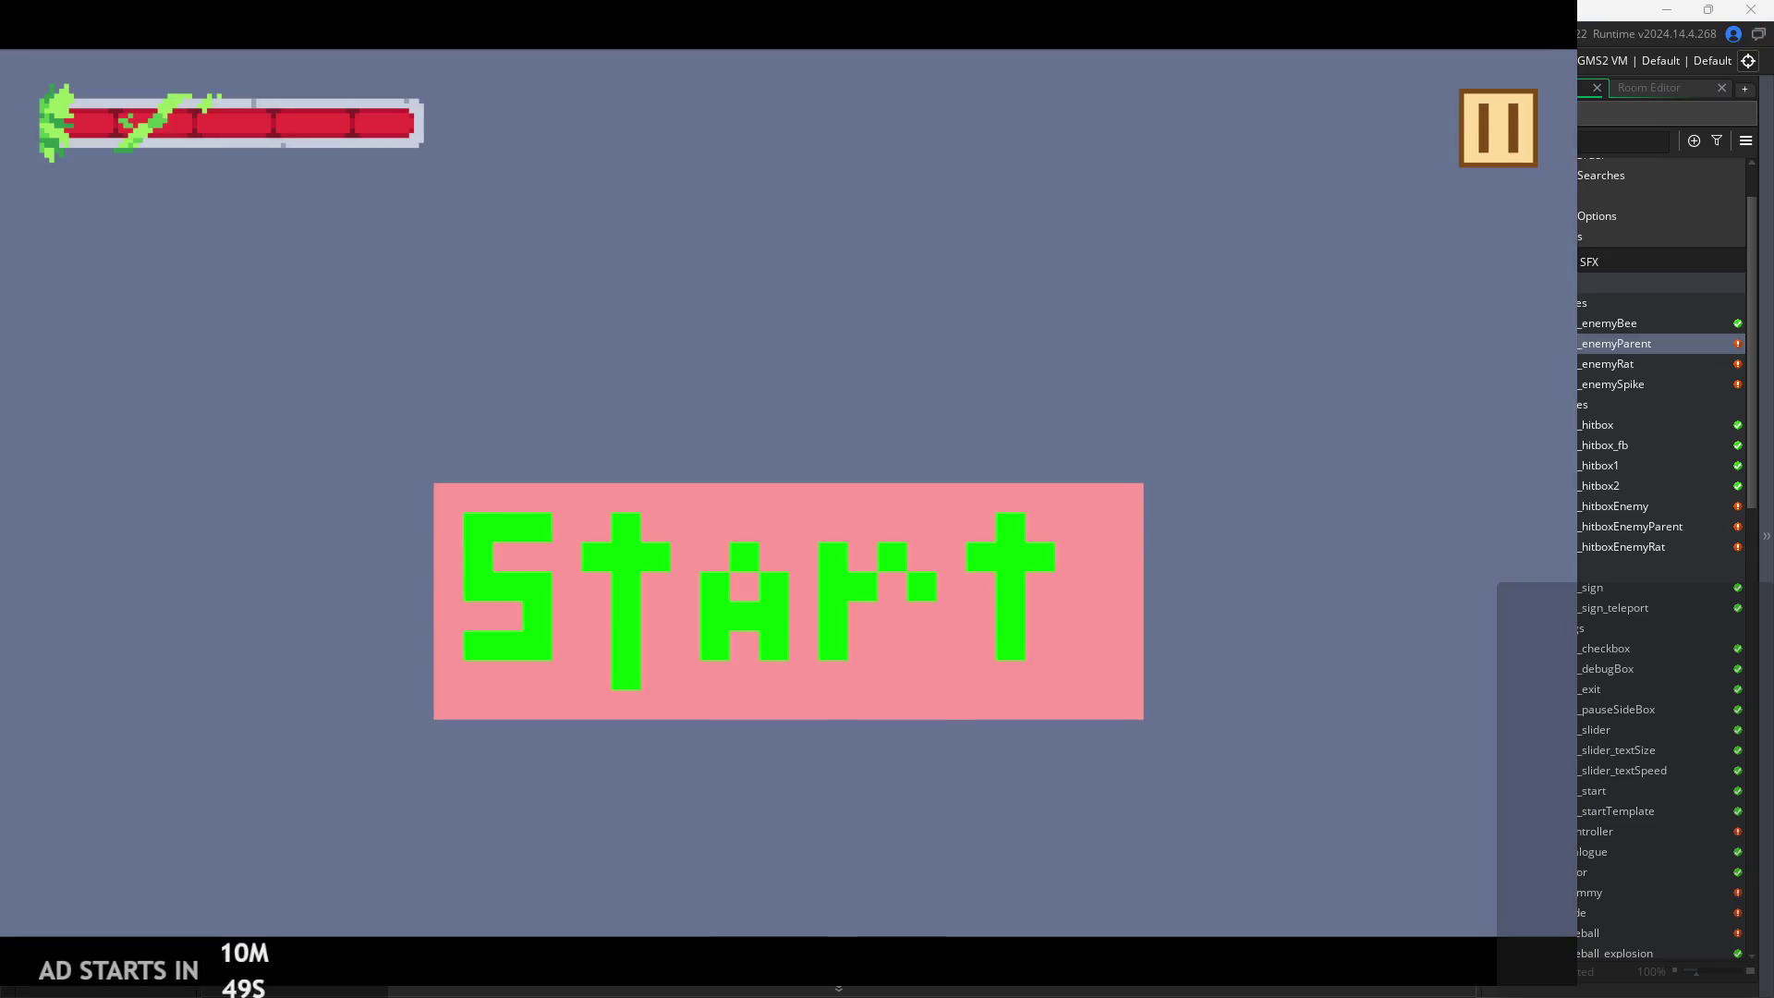
Start the game, run right jumping and attacking, then move left swinging attacks at enemies
{"action": "left_click", "coordinate": [918, 565]}
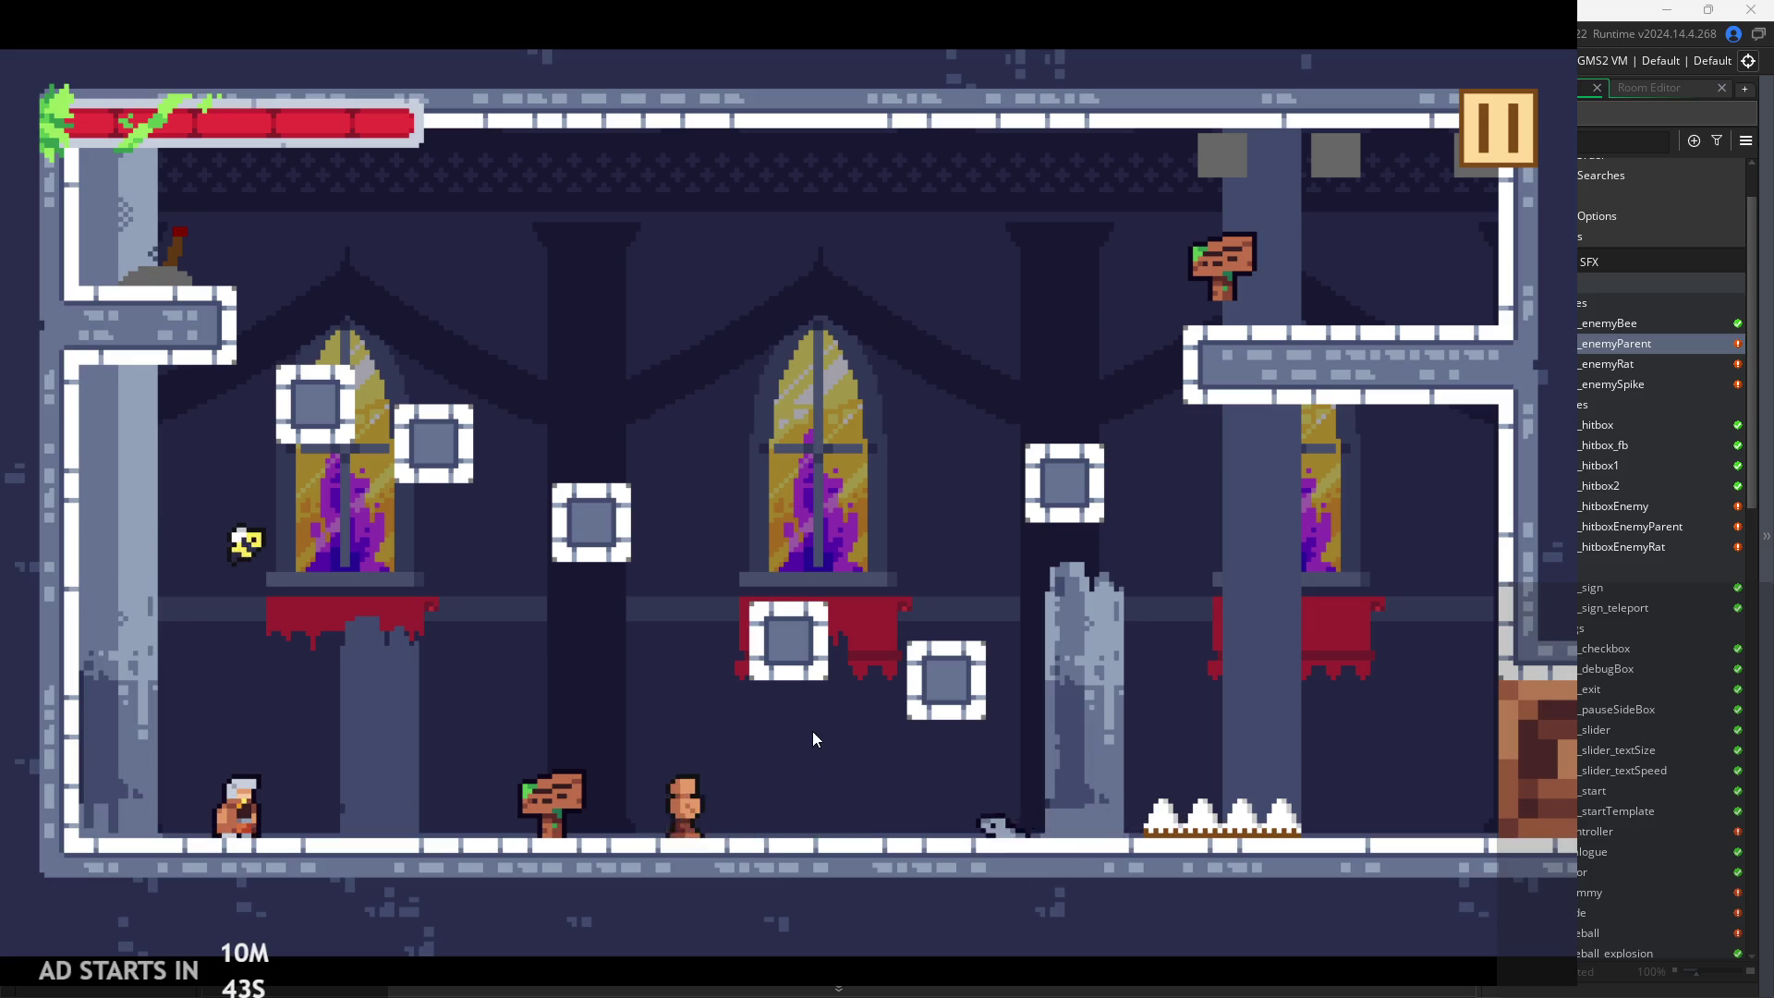
{"action": "key", "text": "Right"}
{"action": "key", "text": "space"}
{"action": "key", "text": "x"}
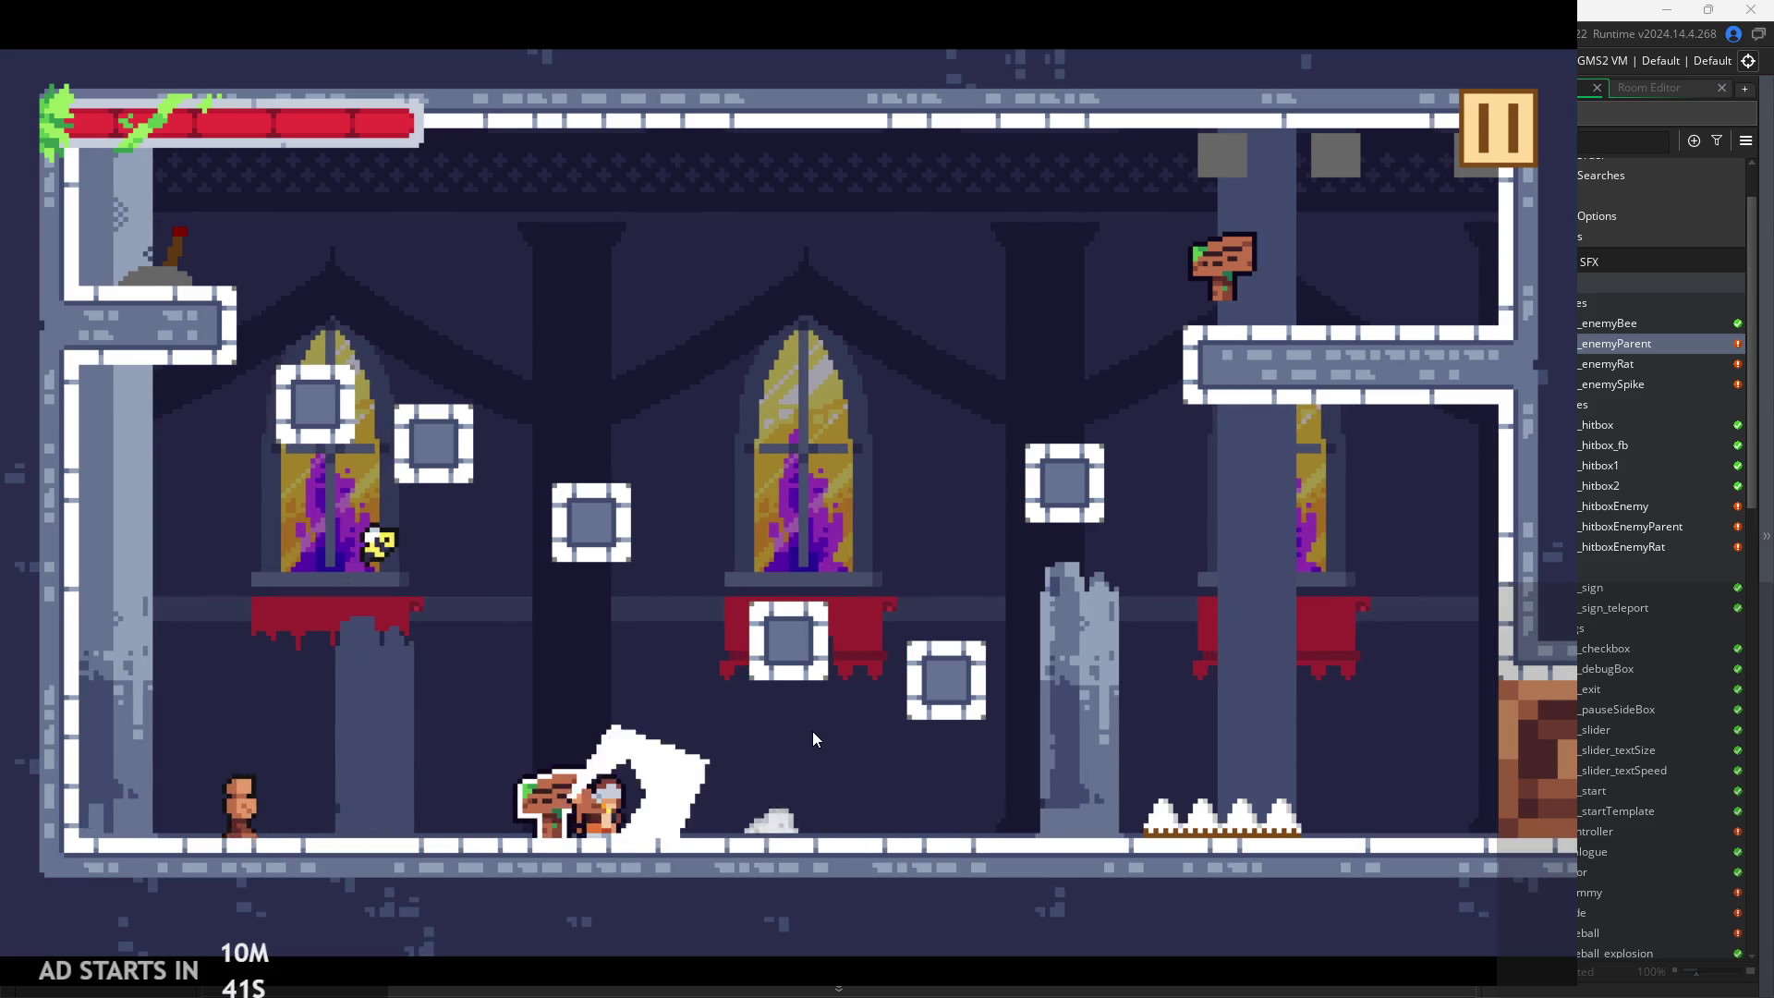
{"action": "key", "text": "Right"}
{"action": "key", "text": "Left"}
{"action": "key", "text": "x"}
{"action": "key", "text": "Left"}
{"action": "key", "text": "x"}
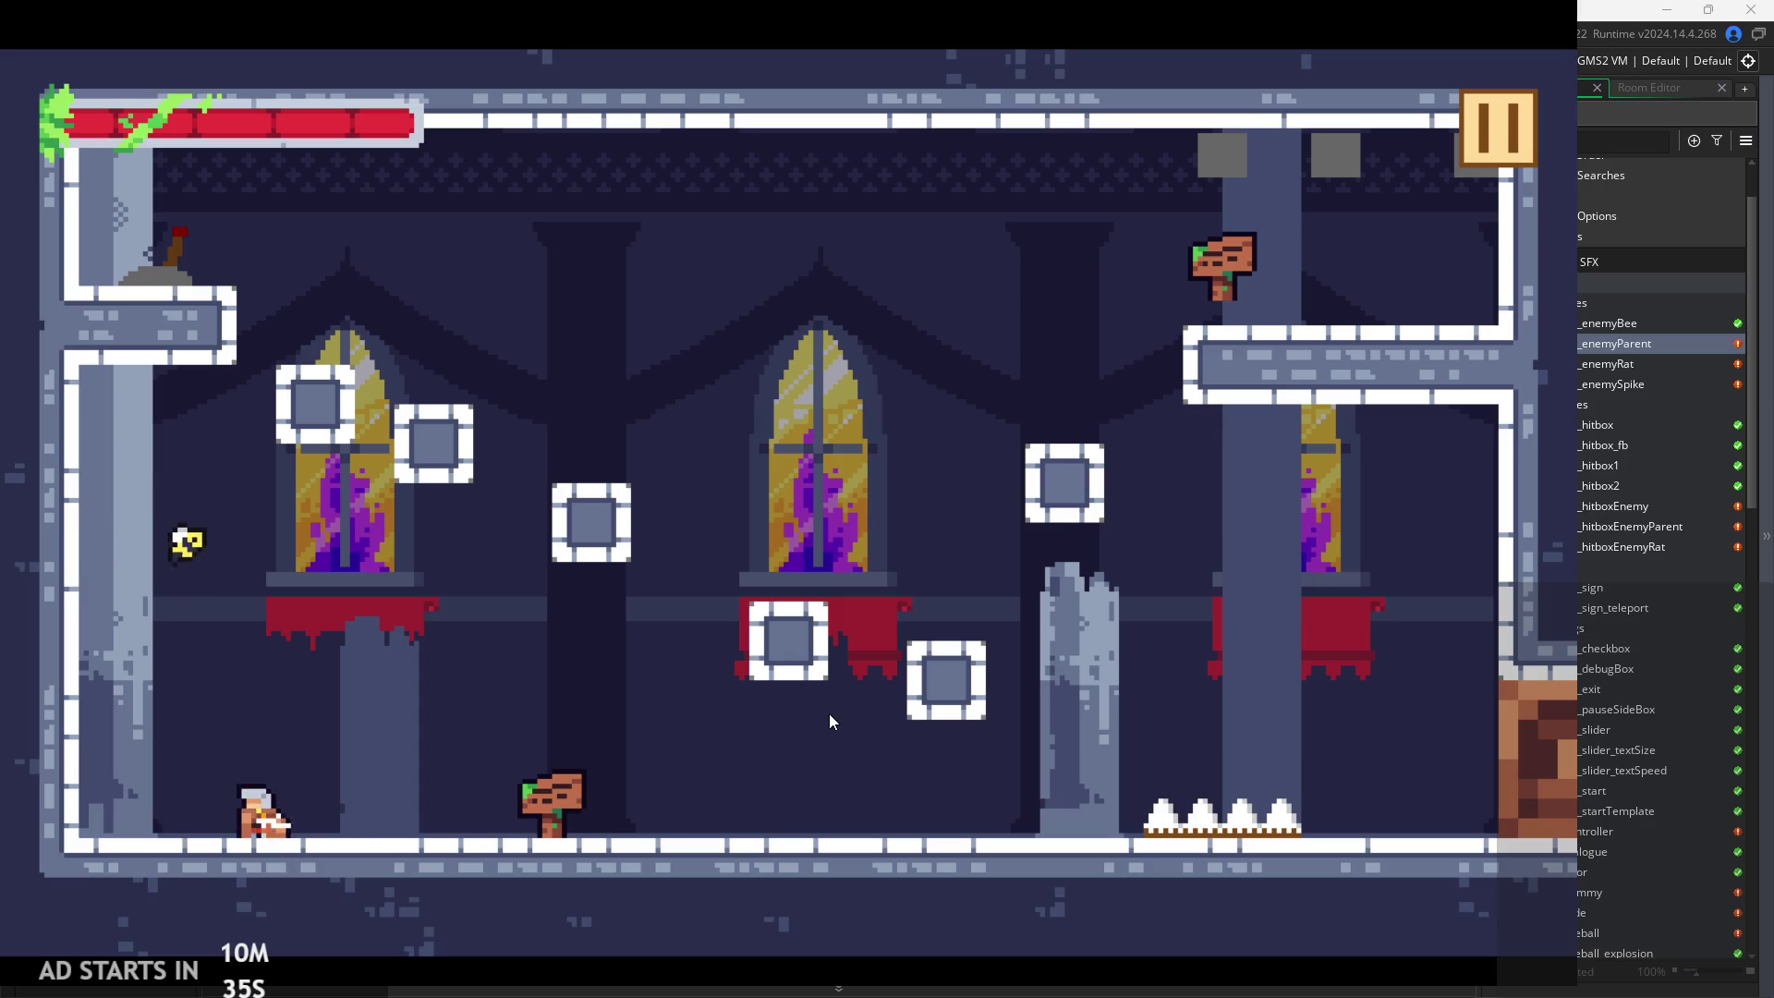
Jump up the platforms into the next room and wall-jump up to the upper-left ledge
{"action": "key", "text": "Right"}
{"action": "key", "text": "z"}
{"action": "key", "text": "z"}
{"action": "key", "text": "Right"}
{"action": "key", "text": "z"}
{"action": "key", "text": "Right"}
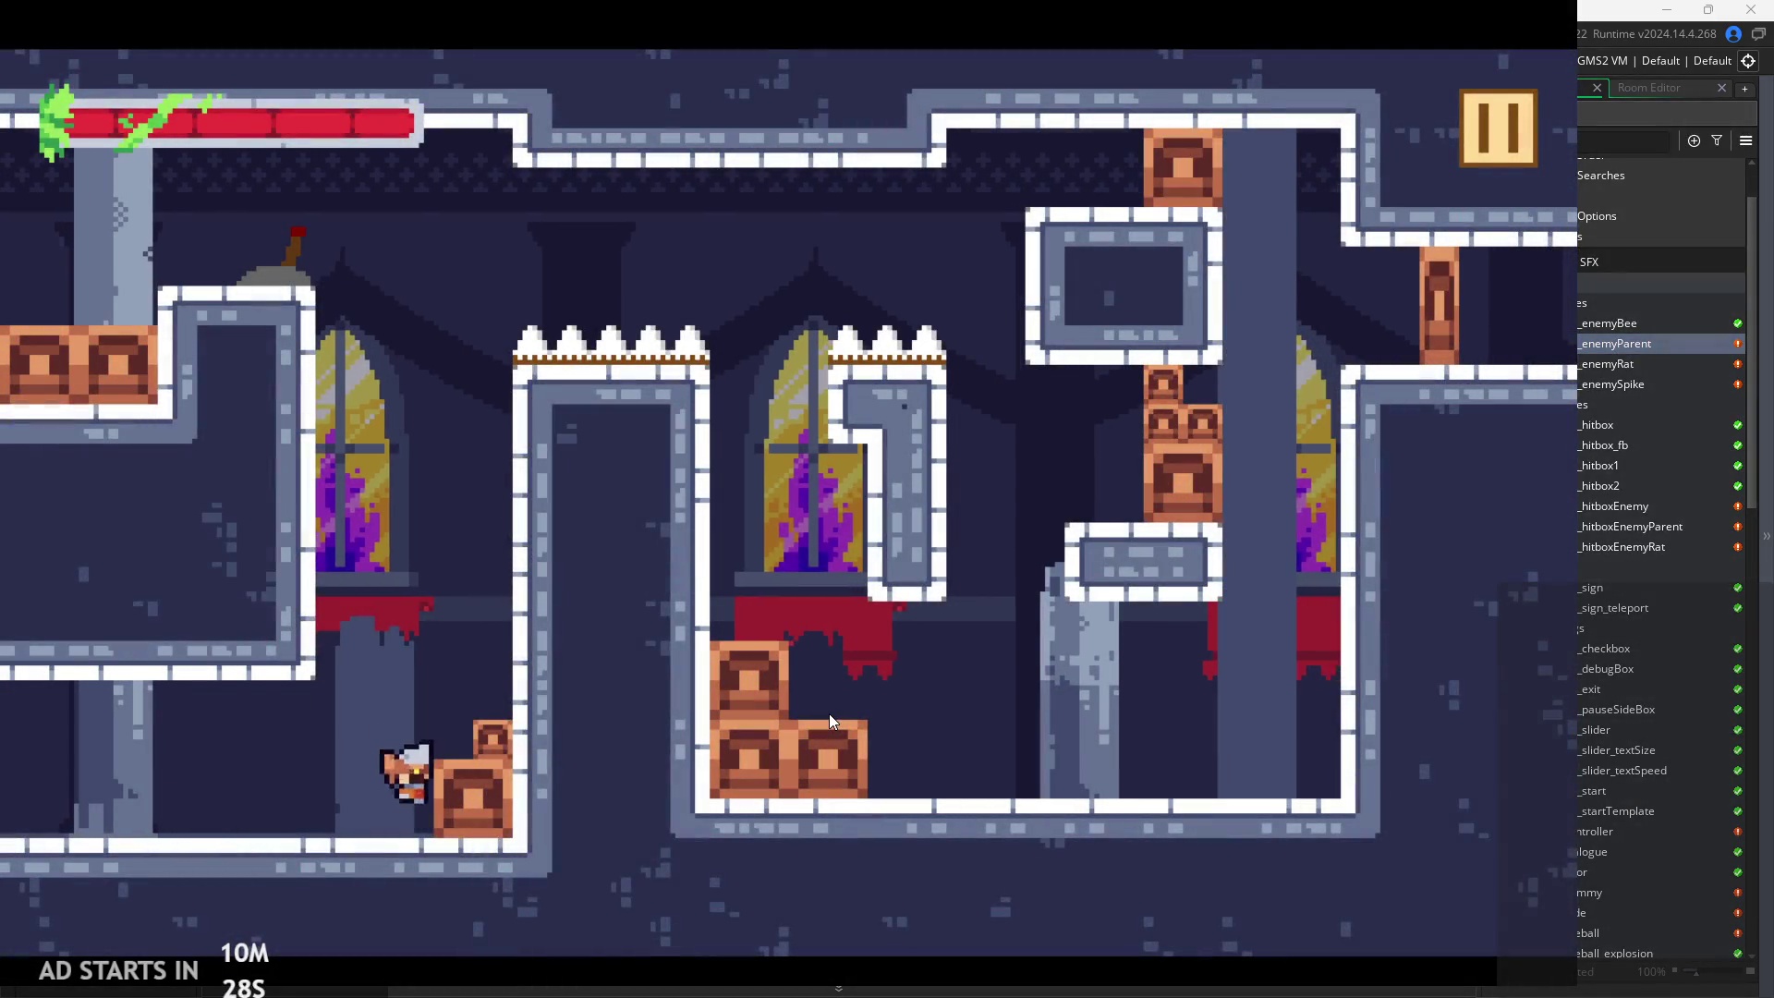
{"action": "key", "text": "z"}
{"action": "key", "text": "Right"}
{"action": "key", "text": "z"}
{"action": "key", "text": "Left"}
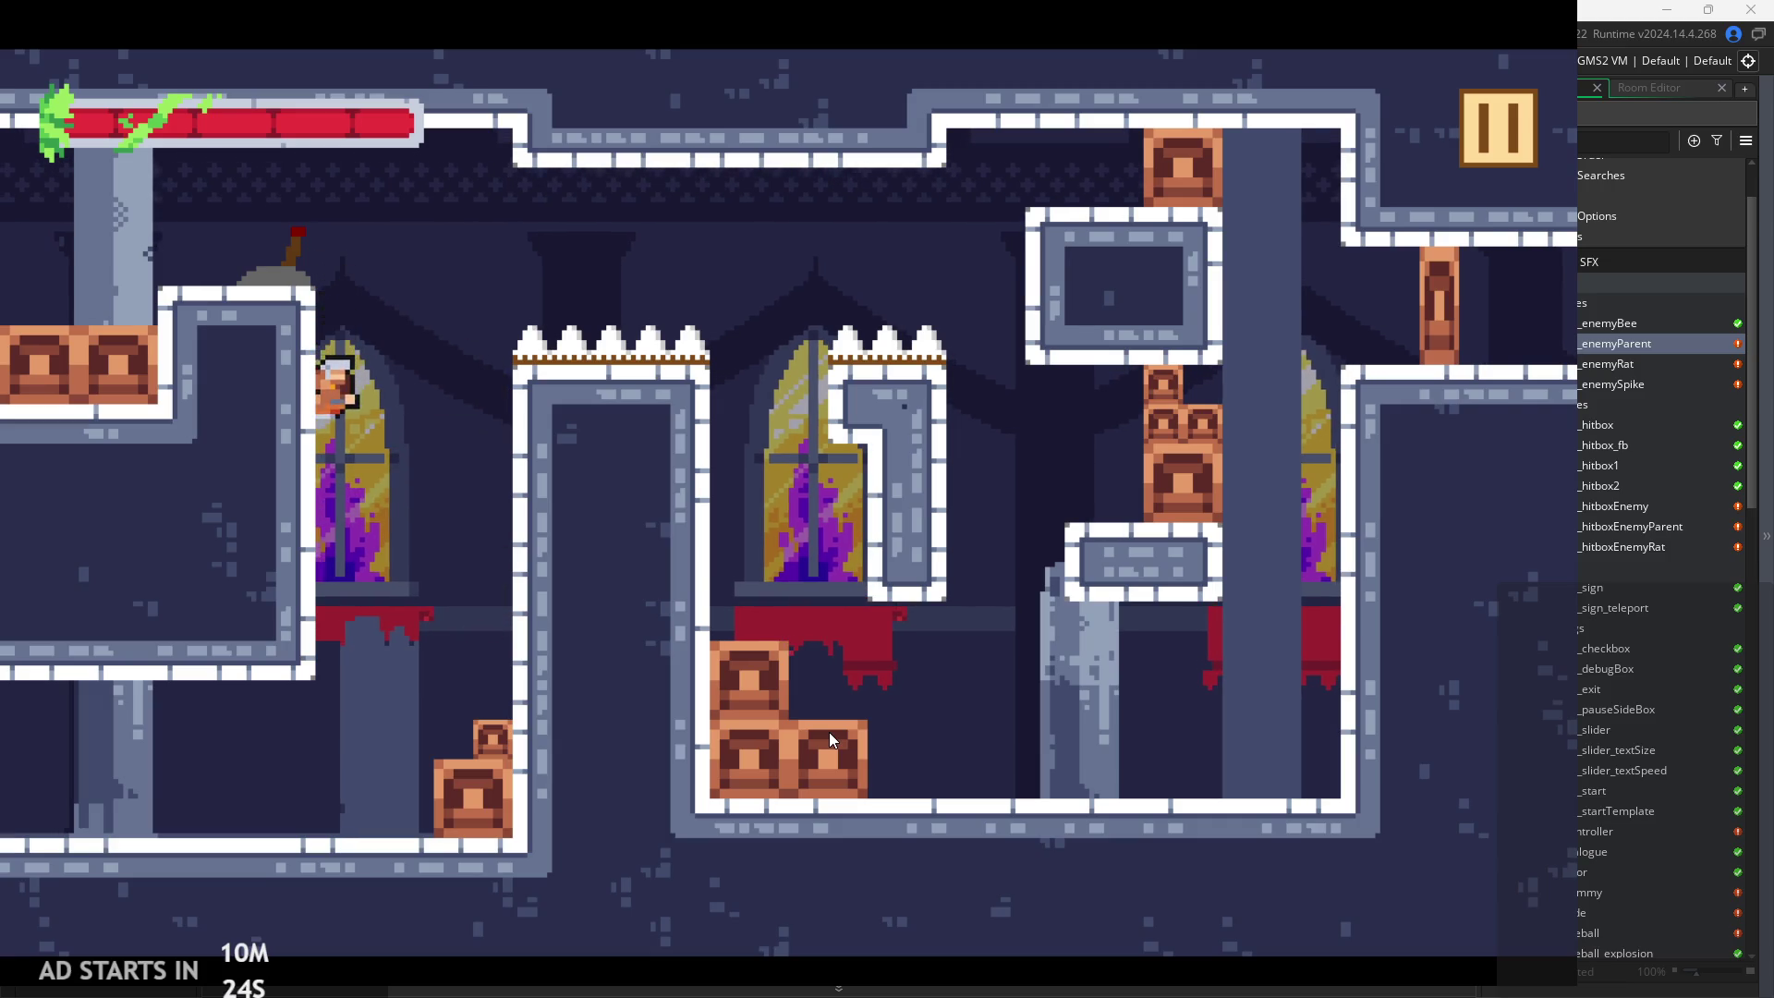
{"action": "key", "text": "z"}
{"action": "key", "text": "z"}
{"action": "key", "text": "z"}
{"action": "key", "text": "z"}
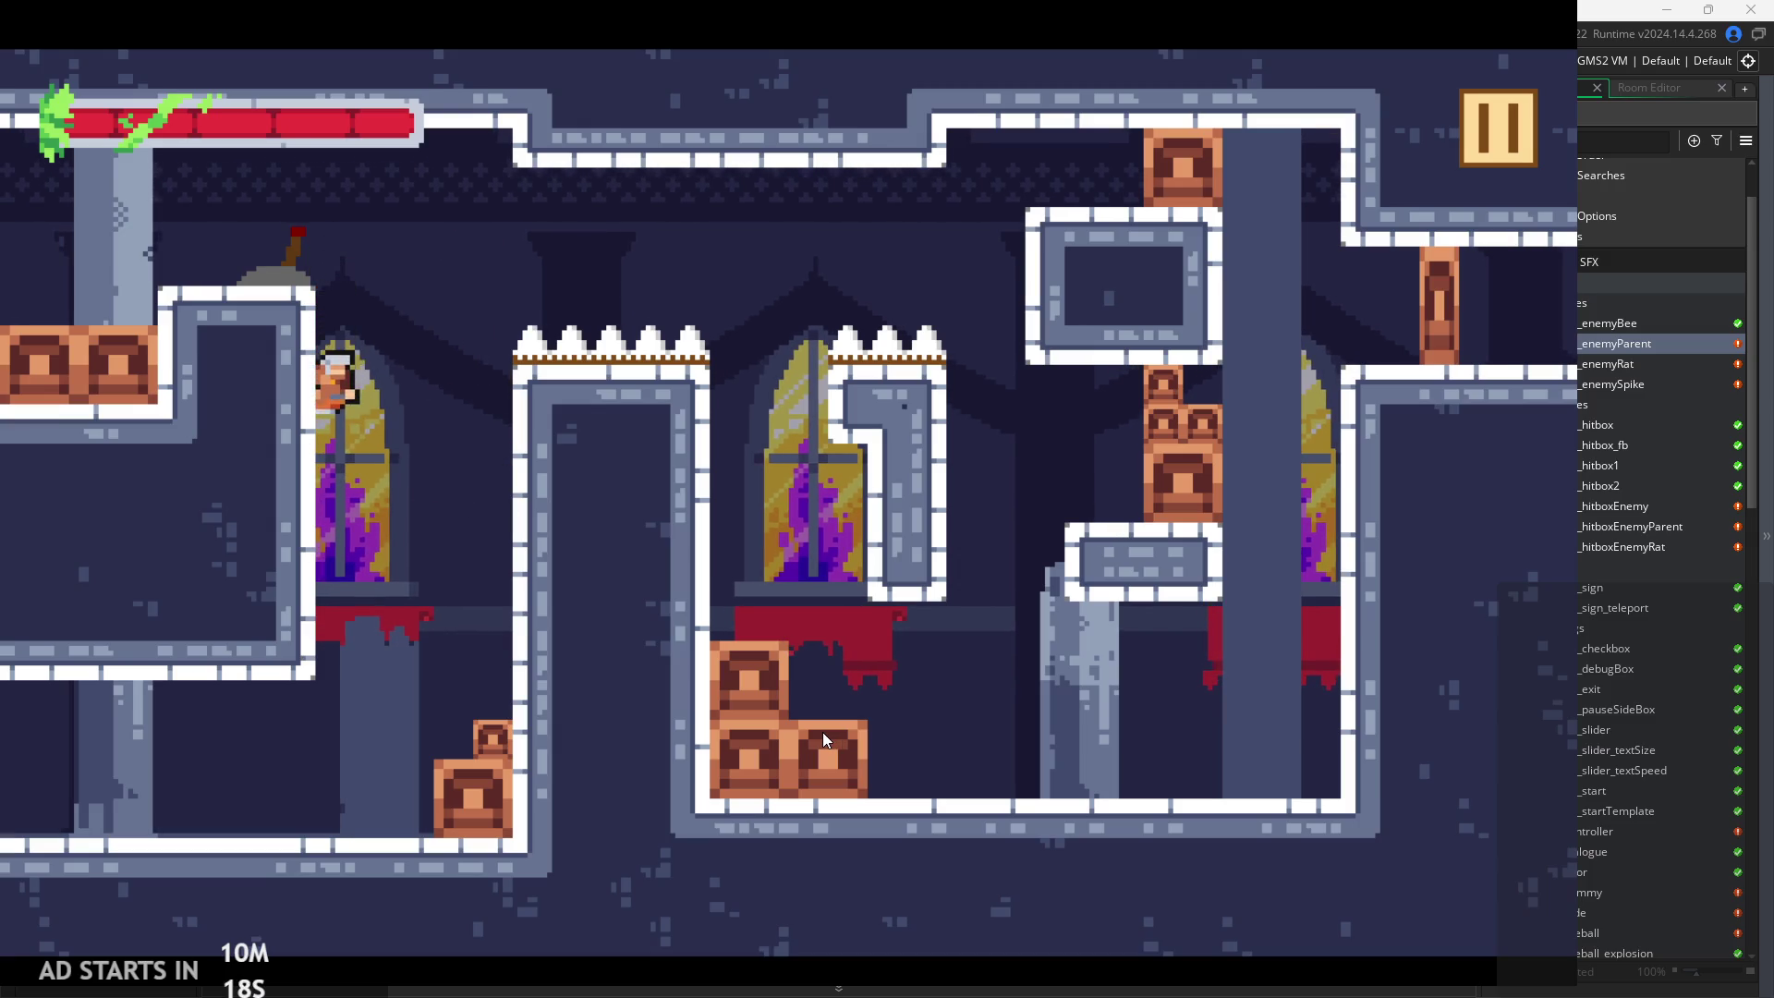
{"action": "key", "text": "z"}
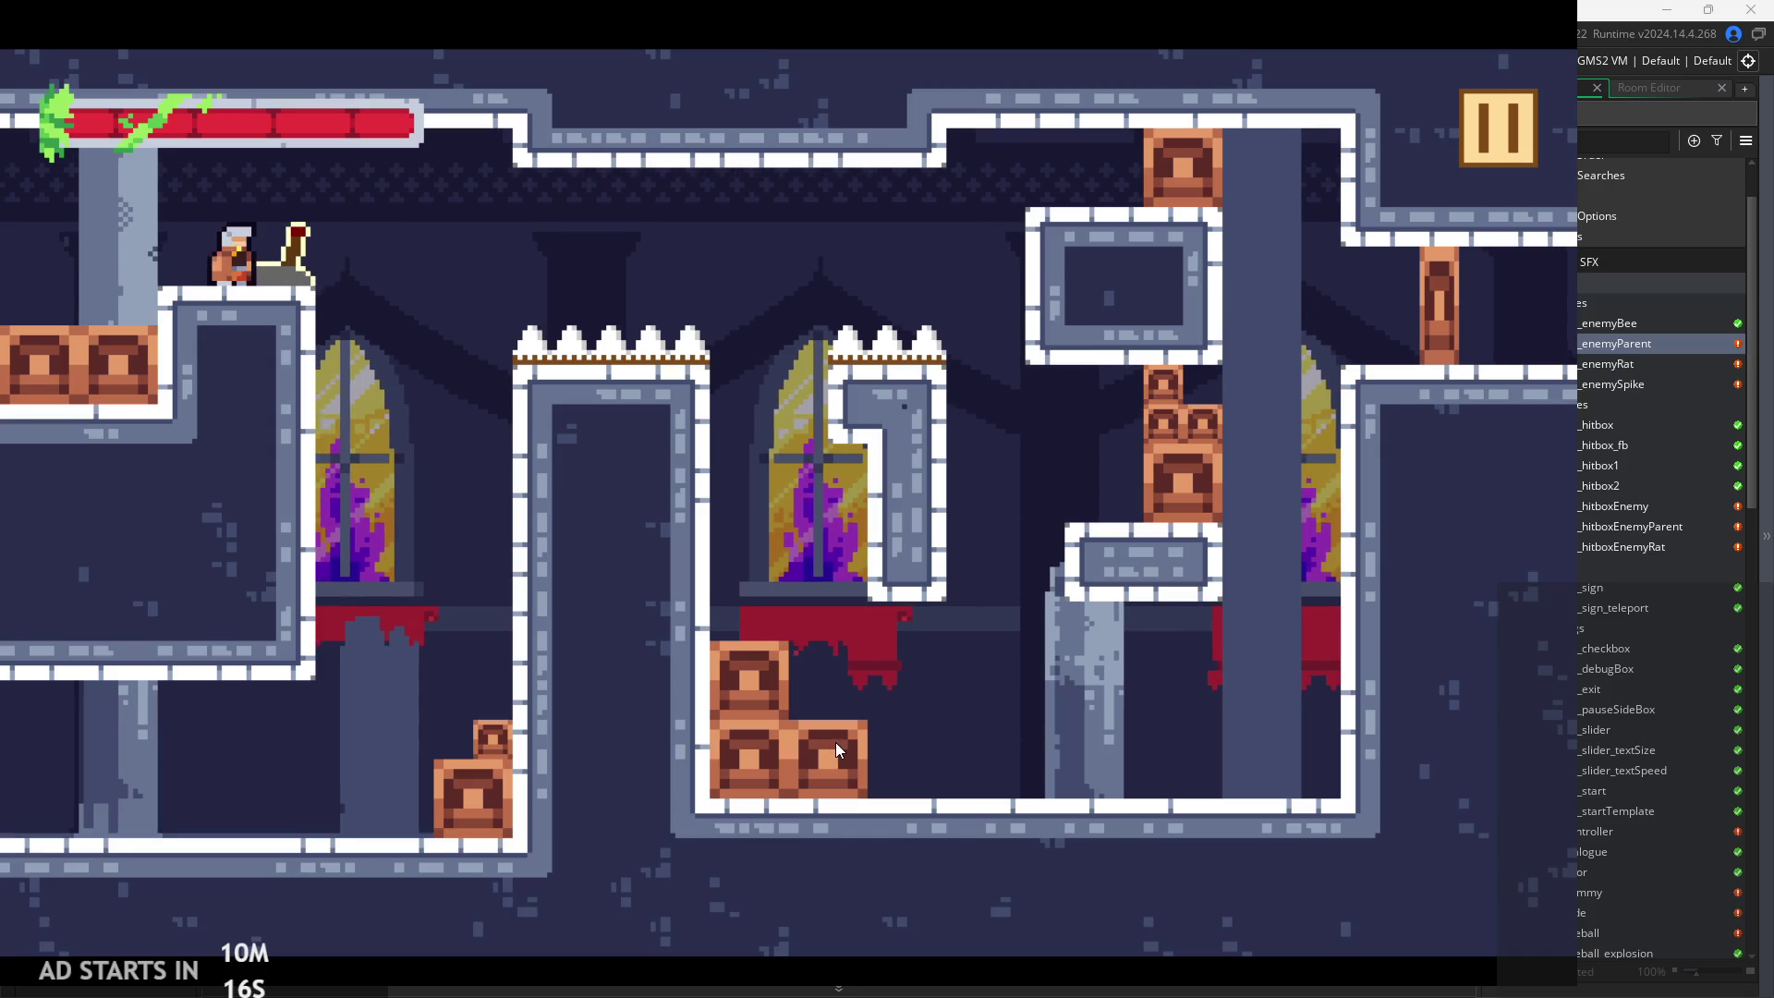
{"action": "key", "text": "z"}
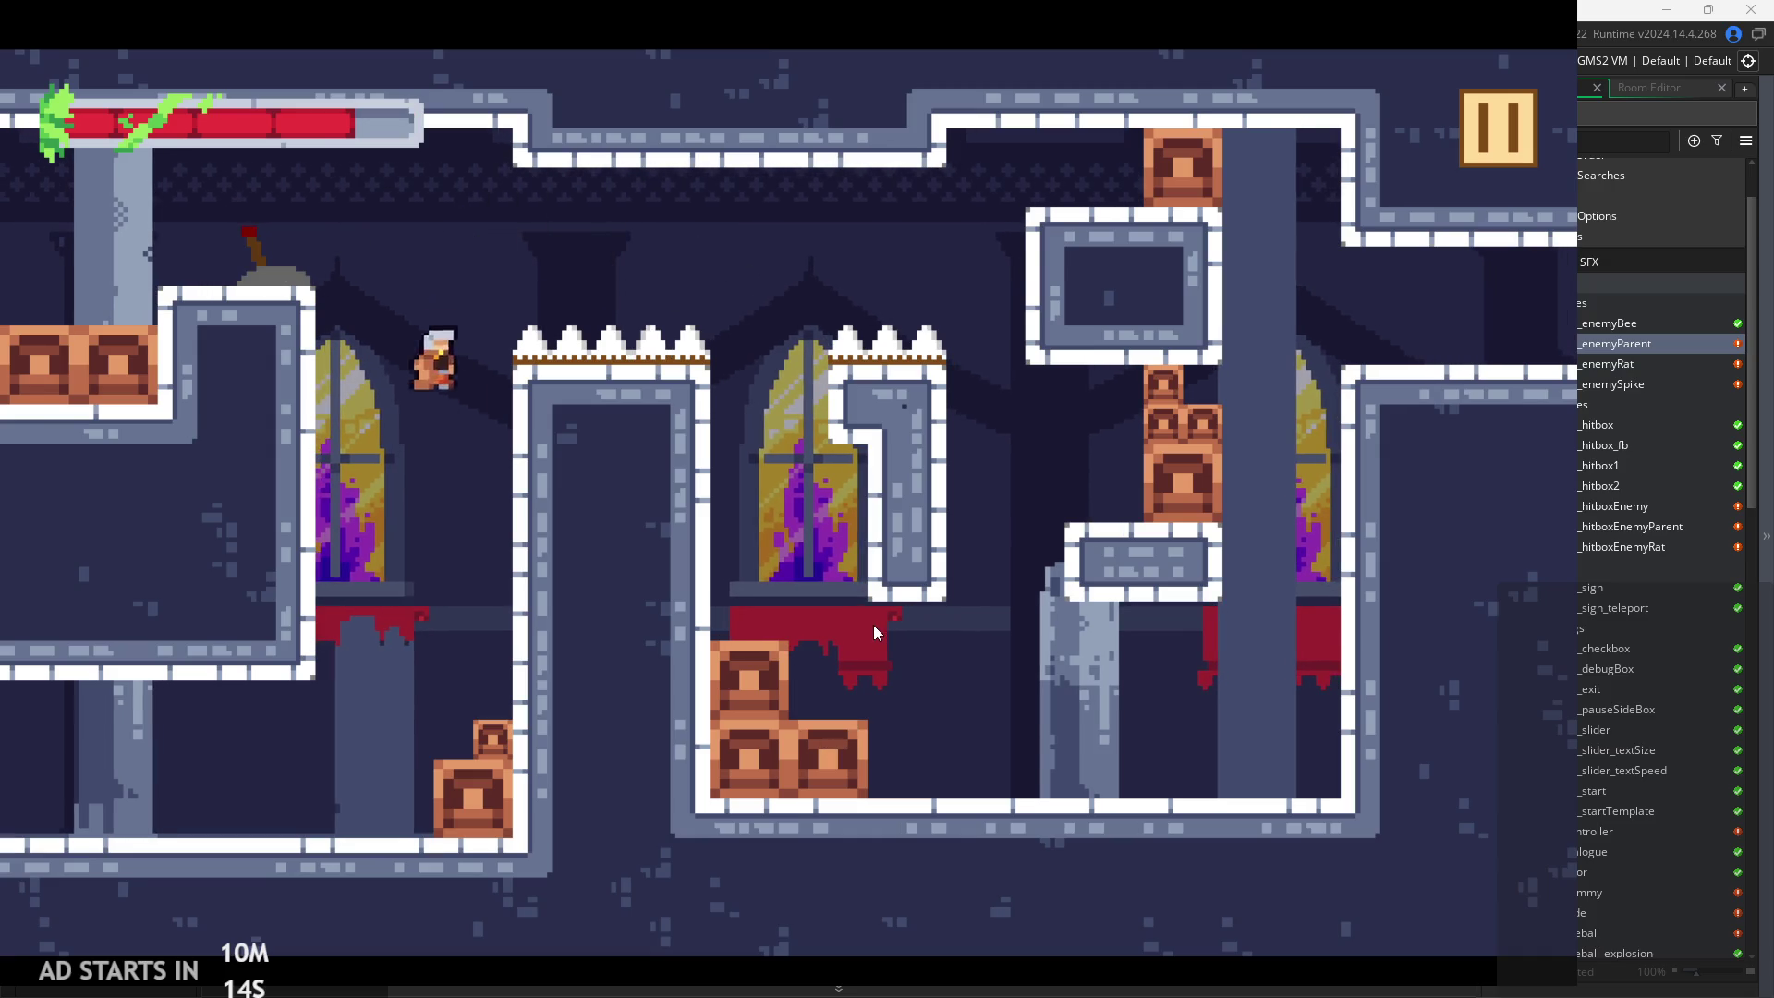
{"action": "key", "text": "z"}
{"action": "key", "text": "z"}
{"action": "key", "text": "z"}
{"action": "key", "text": "z"}
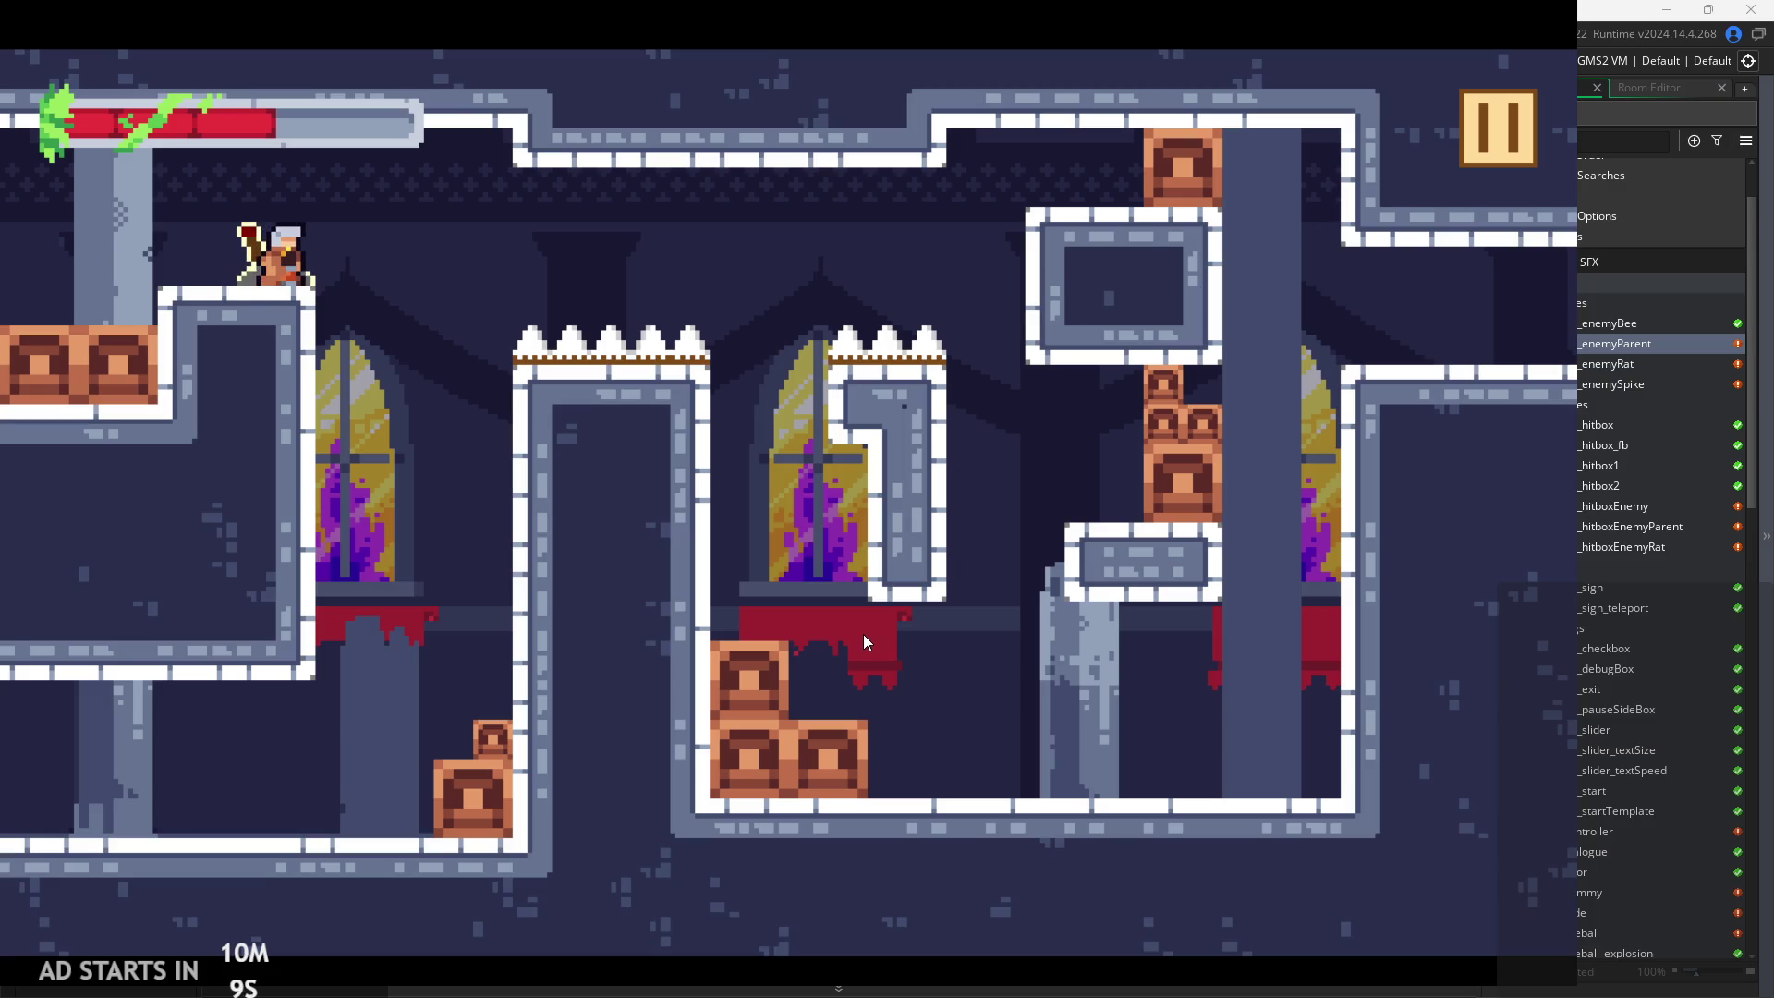
Climb between the walls from the lever ledge, then clear the spikes and dash right
{"action": "key", "text": "Right"}
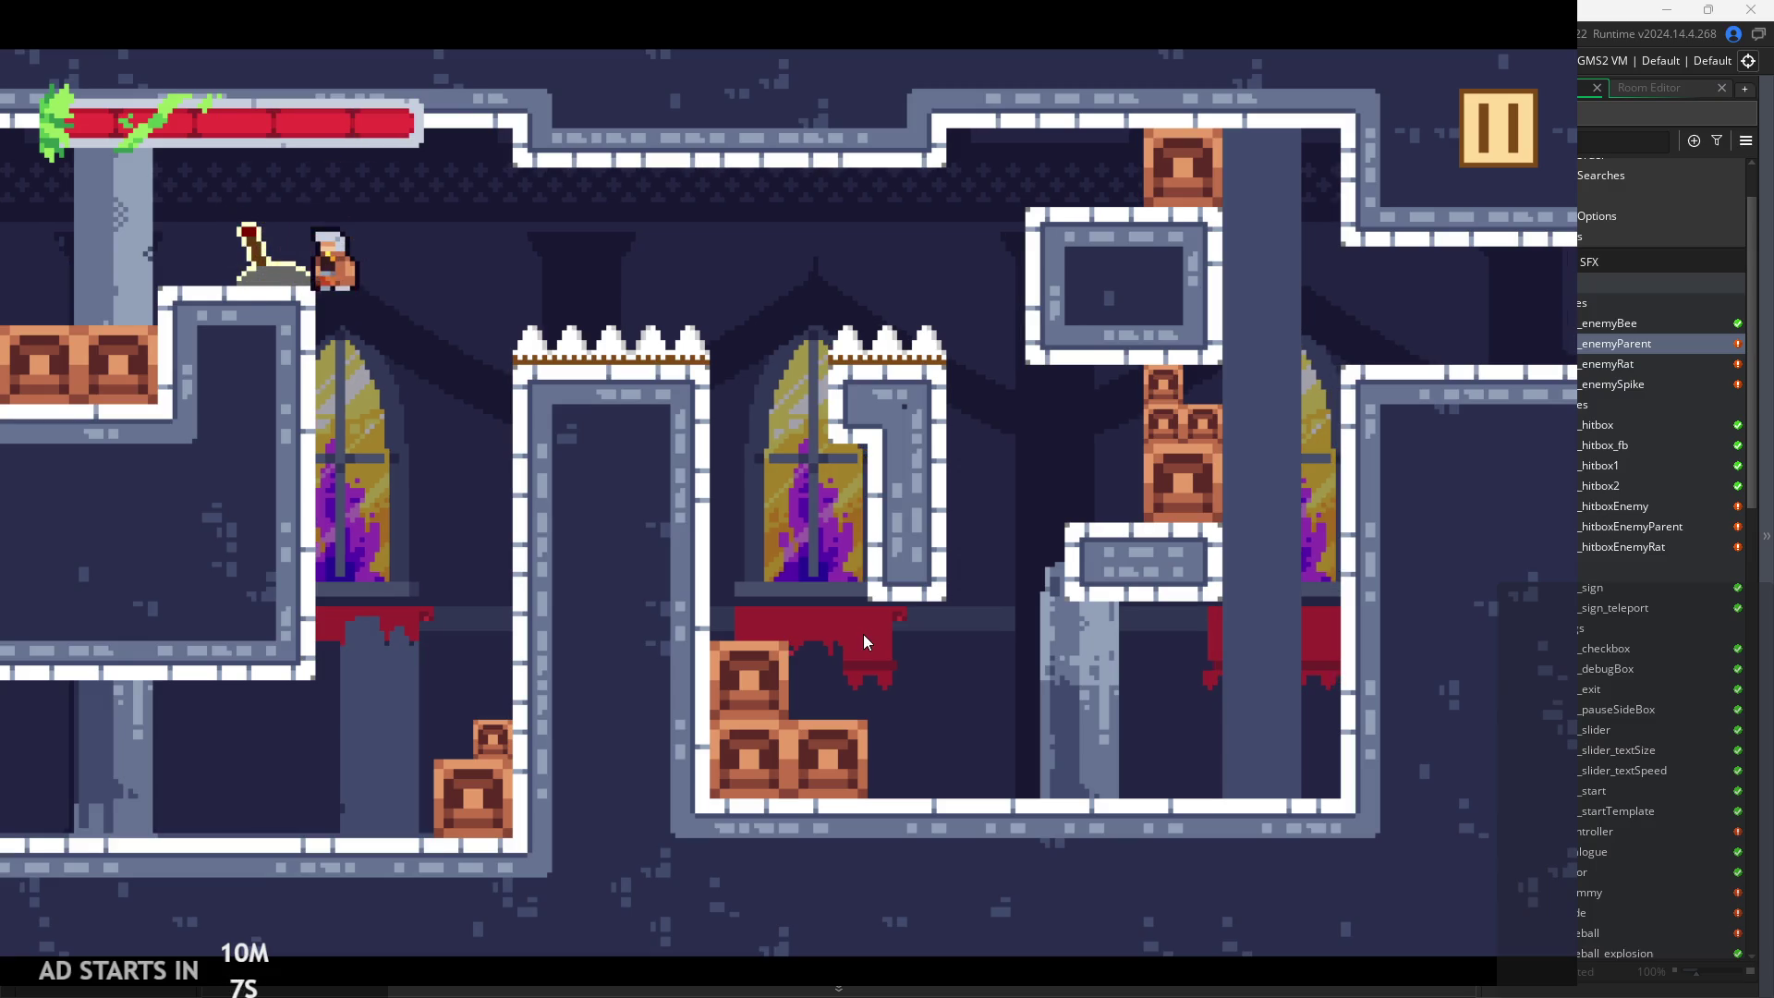
{"action": "key", "text": "Left"}
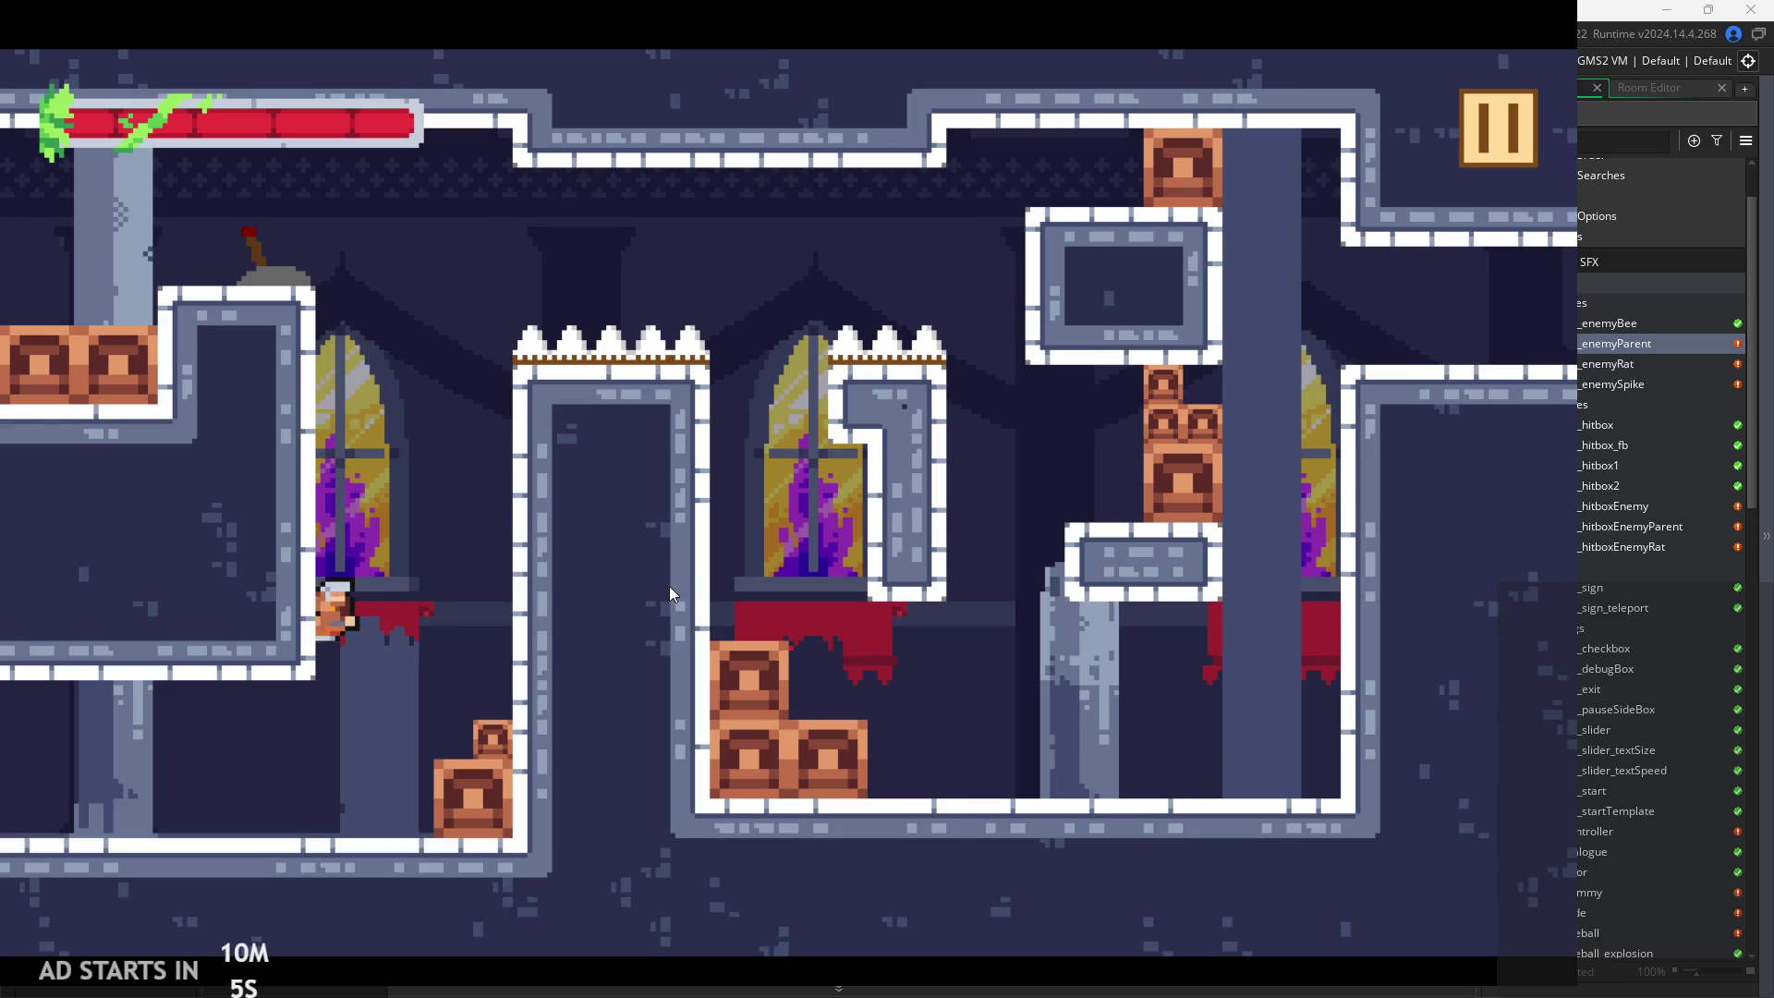
{"action": "key", "text": "z"}
{"action": "key", "text": "z"}
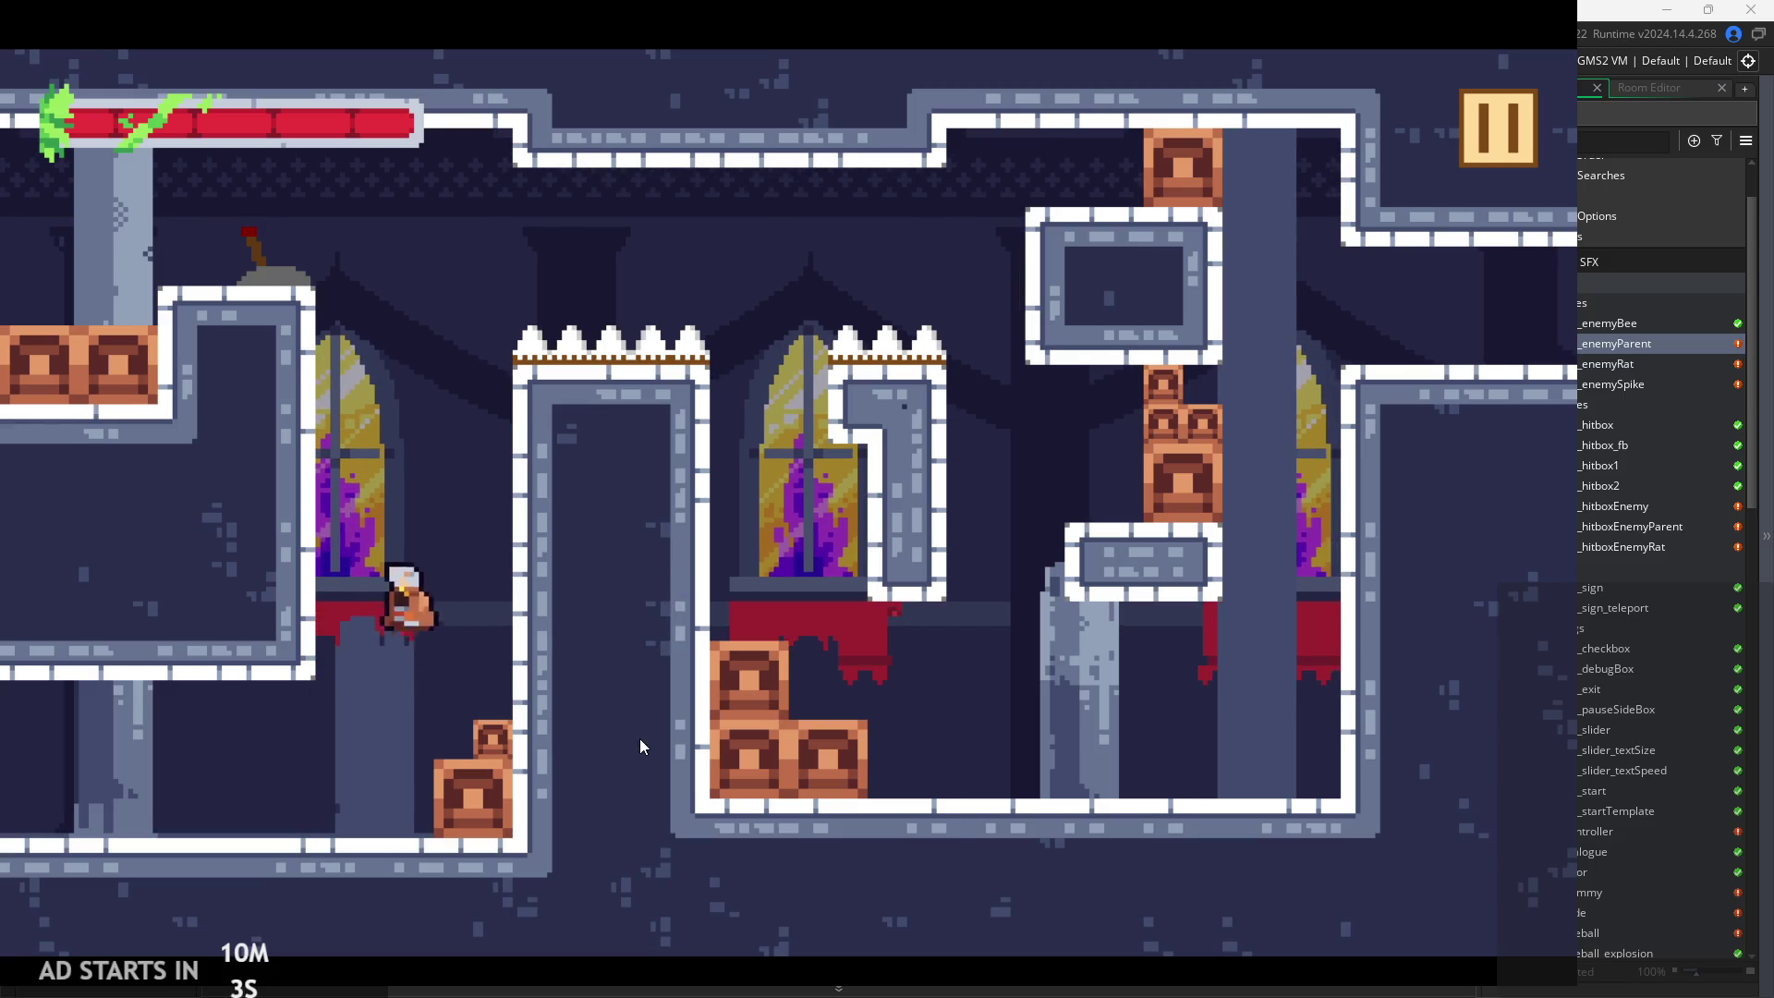
{"action": "key", "text": "Left"}
{"action": "key", "text": "Right"}
{"action": "key", "text": "Right"}
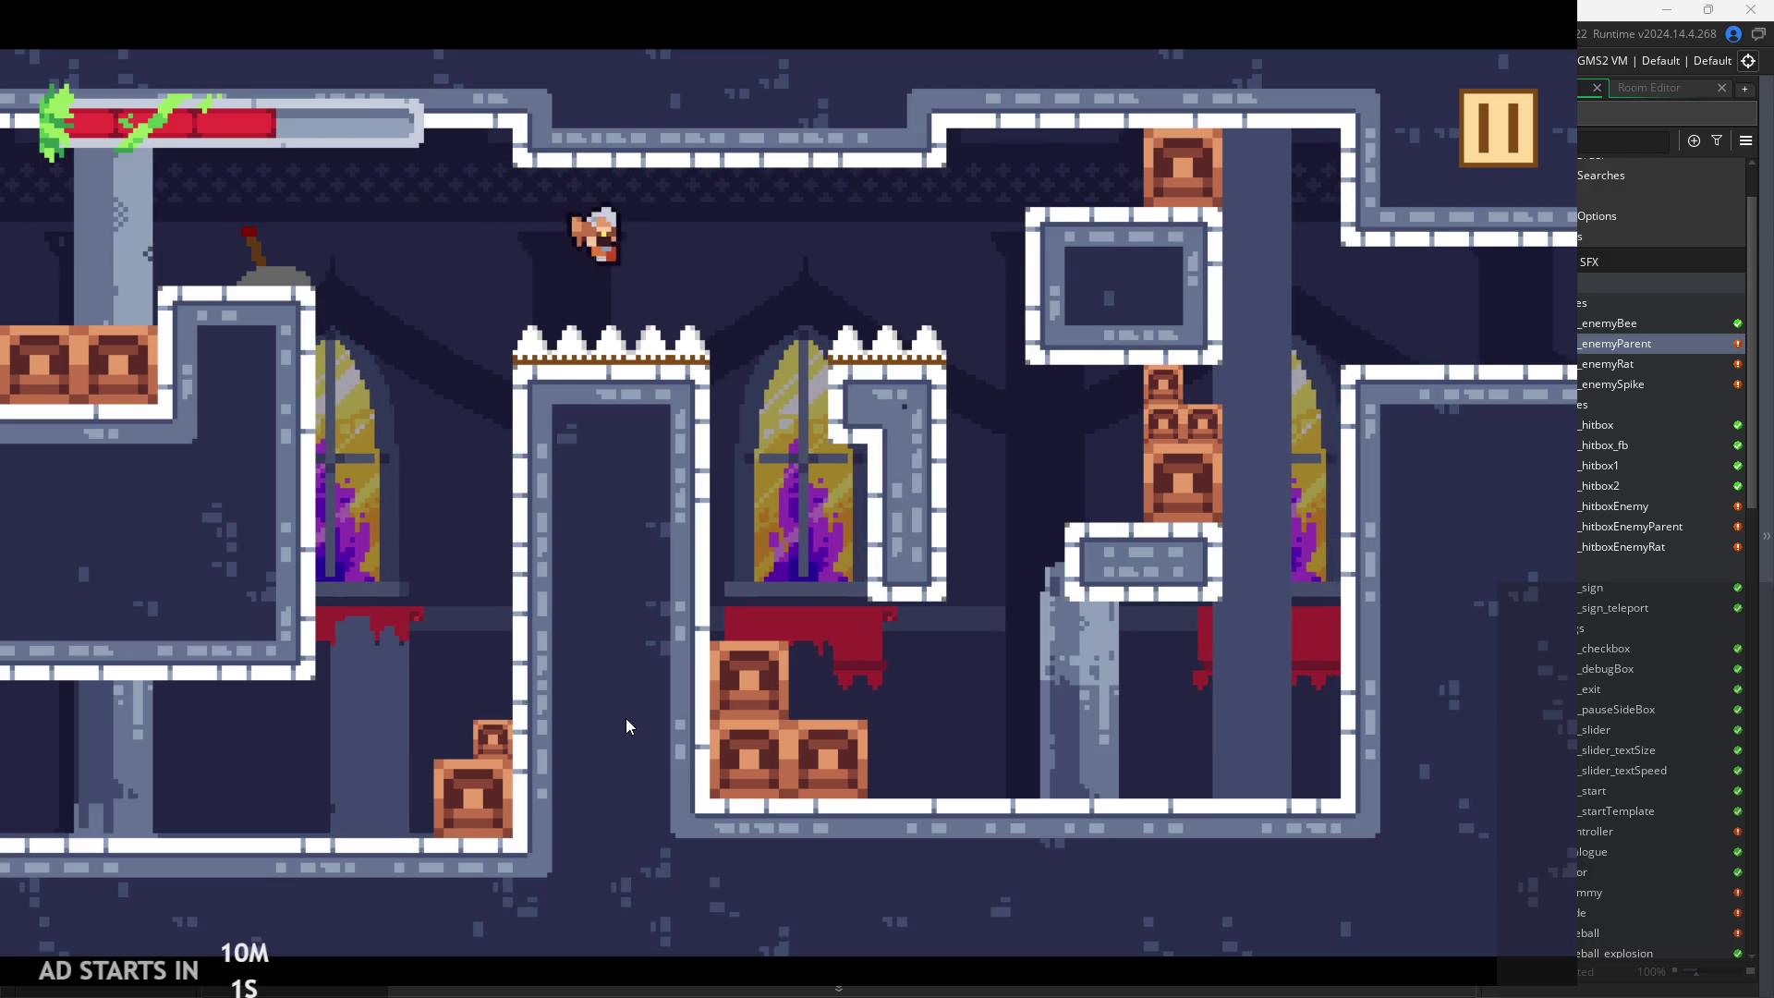
{"action": "key", "text": "z"}
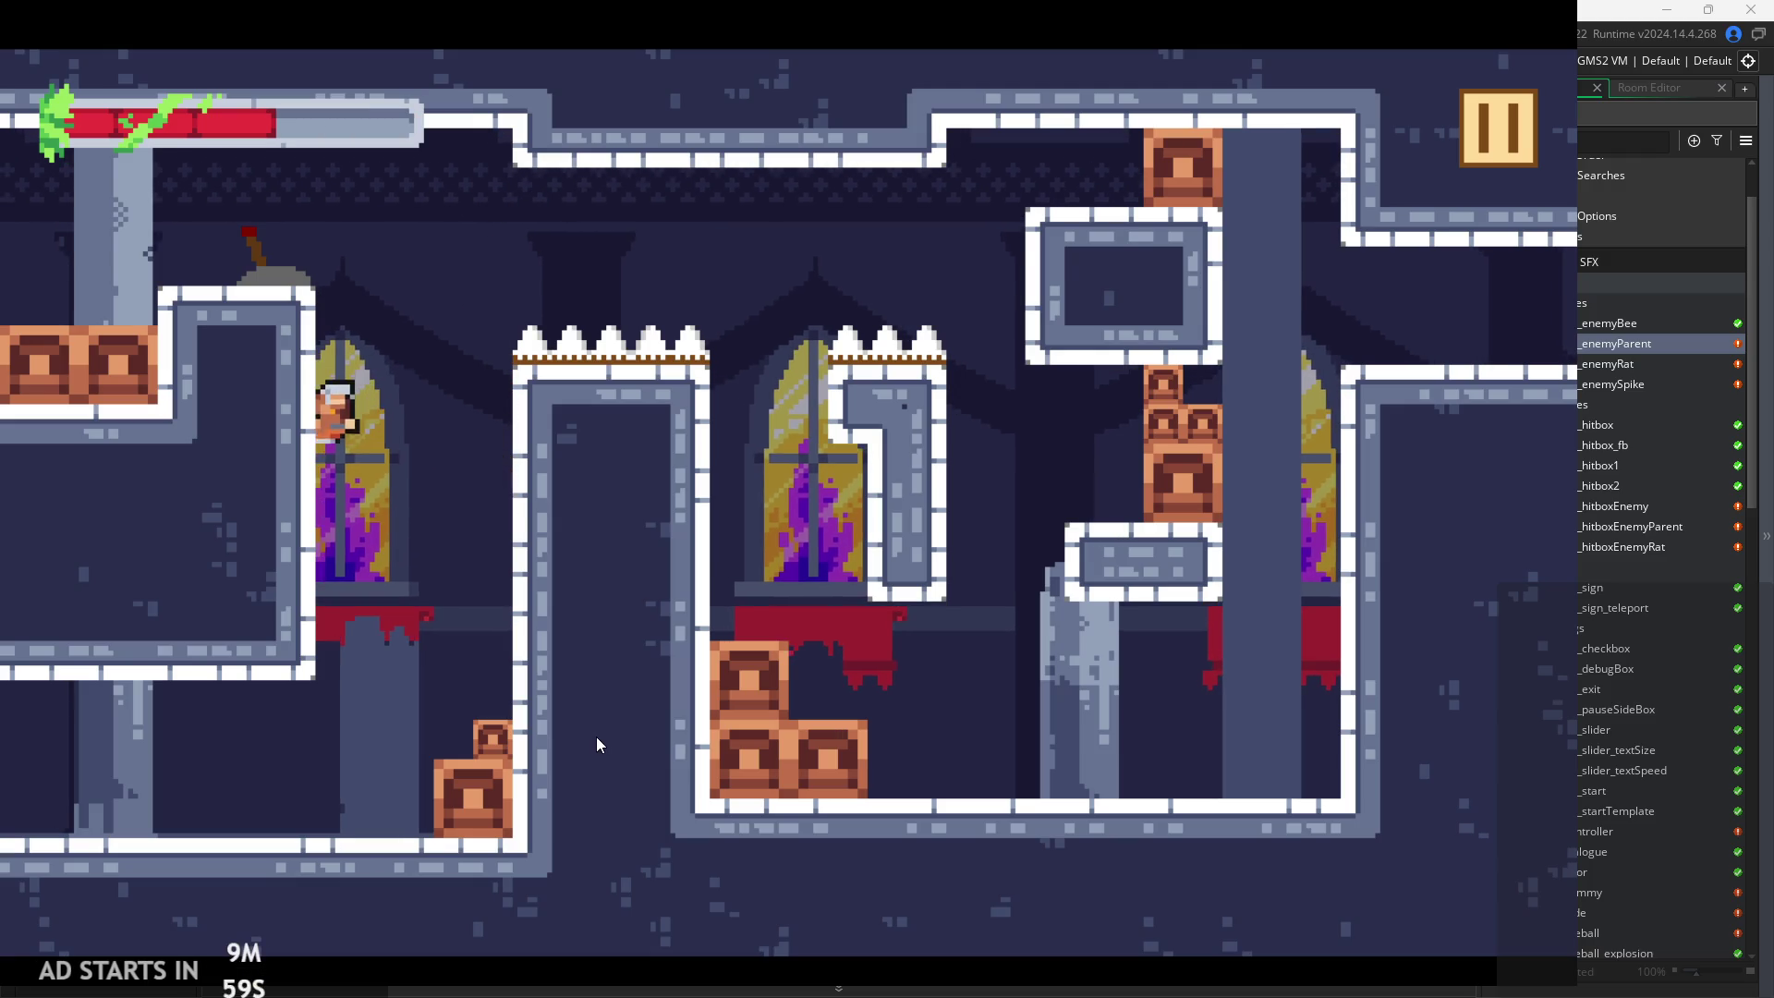
{"action": "key", "text": "Right"}
{"action": "key", "text": "Left"}
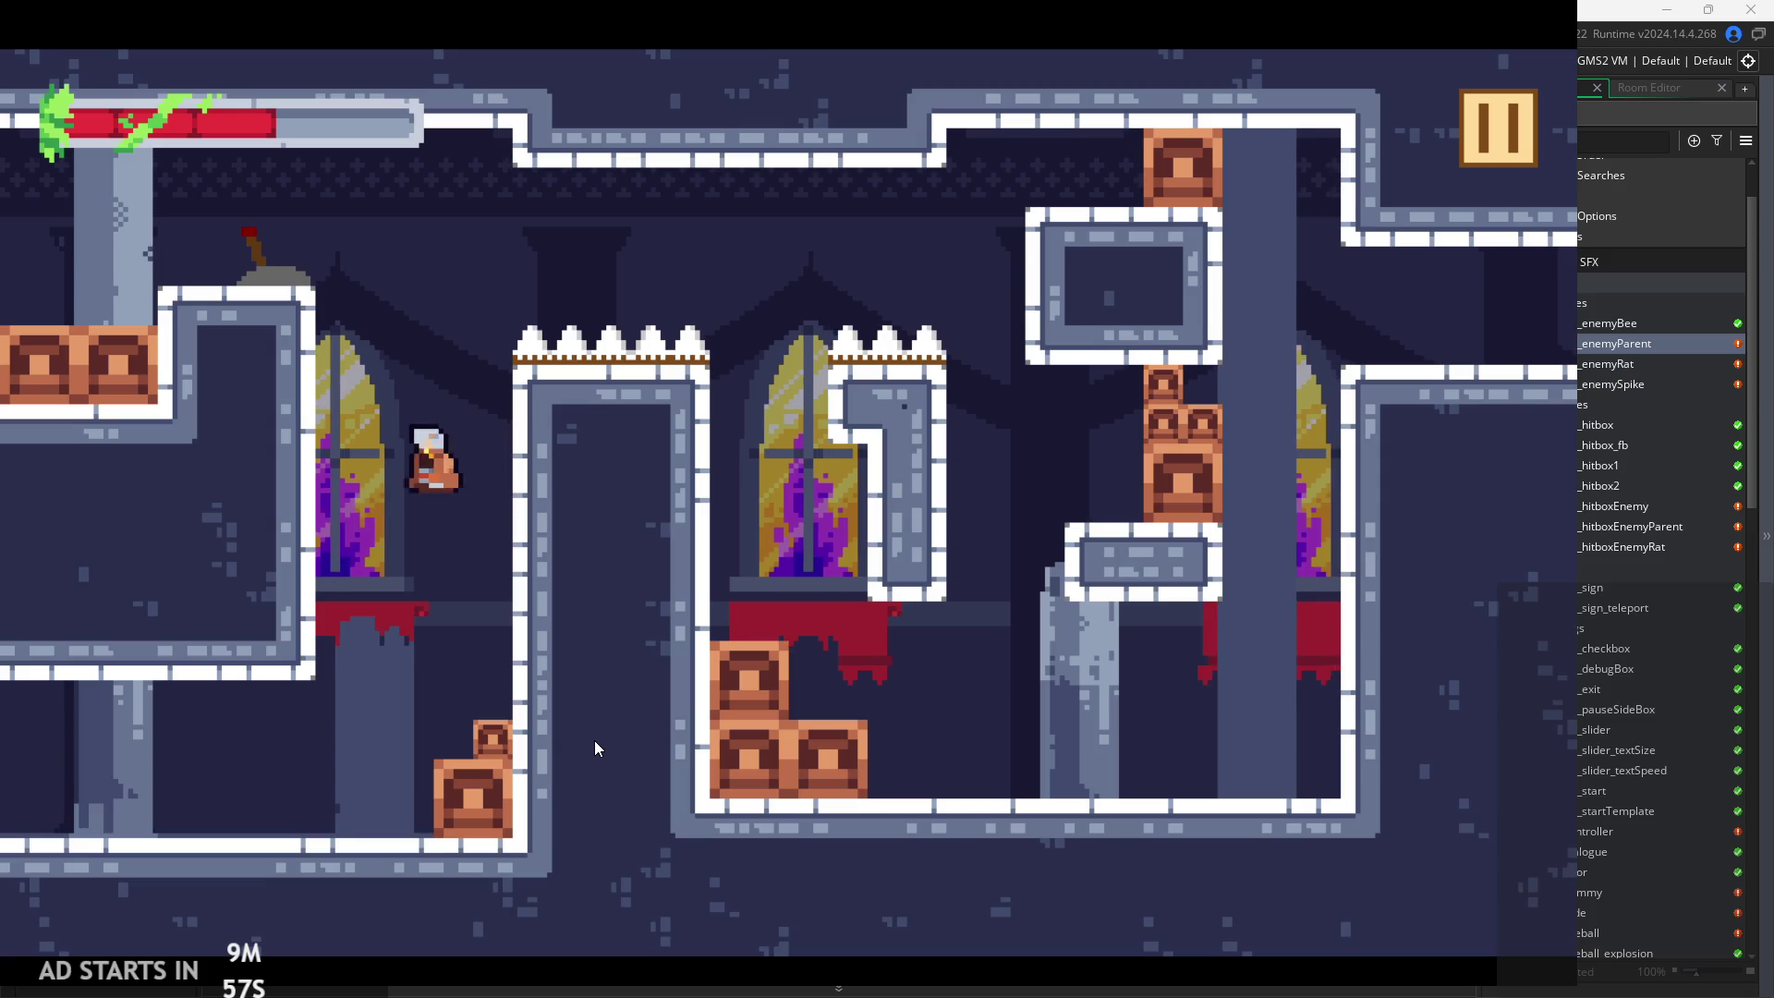
{"action": "key", "text": "z"}
{"action": "key", "text": "Right"}
{"action": "key", "text": "z"}
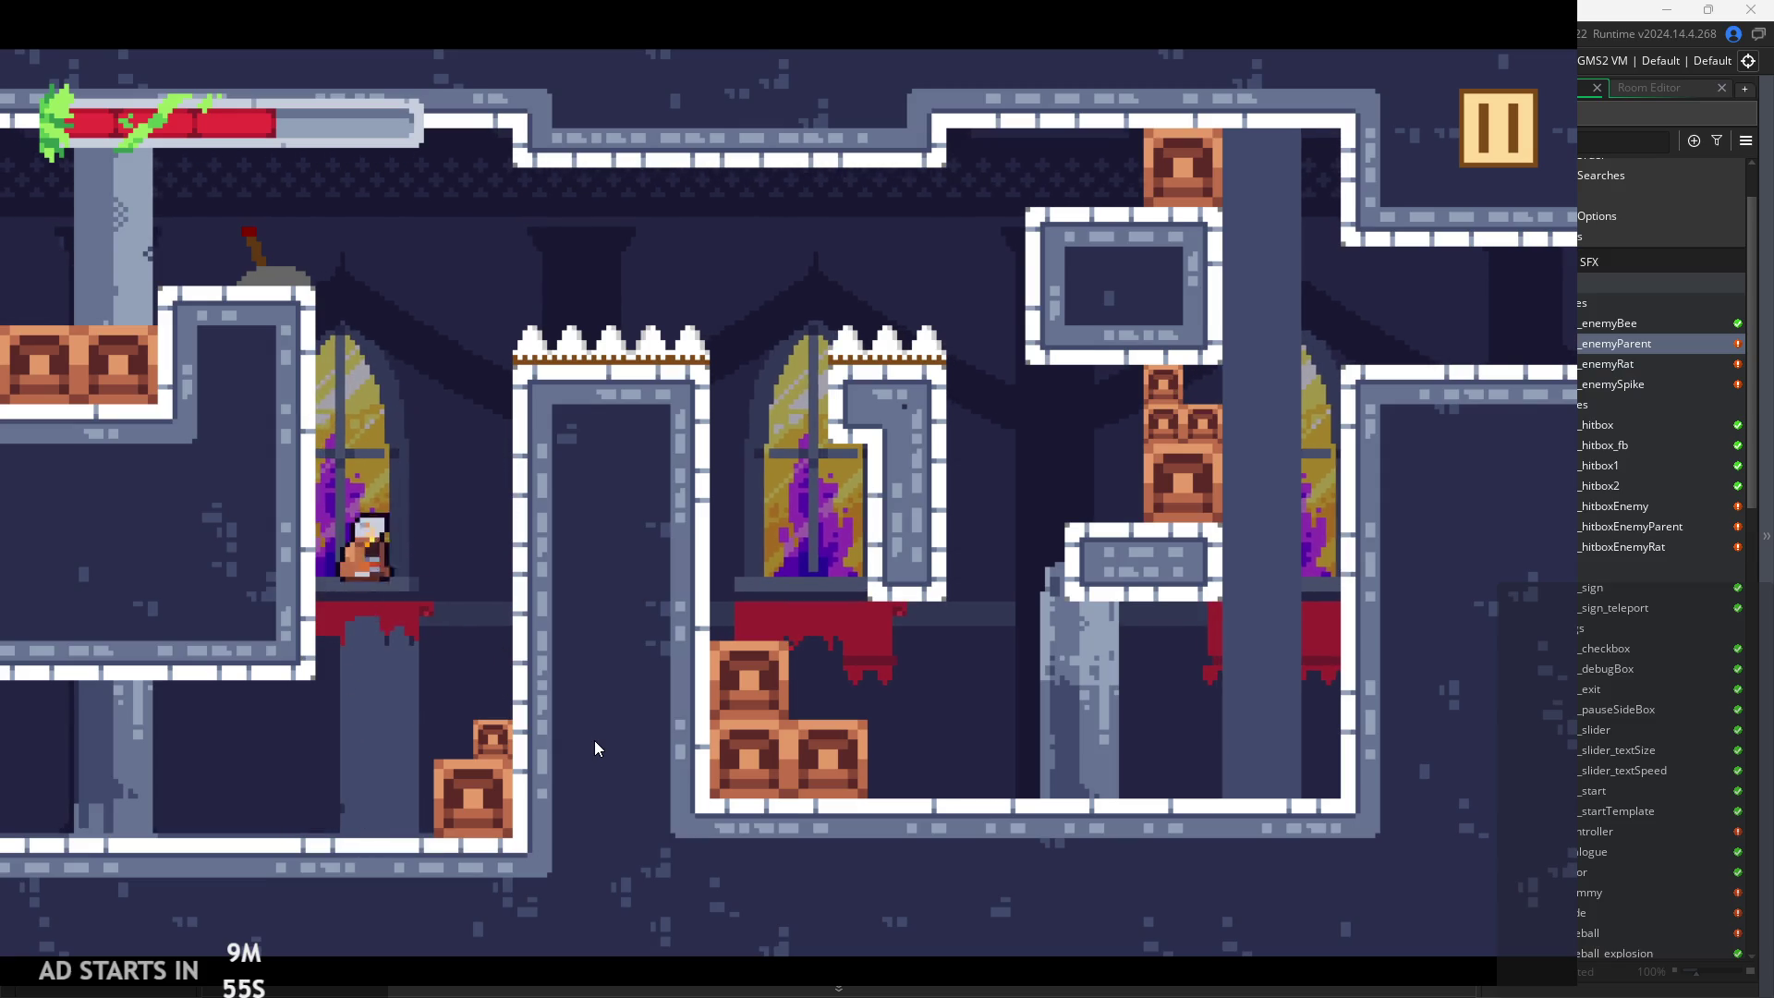
{"action": "key", "text": "Right"}
{"action": "key", "text": "x"}
Land beside the lever, jump onto the left window ledge and cross the spikes rightward
{"action": "key", "text": "Left"}
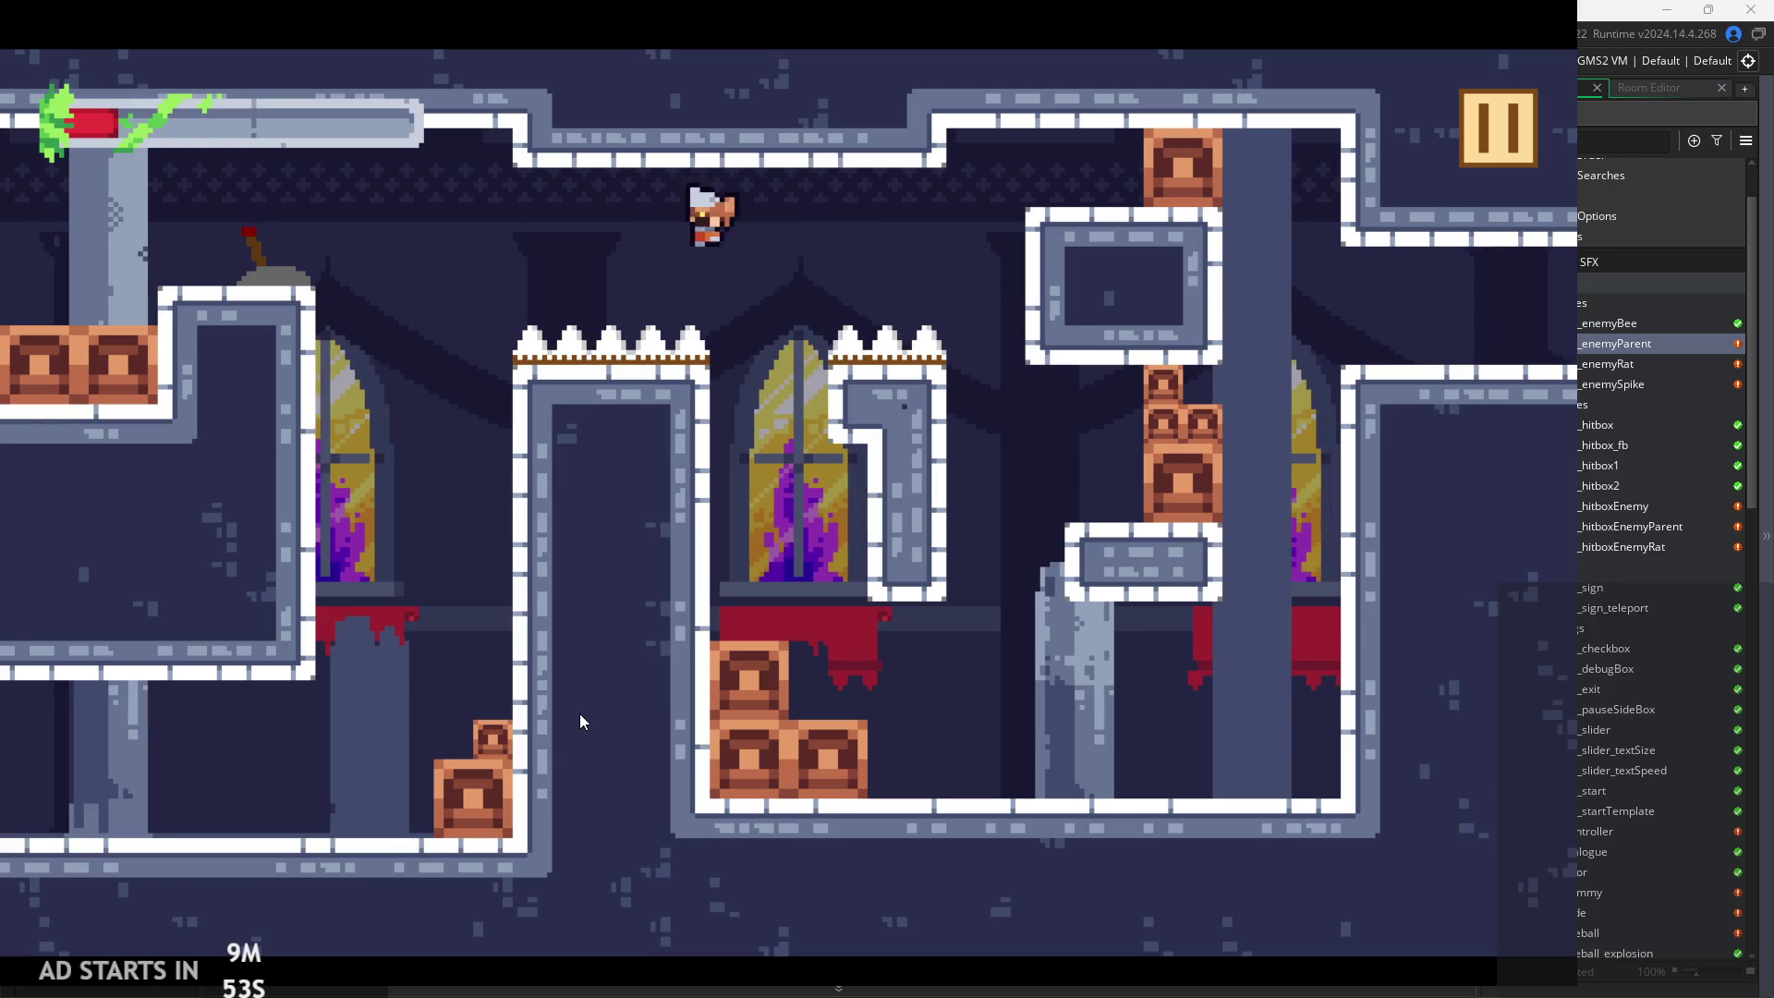
{"action": "key", "text": "Right"}
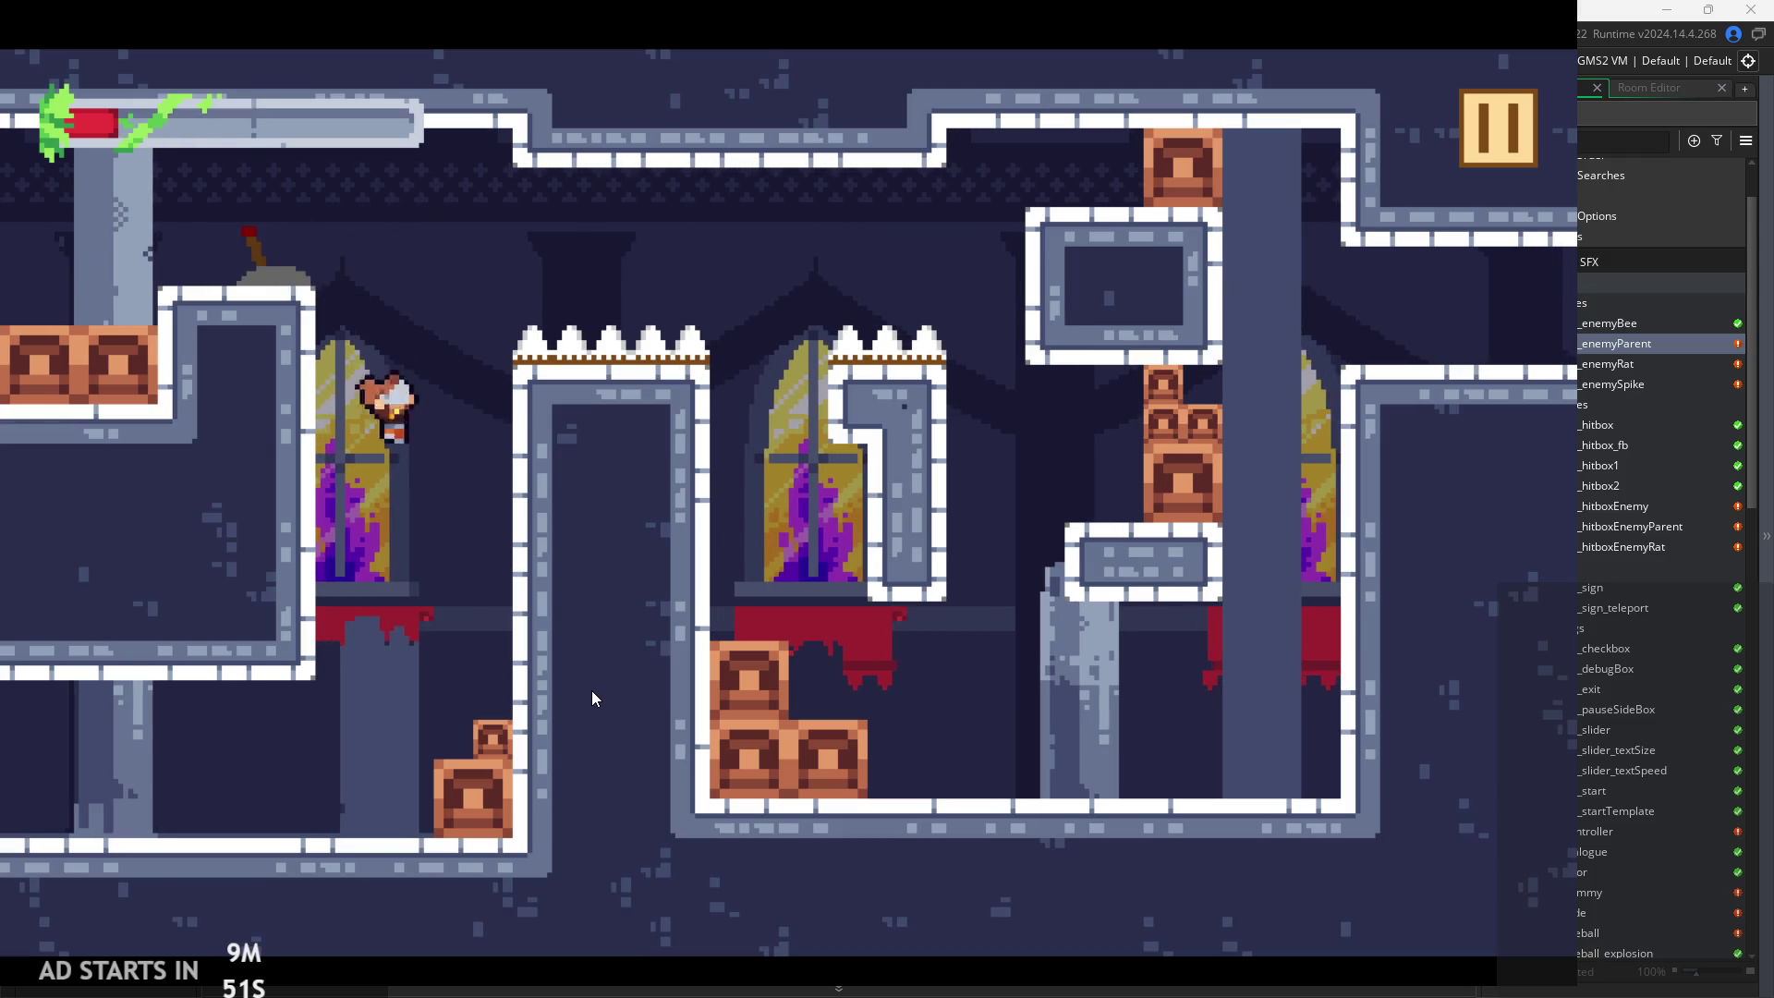
{"action": "key", "text": "z"}
{"action": "key", "text": "Left"}
{"action": "key", "text": "z"}
{"action": "key", "text": "Right"}
{"action": "key", "text": "Left"}
{"action": "key", "text": "Right"}
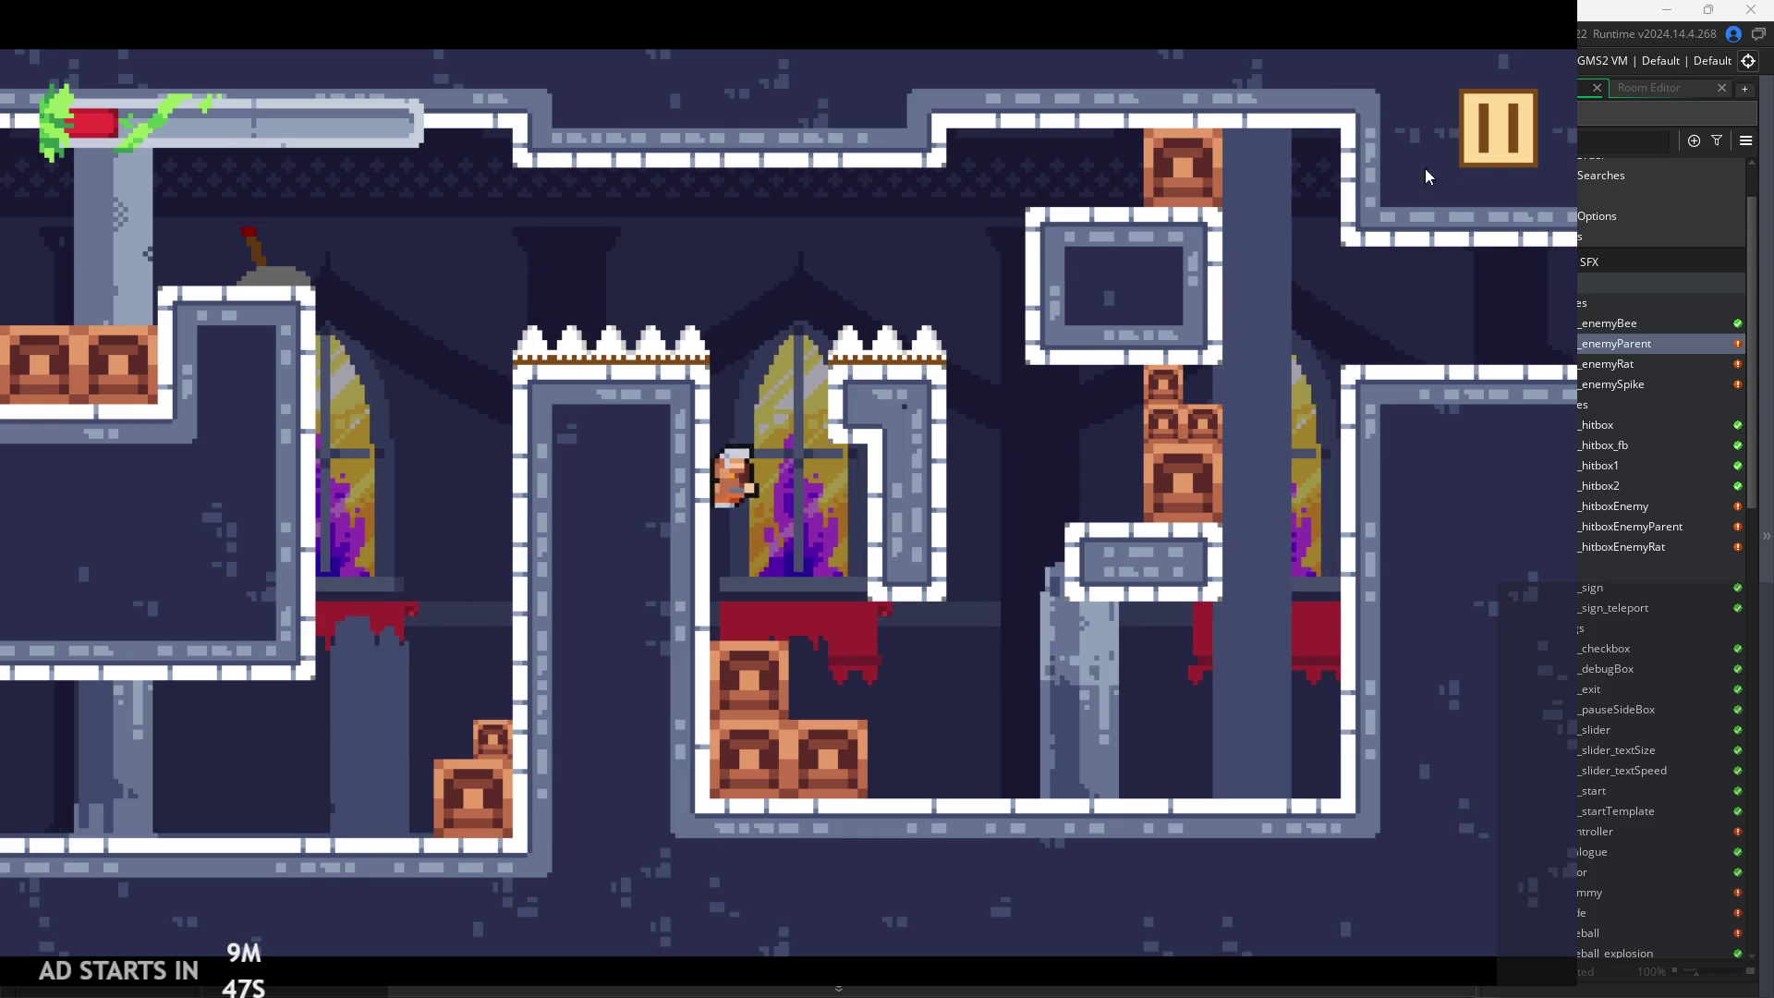
Pause the game and exit back to obj_enemyParent's Step code in the editor
{"action": "left_click", "coordinate": [1478, 148]}
{"action": "left_click", "coordinate": [1317, 800]}
{"action": "left_click", "coordinate": [793, 340]}
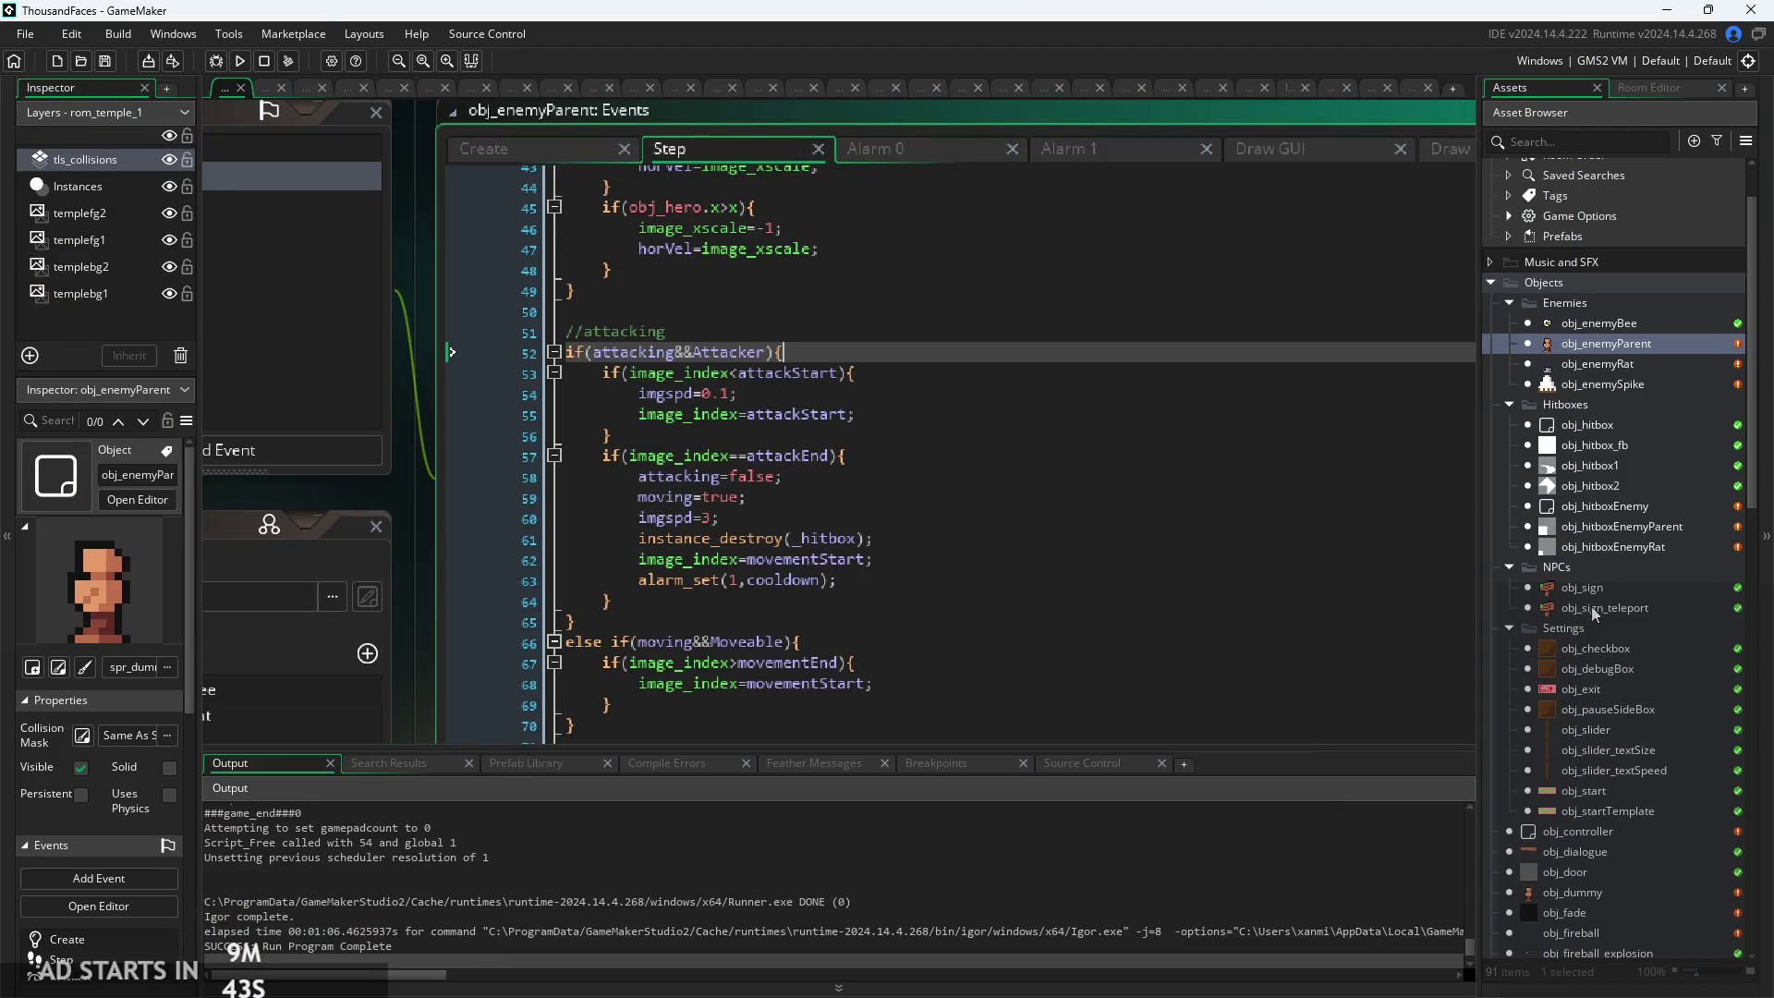
Open obj_hero from the Asset Browser and view its Begin Step, End Step and Step code
{"action": "scroll", "coordinate": [1596, 727], "scroll_direction": "down", "scroll_amount": 5}
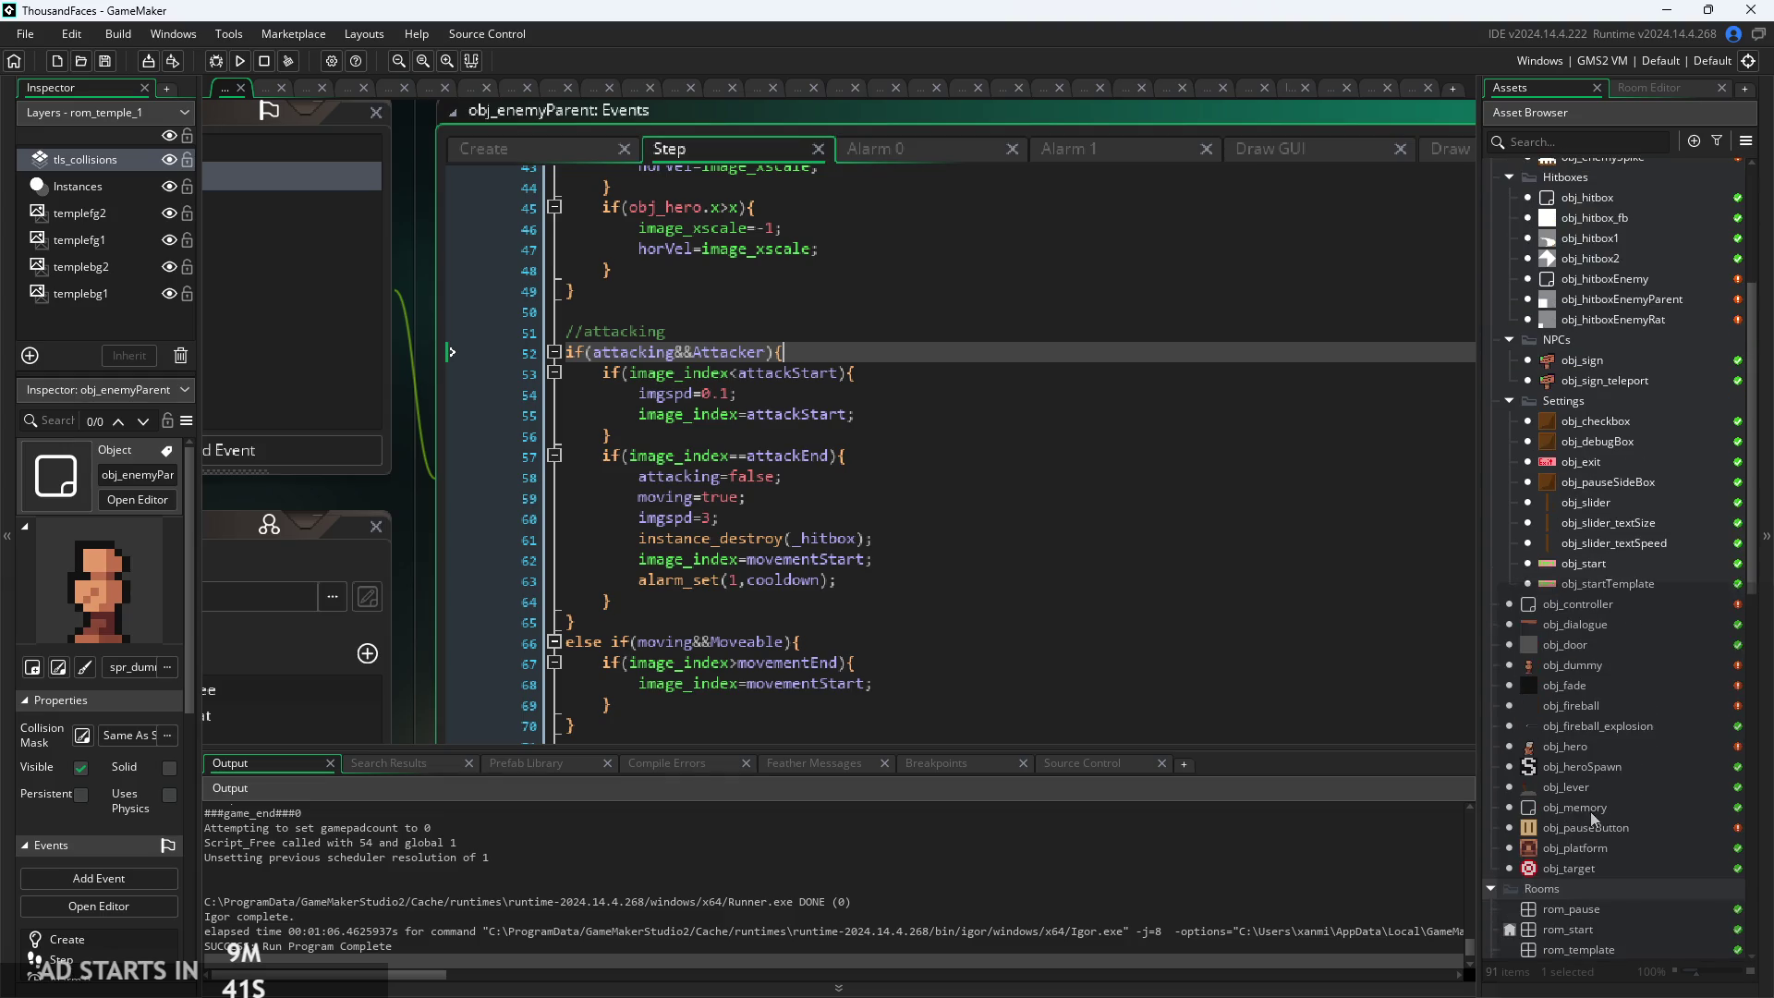
{"action": "double_click", "coordinate": [1593, 746]}
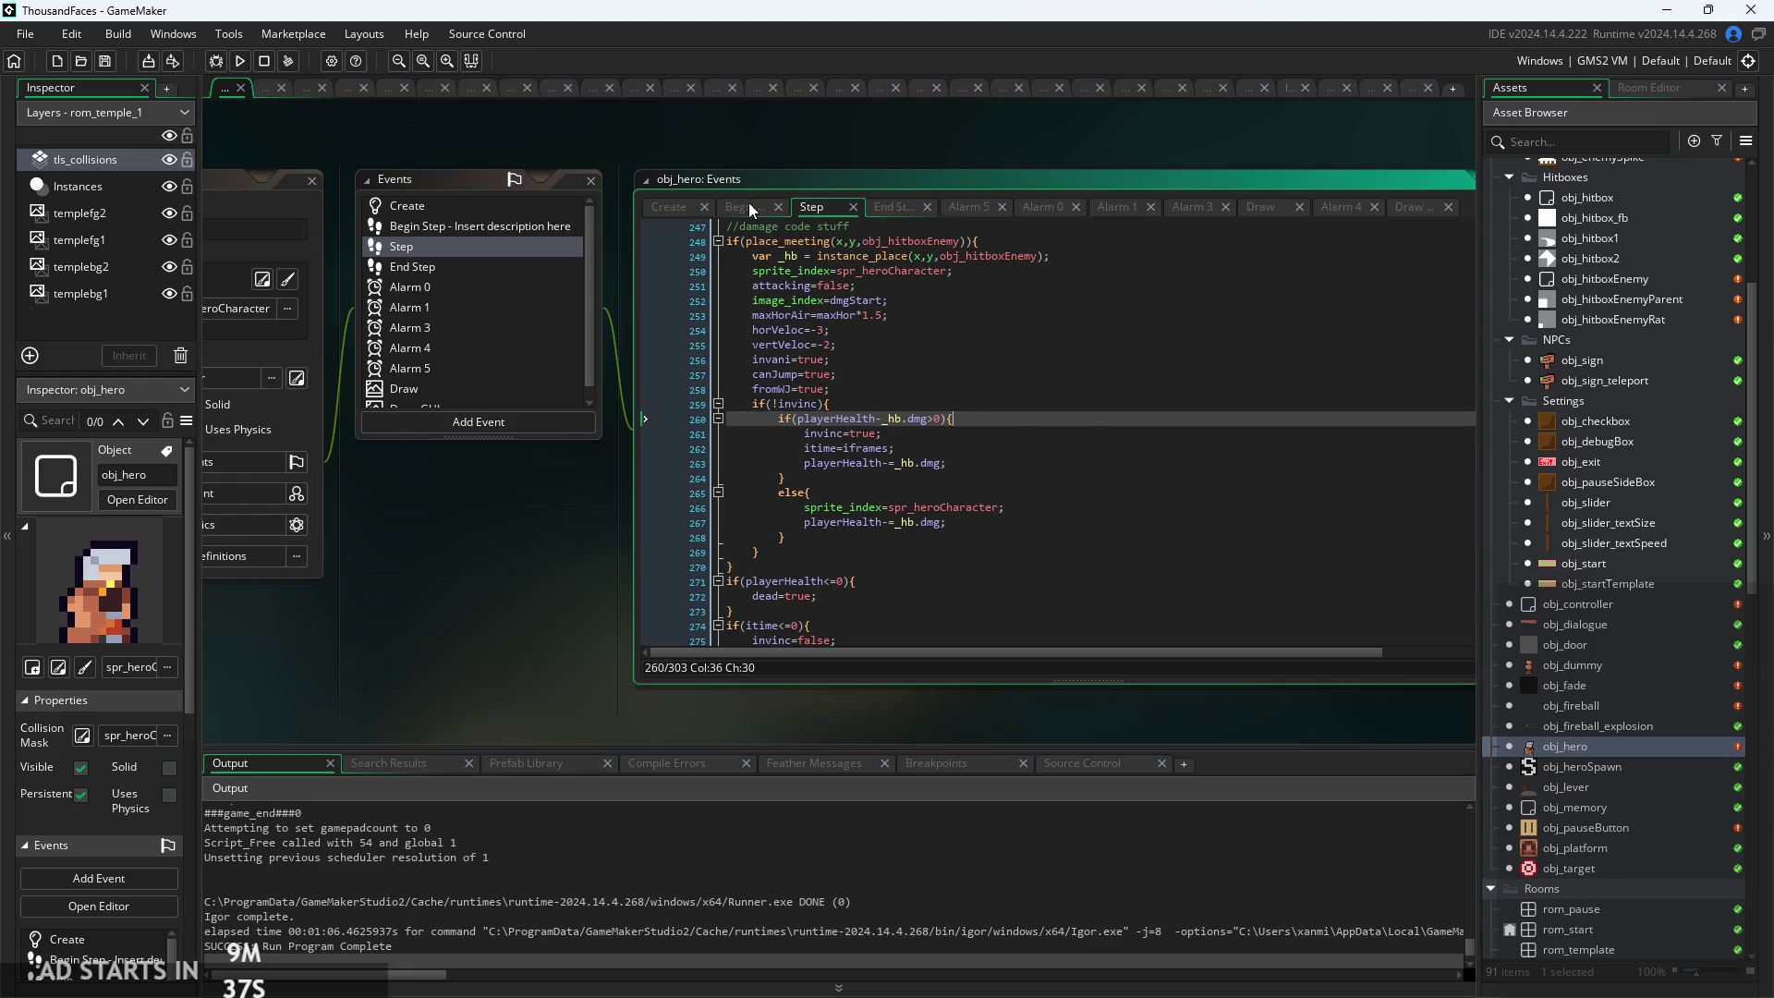
{"action": "left_click", "coordinate": [749, 206]}
{"action": "left_click", "coordinate": [870, 205]}
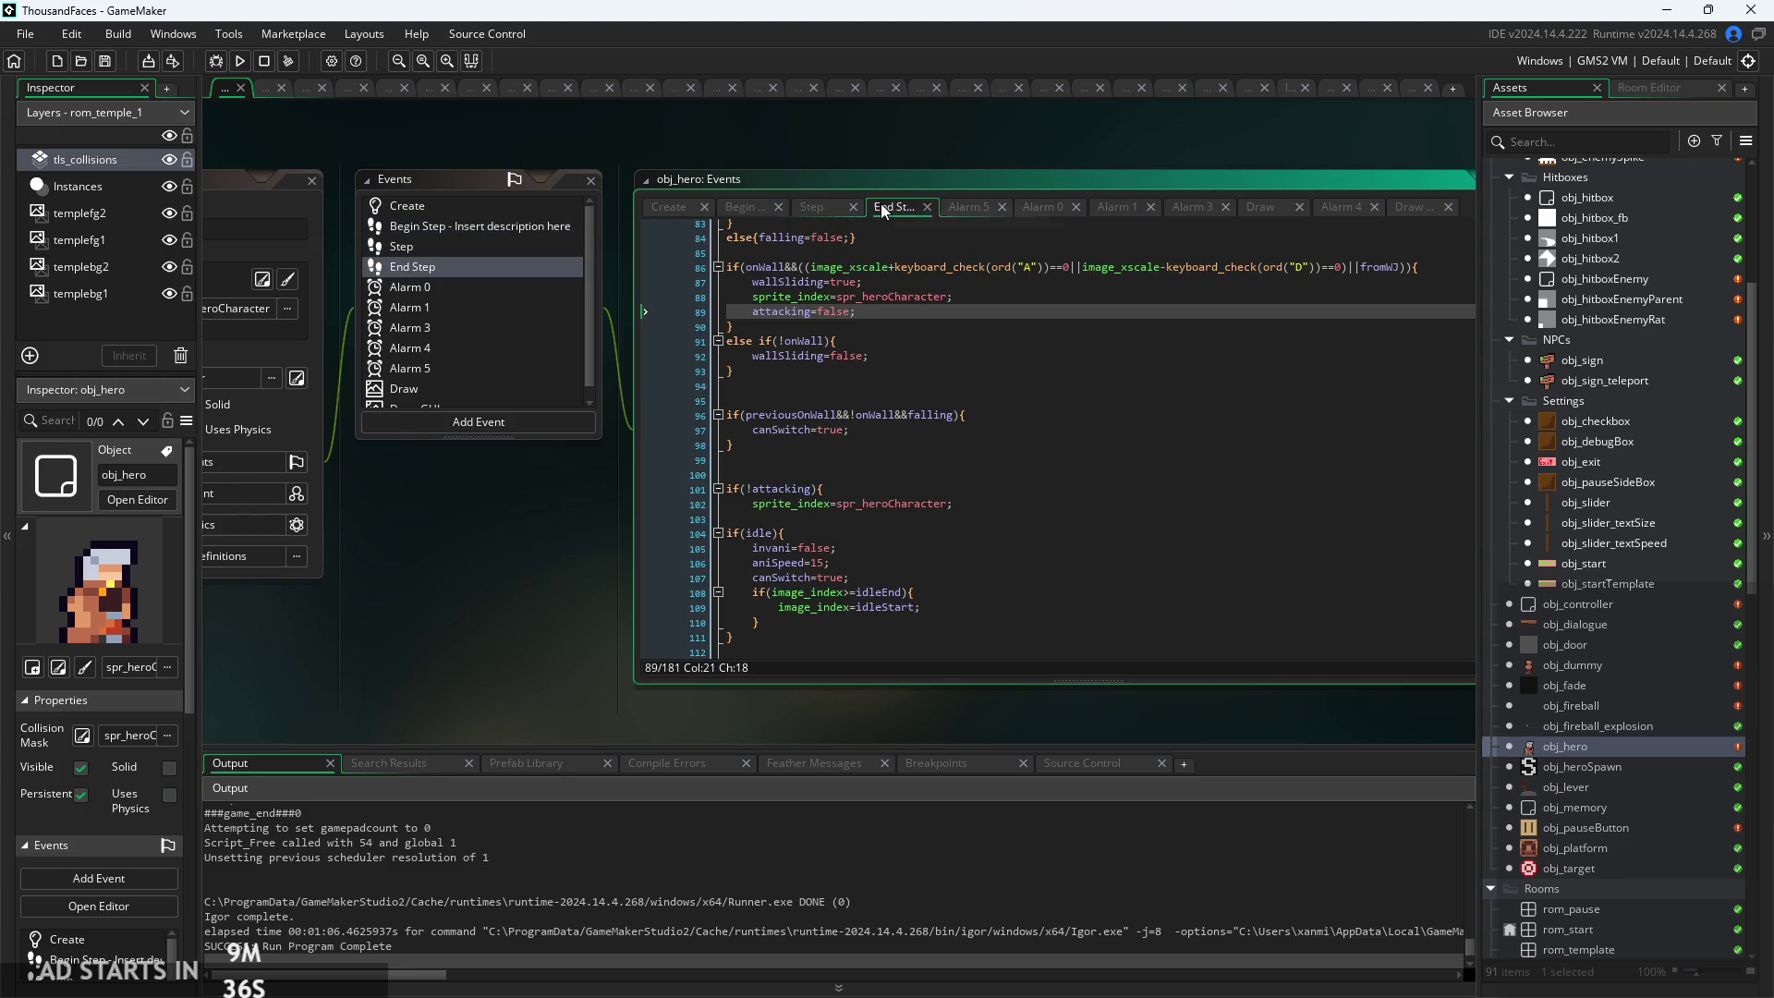
{"action": "left_click", "coordinate": [816, 207]}
{"action": "scroll", "coordinate": [583, 185], "scroll_direction": "up", "scroll_amount": 2}
Look at the gravityPlayer line in obj_hero's Create code, then scroll its Step damage code
{"action": "left_click", "coordinate": [552, 113]}
{"action": "scroll", "coordinate": [796, 293], "scroll_direction": "up", "scroll_amount": 7}
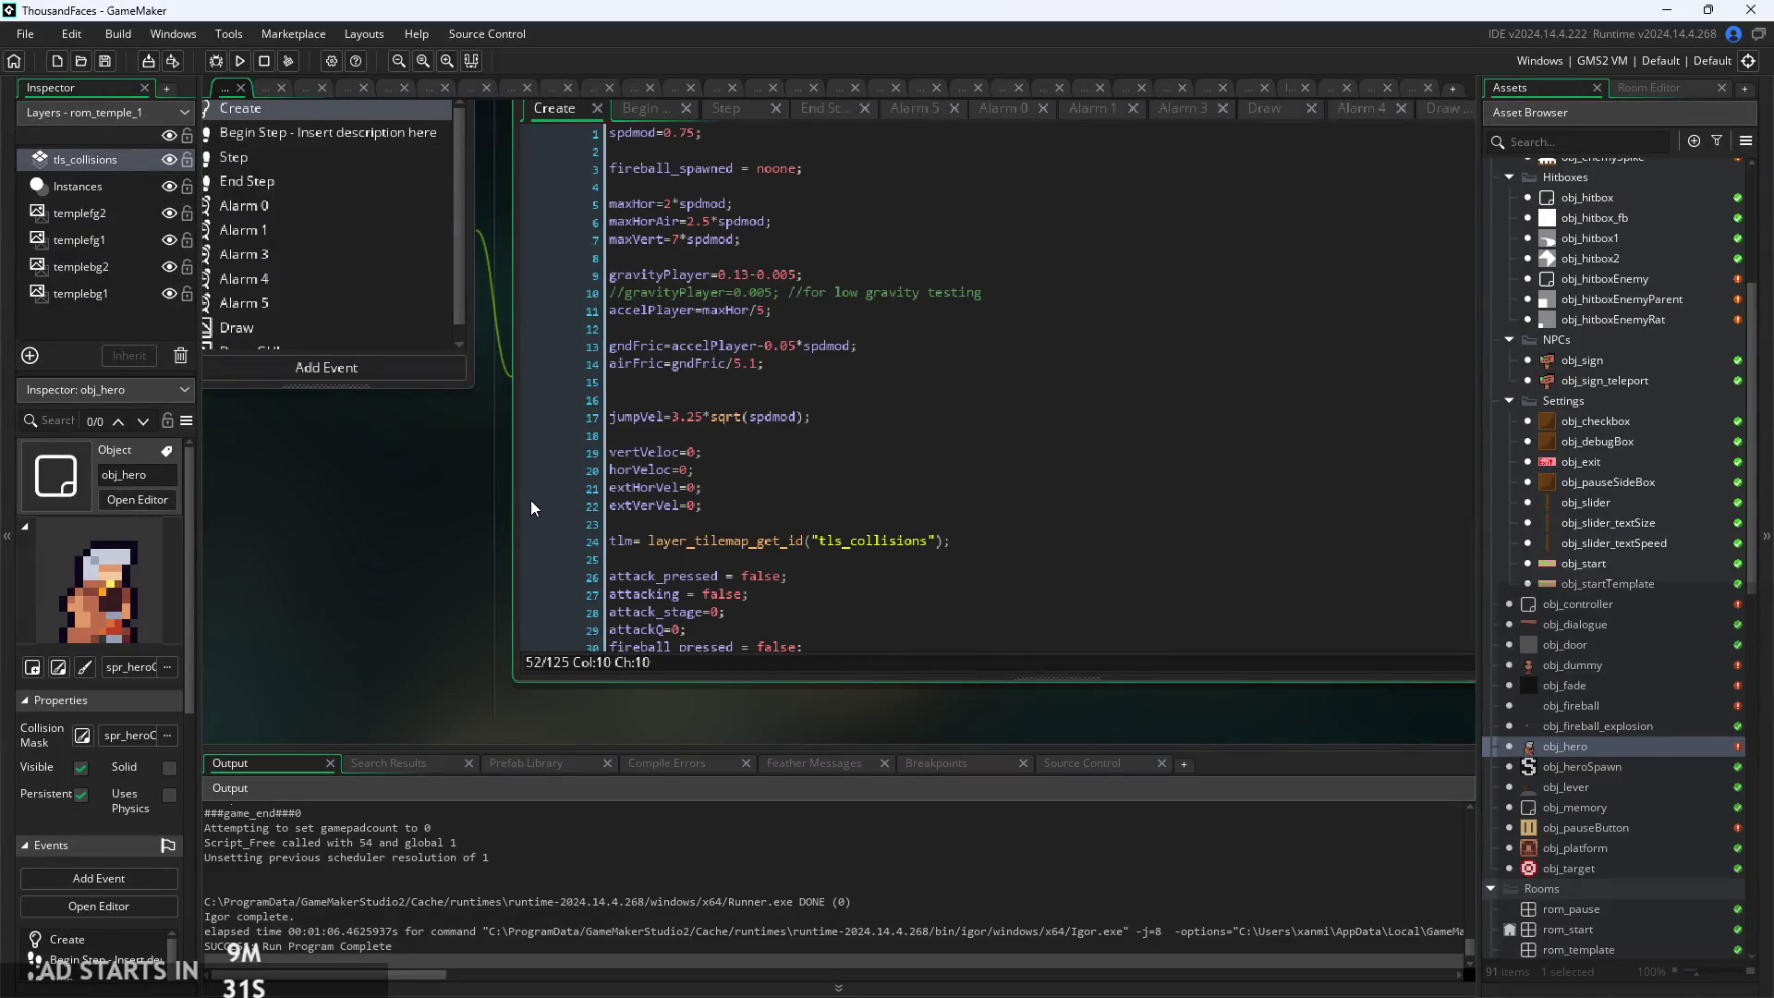
{"action": "scroll", "coordinate": [490, 517], "scroll_direction": "up", "scroll_amount": 1}
{"action": "scroll", "coordinate": [797, 325], "scroll_direction": "up", "scroll_amount": 1}
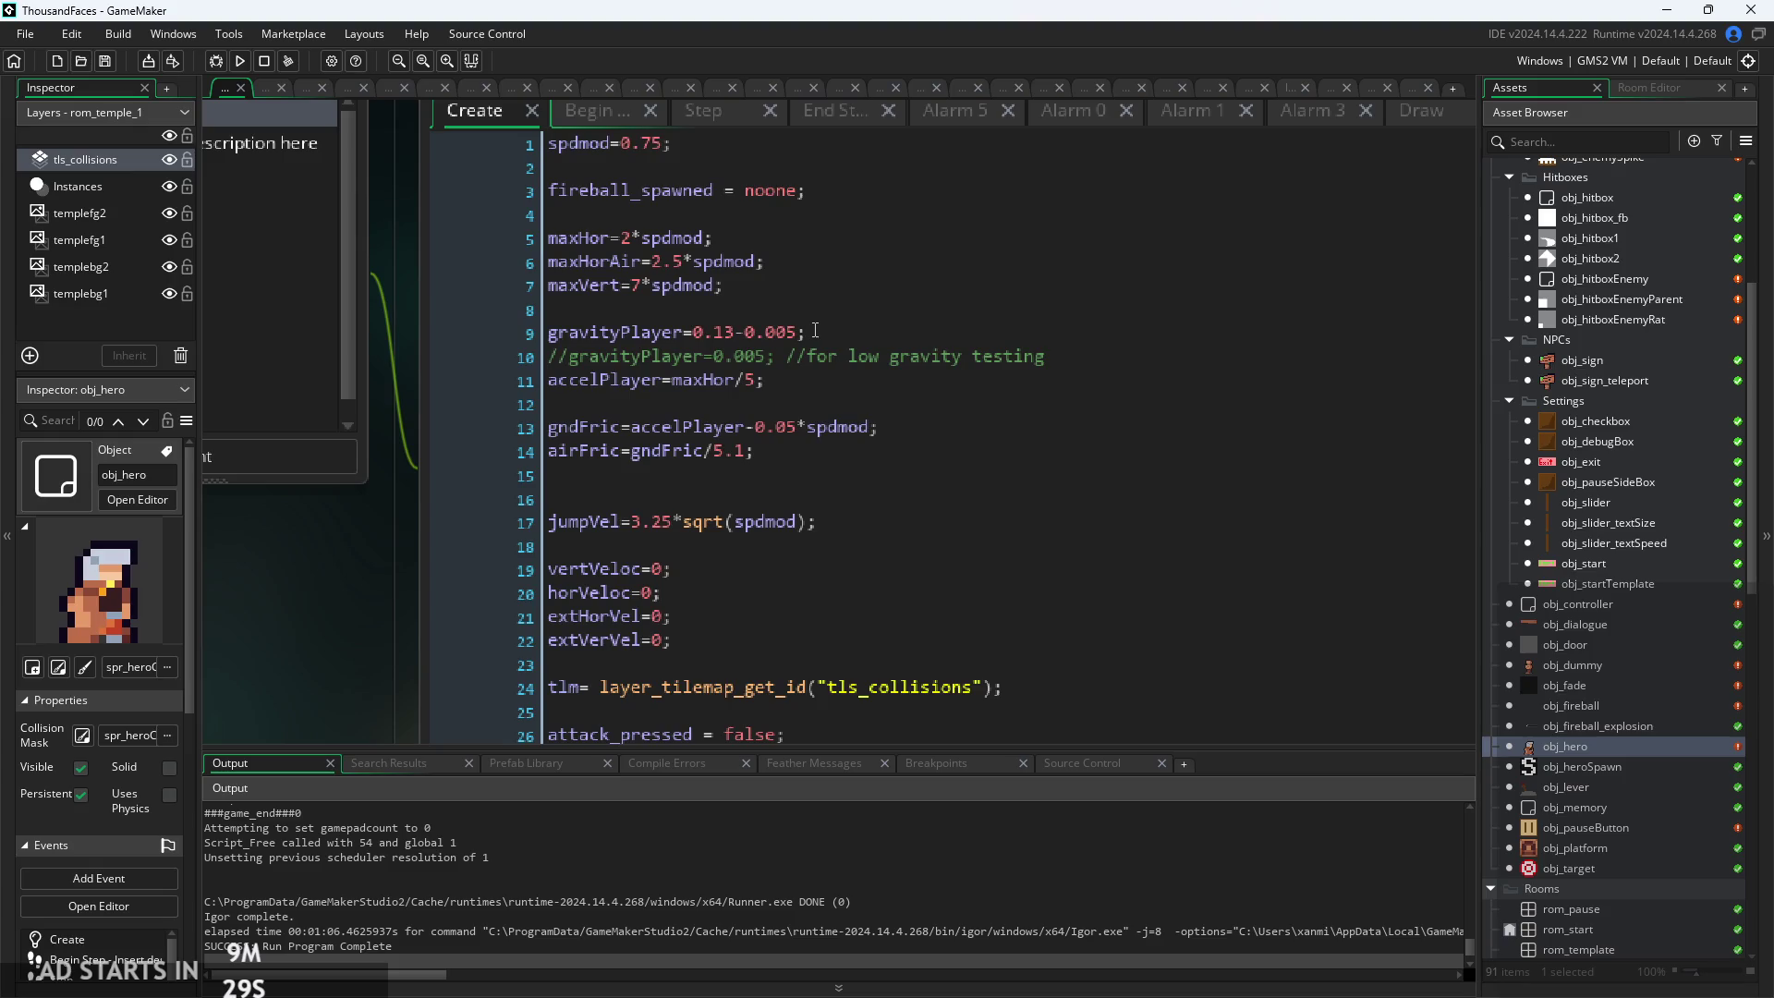
{"action": "left_click_drag", "start_coordinate": [815, 331], "coordinate": [437, 340]}
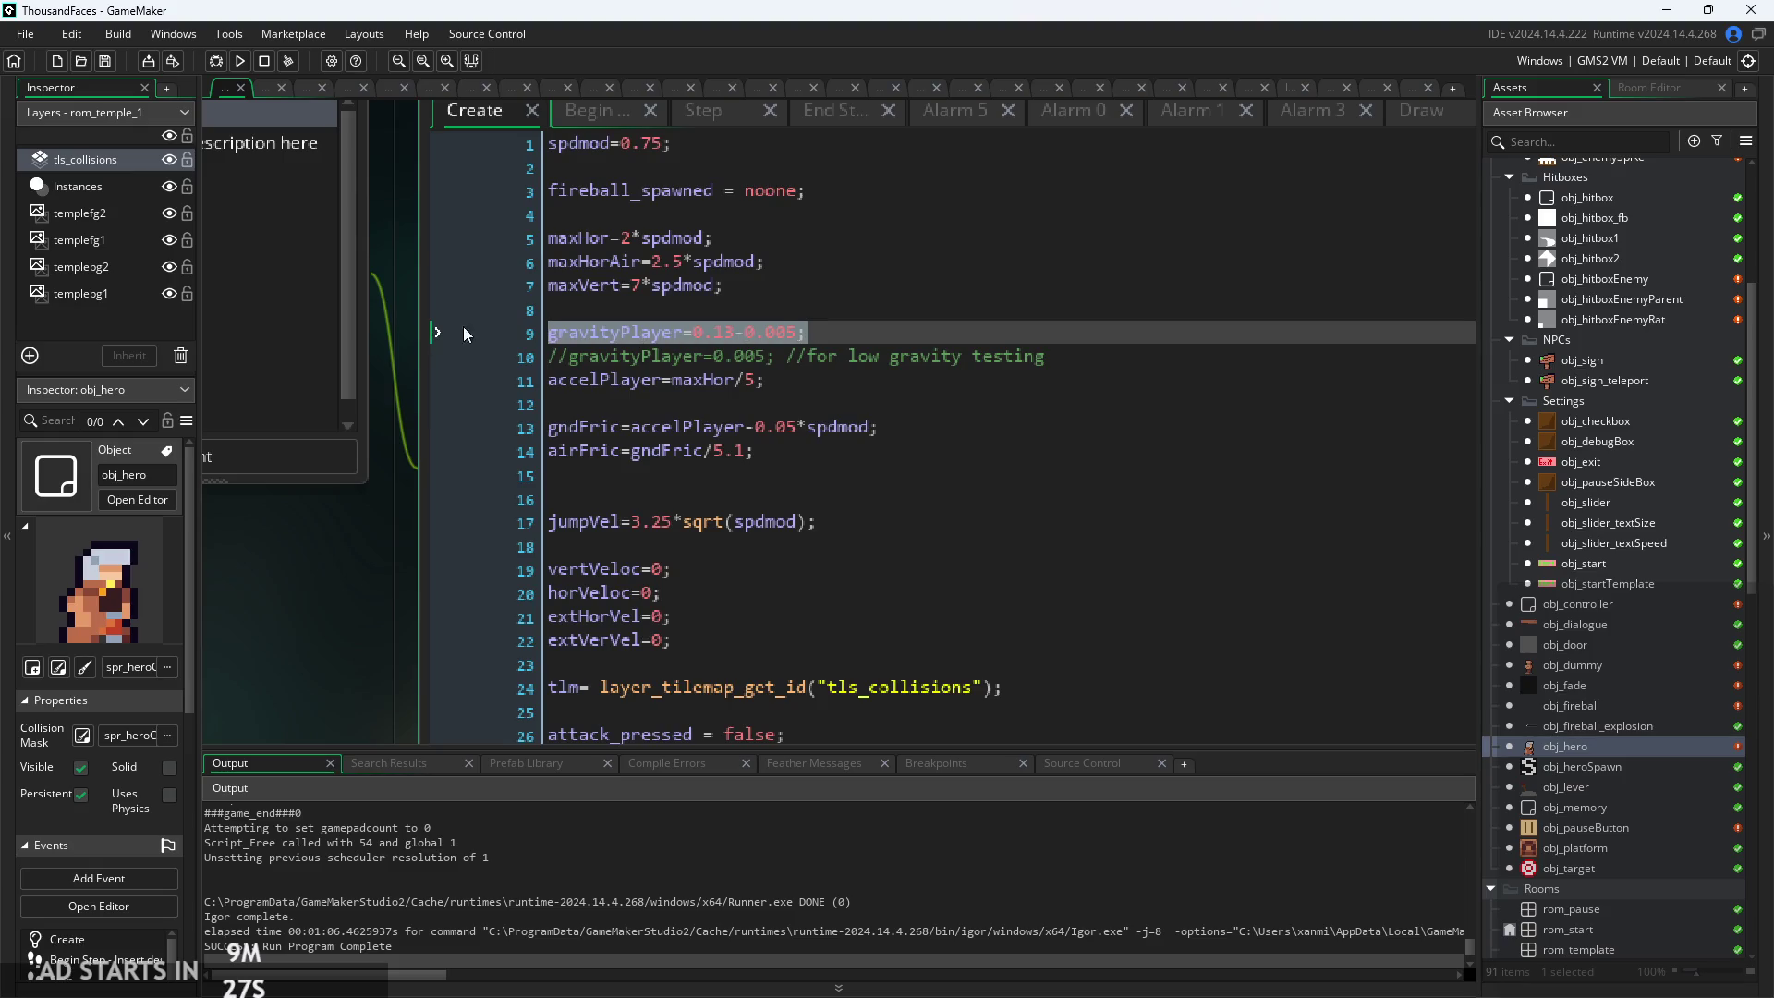
{"action": "left_click", "coordinate": [868, 333]}
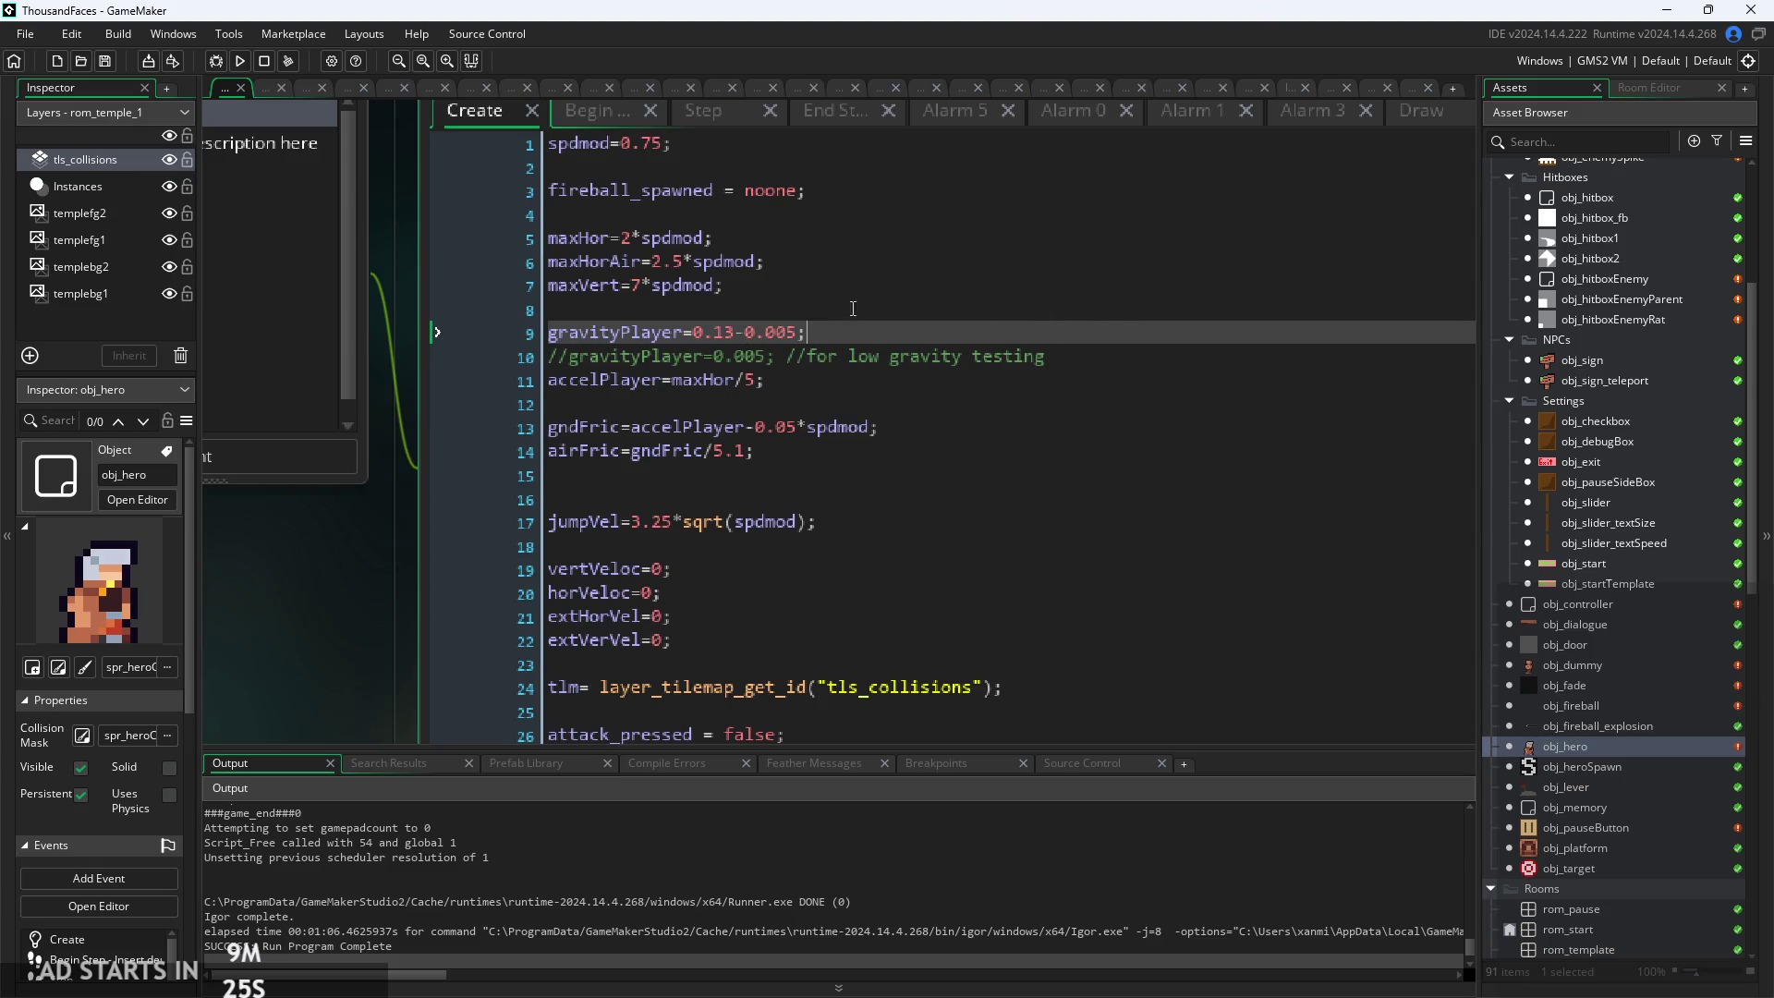
{"action": "left_click", "coordinate": [685, 109]}
{"action": "scroll", "coordinate": [798, 419], "scroll_direction": "down", "scroll_amount": 3}
{"action": "scroll", "coordinate": [798, 419], "scroll_direction": "down", "scroll_amount": 1}
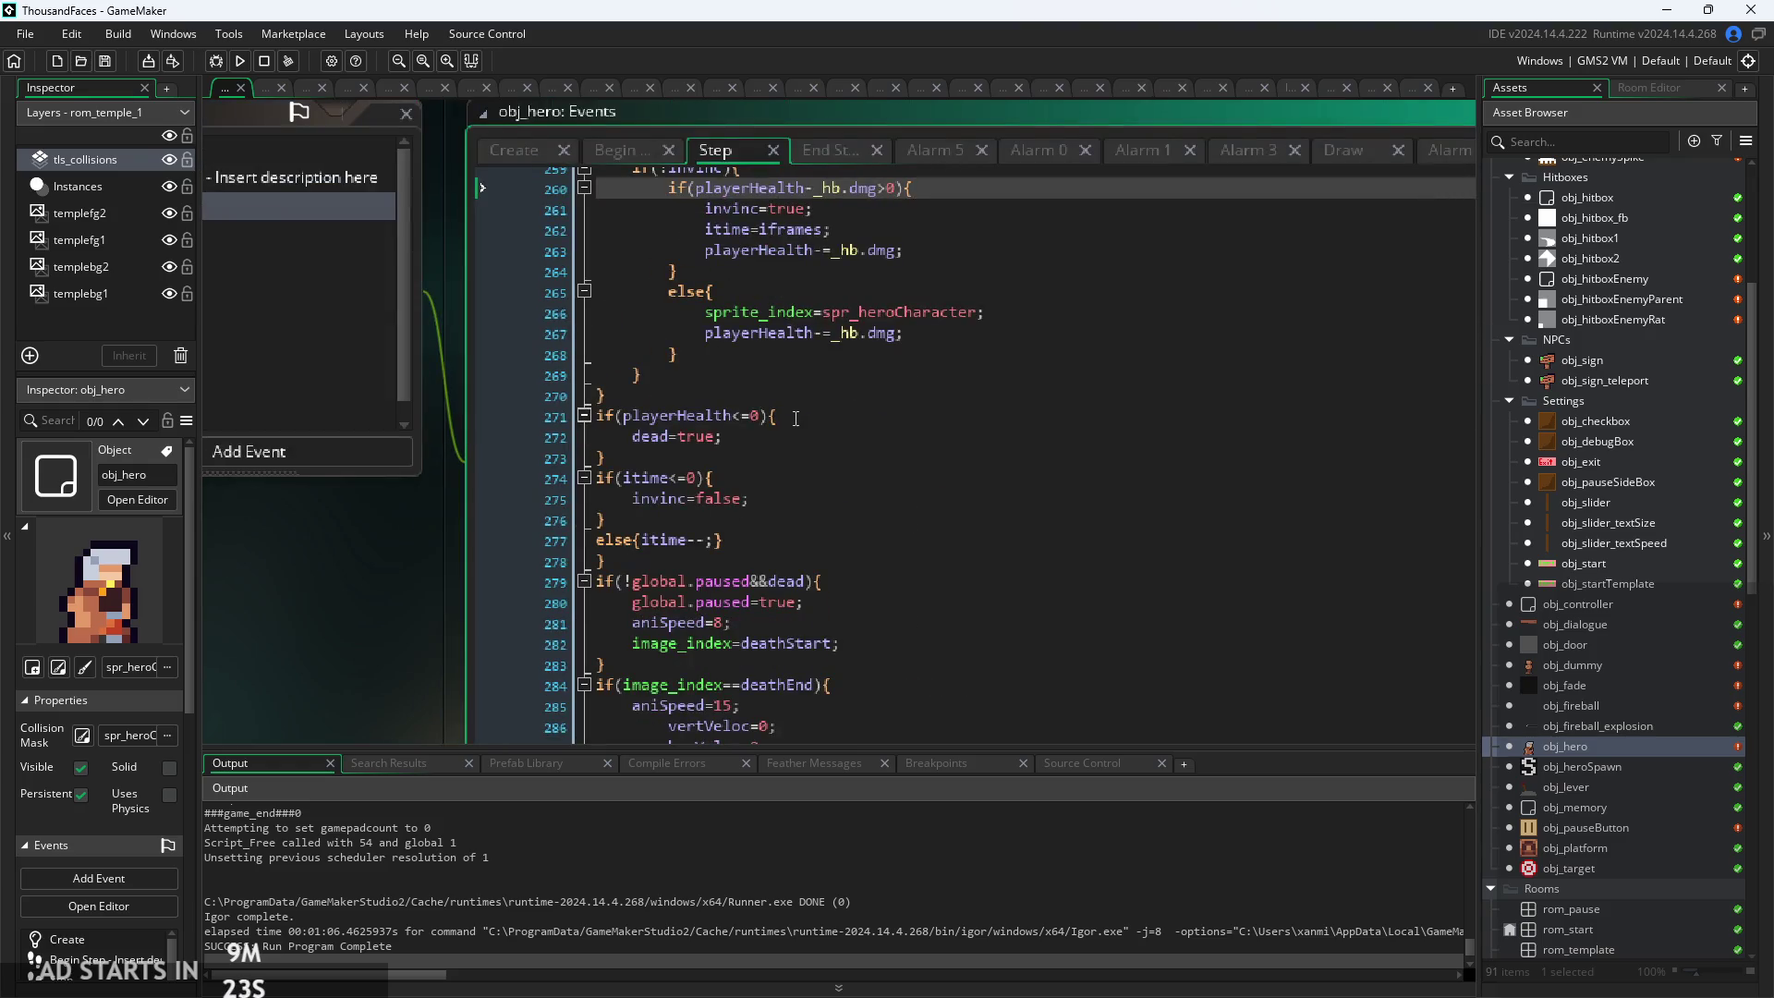
Add gravityPlayer=0; inside the attack 1 sword block of obj_hero's Step code
{"action": "left_click", "coordinate": [796, 418]}
{"action": "scroll", "coordinate": [795, 419], "scroll_direction": "down", "scroll_amount": 6}
{"action": "scroll", "coordinate": [851, 408], "scroll_direction": "up", "scroll_amount": 8}
{"action": "scroll", "coordinate": [851, 407], "scroll_direction": "up", "scroll_amount": 20}
{"action": "scroll", "coordinate": [855, 467], "scroll_direction": "up", "scroll_amount": 18}
{"action": "scroll", "coordinate": [855, 466], "scroll_direction": "up", "scroll_amount": 5}
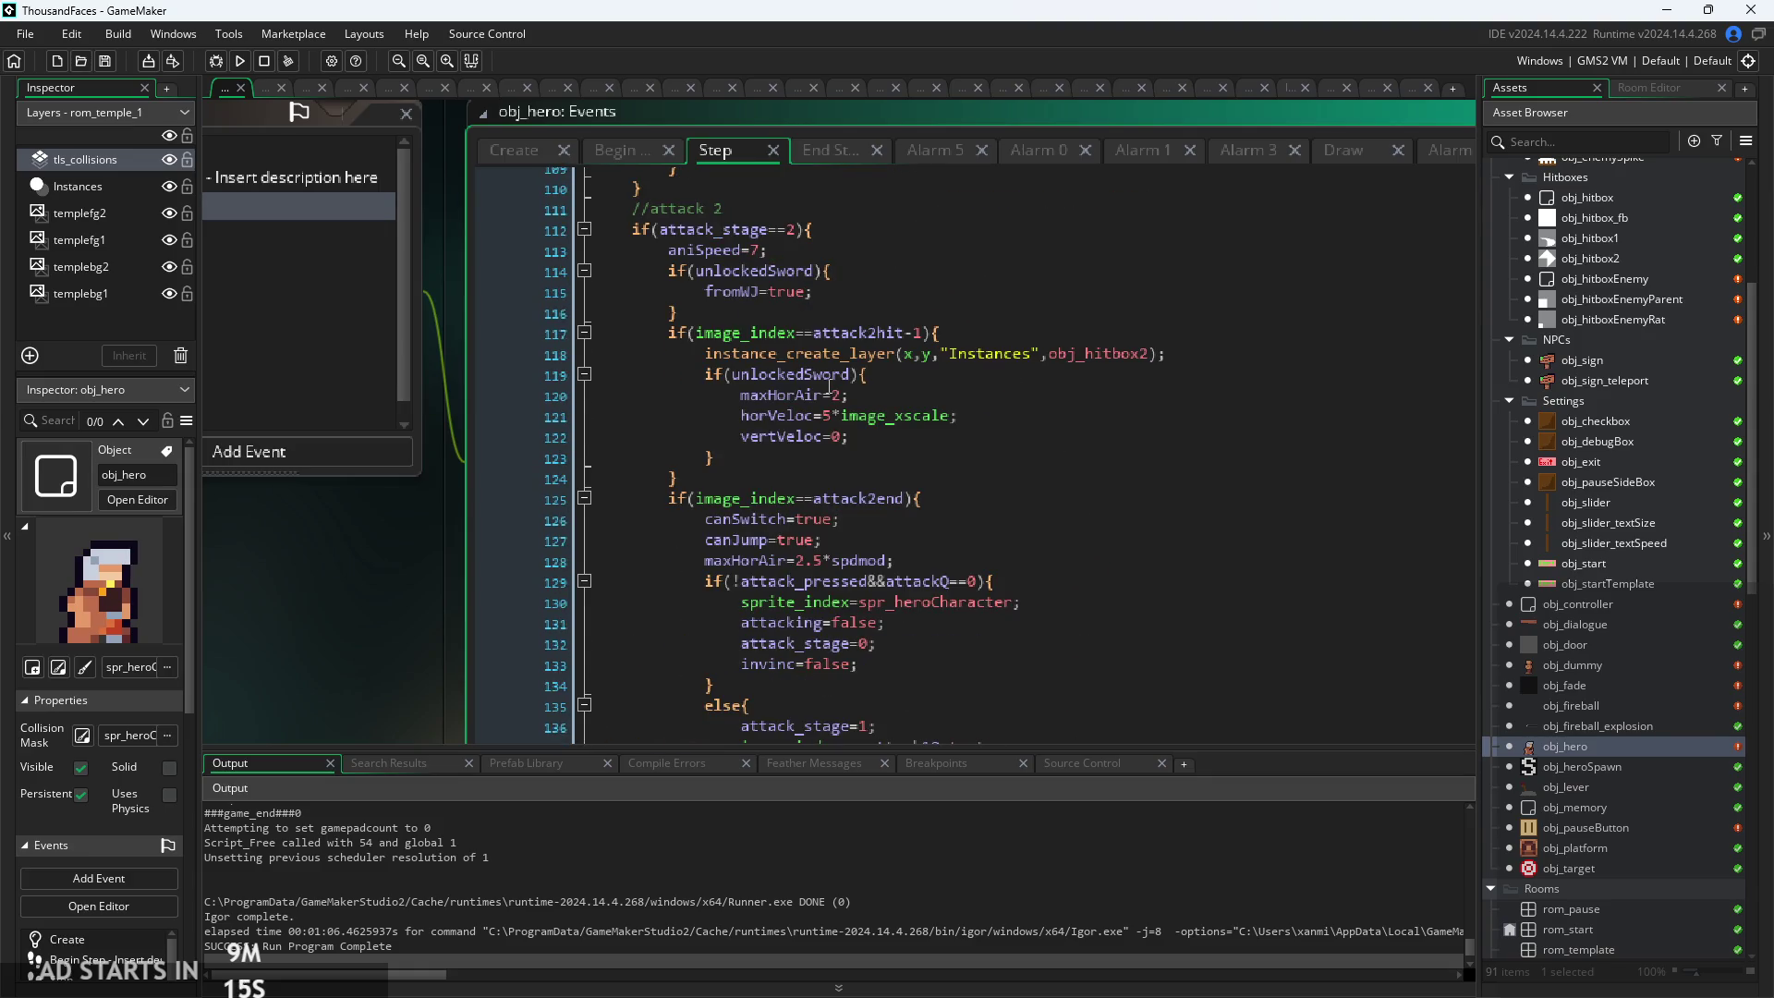
{"action": "scroll", "coordinate": [828, 386], "scroll_direction": "up", "scroll_amount": 11}
{"action": "scroll", "coordinate": [797, 511], "scroll_direction": "up", "scroll_amount": 1}
{"action": "scroll", "coordinate": [776, 444], "scroll_direction": "up", "scroll_amount": 2, "text": "ctrl"}
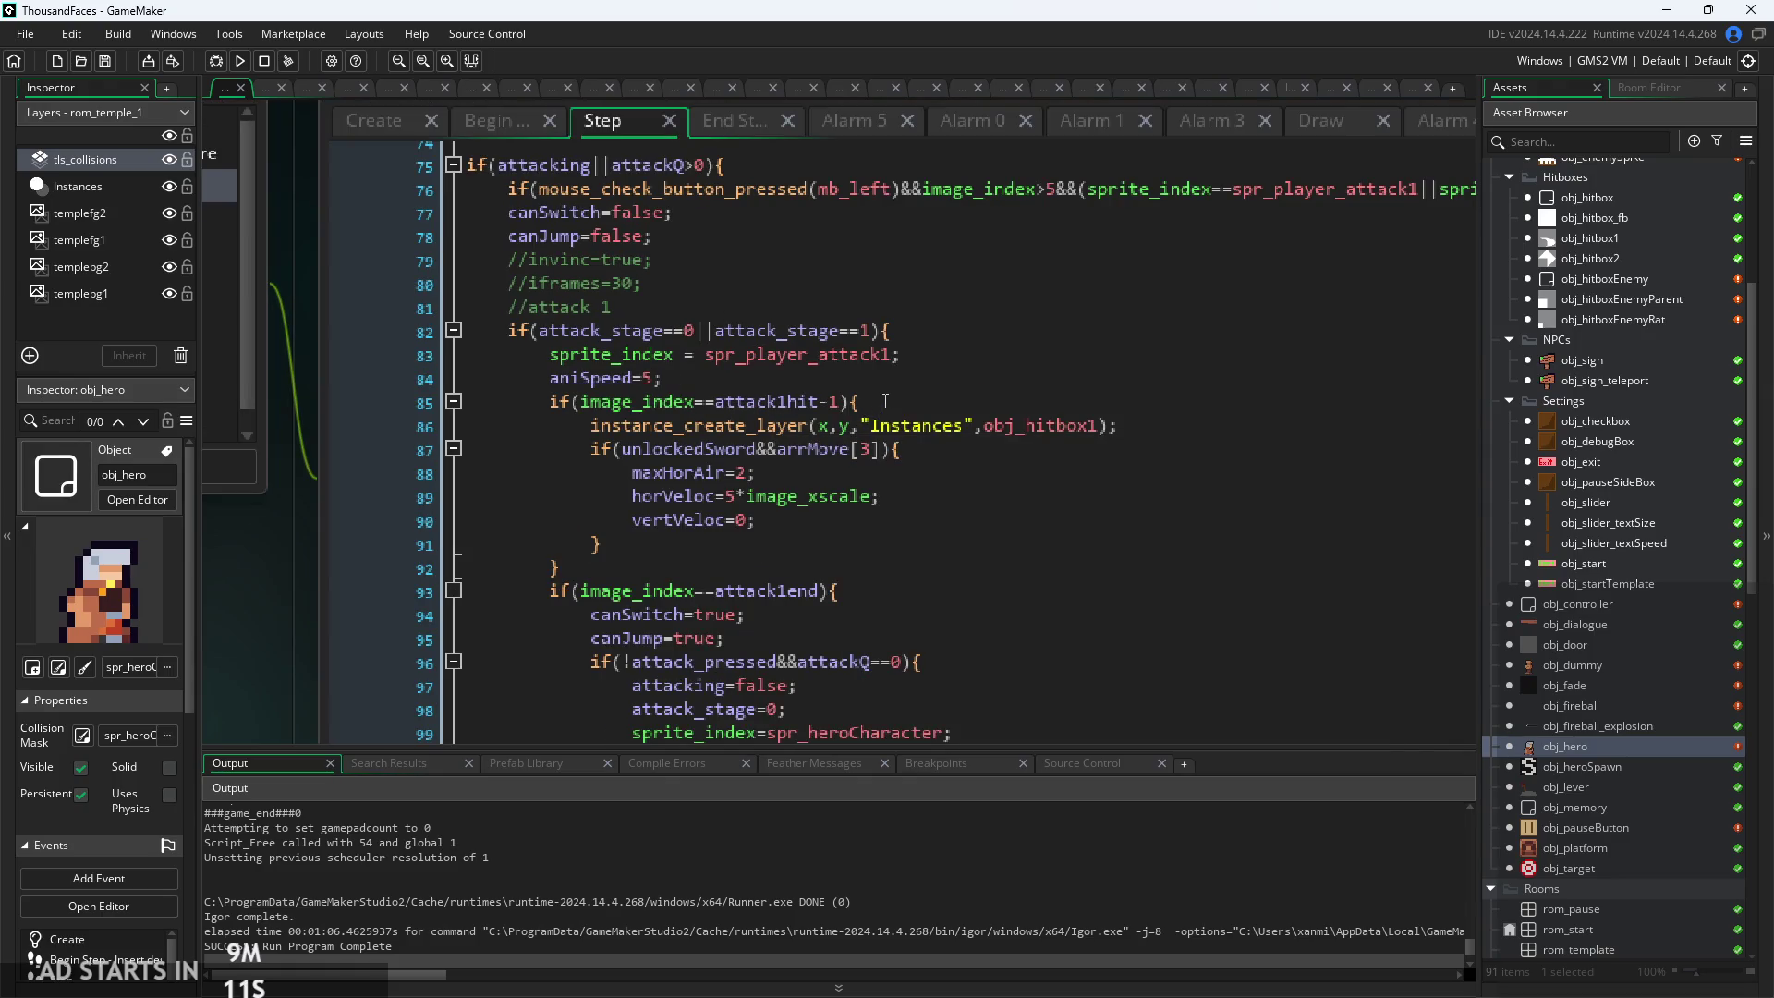
{"action": "left_click", "coordinate": [727, 310]}
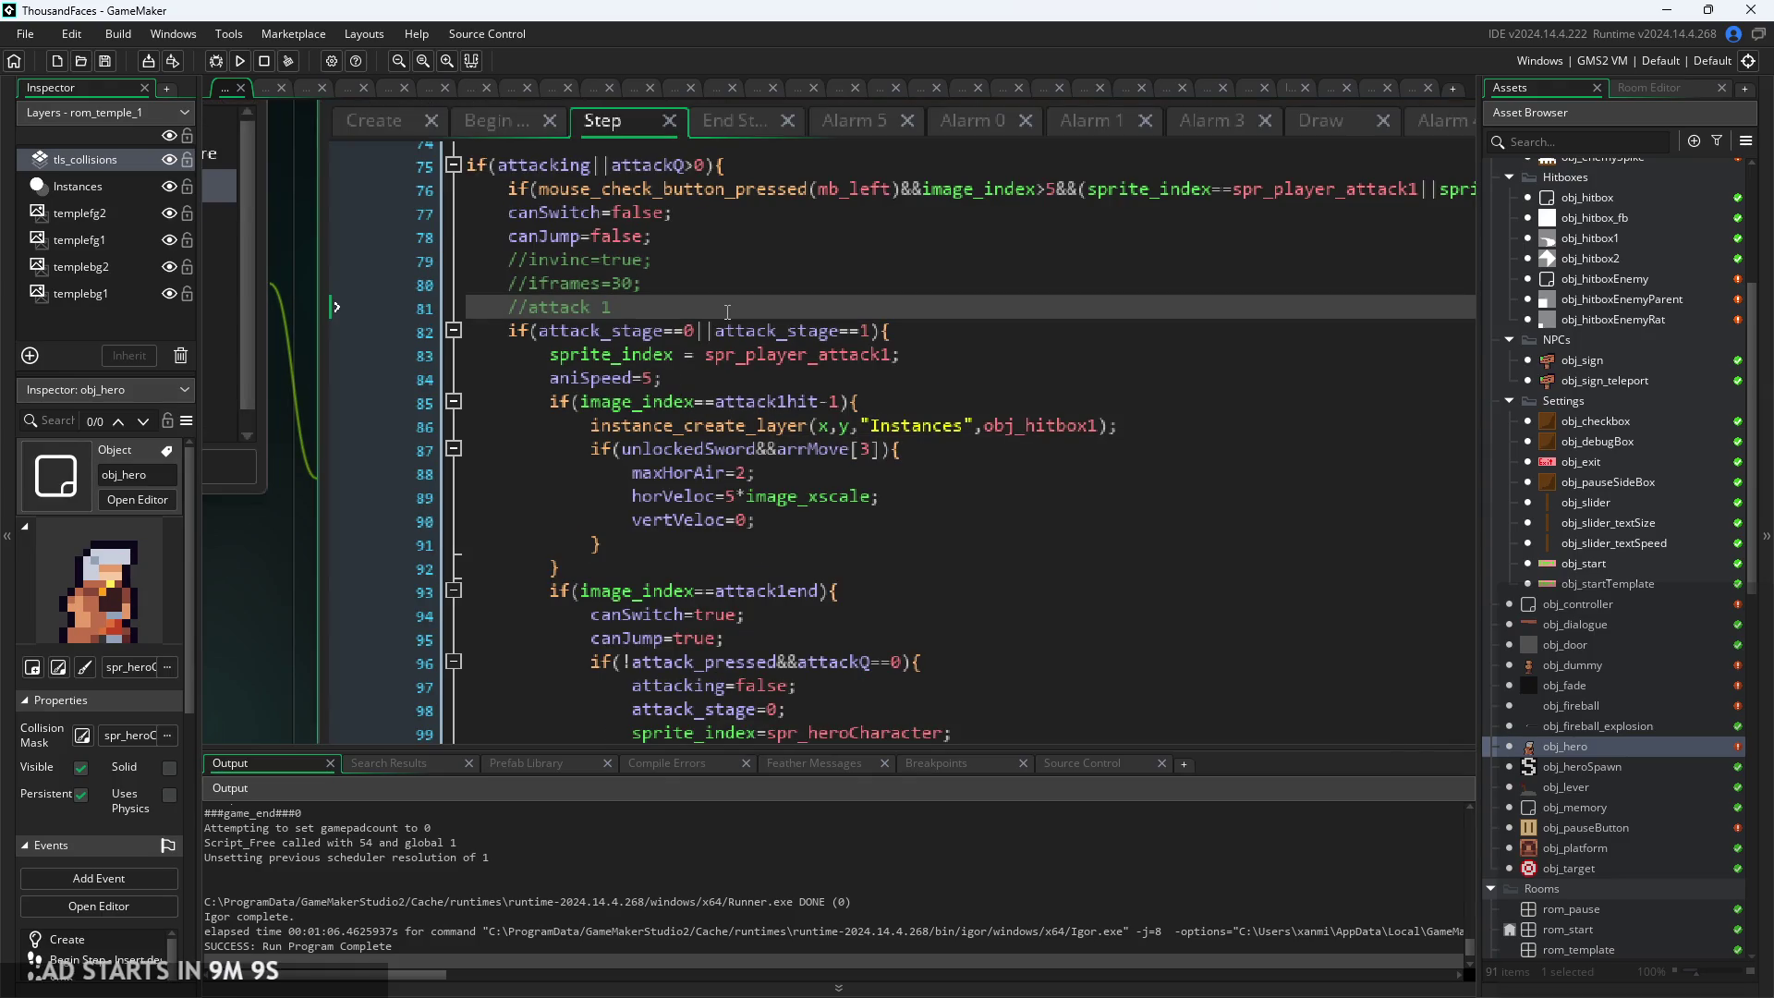
{"action": "key", "text": "Return"}
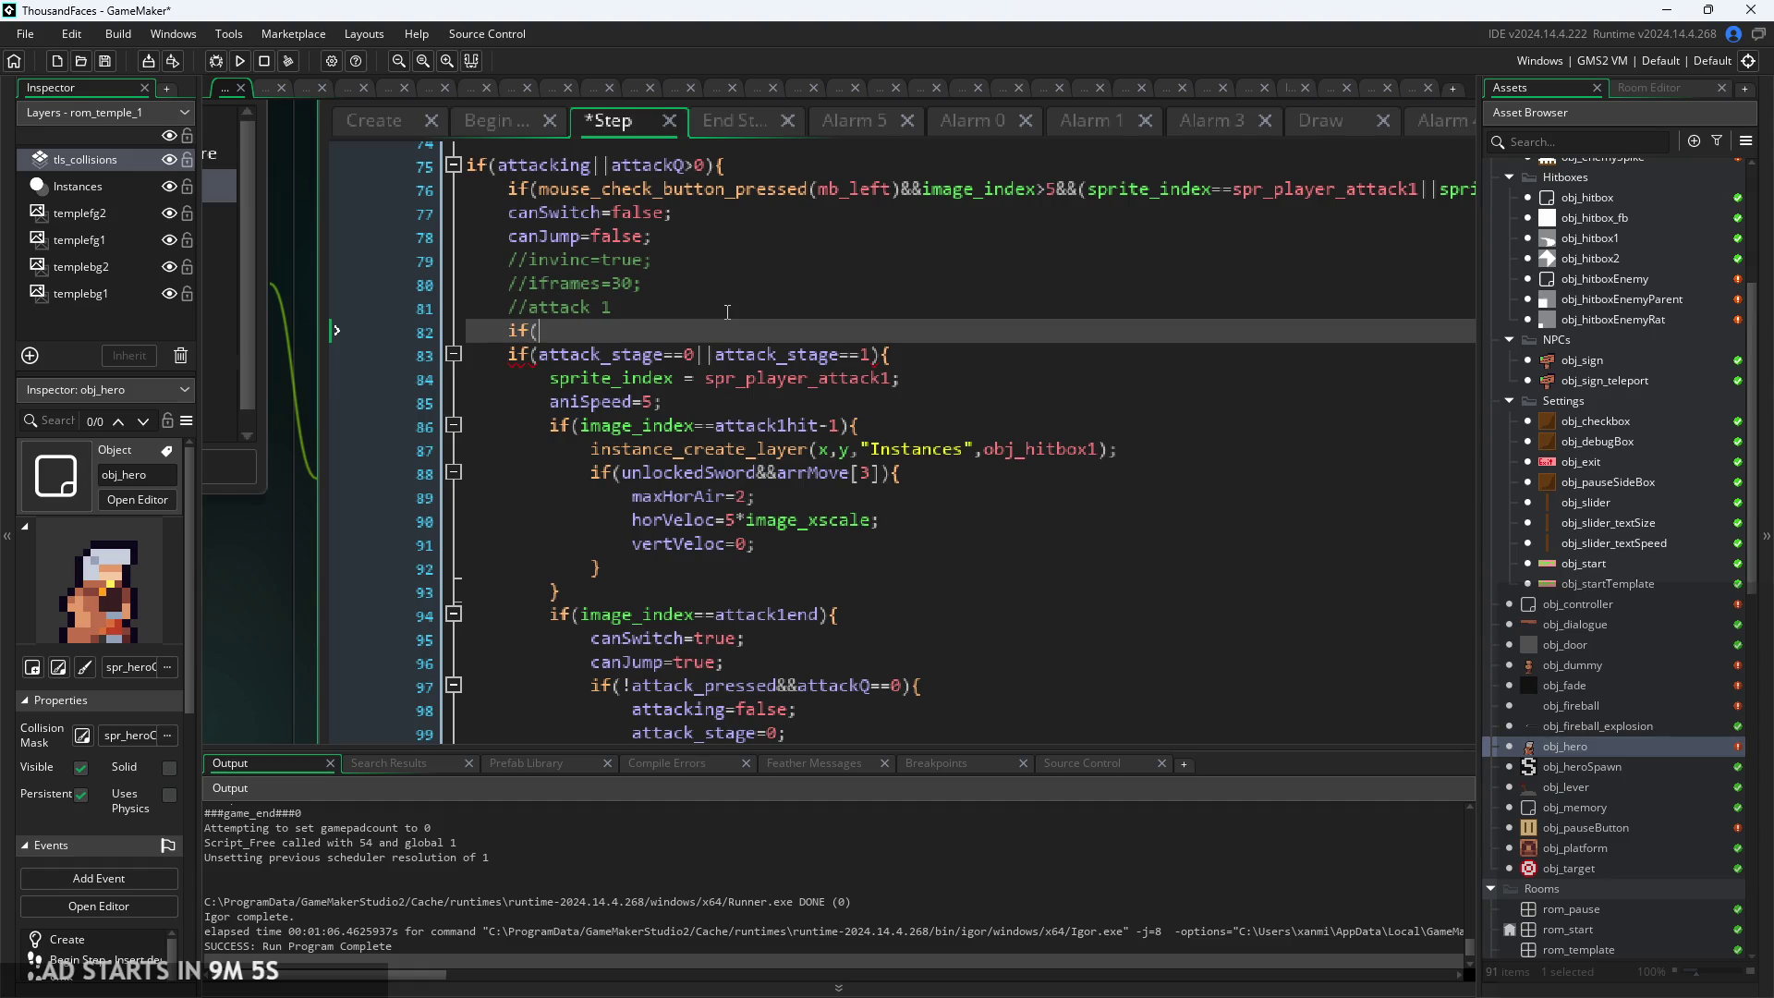
{"action": "key", "text": "BackSpace"}
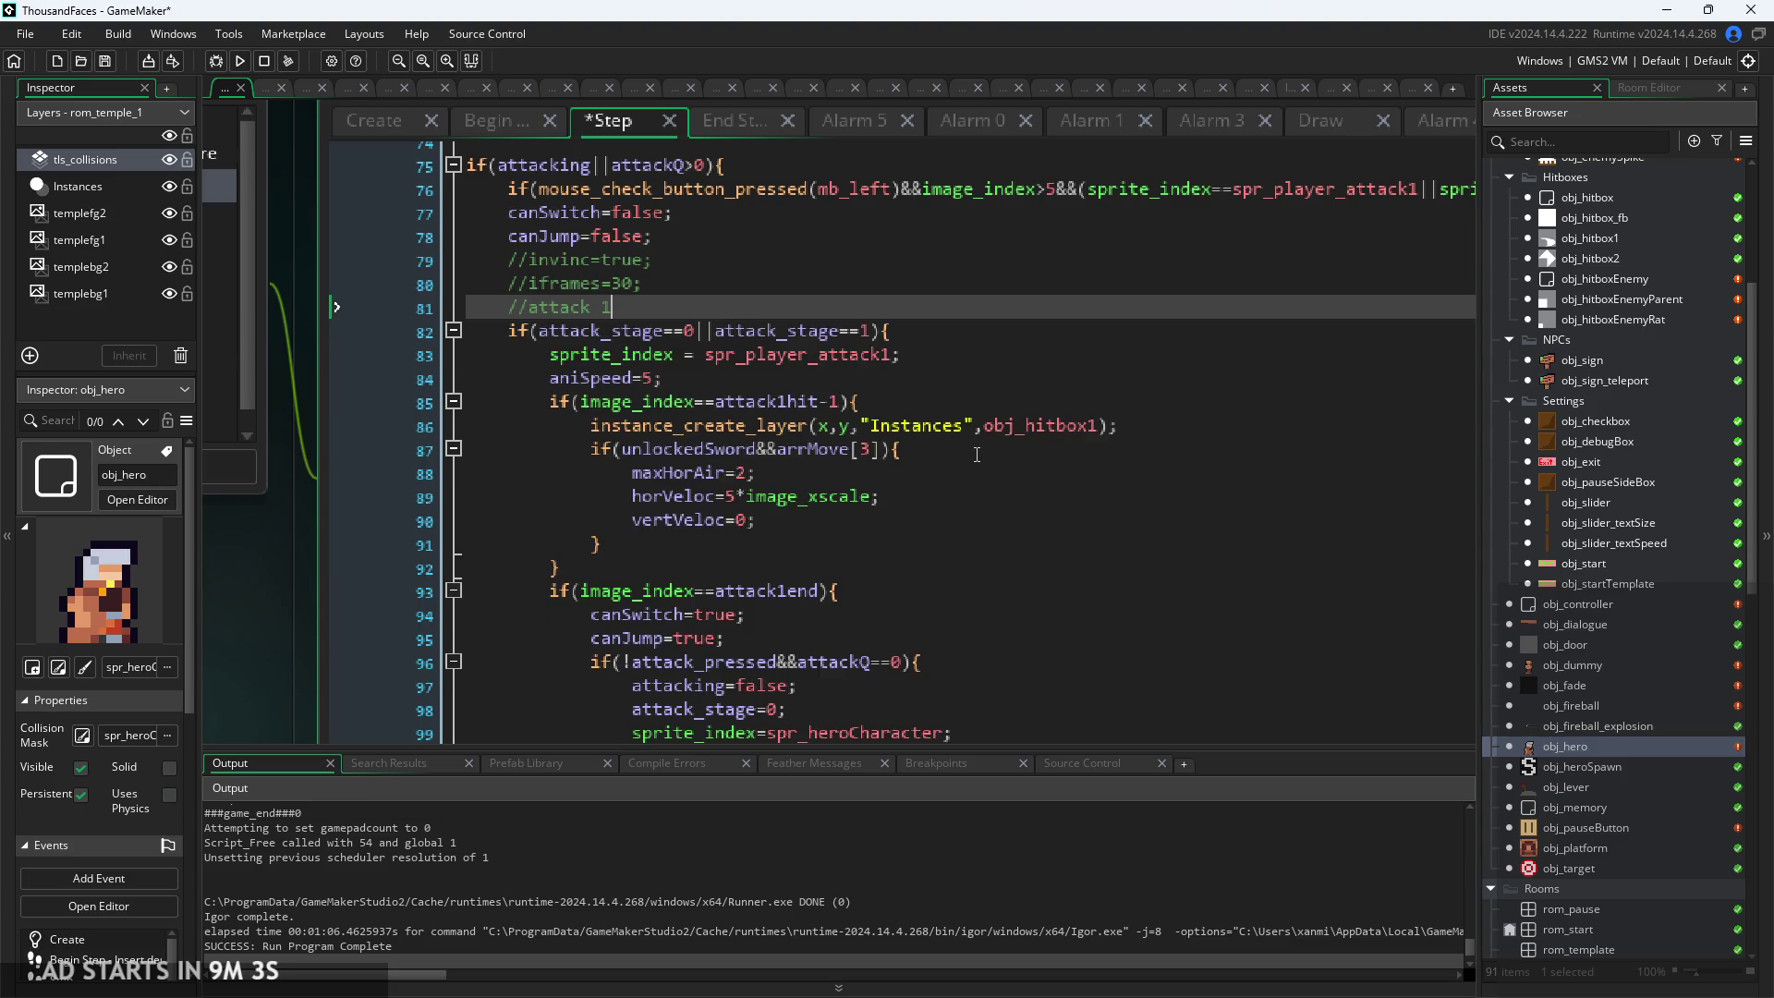
{"action": "left_click", "coordinate": [938, 450]}
{"action": "scroll", "coordinate": [865, 483], "scroll_direction": "up", "scroll_amount": 2}
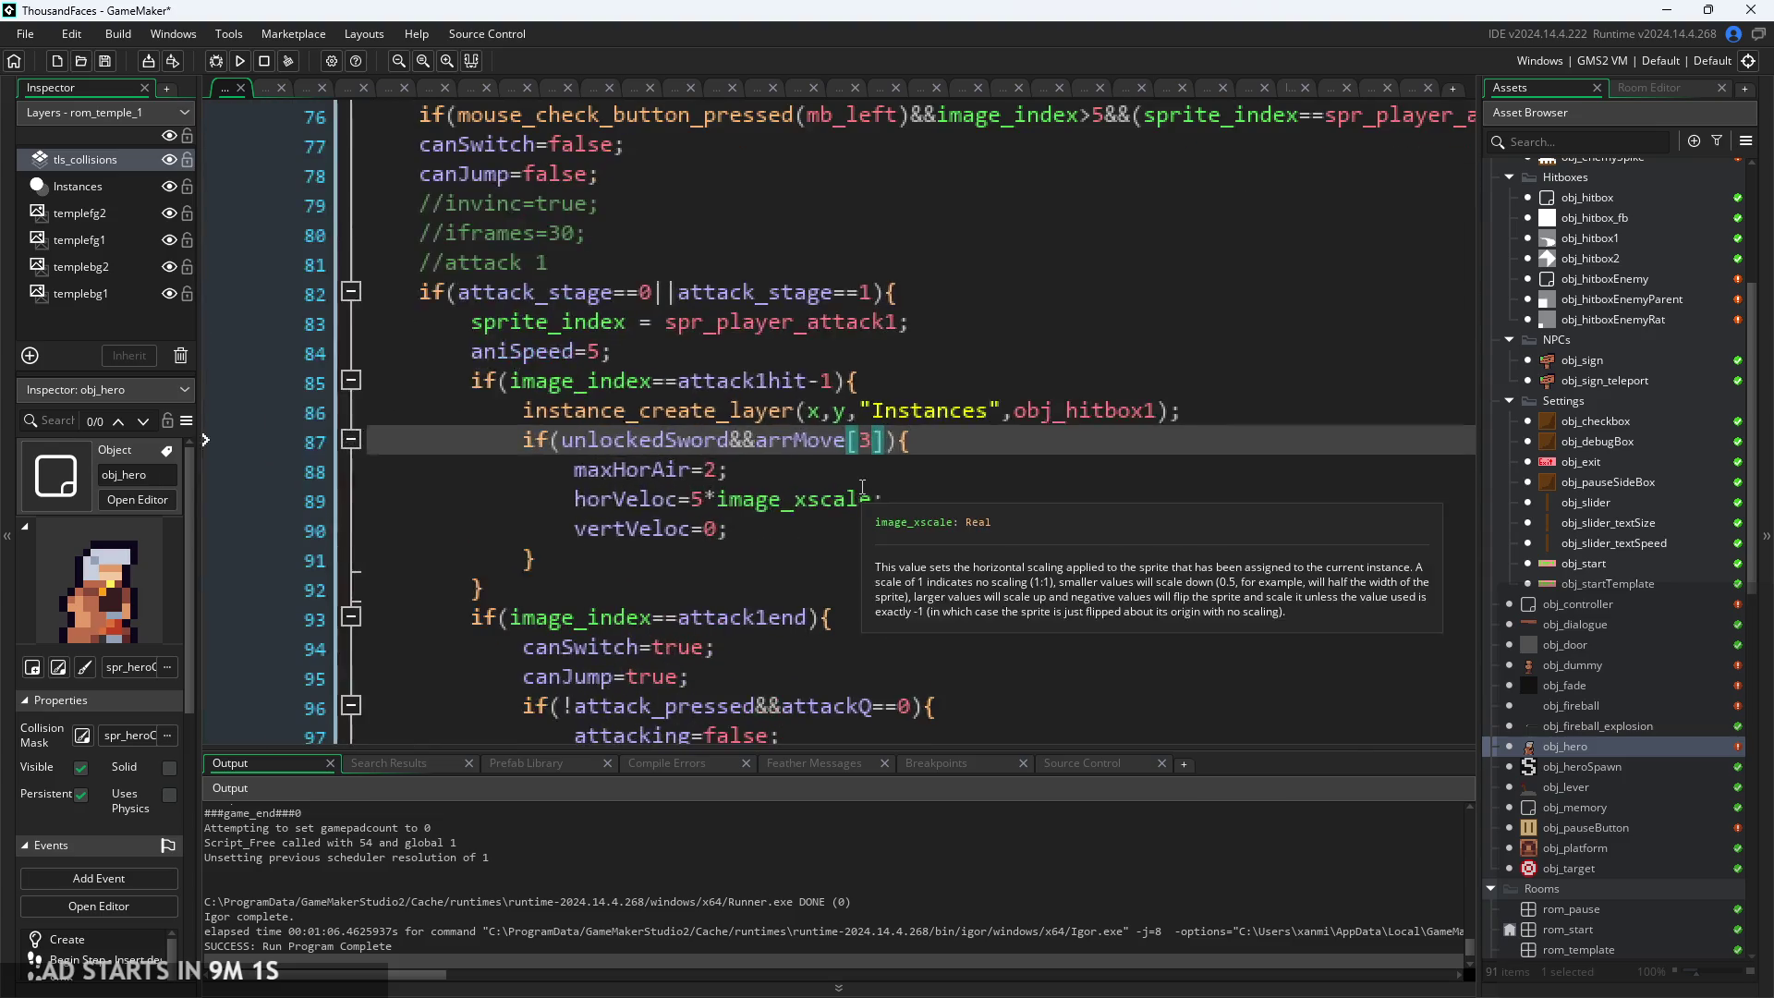
{"action": "left_click", "coordinate": [932, 441]}
{"action": "key", "text": "Return"}
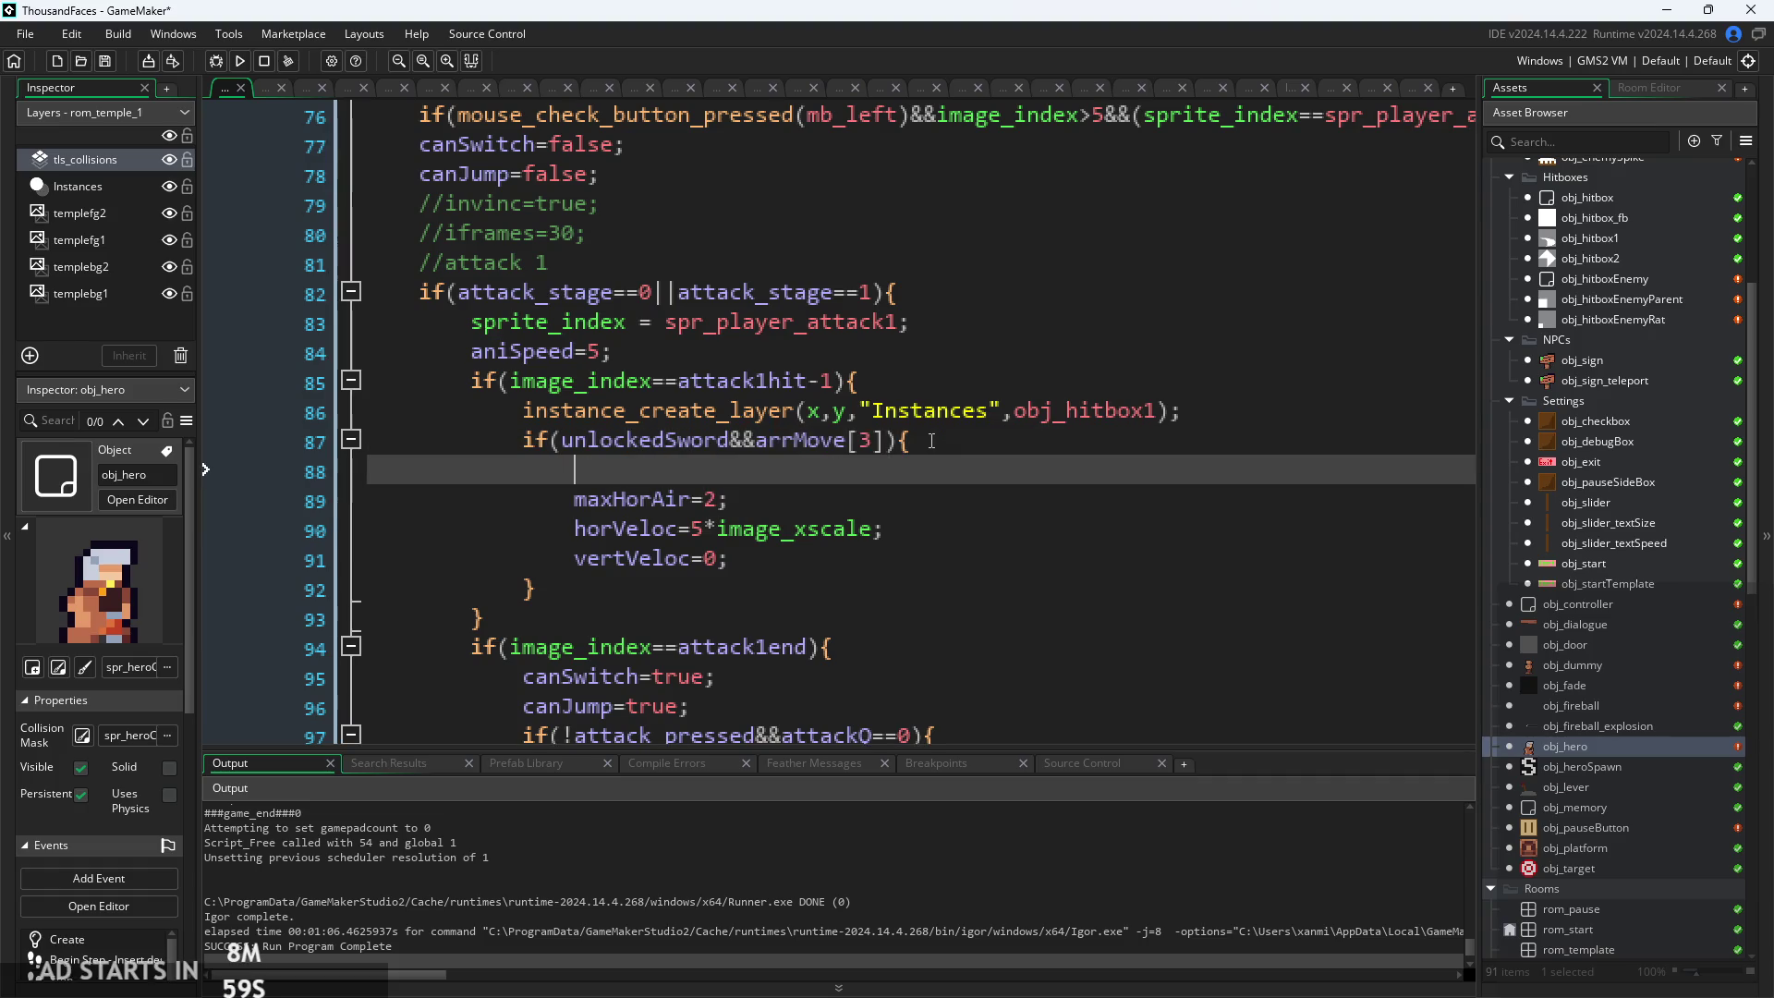
{"action": "type", "text": "gravityPlayer=0.13-0.005;"}
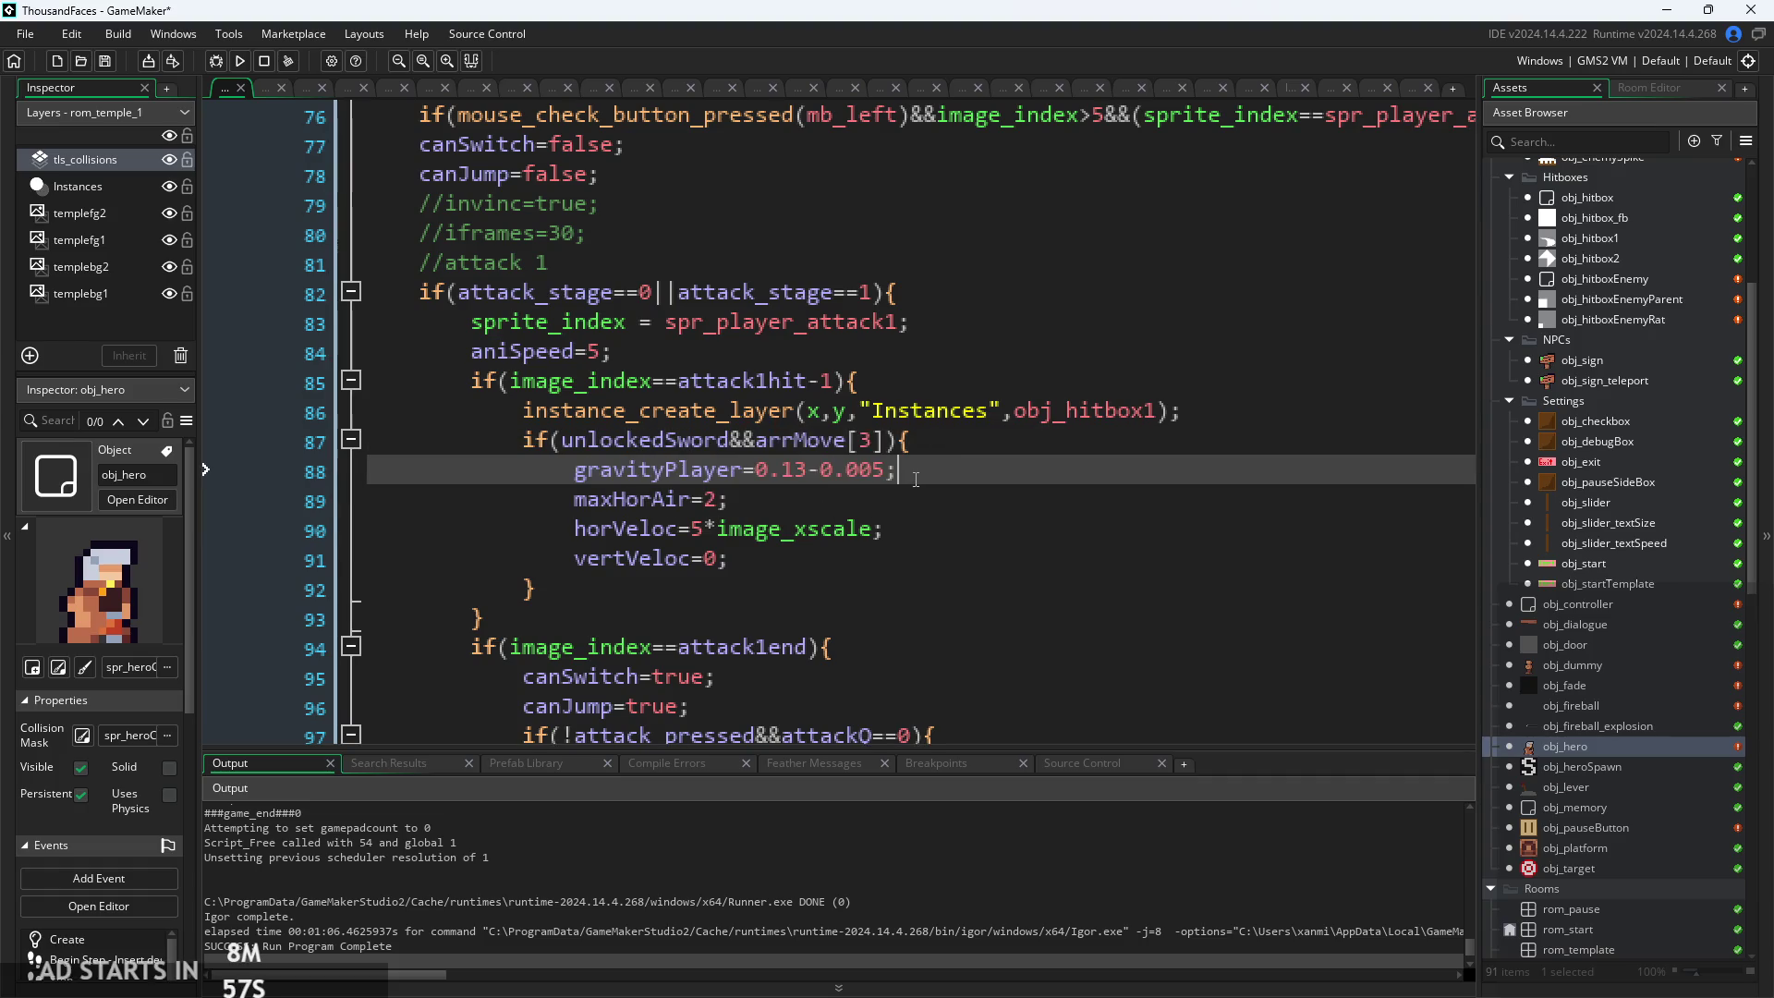
{"action": "left_click_drag", "start_coordinate": [885, 471], "coordinate": [756, 471]}
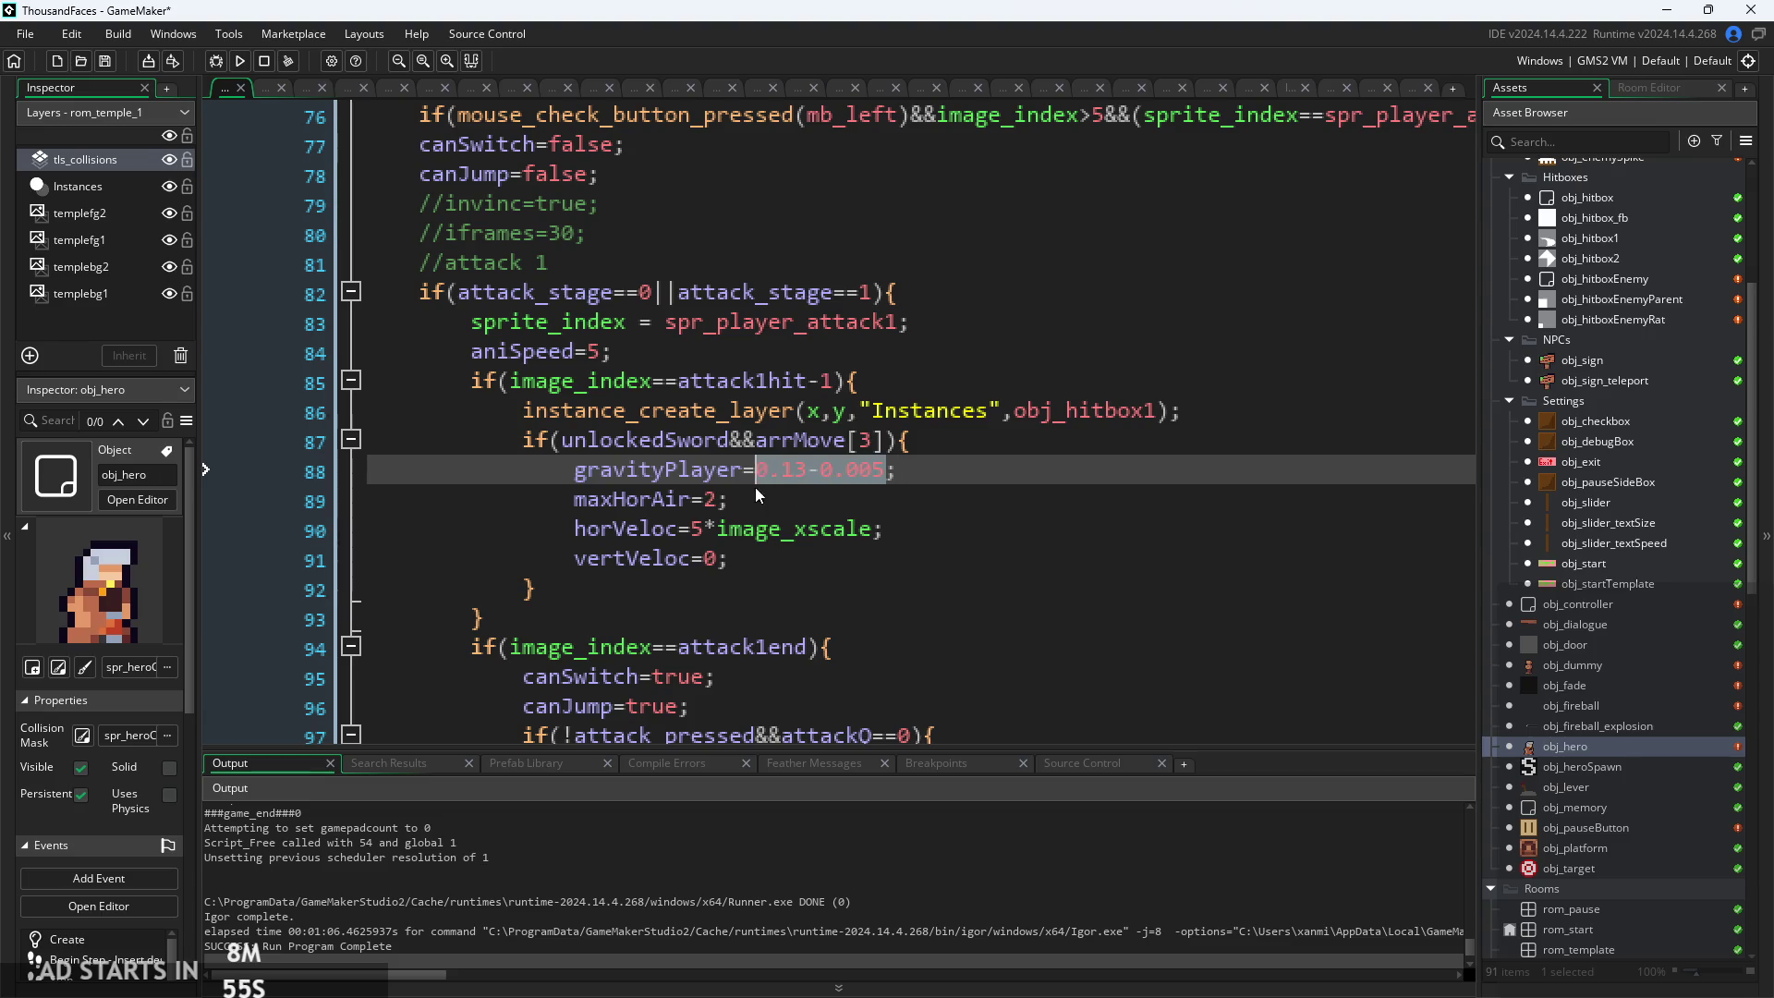
{"action": "key", "text": "BackSpace"}
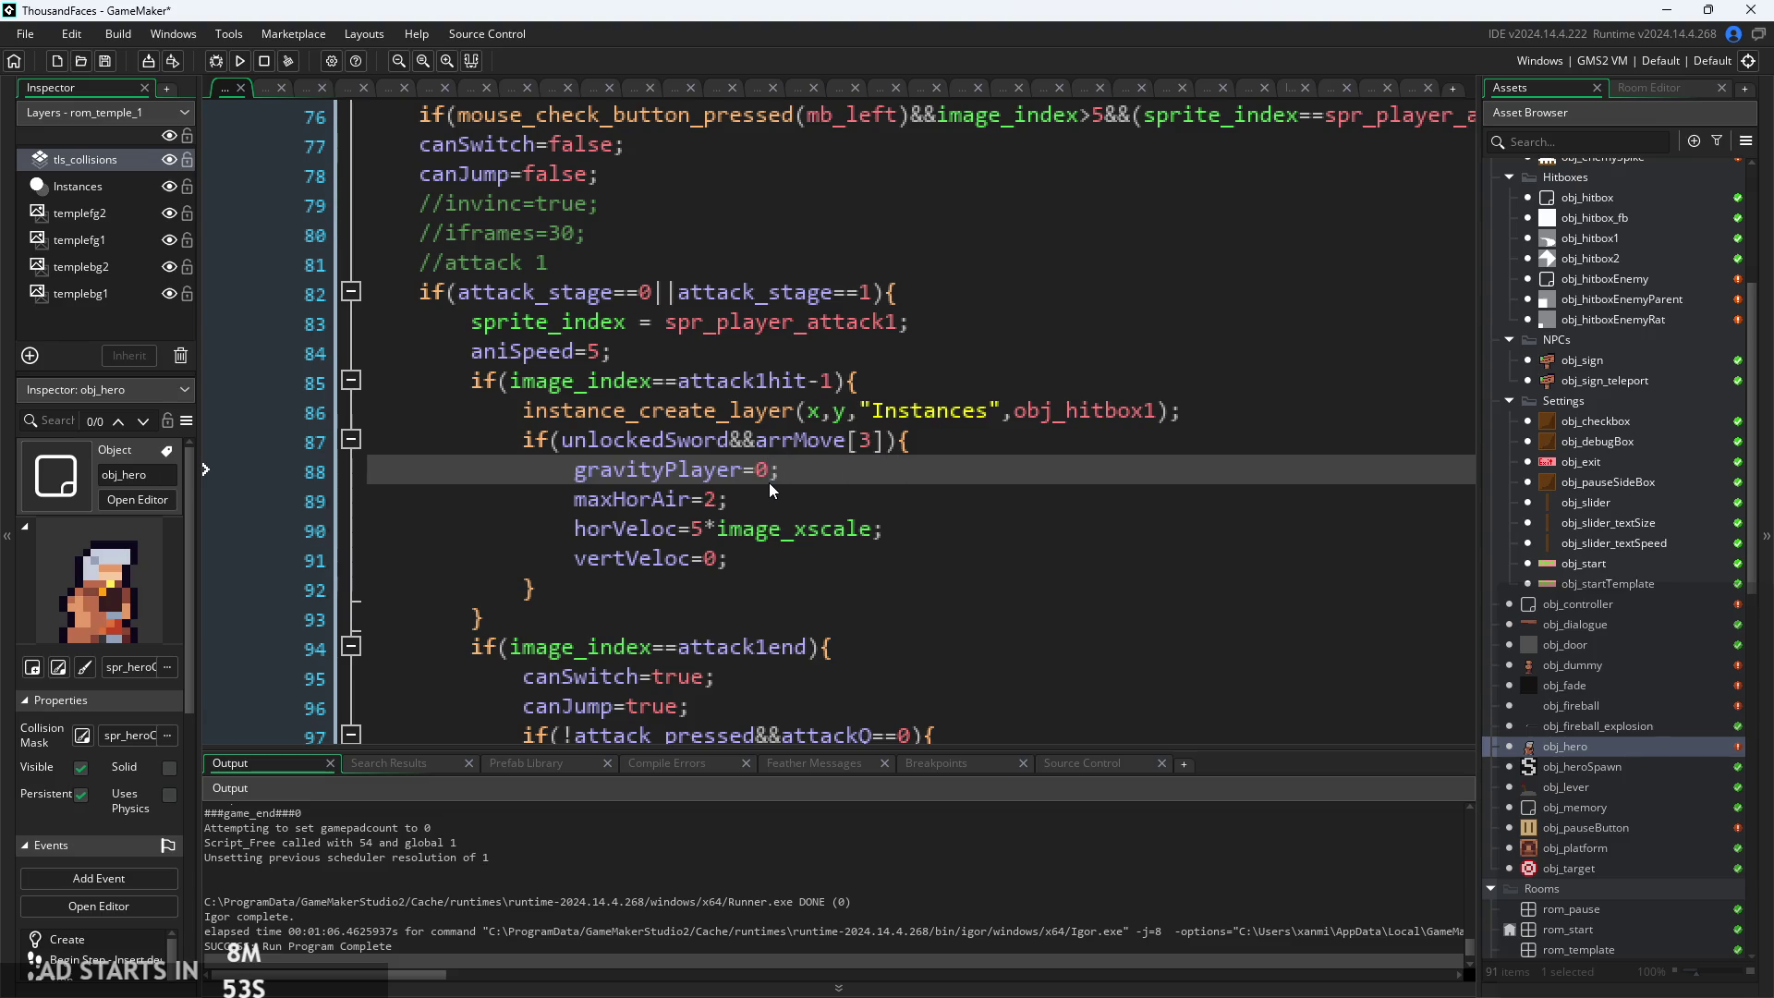
Paste gravityPlayer=0.13-0.005; as the first line of the else branch
{"action": "scroll", "coordinate": [795, 437], "scroll_direction": "down", "scroll_amount": 6}
{"action": "scroll", "coordinate": [796, 438], "scroll_direction": "down", "scroll_amount": 15}
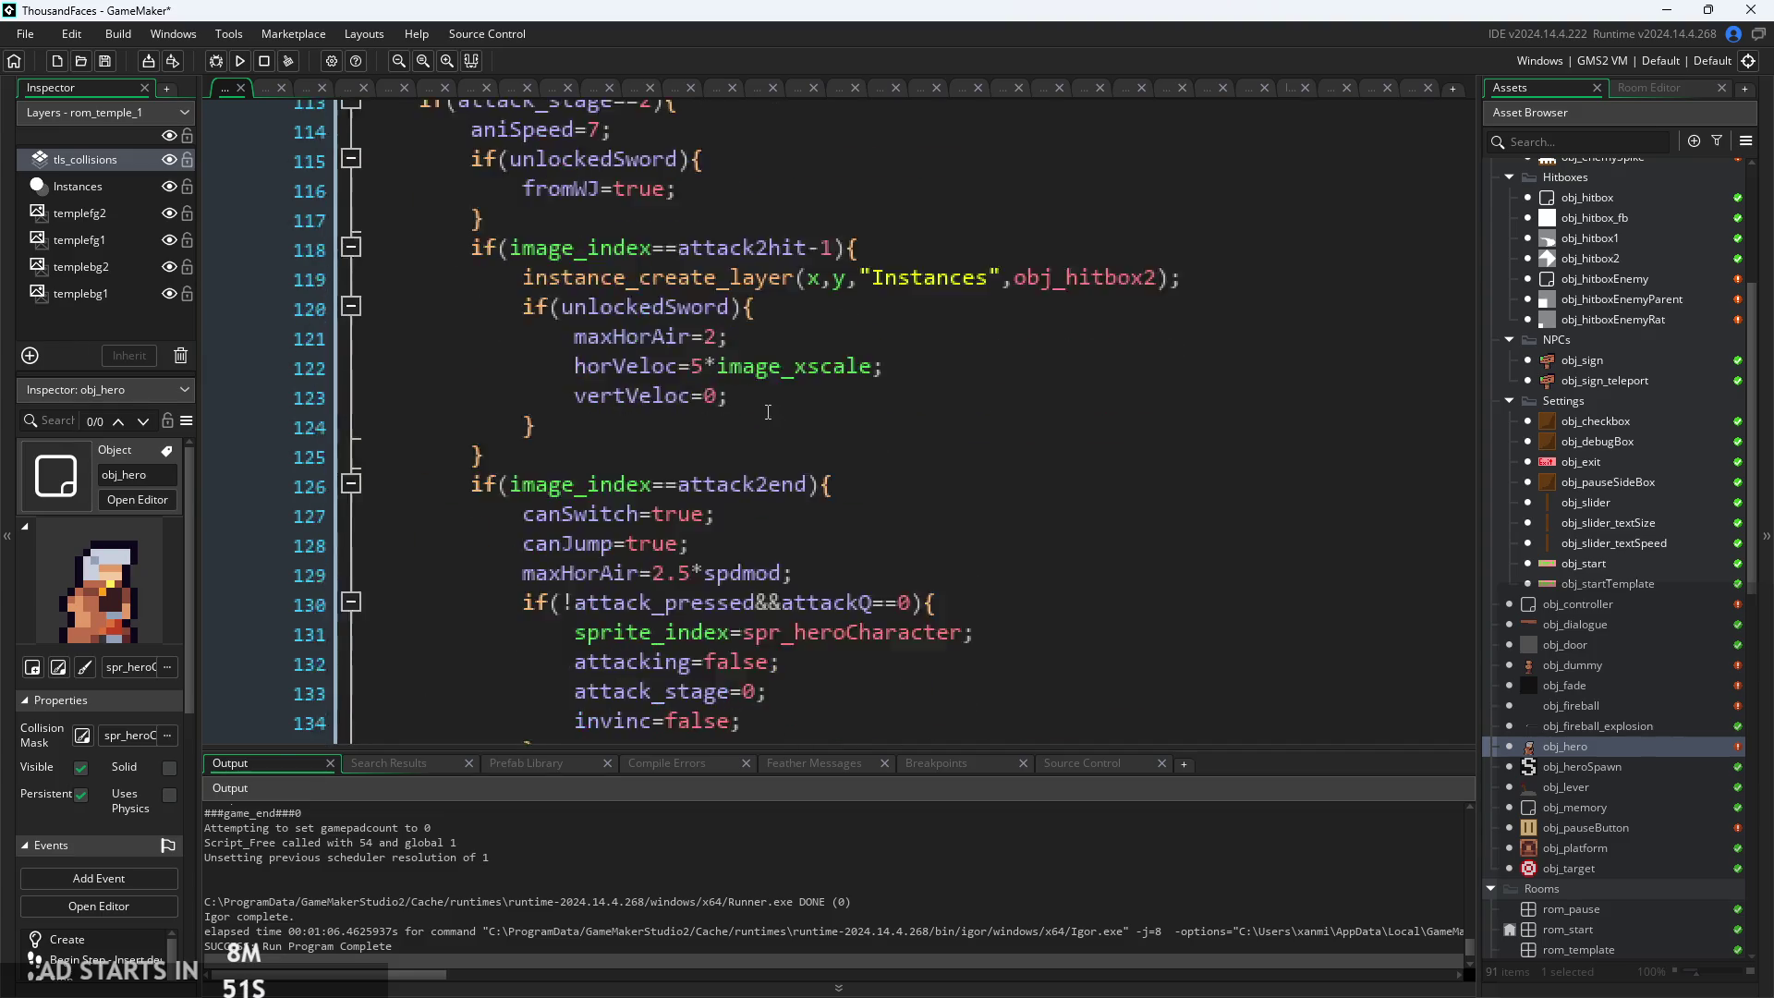
{"action": "left_click", "coordinate": [738, 395]}
{"action": "key", "text": "Return"}
{"action": "type", "text": "gravityPlayer=0.13-0.005;"}
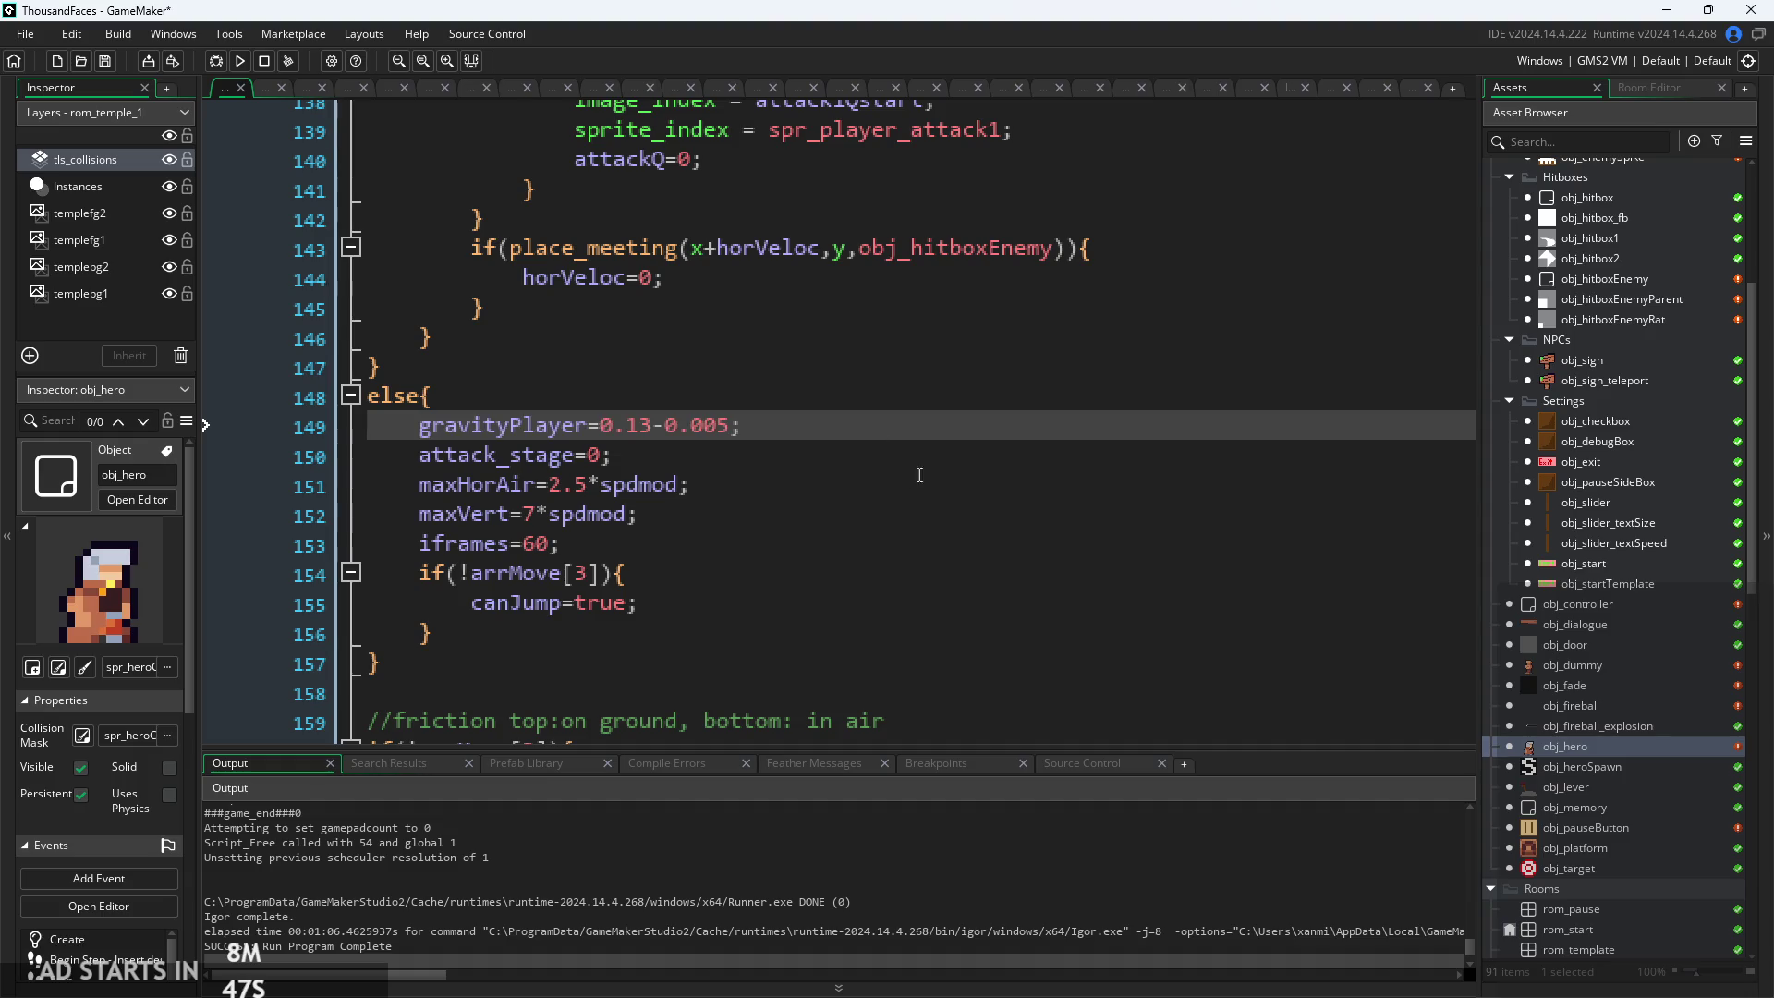
Add a line to the attack 2 sword block for the gravity change, then run the game with F5
{"action": "scroll", "coordinate": [919, 475], "scroll_direction": "up", "scroll_amount": 12}
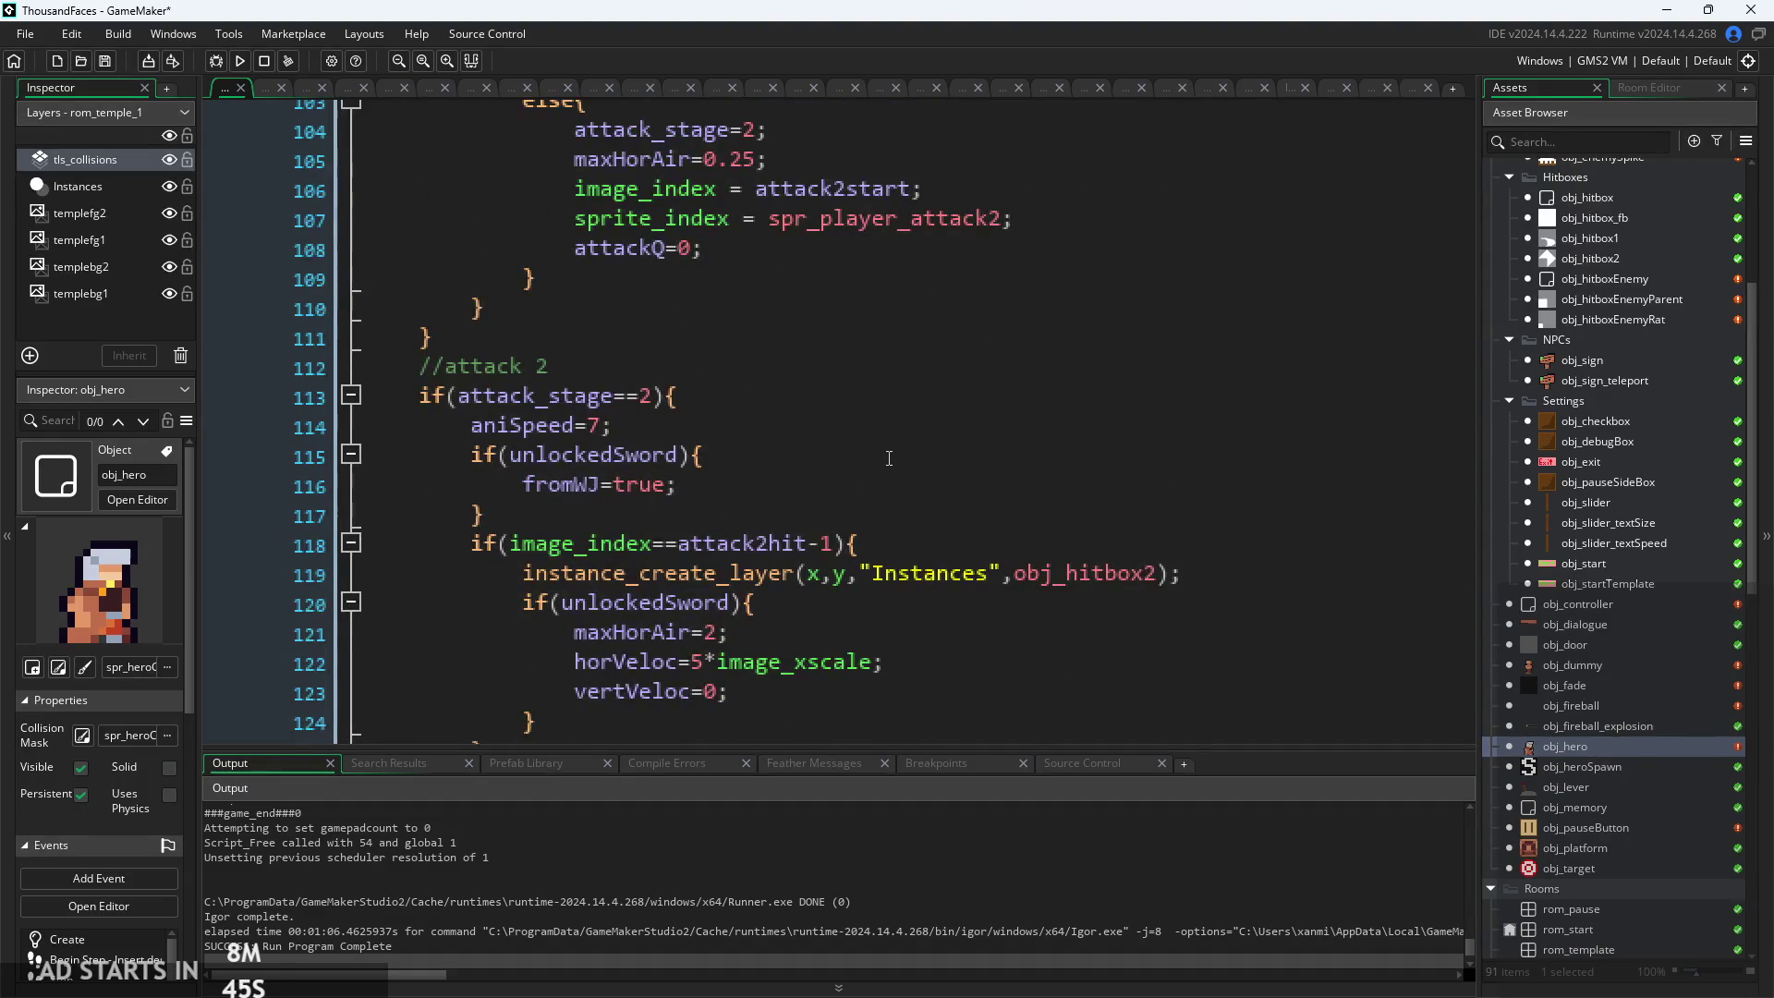
{"action": "scroll", "coordinate": [889, 458], "scroll_direction": "up", "scroll_amount": 5}
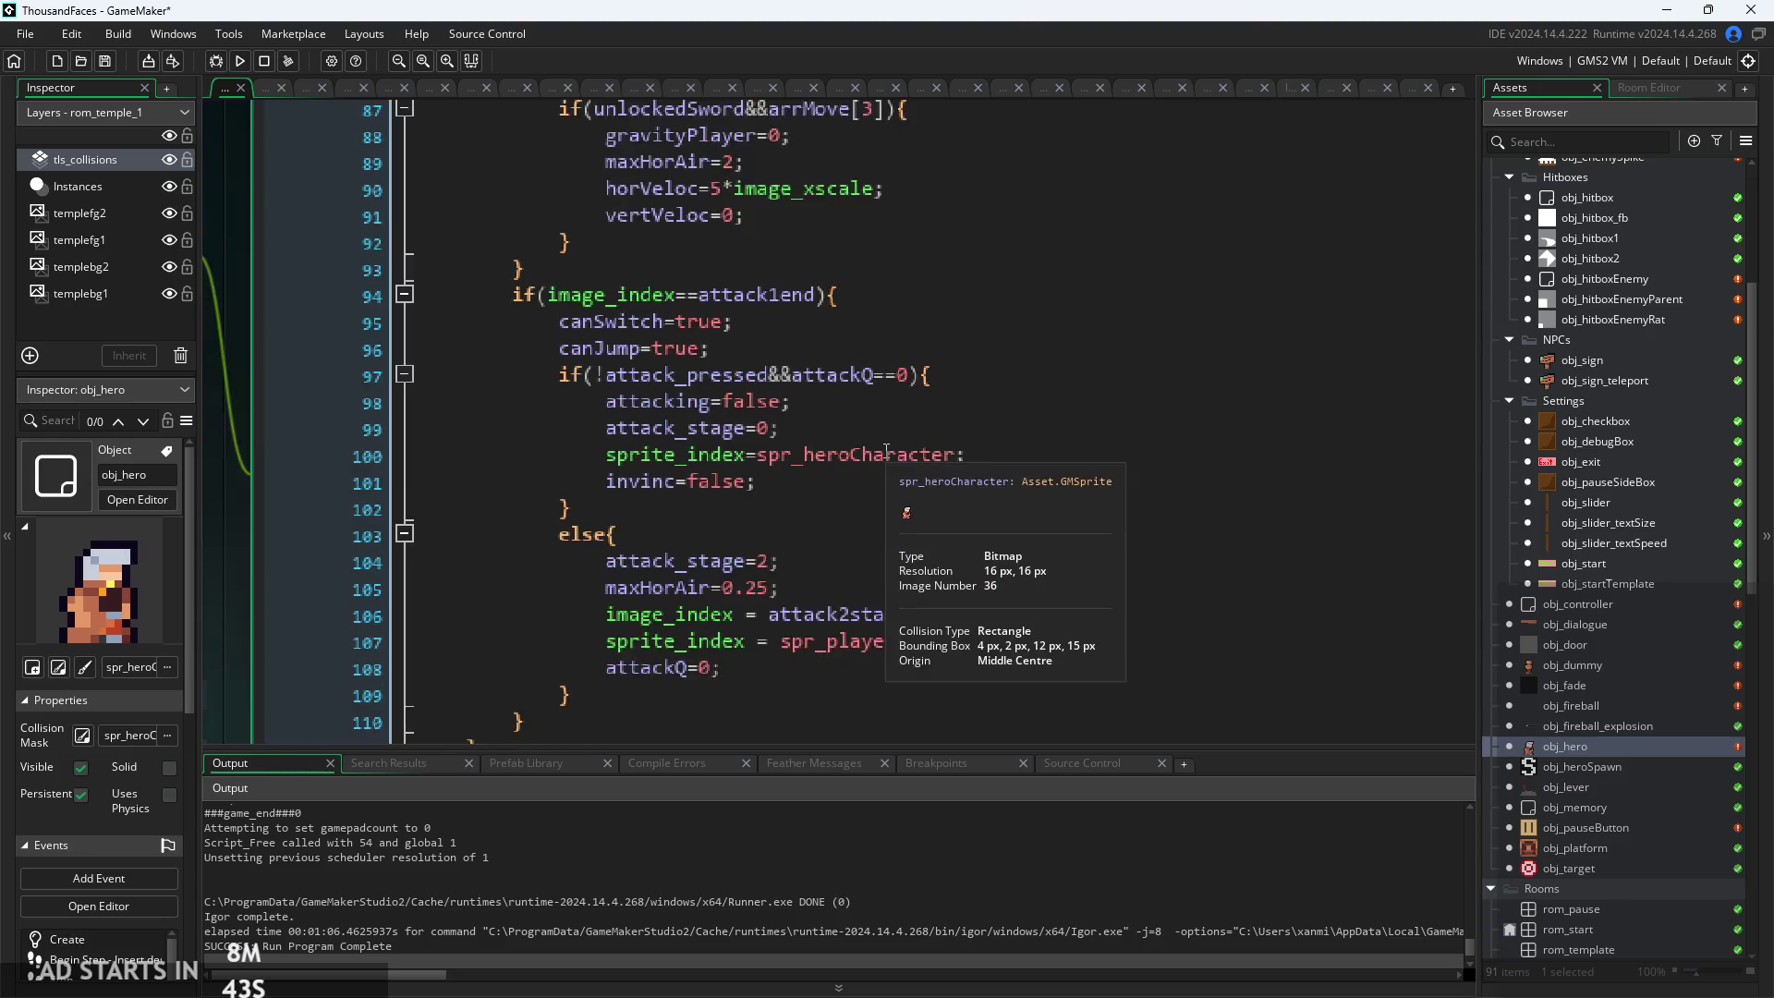
{"action": "left_click", "coordinate": [851, 428]}
{"action": "scroll", "coordinate": [852, 426], "scroll_direction": "up", "scroll_amount": 3}
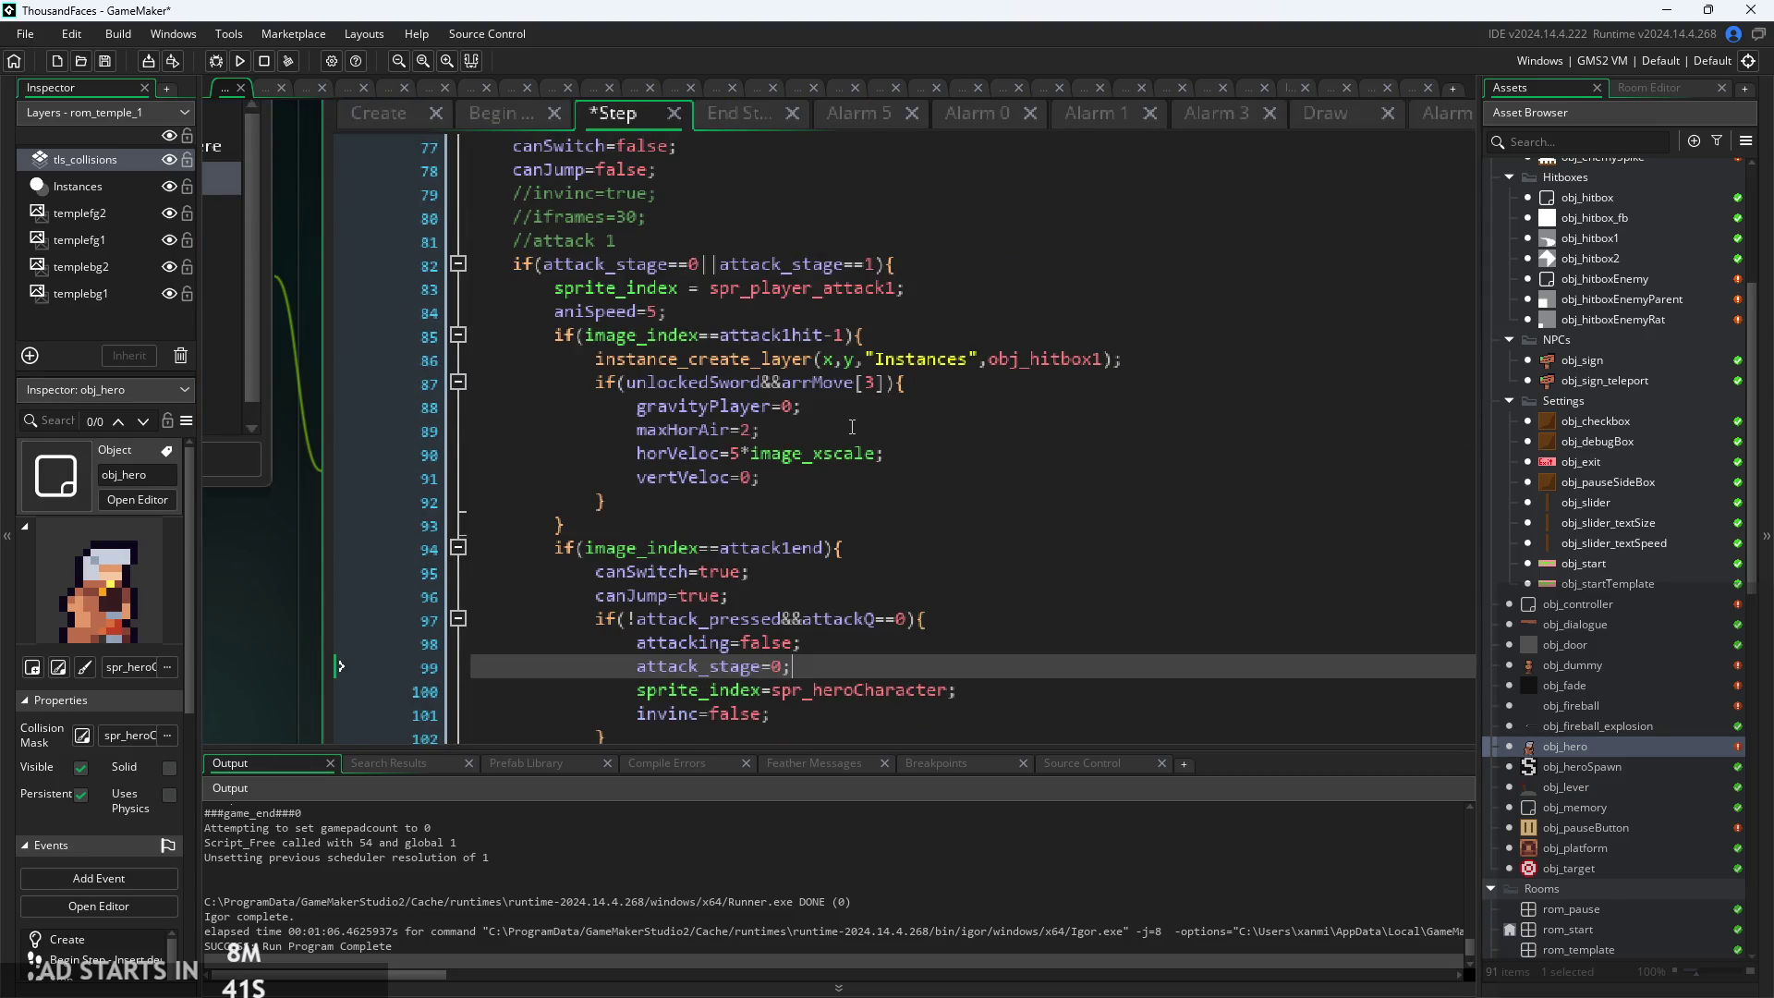
{"action": "scroll", "coordinate": [852, 426], "scroll_direction": "down", "scroll_amount": 12}
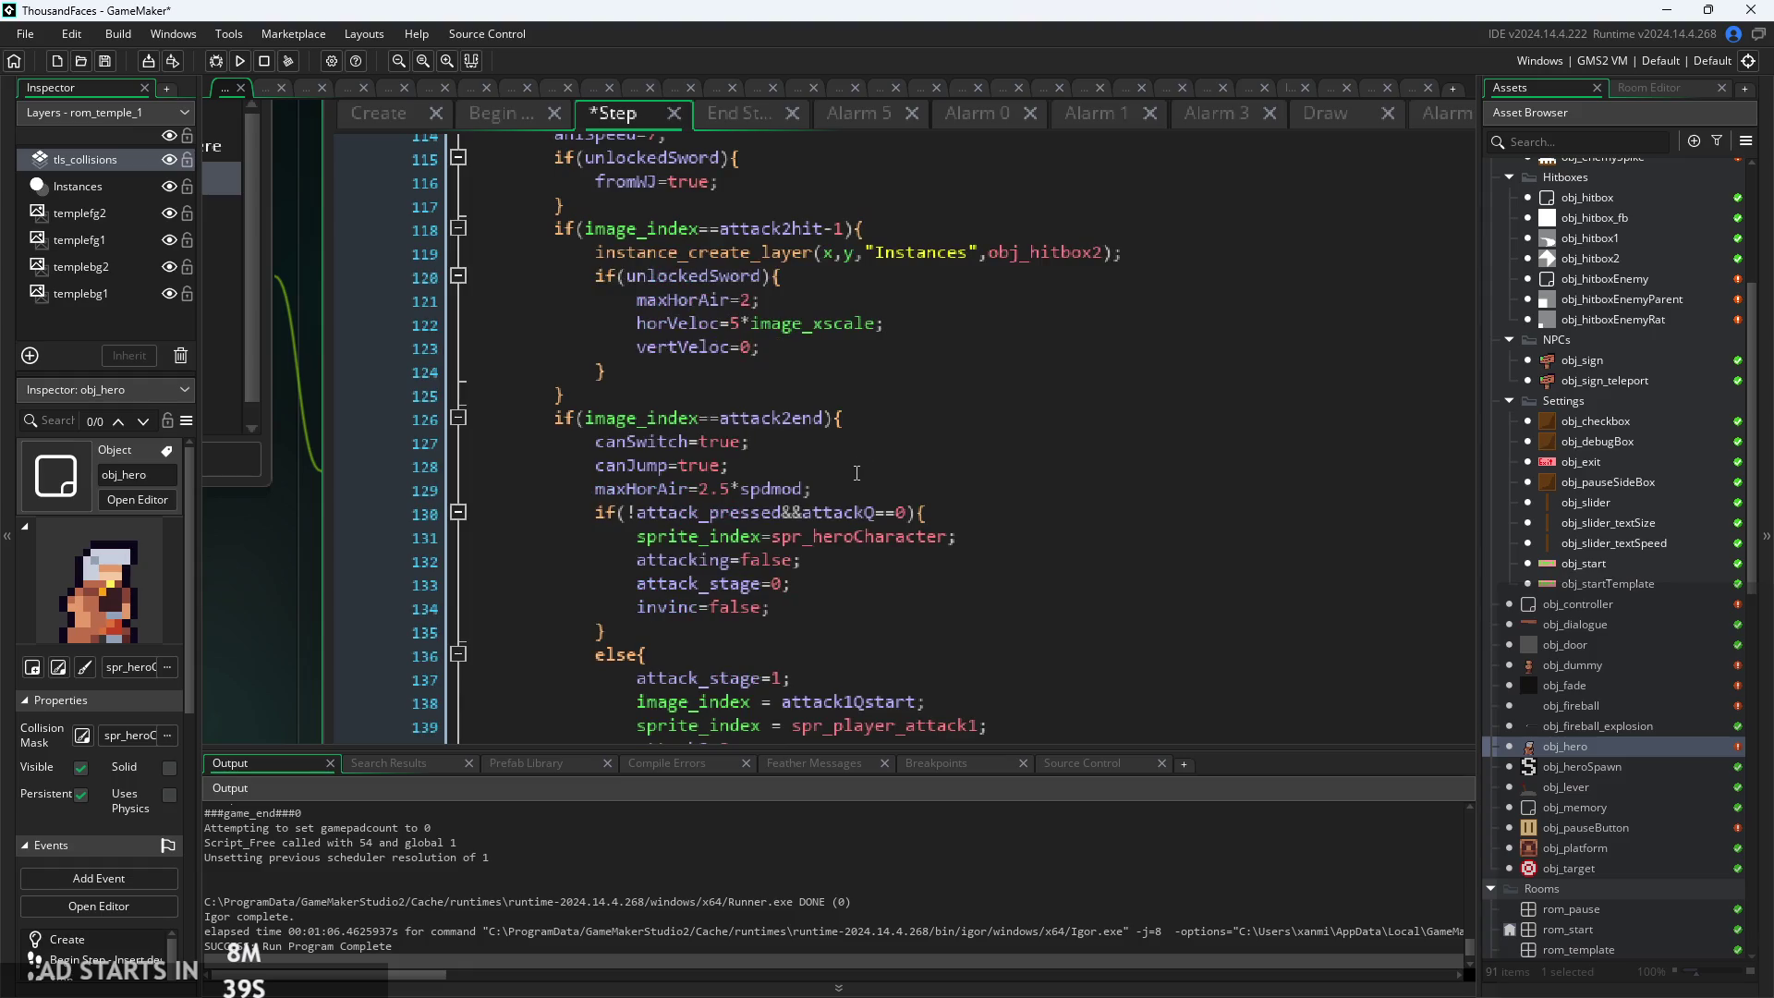
{"action": "scroll", "coordinate": [835, 352], "scroll_direction": "up", "scroll_amount": 1}
{"action": "left_click", "coordinate": [869, 334]}
{"action": "key", "text": "Return"}
{"action": "key", "text": "F5"}
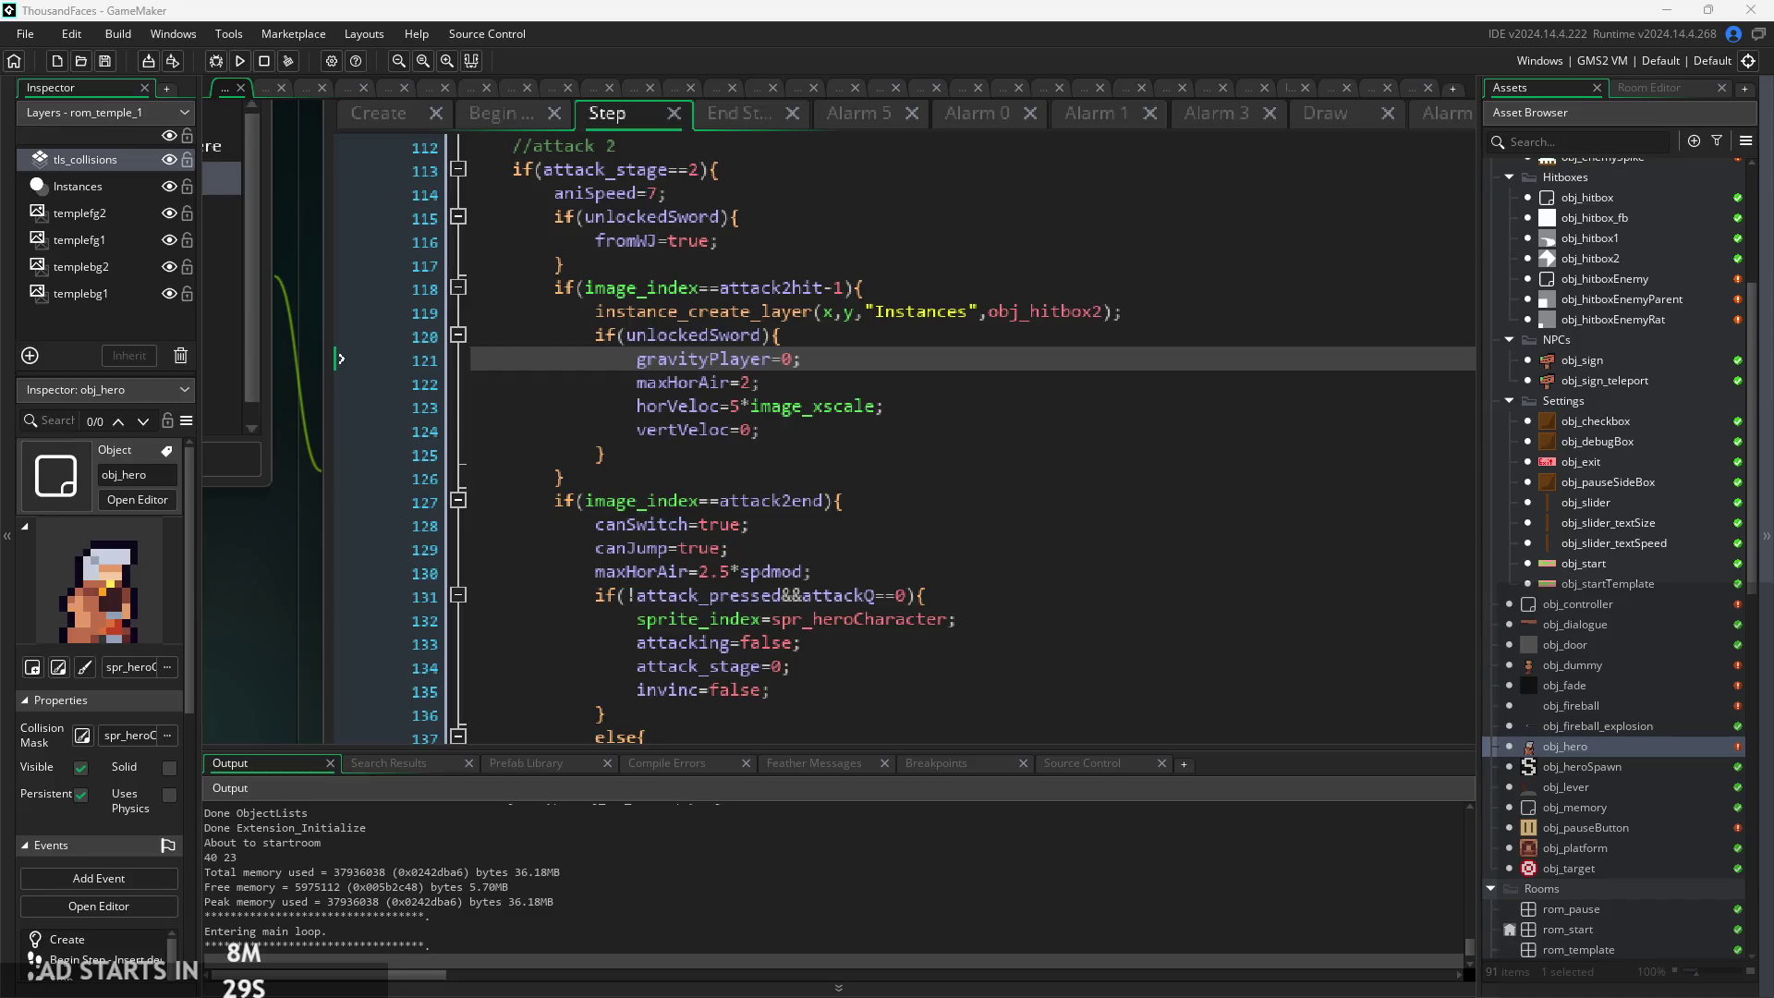
{"action": "key", "text": "Right"}
Play-test the hero's jumps, wall-cling and mid-air sword dashes in the temple room
{"action": "key", "text": "space"}
{"action": "key", "text": "Right"}
{"action": "key", "text": "space"}
{"action": "key", "text": "Left"}
{"action": "key", "text": "space"}
{"action": "key", "text": "Left"}
{"action": "key", "text": "Right"}
{"action": "key", "text": "Left"}
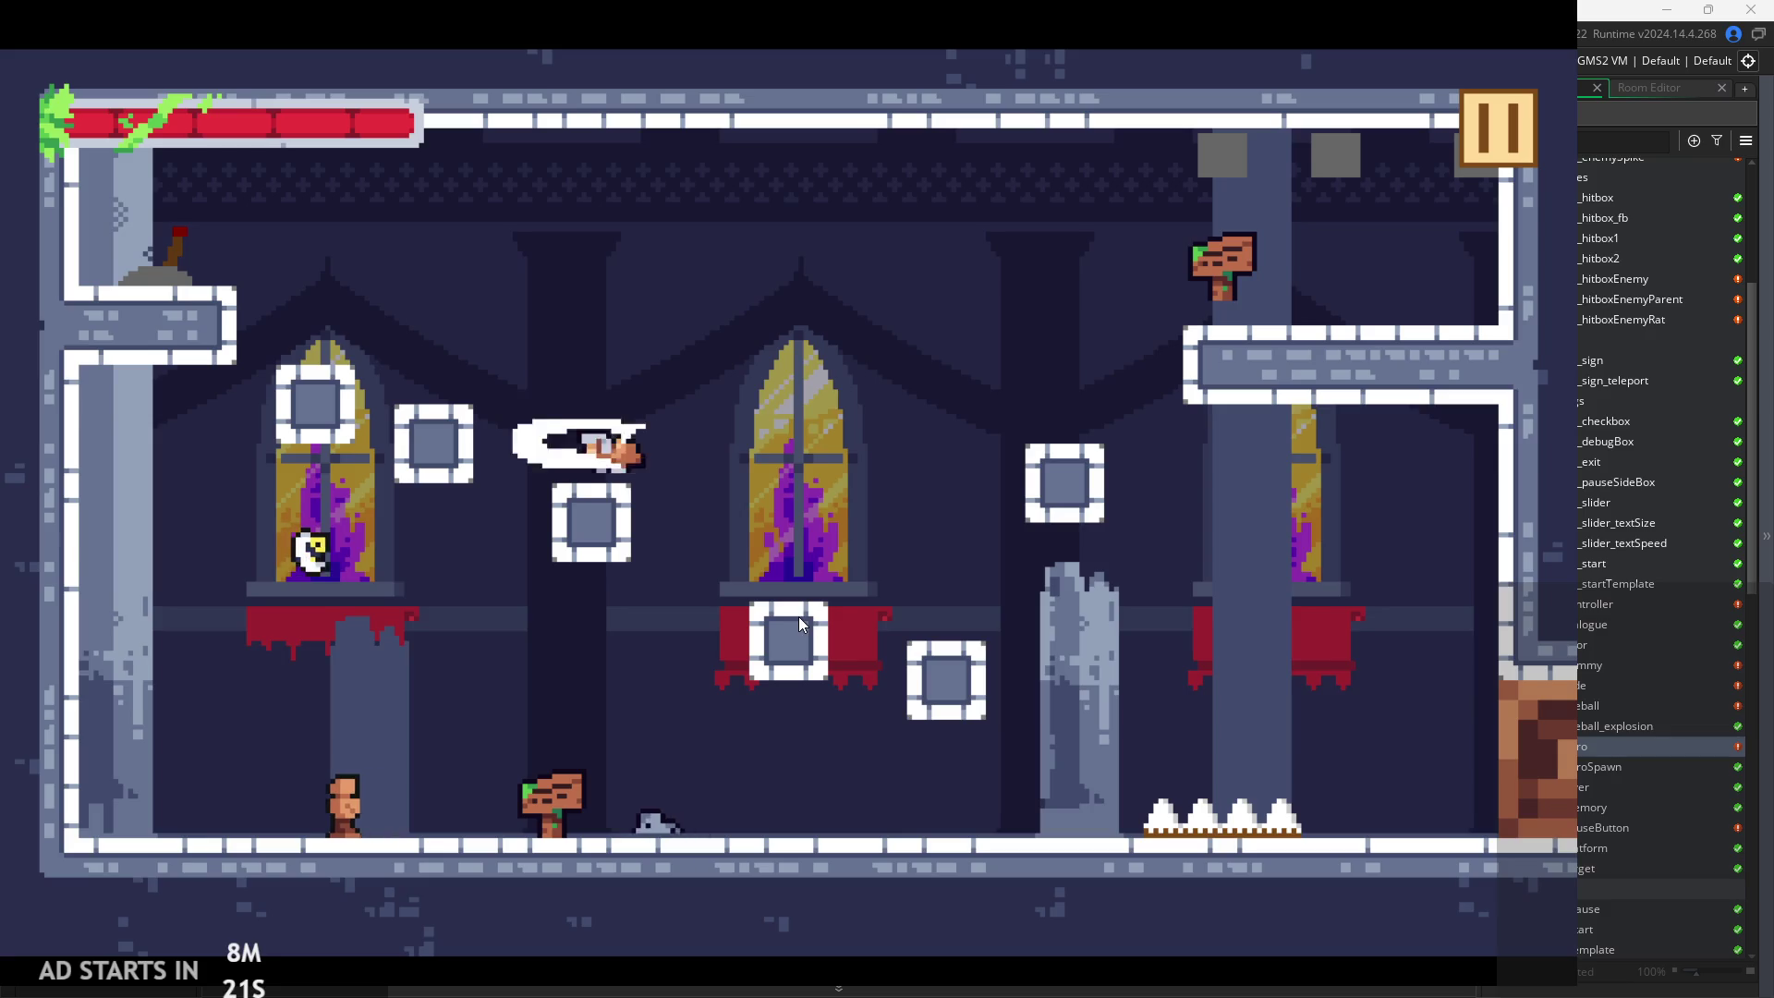
{"action": "key", "text": "space"}
{"action": "key", "text": "Right"}
{"action": "key", "text": "space"}
{"action": "key", "text": "space"}
{"action": "key", "text": "Right"}
{"action": "key", "text": "Left"}
{"action": "key", "text": "space"}
{"action": "key", "text": "Left"}
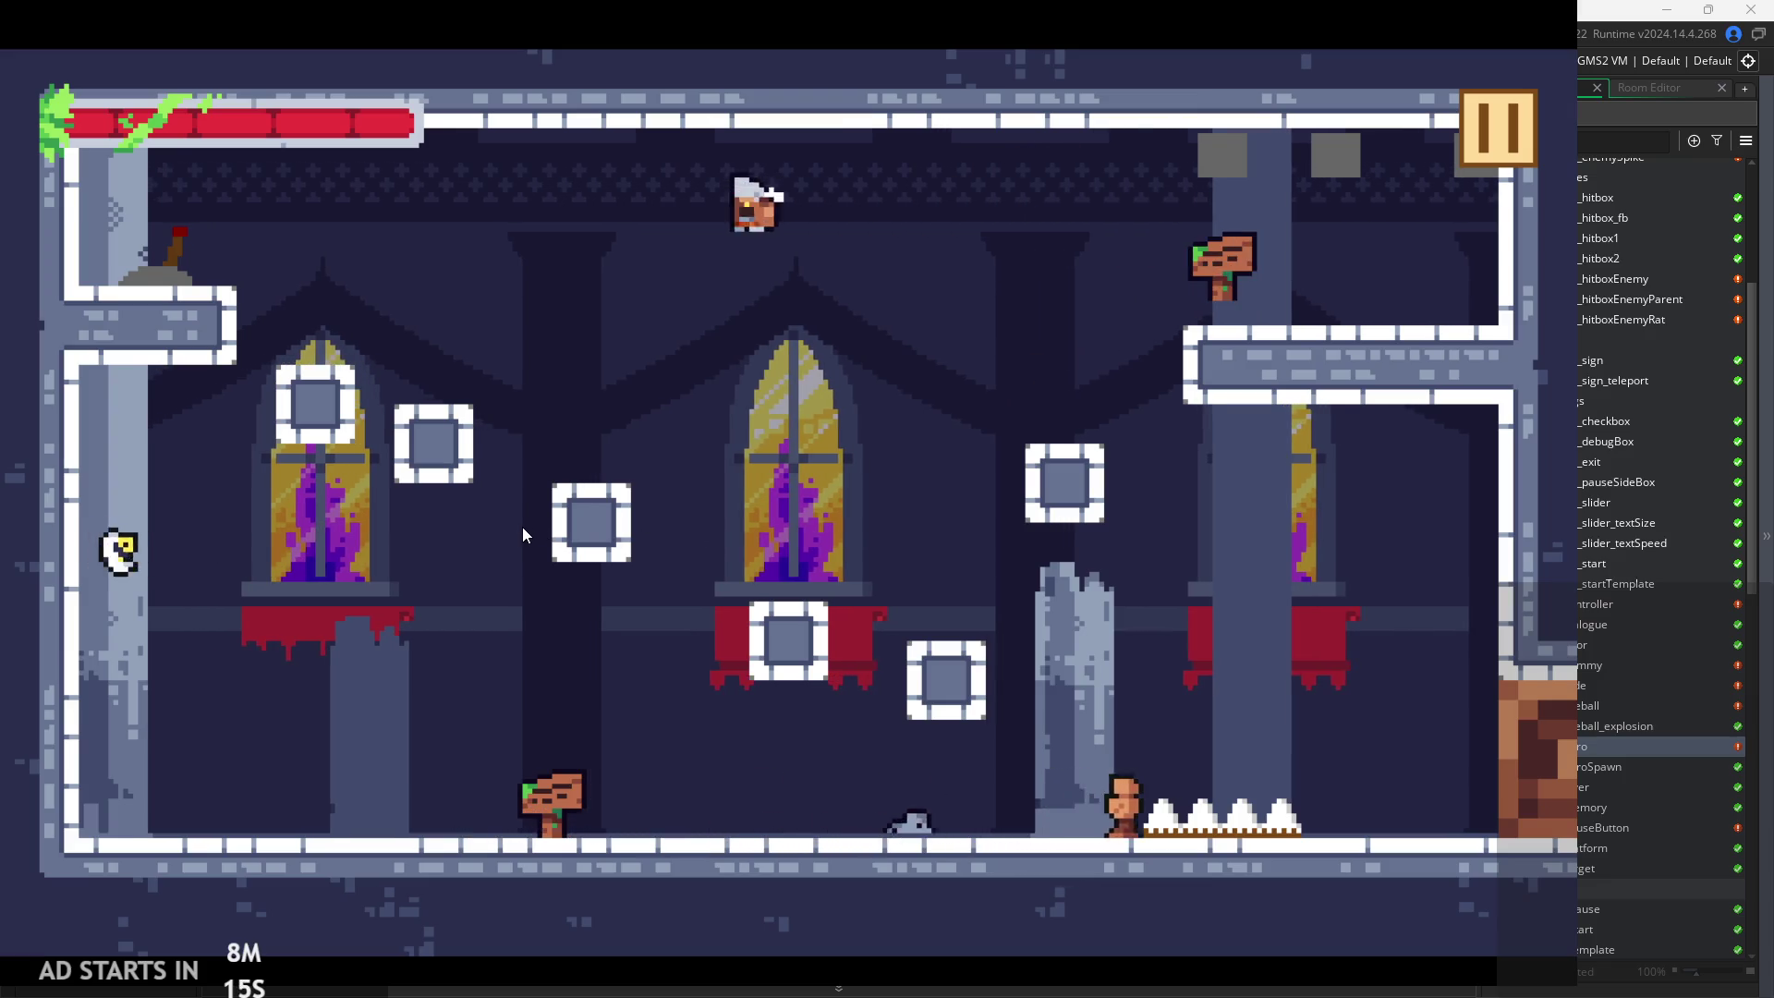
{"action": "key", "text": "Right"}
{"action": "key", "text": "Right"}
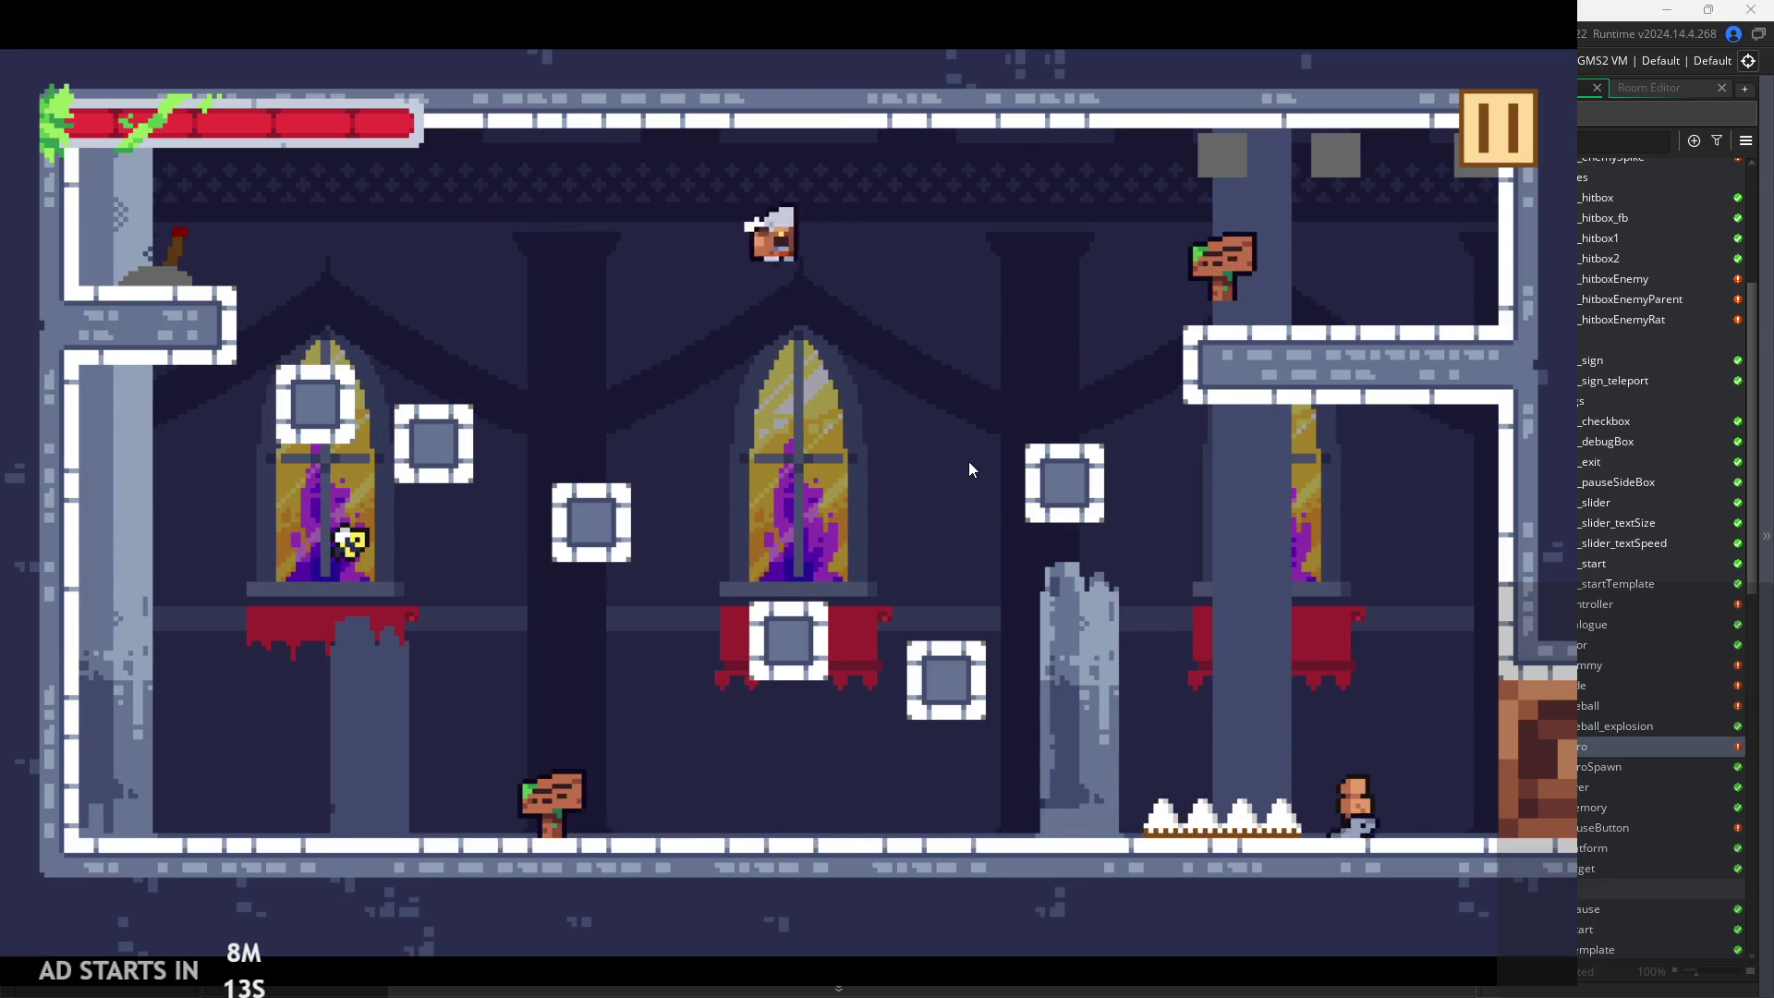
{"action": "key", "text": "Left"}
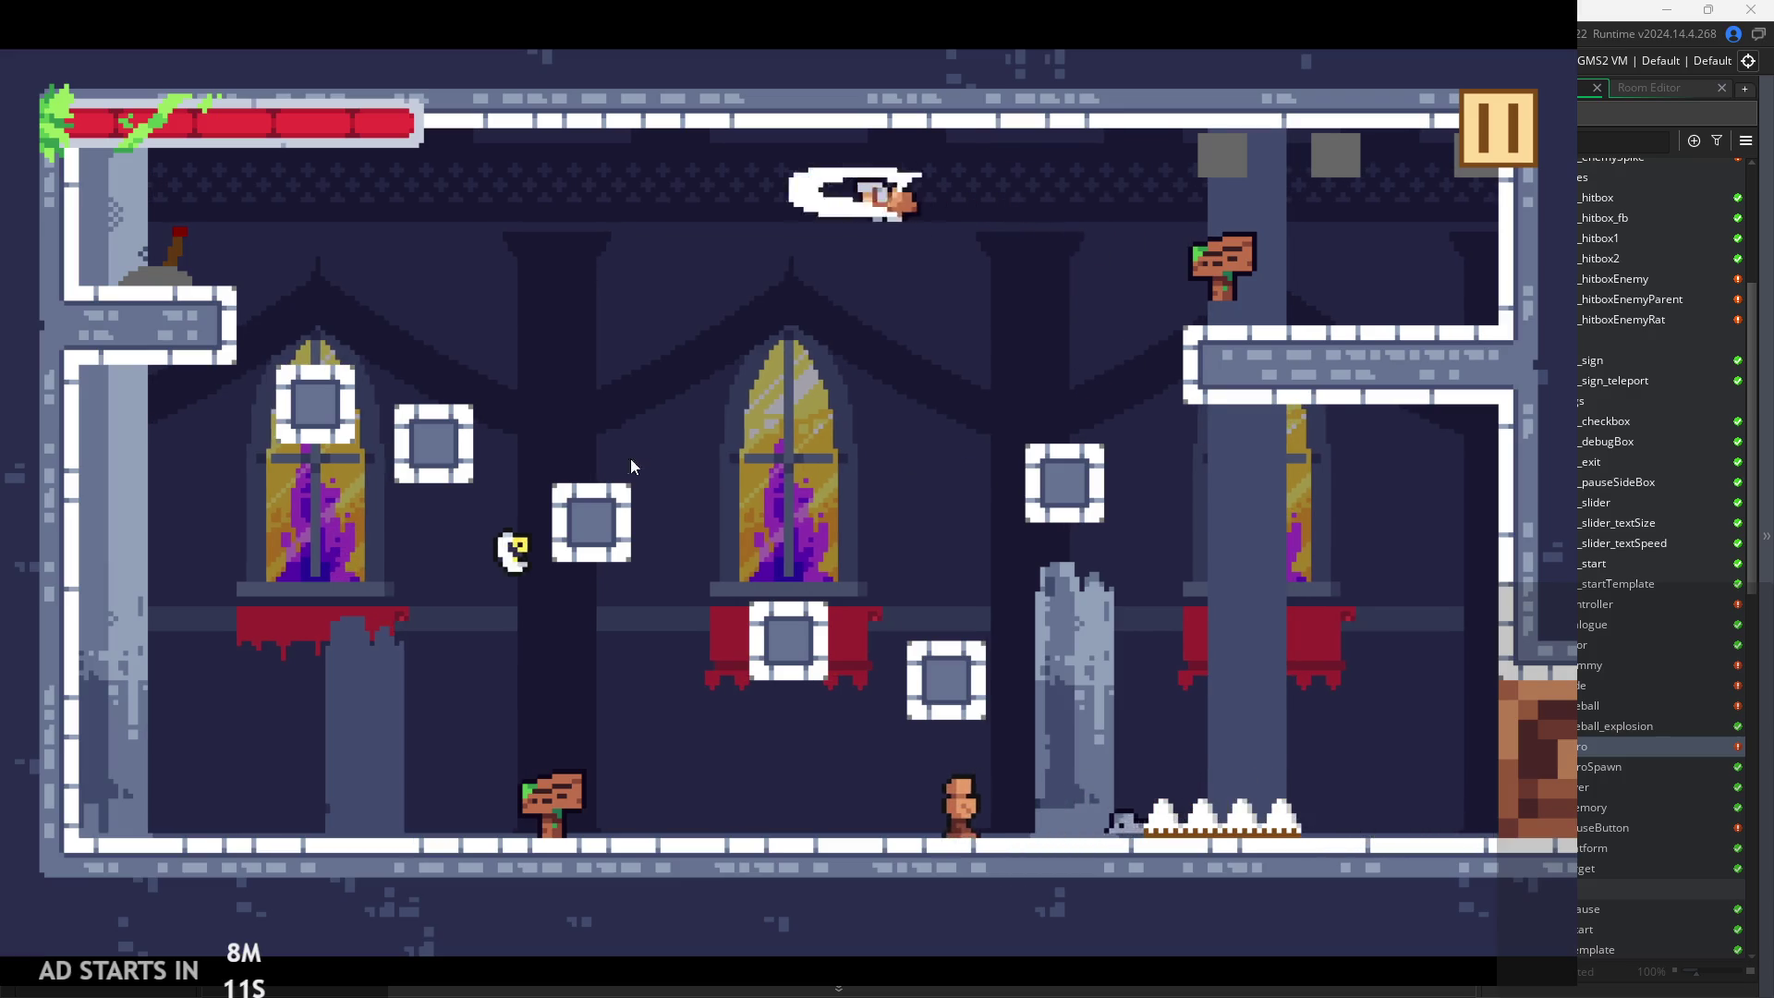
Close the game and scroll obj_hero's Step code back to the attack 2 sword block
{"action": "key", "text": "Escape"}
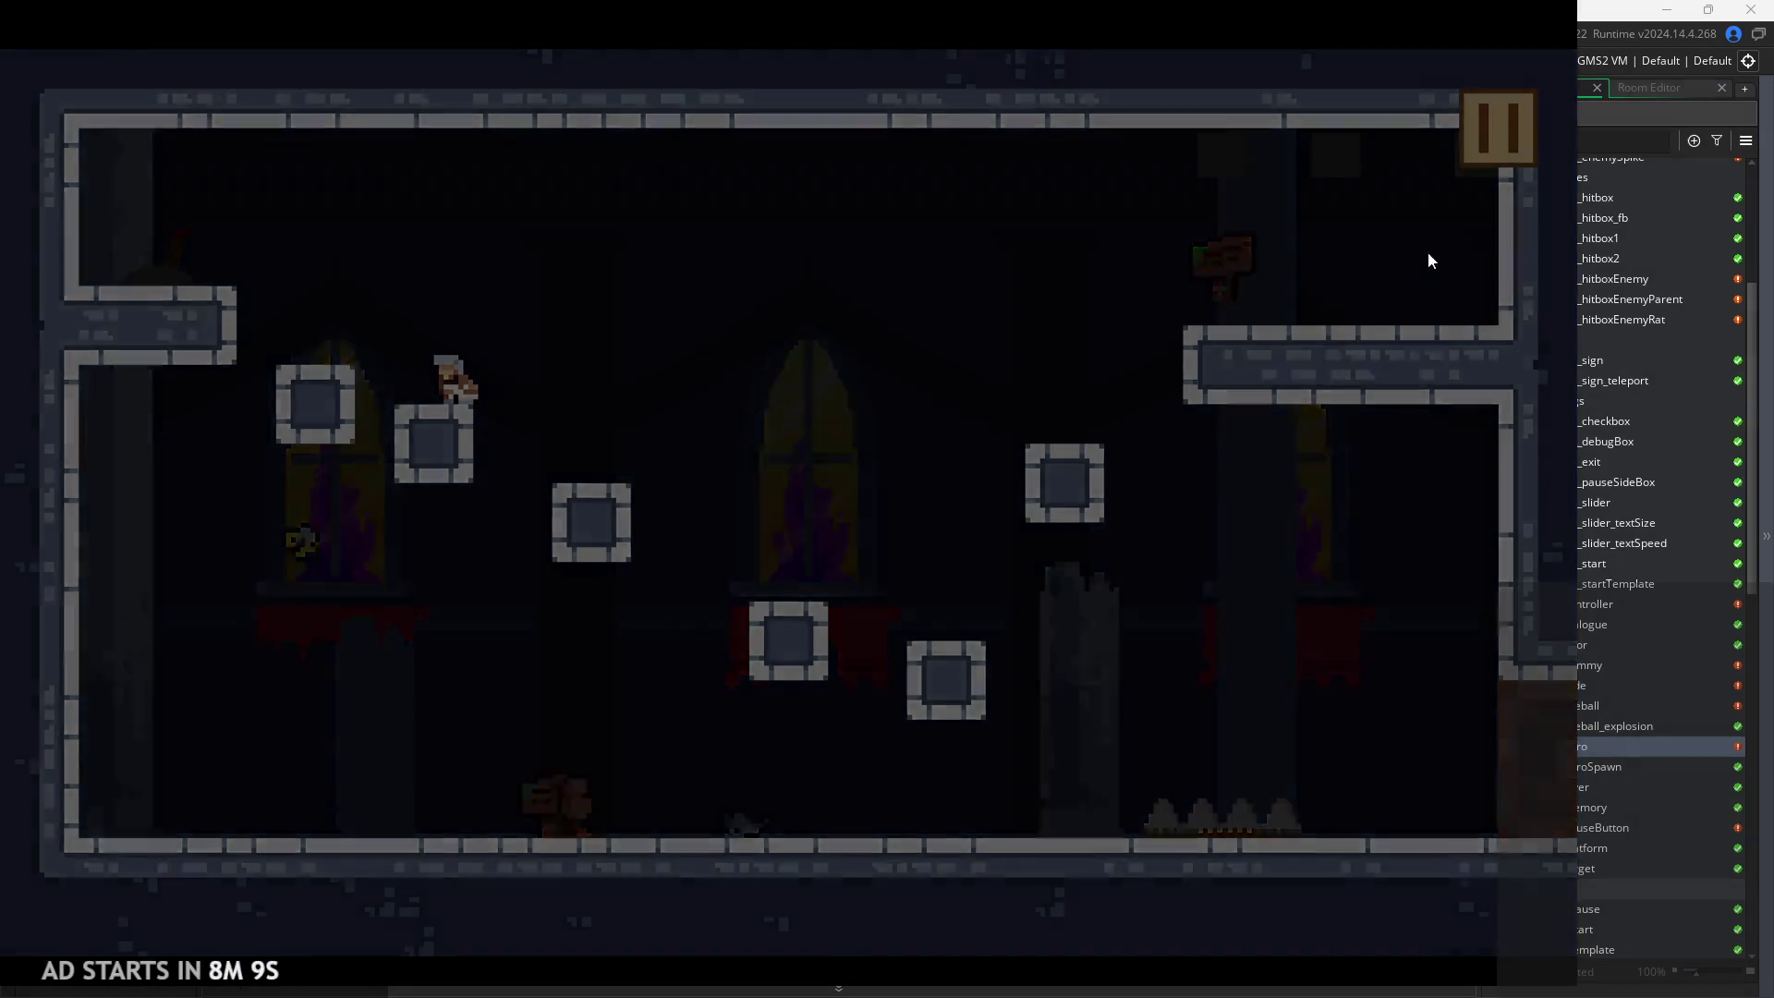
{"action": "scroll", "coordinate": [866, 398], "scroll_direction": "up", "scroll_amount": 1}
{"action": "scroll", "coordinate": [866, 398], "scroll_direction": "up", "scroll_amount": 1}
{"action": "scroll", "coordinate": [841, 393], "scroll_direction": "down", "scroll_amount": 3}
{"action": "scroll", "coordinate": [813, 388], "scroll_direction": "up", "scroll_amount": 1}
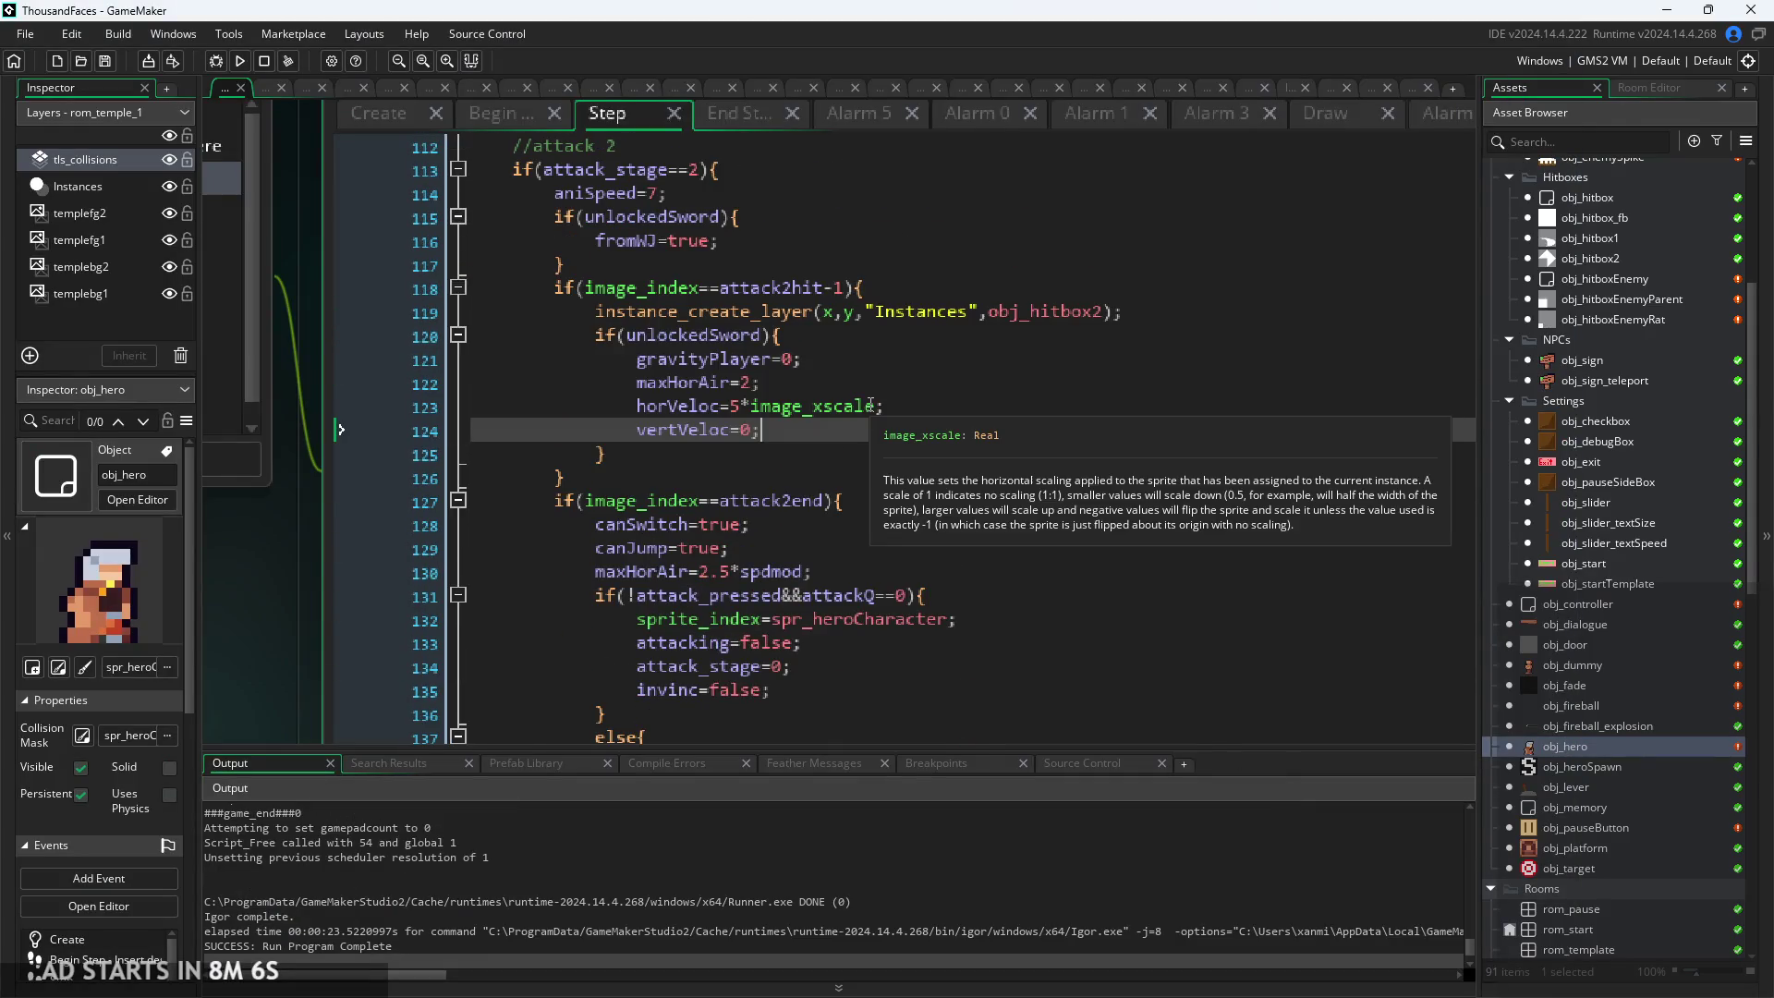
Change the attack 2 gravityPlayer value to 0.5, run the game, and start from the title screen
{"action": "left_click", "coordinate": [793, 362]}
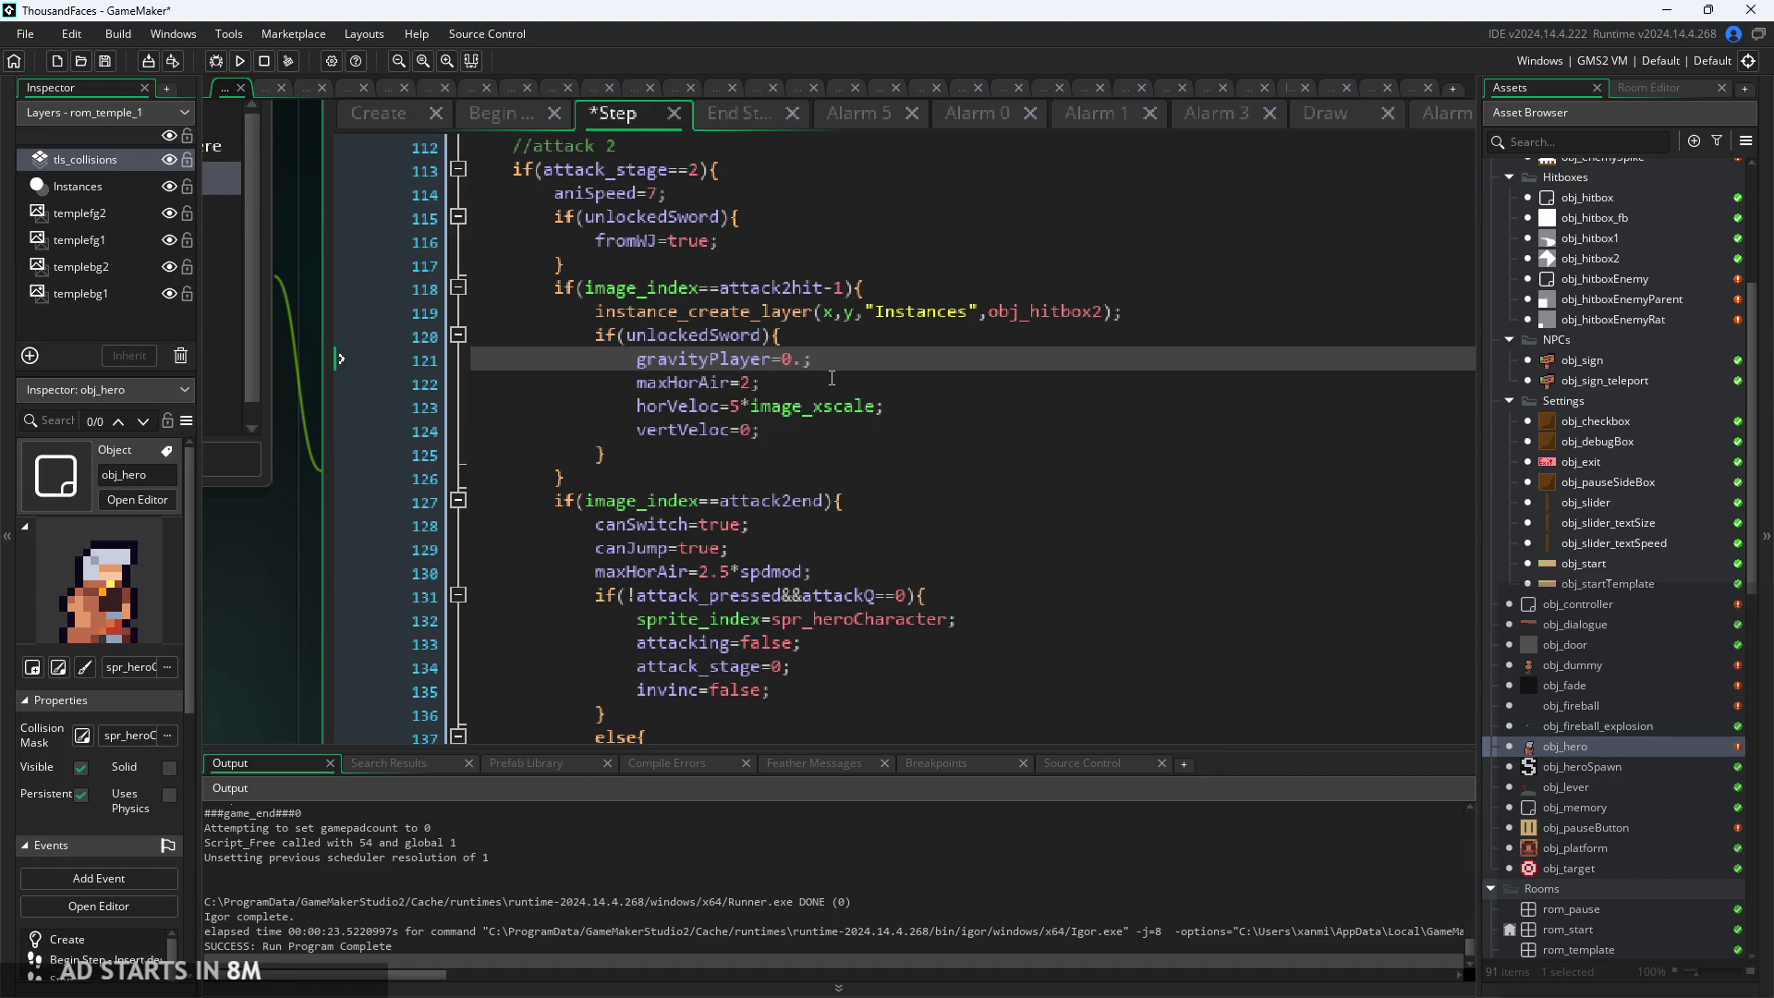
{"action": "scroll", "coordinate": [836, 369], "scroll_direction": "up", "scroll_amount": 3}
{"action": "type", "text": "5"}
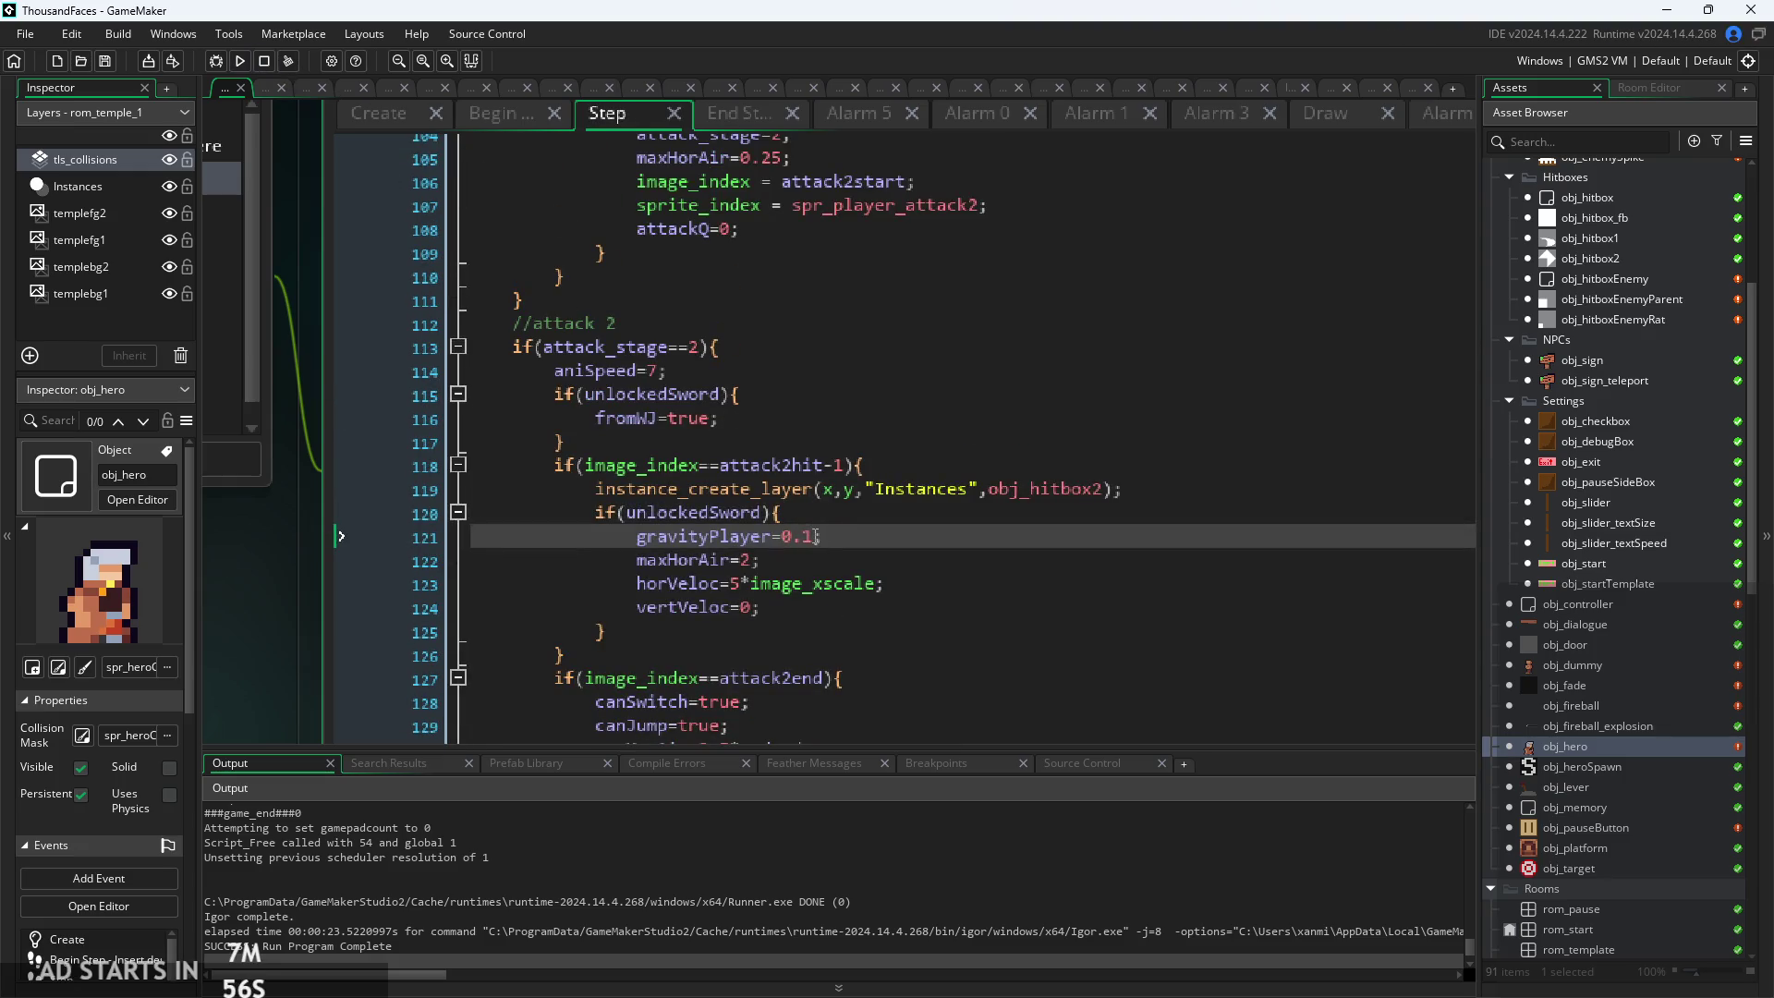
{"action": "left_click", "coordinate": [239, 61]}
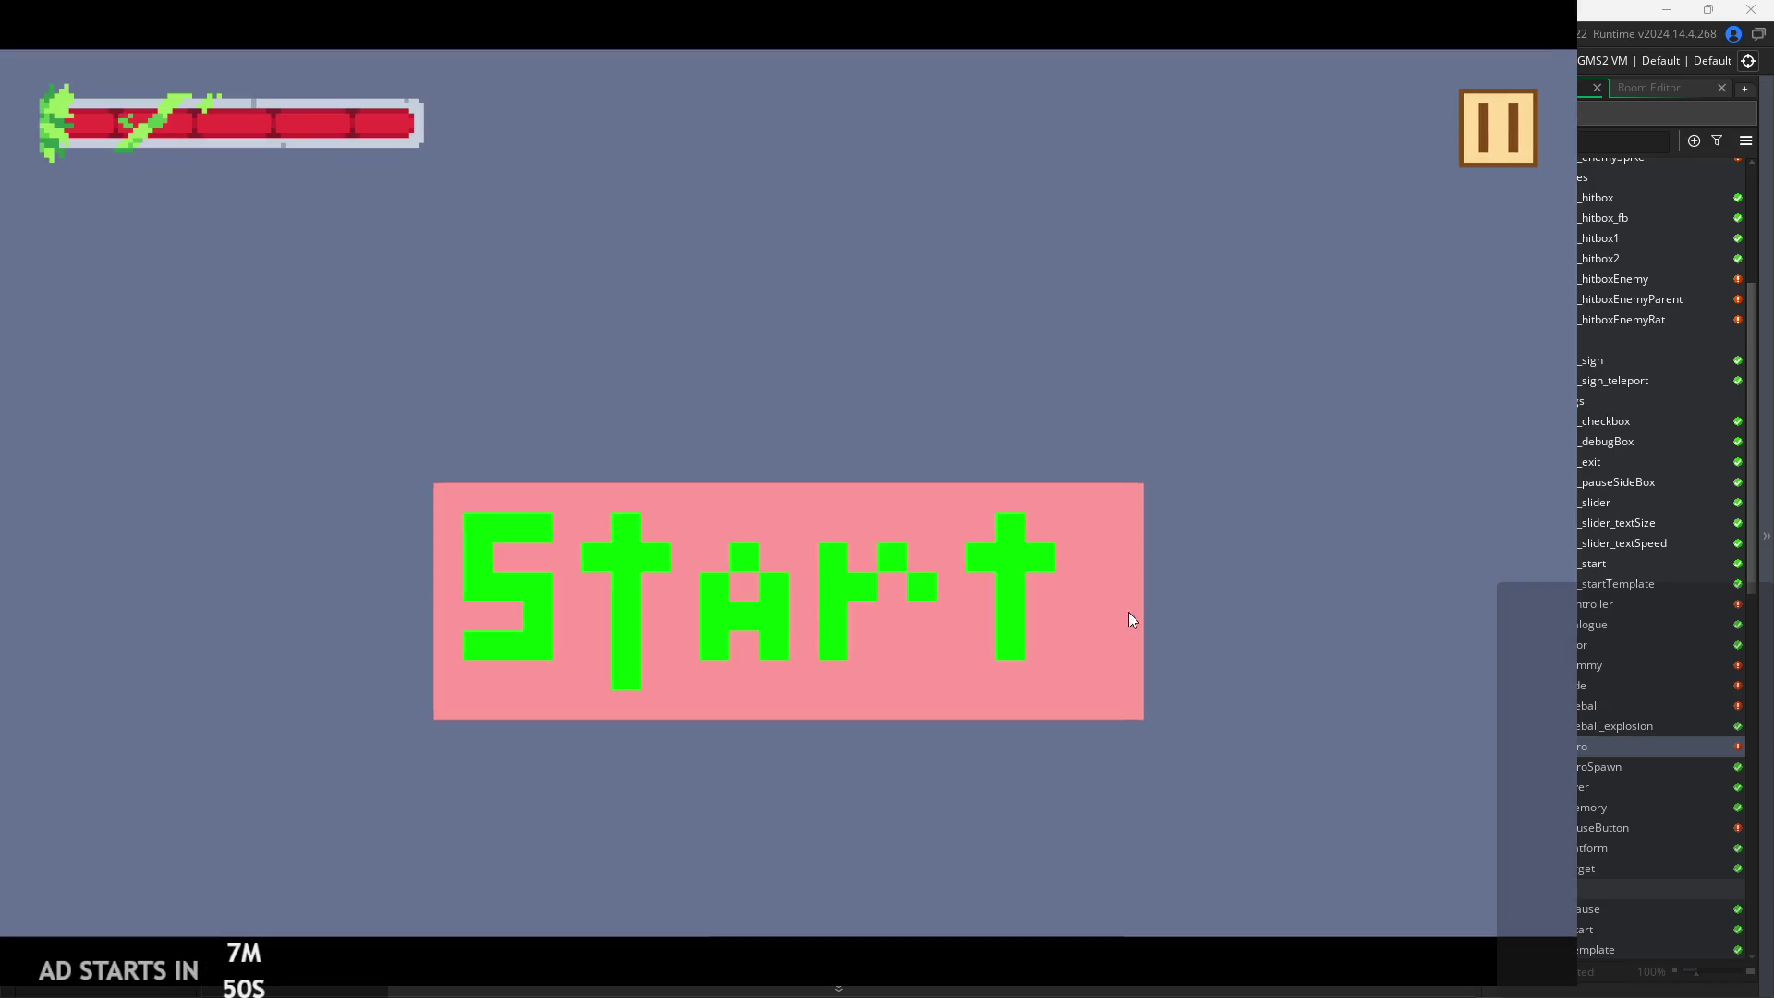
{"action": "left_click", "coordinate": [1128, 613]}
Jump the hero up the castle room's window ledges and platforms into the next room
{"action": "key", "text": "Left"}
{"action": "key", "text": "space"}
{"action": "key", "text": "Right"}
{"action": "key", "text": "space"}
{"action": "key", "text": "Left"}
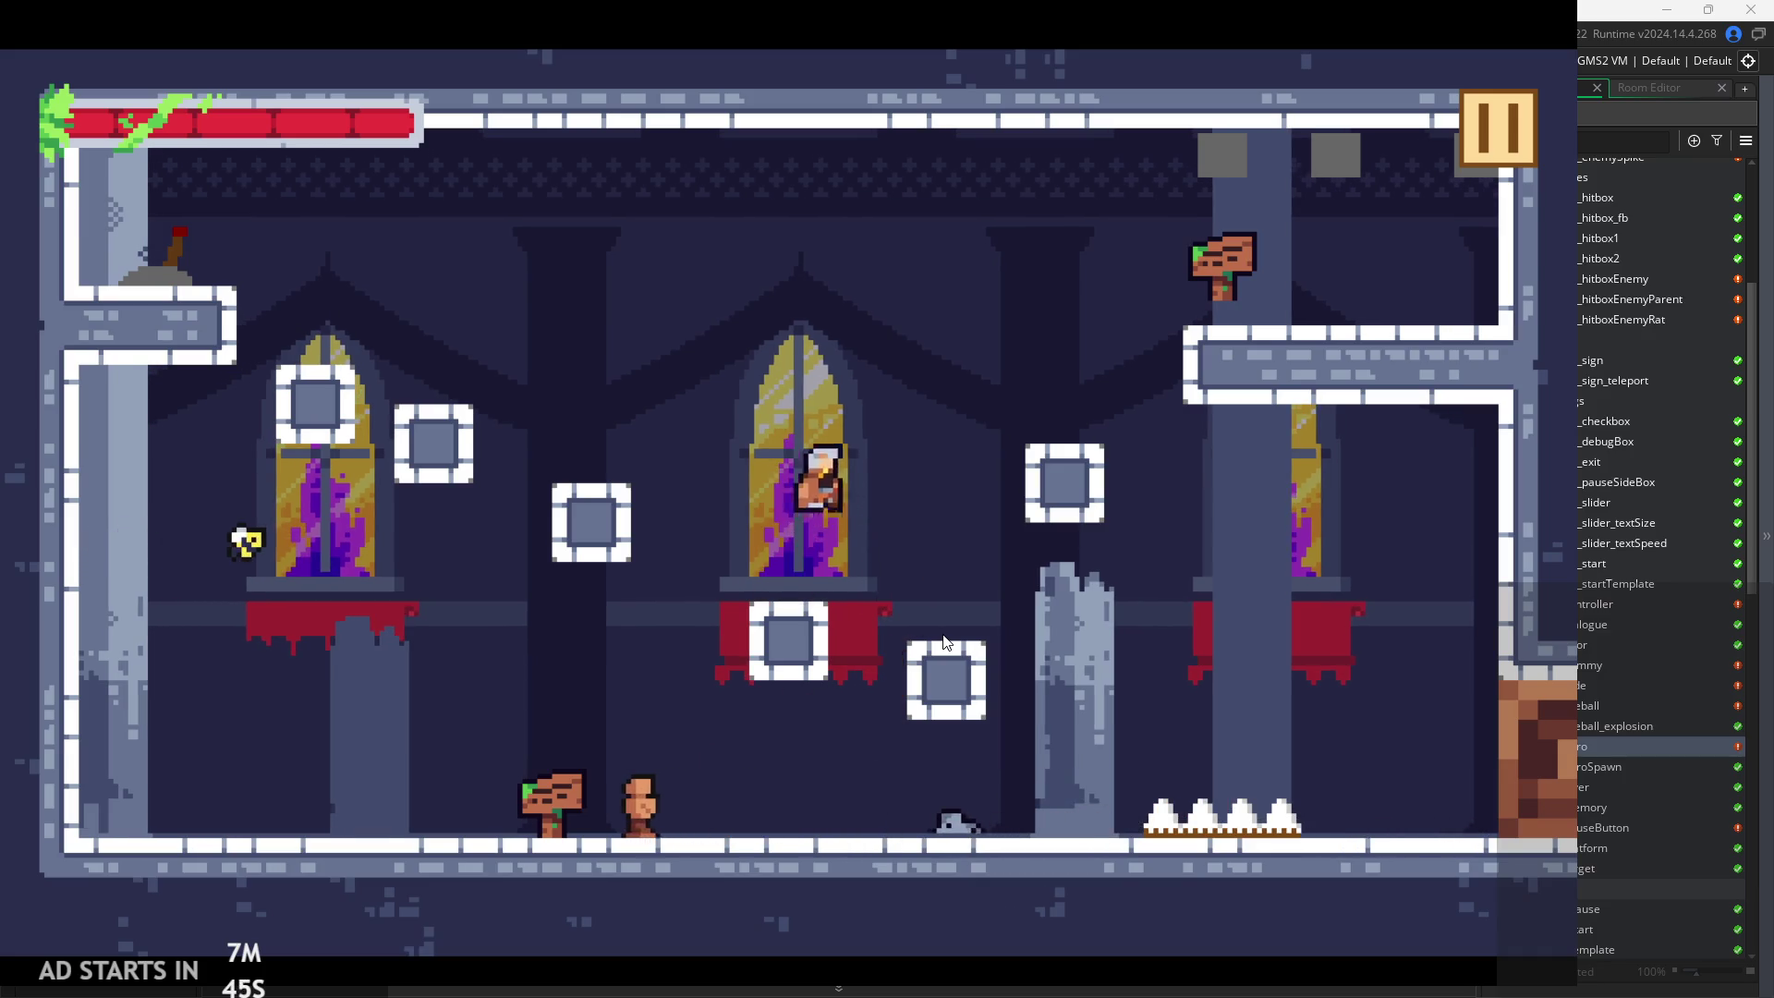
{"action": "key", "text": "space"}
{"action": "key", "text": "Right"}
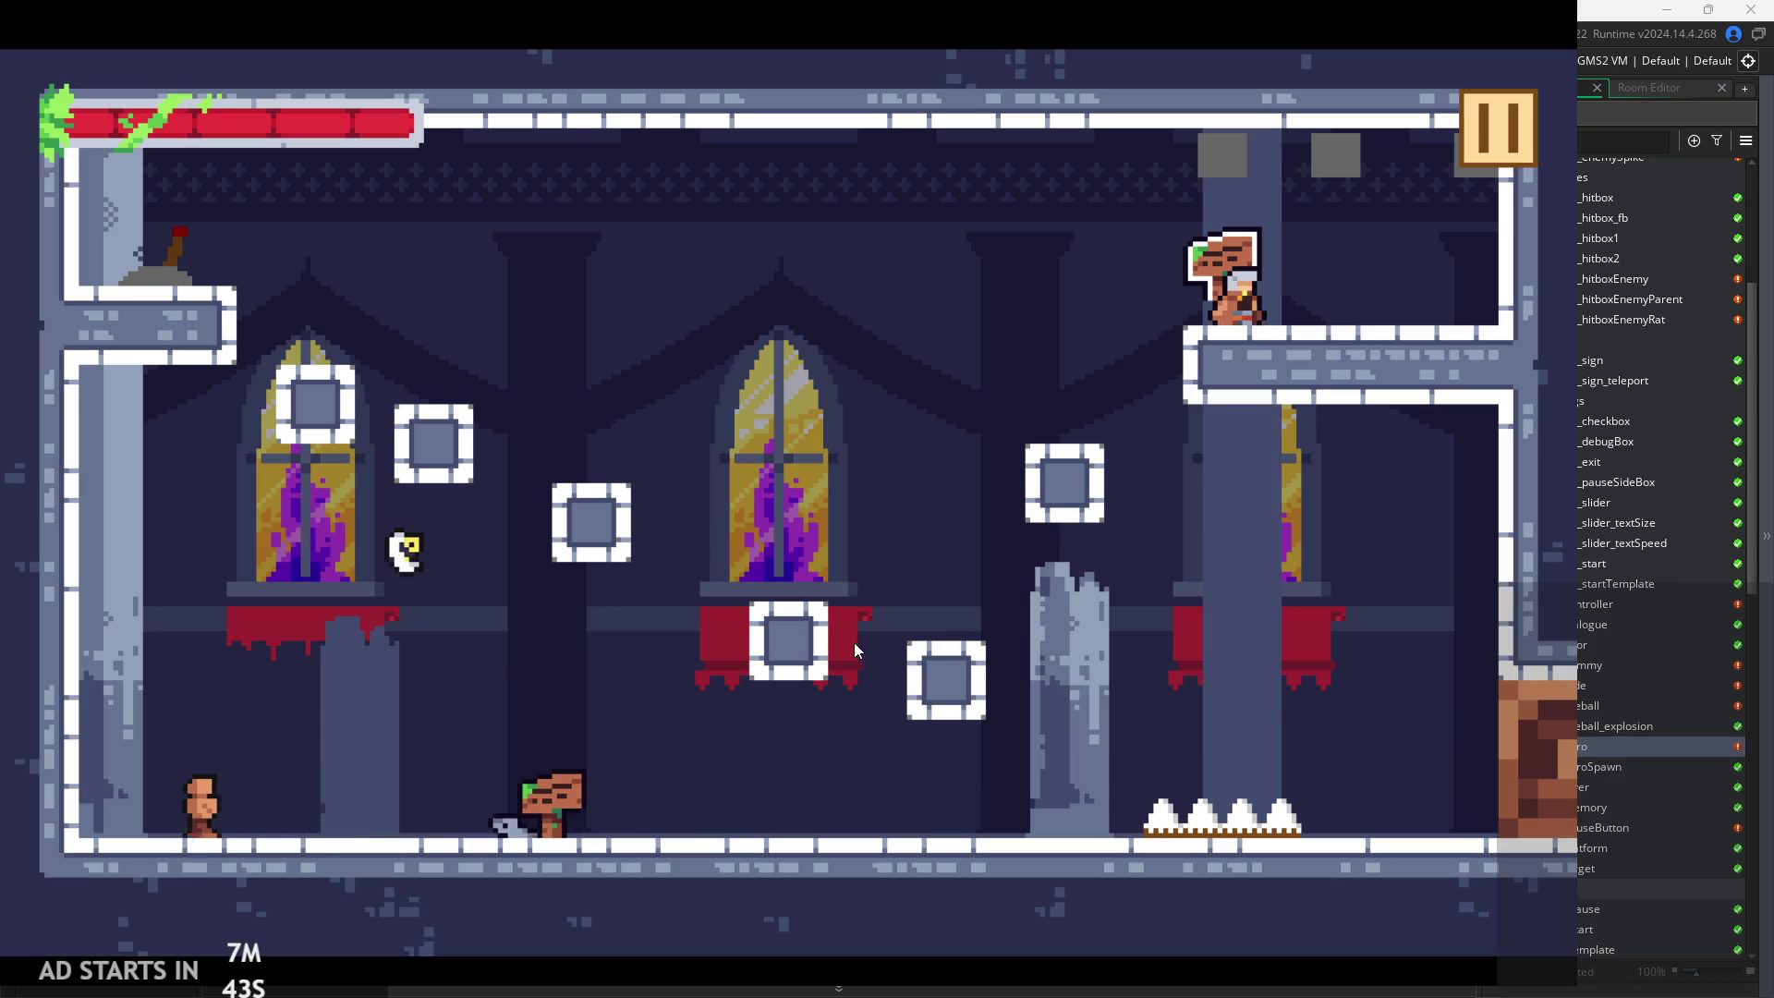
{"action": "key", "text": "space"}
{"action": "key", "text": "Left"}
{"action": "key", "text": "space"}
{"action": "key", "text": "Right"}
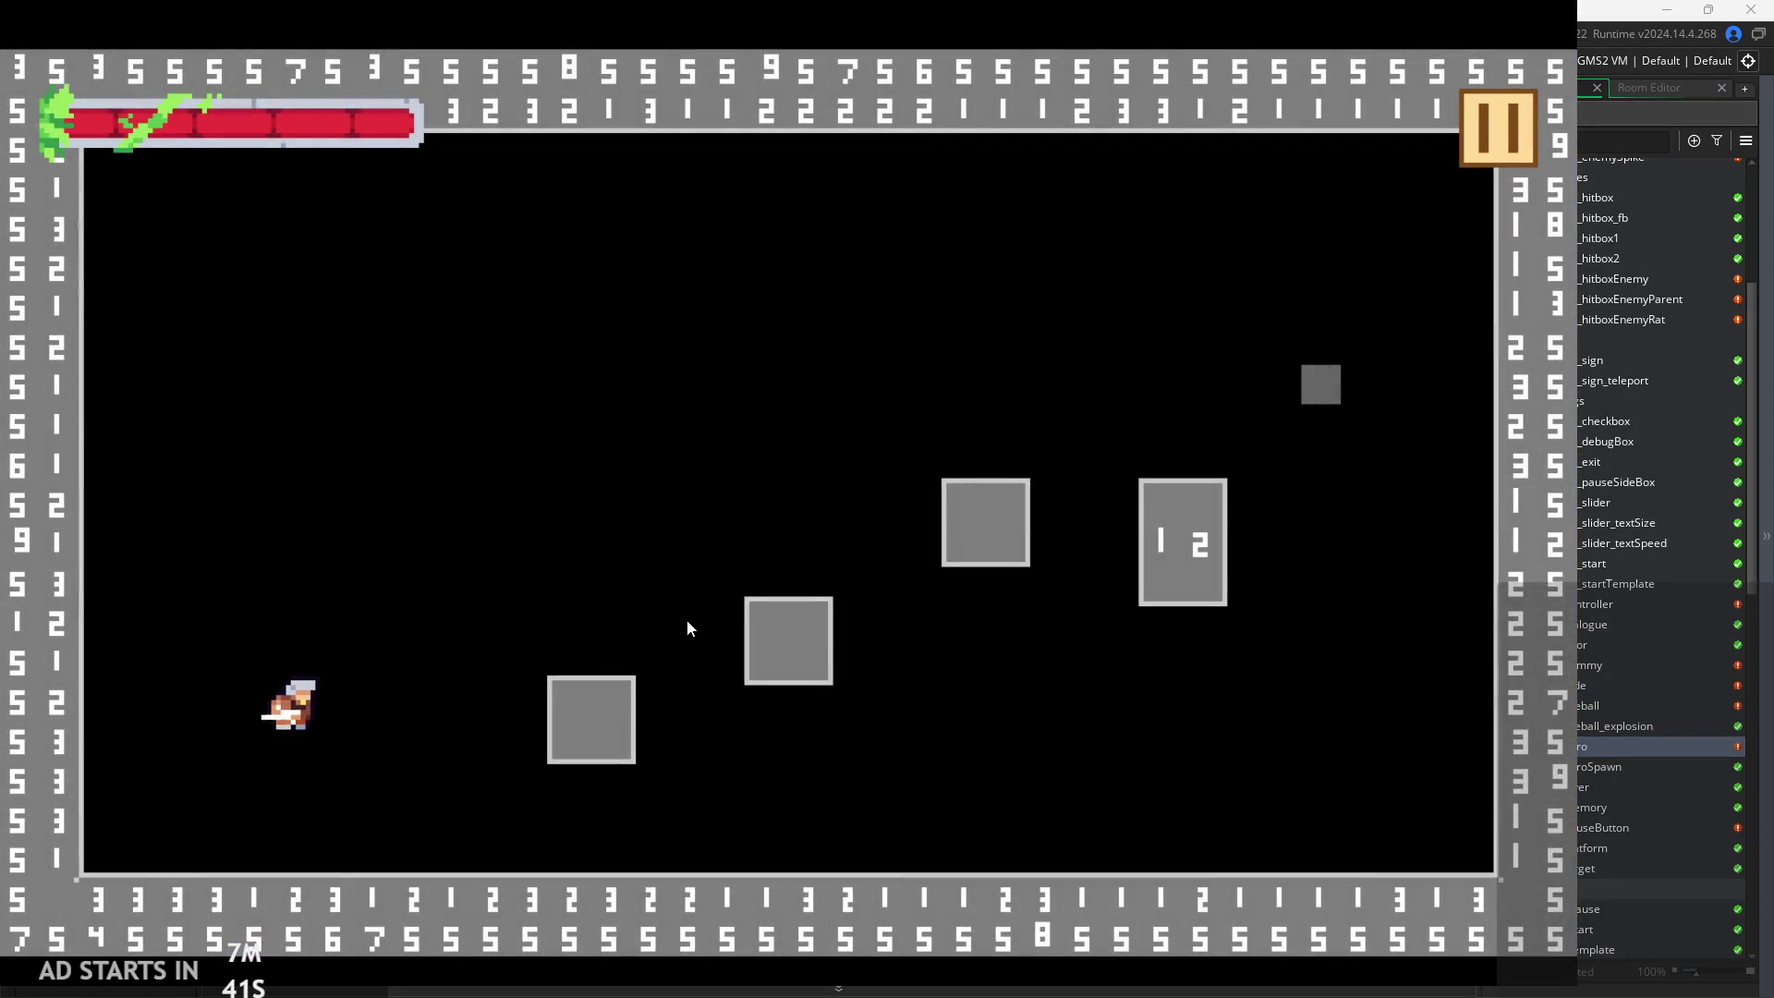
Test jumps around the grey-block room, then pause and exit the game
{"action": "key", "text": "Left"}
{"action": "key", "text": "space"}
{"action": "key", "text": "Right"}
{"action": "key", "text": "space"}
{"action": "key", "text": "Right"}
{"action": "key", "text": "Left"}
{"action": "key", "text": "Left"}
{"action": "key", "text": "space"}
{"action": "key", "text": "Right"}
{"action": "key", "text": "Left"}
{"action": "key", "text": "space"}
{"action": "key", "text": "Right"}
{"action": "key", "text": "space"}
{"action": "key", "text": "space"}
{"action": "key", "text": "Left"}
{"action": "left_click", "coordinate": [1473, 146]}
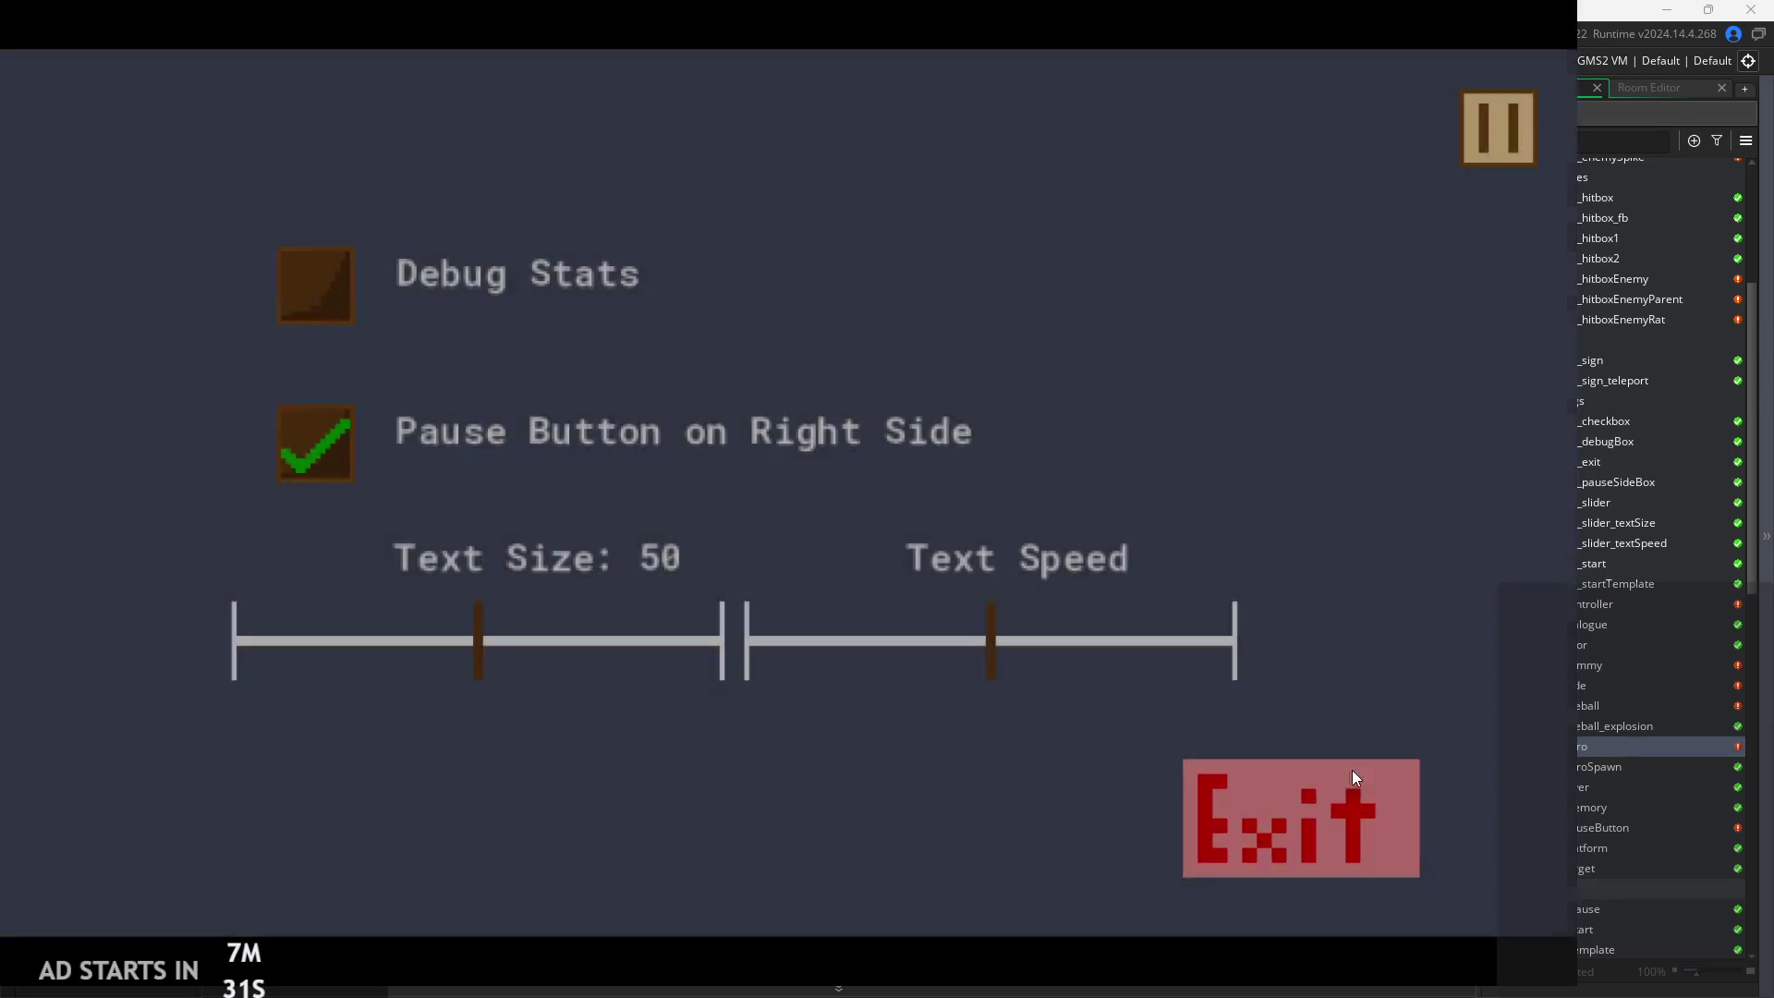
{"action": "left_click", "coordinate": [1354, 771]}
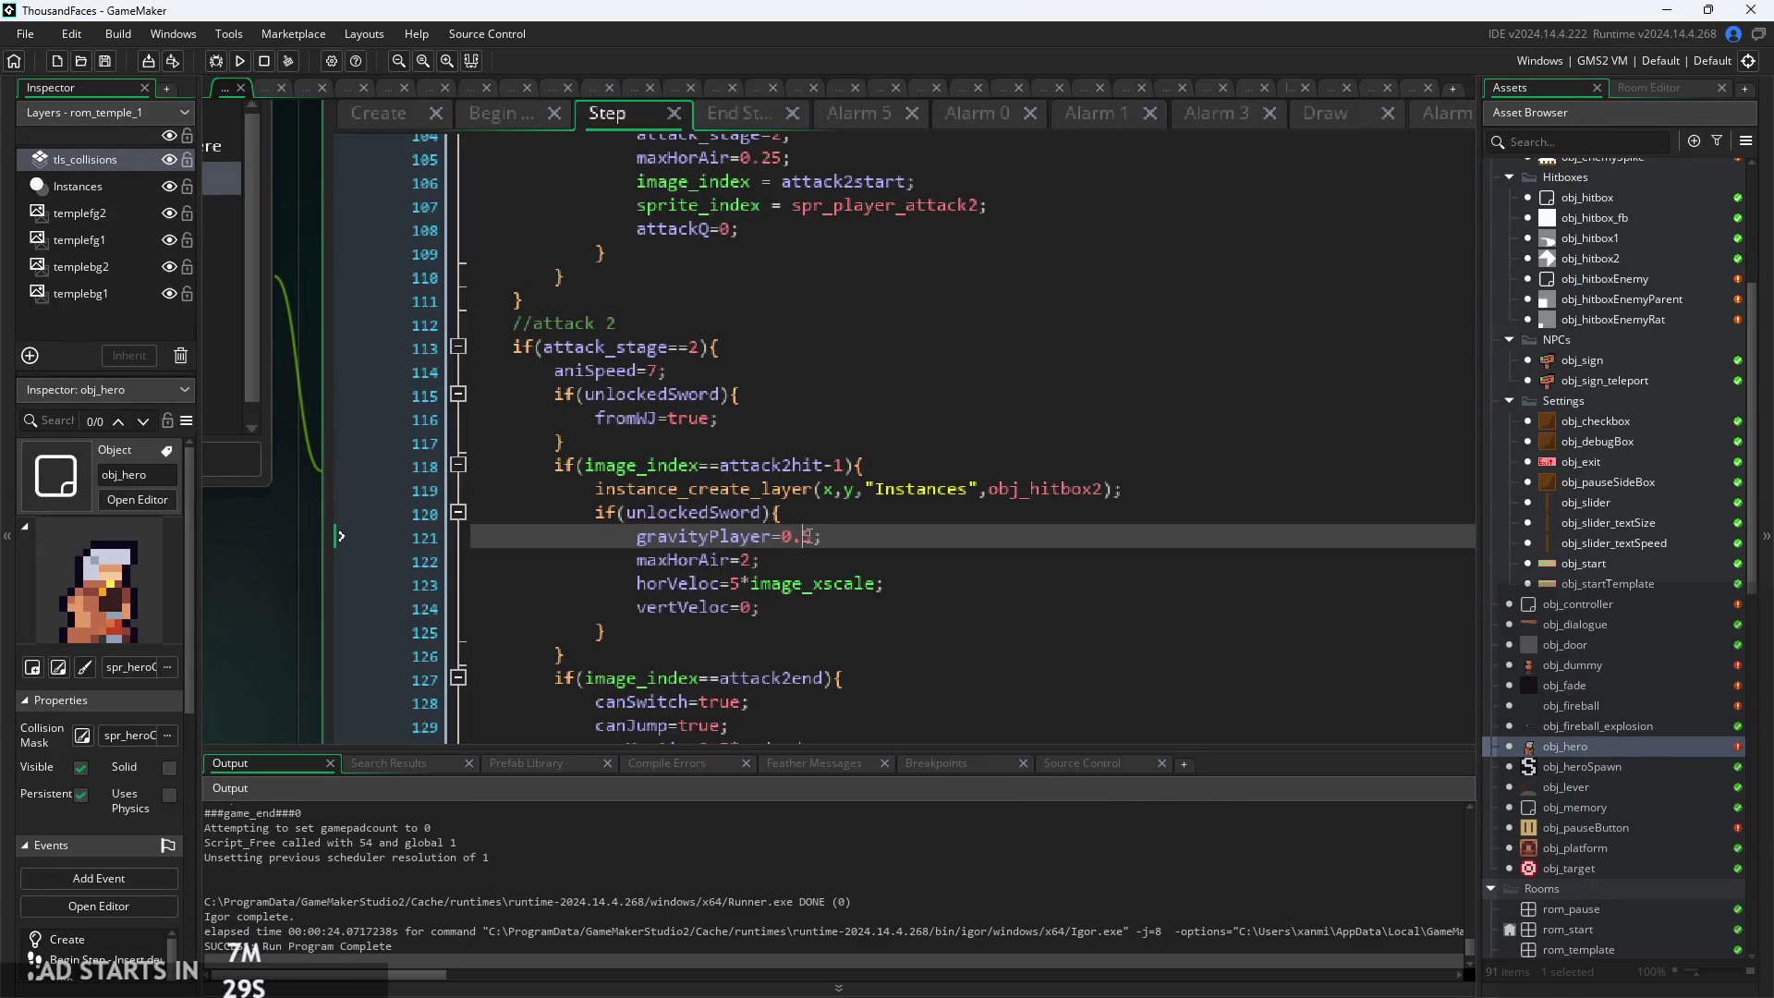
Run the game with gravityPlayer 0.05 and test jumps around the castle room's left block
{"action": "left_click", "coordinate": [246, 58]}
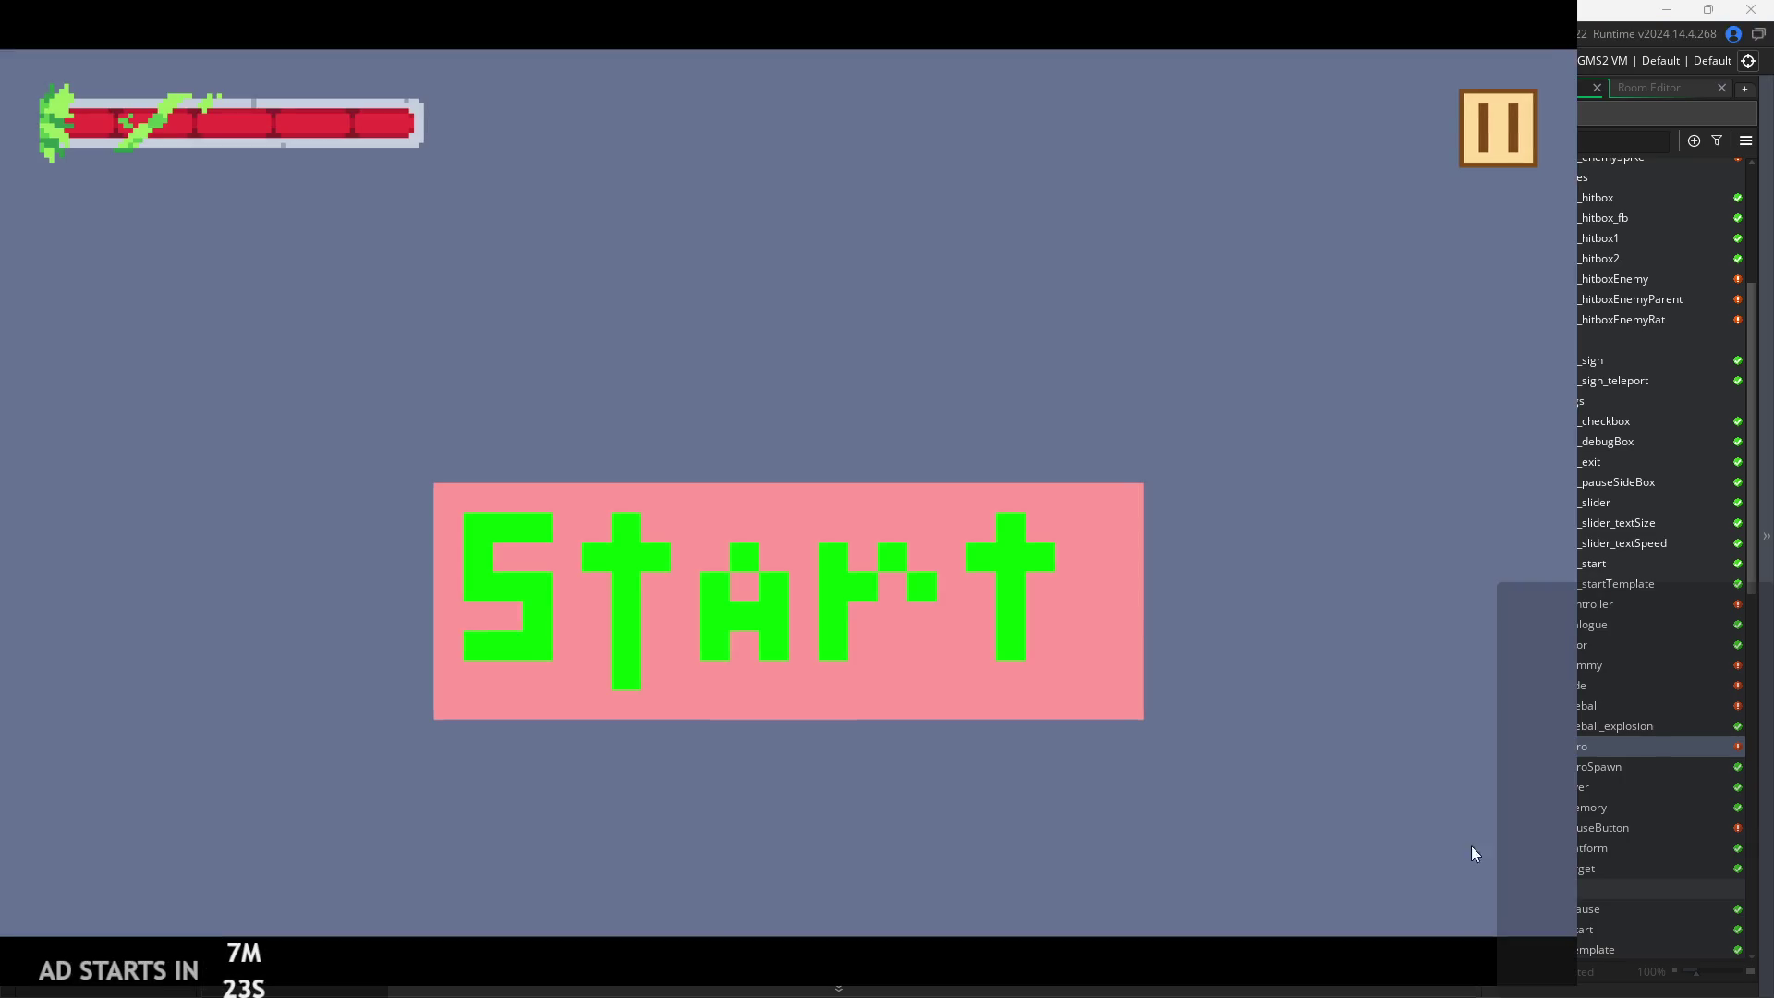
{"action": "left_click", "coordinate": [913, 584]}
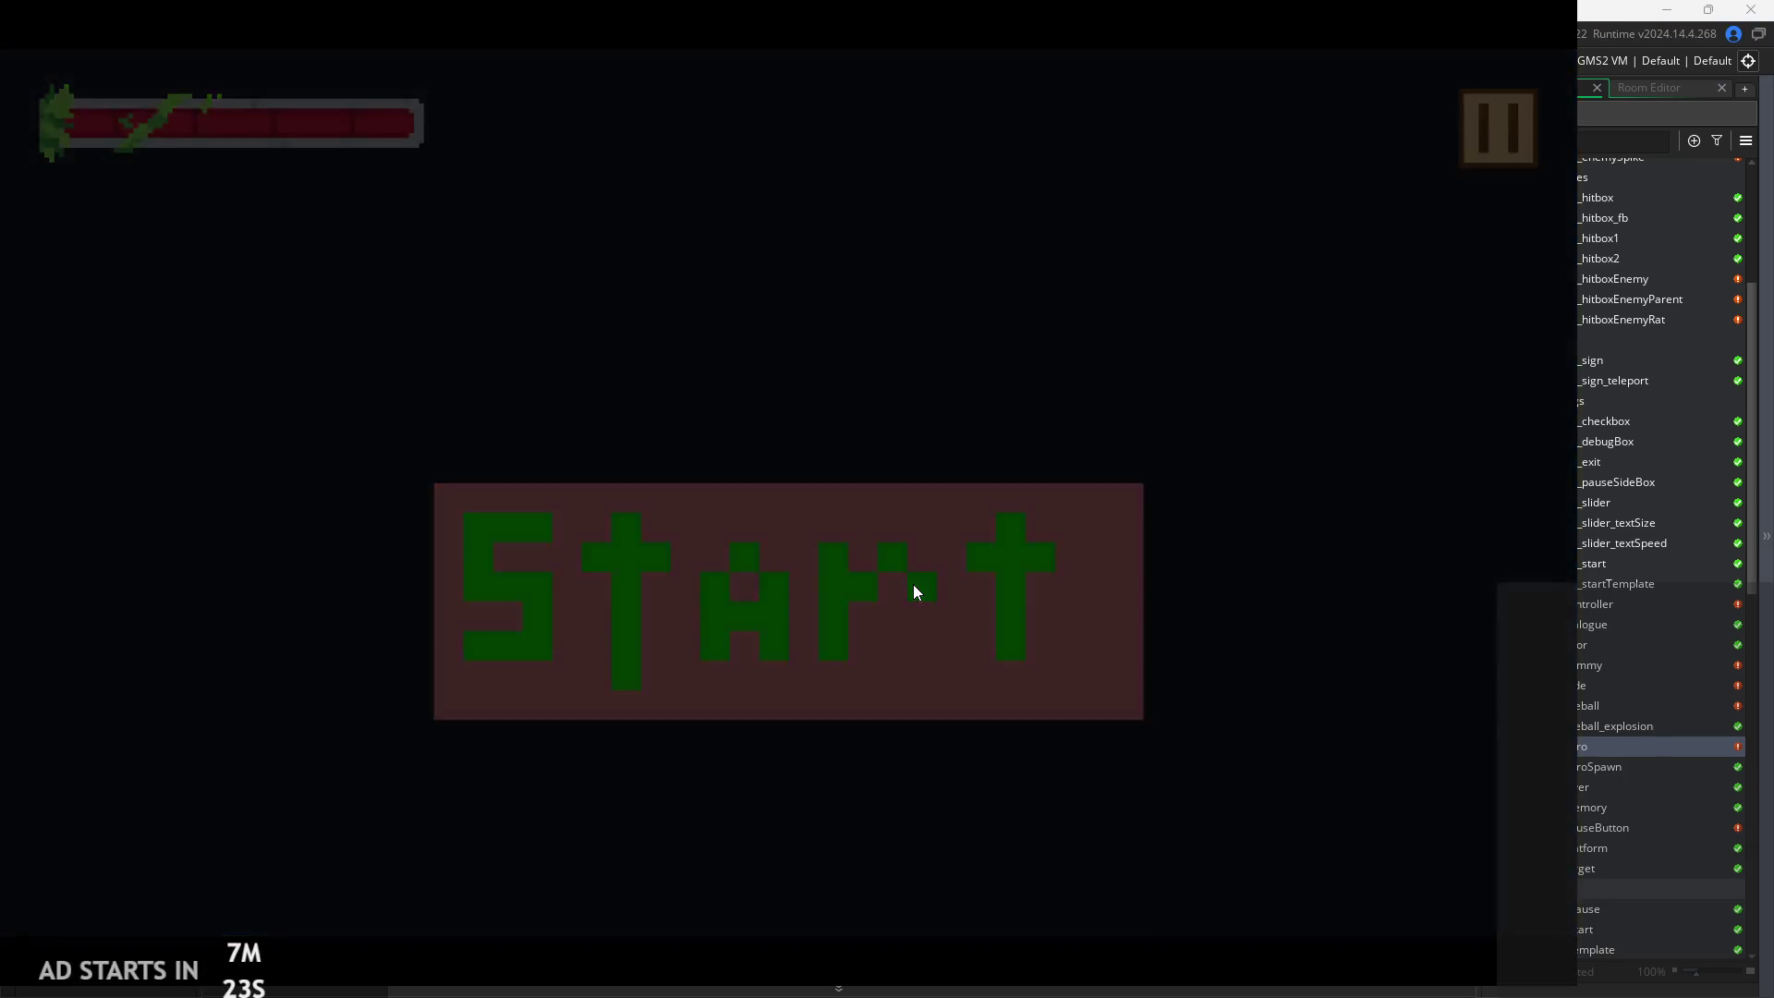
{"action": "key", "text": "Right"}
{"action": "key", "text": "space"}
{"action": "key", "text": "Left"}
{"action": "key", "text": "space"}
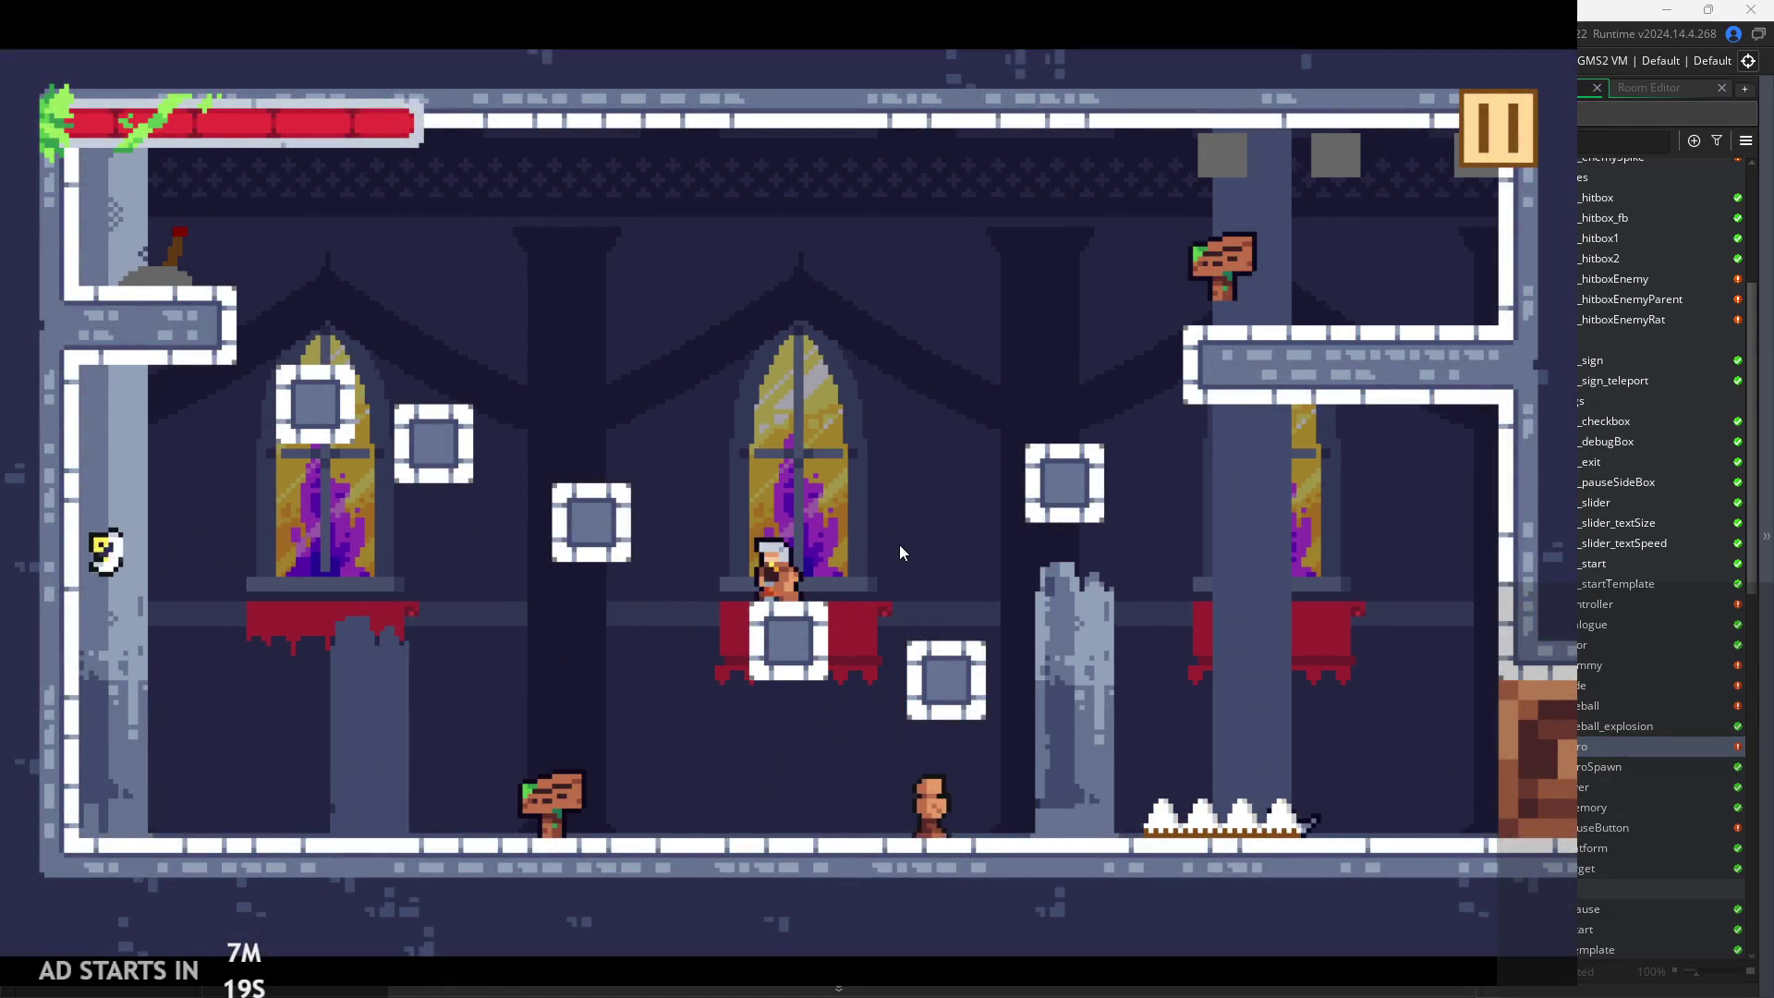
{"action": "key", "text": "space"}
{"action": "key", "text": "Left"}
{"action": "key", "text": "Right"}
{"action": "key", "text": "space"}
{"action": "key", "text": "Right"}
{"action": "key", "text": "space"}
{"action": "key", "text": "space"}
{"action": "key", "text": "Left"}
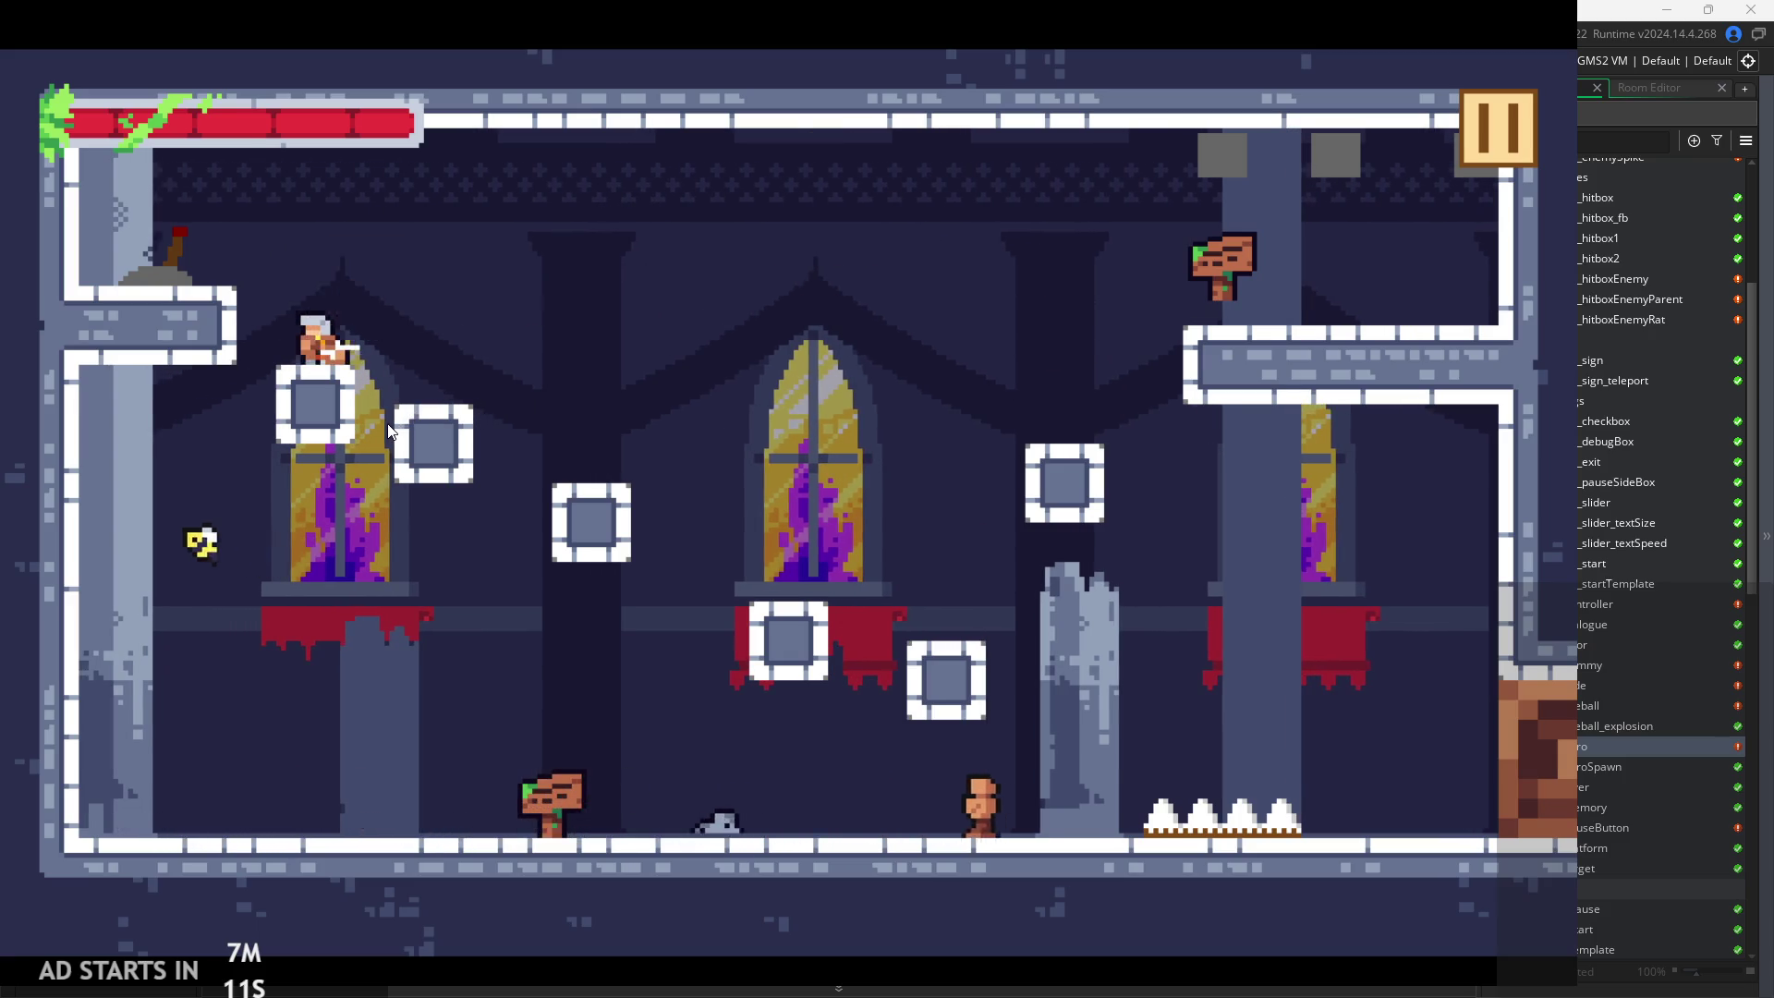
Move the hero across the room, up to the ledge and out the top-right exit
{"action": "key", "text": "Right"}
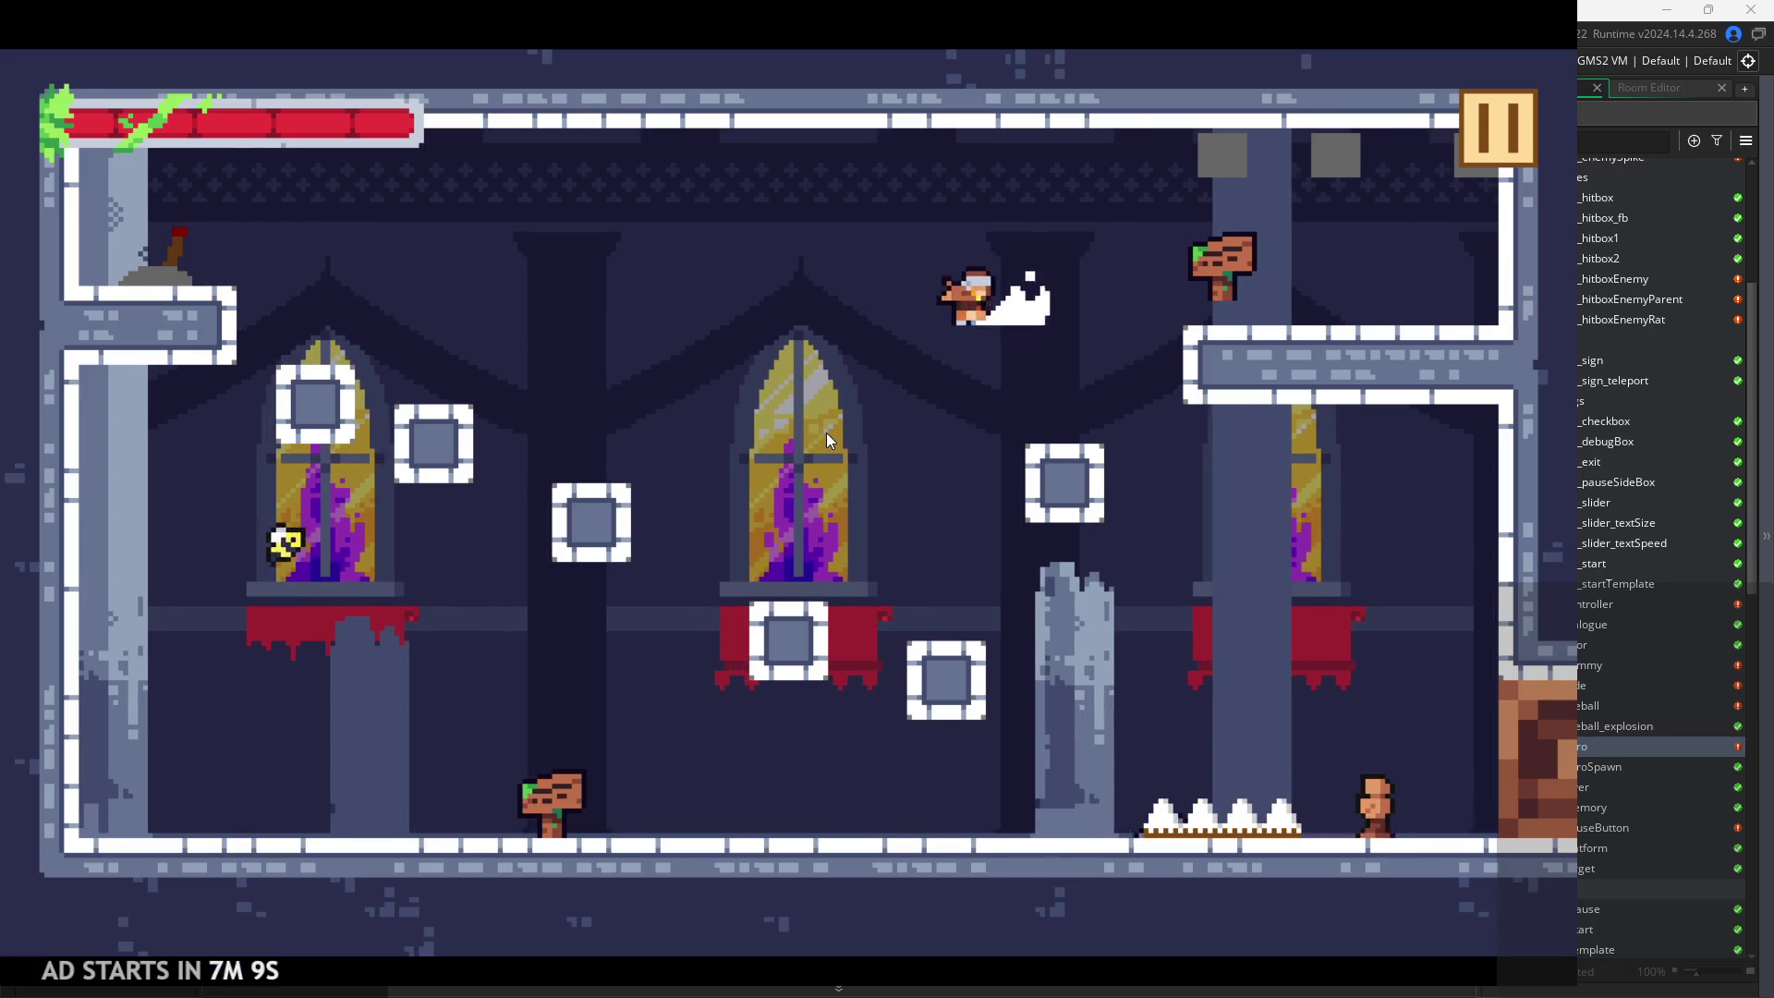
{"action": "key", "text": "Left"}
{"action": "key", "text": "space"}
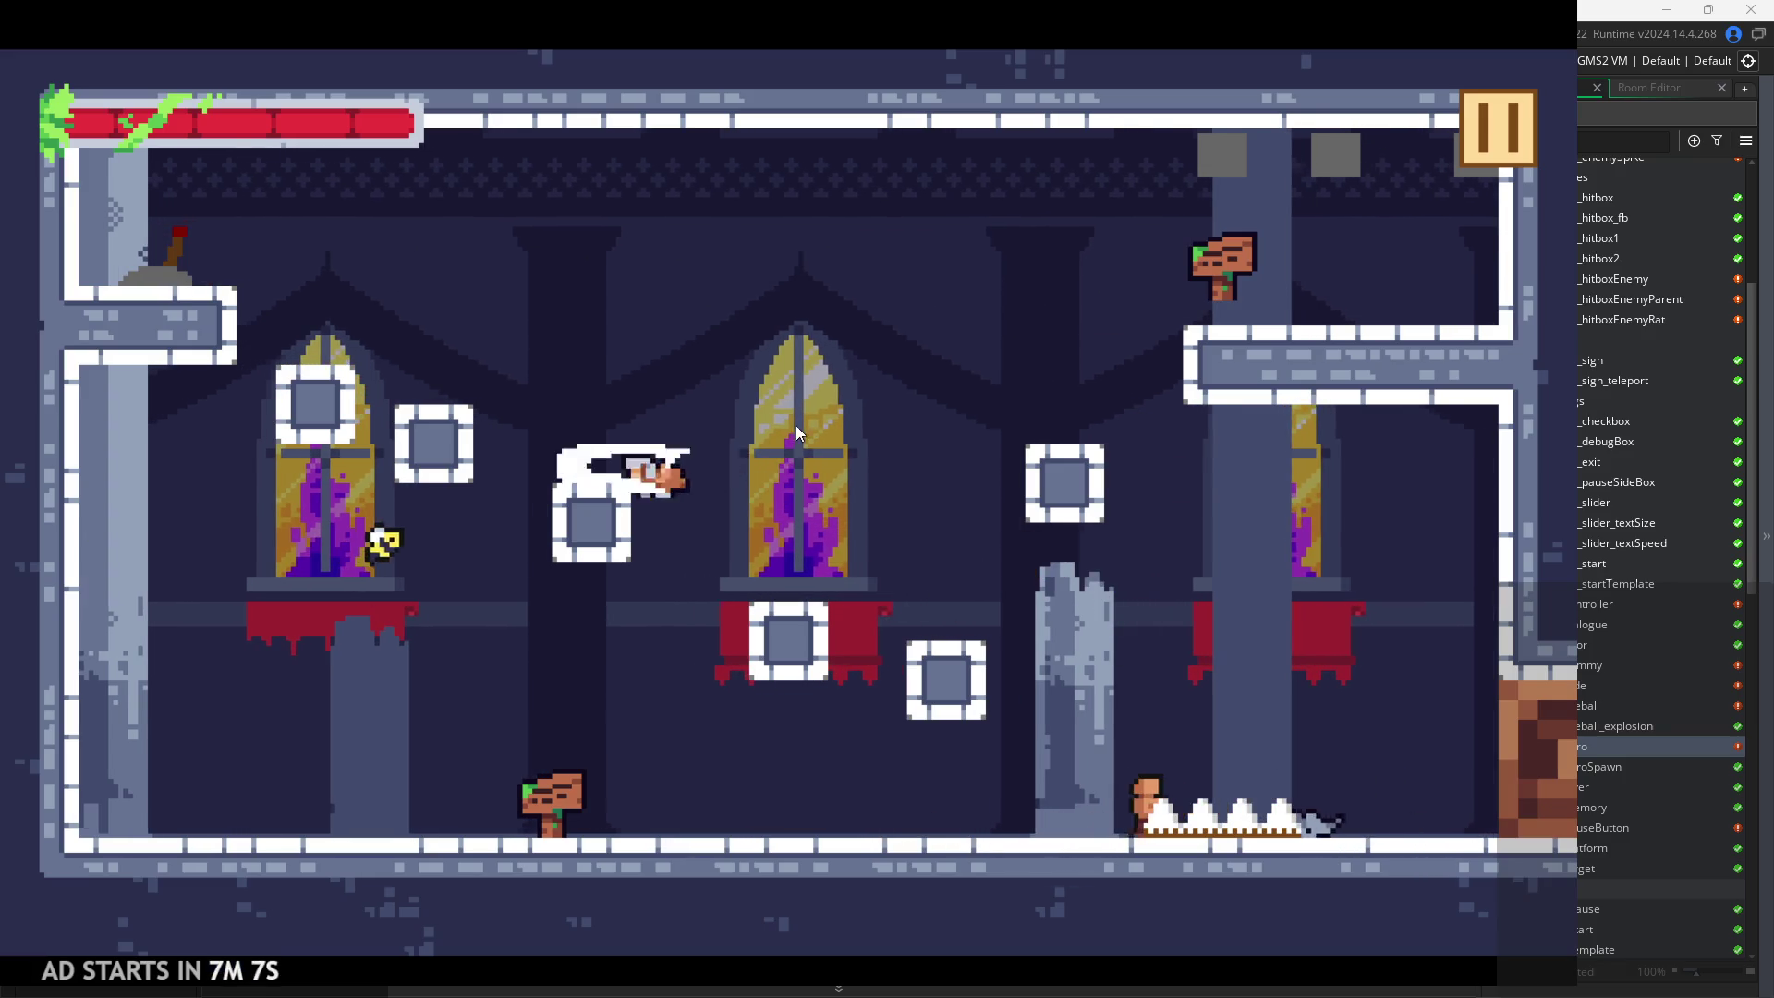
{"action": "key", "text": "space"}
{"action": "key", "text": "Left"}
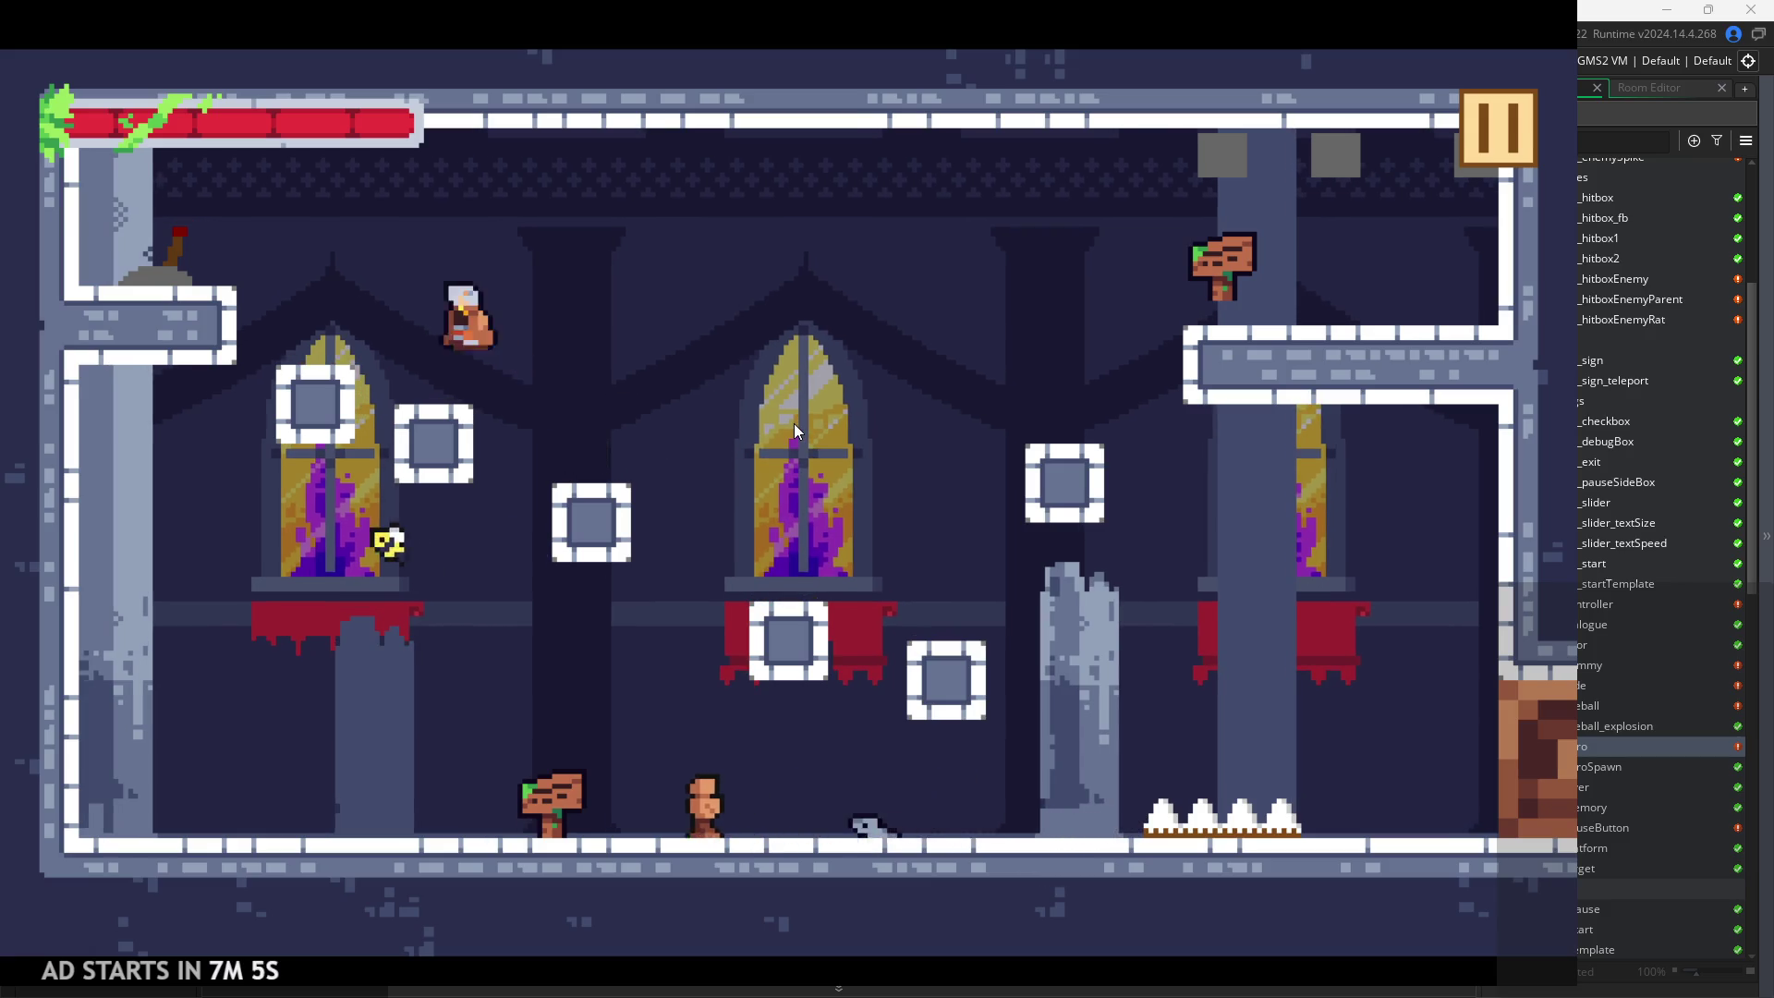
{"action": "key", "text": "Right"}
{"action": "key", "text": "space"}
{"action": "key", "text": "Right"}
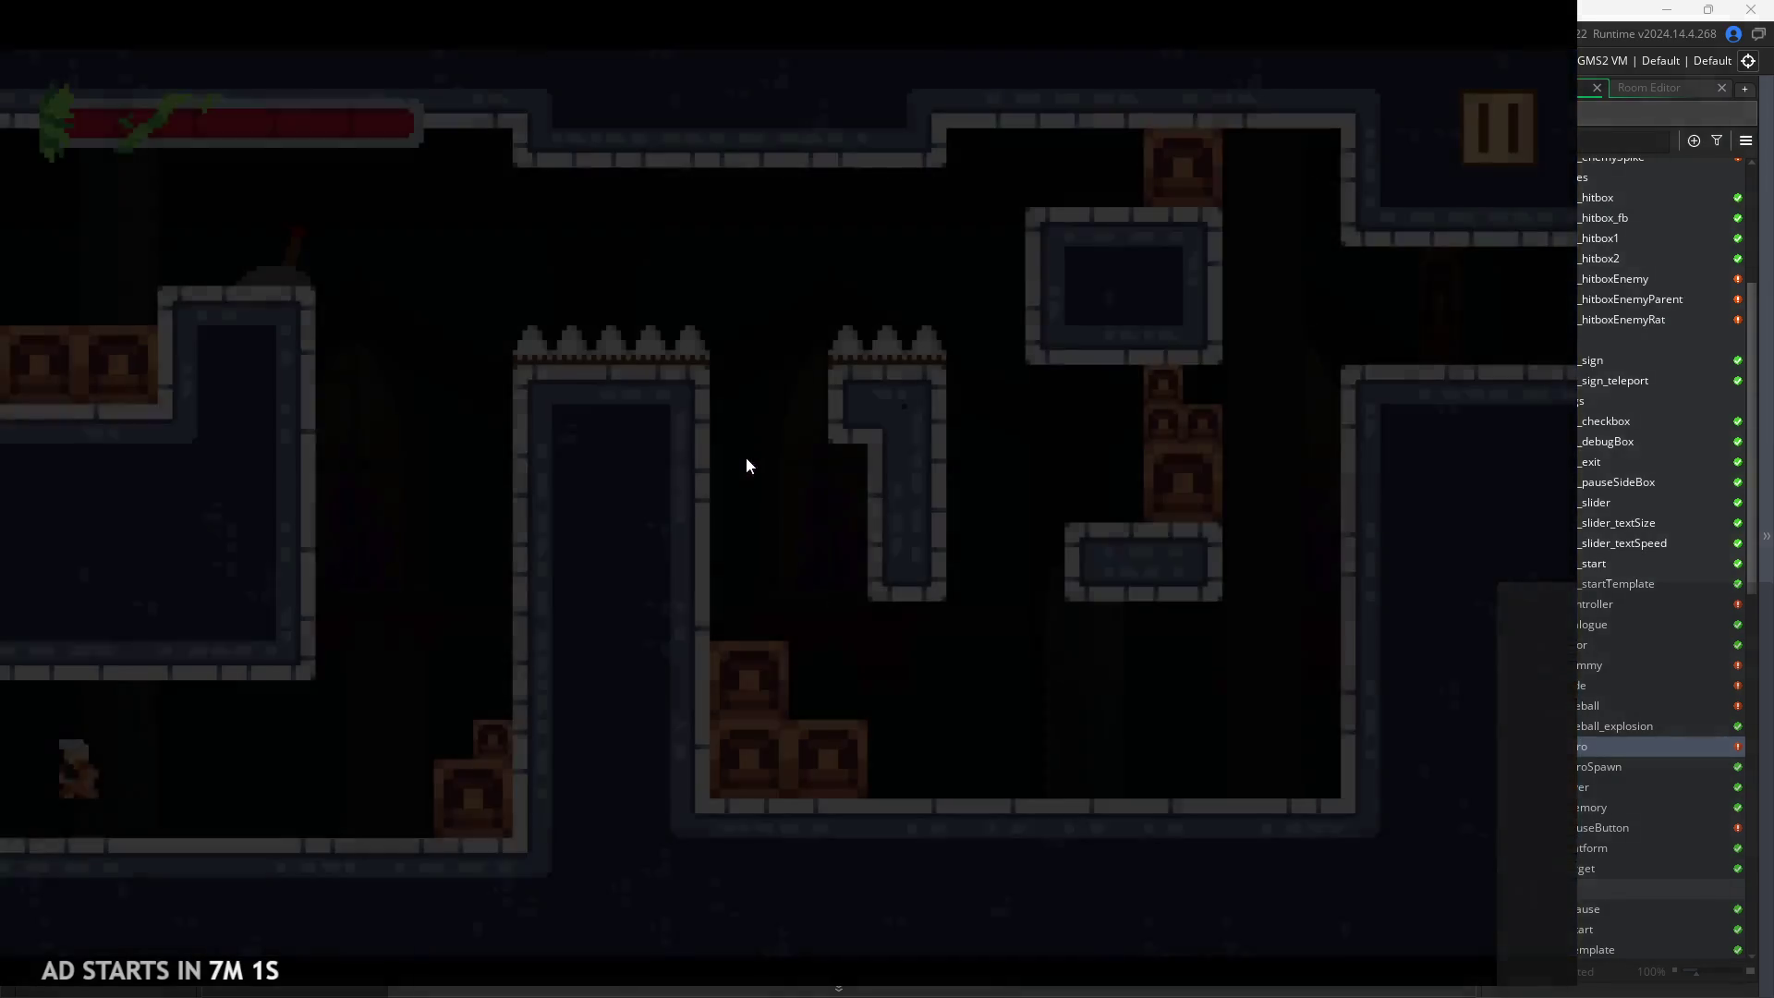
Leap the hero back and forth over the spikes, then pause and exit the game
{"action": "key", "text": "space"}
{"action": "key", "text": "Left"}
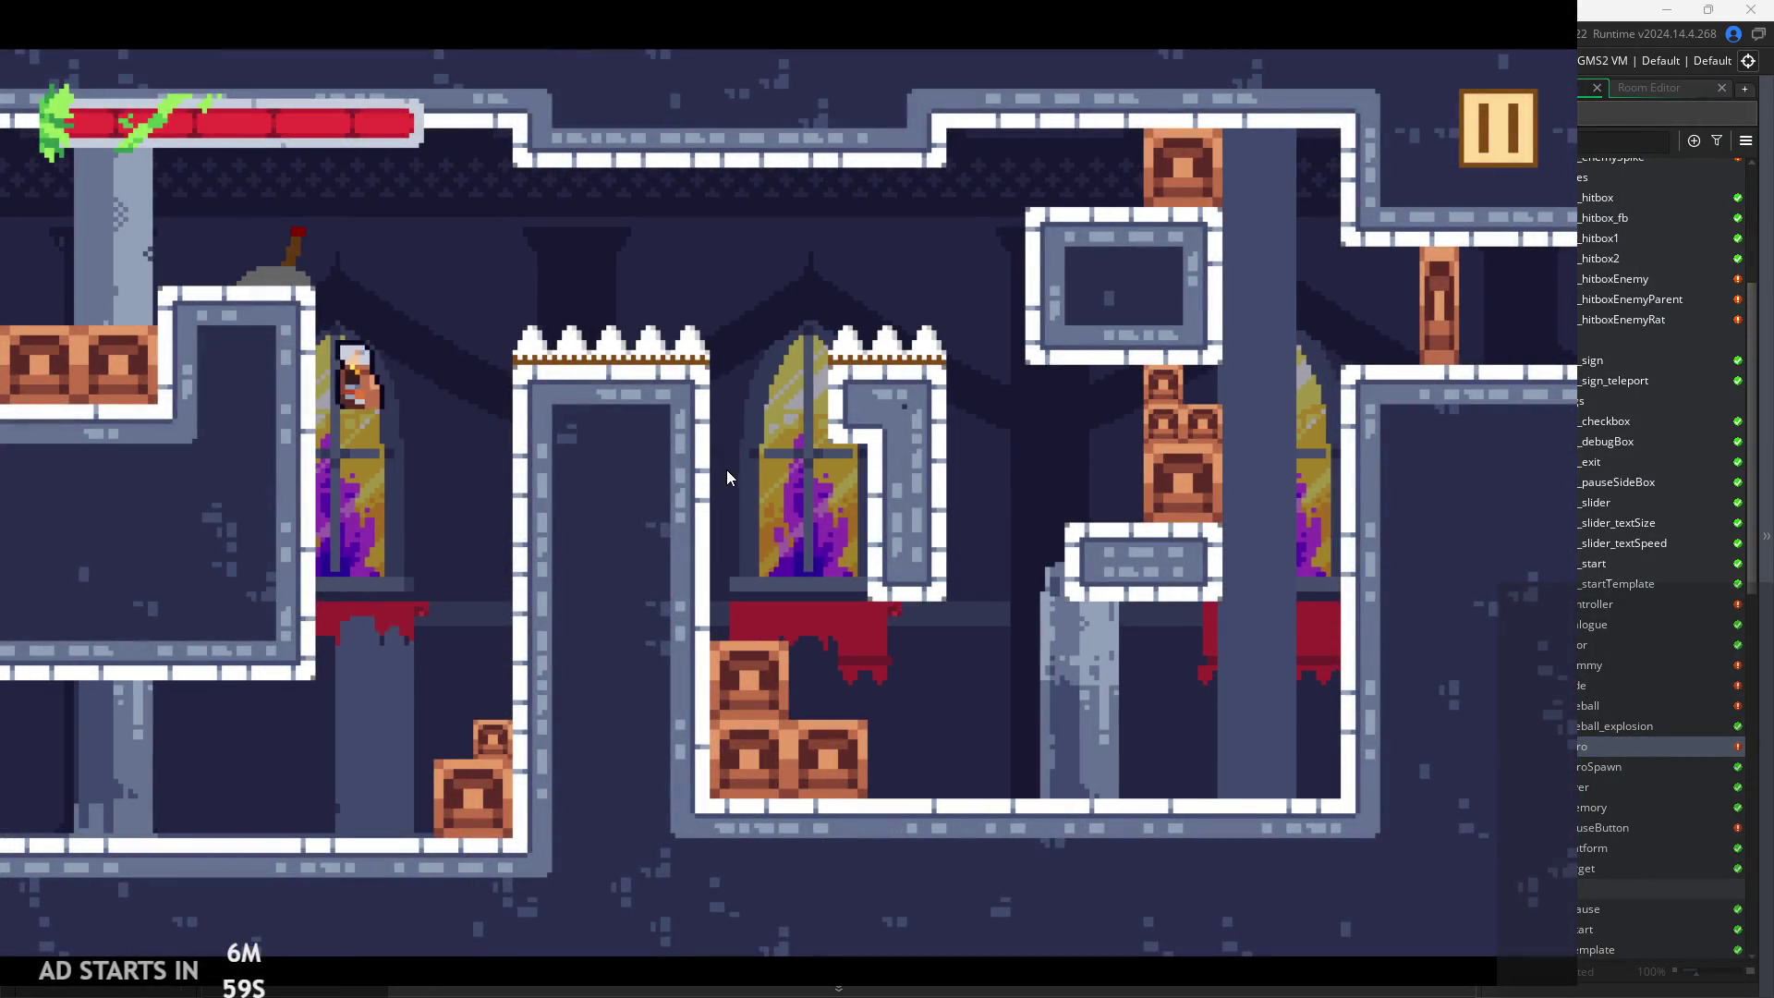
{"action": "key", "text": "Right"}
{"action": "key", "text": "Right"}
{"action": "key", "text": "Right"}
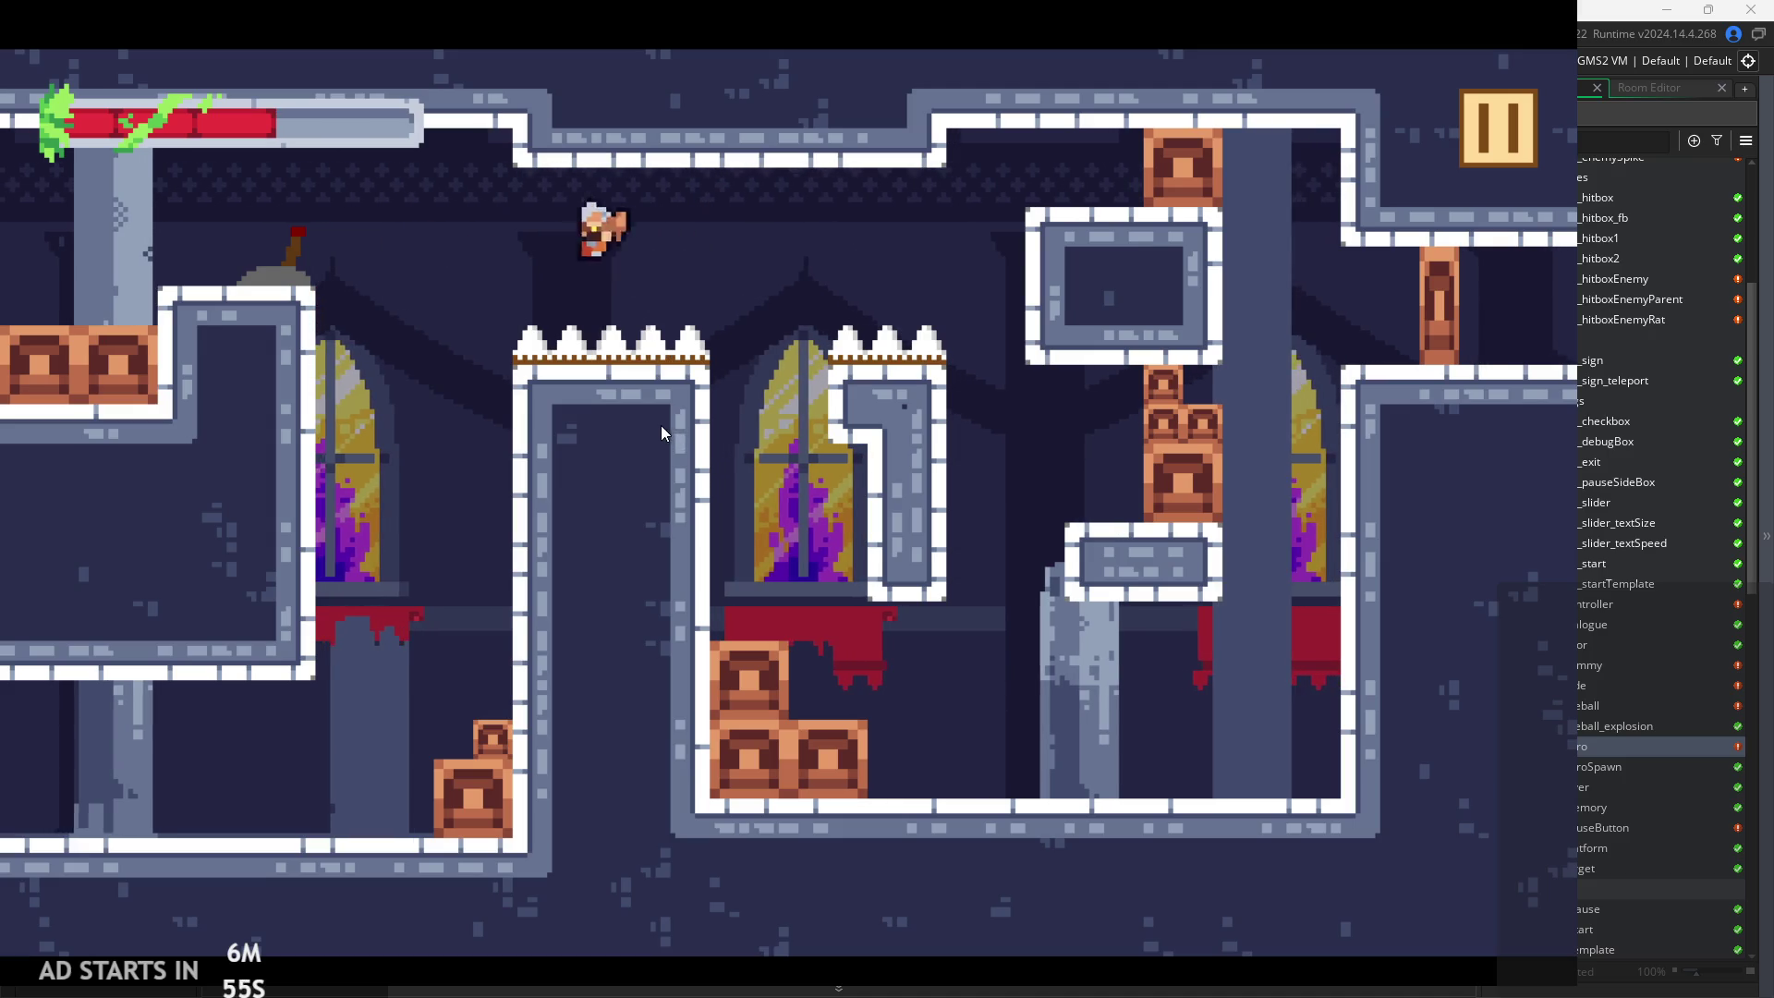
{"action": "key", "text": "space"}
{"action": "key", "text": "Right"}
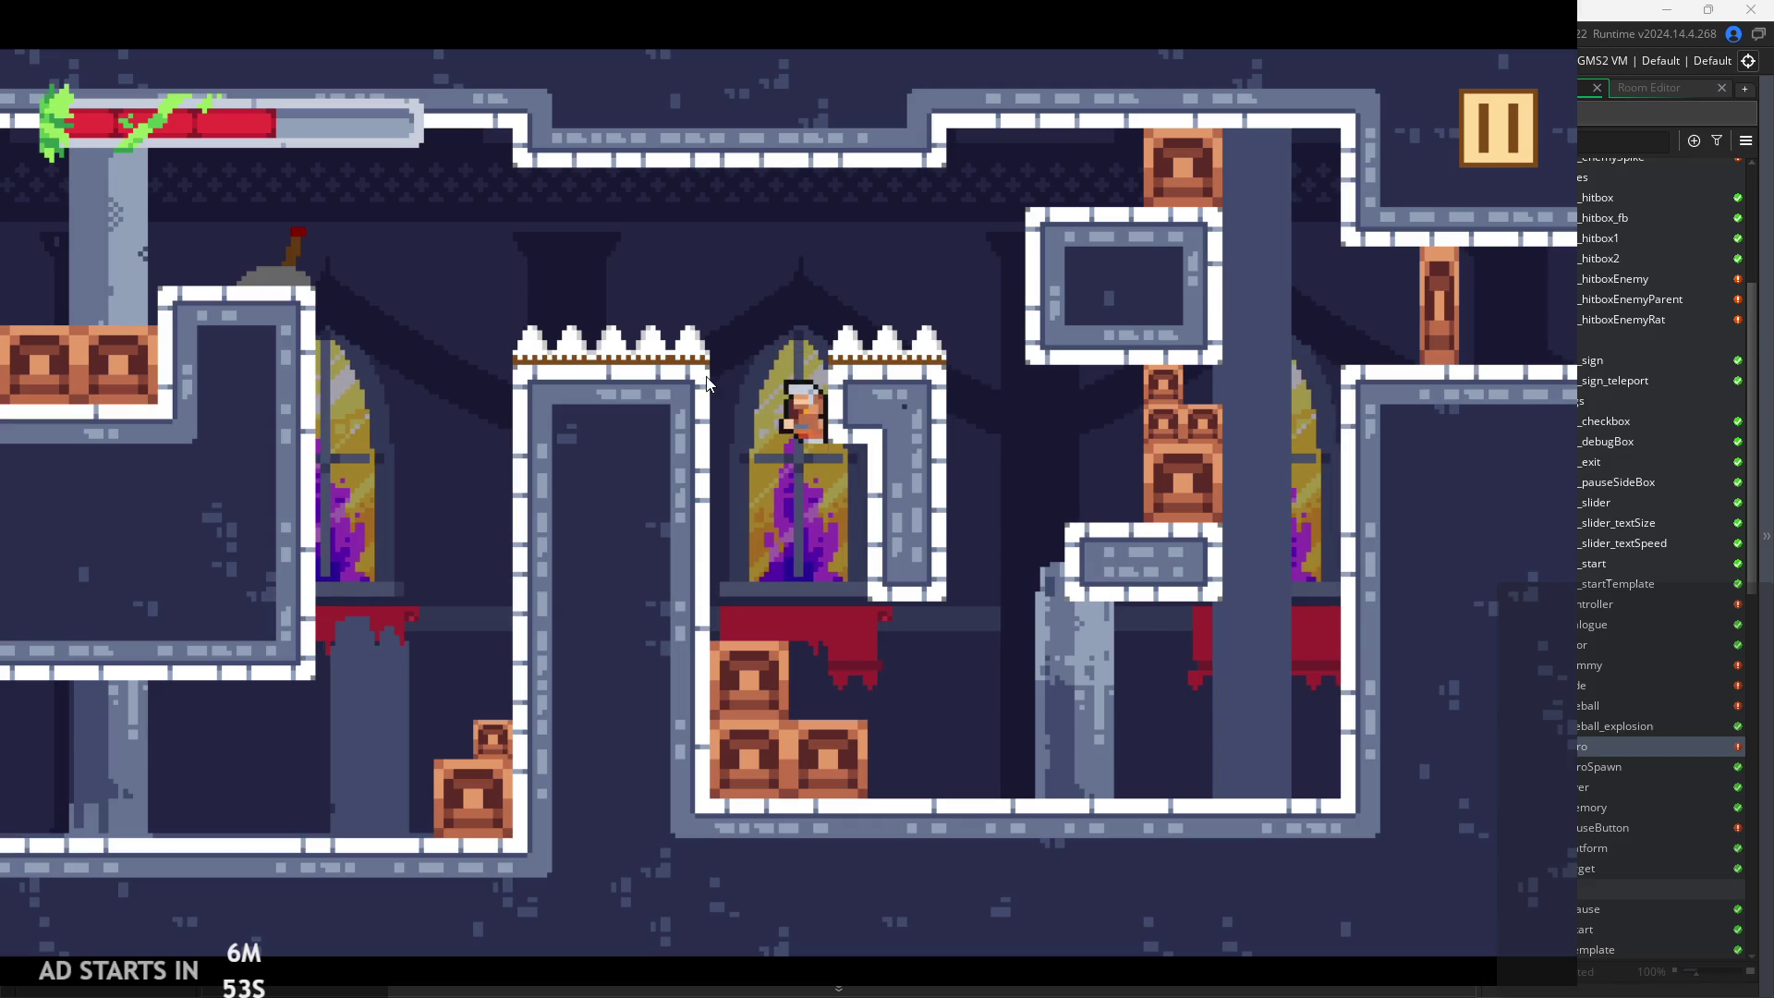
{"action": "key", "text": "space"}
{"action": "key", "text": "Left"}
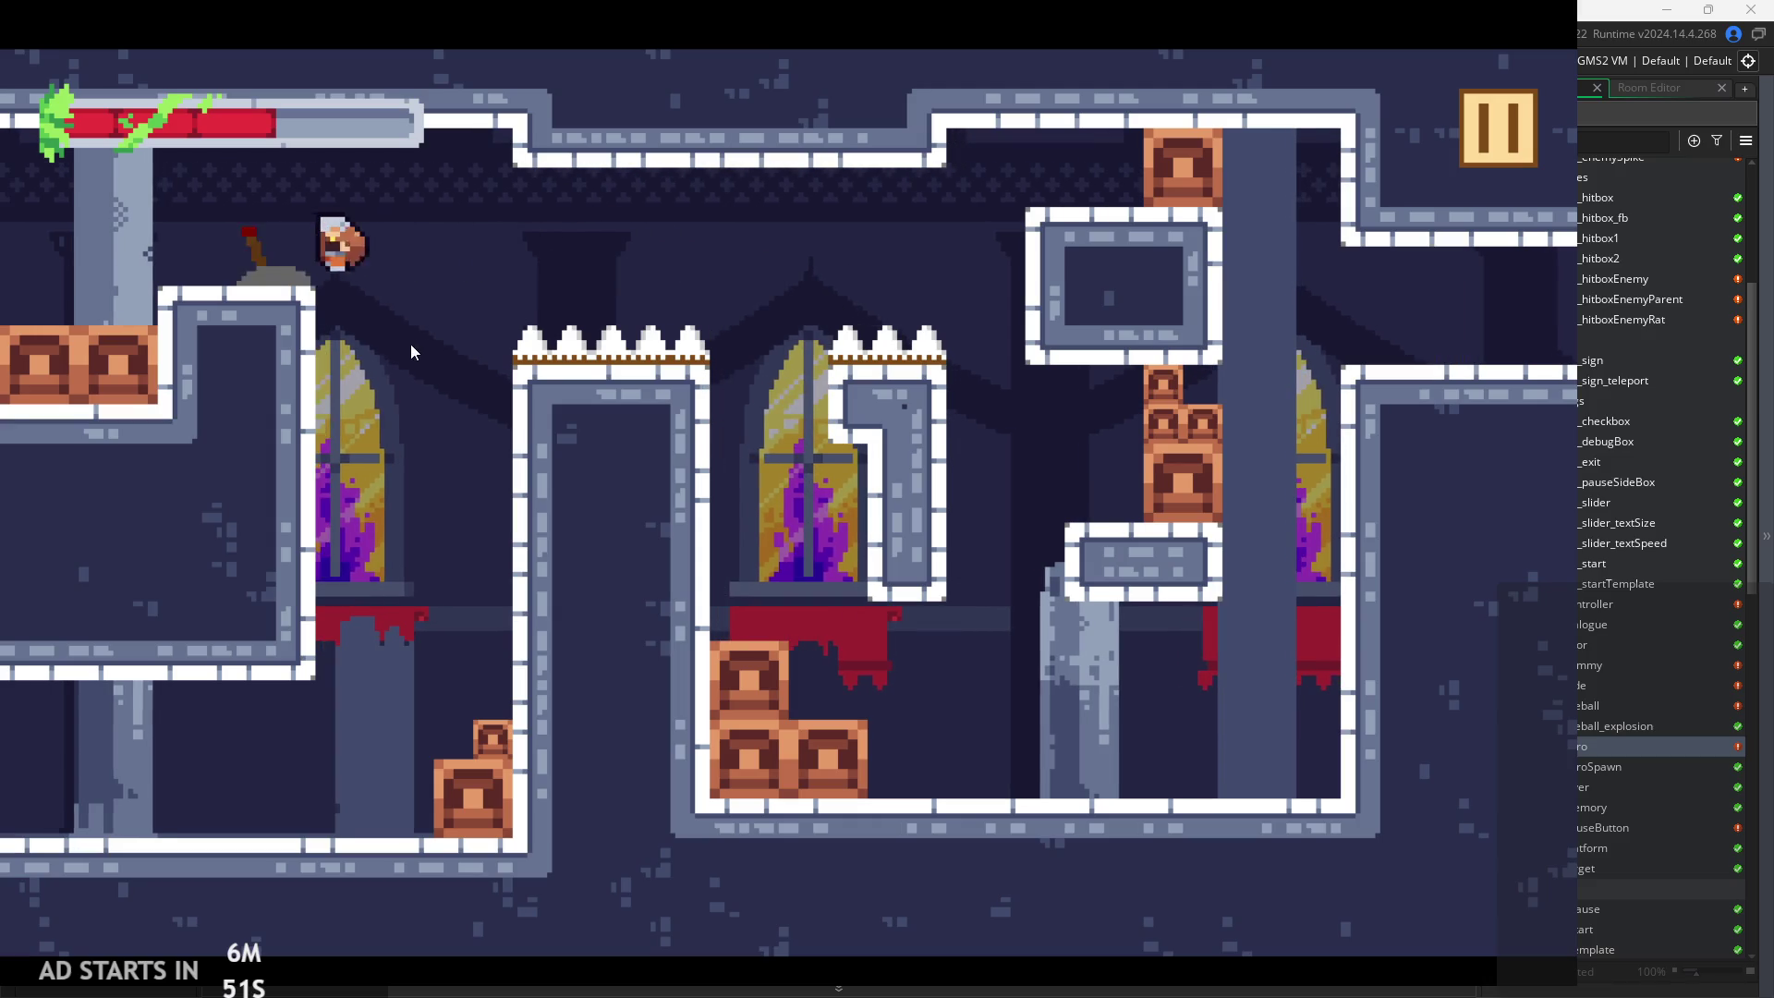
{"action": "key", "text": "Right"}
{"action": "key", "text": "space"}
{"action": "key", "text": "Right"}
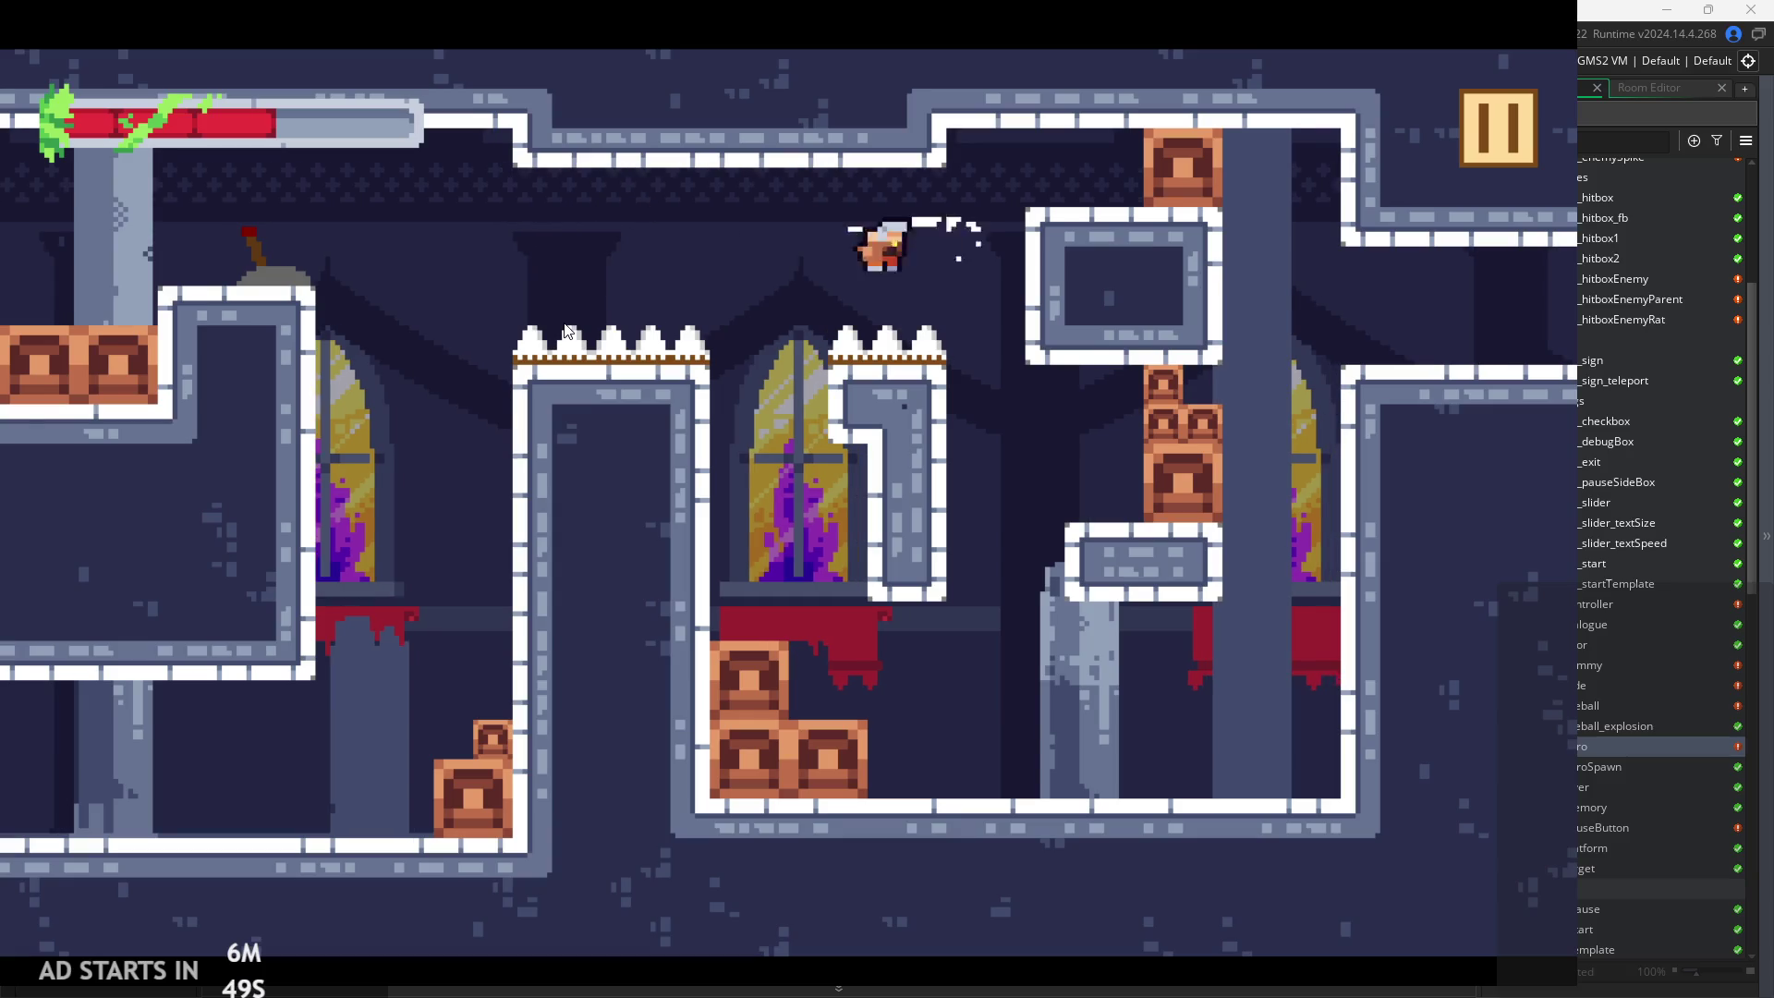
{"action": "key", "text": "Left"}
{"action": "key", "text": "Left"}
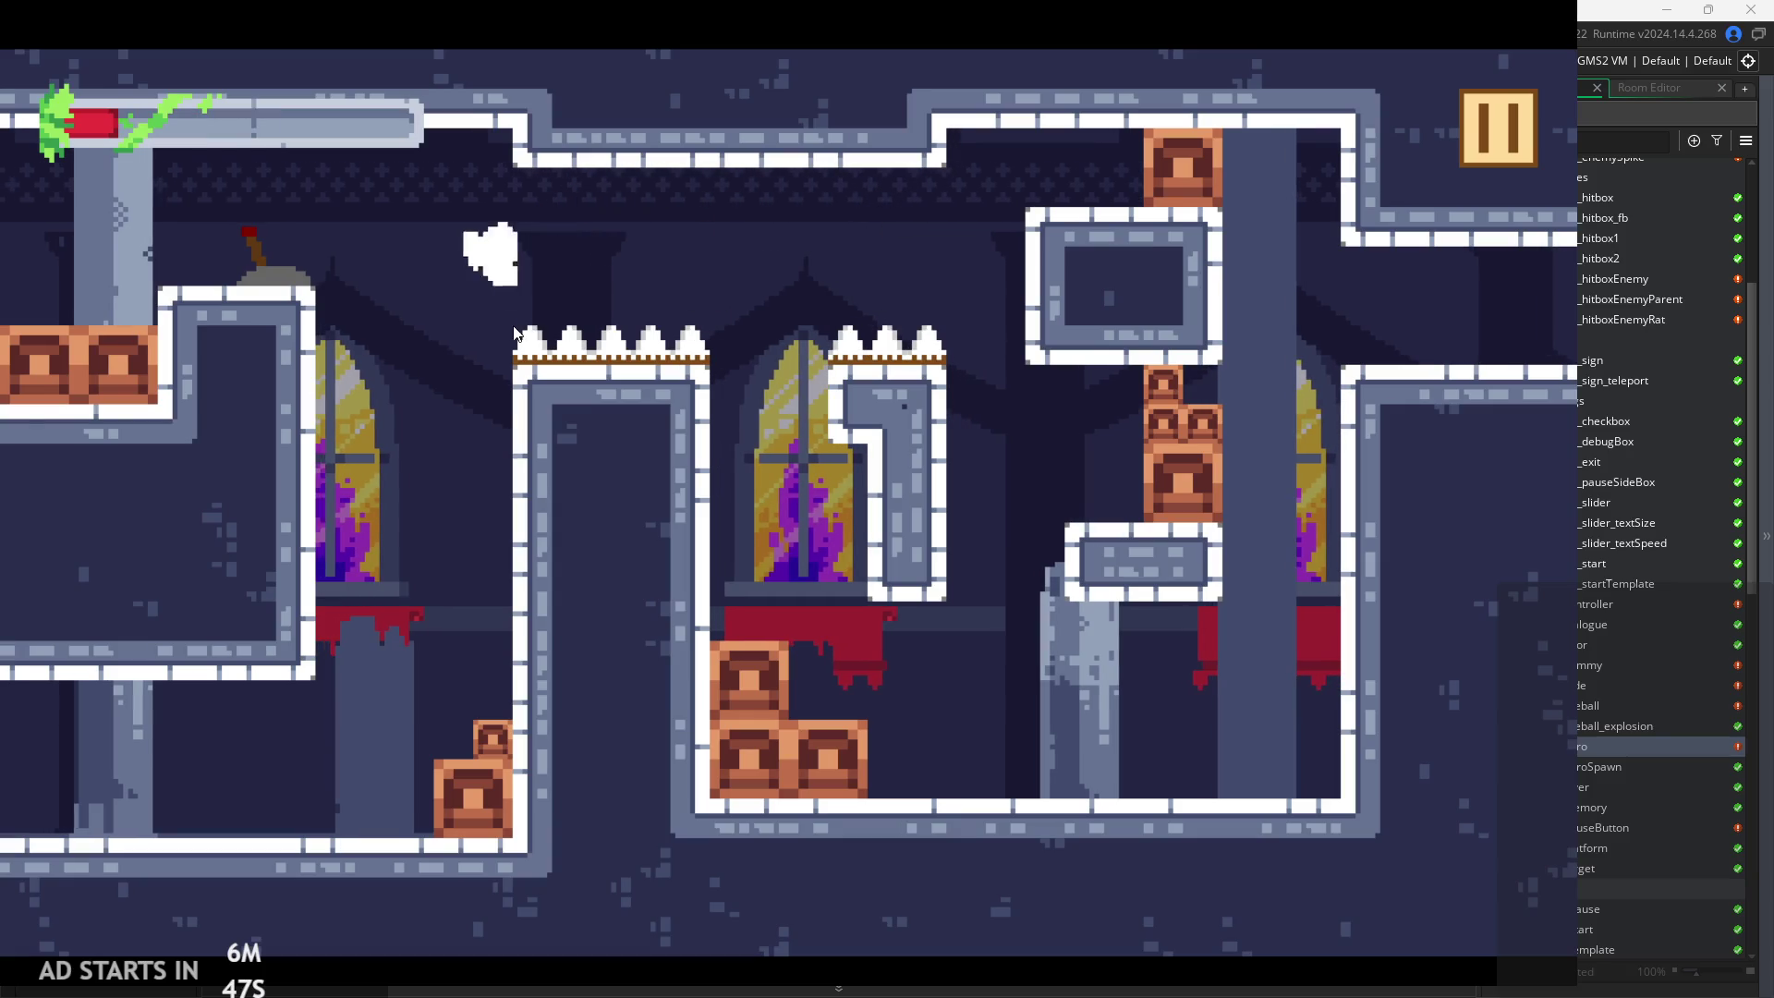
{"action": "left_click", "coordinate": [1470, 137]}
{"action": "left_click", "coordinate": [1321, 832]}
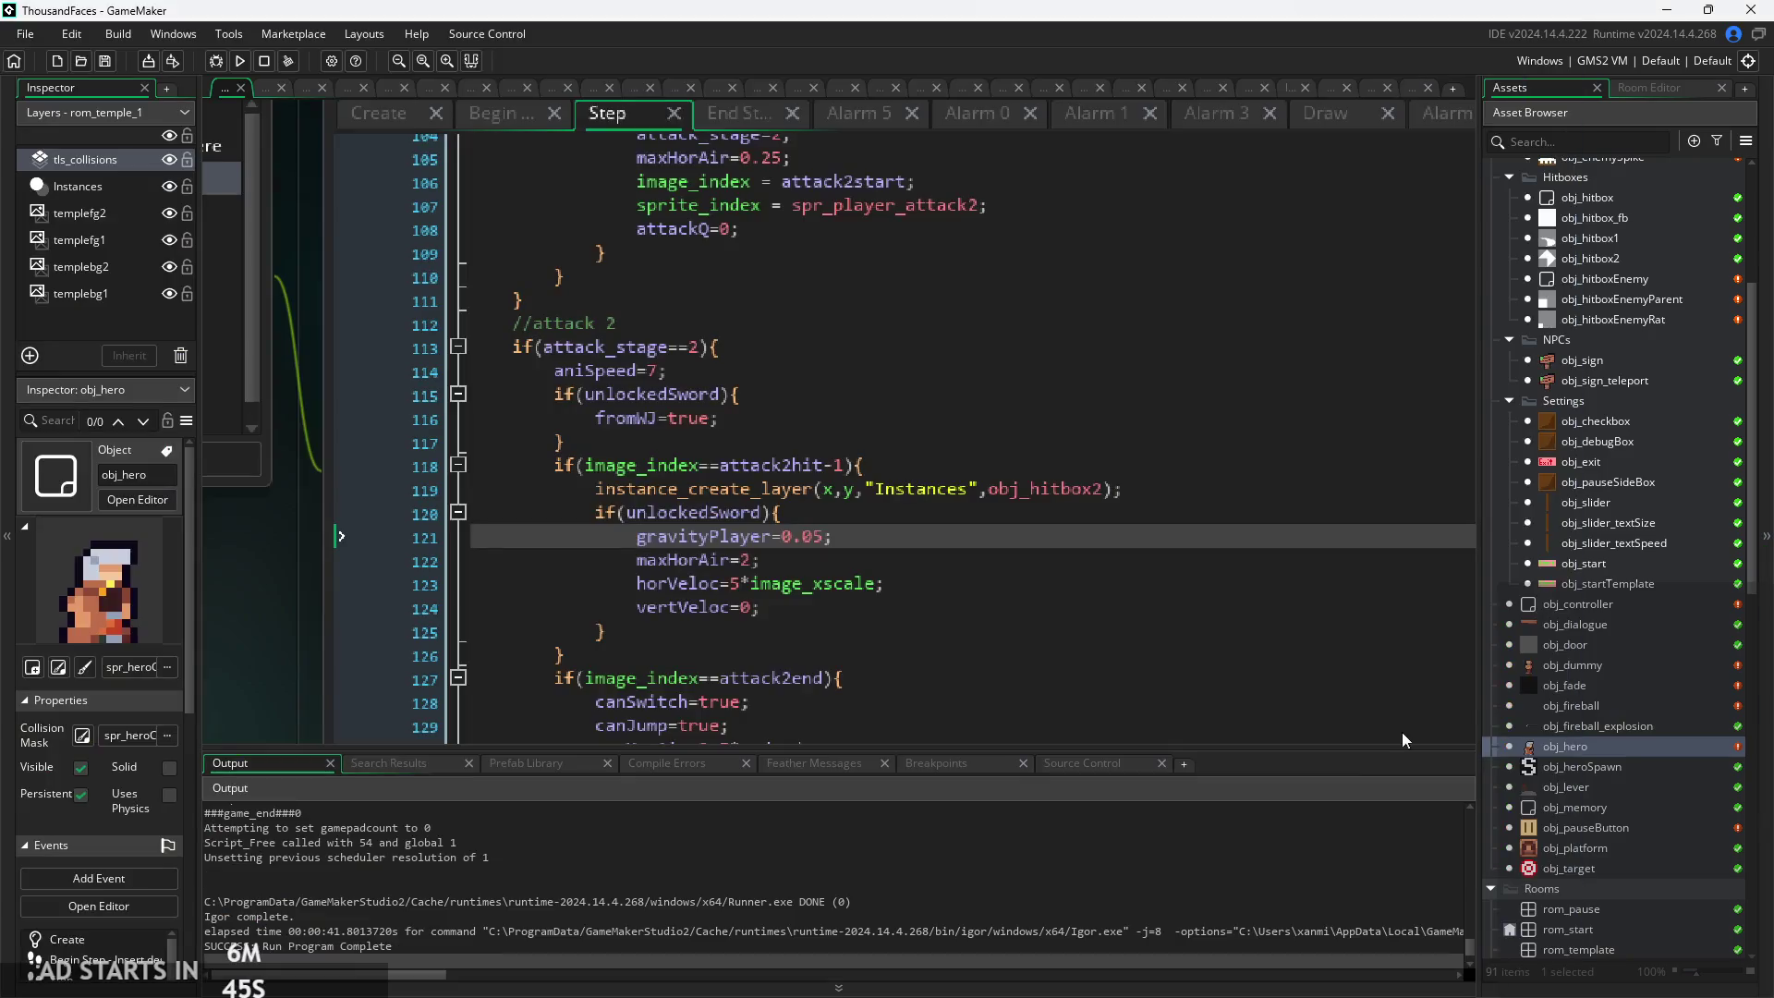
Open obj_enemySpike and look through its Draw GUI, Draw and Step code
{"action": "scroll", "coordinate": [1611, 434], "scroll_direction": "up", "scroll_amount": 3}
{"action": "double_click", "coordinate": [1594, 417]}
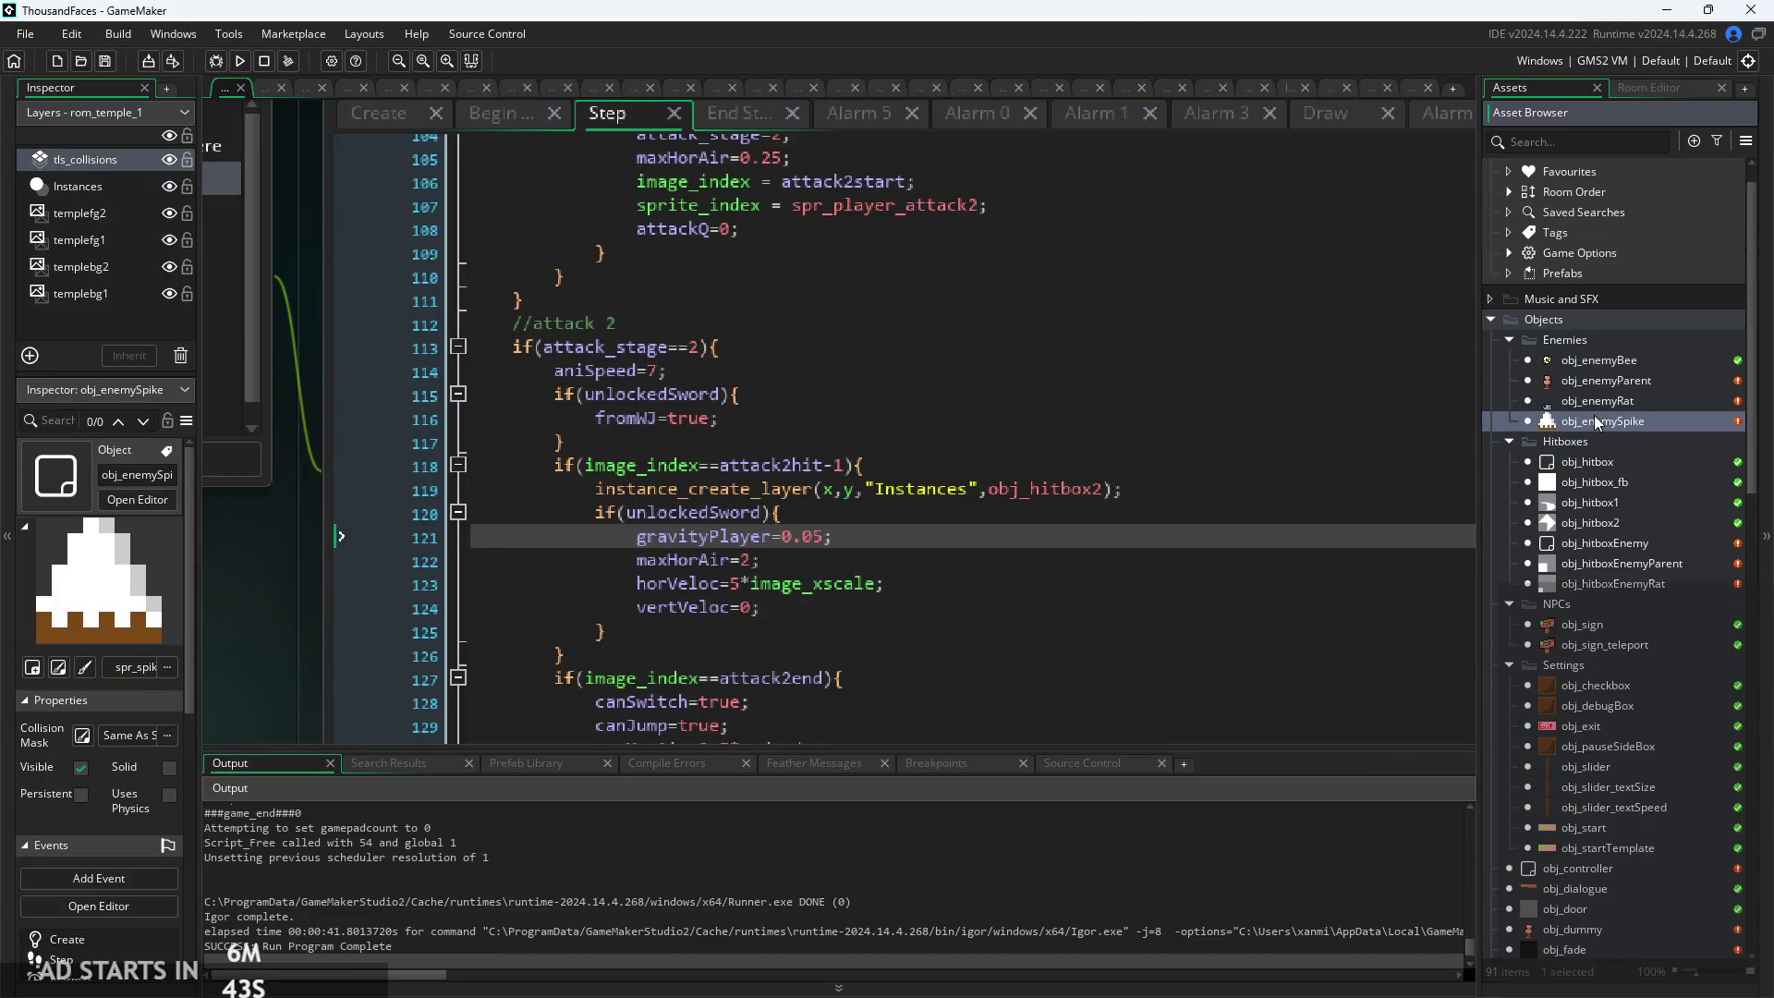
{"action": "scroll", "coordinate": [924, 445], "scroll_direction": "up", "scroll_amount": 3, "text": "ctrl"}
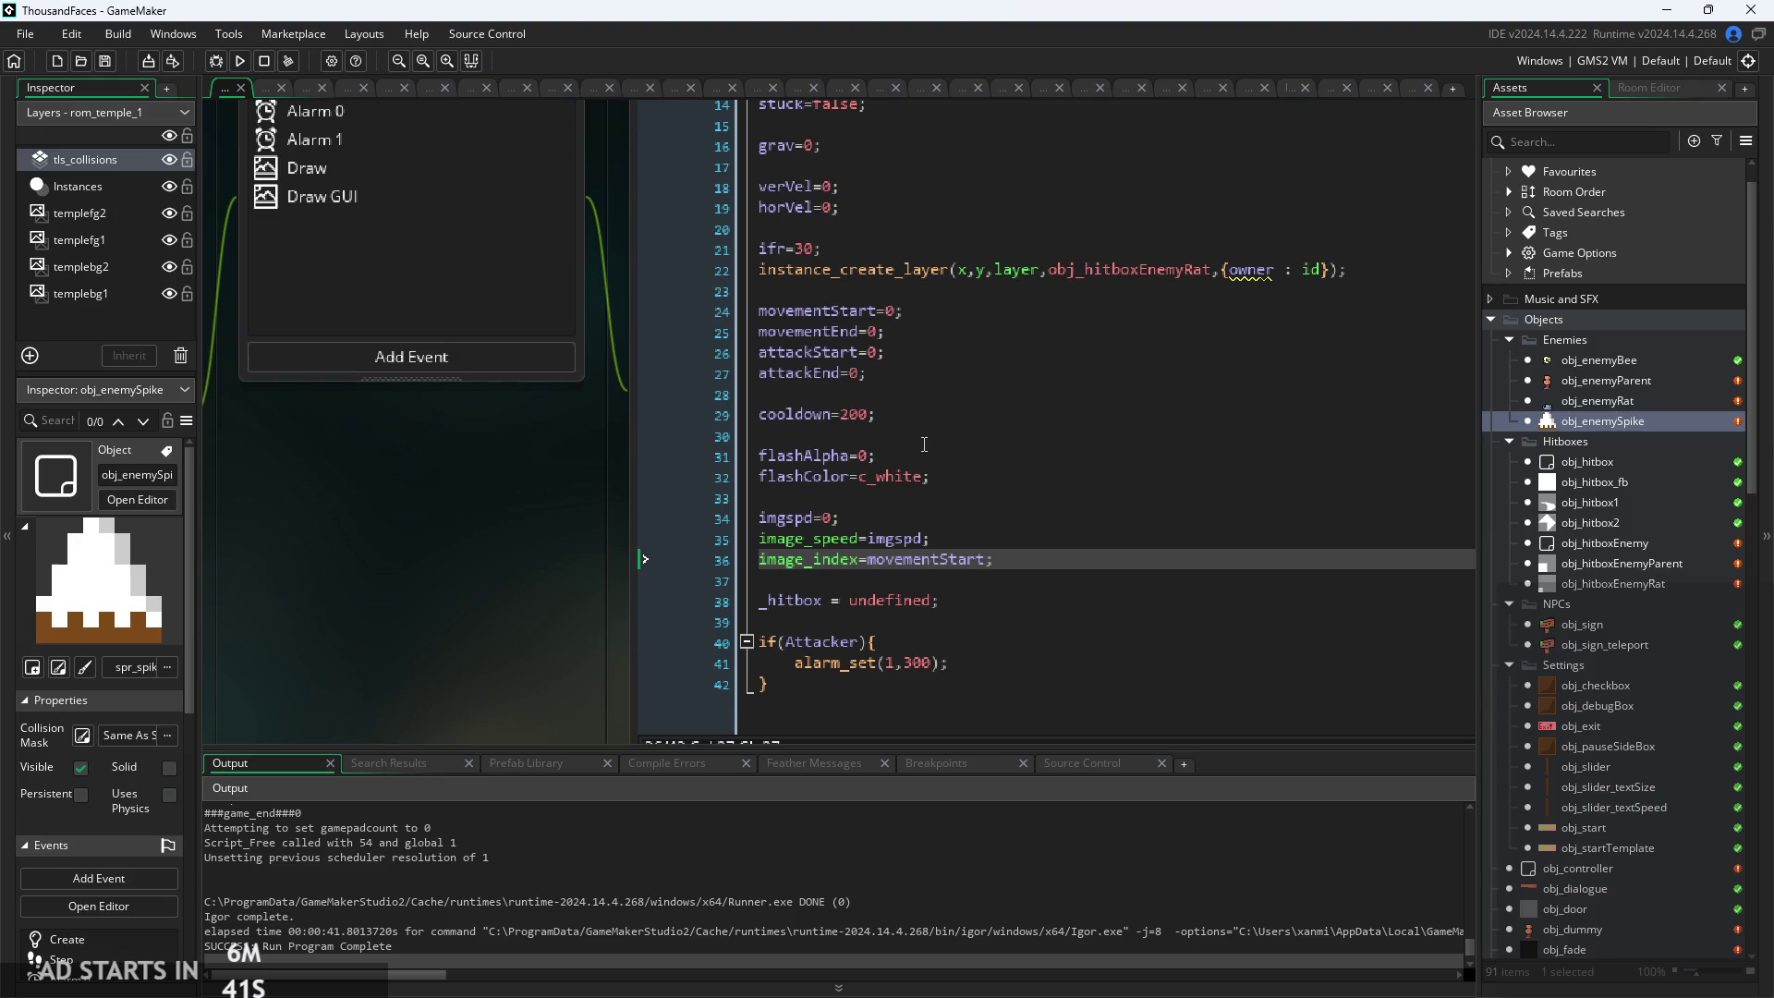
{"action": "scroll", "coordinate": [919, 562], "scroll_direction": "down", "scroll_amount": 3, "text": "ctrl"}
{"action": "left_click", "coordinate": [880, 198]}
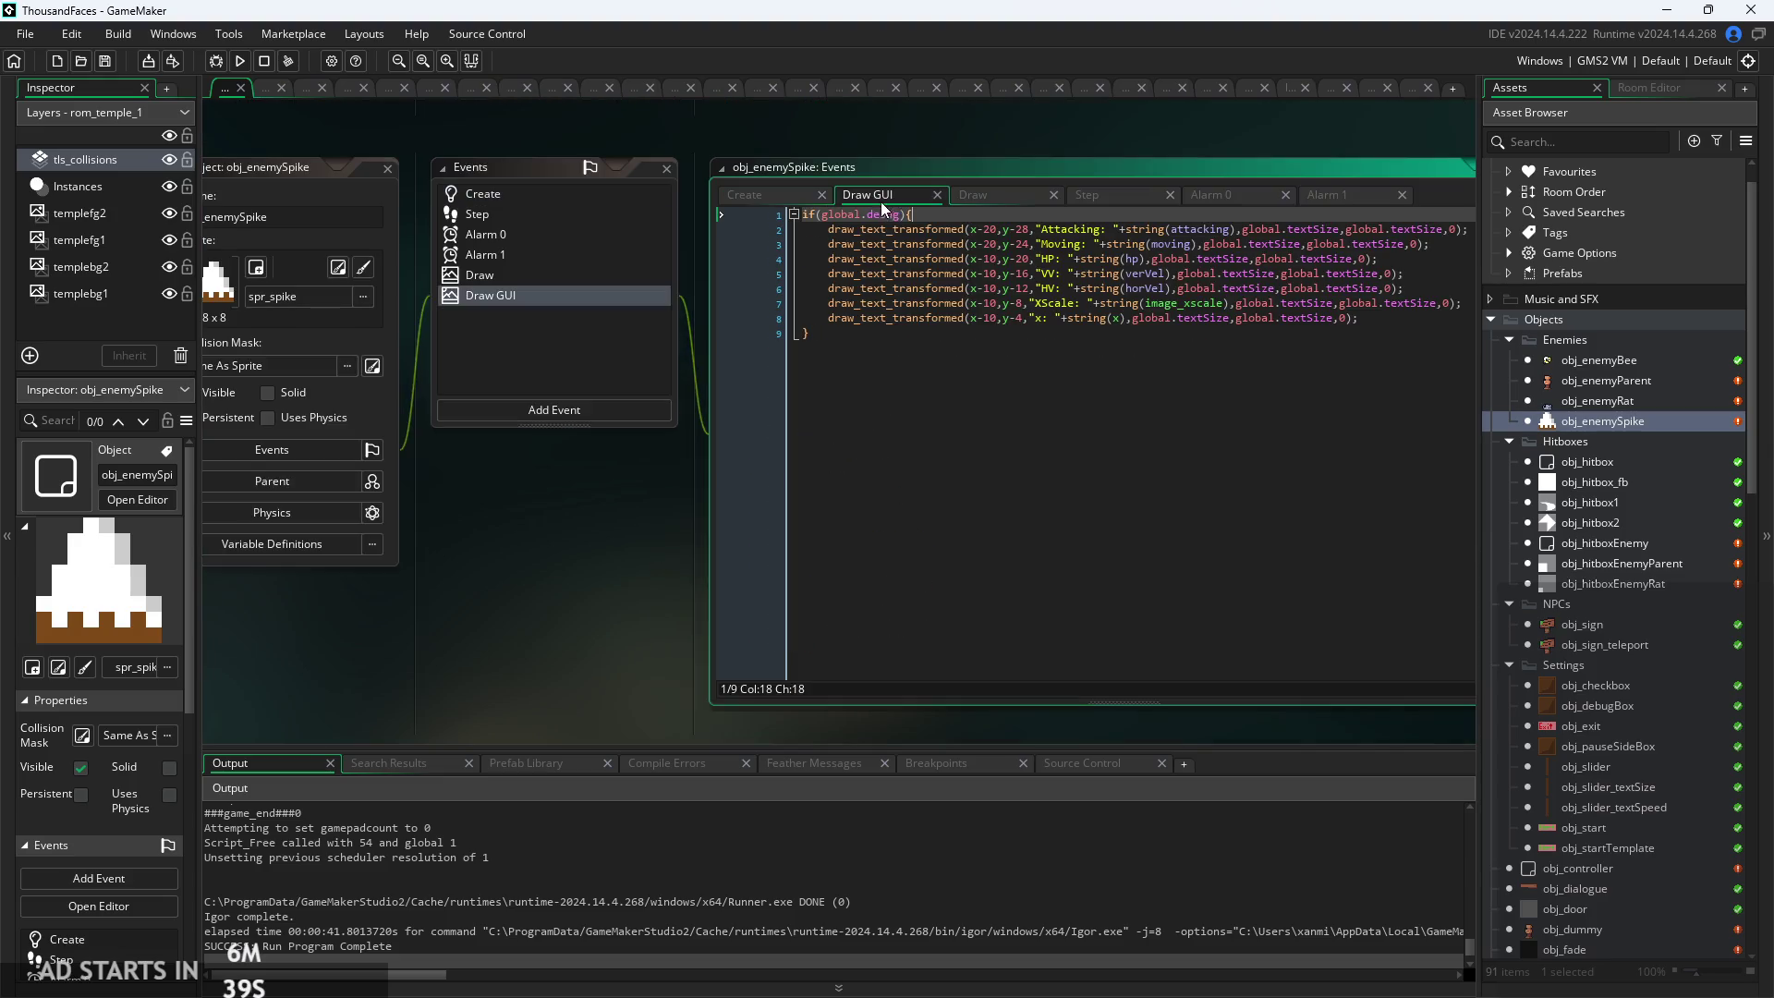
{"action": "left_click", "coordinate": [973, 194]}
{"action": "left_click", "coordinate": [1110, 192]}
Append &&moving to the place_meeting(x,y,obj_hero) check on line 39 and run the game
{"action": "left_click", "coordinate": [1071, 399]}
{"action": "scroll", "coordinate": [853, 355], "scroll_direction": "up", "scroll_amount": 2, "text": "ctrl"}
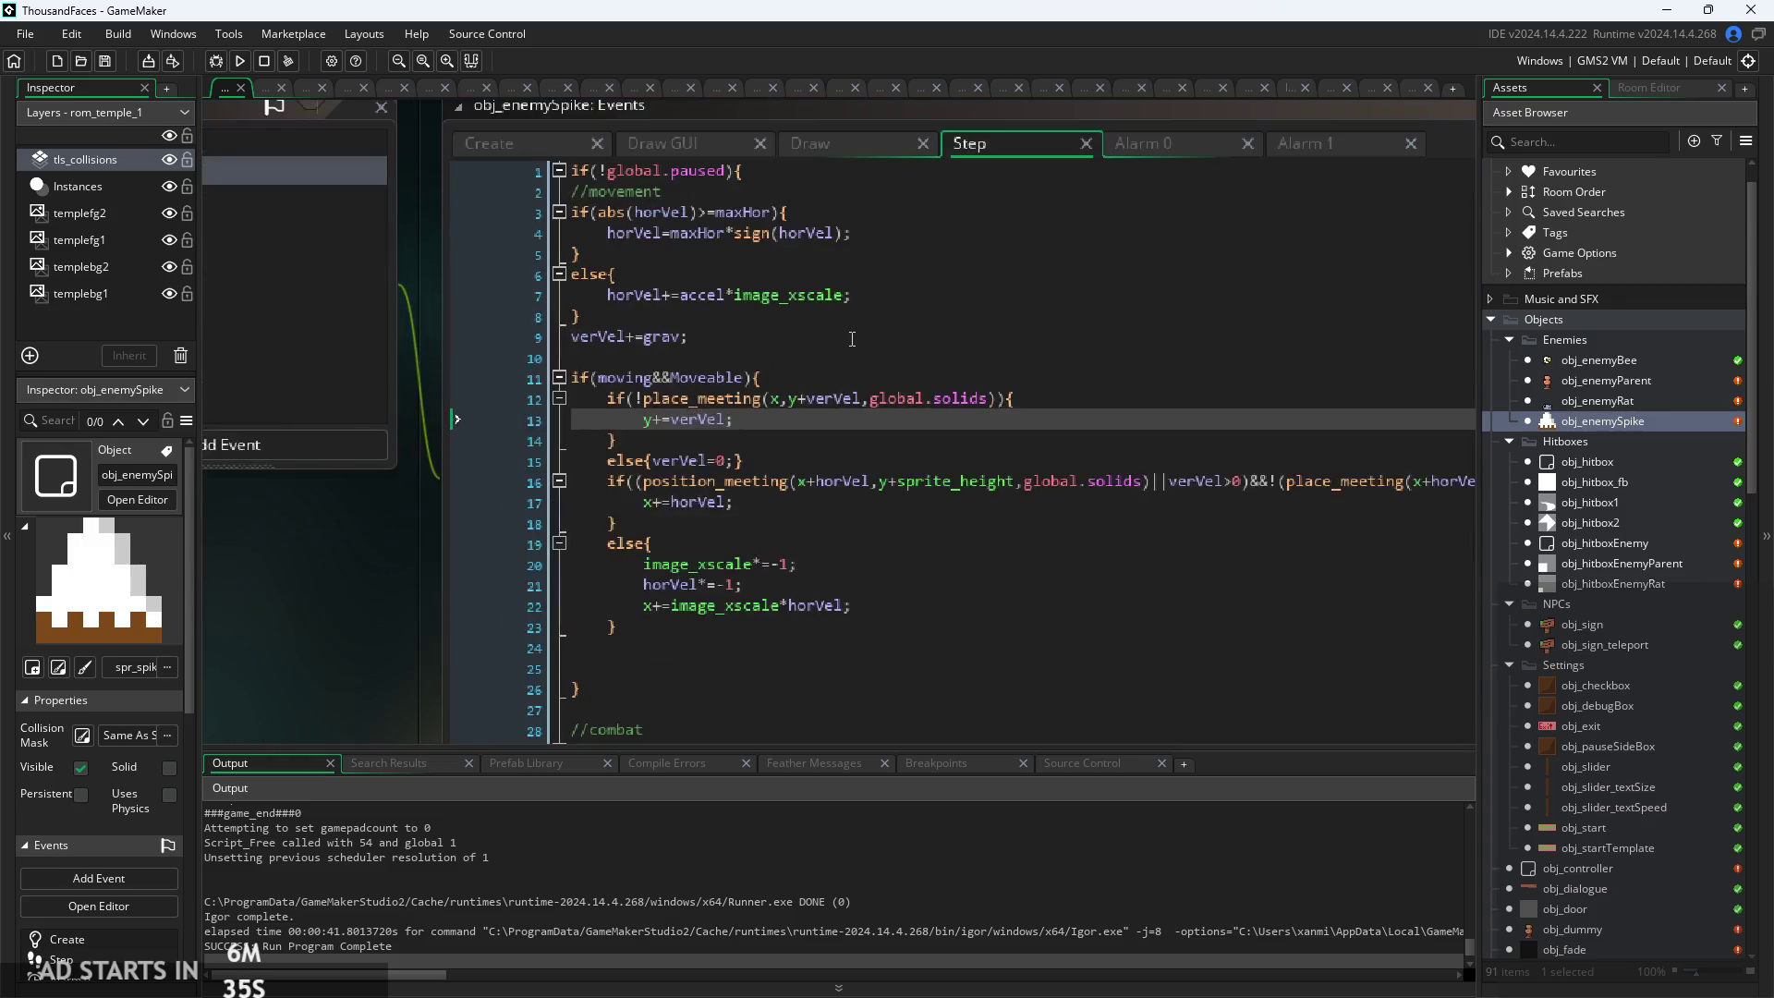
{"action": "scroll", "coordinate": [850, 233], "scroll_direction": "down", "scroll_amount": 10}
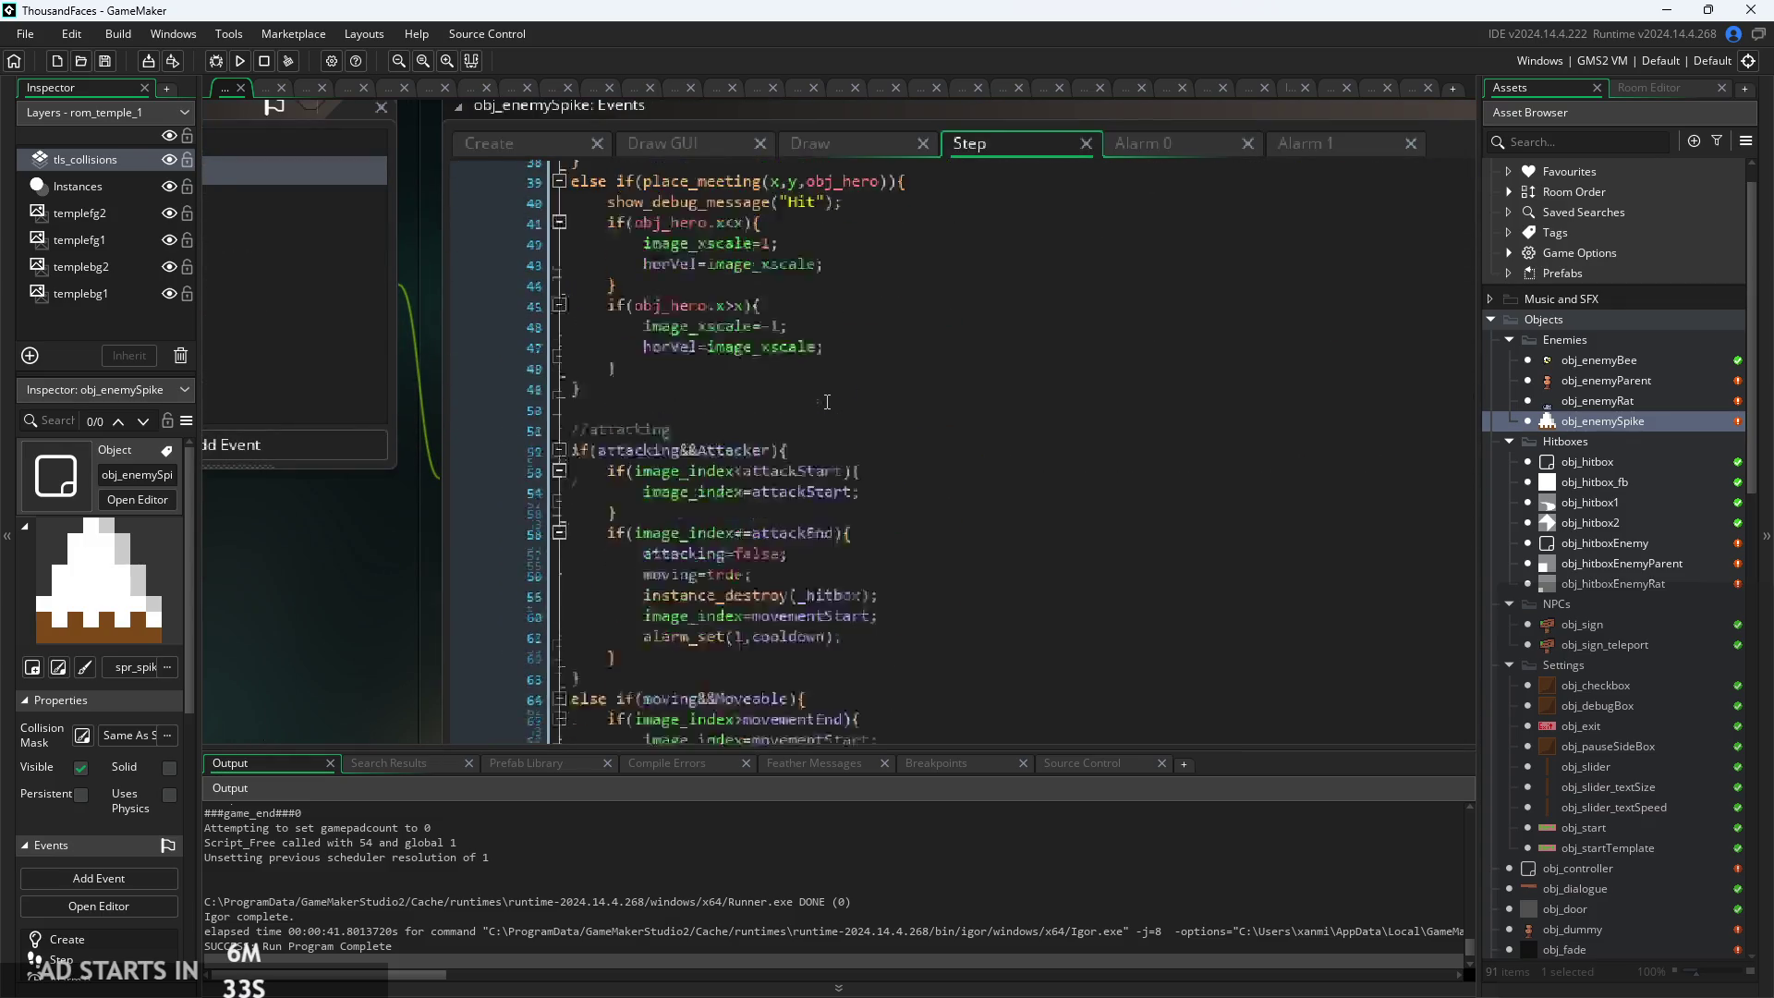
{"action": "left_click", "coordinate": [839, 361]}
{"action": "scroll", "coordinate": [831, 379], "scroll_direction": "up", "scroll_amount": 1, "text": "ctrl"}
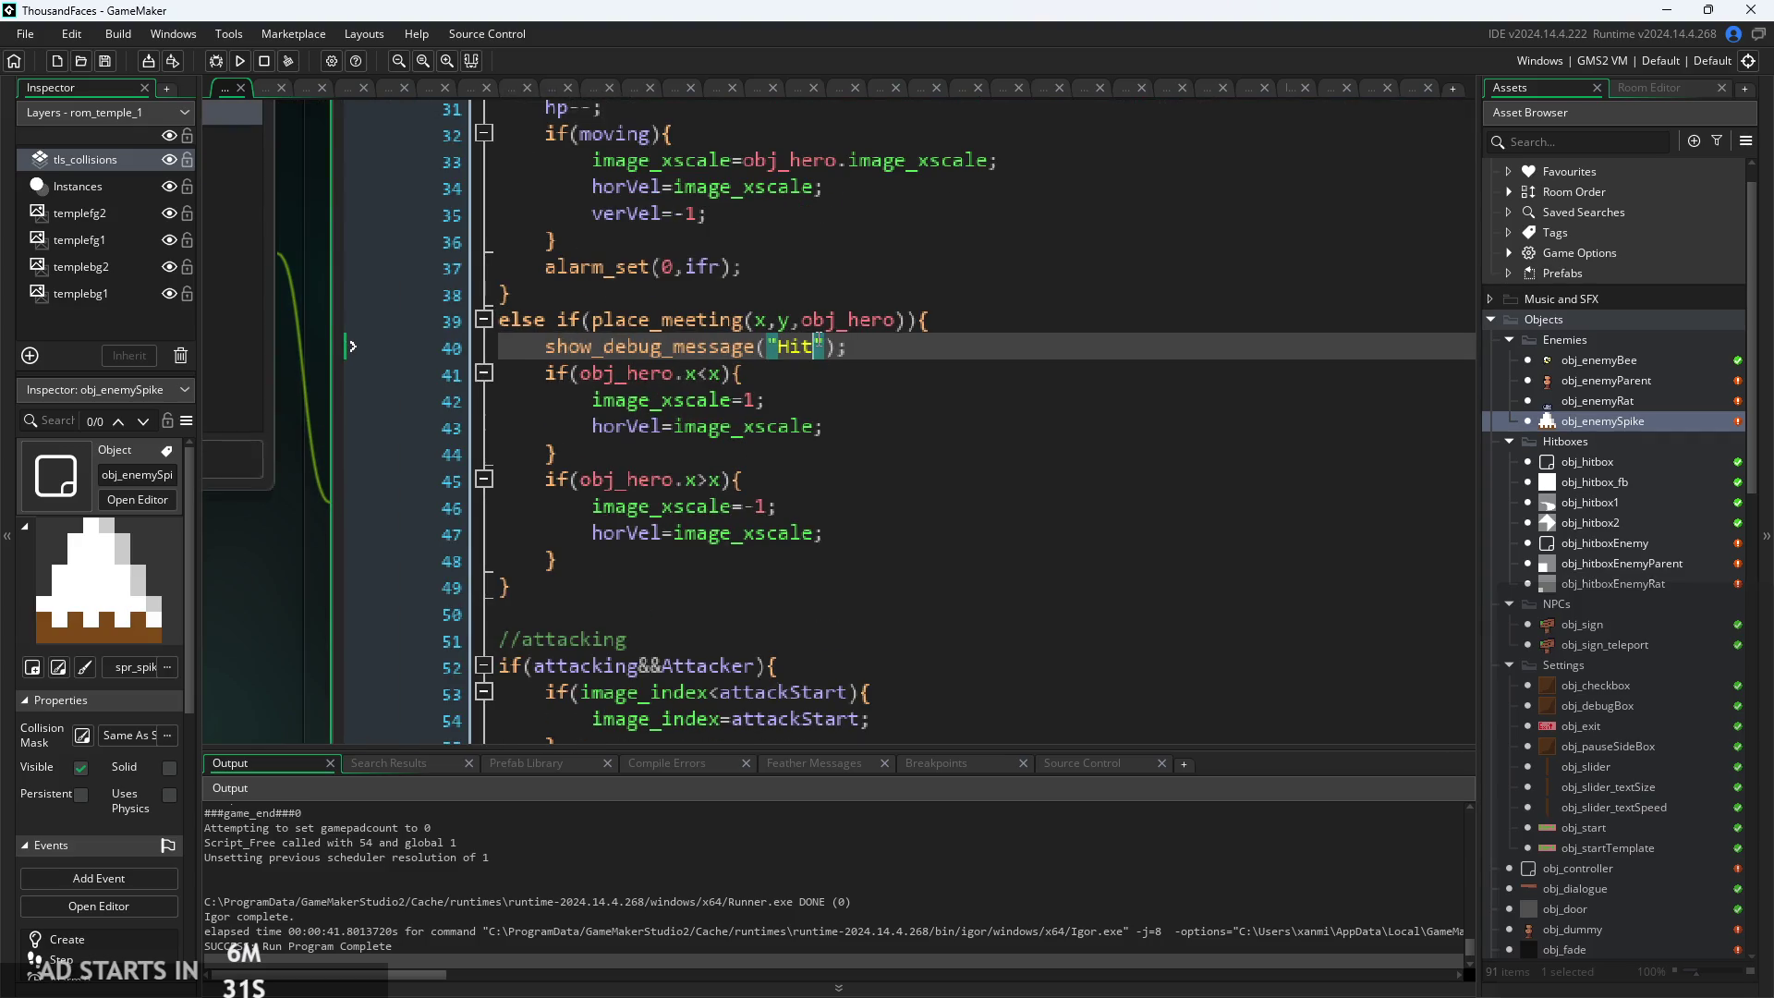
{"action": "left_click", "coordinate": [915, 319]}
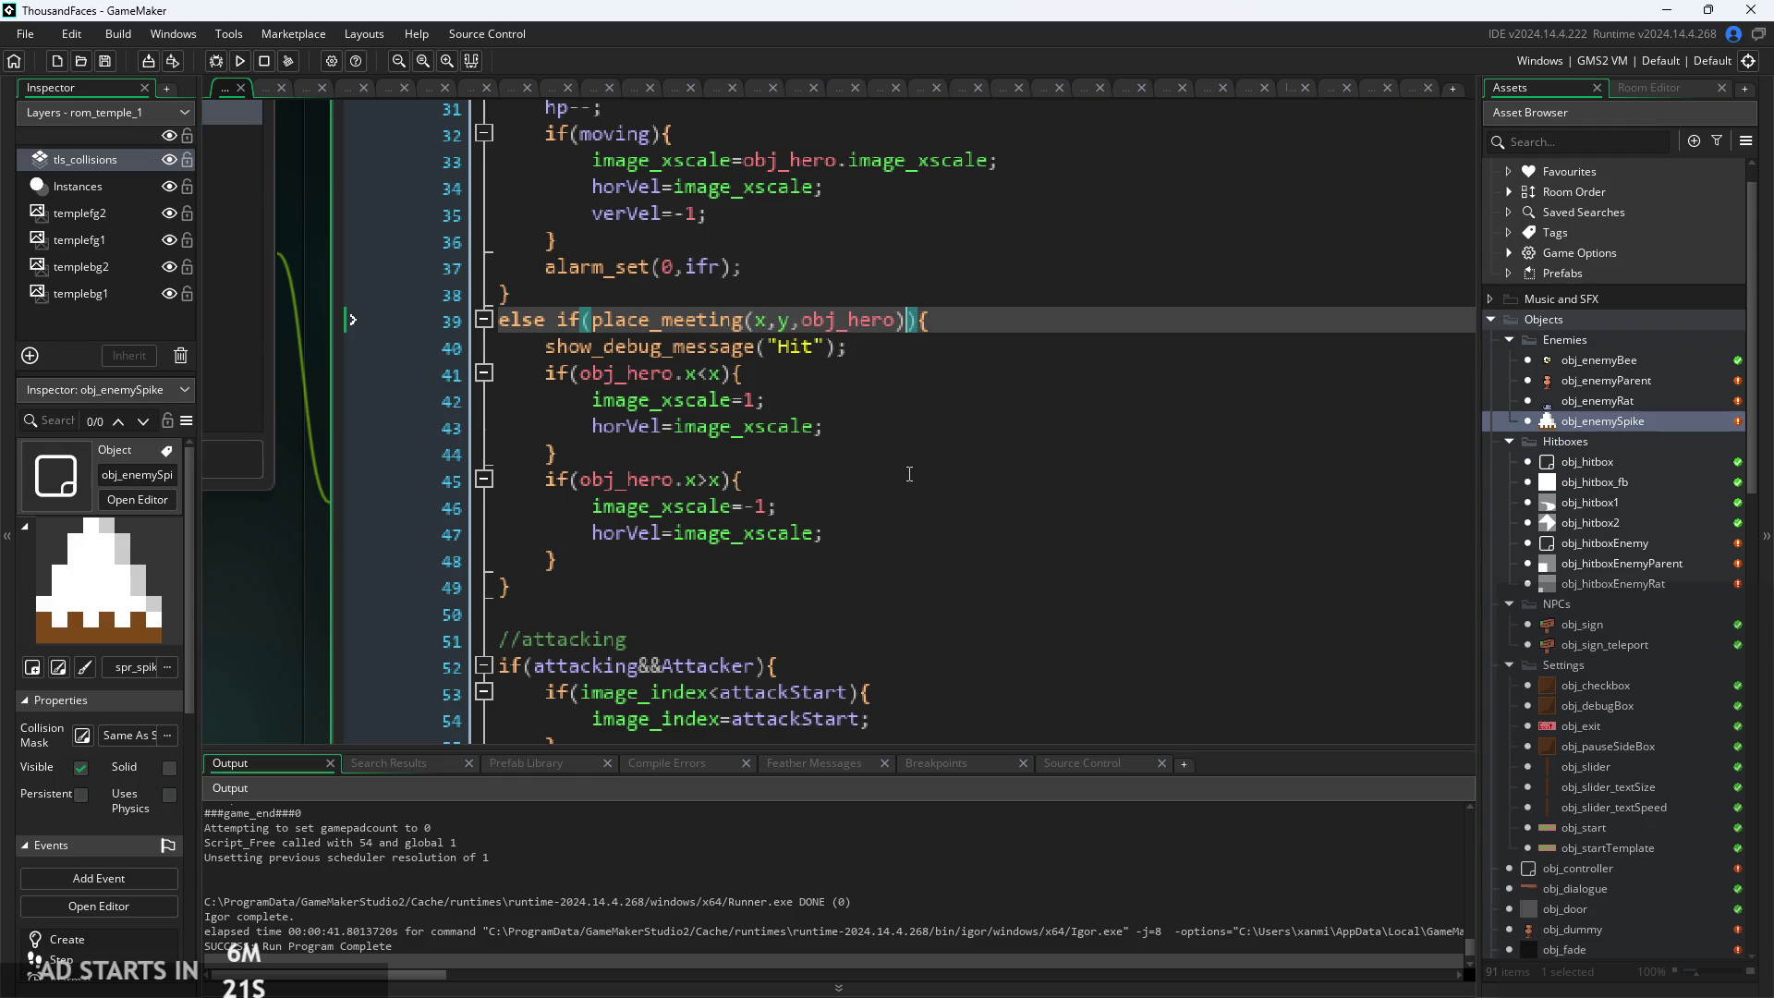
{"action": "type", "text": "&movingh"}
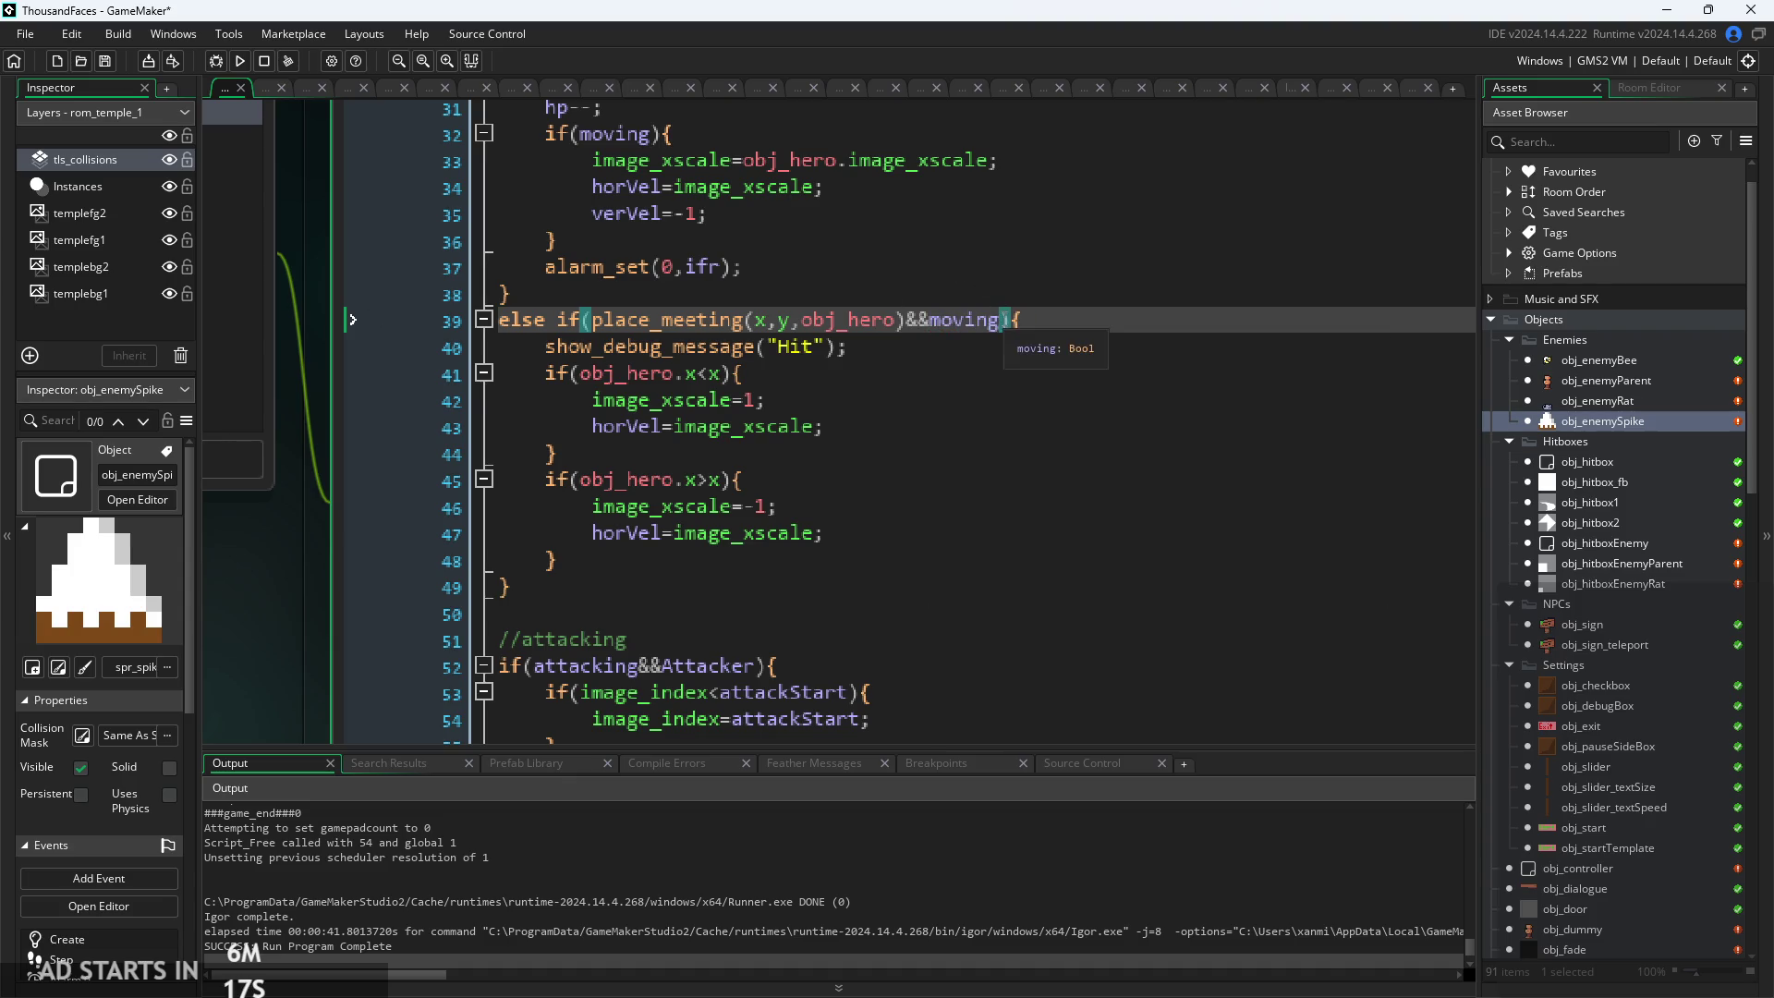
{"action": "left_click_drag", "start_coordinate": [1001, 320], "coordinate": [592, 320]}
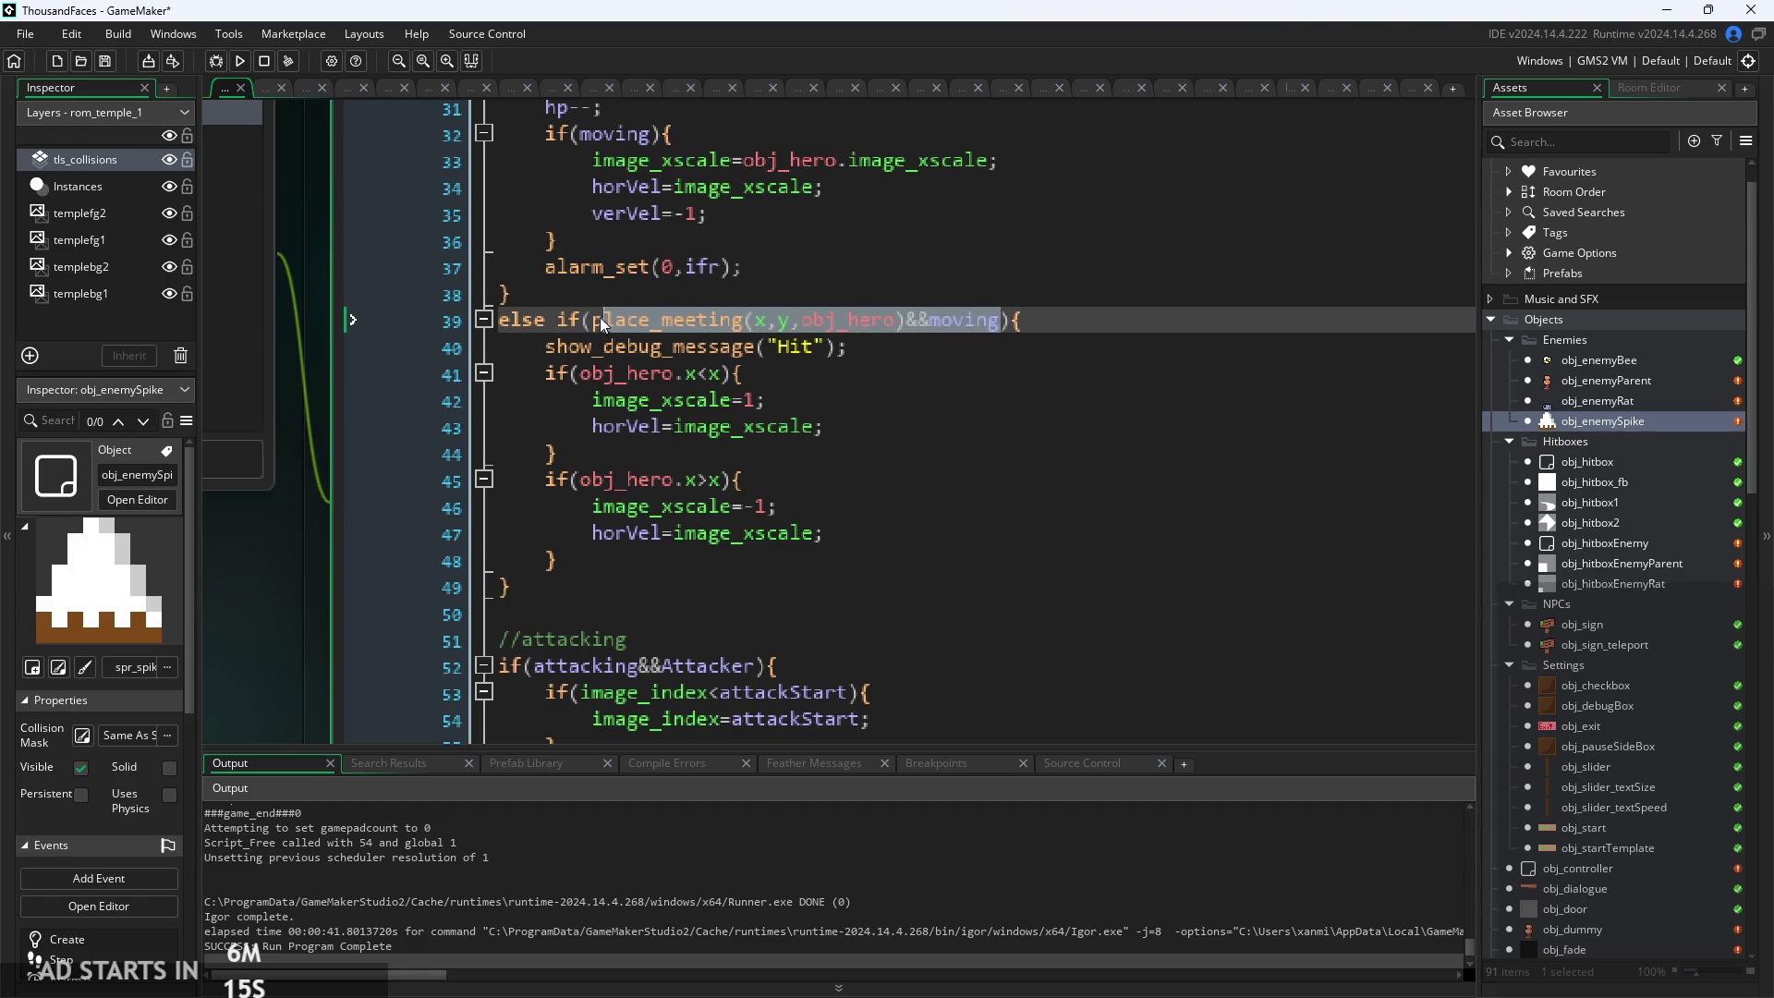
{"action": "left_click", "coordinate": [1101, 327]}
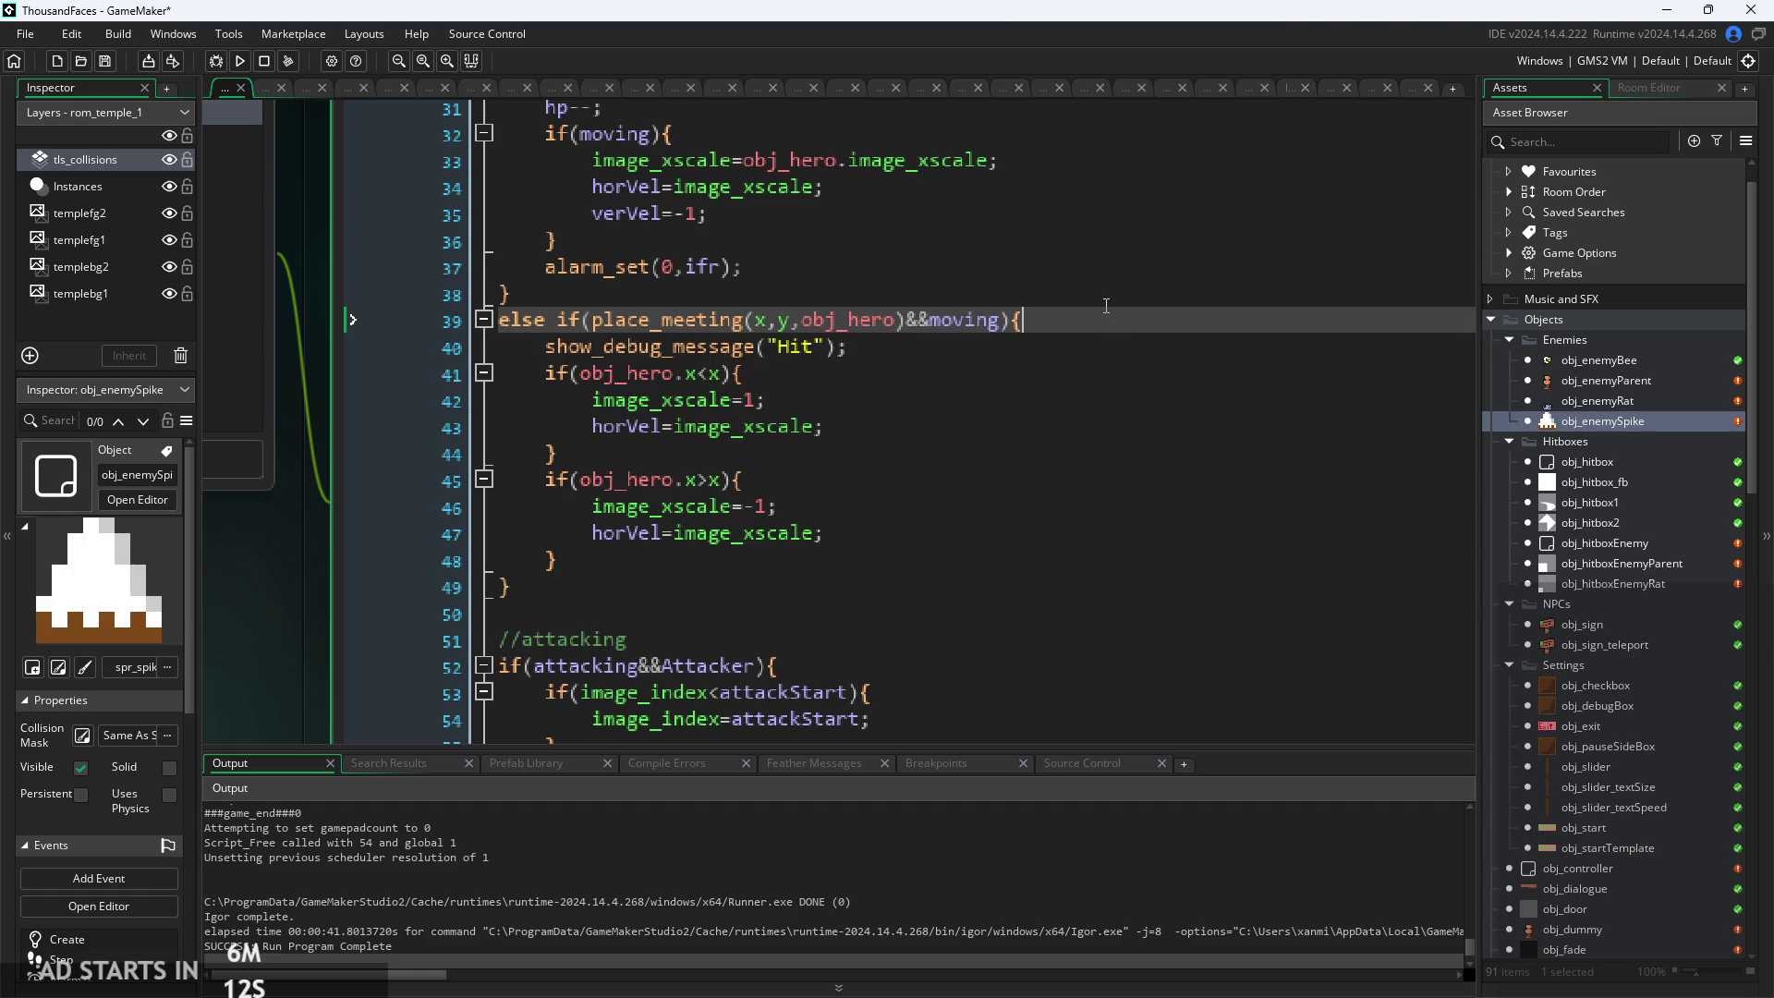
{"action": "left_click", "coordinate": [243, 61]}
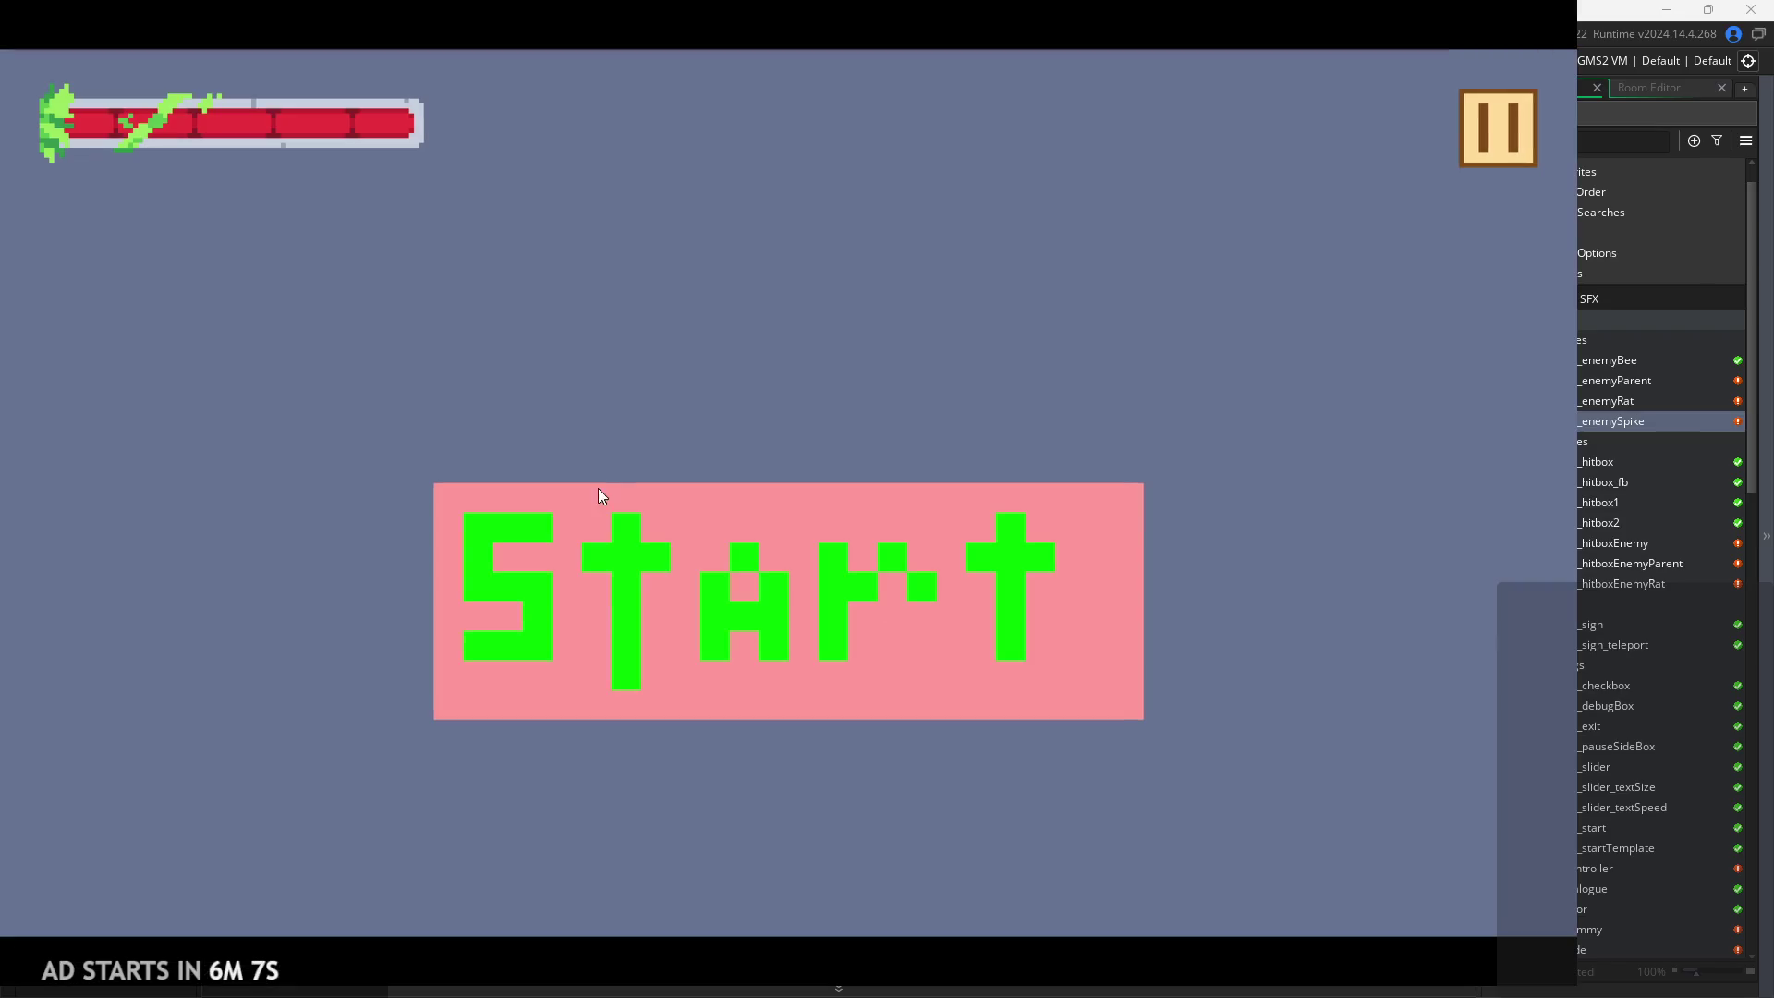
{"action": "left_click", "coordinate": [636, 635]}
{"action": "key", "text": "Right"}
{"action": "key", "text": "space"}
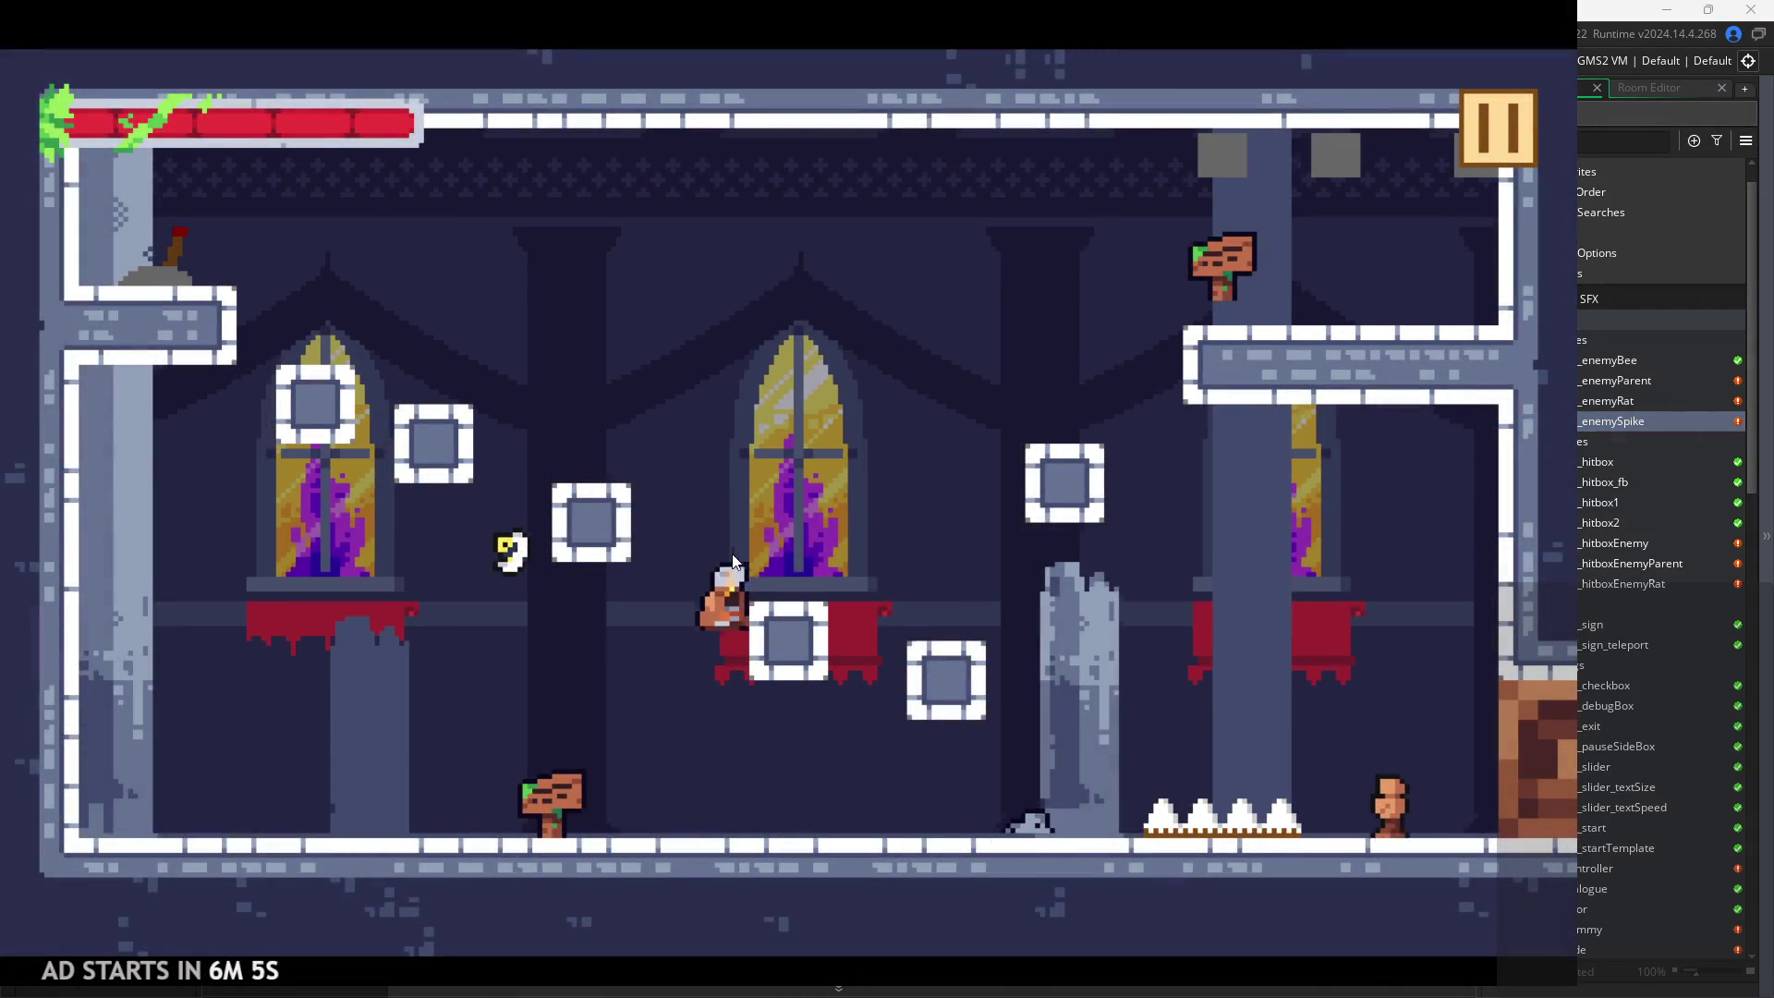
{"action": "key", "text": "space"}
{"action": "key", "text": "Right"}
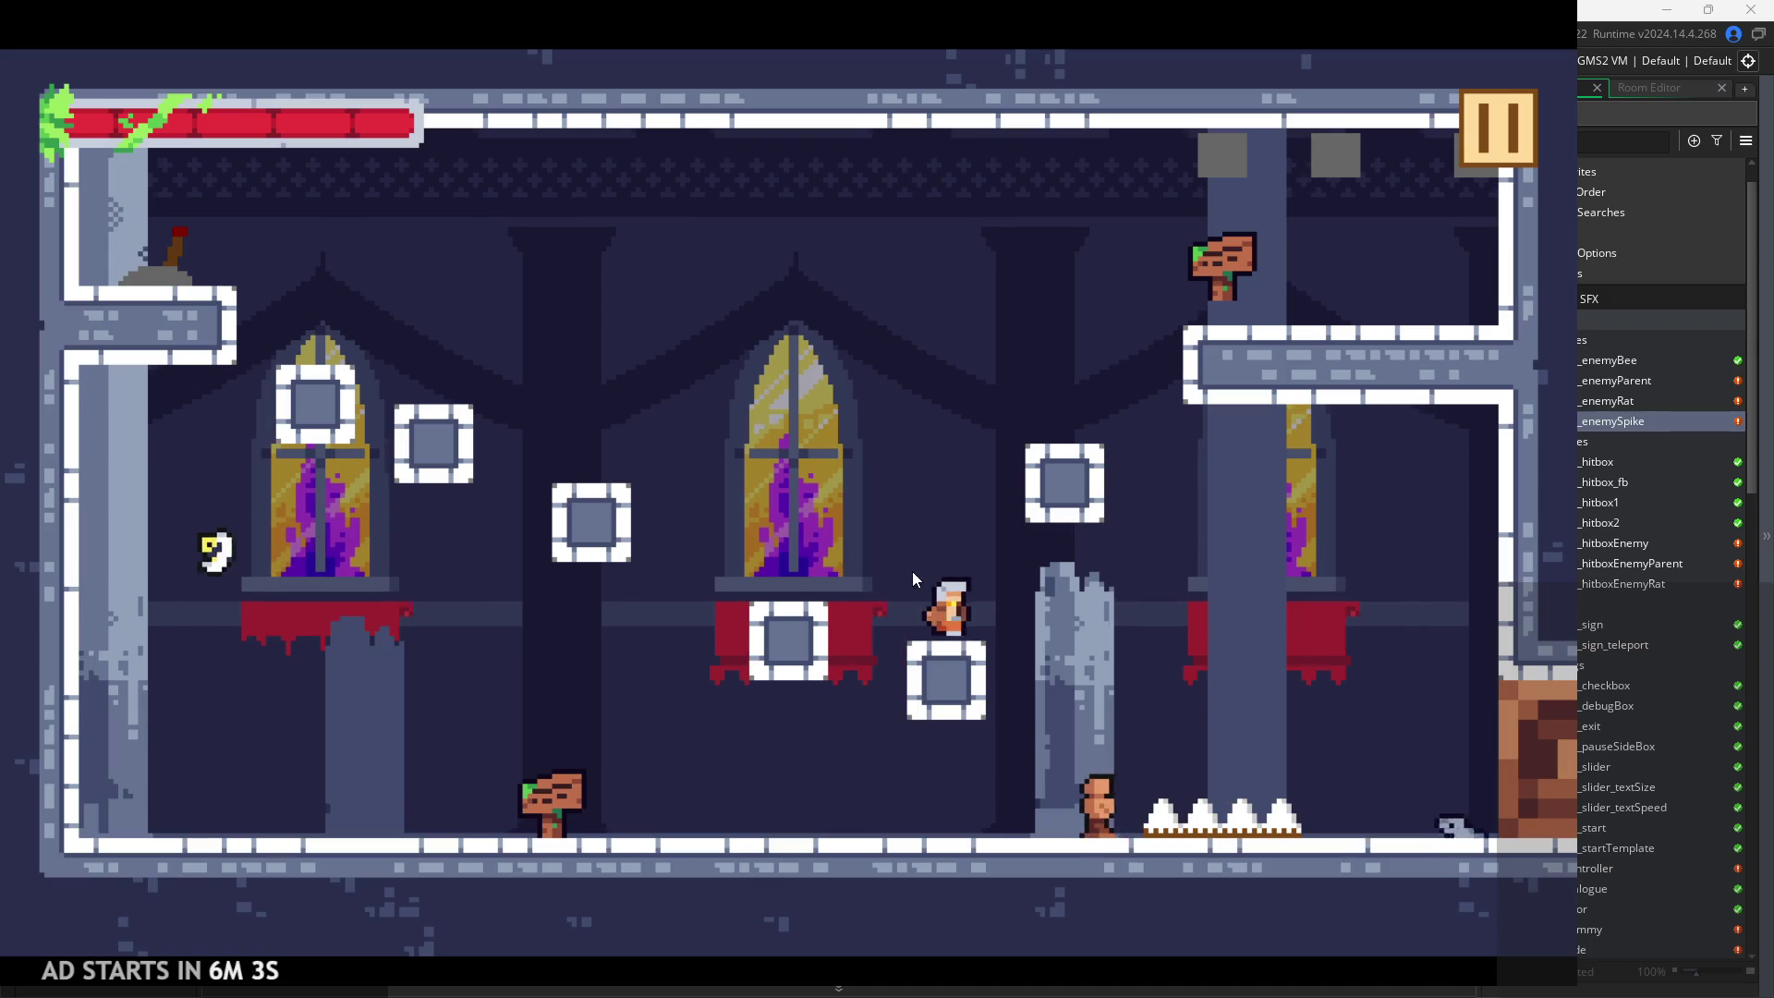
{"action": "key", "text": "space"}
{"action": "key", "text": "Left"}
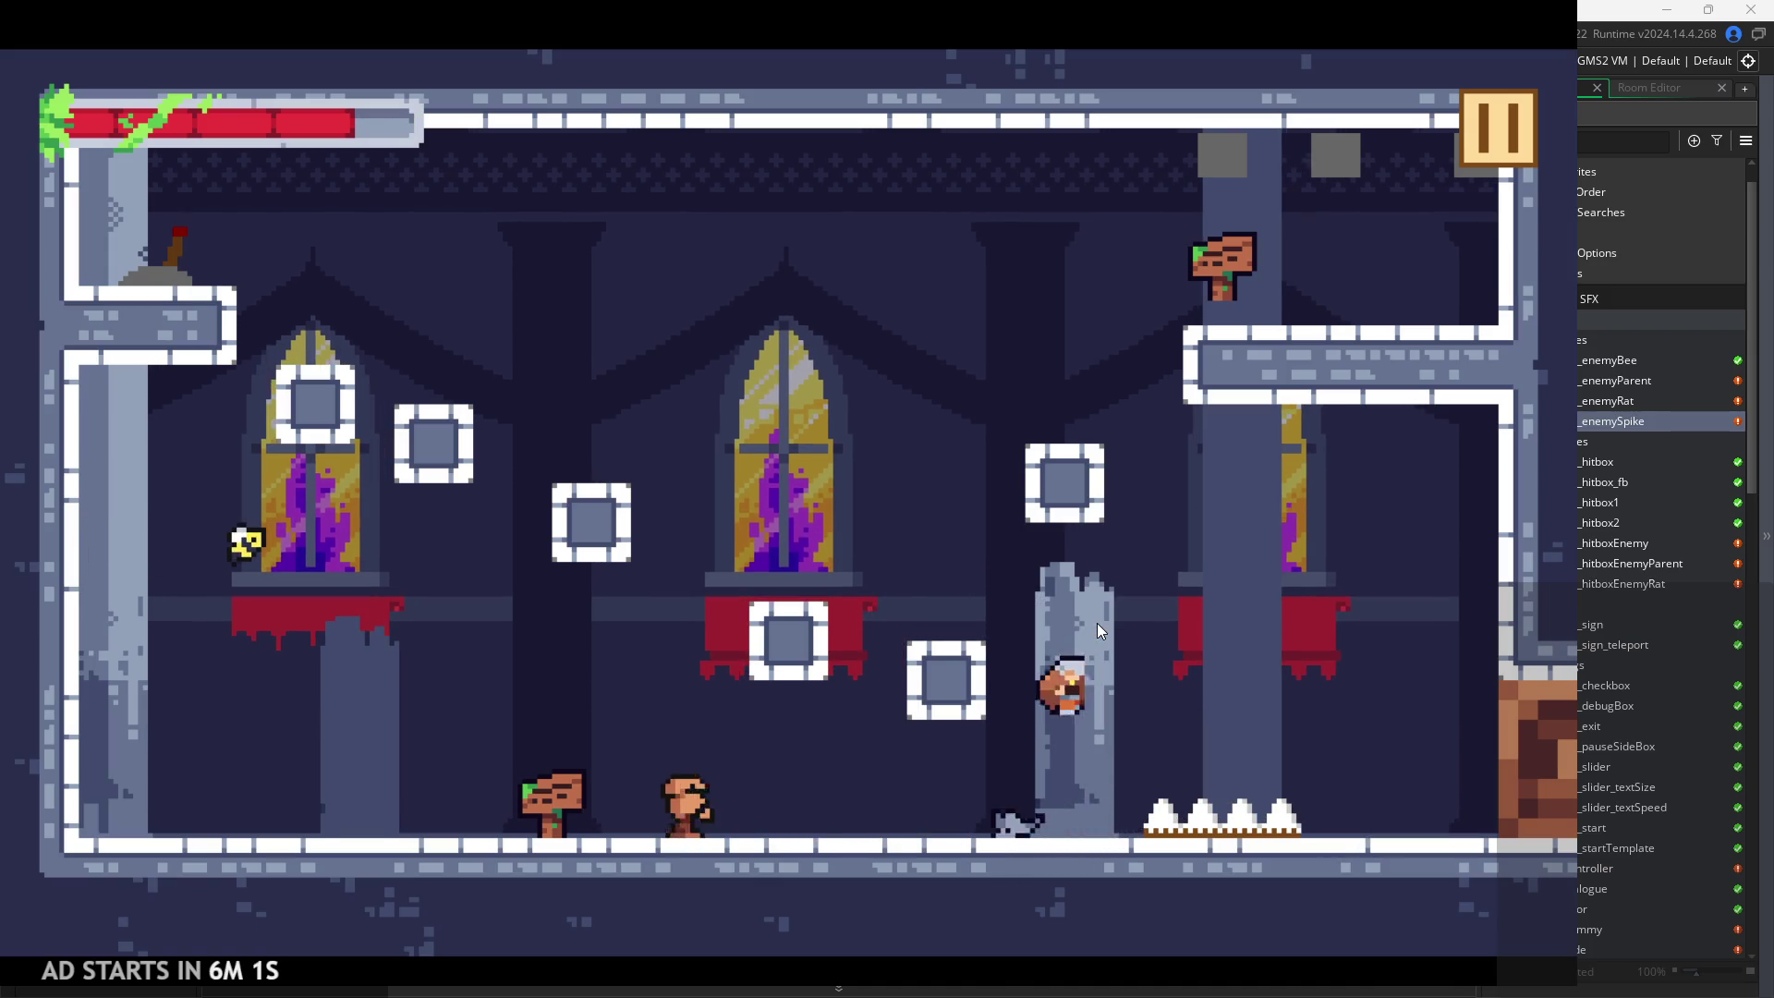
{"action": "key", "text": "space"}
{"action": "key", "text": "space"}
{"action": "key", "text": "Left"}
{"action": "key", "text": "Right"}
{"action": "key", "text": "space"}
{"action": "key", "text": "Left"}
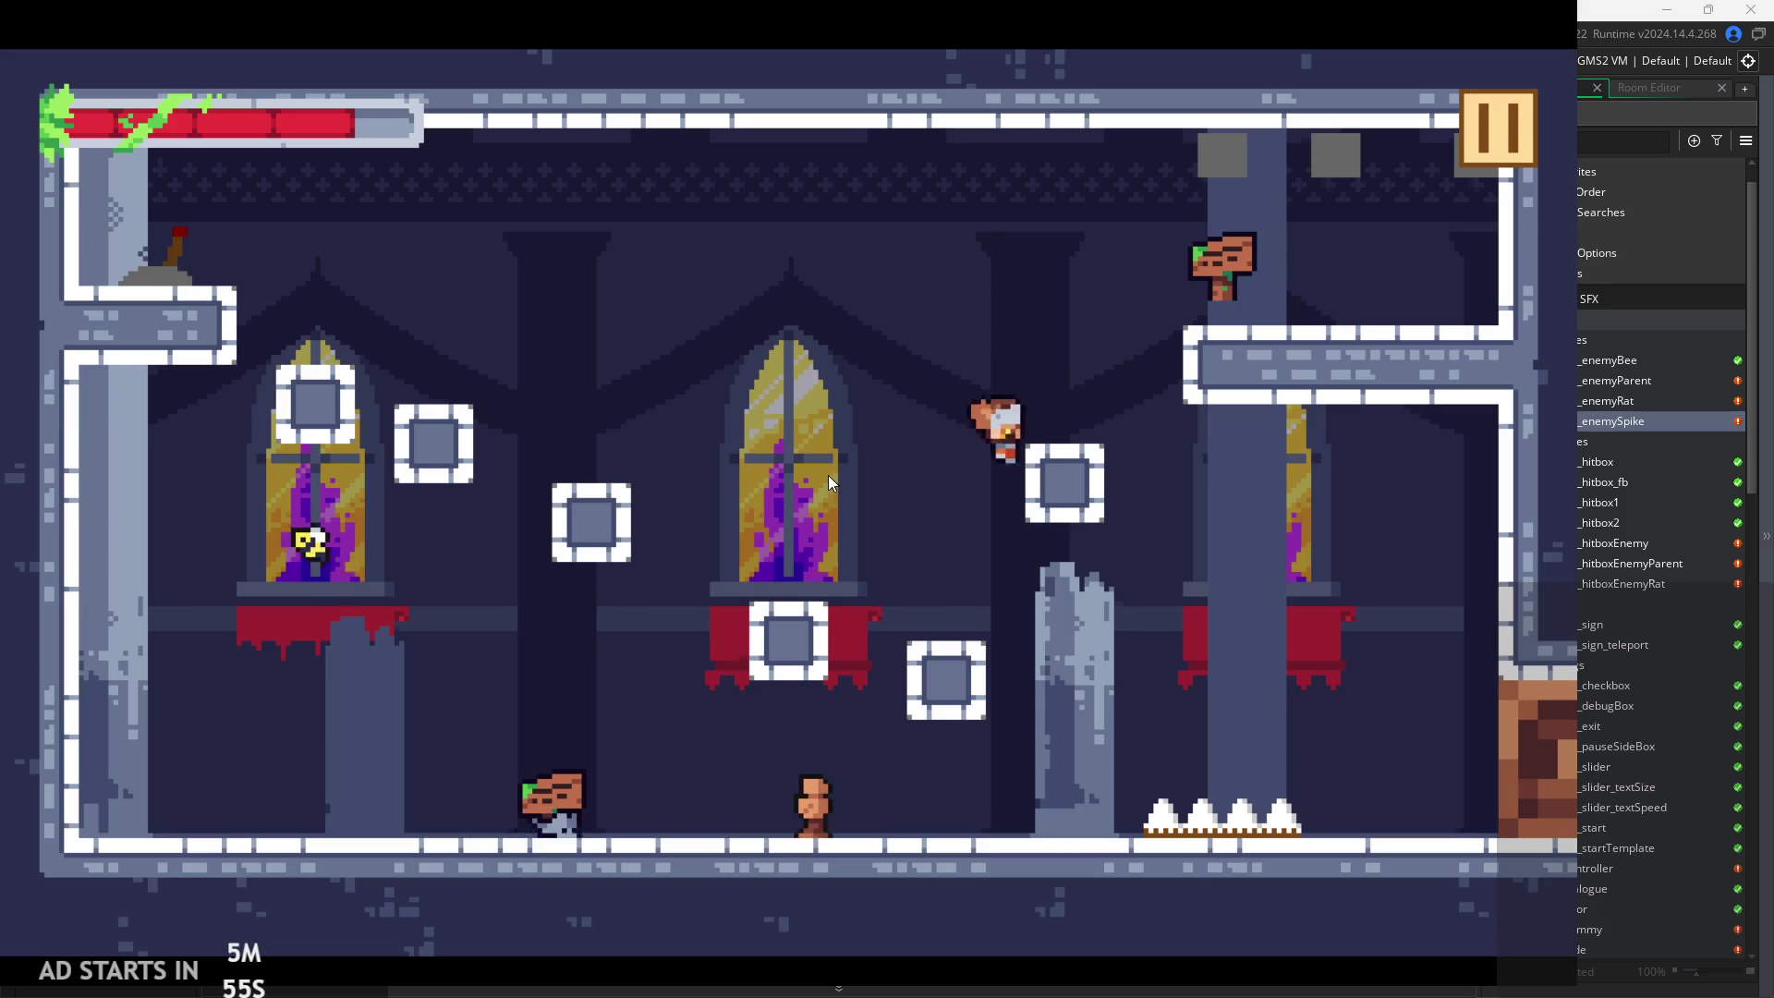
{"action": "key", "text": "space"}
{"action": "key", "text": "Right"}
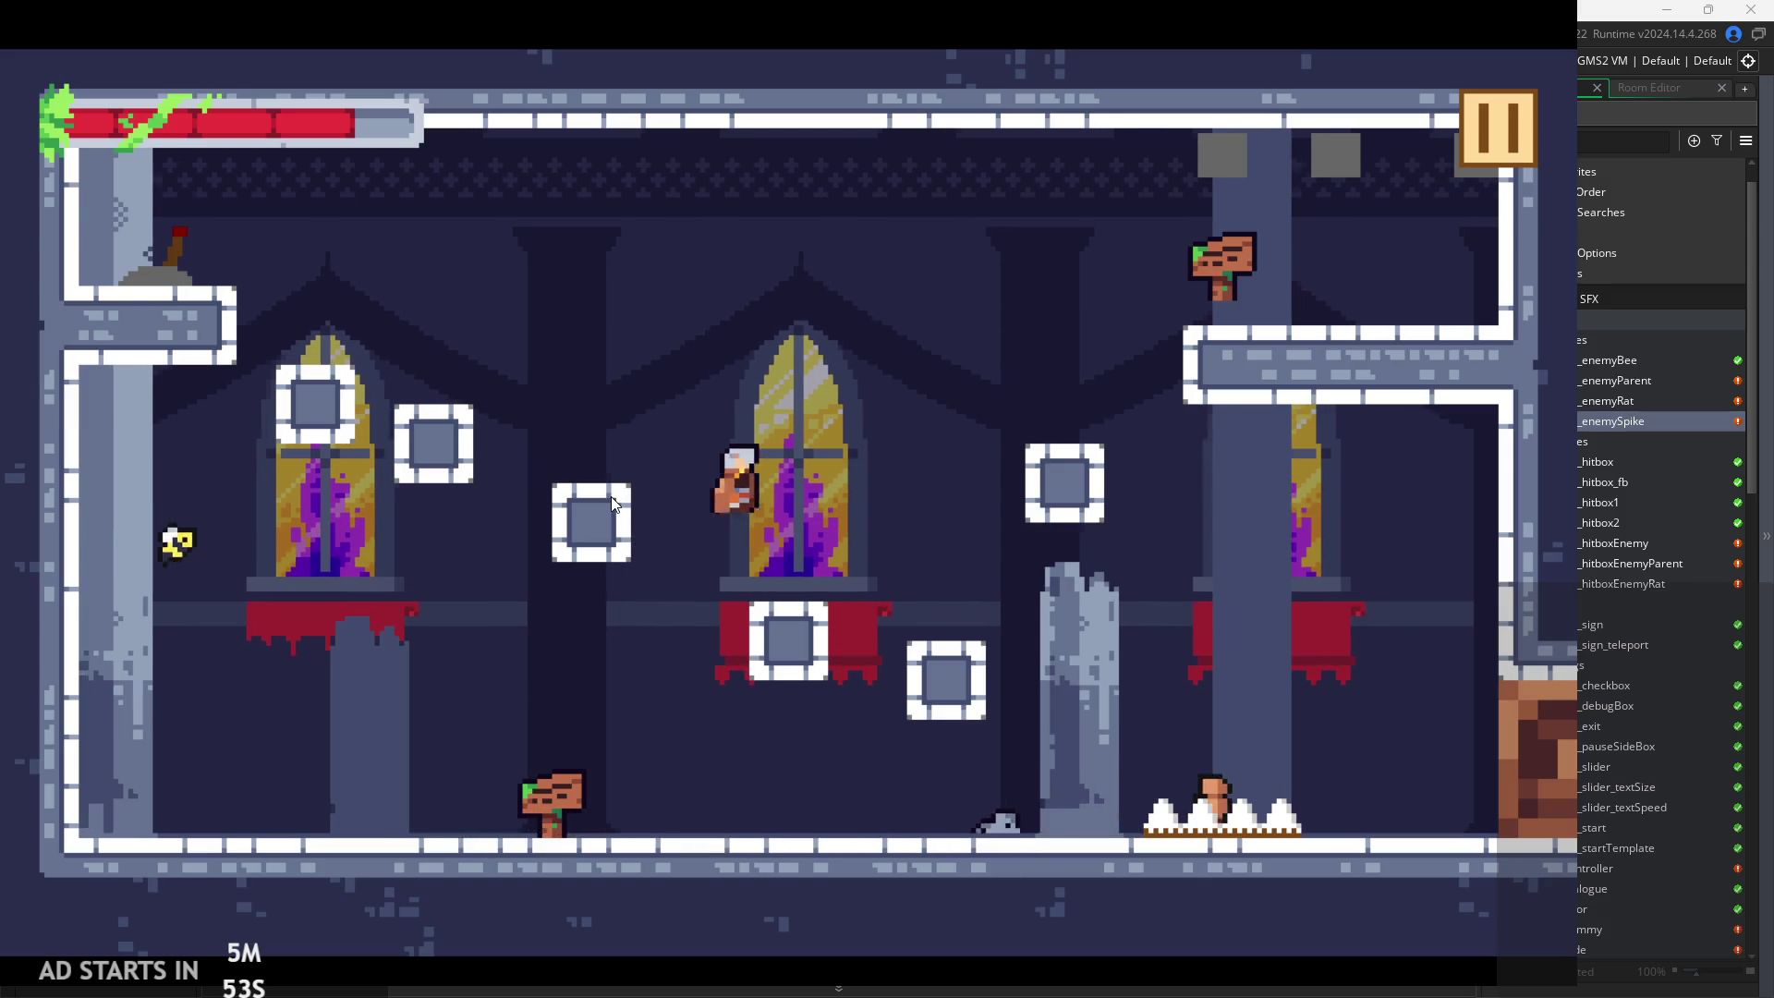
{"action": "key", "text": "Left"}
{"action": "key", "text": "space"}
{"action": "key", "text": "Right"}
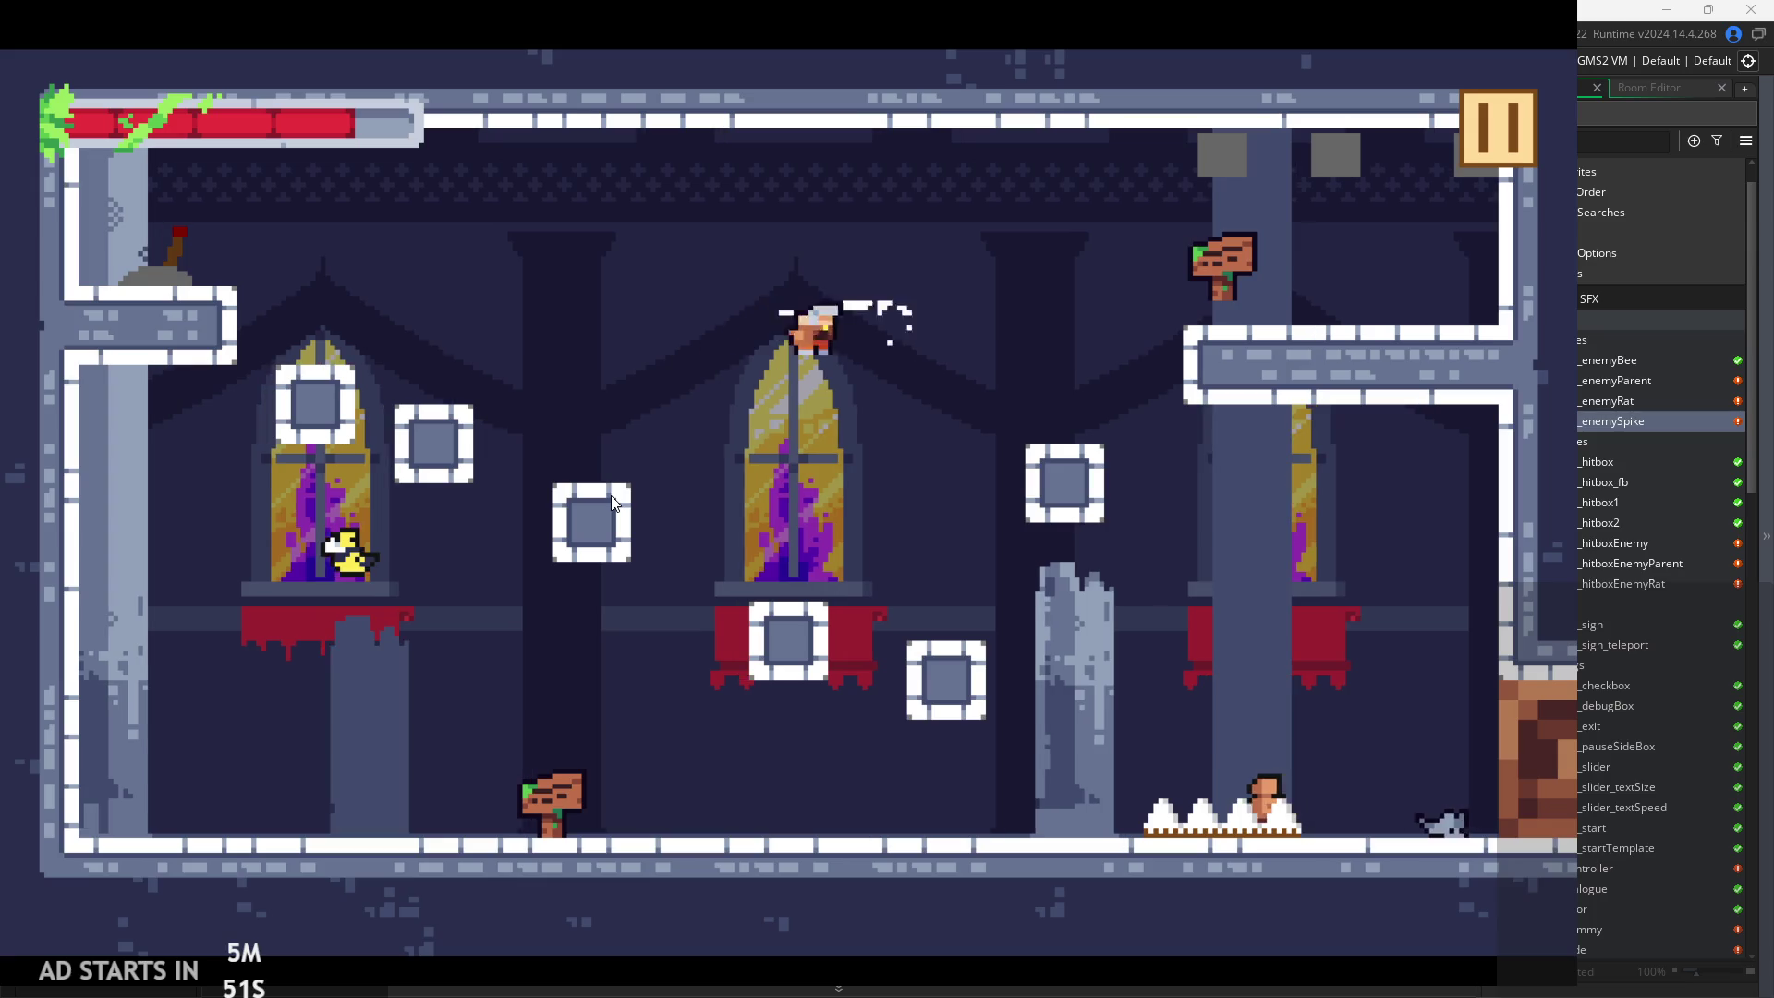
{"action": "key", "text": "Left"}
{"action": "key", "text": "Right"}
{"action": "key", "text": "space"}
{"action": "key", "text": "Right"}
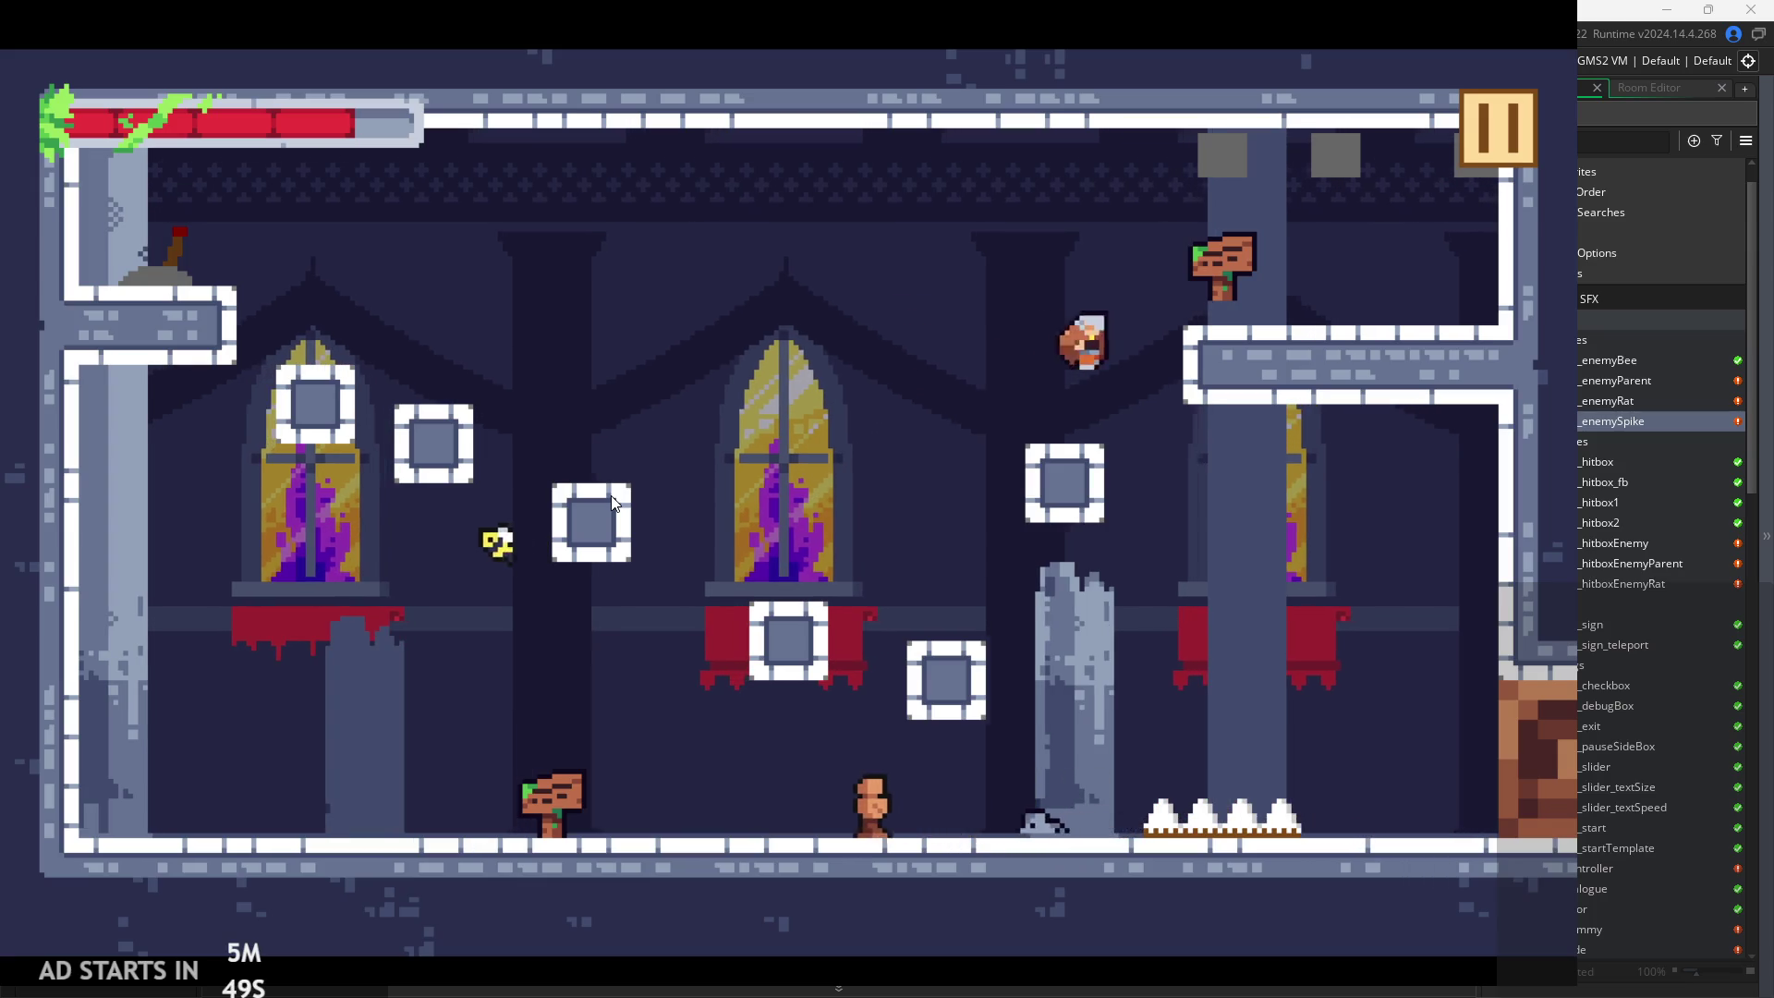
{"action": "key", "text": "Left"}
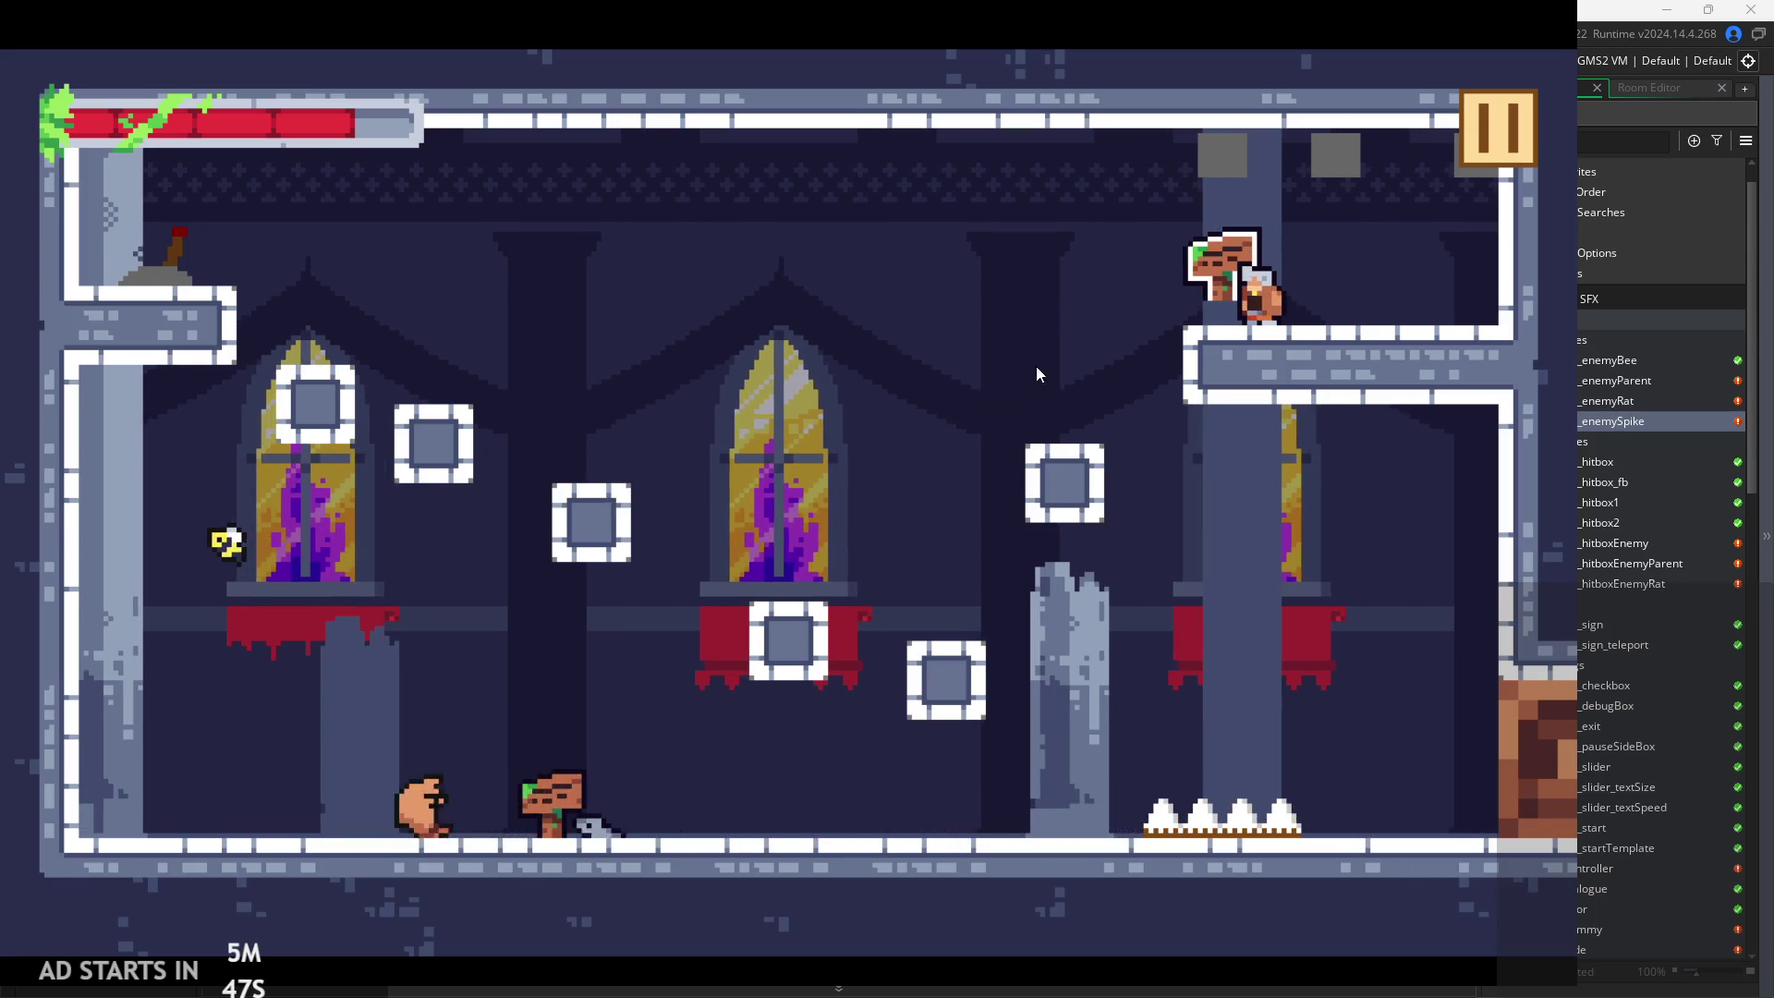
{"action": "left_click", "coordinate": [1466, 143]}
{"action": "left_click", "coordinate": [1307, 819]}
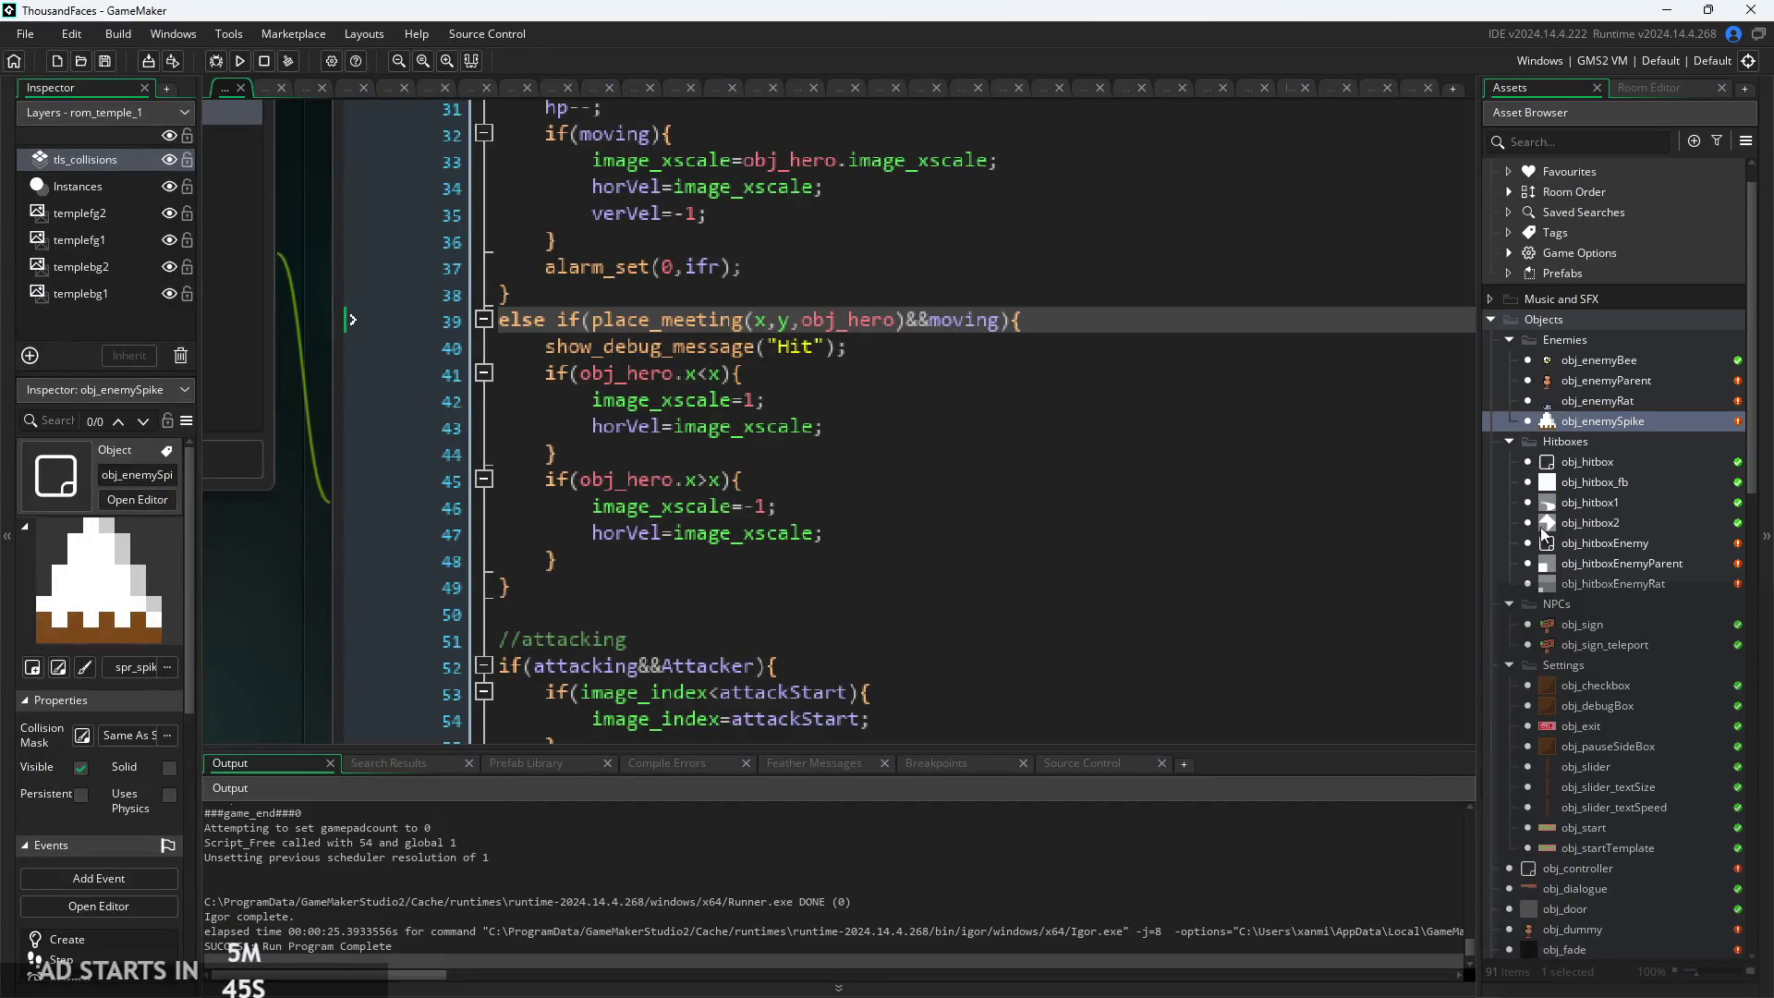
Open rom_temple_1 and nudge the sign instance slightly left and down
{"action": "scroll", "coordinate": [1610, 556], "scroll_direction": "down", "scroll_amount": 1}
{"action": "scroll", "coordinate": [1612, 628], "scroll_direction": "down", "scroll_amount": 6}
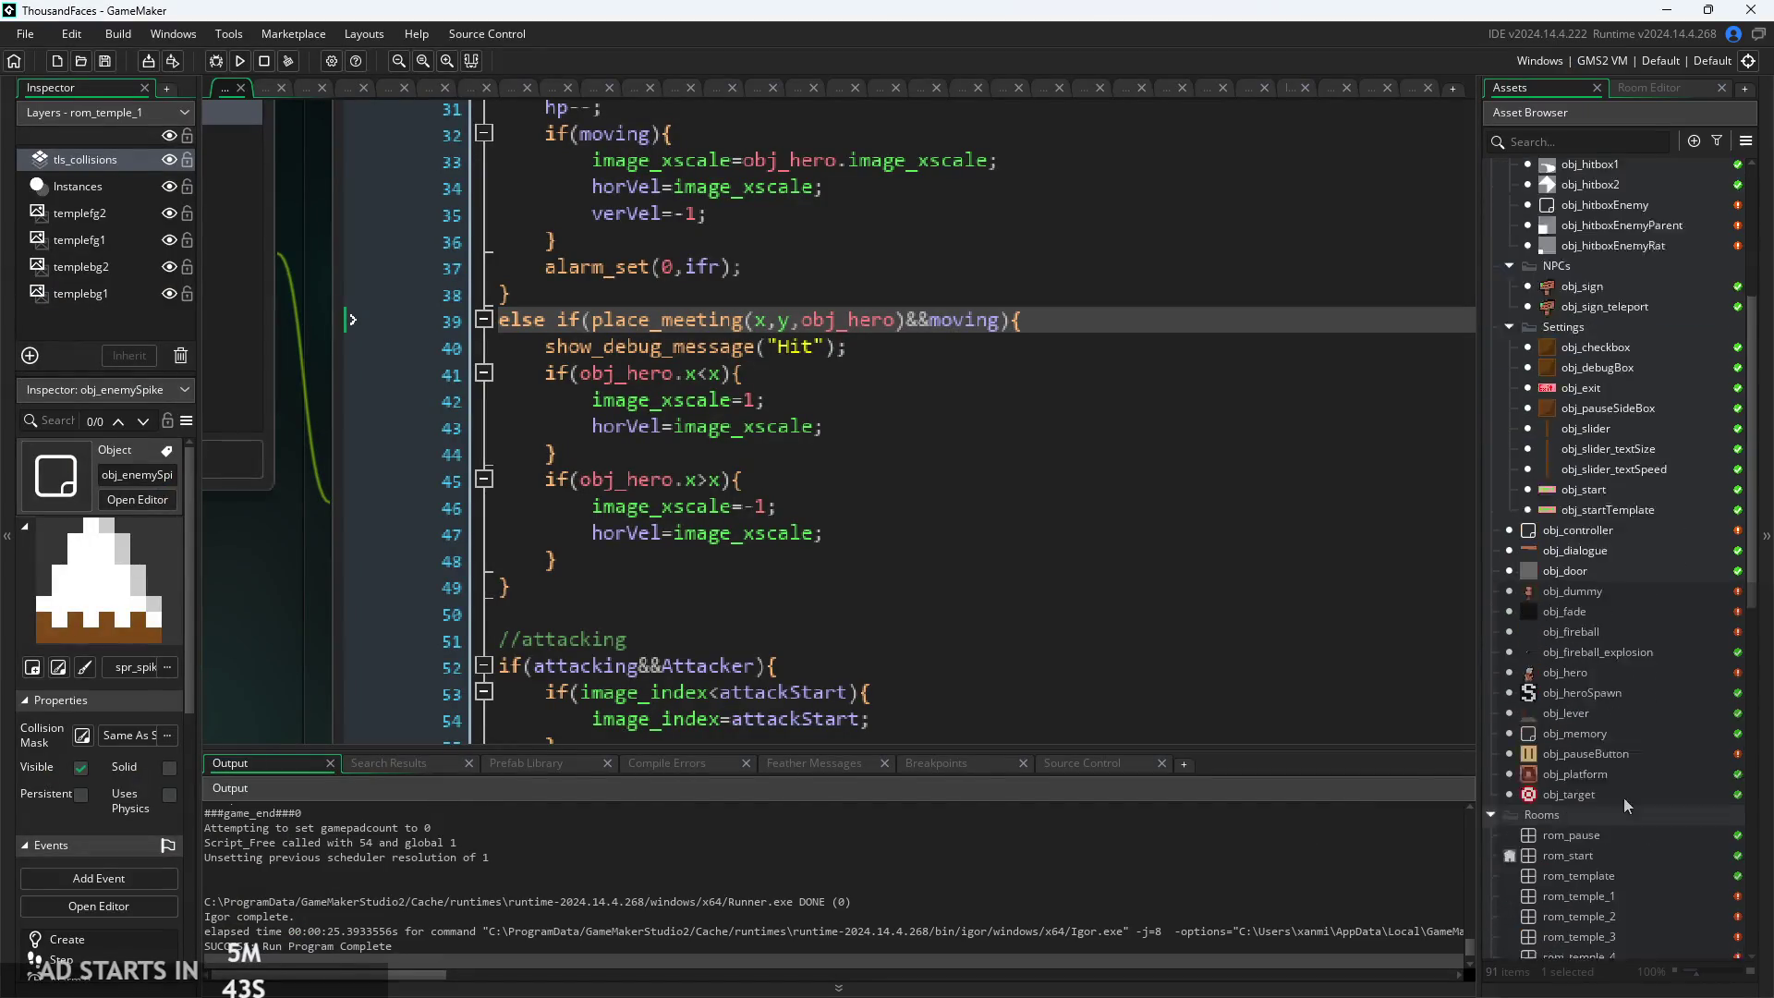
{"action": "double_click", "coordinate": [1596, 782]}
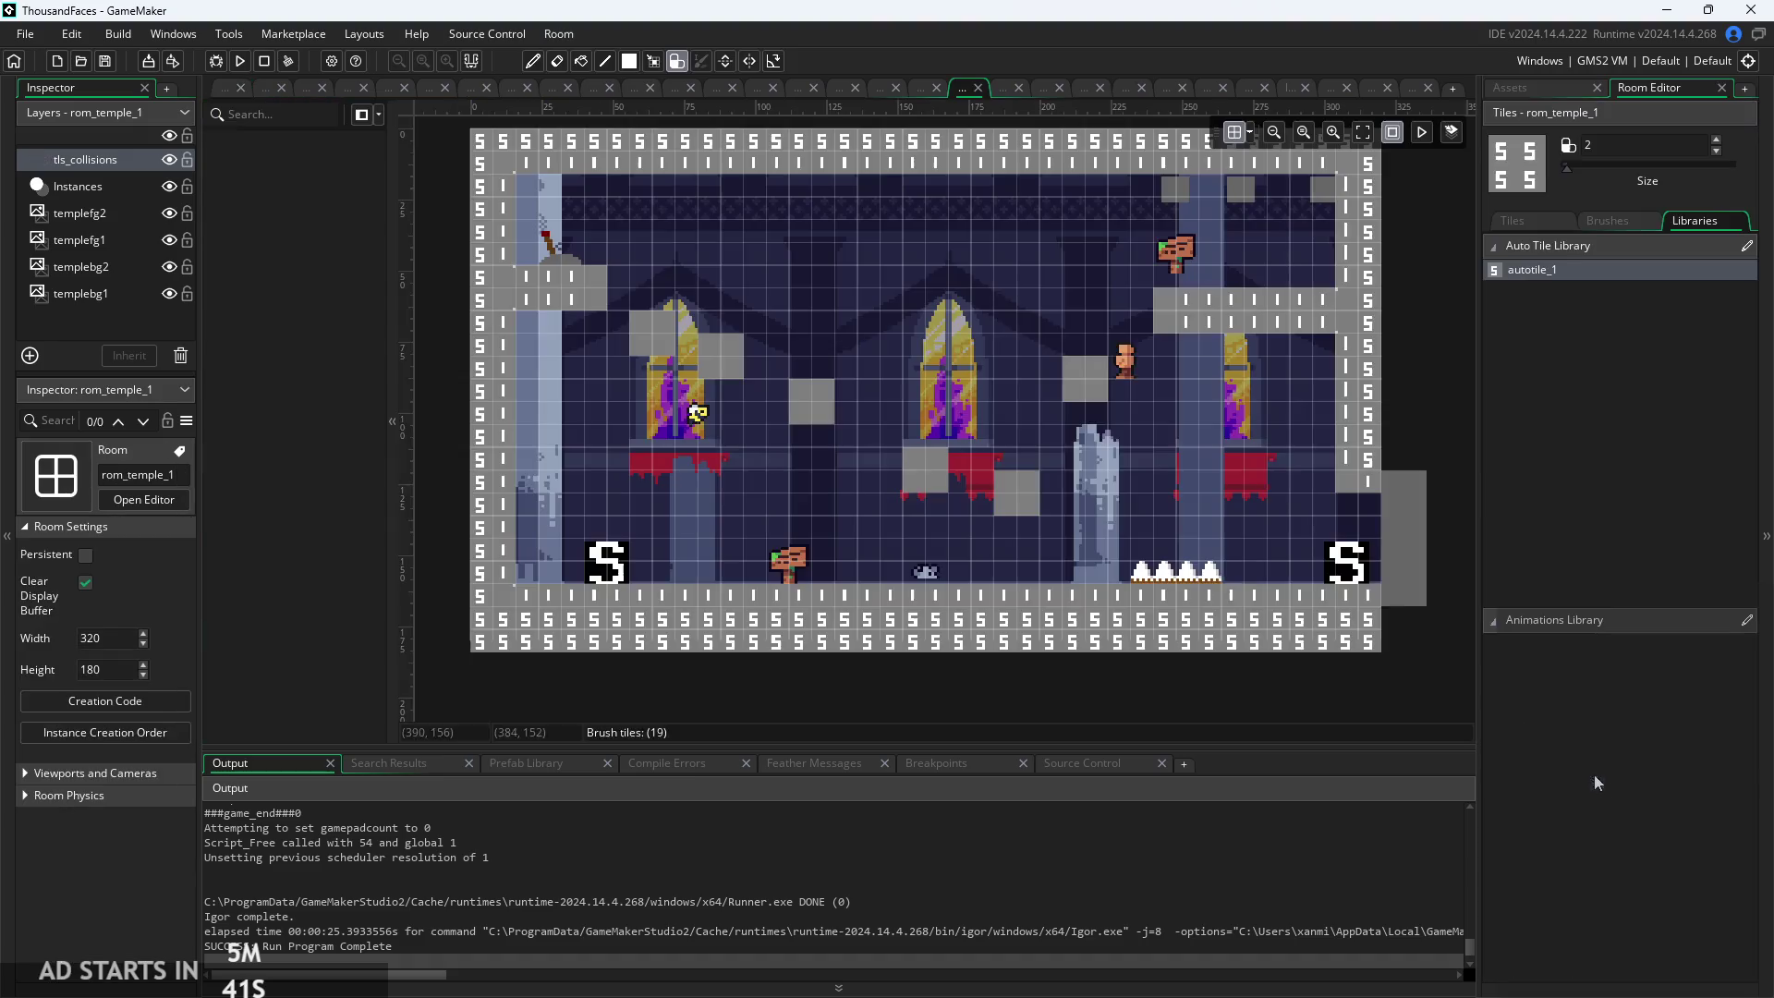
{"action": "left_click", "coordinate": [125, 186]}
{"action": "scroll", "coordinate": [1142, 274], "scroll_direction": "up", "scroll_amount": 2}
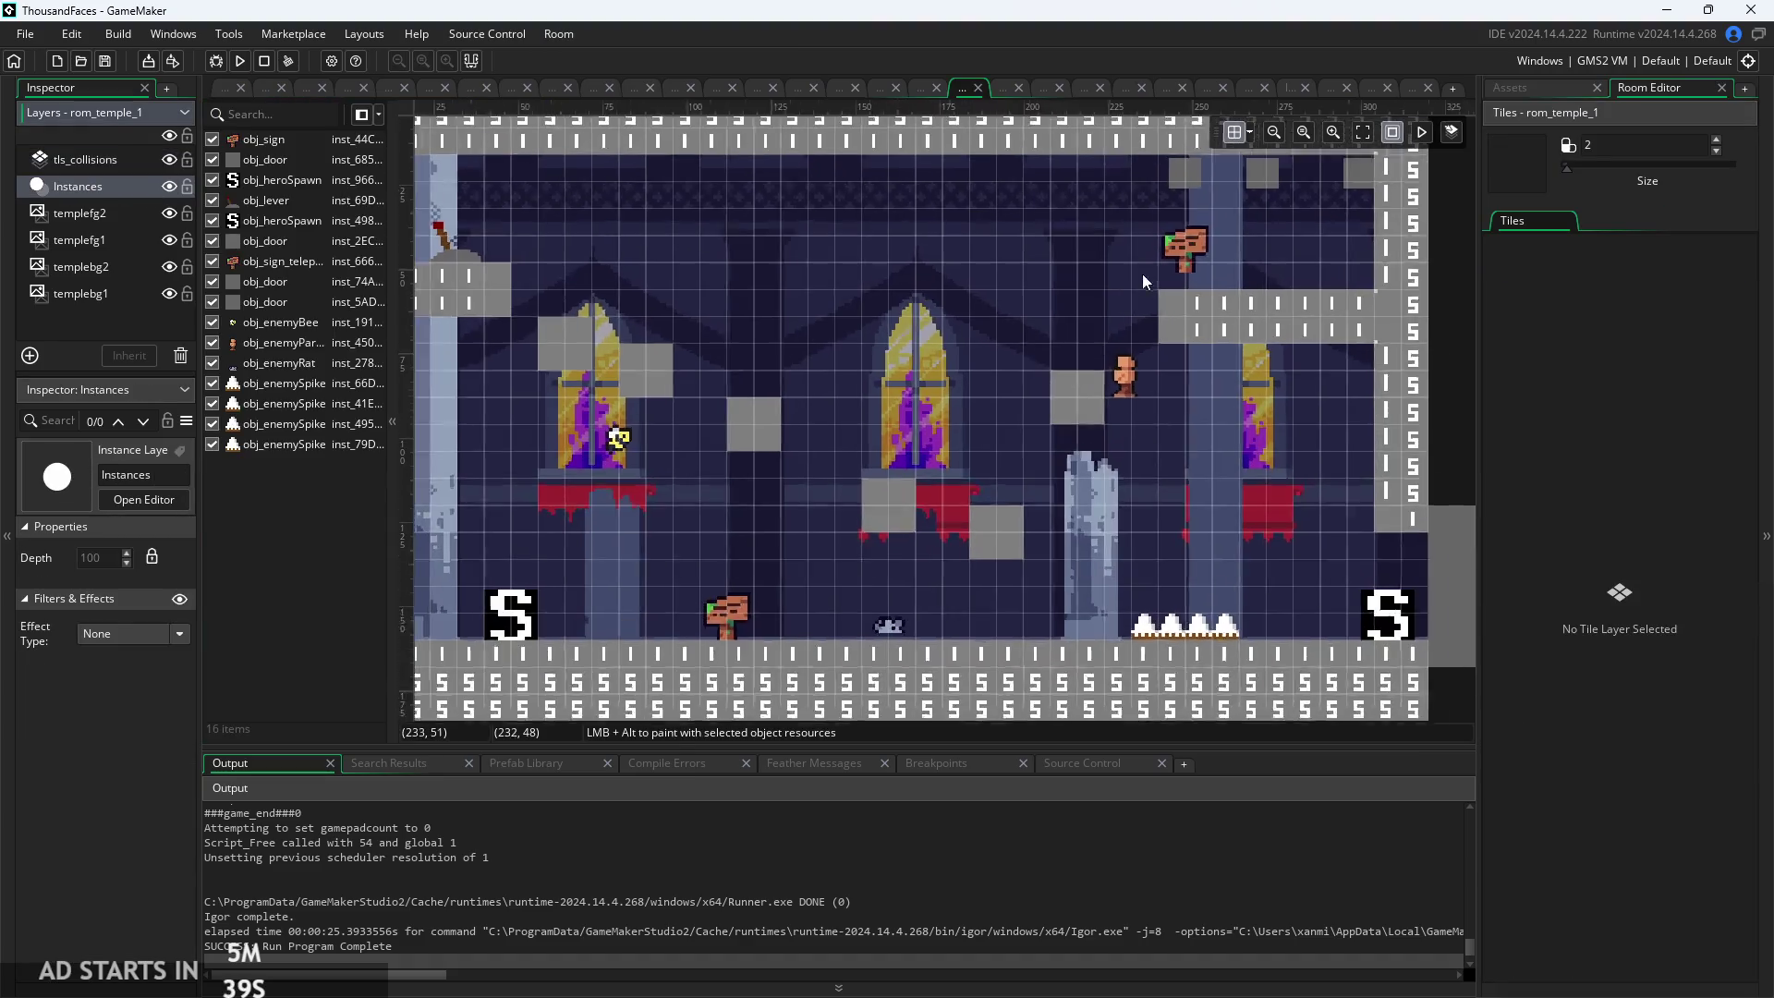
{"action": "left_click", "coordinate": [1214, 251]}
{"action": "left_click_drag", "start_coordinate": [1211, 268], "coordinate": [1213, 275]}
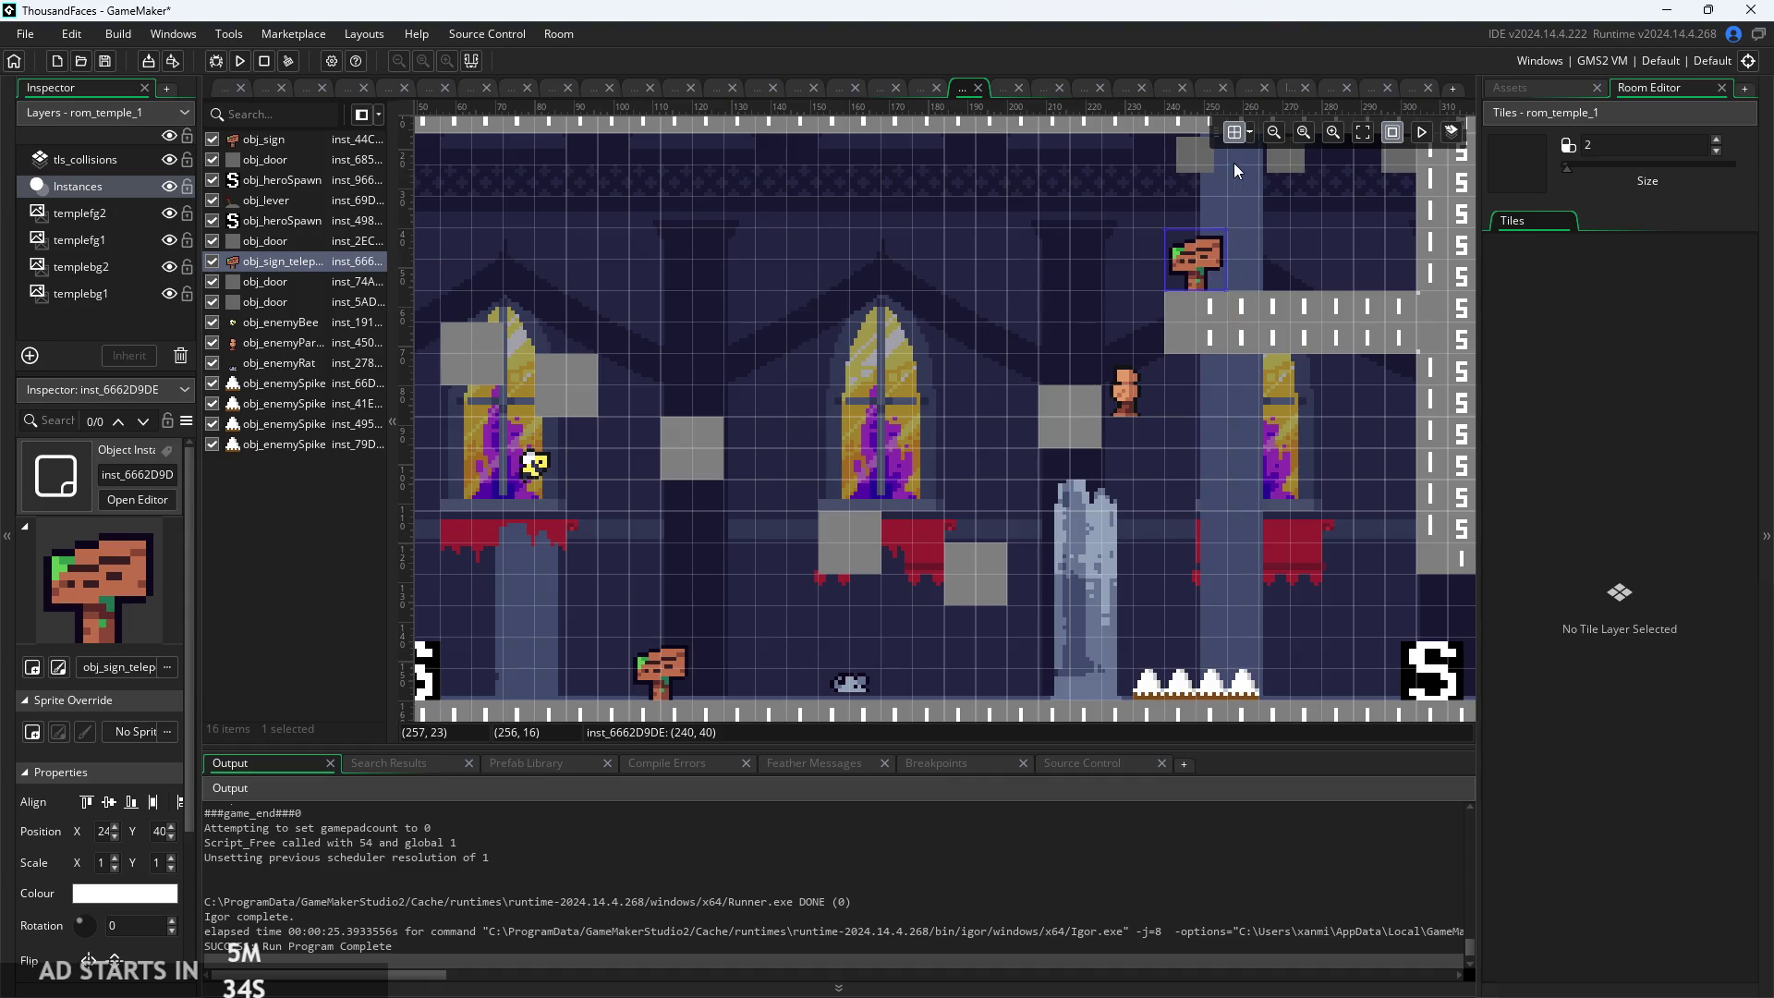
Move the leftmost floor spike onto the pillar base
{"action": "left_click_drag", "start_coordinate": [1254, 606], "coordinate": [1166, 584]}
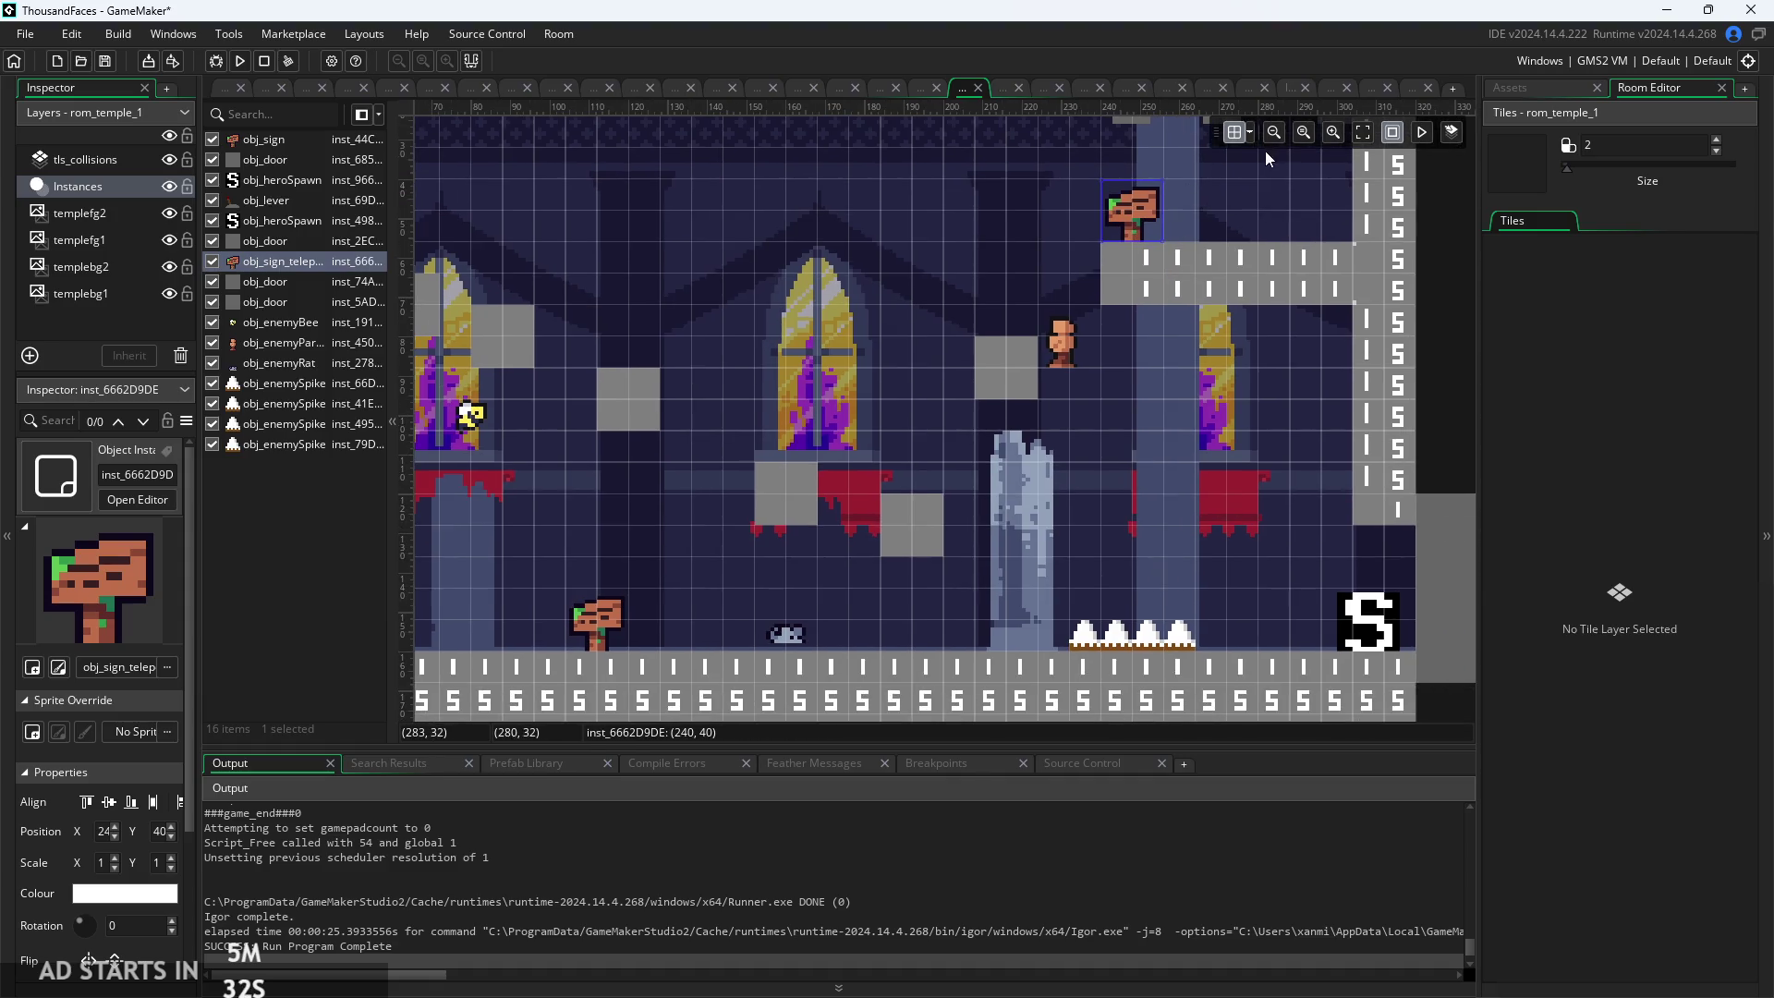
{"action": "left_click", "coordinate": [1249, 132]}
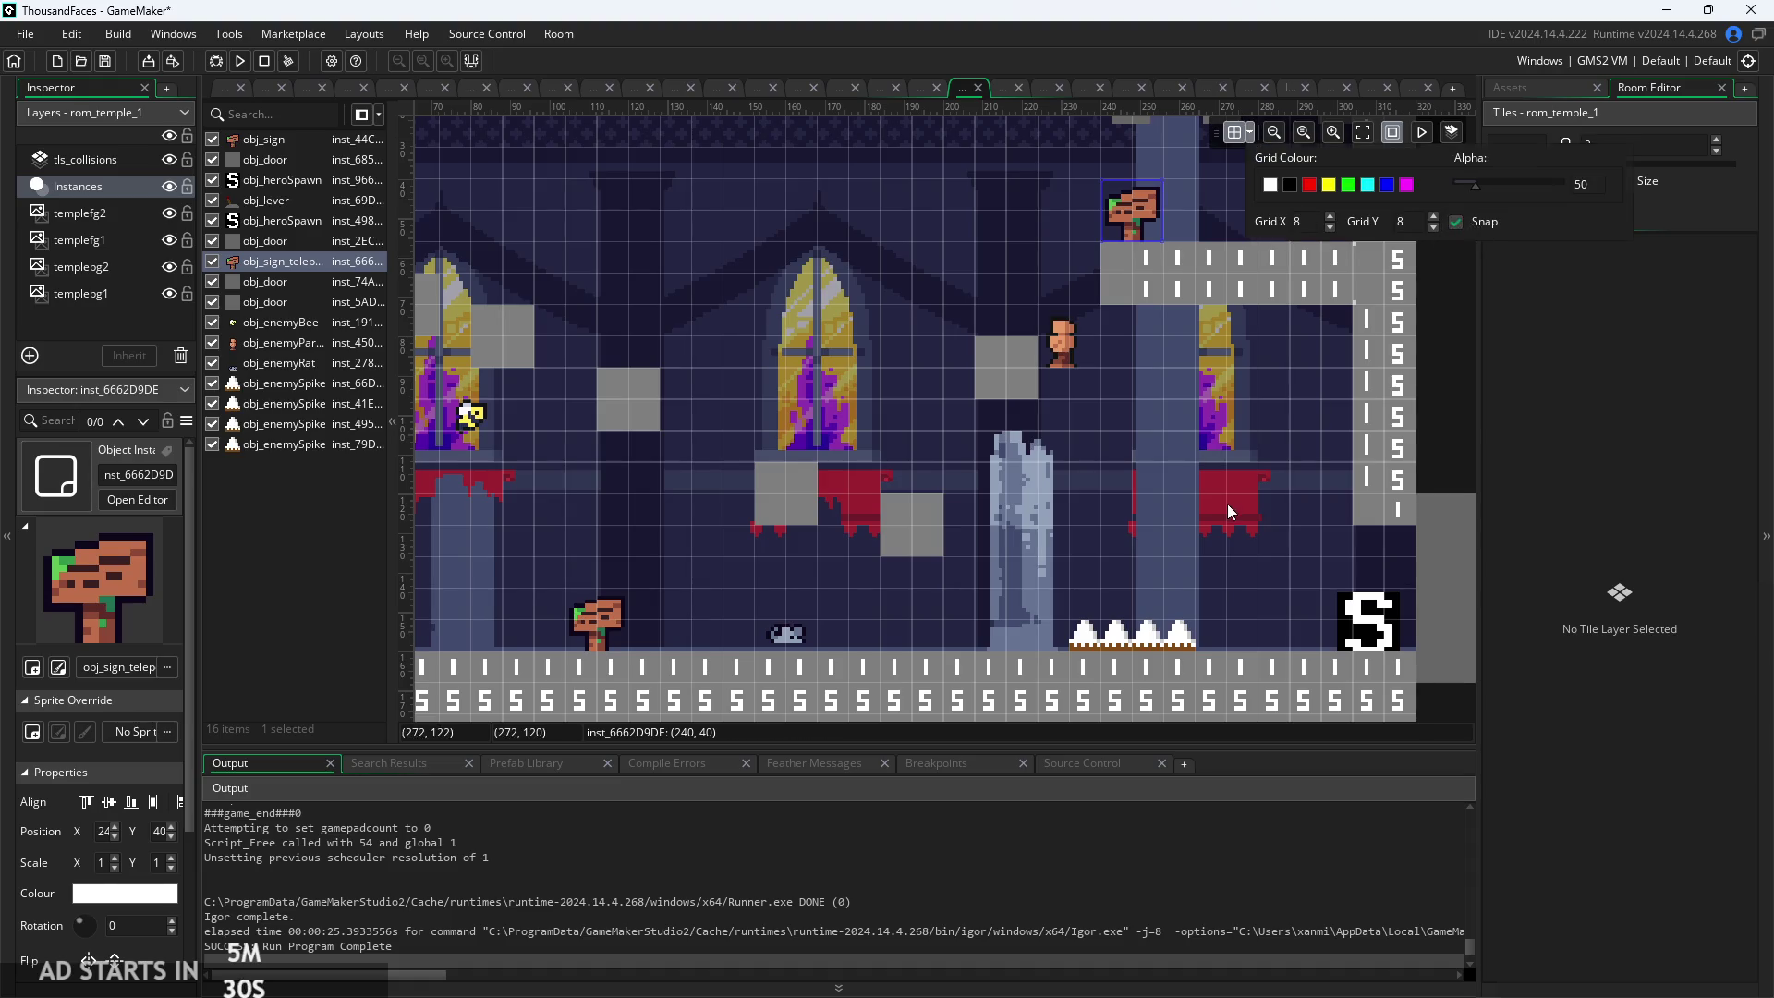
{"action": "left_click_drag", "start_coordinate": [1082, 647], "coordinate": [1062, 644]}
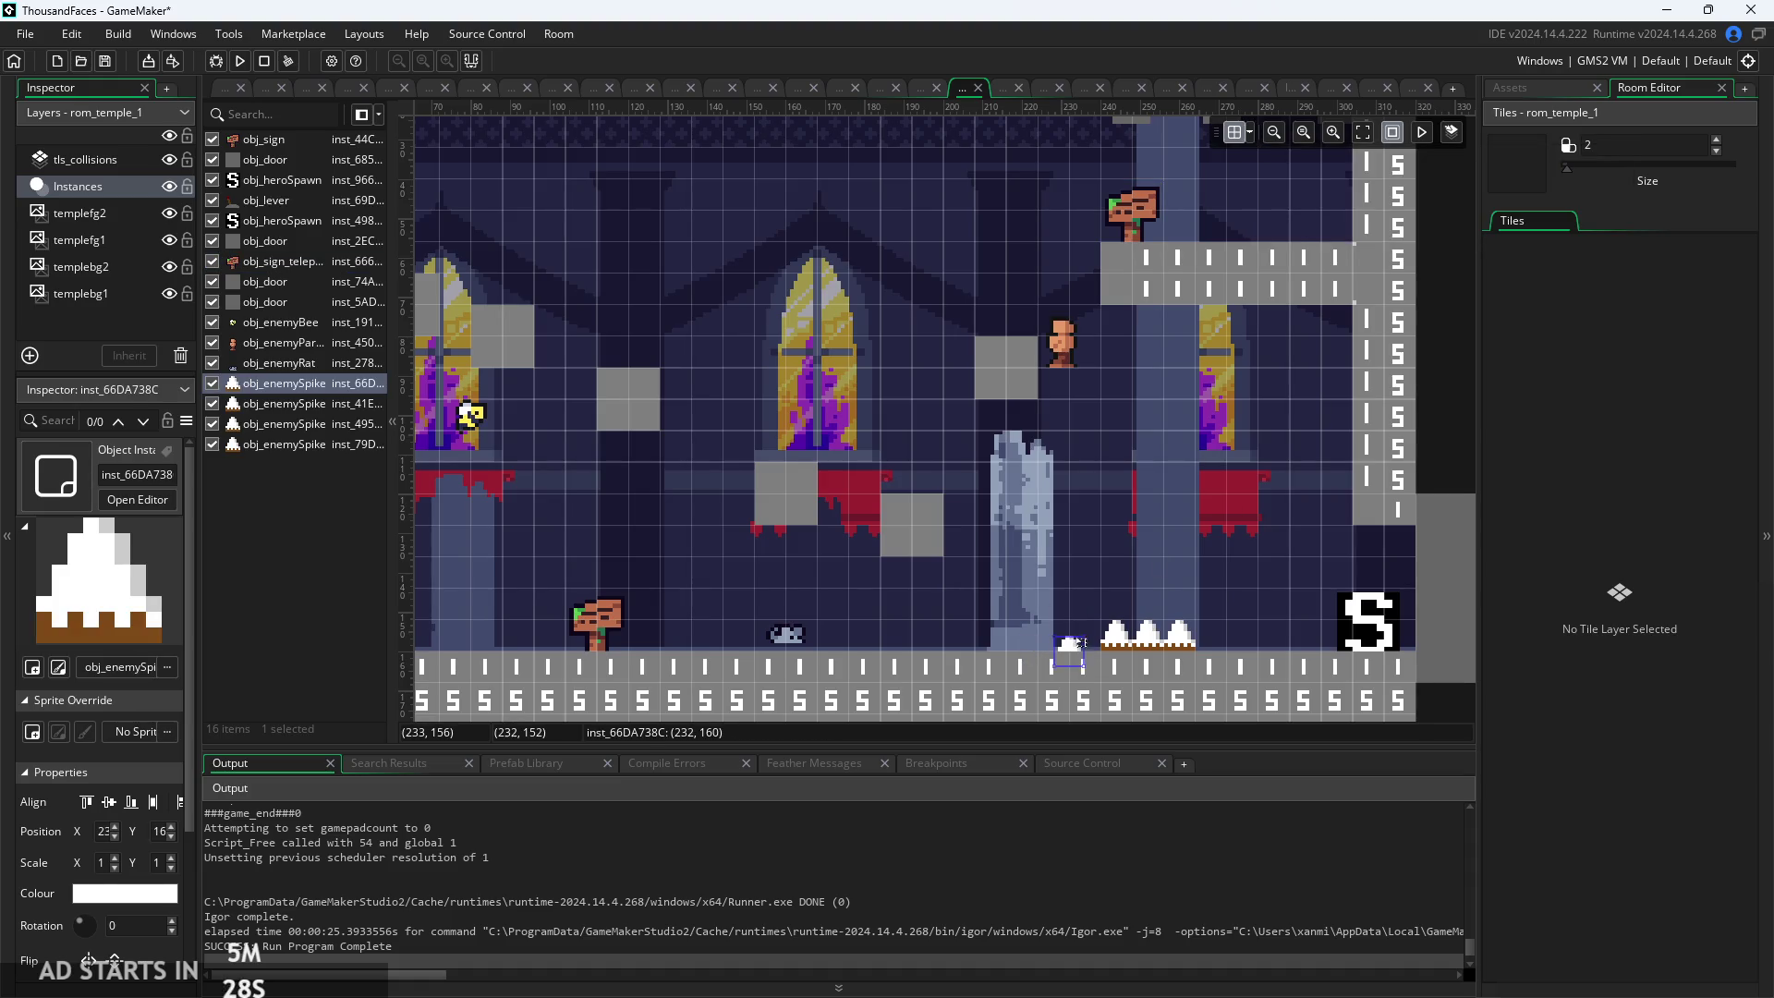
Set the room grid spacing to 4 by 4
{"action": "left_click", "coordinate": [1251, 137]}
{"action": "key", "text": "BackSpace"}
{"action": "type", "text": "4"}
{"action": "key", "text": "BackSpace"}
{"action": "type", "text": "4"}
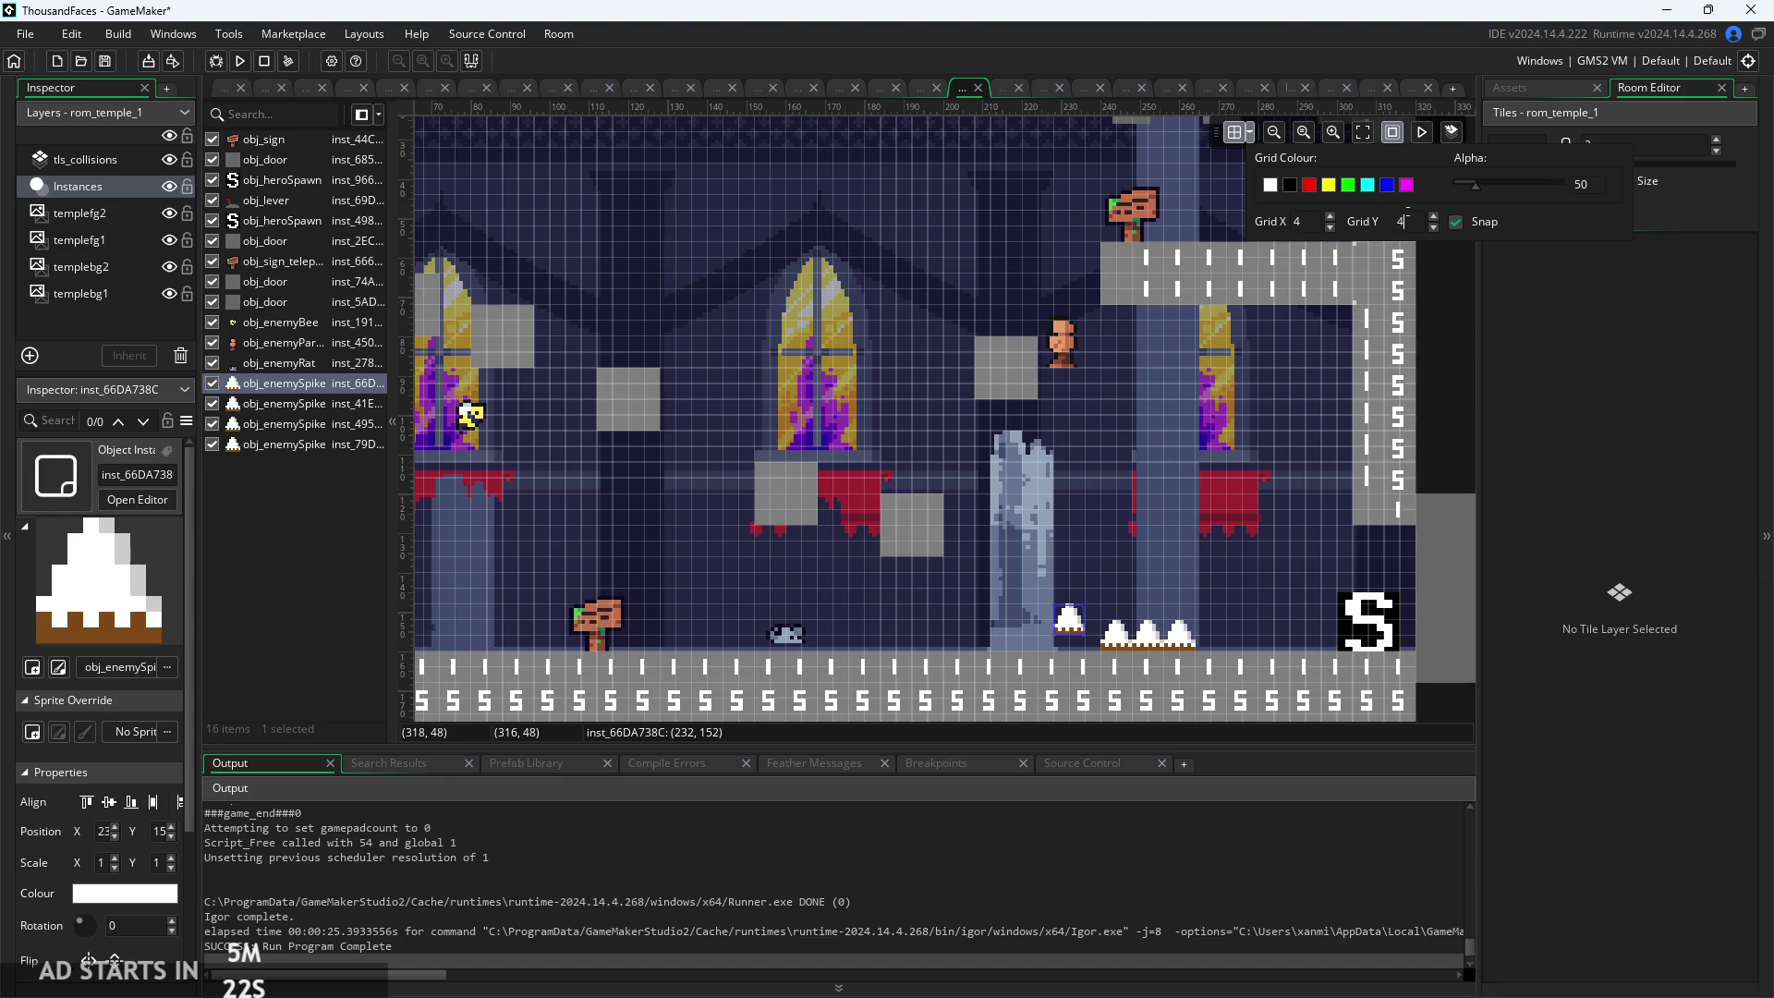
{"action": "left_click", "coordinate": [1215, 358]}
Move the rat instance slightly right and down
{"action": "scroll", "coordinate": [1146, 497], "scroll_direction": "up", "scroll_amount": 2}
{"action": "scroll", "coordinate": [1062, 645], "scroll_direction": "down", "scroll_amount": 3}
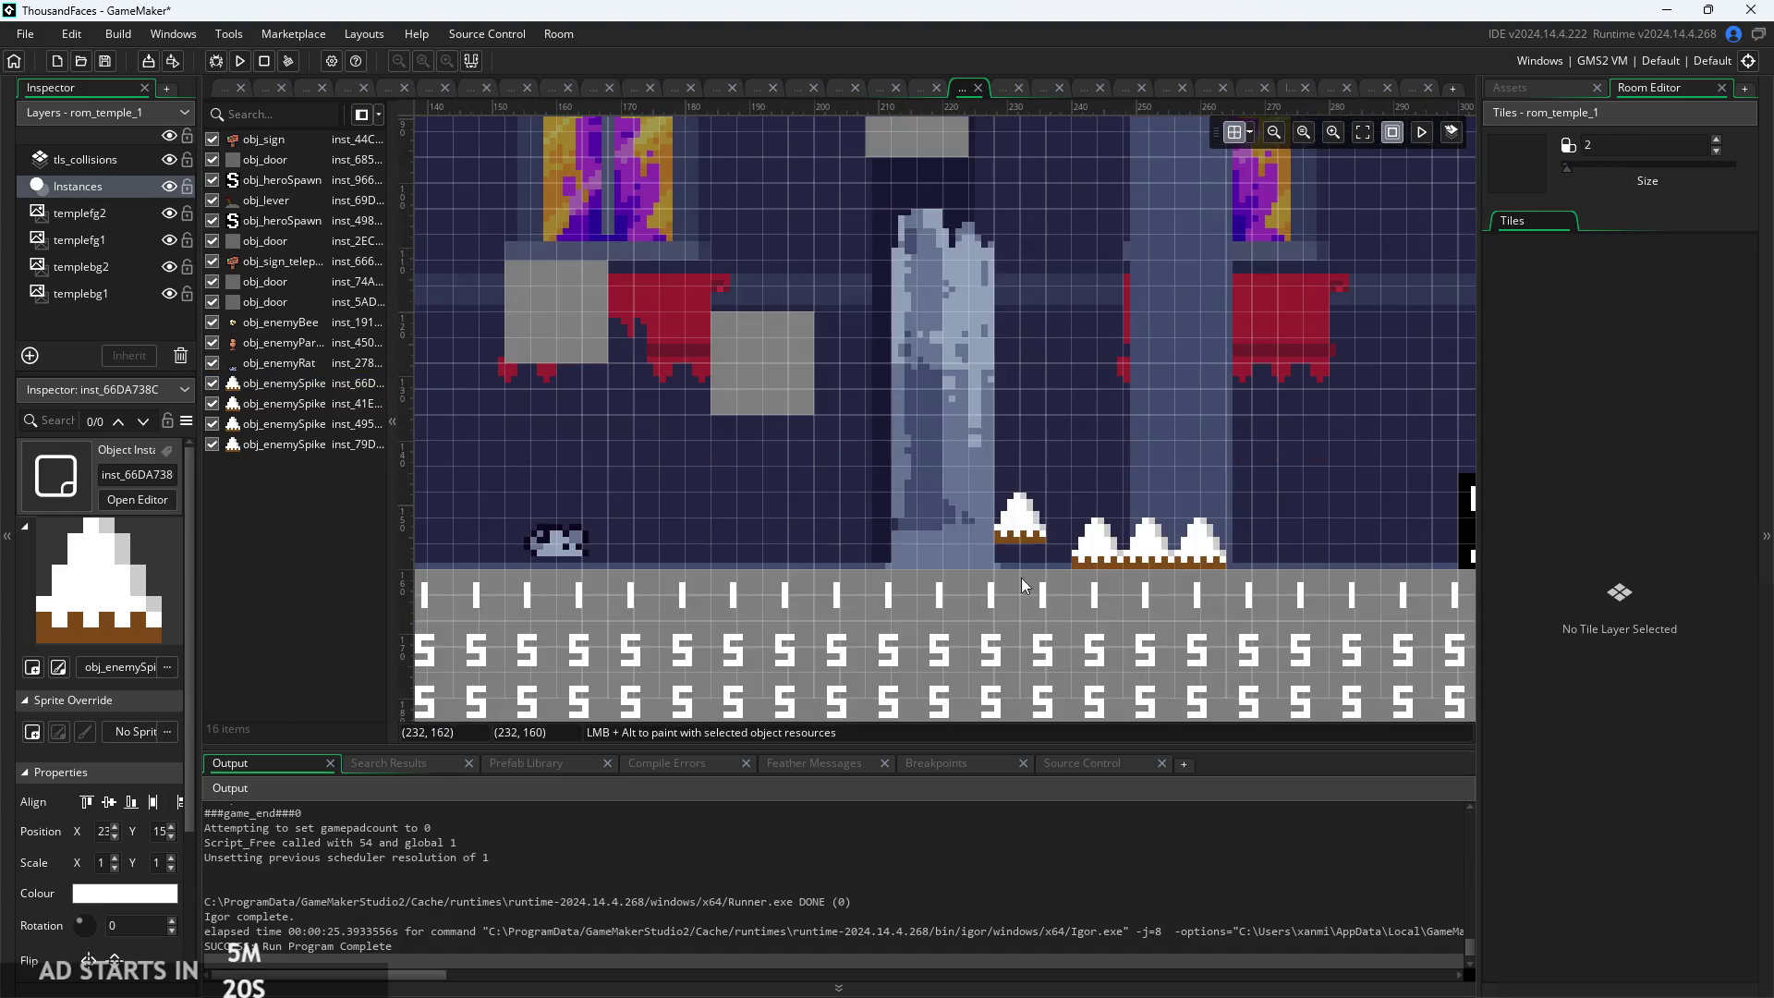
{"action": "scroll", "coordinate": [934, 480], "scroll_direction": "down", "scroll_amount": 2}
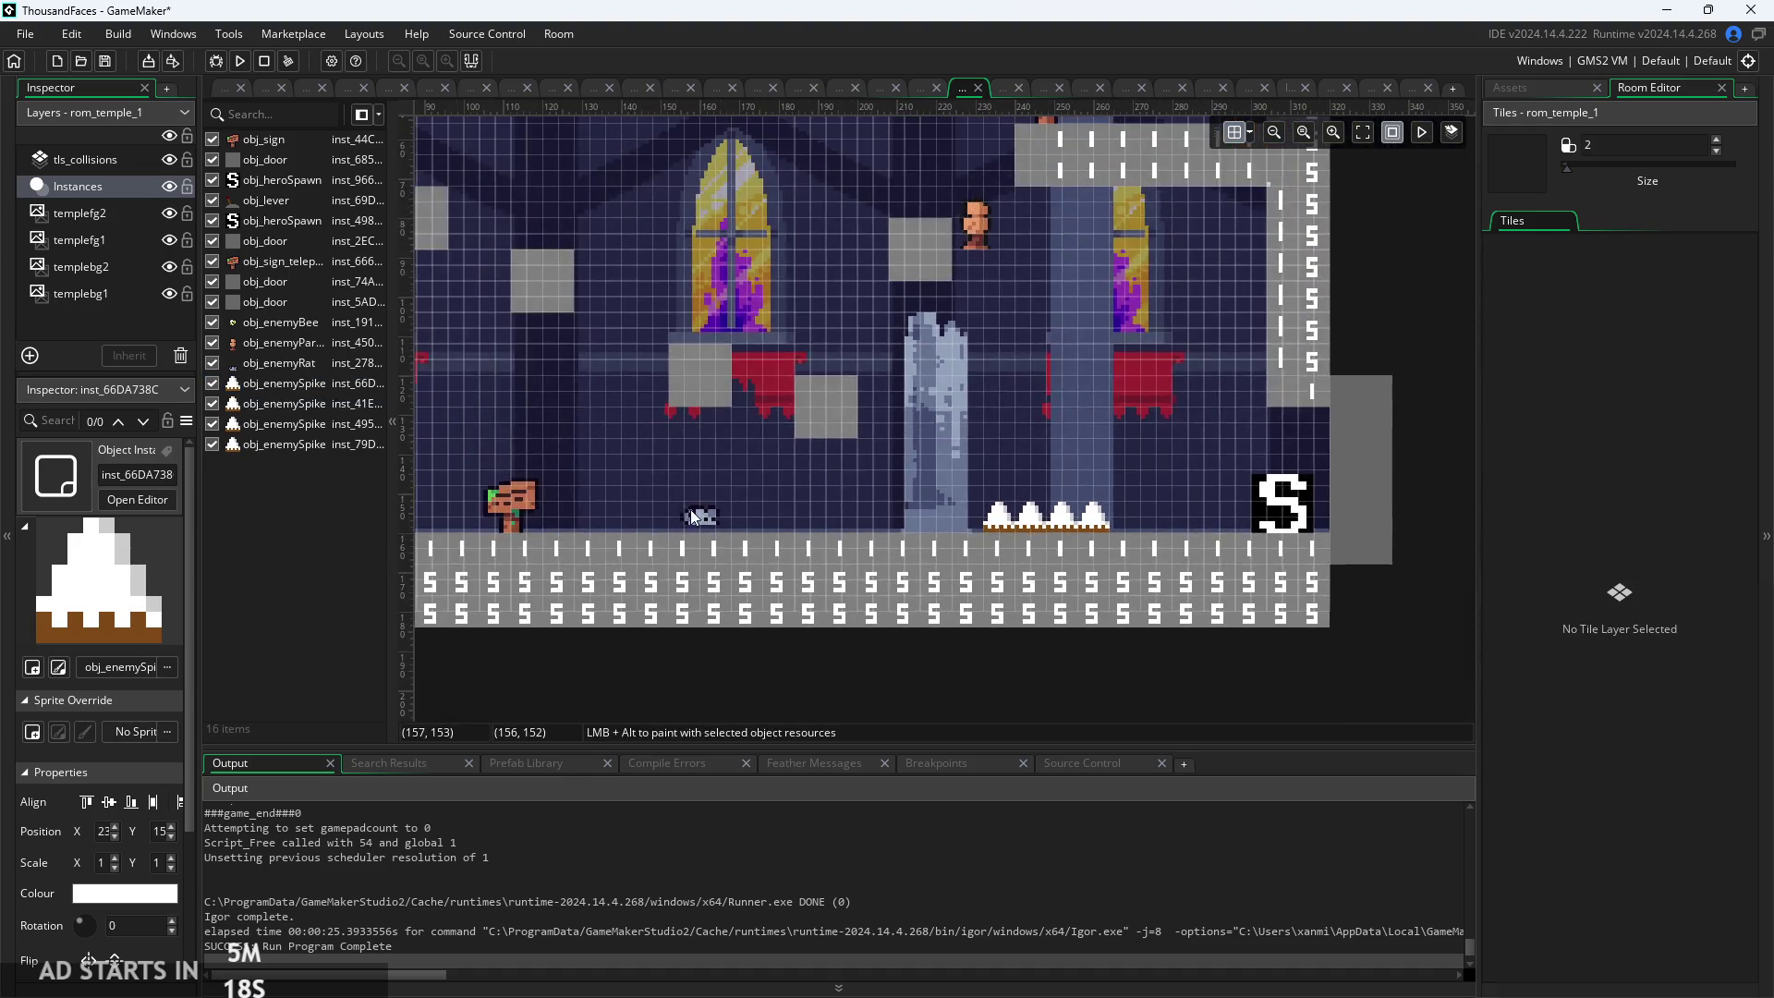
{"action": "scroll", "coordinate": [652, 542], "scroll_direction": "up", "scroll_amount": 4}
{"action": "left_click_drag", "start_coordinate": [808, 471], "coordinate": [827, 504]}
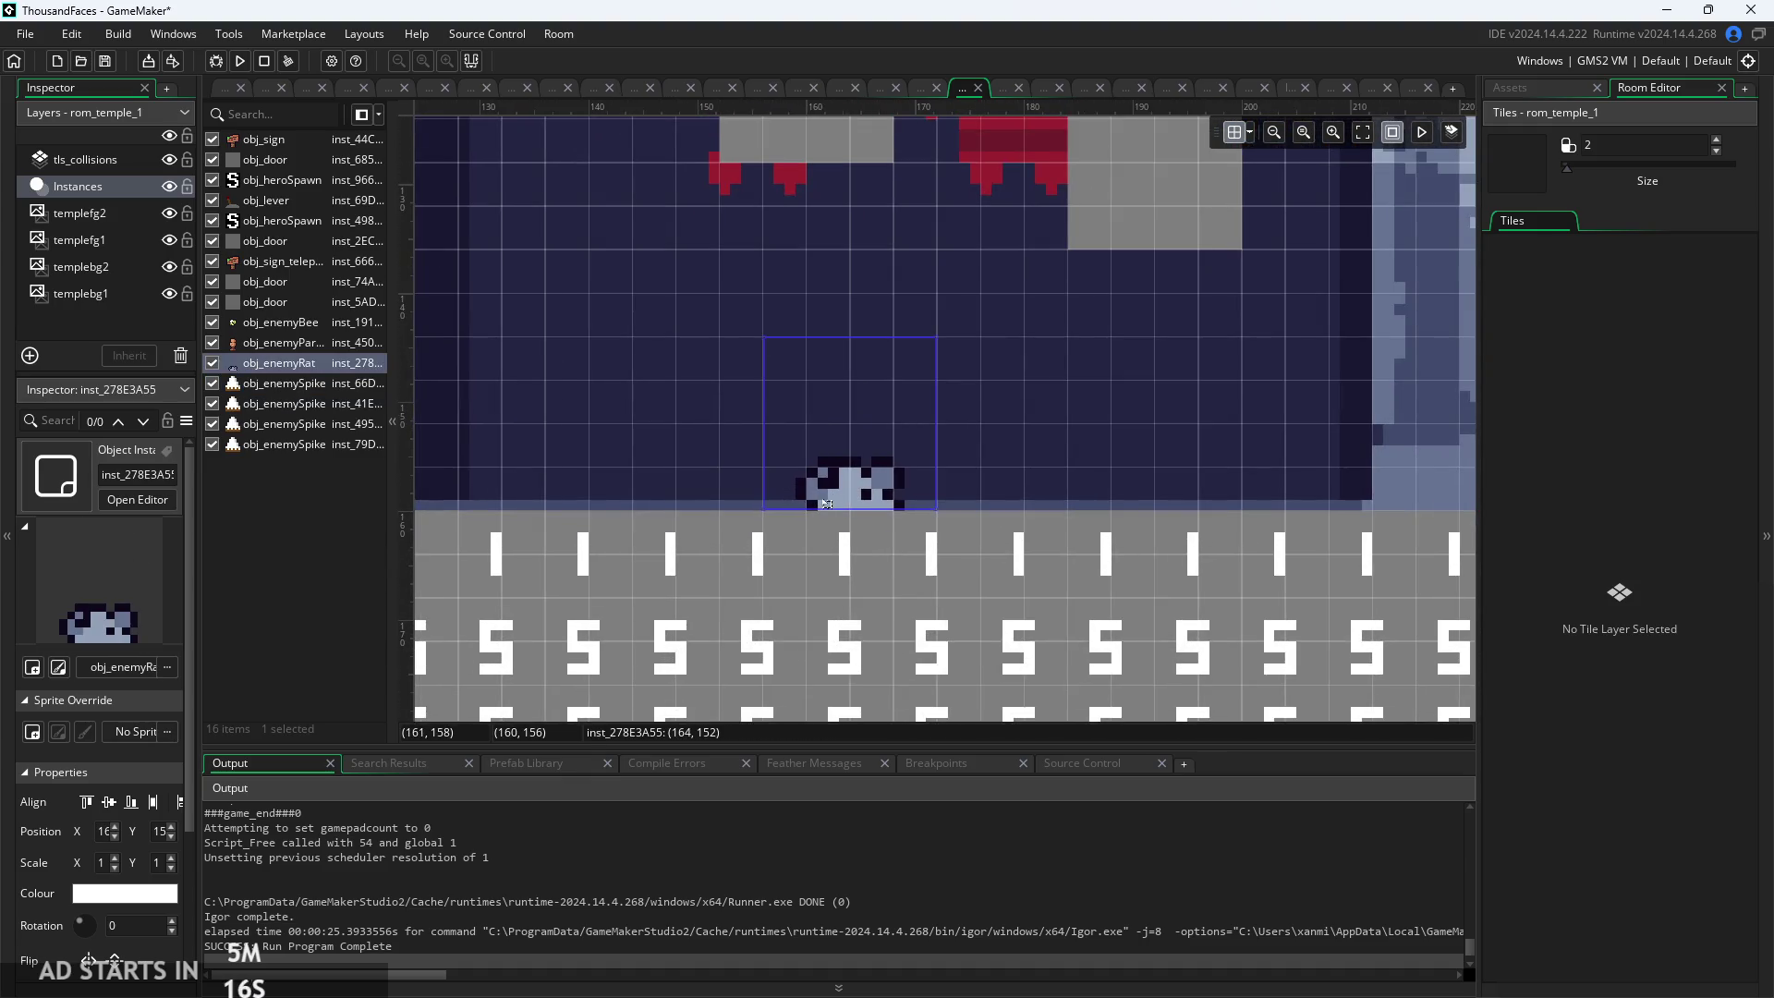
Inspect the bee and the enemy by the right window
{"action": "scroll", "coordinate": [900, 318], "scroll_direction": "down", "scroll_amount": 2}
{"action": "mouse_move", "coordinate": [628, 319]}
{"action": "left_mouse_down"}
{"action": "mouse_move", "coordinate": [886, 440]}
{"action": "mouse_move", "coordinate": [855, 524]}
{"action": "mouse_move", "coordinate": [665, 330]}
{"action": "mouse_move", "coordinate": [857, 242]}
{"action": "left_mouse_up"}
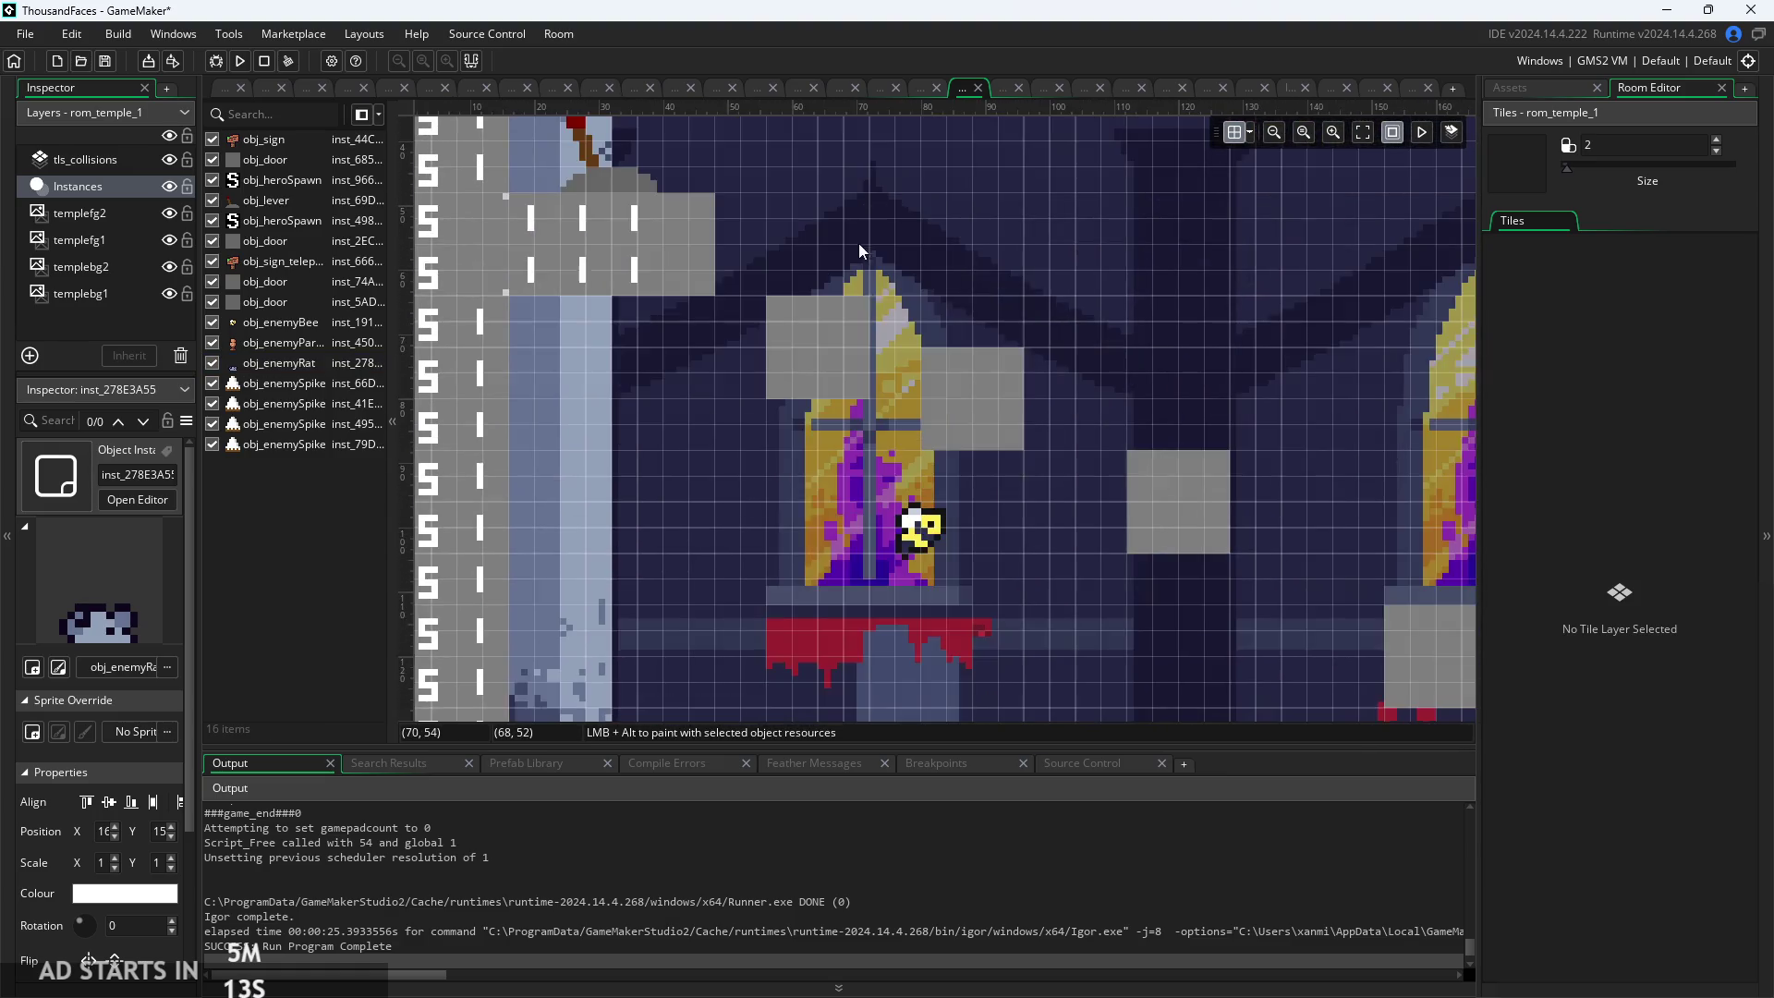
{"action": "left_click", "coordinate": [922, 541]}
{"action": "mouse_move", "coordinate": [1095, 596]}
{"action": "left_mouse_down"}
{"action": "mouse_move", "coordinate": [773, 514]}
{"action": "mouse_move", "coordinate": [894, 438]}
{"action": "mouse_move", "coordinate": [872, 396]}
{"action": "left_mouse_up"}
{"action": "left_click", "coordinate": [874, 403]}
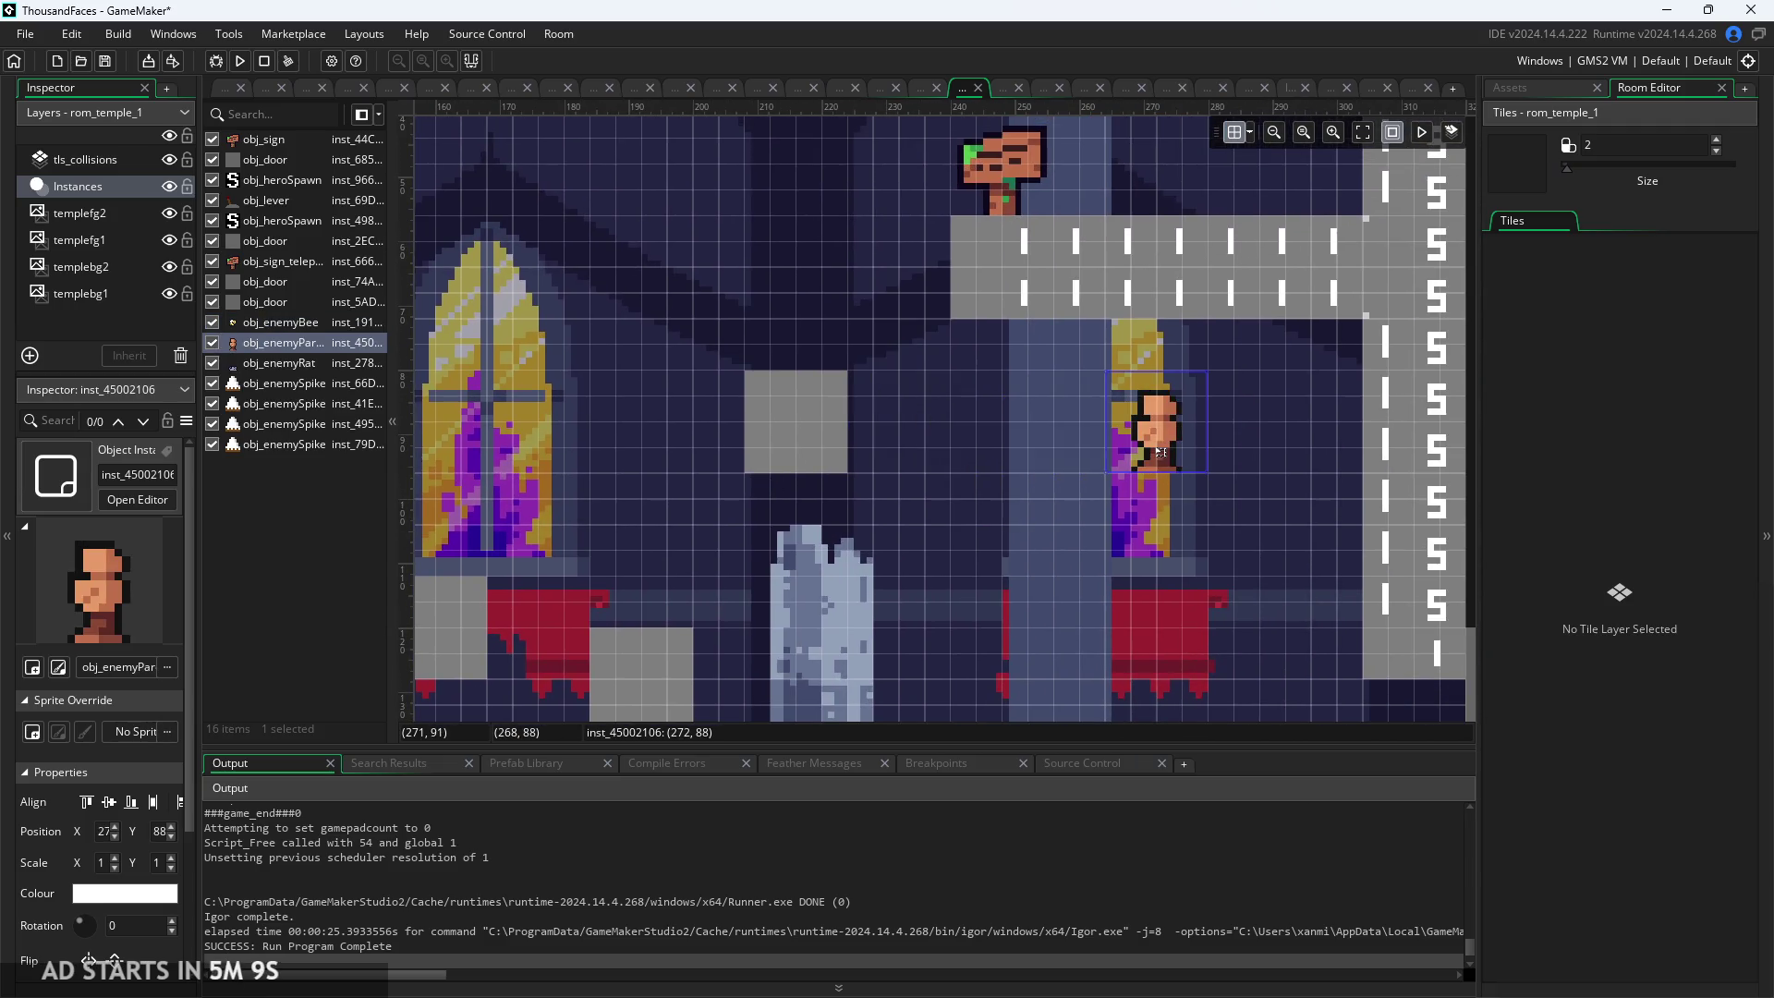
{"action": "left_click", "coordinate": [1001, 563]}
Shift the top-right door near the ceiling slightly down-left
{"action": "left_click_drag", "start_coordinate": [1001, 564], "coordinate": [1029, 452]}
{"action": "scroll", "coordinate": [956, 590], "scroll_direction": "down", "scroll_amount": 2}
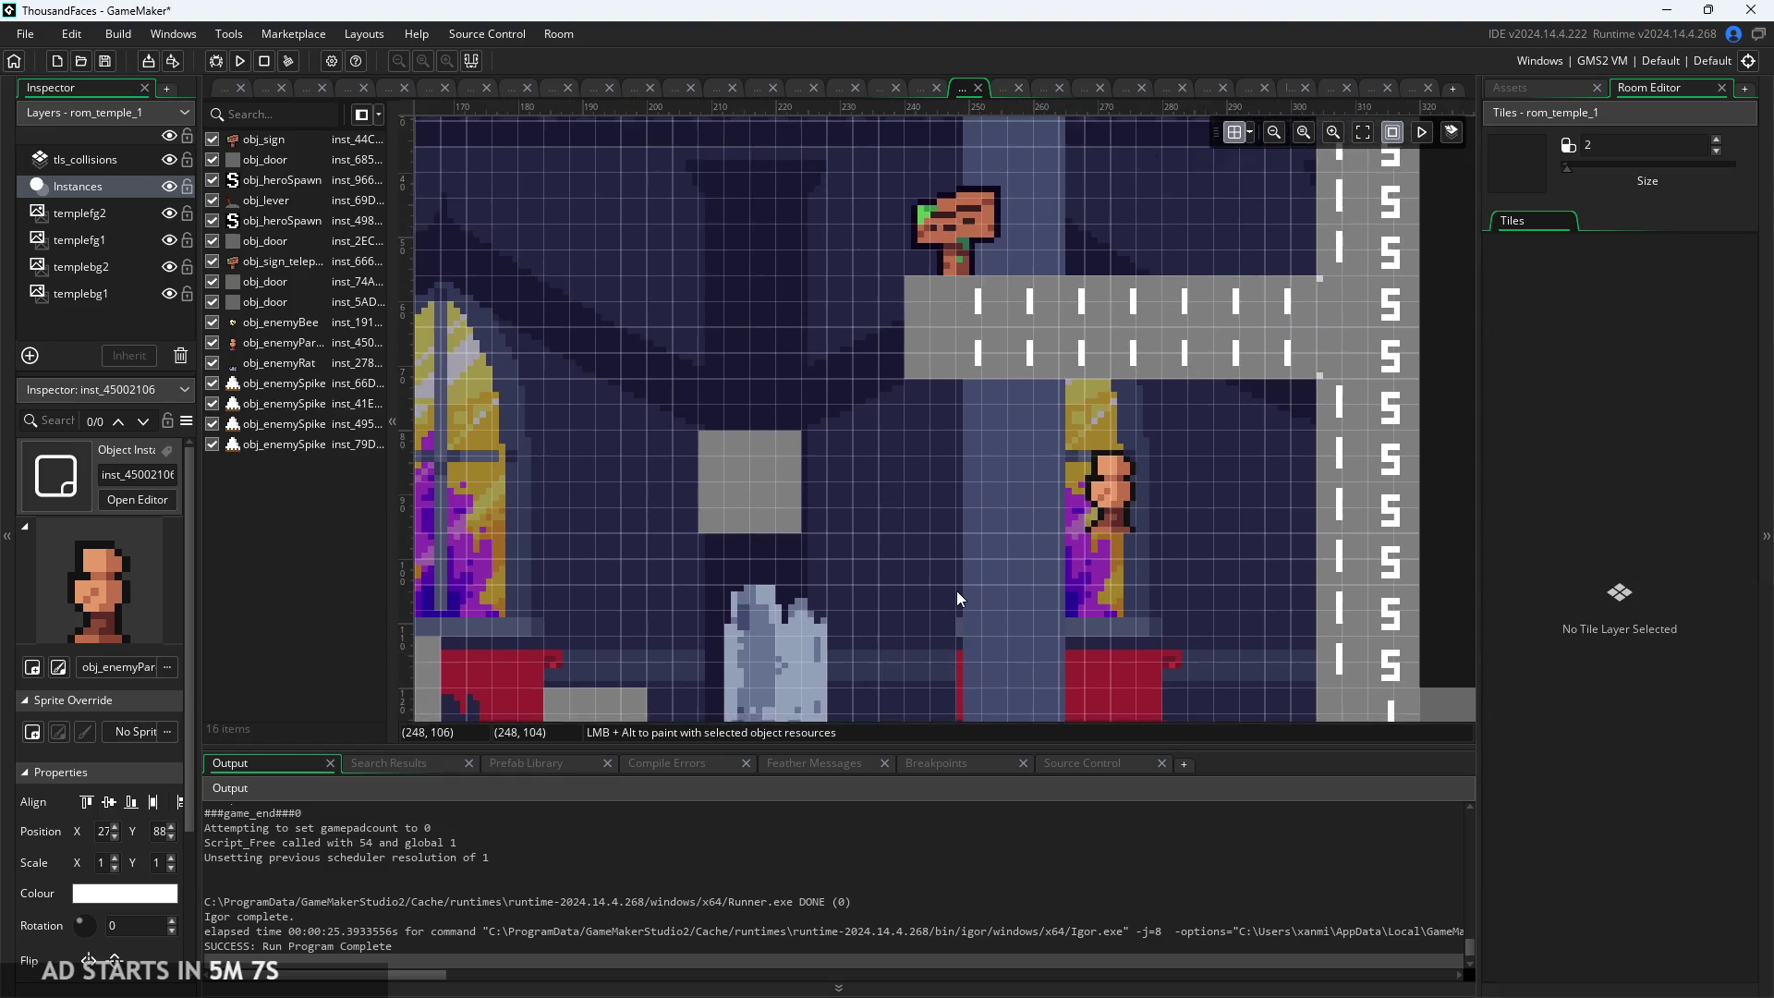
{"action": "scroll", "coordinate": [968, 383], "scroll_direction": "down", "scroll_amount": 2}
{"action": "left_click", "coordinate": [959, 307]}
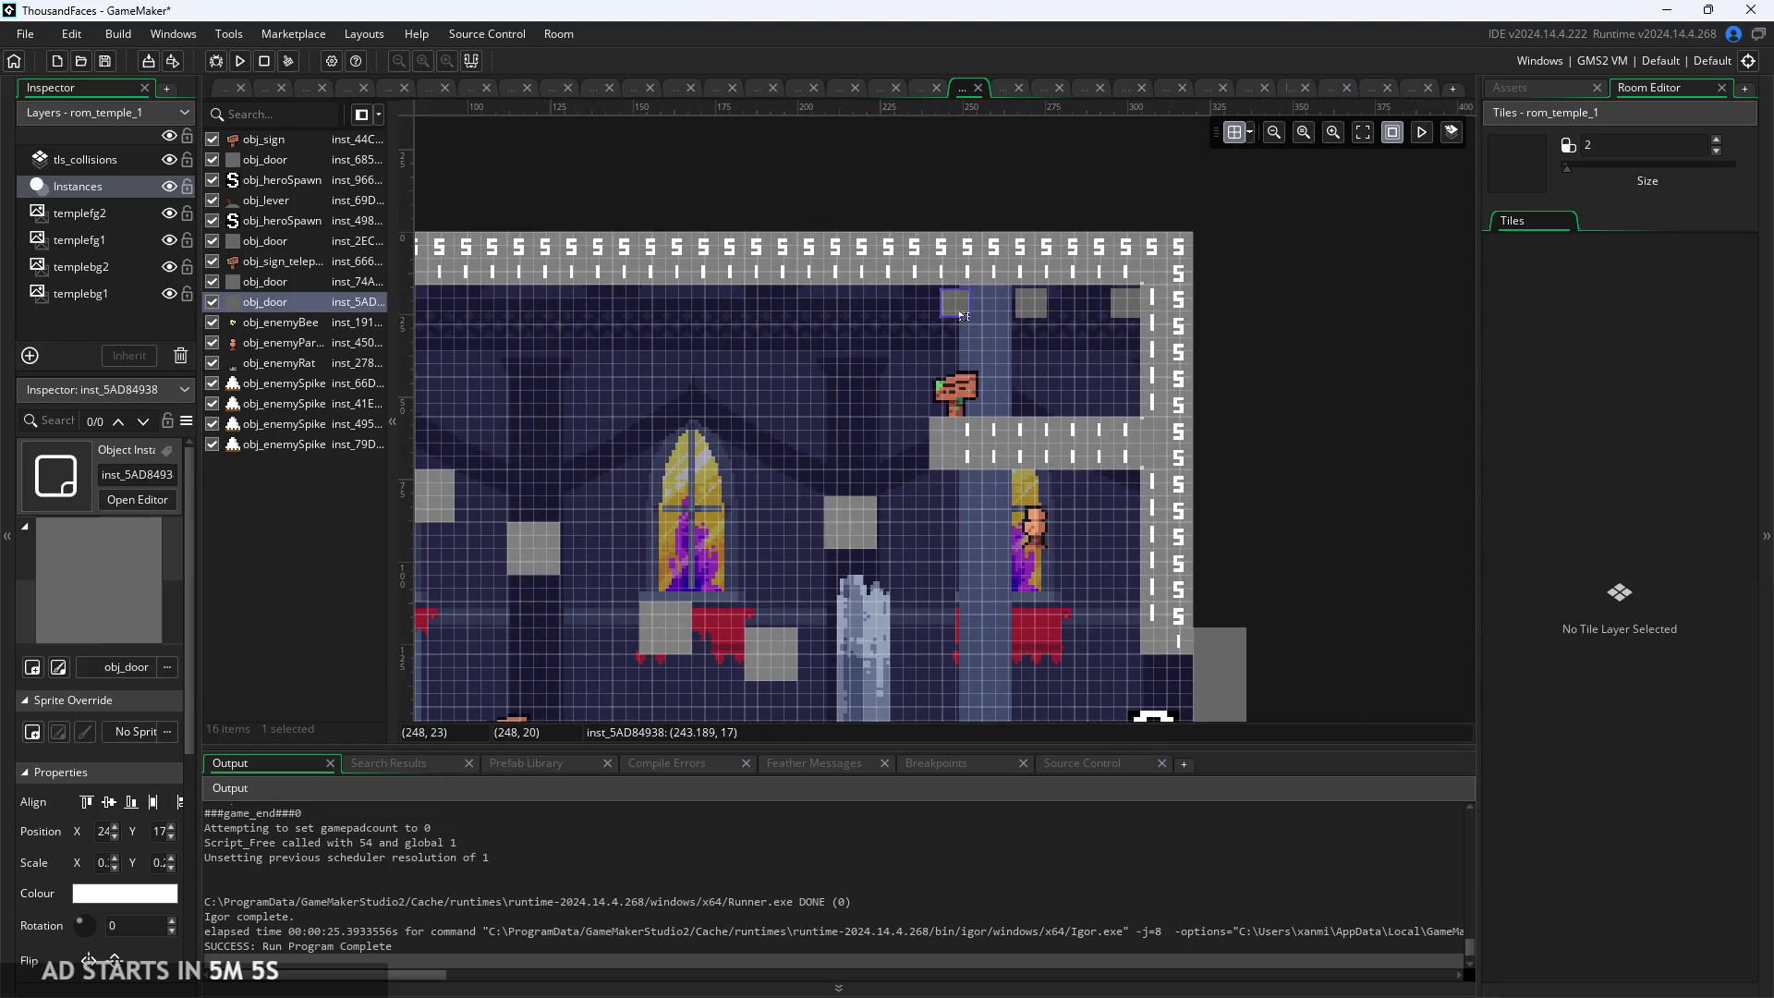
{"action": "left_click", "coordinate": [1036, 322]}
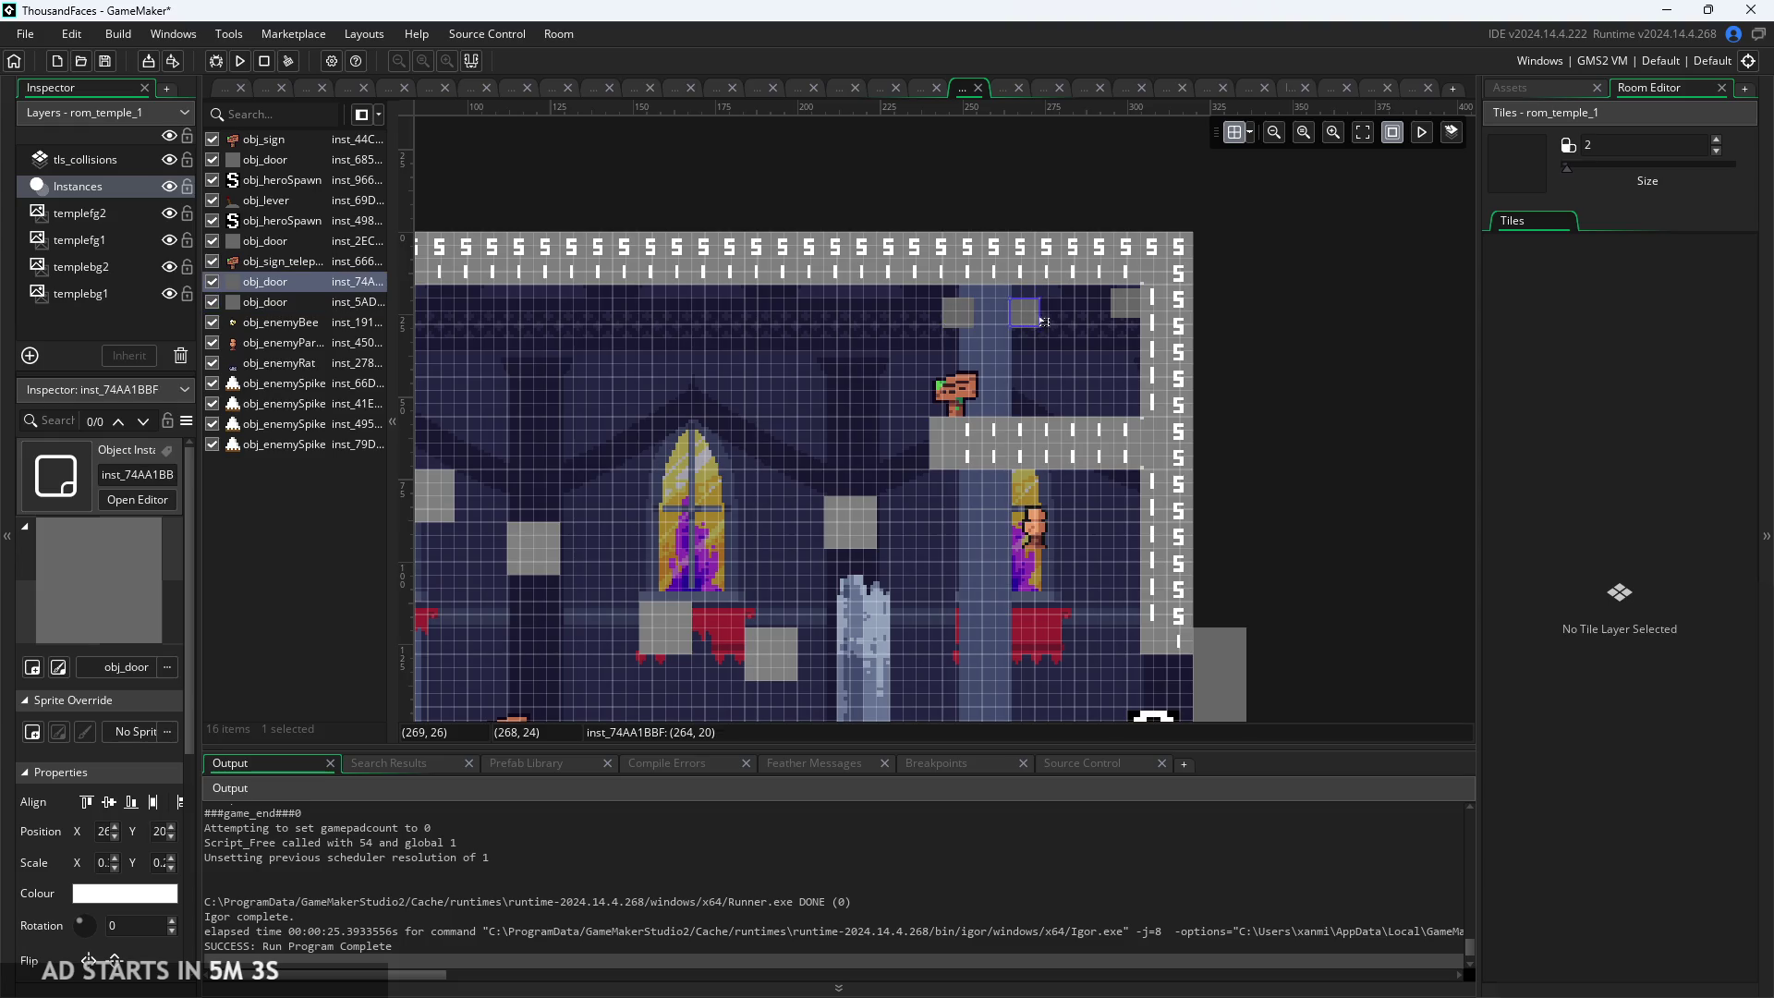
{"action": "left_click_drag", "start_coordinate": [1123, 309], "coordinate": [1113, 321]}
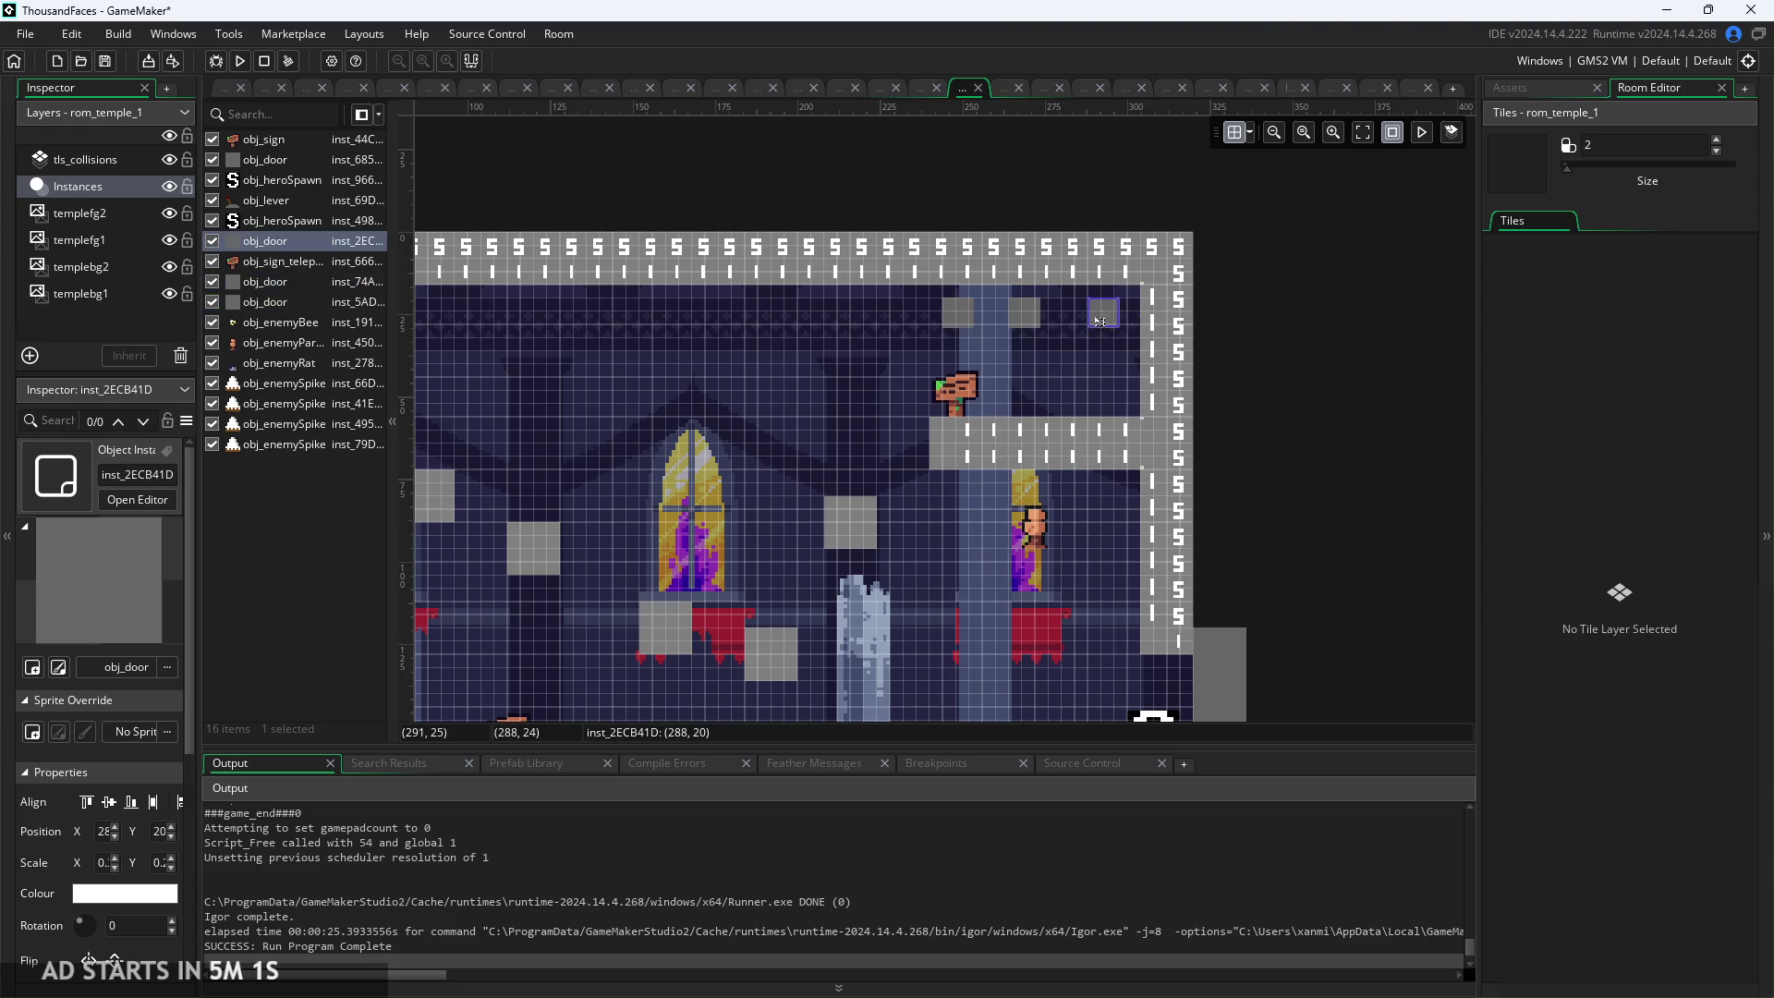
Drag the middle door one grid step to the right
{"action": "left_click", "coordinate": [1028, 319]}
{"action": "left_click", "coordinate": [1066, 354]}
{"action": "scroll", "coordinate": [1060, 374], "scroll_direction": "up", "scroll_amount": 3}
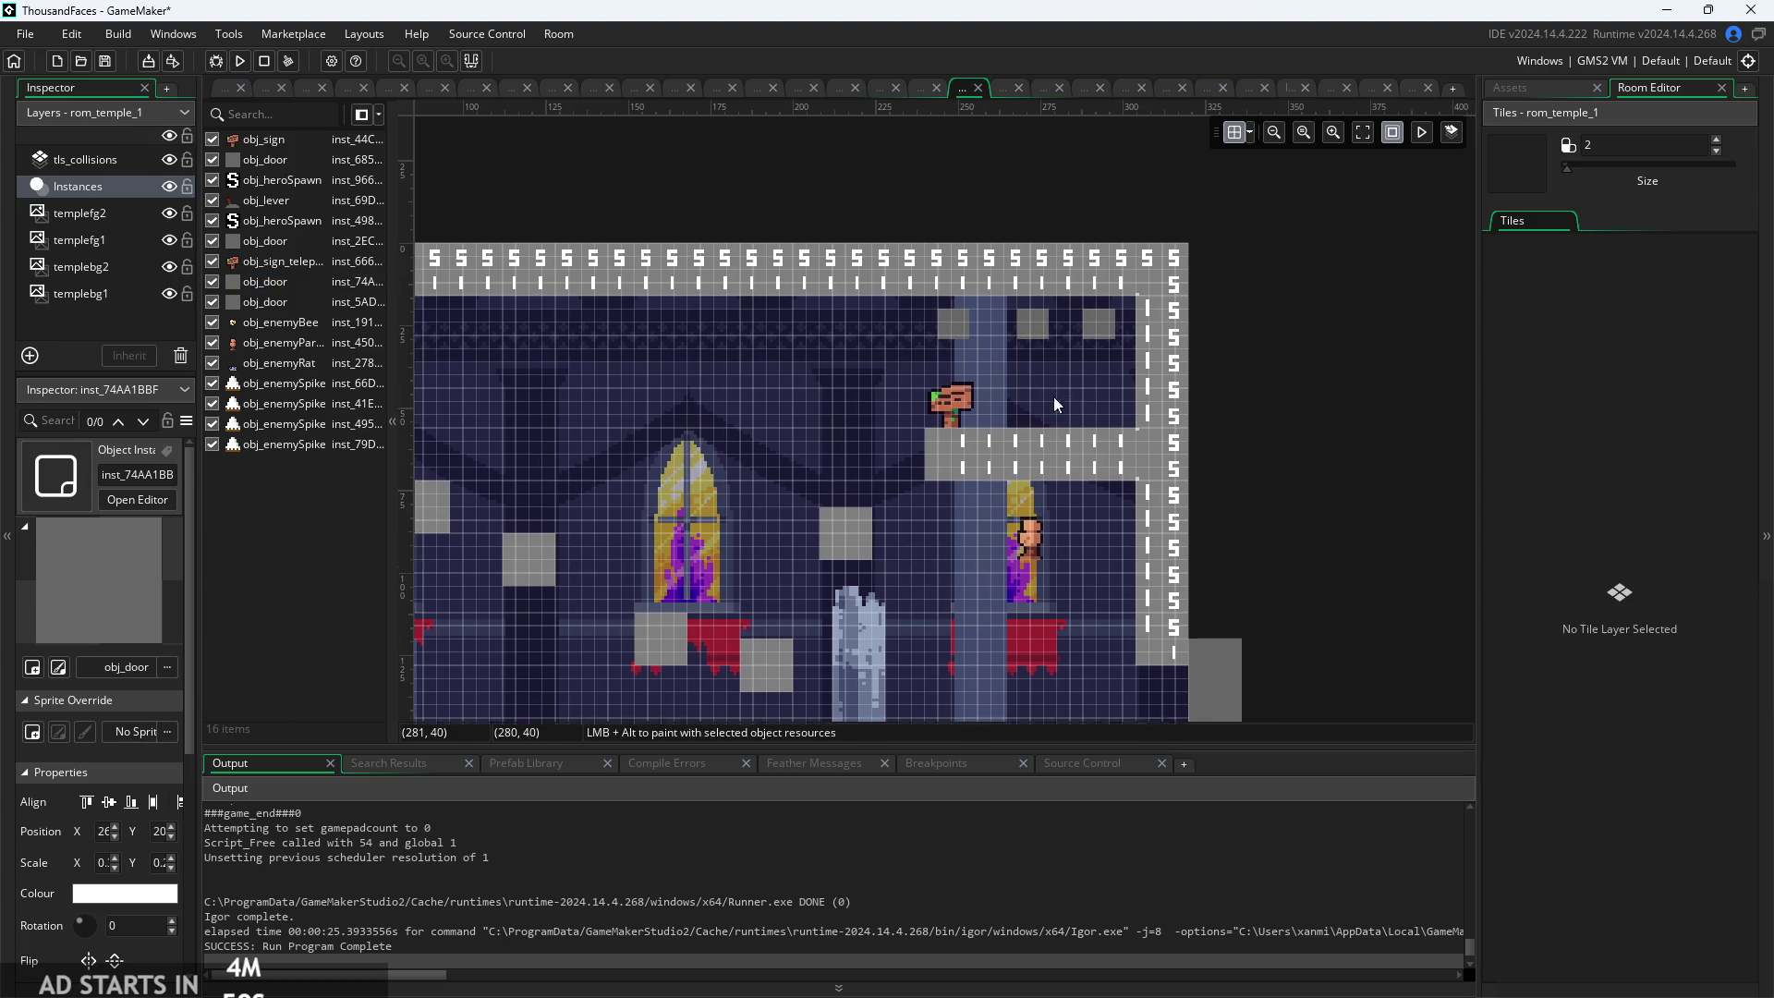
{"action": "scroll", "coordinate": [932, 379], "scroll_direction": "down", "scroll_amount": 2}
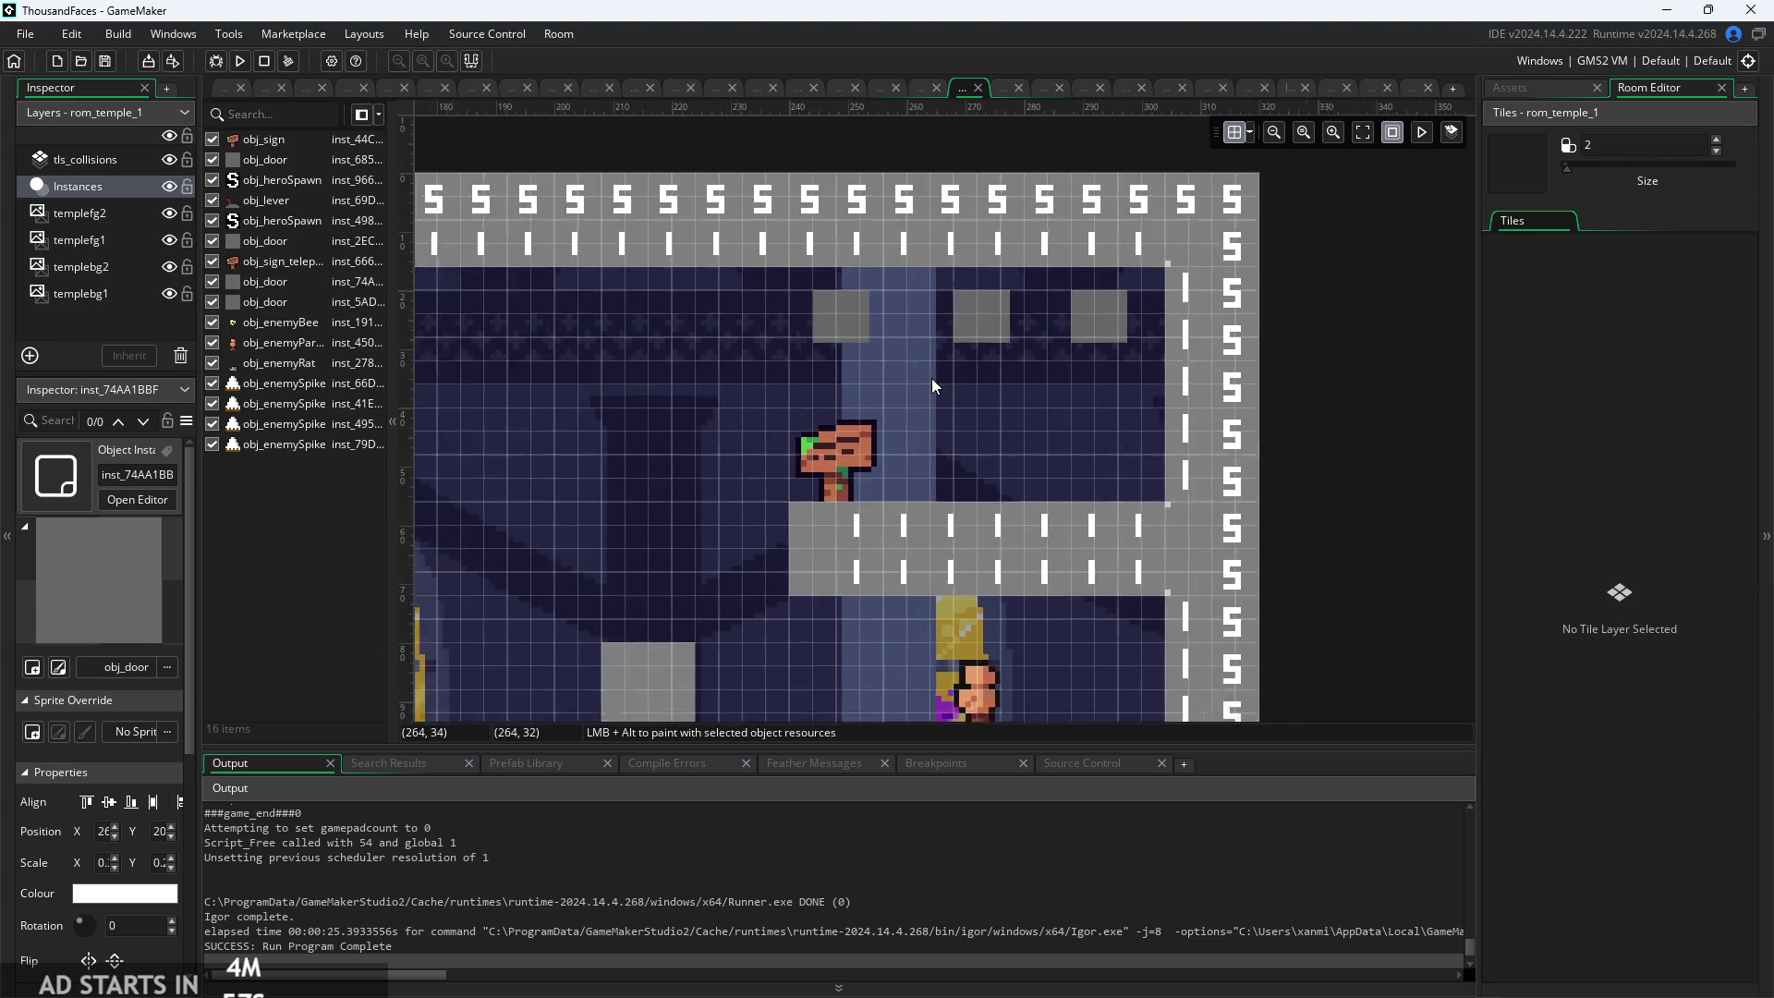
{"action": "left_click", "coordinate": [905, 336]}
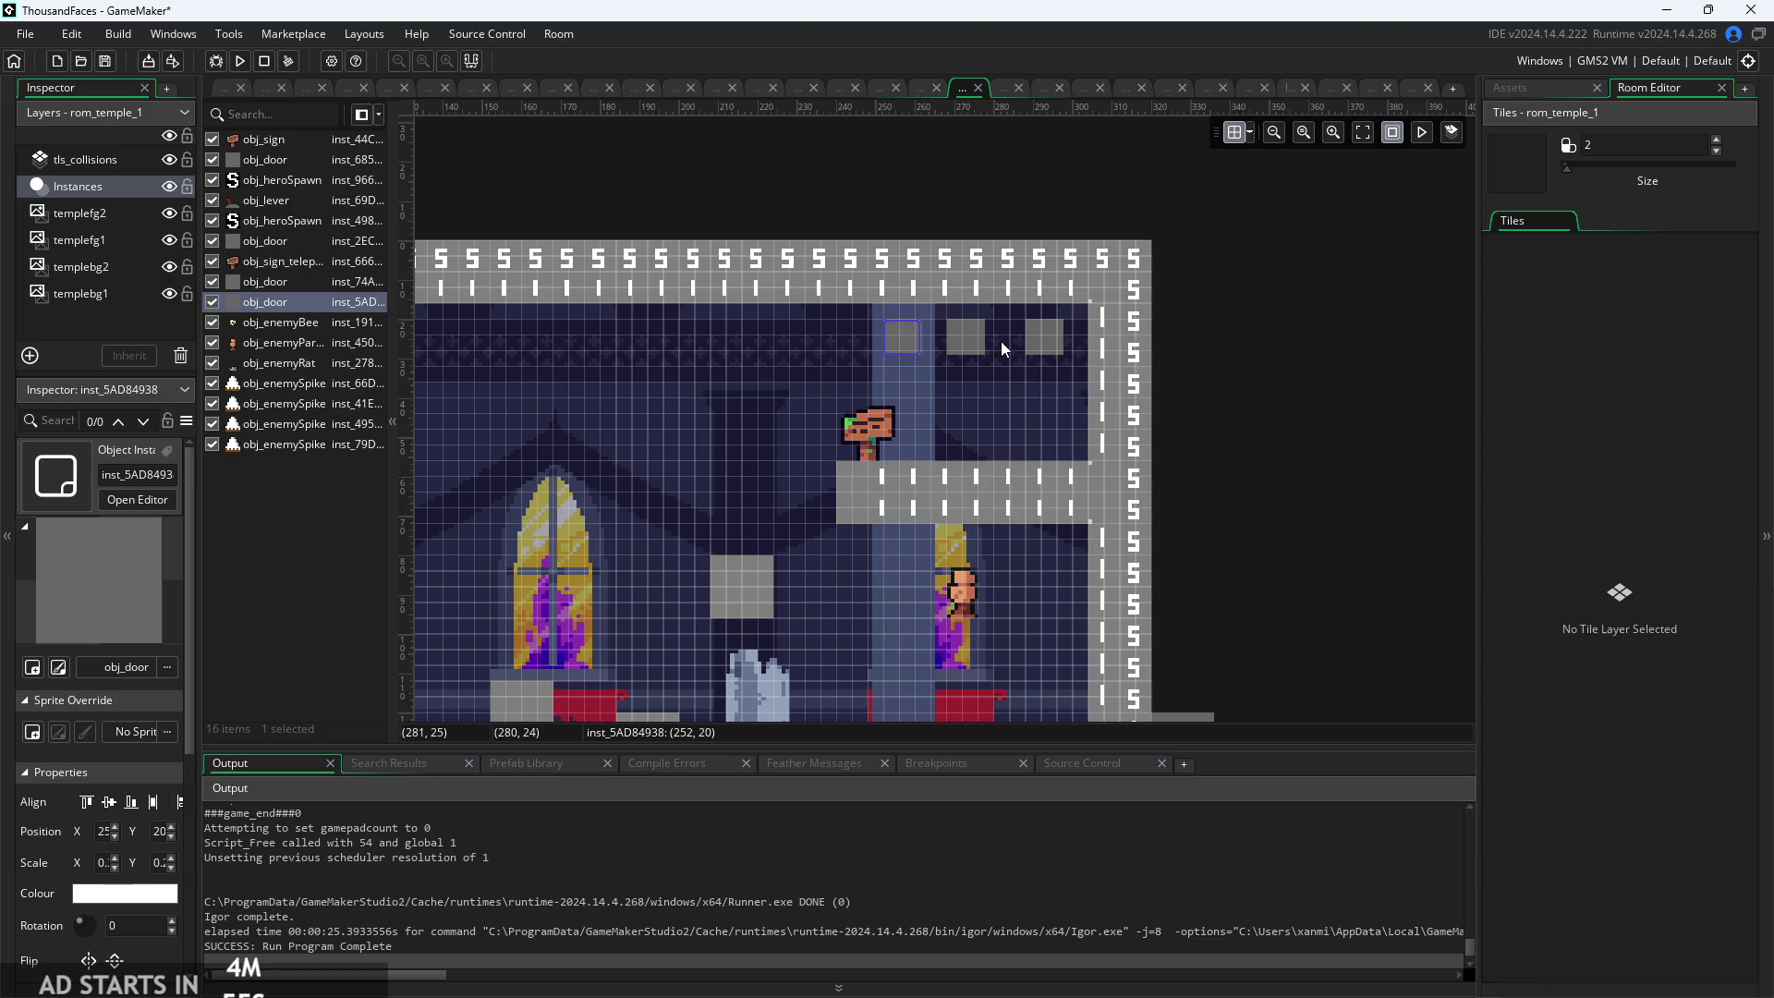
{"action": "left_click_drag", "start_coordinate": [974, 337], "coordinate": [990, 338]}
{"action": "left_click", "coordinate": [994, 397]}
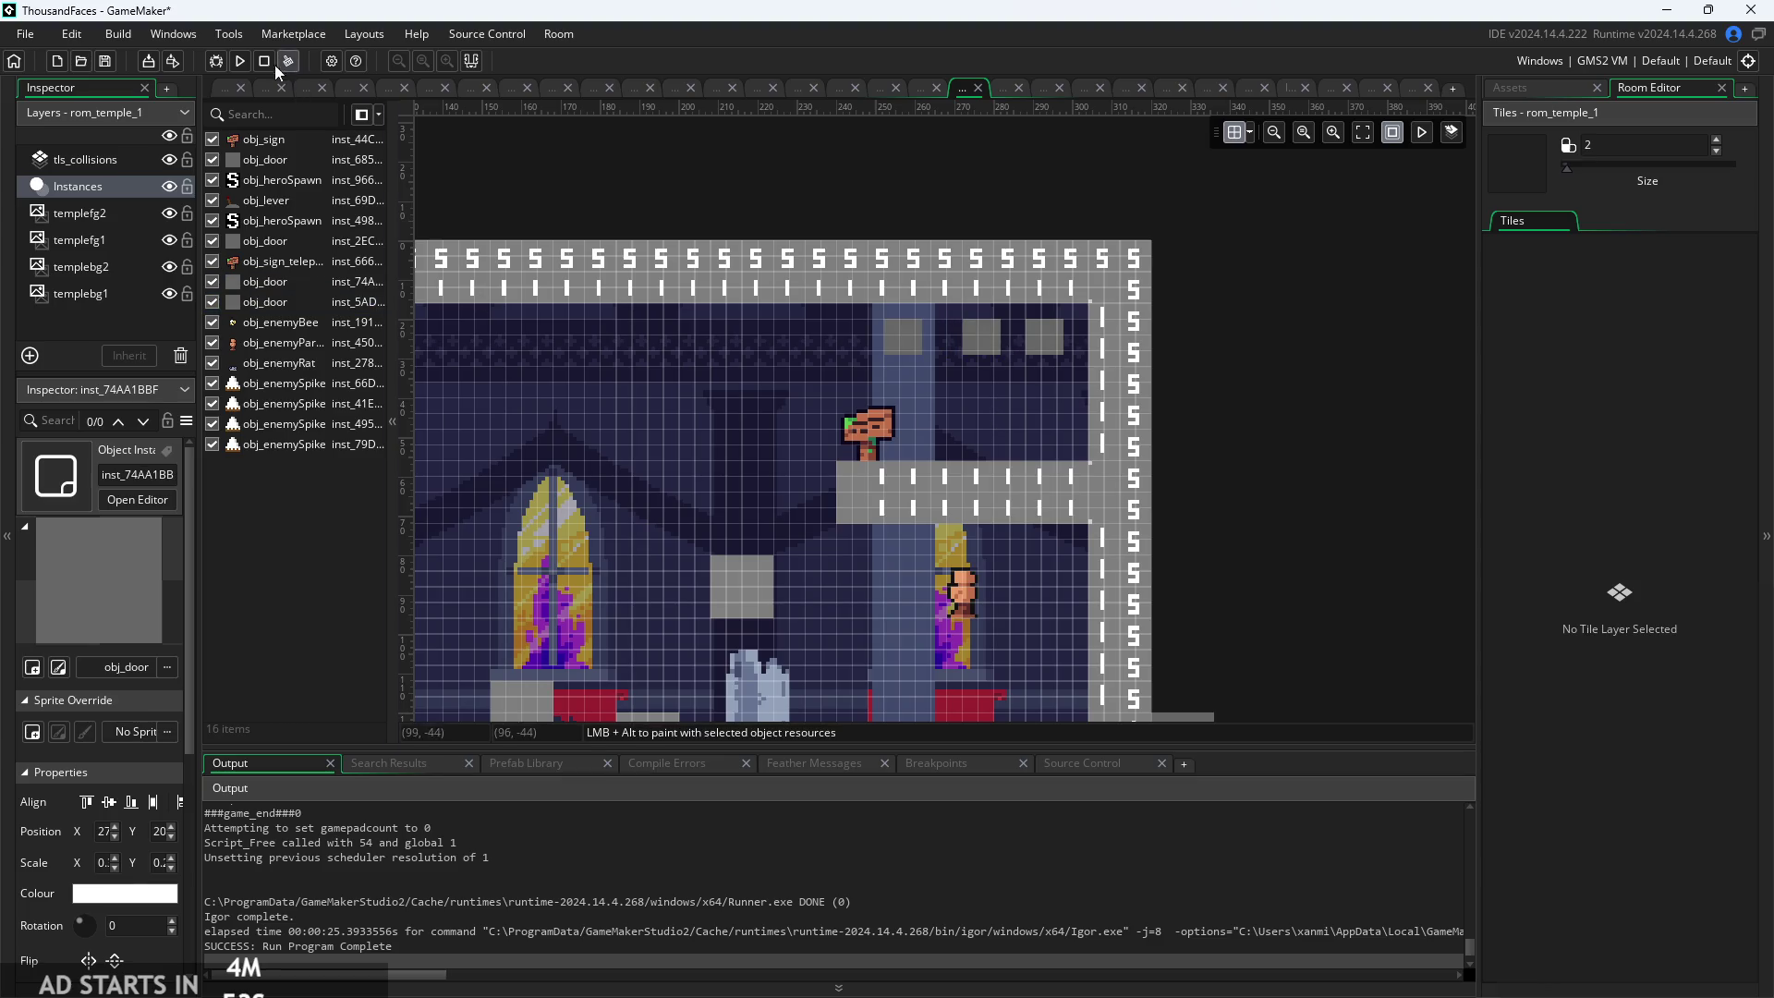
{"action": "left_click", "coordinate": [240, 61]}
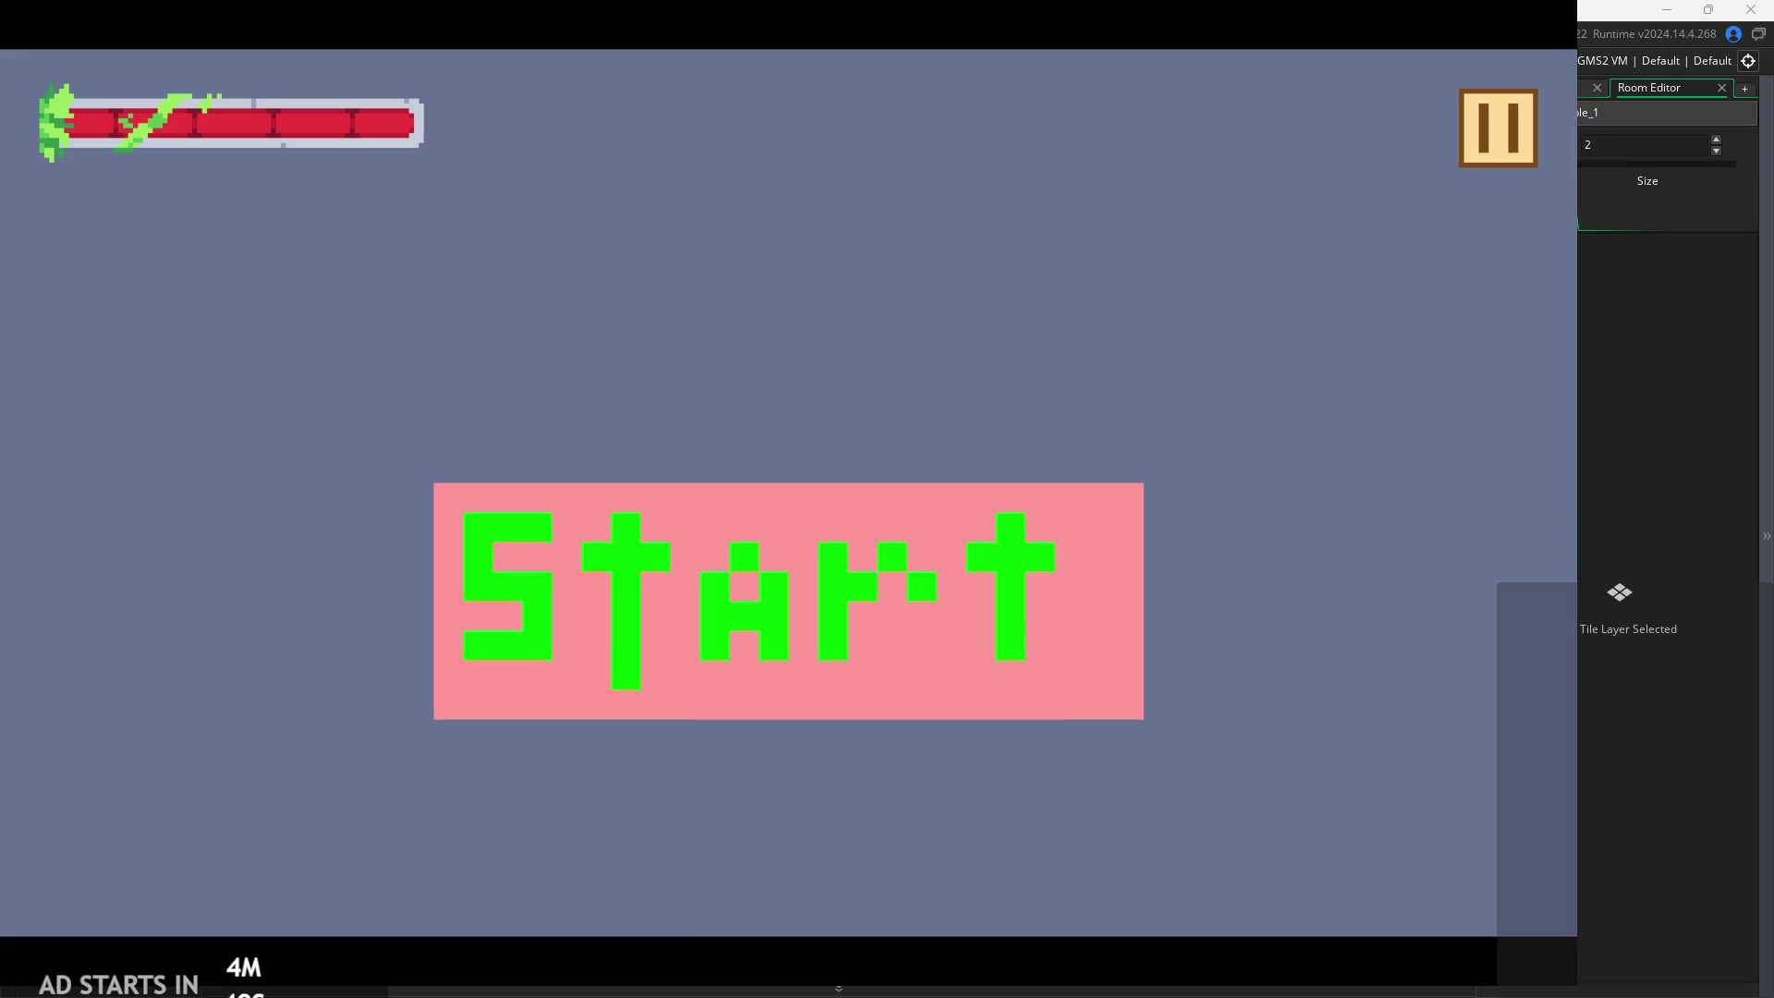
{"action": "left_click", "coordinate": [802, 658]}
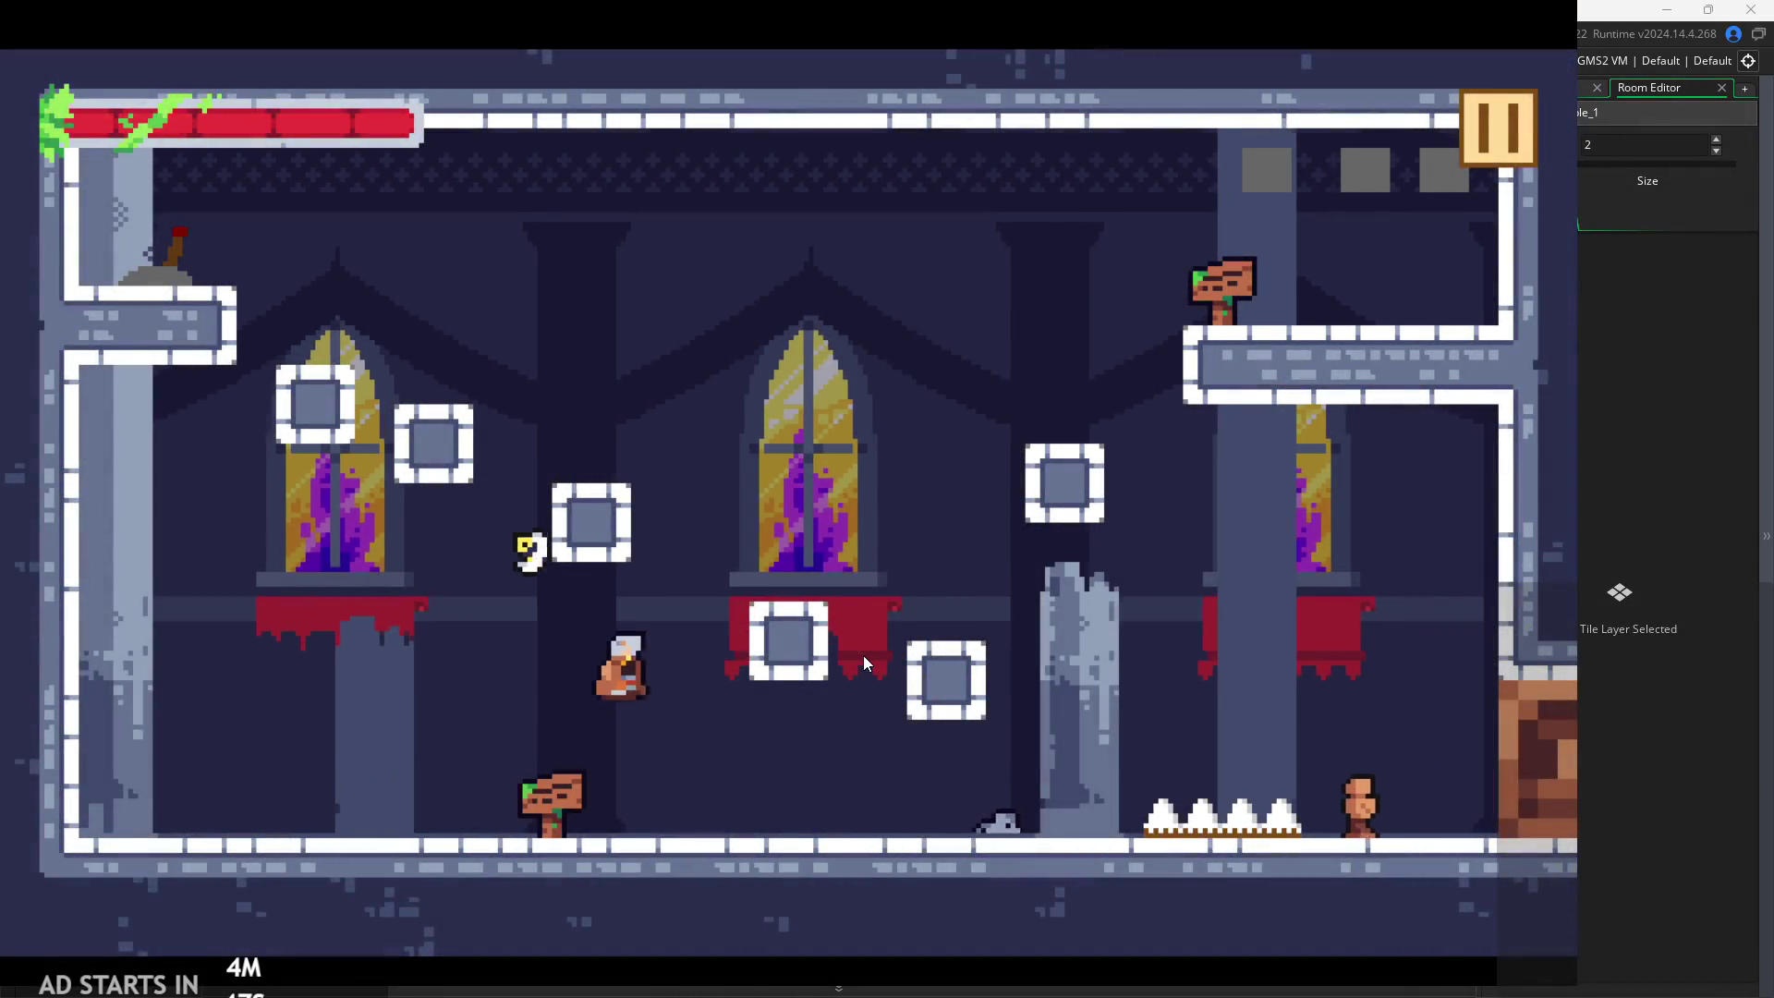
{"action": "key", "text": "Right"}
{"action": "key", "text": "space"}
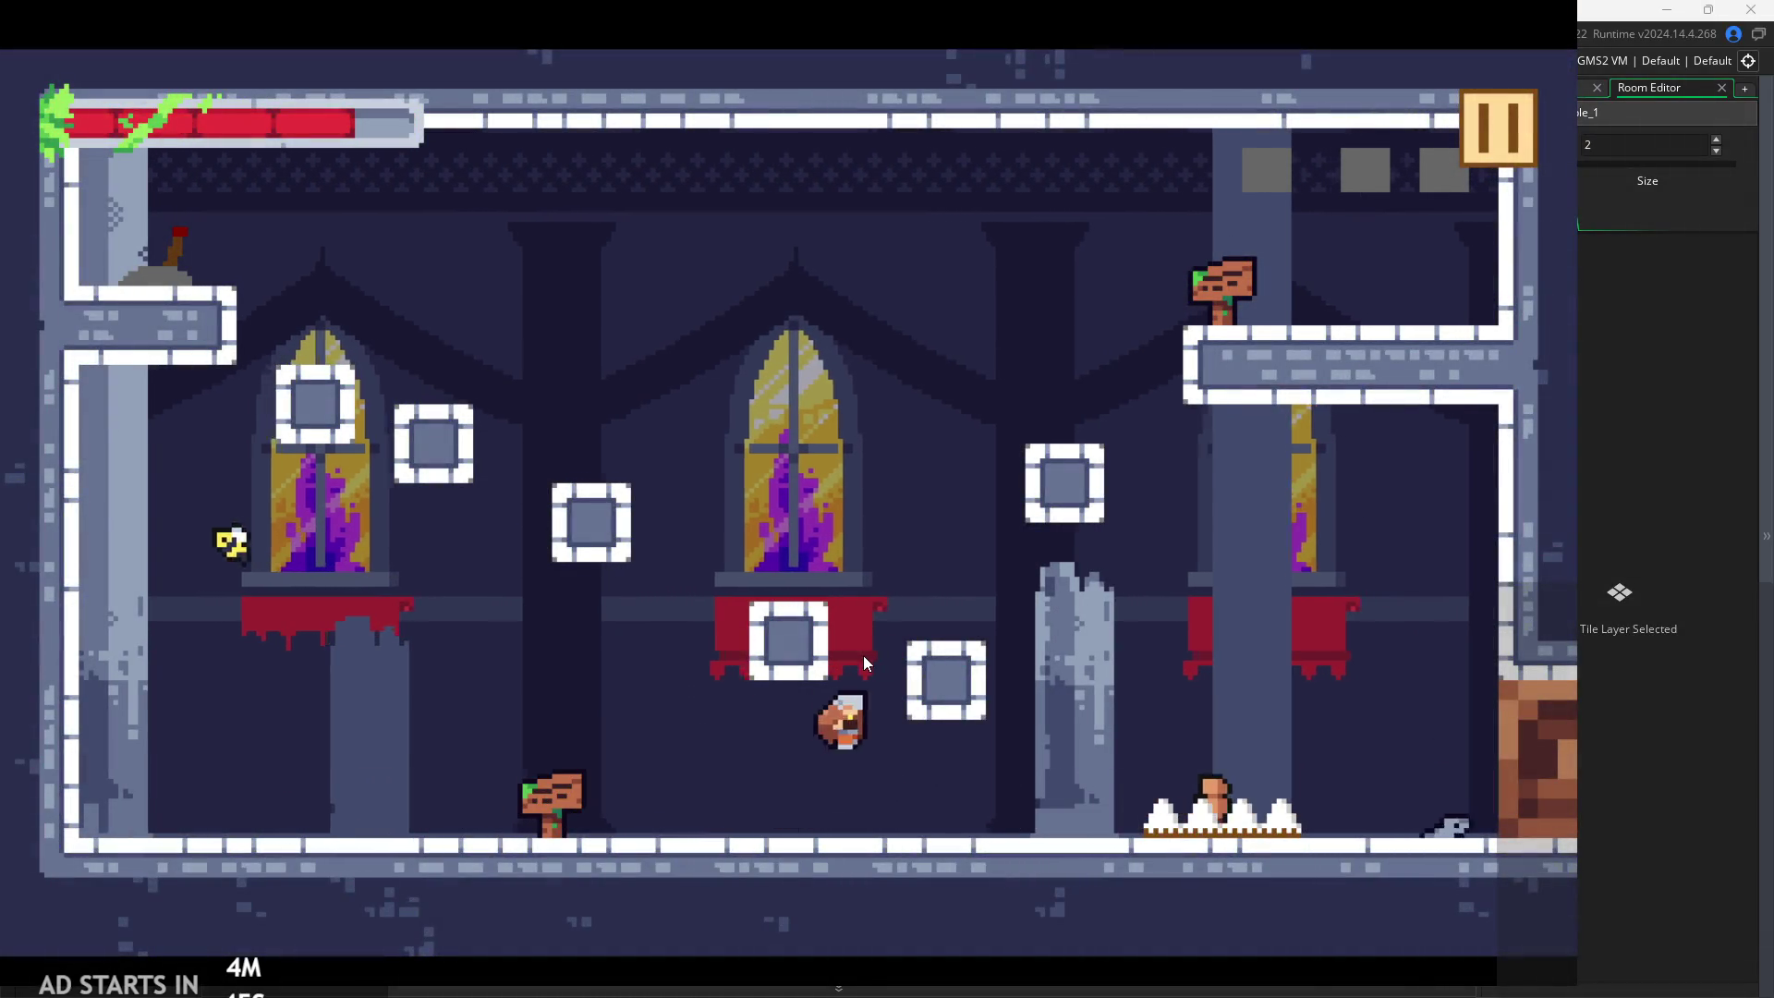
{"action": "key", "text": "space"}
{"action": "key", "text": "Left"}
{"action": "key", "text": "space"}
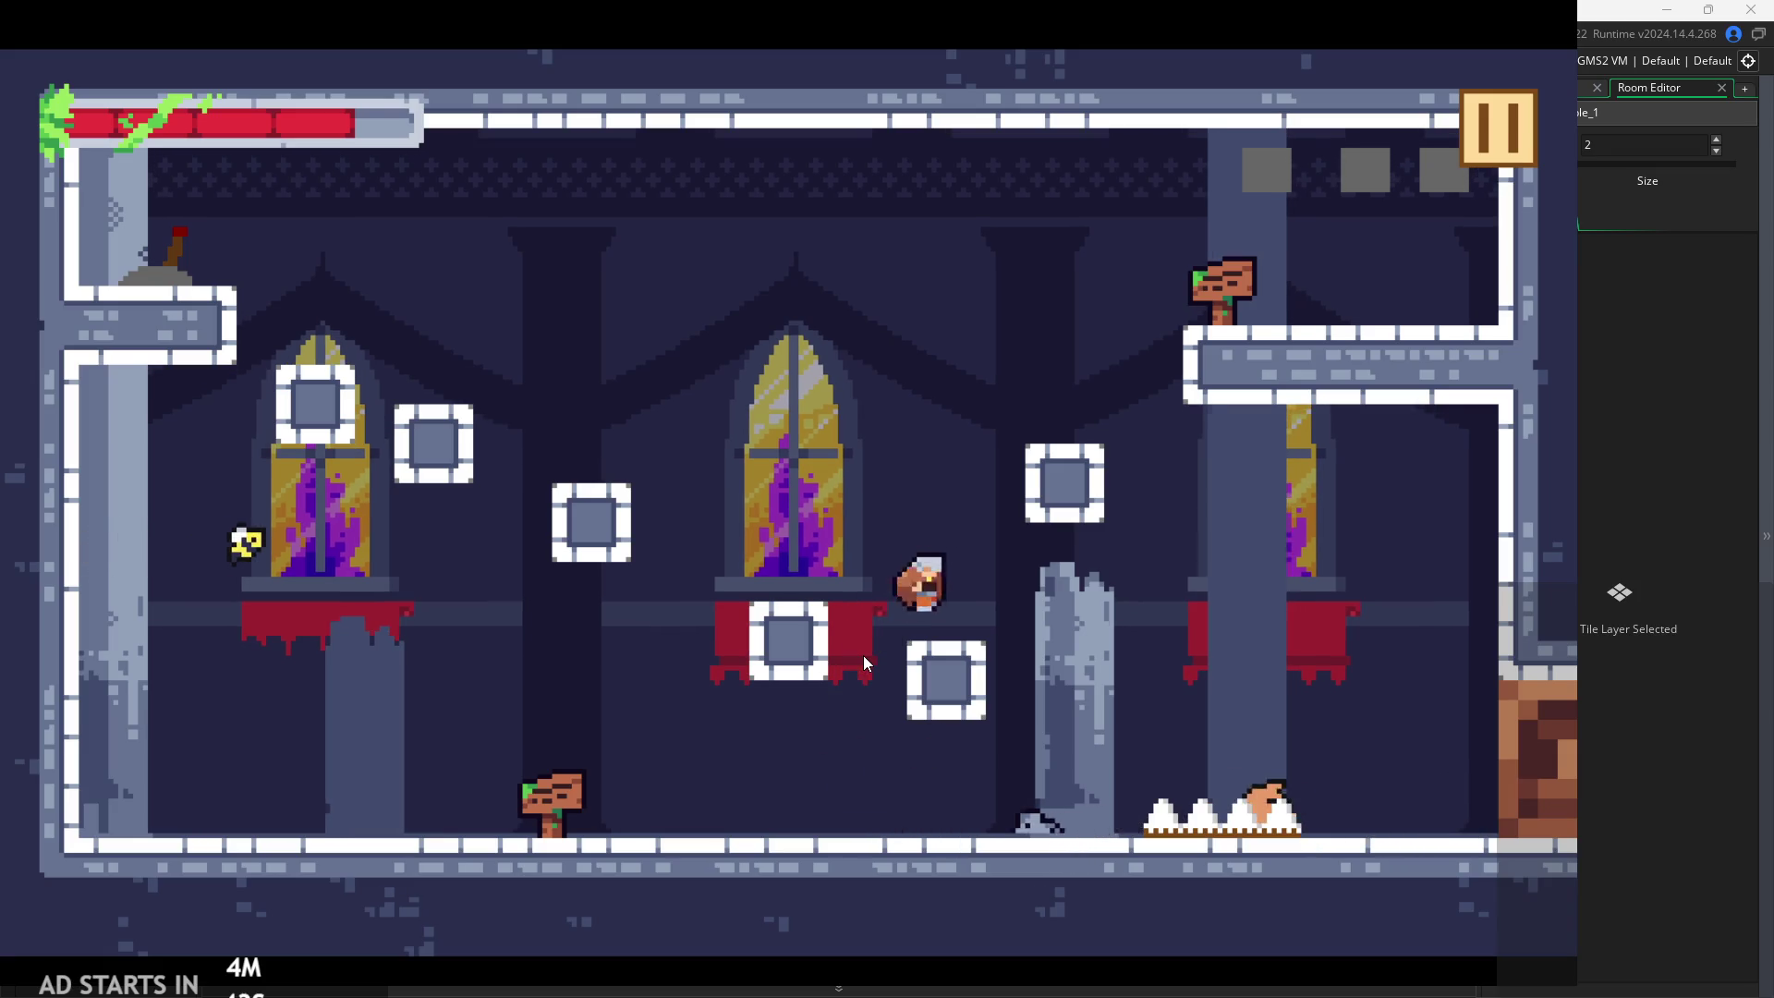
{"action": "key", "text": "space"}
{"action": "key", "text": "Right"}
{"action": "key", "text": "space"}
{"action": "key", "text": "Left"}
{"action": "key", "text": "space"}
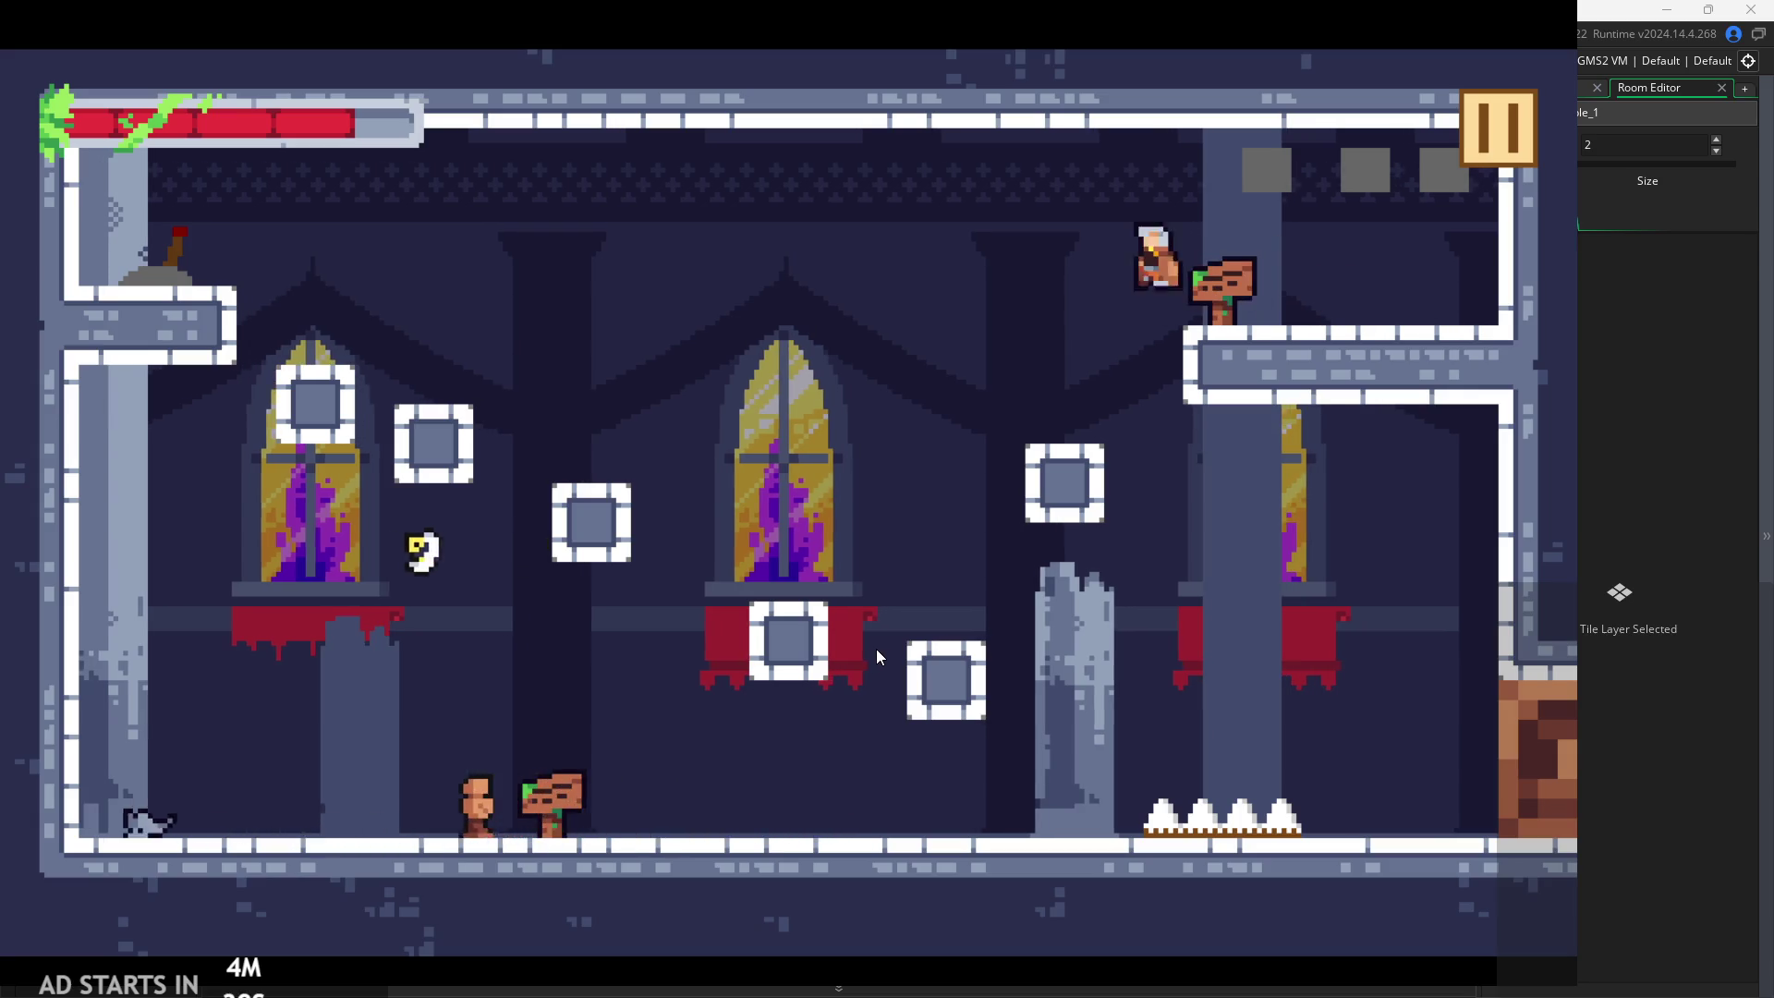
{"action": "key", "text": "Right"}
{"action": "key", "text": "space"}
{"action": "key", "text": "Left"}
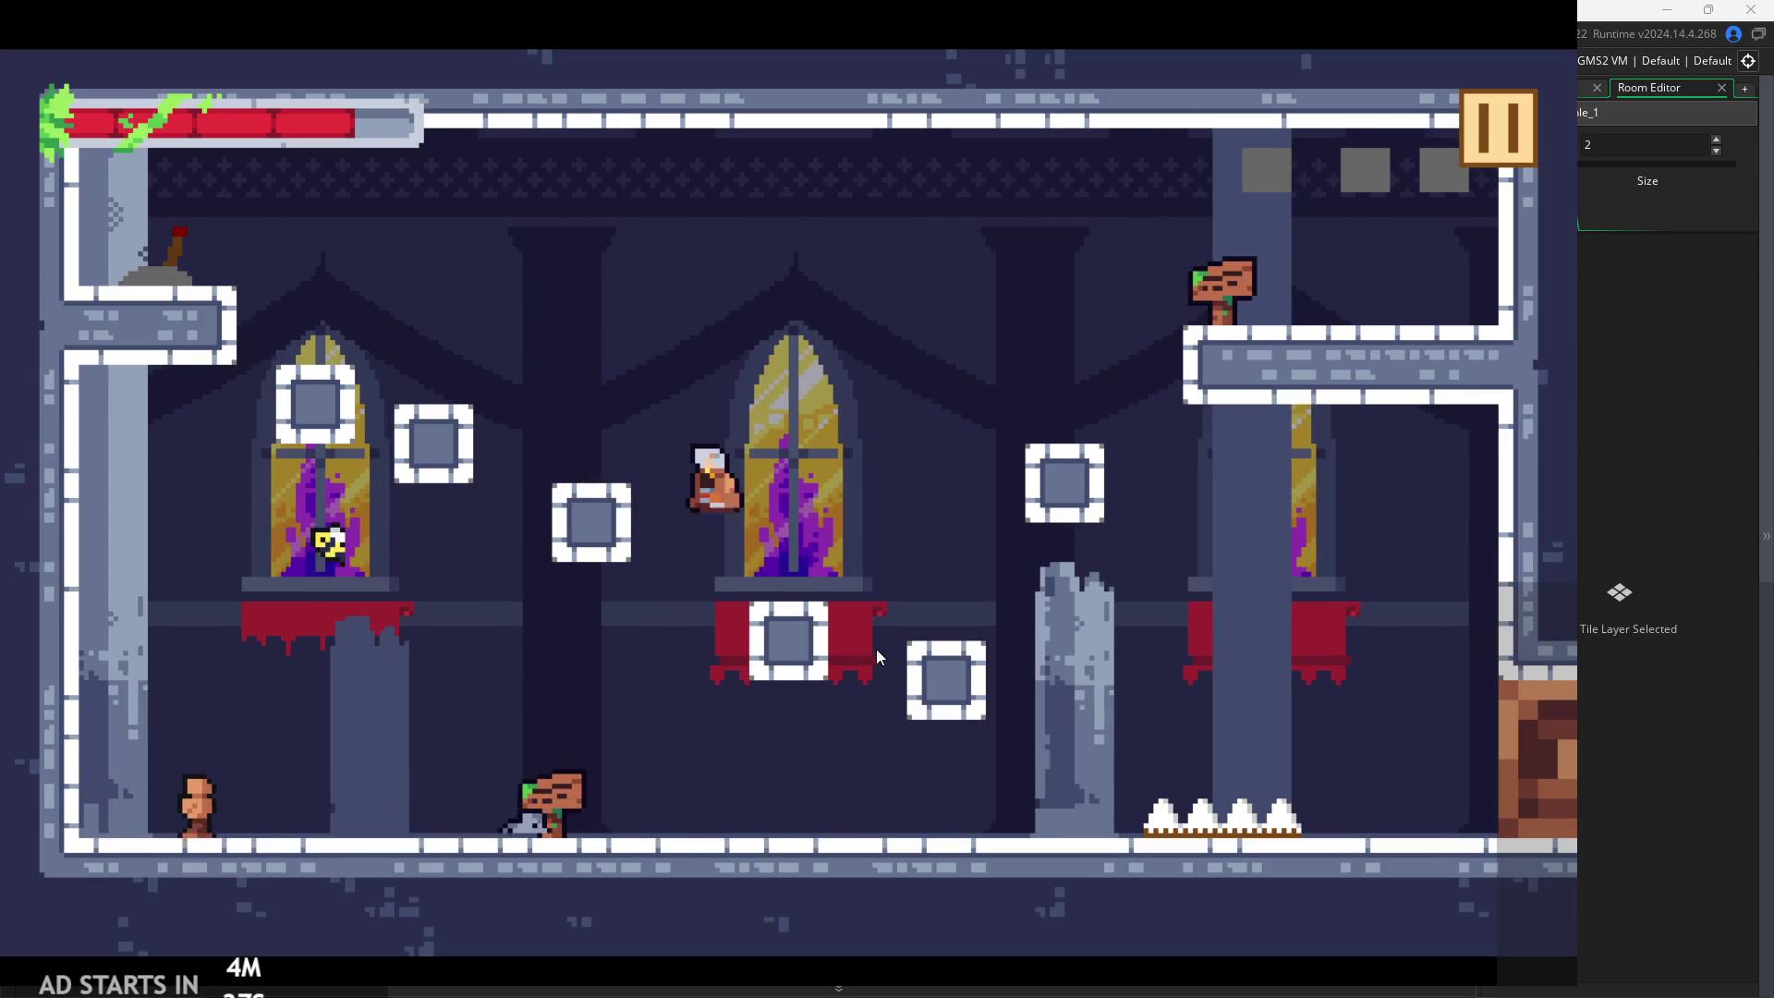
{"action": "key", "text": "Right"}
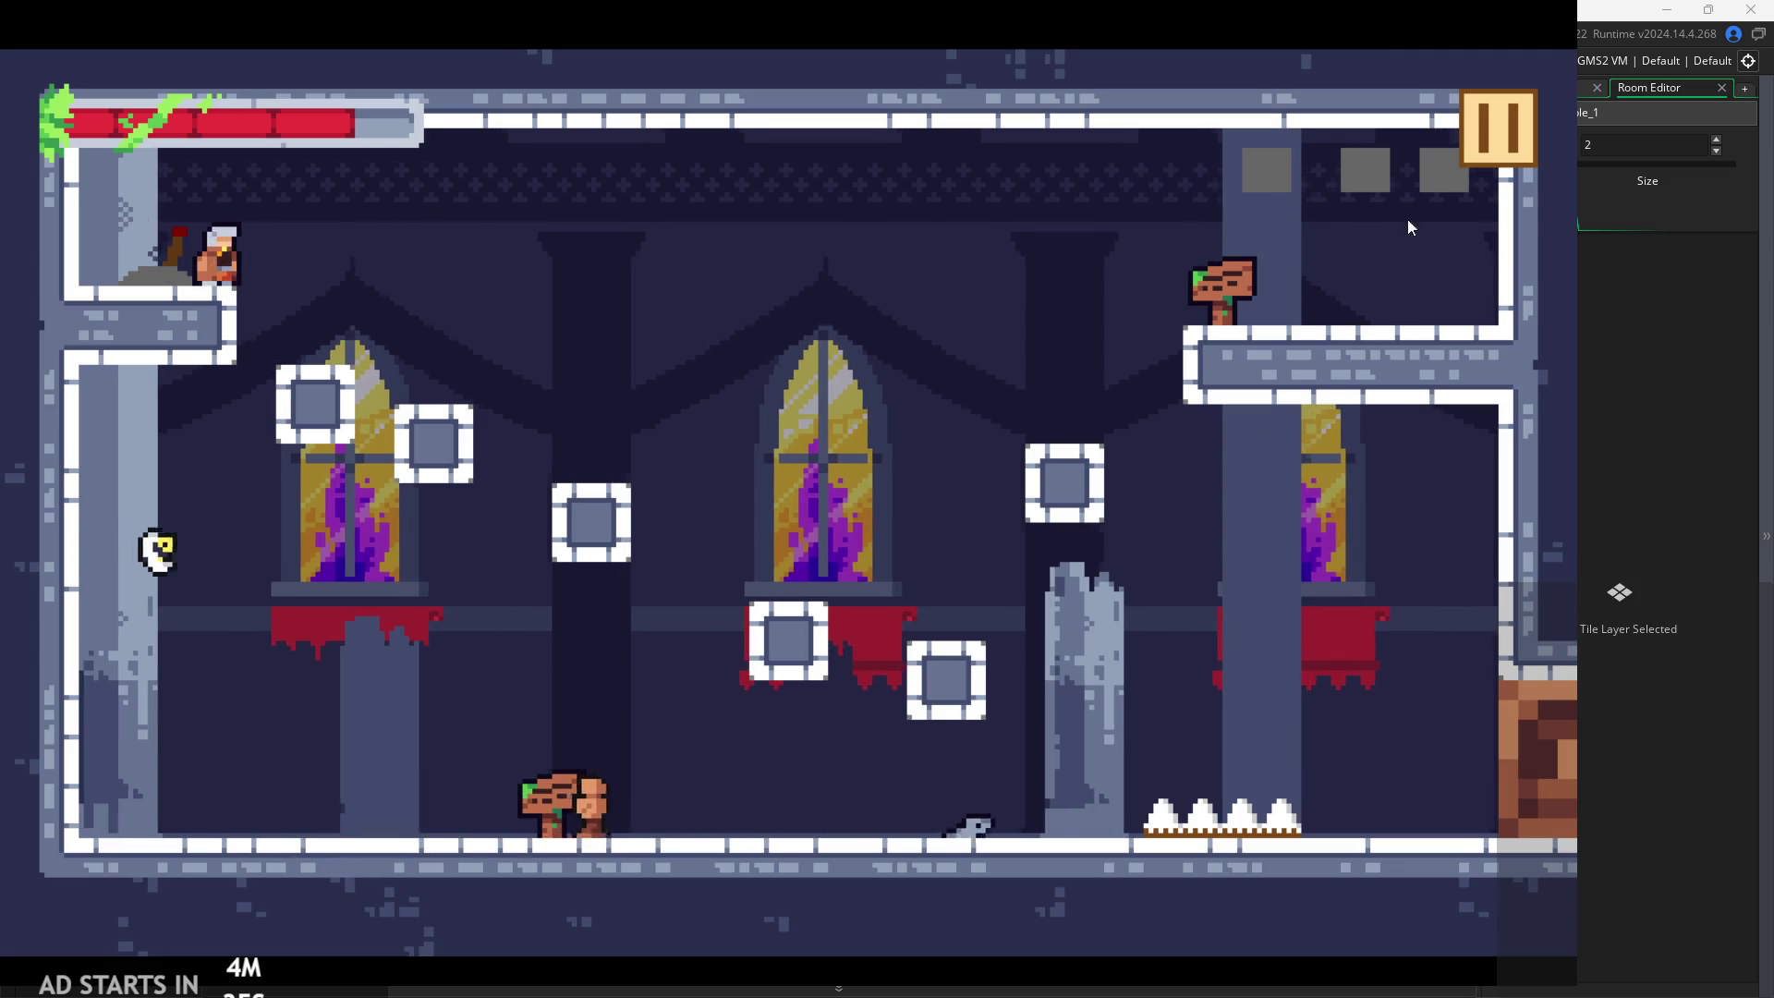
{"action": "left_click", "coordinate": [1513, 98]}
{"action": "left_click", "coordinate": [1389, 792]}
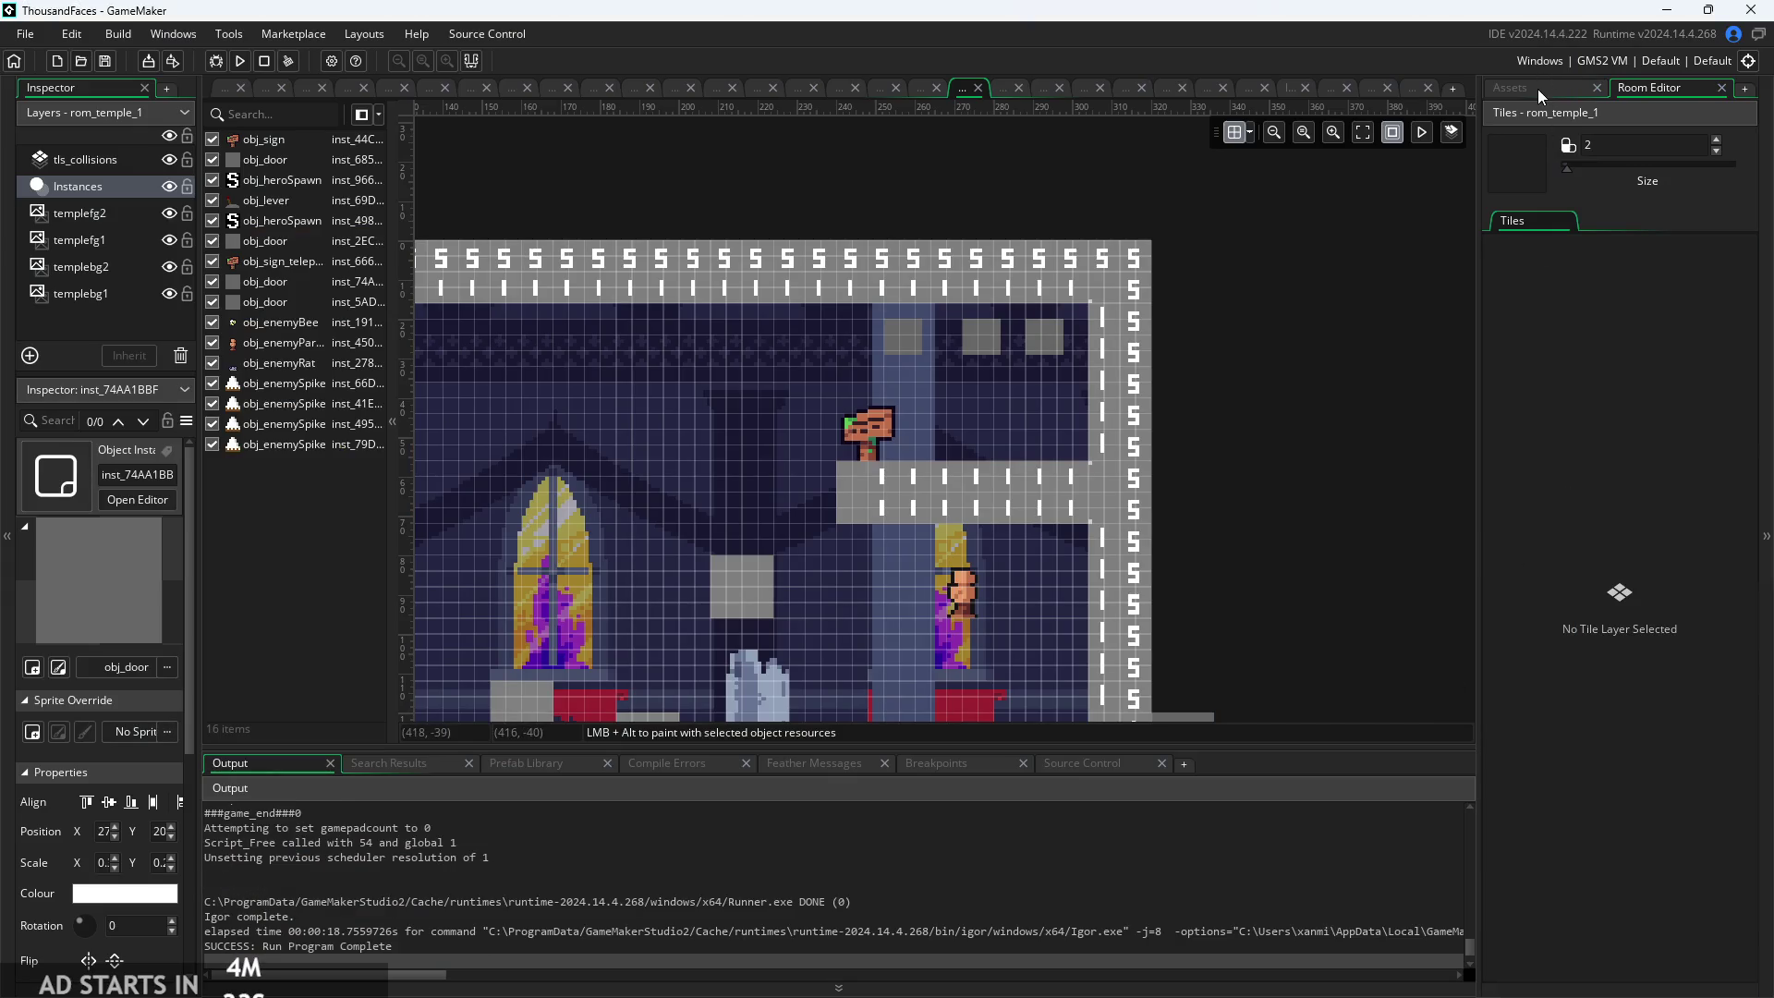
Open obj_sign's code and enlarge its code window to fill the workspace
{"action": "left_click", "coordinate": [1537, 89]}
{"action": "scroll", "coordinate": [1612, 480], "scroll_direction": "up", "scroll_amount": 5}
{"action": "double_click", "coordinate": [1615, 358]}
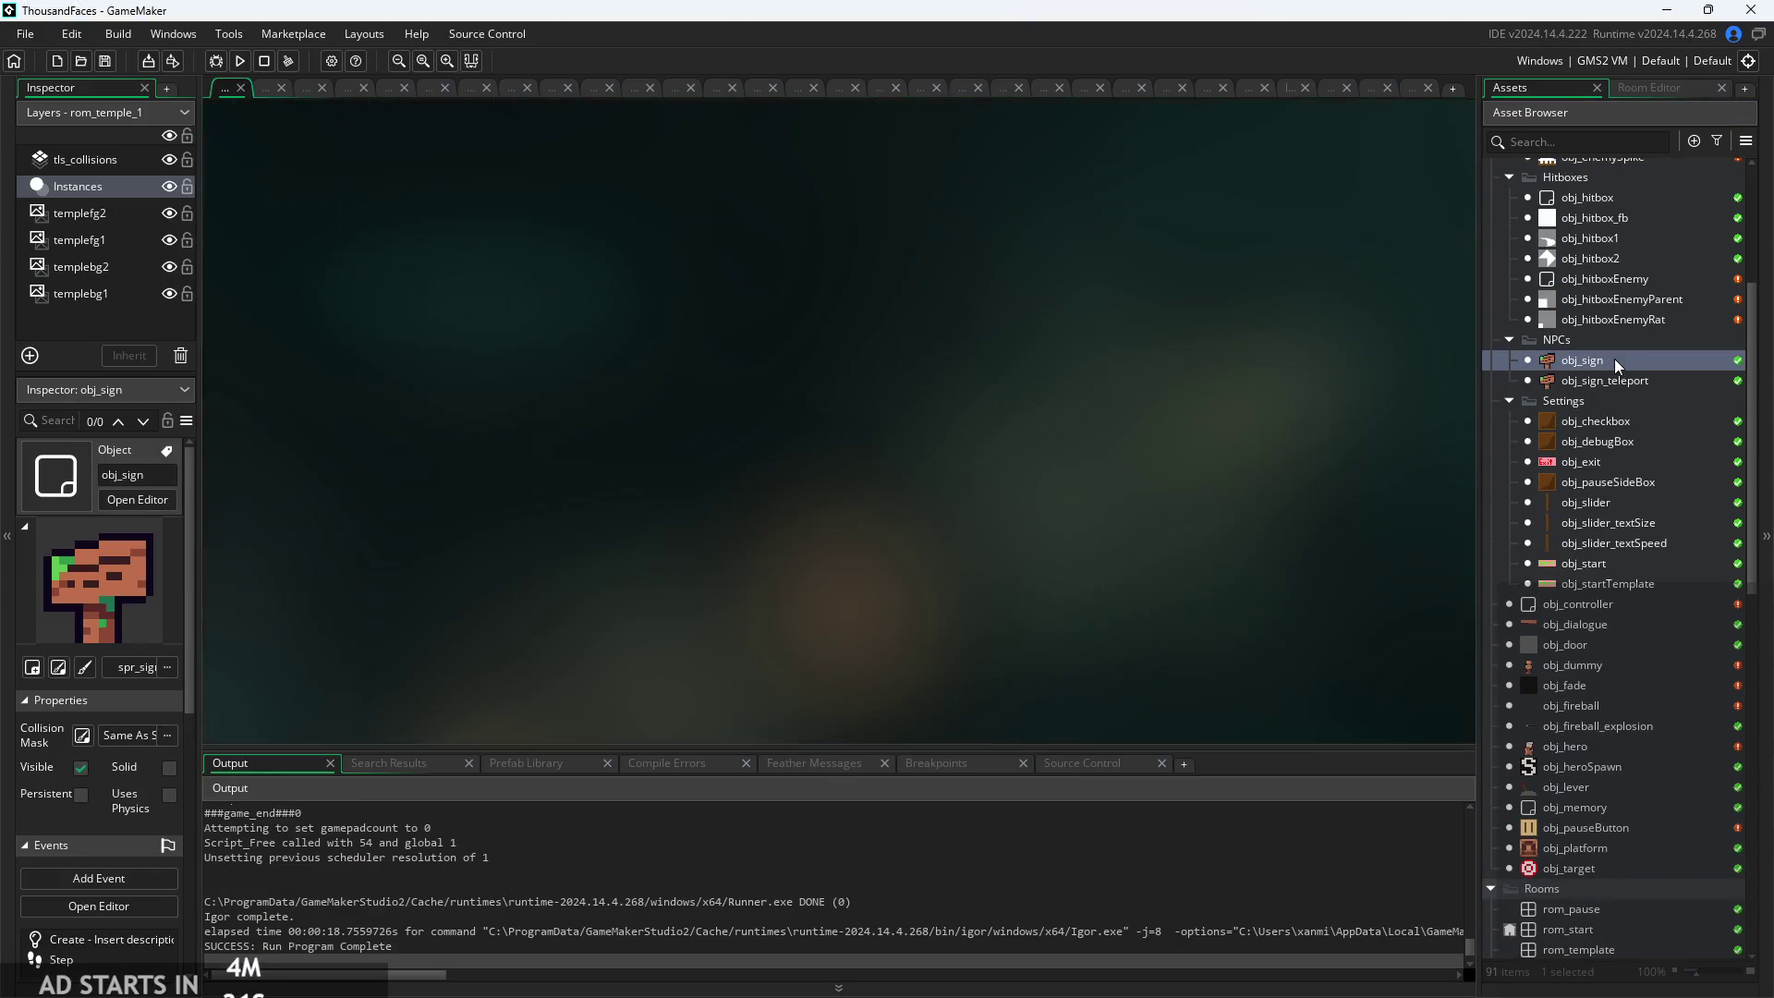
{"action": "scroll", "coordinate": [1243, 400], "scroll_direction": "down", "scroll_amount": 3}
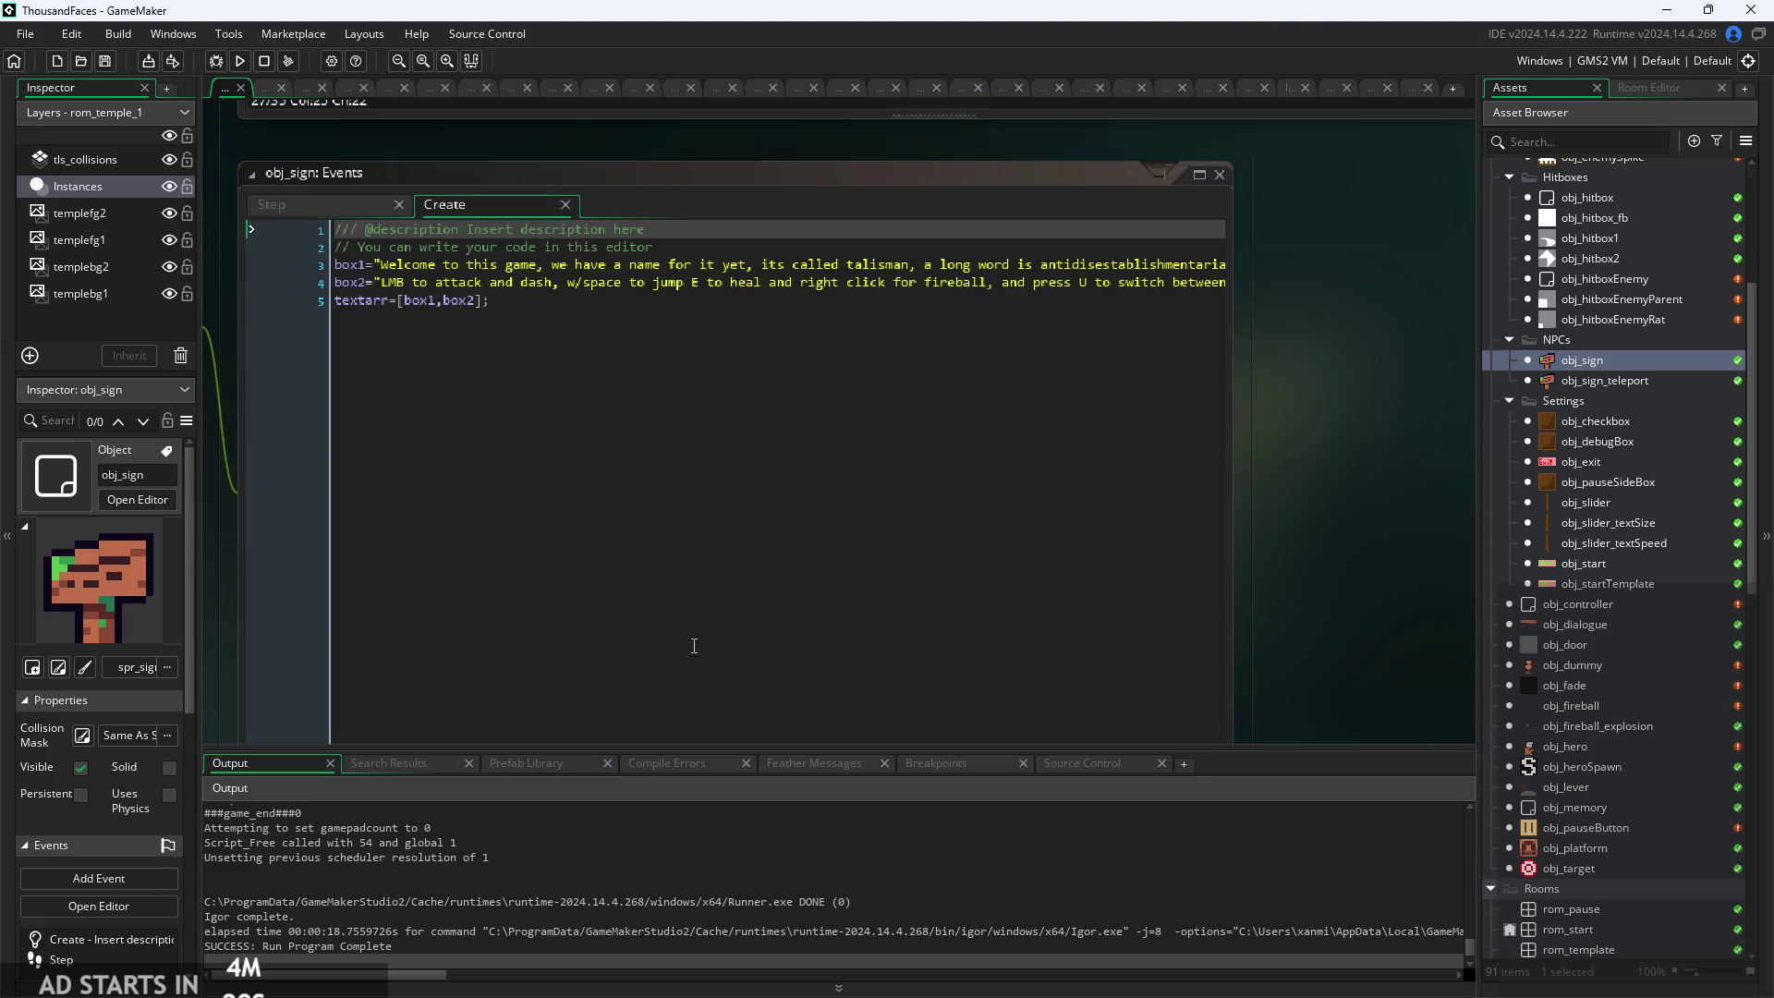
{"action": "left_click_drag", "start_coordinate": [713, 713], "coordinate": [830, 721]}
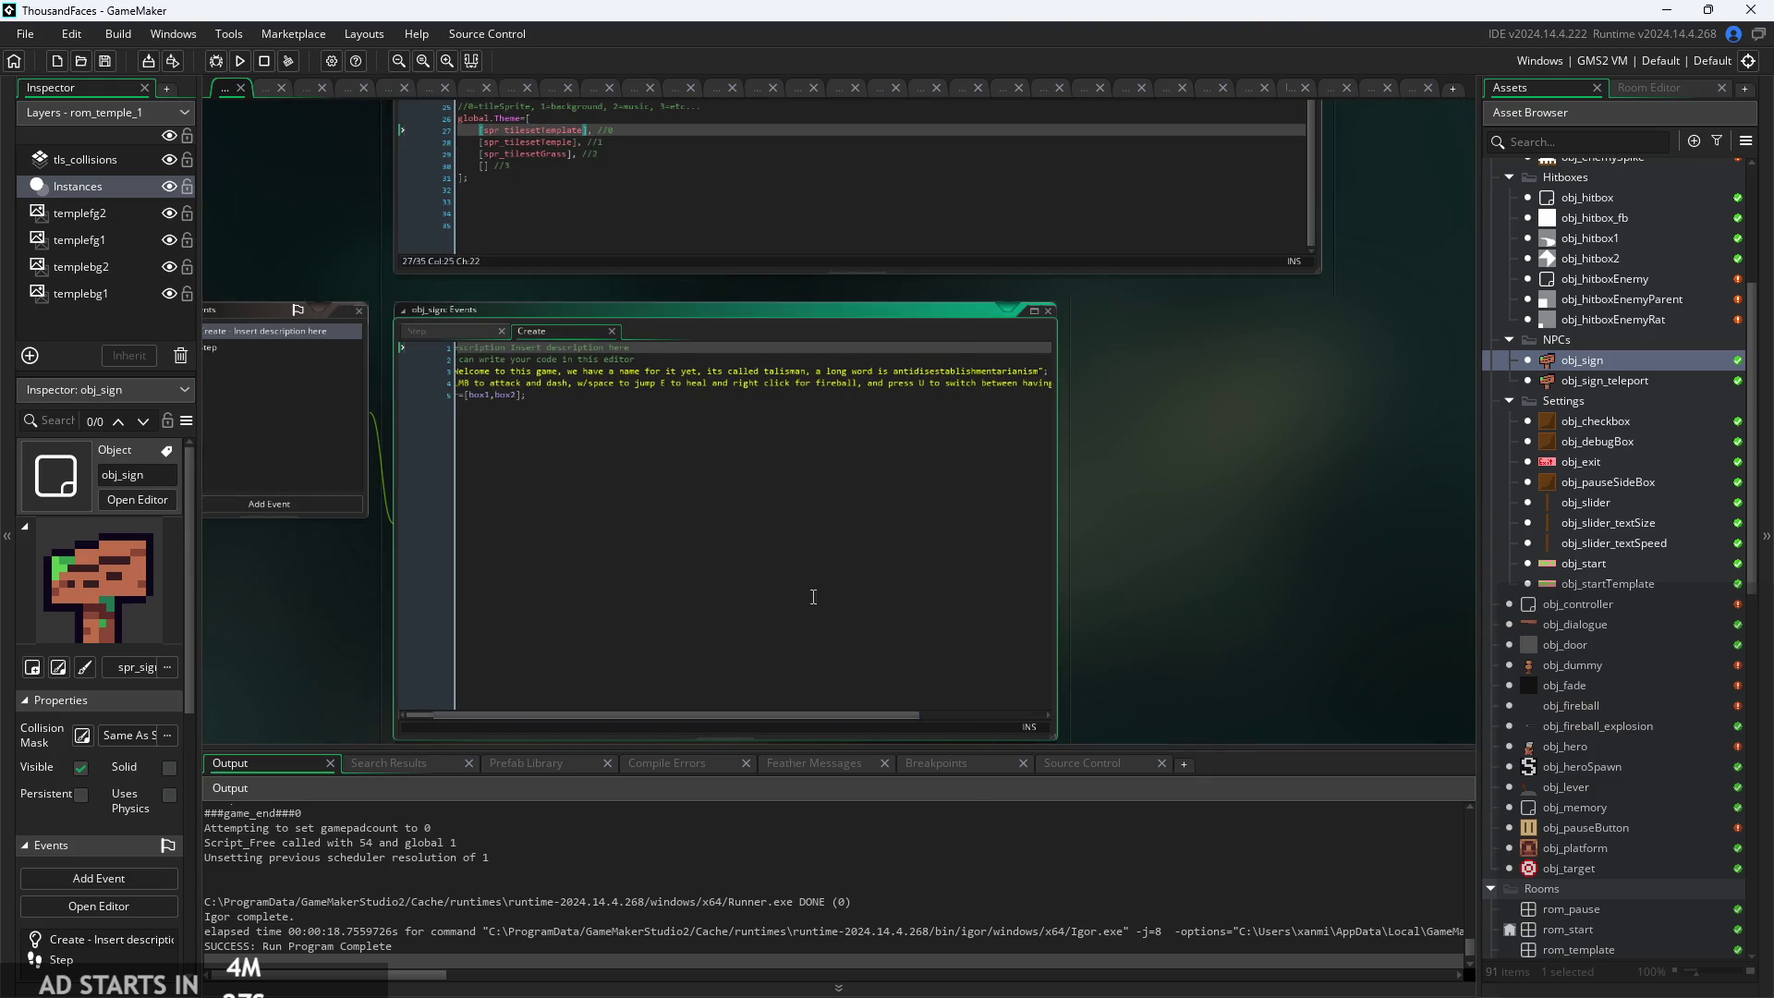
{"action": "left_click_drag", "start_coordinate": [946, 459], "coordinate": [1201, 462]}
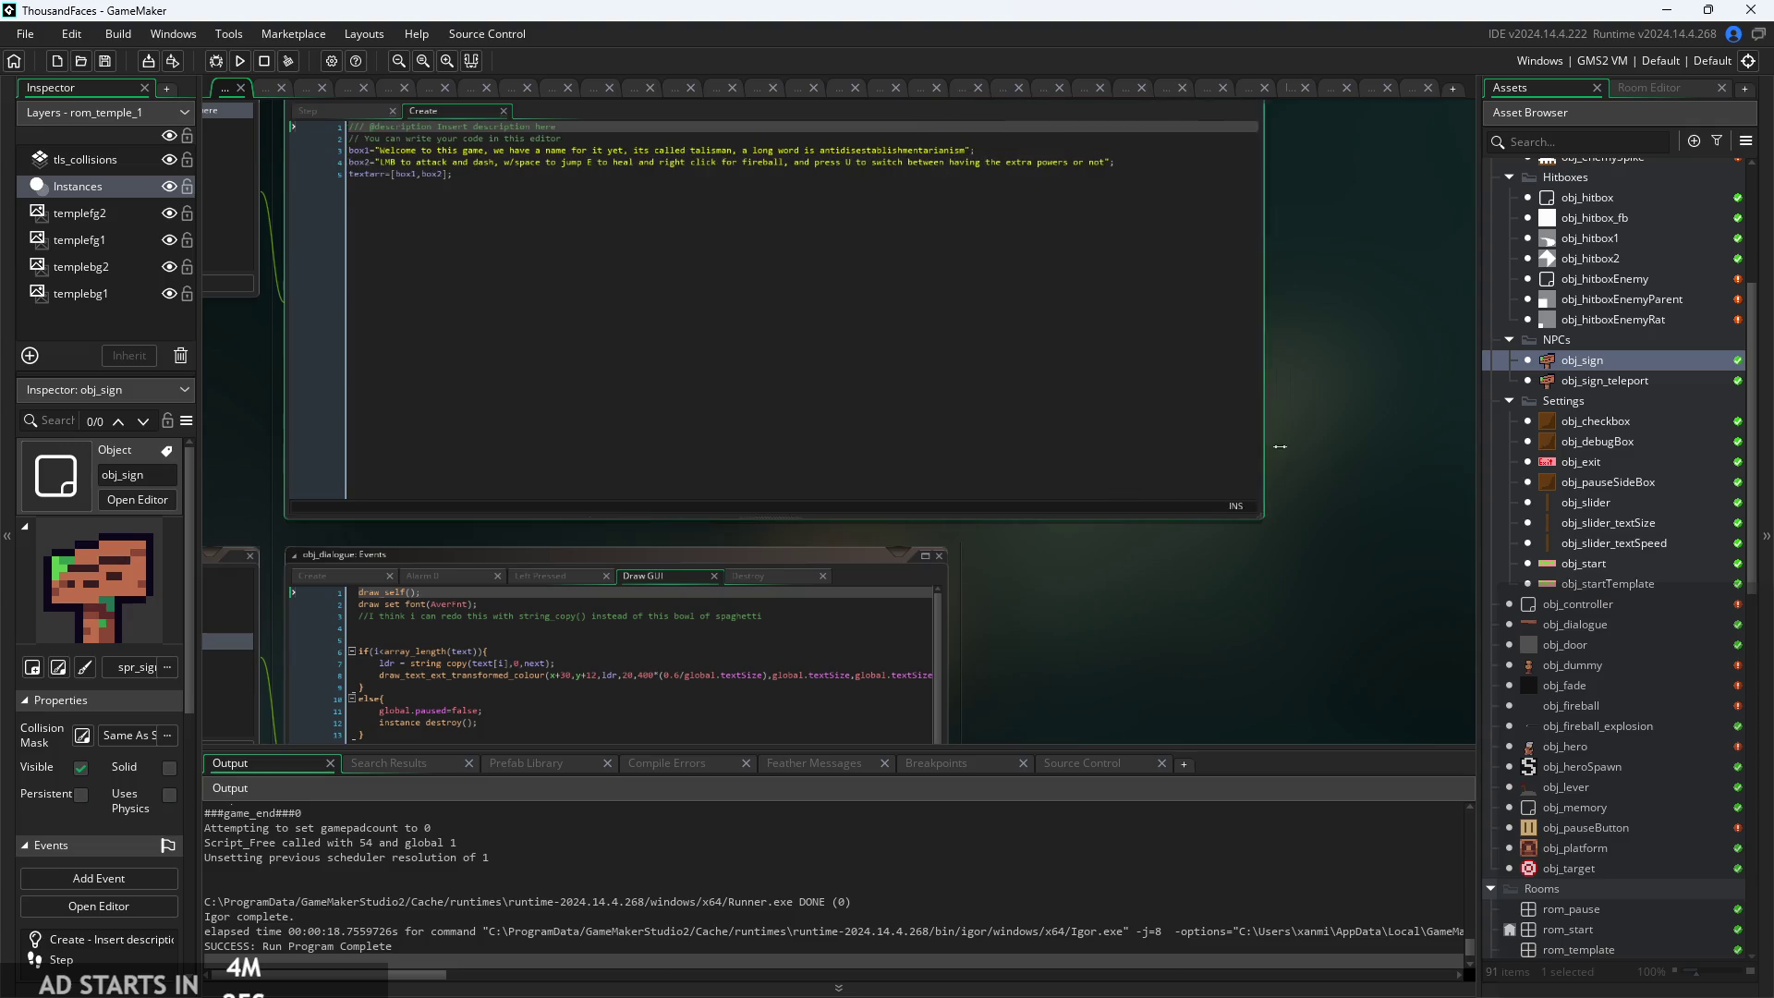
{"action": "double_click", "coordinate": [311, 222]}
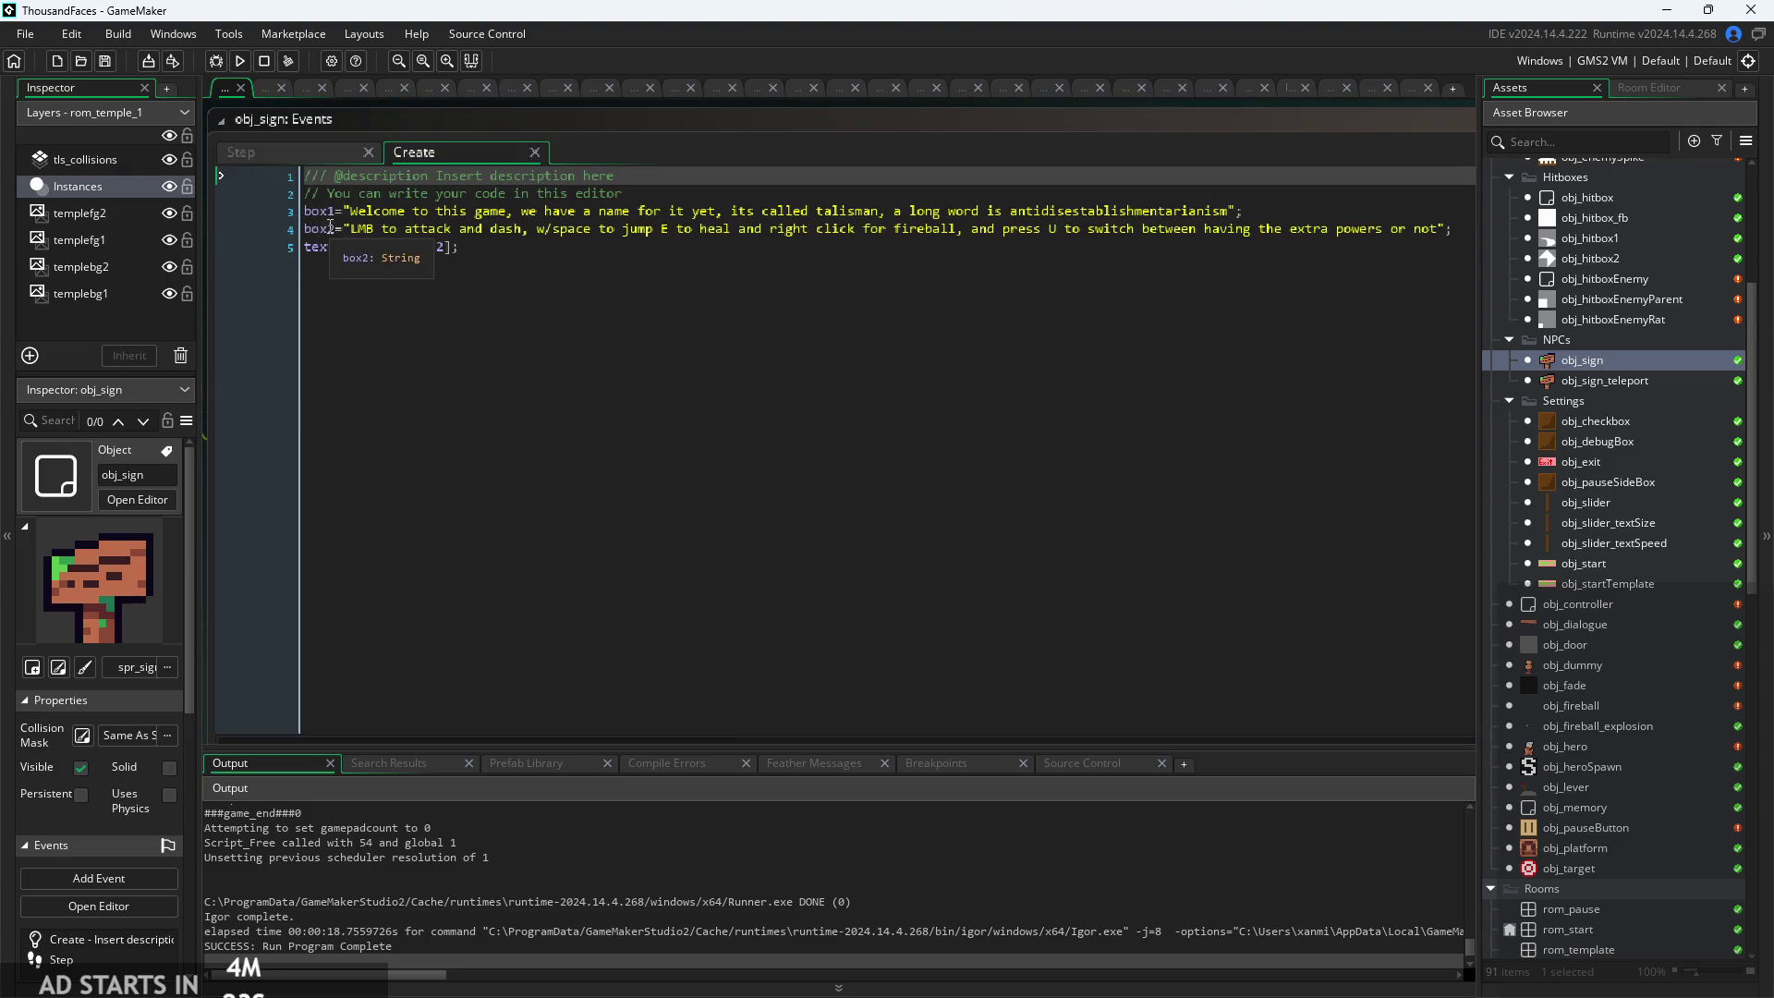
Move the box2 text after "to jump" into a new box3 line
{"action": "left_click", "coordinate": [1472, 231]}
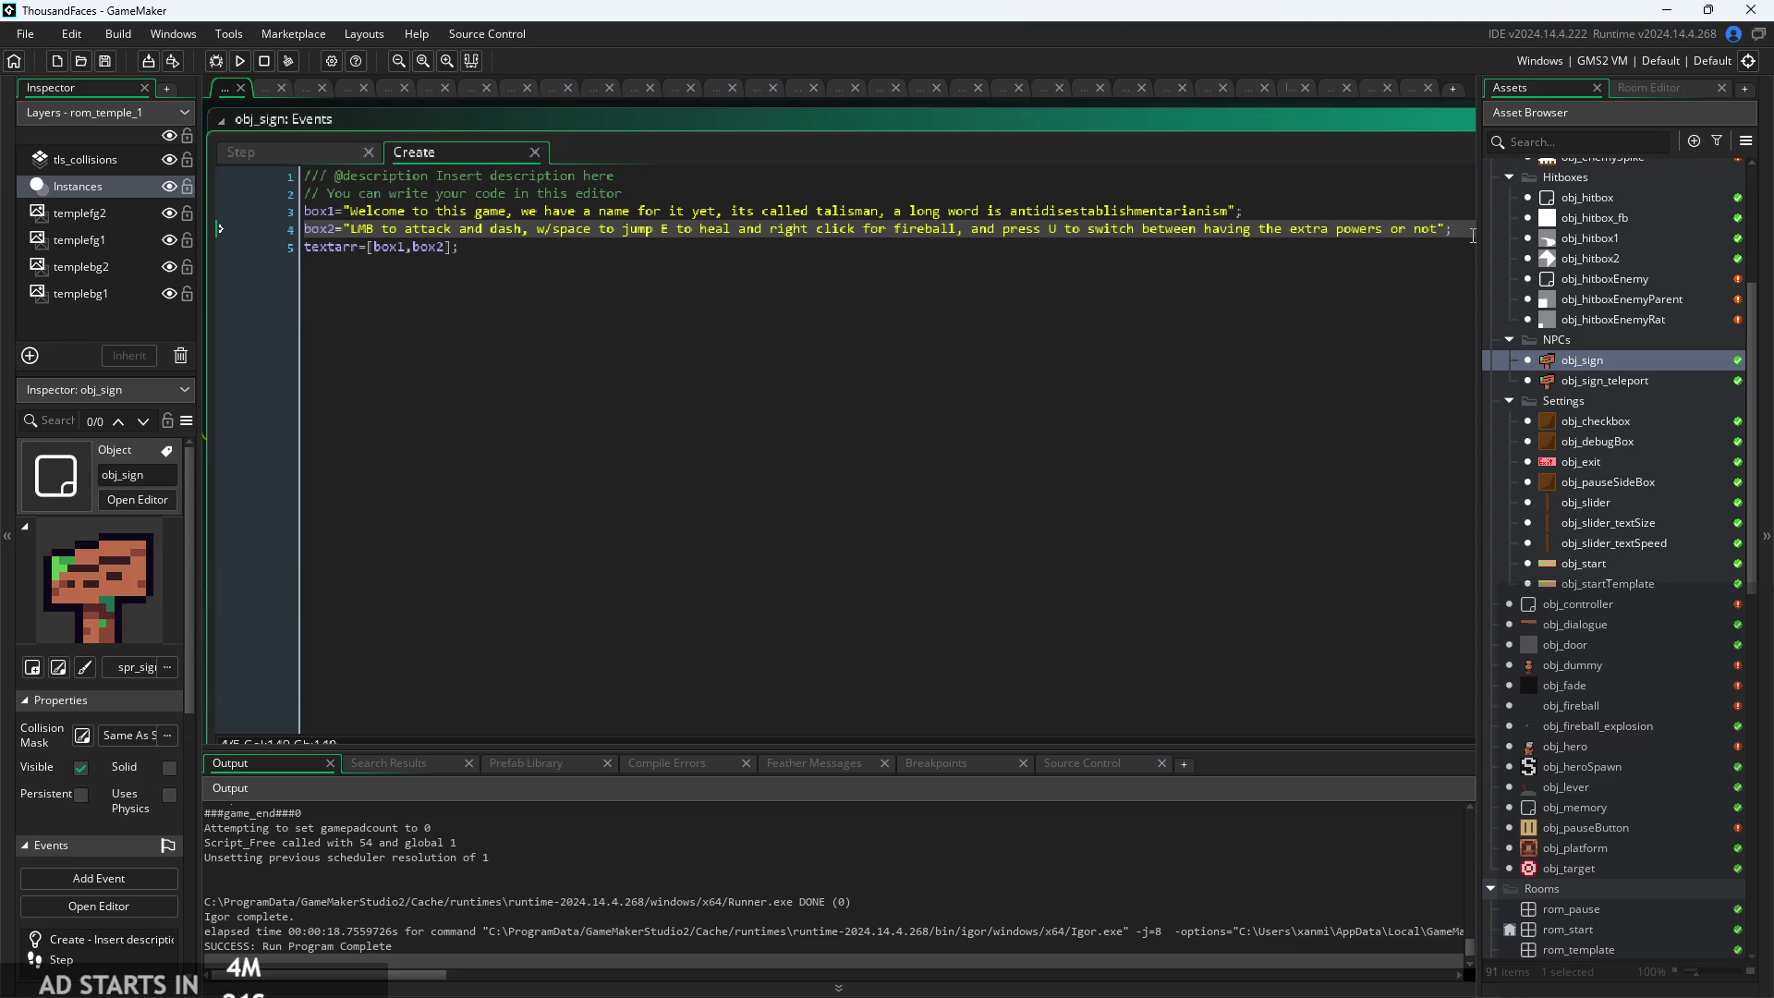
{"action": "key", "text": "Return"}
{"action": "type", "text": "box"}
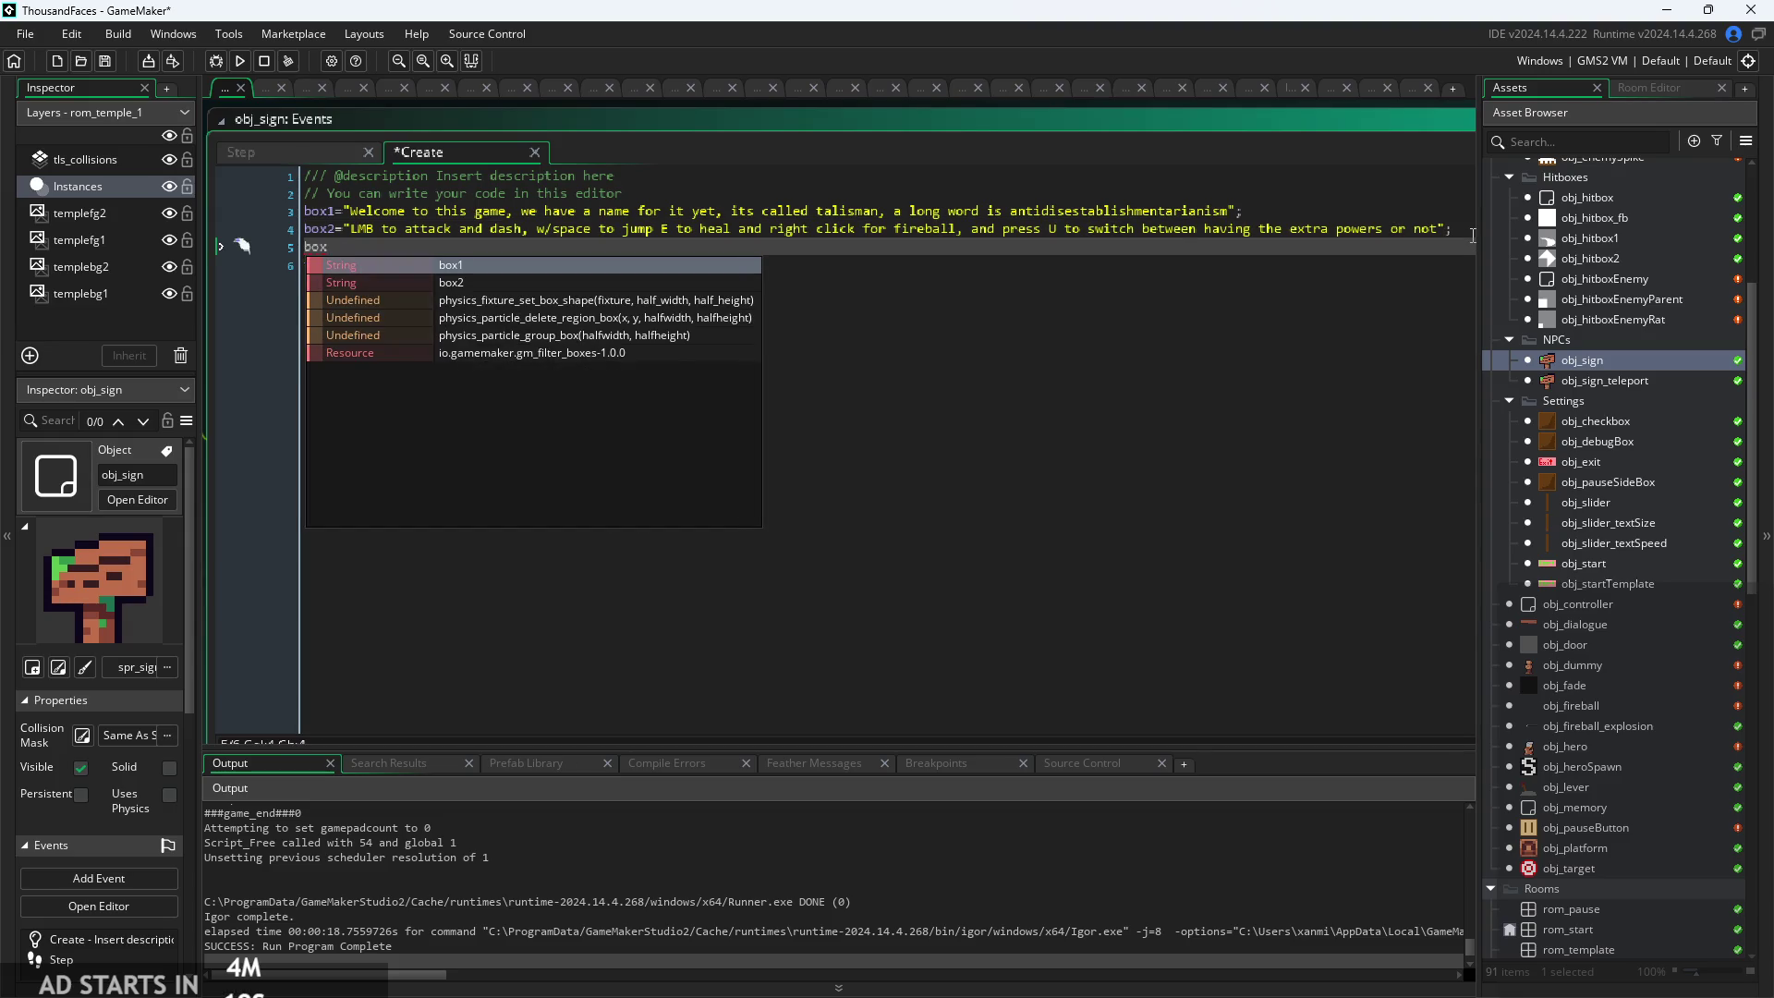
{"action": "type", "text": "2"}
{"action": "type", "text": "="}
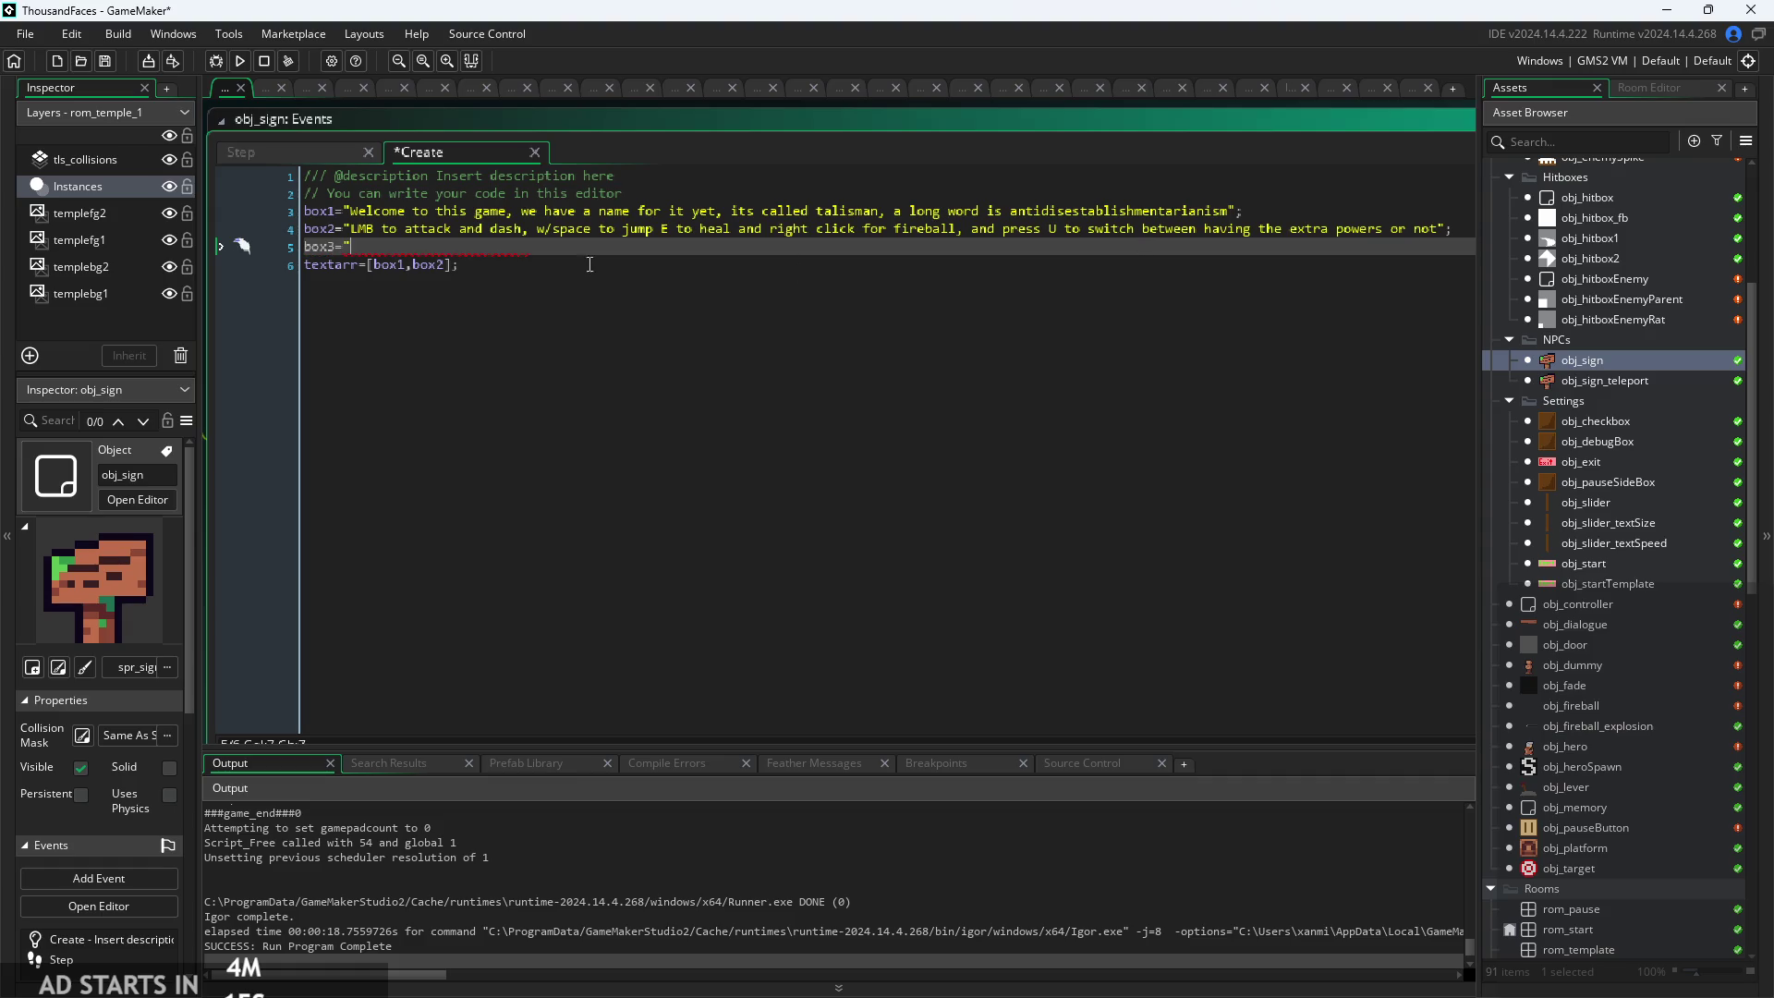
{"action": "mouse_move", "coordinate": [652, 230]}
{"action": "left_mouse_down"}
{"action": "mouse_move", "coordinate": [1451, 229]}
{"action": "mouse_move", "coordinate": [1005, 229]}
{"action": "mouse_move", "coordinate": [1438, 240]}
{"action": "left_mouse_up"}
{"action": "key", "text": "ctrl+c"}
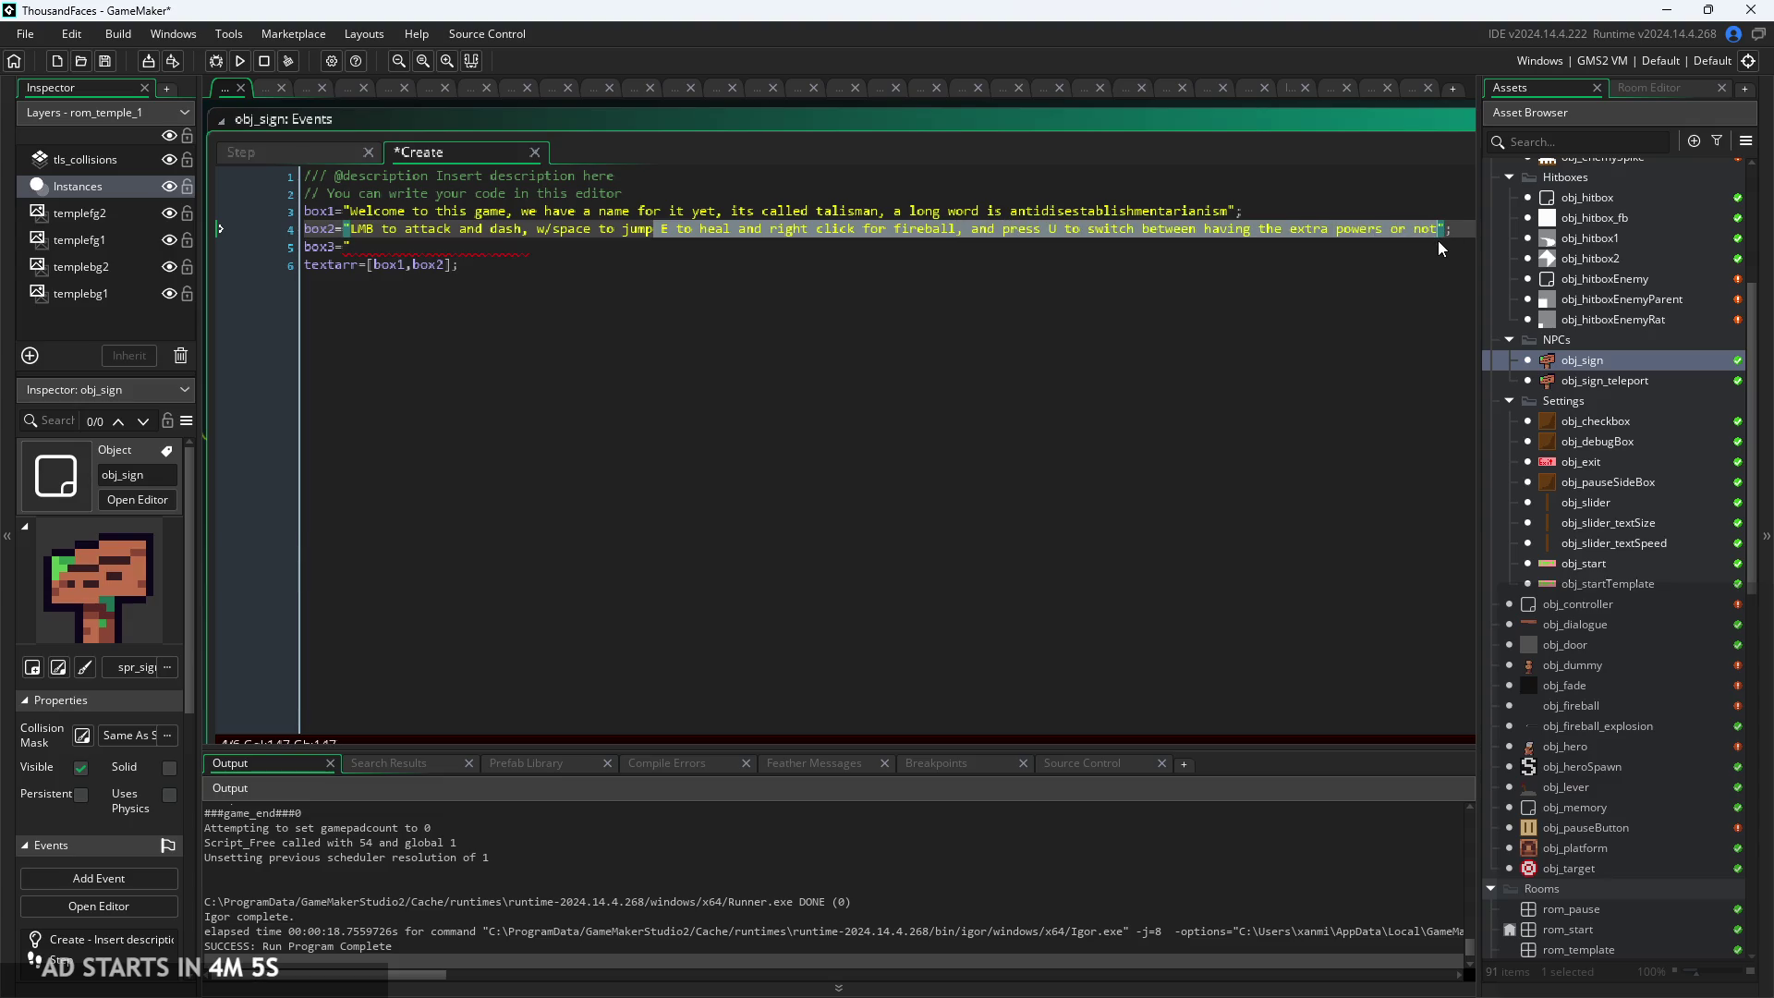
{"action": "key", "text": "BackSpace"}
{"action": "left_click", "coordinate": [570, 253]}
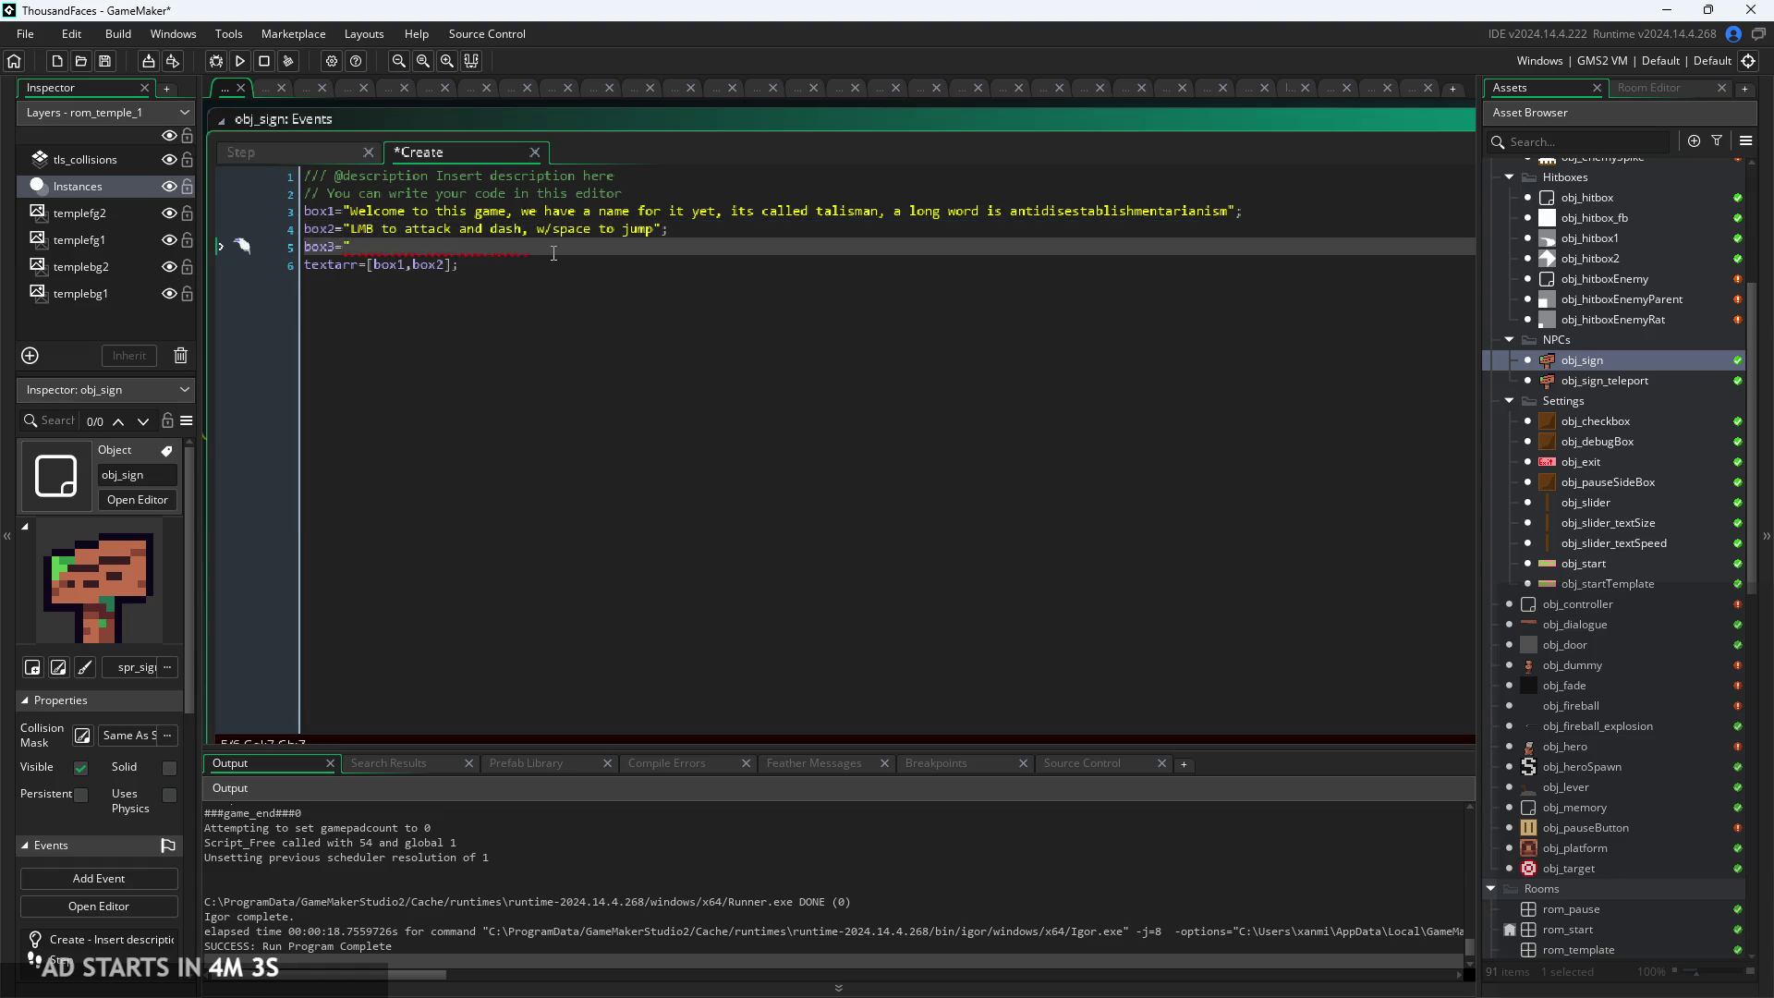
{"action": "key", "text": "ctrl+v"}
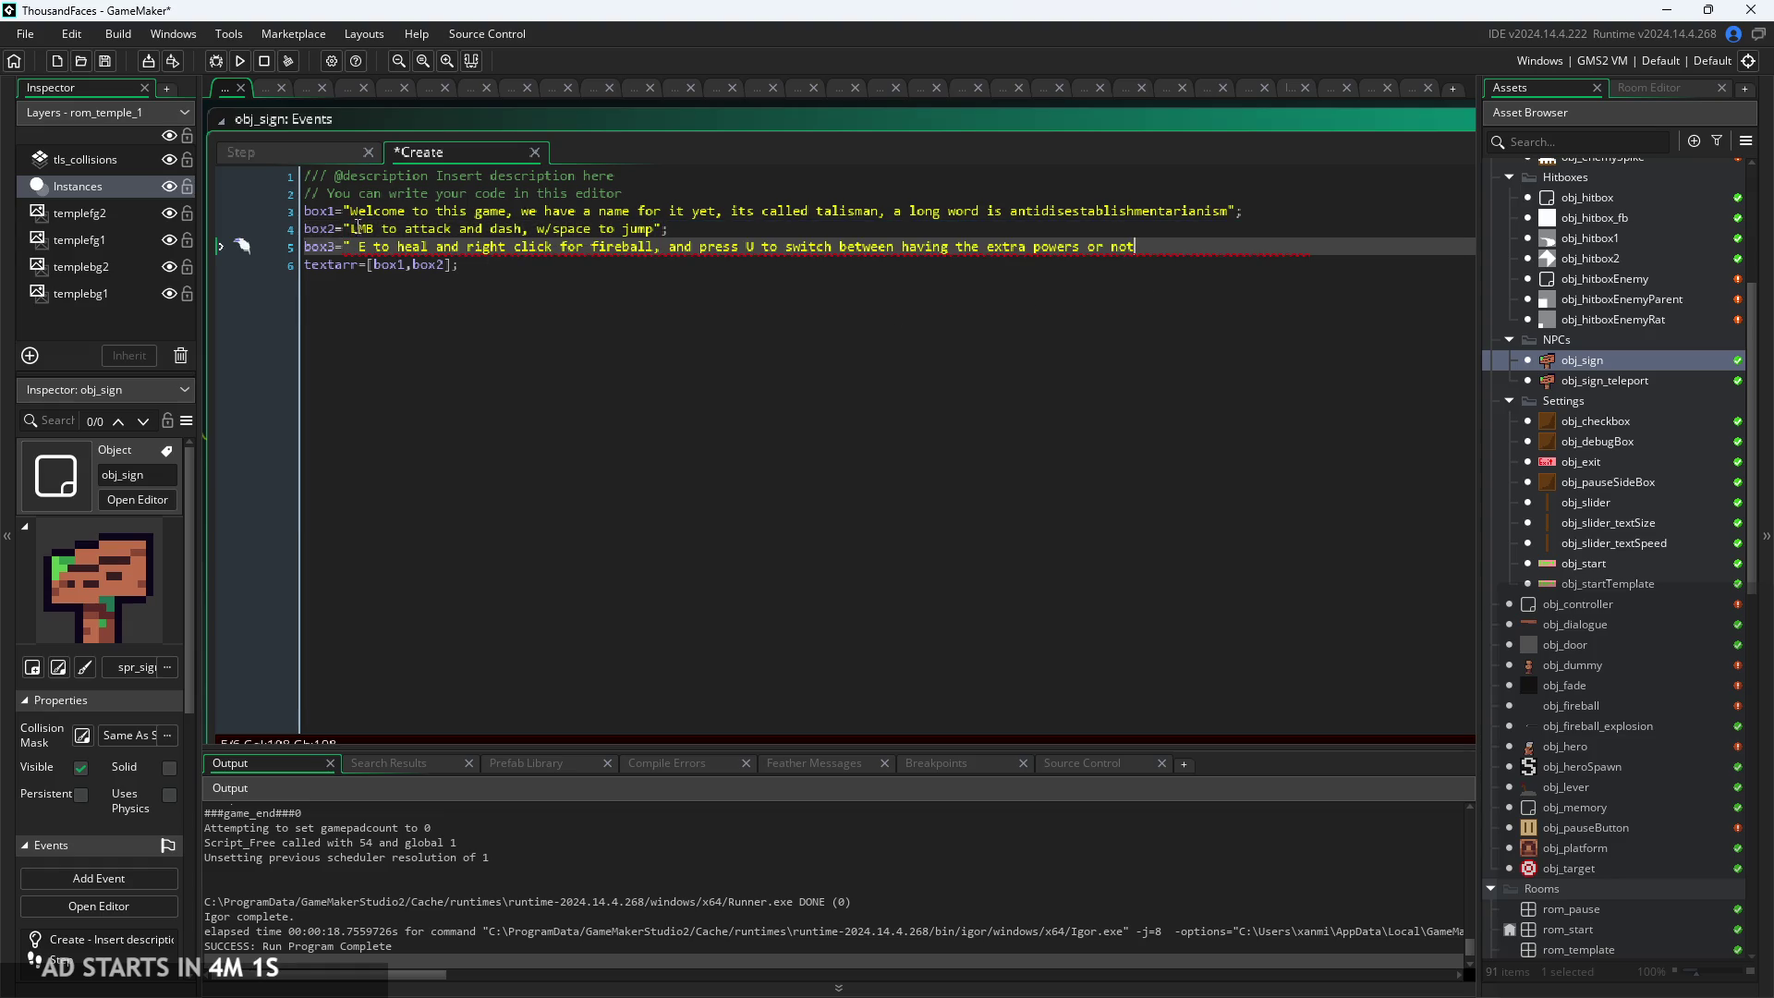
{"action": "left_click", "coordinate": [356, 245]}
{"action": "key", "text": "BackSpace"}
Reword box3 to "press U, I, and O to toggle the extra powers"
{"action": "scroll", "coordinate": [727, 280], "scroll_direction": "up", "scroll_amount": 1, "text": "ctrl"}
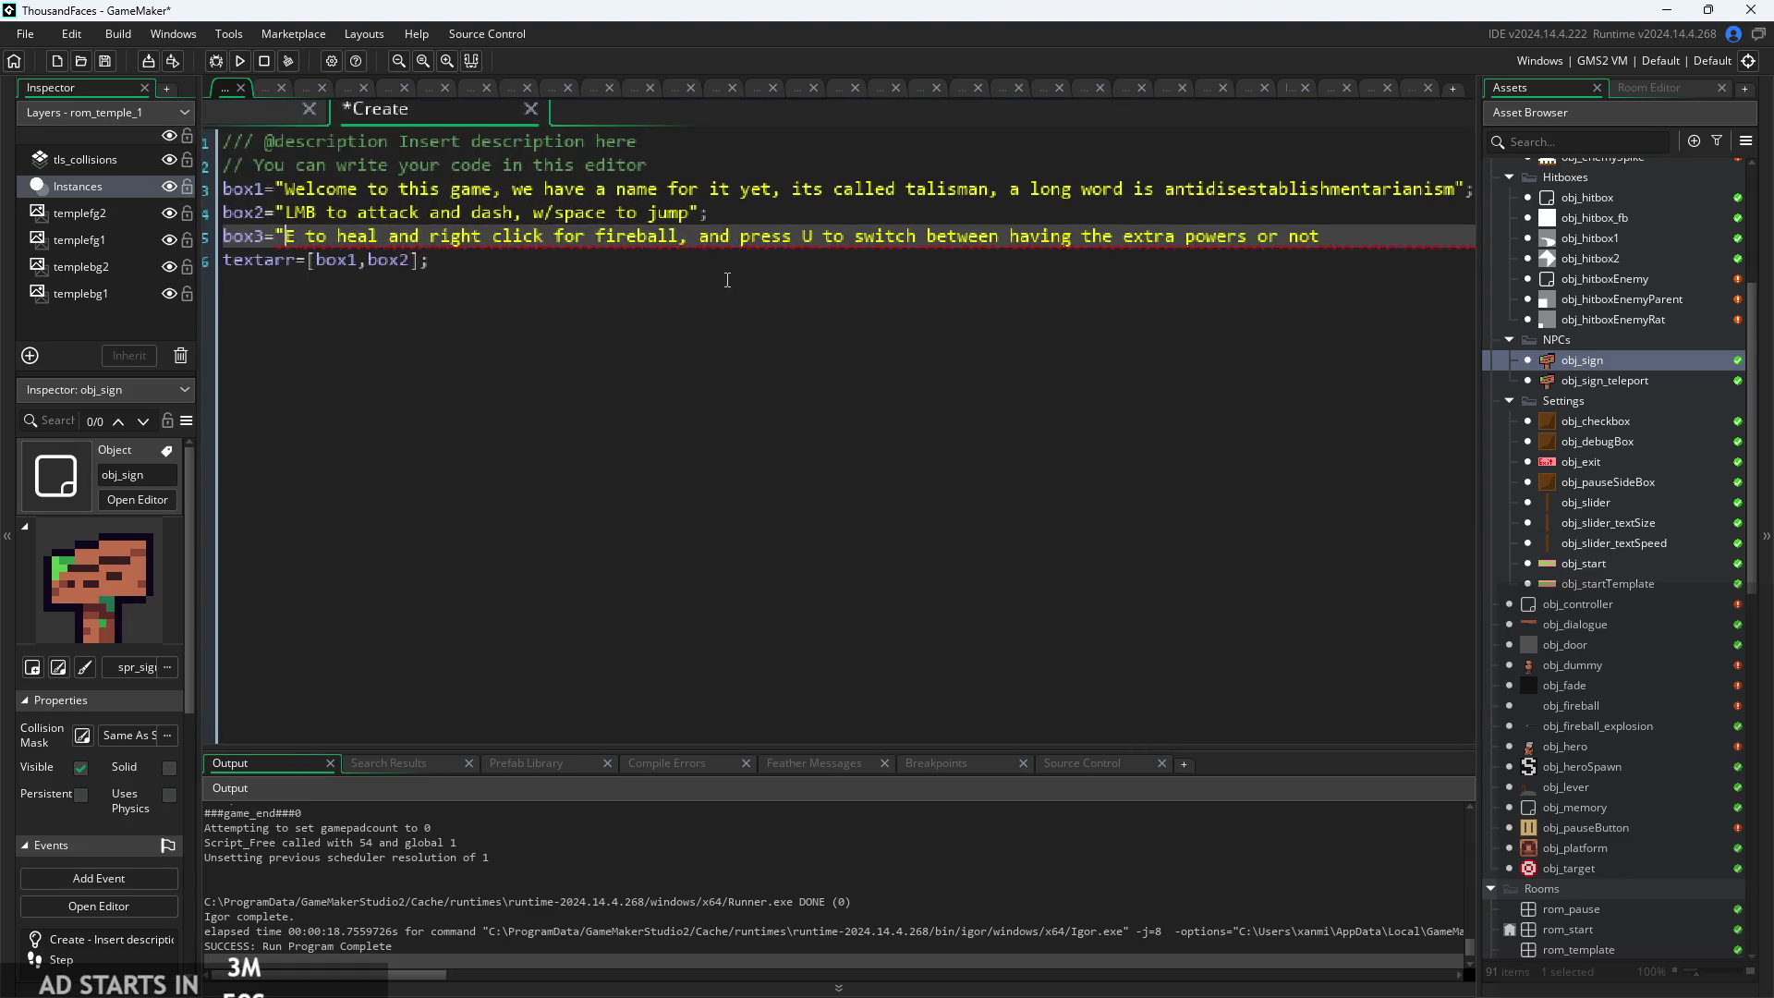
{"action": "left_click", "coordinate": [803, 236]}
{"action": "left_click", "coordinate": [816, 238]}
{"action": "type", "text": ", I, and O"}
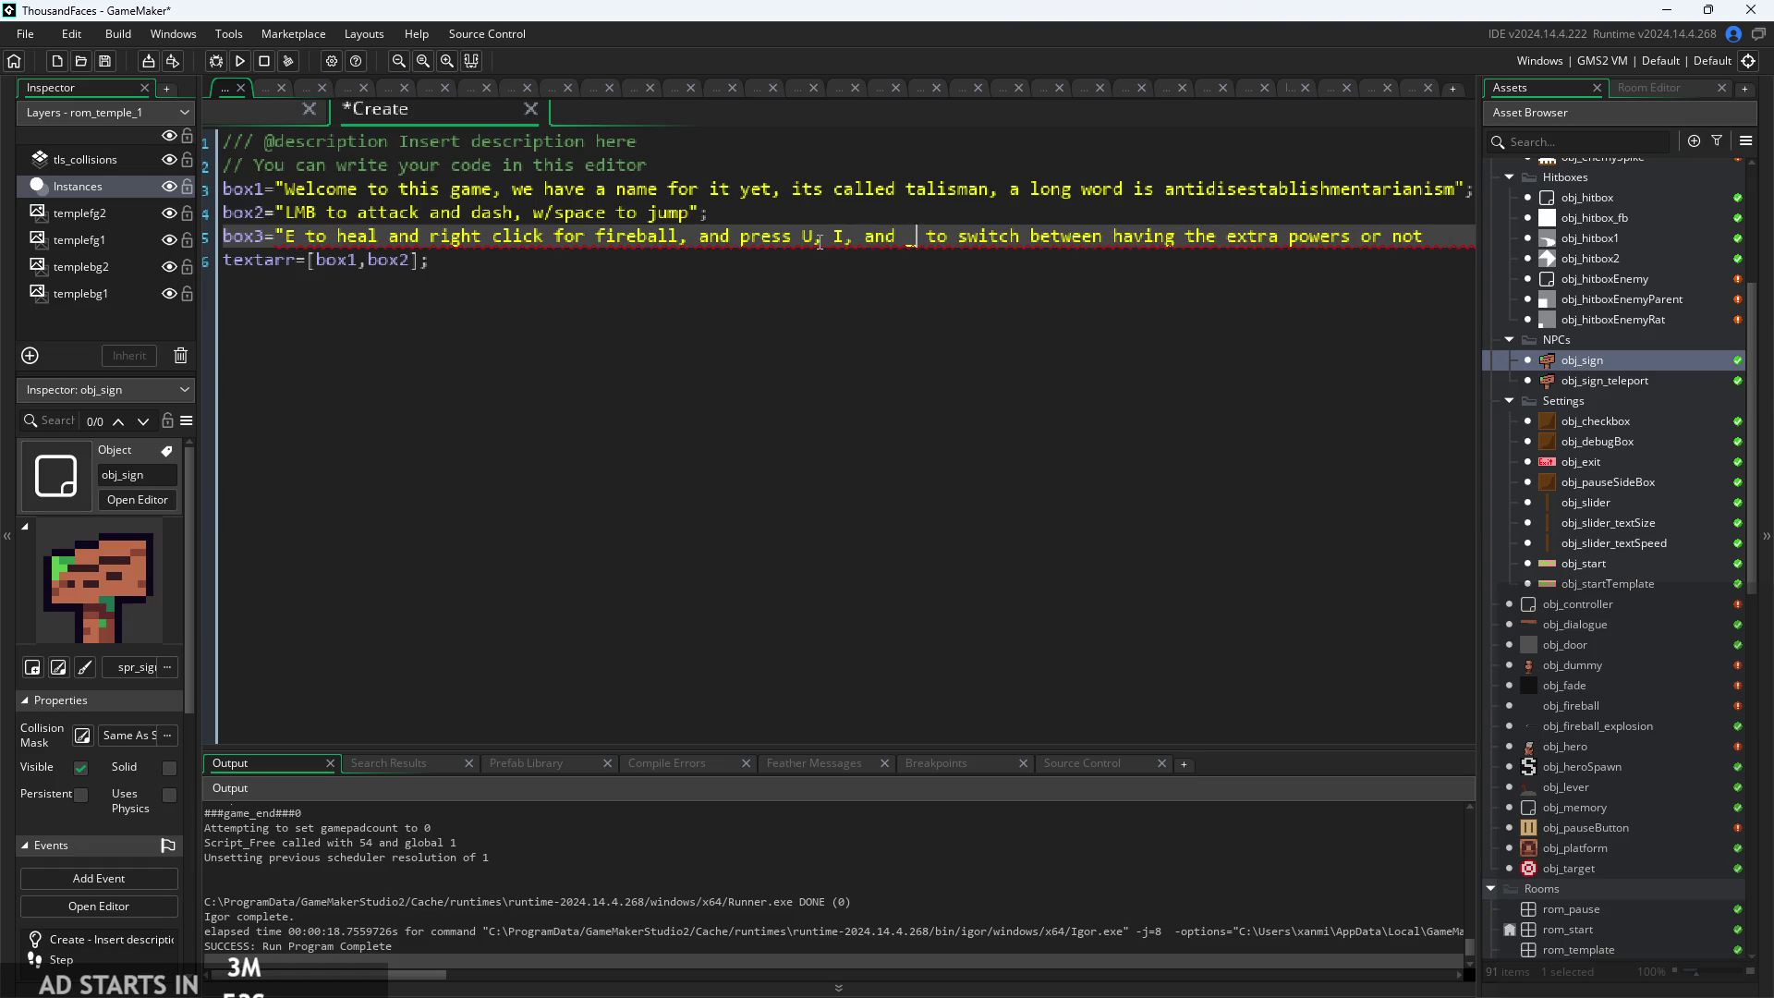
{"action": "key", "text": "BackSpace"}
{"action": "type", "text": "O"}
{"action": "key", "text": "Left"}
{"action": "key", "text": "shift+Right"}
{"action": "key", "text": "shift+Right"}
{"action": "key", "text": "shift+Right"}
{"action": "key", "text": "shift+Right"}
{"action": "key", "text": "shift+Right"}
{"action": "key", "text": "shift+Right"}
{"action": "key", "text": "BackSpace"}
{"action": "type", "text": "toggle the extra powers\""}
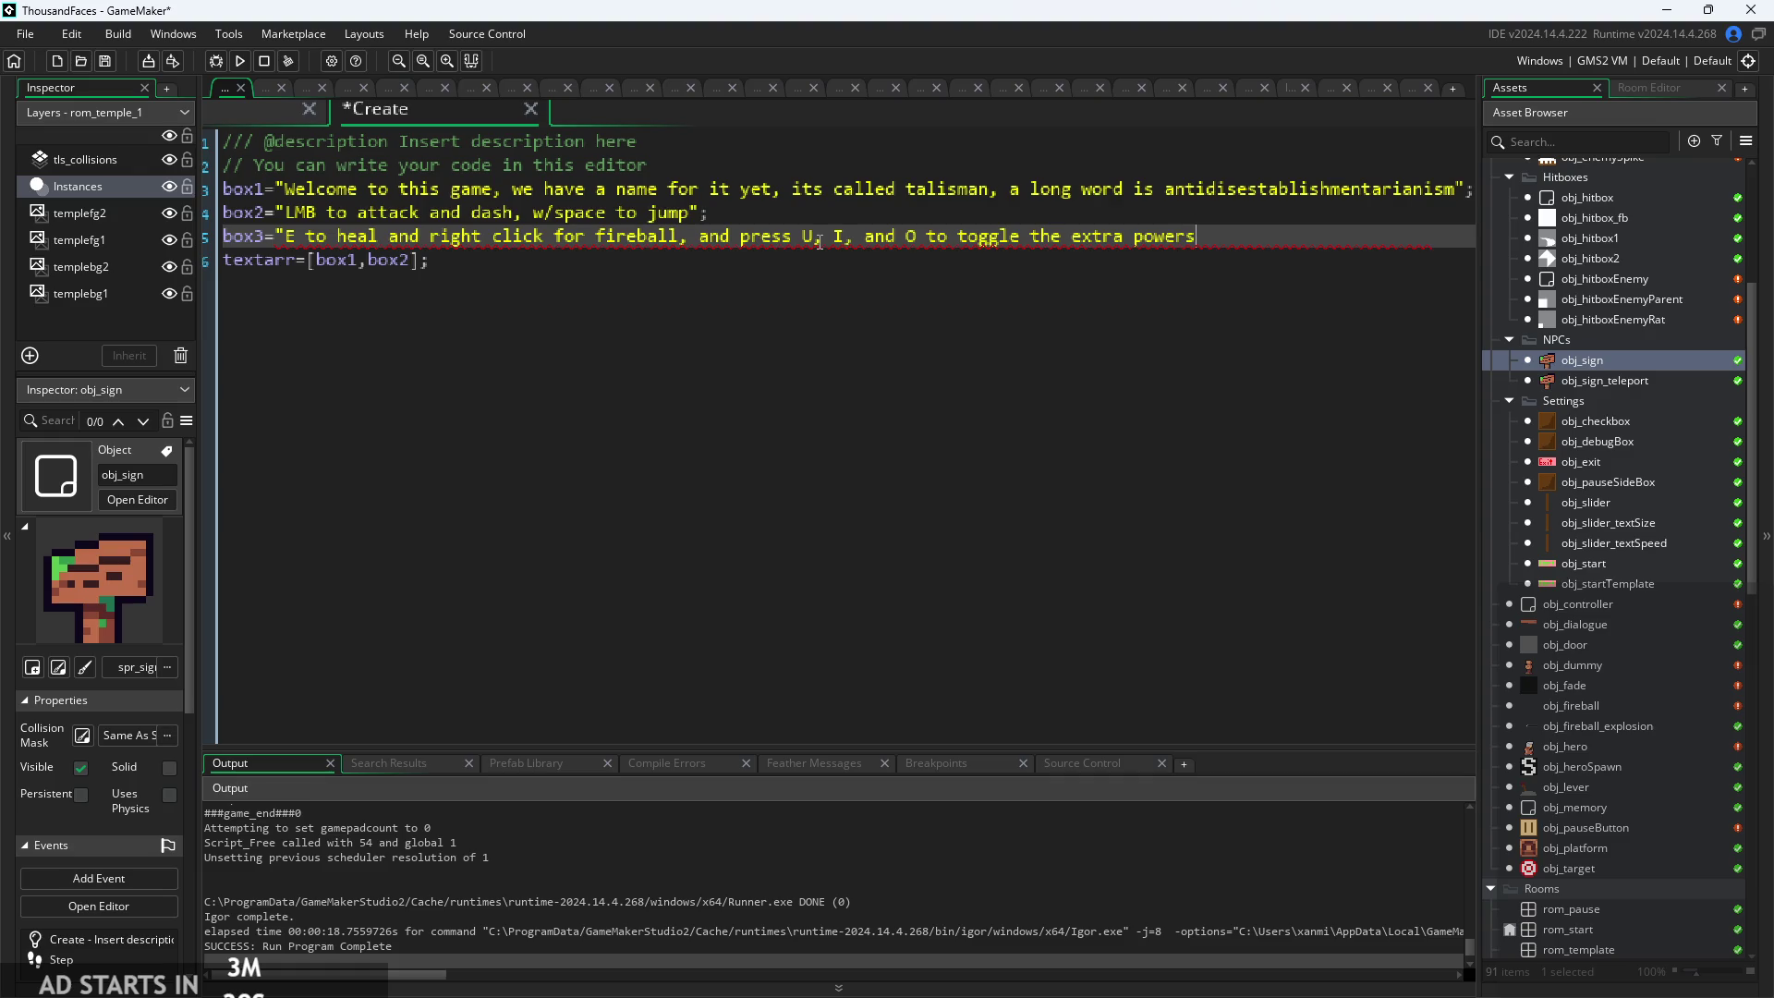
{"action": "type", "text": ";"}
{"action": "scroll", "coordinate": [1623, 598], "scroll_direction": "down", "scroll_amount": 5}
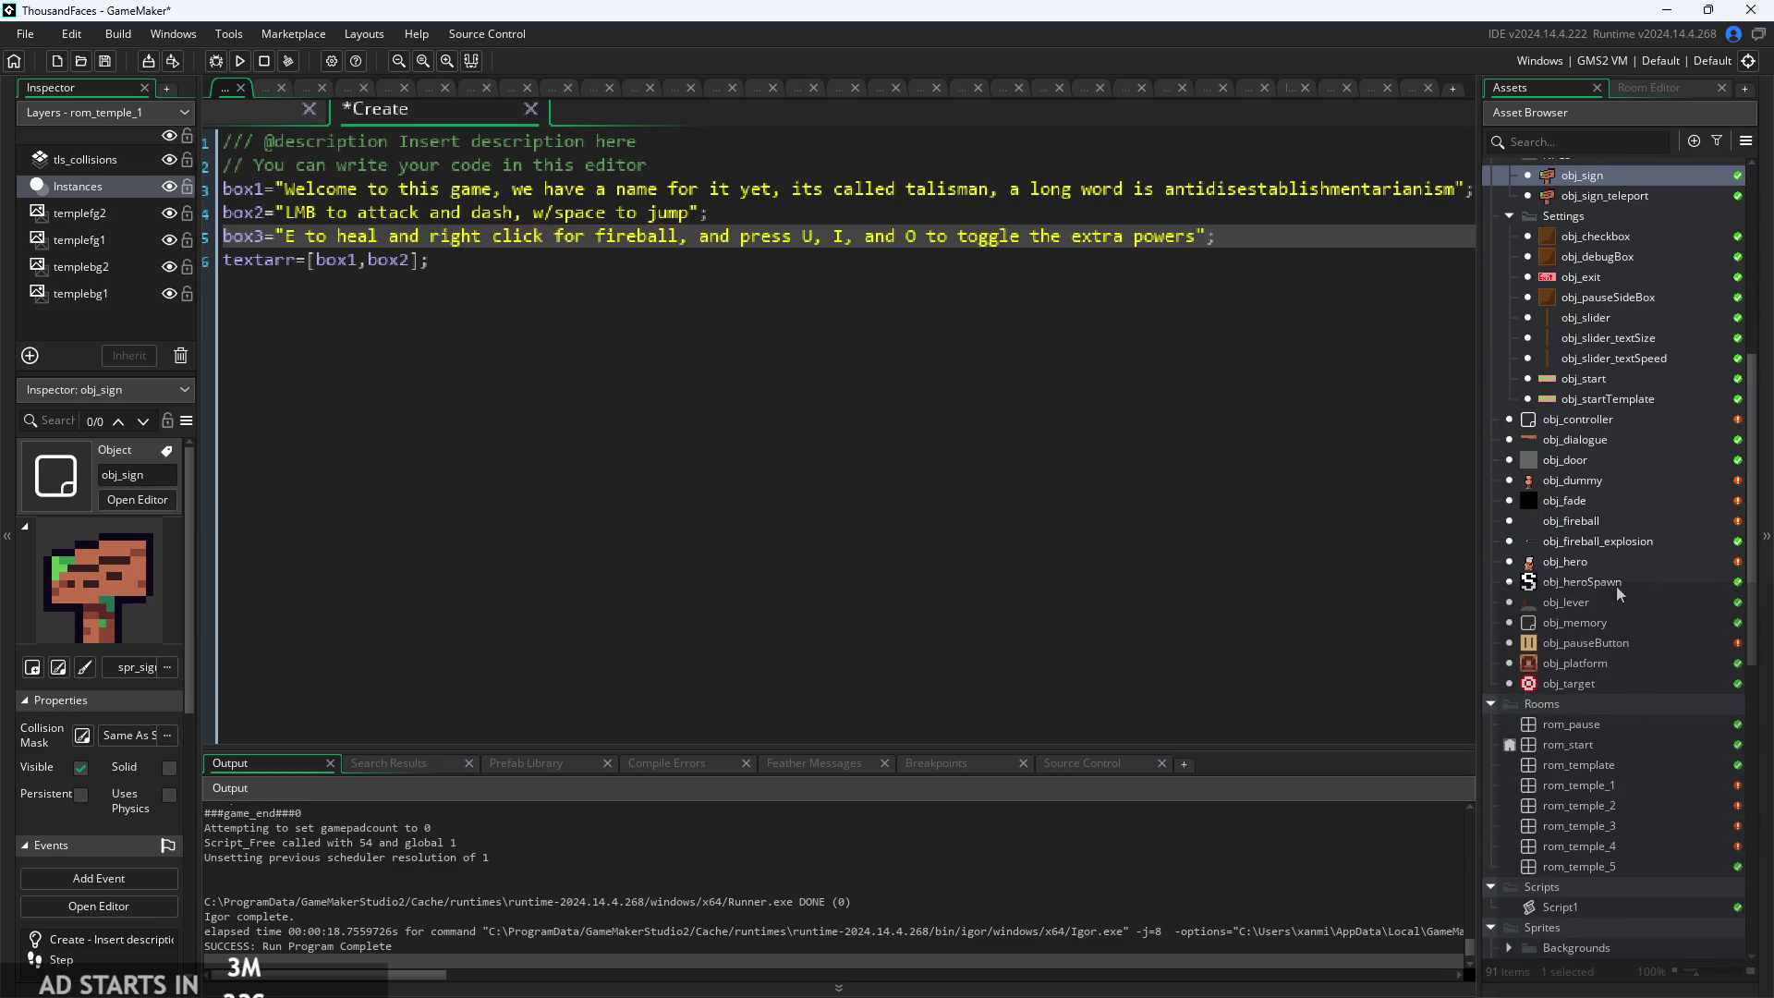
{"action": "scroll", "coordinate": [1611, 571], "scroll_direction": "up", "scroll_amount": 1}
Open obj_controller's Draw GUI code and widen the code window
{"action": "double_click", "coordinate": [1603, 457]}
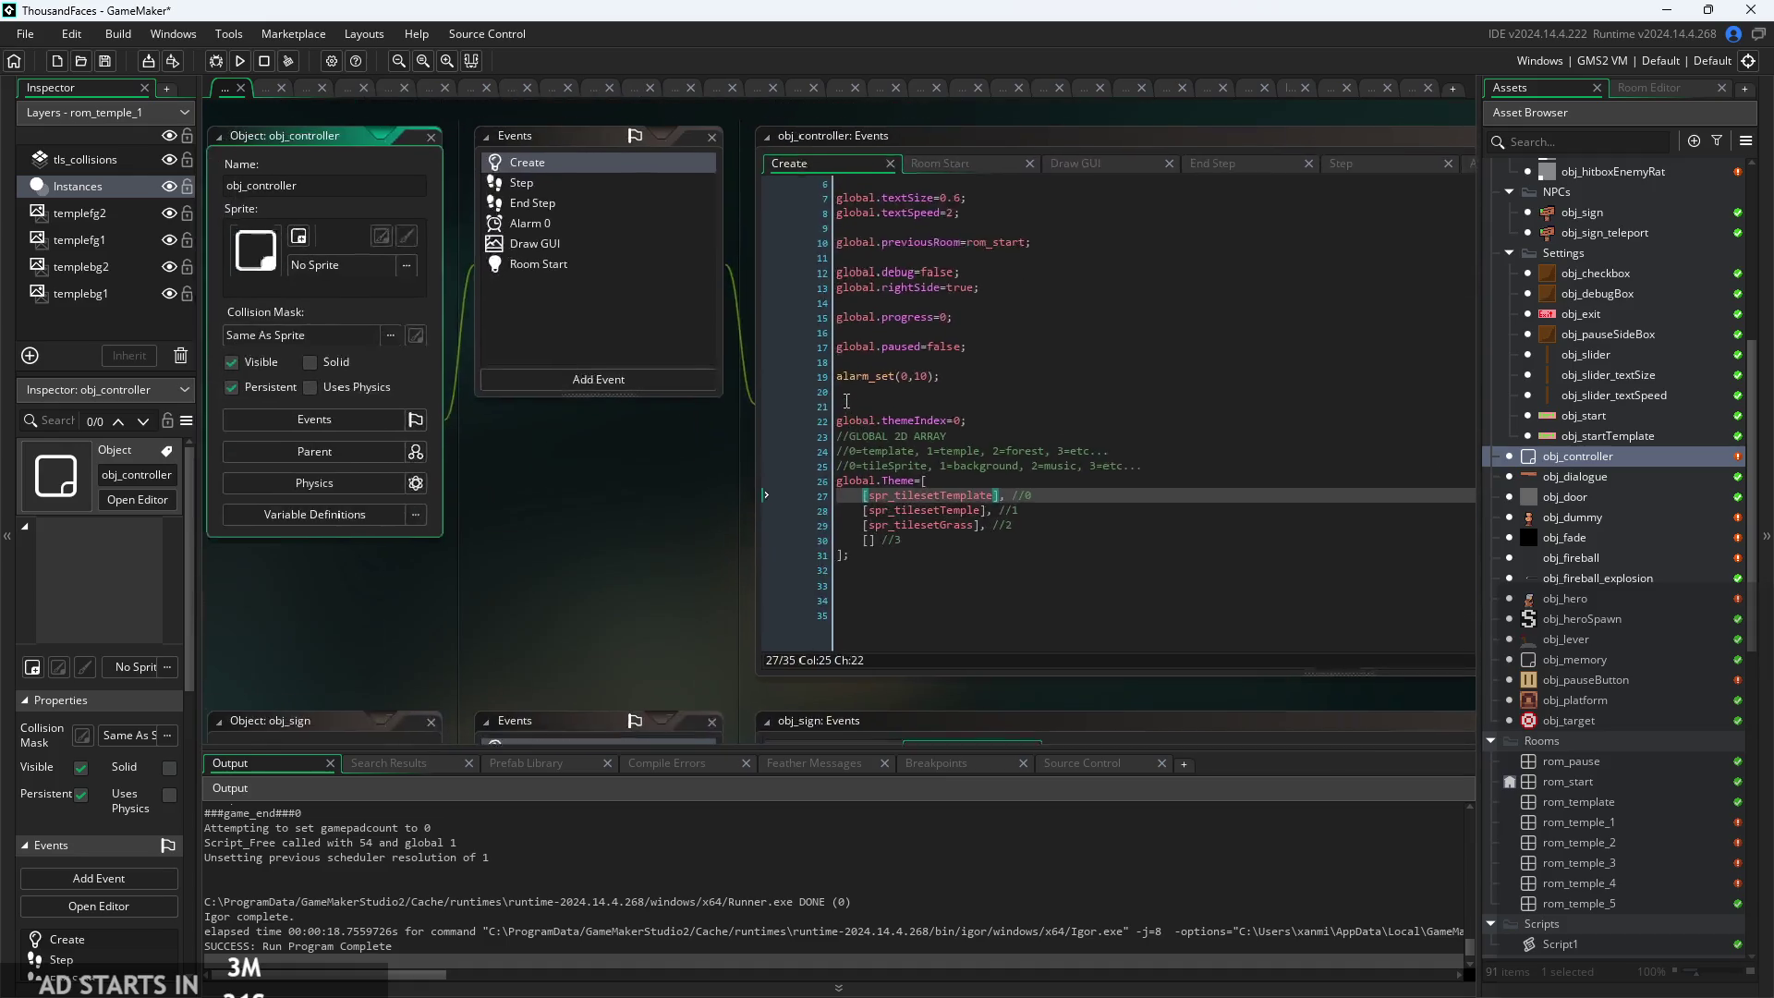
{"action": "left_click", "coordinate": [898, 184]}
{"action": "left_click", "coordinate": [1043, 187]}
{"action": "left_click", "coordinate": [890, 191]}
{"action": "left_click", "coordinate": [1009, 435]}
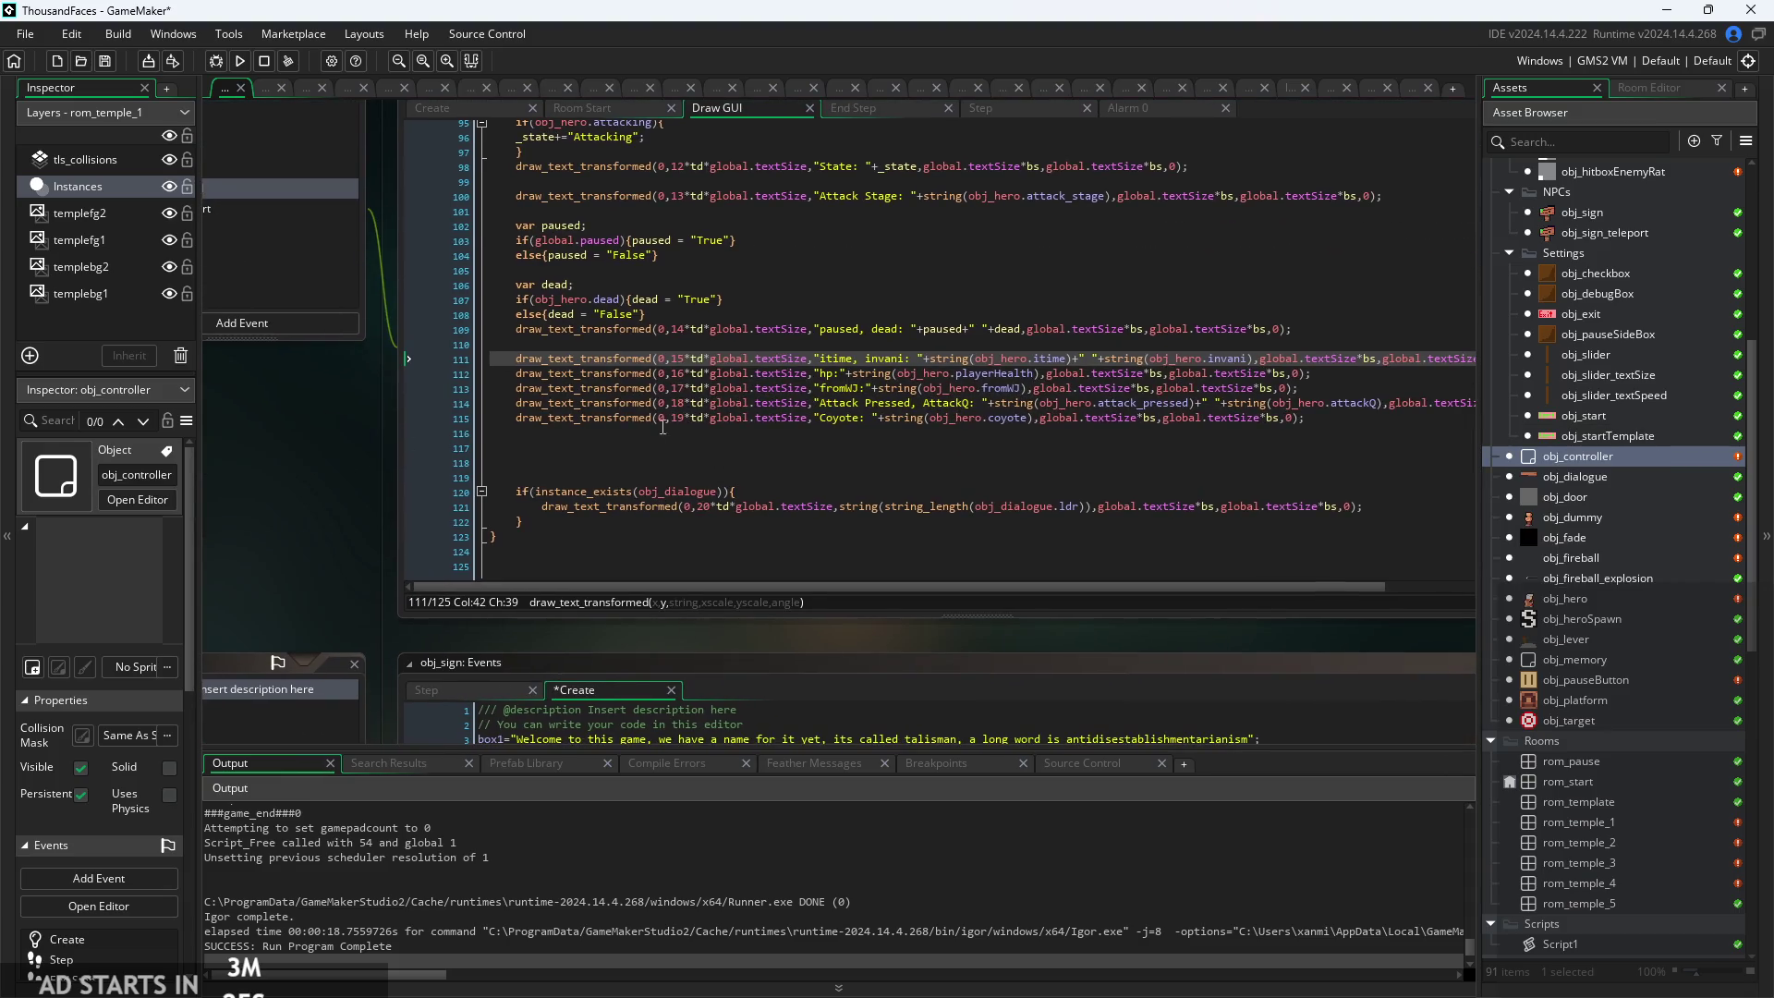
{"action": "scroll", "coordinate": [1129, 551], "scroll_direction": "down", "scroll_amount": 2}
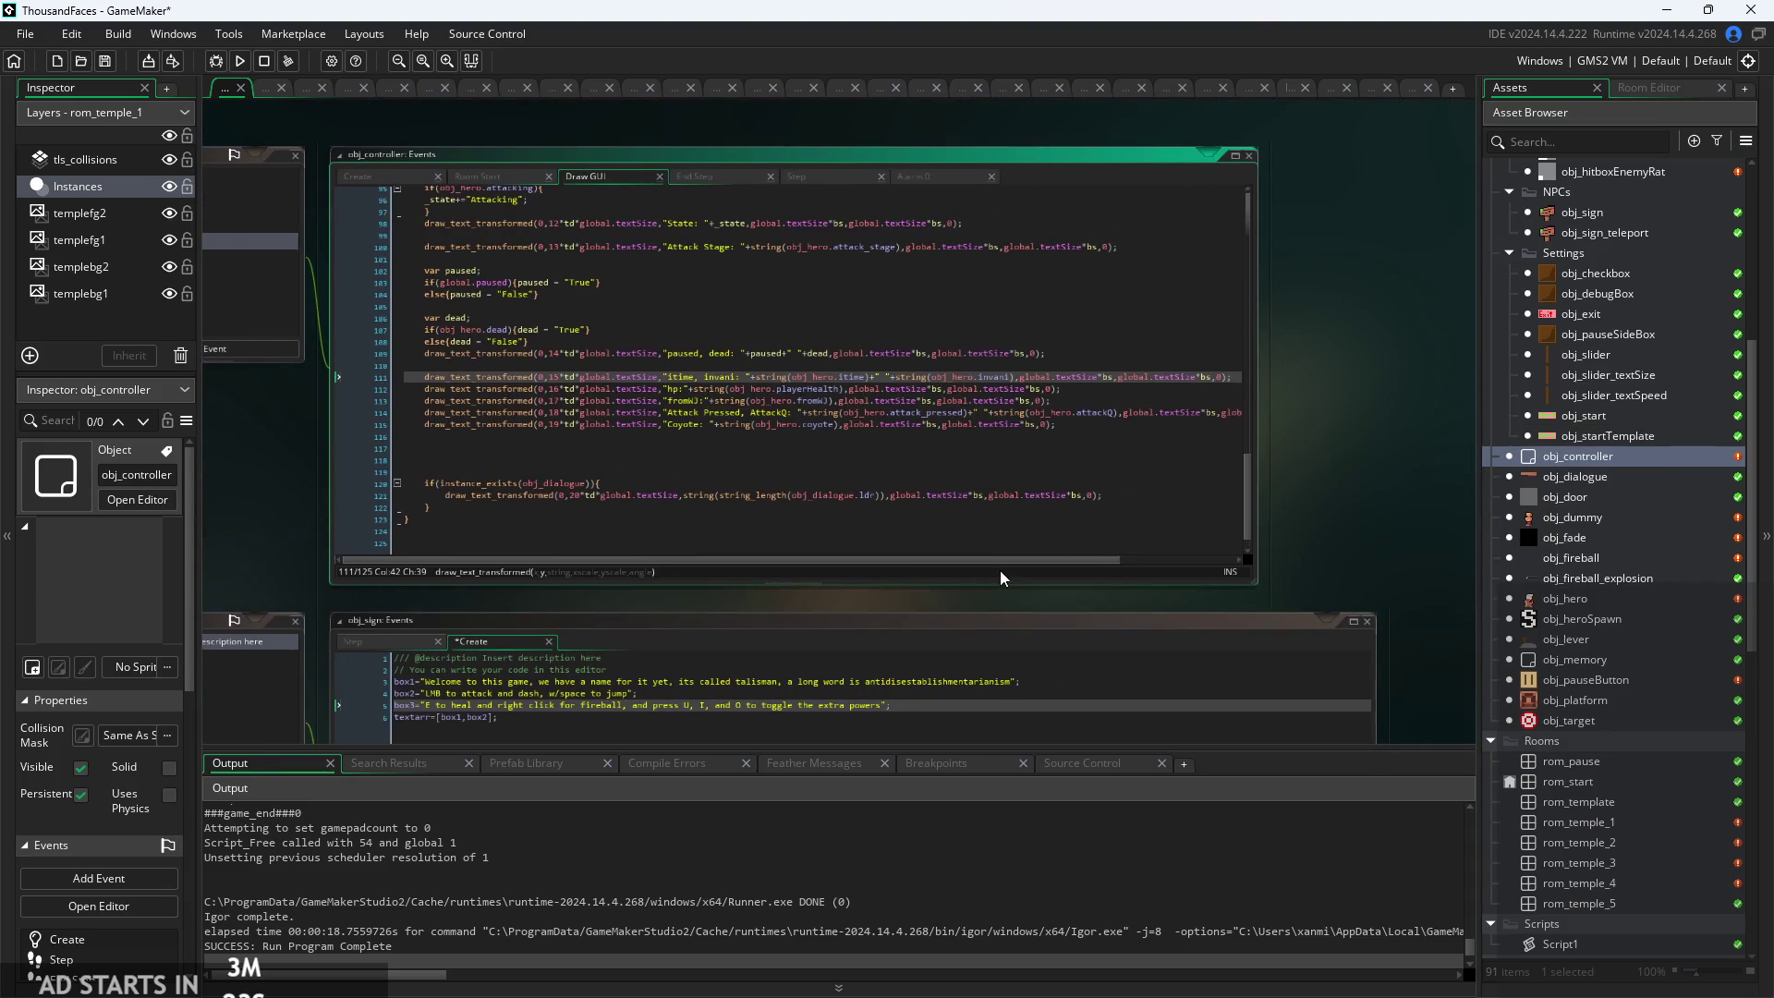
{"action": "left_click_drag", "start_coordinate": [1255, 423], "coordinate": [1429, 423]}
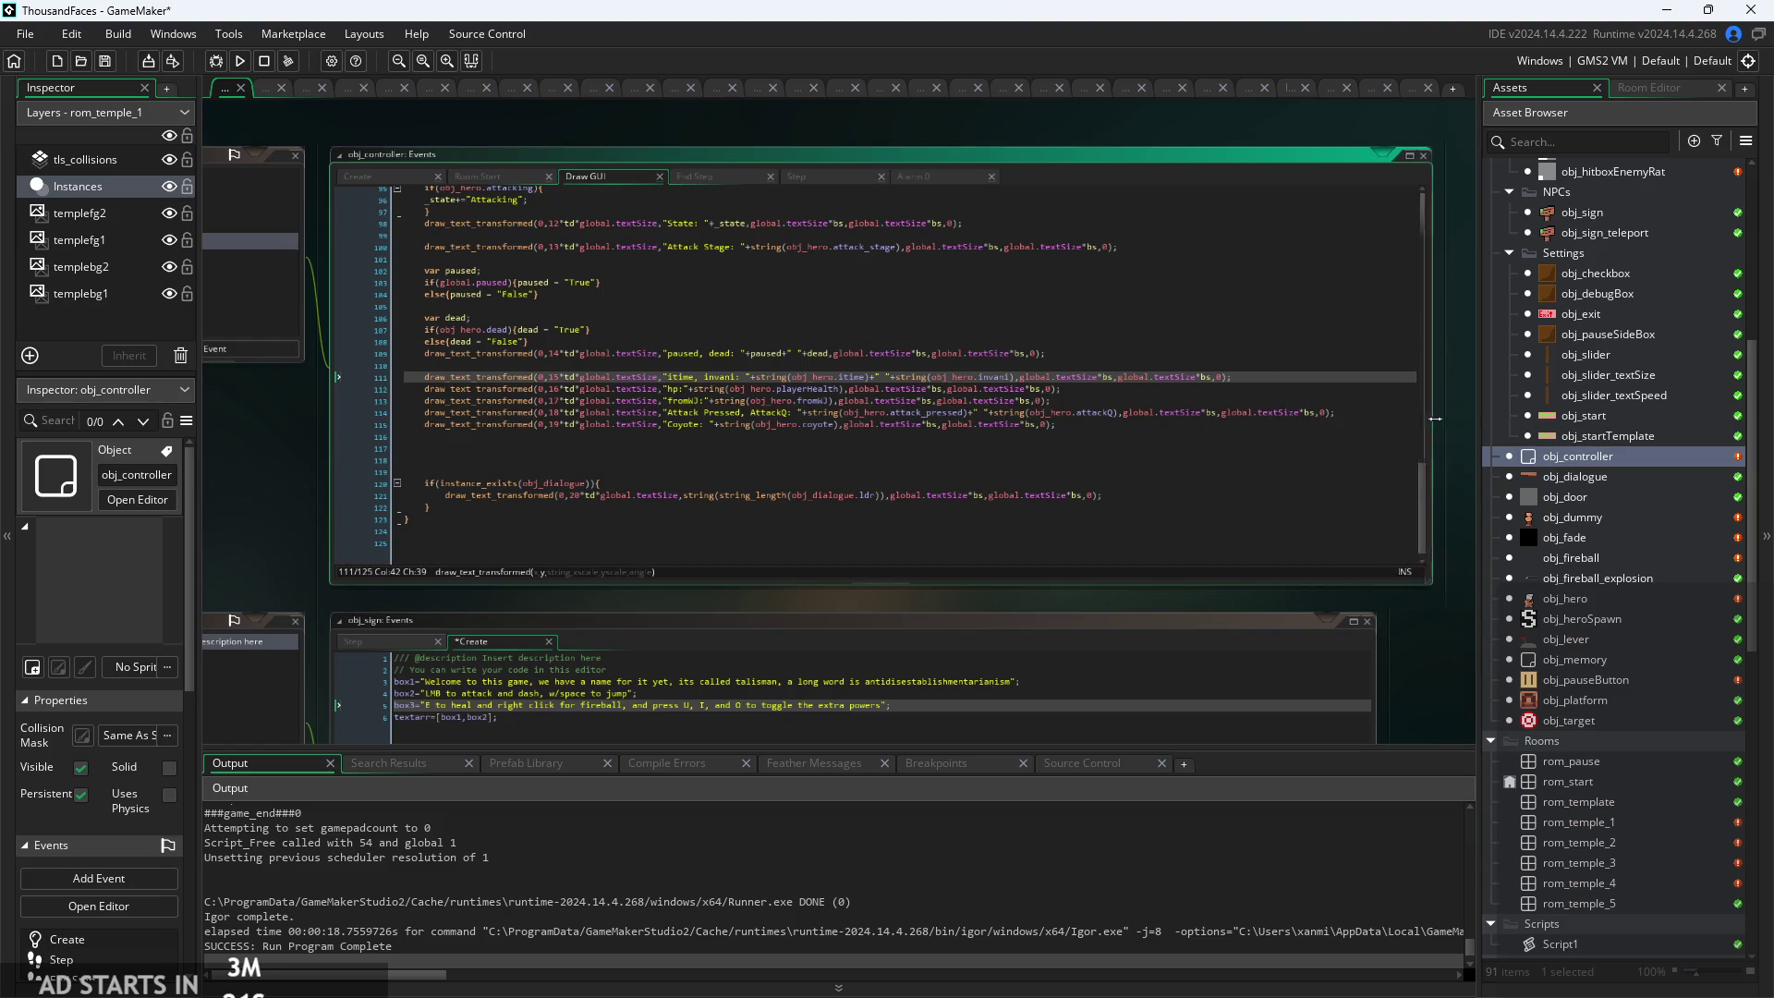
Select the Attack Pressed and Coyote debug lines
{"action": "left_click", "coordinate": [556, 450]}
{"action": "scroll", "coordinate": [555, 453], "scroll_direction": "up", "scroll_amount": 2}
{"action": "left_click", "coordinate": [1338, 405]}
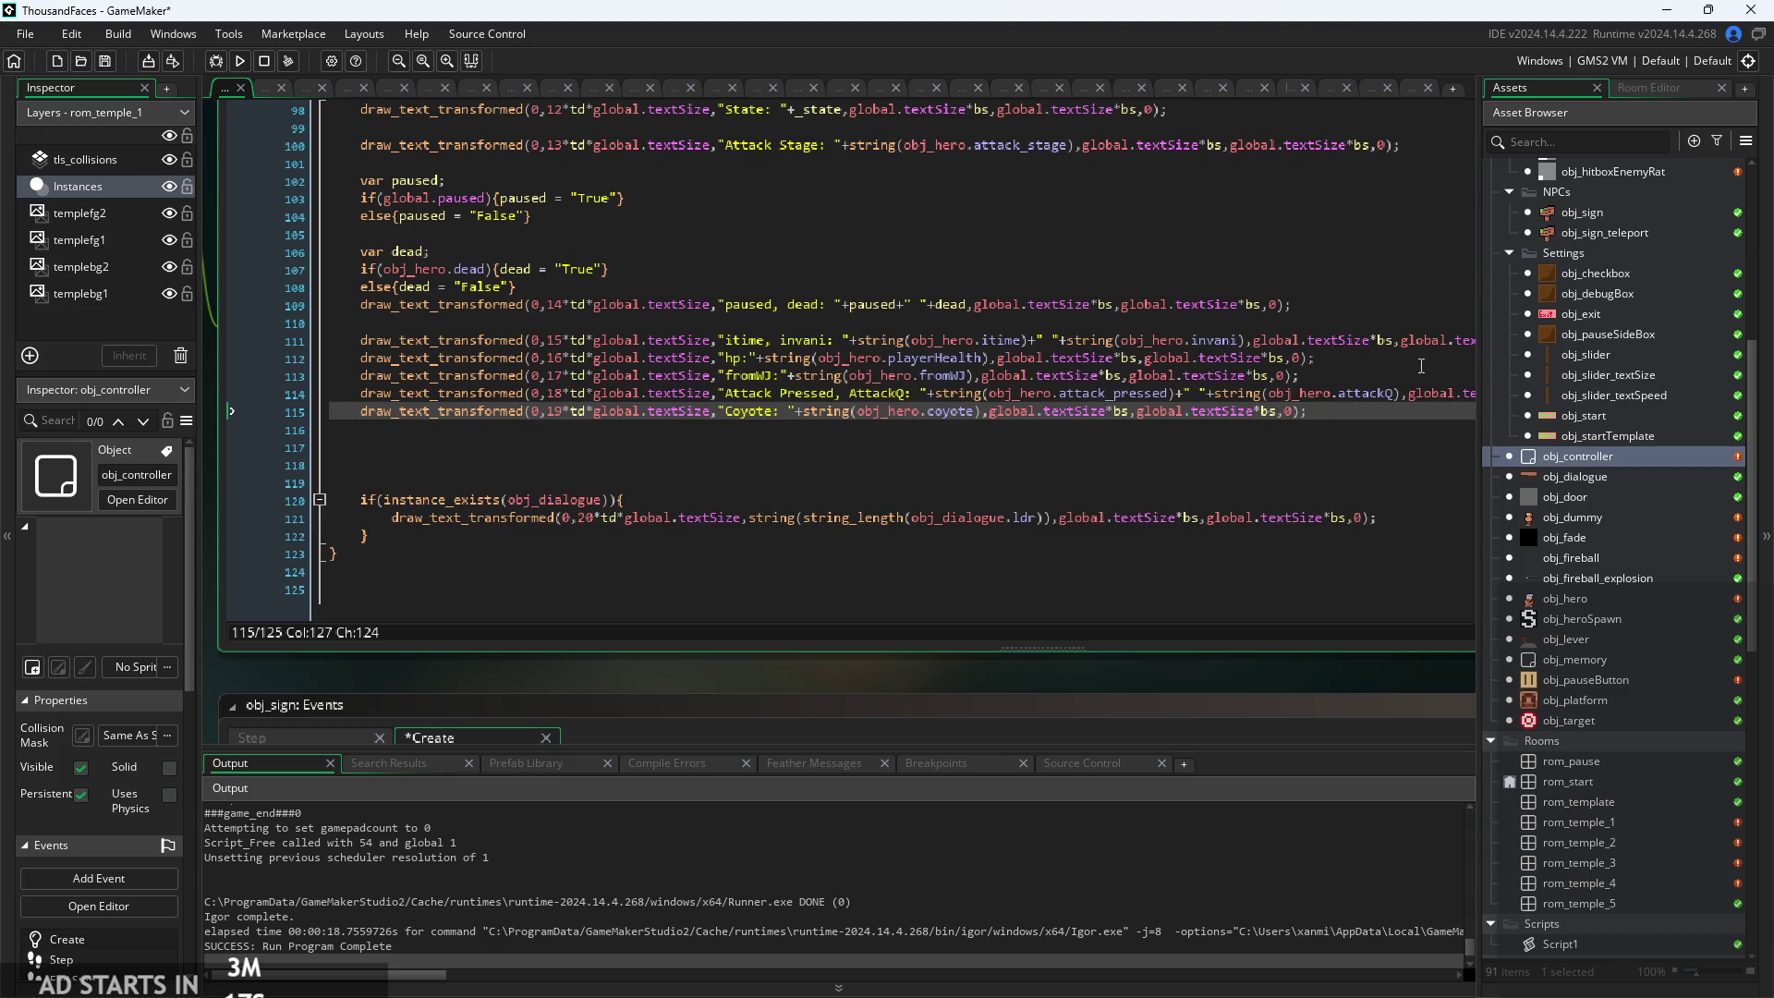
{"action": "scroll", "coordinate": [1421, 366], "scroll_direction": "down", "scroll_amount": 2}
{"action": "left_click", "coordinate": [1188, 390]}
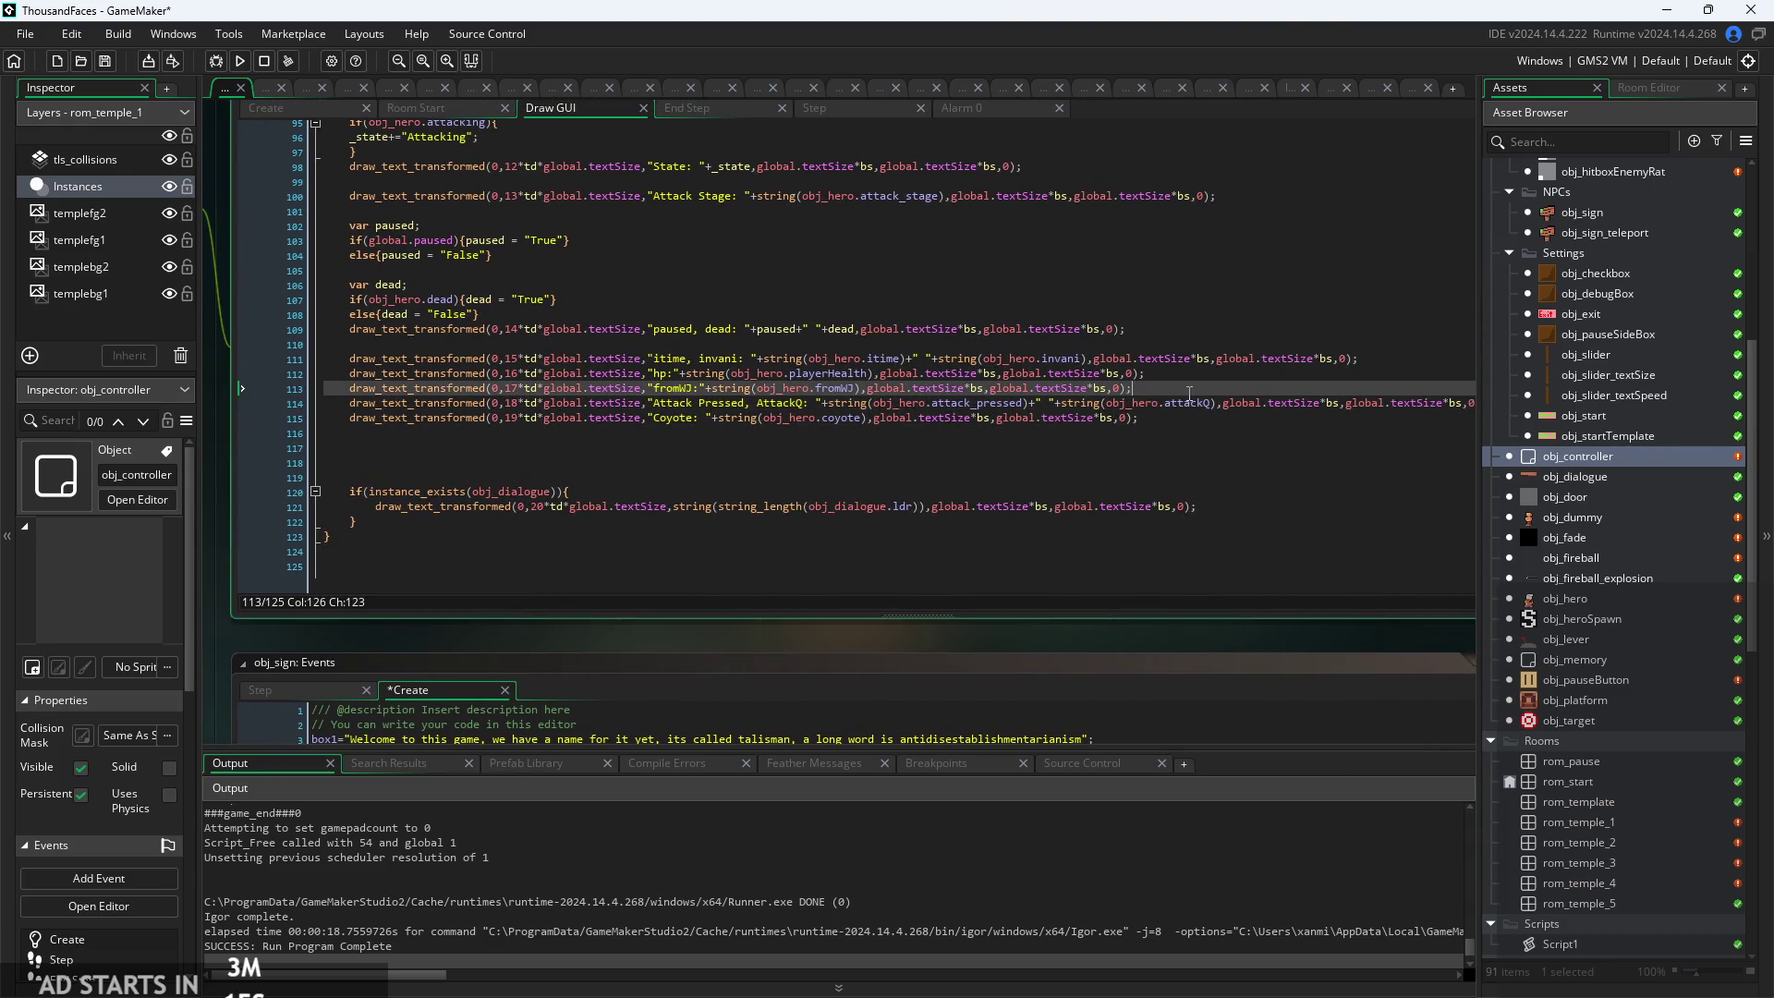
{"action": "scroll", "coordinate": [799, 343], "scroll_direction": "down", "scroll_amount": 1}
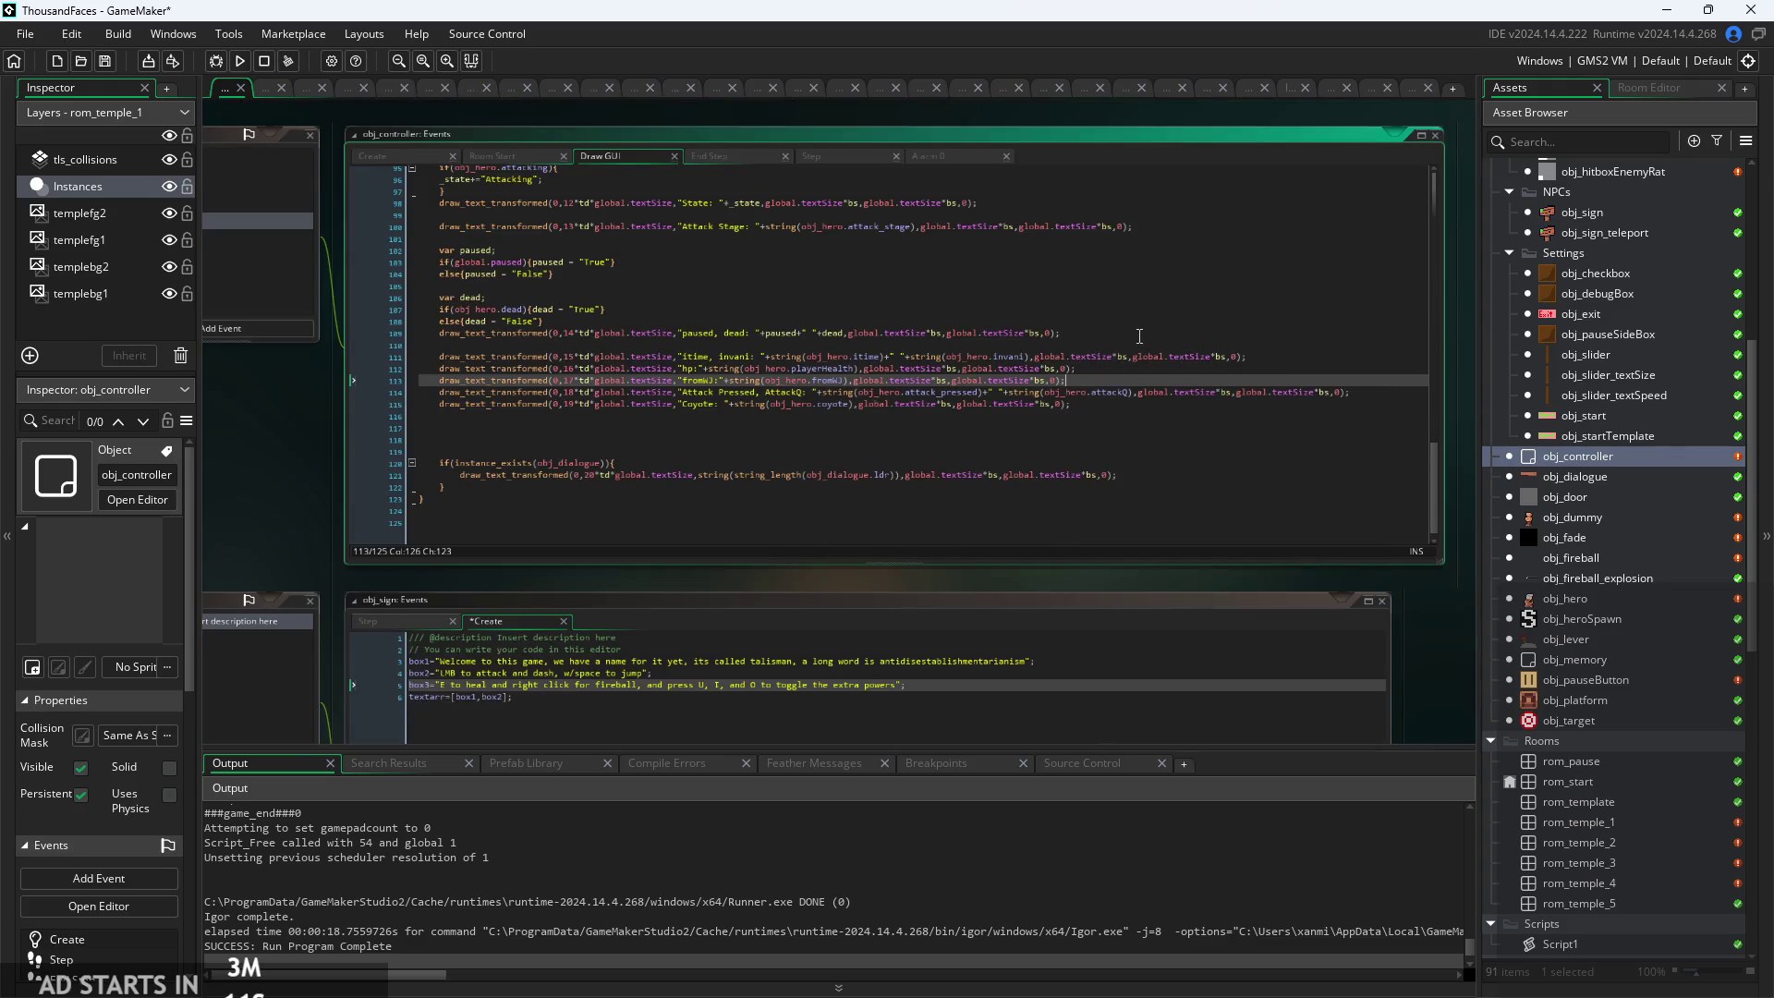
{"action": "scroll", "coordinate": [1140, 335], "scroll_direction": "up", "scroll_amount": 2}
{"action": "left_click", "coordinate": [1330, 370]}
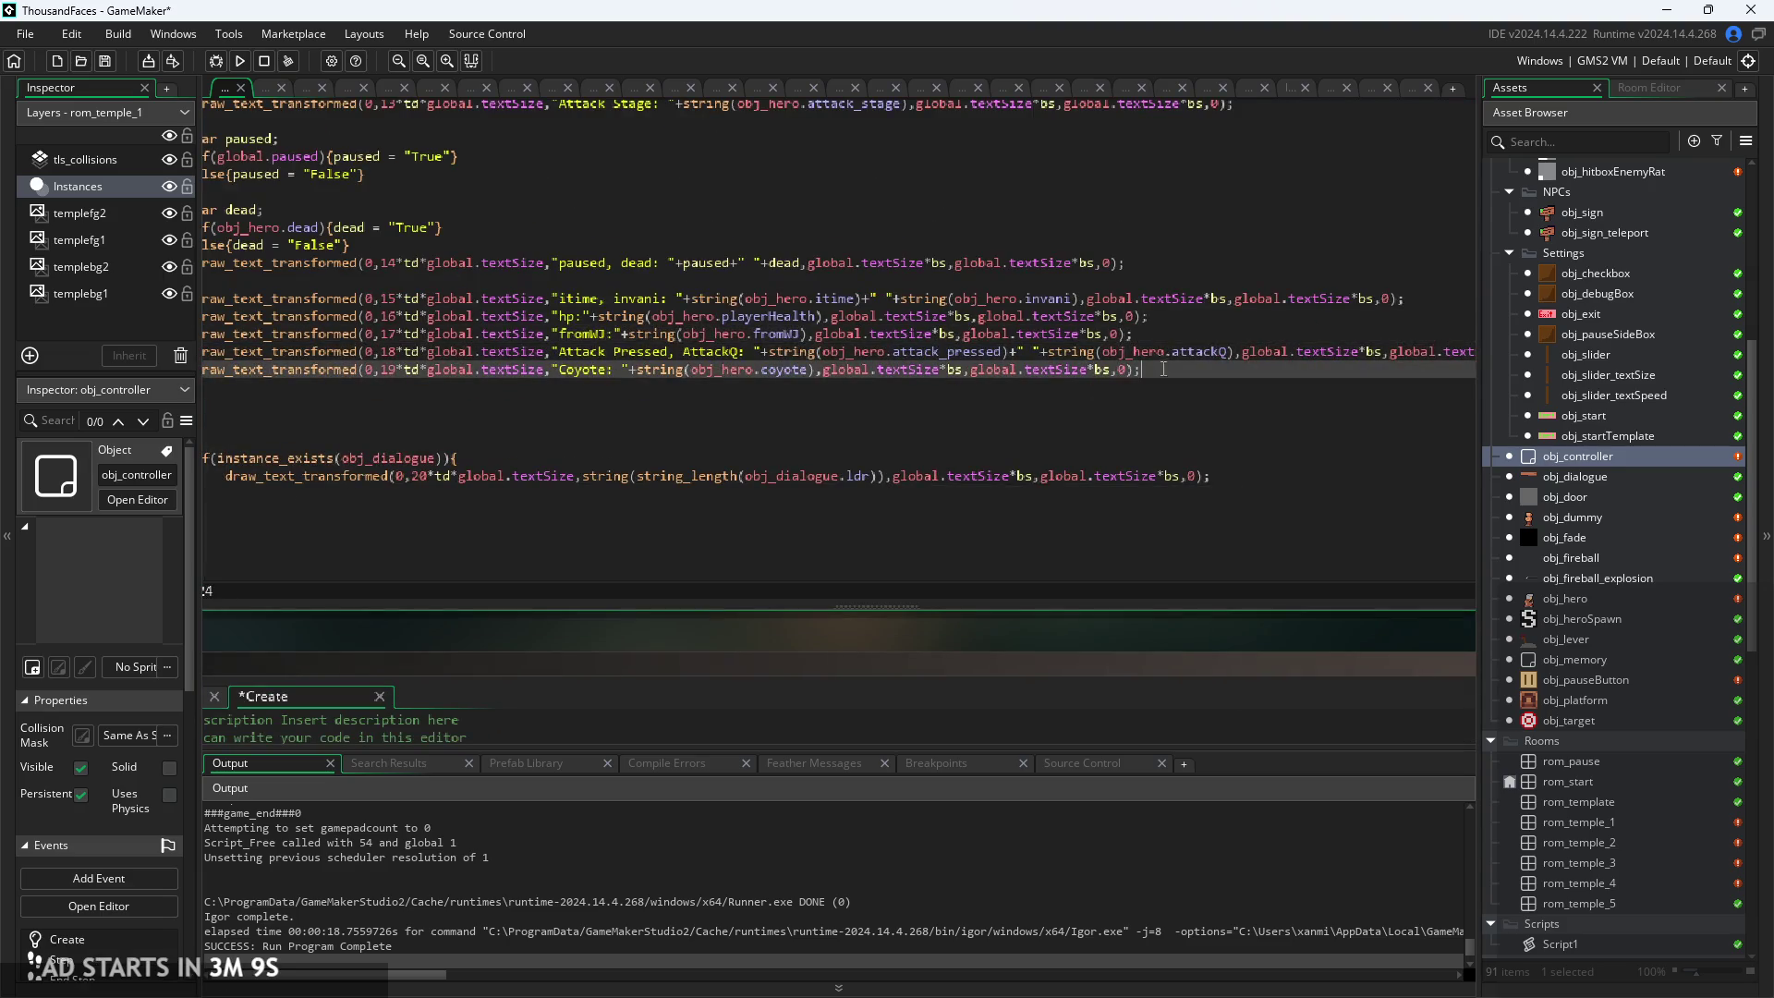
{"action": "scroll", "coordinate": [1341, 396], "scroll_direction": "up", "scroll_amount": 1}
{"action": "left_click", "coordinate": [269, 424]}
{"action": "left_click_drag", "start_coordinate": [268, 423], "coordinate": [185, 375]}
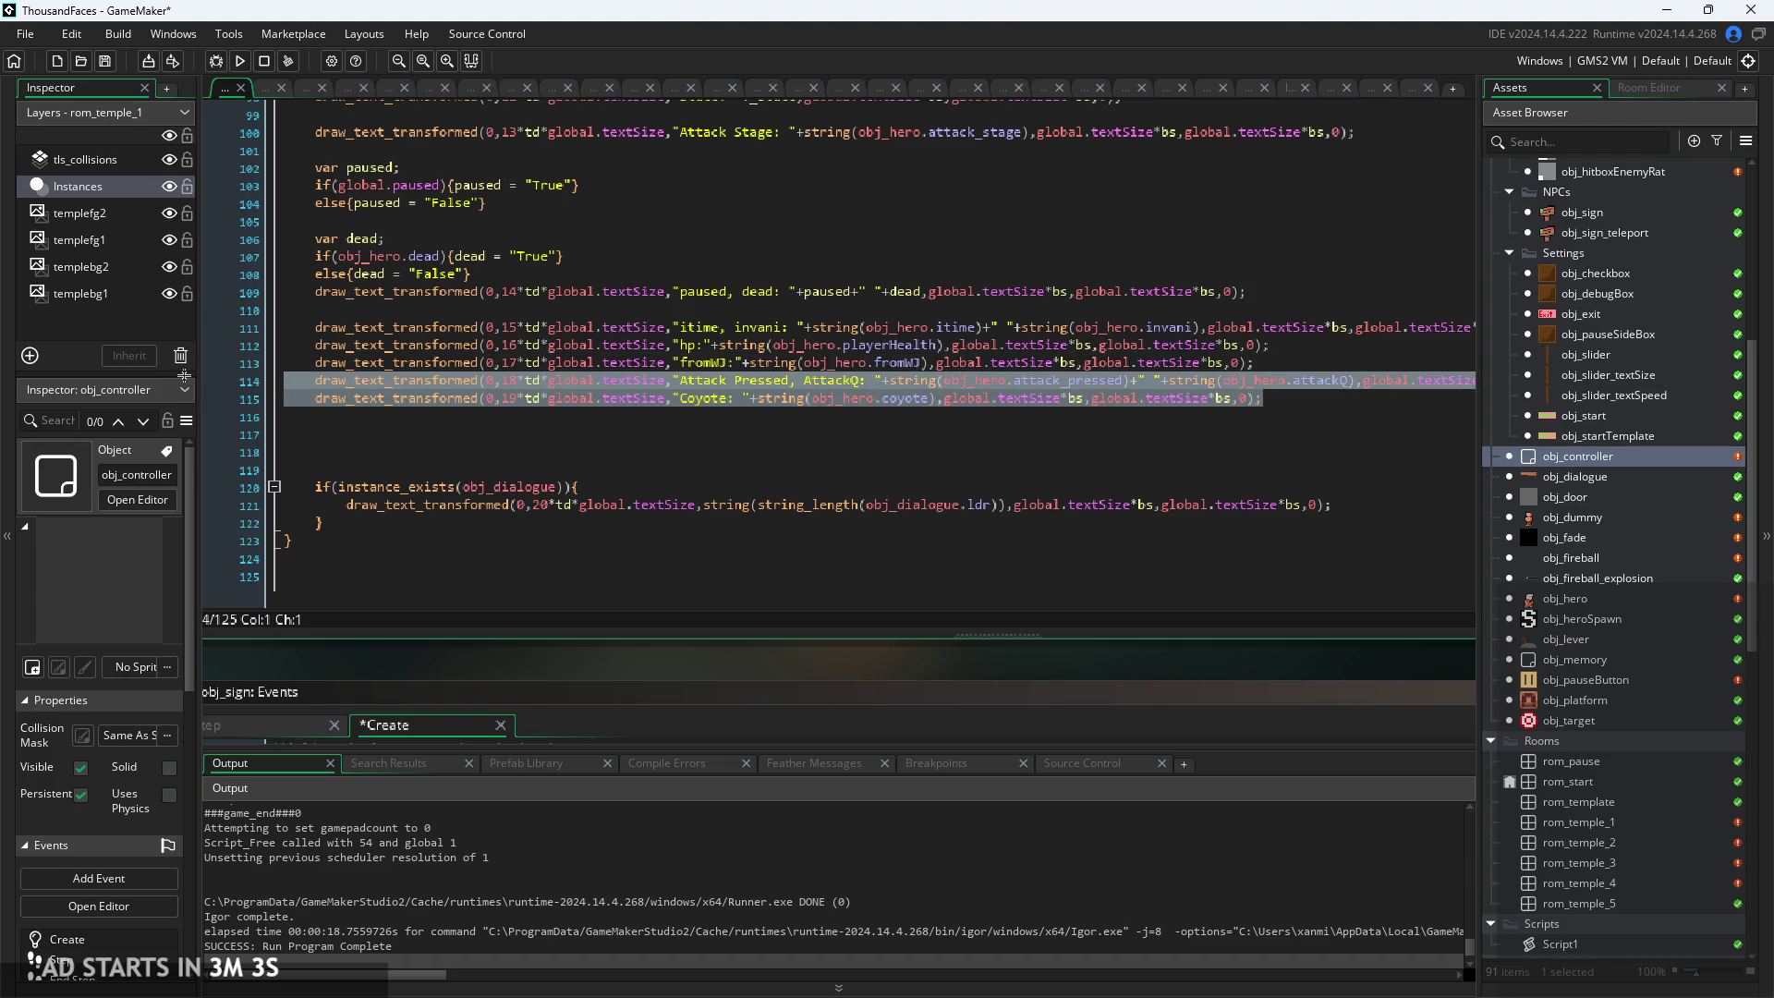
Delete the Attack Pressed and Coyote lines and duplicate the fromWJ draw line
{"action": "key", "text": "BackSpace"}
{"action": "key", "text": "Tab"}
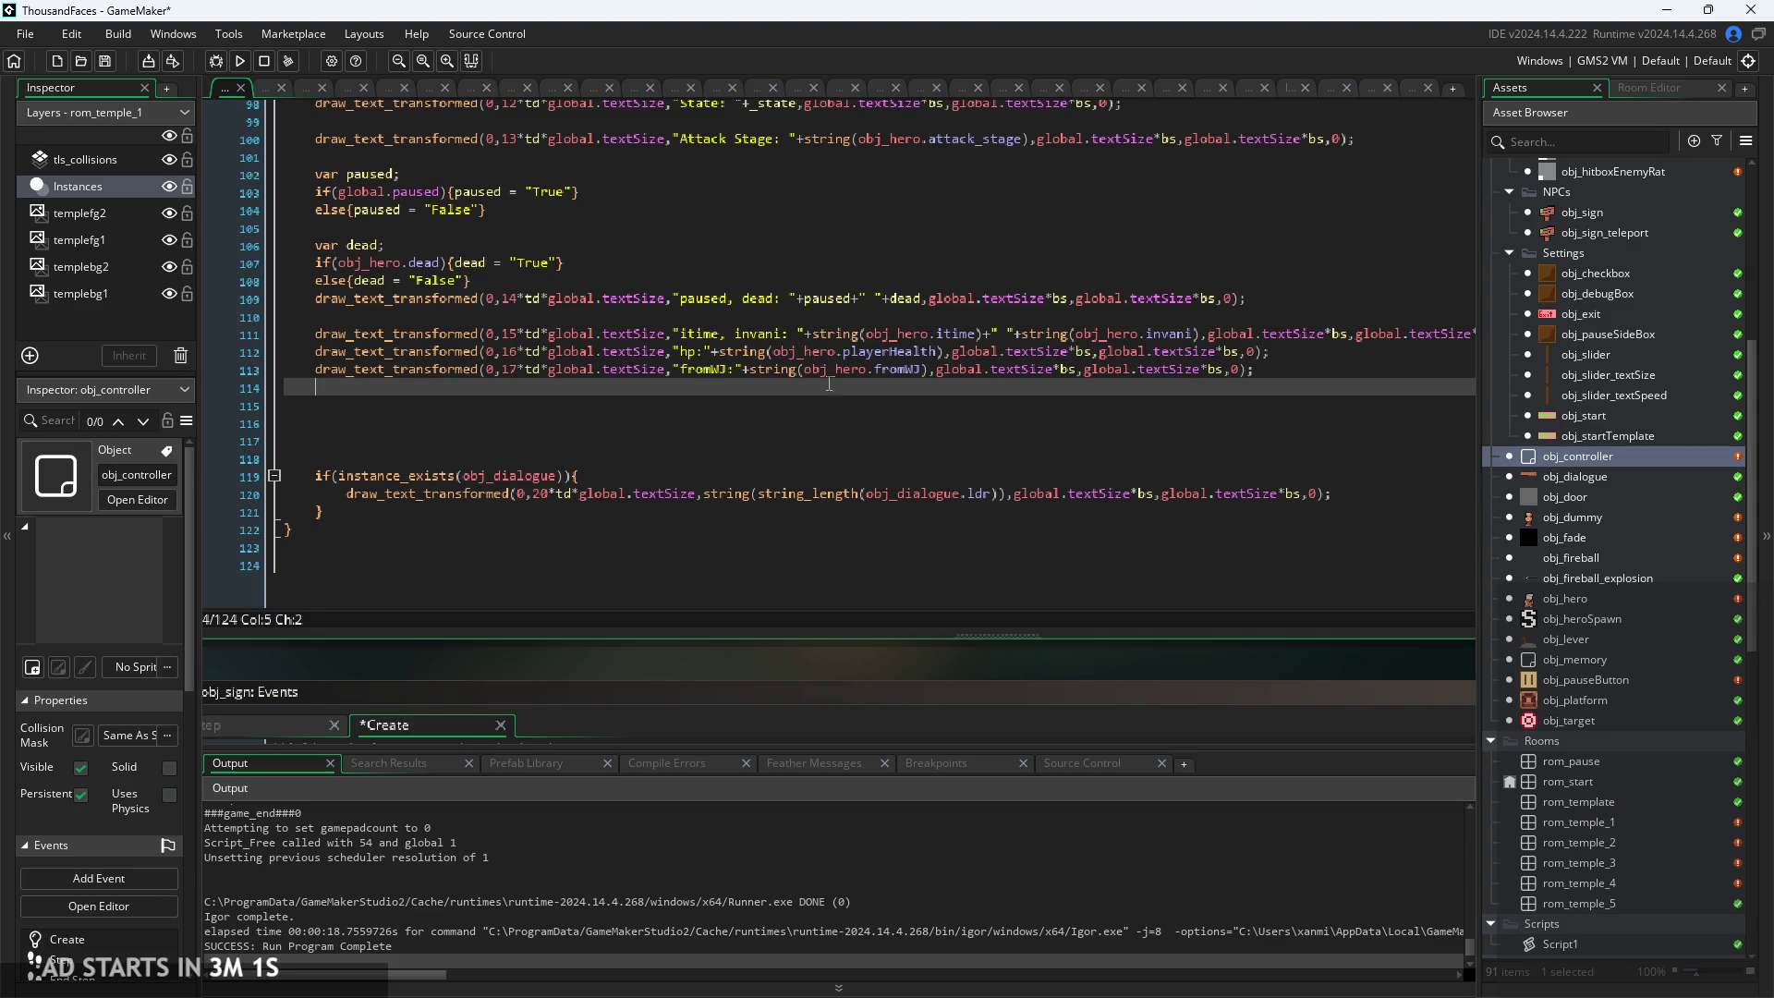
{"action": "left_click_drag", "start_coordinate": [1257, 369], "coordinate": [310, 369]}
{"action": "key", "text": "ctrl+c"}
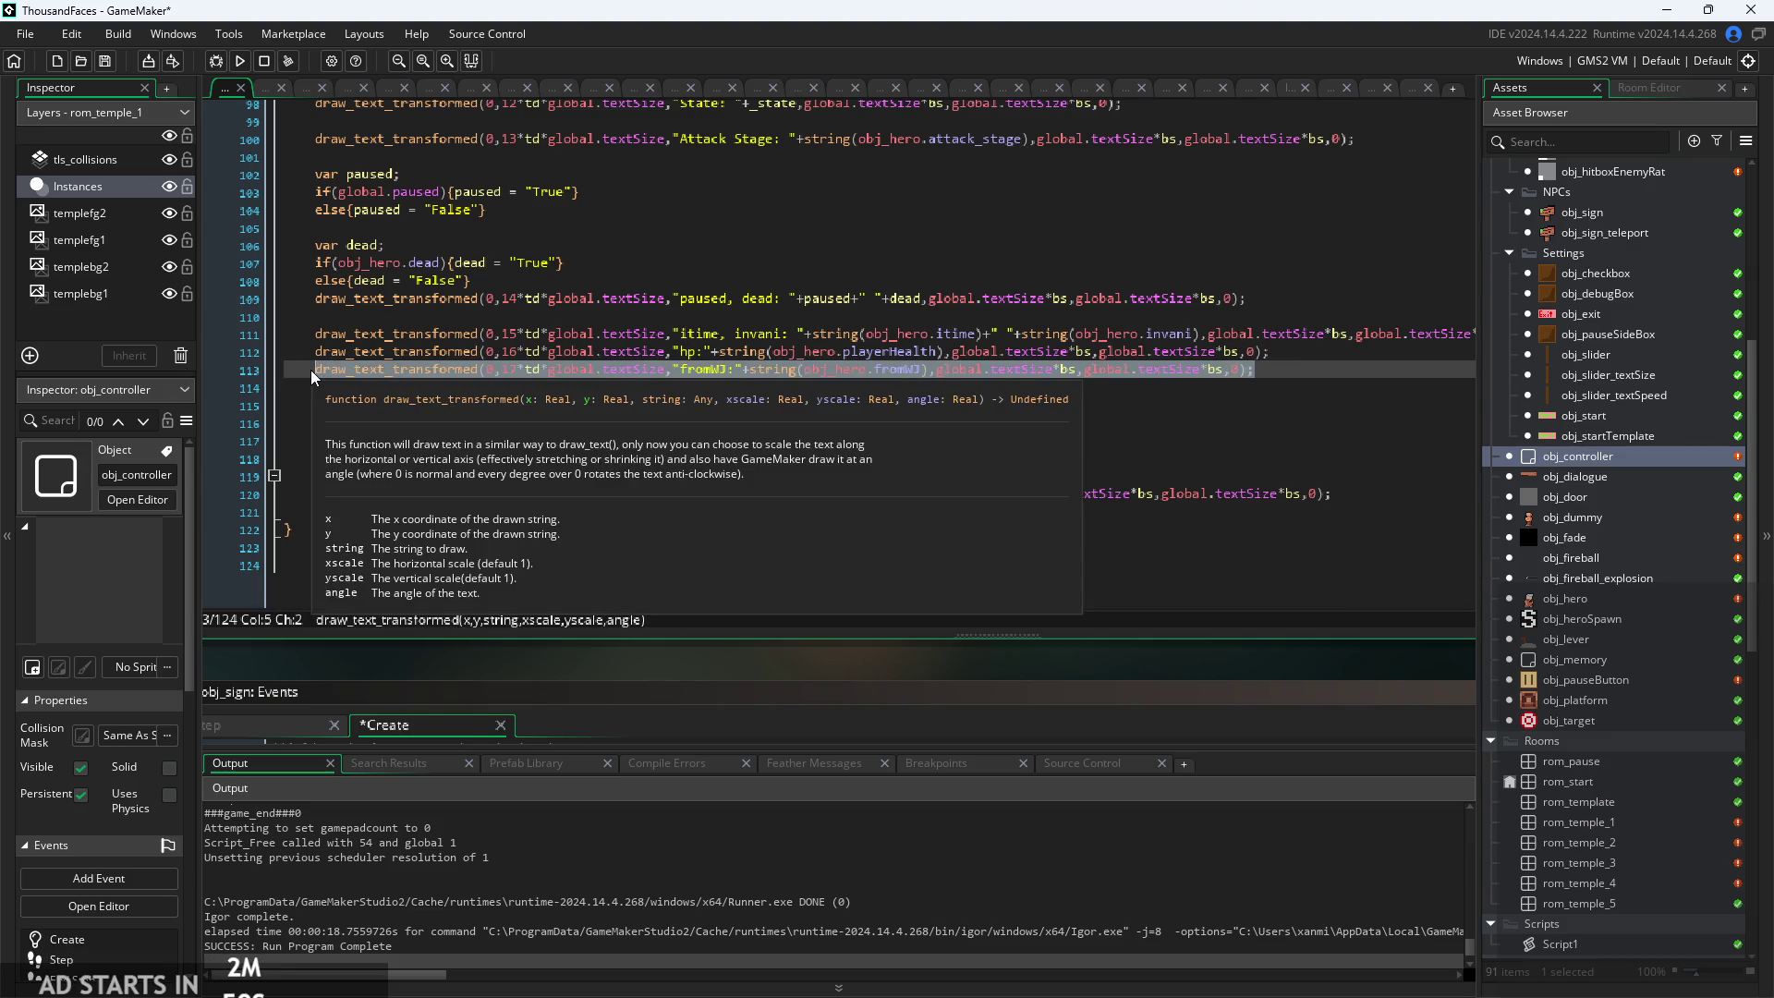
{"action": "left_click", "coordinate": [1319, 379]}
{"action": "key", "text": "Return"}
{"action": "key", "text": "ctrl+v"}
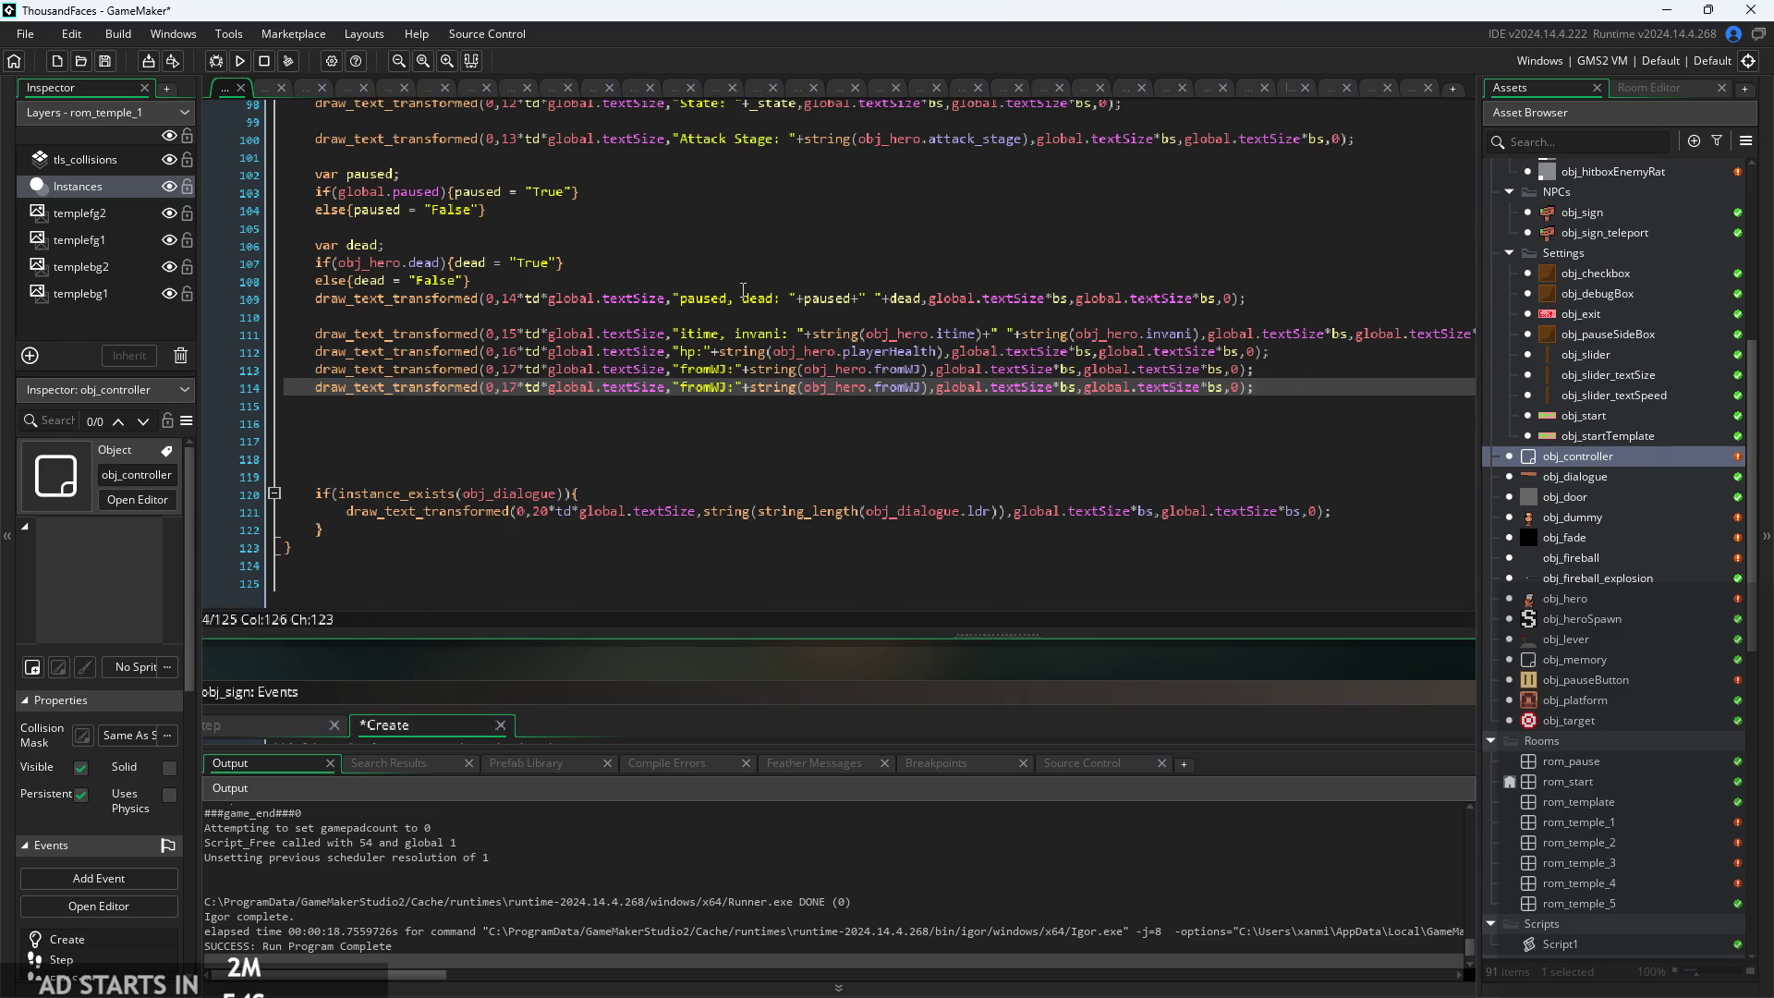
In the copied line, change row 17 to 18 and clear the fromWJ label
{"action": "scroll", "coordinate": [743, 290], "scroll_direction": "up", "scroll_amount": 2, "text": "ctrl"}
{"action": "double_click", "coordinate": [689, 416]}
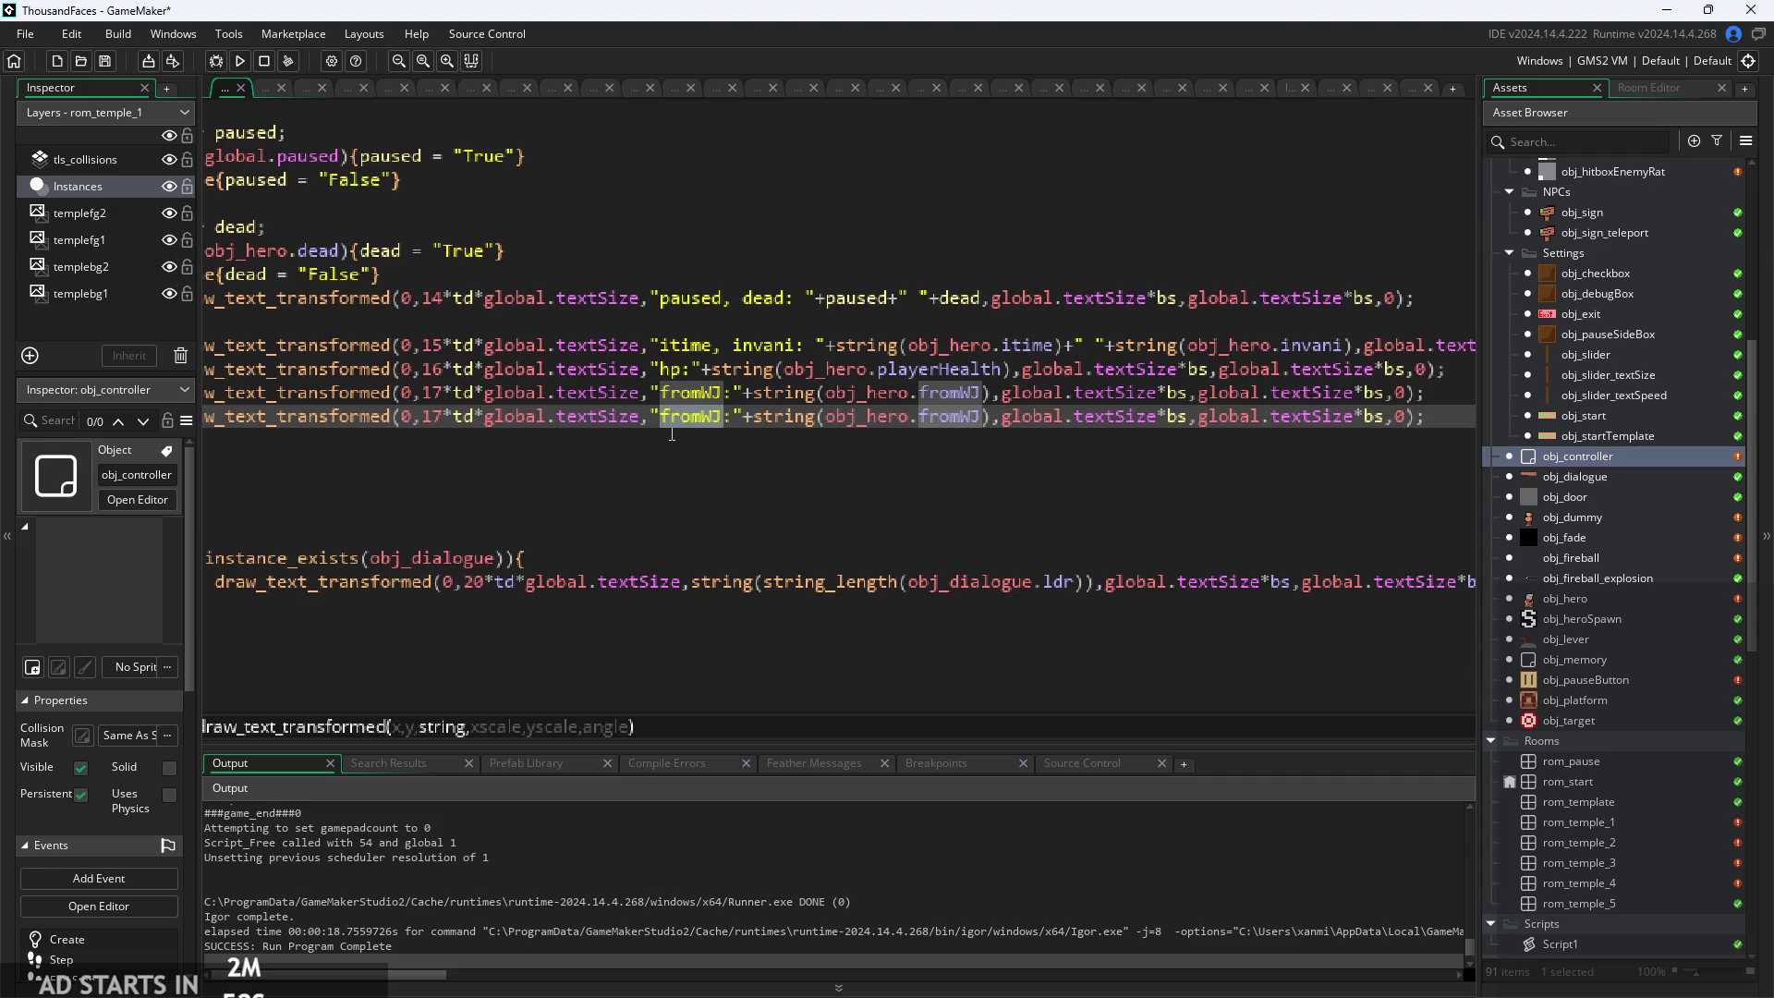
{"action": "key", "text": "BackSpace"}
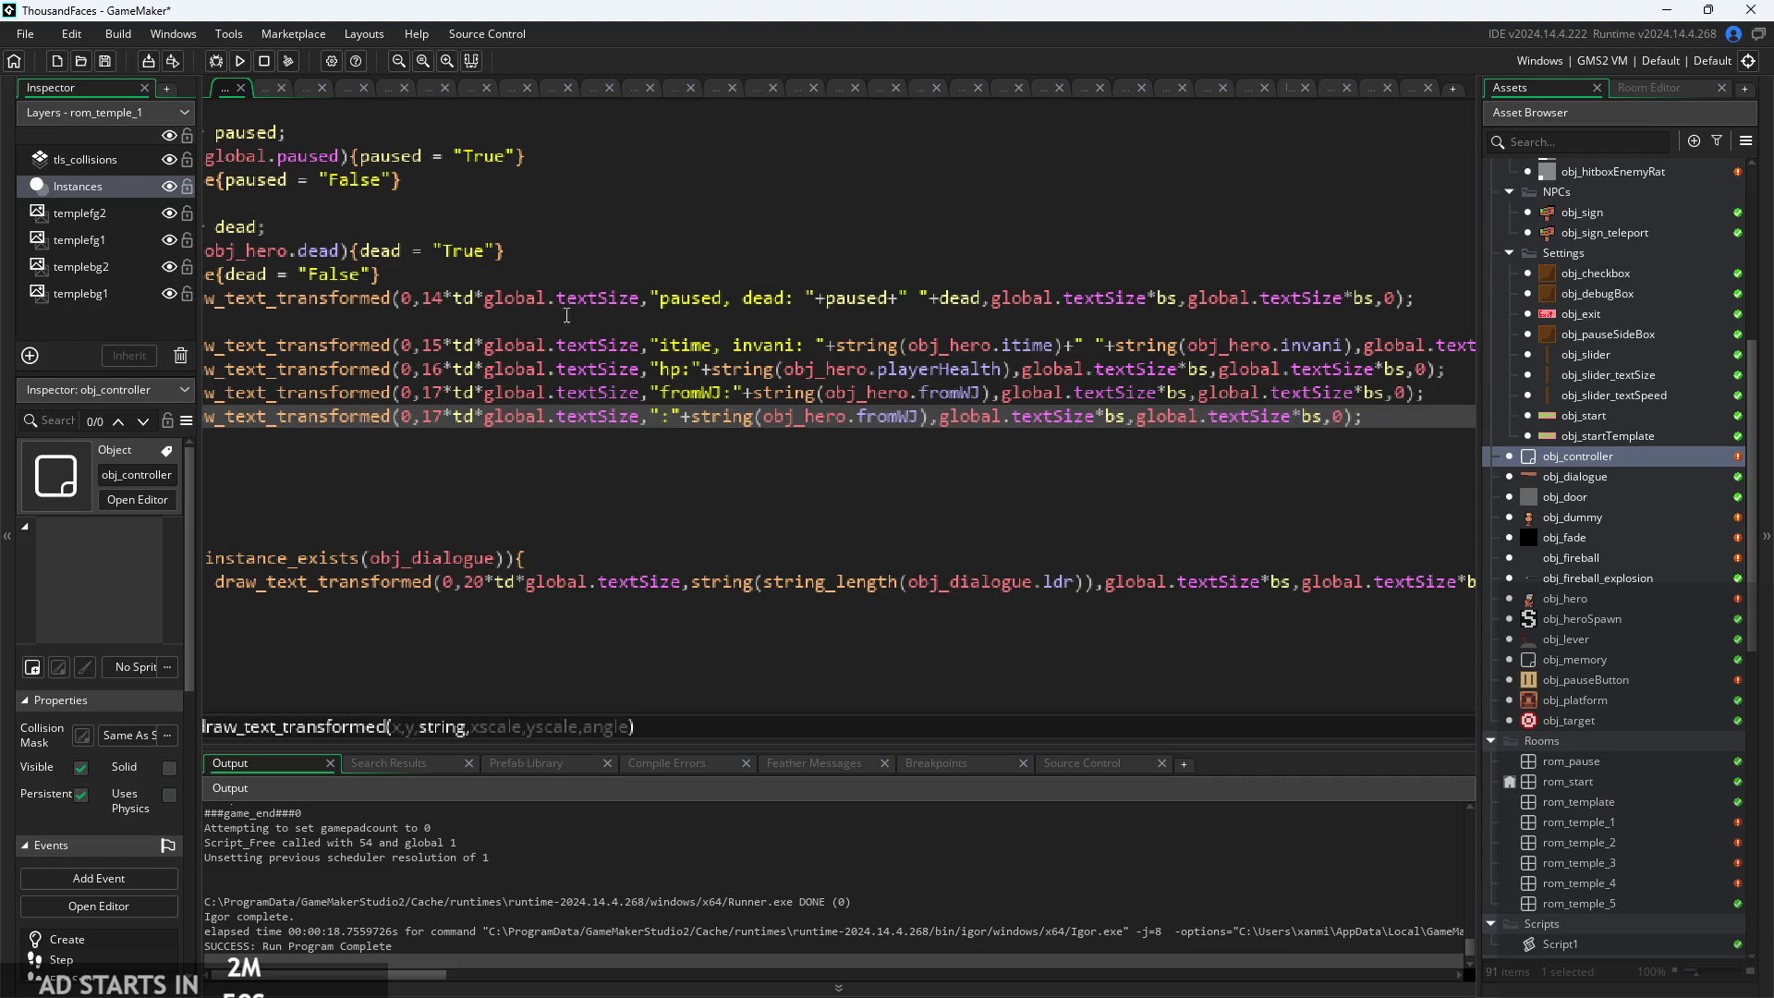
{"action": "left_click", "coordinate": [444, 416]}
{"action": "key", "text": "BackSpace"}
{"action": "type", "text": "8"}
{"action": "left_click", "coordinate": [676, 420]}
{"action": "key", "text": "BackSpace"}
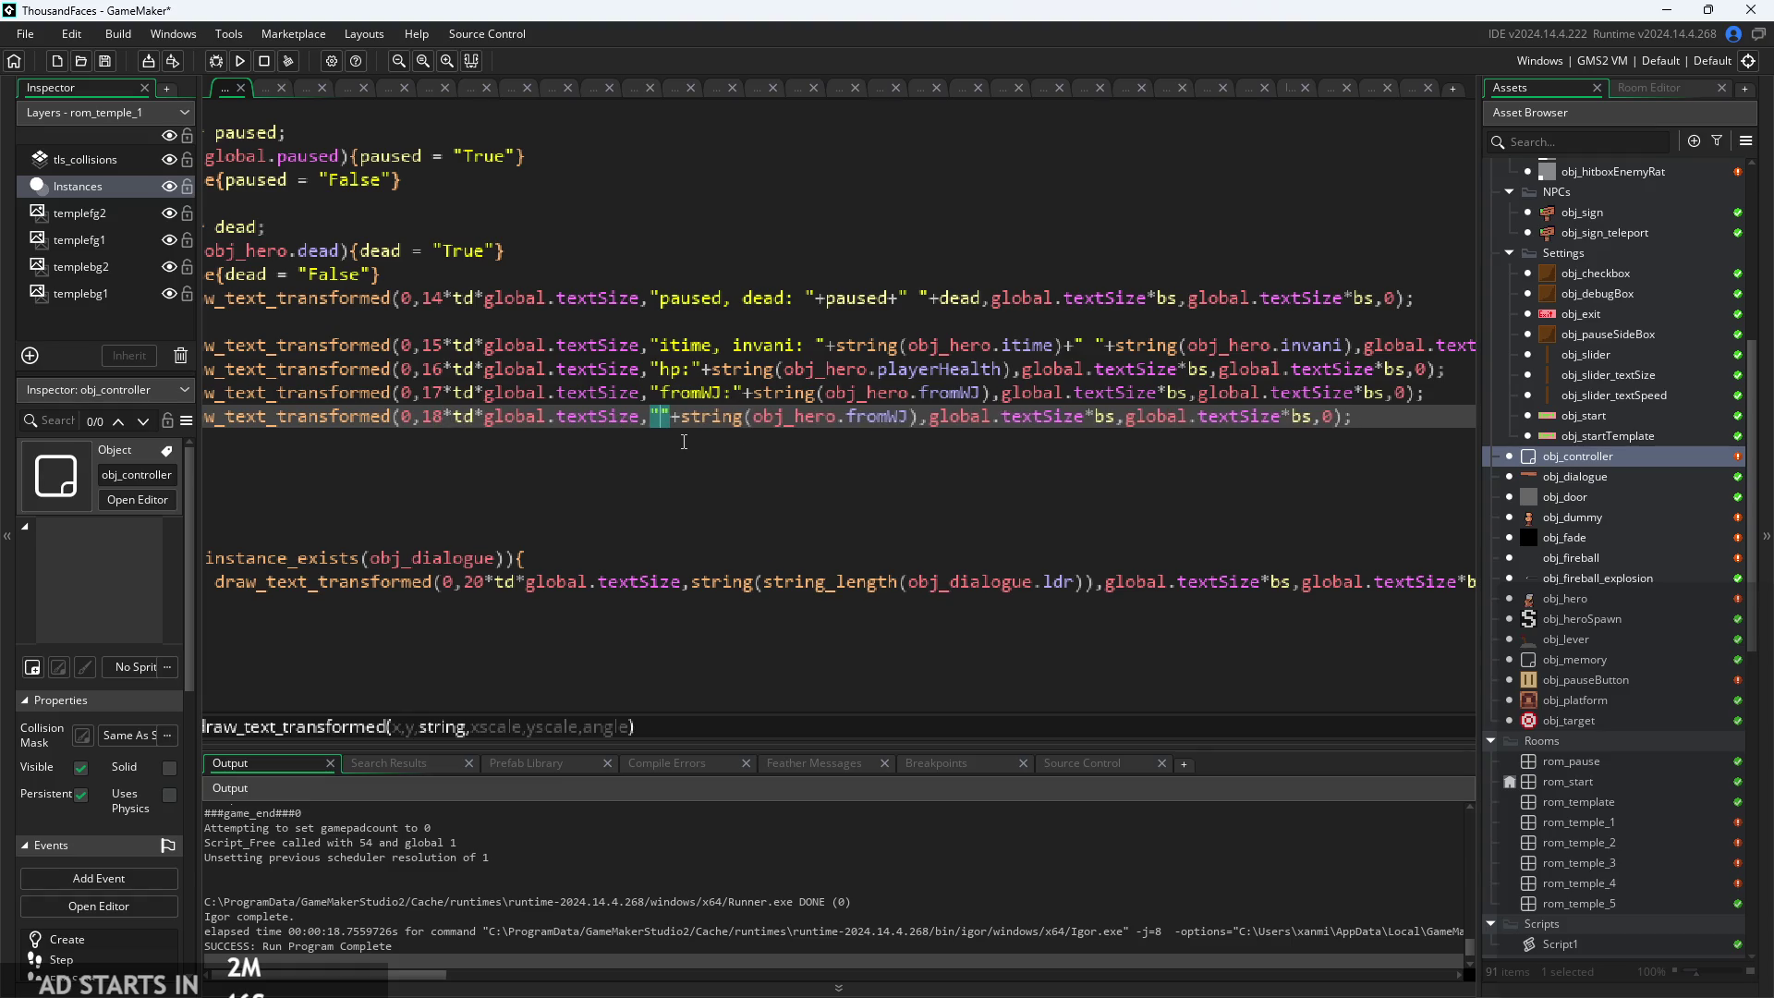
After checking obj_hero's variables, label the new line 'Unlocked: '
{"action": "double_click", "coordinate": [1611, 599]}
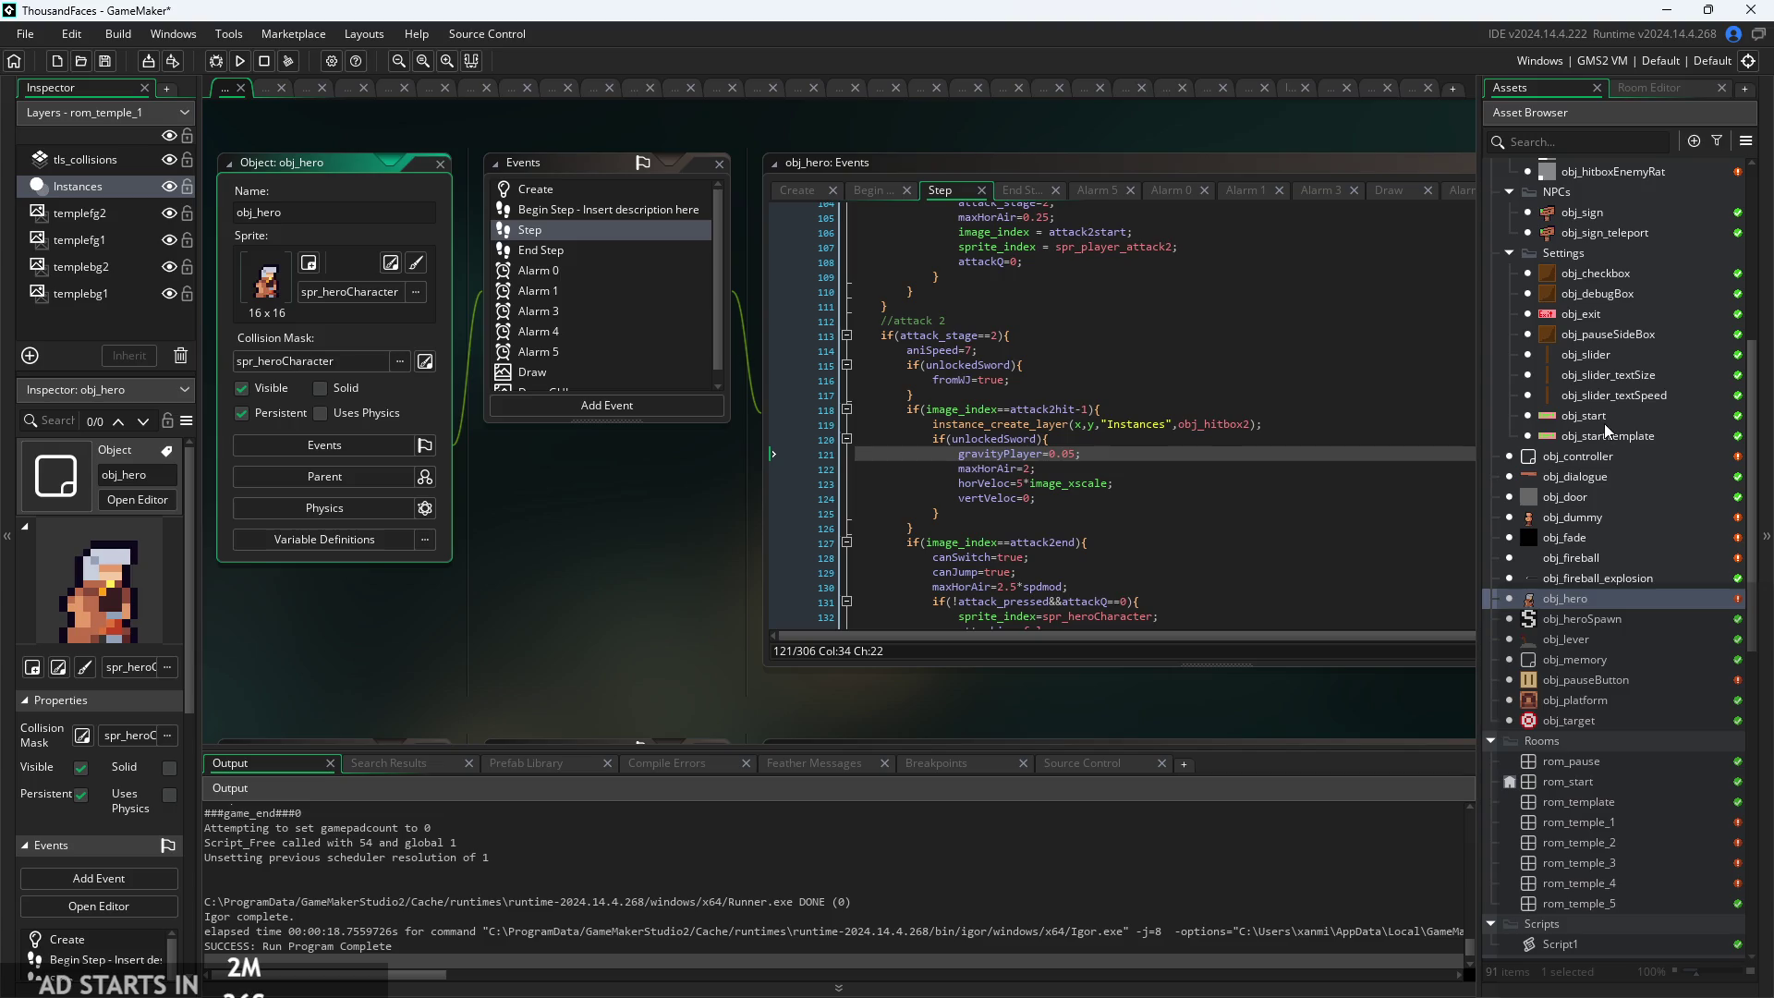
{"action": "double_click", "coordinate": [1603, 457]}
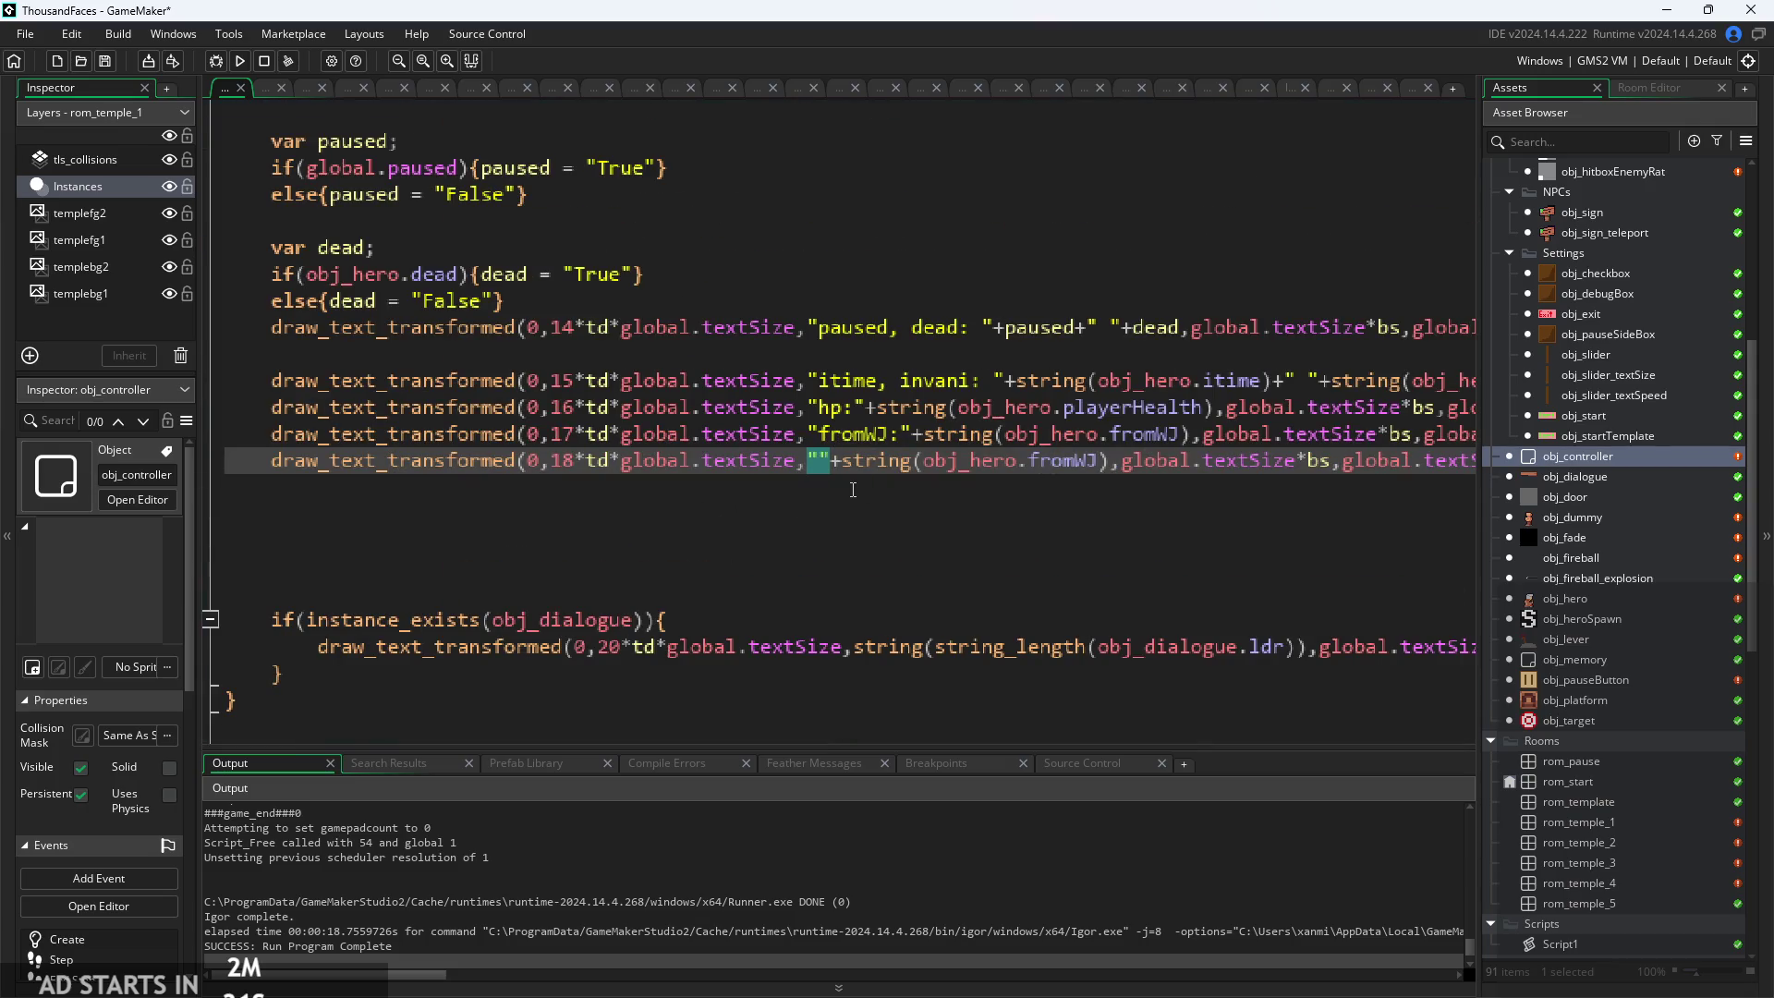
{"action": "type", "text": "Unlocked"}
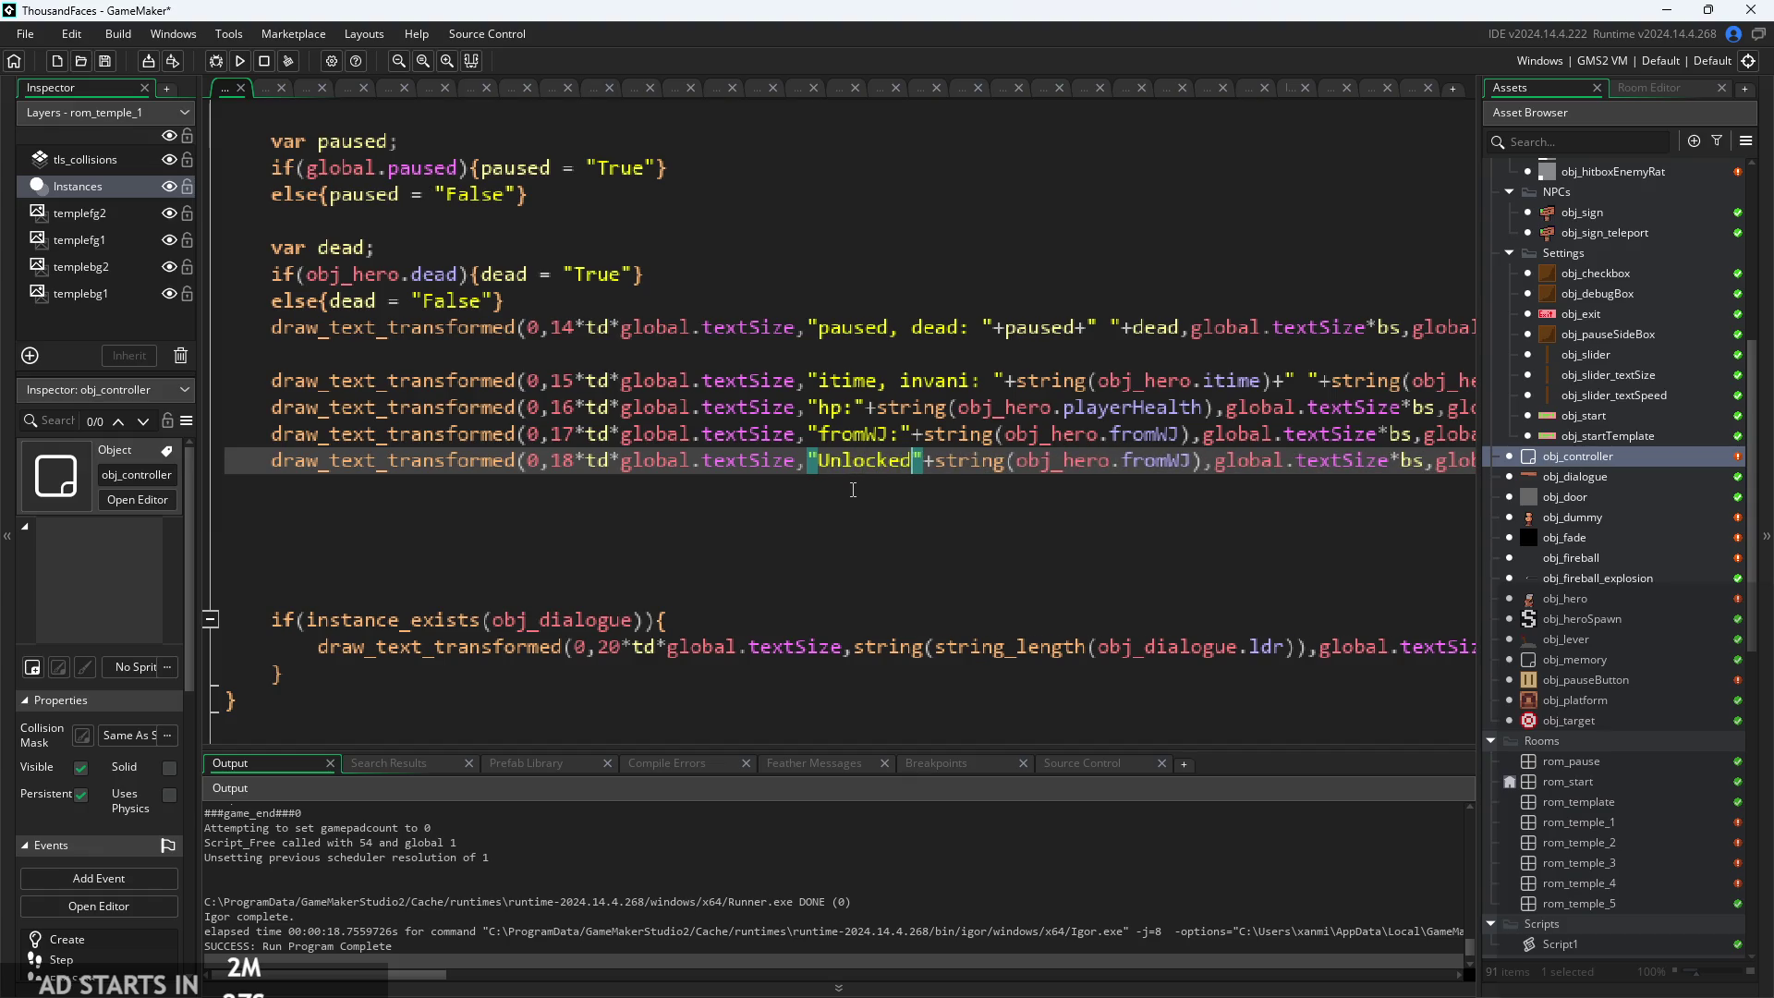
{"action": "type", "text": ":"}
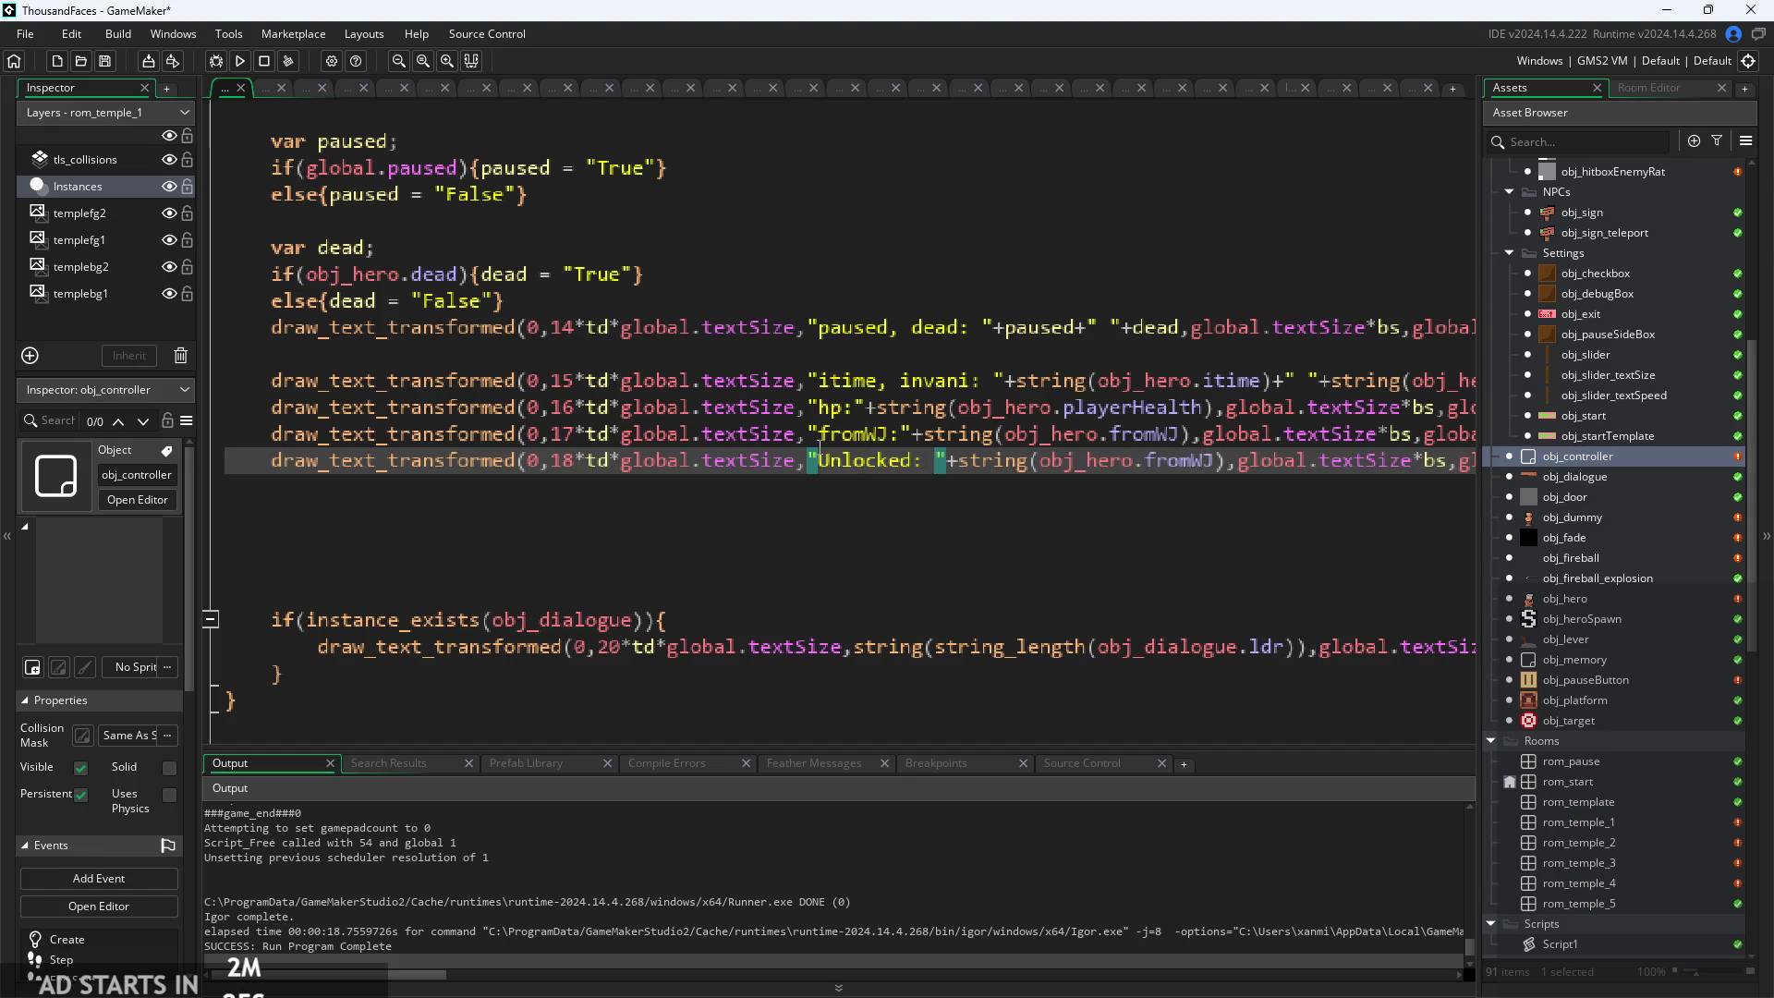
{"action": "key", "text": "Down"}
{"action": "key", "text": "Down"}
{"action": "key", "text": "Down"}
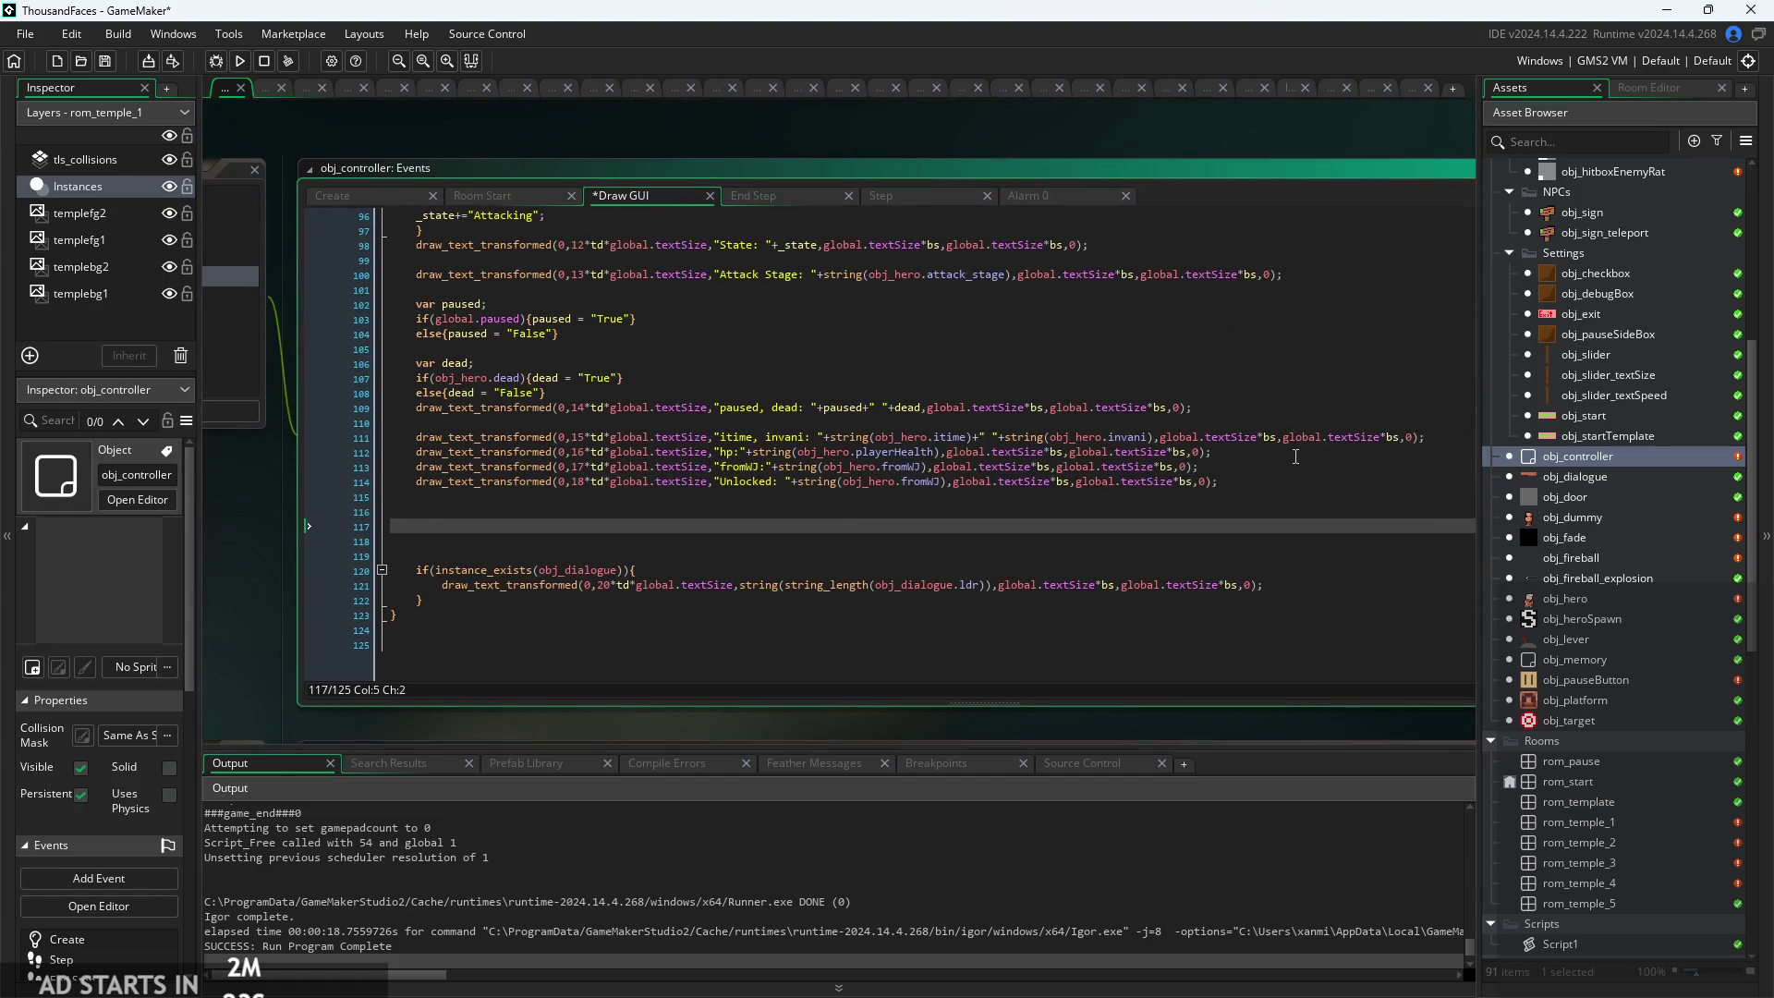
Declare 'var unlock' on a new line below the fromWJ line
{"action": "left_click", "coordinate": [1295, 469]}
{"action": "key", "text": "Return"}
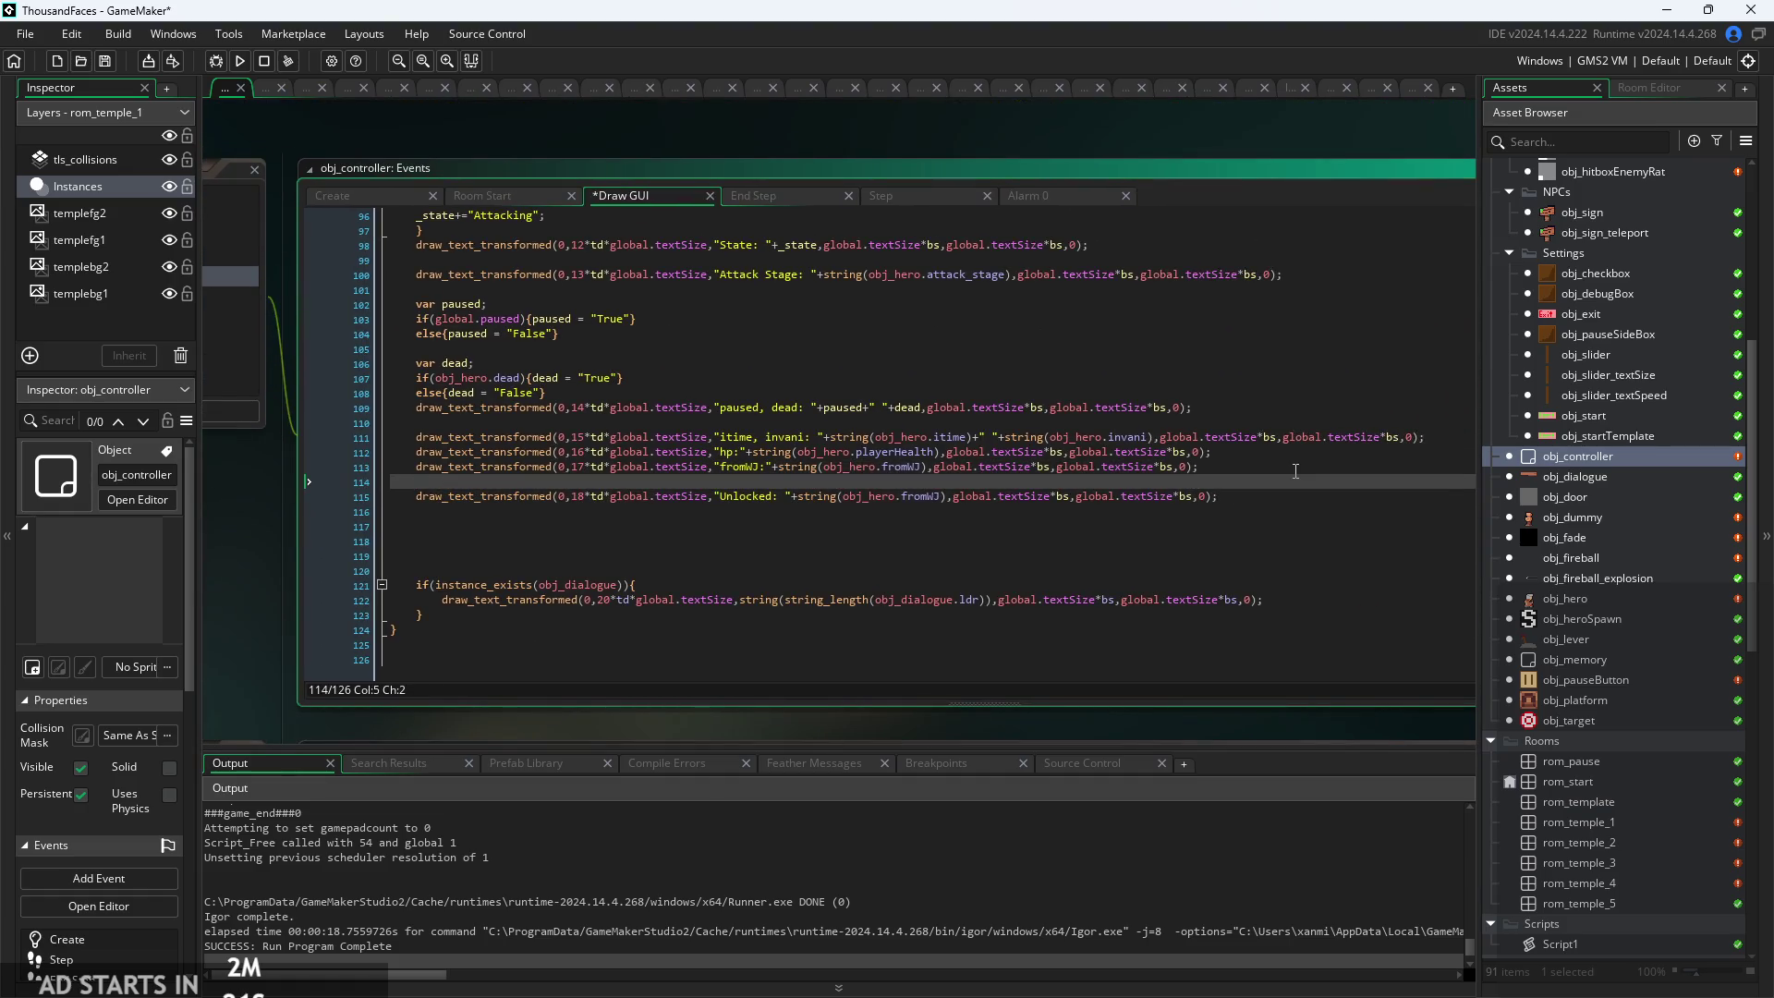
{"action": "type", "text": "va"}
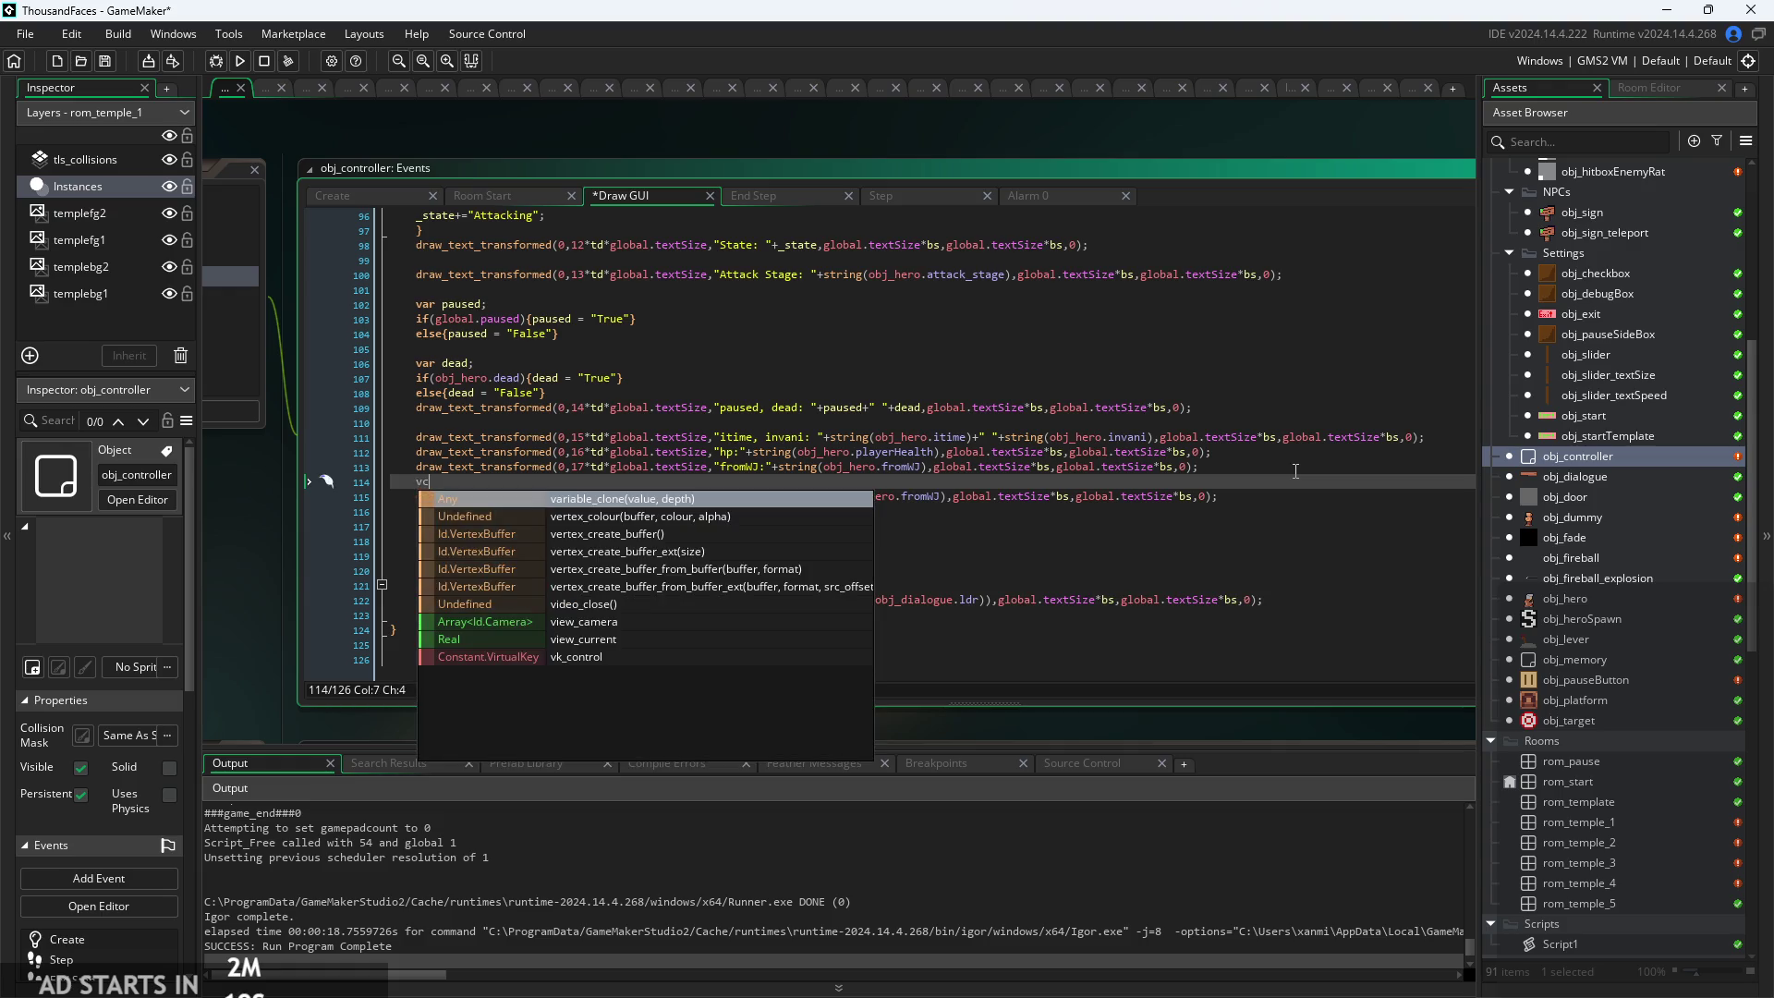
{"action": "type", "text": "r unlo"}
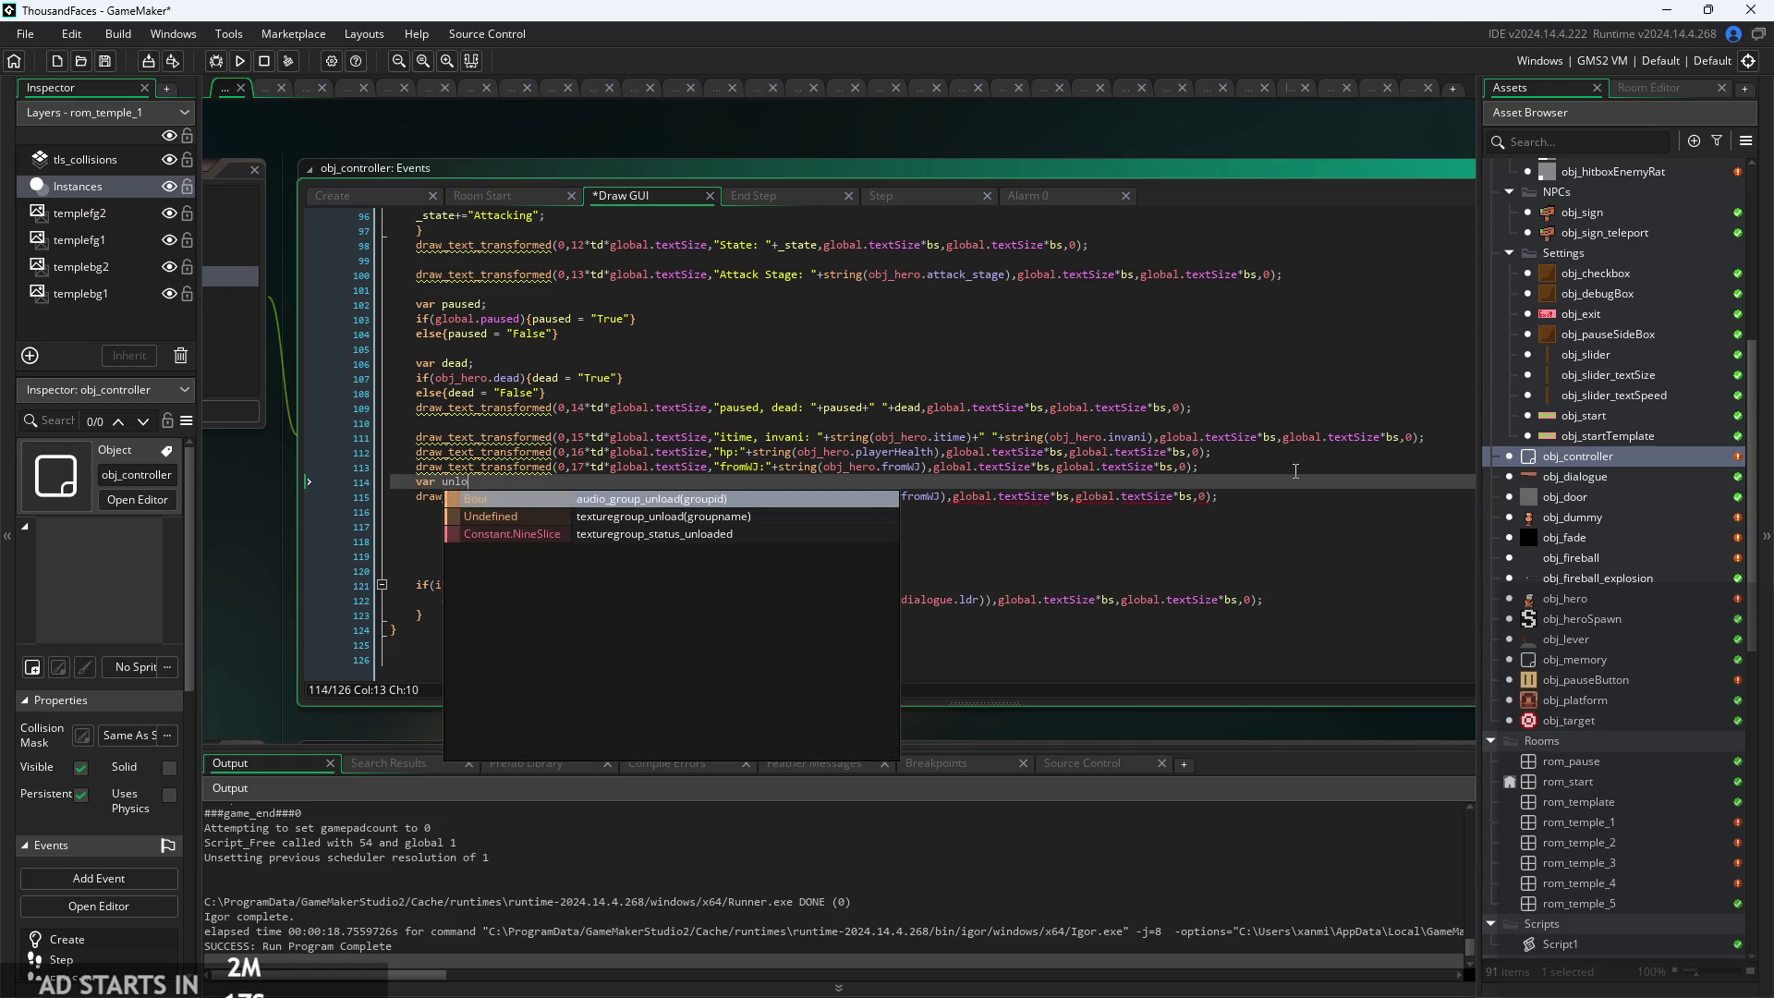
{"action": "type", "text": "ck;"}
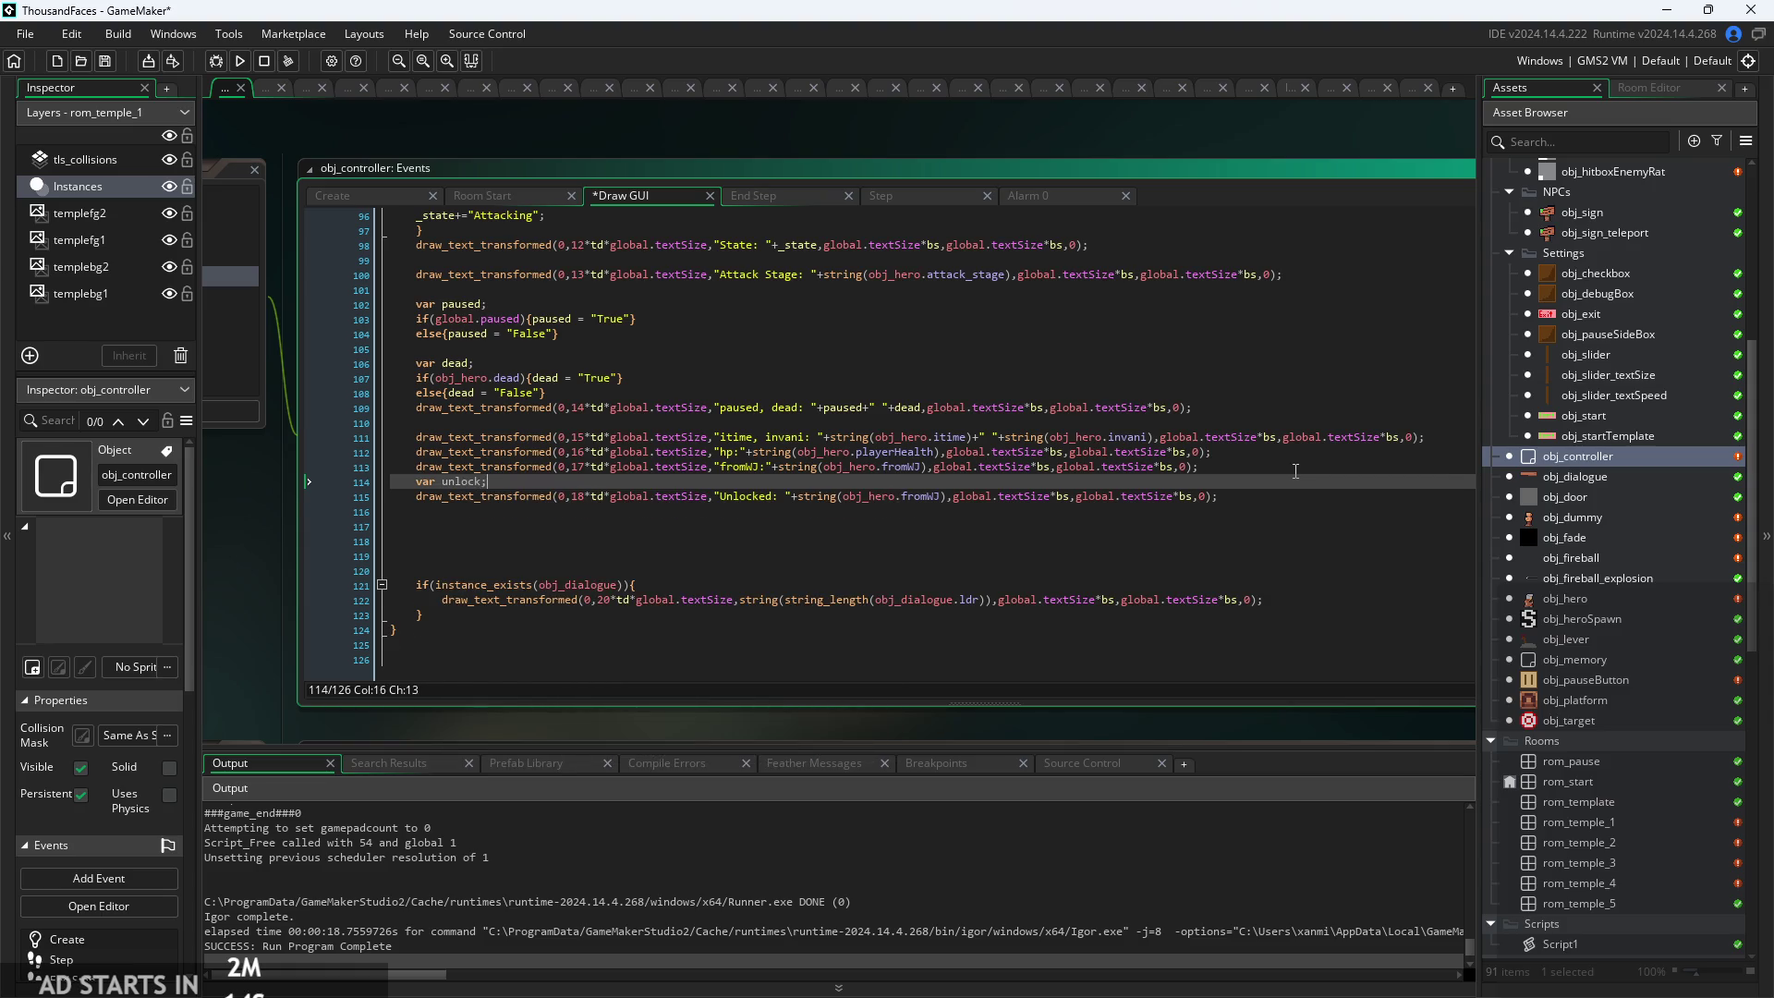
{"action": "key", "text": "Return"}
Paste a copy of the paused if/else and change its condition to obj_hero.unlockedSword
{"action": "scroll", "coordinate": [735, 422], "scroll_direction": "up", "scroll_amount": 2}
{"action": "left_click_drag", "start_coordinate": [489, 298], "coordinate": [290, 279]}
{"action": "key", "text": "ctrl+c"}
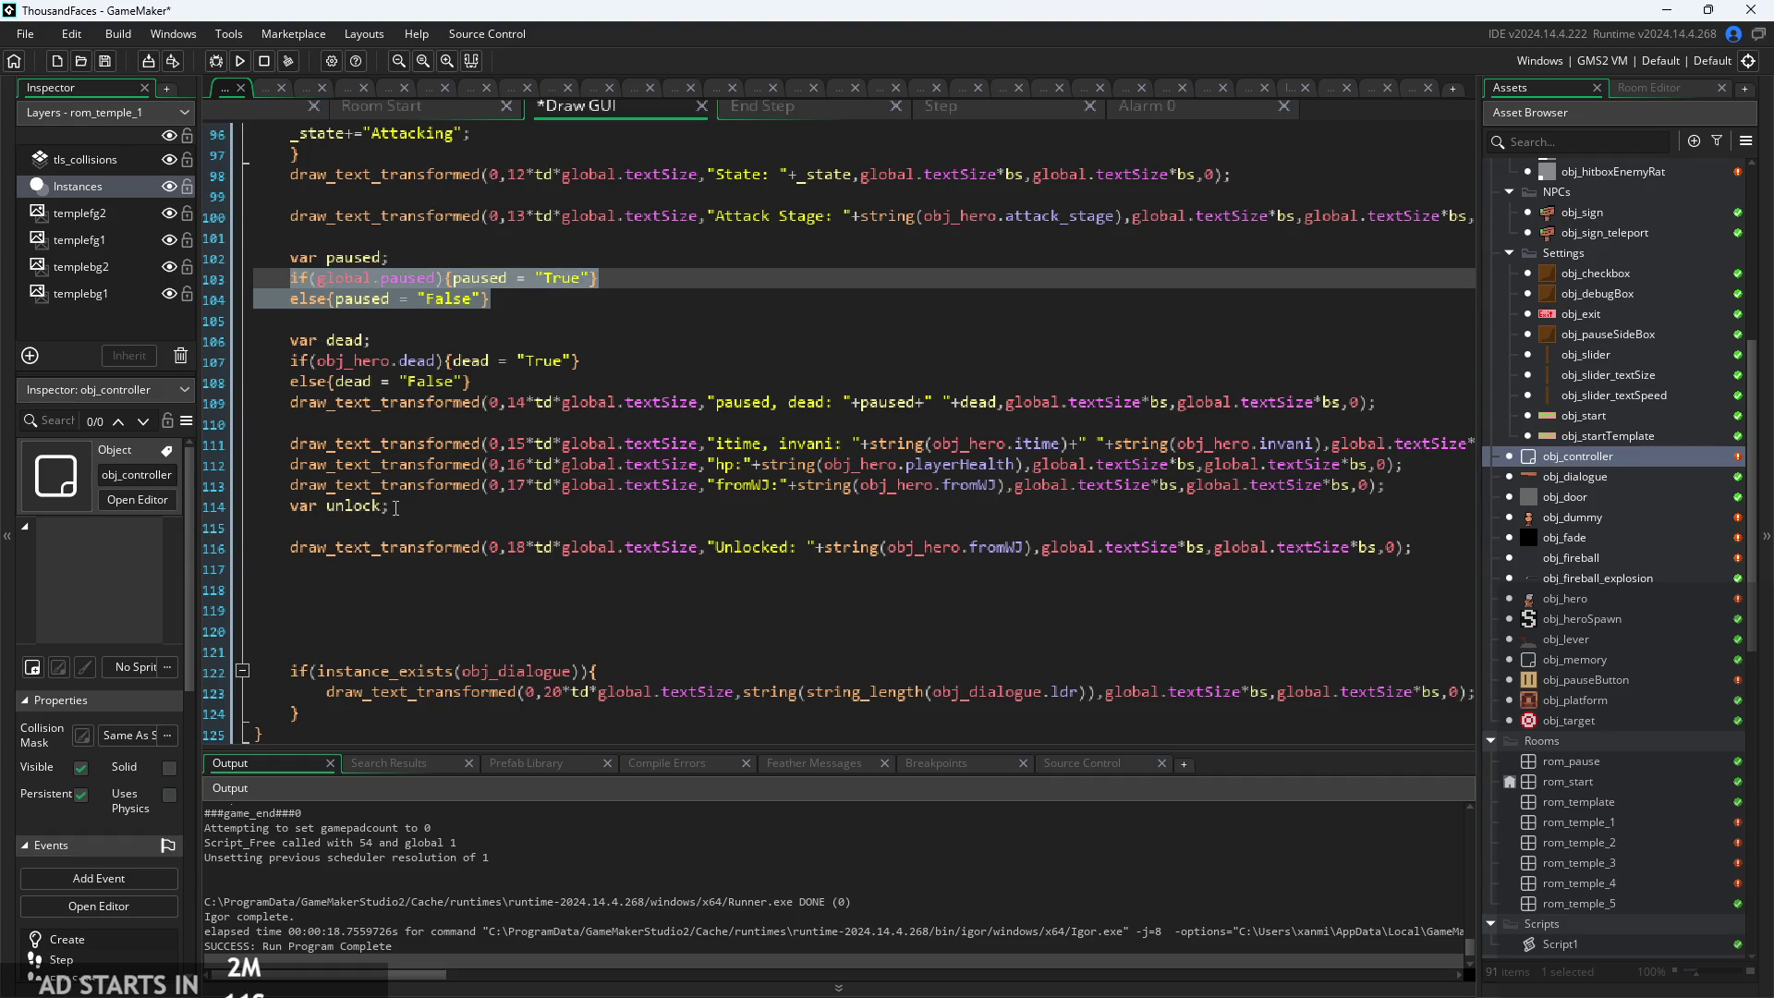
{"action": "left_click", "coordinate": [418, 524]}
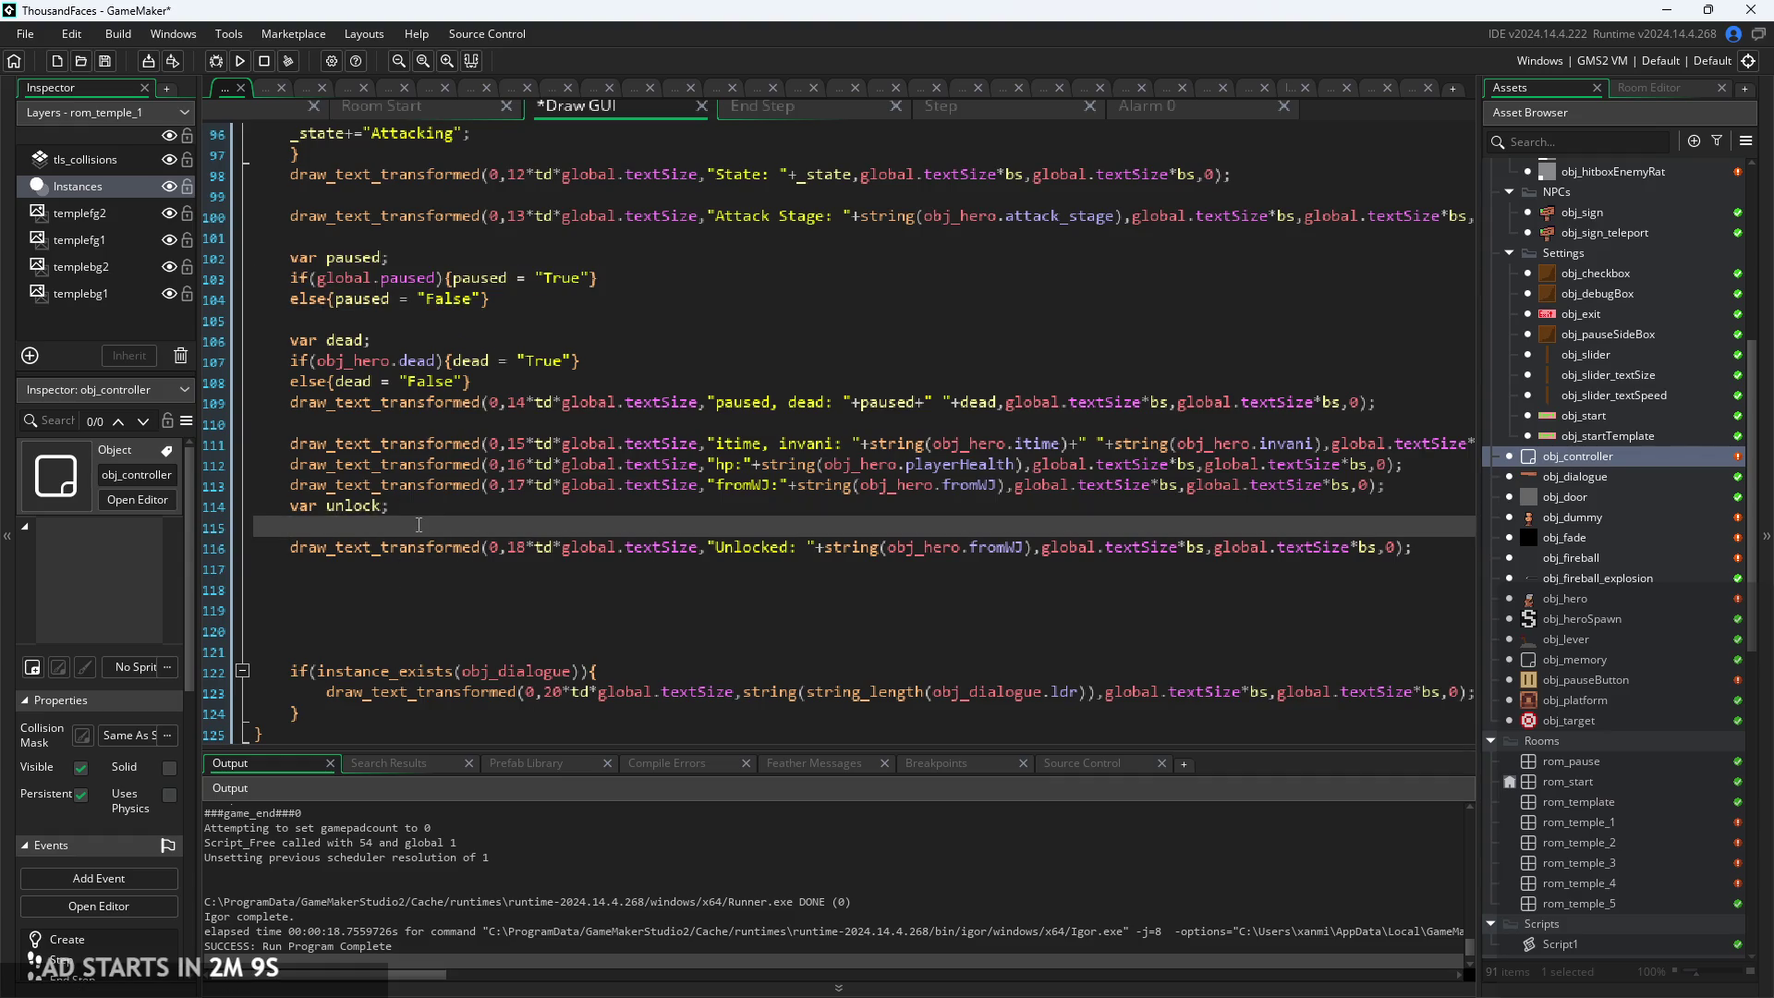
{"action": "key", "text": "ctrl+v"}
{"action": "scroll", "coordinate": [419, 525], "scroll_direction": "up", "scroll_amount": 2}
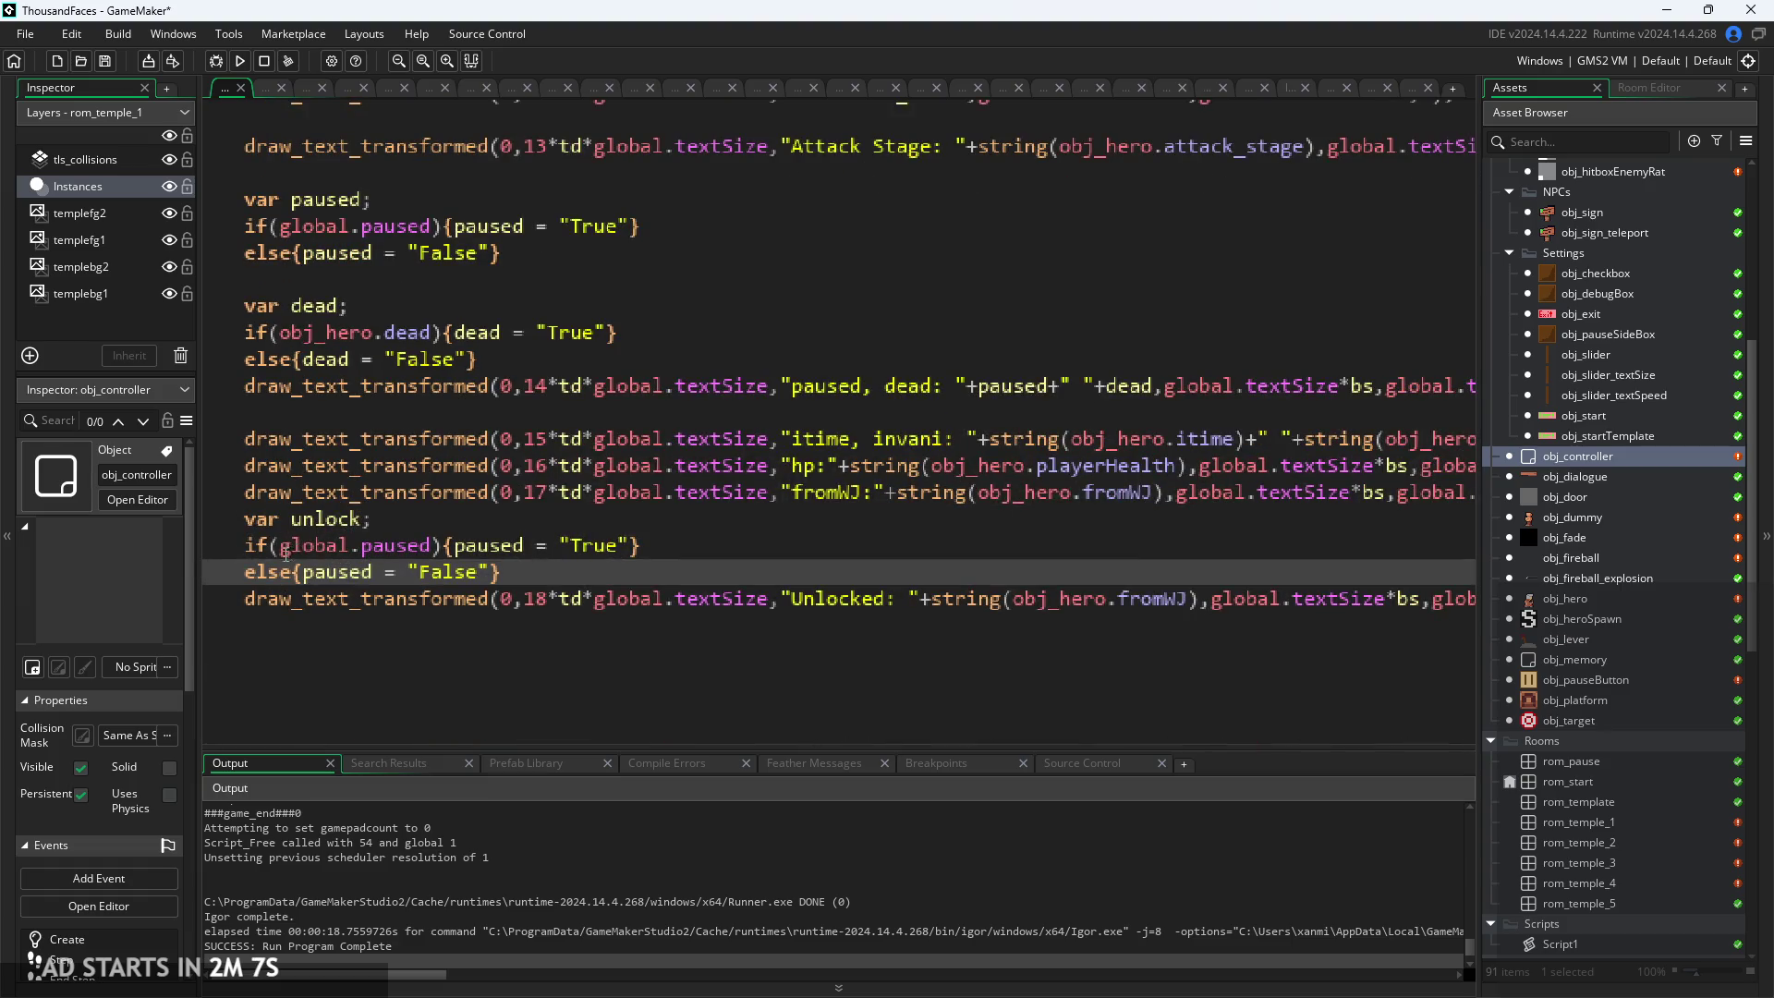
{"action": "left_click_drag", "start_coordinate": [286, 552], "coordinate": [429, 553]}
{"action": "type", "text": "obj_hero.un"}
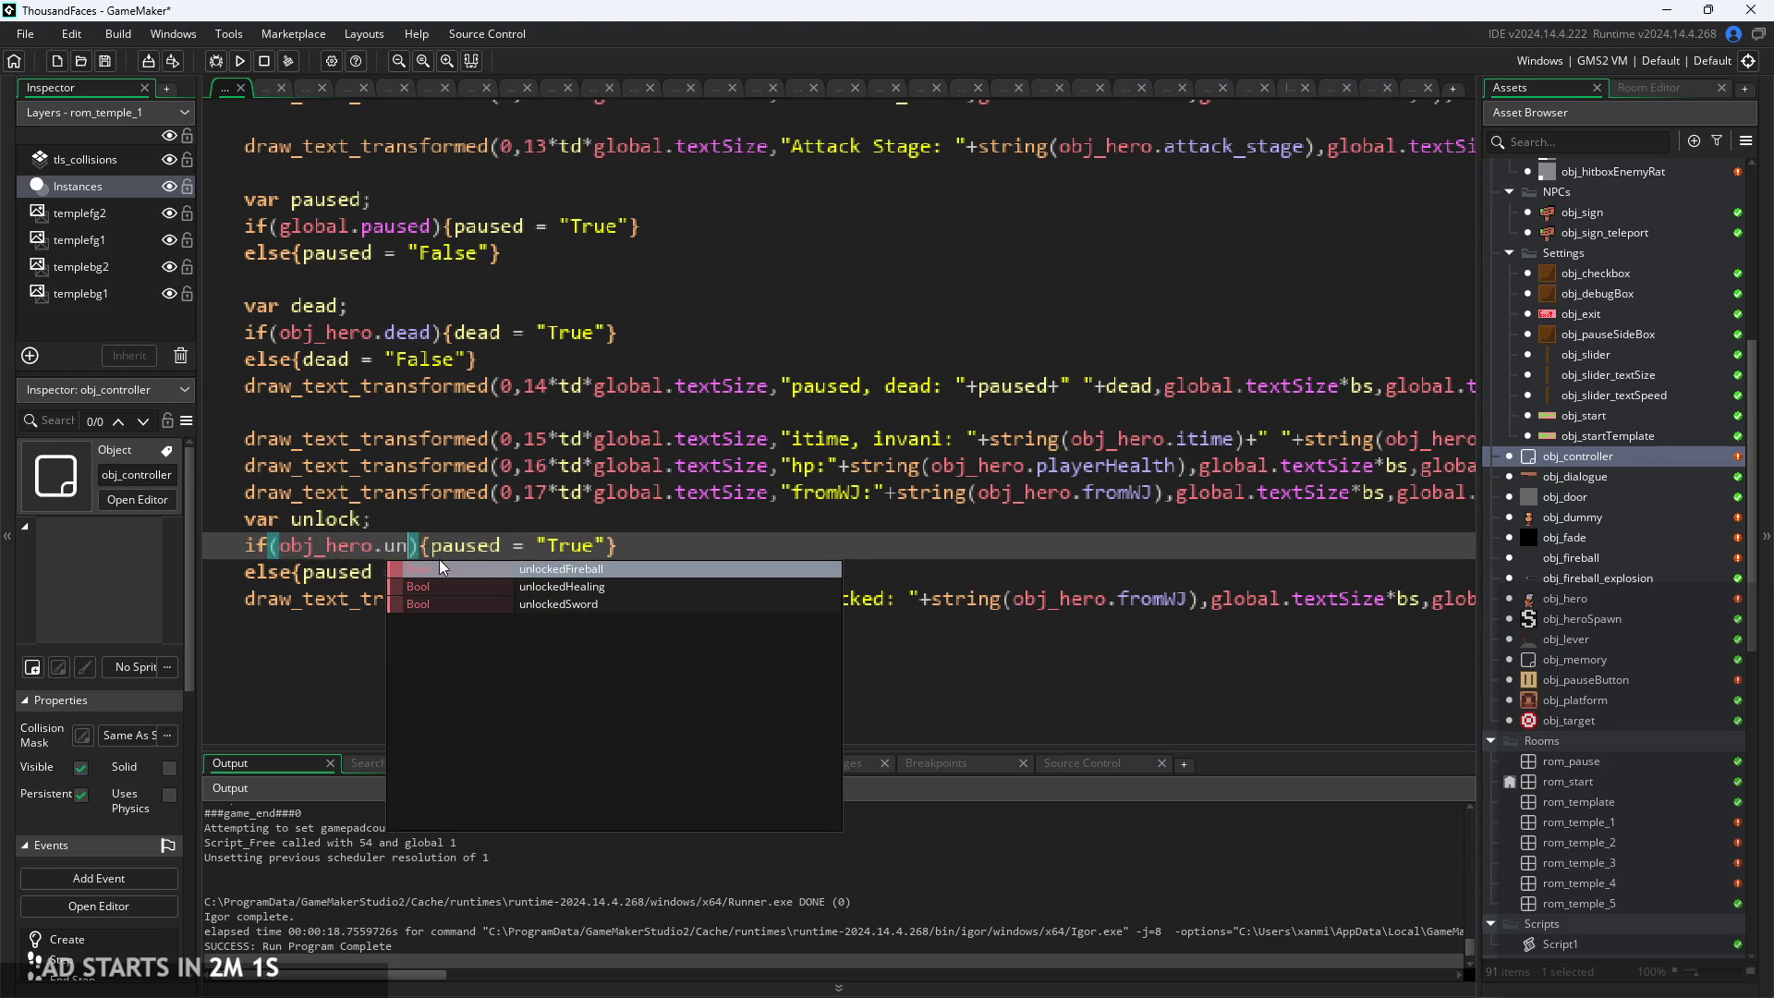
{"action": "key", "text": "Down"}
{"action": "key", "text": "Down"}
{"action": "key", "text": "Return"}
Make the check's body append "Movement Sword" to unlock with +=
{"action": "left_click_drag", "start_coordinate": [558, 545], "coordinate": [629, 549]}
{"action": "type", "text": "unlockedSword"}
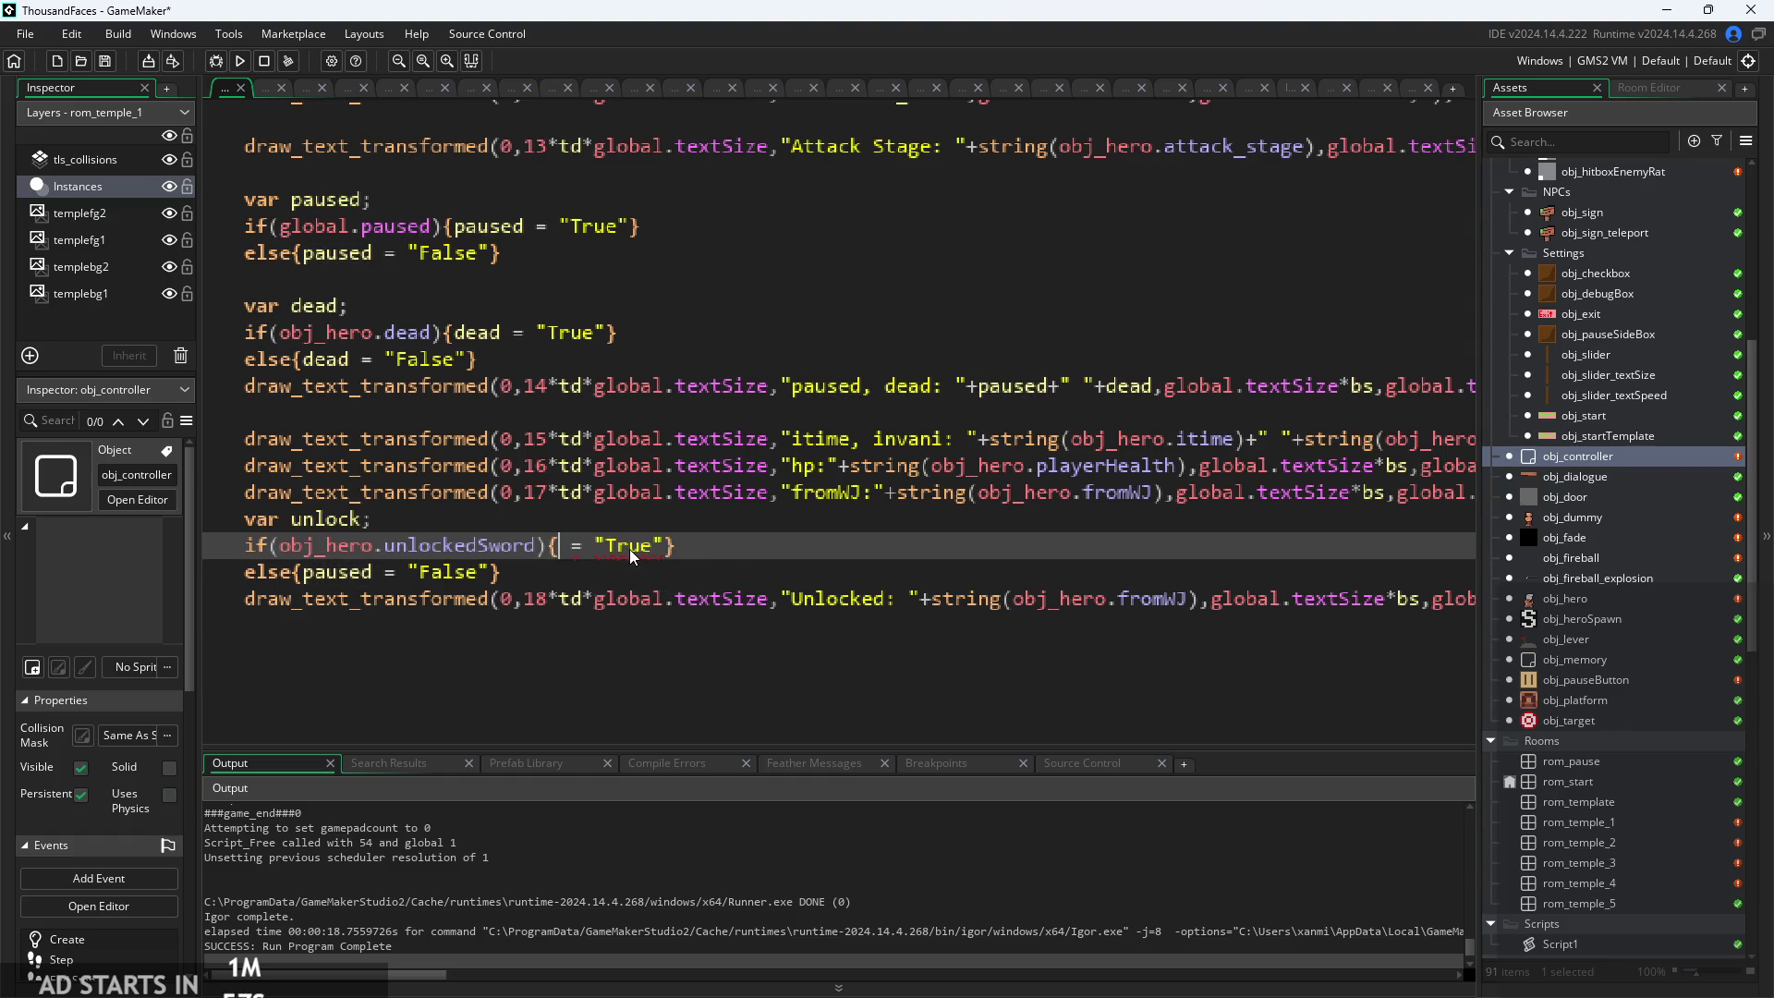
{"action": "key", "text": "Return"}
{"action": "type", "text": "+"}
{"action": "key", "text": "Right"}
{"action": "key", "text": "Right"}
{"action": "key", "text": "shift+Right"}
{"action": "key", "text": "shift+Right"}
{"action": "key", "text": "shift+Right"}
{"action": "type", "text": "Sword"}
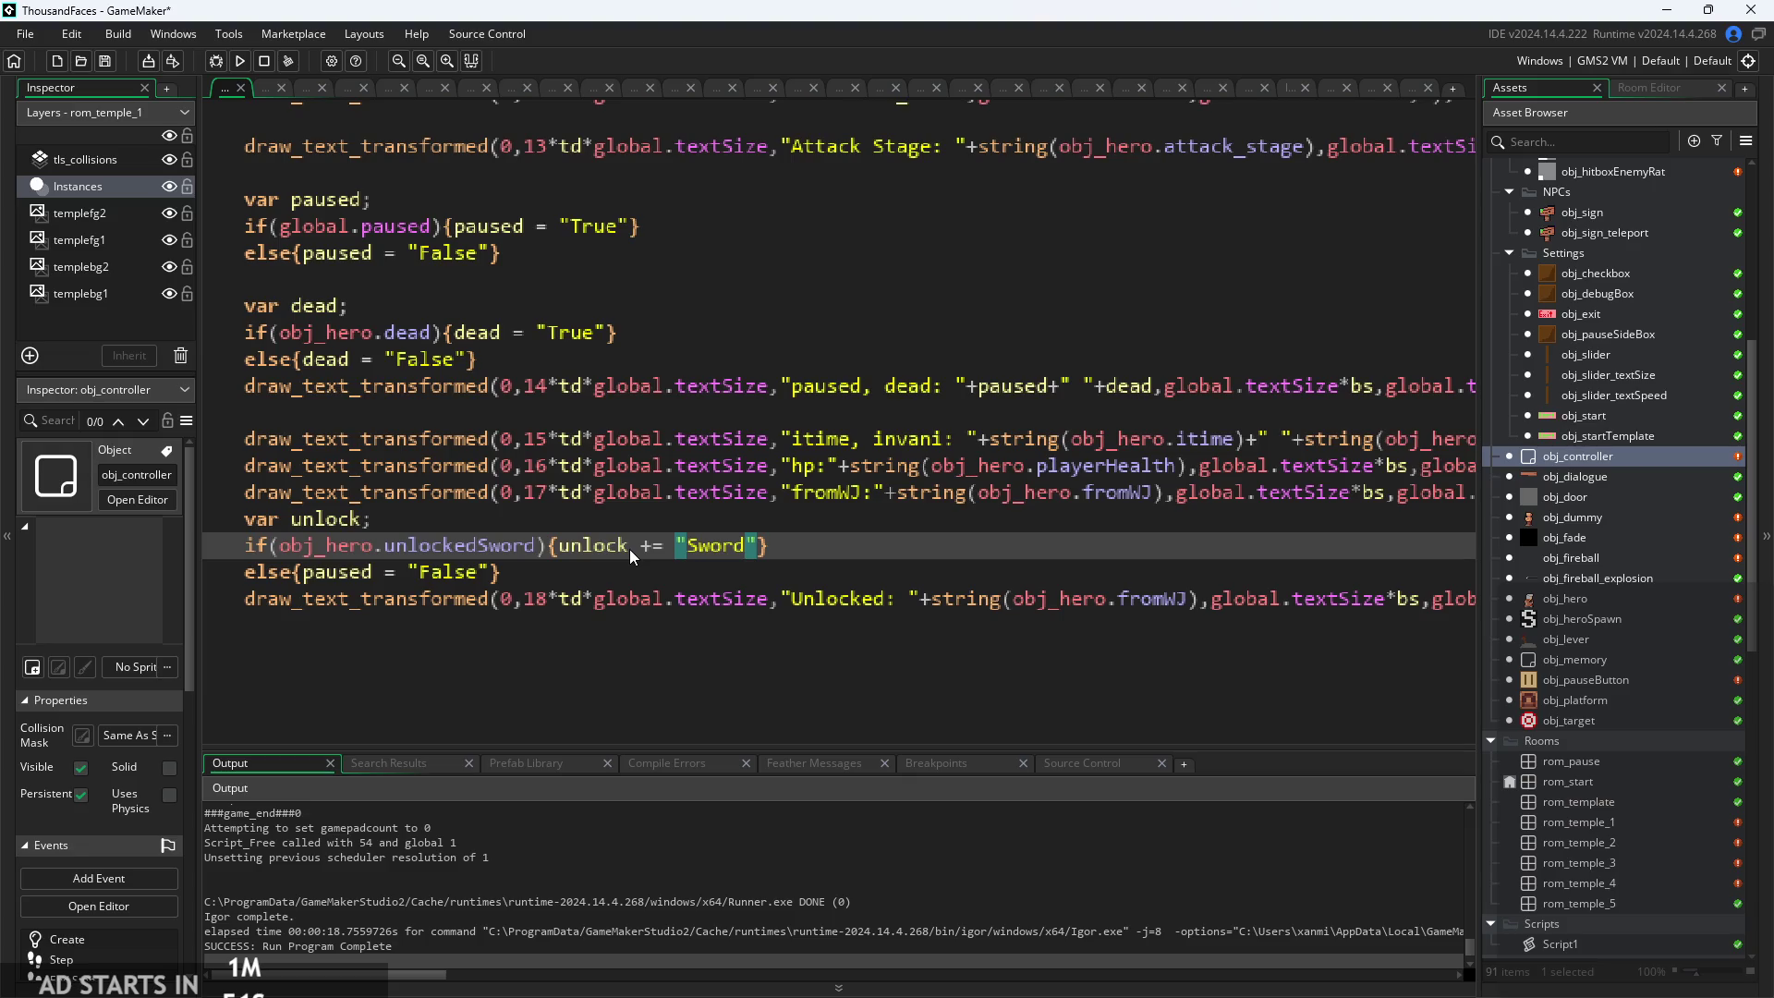
{"action": "key", "text": "BackSpace"}
{"action": "key", "text": "BackSpace"}
{"action": "key", "text": "BackSpace"}
{"action": "type", "text": "Movement/Sword"}
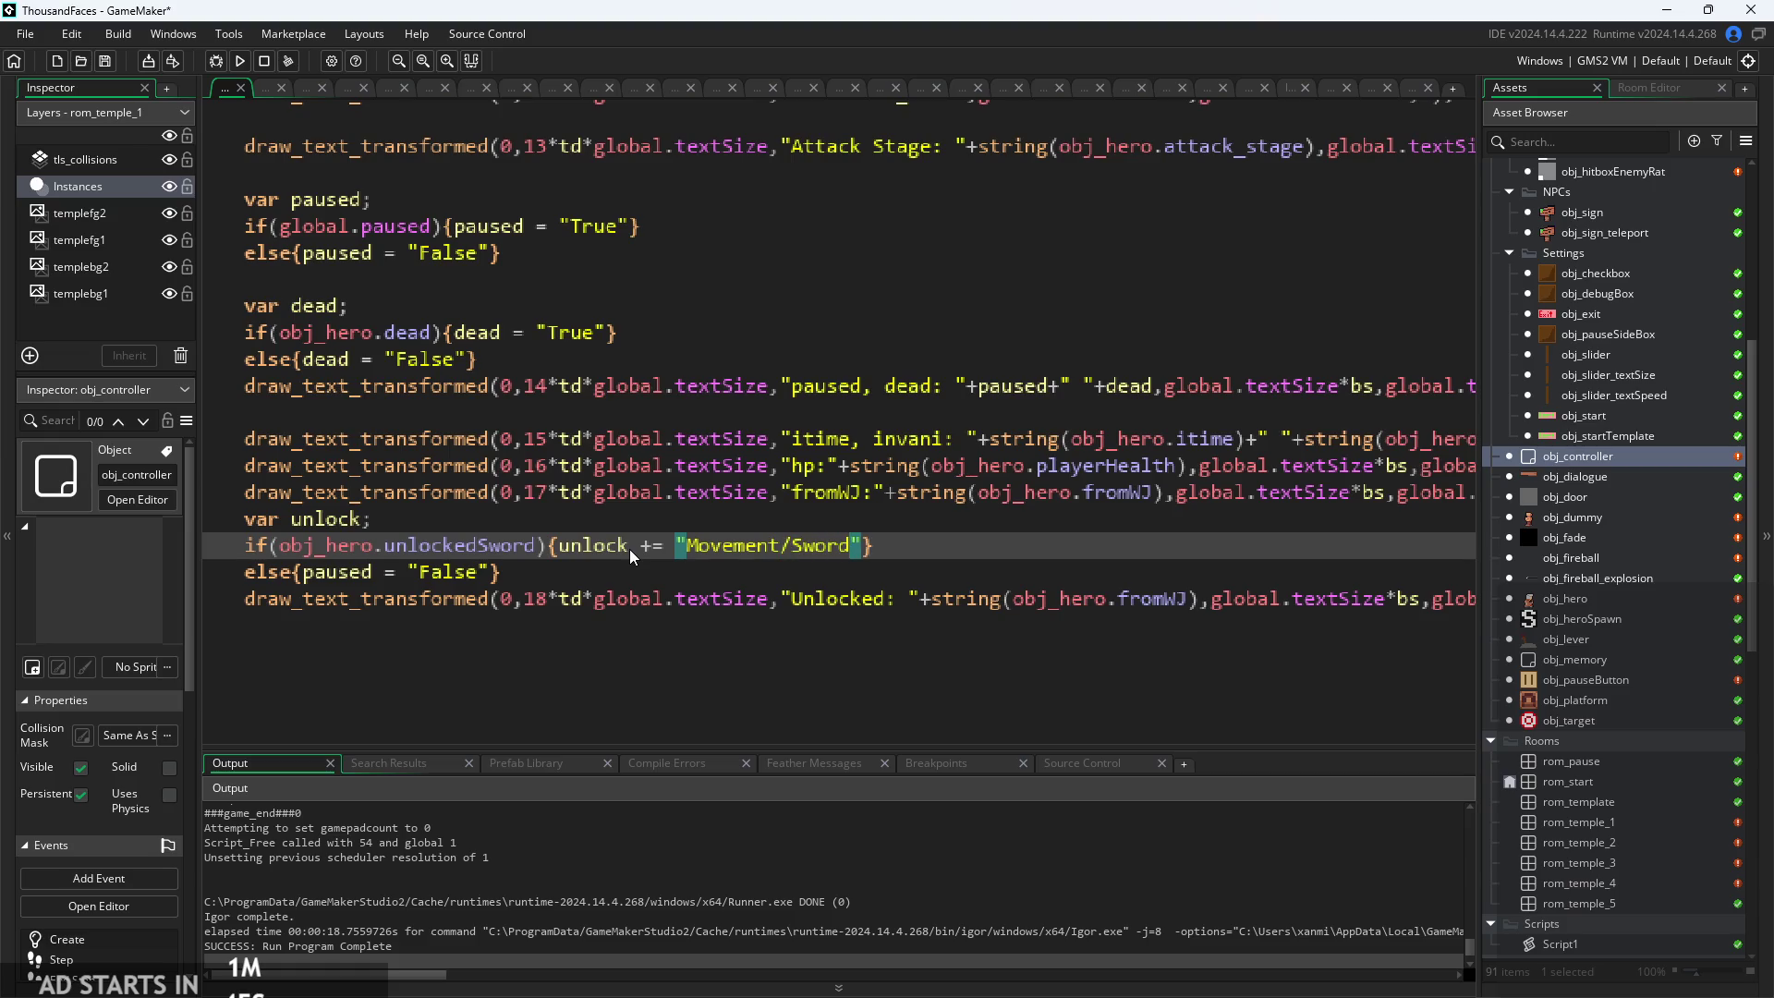
{"action": "key", "text": "BackSpace"}
{"action": "key", "text": "BackSpace"}
{"action": "key", "text": "BackSpace"}
{"action": "type", "text": "Sword"}
Delete the leftover else line and duplicate the Movement Sword check twice
{"action": "left_click", "coordinate": [554, 574]}
{"action": "key", "text": "shift+Home"}
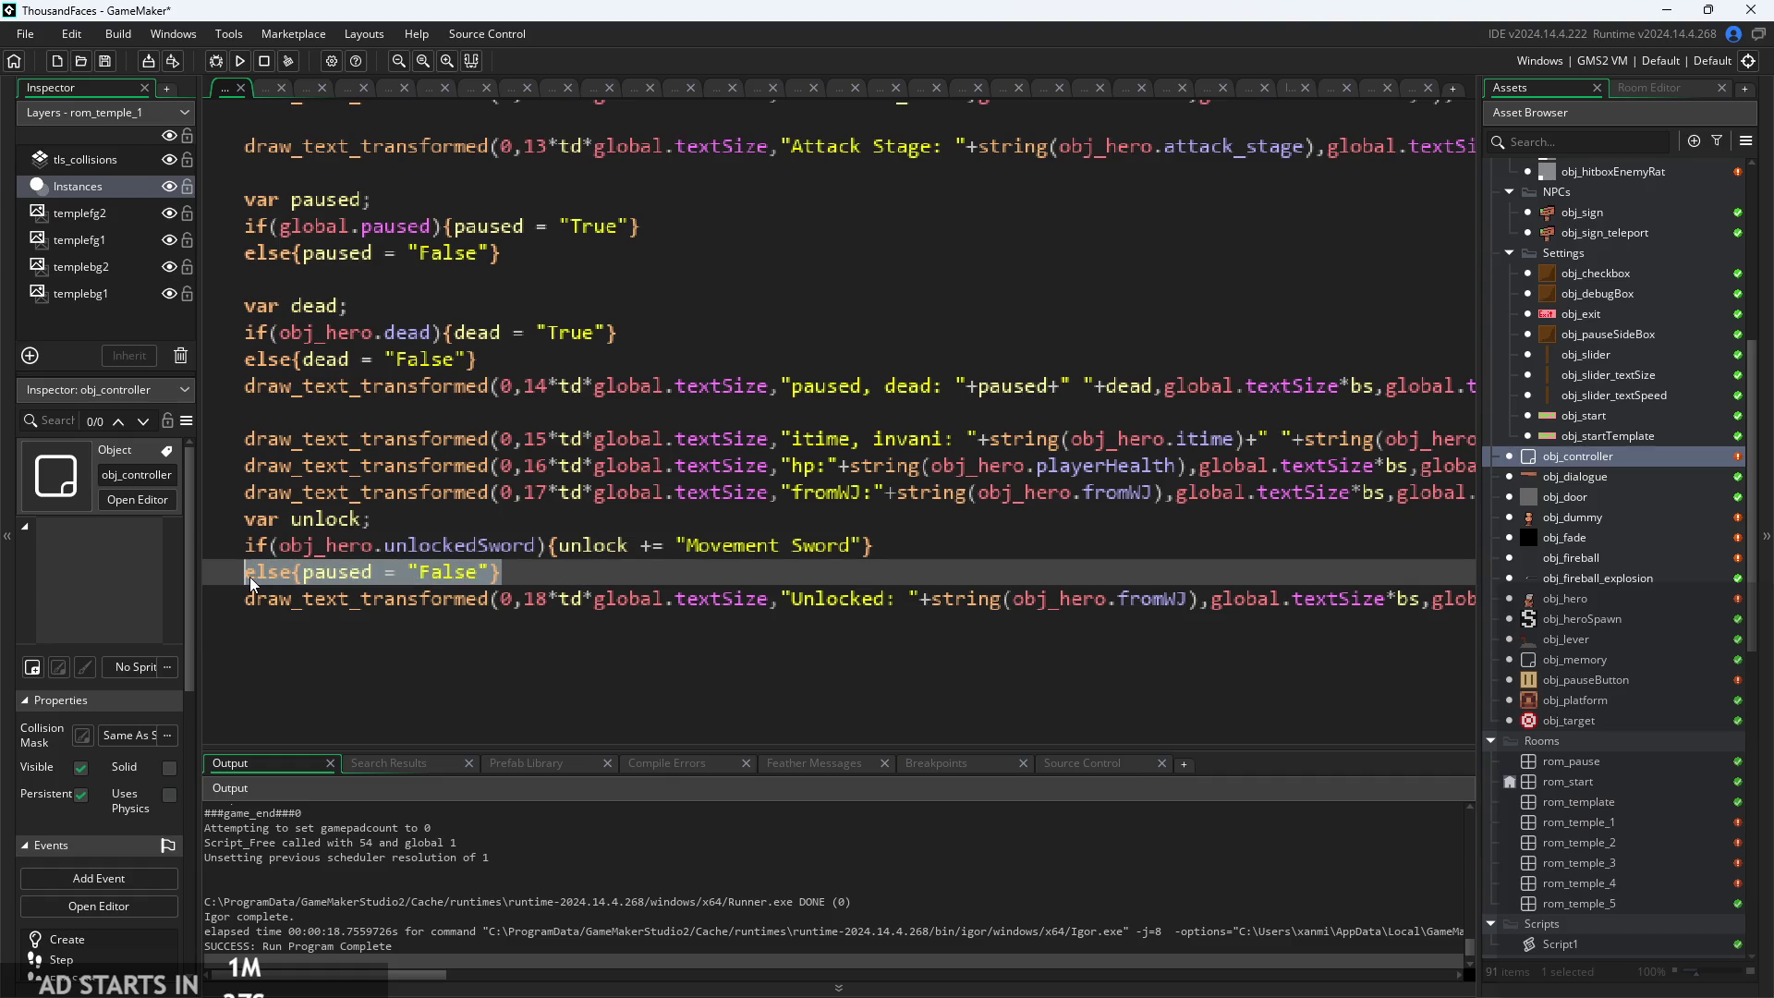
{"action": "key", "text": "BackSpace"}
{"action": "key", "text": "shift+Home"}
{"action": "left_click_drag", "start_coordinate": [872, 545], "coordinate": [246, 545]}
{"action": "key", "text": "ctrl+c"}
{"action": "left_click", "coordinate": [340, 580]}
{"action": "key", "text": "ctrl+v"}
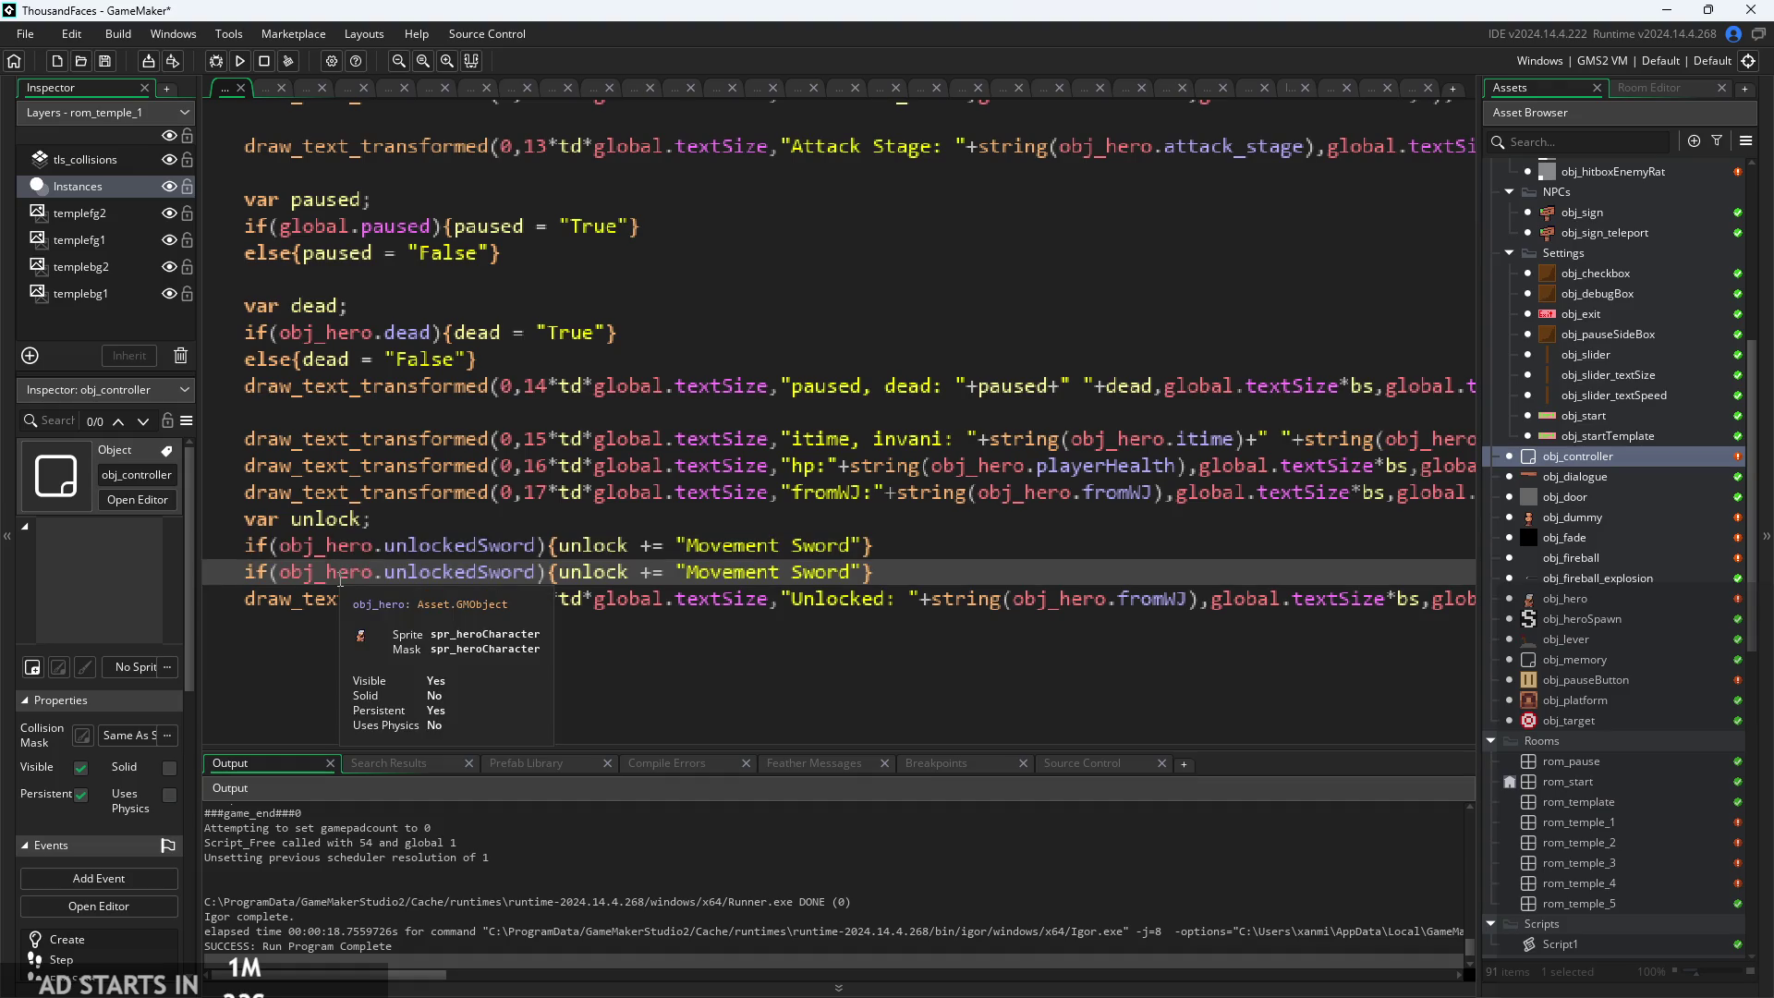
{"action": "key", "text": "ctrl+v"}
Change the second check's condition to obj_hero.unlockedFireball
{"action": "scroll", "coordinate": [340, 579], "scroll_direction": "up", "scroll_amount": 3}
{"action": "mouse_move", "coordinate": [473, 514]}
{"action": "left_mouse_down"}
{"action": "mouse_move", "coordinate": [543, 555]}
{"action": "mouse_move", "coordinate": [475, 551]}
{"action": "left_mouse_up"}
{"action": "type", "text": "Fir"}
{"action": "key", "text": "Return"}
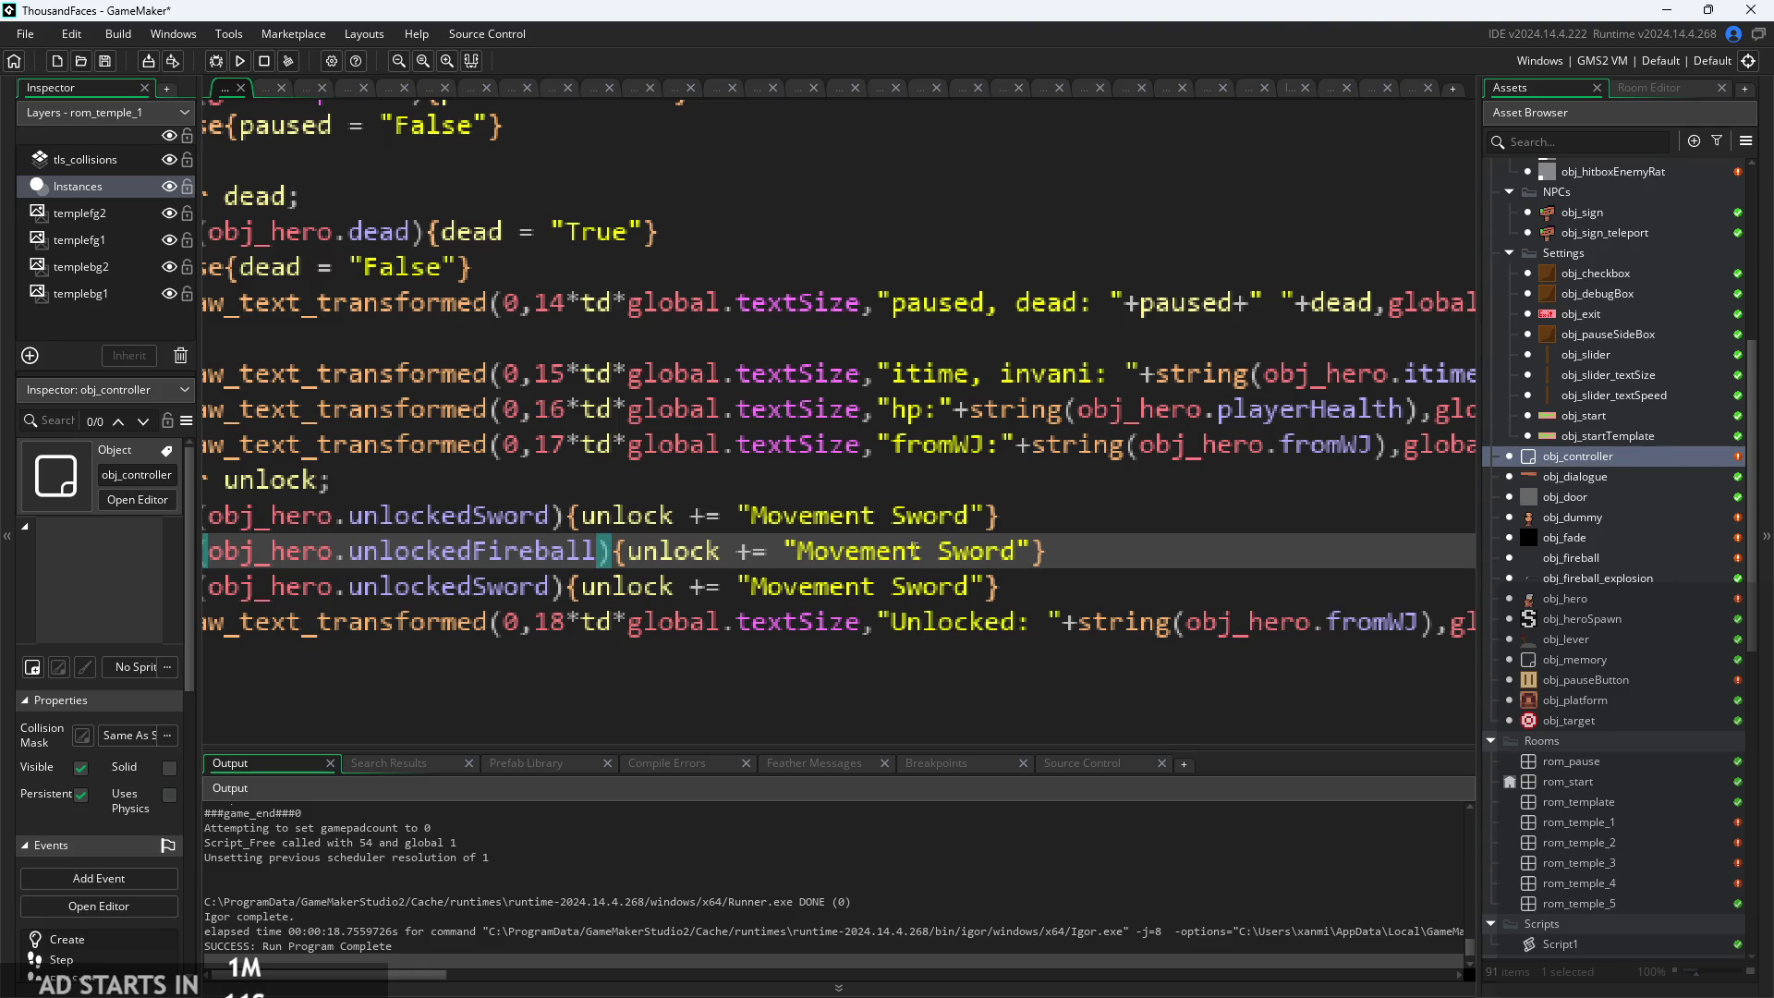
Change the copied Movement Sword label on the second unlock line to Fireball
{"action": "left_click", "coordinate": [804, 553]}
{"action": "left_click_drag", "start_coordinate": [809, 554], "coordinate": [1016, 556]}
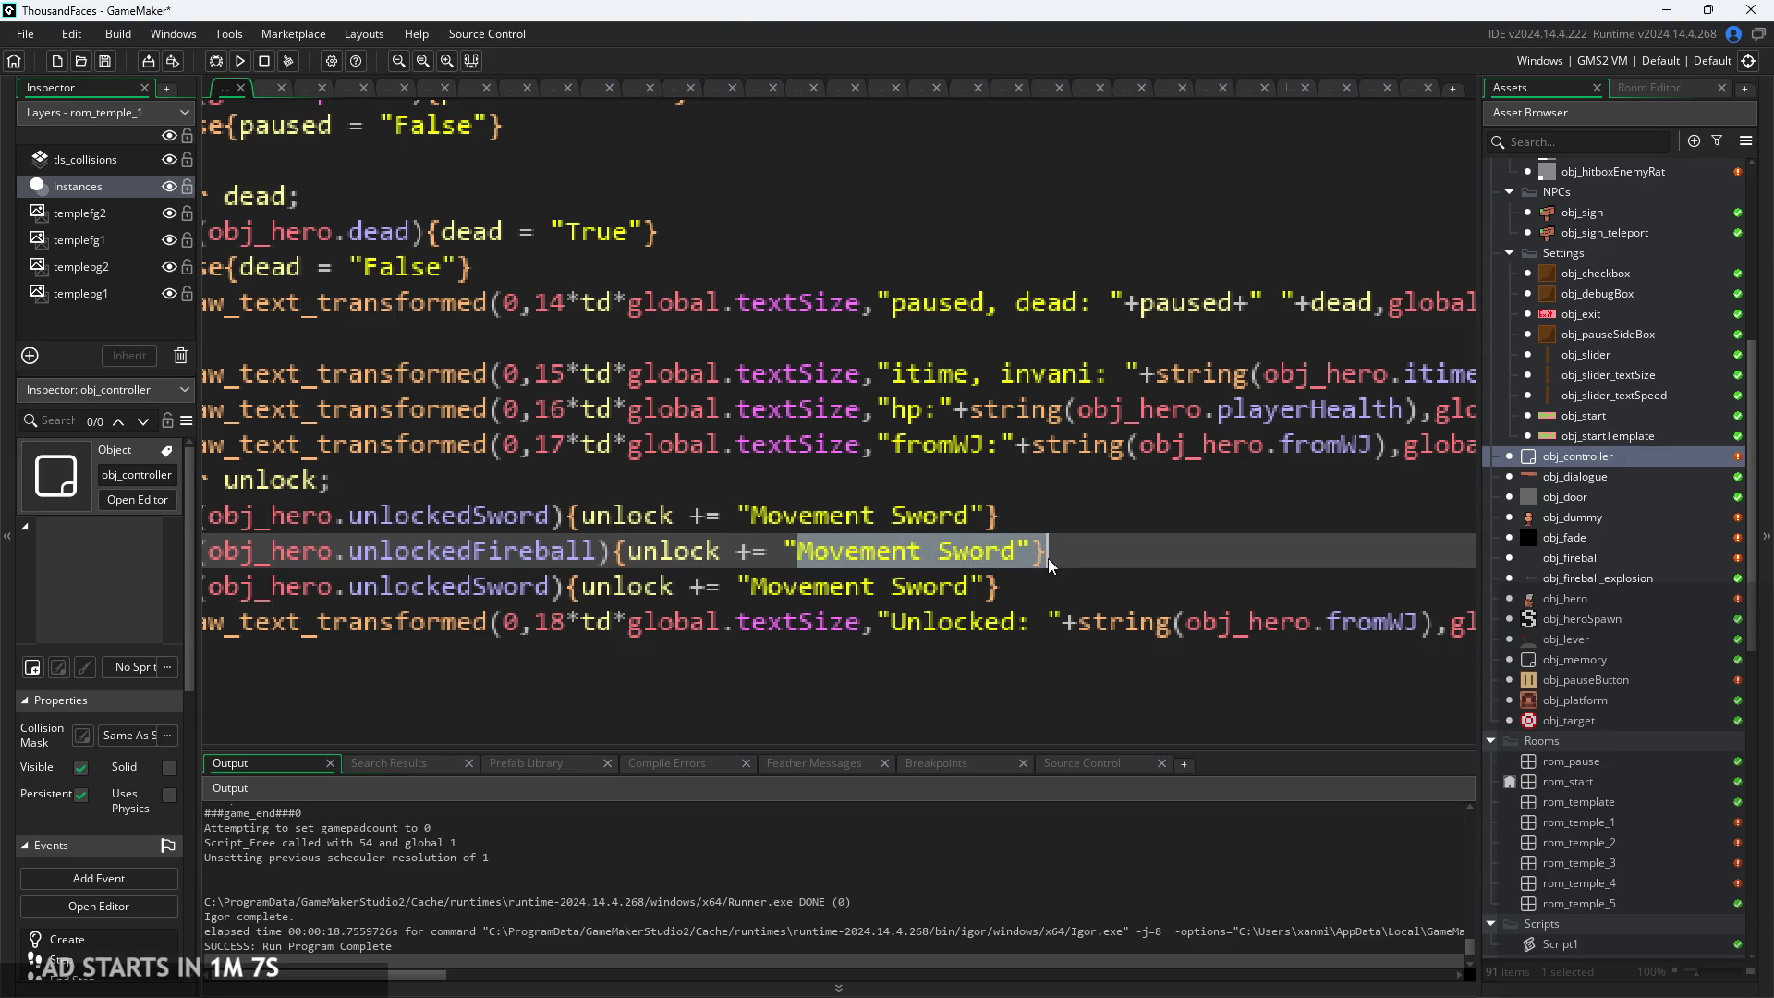
{"action": "type", "text": "Fira"}
{"action": "key", "text": "BackSpace"}
{"action": "type", "text": "eball"}
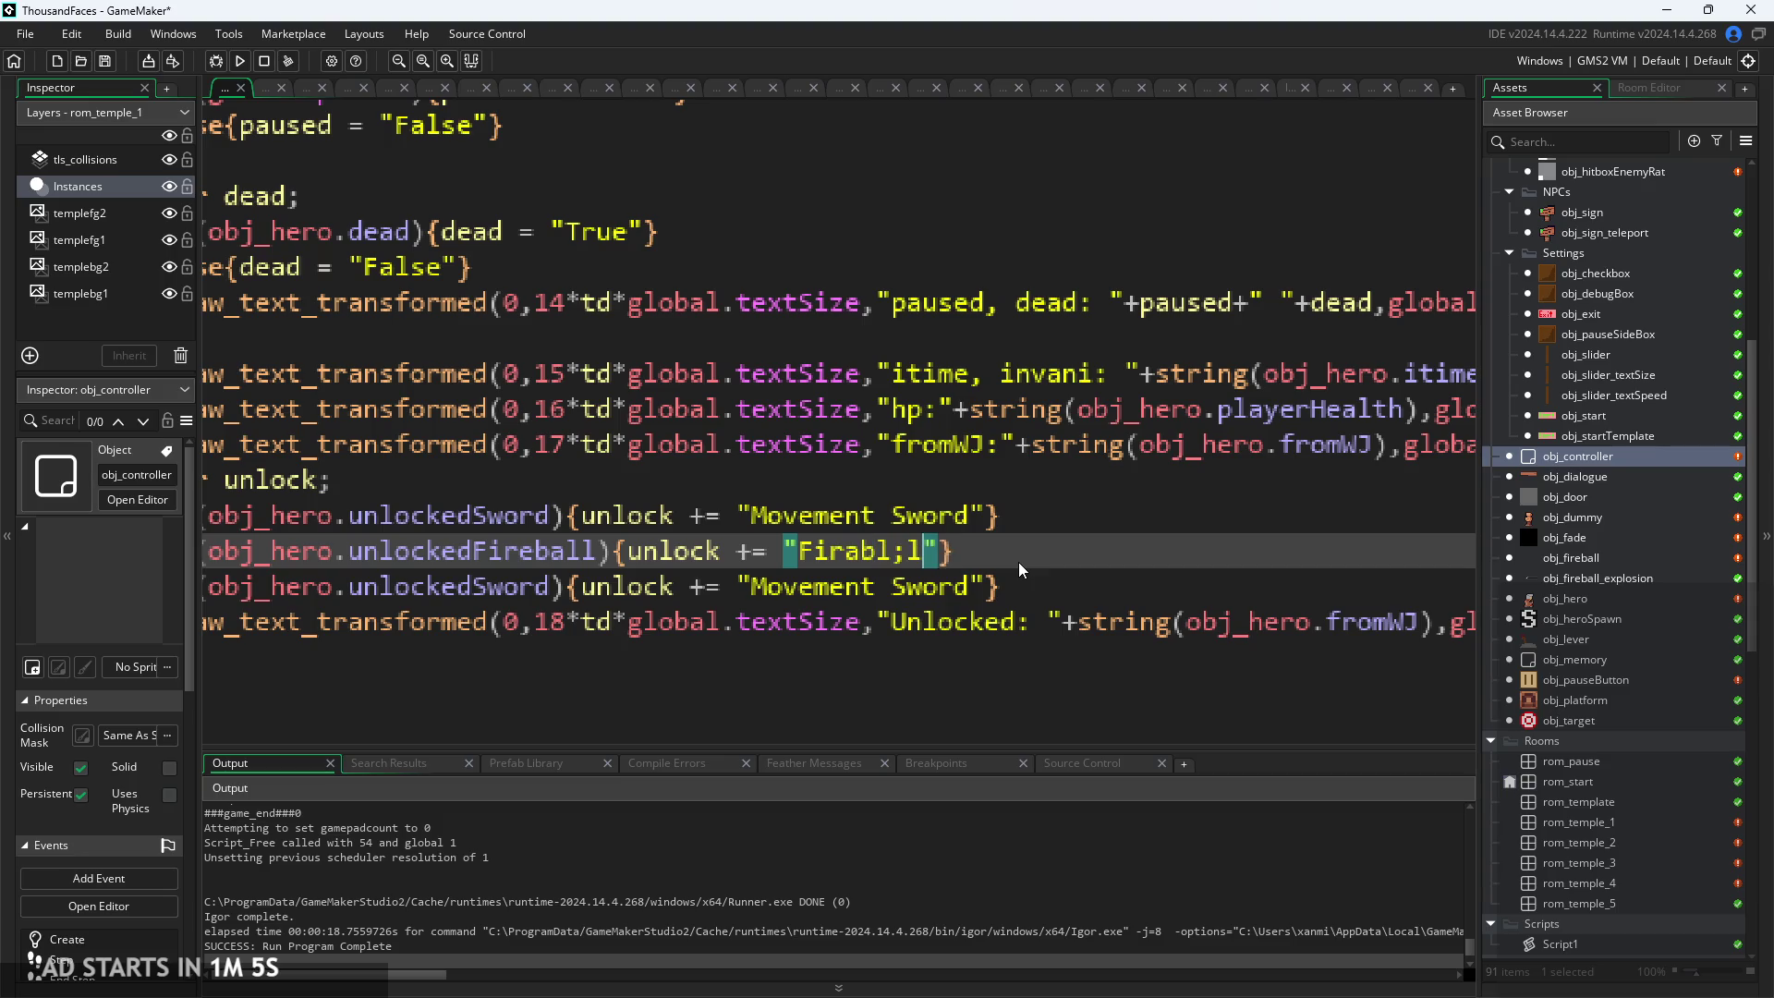
{"action": "key", "text": "BackSpace"}
{"action": "key", "text": "BackSpace"}
{"action": "key", "text": "BackSpace"}
{"action": "type", "text": "eball"}
Make the third unlock check test unlockedHealing and label it Healing
{"action": "mouse_move", "coordinate": [473, 587]}
{"action": "left_mouse_down"}
{"action": "mouse_move", "coordinate": [549, 552]}
{"action": "mouse_move", "coordinate": [559, 587]}
{"action": "left_mouse_up"}
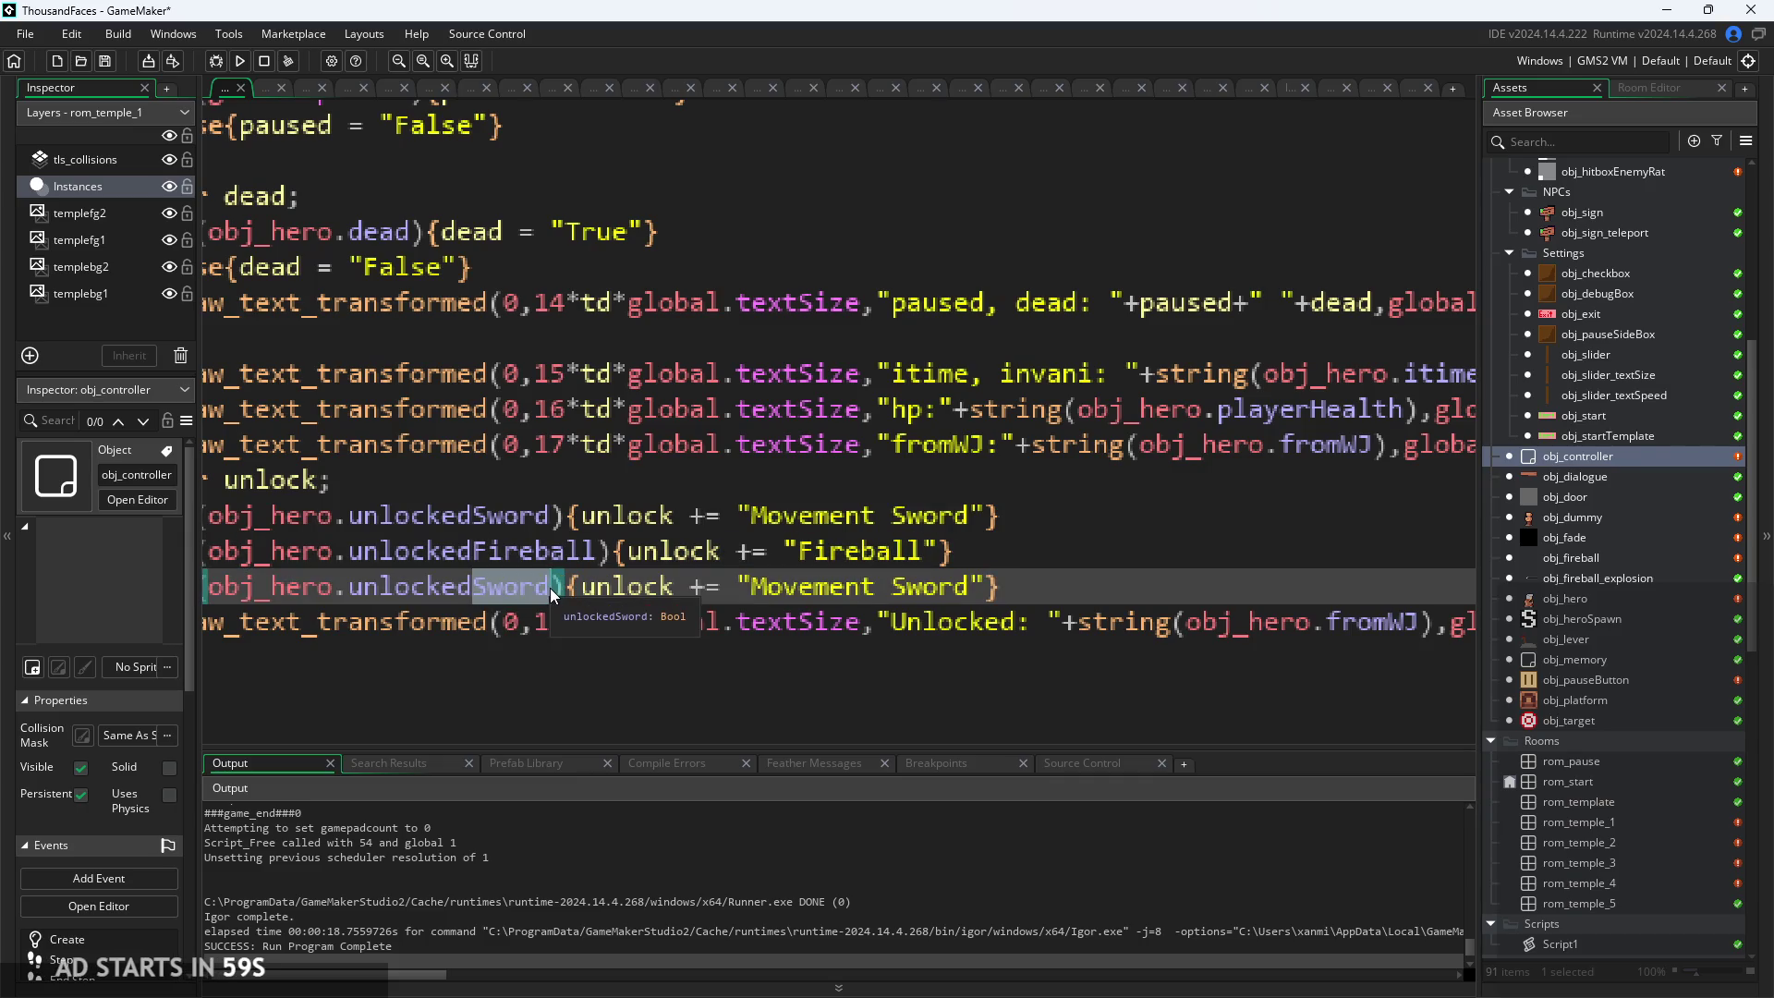
{"action": "key", "text": "BackSpace"}
{"action": "key", "text": "Down"}
{"action": "key", "text": "Down"}
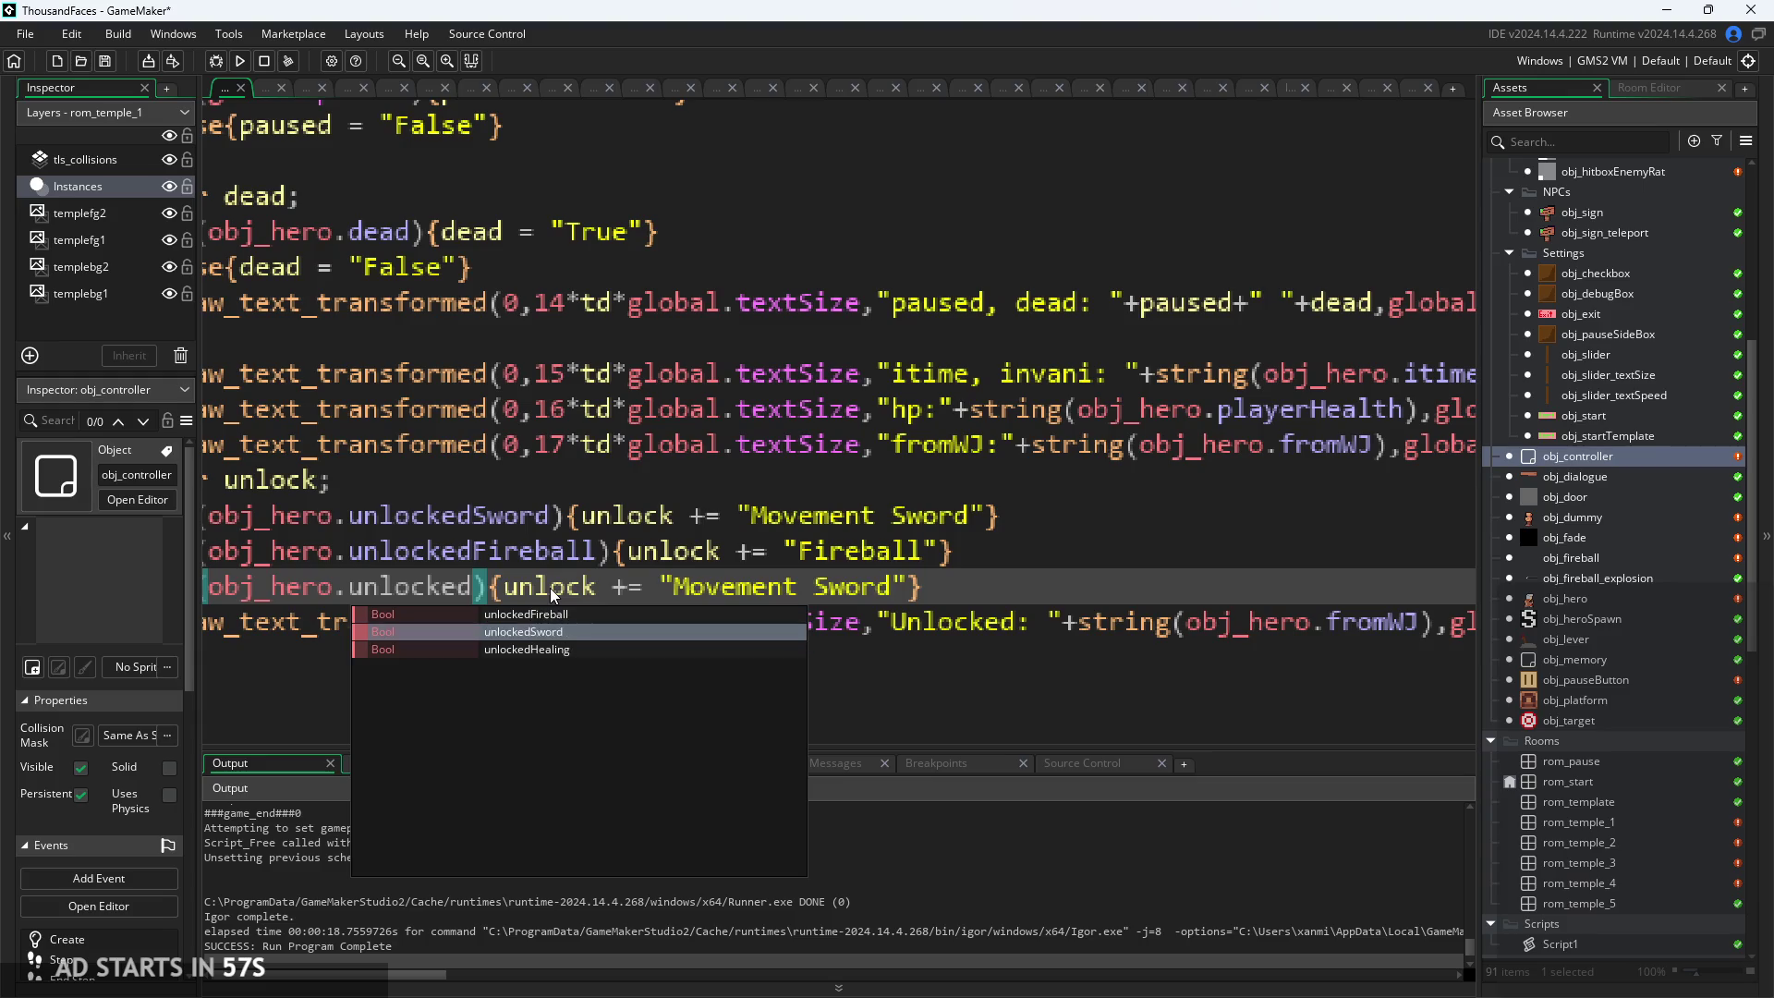
{"action": "key", "text": "Return"}
{"action": "mouse_move", "coordinate": [769, 587]}
{"action": "left_mouse_down"}
{"action": "mouse_move", "coordinate": [1040, 591]}
{"action": "mouse_move", "coordinate": [1006, 610]}
{"action": "left_mouse_up"}
{"action": "type", "text": "Healing"}
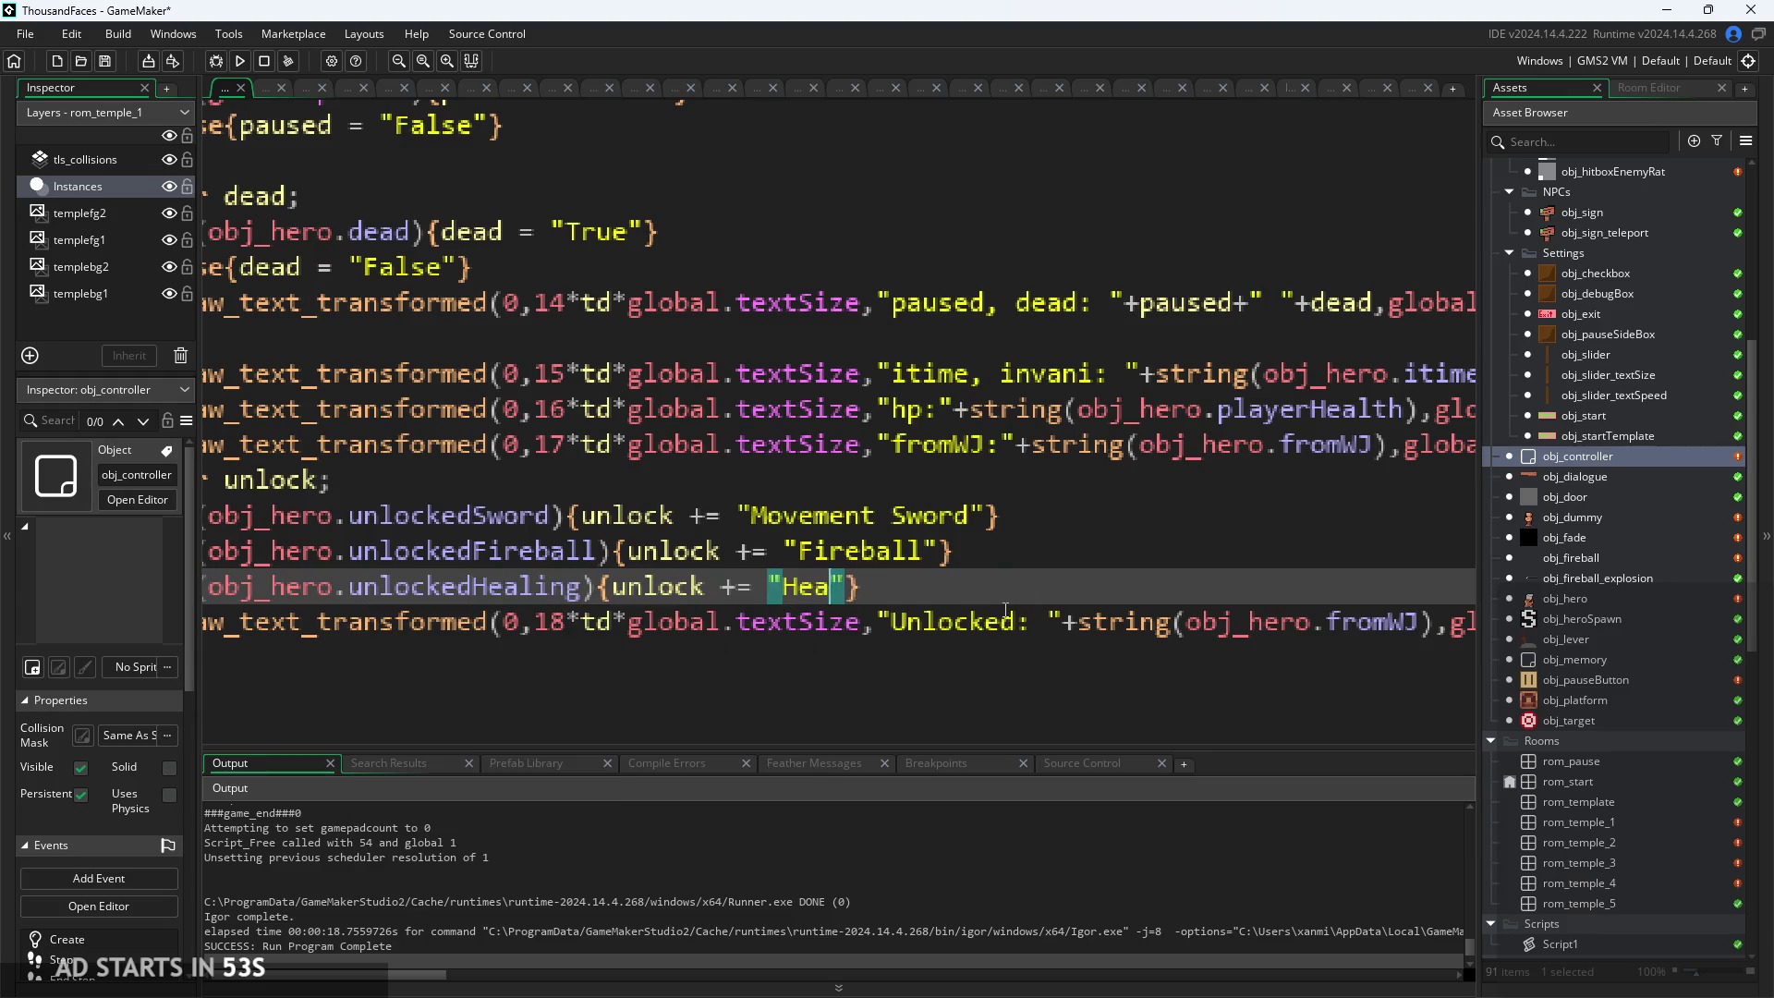
Add a leading space before the Movement Sword, Fireball and Healing labels
{"action": "left_click", "coordinate": [751, 516]}
{"action": "left_click", "coordinate": [797, 552]}
{"action": "left_click", "coordinate": [785, 587]}
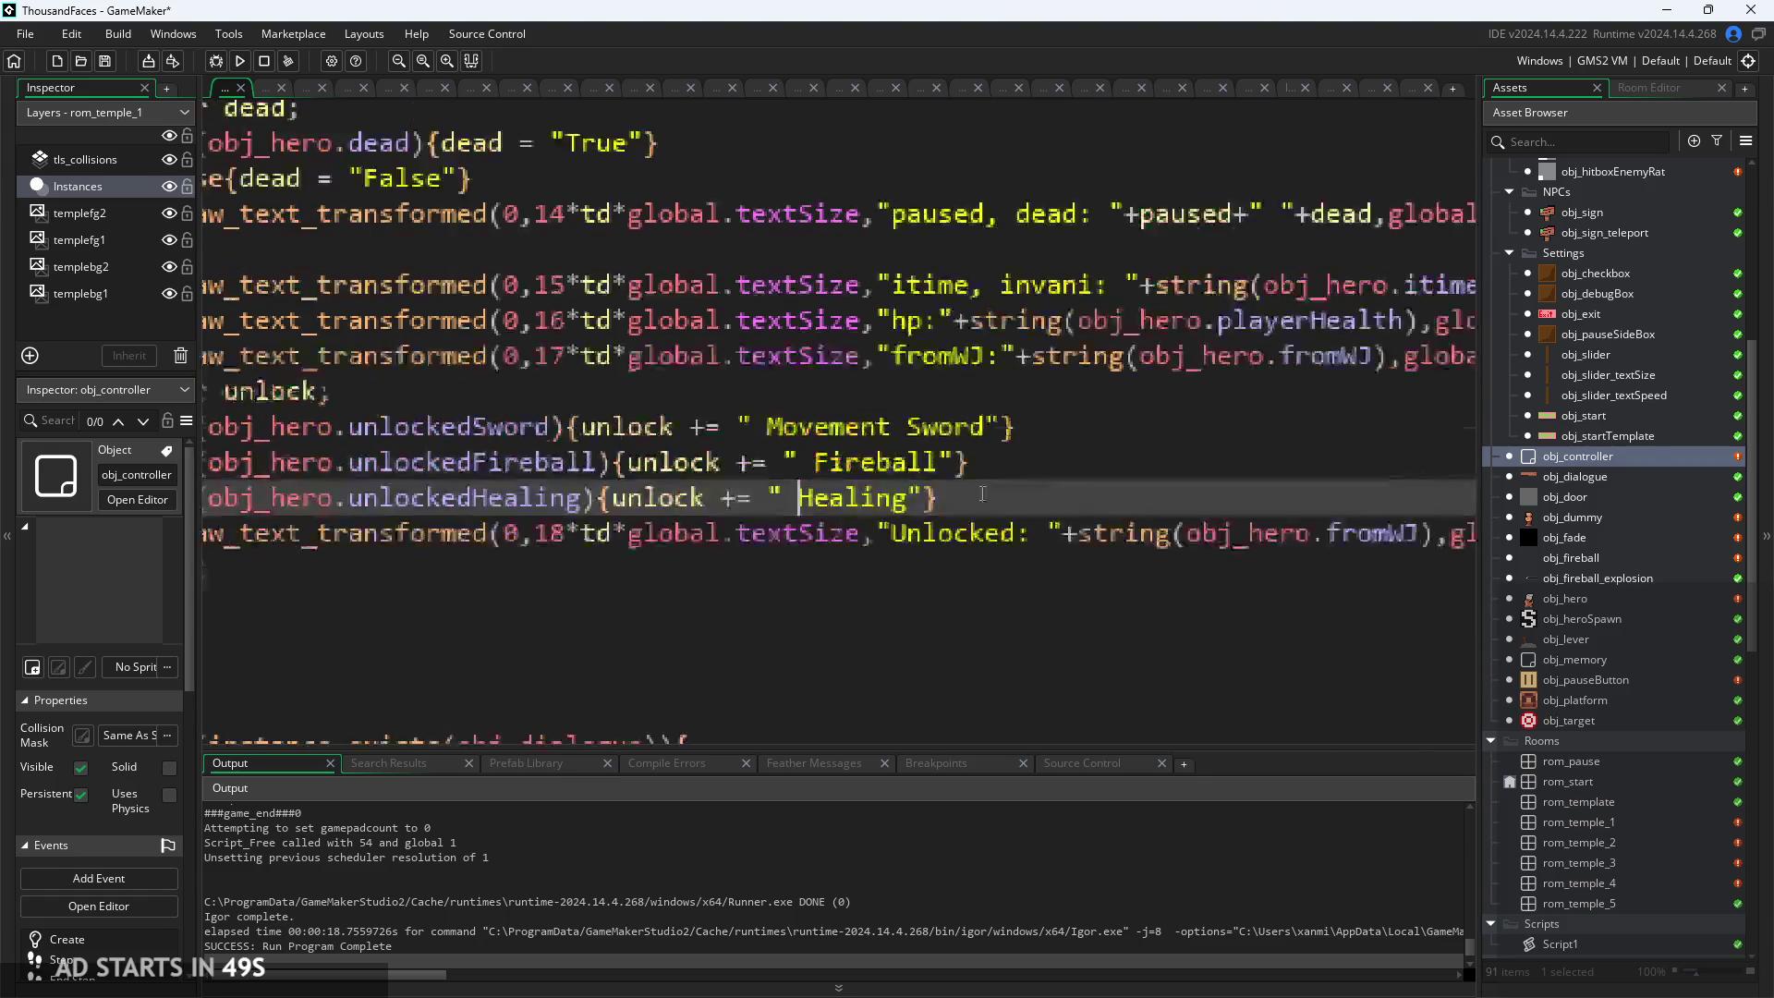
Replace string(obj_hero.fromWJ) with unlock on the Unlocked line and run the game
{"action": "scroll", "coordinate": [990, 491], "scroll_direction": "down", "scroll_amount": 3}
{"action": "mouse_move", "coordinate": [1060, 482]}
{"action": "left_mouse_down"}
{"action": "mouse_move", "coordinate": [1375, 495]}
{"action": "mouse_move", "coordinate": [1360, 491]}
{"action": "left_mouse_up"}
{"action": "type", "text": "unlock"}
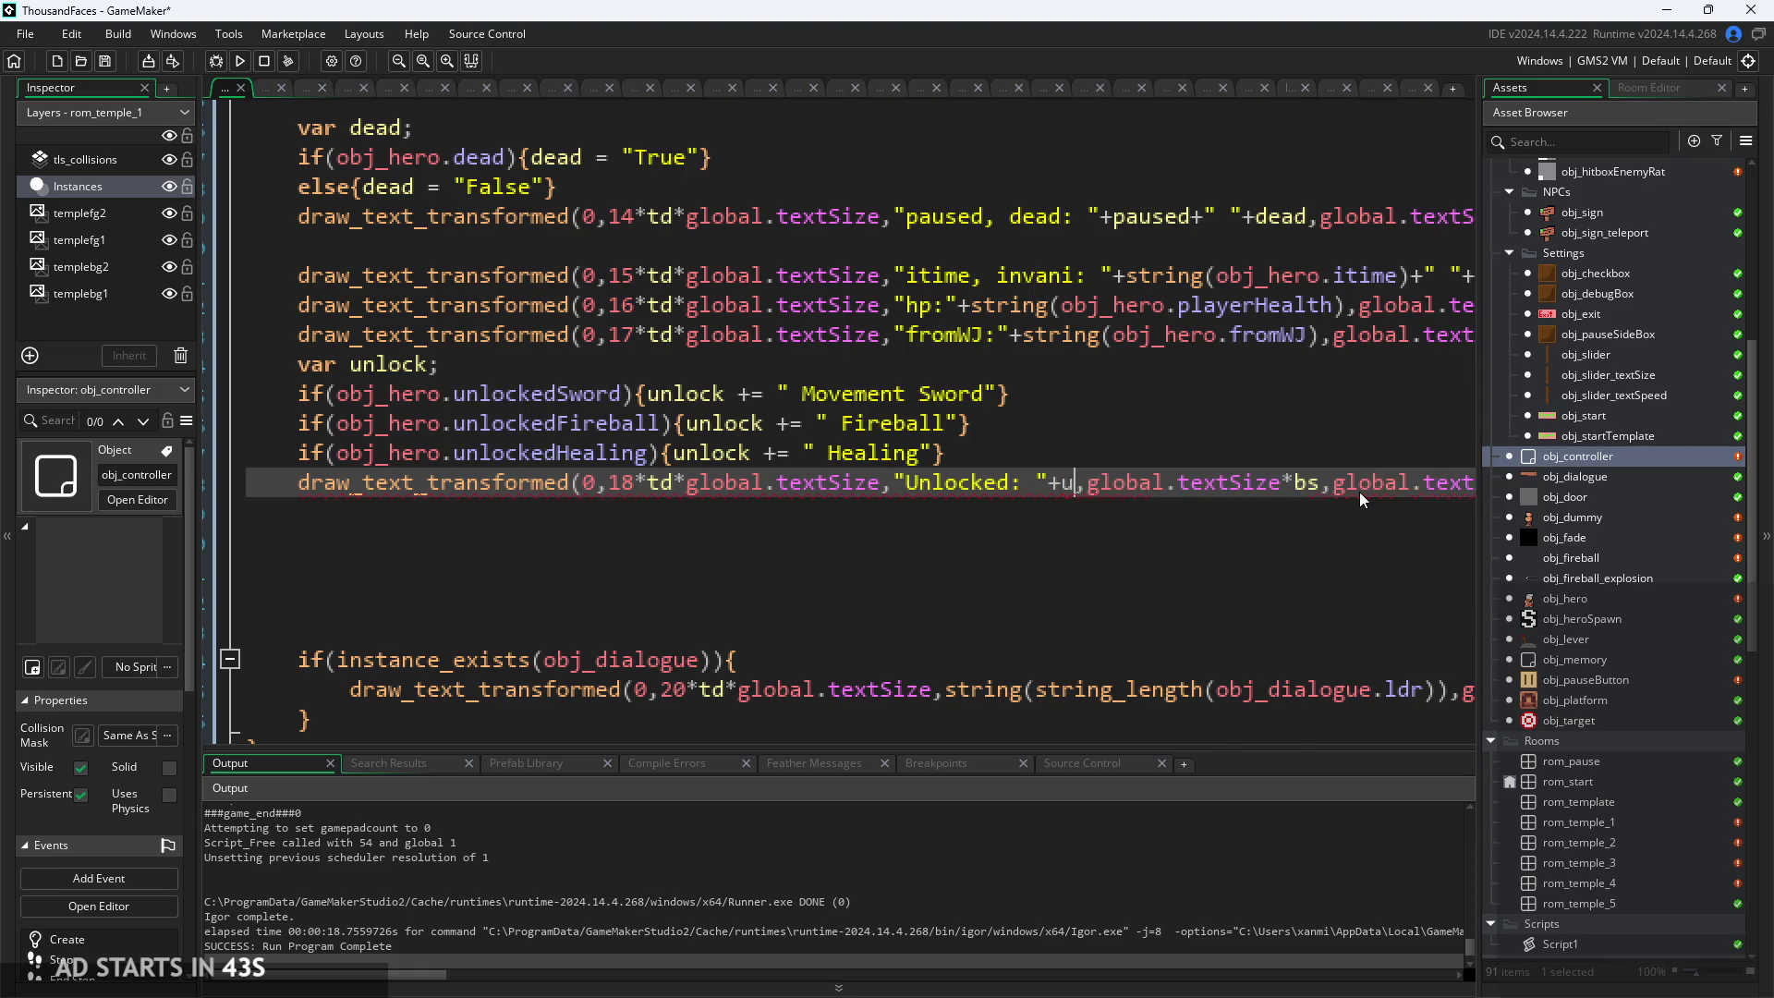
{"action": "key", "text": "Escape"}
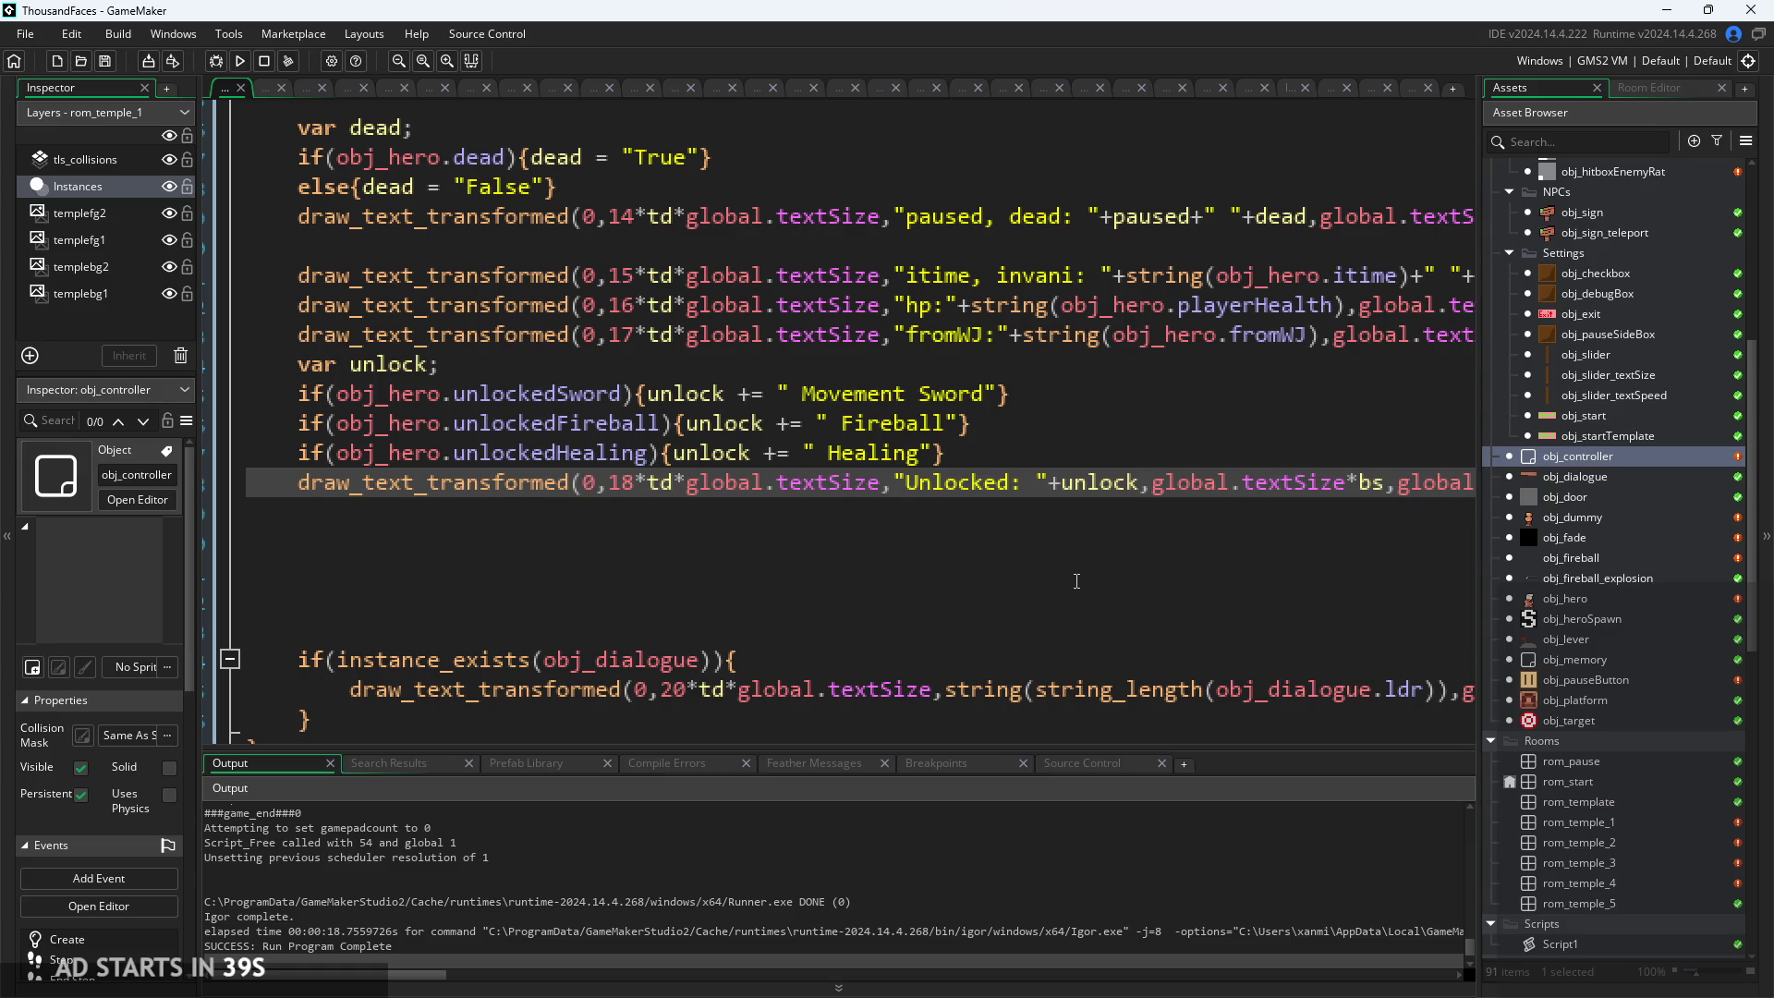
{"action": "left_click", "coordinate": [239, 61]}
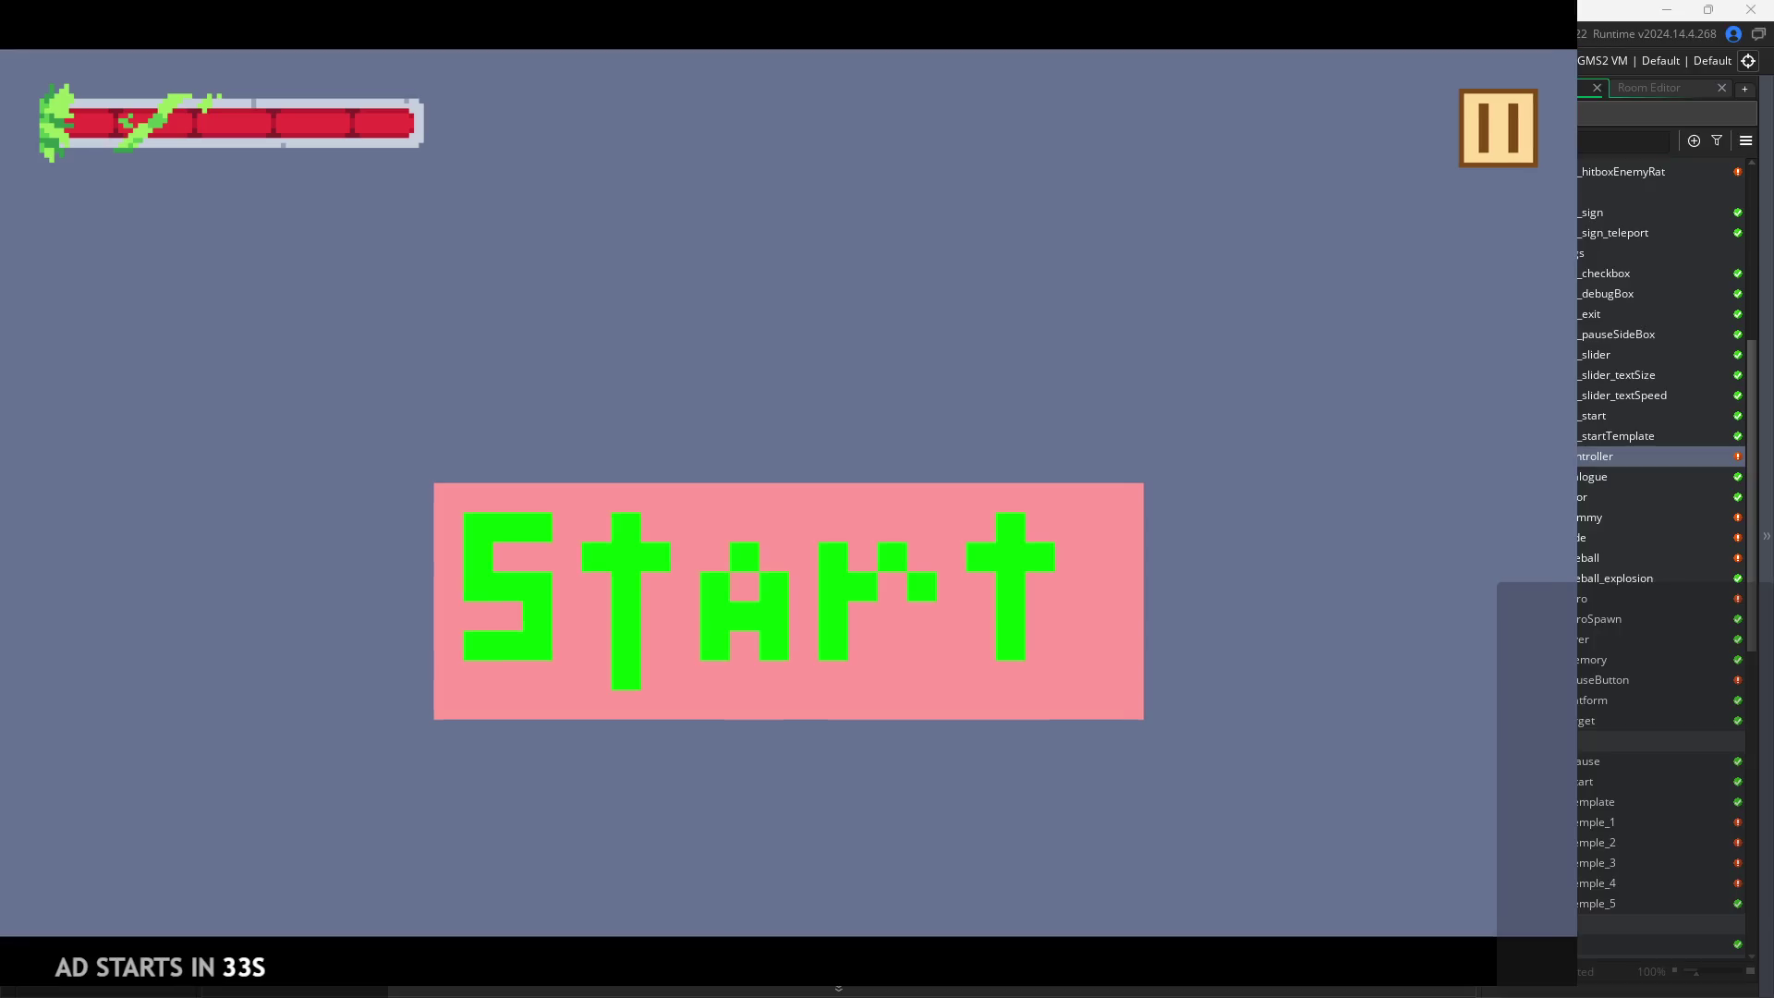
Start the game, trigger the unlock read-before-set error, and abort it
{"action": "left_click", "coordinate": [988, 665]}
{"action": "left_click", "coordinate": [1497, 128]}
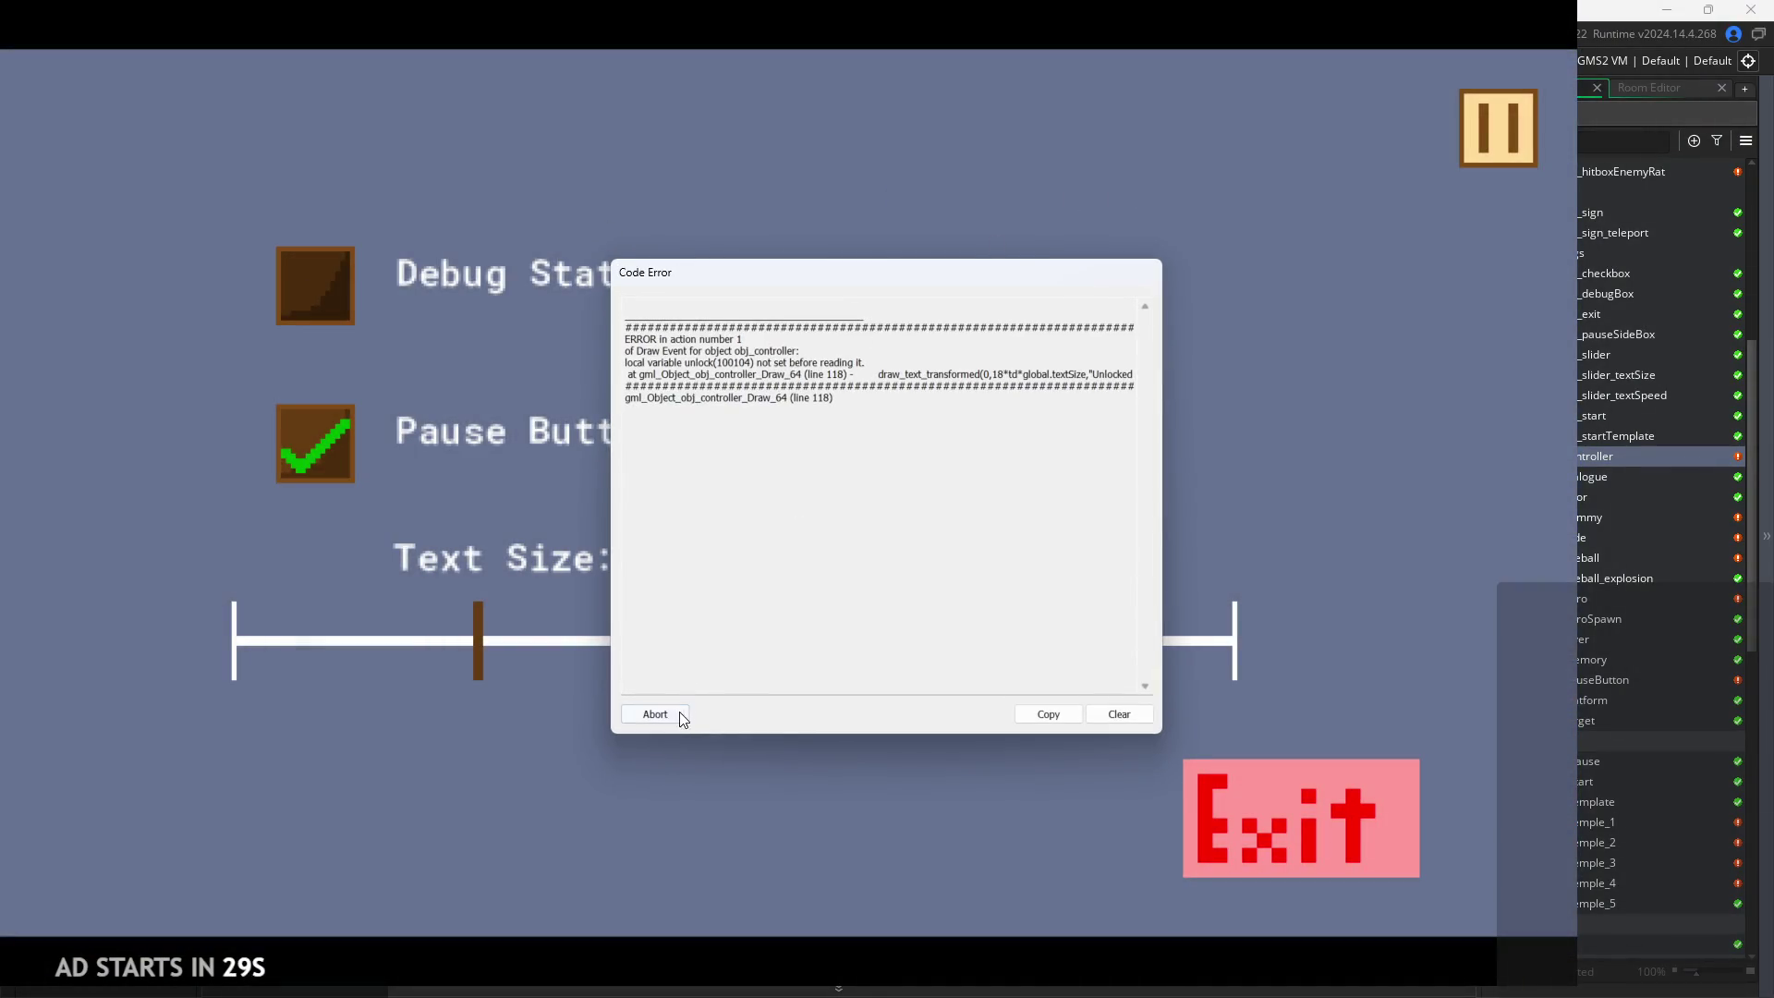
{"action": "left_click", "coordinate": [664, 714]}
Initialise the declaration as var unlock=""; and rebuild the game
{"action": "left_click", "coordinate": [440, 364]}
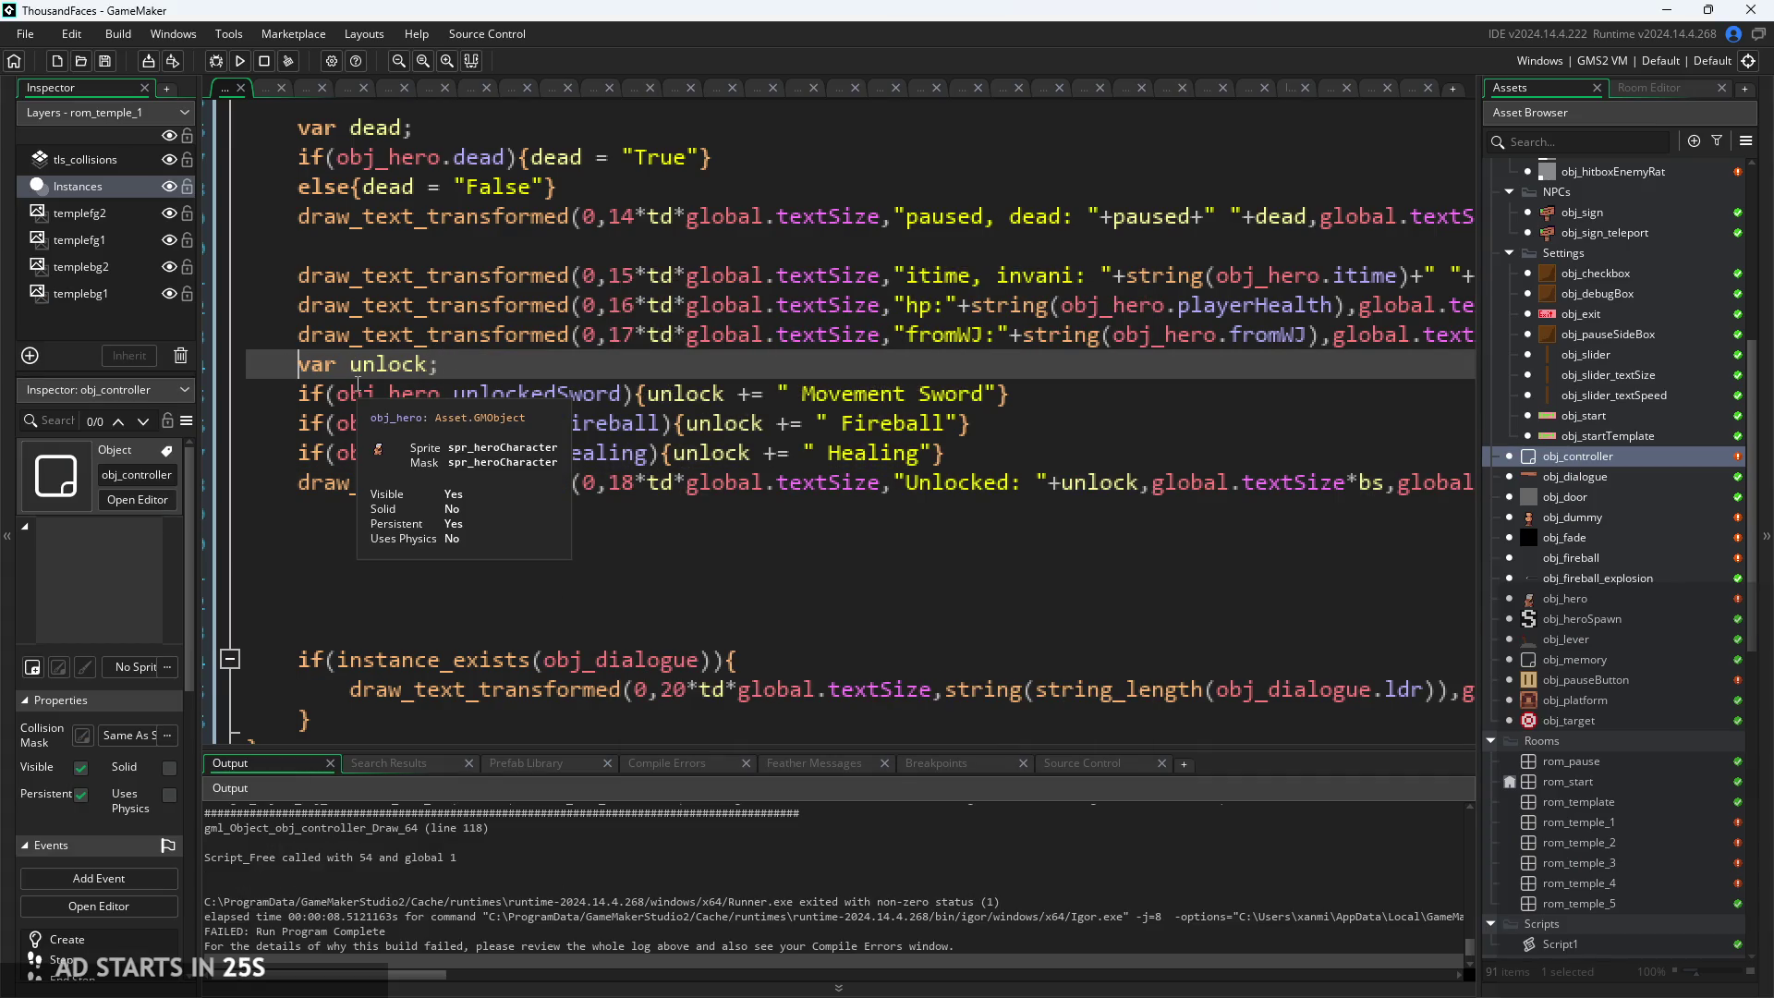
{"action": "key", "text": "Return"}
{"action": "left_click", "coordinate": [562, 386]}
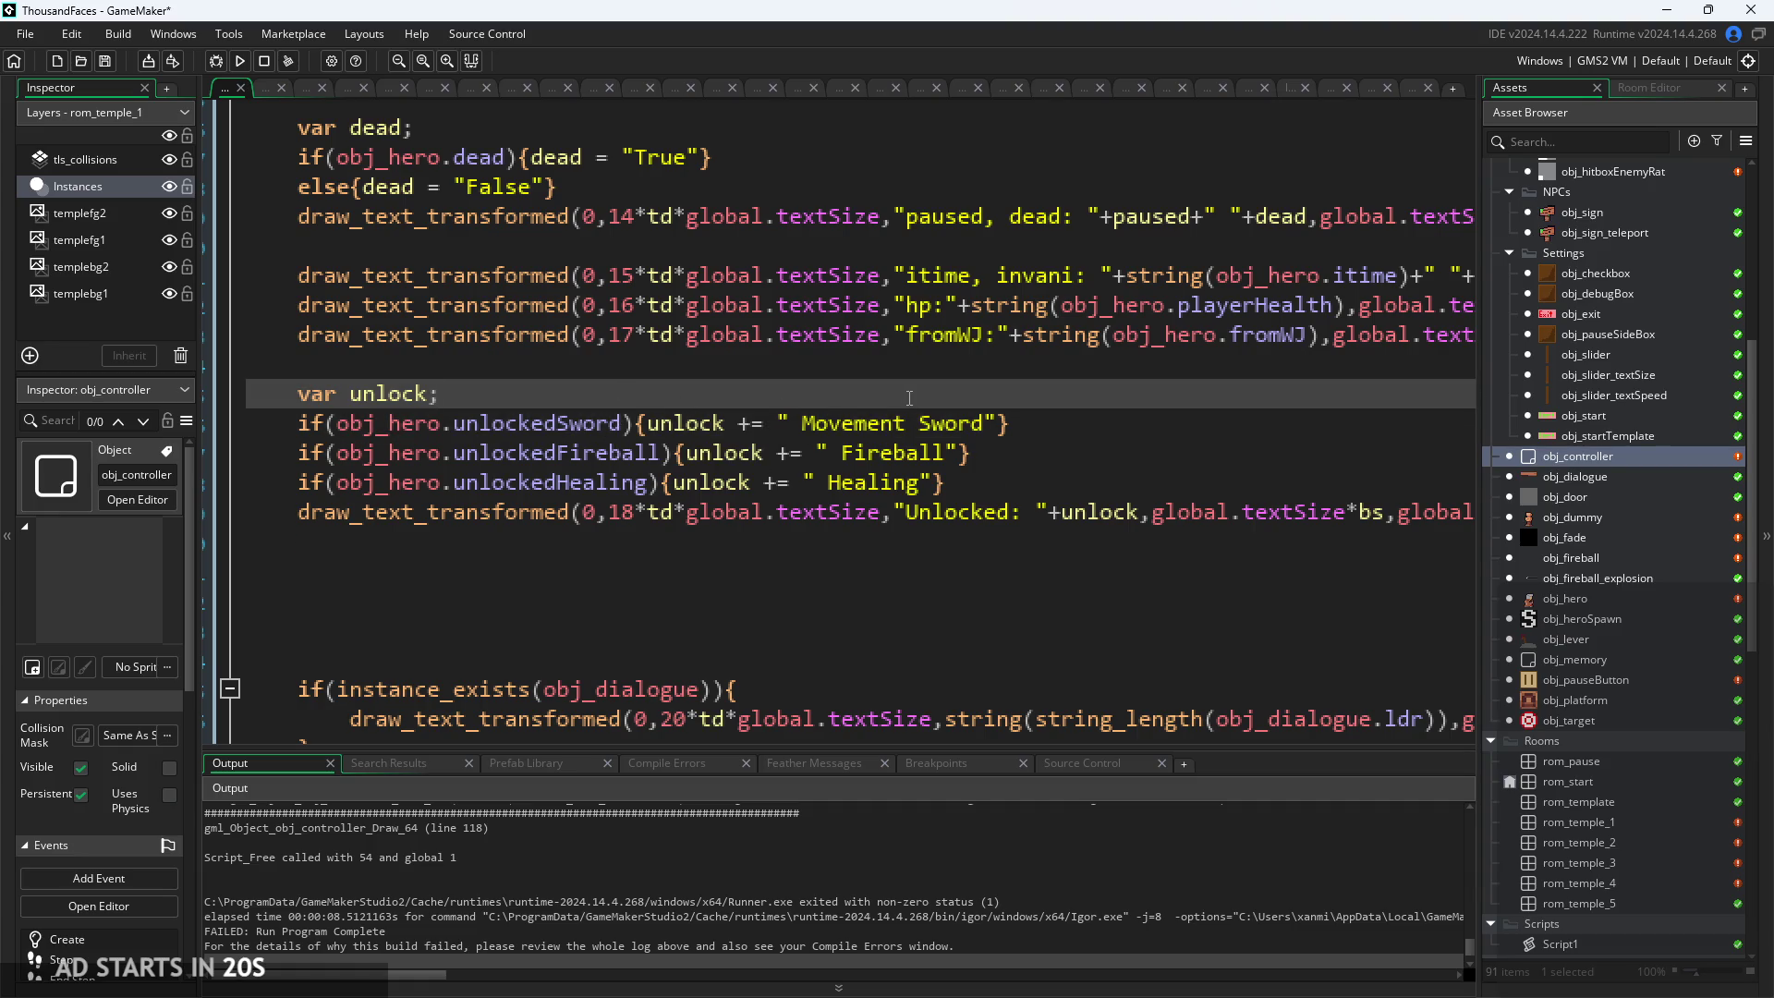
{"action": "scroll", "coordinate": [423, 404], "scroll_direction": "down", "scroll_amount": 1, "text": "ctrl"}
{"action": "left_click", "coordinate": [423, 405]}
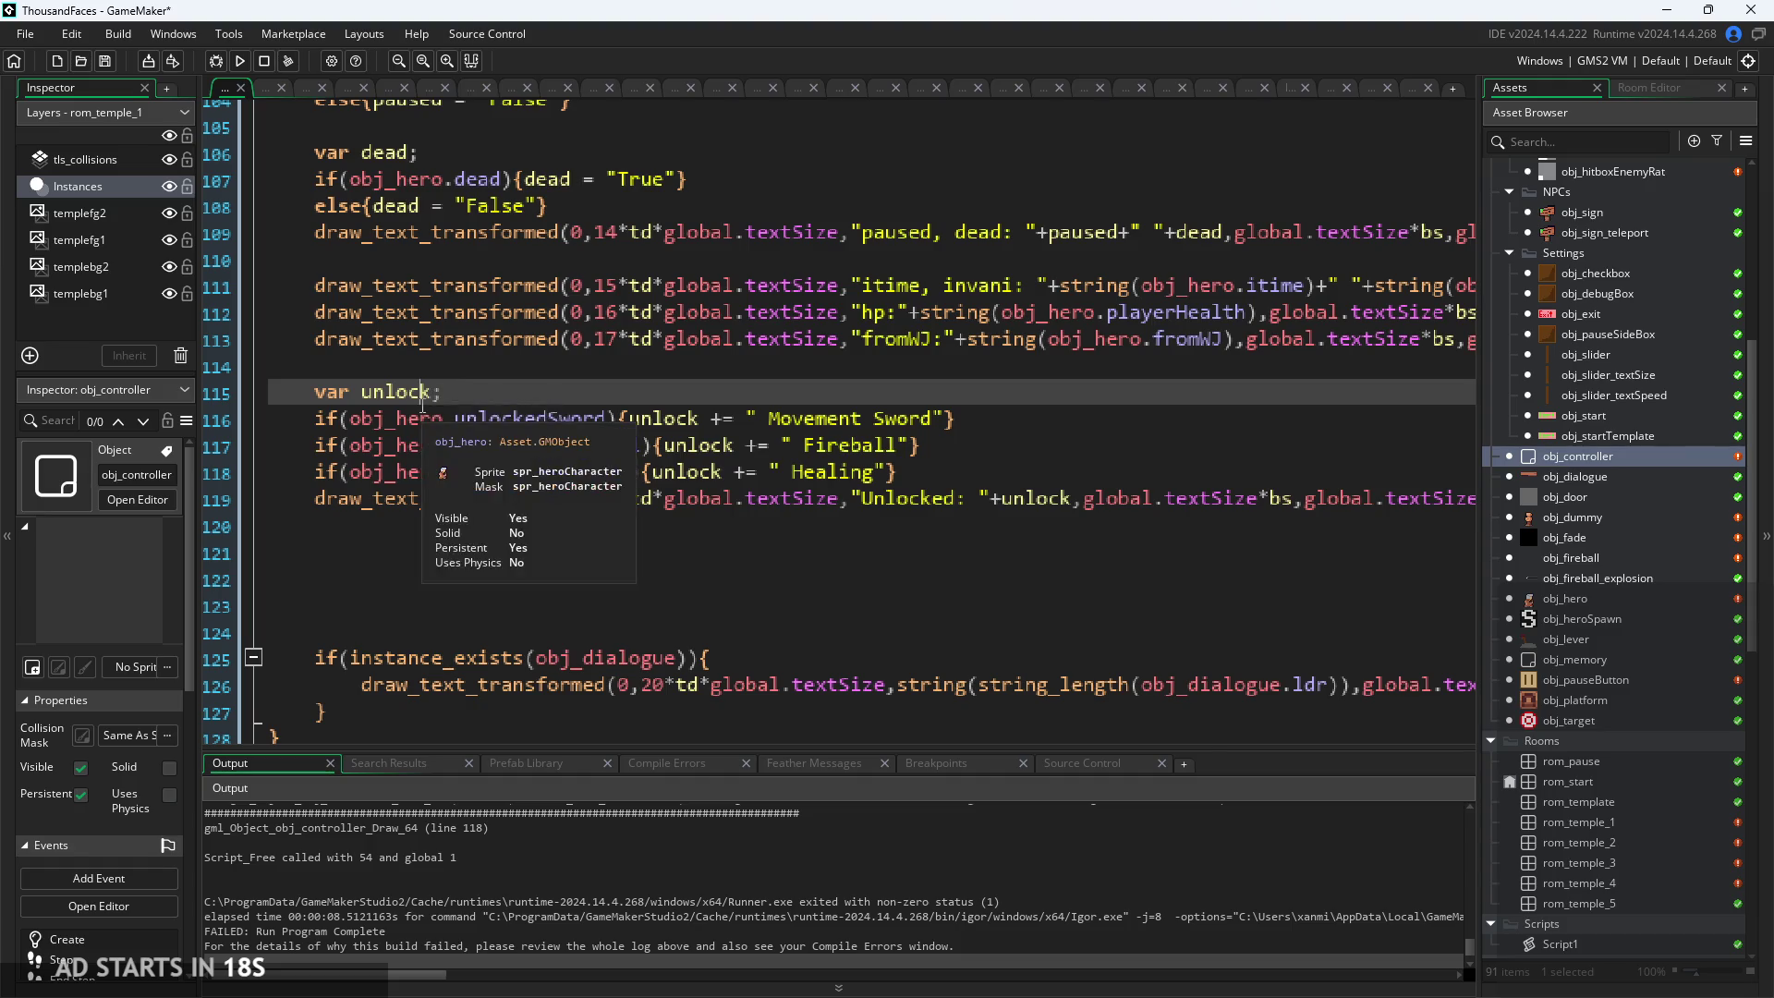
{"action": "key", "text": "BackSpace"}
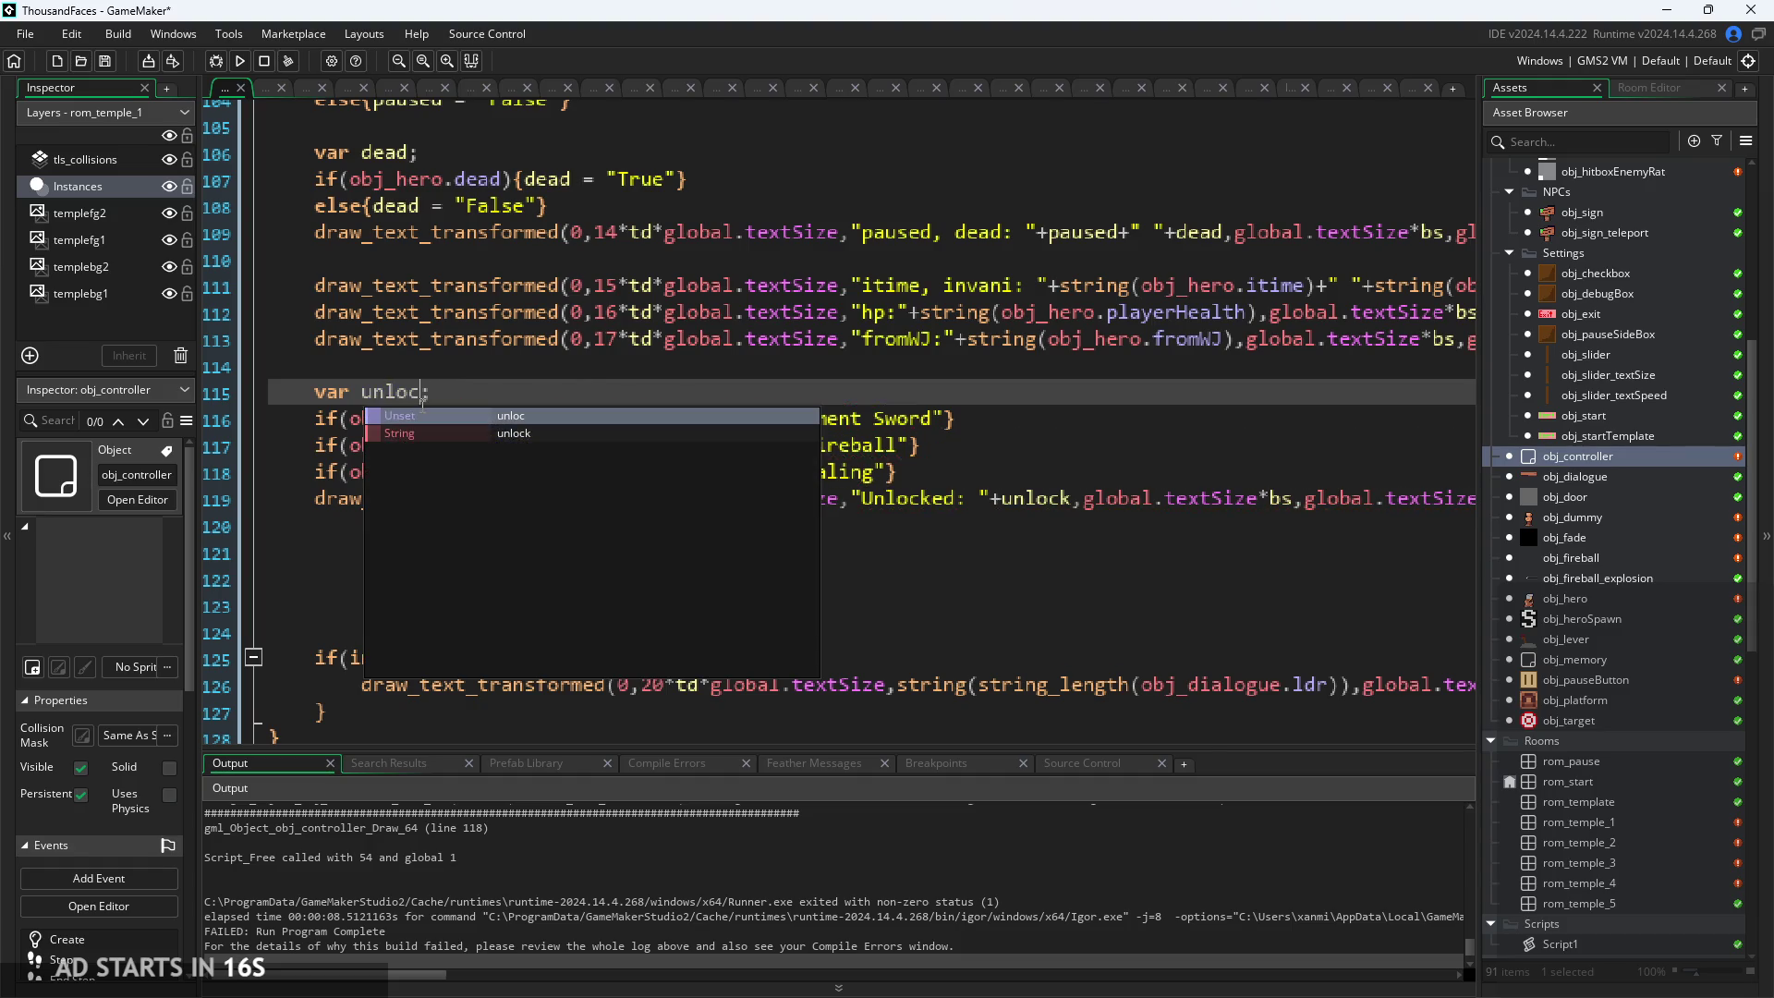
{"action": "type", "text": "k=\"\""}
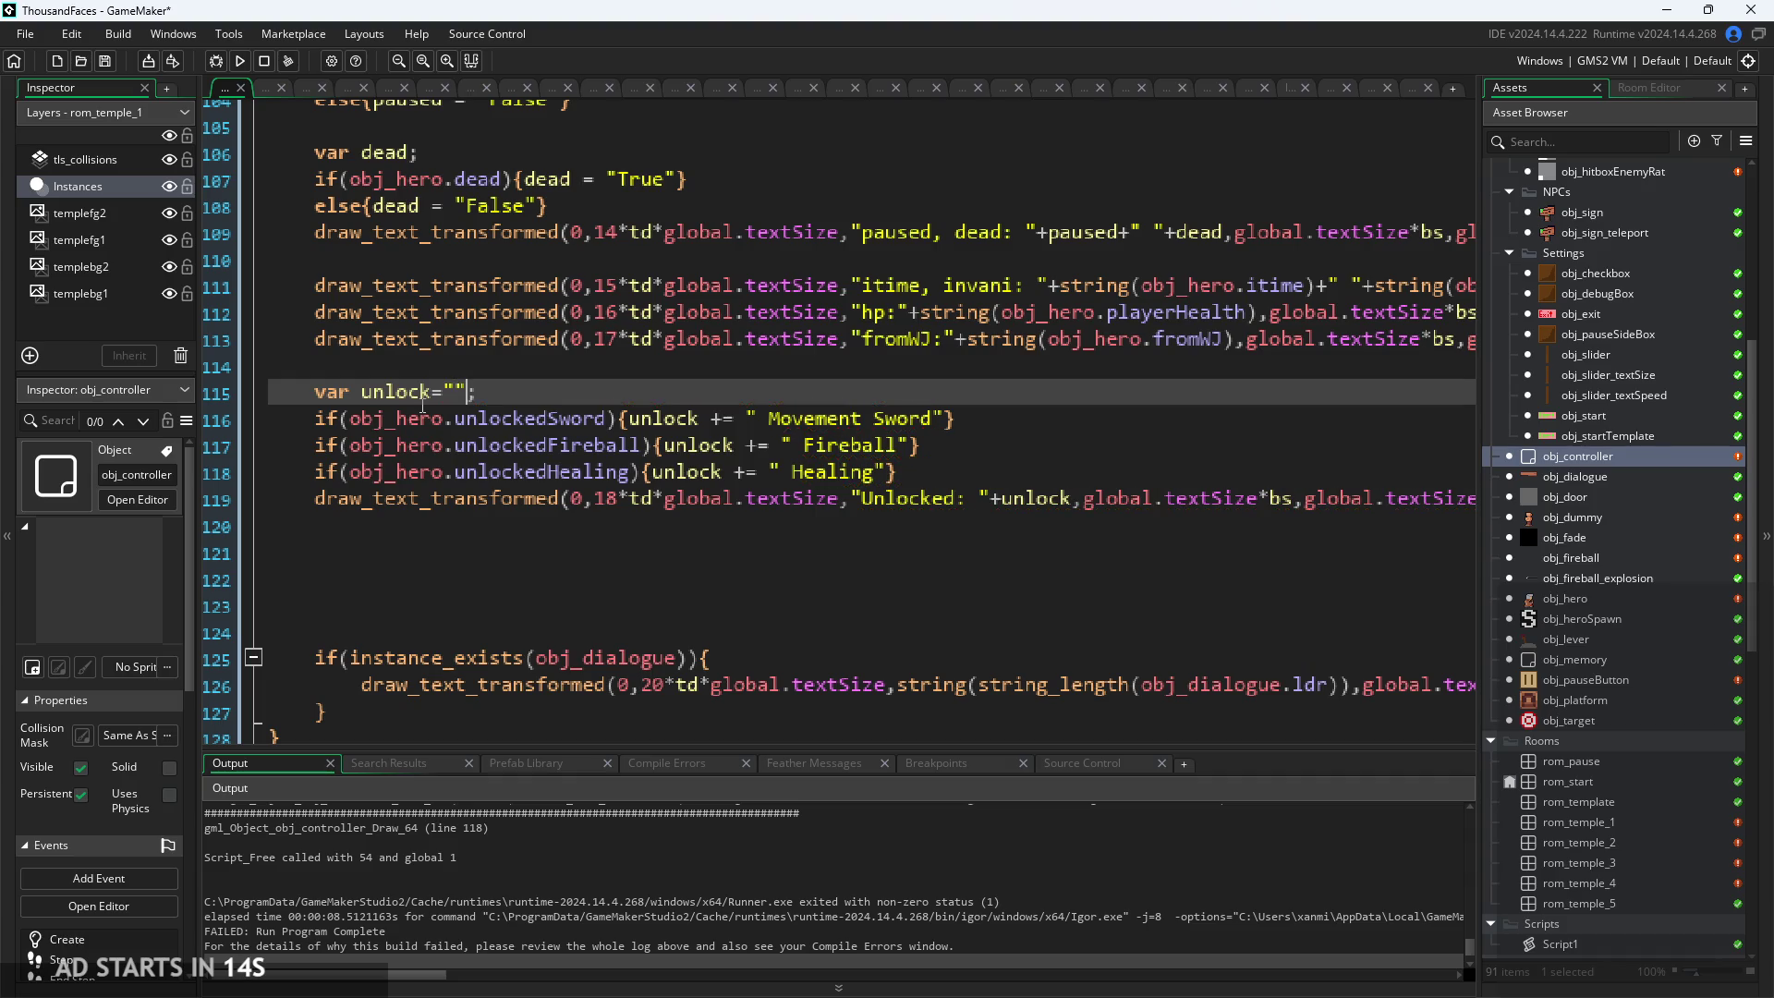
{"action": "left_click", "coordinate": [240, 61]}
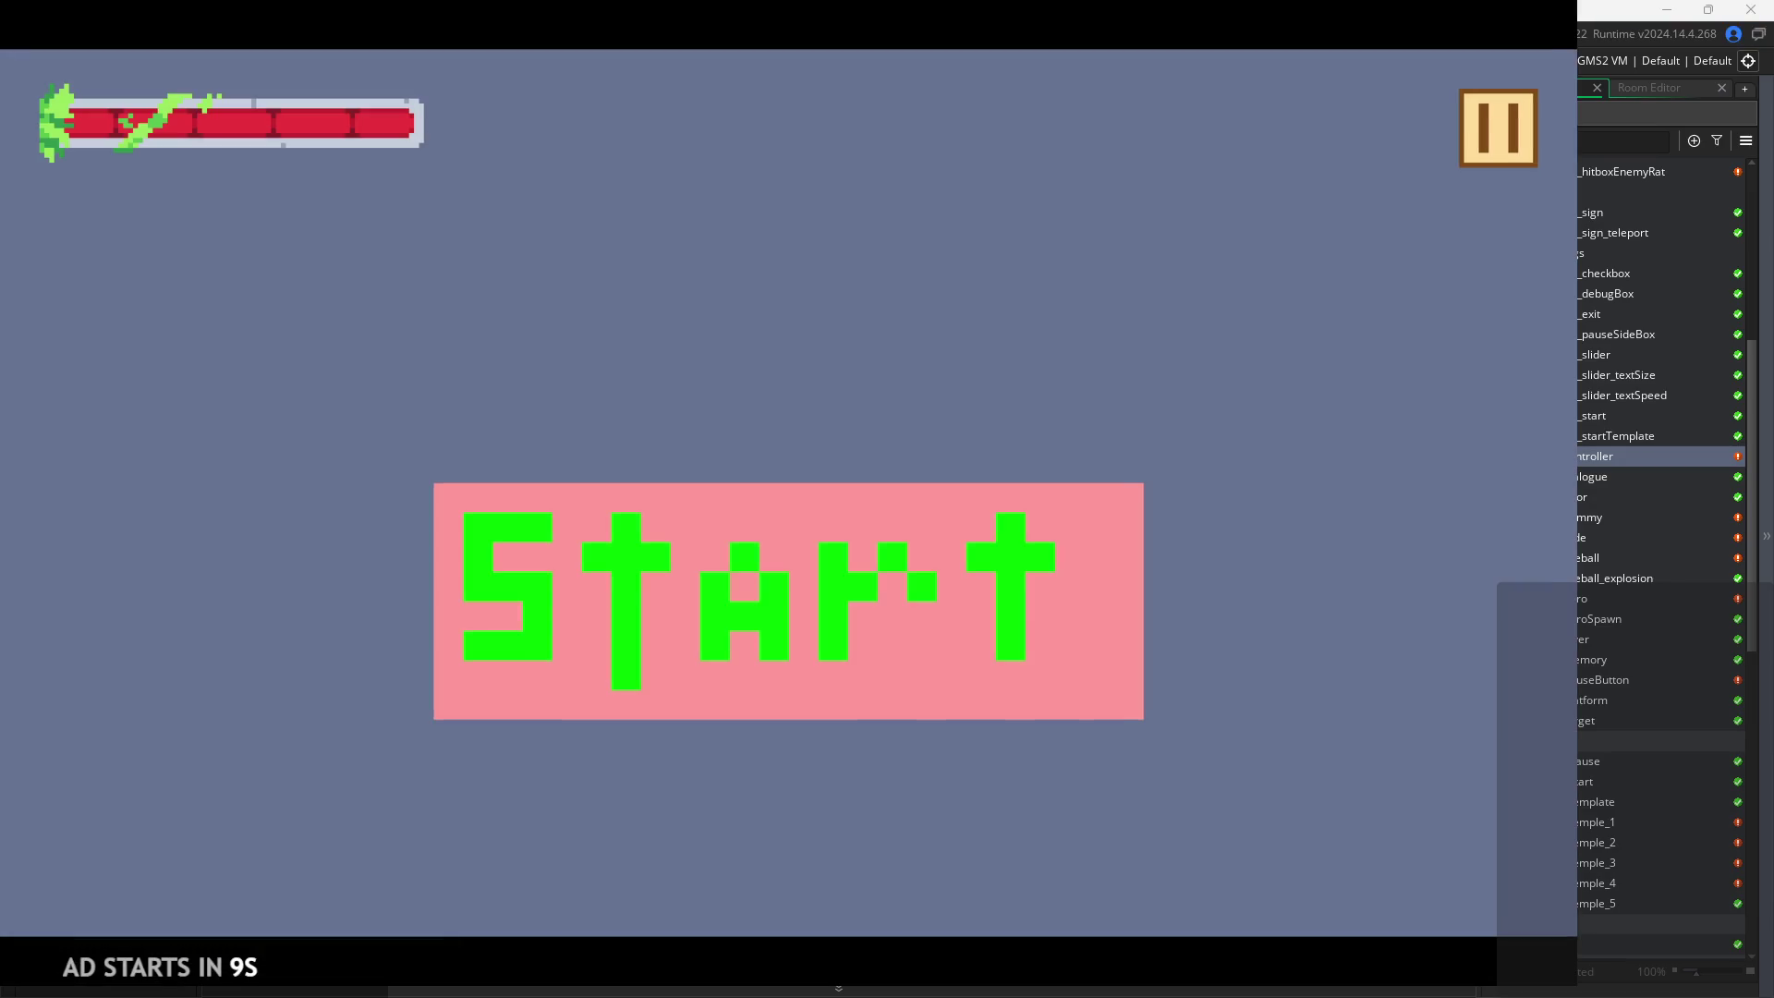
{"action": "left_click", "coordinate": [843, 644]}
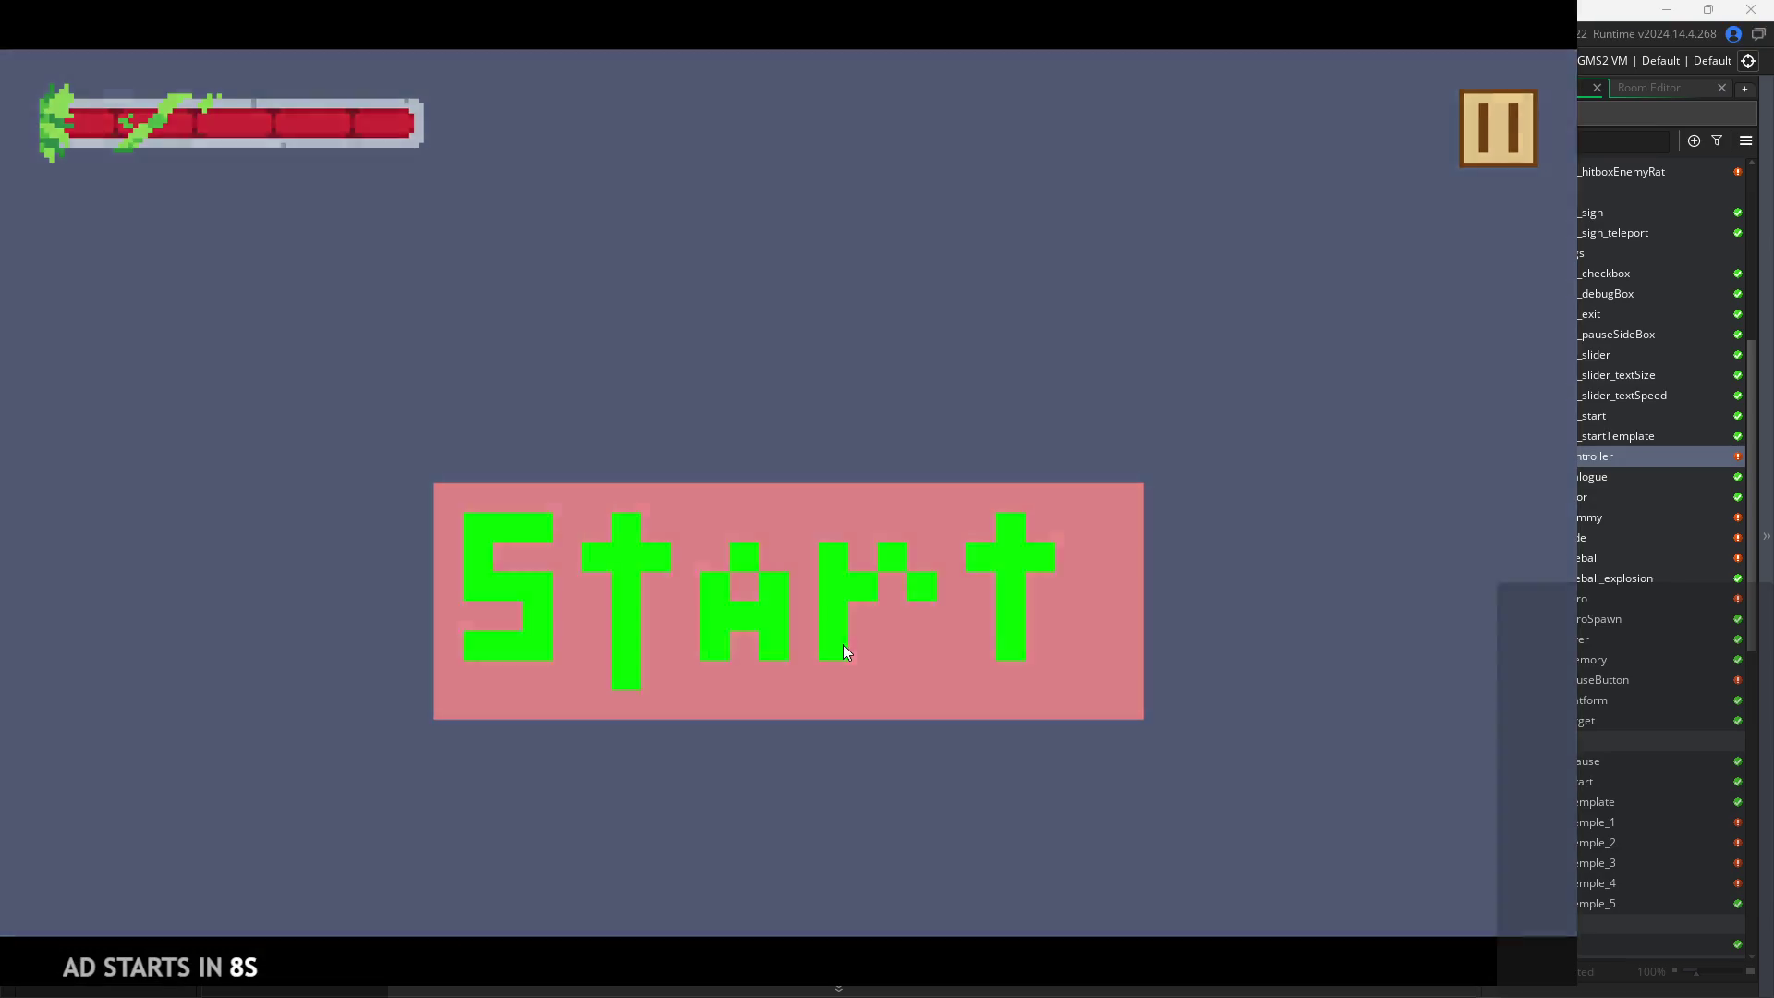
{"action": "left_click", "coordinate": [1477, 146]}
{"action": "left_click", "coordinate": [312, 288]}
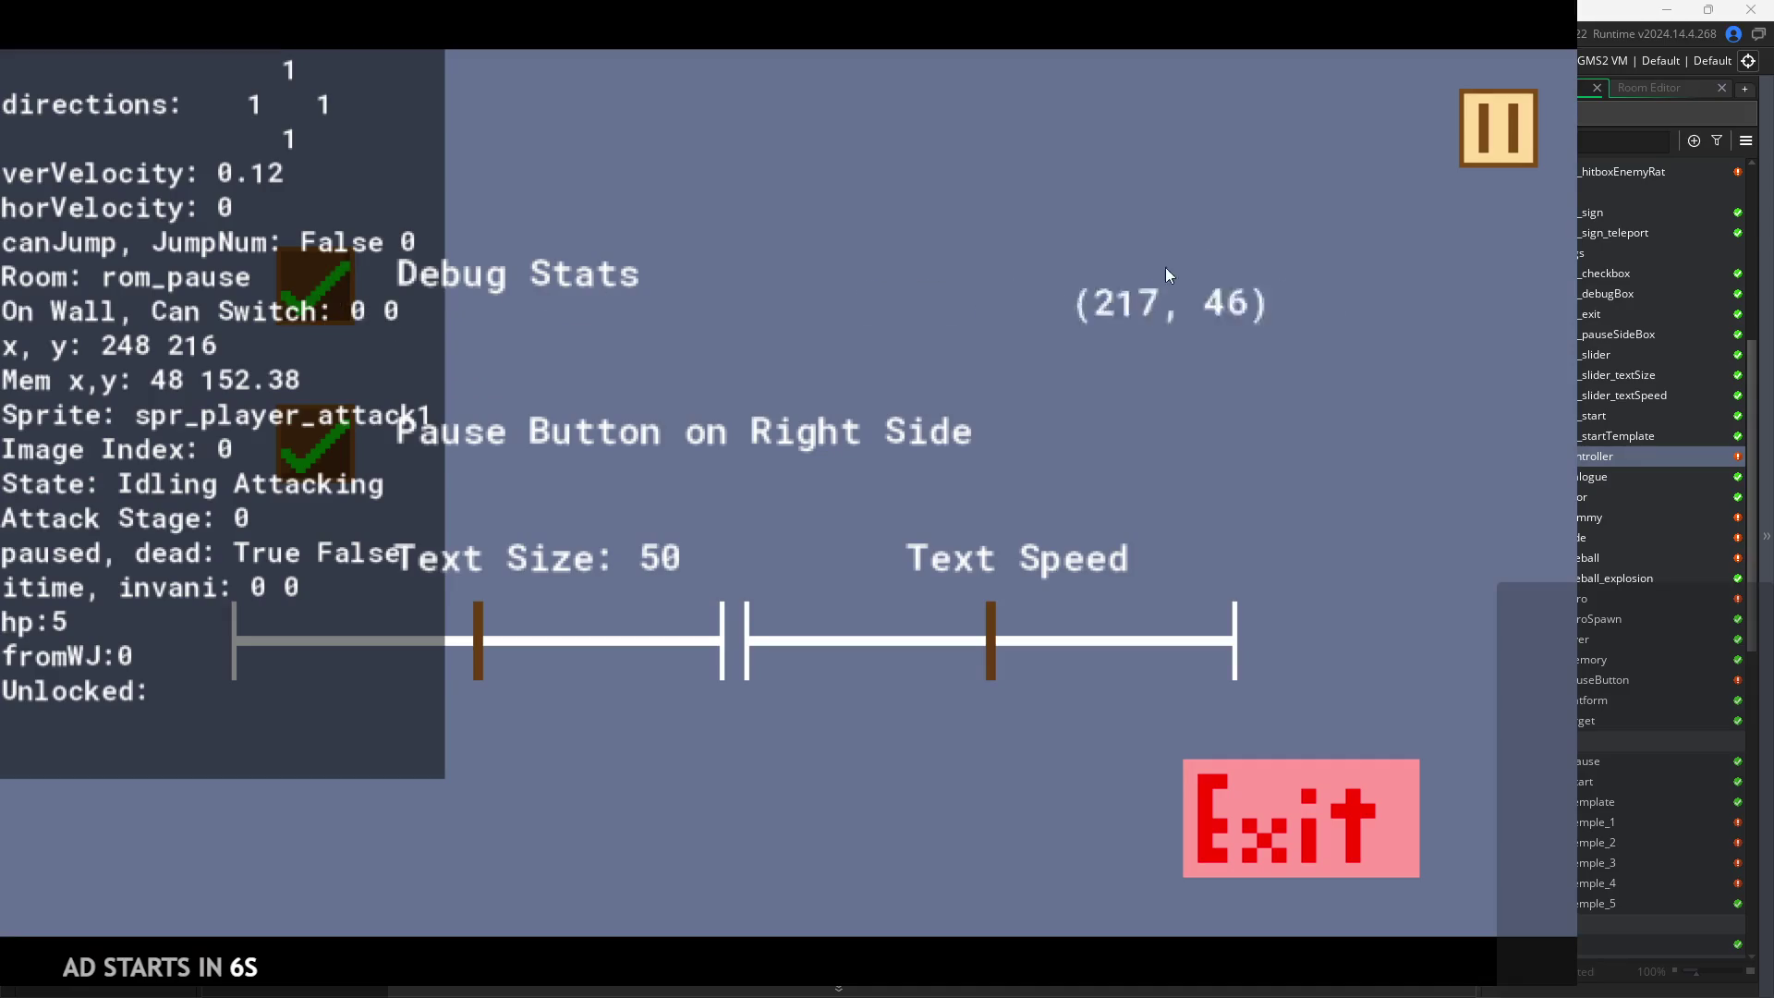
{"action": "left_click", "coordinate": [1475, 129]}
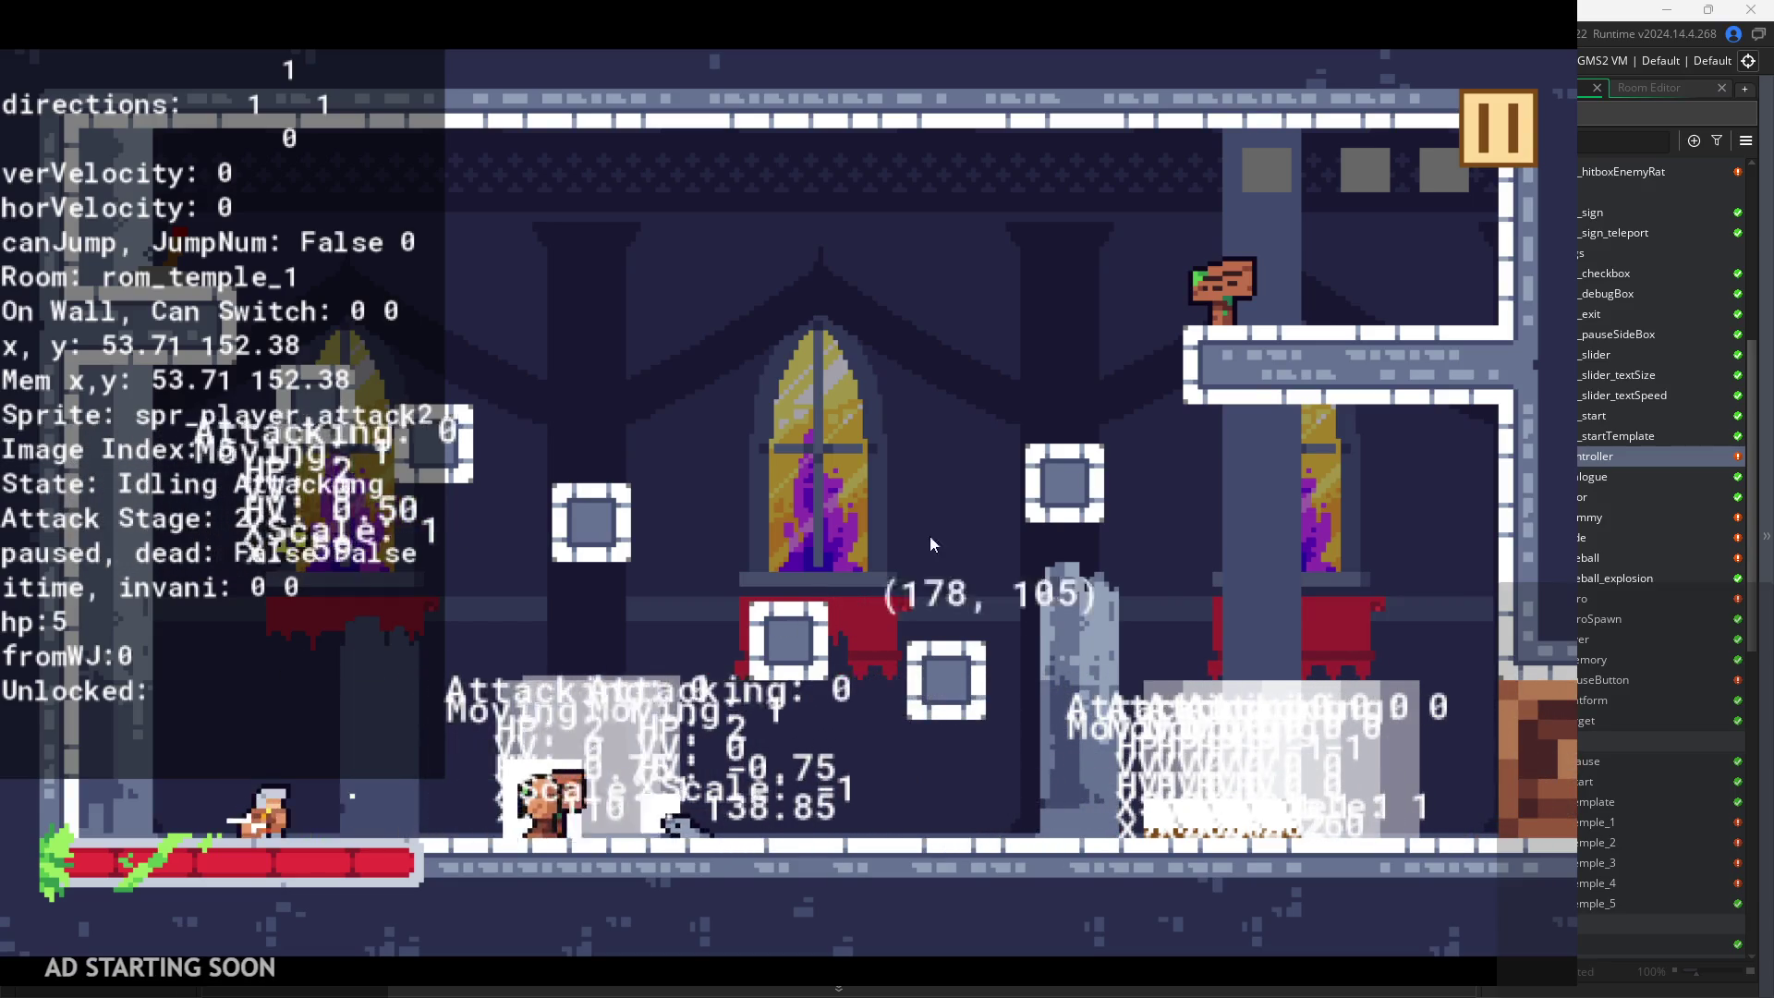
{"action": "left_click", "coordinate": [1472, 120]}
{"action": "left_click", "coordinate": [1293, 817]}
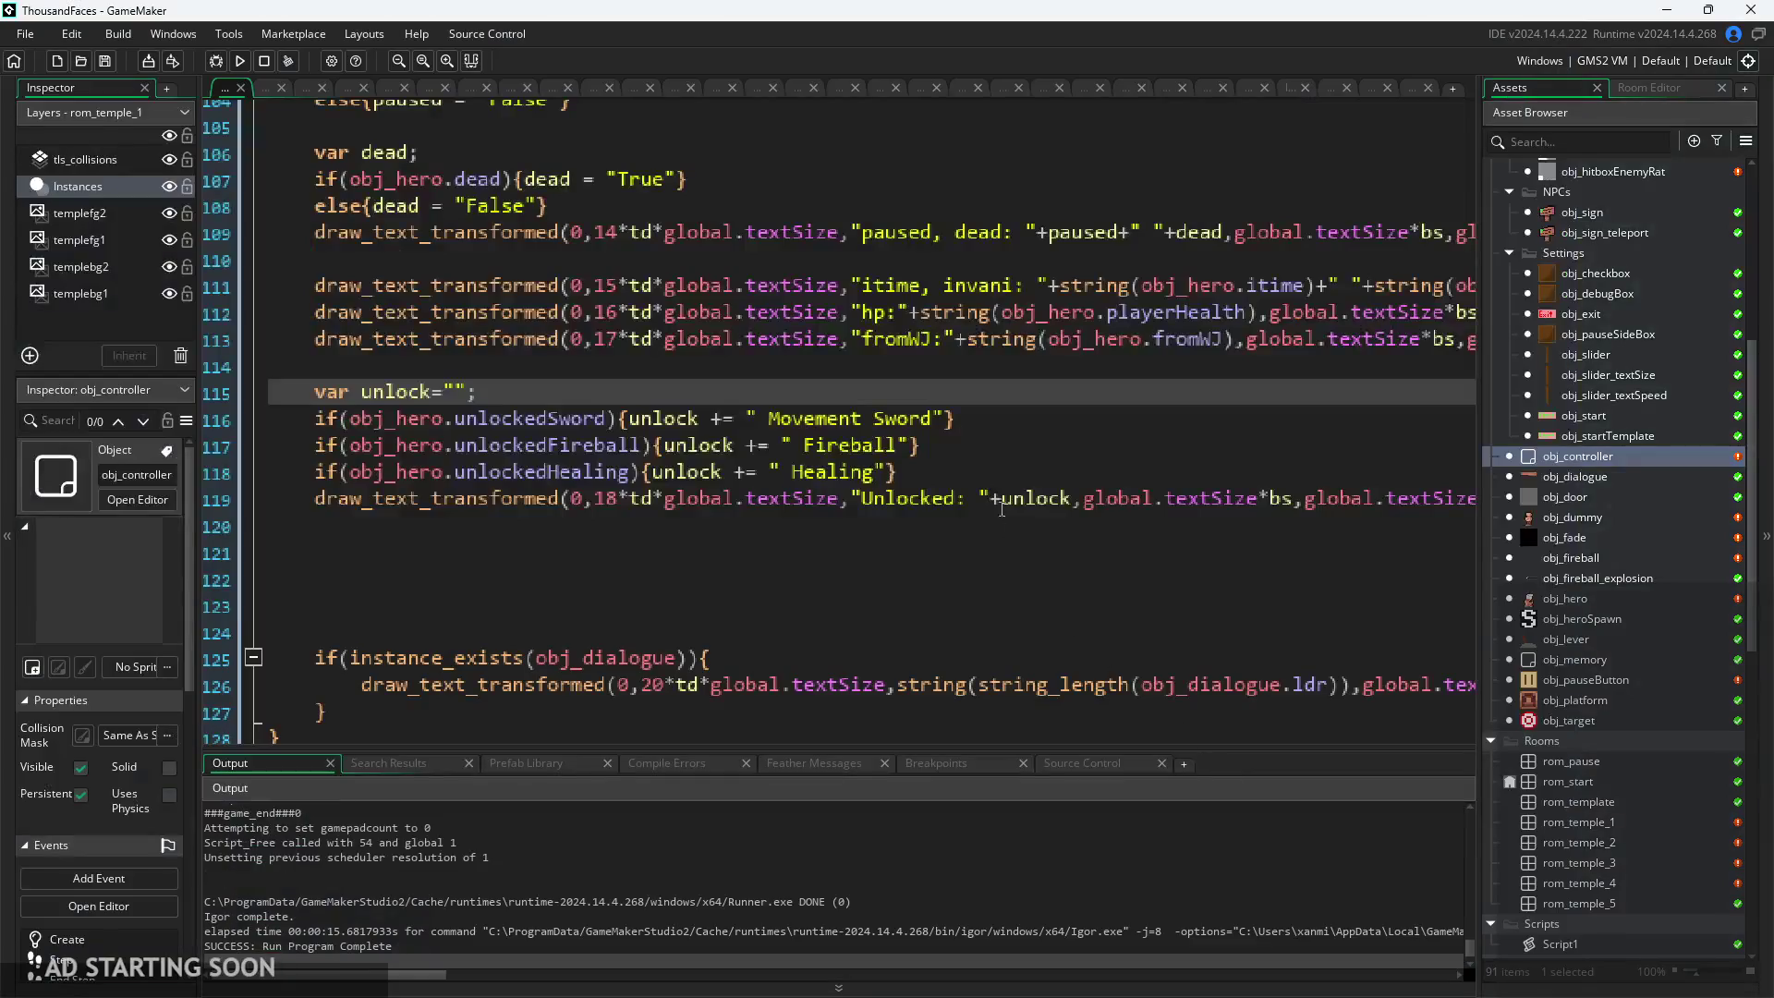
Change the label "Movement Sword" to "Movement/Sword" and rerun the game
{"action": "left_click", "coordinate": [917, 418]}
{"action": "key", "text": "Left"}
{"action": "key", "text": "Left"}
{"action": "key", "text": "Left"}
{"action": "key", "text": "Delete"}
{"action": "type", "text": "/"}
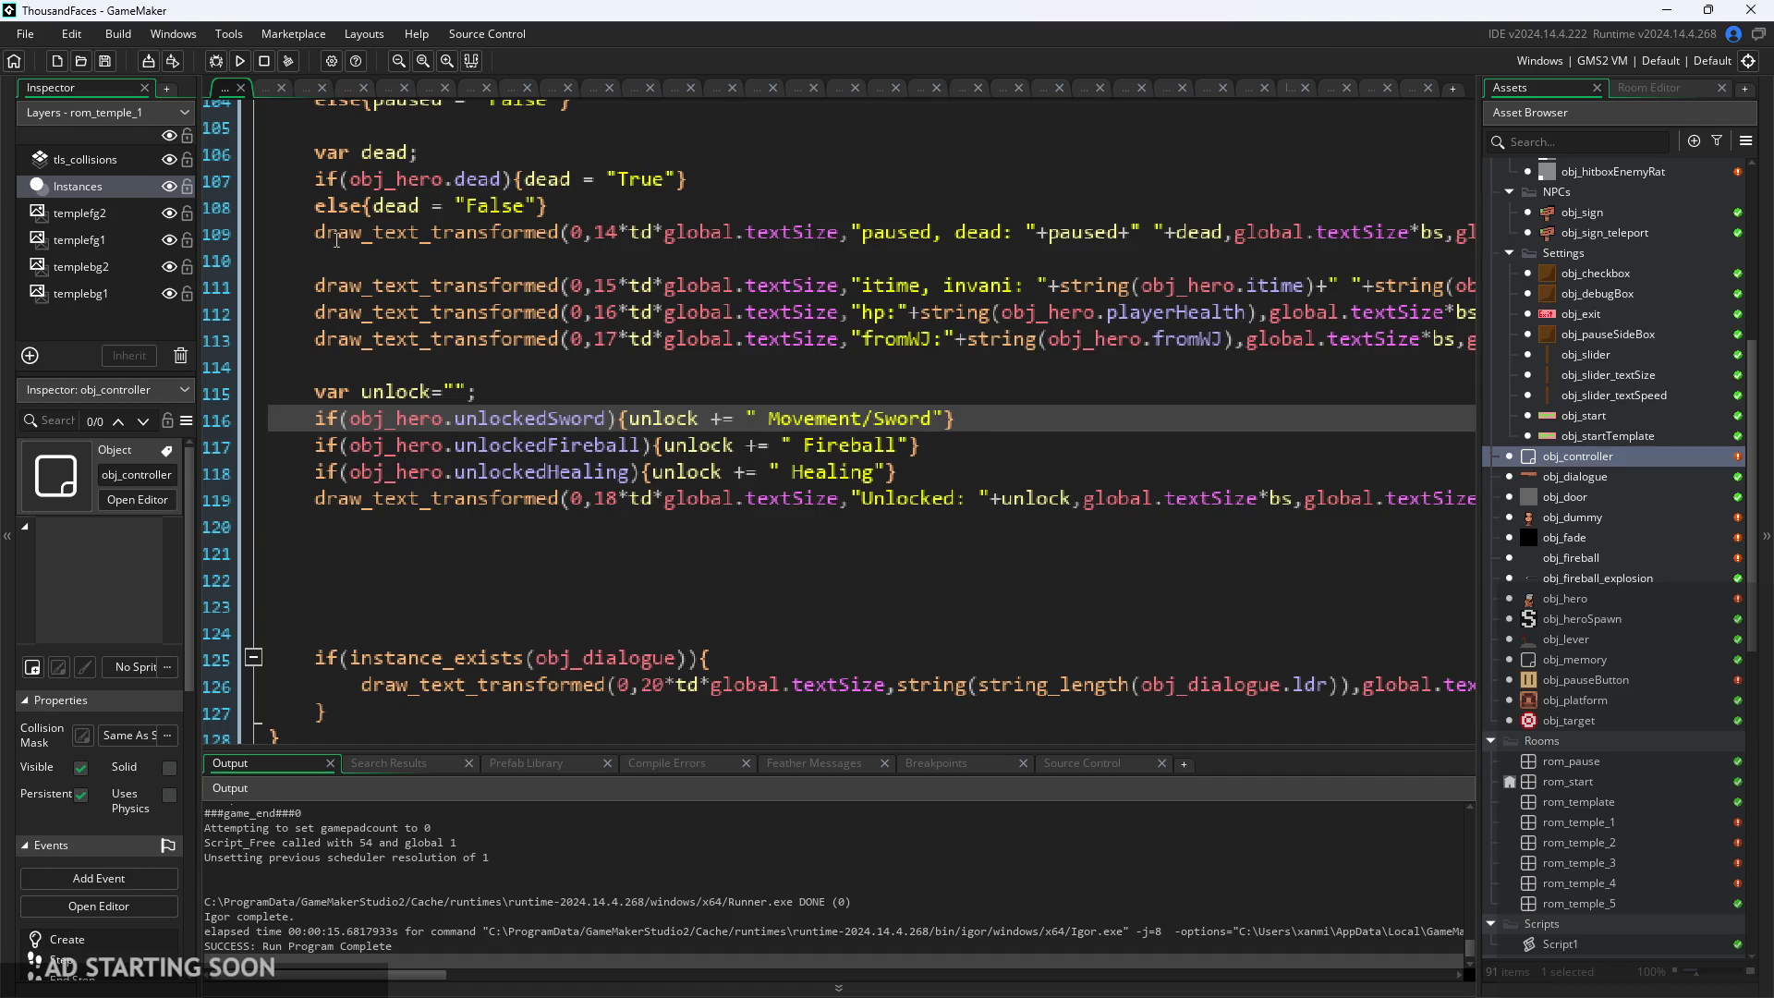
{"action": "left_click", "coordinate": [239, 61]}
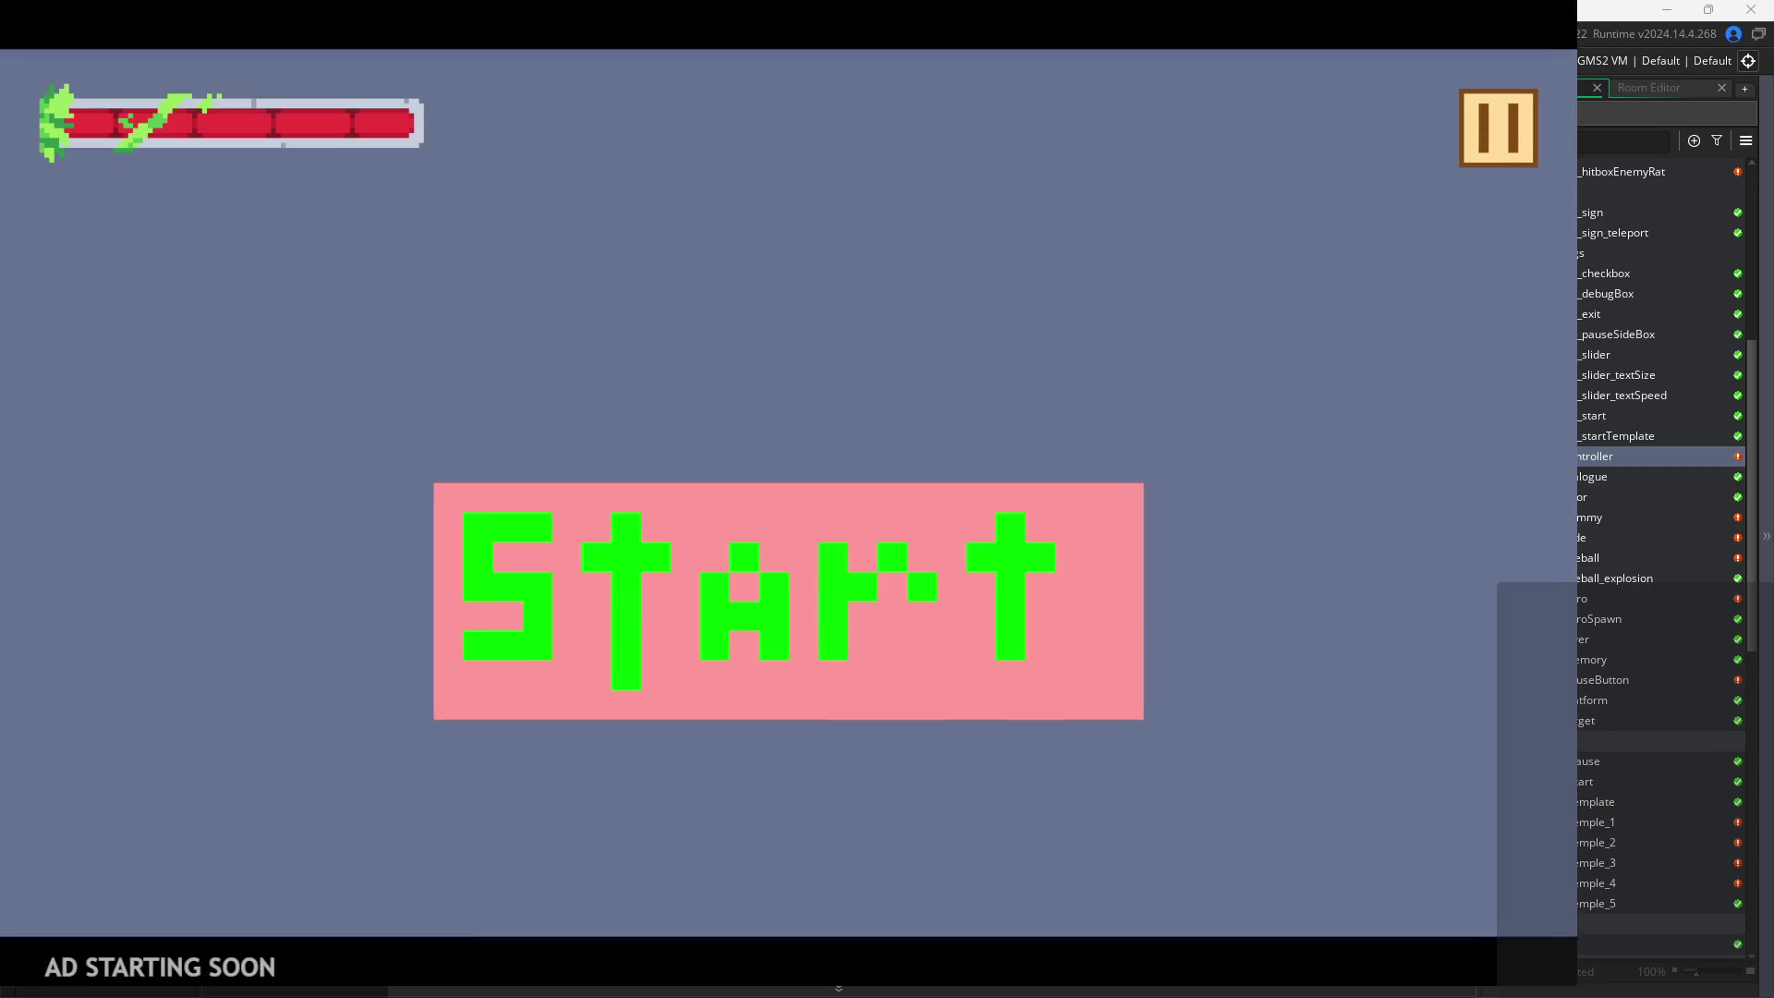
Start the game and test pausing and unpausing in the level
{"action": "left_click", "coordinate": [907, 679]}
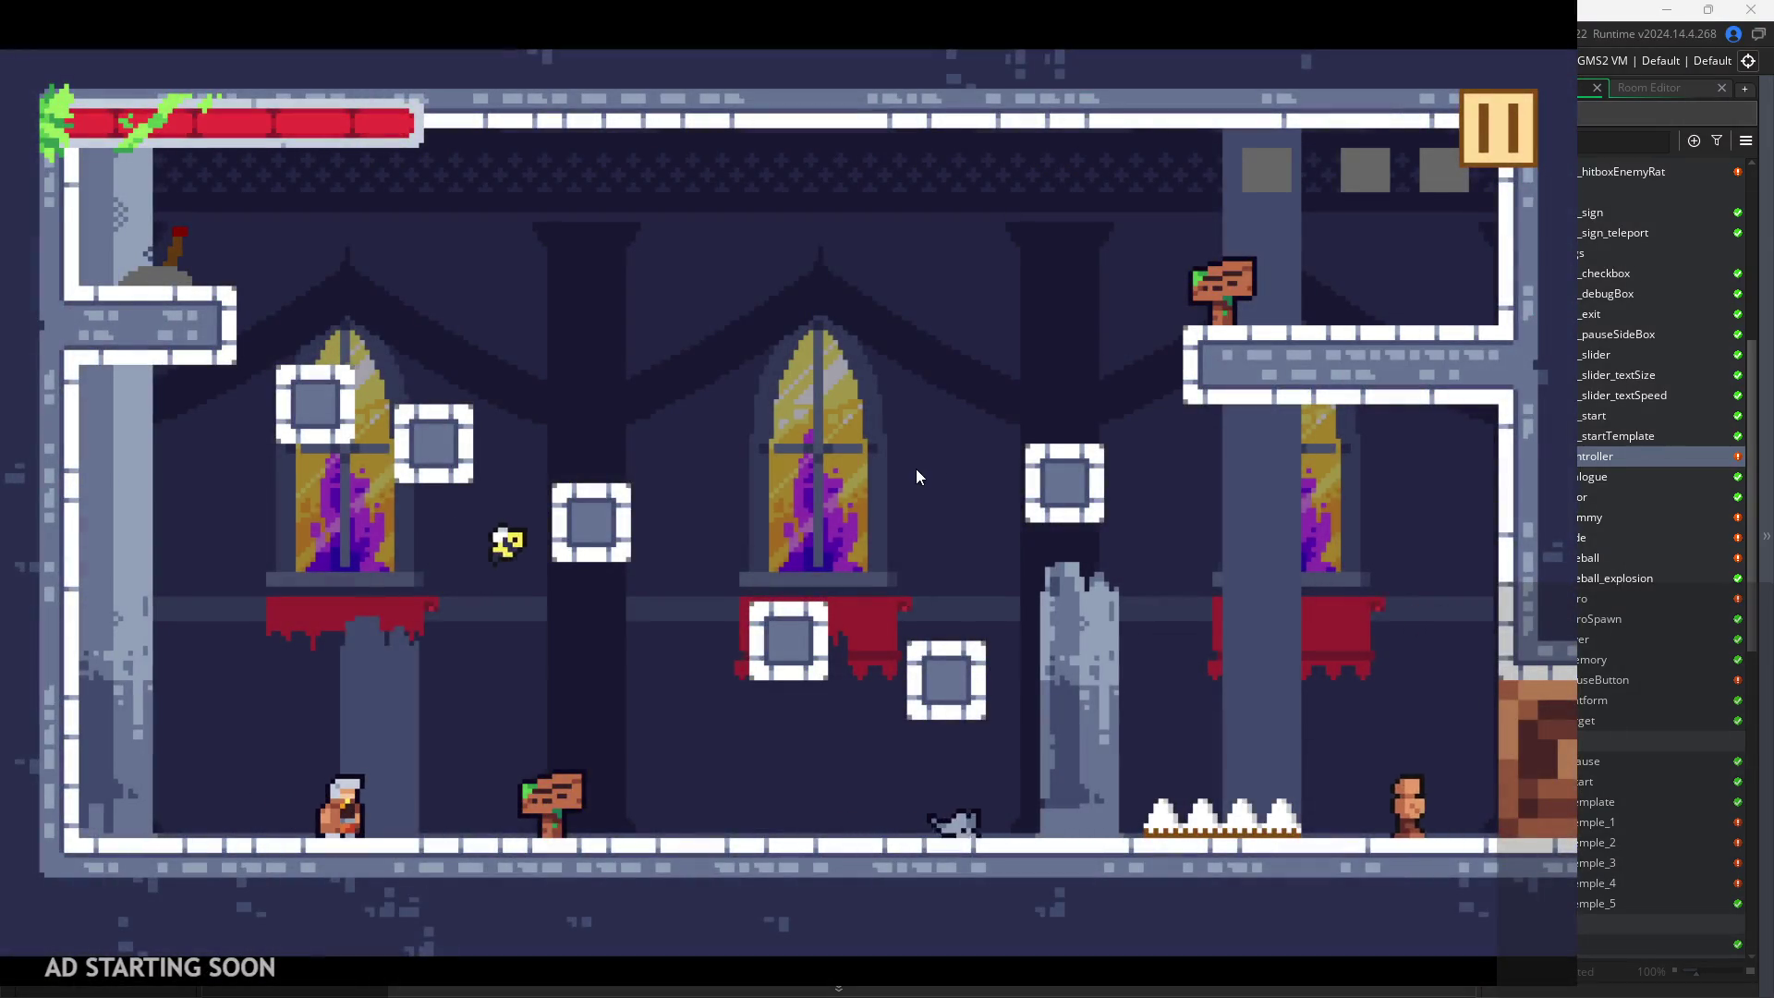
{"action": "left_click", "coordinate": [1496, 127]}
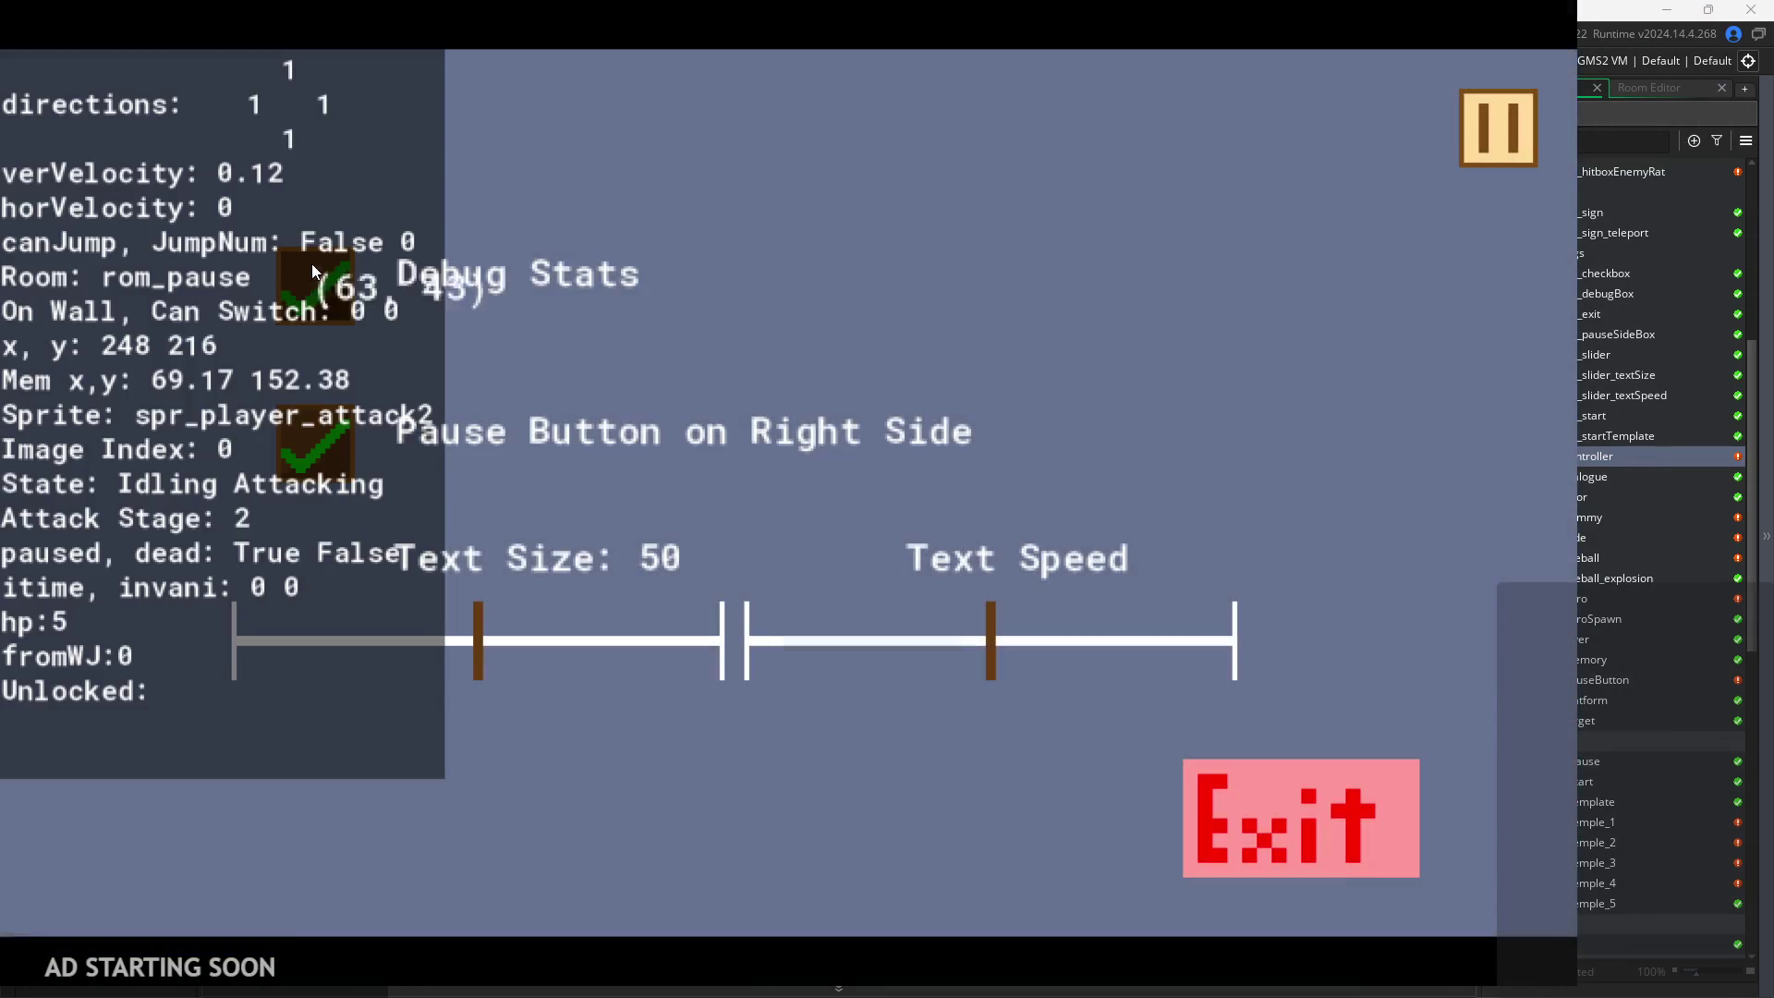
{"action": "left_click", "coordinate": [1515, 120]}
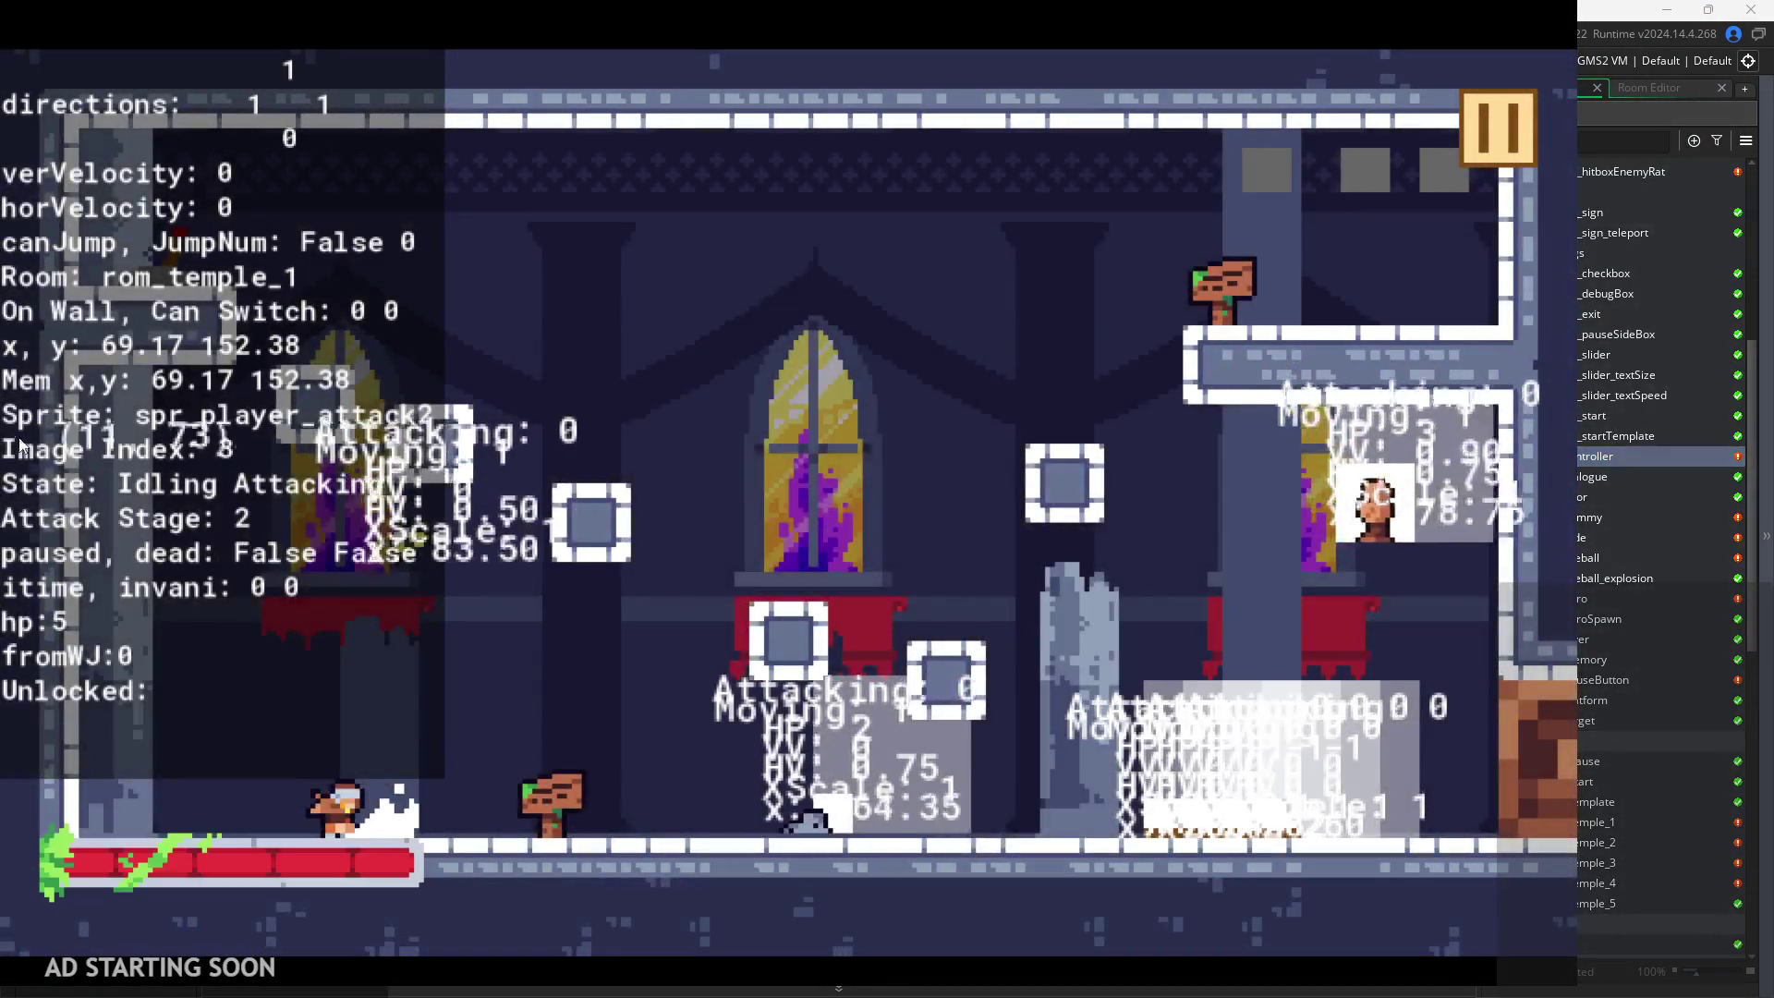
{"action": "key", "text": "Right"}
{"action": "left_click", "coordinate": [1502, 115]}
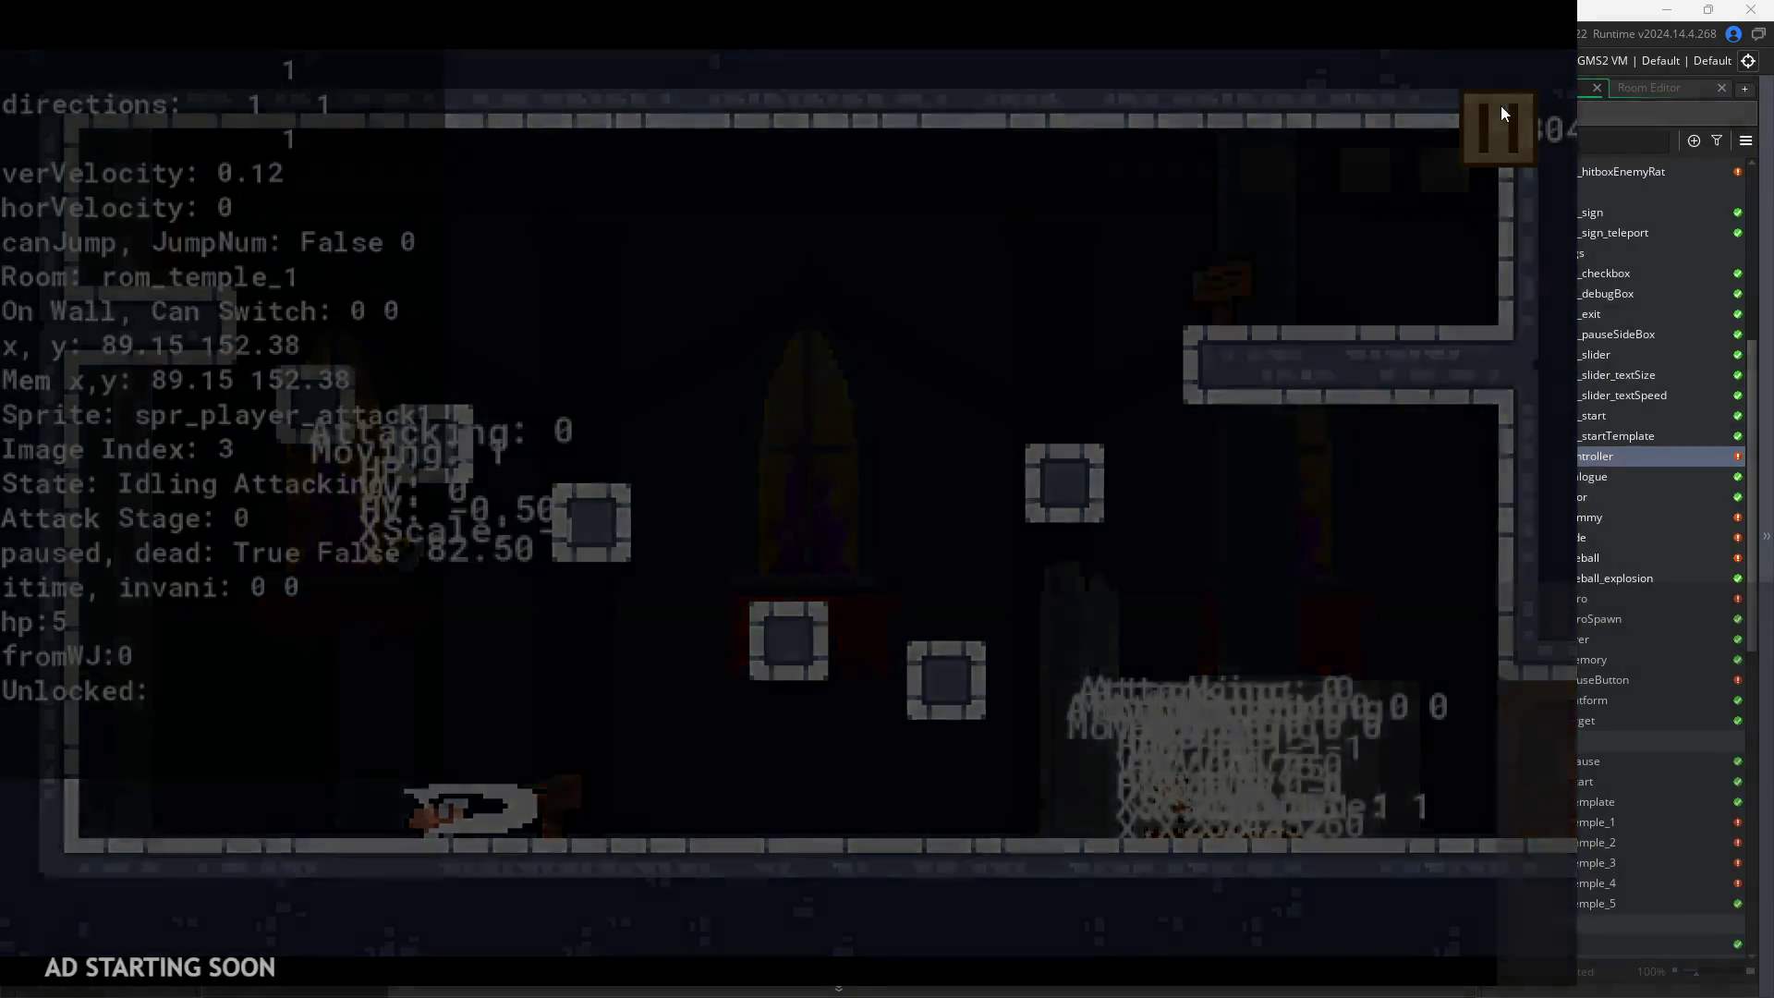
{"action": "left_click", "coordinate": [1496, 108]}
Run right, swing the sword and jump onto the pillar and upper ledge
{"action": "key", "text": "Right"}
{"action": "left_click", "coordinate": [1105, 576]}
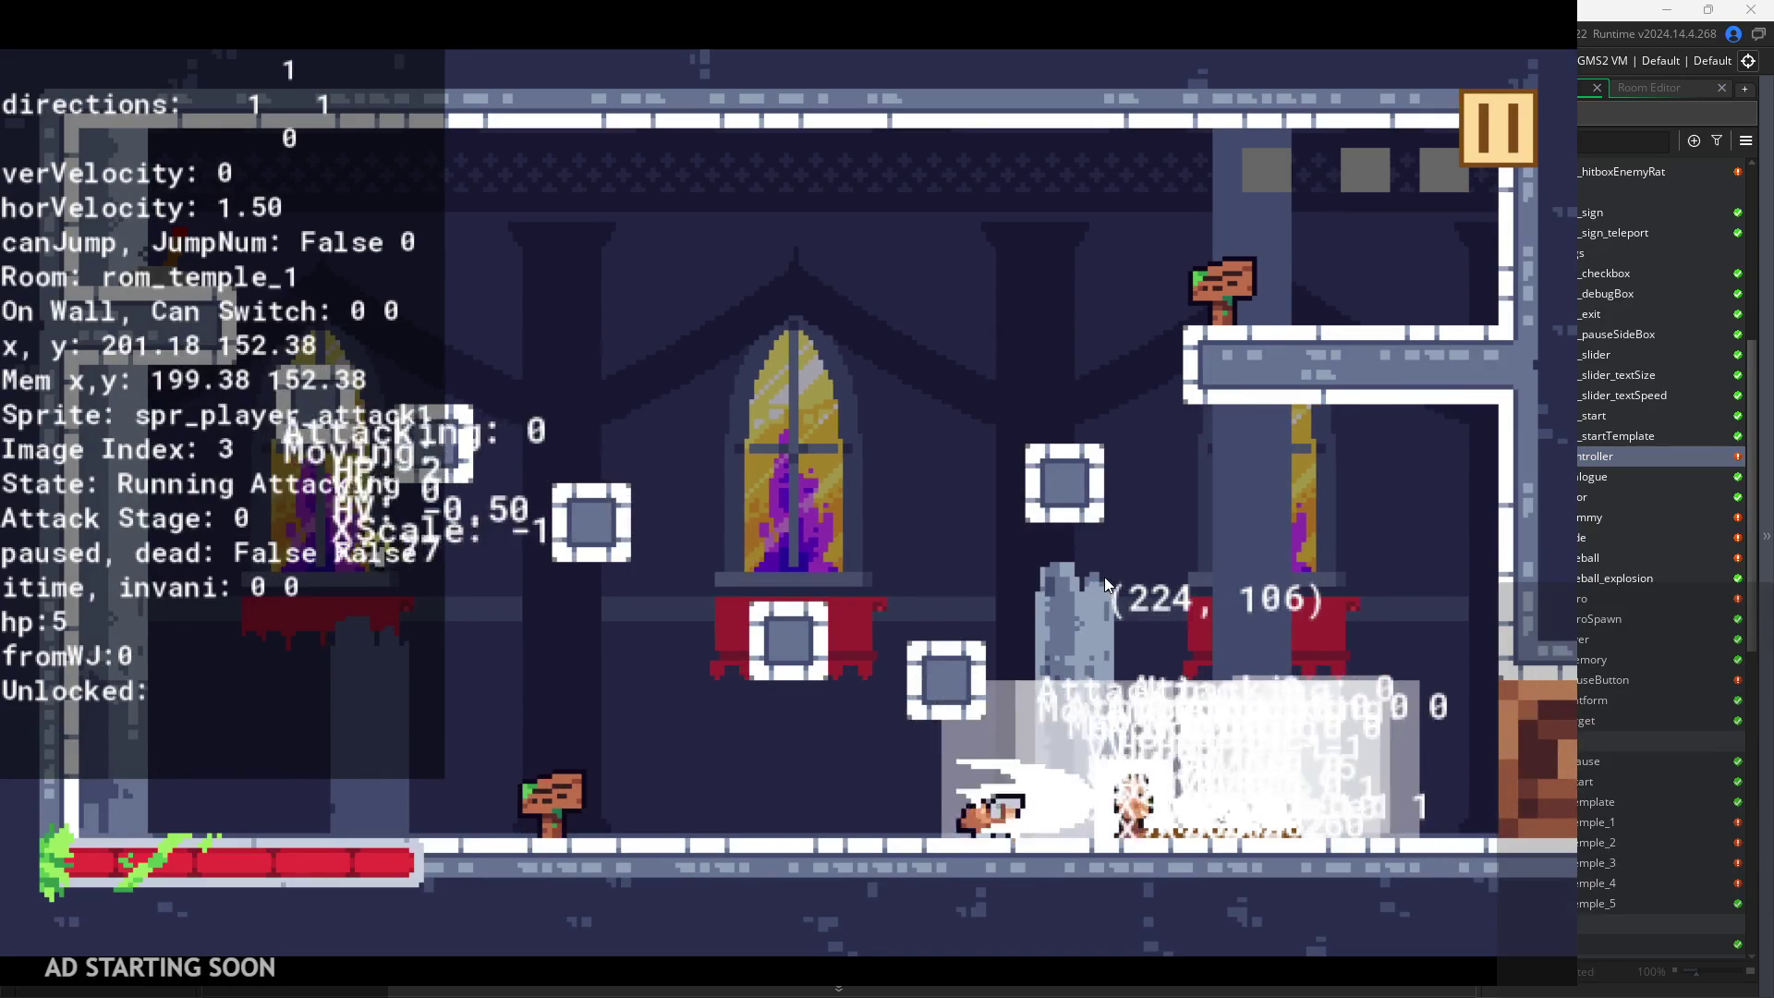
{"action": "key", "text": "space"}
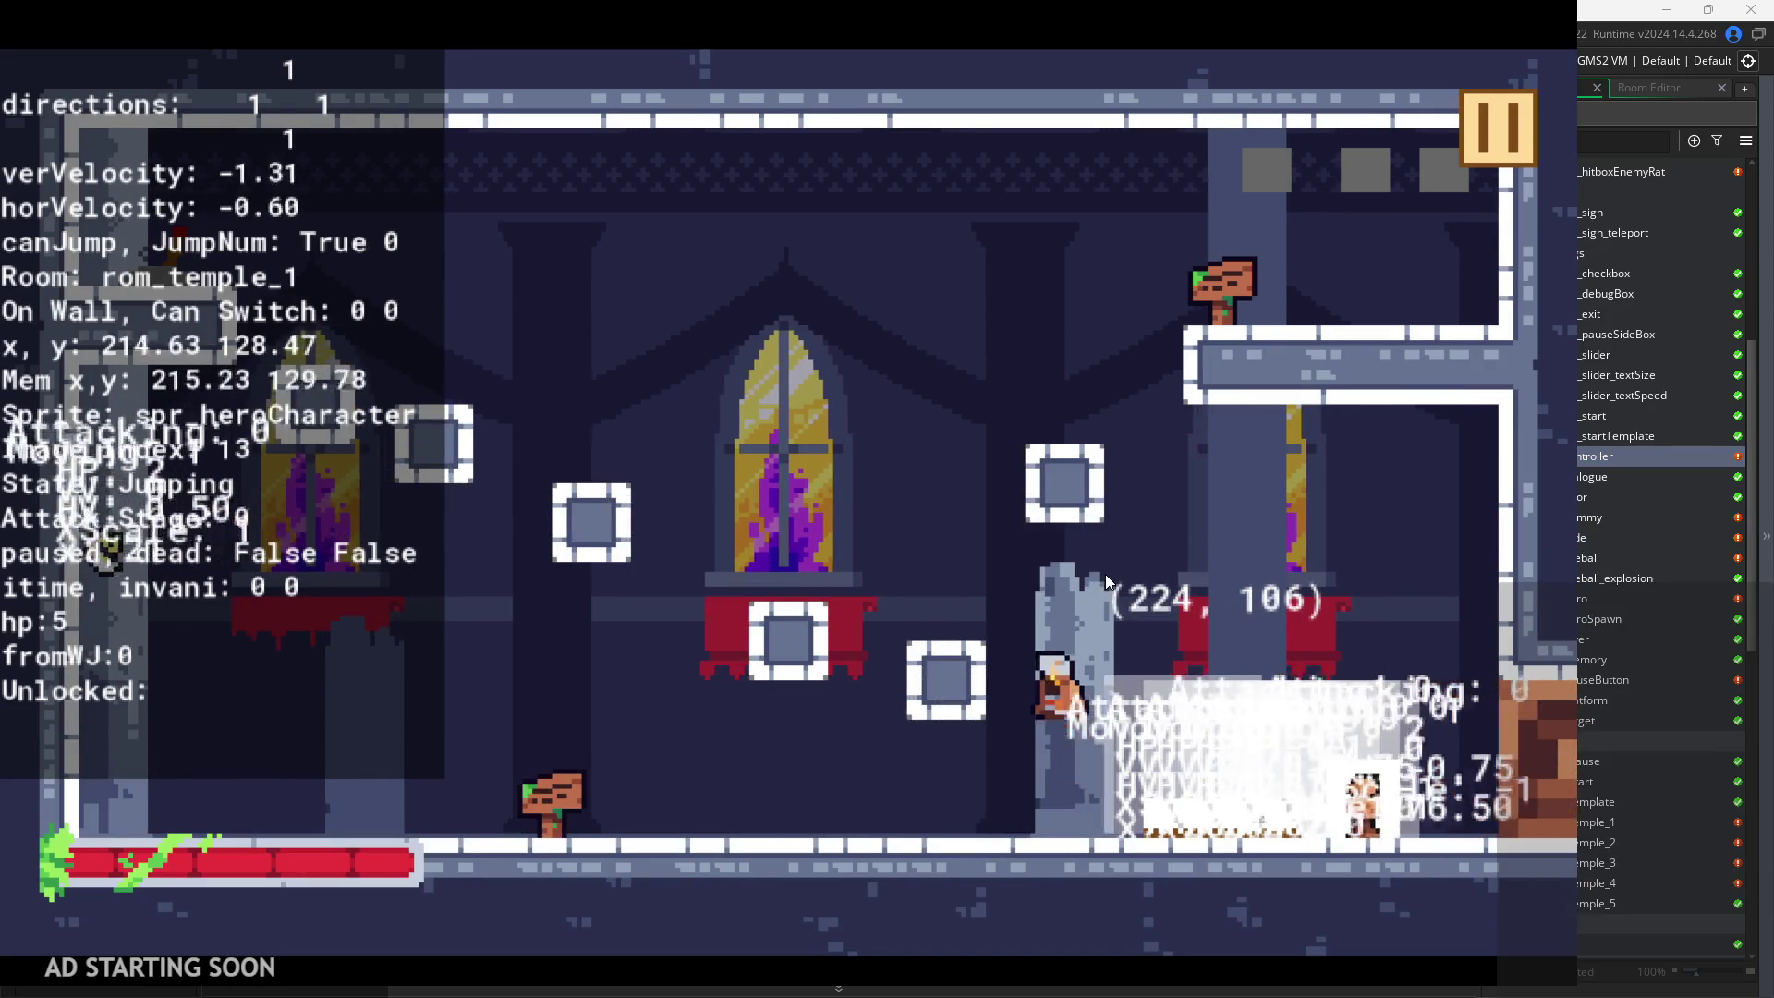
{"action": "key", "text": "space"}
{"action": "key", "text": "Right"}
{"action": "key", "text": "space"}
{"action": "key", "text": "Escape"}
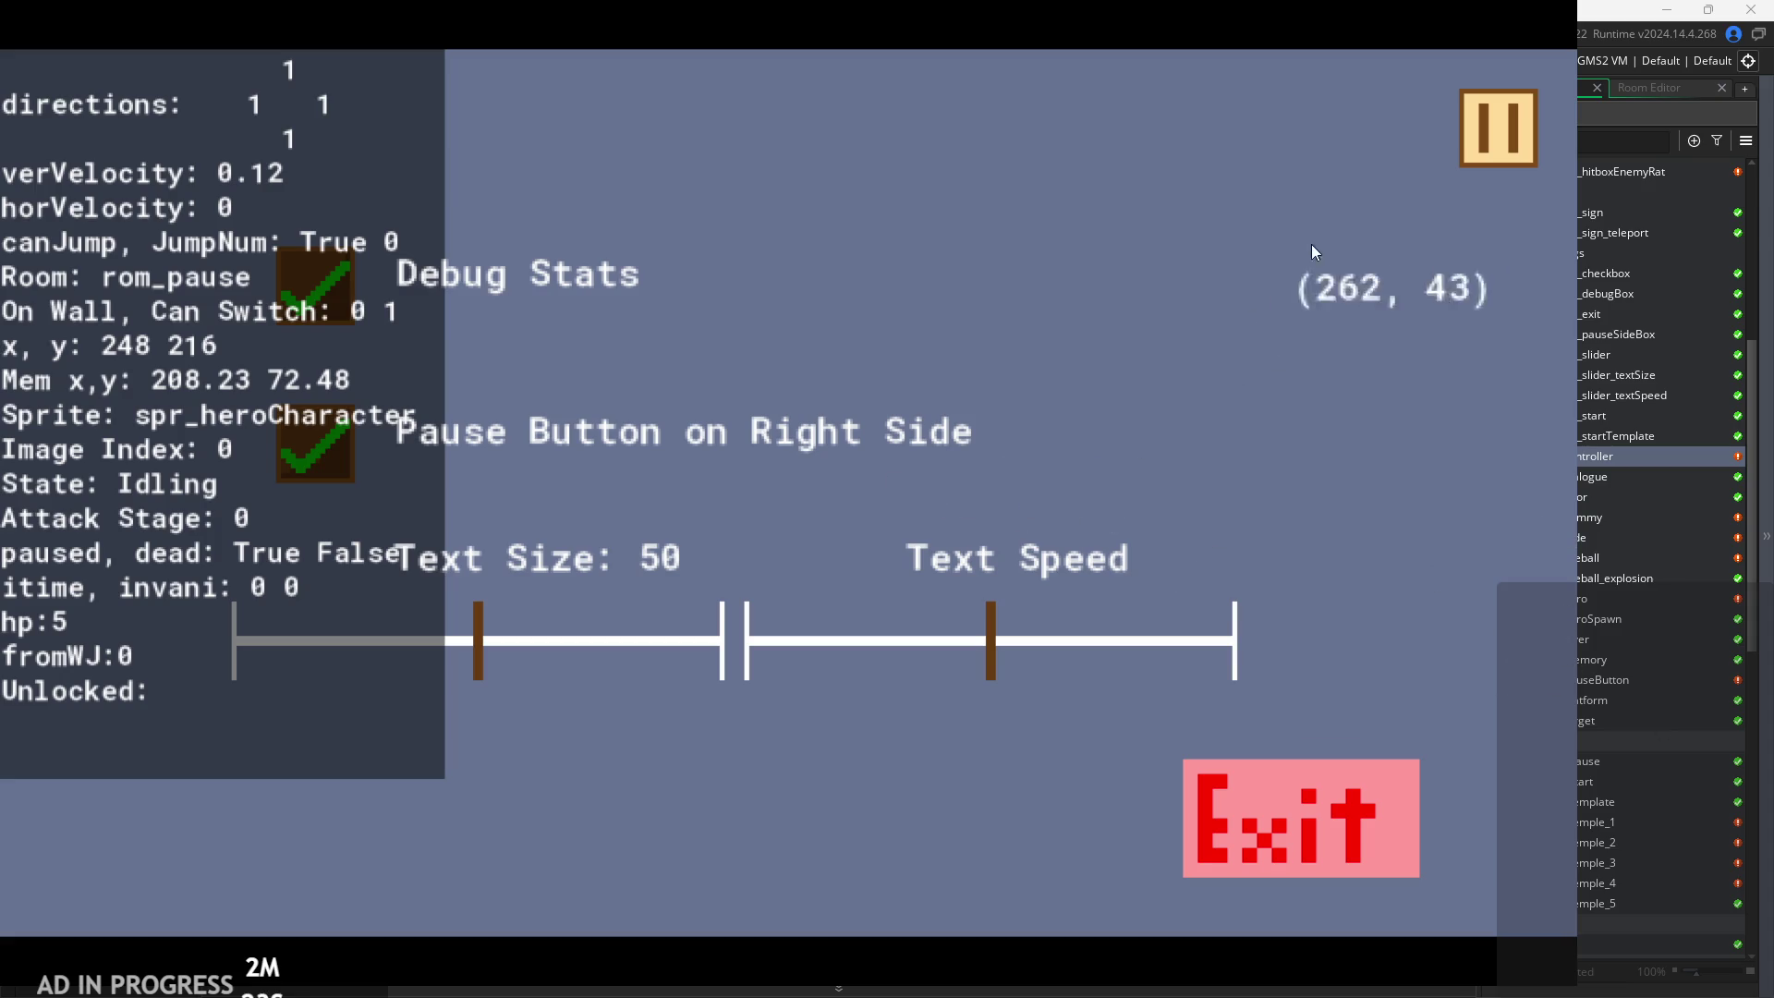
{"action": "left_click", "coordinate": [1480, 96]}
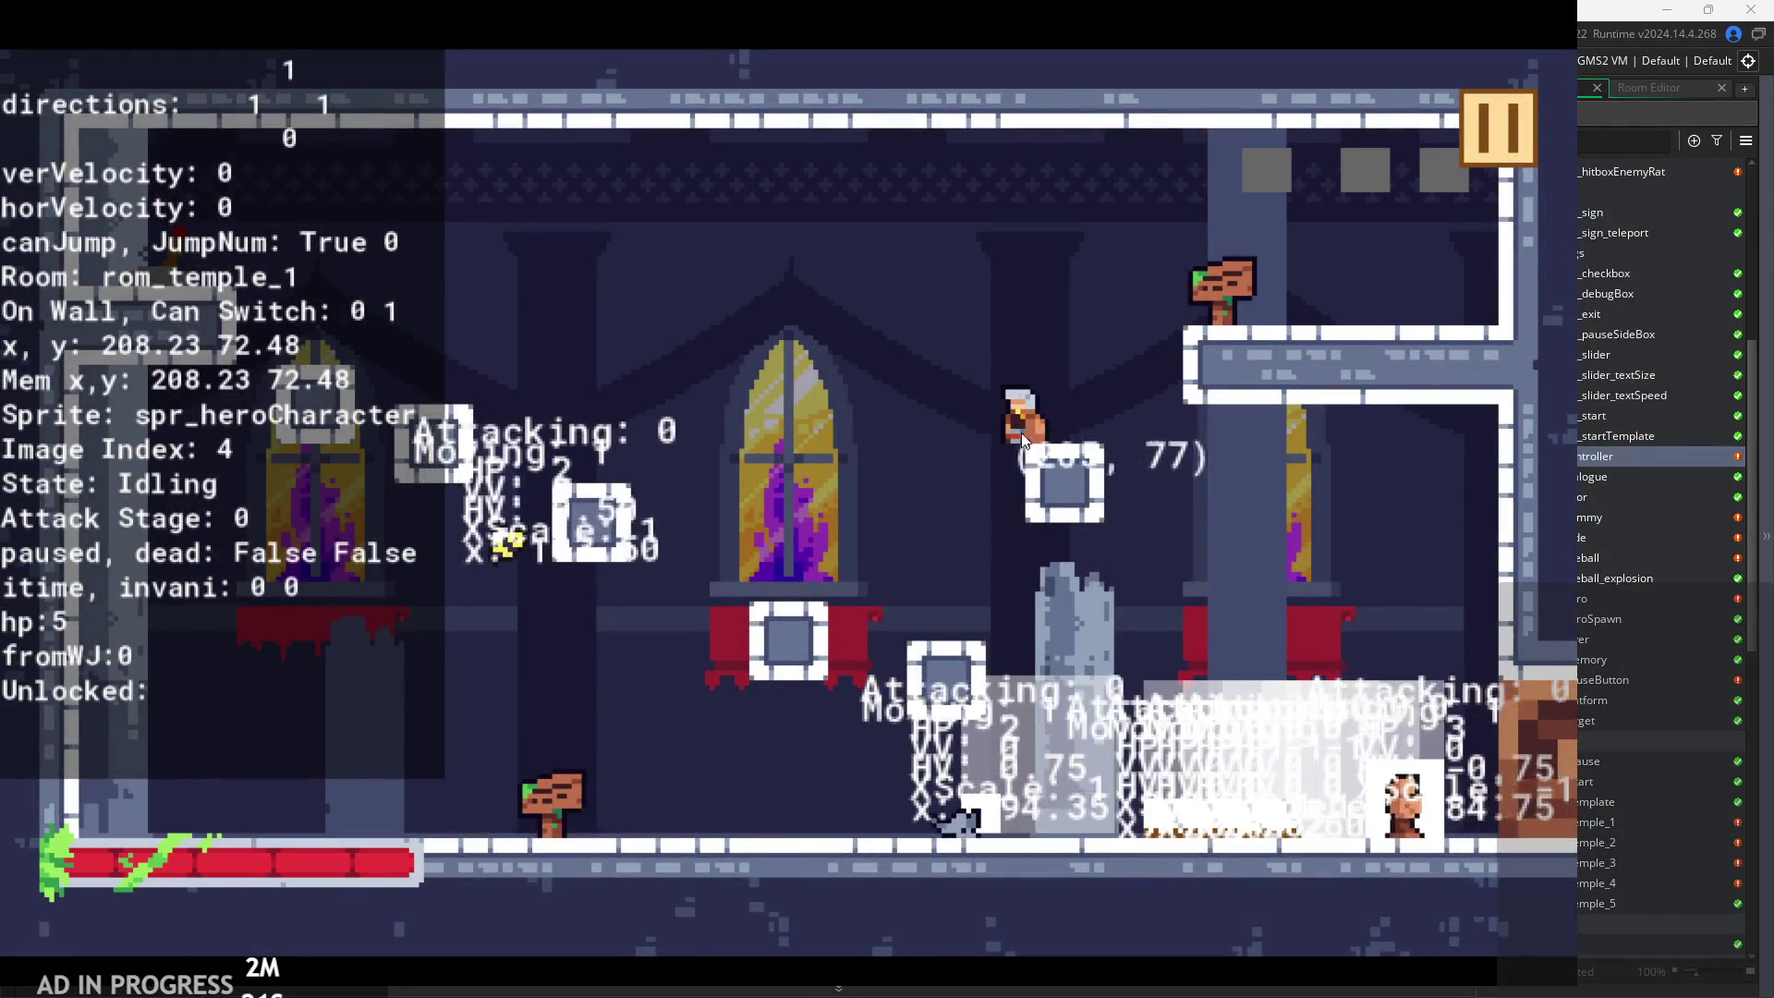
{"action": "left_click", "coordinate": [1503, 113]}
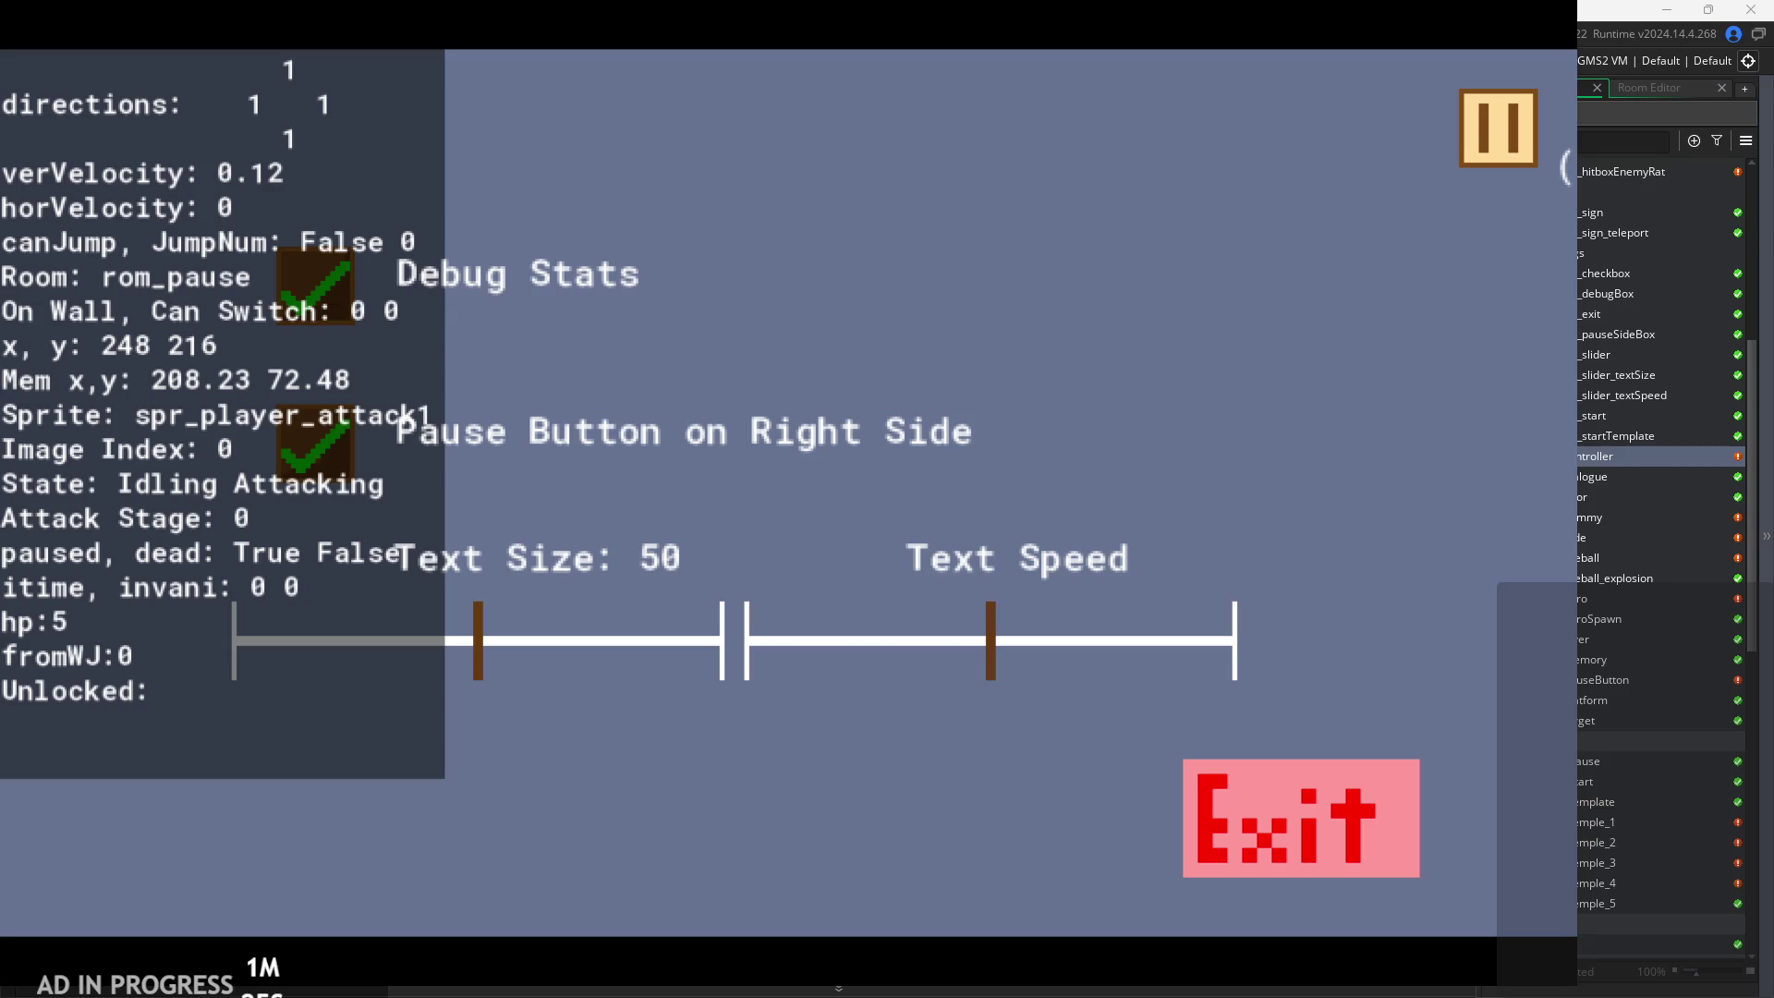
{"action": "left_click", "coordinate": [1489, 146]}
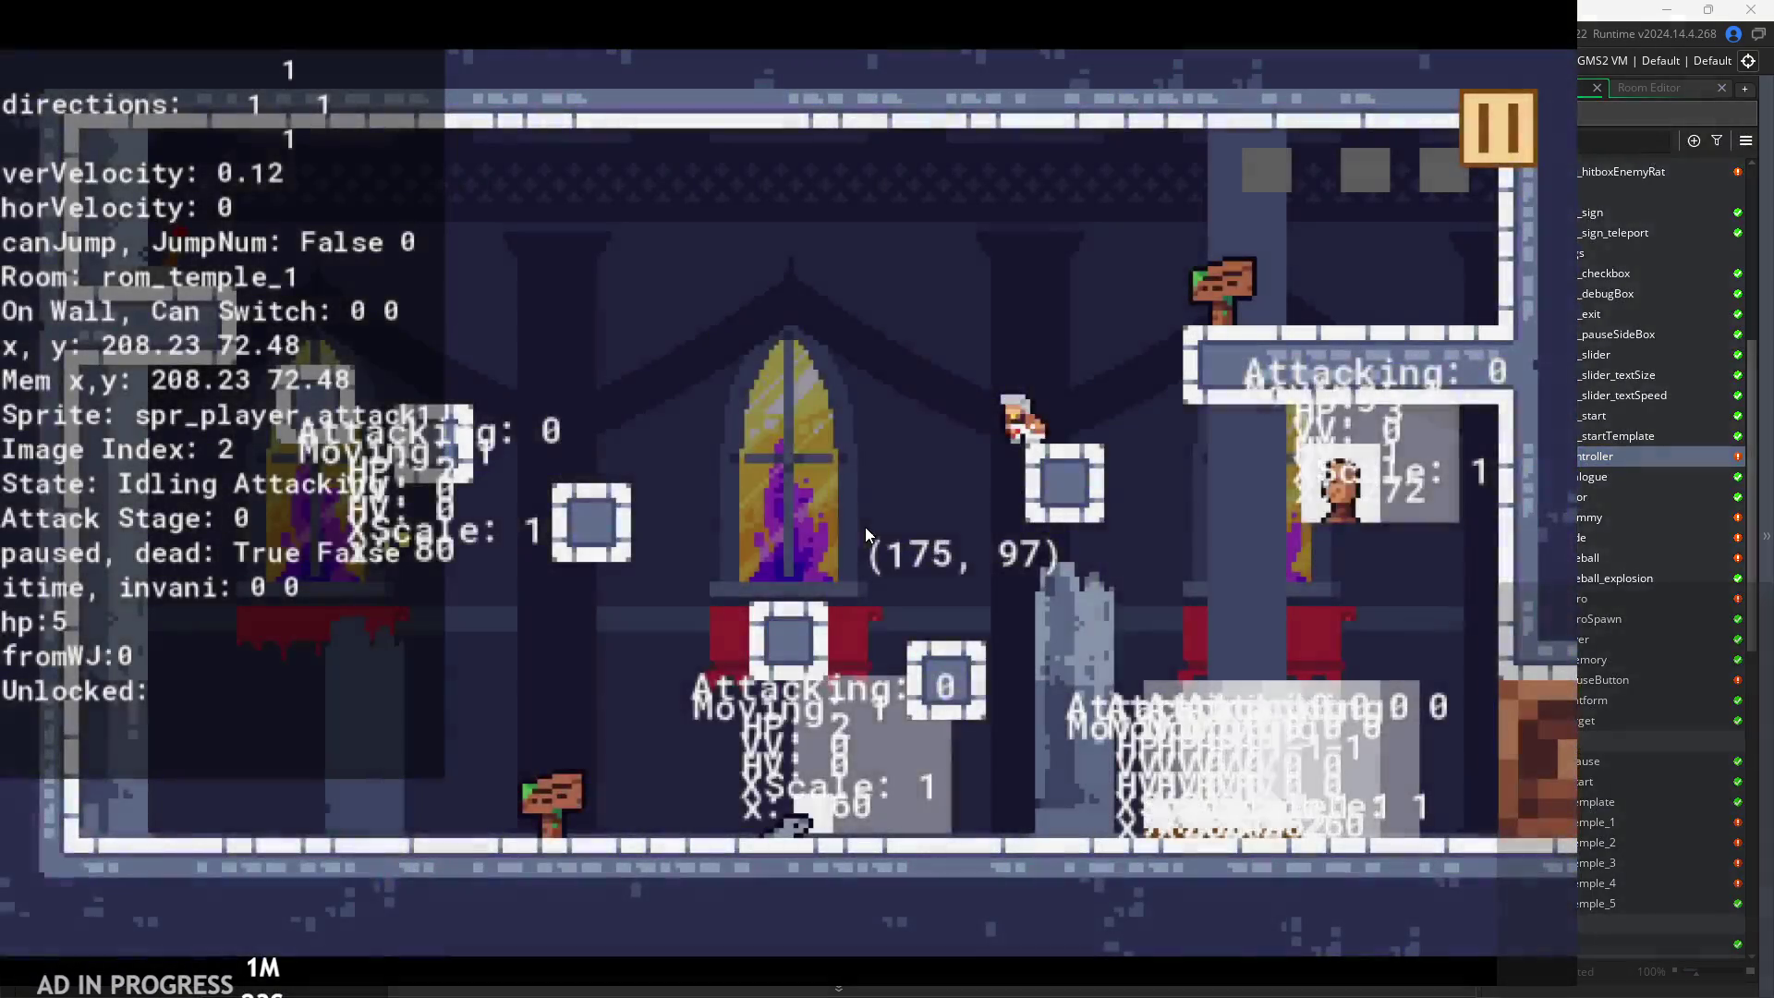
{"action": "key", "text": "Left"}
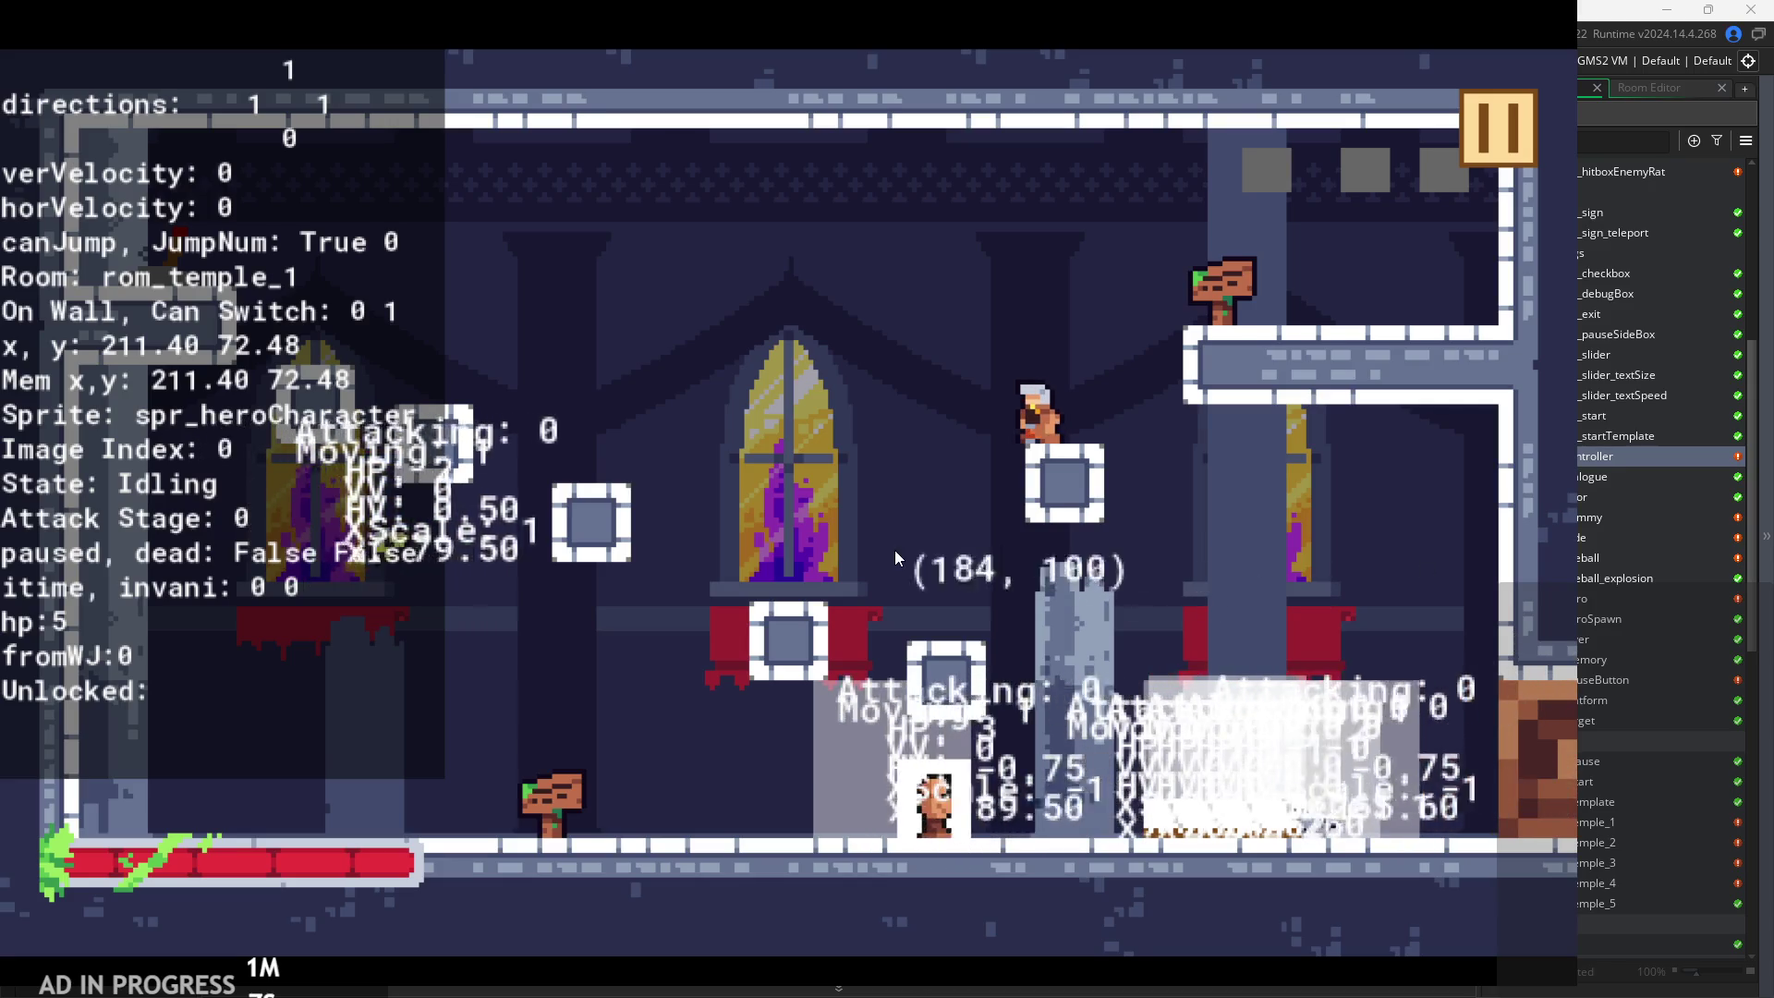
Play the level, jumping, attacking and wall-jumping the hero toward the window
{"action": "key", "text": "space"}
{"action": "key", "text": "Left"}
{"action": "key", "text": "x"}
{"action": "key", "text": "x"}
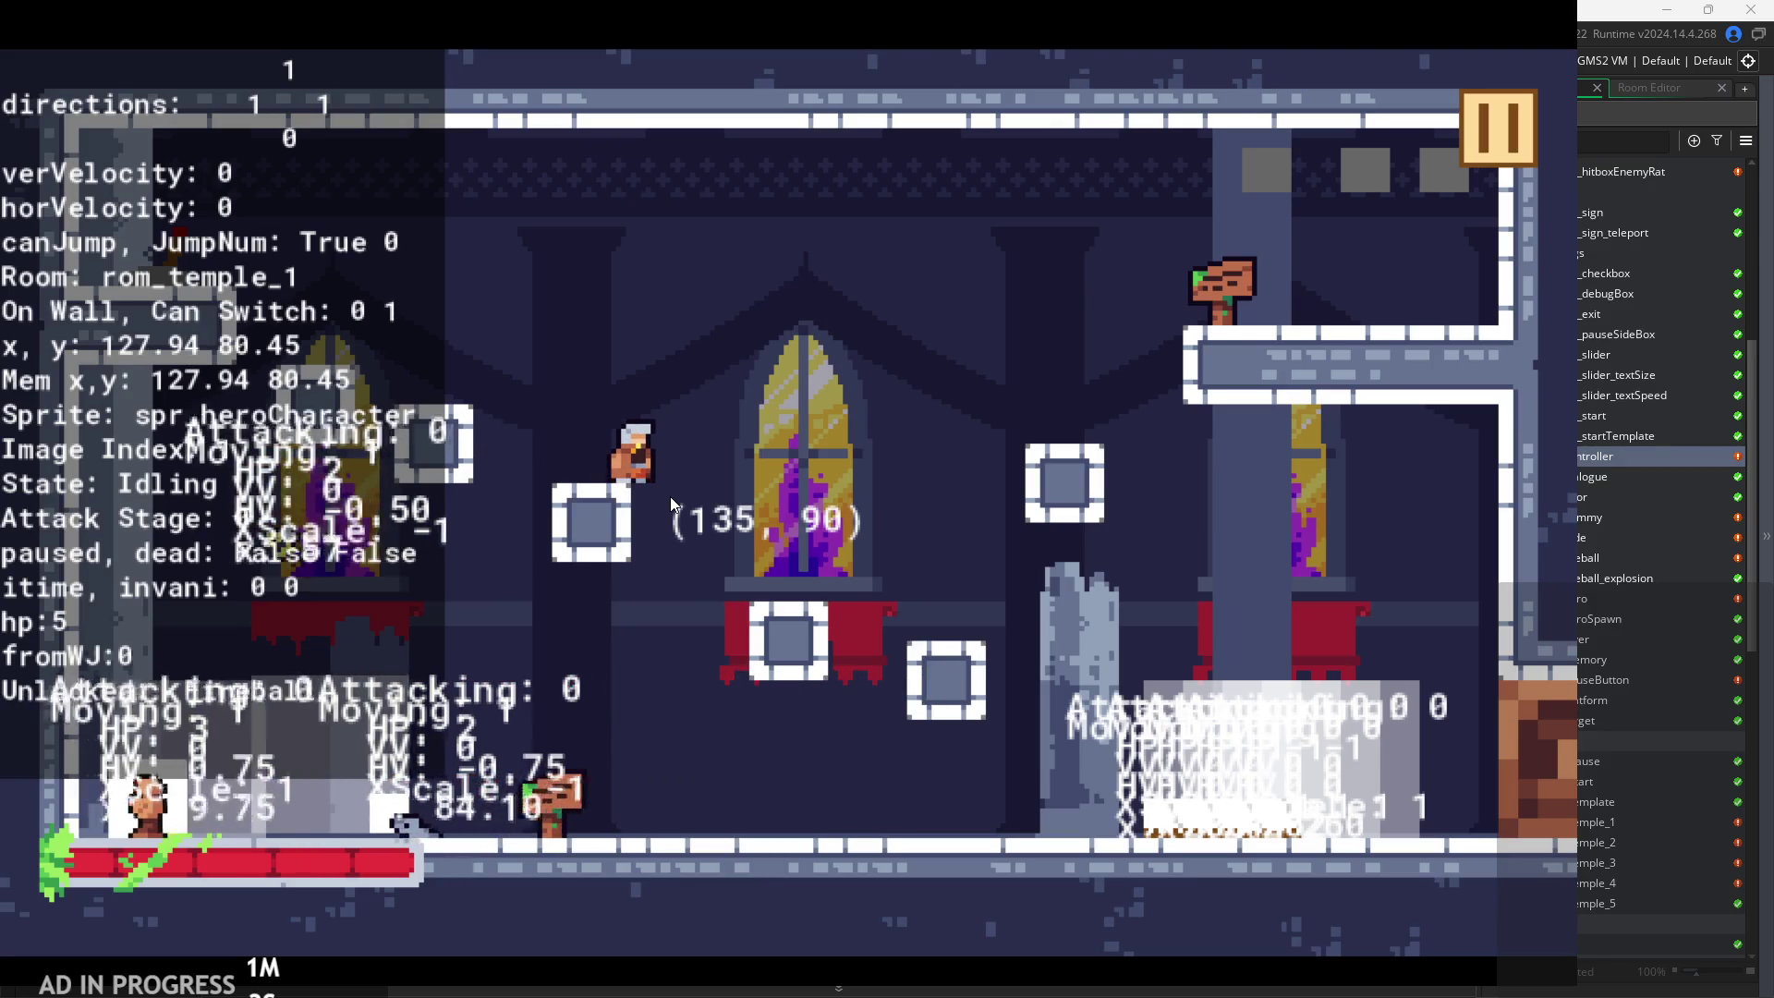
{"action": "key", "text": "space"}
{"action": "key", "text": "Right"}
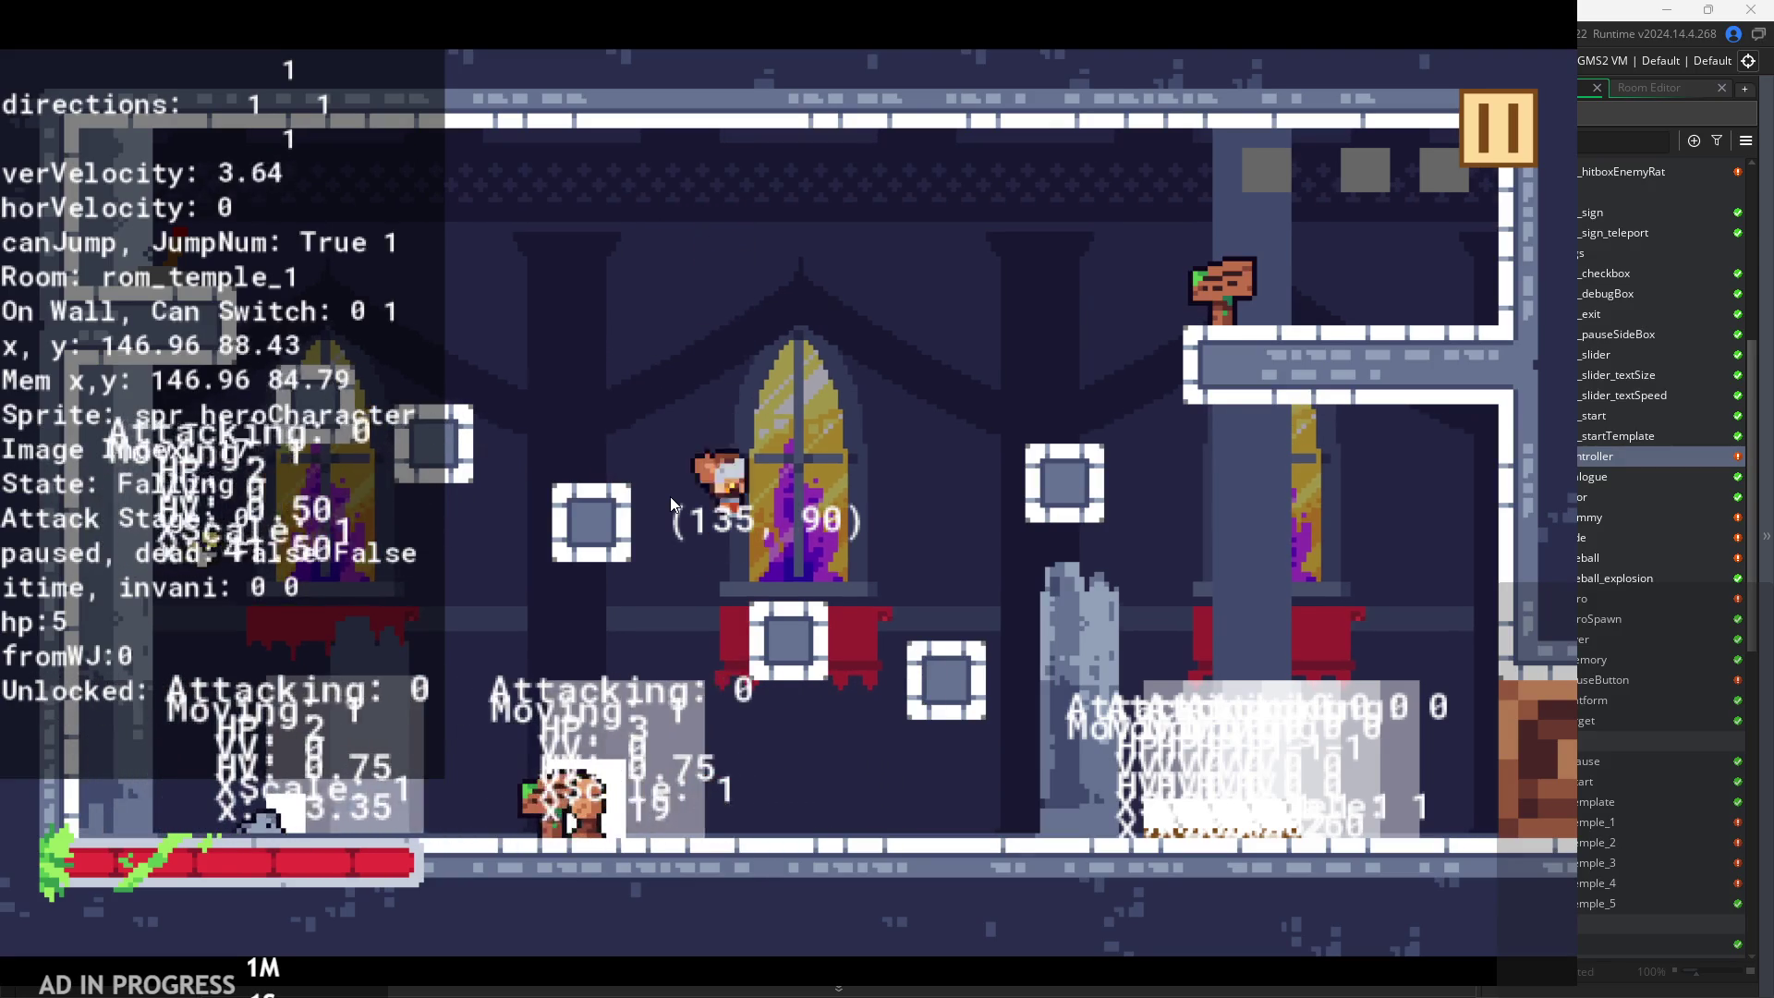
{"action": "key", "text": "Right"}
{"action": "key", "text": "space"}
{"action": "key", "text": "Left"}
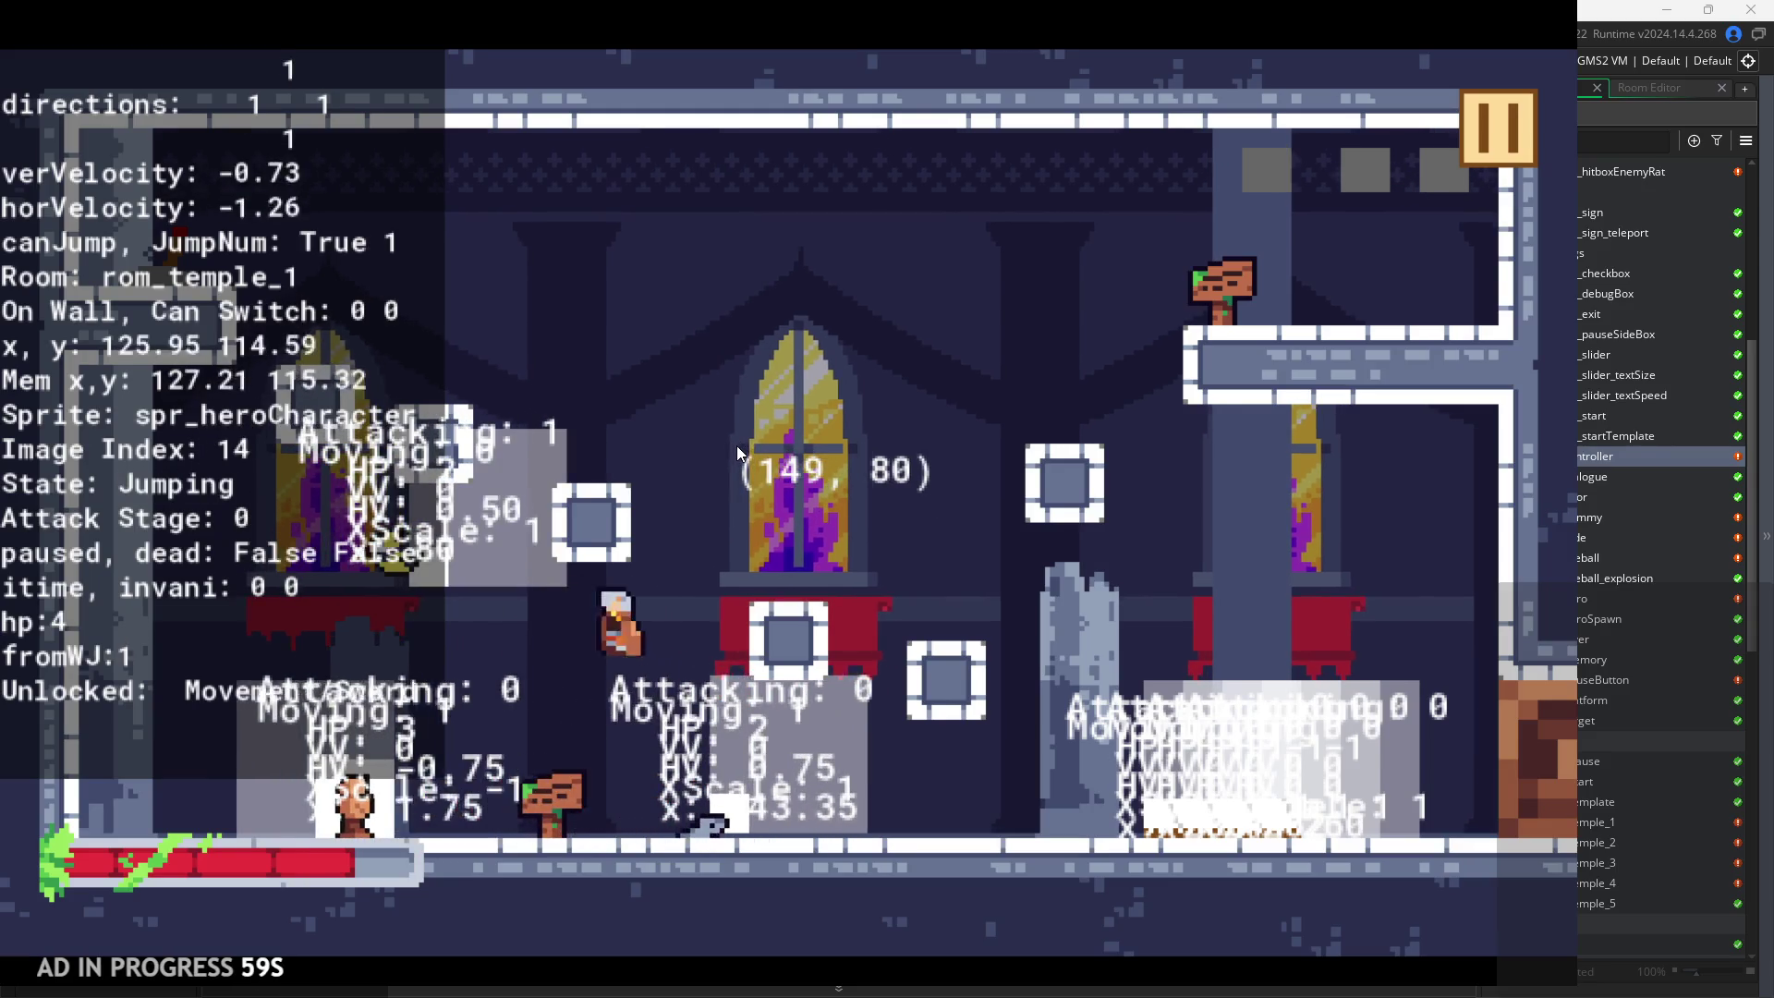
{"action": "key", "text": "space"}
{"action": "key", "text": "Right"}
{"action": "key", "text": "space"}
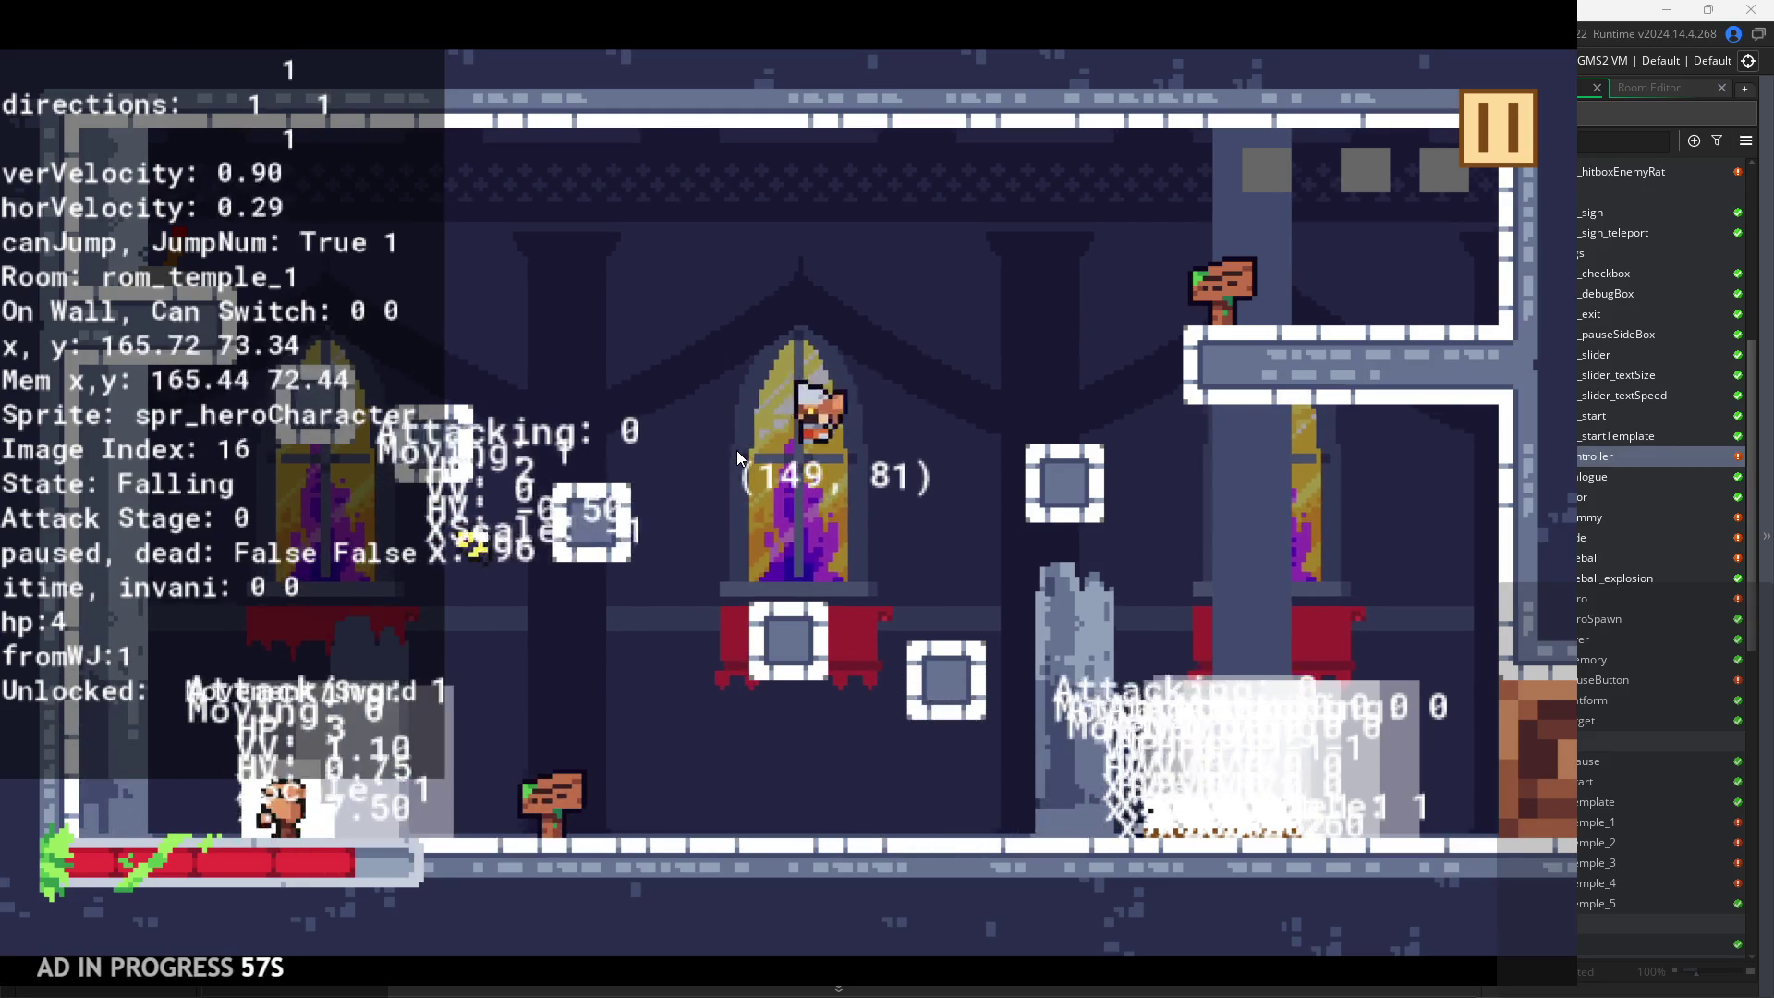
{"action": "key", "text": "Right"}
{"action": "key", "text": "space"}
{"action": "key", "text": "Left"}
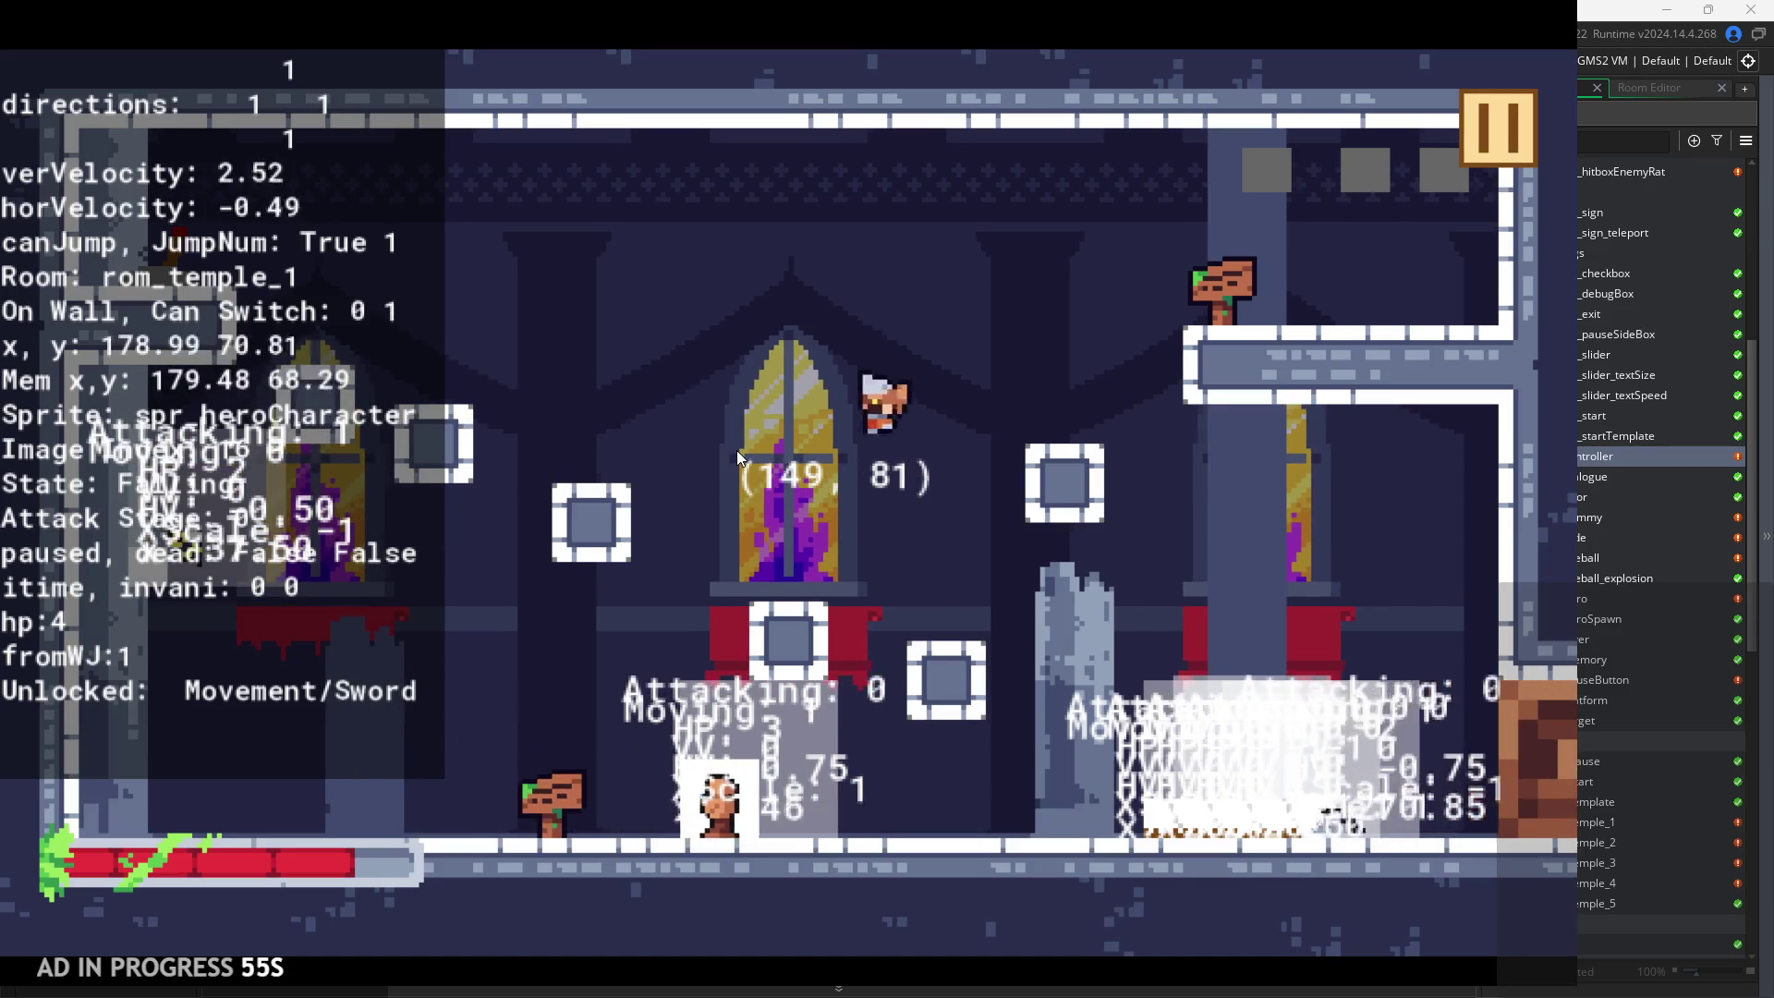
{"action": "key", "text": "Right"}
{"action": "key", "text": "space"}
{"action": "key", "text": "Left"}
{"action": "key", "text": "space"}
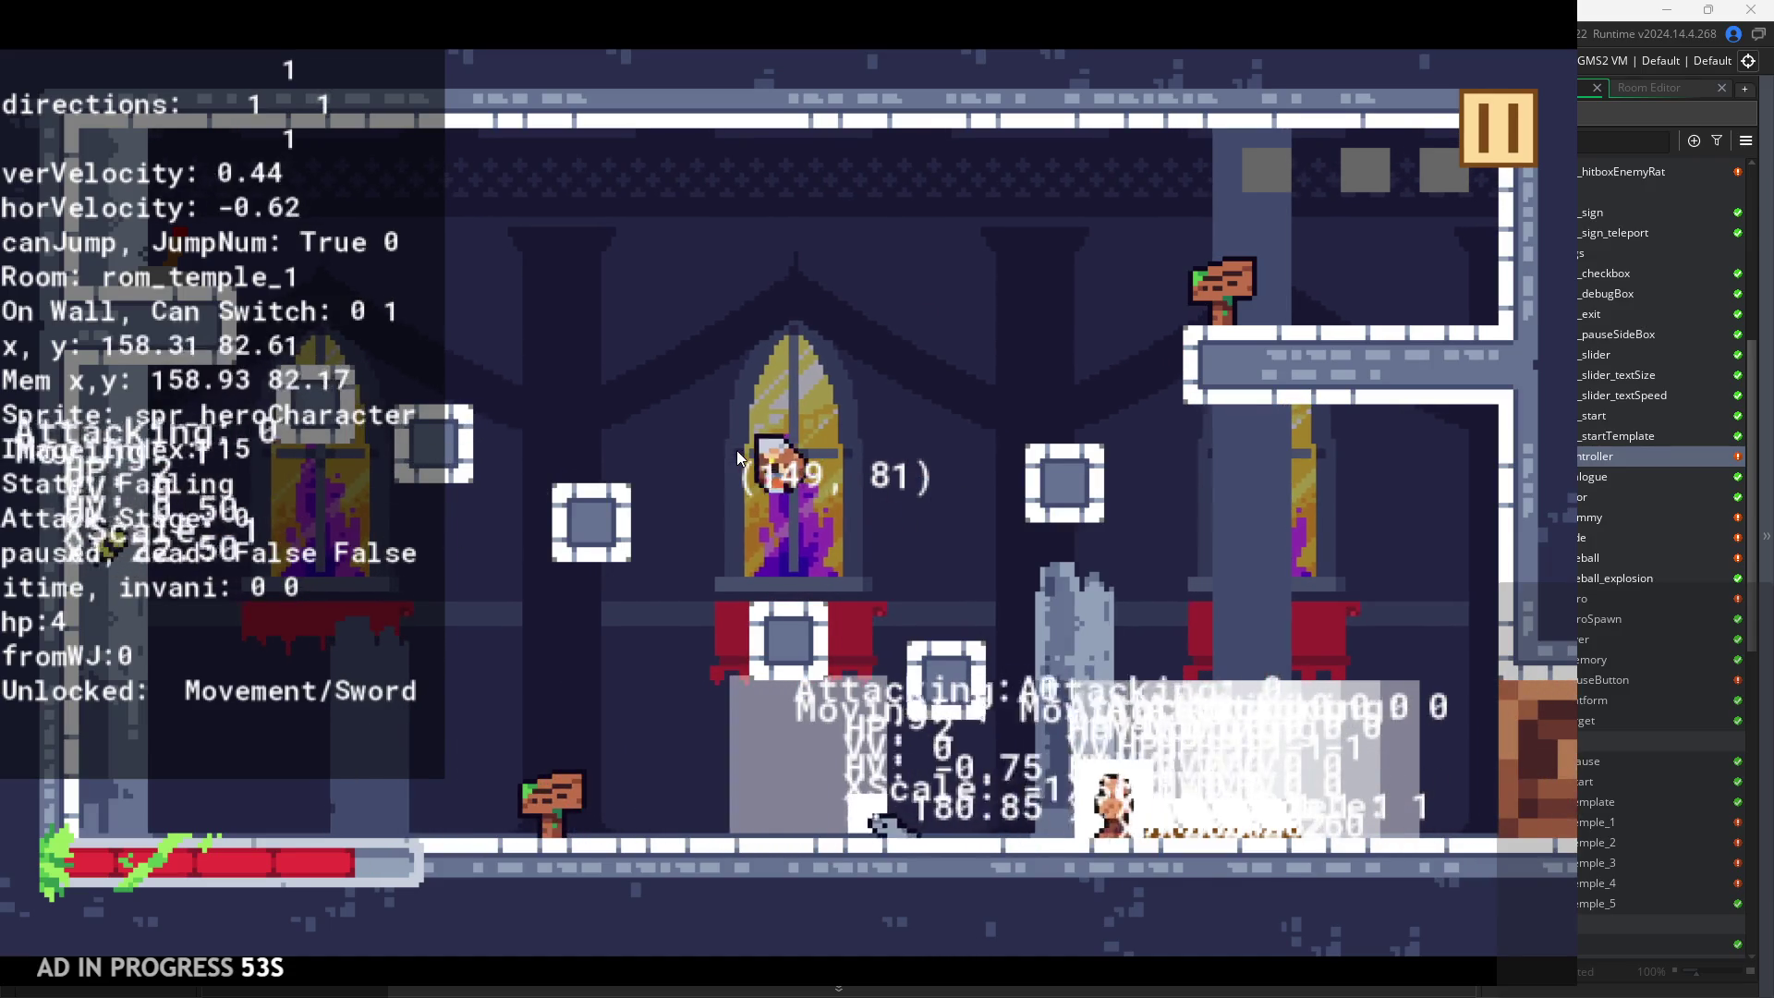
{"action": "key", "text": "space"}
{"action": "key", "text": "Right"}
{"action": "key", "text": "space"}
{"action": "key", "text": "space"}
Pause the game and exit back to the editor
{"action": "key", "text": "Left"}
{"action": "key", "text": "Right"}
{"action": "left_click", "coordinate": [1496, 127]}
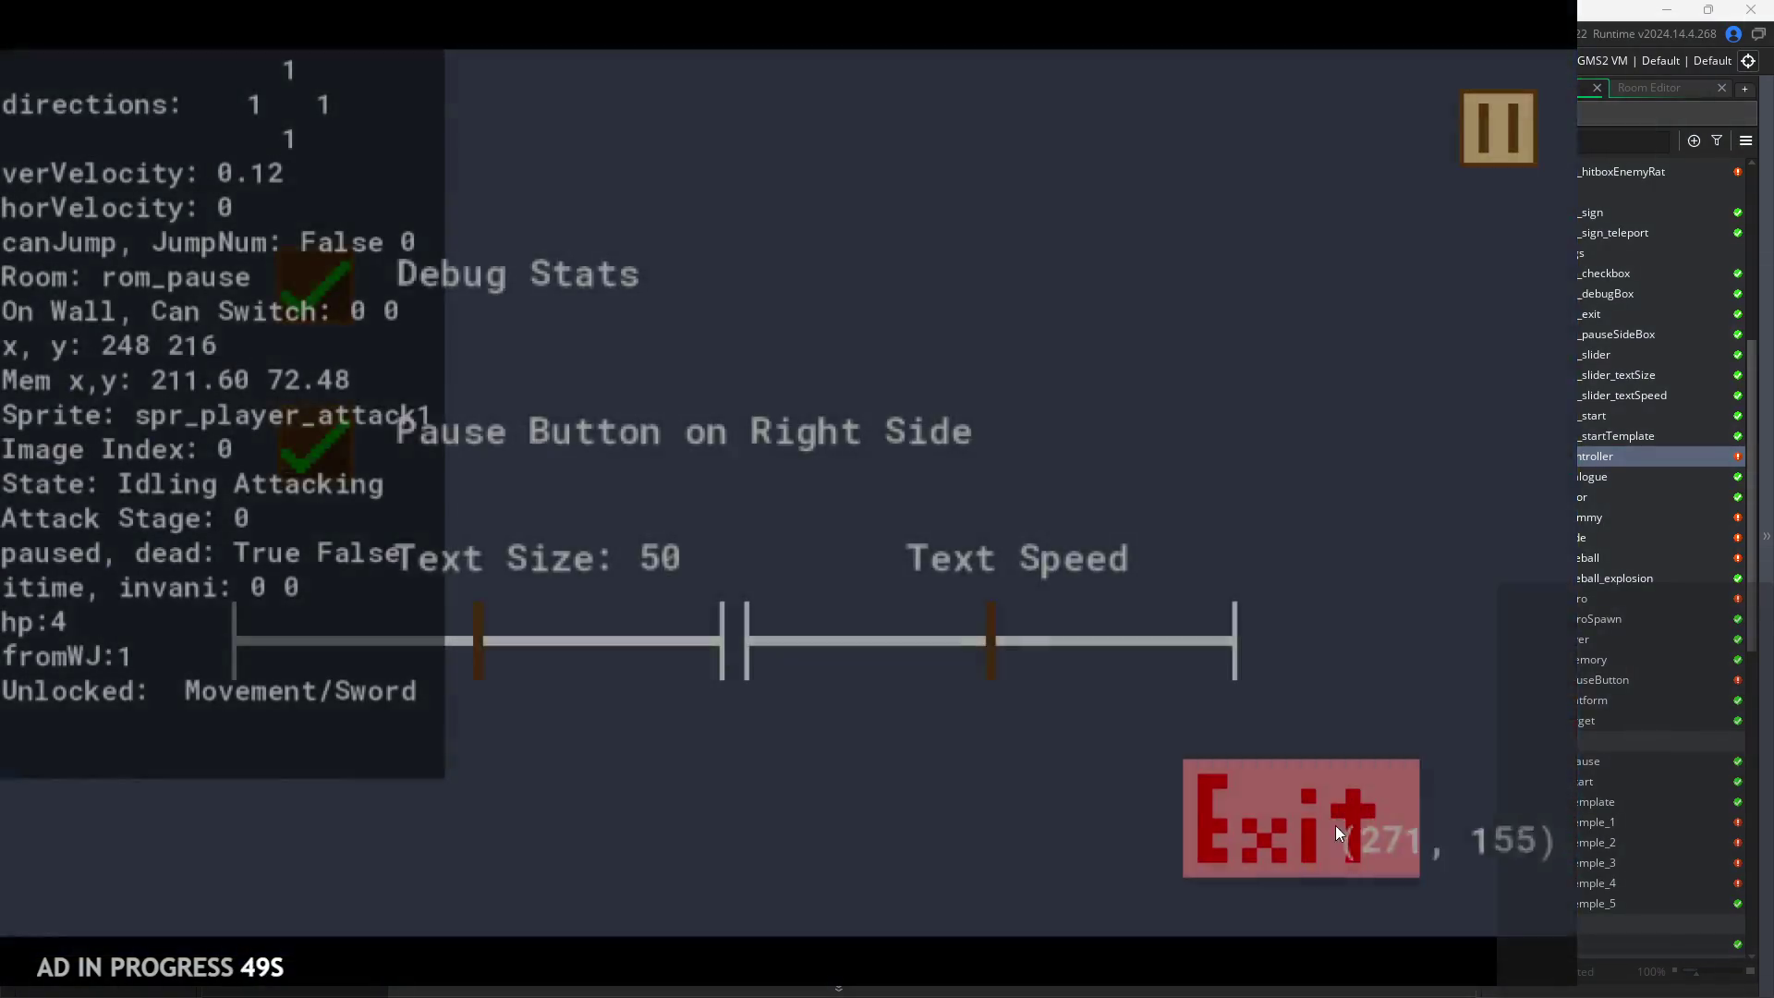
{"action": "left_click", "coordinate": [1334, 824]}
Move the spaces in the Movement/Sword, Fireball and Healing labels to the end
{"action": "key", "text": "BackSpace"}
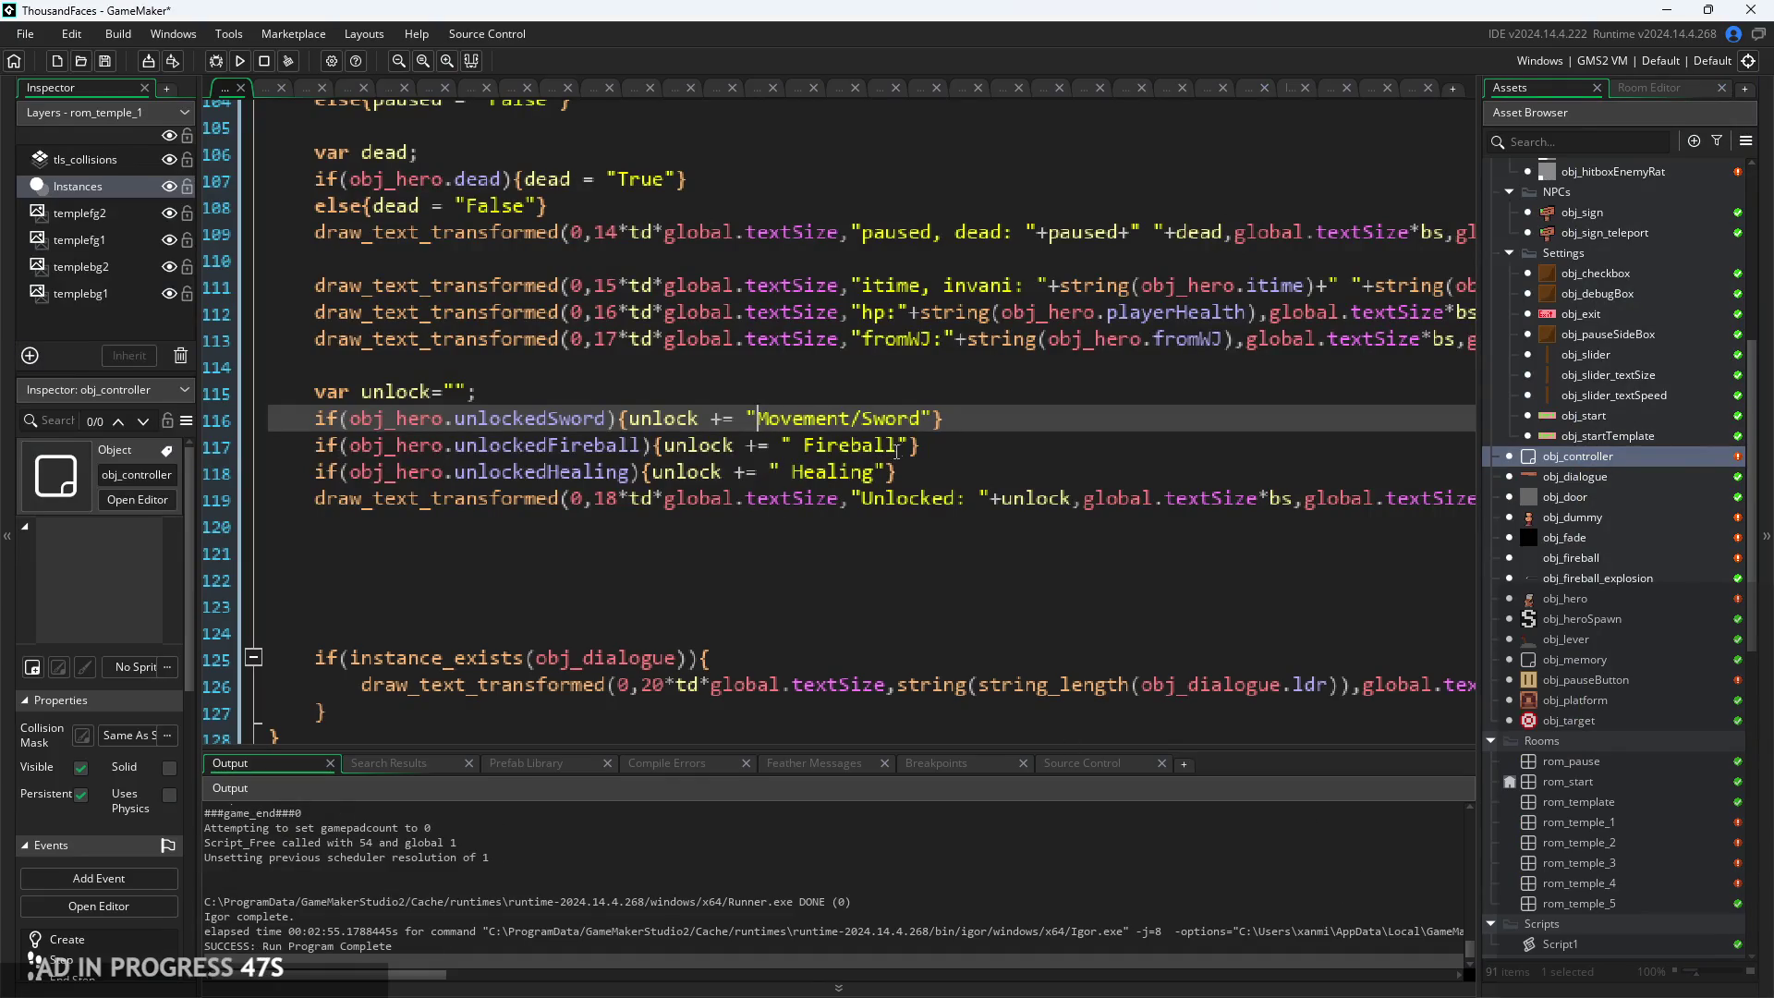
{"action": "left_click", "coordinate": [805, 447]}
{"action": "key", "text": "BackSpace"}
{"action": "left_click", "coordinate": [792, 472]}
{"action": "key", "text": "BackSpace"}
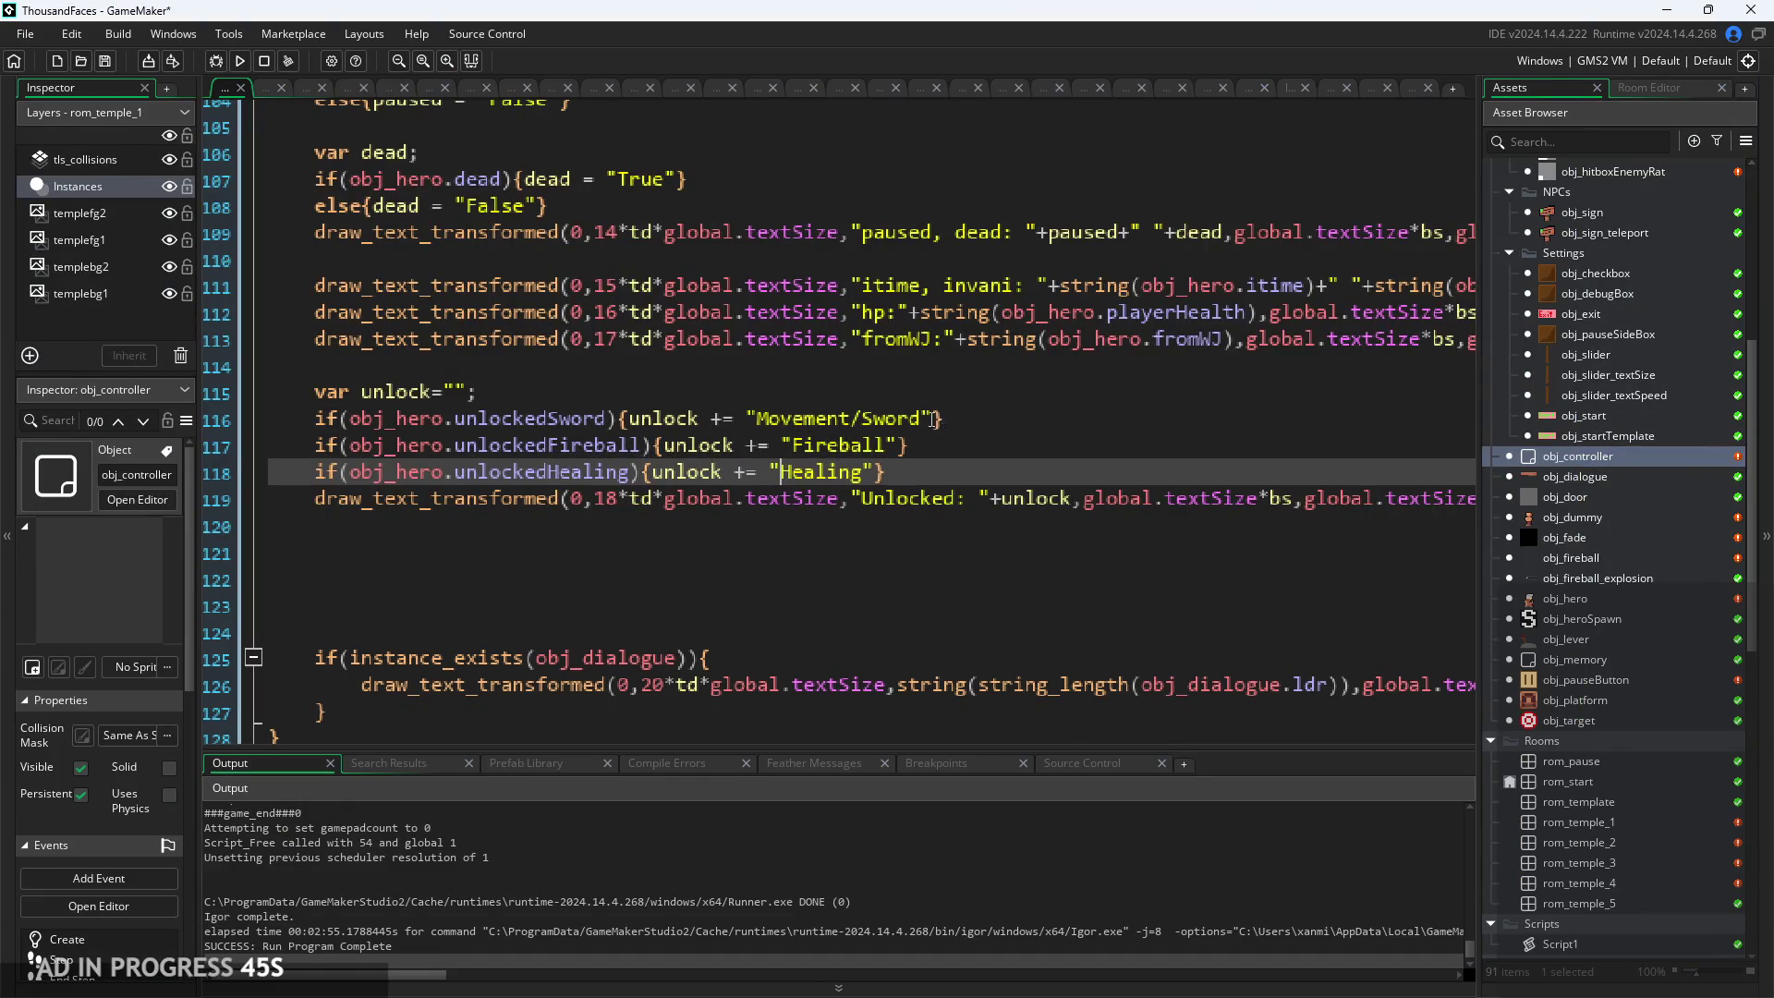
{"action": "left_click", "coordinate": [925, 419]}
{"action": "left_click", "coordinate": [894, 445]}
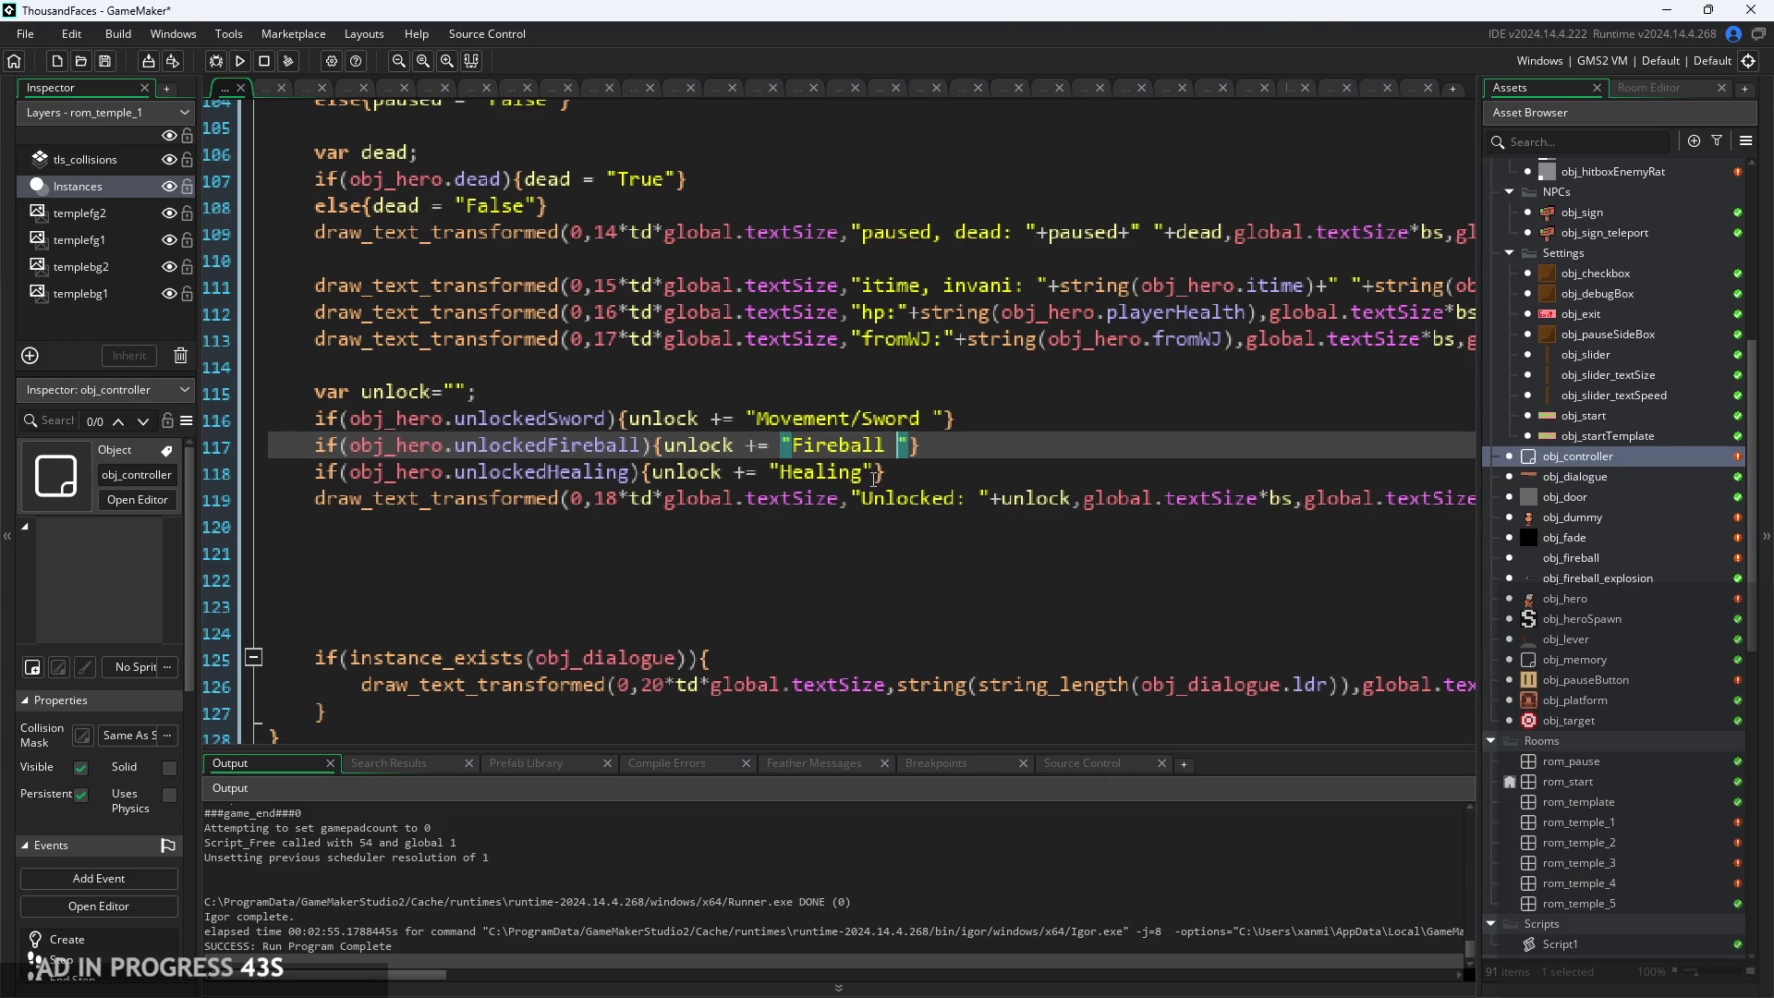
{"action": "left_click", "coordinate": [862, 473]}
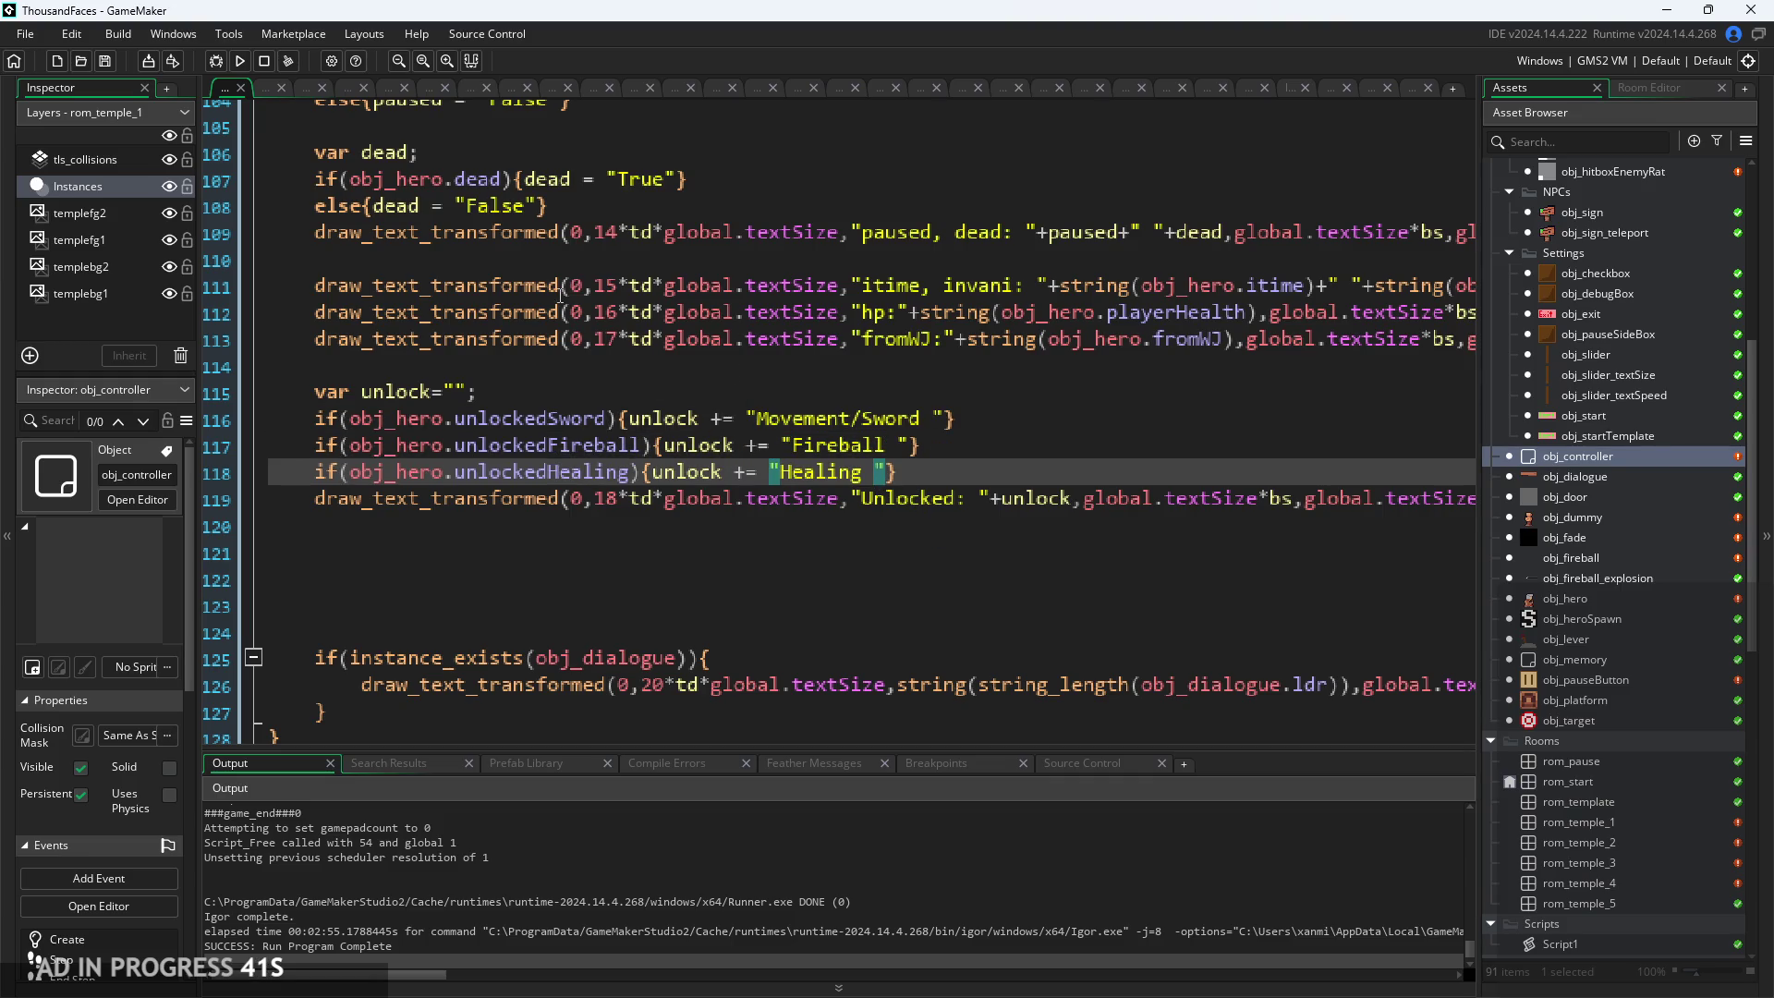
{"action": "left_click", "coordinate": [984, 508]}
Run the game with F5, walk to the wooden sign and read its dialogue
{"action": "key", "text": "F5"}
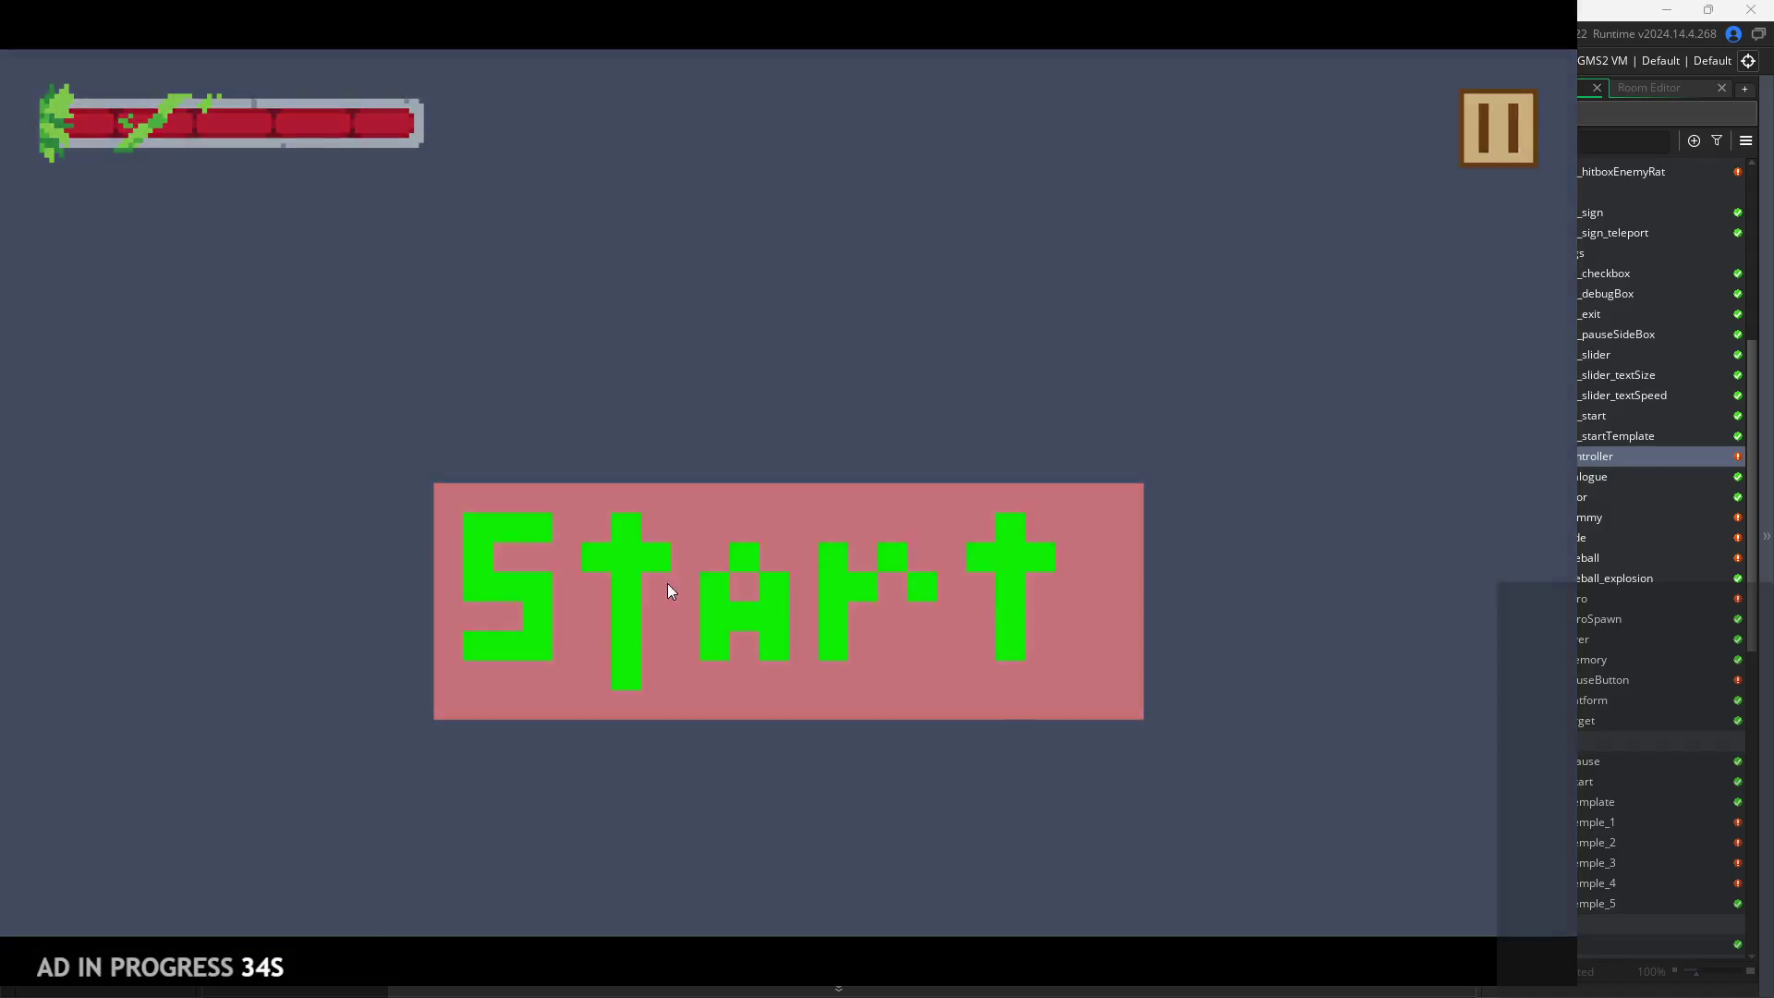
{"action": "left_click", "coordinate": [667, 584]}
{"action": "key", "text": "Right"}
{"action": "key", "text": "Up"}
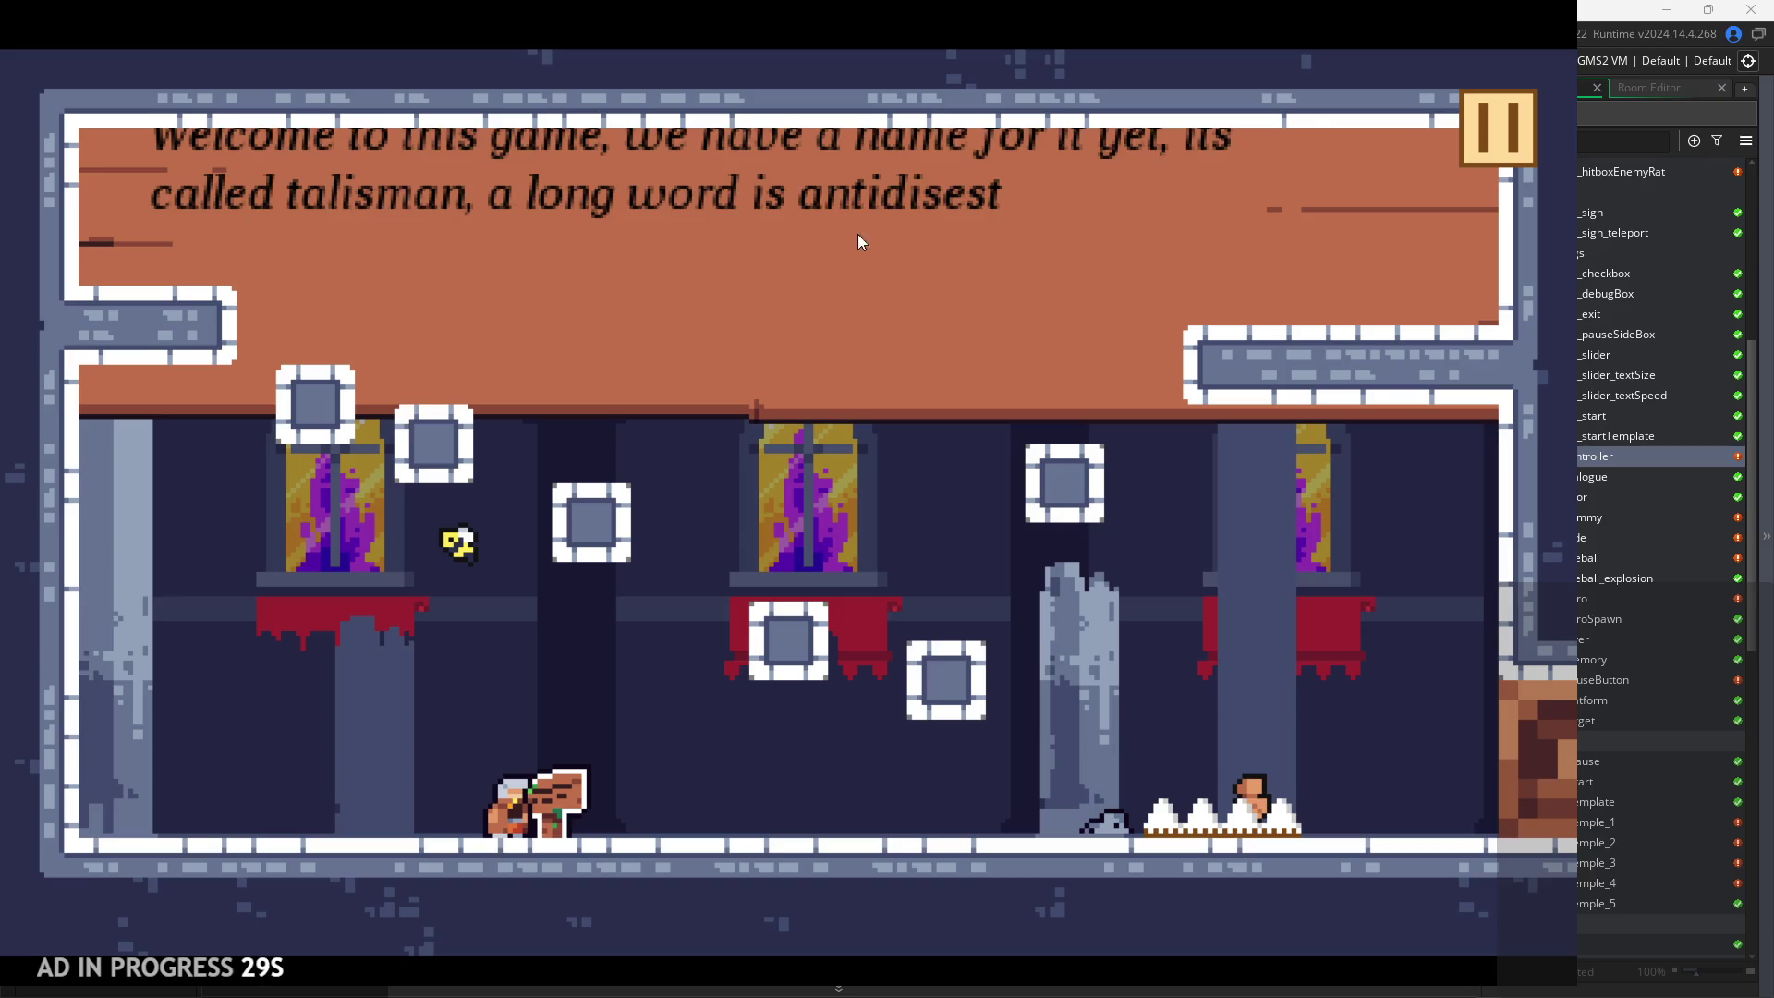
{"action": "left_click", "coordinate": [801, 238]}
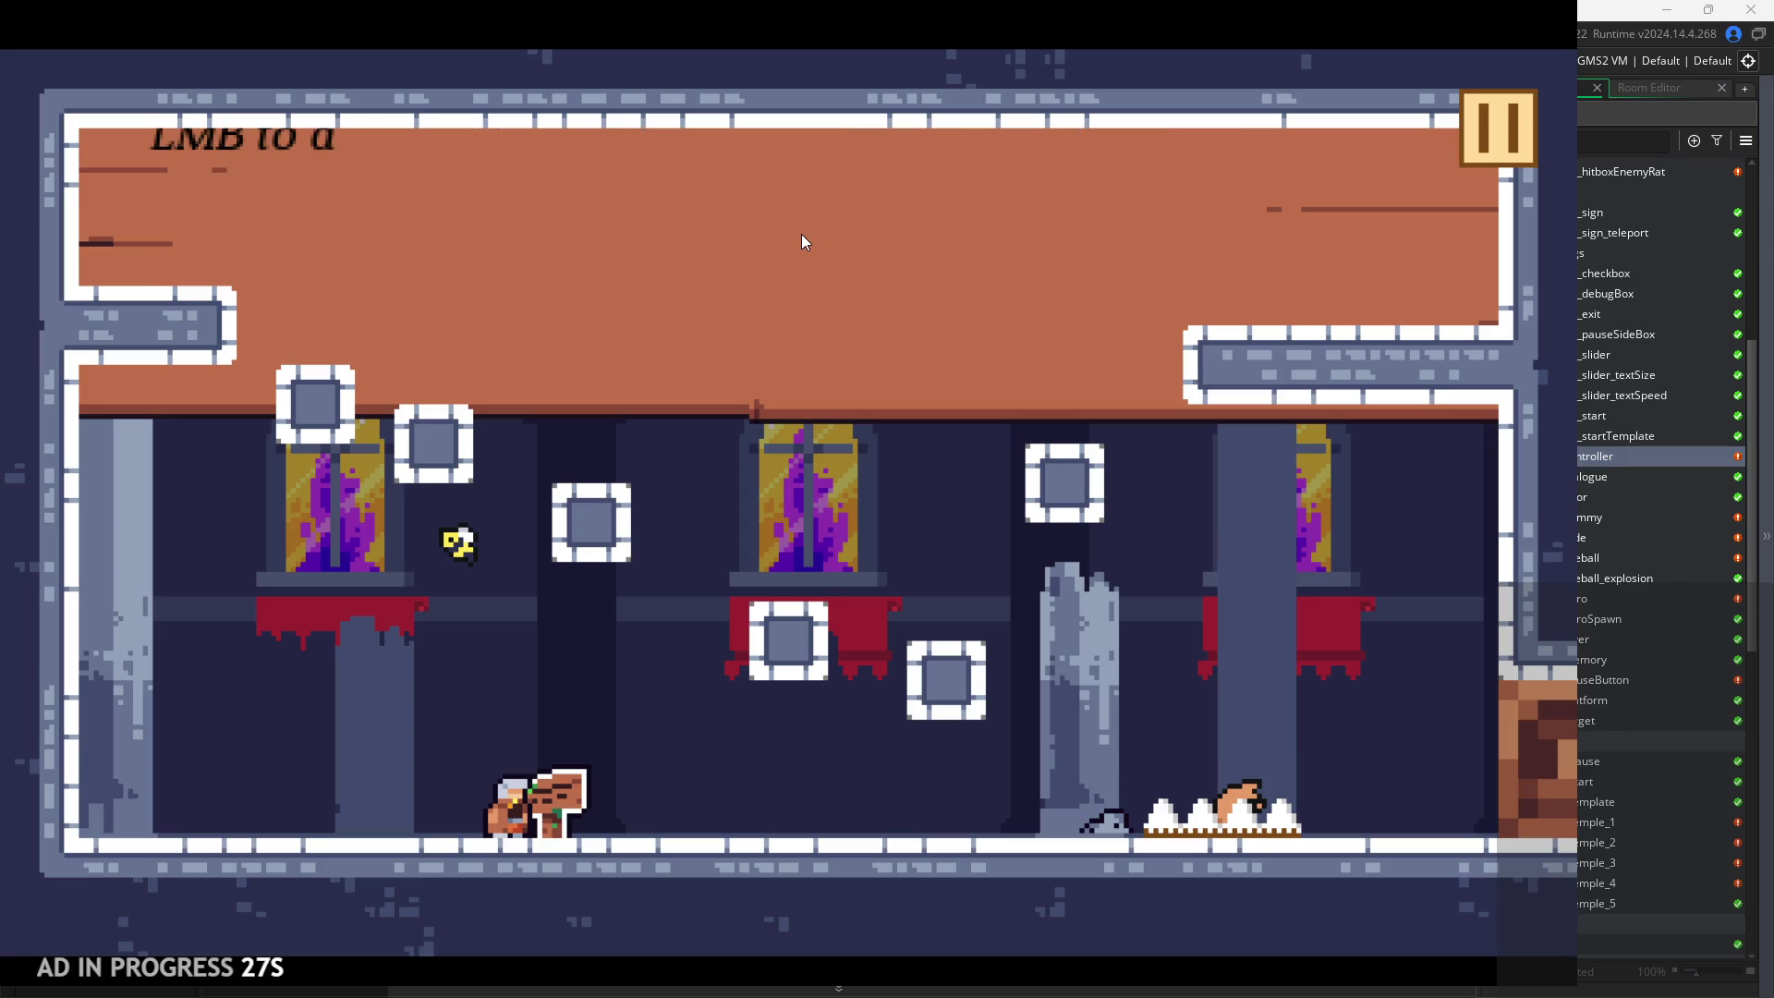
{"action": "left_click", "coordinate": [1100, 294]}
Jump around the level, return to the signpost and read it again
{"action": "left_click", "coordinate": [1098, 293]}
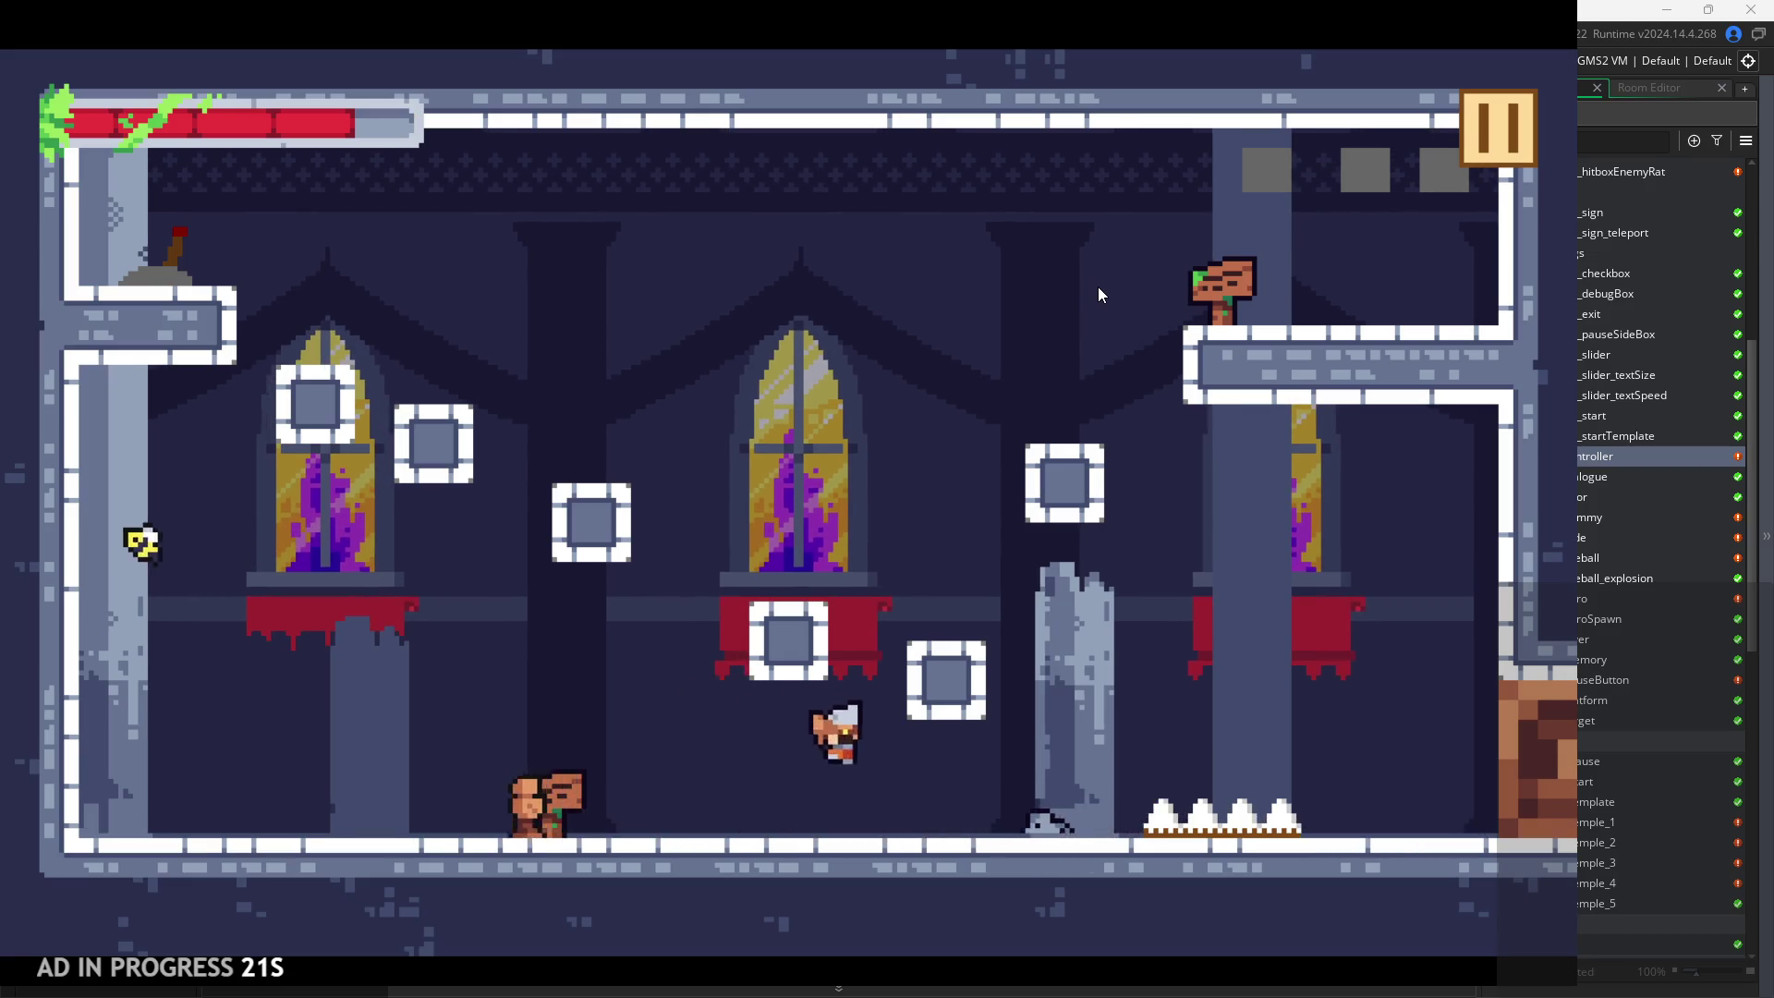
{"action": "key", "text": "space"}
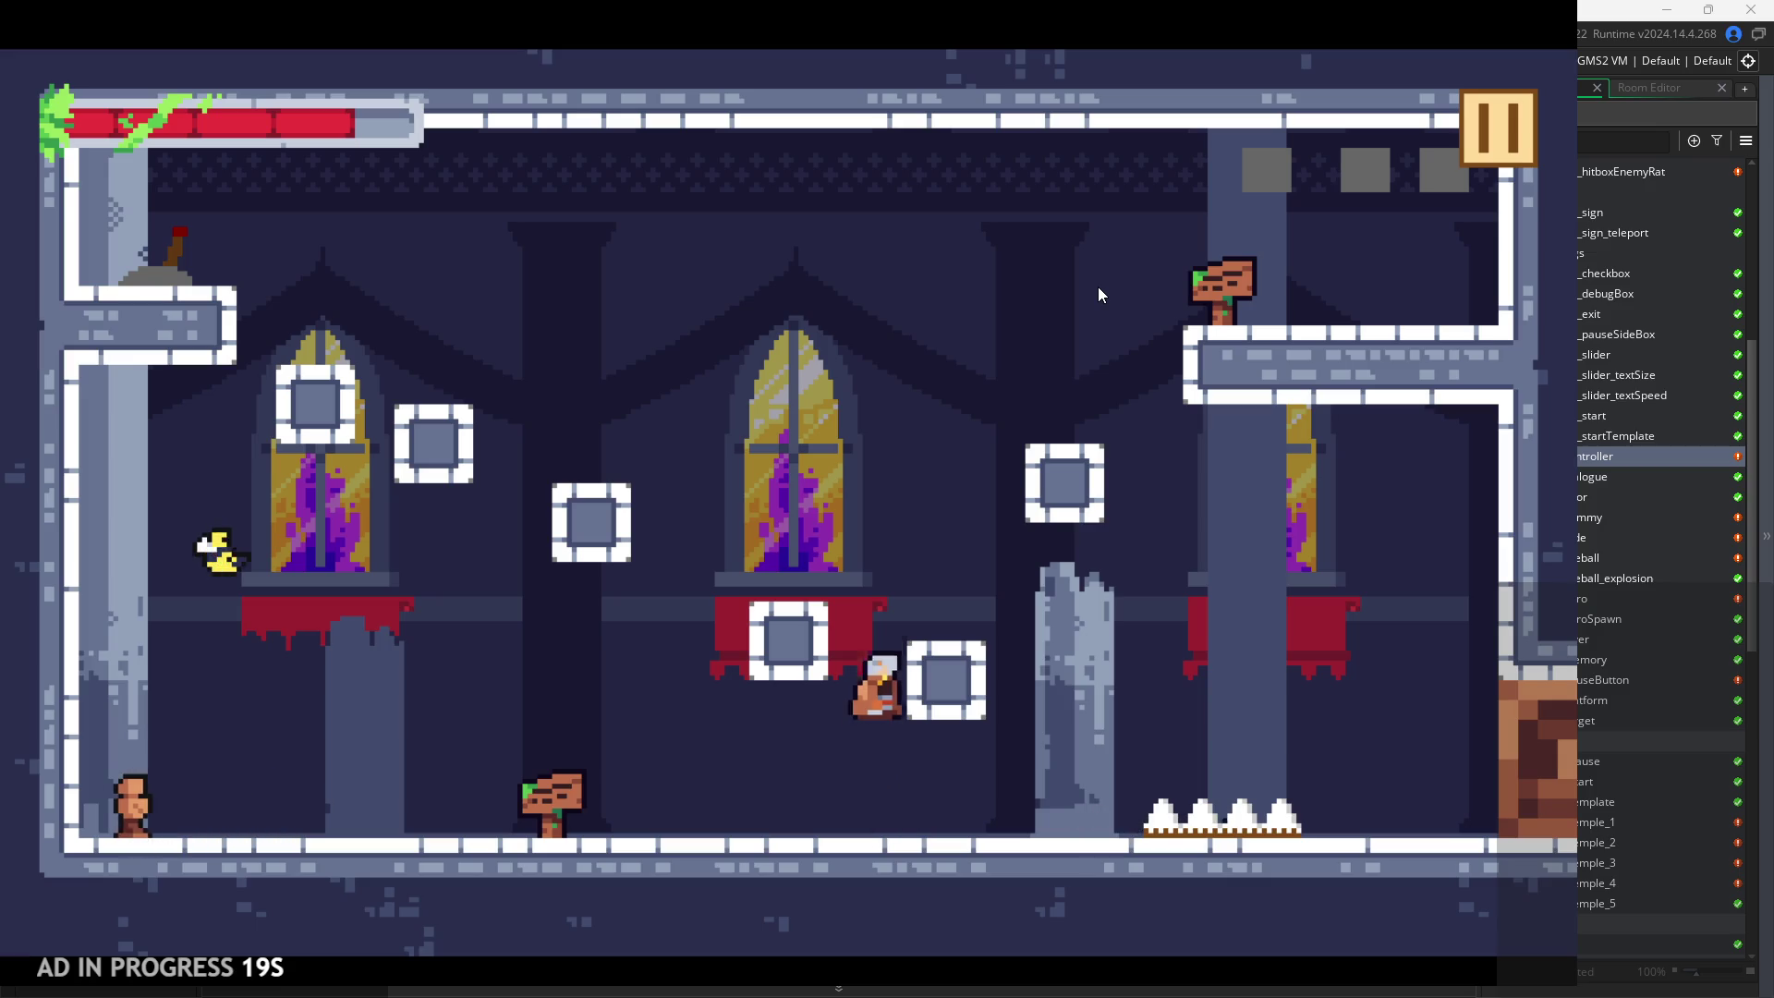
{"action": "key", "text": "a"}
{"action": "key", "text": "space"}
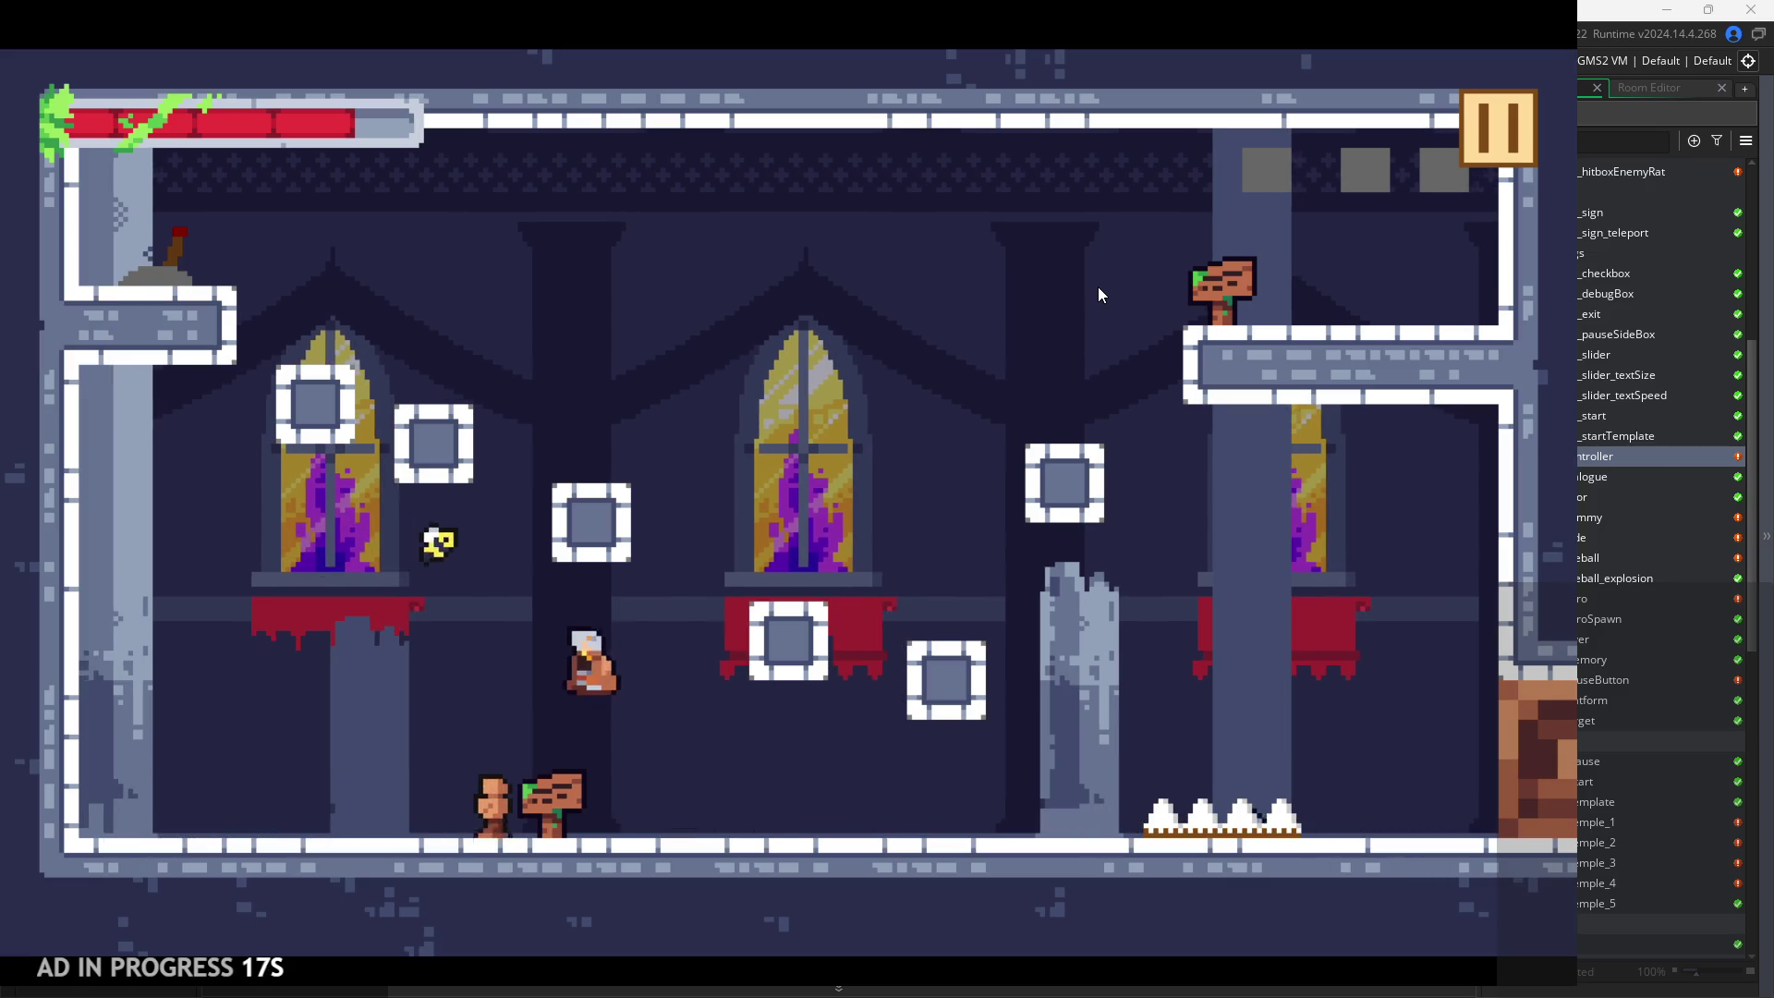
{"action": "key", "text": "d"}
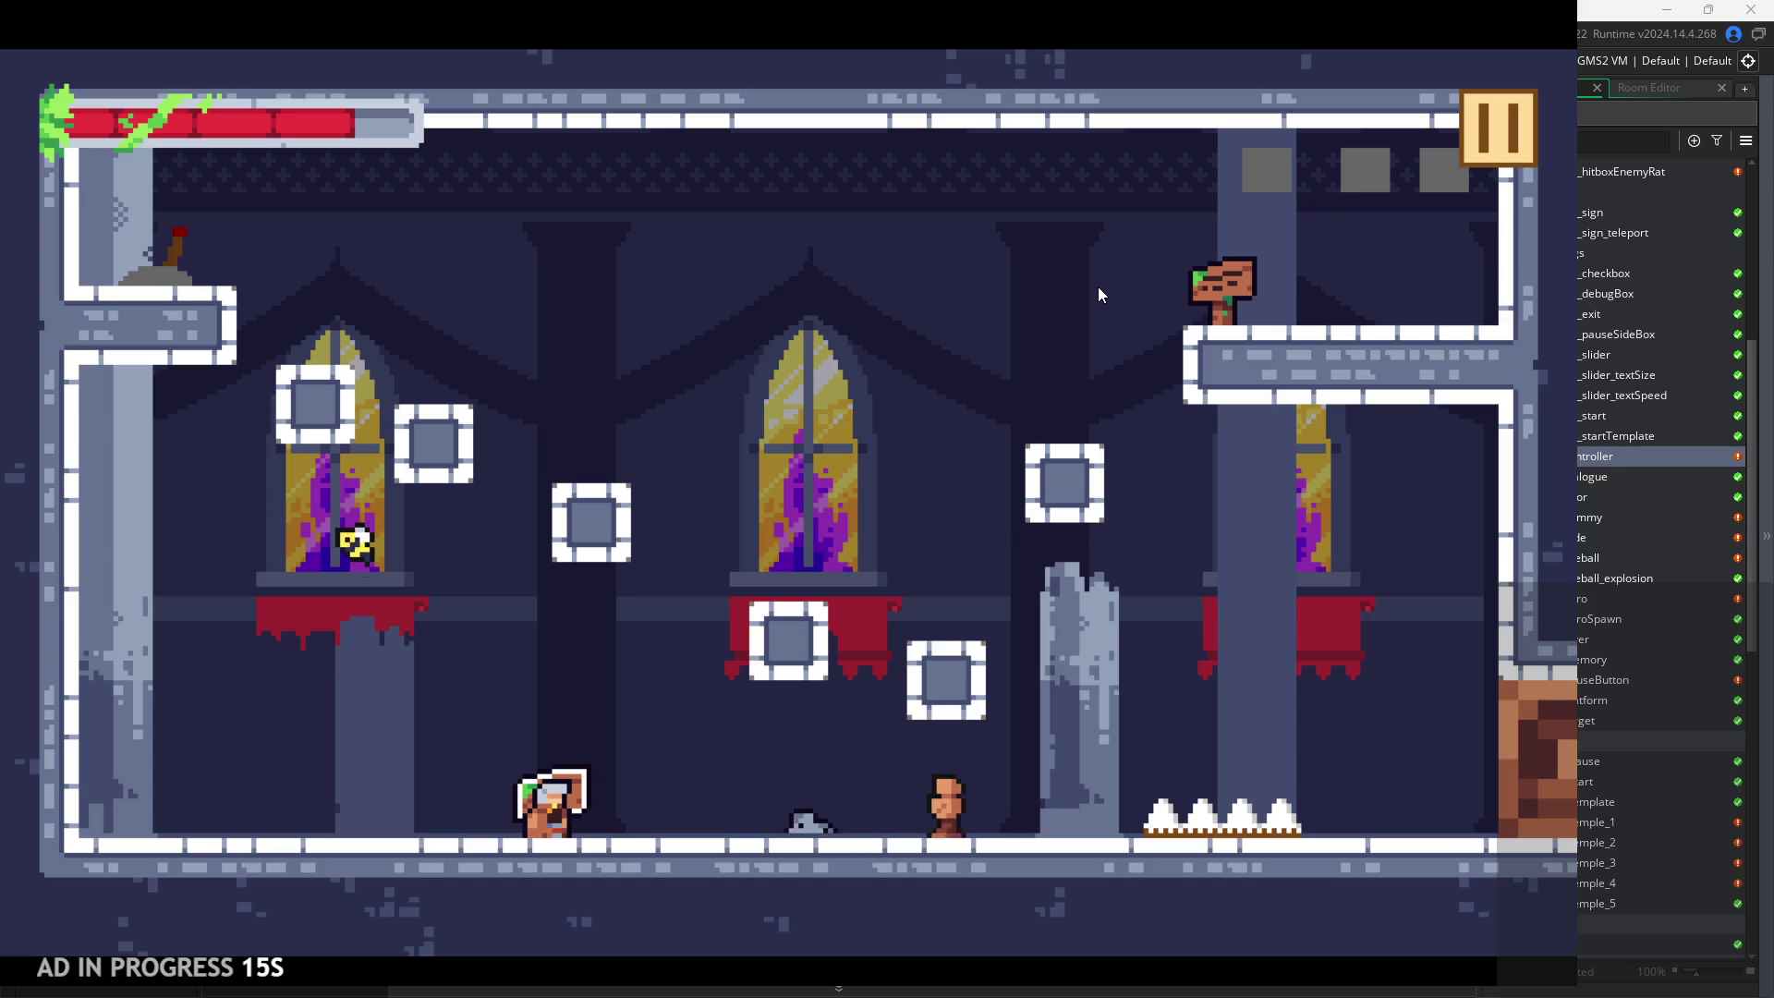
{"action": "key", "text": "w"}
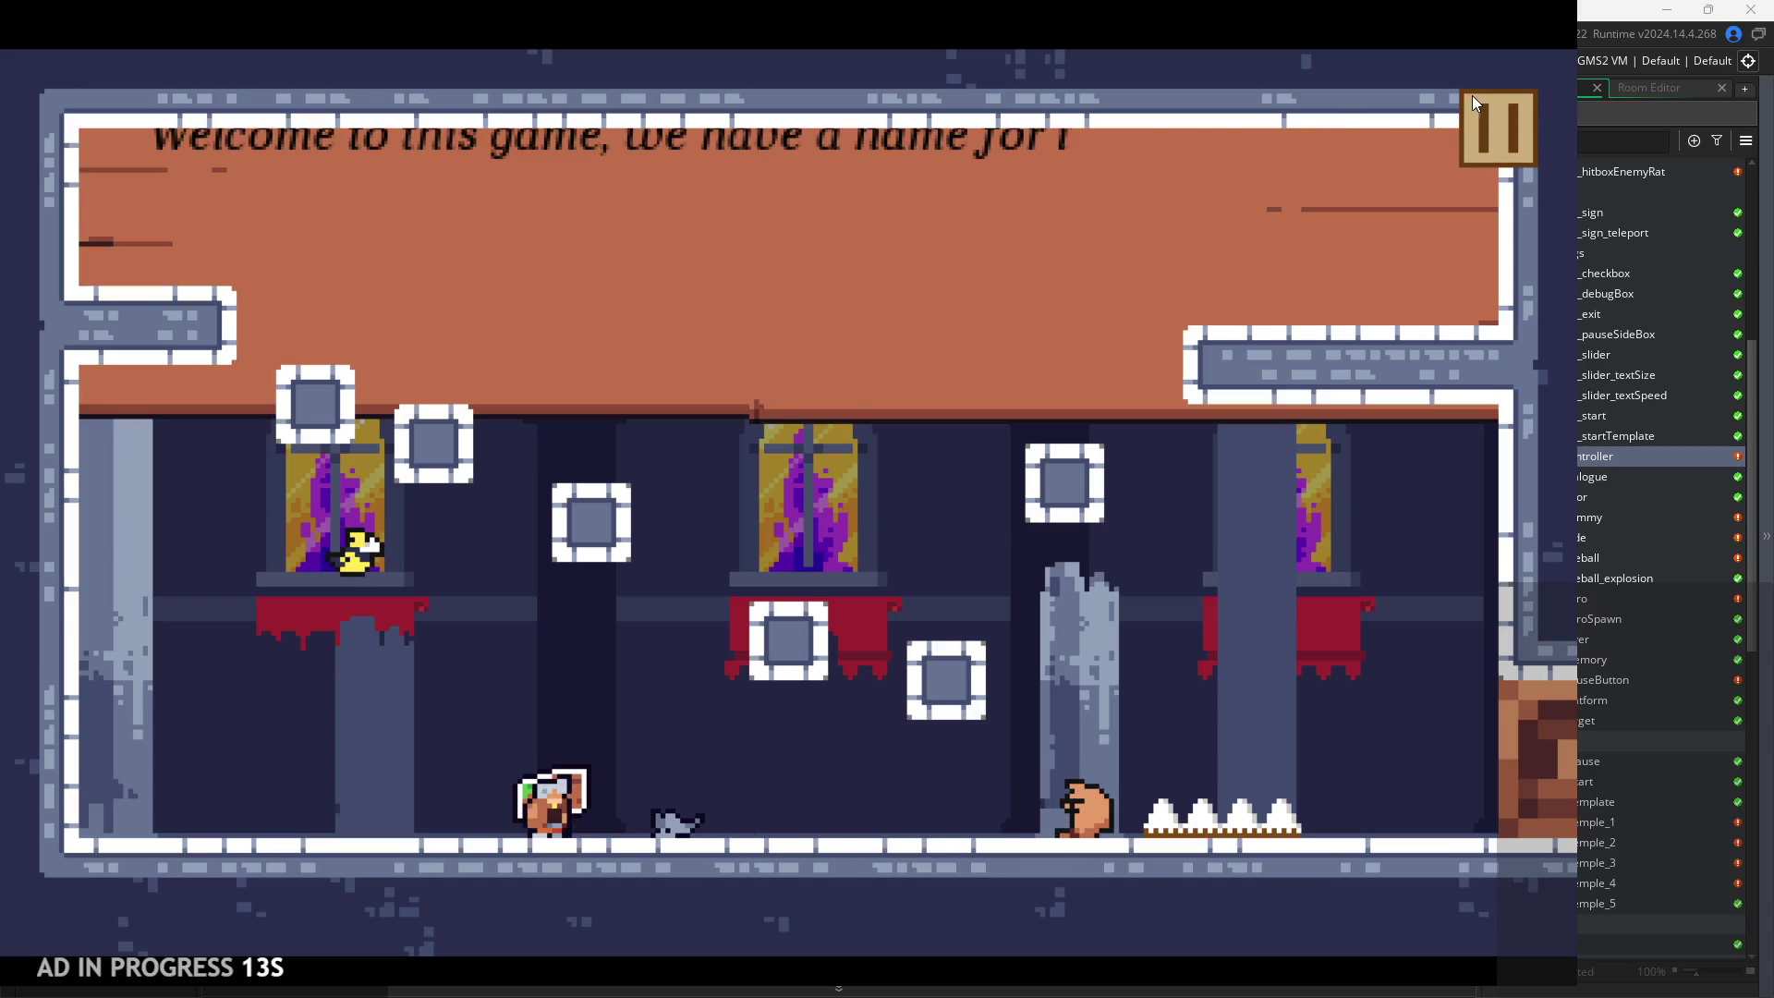
{"action": "left_click", "coordinate": [1497, 119]}
{"action": "left_click", "coordinate": [1537, 116]}
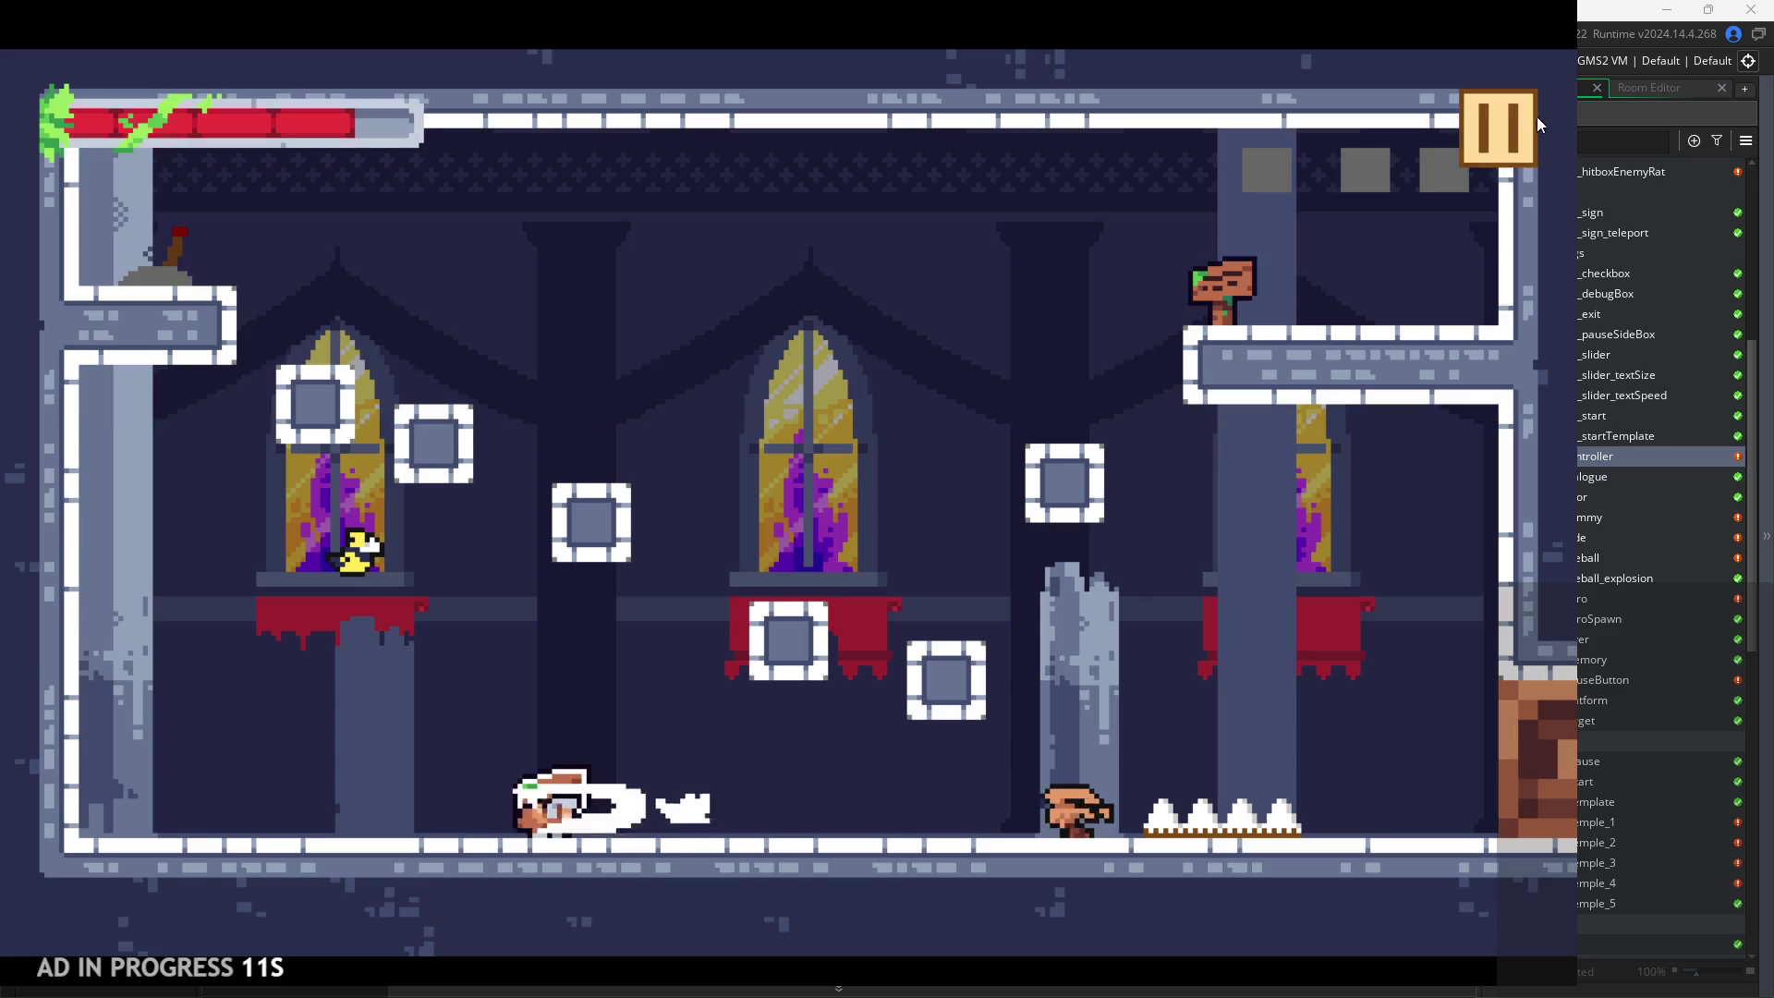
{"action": "scroll", "coordinate": [1627, 434], "scroll_direction": "up", "scroll_amount": 3}
{"action": "scroll", "coordinate": [1627, 434], "scroll_direction": "up", "scroll_amount": 3}
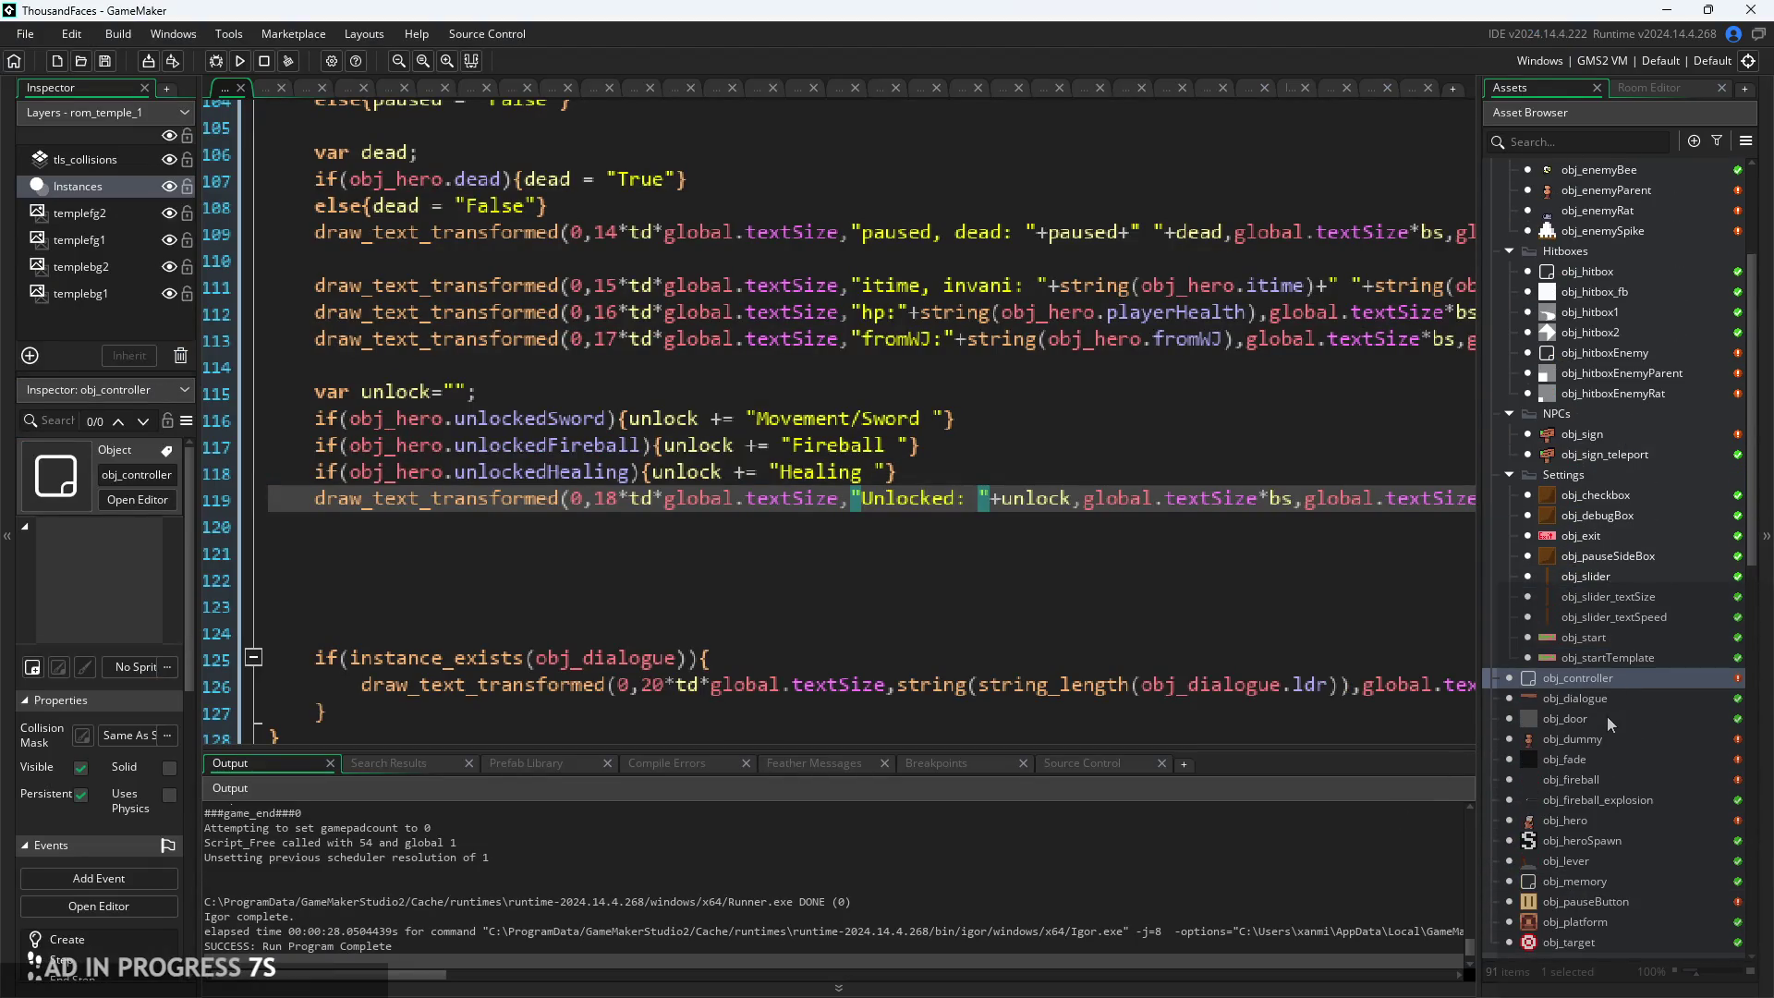
{"action": "scroll", "coordinate": [1610, 663], "scroll_direction": "up", "scroll_amount": 1}
{"action": "scroll", "coordinate": [1615, 518], "scroll_direction": "up", "scroll_amount": 3}
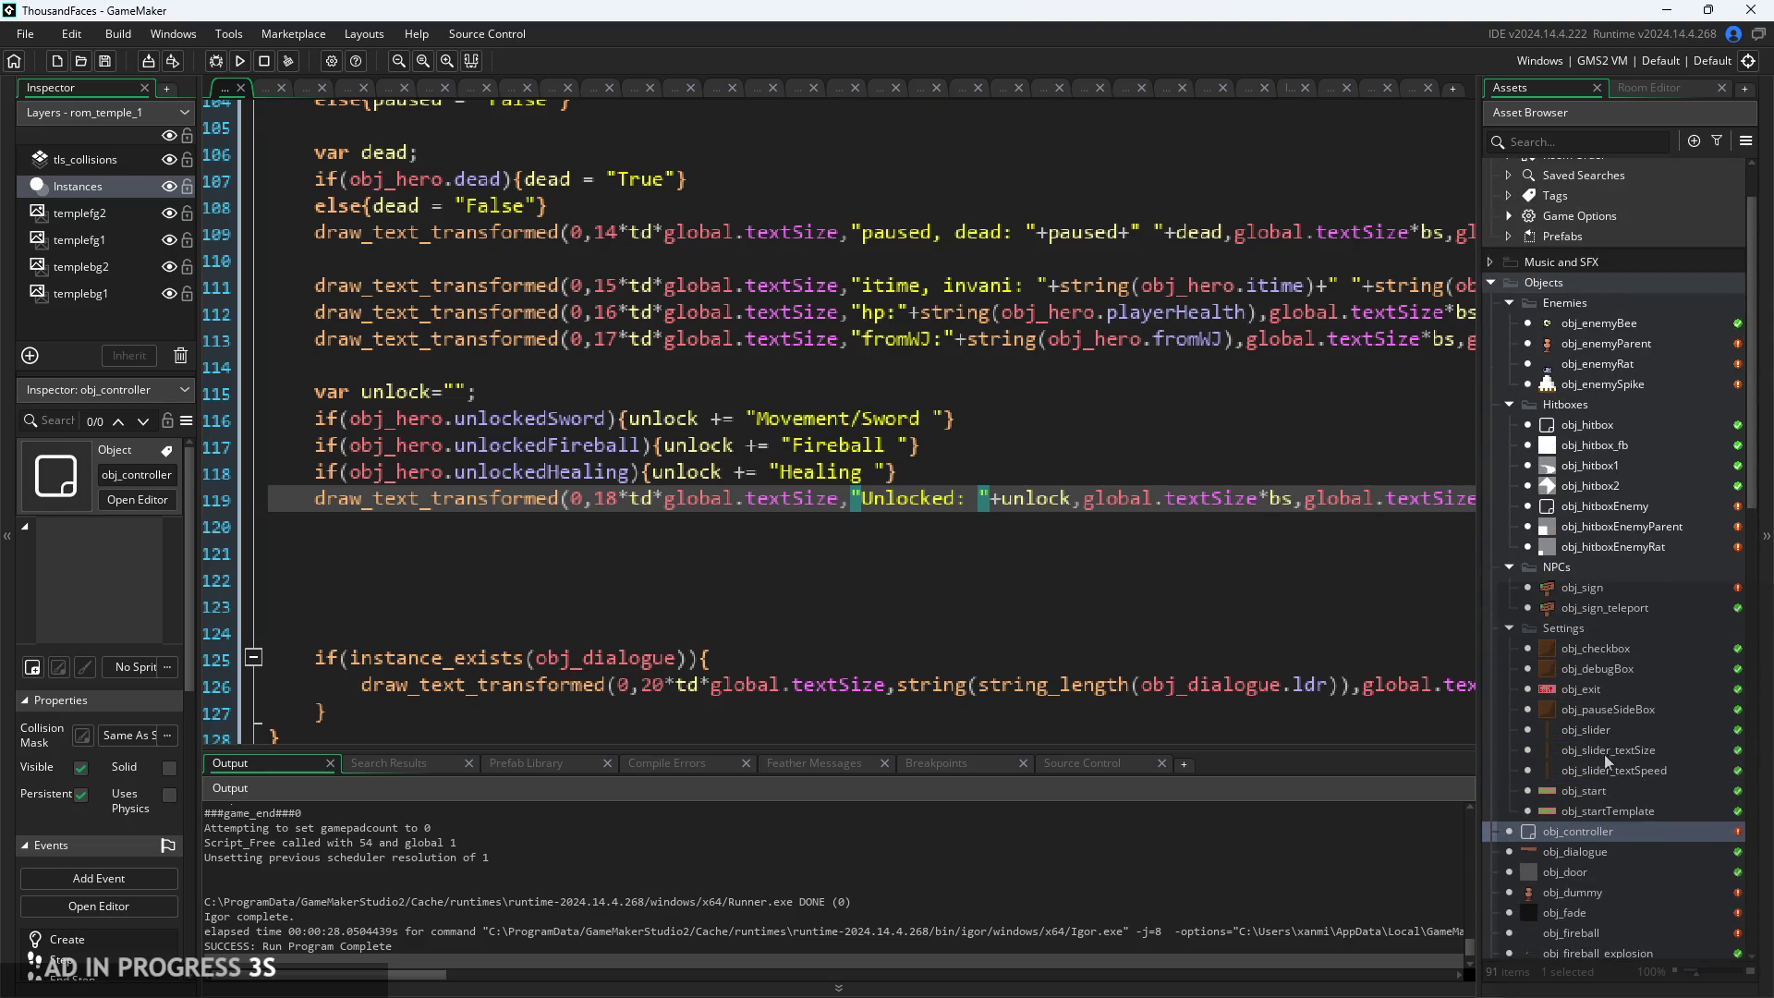
{"action": "scroll", "coordinate": [1603, 754], "scroll_direction": "down", "scroll_amount": 6}
{"action": "double_click", "coordinate": [1588, 628]}
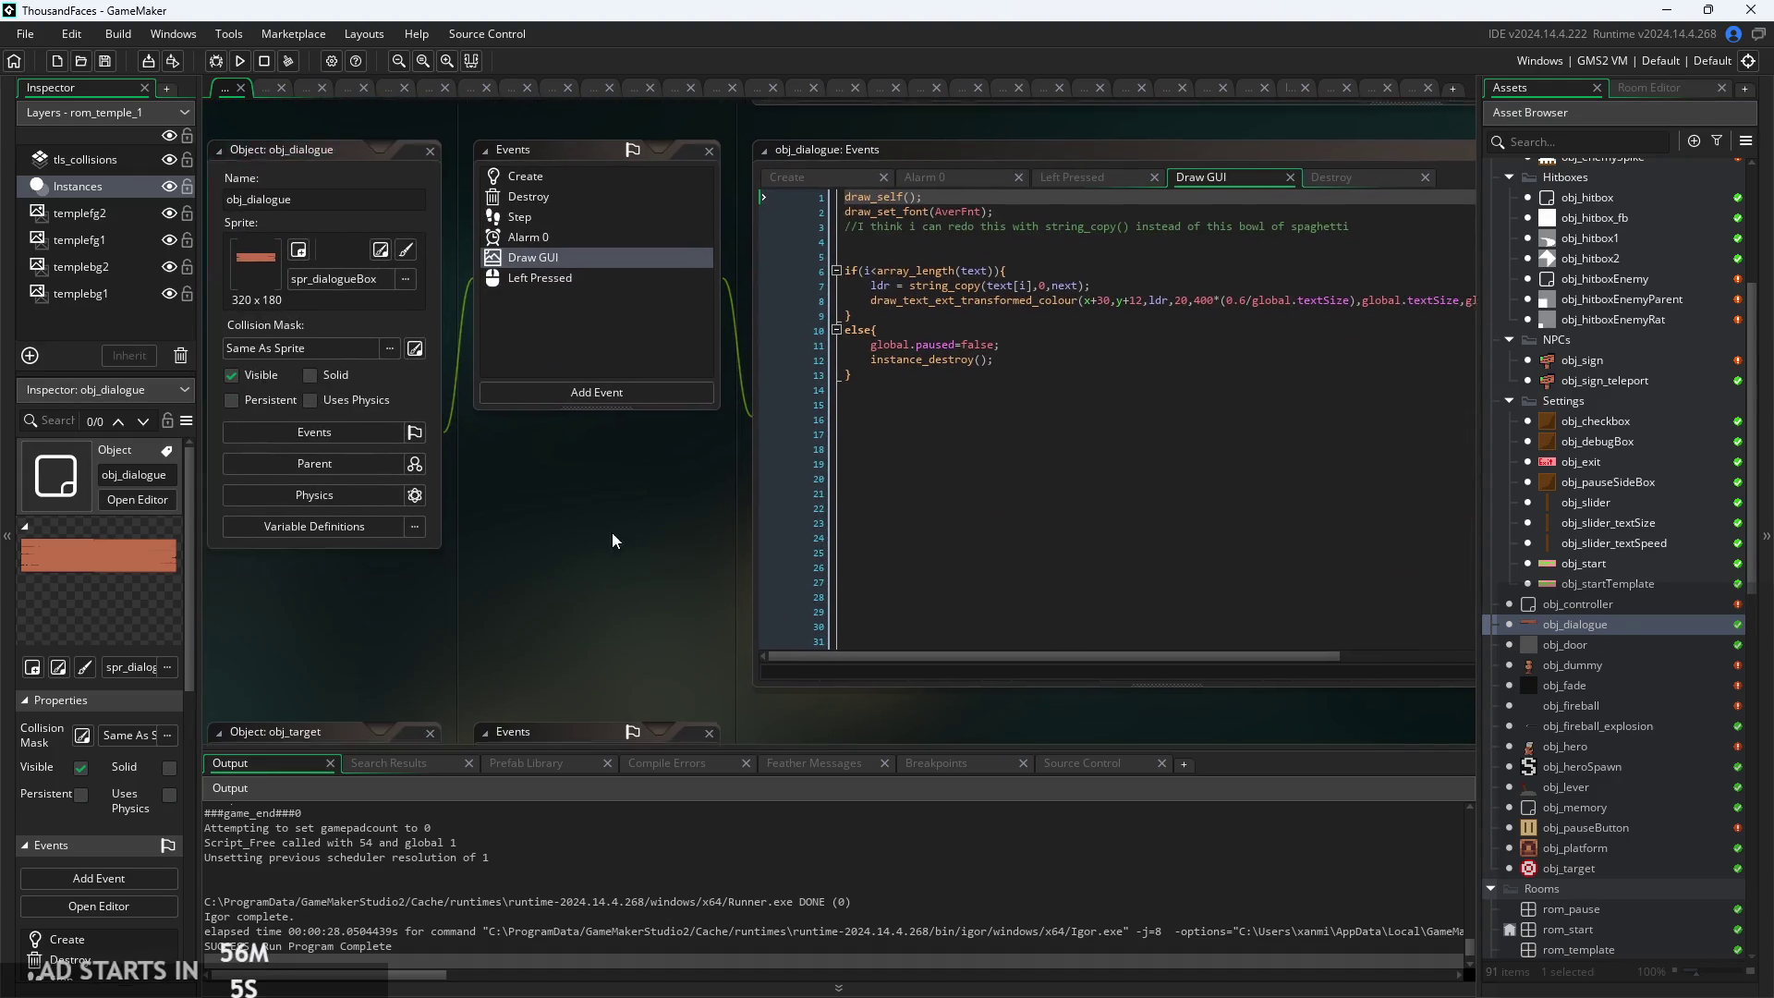
{"action": "left_click", "coordinate": [752, 208]}
{"action": "scroll", "coordinate": [886, 318], "scroll_direction": "up", "scroll_amount": 2}
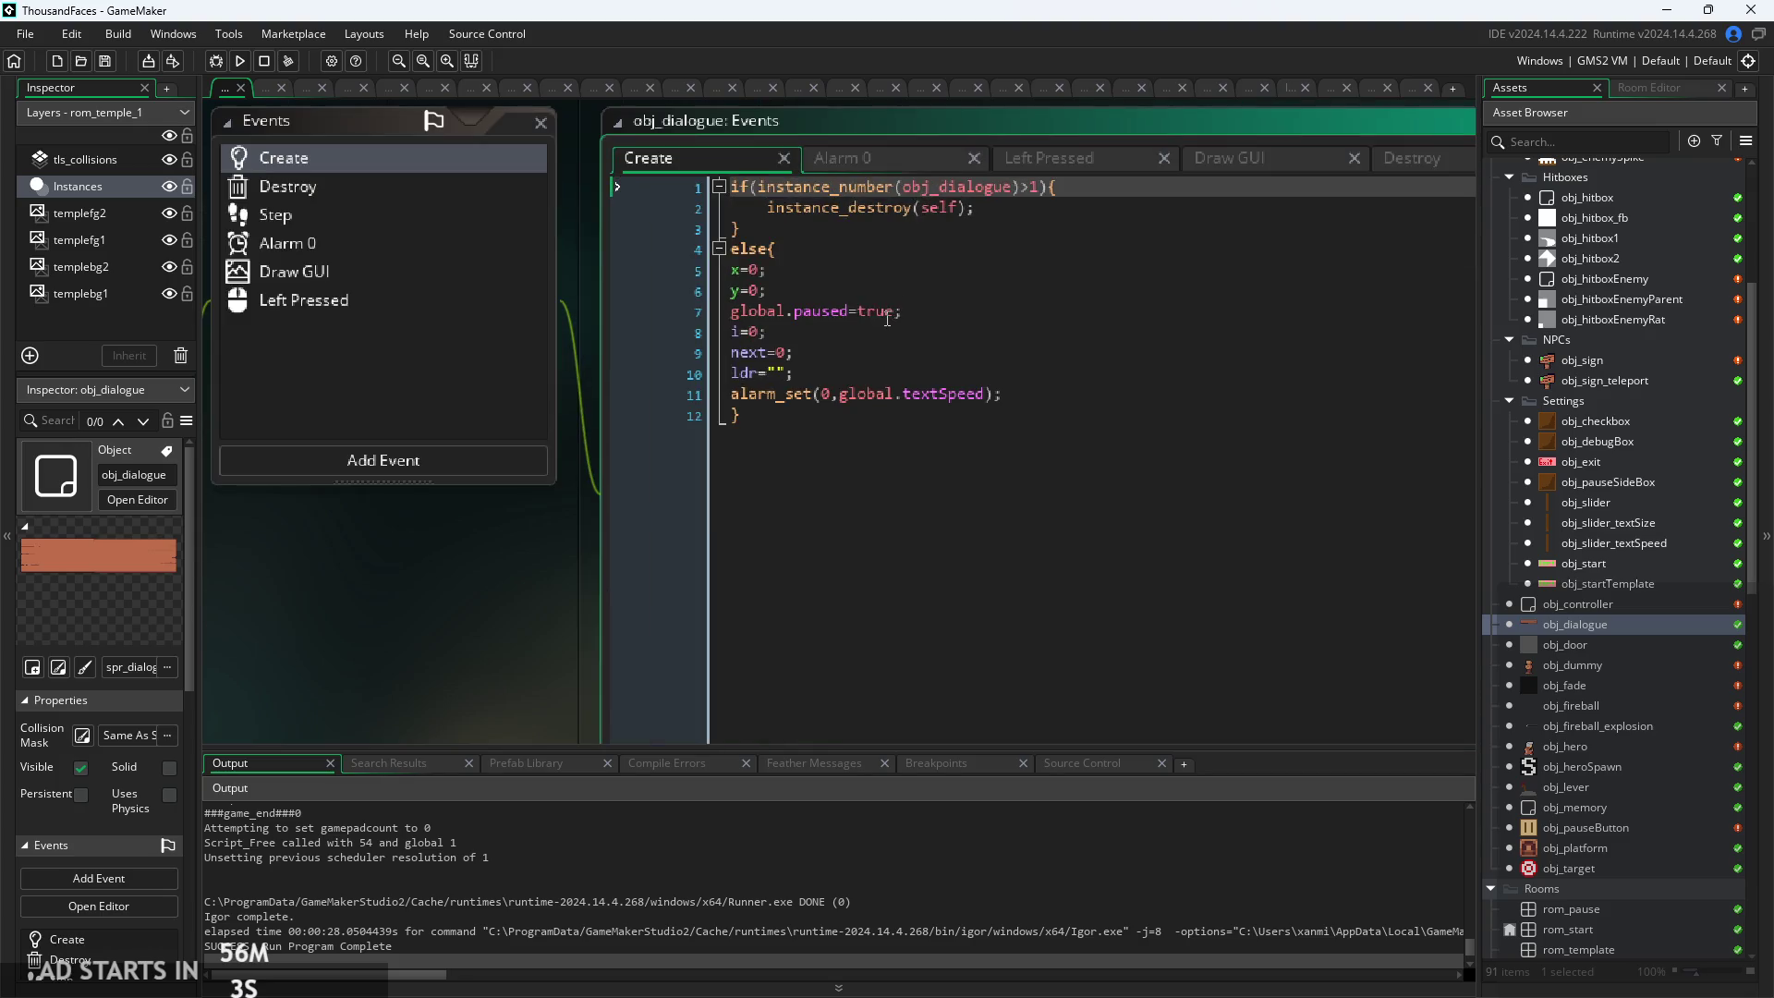
{"action": "left_click", "coordinate": [1048, 393]}
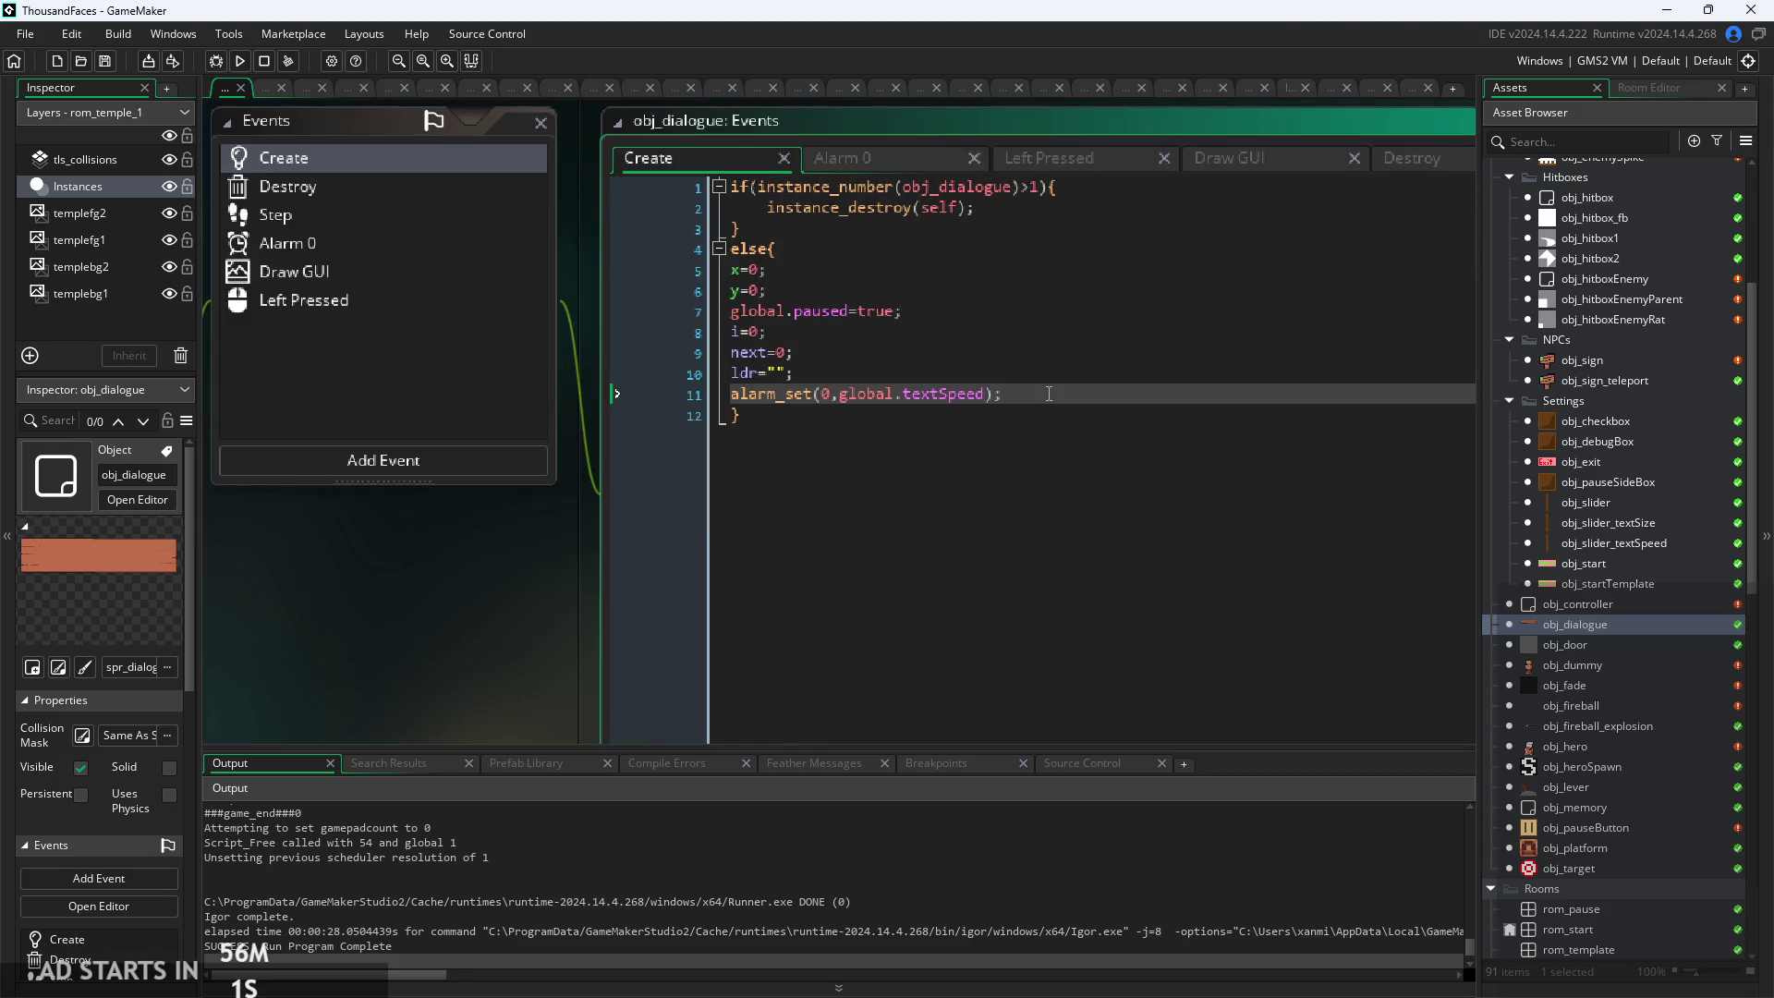
{"action": "key", "text": "Up"}
{"action": "key", "text": "Up"}
{"action": "key", "text": "Up"}
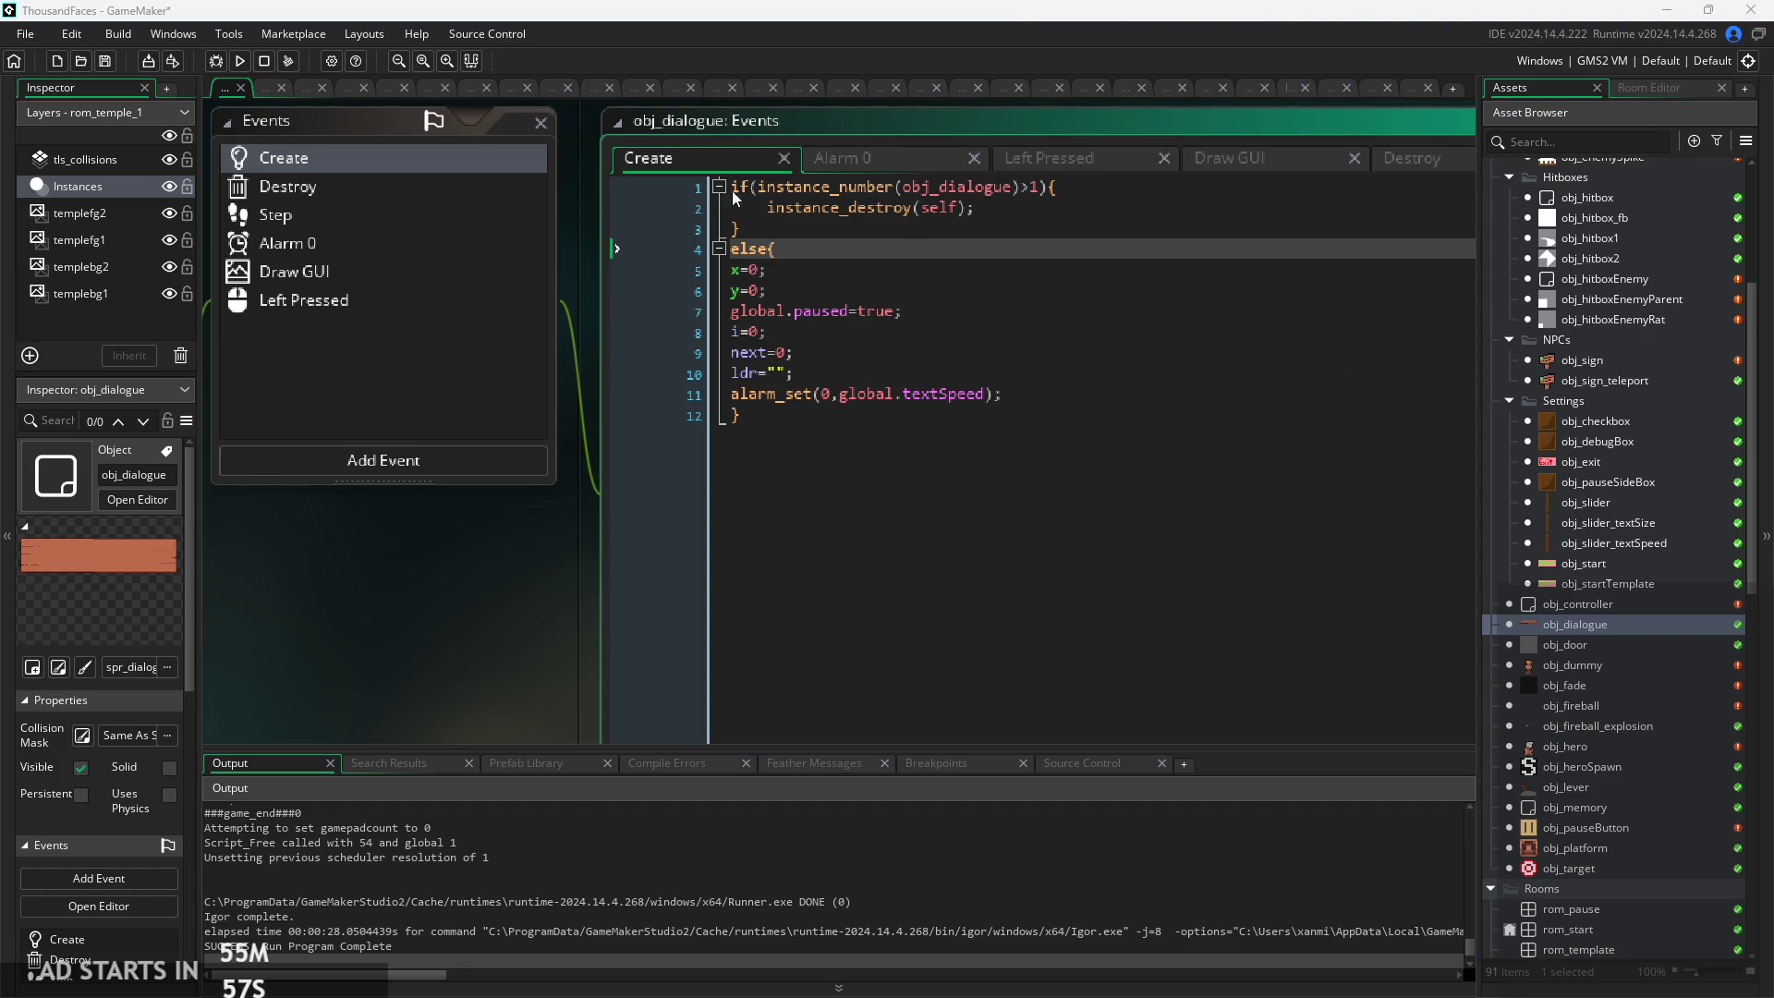
Add layer=obj_pauseButton.layer; at the start of the else block, save, and run
{"action": "key", "text": "Return"}
{"action": "type", "text": "lay"}
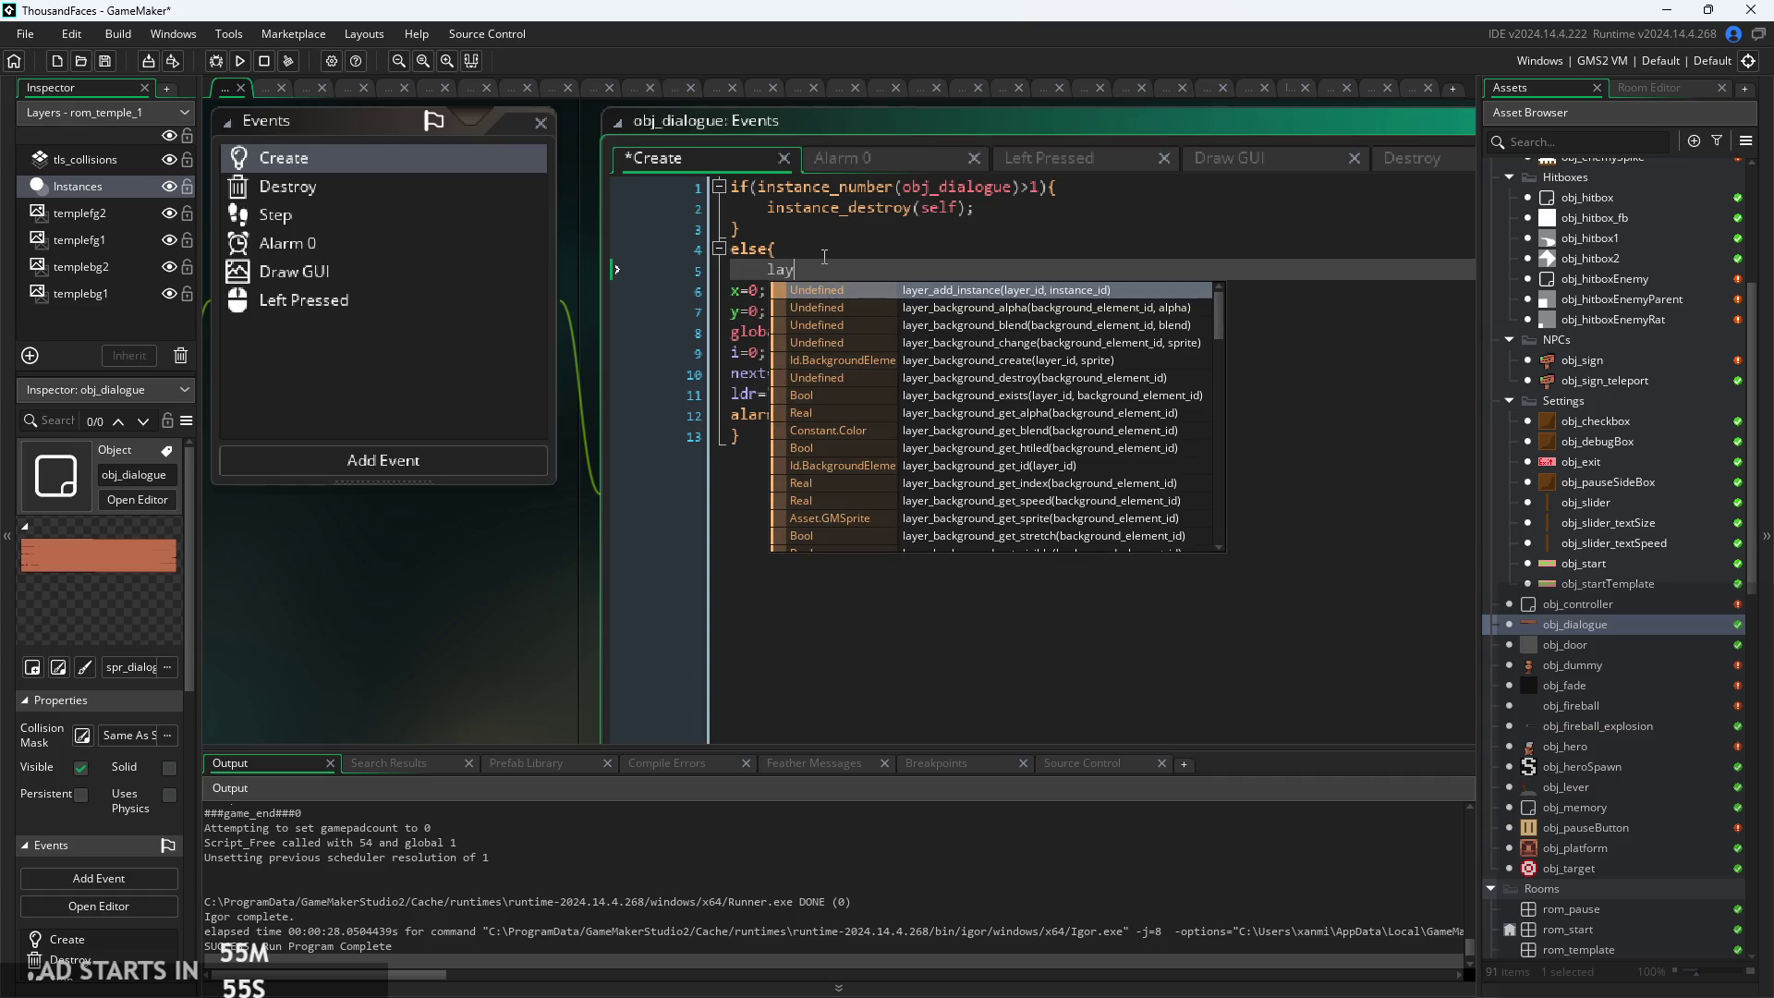
{"action": "type", "text": "er="}
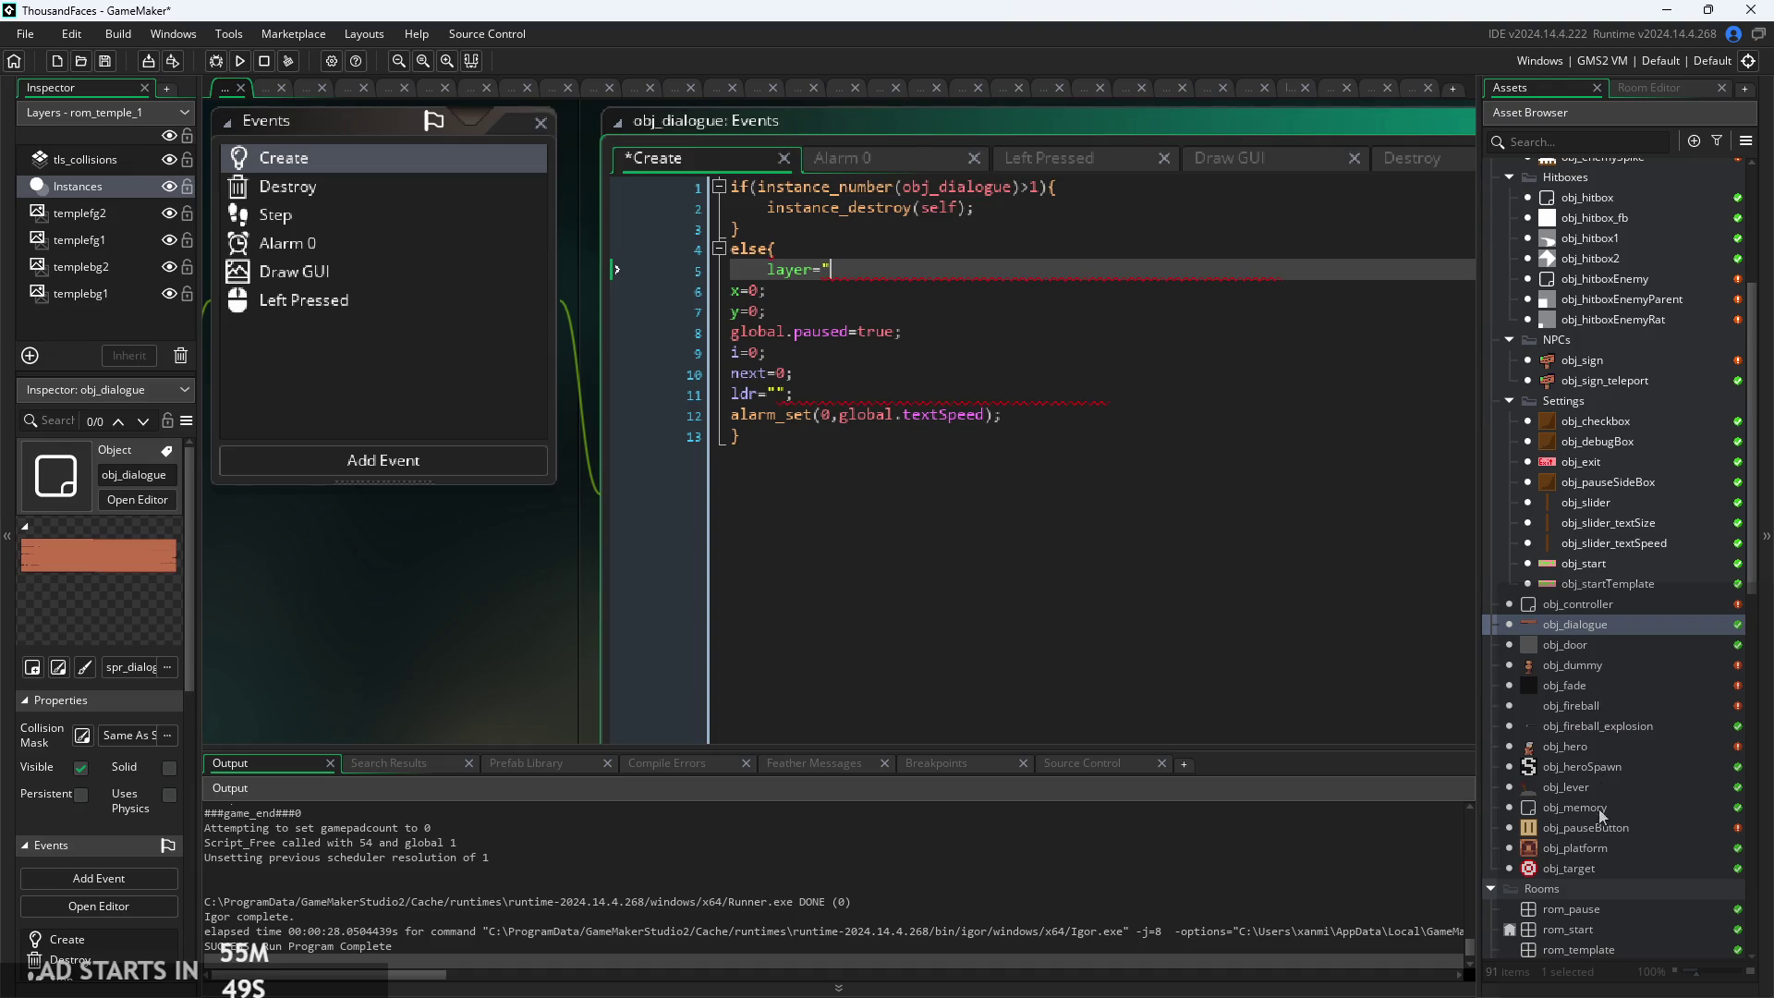
{"action": "key", "text": "BackSpace"}
{"action": "type", "text": "ayer."}
{"action": "type", "text": "pau"}
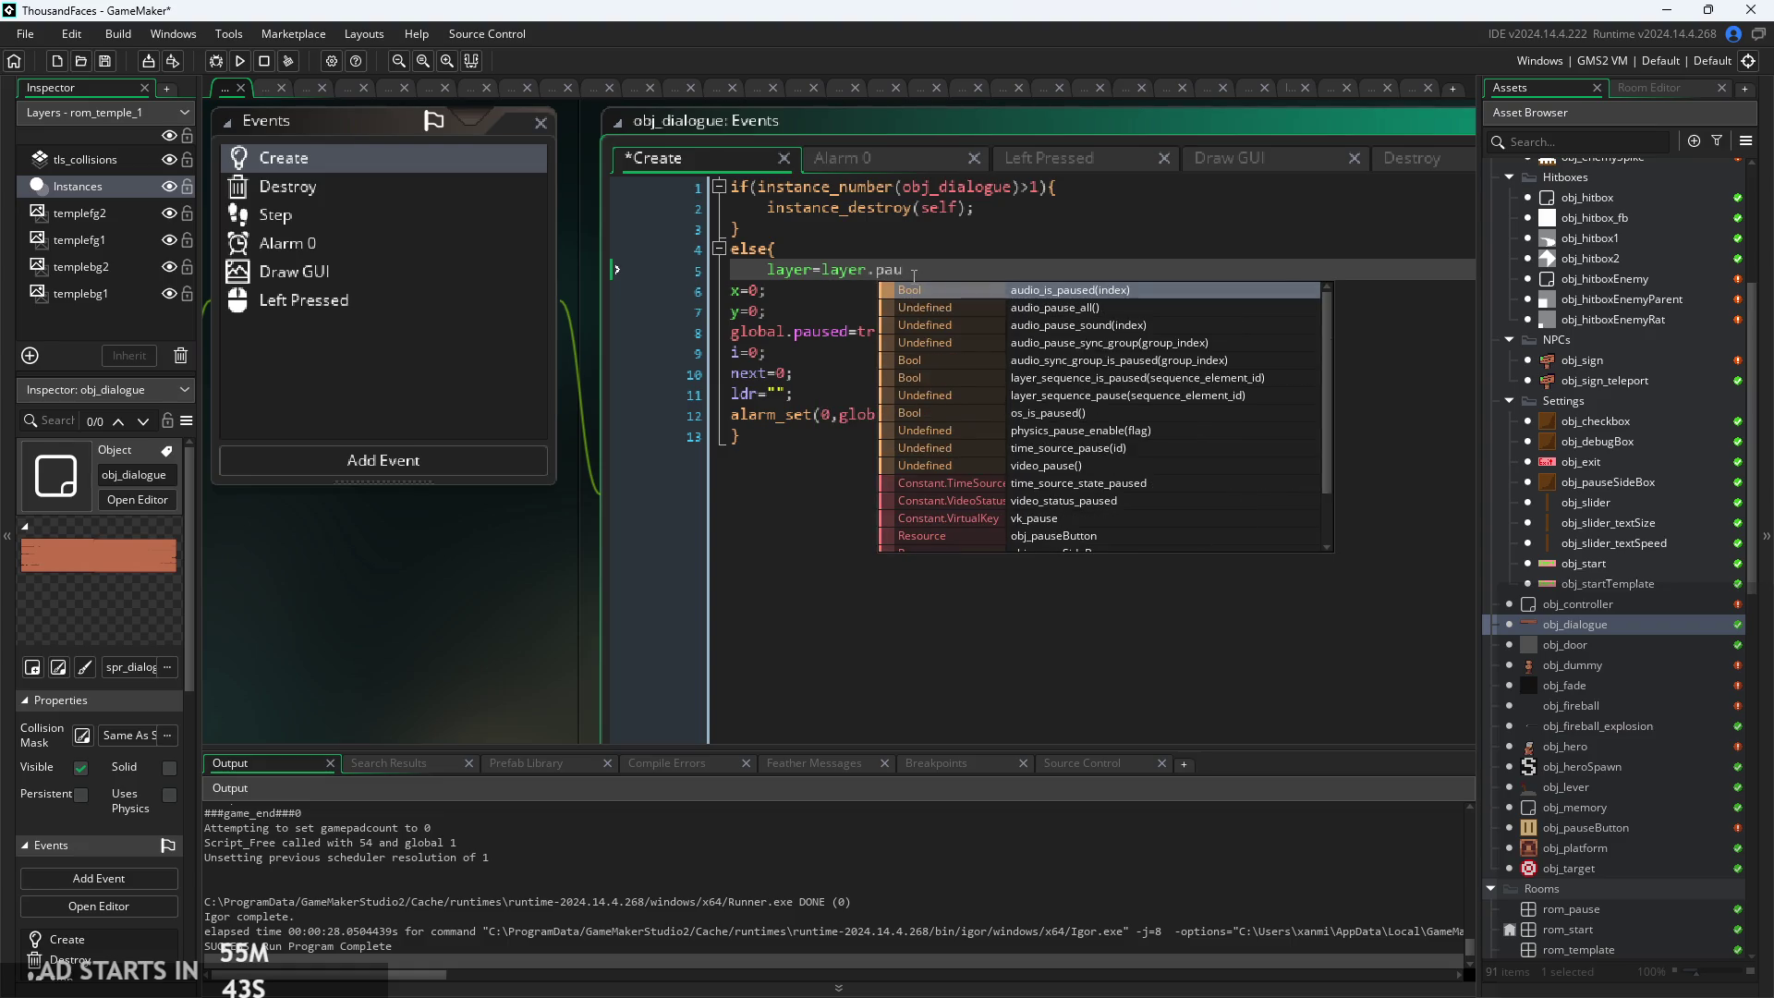
{"action": "key", "text": "BackSpace"}
{"action": "key", "text": "BackSpace"}
{"action": "key", "text": "BackSpace"}
{"action": "type", "text": "obj"}
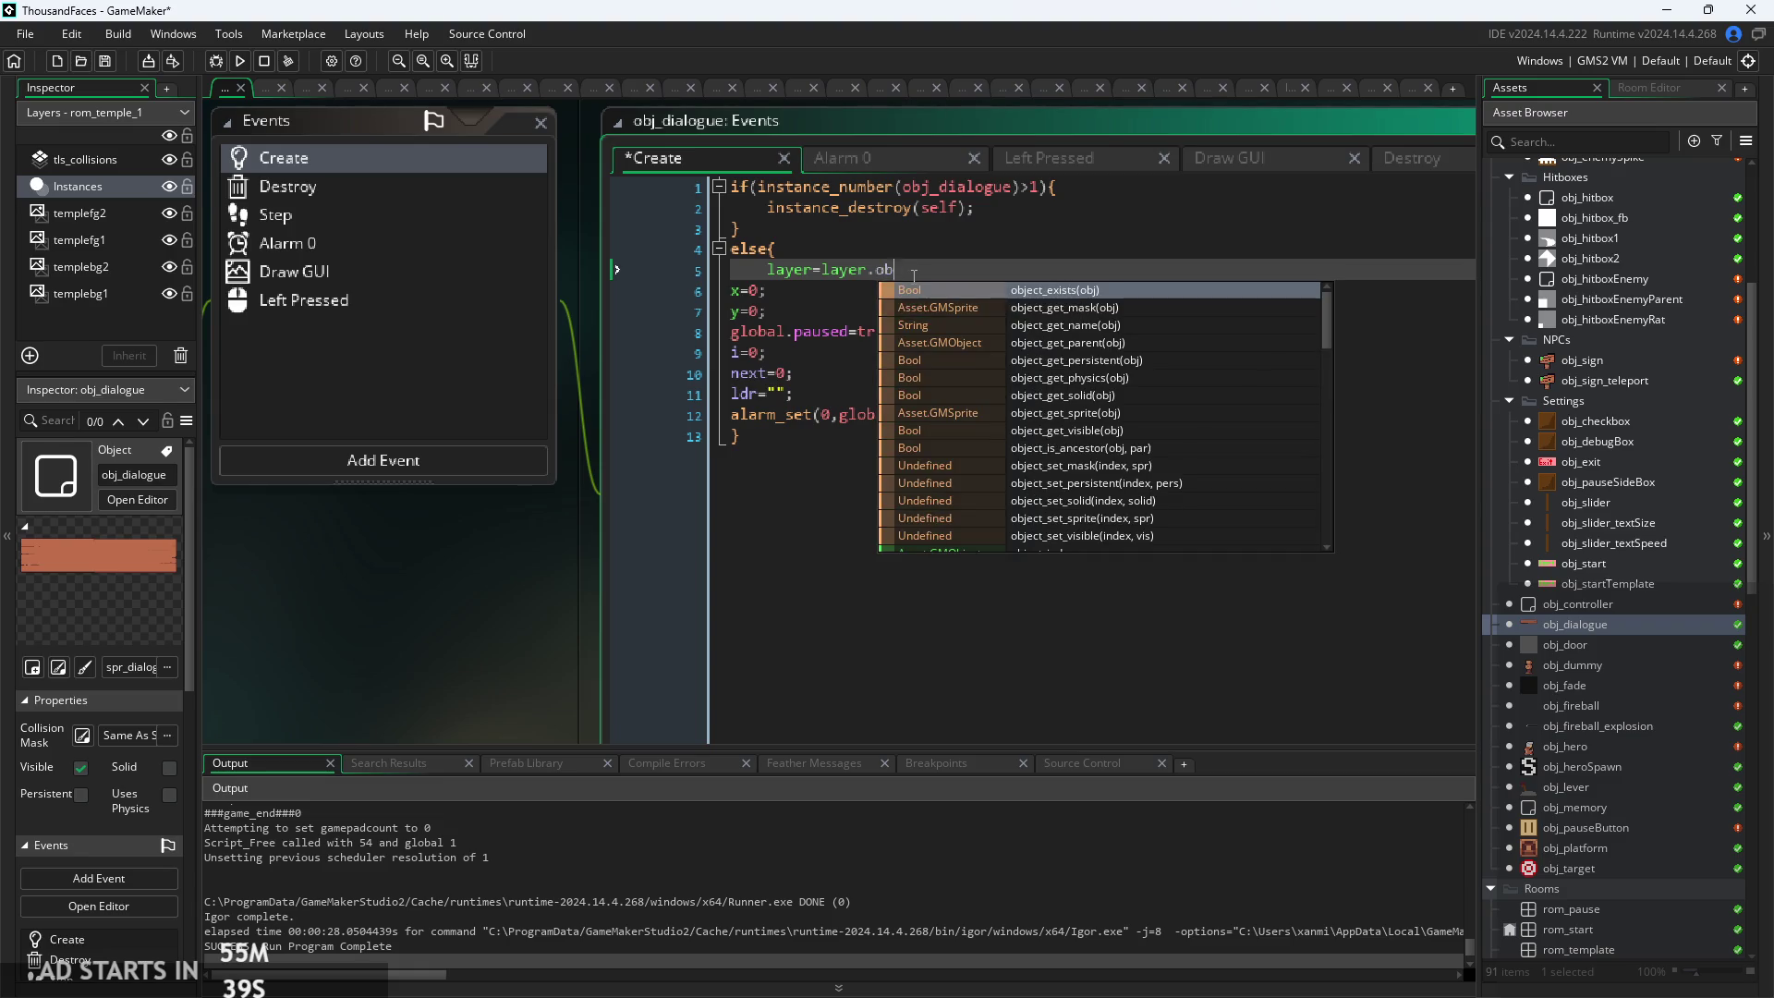
{"action": "key", "text": "BackSpace"}
{"action": "key", "text": "BackSpace"}
{"action": "key", "text": "BackSpace"}
{"action": "type", "text": "obj_pause"}
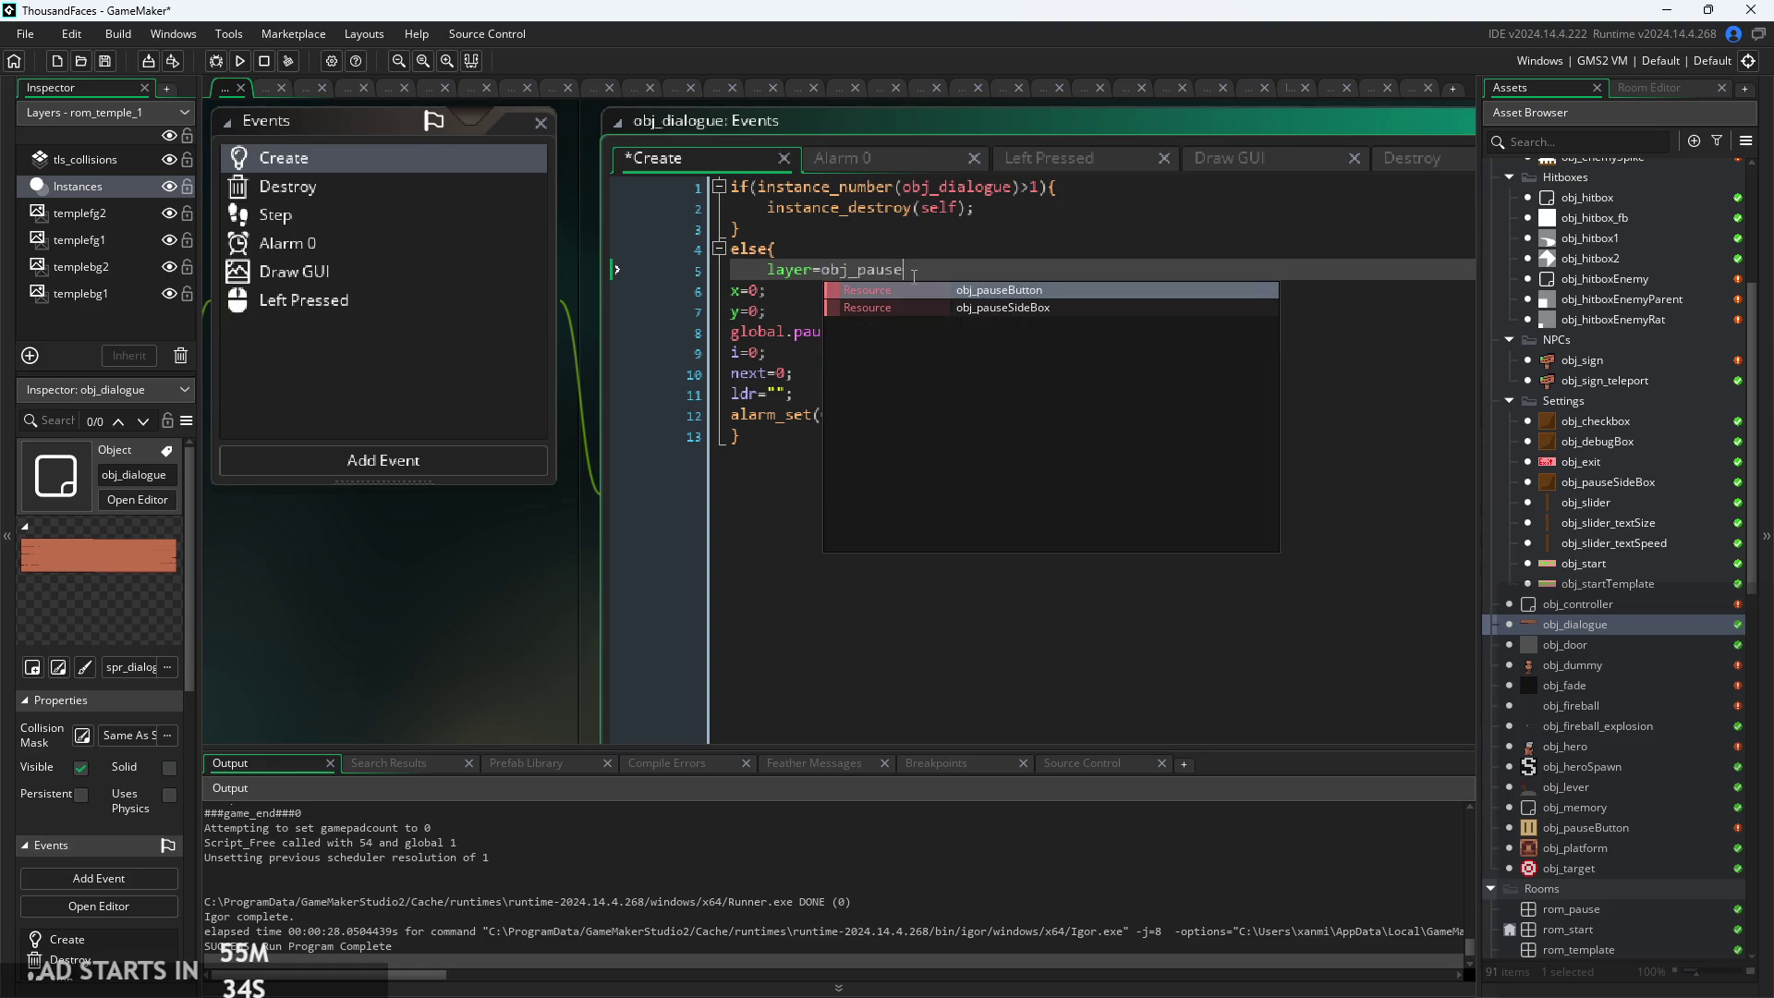
{"action": "key", "text": "Return"}
{"action": "type", "text": "."}
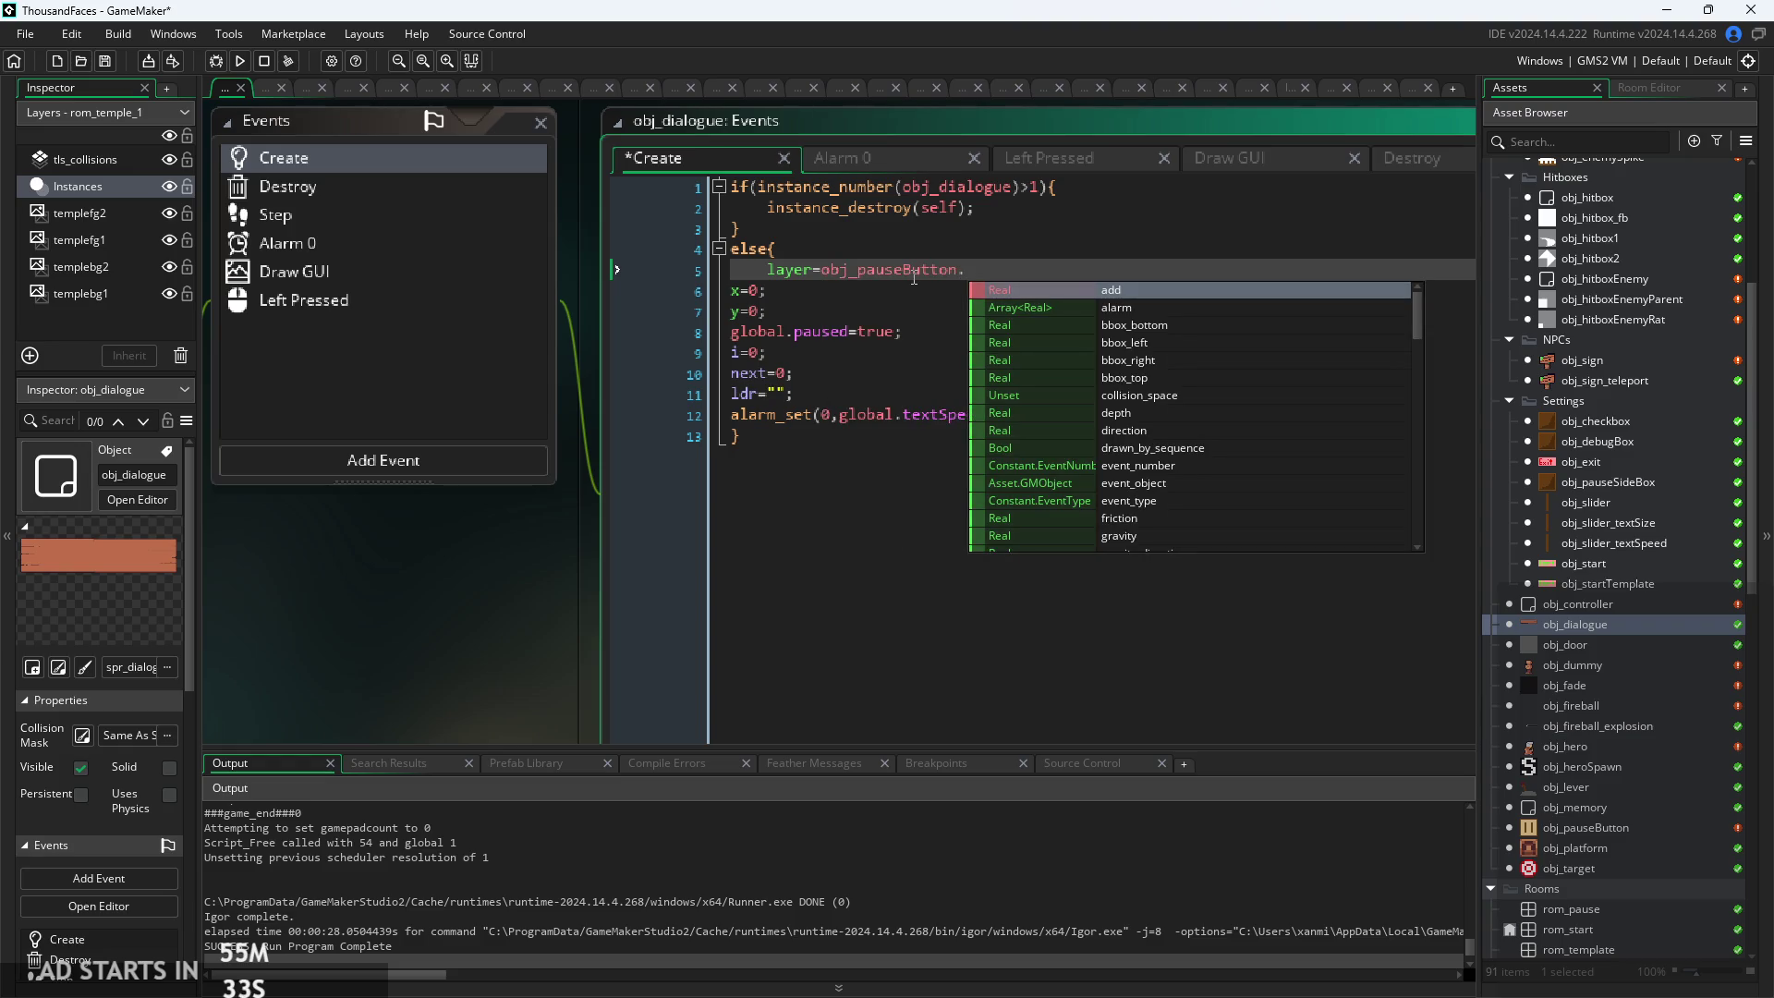
{"action": "type", "text": "layer;"}
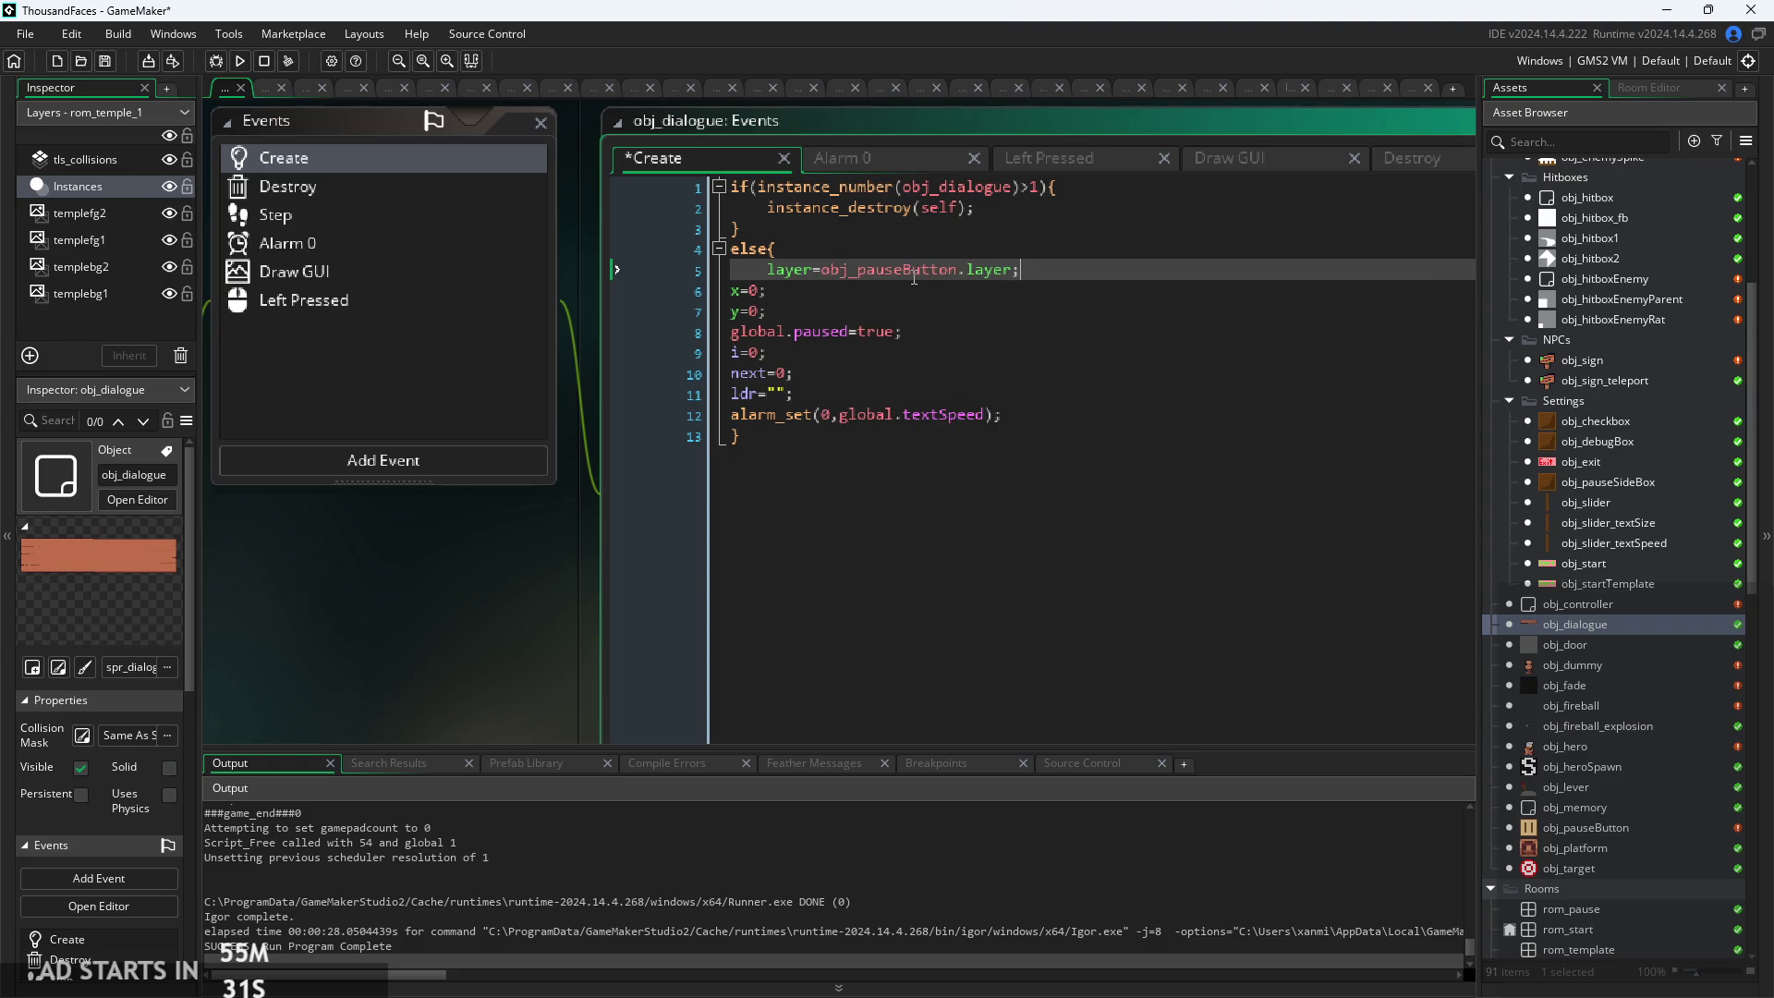
{"action": "key", "text": "ctrl+s"}
{"action": "left_click", "coordinate": [241, 60]}
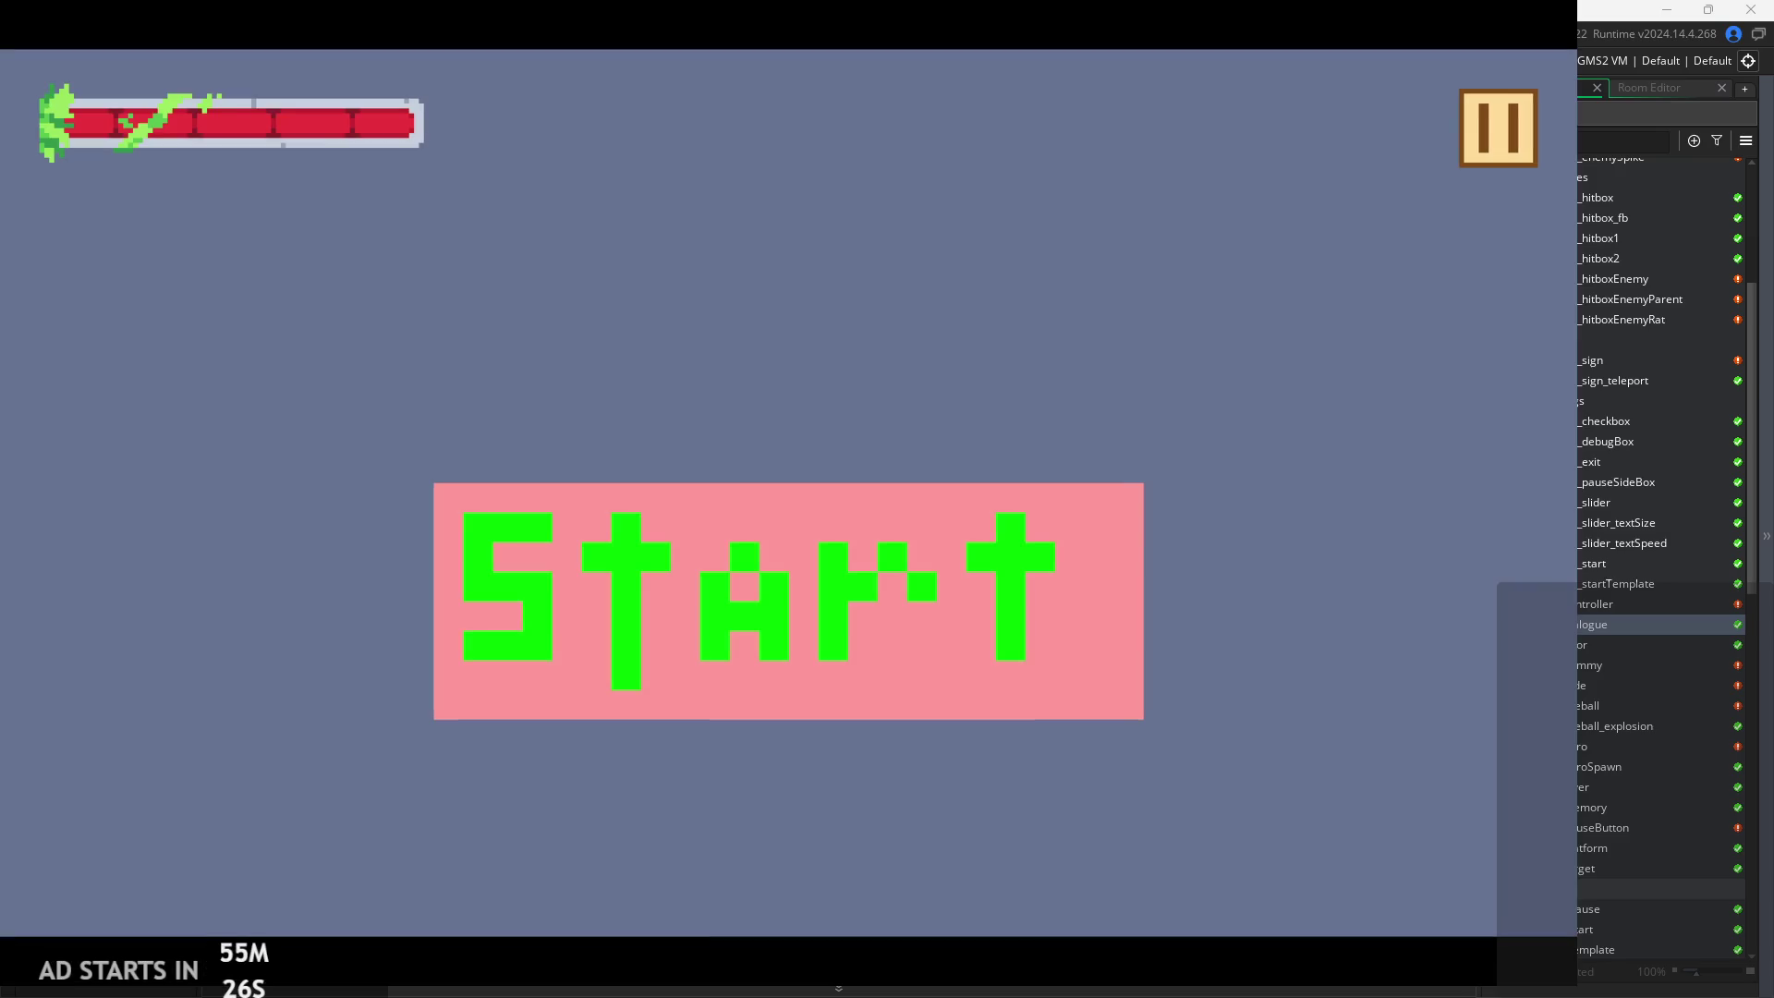
{"action": "left_click", "coordinate": [706, 617]}
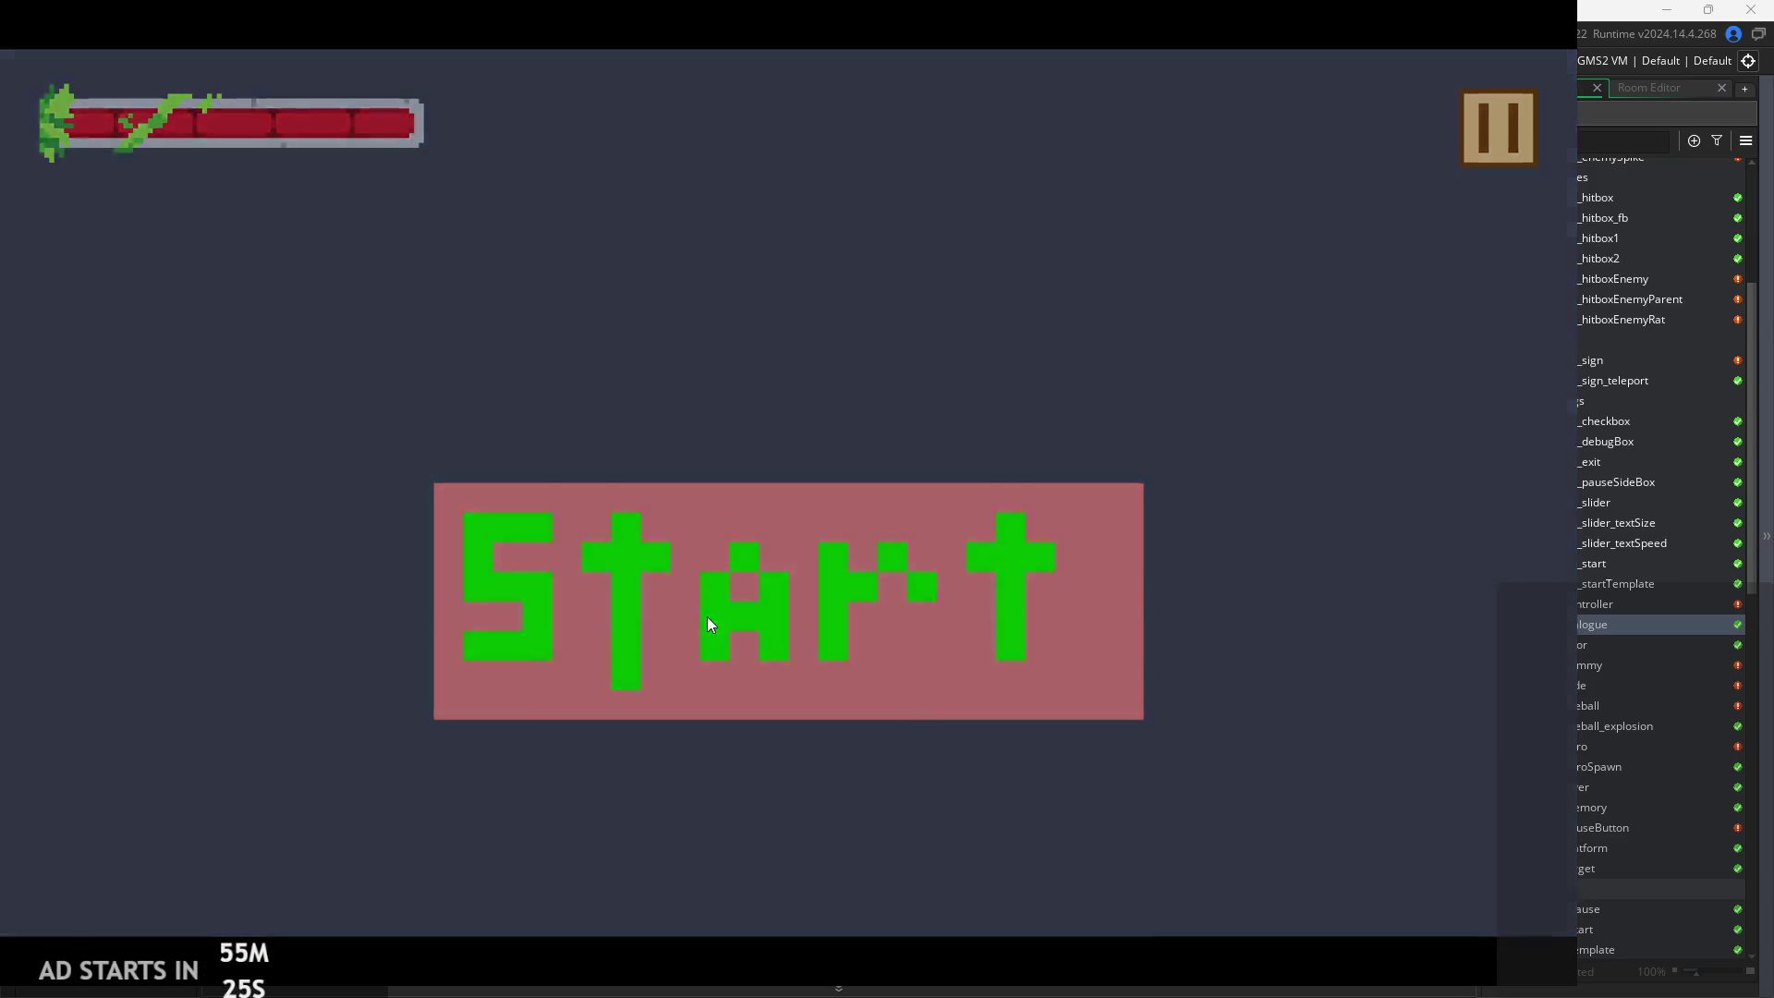
{"action": "key", "text": "Right"}
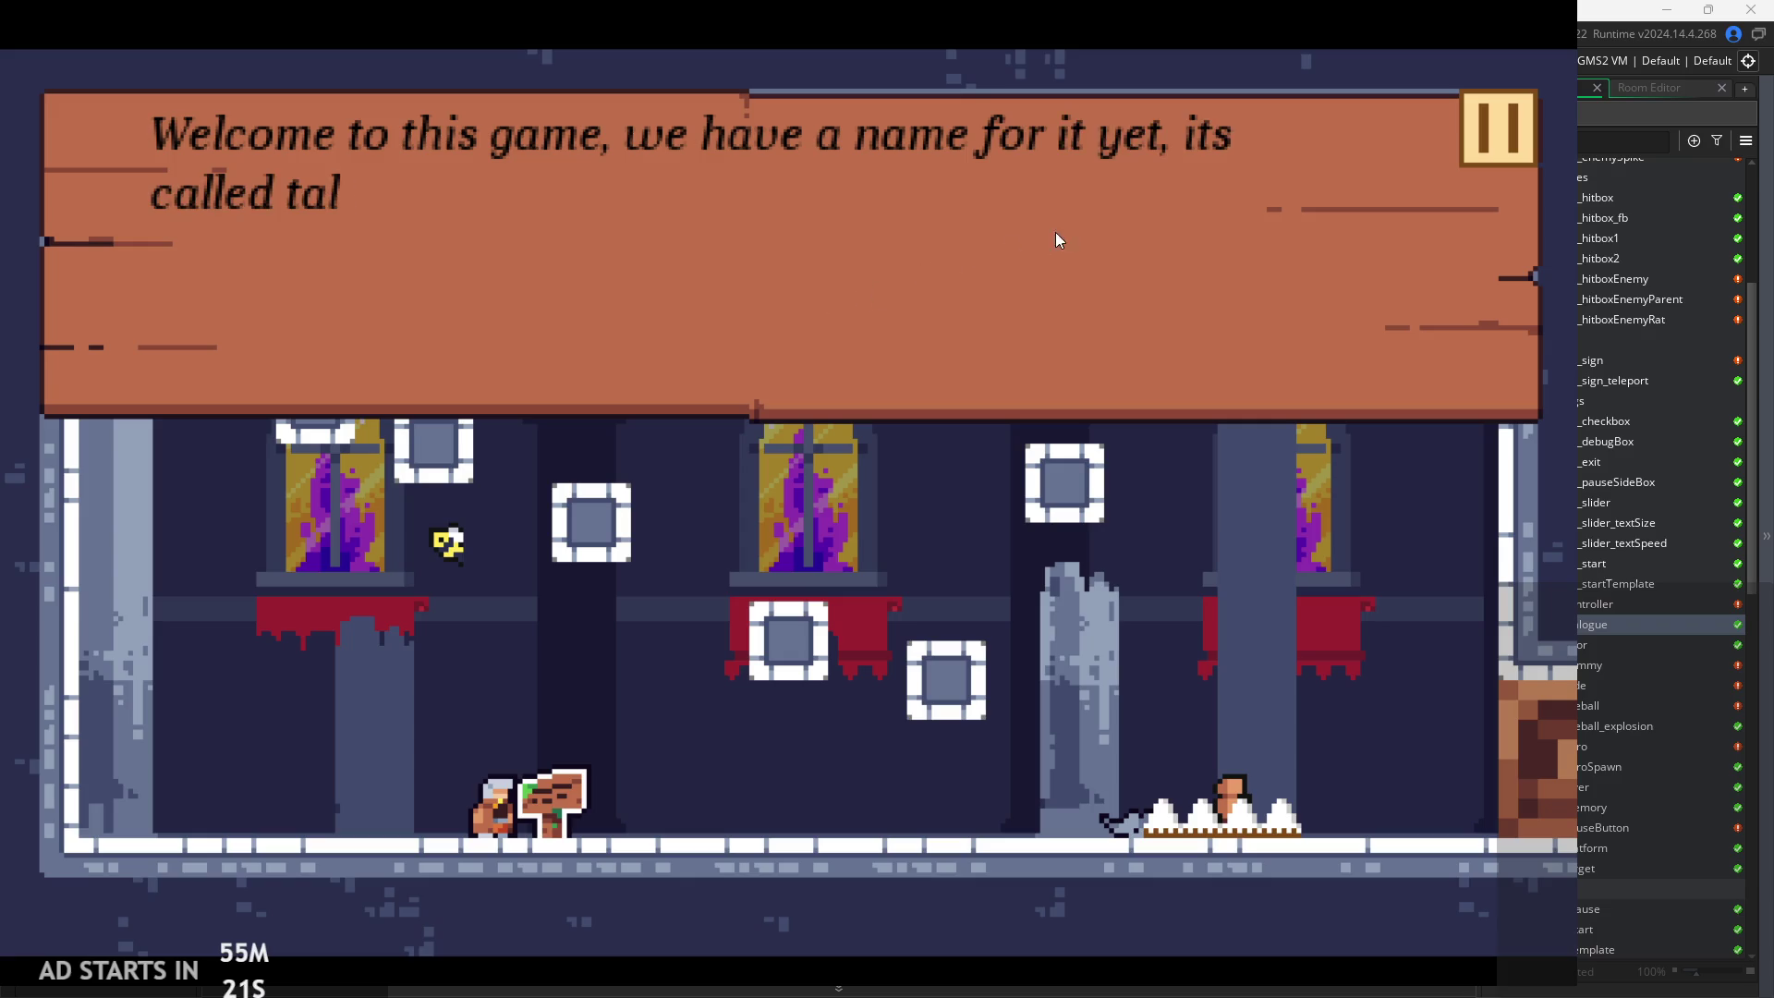
{"action": "left_click", "coordinate": [1272, 236]}
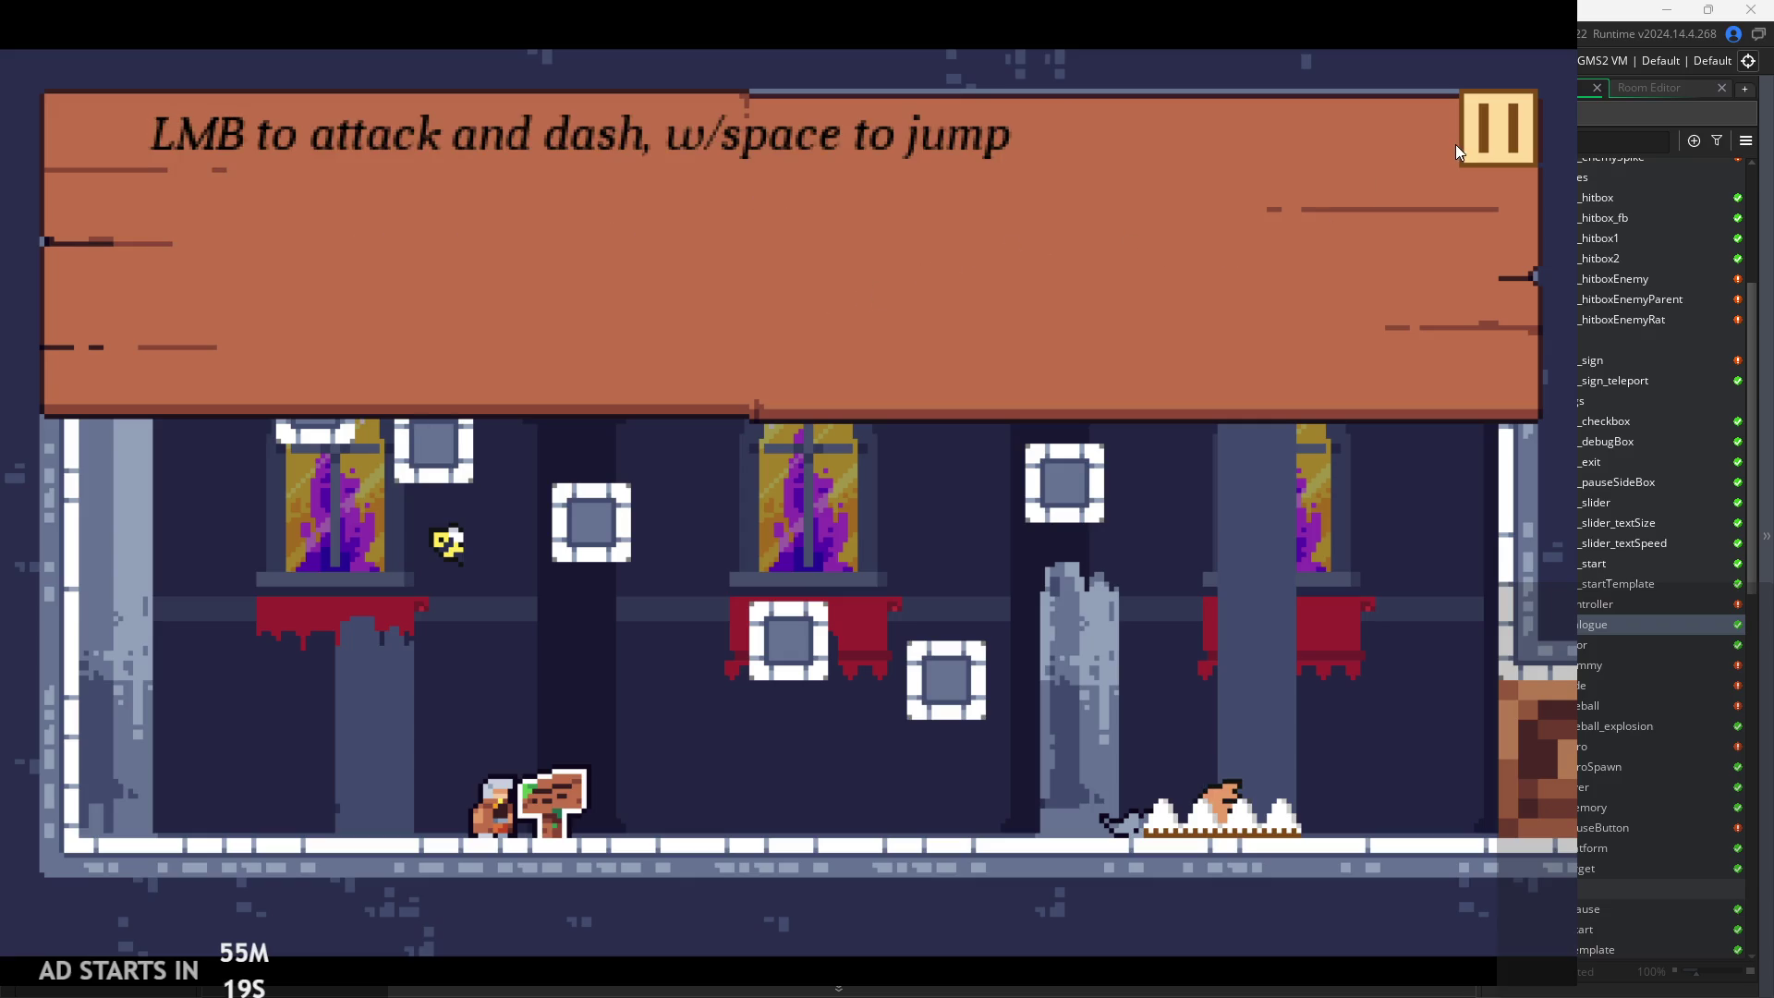
{"action": "left_click", "coordinate": [1443, 169]}
{"action": "left_click", "coordinate": [1493, 147]}
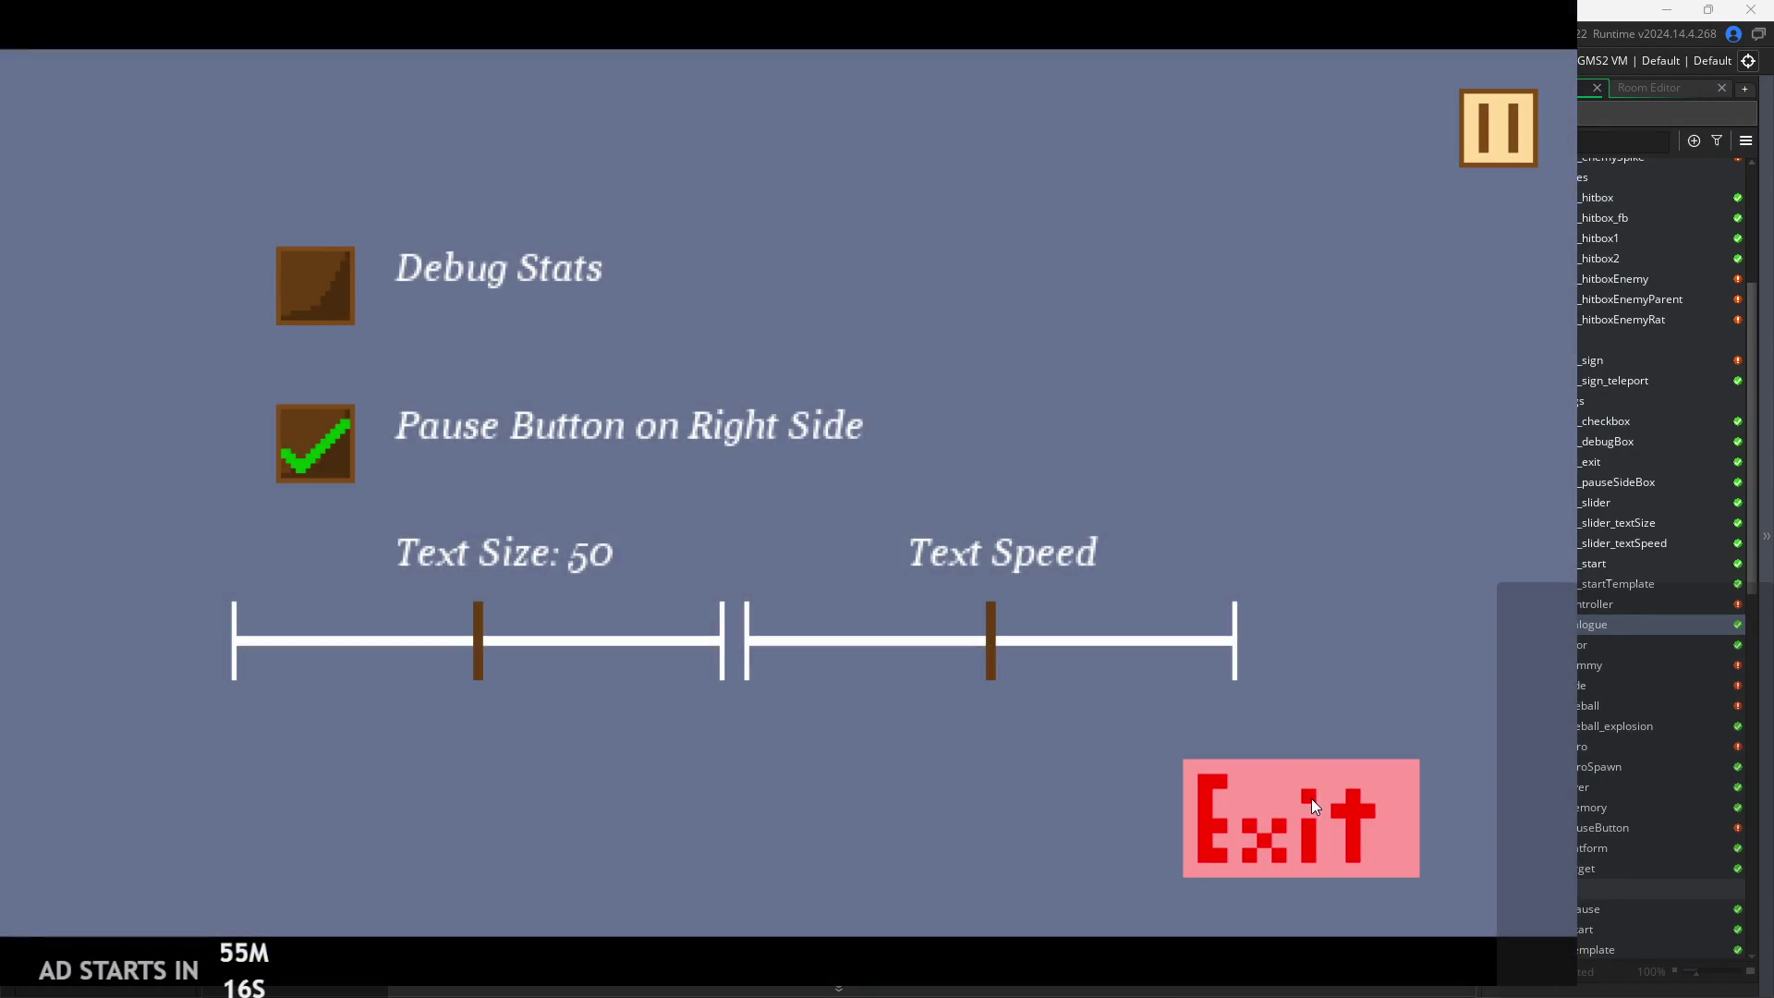
{"action": "left_click", "coordinate": [1311, 798]}
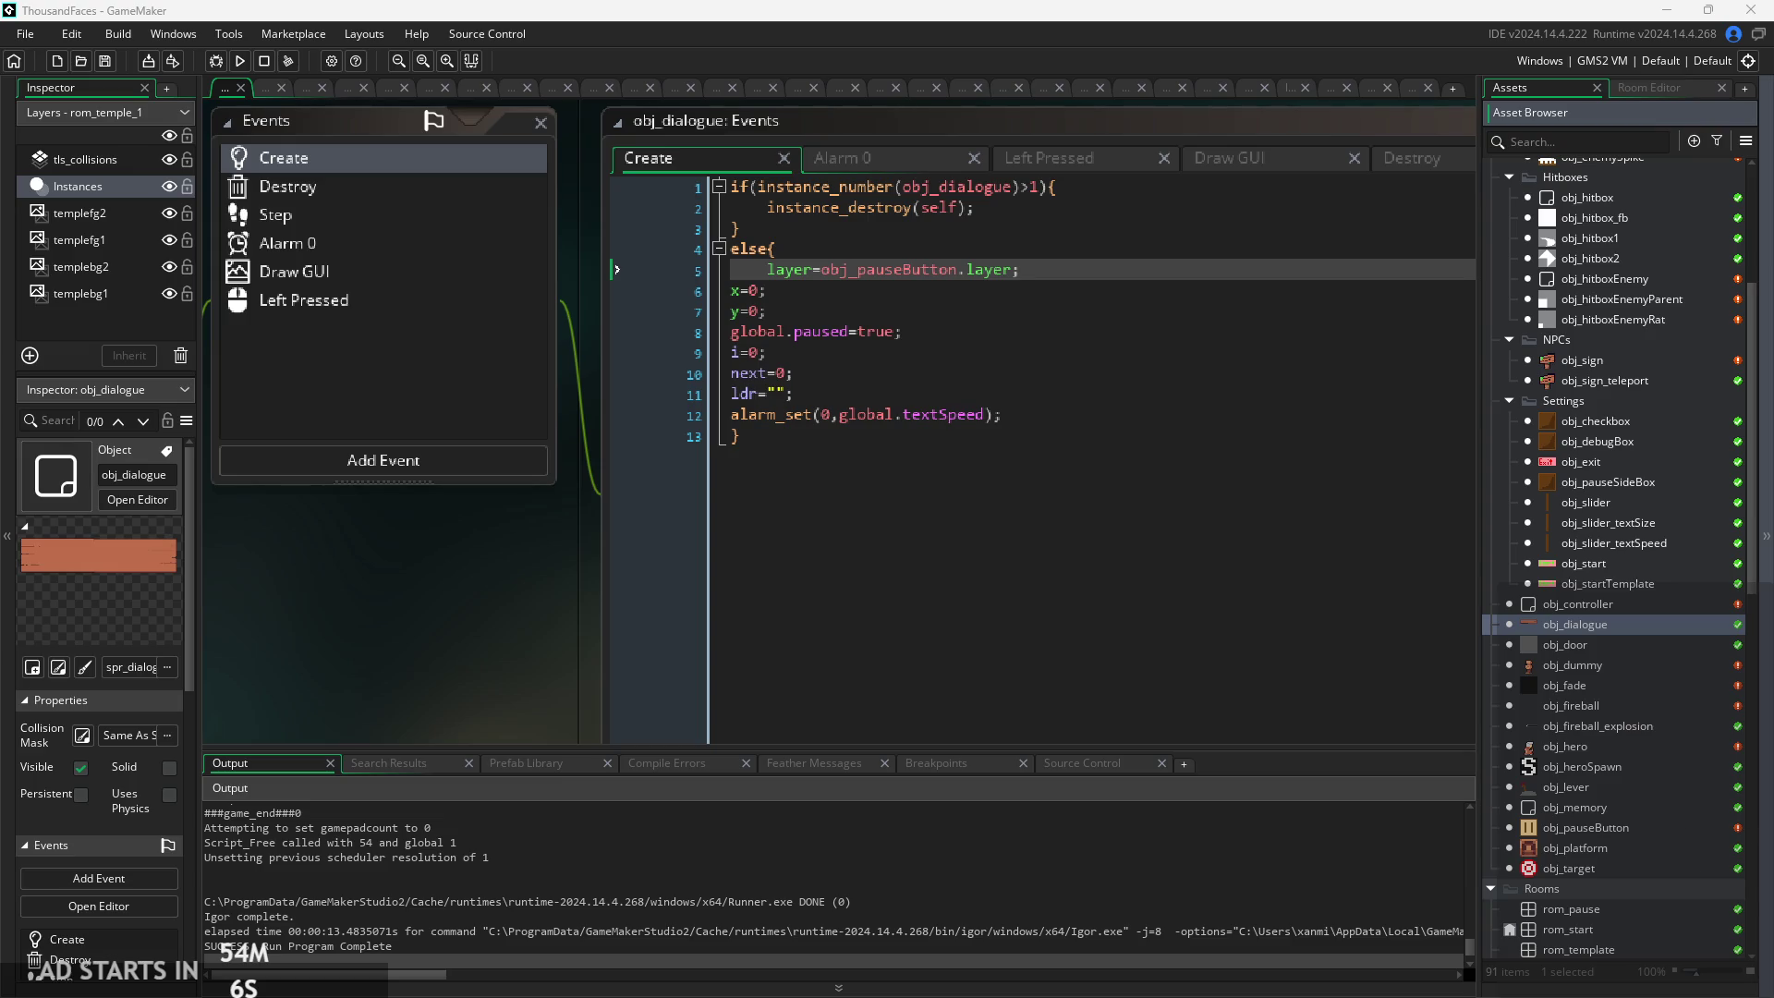
{"action": "scroll", "coordinate": [1610, 825], "scroll_direction": "down", "scroll_amount": 1}
{"action": "scroll", "coordinate": [1609, 827], "scroll_direction": "down", "scroll_amount": 20}
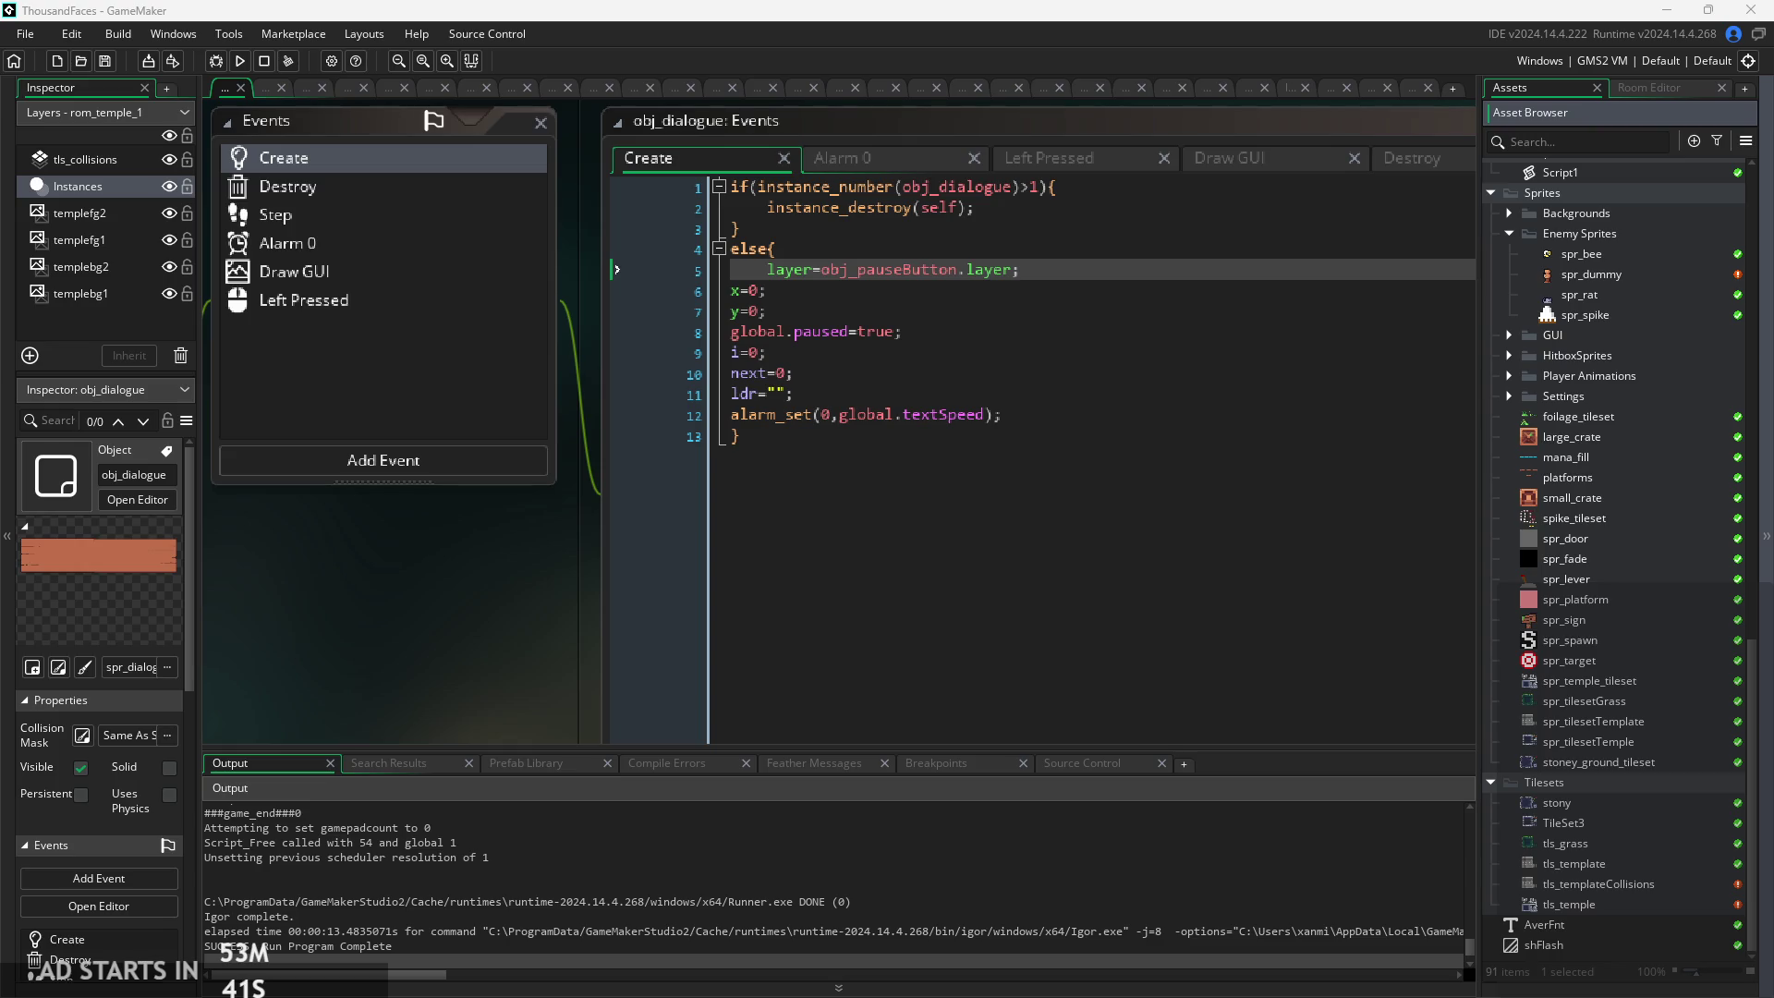
{"action": "mouse_move", "coordinate": [1579, 850]}
{"action": "left_mouse_down"}
{"action": "mouse_move", "coordinate": [1608, 728]}
{"action": "mouse_move", "coordinate": [1585, 637]}
{"action": "mouse_move", "coordinate": [1612, 729]}
{"action": "left_mouse_up"}
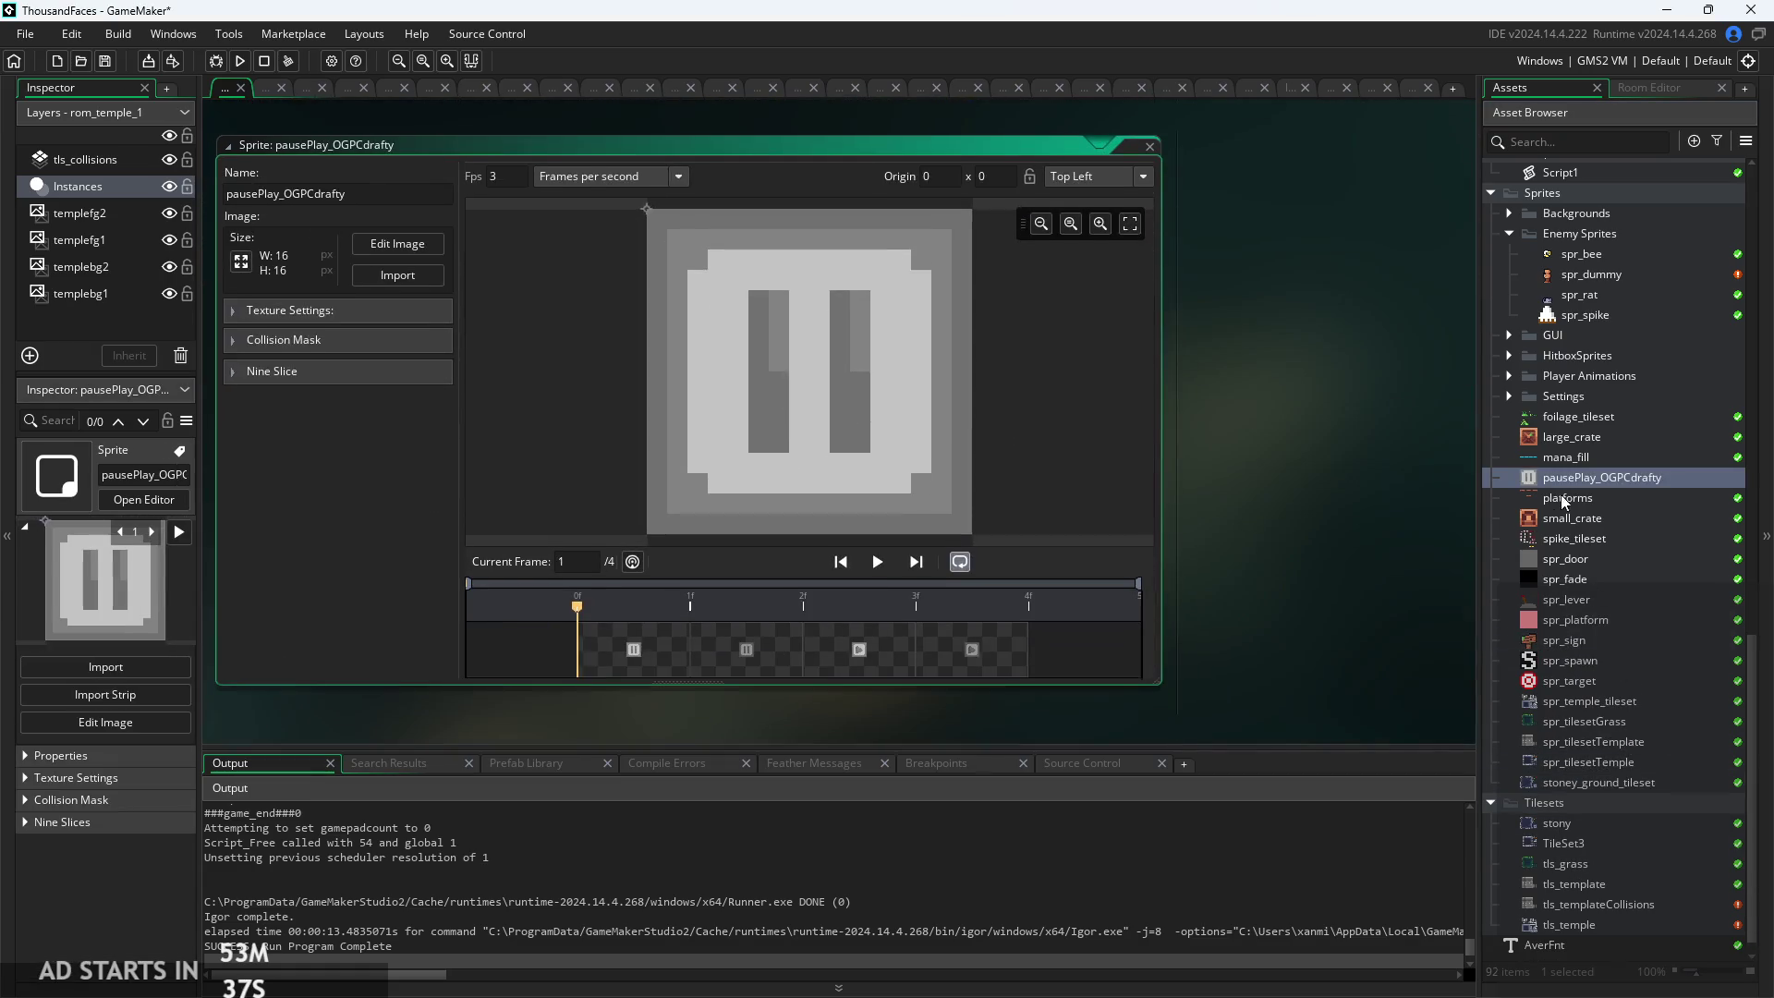
{"action": "double_click", "coordinate": [365, 193]}
{"action": "key", "text": "BackSpace"}
{"action": "type", "text": "spr_pause"}
{"action": "key", "text": "Return"}
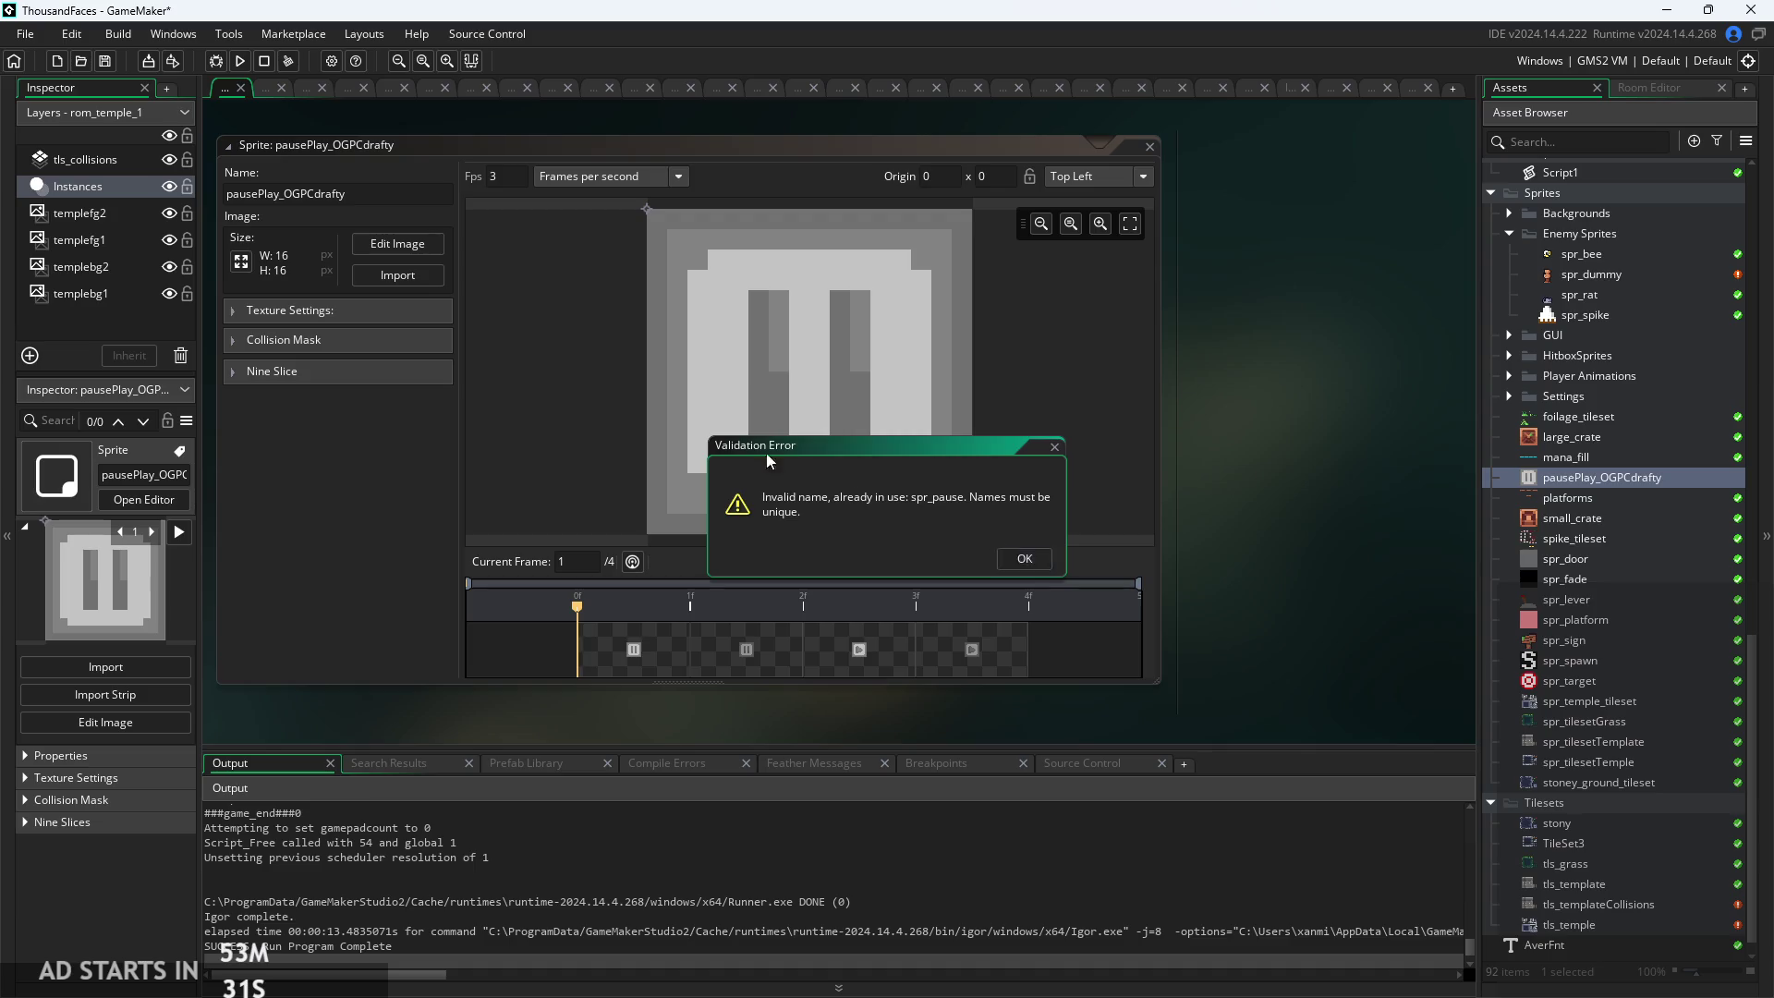
{"action": "key", "text": "Return"}
{"action": "double_click", "coordinate": [1132, 145]}
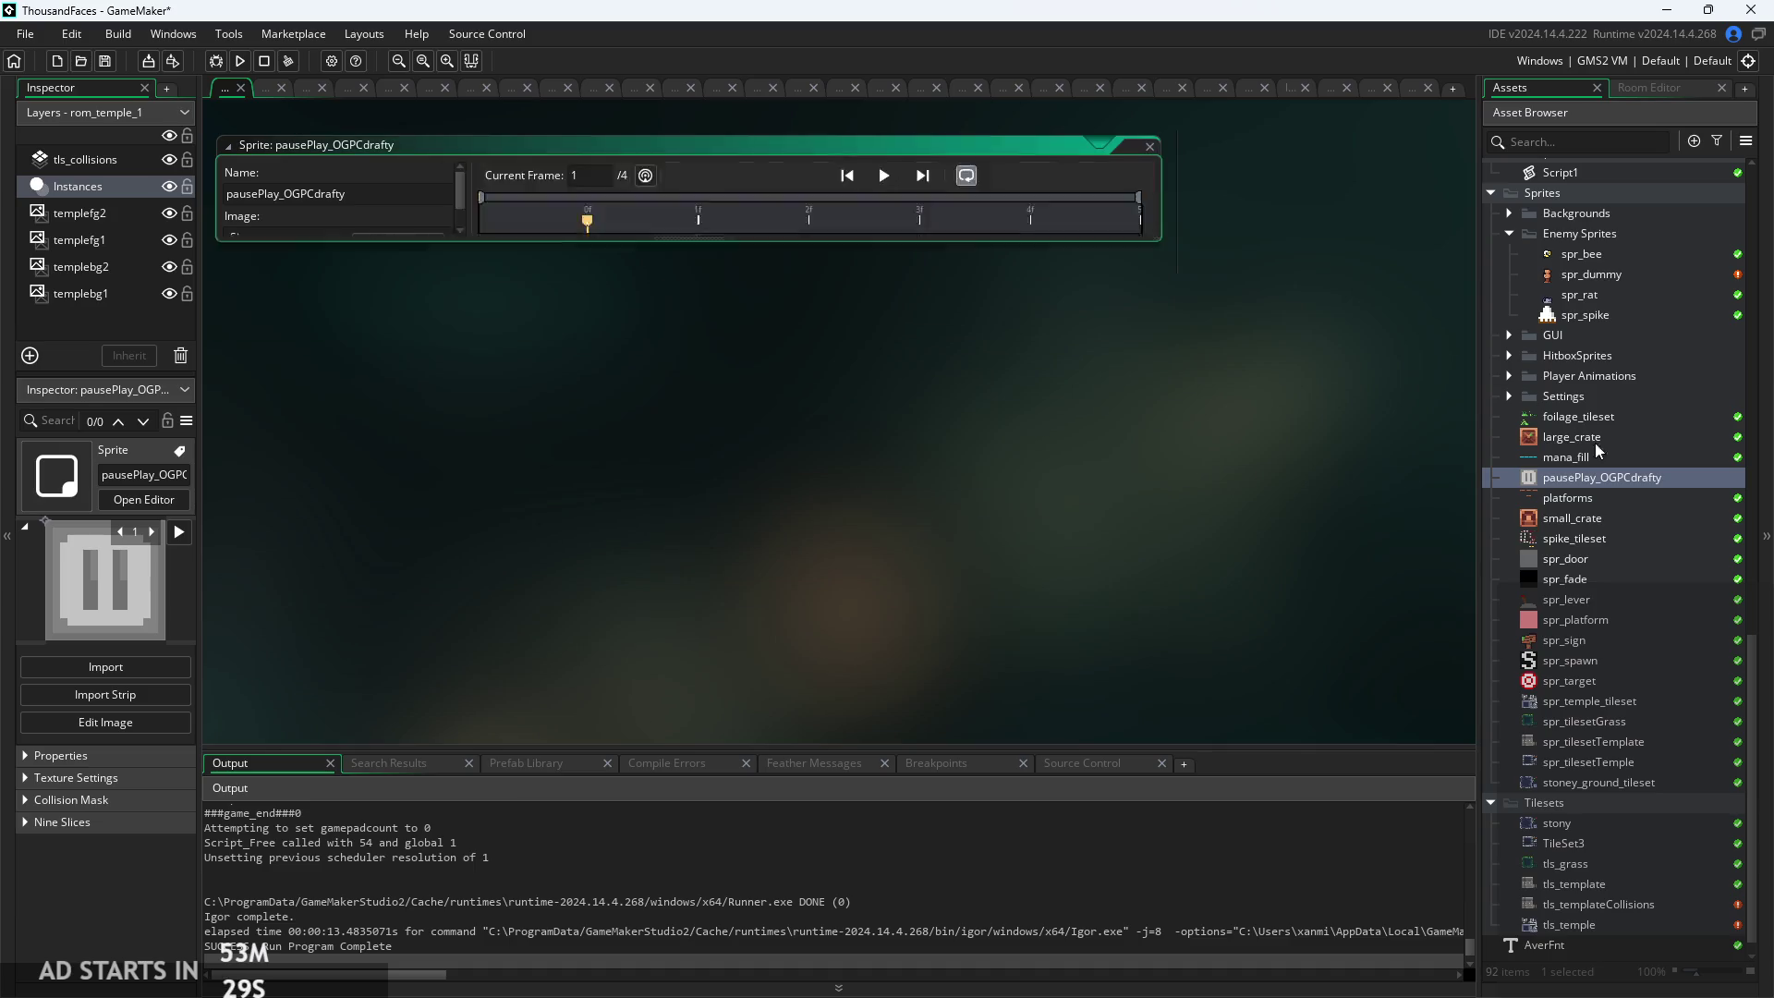
{"action": "right_click", "coordinate": [1633, 481]}
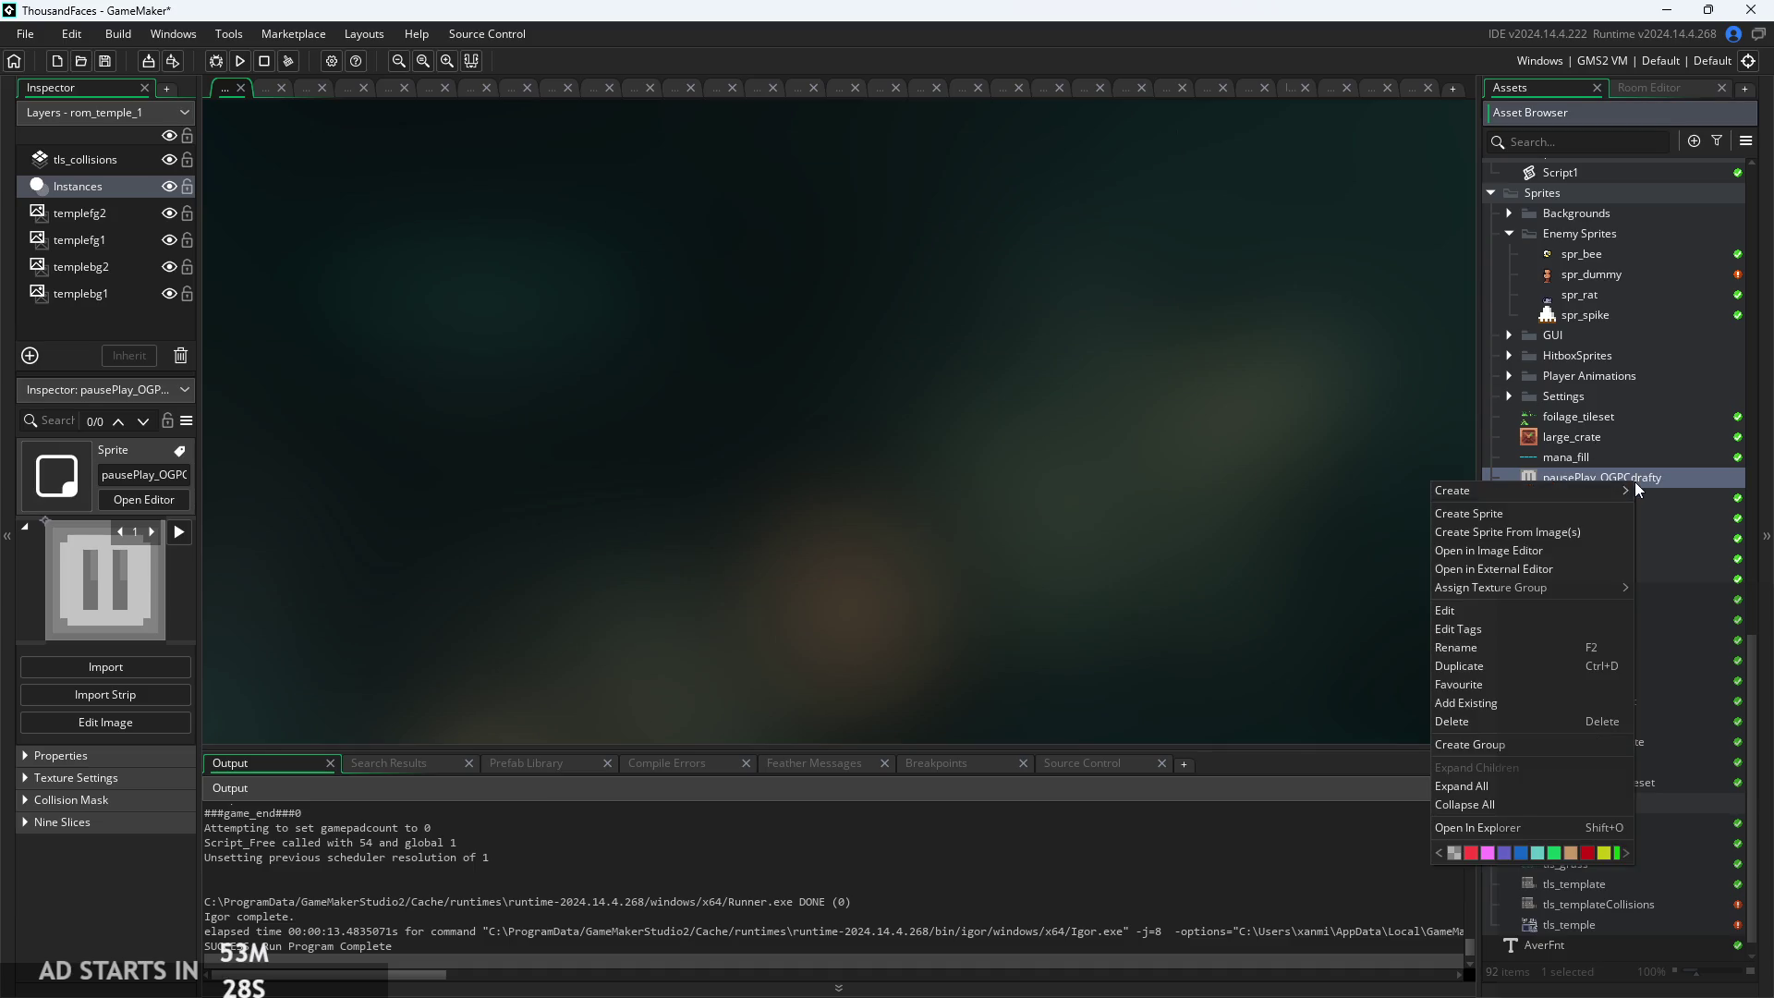
{"action": "left_click", "coordinate": [1478, 721]}
{"action": "left_click", "coordinate": [928, 536]}
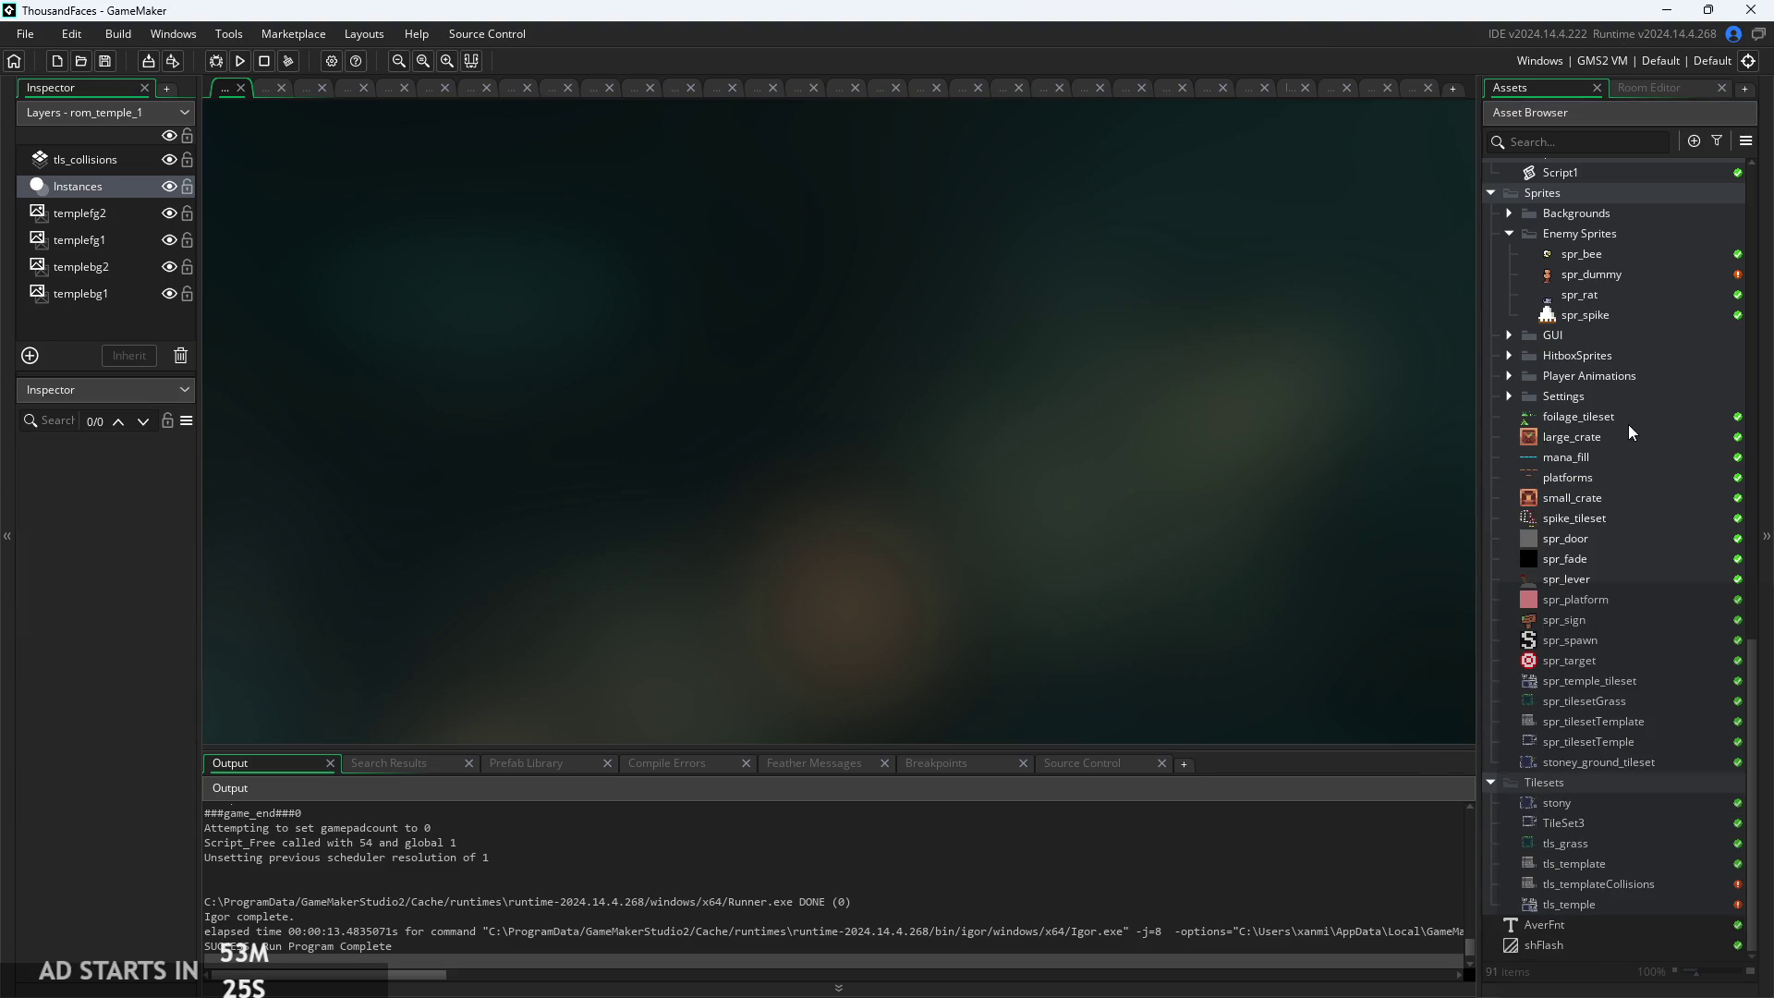
{"action": "scroll", "coordinate": [1589, 609], "scroll_direction": "up", "scroll_amount": 2}
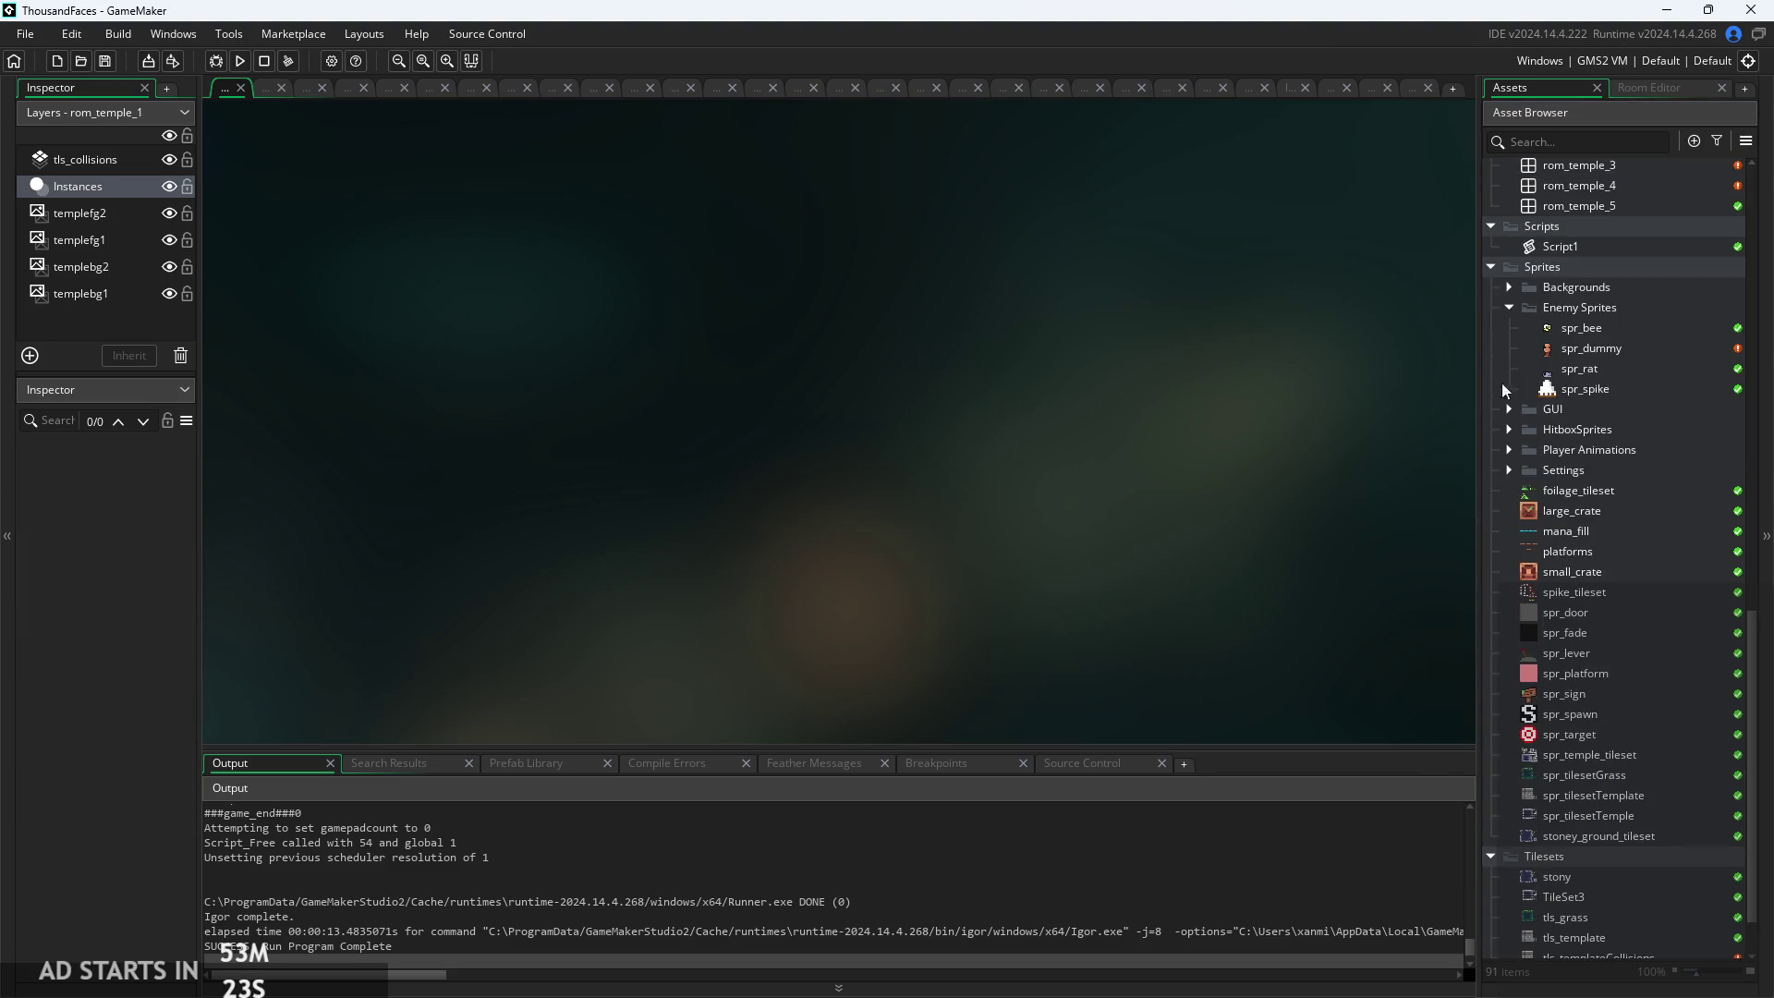
Open spr_pause from the Settings folder and edit its frames
{"action": "left_click", "coordinate": [1510, 469]}
{"action": "double_click", "coordinate": [1593, 549]}
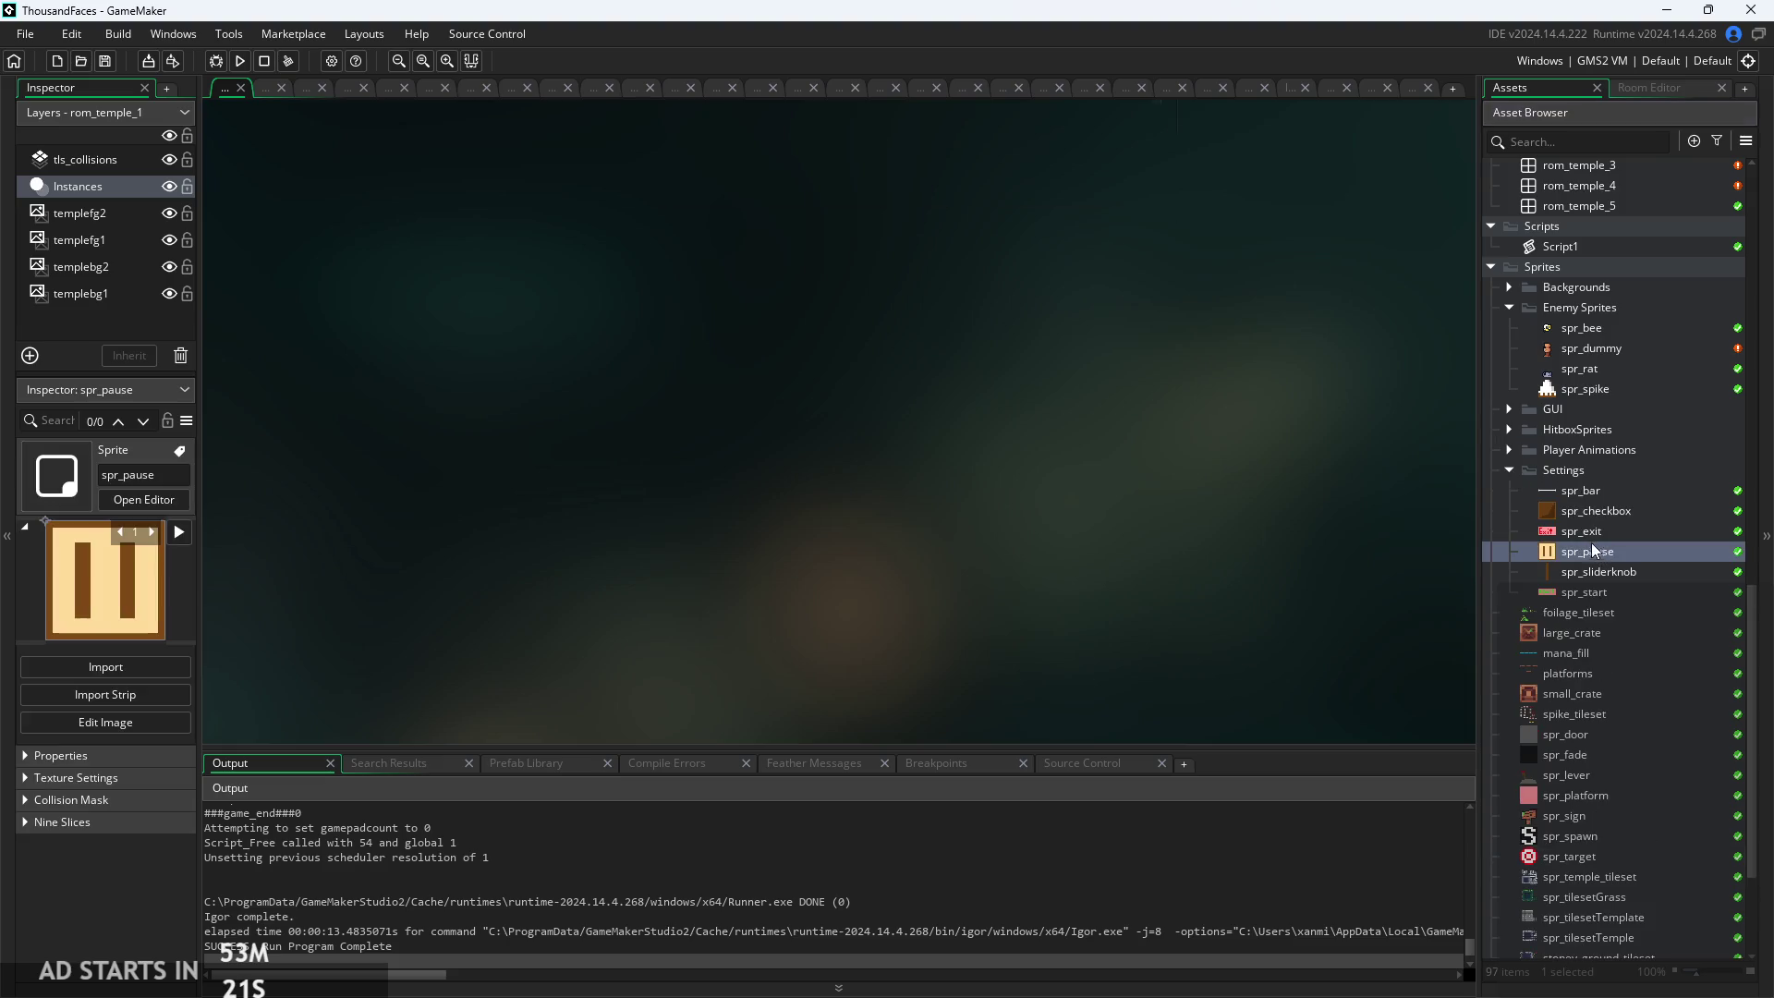
{"action": "left_click", "coordinate": [802, 605]}
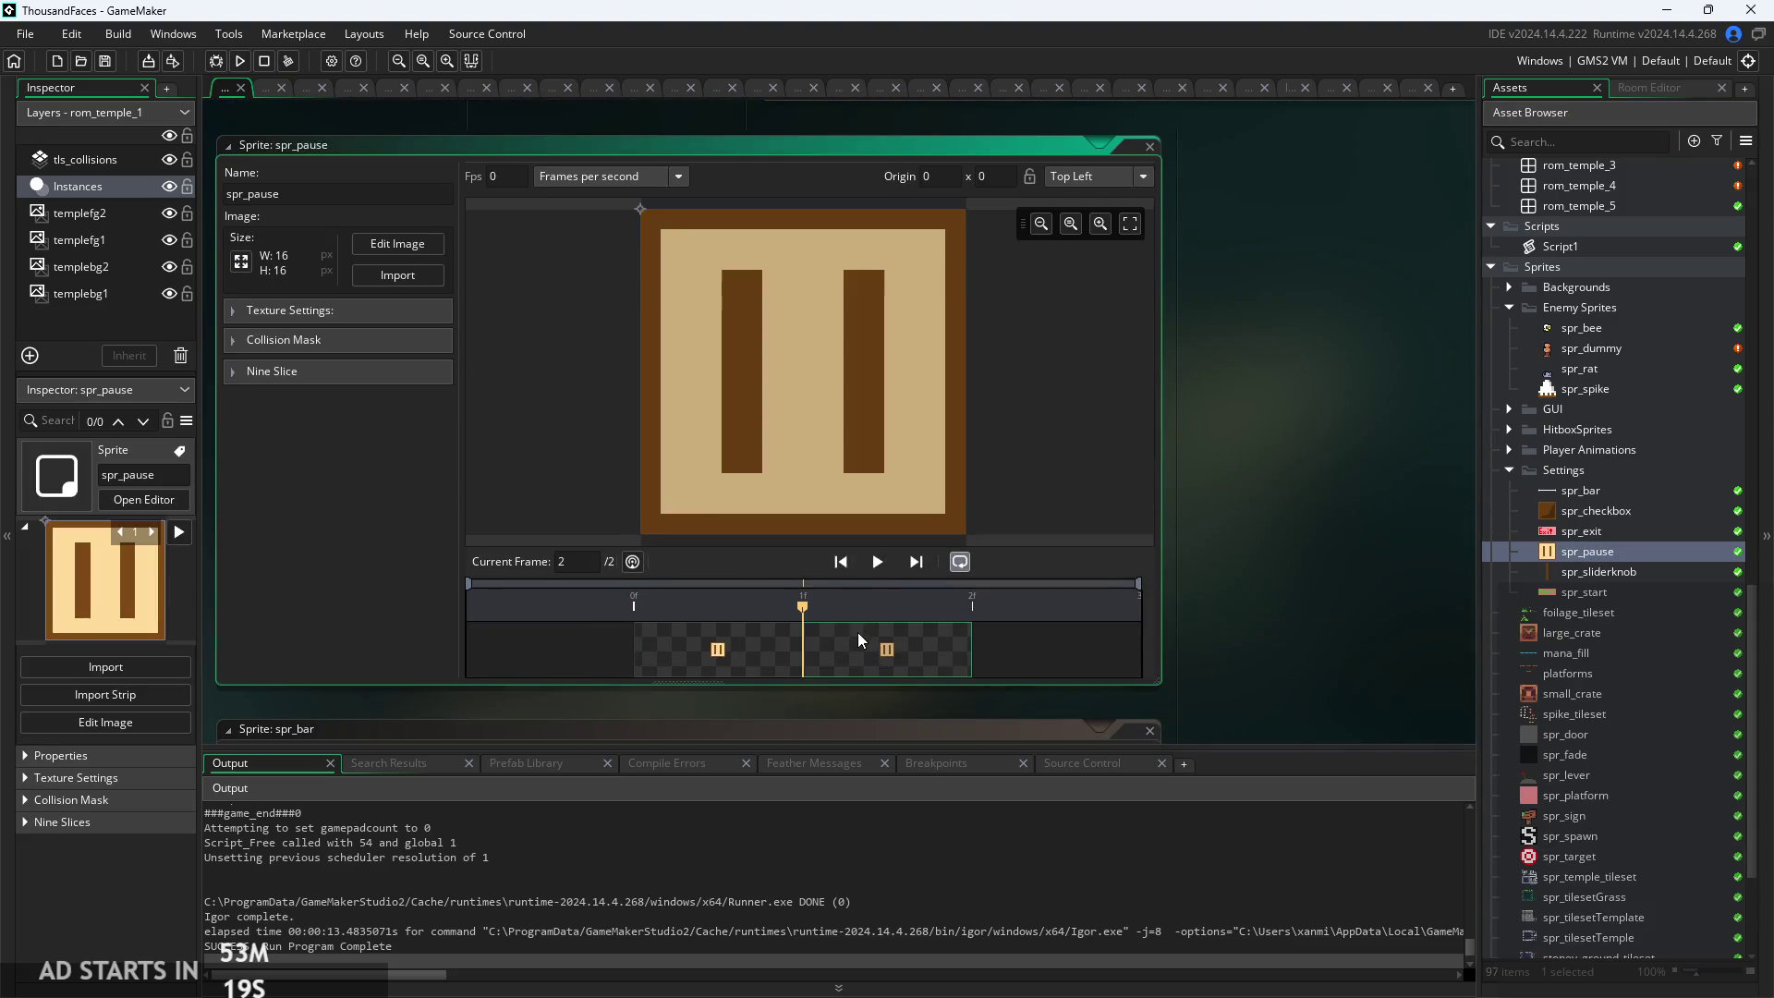
{"action": "left_click", "coordinate": [379, 241]}
{"action": "right_click", "coordinate": [499, 142]}
{"action": "key", "text": "Escape"}
Import the pausePlay GIF from Downloads as new frames
{"action": "left_click", "coordinate": [555, 35]}
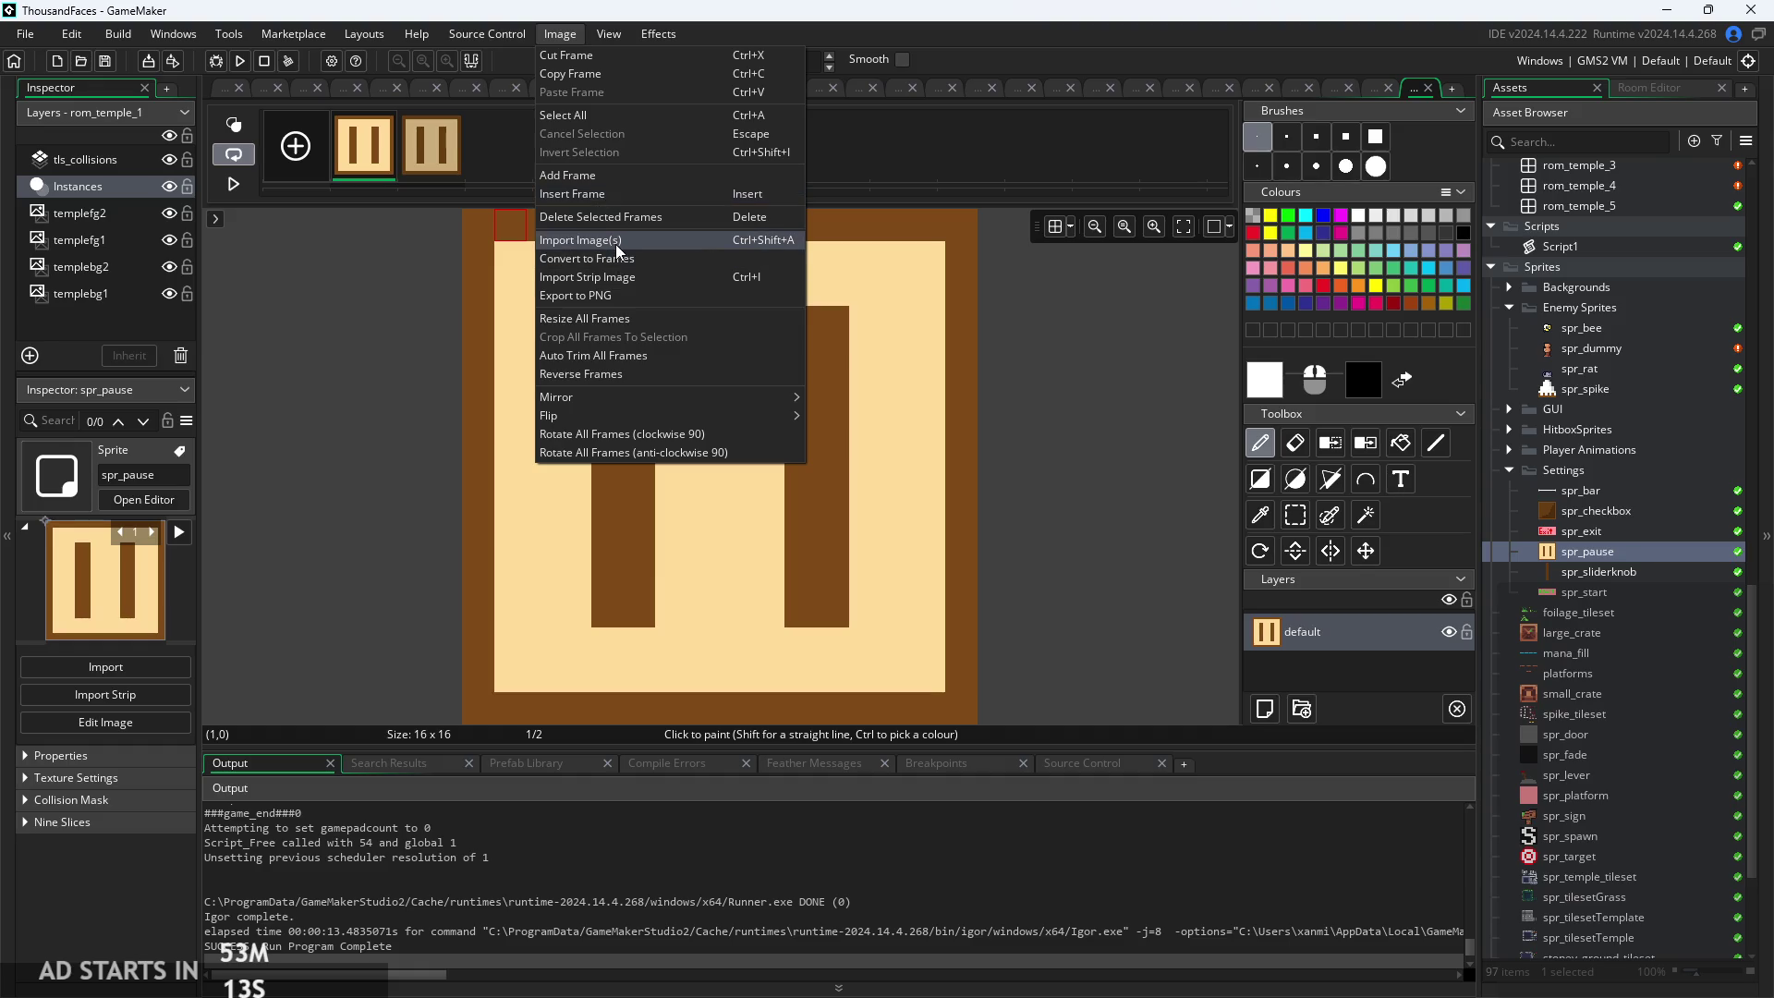
{"action": "left_click", "coordinate": [615, 244]}
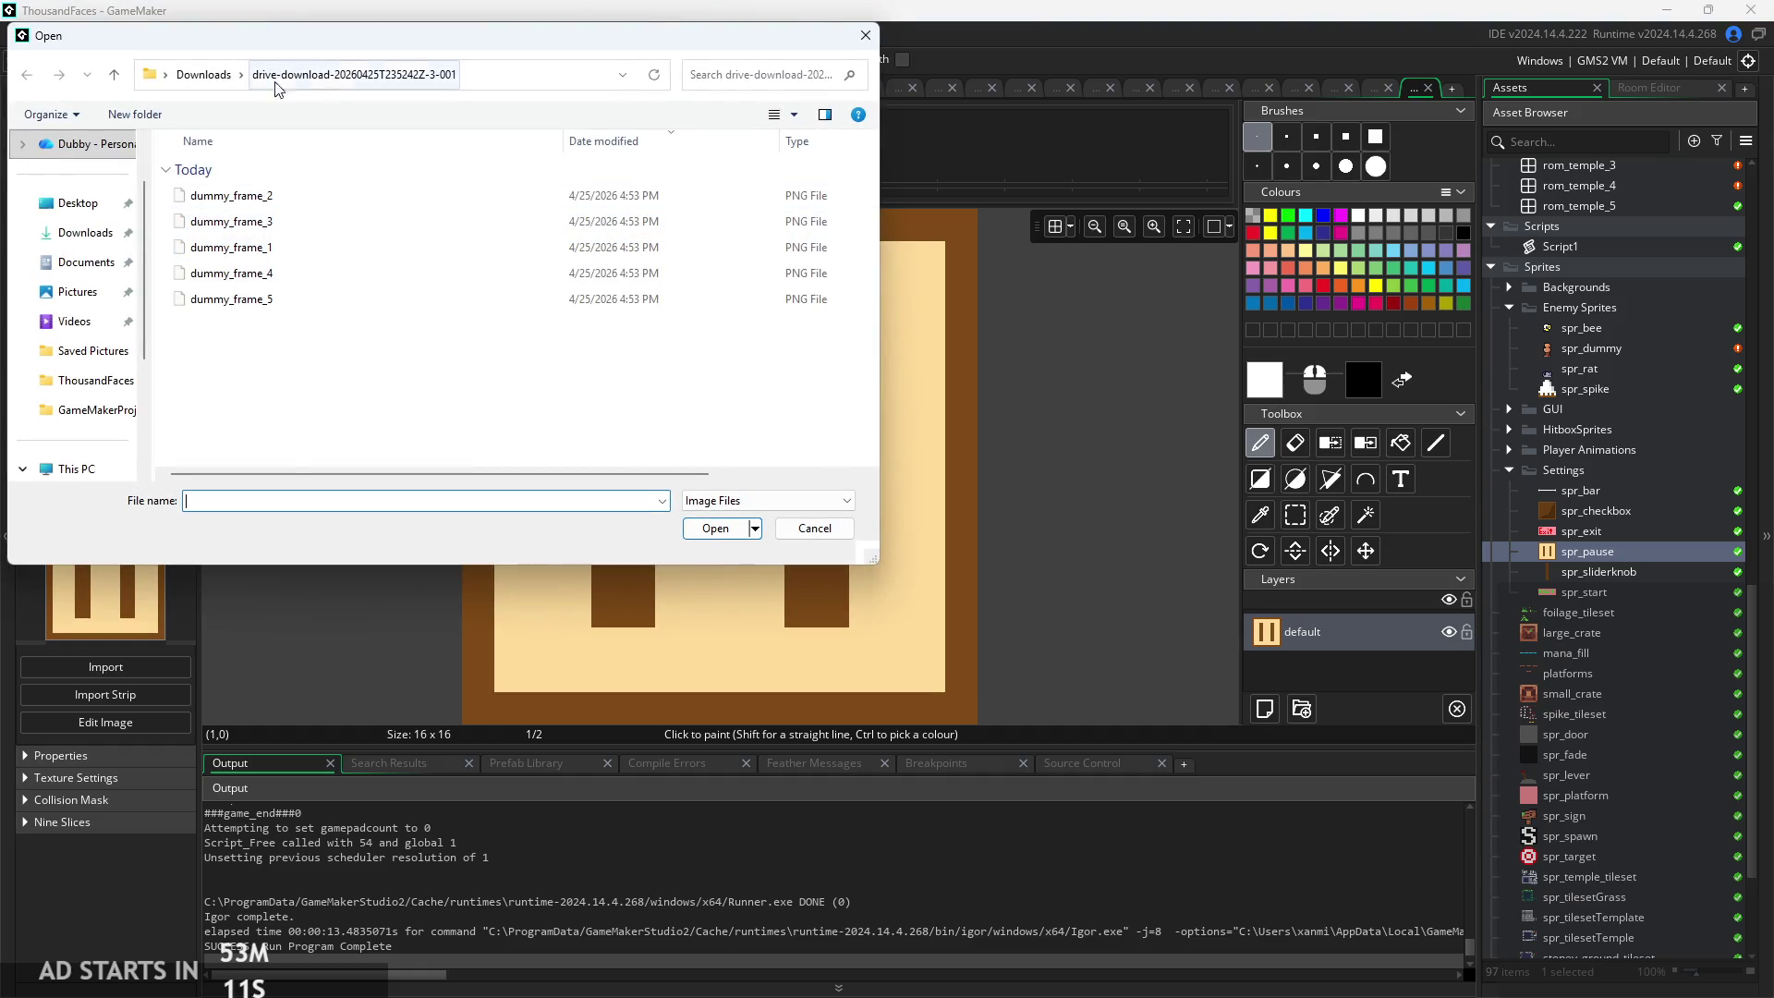
{"action": "scroll", "coordinate": [74, 146], "scroll_direction": "up", "scroll_amount": 1}
{"action": "left_click", "coordinate": [86, 297]}
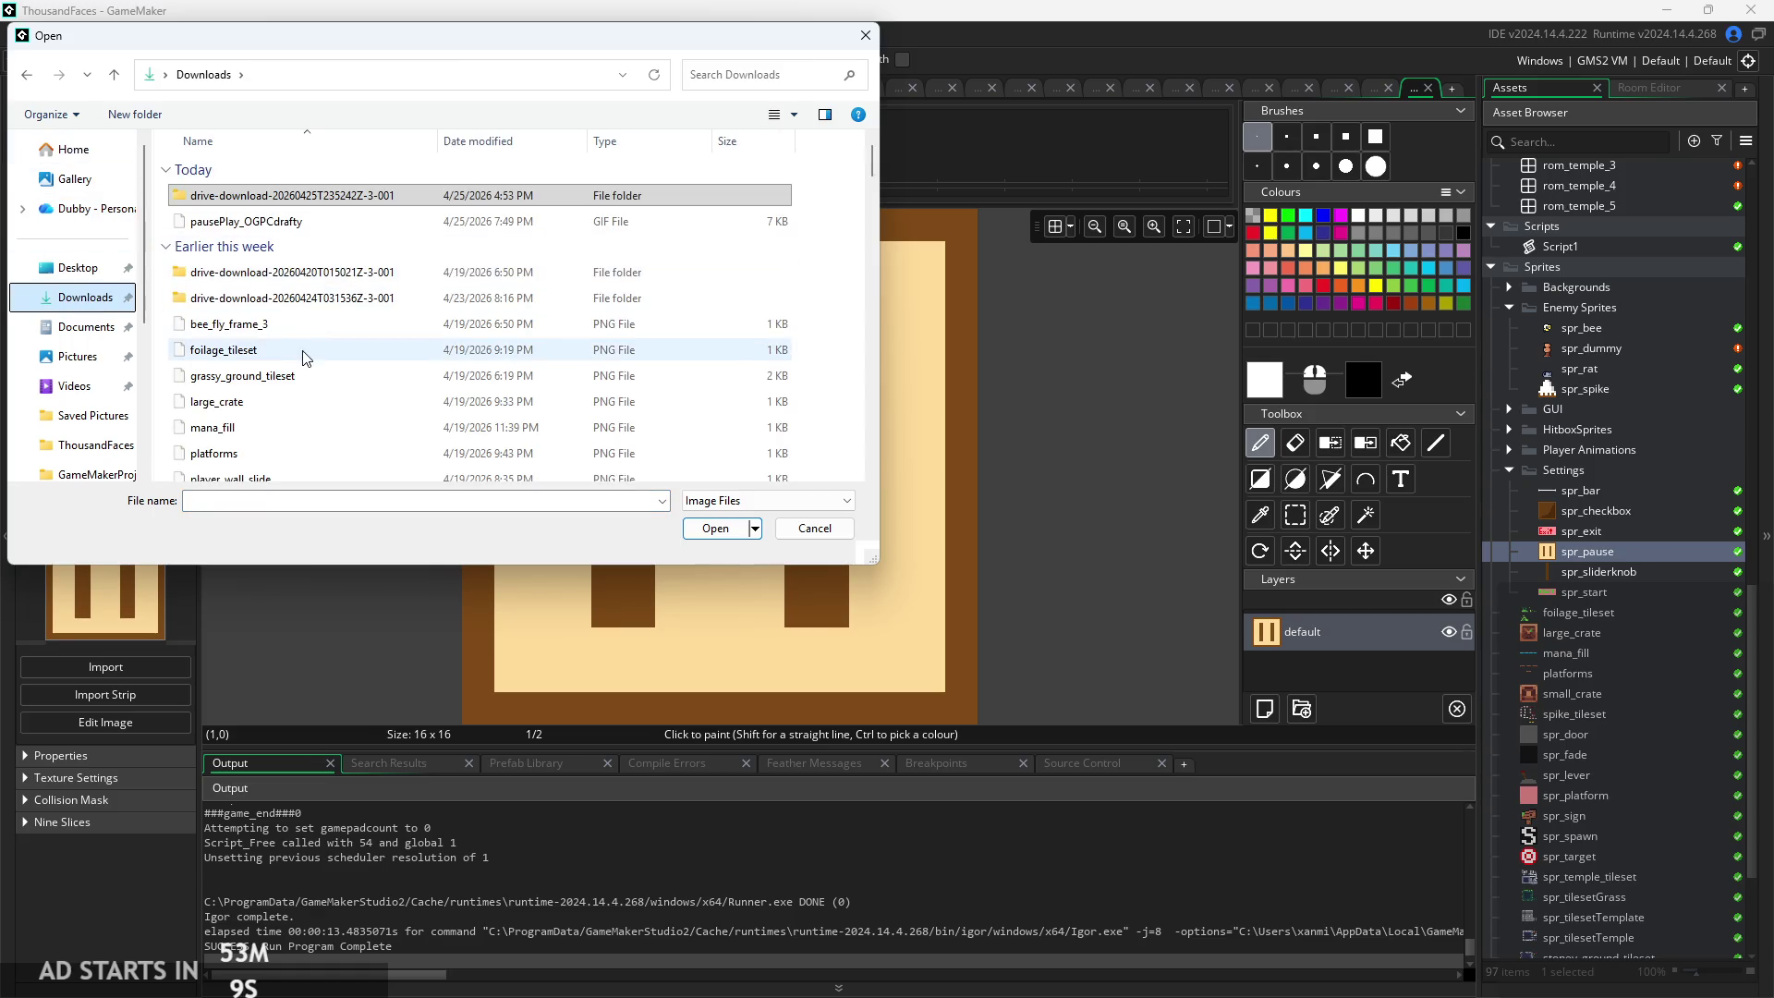
{"action": "double_click", "coordinate": [267, 220]}
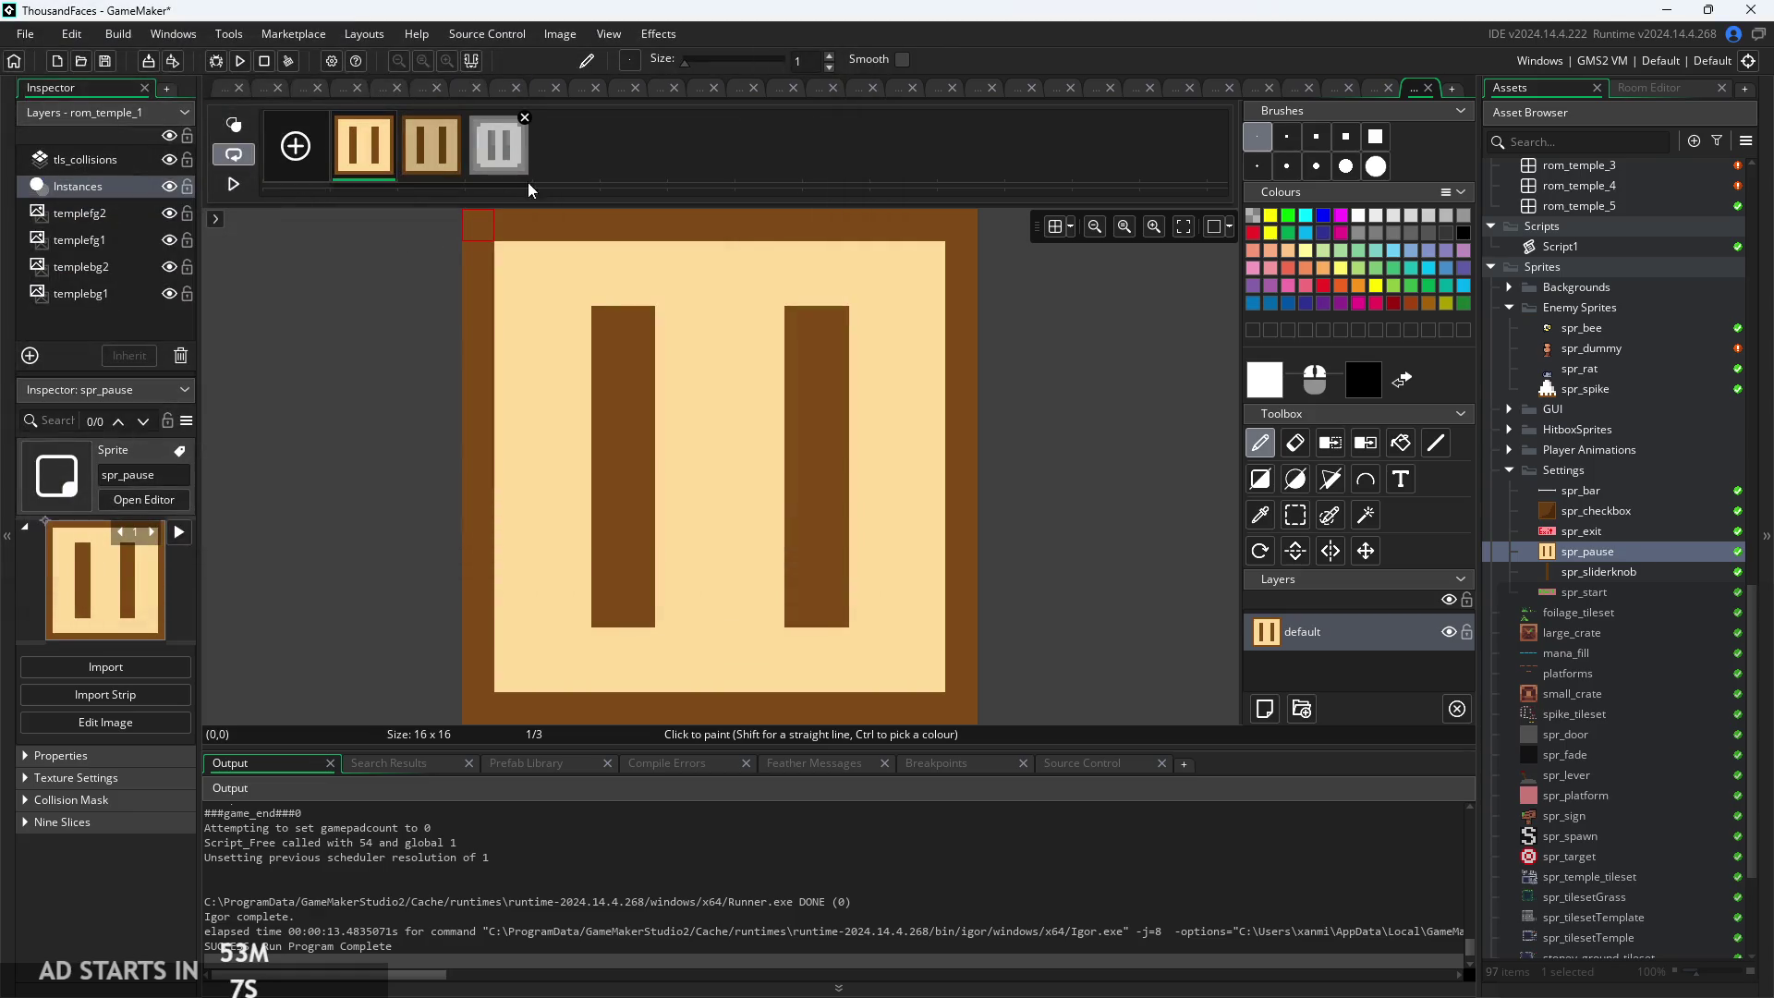
Delete the grey imported third frame, undoing a stray painted pixel
{"action": "left_click", "coordinate": [486, 159]}
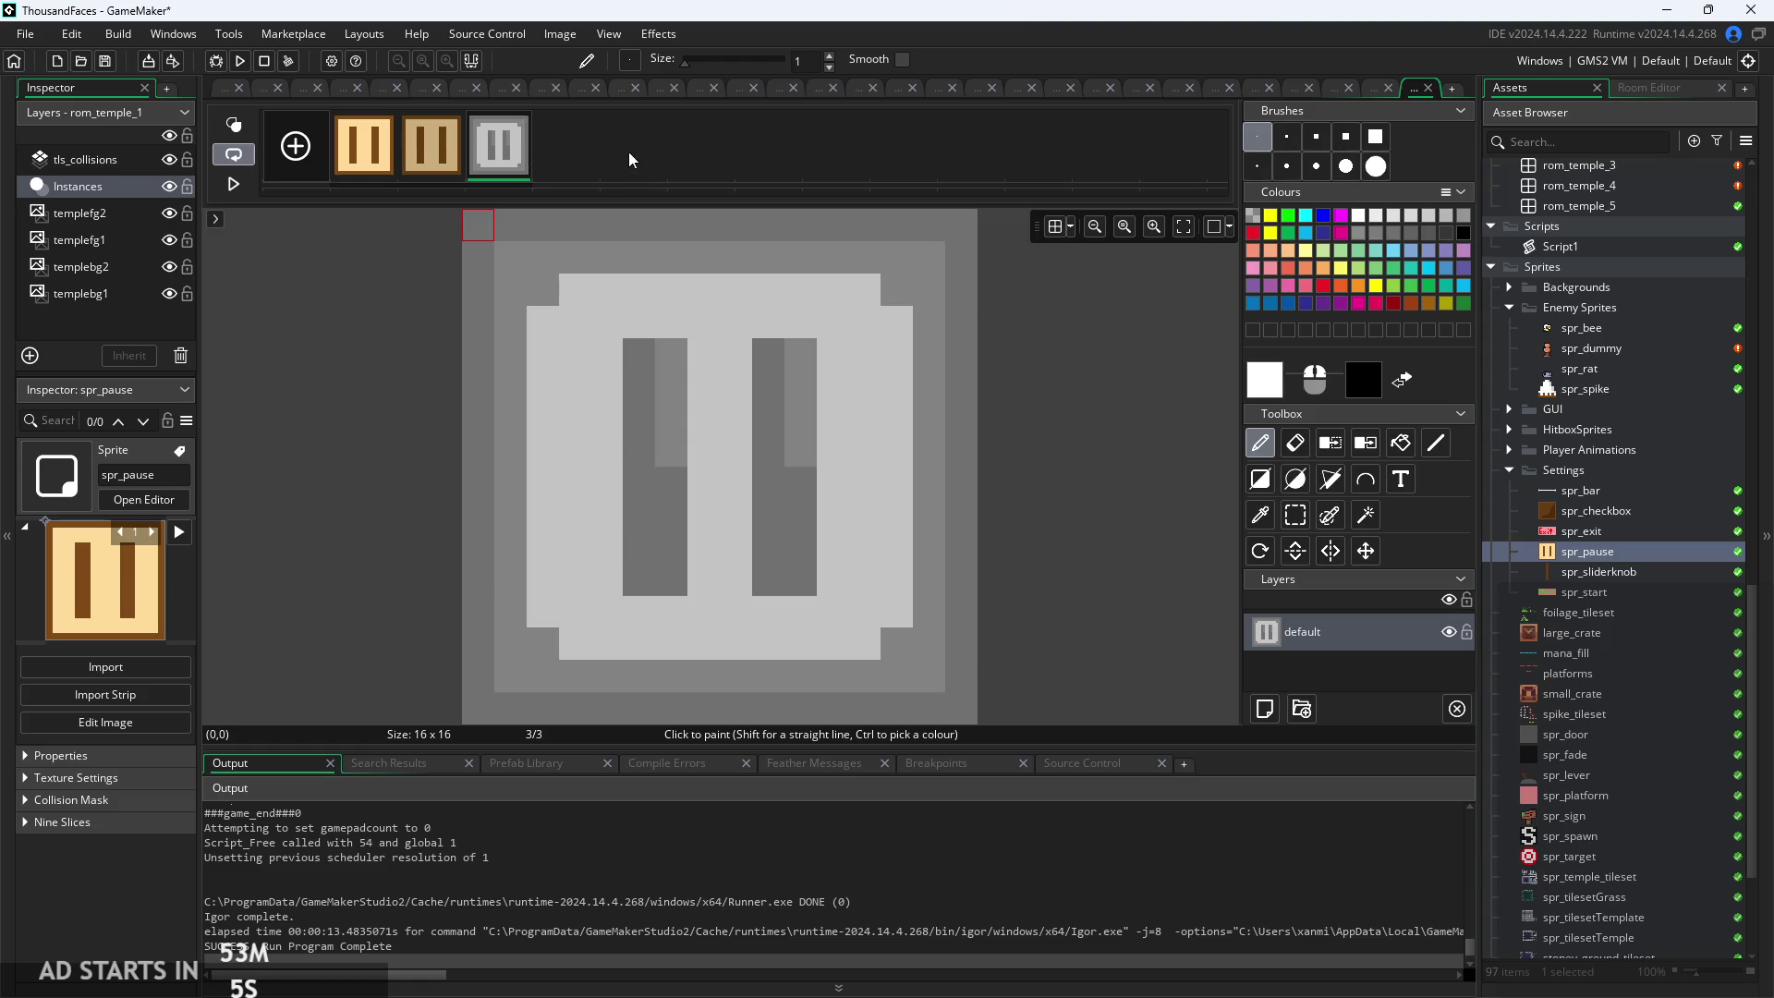
{"action": "right_click", "coordinate": [547, 150]}
{"action": "left_click", "coordinate": [510, 169]}
{"action": "left_click", "coordinate": [768, 290]}
{"action": "key", "text": "ctrl+z"}
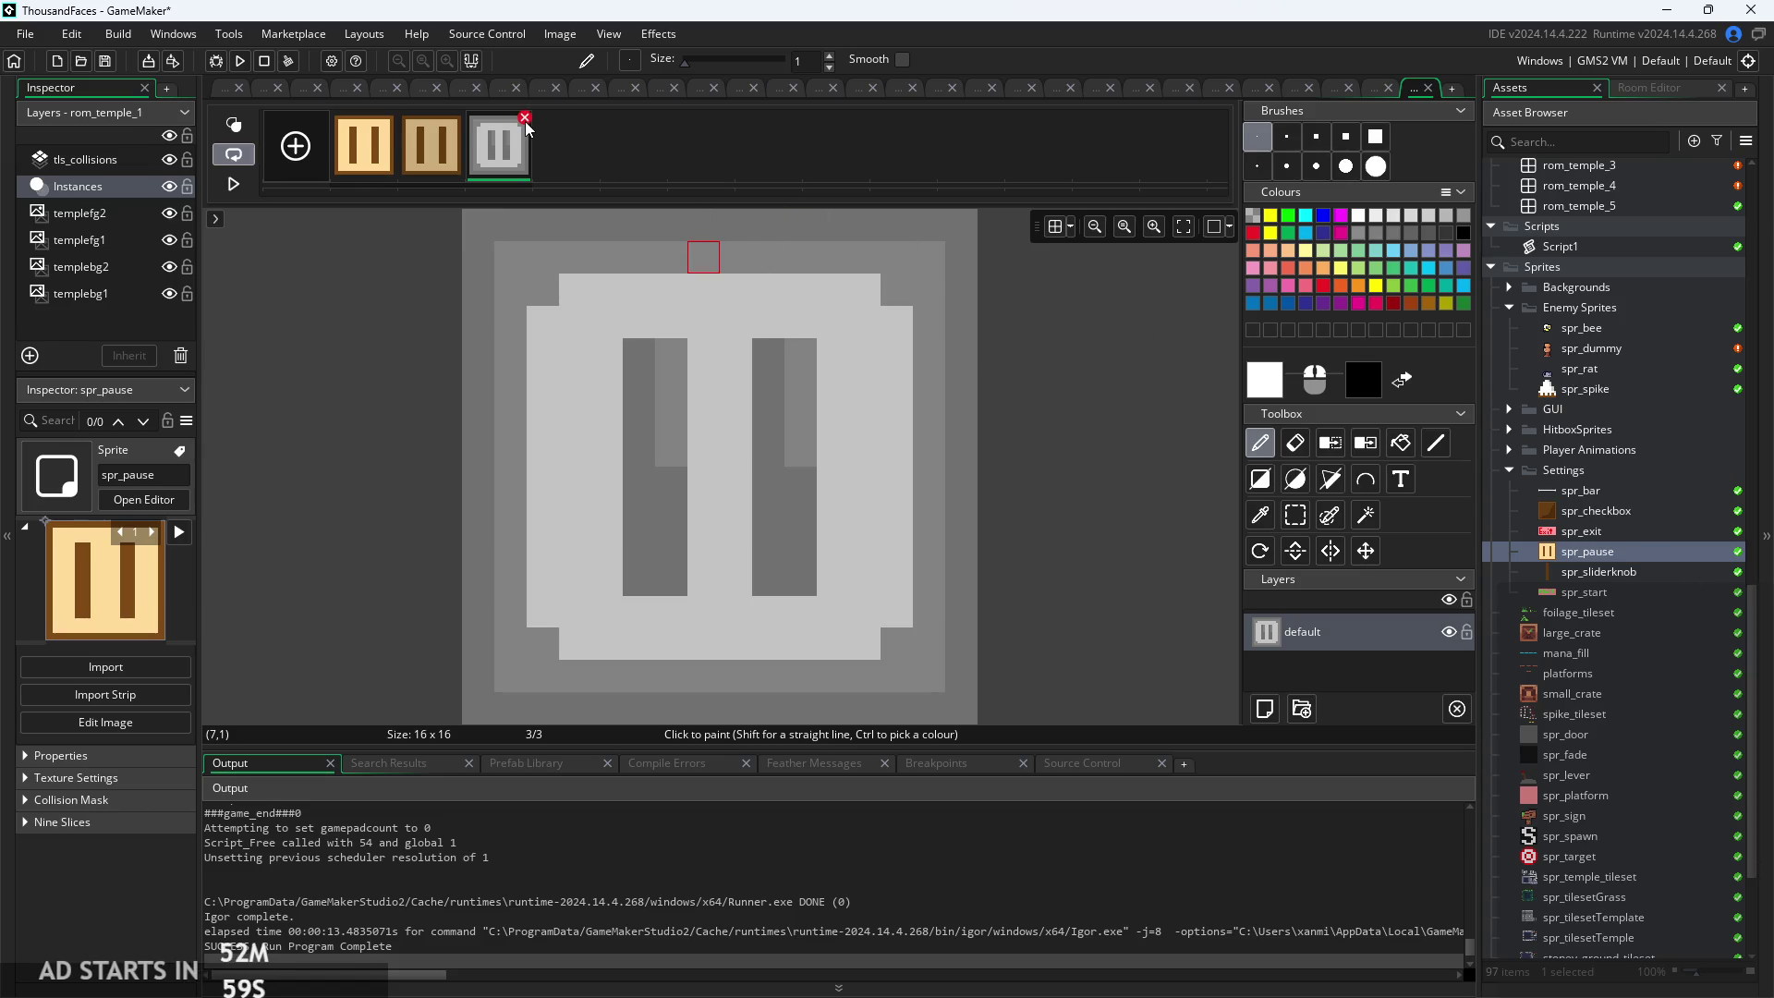
{"action": "left_click", "coordinate": [525, 120]}
{"action": "left_click", "coordinate": [894, 438]}
Import pausePlay_OGPCdrafty from the home folder into spr_pause
{"action": "right_click", "coordinate": [597, 137]}
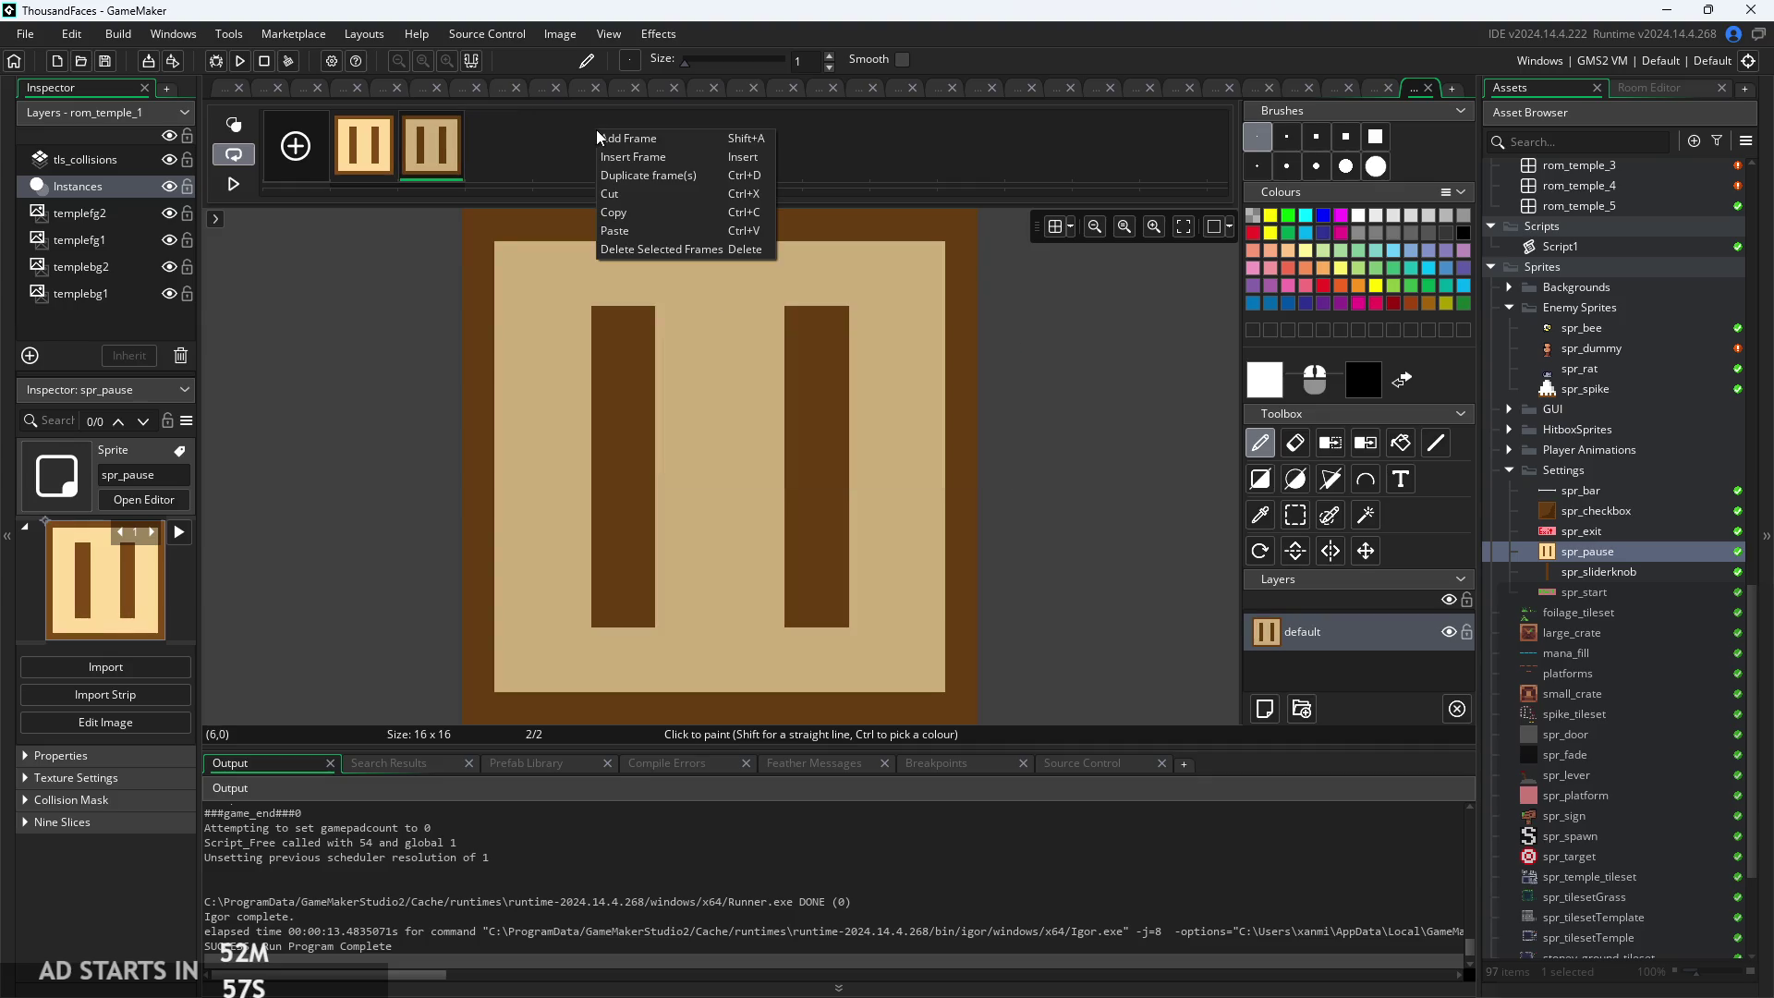
{"action": "left_click", "coordinate": [560, 35]}
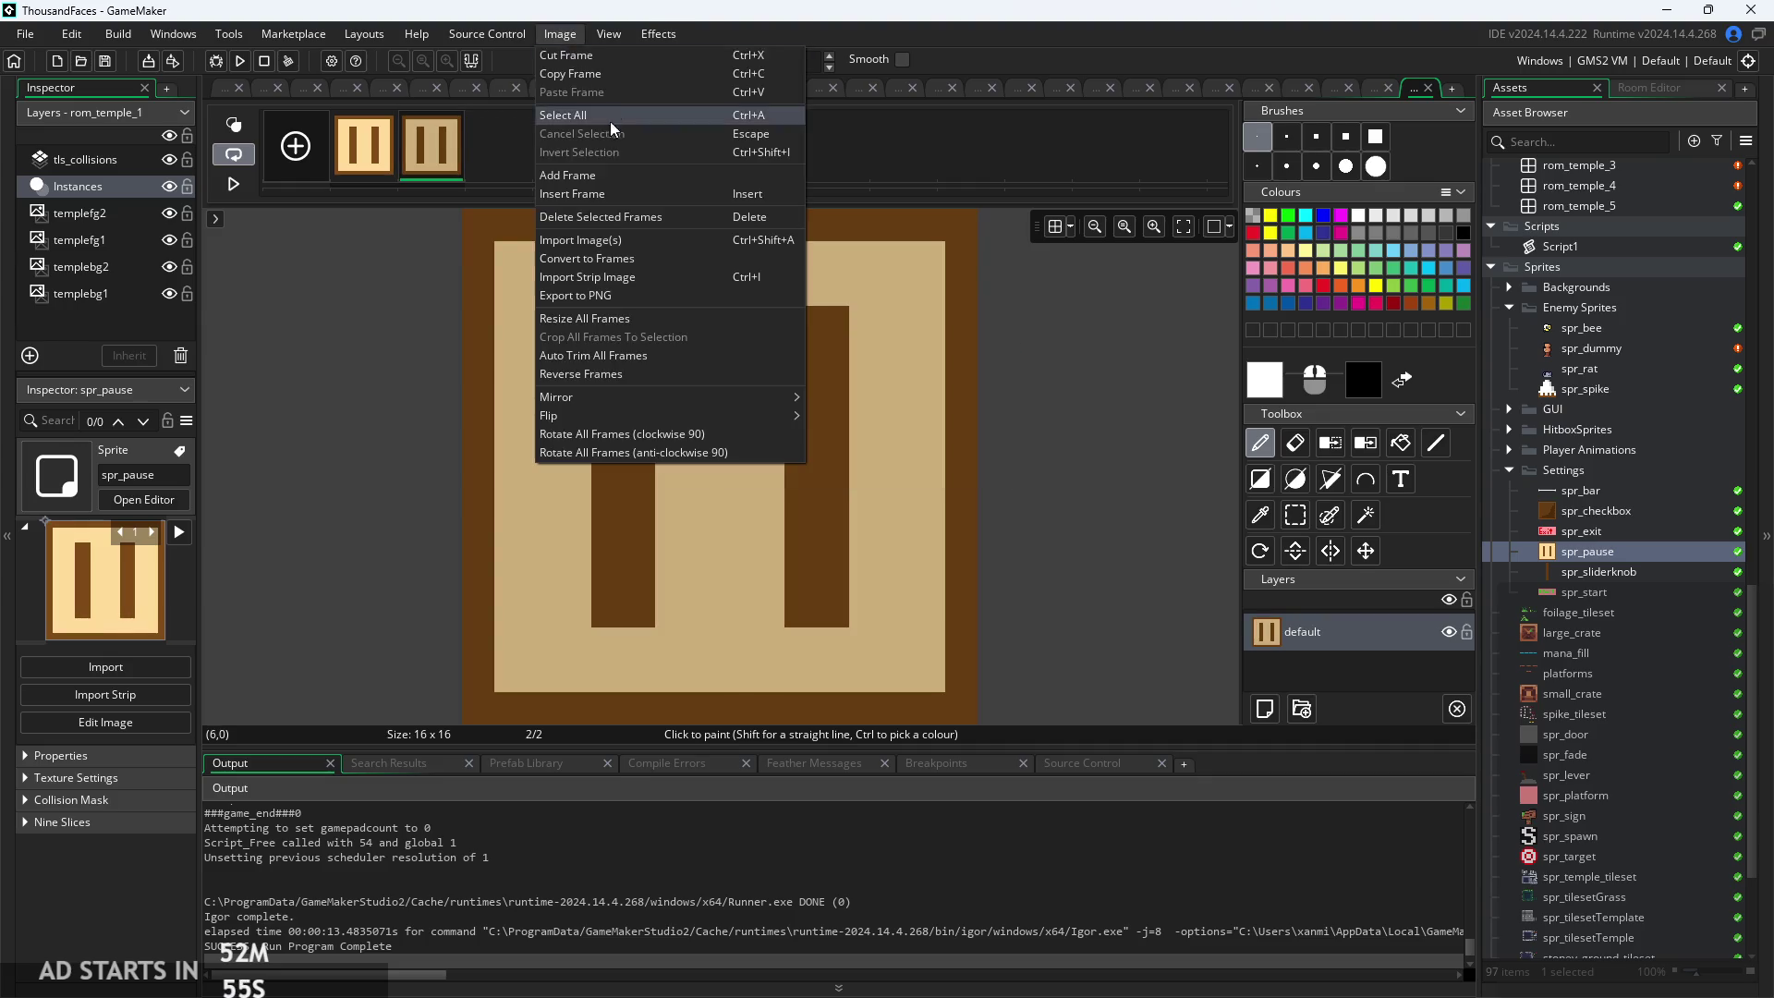
{"action": "left_click", "coordinate": [600, 241]}
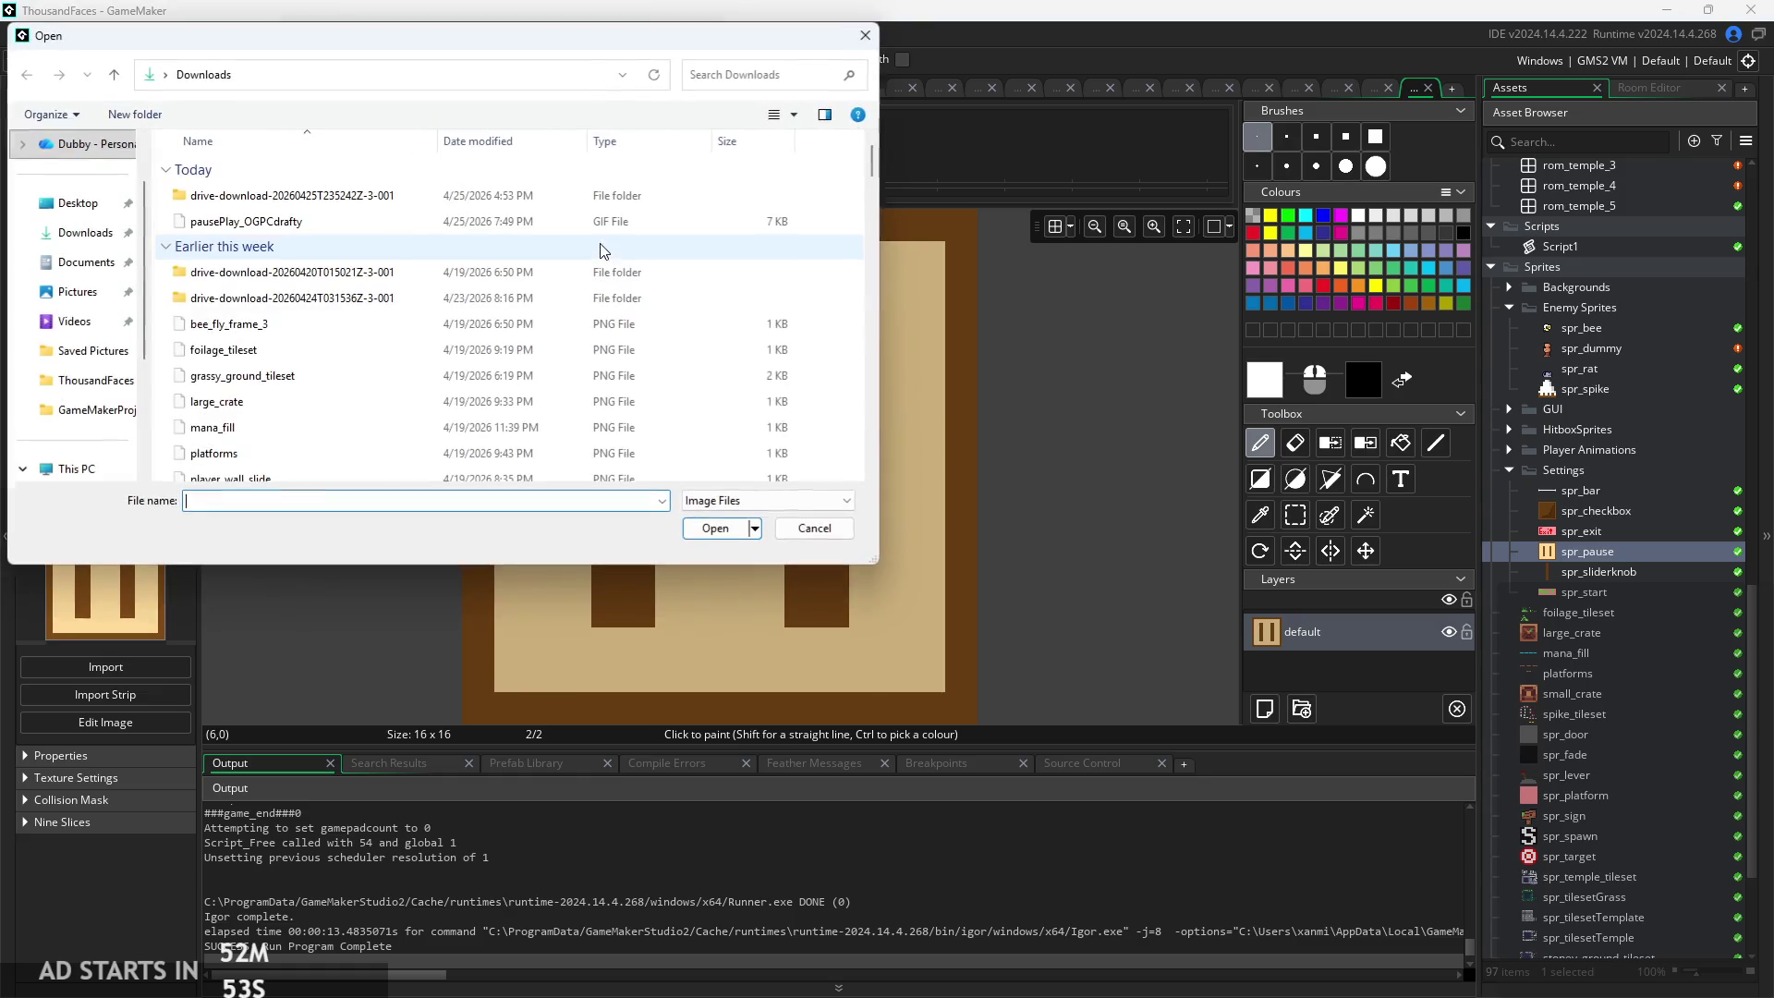
{"action": "scroll", "coordinate": [88, 157], "scroll_direction": "up", "scroll_amount": 2}
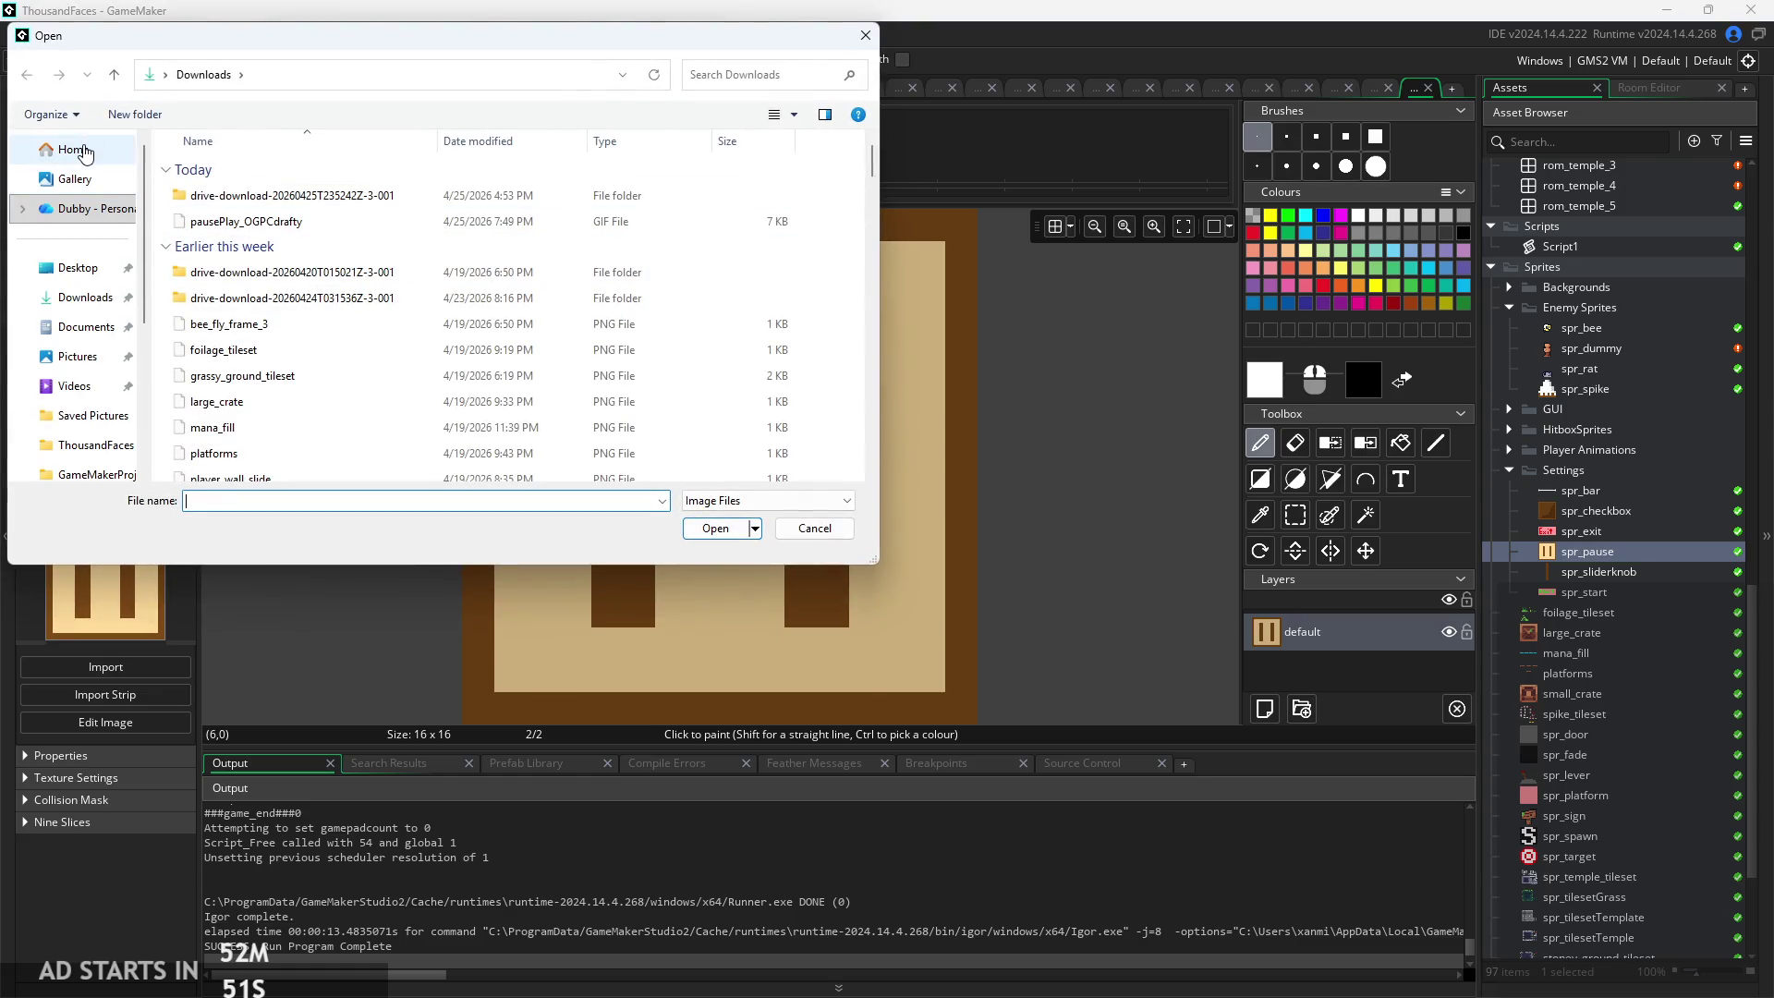
{"action": "left_click", "coordinate": [85, 152]}
{"action": "double_click", "coordinate": [450, 325]}
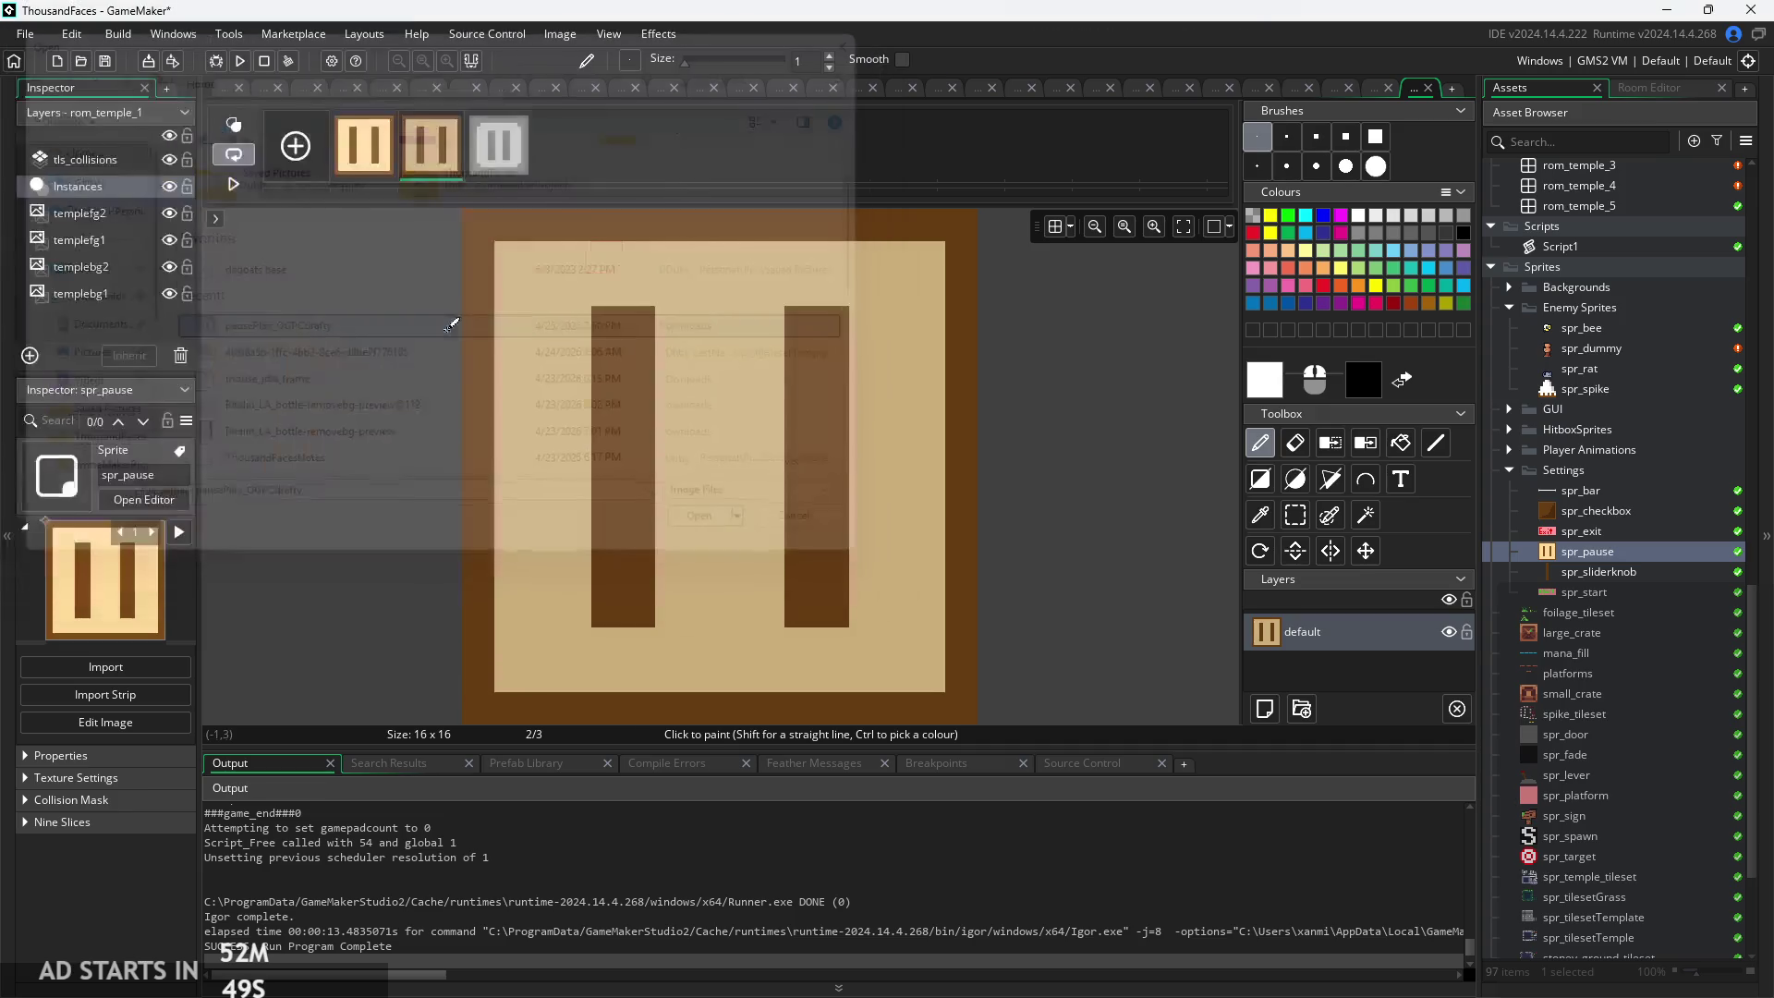
Delete the newly imported frame, leaving the two brown pause frames
{"action": "left_click", "coordinate": [506, 166]}
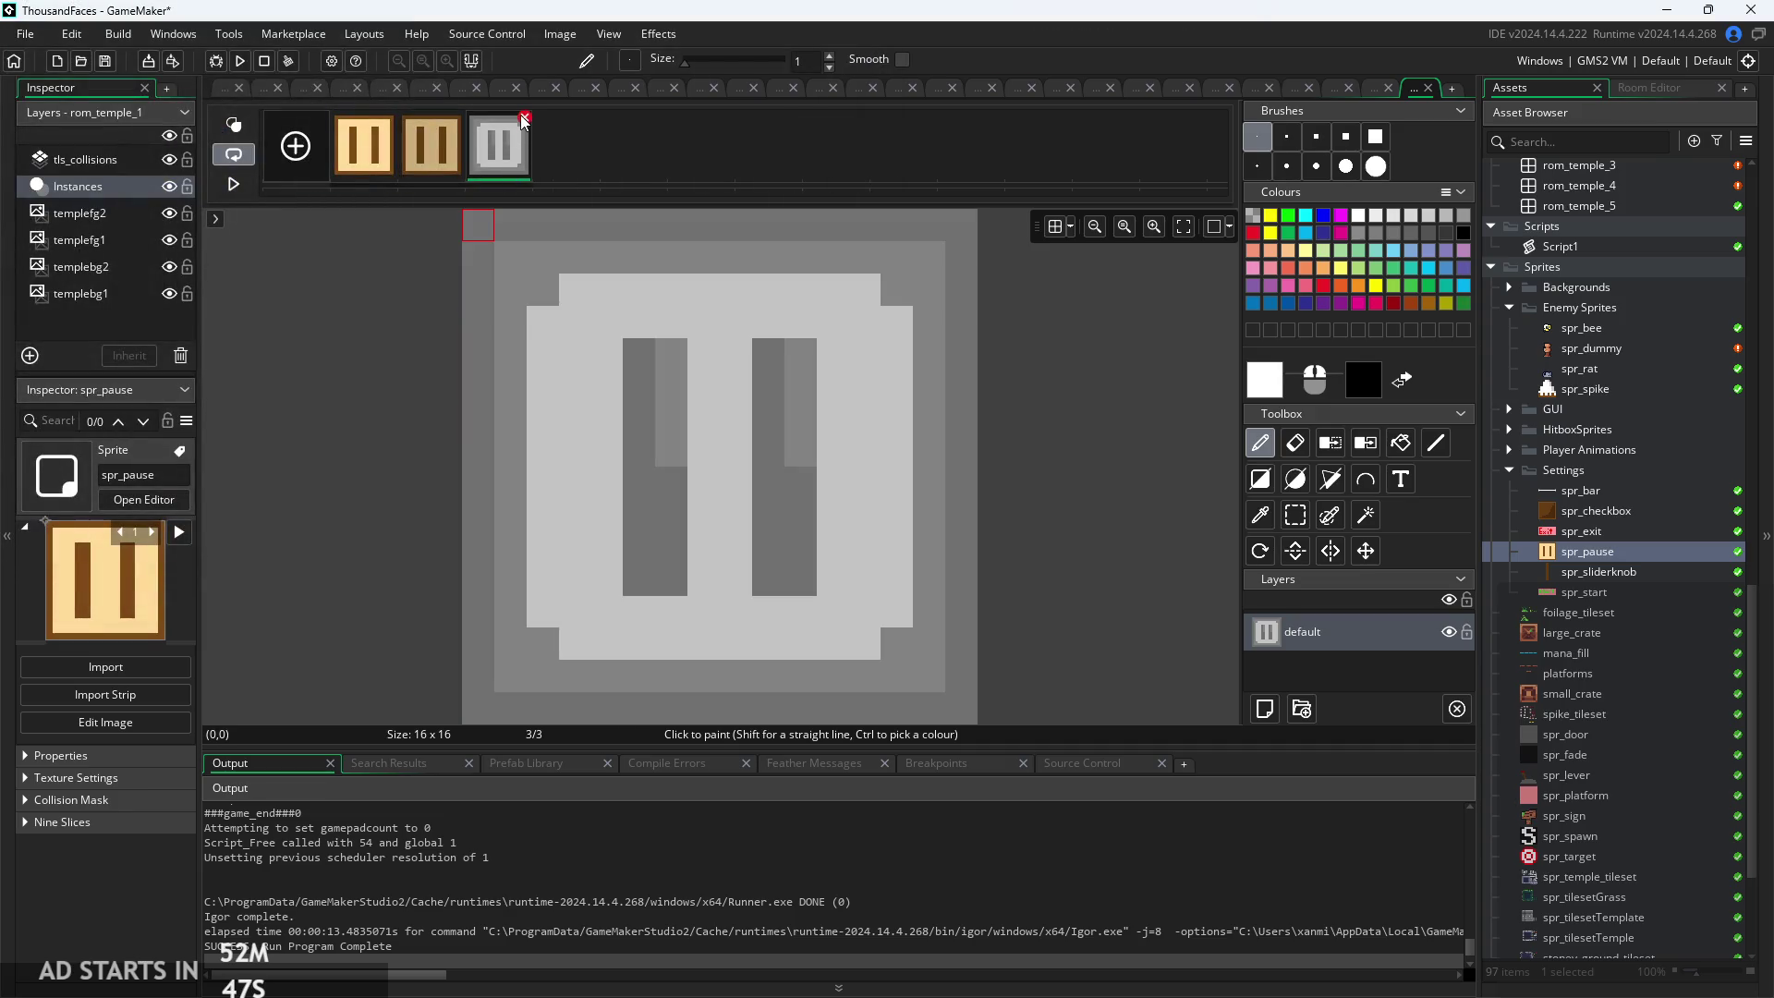
{"action": "key", "text": "Delete"}
{"action": "left_click", "coordinate": [875, 446]}
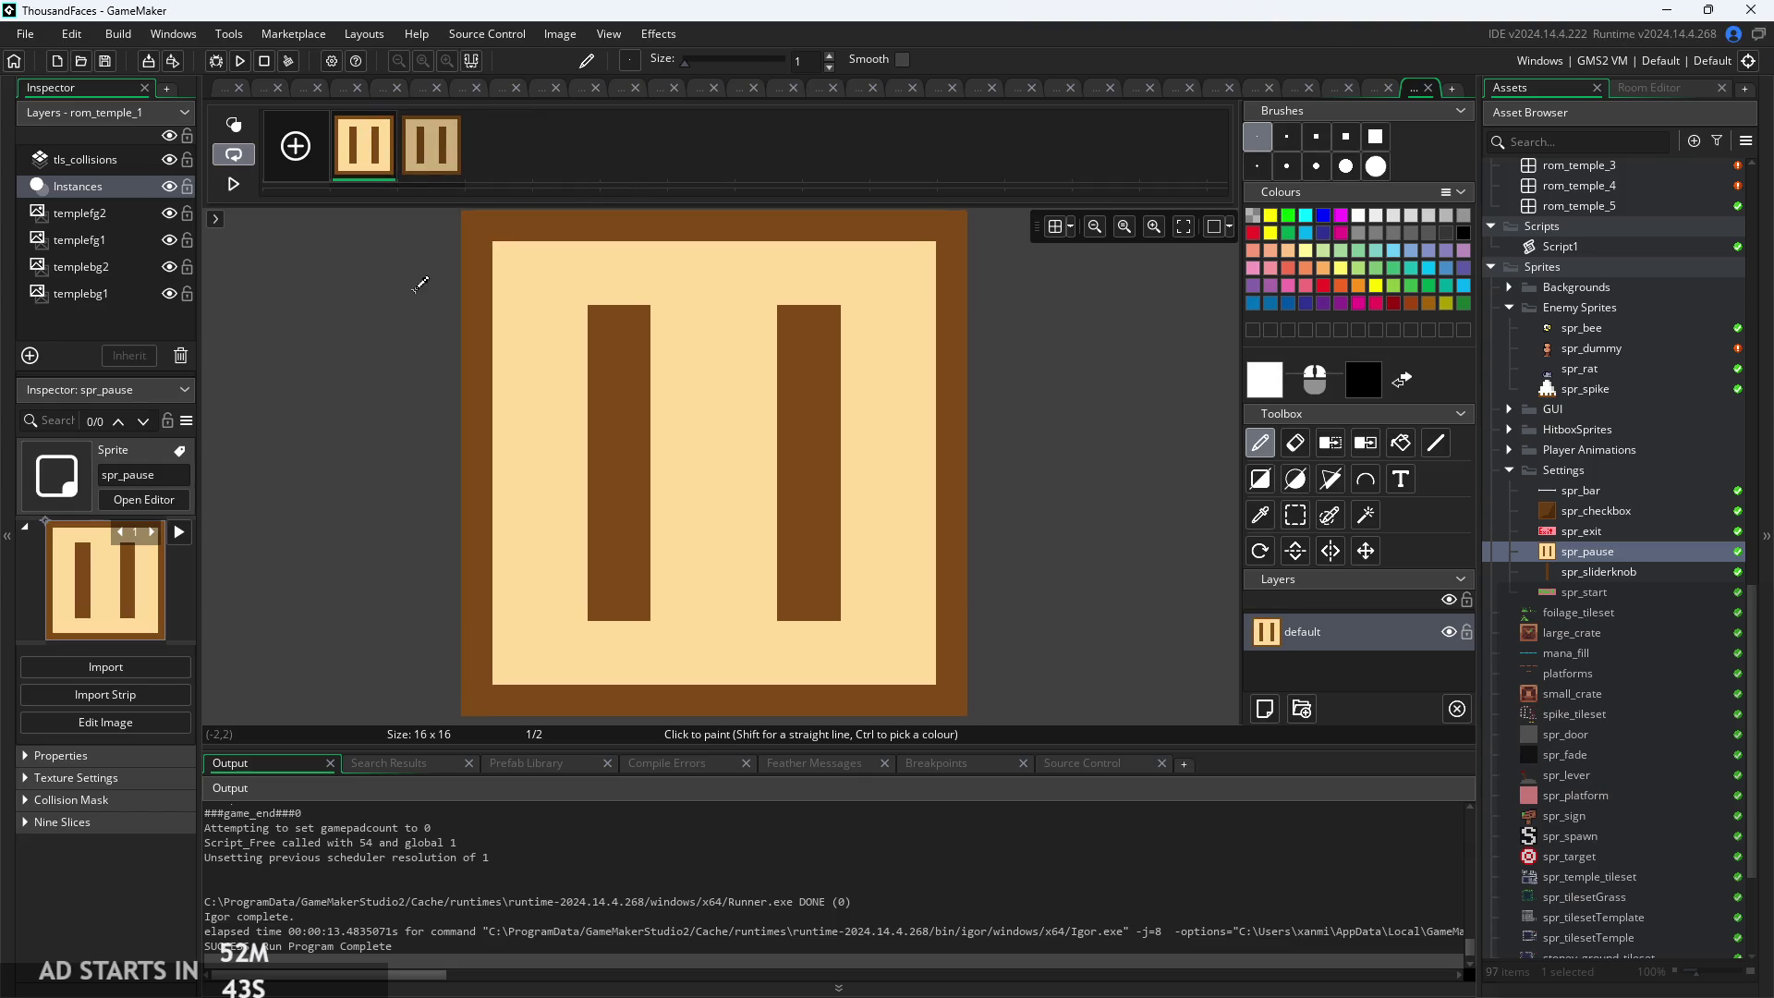
{"action": "scroll", "coordinate": [418, 287], "scroll_direction": "down", "scroll_amount": 1}
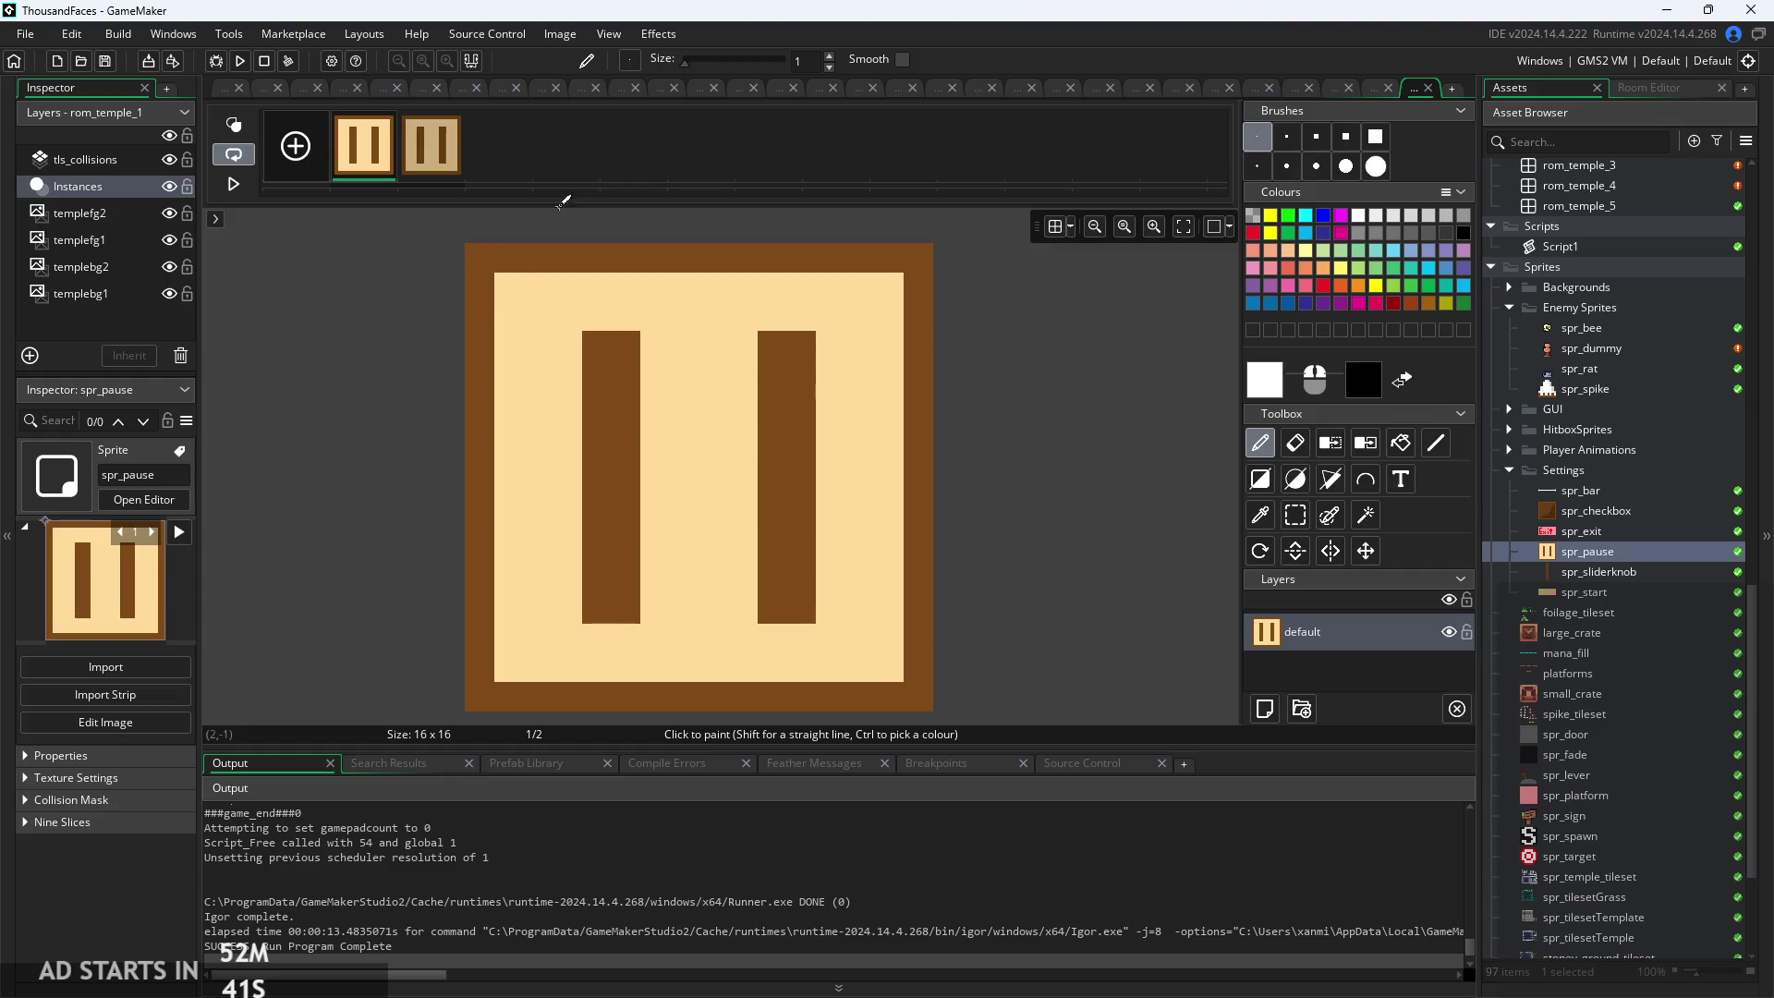
{"action": "left_click", "coordinate": [425, 159]}
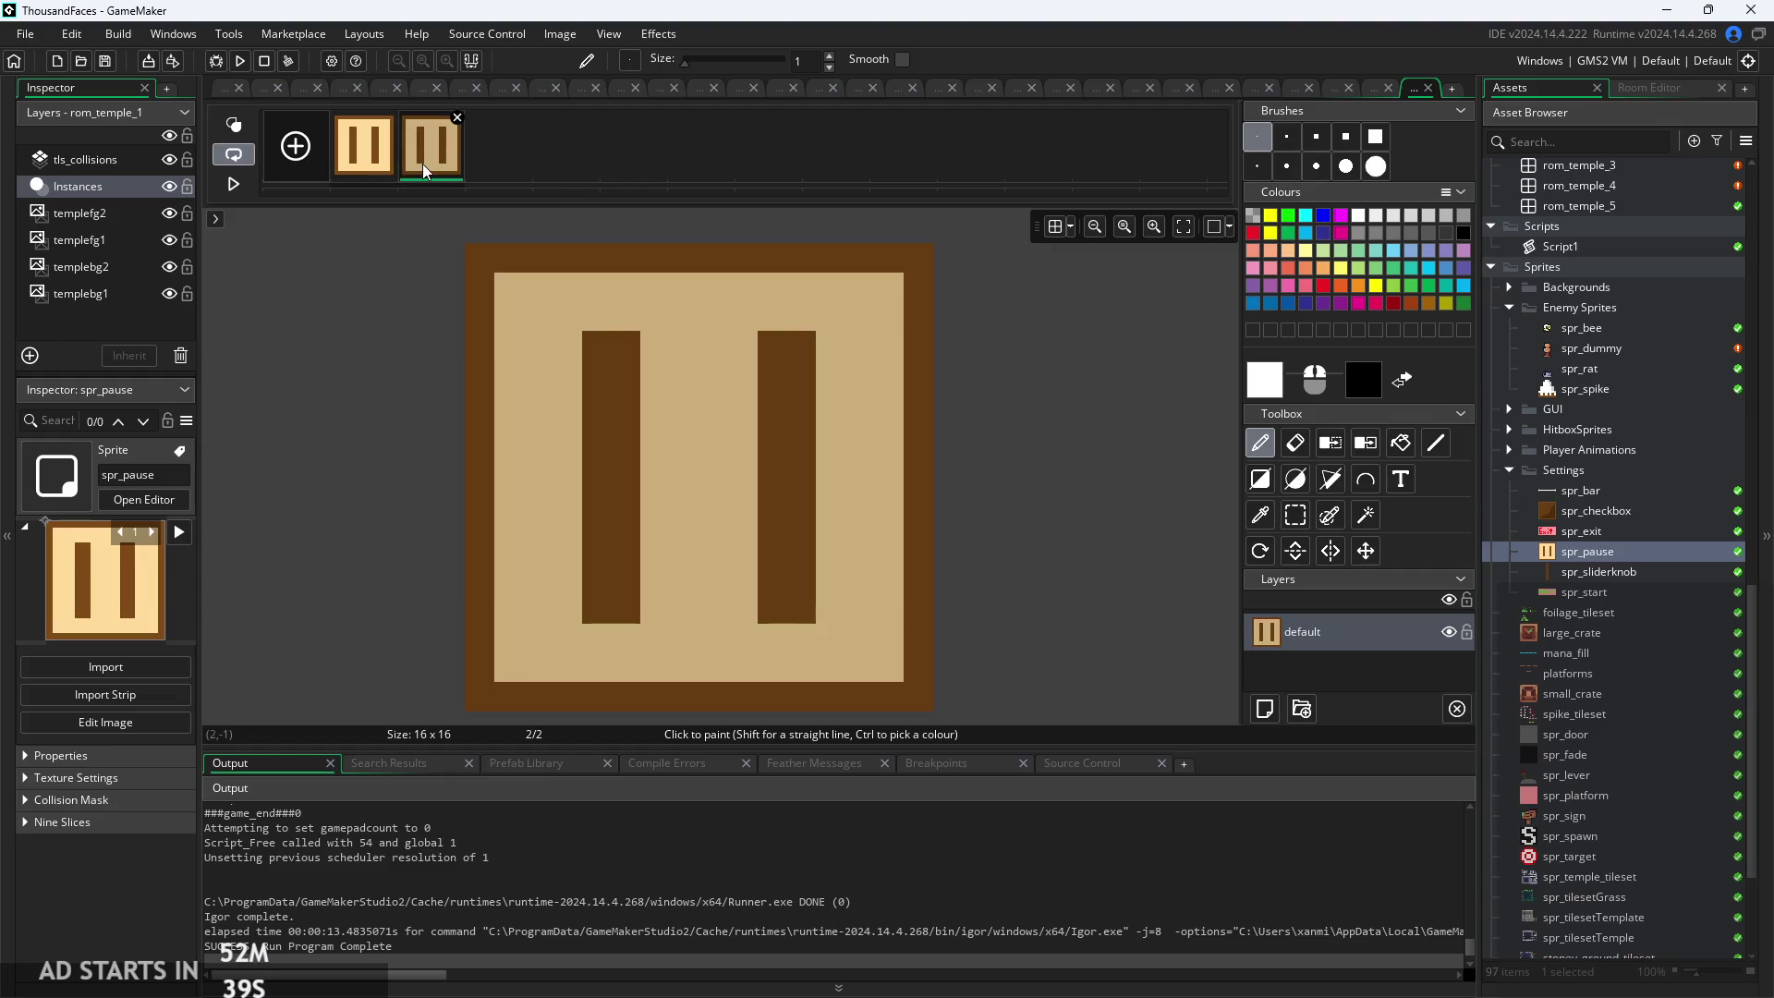
{"action": "right_click", "coordinate": [1606, 555]}
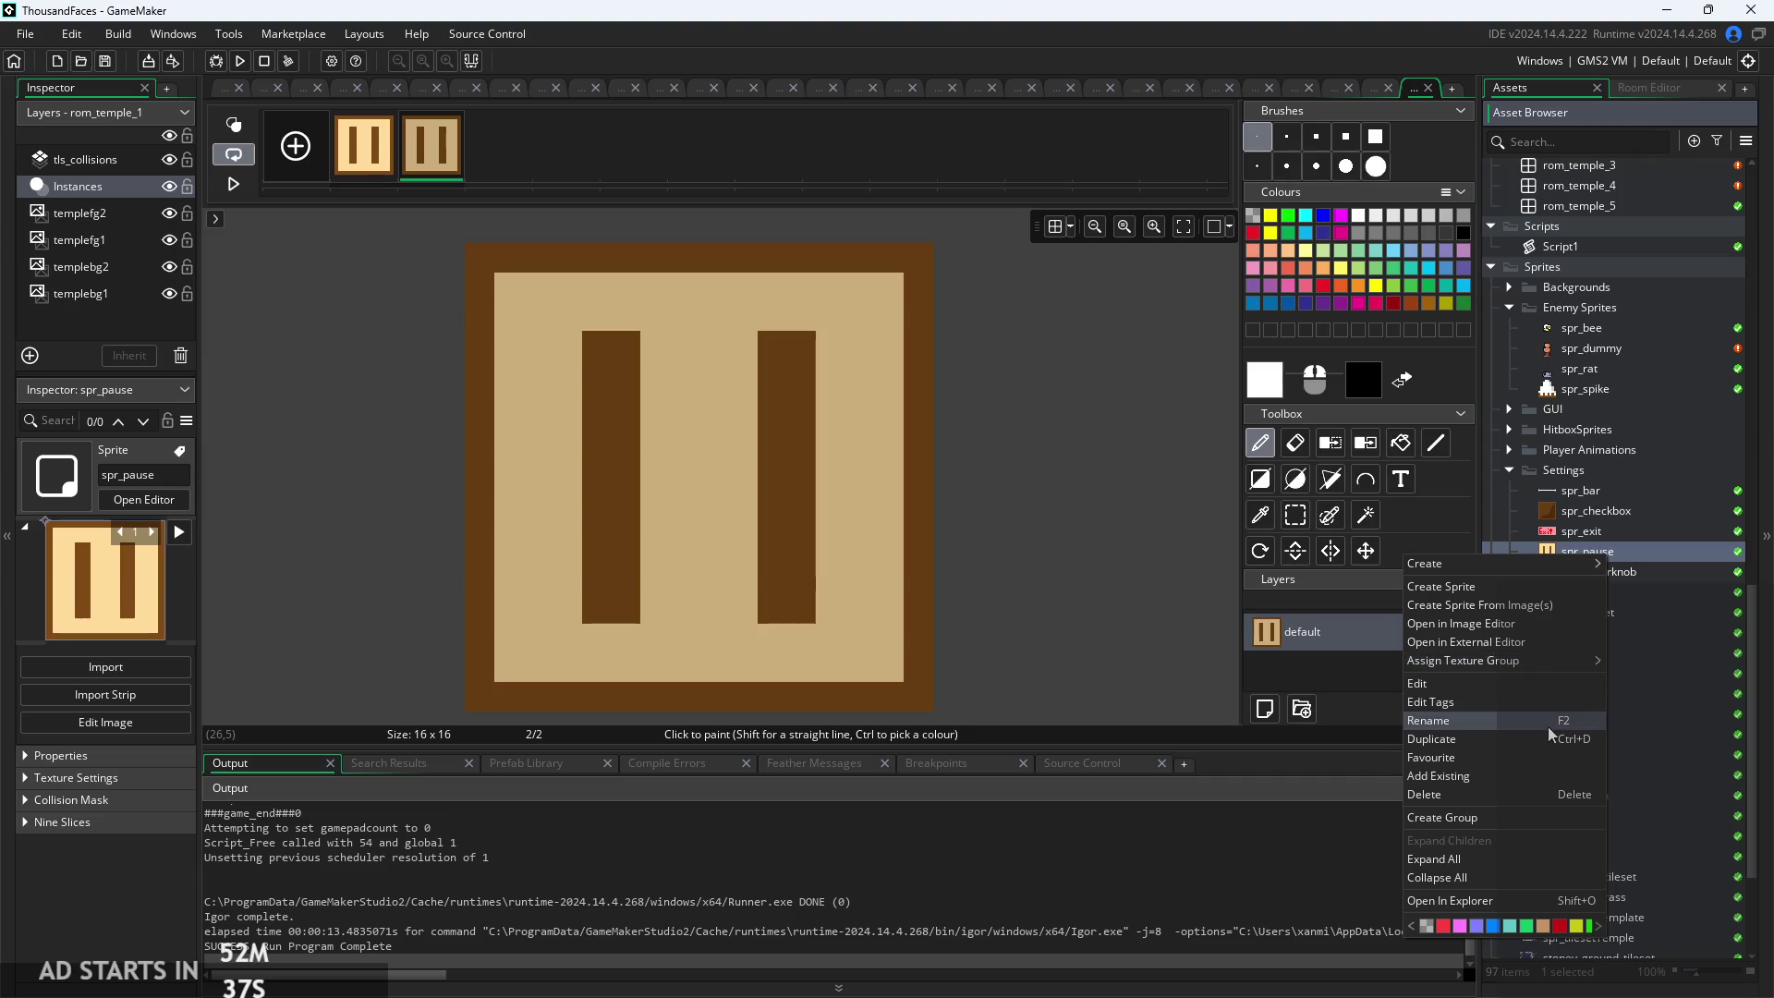
Create a sprite from the pausePlay_OGPCdrafty image and name it spr_pasueDraft
{"action": "left_click", "coordinate": [1478, 605]}
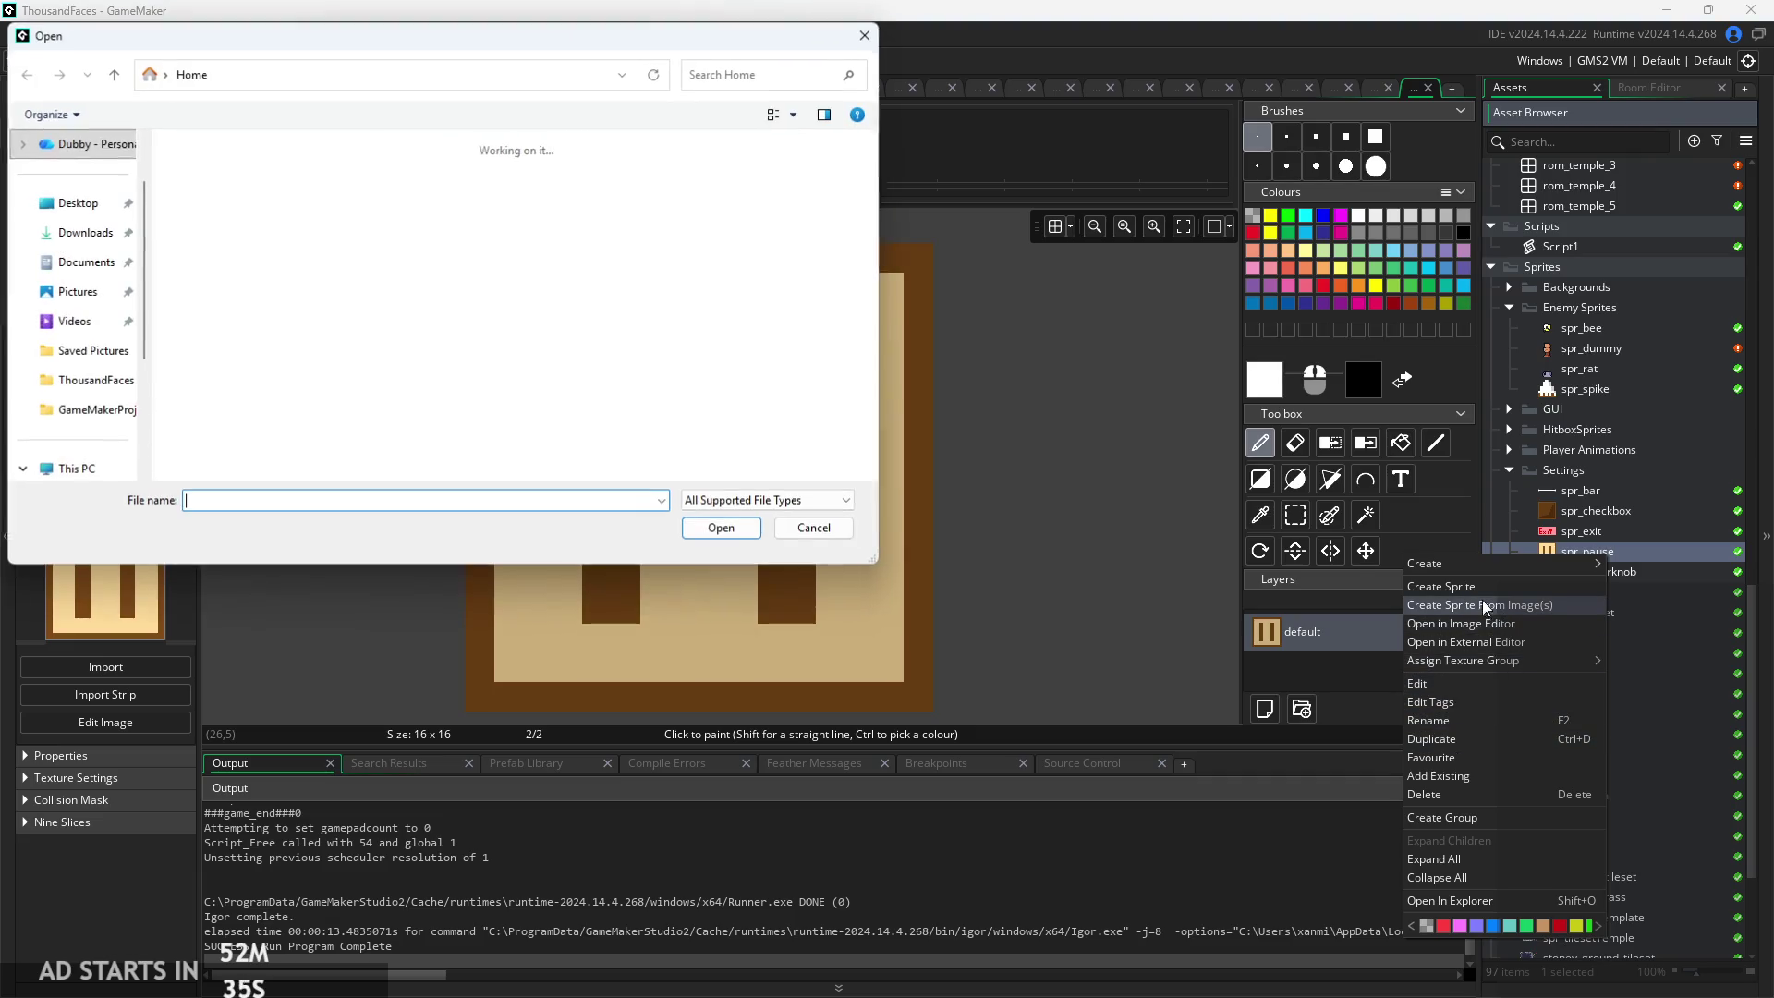
{"action": "double_click", "coordinate": [272, 454]}
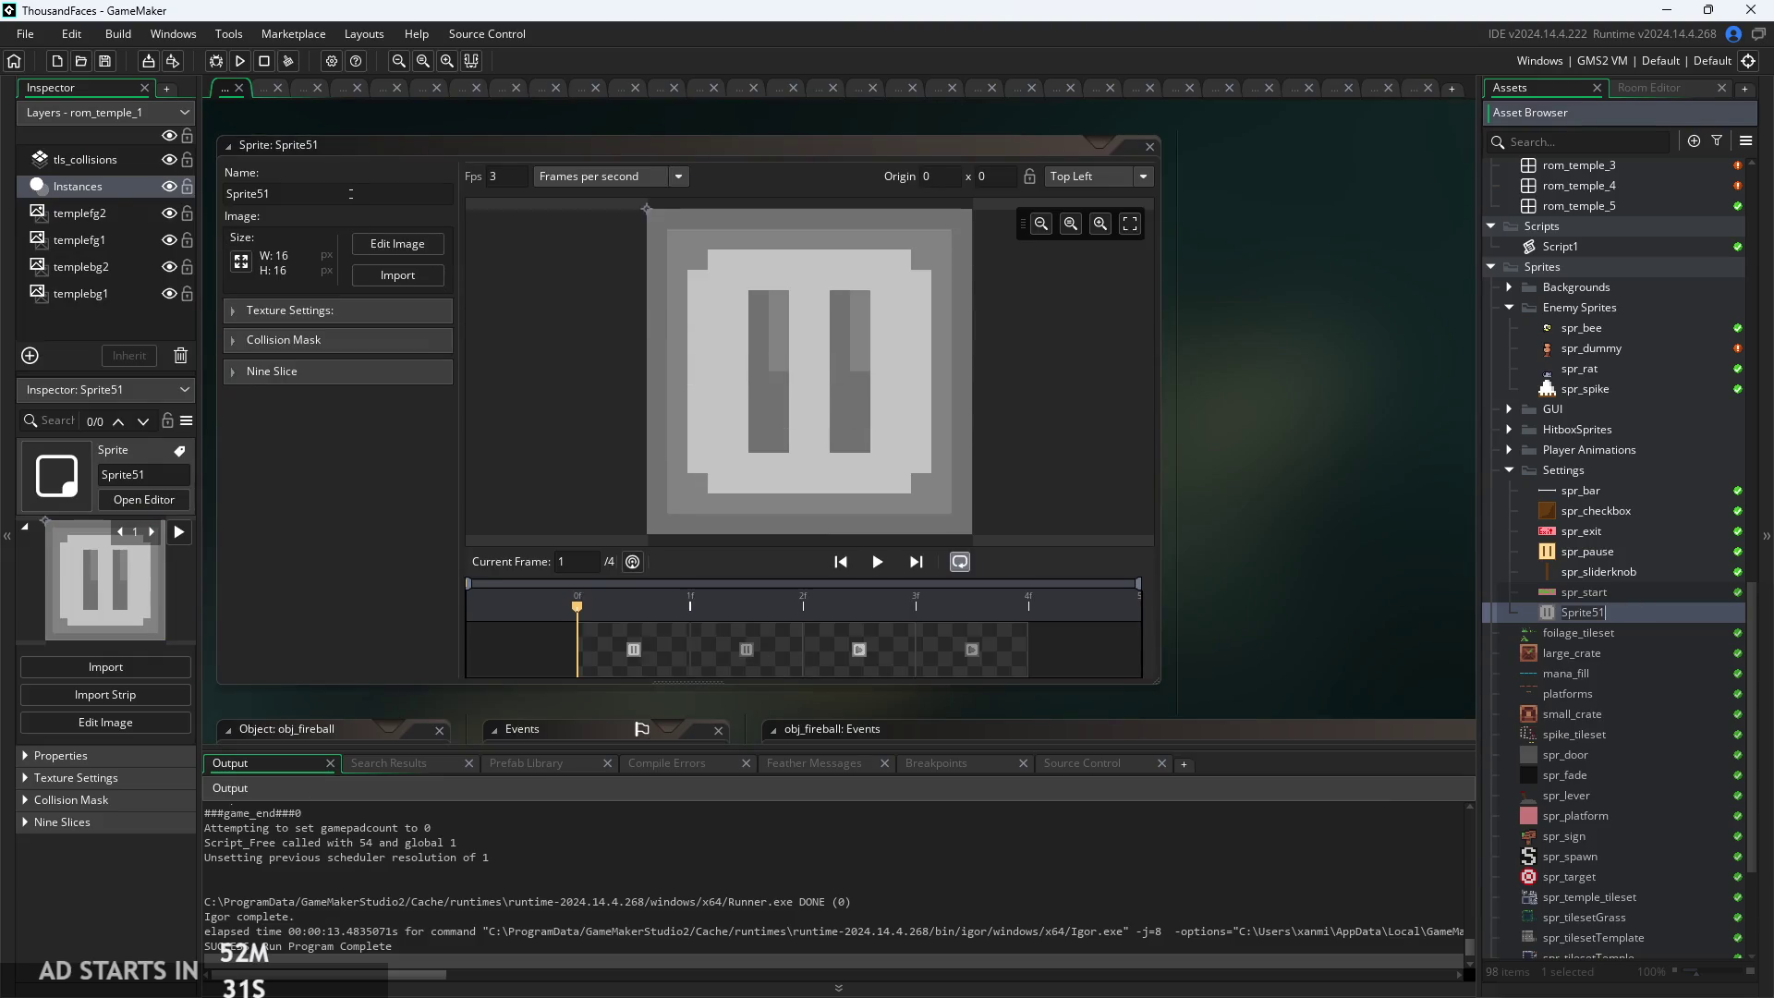
{"action": "left_click", "coordinate": [350, 193]}
{"action": "type", "text": "spr_pasueDraft"}
{"action": "key", "text": "Return"}
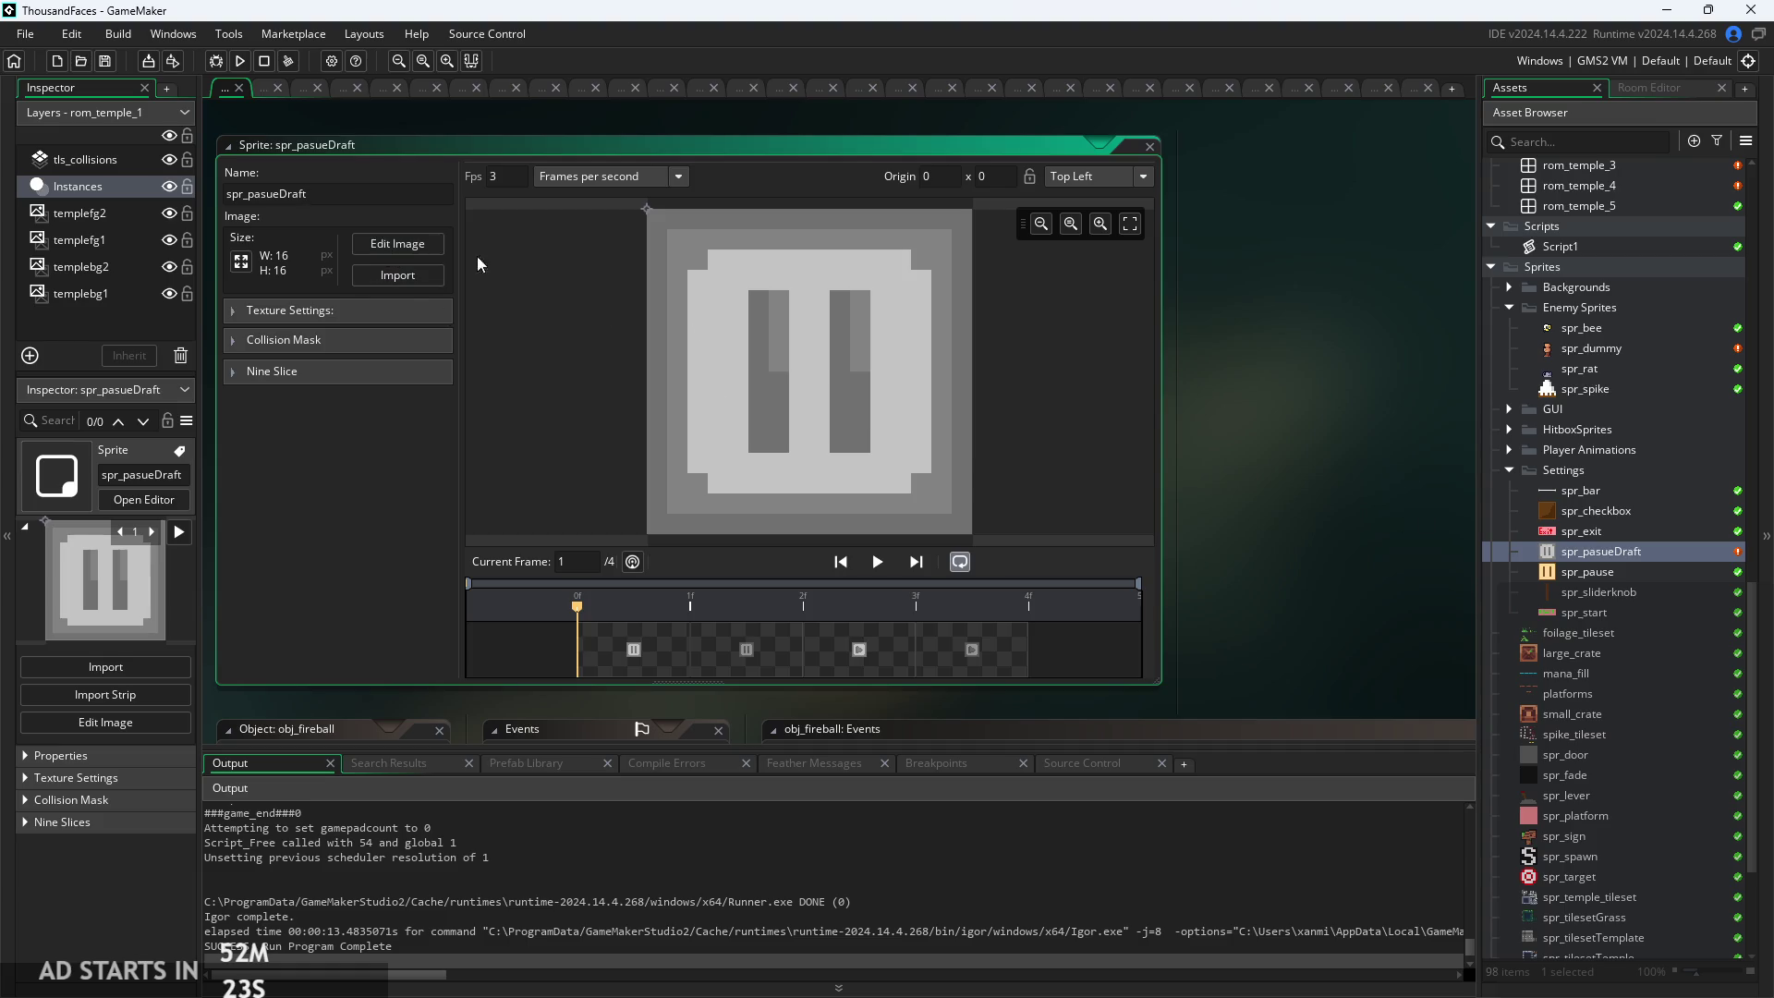
Copy all four grey frames of spr_pasueDraft
{"action": "left_click", "coordinate": [397, 243]}
{"action": "right_click", "coordinate": [563, 163]}
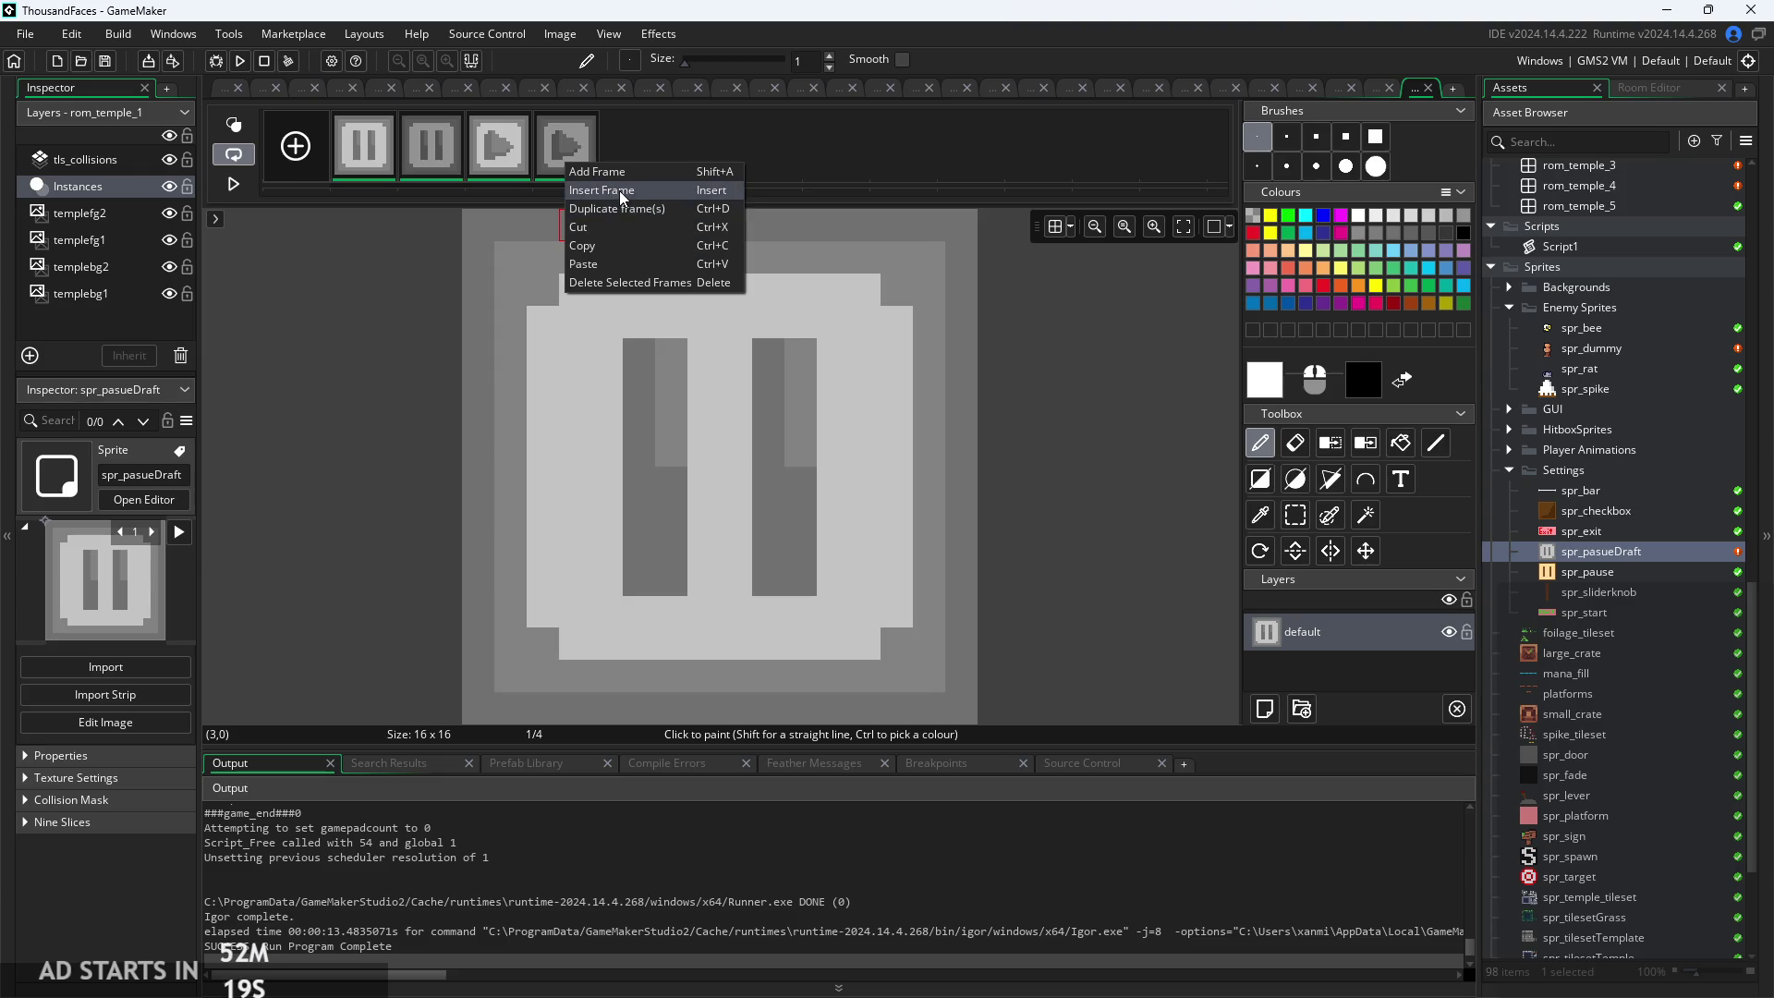
{"action": "left_click", "coordinate": [622, 242]}
{"action": "left_click", "coordinate": [229, 93]}
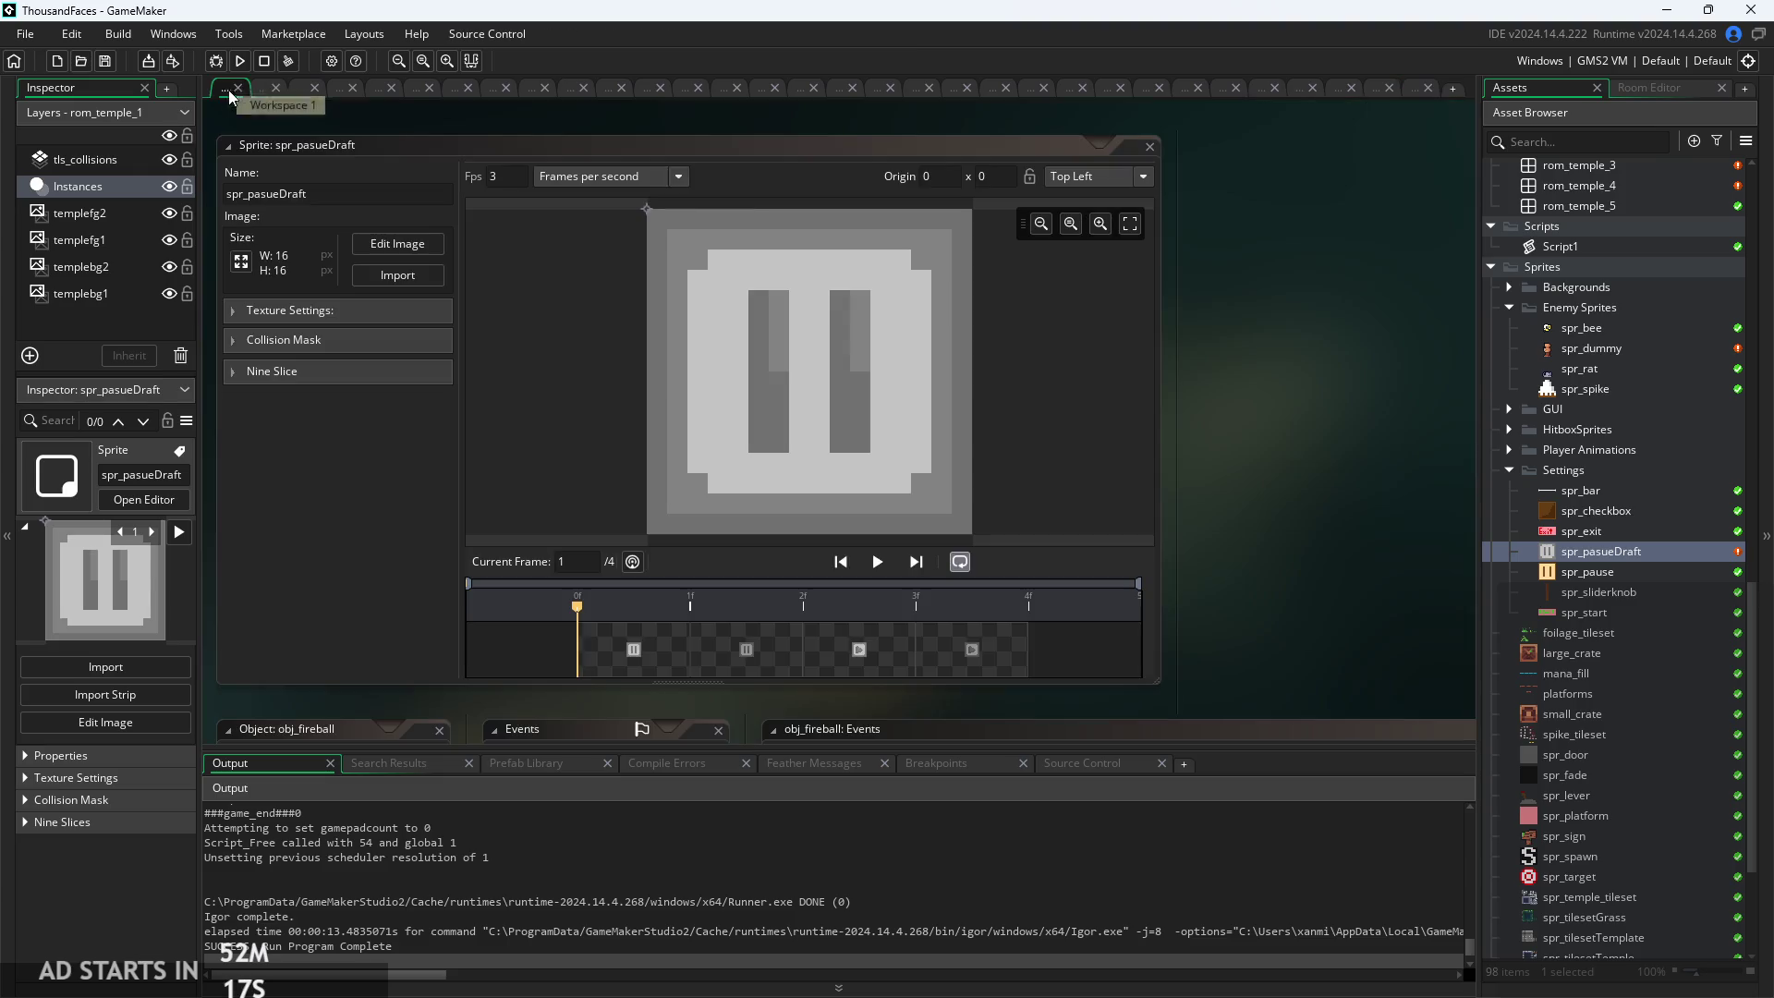
Paste the four frames into spr_pause, delete its two brown frames, and preview the new ones
{"action": "double_click", "coordinate": [1613, 571]}
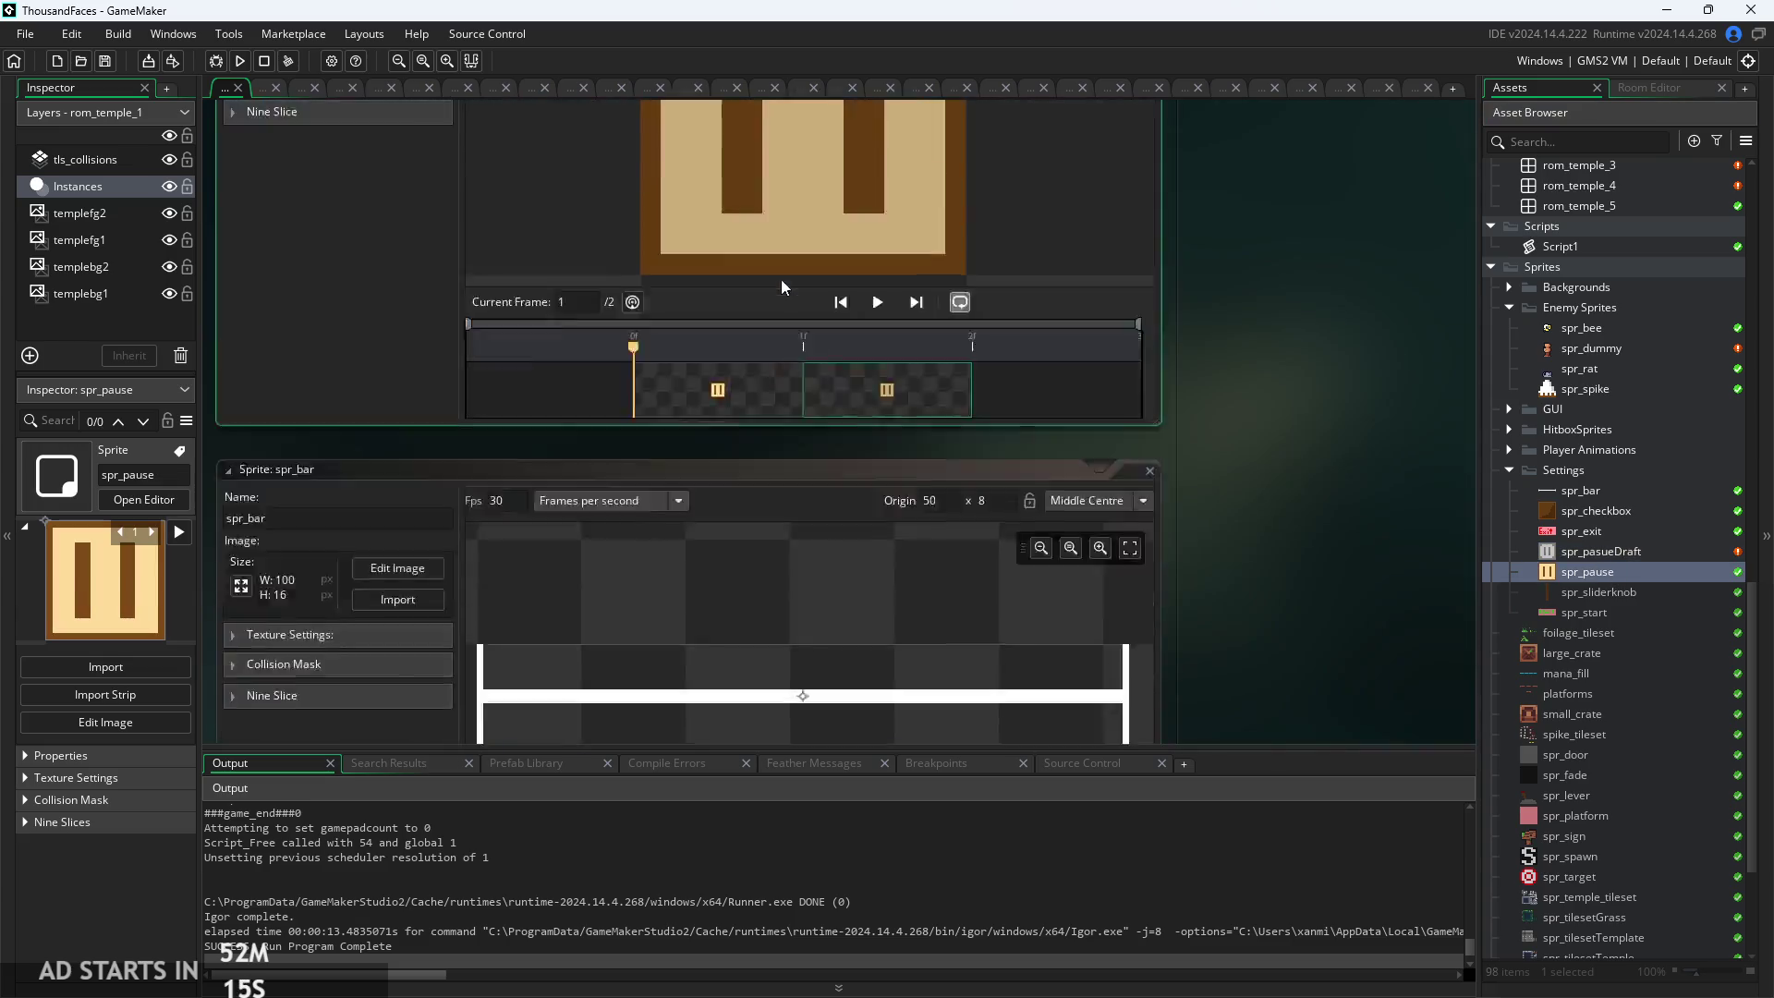
{"action": "left_click", "coordinate": [361, 242]}
{"action": "right_click", "coordinate": [563, 152]}
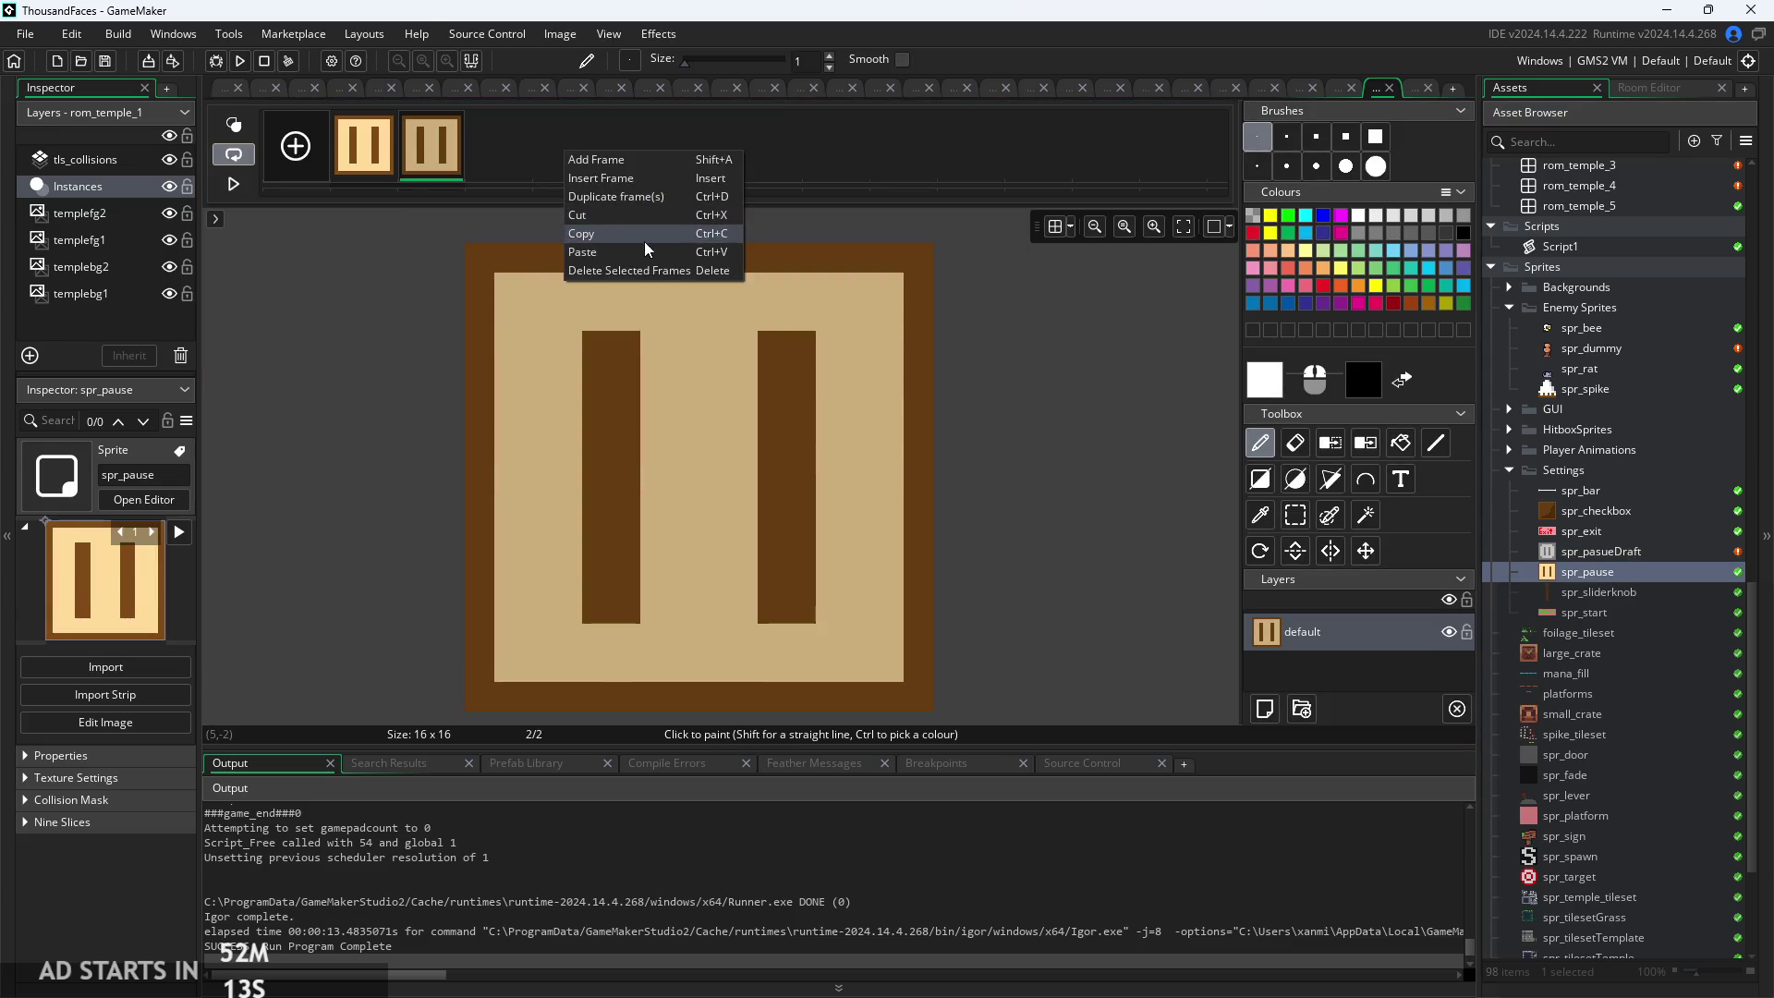
{"action": "left_click", "coordinate": [645, 247]}
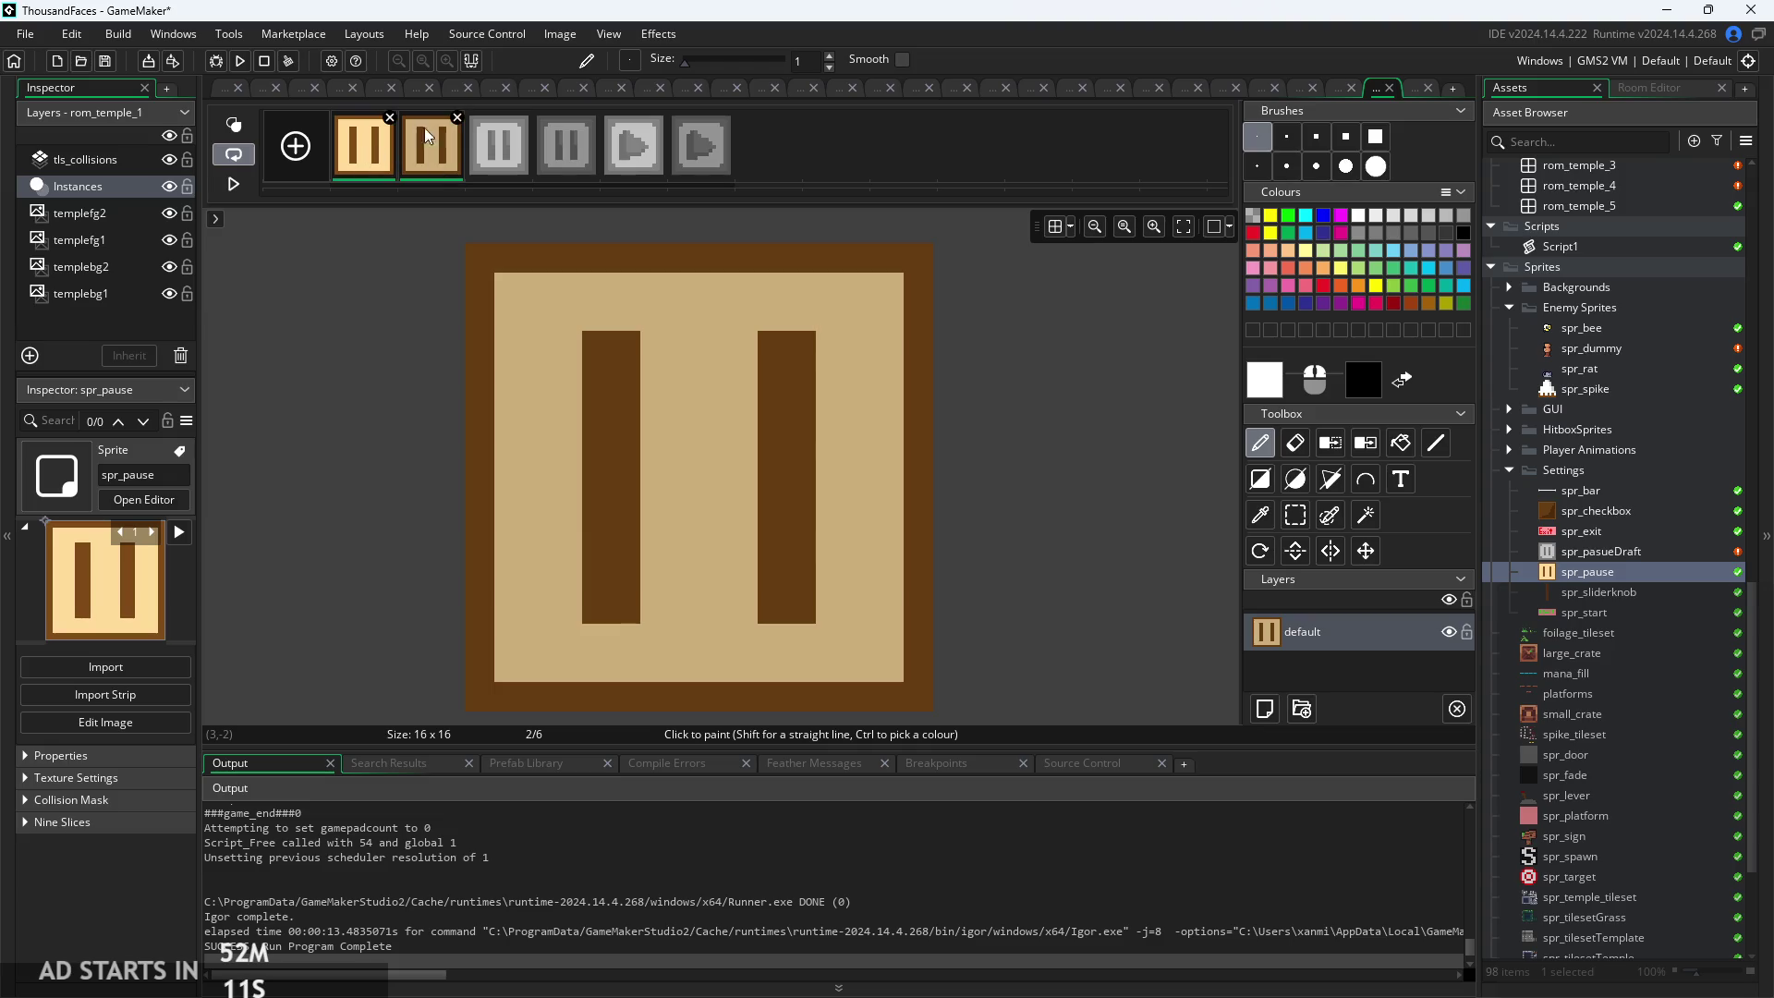
{"action": "left_click", "coordinate": [457, 117]}
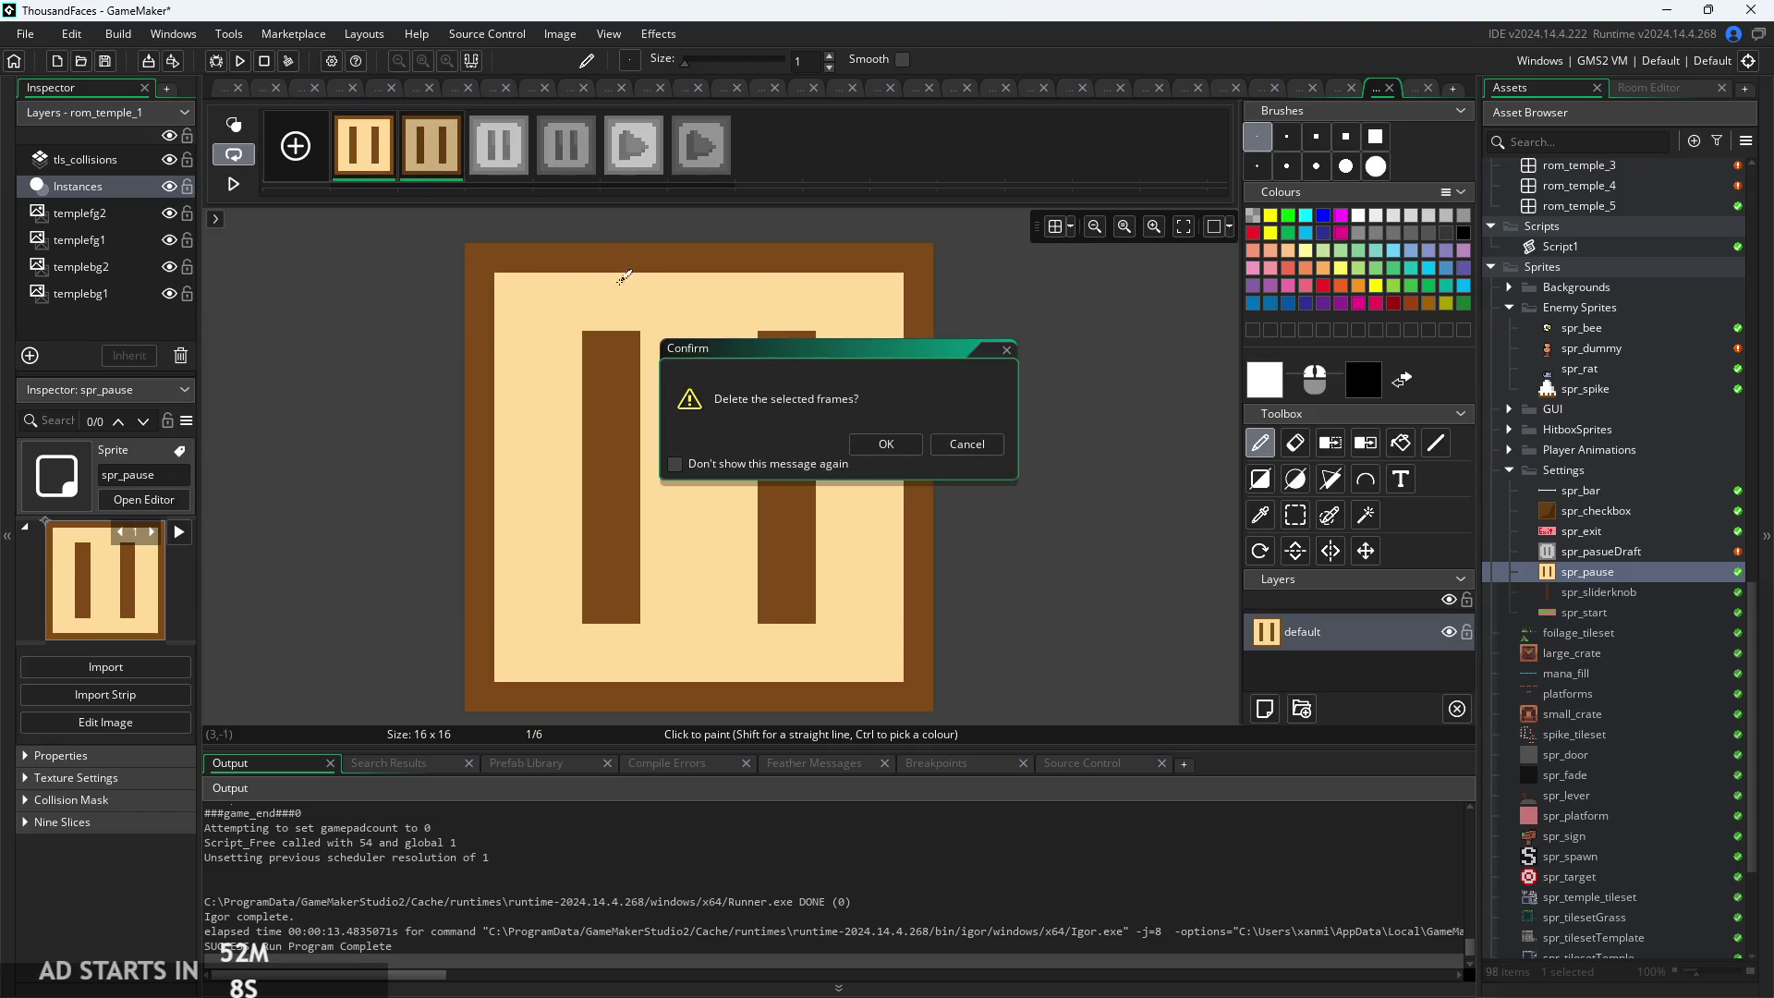
{"action": "left_click", "coordinate": [887, 447]}
{"action": "left_click", "coordinate": [436, 163]}
{"action": "left_click", "coordinate": [497, 163]}
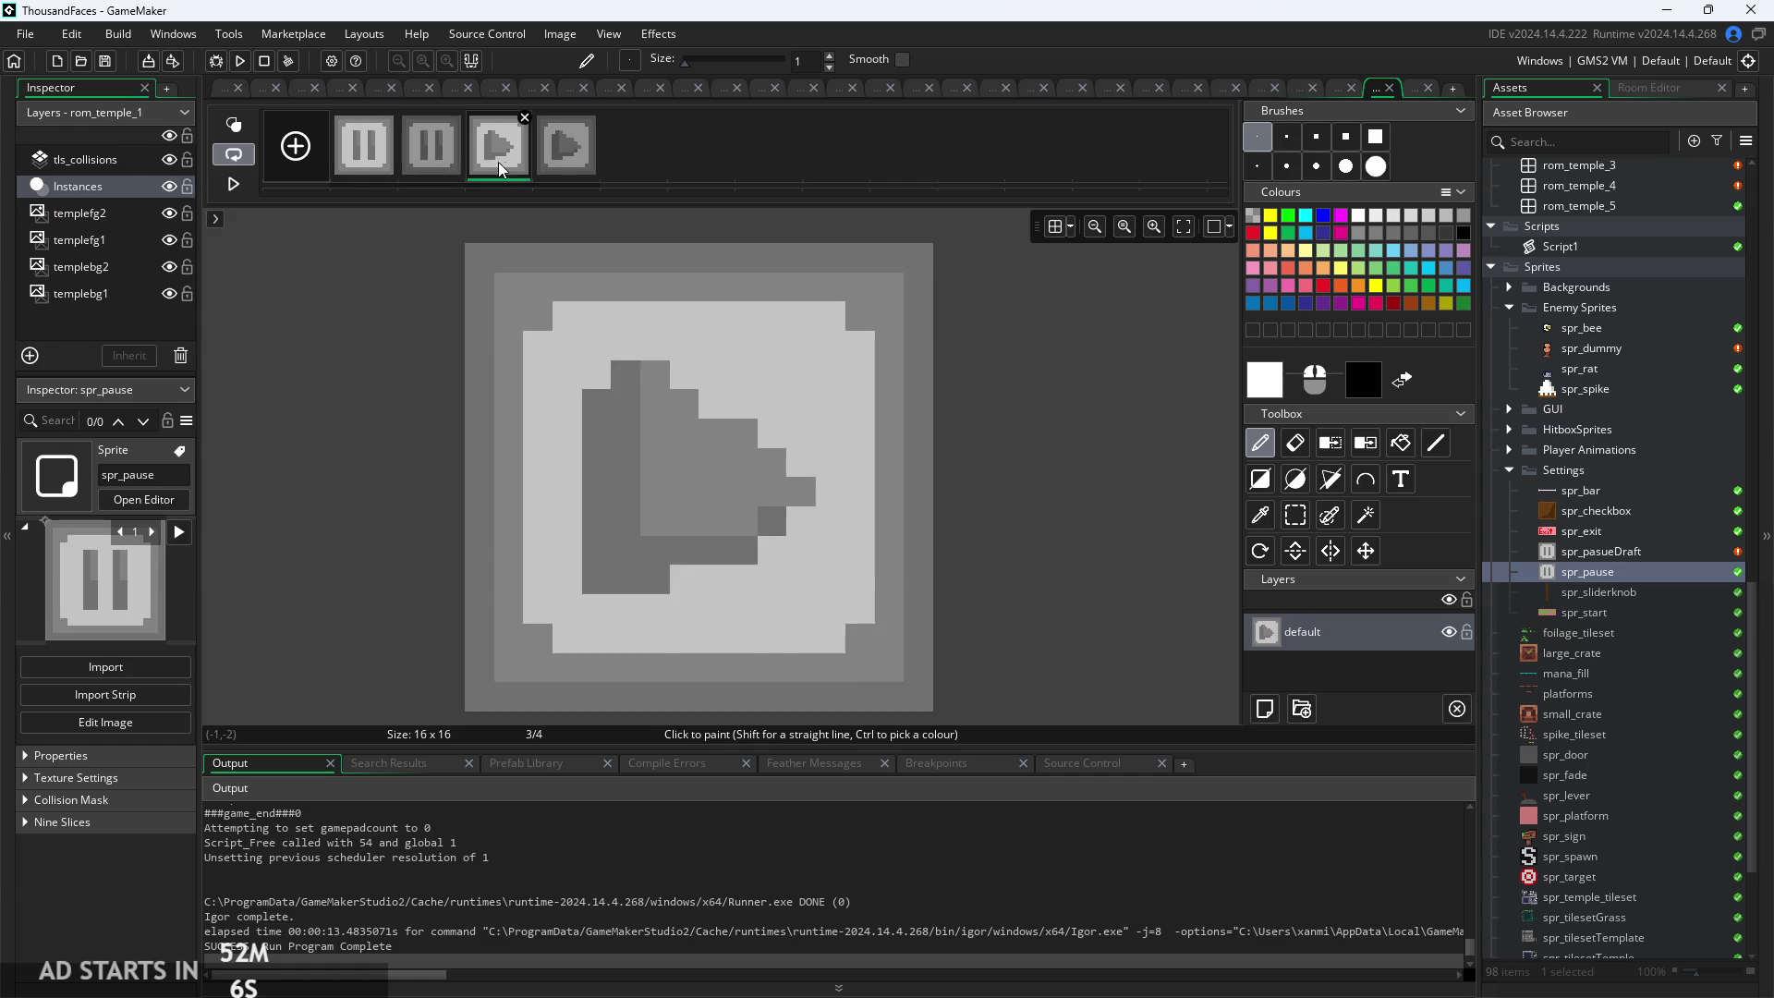
{"action": "left_click", "coordinate": [566, 163]}
{"action": "scroll", "coordinate": [1654, 546], "scroll_direction": "up", "scroll_amount": 2}
{"action": "scroll", "coordinate": [1626, 523], "scroll_direction": "up", "scroll_amount": 5}
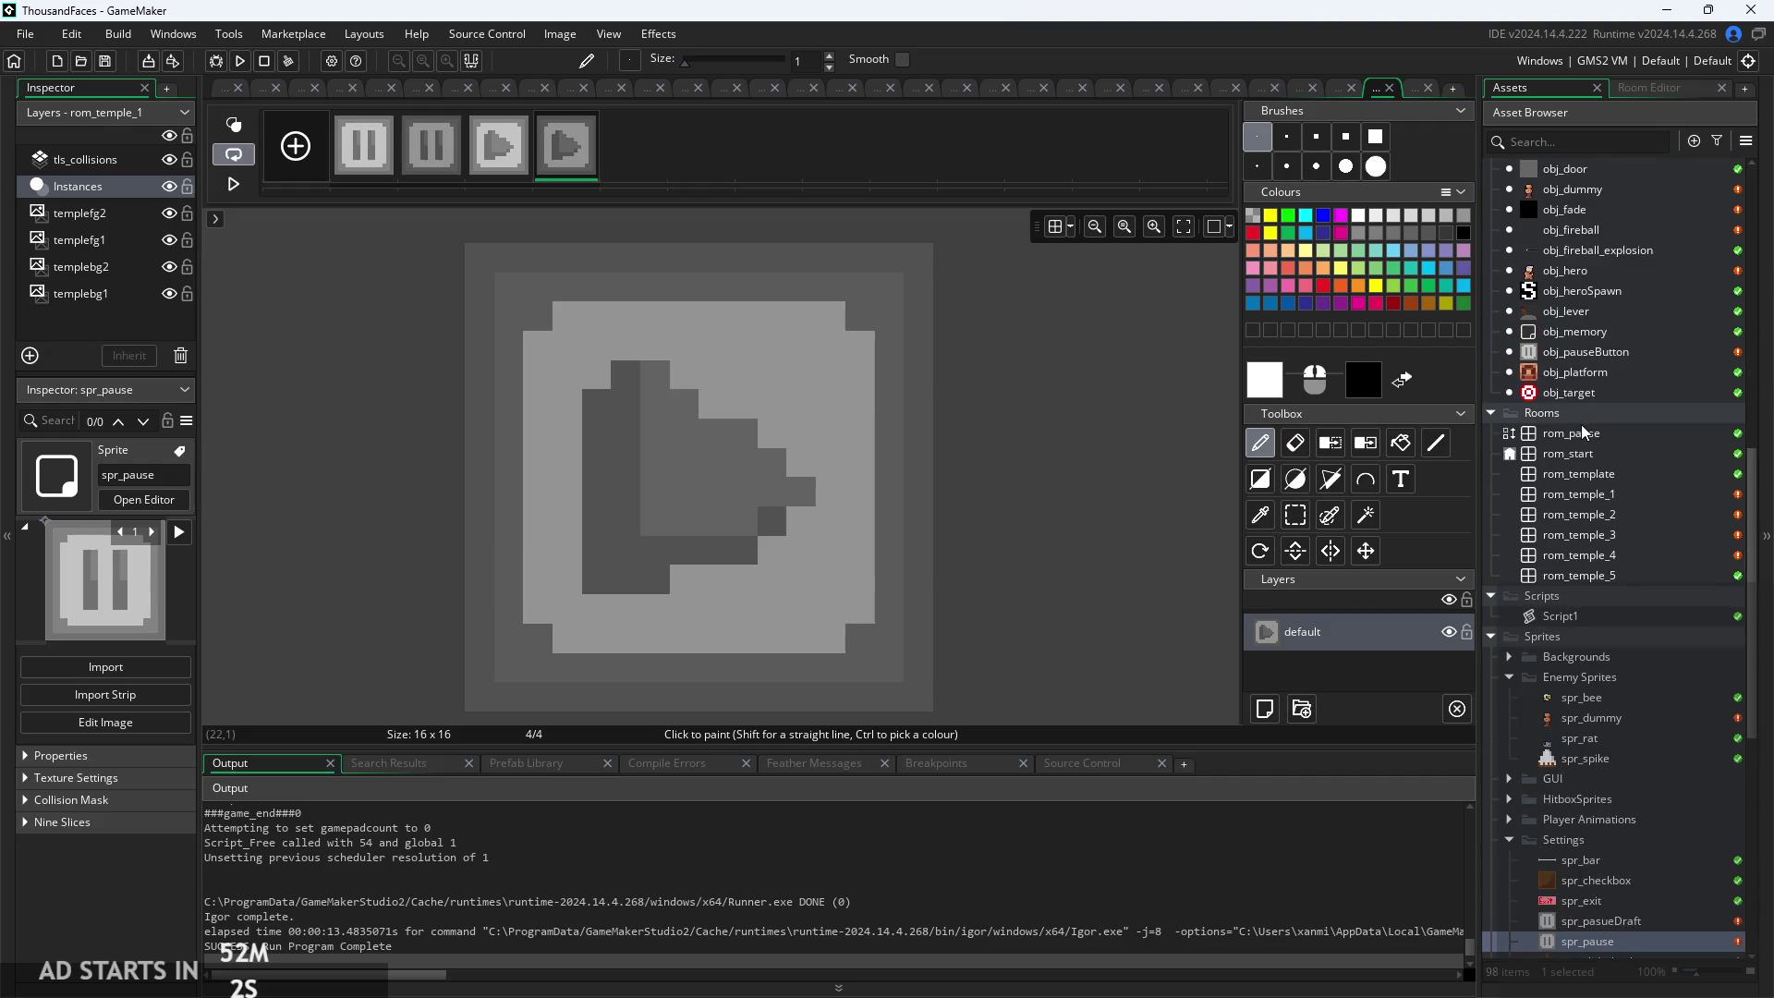
{"action": "scroll", "coordinate": [1587, 515], "scroll_direction": "up", "scroll_amount": 4}
{"action": "scroll", "coordinate": [1607, 305], "scroll_direction": "up", "scroll_amount": 6}
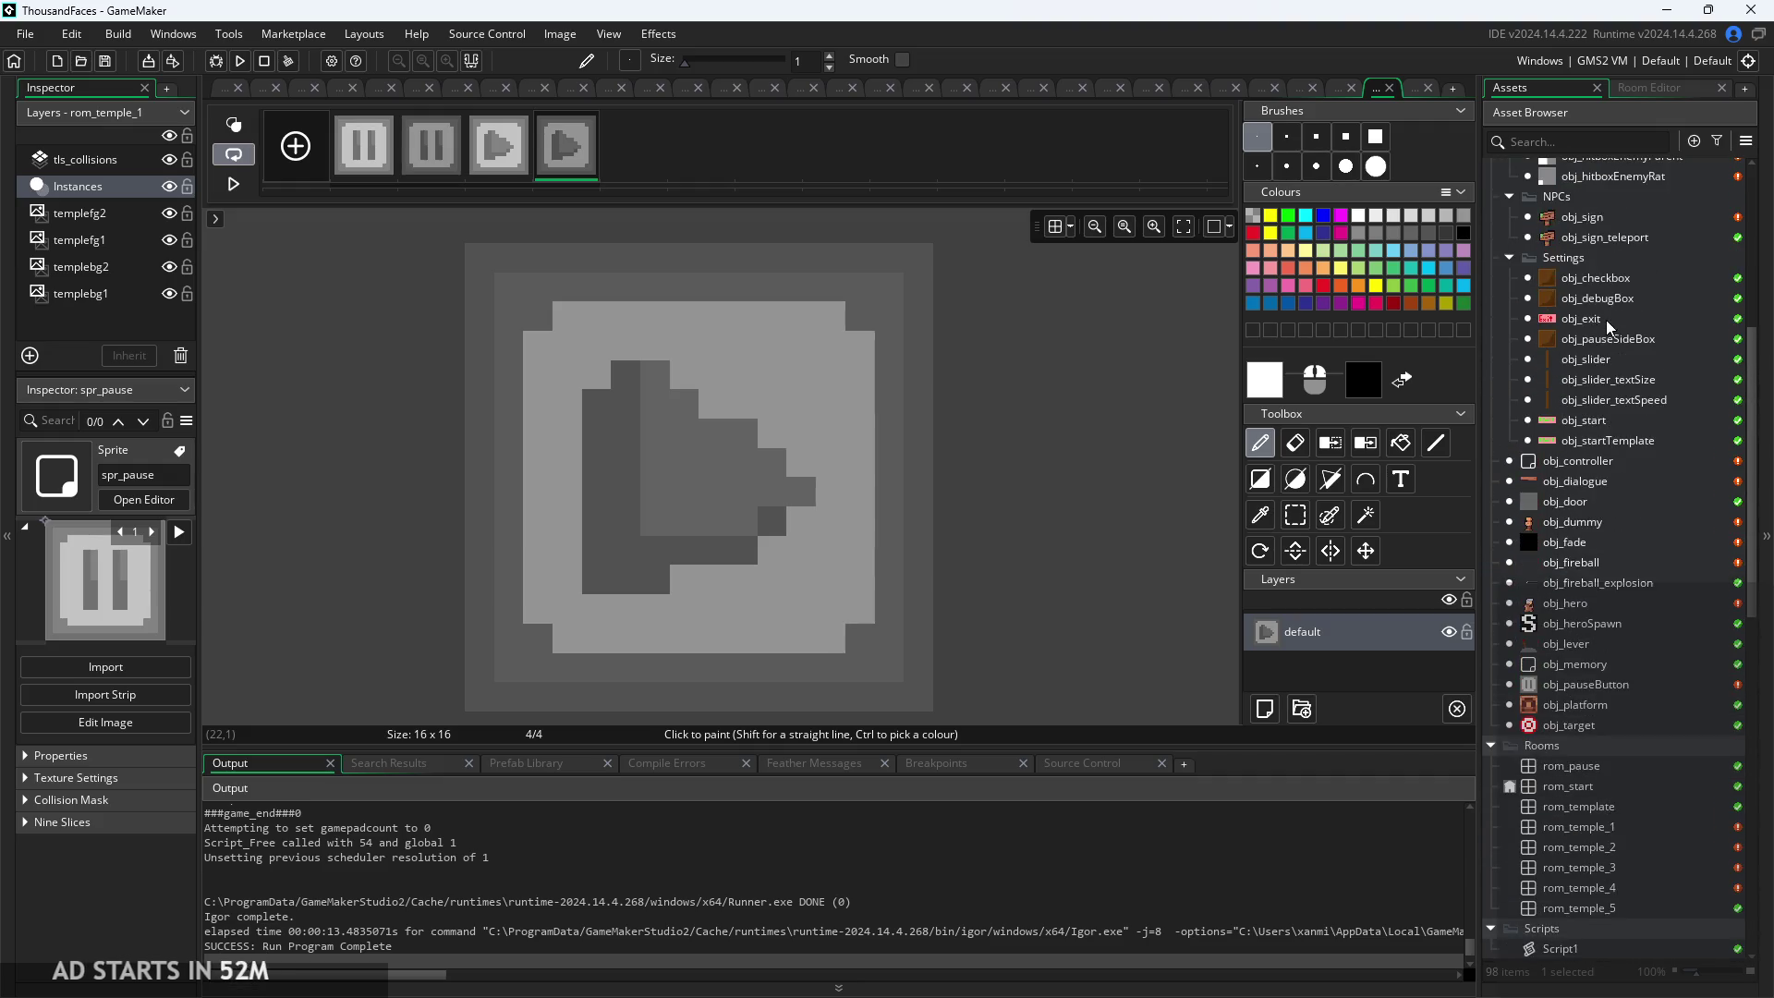
{"action": "left_click", "coordinate": [383, 164]}
{"action": "left_click", "coordinate": [414, 164]}
{"action": "left_click", "coordinate": [518, 163]}
{"action": "left_click", "coordinate": [565, 147]}
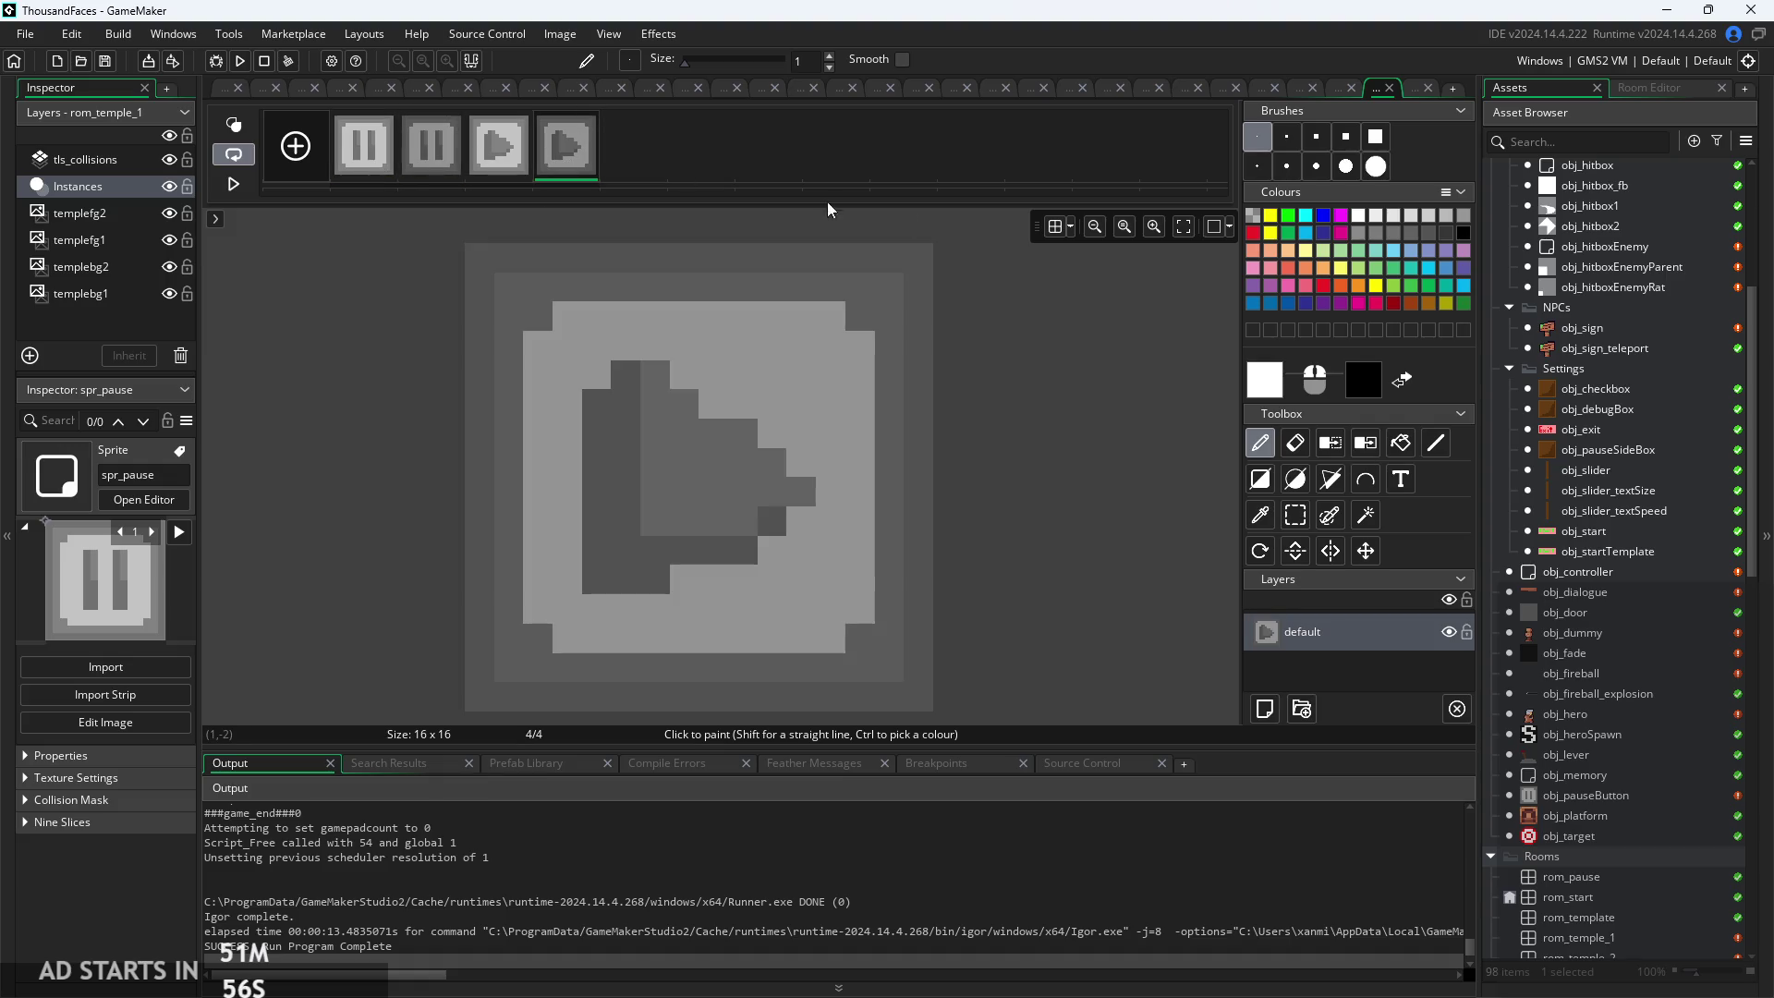
{"action": "scroll", "coordinate": [1612, 397], "scroll_direction": "up", "scroll_amount": 5}
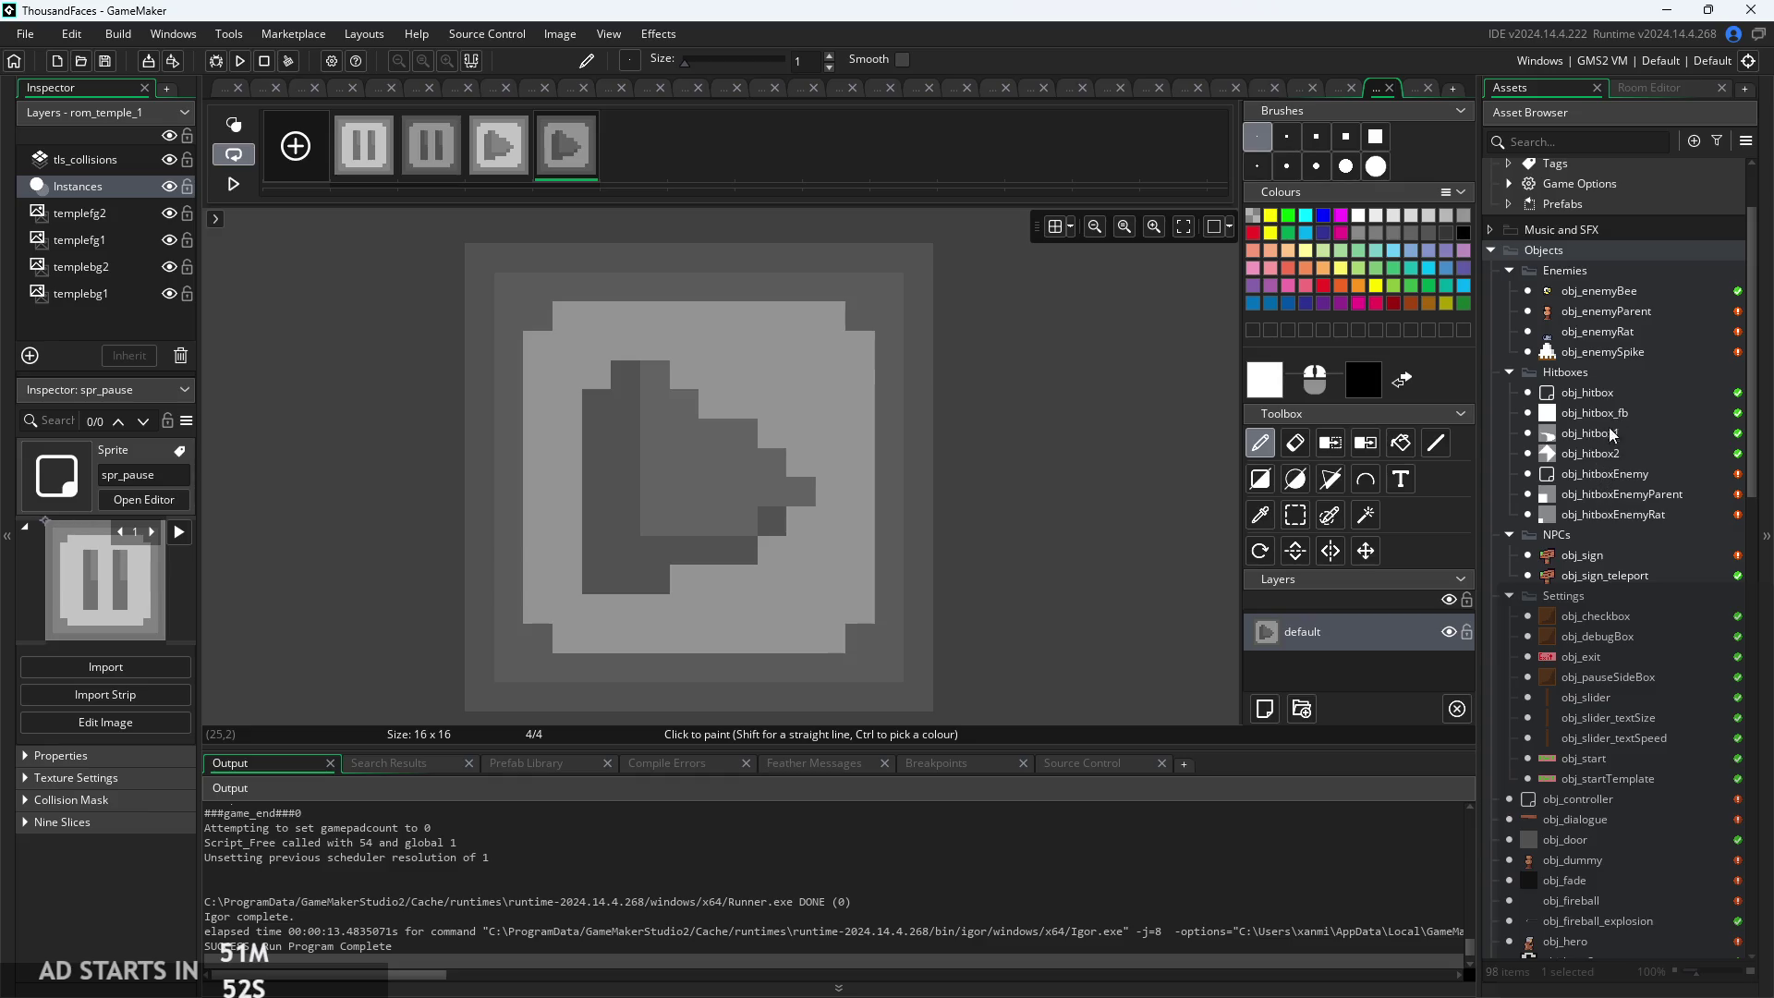
{"action": "scroll", "coordinate": [1608, 416], "scroll_direction": "up", "scroll_amount": 3}
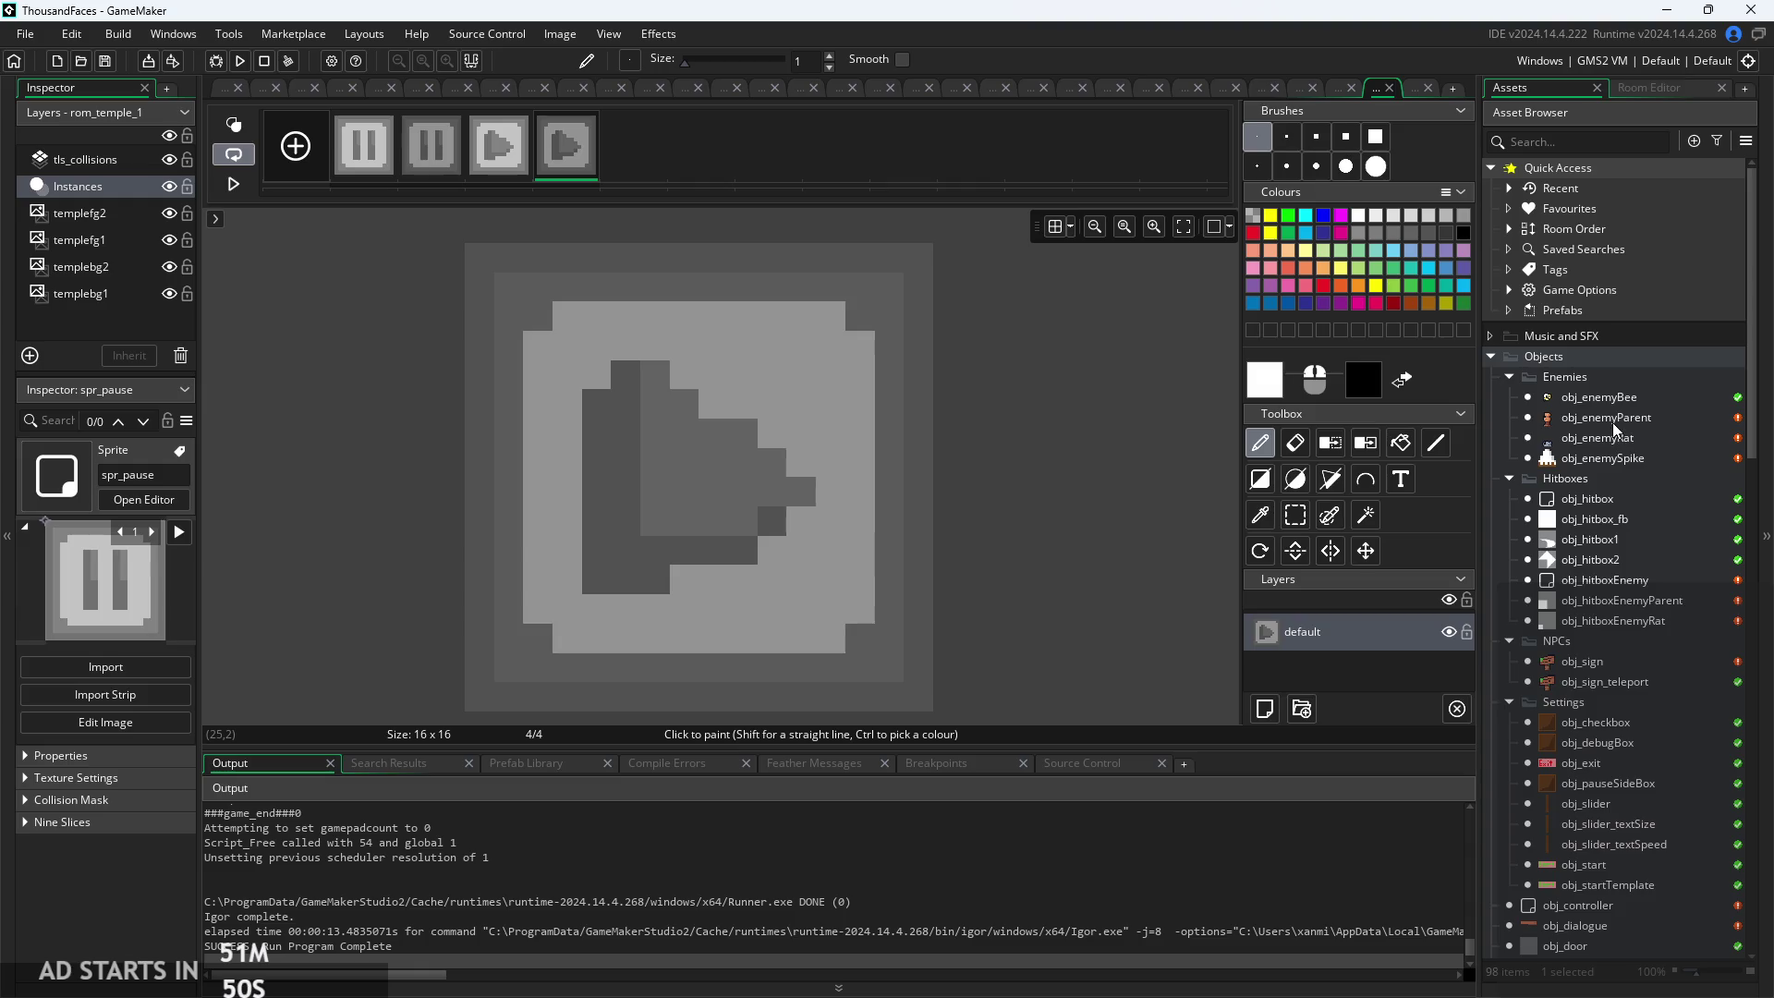
{"action": "left_click", "coordinate": [1611, 420]}
{"action": "left_click", "coordinate": [1615, 457]}
{"action": "scroll", "coordinate": [1627, 517], "scroll_direction": "down", "scroll_amount": 3}
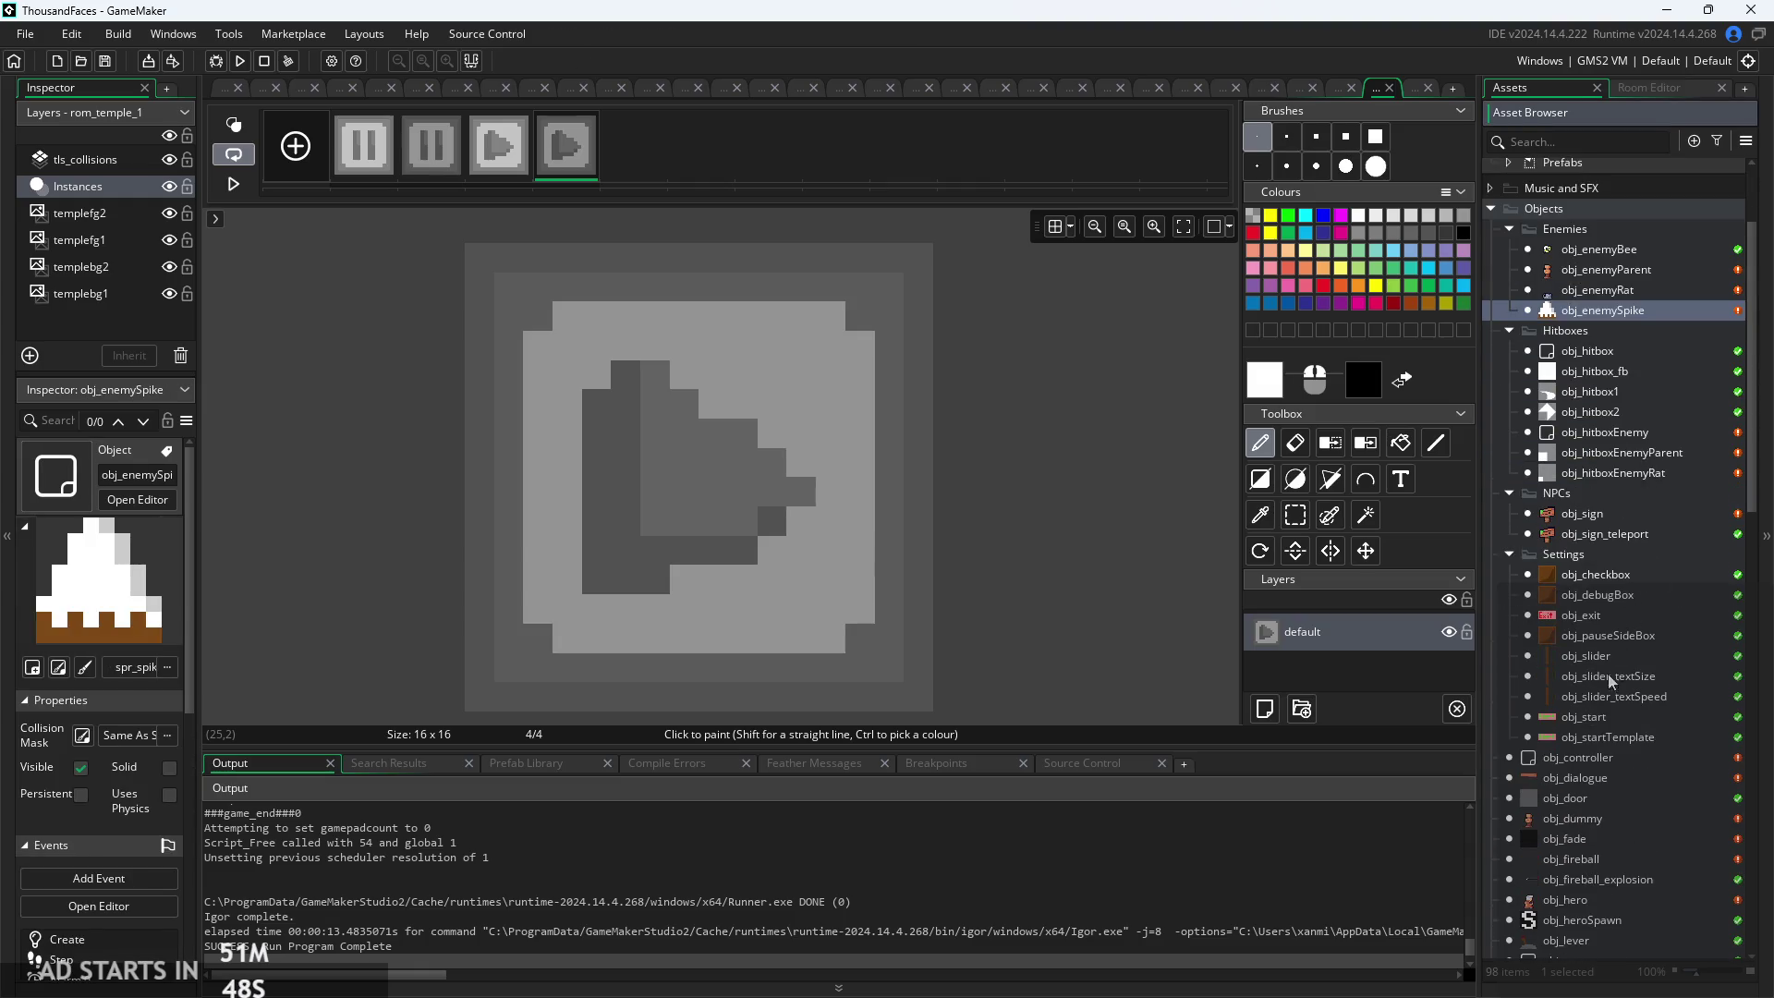
{"action": "left_click", "coordinate": [1604, 779]}
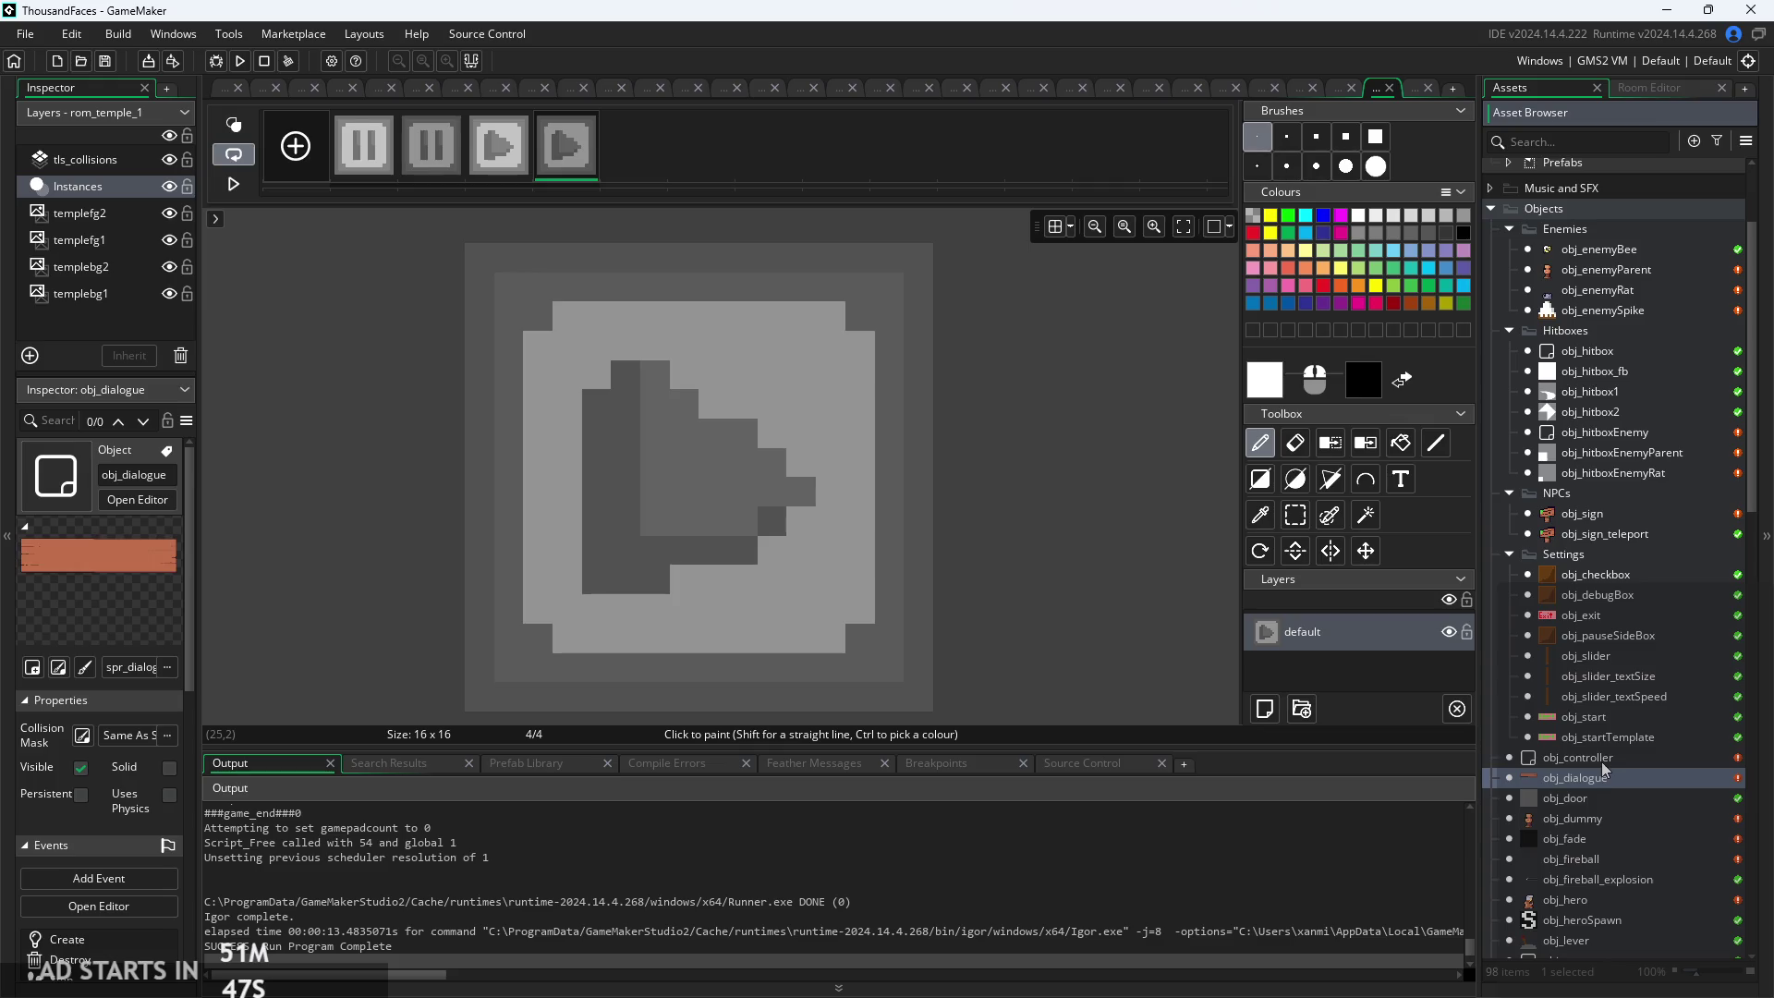
{"action": "left_click", "coordinate": [1602, 760]}
{"action": "scroll", "coordinate": [1623, 818], "scroll_direction": "down", "scroll_amount": 3}
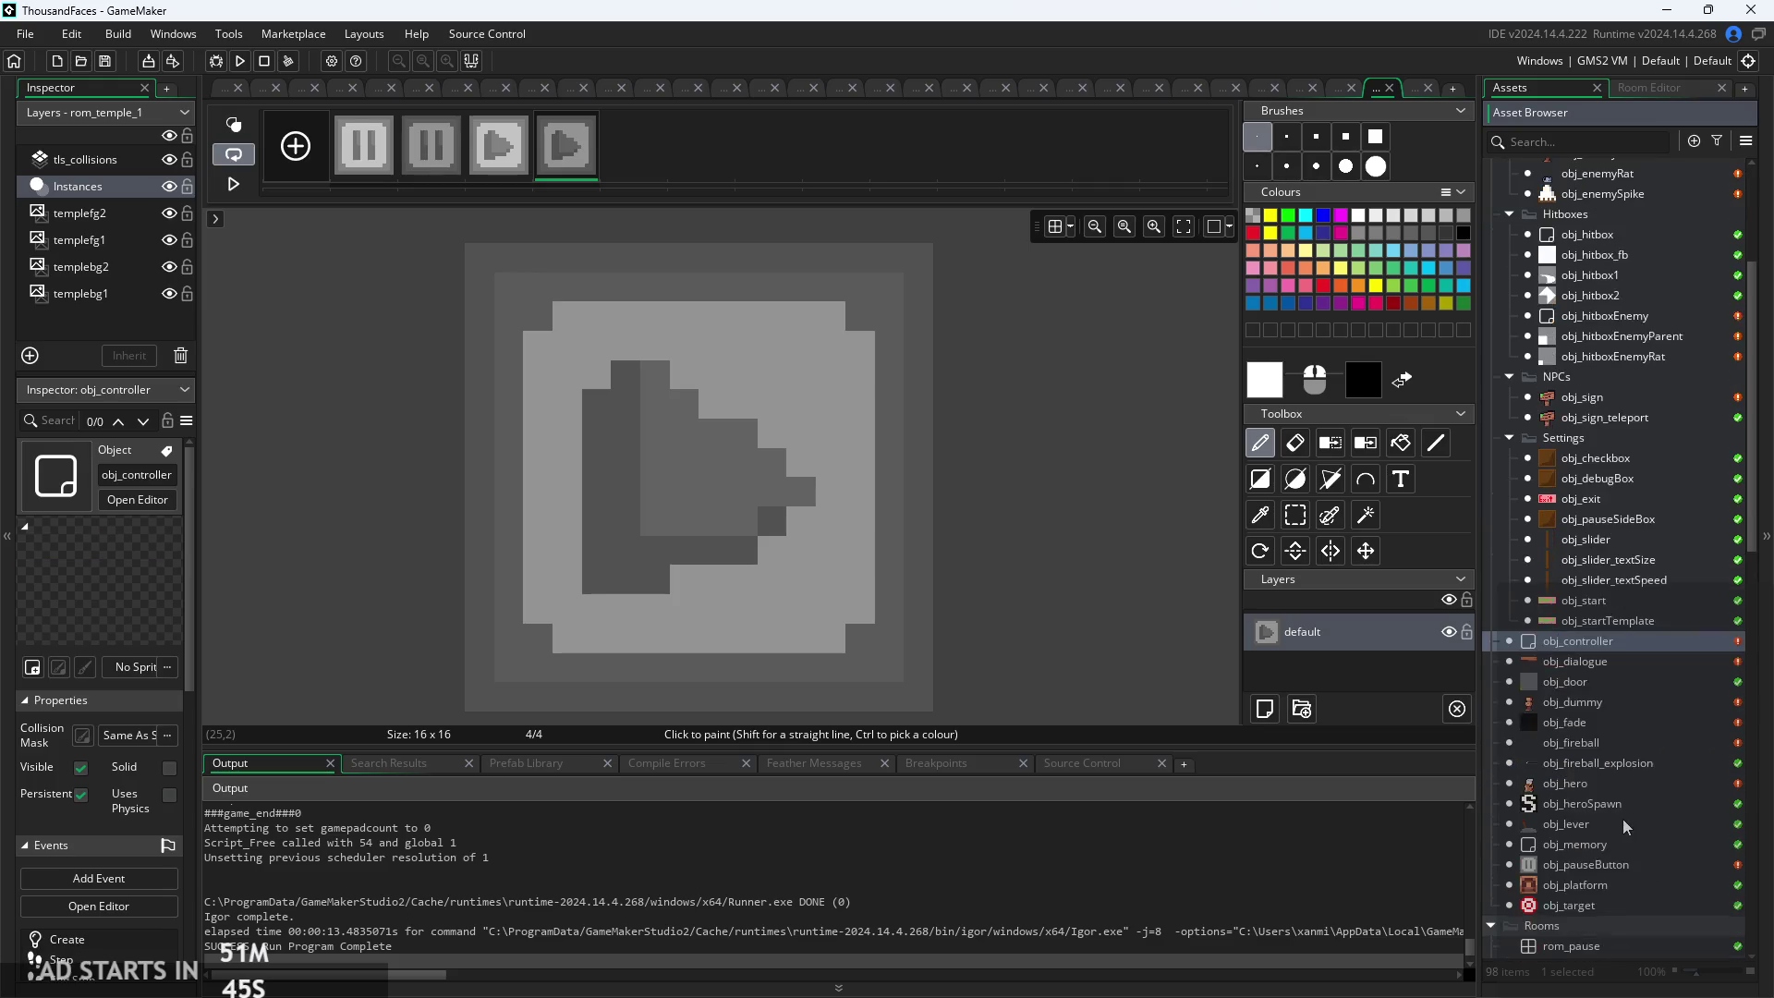
{"action": "double_click", "coordinate": [1602, 863]}
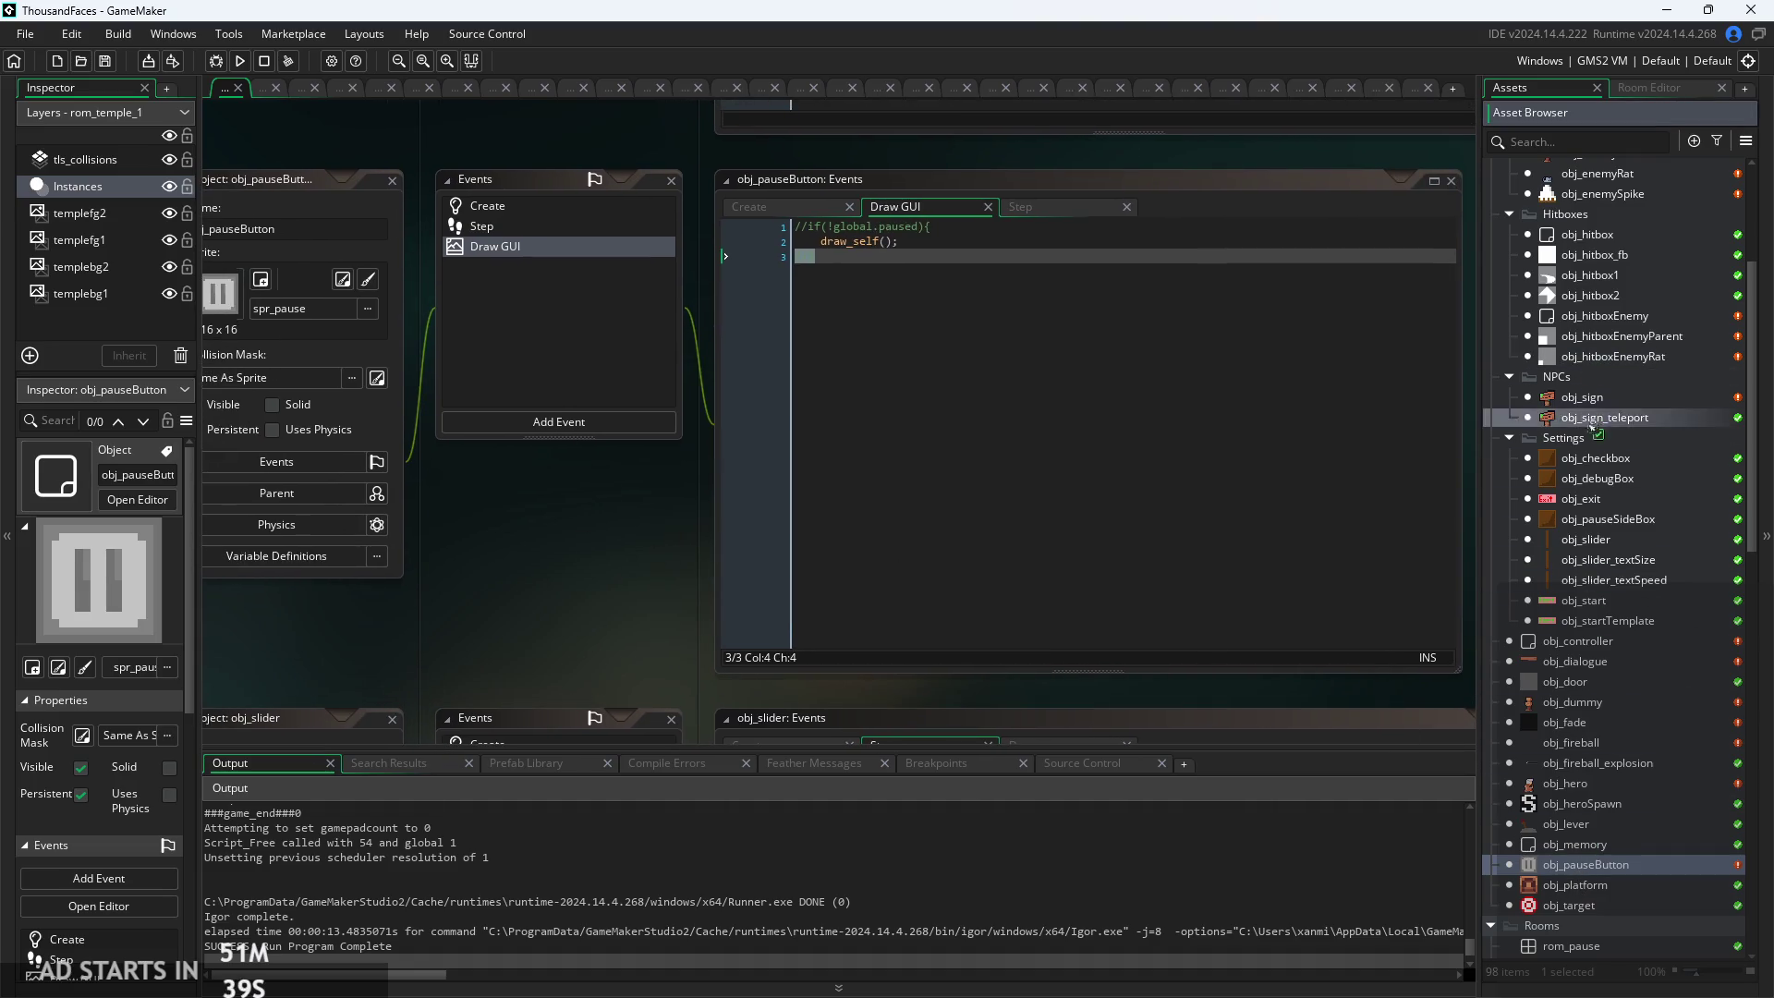
Move obj_pauseButton into the Settings group and strip the commented pause check from its Draw GUI code
{"action": "left_click_drag", "start_coordinate": [1607, 509], "coordinate": [1608, 541]}
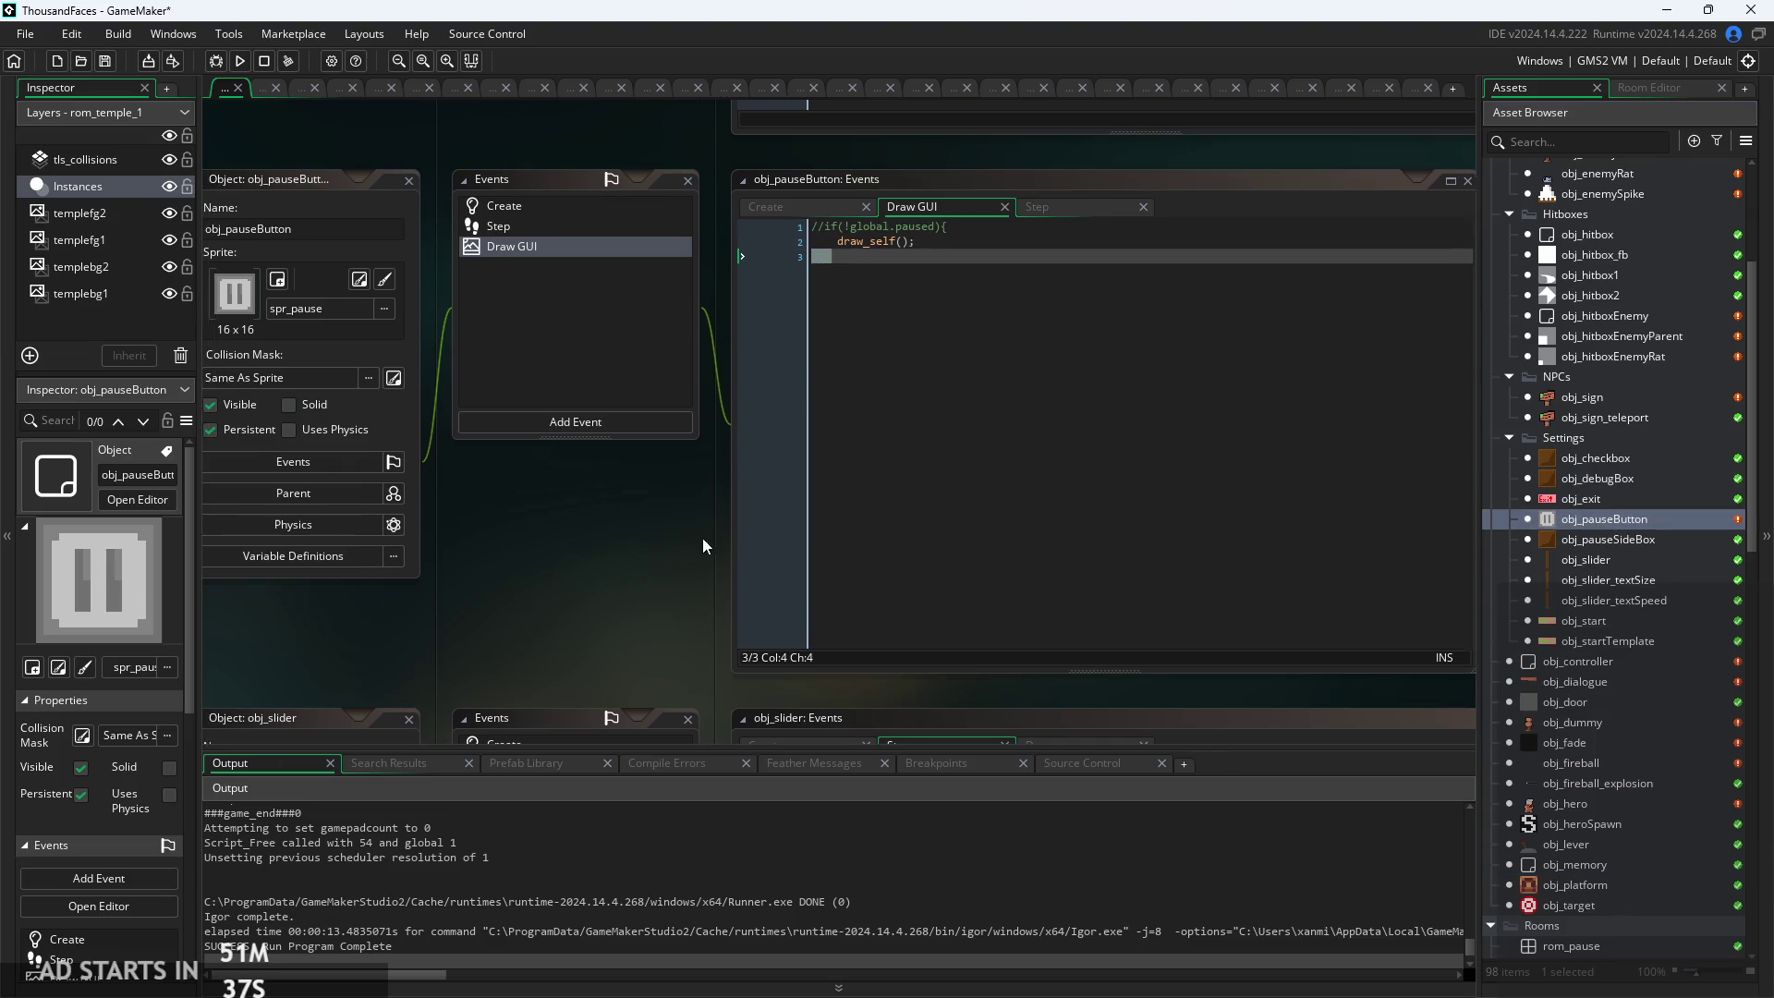
{"action": "left_click", "coordinate": [1097, 246]}
{"action": "key", "text": "shift+Home"}
{"action": "key", "text": "BackSpace"}
{"action": "left_click", "coordinate": [964, 263]}
{"action": "key", "text": "BackSpace"}
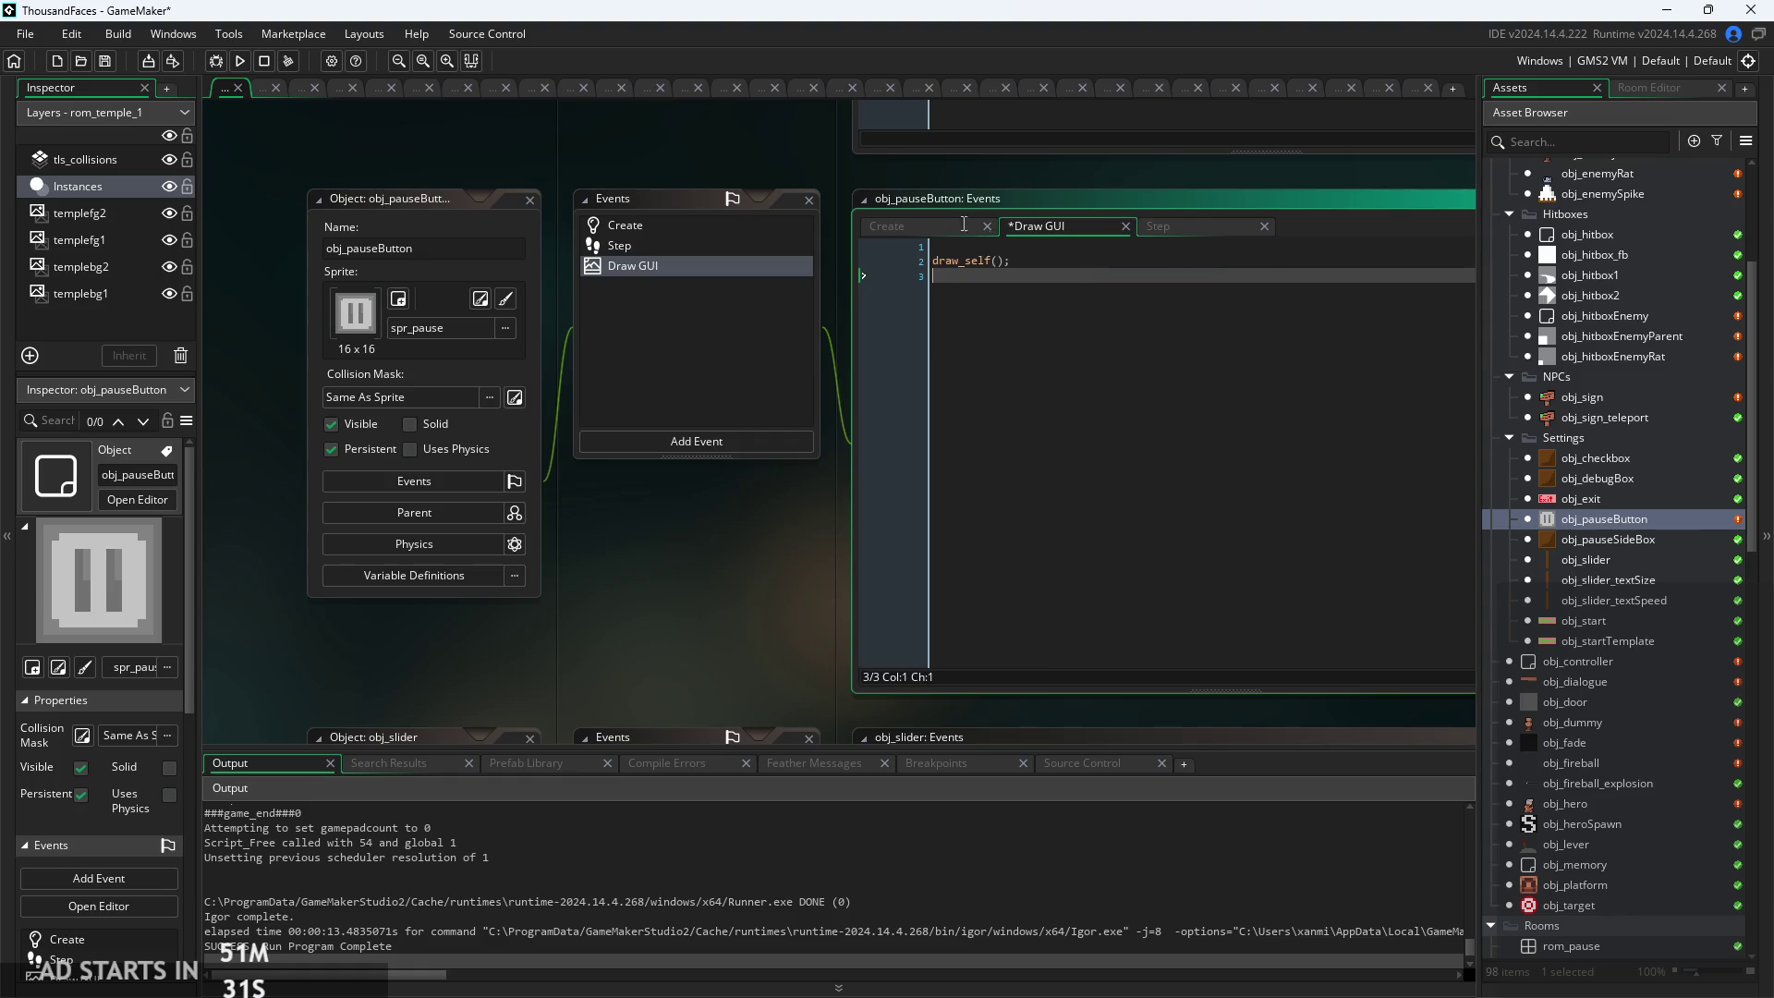
Review obj_pauseButton's Create and Step code, including the global.paused and image_index lines
{"action": "left_click", "coordinate": [905, 231]}
{"action": "left_click", "coordinate": [1203, 238]}
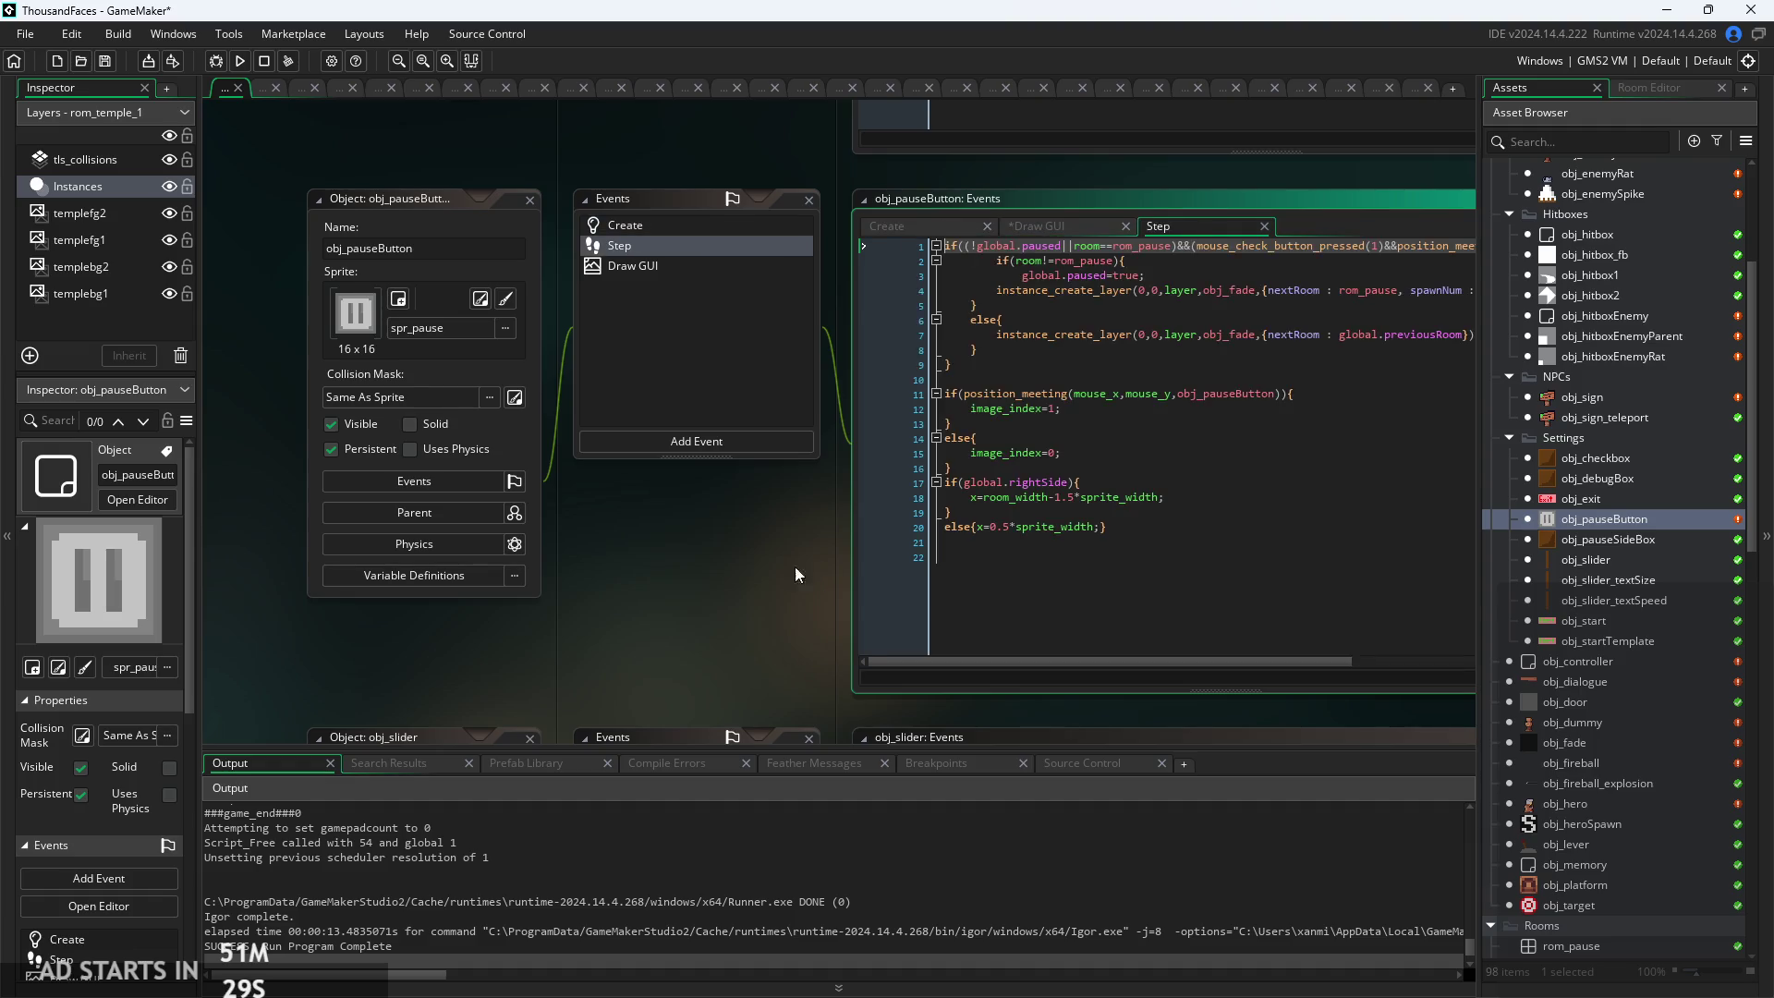
{"action": "scroll", "coordinate": [994, 292], "scroll_direction": "up", "scroll_amount": 2}
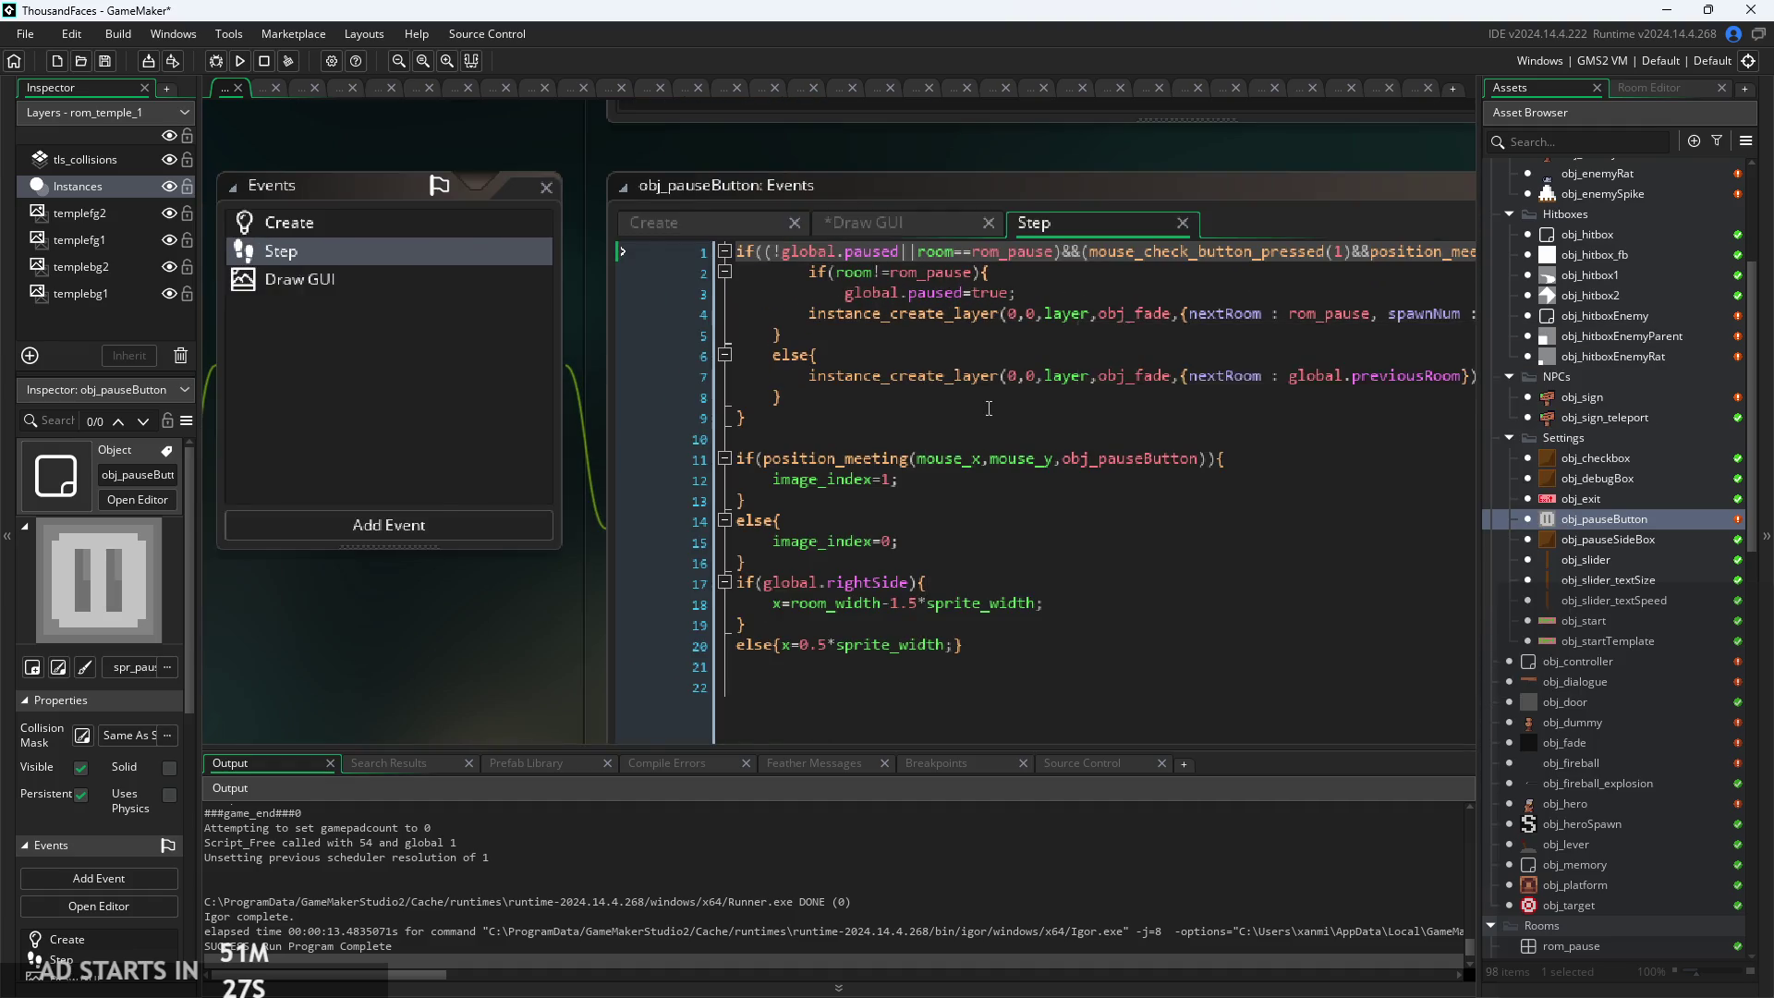
{"action": "scroll", "coordinate": [622, 634], "scroll_direction": "down", "scroll_amount": 2}
{"action": "left_click", "coordinate": [861, 314]}
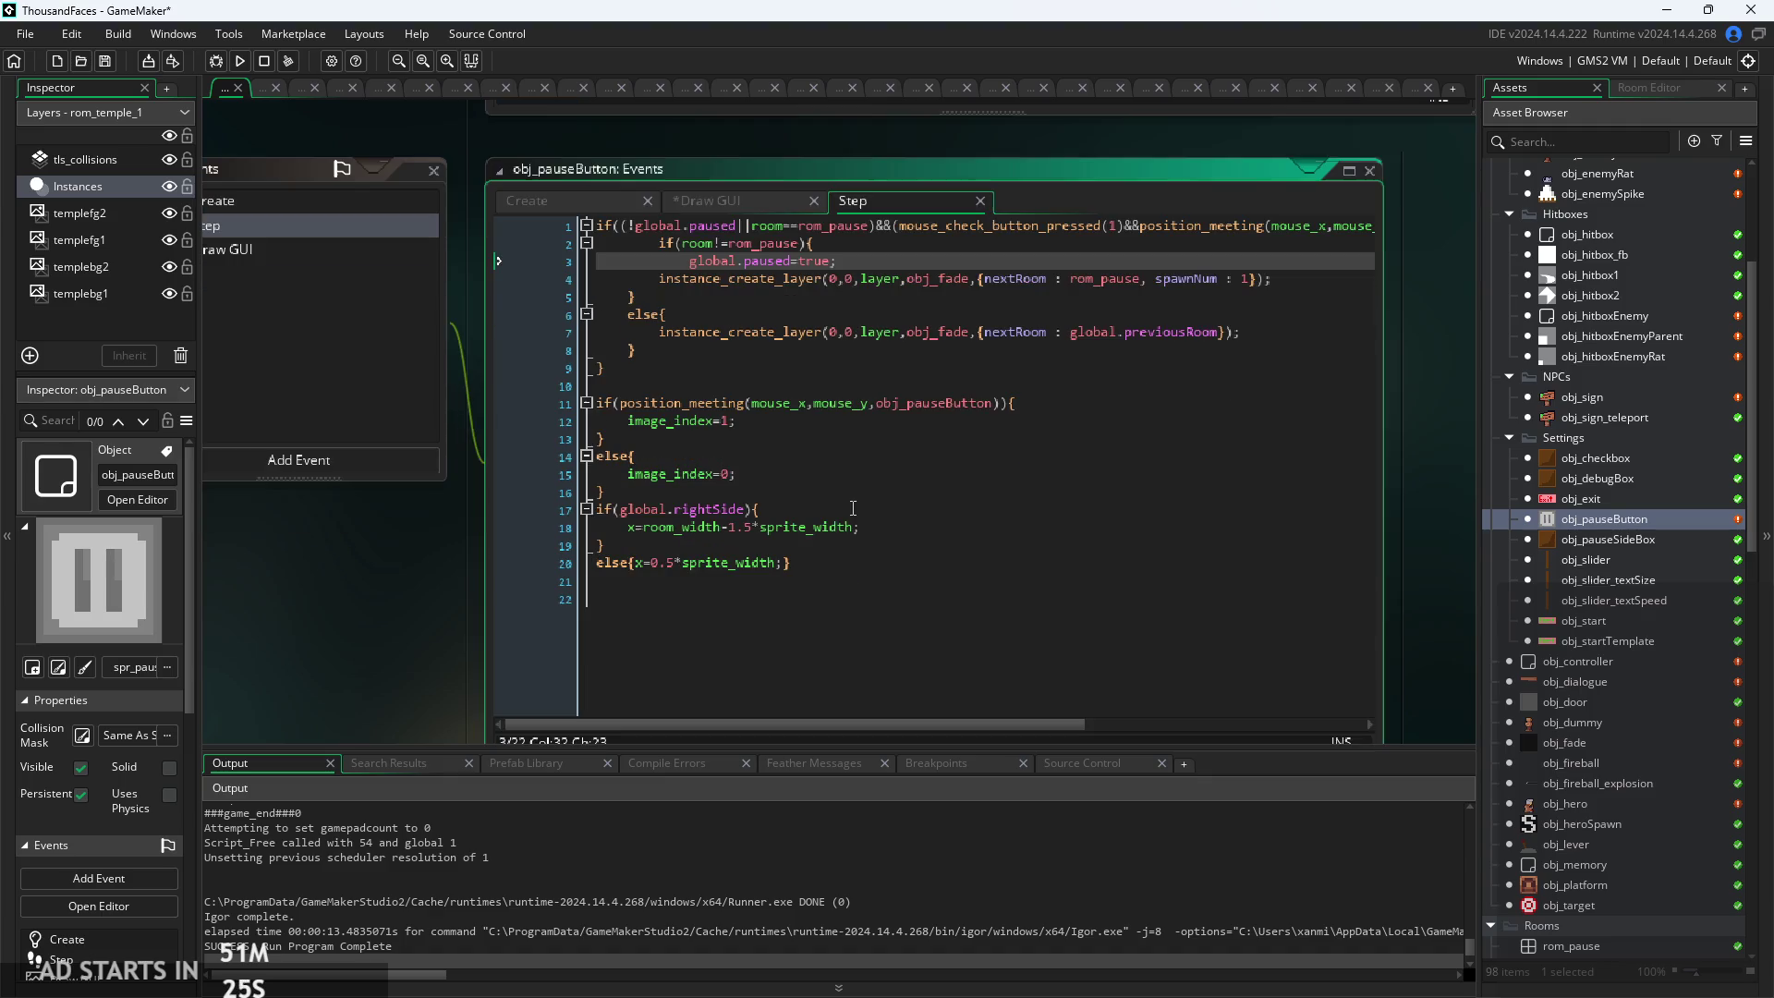
{"action": "scroll", "coordinate": [760, 436], "scroll_direction": "up", "scroll_amount": 2}
{"action": "left_click", "coordinate": [775, 425]}
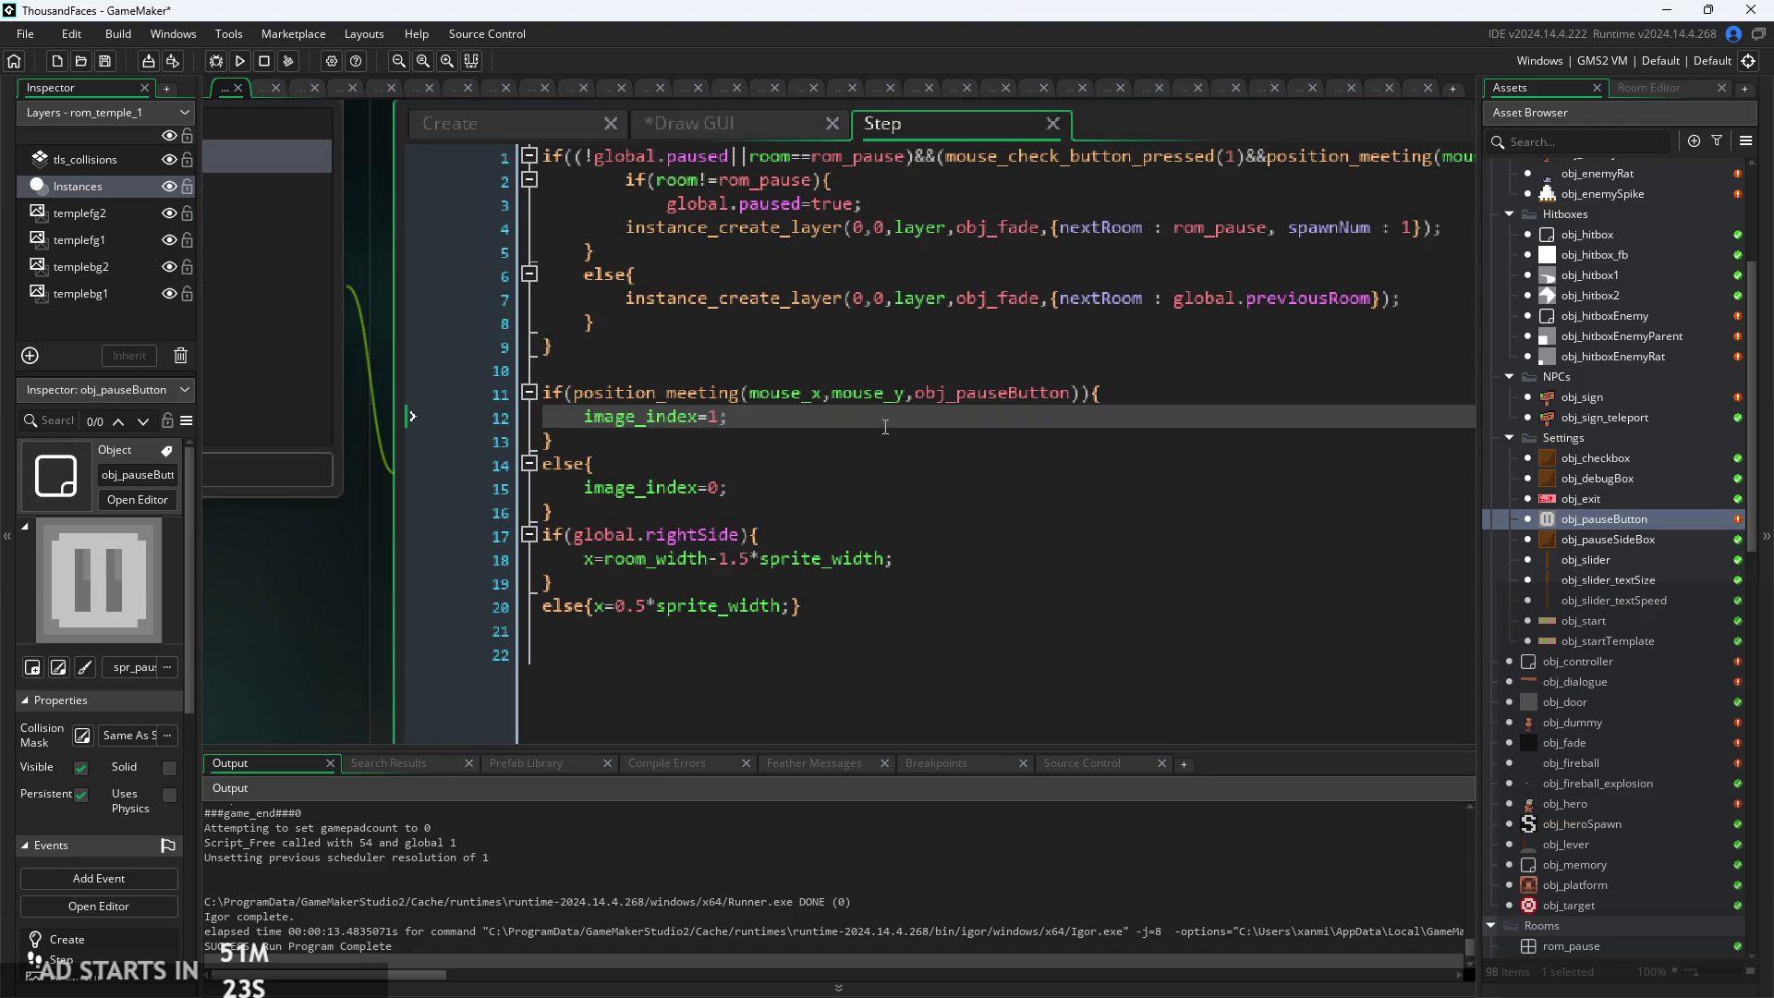
{"action": "left_click", "coordinate": [925, 497]}
{"action": "left_click", "coordinate": [770, 411]}
Copy the position_meeting mouse-over condition from line 11 of the Step code
{"action": "left_click", "coordinate": [668, 393]}
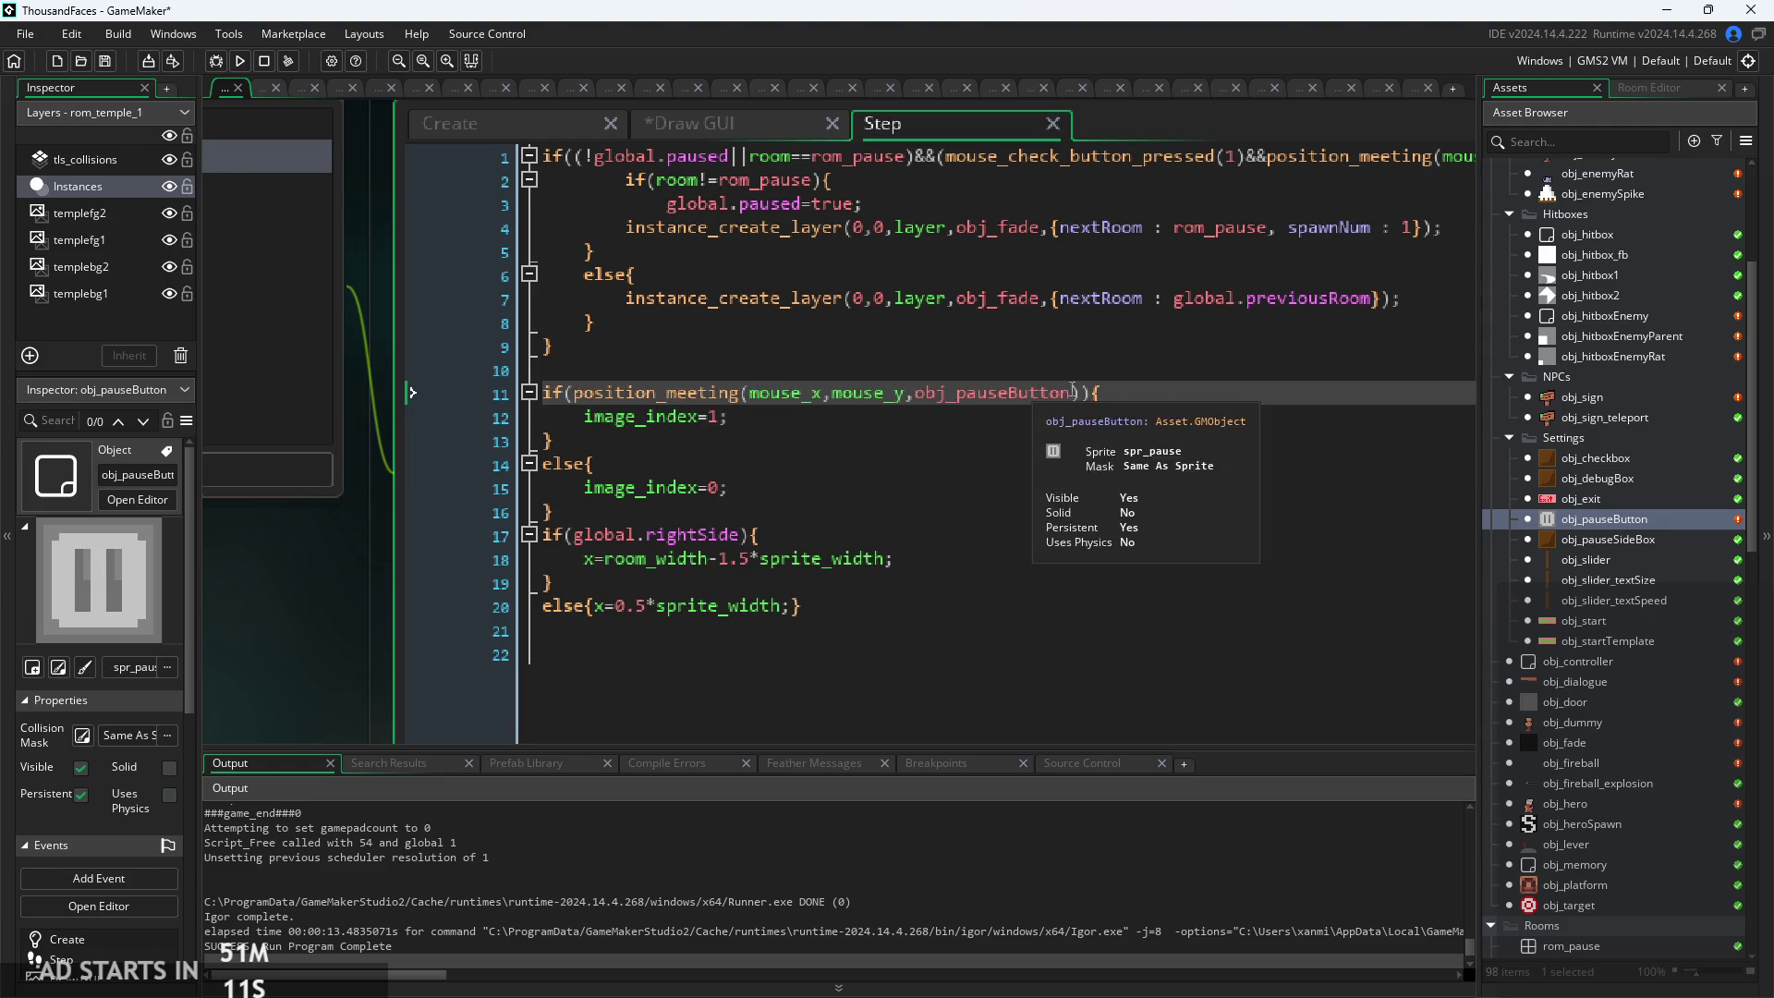
{"action": "left_click_drag", "start_coordinate": [1085, 395], "coordinate": [583, 399]}
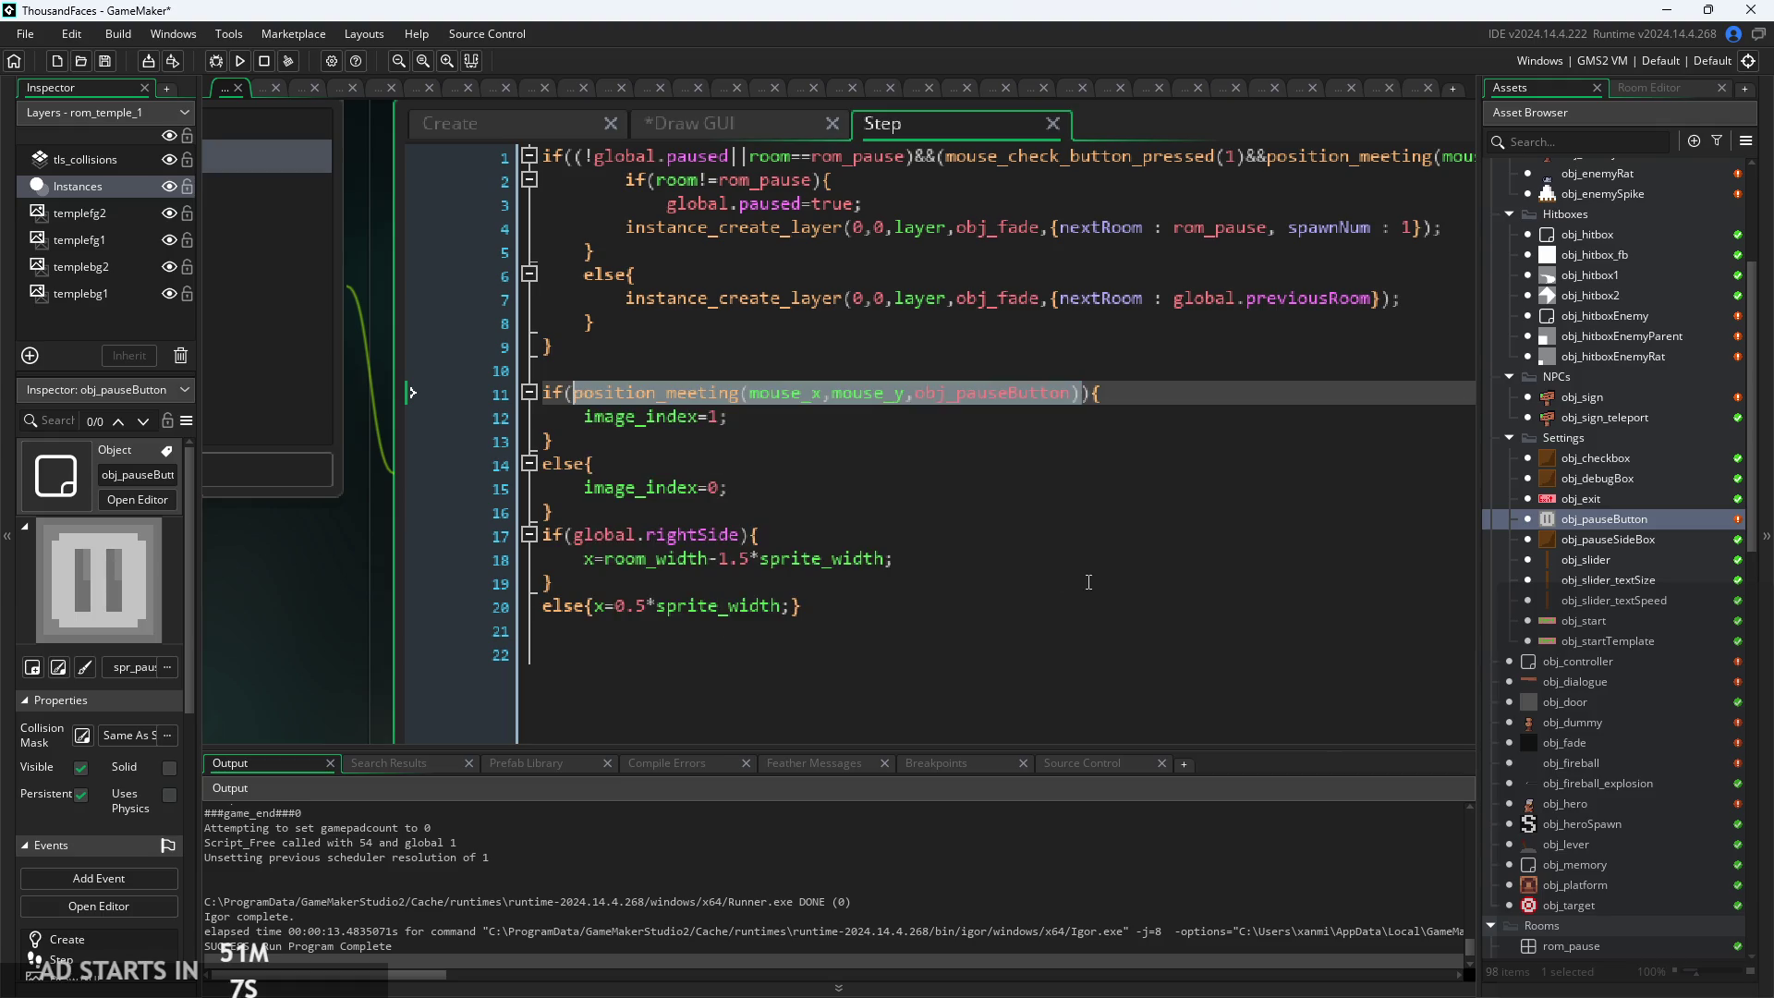
{"action": "key", "text": "End"}
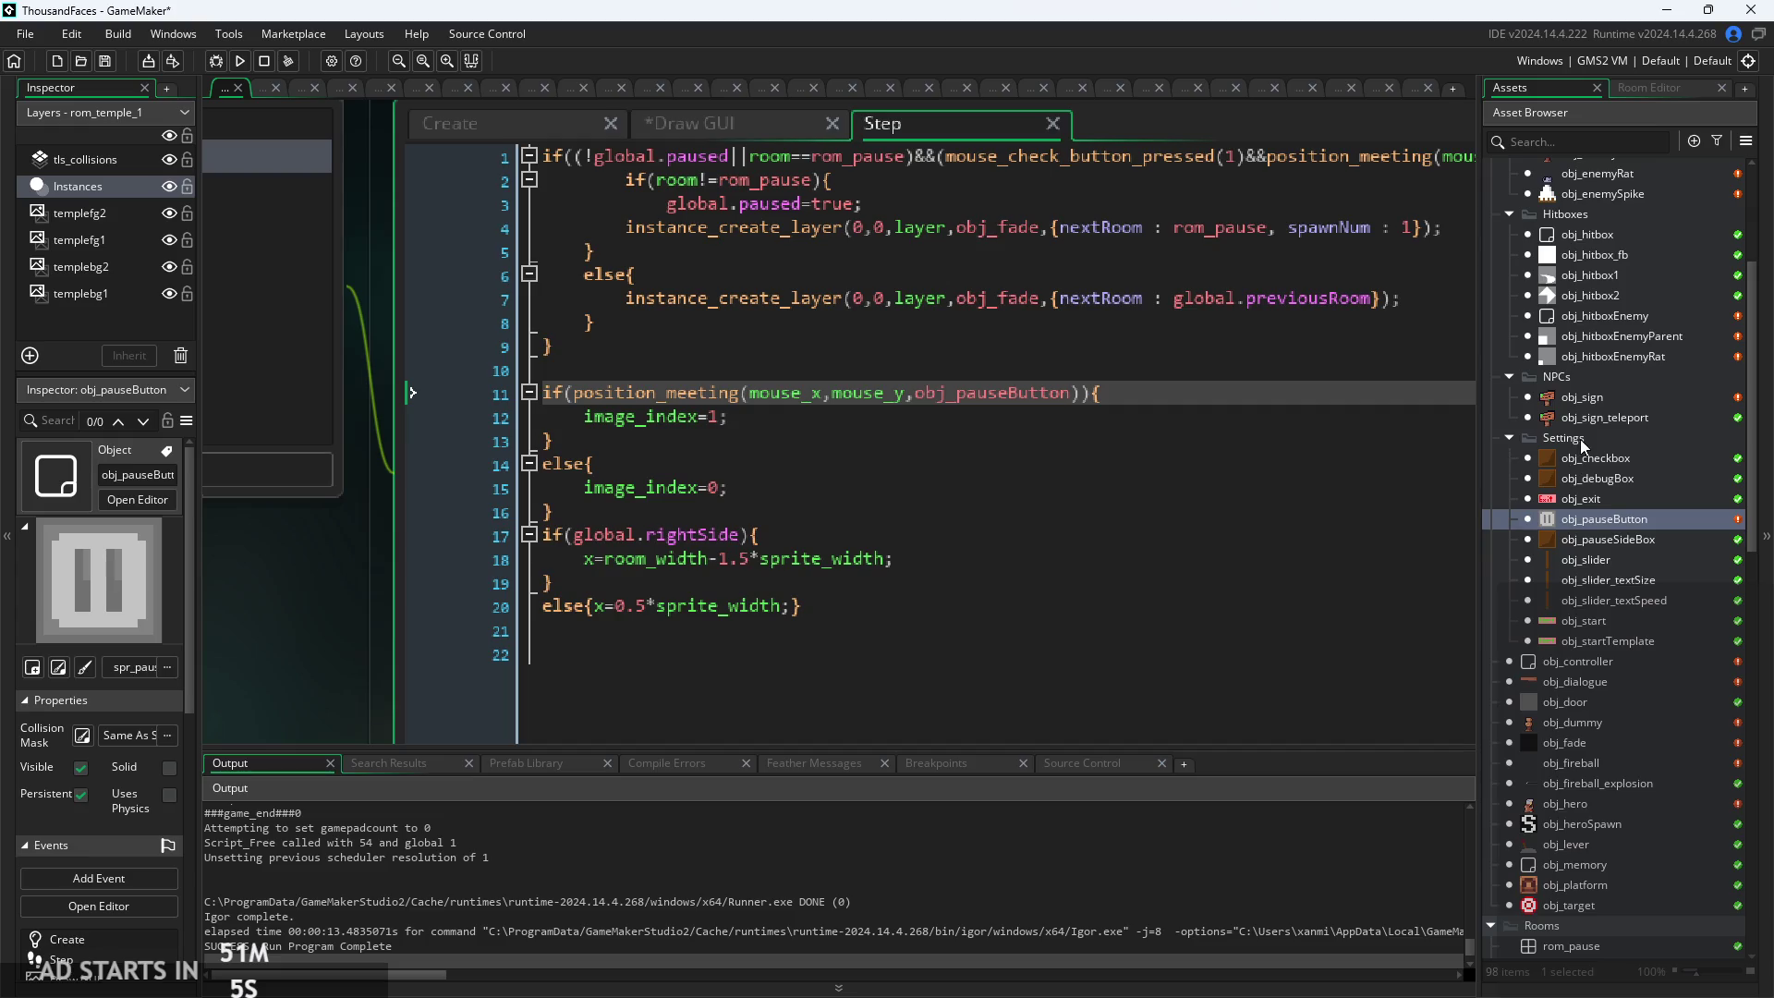
{"action": "double_click", "coordinate": [1587, 806]}
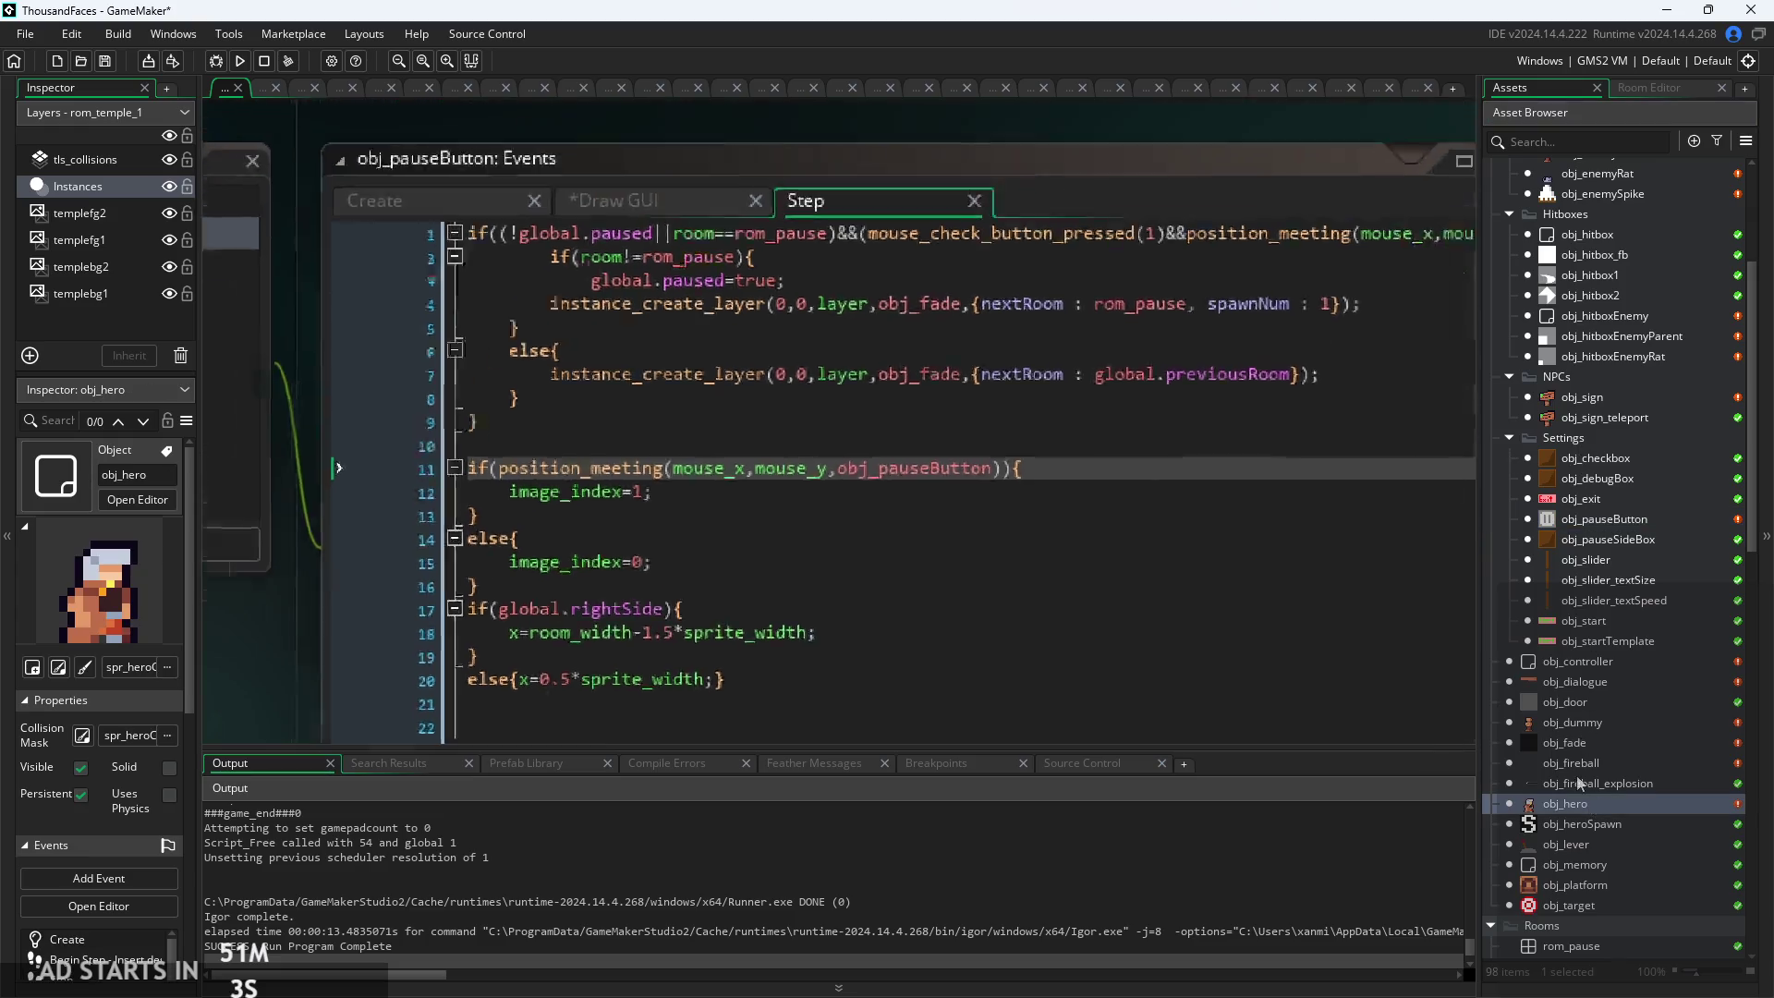
Inspect obj_hero's mouse-button attack check on line 76
{"action": "scroll", "coordinate": [905, 407], "scroll_direction": "up", "scroll_amount": 10}
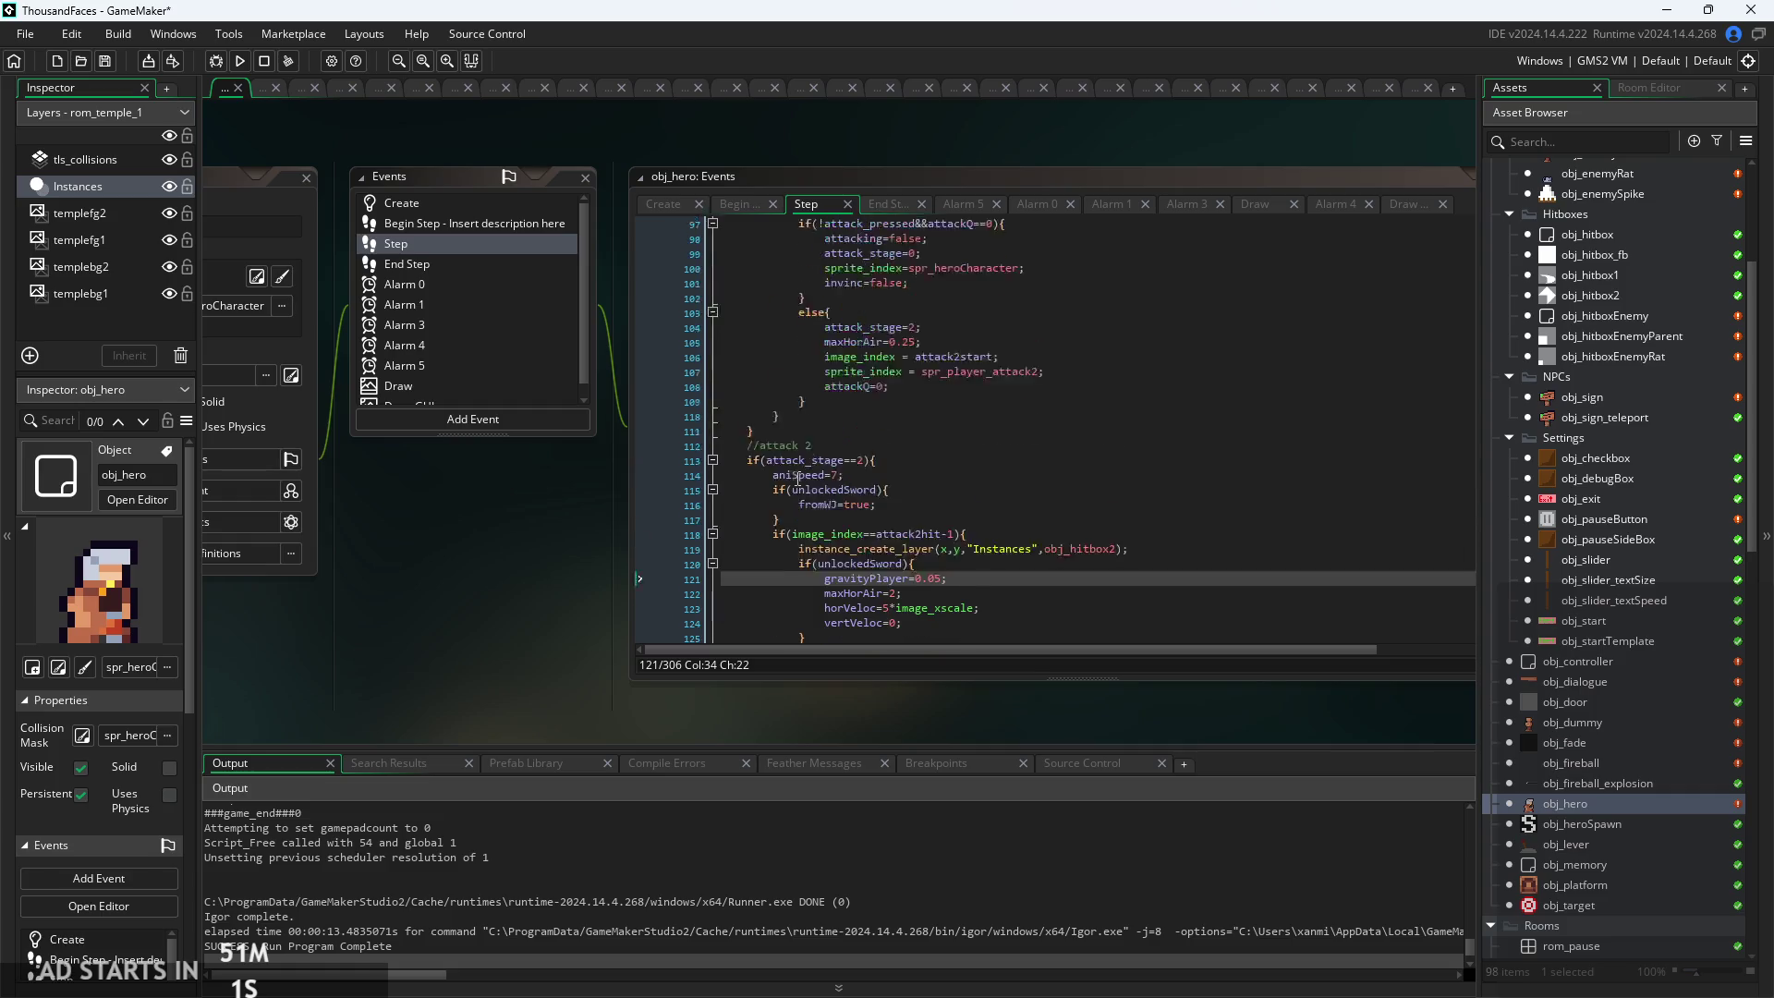
{"action": "scroll", "coordinate": [905, 408], "scroll_direction": "up", "scroll_amount": 5, "text": "ctrl"}
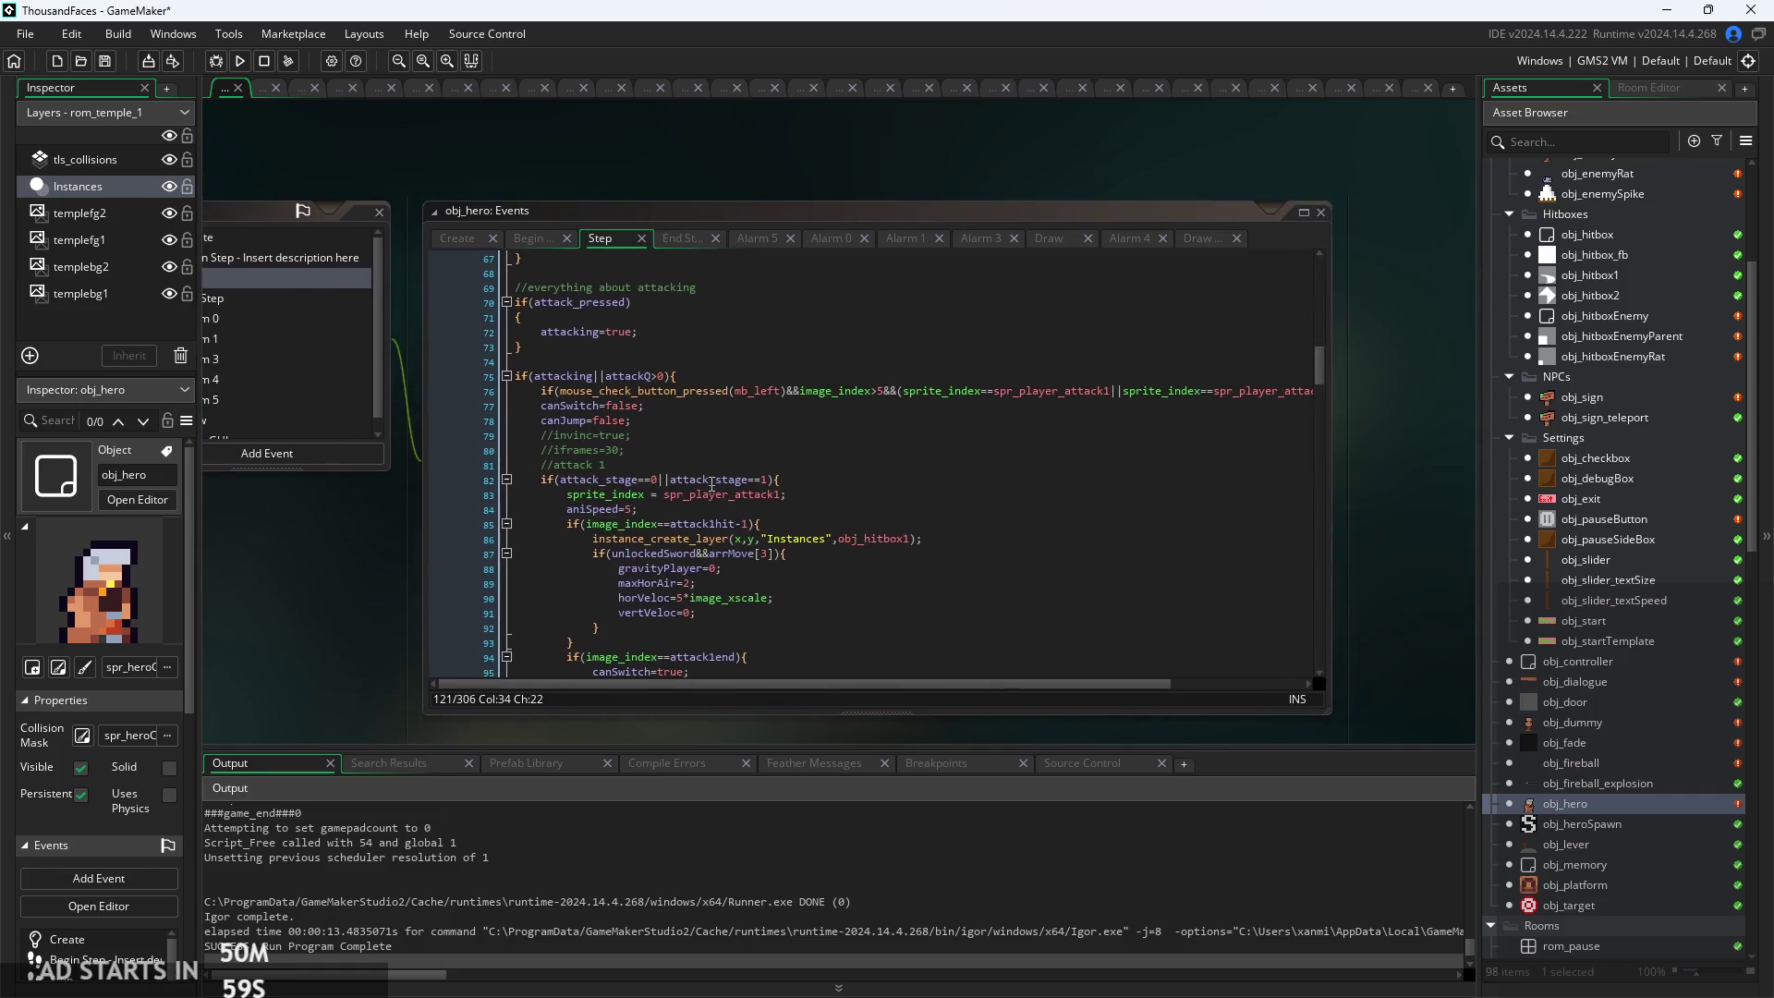
{"action": "scroll", "coordinate": [793, 387], "scroll_direction": "down", "scroll_amount": 2, "text": "ctrl"}
{"action": "left_click", "coordinate": [504, 300]}
{"action": "scroll", "coordinate": [808, 619], "scroll_direction": "down", "scroll_amount": 3, "text": "ctrl"}
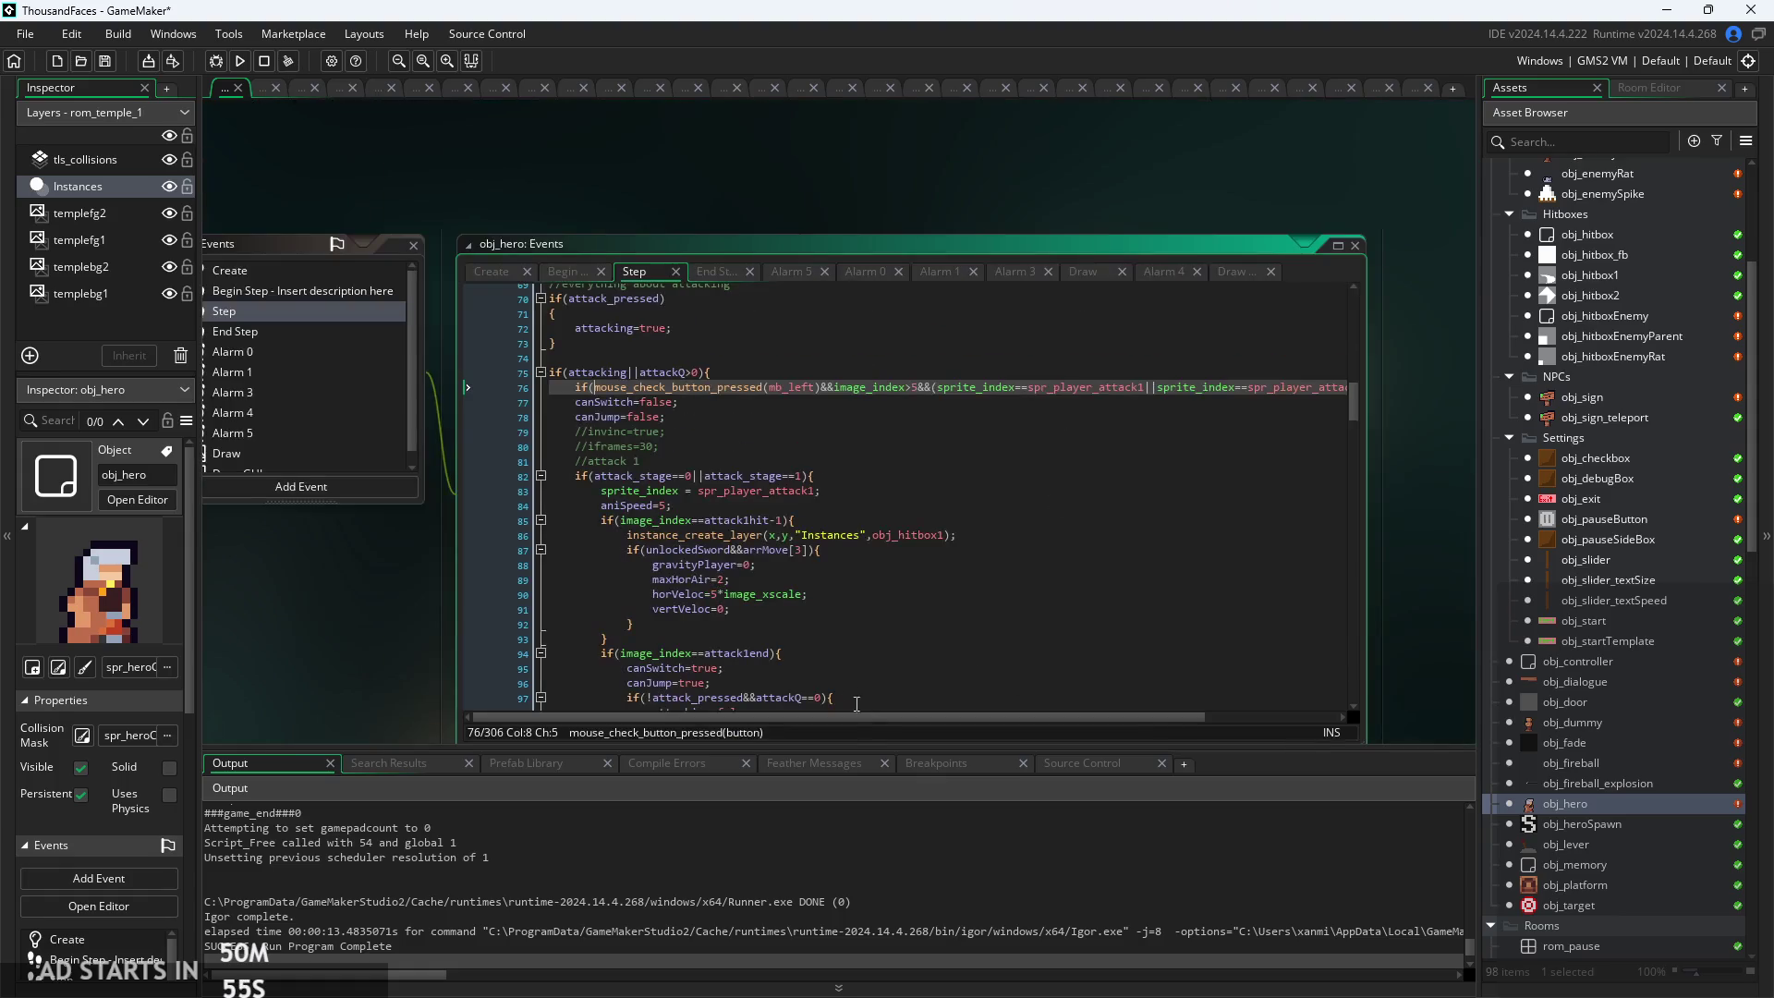
{"action": "mouse_move", "coordinate": [869, 719]}
{"action": "left_mouse_down"}
{"action": "mouse_move", "coordinate": [1155, 700]}
{"action": "mouse_move", "coordinate": [524, 613]}
{"action": "left_mouse_up"}
{"action": "scroll", "coordinate": [403, 573], "scroll_direction": "up", "scroll_amount": 3, "text": "ctrl"}
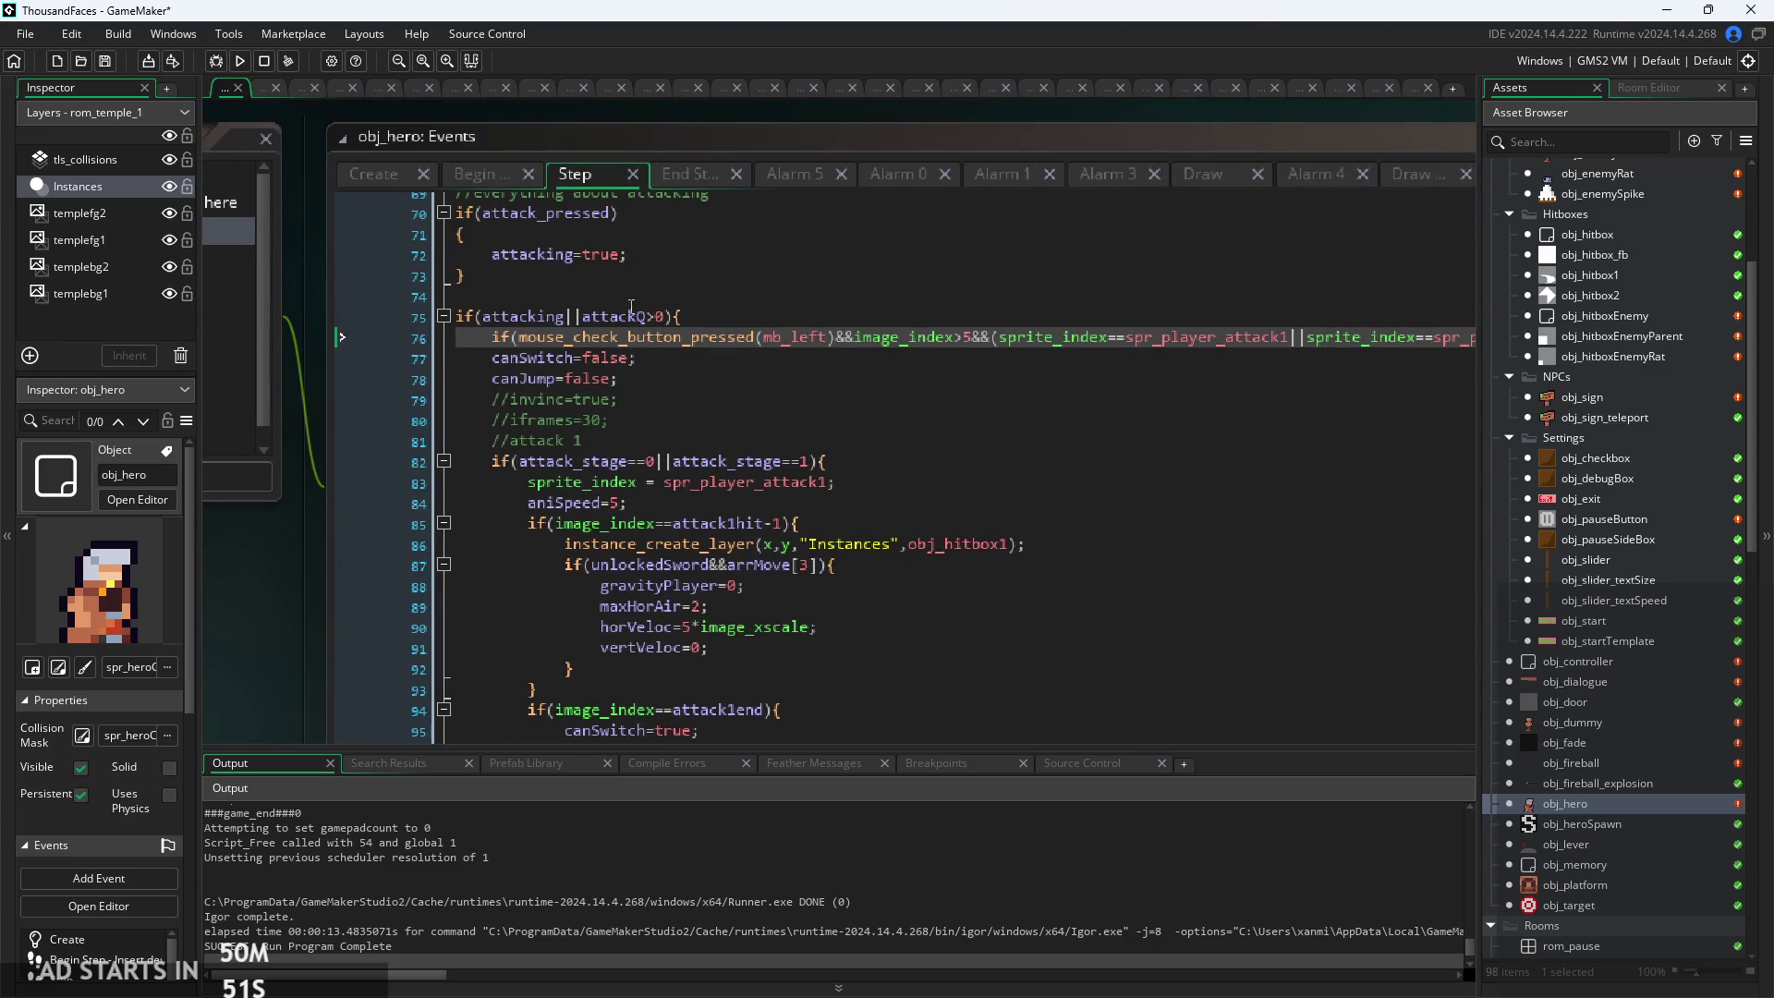
{"action": "scroll", "coordinate": [591, 305], "scroll_direction": "up", "scroll_amount": 2}
Switch to obj_hero's Begin Step event and review its input code
{"action": "left_click", "coordinate": [393, 175]}
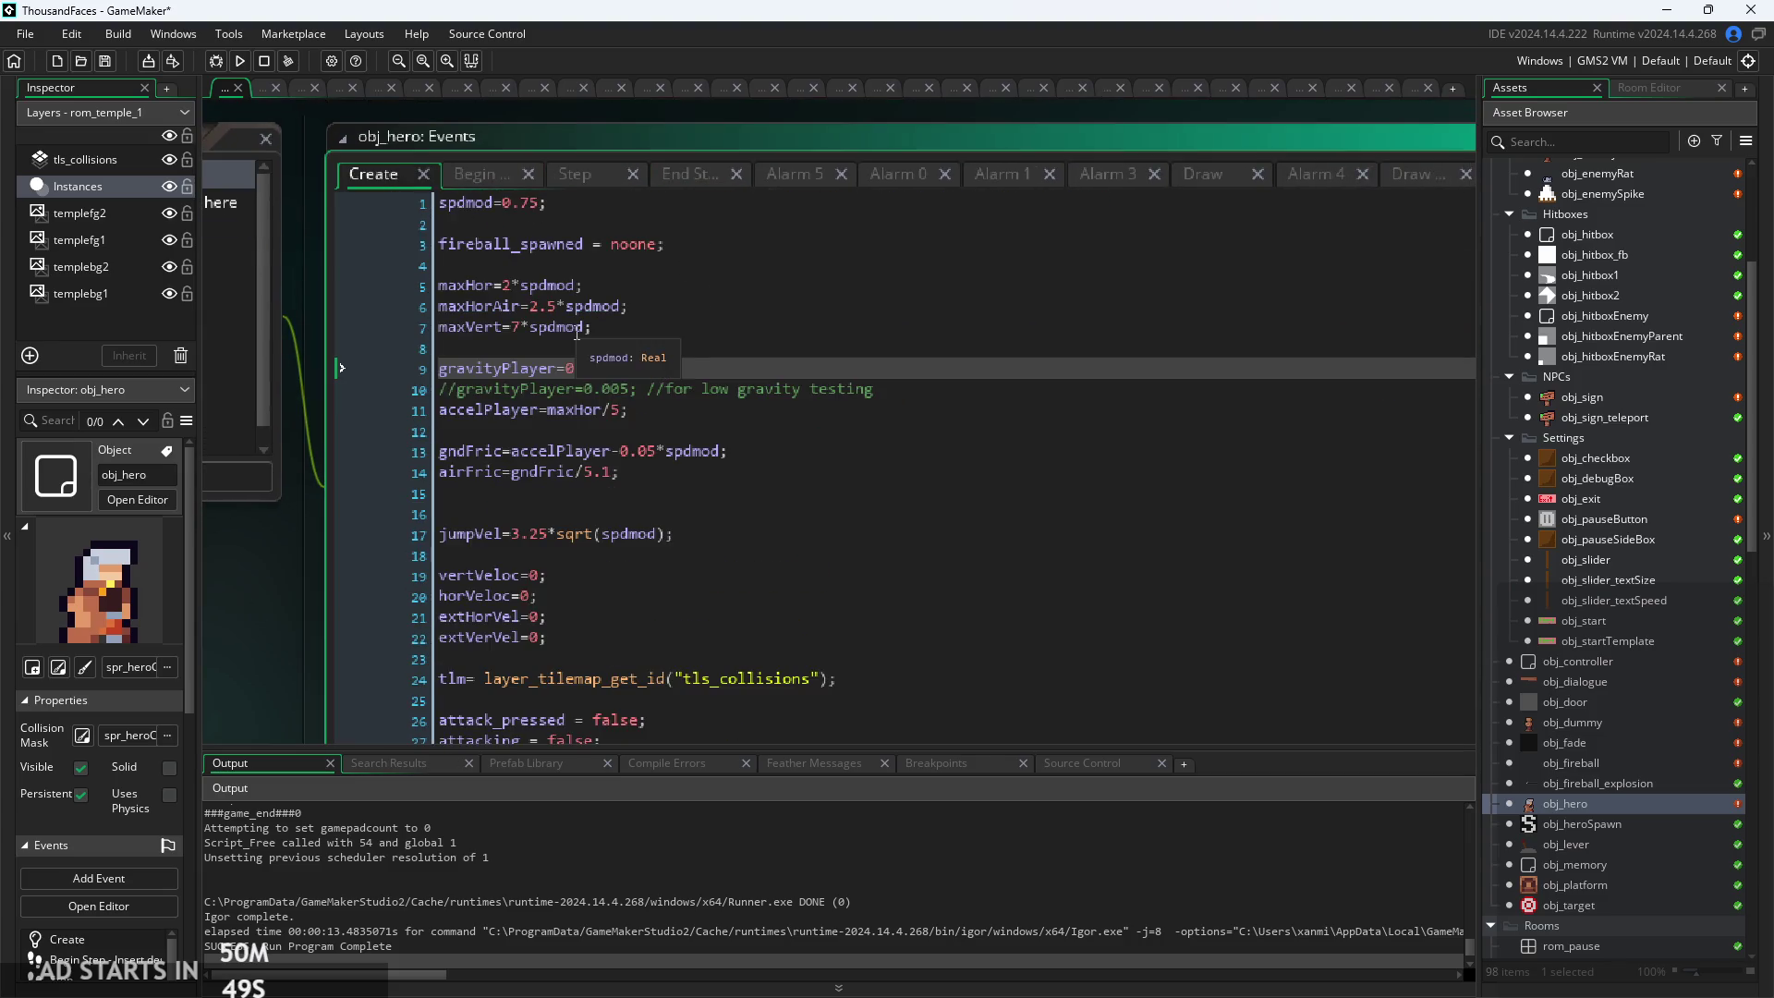
{"action": "left_click", "coordinate": [490, 175]}
{"action": "scroll", "coordinate": [688, 408], "scroll_direction": "up", "scroll_amount": 2, "text": "ctrl"}
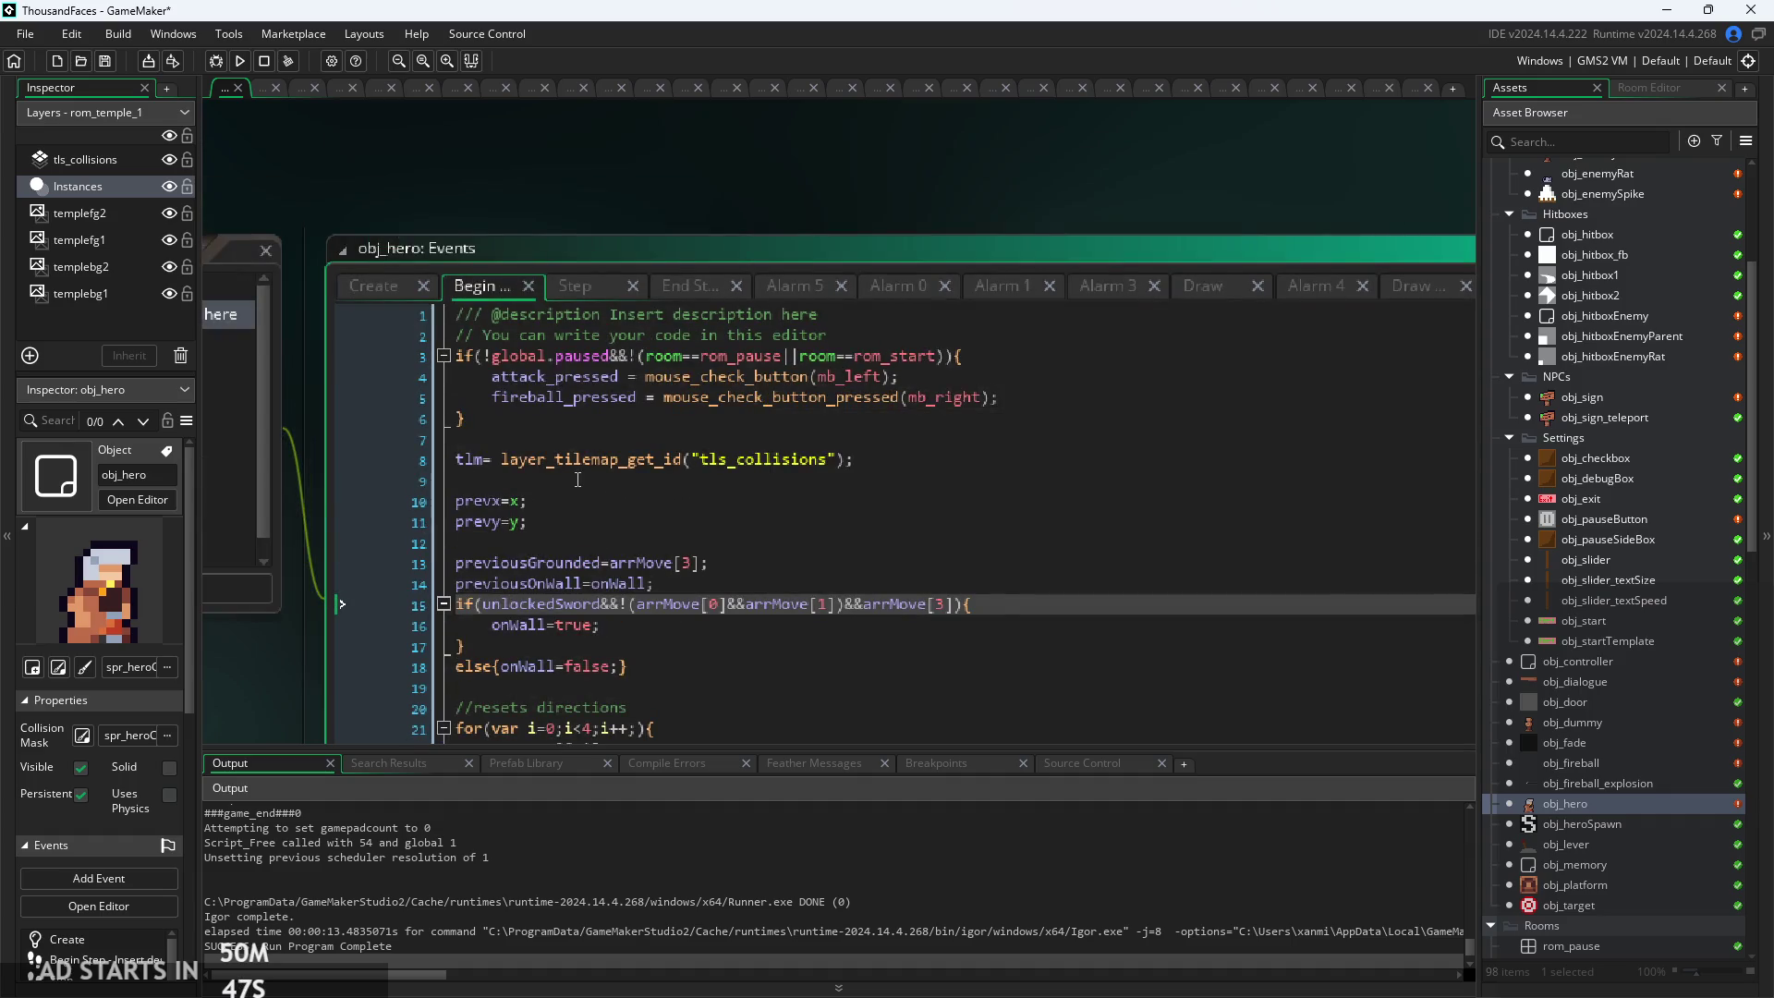
{"action": "scroll", "coordinate": [813, 496], "scroll_direction": "down", "scroll_amount": 2}
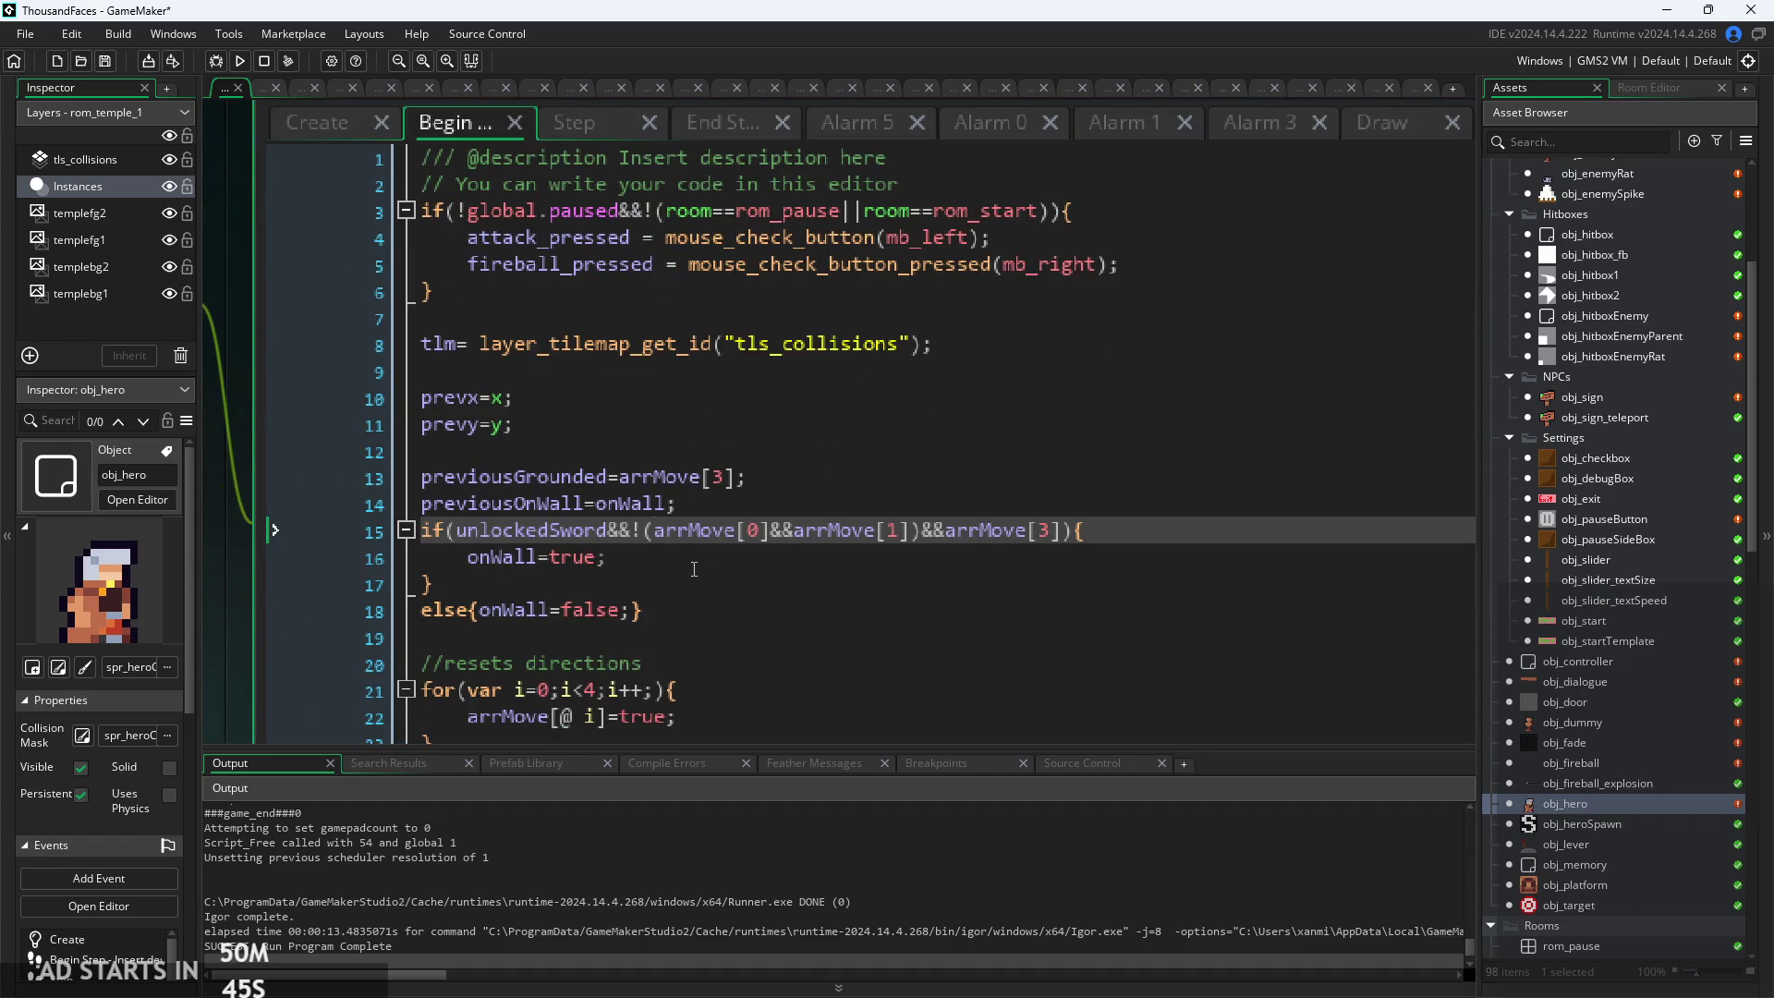
{"action": "left_click", "coordinate": [710, 546]}
{"action": "scroll", "coordinate": [711, 546], "scroll_direction": "down", "scroll_amount": 1}
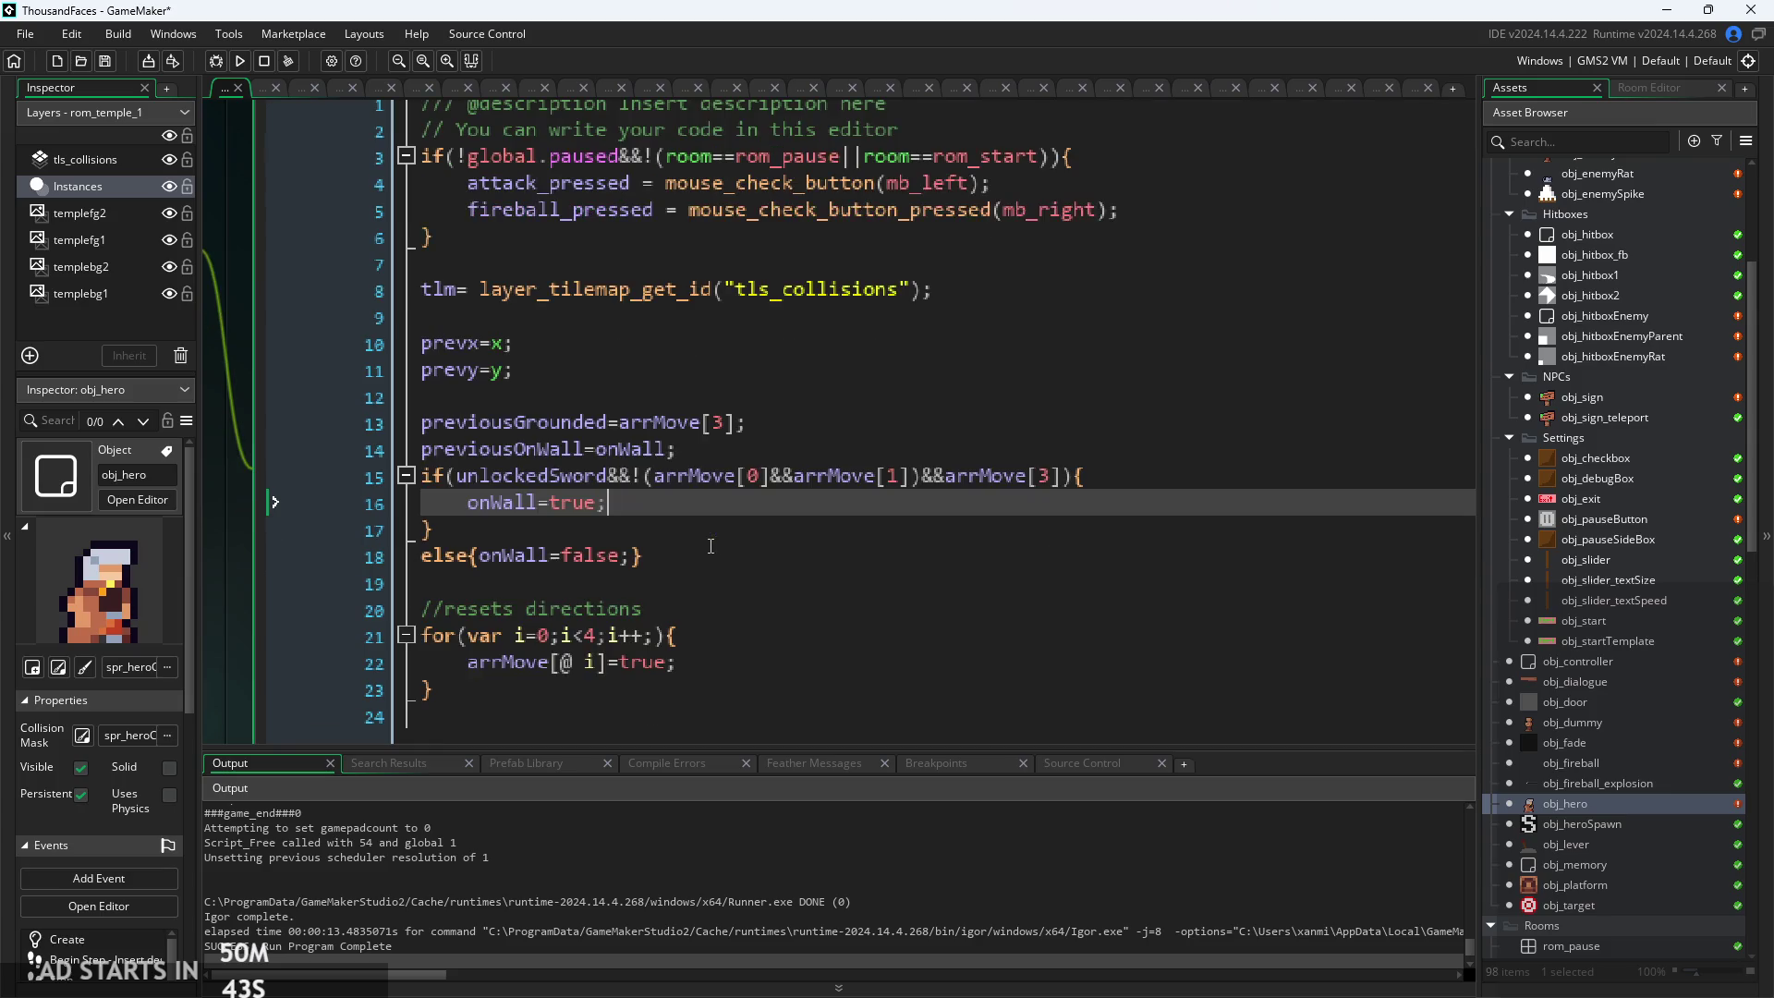
{"action": "scroll", "coordinate": [733, 374], "scroll_direction": "up", "scroll_amount": 3}
Append &&!position_meeting(mouse_x,mouse_y,obj_pauseButton) to attack_pressed and run the game
{"action": "left_click", "coordinate": [980, 352]}
{"action": "key", "text": "Left"}
{"action": "type", "text": "&&"}
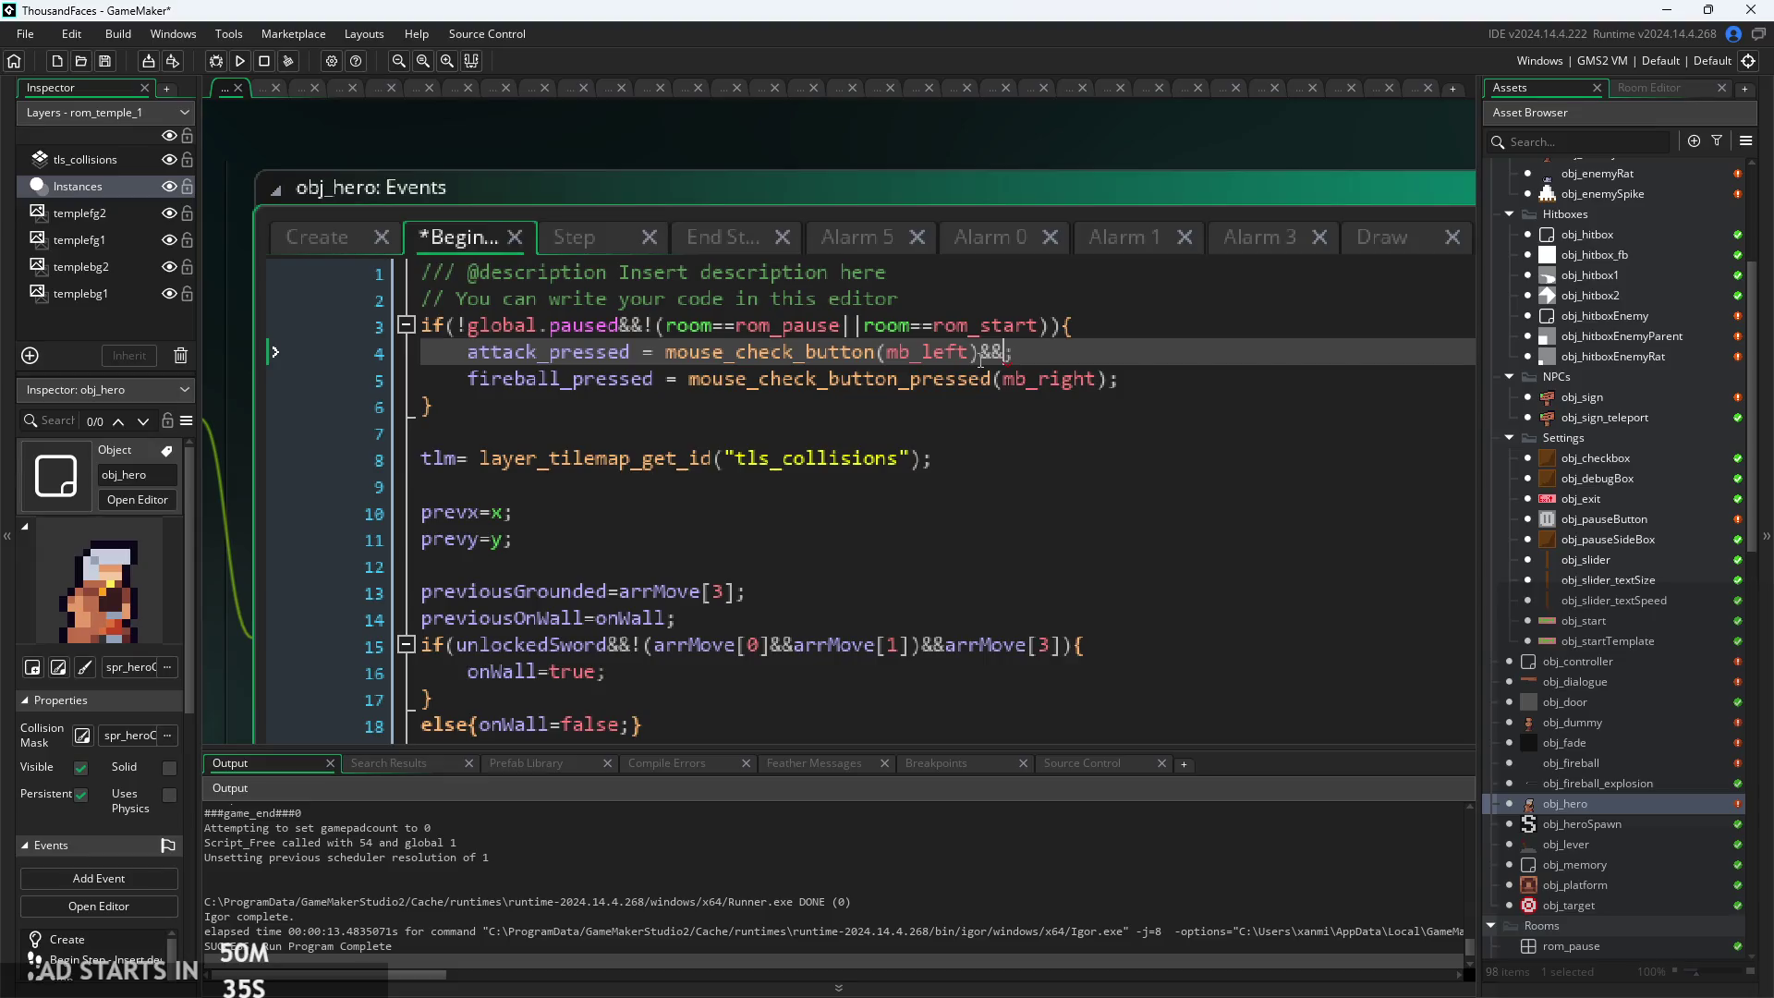
{"action": "left_click", "coordinate": [1148, 368]}
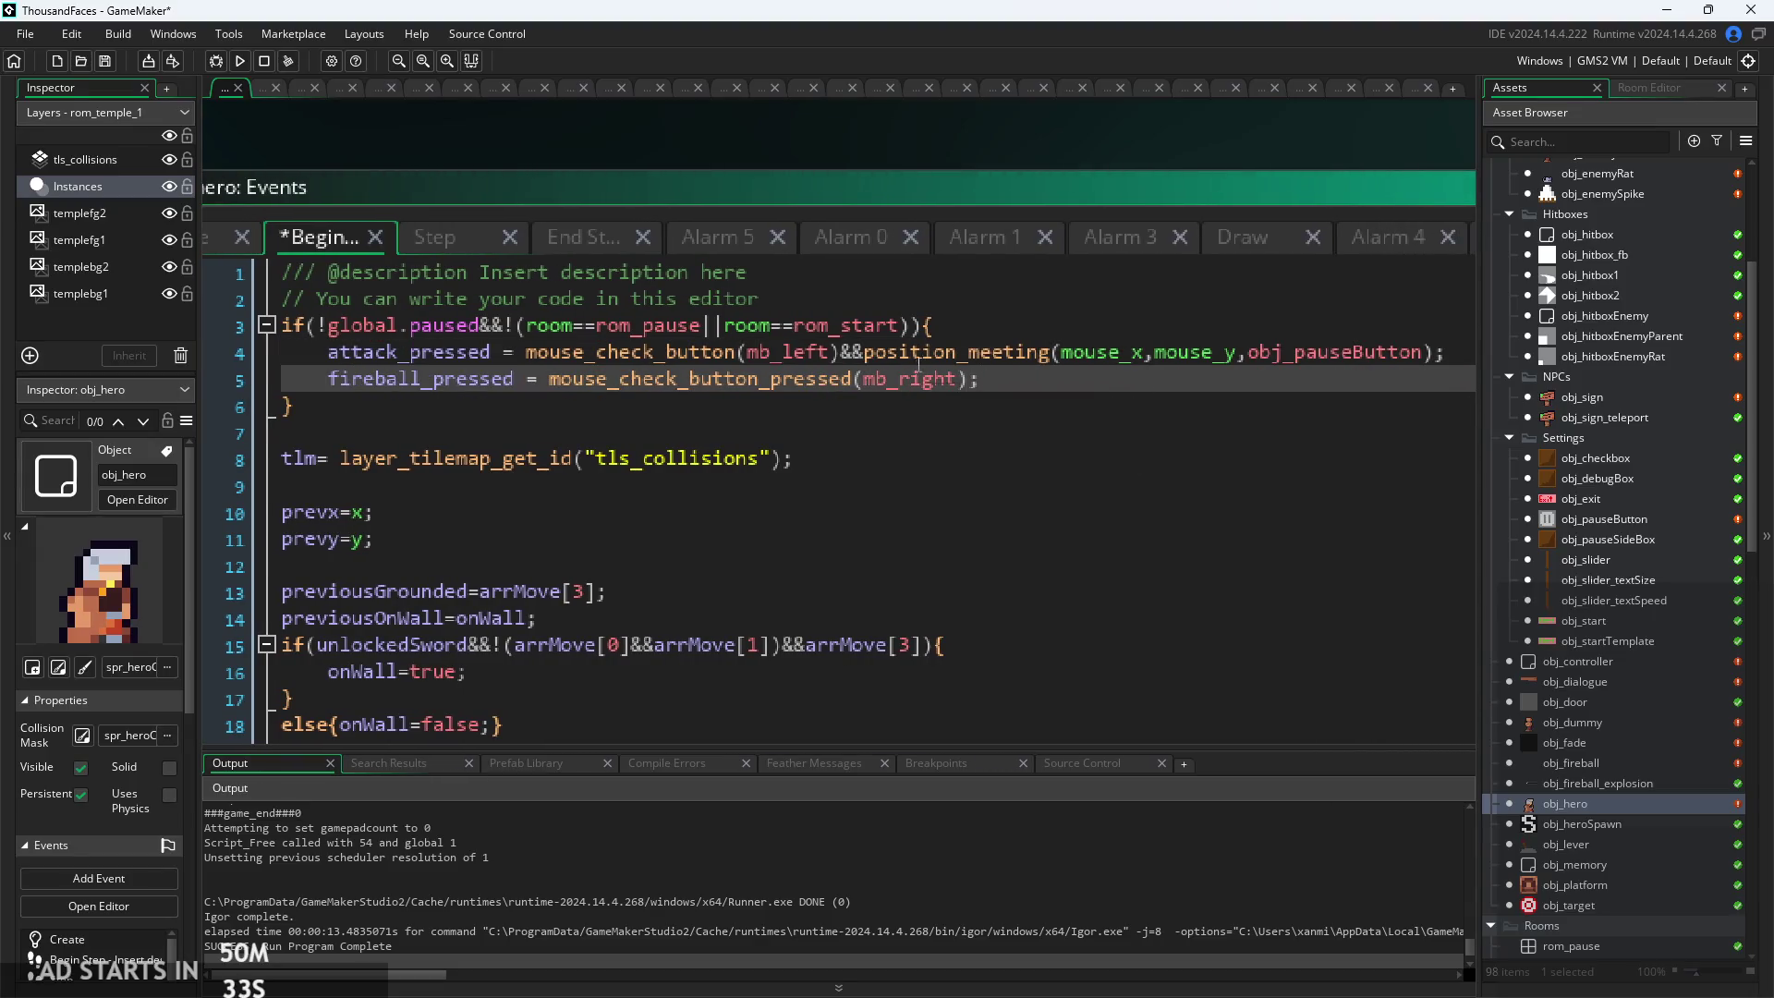
{"action": "left_click", "coordinate": [865, 352]}
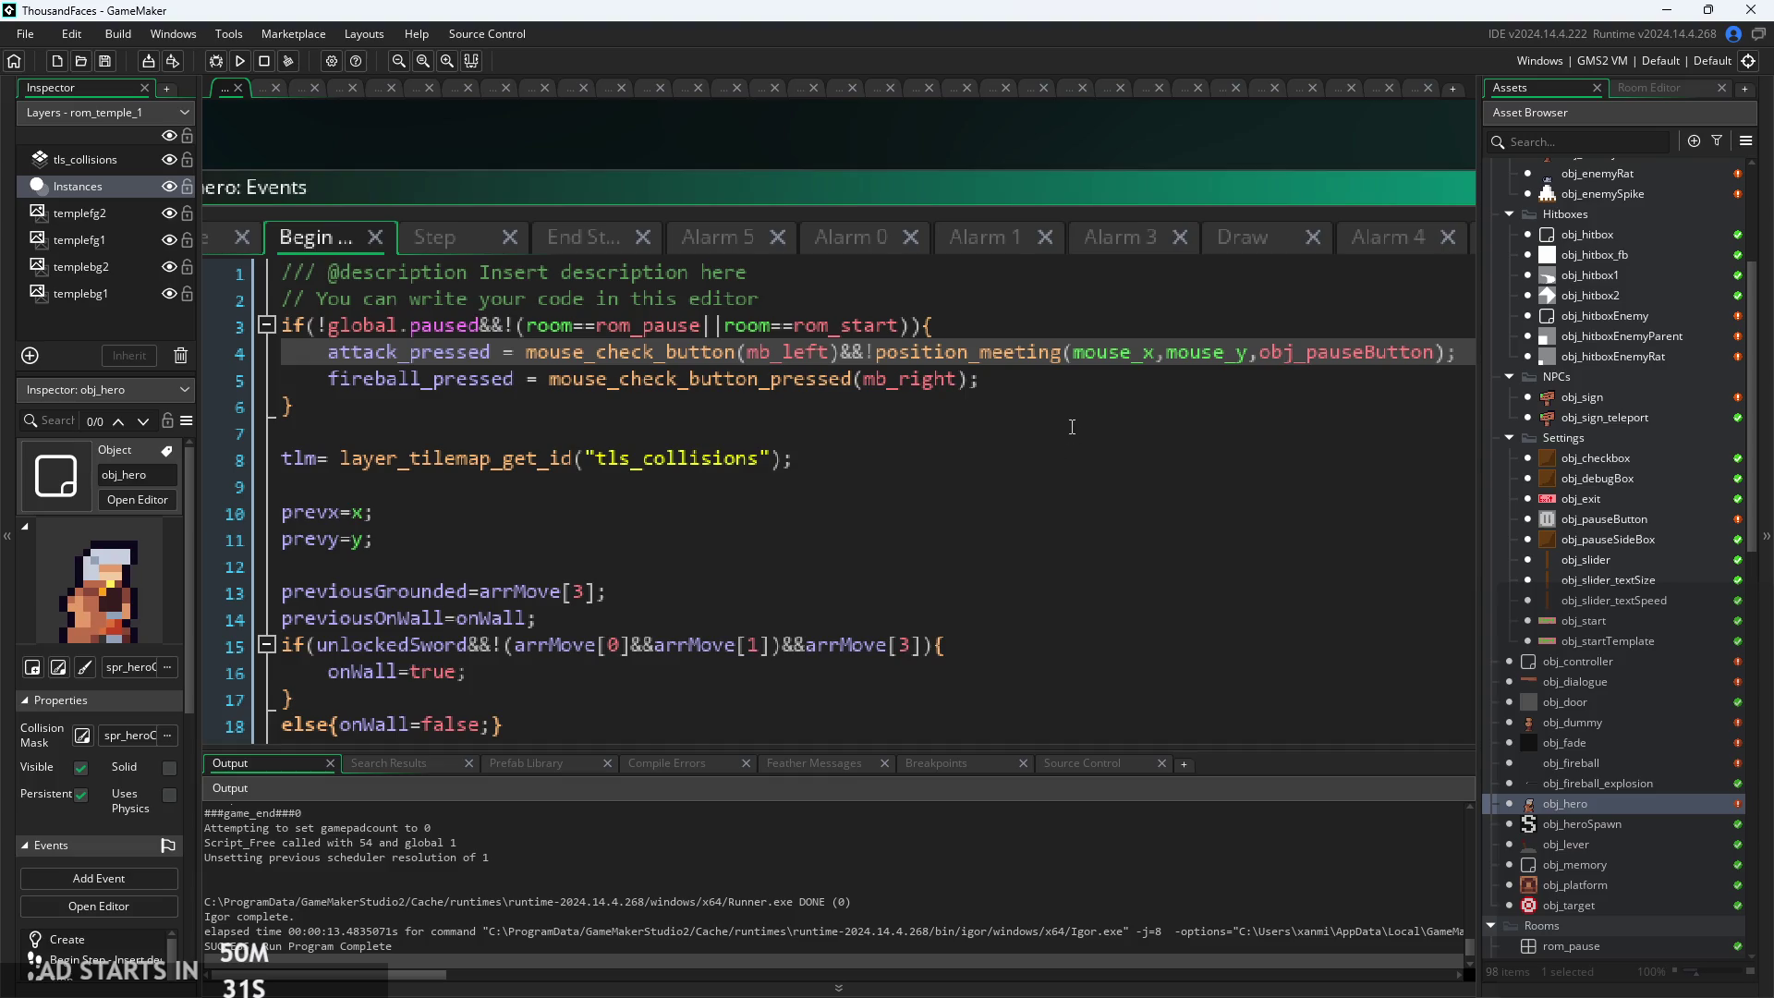
{"action": "left_click", "coordinate": [233, 61]}
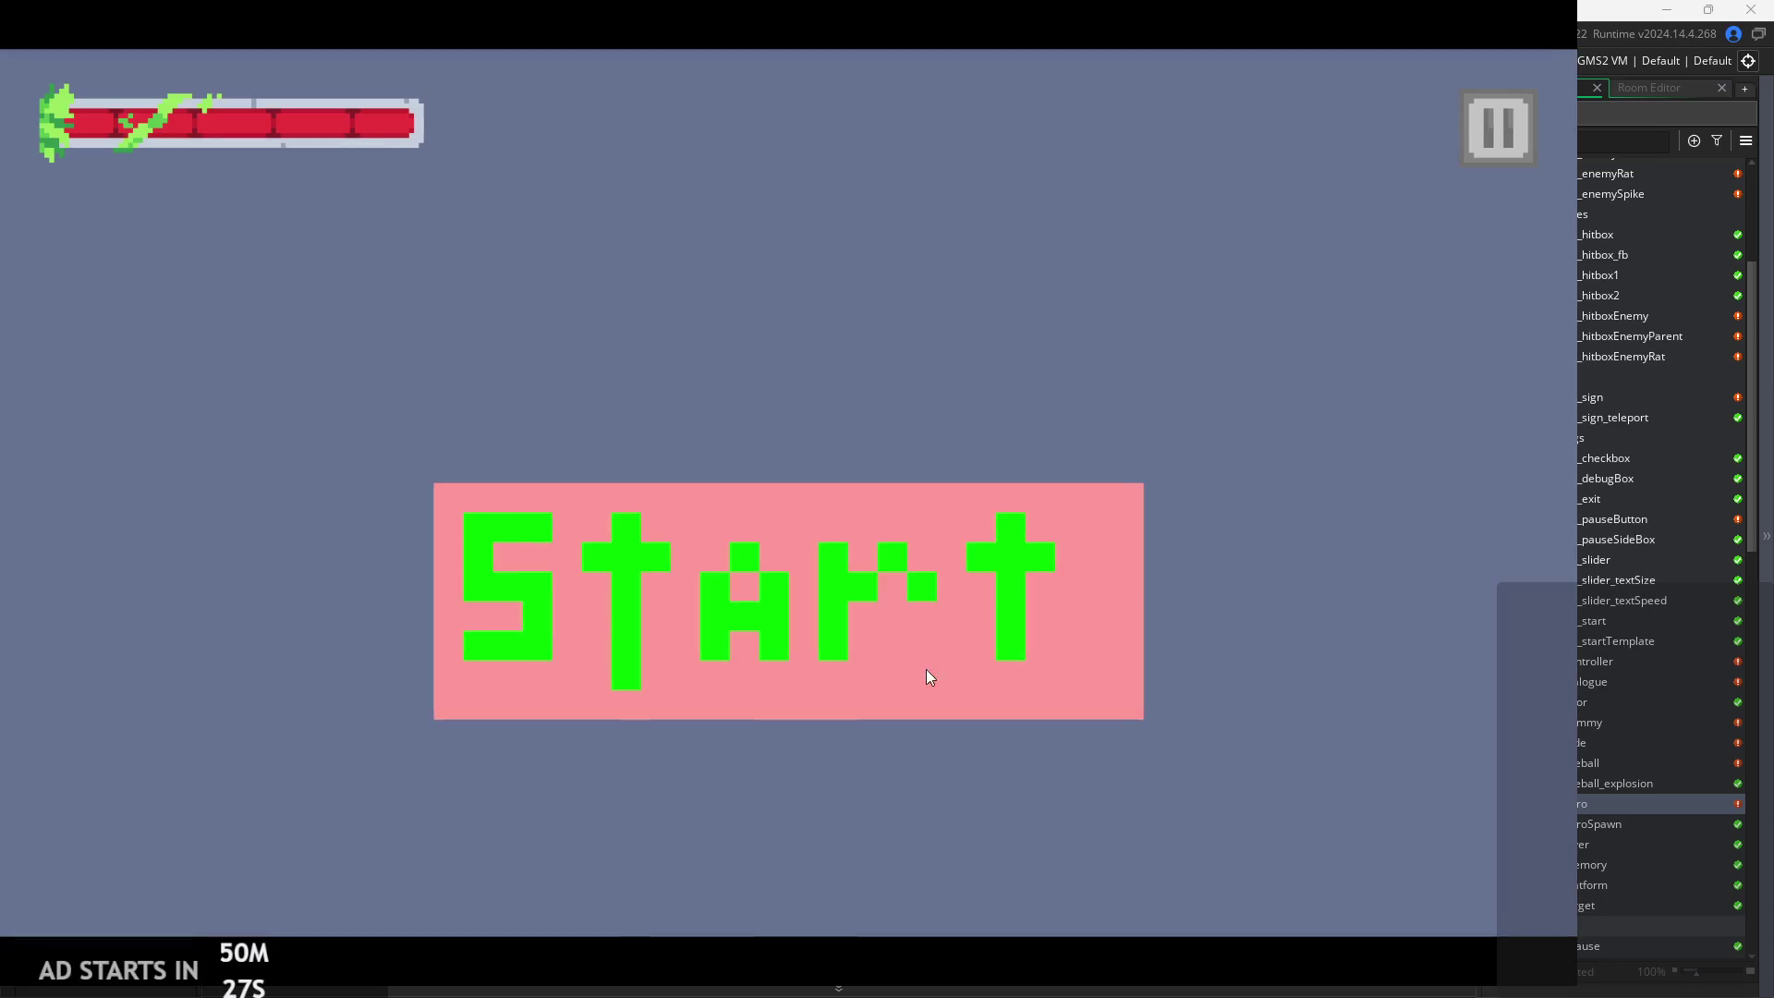
{"action": "left_click", "coordinate": [926, 673]}
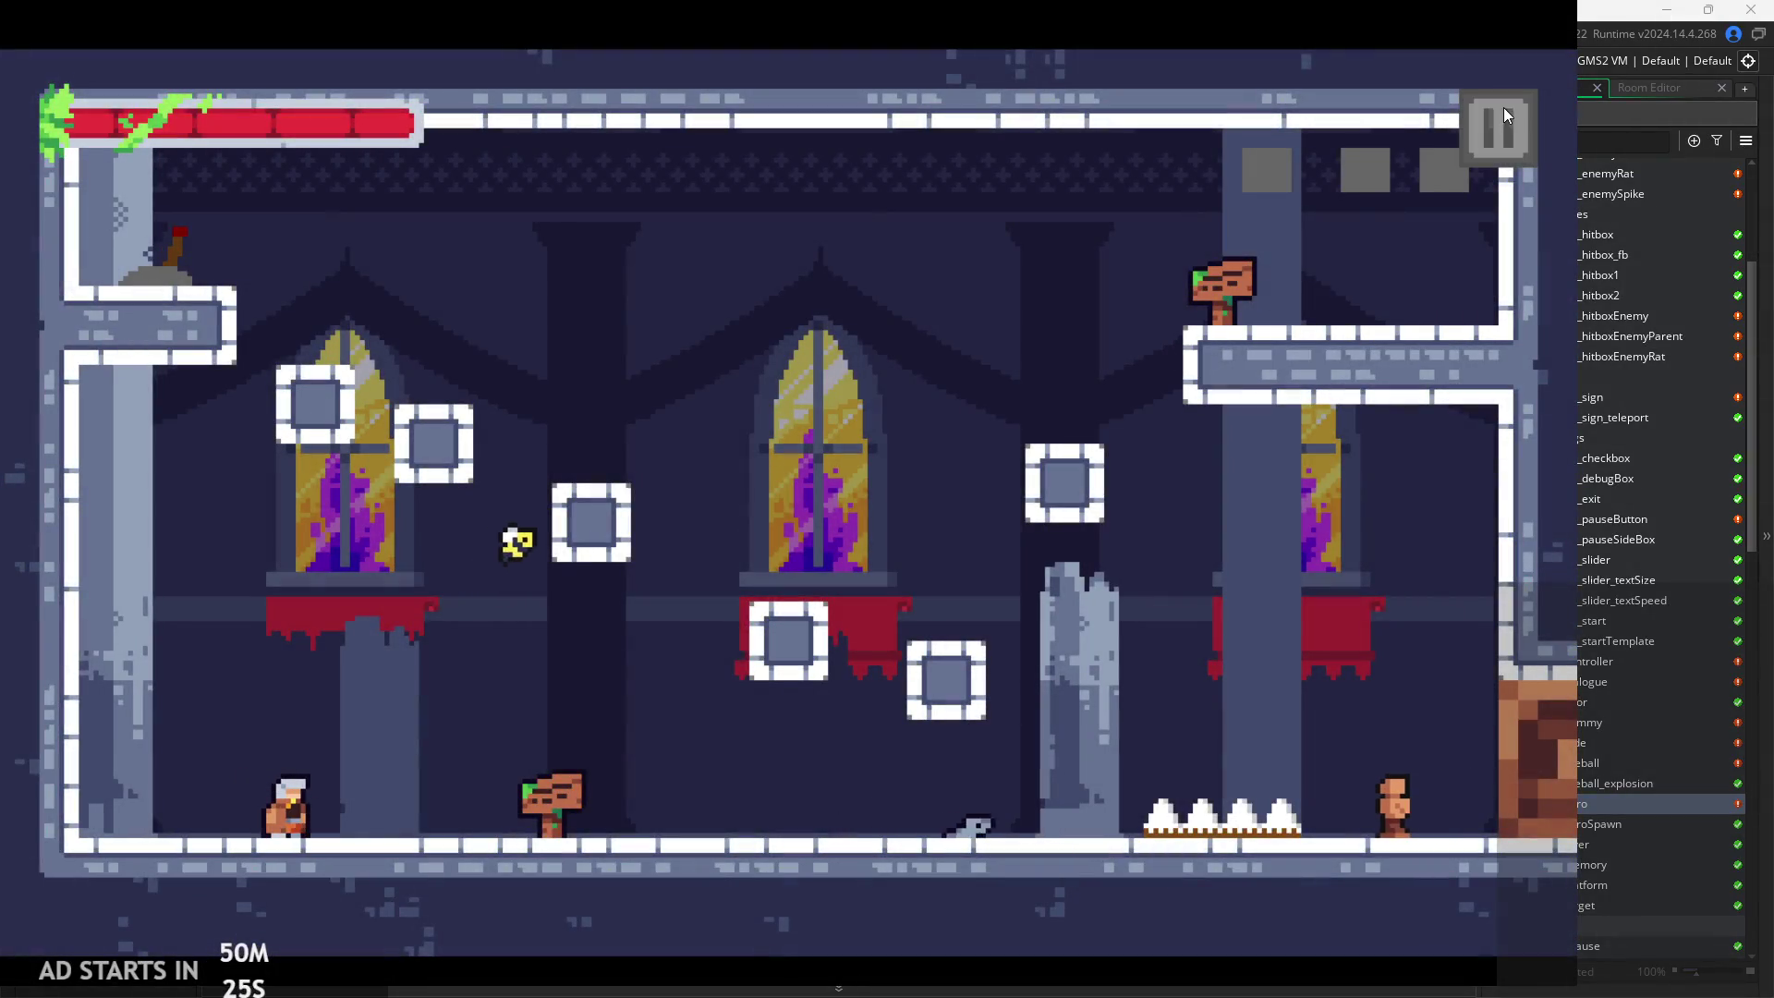
Pause and resume the game repeatedly with the on-screen button to check the enemies freeze
{"action": "left_click", "coordinate": [1498, 122]}
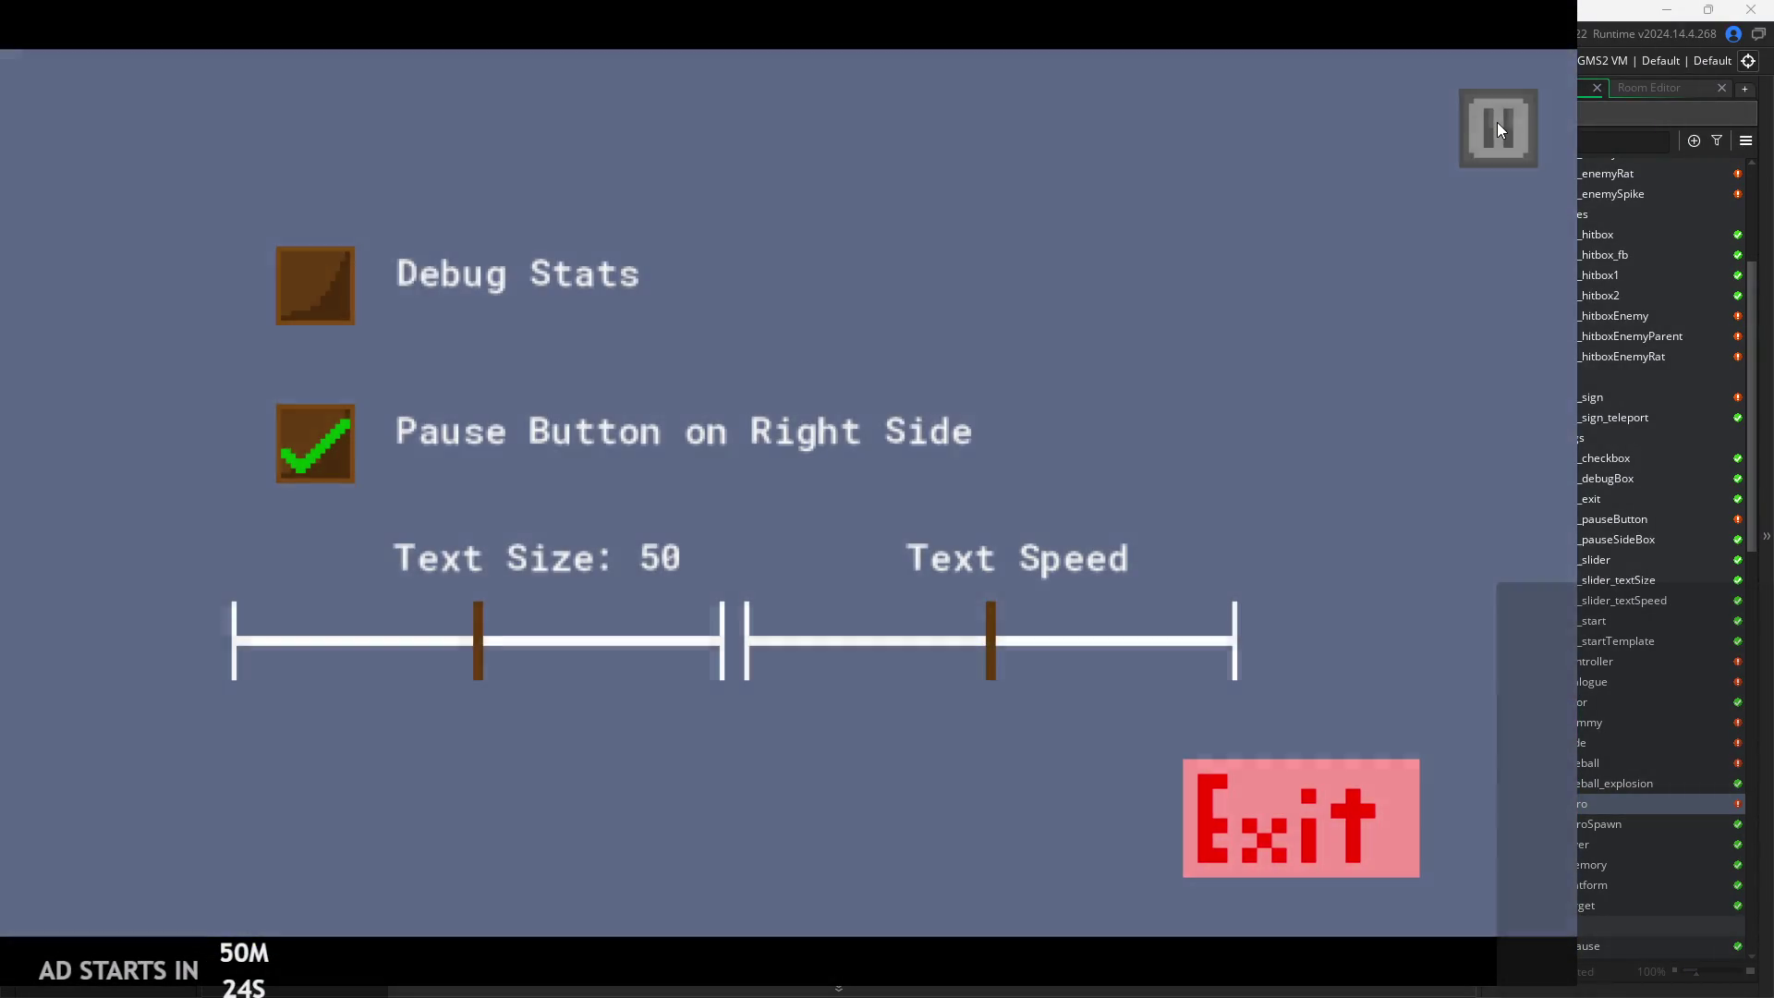
{"action": "left_click", "coordinate": [1497, 126]}
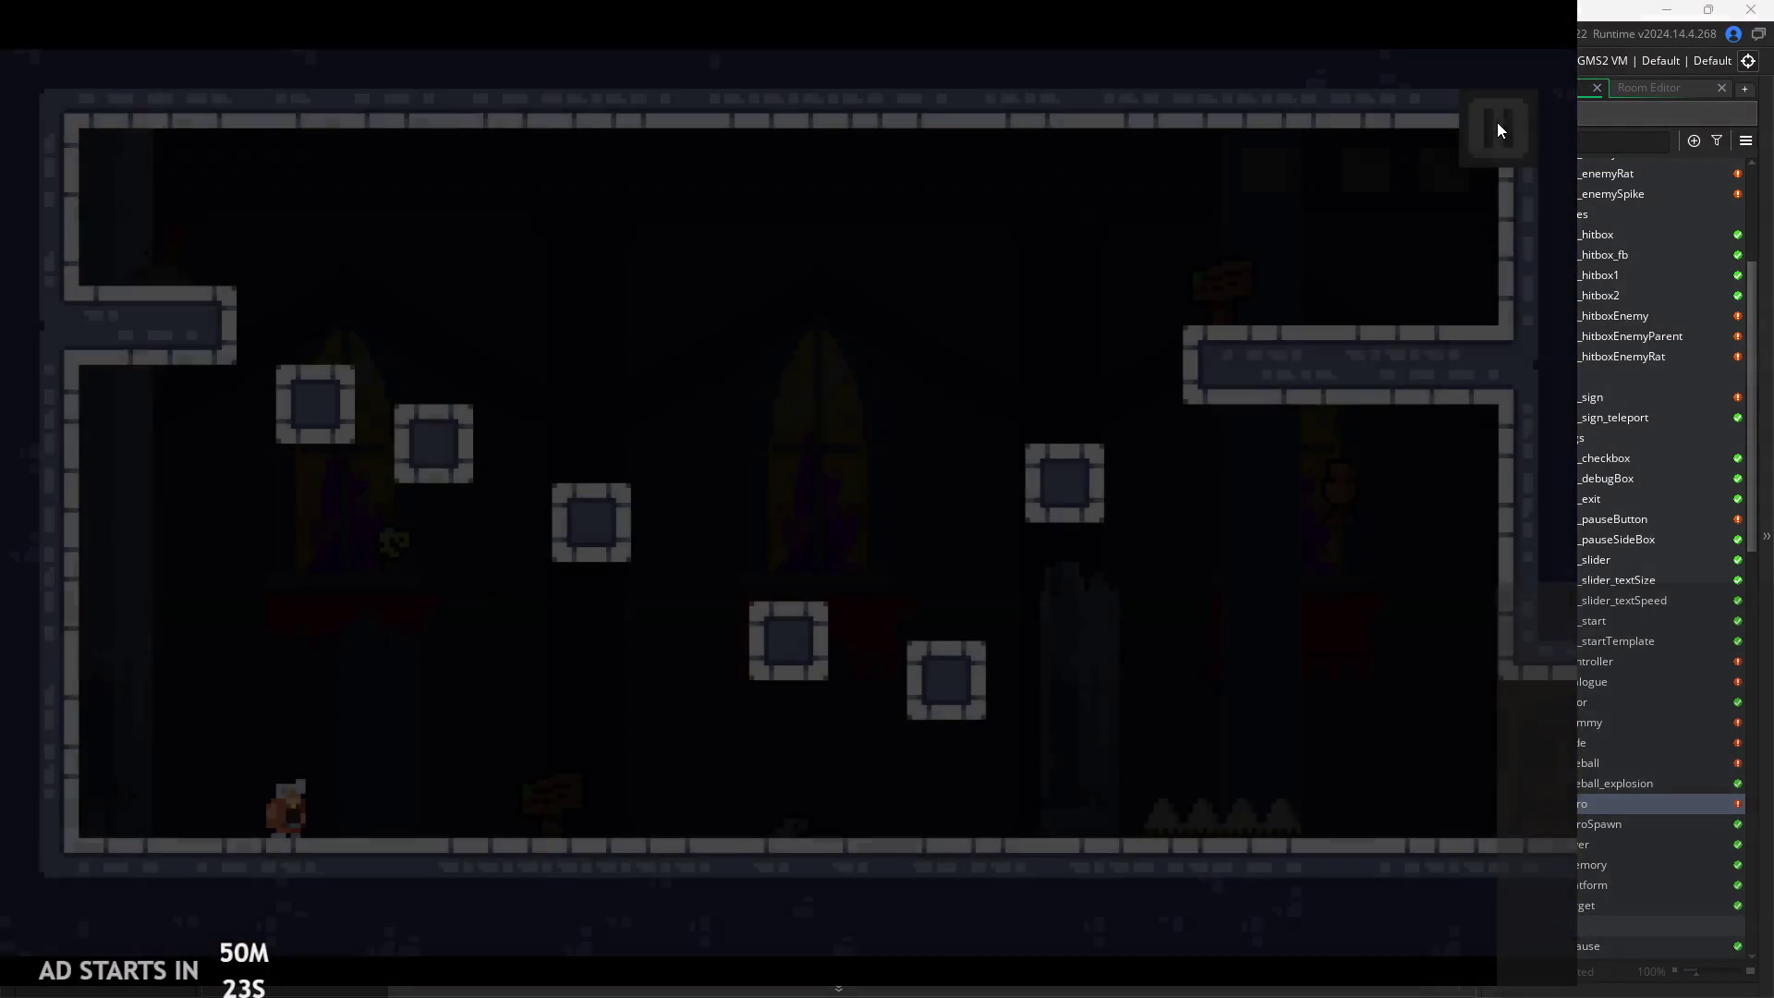
{"action": "left_click", "coordinate": [1497, 122]}
{"action": "left_click", "coordinate": [1484, 120]}
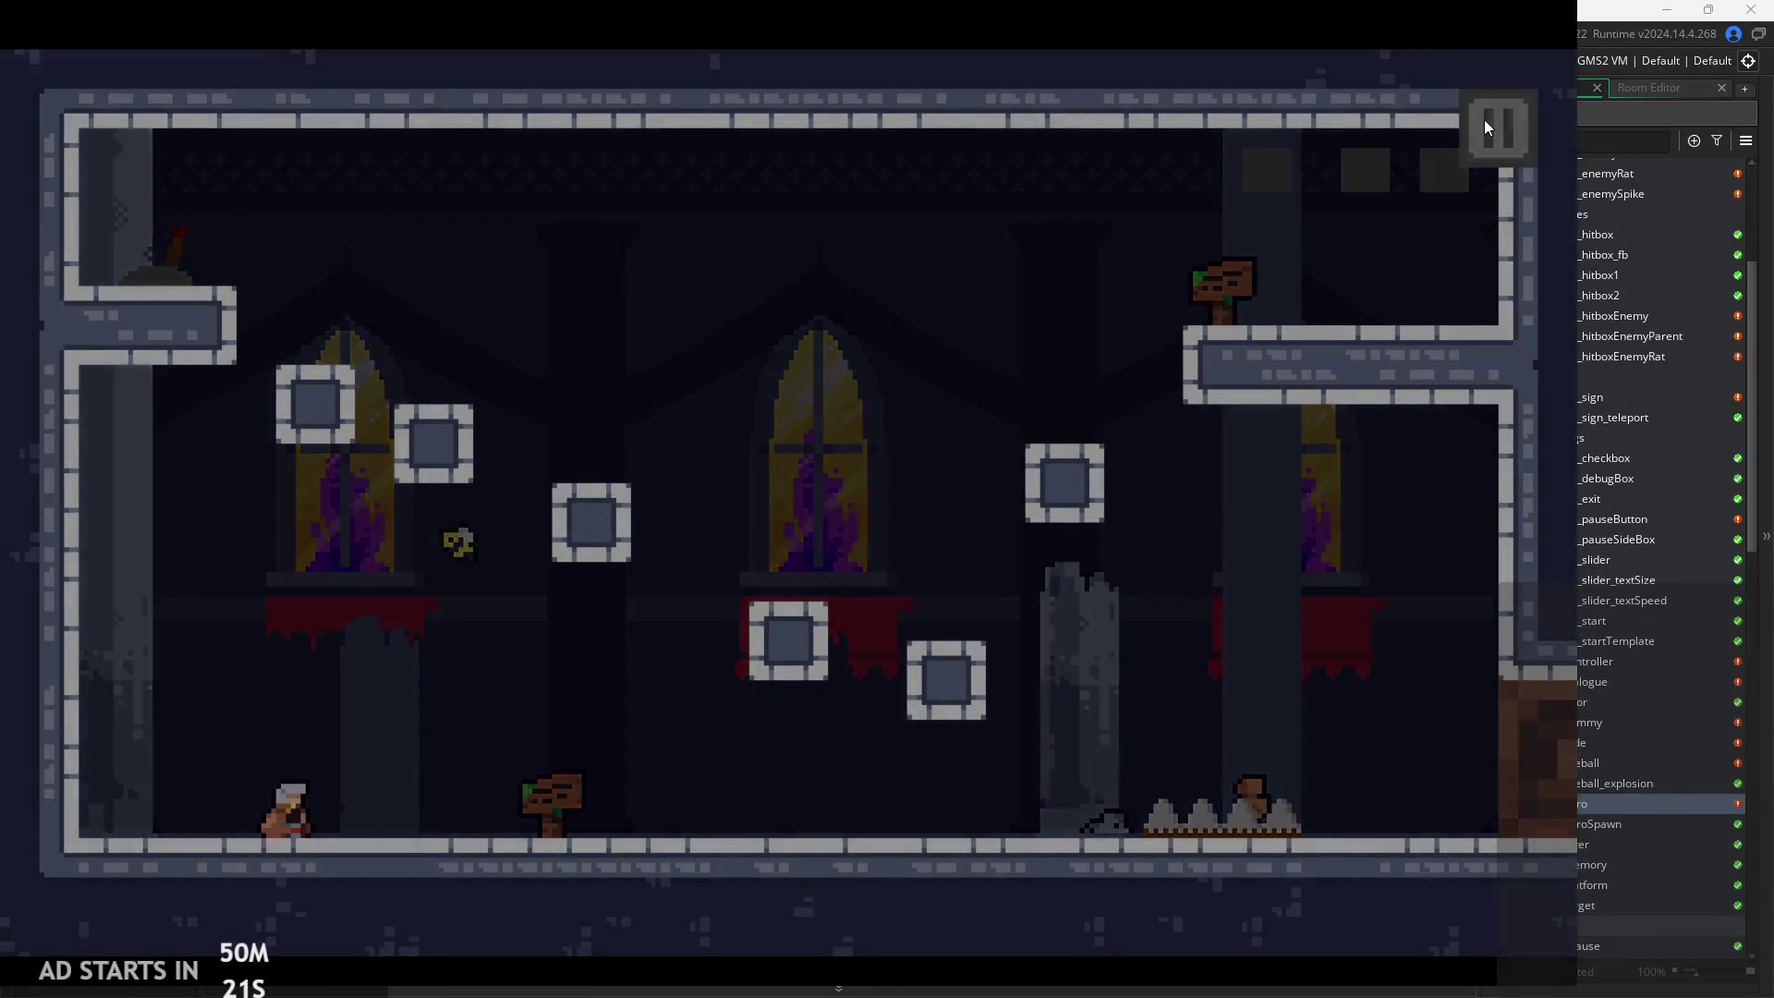
{"action": "left_click", "coordinate": [1478, 128]}
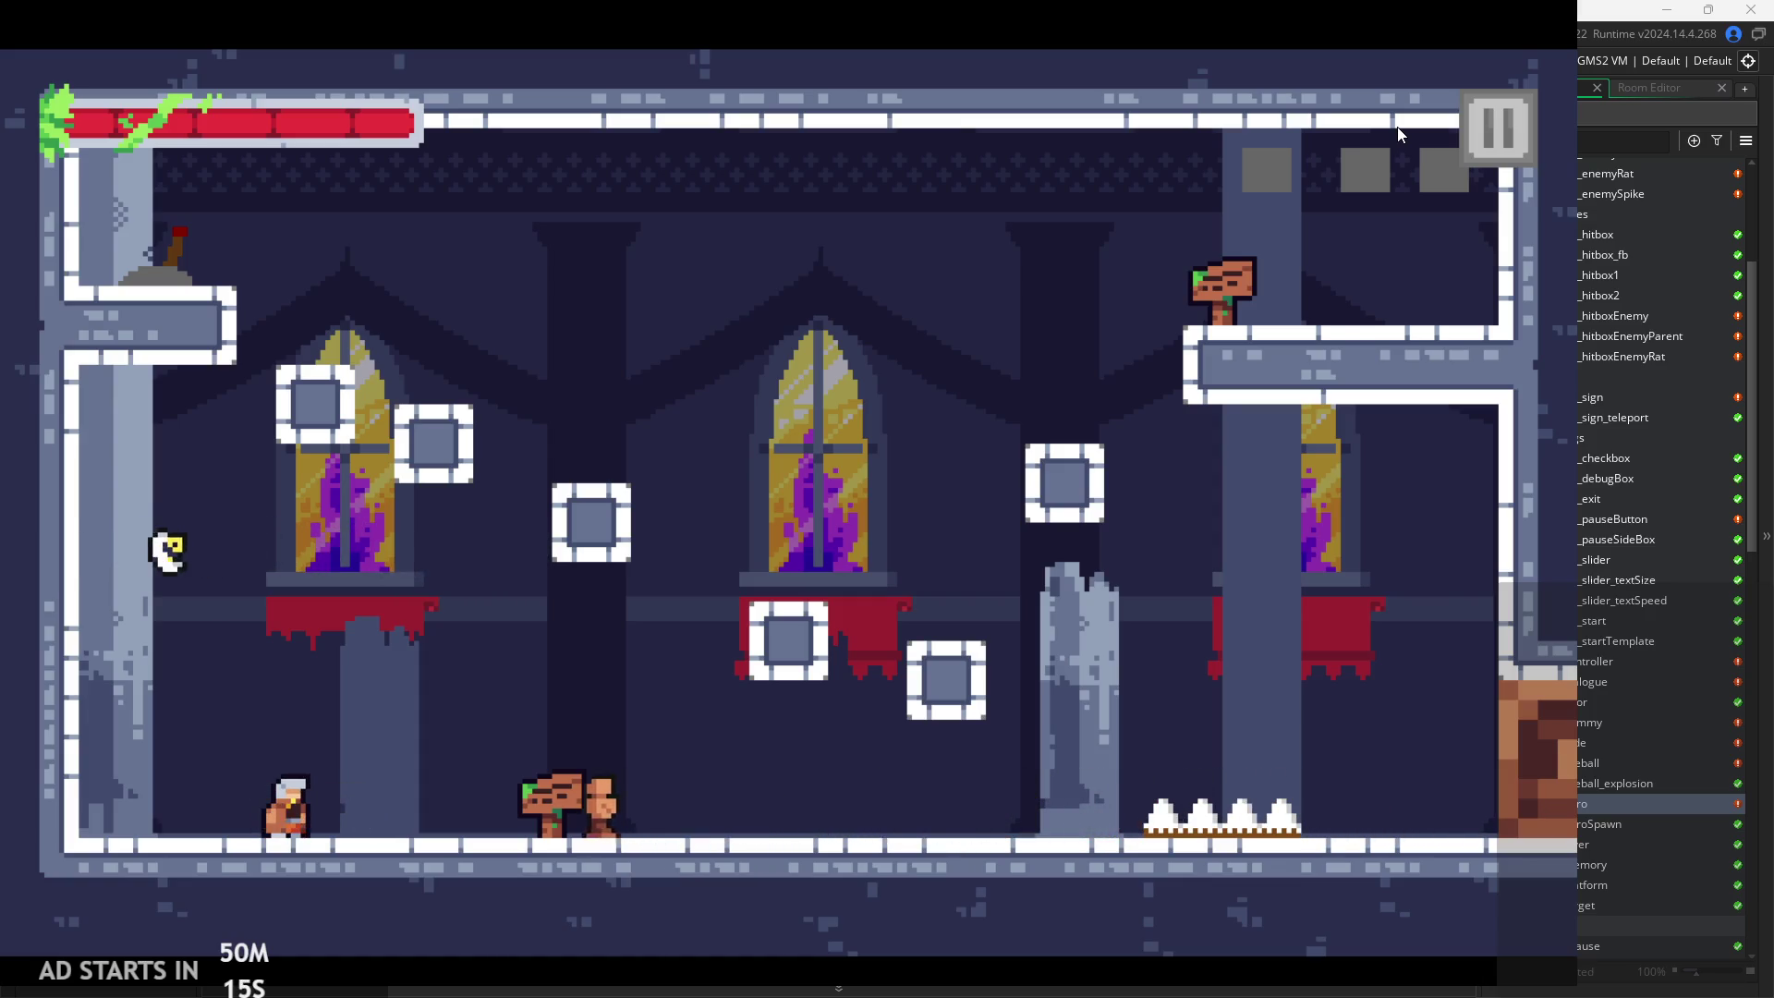
{"action": "key", "text": "Right"}
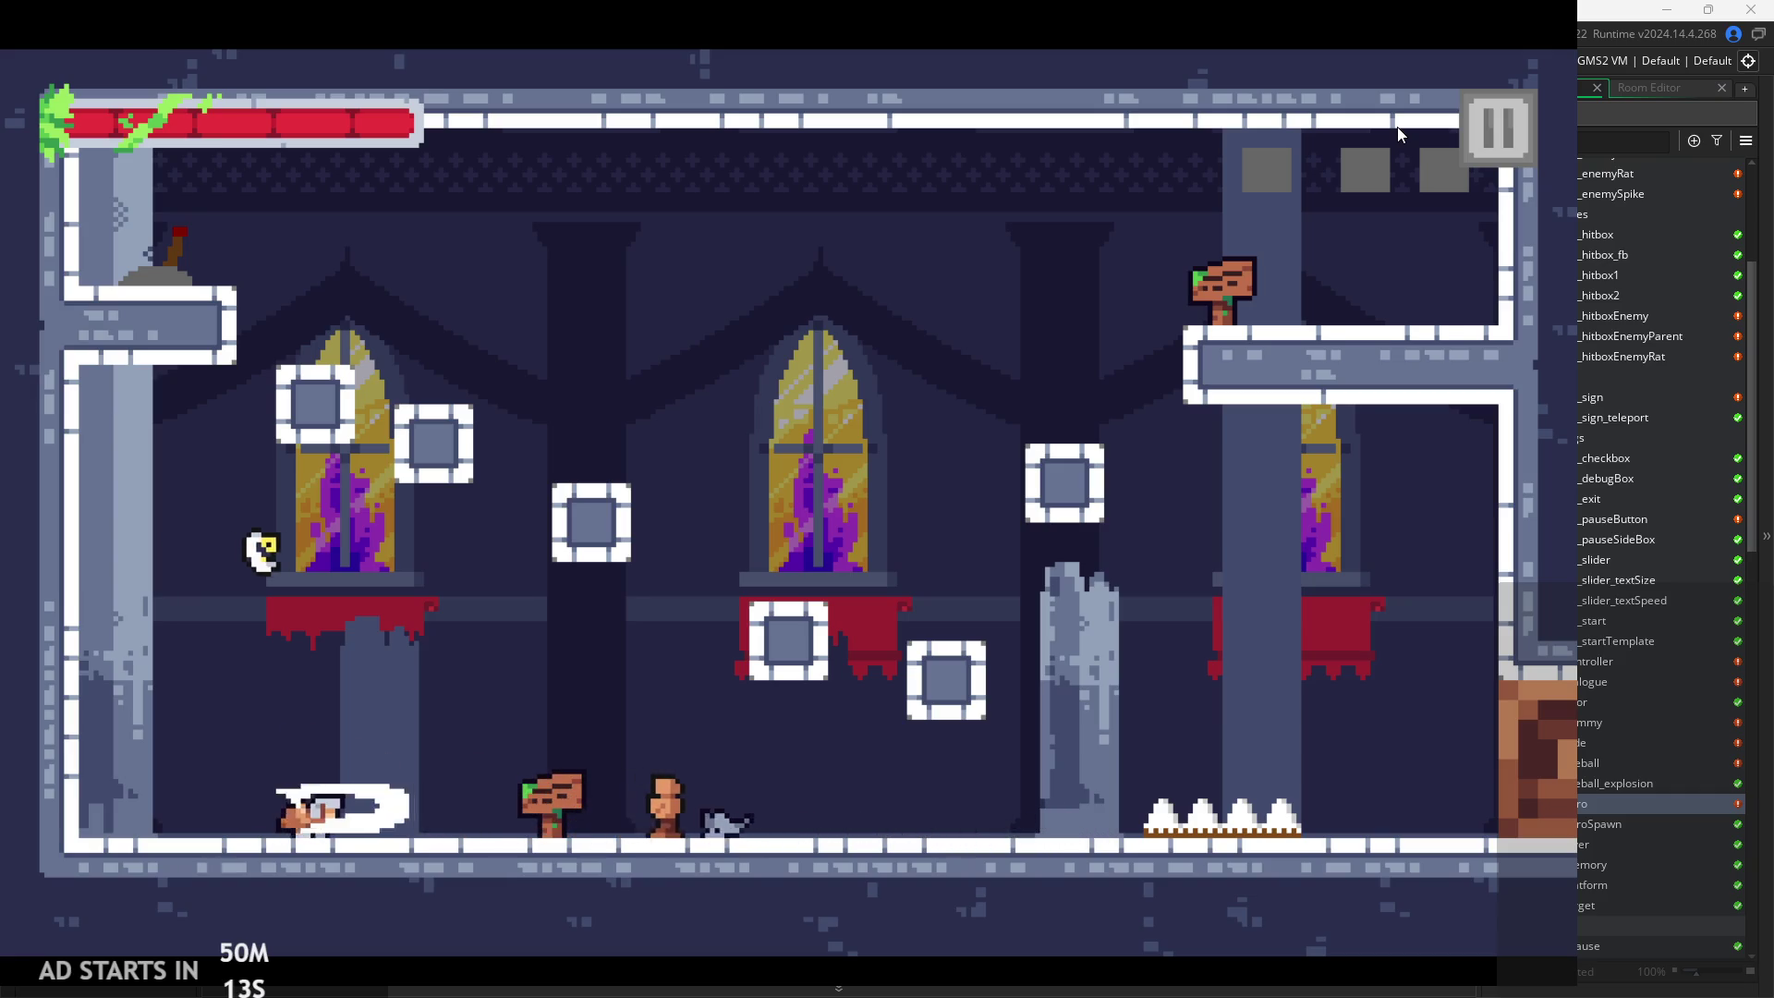
{"action": "left_click", "coordinate": [1497, 109]}
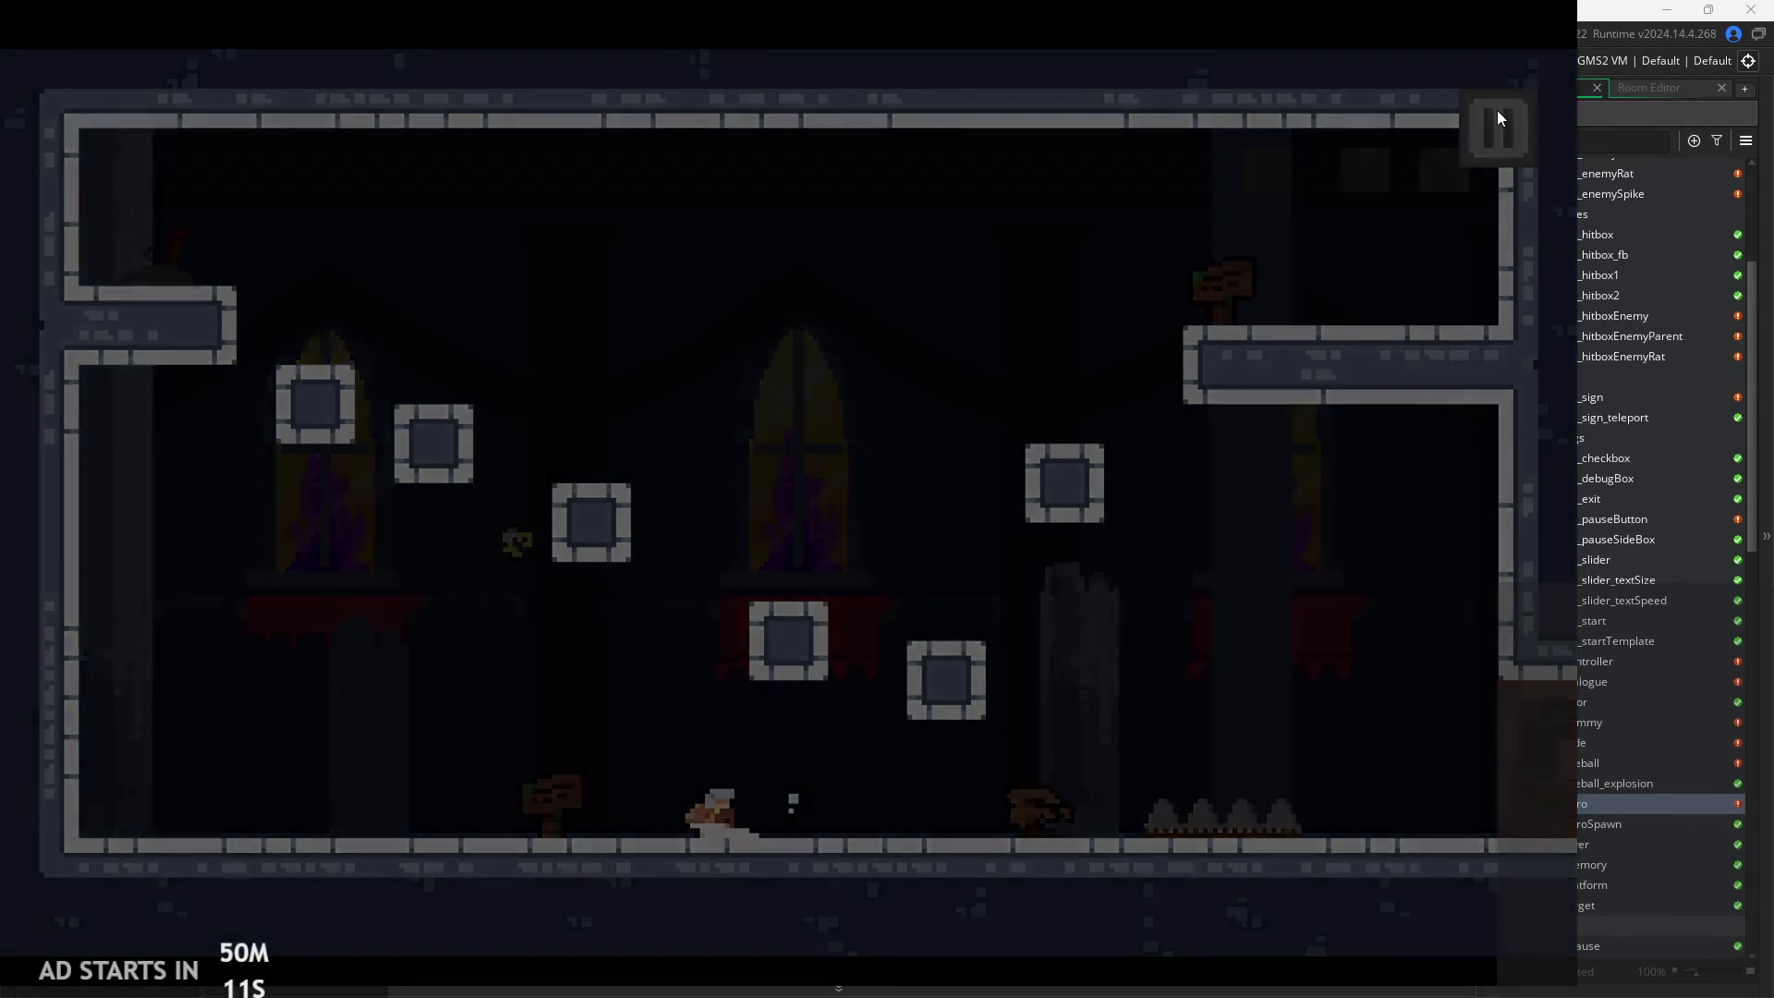
{"action": "left_click", "coordinate": [1494, 113]}
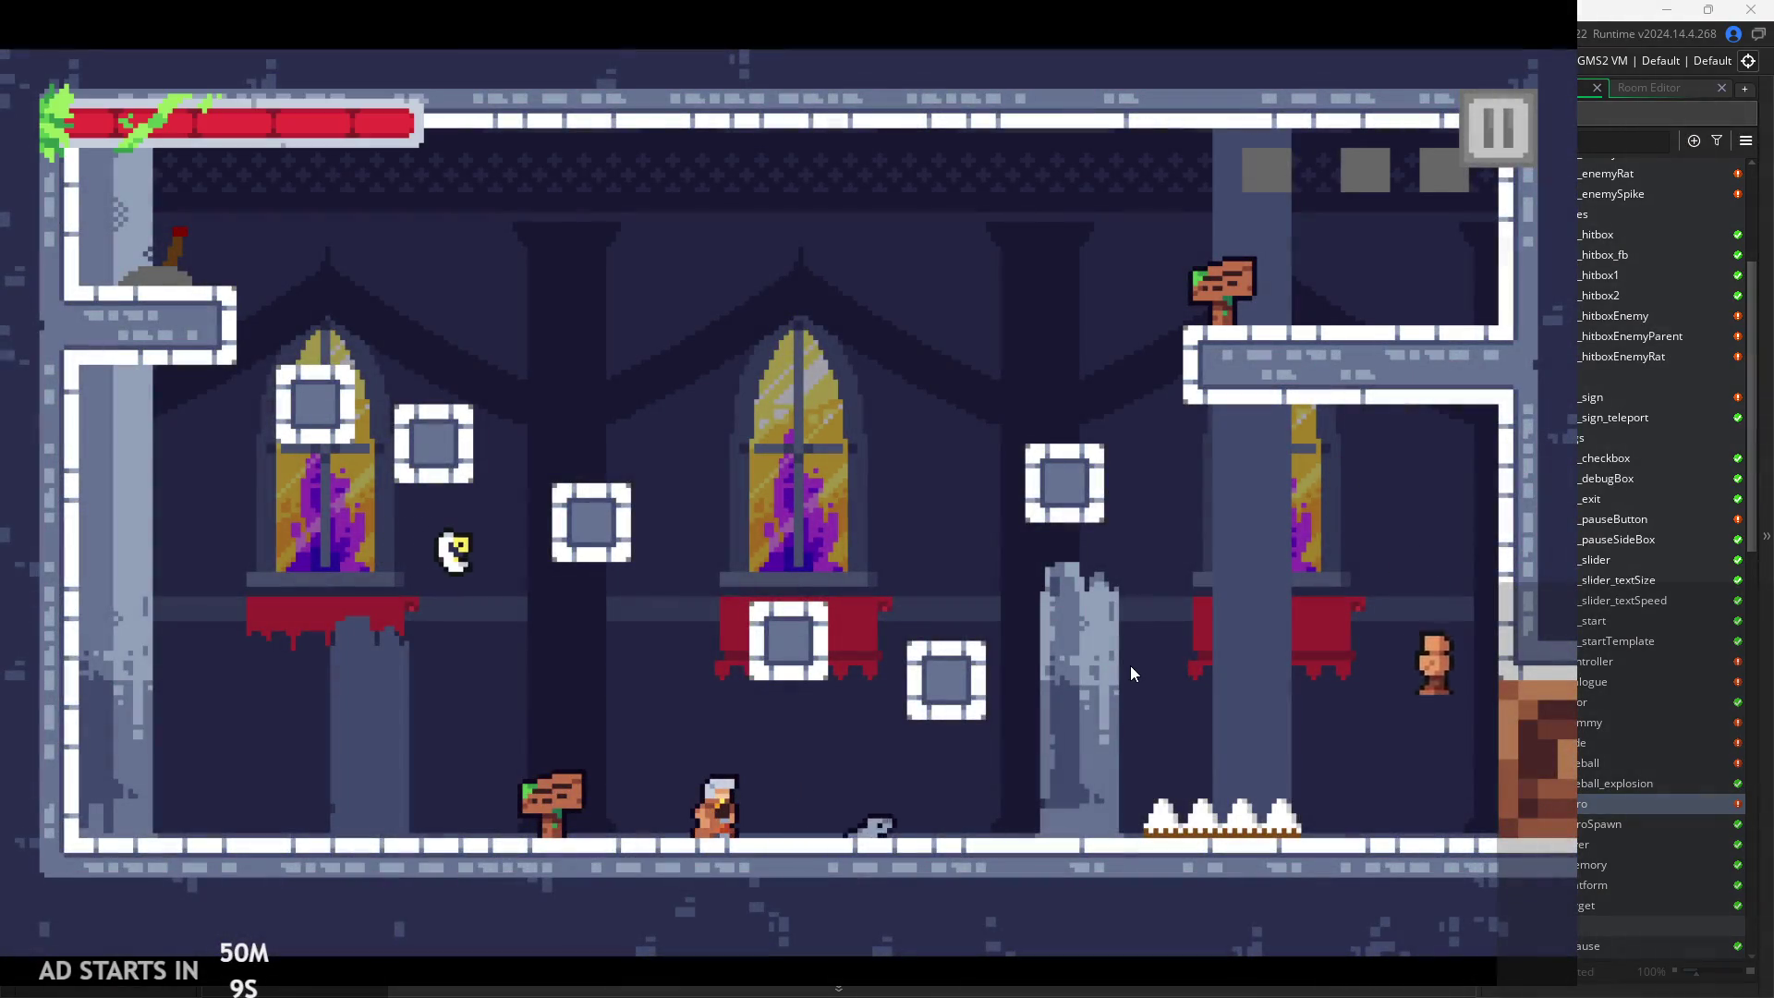
{"action": "left_click", "coordinate": [1474, 143]}
{"action": "left_click", "coordinate": [1472, 146]}
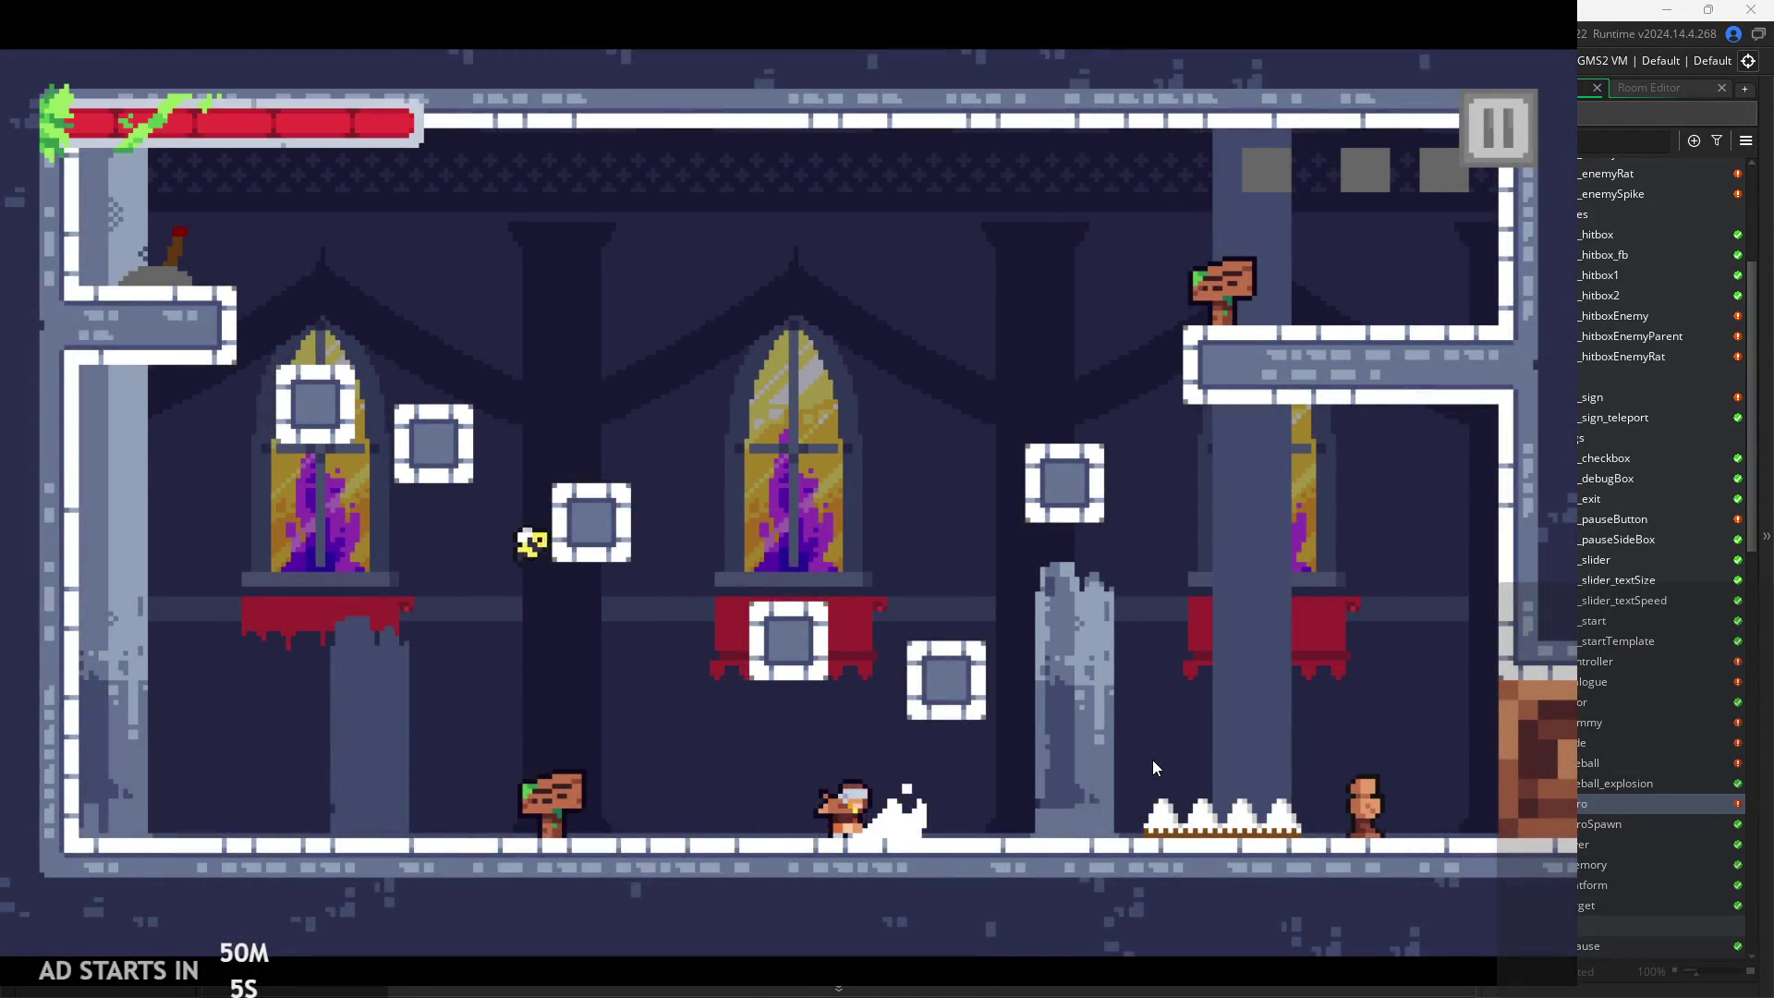
Jump and move the hero across the ledges toward the room's right exit
{"action": "key", "text": "space"}
{"action": "key", "text": "Left"}
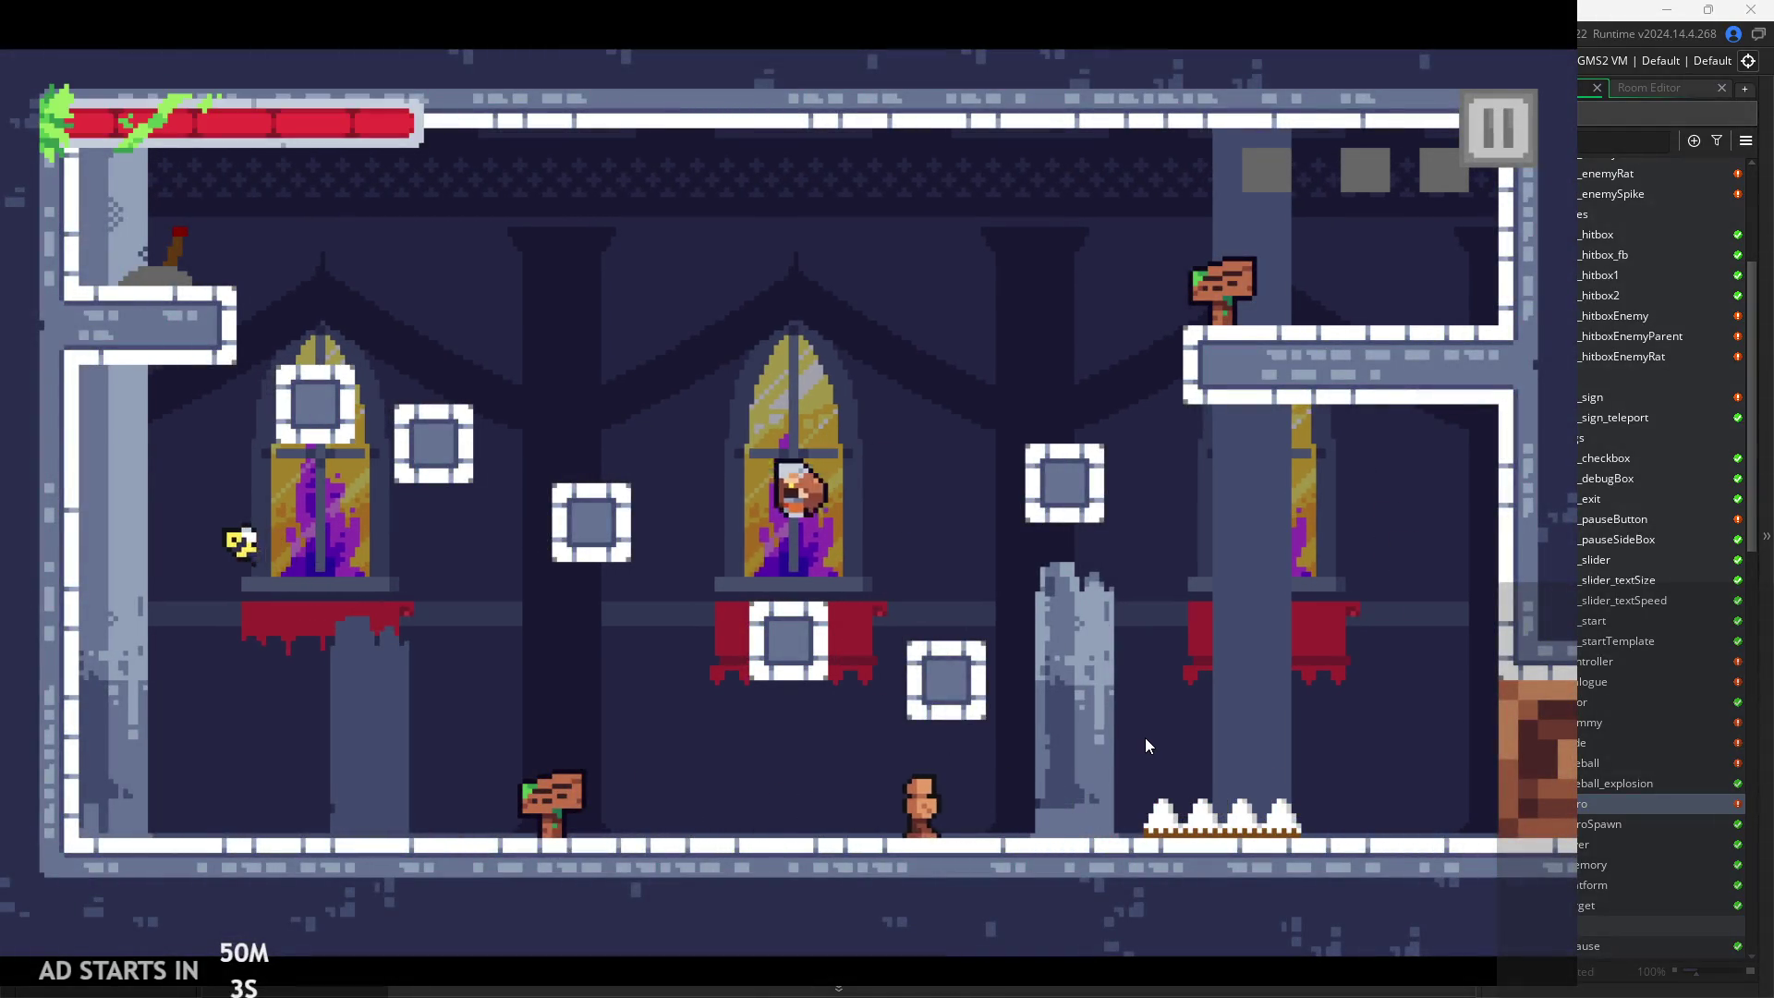
{"action": "key", "text": "space"}
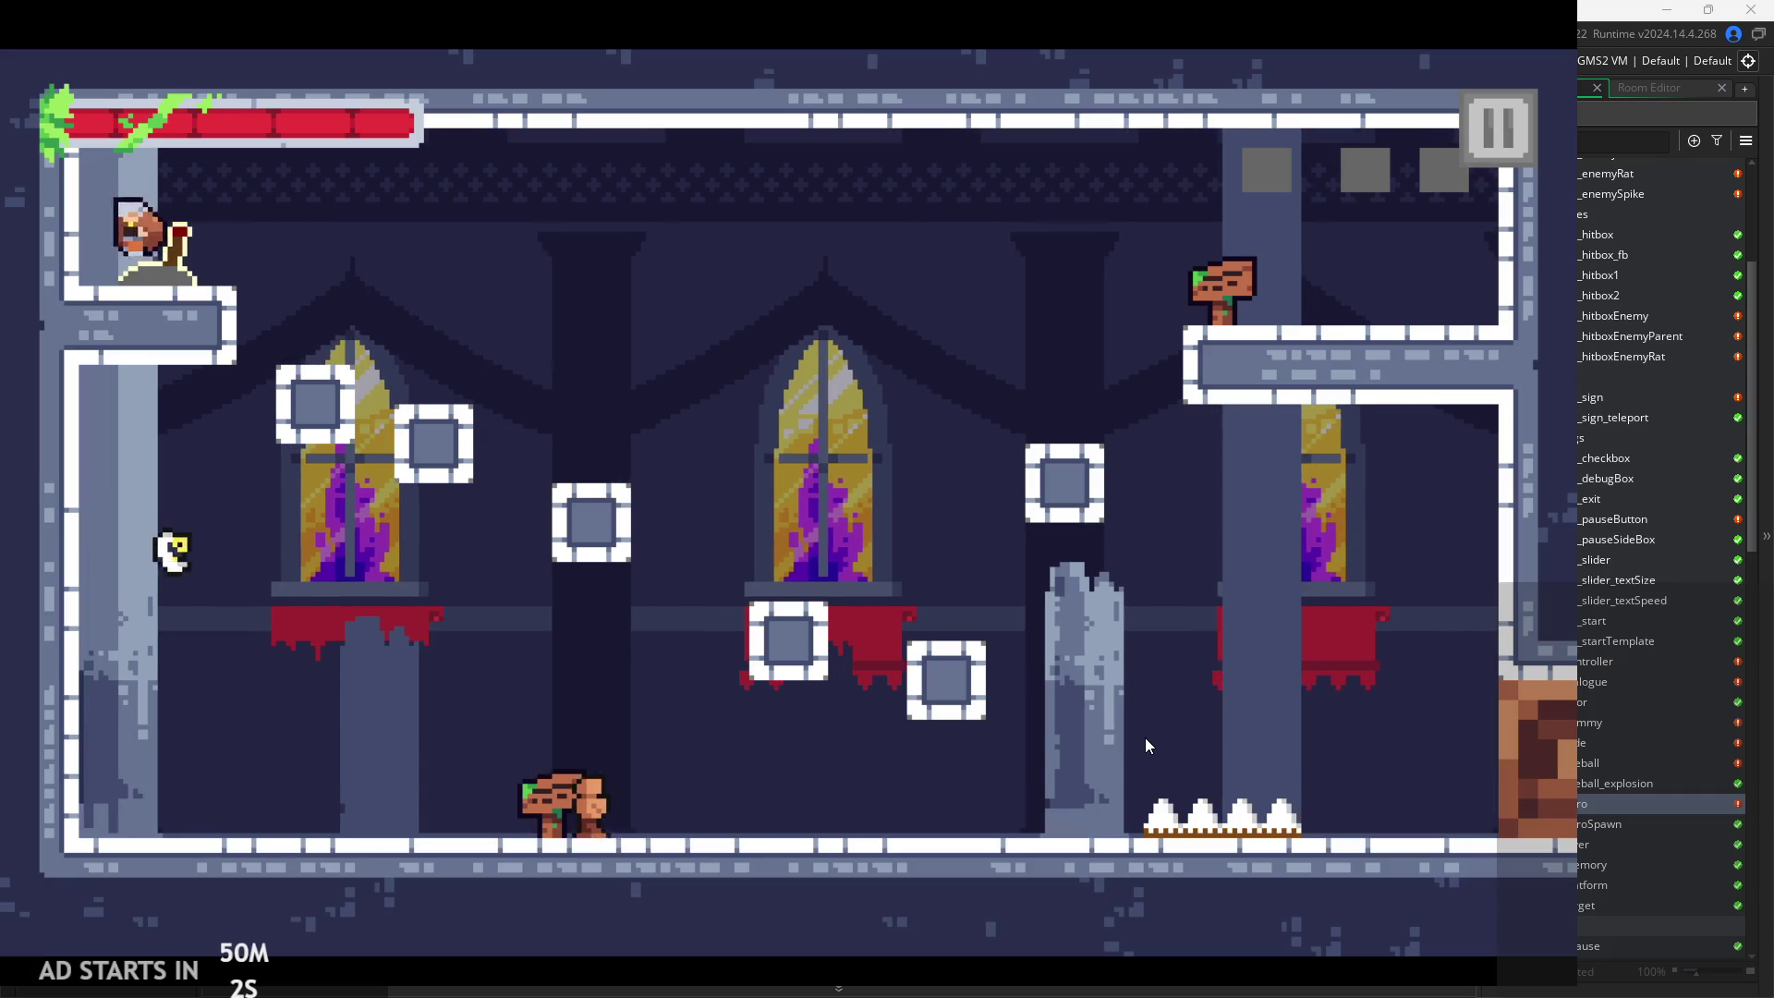
{"action": "key", "text": "Right"}
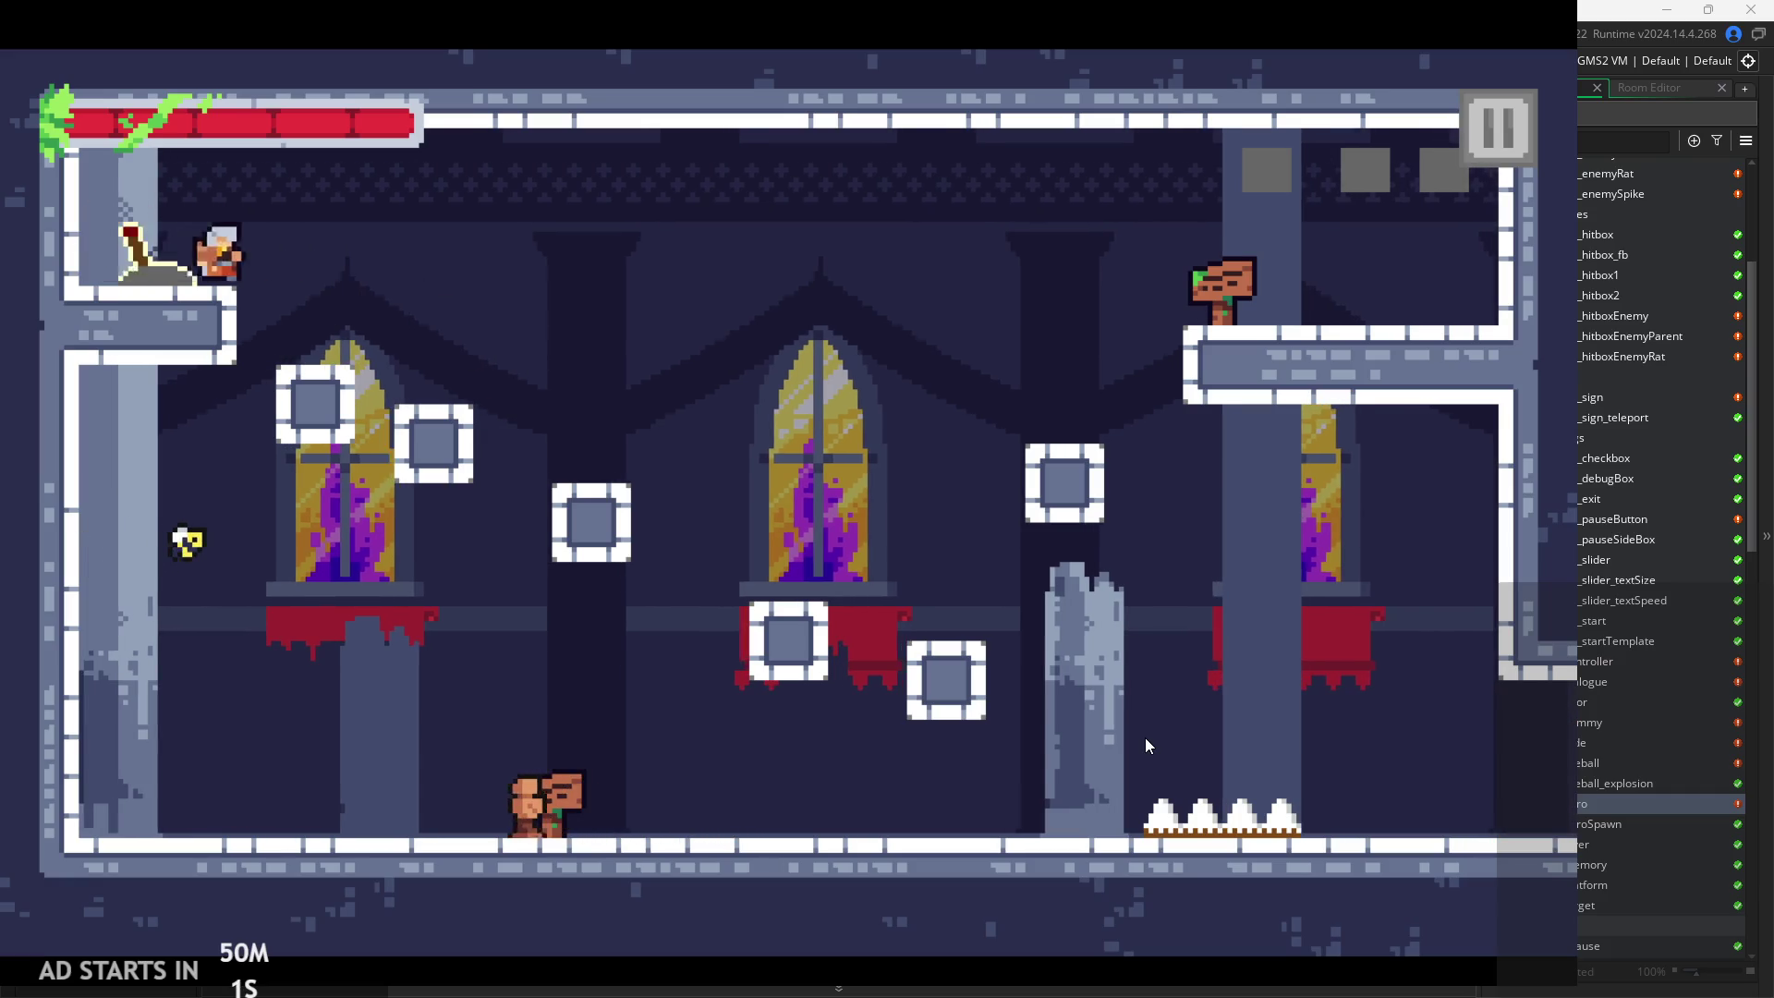
{"action": "key", "text": "space"}
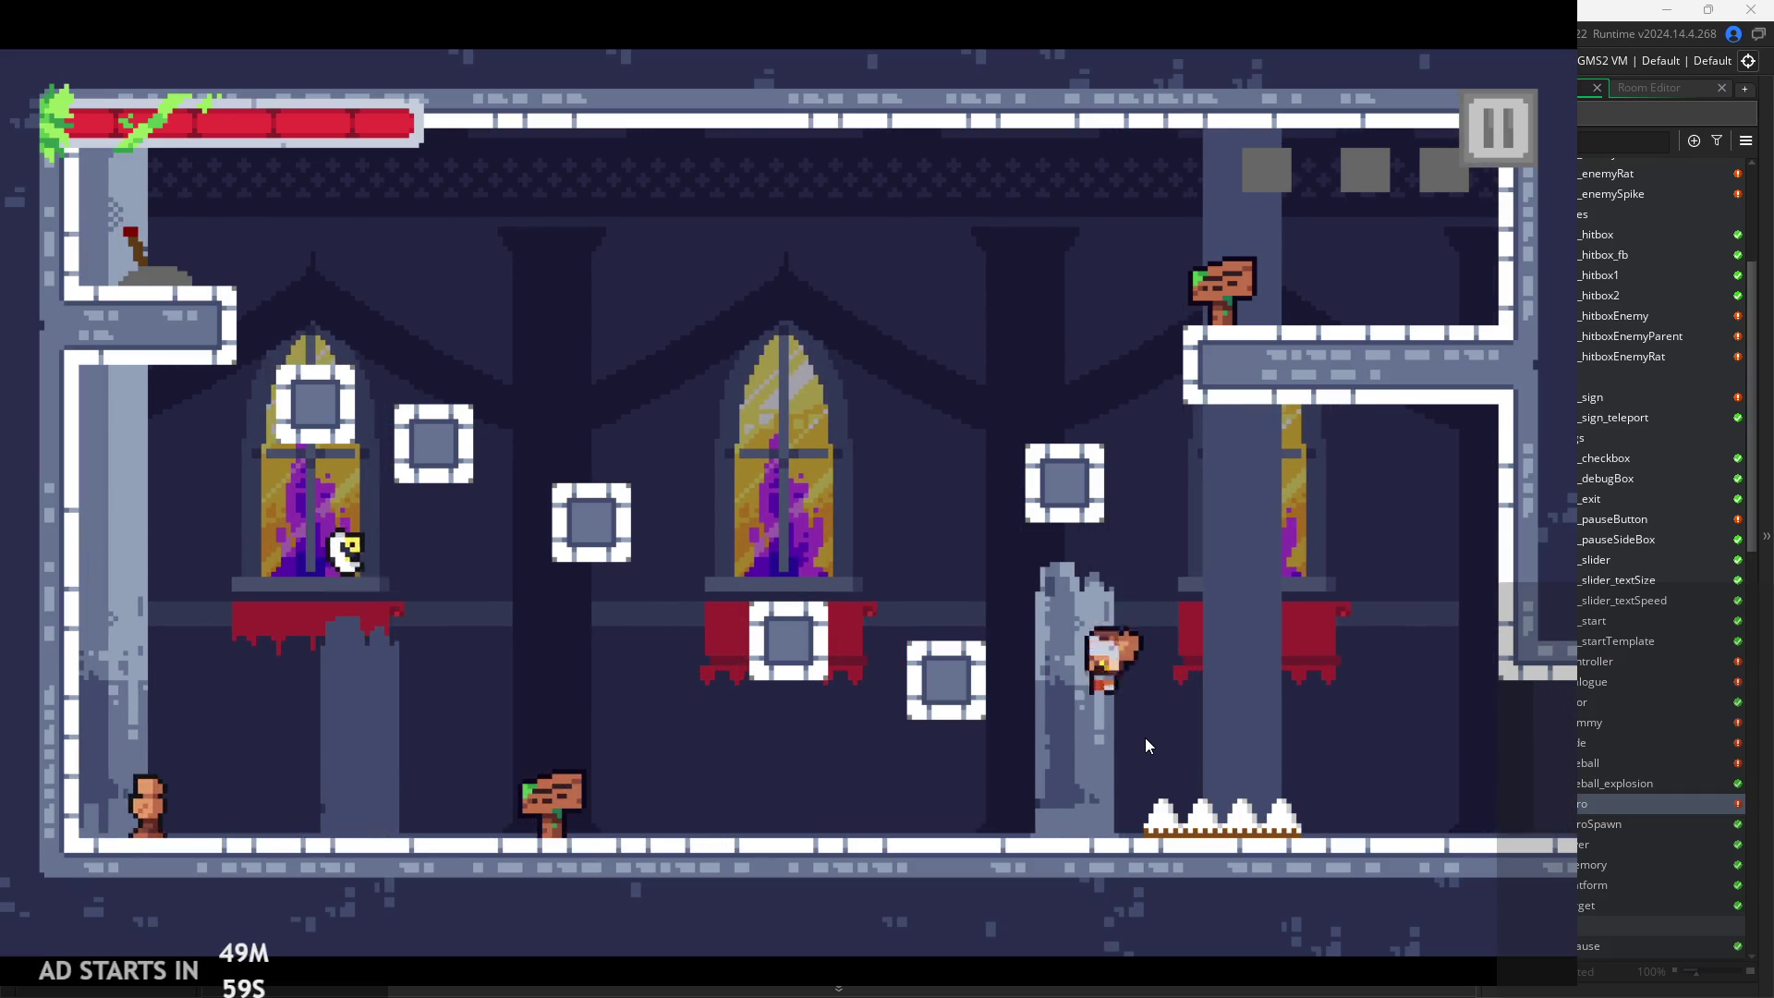
{"action": "key", "text": "Left"}
{"action": "key", "text": "space"}
{"action": "key", "text": "Right"}
{"action": "key", "text": "Right"}
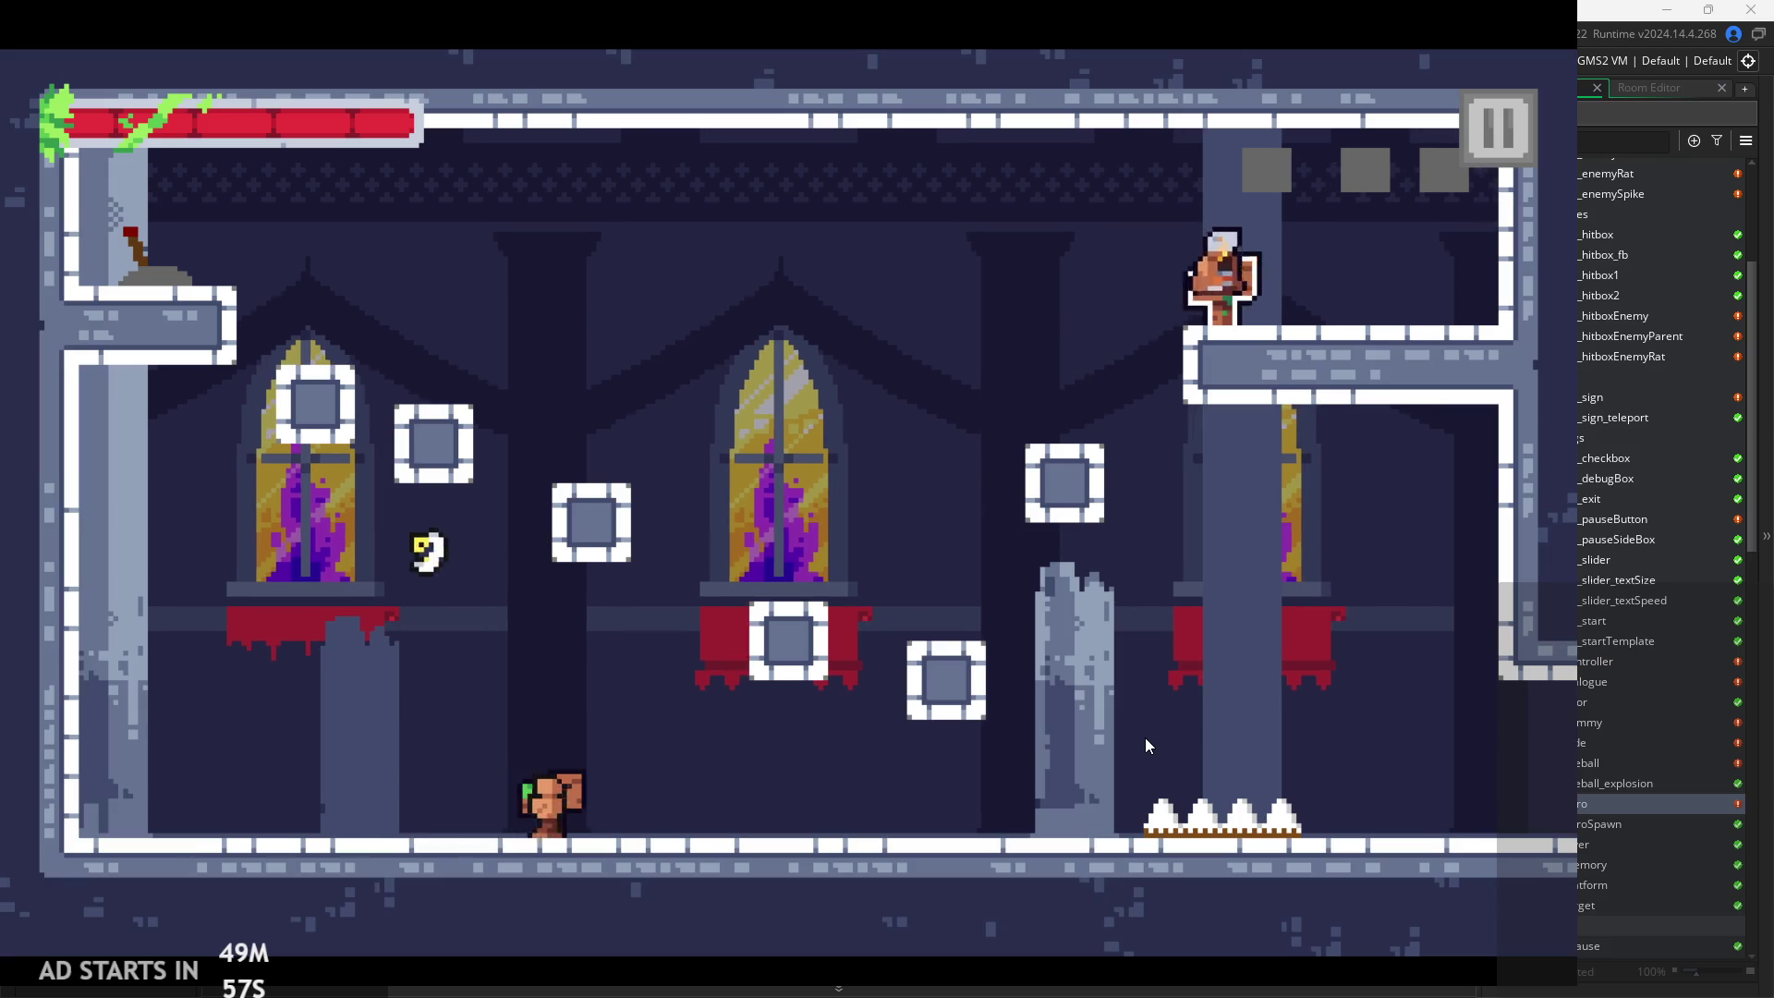
{"action": "key", "text": "space"}
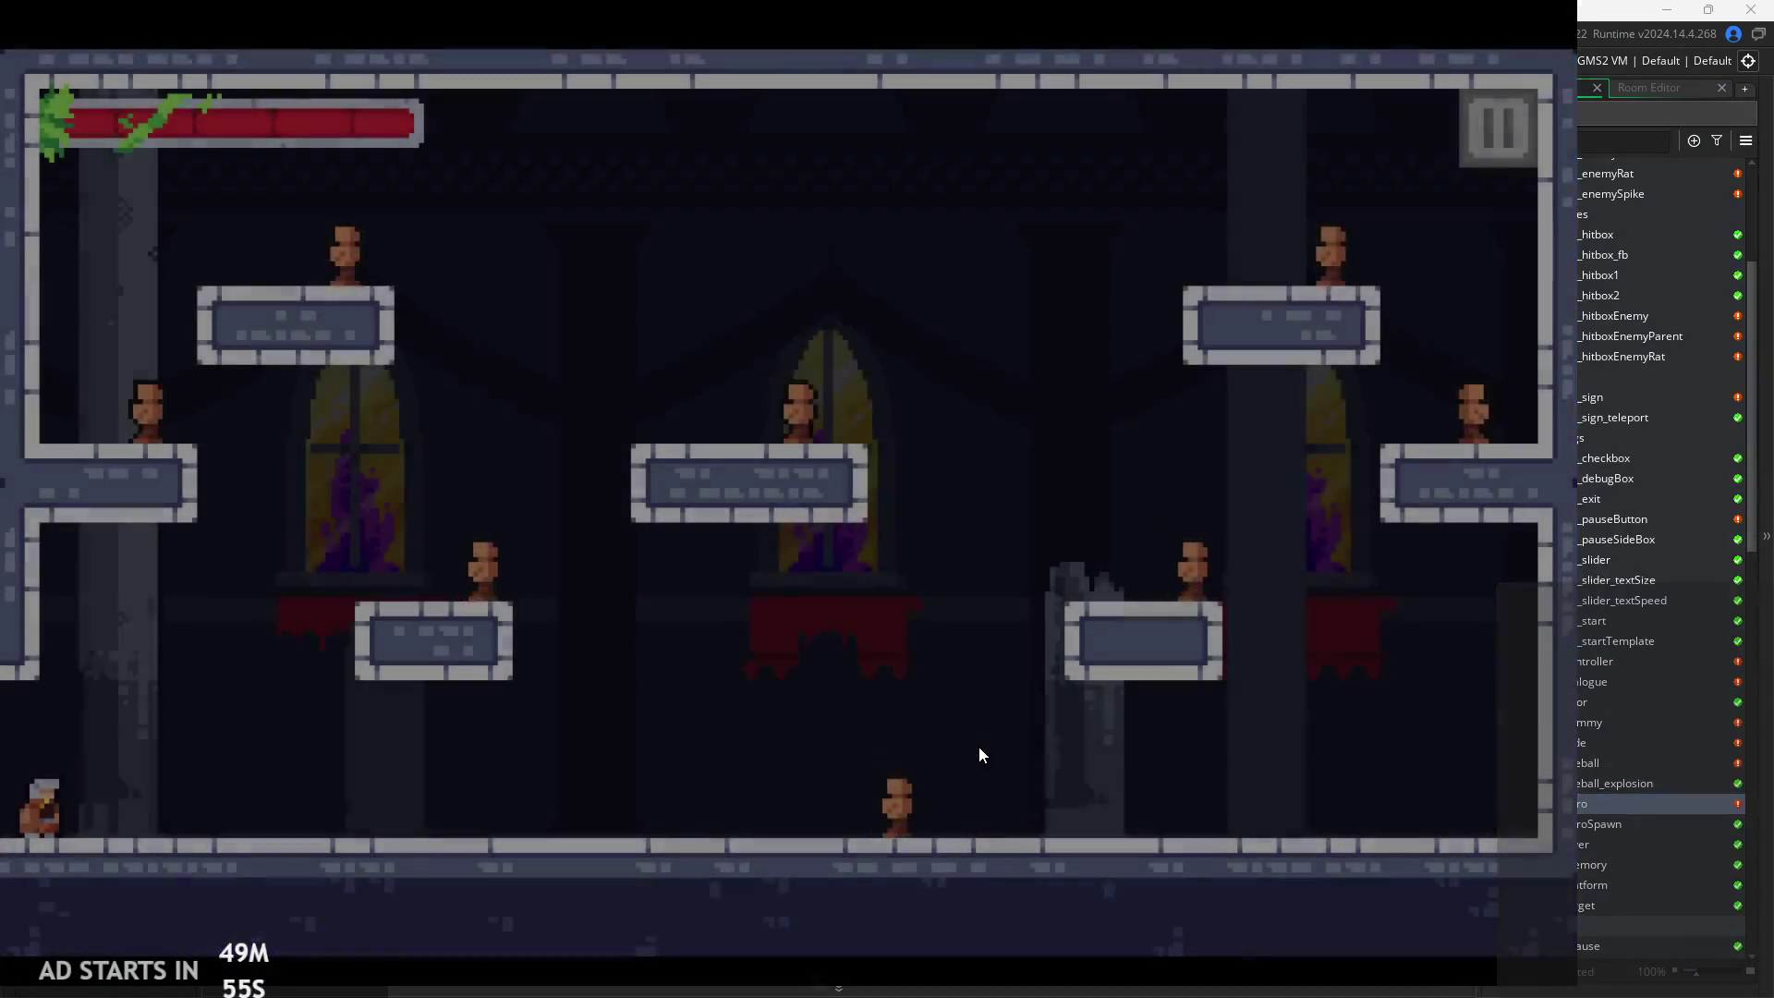
Enter the next room, pause and resume, then attack and jump among the enemies
{"action": "key", "text": "Right"}
{"action": "key", "text": "Right"}
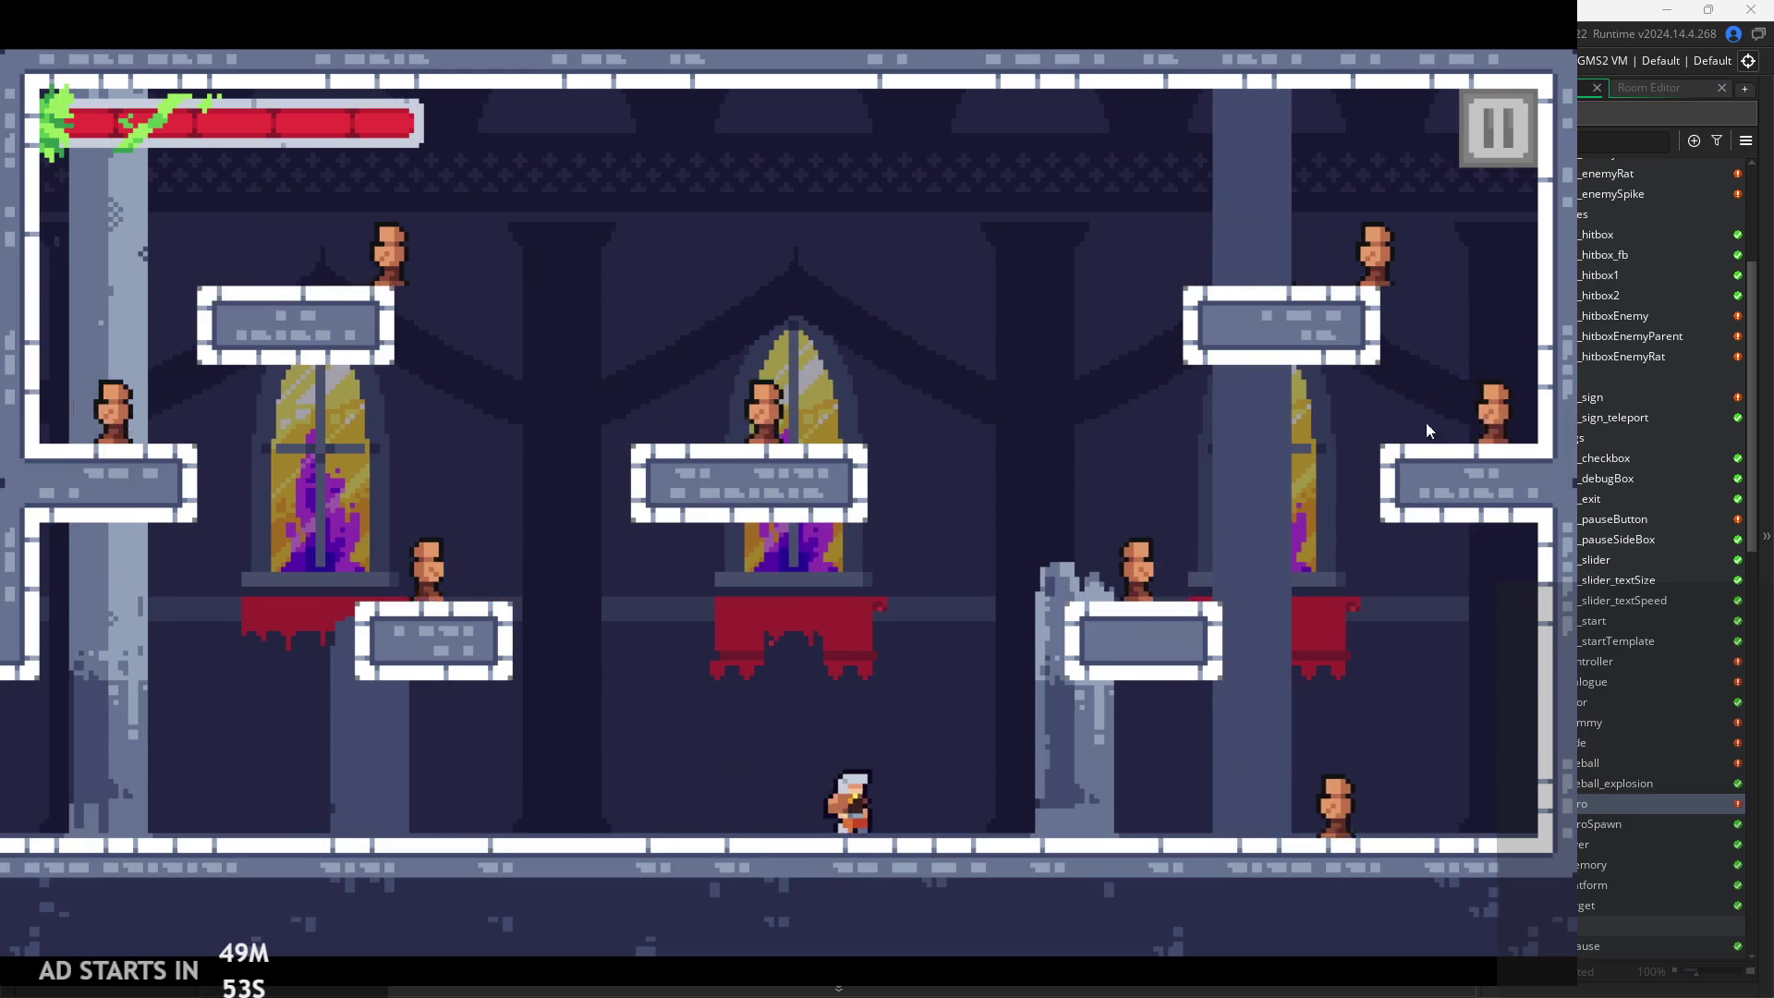
{"action": "left_click", "coordinate": [1480, 129]}
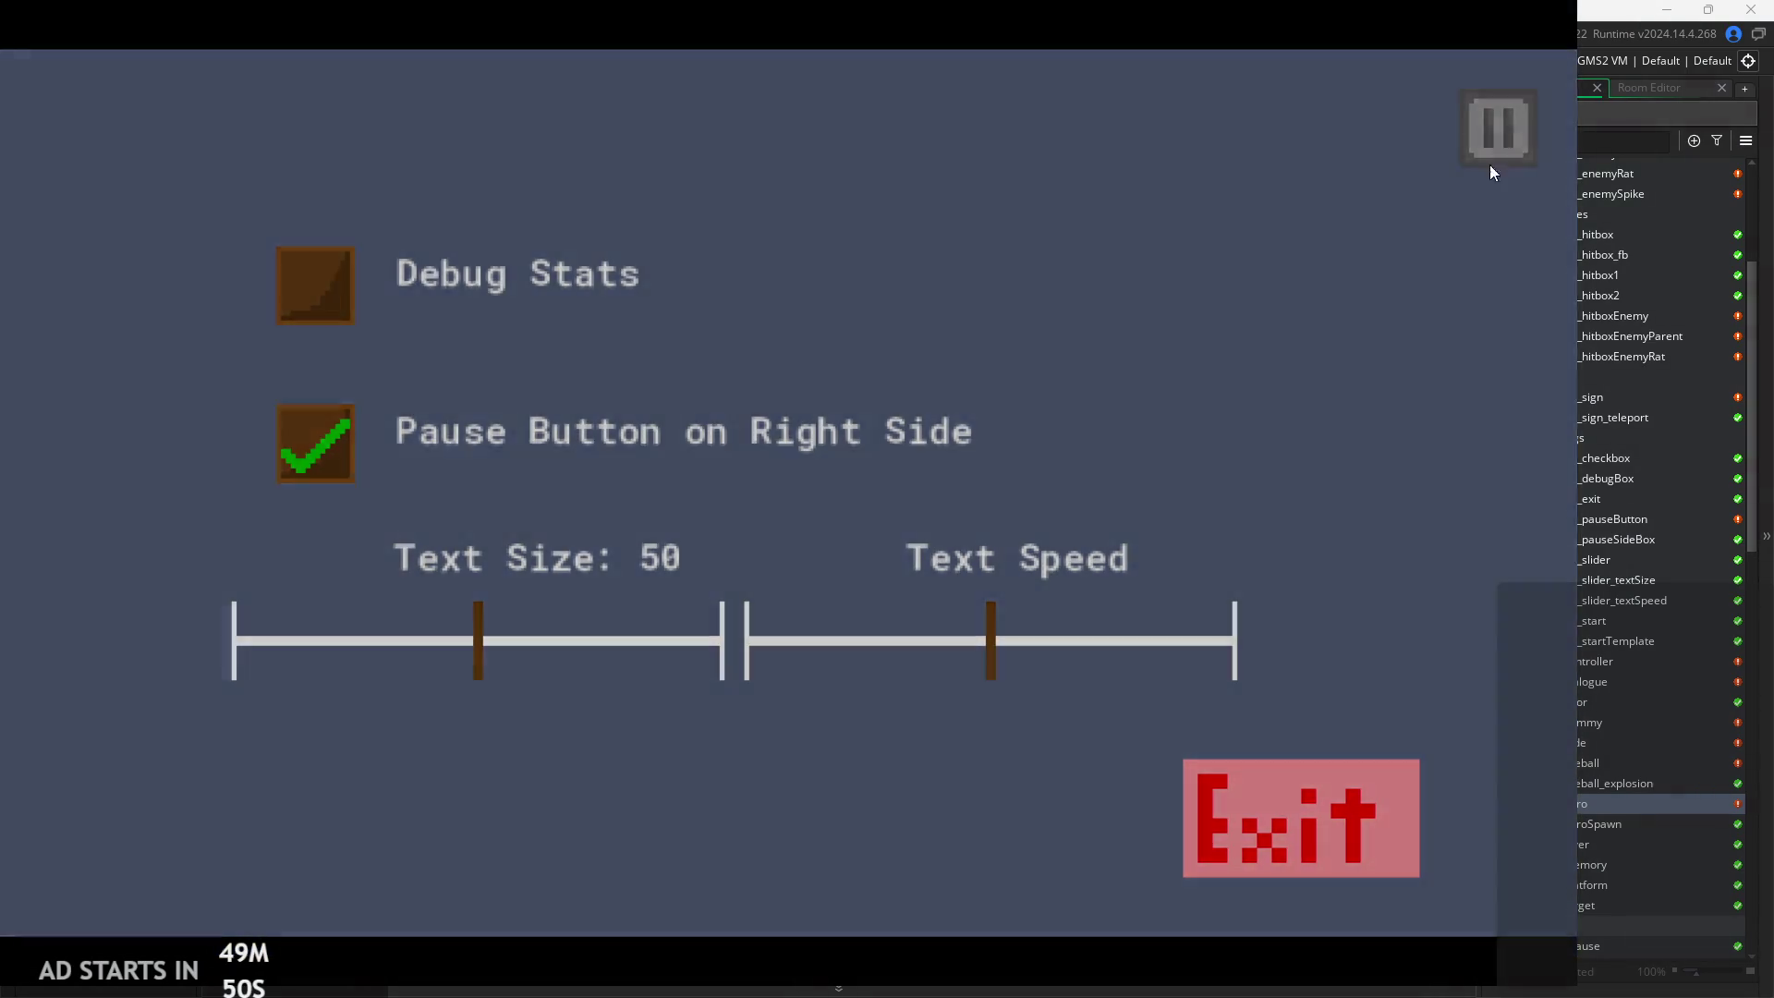
{"action": "left_click", "coordinate": [1491, 153]}
{"action": "key", "text": "x"}
{"action": "key", "text": "Left"}
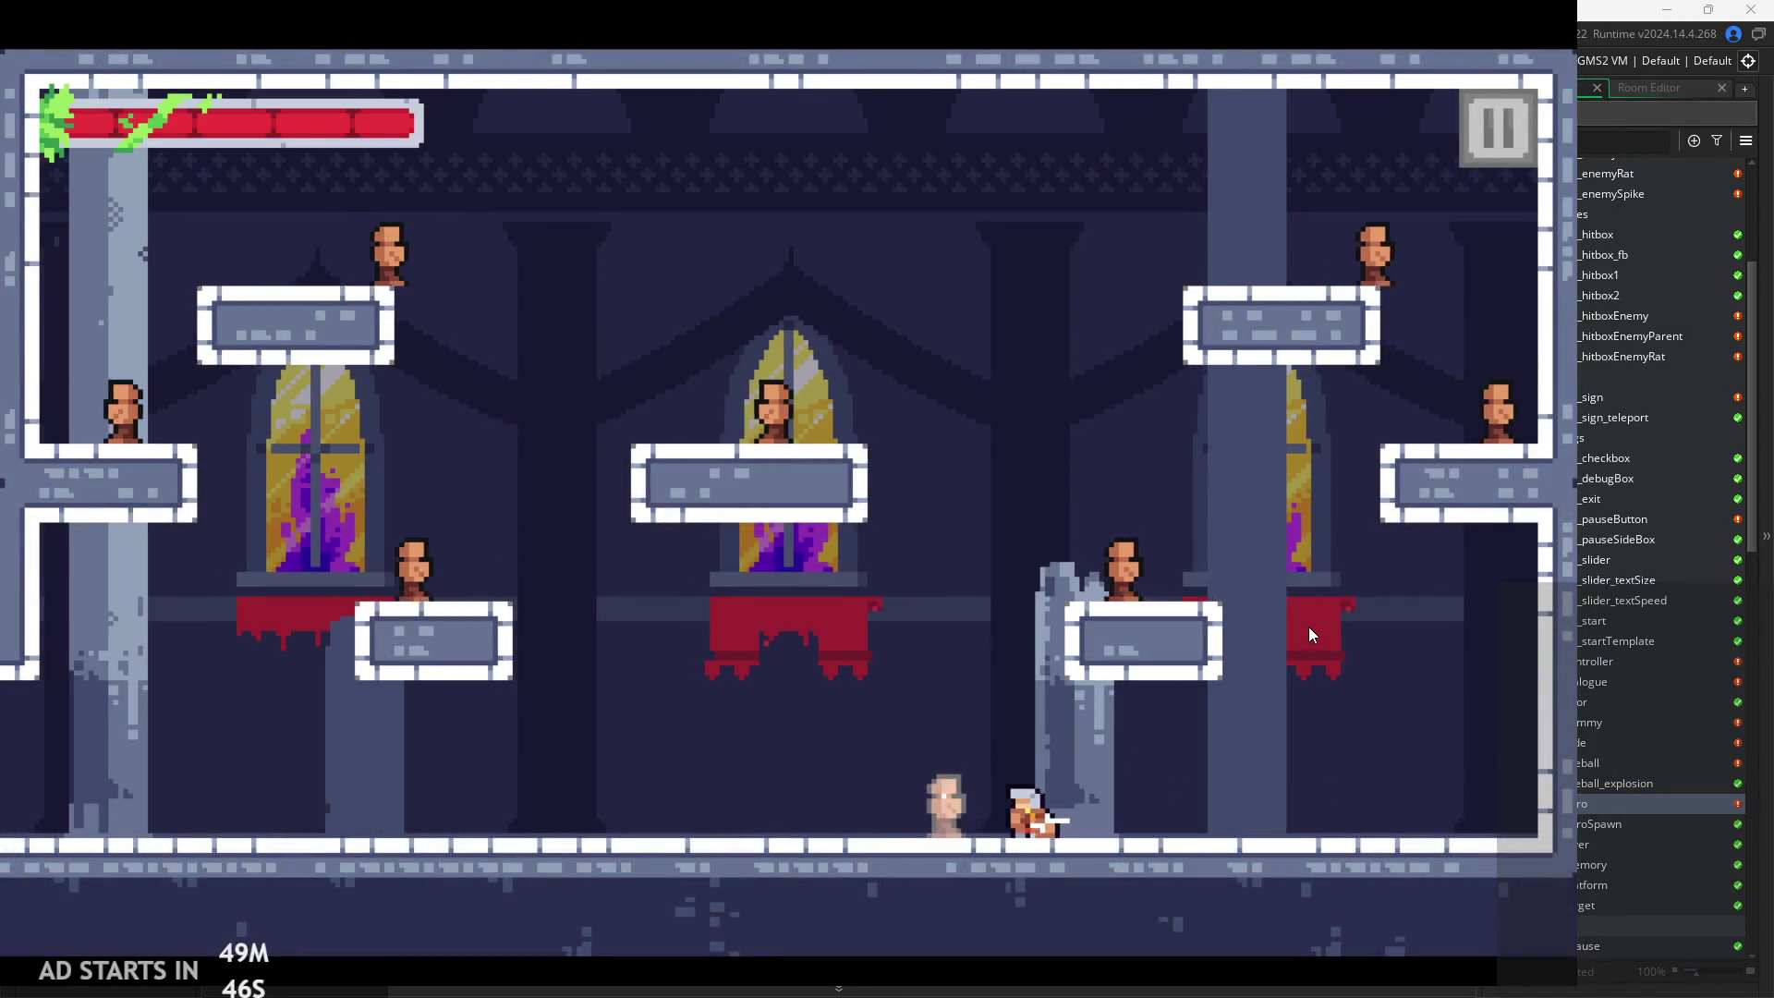
{"action": "key", "text": "z"}
{"action": "key", "text": "Right"}
{"action": "key", "text": "x"}
{"action": "key", "text": "x"}
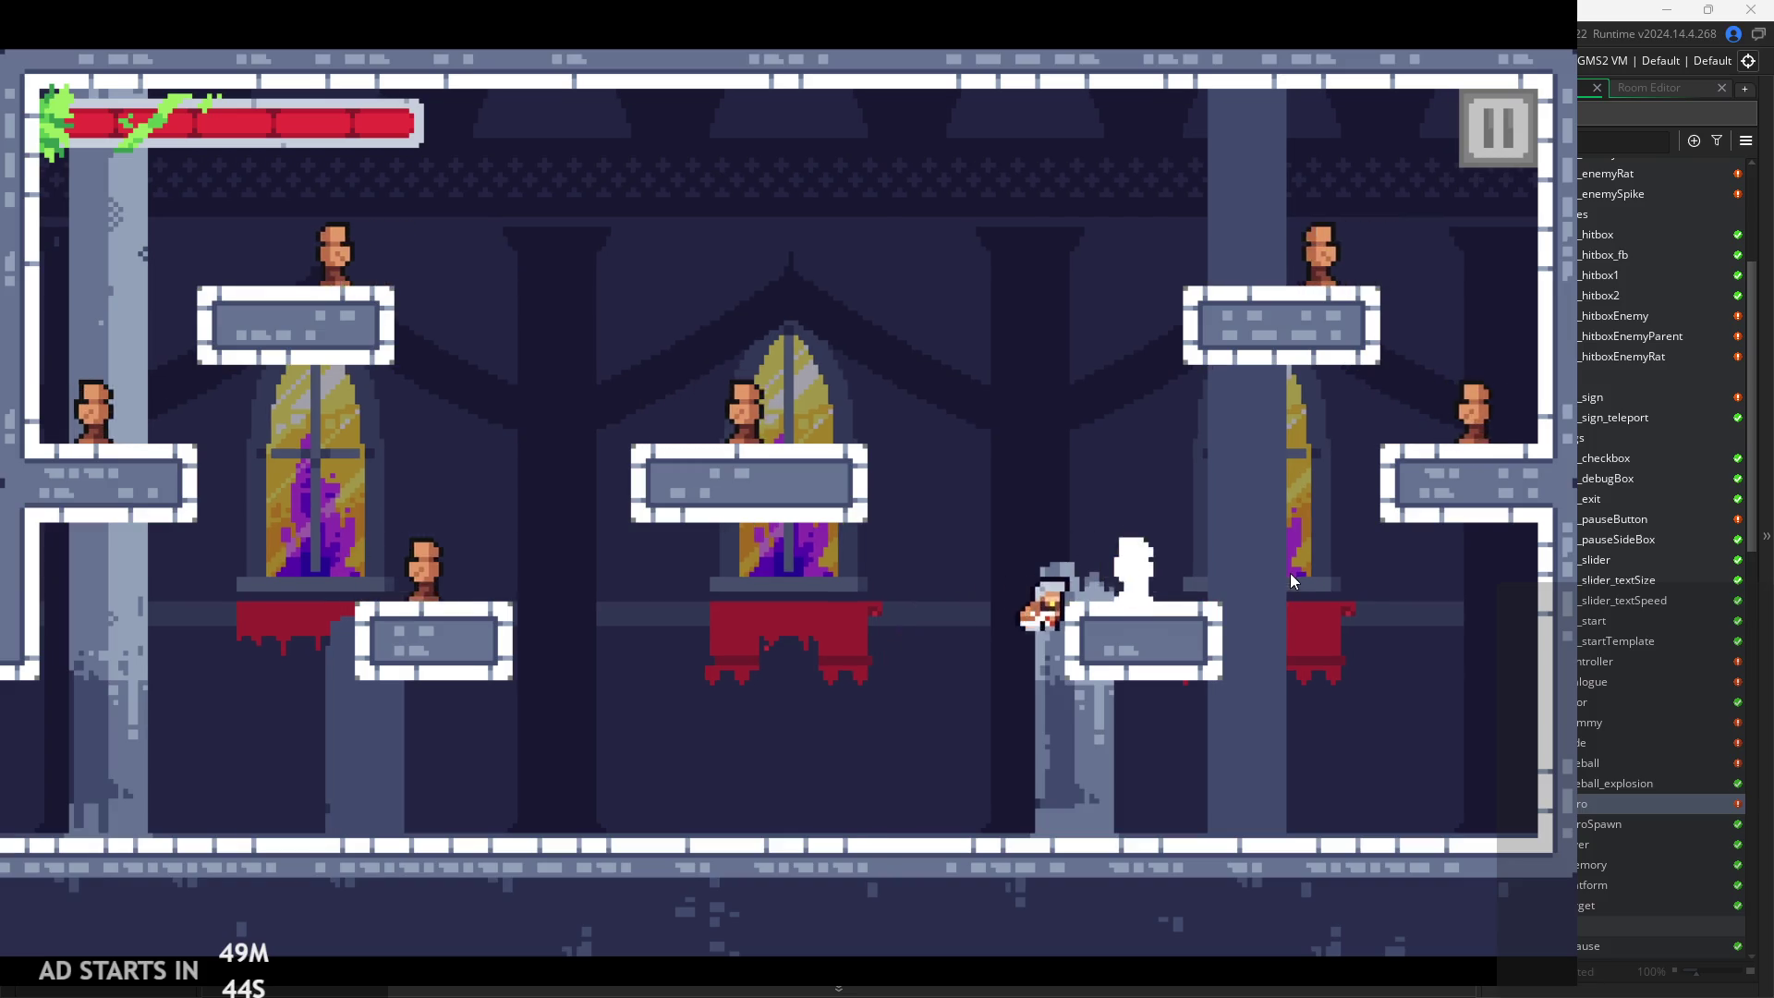
{"action": "key", "text": "Right"}
Jump and slash at the enemies using the z and x keys
{"action": "key", "text": "z"}
{"action": "key", "text": "Right"}
{"action": "key", "text": "x"}
{"action": "key", "text": "Left"}
{"action": "key", "text": "z"}
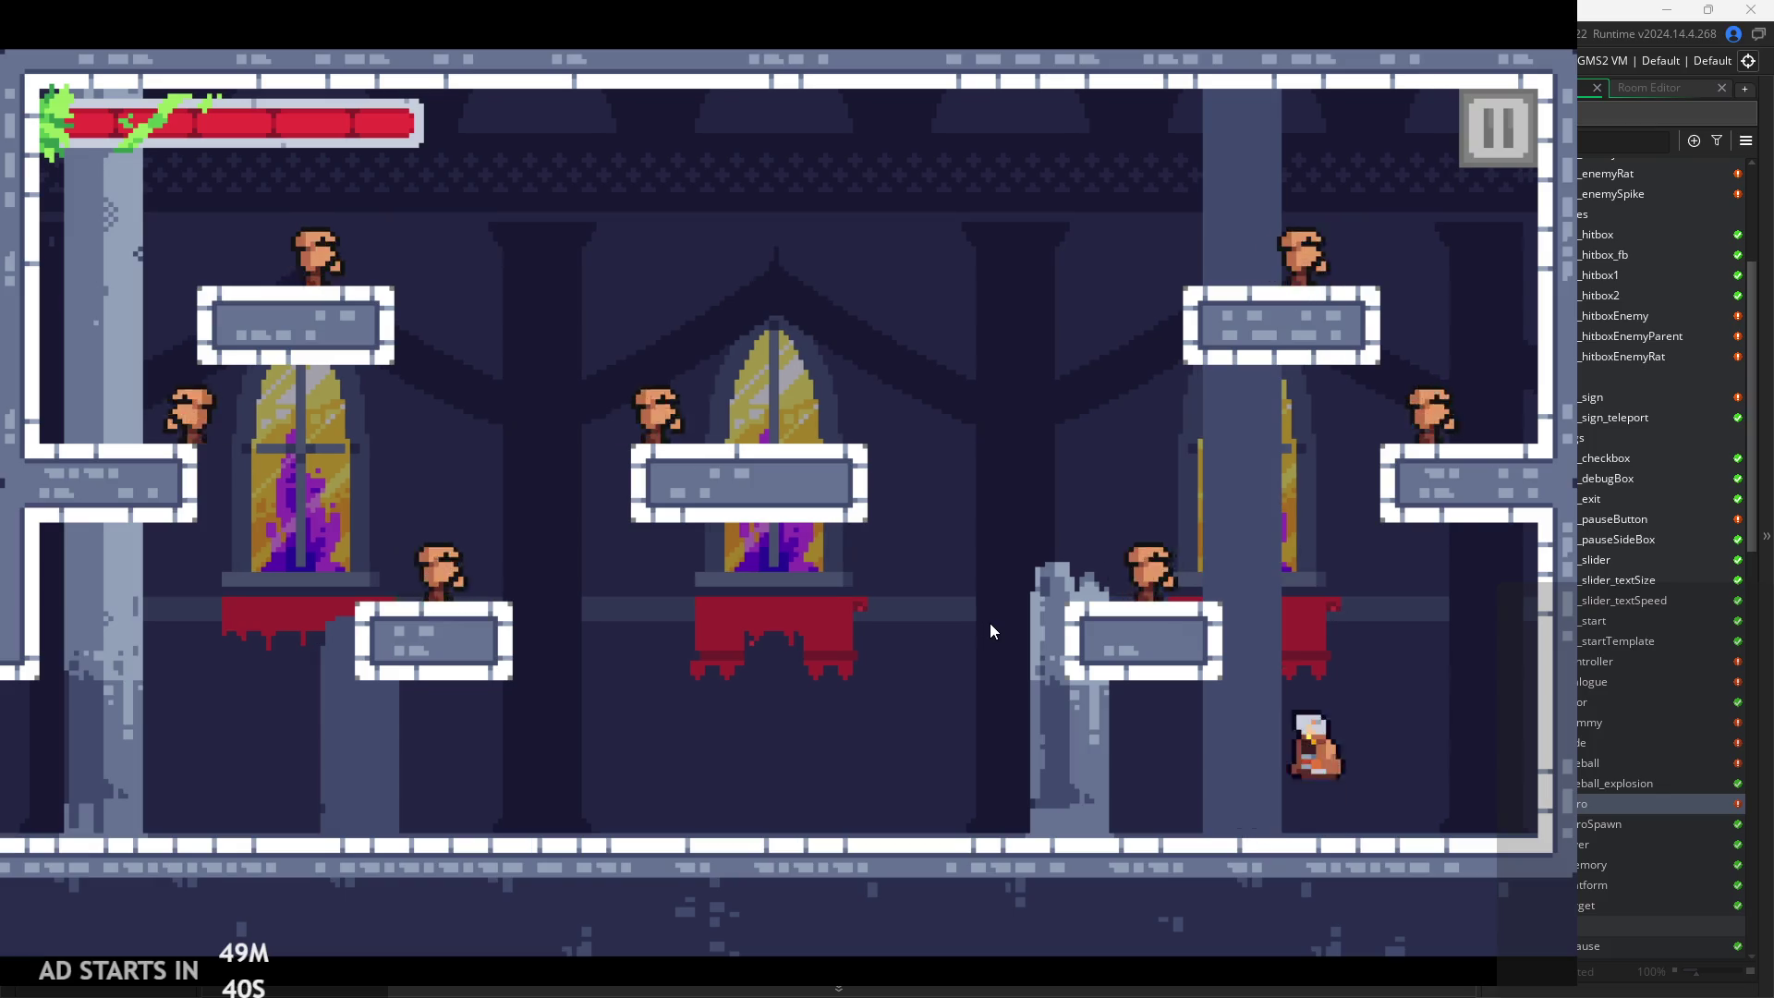
{"action": "key", "text": "x"}
{"action": "key", "text": "Left"}
{"action": "key", "text": "z"}
Pause and resume once more, walk into the next room, then pause and exit the game
{"action": "left_click", "coordinate": [1485, 151]}
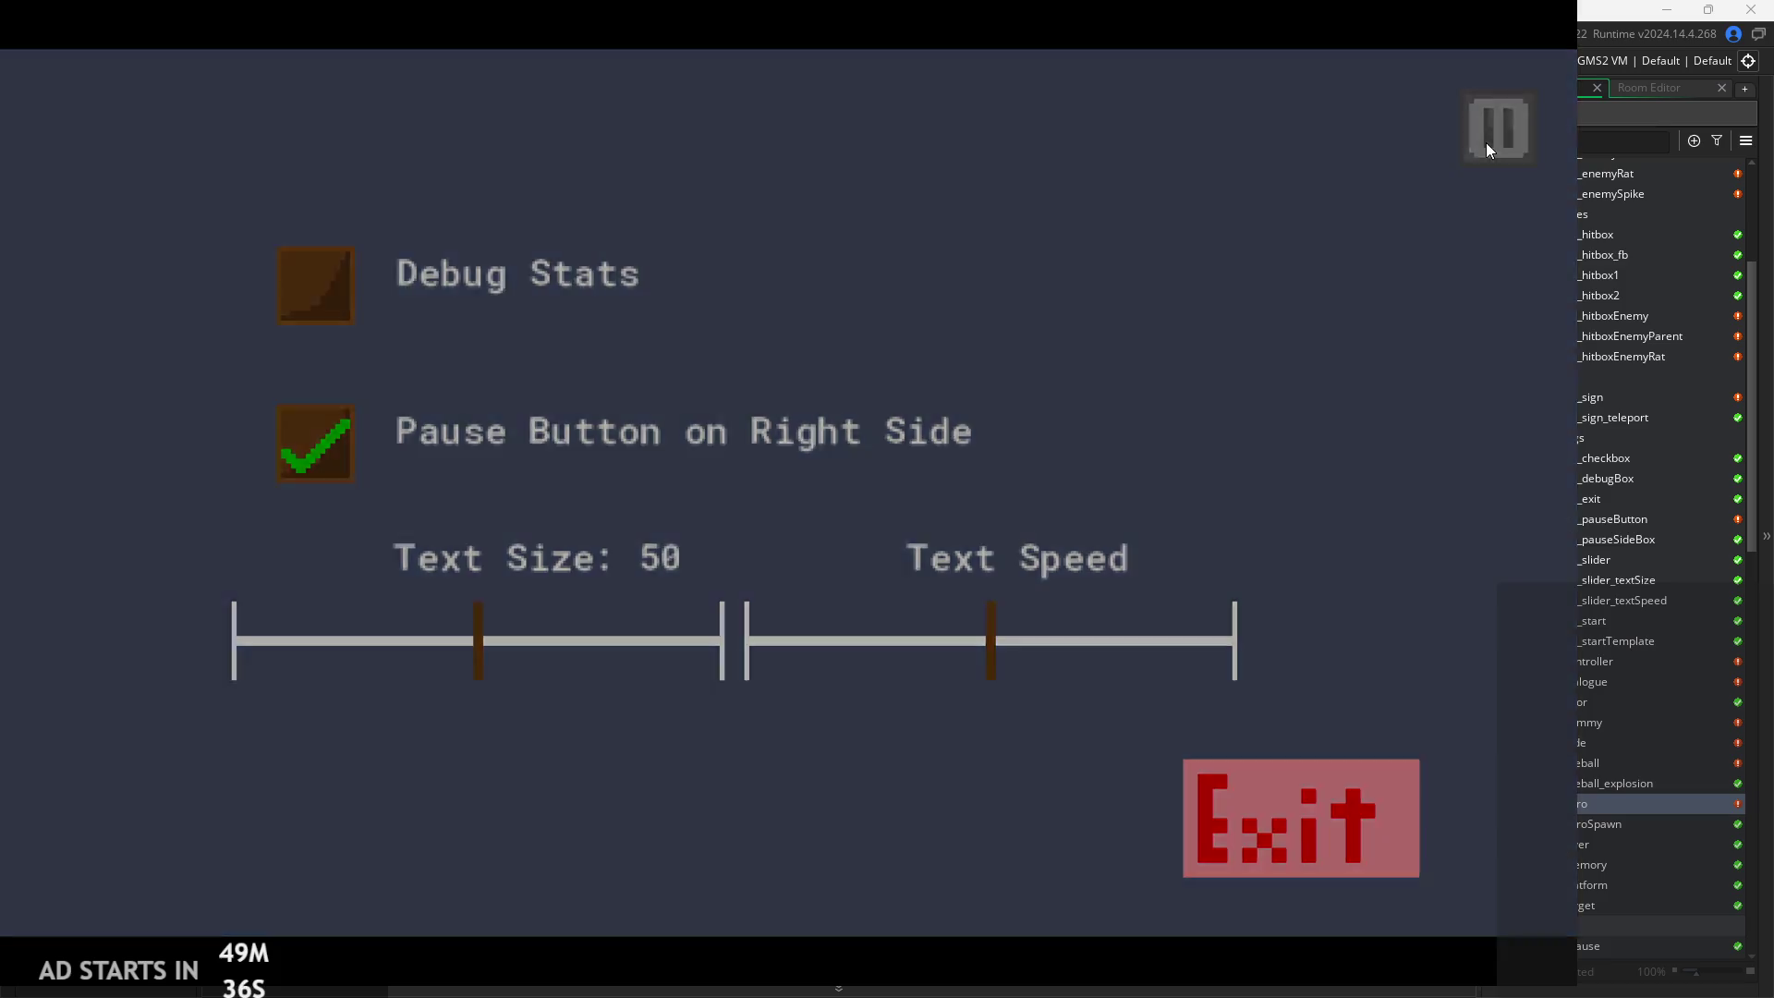
{"action": "left_click", "coordinate": [1486, 142]}
{"action": "key", "text": "Left"}
{"action": "key", "text": "Left"}
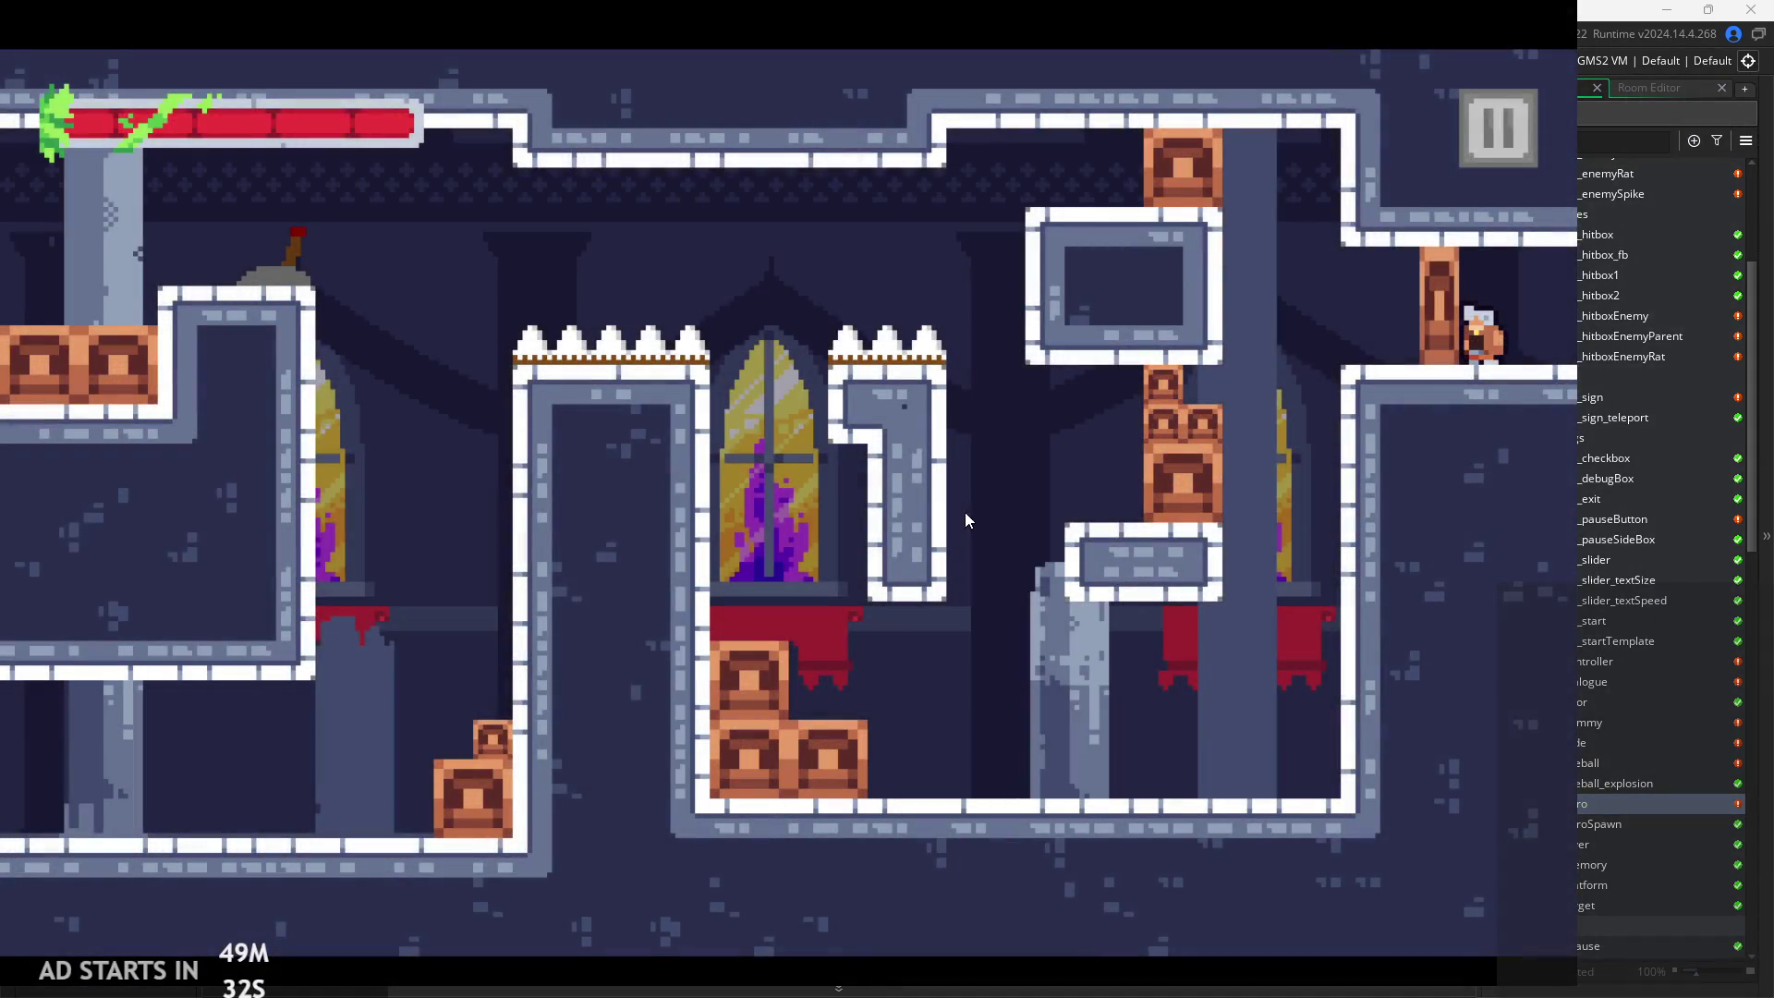
{"action": "key", "text": "Right"}
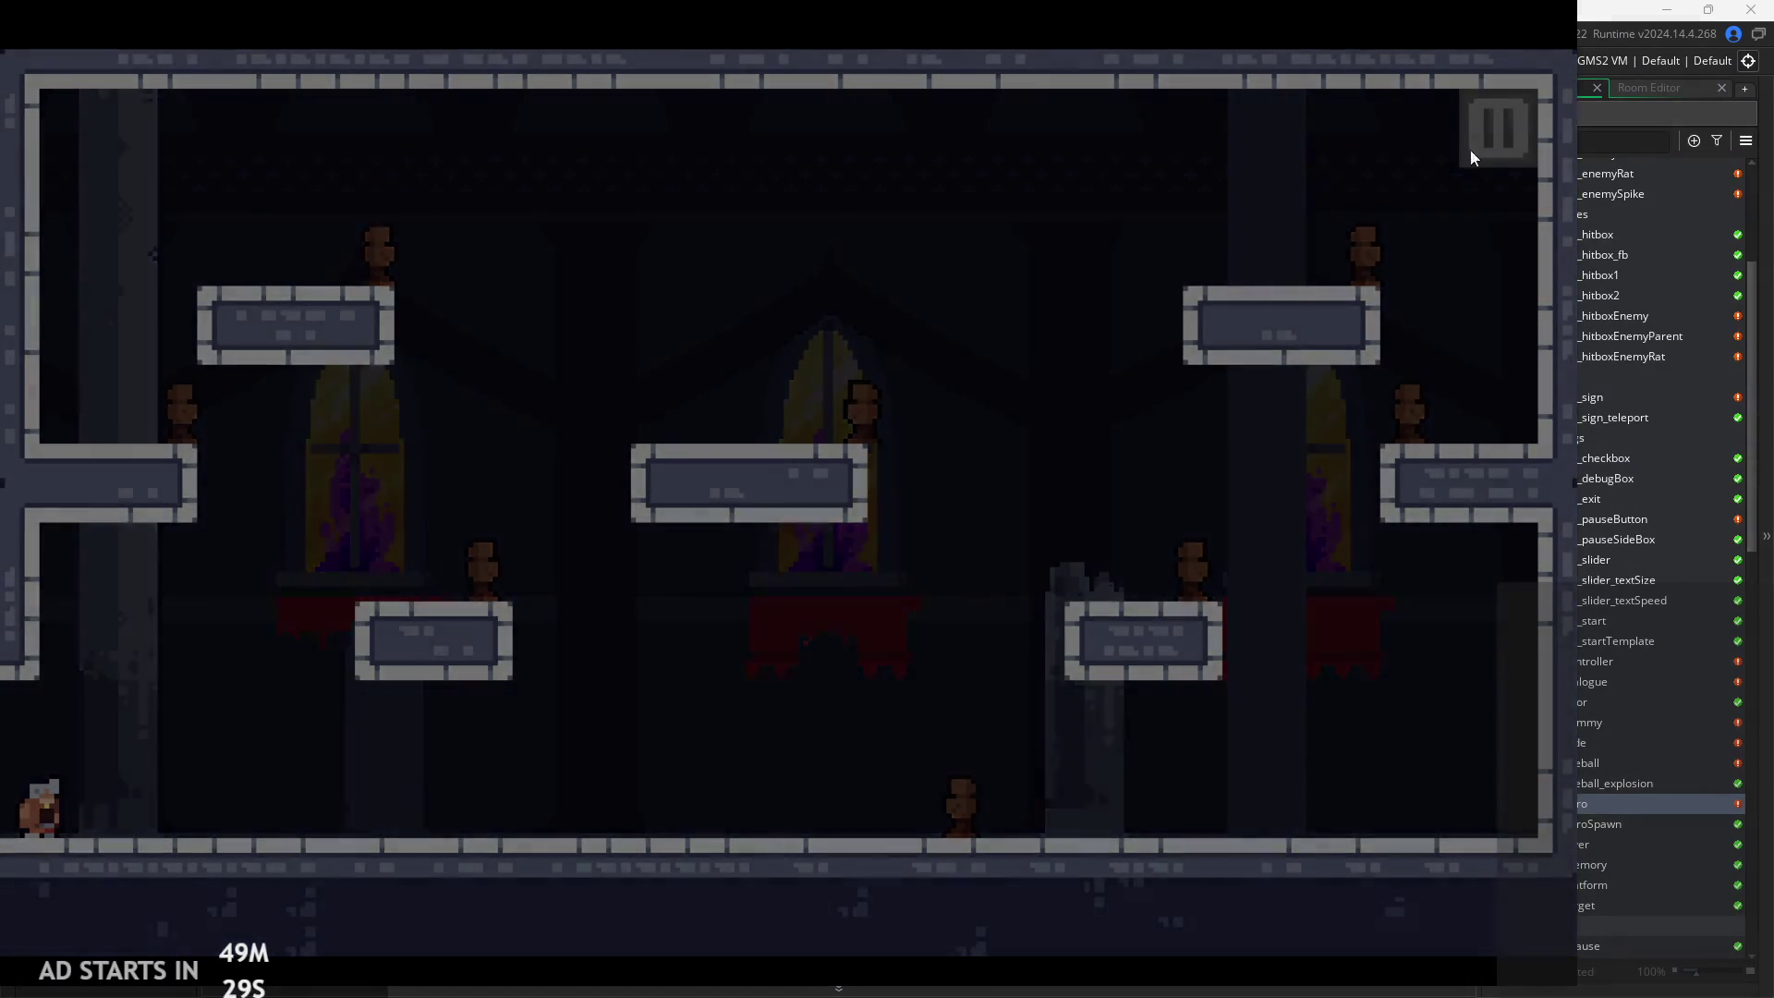
{"action": "left_click", "coordinate": [1471, 150]}
{"action": "left_click", "coordinate": [1319, 800]}
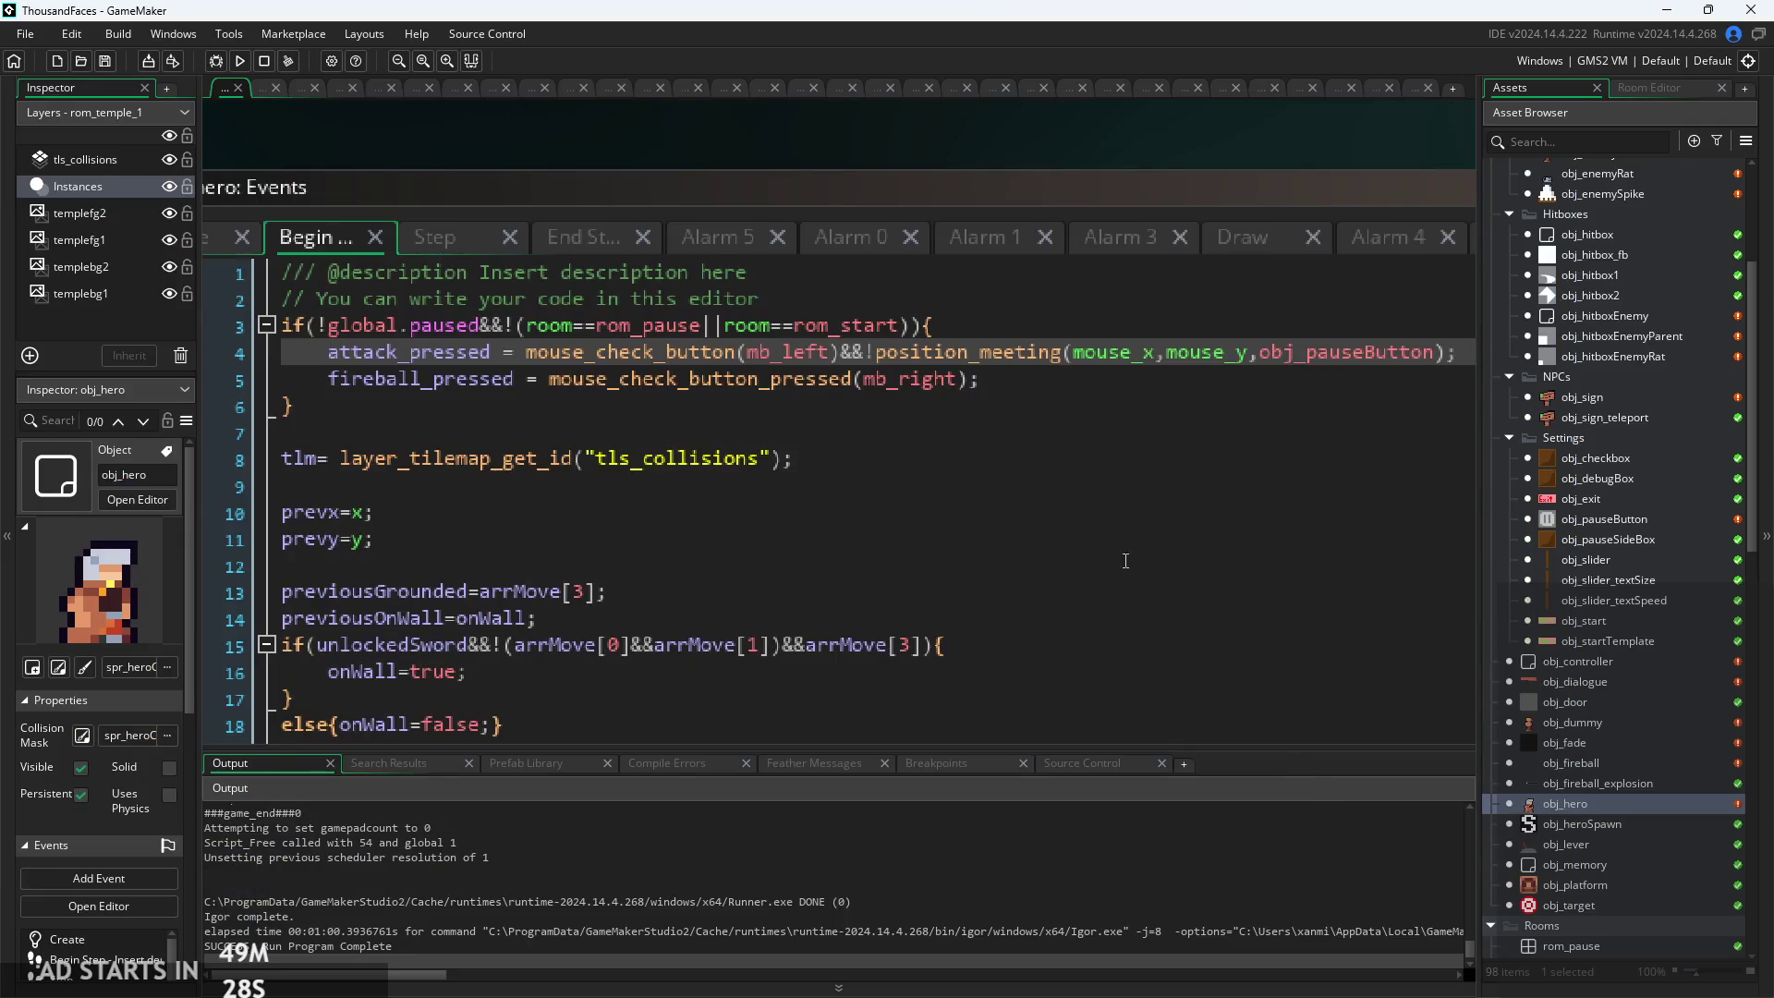
Open obj_fade and read its Create event code
{"action": "scroll", "coordinate": [1100, 536], "scroll_direction": "down", "scroll_amount": 2, "text": "ctrl"}
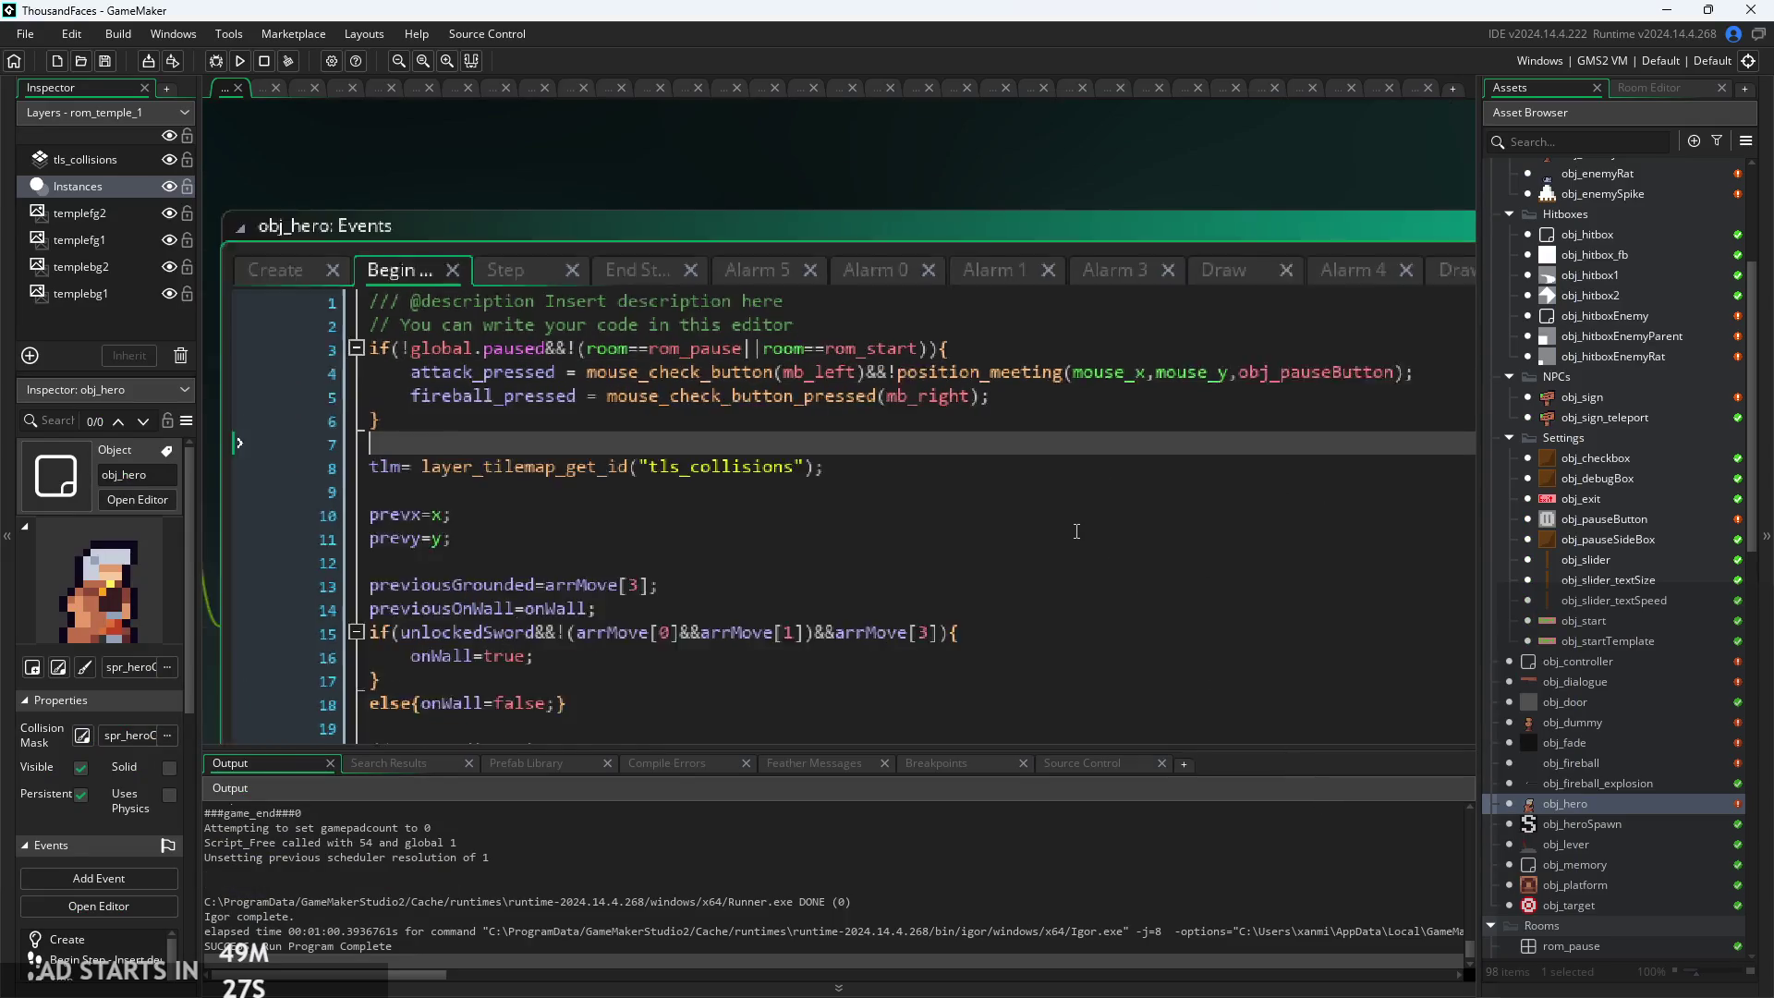
{"action": "left_click", "coordinate": [1093, 429]}
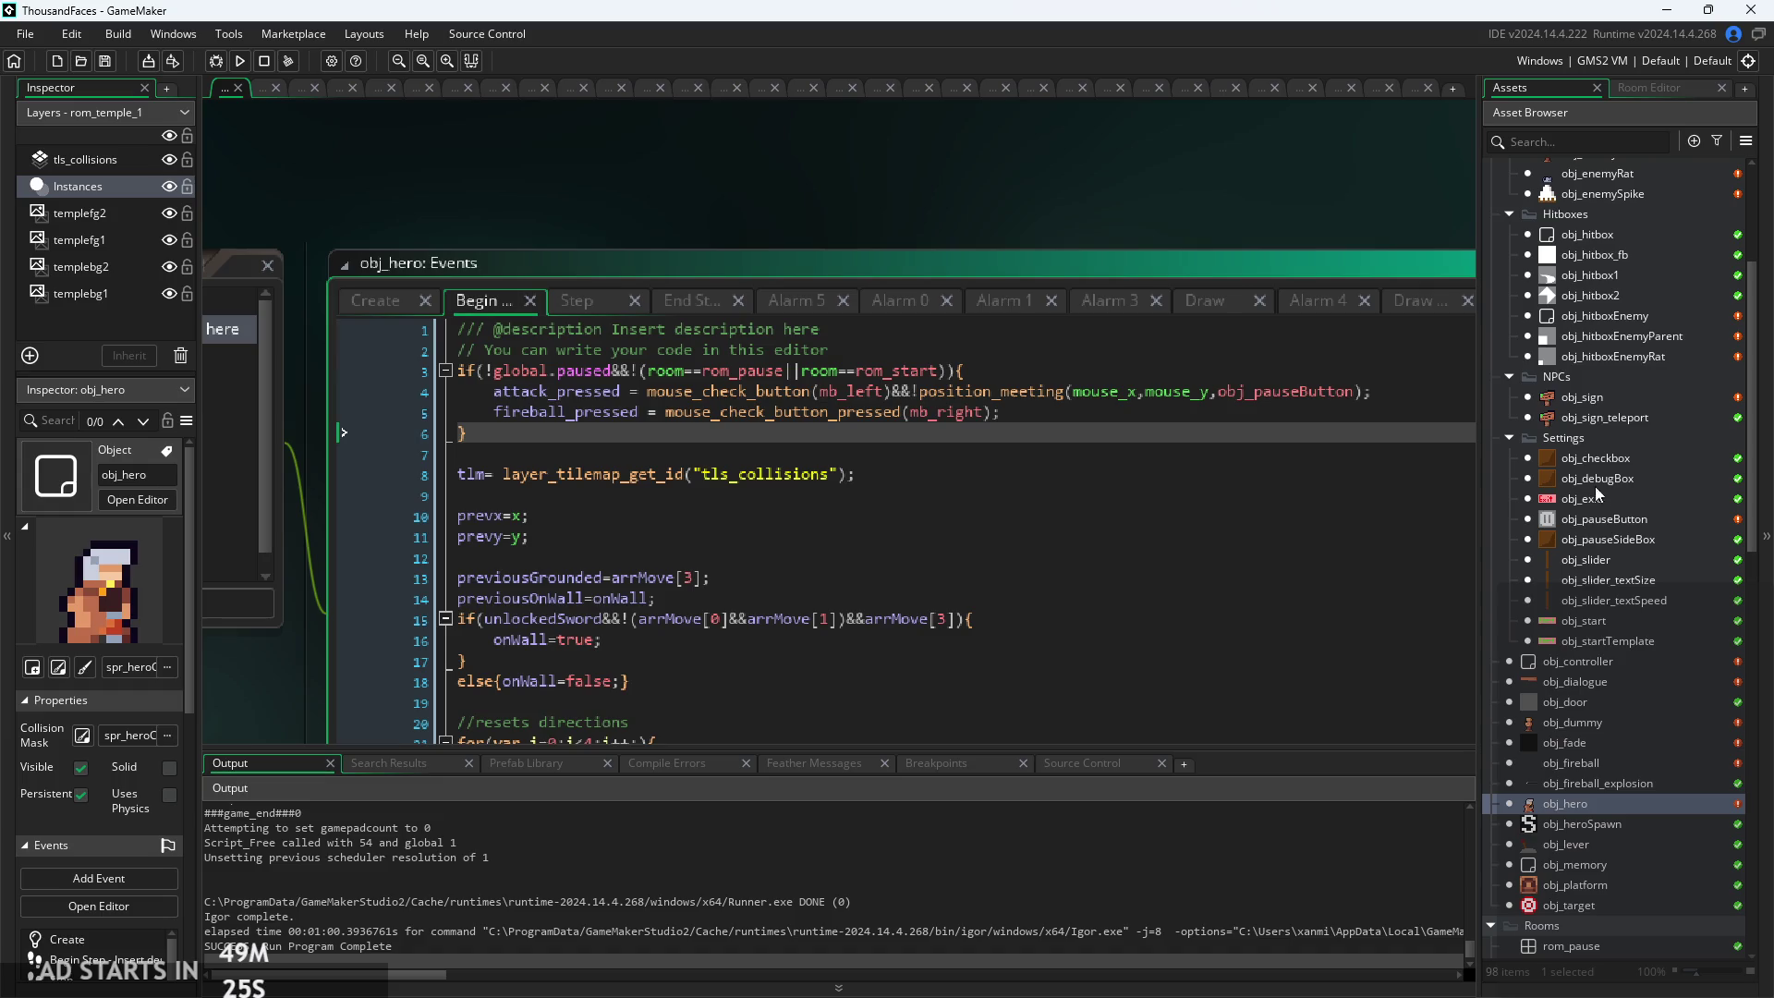
{"action": "double_click", "coordinate": [1588, 737]}
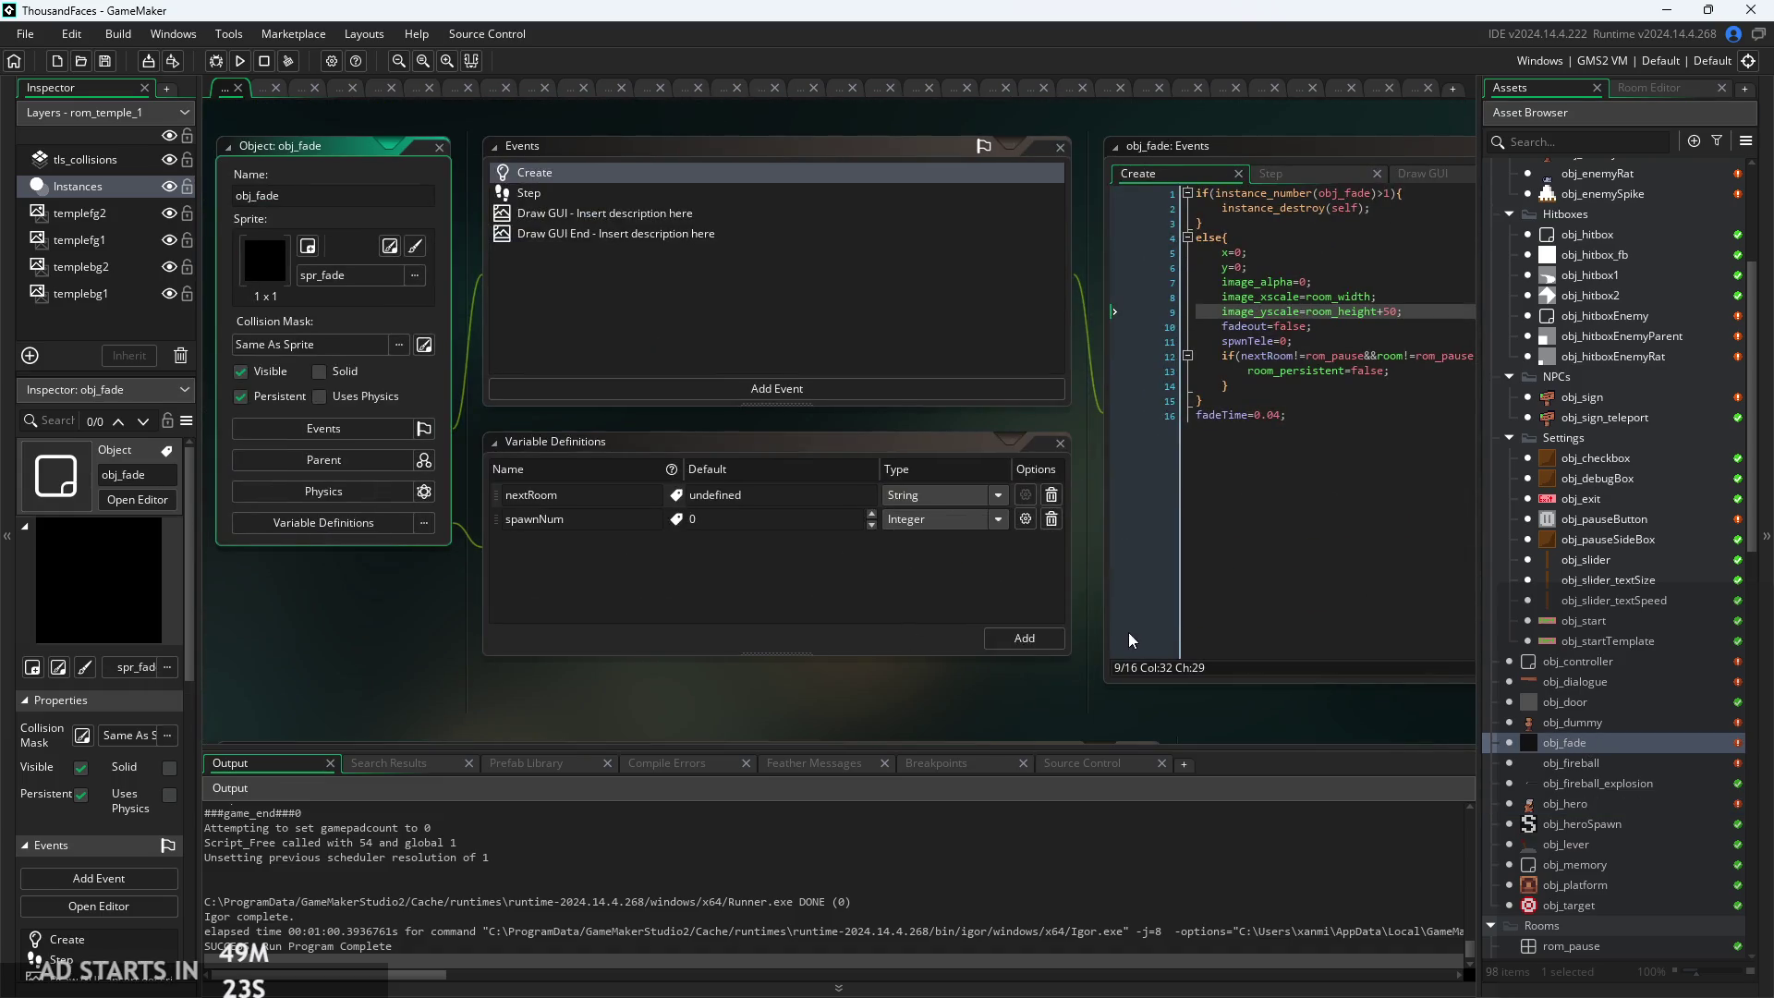
{"action": "scroll", "coordinate": [1100, 638], "scroll_direction": "up", "scroll_amount": 3, "text": "ctrl"}
{"action": "left_click", "coordinate": [748, 438]}
{"action": "scroll", "coordinate": [644, 472], "scroll_direction": "up", "scroll_amount": 2, "text": "ctrl"}
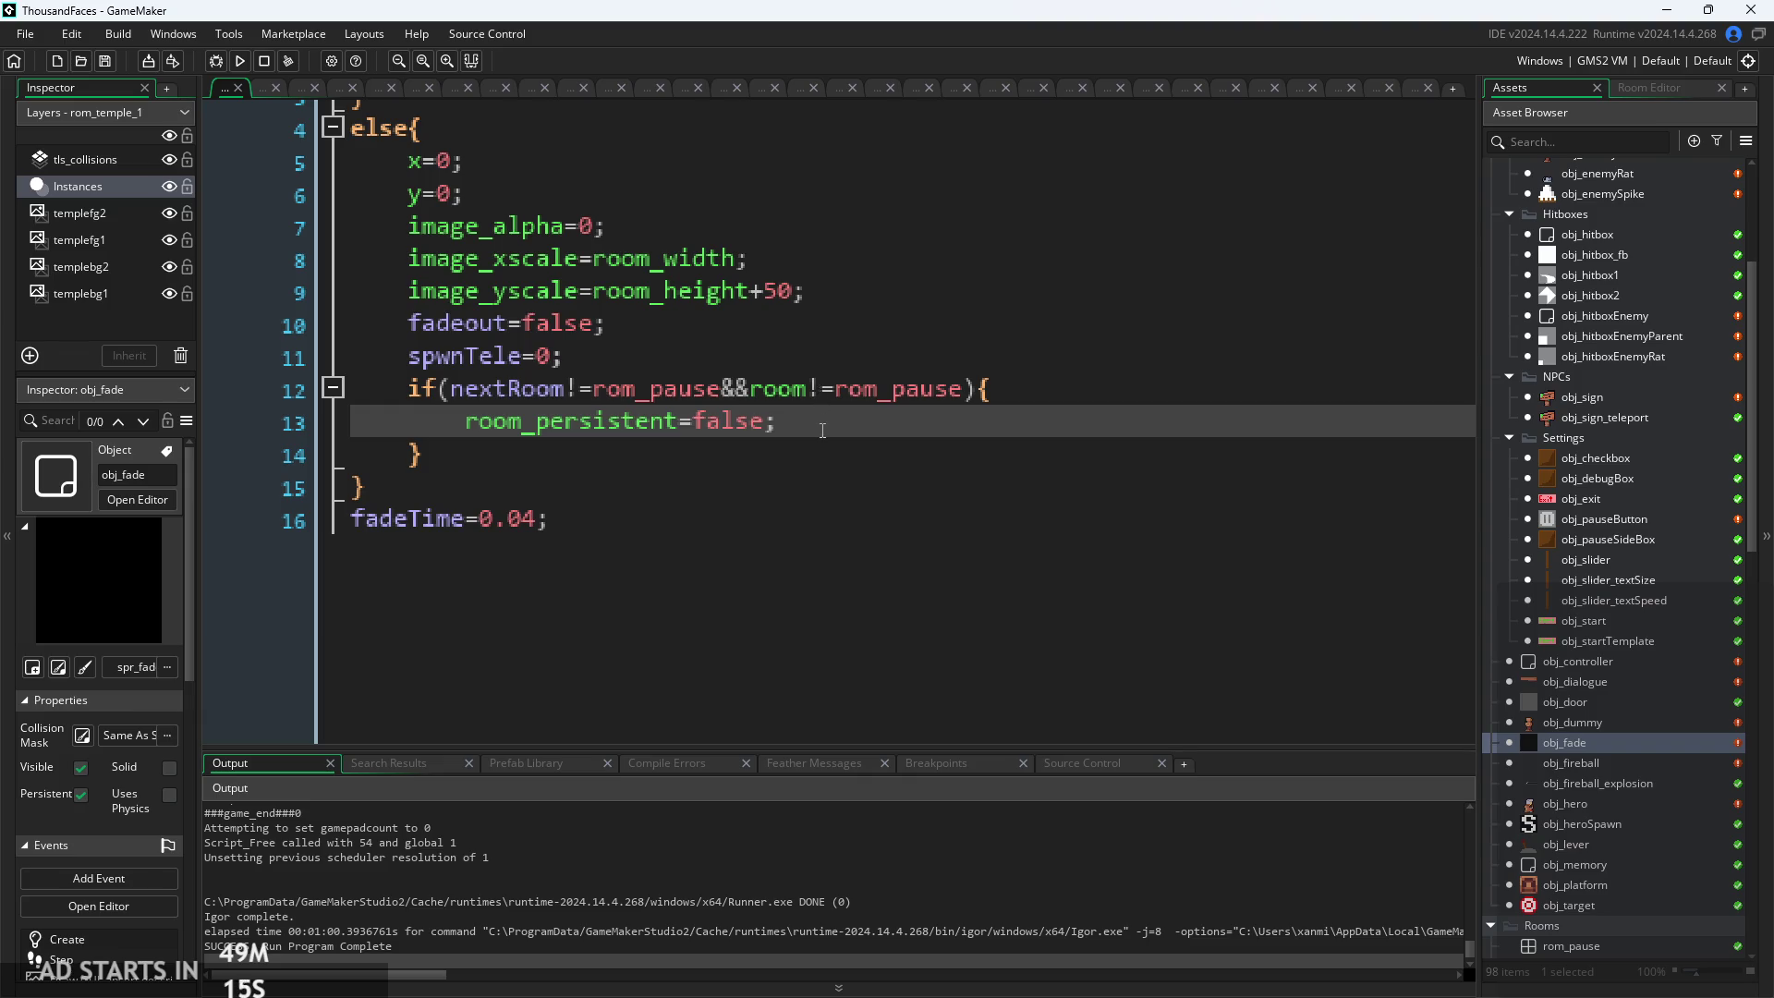
Review obj_fade's room check and the fadeTime=0.04 statement on line 16
{"action": "left_click", "coordinate": [679, 388]}
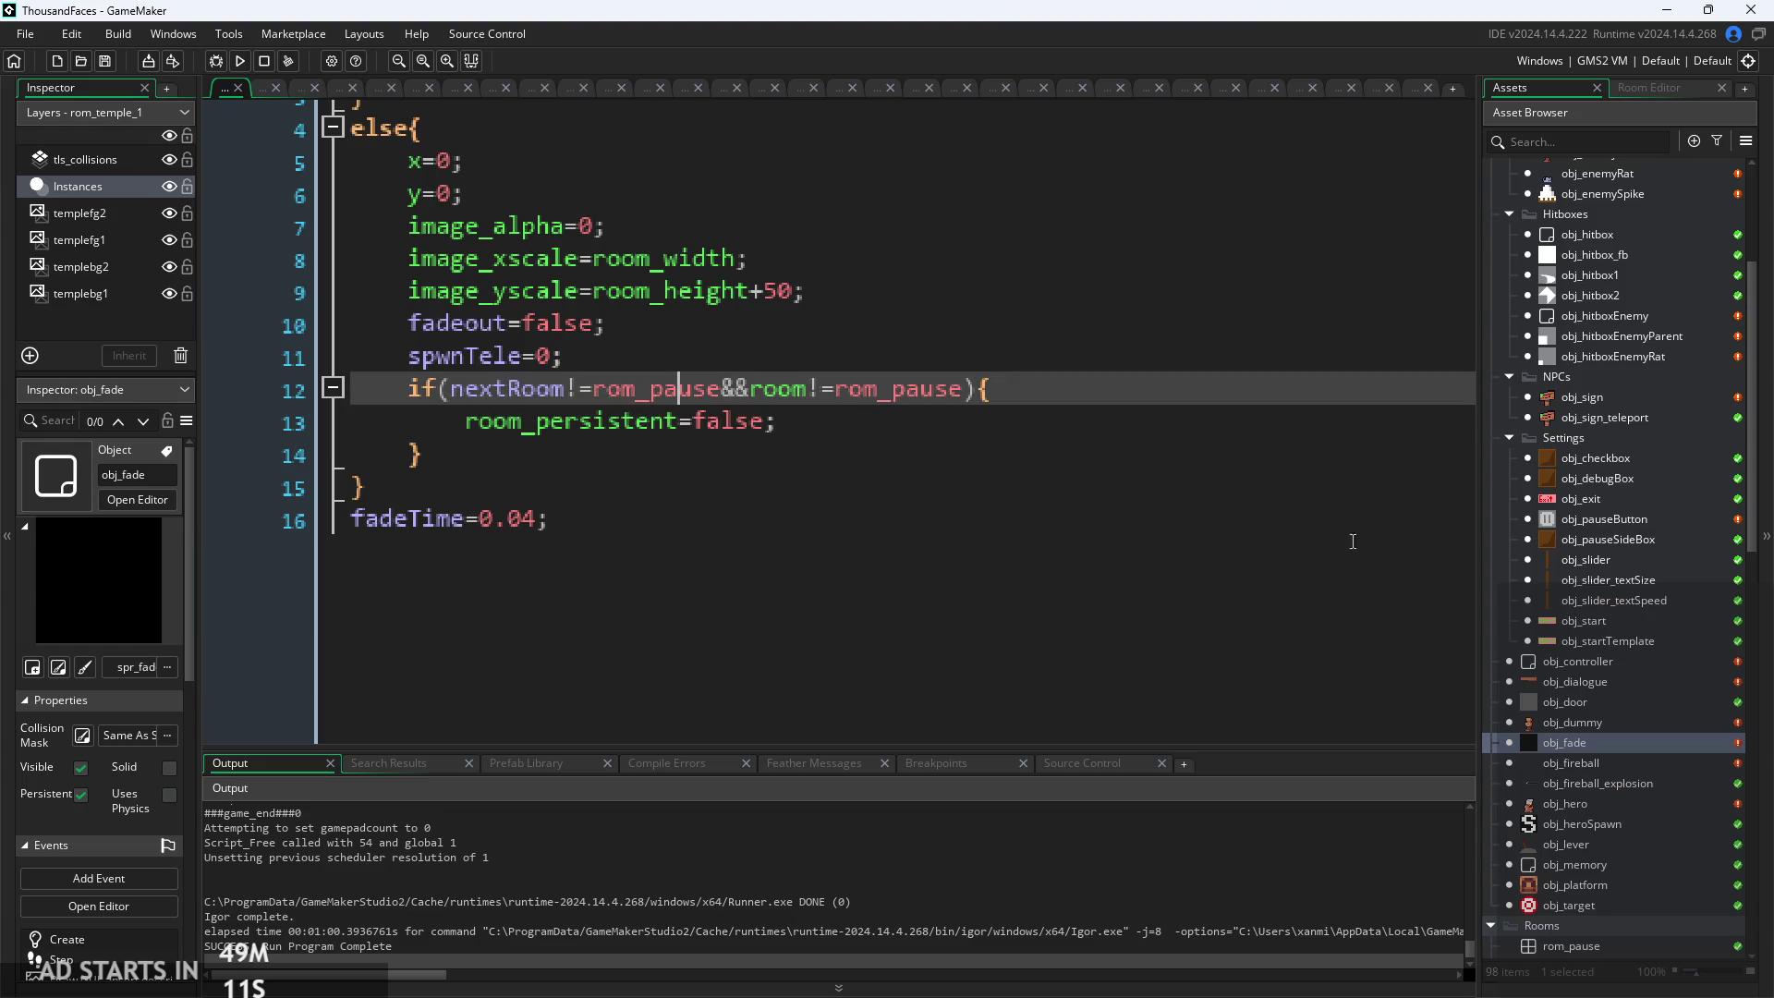
{"action": "scroll", "coordinate": [1600, 420], "scroll_direction": "up", "scroll_amount": 3}
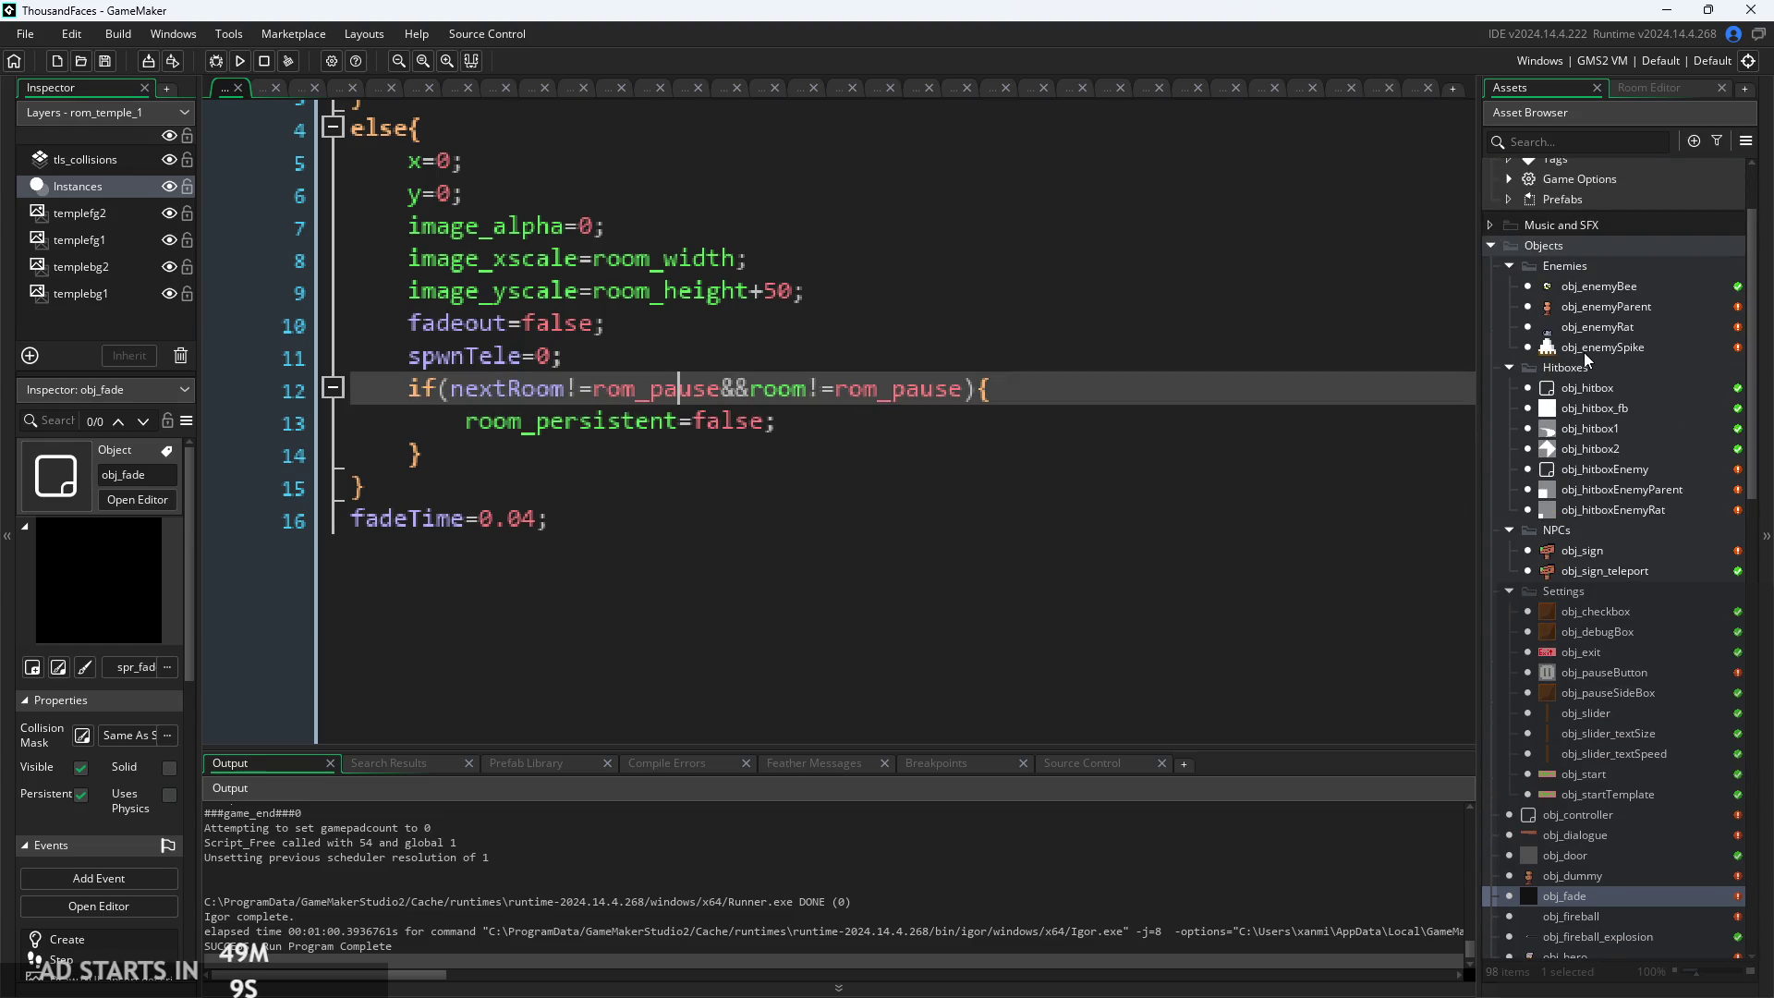
{"action": "left_click", "coordinate": [909, 466]}
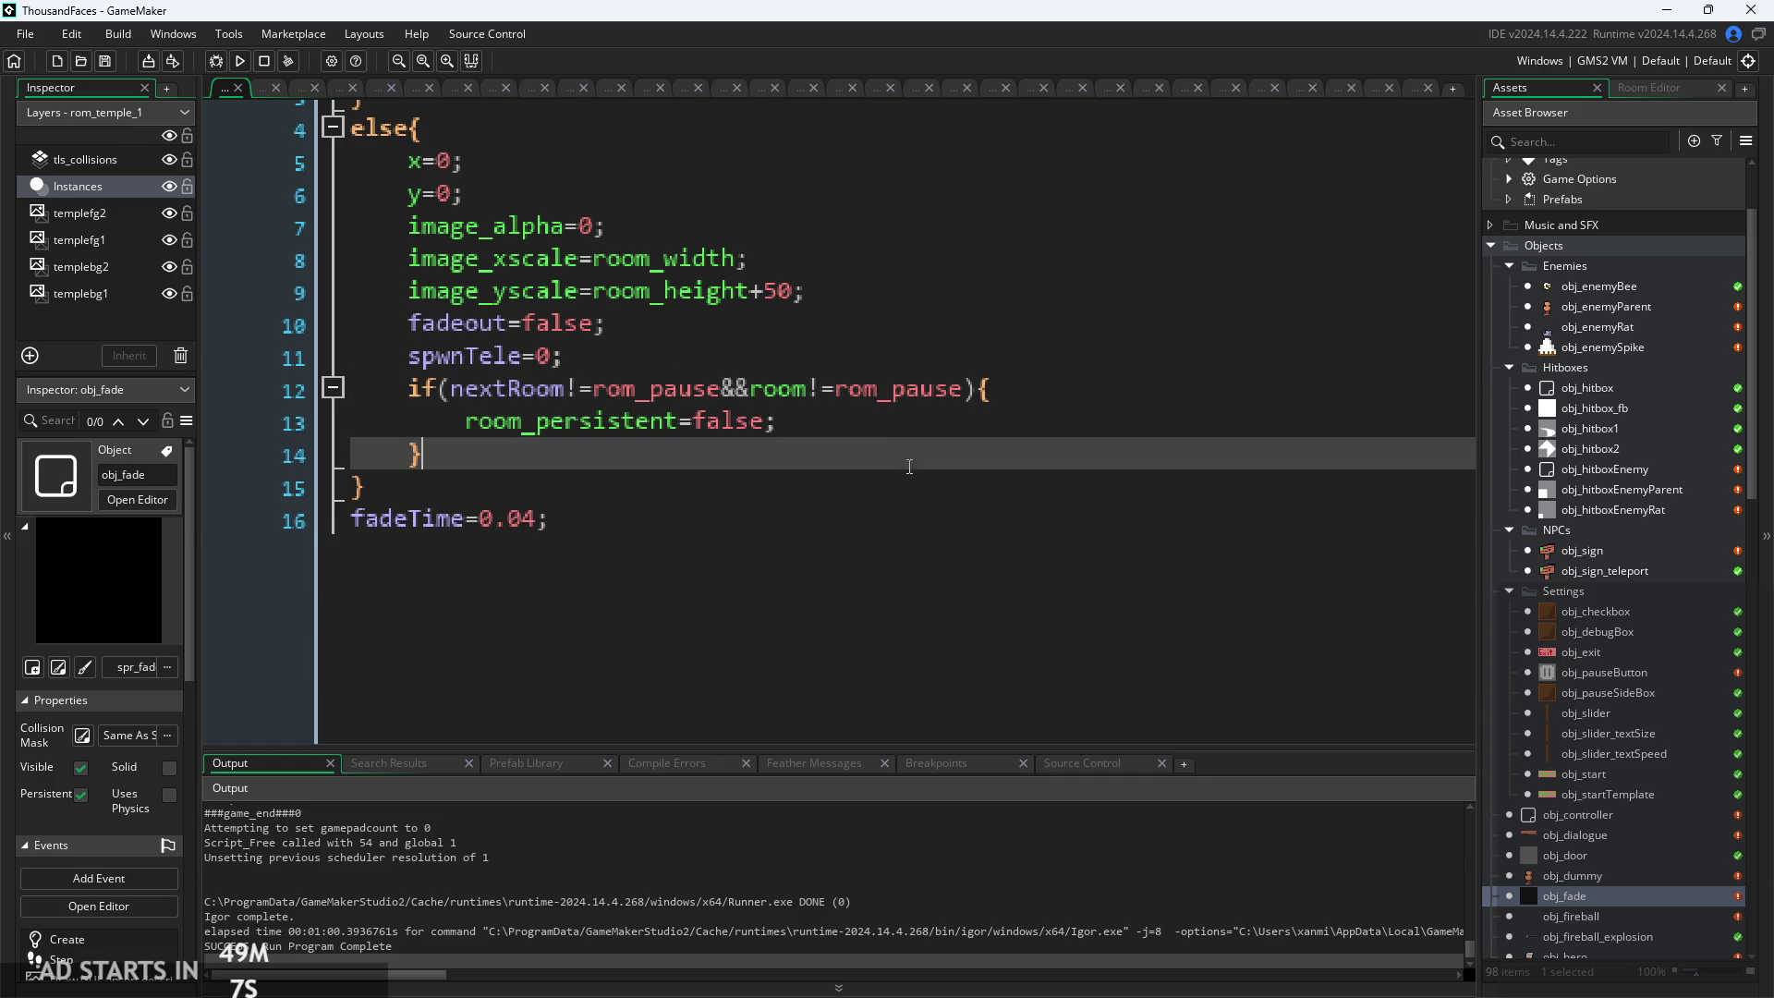
{"action": "scroll", "coordinate": [805, 407], "scroll_direction": "down", "scroll_amount": 2}
{"action": "scroll", "coordinate": [811, 353], "scroll_direction": "down", "scroll_amount": 2}
{"action": "left_click", "coordinate": [783, 499]}
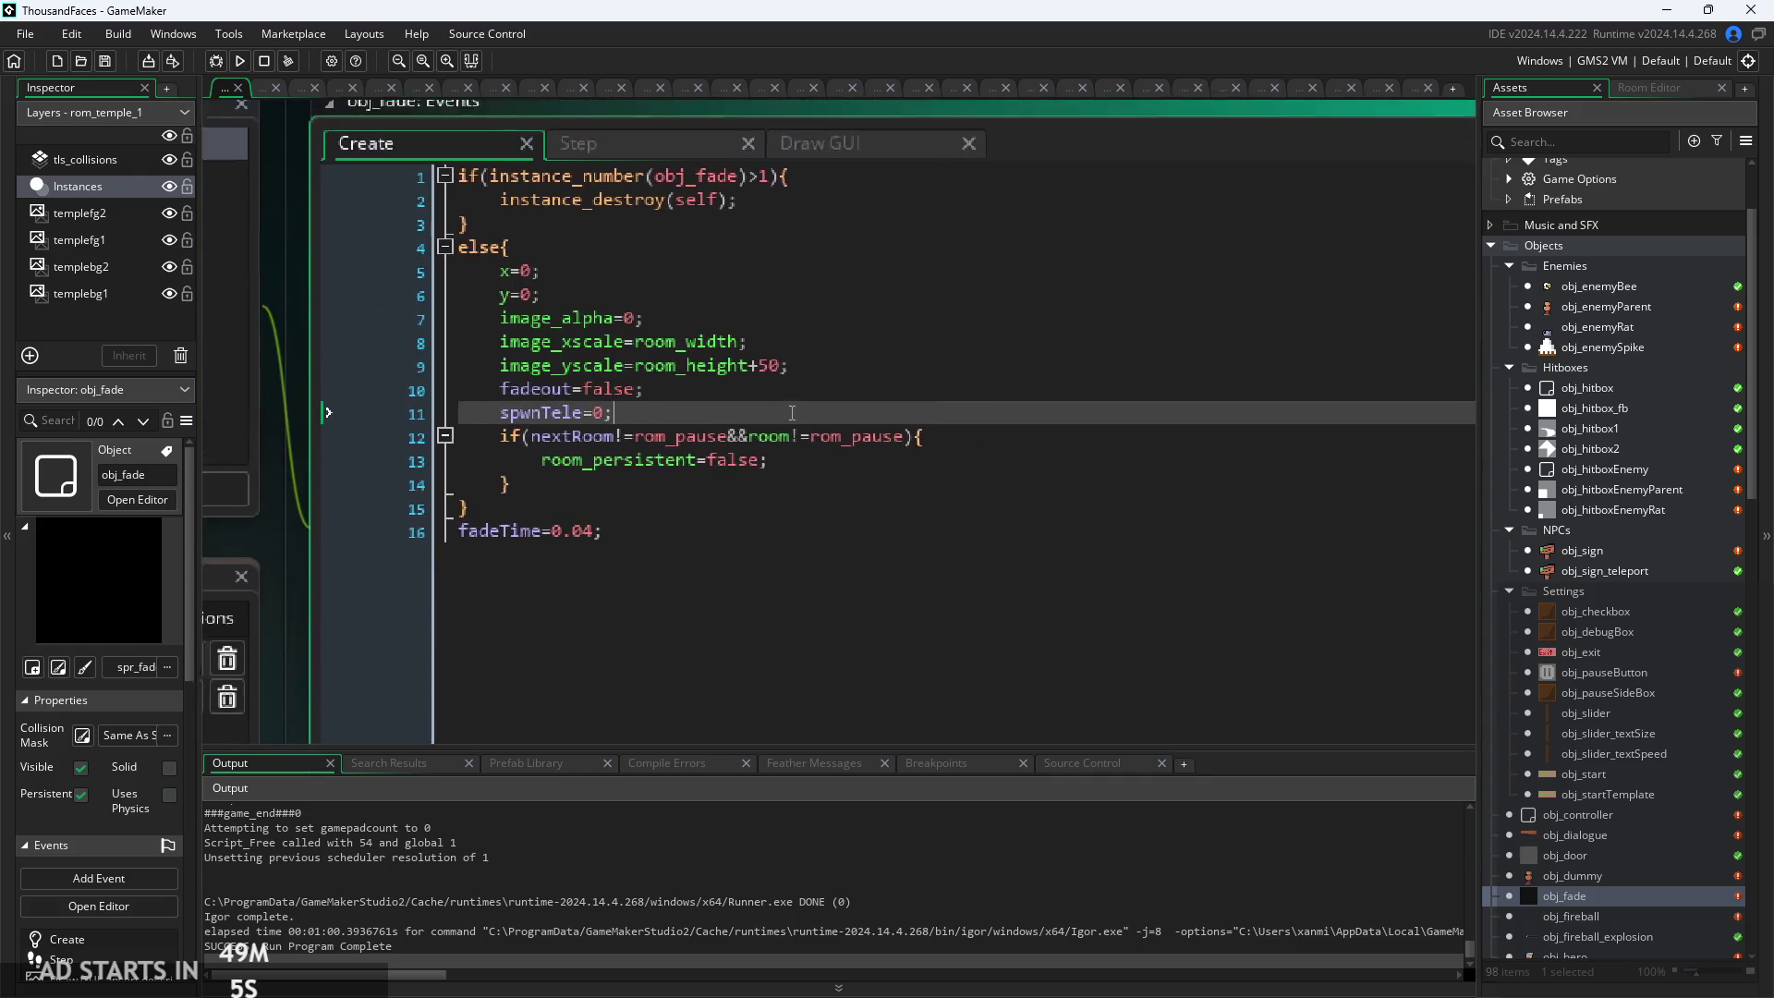
{"action": "left_click_drag", "start_coordinate": [610, 596], "coordinate": [679, 614]}
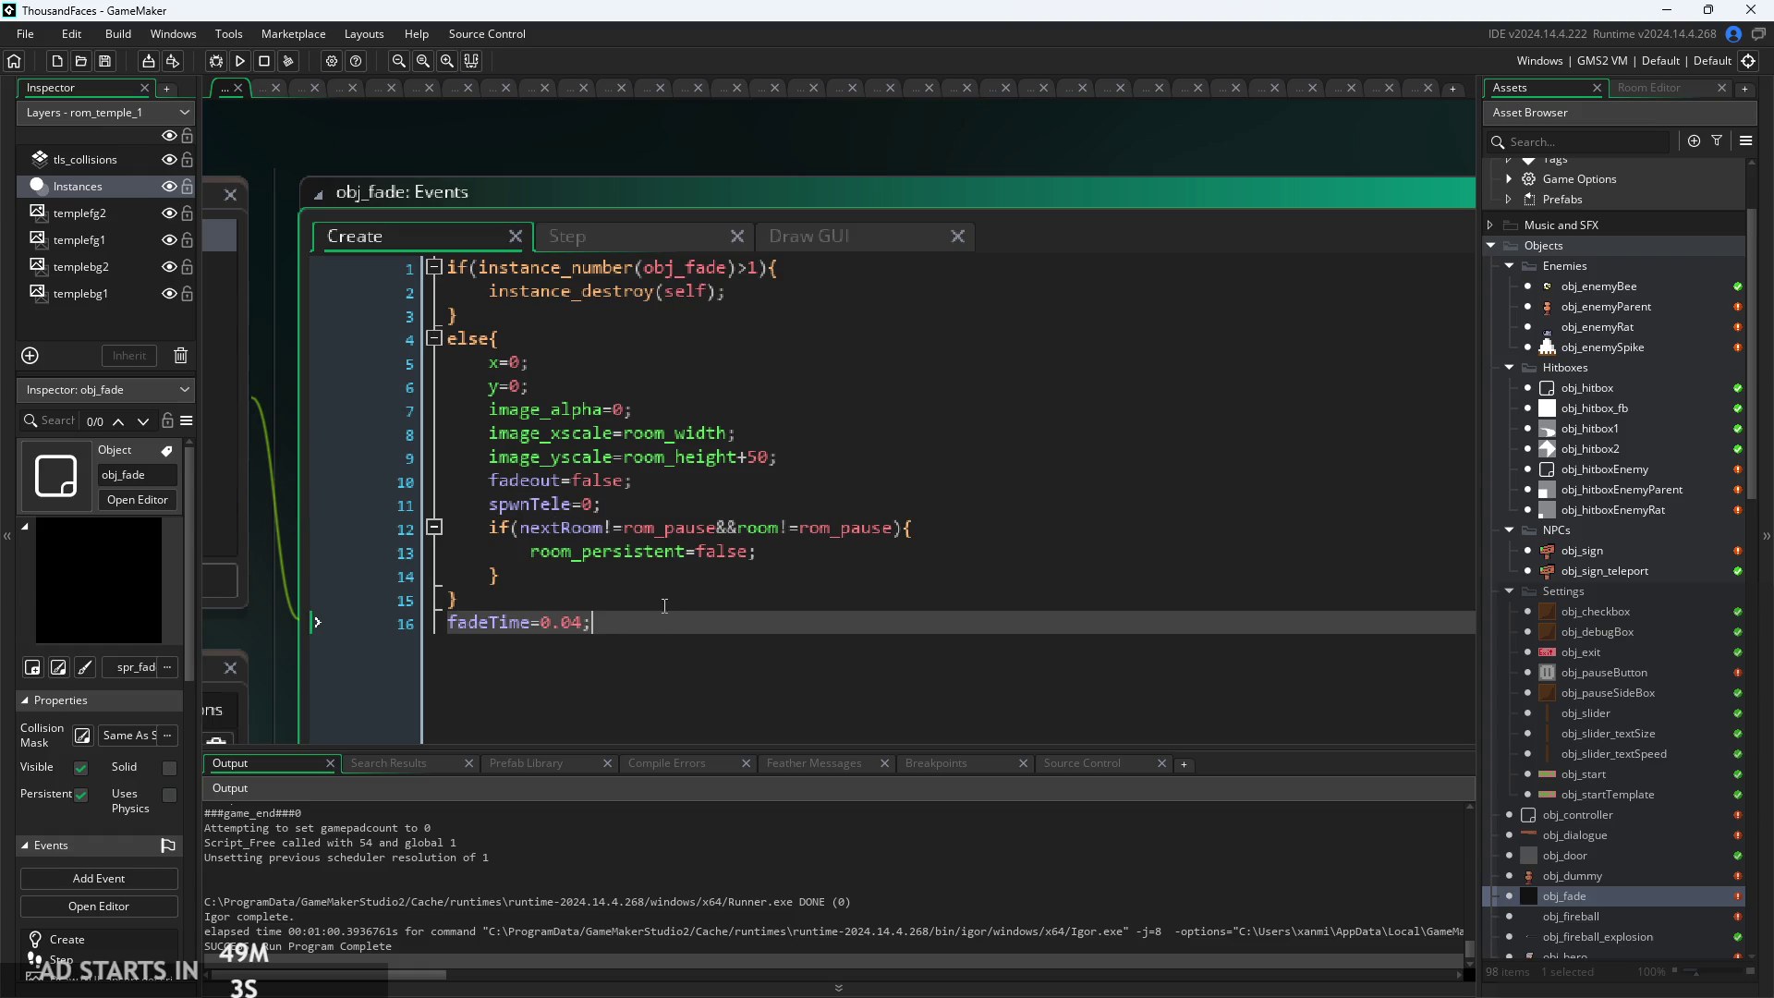
{"action": "scroll", "coordinate": [1533, 540], "scroll_direction": "up", "scroll_amount": 2}
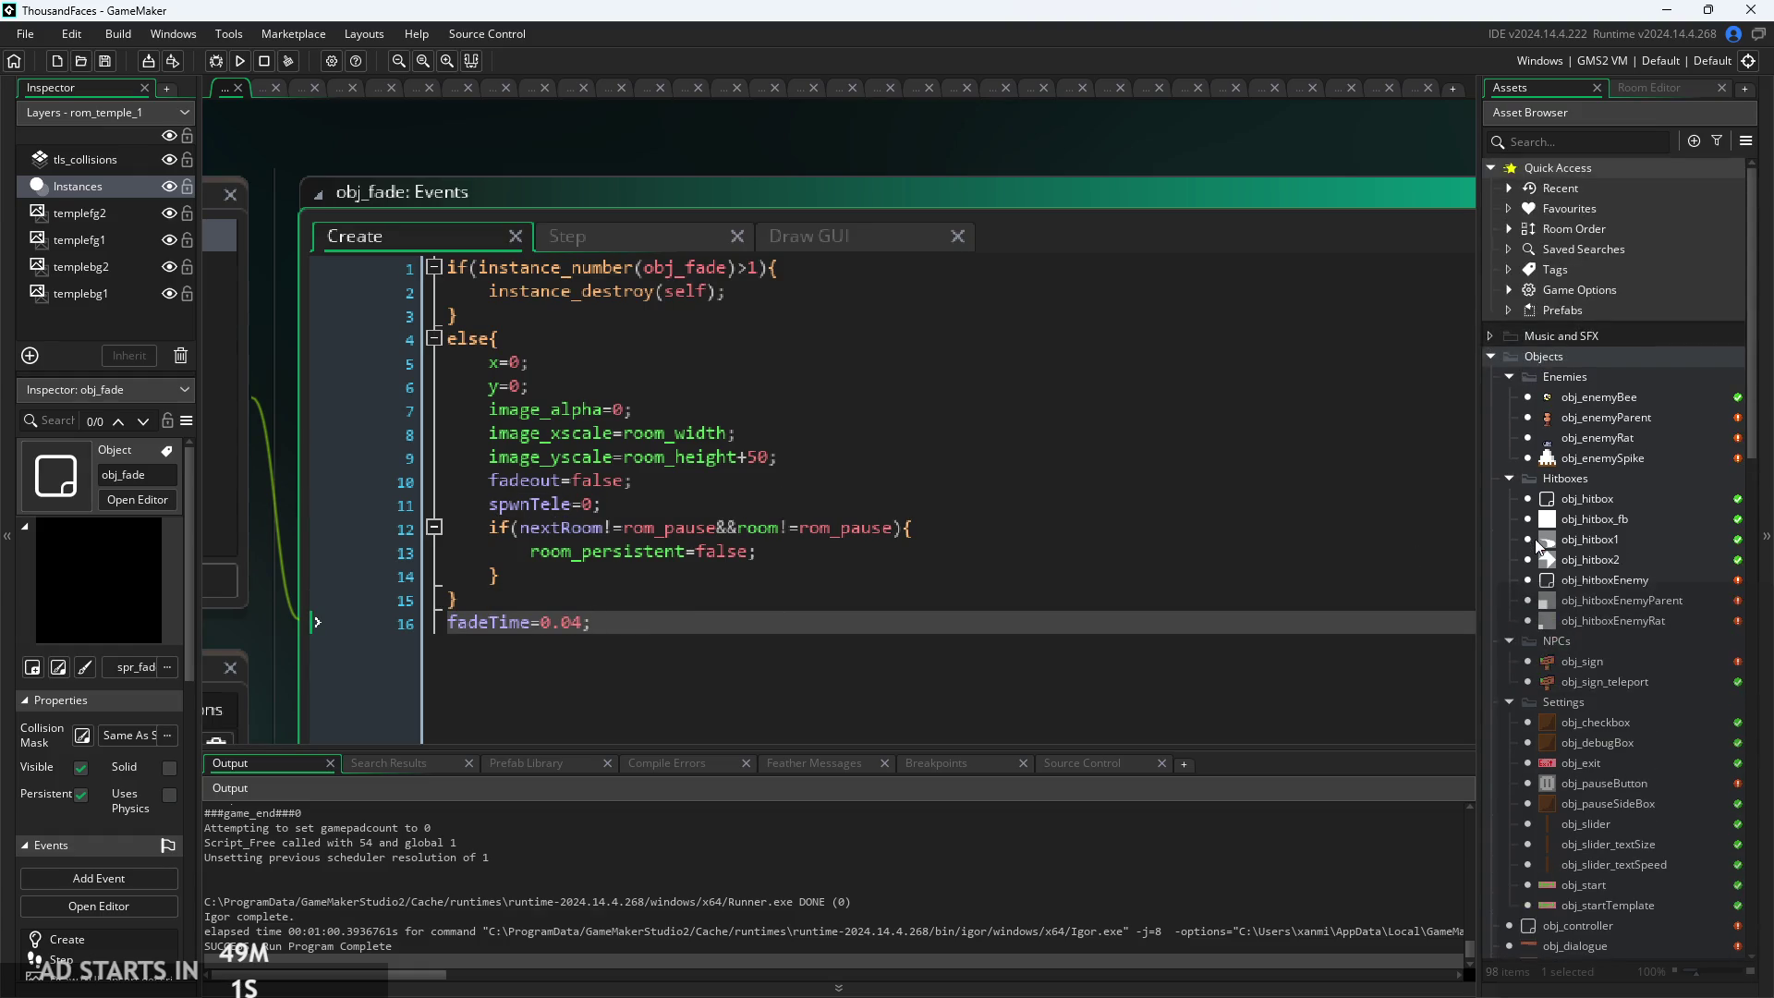
{"action": "scroll", "coordinate": [1591, 525], "scroll_direction": "down", "scroll_amount": 2}
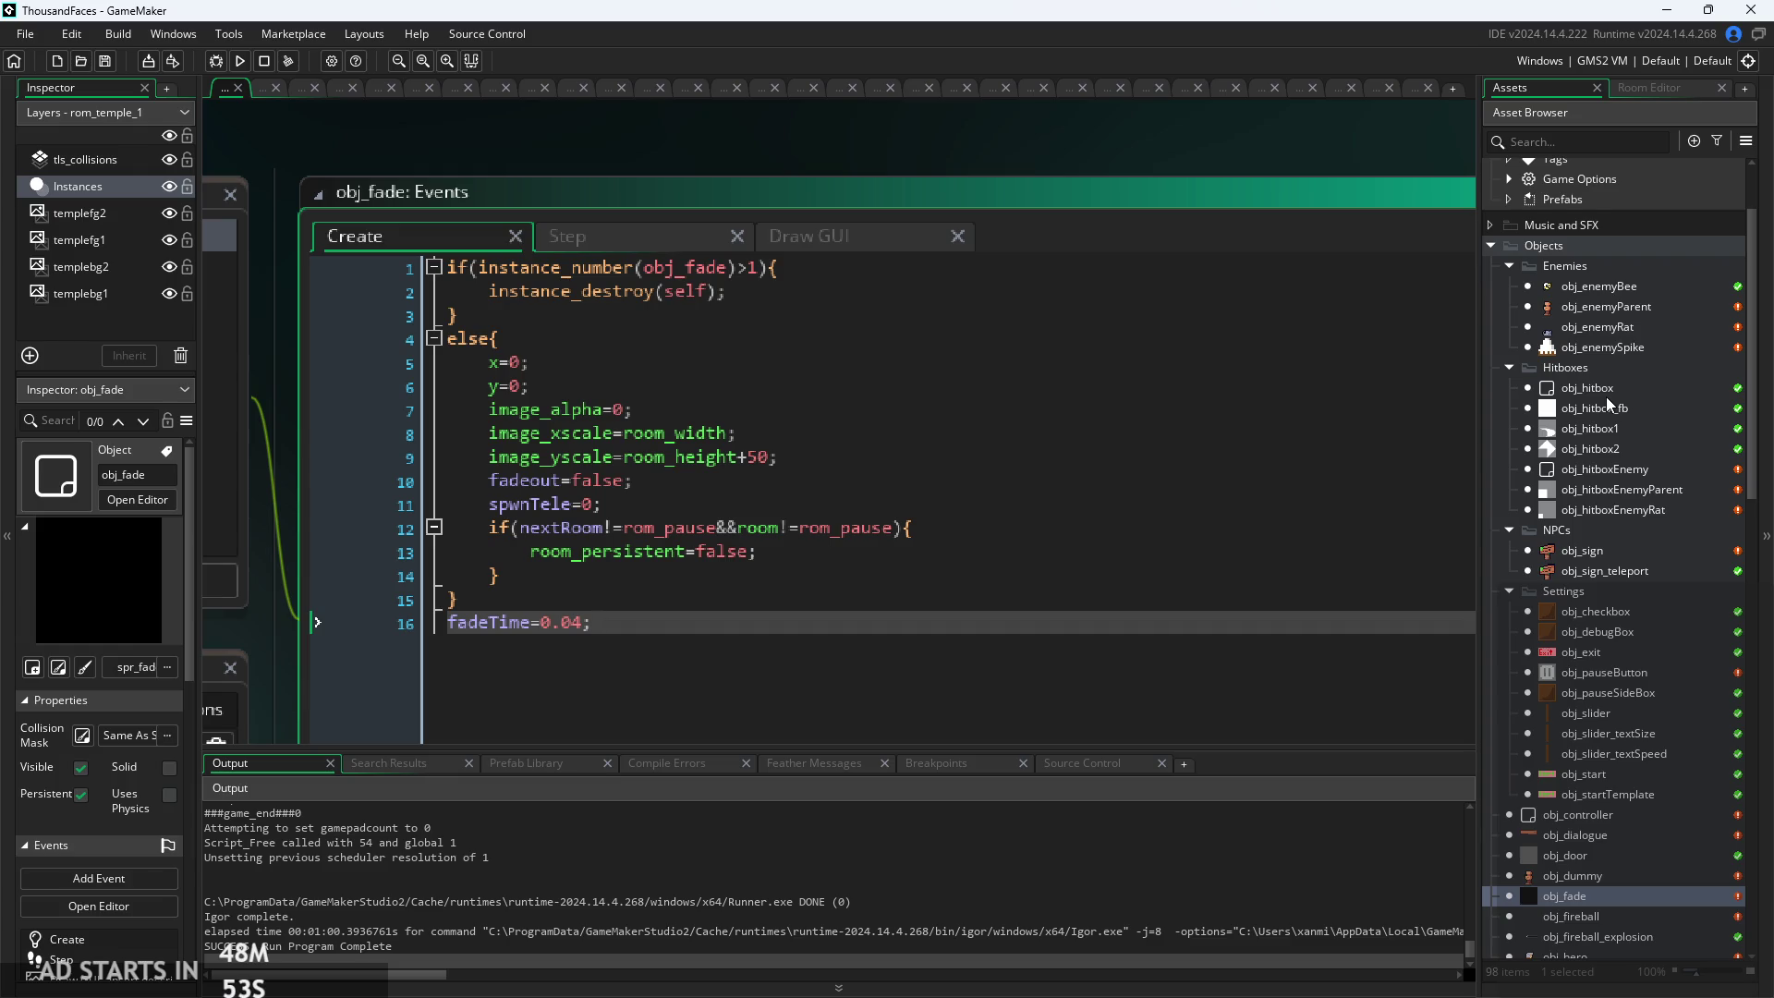
Browse the object assets between obj_hitbox and obj_sign, ending at the NPCs folder
{"action": "left_click", "coordinate": [1605, 396]}
{"action": "left_click", "coordinate": [1623, 352]}
{"action": "left_click", "coordinate": [1627, 323]}
{"action": "left_click", "coordinate": [1633, 301]}
{"action": "left_click", "coordinate": [1626, 448]}
{"action": "left_click", "coordinate": [1626, 550]}
{"action": "left_click", "coordinate": [1627, 468]}
{"action": "left_click", "coordinate": [1626, 411]}
{"action": "left_click", "coordinate": [1630, 390]}
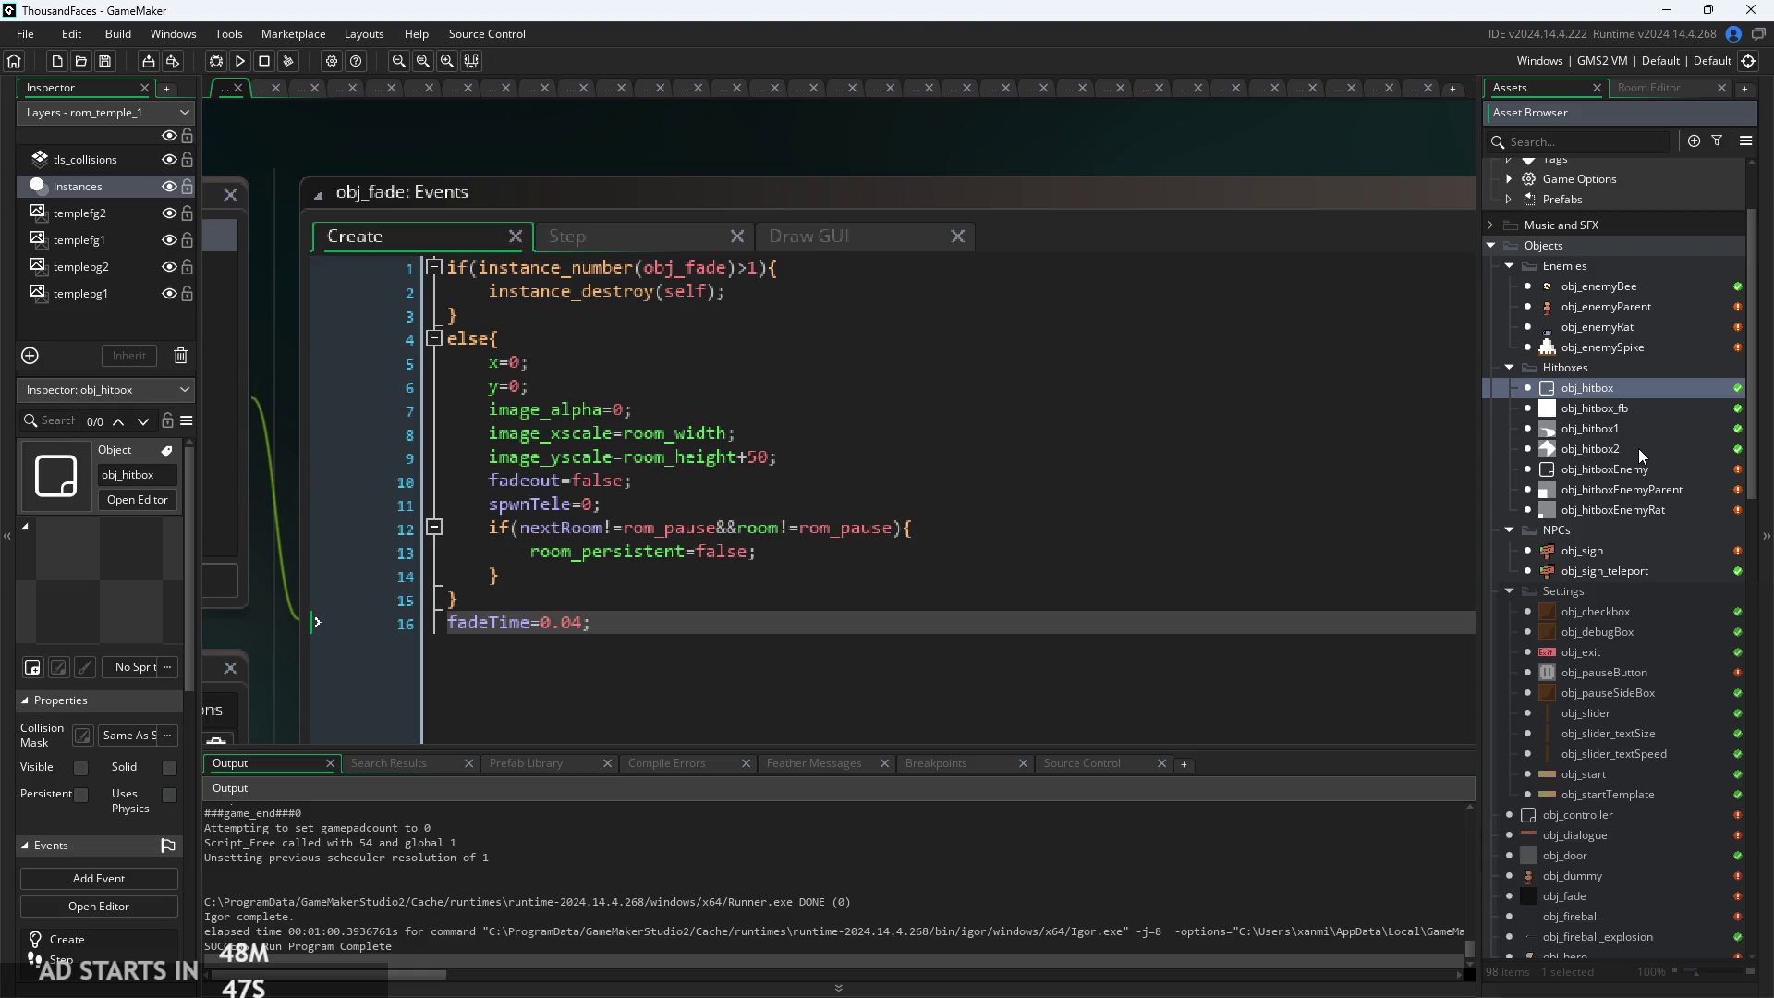
{"action": "left_click", "coordinate": [1624, 587]}
{"action": "left_click", "coordinate": [1620, 534]}
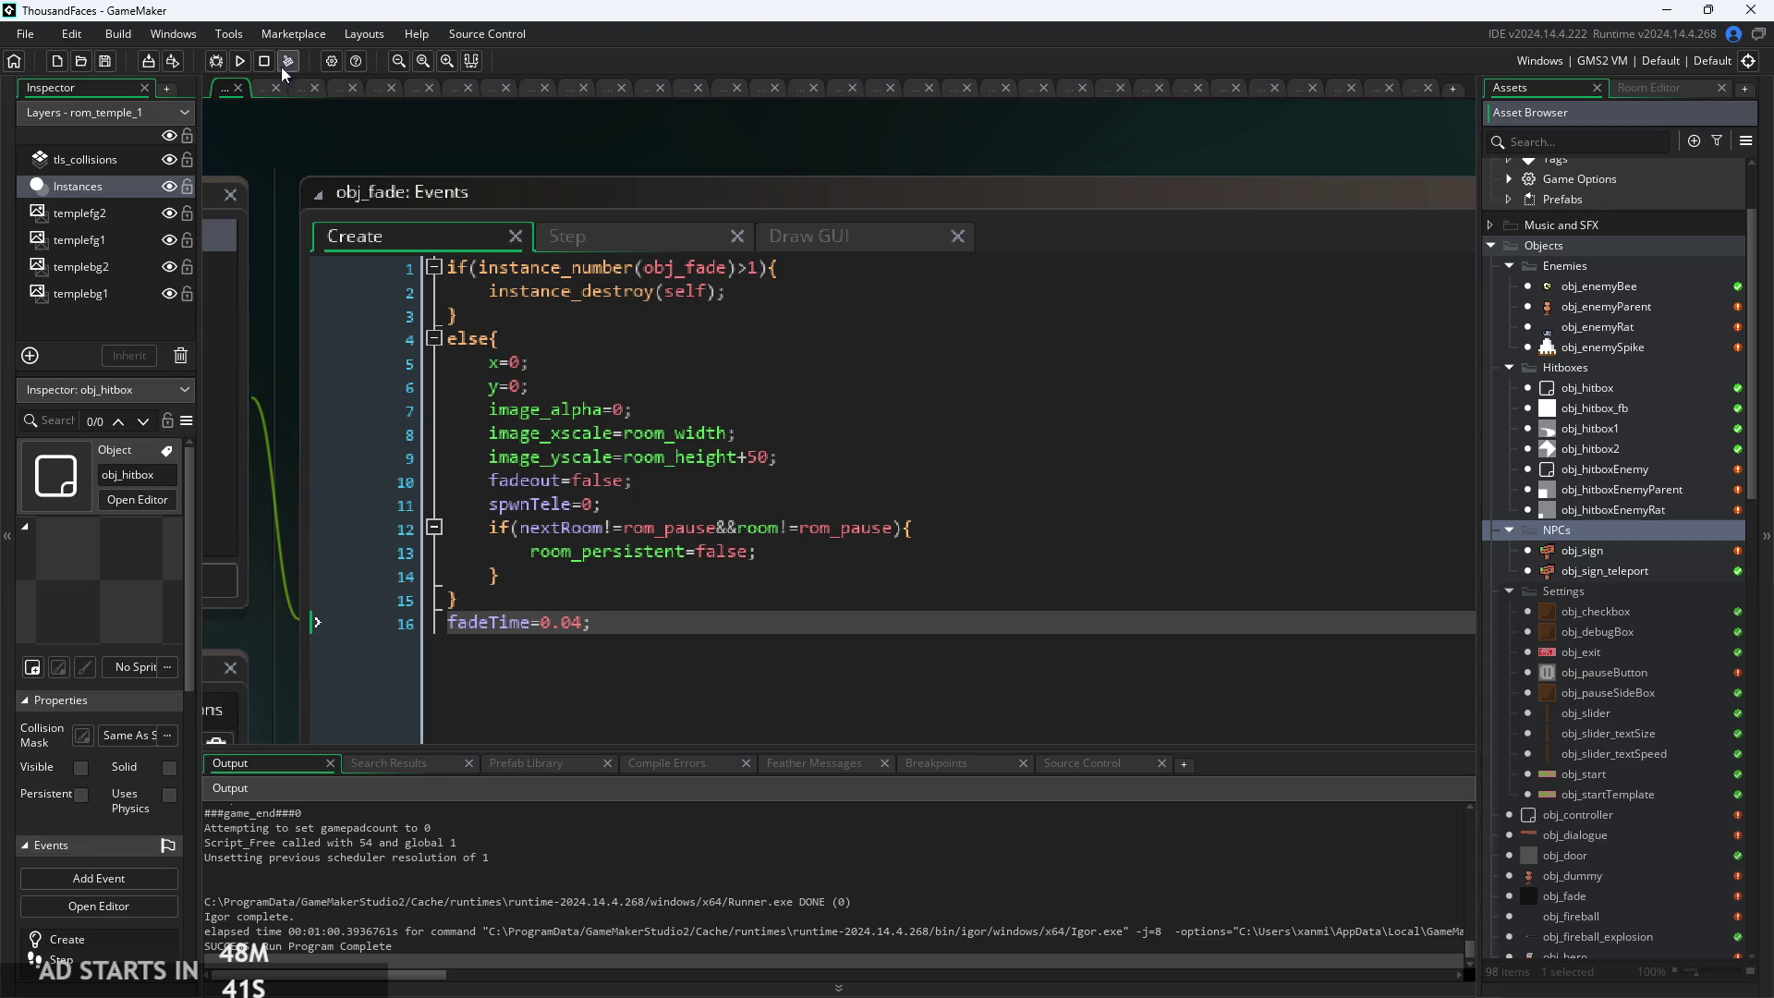
{"action": "key", "text": "F5"}
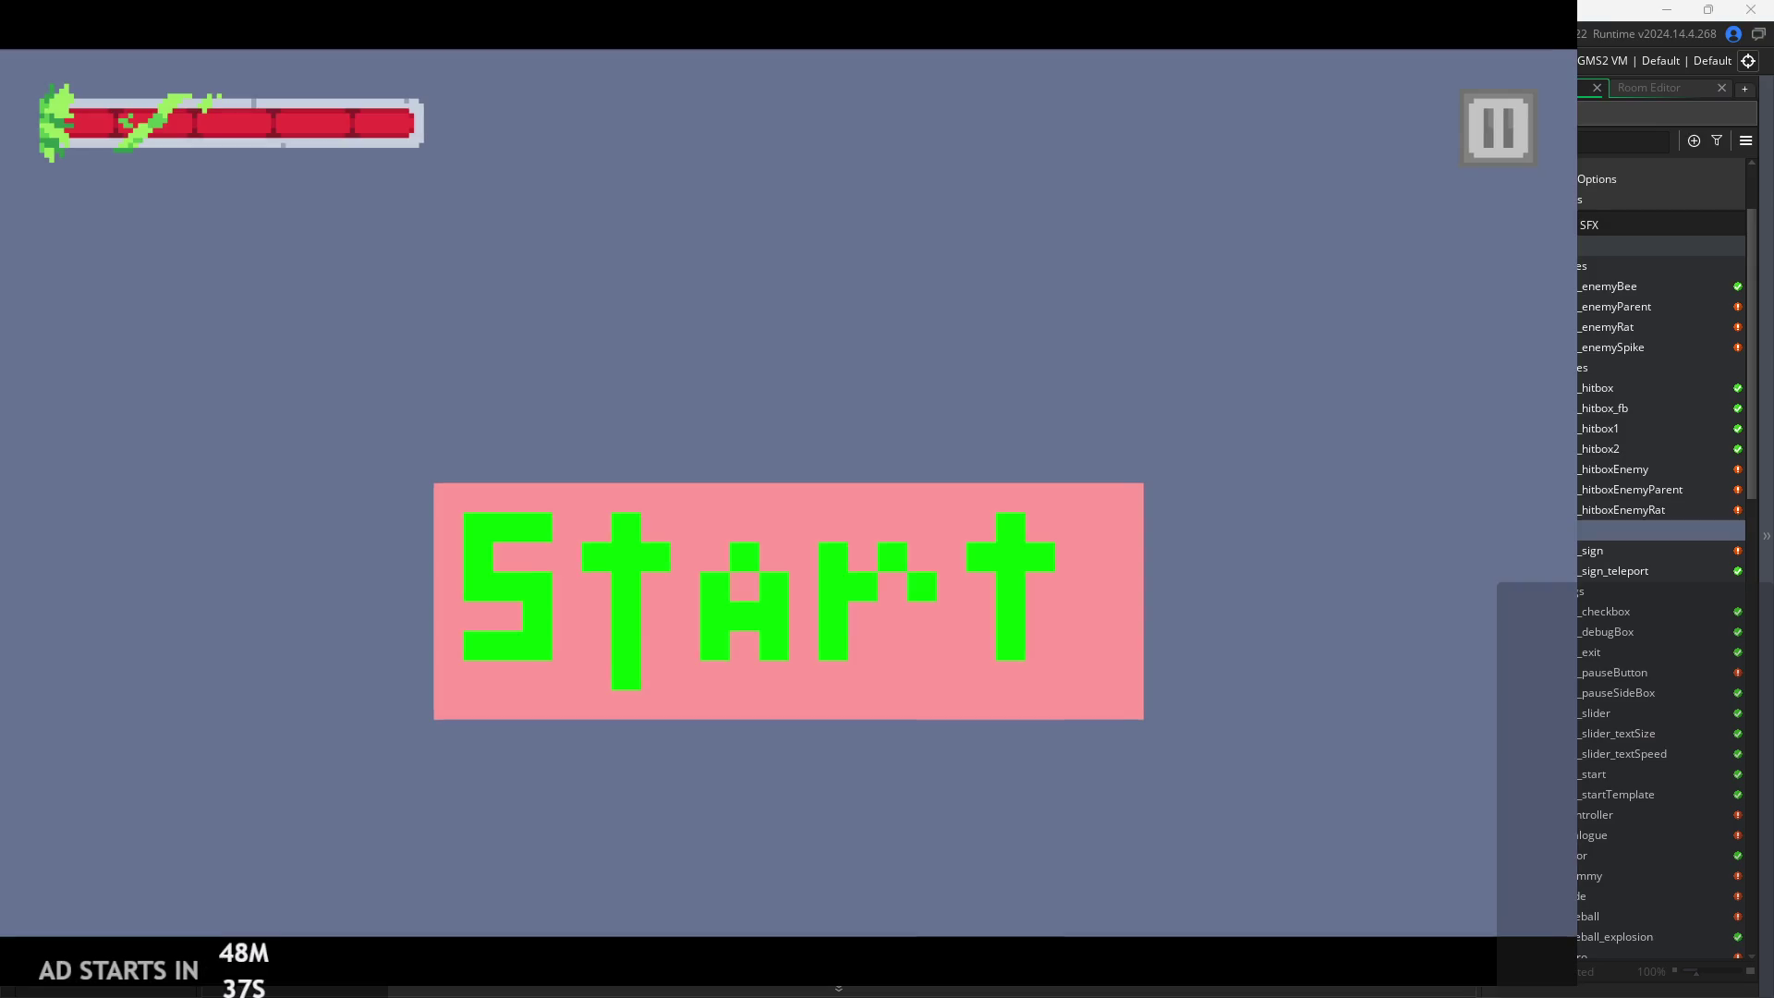
{"action": "left_click", "coordinate": [851, 528]}
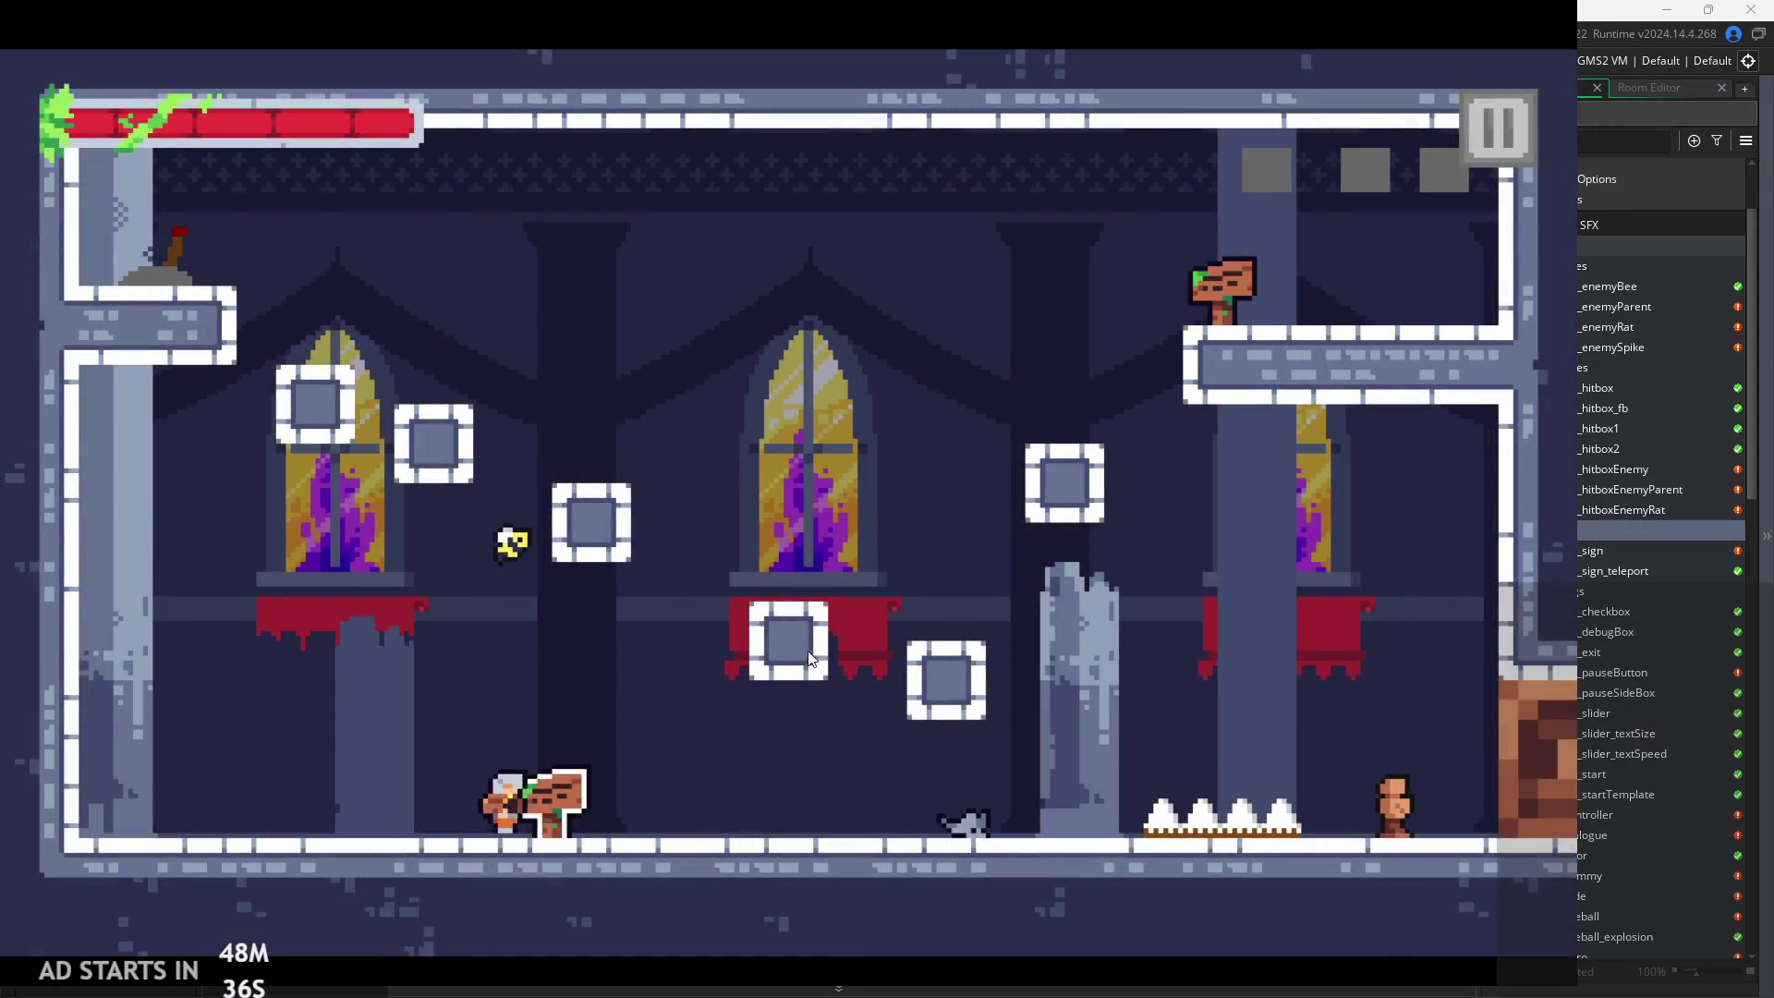
{"action": "key", "text": "Right"}
{"action": "left_click", "coordinate": [1096, 630]}
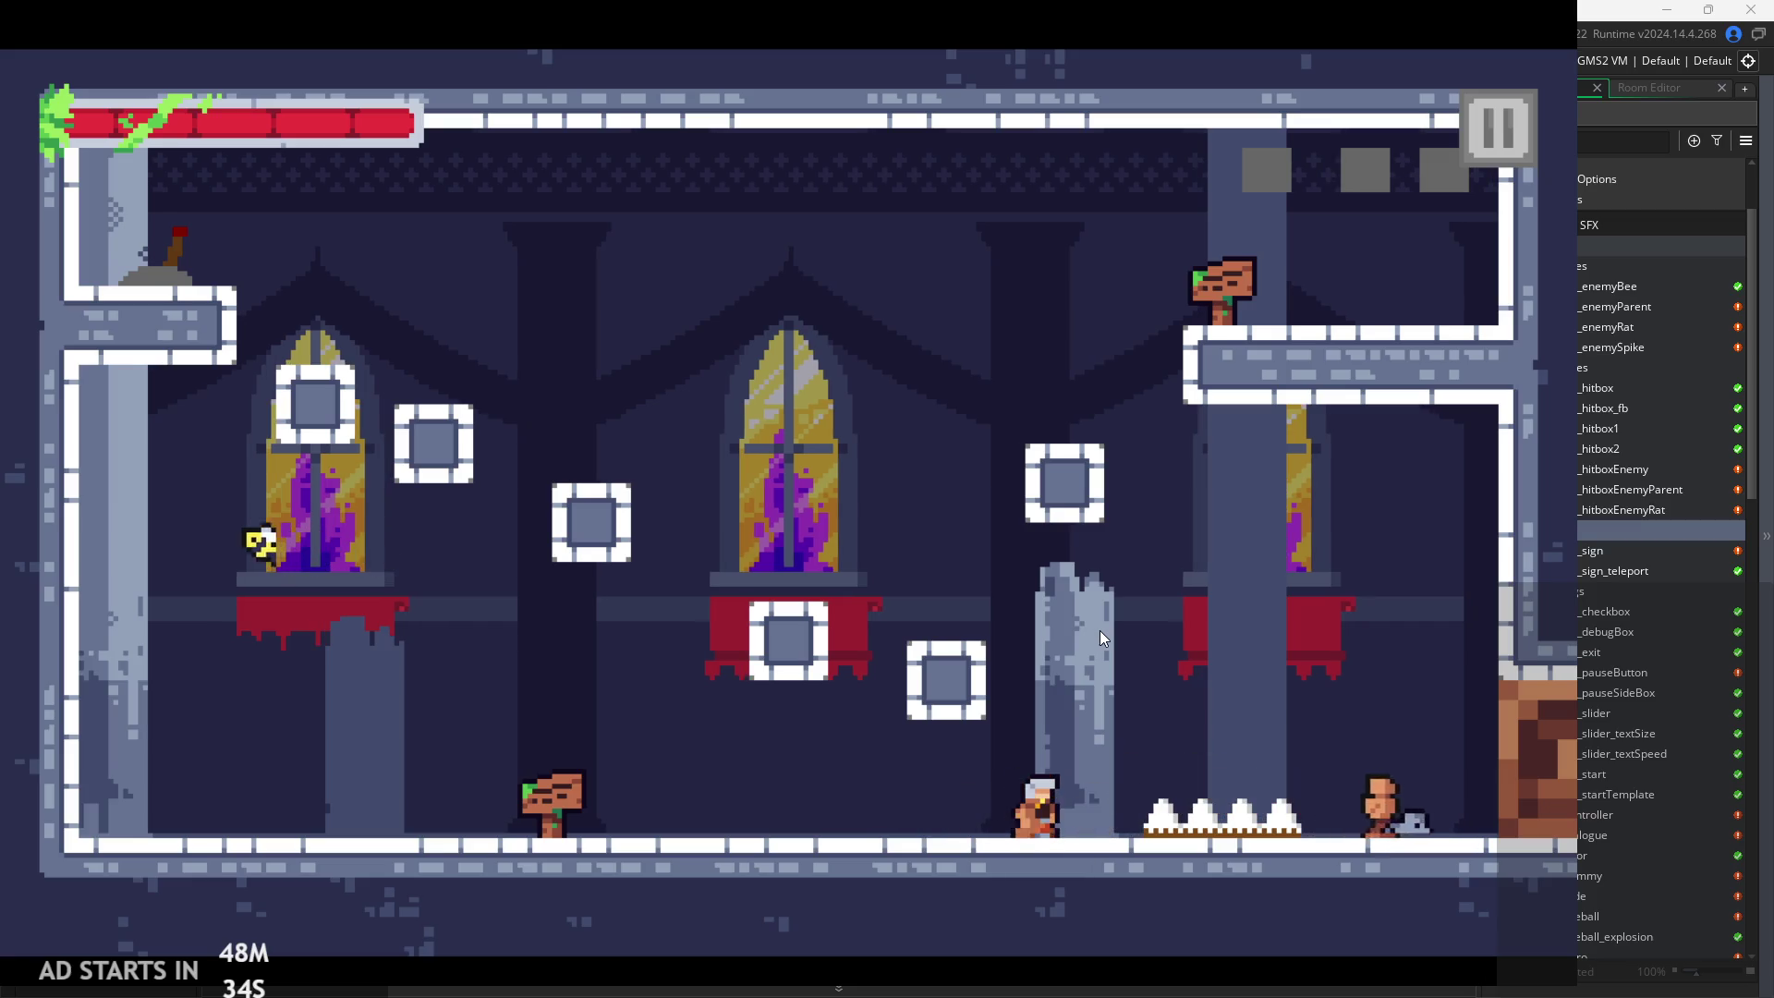
{"action": "key", "text": "Left"}
{"action": "key", "text": "space"}
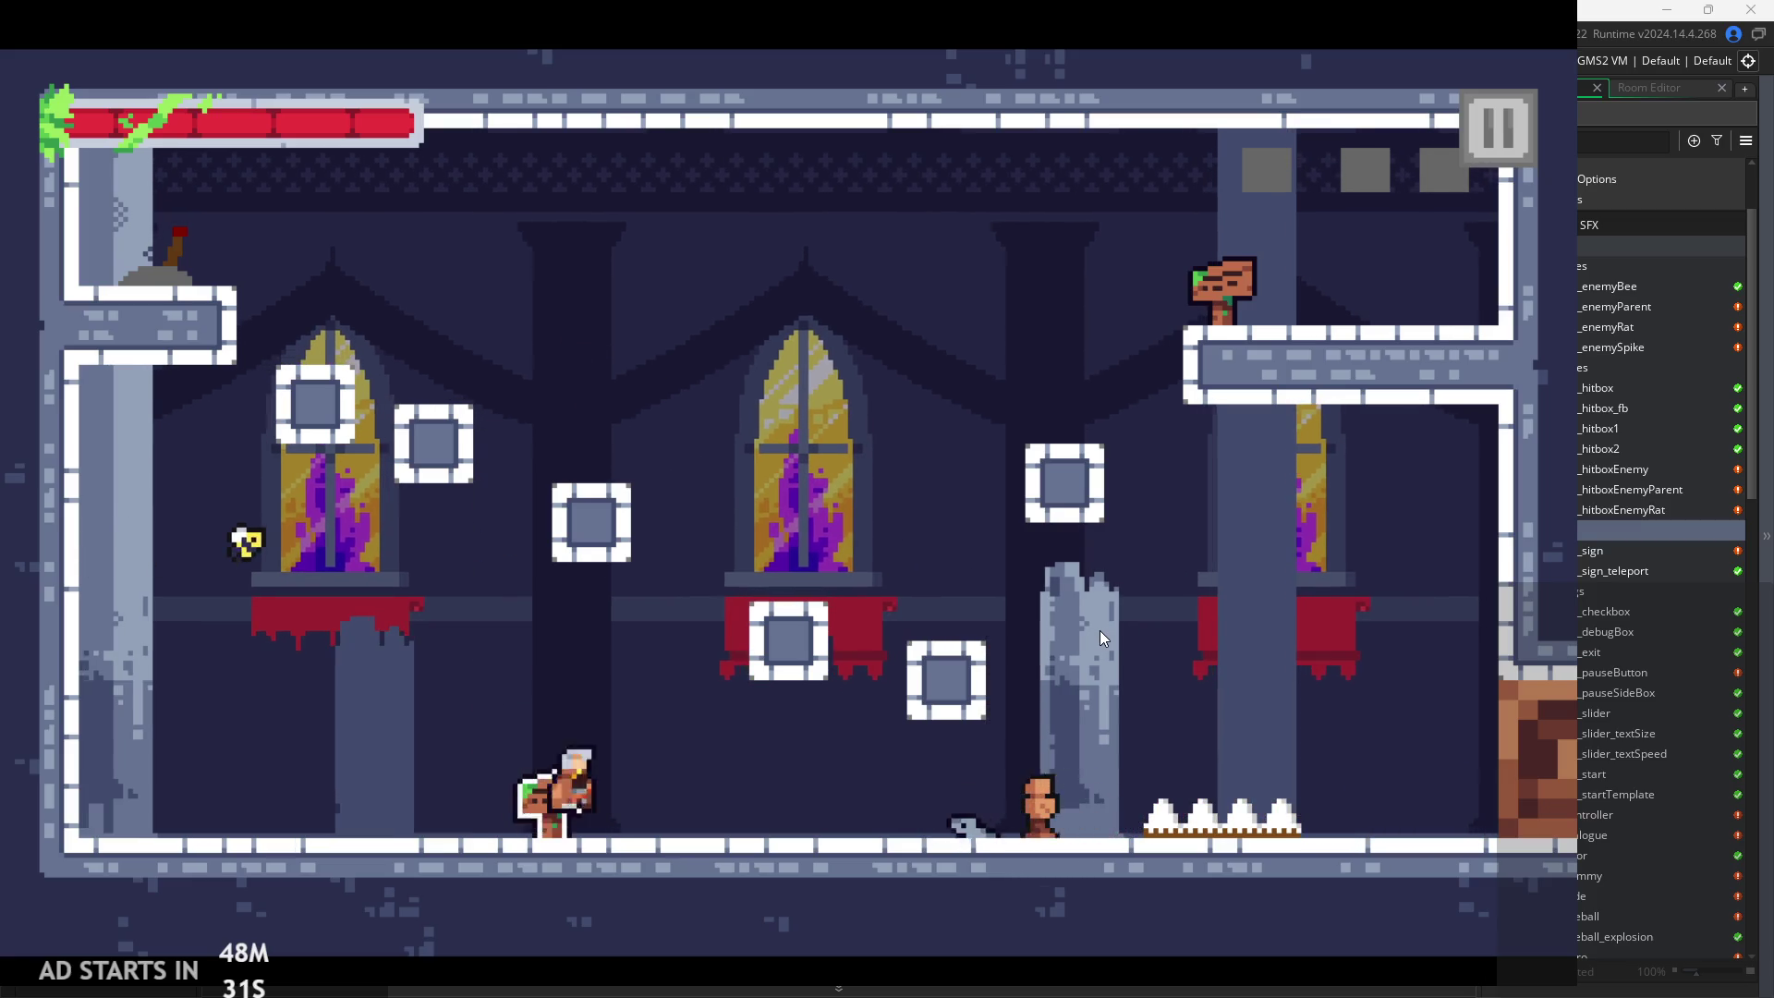
{"action": "key", "text": "space"}
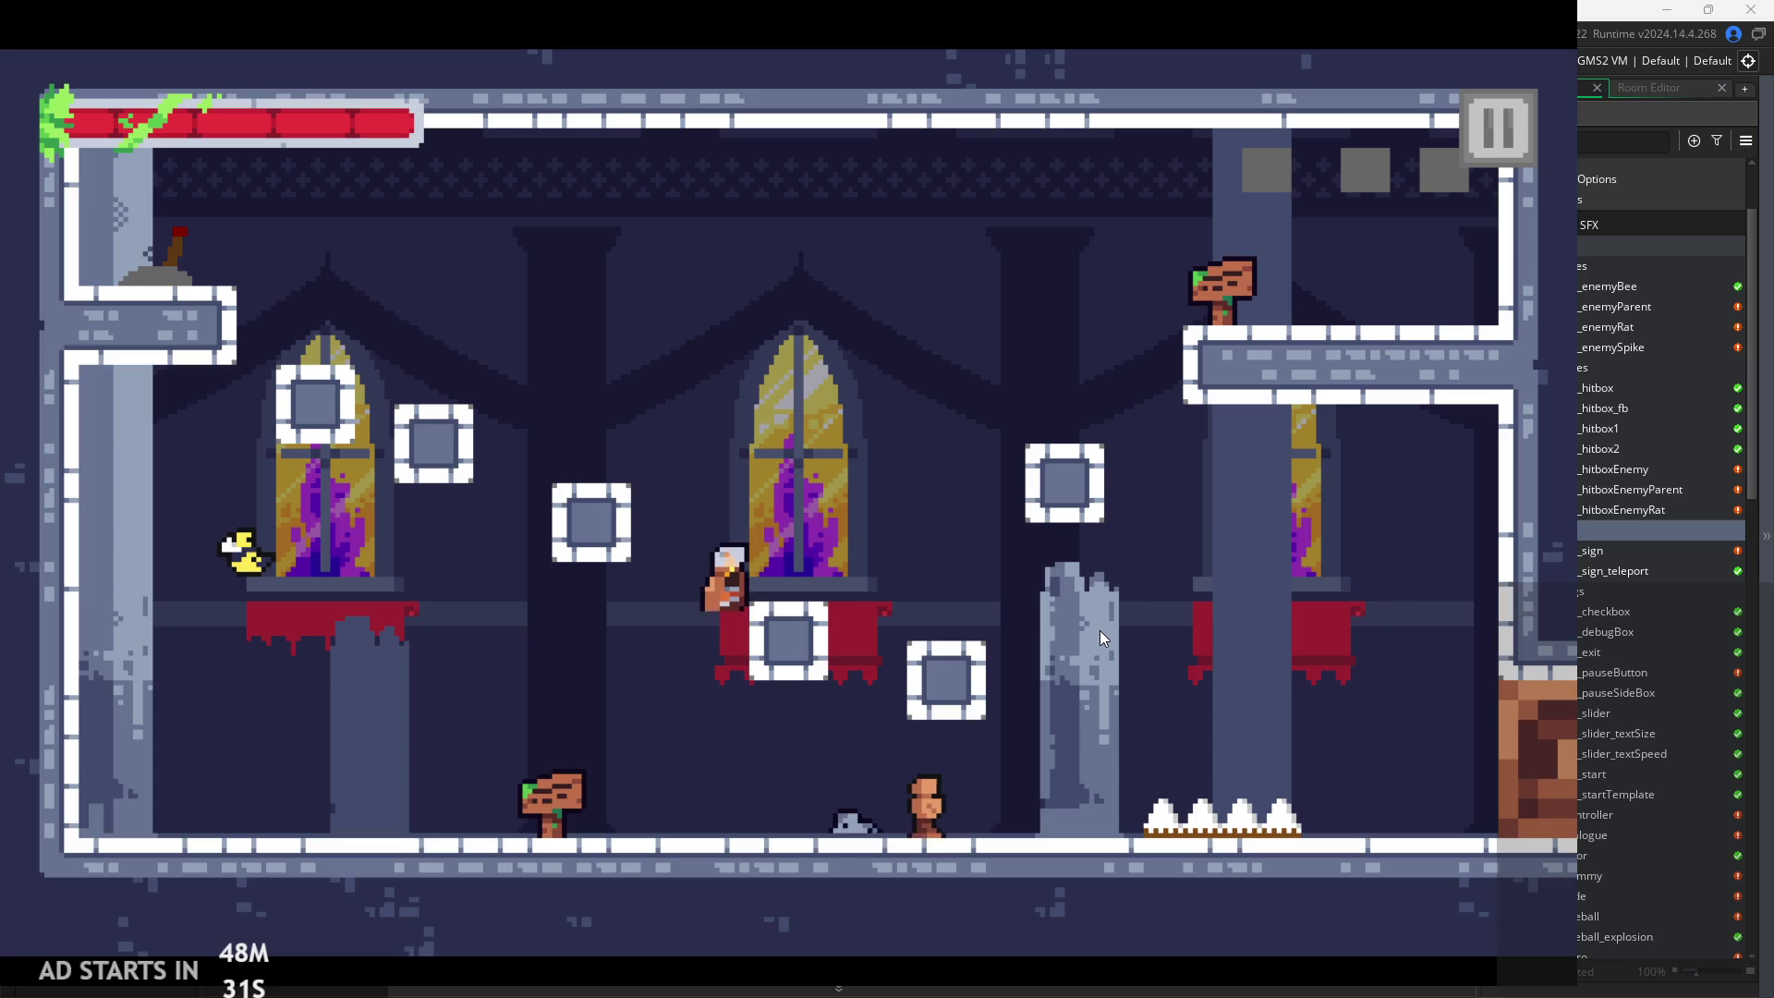
{"action": "left_click", "coordinate": [1101, 631]}
{"action": "key", "text": "Right"}
{"action": "left_click", "coordinate": [1099, 630]}
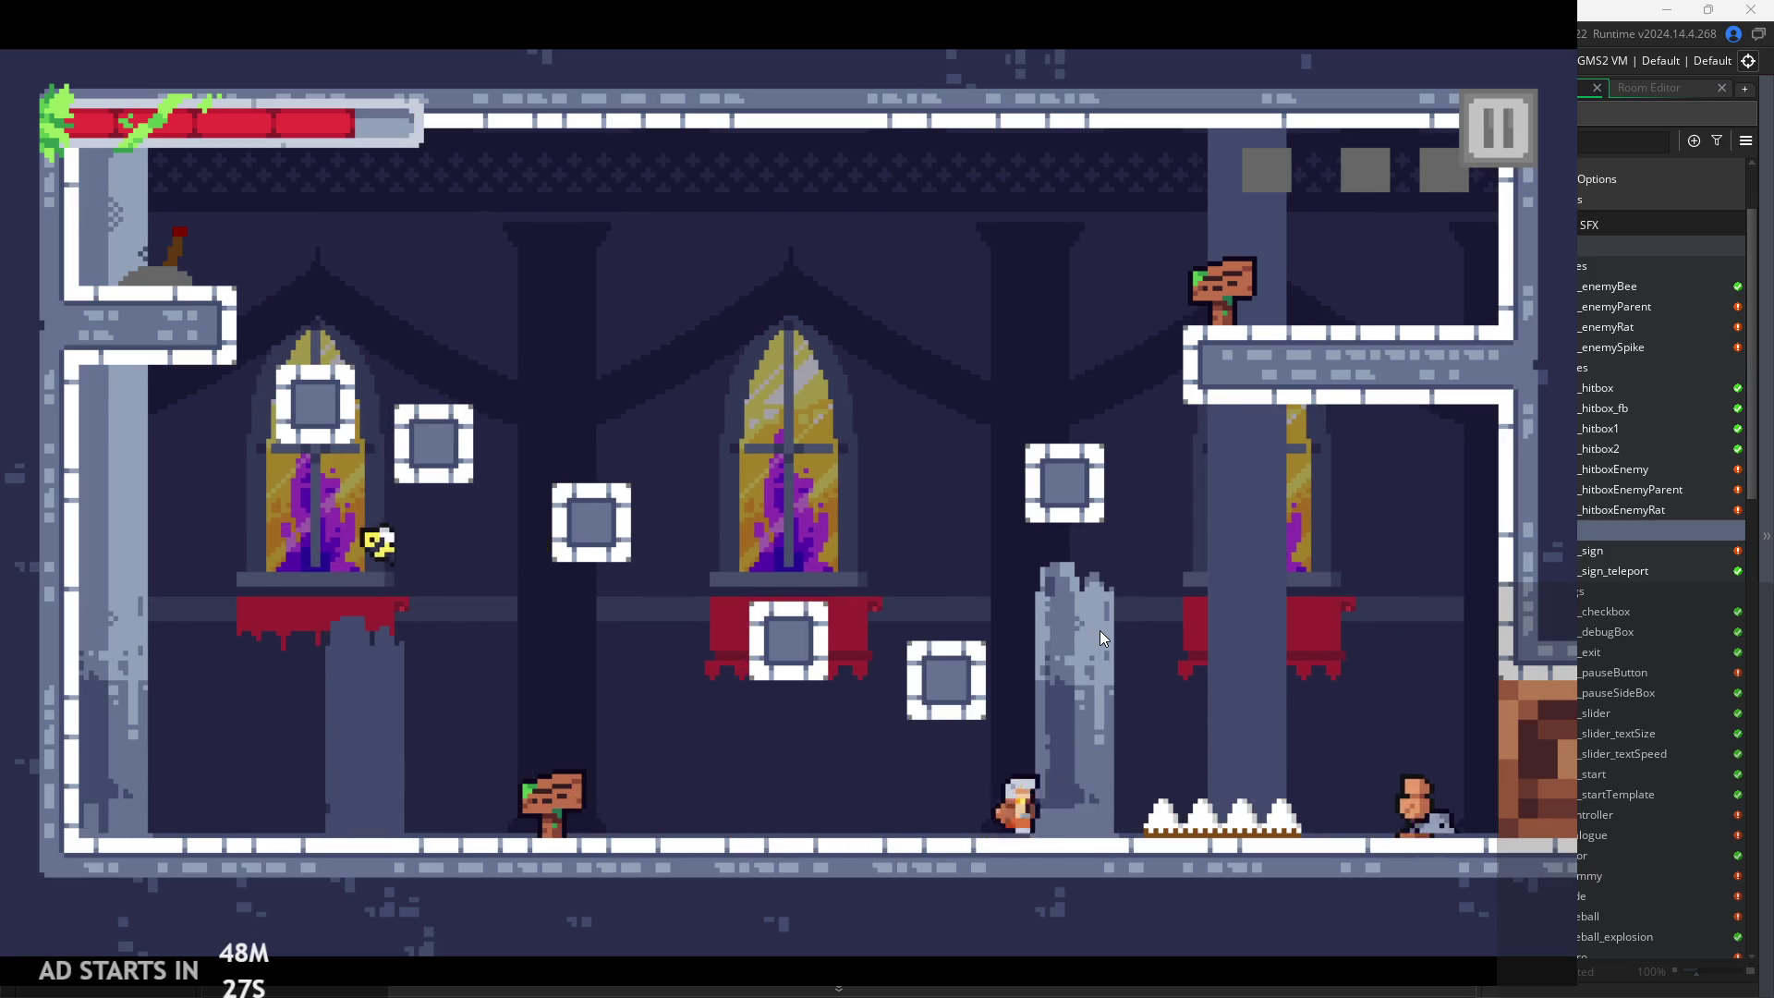
{"action": "key", "text": "space"}
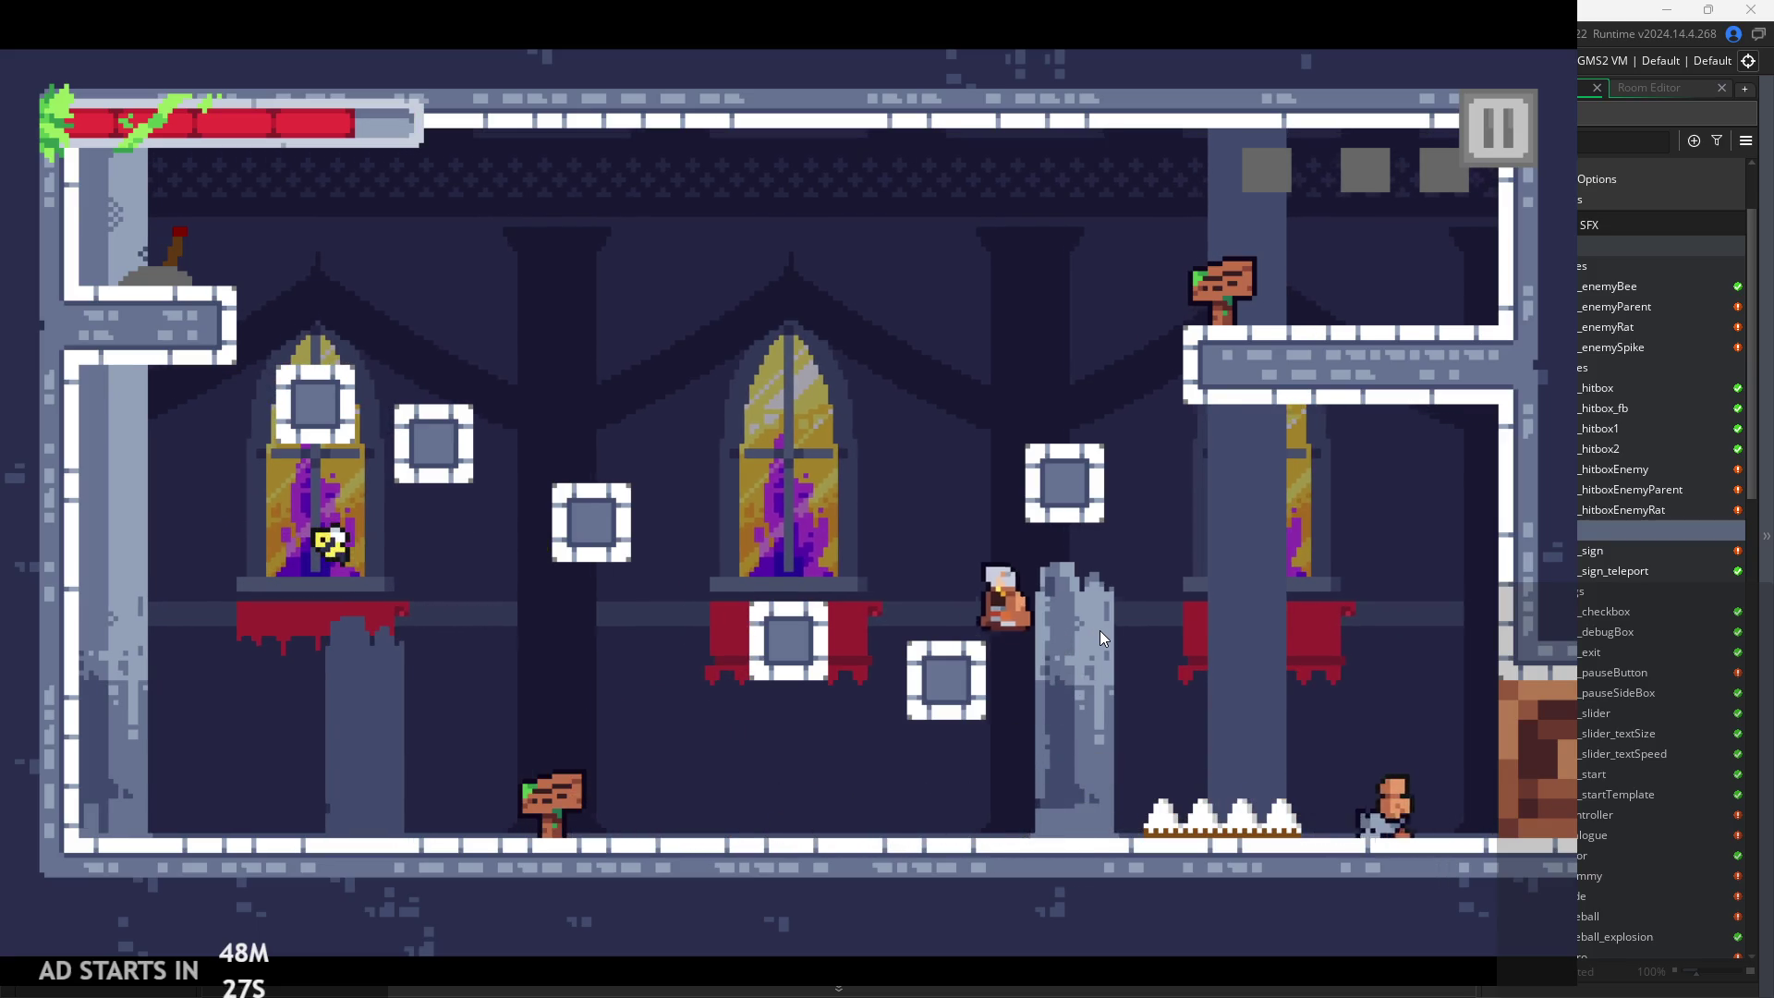
{"action": "key", "text": "Left"}
{"action": "key", "text": "Right"}
{"action": "key", "text": "space"}
{"action": "key", "text": "Left"}
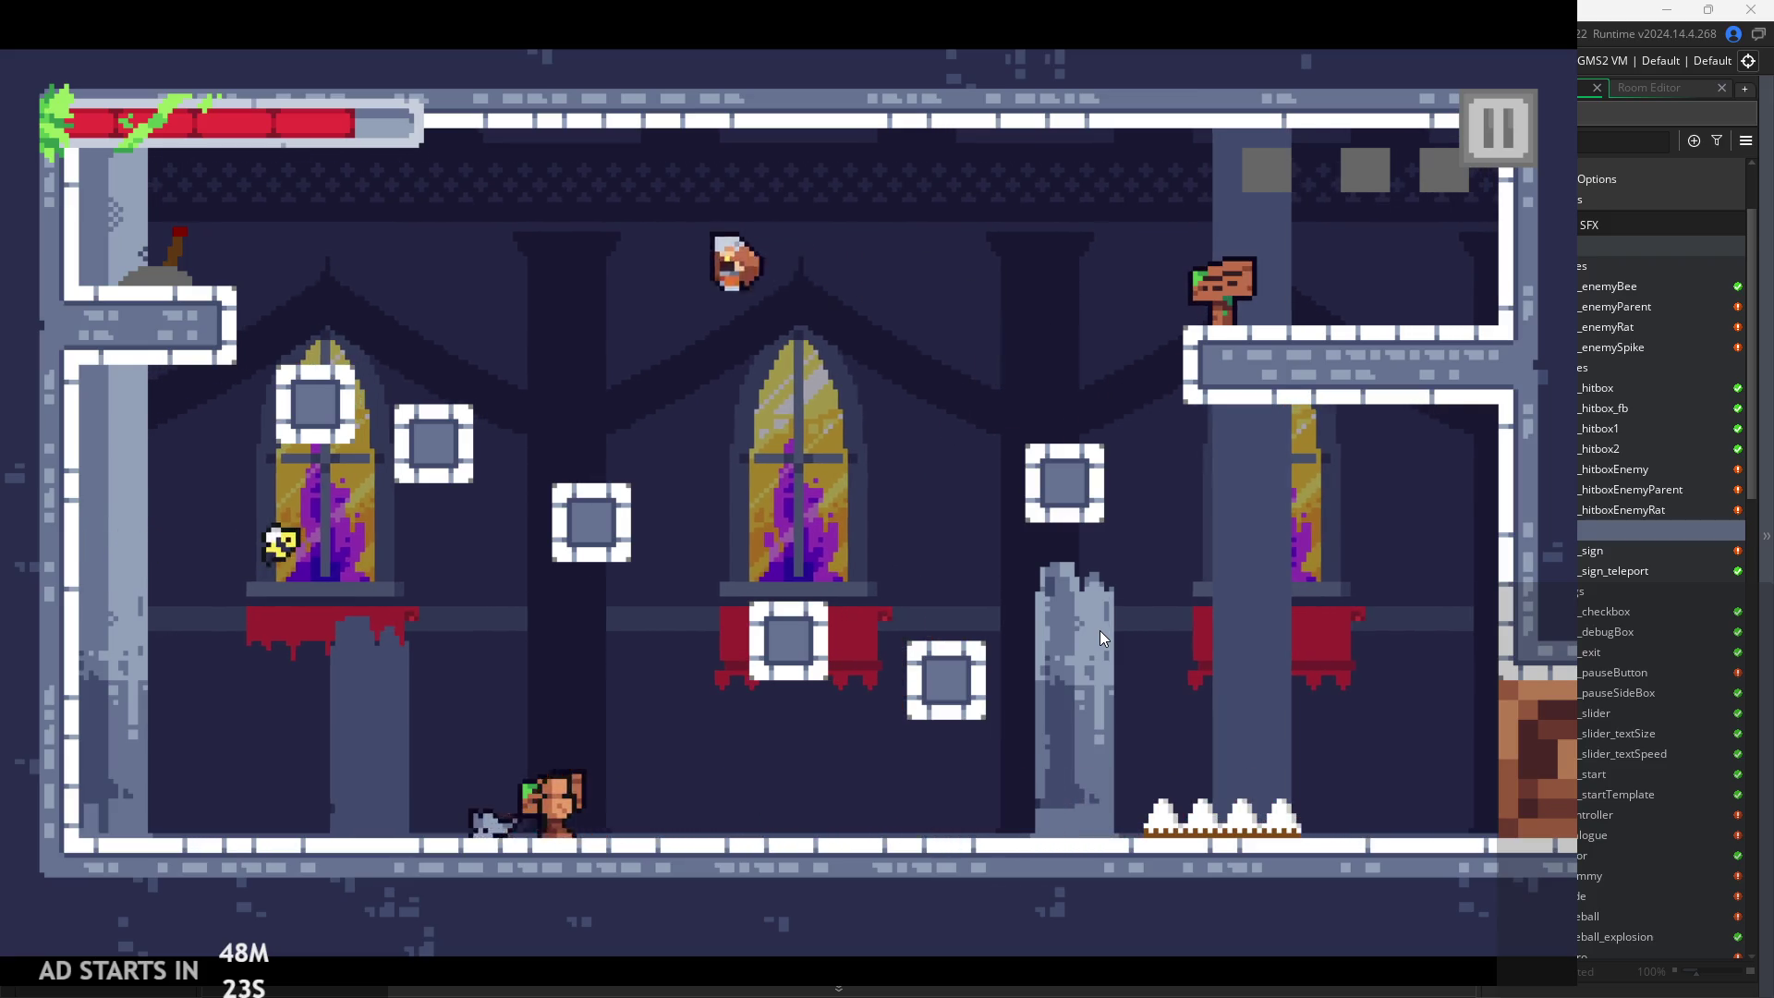
{"action": "key", "text": "Right"}
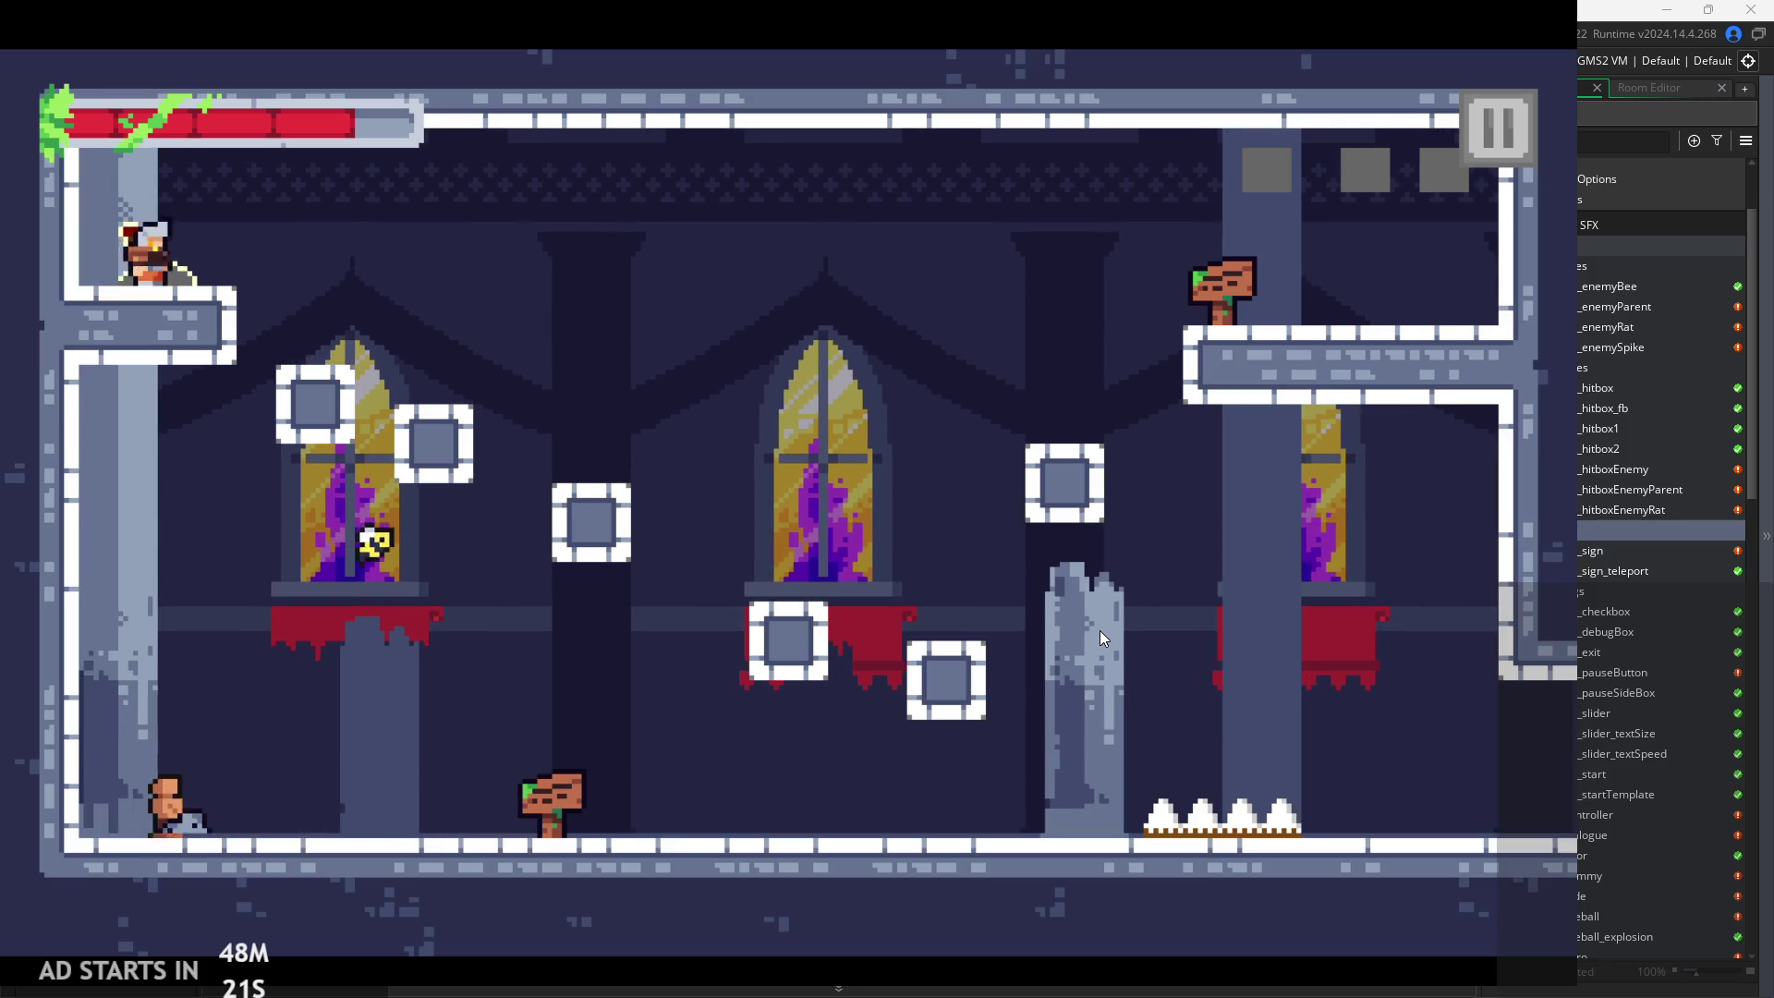
{"action": "key", "text": "space"}
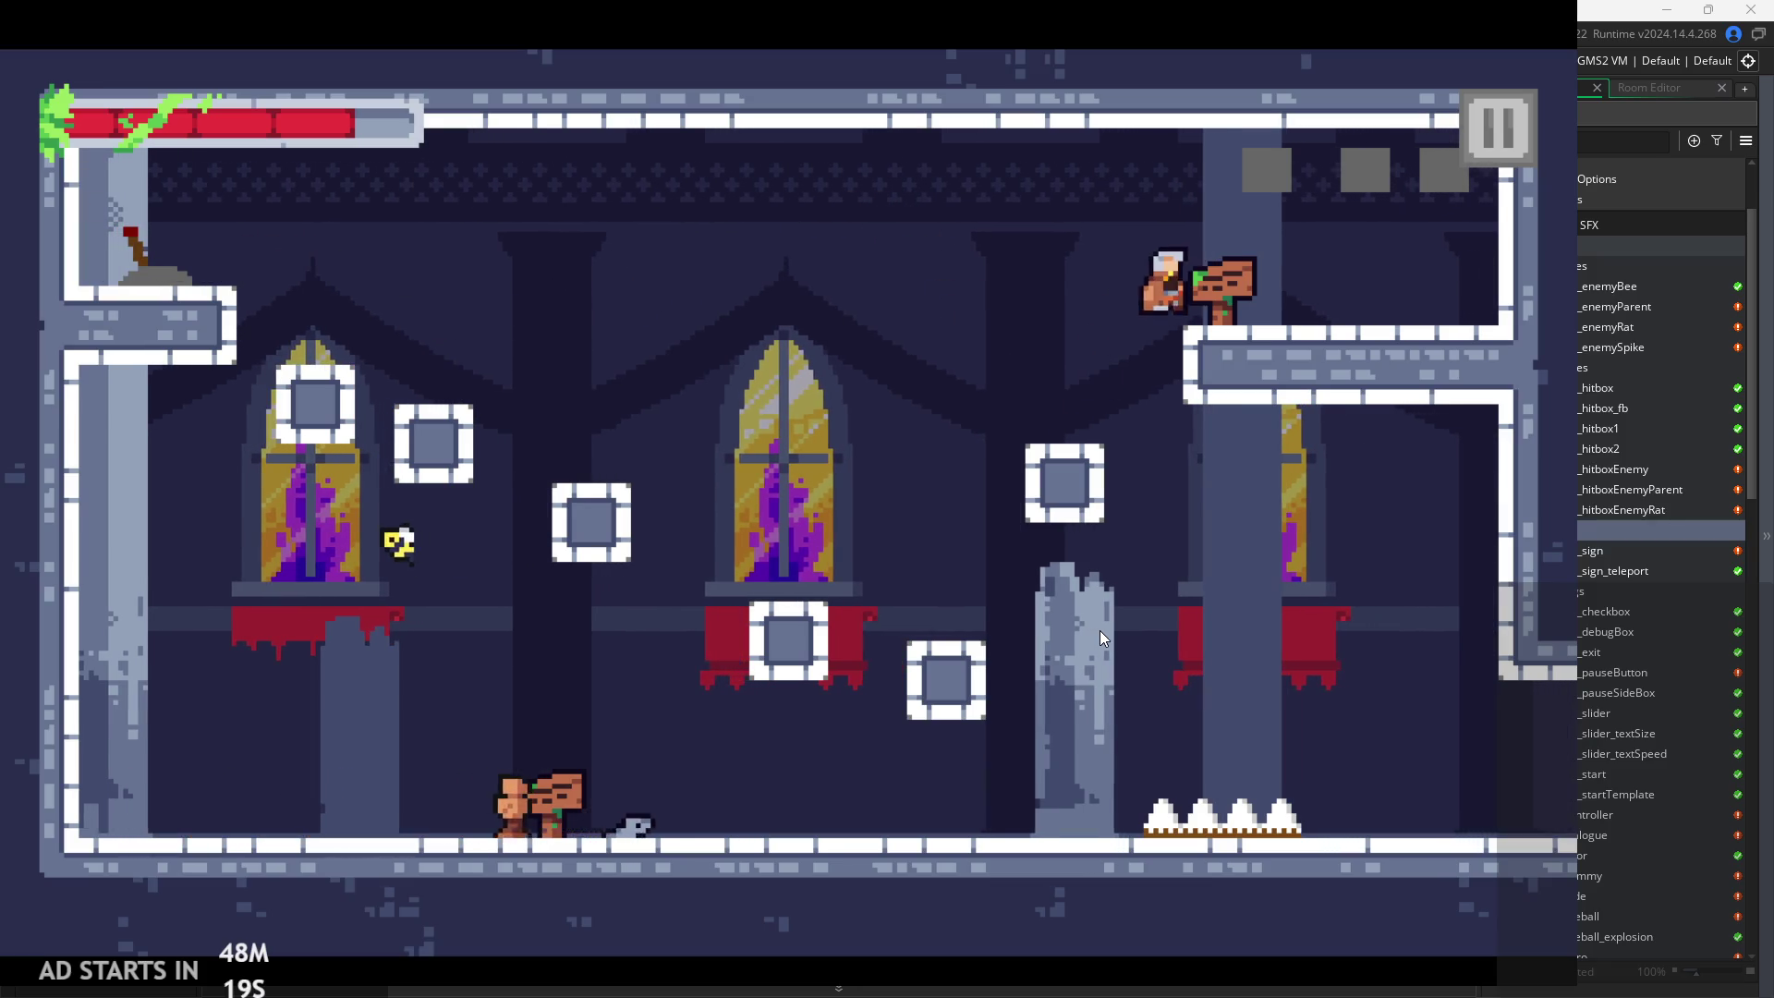
{"action": "key", "text": "Left"}
{"action": "key", "text": "Right"}
{"action": "key", "text": "Left"}
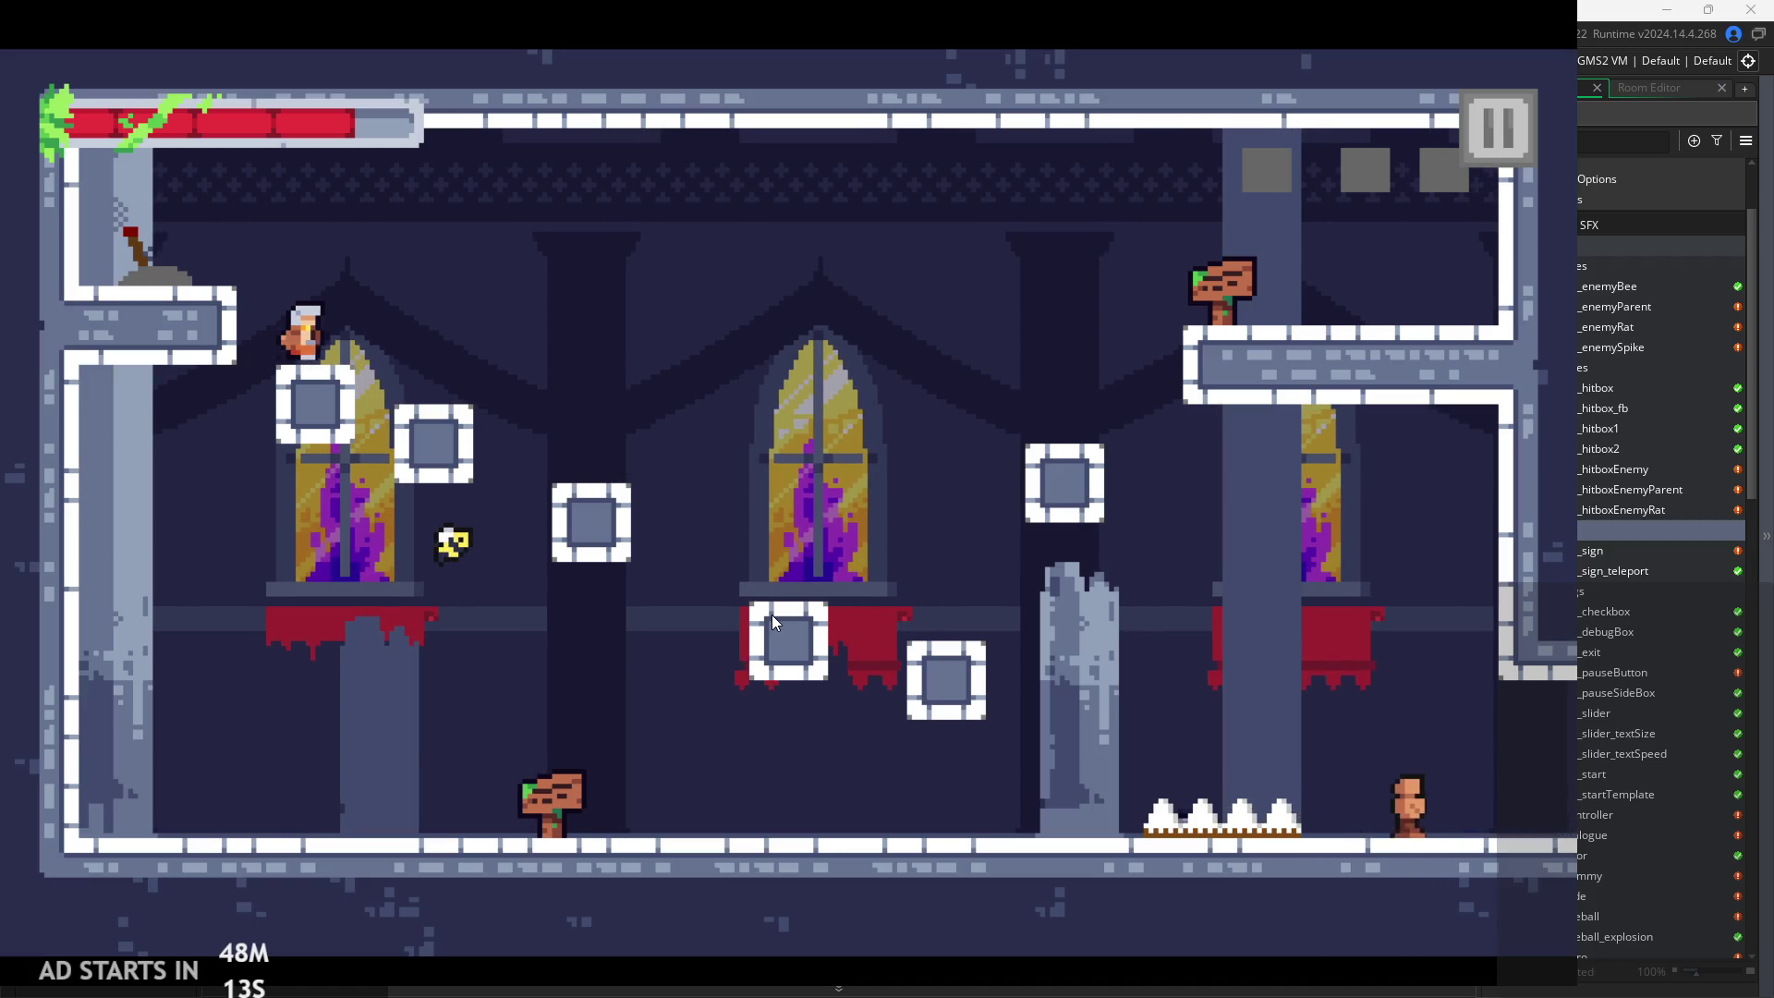
{"action": "key", "text": "Right"}
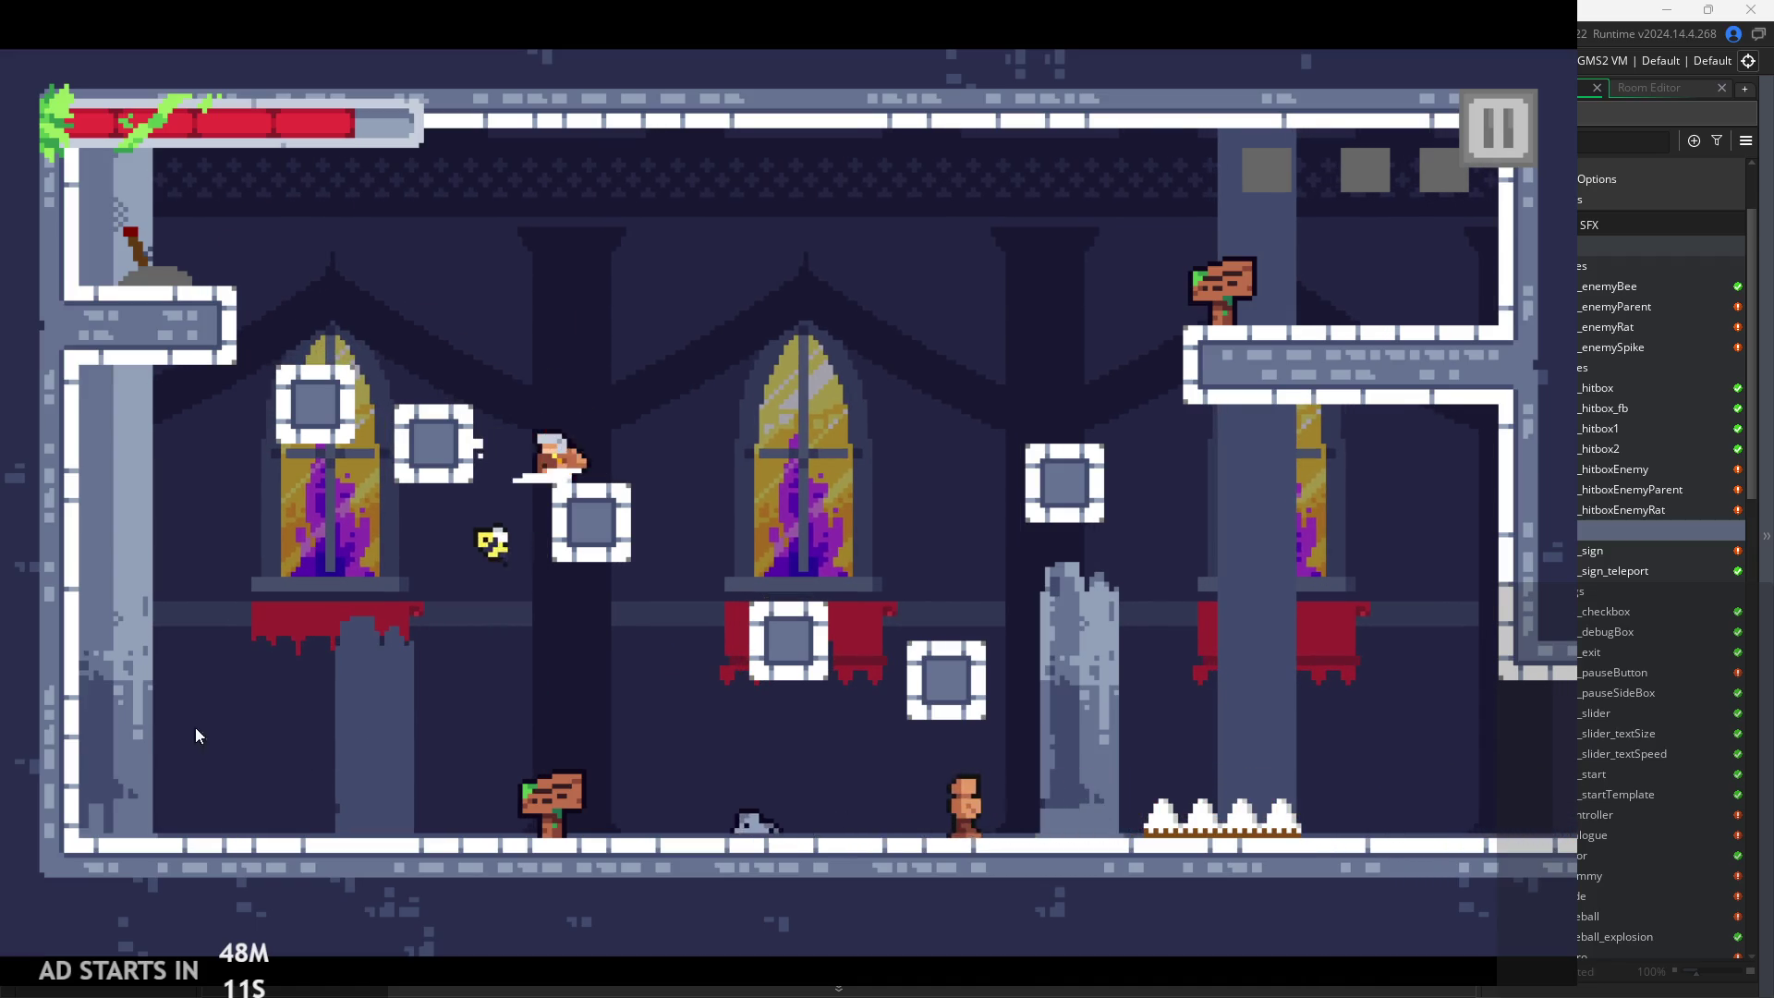
{"action": "key", "text": "Left"}
{"action": "left_click", "coordinate": [137, 715]}
{"action": "key", "text": "Right"}
{"action": "left_click", "coordinate": [1007, 685]}
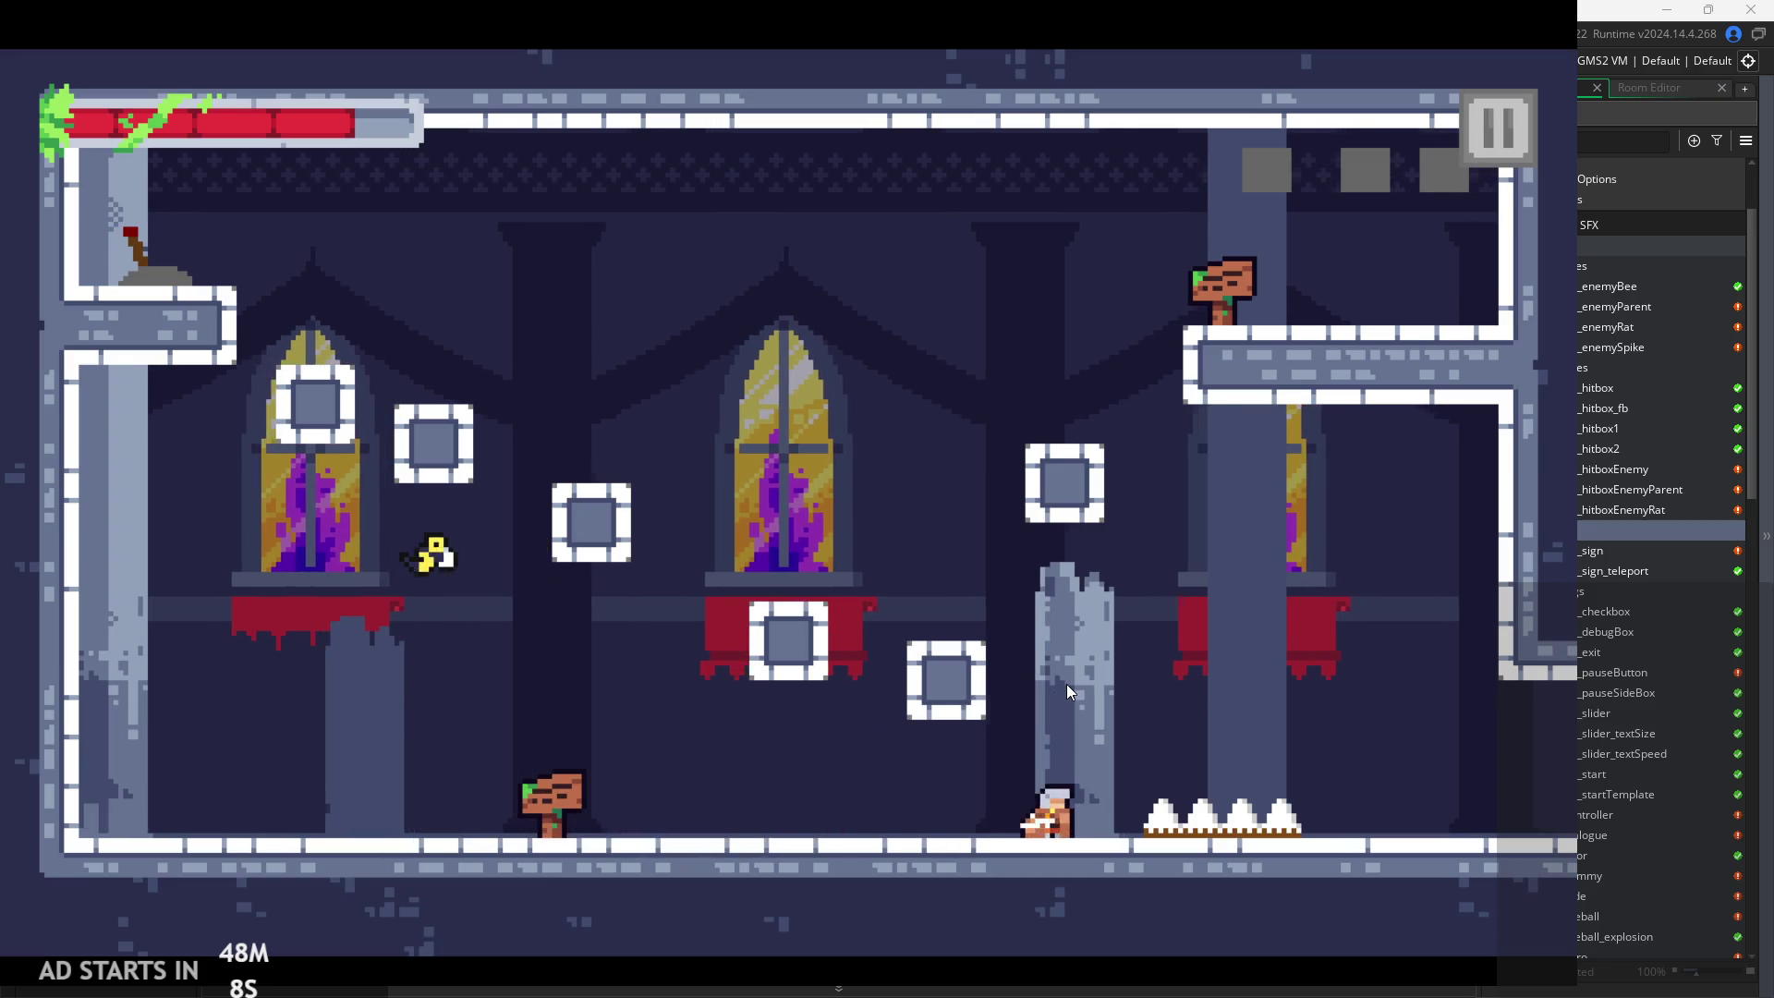
{"action": "key", "text": "Left"}
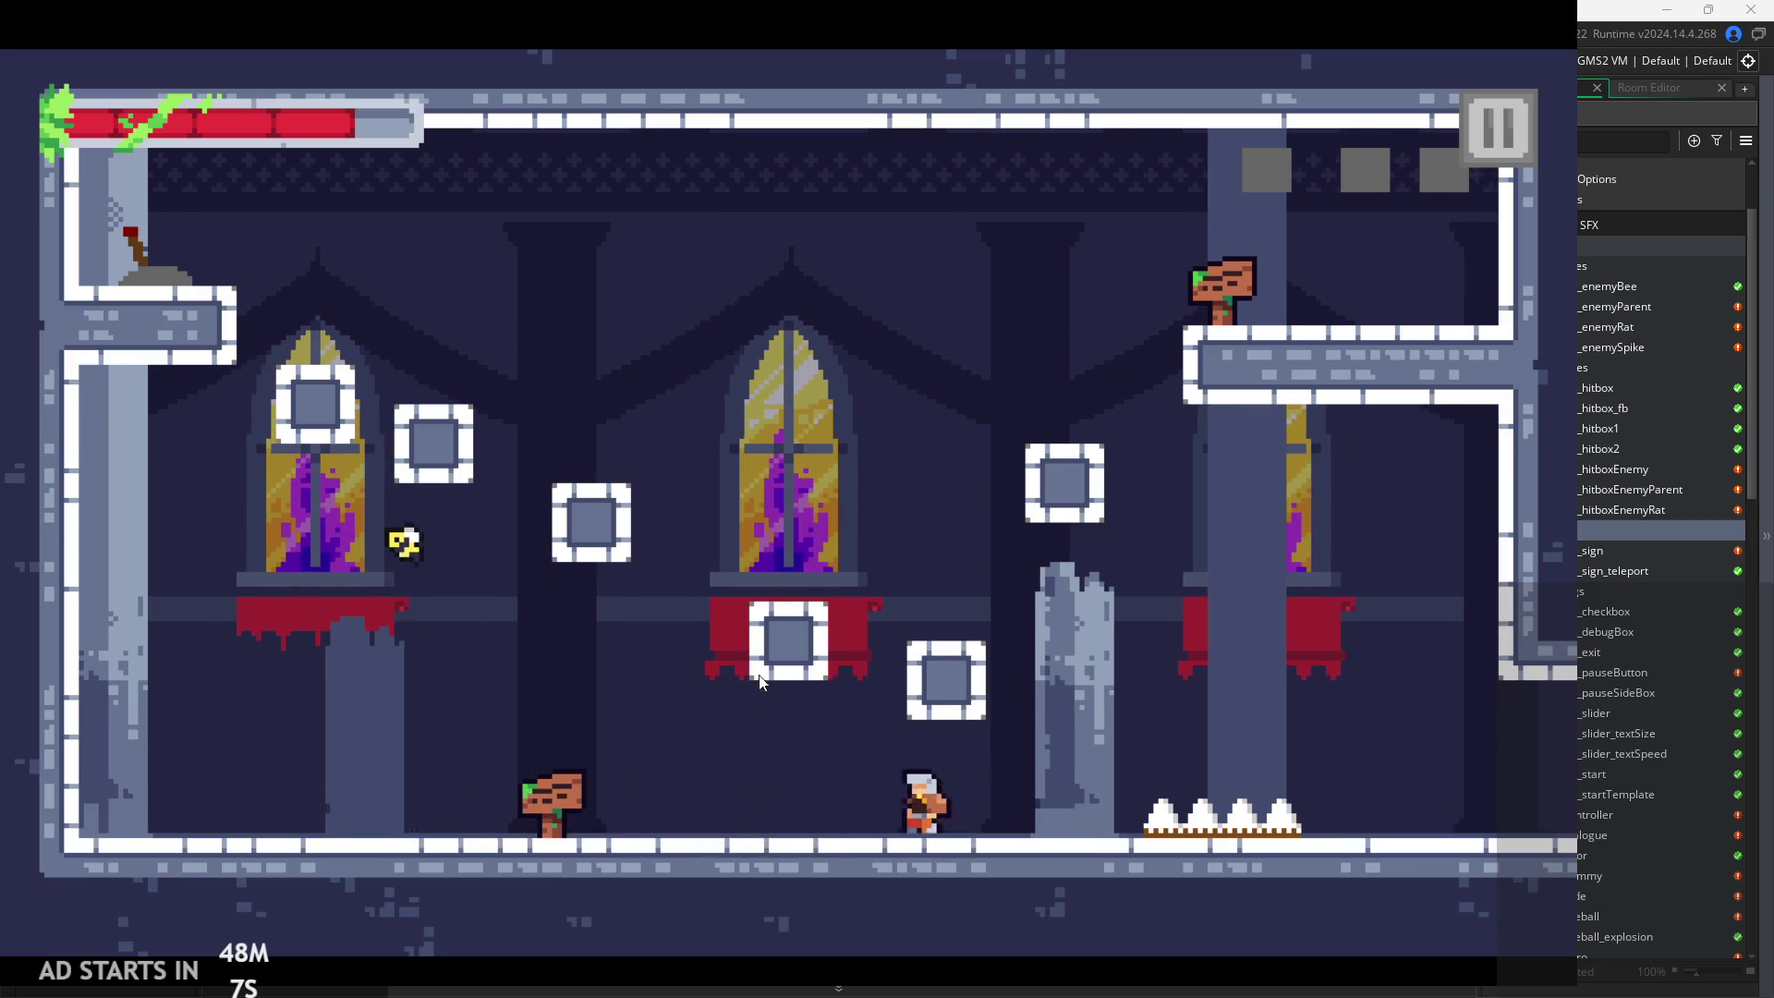
{"action": "key", "text": "space"}
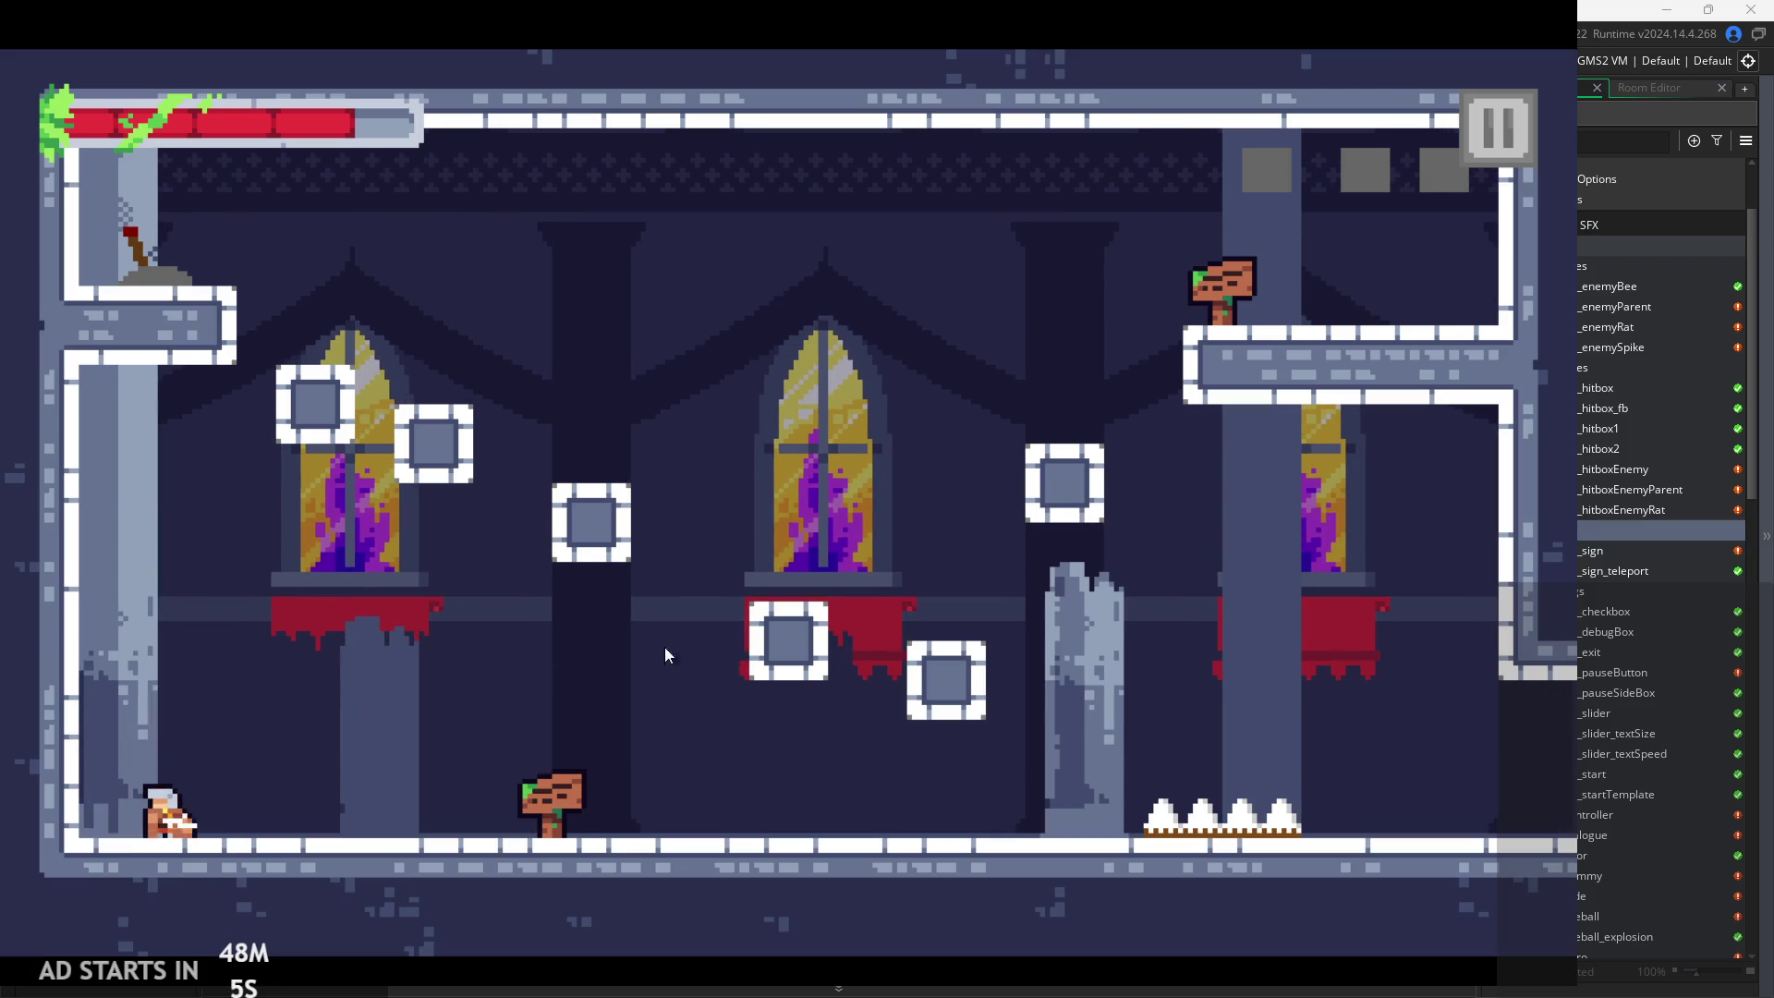
{"action": "key", "text": "Right"}
{"action": "key", "text": "space"}
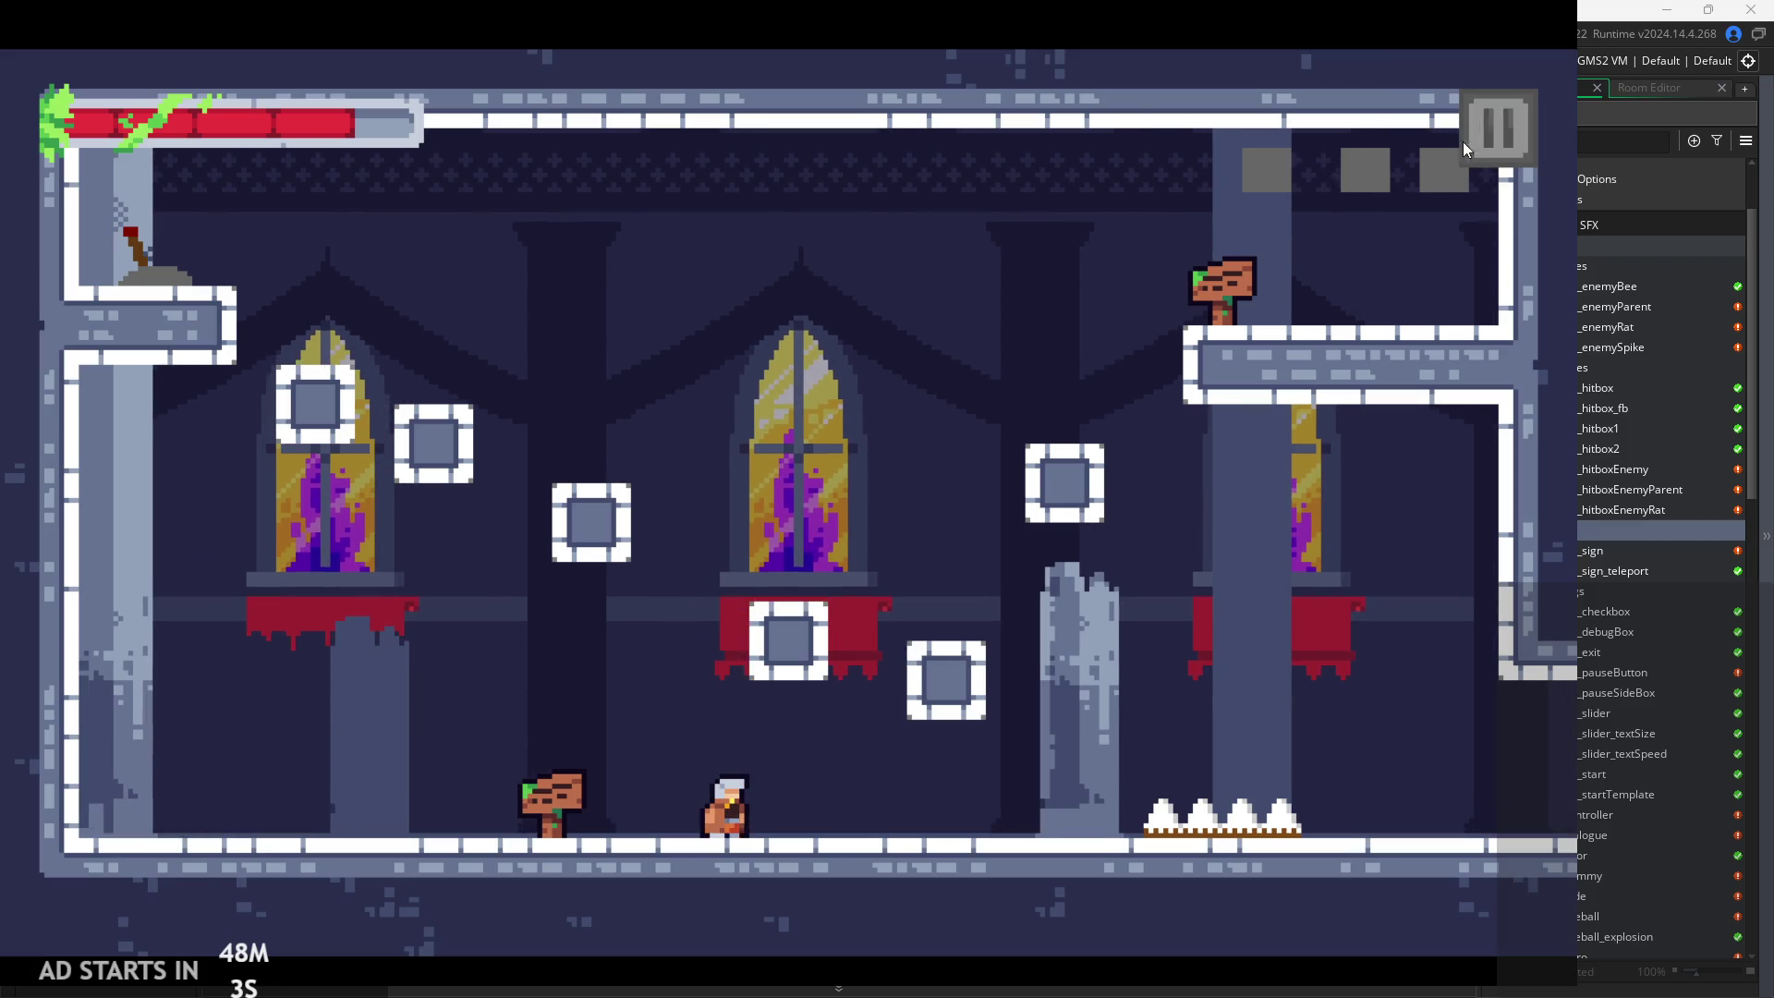
{"action": "left_click", "coordinate": [1462, 141]}
{"action": "left_click", "coordinate": [1368, 834]}
{"action": "left_click", "coordinate": [824, 413]}
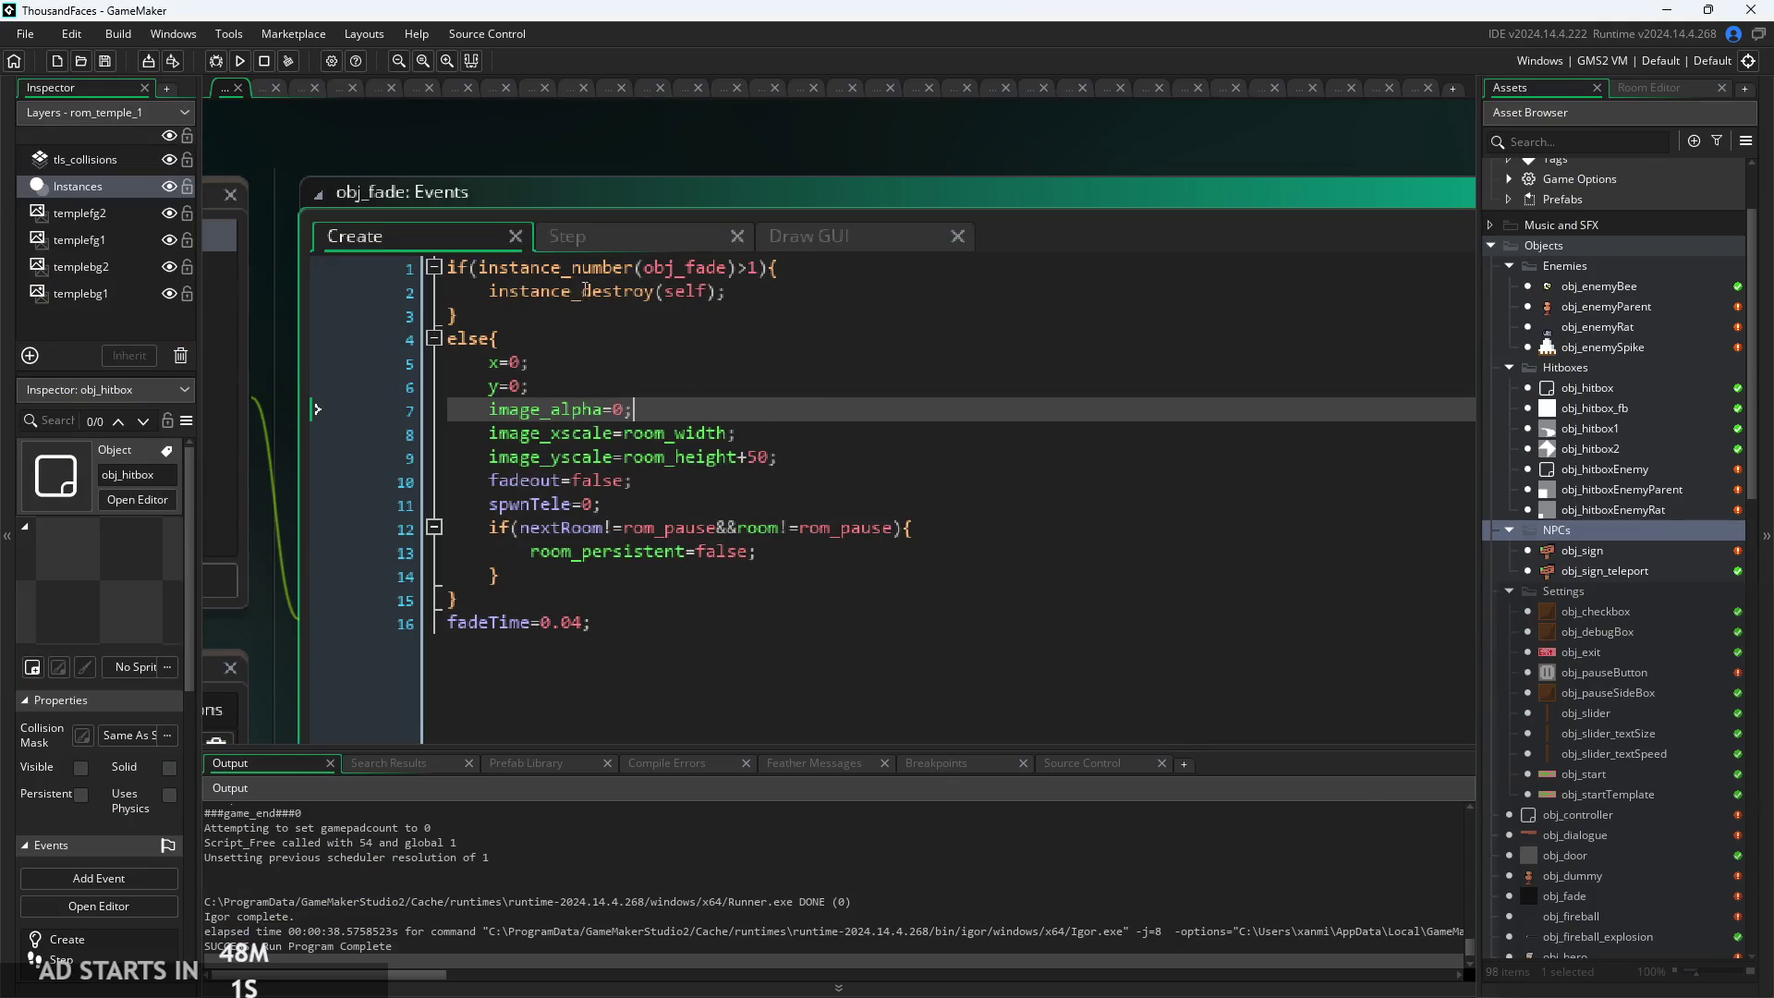
Open obj_enemyParent's Step event code and review its movement branch
{"action": "scroll", "coordinate": [1653, 492], "scroll_direction": "up", "scroll_amount": 1}
{"action": "scroll", "coordinate": [1653, 493], "scroll_direction": "up", "scroll_amount": 1}
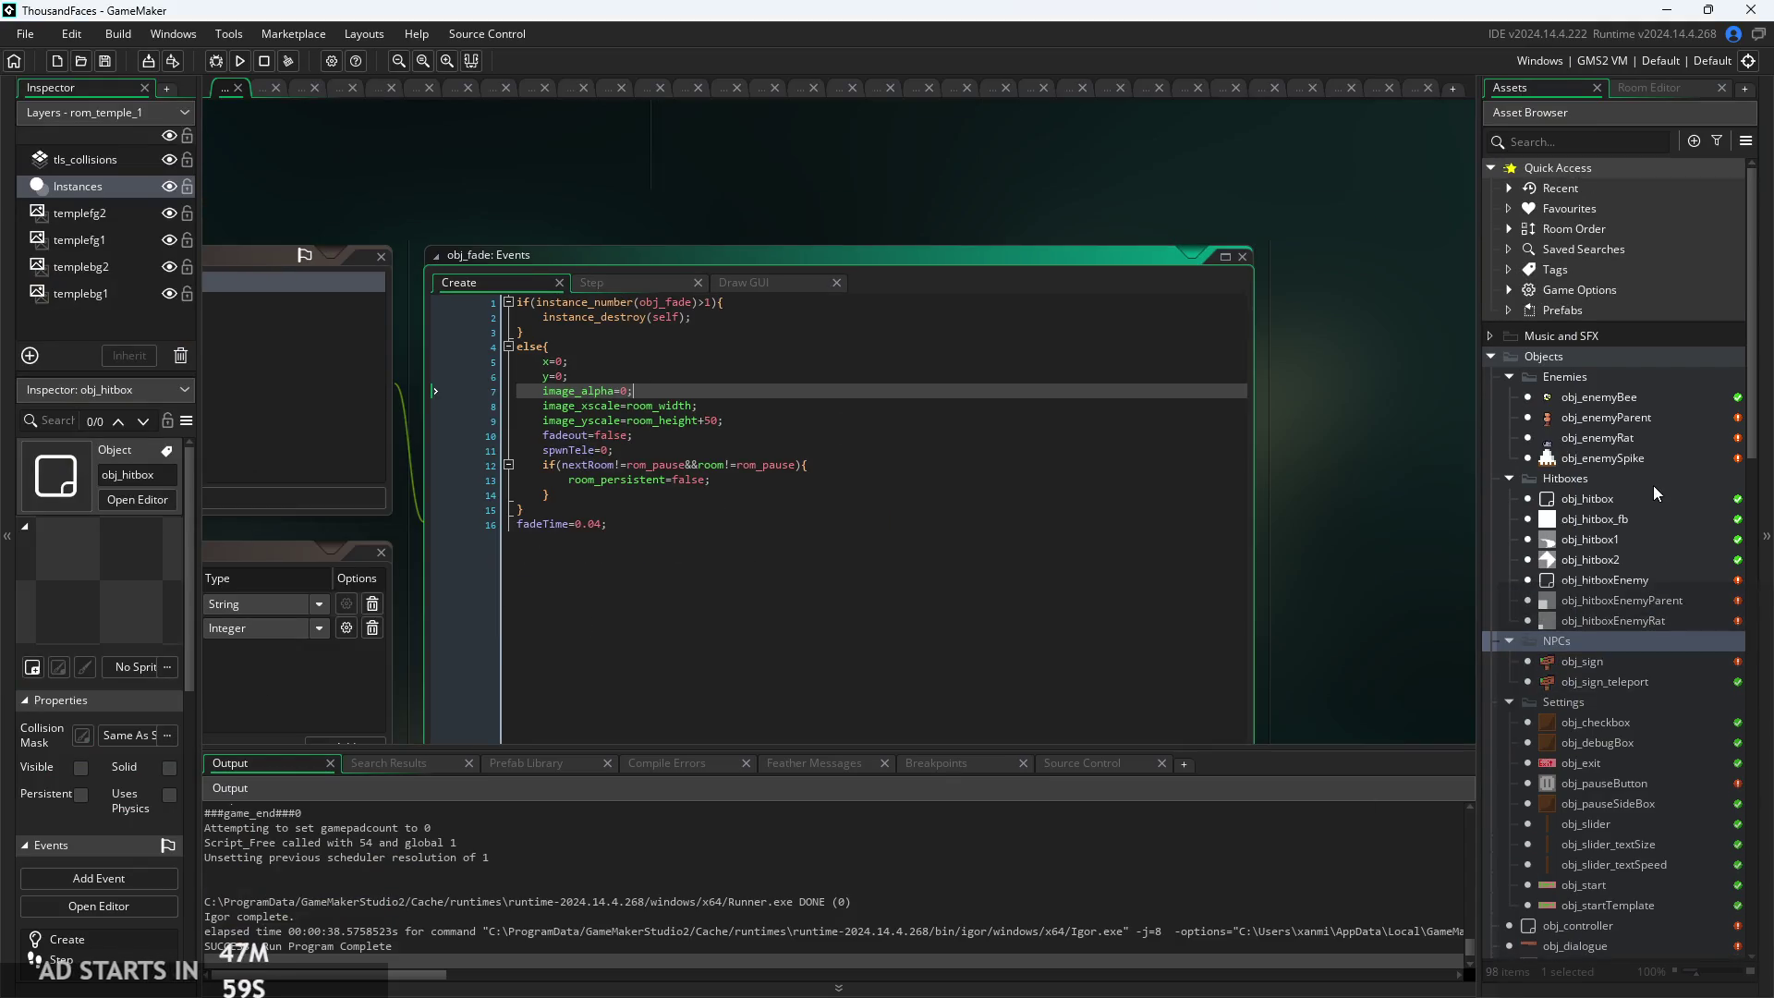
{"action": "double_click", "coordinate": [1642, 422]}
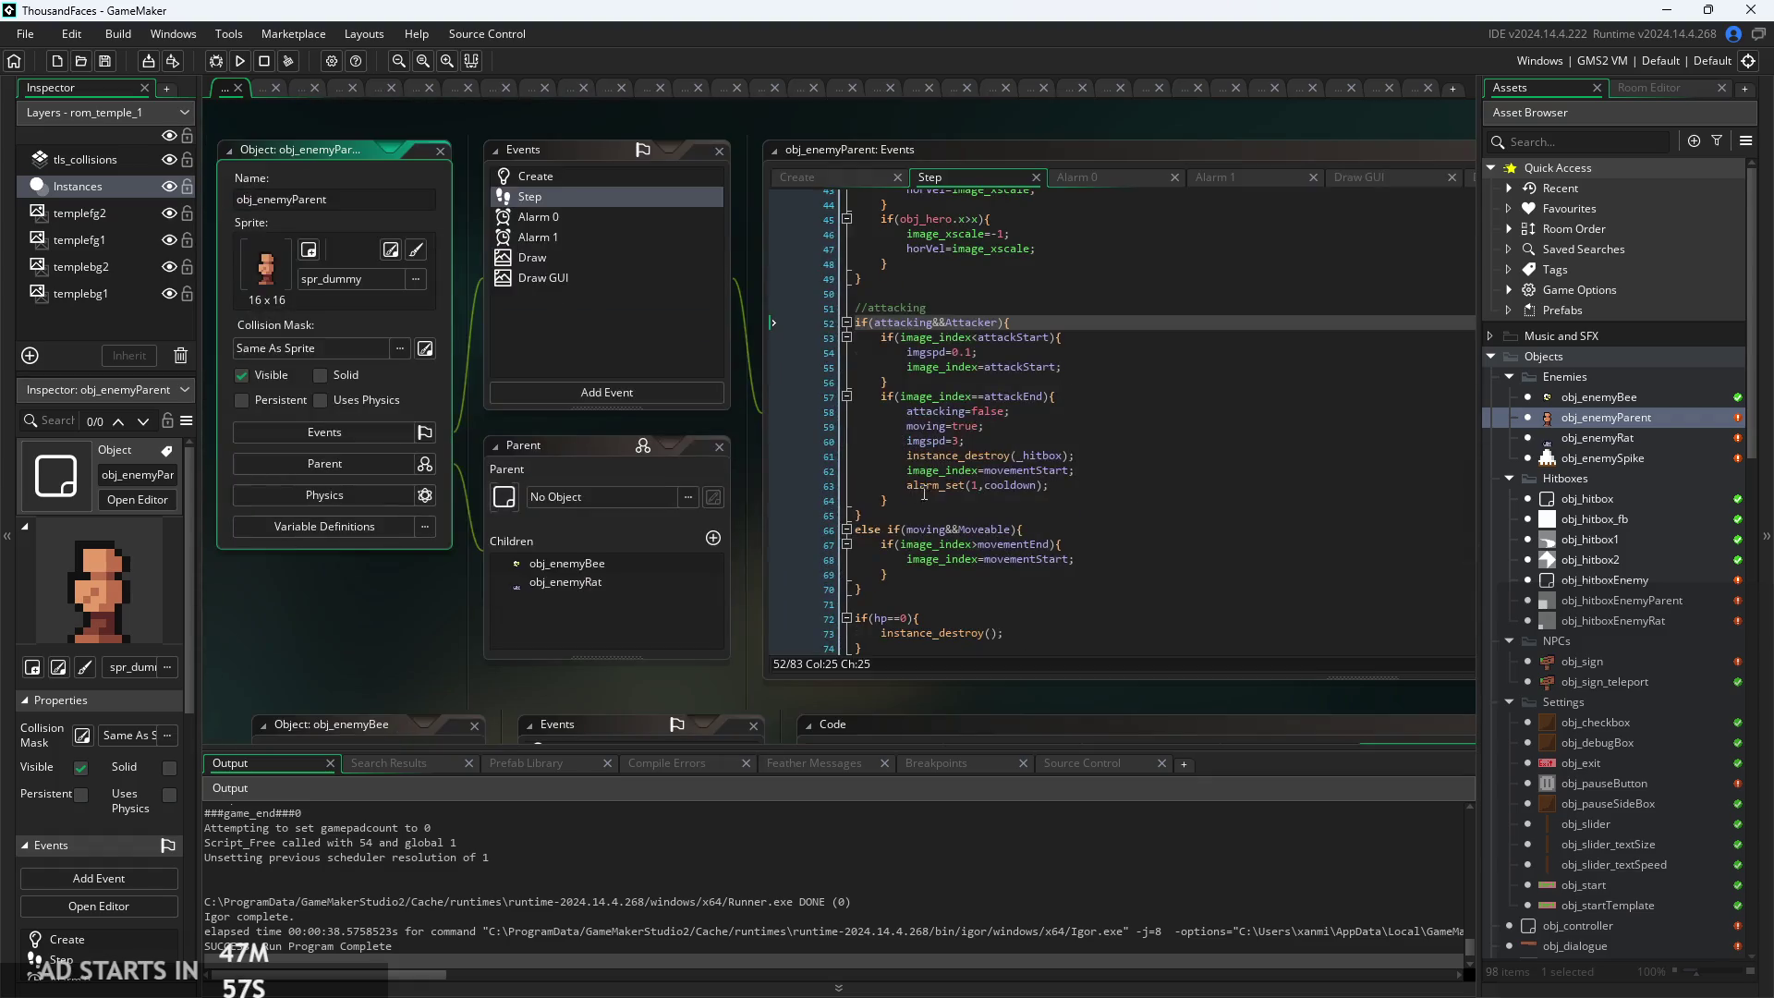
{"action": "left_click", "coordinate": [789, 629]}
{"action": "scroll", "coordinate": [925, 542], "scroll_direction": "up", "scroll_amount": 3, "text": "ctrl"}
{"action": "left_click", "coordinate": [910, 508]}
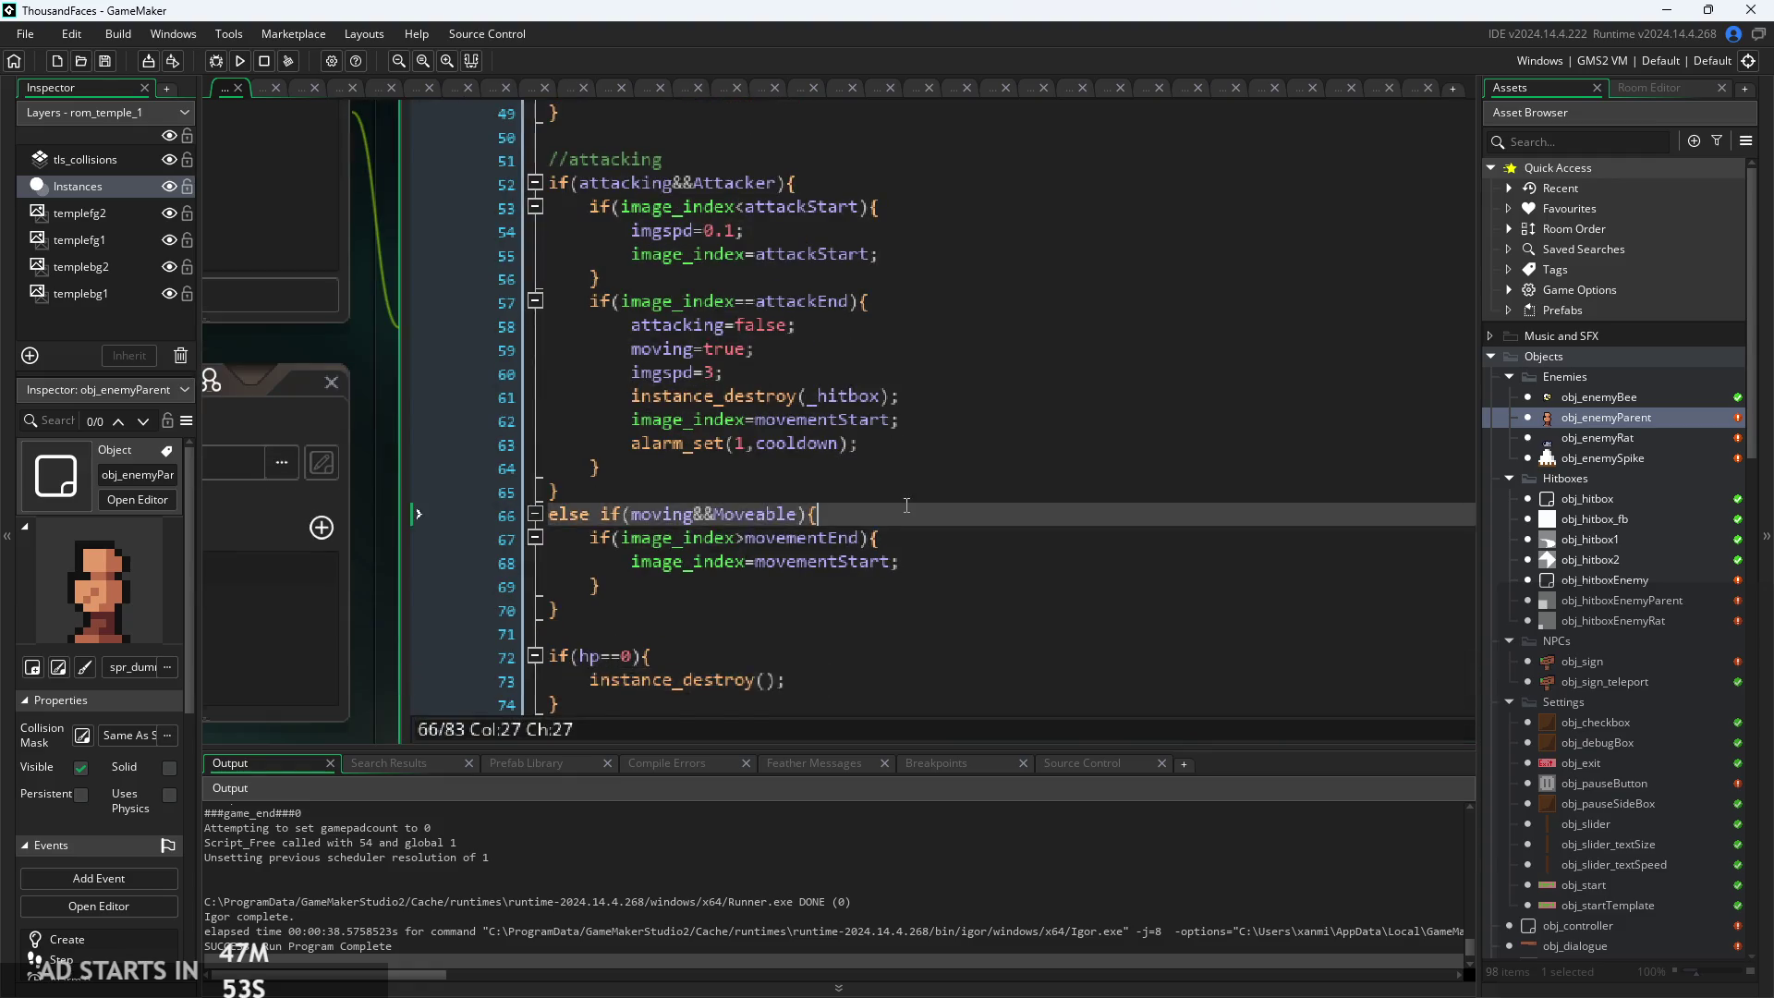
{"action": "scroll", "coordinate": [817, 607], "scroll_direction": "down", "scroll_amount": 4}
{"action": "scroll", "coordinate": [828, 549], "scroll_direction": "up", "scroll_amount": 4}
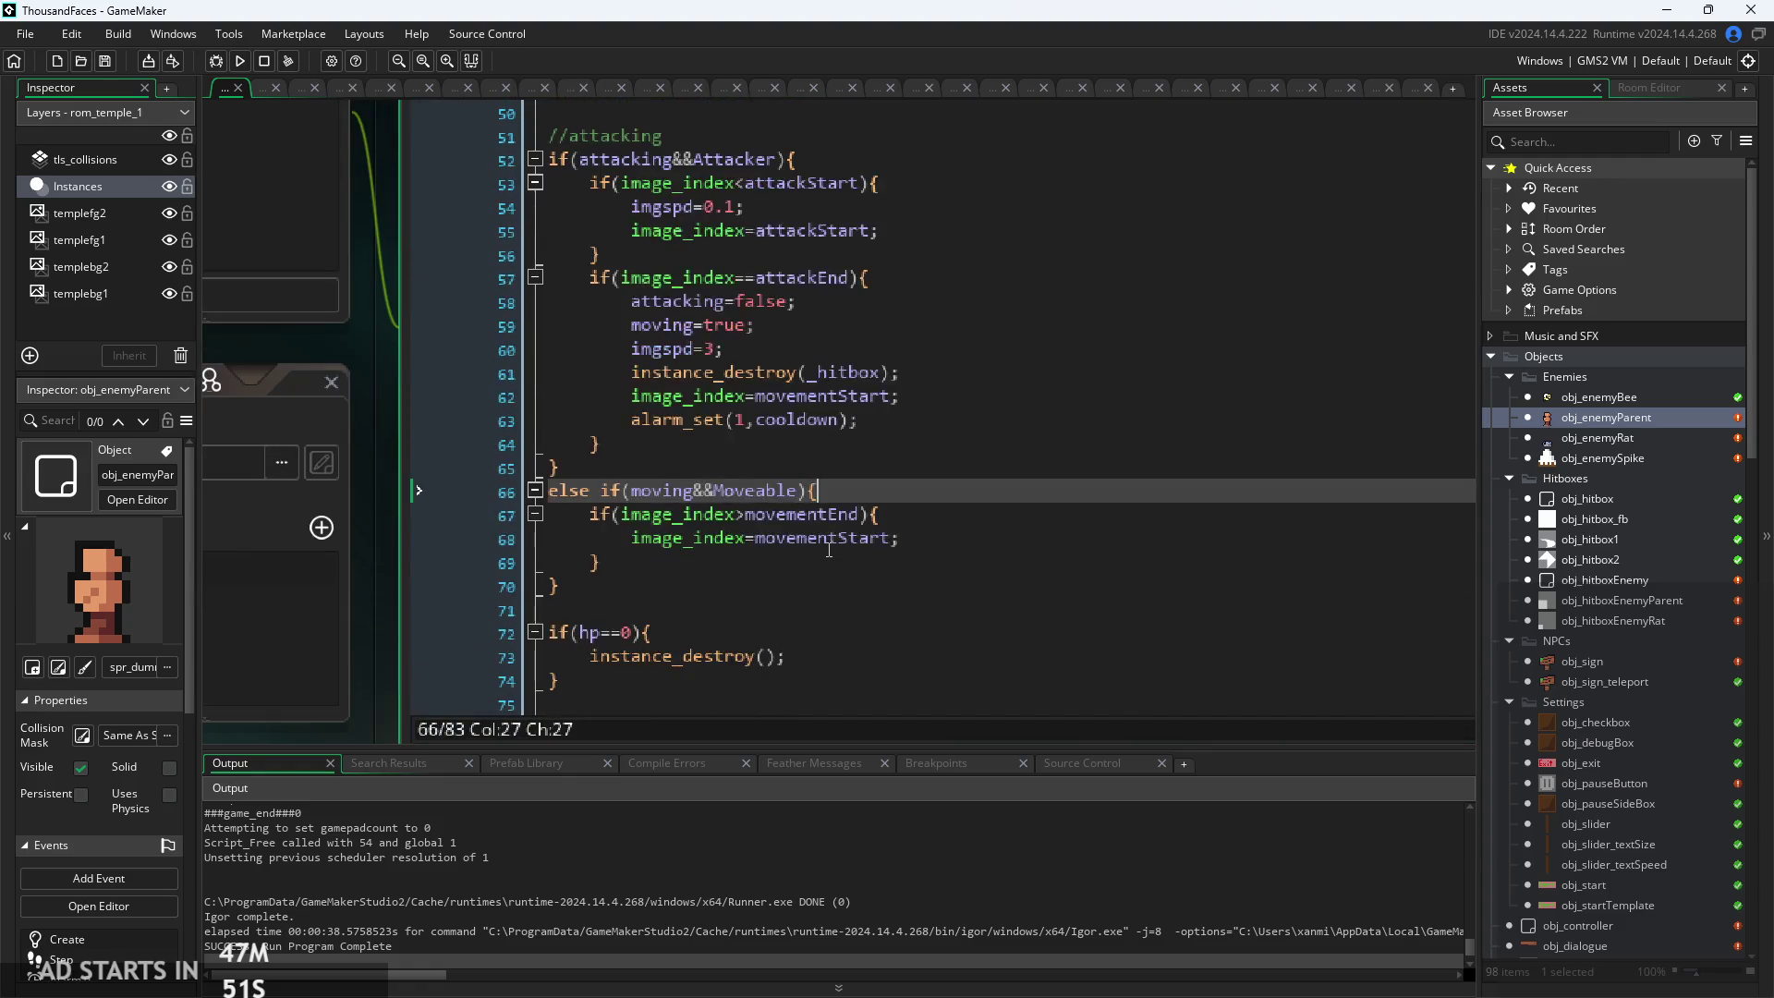
{"action": "scroll", "coordinate": [822, 545], "scroll_direction": "down", "scroll_amount": 4}
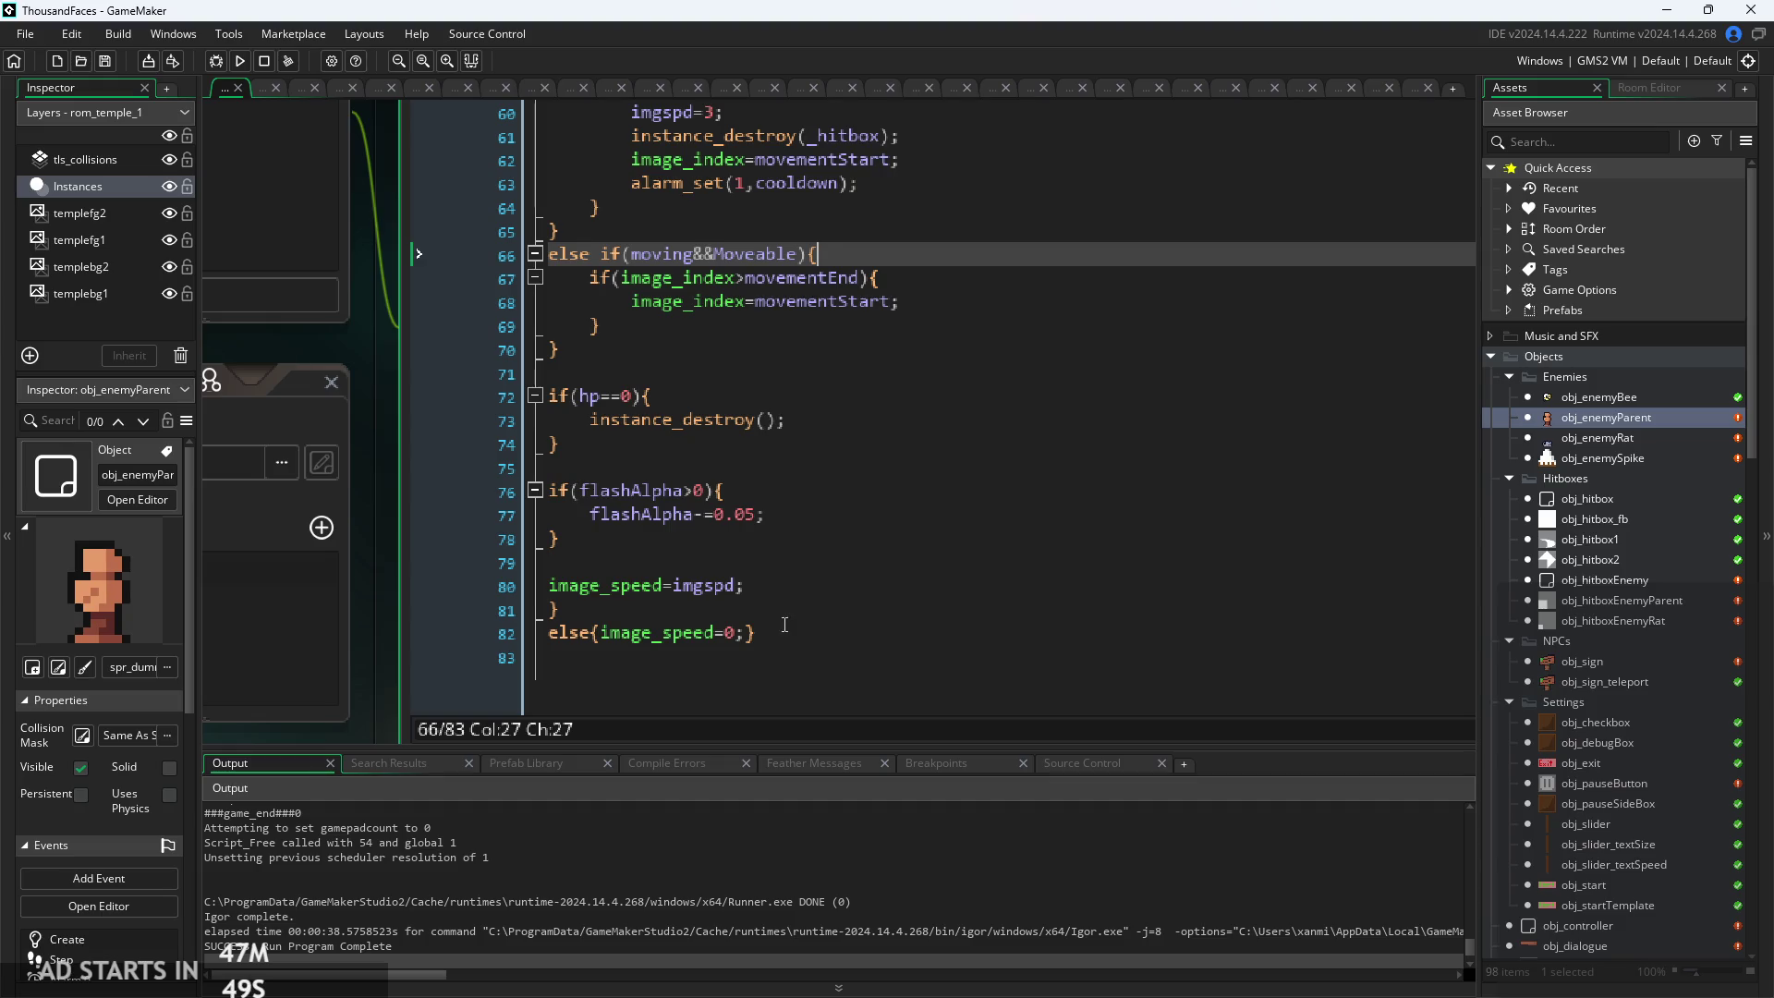
Inspect lines 76–82 at the end of the Step code, around the flashAlpha block and closing braces
{"action": "left_click_drag", "start_coordinate": [807, 584], "coordinate": [548, 585]}
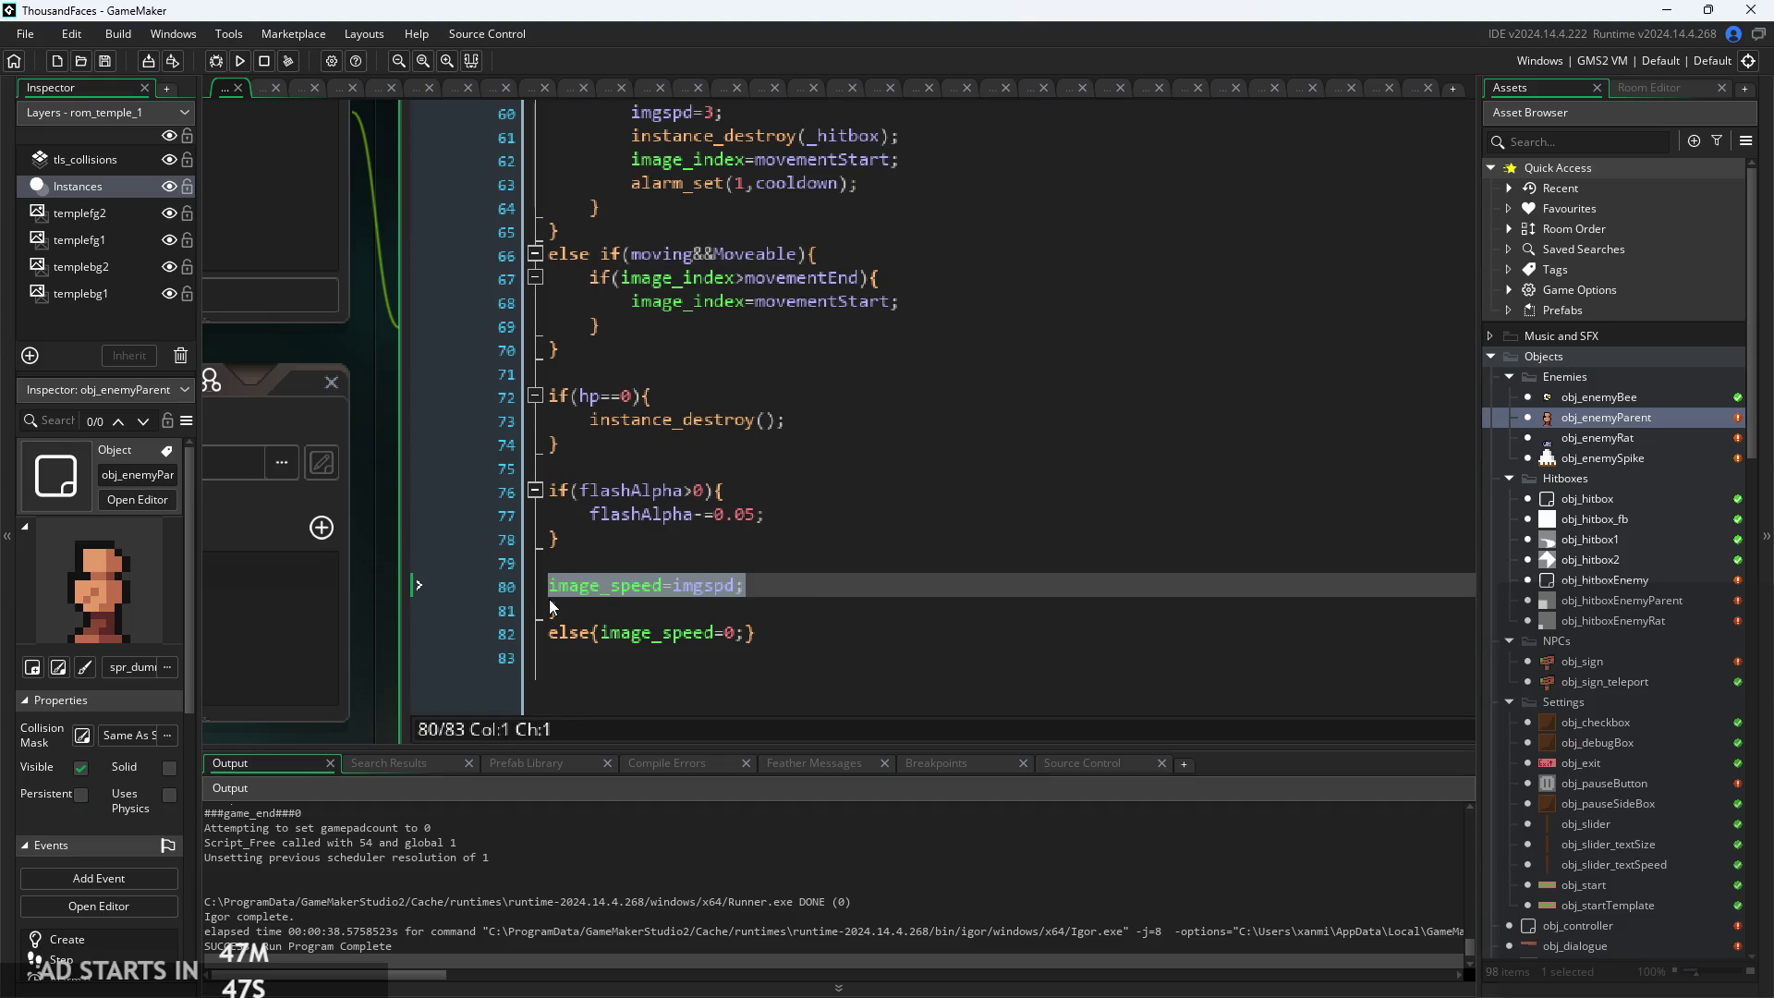
{"action": "left_click", "coordinate": [831, 617]}
{"action": "key", "text": "Down"}
{"action": "left_click", "coordinate": [852, 580]}
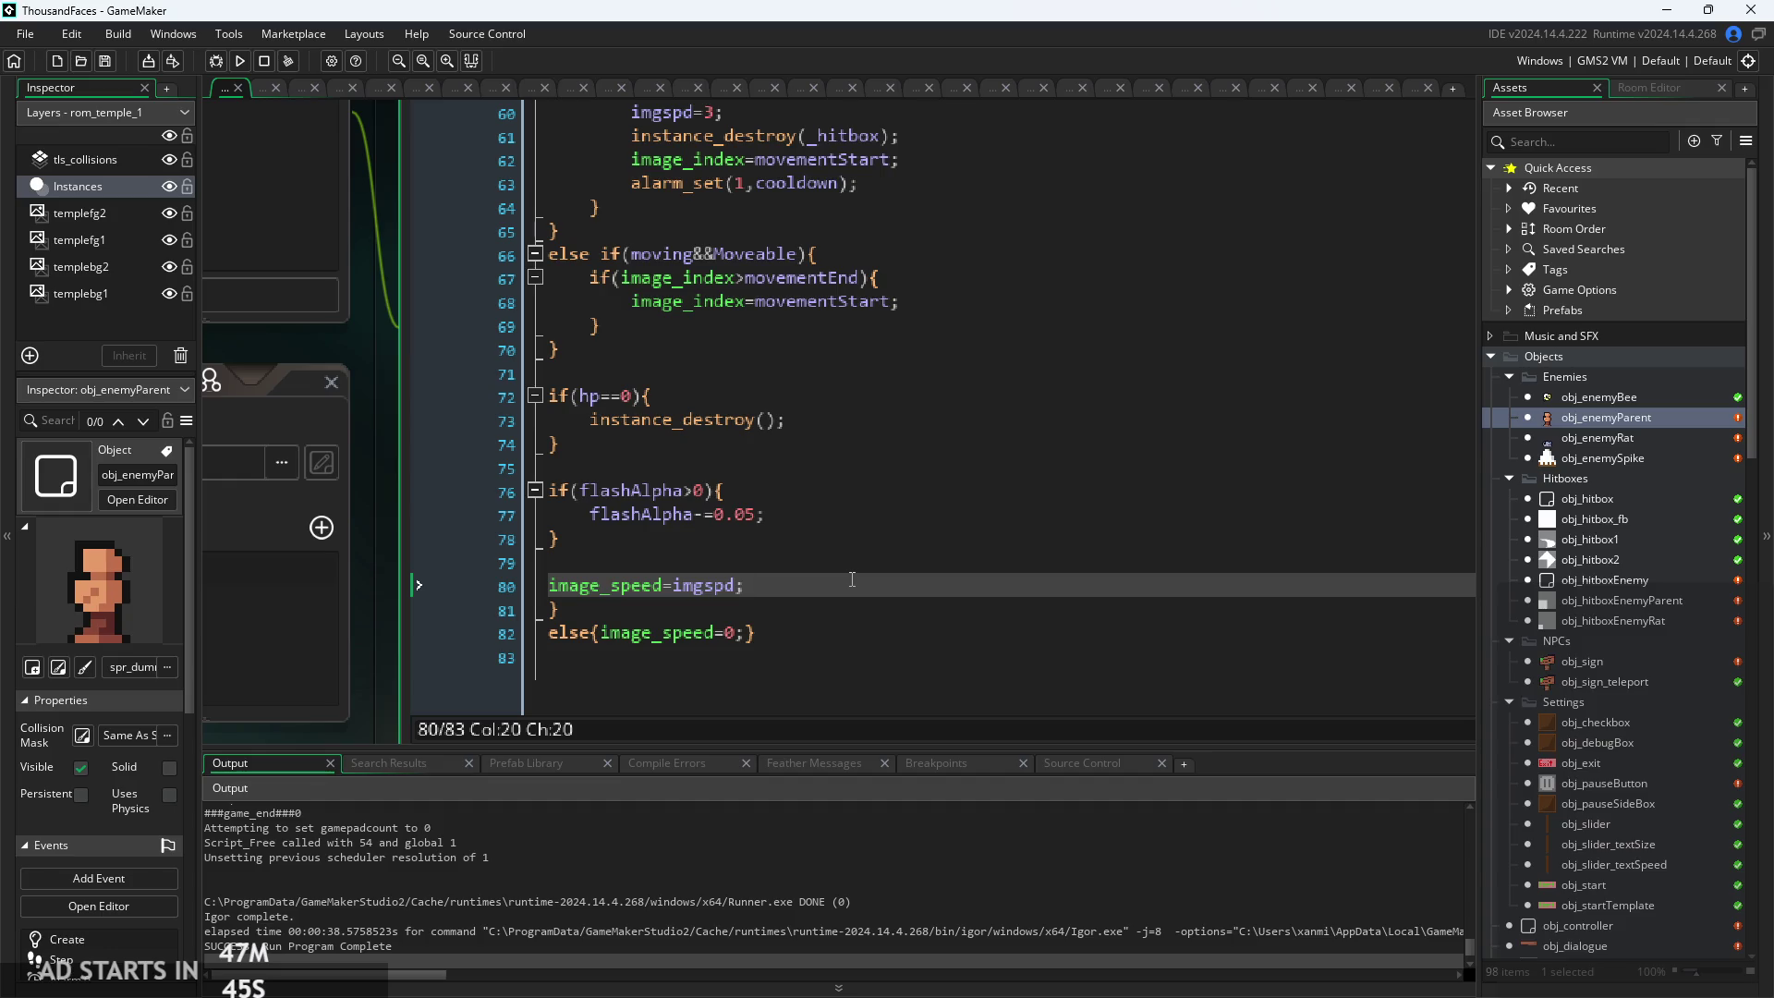
{"action": "left_click", "coordinate": [675, 536]}
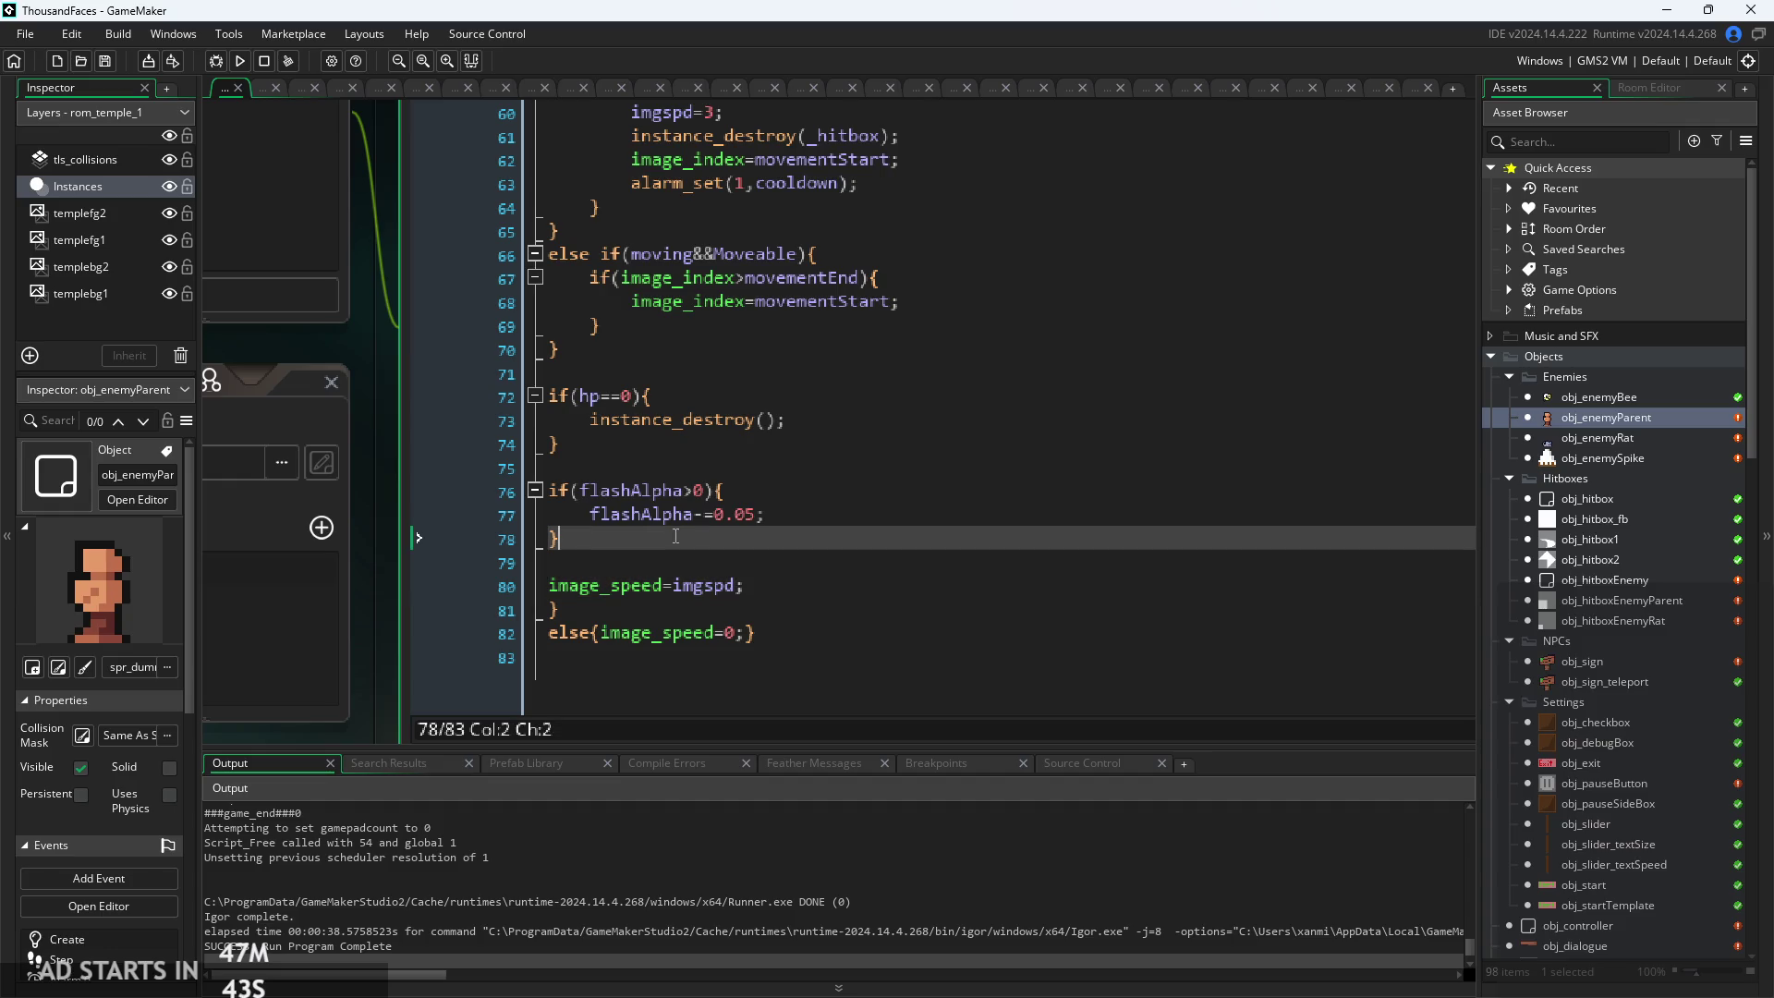
{"action": "left_click", "coordinate": [595, 634]}
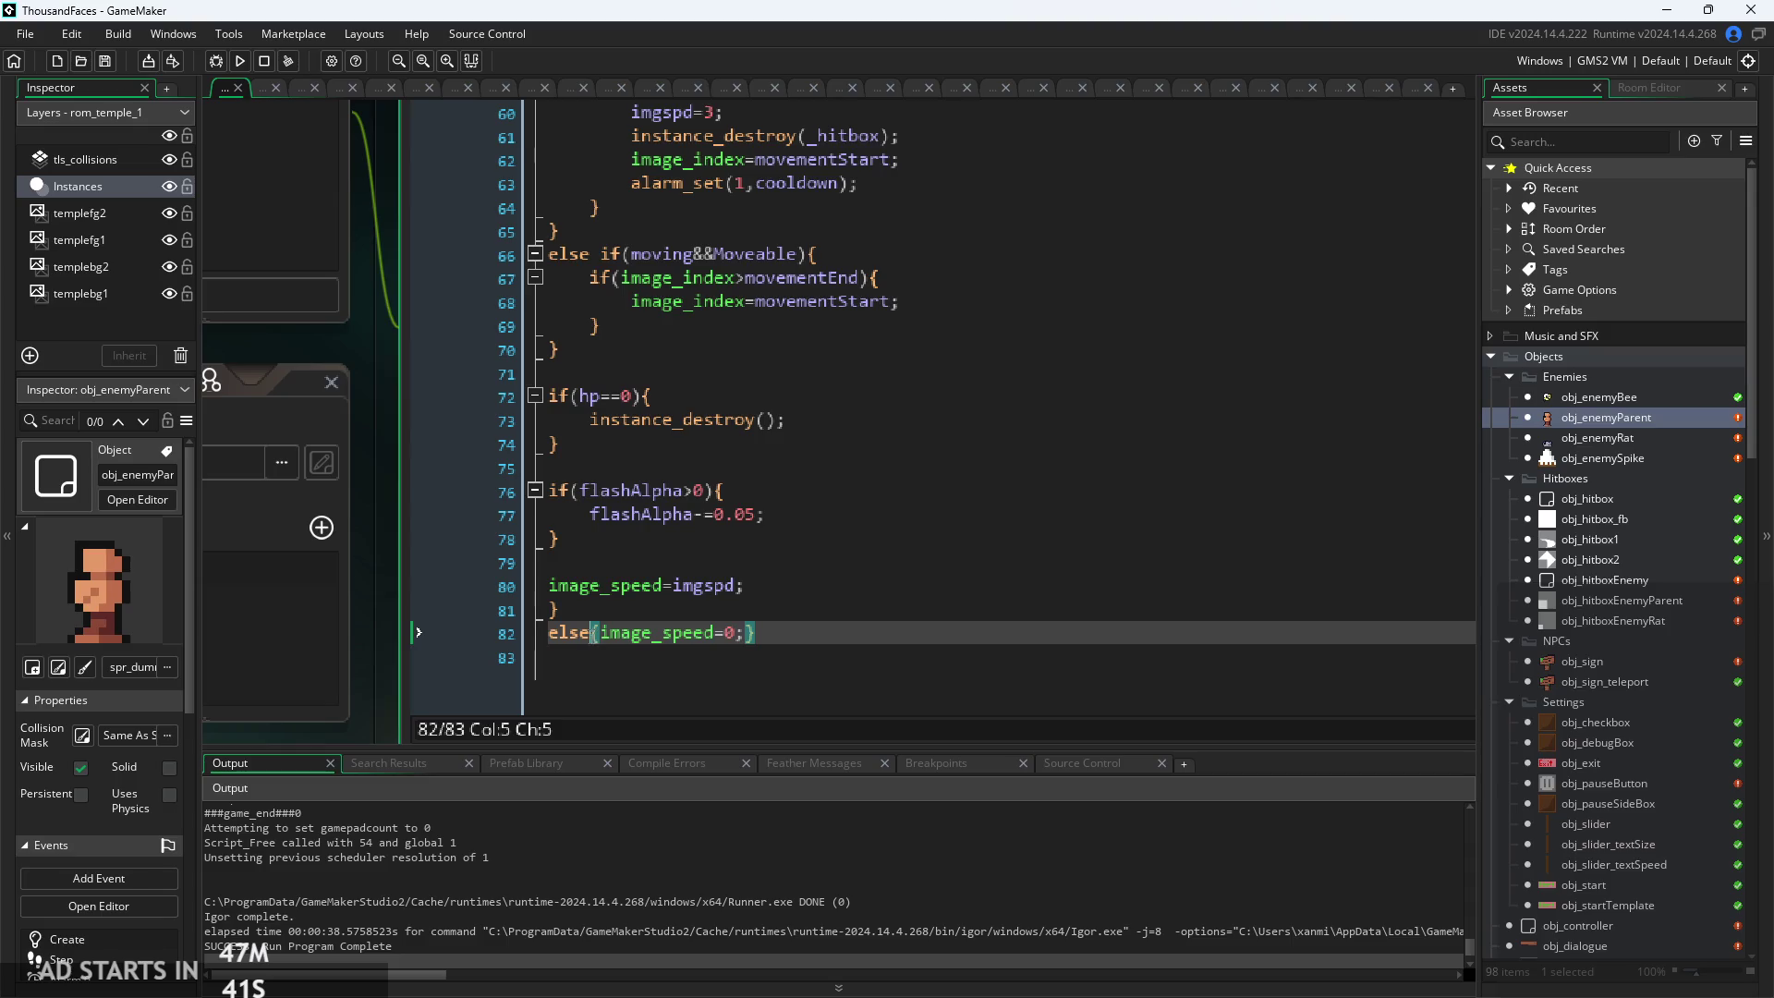
{"action": "left_click", "coordinate": [545, 634]}
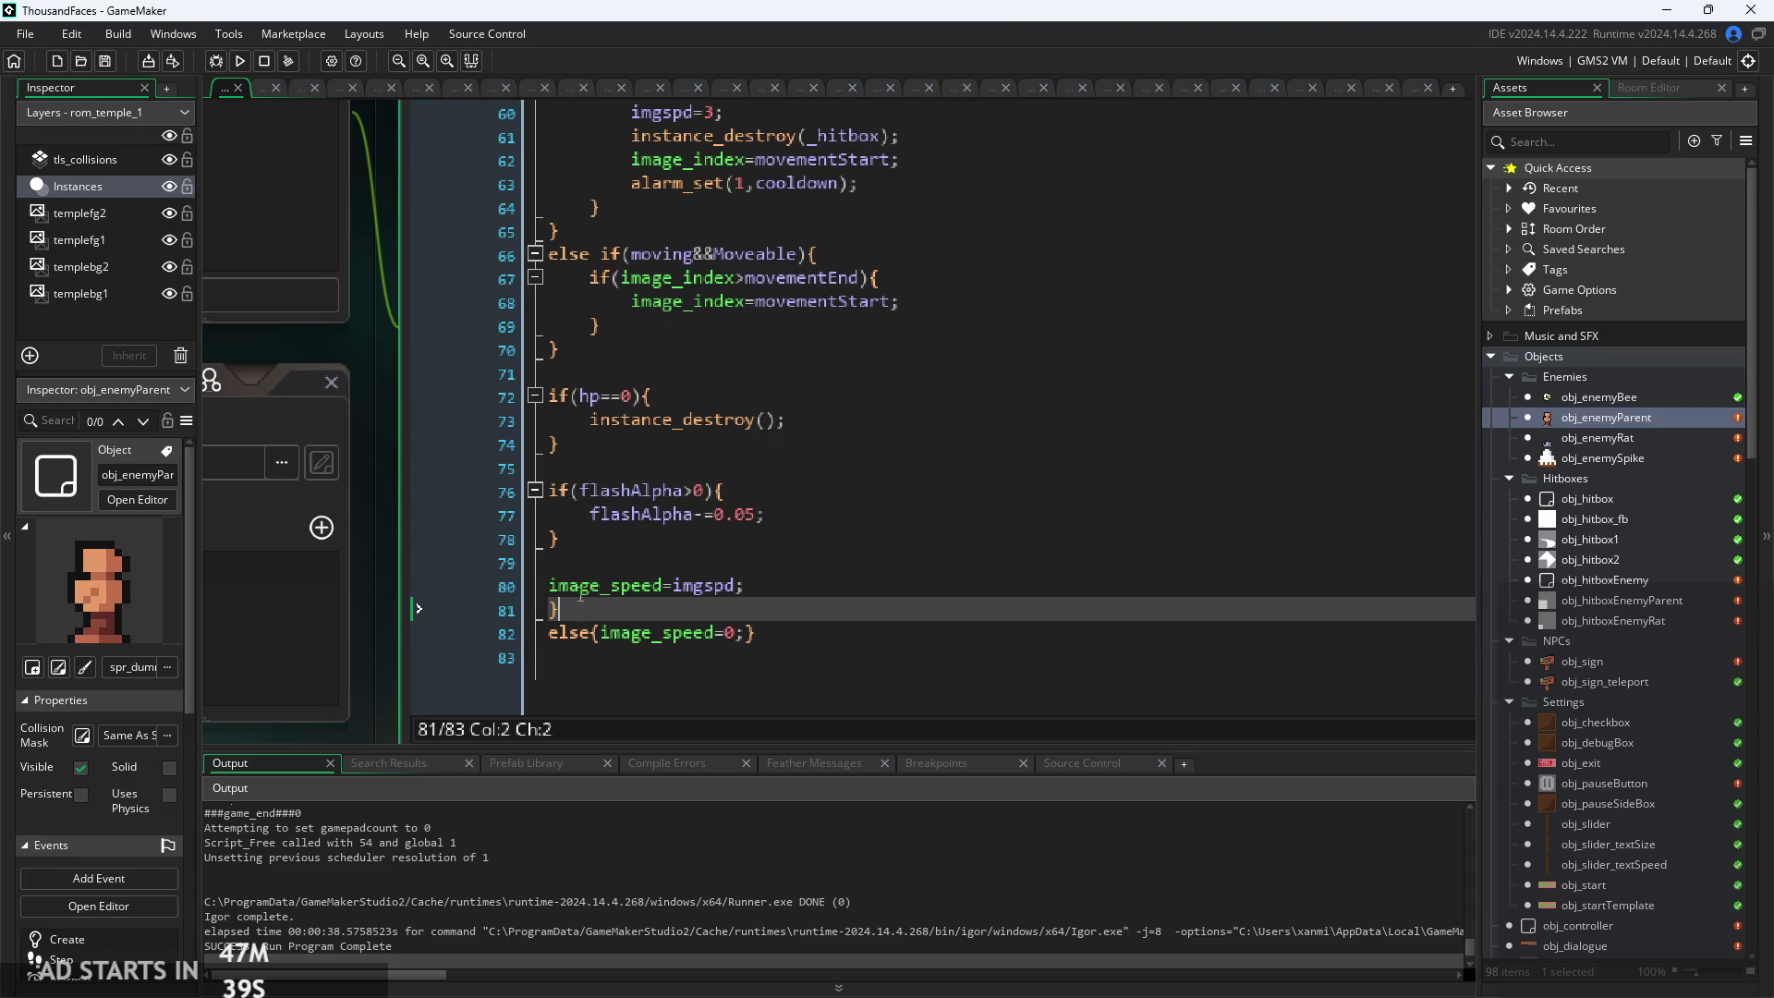
{"action": "left_click", "coordinate": [547, 491]}
{"action": "left_click", "coordinate": [681, 550]}
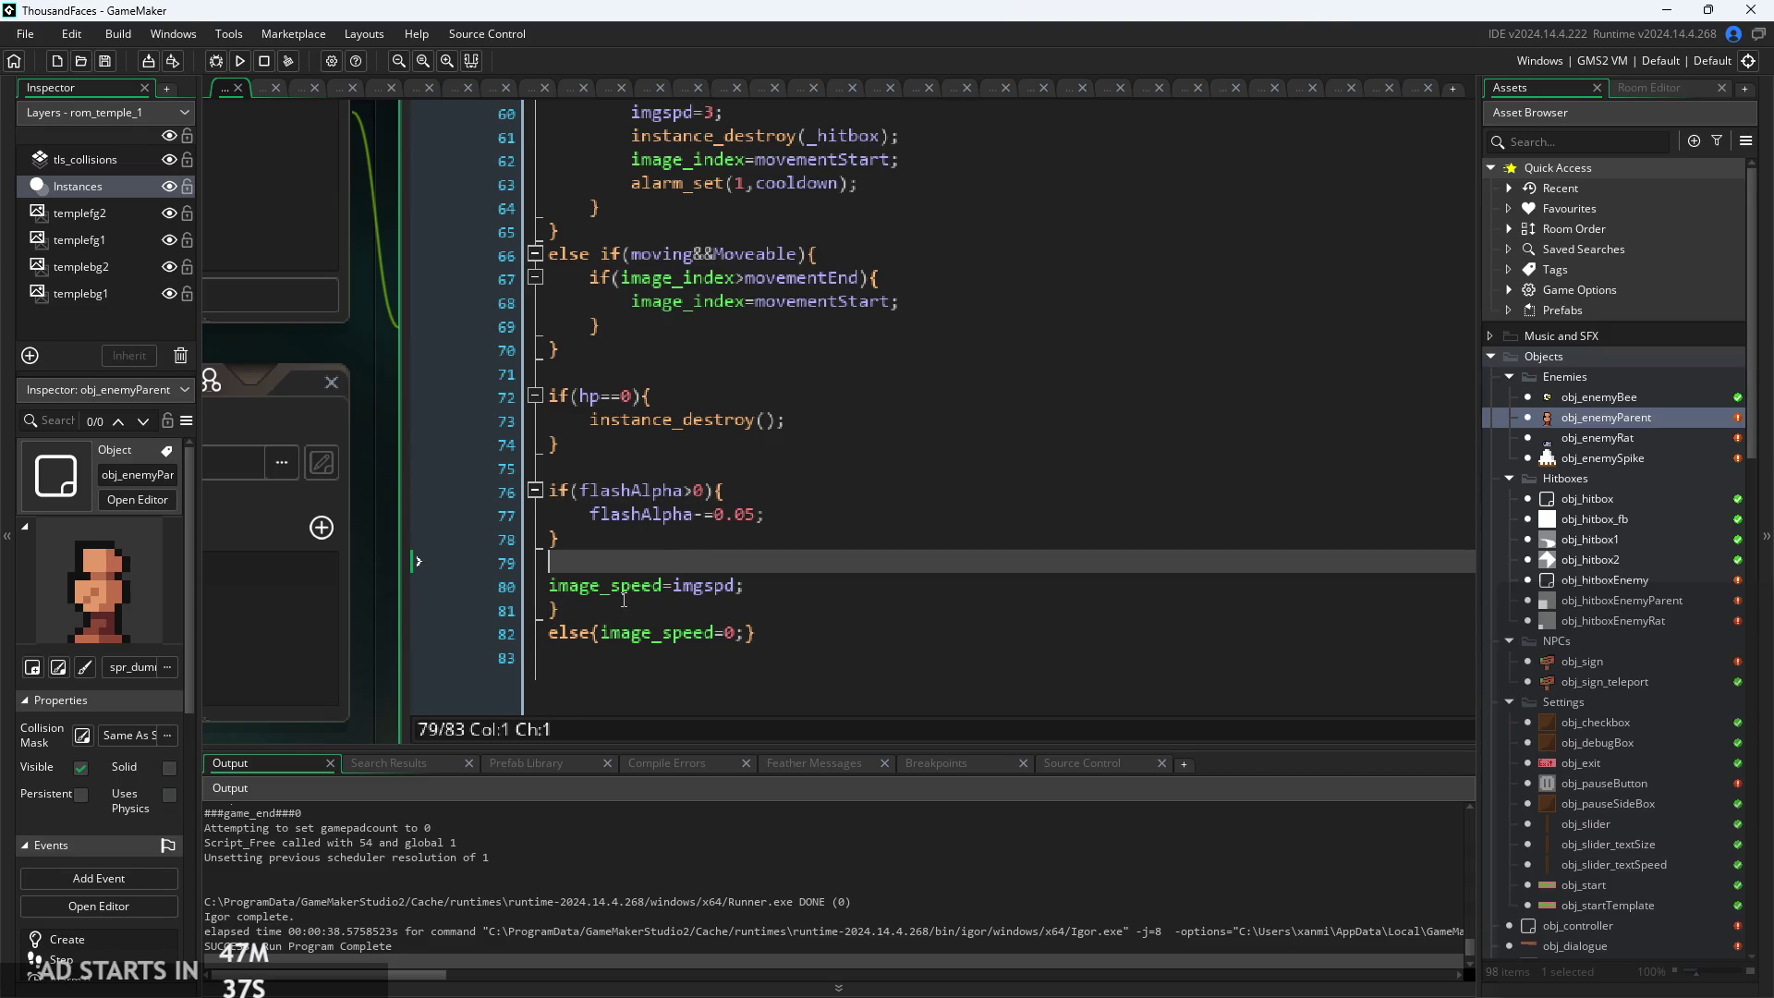
{"action": "left_click", "coordinate": [590, 592]}
{"action": "key", "text": "Up"}
{"action": "key", "text": "Up"}
{"action": "key", "text": "Down"}
{"action": "key", "text": "Down"}
{"action": "key", "text": "Down"}
{"action": "key", "text": "Left"}
{"action": "scroll", "coordinate": [709, 591], "scroll_direction": "up", "scroll_amount": 7}
{"action": "scroll", "coordinate": [708, 591], "scroll_direction": "up", "scroll_amount": 12}
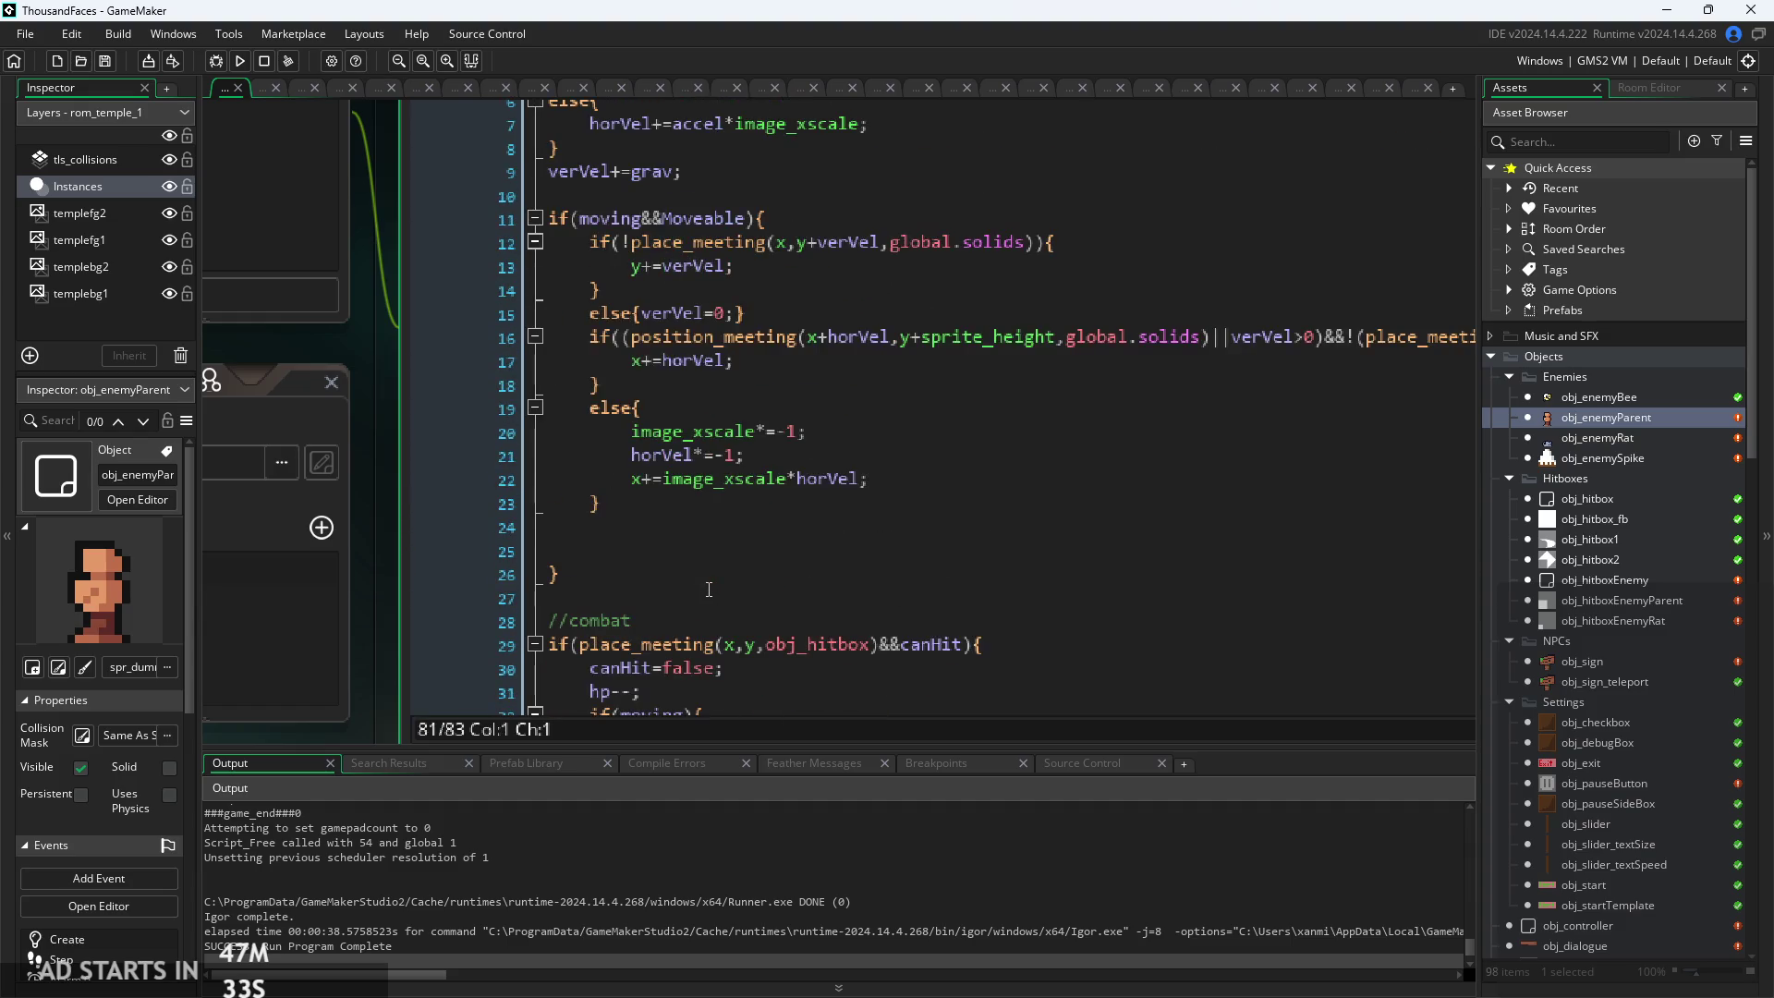
{"action": "scroll", "coordinate": [708, 567], "scroll_direction": "down", "scroll_amount": 16}
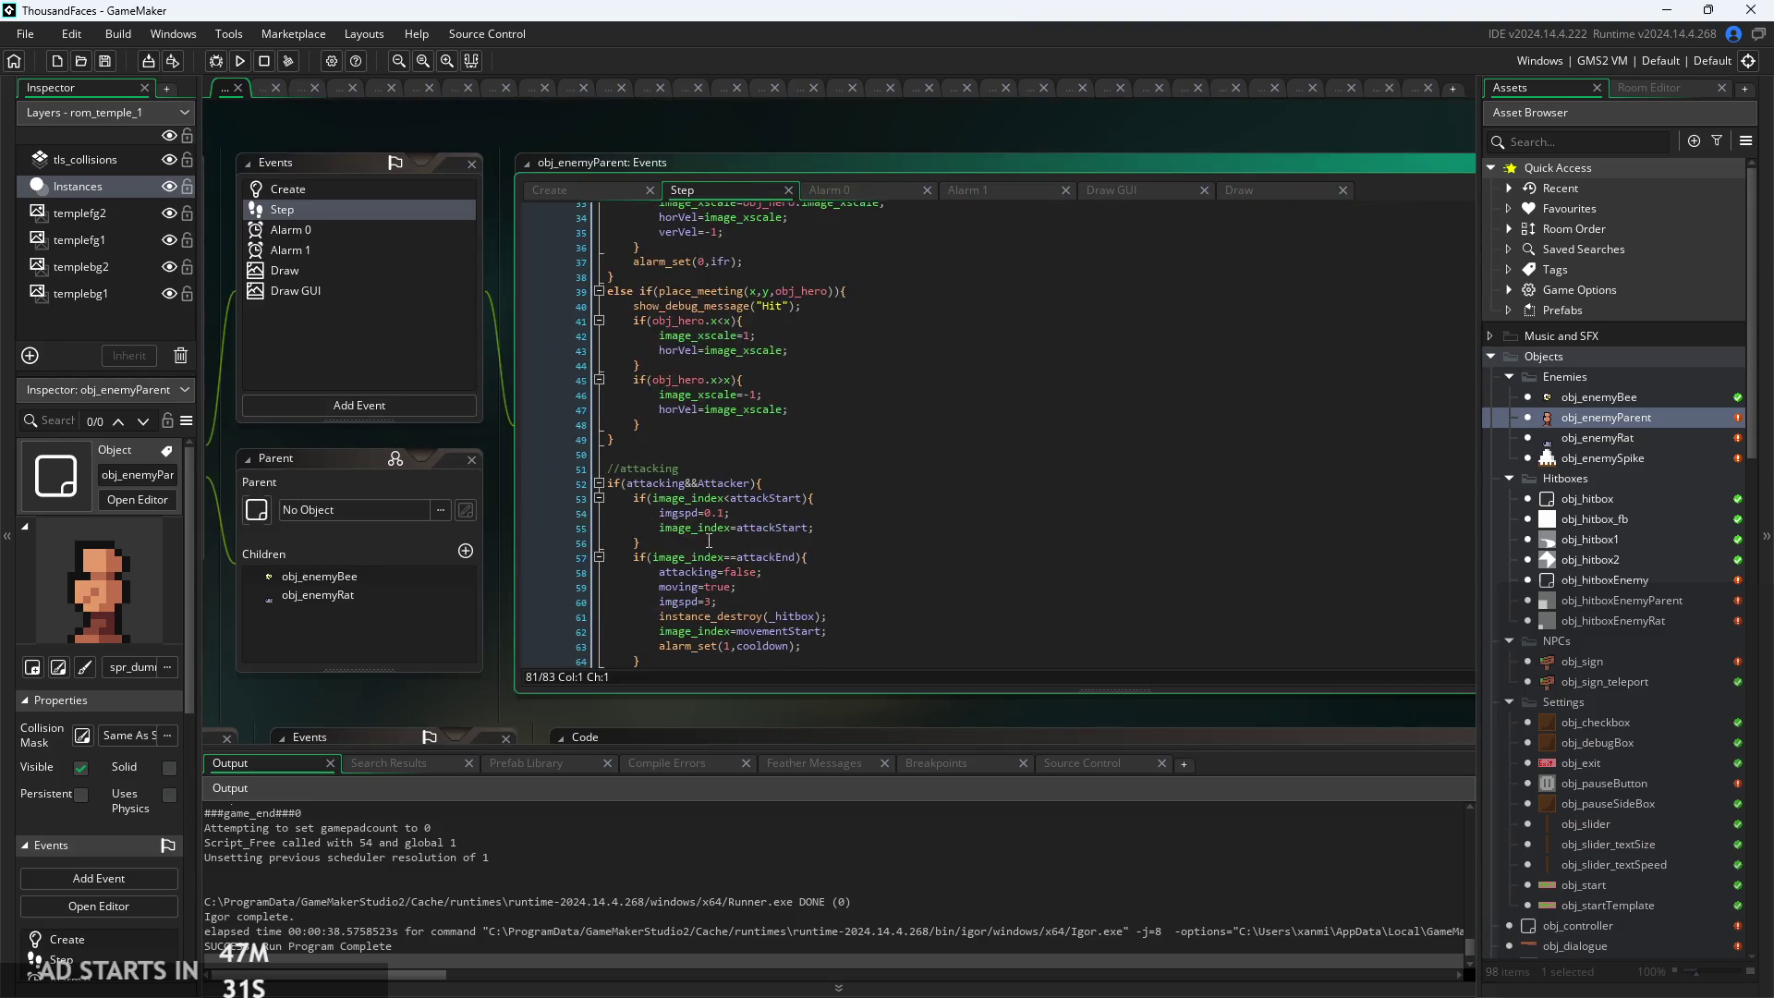
Delete the else{image_speed=0;} line from the end of the Step code
{"action": "left_click", "coordinate": [800, 617]}
{"action": "scroll", "coordinate": [800, 615], "scroll_direction": "up", "scroll_amount": 3}
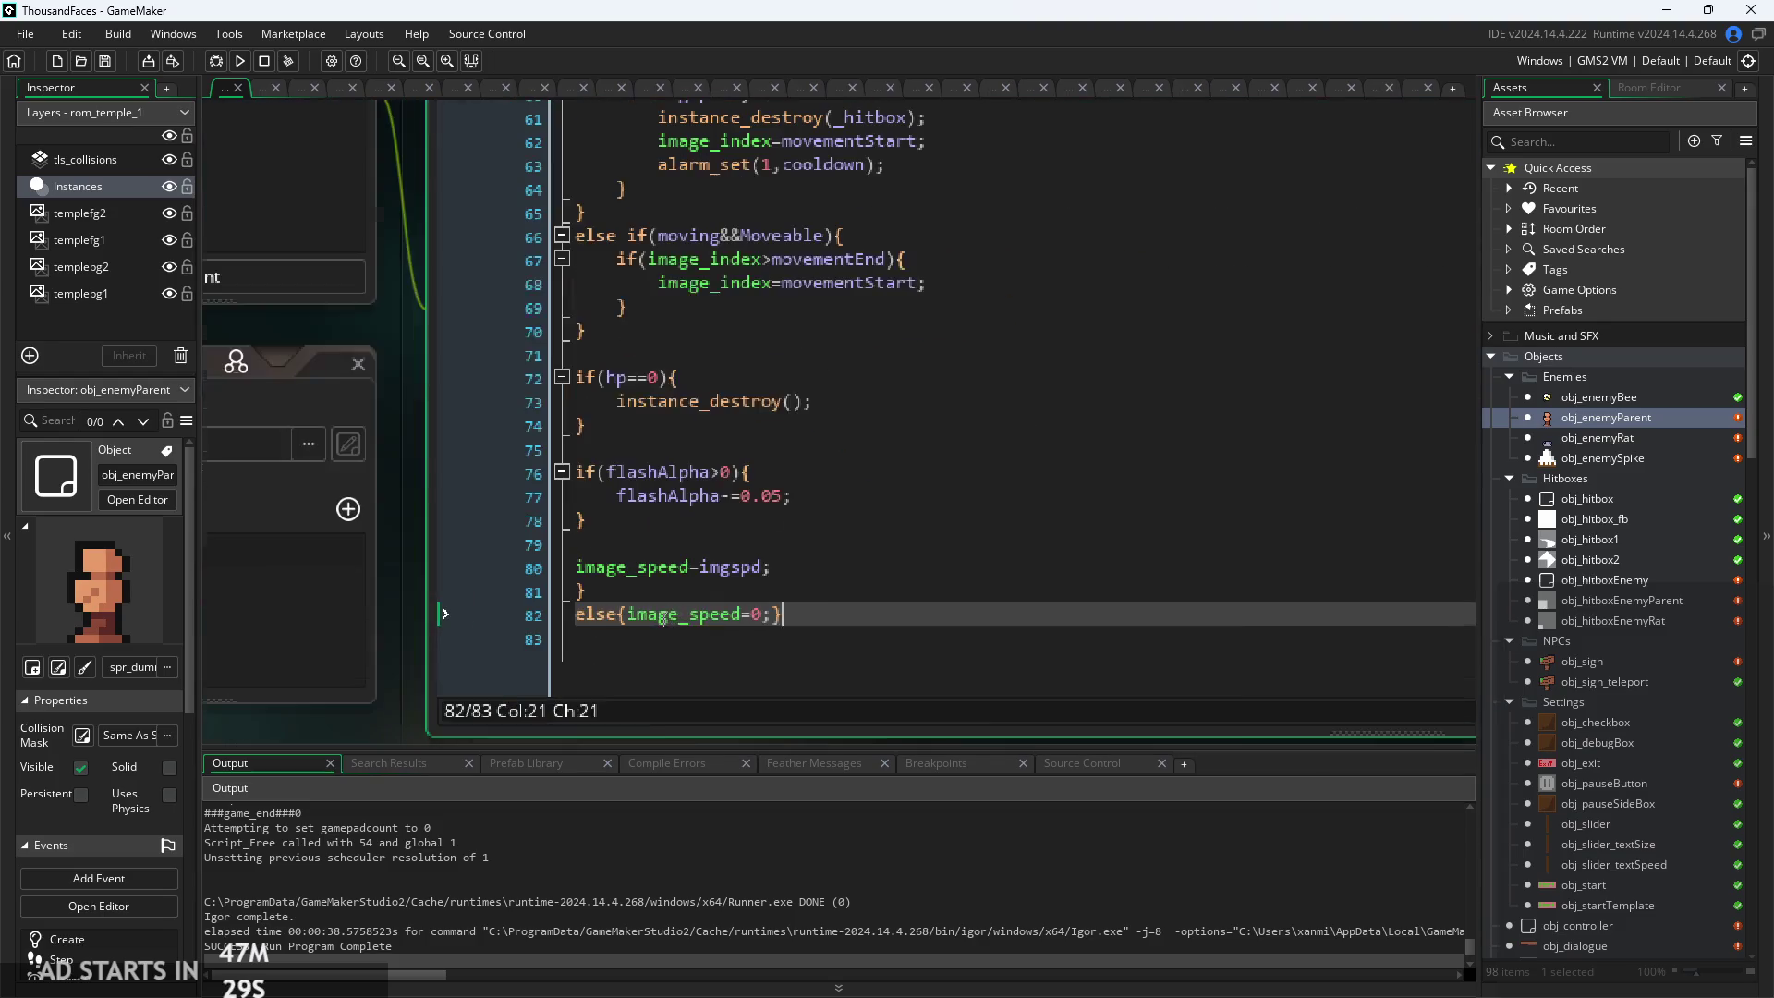
{"action": "left_click", "coordinate": [800, 617]}
{"action": "left_click_drag", "start_coordinate": [847, 616], "coordinate": [484, 616]}
{"action": "key", "text": "BackSpace"}
{"action": "key", "text": "BackSpace"}
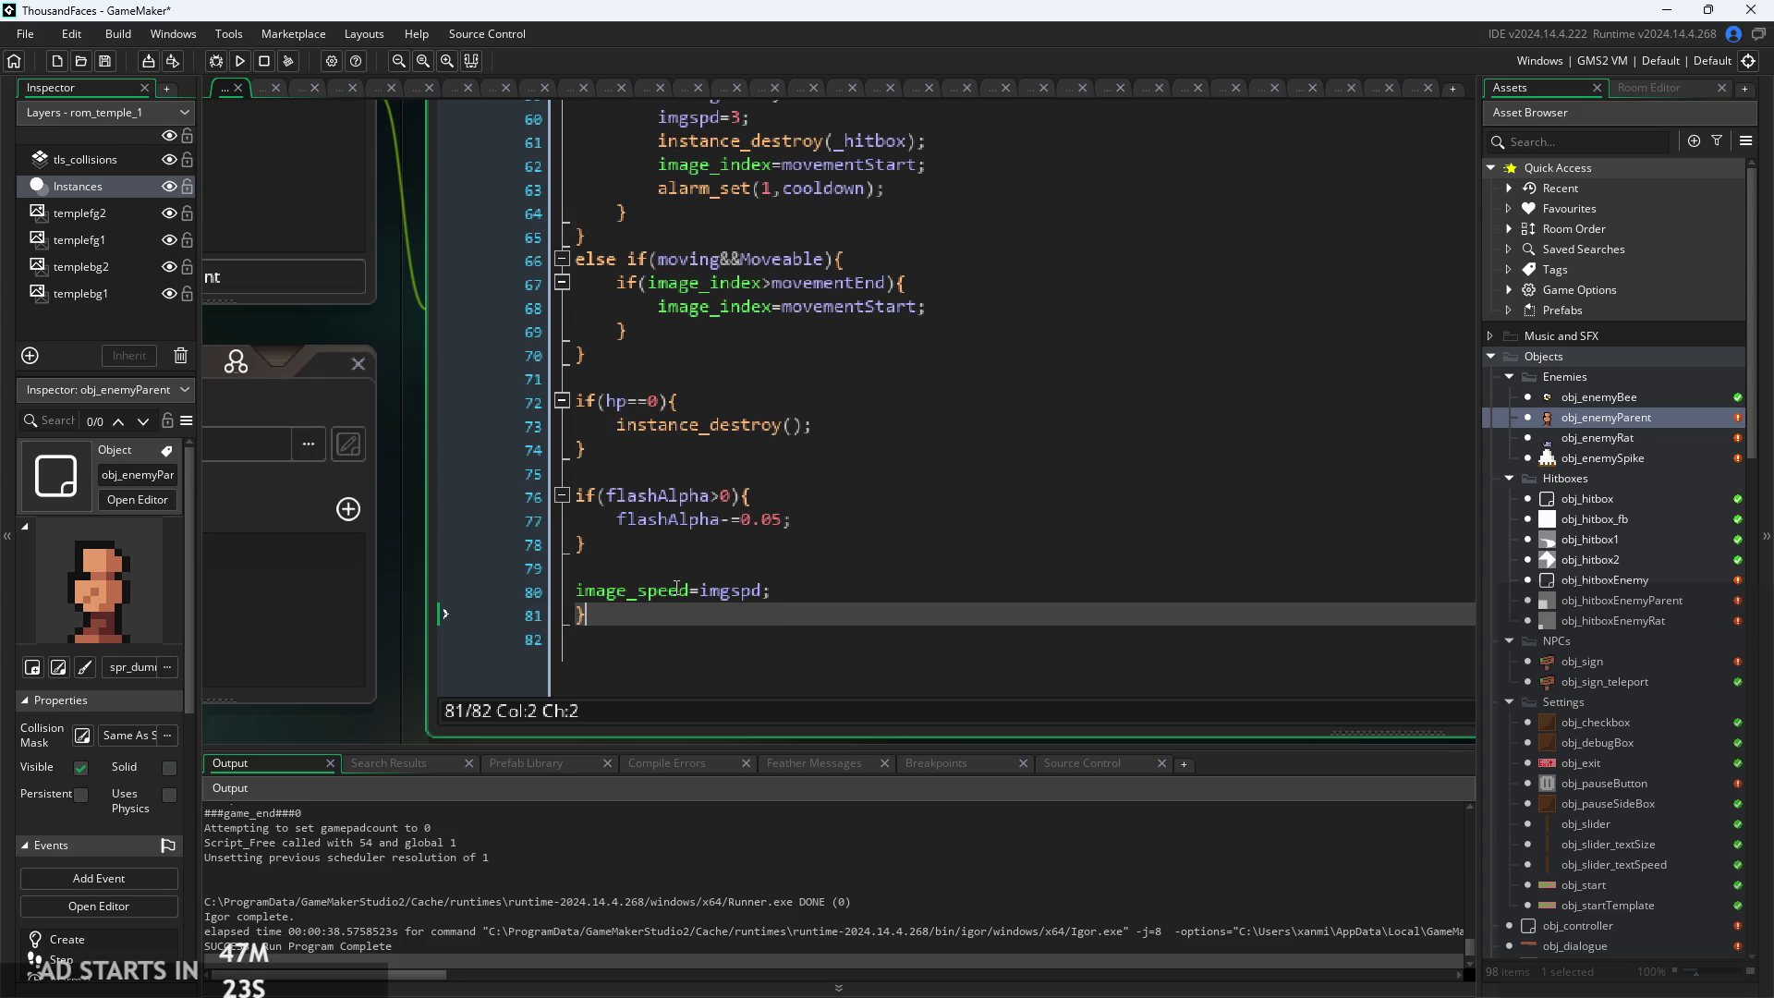
{"action": "key", "text": "Left"}
{"action": "scroll", "coordinate": [646, 573], "scroll_direction": "up", "scroll_amount": 18}
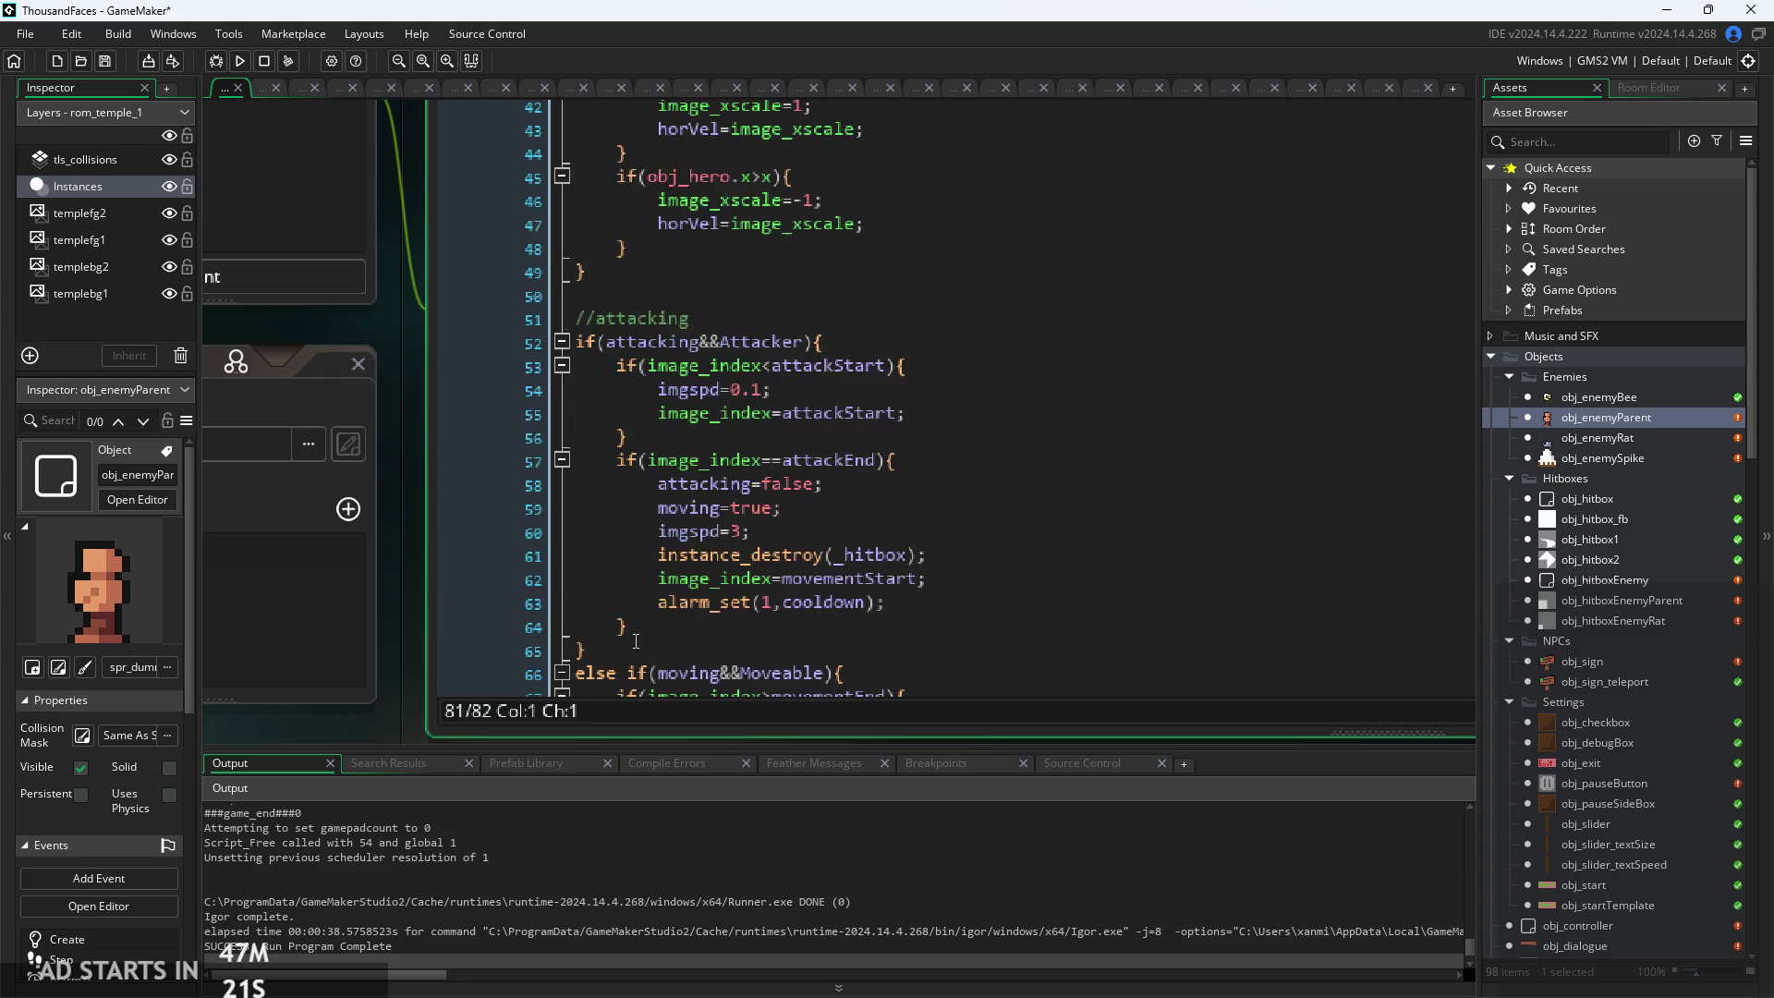
{"action": "scroll", "coordinate": [392, 532], "scroll_direction": "down", "scroll_amount": 3}
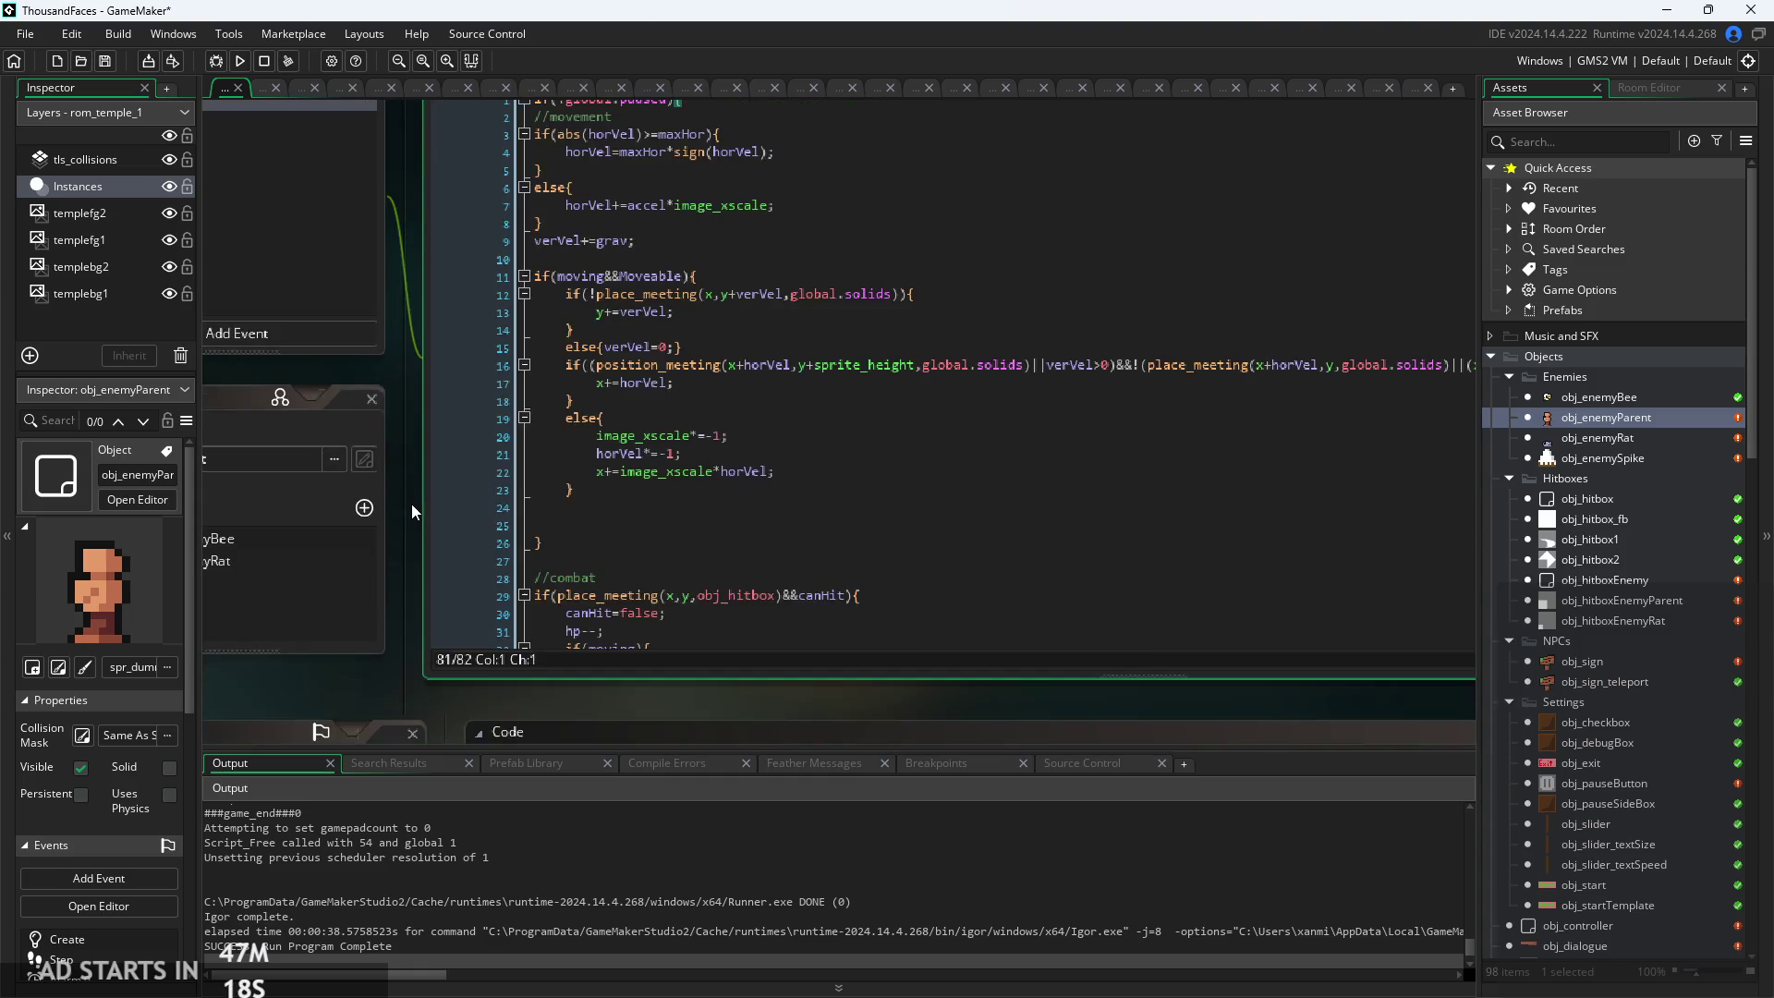
{"action": "left_click", "coordinate": [678, 361]}
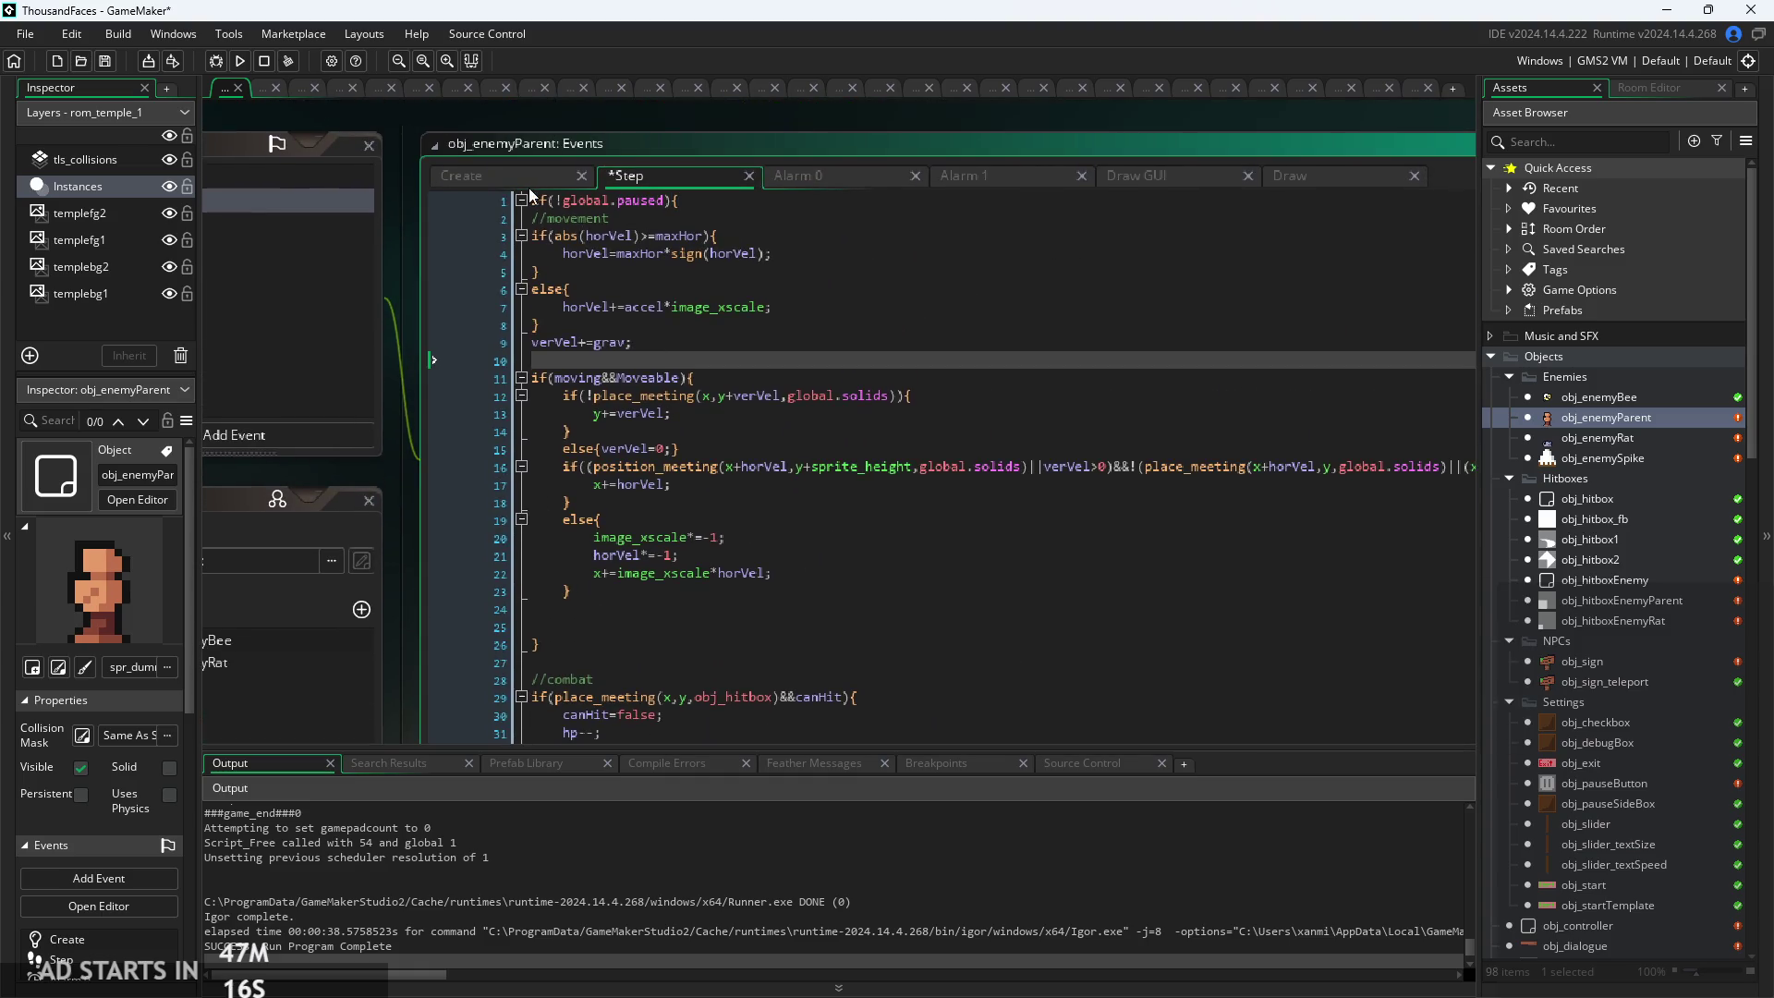
Delete the image_speed=imgspd; line from obj_enemyParent's Create code
{"action": "left_click", "coordinate": [461, 176]}
{"action": "scroll", "coordinate": [591, 517], "scroll_direction": "up", "scroll_amount": 2}
{"action": "left_click_drag", "start_coordinate": [696, 592], "coordinate": [336, 595]}
{"action": "key", "text": "BackSpace"}
{"action": "key", "text": "BackSpace"}
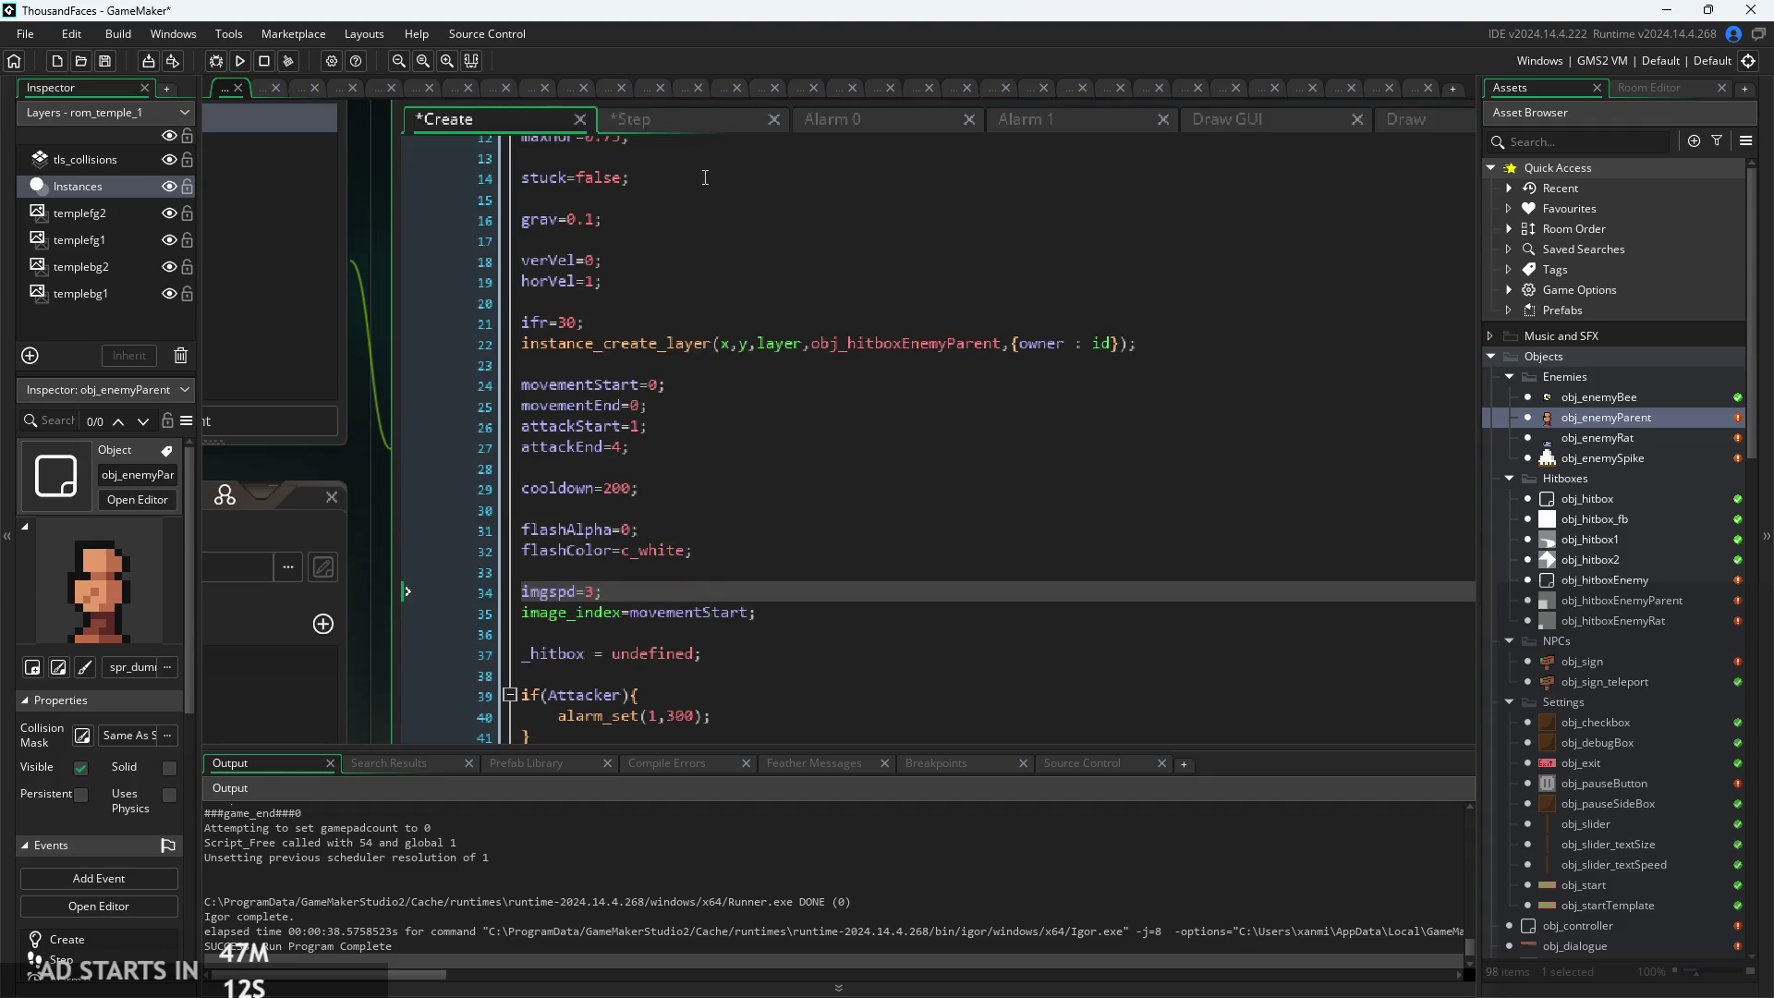
{"action": "scroll", "coordinate": [915, 177], "scroll_direction": "down", "scroll_amount": 3}
{"action": "left_click", "coordinate": [436, 352]}
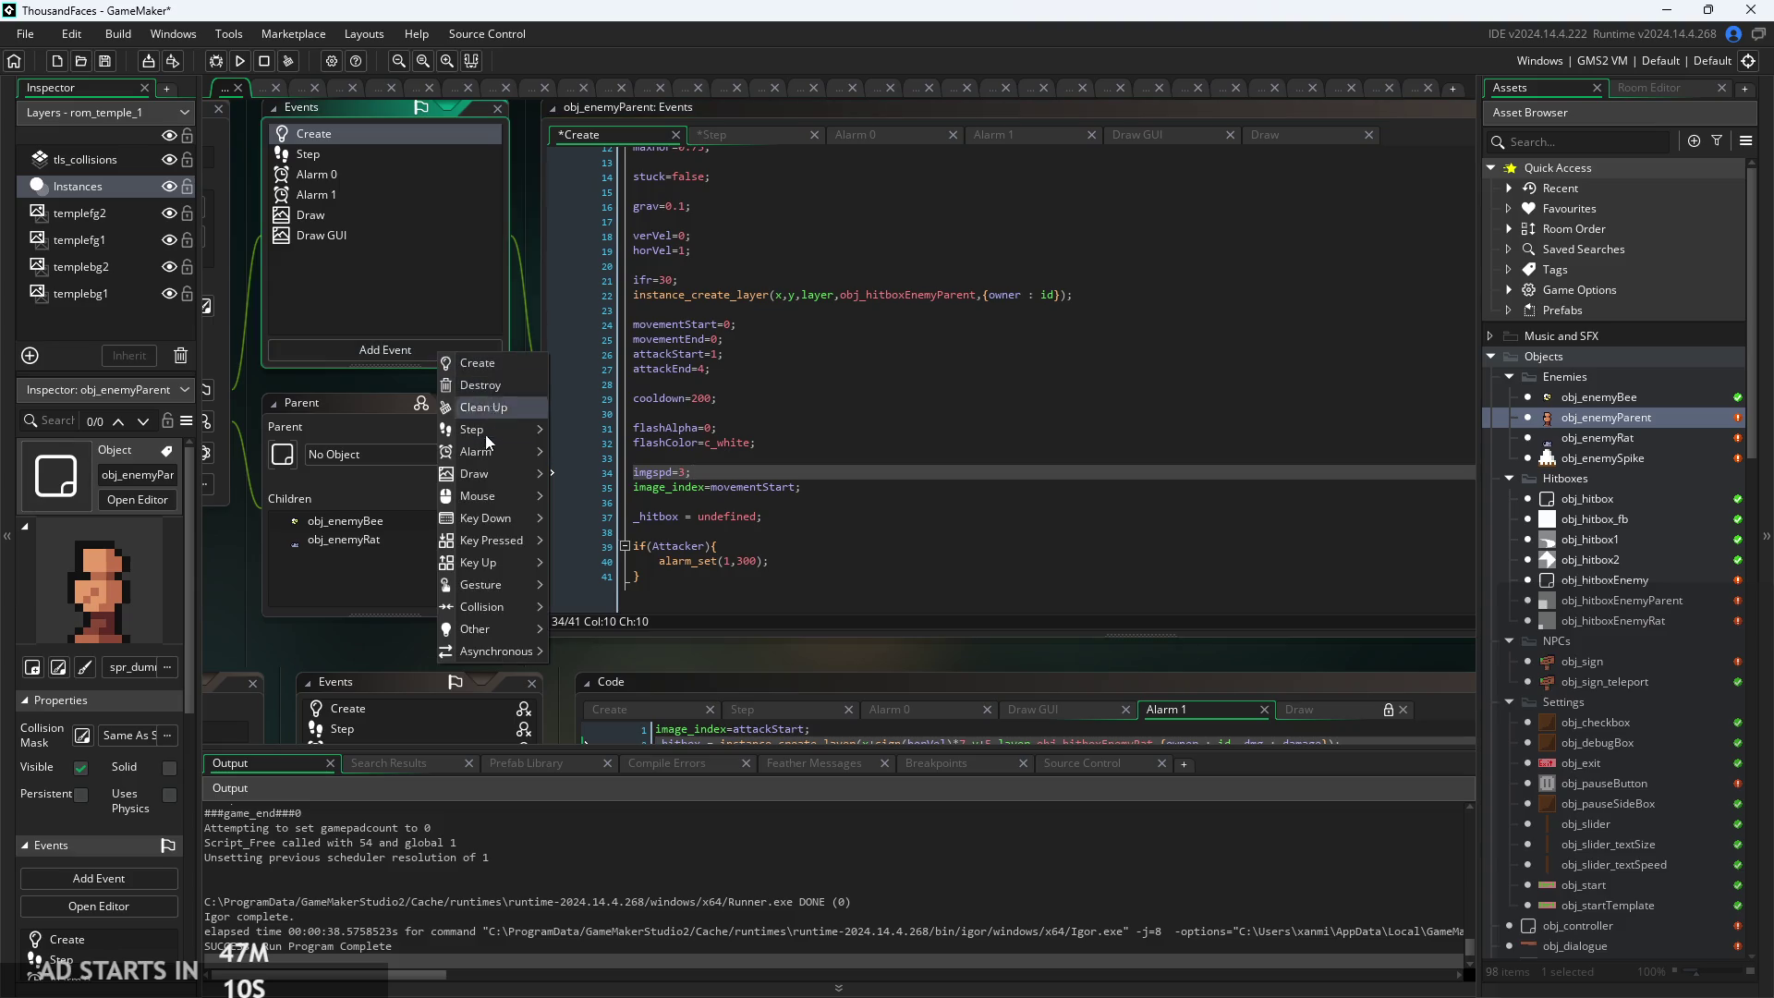
Add an Alarm 3 event to obj_enemyParent, replacing the template comment with image_index++;
{"action": "mouse_move", "coordinate": [492, 451]}
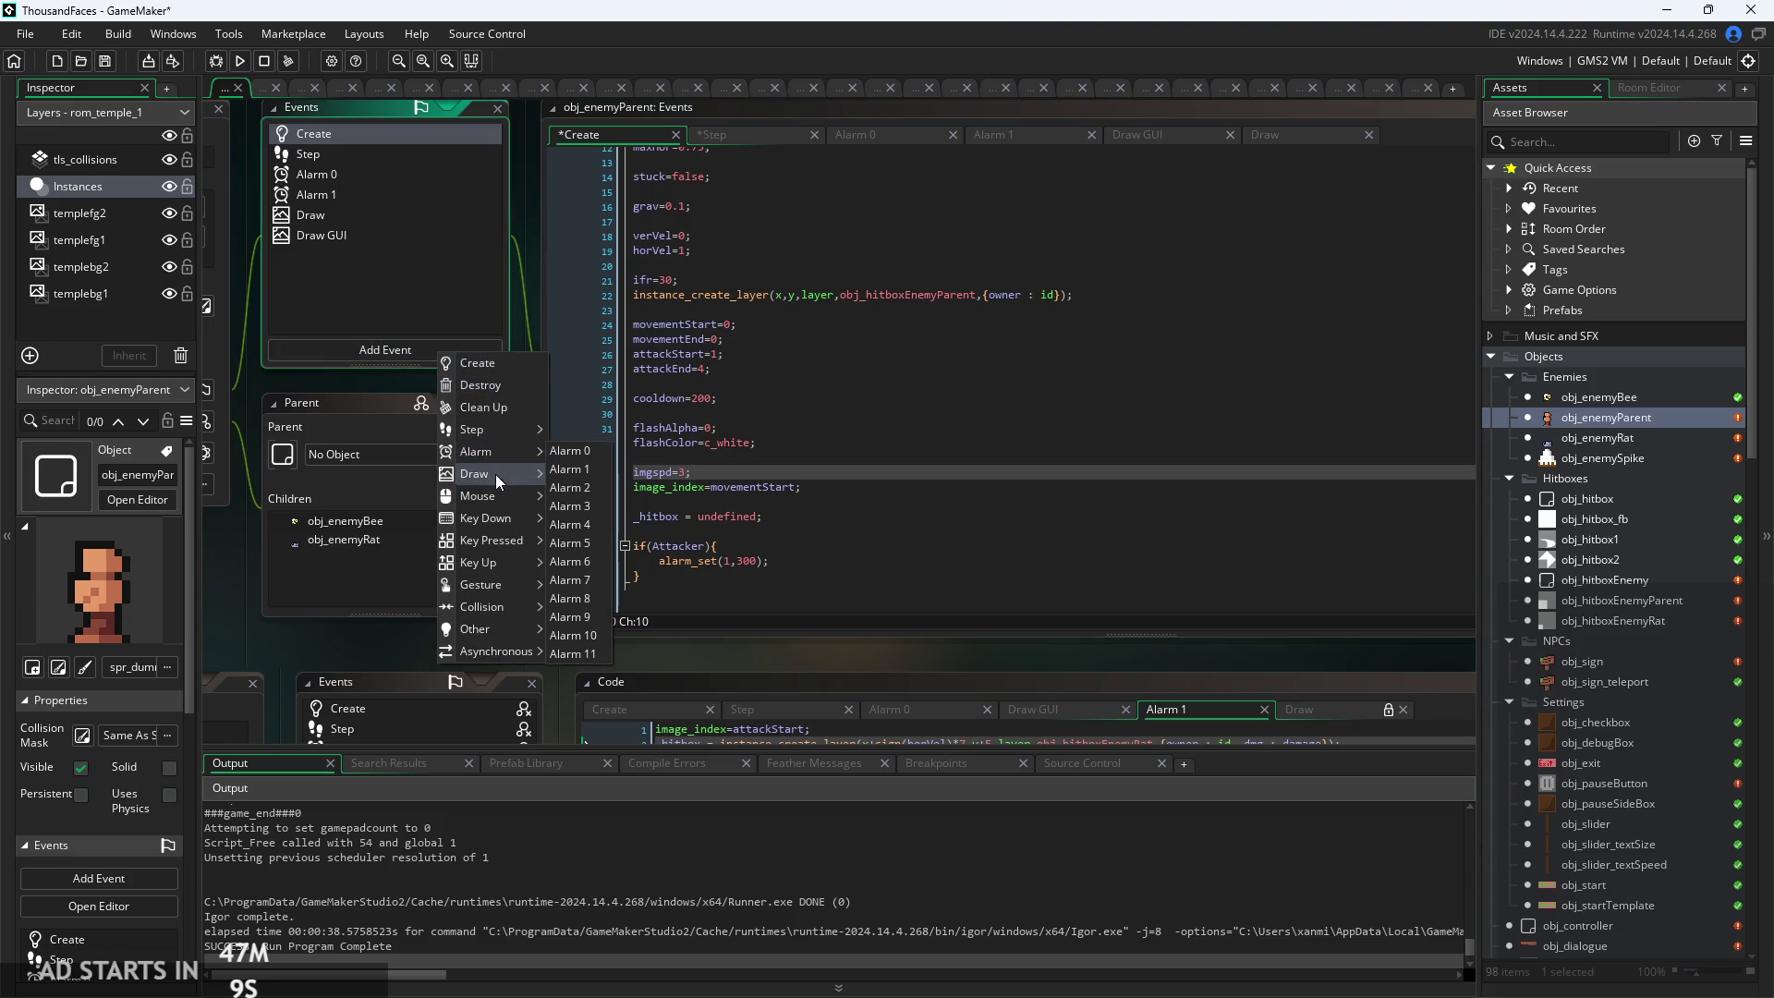
{"action": "left_click", "coordinate": [591, 504]}
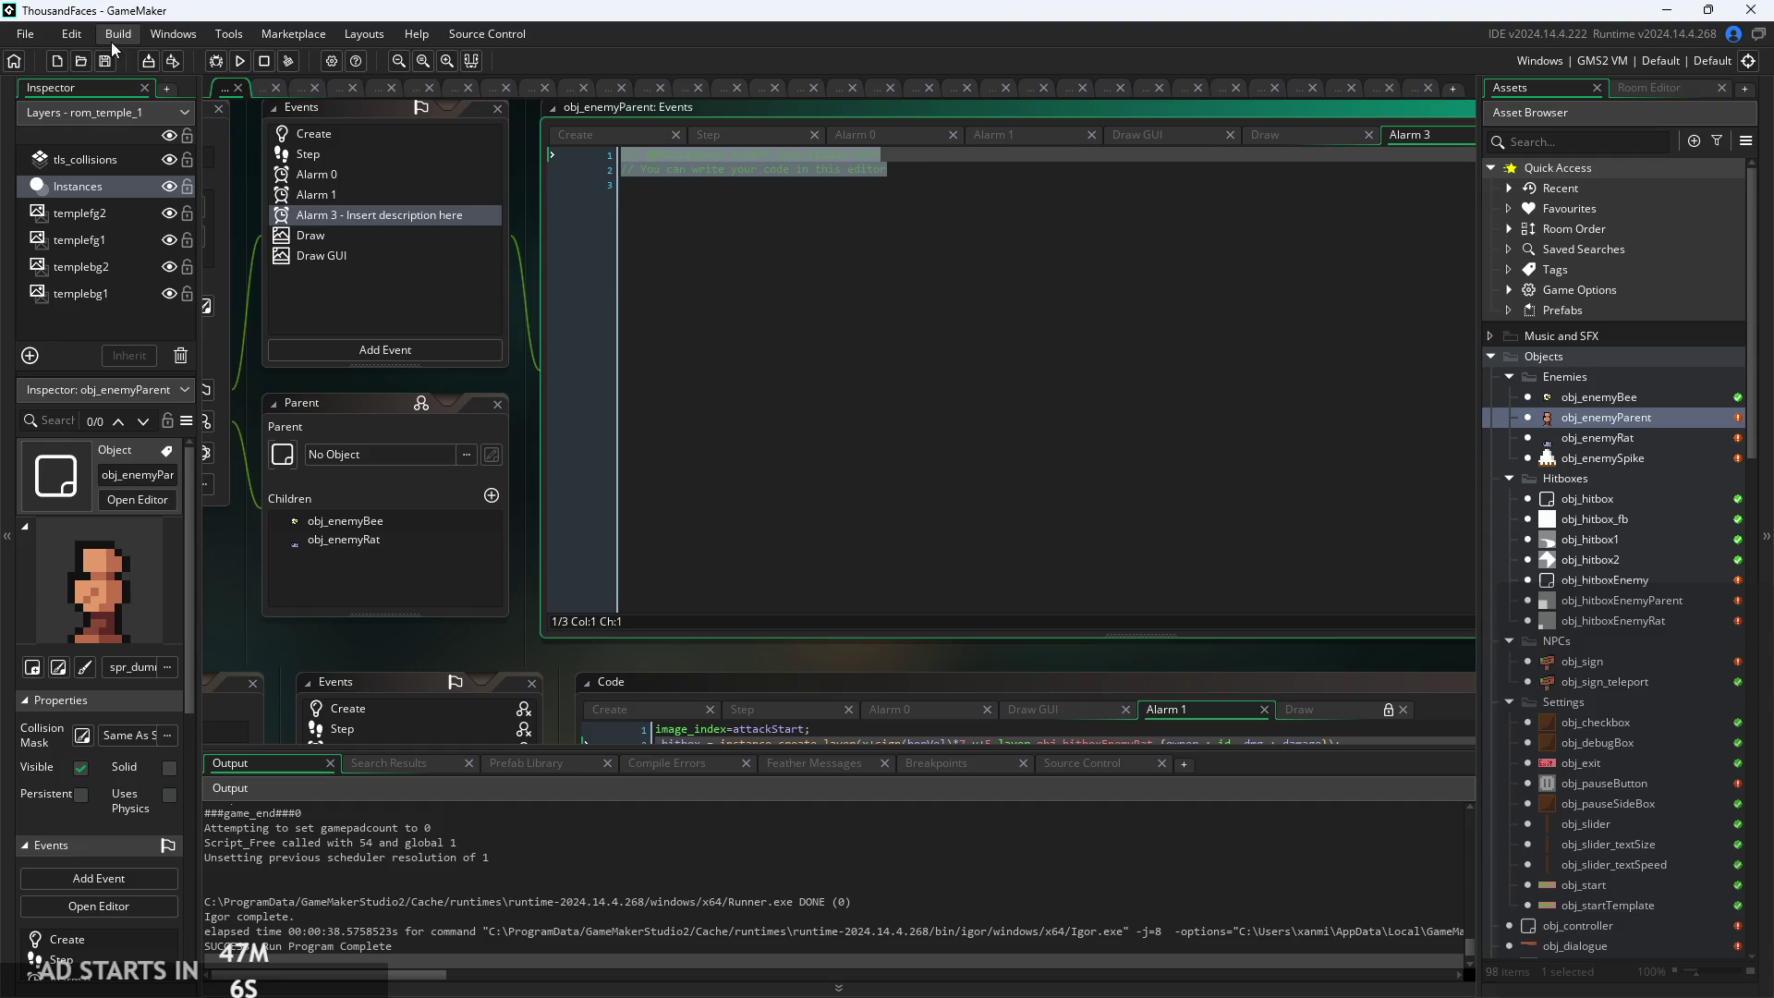
{"action": "key", "text": "BackSpace"}
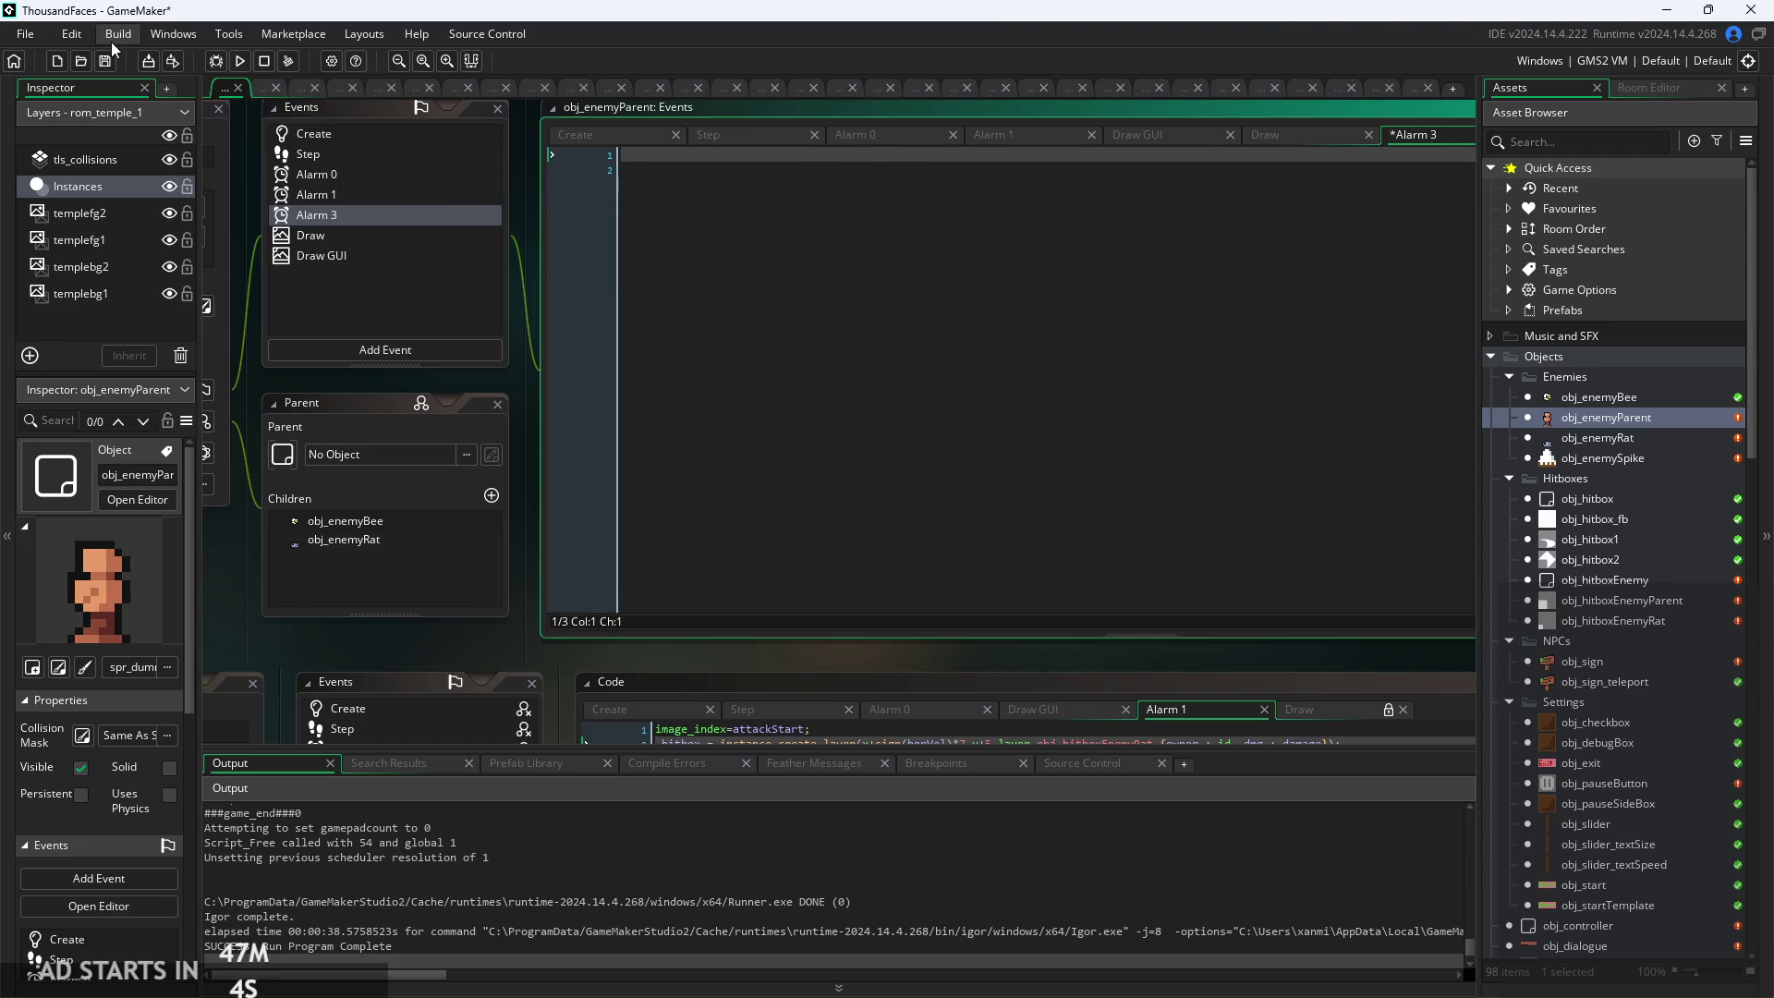
{"action": "key", "text": "Delete"}
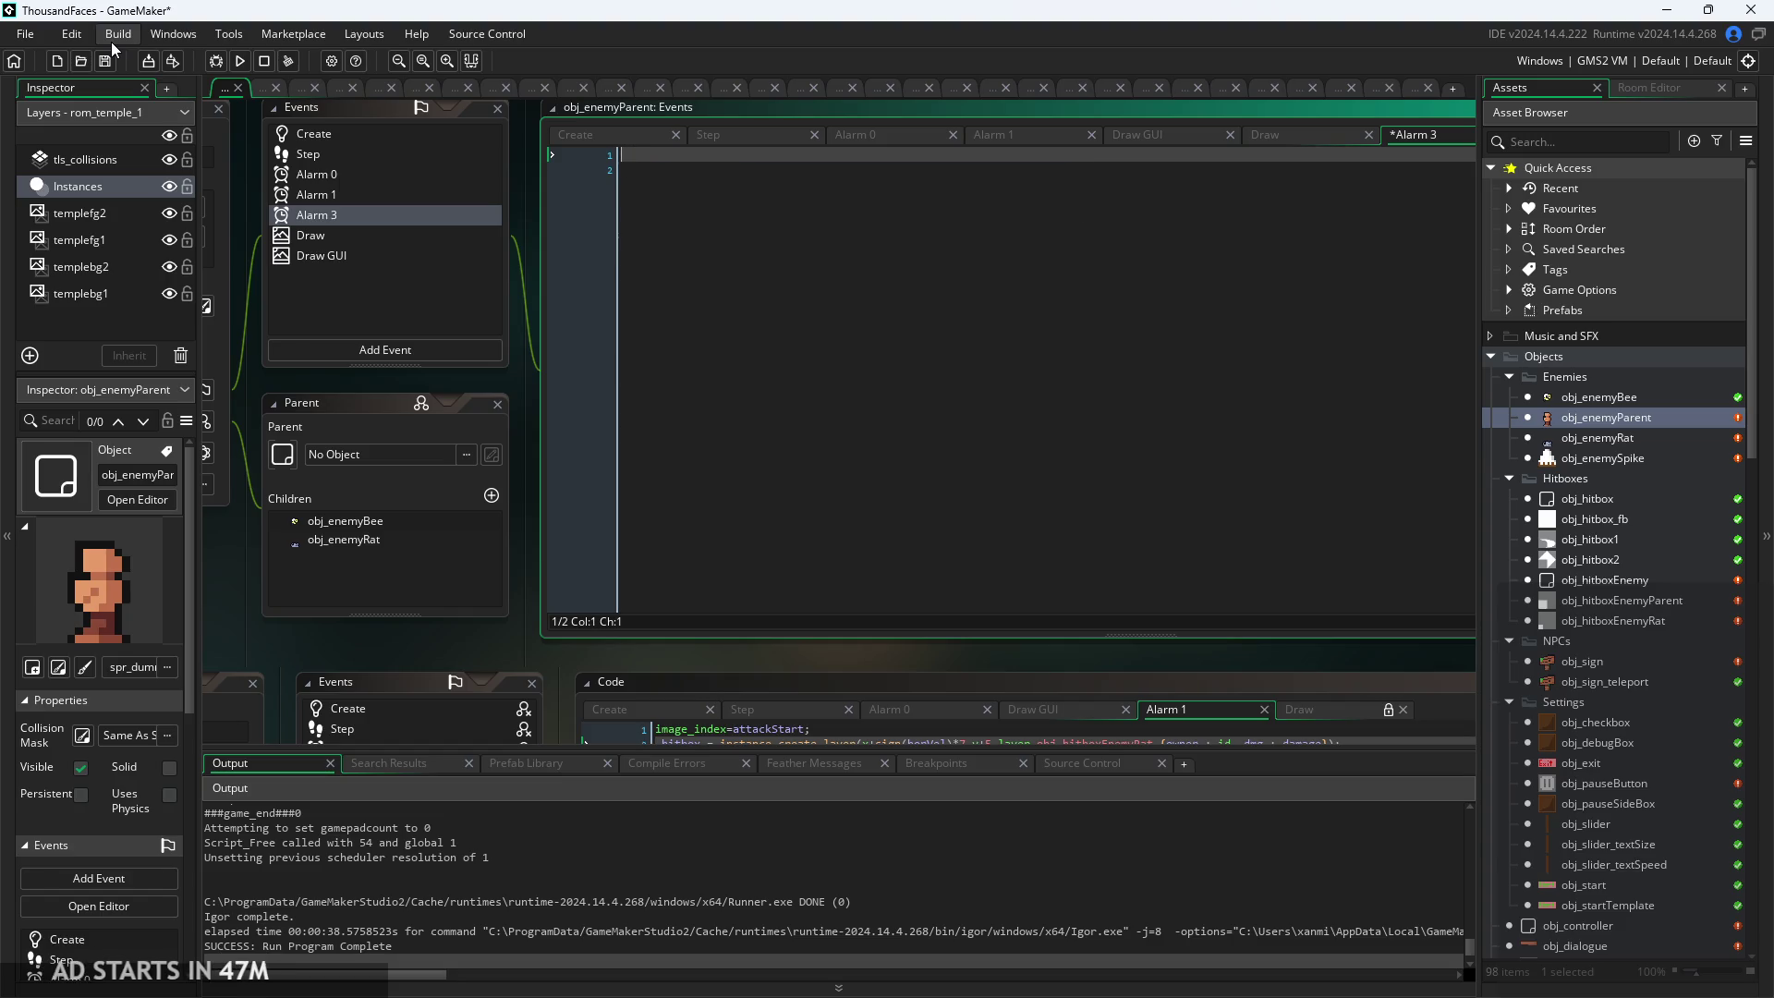
{"action": "type", "text": "ima"}
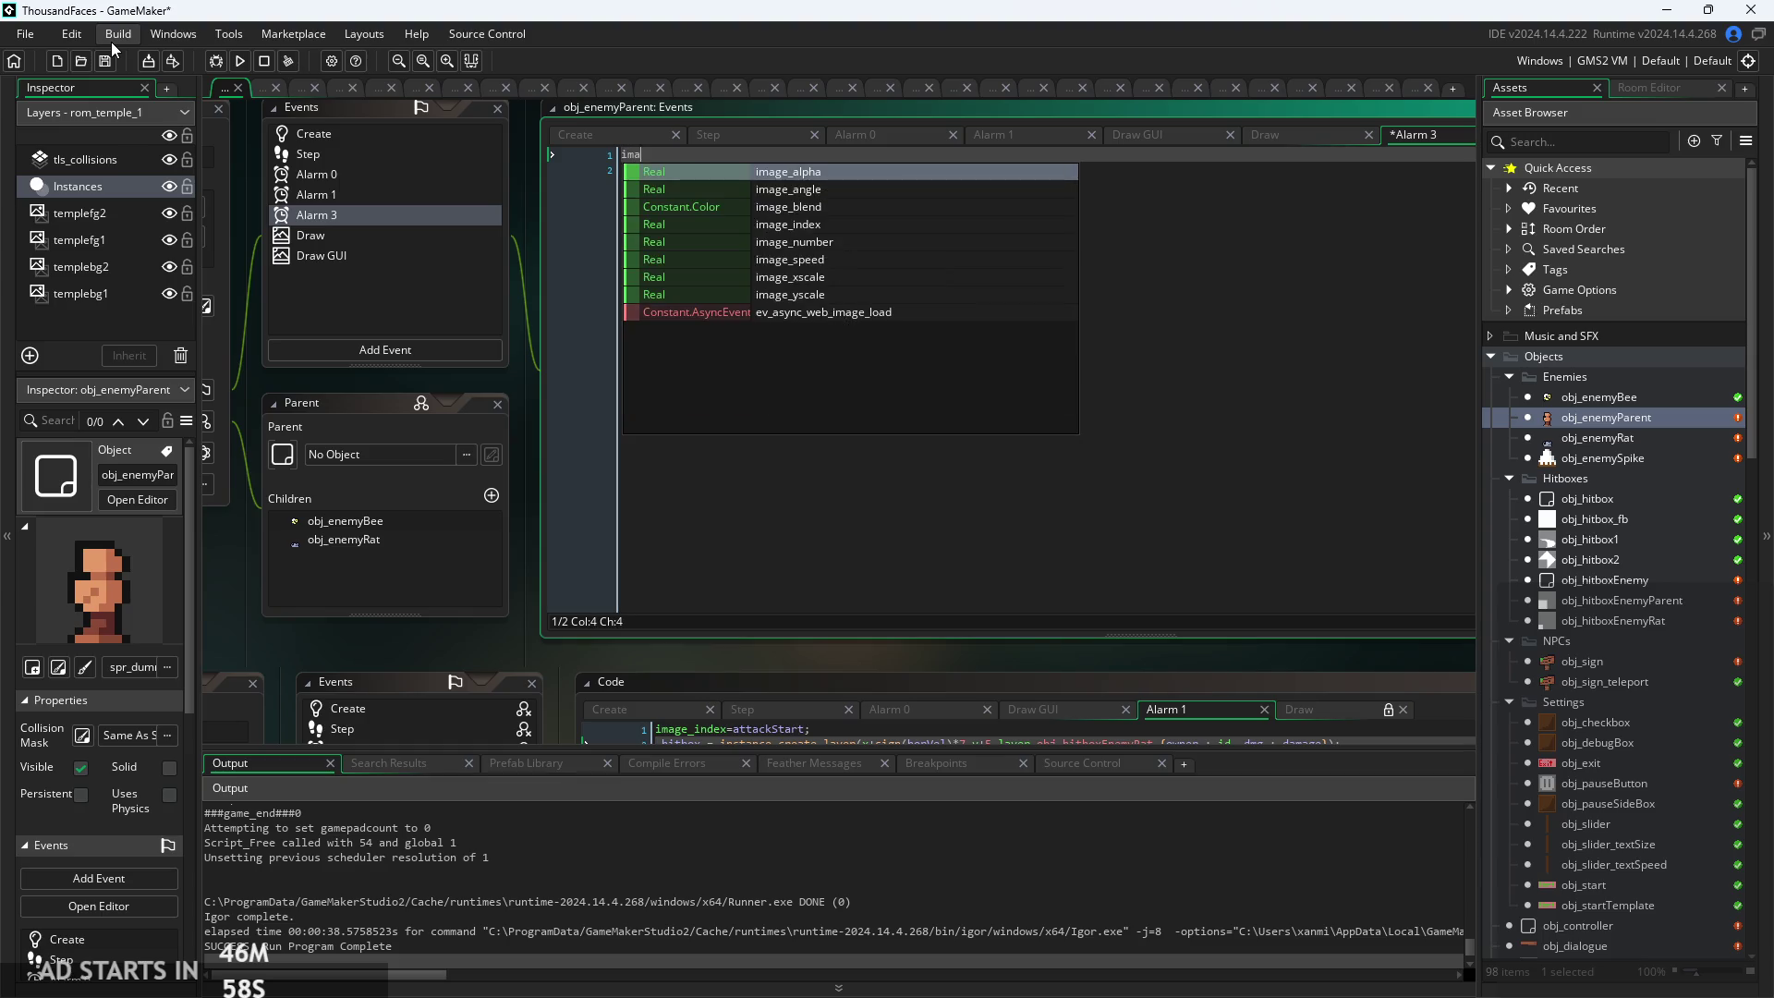
{"action": "type", "text": "ge_index++;"}
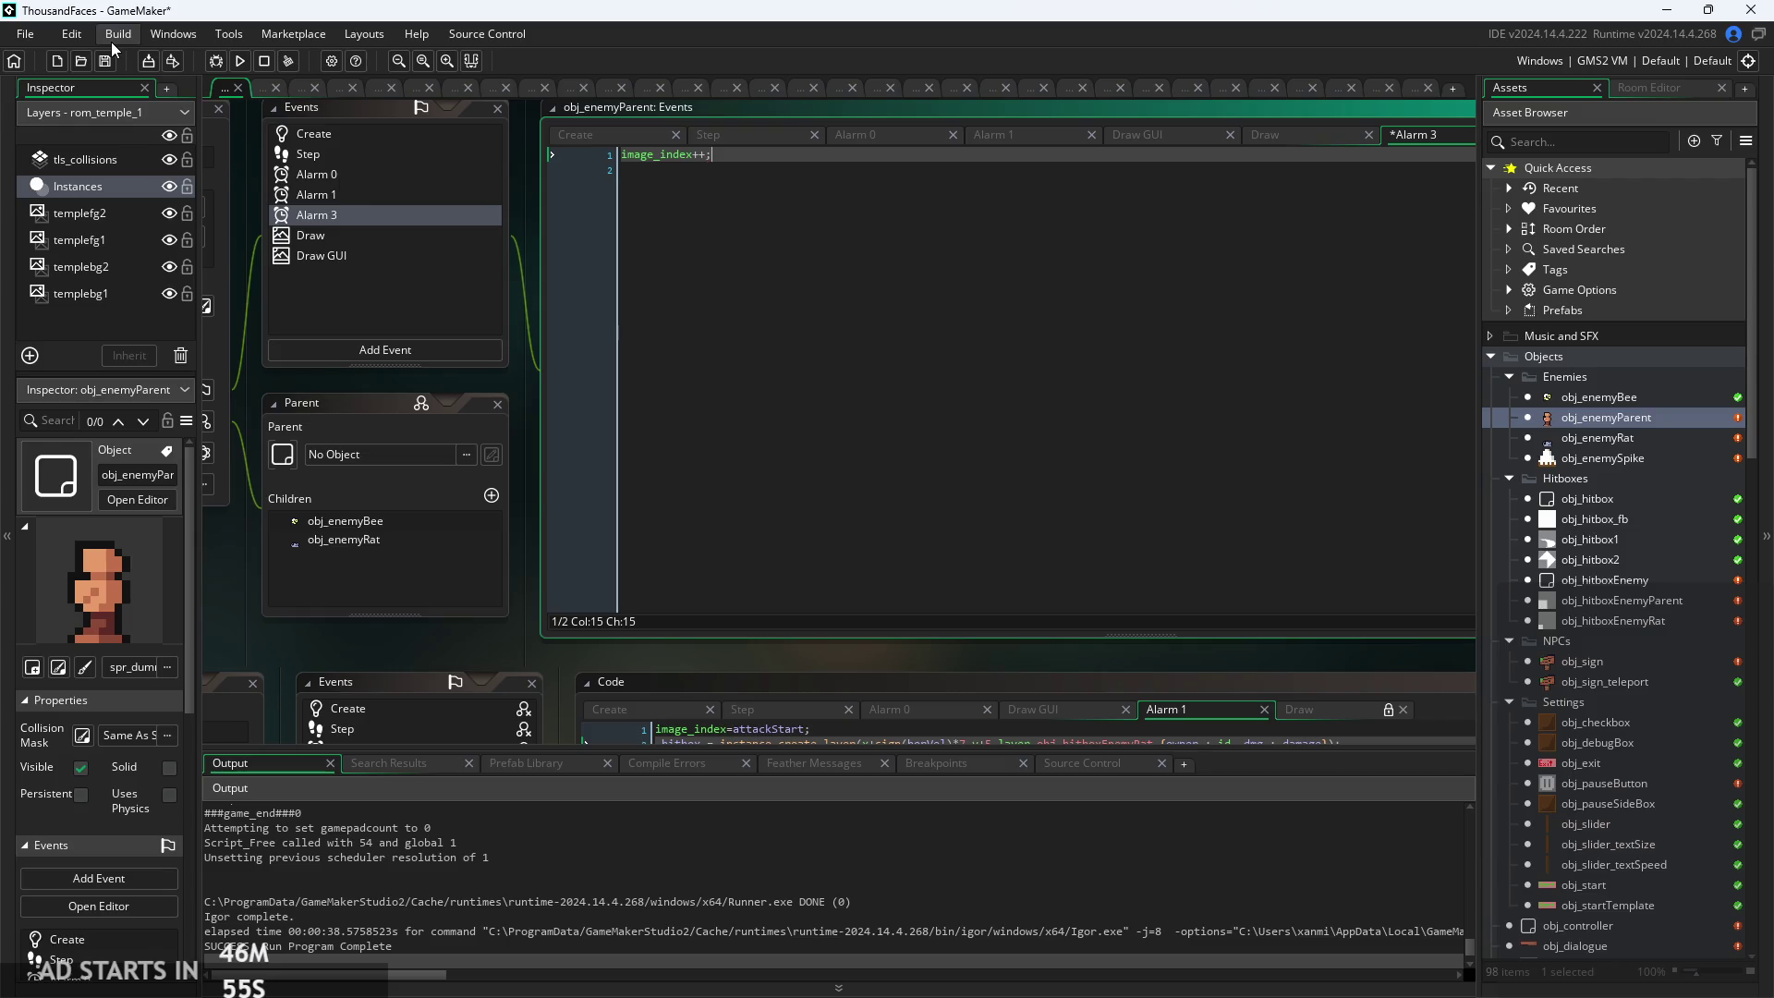
{"action": "left_click", "coordinate": [591, 133]}
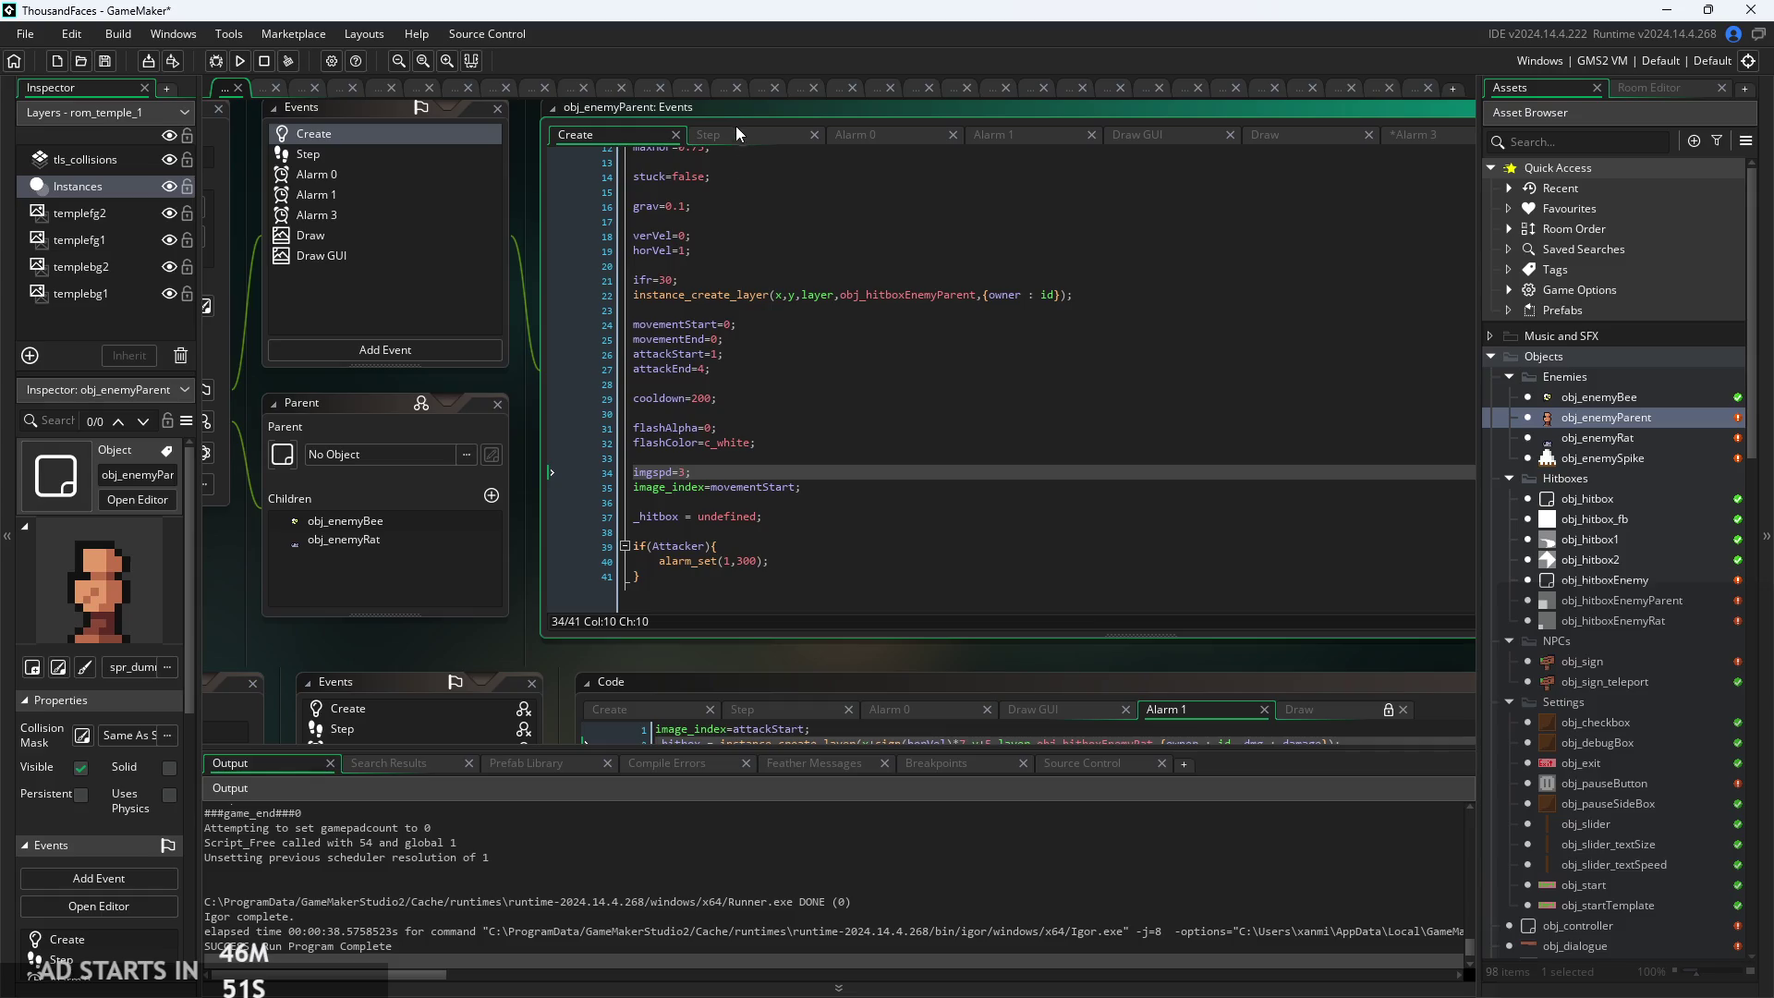
{"action": "left_click", "coordinate": [739, 135]}
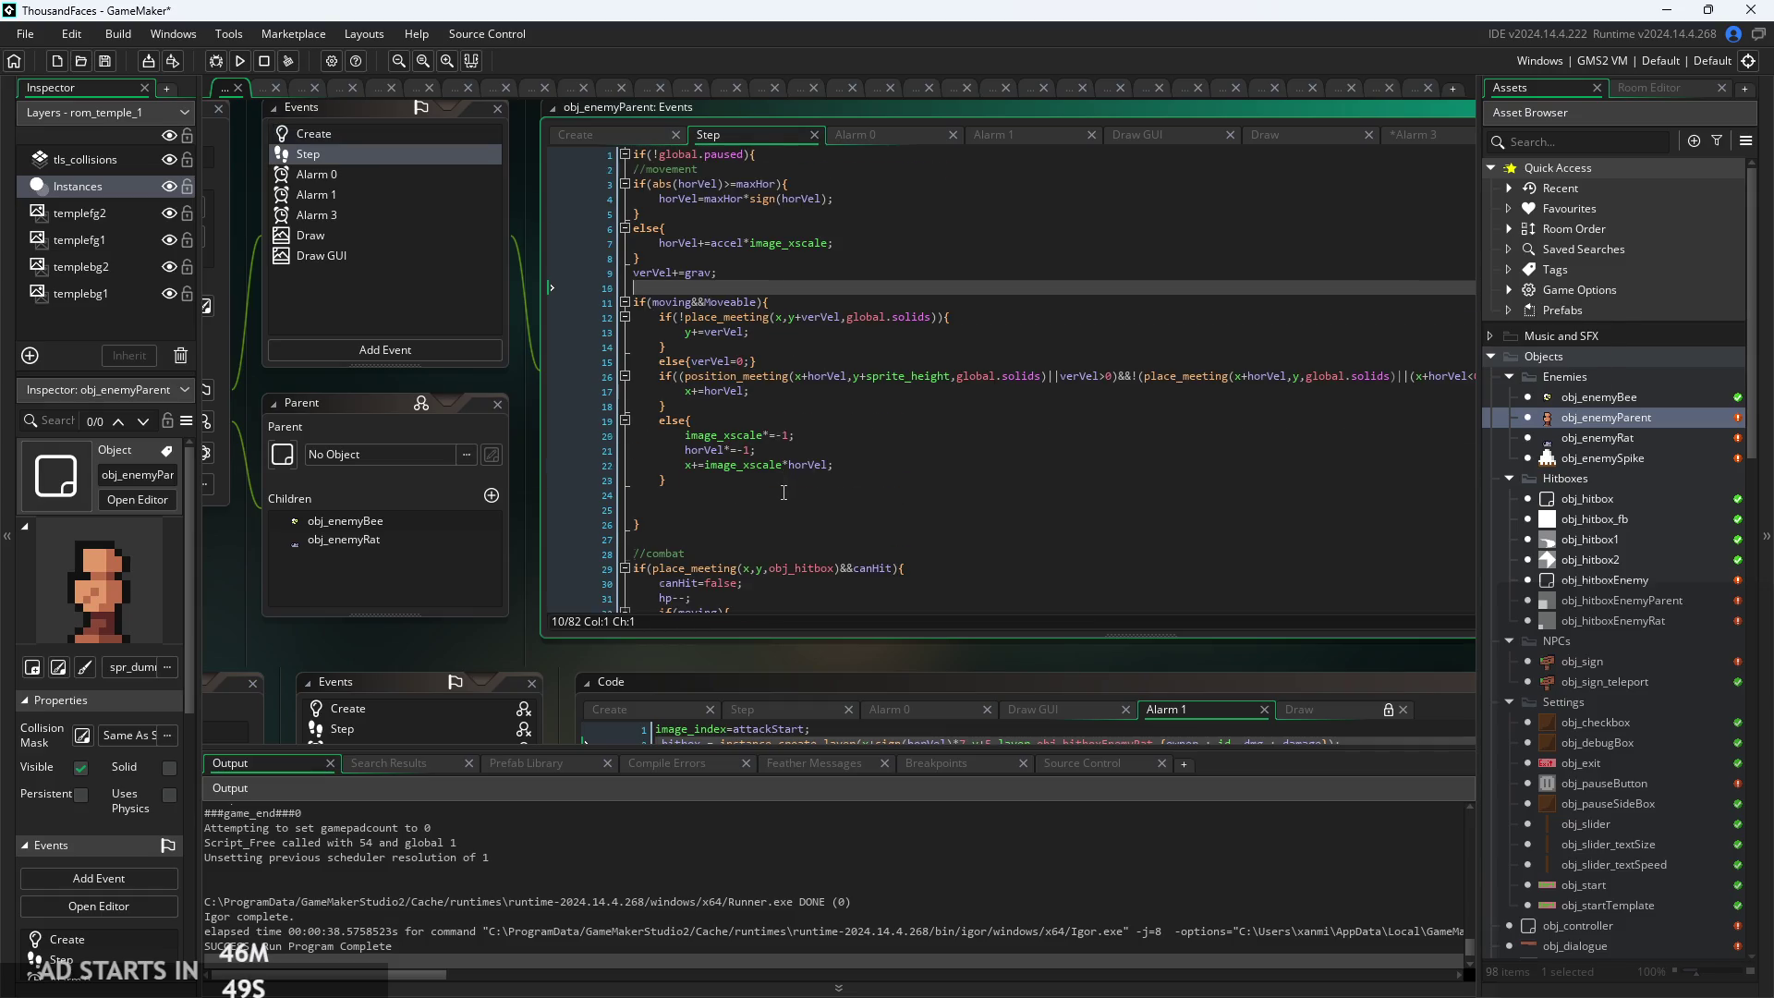
Replace Step line 80 image_speed=imgspd; with an empty if(alarm_get(3)>0){ } block
{"action": "scroll", "coordinate": [783, 493], "scroll_direction": "down", "scroll_amount": 15}
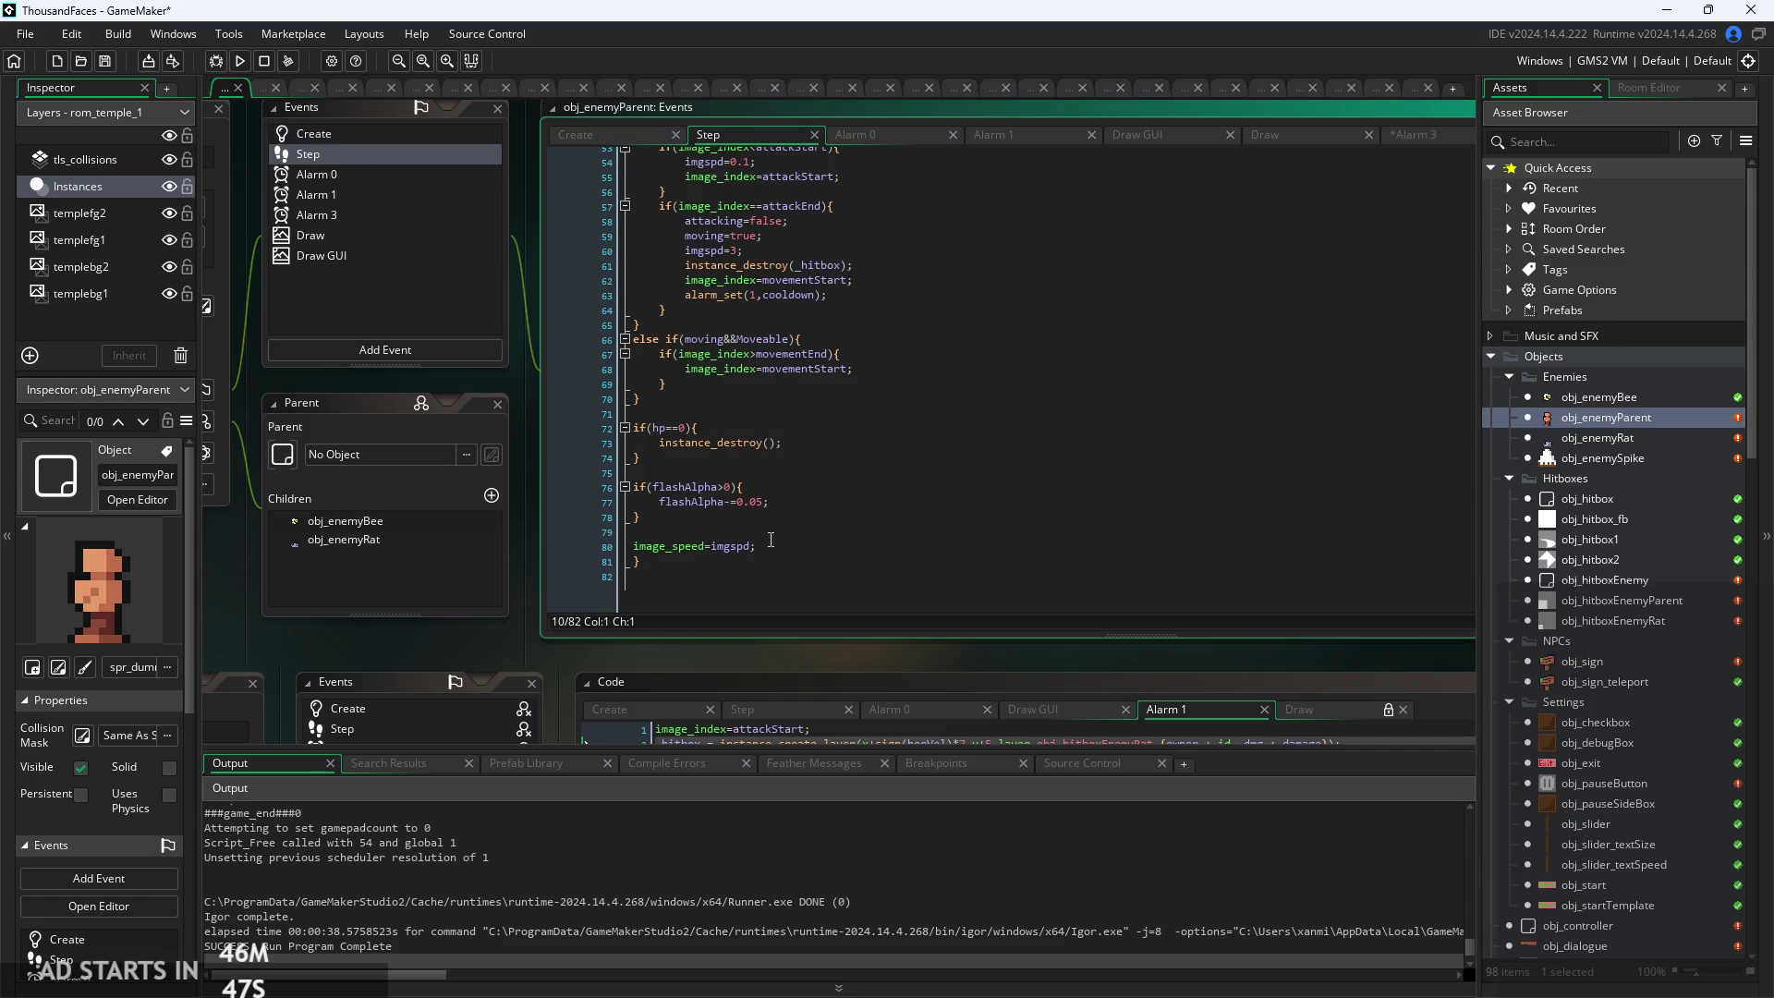
{"action": "left_click", "coordinate": [770, 540]}
{"action": "scroll", "coordinate": [770, 540], "scroll_direction": "up", "scroll_amount": 3}
{"action": "left_click", "coordinate": [475, 540]}
{"action": "type", "text": "if(im"}
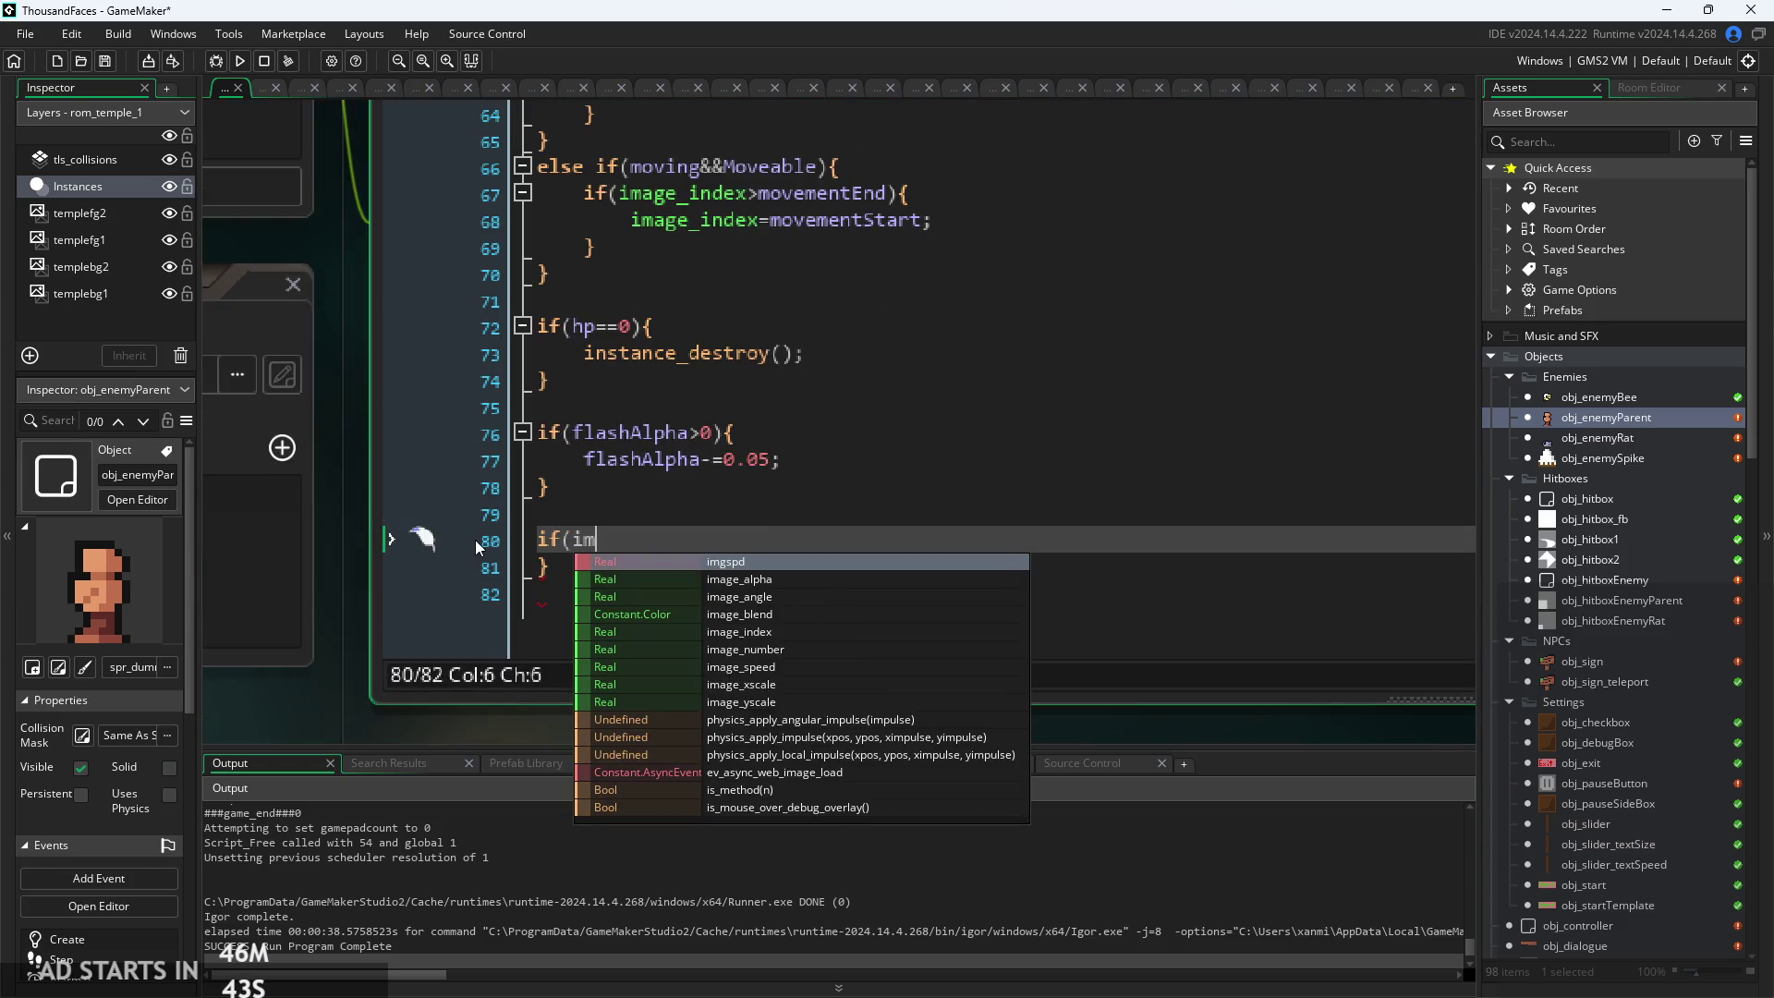
{"action": "key", "text": "BackSpace"}
{"action": "key", "text": "BackSpace"}
{"action": "type", "text": "alarm"}
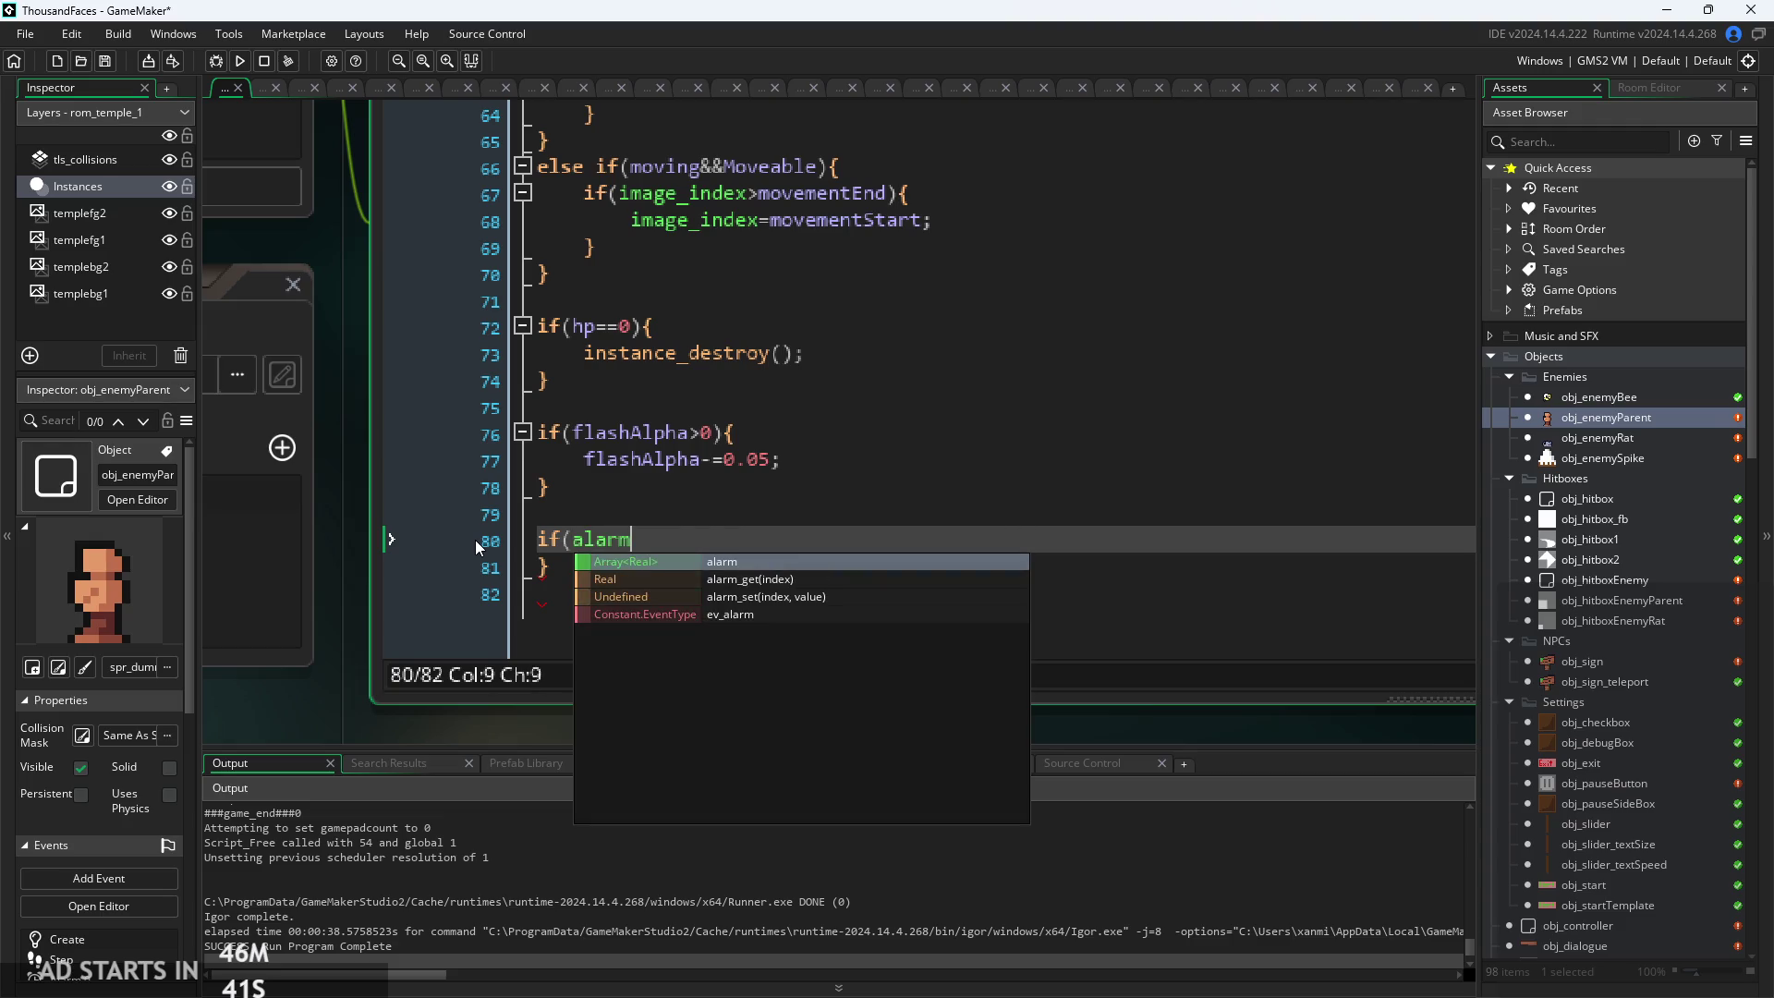
{"action": "type", "text": "_get(3)"}
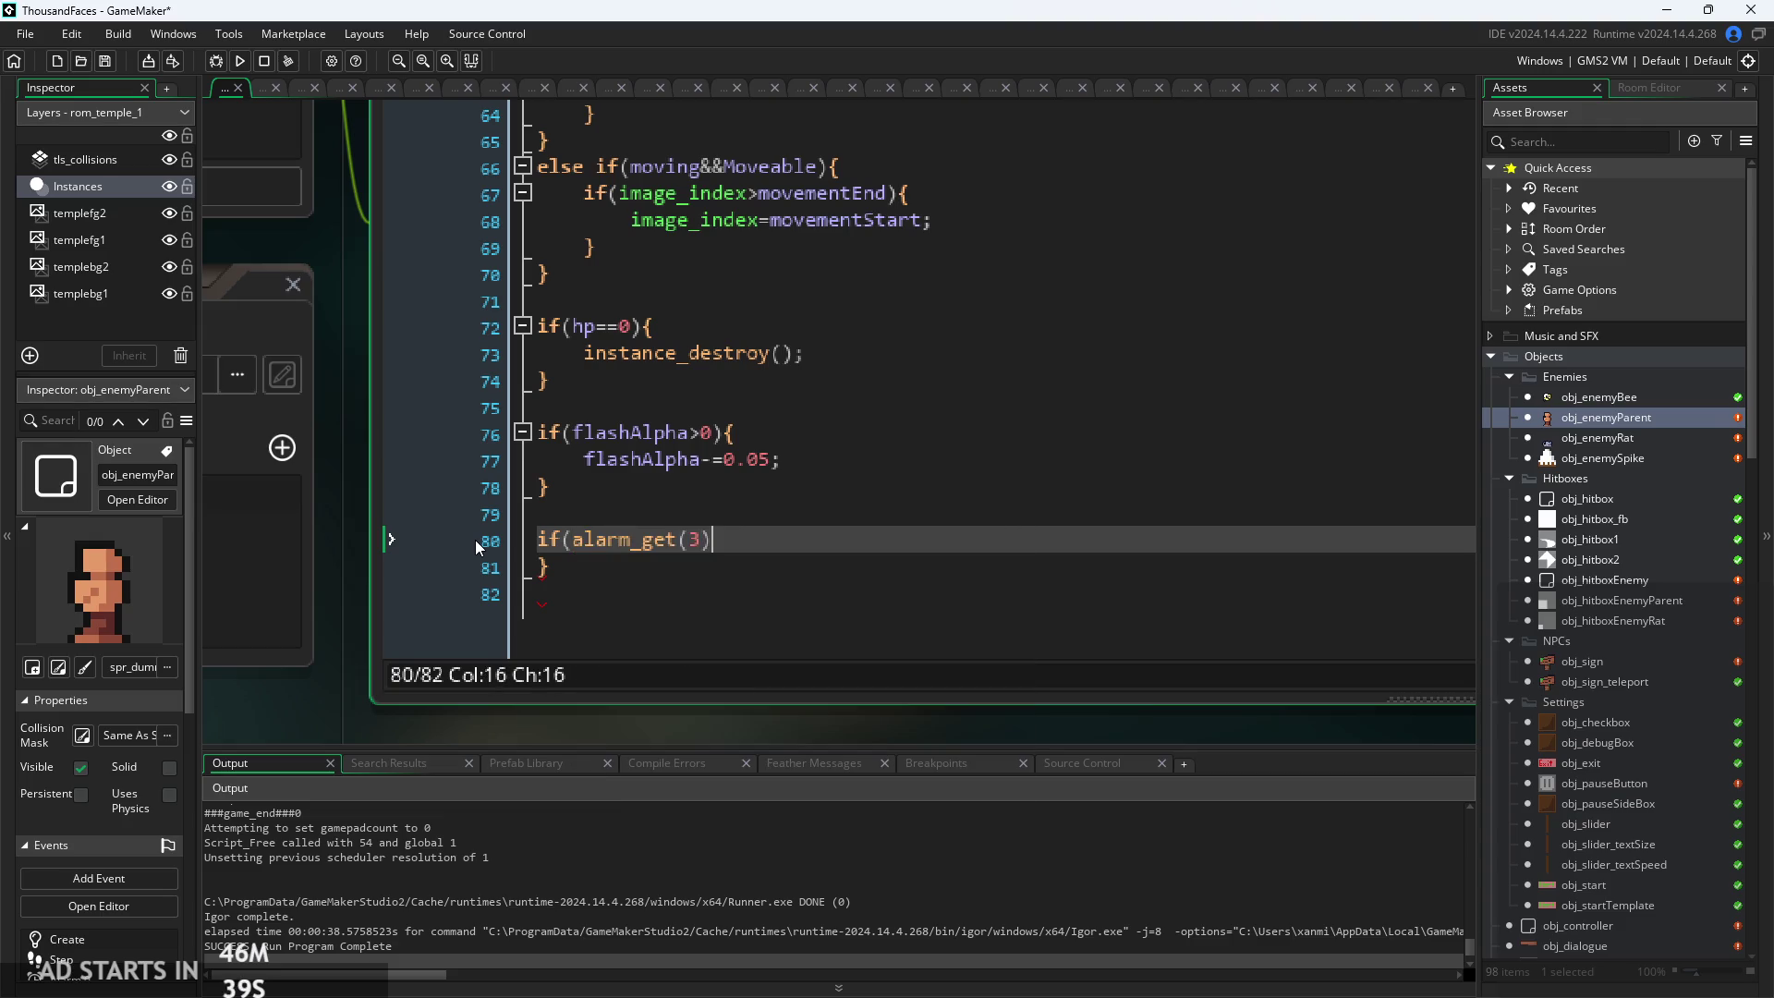
{"action": "type", "text": ">"}
{"action": "type", "text": "0){"}
{"action": "key", "text": "Return"}
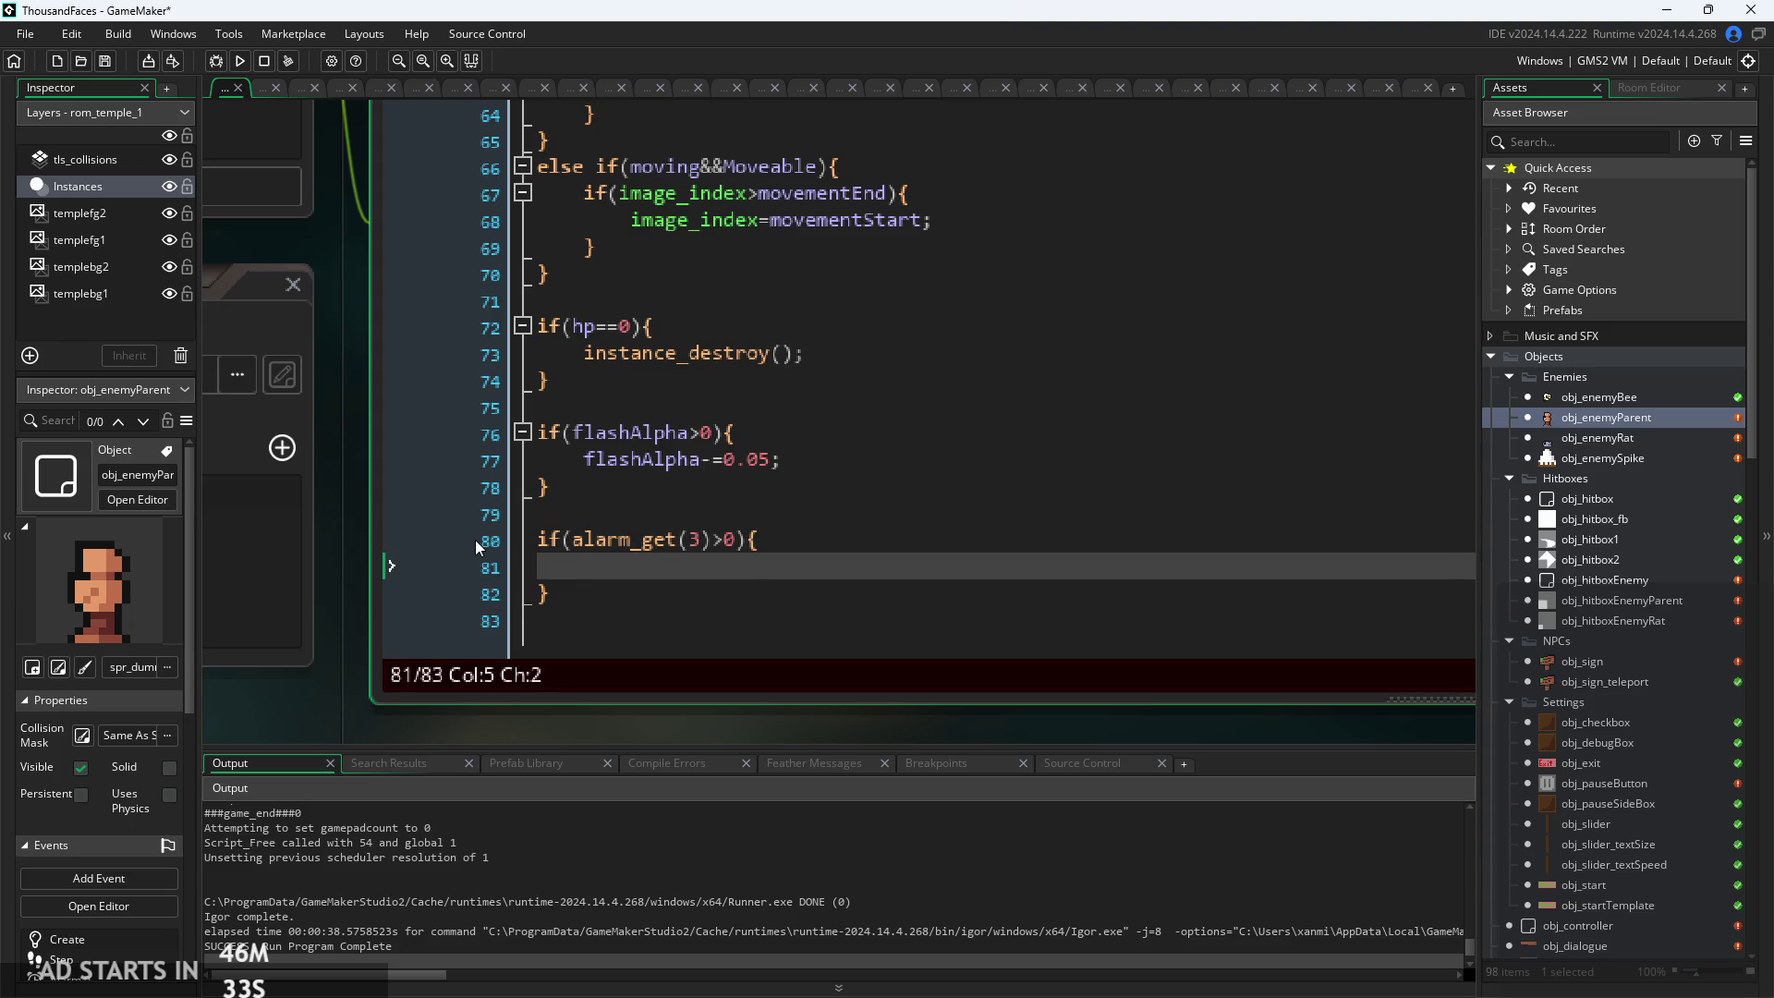
{"action": "key", "text": "Return"}
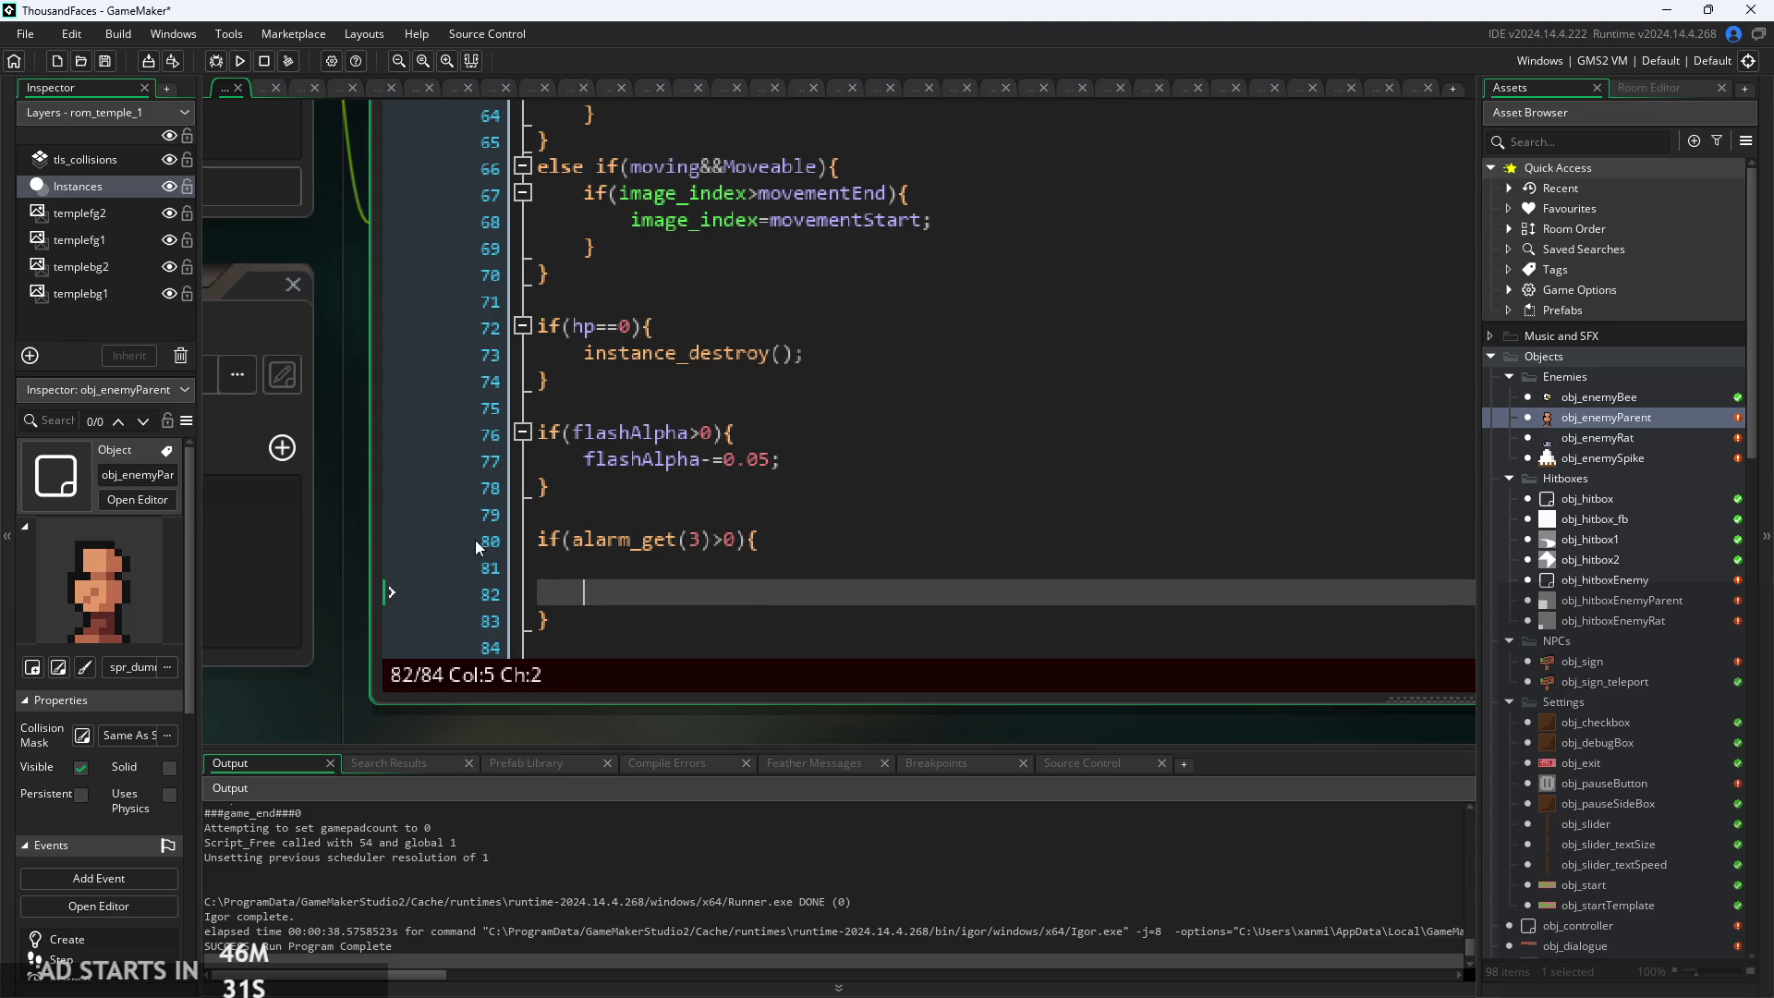
{"action": "type", "text": "}"}
{"action": "key", "text": "BackSpace"}
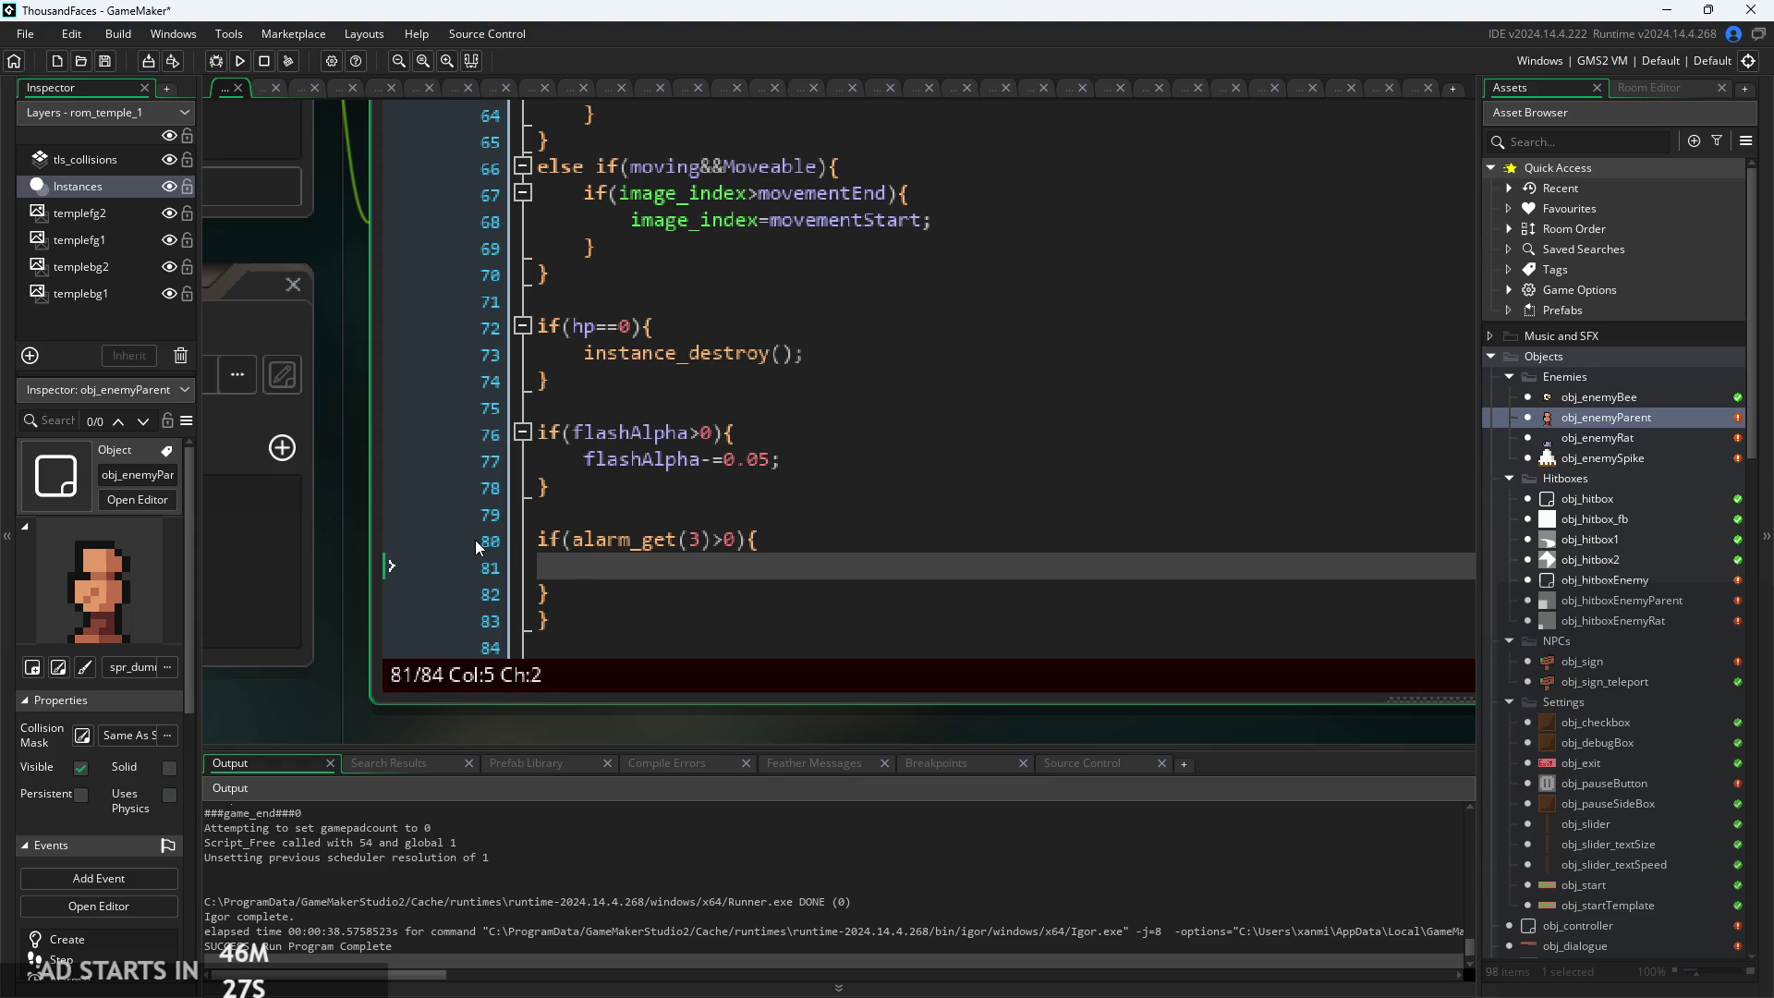
Add alarm_set(3,imgspd); inside the alarm 3 check on line 81
{"action": "left_click", "coordinate": [727, 540]}
{"action": "key", "text": "BackSpace"}
{"action": "type", "text": "=="}
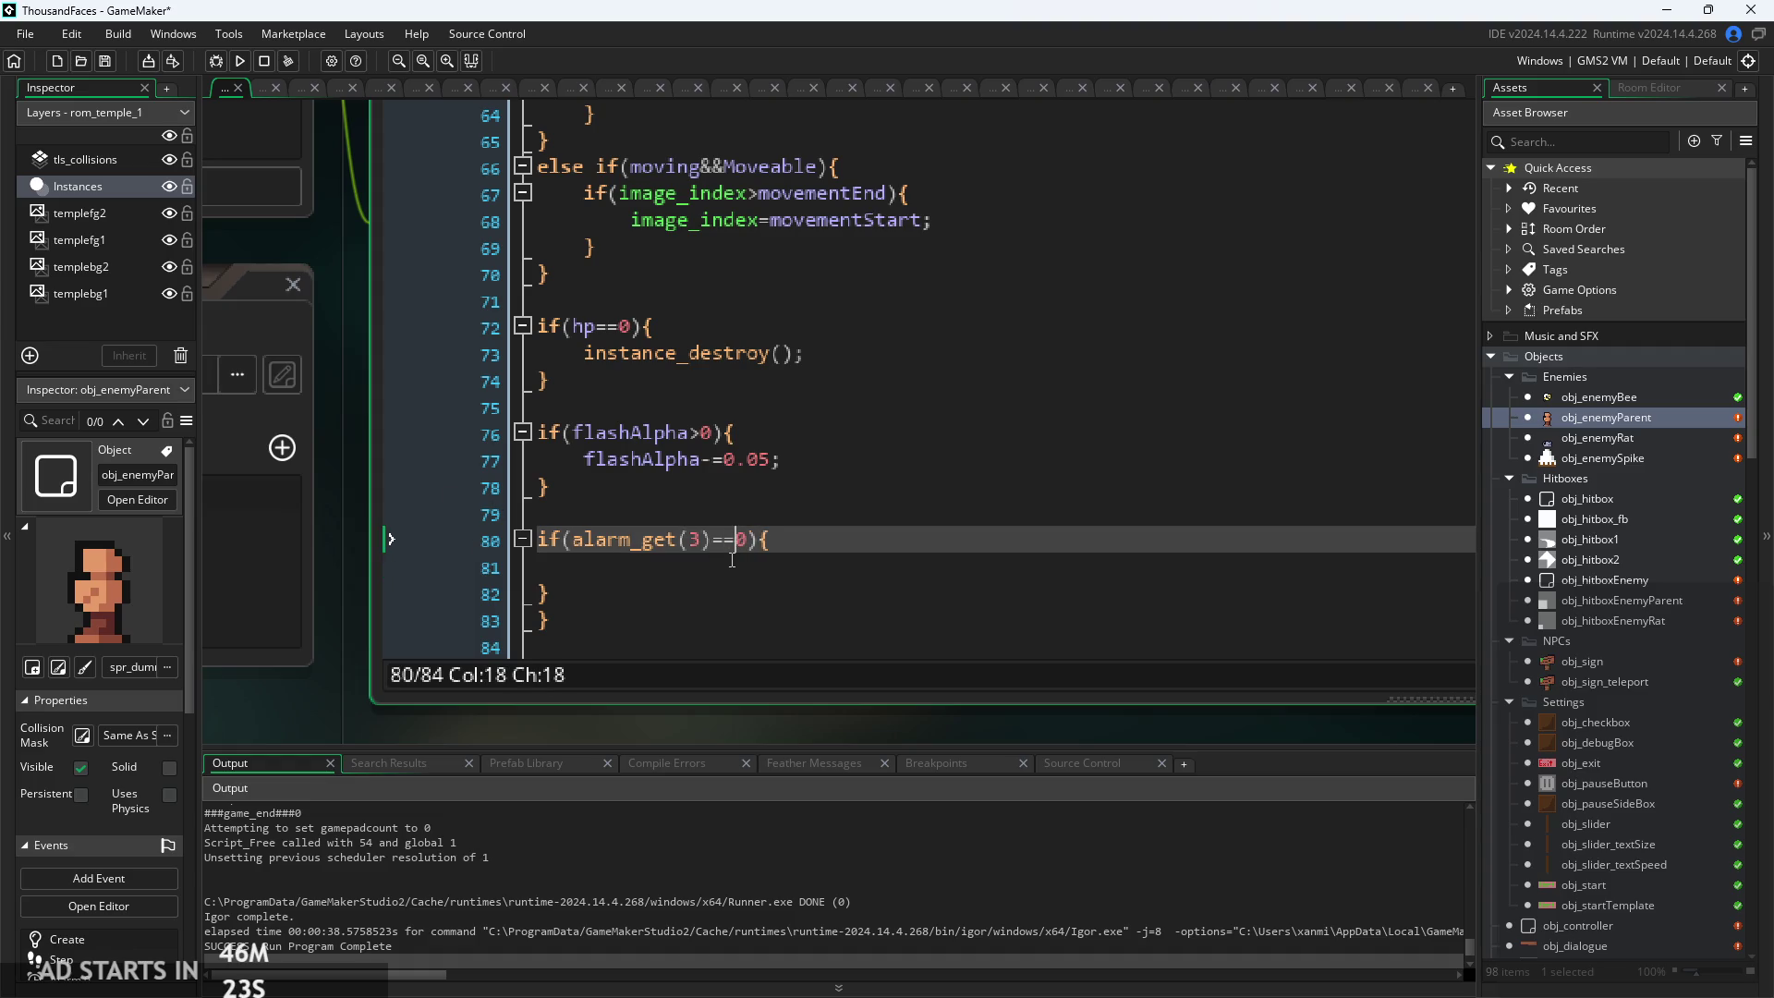
{"action": "left_click", "coordinate": [739, 572]}
{"action": "type", "text": "alarm"}
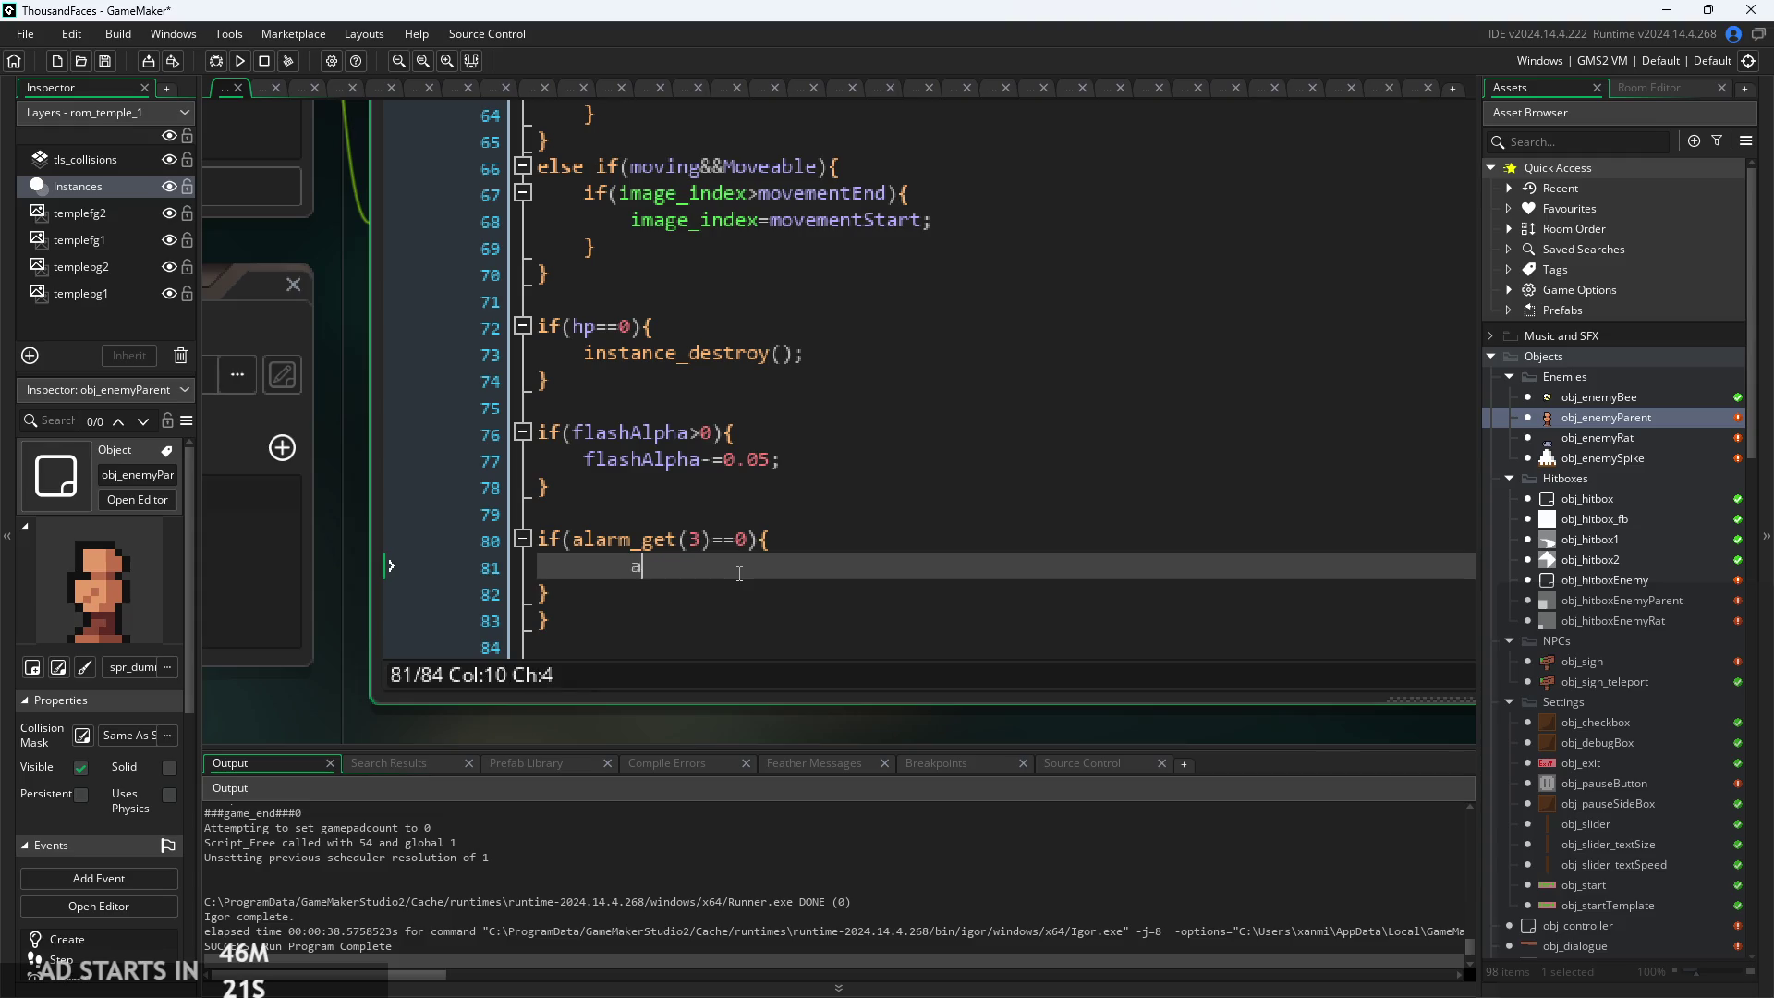
{"action": "key", "text": "Down"}
{"action": "key", "text": "Return"}
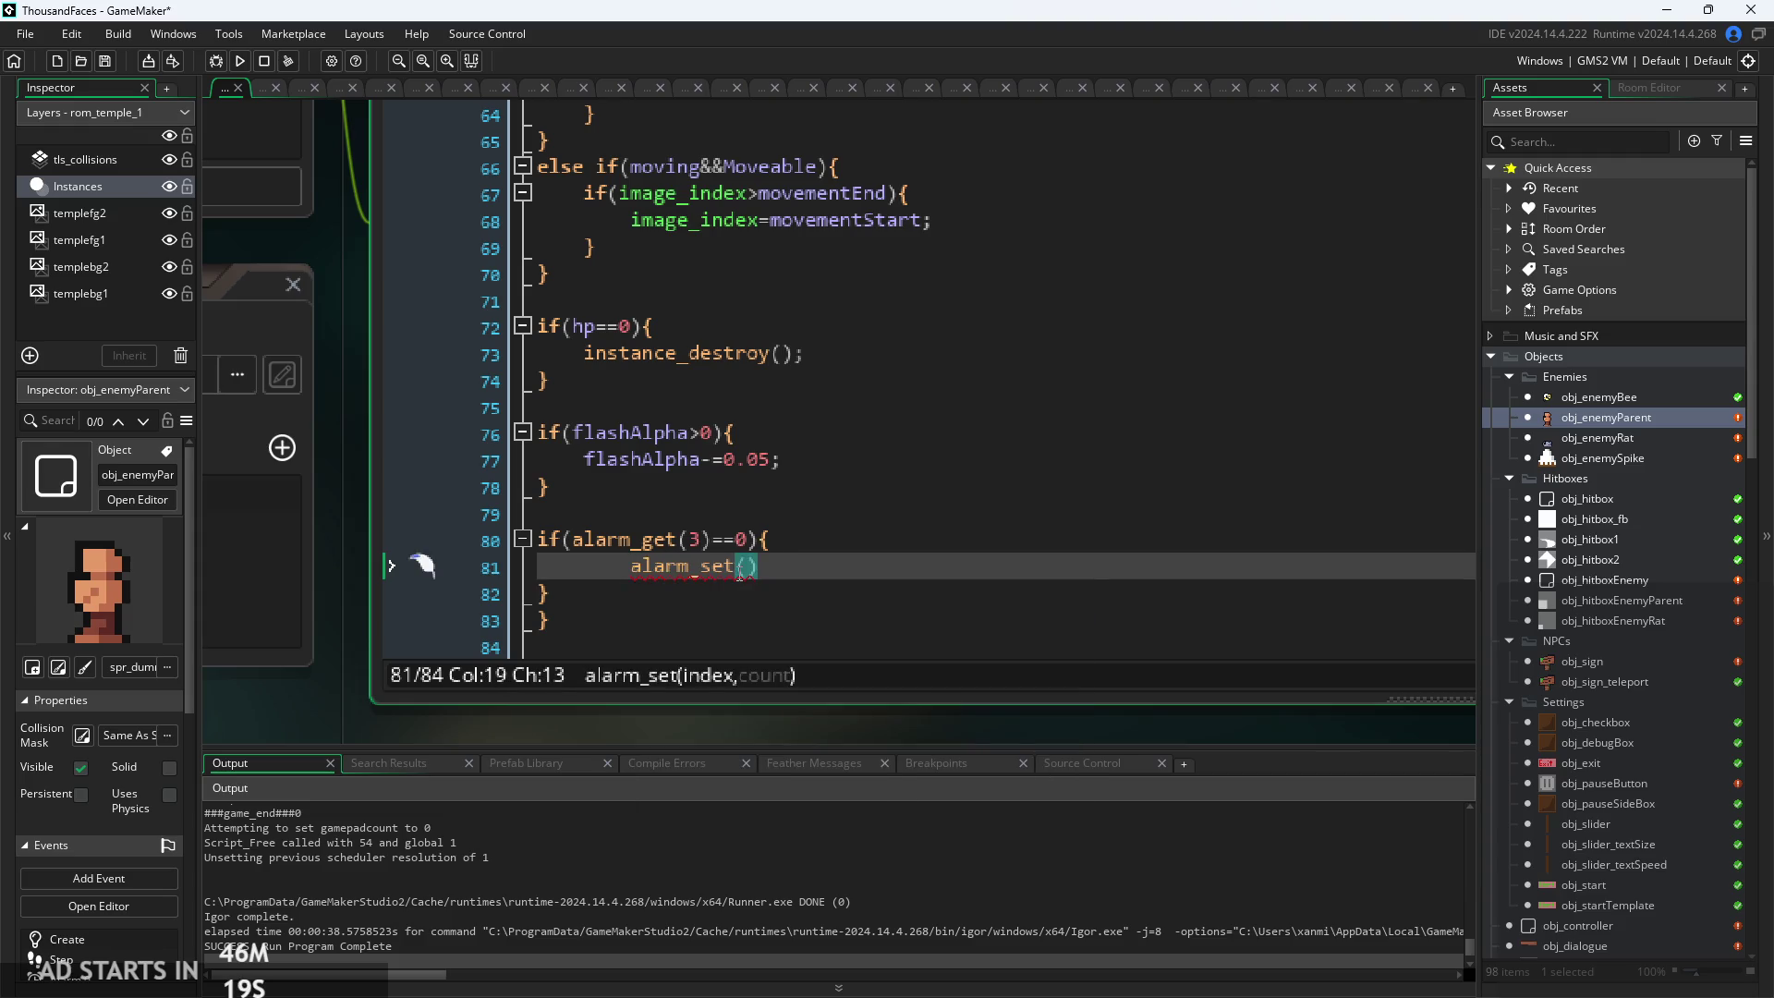
{"action": "type", "text": "3,imgspd"}
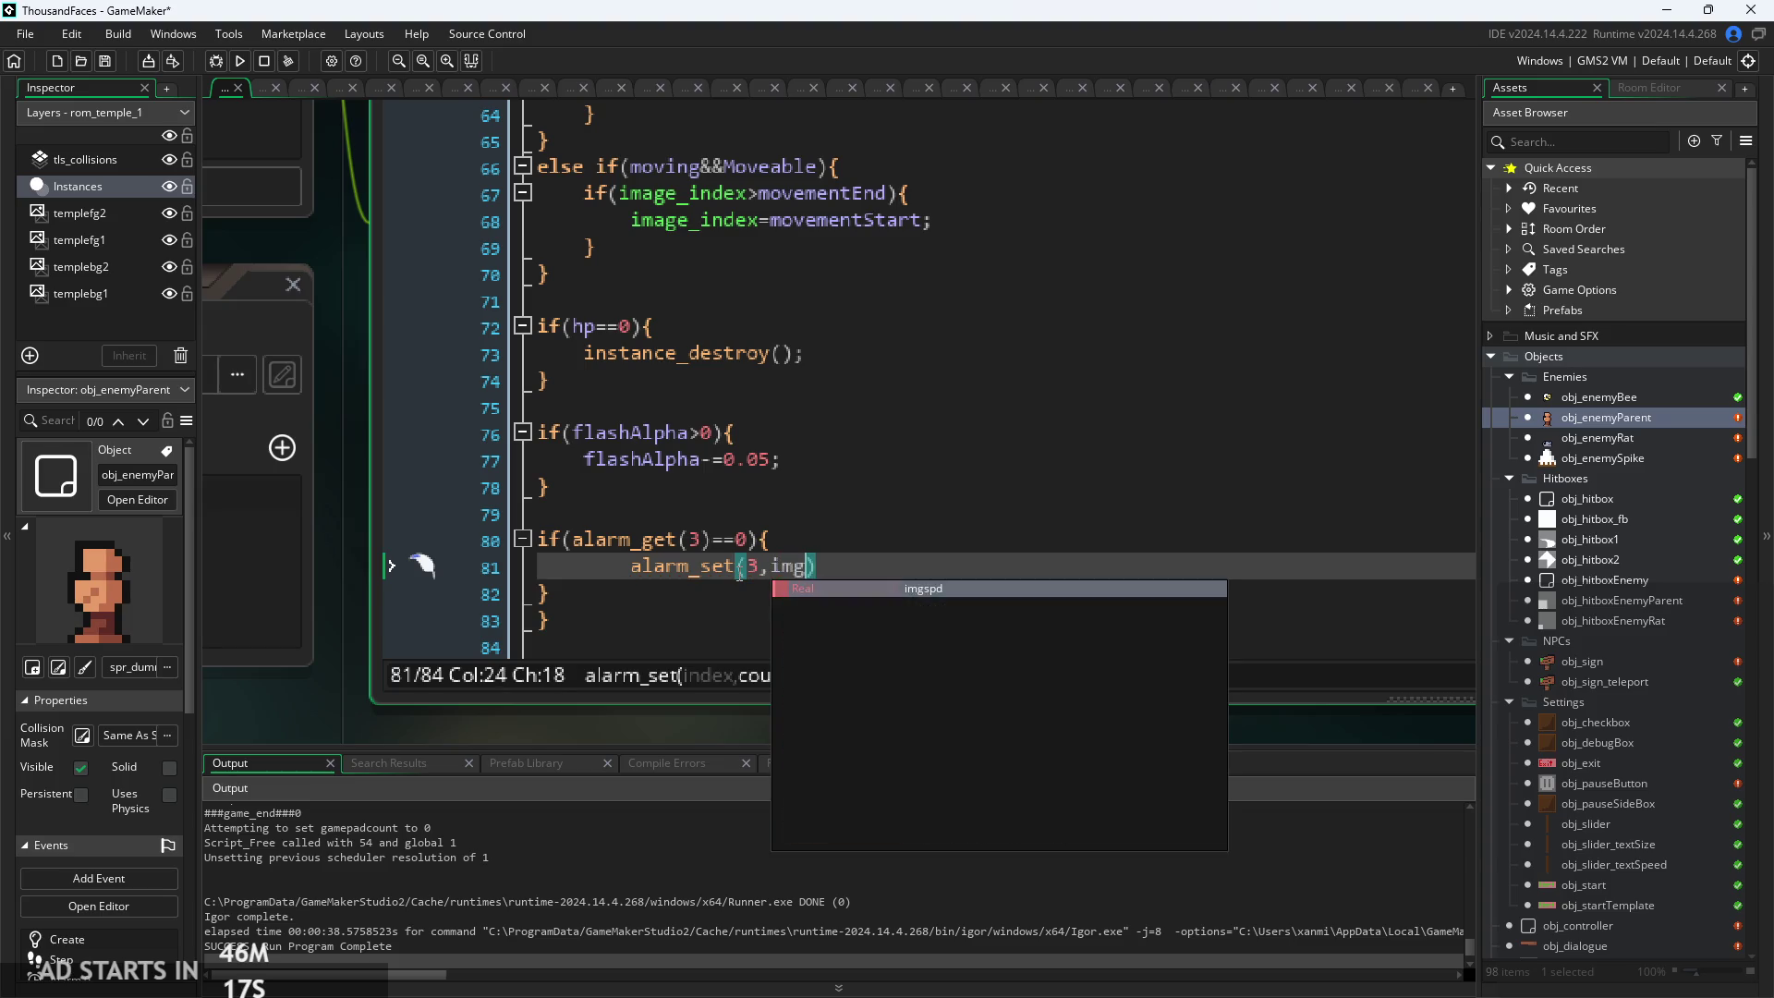
{"action": "type", "text": ");"}
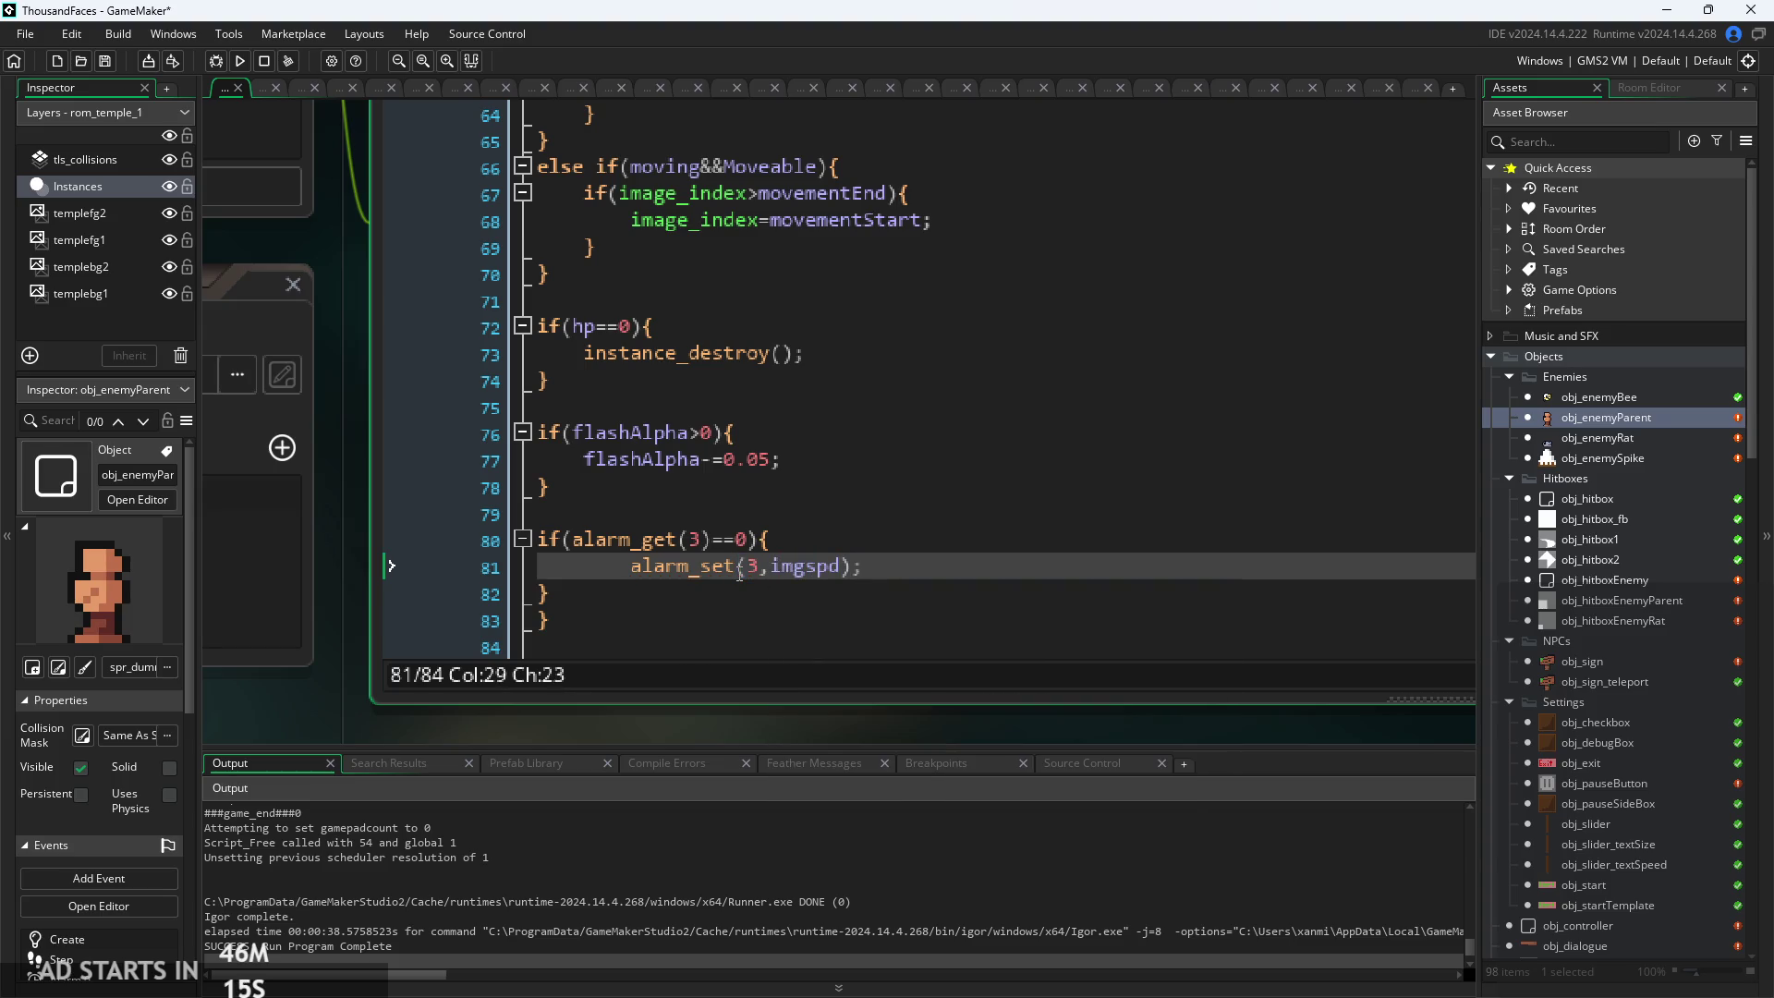
Change the line 80 condition to if(alarm_get(3)<=0)
{"action": "left_click", "coordinate": [754, 542]}
{"action": "key", "text": "BackSpace"}
{"action": "key", "text": "BackSpace"}
{"action": "key", "text": "BackSpace"}
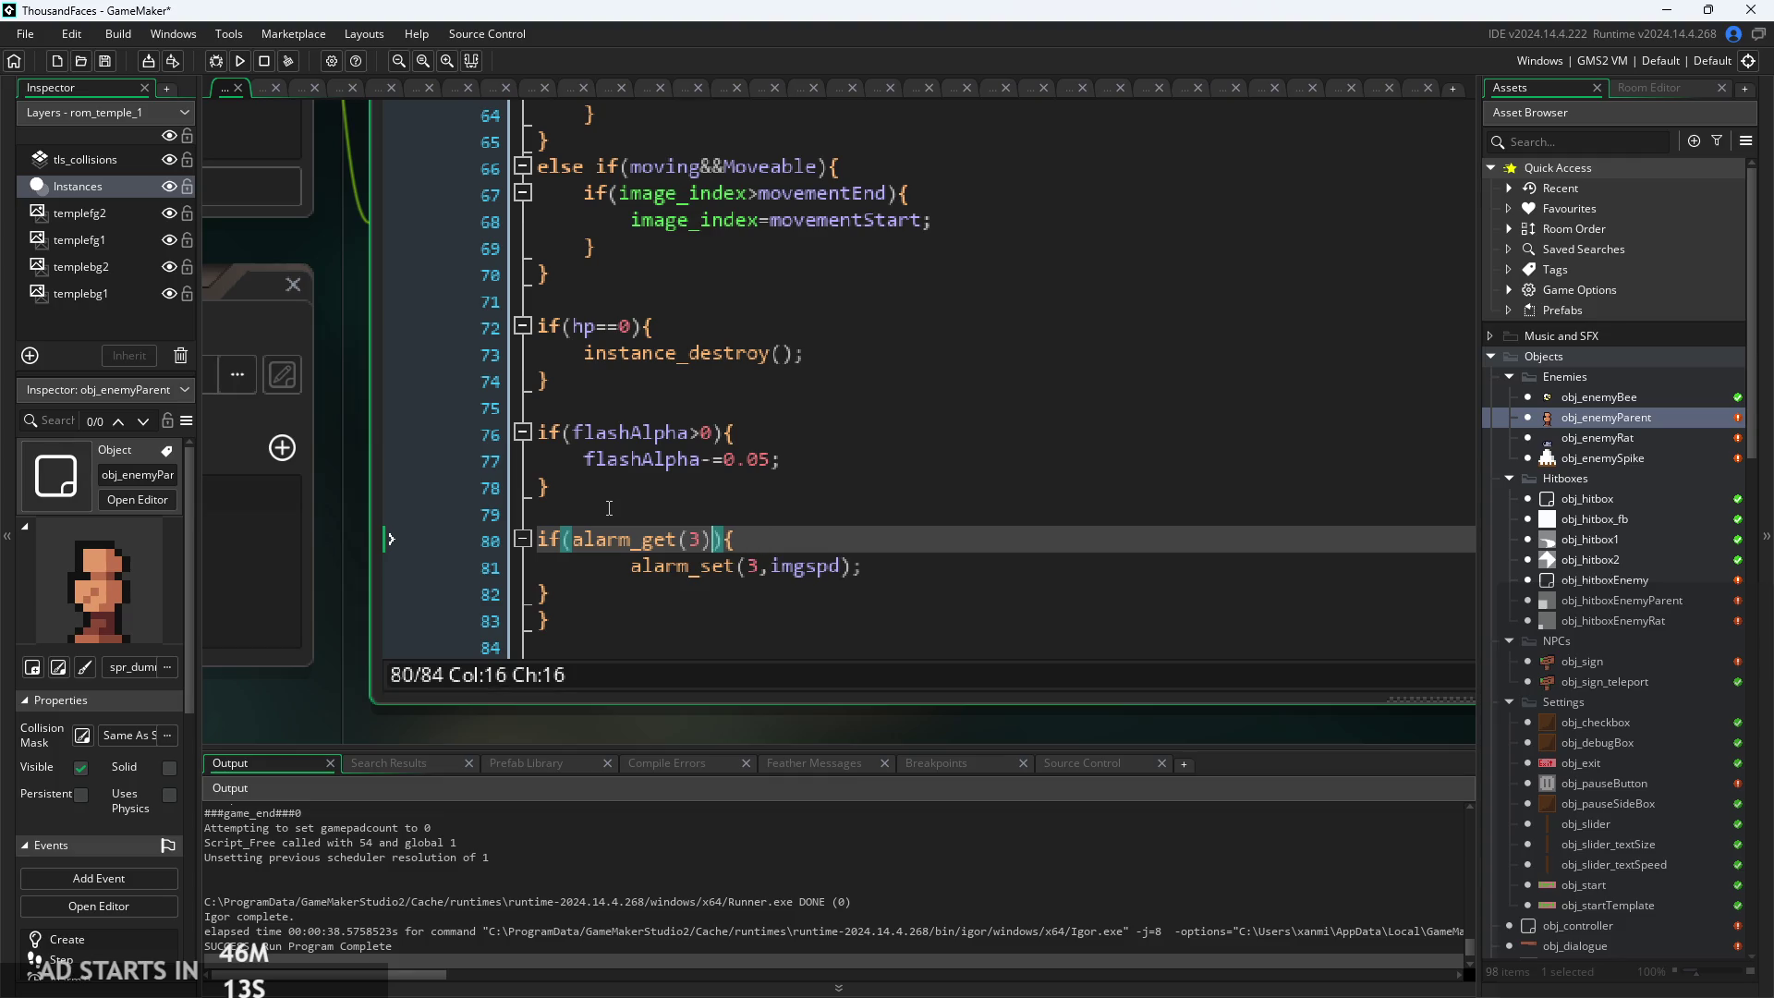
{"action": "type", "text": "<="}
{"action": "scroll", "coordinate": [630, 451], "scroll_direction": "down", "scroll_amount": 1}
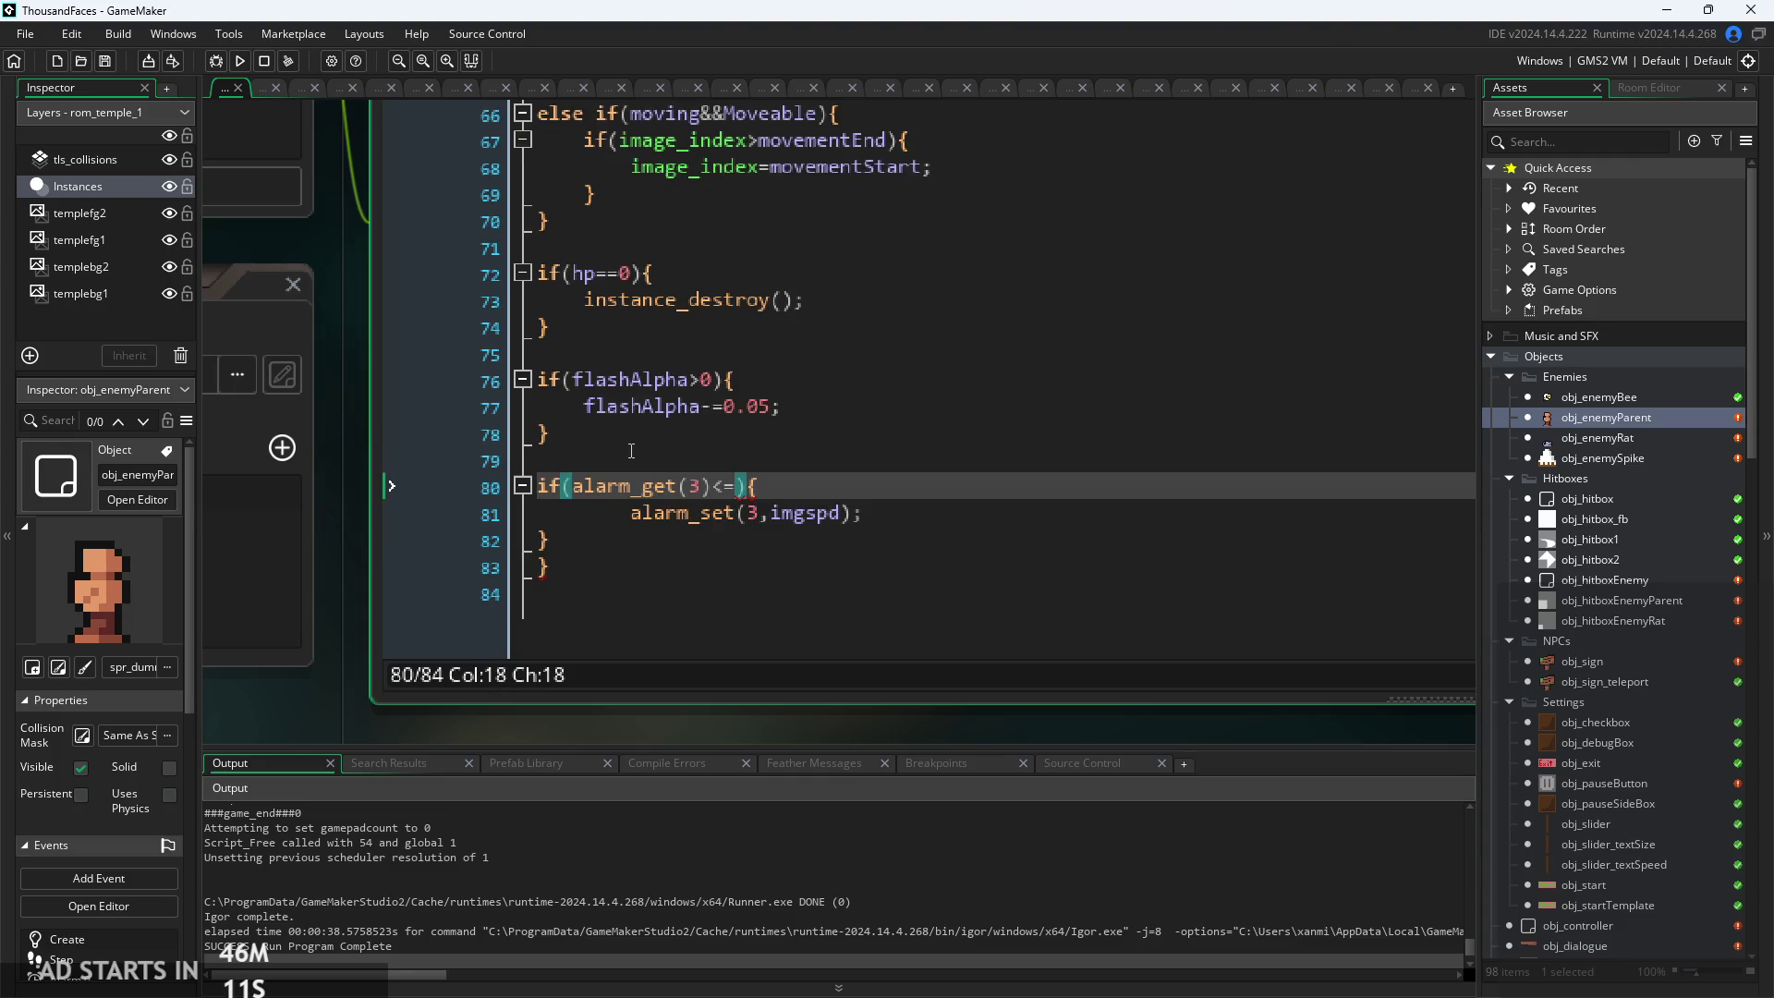
{"action": "type", "text": "0"}
{"action": "left_click", "coordinate": [748, 551]}
{"action": "left_click", "coordinate": [771, 513]}
Review the variables in the enemy parent's Create event
{"action": "scroll", "coordinate": [771, 513], "scroll_direction": "down", "scroll_amount": 3}
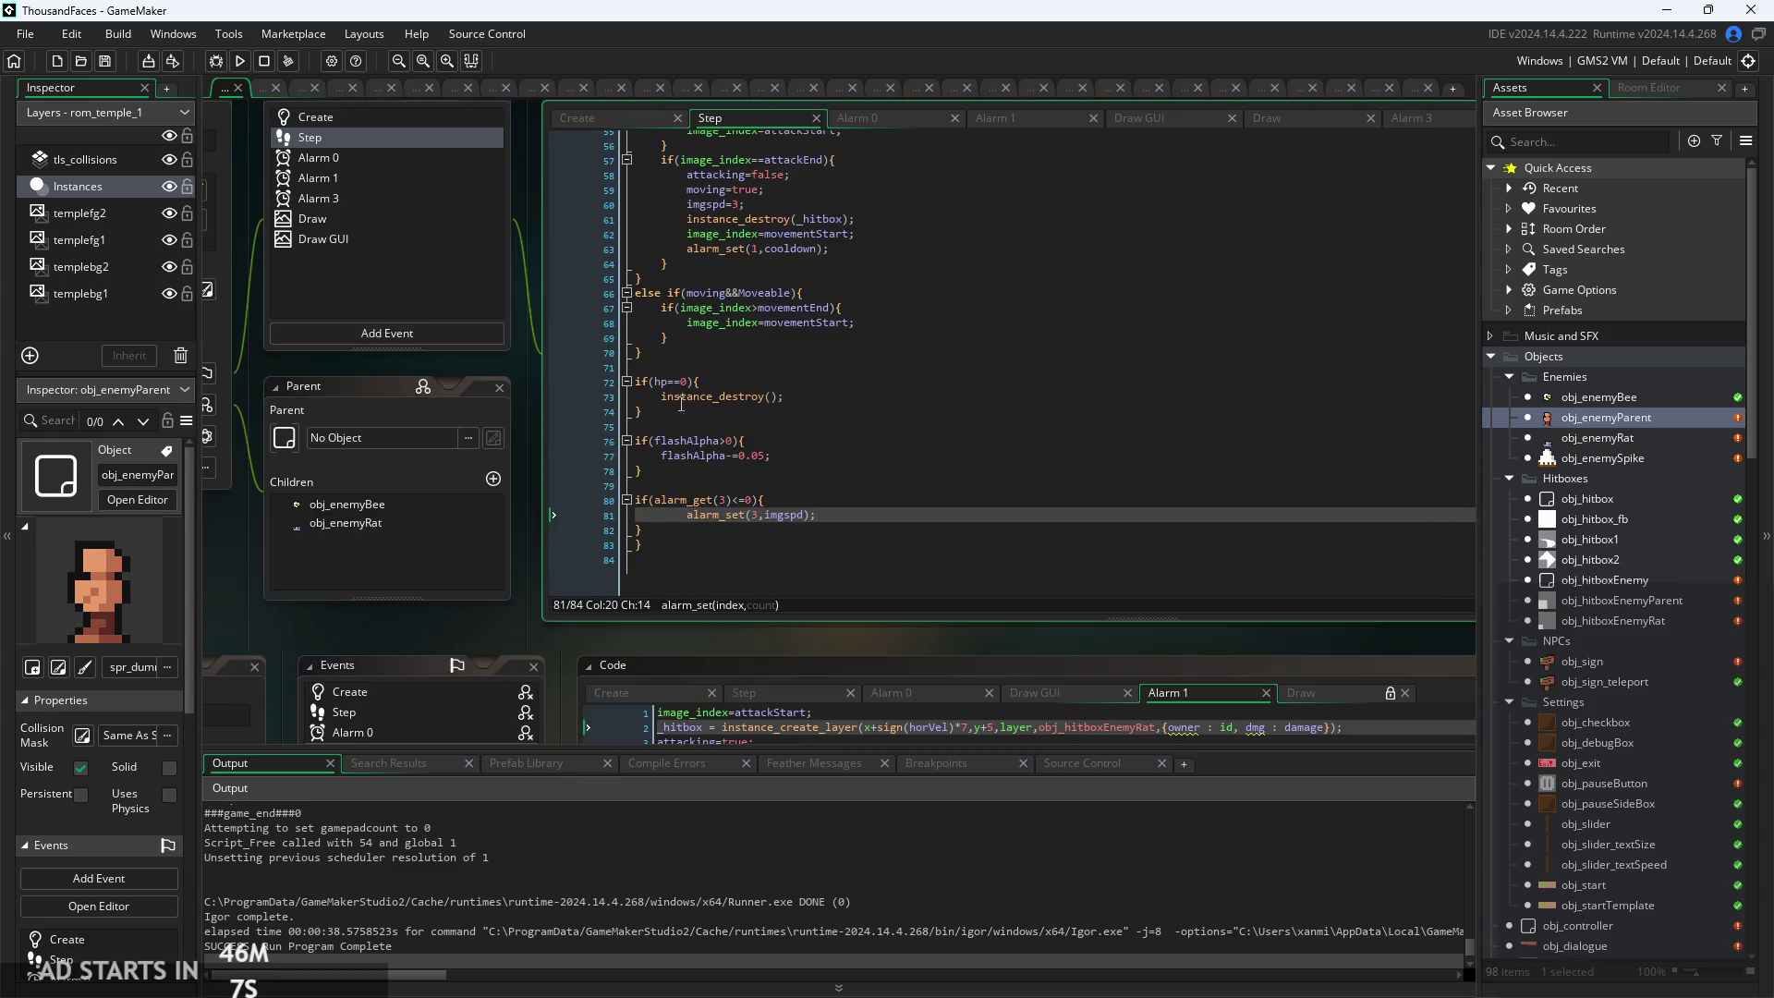
{"action": "left_click", "coordinate": [628, 115]}
{"action": "left_click", "coordinate": [820, 472]}
{"action": "scroll", "coordinate": [796, 341], "scroll_direction": "up", "scroll_amount": 3}
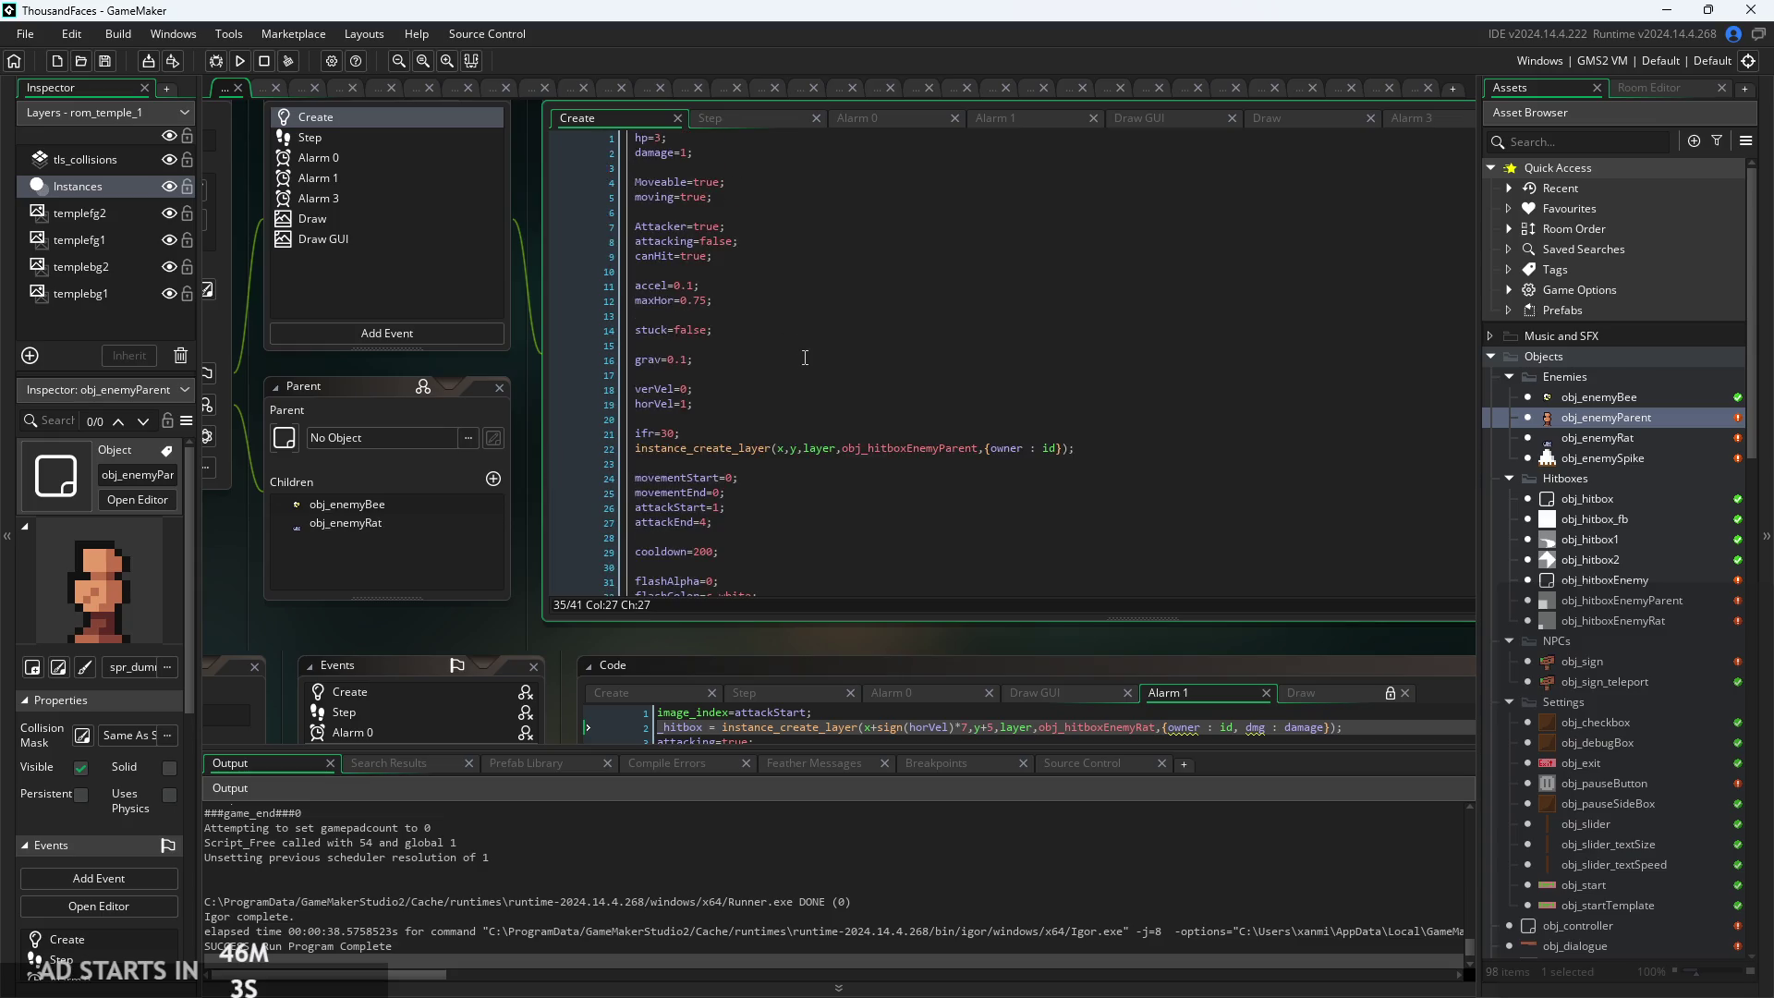
Change the attack wind-up's imgspd=0.1 to imgspd=5 on line 54 and run the game
{"action": "left_click", "coordinate": [724, 126]}
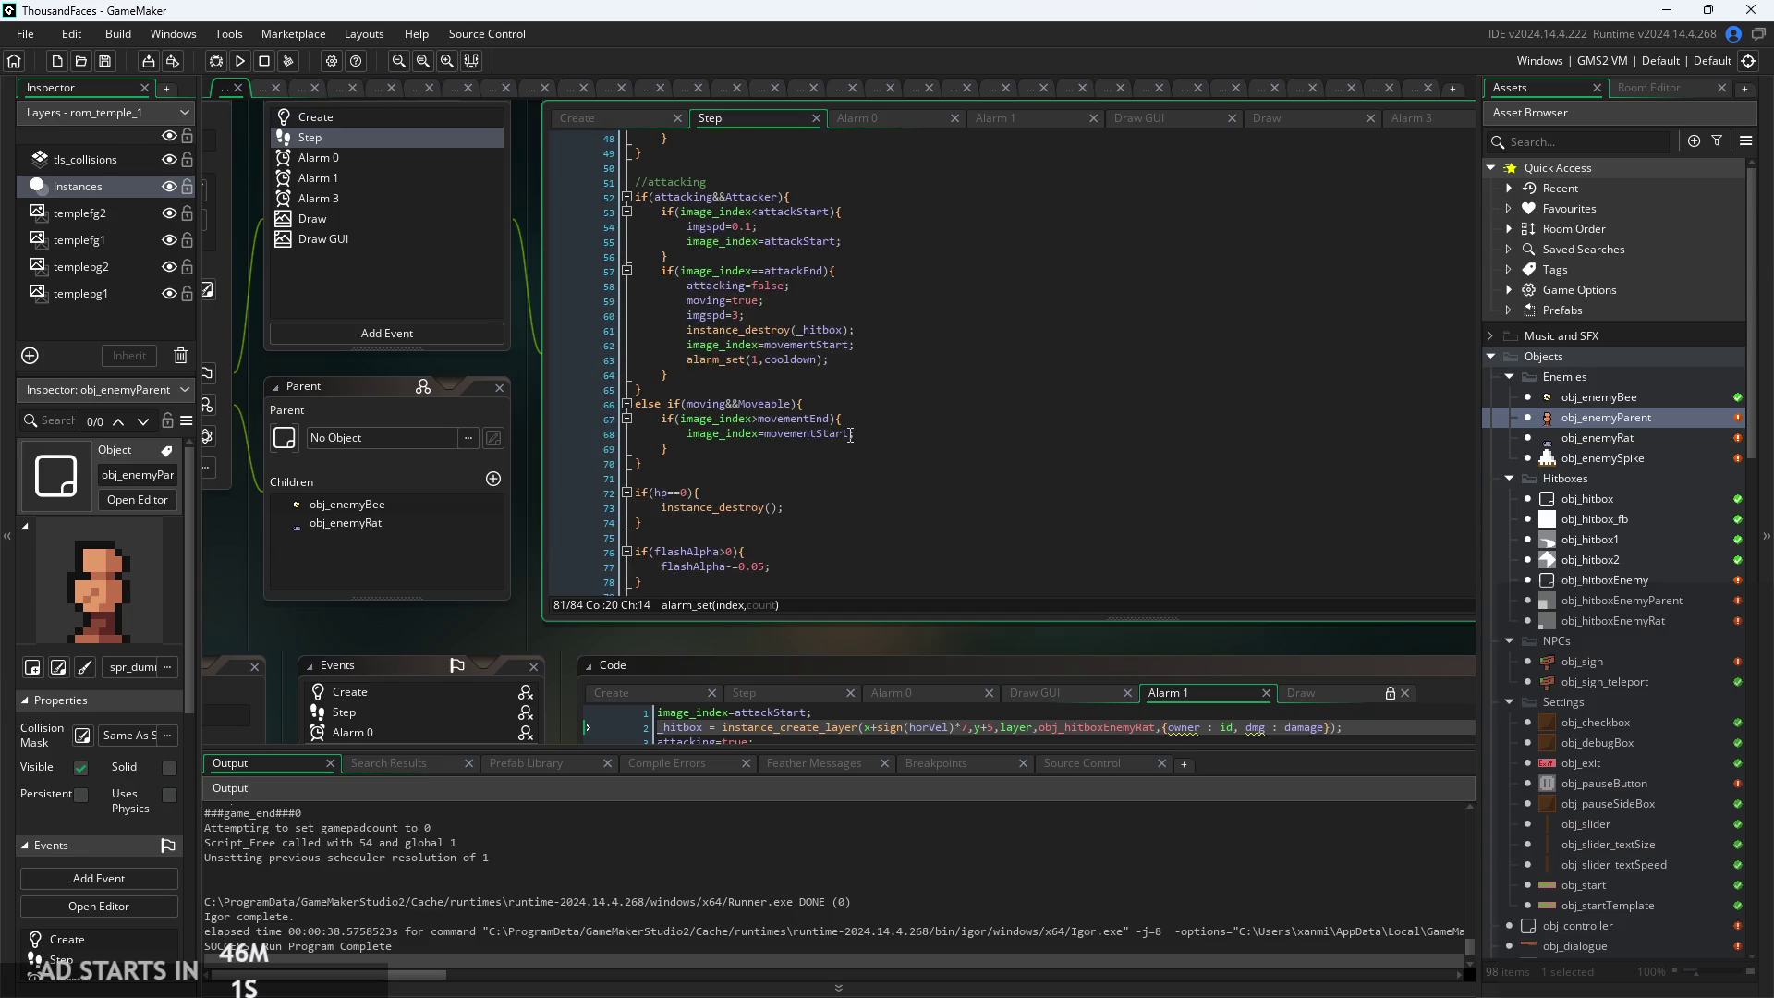
{"action": "scroll", "coordinate": [850, 437], "scroll_direction": "up", "scroll_amount": 5}
{"action": "scroll", "coordinate": [850, 435], "scroll_direction": "up", "scroll_amount": 5}
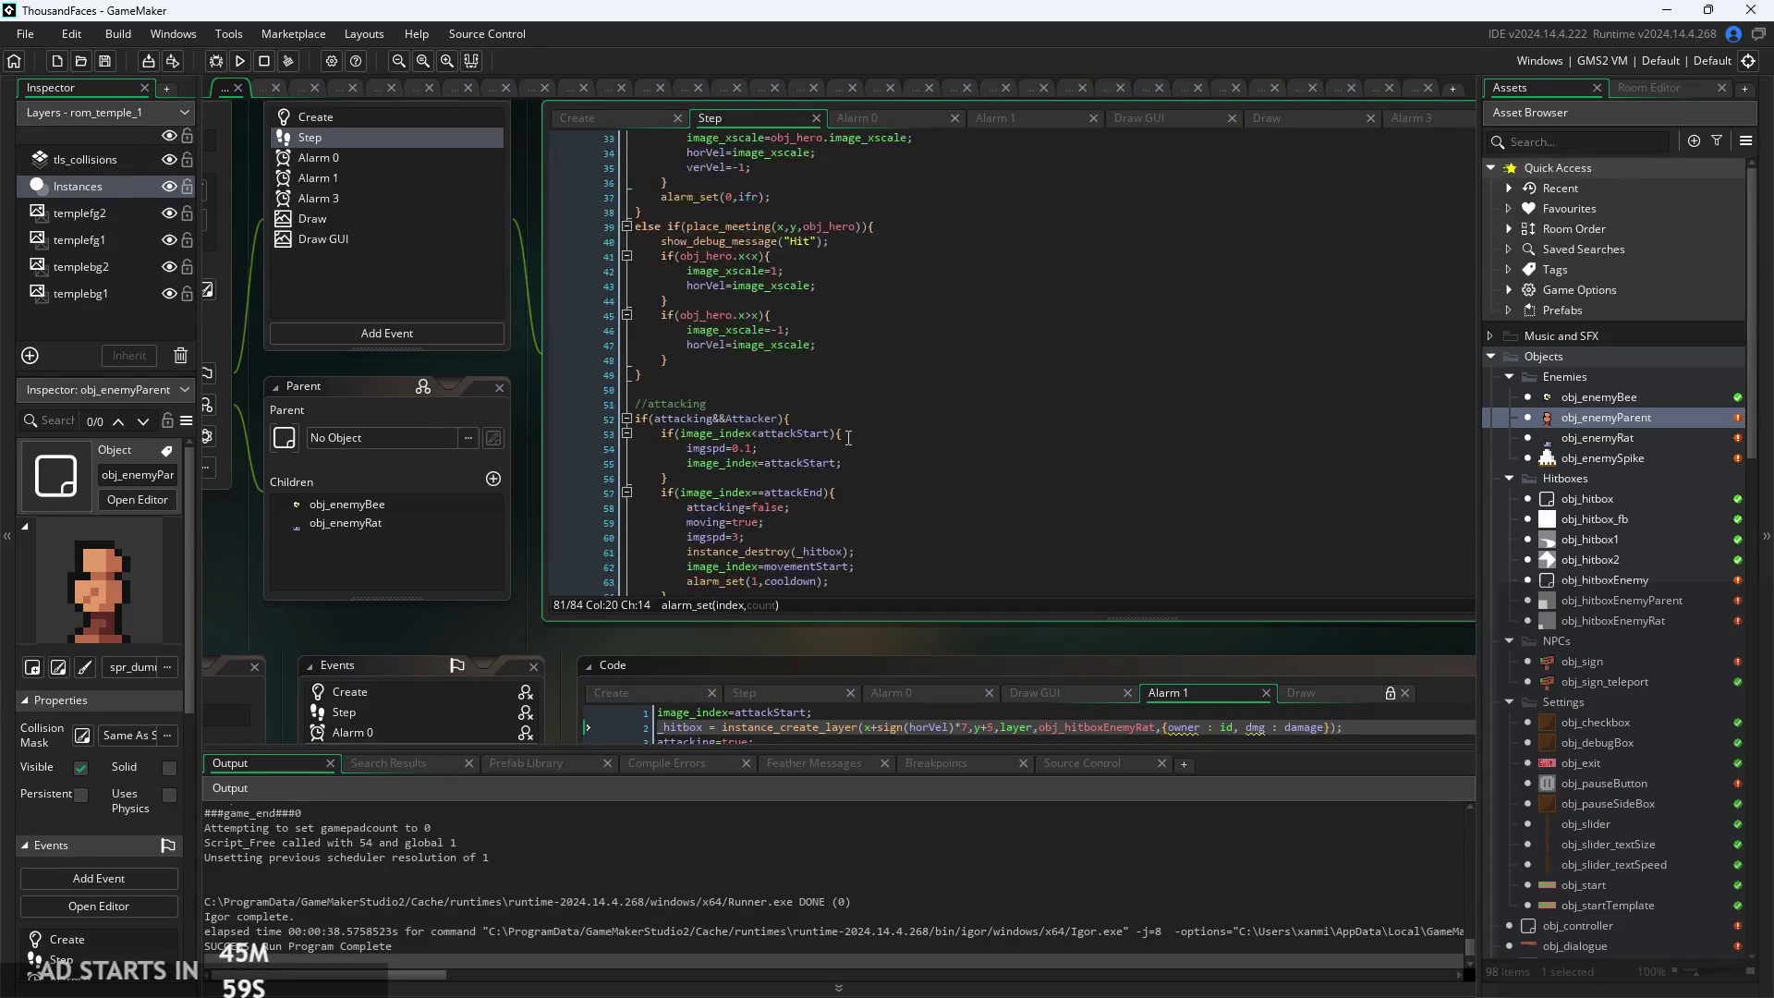
{"action": "scroll", "coordinate": [848, 437], "scroll_direction": "up", "scroll_amount": 2}
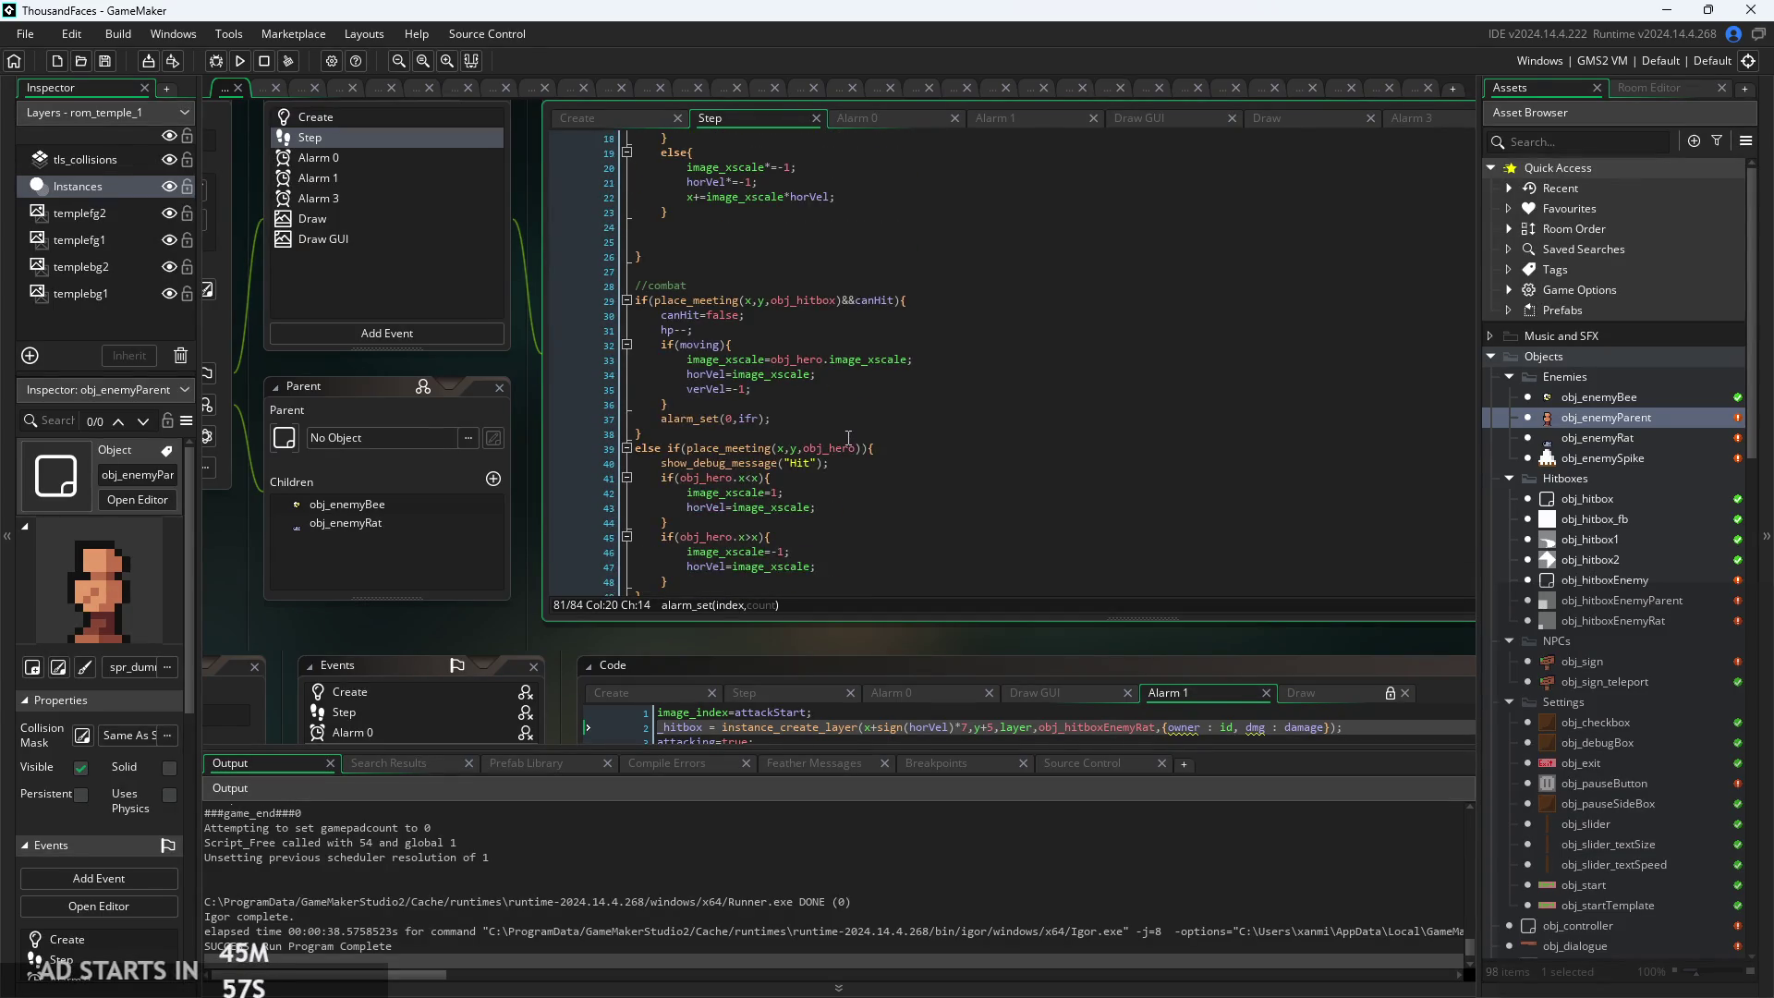
{"action": "scroll", "coordinate": [847, 432], "scroll_direction": "up", "scroll_amount": 6}
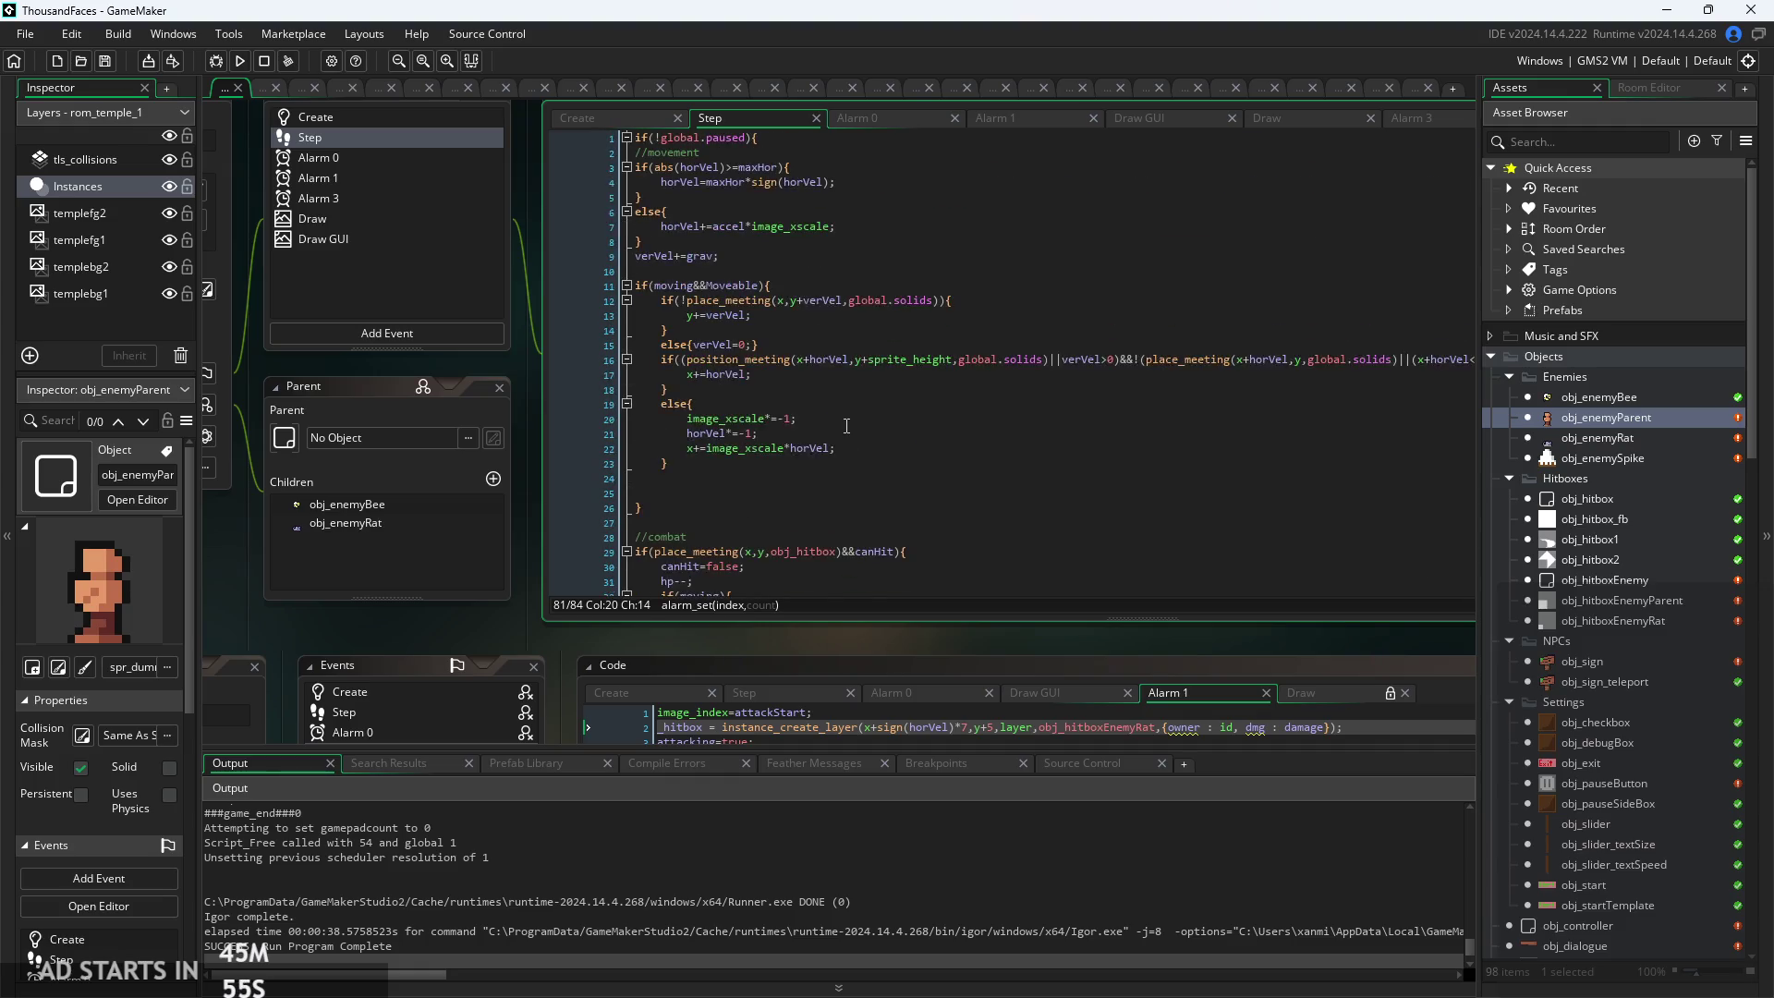
{"action": "scroll", "coordinate": [942, 384], "scroll_direction": "down", "scroll_amount": 18}
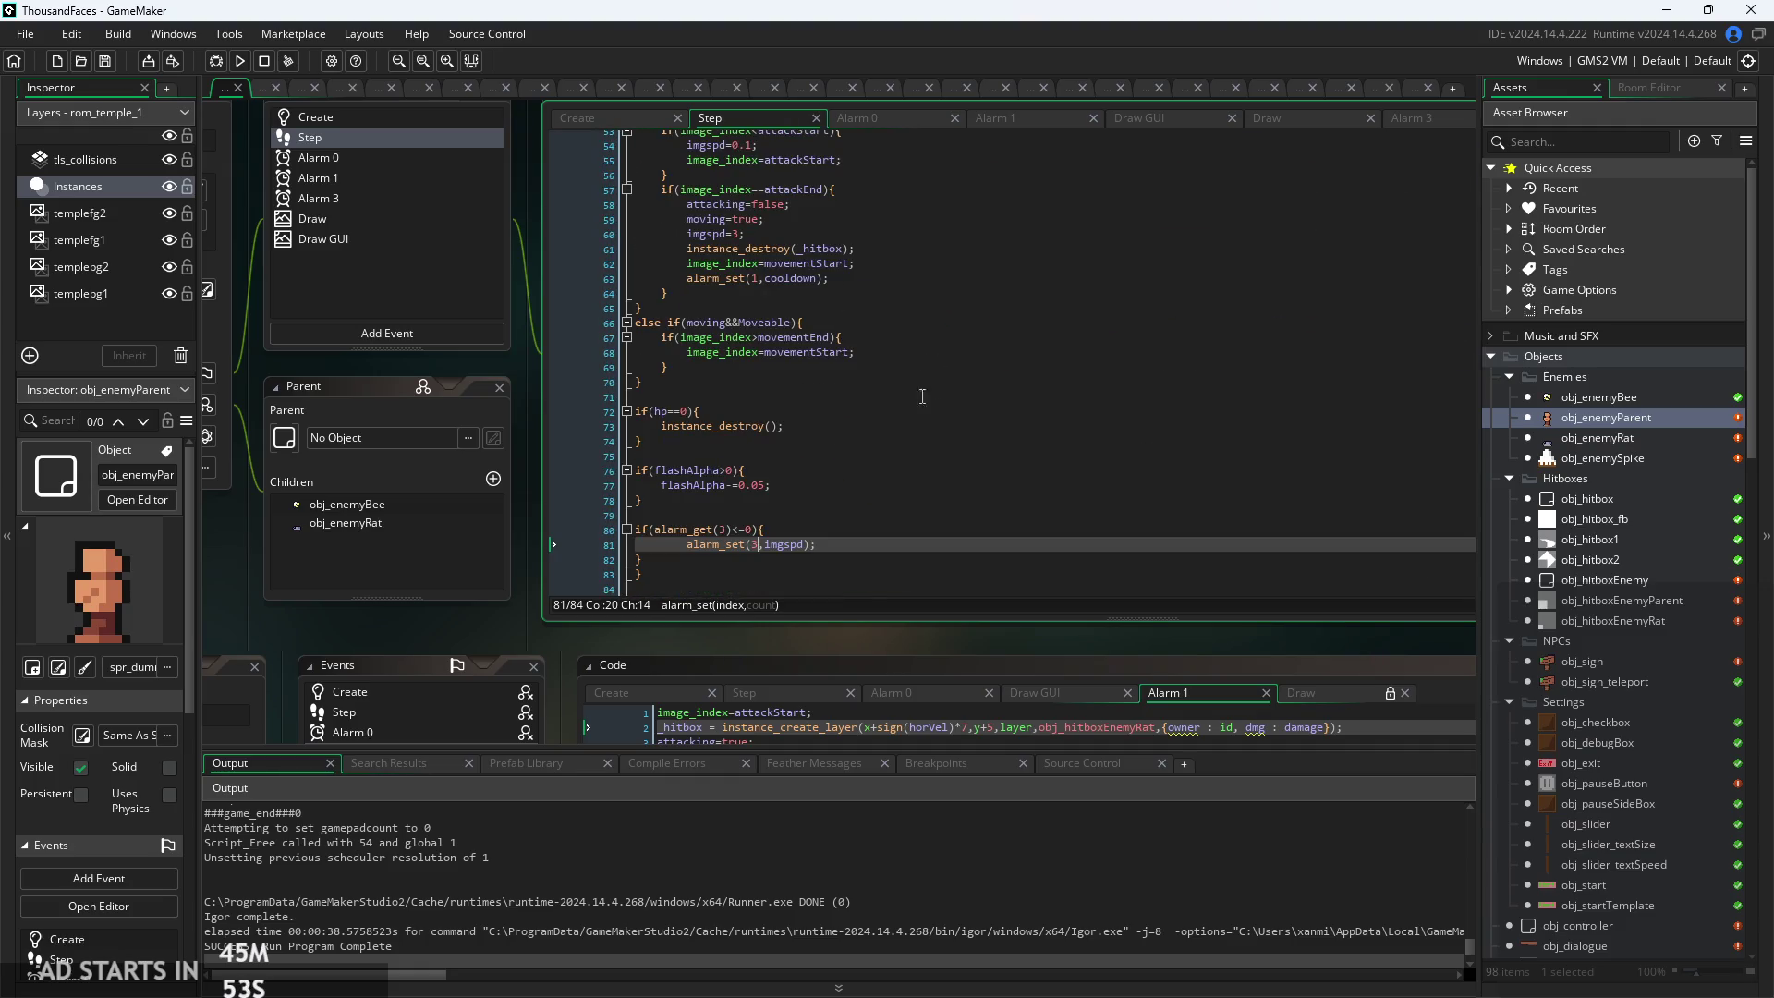
{"action": "scroll", "coordinate": [766, 403], "scroll_direction": "up", "scroll_amount": 2, "text": "ctrl"}
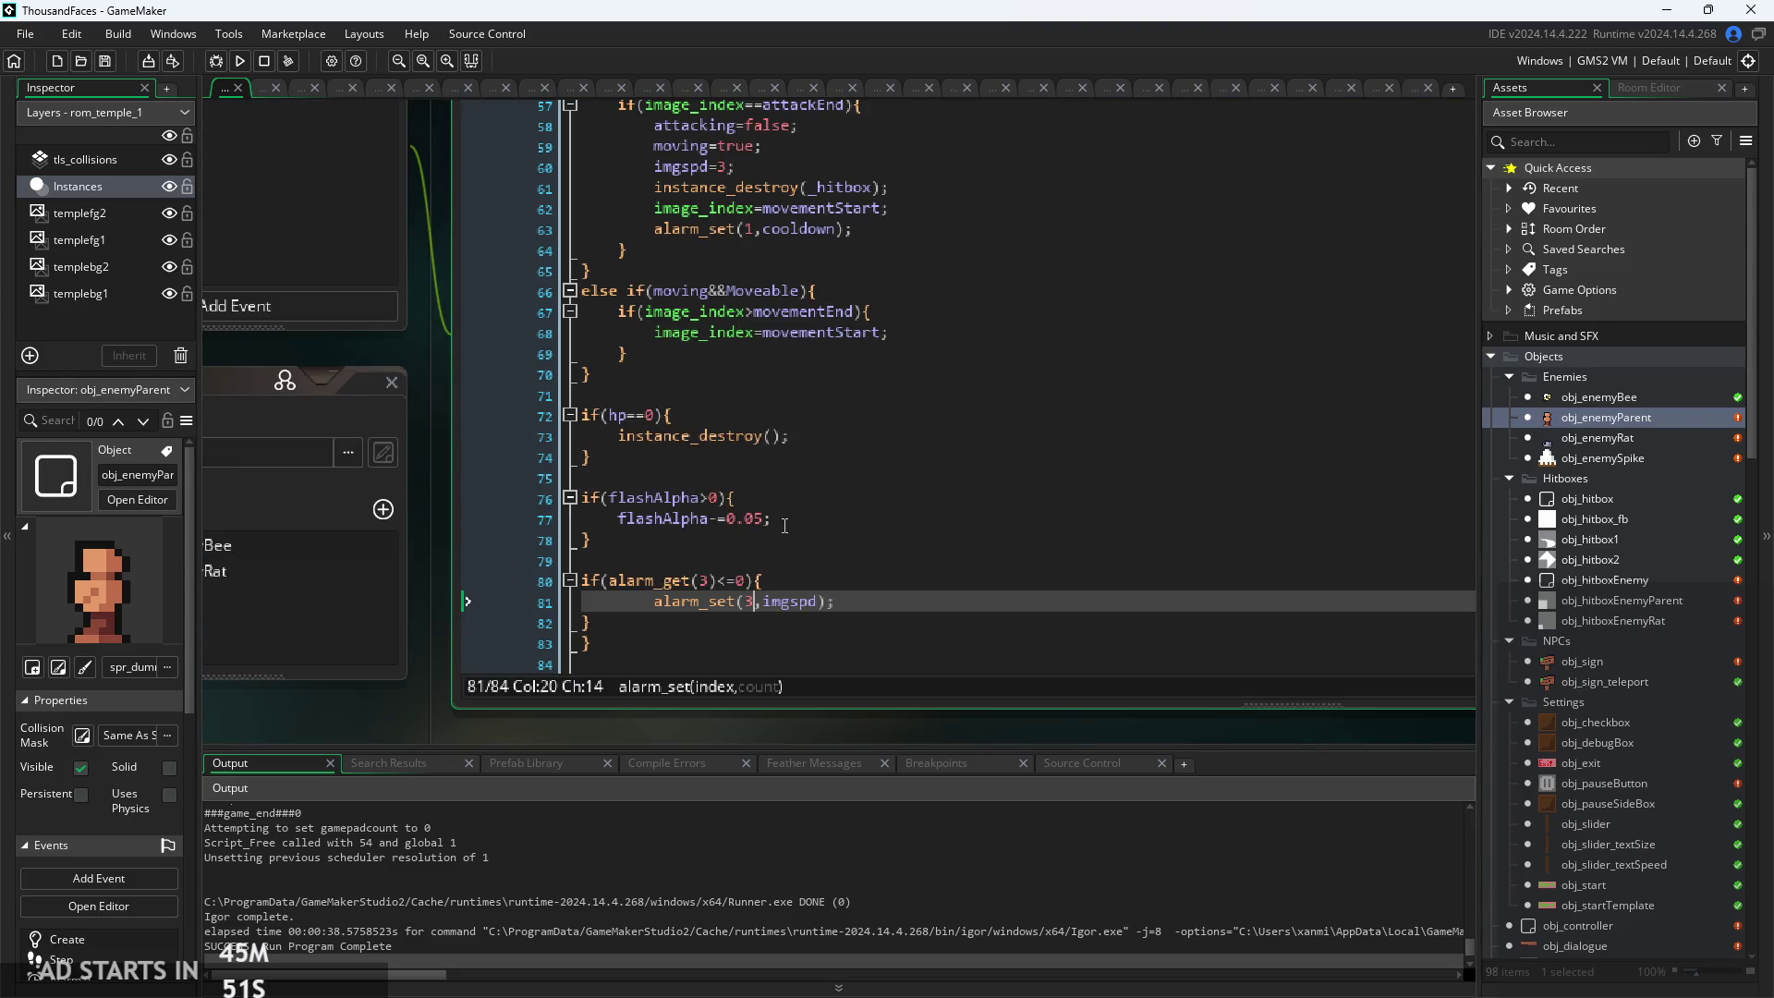
{"action": "scroll", "coordinate": [784, 525], "scroll_direction": "up", "scroll_amount": 5}
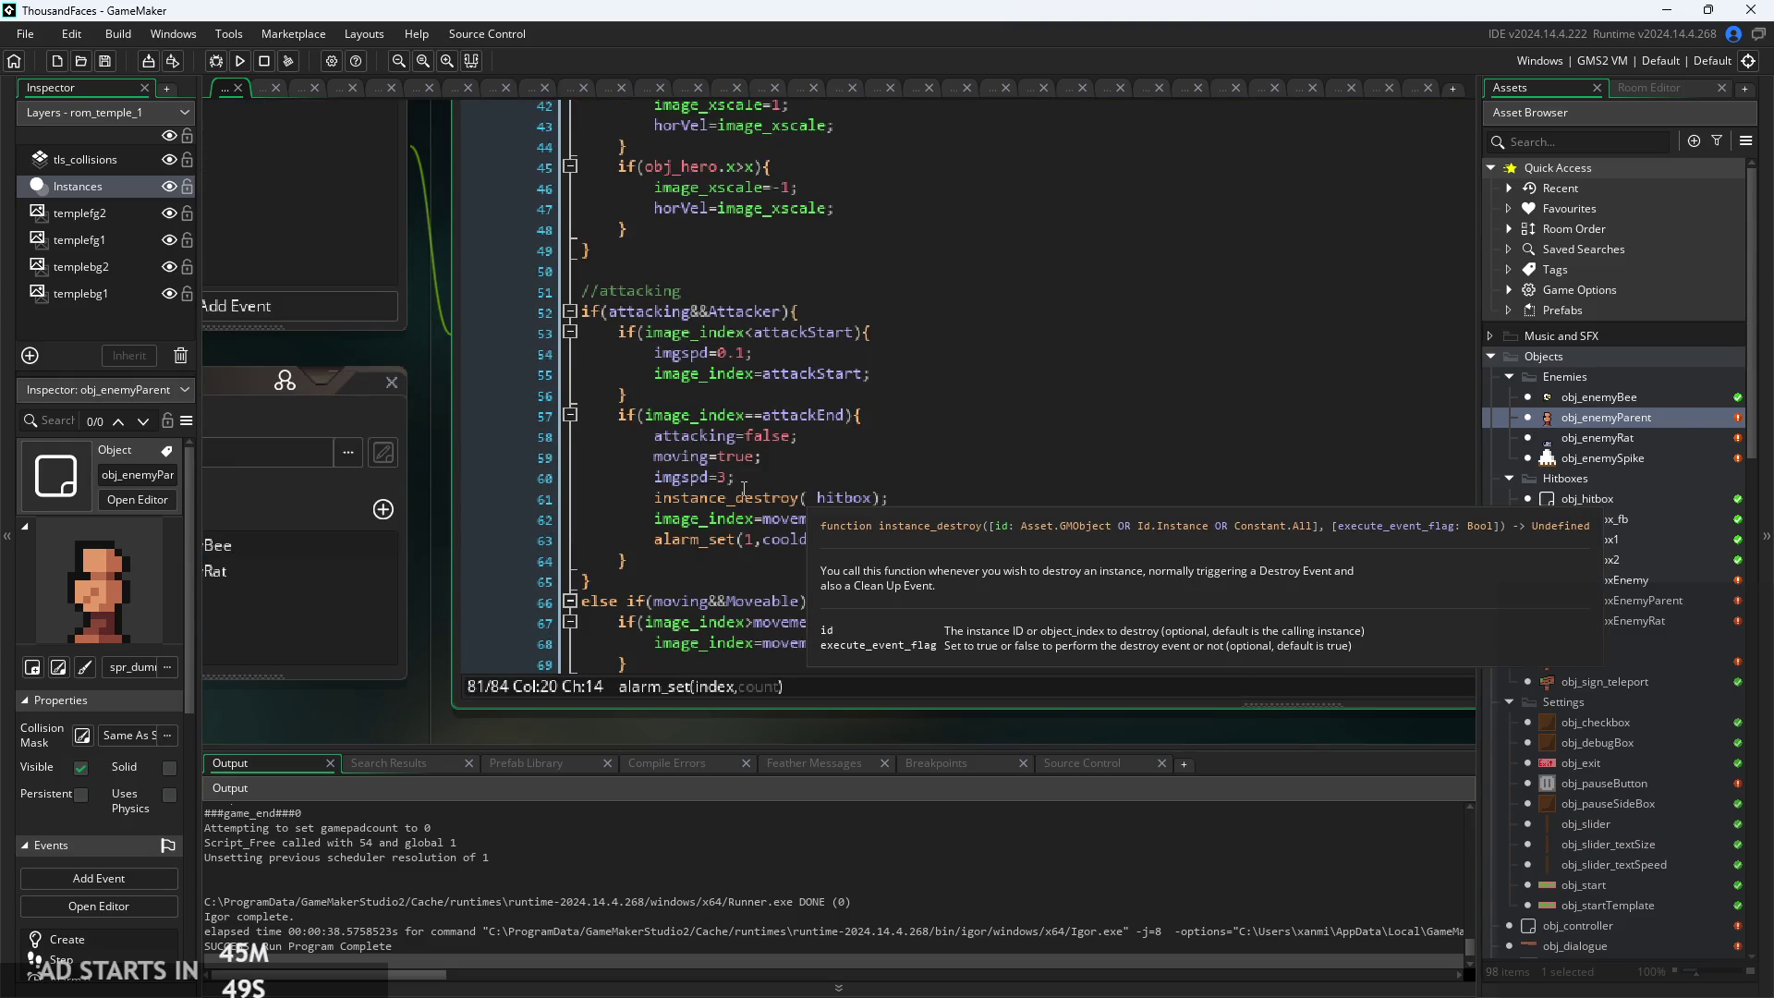
{"action": "left_click", "coordinate": [845, 472]}
{"action": "scroll", "coordinate": [756, 366], "scroll_direction": "up", "scroll_amount": 1, "text": "ctrl"}
{"action": "left_click", "coordinate": [746, 374]}
{"action": "left_click_drag", "start_coordinate": [744, 353], "coordinate": [713, 362]}
{"action": "key", "text": "BackSpace"}
{"action": "type", "text": "5"}
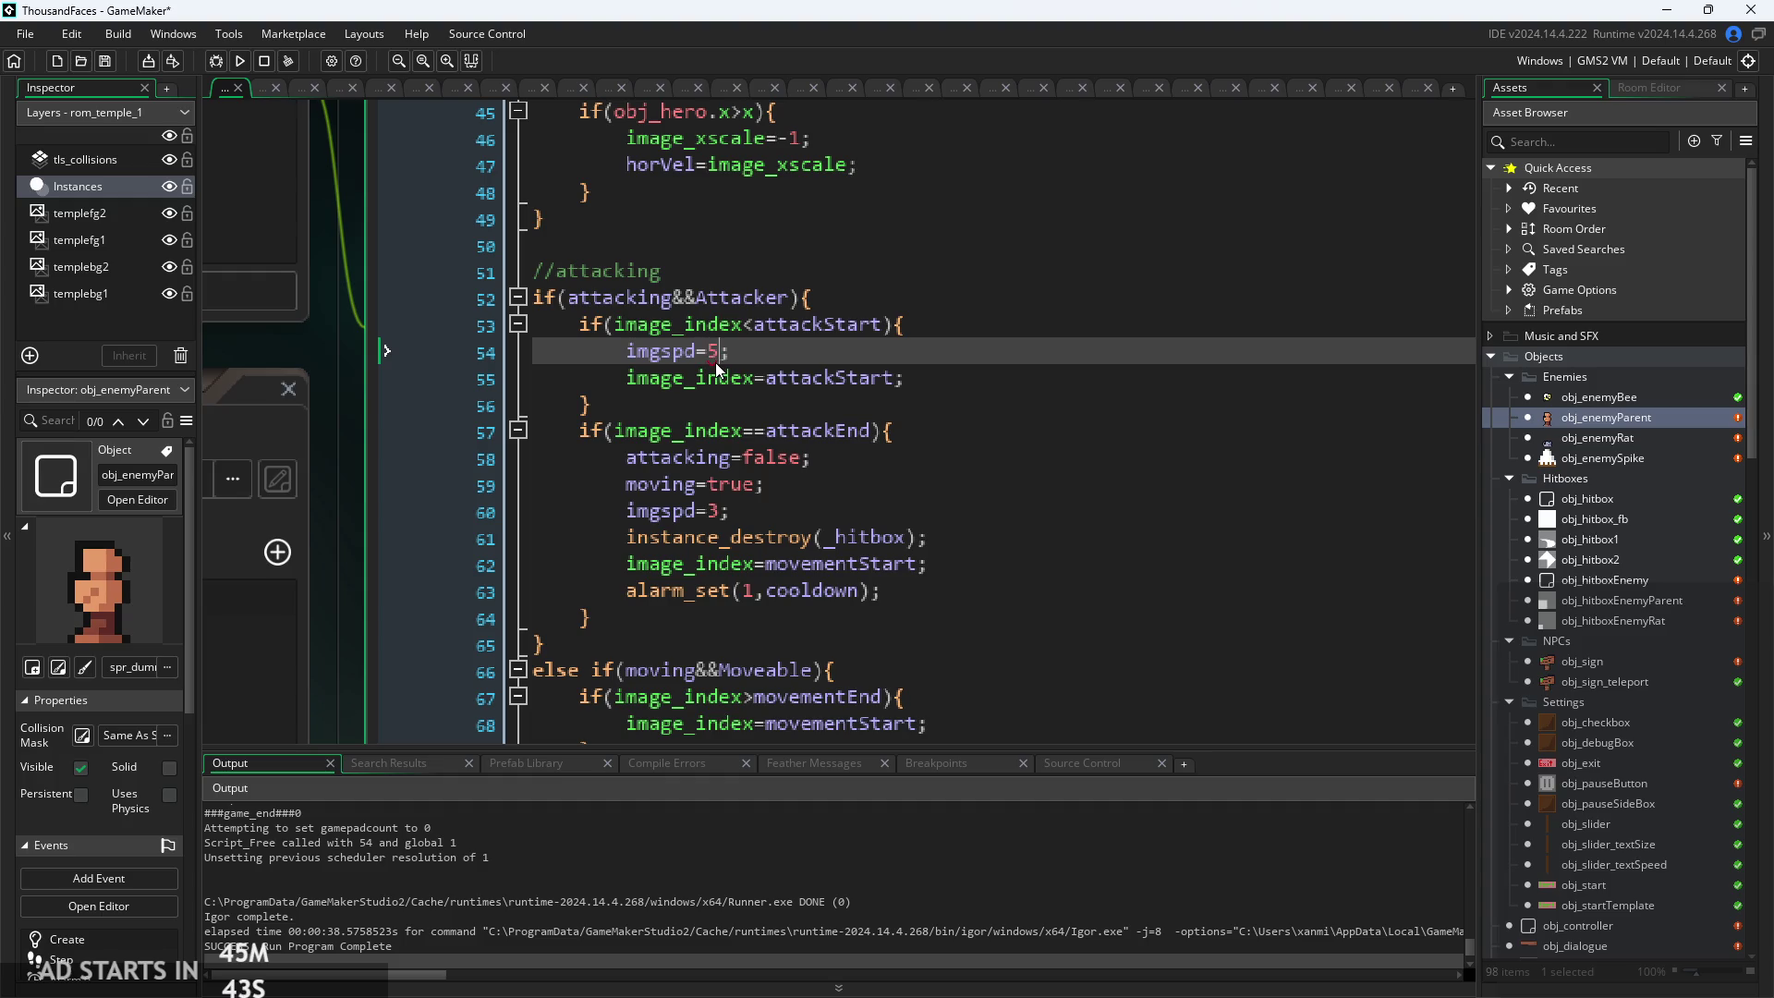
{"action": "left_click", "coordinate": [239, 61]}
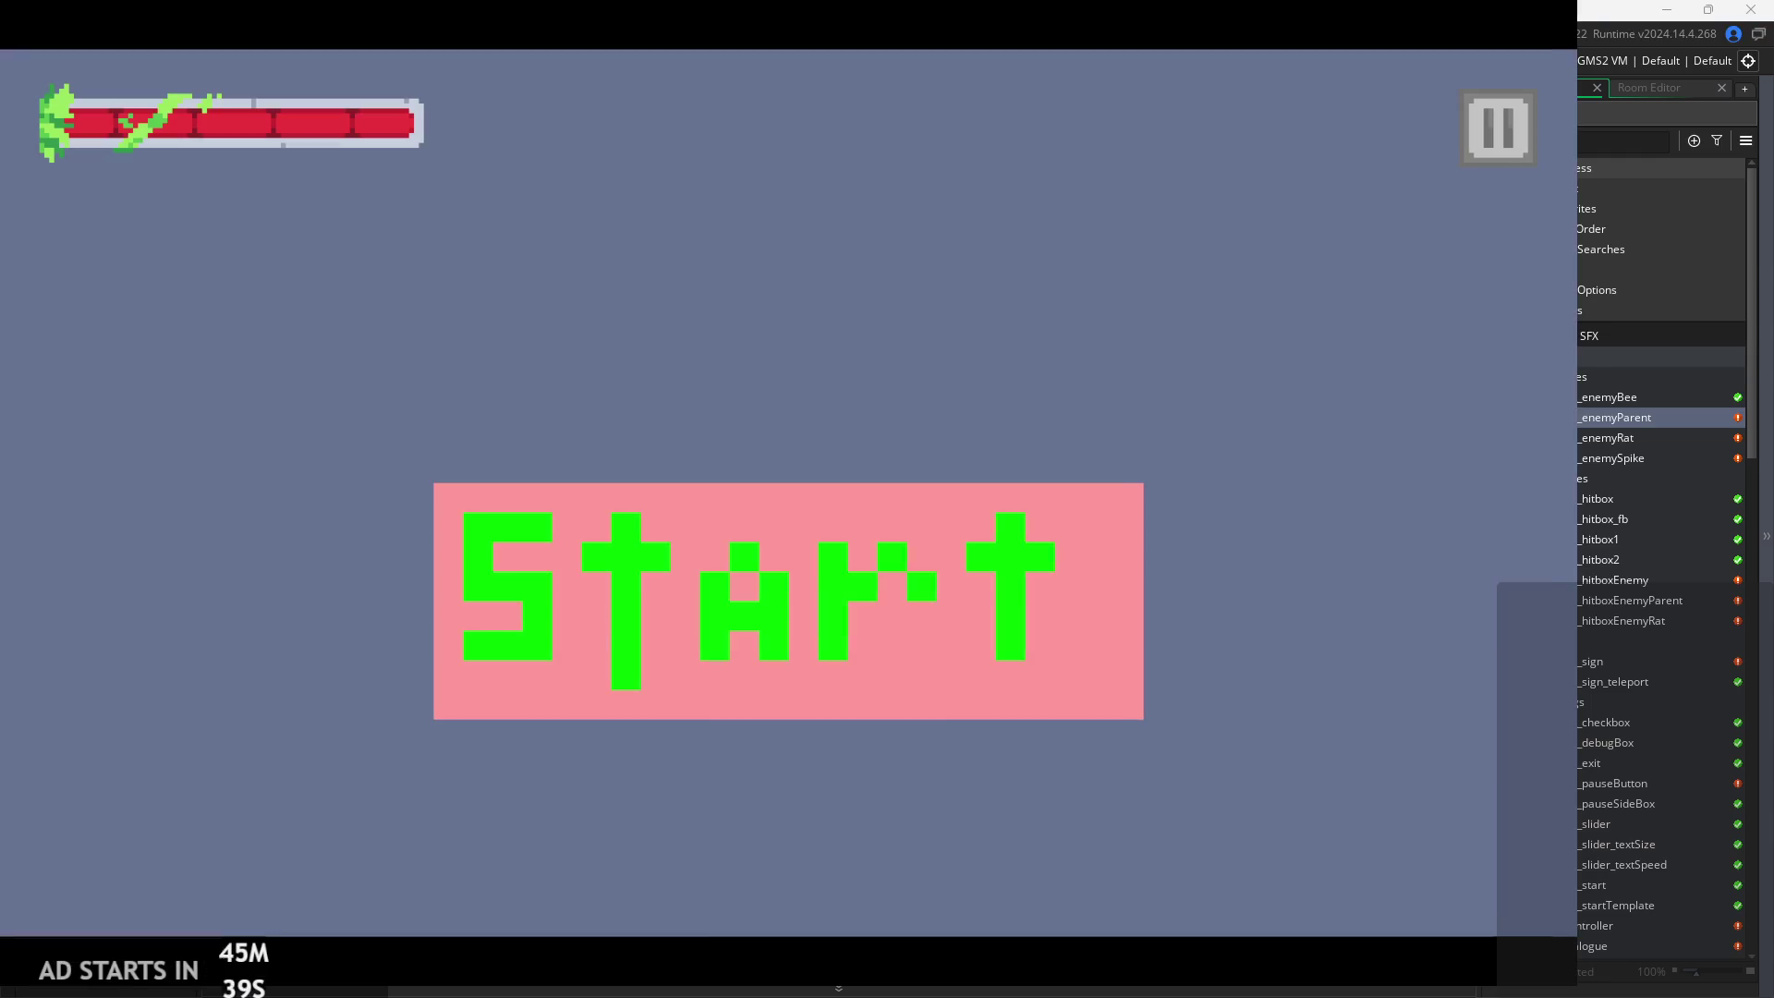
Start the game and play the temple level, running right then back left past the enemies
{"action": "left_click", "coordinate": [1055, 571]}
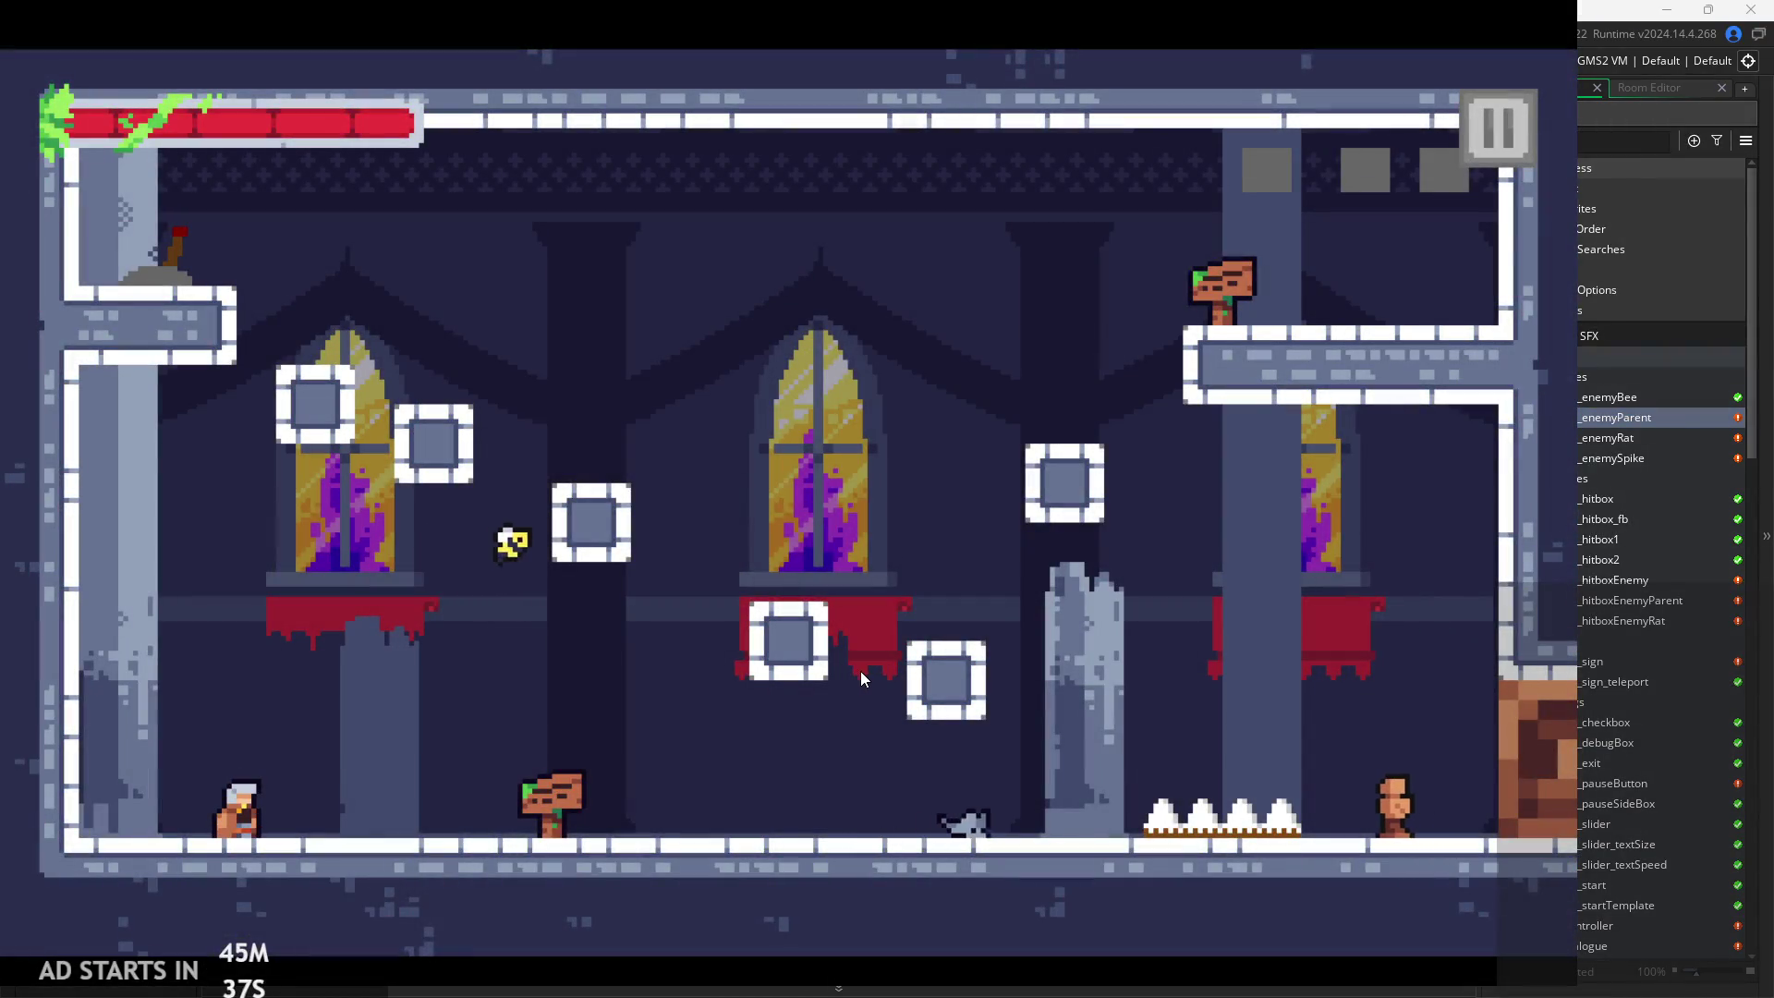
{"action": "key", "text": "Right"}
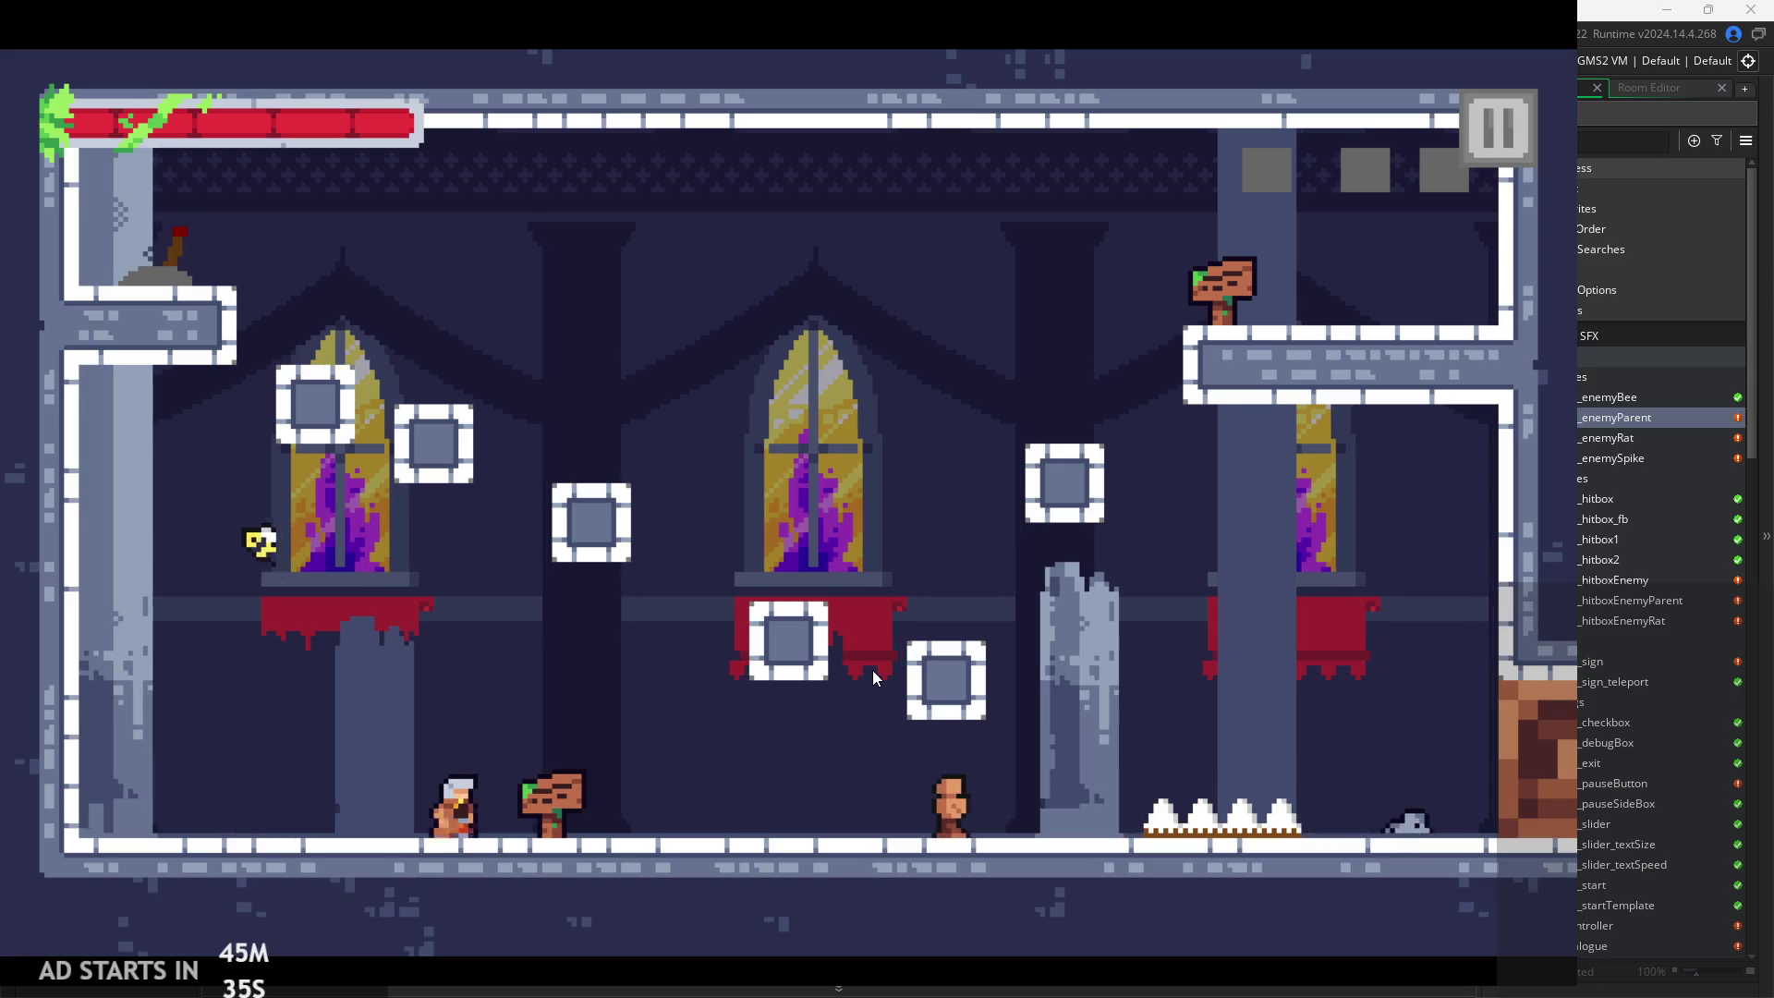
{"action": "key", "text": "Right"}
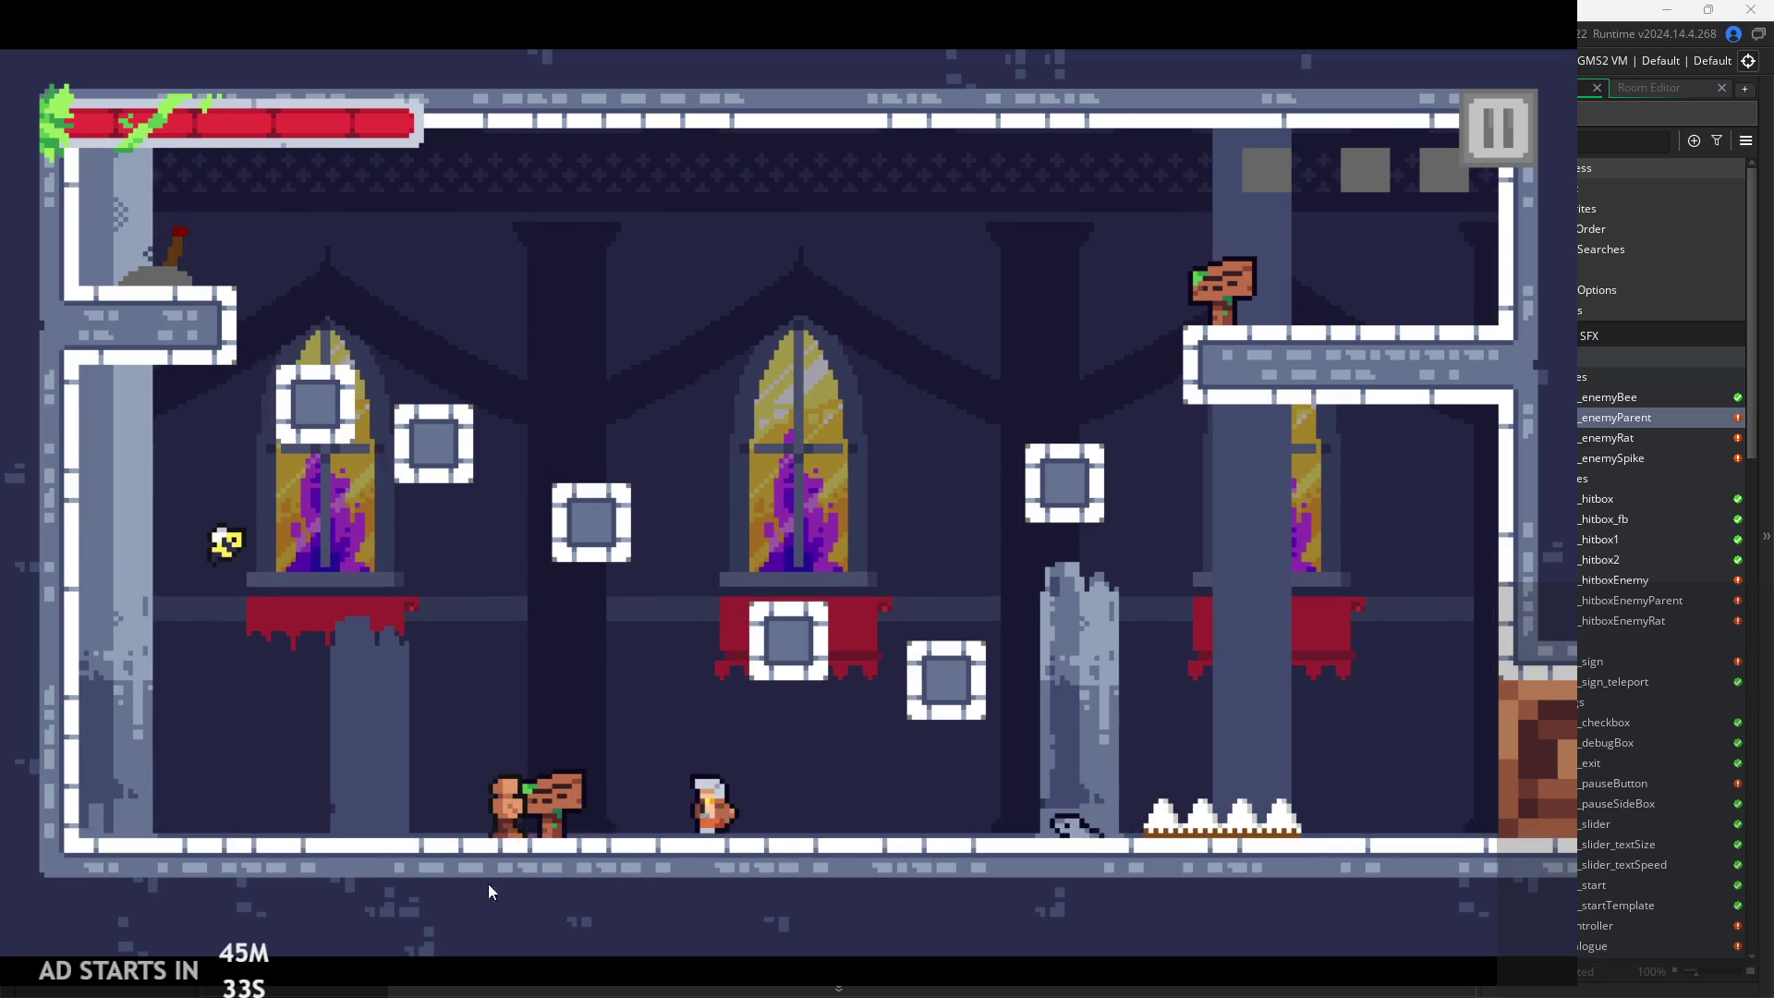
{"action": "key", "text": "Right"}
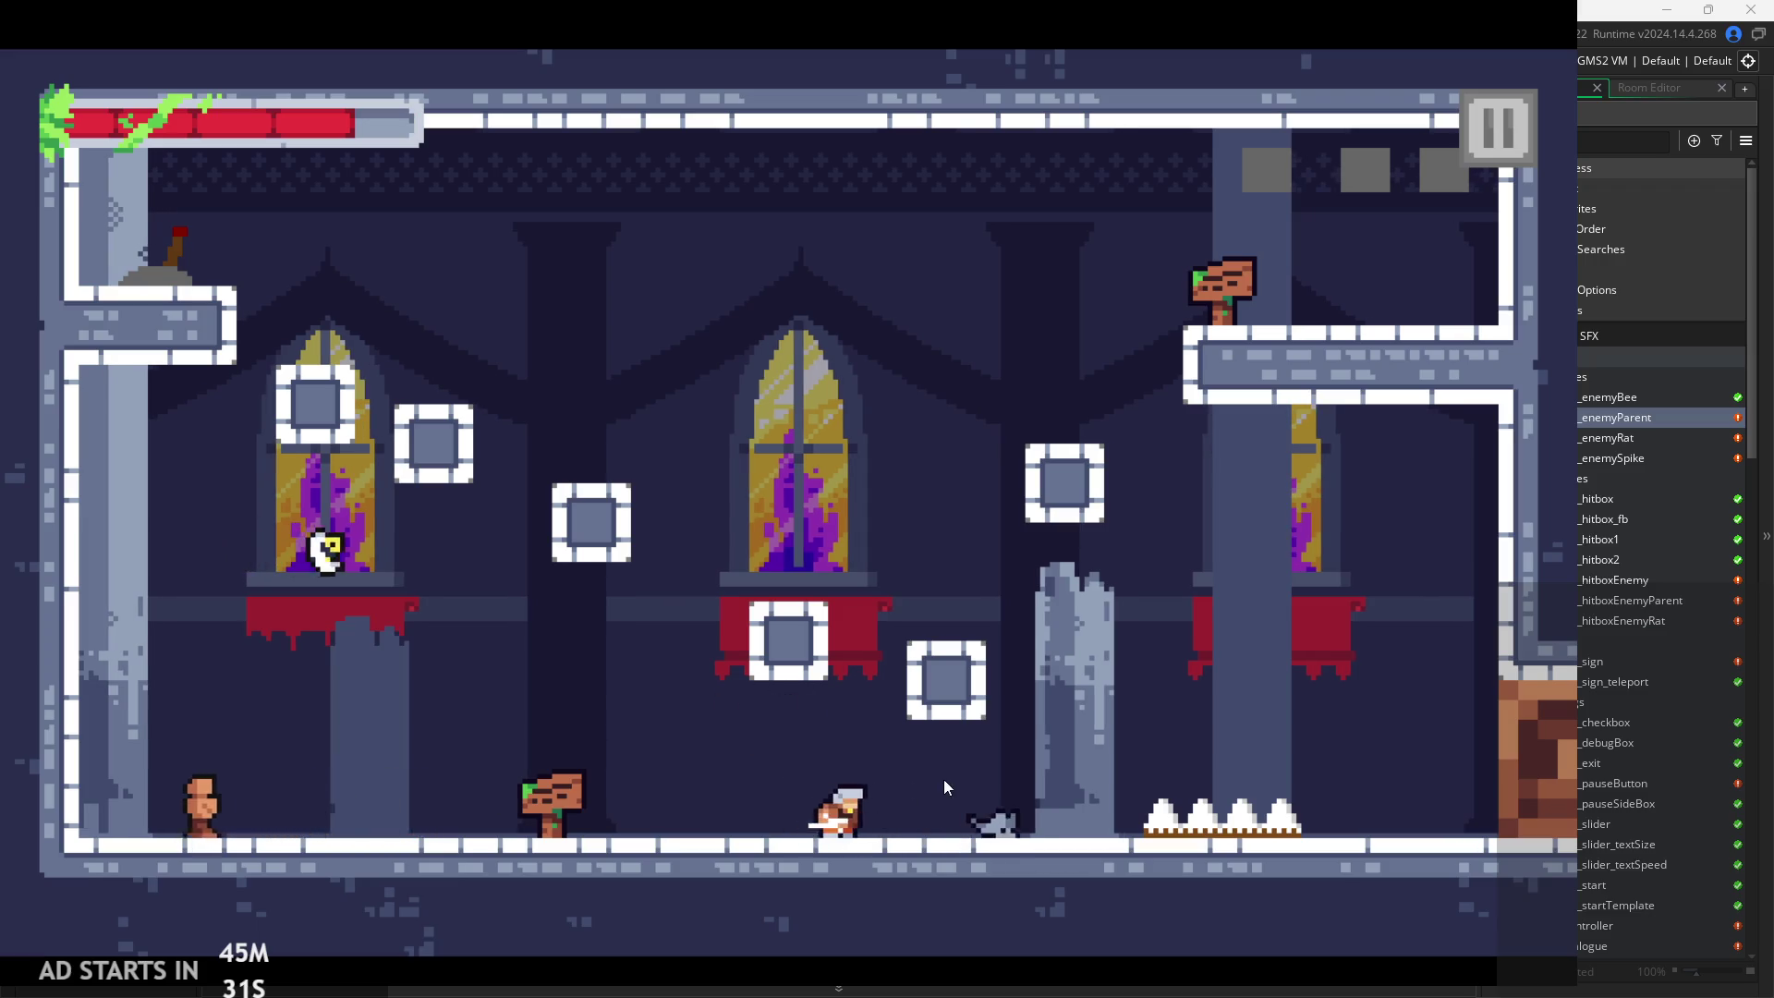
{"action": "key", "text": "Left"}
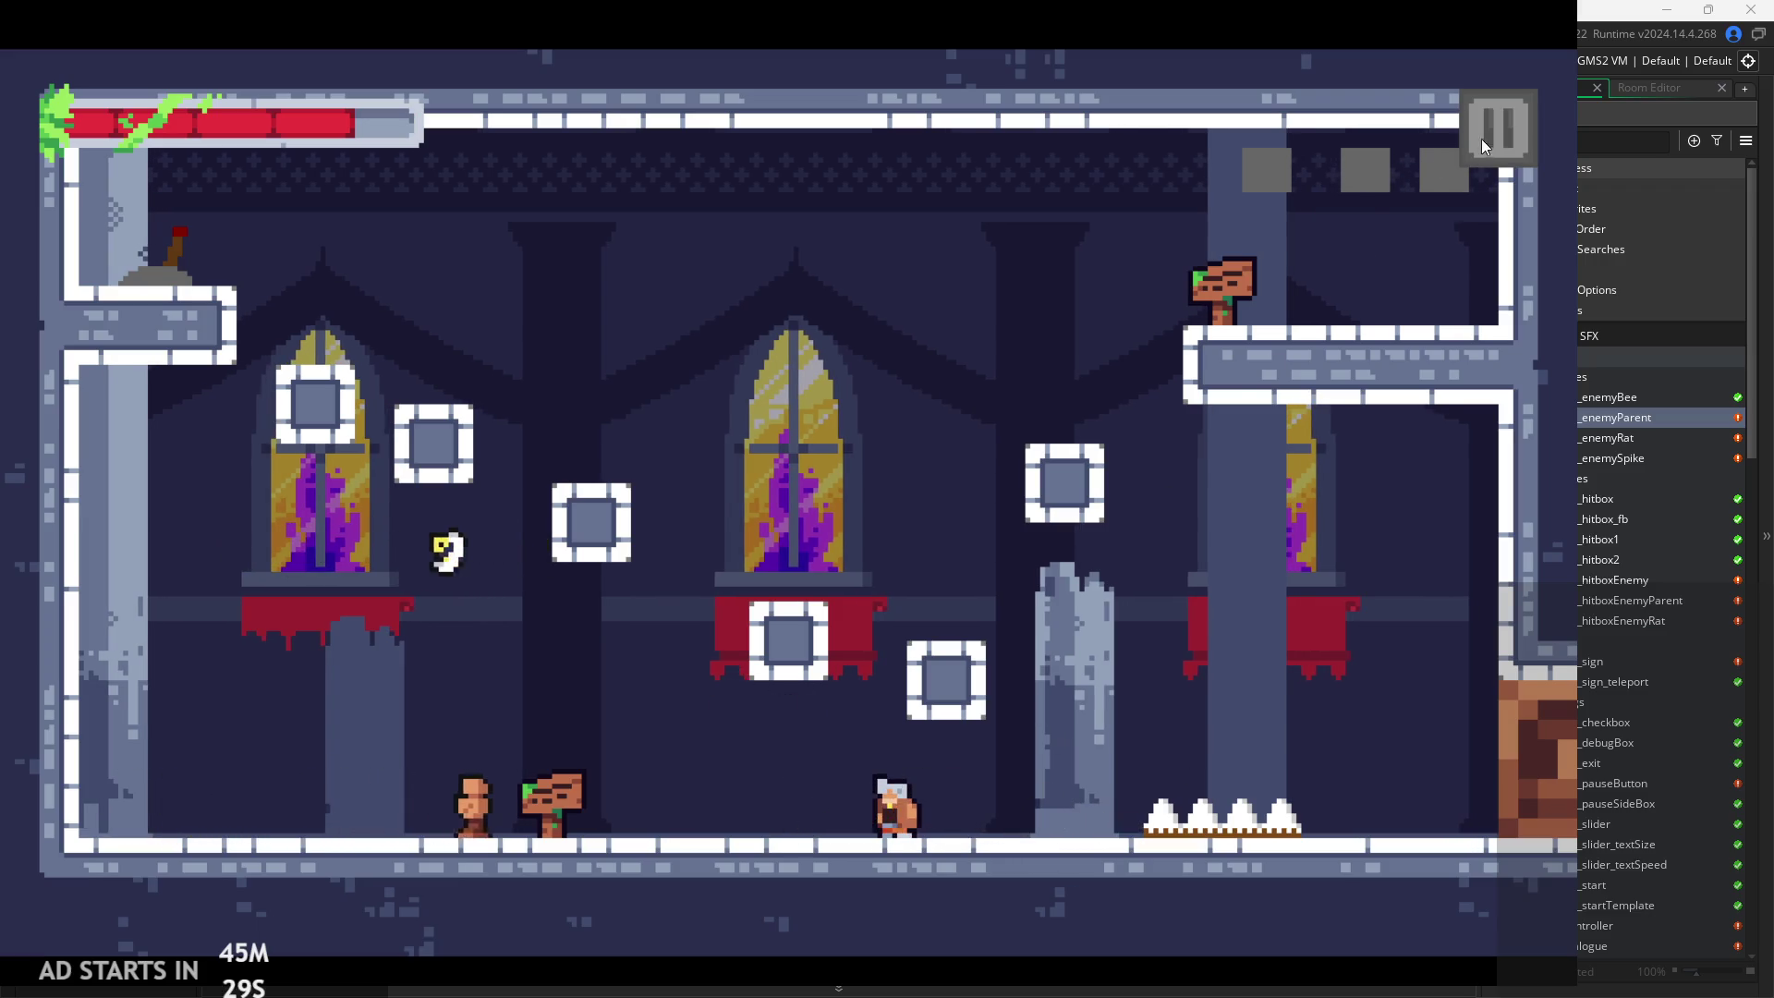
{"action": "key", "text": "Left"}
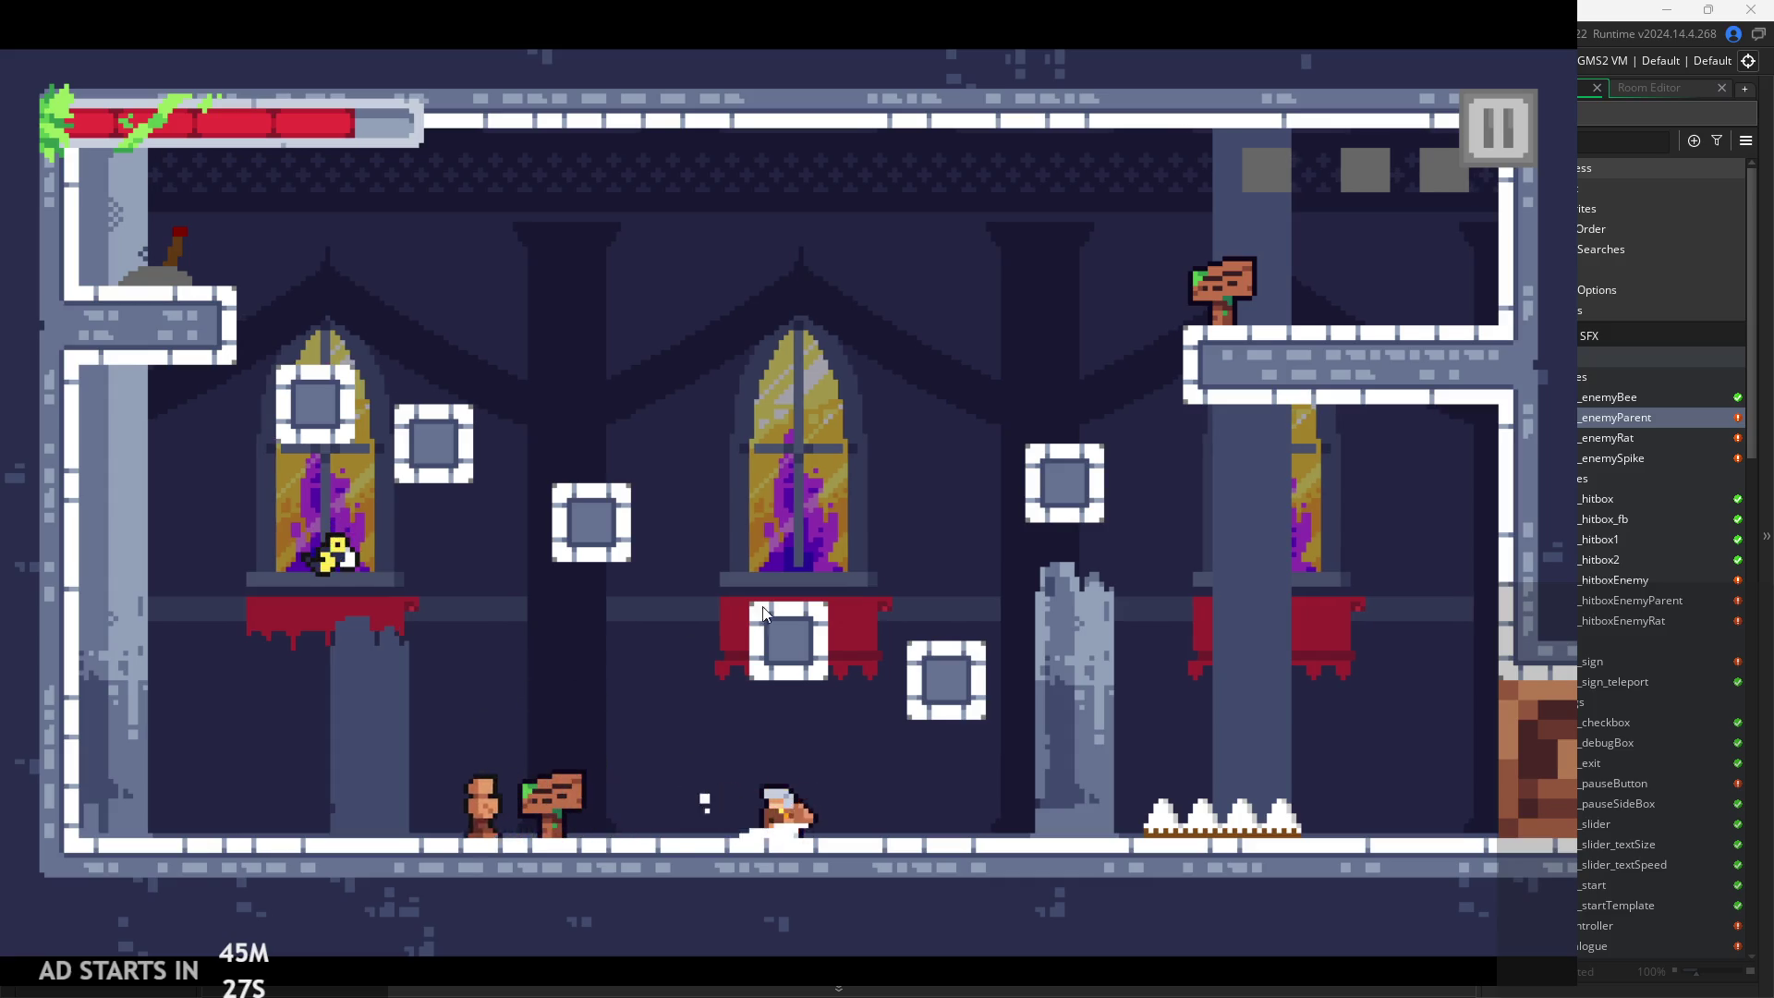
{"action": "key", "text": "Left"}
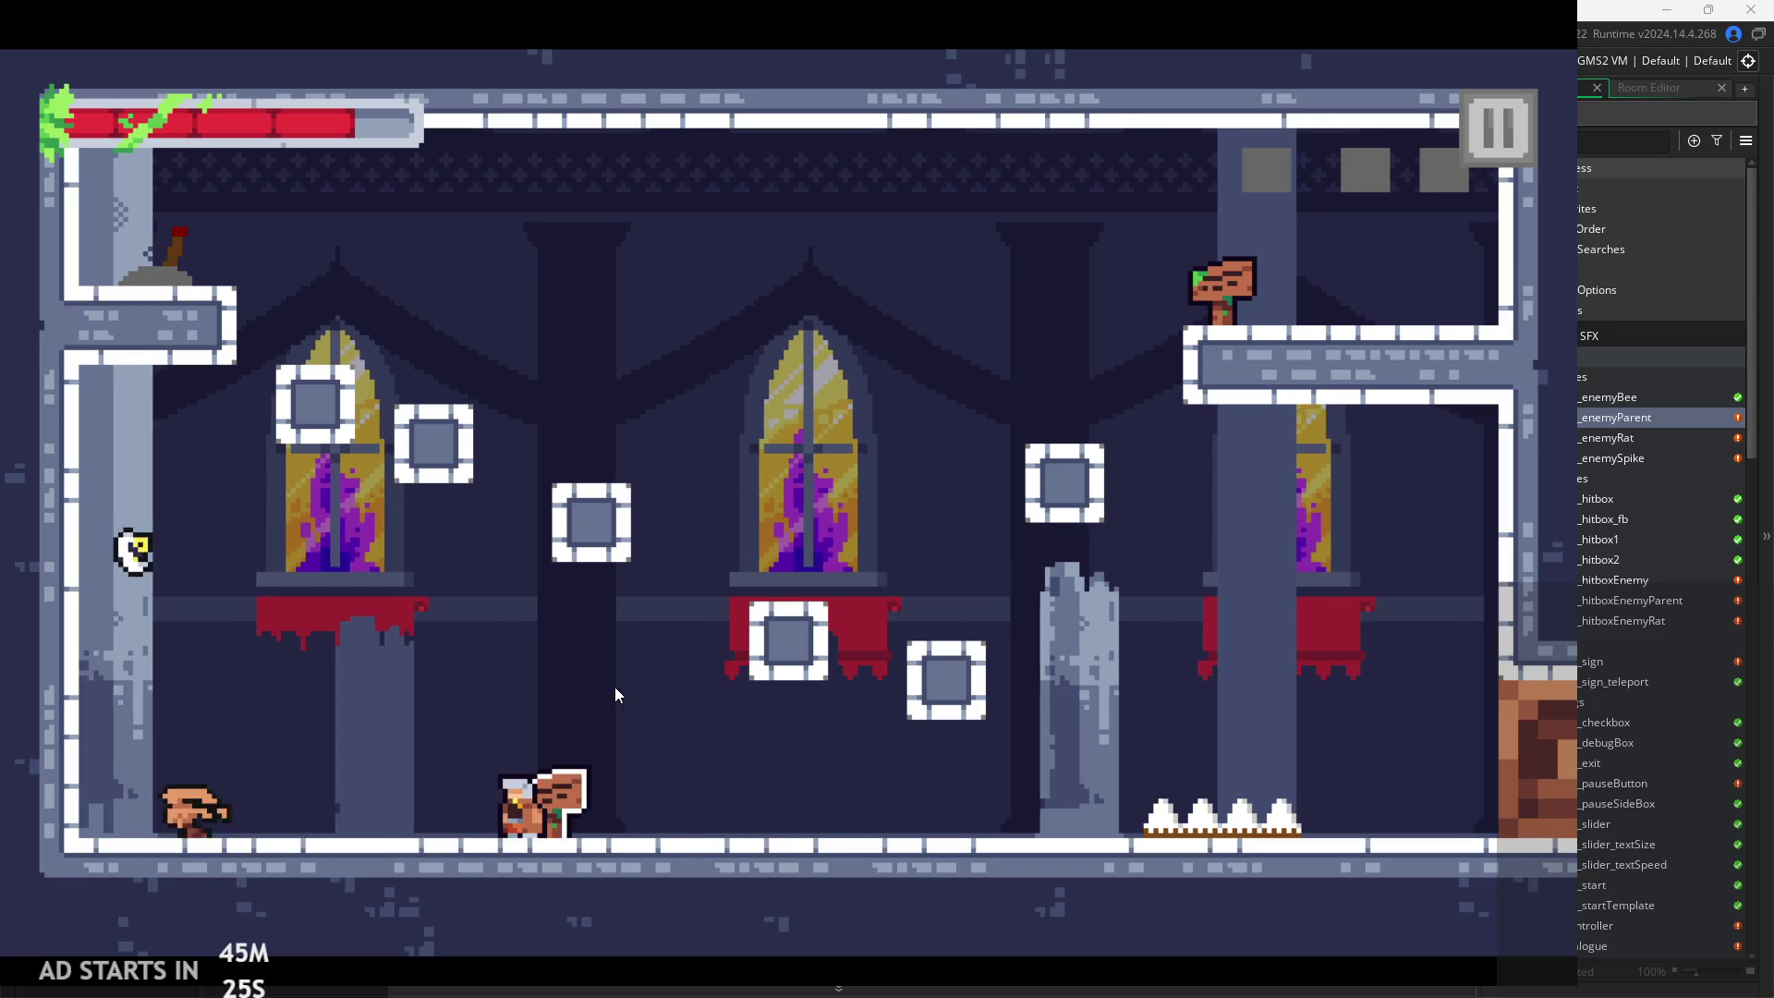
{"action": "key", "text": "Left"}
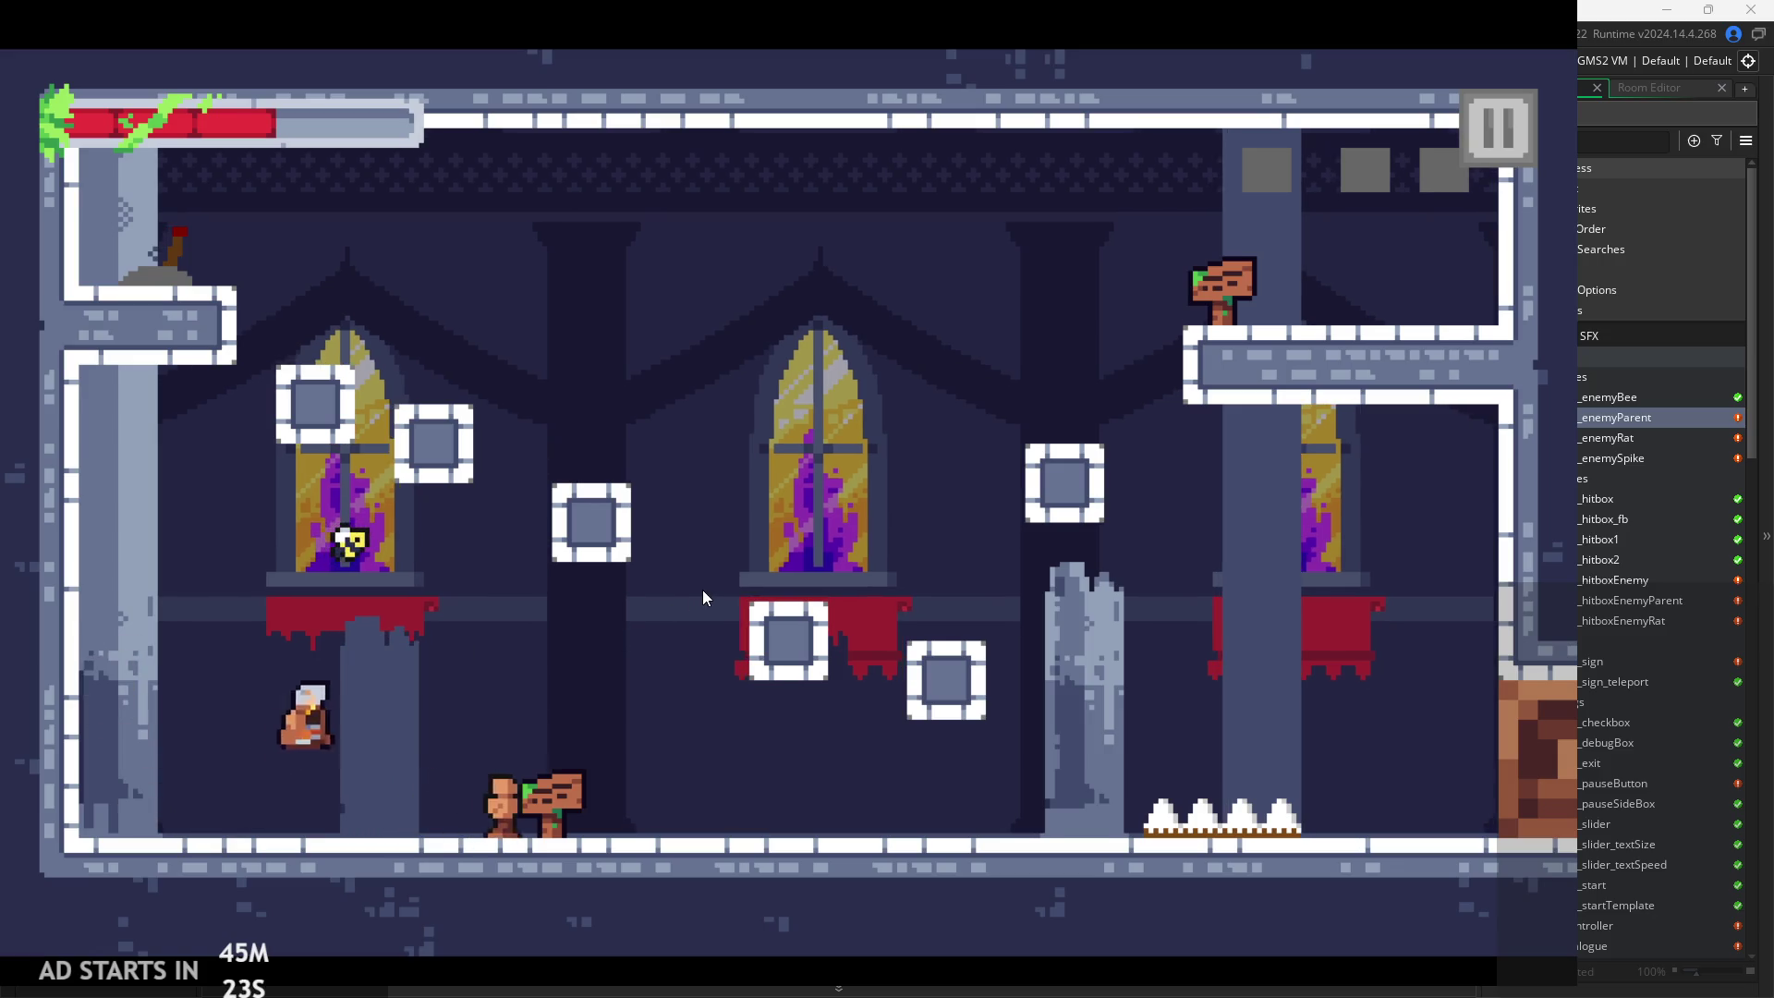
{"action": "key", "text": "Left"}
Pause and close the game, then select obj_enemyBee in the Asset Browser
{"action": "left_click", "coordinate": [1497, 128]}
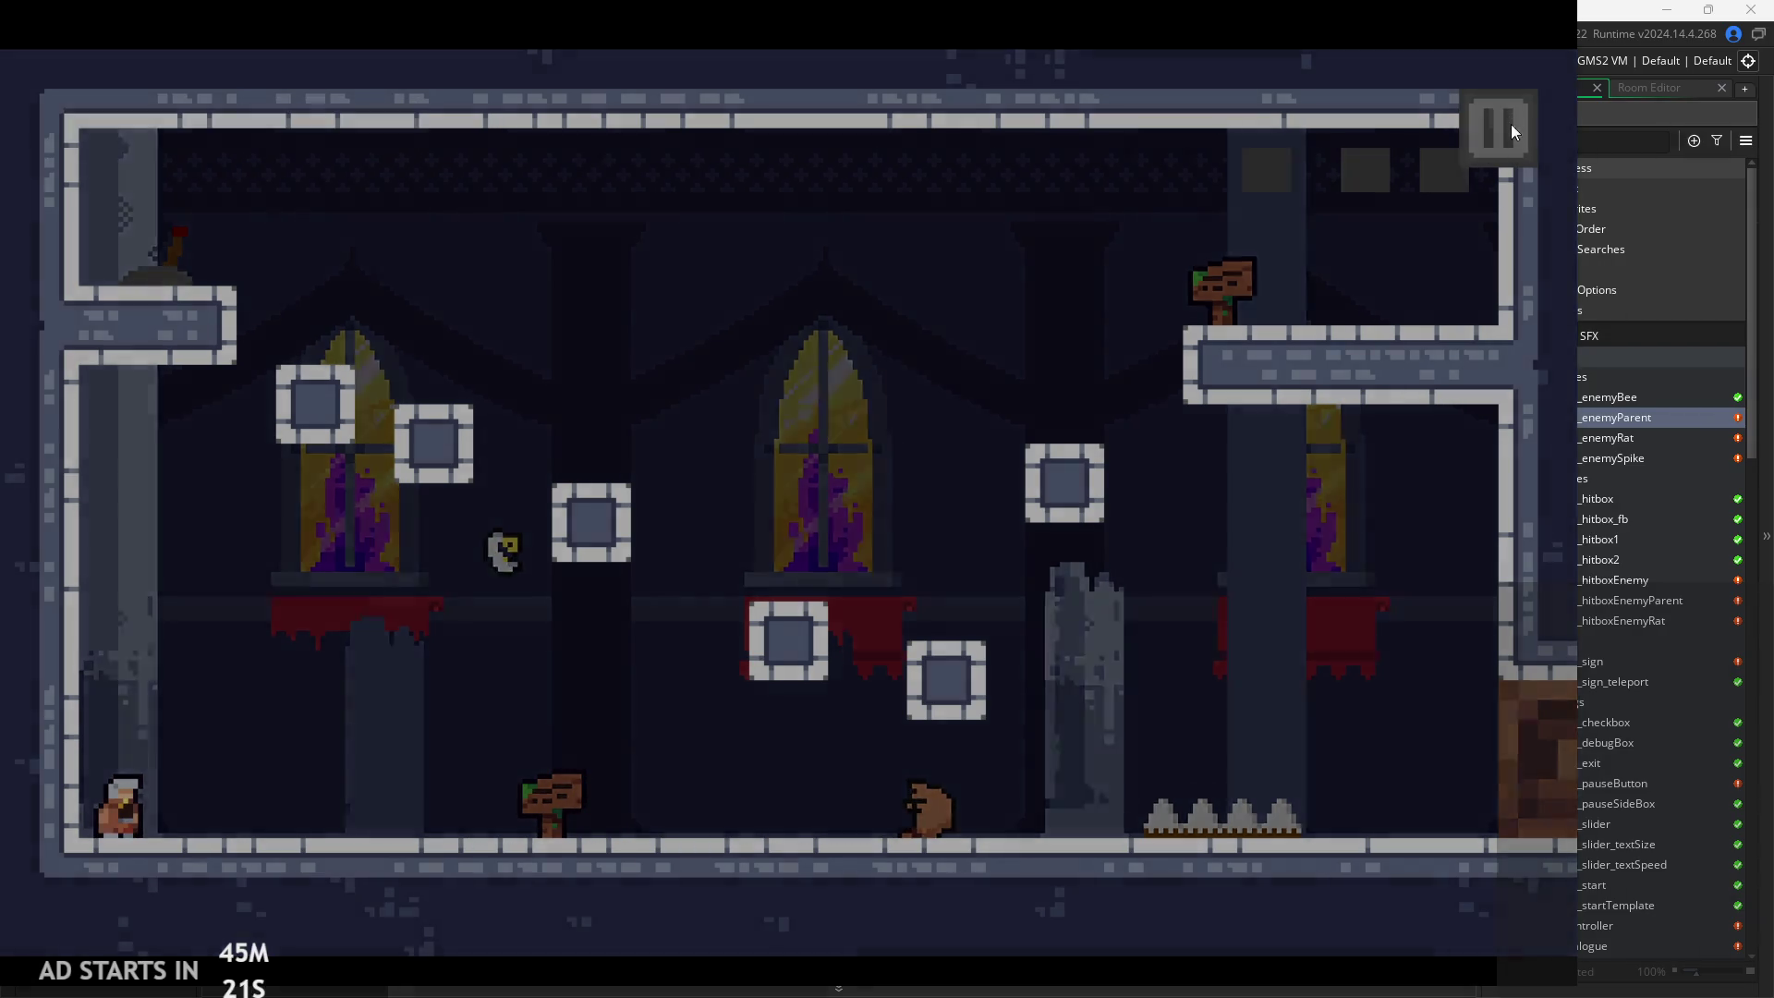
{"action": "left_click", "coordinate": [1342, 820]}
{"action": "left_click", "coordinate": [1638, 396]}
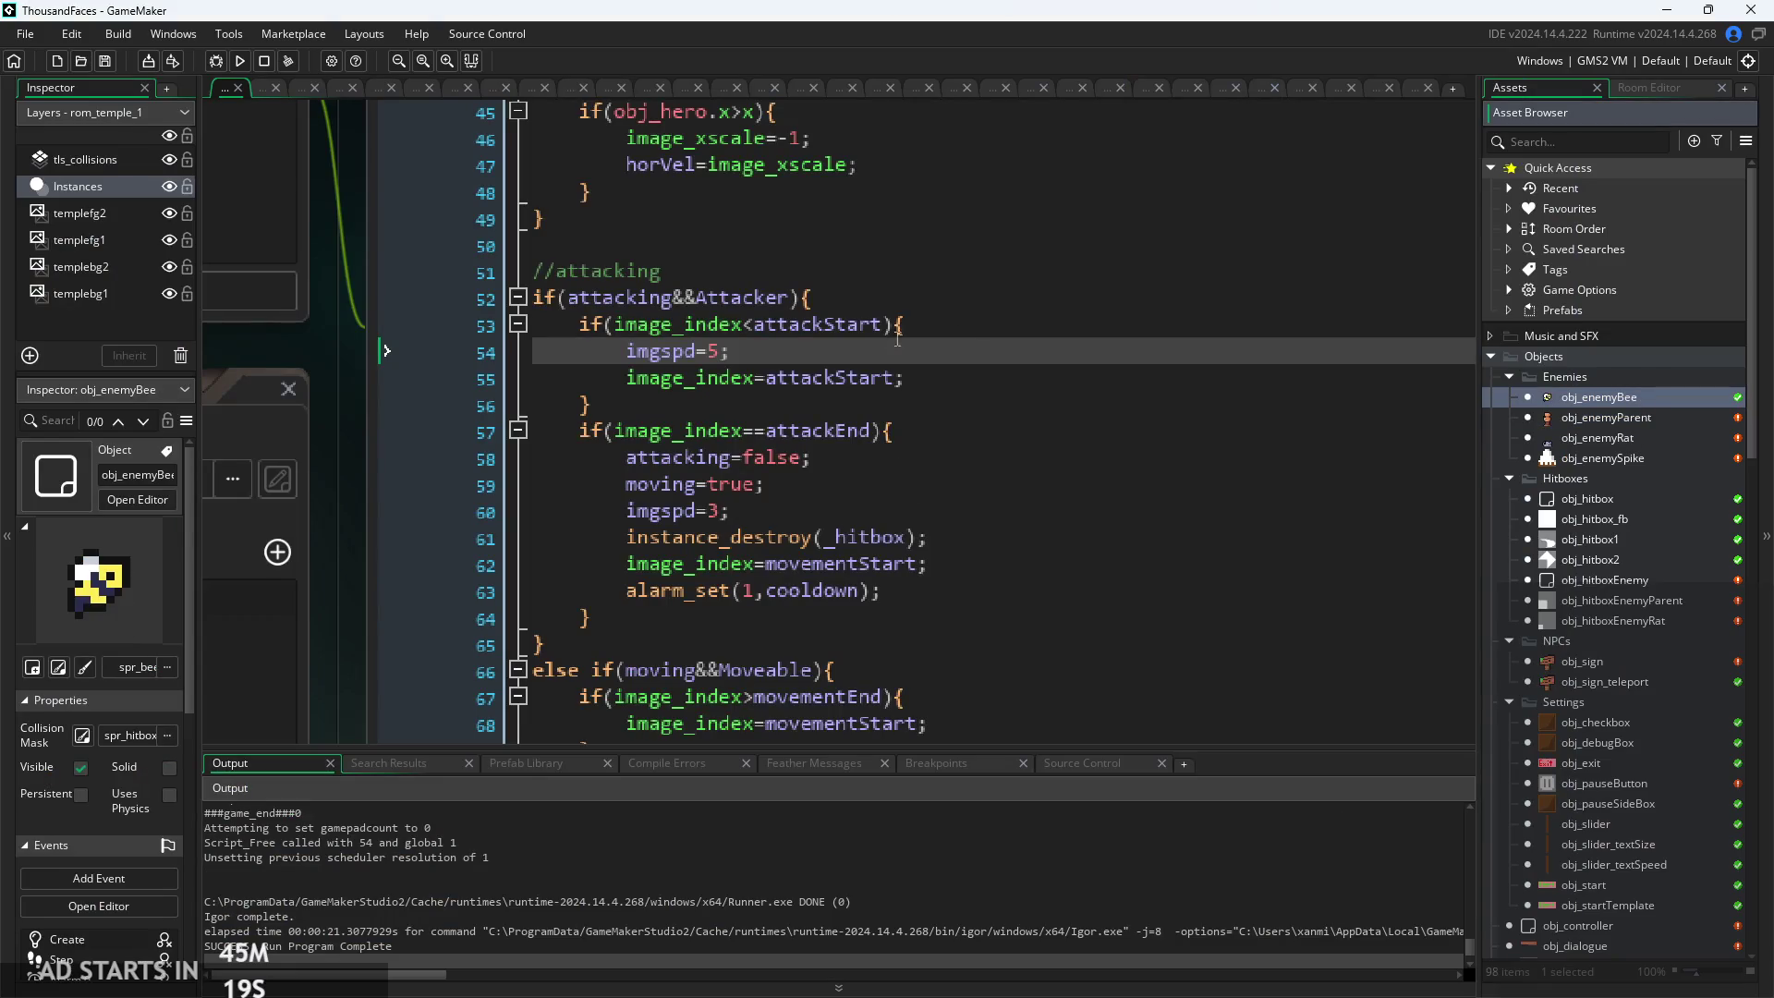
Delete image_speed=imgspd; from obj_enemyBee's Create event
{"action": "double_click", "coordinate": [1599, 398]}
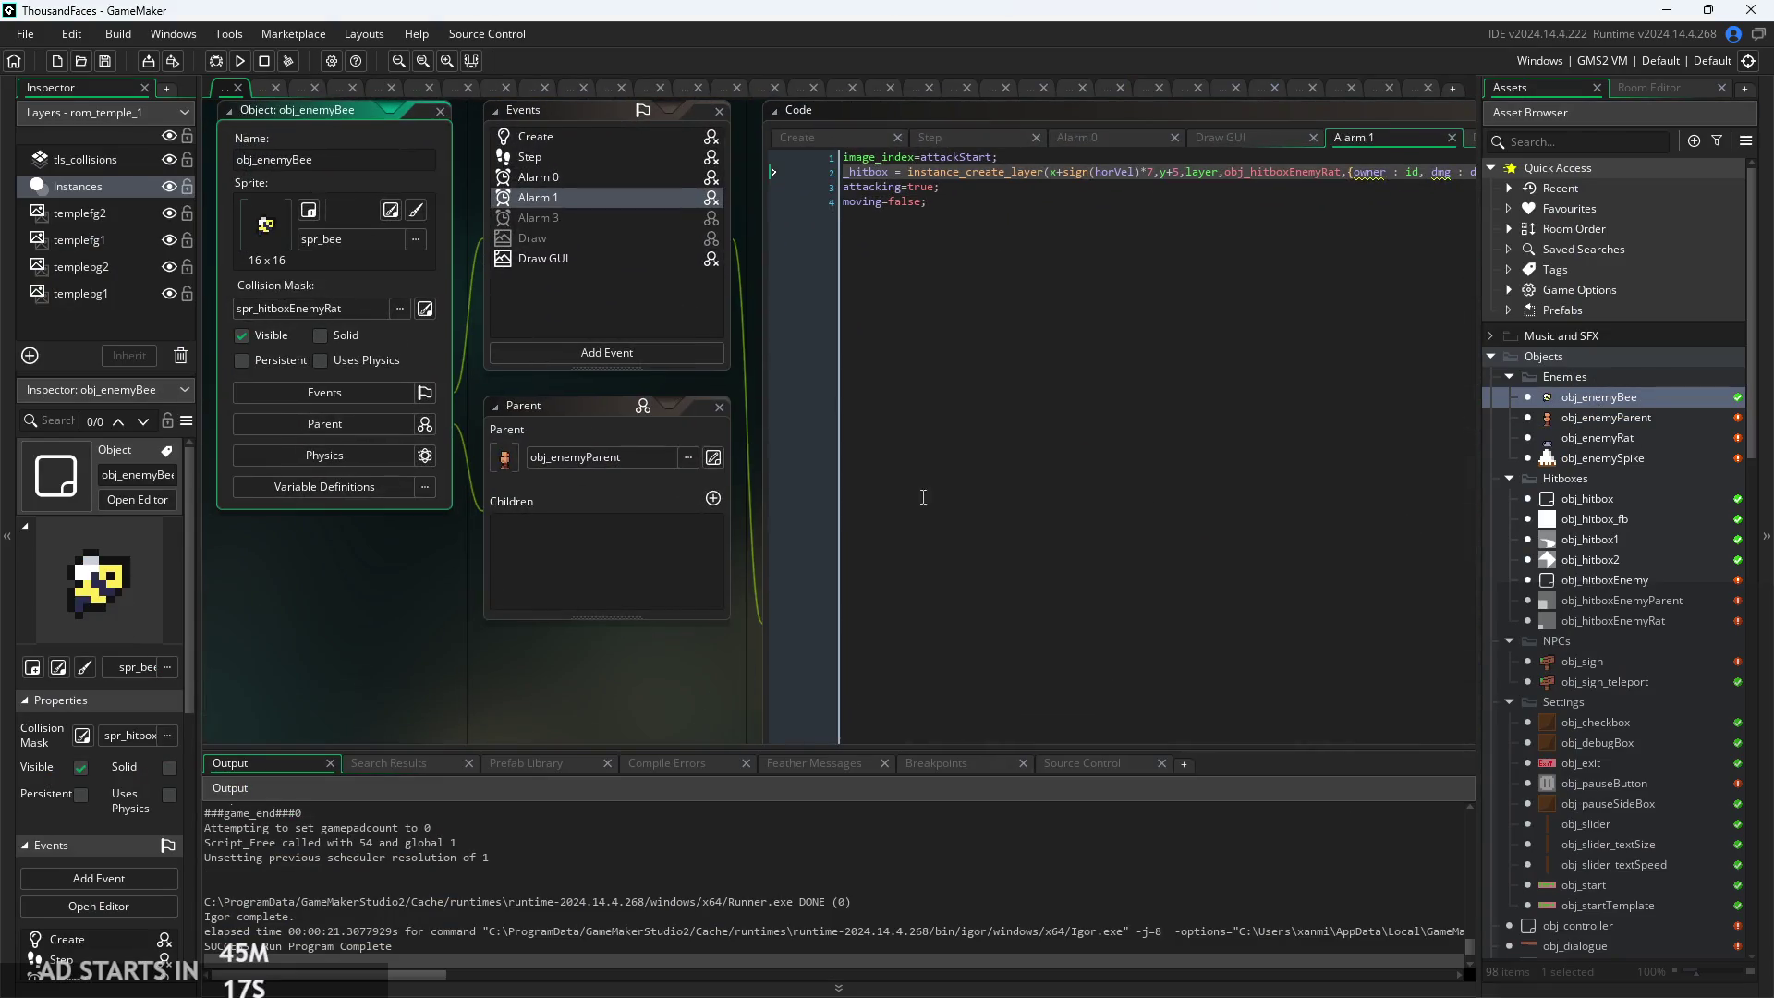
{"action": "left_click", "coordinate": [848, 137]}
{"action": "scroll", "coordinate": [596, 507], "scroll_direction": "up", "scroll_amount": 2}
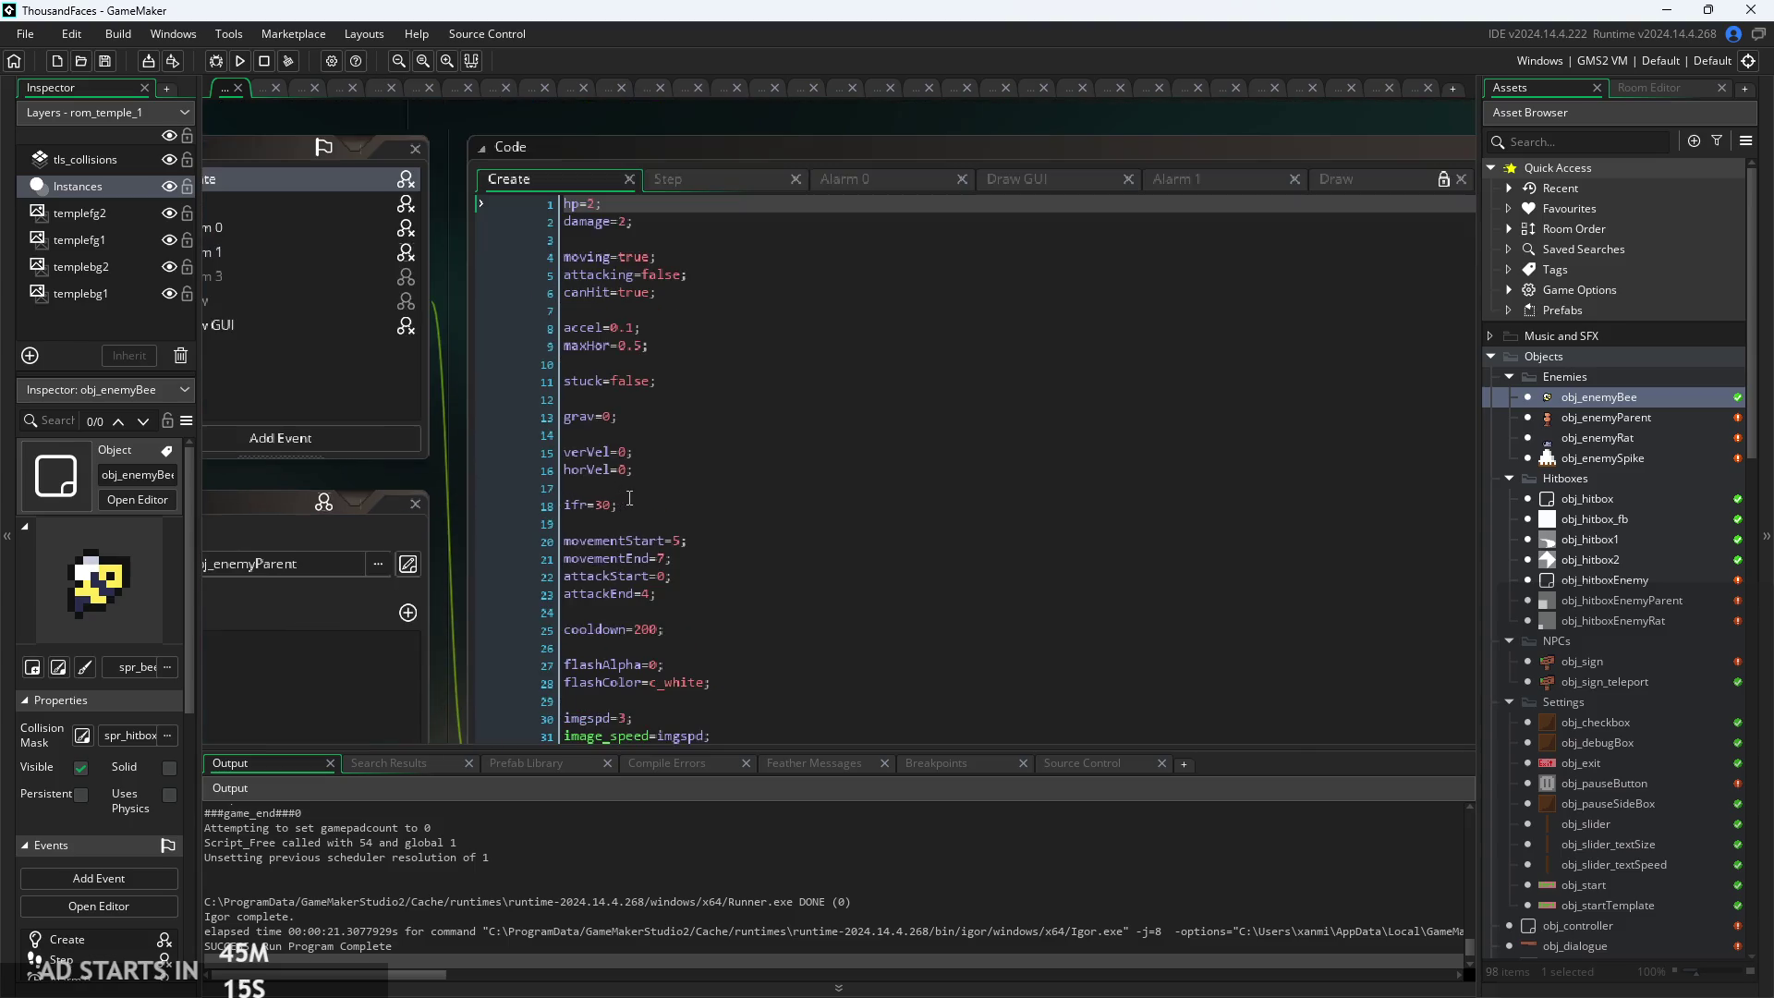
{"action": "mouse_move", "coordinate": [711, 515]}
{"action": "left_mouse_down"}
{"action": "mouse_move", "coordinate": [364, 549]}
{"action": "mouse_move", "coordinate": [361, 528]}
{"action": "left_mouse_up"}
{"action": "key", "text": "BackSpace"}
{"action": "key", "text": "BackSpace"}
{"action": "type", "text": "index=movementStart"}
{"action": "scroll", "coordinate": [517, 370], "scroll_direction": "up", "scroll_amount": 3}
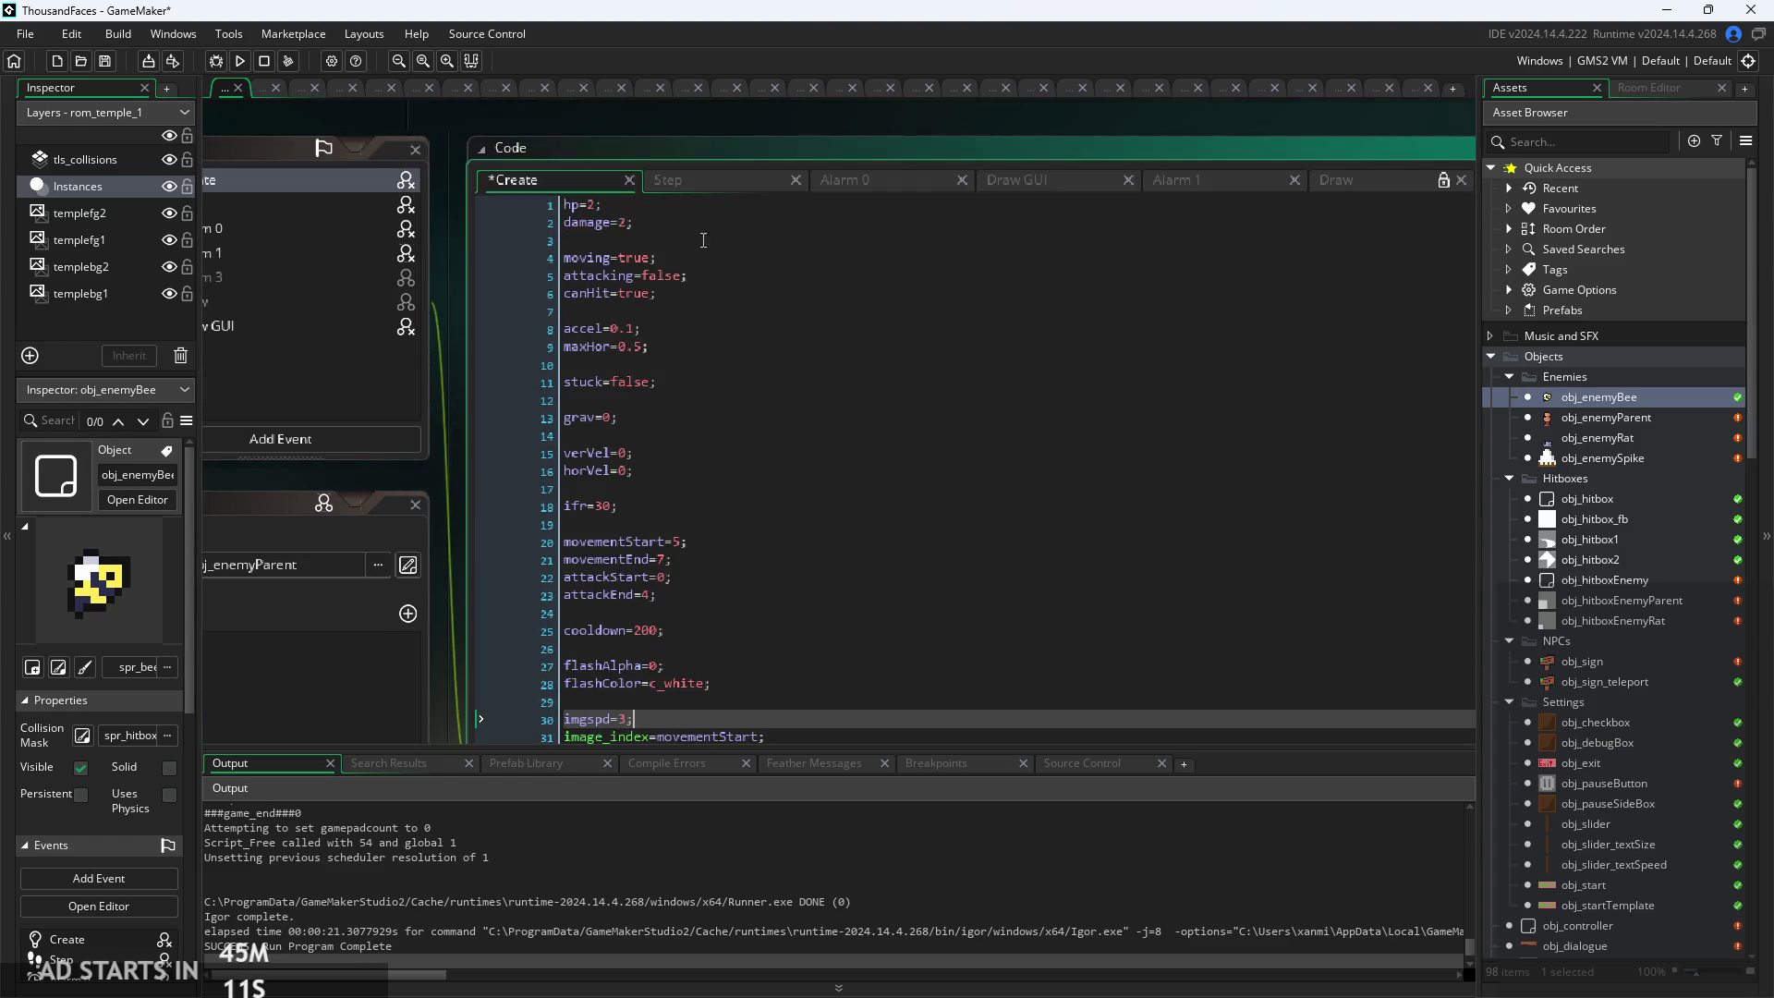
Remove image_speed=imgspd; and else{image_speed=0;} from the bee's Step event
{"action": "left_click", "coordinate": [685, 189]}
{"action": "scroll", "coordinate": [685, 369], "scroll_direction": "down", "scroll_amount": 5}
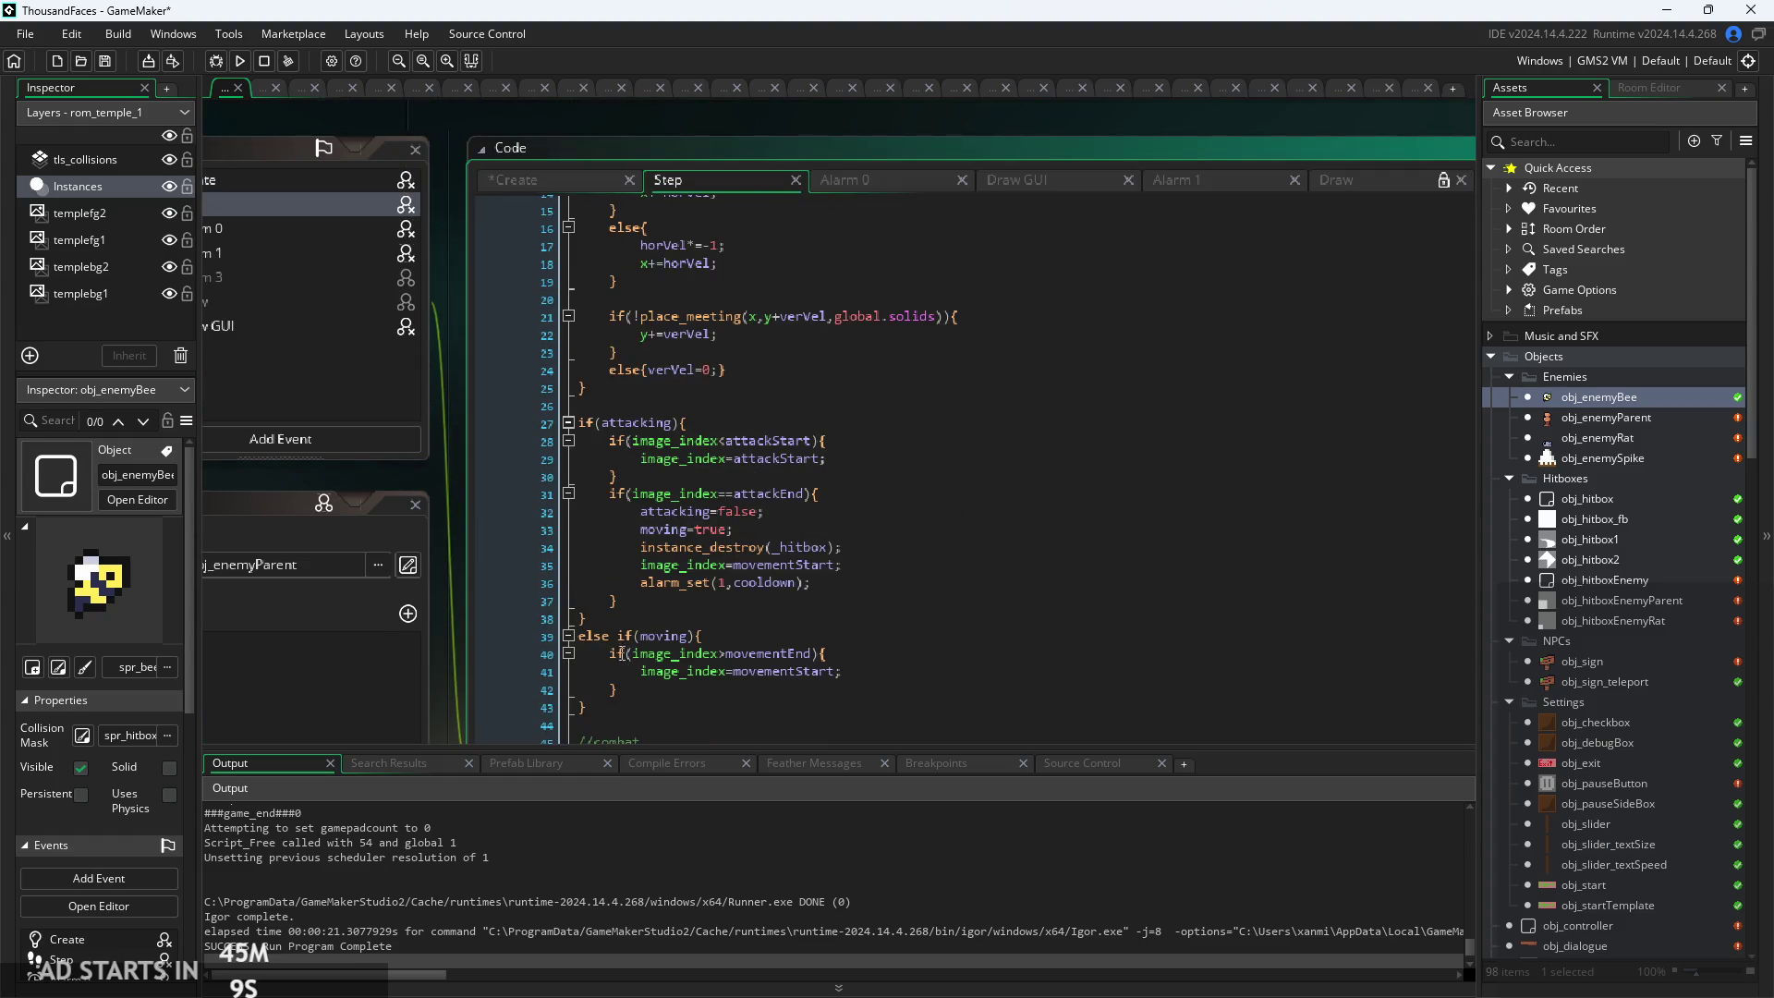
{"action": "scroll", "coordinate": [471, 596], "scroll_direction": "down", "scroll_amount": 2}
{"action": "scroll", "coordinate": [471, 596], "scroll_direction": "down", "scroll_amount": 10}
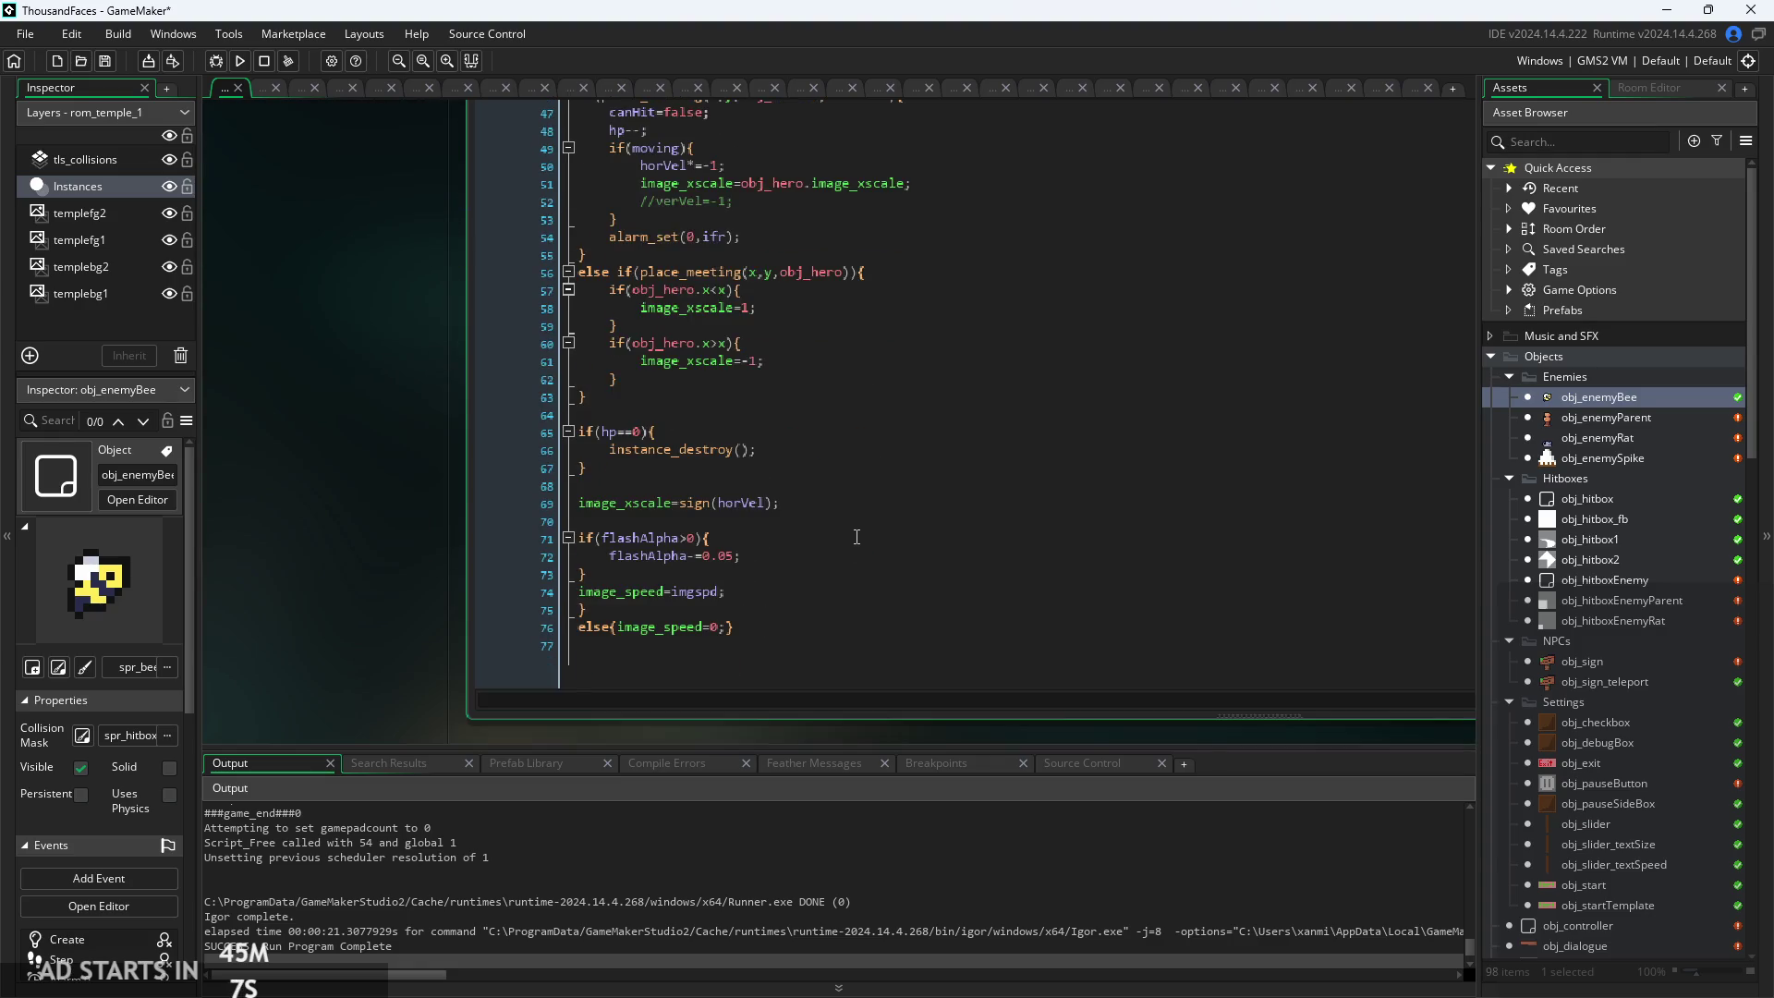
{"action": "left_click", "coordinate": [739, 591]}
{"action": "scroll", "coordinate": [739, 591], "scroll_direction": "up", "scroll_amount": 2}
{"action": "left_click_drag", "start_coordinate": [730, 592], "coordinate": [425, 610]}
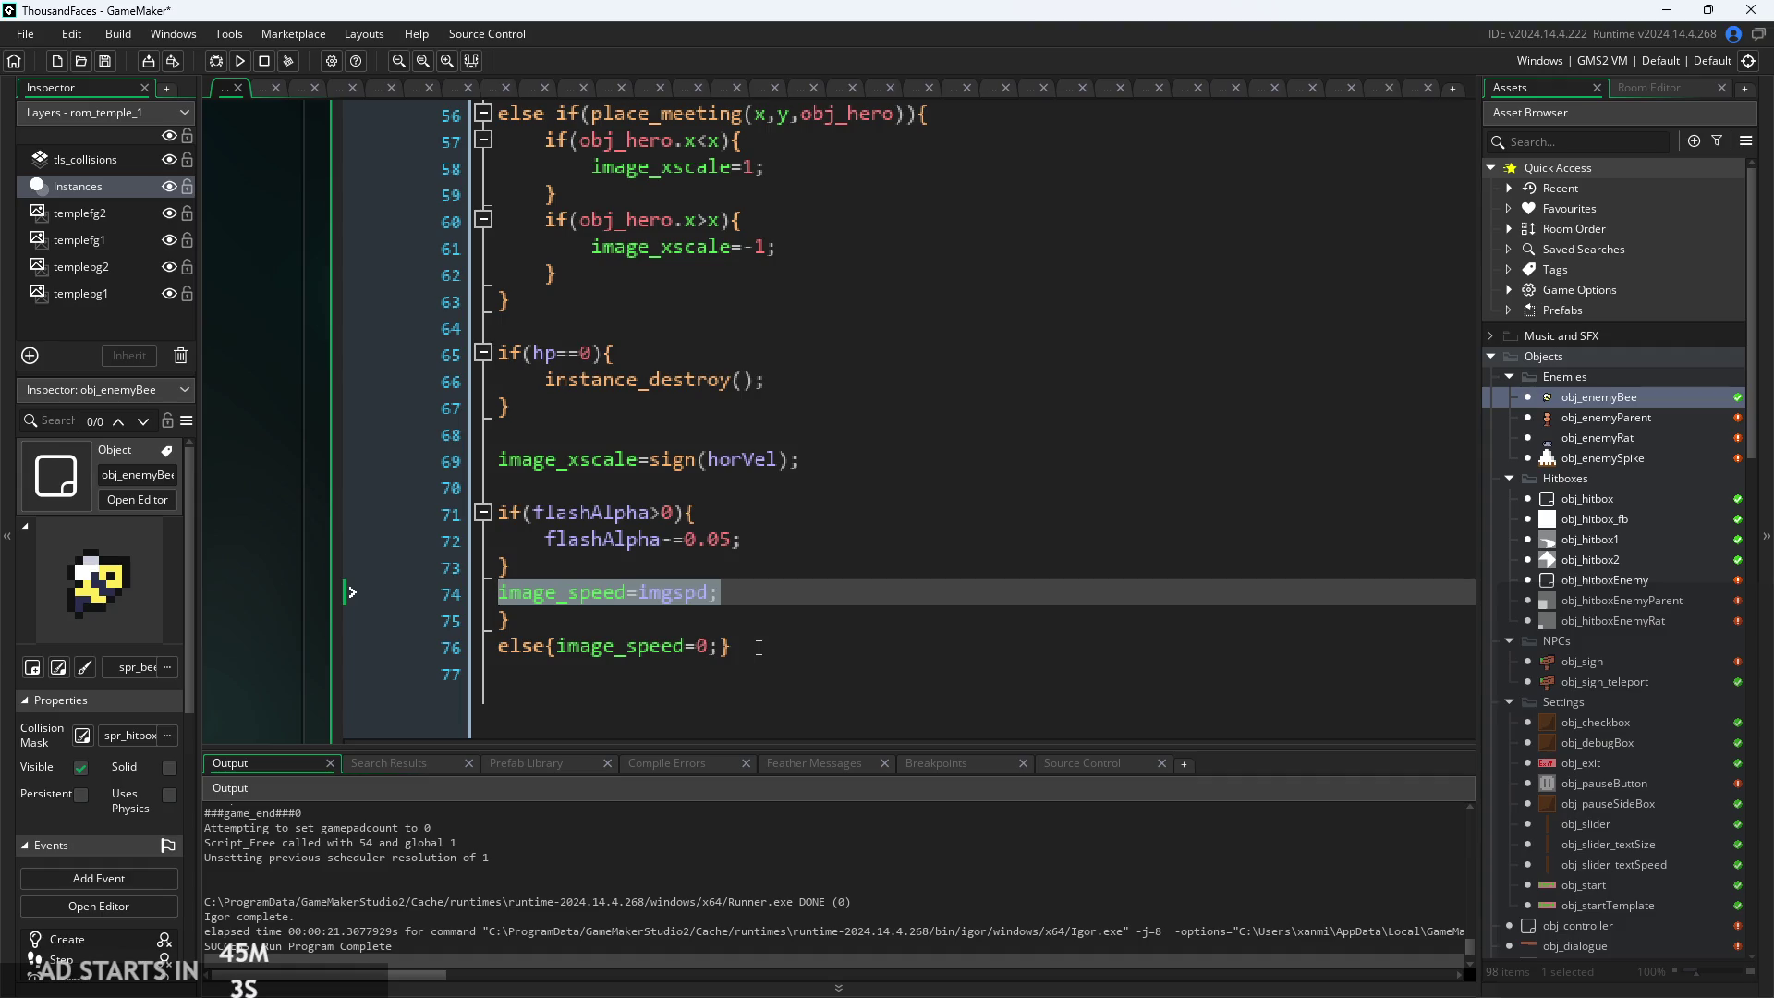
{"action": "key", "text": "BackSpace"}
{"action": "left_click_drag", "start_coordinate": [735, 647], "coordinate": [435, 636]}
{"action": "key", "text": "BackSpace"}
{"action": "left_click", "coordinate": [820, 541]}
{"action": "scroll", "coordinate": [828, 548], "scroll_direction": "down", "scroll_amount": 2}
{"action": "scroll", "coordinate": [829, 547], "scroll_direction": "down", "scroll_amount": 3}
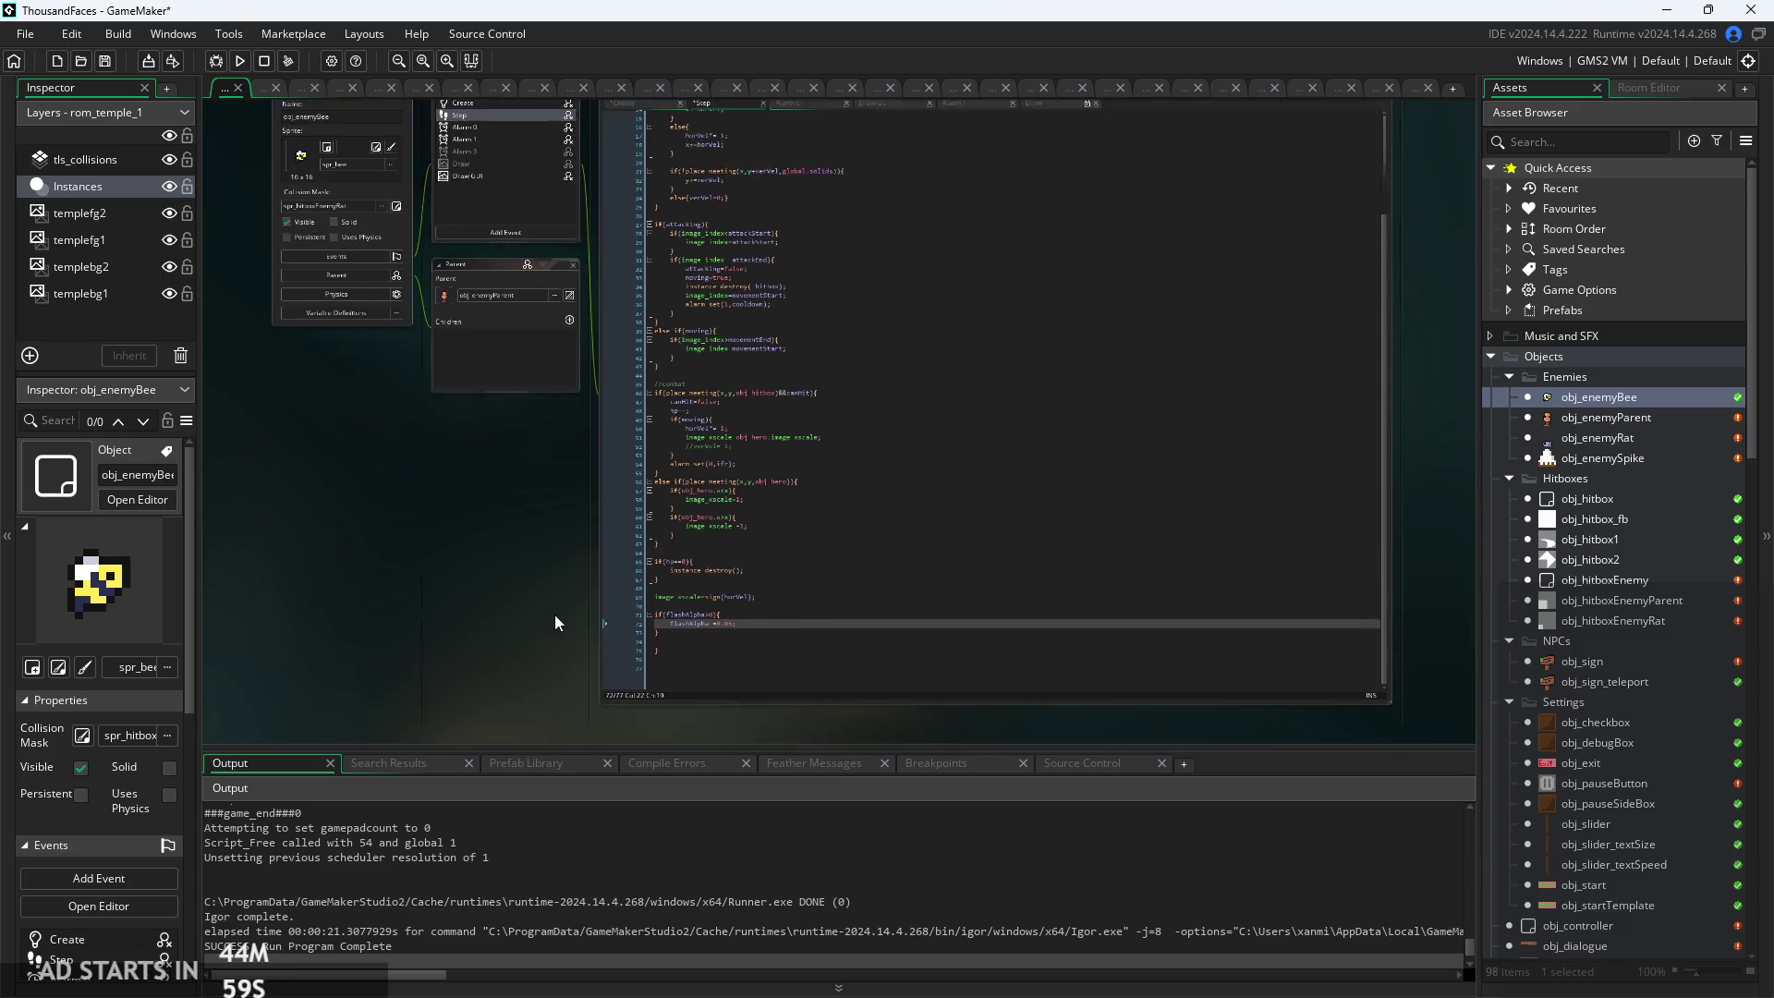
{"action": "scroll", "coordinate": [512, 619], "scroll_direction": "up", "scroll_amount": 5}
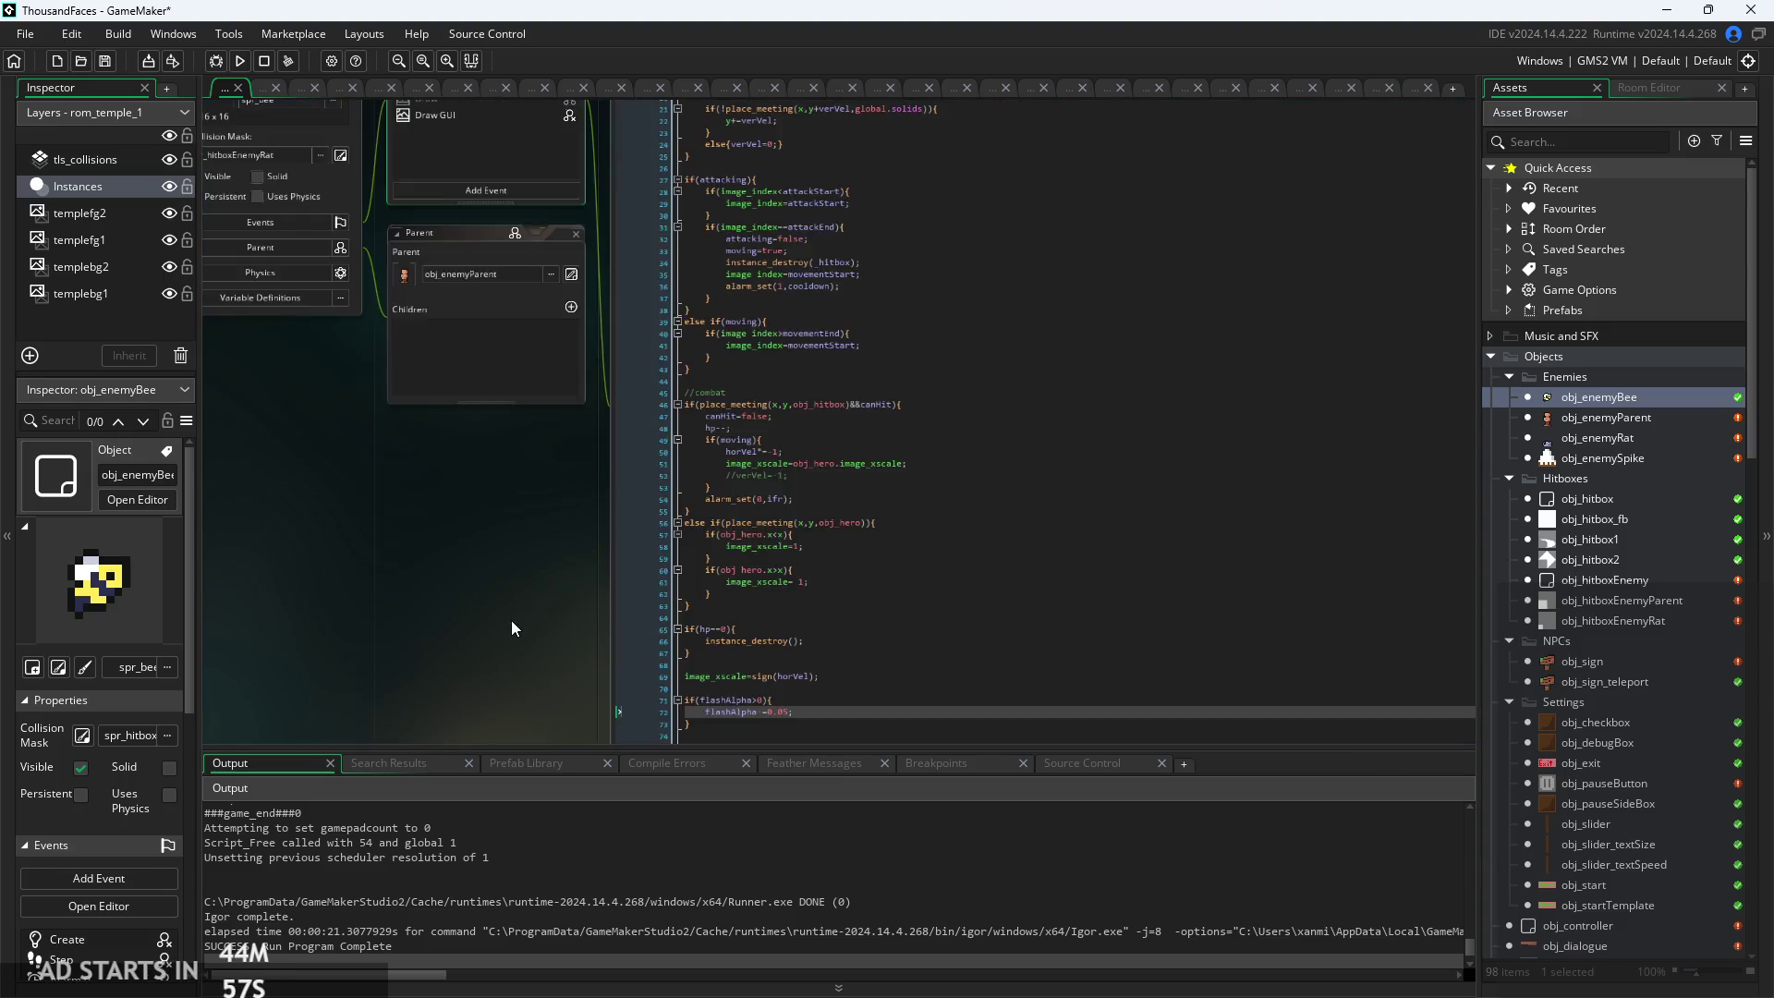
{"action": "double_click", "coordinate": [1596, 418]}
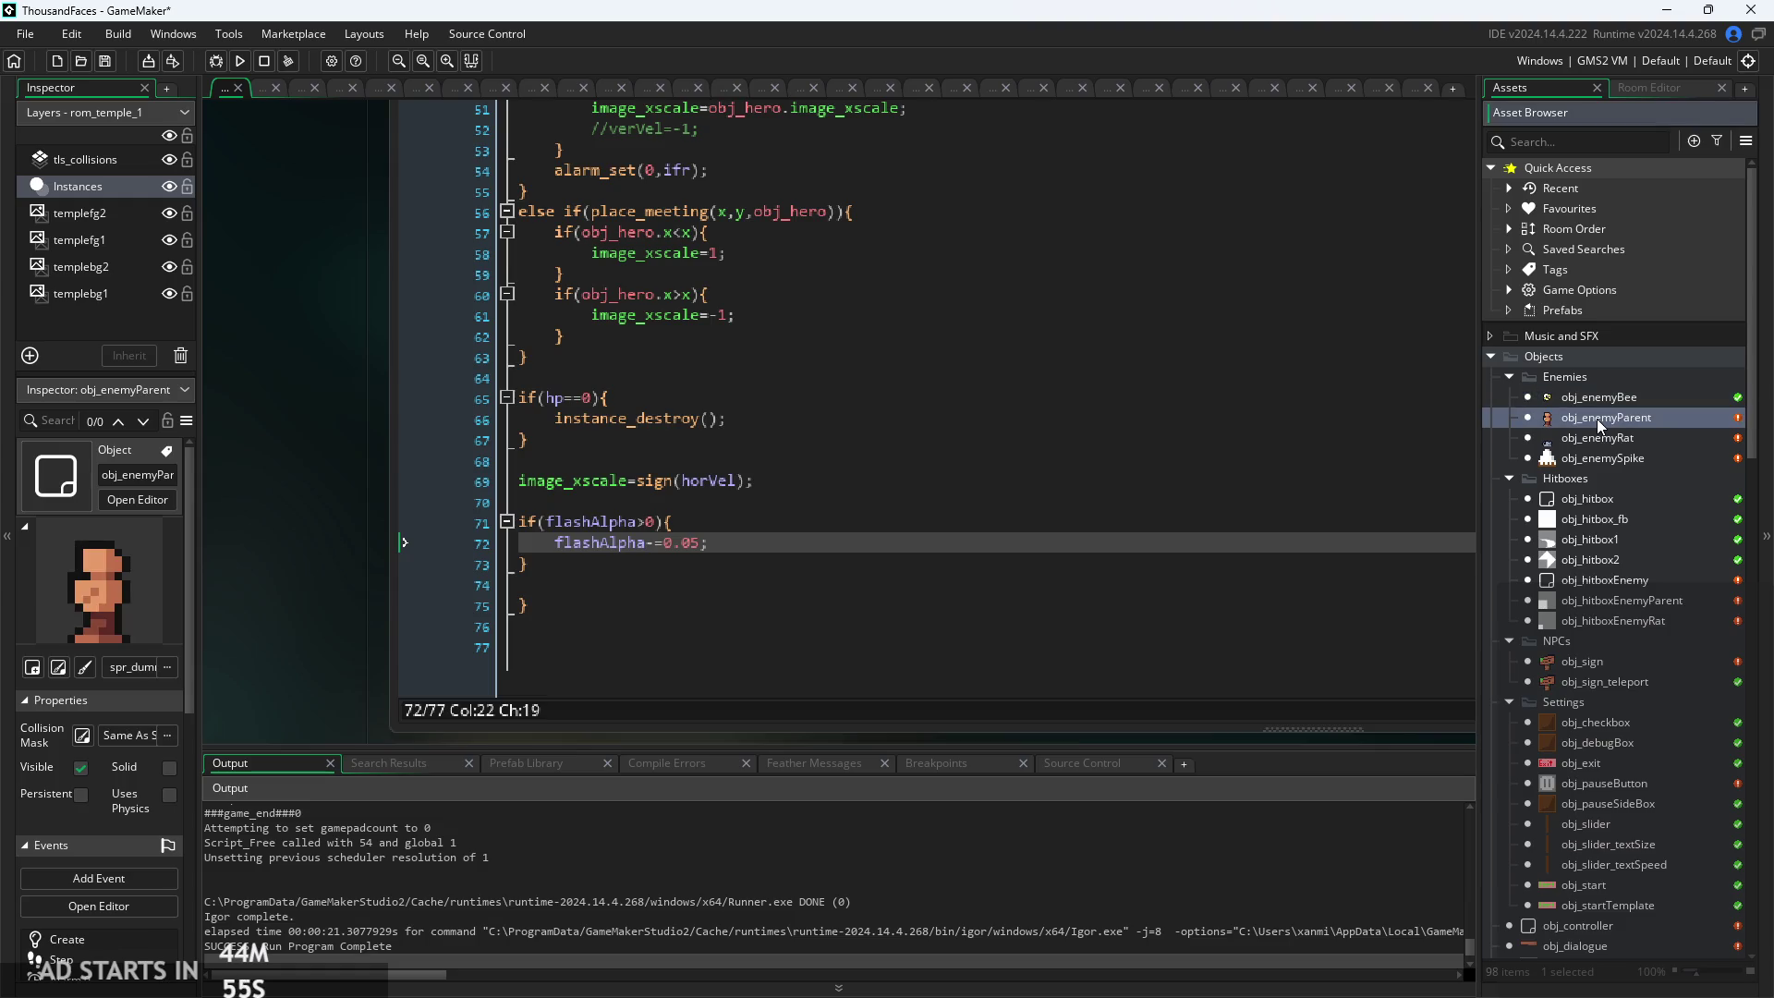
Copy the parent's if(alarm_get(3)<=0) block and paste it into the bee's Step on line 74
{"action": "scroll", "coordinate": [1070, 518], "scroll_direction": "down", "scroll_amount": 5}
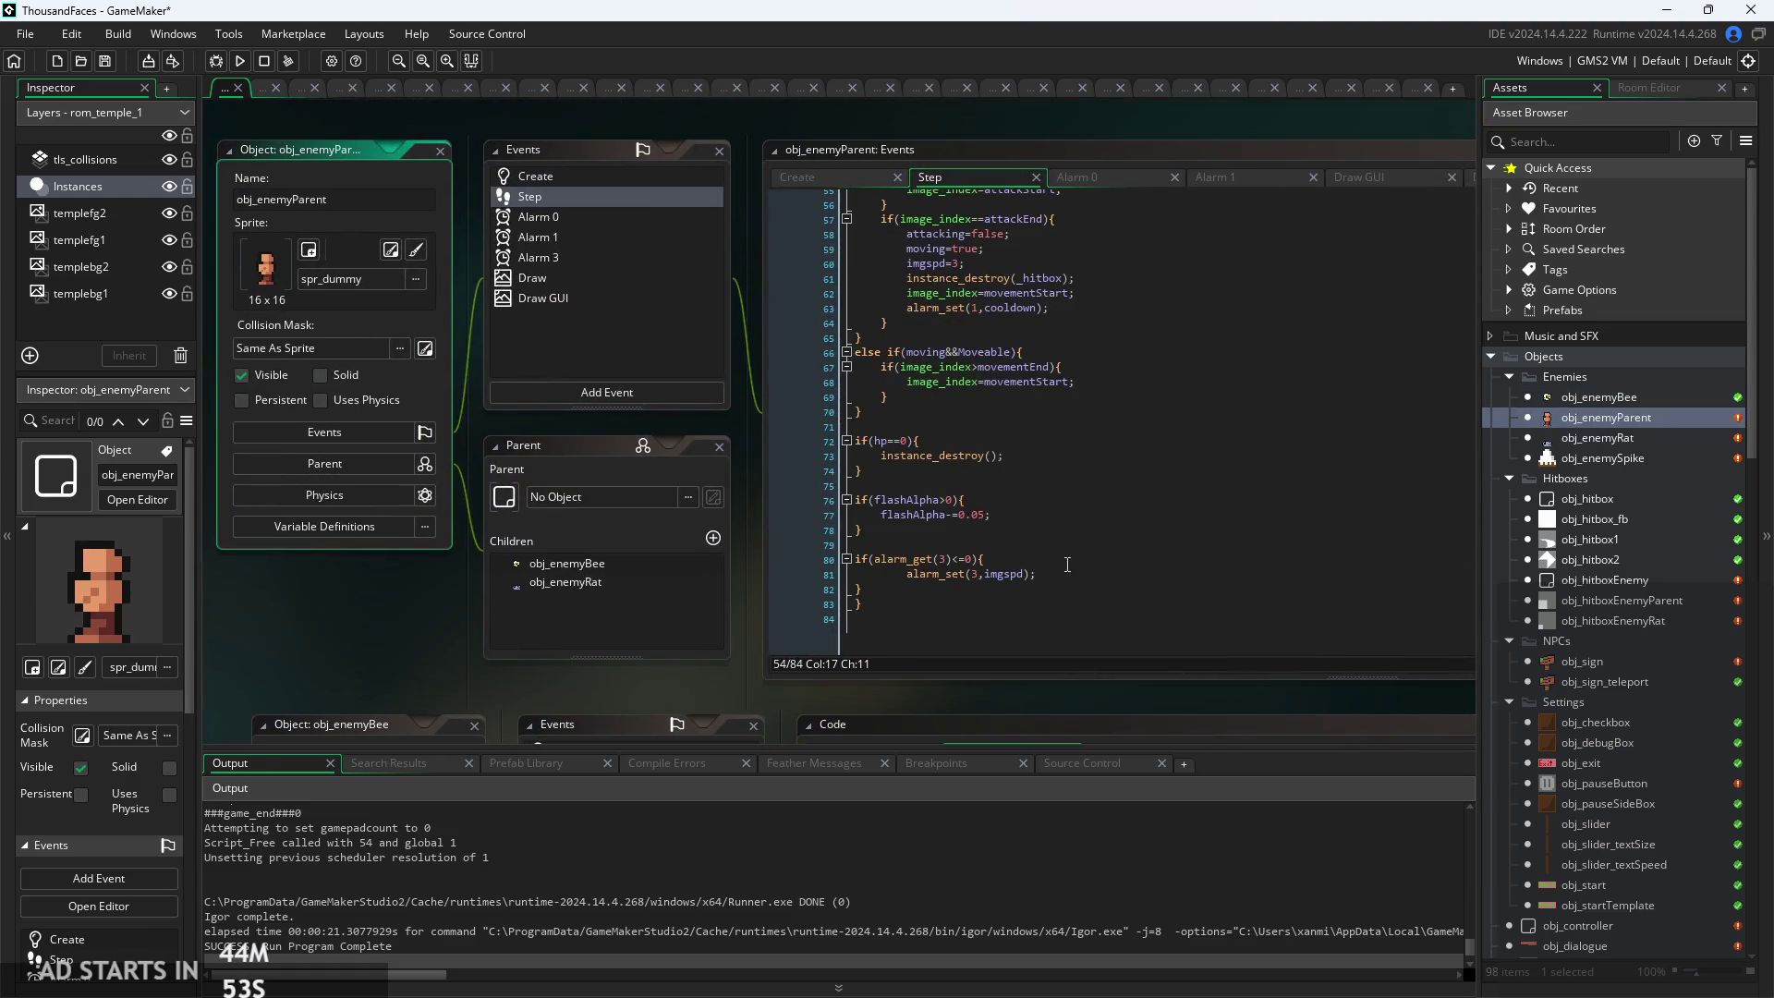
{"action": "left_click", "coordinate": [1243, 577]}
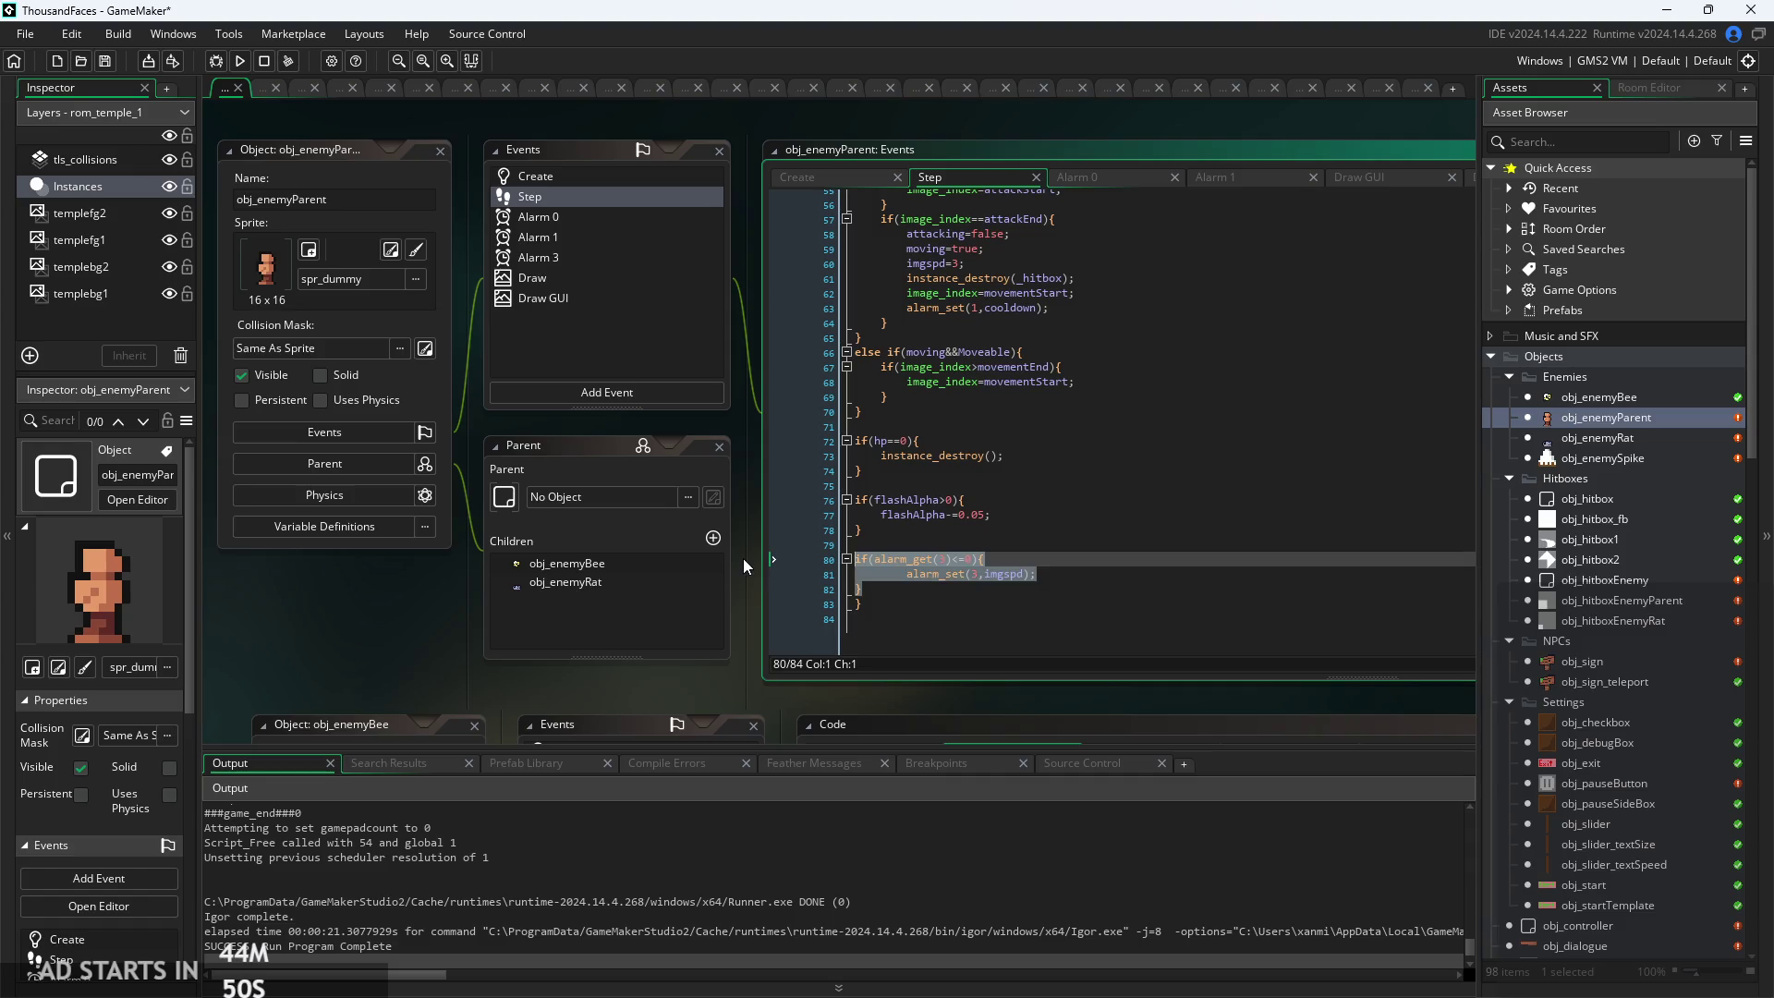
{"action": "double_click", "coordinate": [1610, 439]}
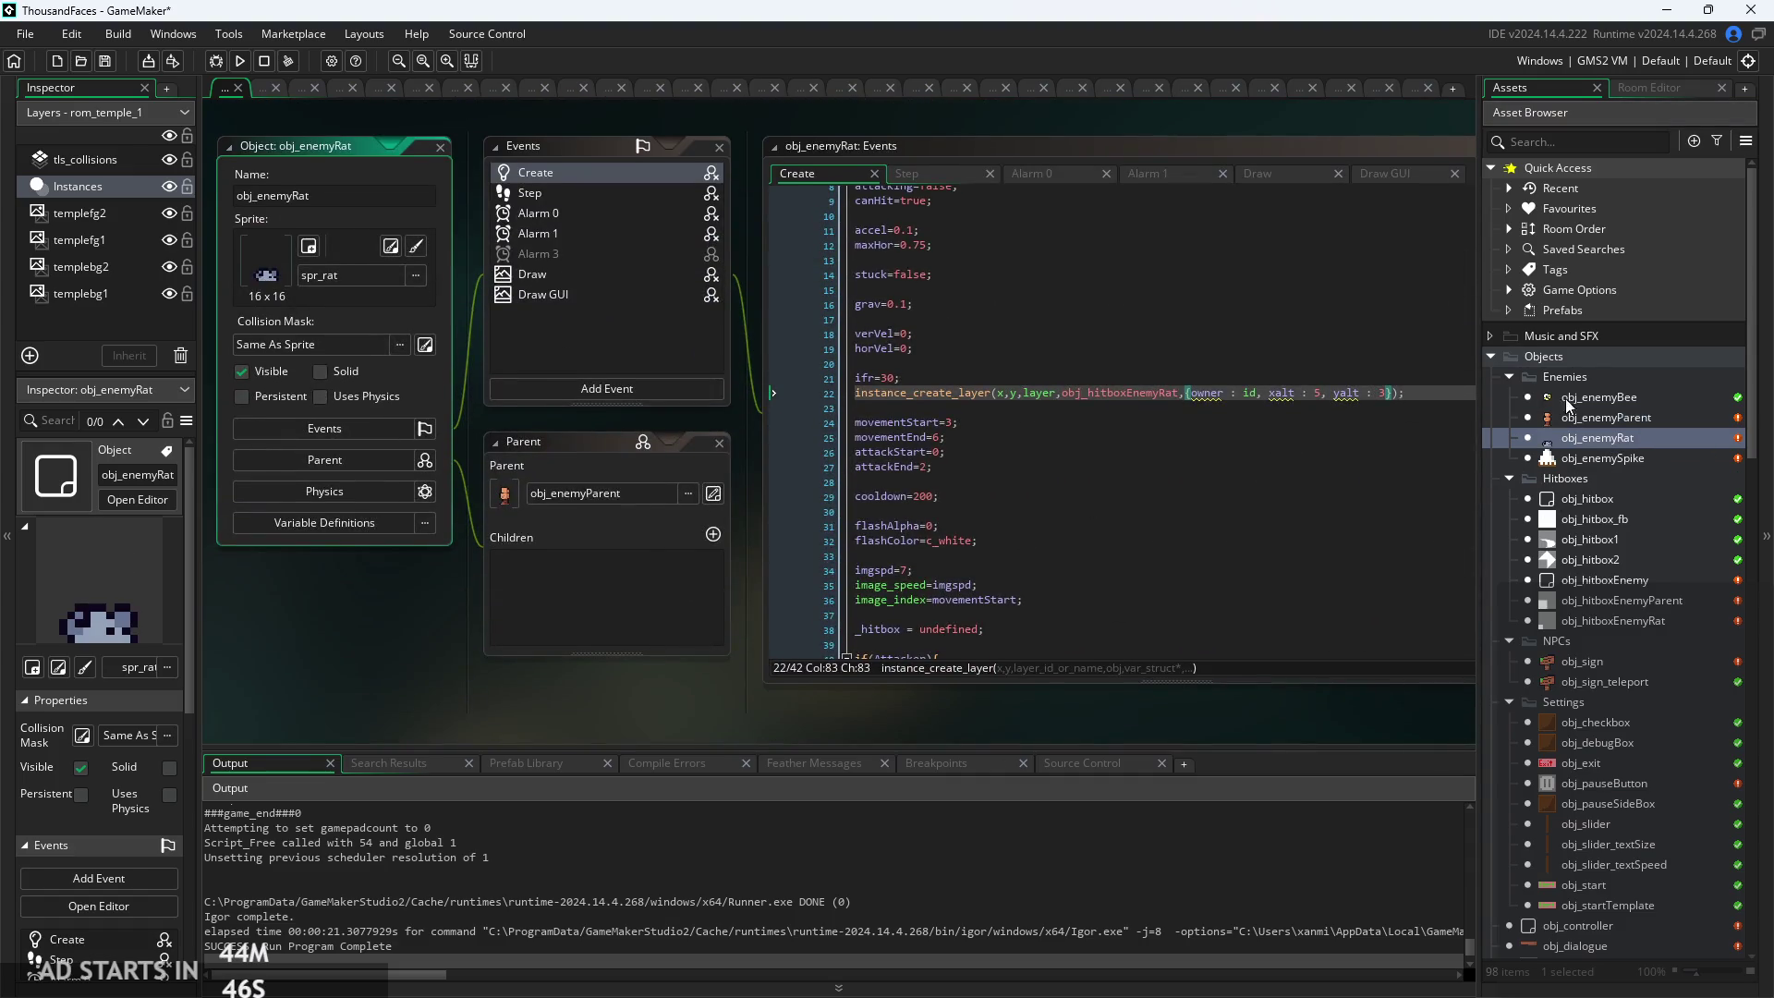
{"action": "double_click", "coordinate": [1567, 403]}
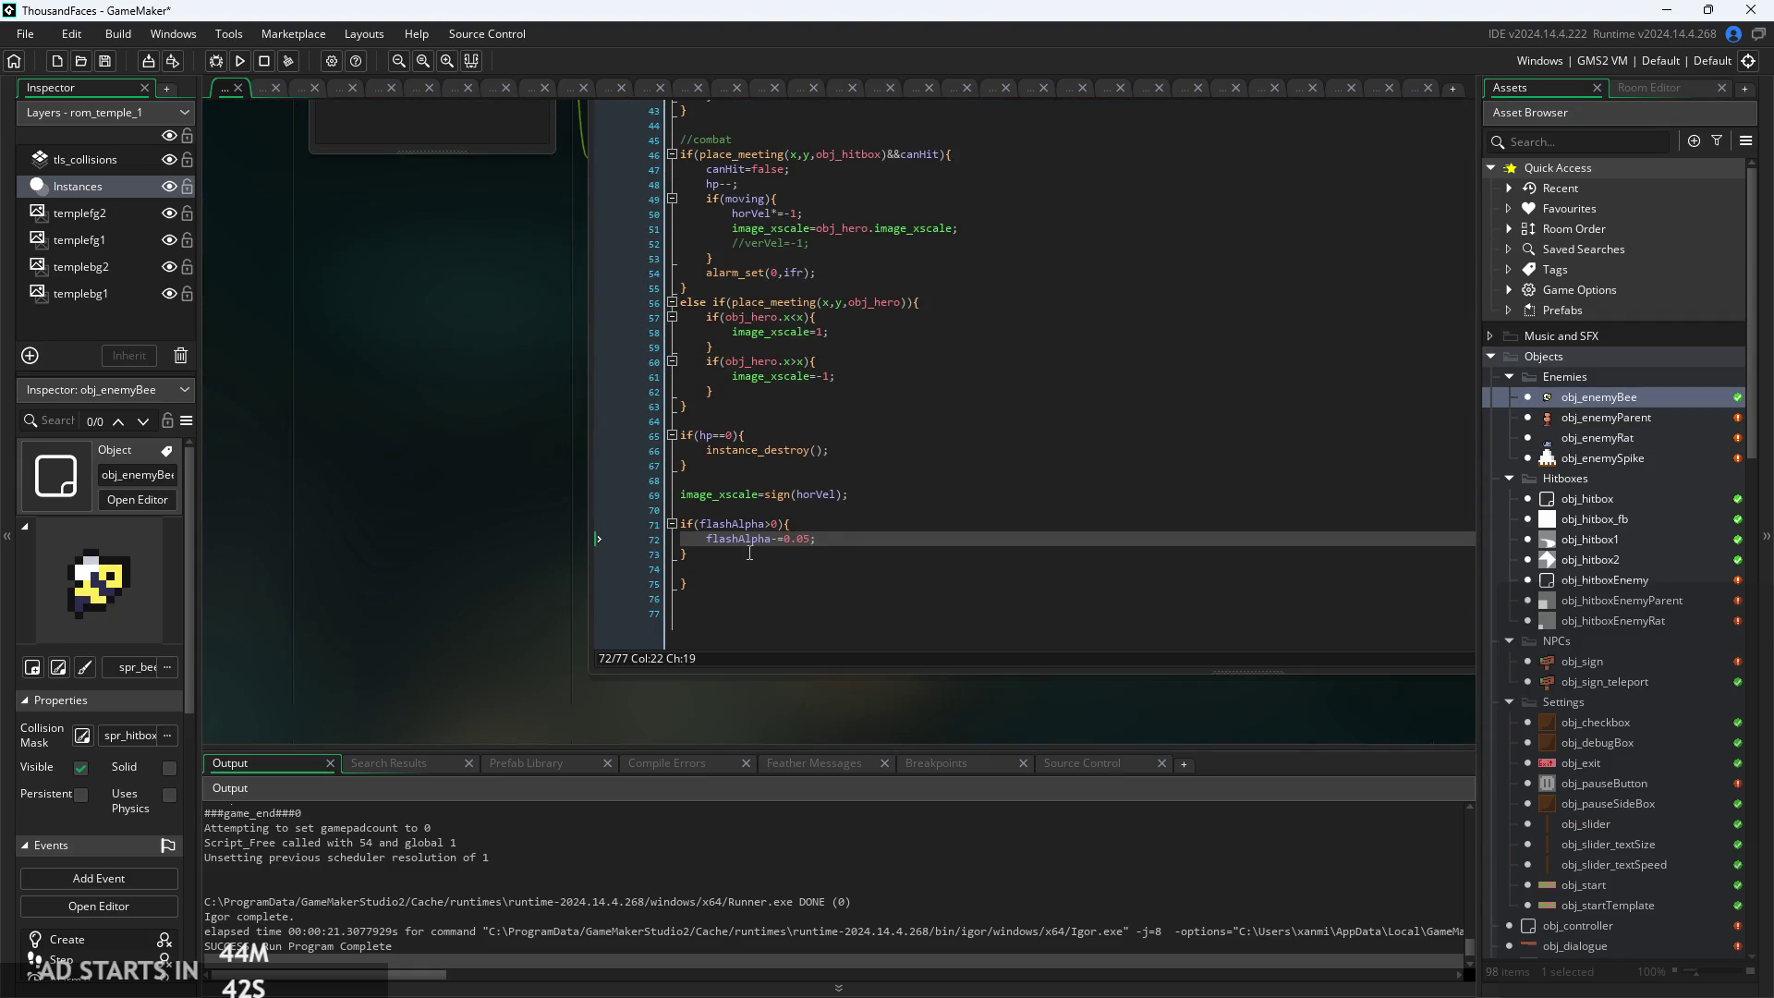
{"action": "left_click", "coordinate": [759, 572]}
{"action": "key", "text": "ctrl+v"}
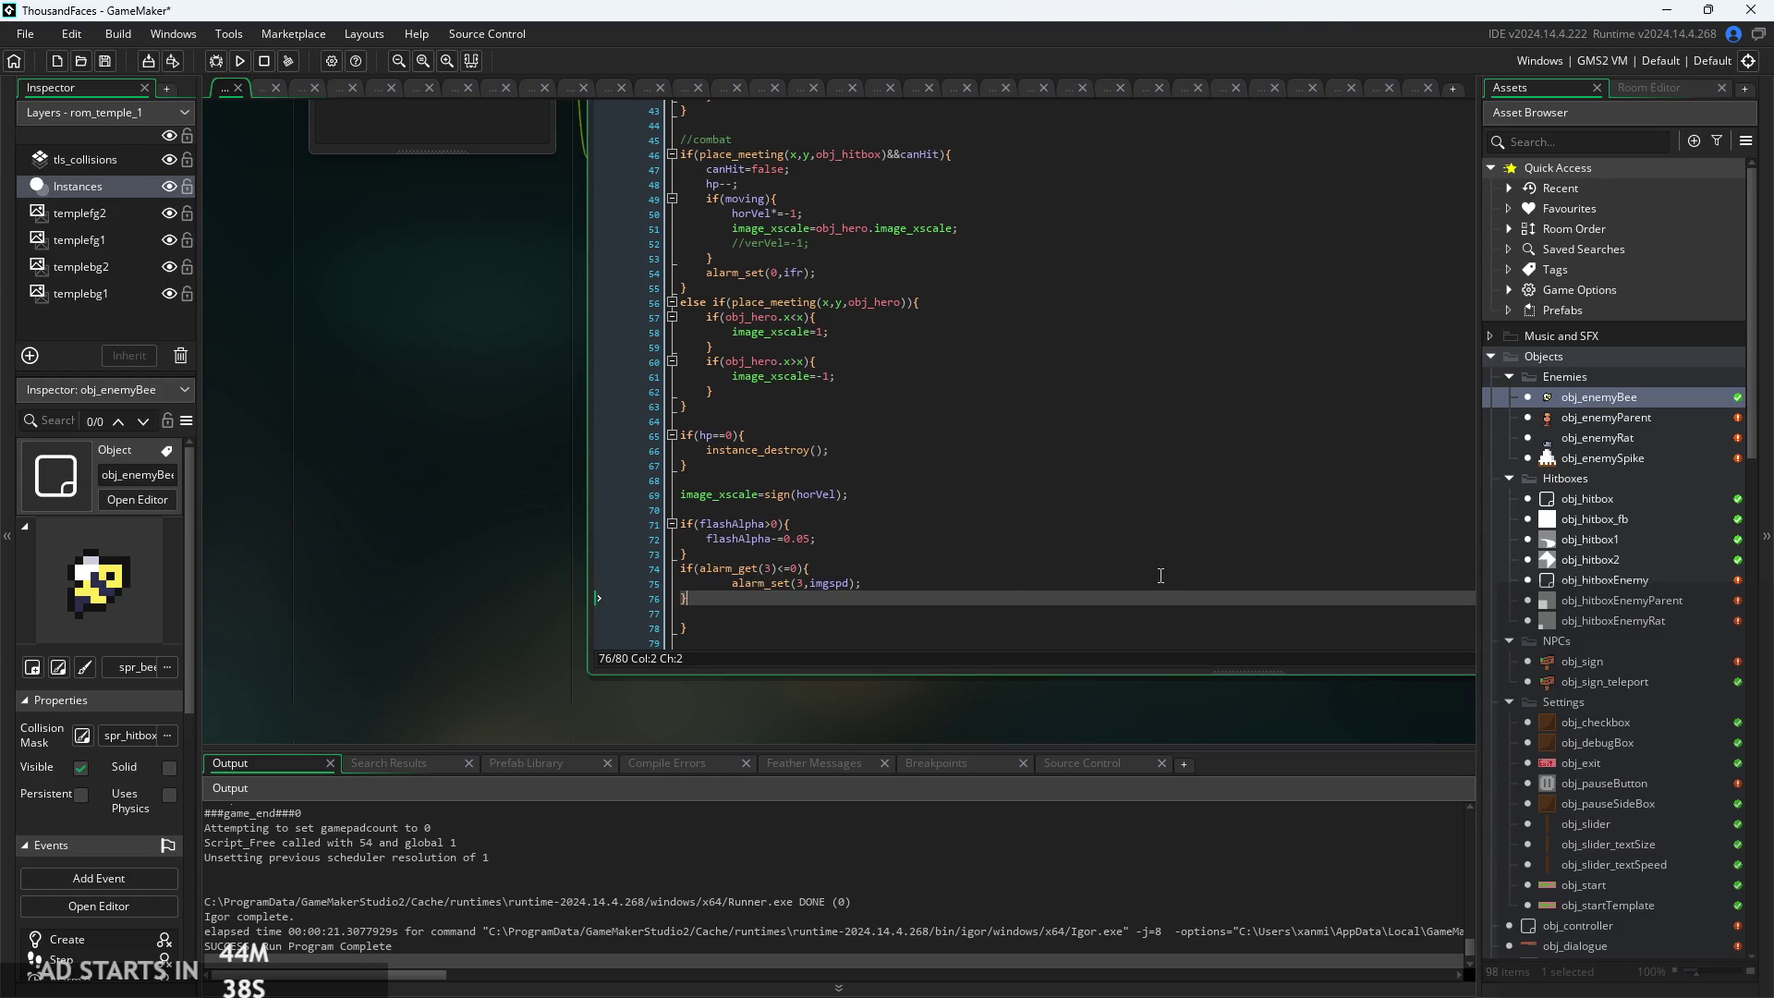
In obj_enemyRat's Step, delete the else image_speed=0 line and paste the alarm 3 block over image_speed=imgspd
{"action": "double_click", "coordinate": [1644, 442]}
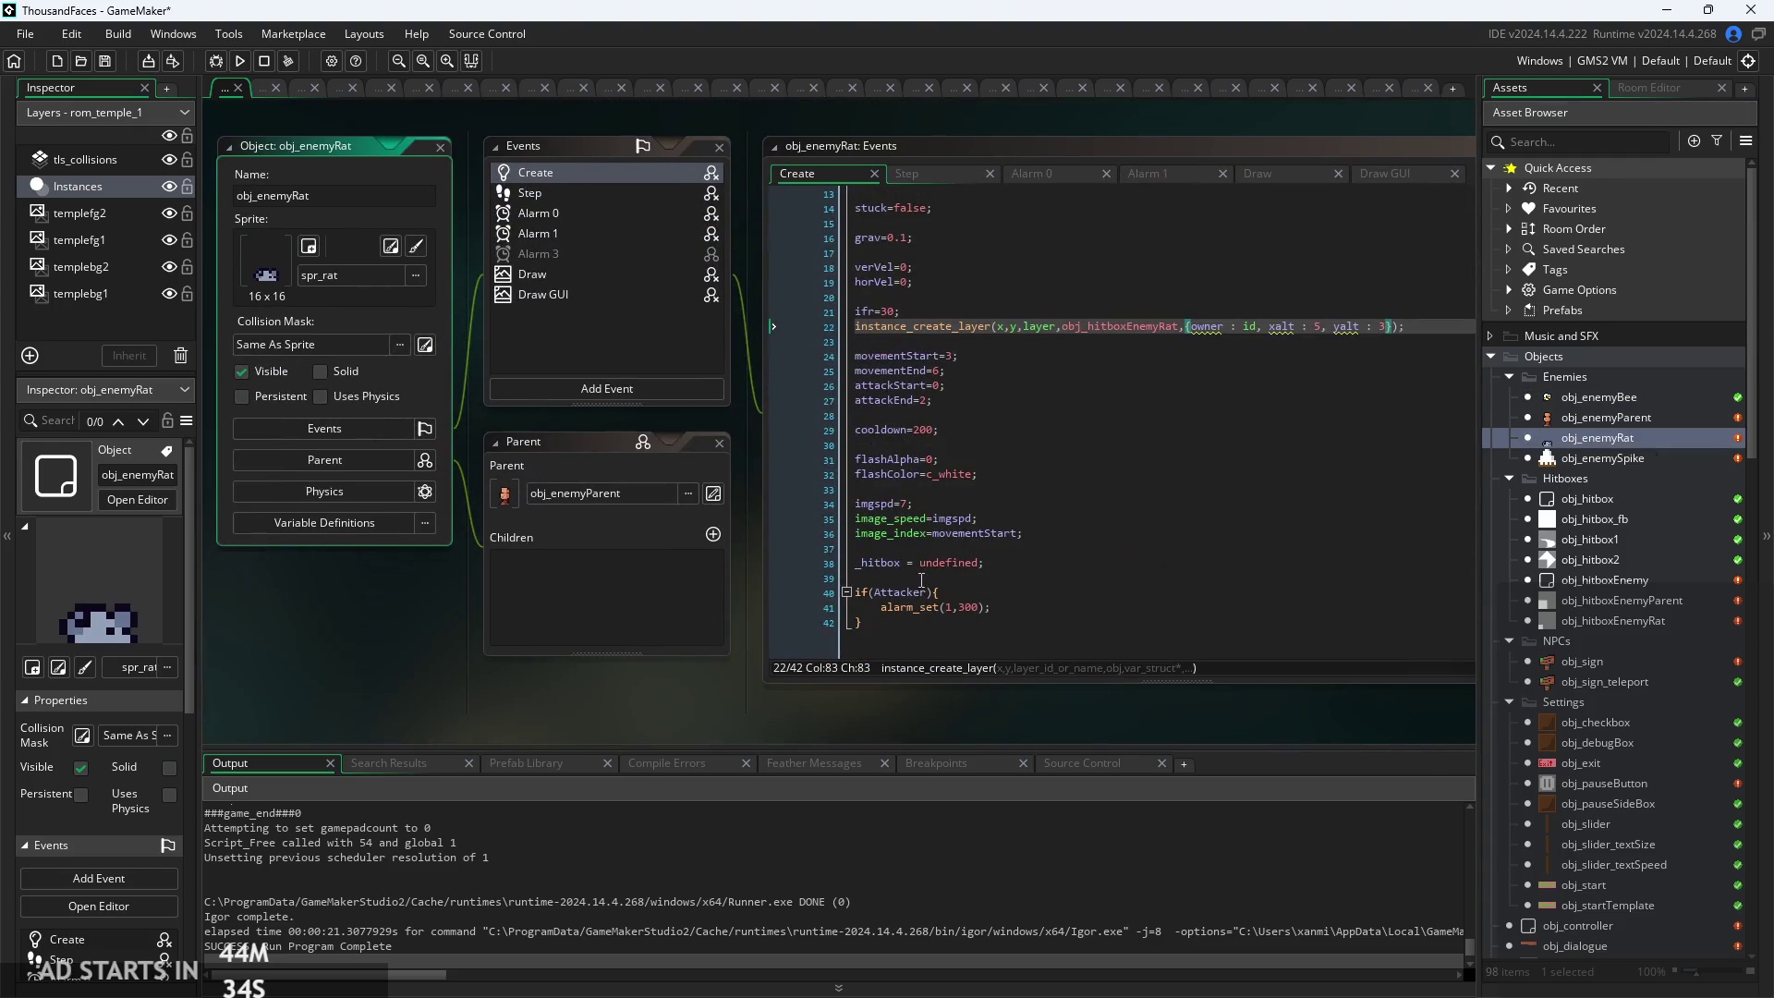
{"action": "left_click", "coordinate": [947, 174]}
{"action": "scroll", "coordinate": [990, 462], "scroll_direction": "down", "scroll_amount": 10}
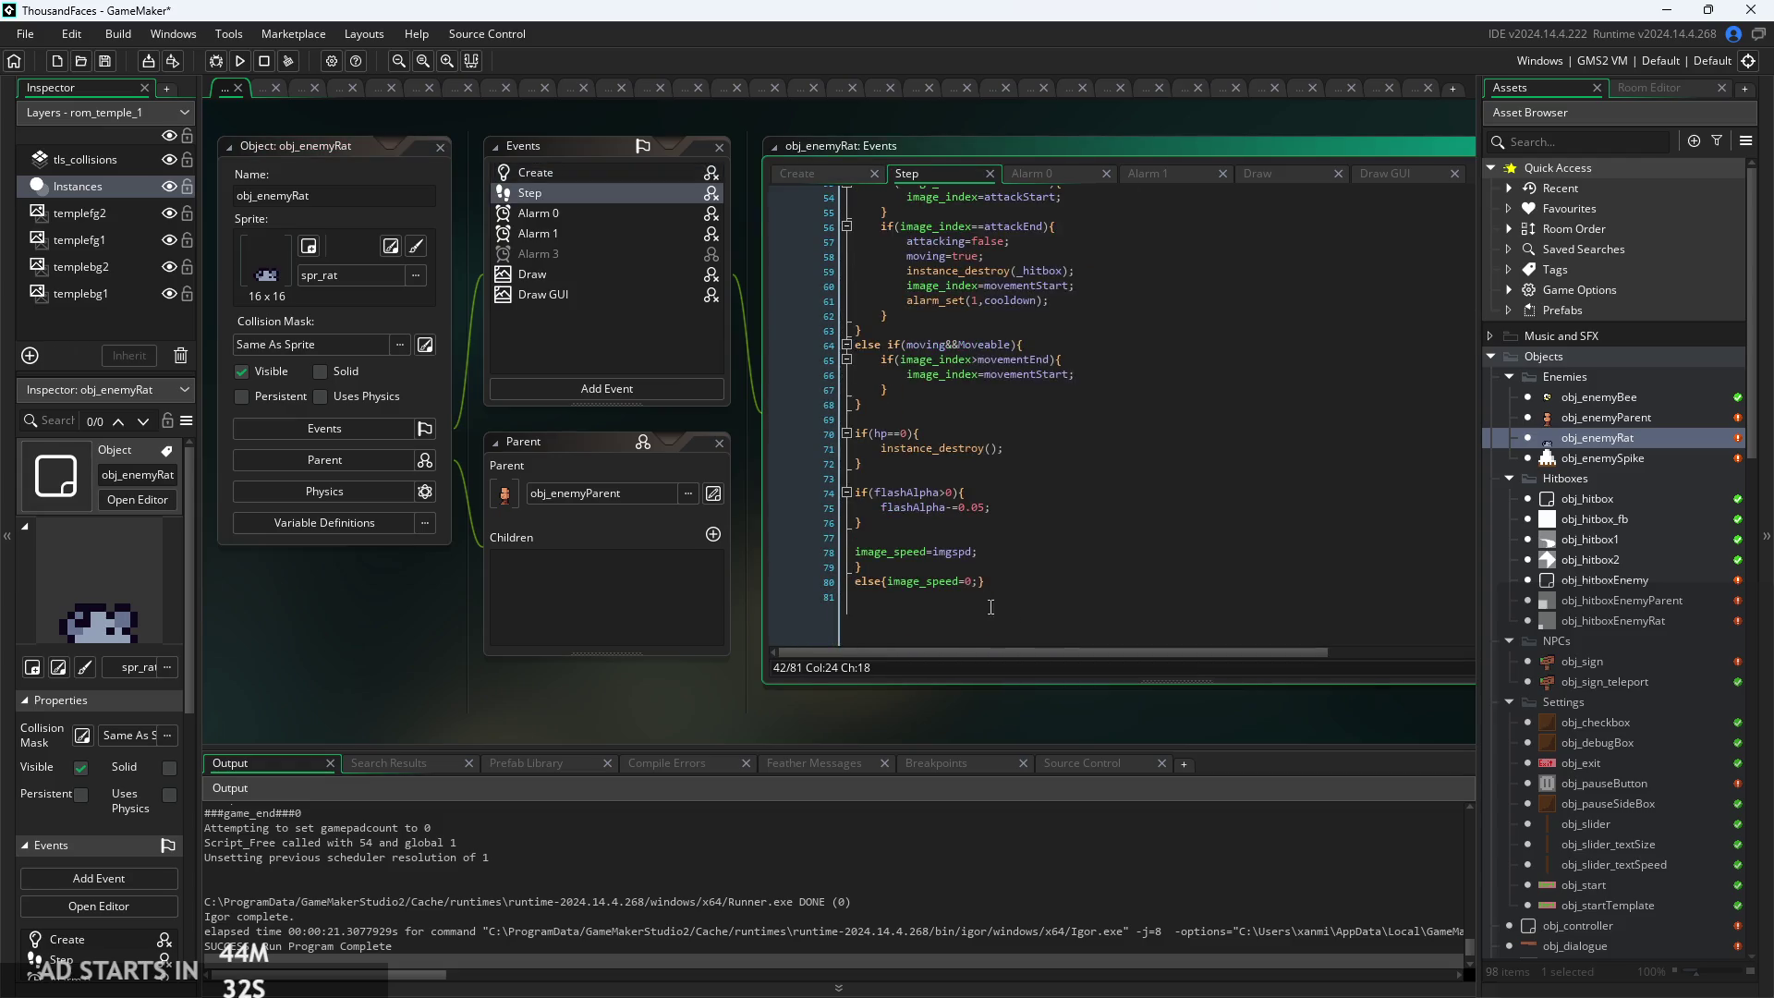
{"action": "left_click_drag", "start_coordinate": [1009, 580], "coordinate": [781, 595]}
{"action": "key", "text": "BackSpace"}
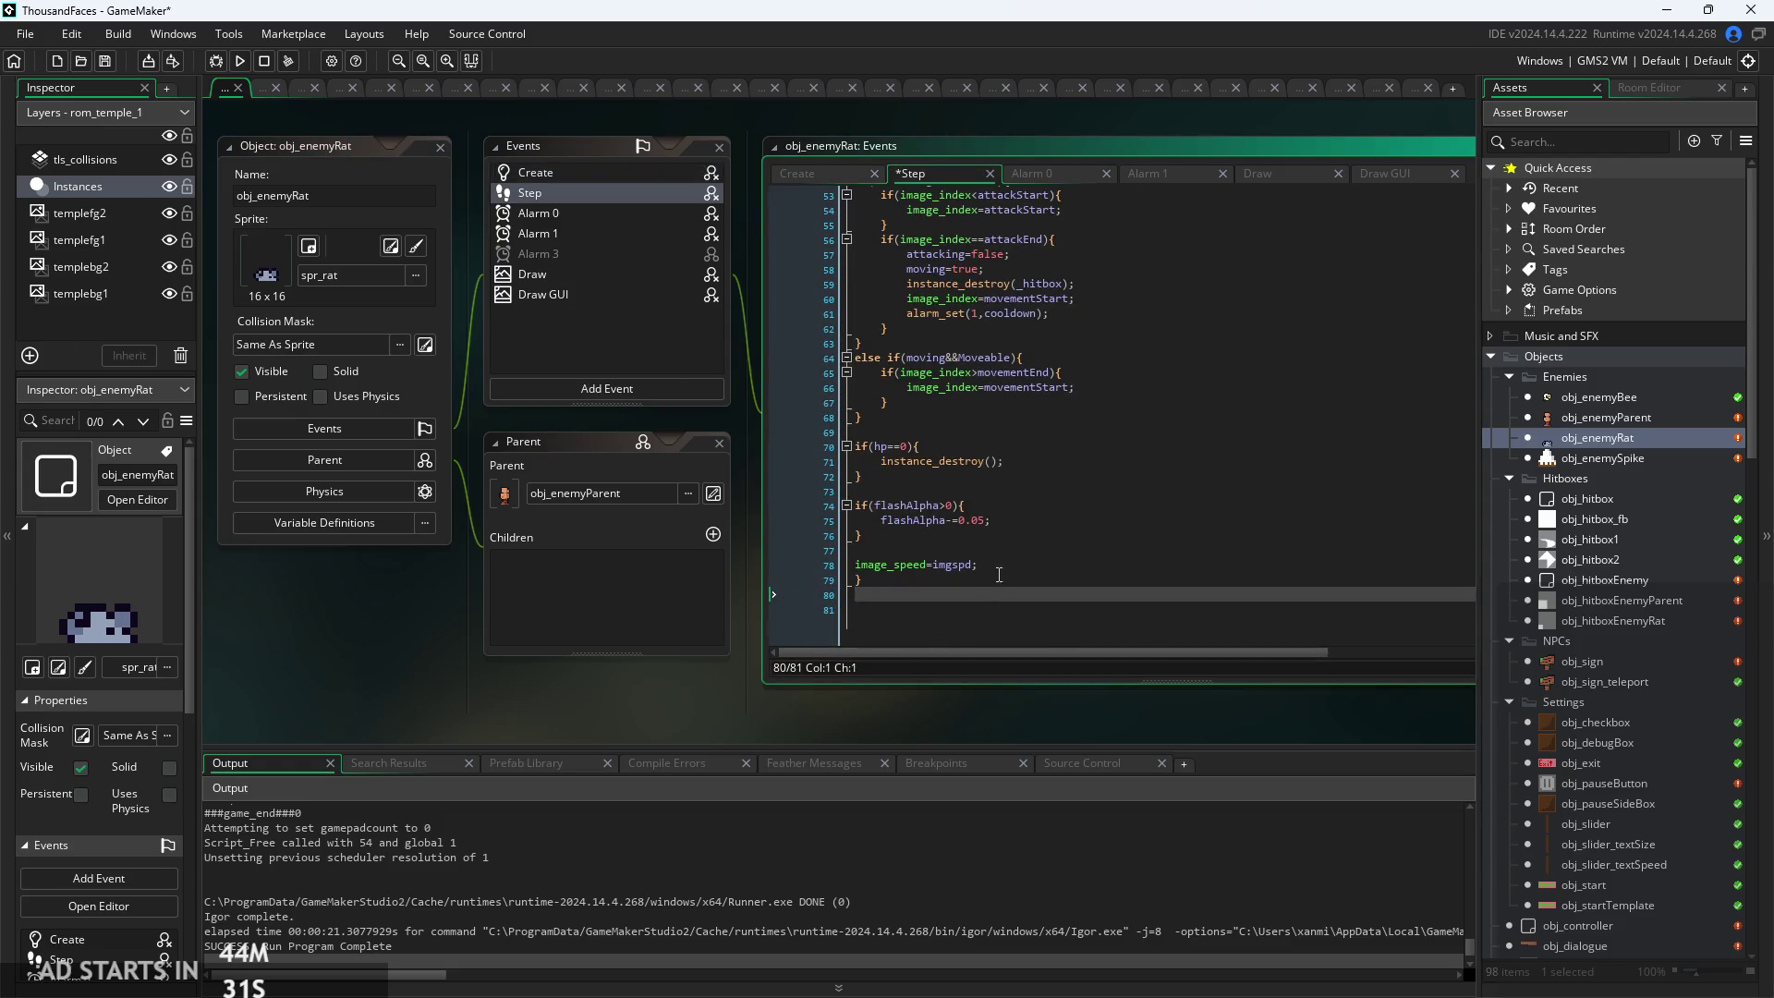
{"action": "left_click_drag", "start_coordinate": [989, 566], "coordinate": [708, 551]}
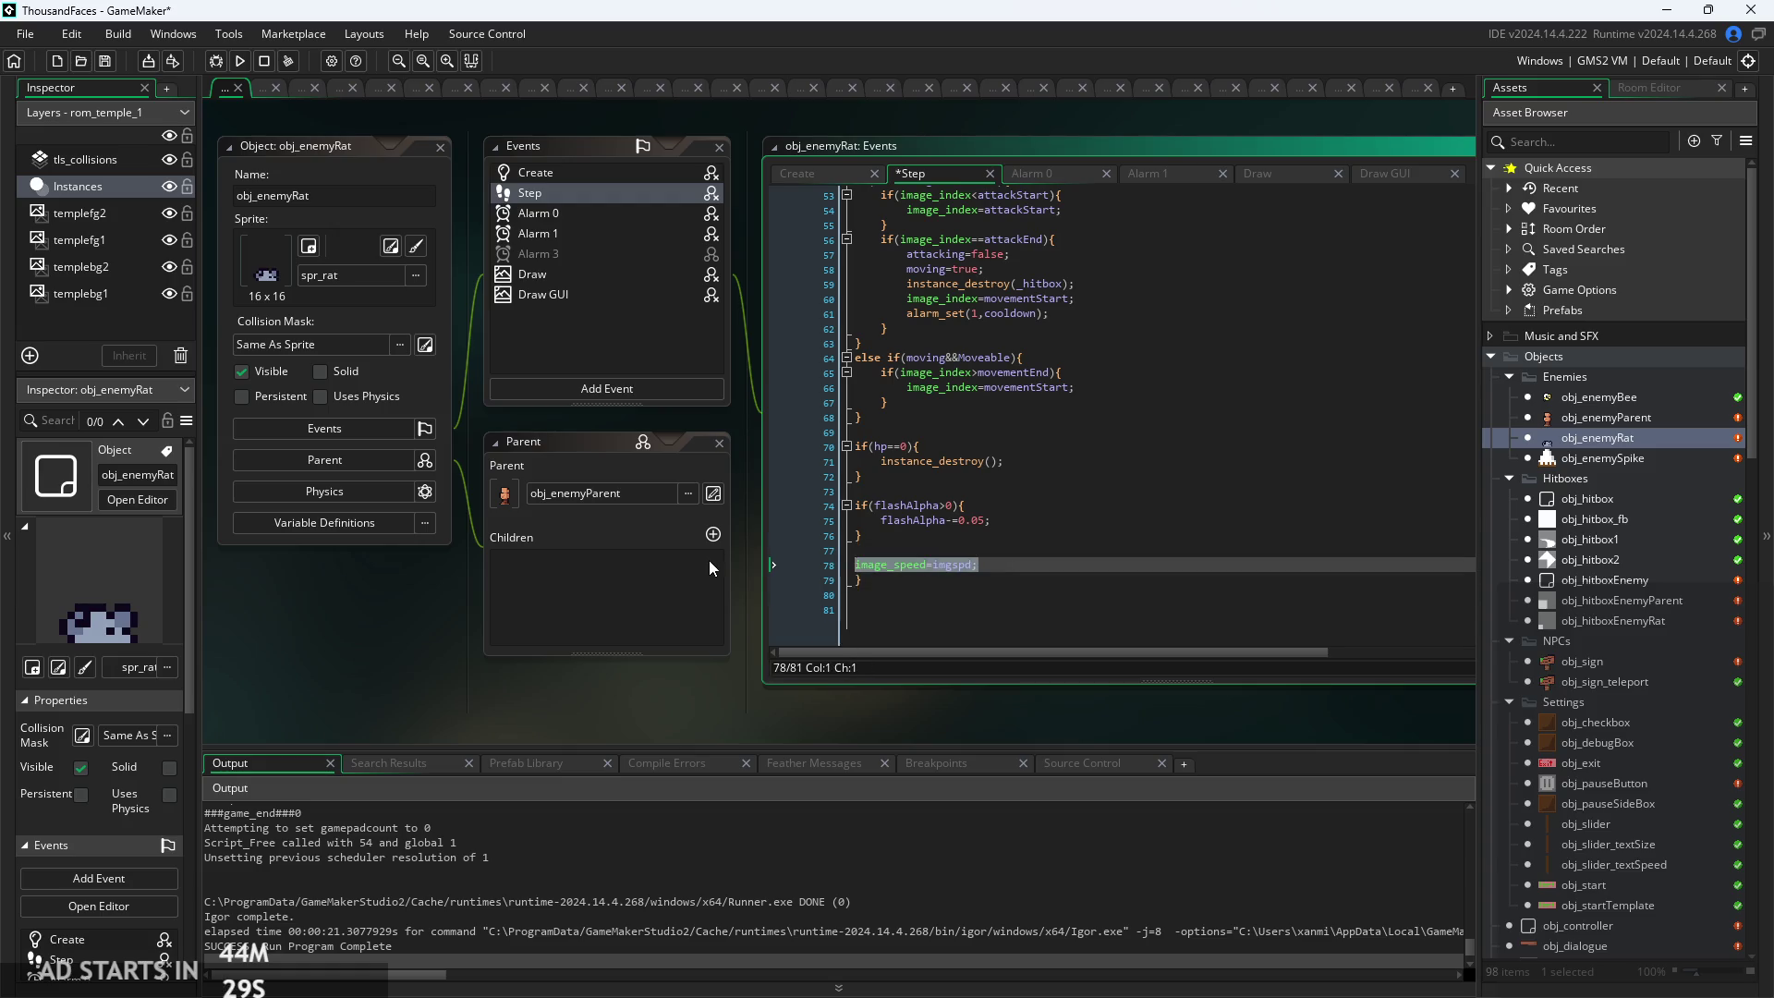
{"action": "type", "text": "if(alarm_get(3)<=0){ \t\talarm_set(3,imgspd); }"}
{"action": "left_click", "coordinate": [1145, 552]}
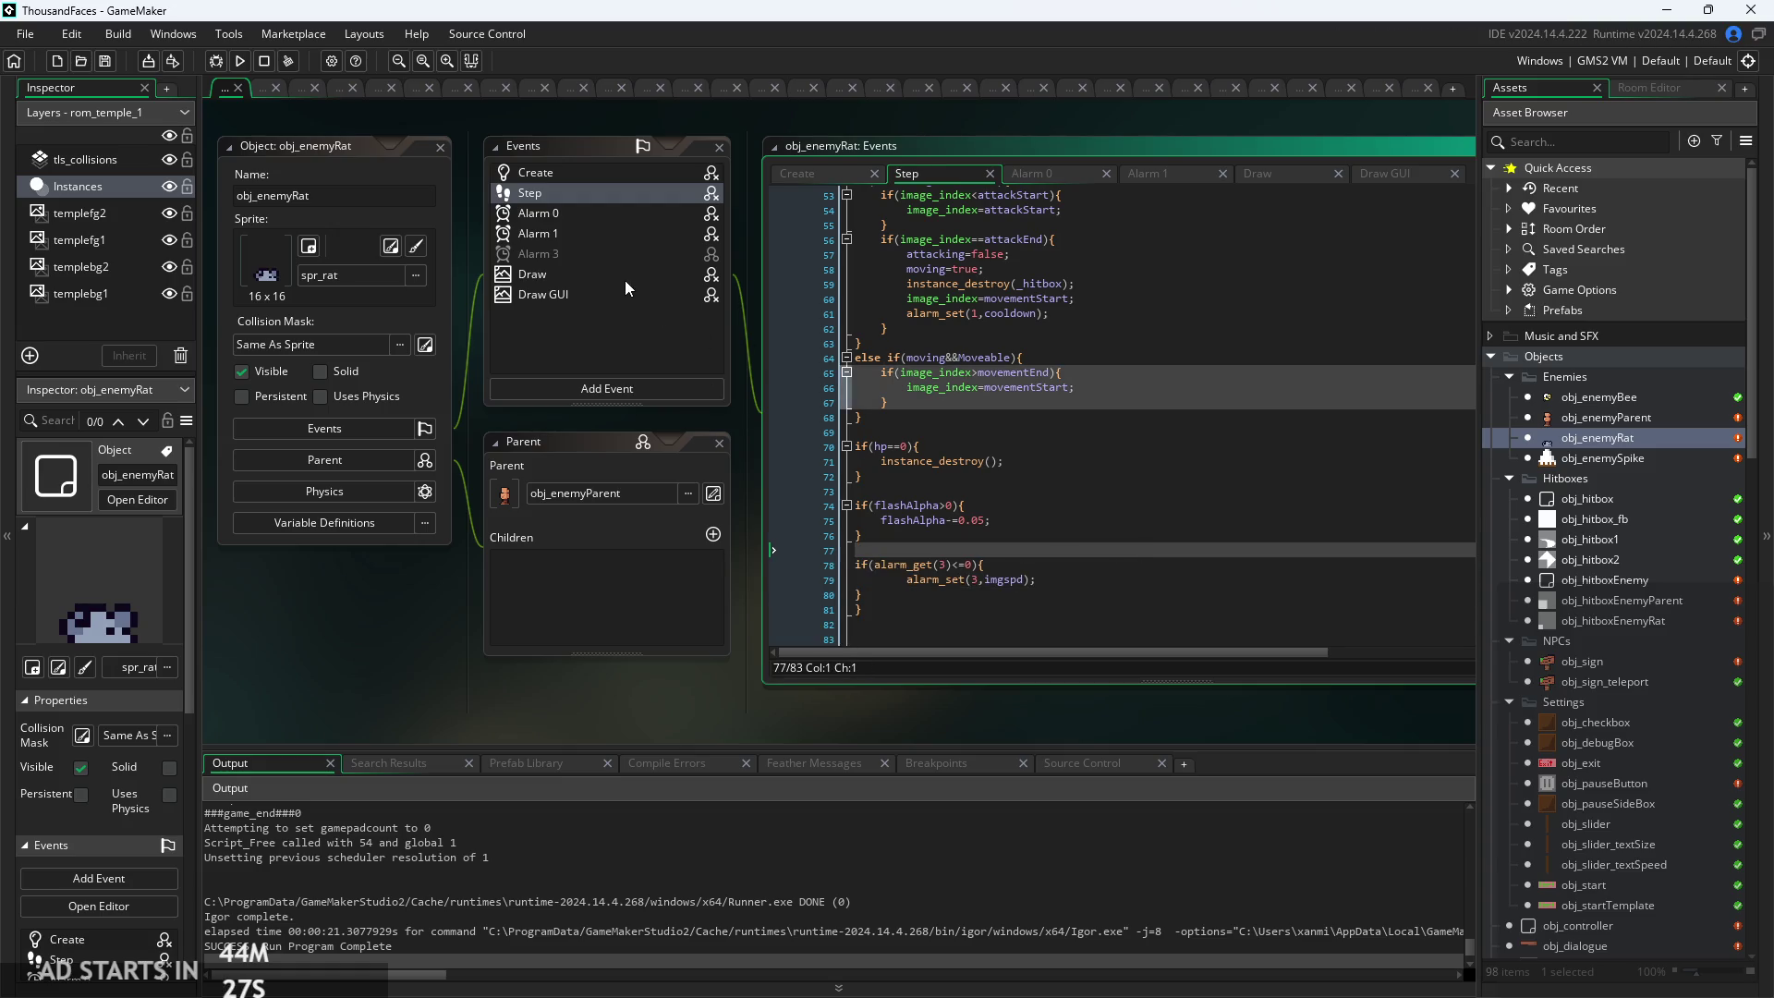
{"action": "double_click", "coordinate": [554, 173]}
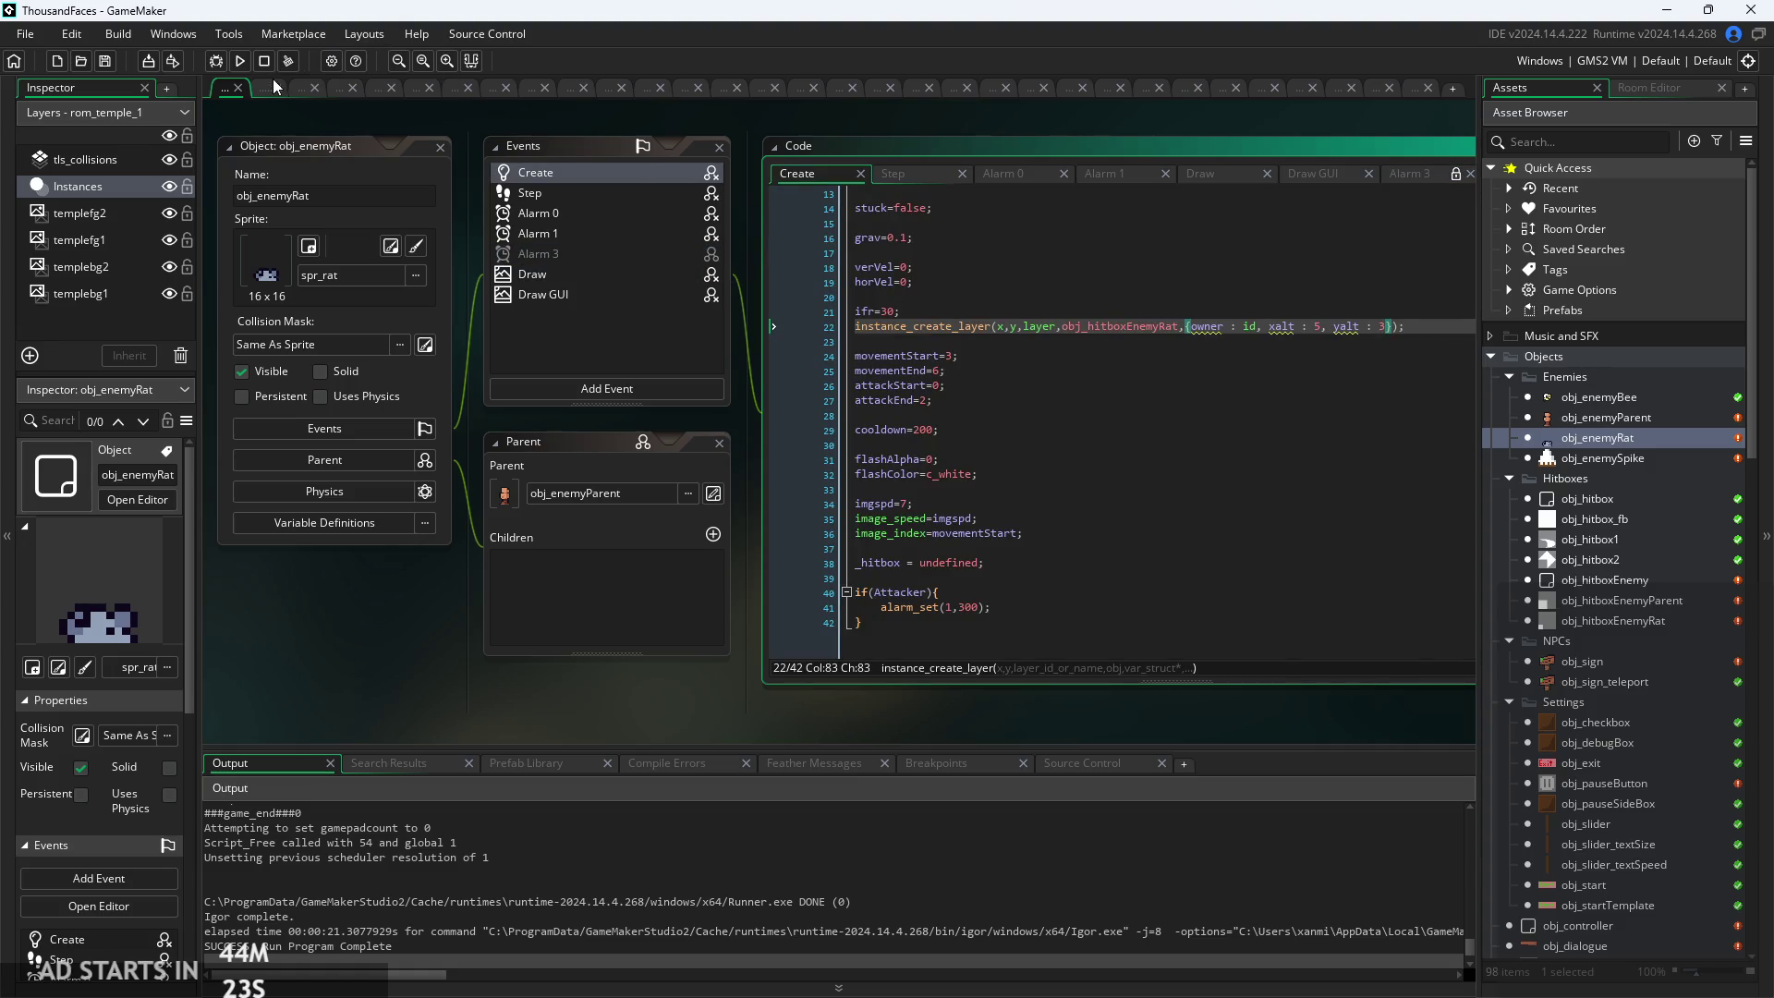
{"action": "left_click", "coordinate": [239, 61]}
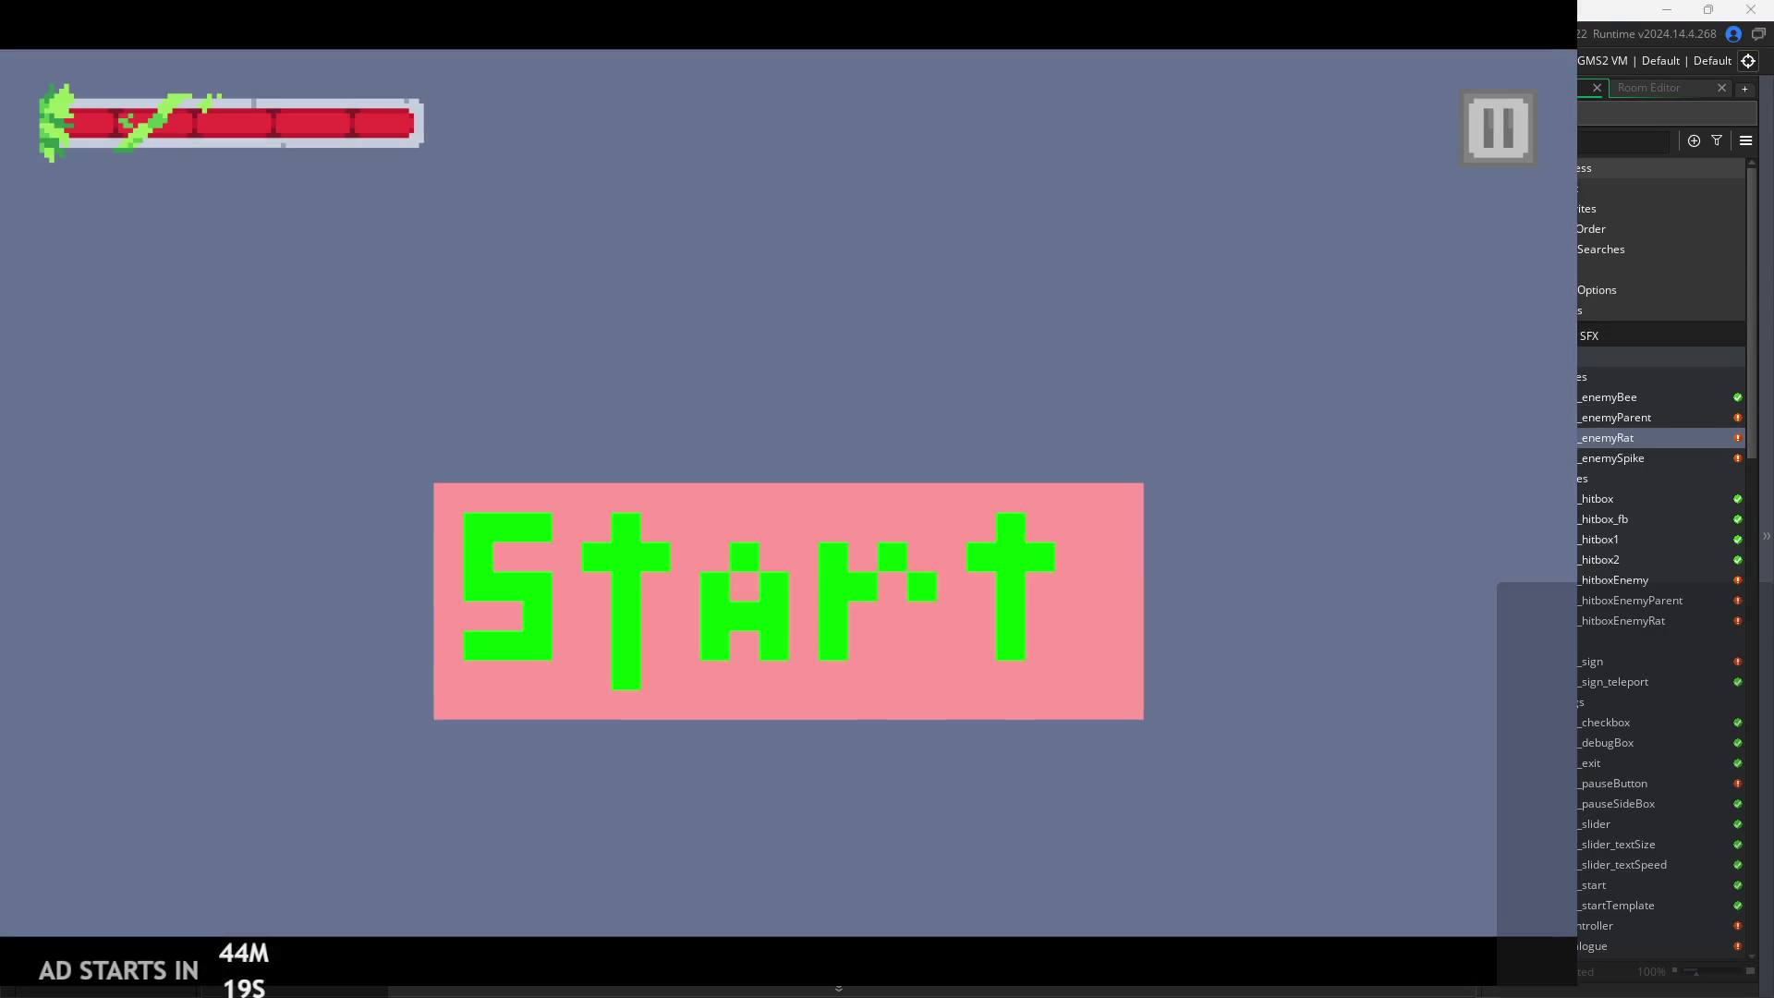
{"action": "left_click", "coordinate": [955, 628]}
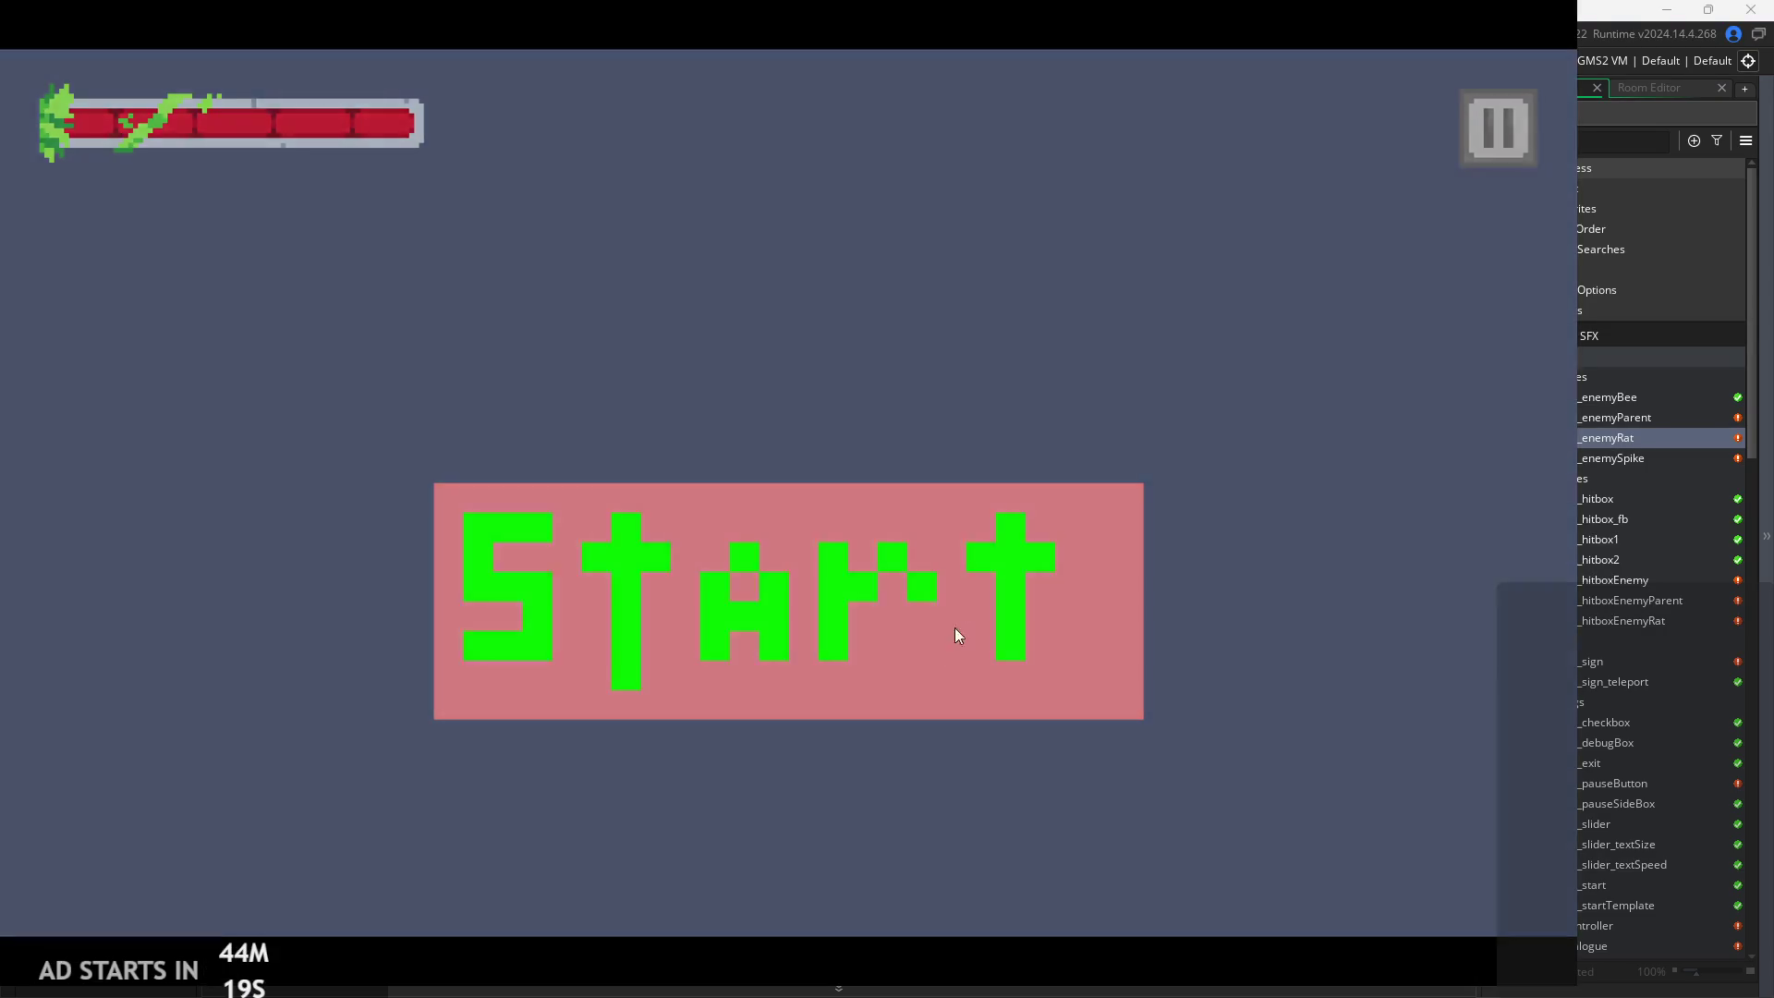
{"action": "key", "text": "Right"}
{"action": "key", "text": "space"}
{"action": "key", "text": "Left"}
{"action": "key", "text": "Right"}
{"action": "key", "text": "x"}
{"action": "key", "text": "Right"}
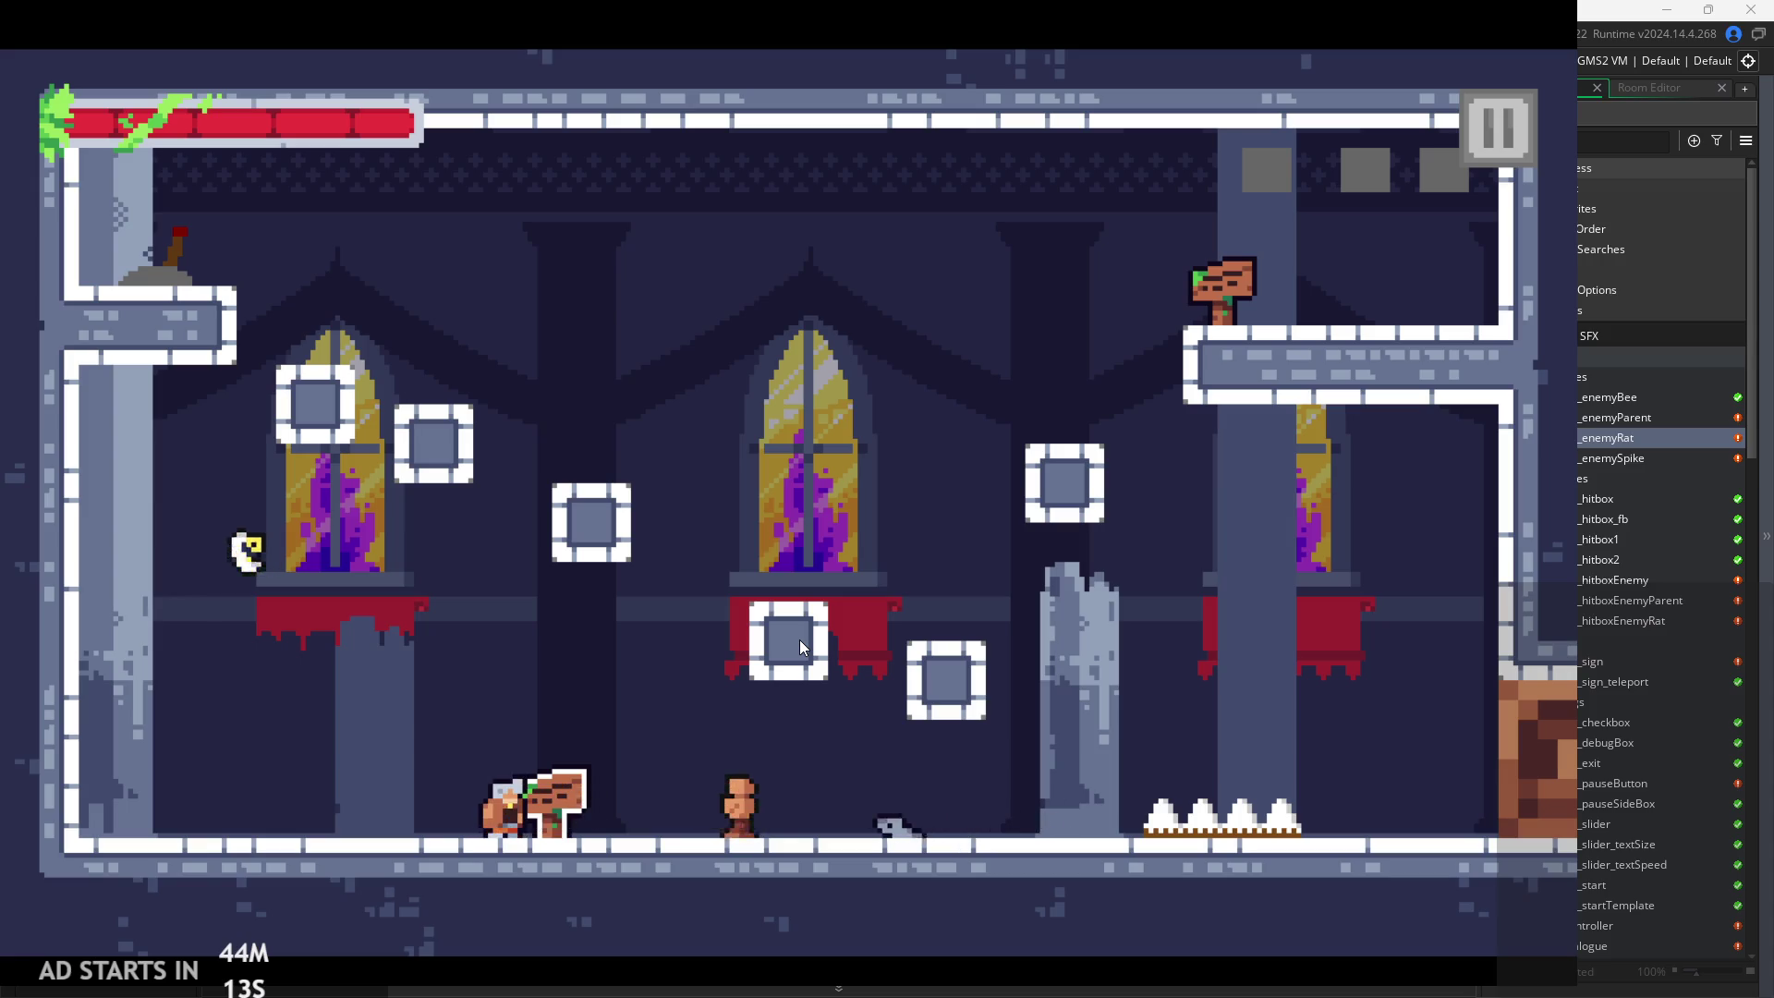
{"action": "key", "text": "space"}
{"action": "key", "text": "Right"}
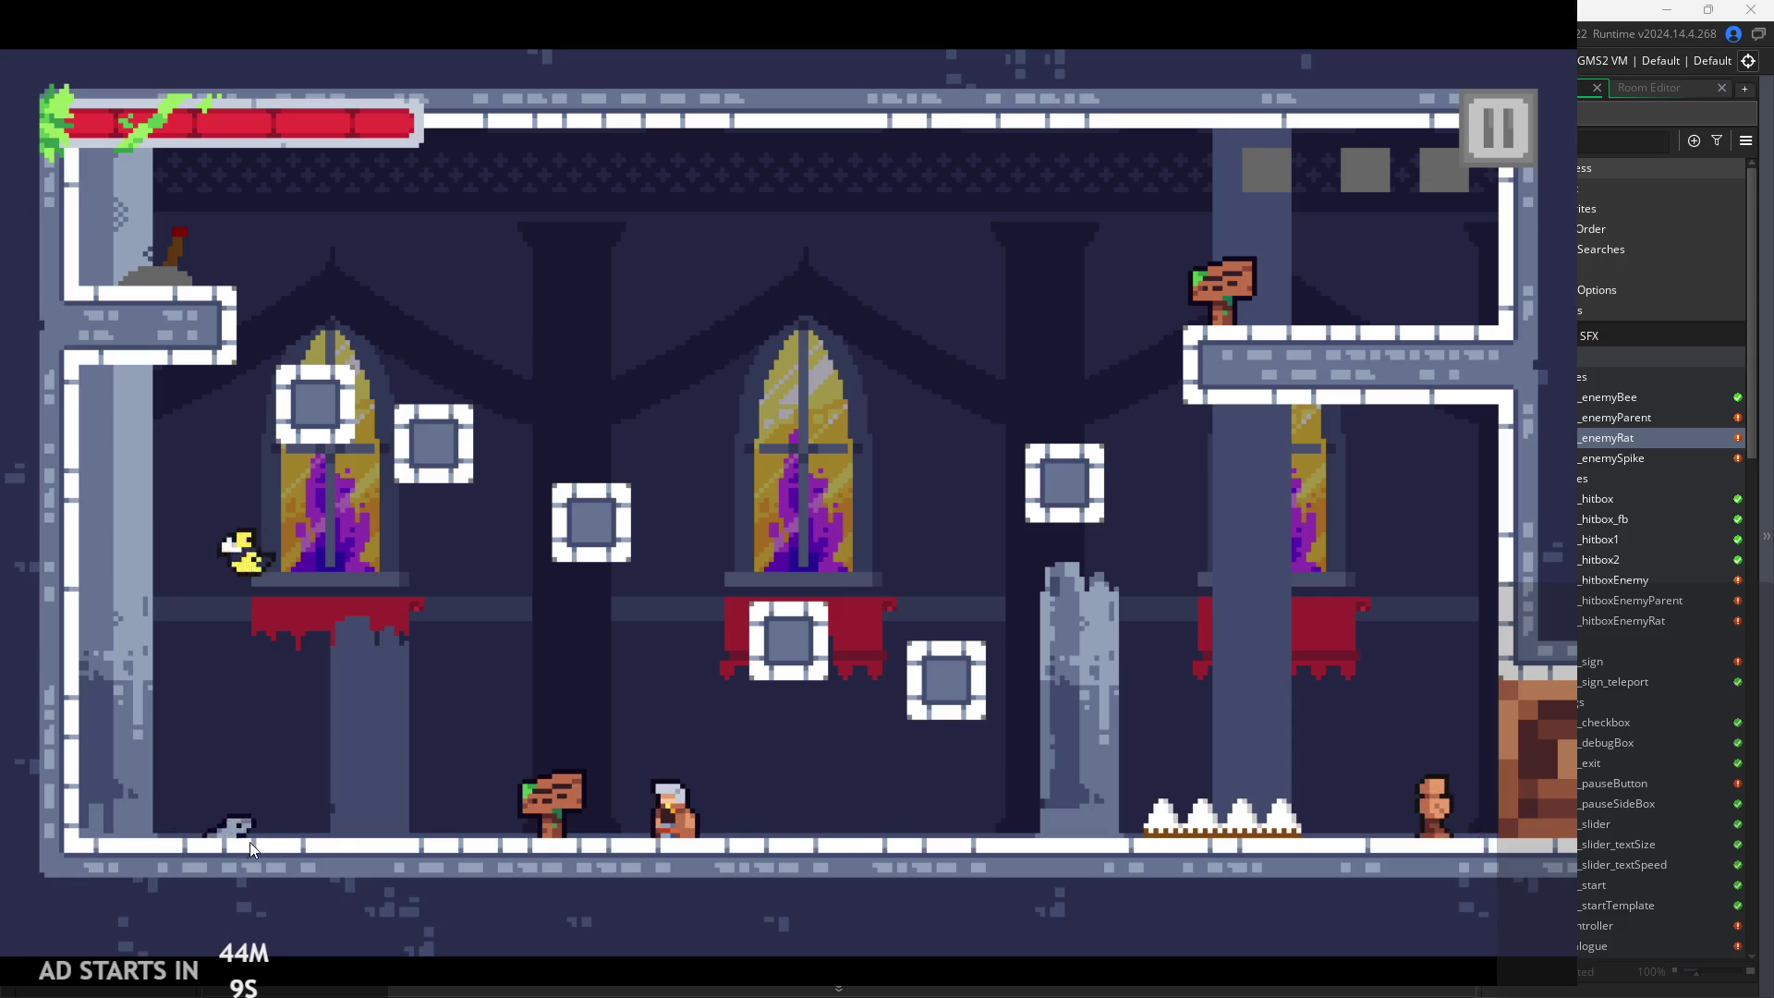
{"action": "key", "text": "space"}
{"action": "key", "text": "Left"}
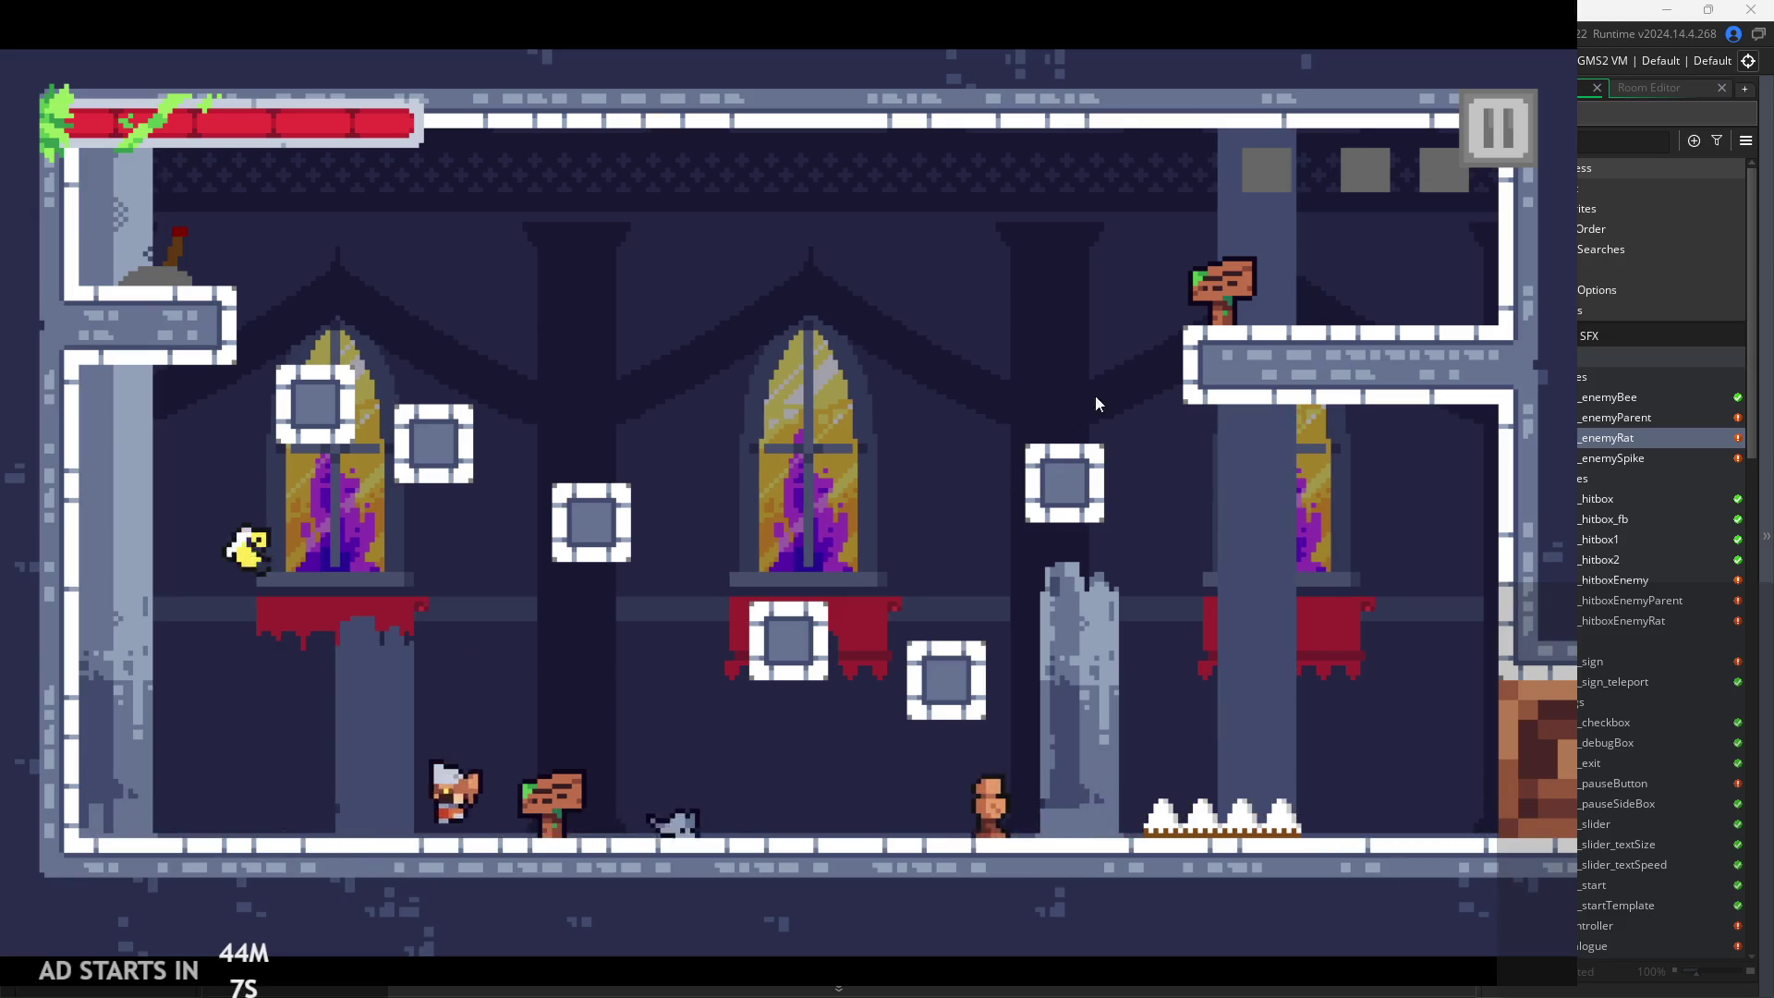
{"action": "left_click", "coordinate": [1498, 129]}
{"action": "left_click", "coordinate": [1273, 809]}
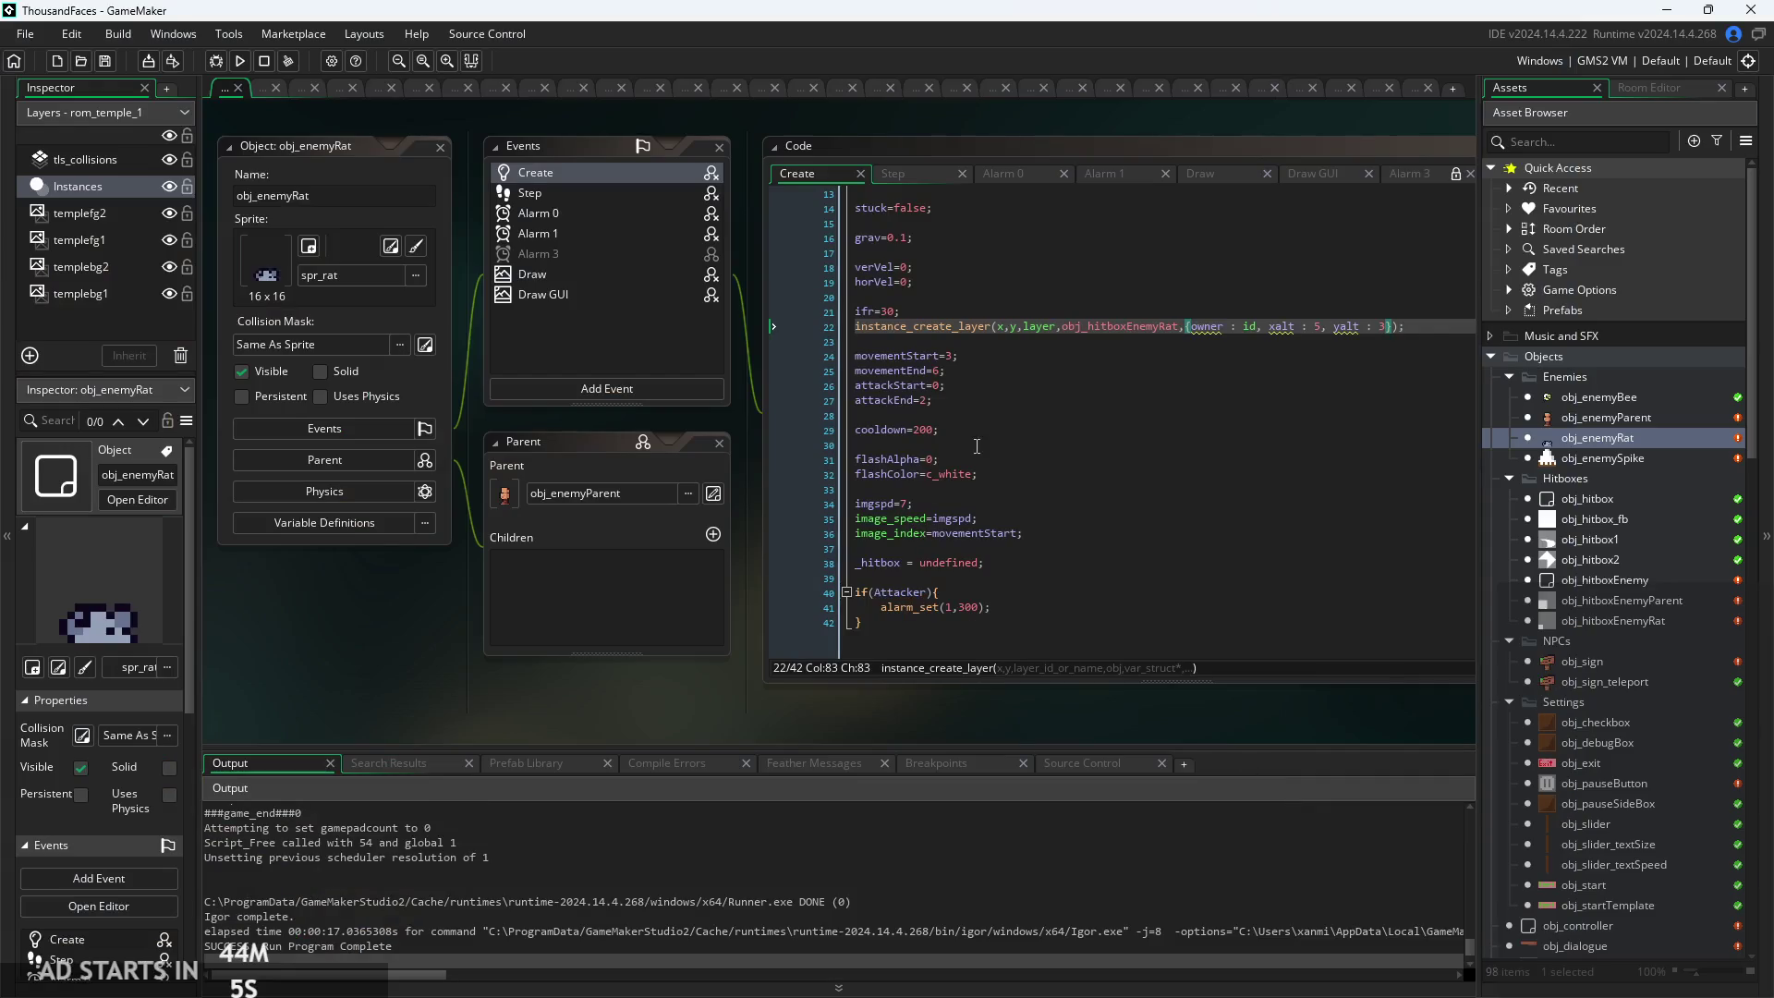
Delete image_speed=imgspd; from obj_enemyRat's Create code, then bring up obj_enemyBee's Create event
{"action": "scroll", "coordinate": [763, 617], "scroll_direction": "up", "scroll_amount": 2}
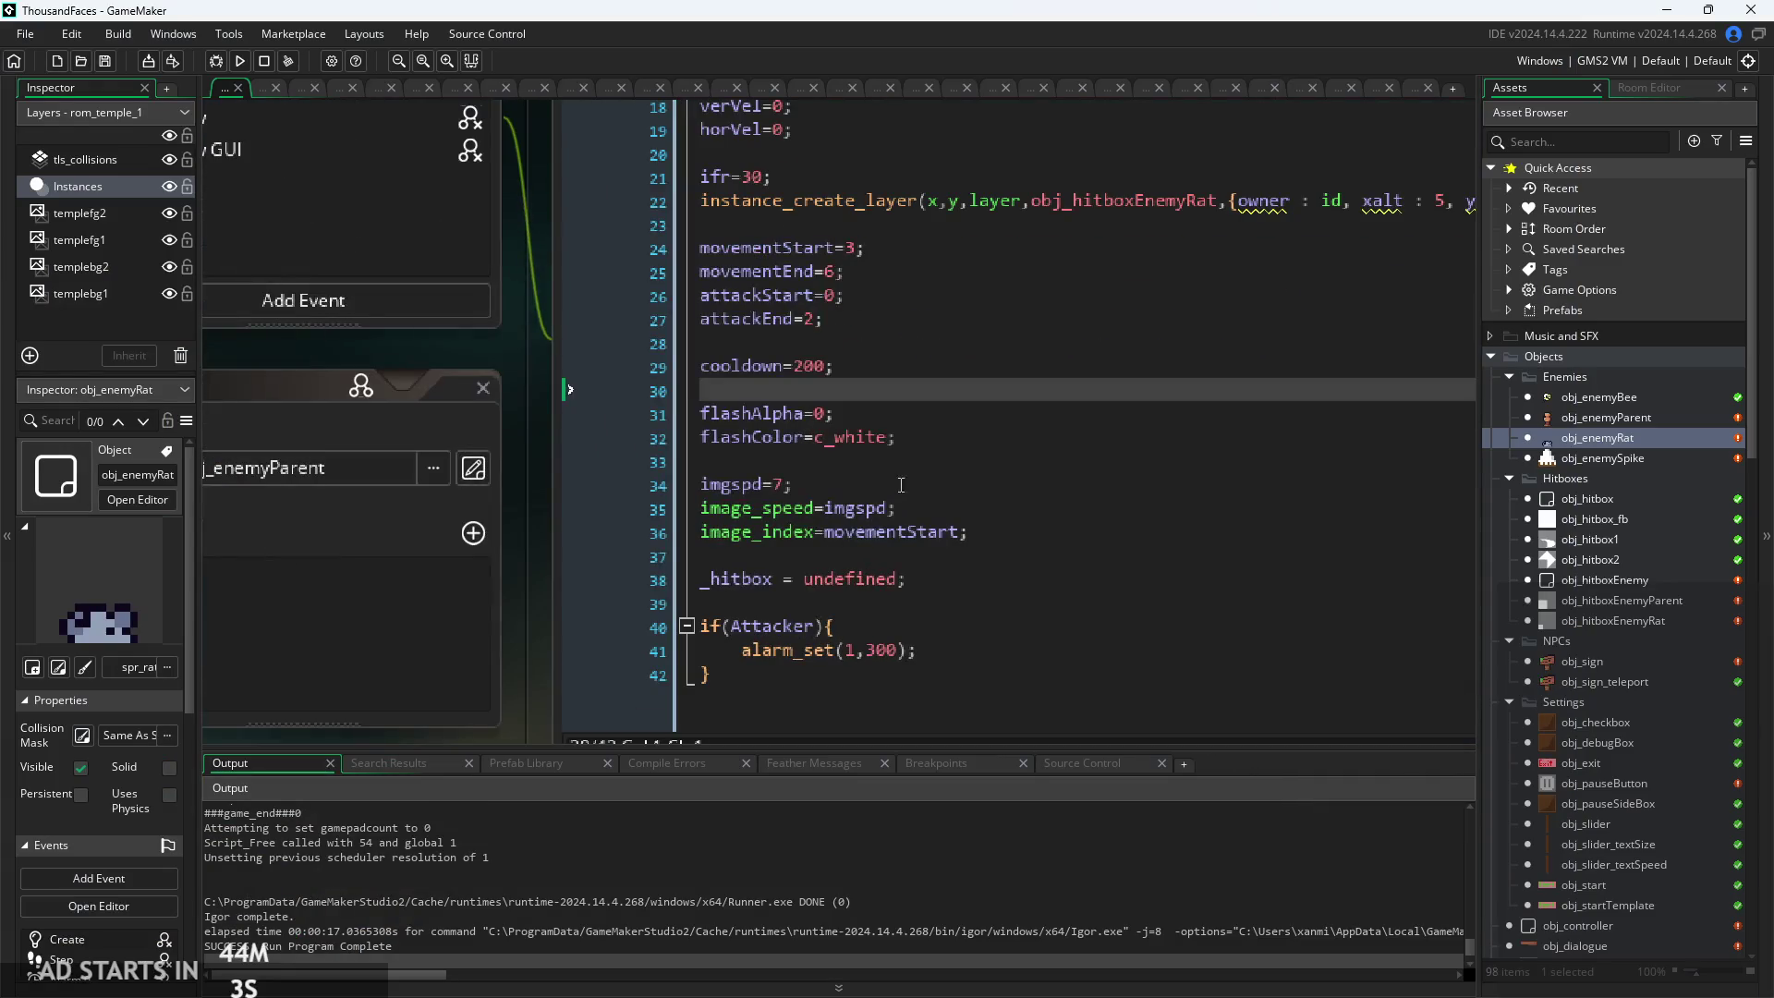
{"action": "left_click", "coordinate": [945, 508]}
{"action": "key", "text": "shift+Home"}
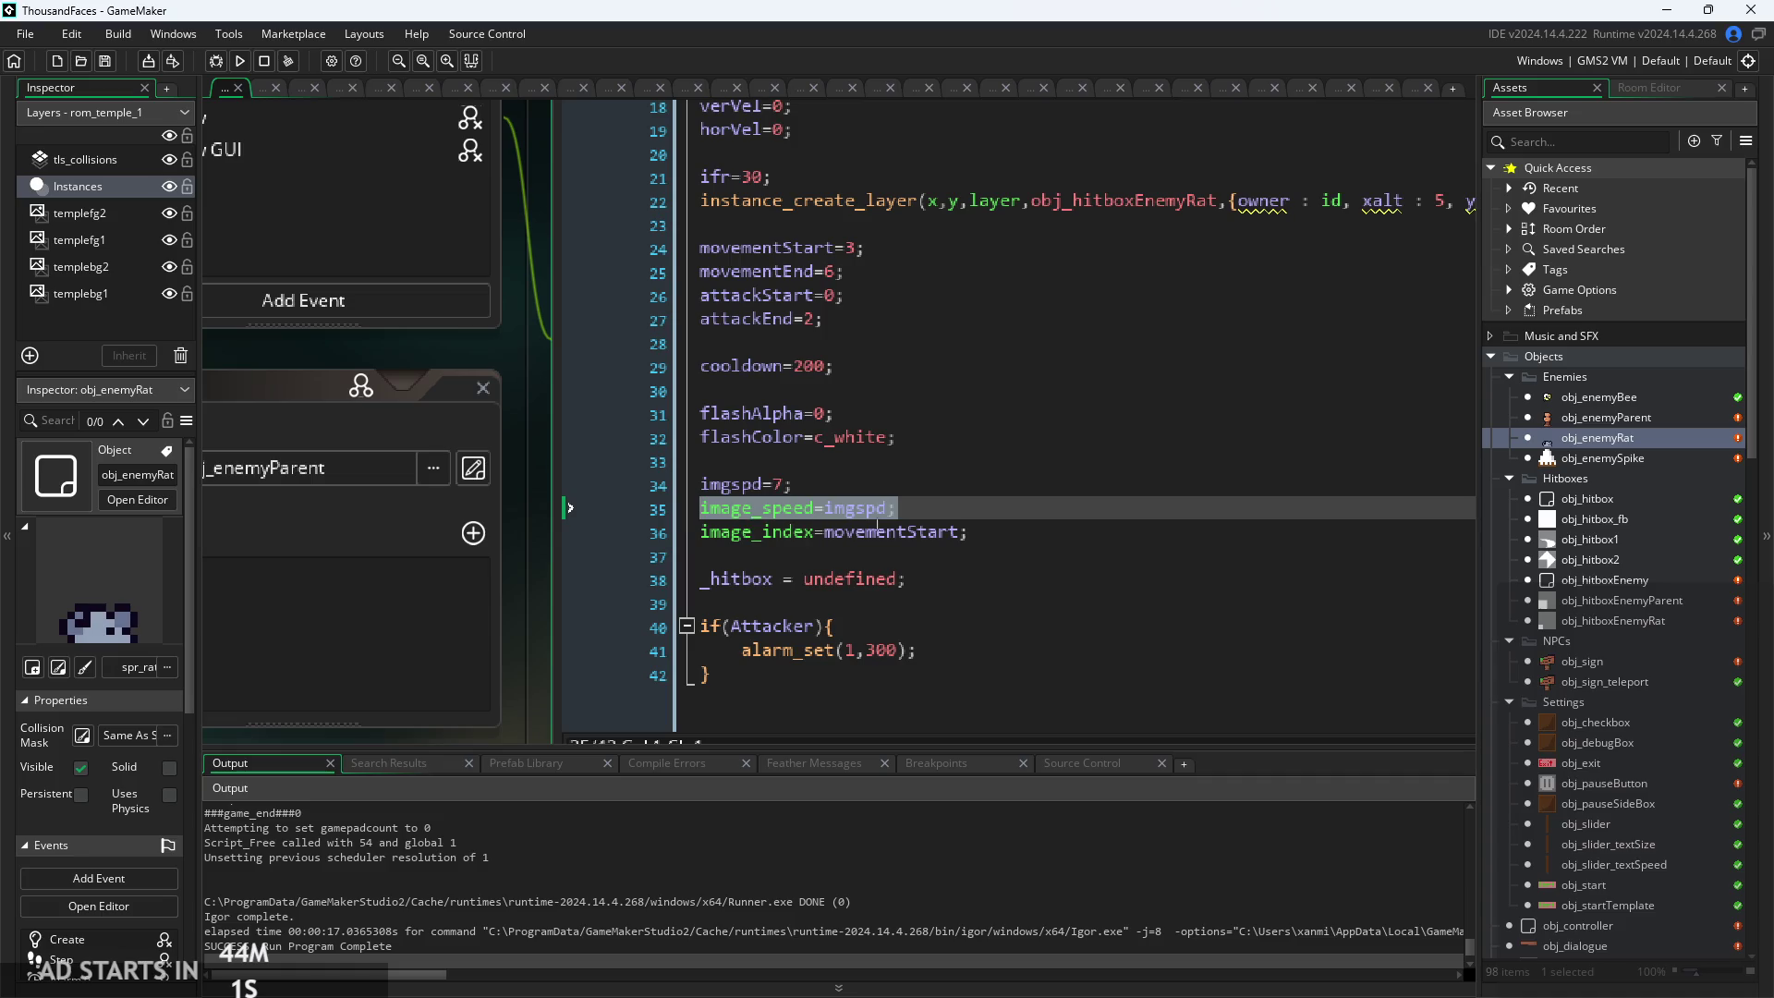
{"action": "key", "text": "BackSpace"}
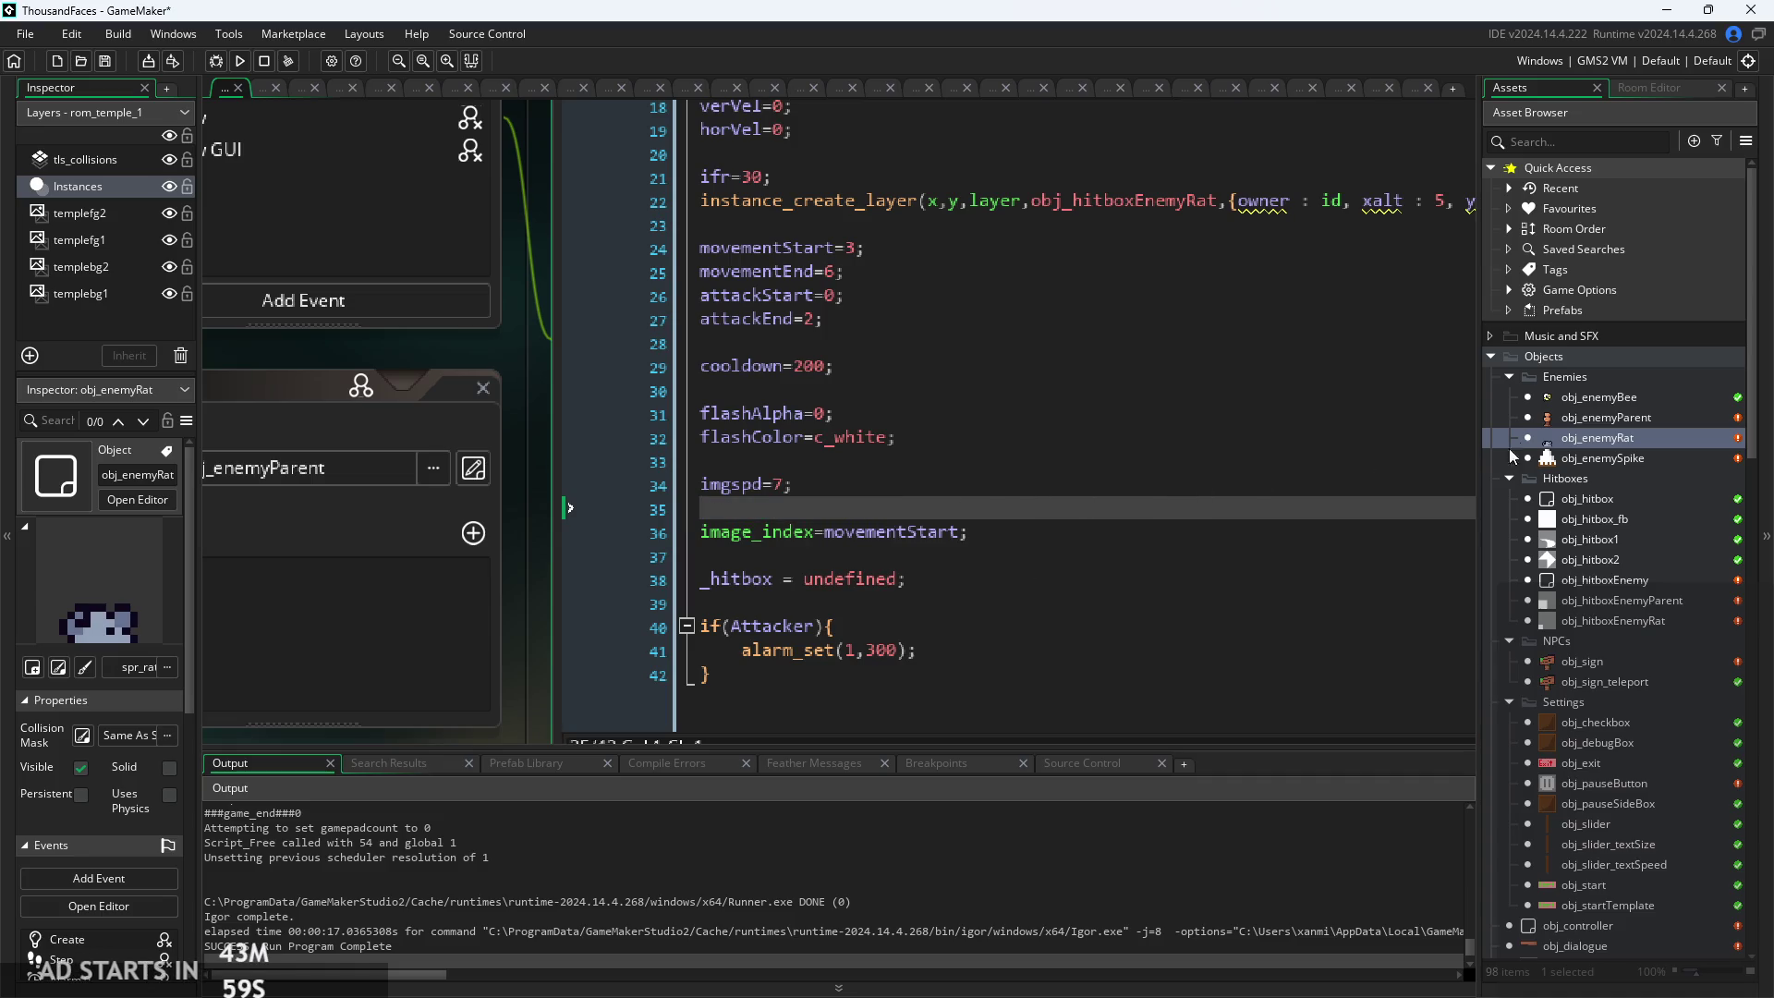
{"action": "key", "text": "BackSpace"}
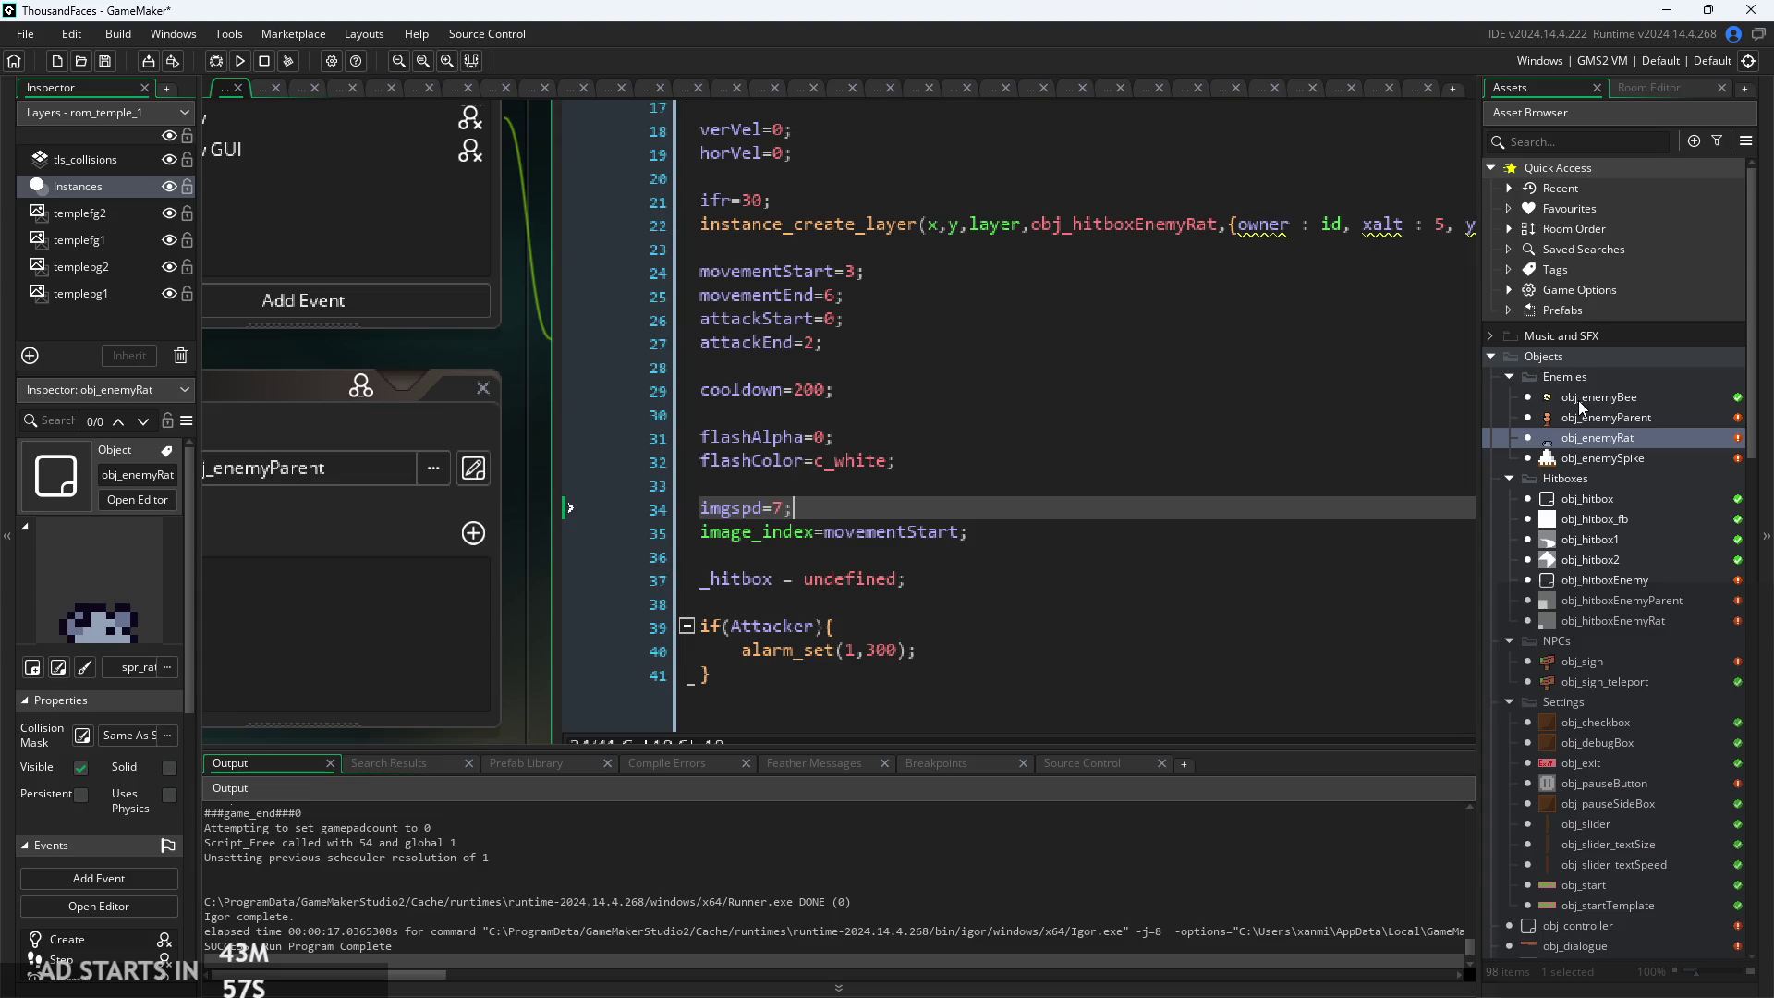
{"action": "double_click", "coordinate": [1578, 401]}
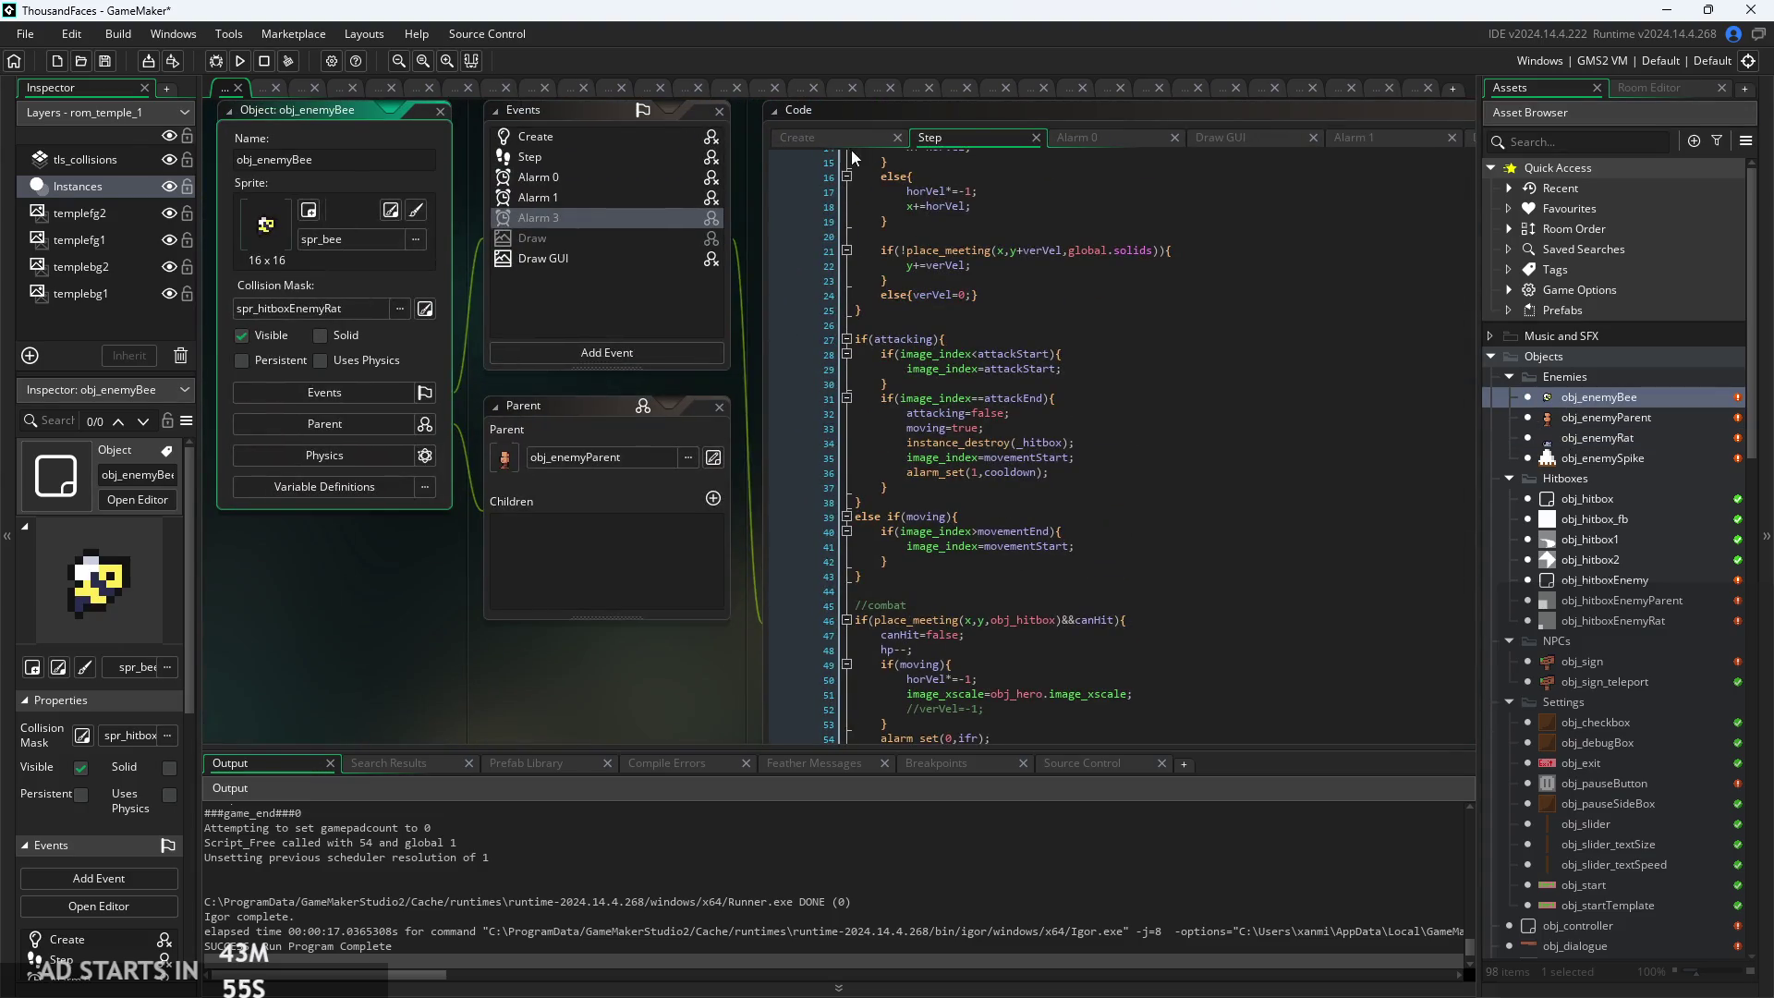
{"action": "left_click", "coordinate": [850, 140]}
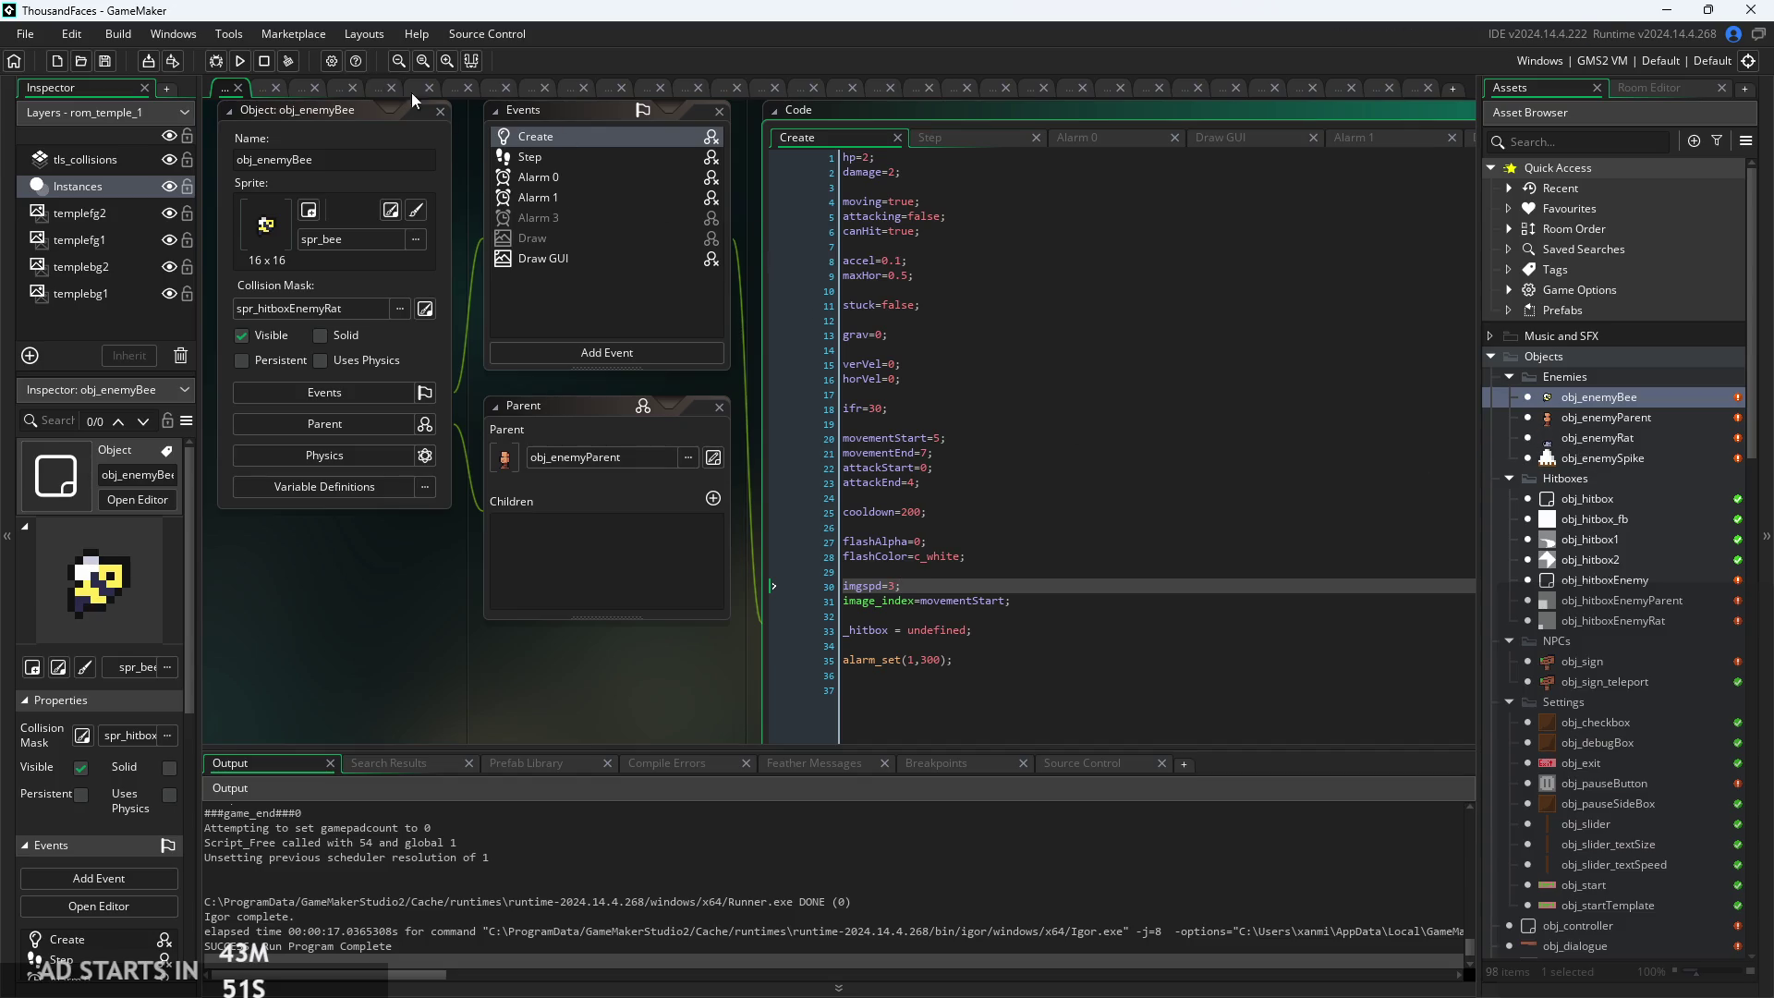
{"action": "left_click", "coordinate": [241, 63]}
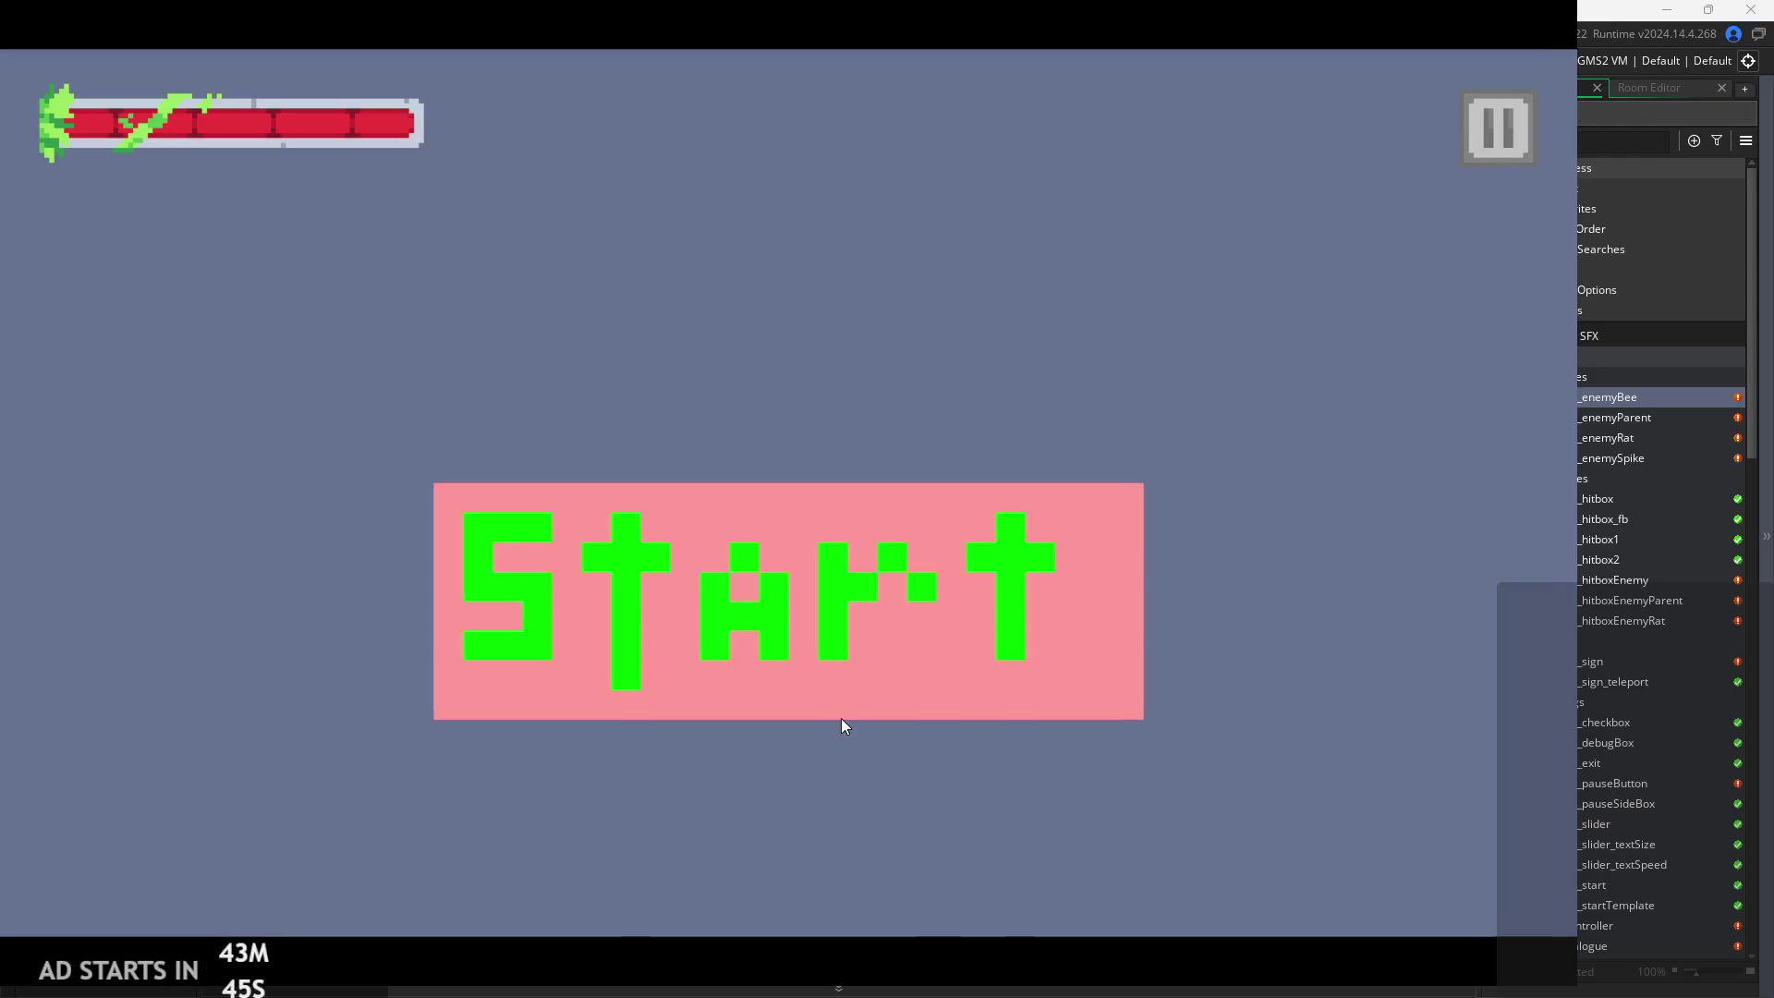
{"action": "left_click", "coordinate": [841, 636]}
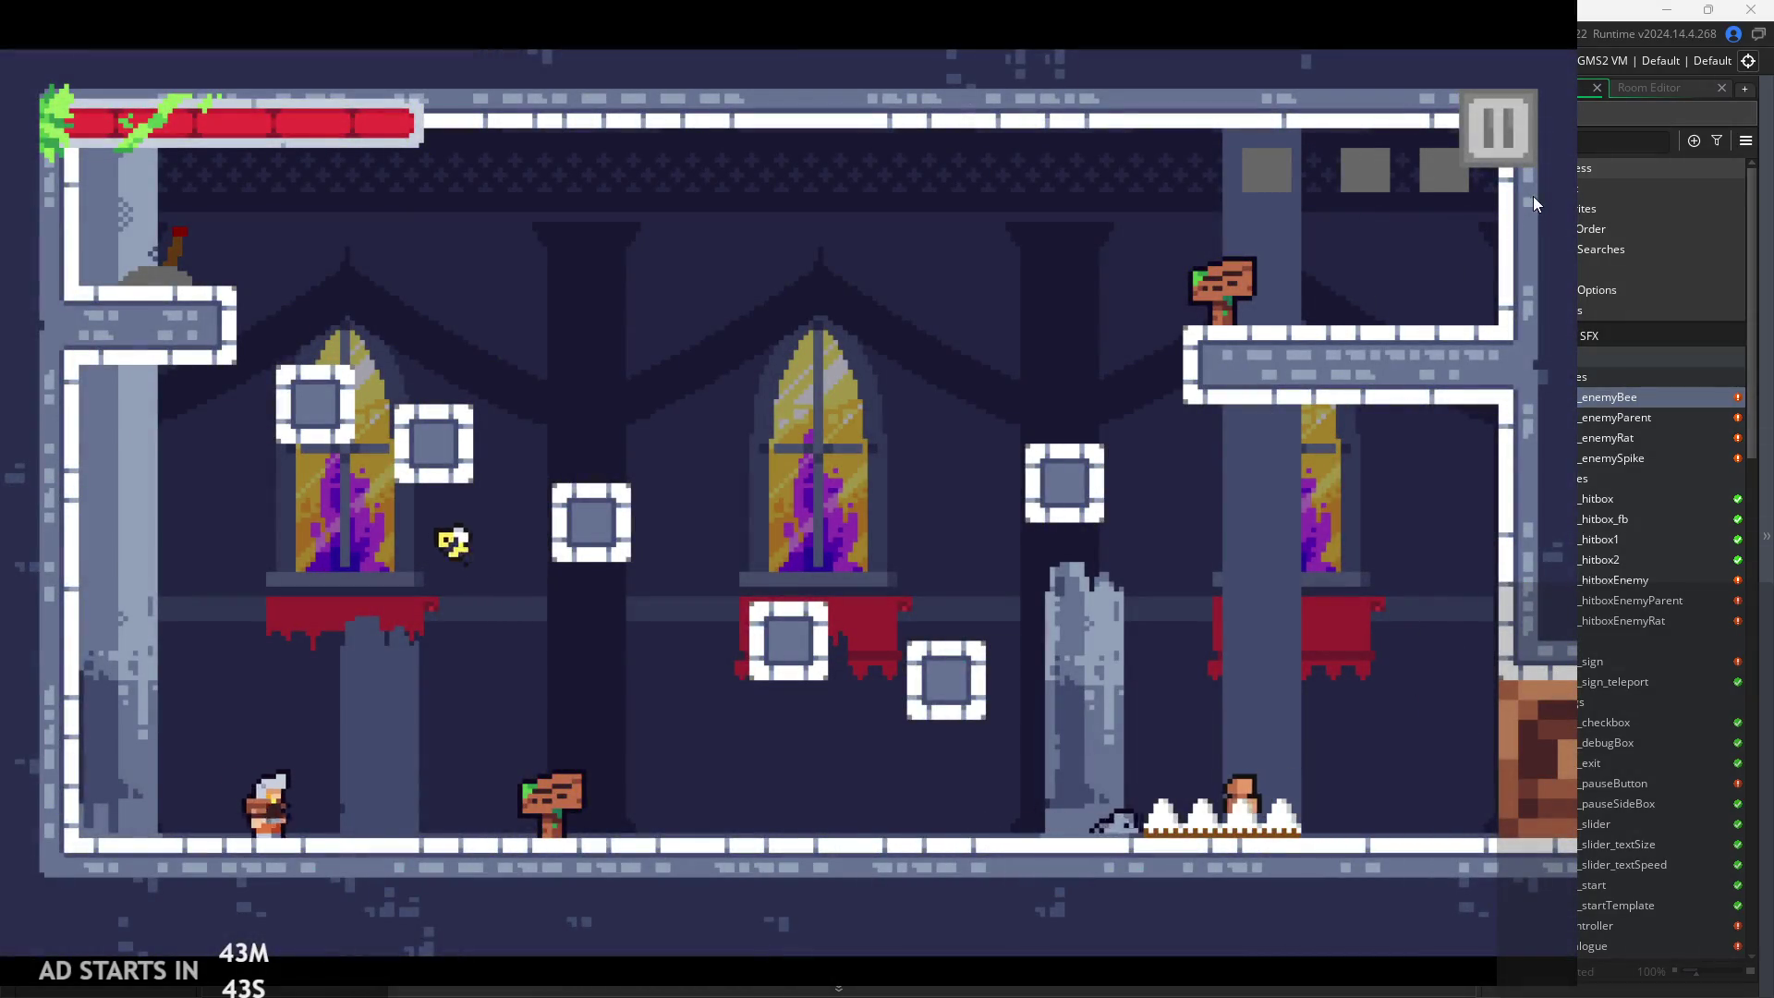
{"action": "key", "text": "Right"}
{"action": "key", "text": "space"}
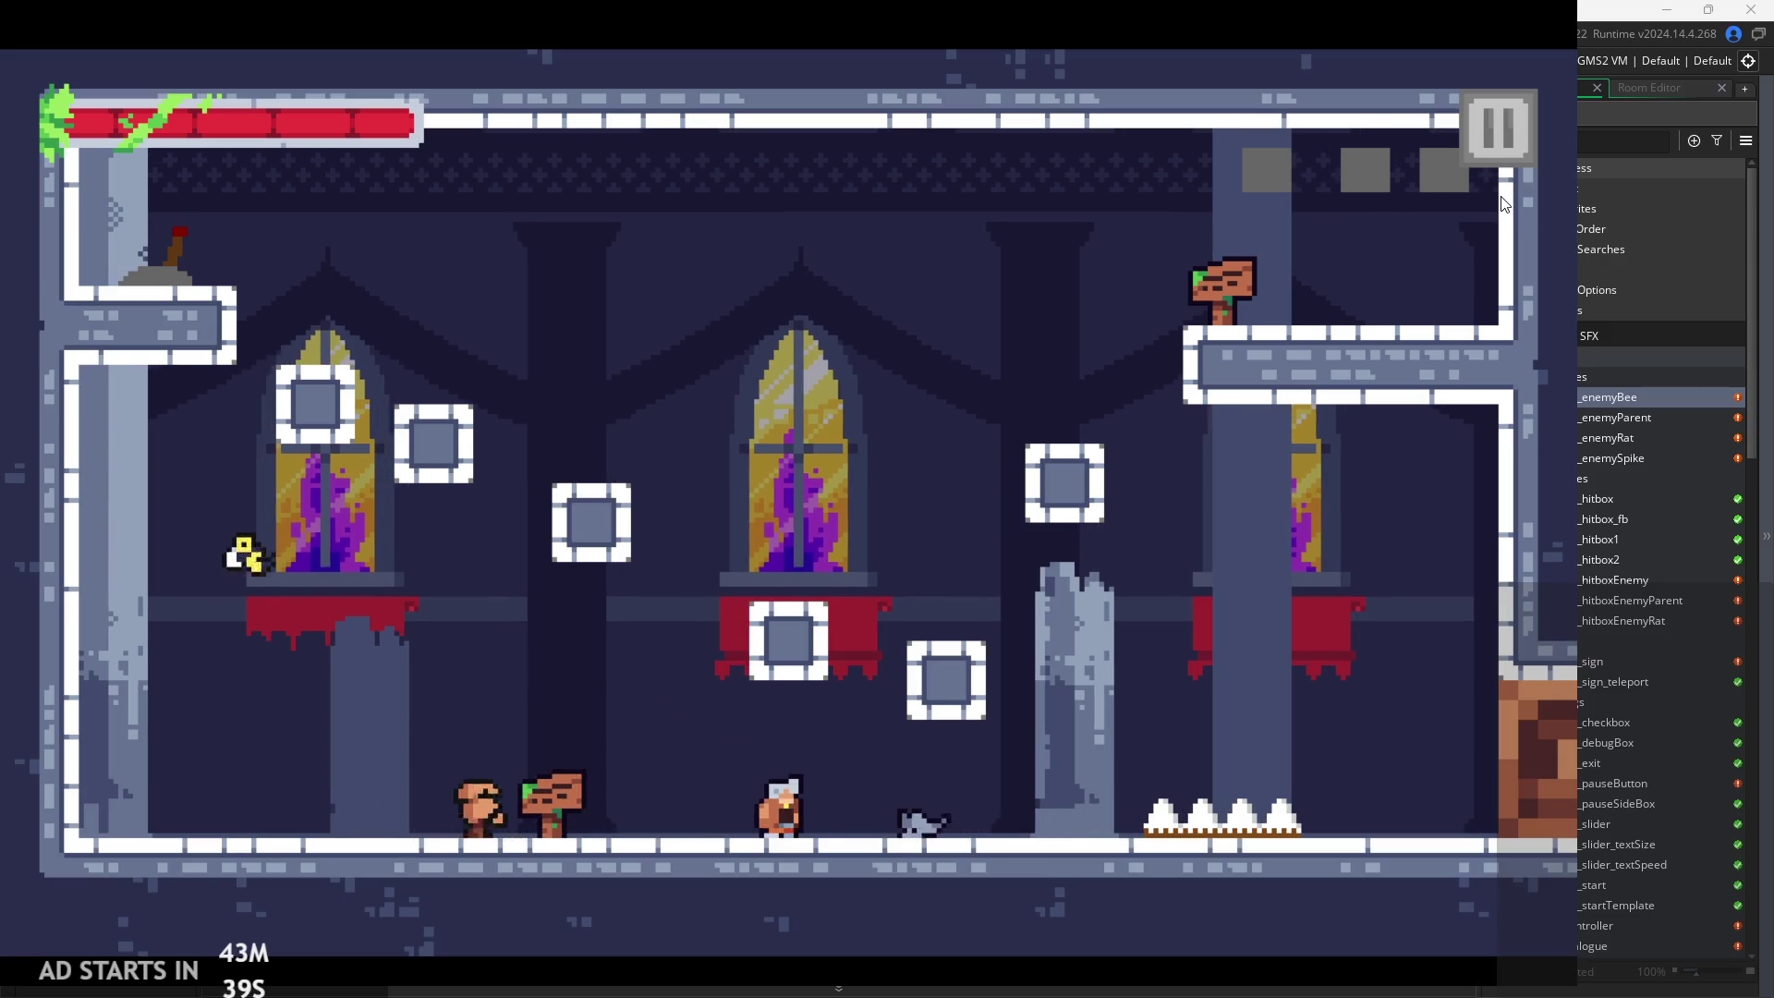
{"action": "left_click", "coordinate": [1519, 107]}
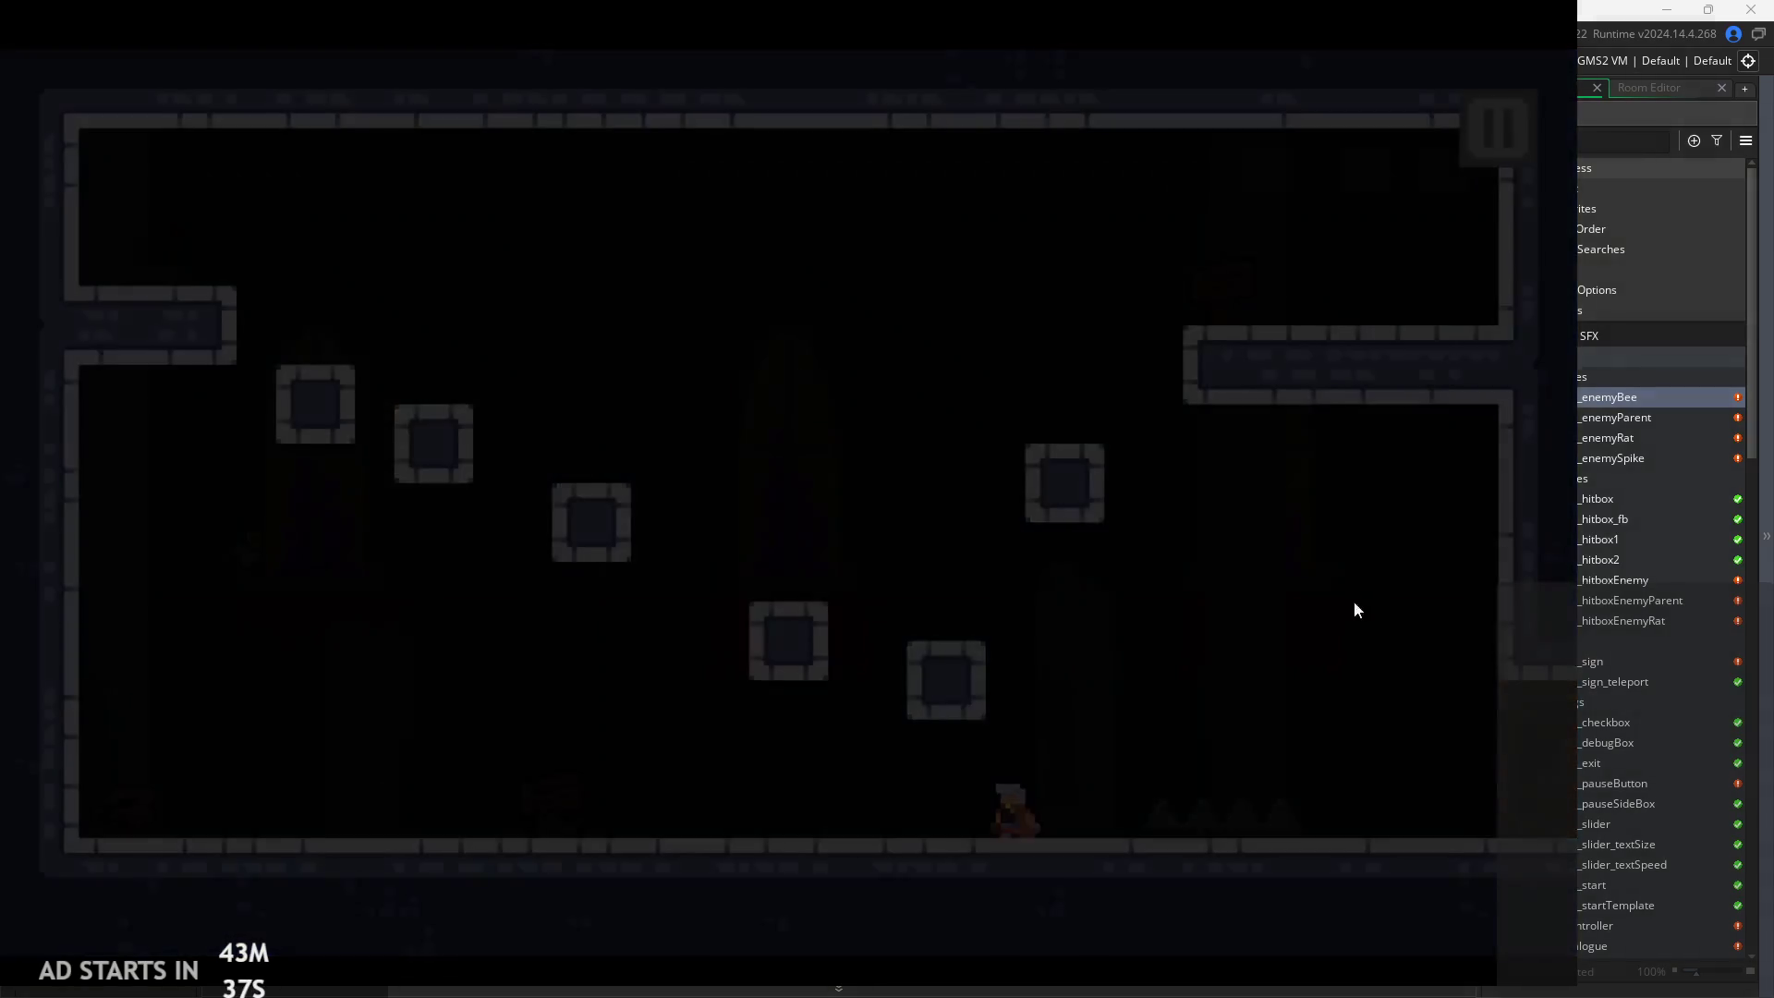
{"action": "left_click", "coordinate": [1284, 802]}
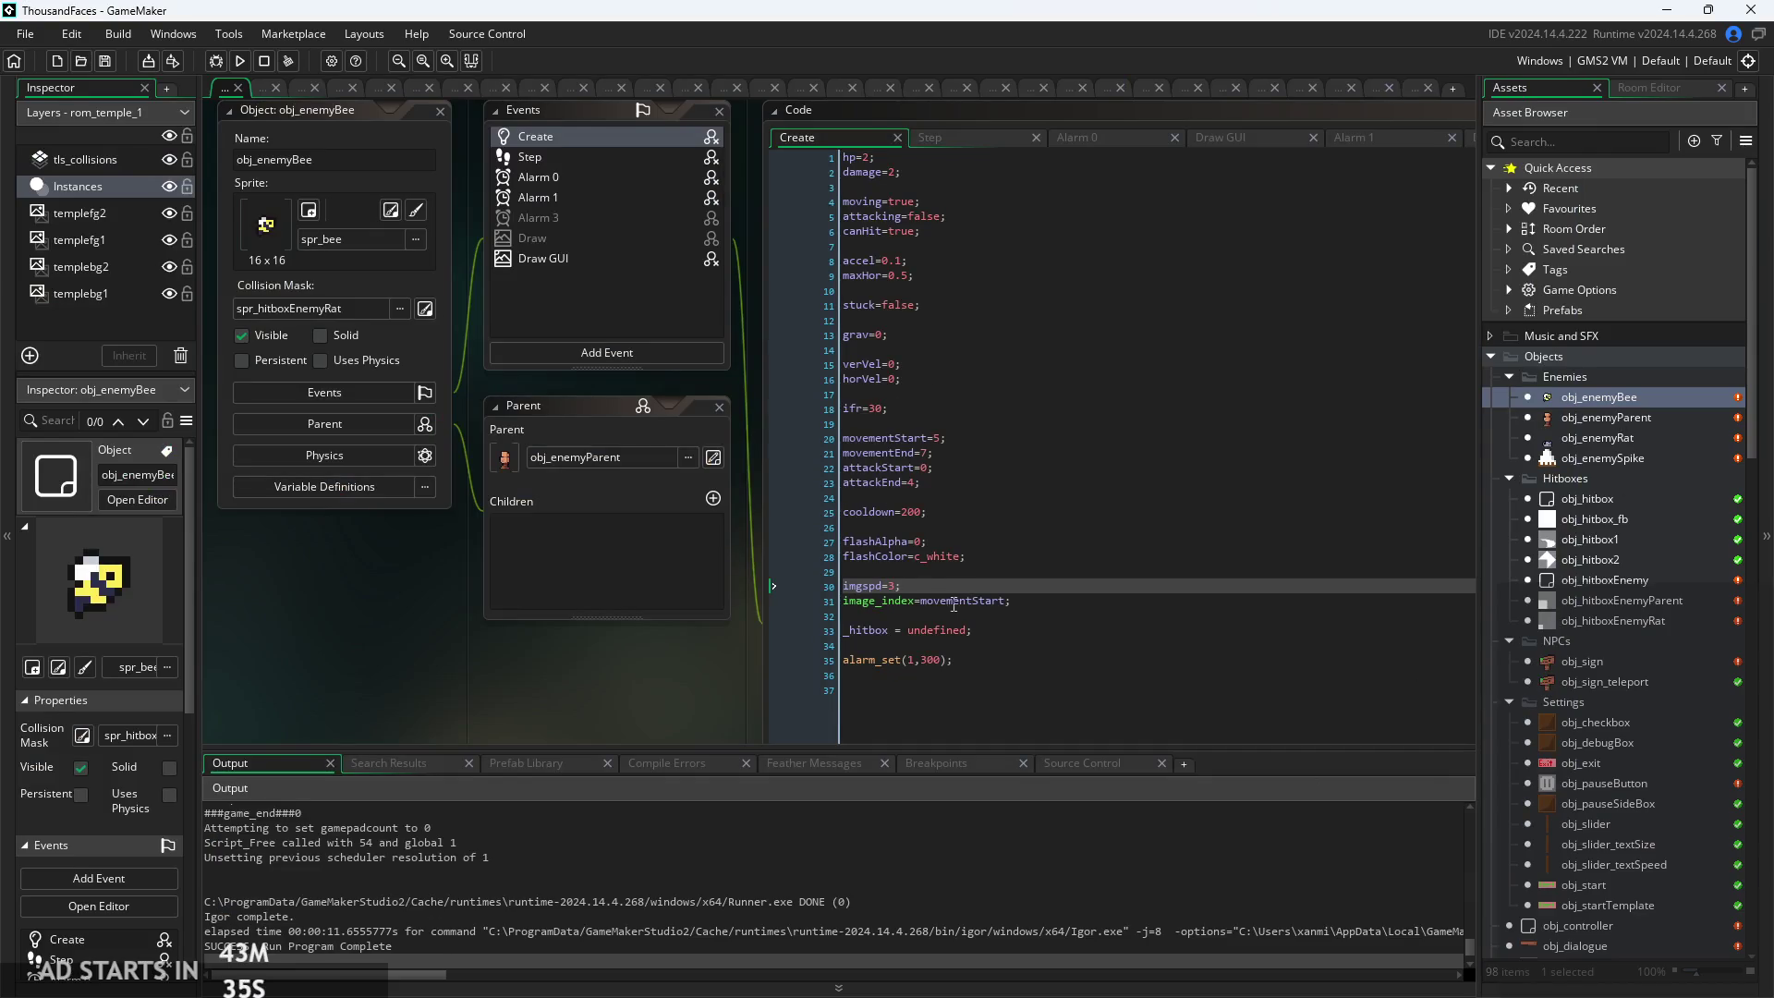
Playtest the game with the bee's imgspd at 10, then pause and quit back to the editor
{"action": "scroll", "coordinate": [901, 582], "scroll_direction": "up", "scroll_amount": 2, "text": "ctrl"}
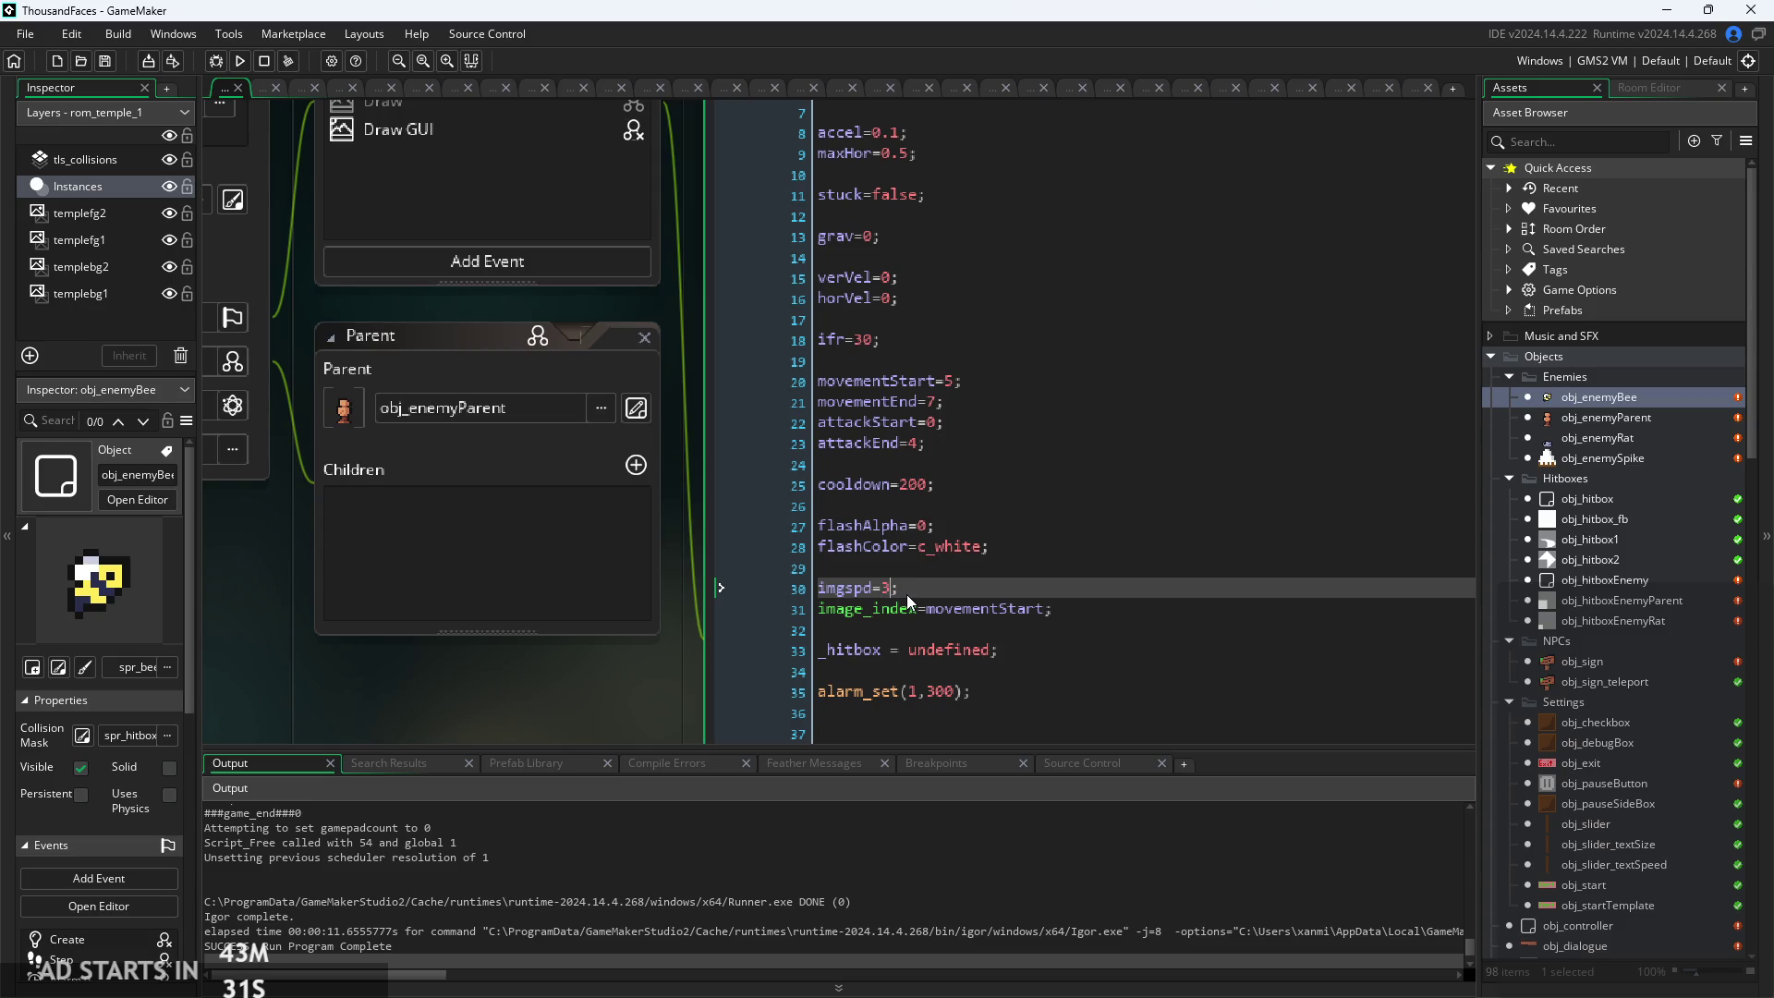
{"action": "type", "text": "10"}
{"action": "left_click", "coordinate": [239, 60]}
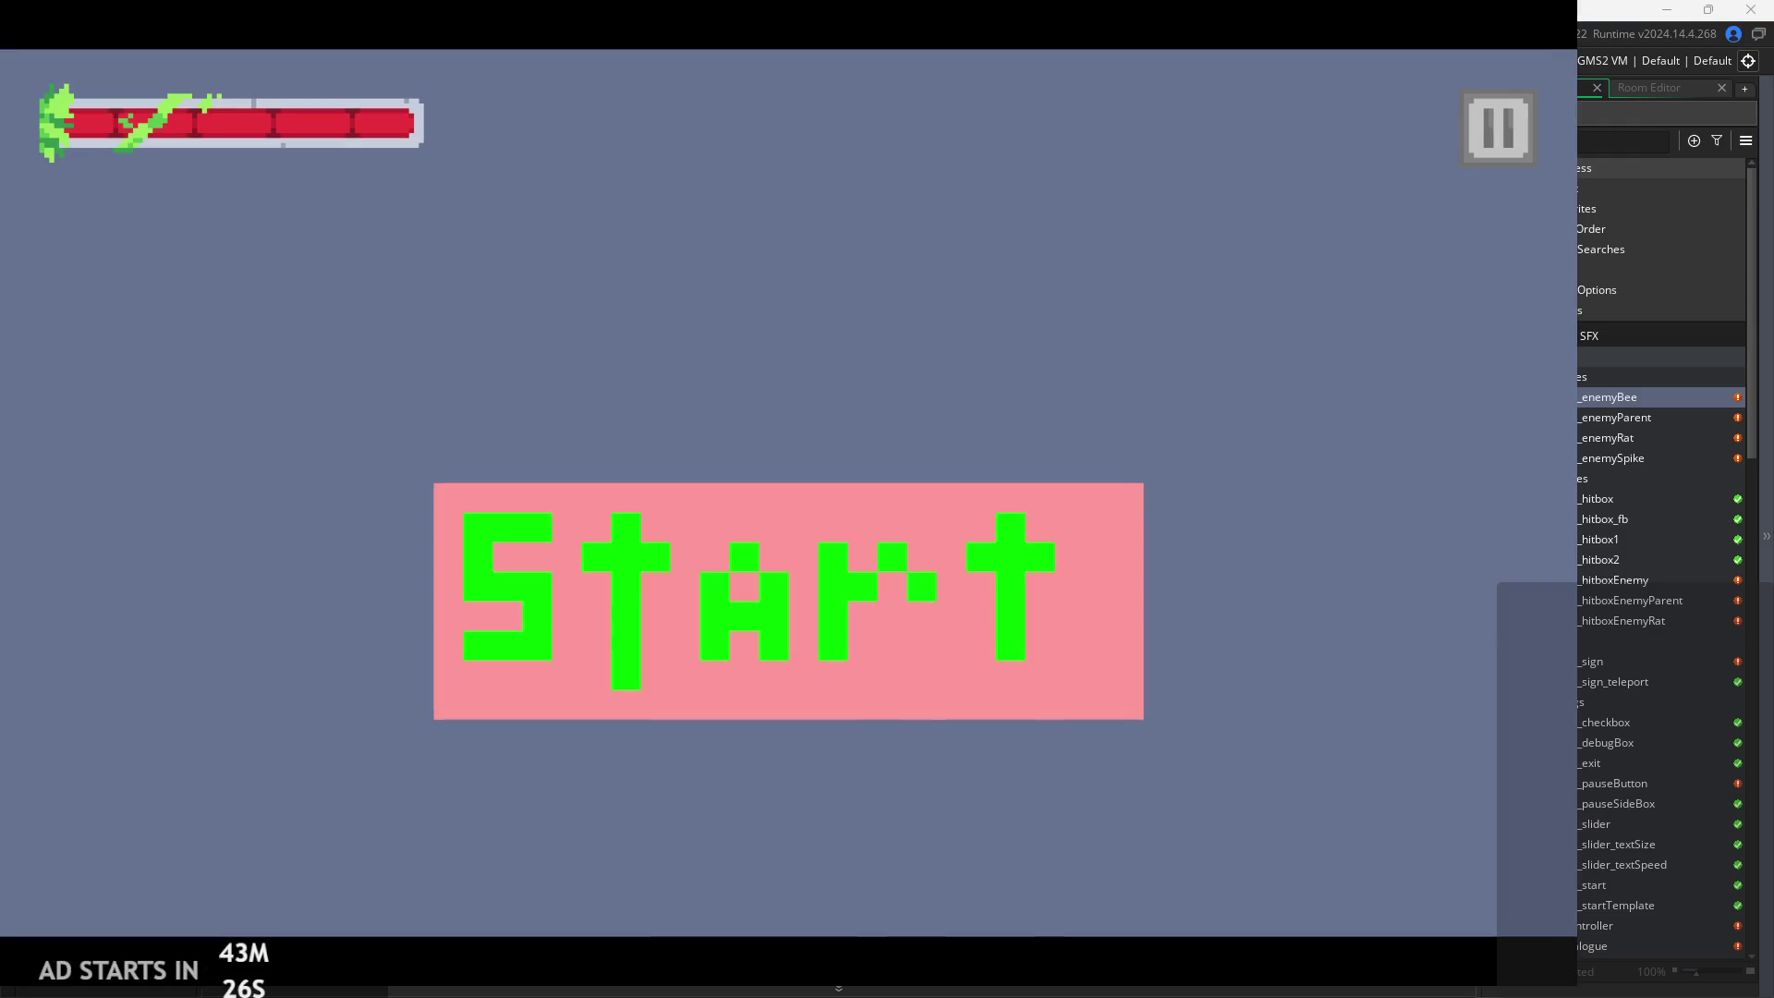
{"action": "left_click", "coordinate": [822, 678]}
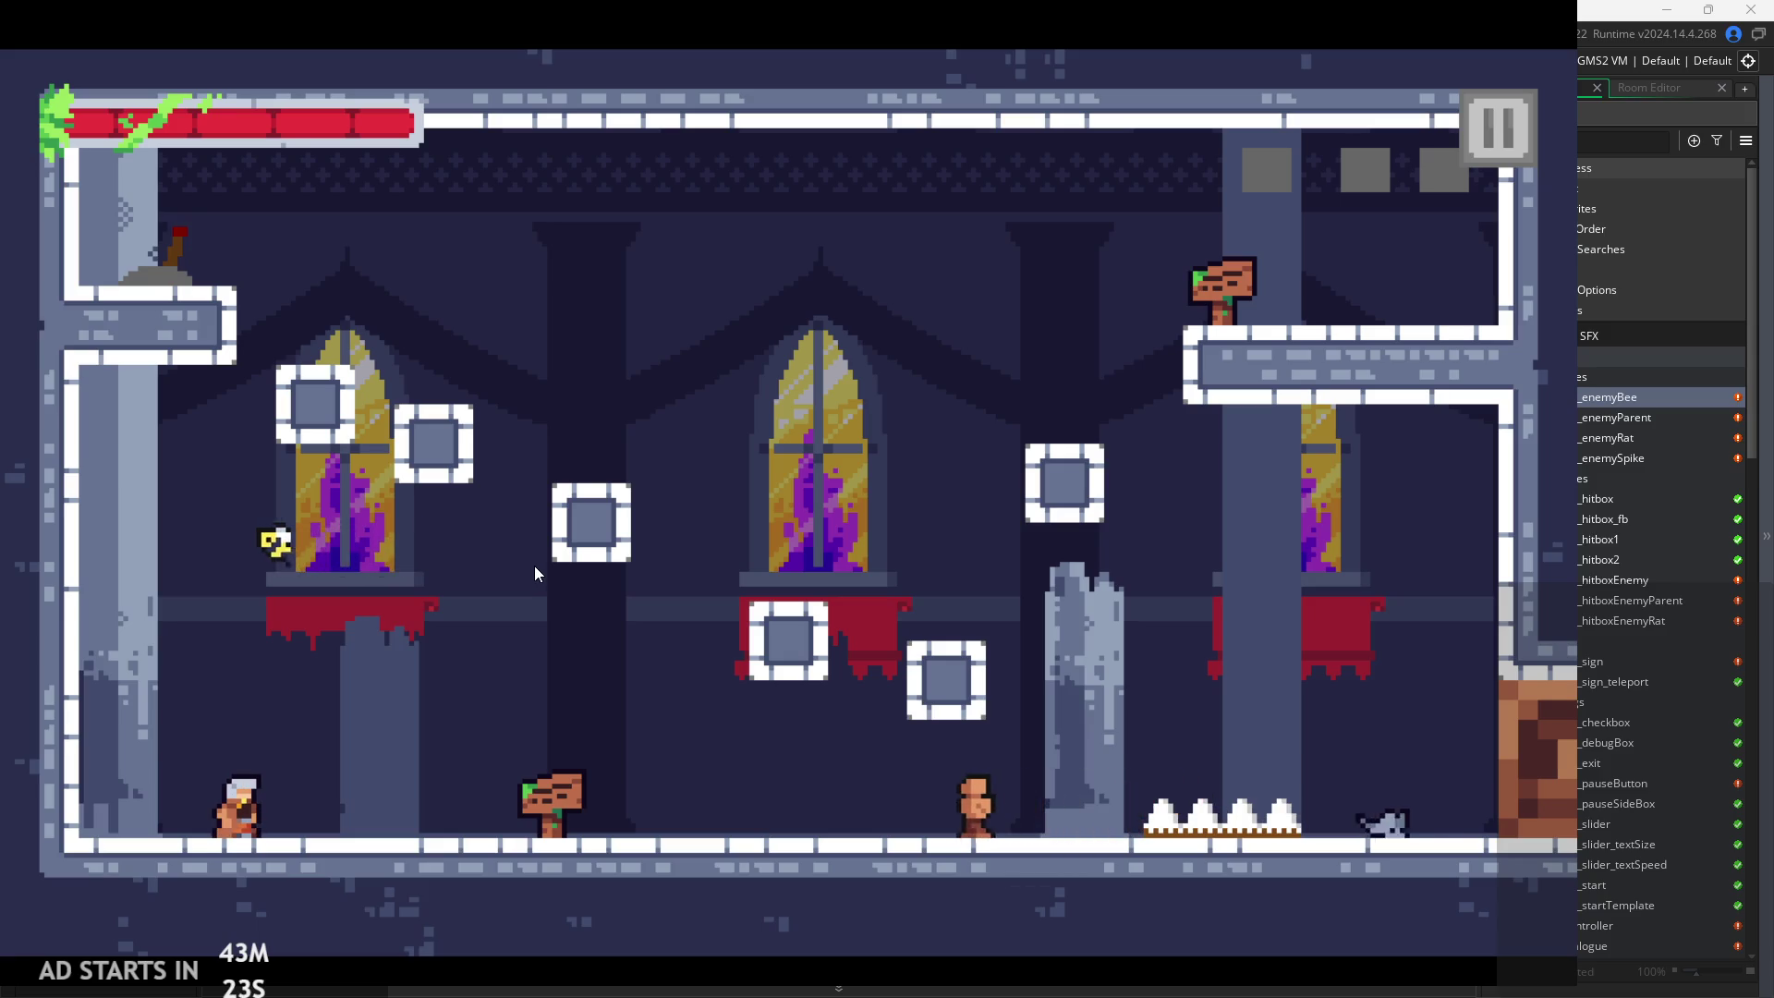
{"action": "left_click", "coordinate": [1489, 148]}
{"action": "key", "text": "Escape"}
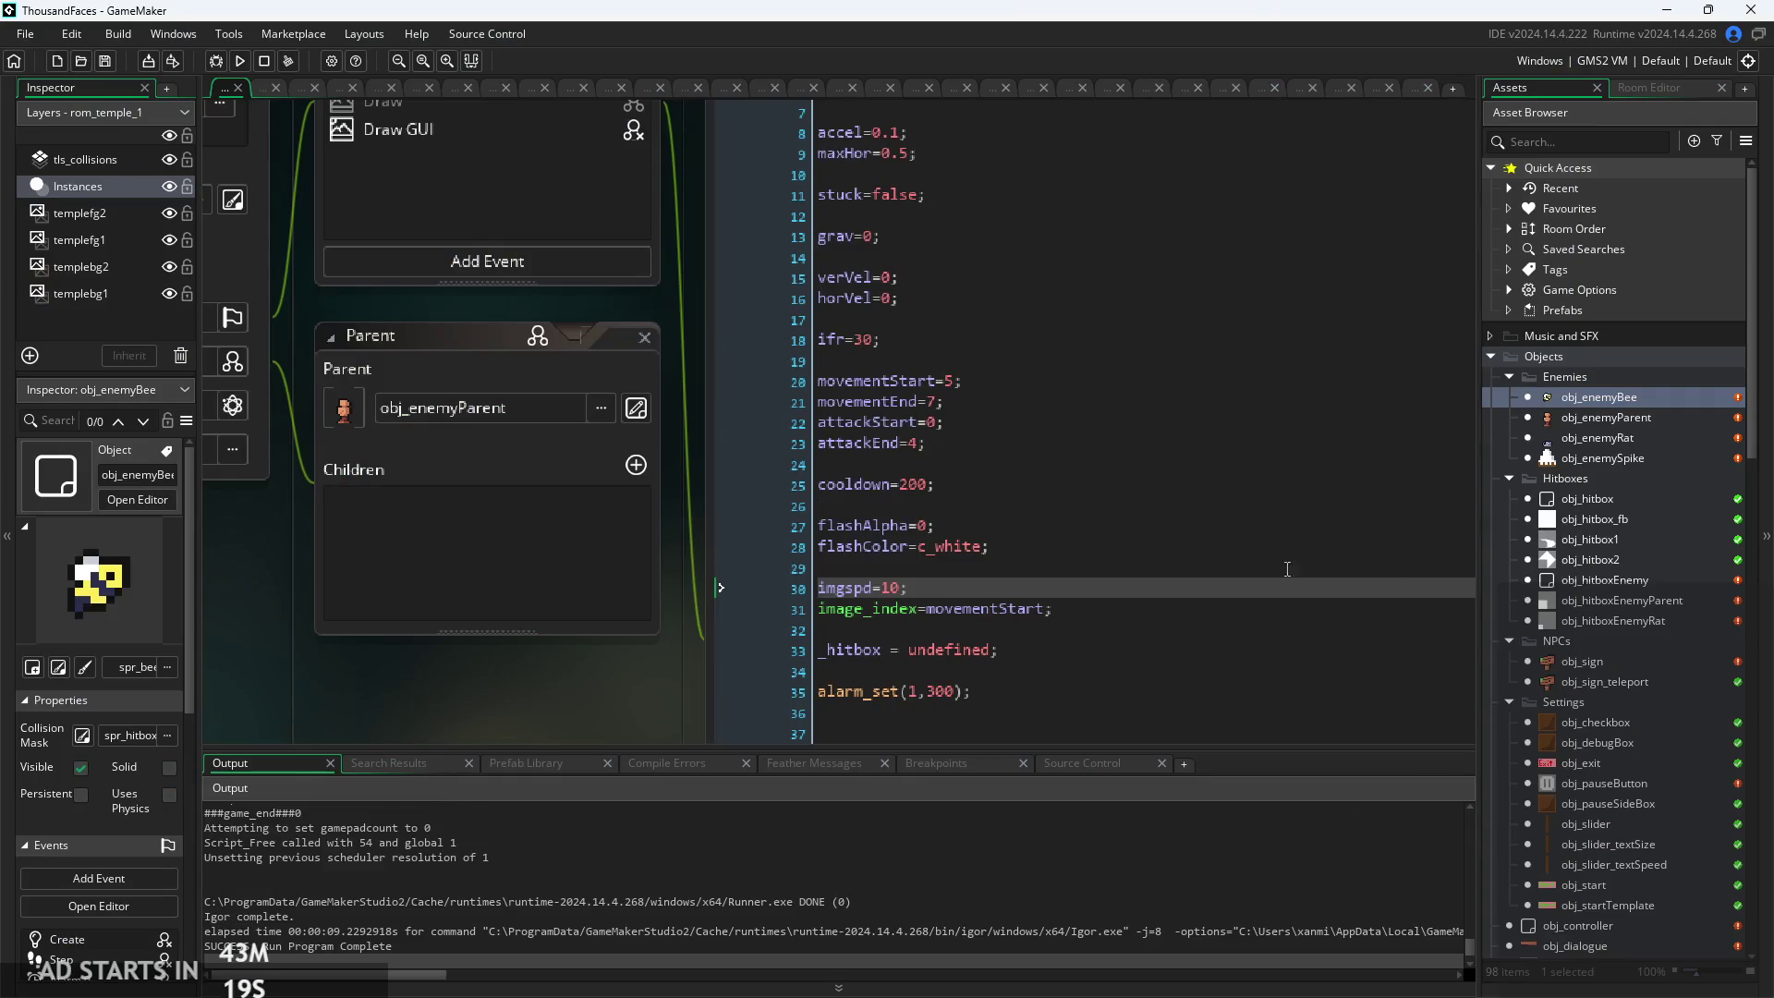
{"action": "left_click_drag", "start_coordinate": [711, 681], "coordinate": [550, 679]}
Open spr_bee and flick through frames 6–8 to preview the bee's animation
{"action": "scroll", "coordinate": [1635, 645], "scroll_direction": "down", "scroll_amount": 15}
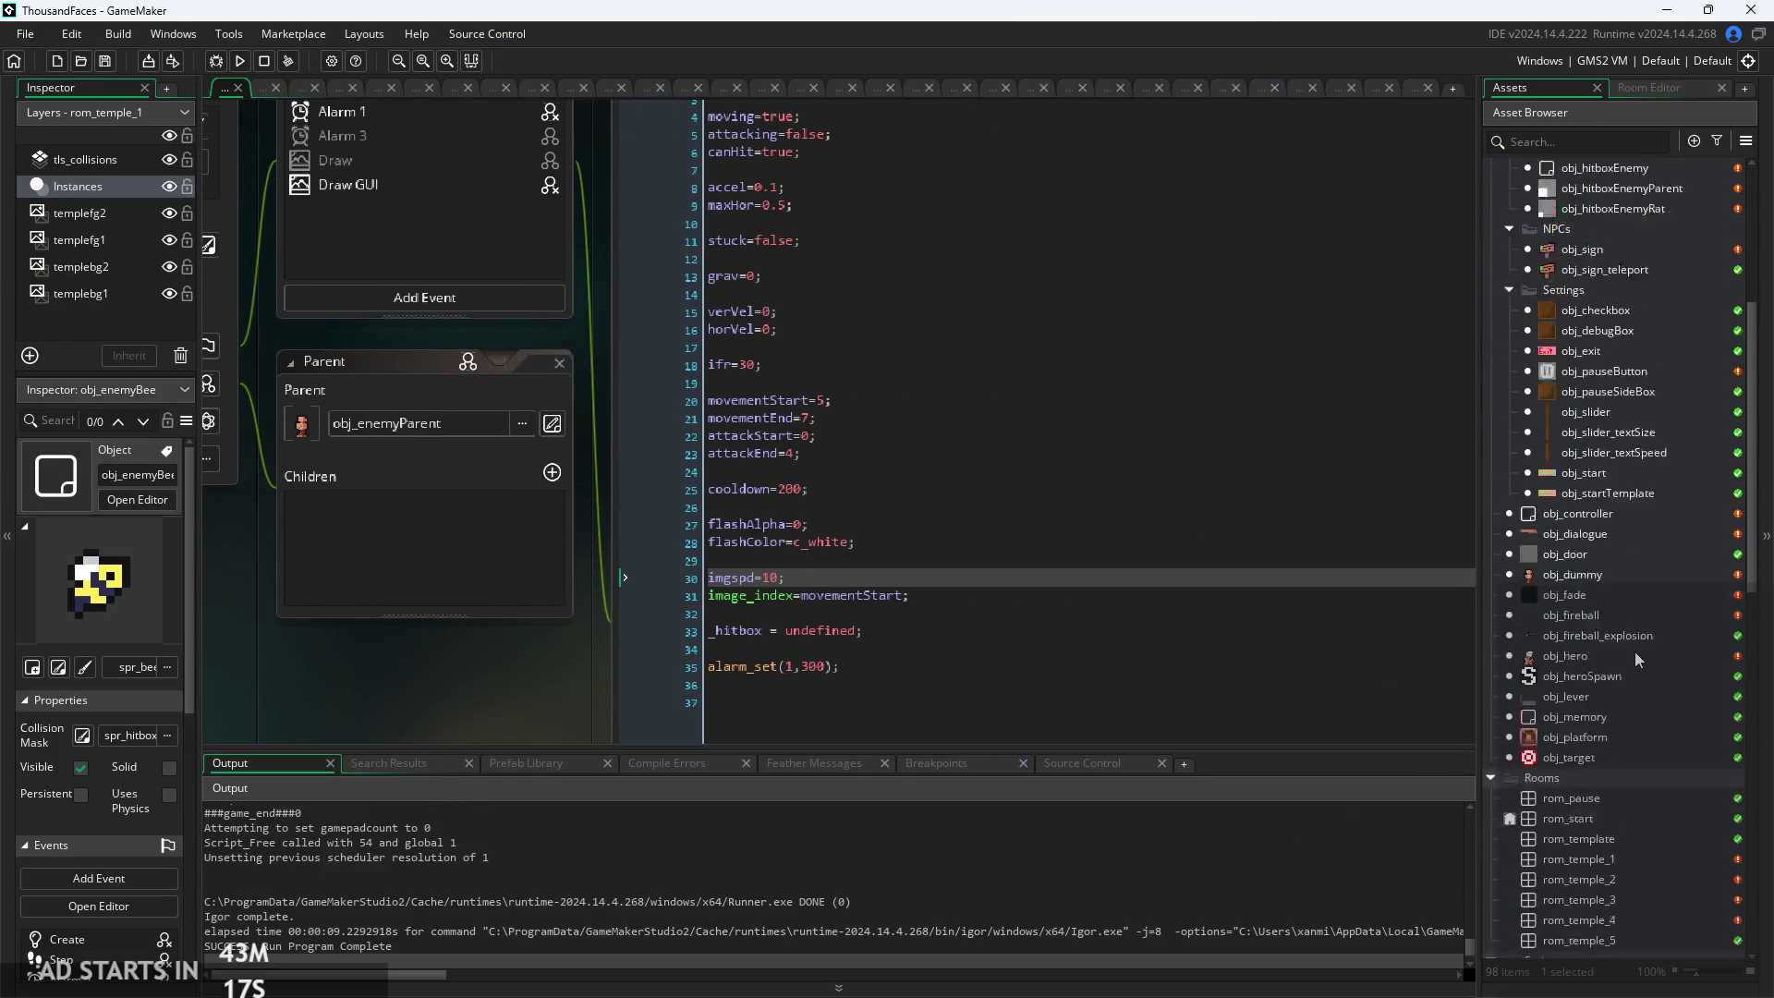
{"action": "scroll", "coordinate": [1606, 457], "scroll_direction": "up", "scroll_amount": 3}
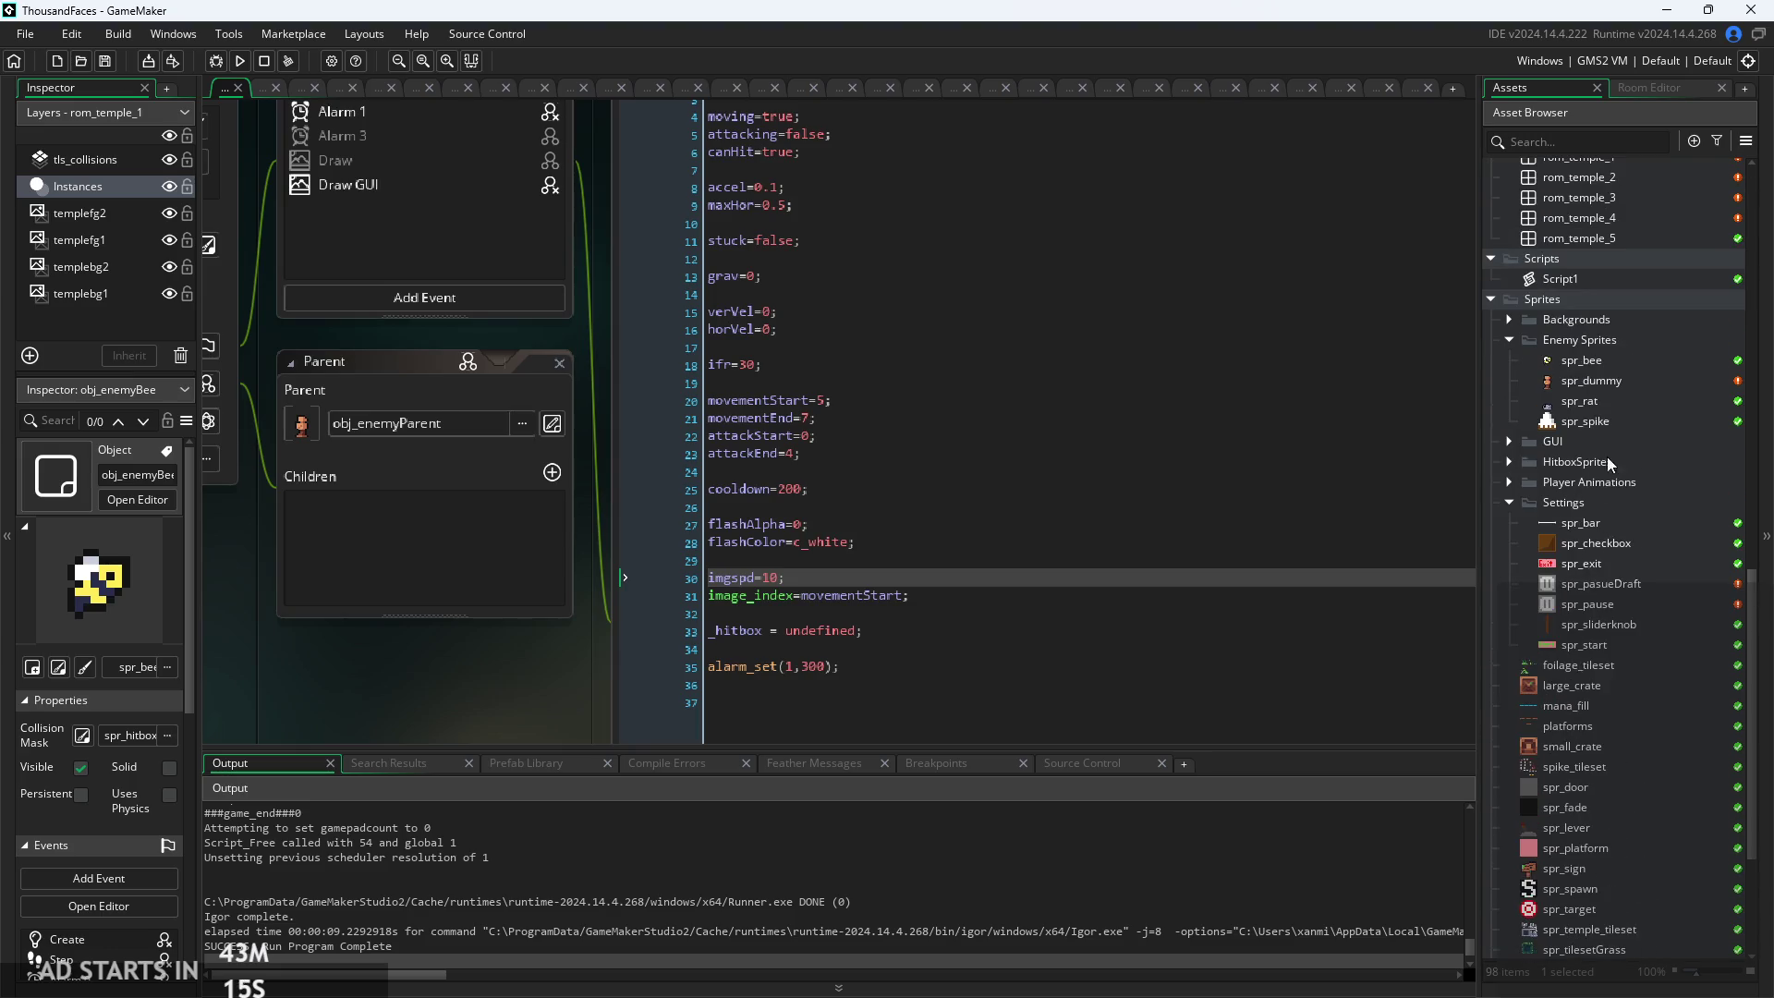
{"action": "double_click", "coordinate": [1602, 360]}
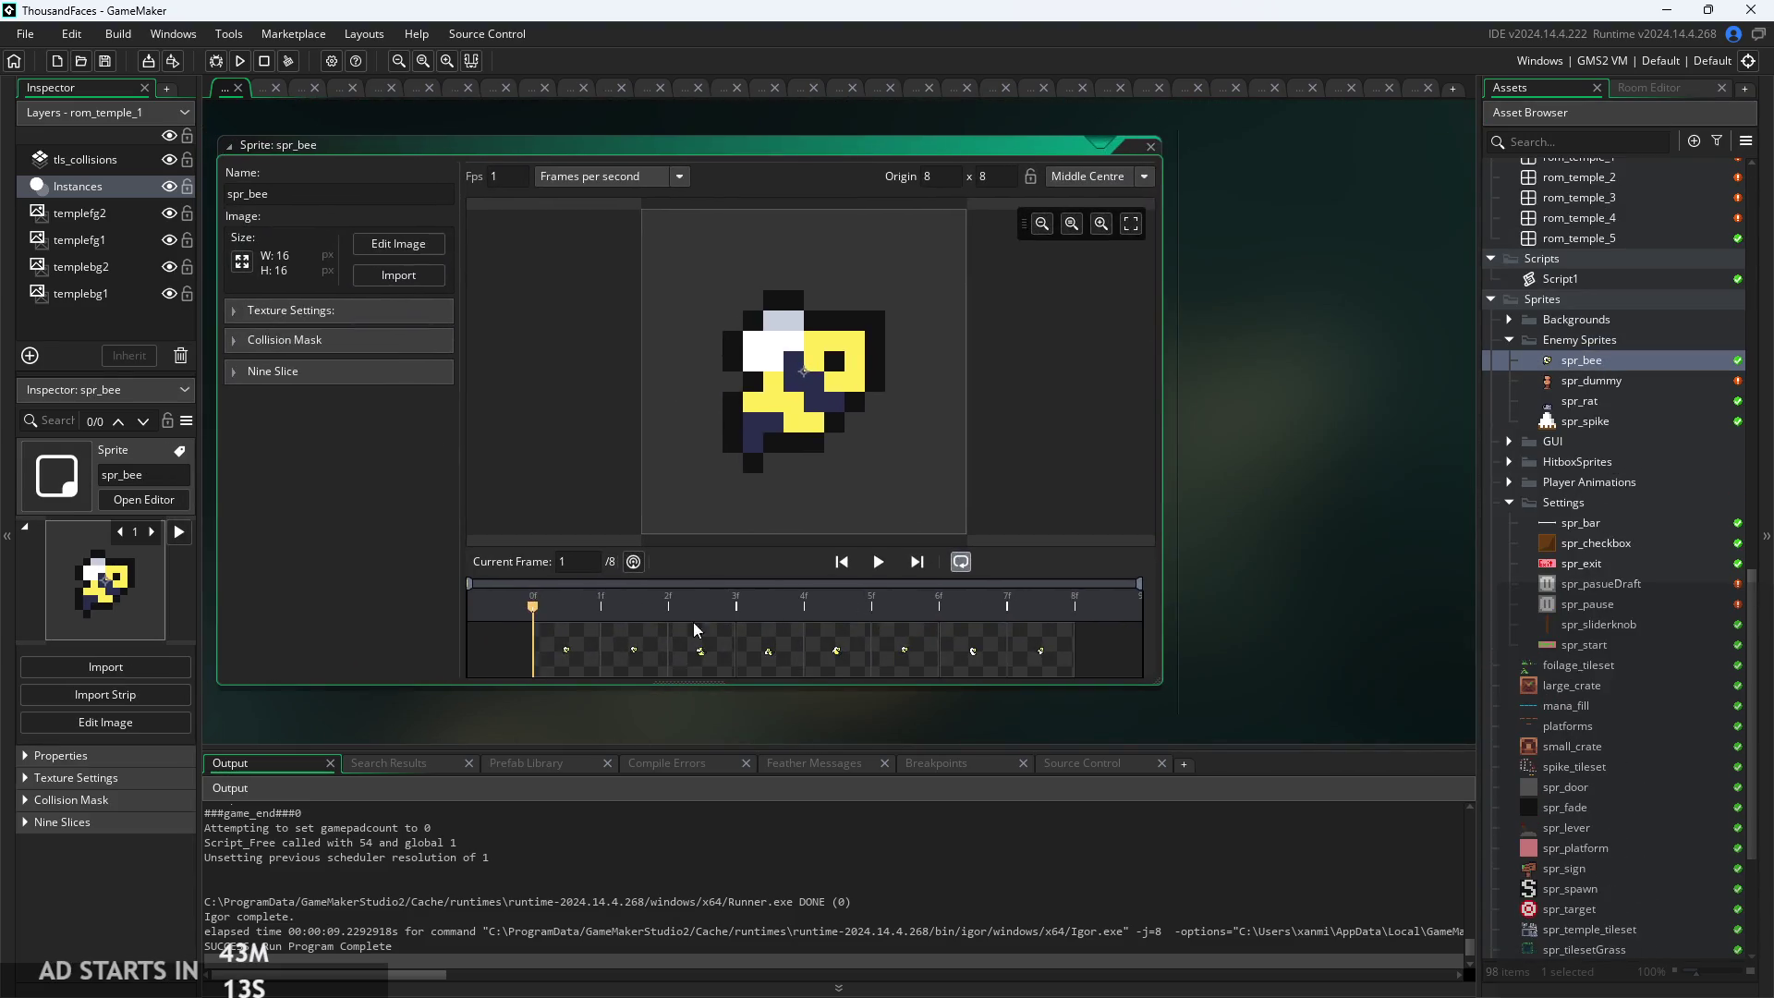
{"action": "left_click", "coordinate": [883, 651]}
{"action": "left_click", "coordinate": [948, 655]}
{"action": "left_click", "coordinate": [1038, 662]}
{"action": "left_click", "coordinate": [953, 664]}
{"action": "left_click", "coordinate": [1038, 662]}
{"action": "left_click", "coordinate": [968, 662]}
{"action": "left_click", "coordinate": [898, 661]}
{"action": "left_click", "coordinate": [973, 661]}
{"action": "left_click", "coordinate": [1038, 658]}
{"action": "left_click", "coordinate": [973, 655]}
{"action": "left_click", "coordinate": [1038, 655]}
{"action": "left_click", "coordinate": [983, 654]}
{"action": "left_click", "coordinate": [1038, 655]}
{"action": "left_click", "coordinate": [933, 652]}
{"action": "left_click", "coordinate": [974, 650]}
{"action": "left_click", "coordinate": [1039, 649]}
{"action": "left_click", "coordinate": [916, 648]}
{"action": "left_click", "coordinate": [974, 651]}
{"action": "left_click", "coordinate": [1042, 652]}
In the image editor, compare frame 7 with its neighbouring bee frames
{"action": "left_click", "coordinate": [423, 240]}
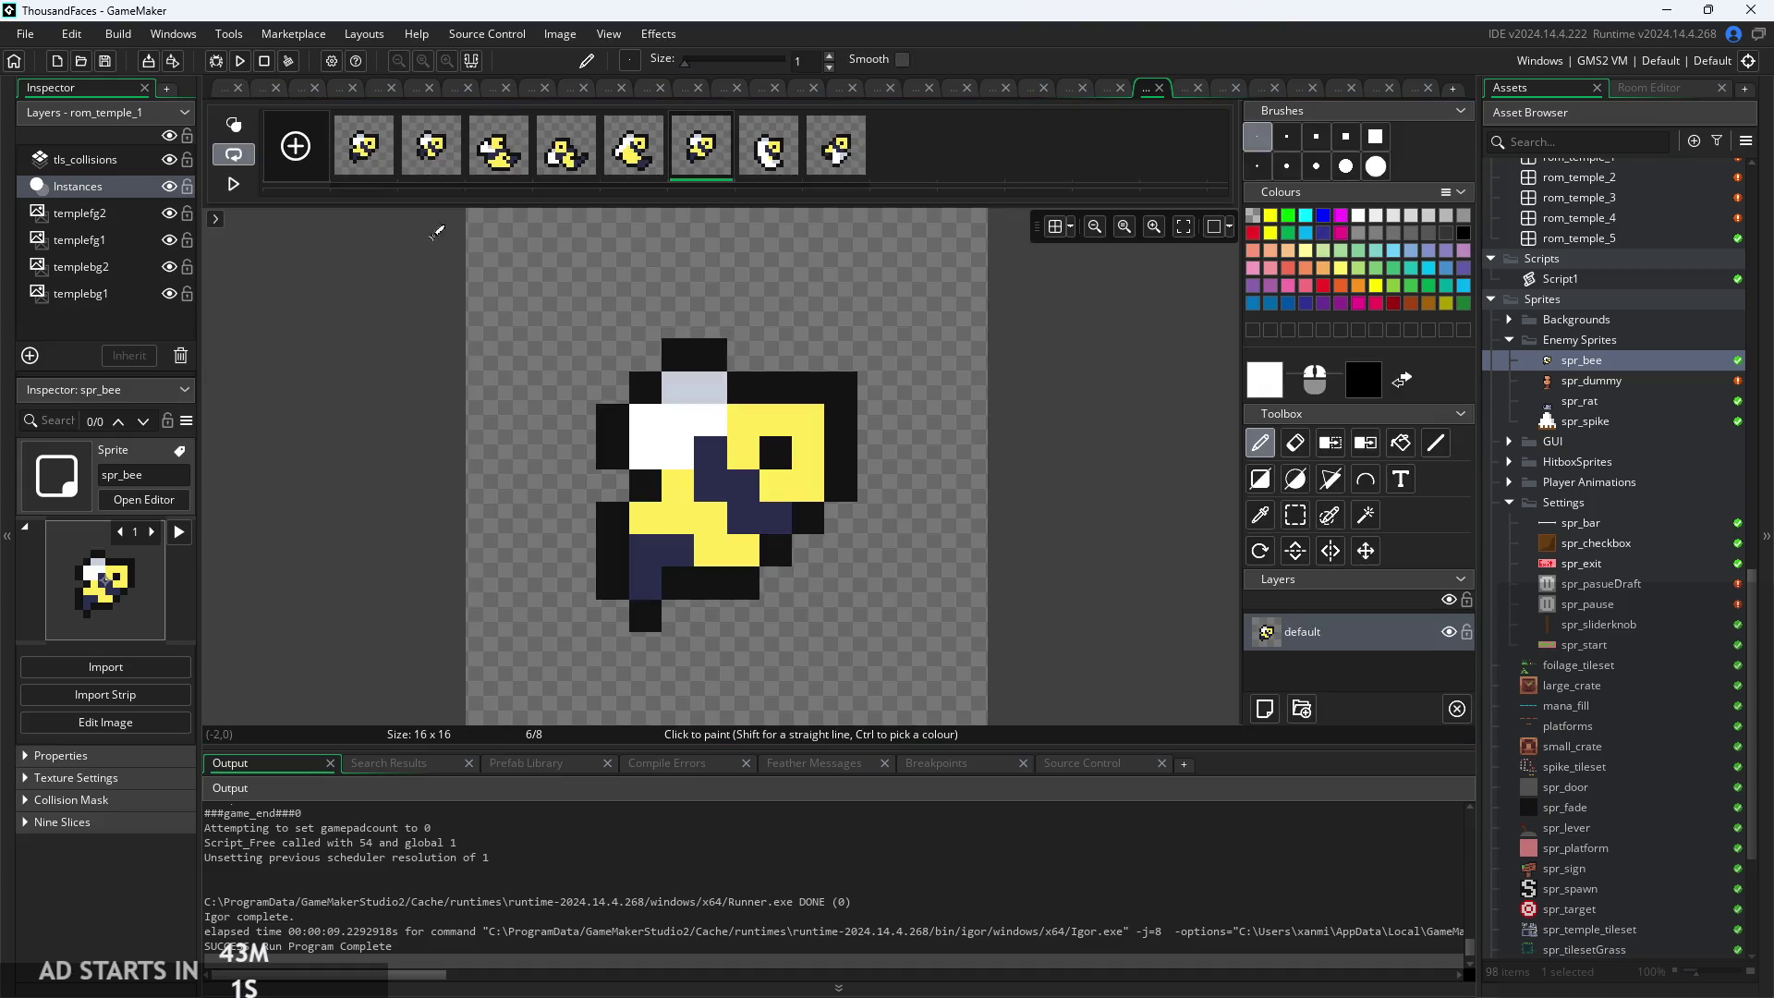
{"action": "left_click", "coordinate": [774, 166]}
{"action": "left_click", "coordinate": [828, 159]}
{"action": "left_click", "coordinate": [774, 162]}
{"action": "left_click", "coordinate": [704, 164]}
{"action": "left_click", "coordinate": [792, 165]}
{"action": "left_click", "coordinate": [828, 159]}
{"action": "left_click", "coordinate": [747, 170]}
{"action": "left_click", "coordinate": [724, 162]}
{"action": "left_click", "coordinate": [758, 163]}
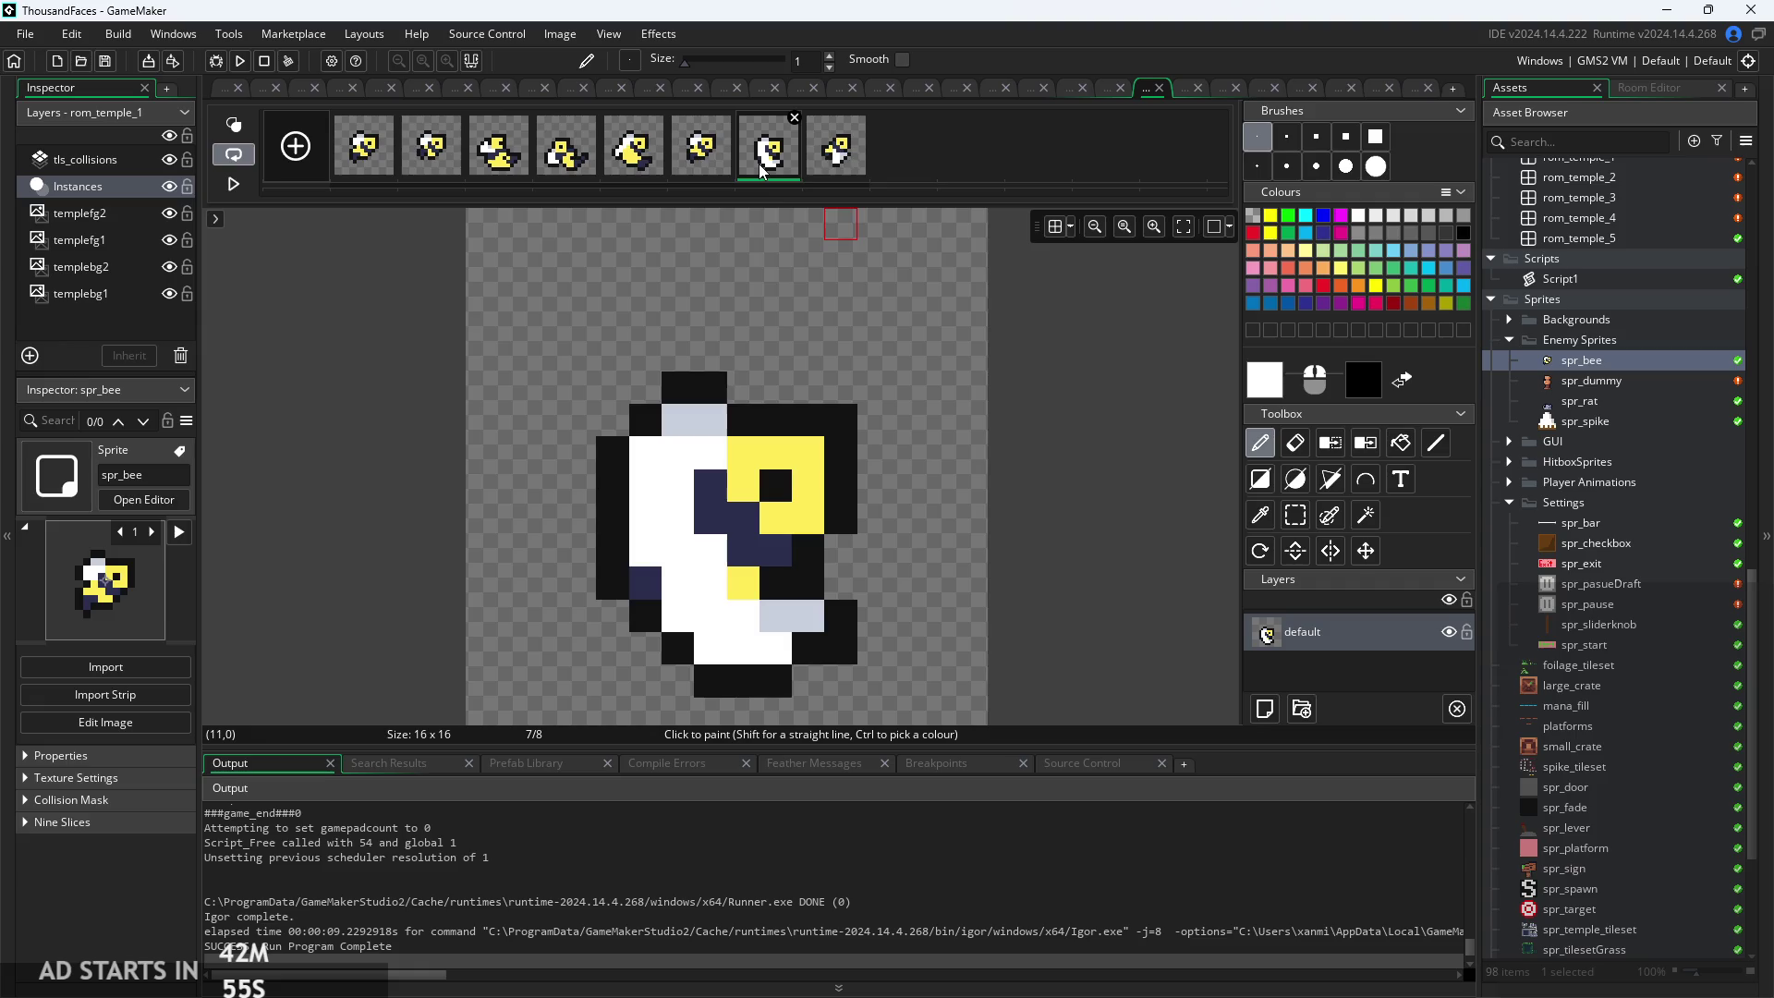
Duplicate frame 7 as a ninth frame at the end of the animation and close the image editor
{"action": "right_click", "coordinate": [758, 163]}
{"action": "right_click", "coordinate": [913, 142]}
{"action": "left_click", "coordinate": [951, 227]}
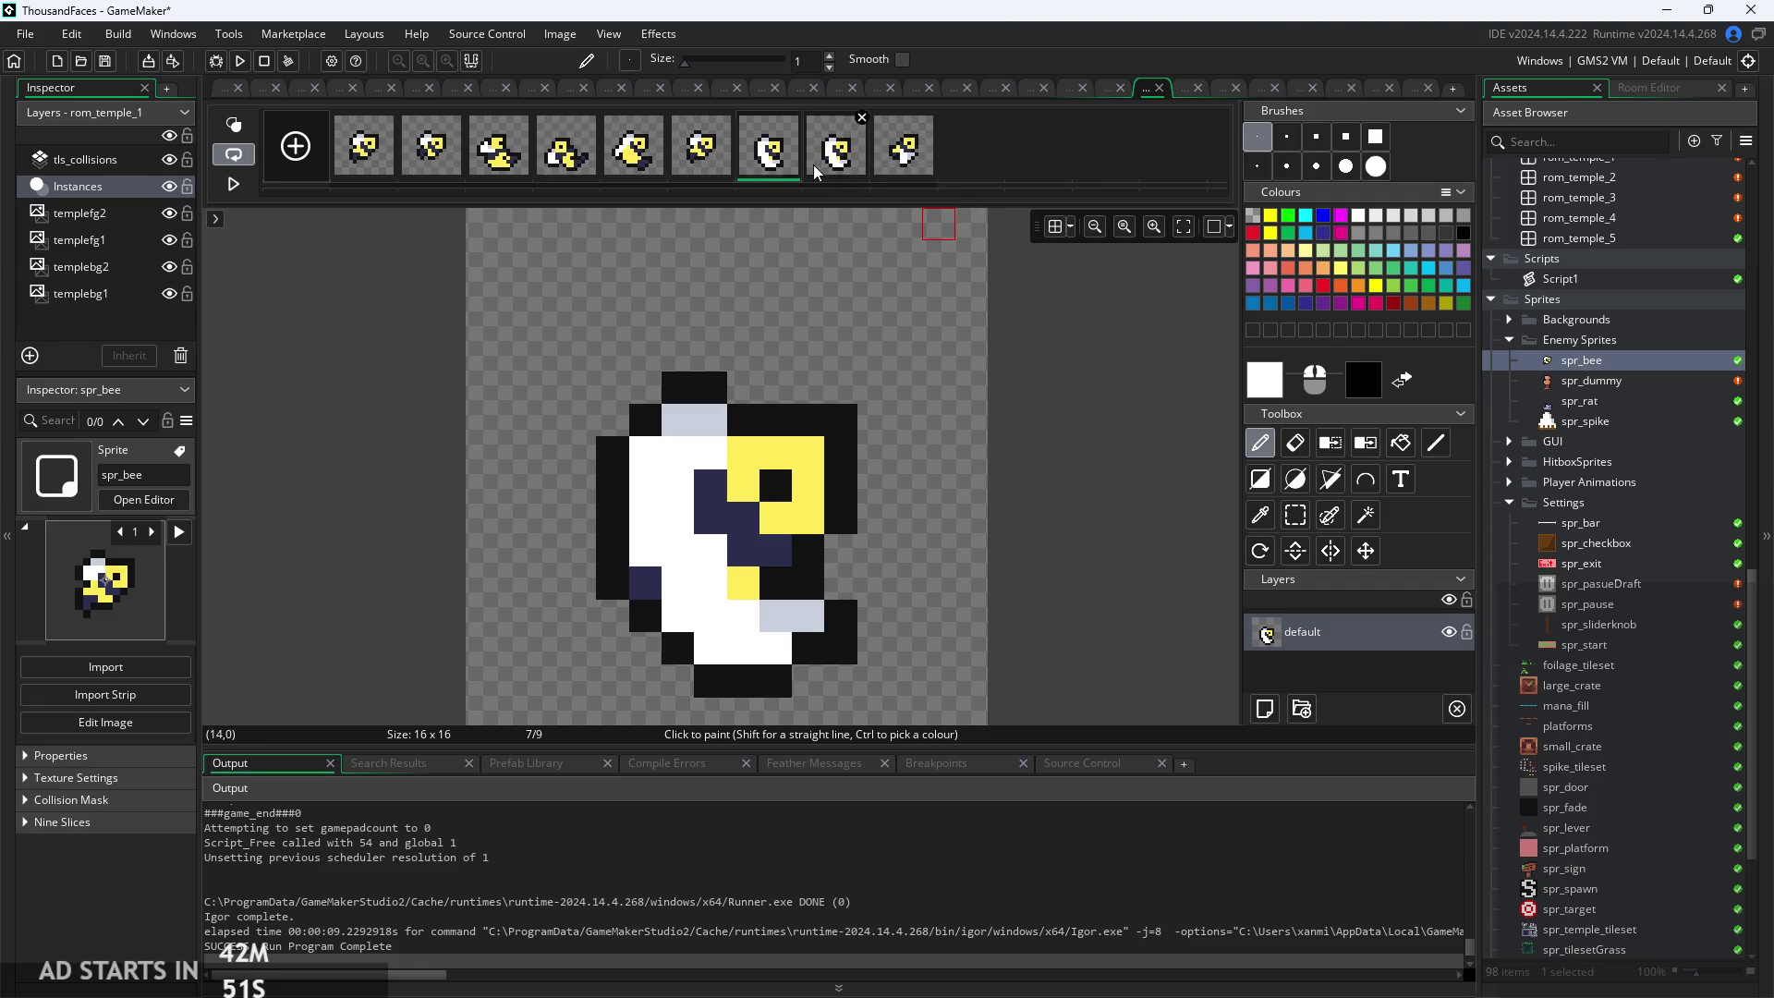
{"action": "left_click_drag", "start_coordinate": [953, 150], "coordinate": [953, 150]}
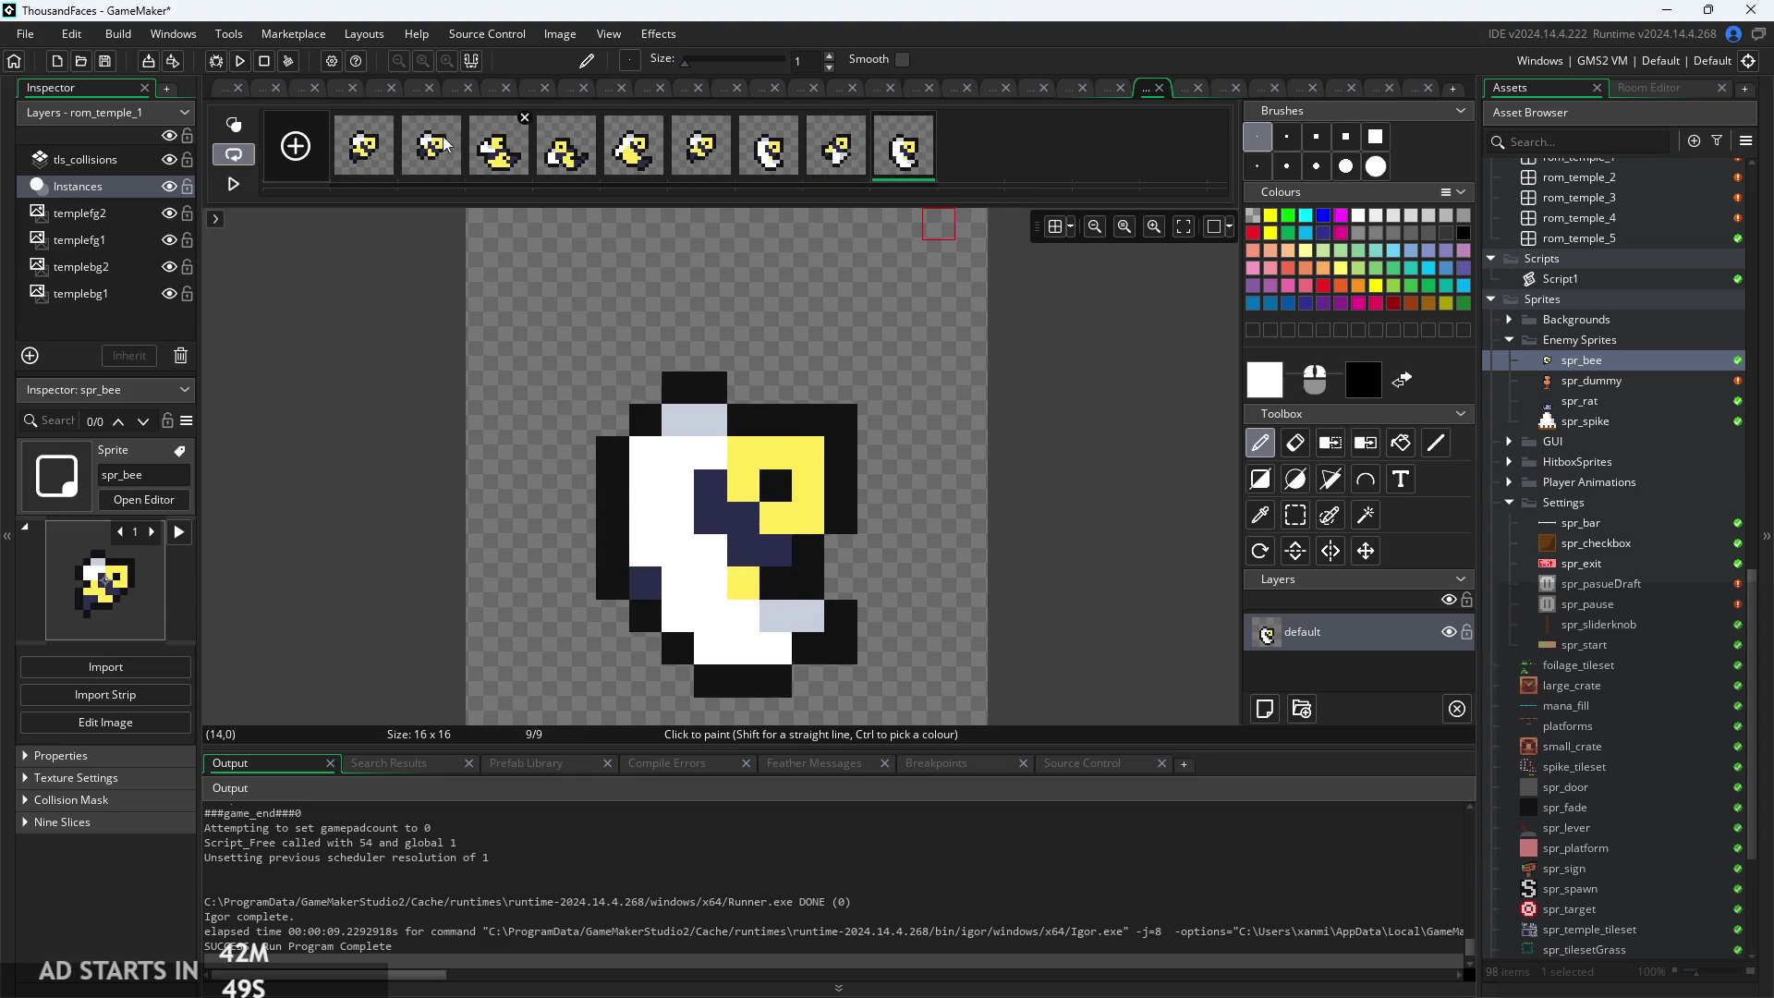
{"action": "left_click", "coordinate": [235, 89]}
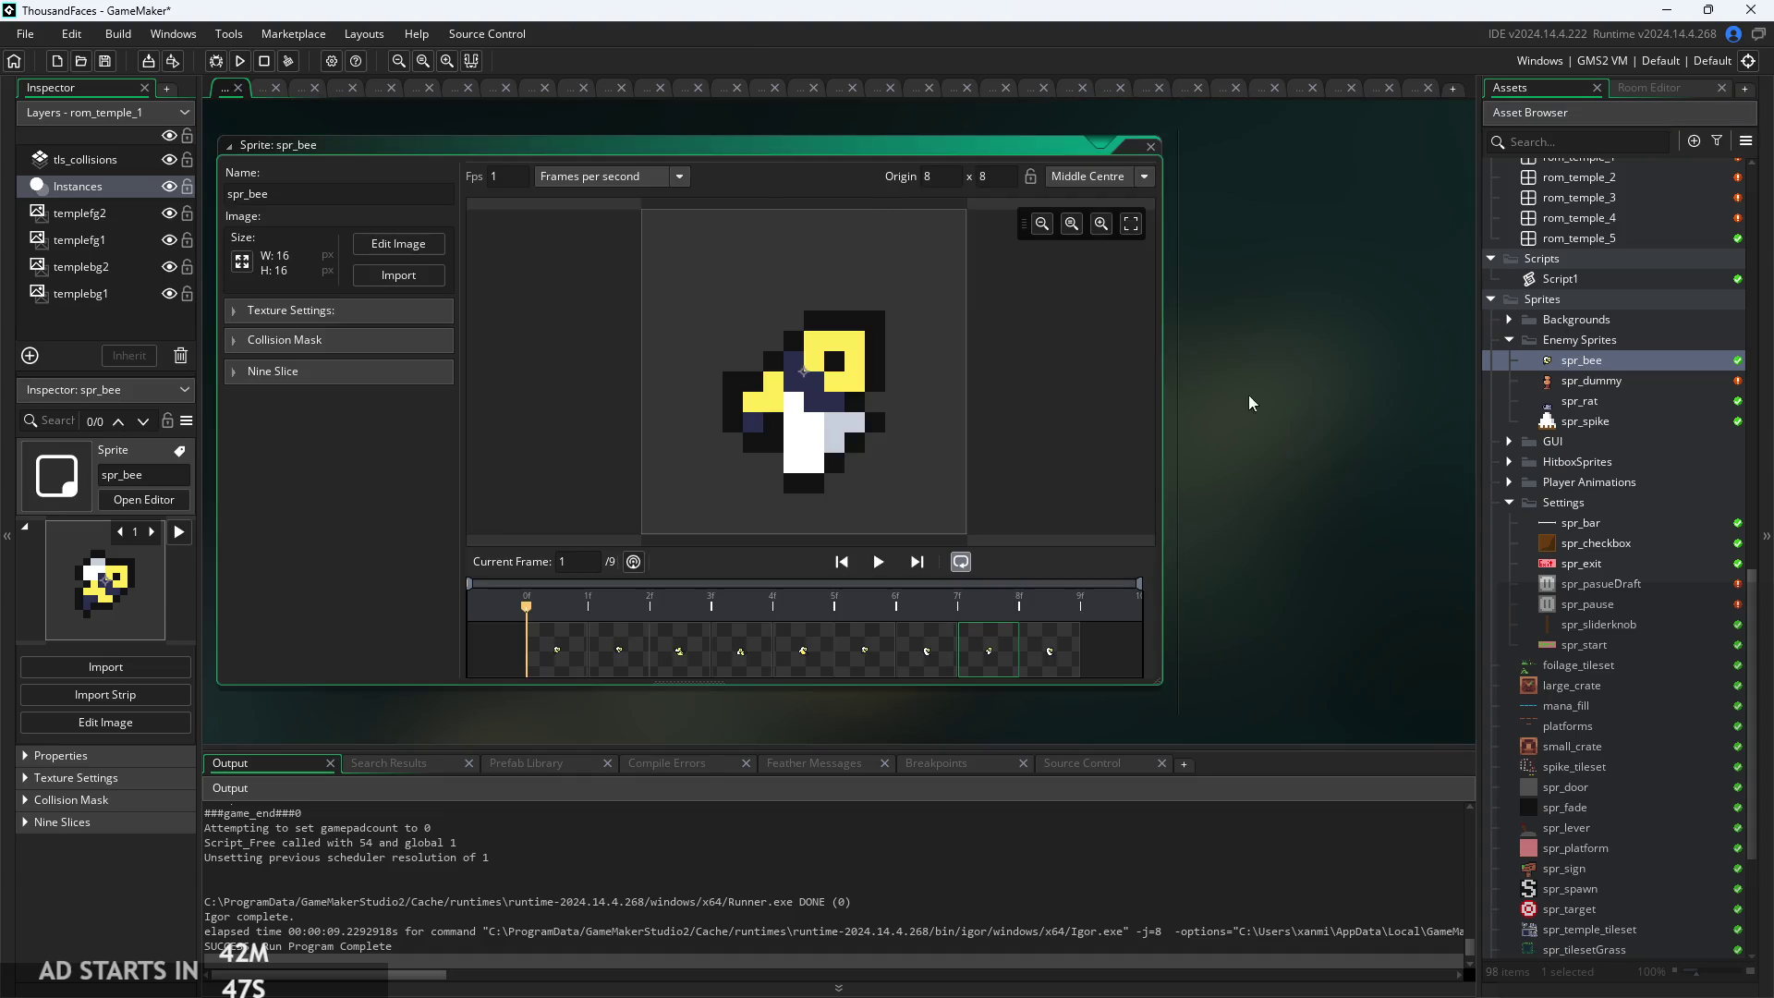
{"action": "scroll", "coordinate": [1650, 361], "scroll_direction": "up", "scroll_amount": 10}
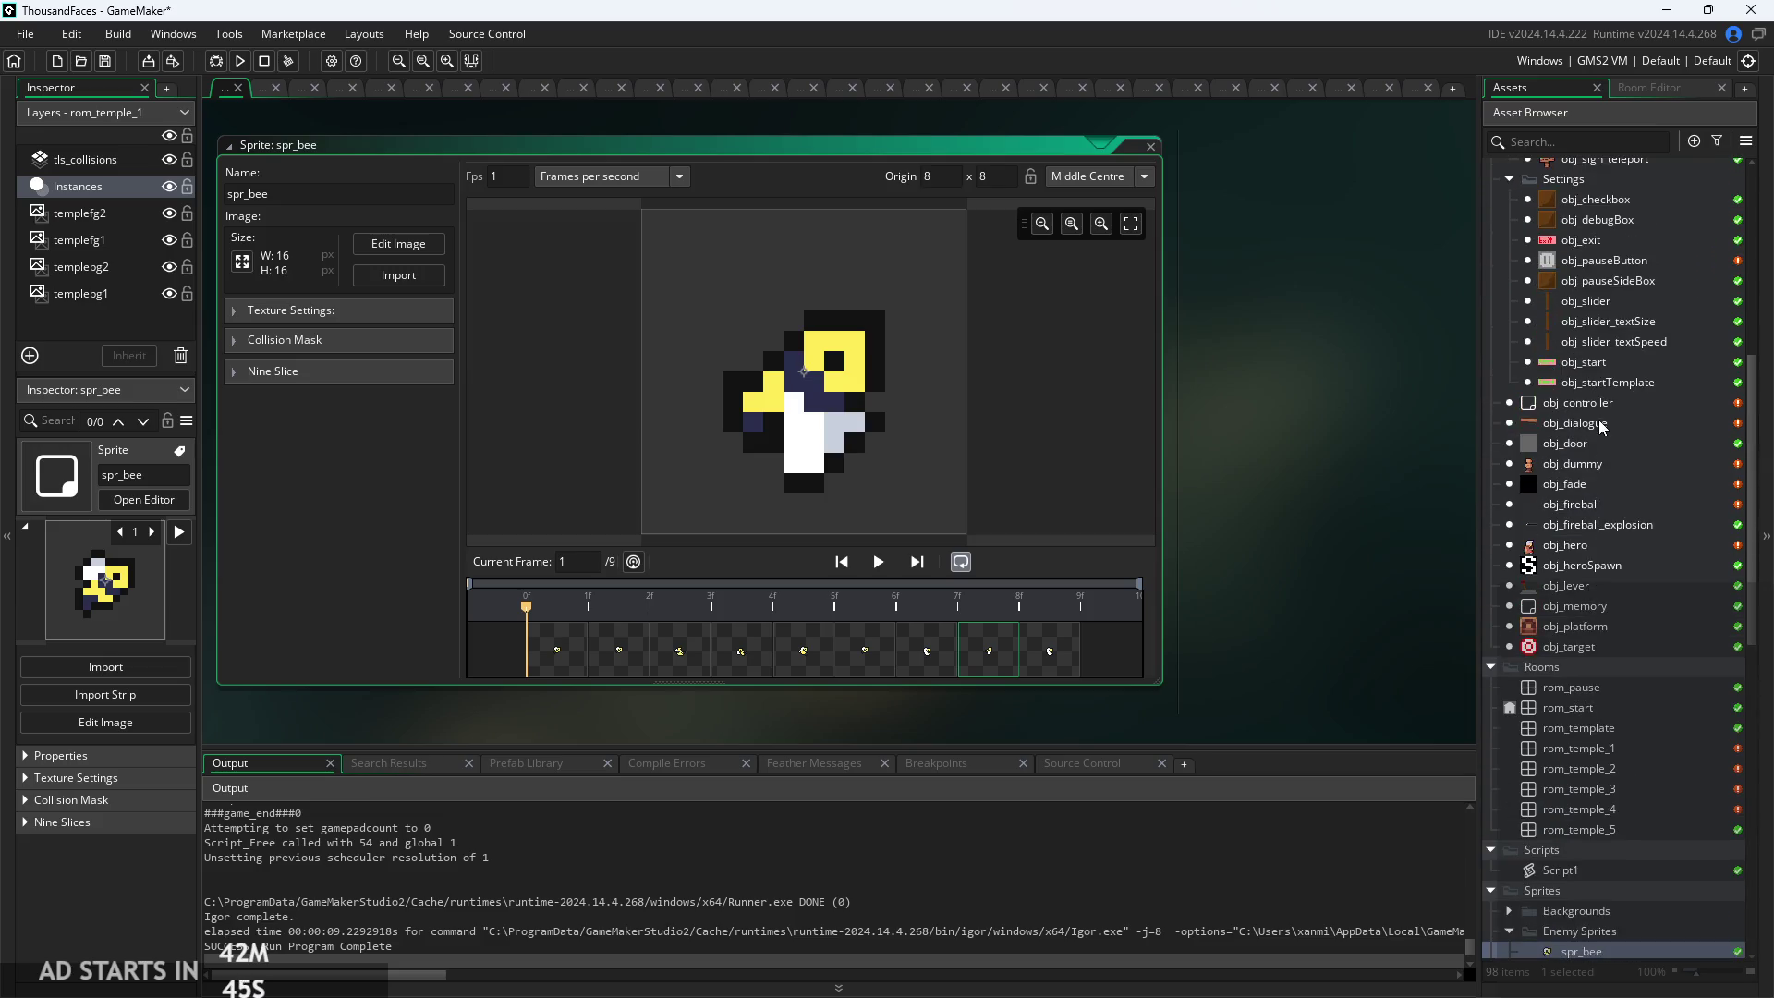
Change movementEnd from 7 to 8 in obj_enemyBee's Create event
{"action": "scroll", "coordinate": [1578, 314], "scroll_direction": "up", "scroll_amount": 7}
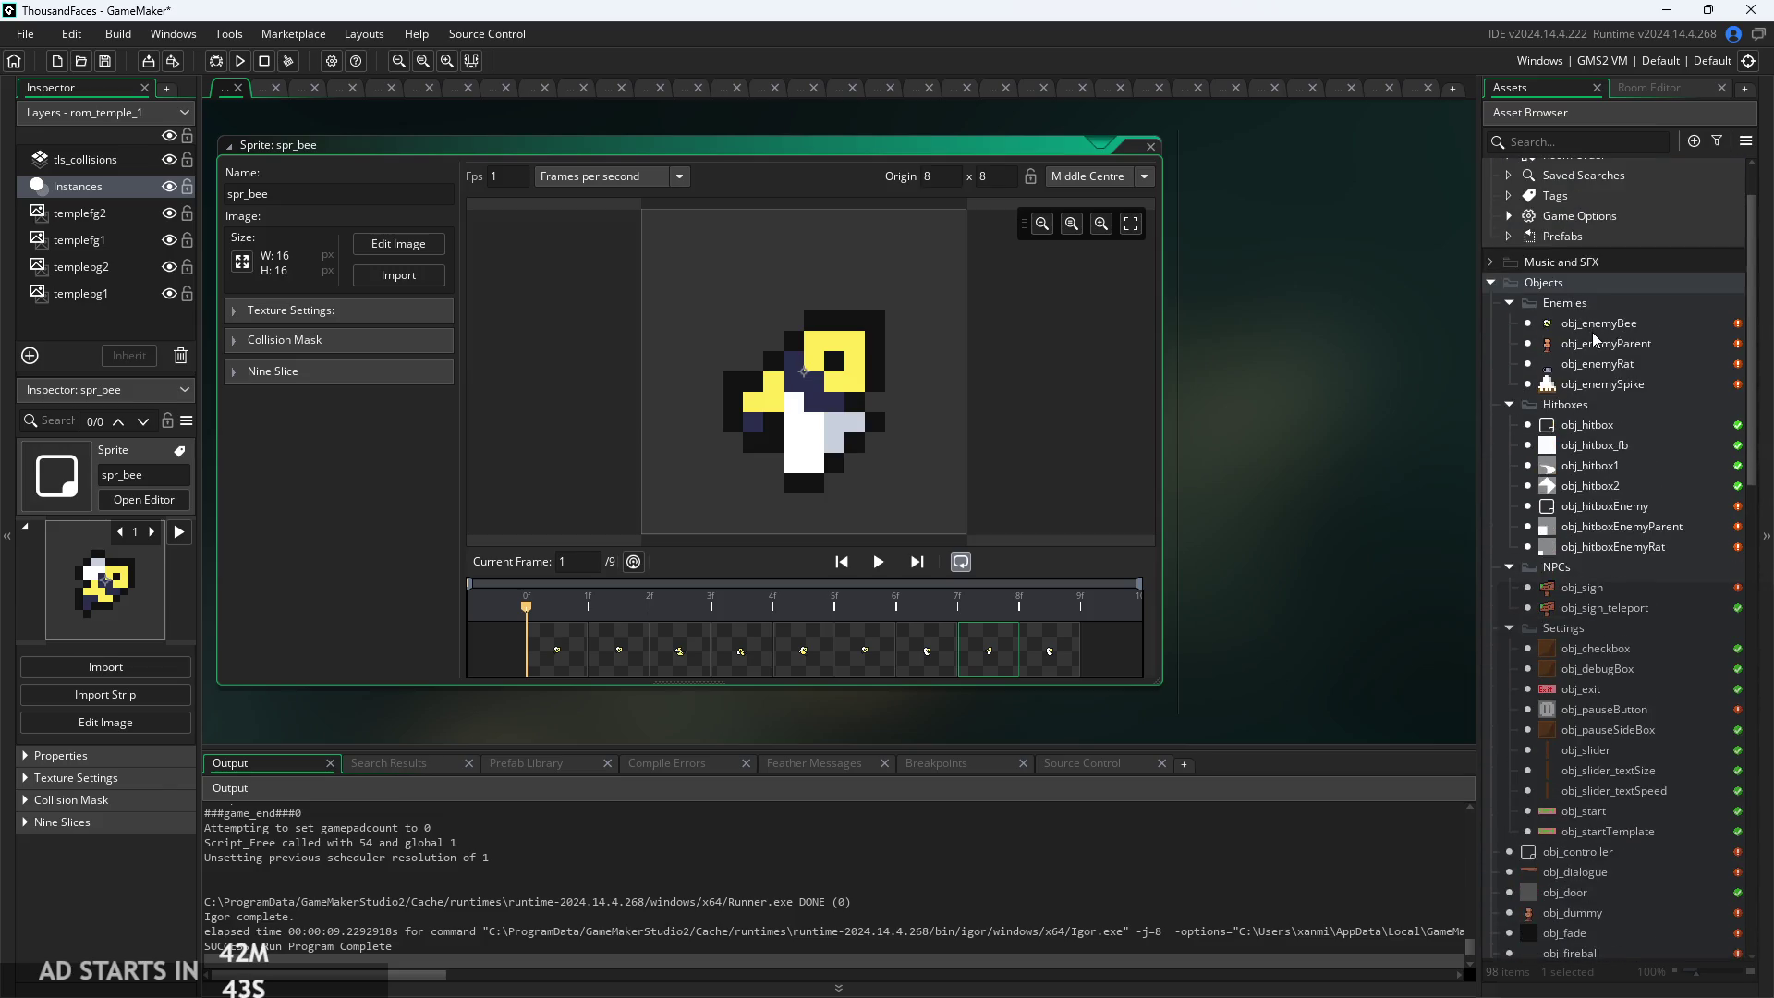
{"action": "double_click", "coordinate": [1597, 324]}
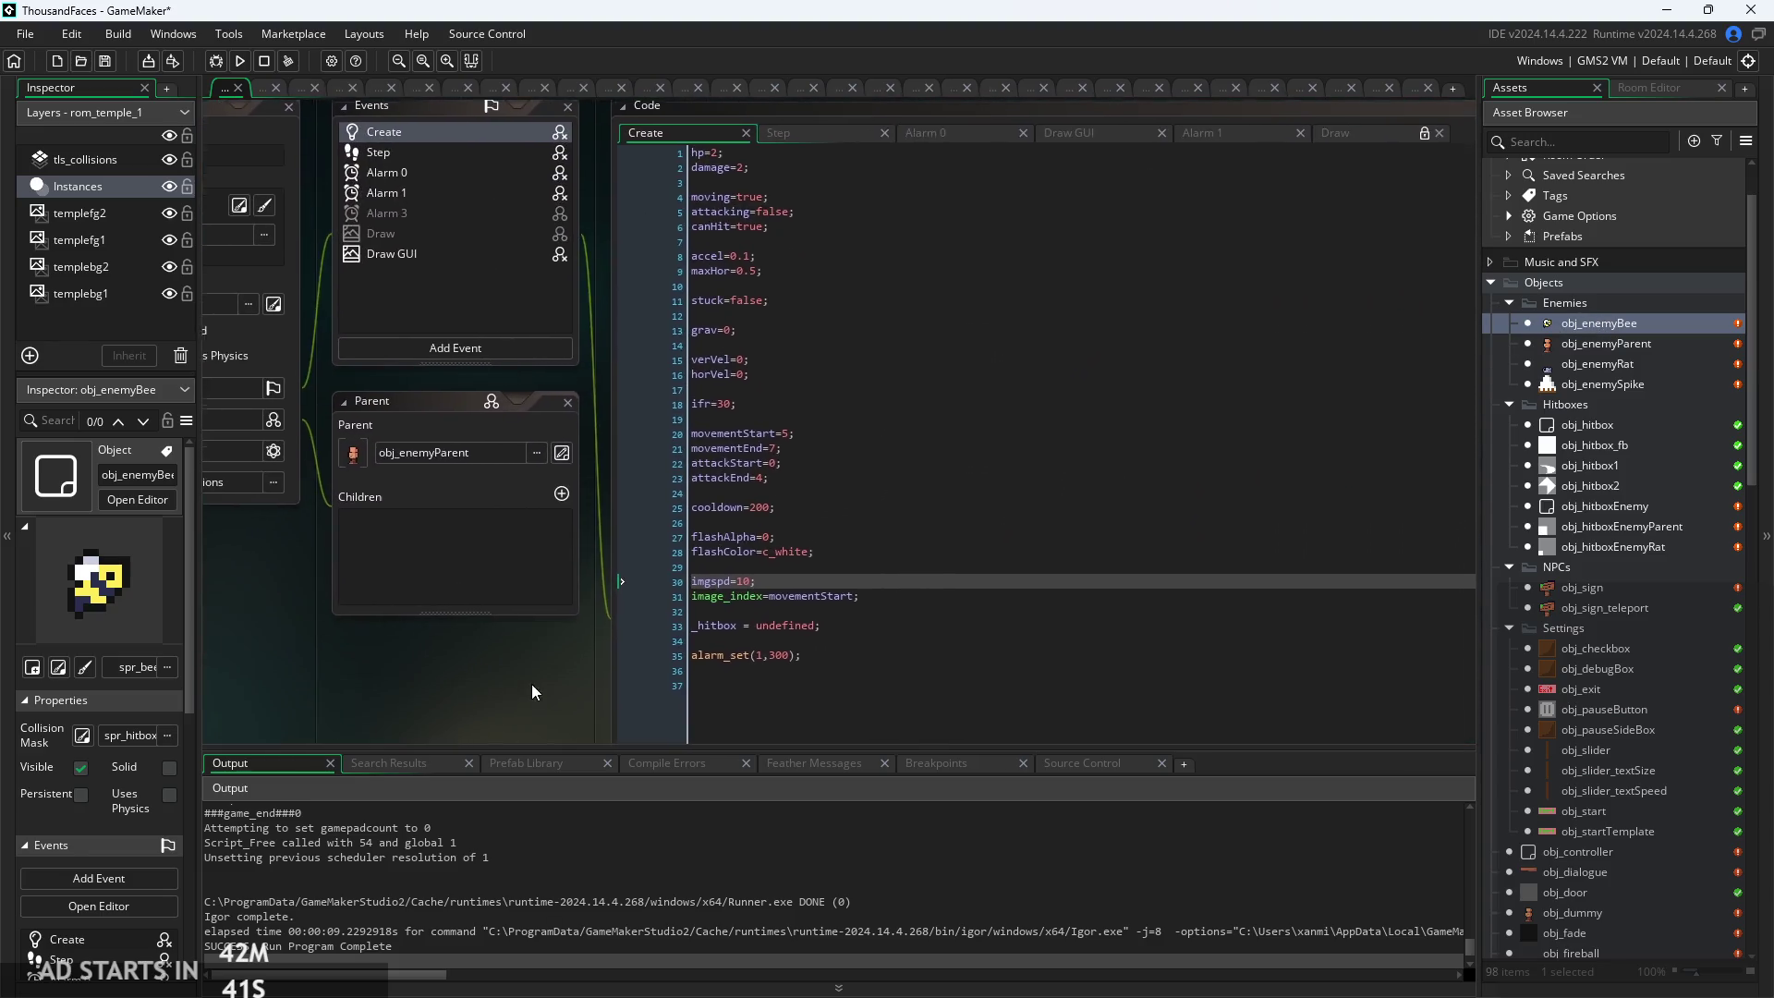
{"action": "scroll", "coordinate": [604, 446], "scroll_direction": "up", "scroll_amount": 3, "text": "ctrl"}
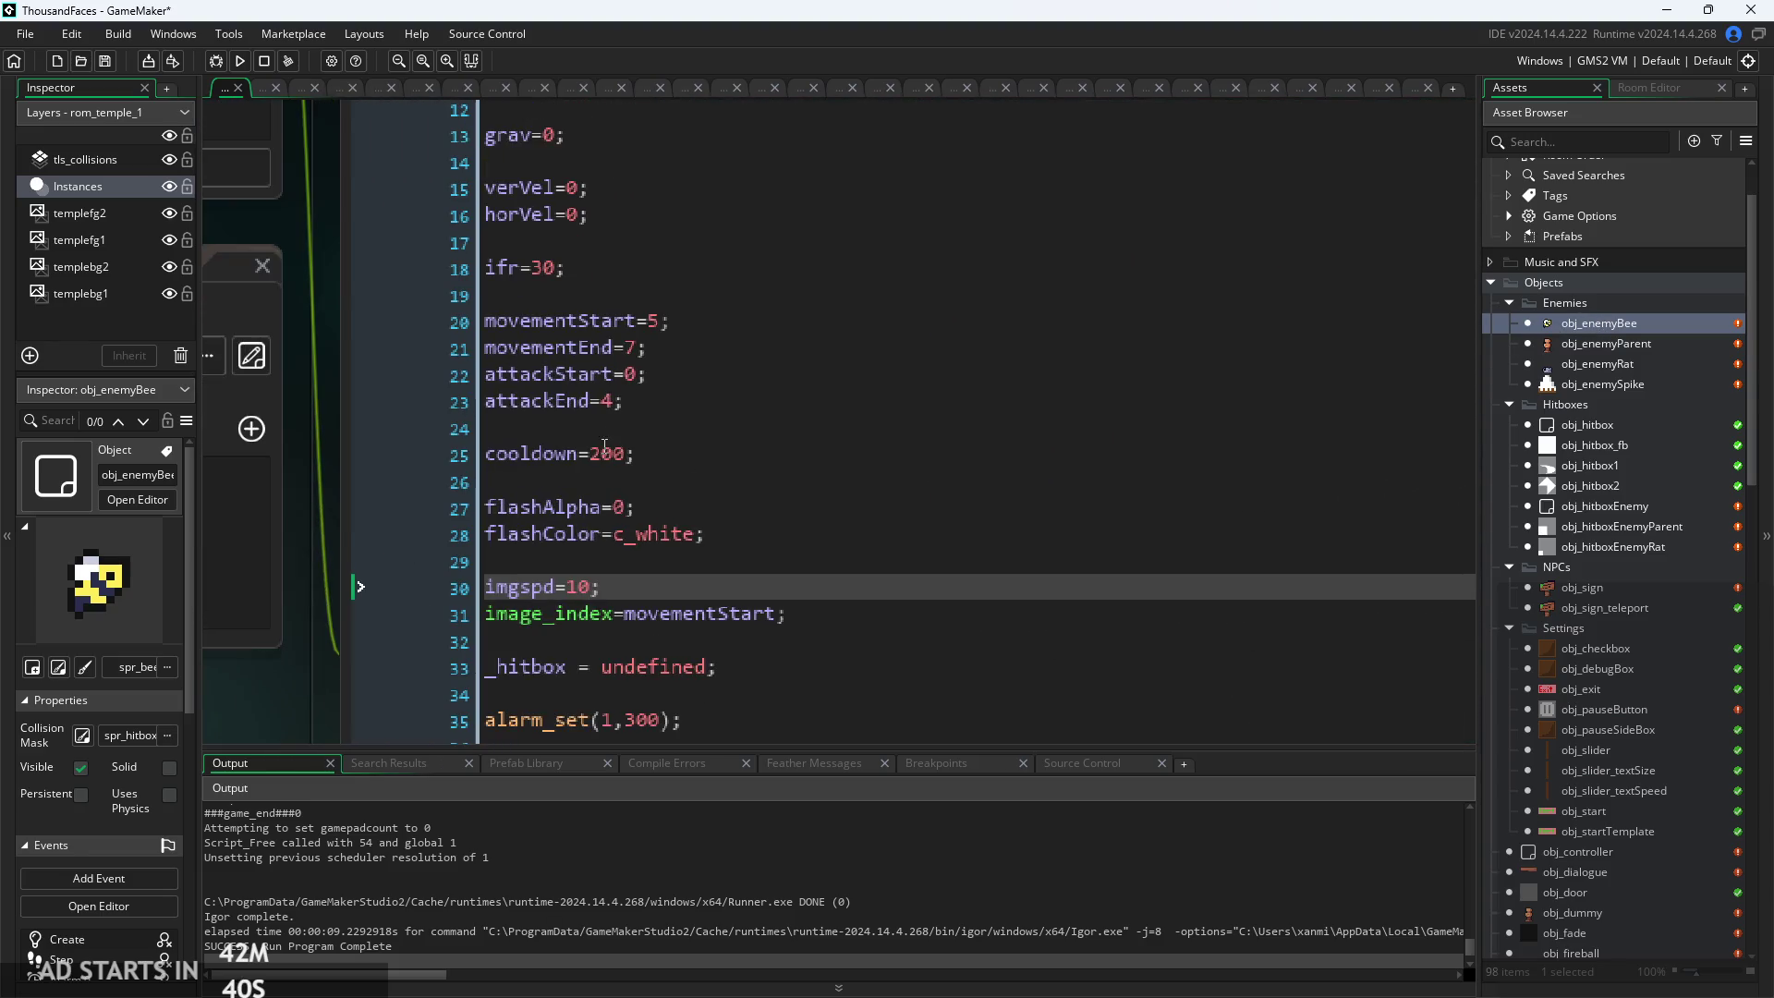
{"action": "left_click", "coordinate": [638, 347]}
{"action": "type", "text": "8"}
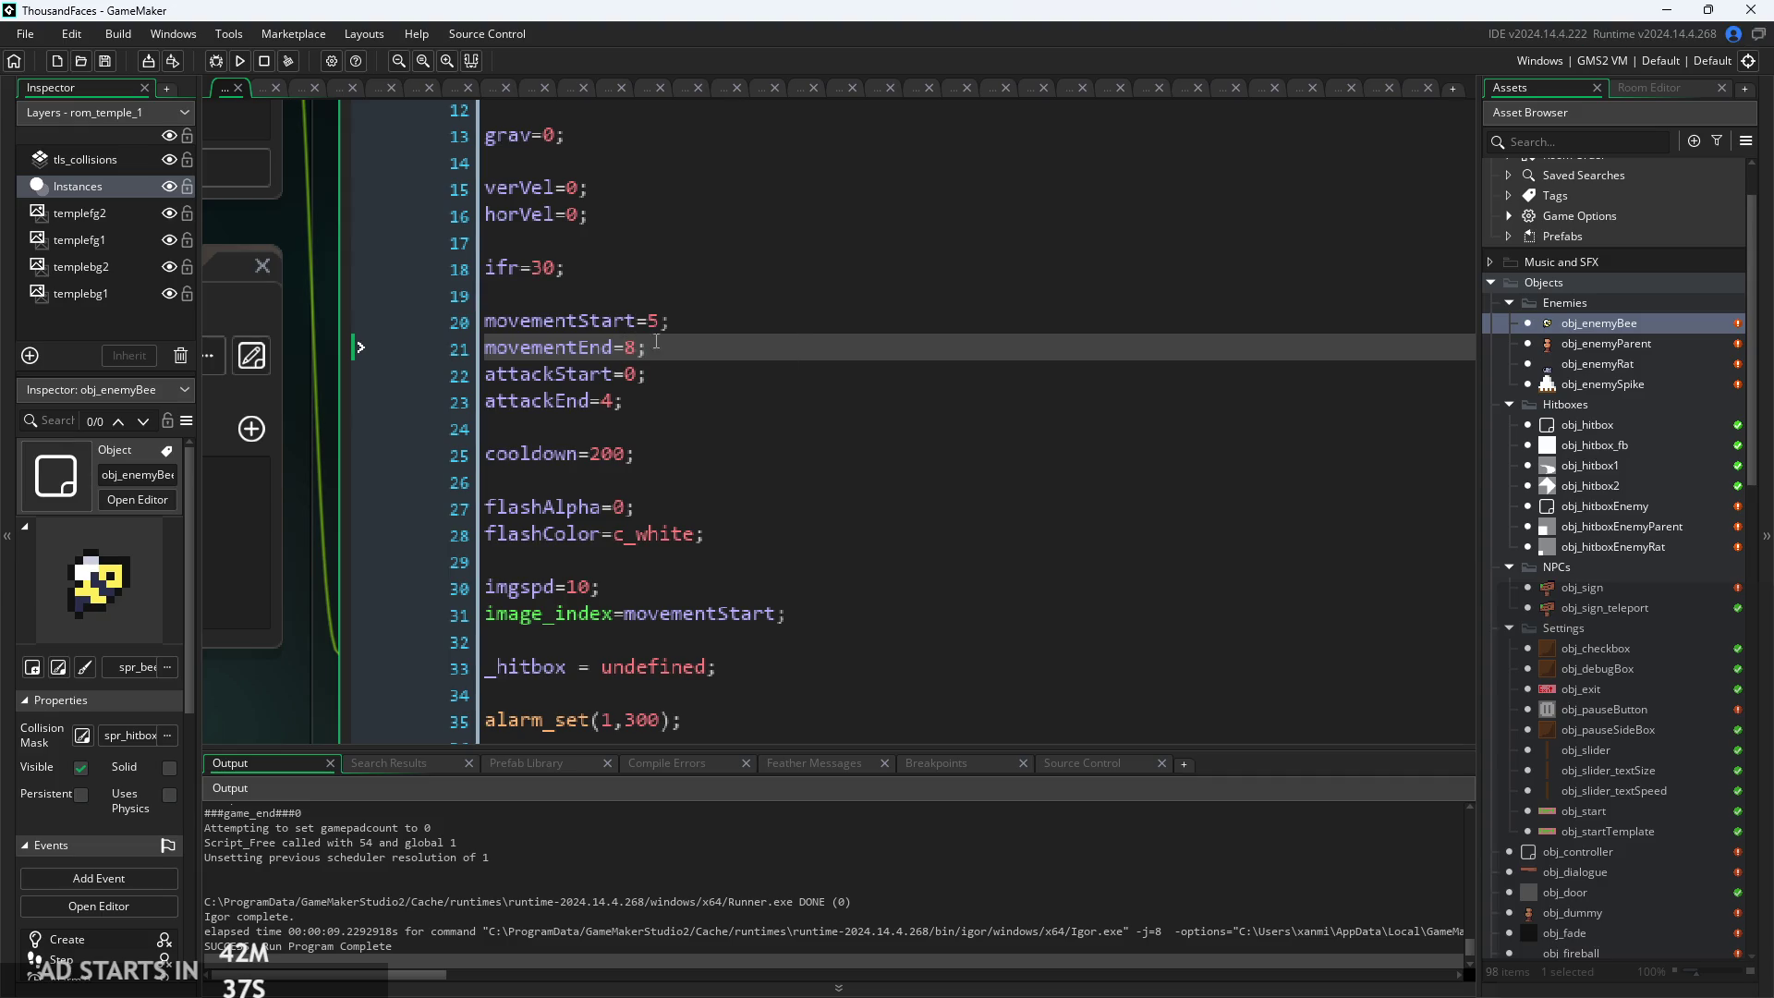
Playtest the level, running and jumping the player right toward the bee, then exit
{"action": "left_click", "coordinate": [240, 61]}
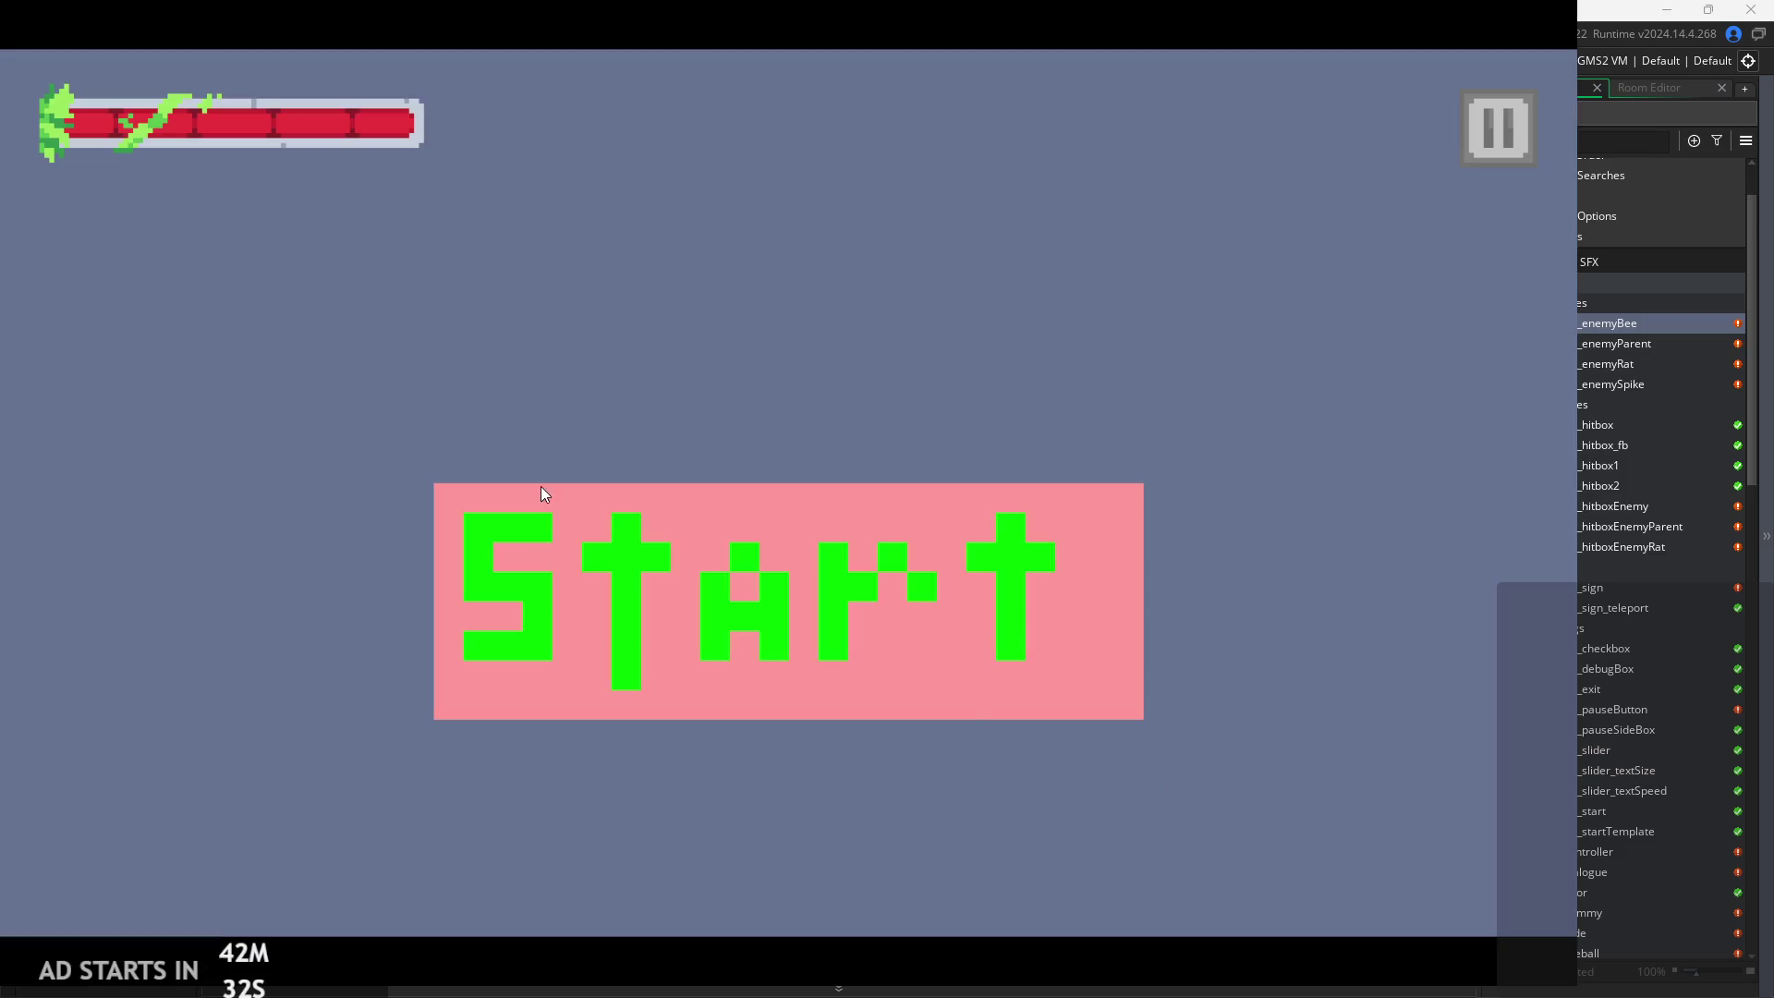
{"action": "left_click", "coordinate": [542, 488]}
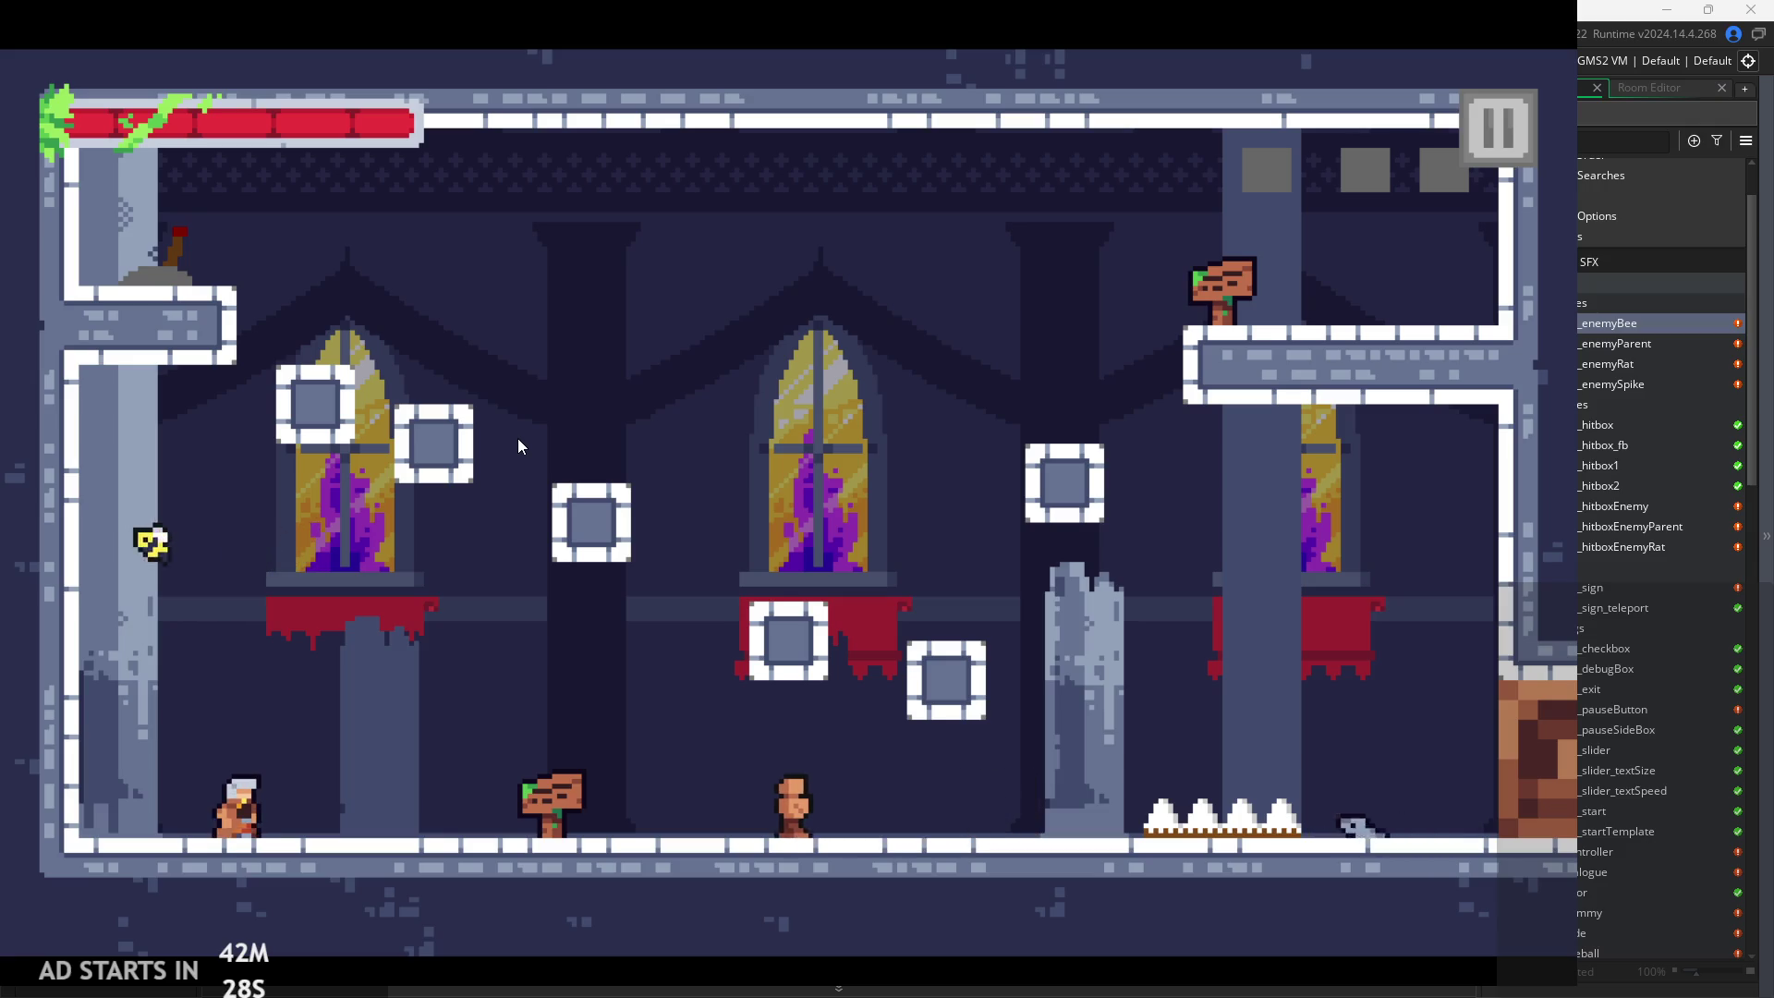
{"action": "key", "text": "Right"}
{"action": "key", "text": "space"}
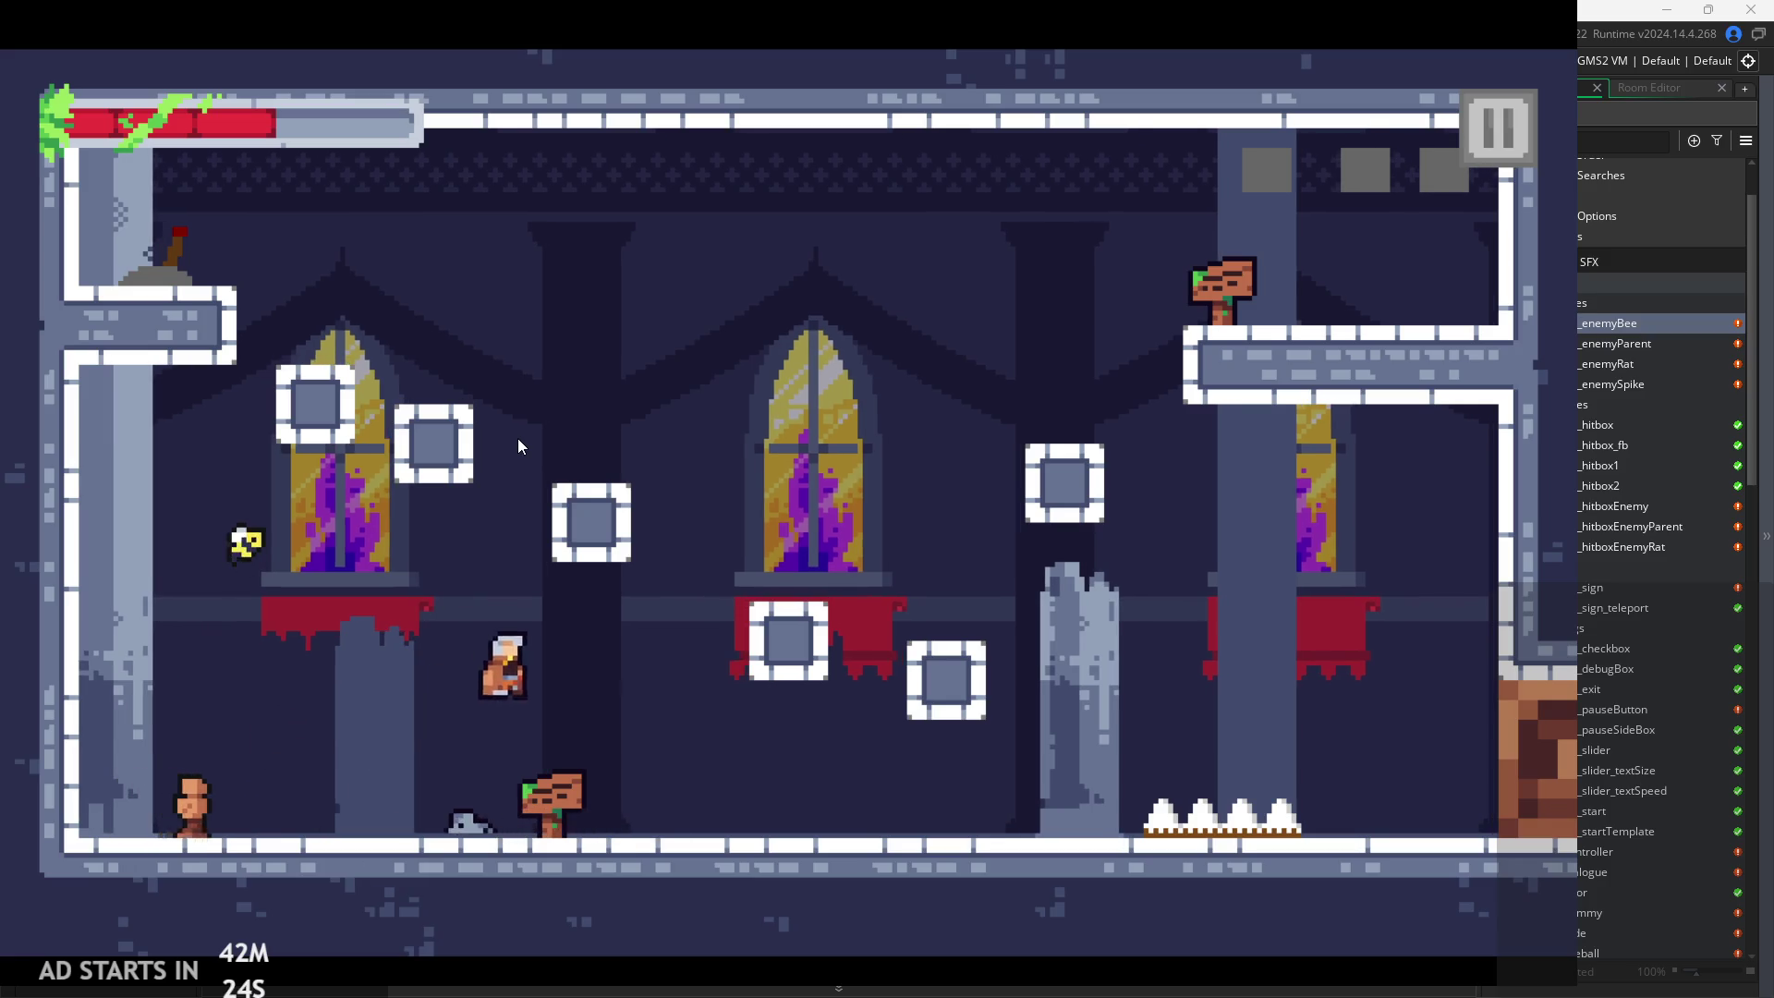
{"action": "key", "text": "Right"}
{"action": "key", "text": "space"}
{"action": "key", "text": "space"}
{"action": "left_click", "coordinate": [1515, 145]}
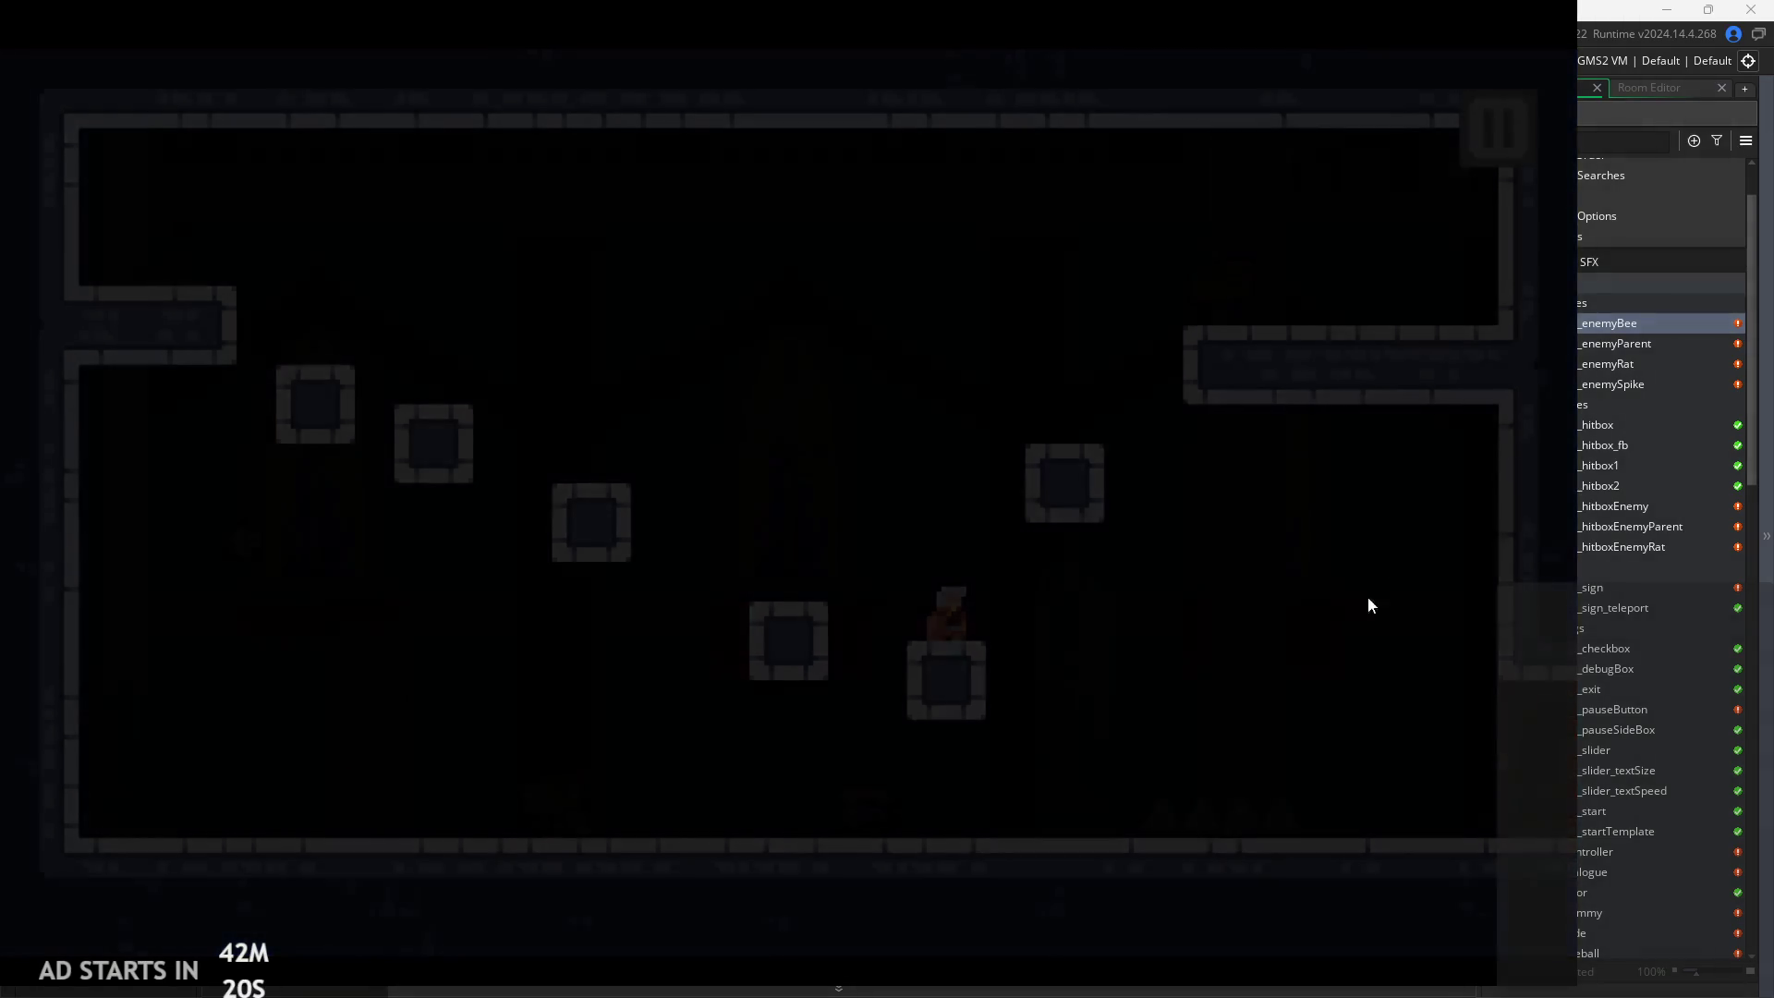
{"action": "left_click", "coordinate": [1298, 796]}
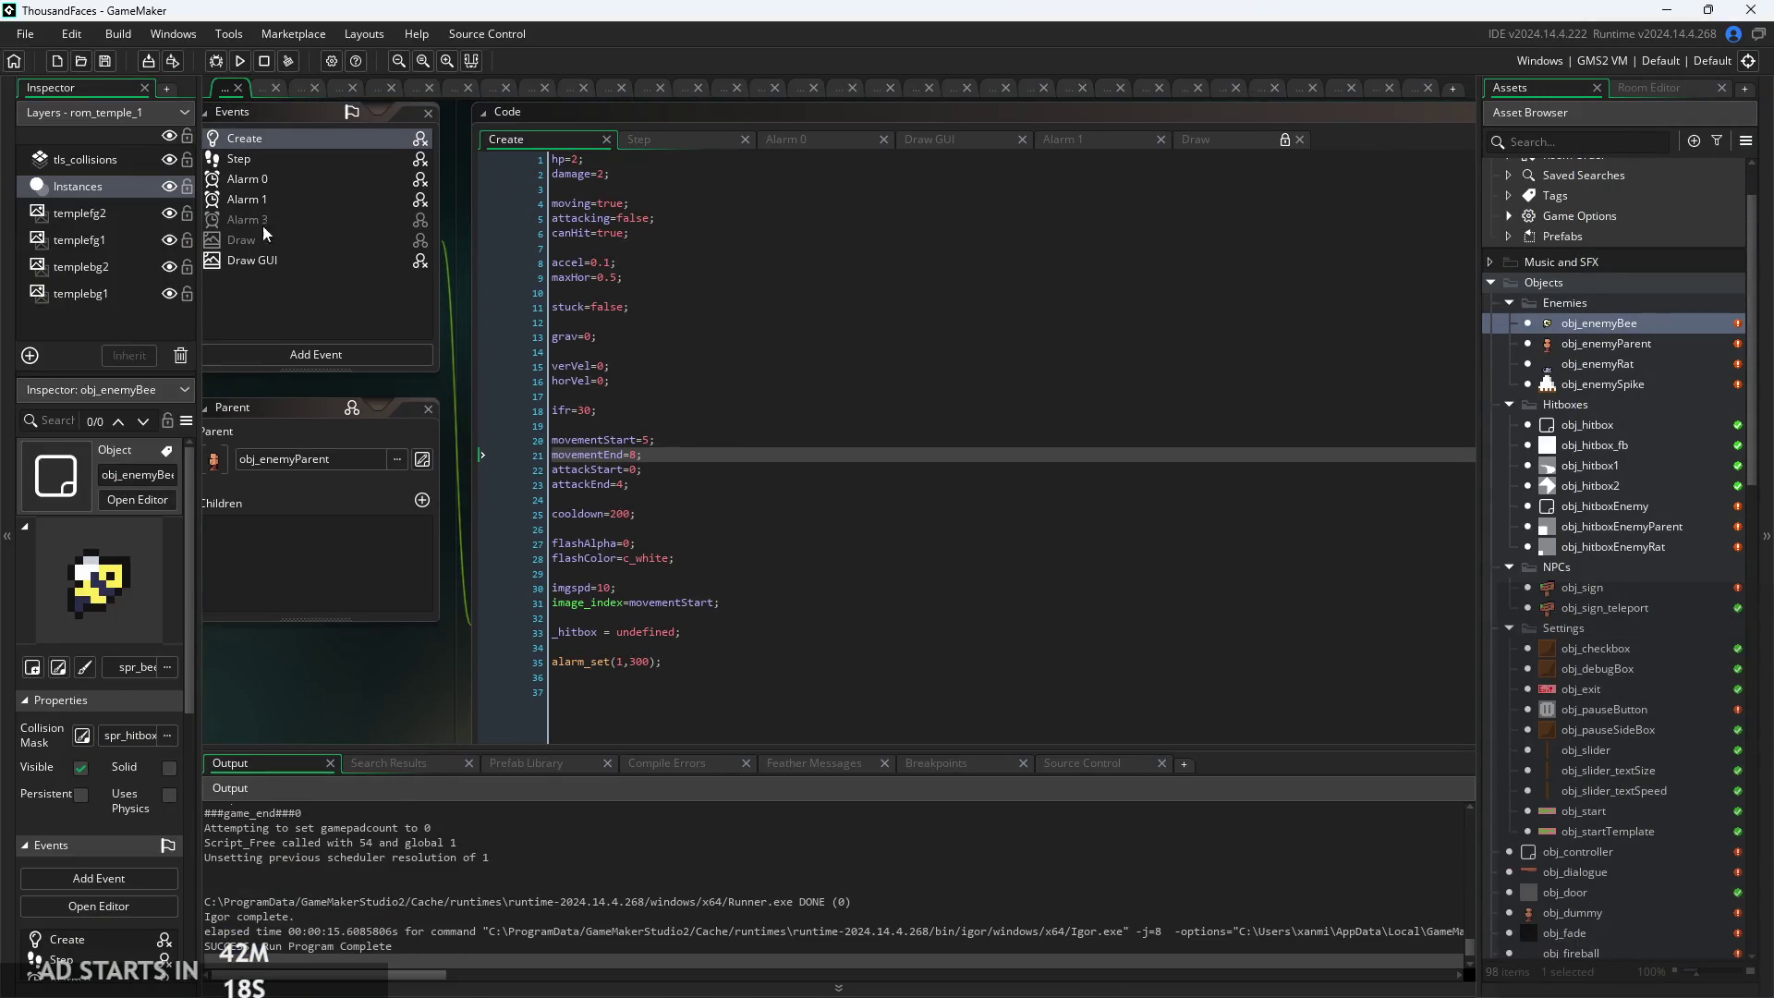
Look over the bee's Alarm 0, Draw GUI and Alarm 1 event code
{"action": "left_click", "coordinate": [296, 187]}
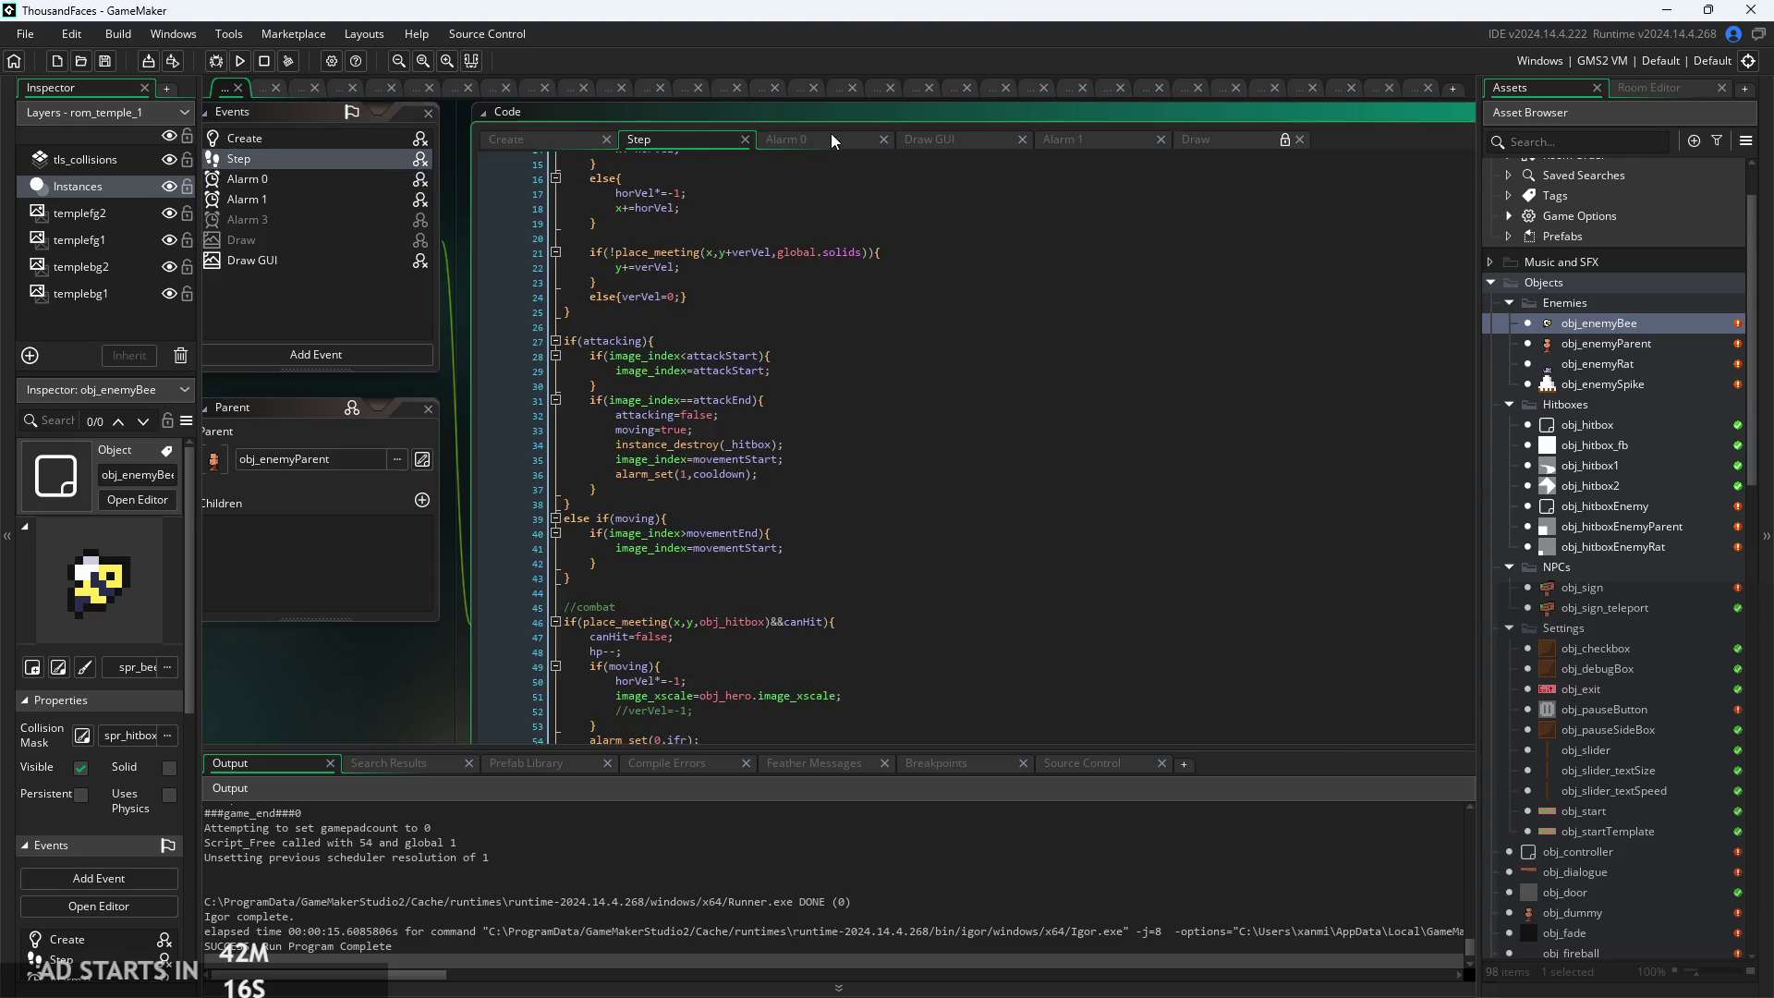
{"action": "left_click", "coordinate": [963, 143]}
{"action": "left_click", "coordinate": [1066, 139]}
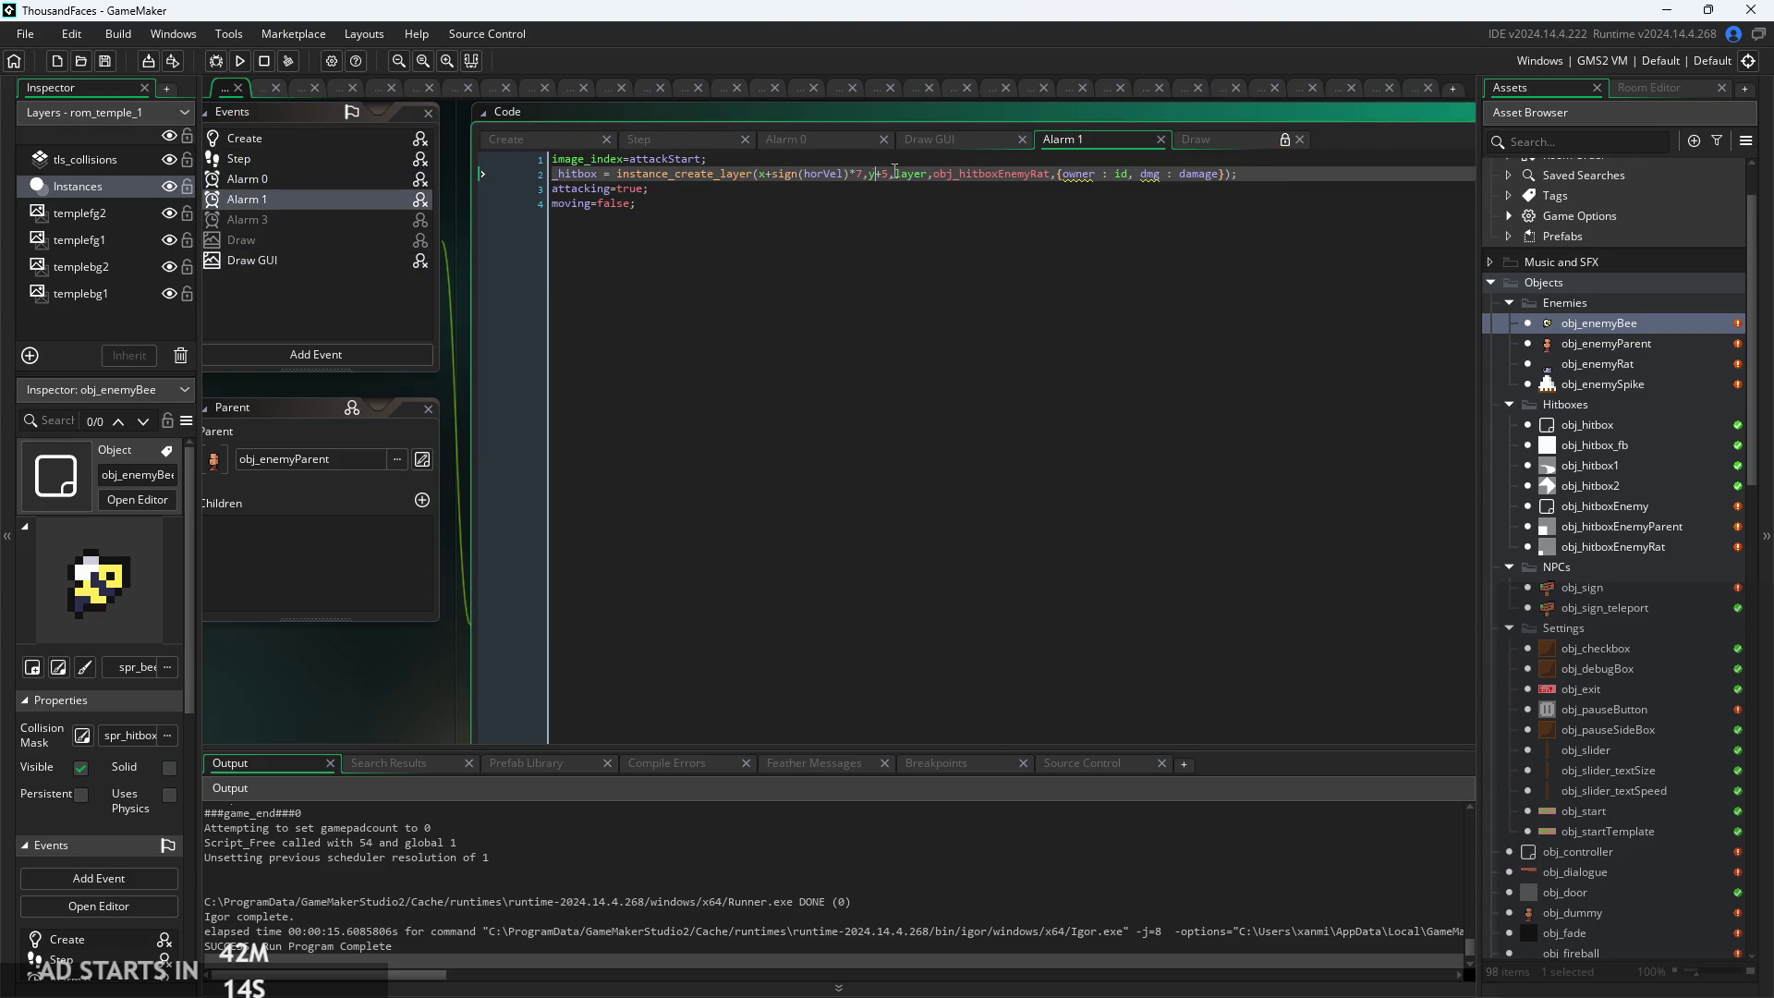
{"action": "left_click", "coordinate": [750, 214]}
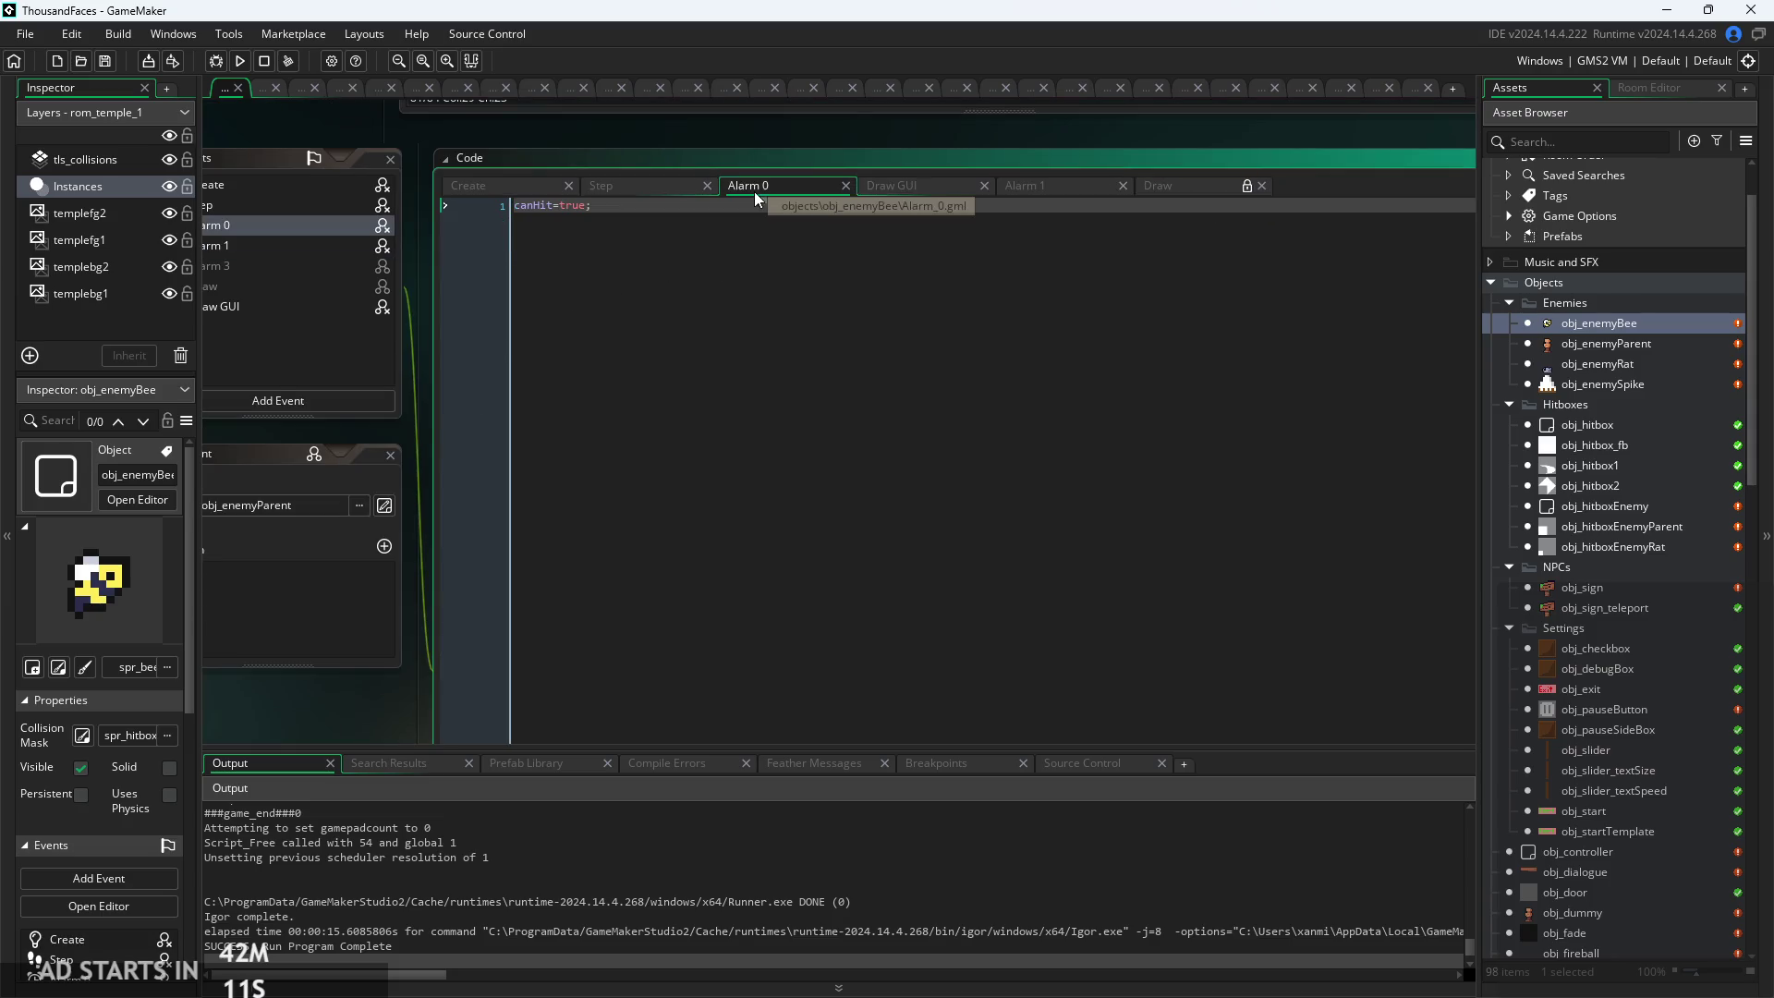
Switch to the Step event and scroll through the attacking logic and attackEnd check
{"action": "left_click", "coordinate": [600, 186]}
{"action": "left_click", "coordinate": [730, 441]}
{"action": "scroll", "coordinate": [493, 608], "scroll_direction": "down", "scroll_amount": 3}
{"action": "scroll", "coordinate": [490, 609], "scroll_direction": "up", "scroll_amount": 2}
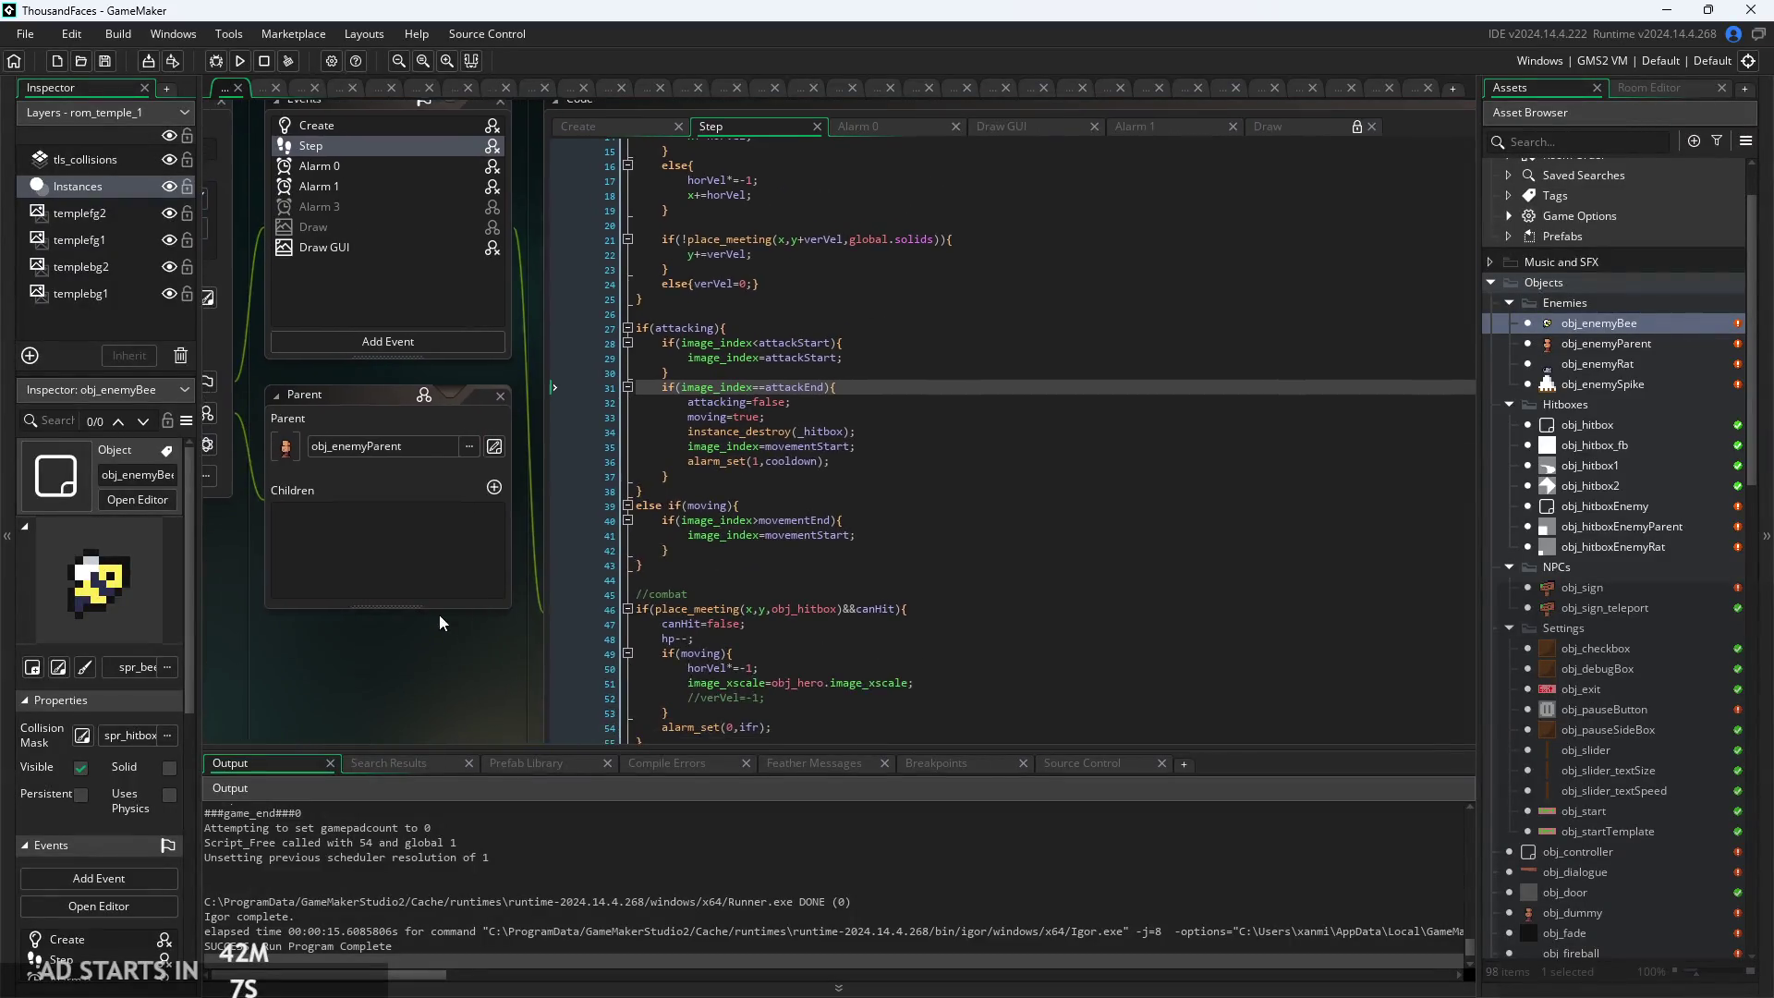
{"action": "left_click", "coordinate": [759, 451]}
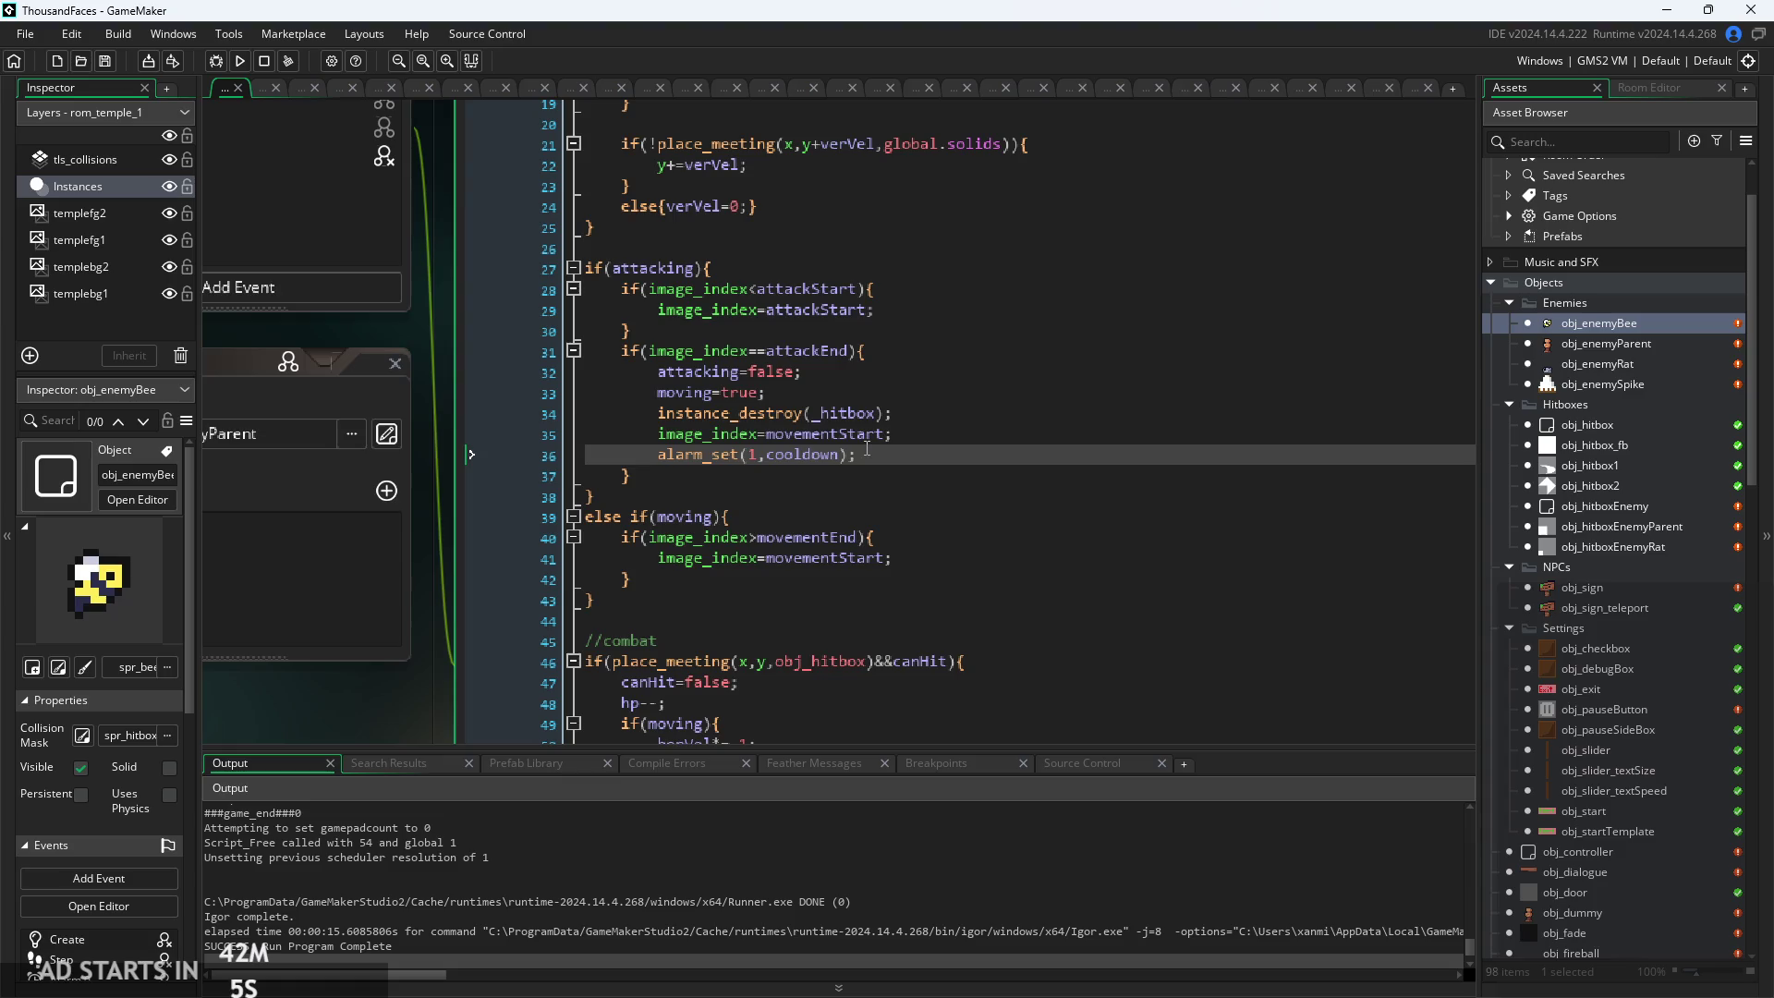
{"action": "scroll", "coordinate": [849, 462], "scroll_direction": "down", "scroll_amount": 1}
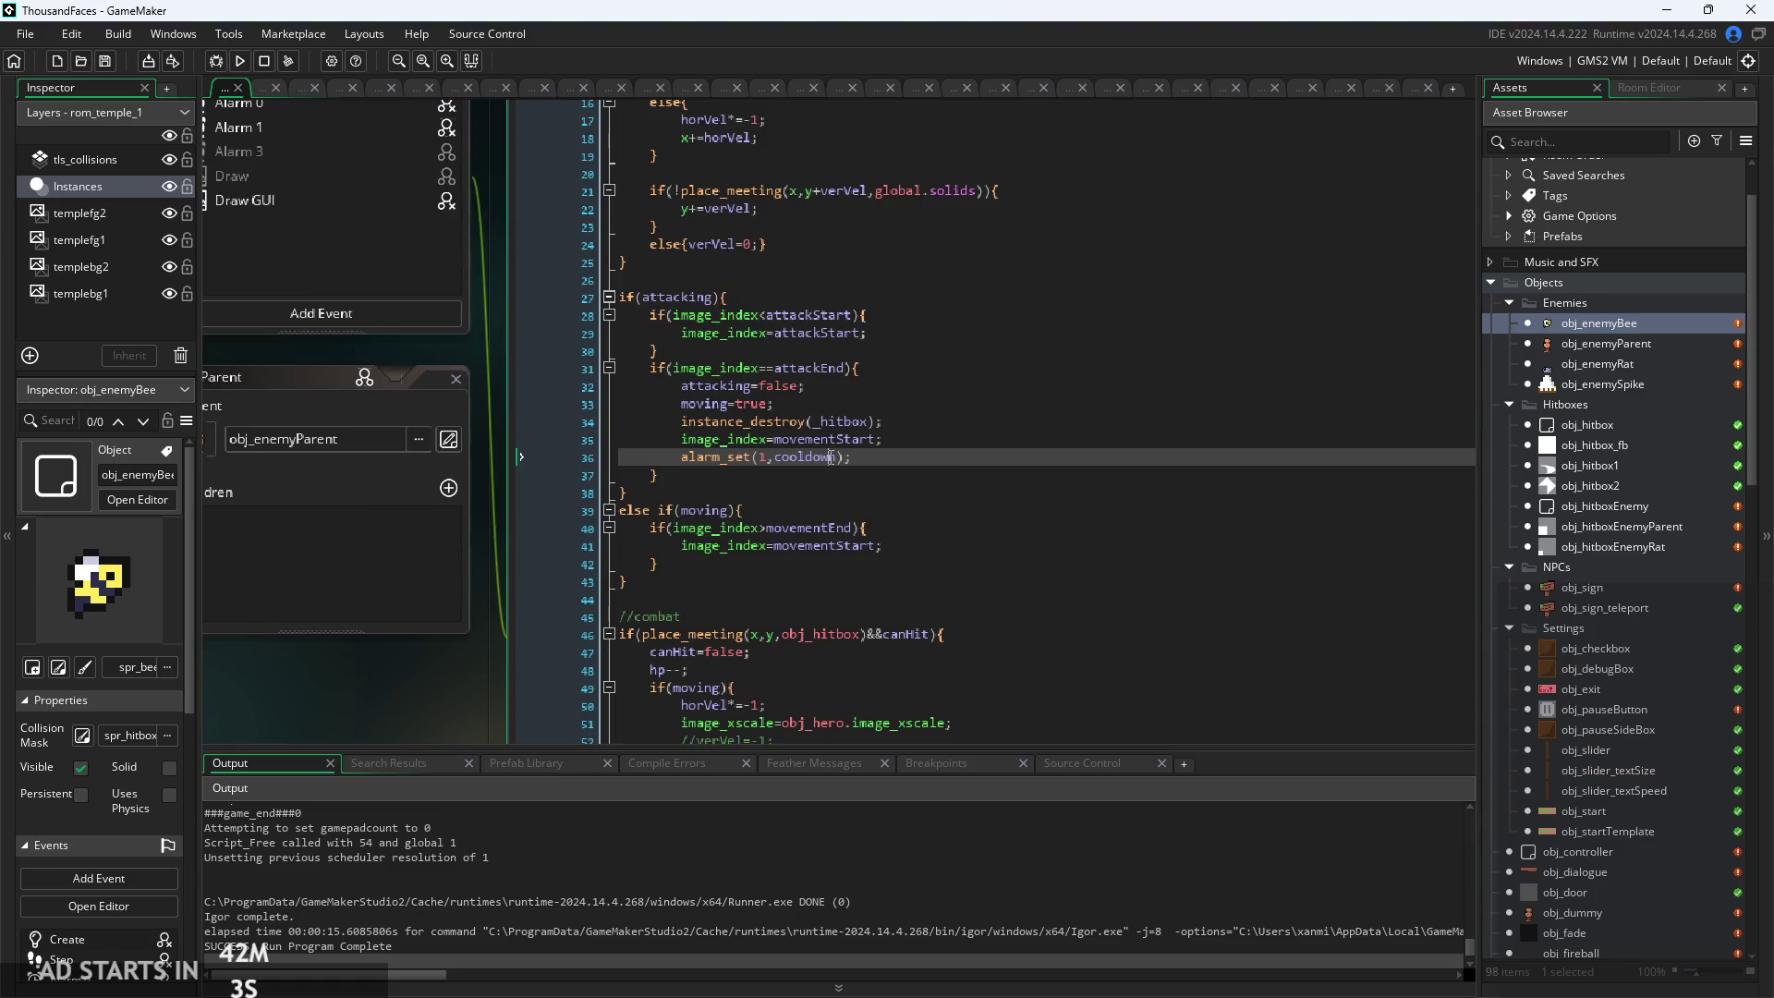
{"action": "scroll", "coordinate": [888, 486], "scroll_direction": "down", "scroll_amount": 1}
{"action": "scroll", "coordinate": [463, 665], "scroll_direction": "down", "scroll_amount": 1}
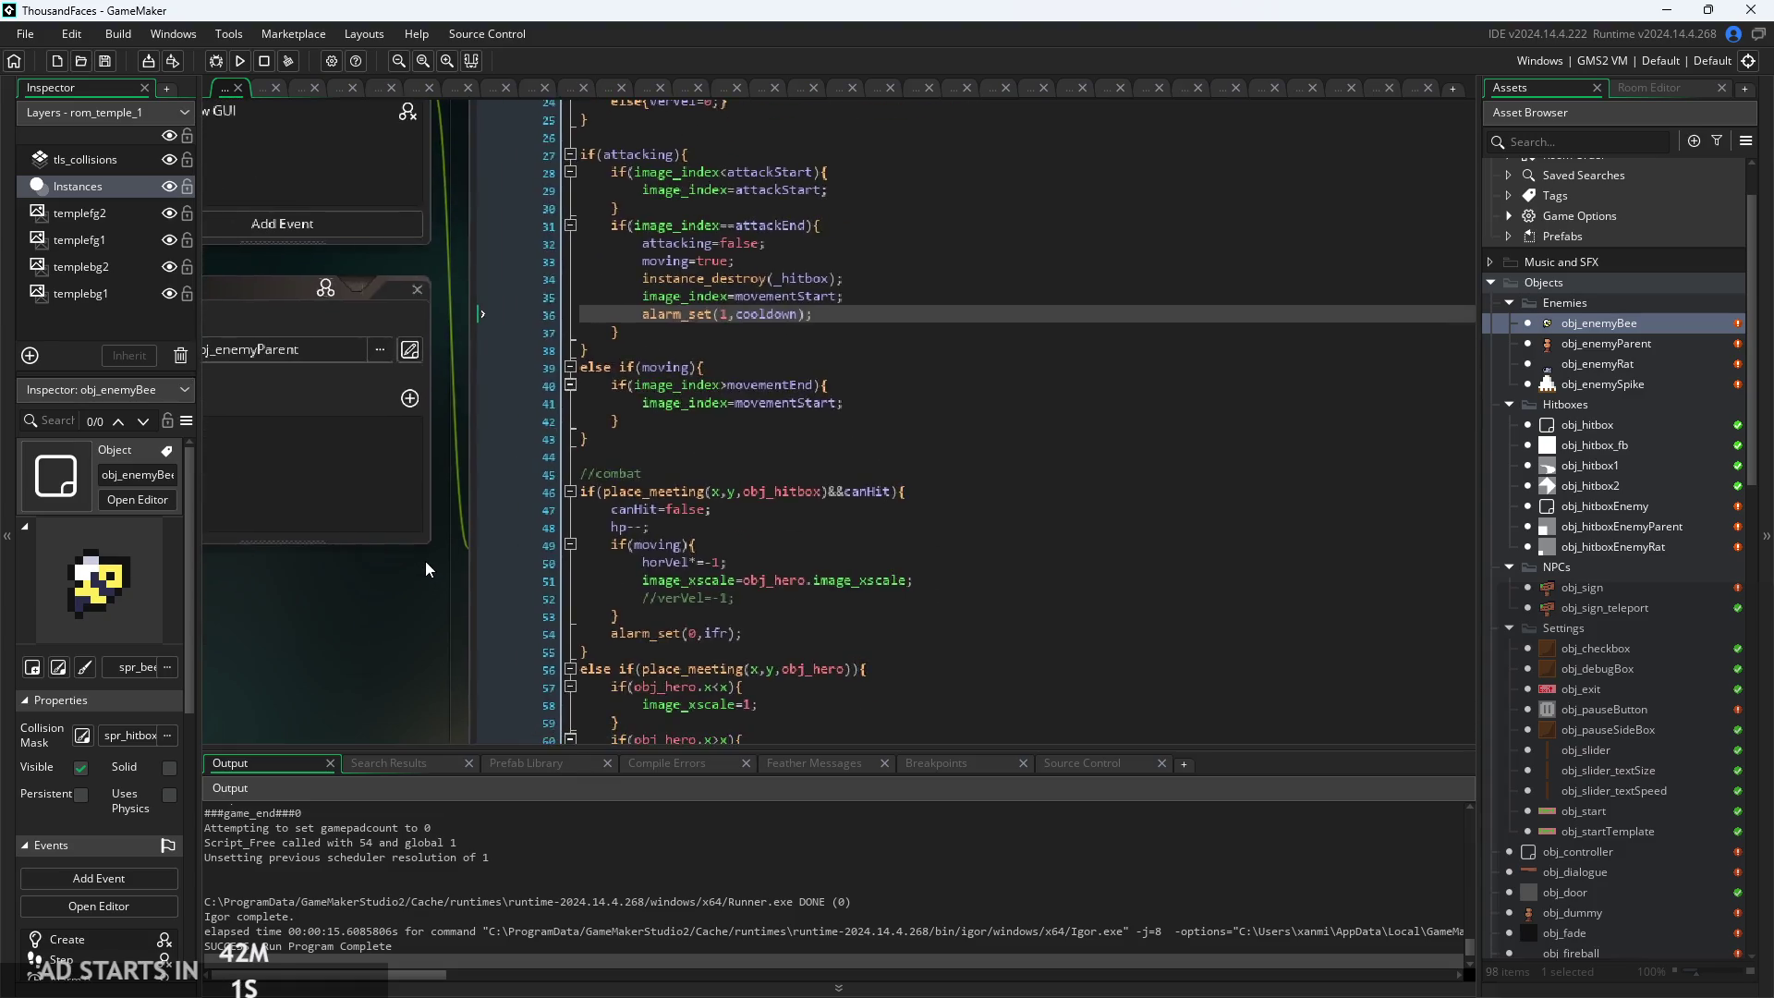
{"action": "scroll", "coordinate": [626, 344], "scroll_direction": "up", "scroll_amount": 2}
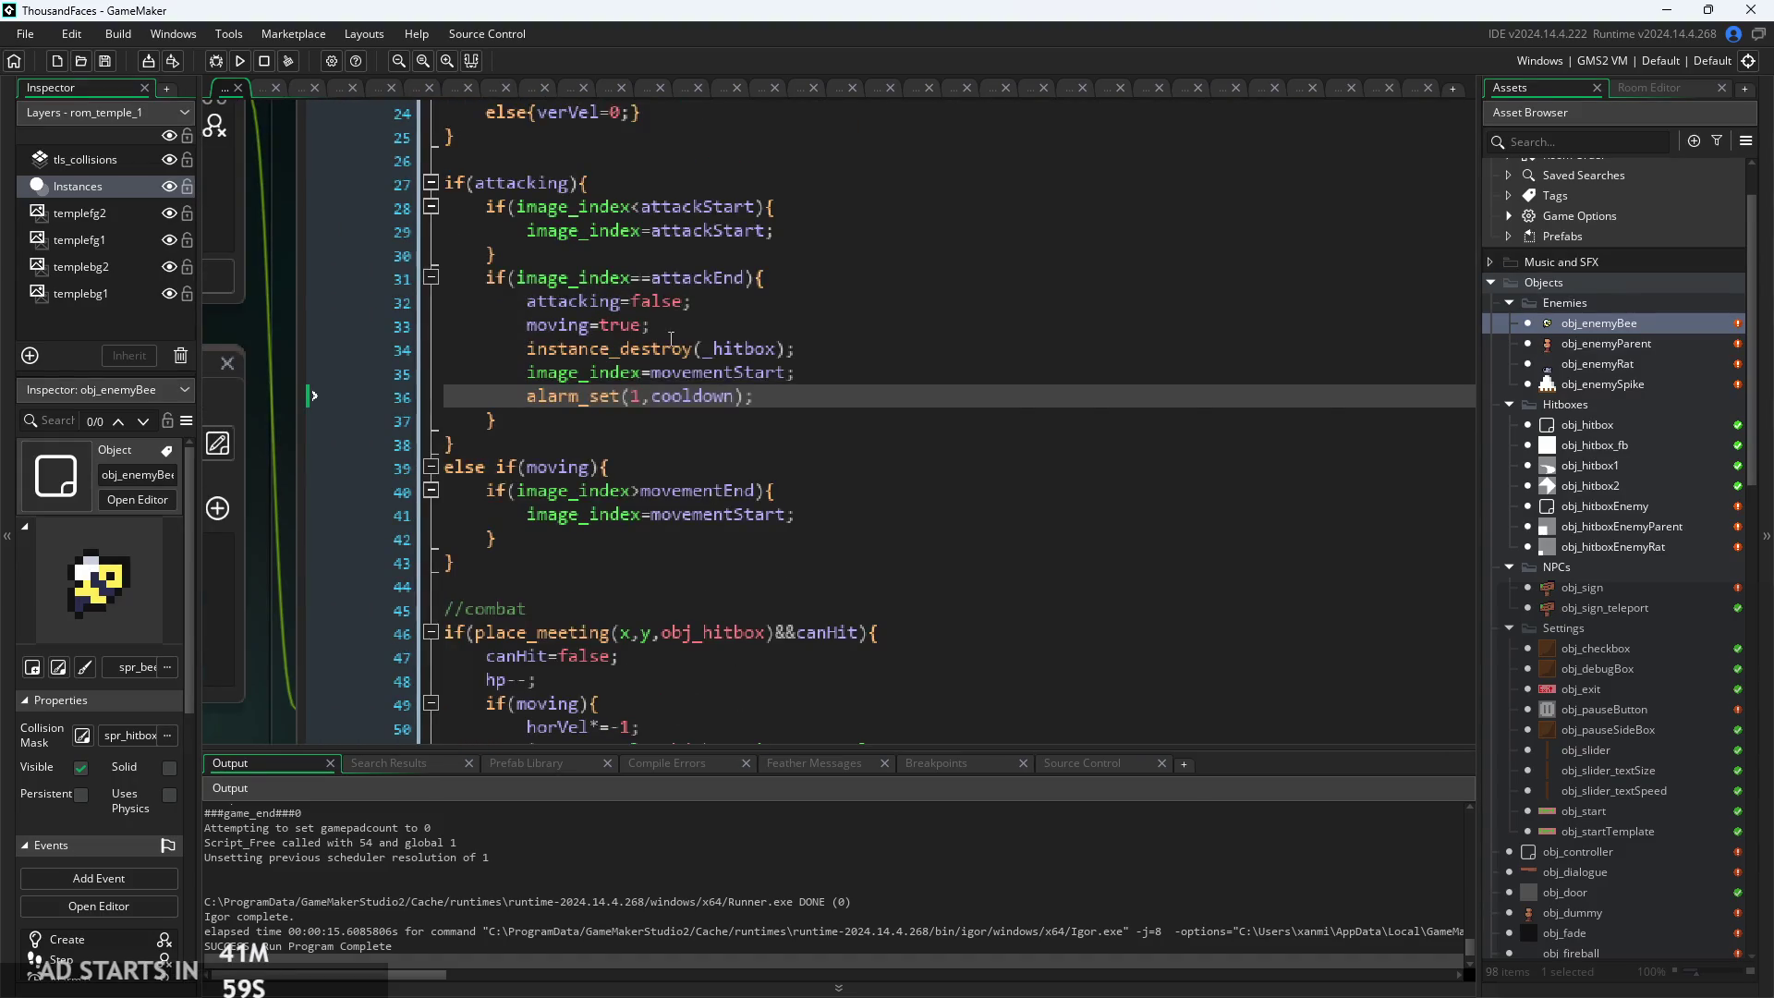
{"action": "scroll", "coordinate": [620, 439], "scroll_direction": "down", "scroll_amount": 2}
{"action": "scroll", "coordinate": [391, 677], "scroll_direction": "down", "scroll_amount": 2}
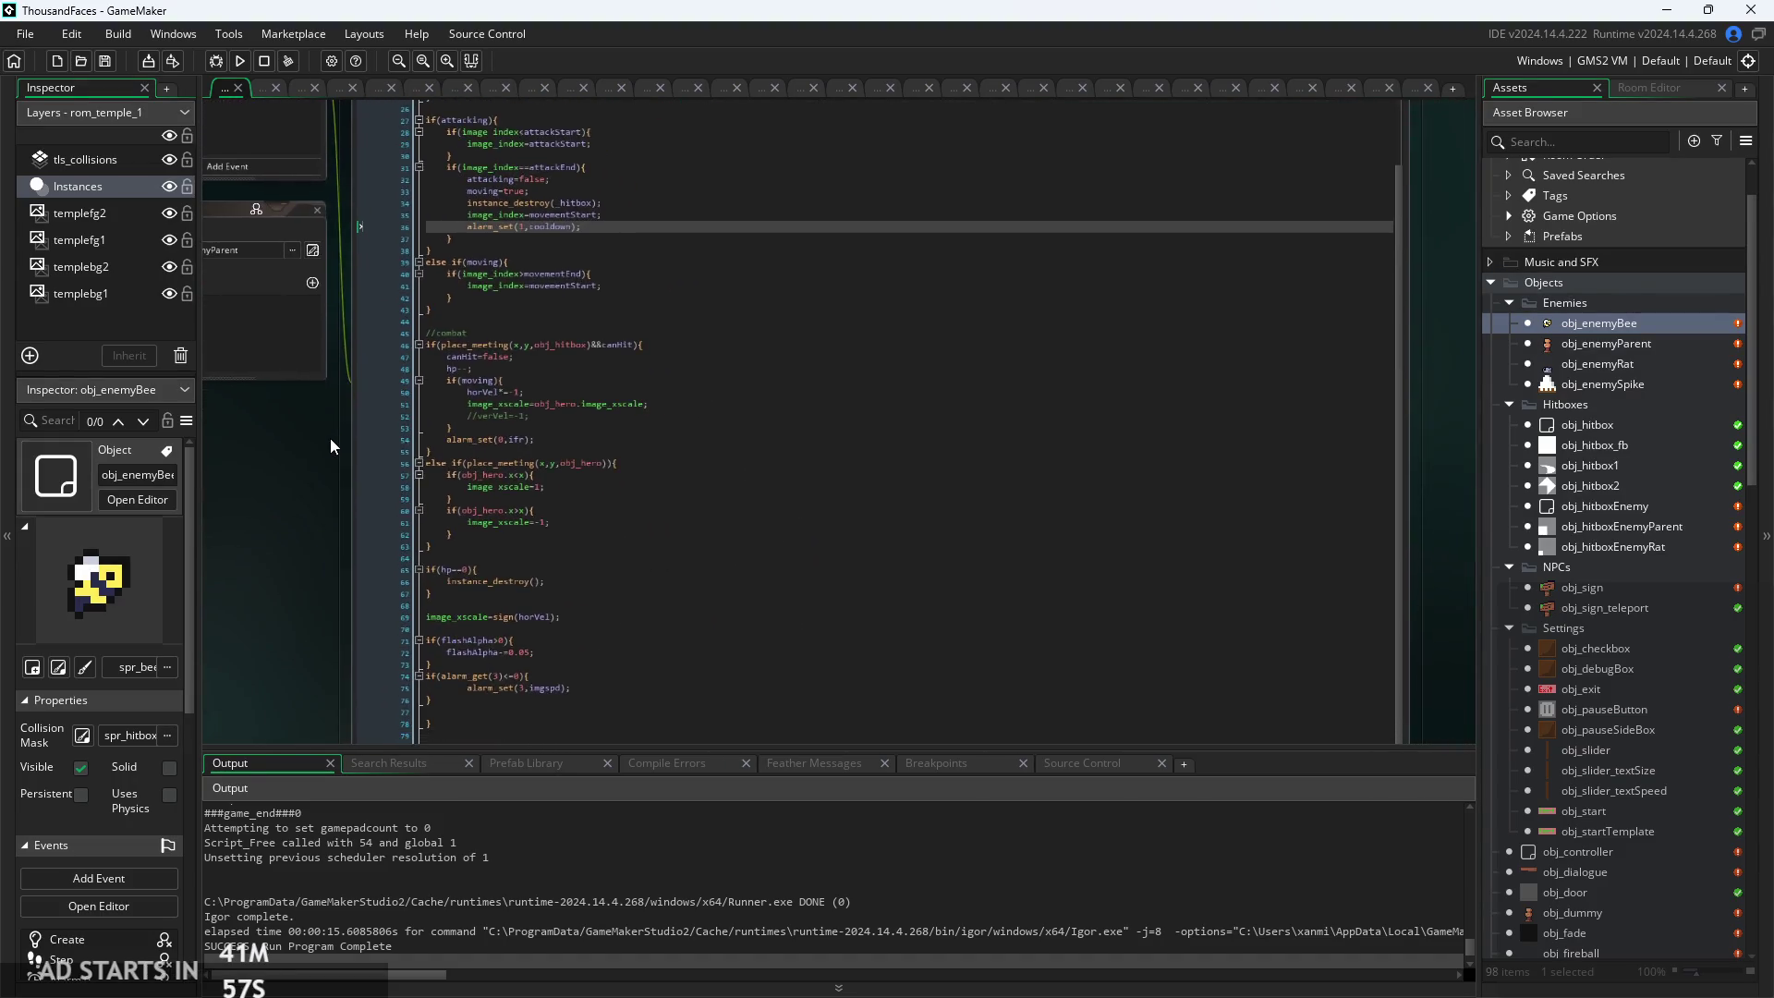
{"action": "scroll", "coordinate": [330, 438], "scroll_direction": "down", "scroll_amount": 2}
{"action": "scroll", "coordinate": [1001, 397], "scroll_direction": "down", "scroll_amount": 1}
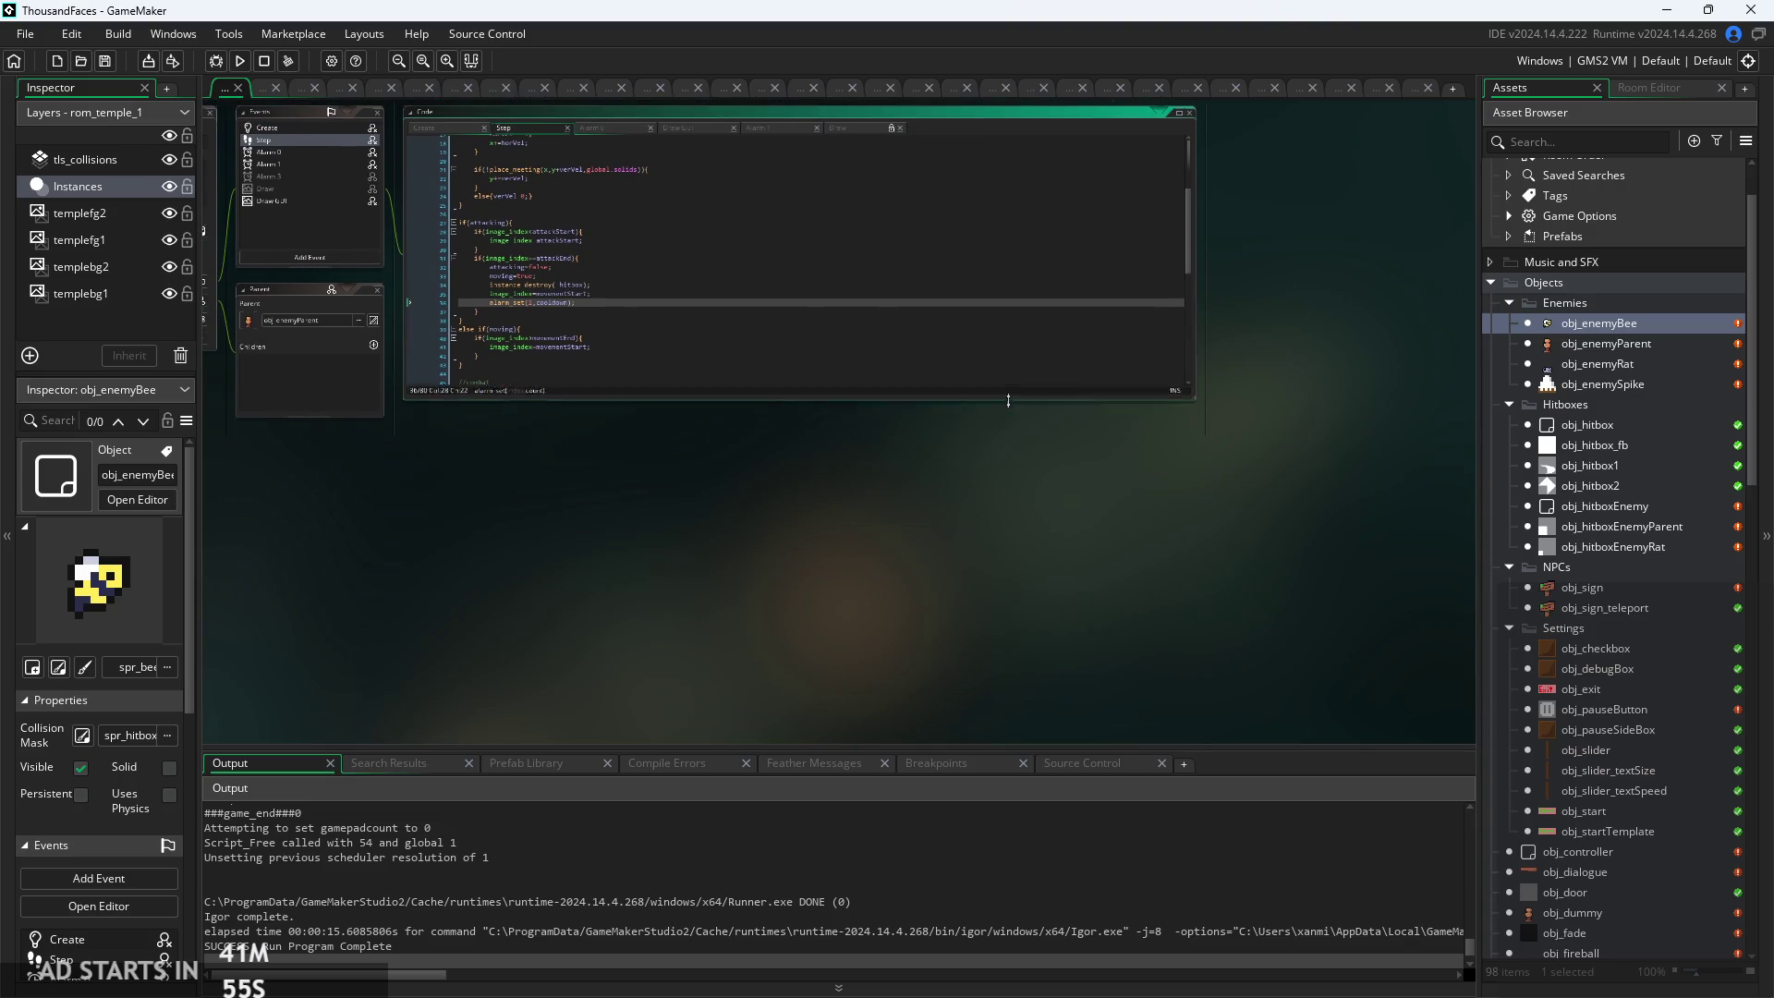
{"action": "scroll", "coordinate": [717, 705], "scroll_direction": "up", "scroll_amount": 3}
Inspect the if(attacking) block's attackStart and attackEnd checks on lines 27–31
{"action": "left_click", "coordinate": [685, 446]}
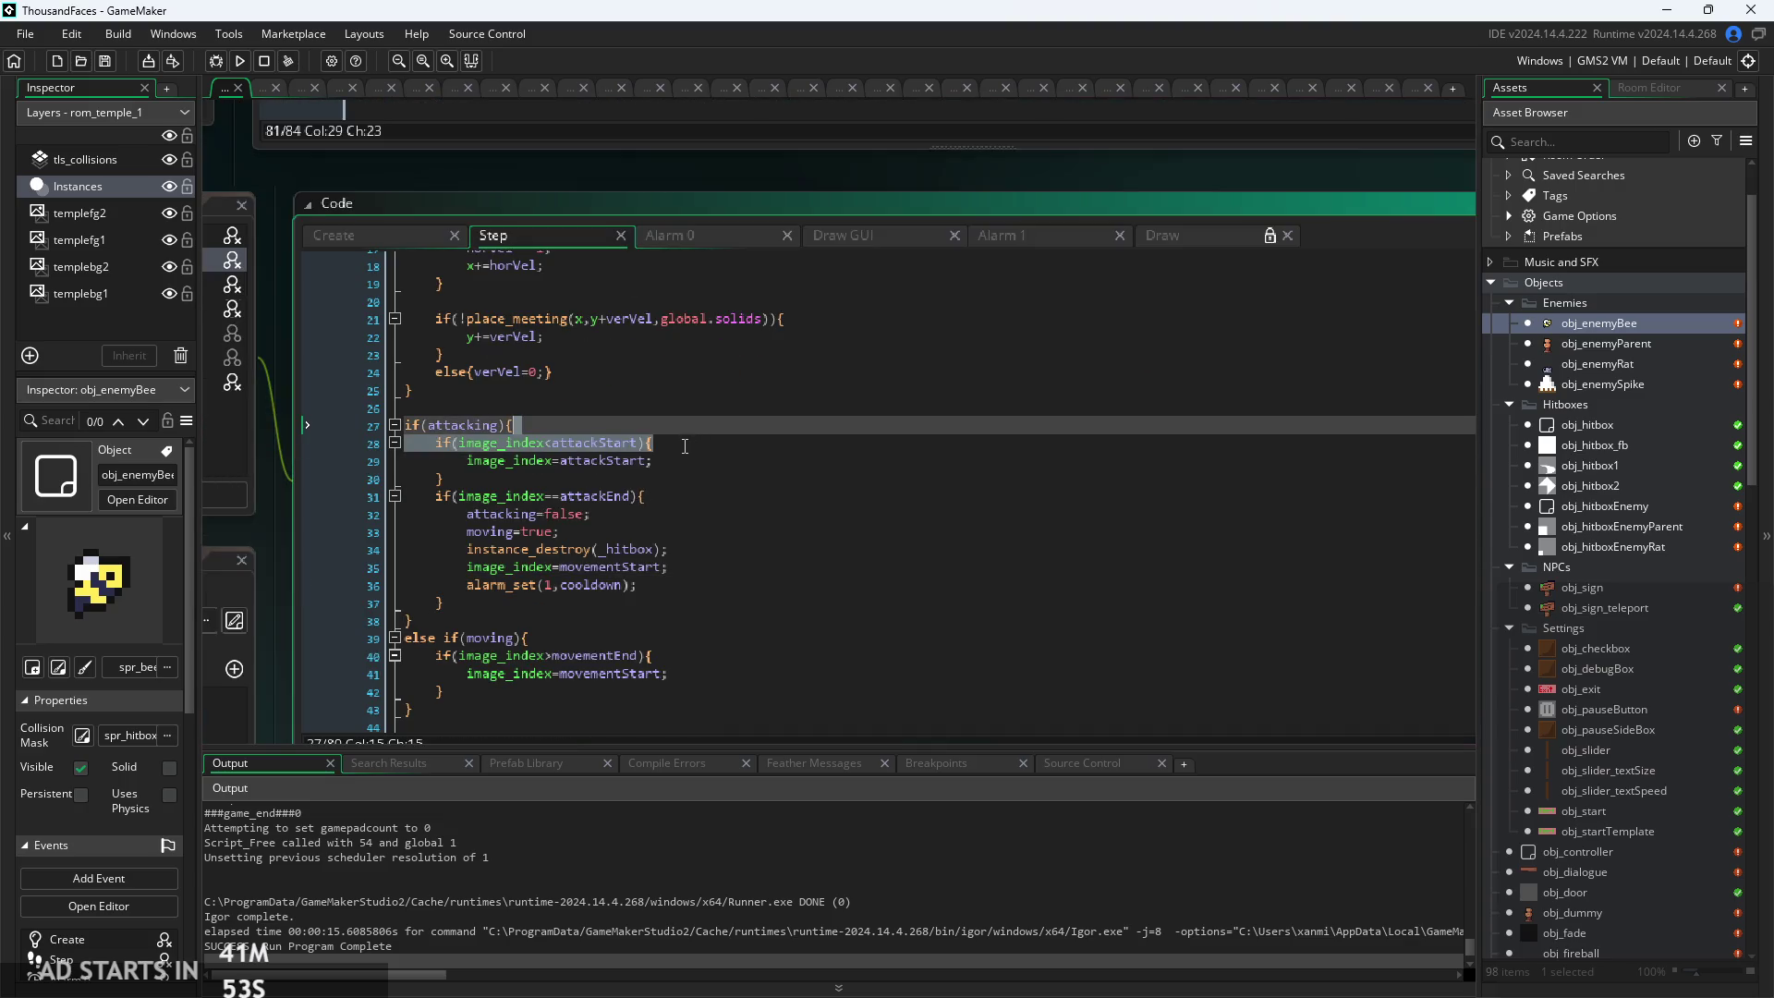
{"action": "left_click", "coordinate": [825, 490]}
{"action": "left_click", "coordinate": [638, 477]}
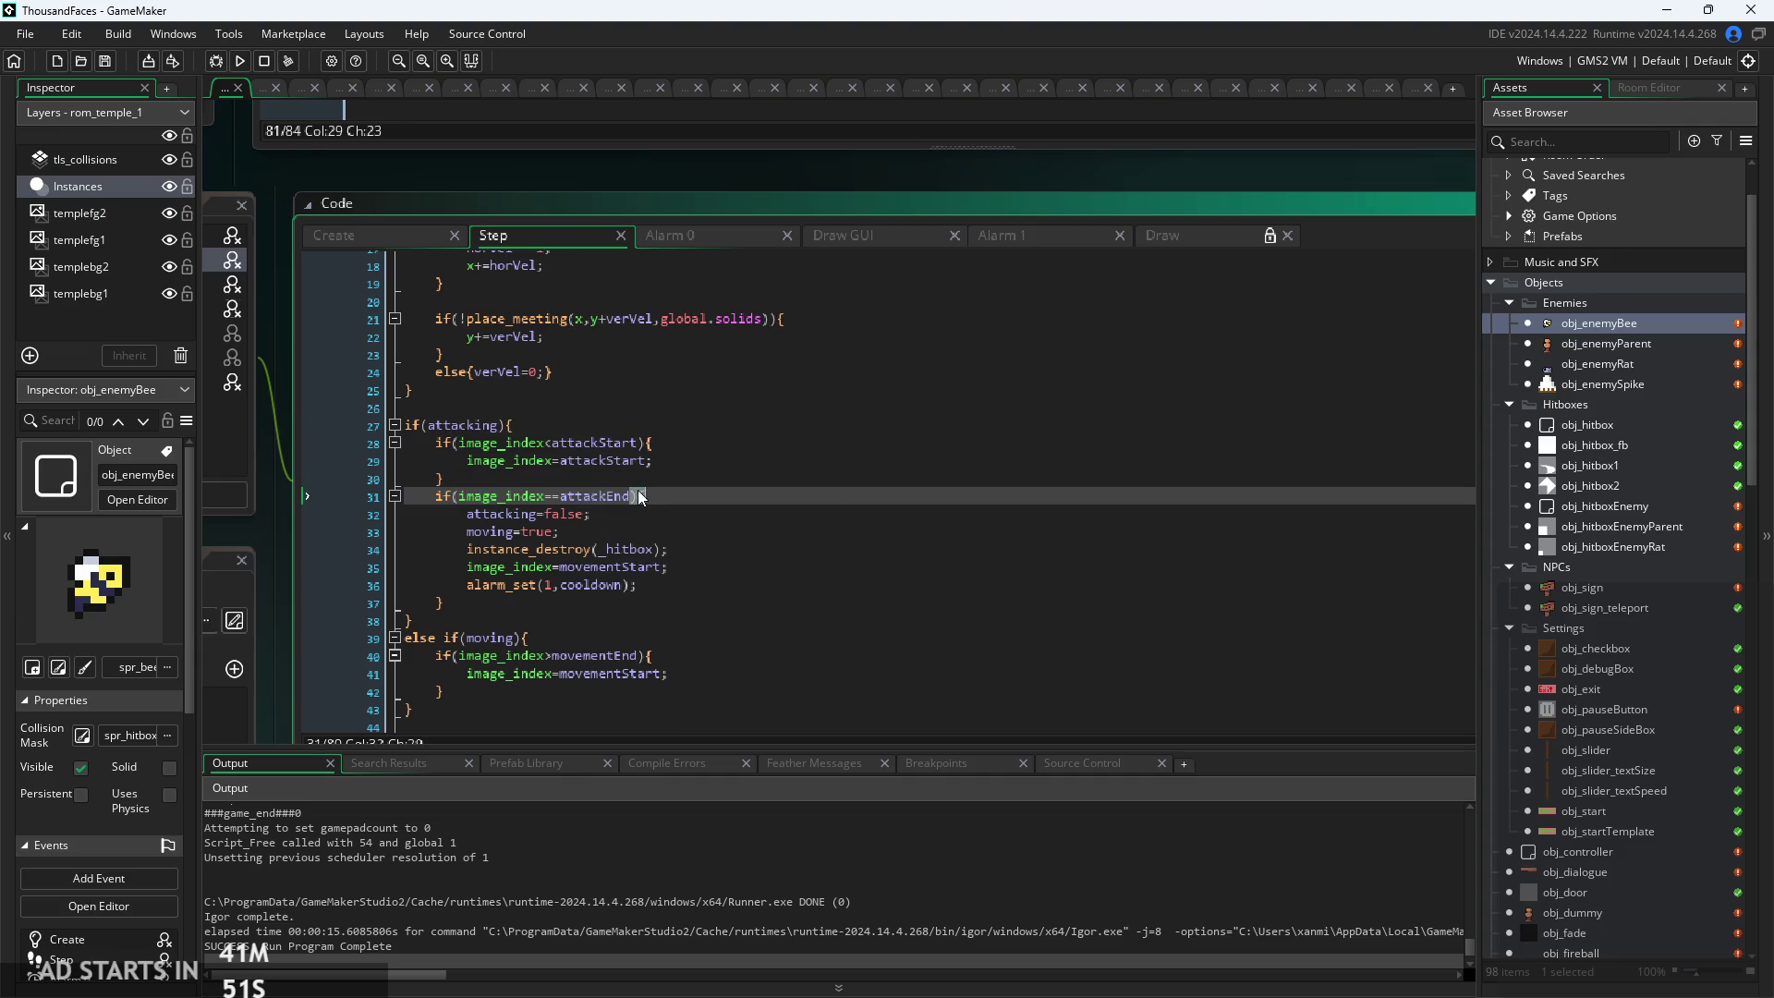
{"action": "scroll", "coordinate": [639, 477], "scroll_direction": "up", "scroll_amount": 2}
{"action": "left_click", "coordinate": [879, 330]}
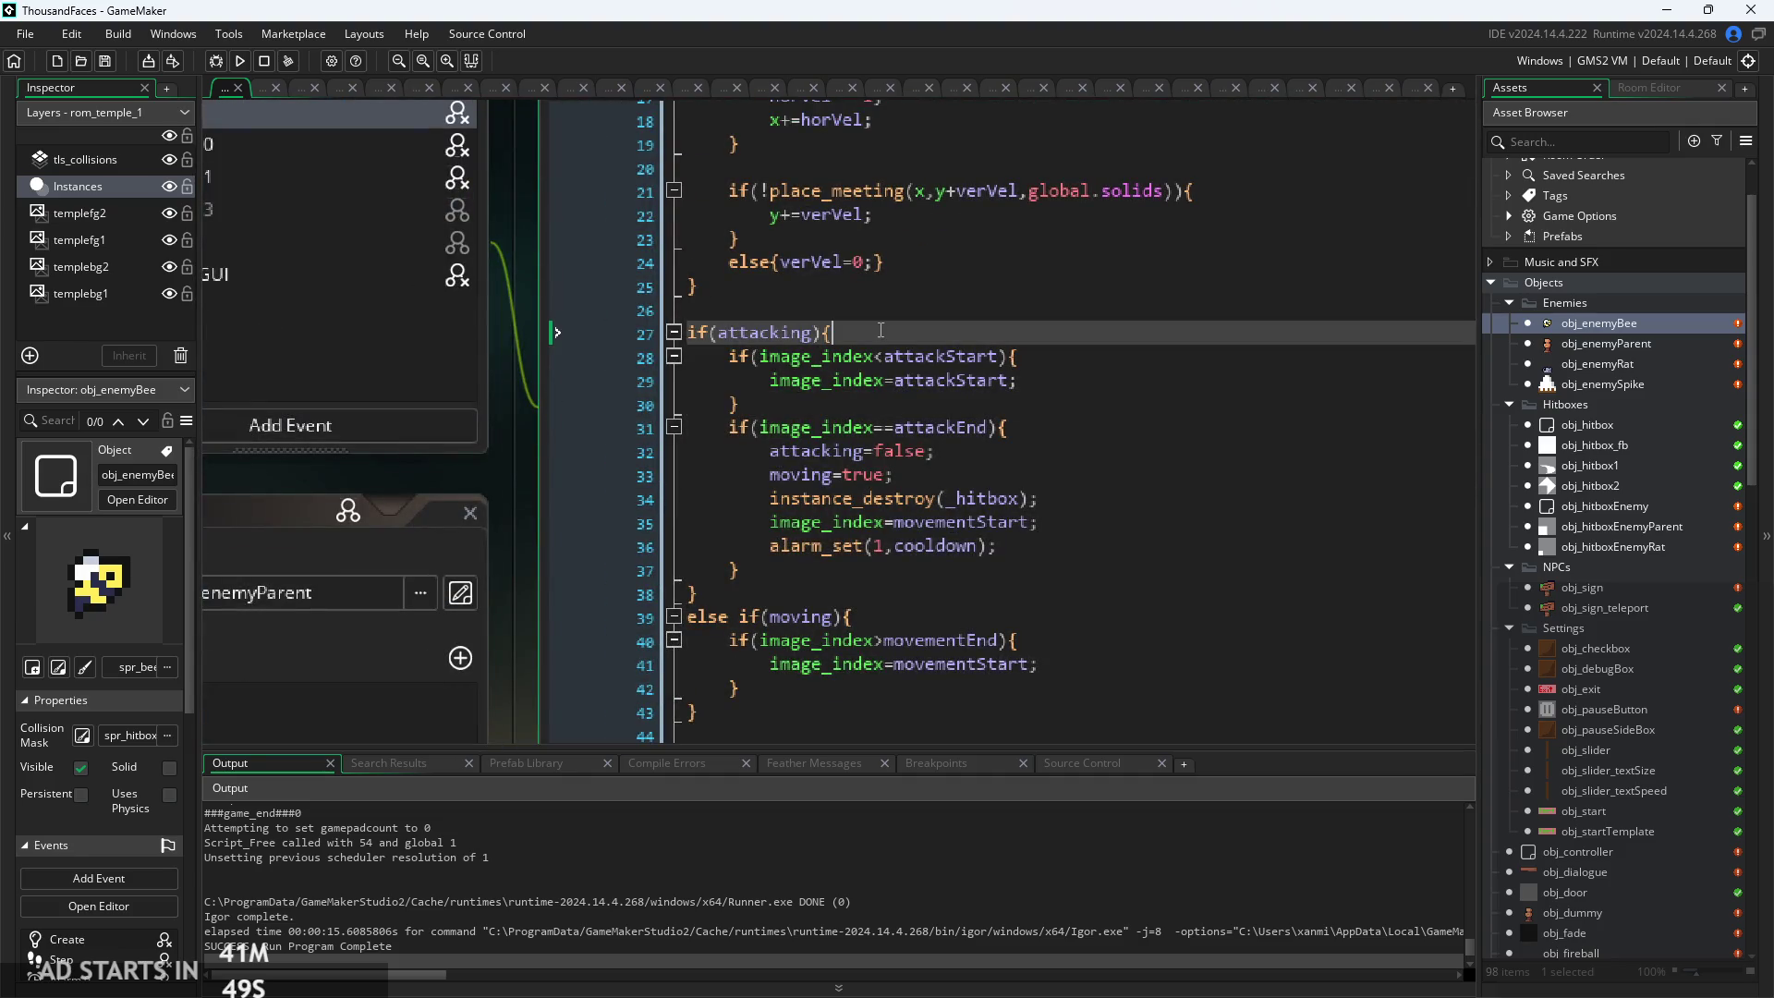
{"action": "left_click", "coordinate": [884, 356]}
{"action": "scroll", "coordinate": [1045, 360], "scroll_direction": "up", "scroll_amount": 1}
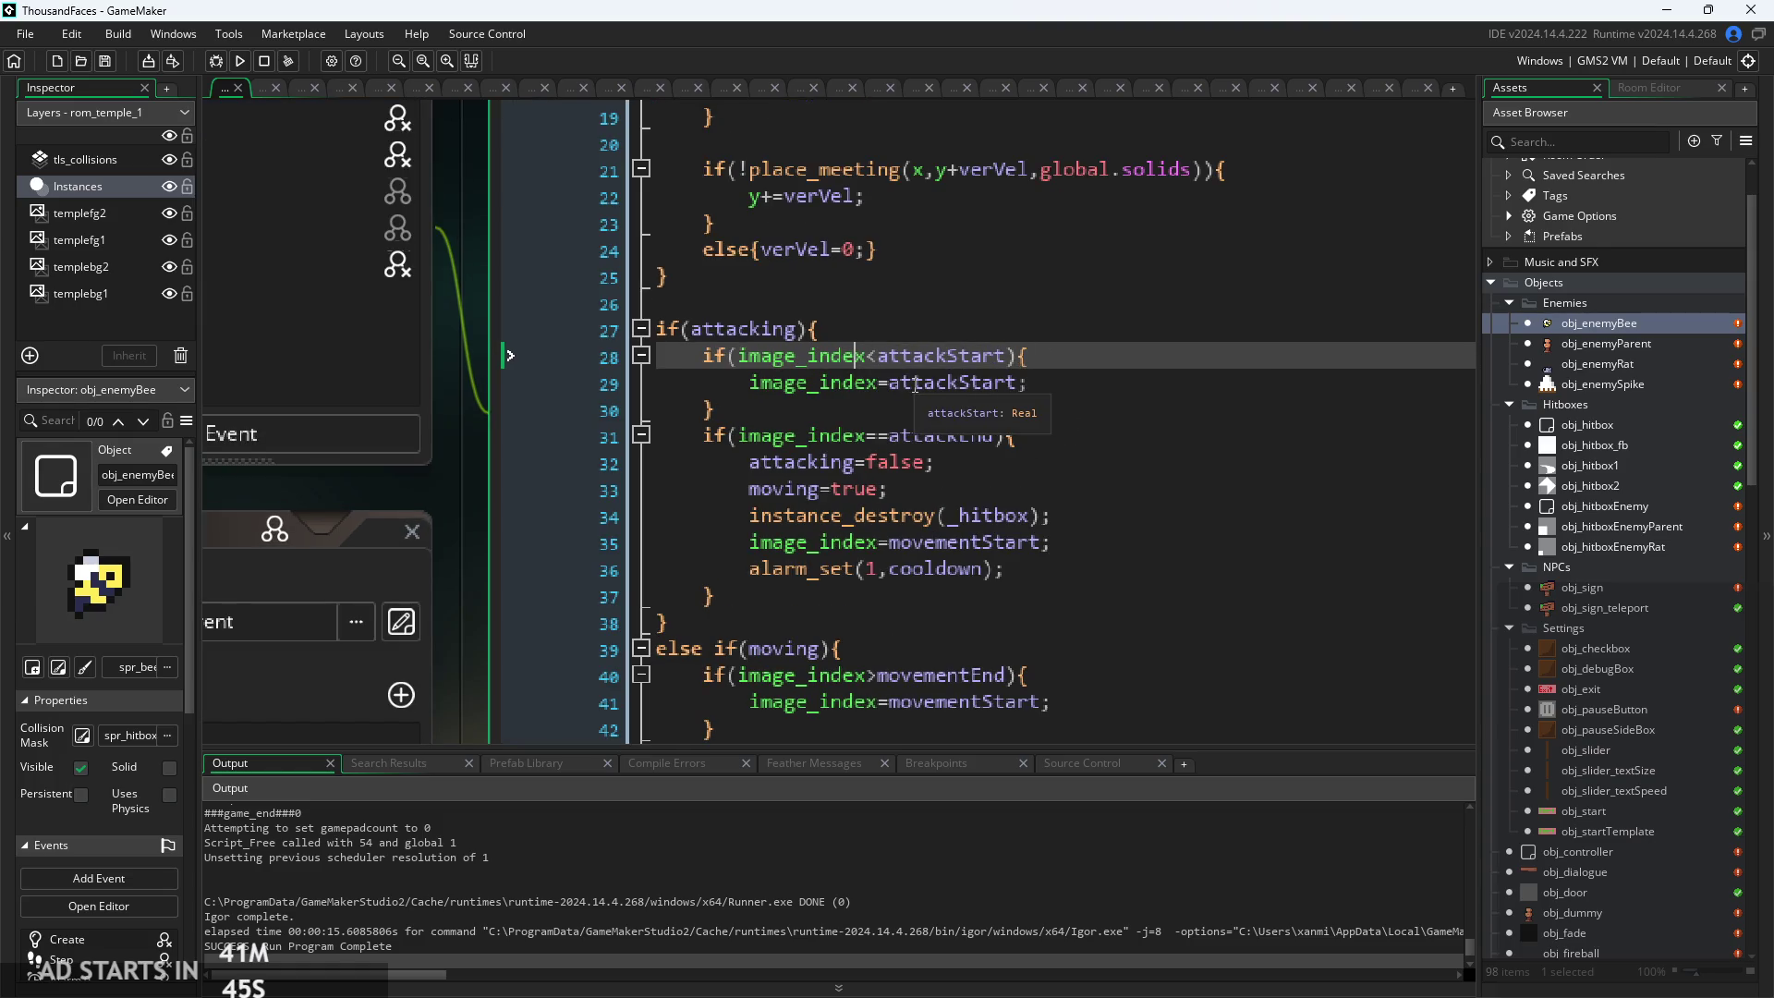
{"action": "left_click", "coordinate": [878, 328]}
{"action": "left_click", "coordinate": [879, 411]}
{"action": "left_click", "coordinate": [1047, 470]}
Review the attacking=false, moving=true and alarm_set(1,cooldown) lines ending the attack branch
{"action": "scroll", "coordinate": [950, 461], "scroll_direction": "down", "scroll_amount": 1}
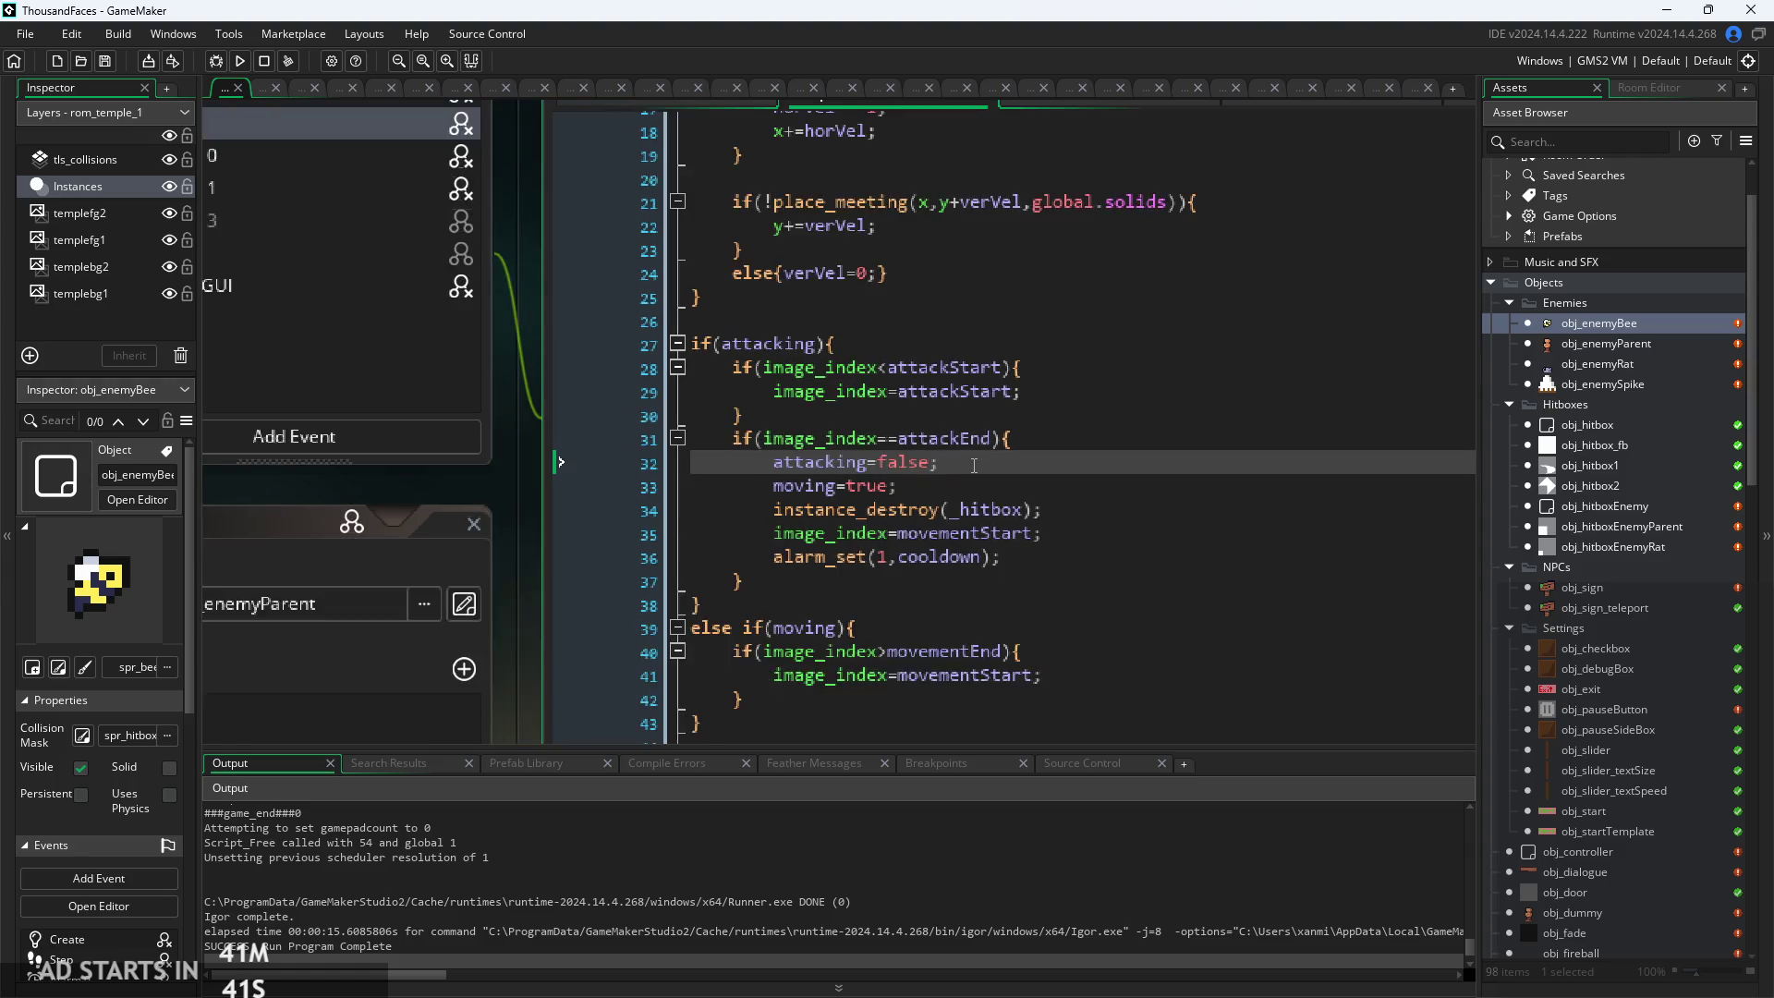
{"action": "scroll", "coordinate": [951, 457], "scroll_direction": "down", "scroll_amount": 2}
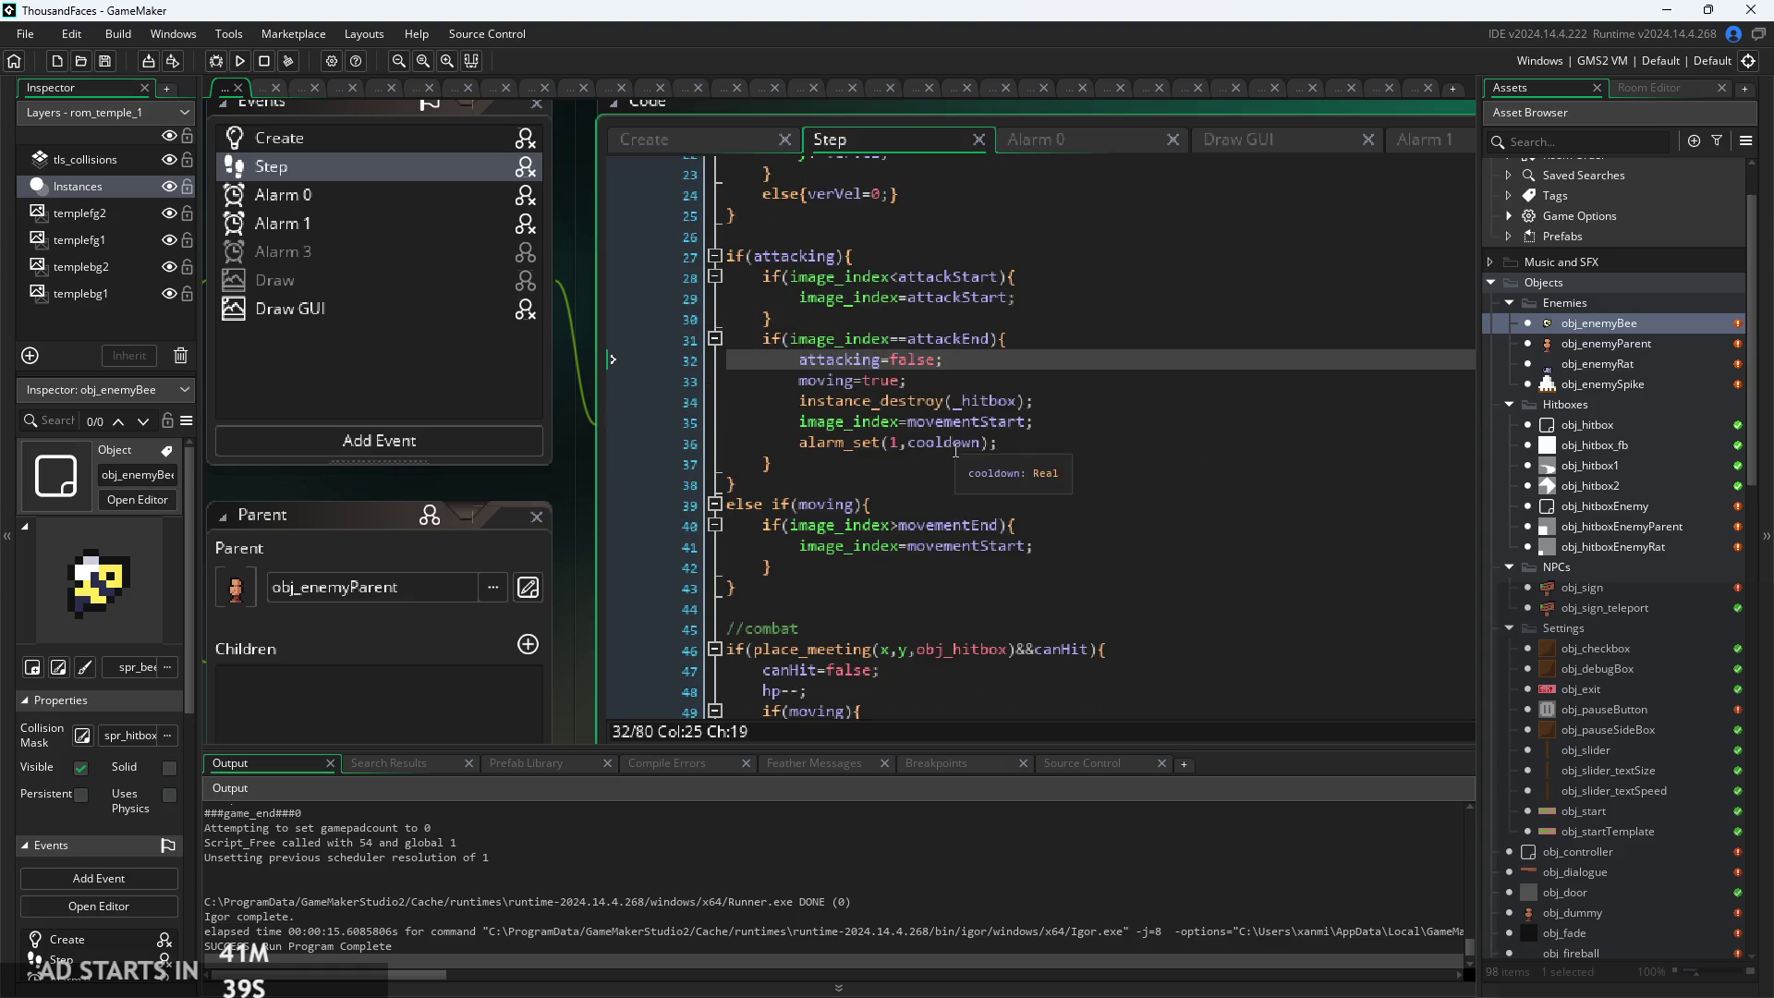
{"action": "scroll", "coordinate": [554, 525], "scroll_direction": "up", "scroll_amount": 1}
{"action": "key", "text": "Down"}
{"action": "left_click", "coordinate": [809, 377]}
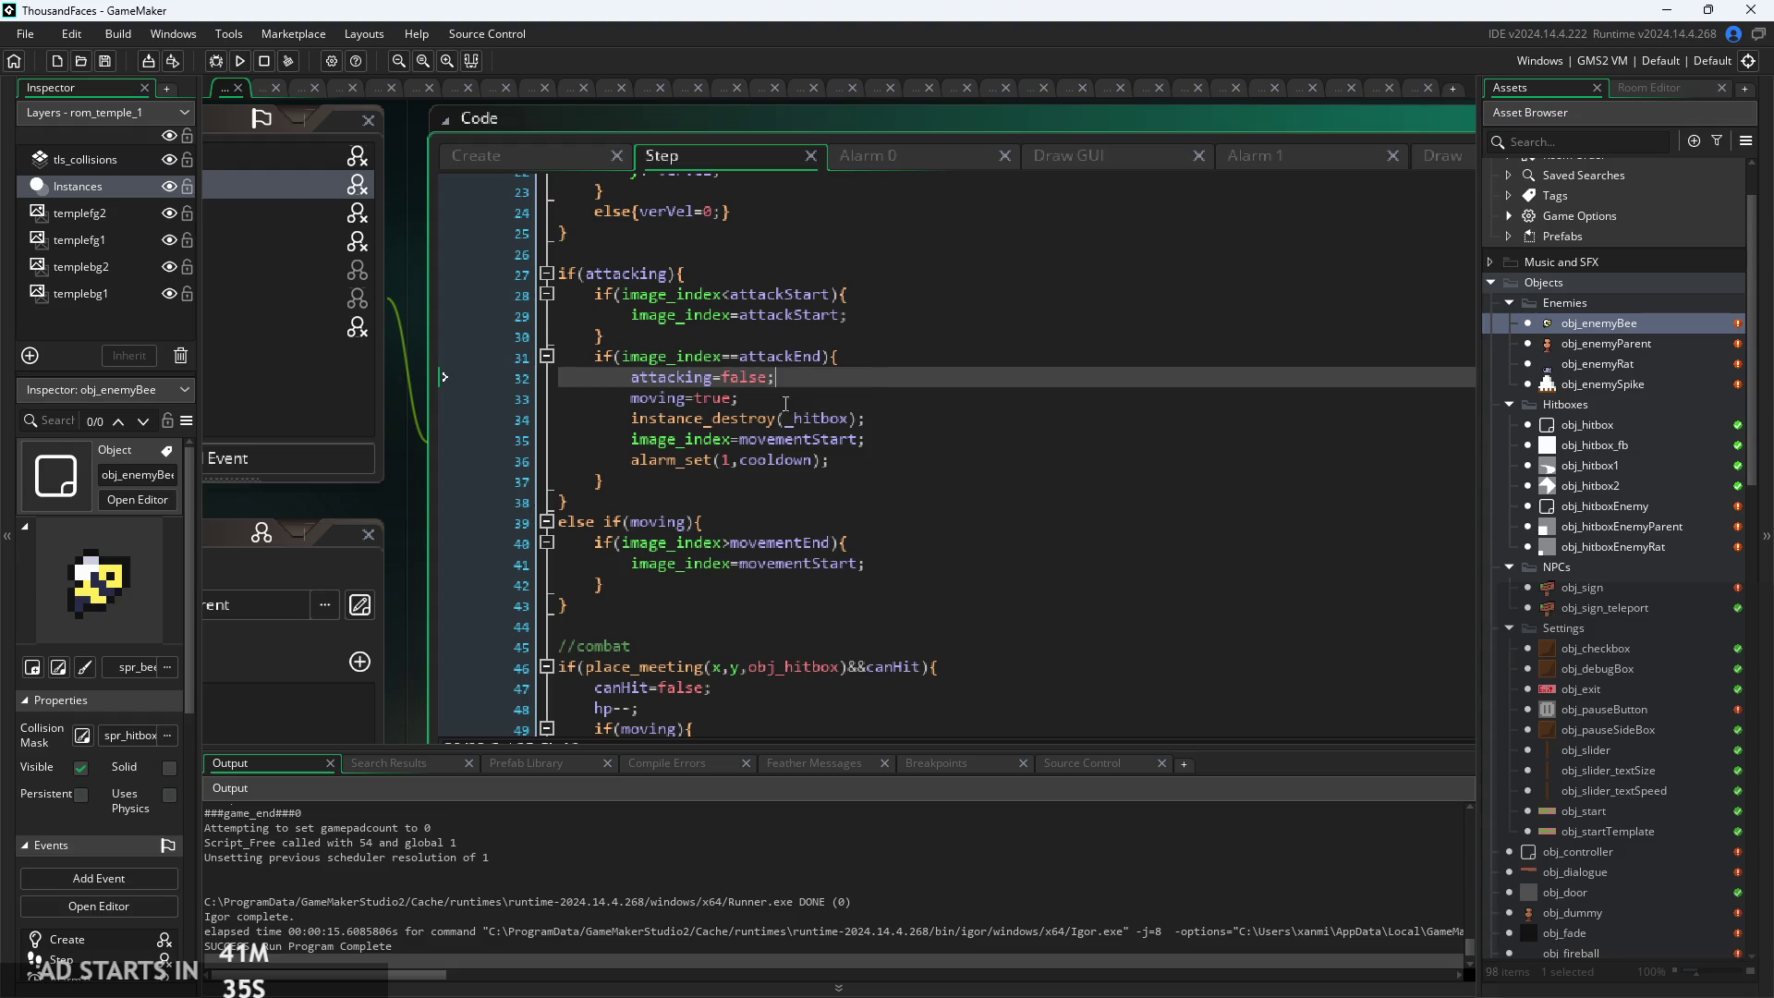
{"action": "left_click", "coordinate": [819, 397]}
{"action": "key", "text": "Up"}
{"action": "key", "text": "Down"}
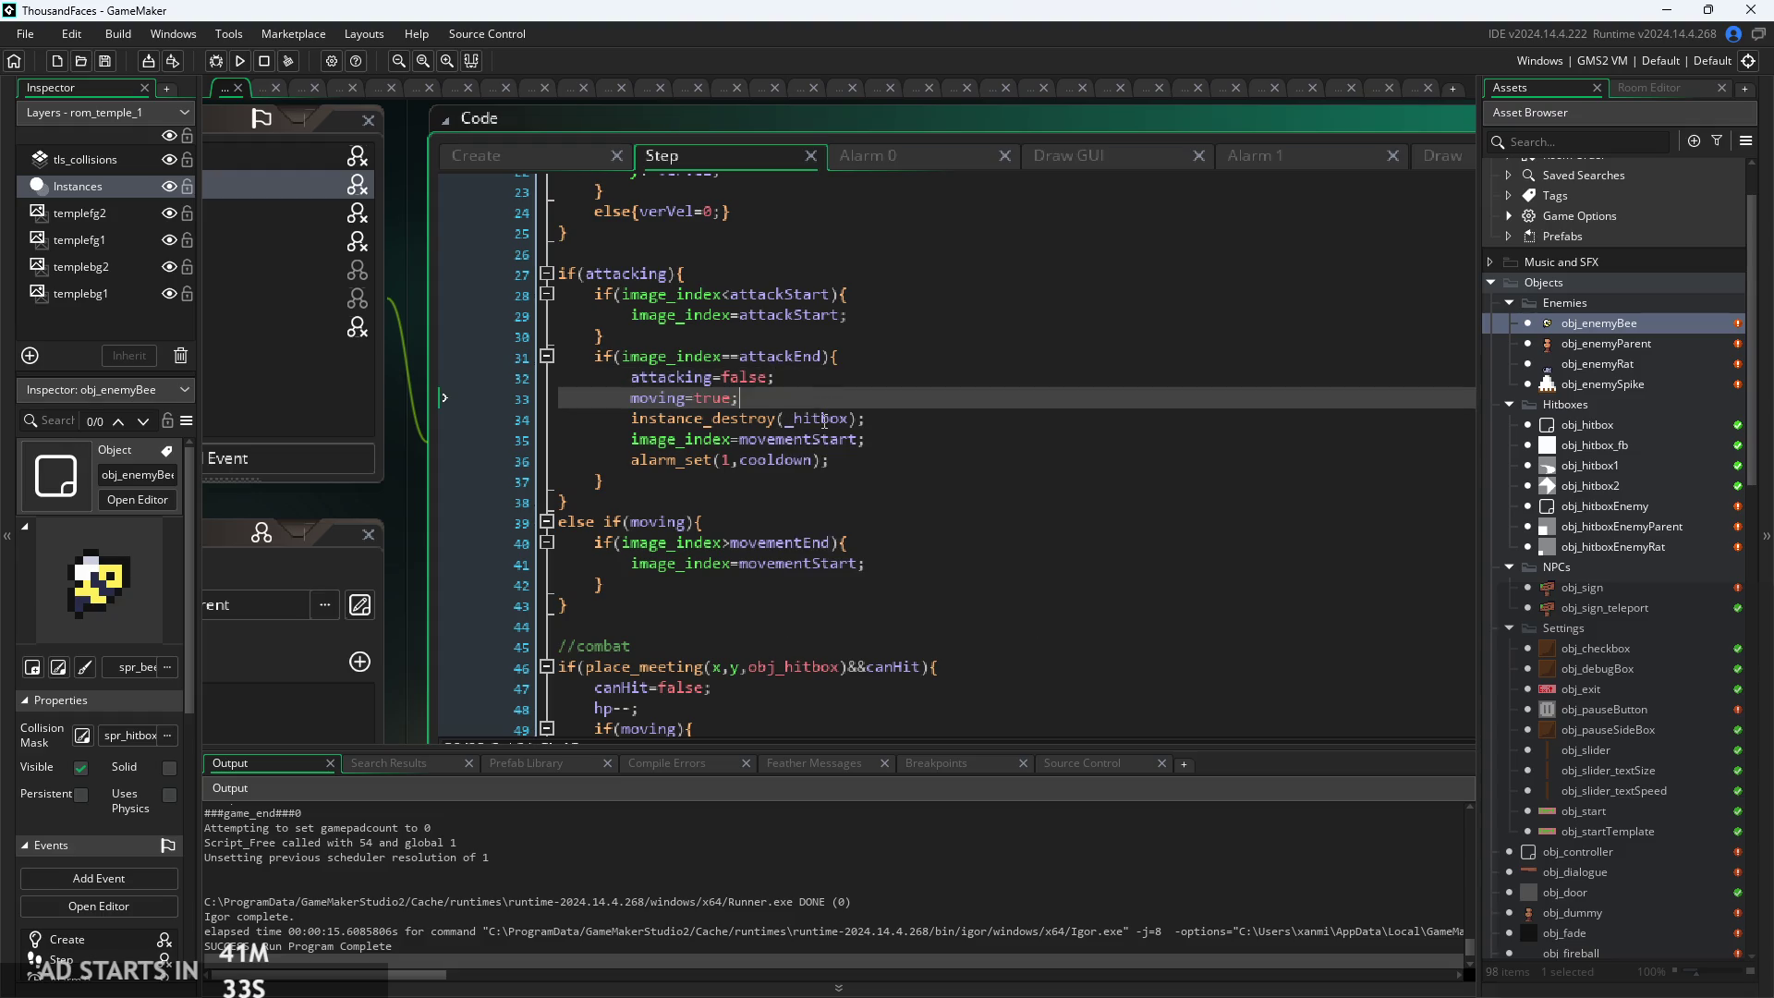
{"action": "left_click_drag", "start_coordinate": [831, 379], "coordinate": [860, 442]}
{"action": "left_click", "coordinate": [870, 463]}
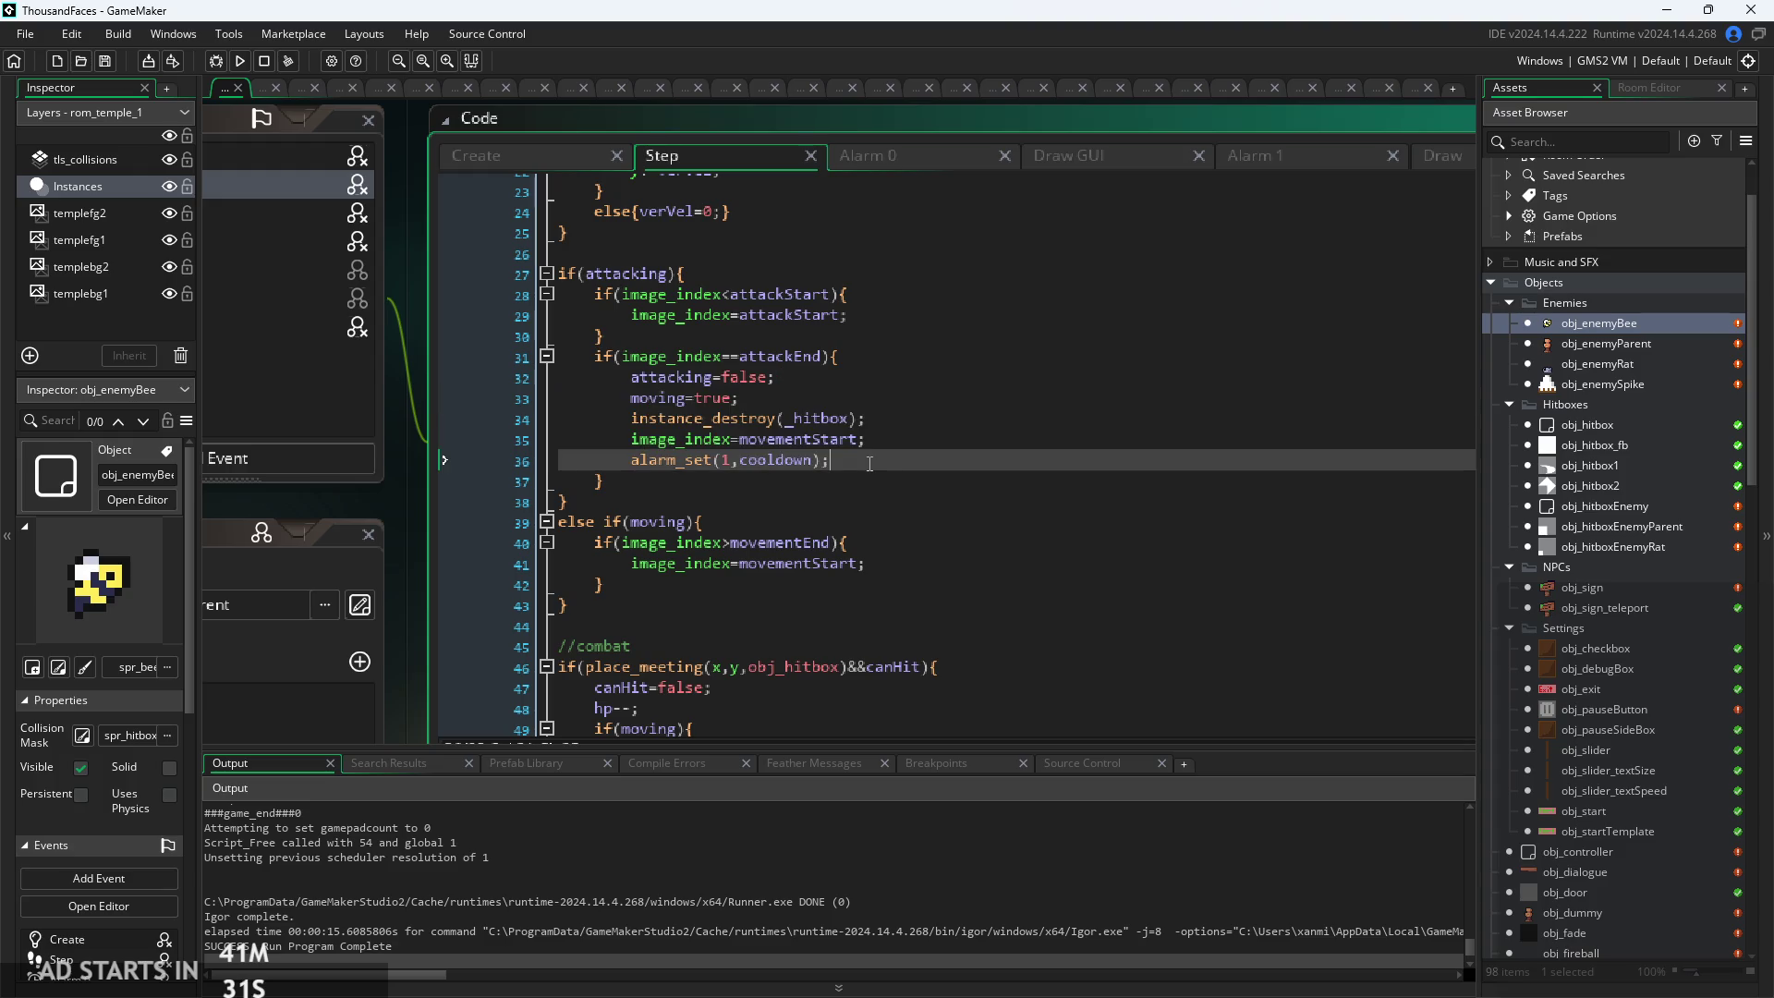
Run and start the game, then turn on Debug Stats from the pause menu
{"action": "left_click", "coordinate": [240, 62]}
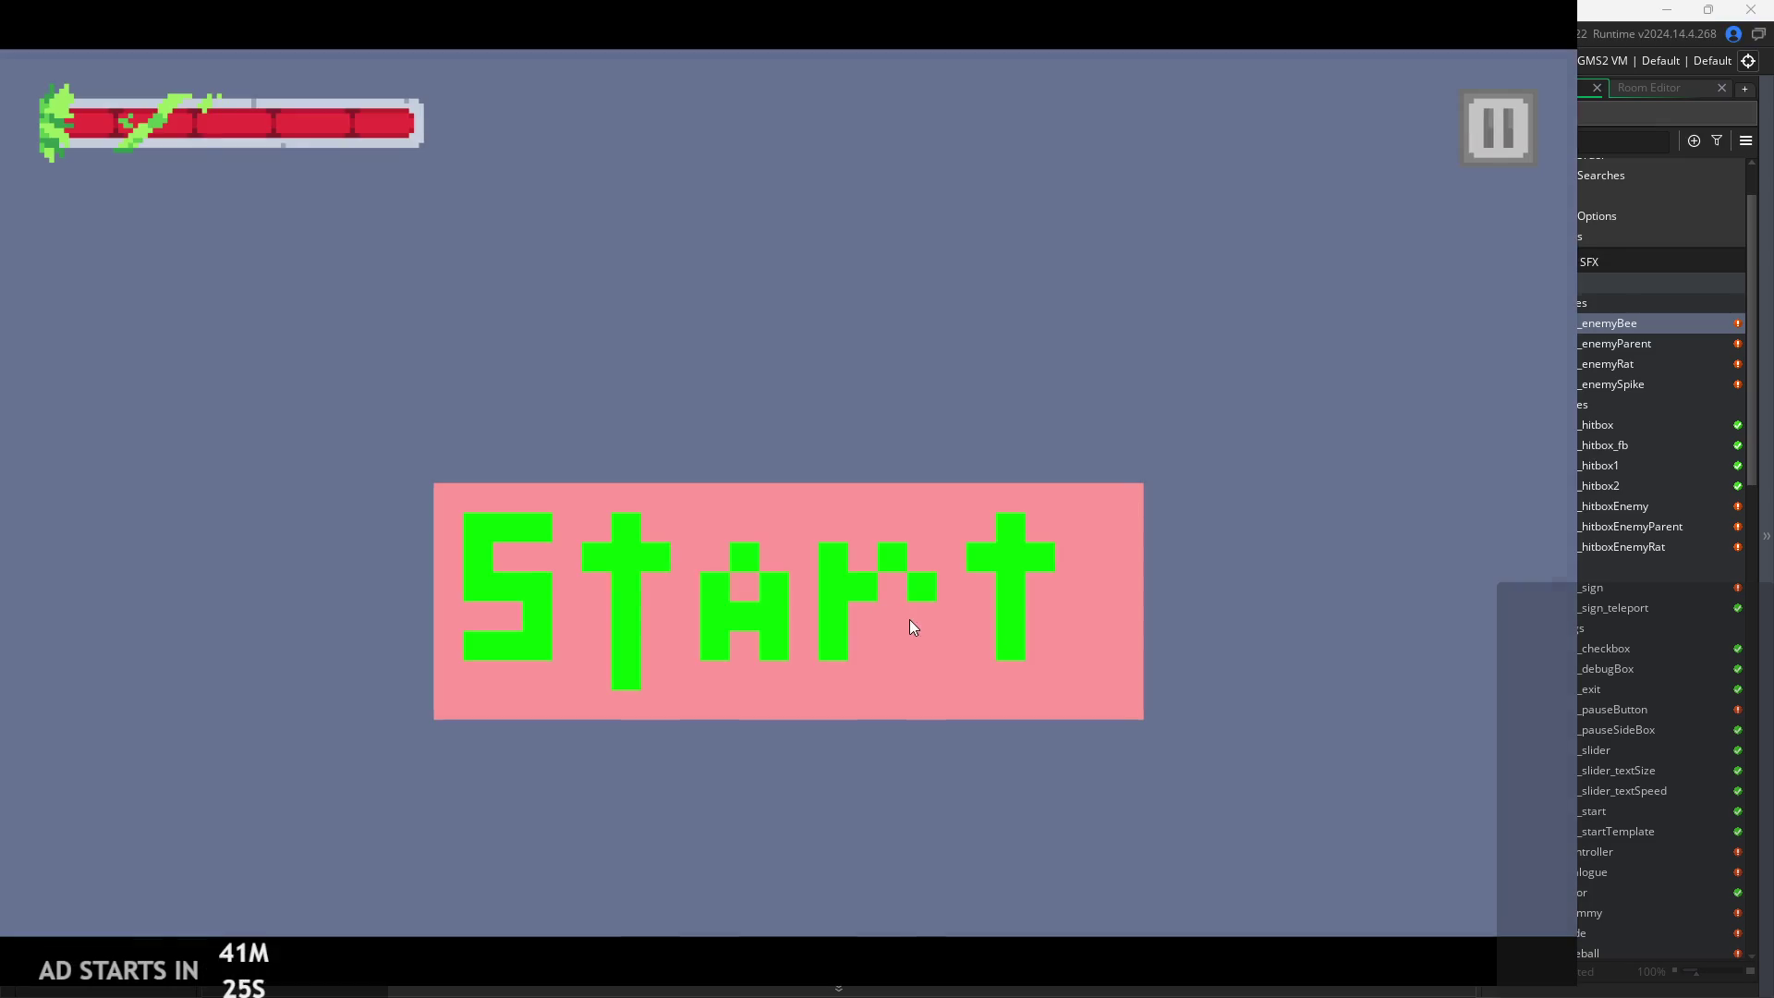
{"action": "left_click", "coordinate": [913, 626]}
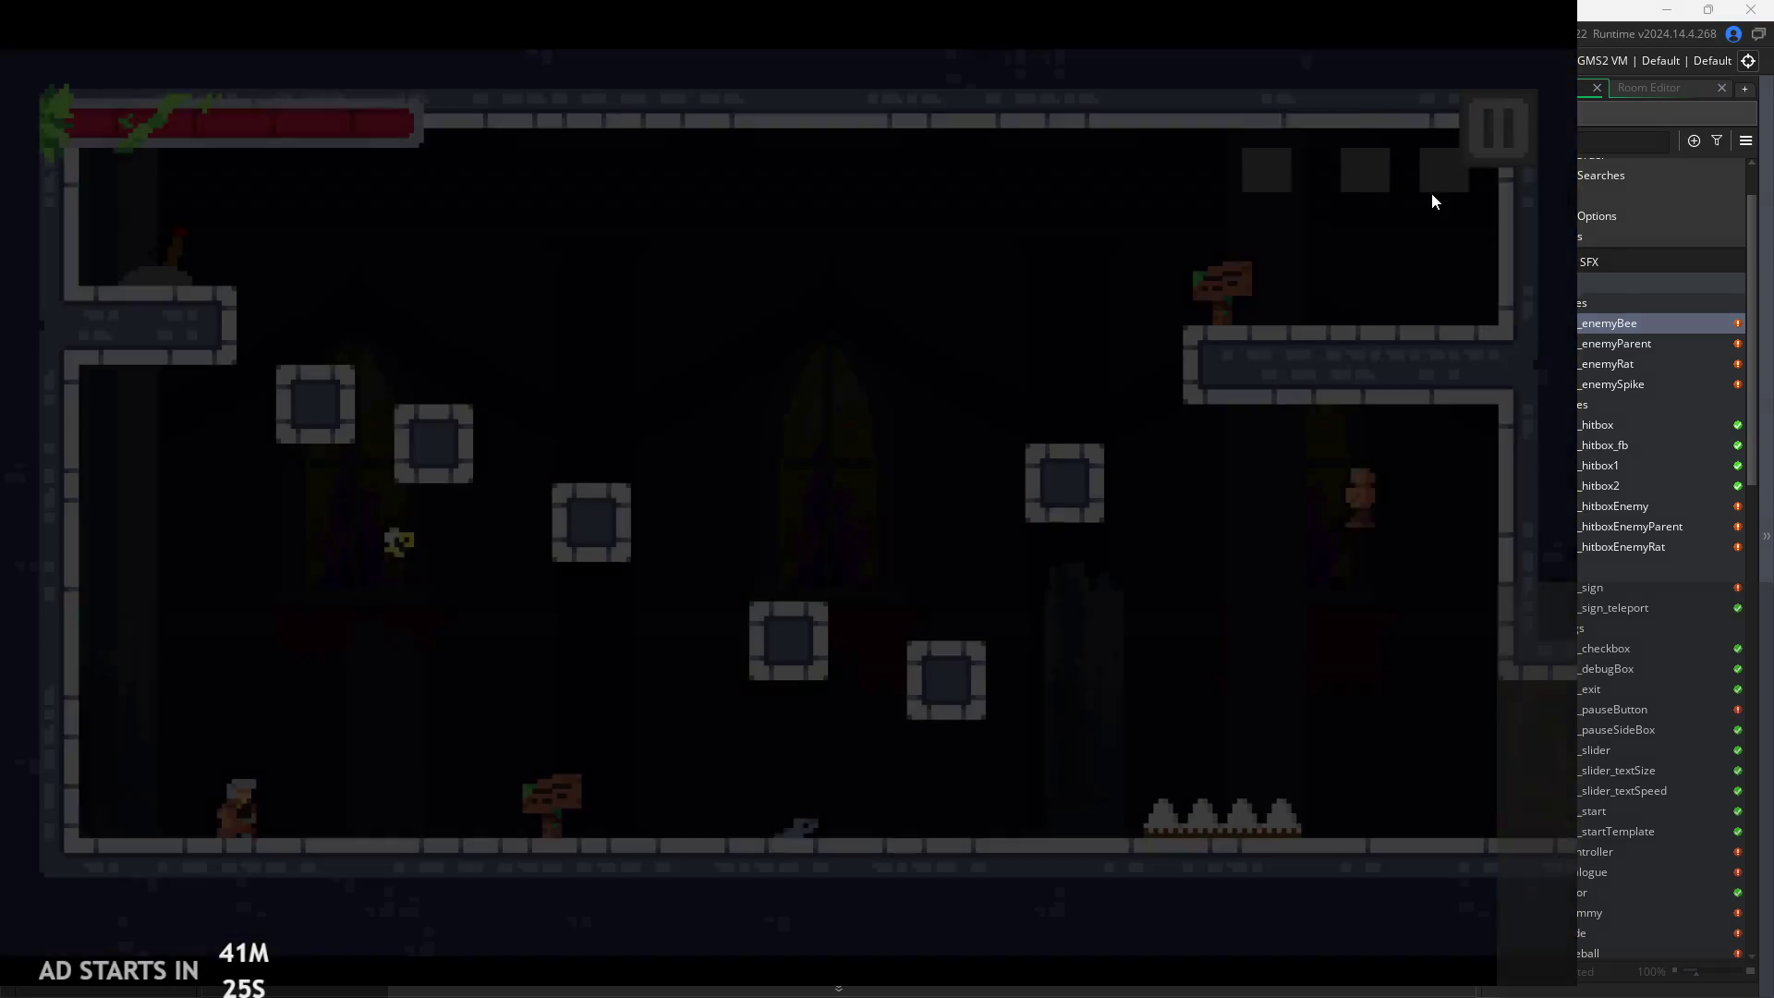
{"action": "left_click", "coordinate": [1496, 121]}
{"action": "left_click", "coordinate": [319, 287]}
{"action": "left_click", "coordinate": [1495, 116]}
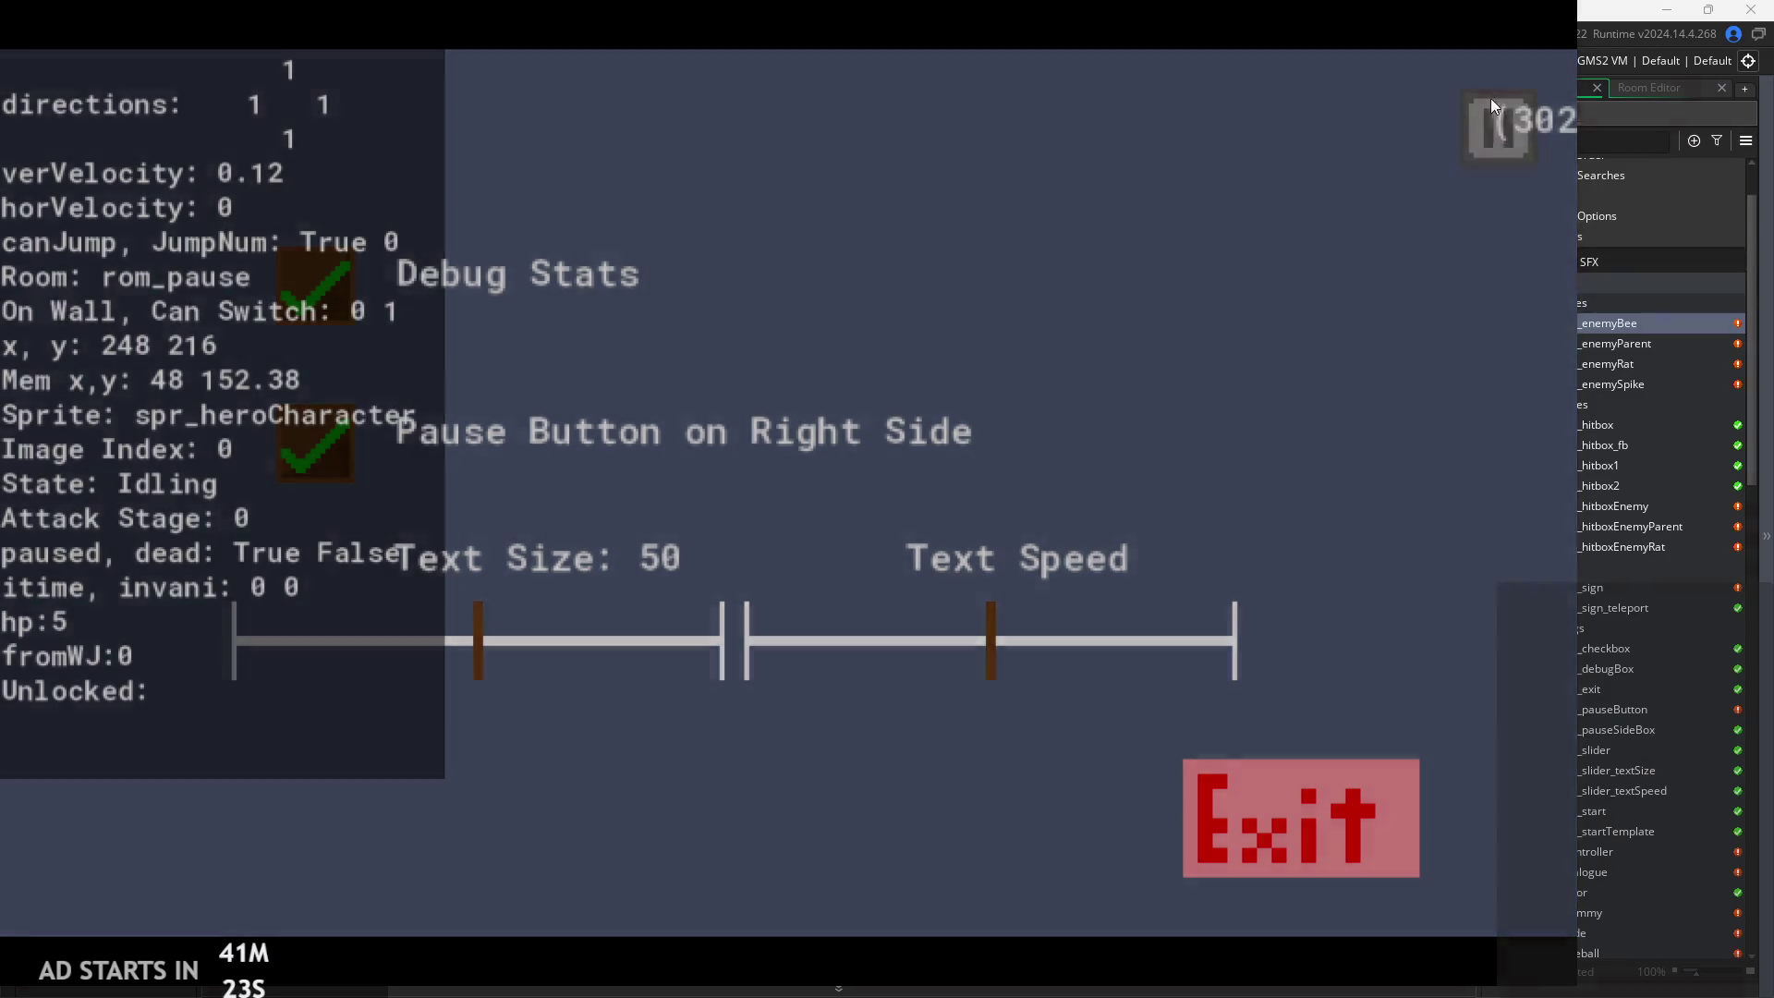
Run and jump the hero right toward the bee, wall-jump back, then pause
{"action": "key", "text": "Right"}
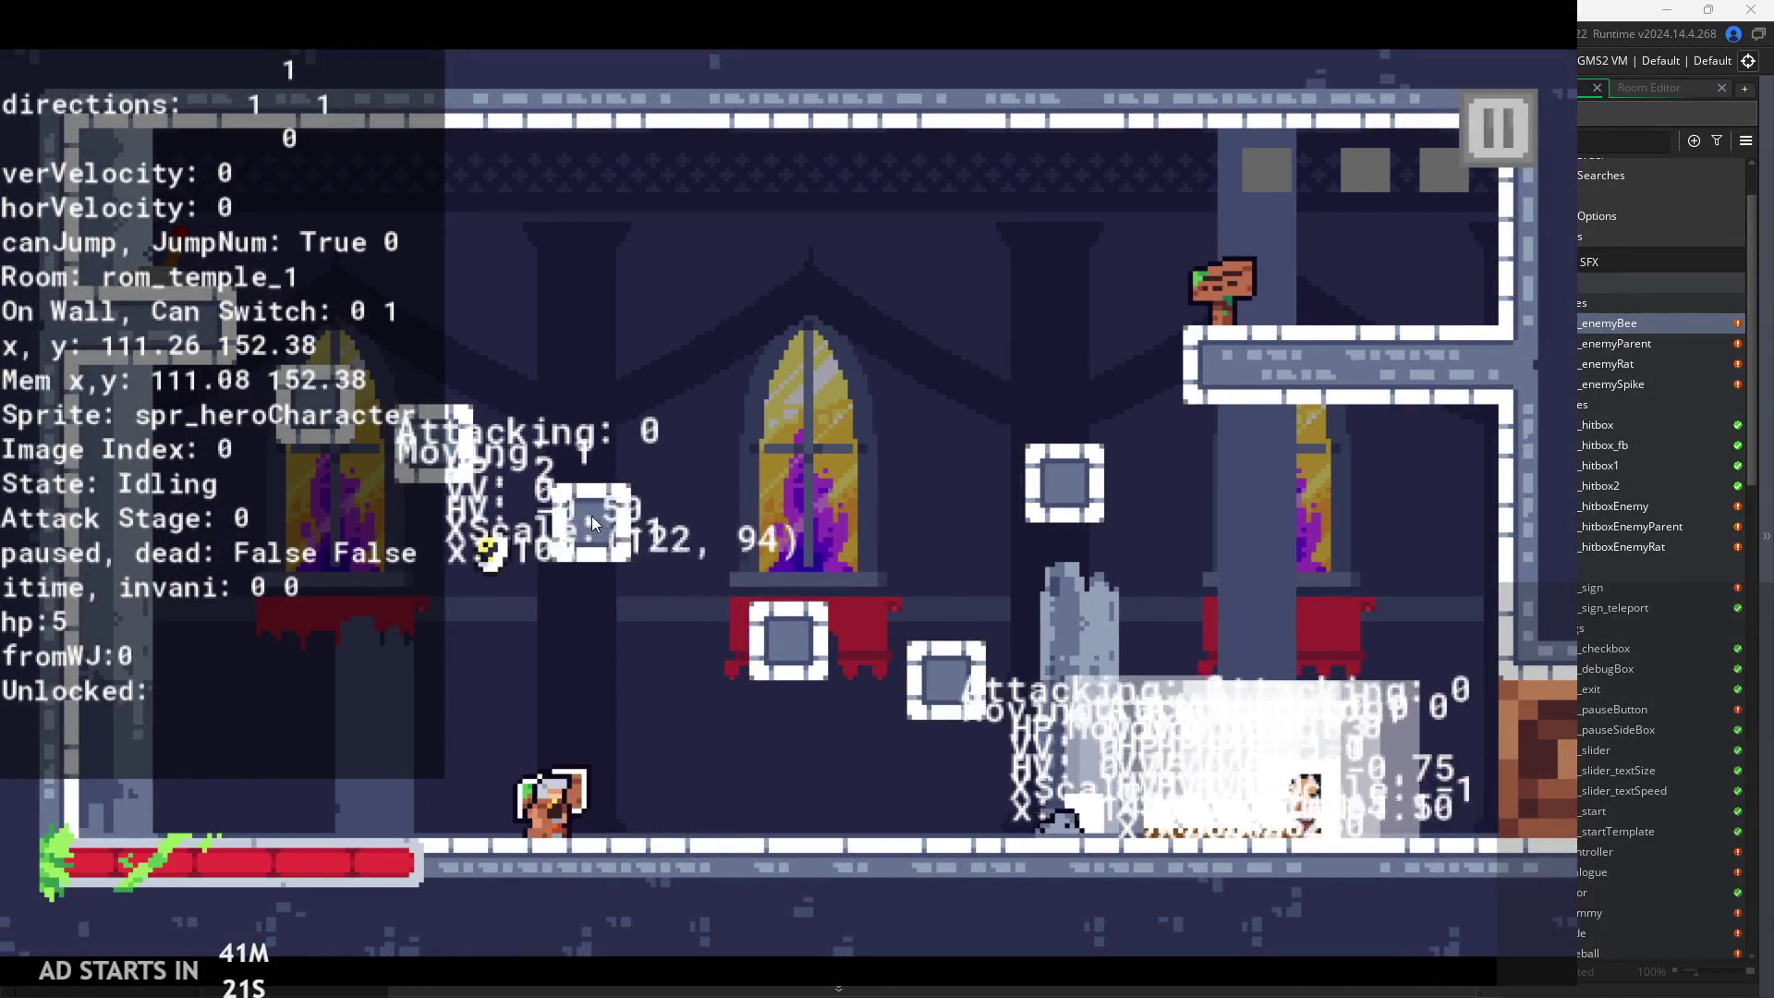
{"action": "key", "text": "space"}
{"action": "key", "text": "Right"}
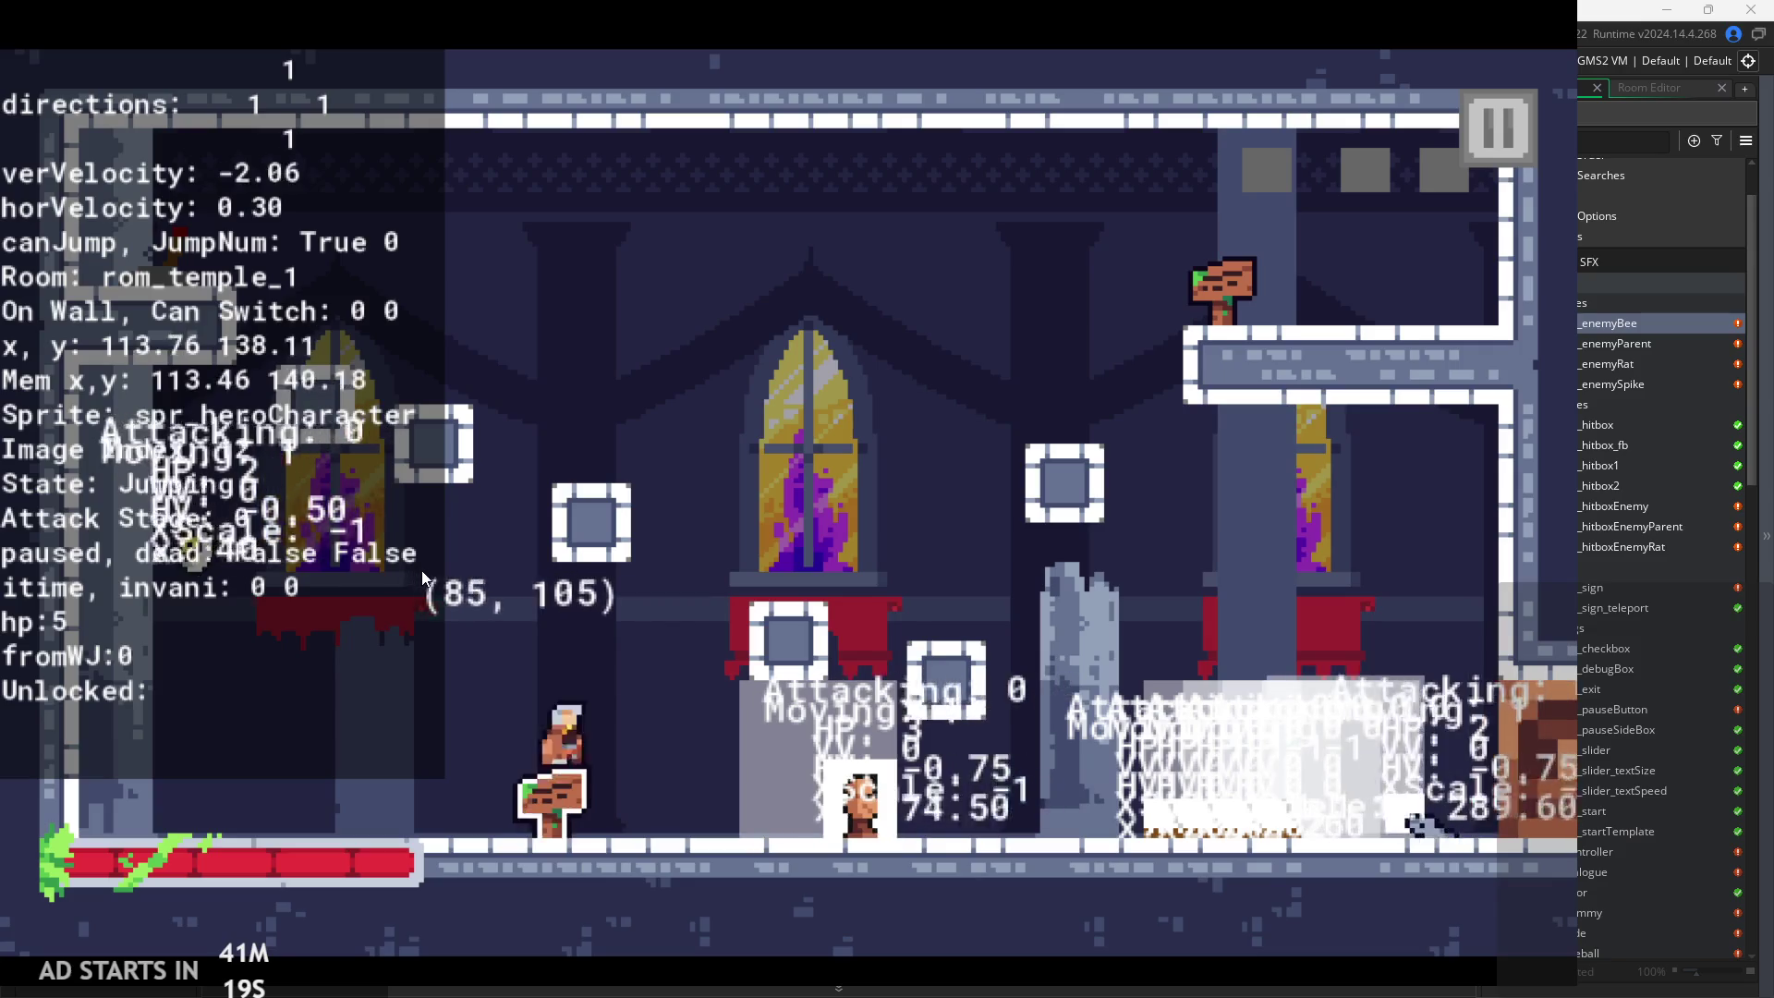
{"action": "key", "text": "space"}
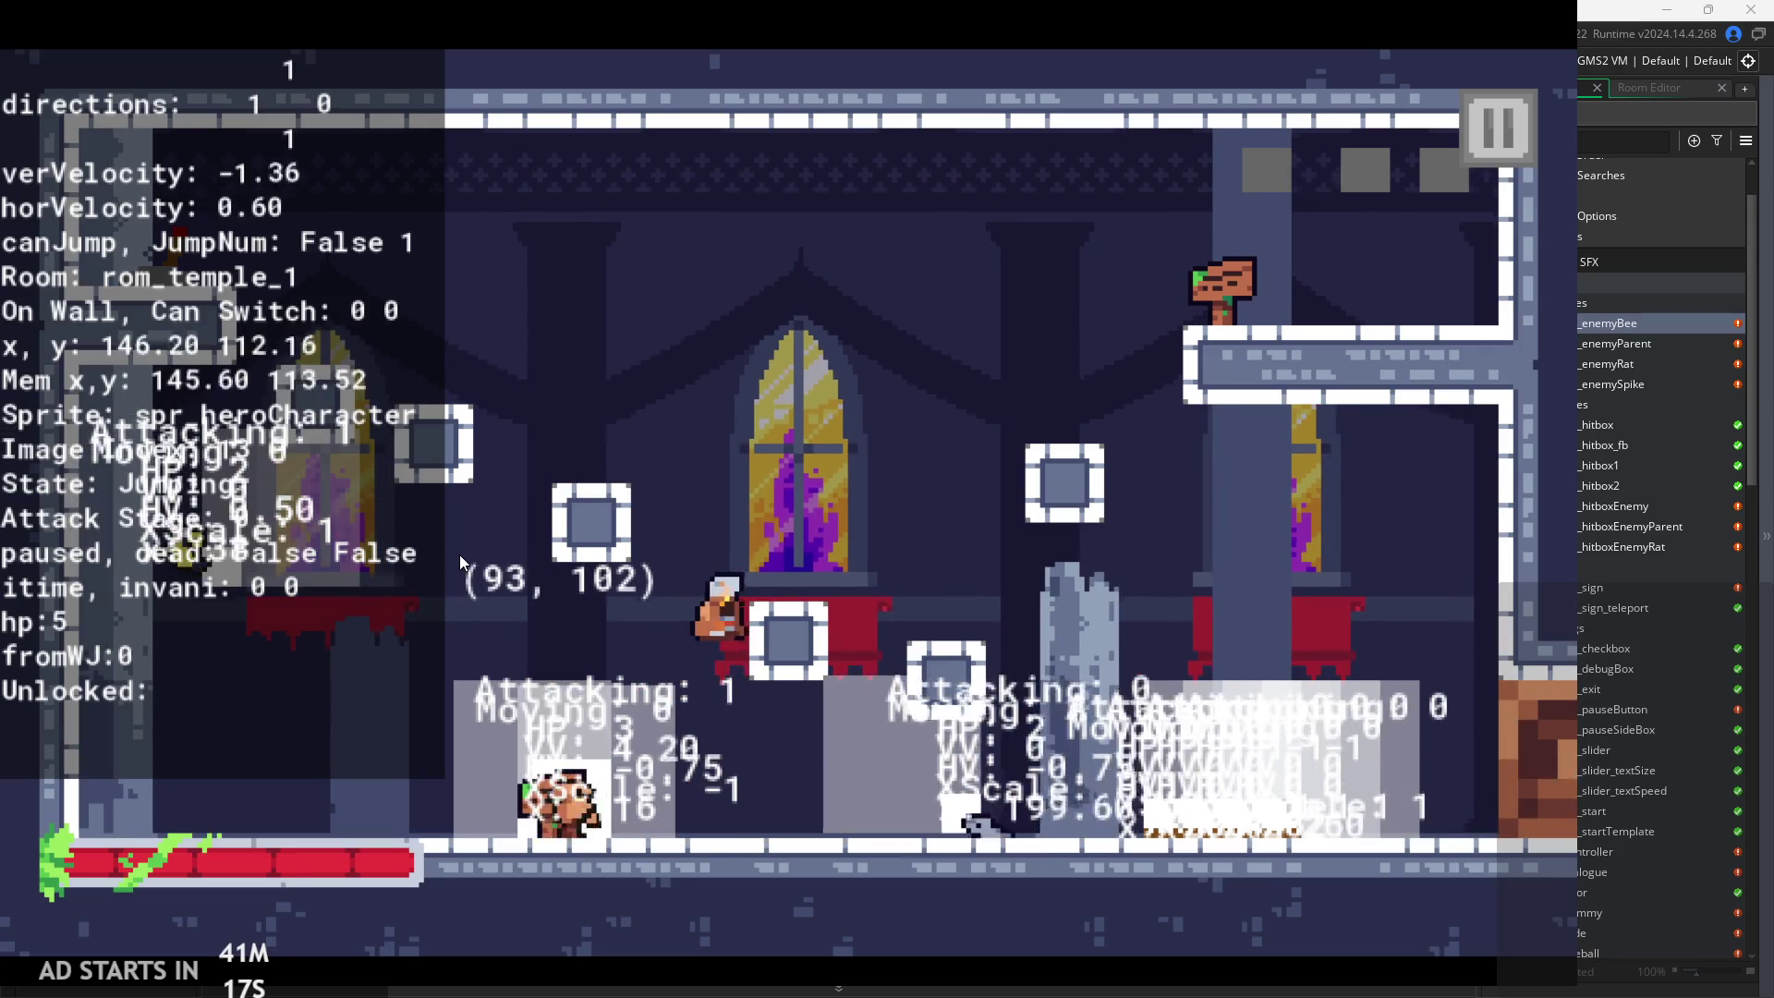
{"action": "key", "text": "Right"}
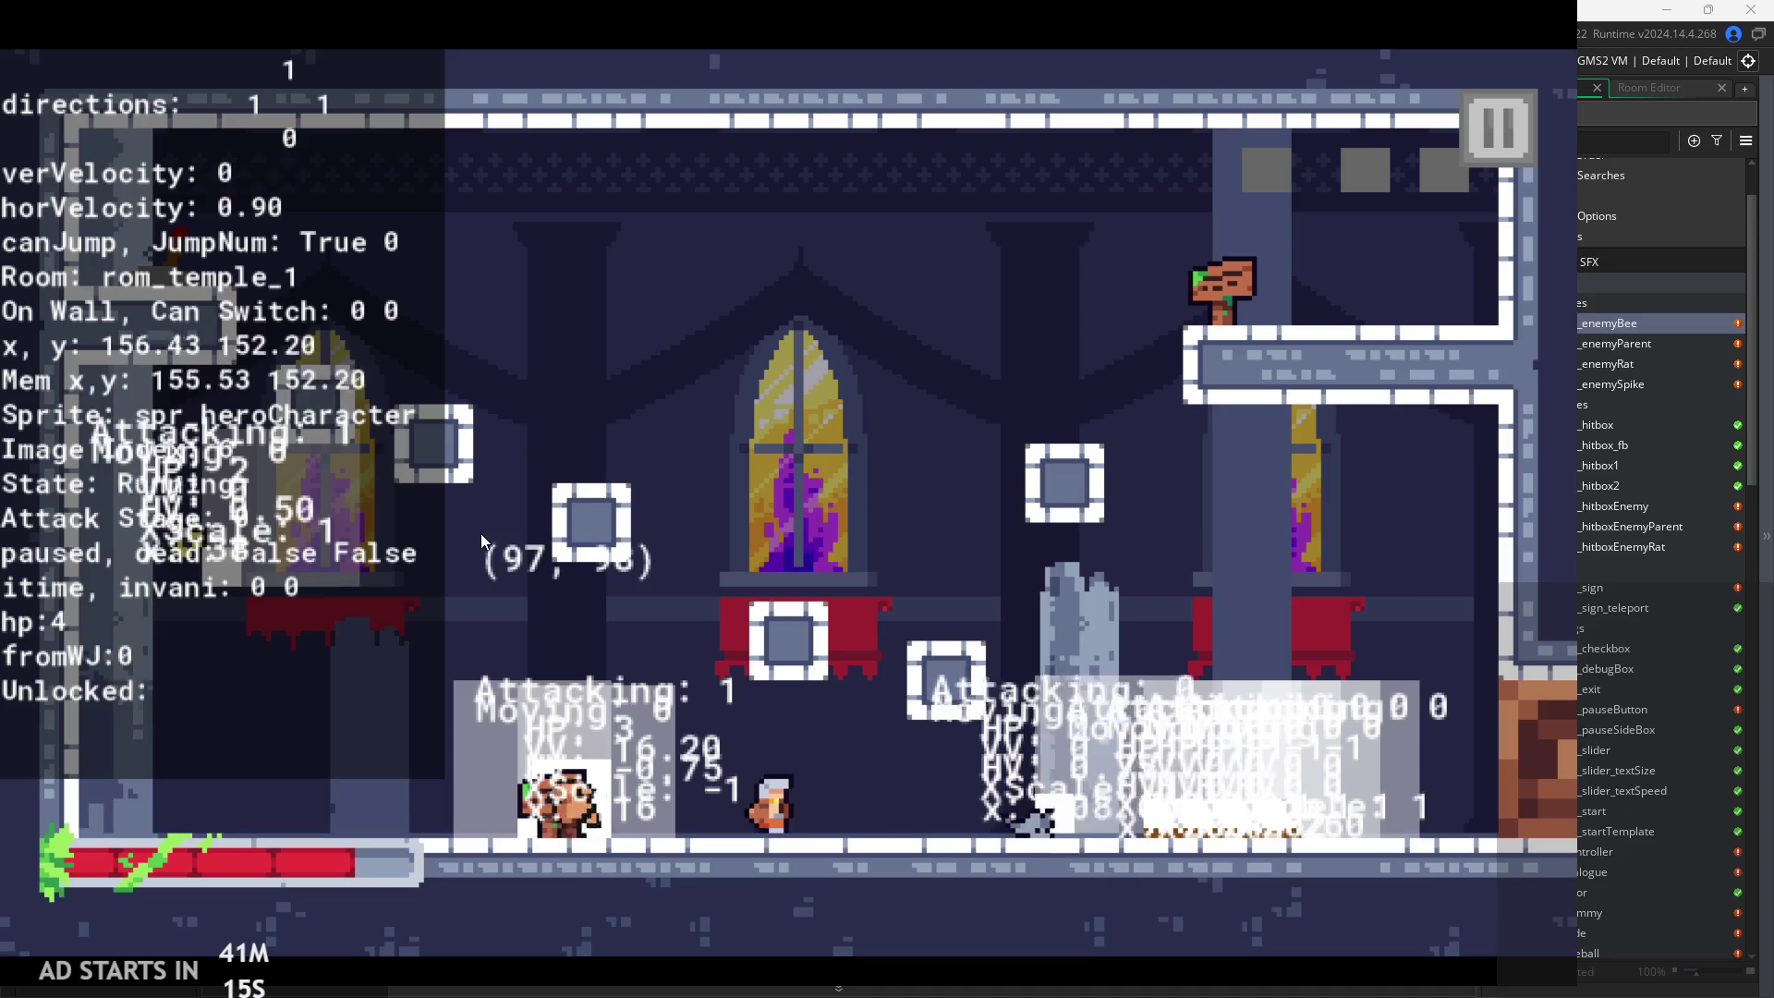
{"action": "key", "text": "space"}
{"action": "key", "text": "space"}
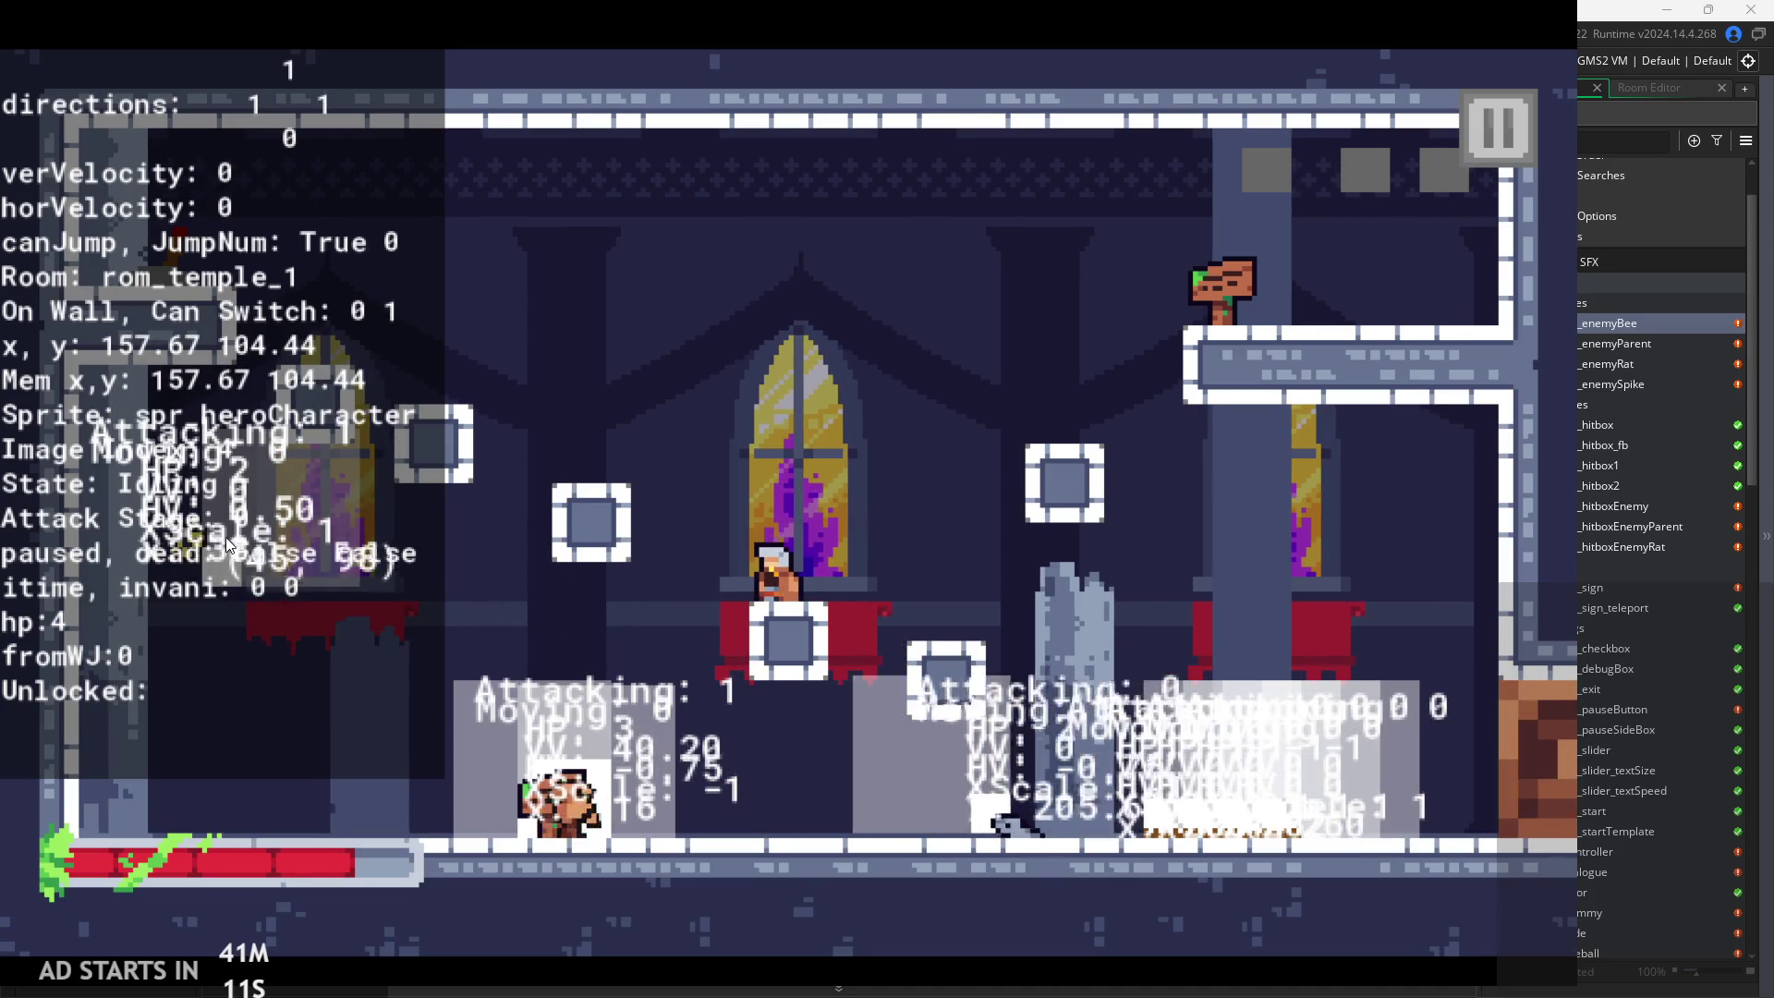
{"action": "left_click", "coordinate": [1507, 115]}
Exit the game and check the bee's Alarm 1 code before returning to Step
{"action": "left_click", "coordinate": [1263, 800]}
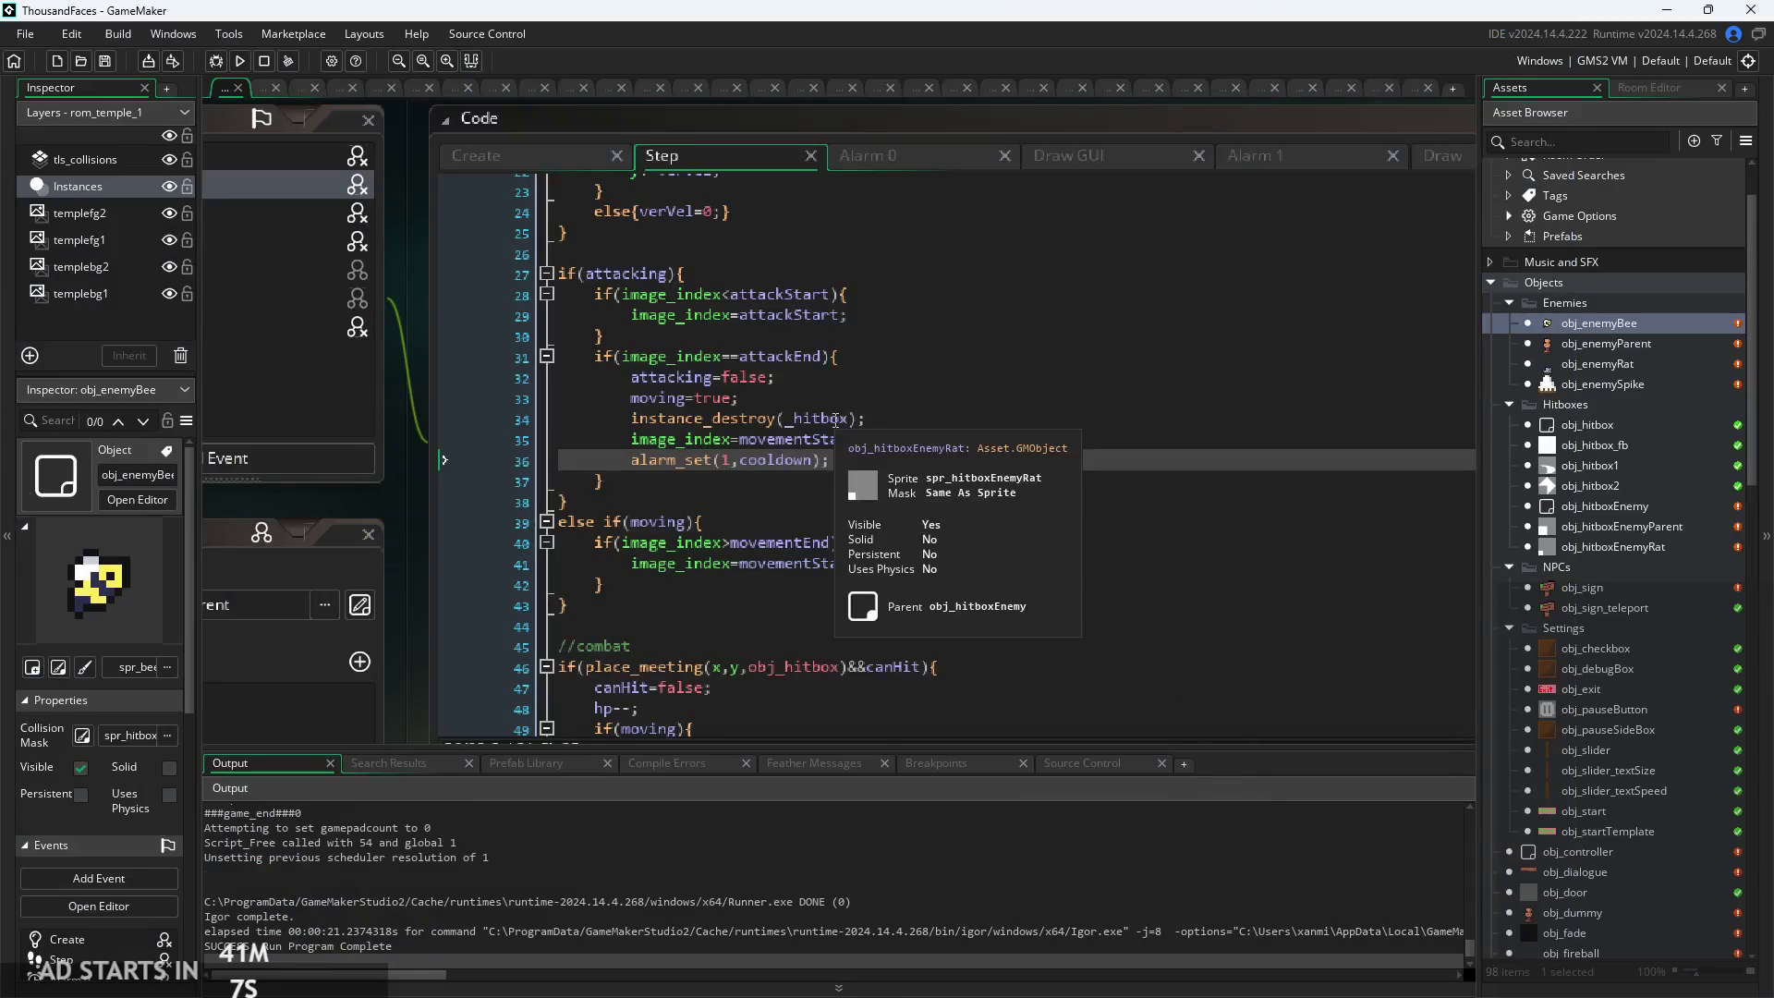
{"action": "left_click", "coordinate": [877, 462]}
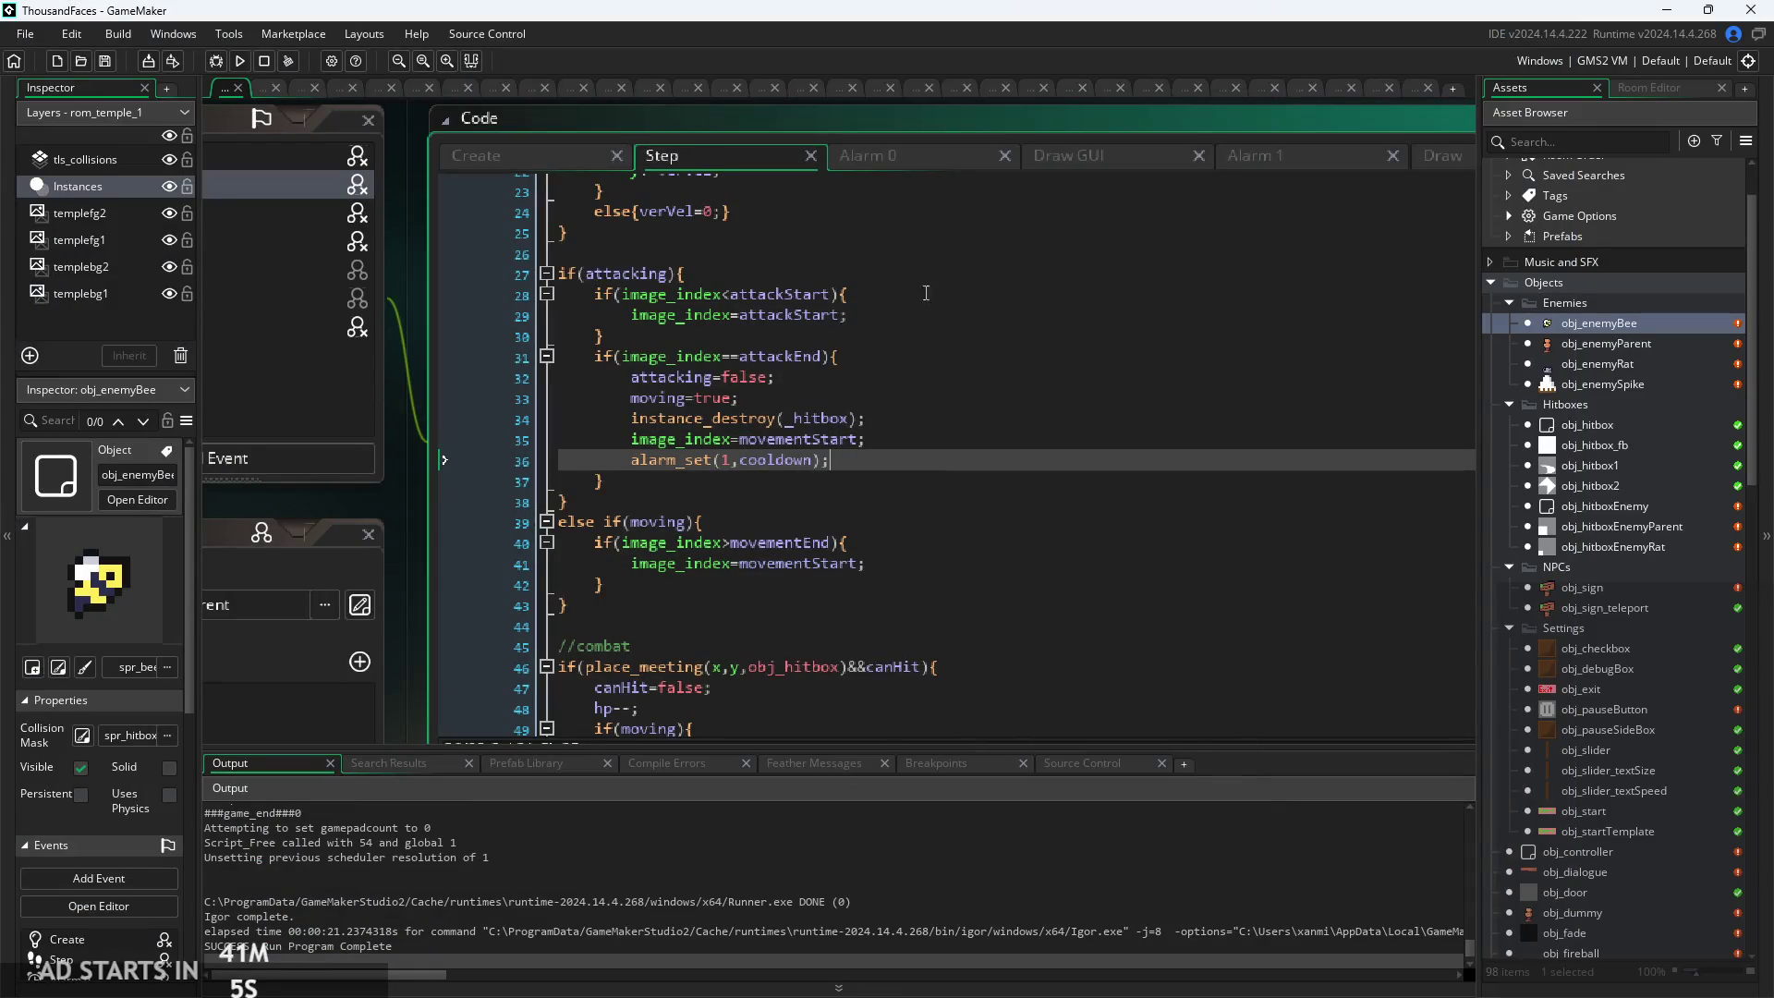
{"action": "left_click", "coordinate": [1242, 157]}
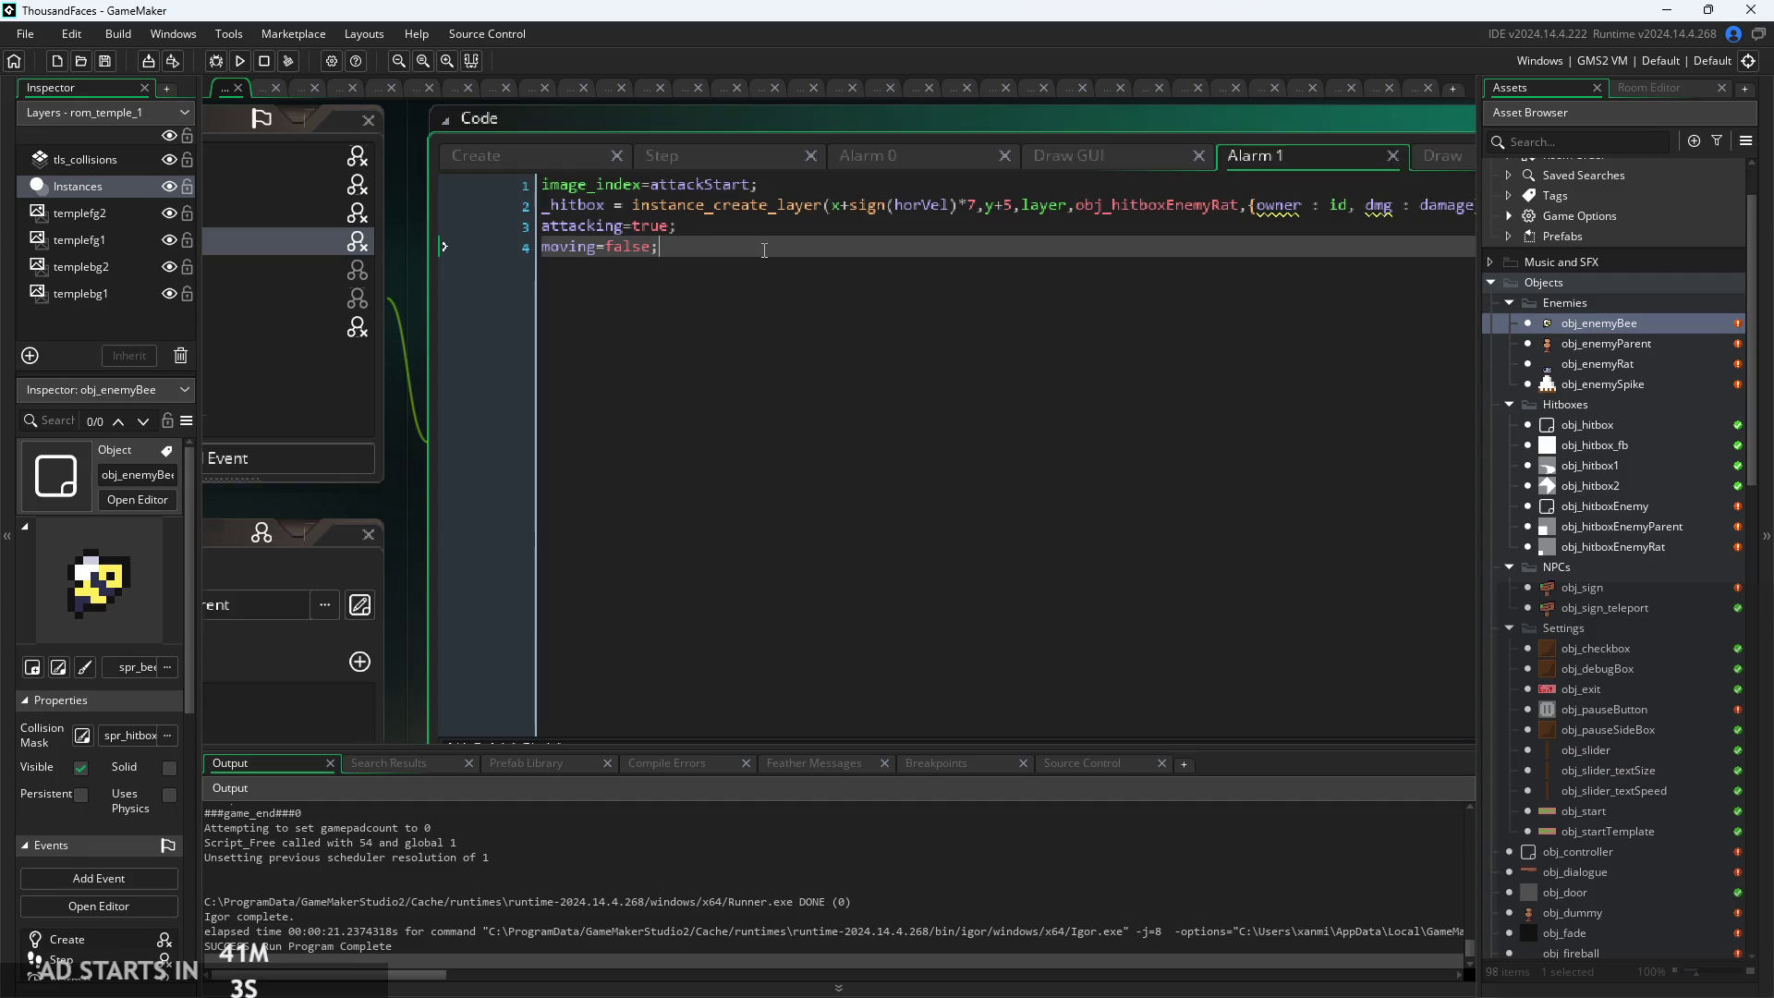
{"action": "left_click", "coordinate": [757, 176]}
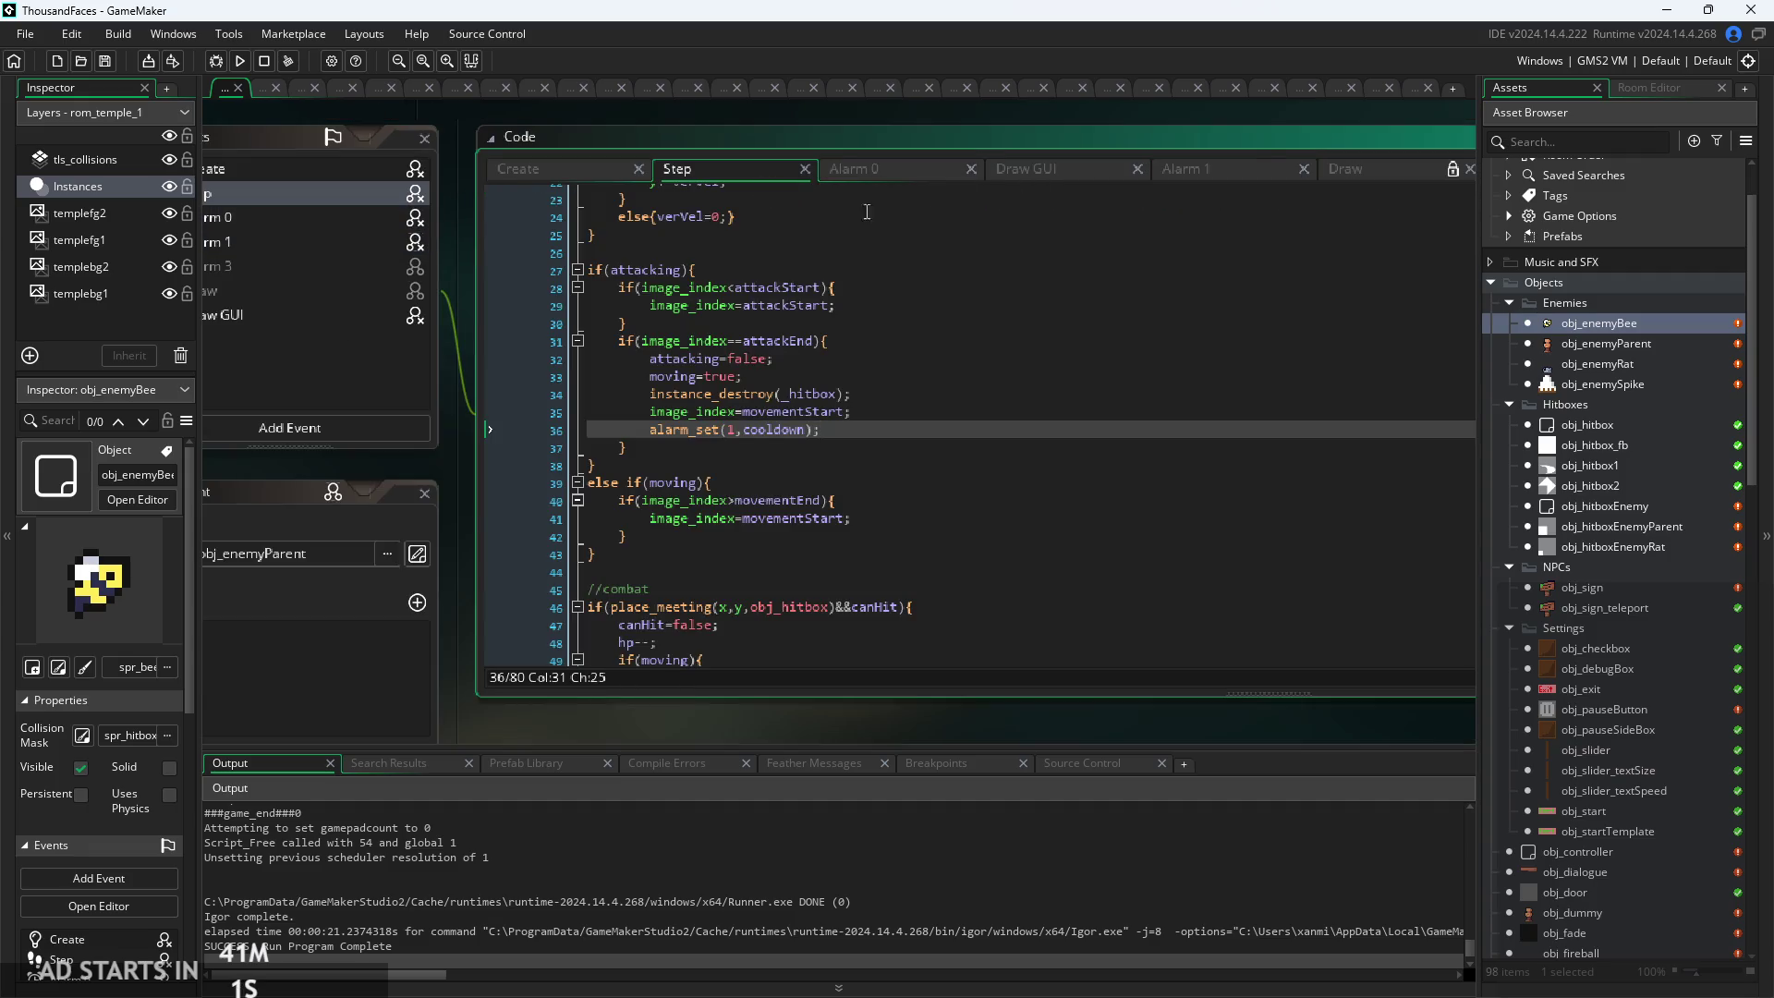
Re-read the Step attack-end check, then select the Attacking line in Draw GUI
{"action": "scroll", "coordinate": [723, 377], "scroll_direction": "up", "scroll_amount": 2, "text": "ctrl"}
{"action": "left_click", "coordinate": [828, 342]}
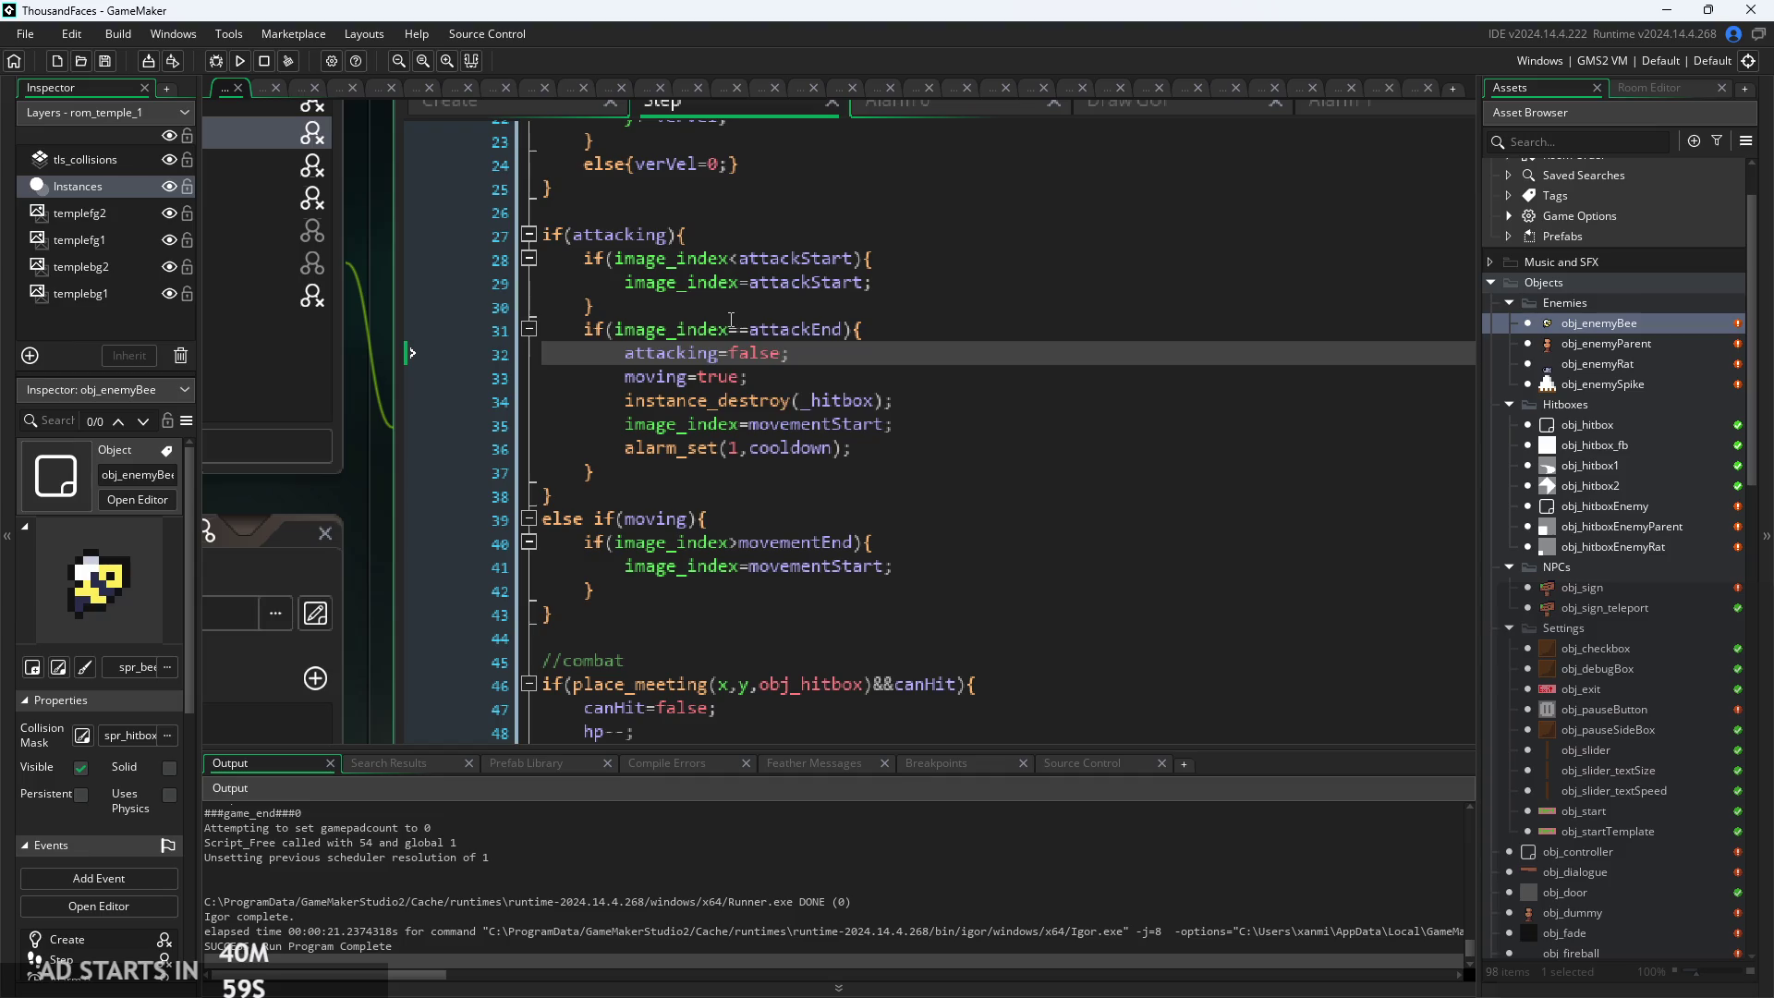
{"action": "left_click", "coordinate": [810, 330]}
{"action": "scroll", "coordinate": [1001, 255], "scroll_direction": "down", "scroll_amount": 2, "text": "ctrl"}
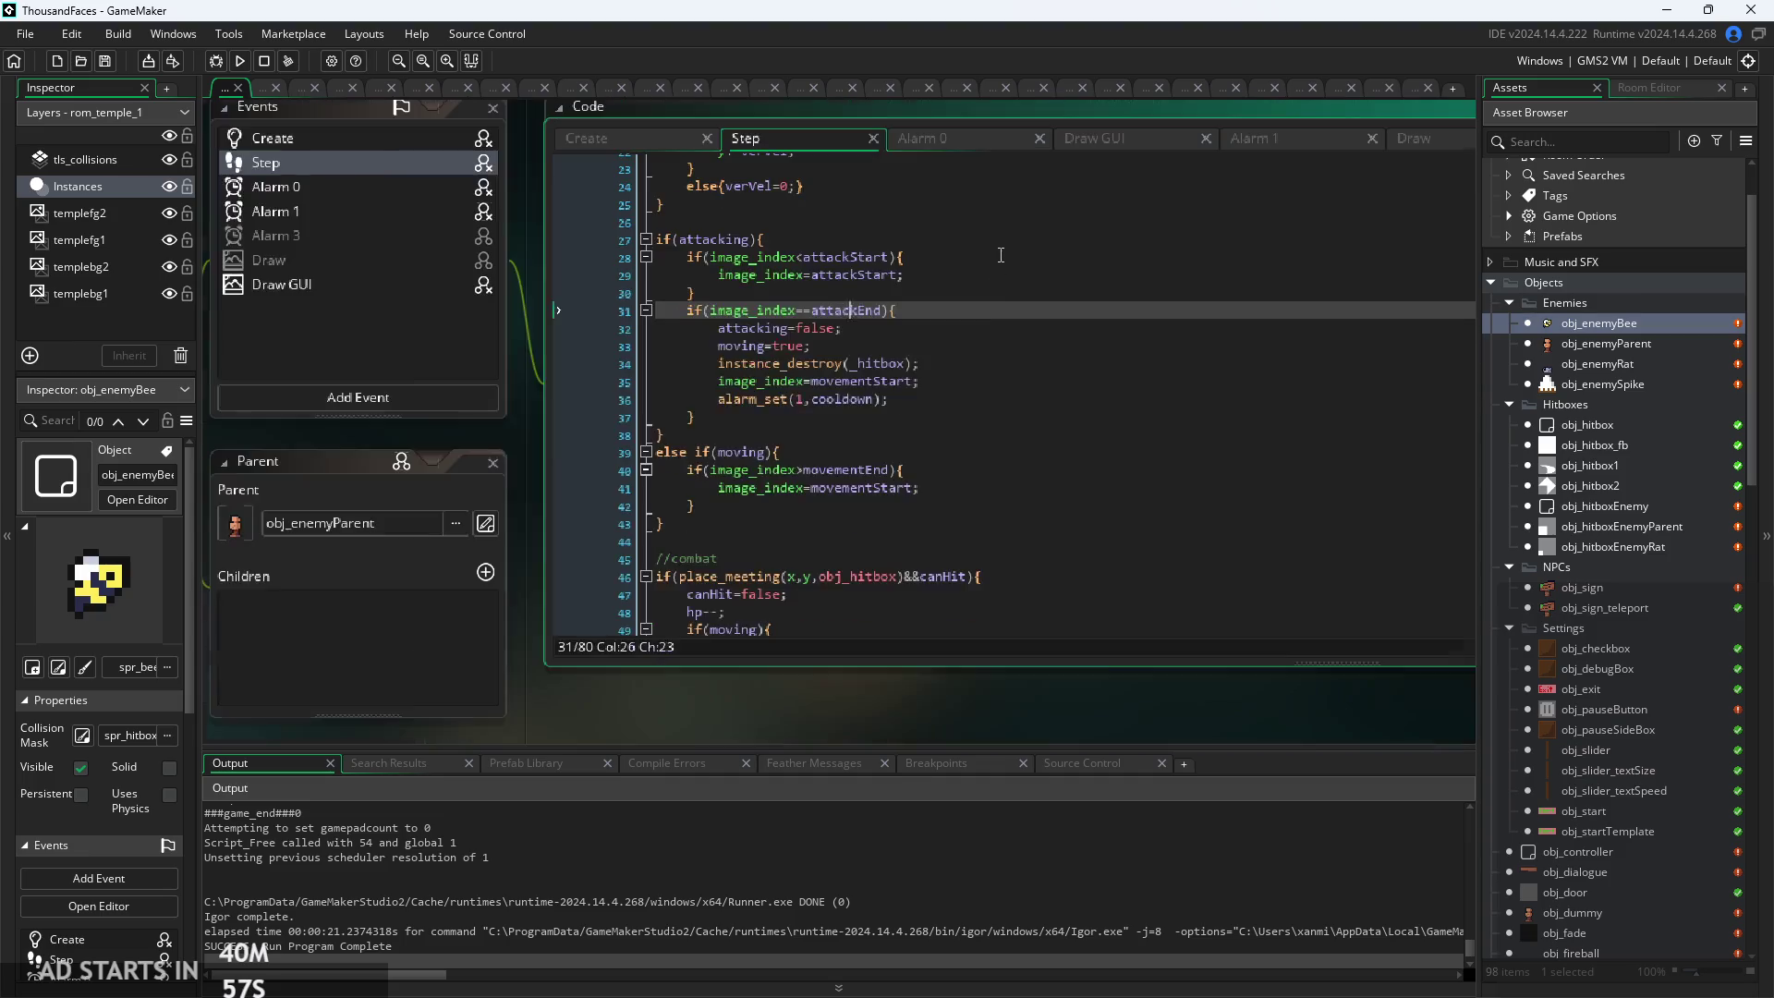
{"action": "scroll", "coordinate": [875, 437], "scroll_direction": "down", "scroll_amount": 8}
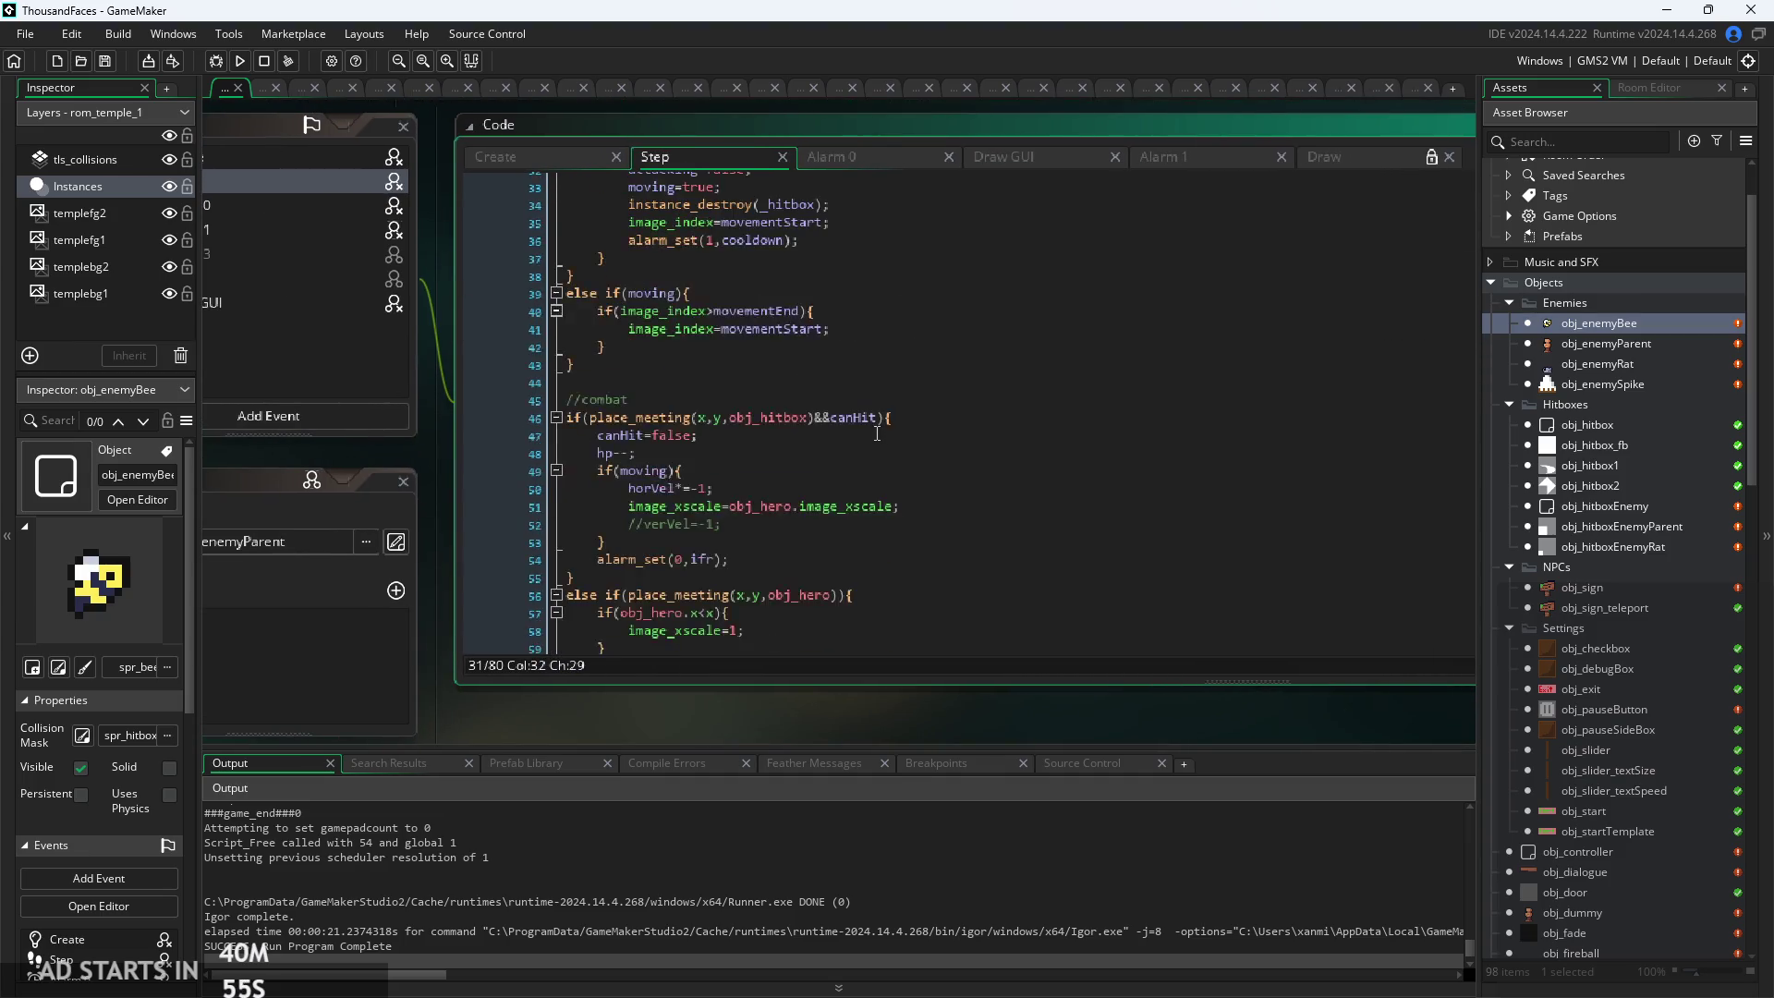
{"action": "scroll", "coordinate": [869, 448], "scroll_direction": "up", "scroll_amount": 1}
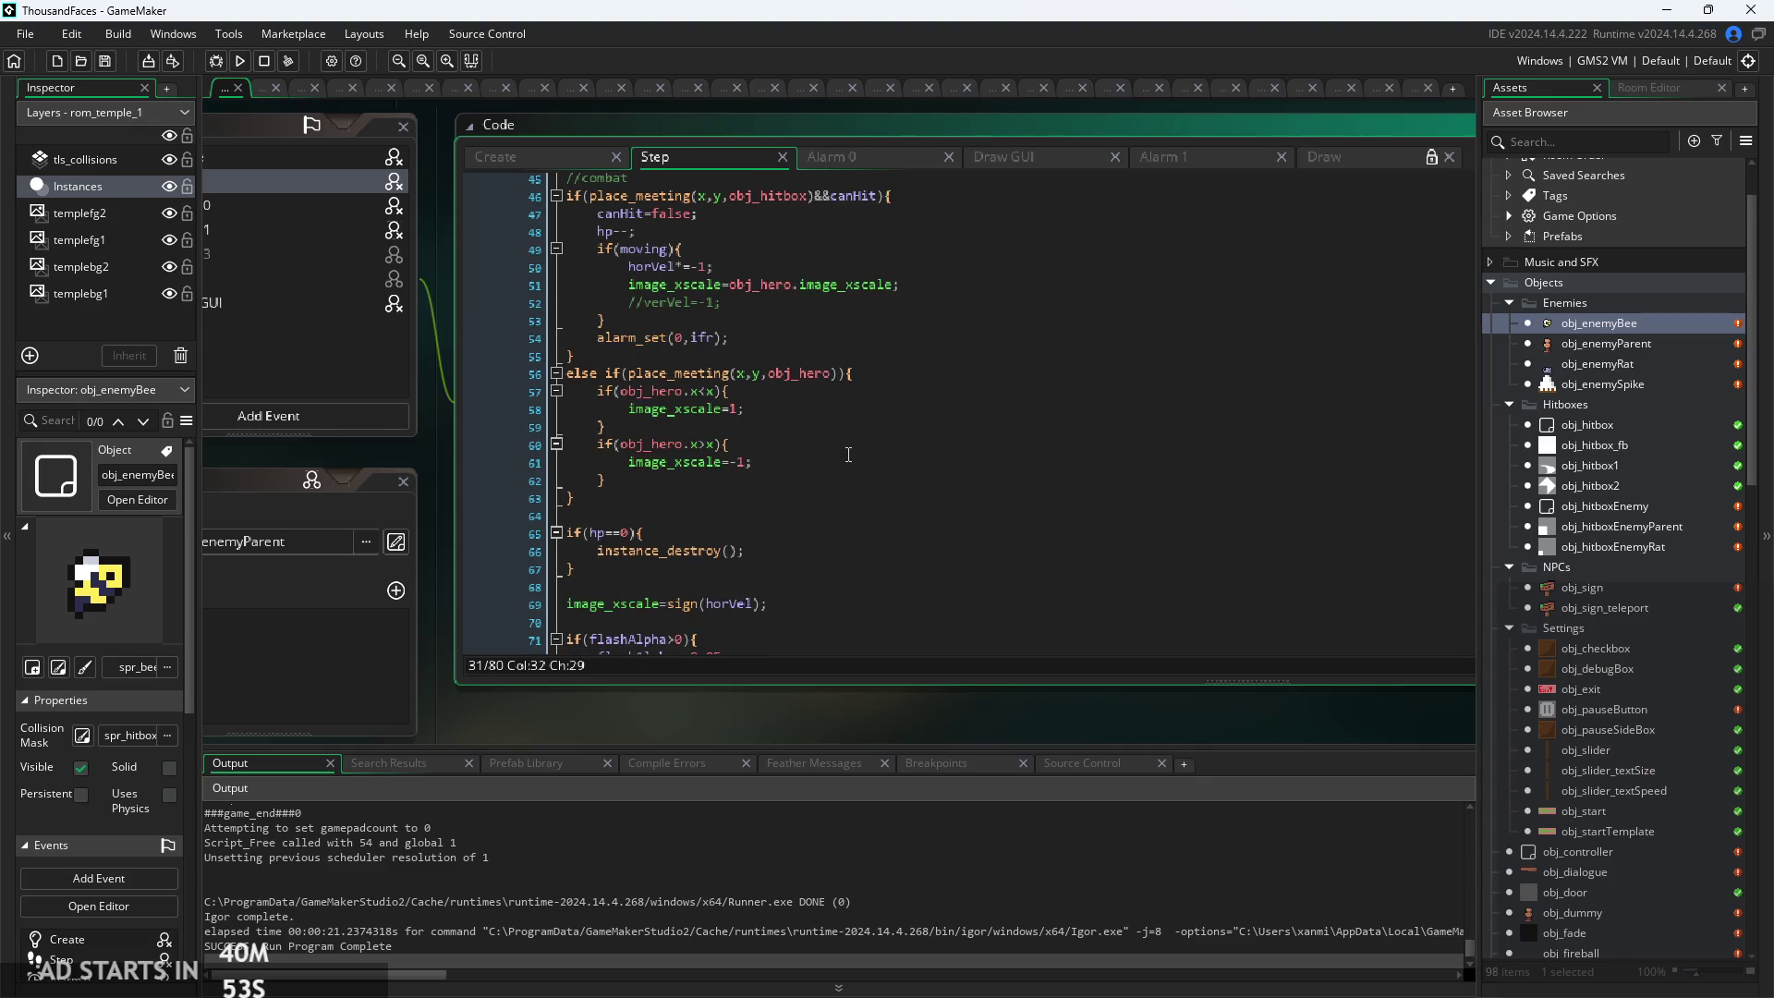
{"action": "scroll", "coordinate": [786, 441], "scroll_direction": "down", "scroll_amount": 4}
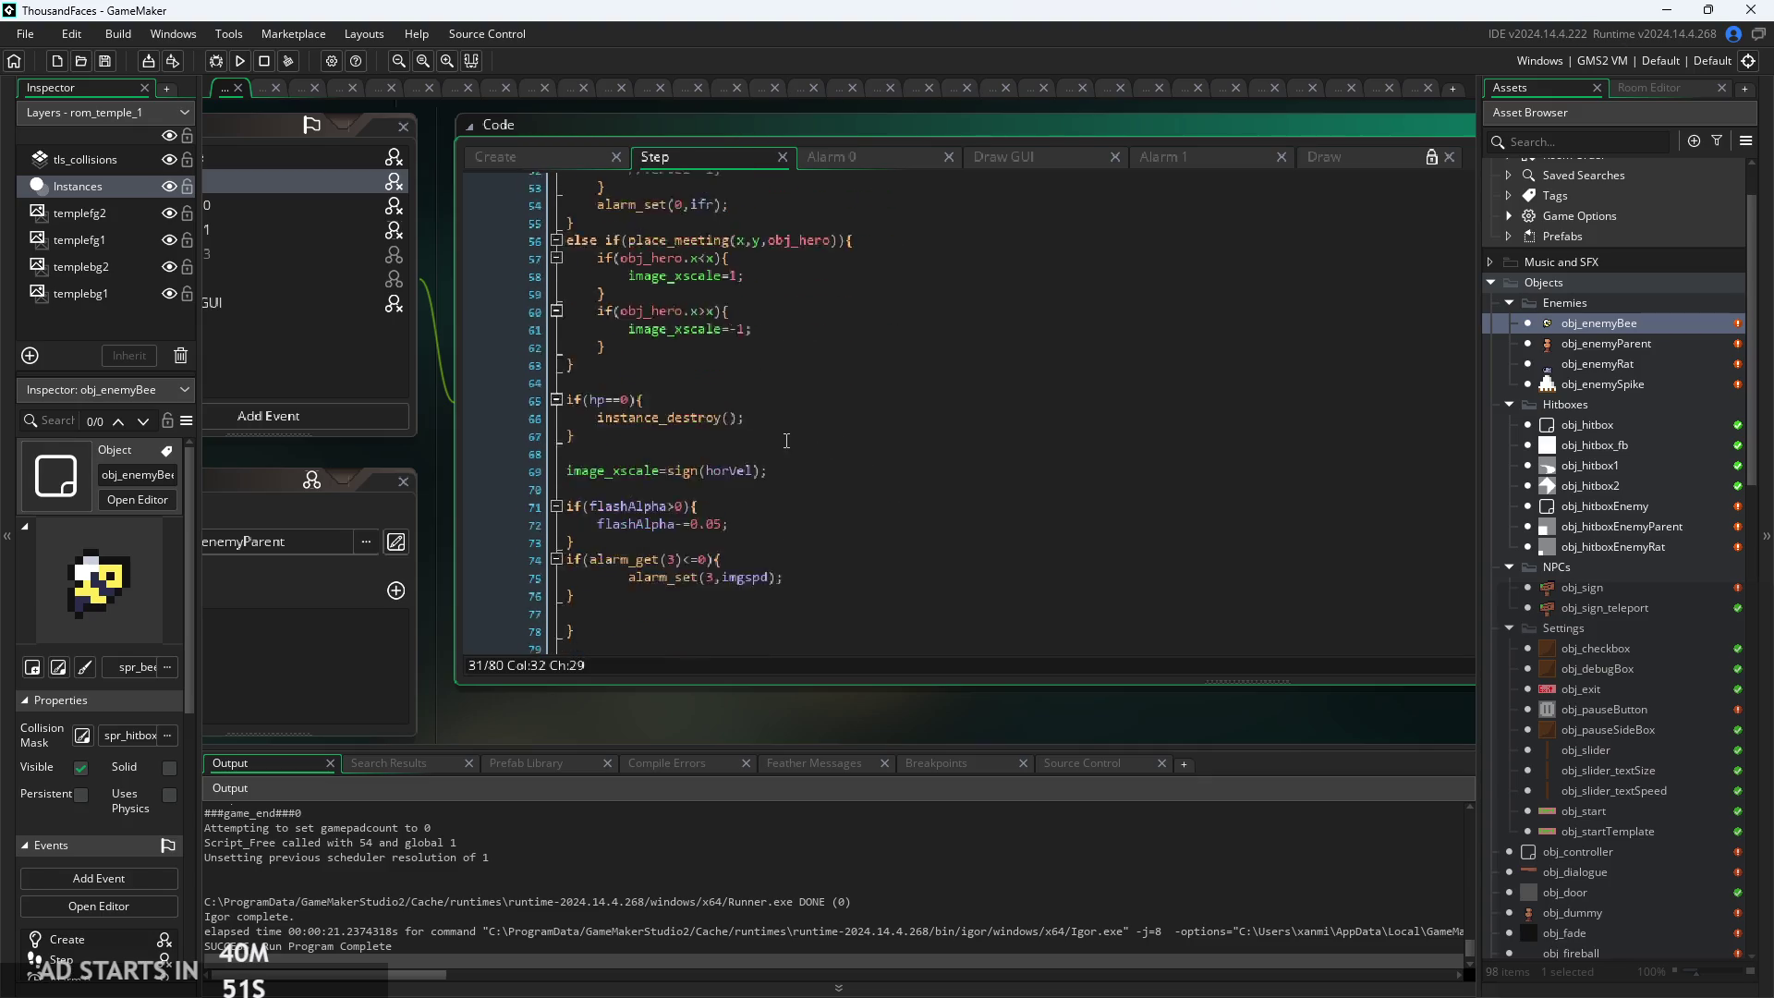
{"action": "scroll", "coordinate": [786, 441], "scroll_direction": "up", "scroll_amount": 4}
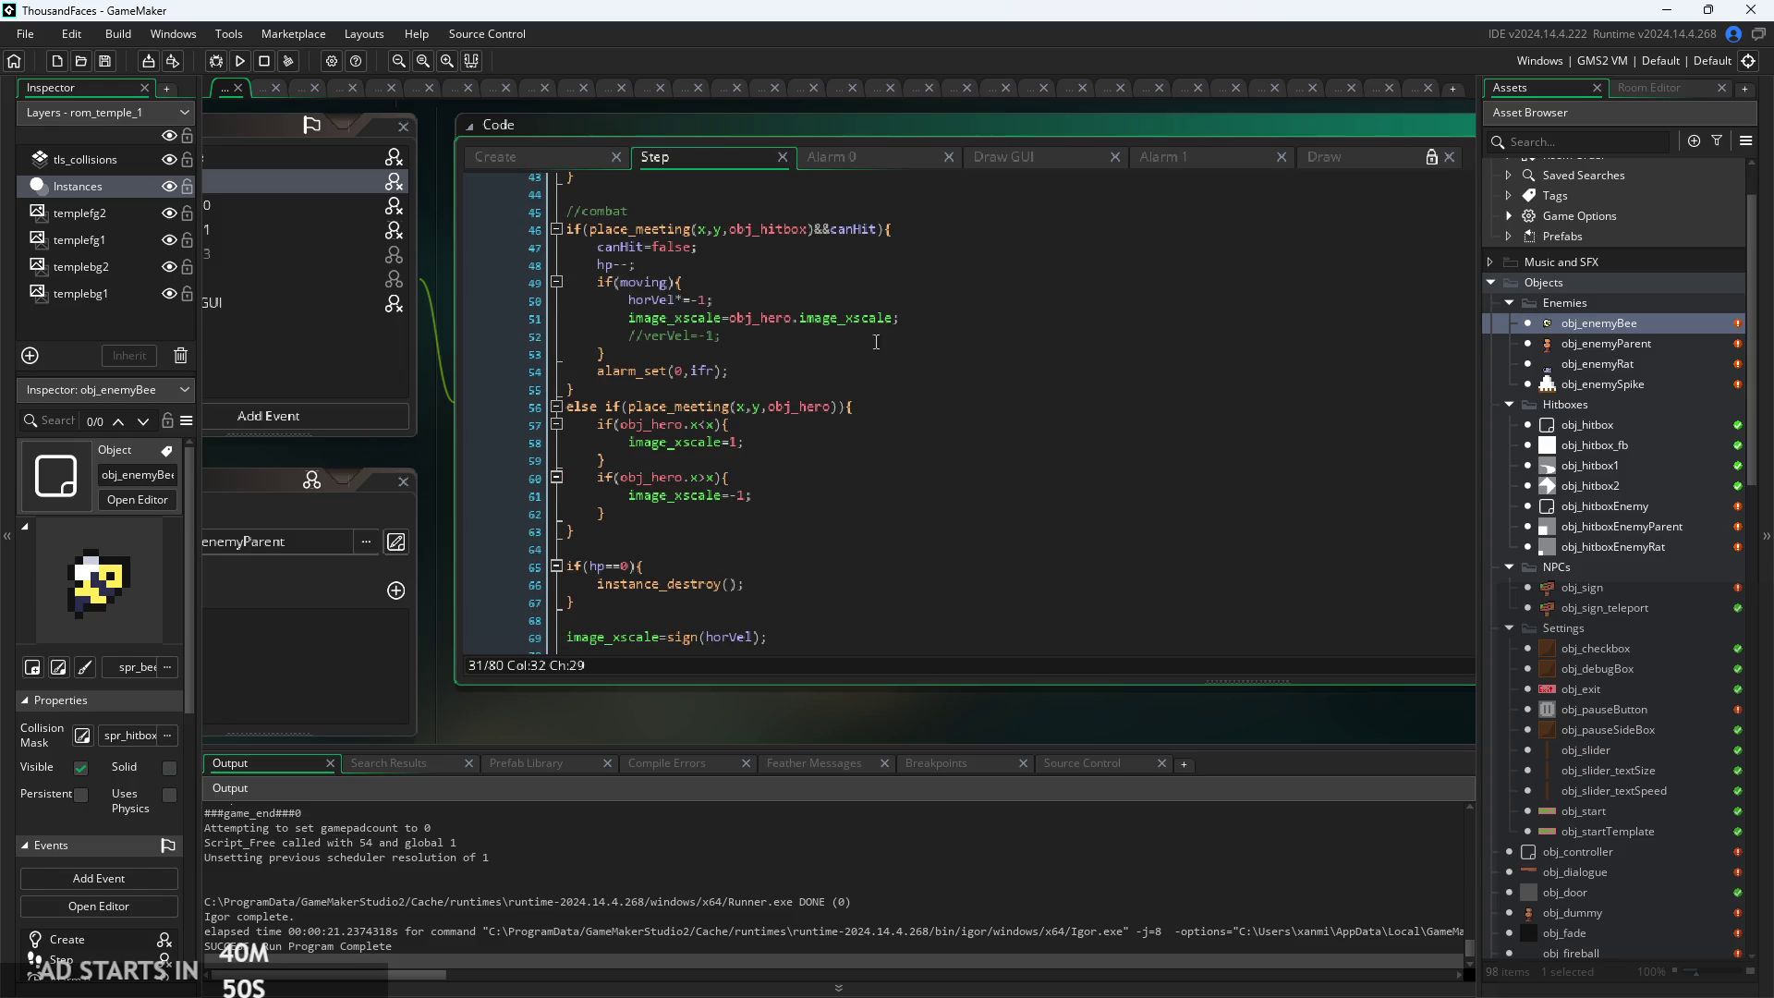
{"action": "left_click", "coordinate": [1002, 148]}
{"action": "left_click_drag", "start_coordinate": [1377, 200], "coordinate": [614, 202]}
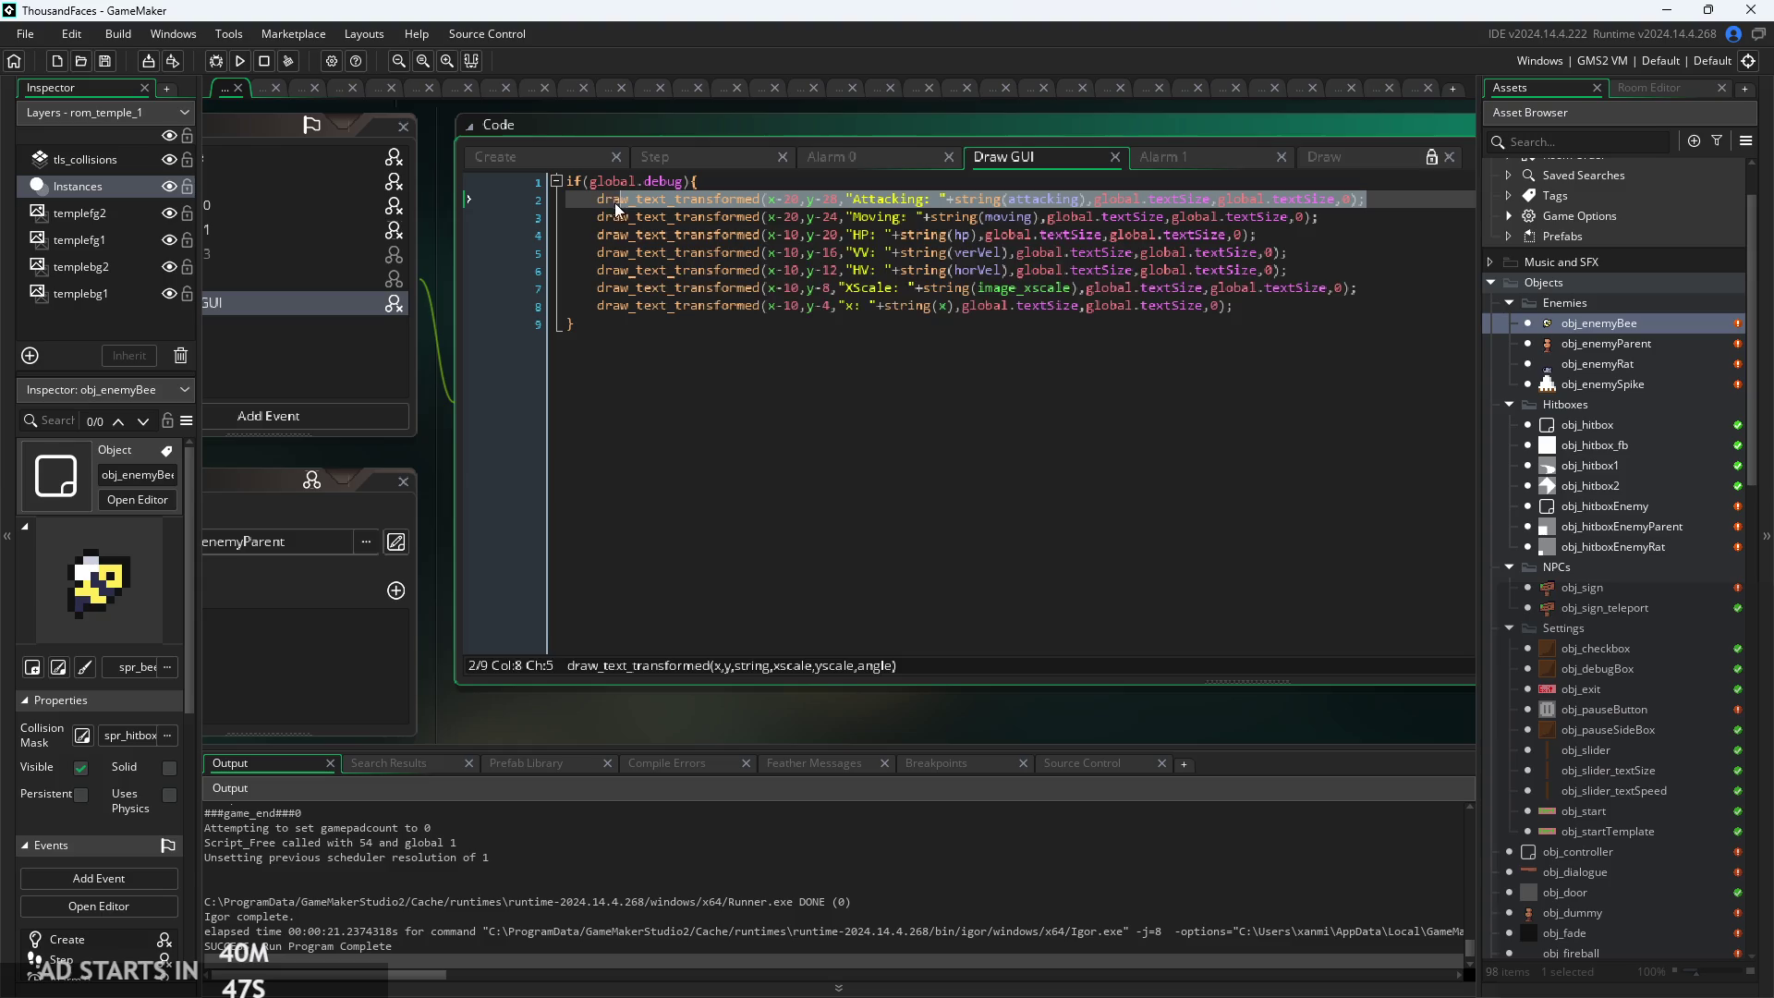
Duplicate the Attacking debug line as an 'Image Index: ' readout of image_index
{"action": "left_click", "coordinate": [777, 183]}
{"action": "key", "text": "Return"}
{"action": "scroll", "coordinate": [809, 199], "scroll_direction": "up", "scroll_amount": 2, "text": "ctrl"}
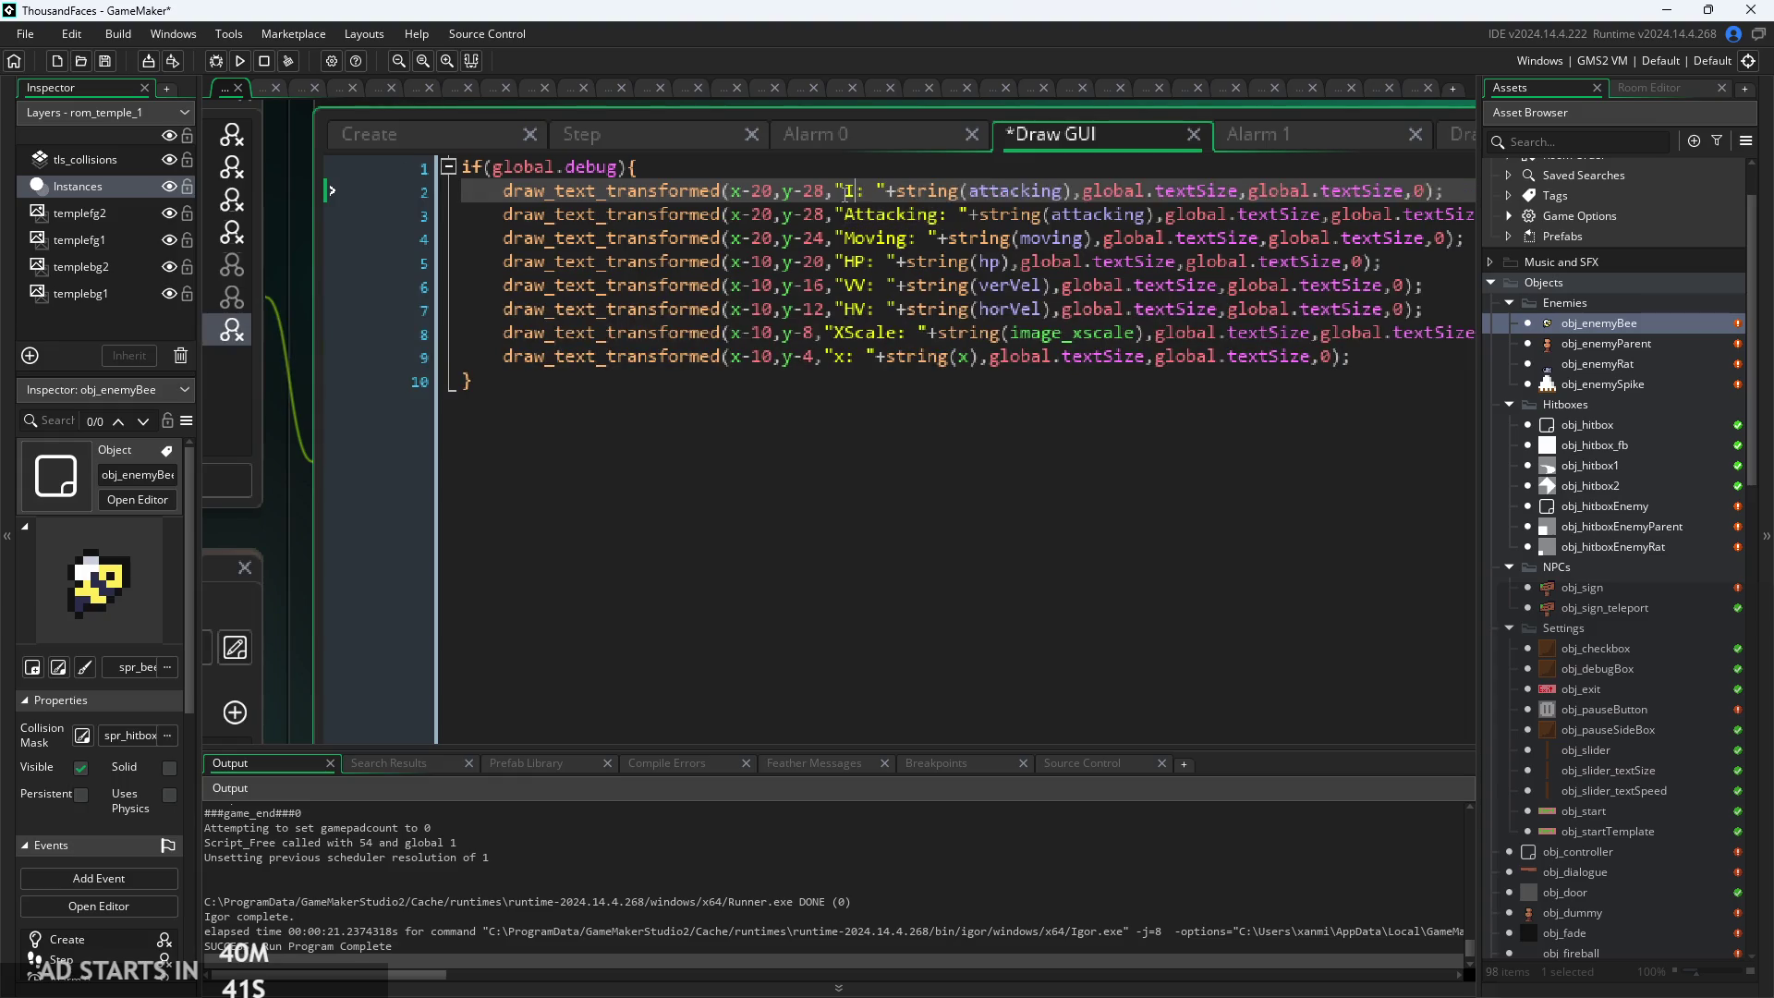
{"action": "key", "text": "Right"}
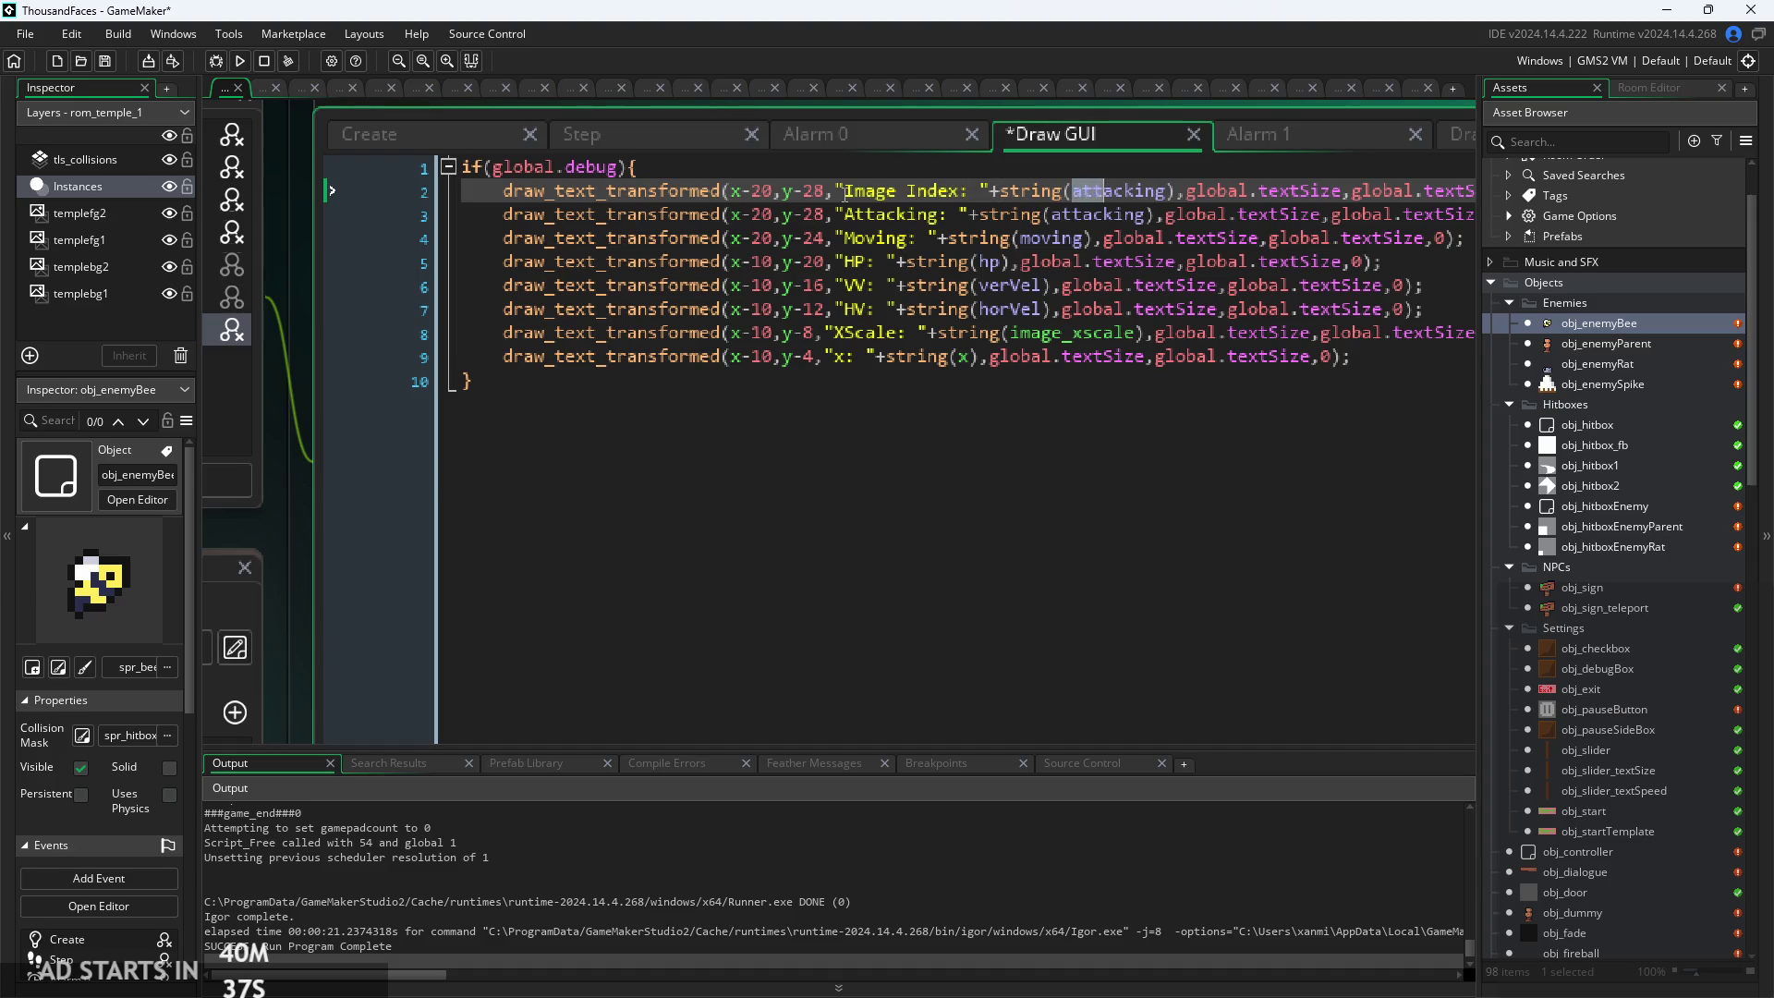
{"action": "type", "text": "image_"}
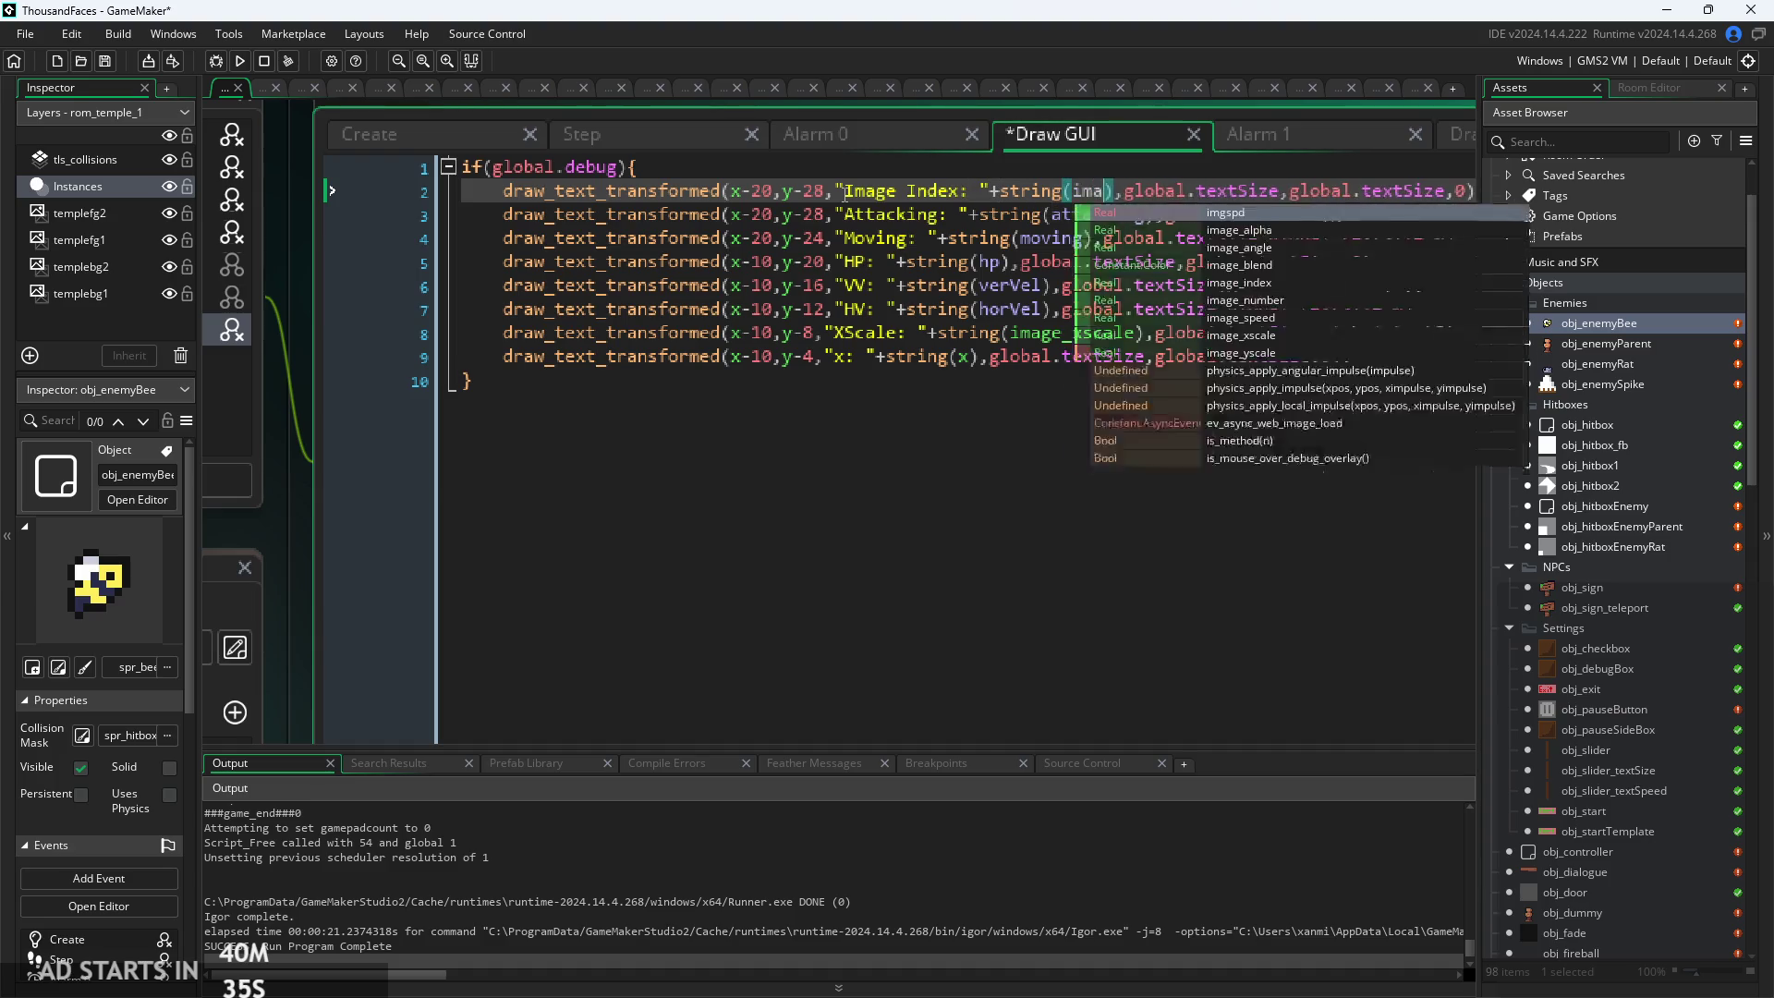
{"action": "type", "text": "index"}
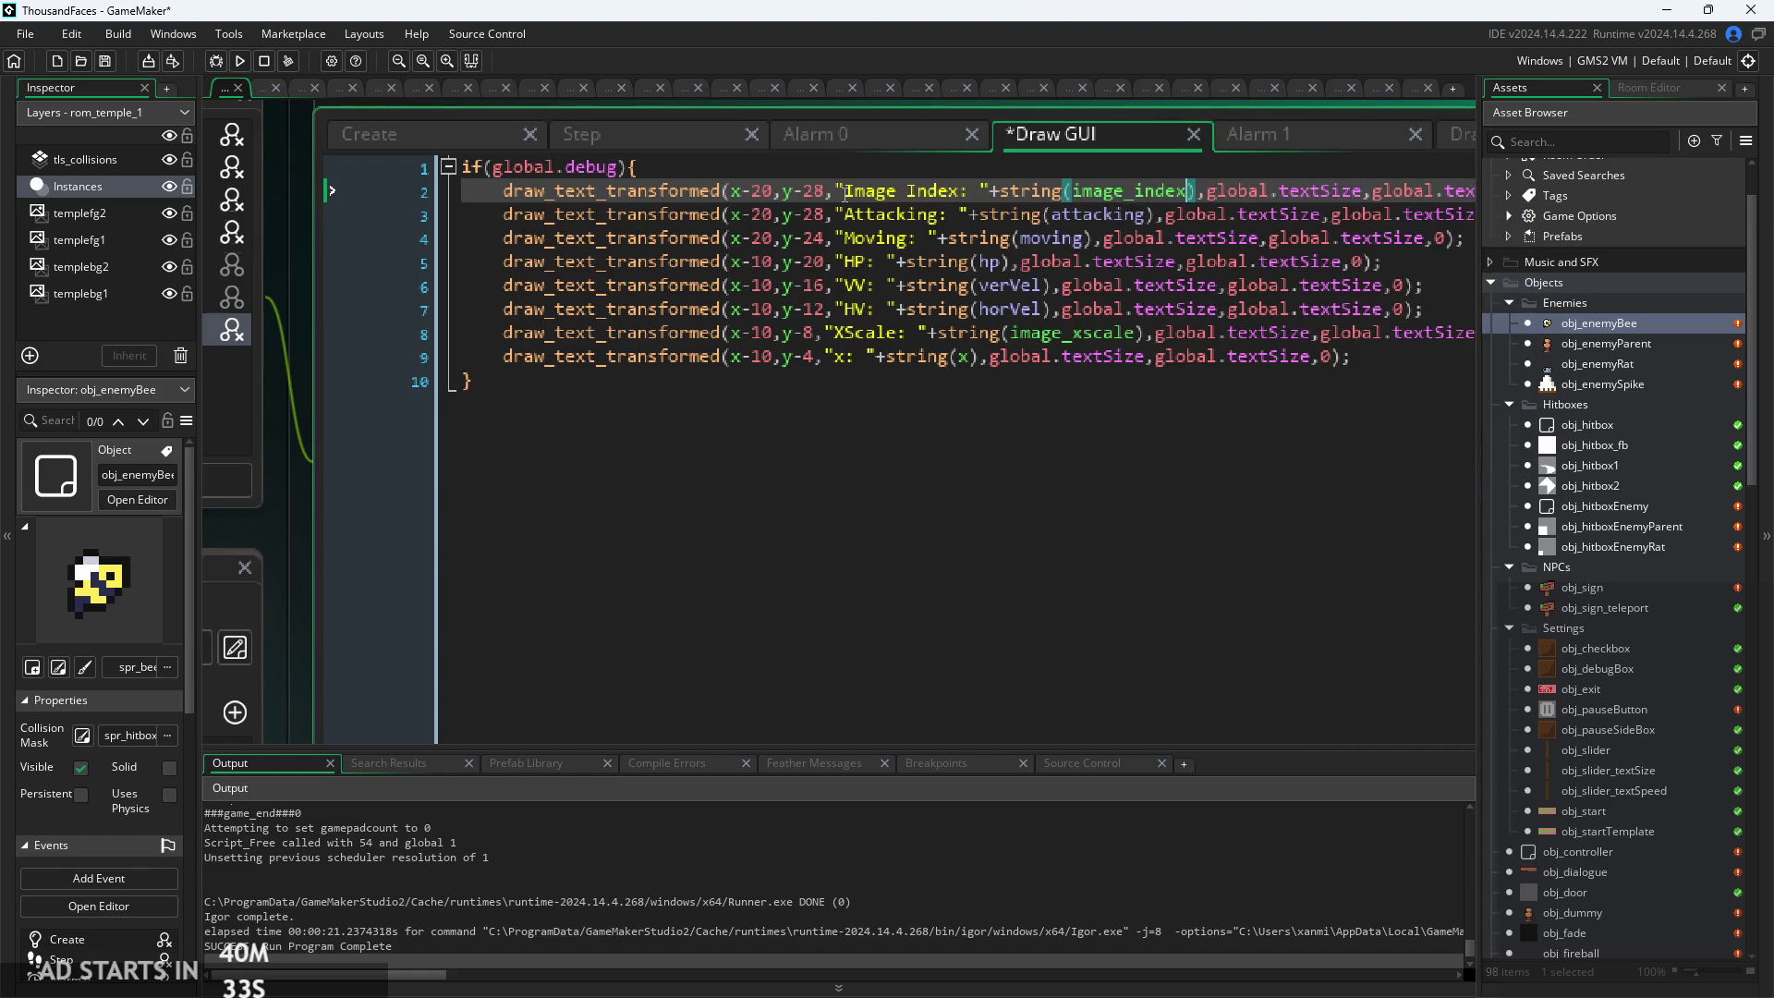
Glance at the Step and Create event code, then run the game
{"action": "left_click", "coordinate": [594, 139]}
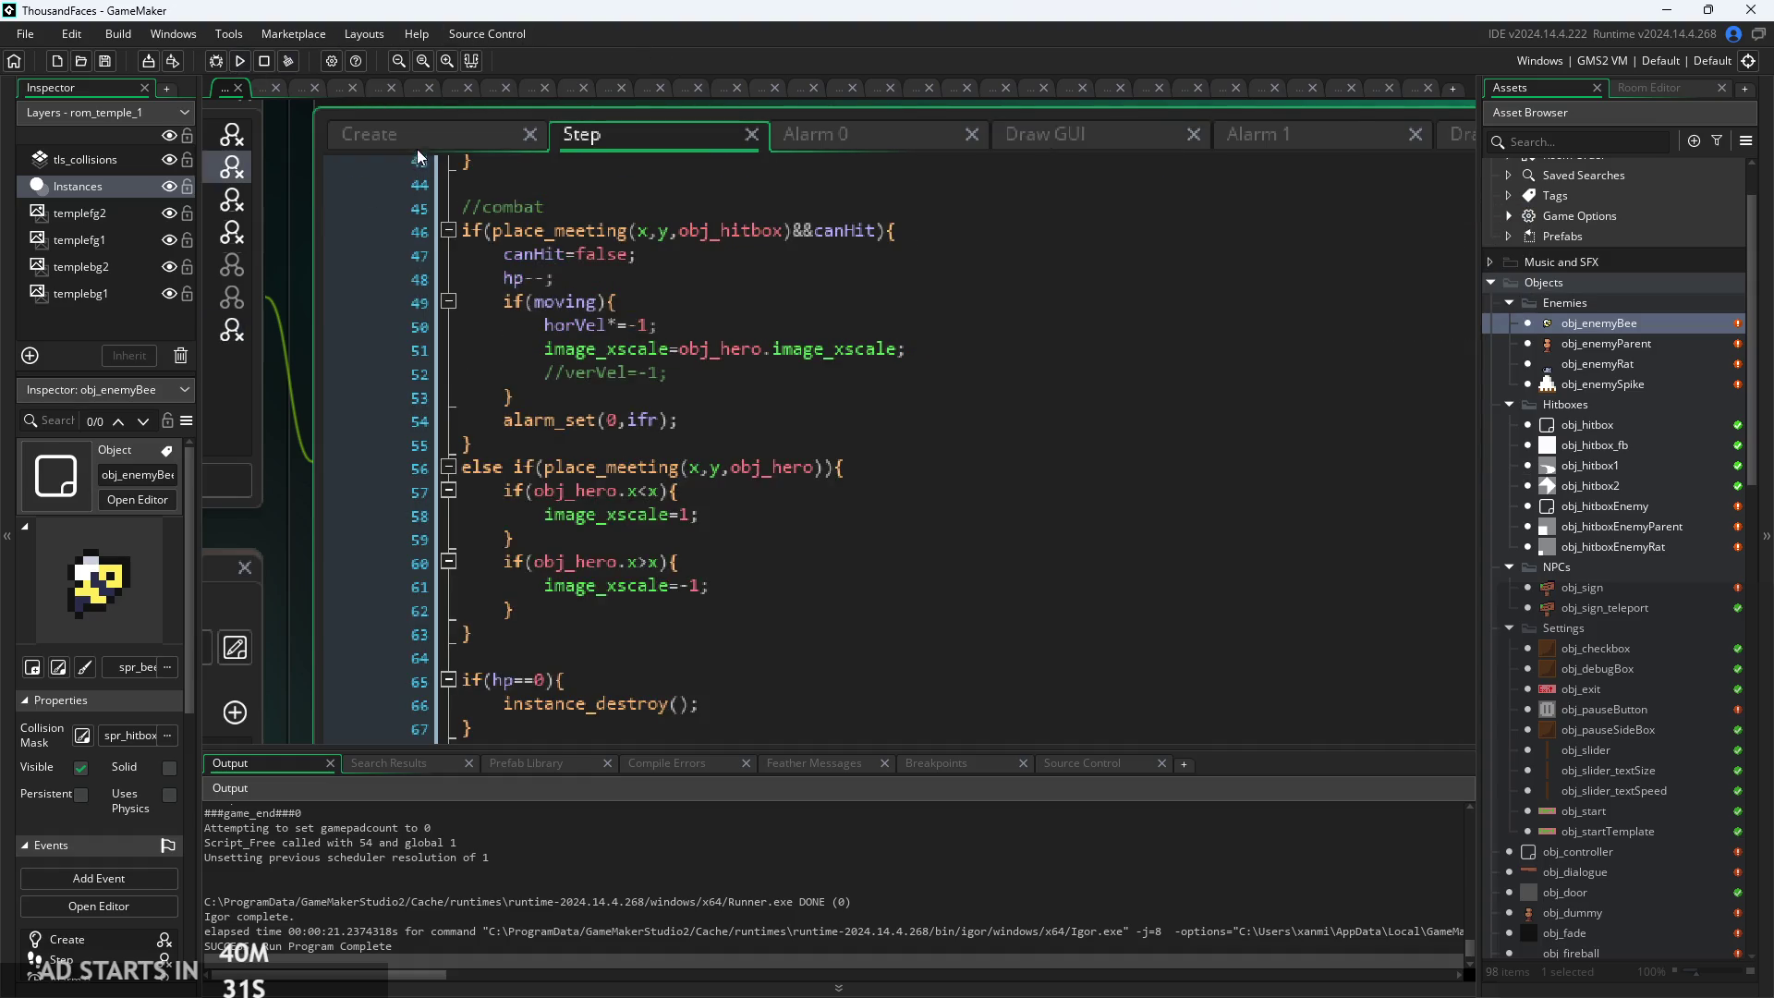
{"action": "left_click", "coordinate": [369, 134]}
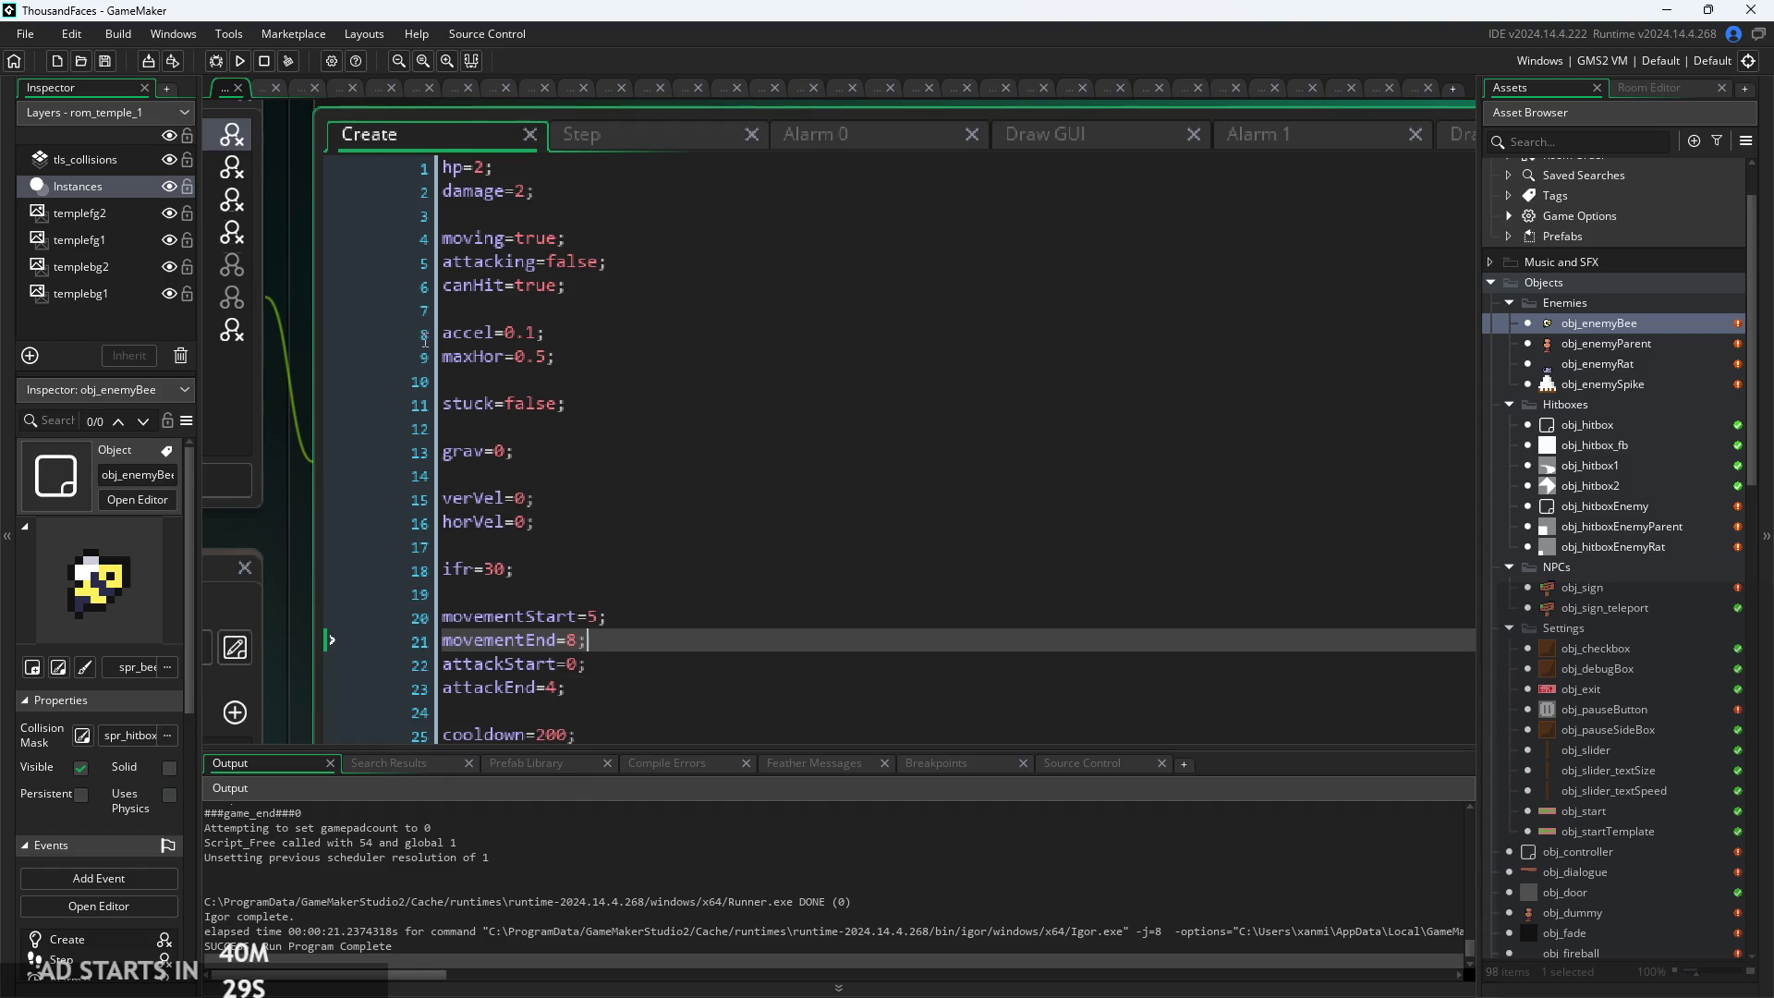
{"action": "left_click", "coordinate": [248, 65]}
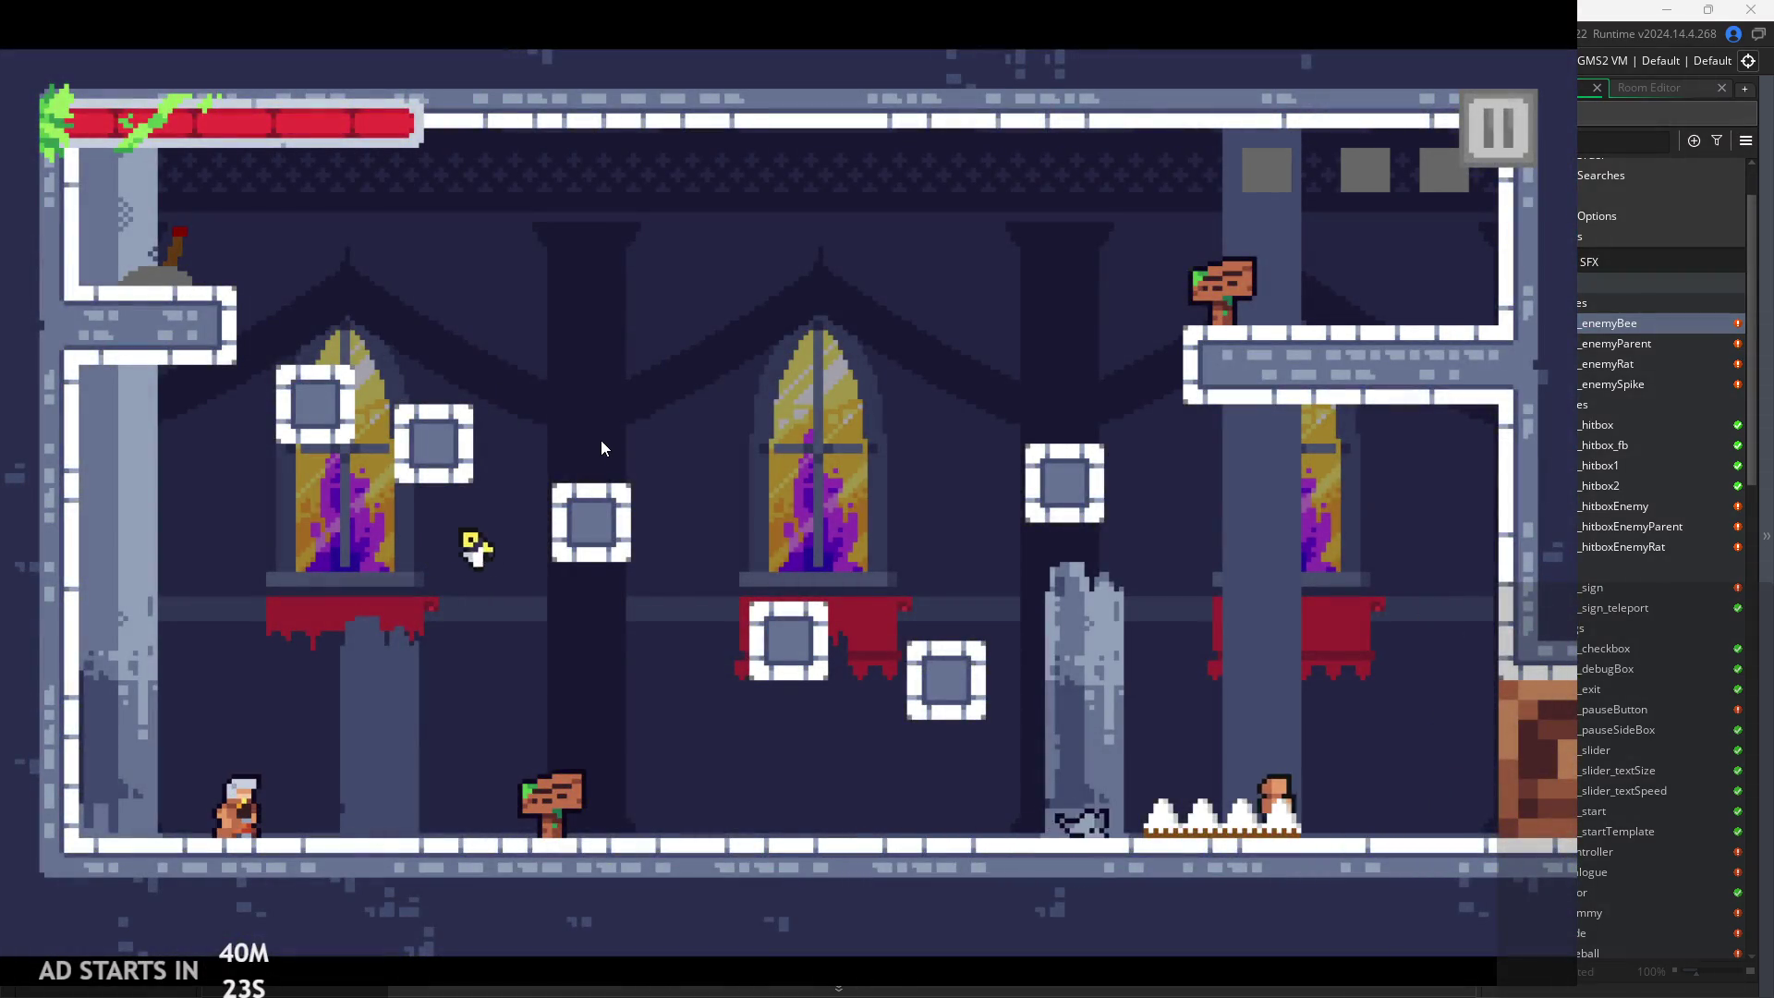
Pause and resume the game to view the Image Index readout, then return to Draw GUI
{"action": "left_click", "coordinate": [1498, 126]}
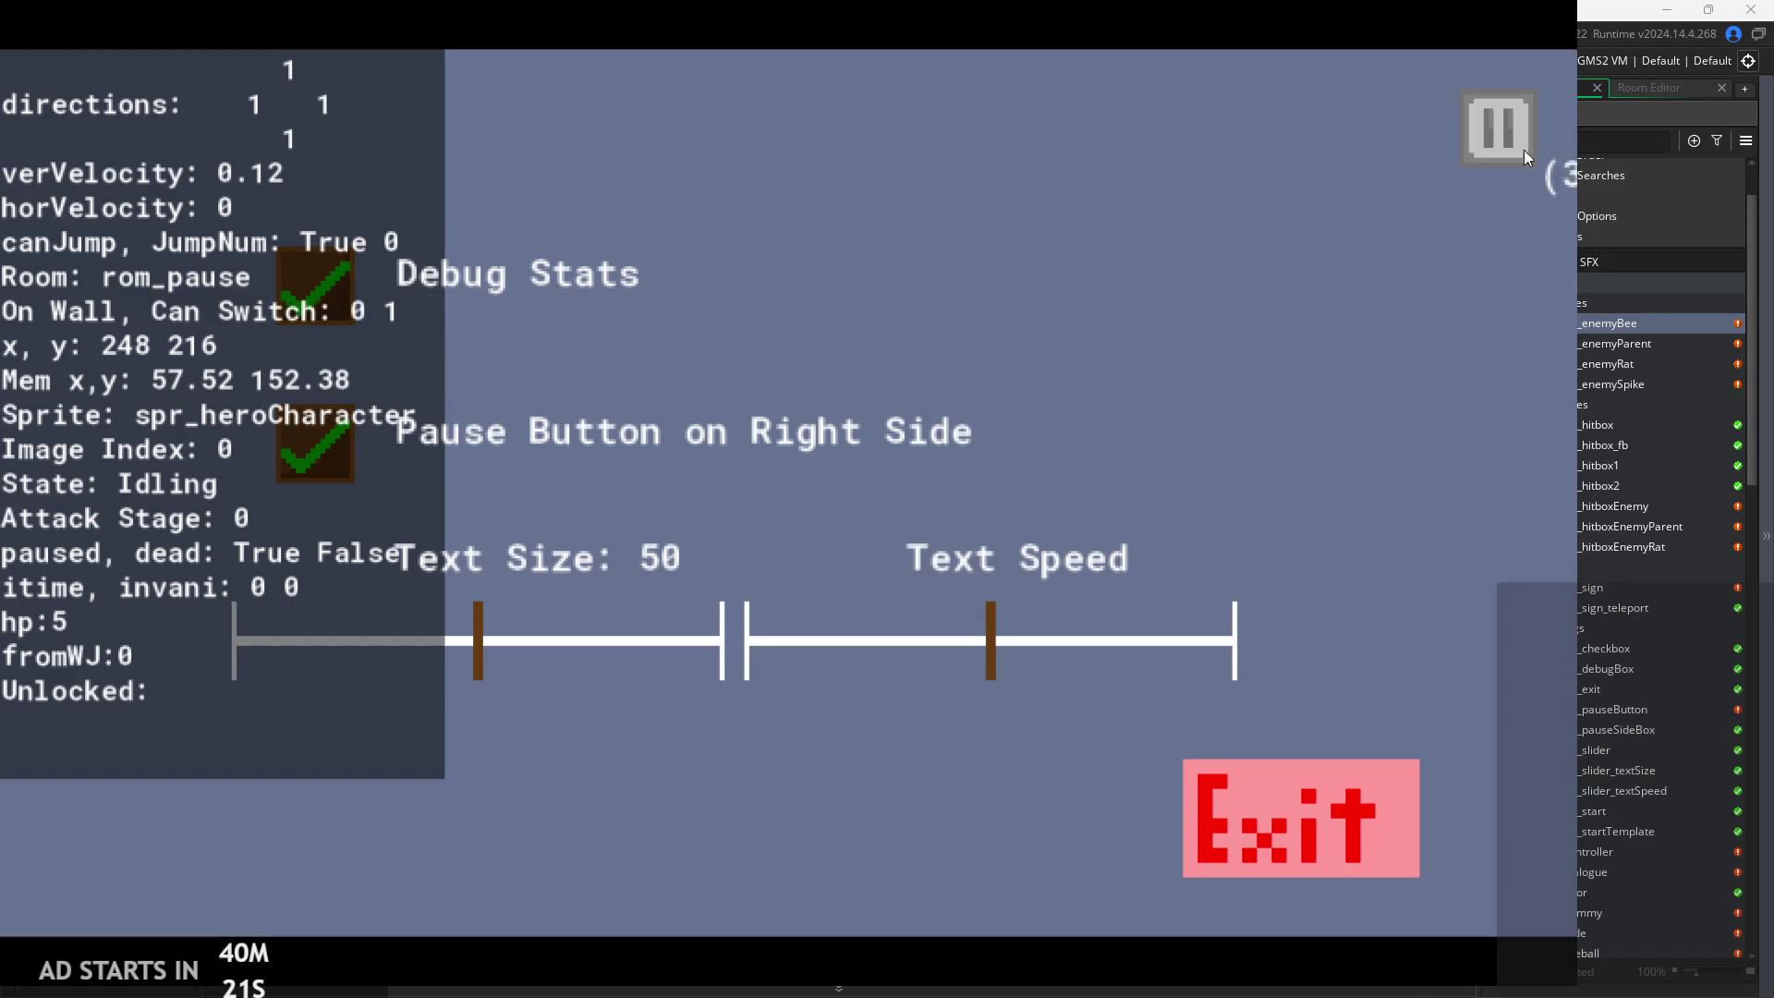
{"action": "left_click", "coordinate": [1522, 150]}
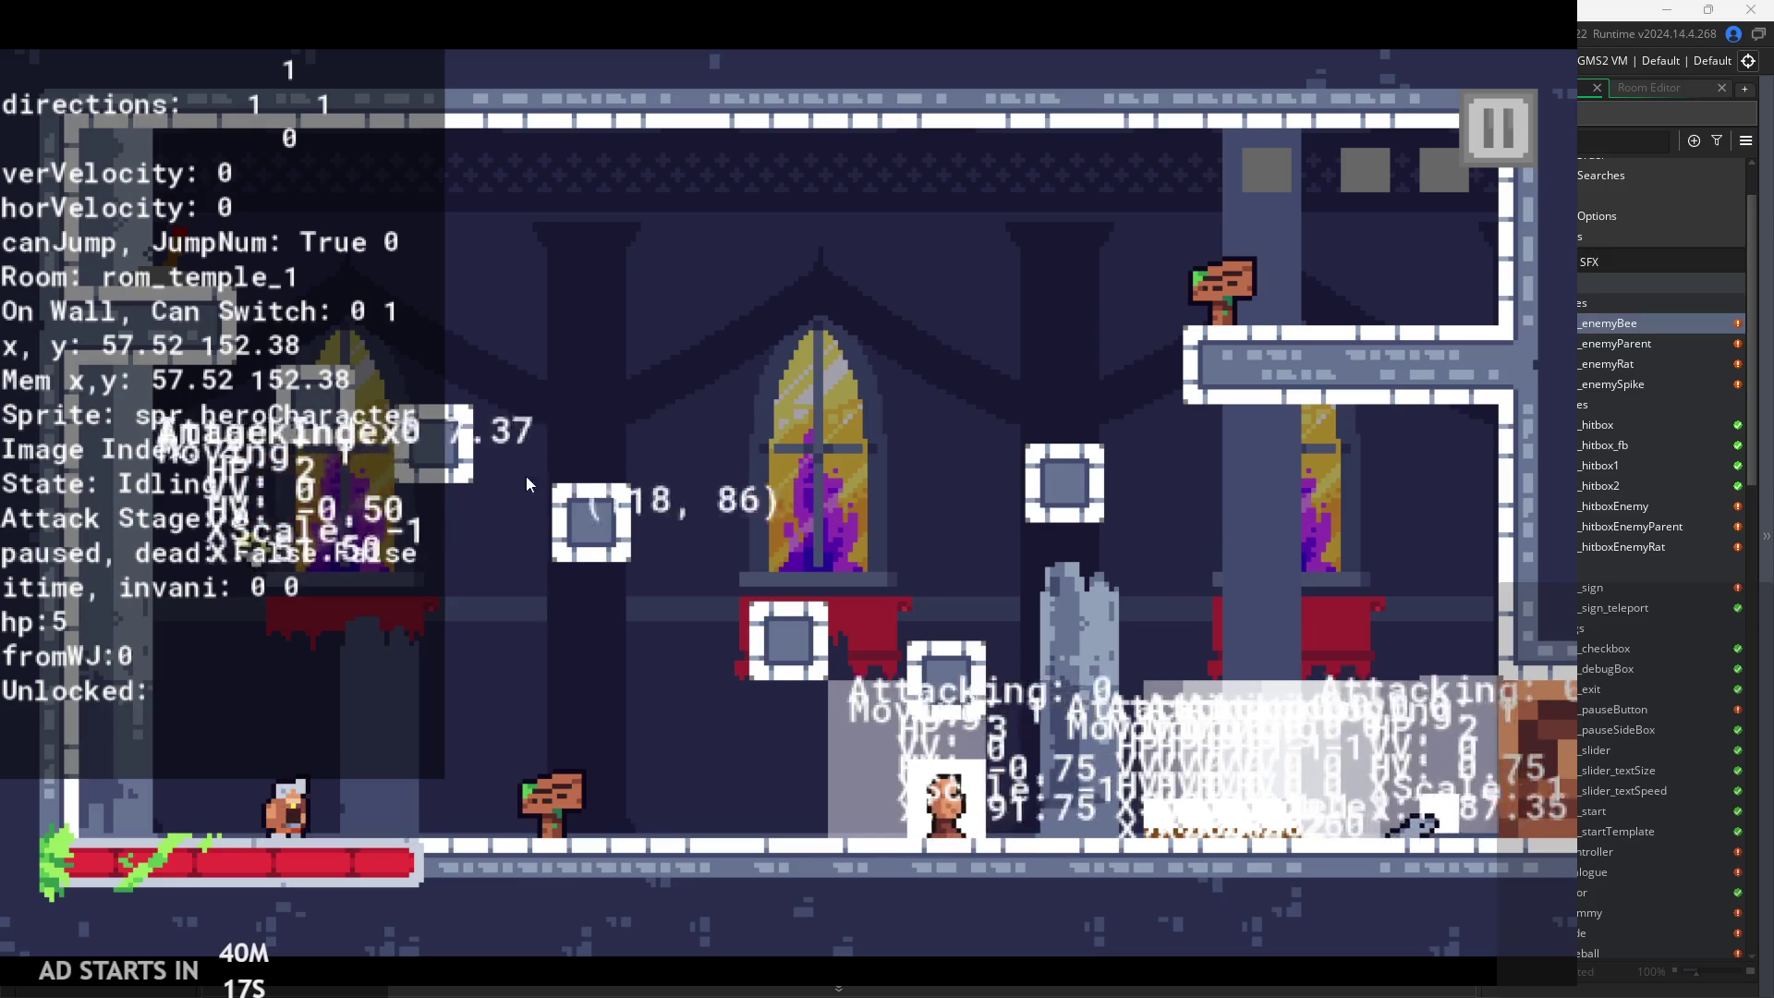
{"action": "left_click", "coordinate": [1510, 153]}
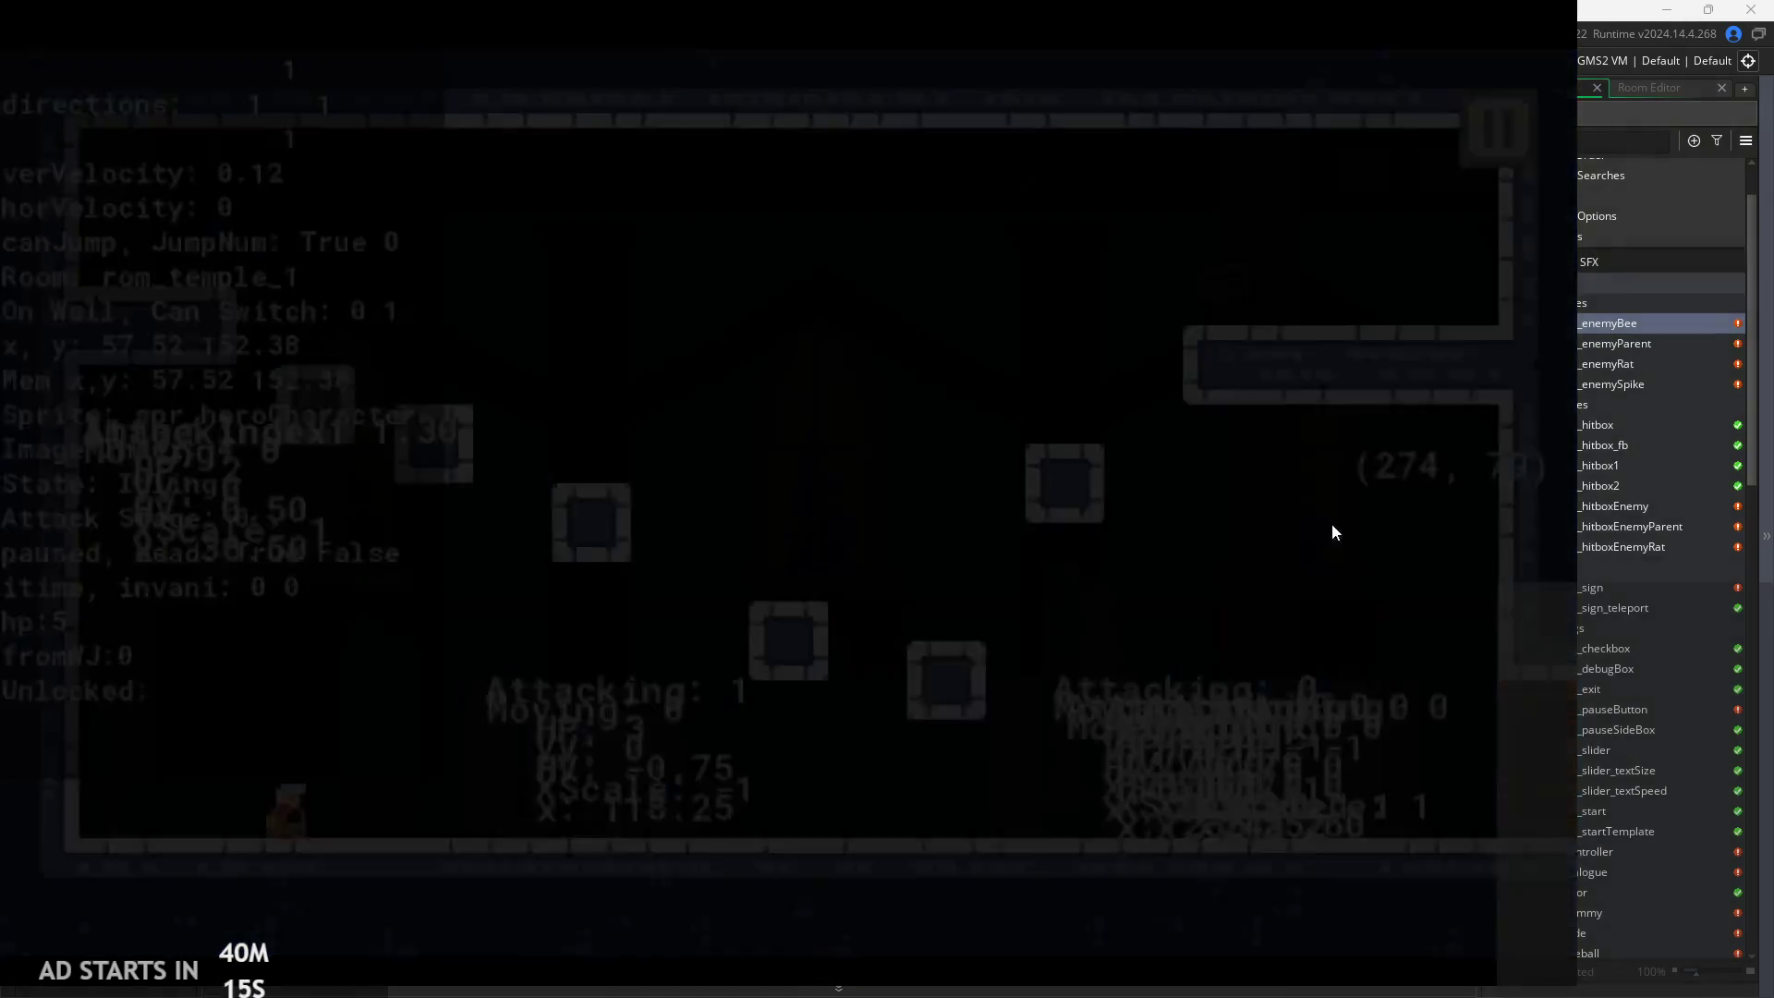
{"action": "left_click", "coordinate": [1058, 154]}
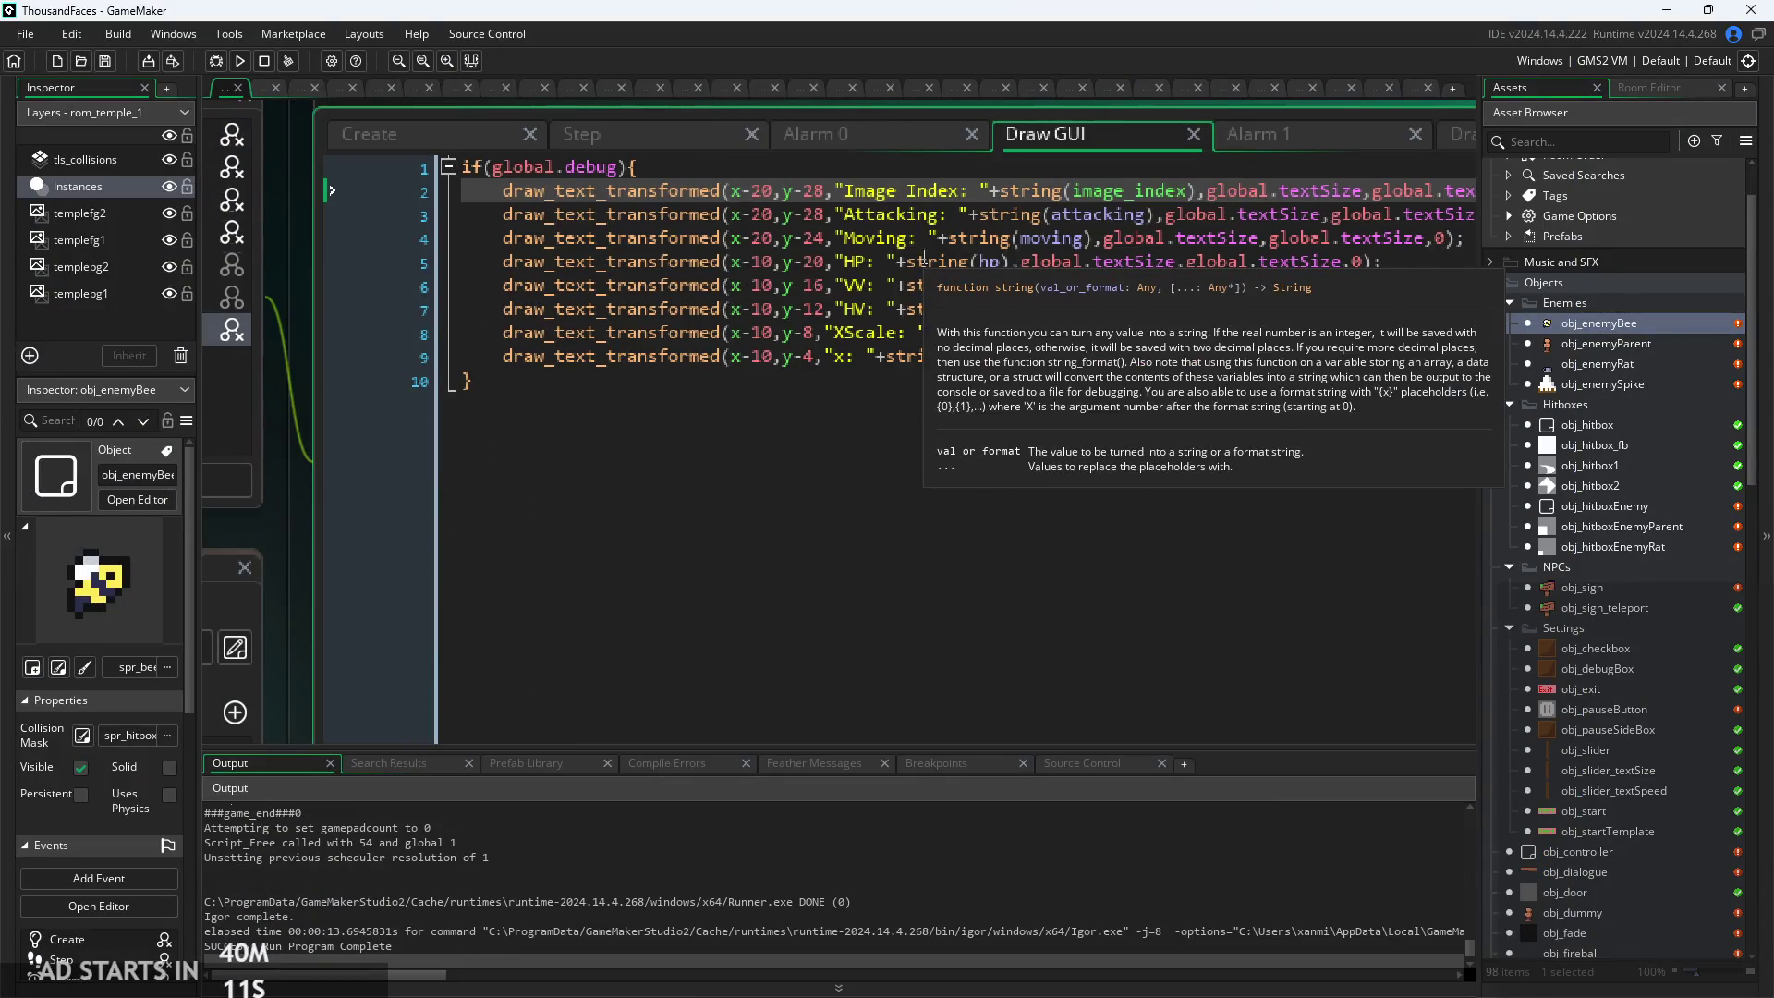
Move the Image Index readout to y-32 and retest with Debug Stats on, then quit
{"action": "scroll", "coordinate": [838, 213], "scroll_direction": "up", "scroll_amount": 1}
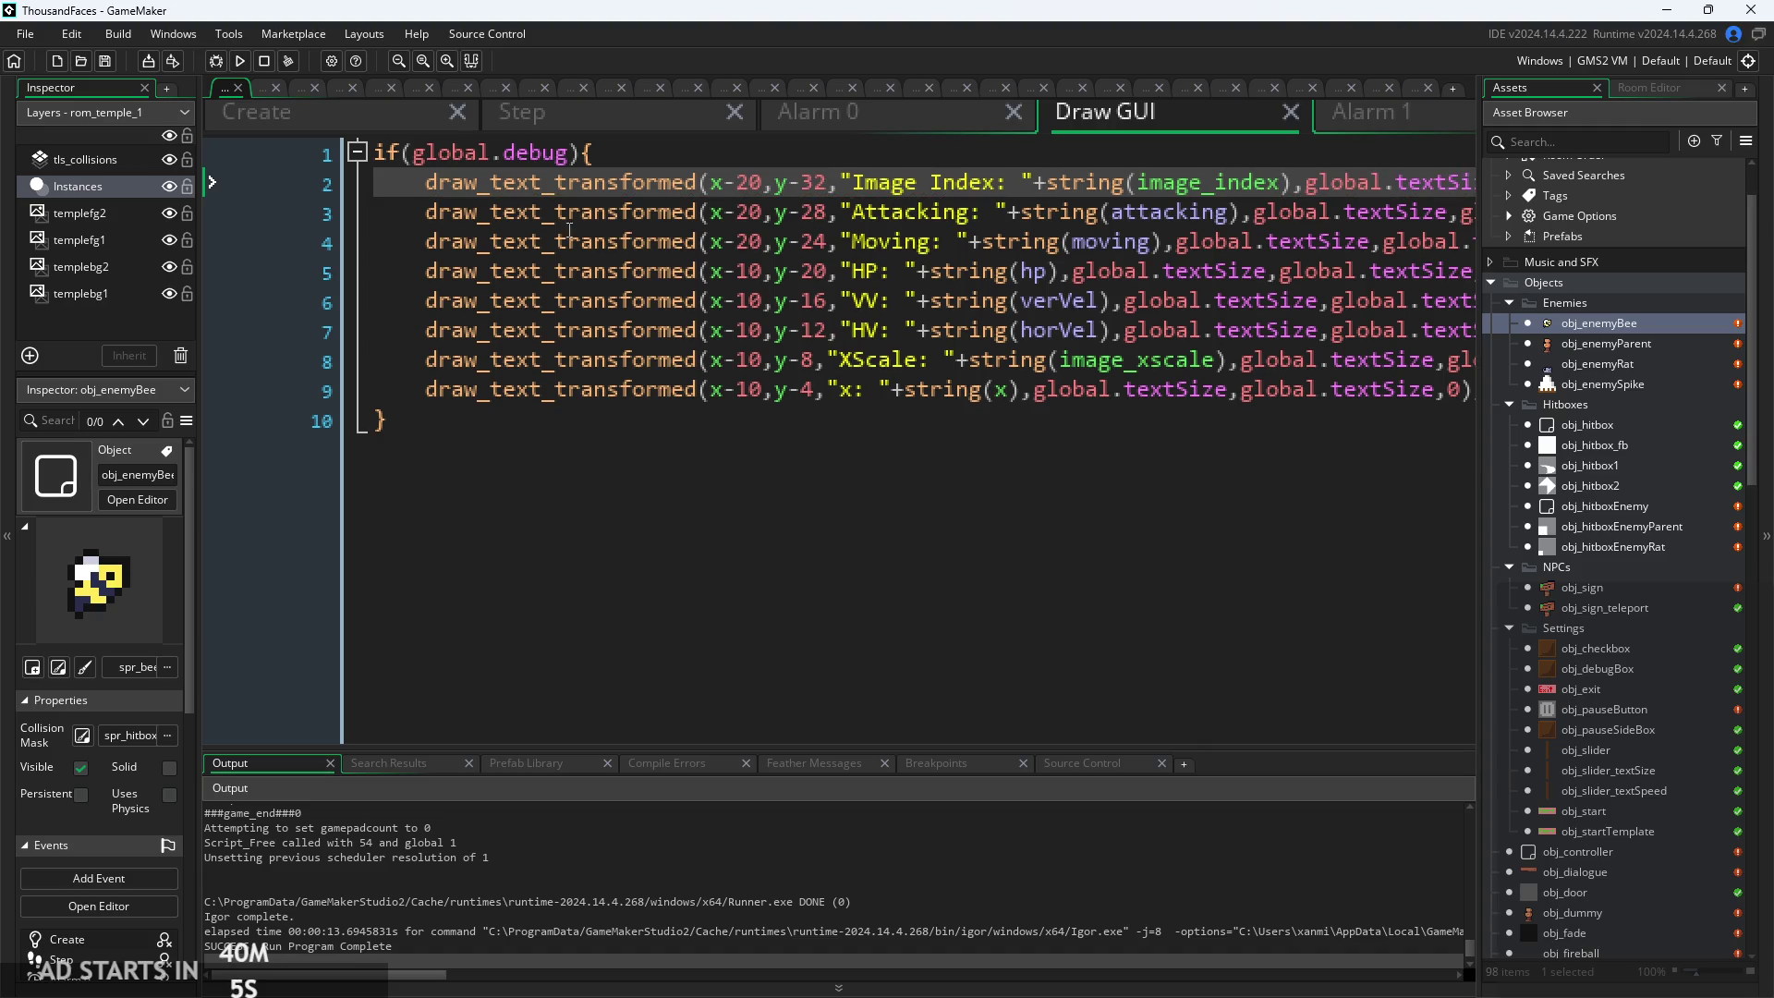
{"action": "left_click", "coordinate": [239, 61]}
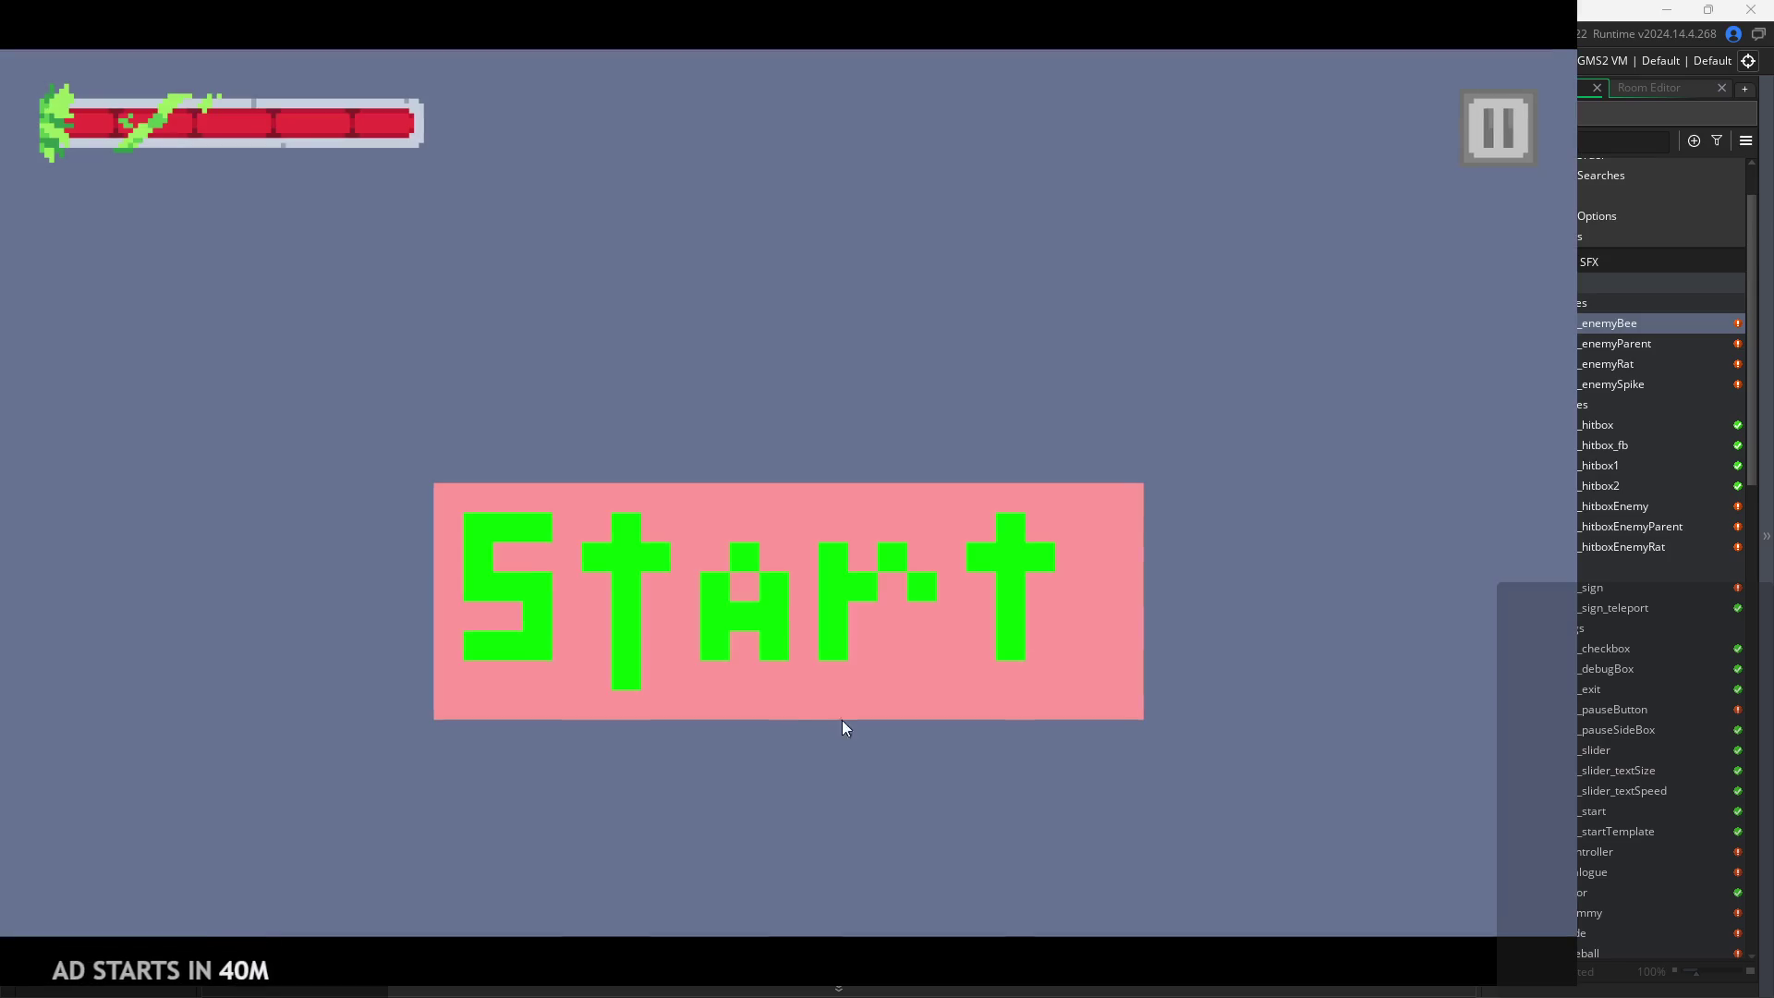
{"action": "left_click", "coordinate": [763, 552]}
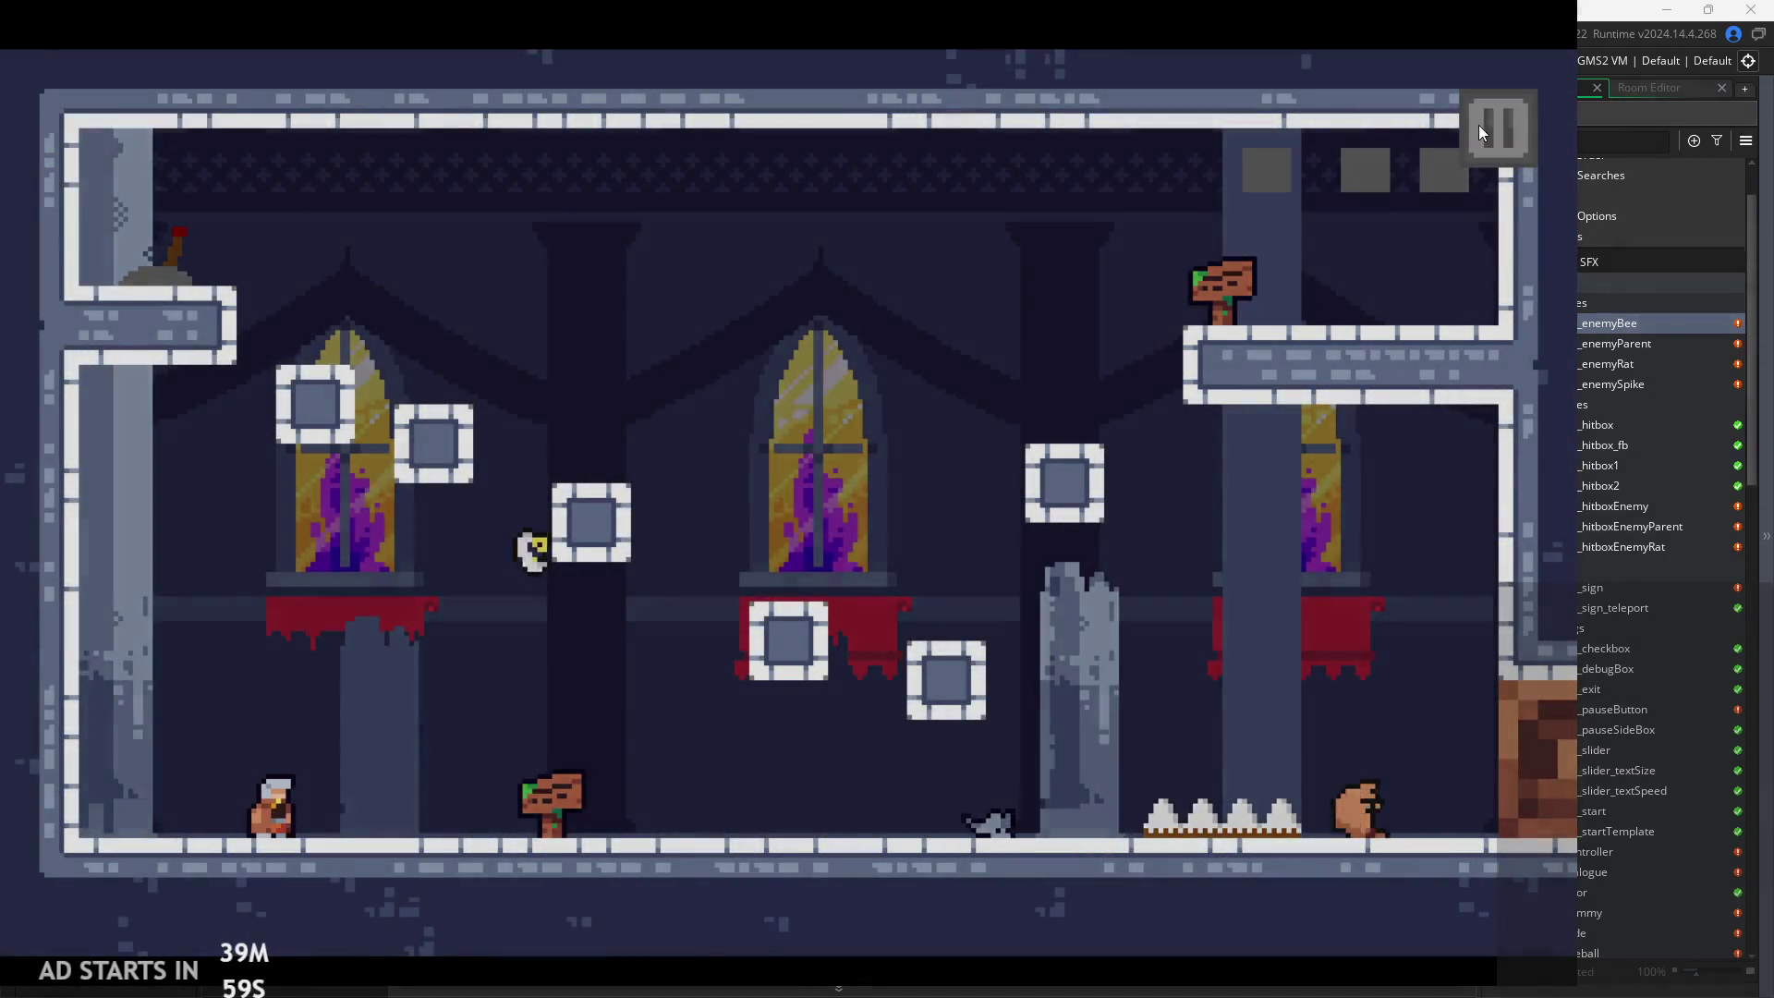
{"action": "left_click", "coordinate": [1491, 126]}
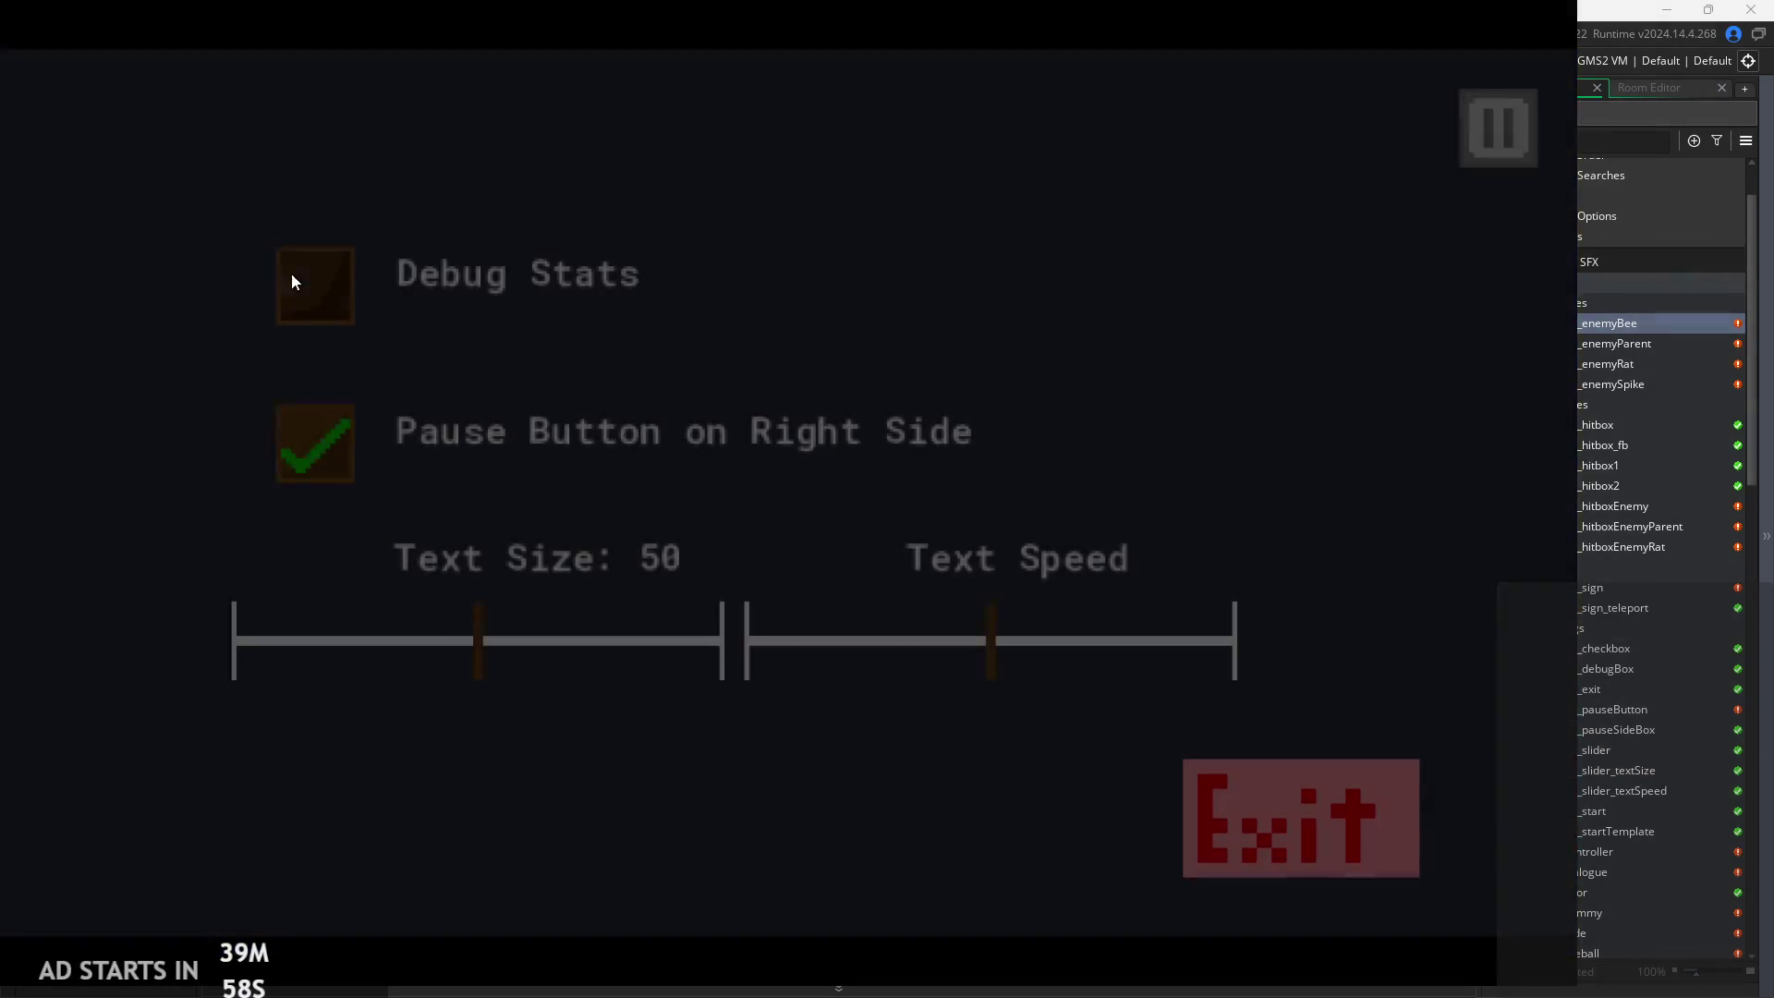
{"action": "left_click", "coordinate": [336, 268]}
{"action": "left_click", "coordinate": [1466, 148]}
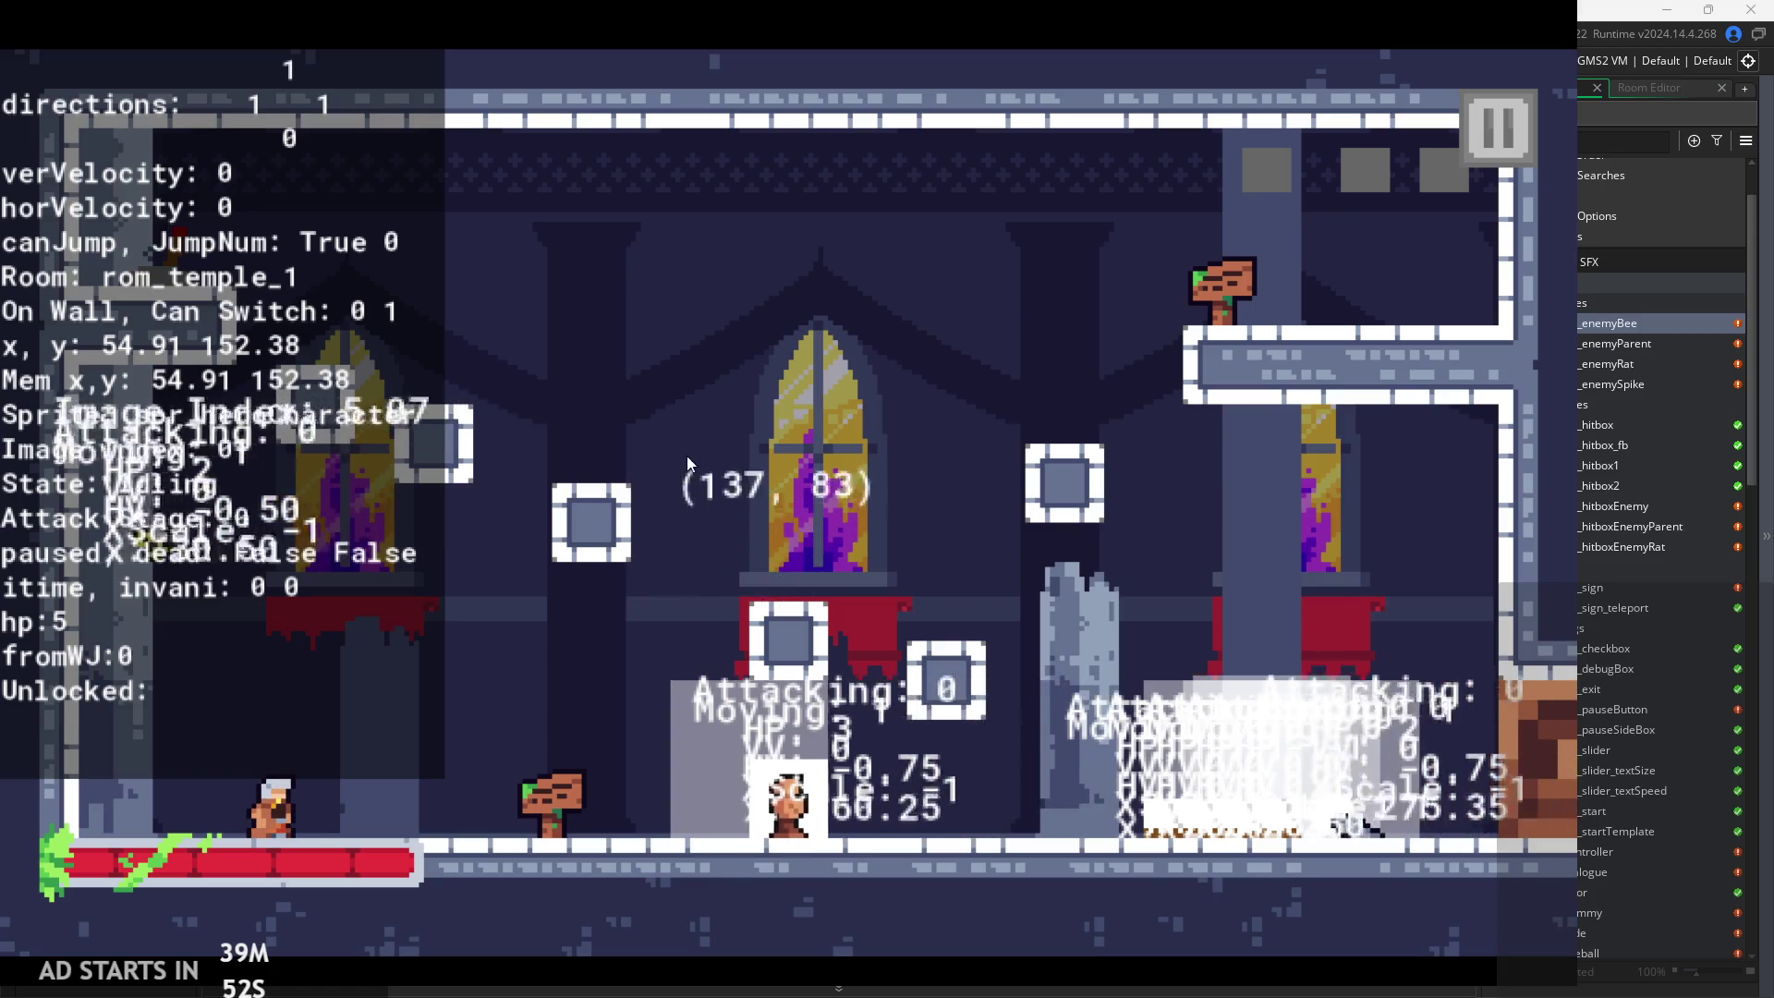
{"action": "key", "text": "Escape"}
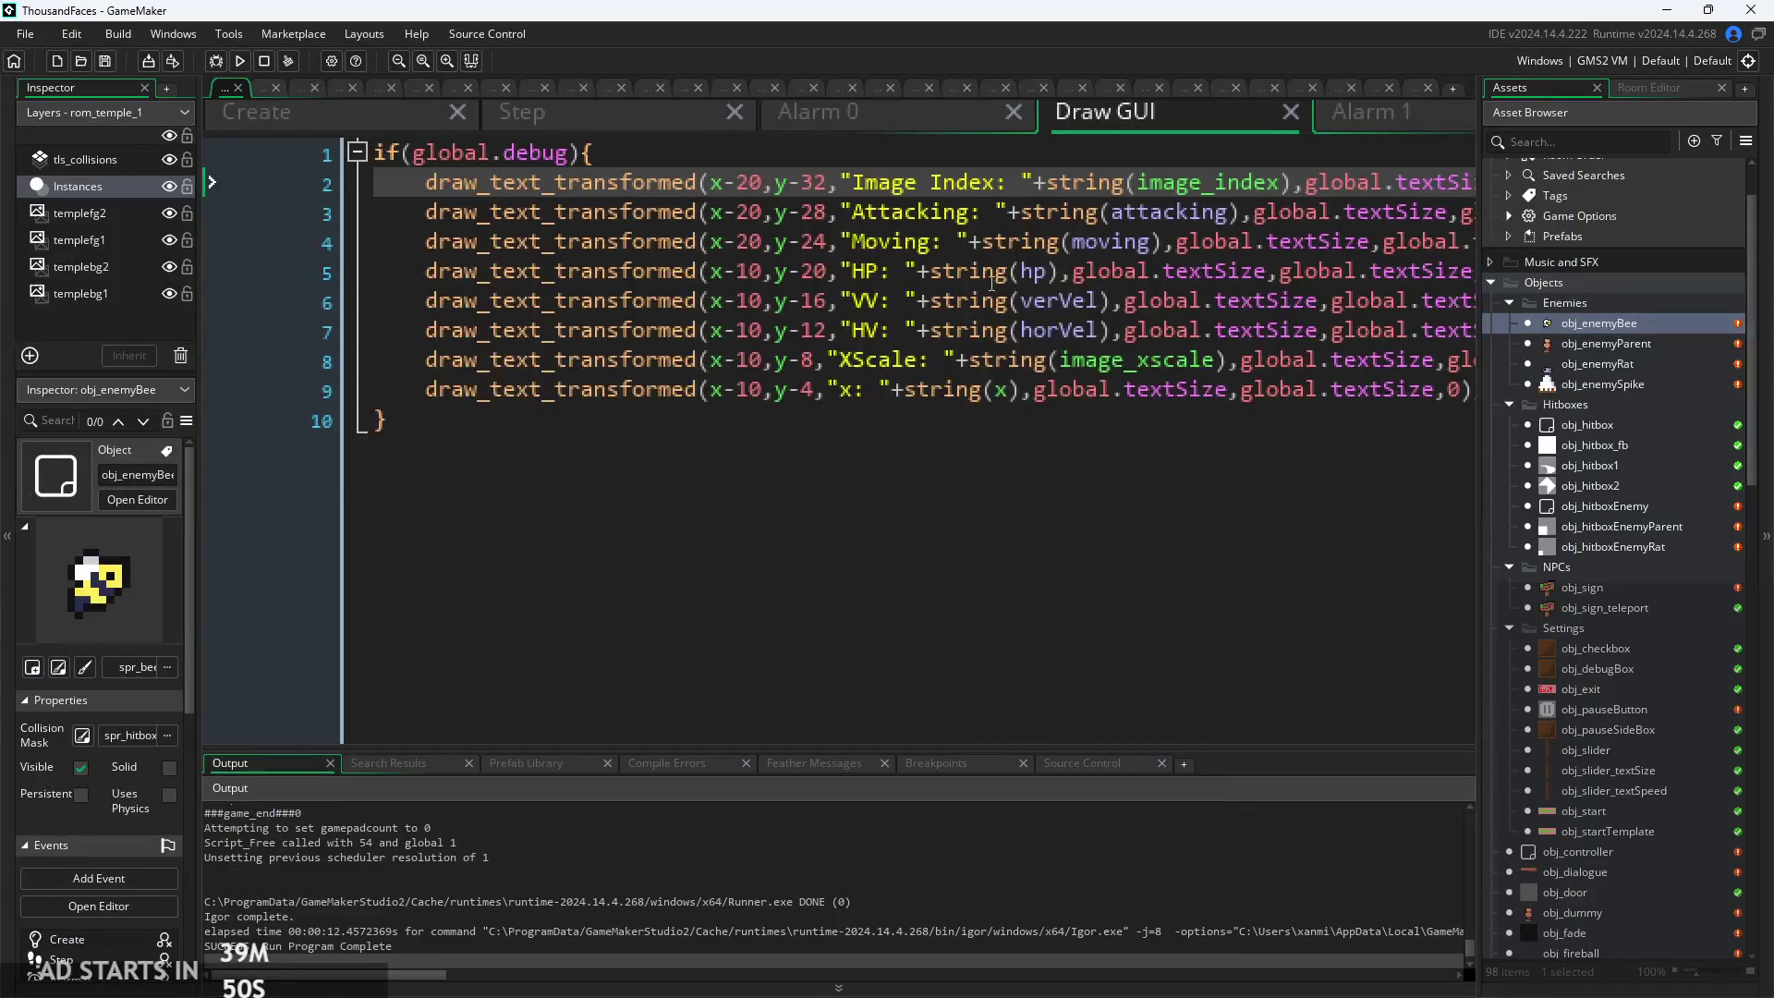
Review the Alarm 1 attack code and Alarm 3's image_index++ code, then start a playtest
{"action": "left_click", "coordinate": [1360, 154]}
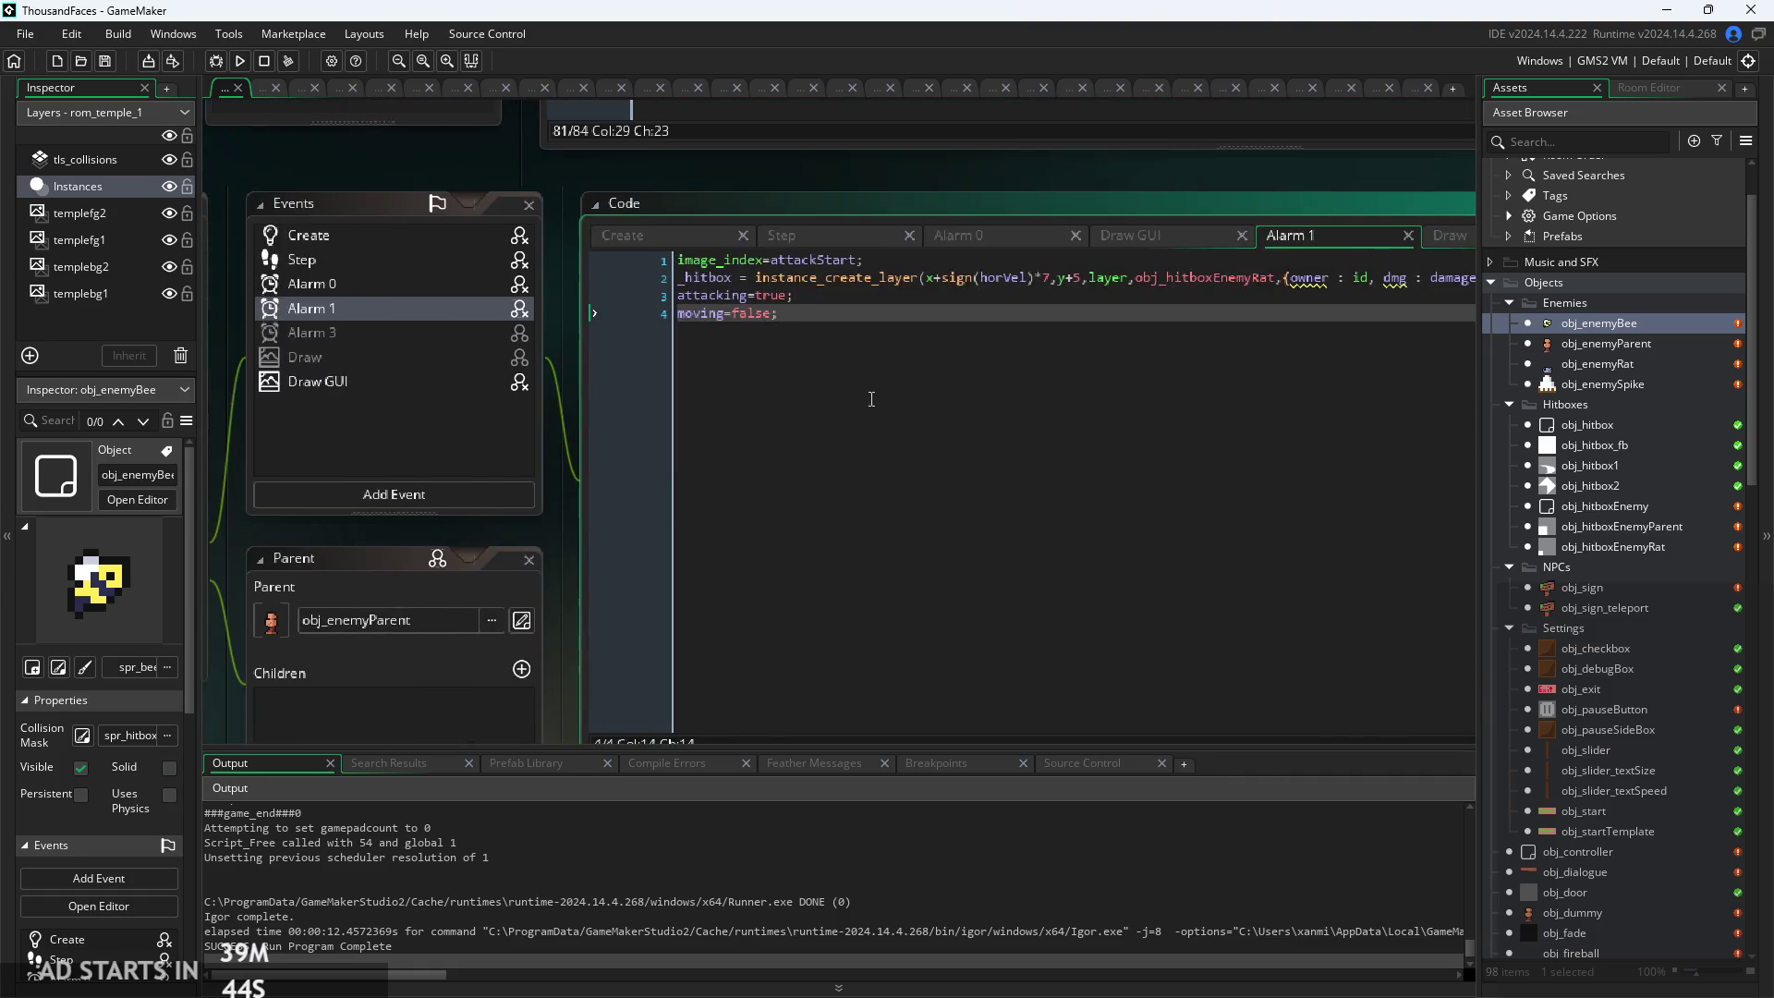
{"action": "left_click", "coordinate": [427, 337]}
{"action": "left_click", "coordinate": [808, 255]}
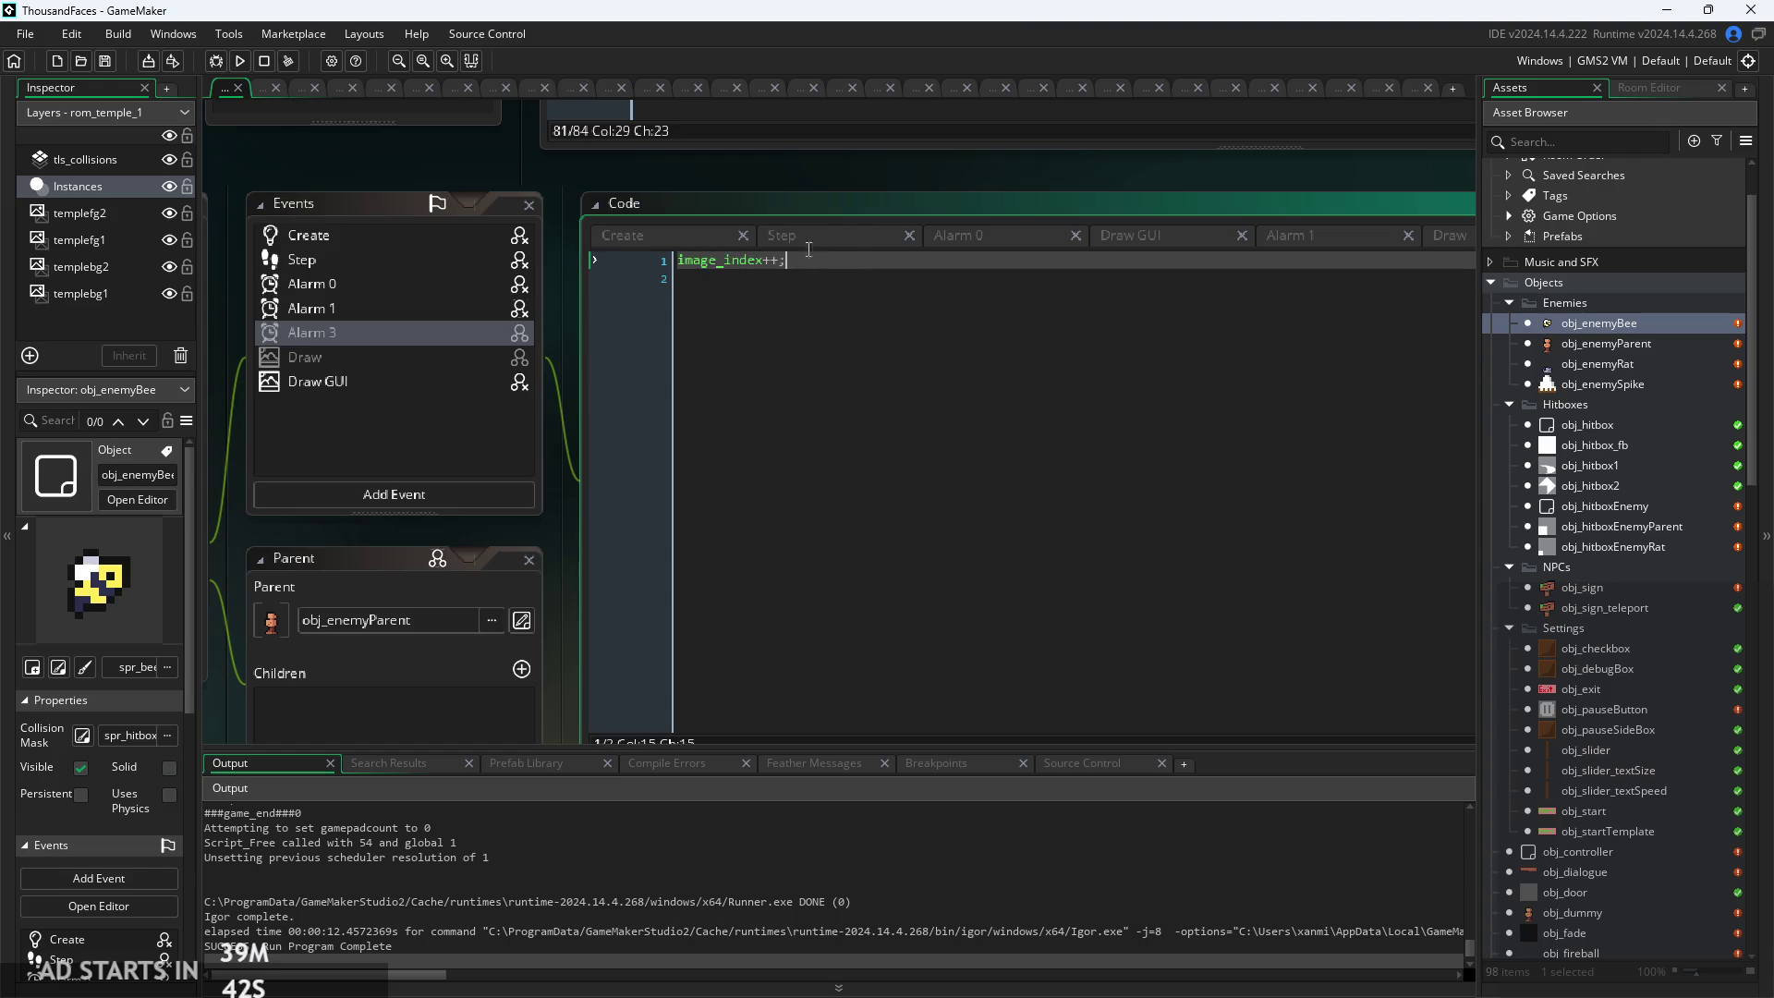
{"action": "left_click", "coordinate": [238, 62]}
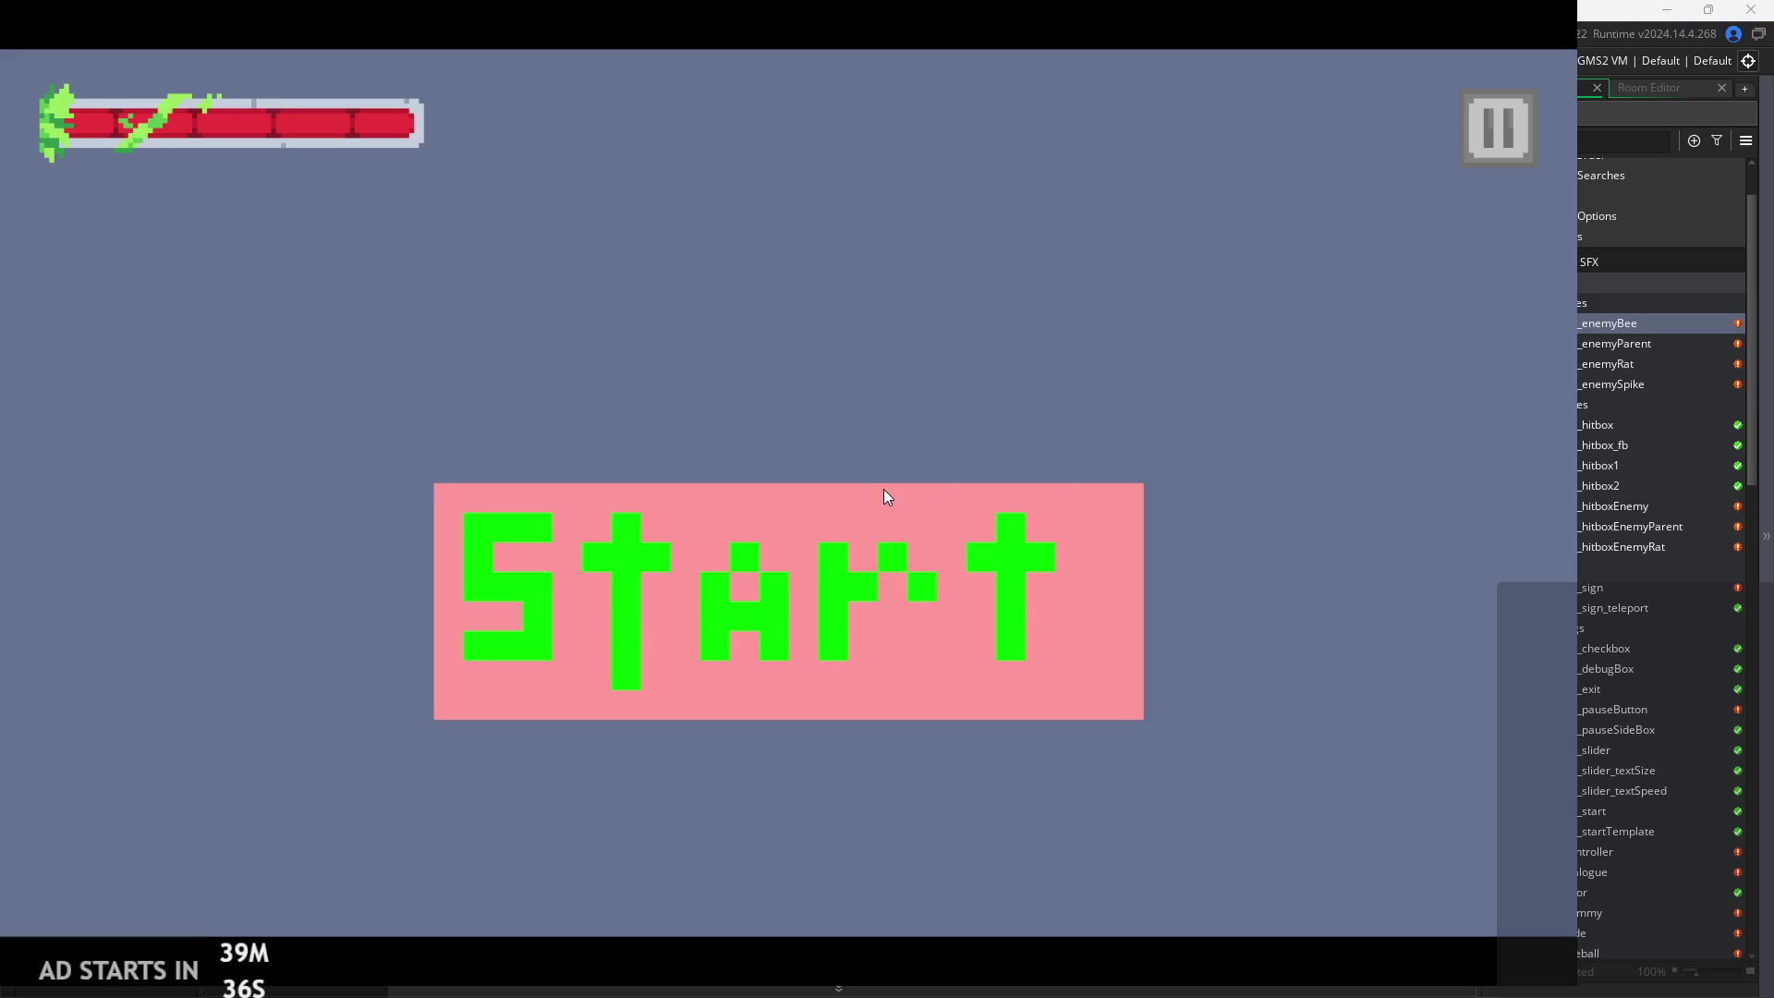
{"action": "left_click", "coordinate": [887, 495]}
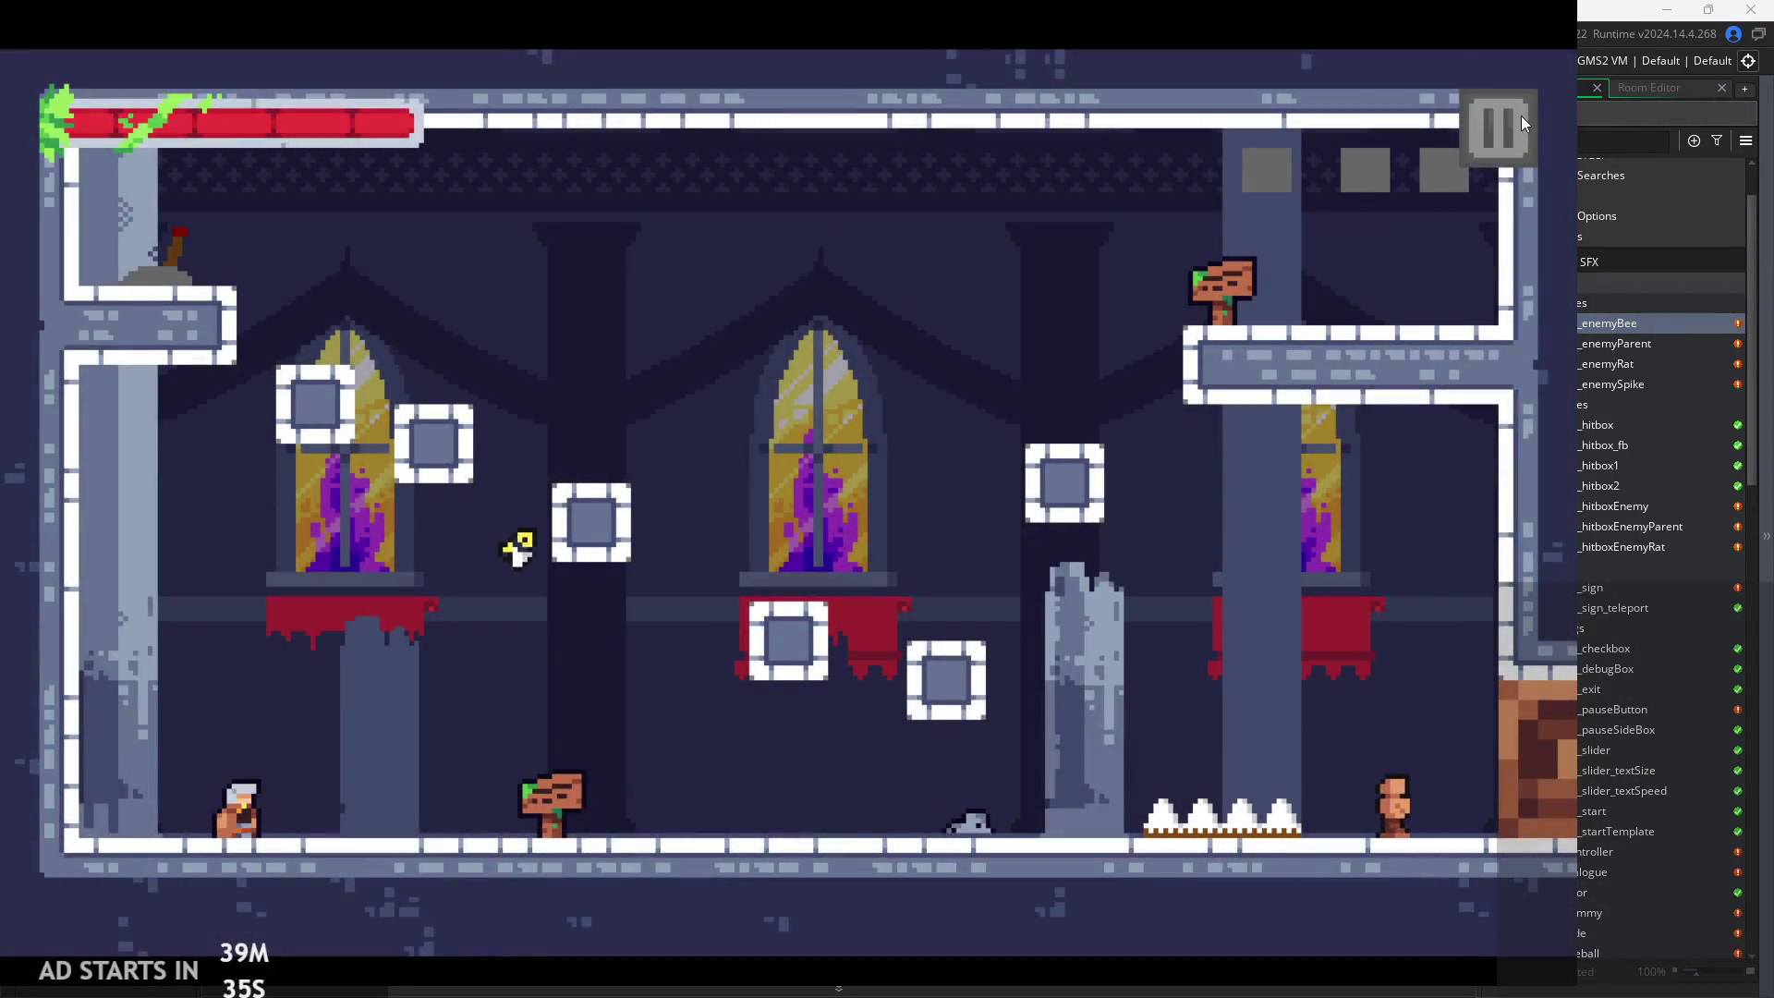
Turn on the Debug Stats overlay from the pause menu and resume
{"action": "left_click", "coordinate": [1520, 121]}
{"action": "left_click", "coordinate": [335, 291]}
{"action": "left_click", "coordinate": [1515, 126]}
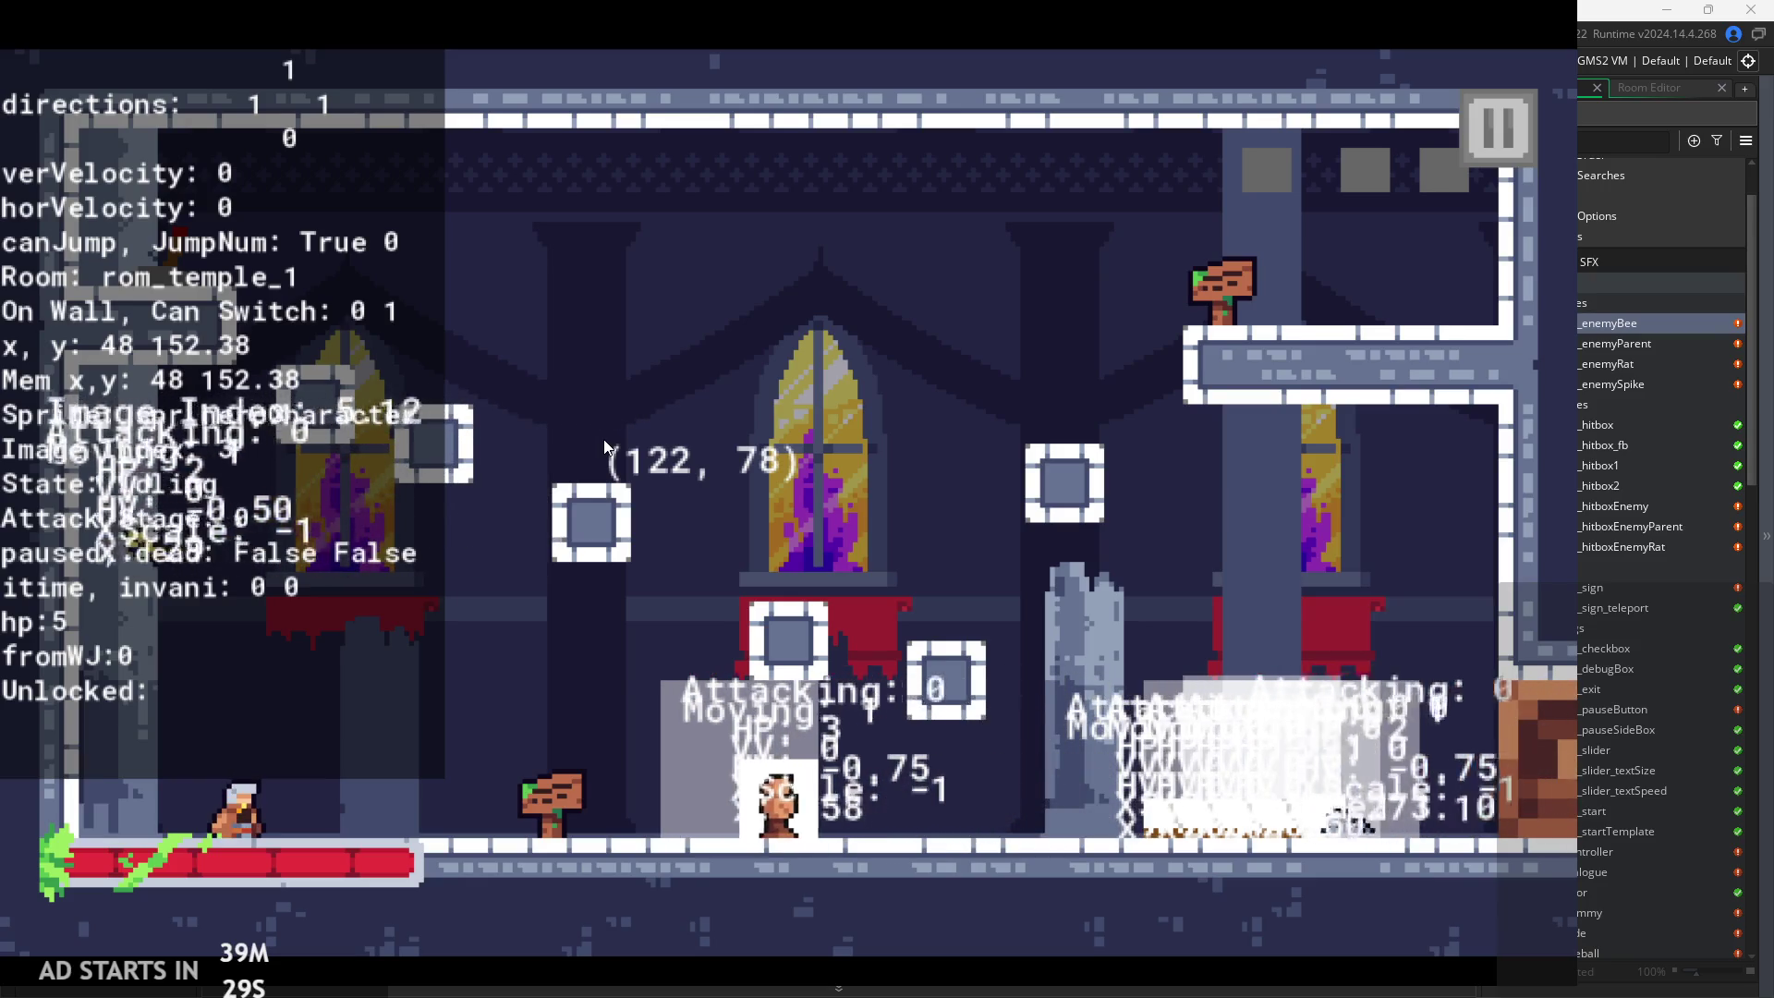
Jump the hero right onto the block and down to the lower ledge, then exit
{"action": "key", "text": "Right"}
{"action": "key", "text": "space"}
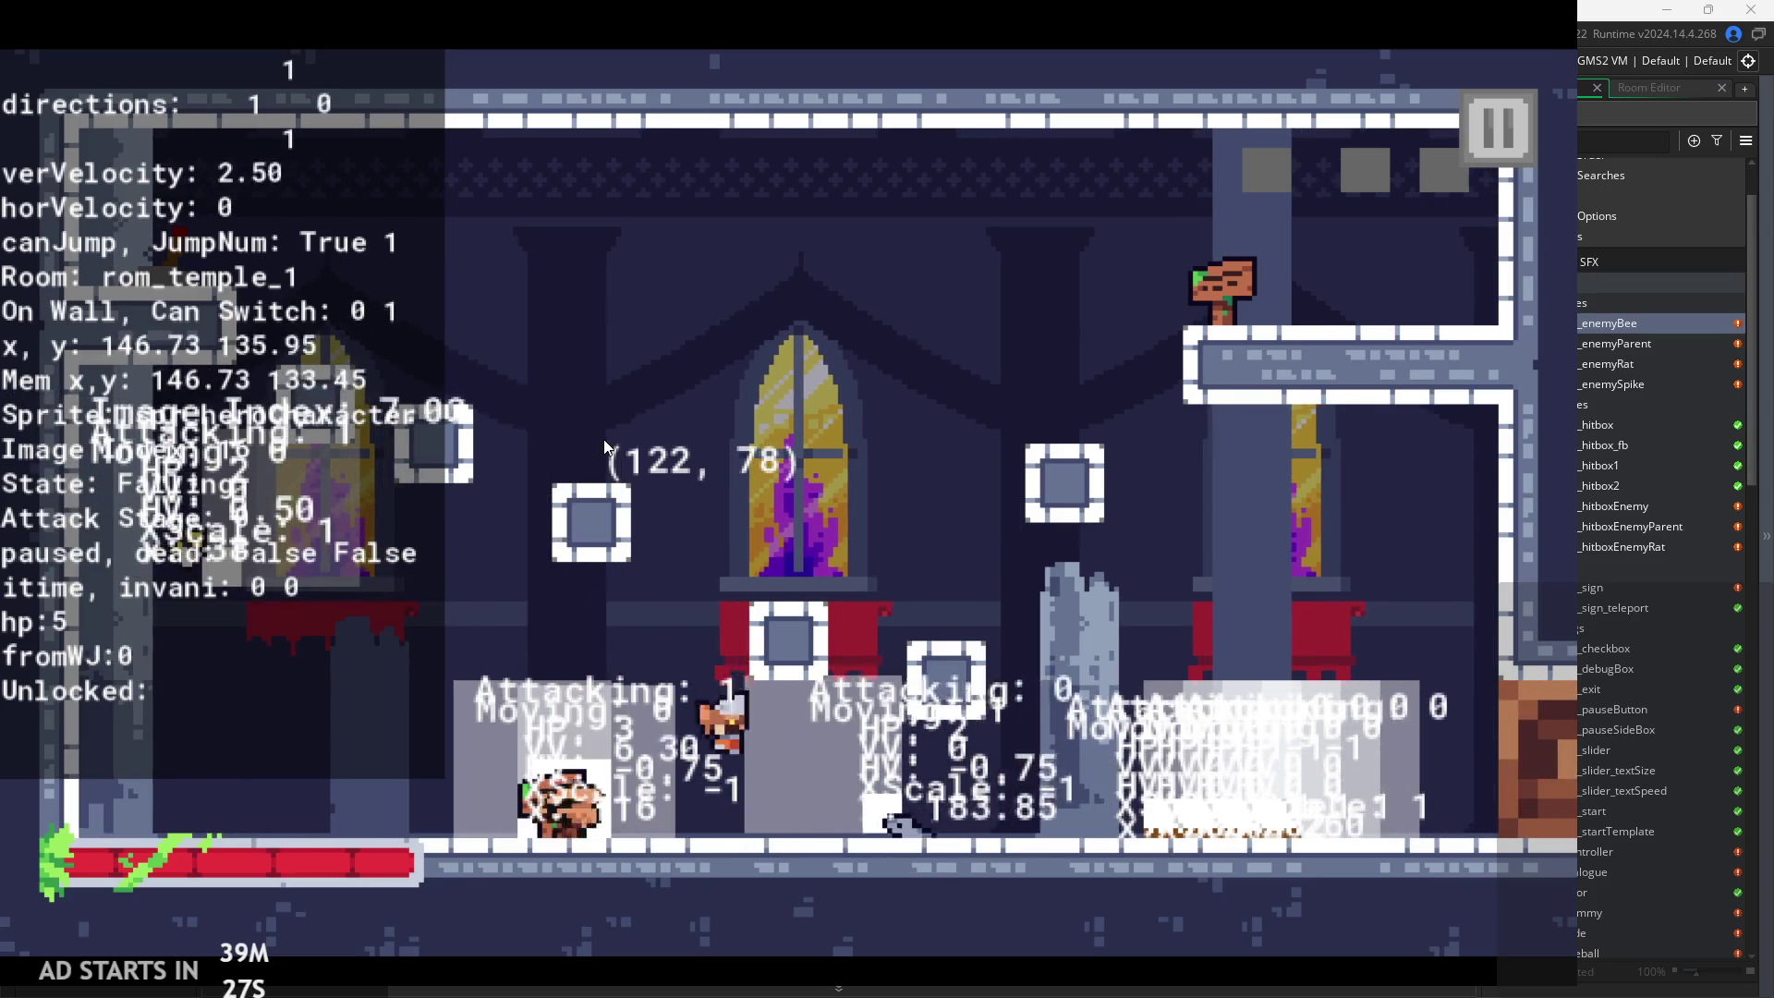
{"action": "key", "text": "space"}
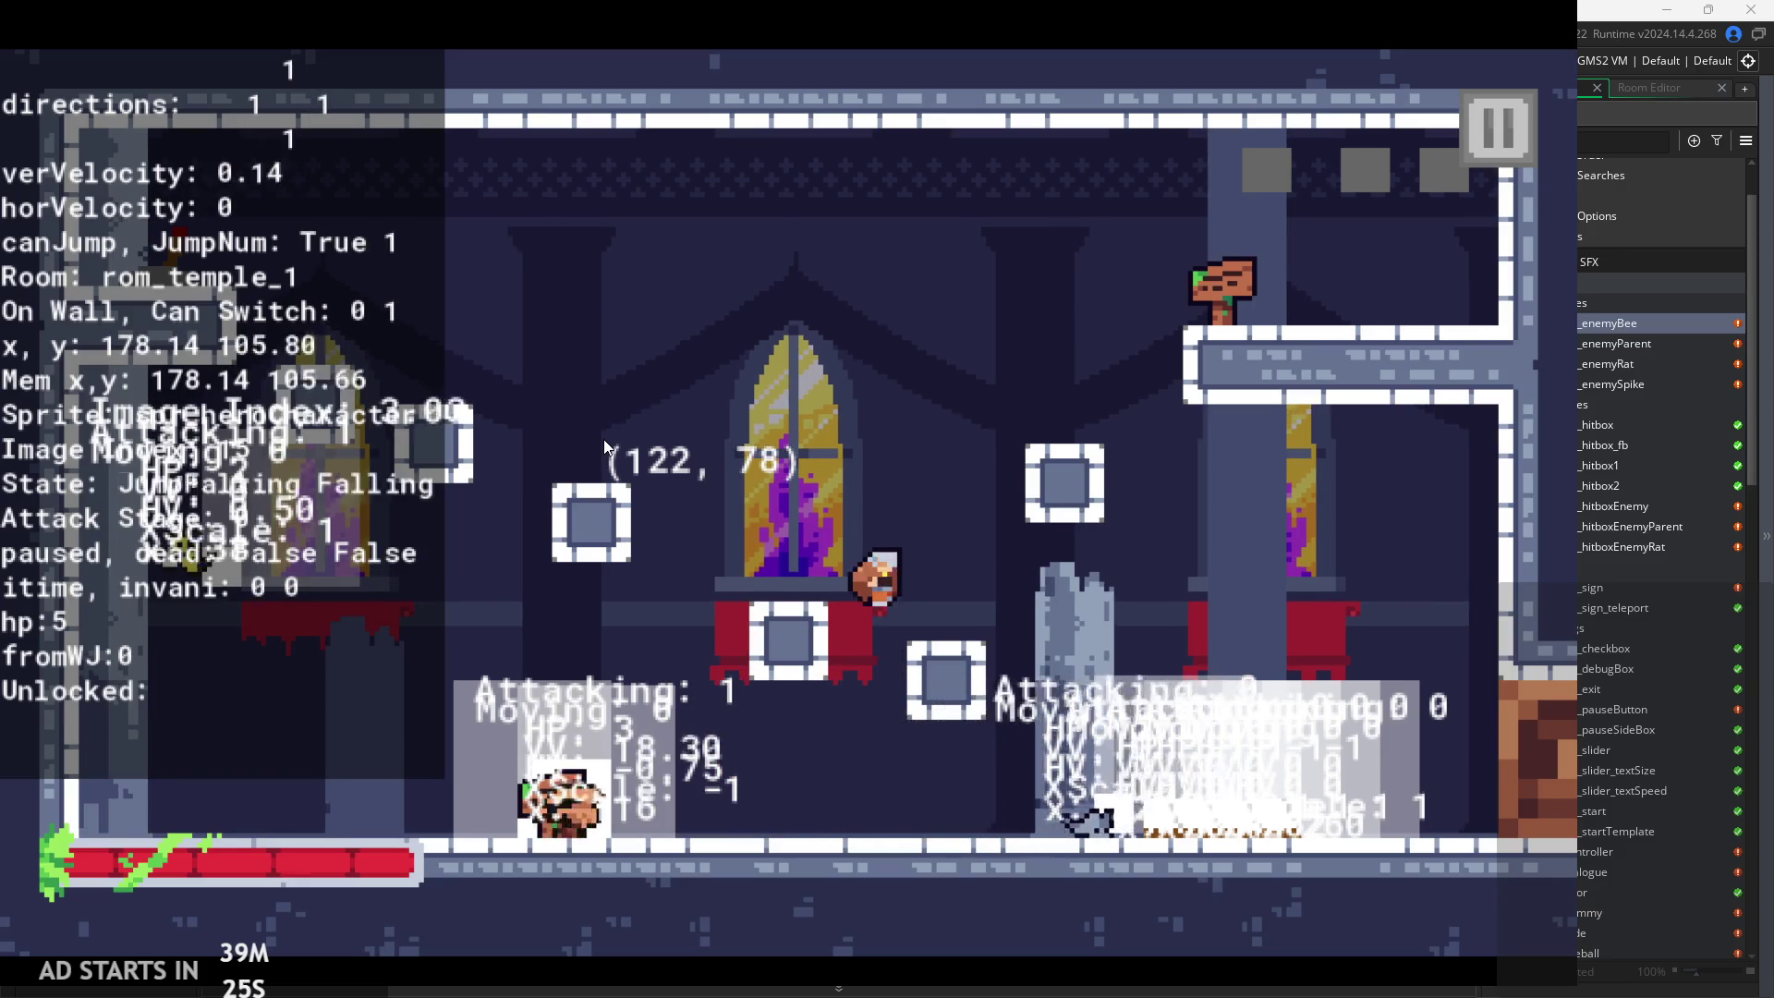
{"action": "key", "text": "space"}
{"action": "key", "text": "Right"}
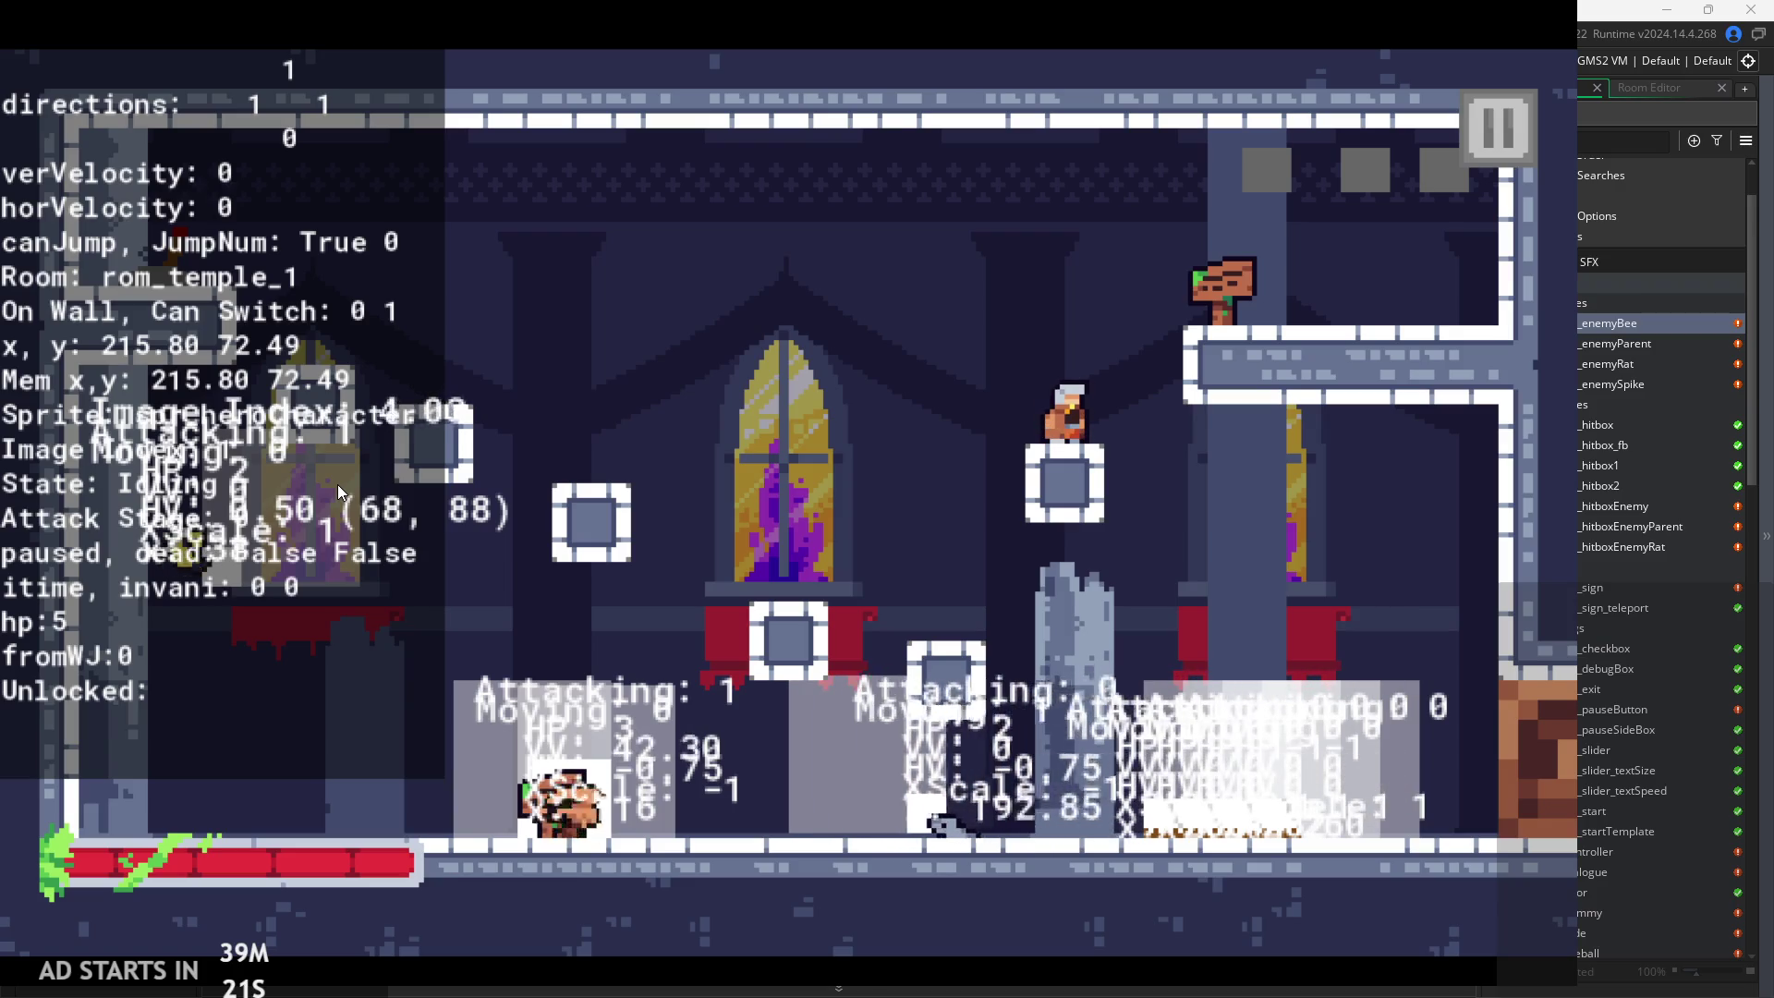
{"action": "key", "text": "space"}
{"action": "key", "text": "Left"}
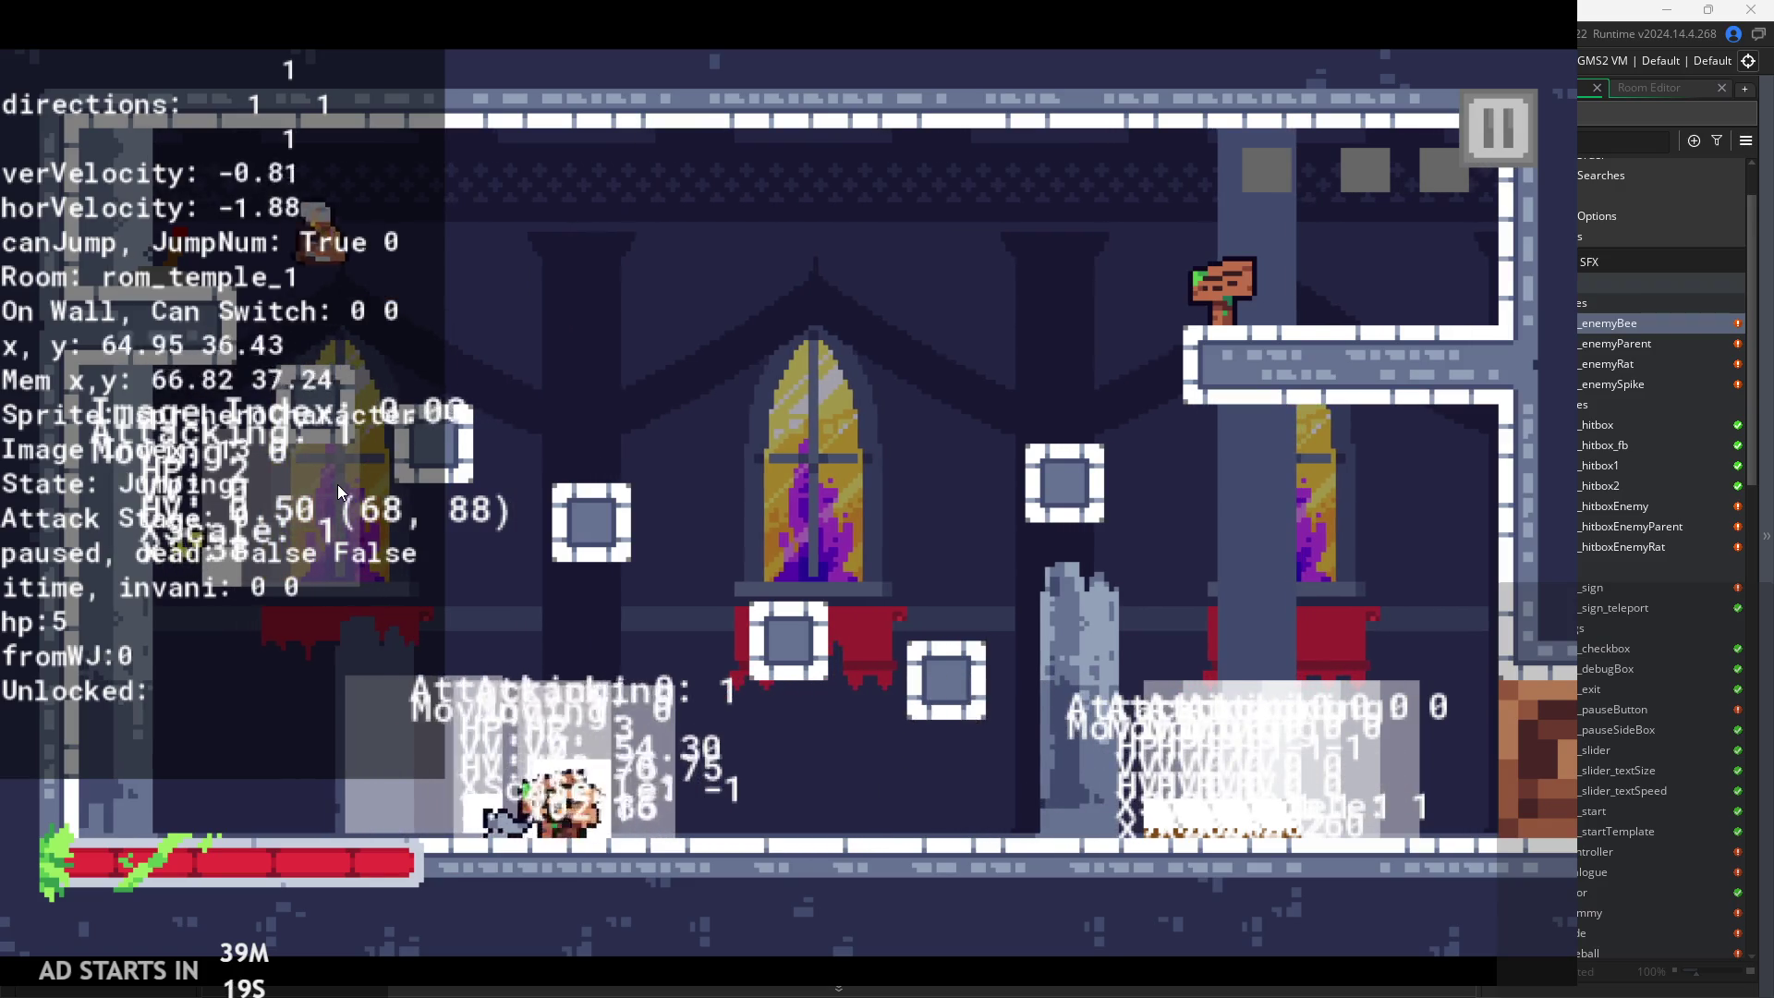
{"action": "key", "text": "Right"}
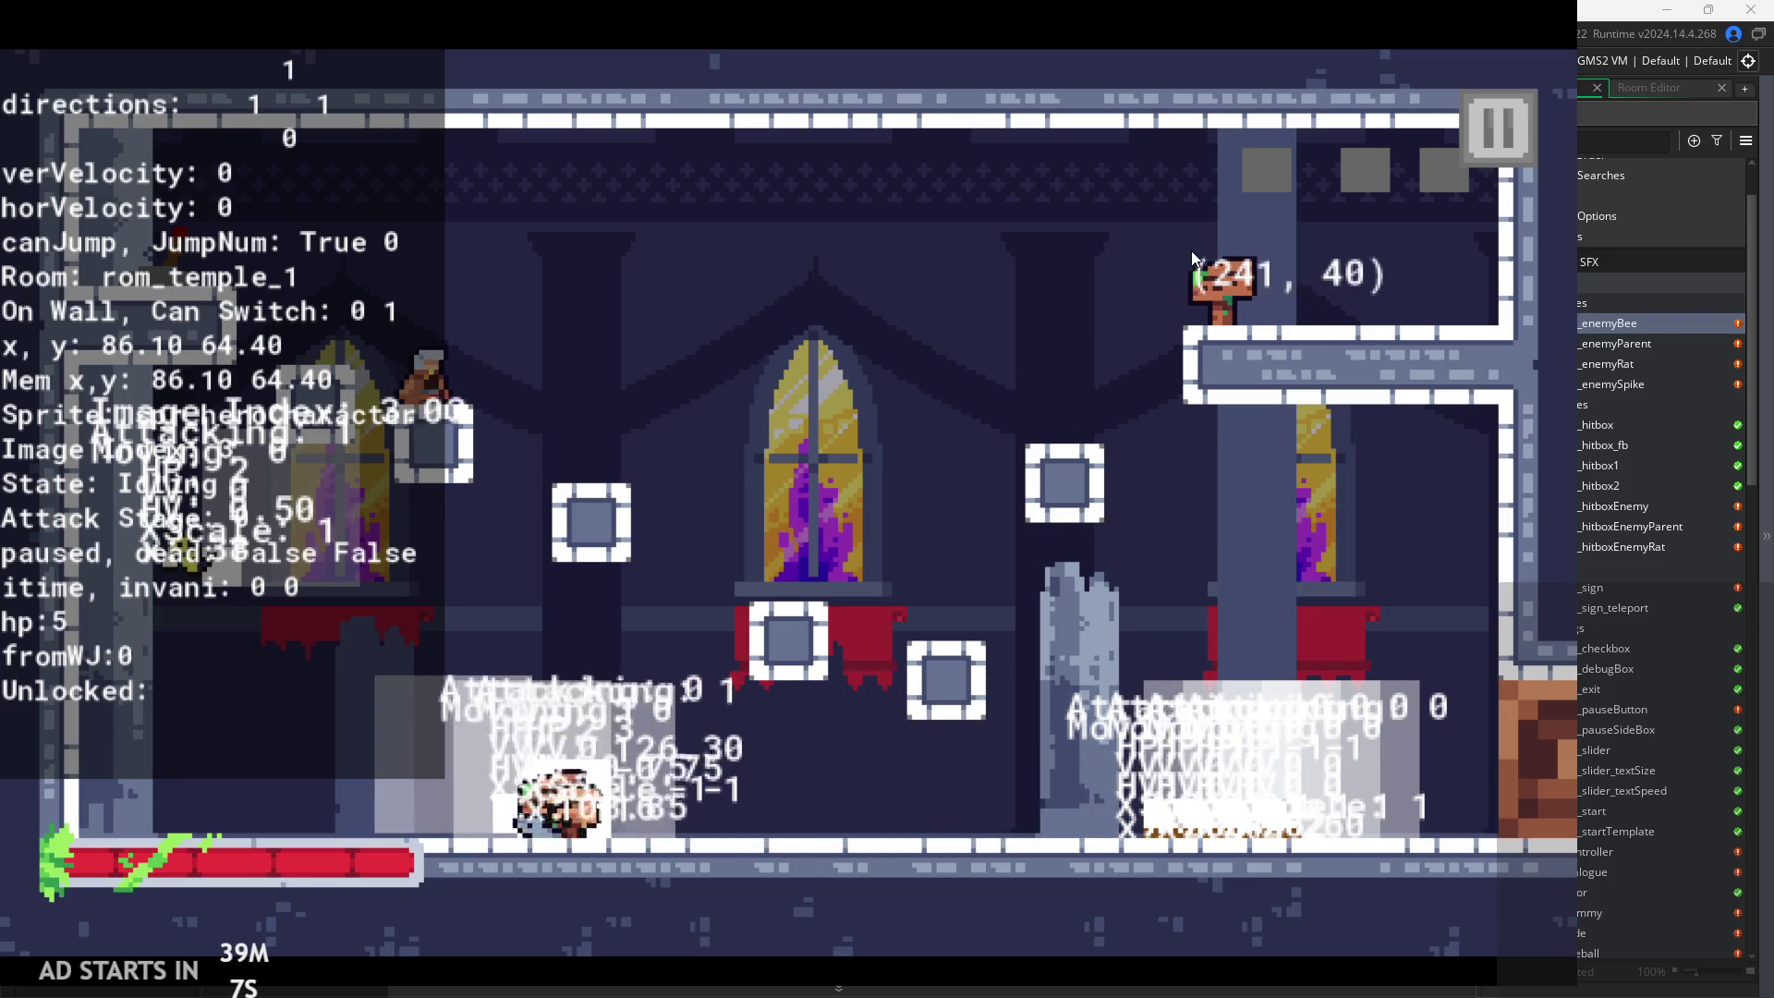
{"action": "left_click", "coordinate": [1469, 173]}
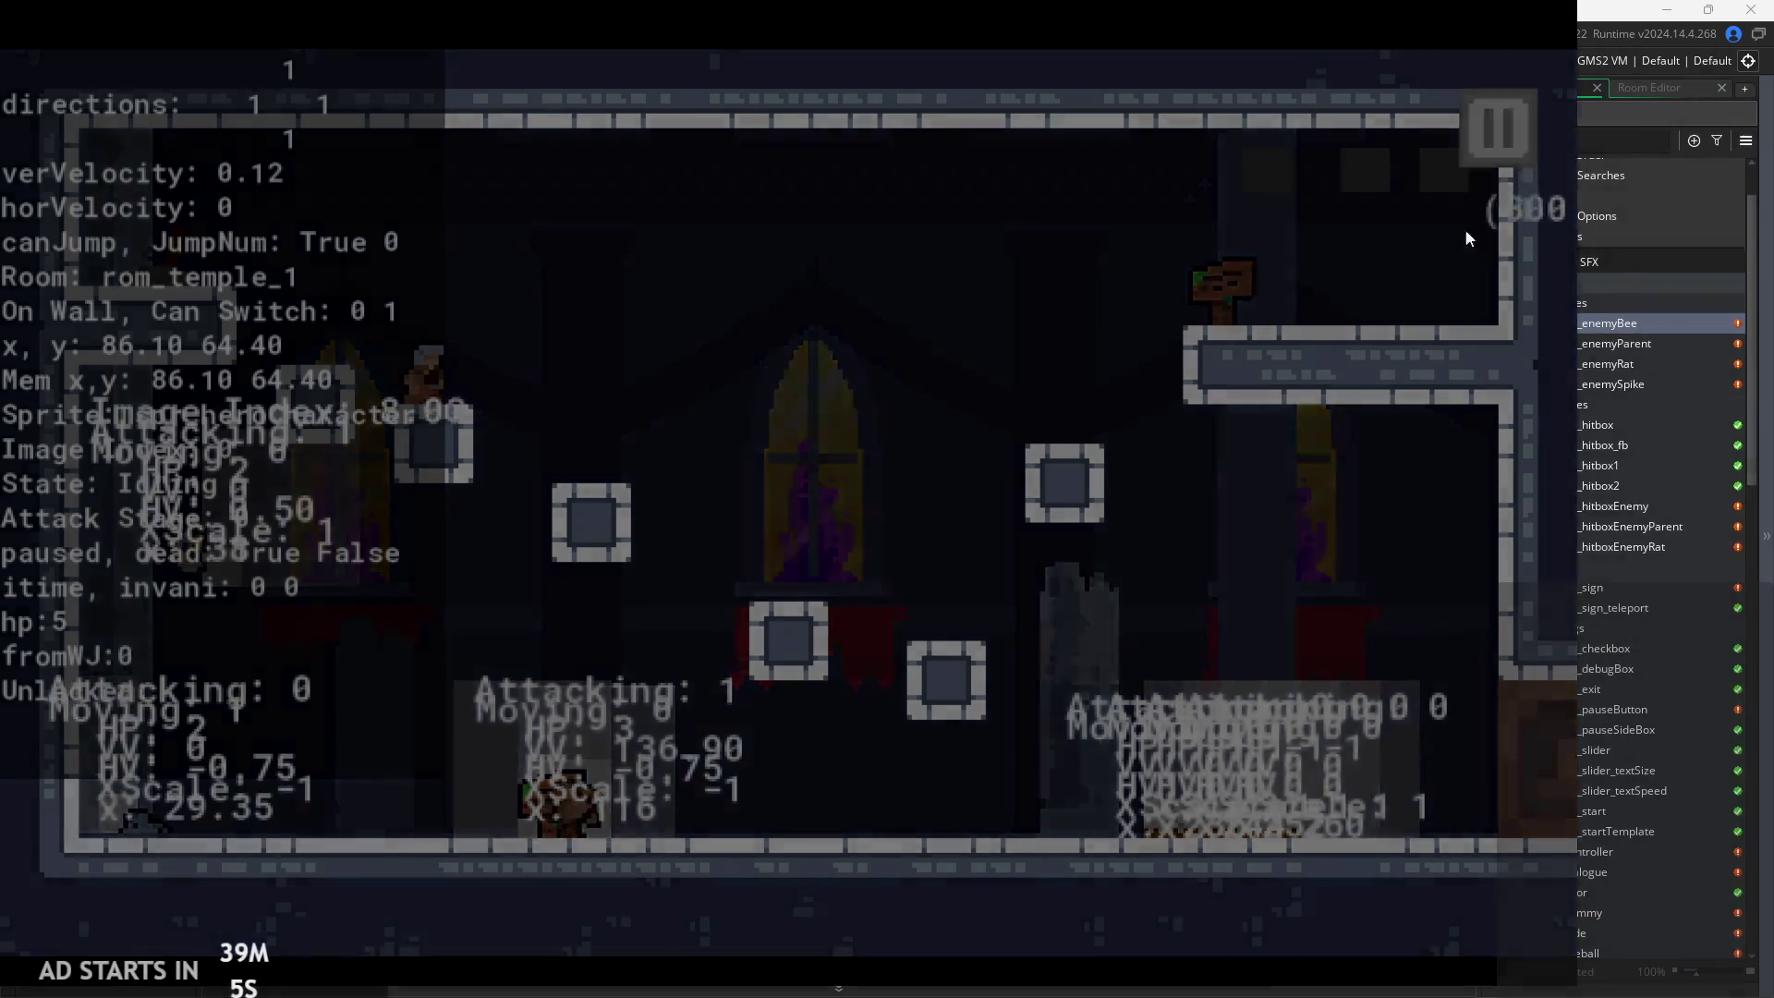
{"action": "left_click", "coordinate": [1293, 828]}
Scroll through the bee's Step event code to the closing brace on line 63
{"action": "scroll", "coordinate": [961, 399], "scroll_direction": "down", "scroll_amount": 2, "text": "ctrl"}
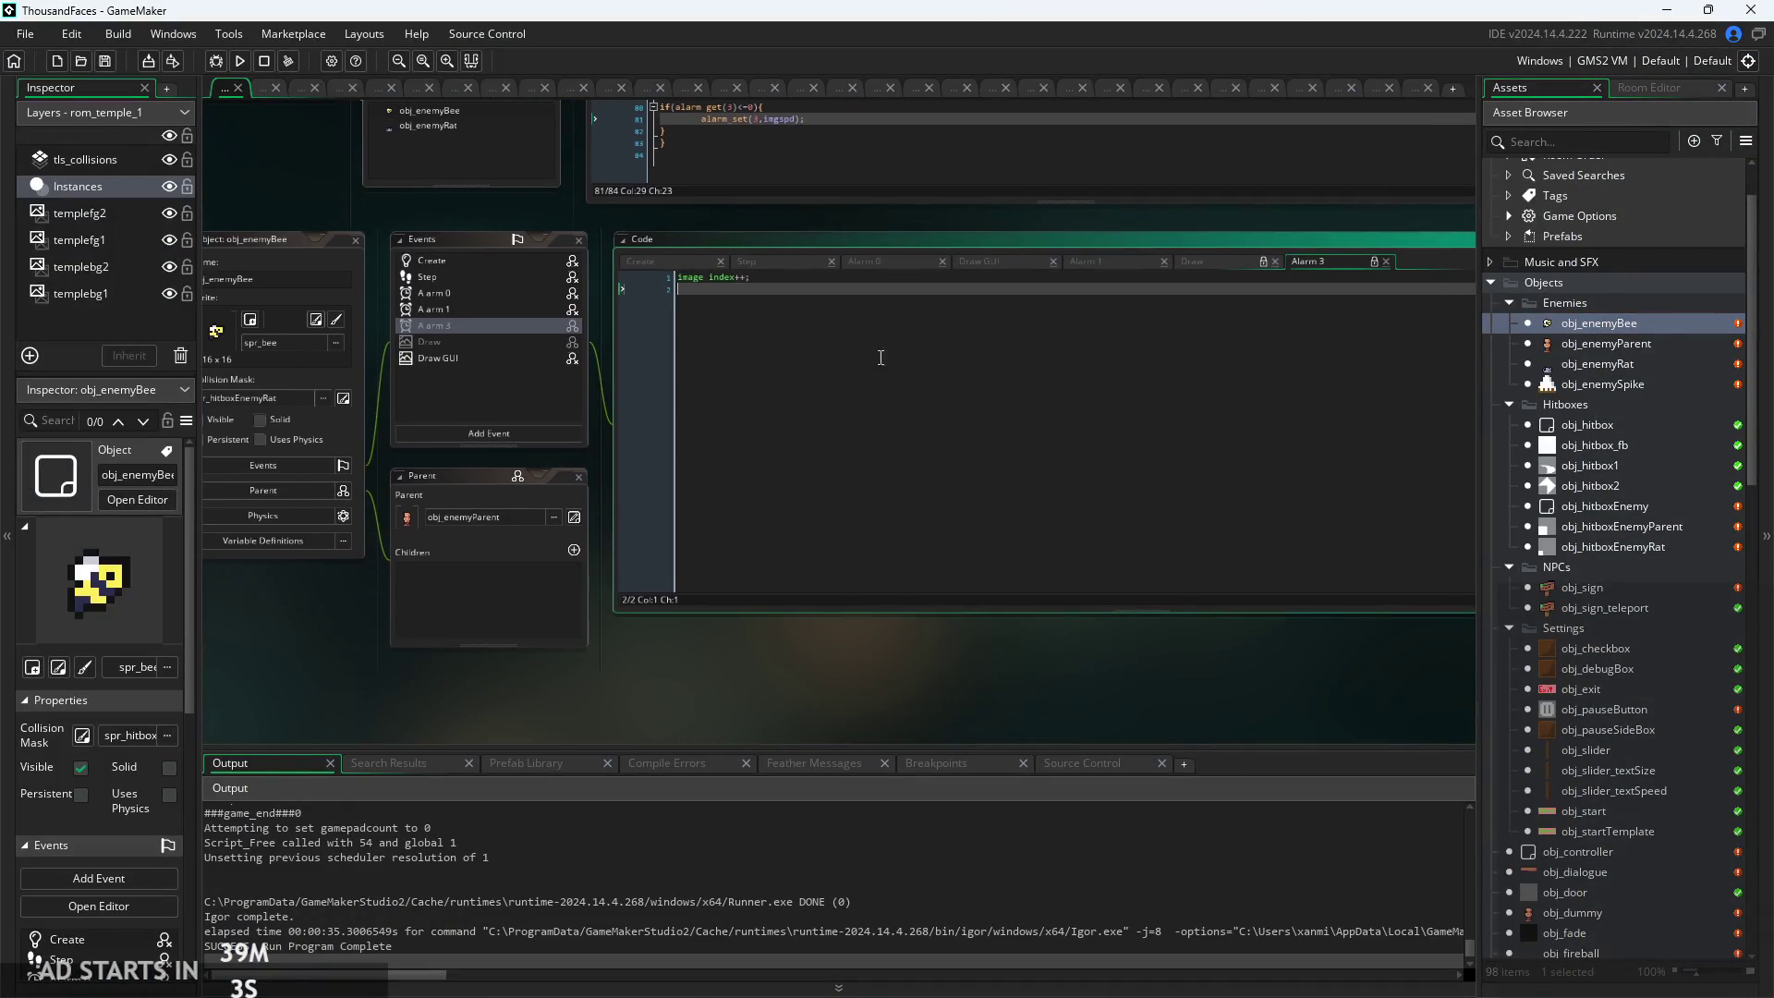
{"action": "left_click", "coordinate": [749, 263]}
{"action": "scroll", "coordinate": [841, 379], "scroll_direction": "up", "scroll_amount": 3, "text": "ctrl"}
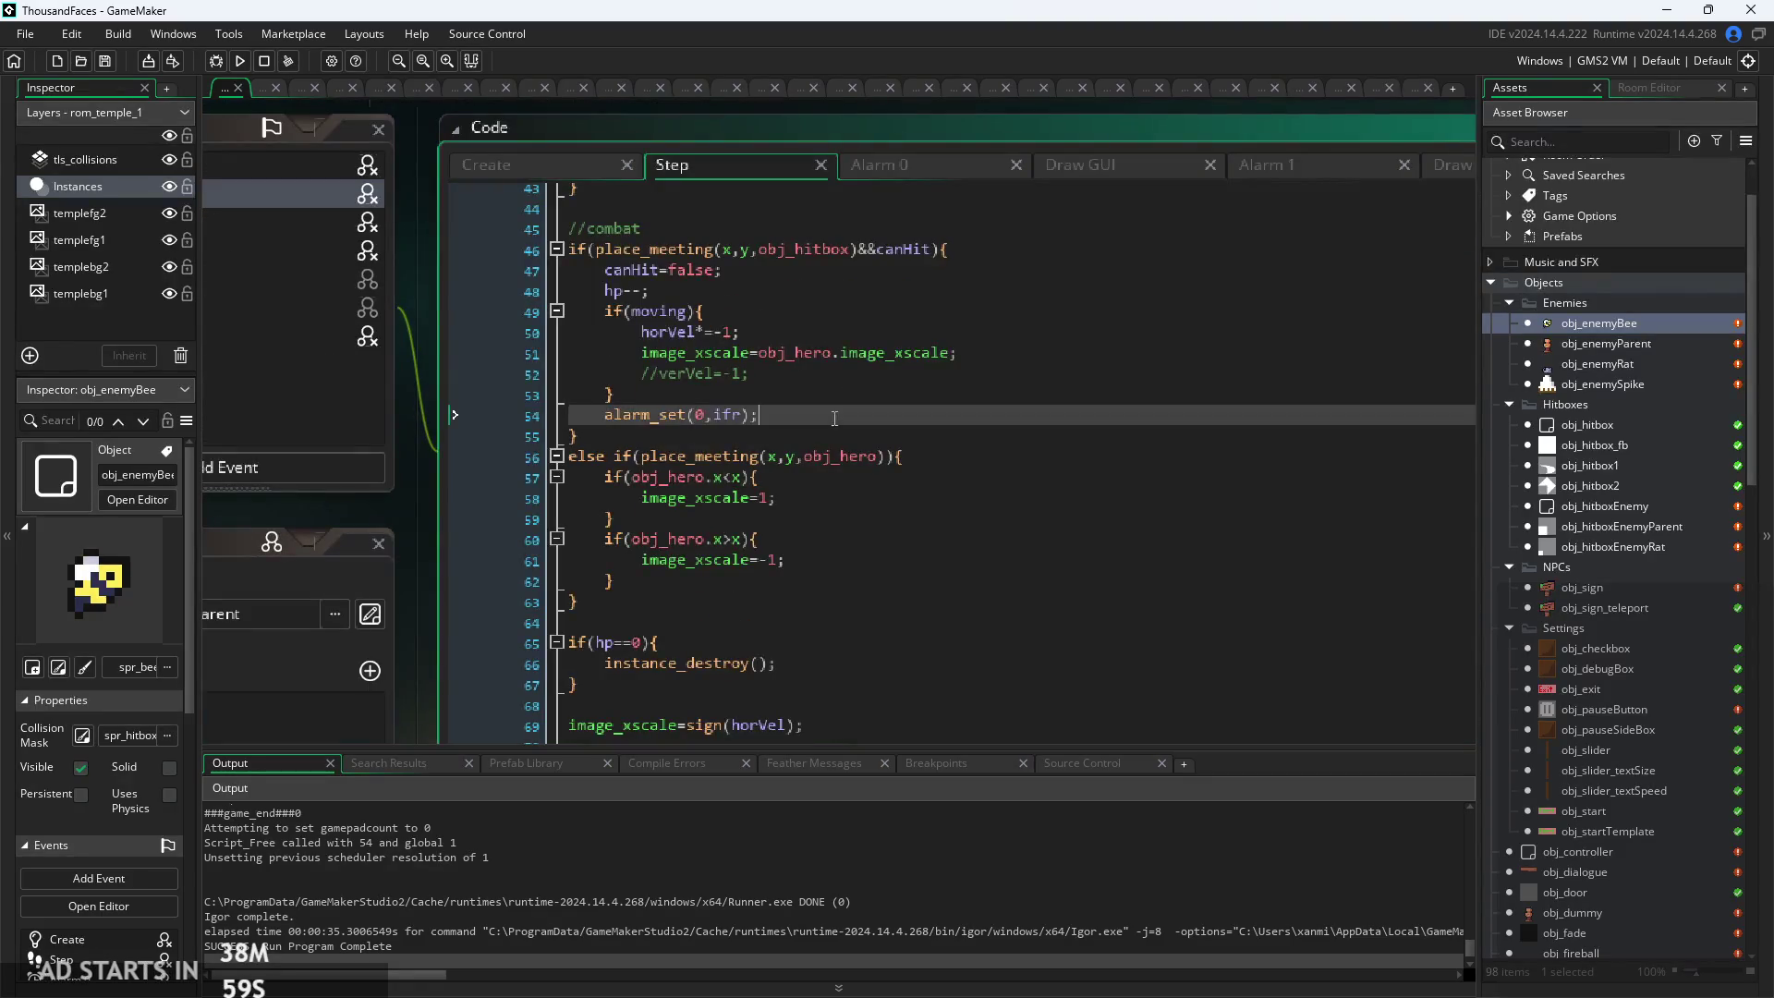
{"action": "scroll", "coordinate": [835, 418], "scroll_direction": "down", "scroll_amount": 2, "text": "ctrl"}
{"action": "left_click", "coordinate": [807, 475]}
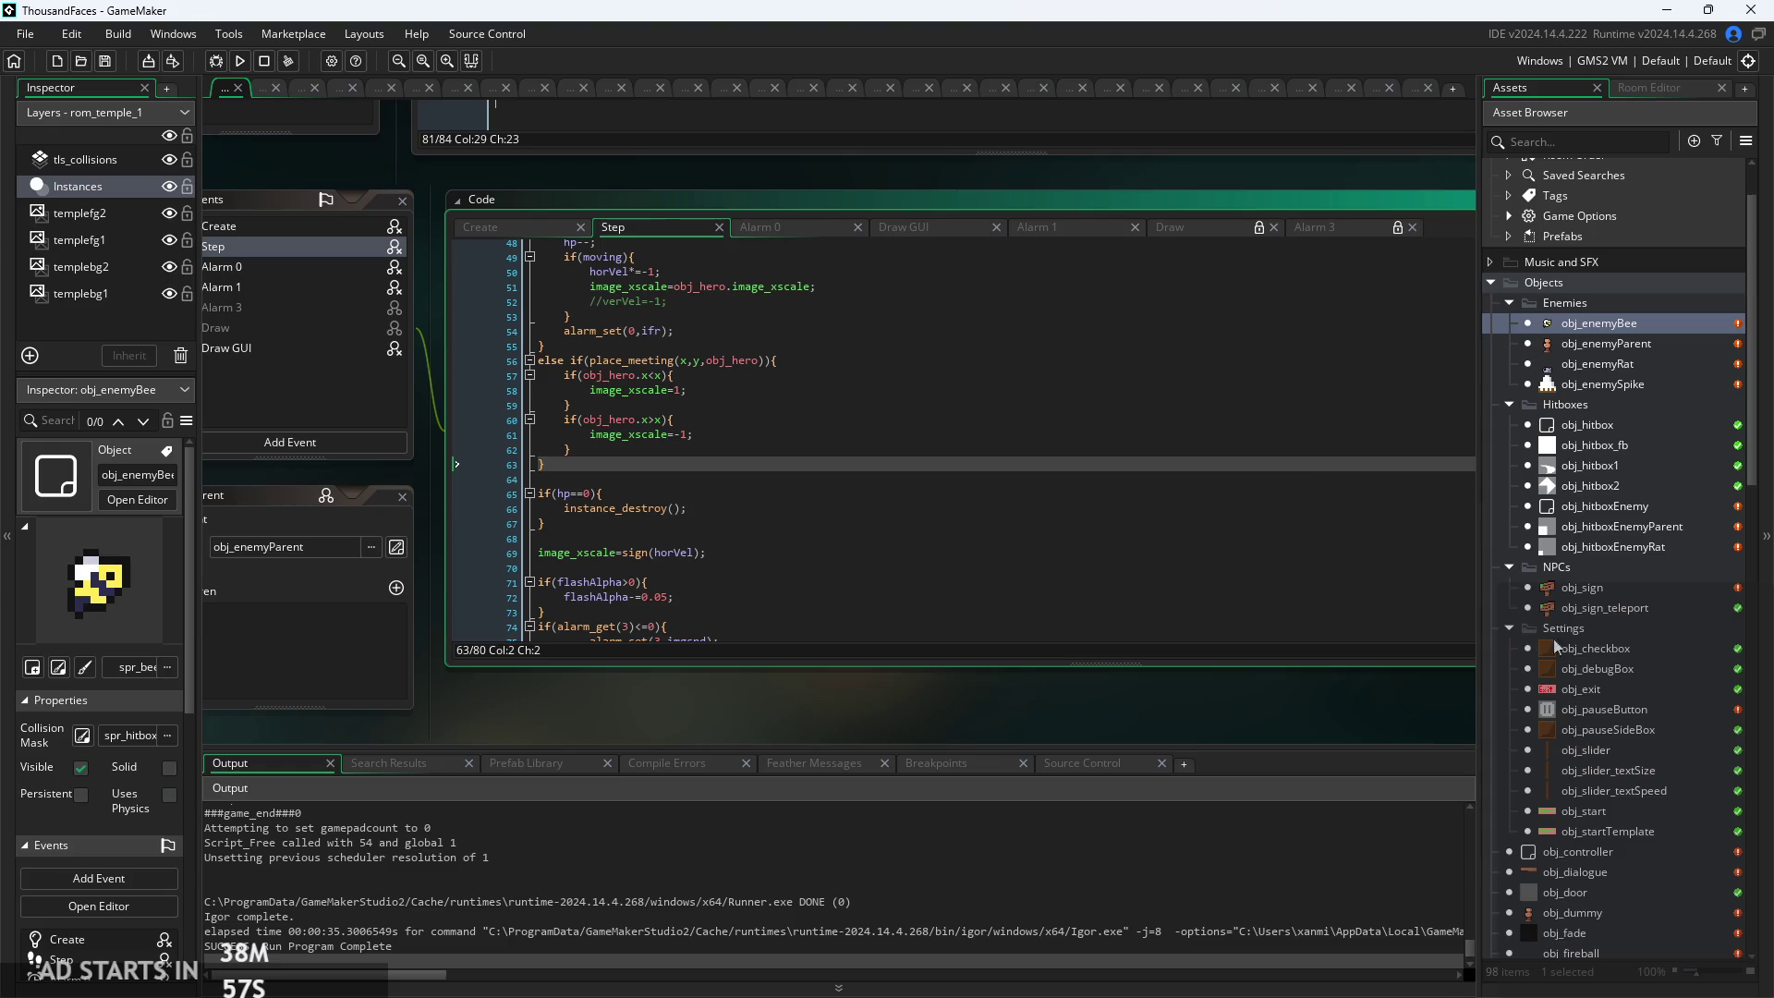
{"action": "scroll", "coordinate": [1570, 654], "scroll_direction": "down", "scroll_amount": 3}
{"action": "scroll", "coordinate": [1588, 664], "scroll_direction": "down", "scroll_amount": 2}
Check obj_hero's Alarm 3 animation code, then reopen obj_enemyBee
{"action": "double_click", "coordinate": [1587, 693]}
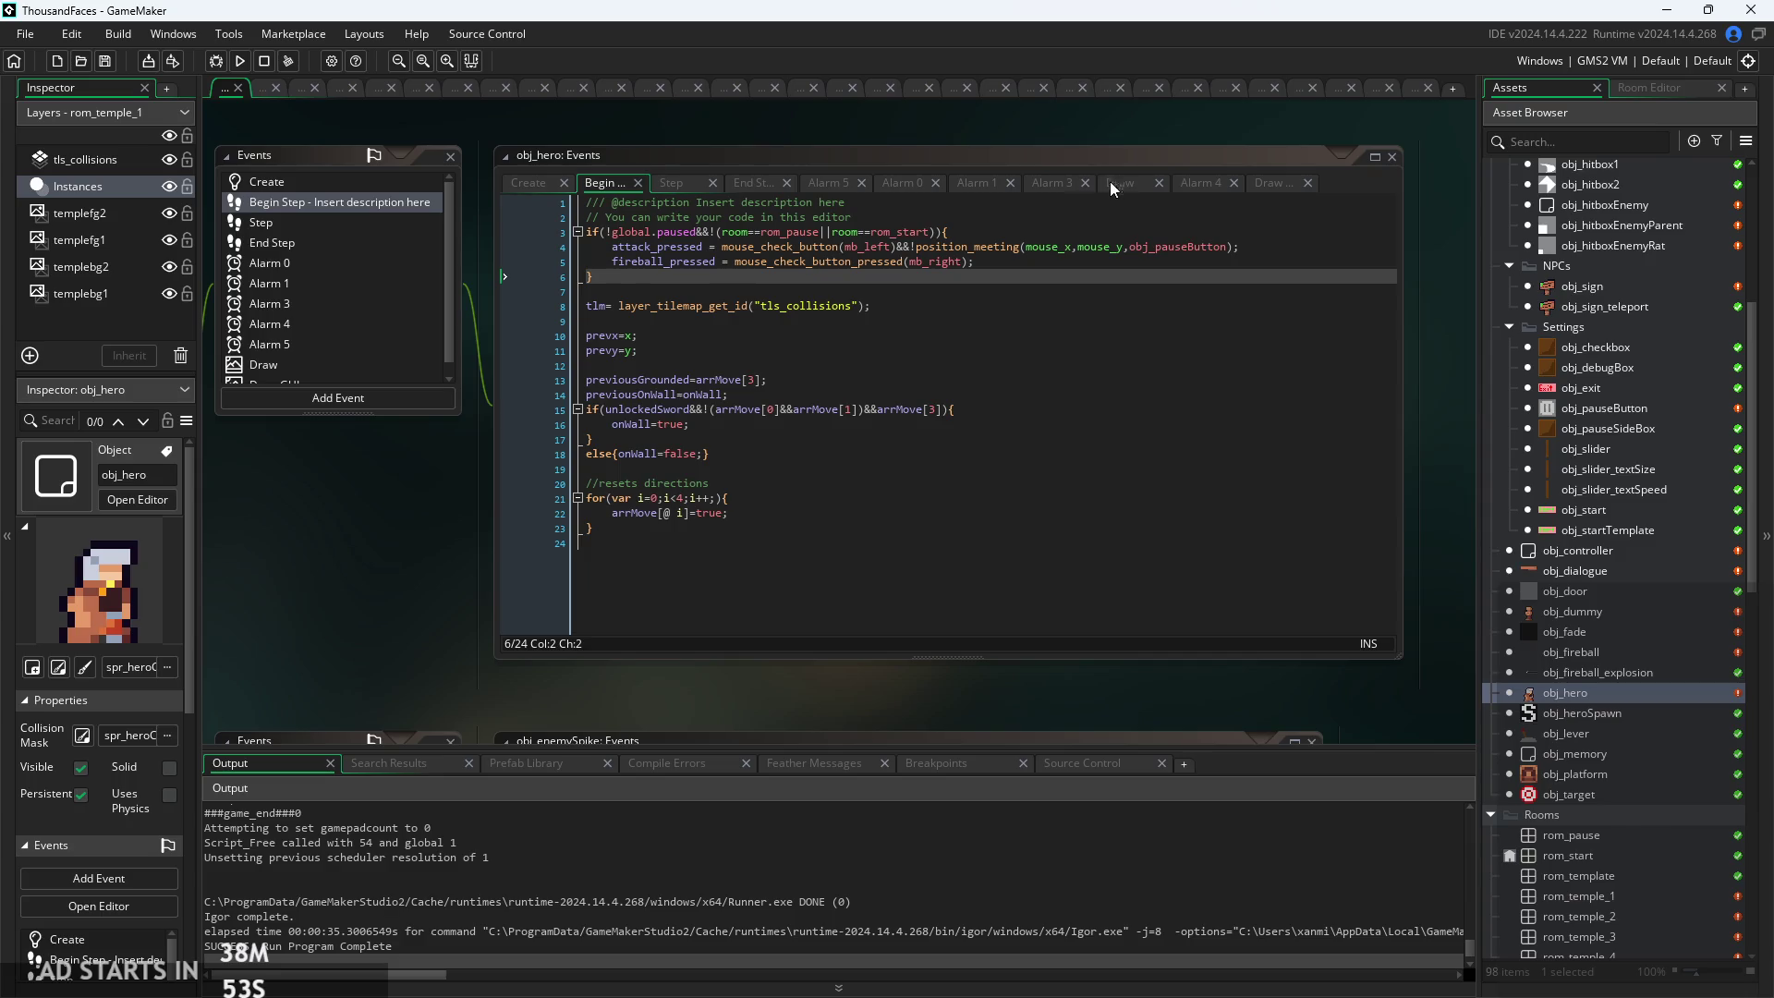
{"action": "left_click", "coordinate": [1045, 179]}
{"action": "left_click", "coordinate": [708, 237]}
{"action": "scroll", "coordinate": [709, 237], "scroll_direction": "up", "scroll_amount": 2}
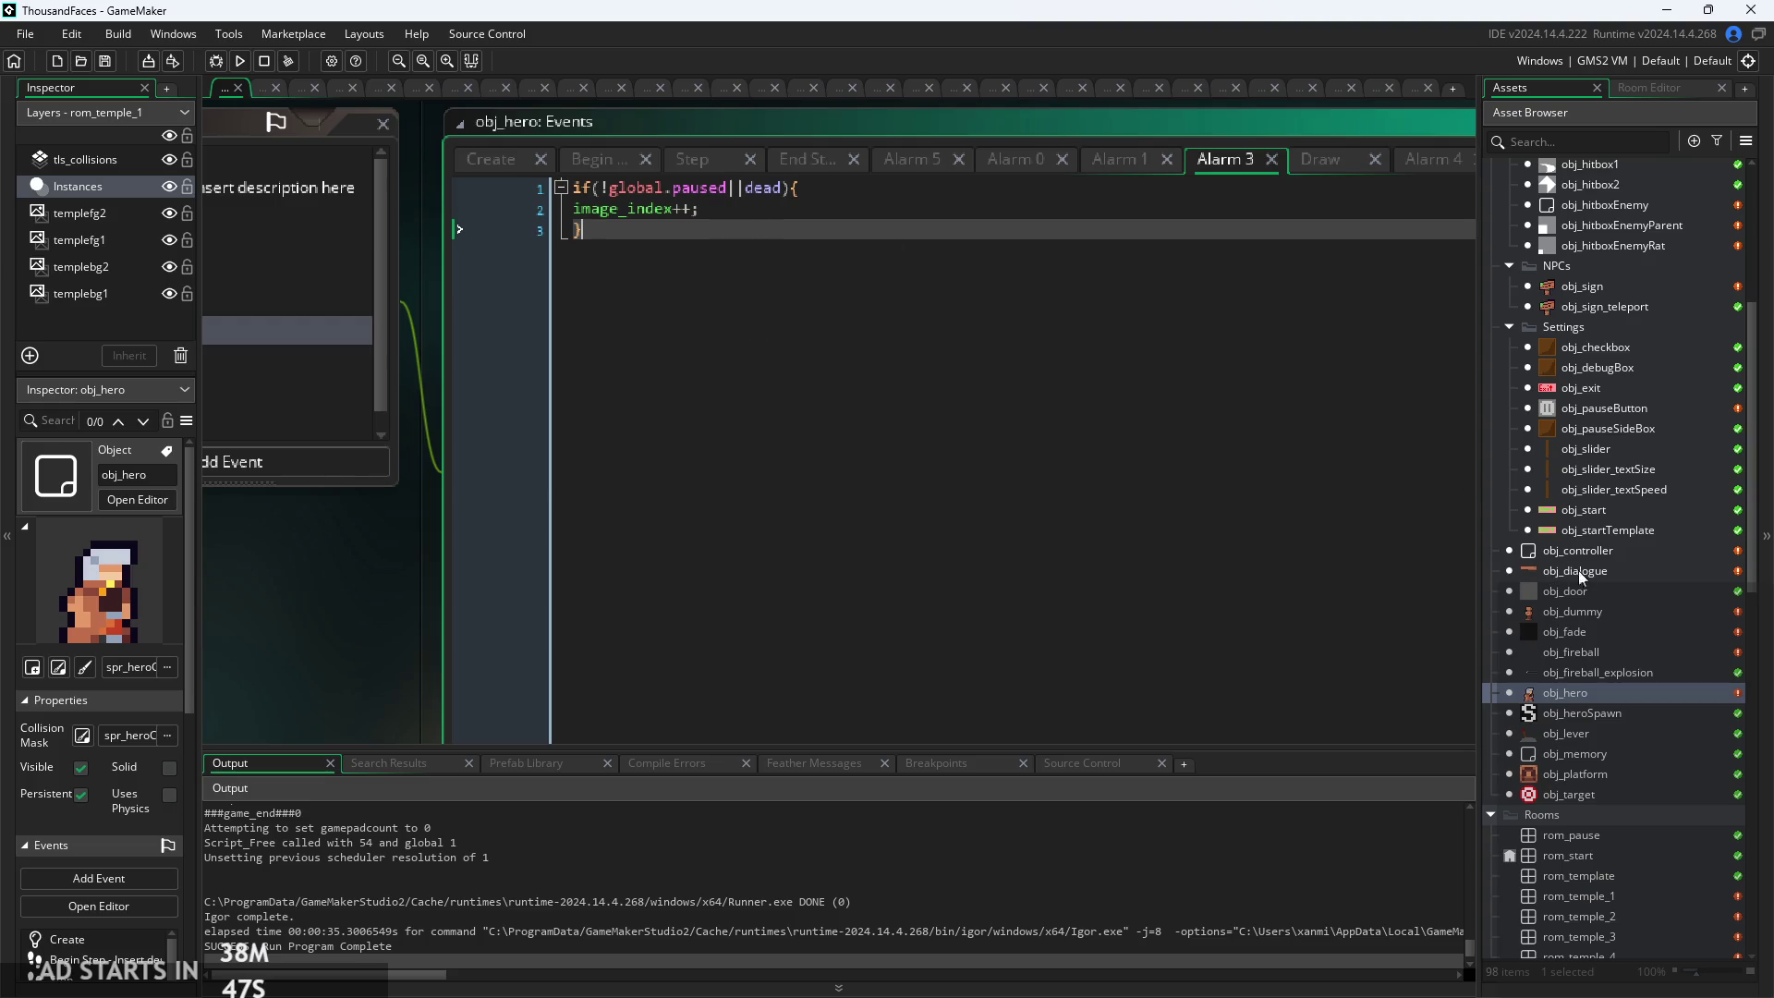
{"action": "scroll", "coordinate": [1580, 573], "scroll_direction": "up", "scroll_amount": 1}
{"action": "scroll", "coordinate": [1579, 573], "scroll_direction": "up", "scroll_amount": 2}
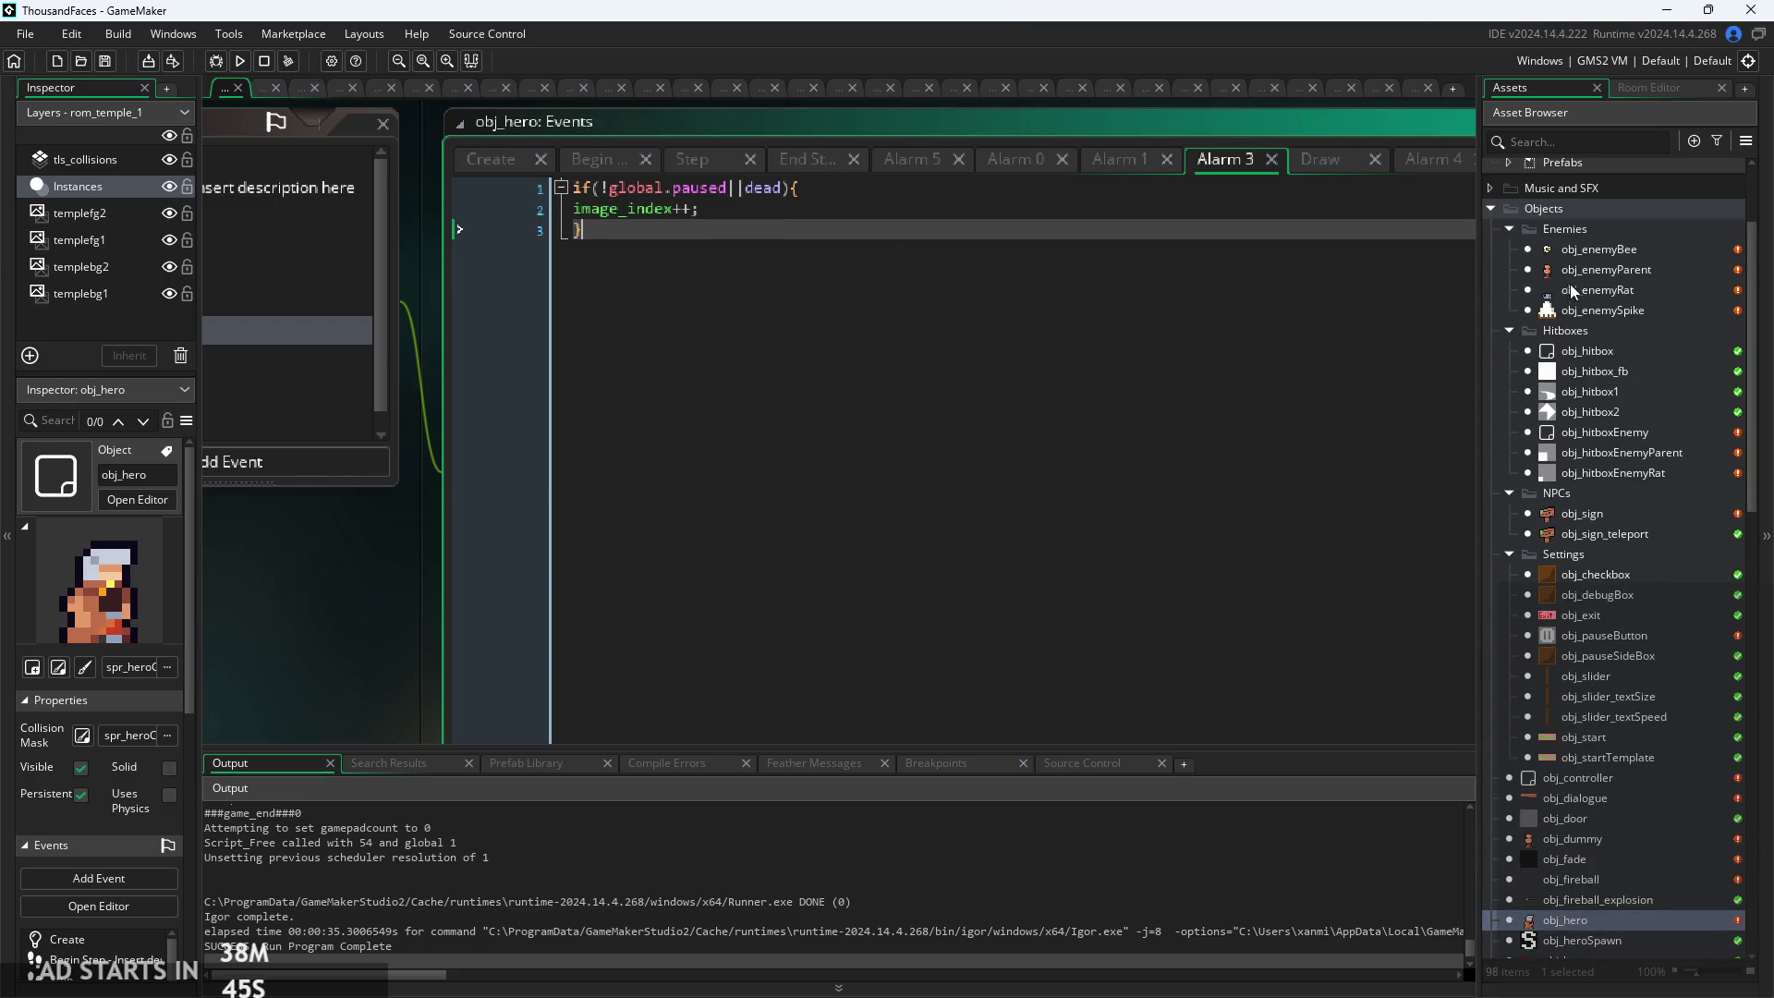
{"action": "double_click", "coordinate": [1583, 249]}
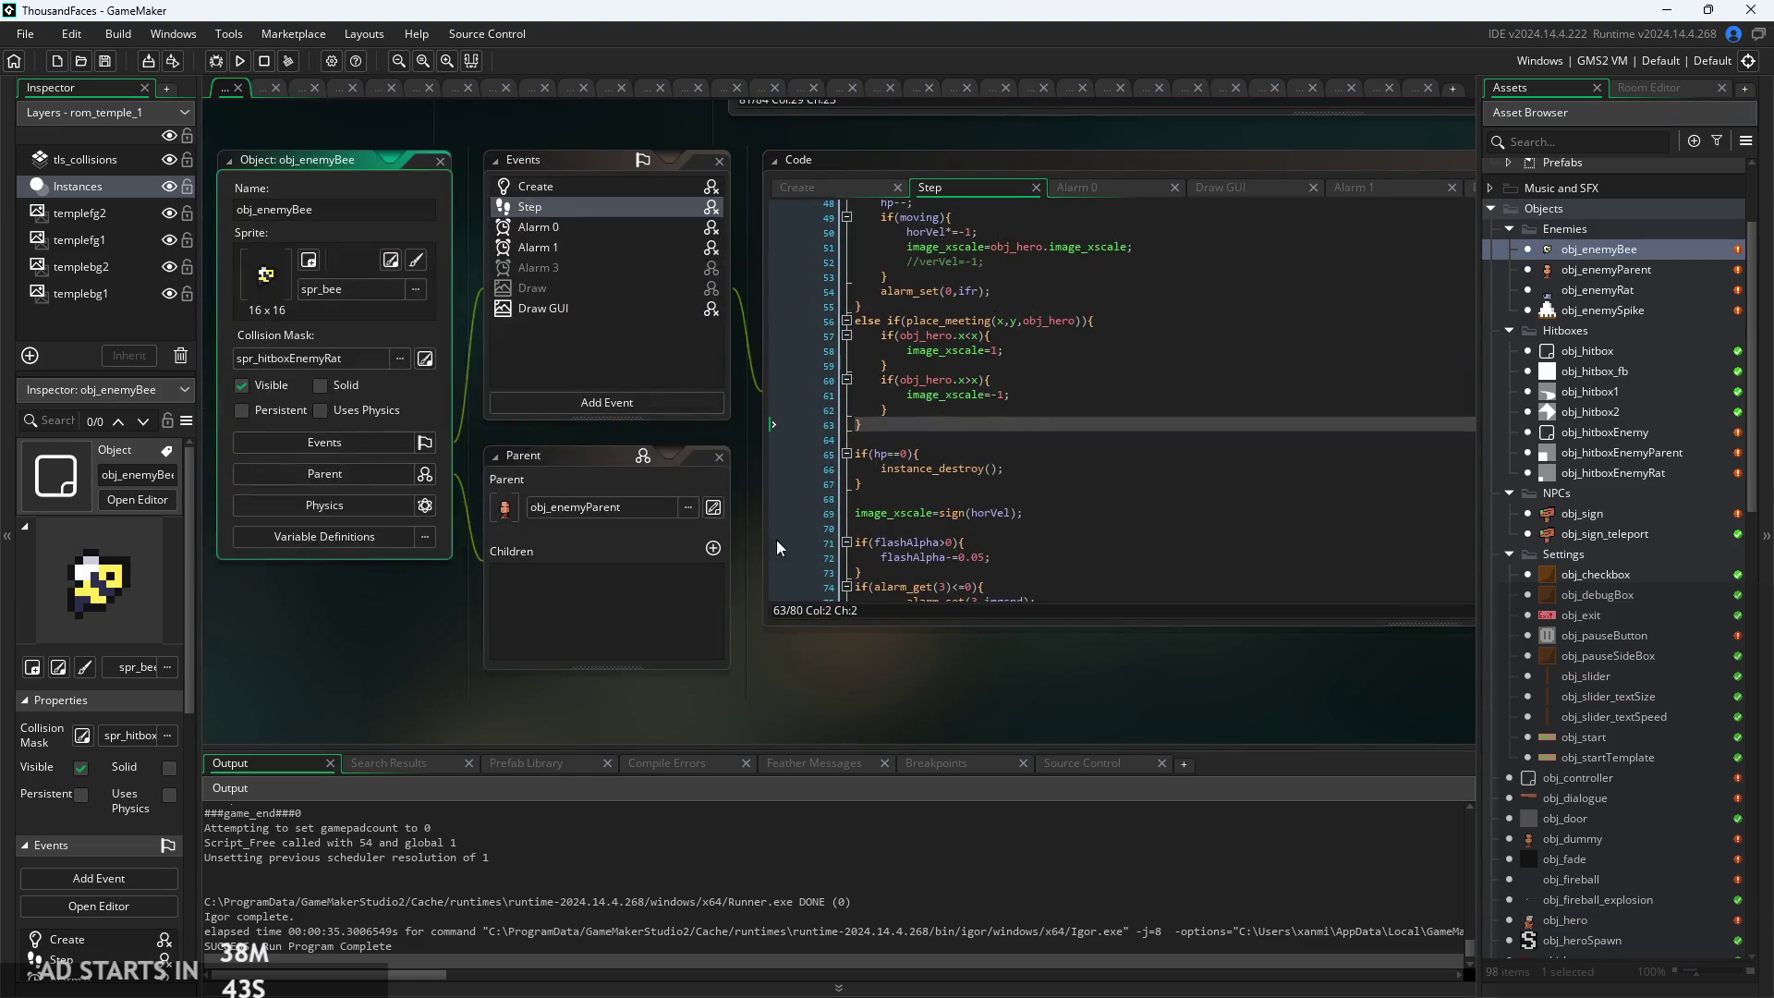
Review the bee's Create event: movementStart on line 20, animation frame ranges and attackStart=0
{"action": "scroll", "coordinate": [849, 354], "scroll_direction": "up", "scroll_amount": 2}
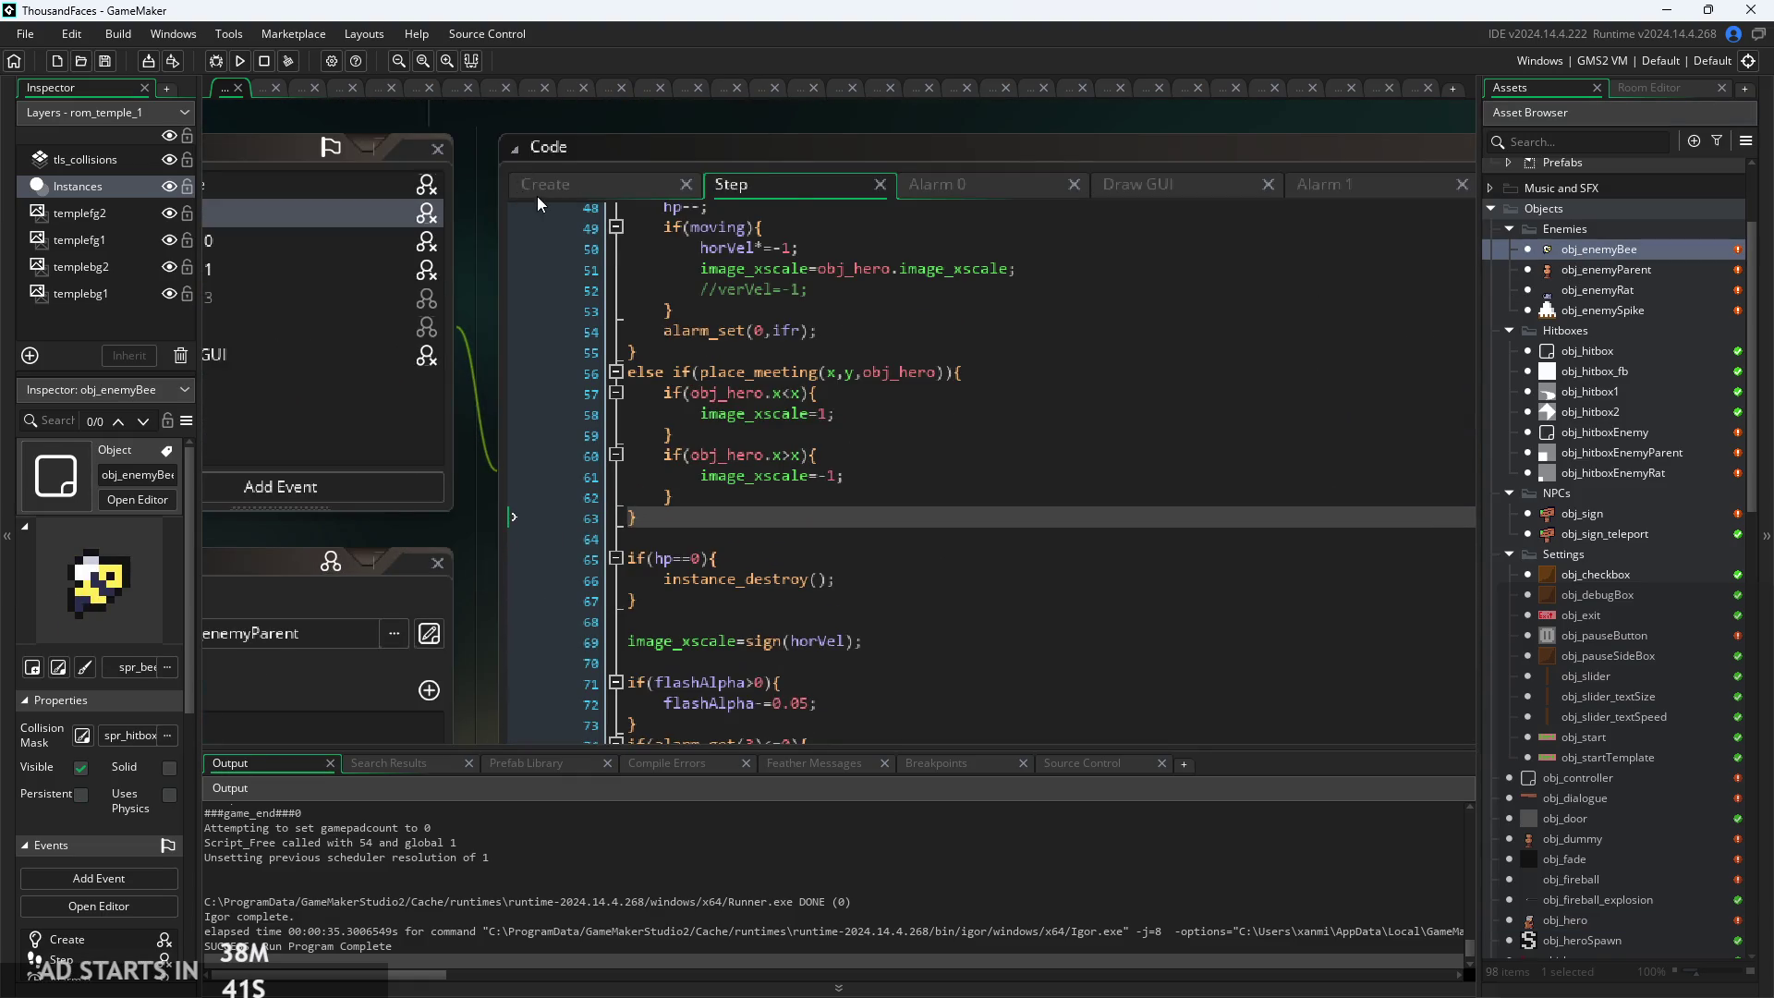
{"action": "left_click", "coordinate": [539, 190]}
{"action": "scroll", "coordinate": [845, 348], "scroll_direction": "down", "scroll_amount": 1}
{"action": "left_click", "coordinate": [795, 499]}
{"action": "scroll", "coordinate": [749, 542], "scroll_direction": "down", "scroll_amount": 1}
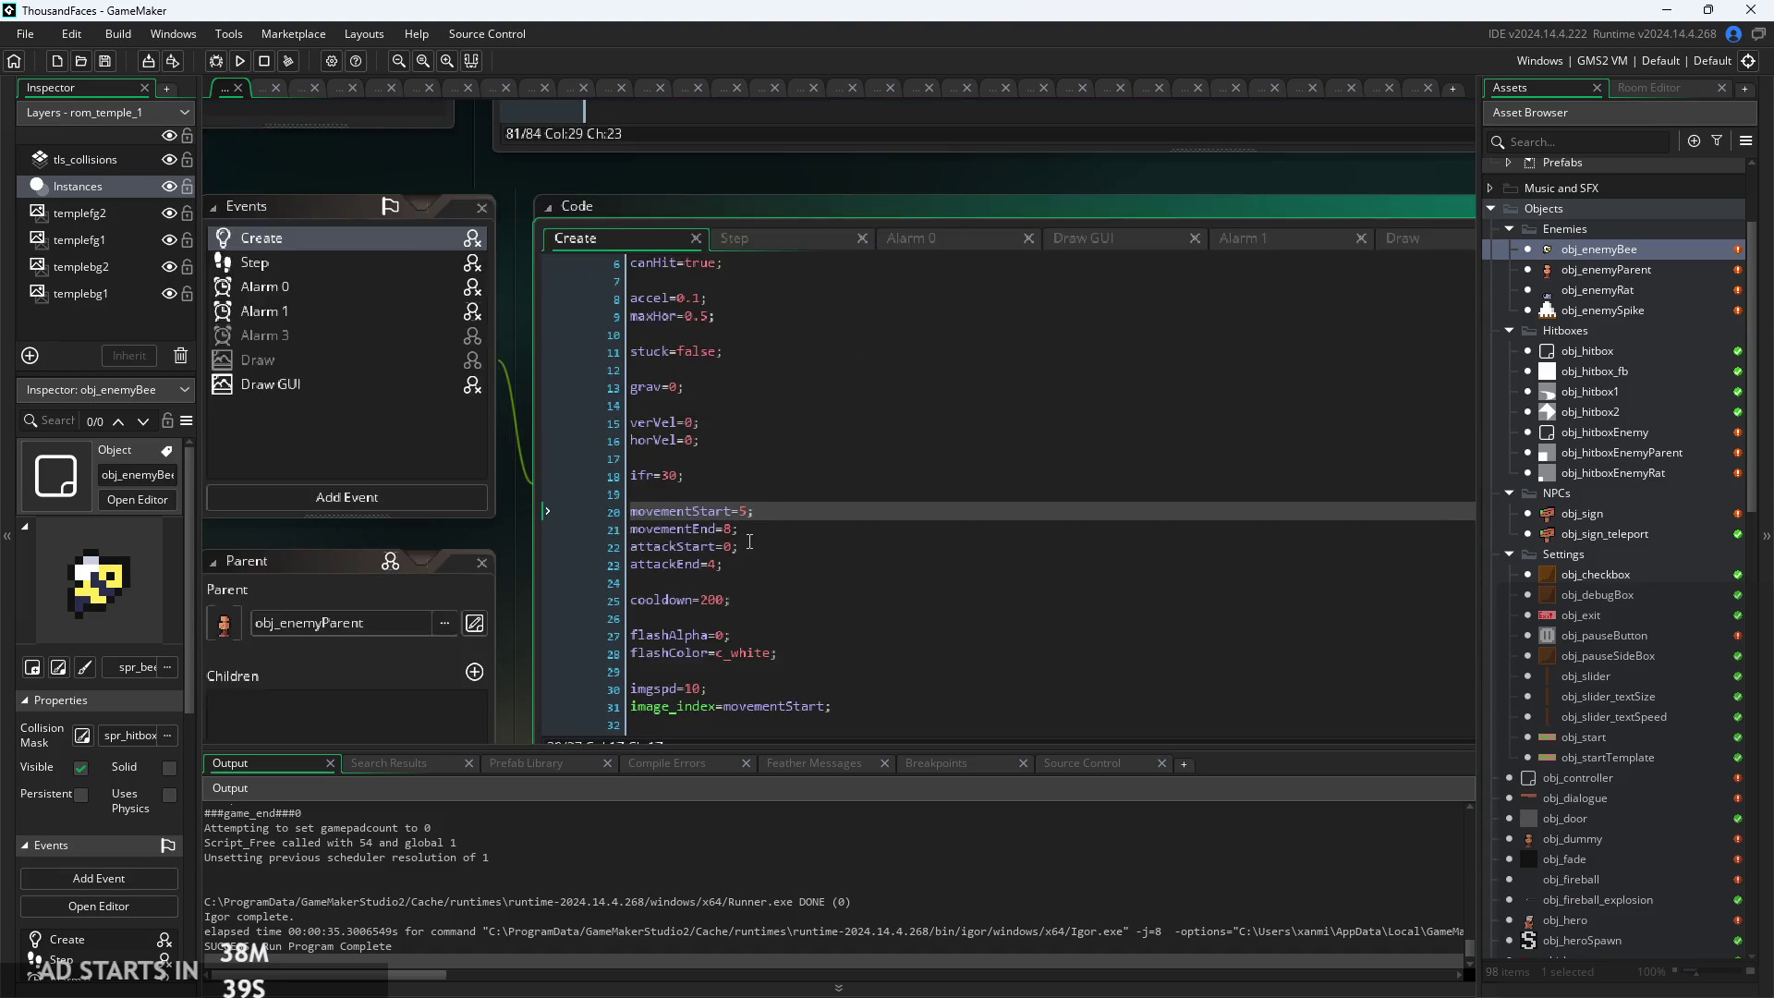
{"action": "scroll", "coordinate": [750, 543], "scroll_direction": "up", "scroll_amount": 1}
{"action": "left_click", "coordinate": [753, 545]}
{"action": "left_click", "coordinate": [758, 545]}
{"action": "scroll", "coordinate": [762, 545], "scroll_direction": "up", "scroll_amount": 1}
{"action": "left_click", "coordinate": [770, 547]}
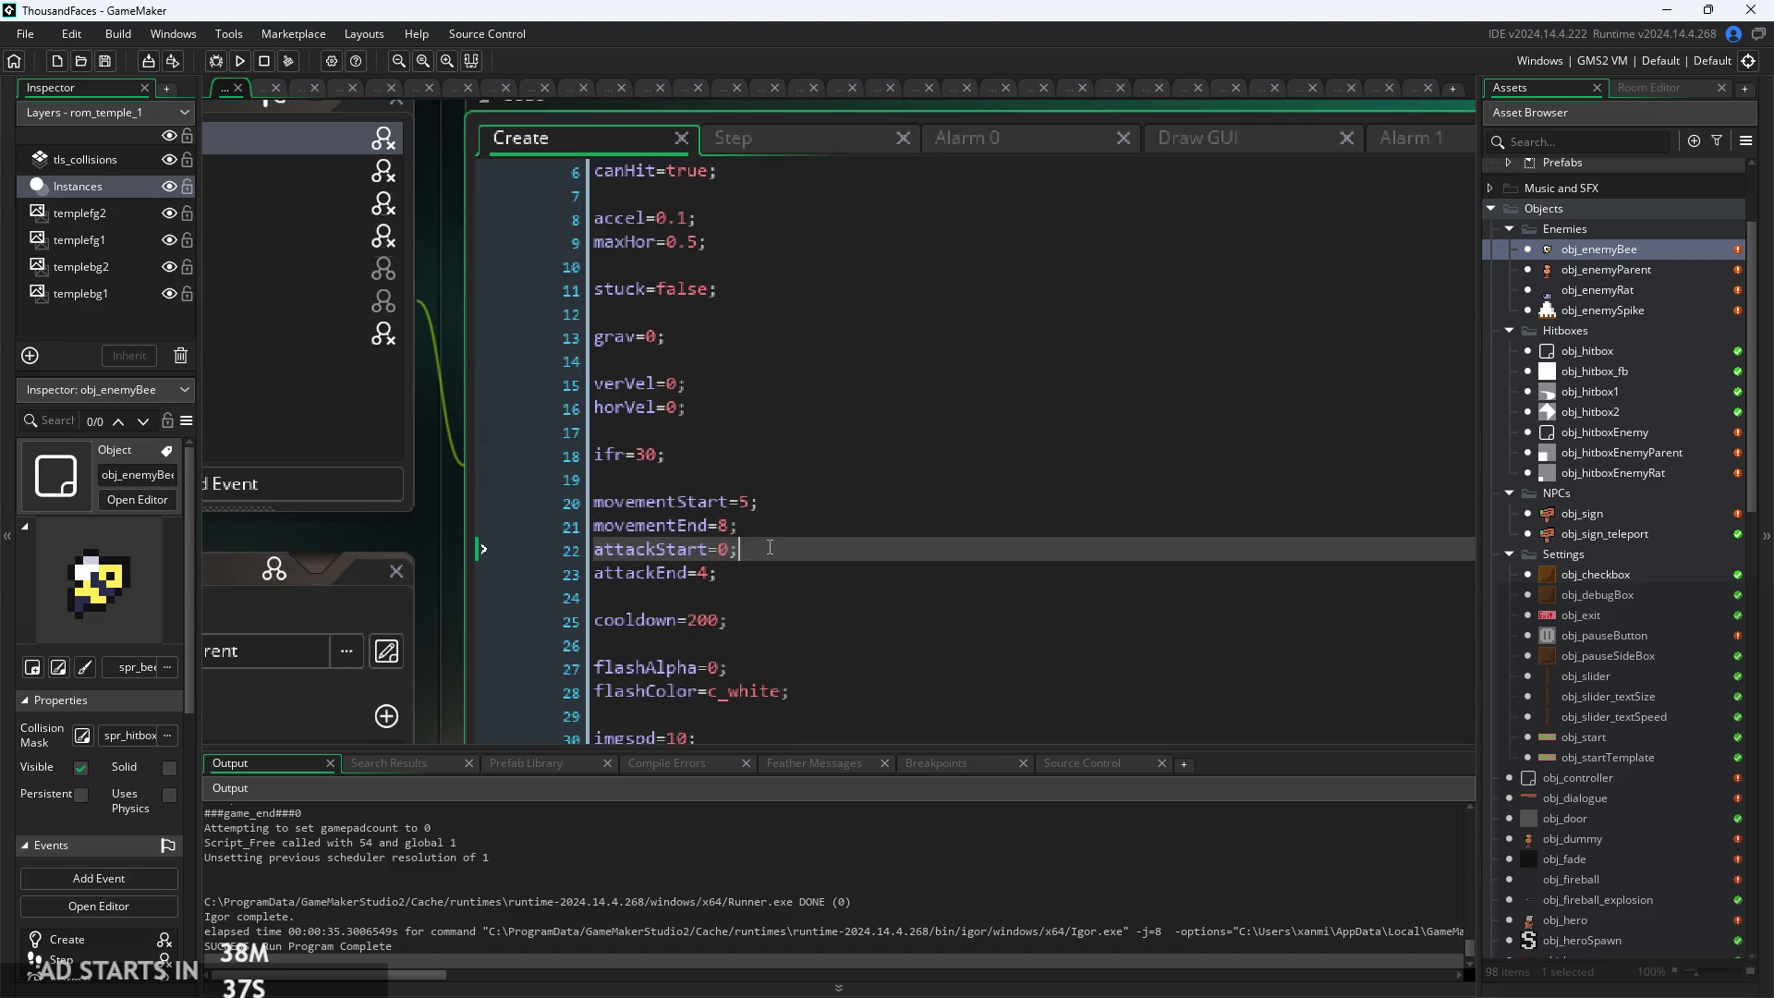
Compare the Step, Alarm 0 and Draw GUI code, checking line 50 of Step
{"action": "left_click", "coordinate": [812, 148]}
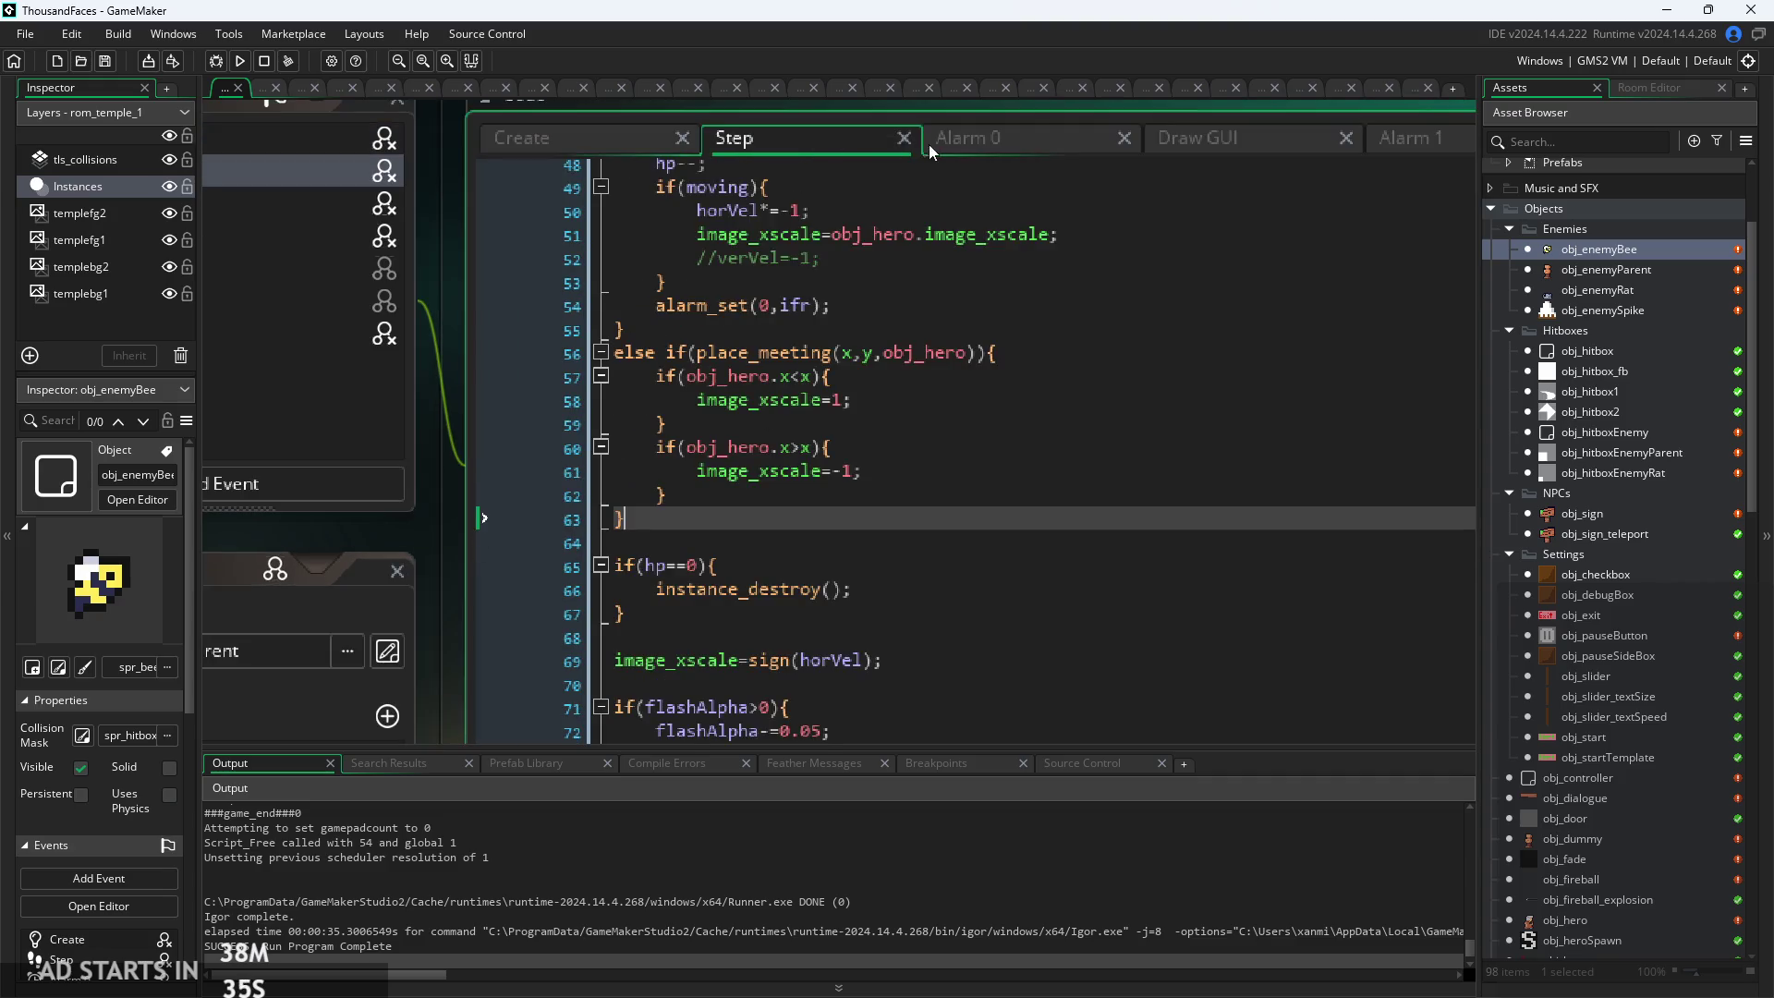
{"action": "left_click", "coordinate": [984, 139]}
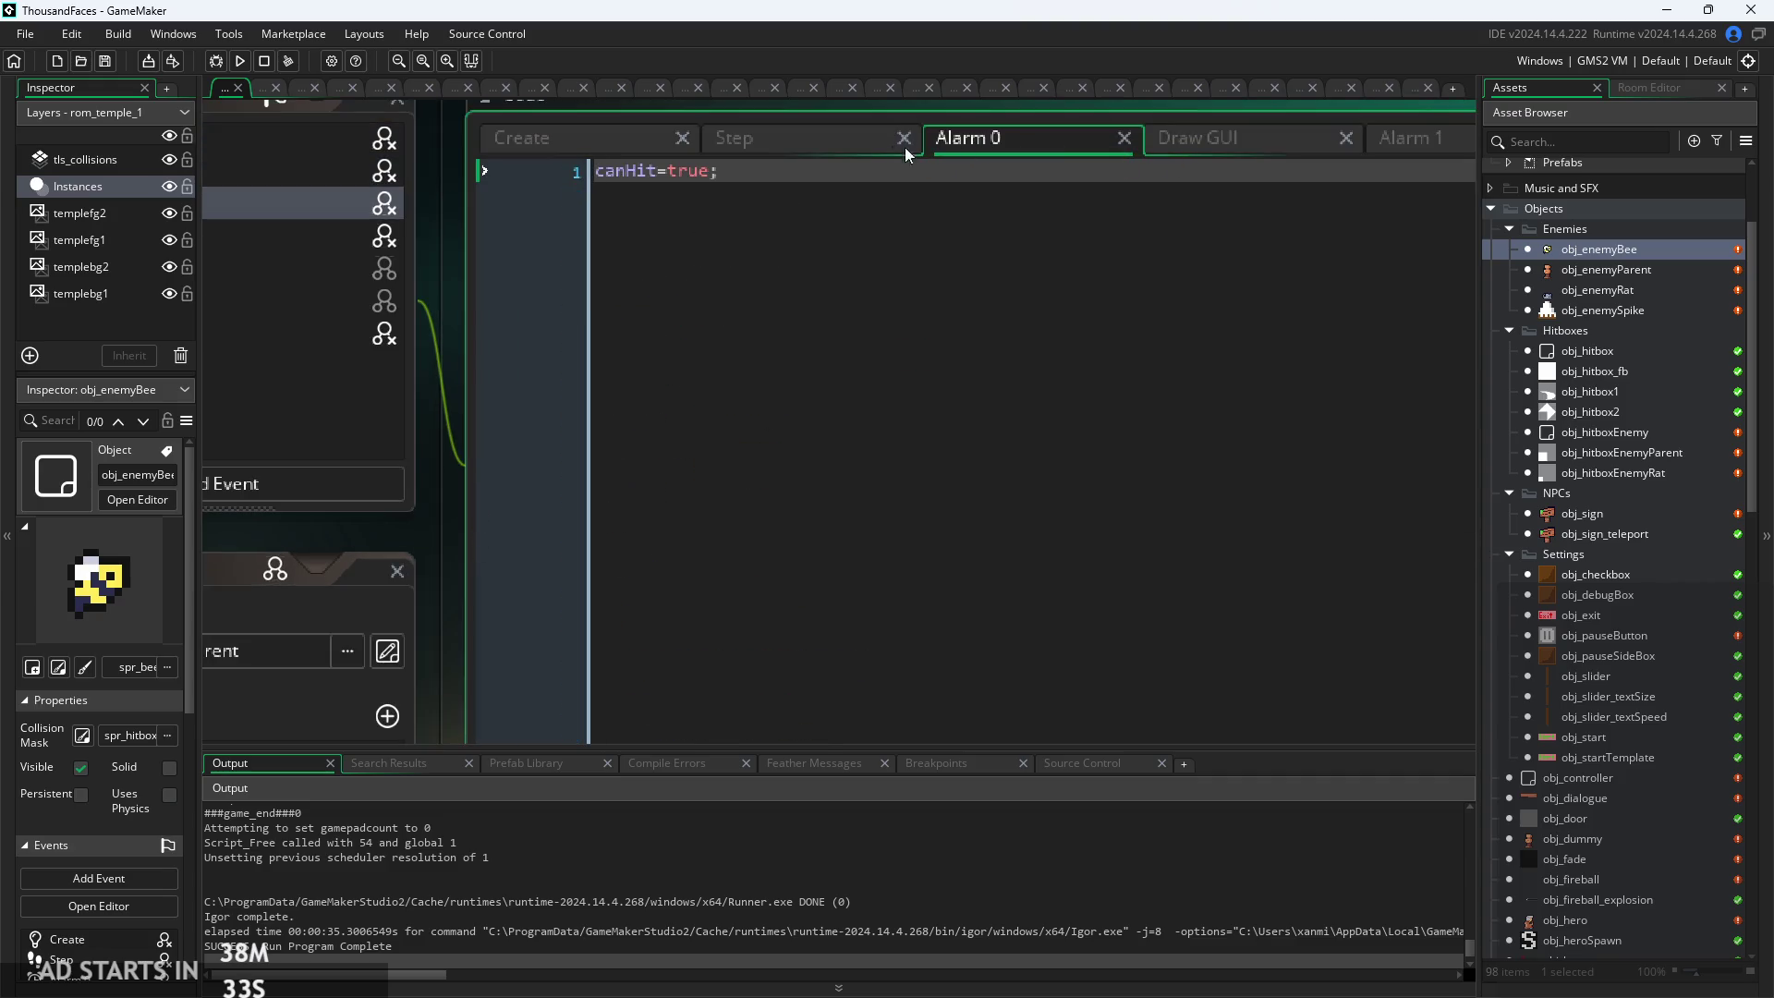
{"action": "left_click", "coordinate": [1197, 138]}
{"action": "left_click", "coordinate": [834, 144]}
{"action": "scroll", "coordinate": [856, 482], "scroll_direction": "down", "scroll_amount": 4}
{"action": "scroll", "coordinate": [857, 482], "scroll_direction": "up", "scroll_amount": 6}
{"action": "left_click", "coordinate": [915, 445]}
{"action": "scroll", "coordinate": [914, 446], "scroll_direction": "up", "scroll_amount": 2}
{"action": "scroll", "coordinate": [899, 301], "scroll_direction": "up", "scroll_amount": 2, "text": "ctrl"}
{"action": "scroll", "coordinate": [899, 300], "scroll_direction": "up", "scroll_amount": 2}
{"action": "scroll", "coordinate": [855, 500], "scroll_direction": "up", "scroll_amount": 1, "text": "ctrl"}
Trace the Step movement frame loop (lines 40-46) before returning to the Draw GUI debug text
{"action": "left_click", "coordinate": [844, 447]}
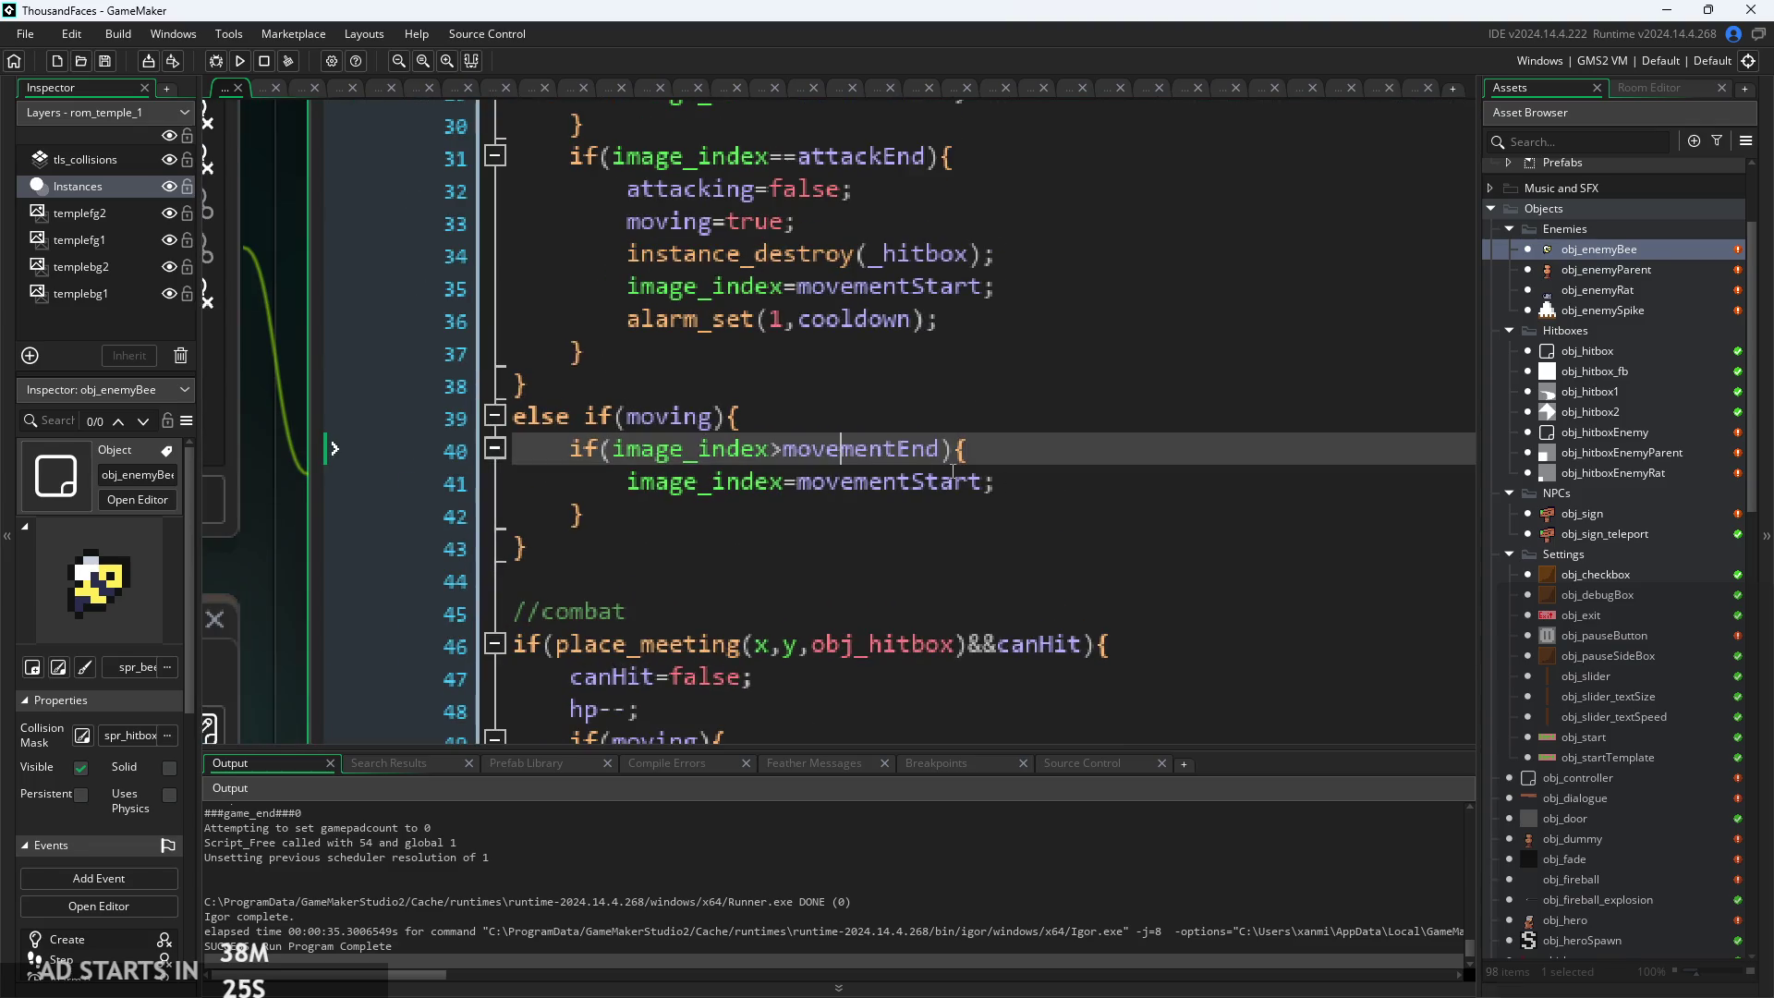
{"action": "left_click", "coordinate": [1028, 486]}
{"action": "key", "text": "Up"}
{"action": "key", "text": "Down"}
{"action": "key", "text": "Down"}
{"action": "key", "text": "Up"}
{"action": "key", "text": "Up"}
{"action": "scroll", "coordinate": [1024, 463], "scroll_direction": "down", "scroll_amount": 1, "text": "ctrl"}
{"action": "scroll", "coordinate": [1025, 462], "scroll_direction": "up", "scroll_amount": 1}
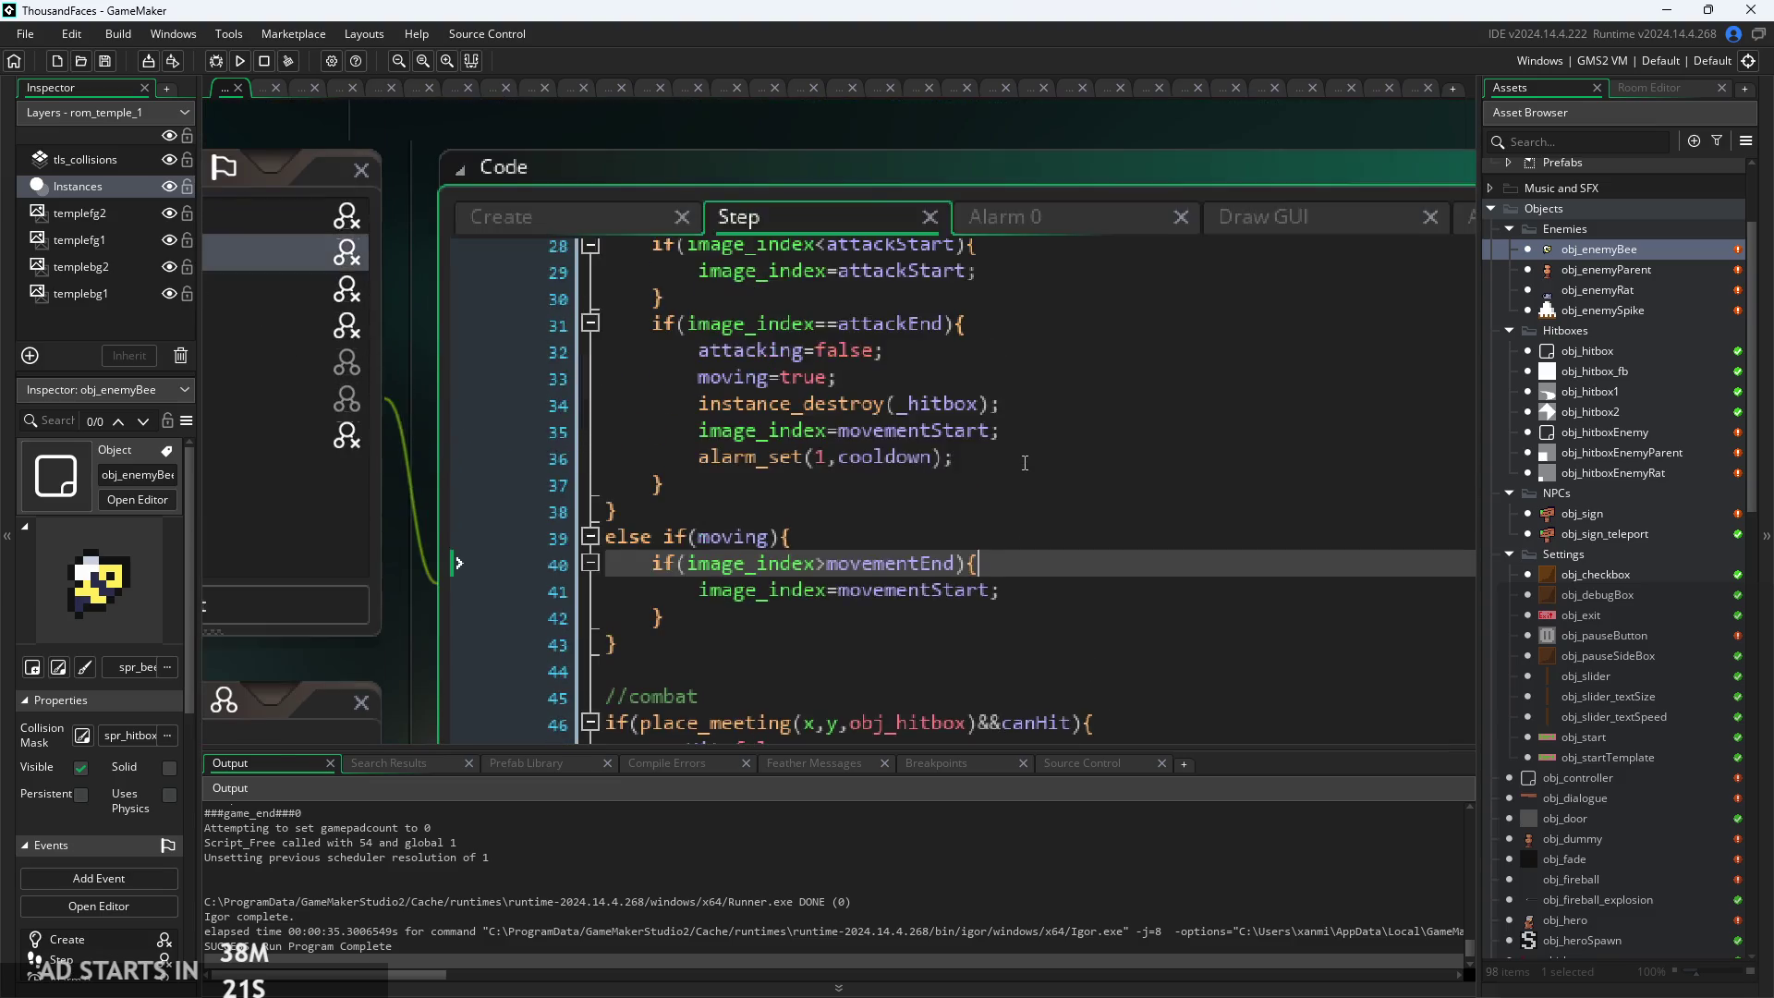
{"action": "scroll", "coordinate": [993, 560], "scroll_direction": "down", "scroll_amount": 1, "text": "ctrl"}
{"action": "scroll", "coordinate": [993, 560], "scroll_direction": "down", "scroll_amount": 1, "text": "ctrl"}
{"action": "key", "text": "Down"}
{"action": "key", "text": "Down"}
{"action": "key", "text": "Down"}
{"action": "scroll", "coordinate": [982, 527], "scroll_direction": "down", "scroll_amount": 1}
{"action": "left_click", "coordinate": [1210, 200]}
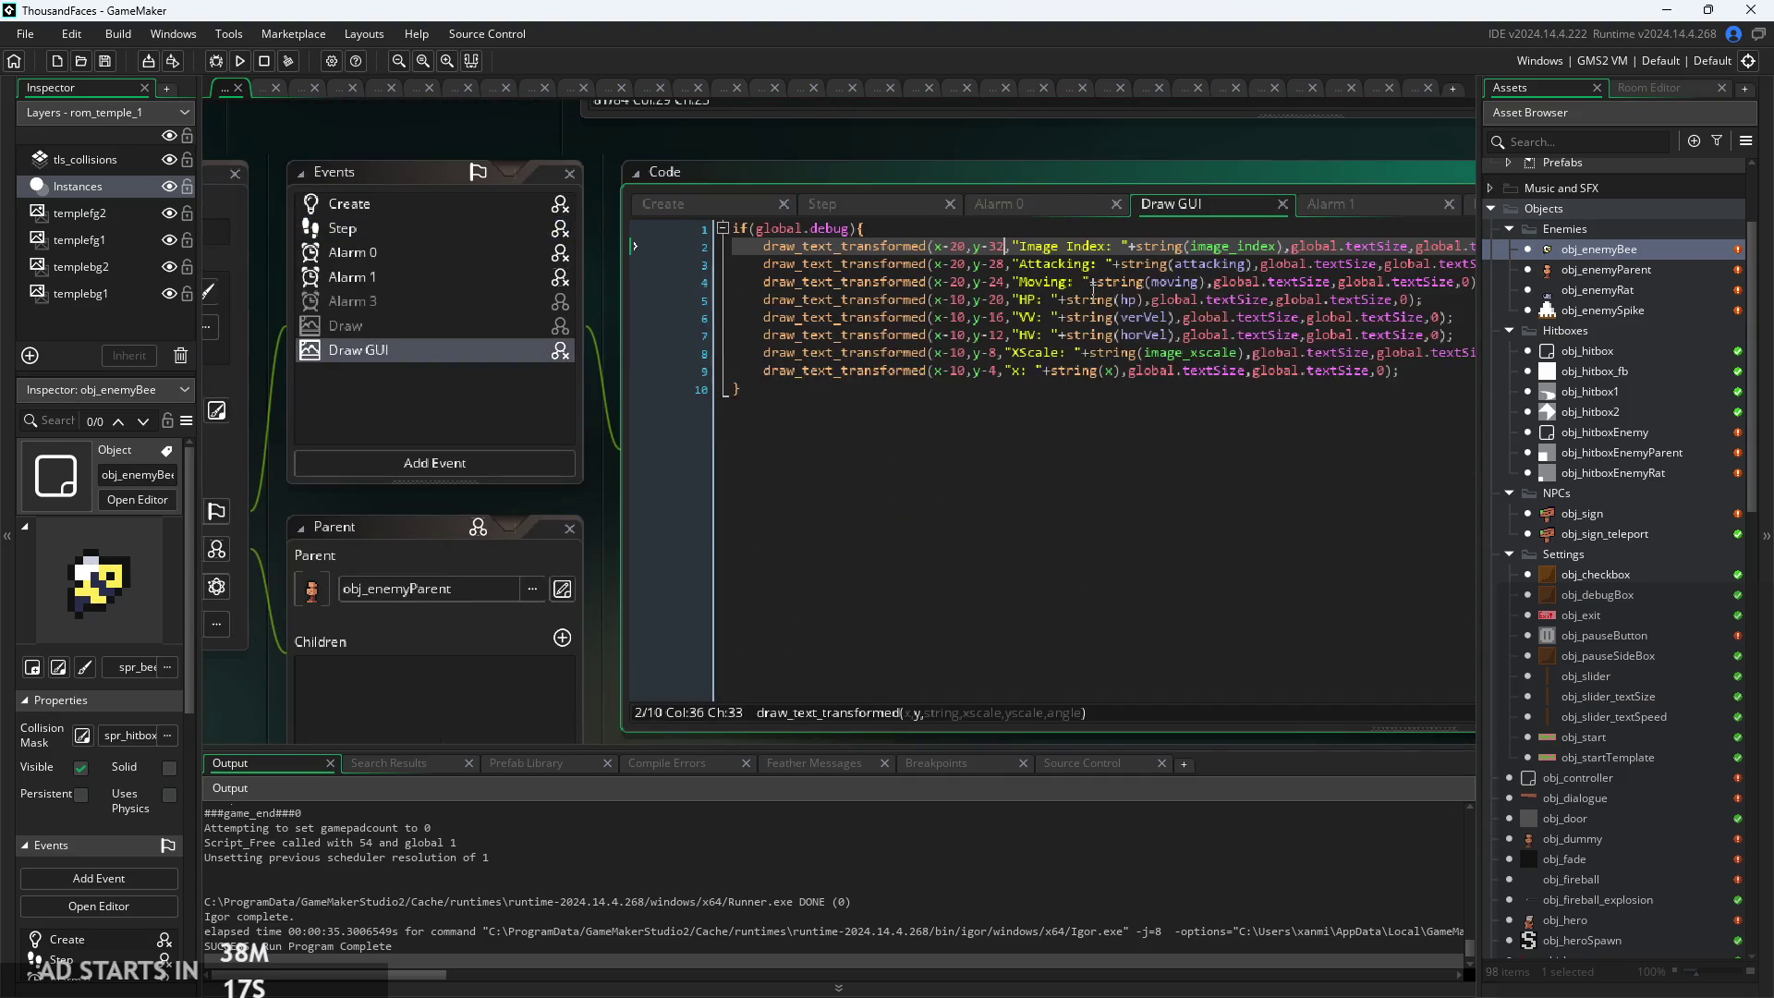
Trace the Step attacking block: attackStart frame reset, attackEnd check on line 31, attacking=false
{"action": "key", "text": "Down"}
{"action": "key", "text": "Down"}
{"action": "key", "text": "Down"}
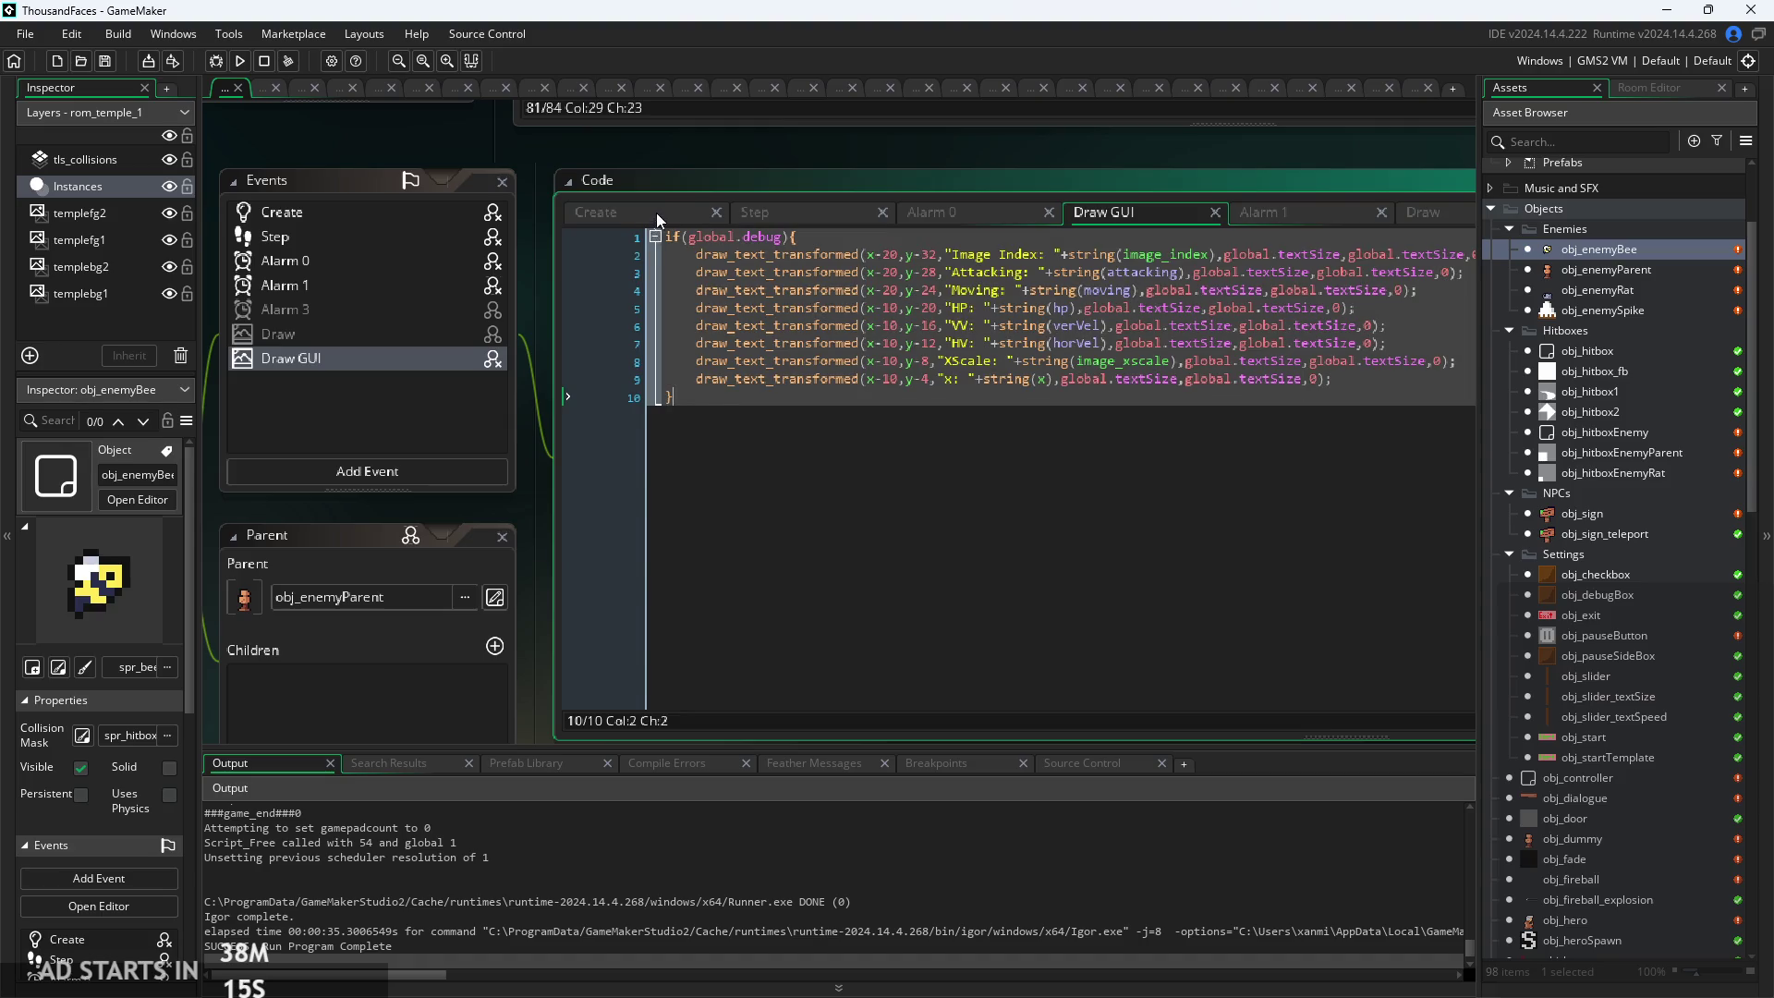
{"action": "left_click", "coordinate": [776, 213]}
{"action": "scroll", "coordinate": [867, 436], "scroll_direction": "up", "scroll_amount": 2}
{"action": "left_click", "coordinate": [867, 436]}
{"action": "scroll", "coordinate": [796, 491], "scroll_direction": "up", "scroll_amount": 2}
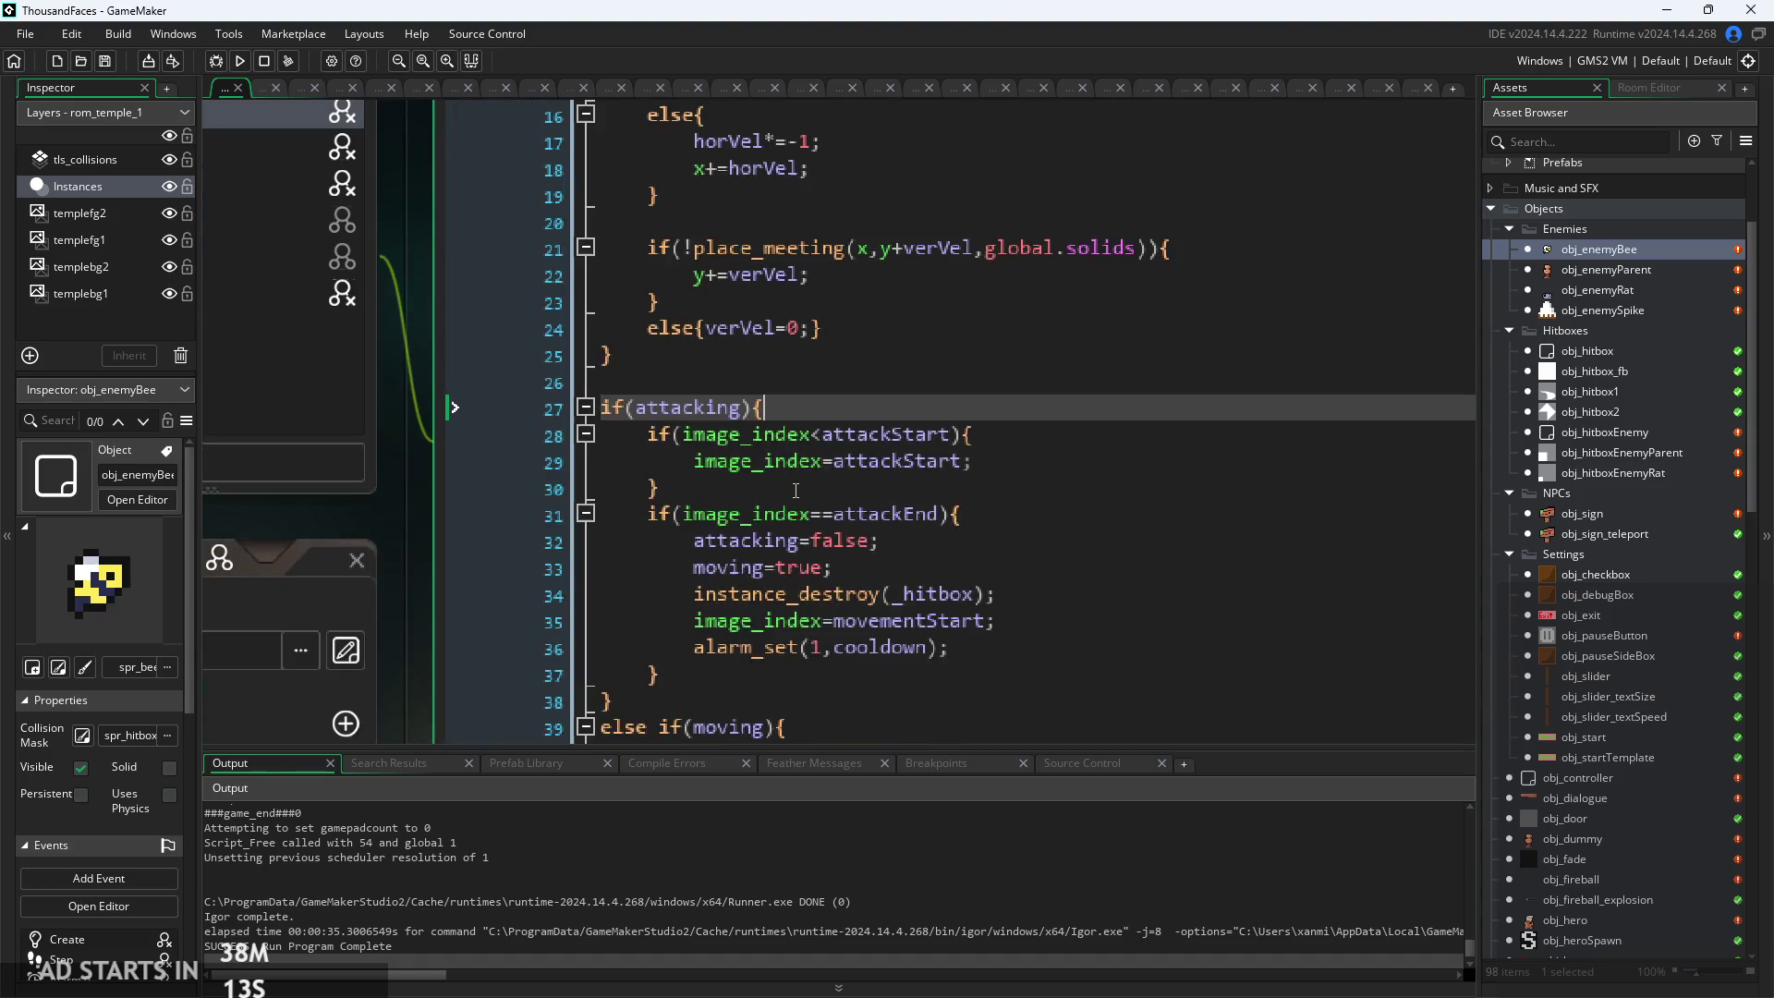
{"action": "left_click", "coordinate": [921, 432]}
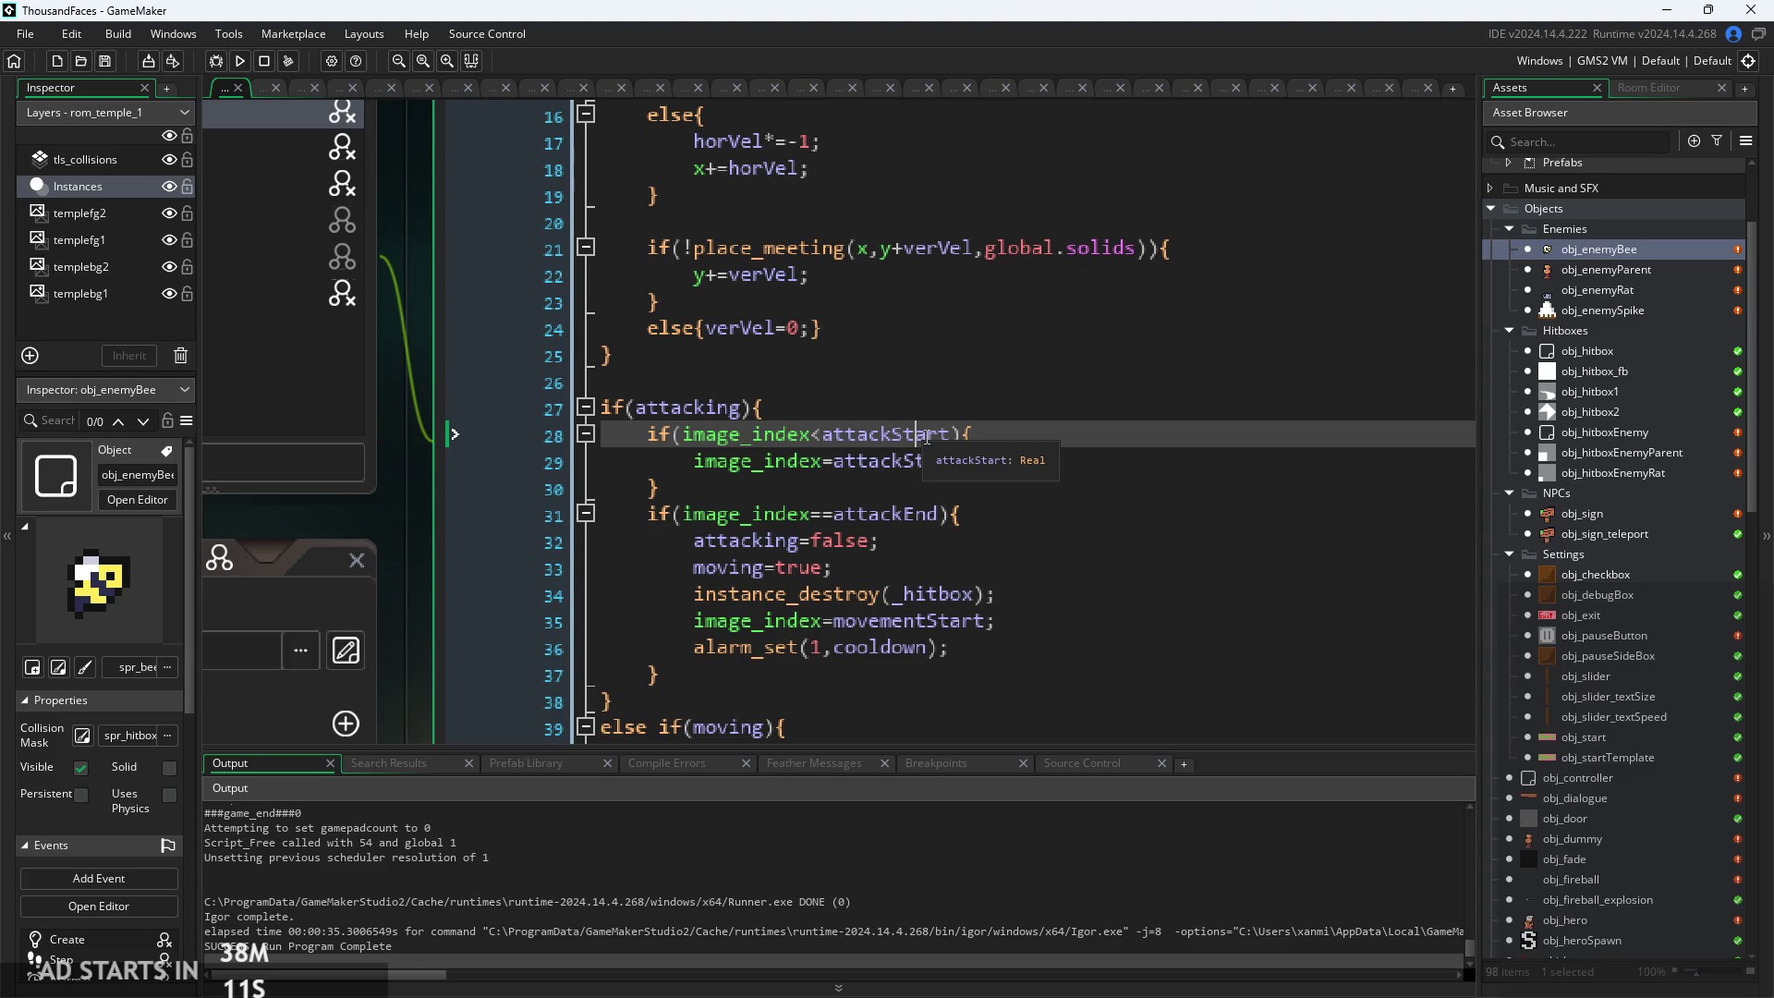
{"action": "scroll", "coordinate": [1024, 370], "scroll_direction": "down", "scroll_amount": 2}
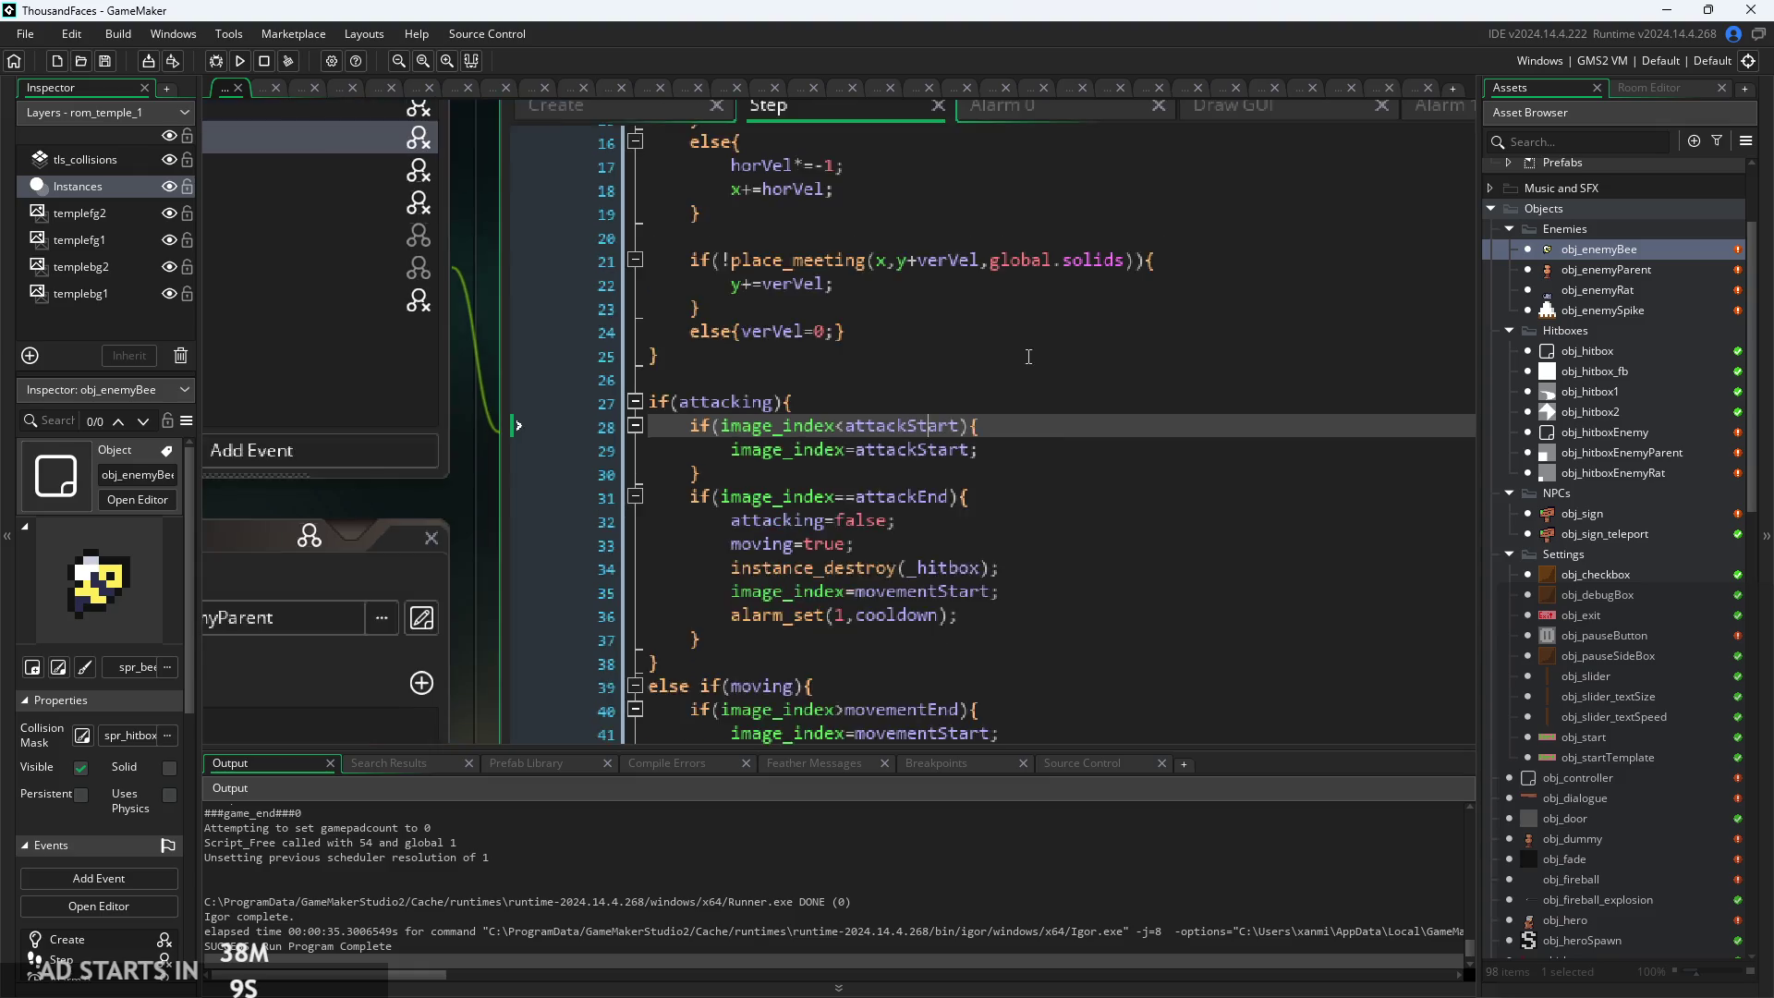
{"action": "scroll", "coordinate": [1026, 382], "scroll_direction": "up", "scroll_amount": 2}
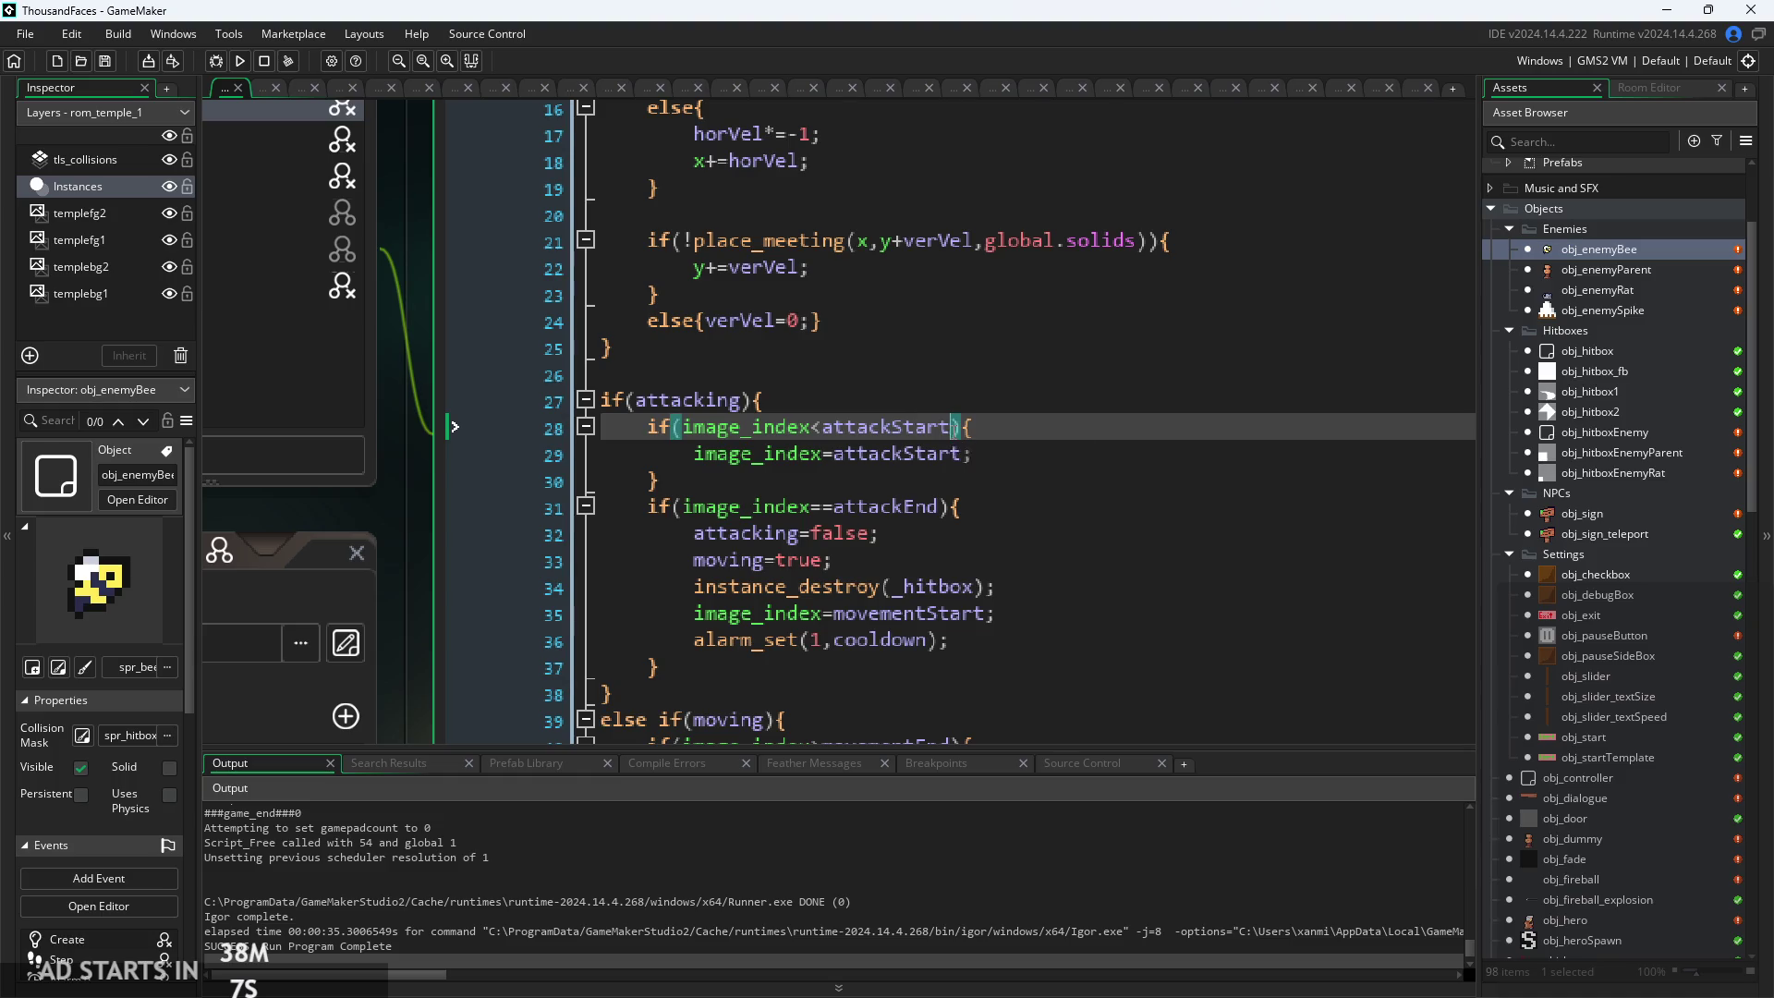
{"action": "scroll", "coordinate": [957, 427], "scroll_direction": "up", "scroll_amount": 1}
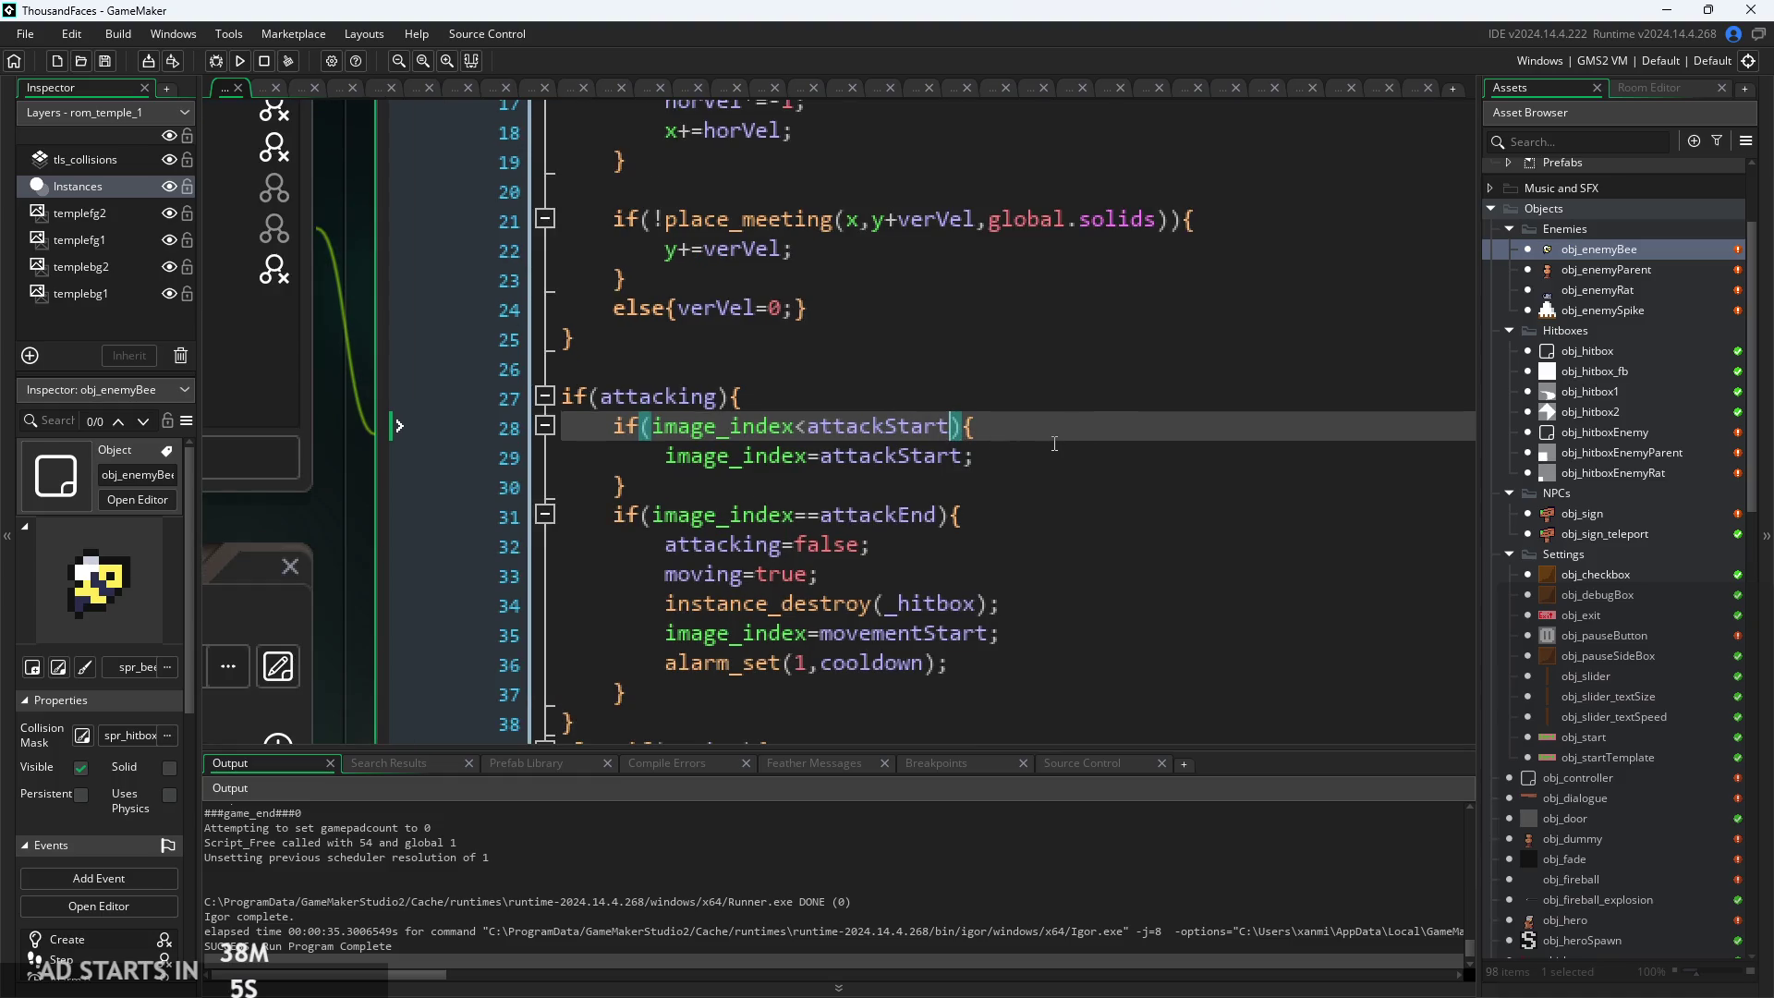
{"action": "scroll", "coordinate": [1047, 443], "scroll_direction": "down", "scroll_amount": 1}
{"action": "scroll", "coordinate": [1027, 440], "scroll_direction": "up", "scroll_amount": 1}
{"action": "left_click", "coordinate": [995, 462]}
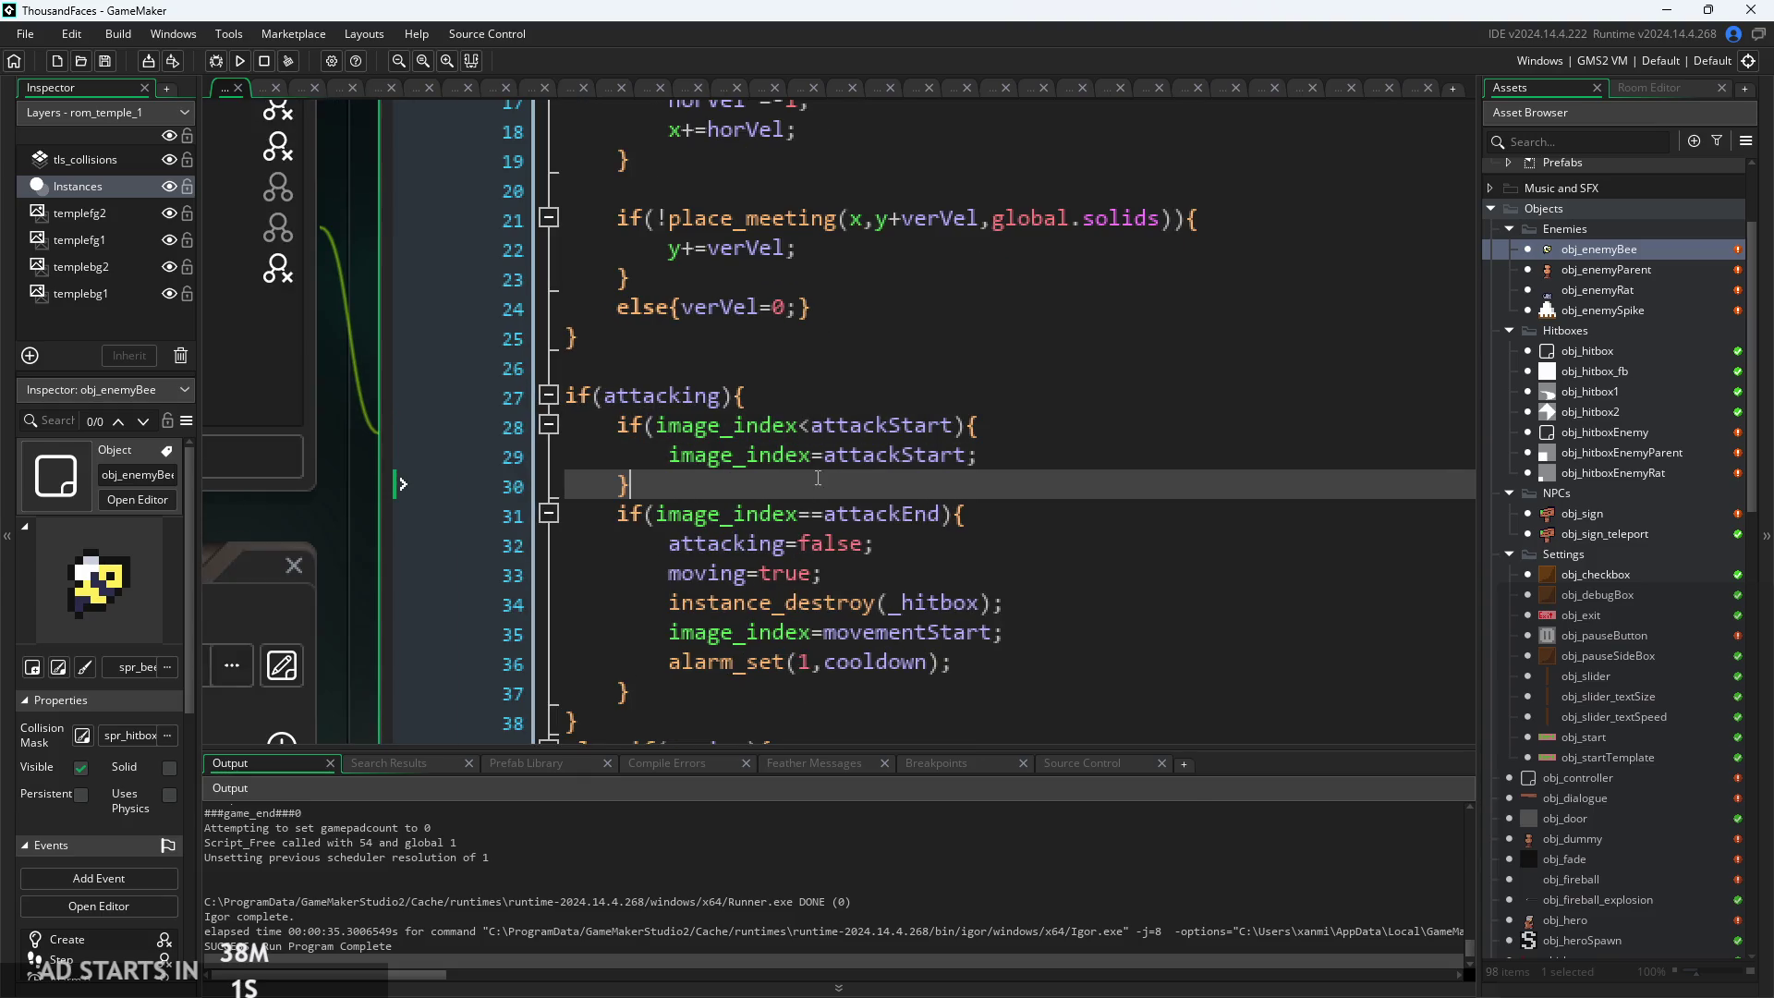
{"action": "left_click", "coordinate": [1005, 487]}
{"action": "scroll", "coordinate": [1012, 522], "scroll_direction": "up", "scroll_amount": 1}
{"action": "left_click", "coordinate": [1013, 519]}
{"action": "left_click", "coordinate": [961, 551]}
{"action": "left_click", "coordinate": [892, 514]}
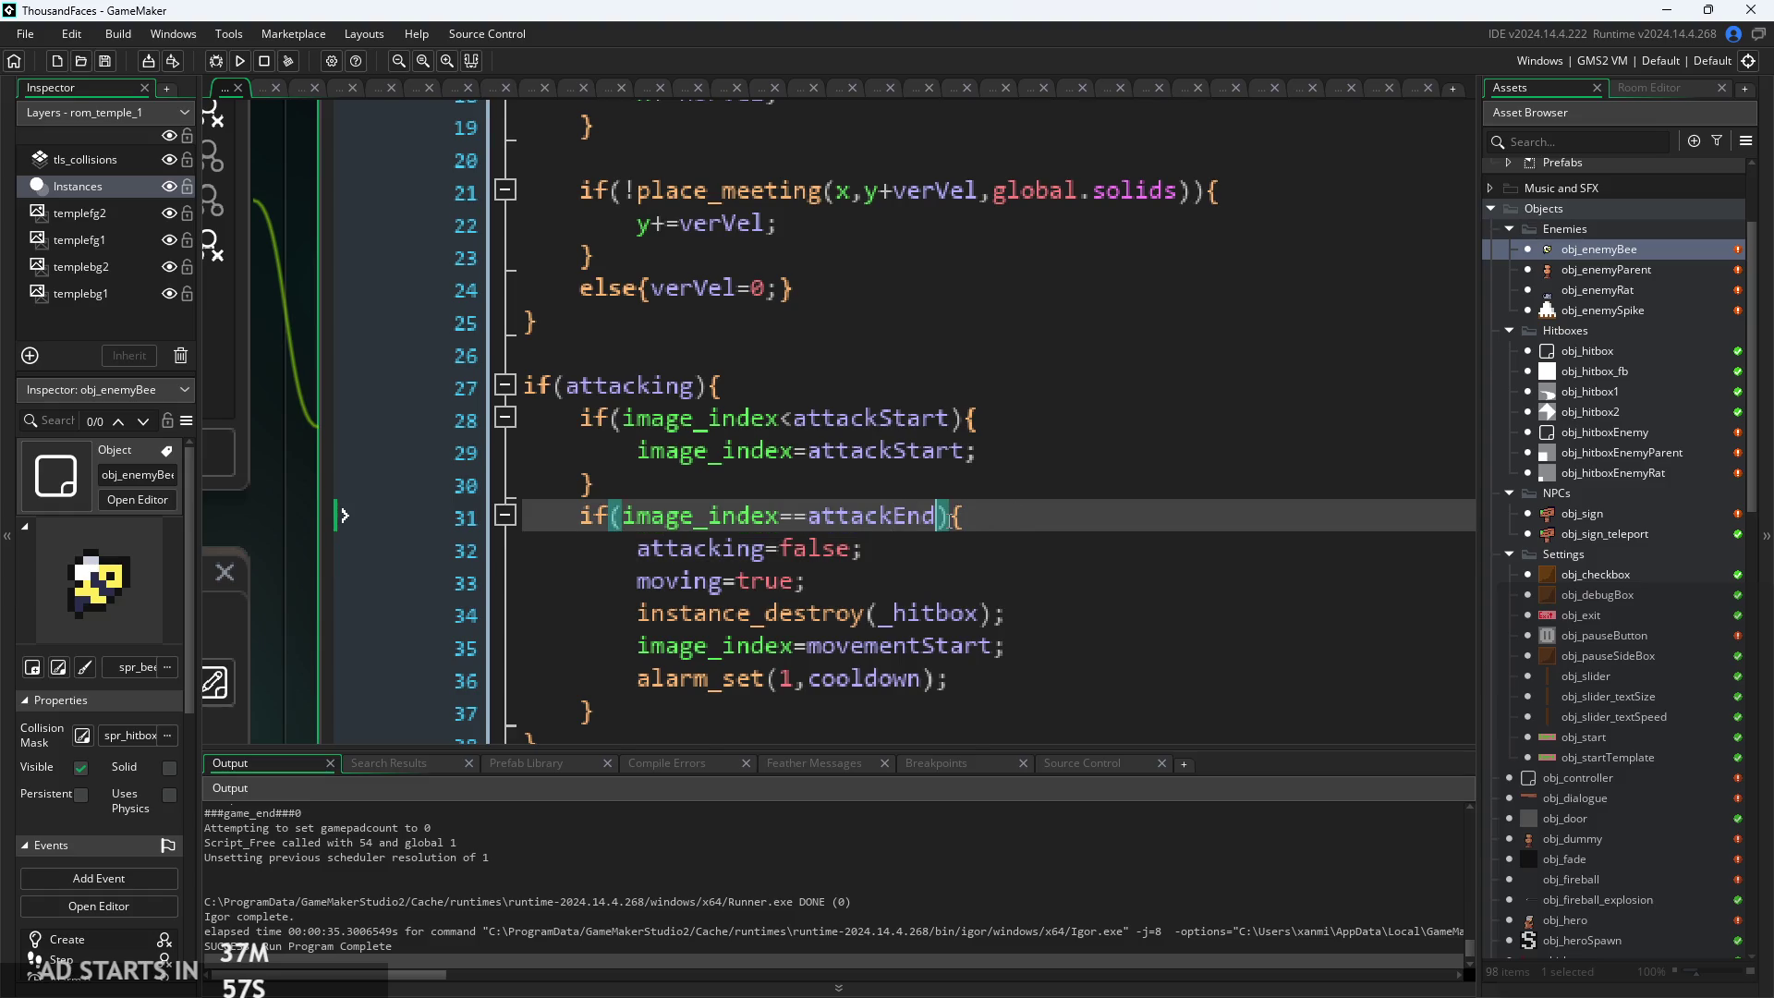
Review the movementStart reset, line 36 cooldown alarm, Alarm 1 code and image_index=movementStart line
{"action": "scroll", "coordinate": [1012, 481], "scroll_direction": "down", "scroll_amount": 2}
{"action": "left_click", "coordinate": [1012, 482]}
{"action": "scroll", "coordinate": [923, 499], "scroll_direction": "down", "scroll_amount": 1}
{"action": "scroll", "coordinate": [911, 511], "scroll_direction": "down", "scroll_amount": 1}
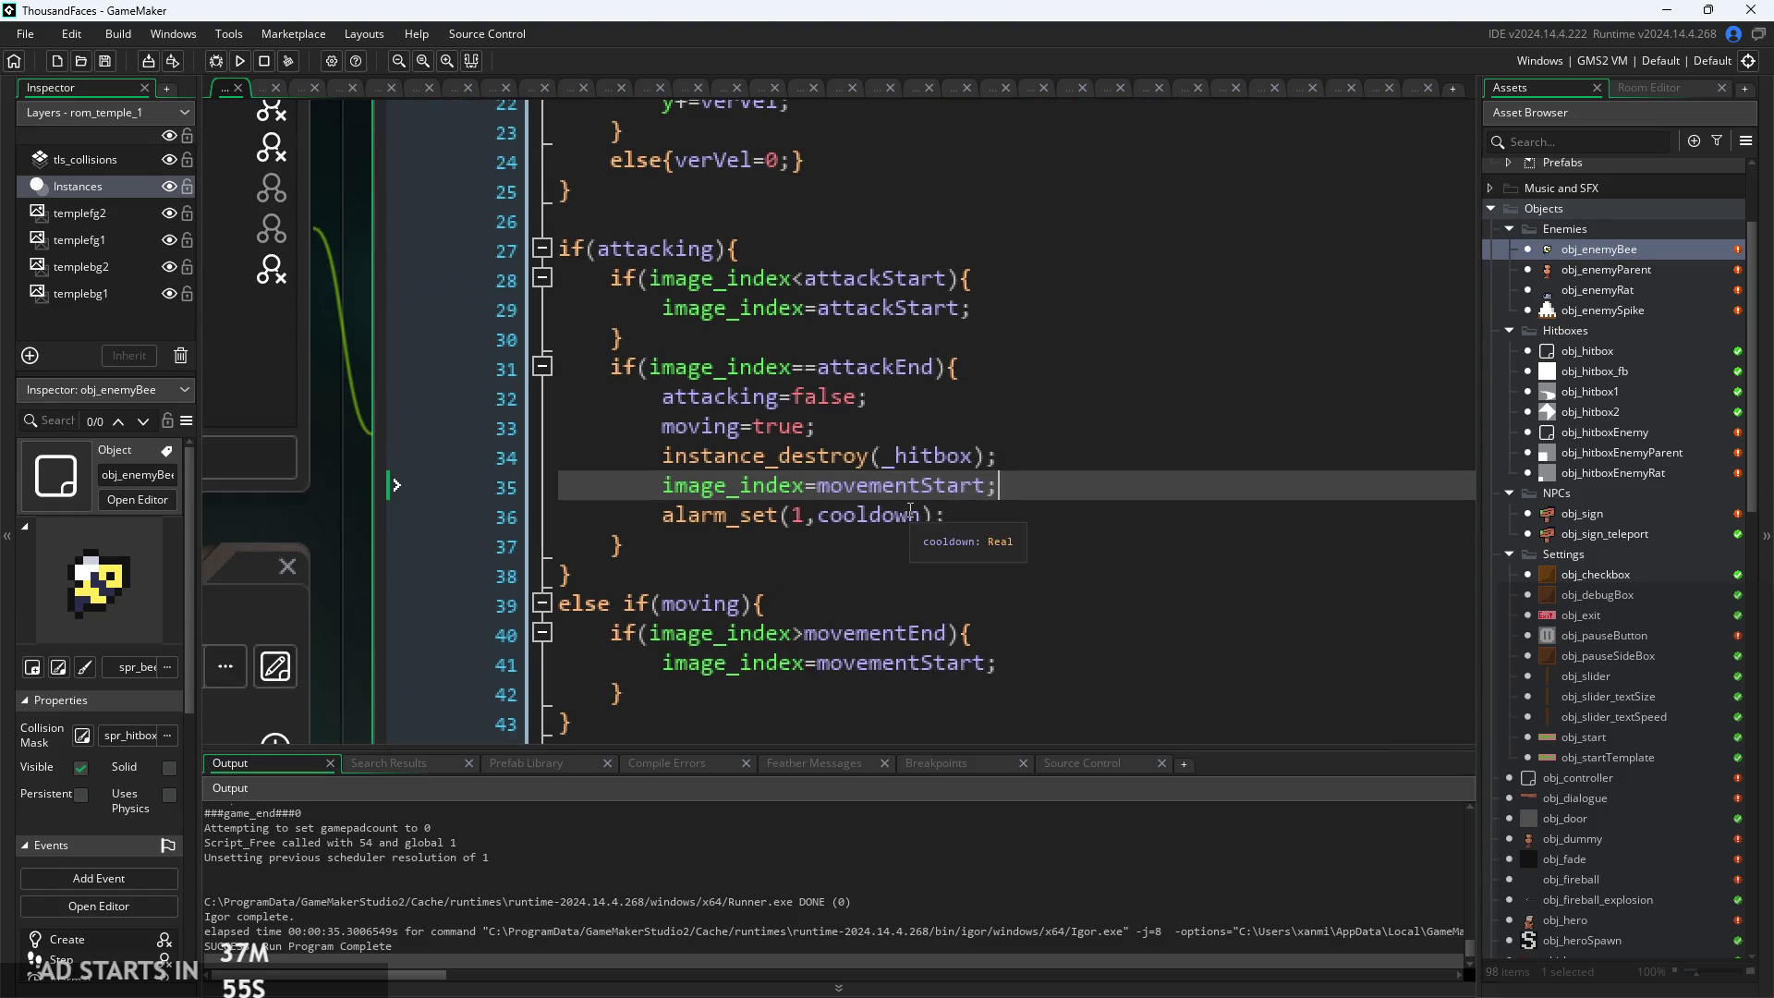
{"action": "left_click", "coordinate": [970, 517]}
{"action": "scroll", "coordinate": [995, 465], "scroll_direction": "up", "scroll_amount": 1}
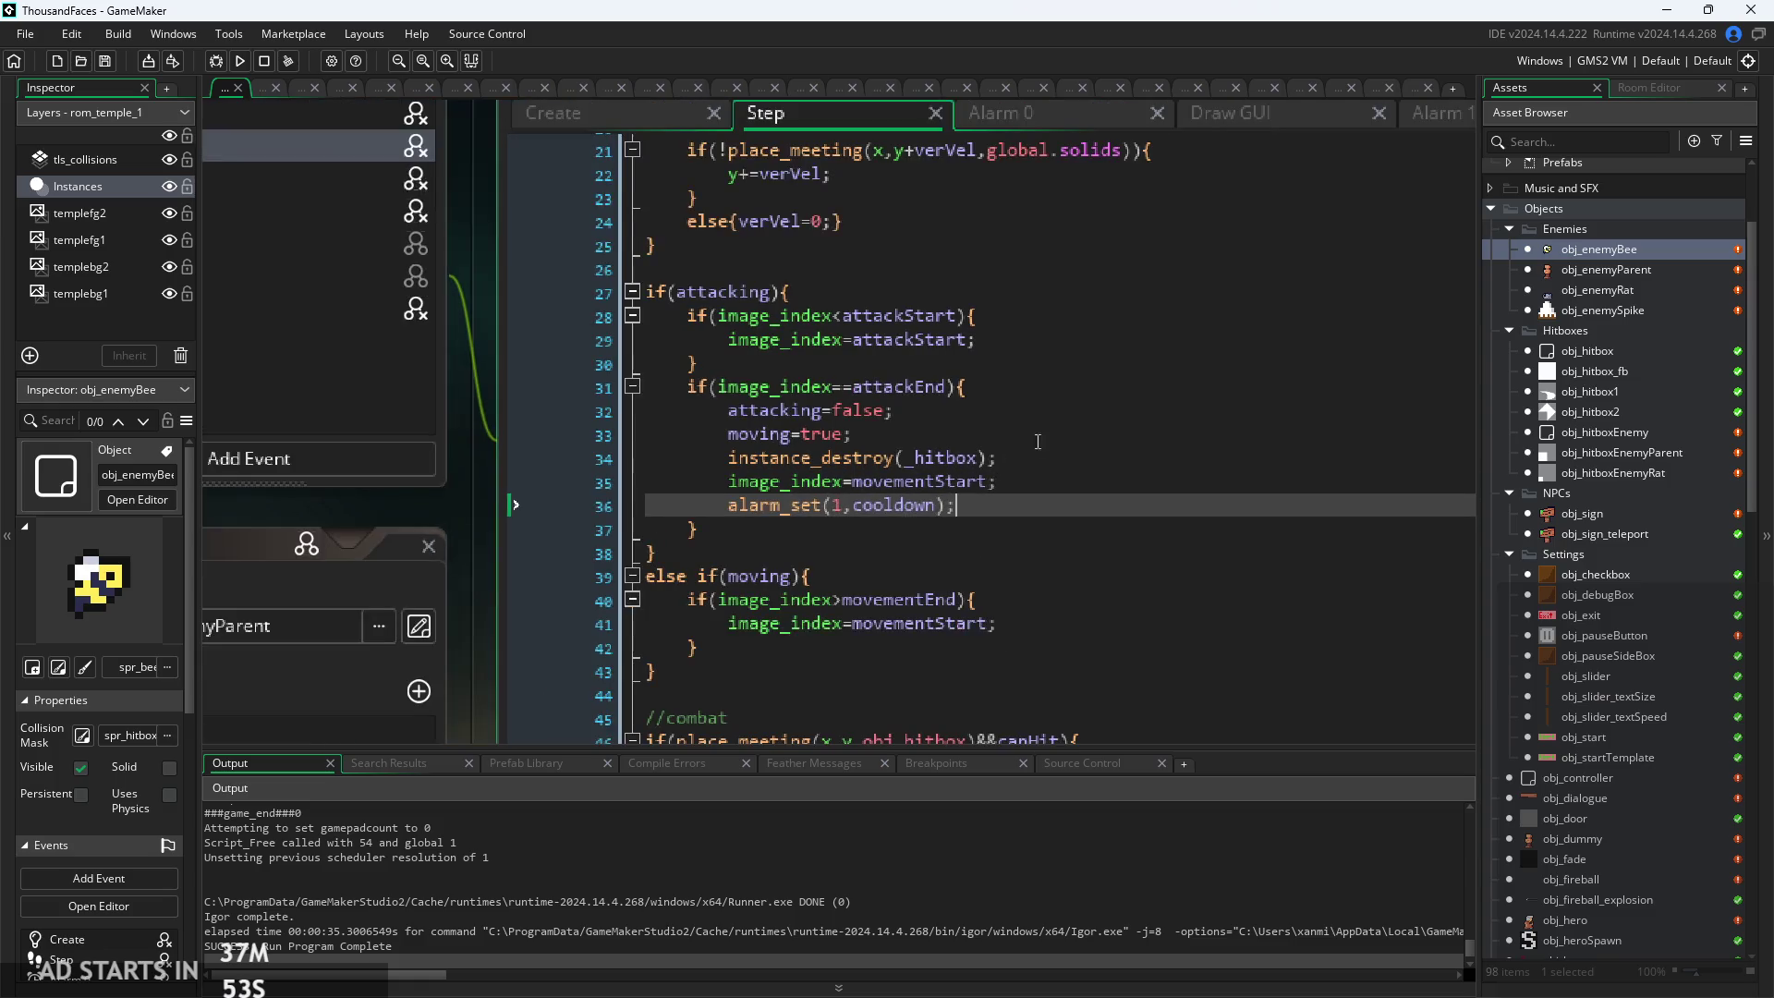
{"action": "left_click", "coordinate": [1372, 152]}
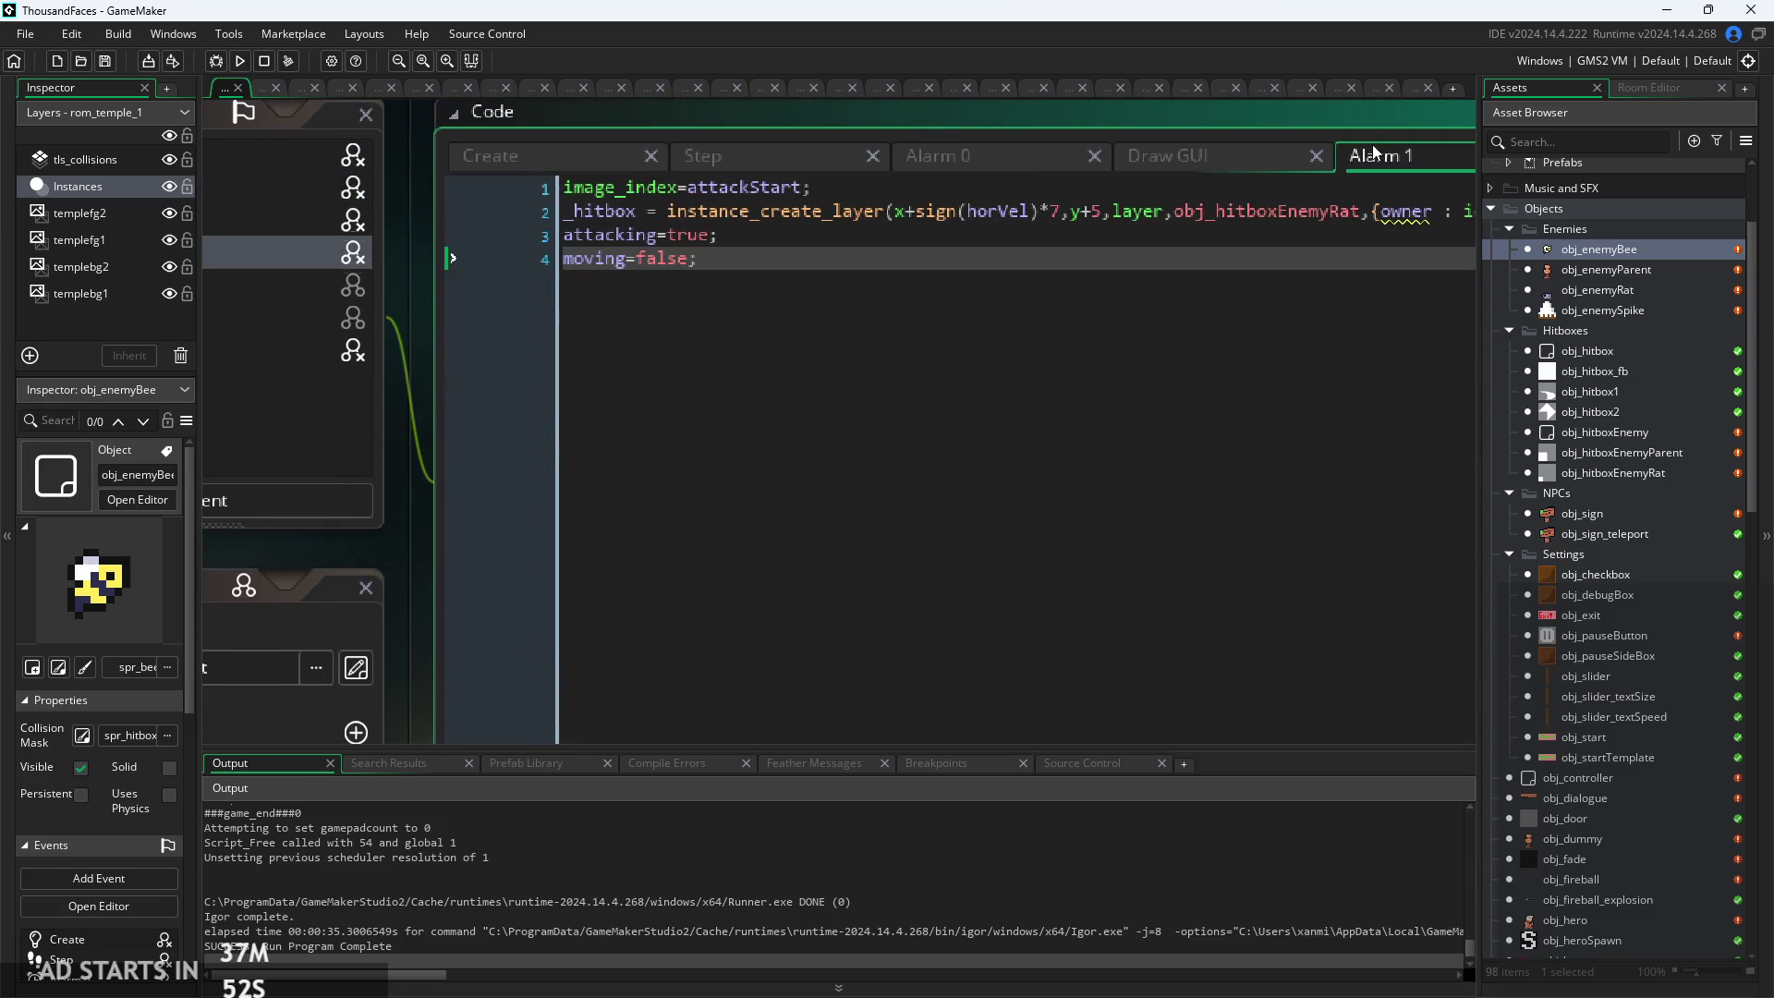
{"action": "left_click", "coordinate": [737, 159]}
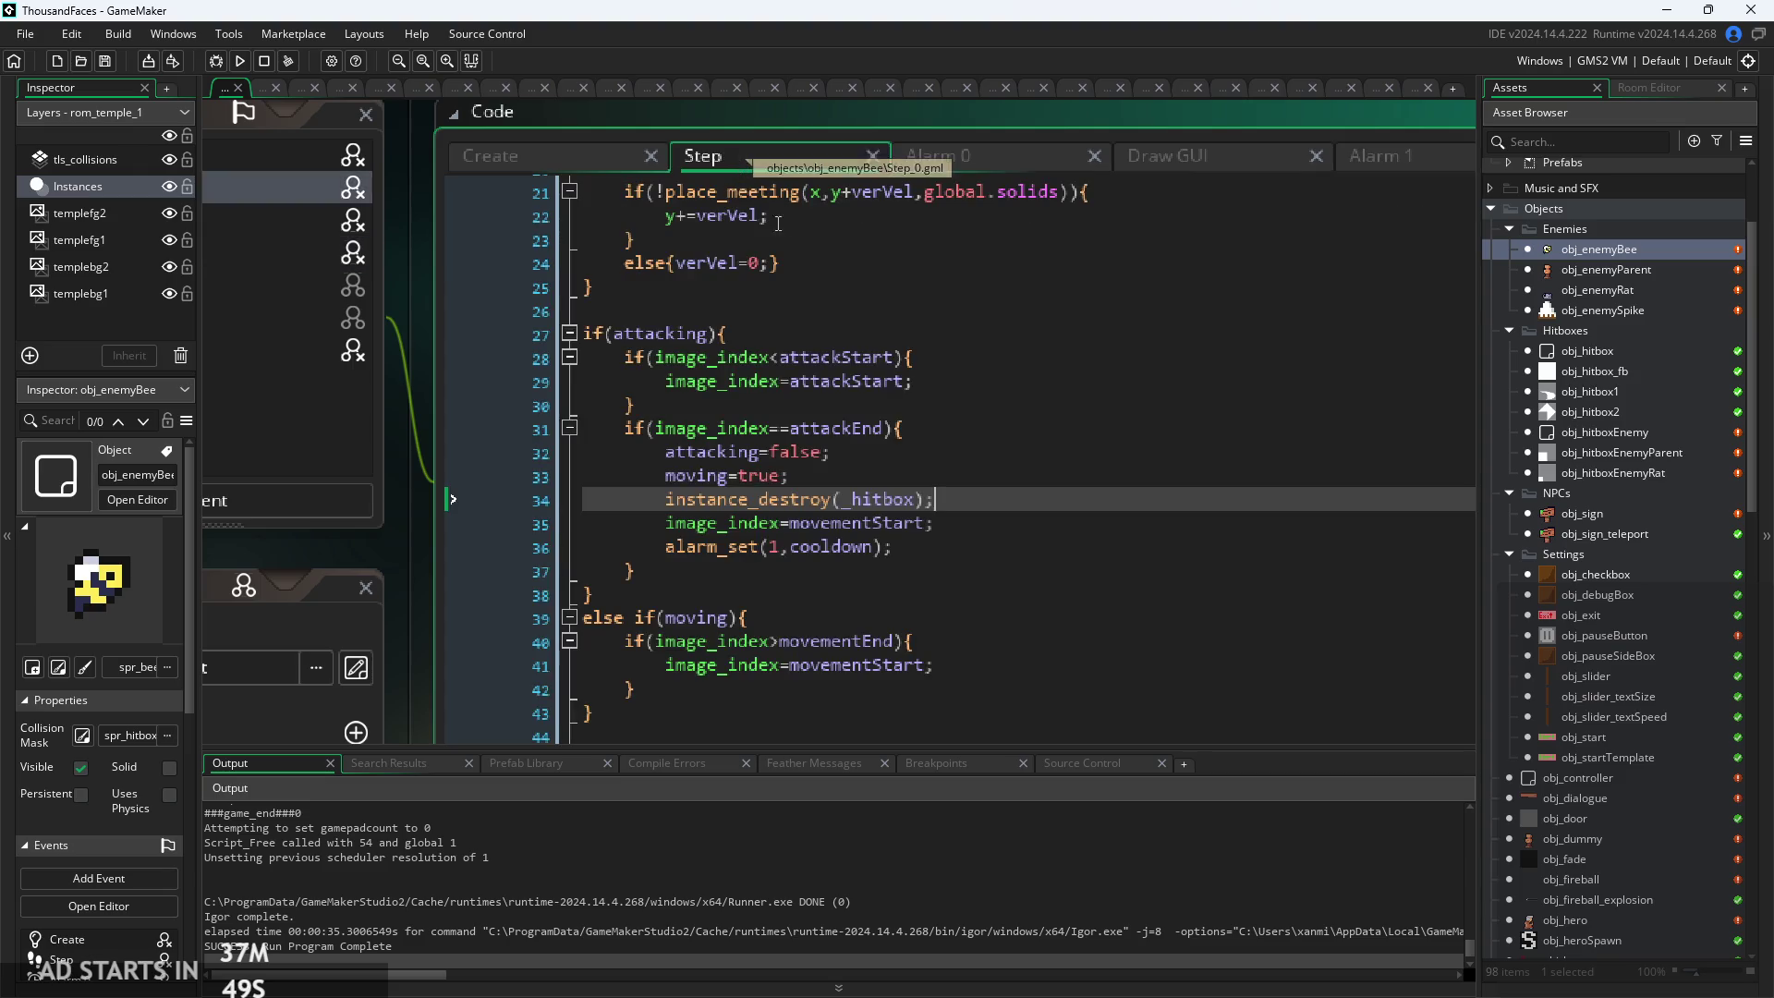
{"action": "left_click", "coordinate": [978, 568]}
{"action": "left_click", "coordinate": [979, 524]}
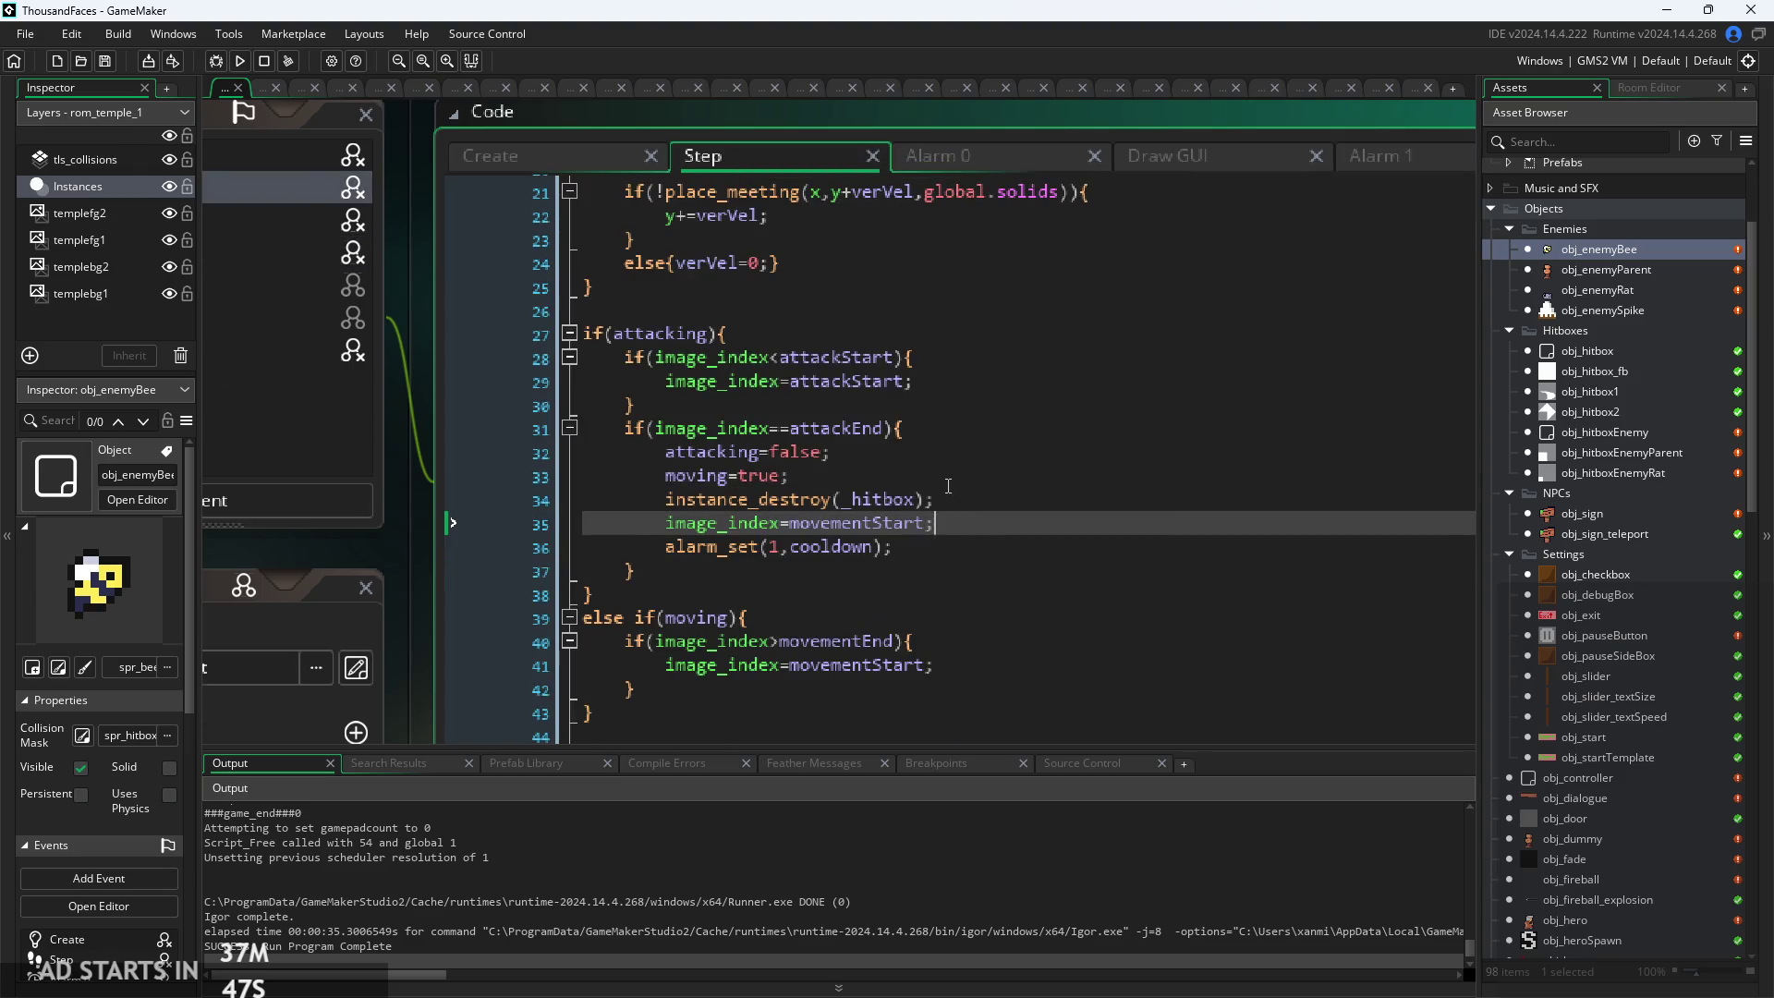
{"action": "scroll", "coordinate": [948, 485], "scroll_direction": "down", "scroll_amount": 2}
{"action": "left_click", "coordinate": [811, 224]}
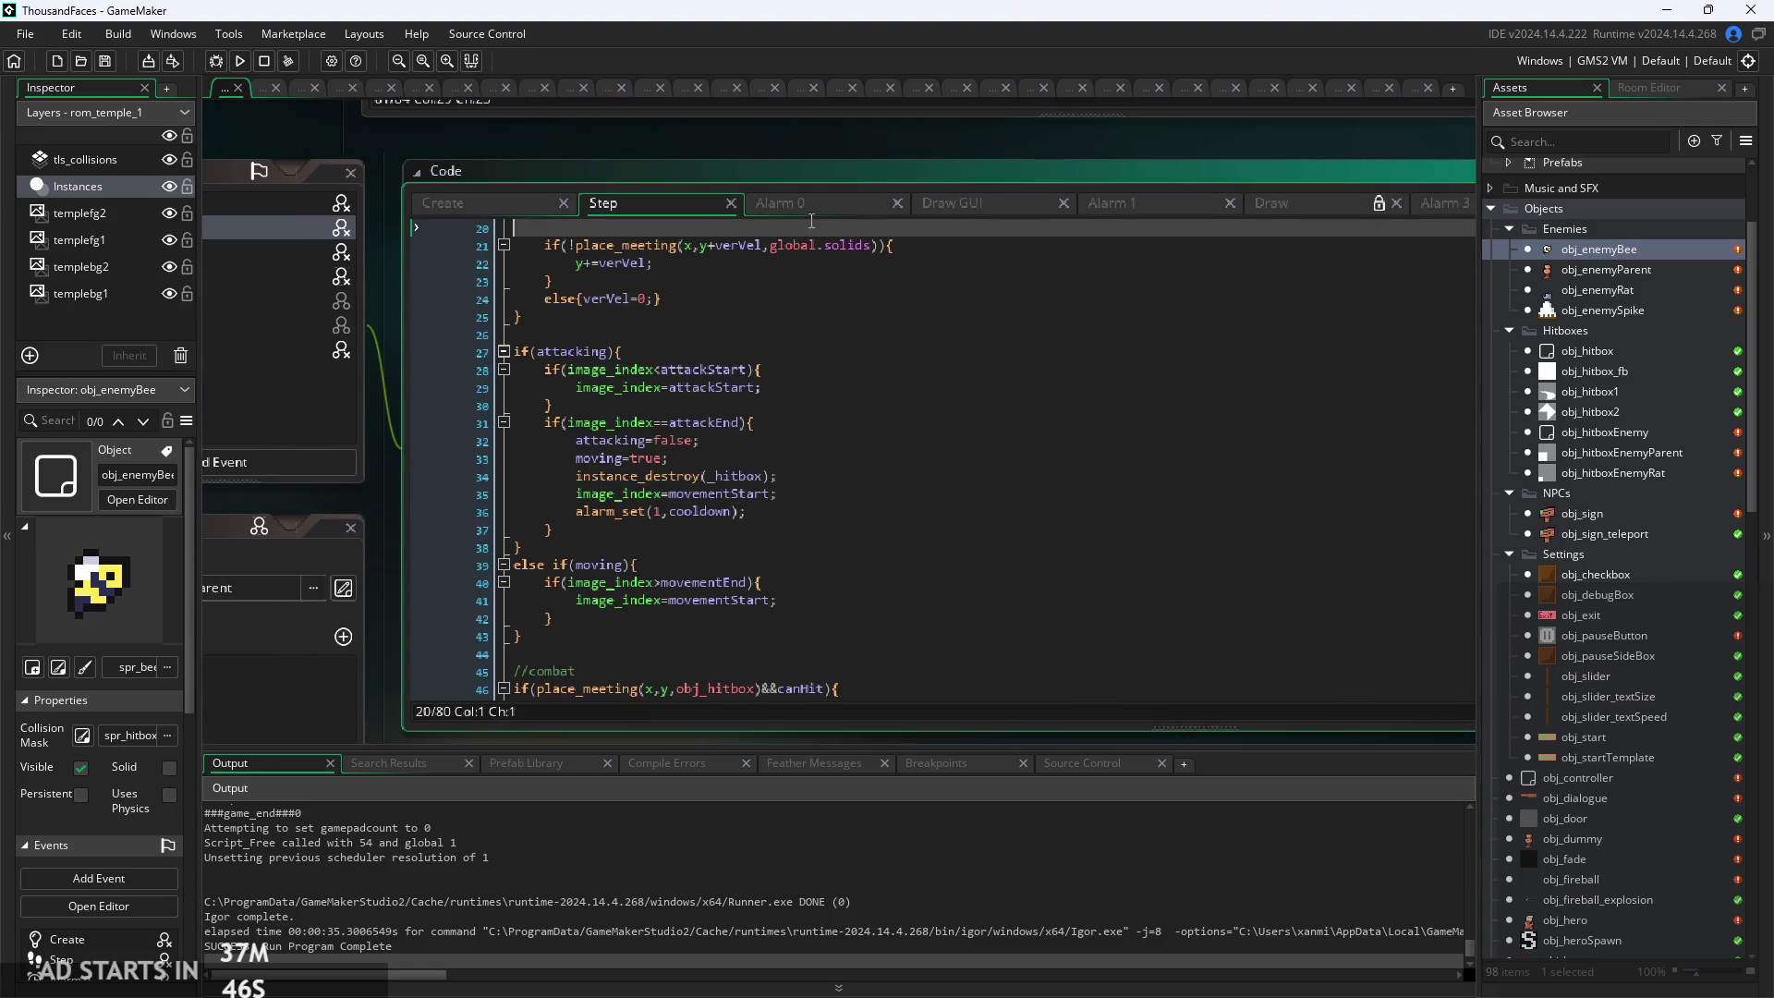
{"action": "left_click", "coordinate": [783, 582]}
{"action": "scroll", "coordinate": [1079, 290], "scroll_direction": "up", "scroll_amount": 1}
{"action": "left_click", "coordinate": [924, 515]}
{"action": "scroll", "coordinate": [1079, 290], "scroll_direction": "up", "scroll_amount": 2}
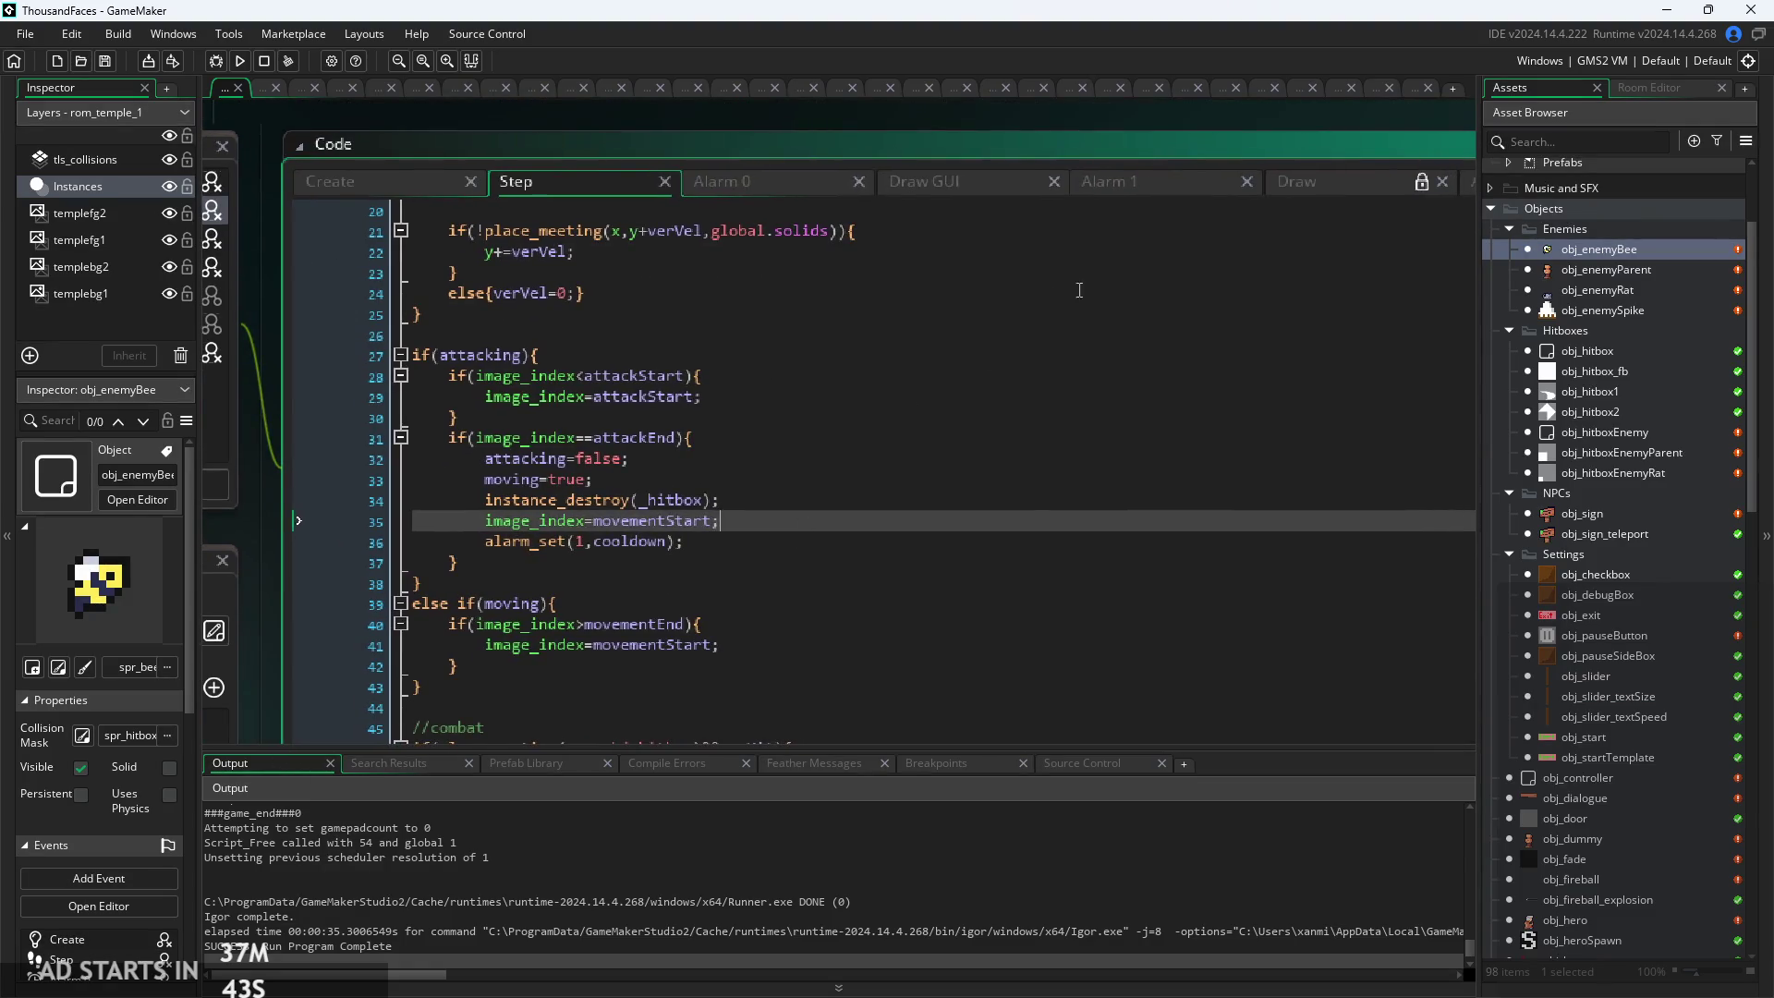
Check Alarm 1 and Alarm 0, then build, run and start the game
{"action": "left_click", "coordinate": [1144, 177]}
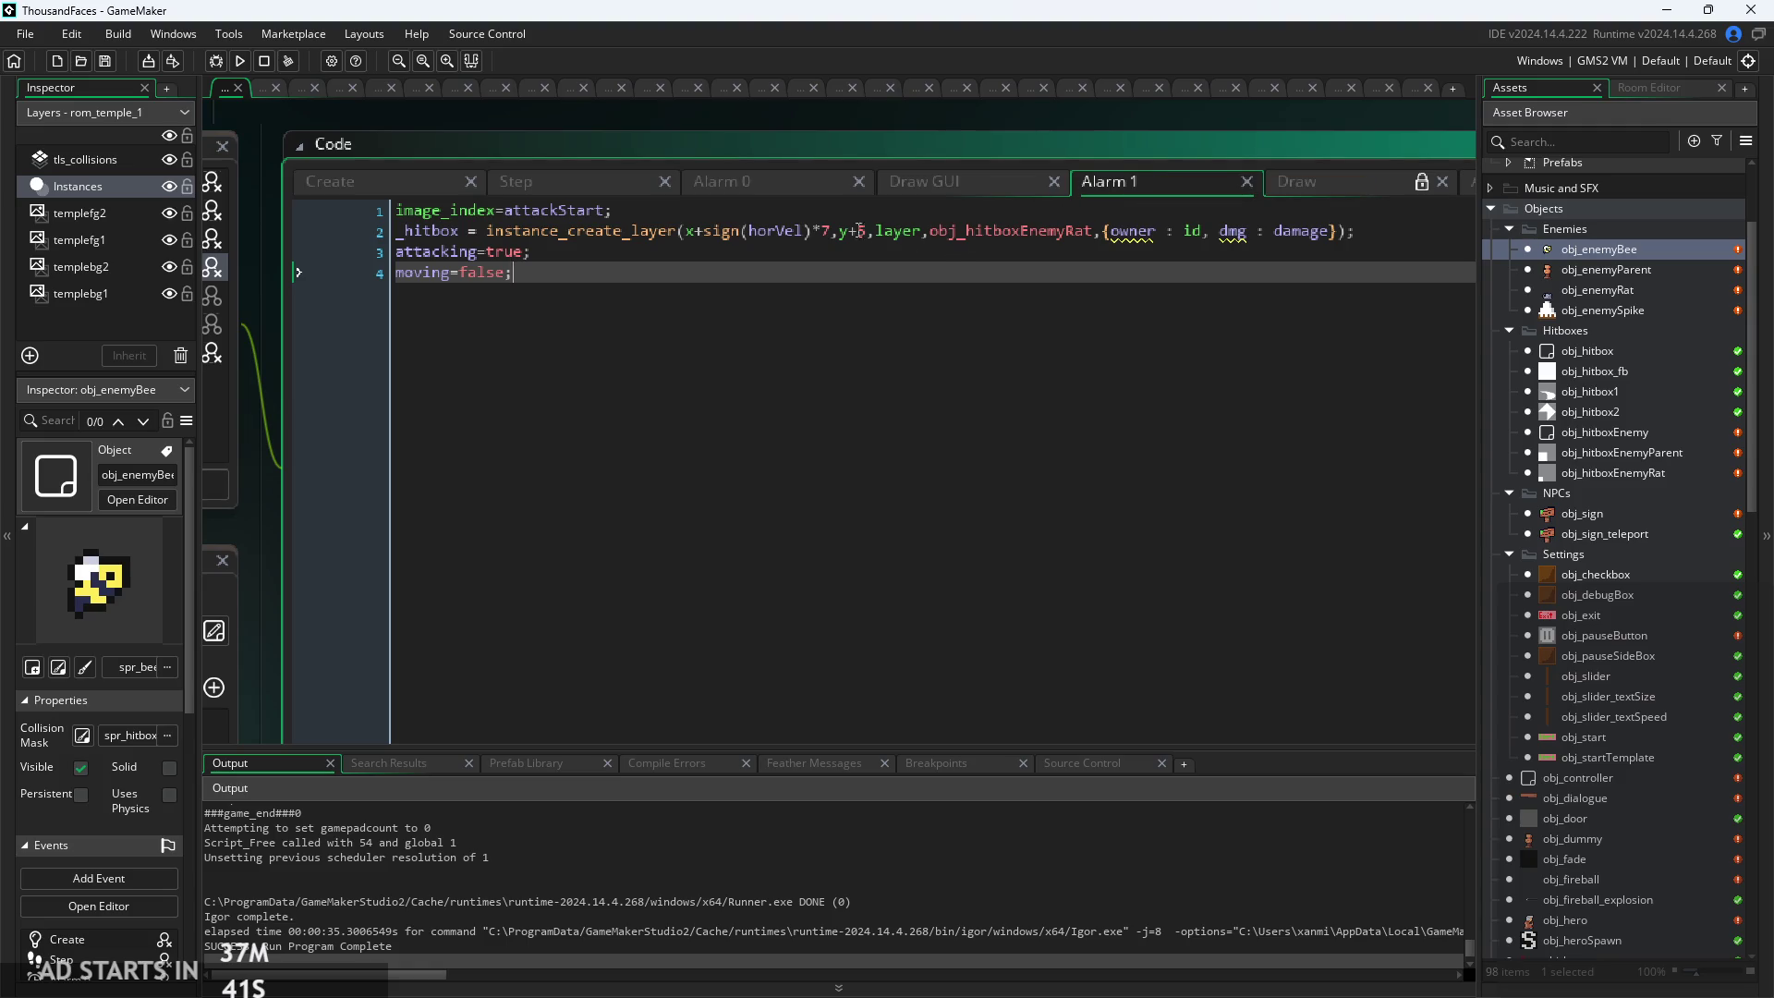
{"action": "left_click", "coordinate": [743, 179]}
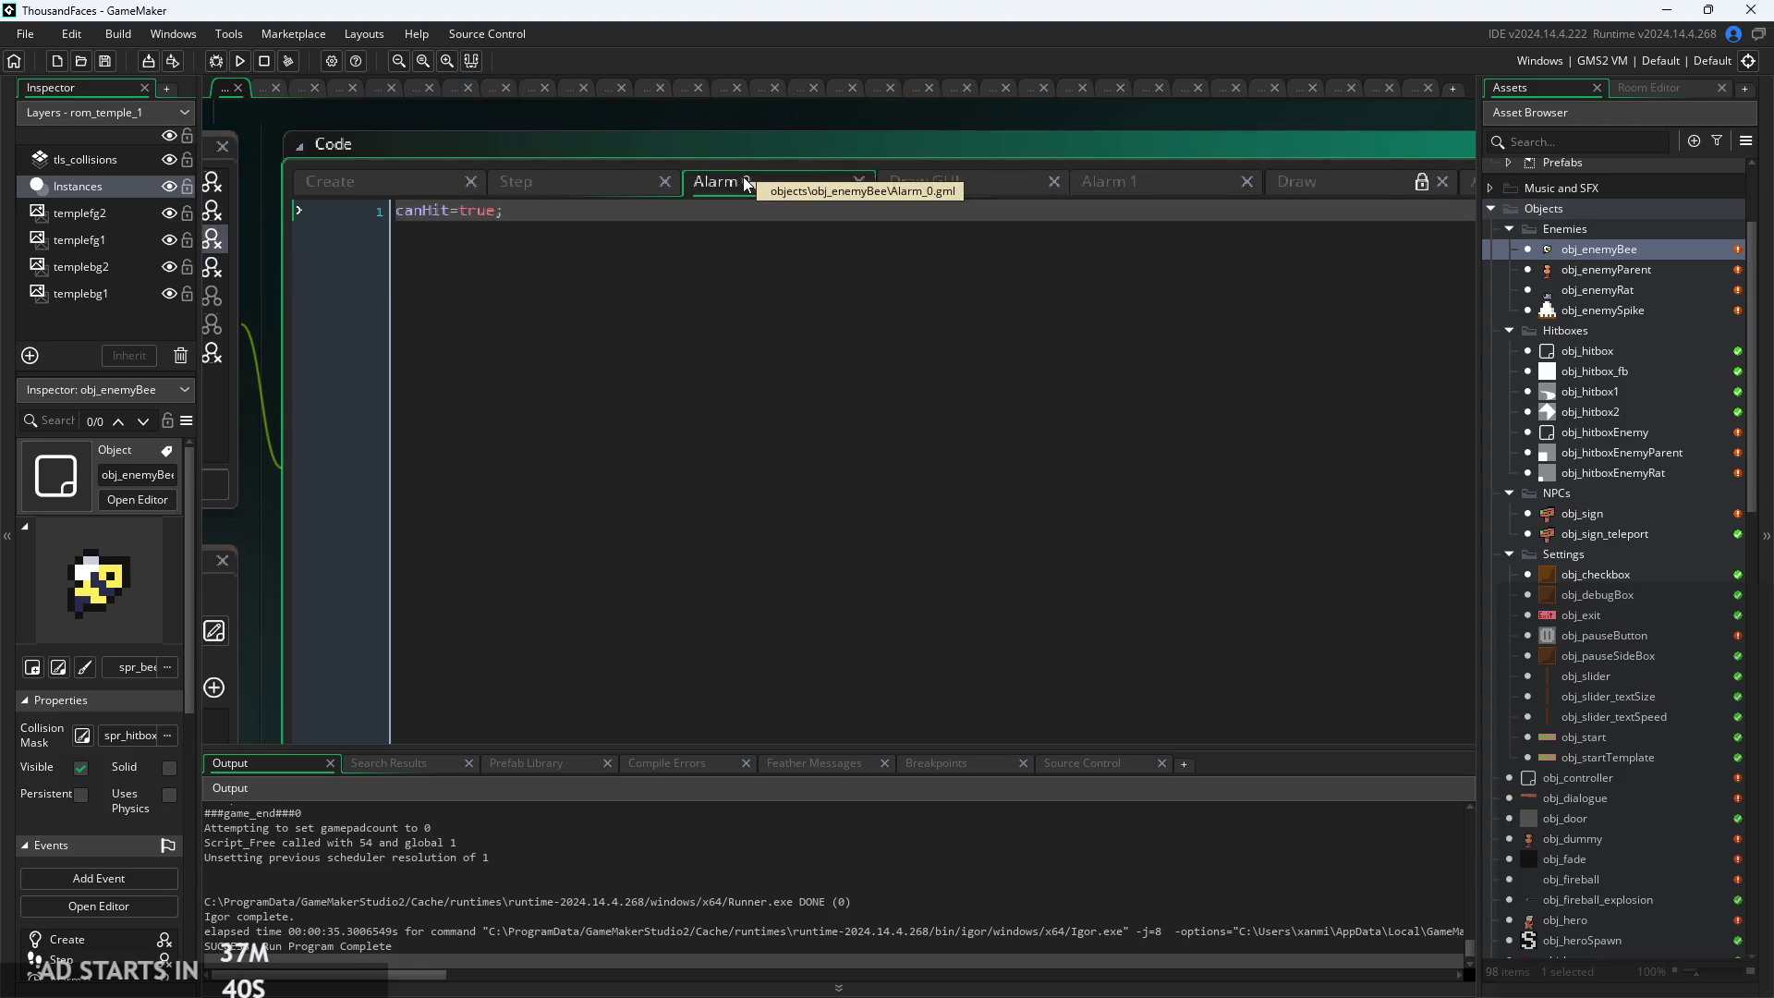
{"action": "left_click", "coordinate": [599, 186]}
{"action": "left_click", "coordinate": [239, 63]}
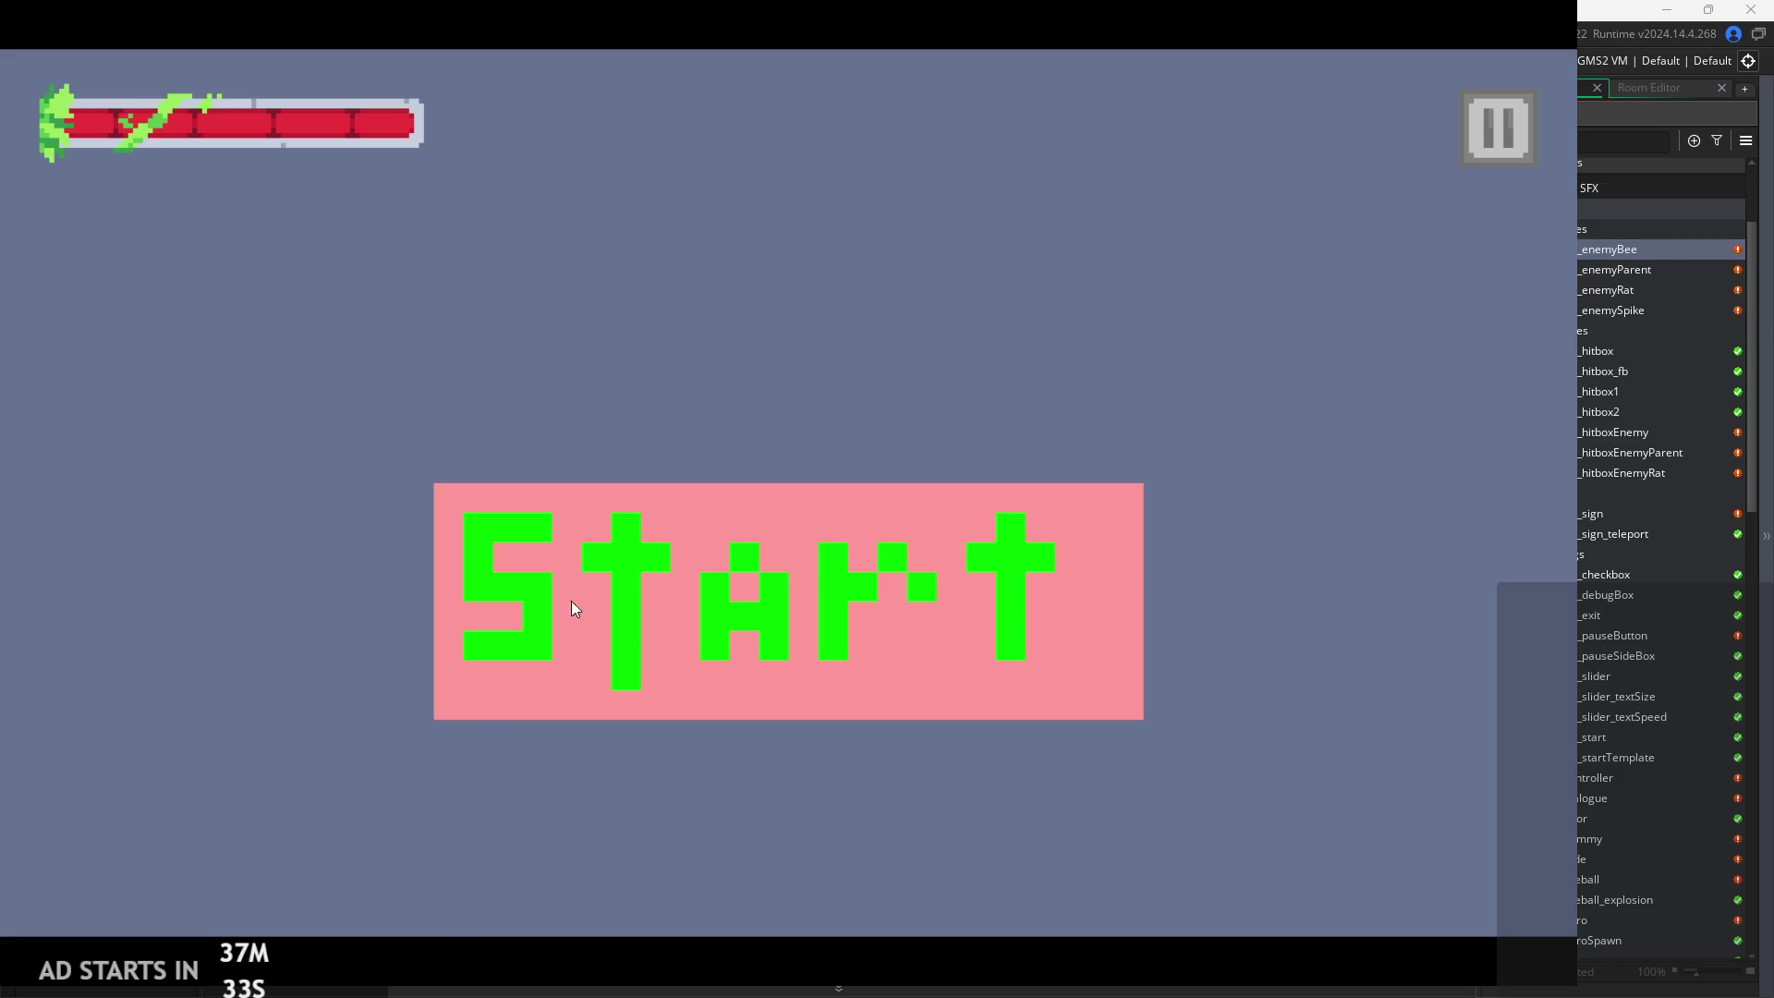
{"action": "left_click", "coordinate": [570, 605]}
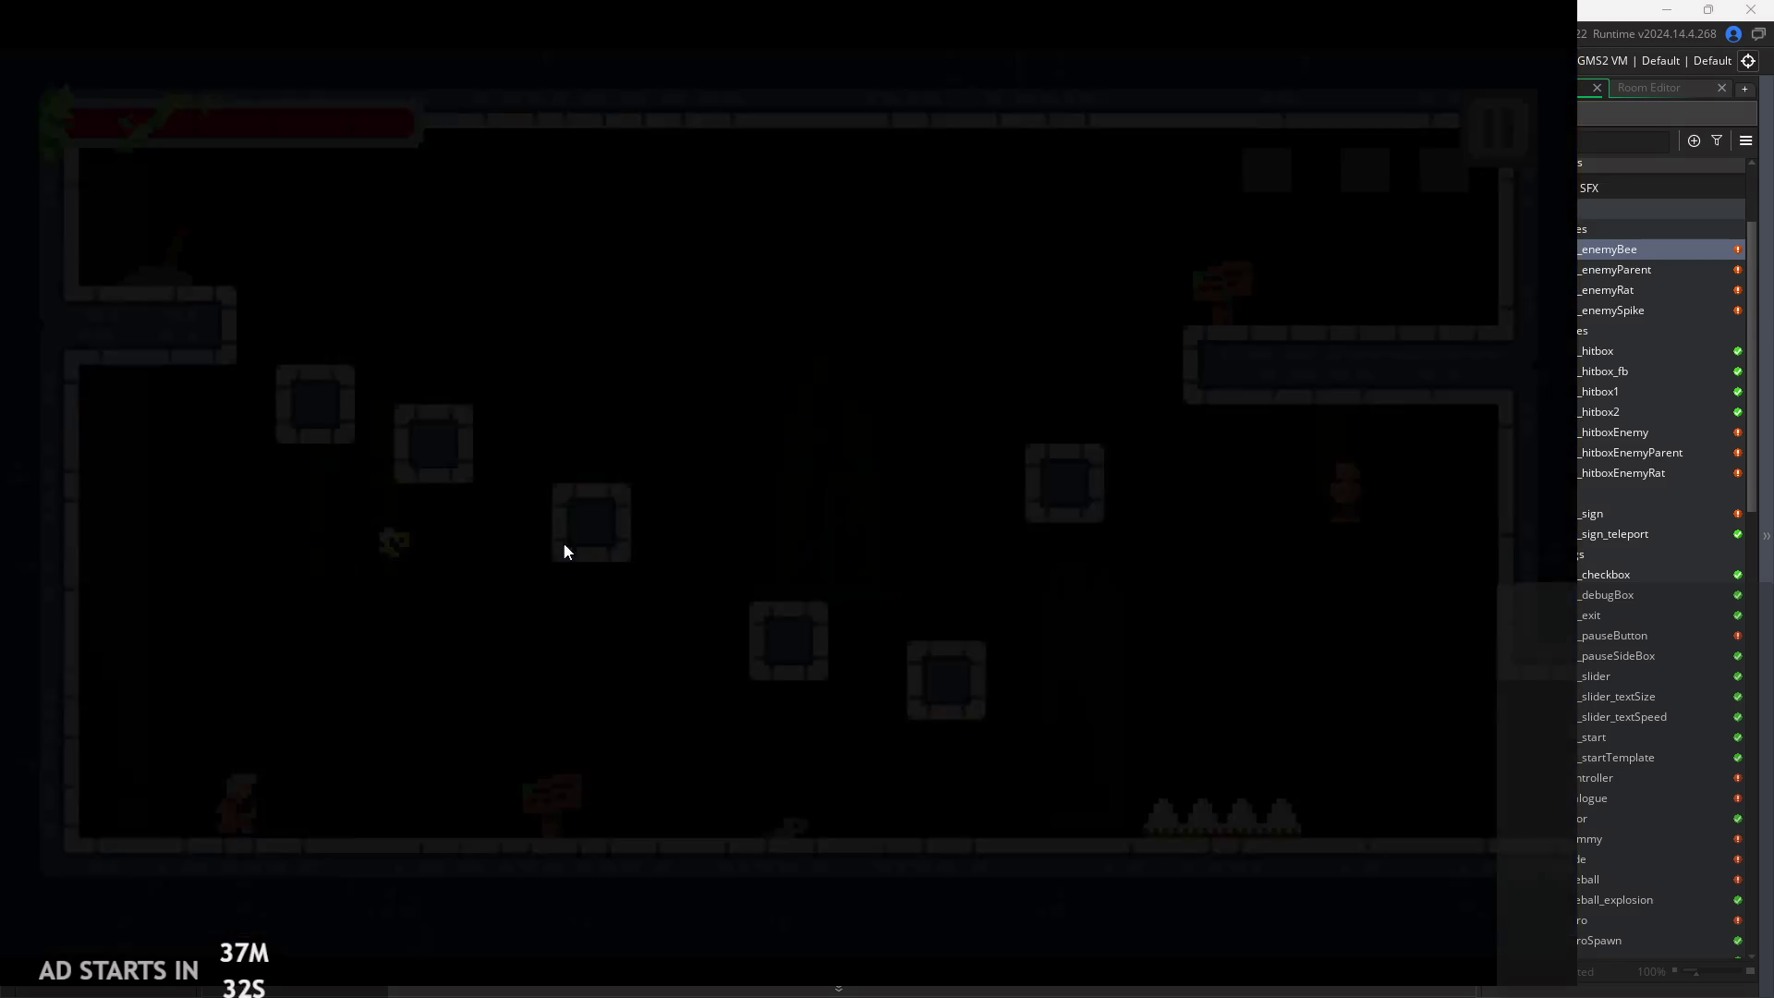
Turn on the Debug Stats overlay from the pause menu and resume play
{"action": "left_click", "coordinate": [1496, 127]}
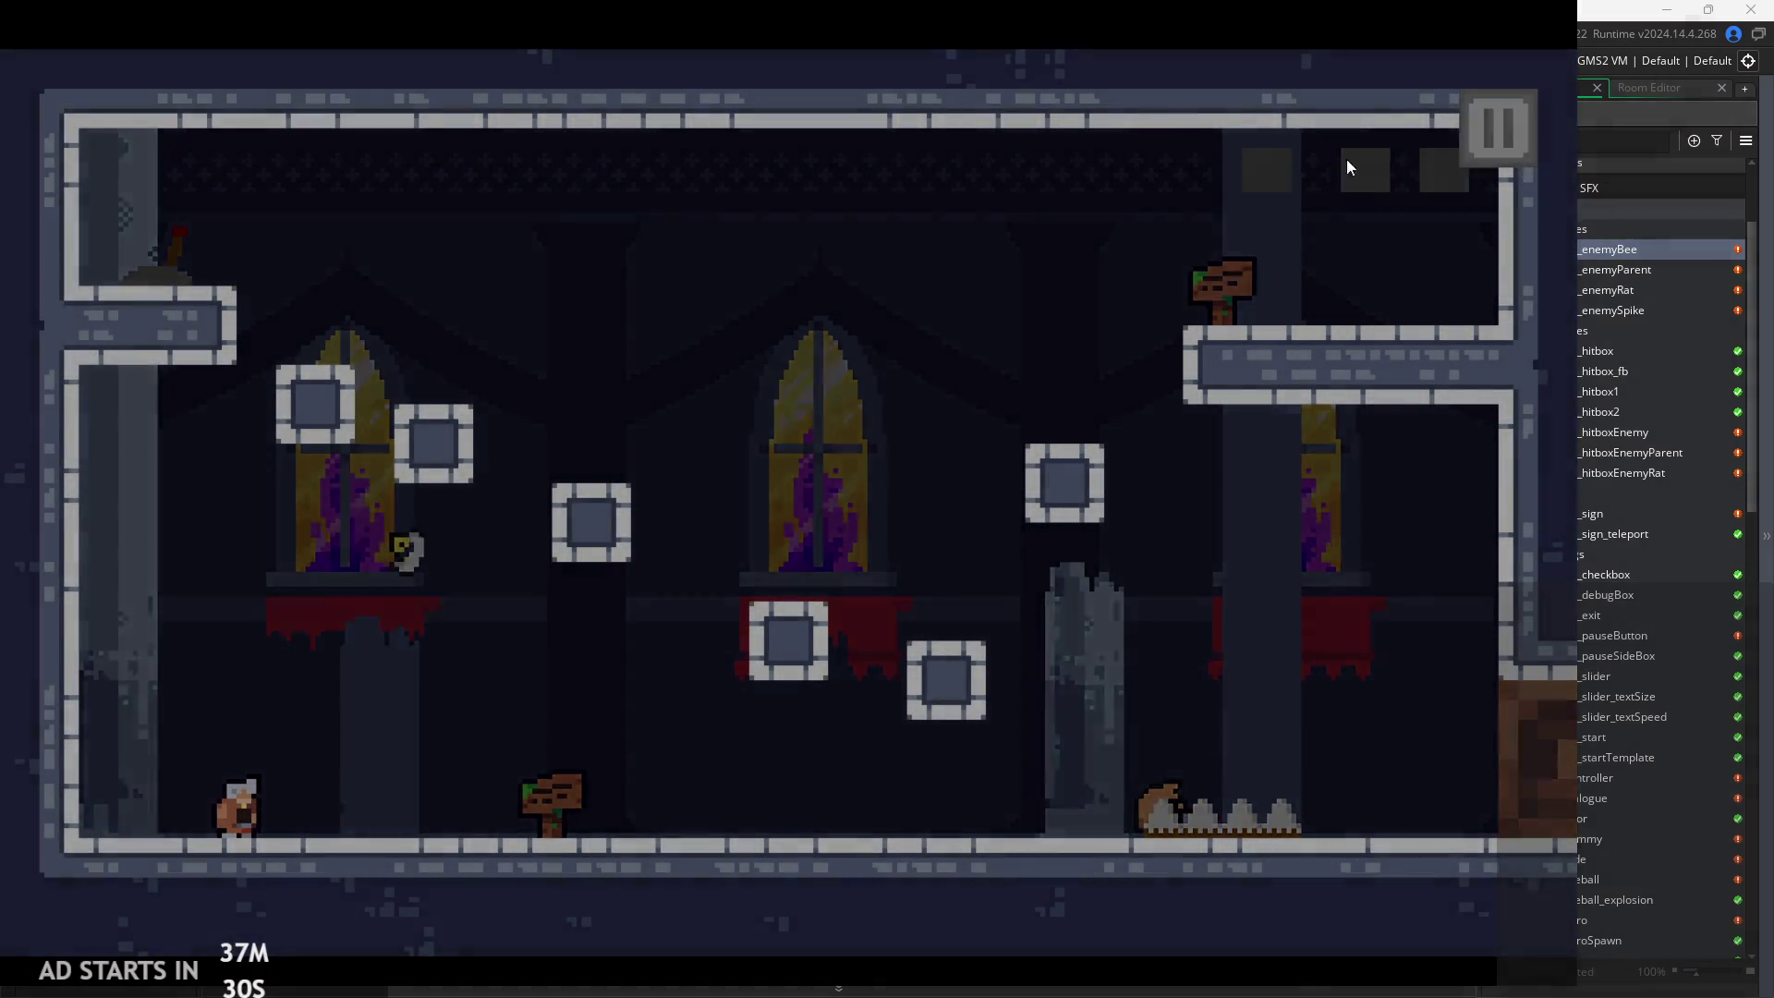
{"action": "left_click", "coordinate": [392, 293]}
{"action": "left_click", "coordinate": [1490, 129]}
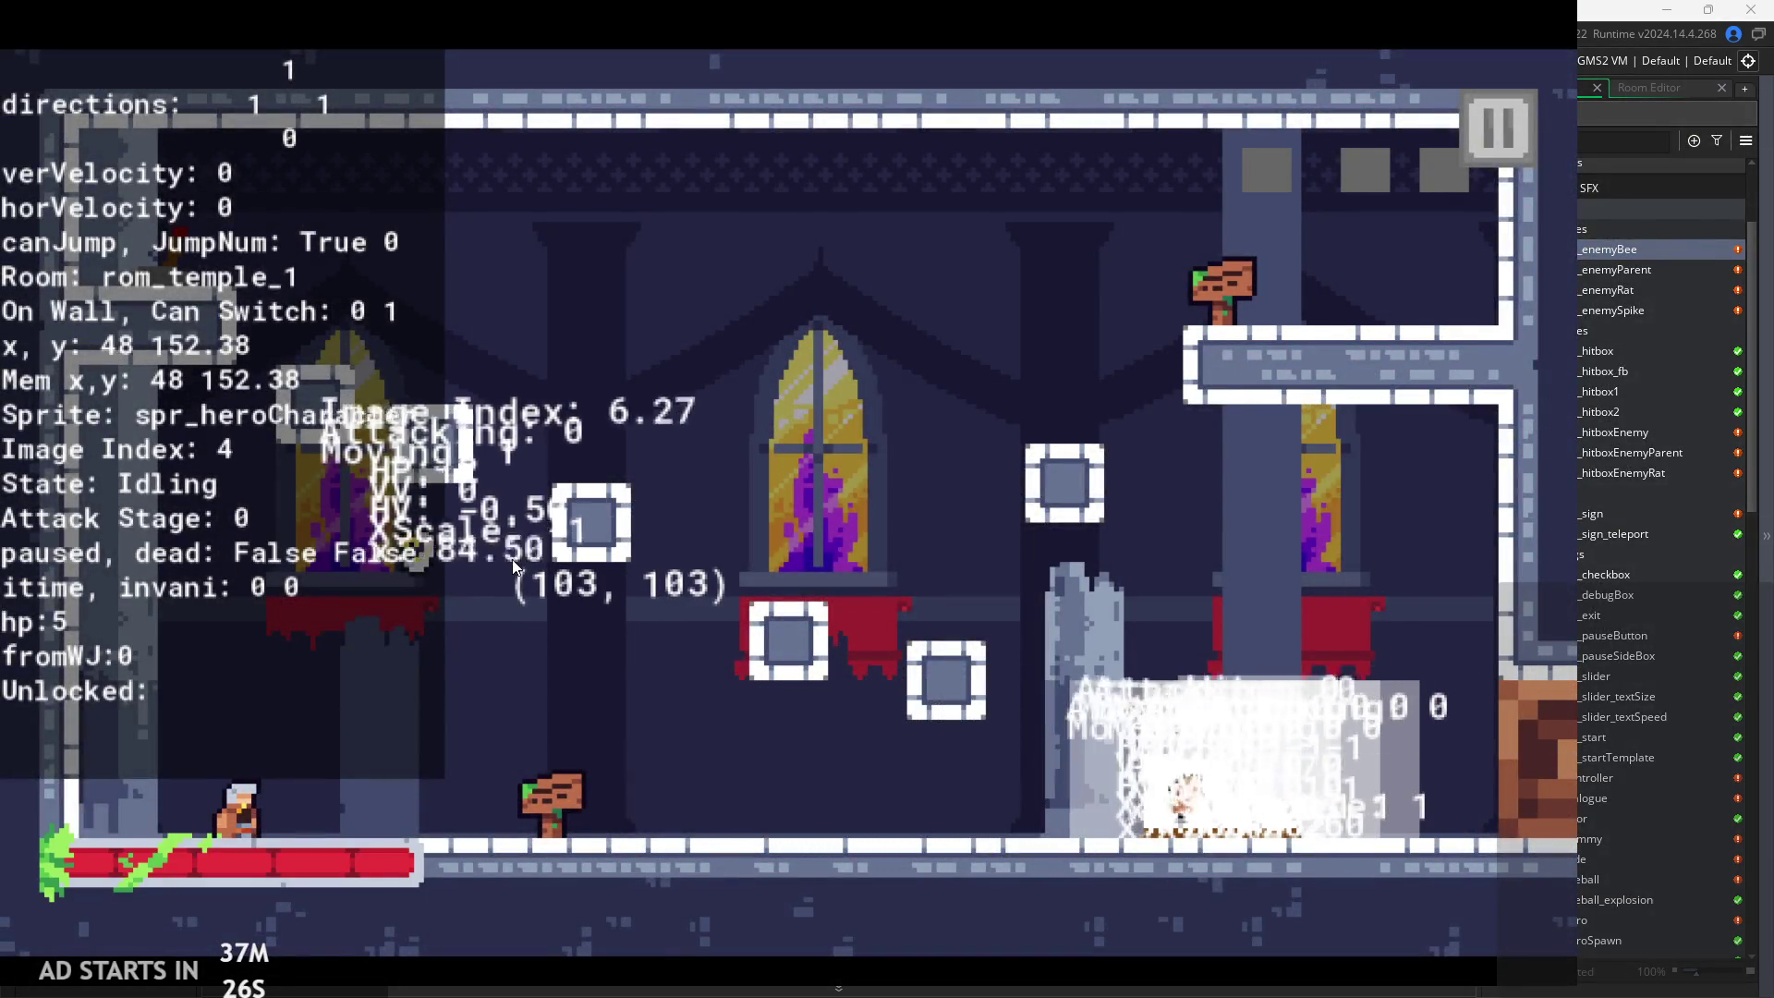
Run and jump the player right, then back left onto the upper-left block
{"action": "key", "text": "Right"}
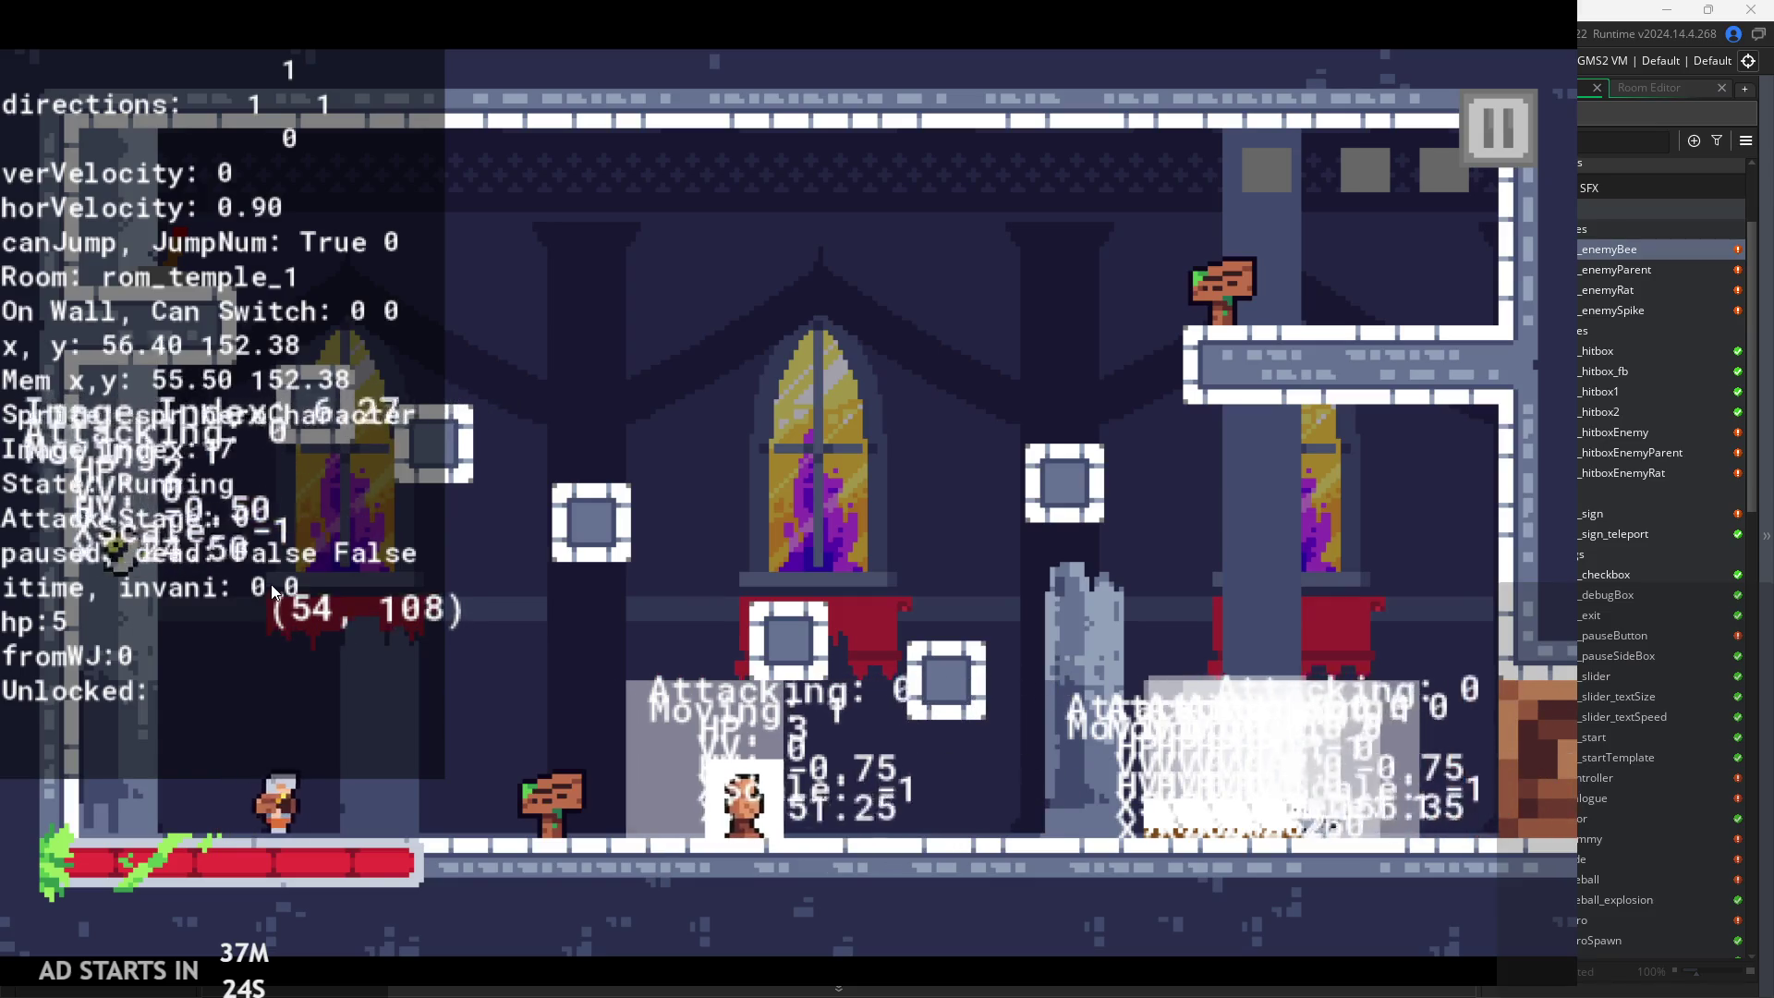
{"action": "key", "text": "space"}
{"action": "key", "text": "space"}
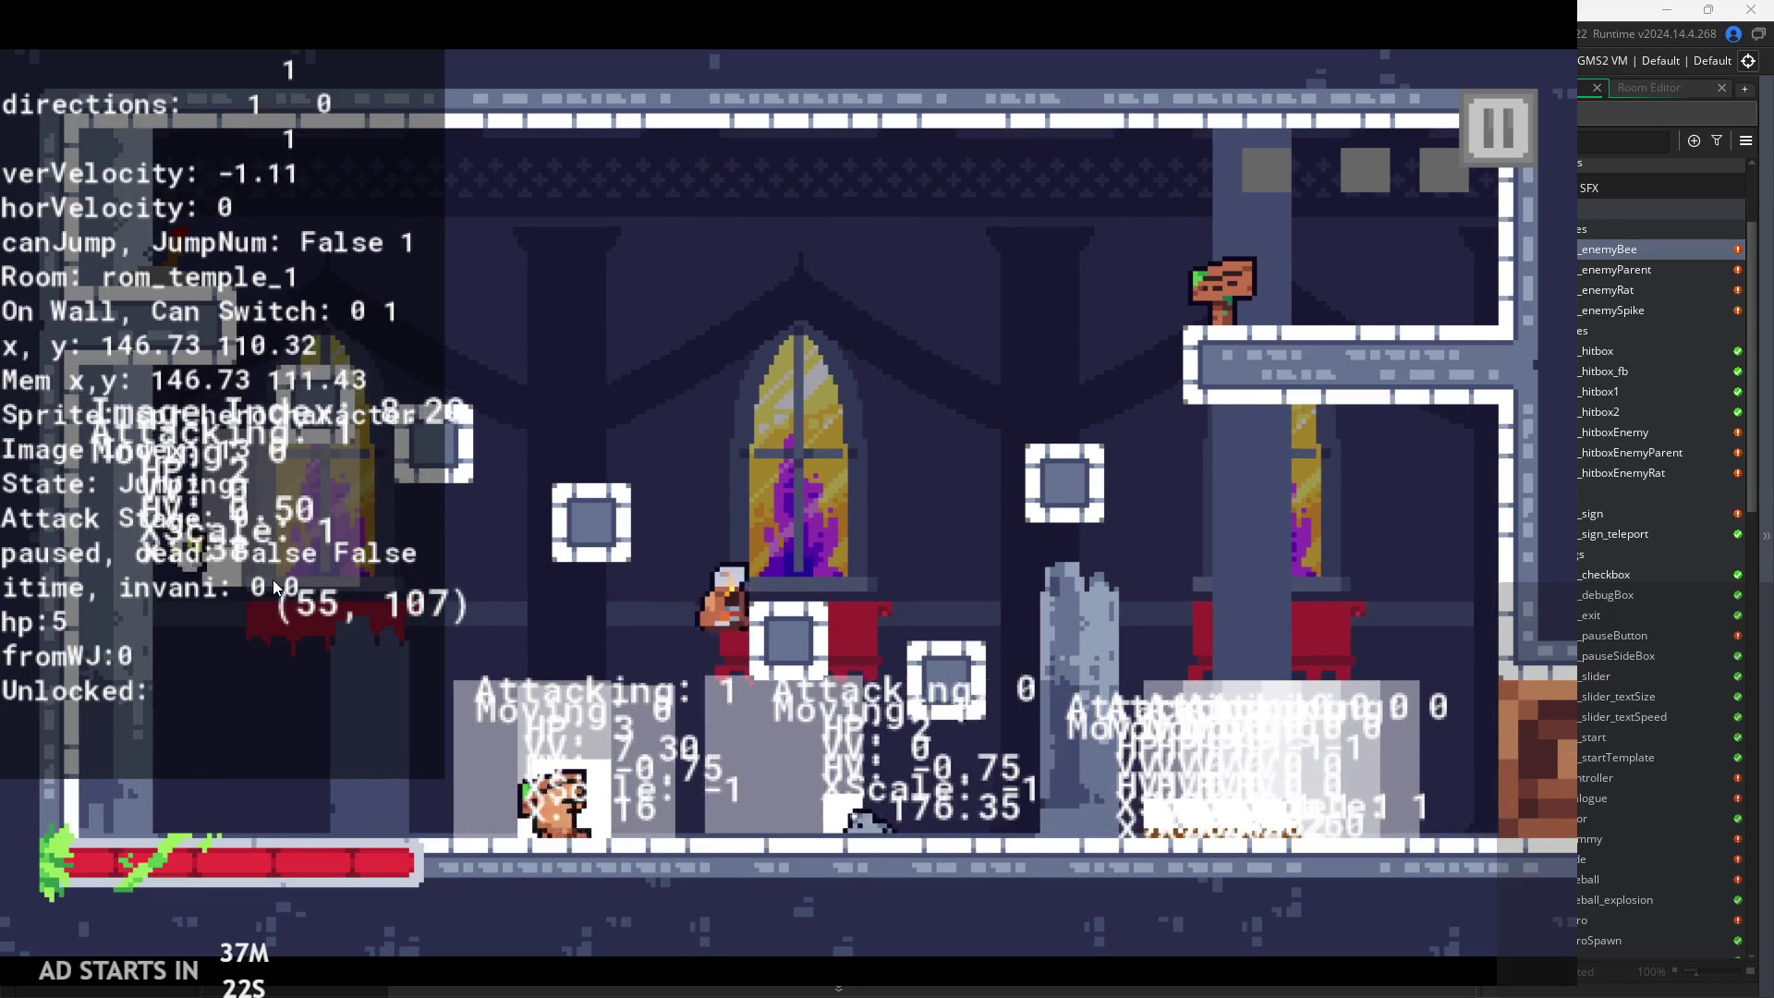
{"action": "key", "text": "space"}
{"action": "key", "text": "Right"}
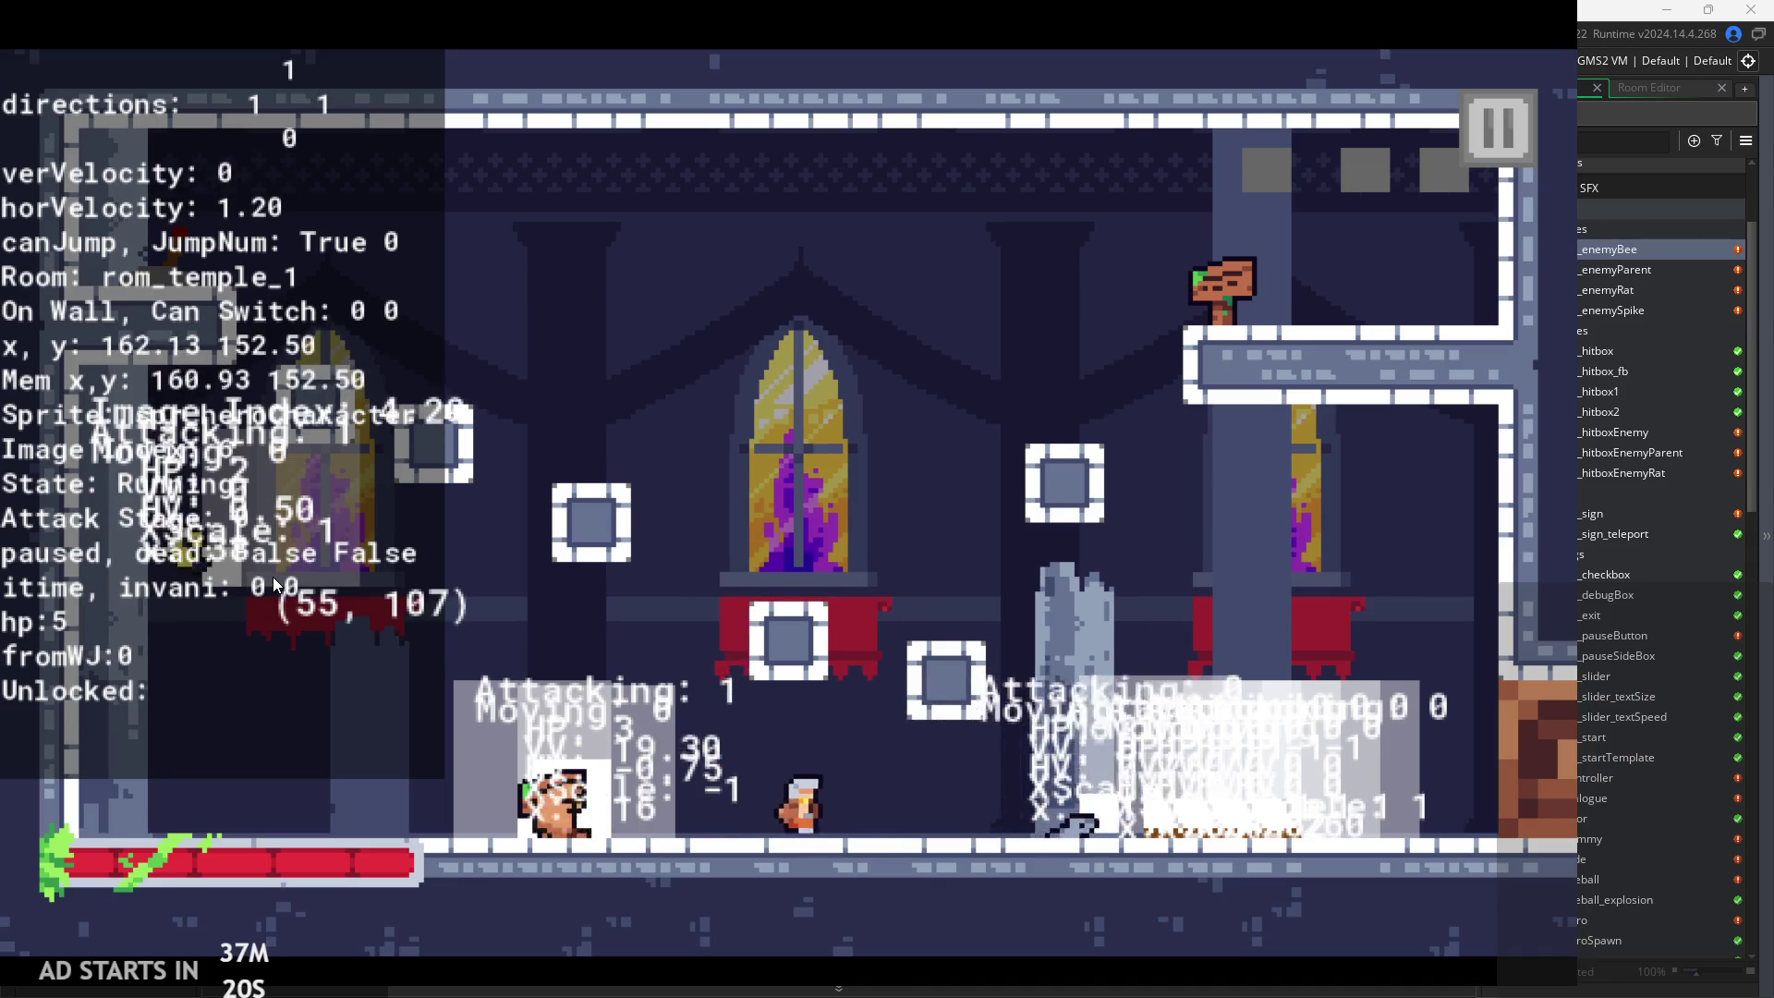
{"action": "key", "text": "space"}
{"action": "key", "text": "Left"}
{"action": "key", "text": "space"}
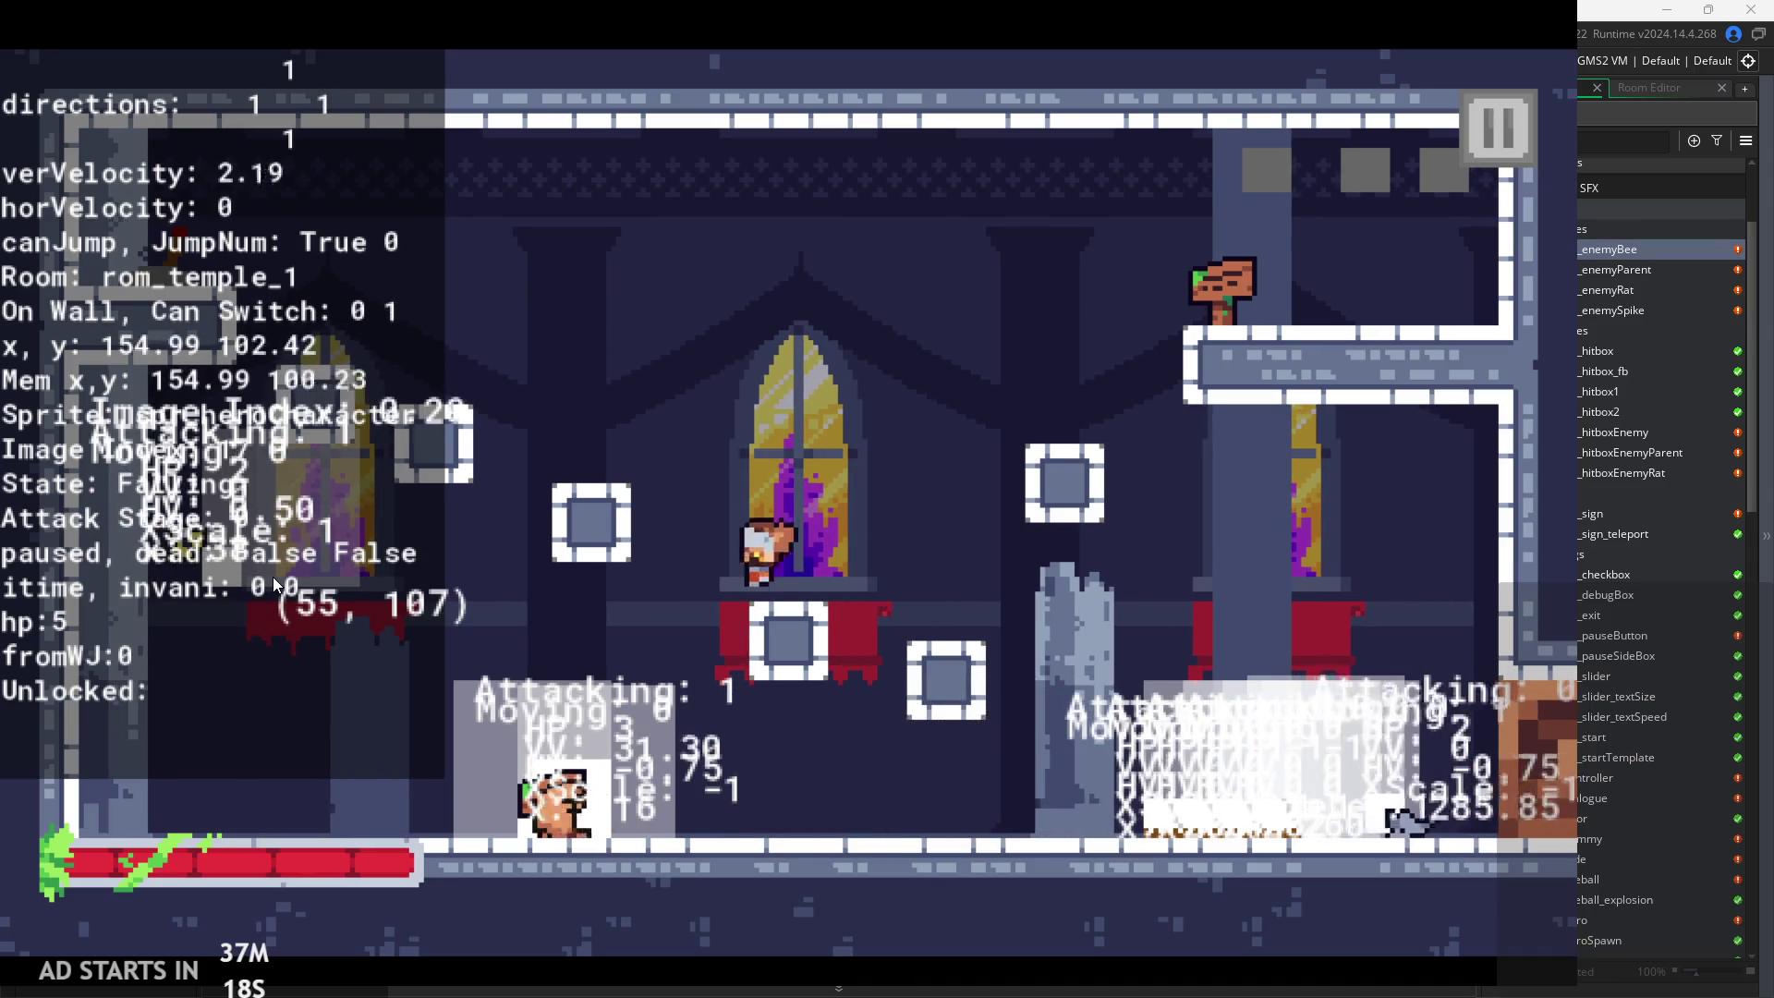
{"action": "key", "text": "space"}
{"action": "key", "text": "Left"}
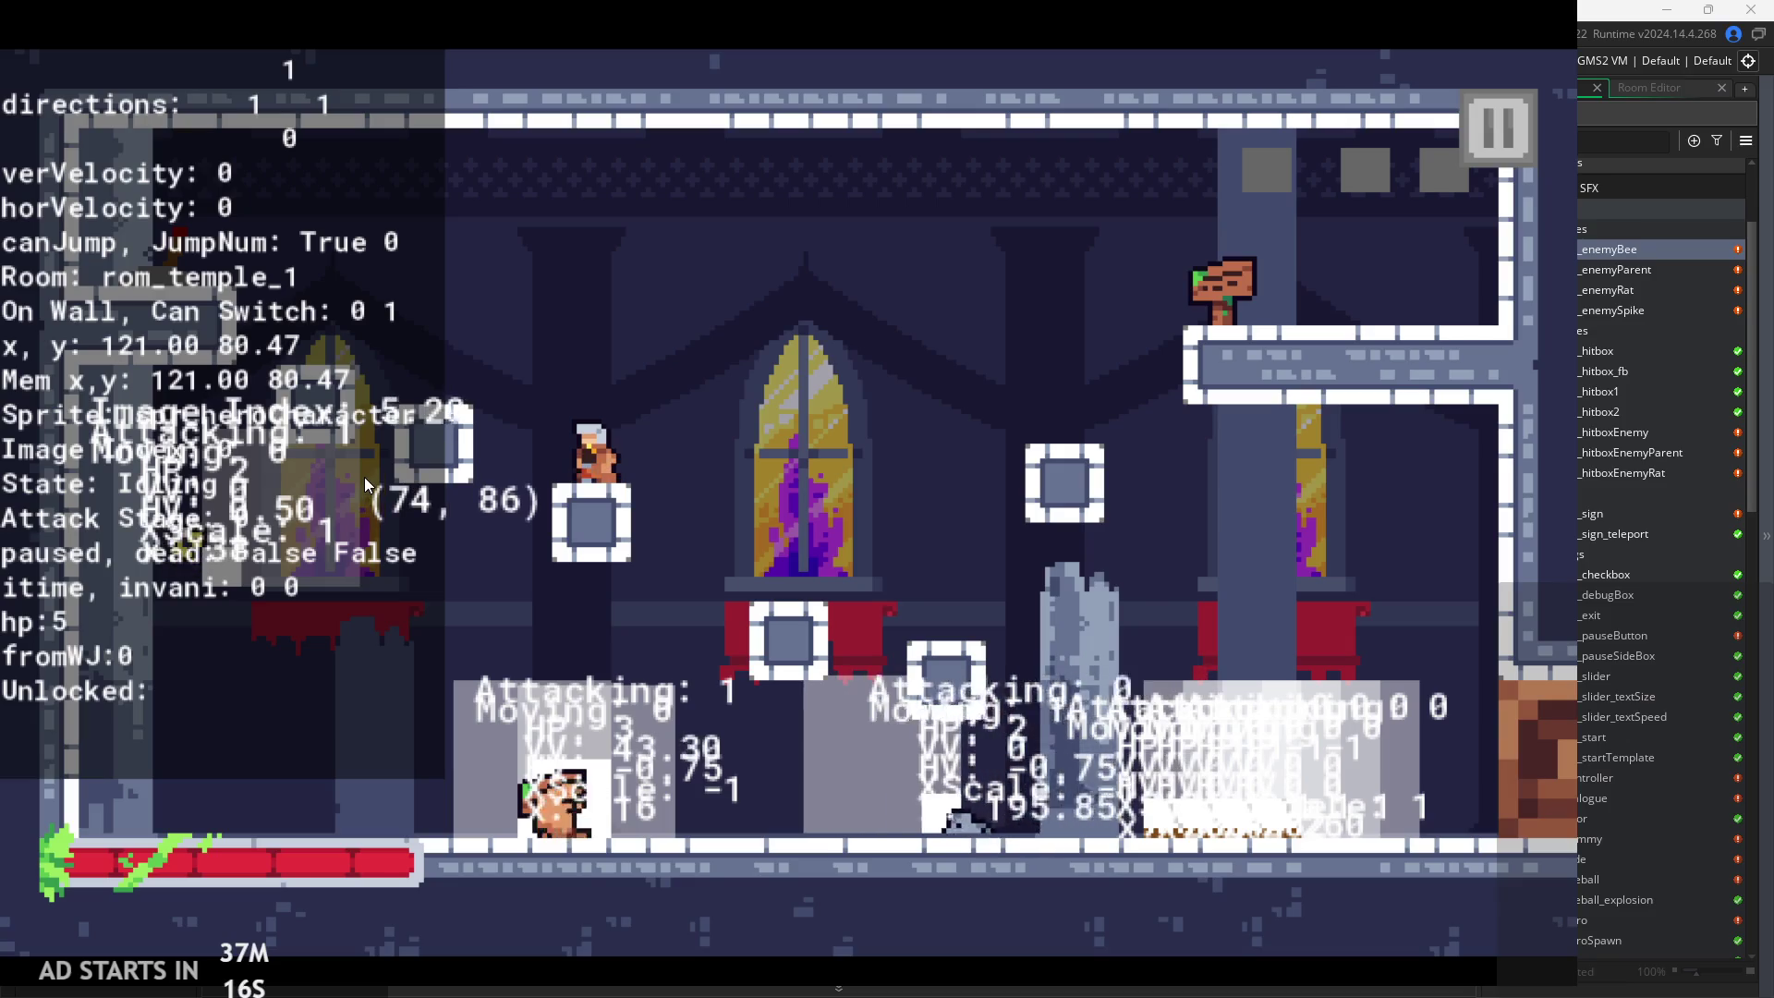
{"action": "key", "text": "space"}
{"action": "key", "text": "Left"}
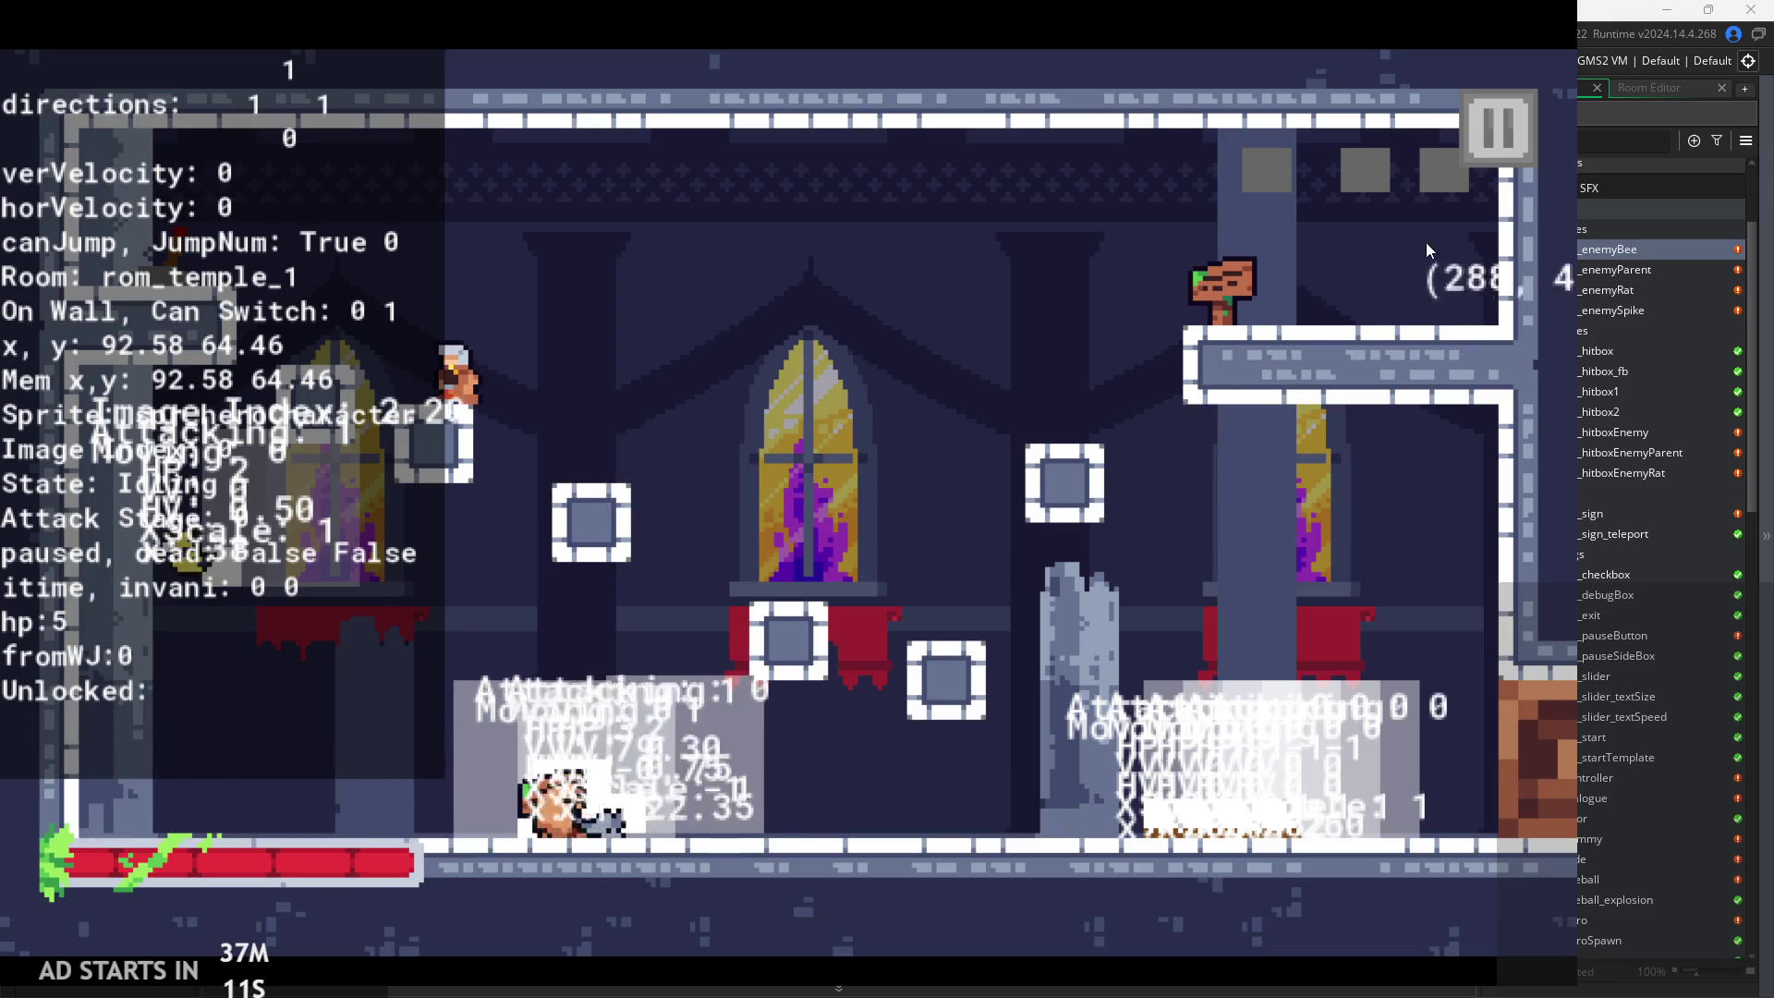
Pause and exit the game back to the bee's Step code
{"action": "left_click", "coordinate": [1498, 125]}
{"action": "left_click", "coordinate": [1330, 804]}
{"action": "left_click", "coordinate": [844, 420]}
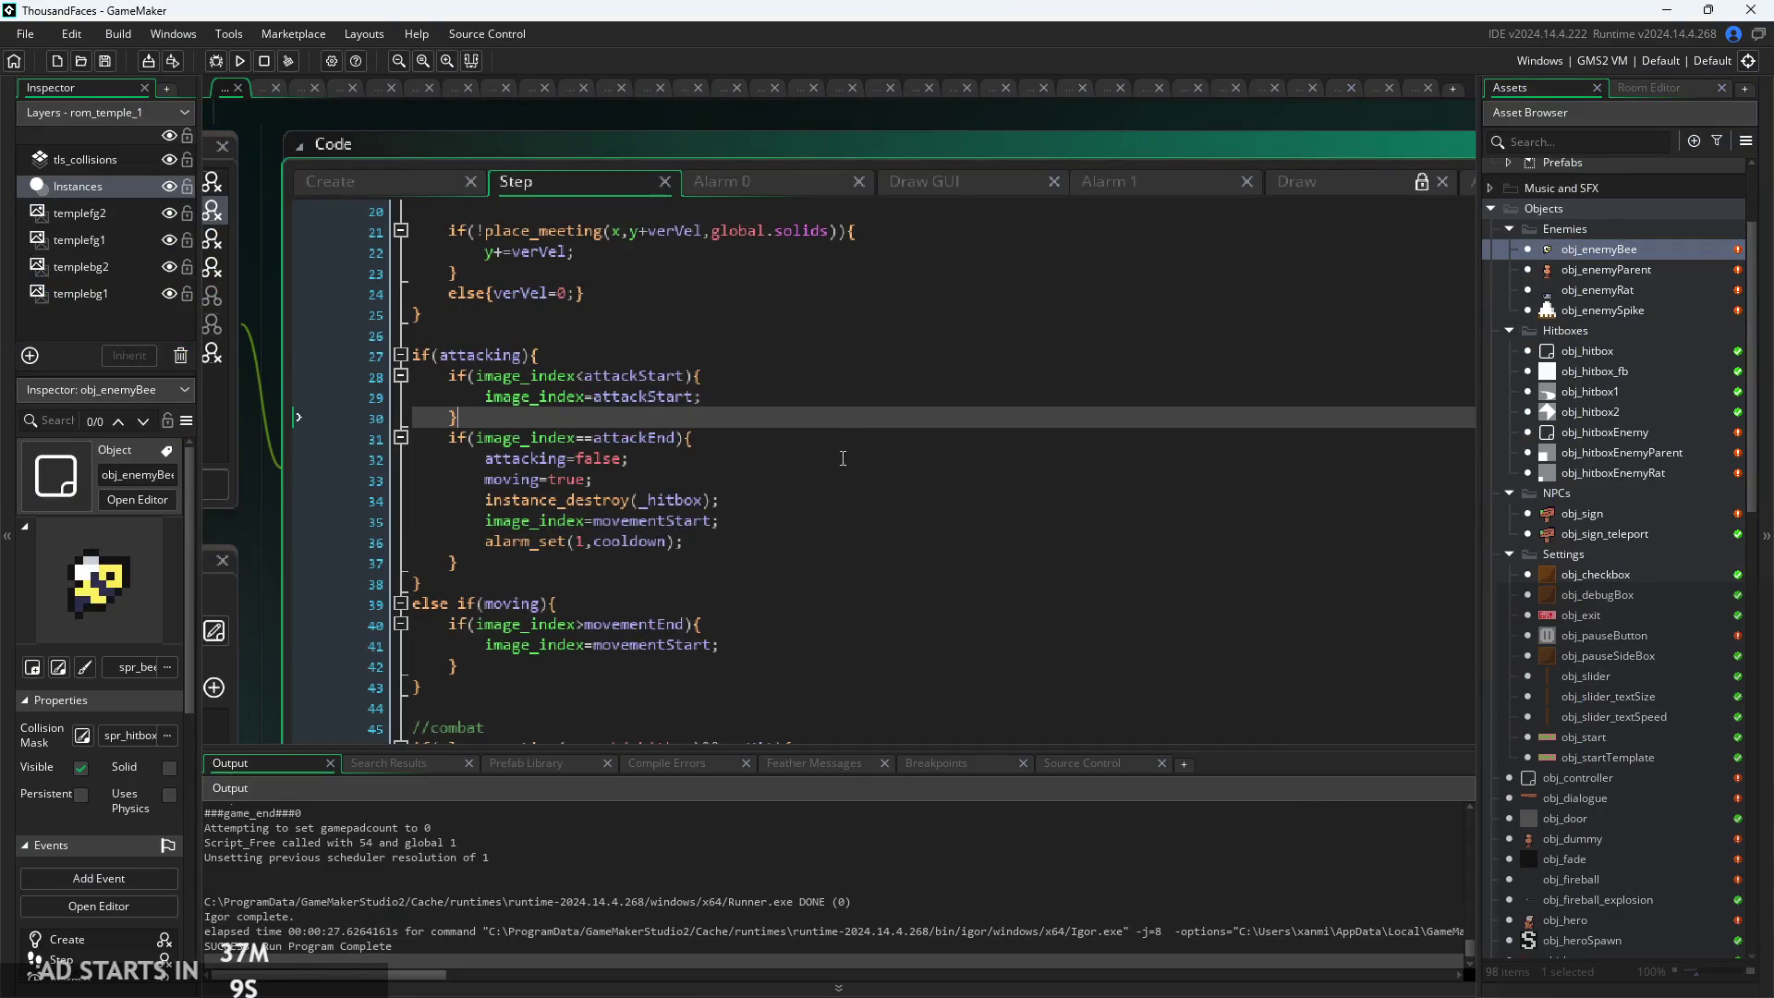
Inspect the alarm 3 check and alarm_set(3,imgspd) lines in the Step code
{"action": "scroll", "coordinate": [843, 506], "scroll_direction": "down", "scroll_amount": 1}
{"action": "scroll", "coordinate": [668, 498], "scroll_direction": "down", "scroll_amount": 10}
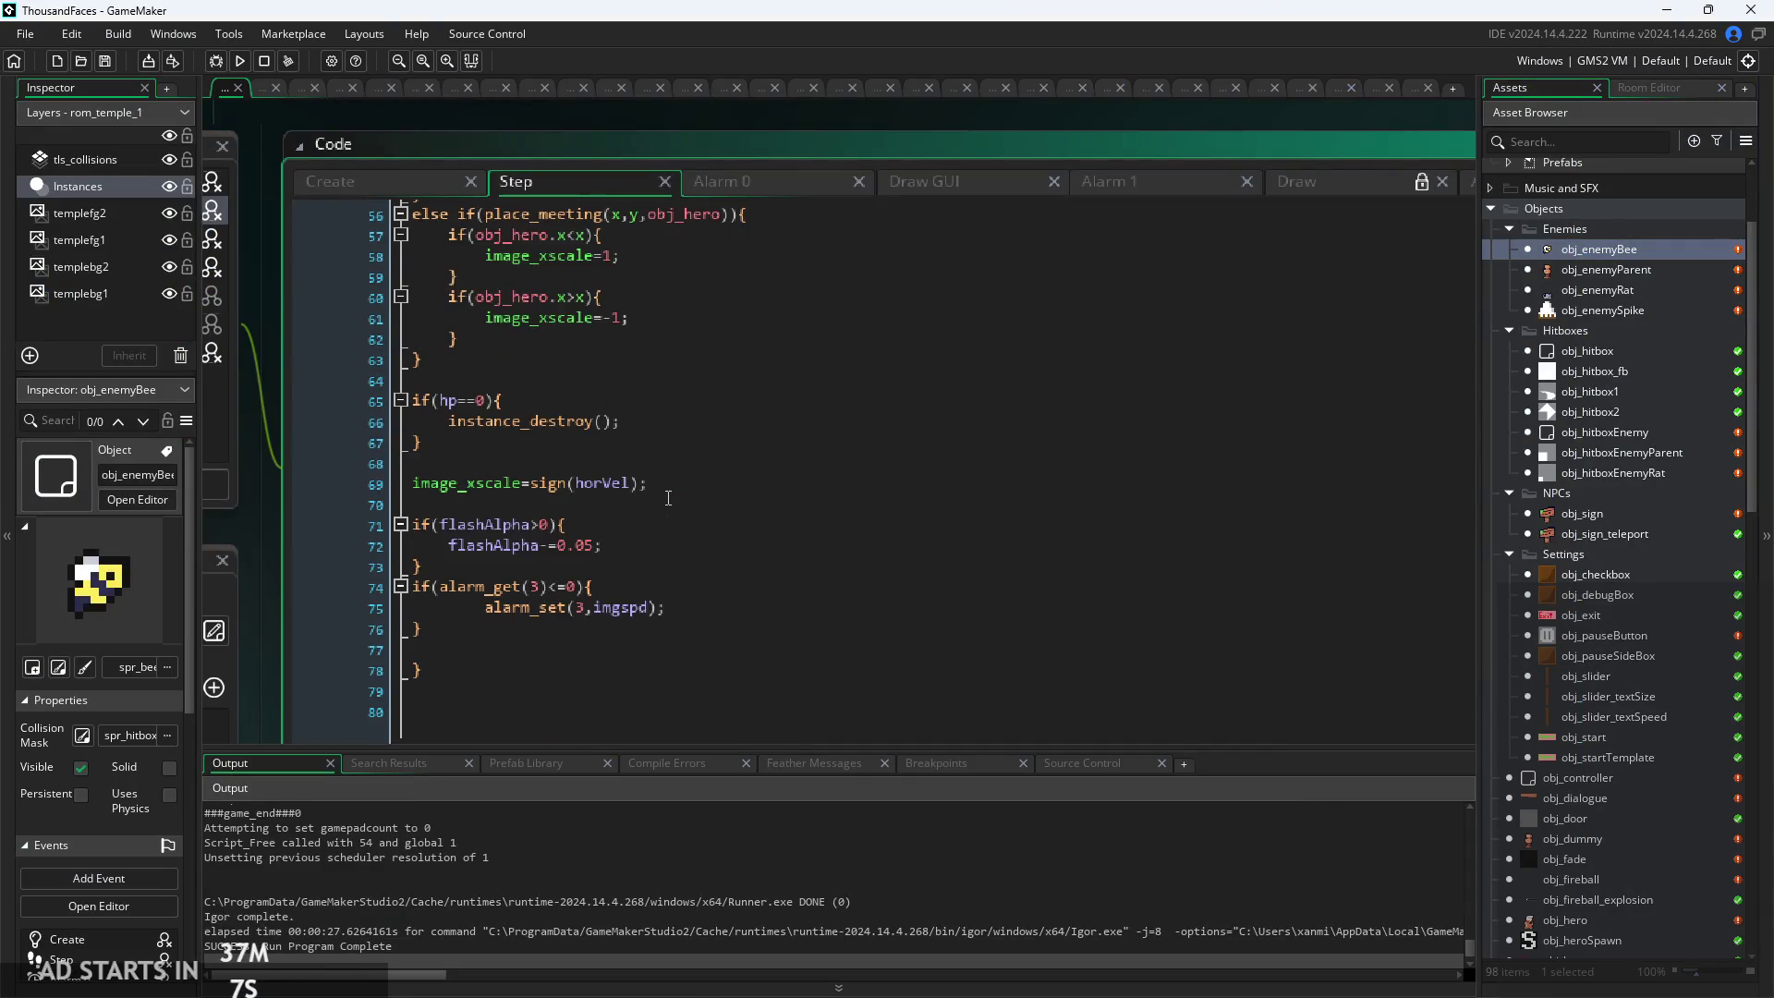
{"action": "left_click", "coordinate": [650, 602]}
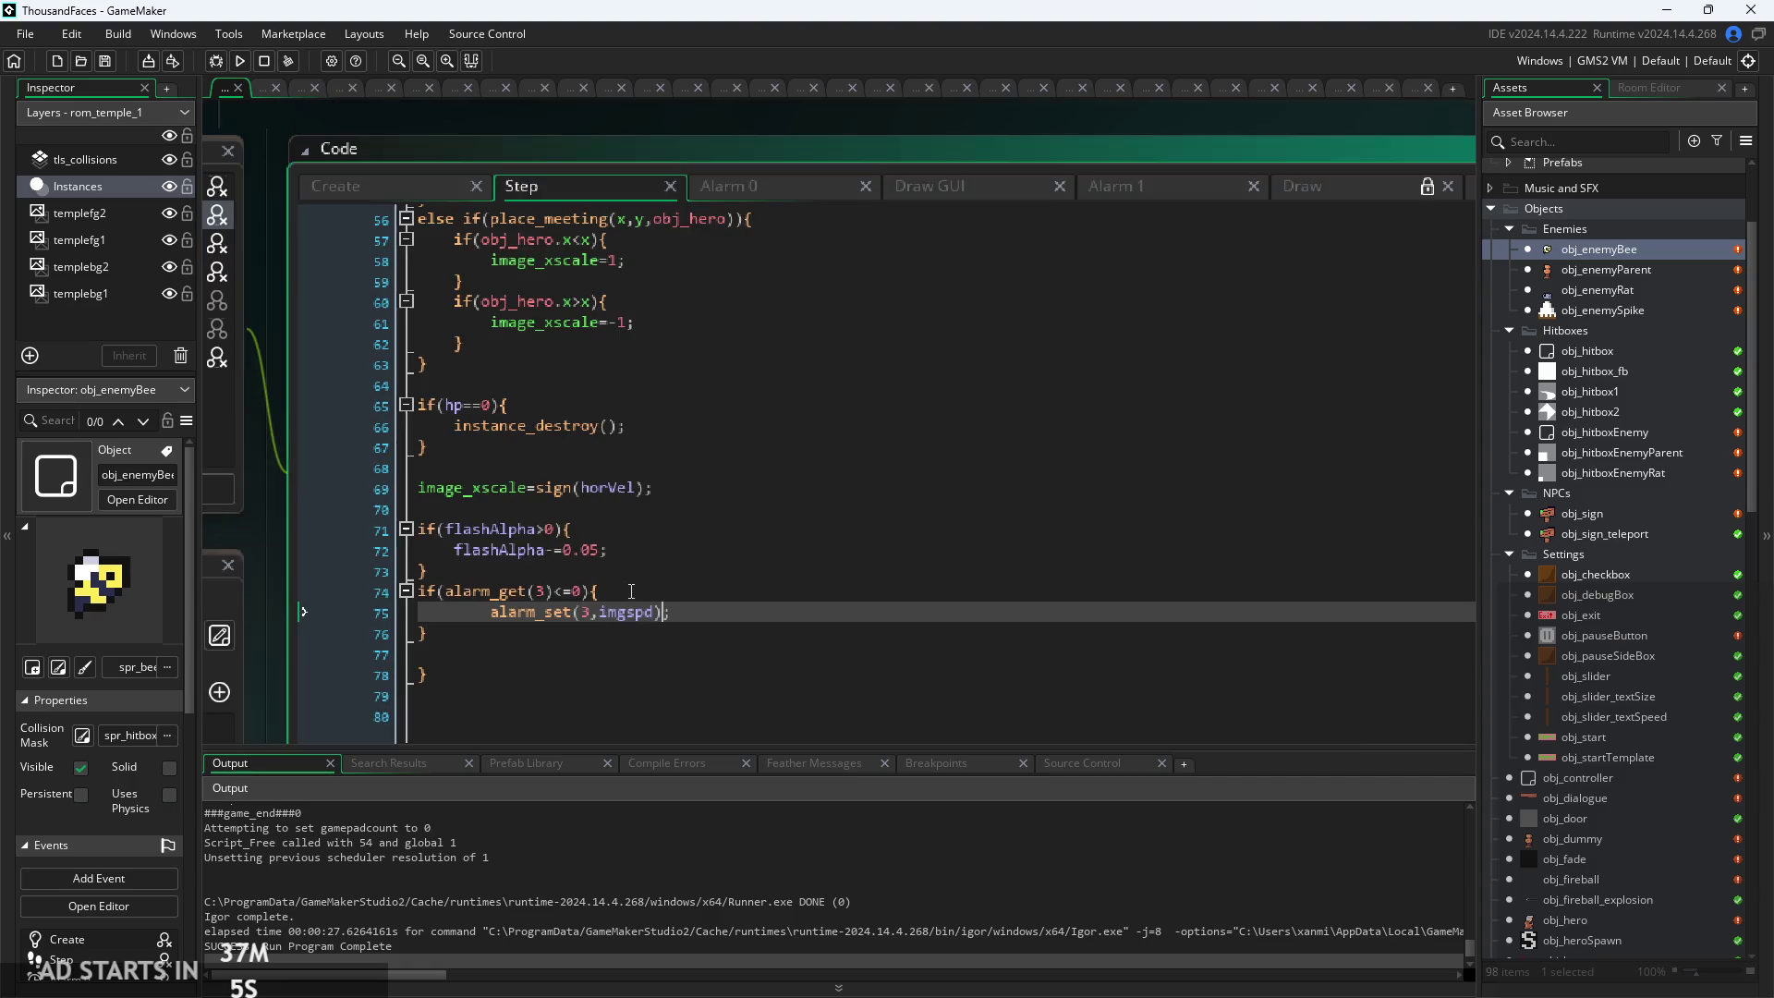
{"action": "left_click", "coordinate": [633, 584]}
{"action": "left_click_drag", "start_coordinate": [633, 584], "coordinate": [794, 575]}
{"action": "scroll", "coordinate": [800, 574], "scroll_direction": "up", "scroll_amount": 5}
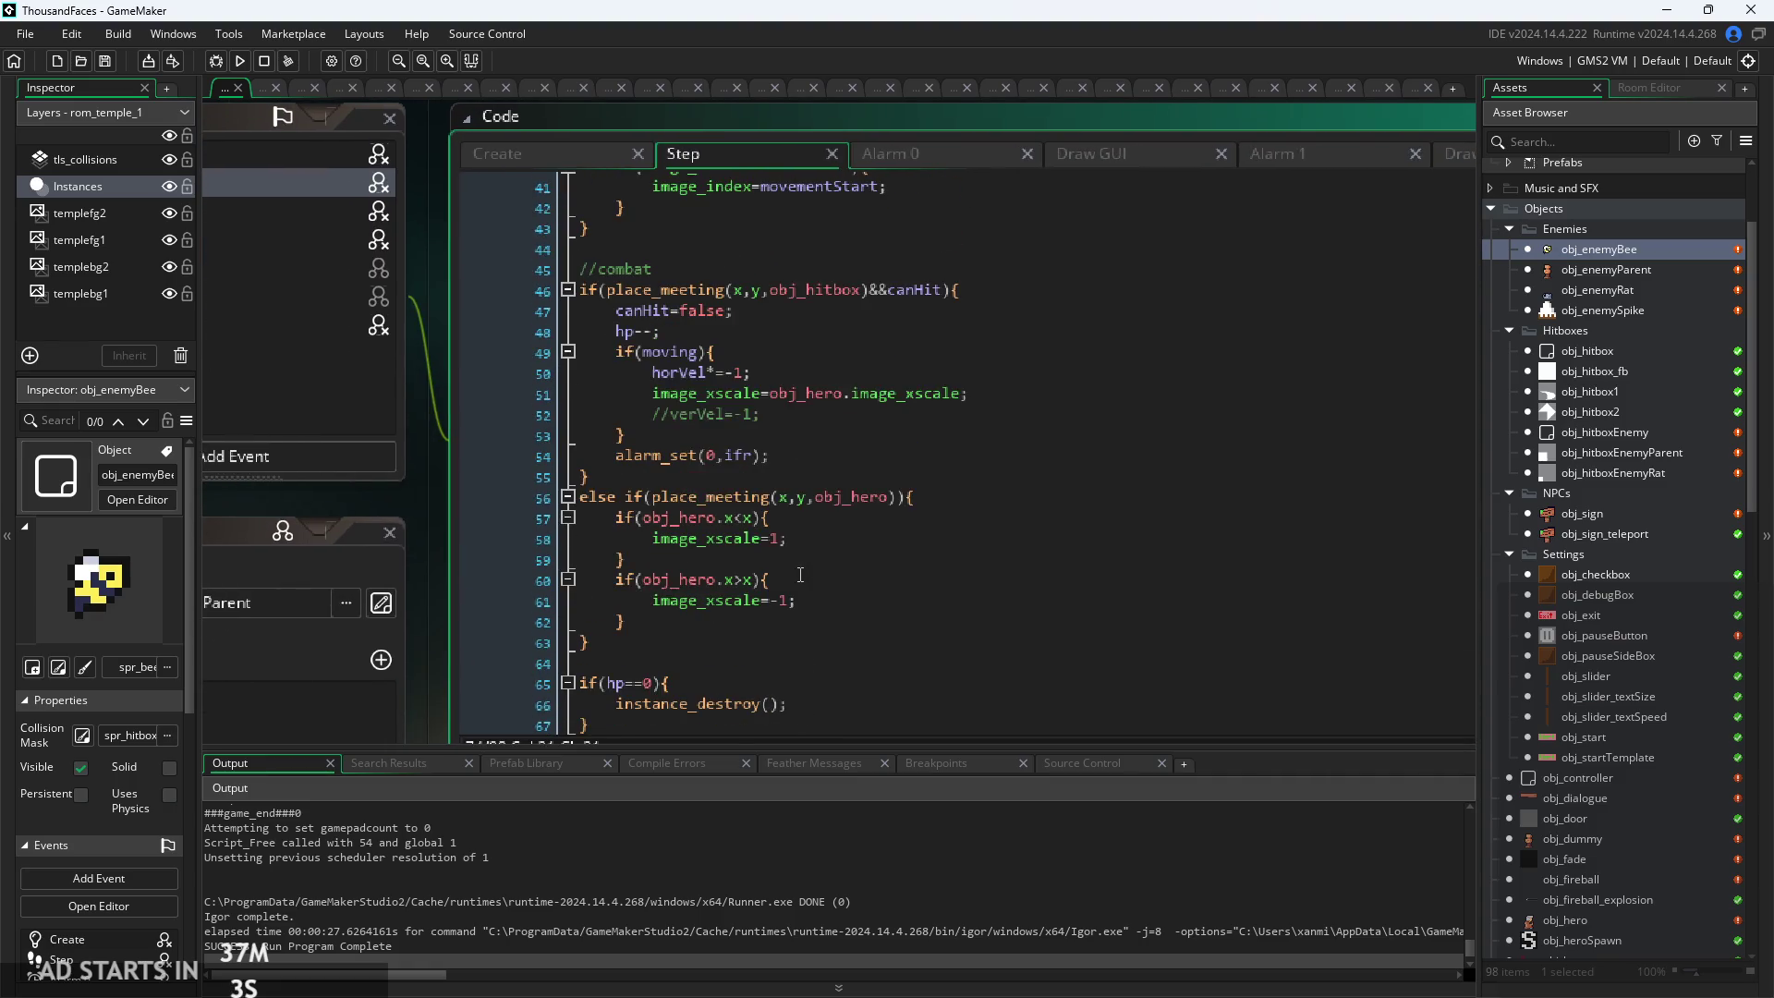
{"action": "scroll", "coordinate": [804, 614], "scroll_direction": "down", "scroll_amount": 2}
Check the image_xscale=sign(horVel) line, then rebuild and start the game
{"action": "left_click", "coordinate": [787, 672]}
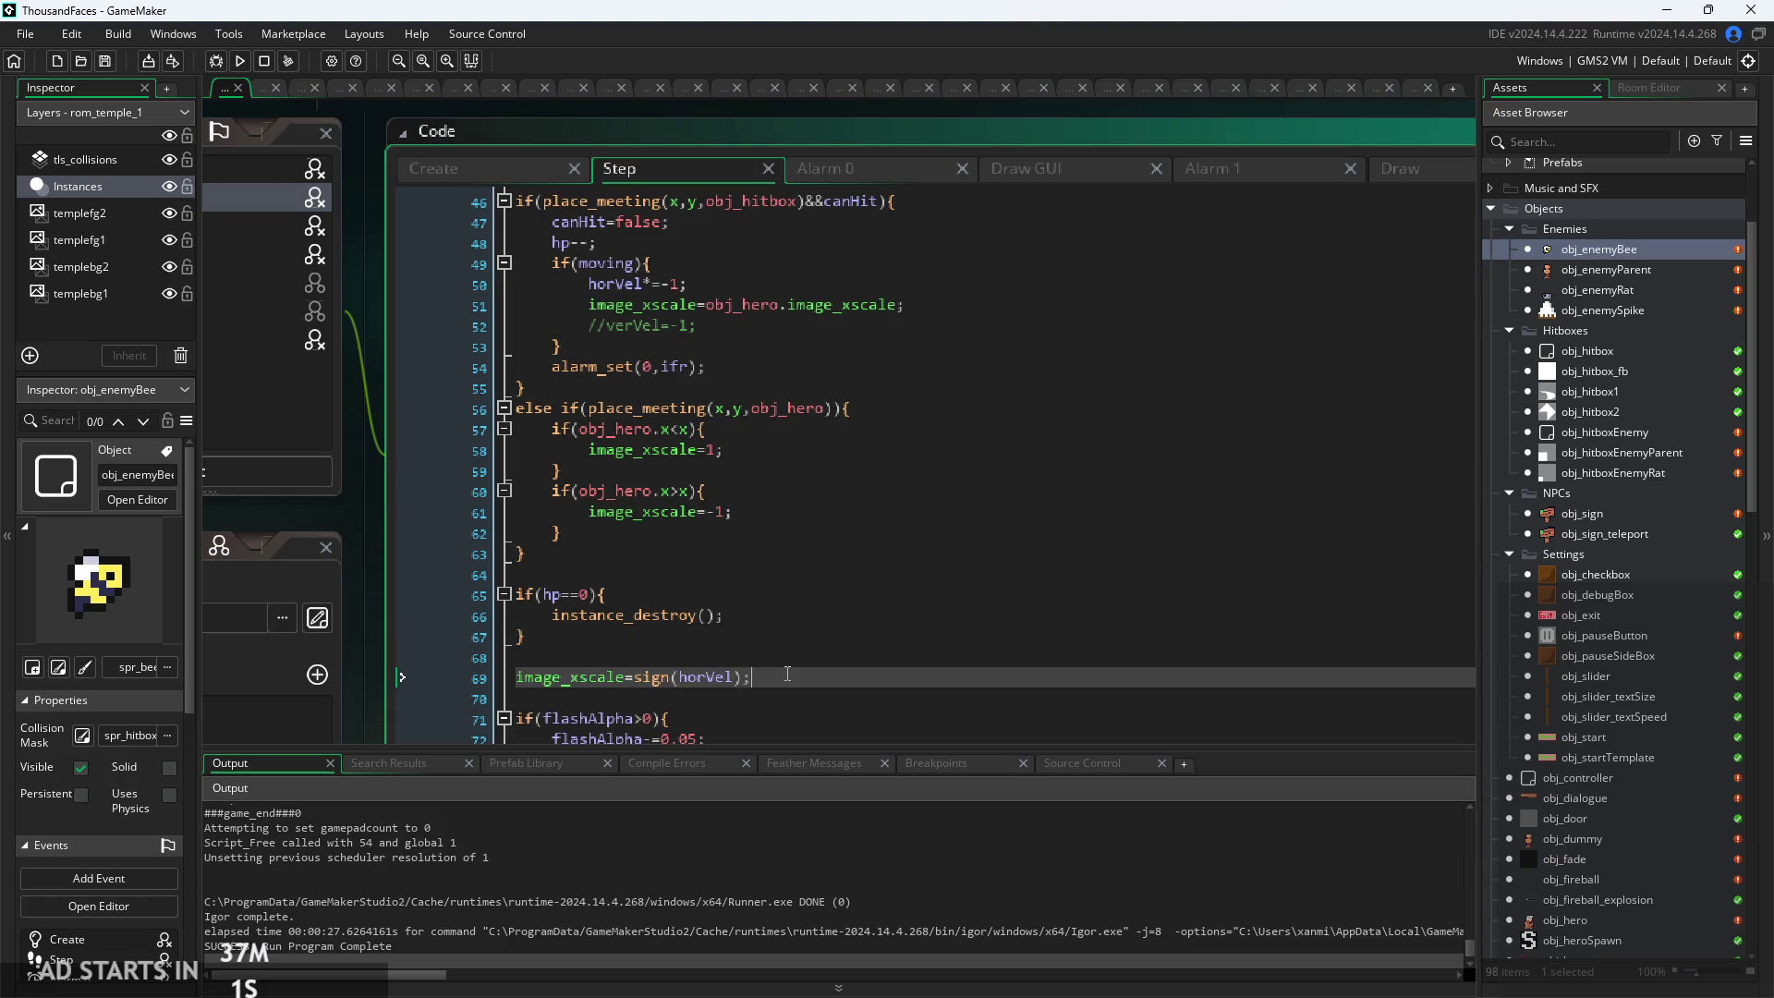
{"action": "scroll", "coordinate": [787, 662], "scroll_direction": "up", "scroll_amount": 3}
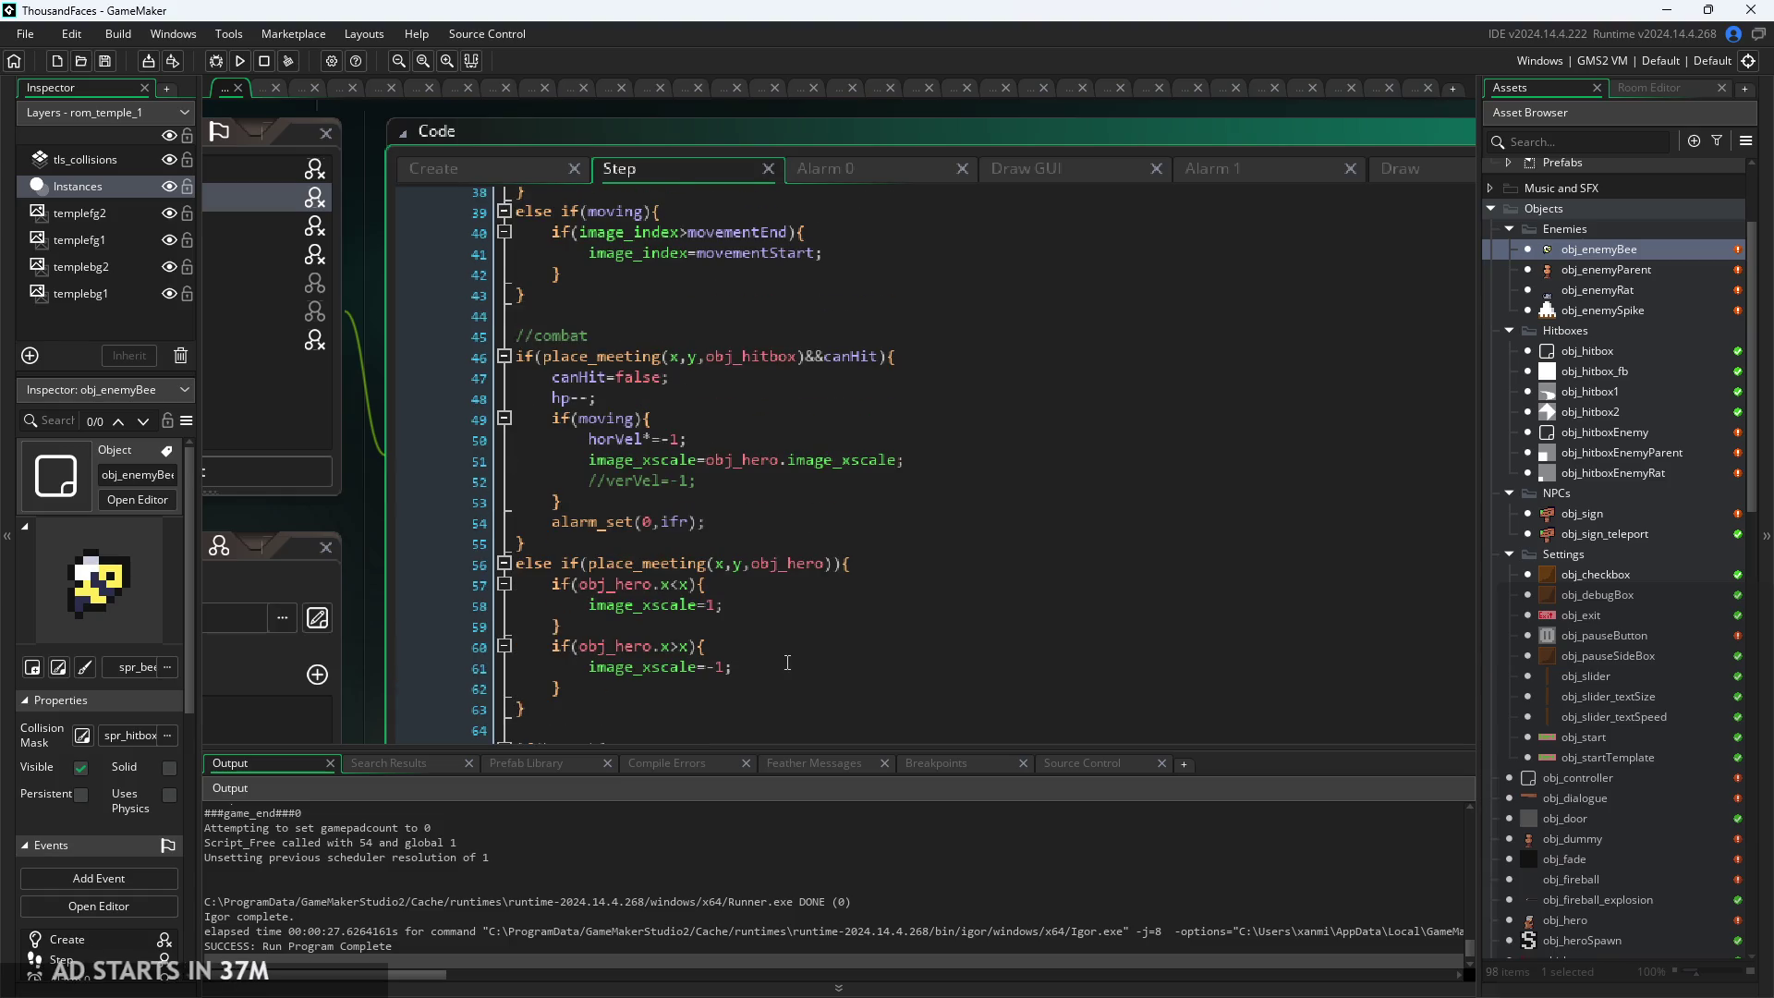
{"action": "left_click", "coordinate": [238, 64]}
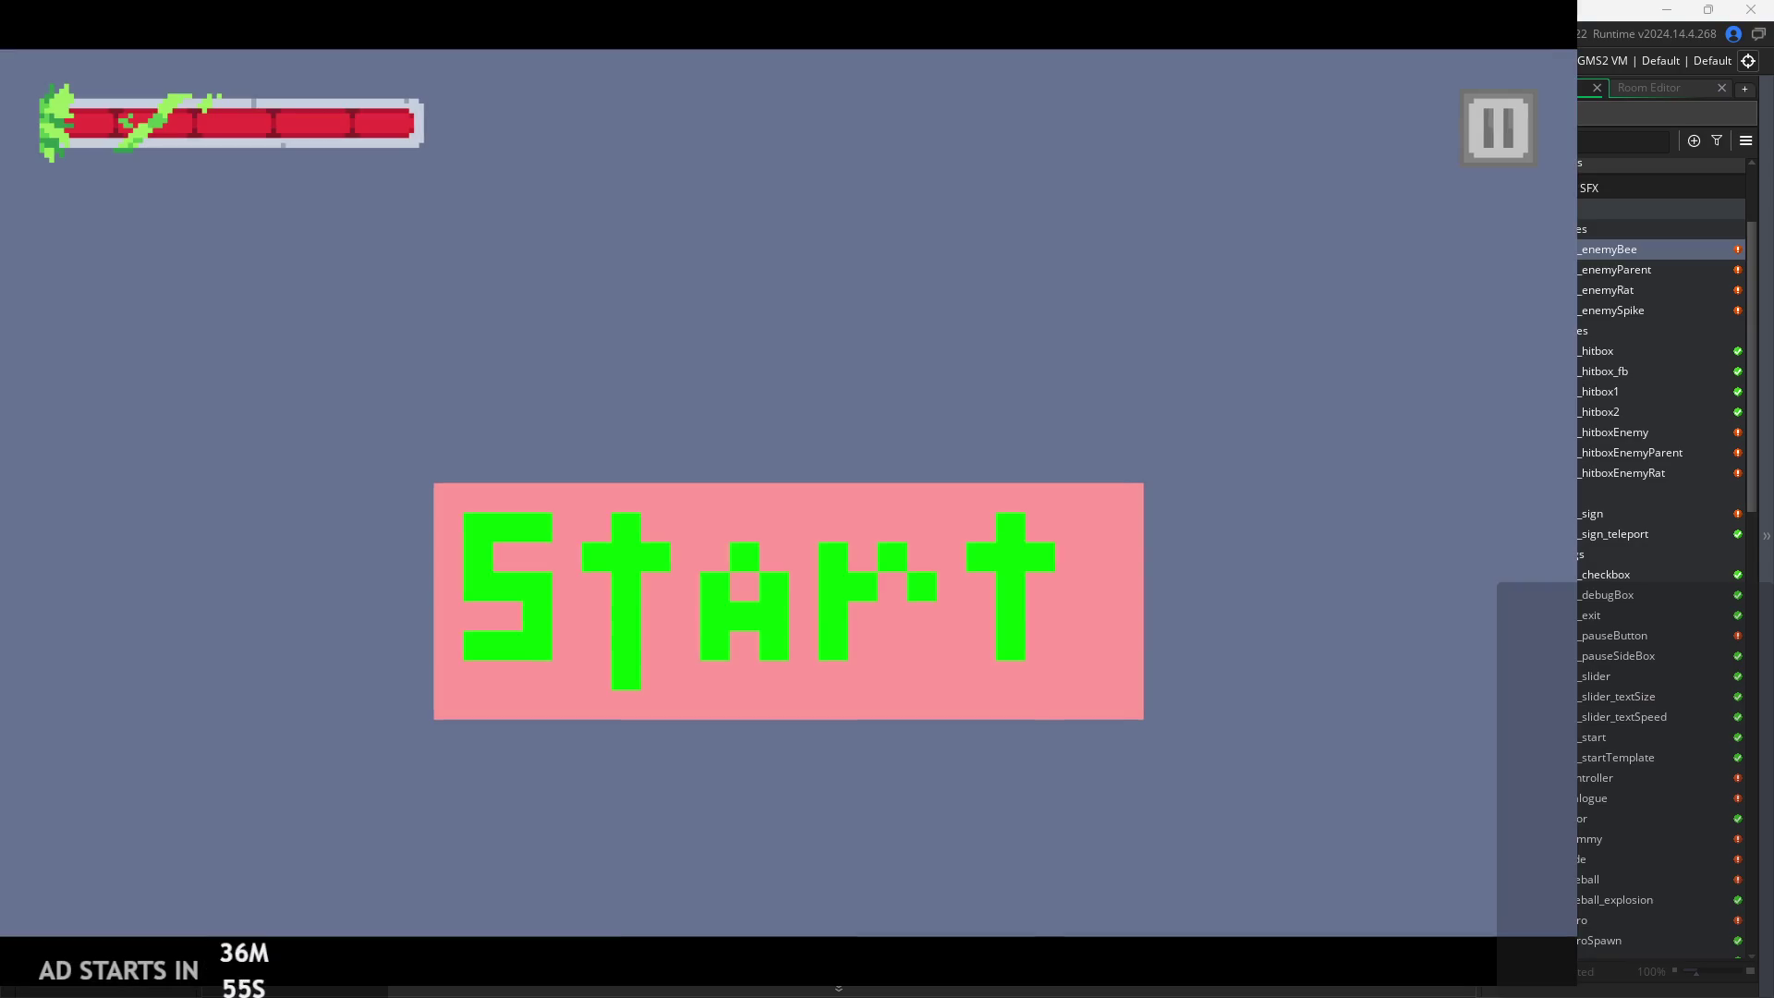
{"action": "left_click", "coordinate": [568, 571]}
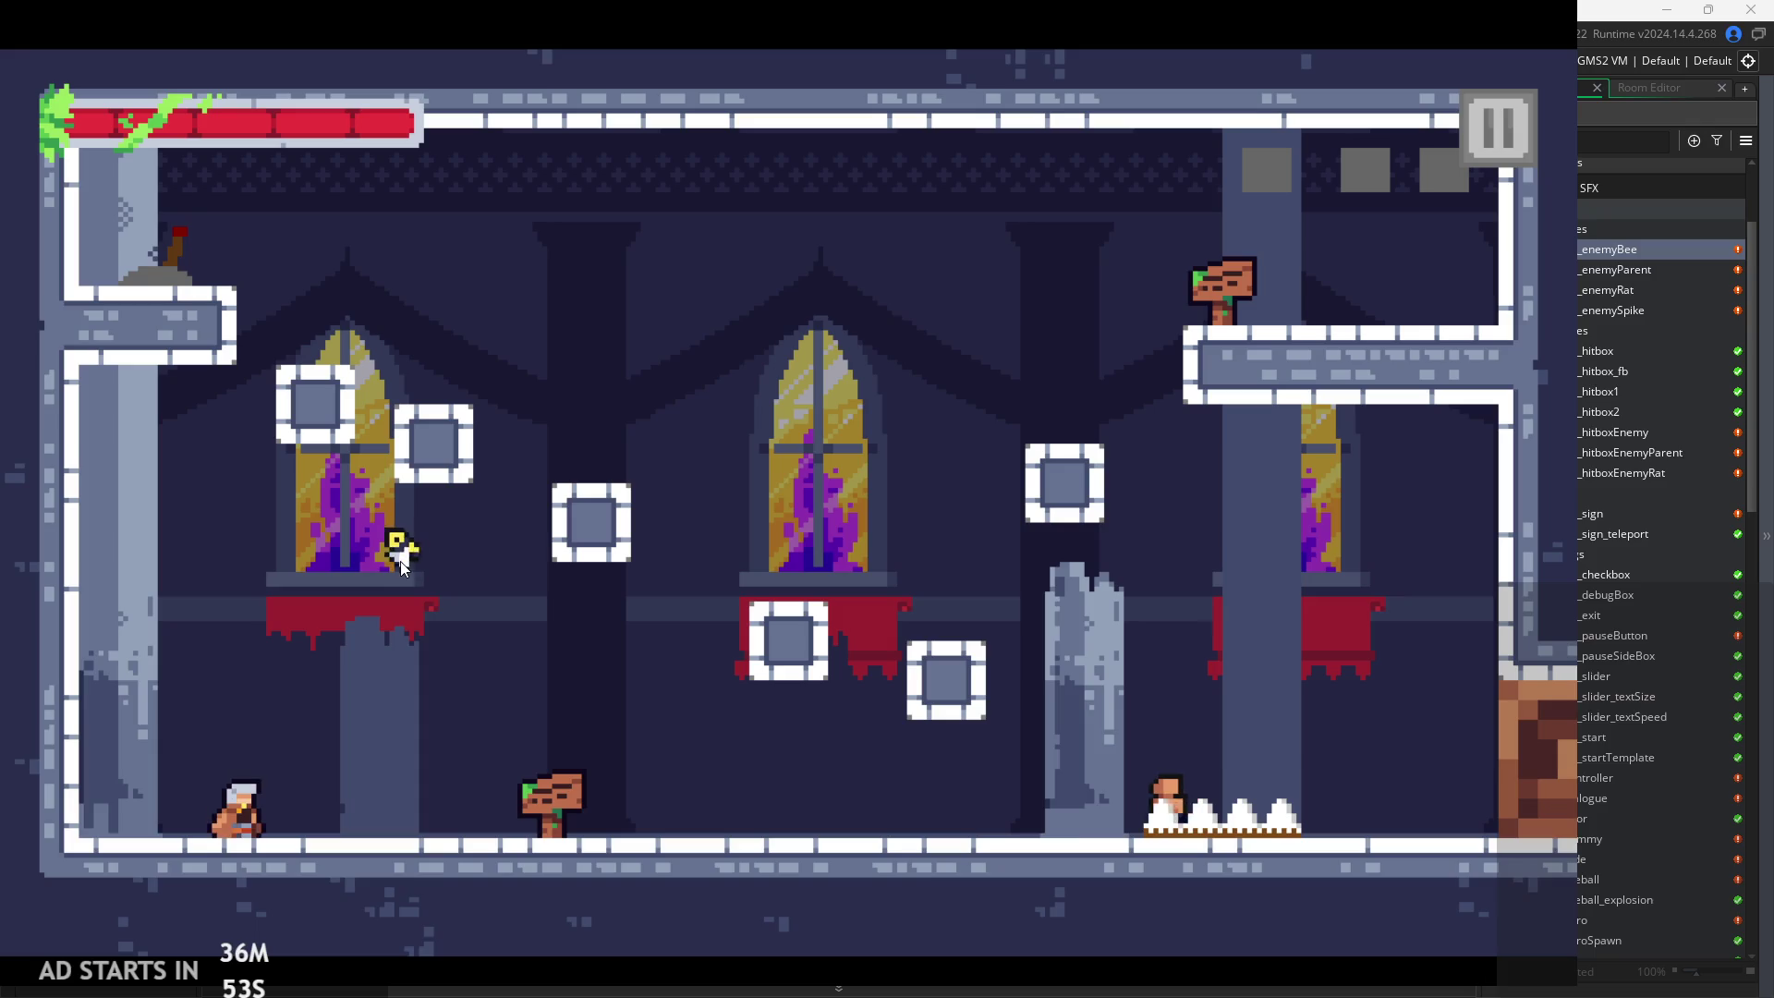
Walk the player right past the enemy and spikes, then step back left
{"action": "key", "text": "d"}
{"action": "key", "text": "a"}
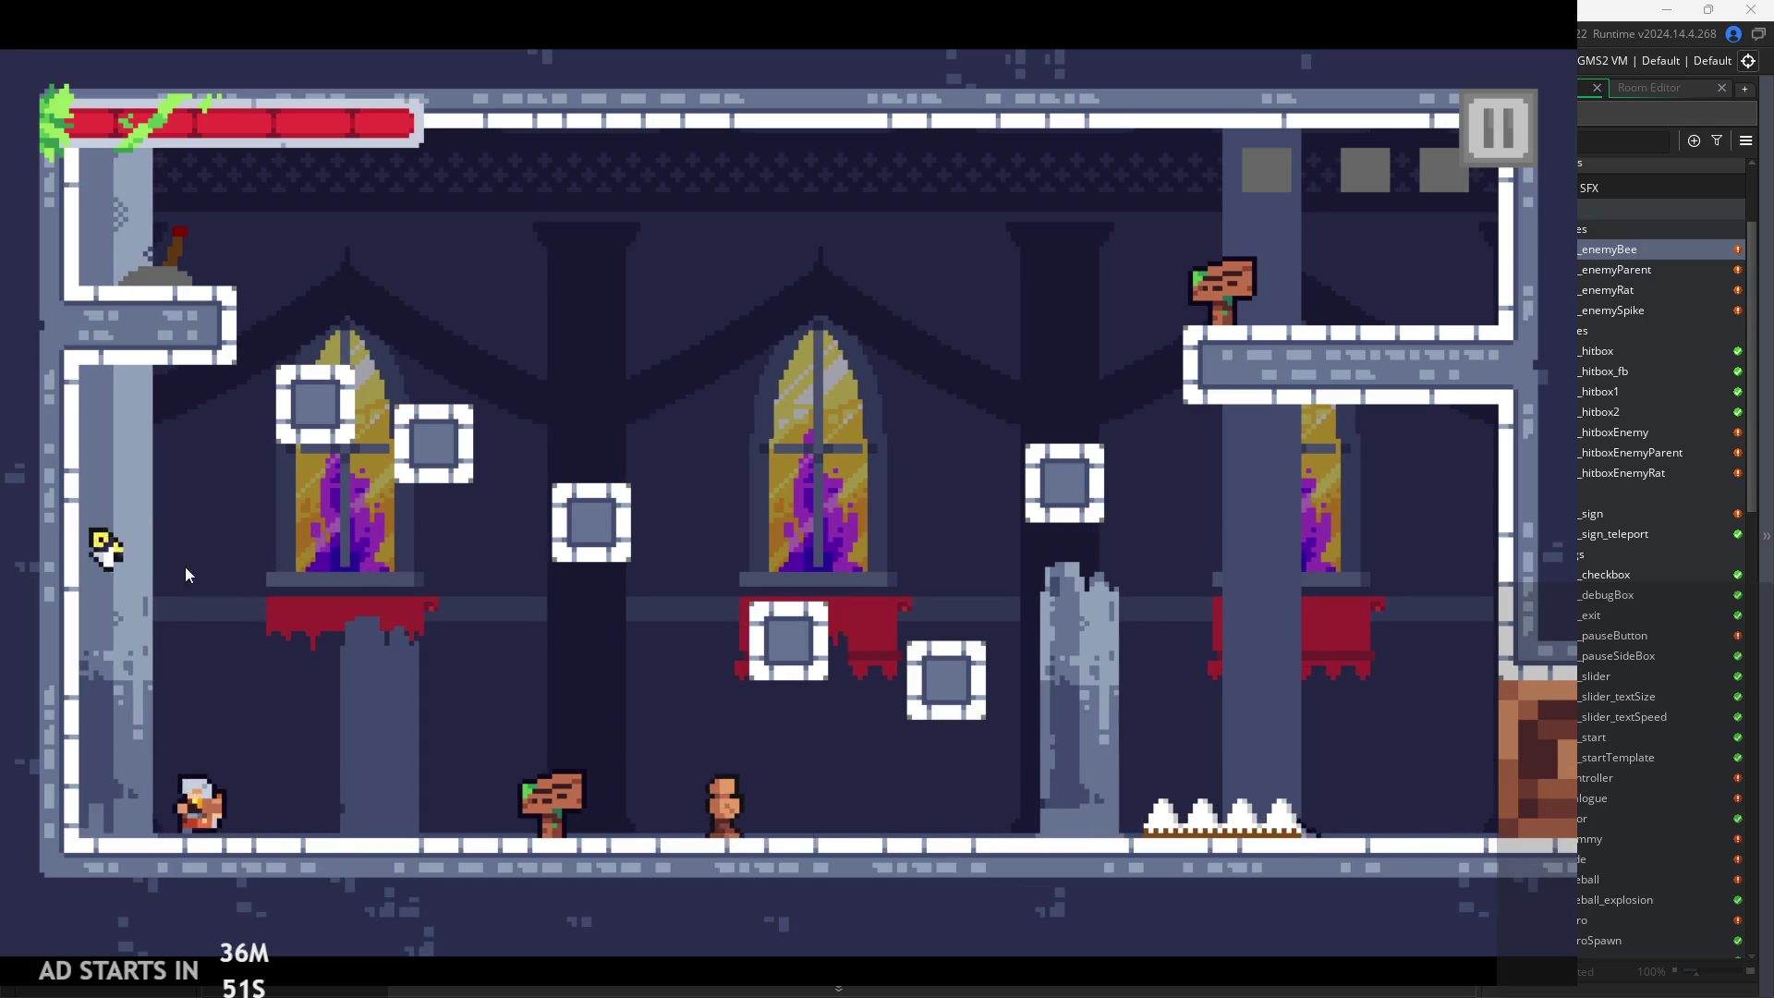
{"action": "key", "text": "d"}
{"action": "key", "text": "space"}
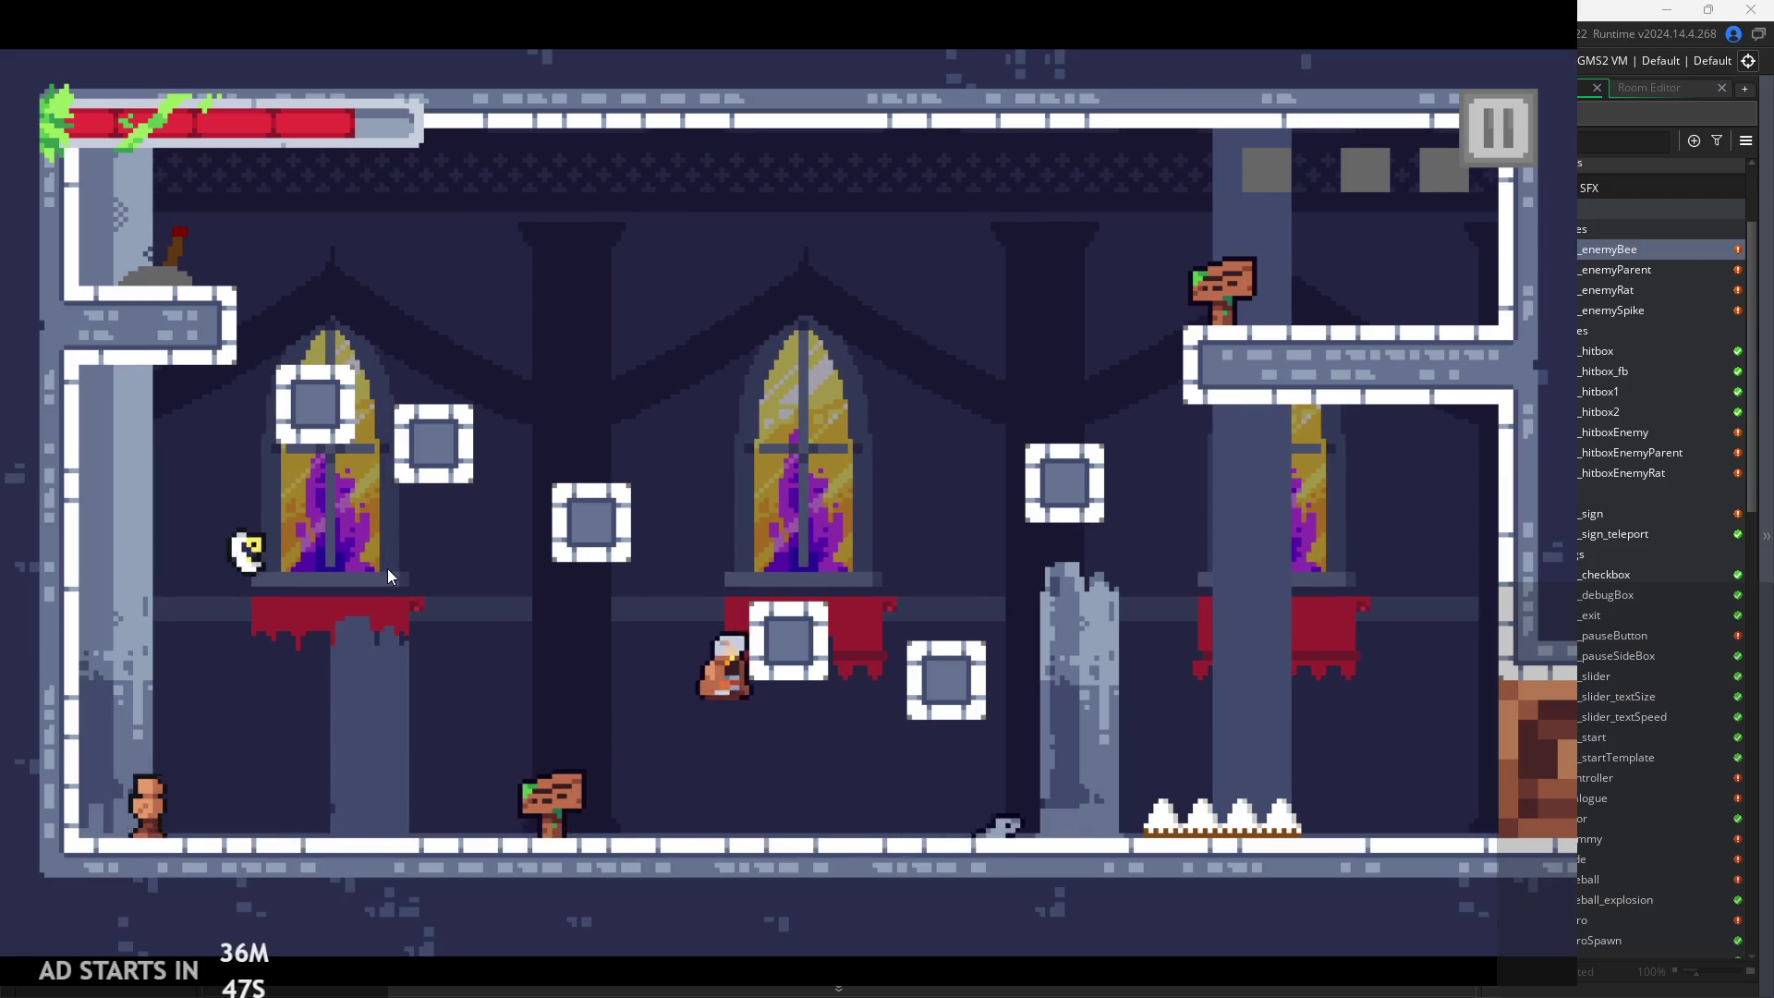
{"action": "key", "text": "d"}
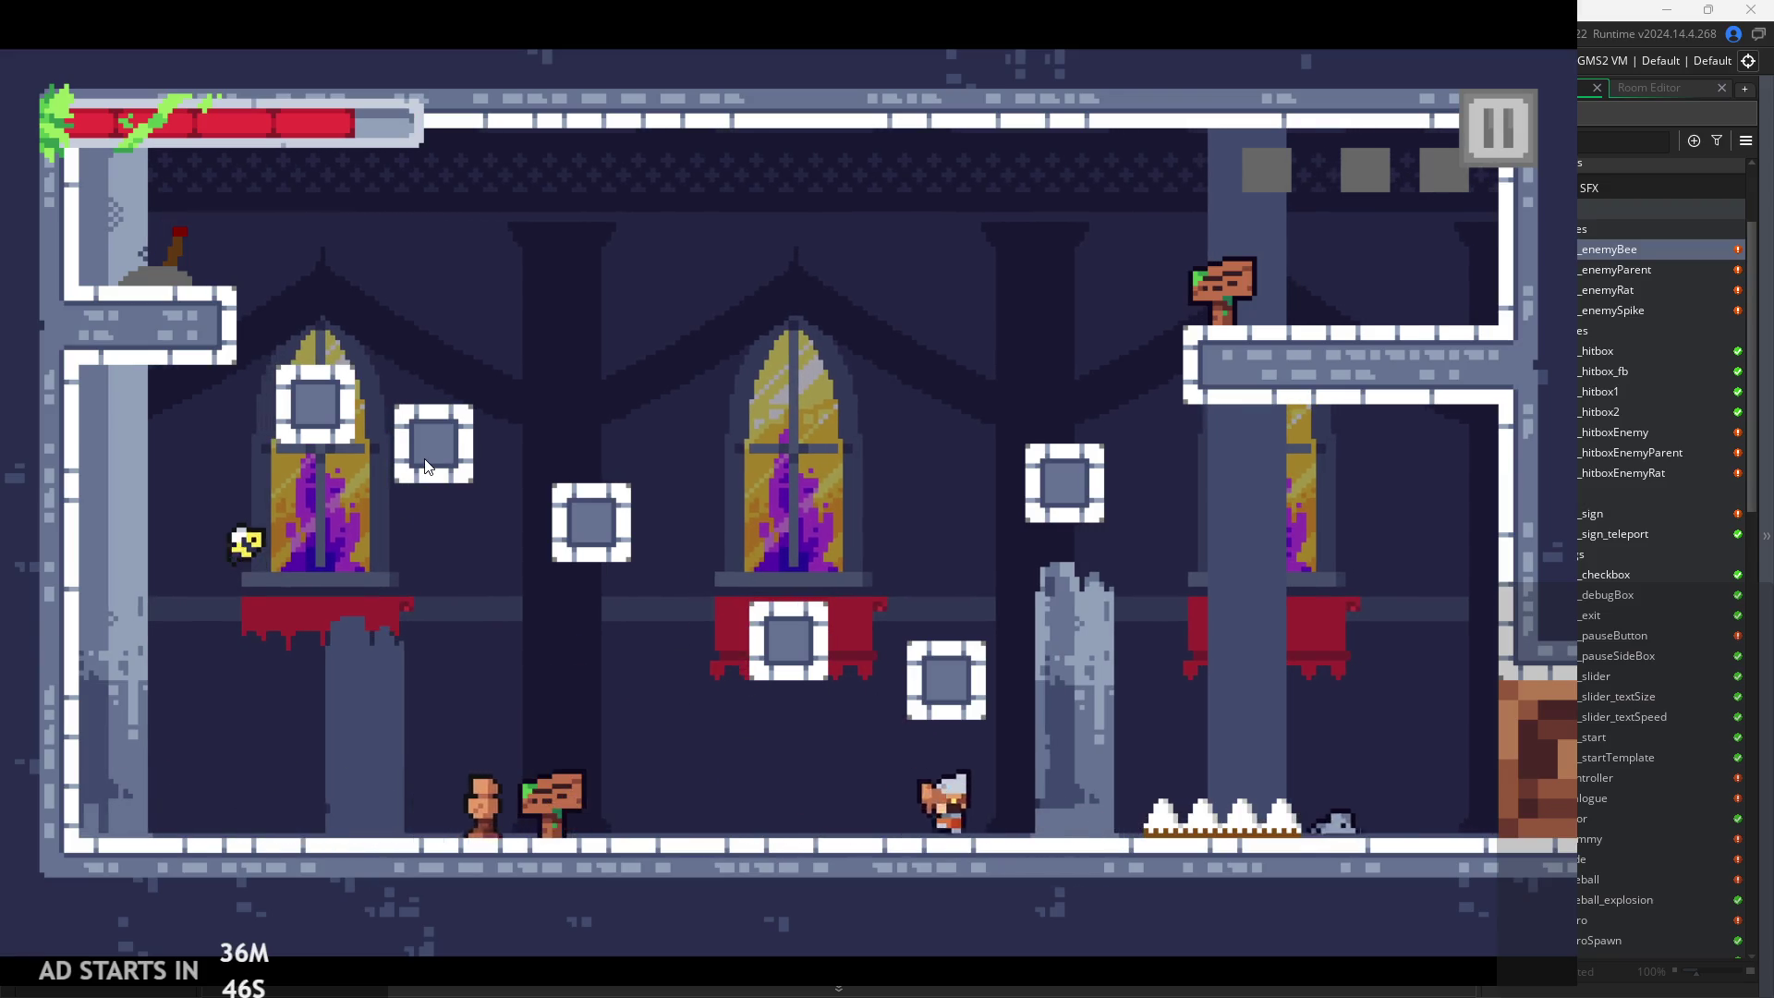
{"action": "key", "text": "d"}
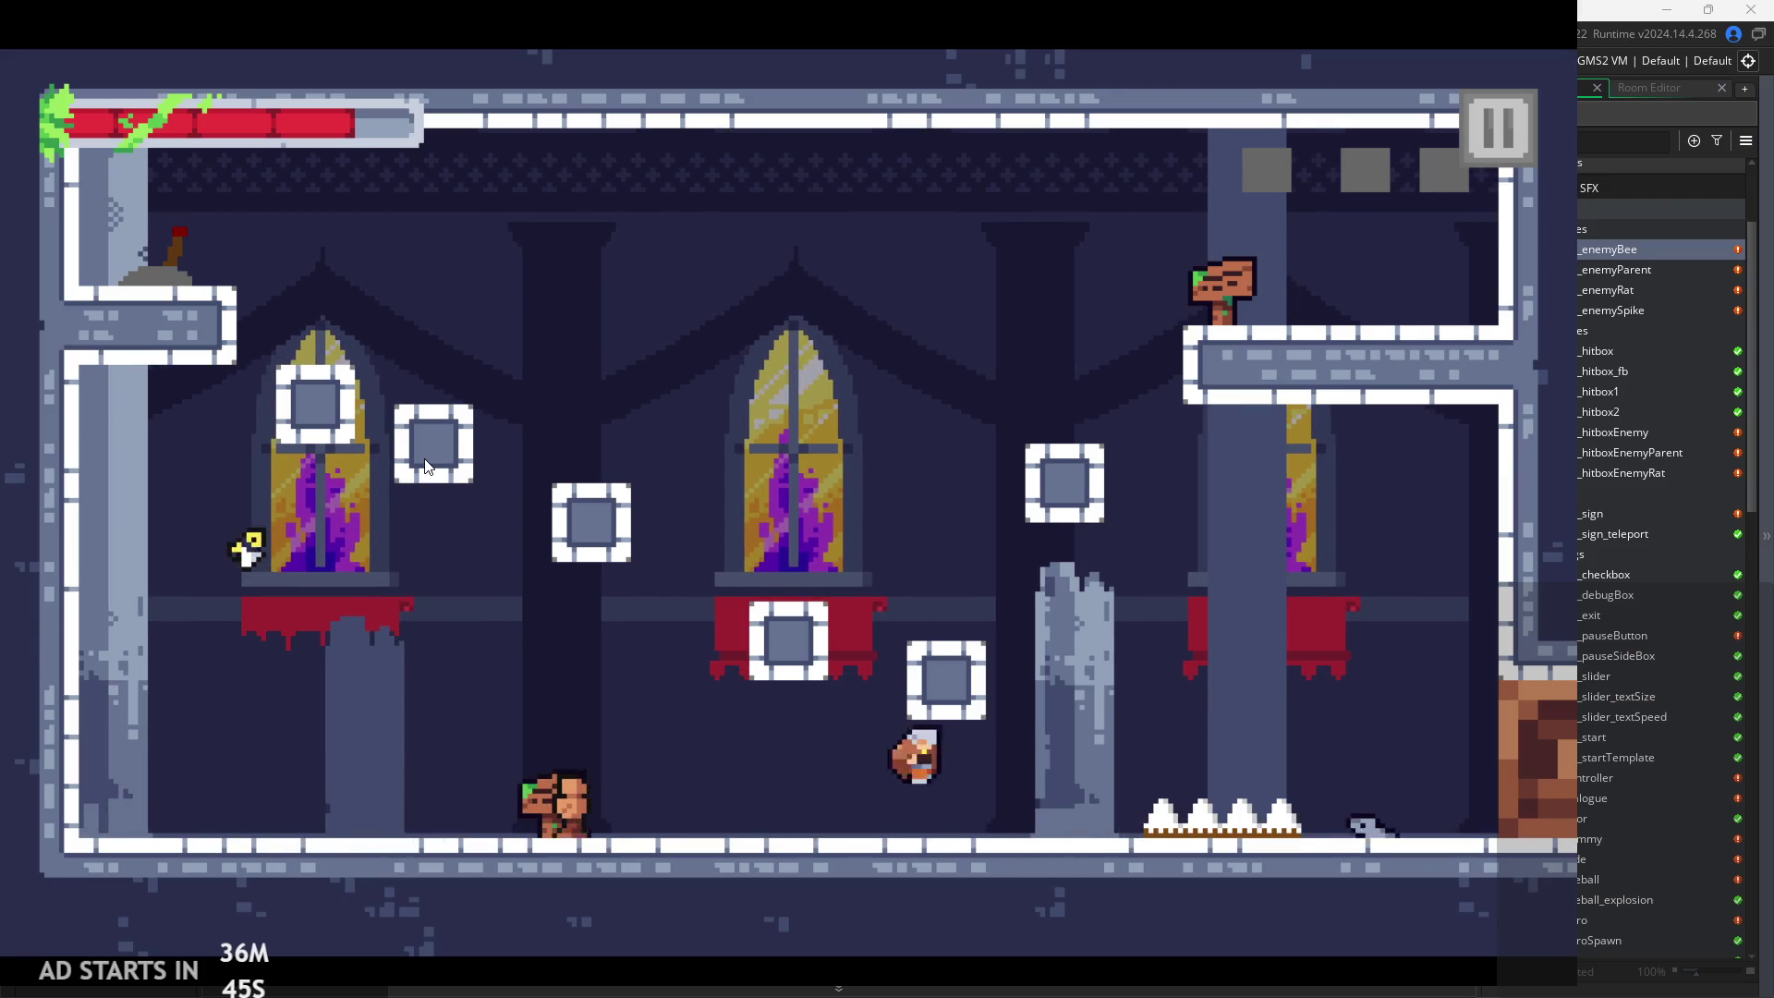
{"action": "key", "text": "d"}
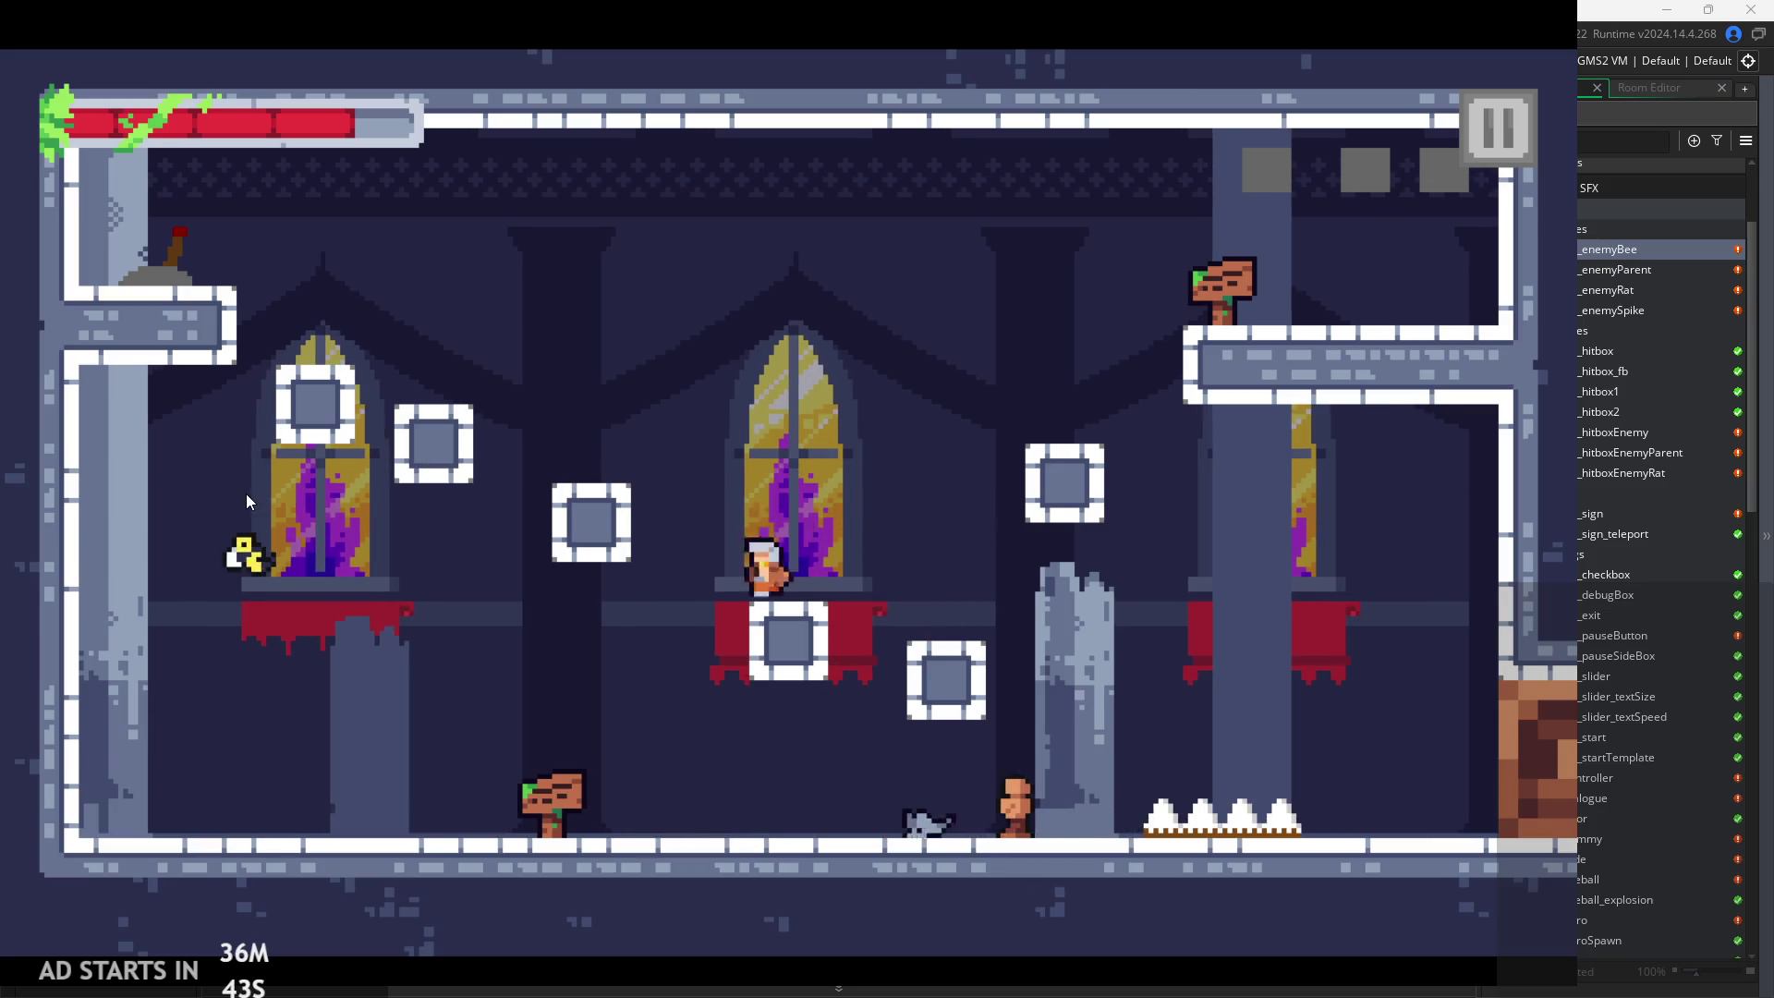
{"action": "key", "text": "d"}
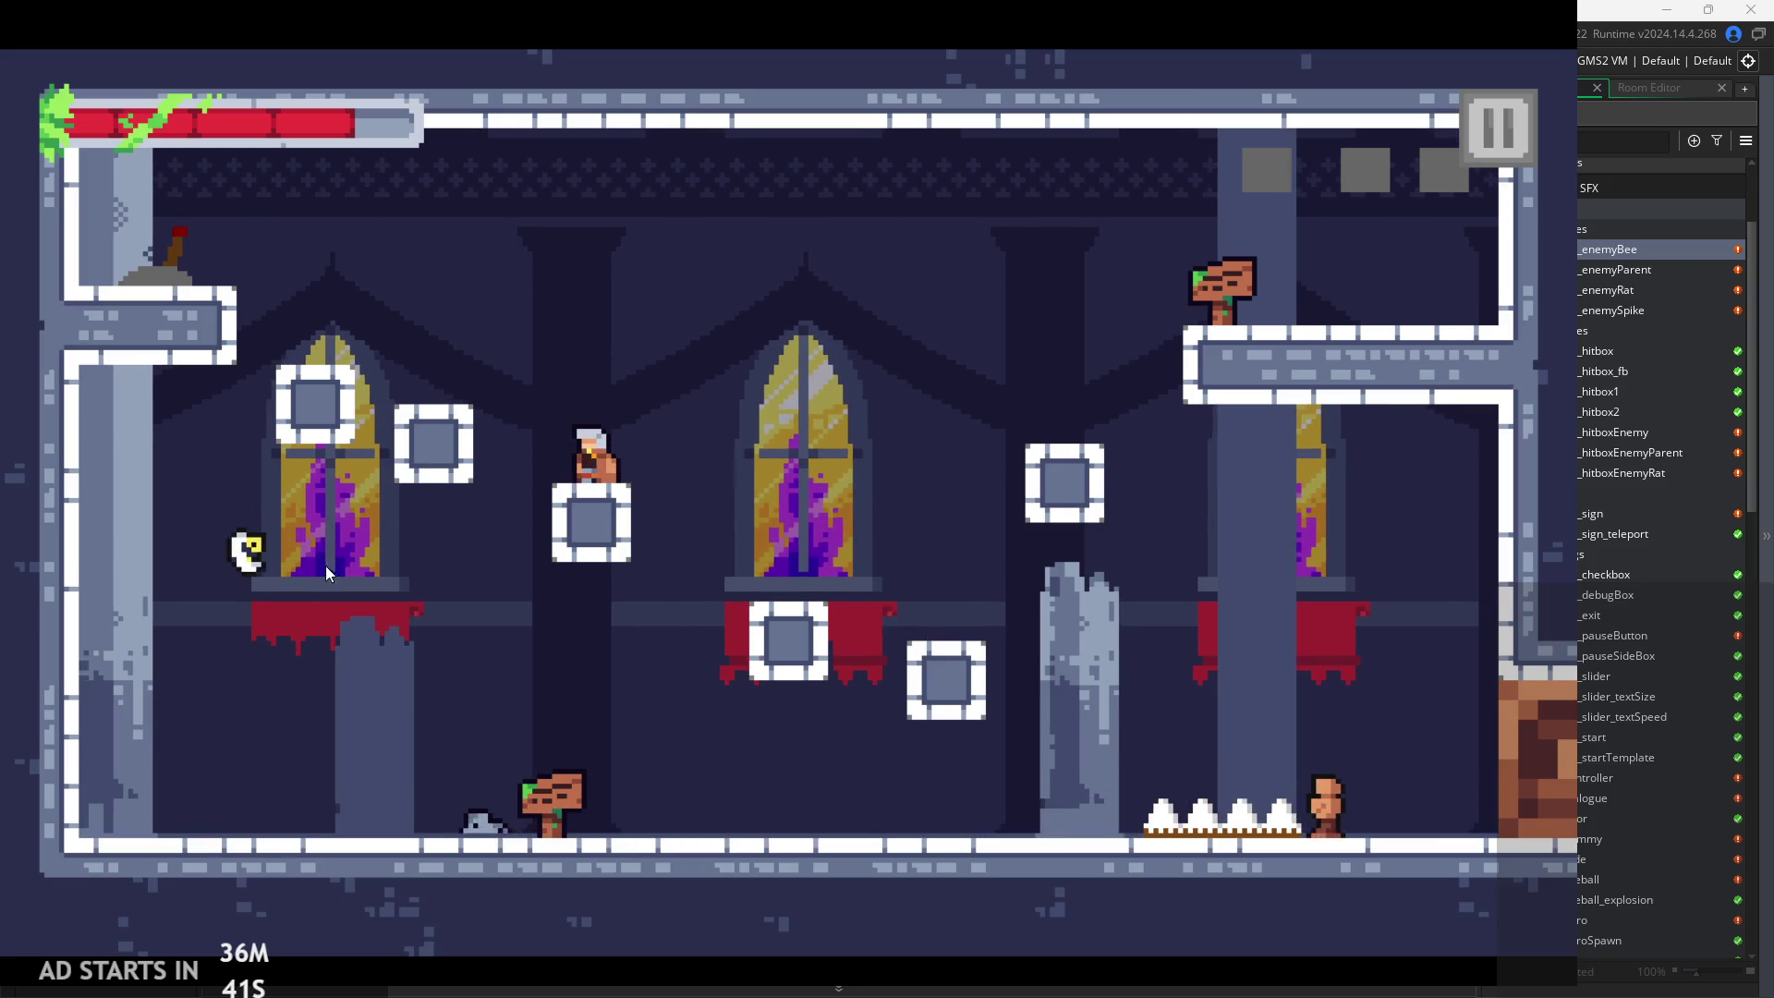
{"action": "key", "text": "a"}
{"action": "key", "text": "a"}
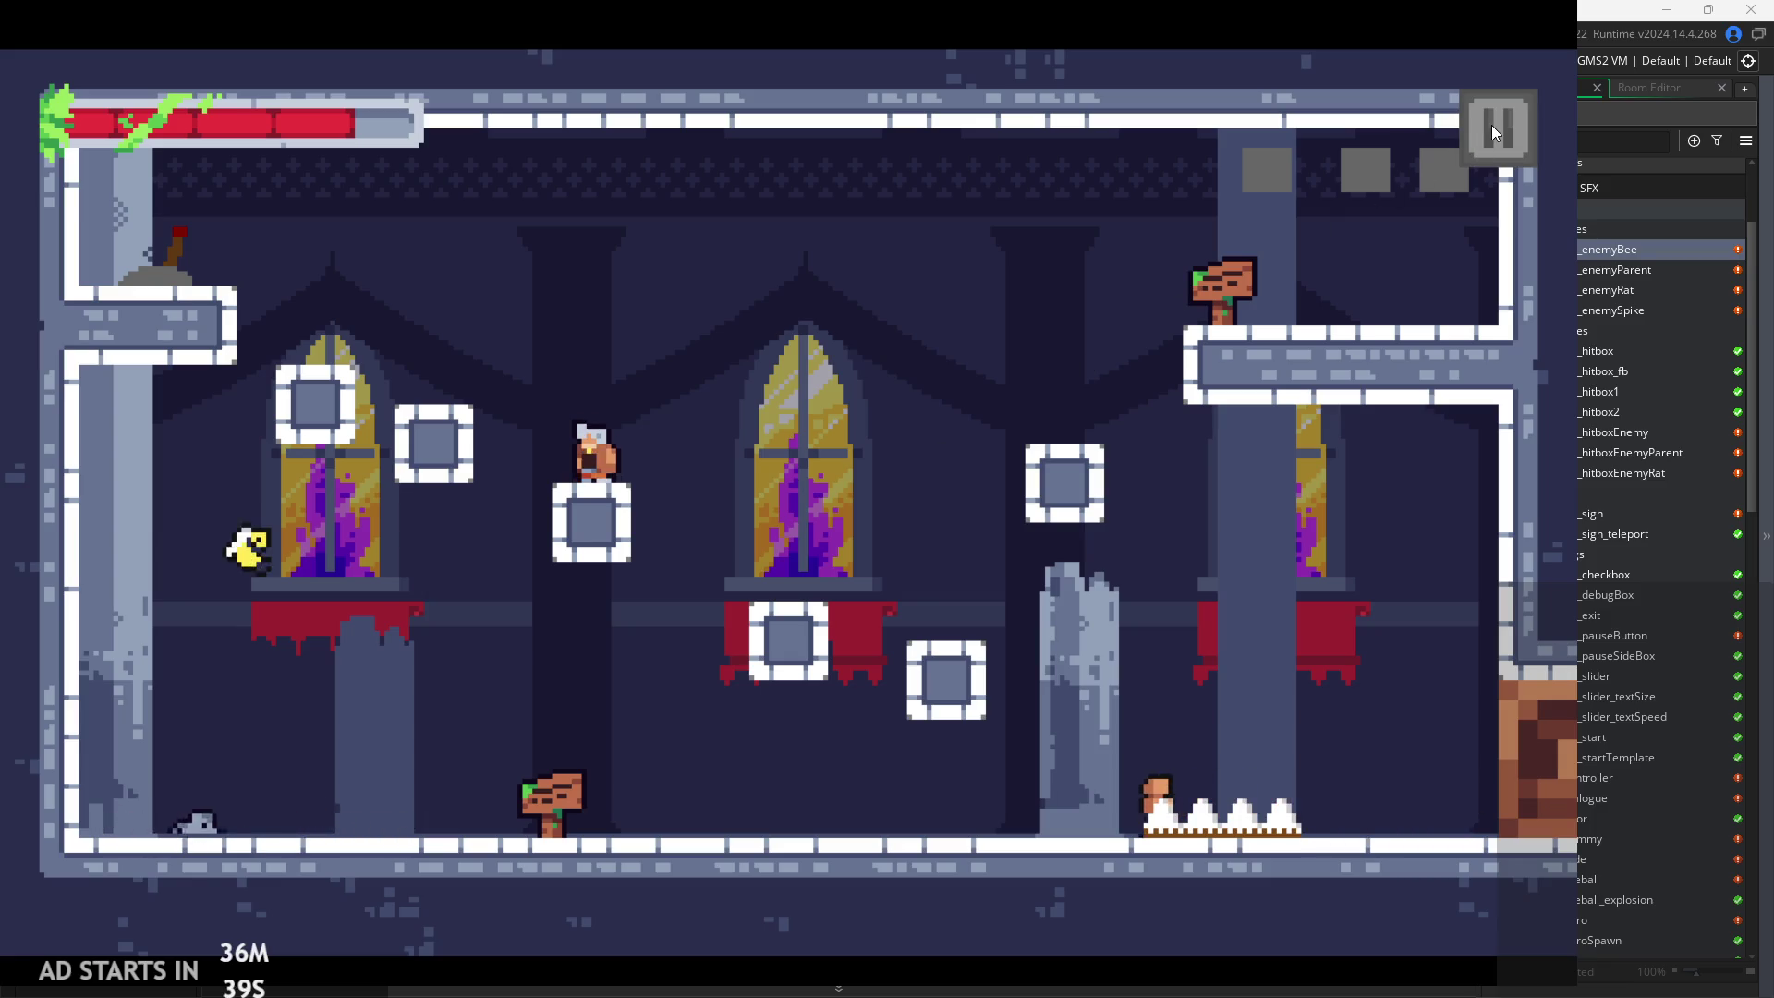
Enable Debug Stats to watch the bees, then pause and exit to the editor
{"action": "left_click", "coordinate": [1497, 132]}
{"action": "left_click", "coordinate": [323, 287]}
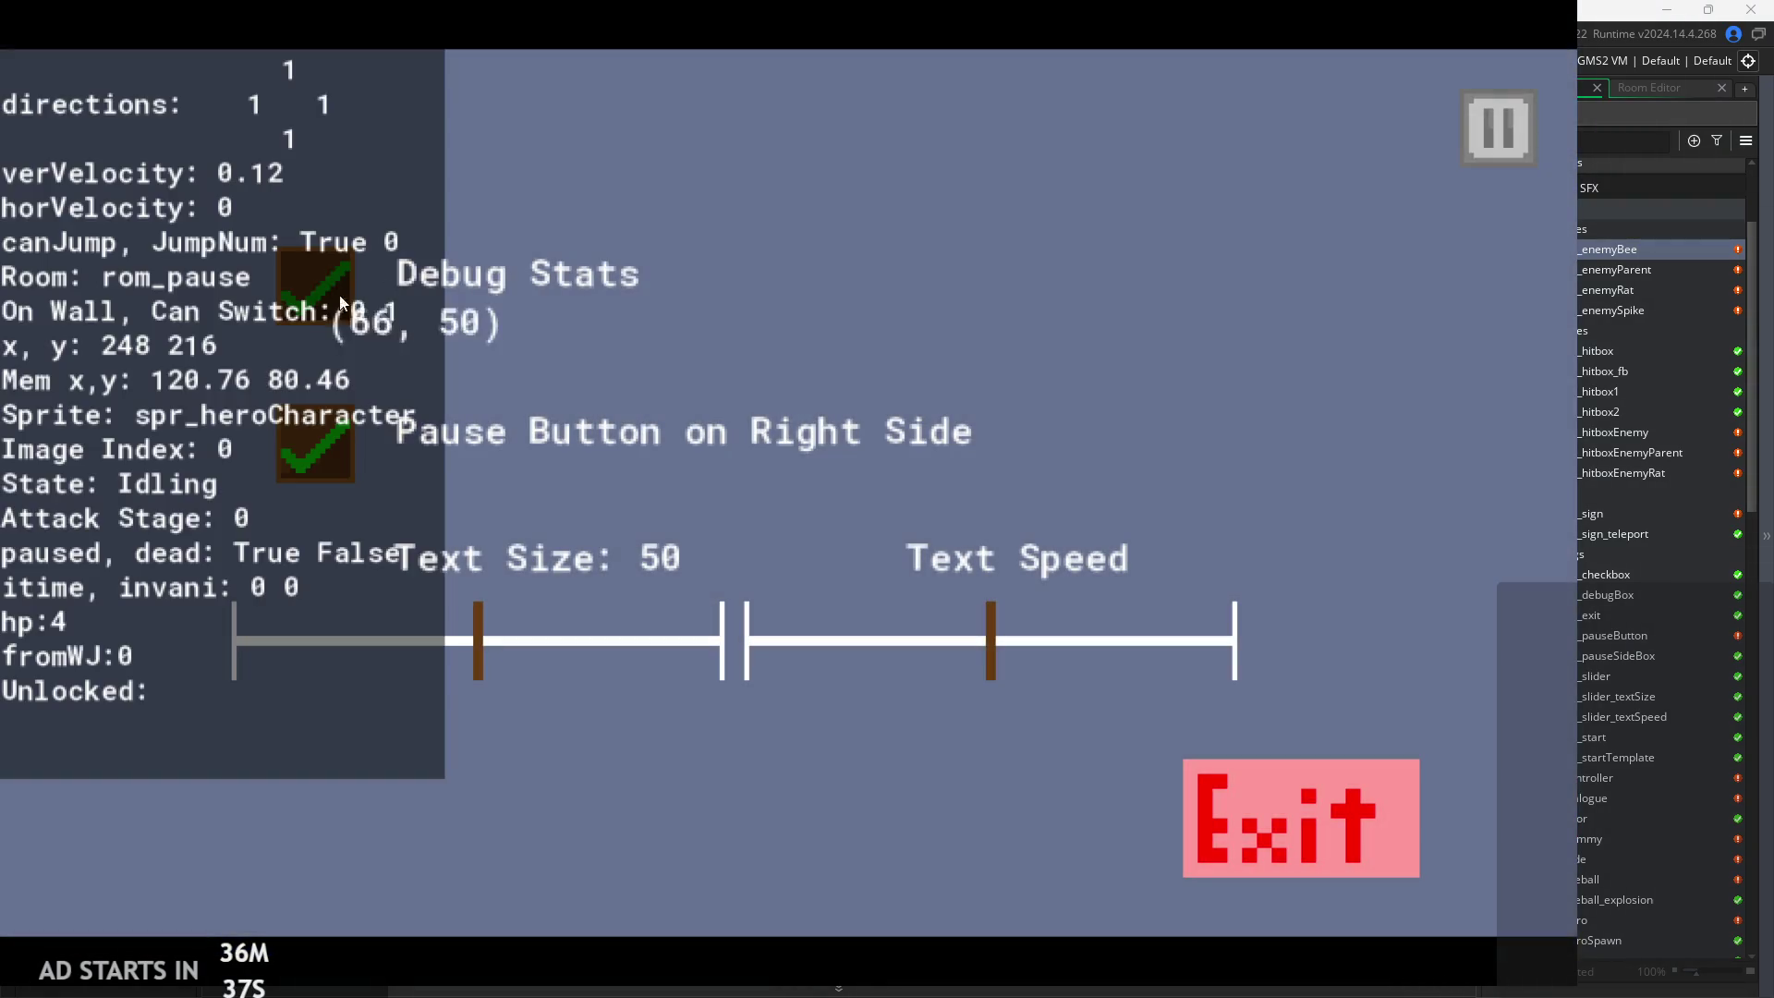
{"action": "left_click", "coordinate": [1496, 132]}
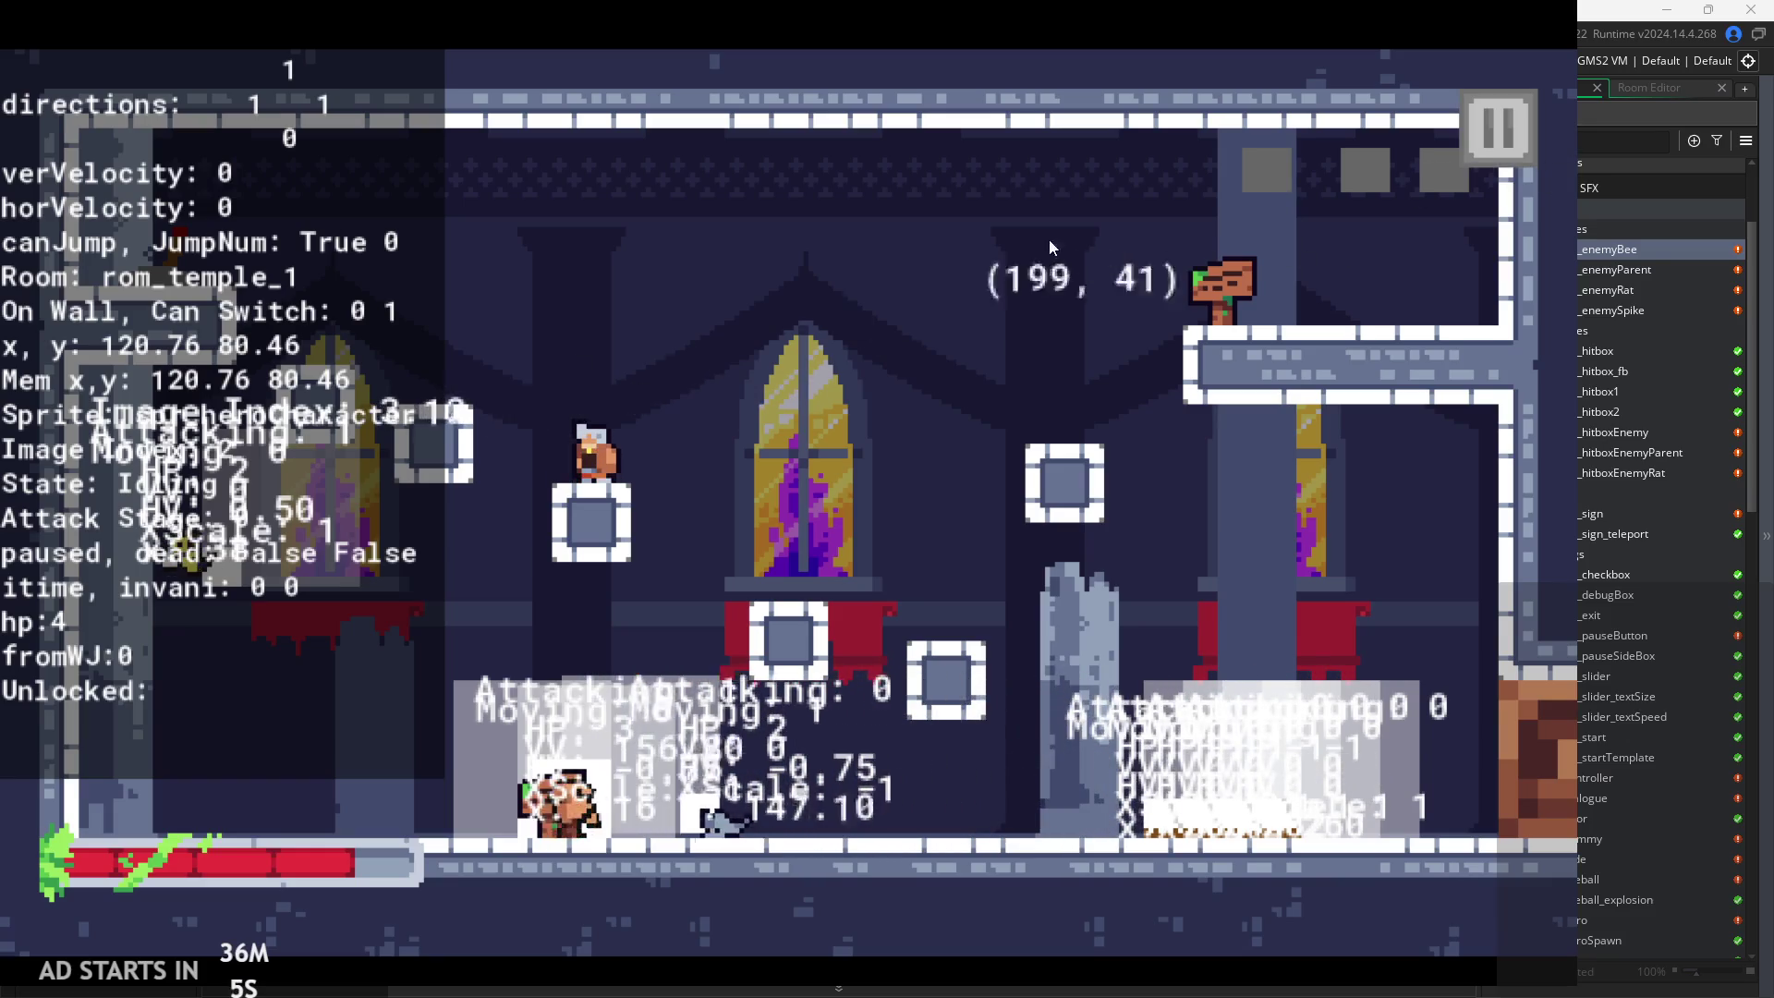
{"action": "left_click", "coordinate": [1517, 125]}
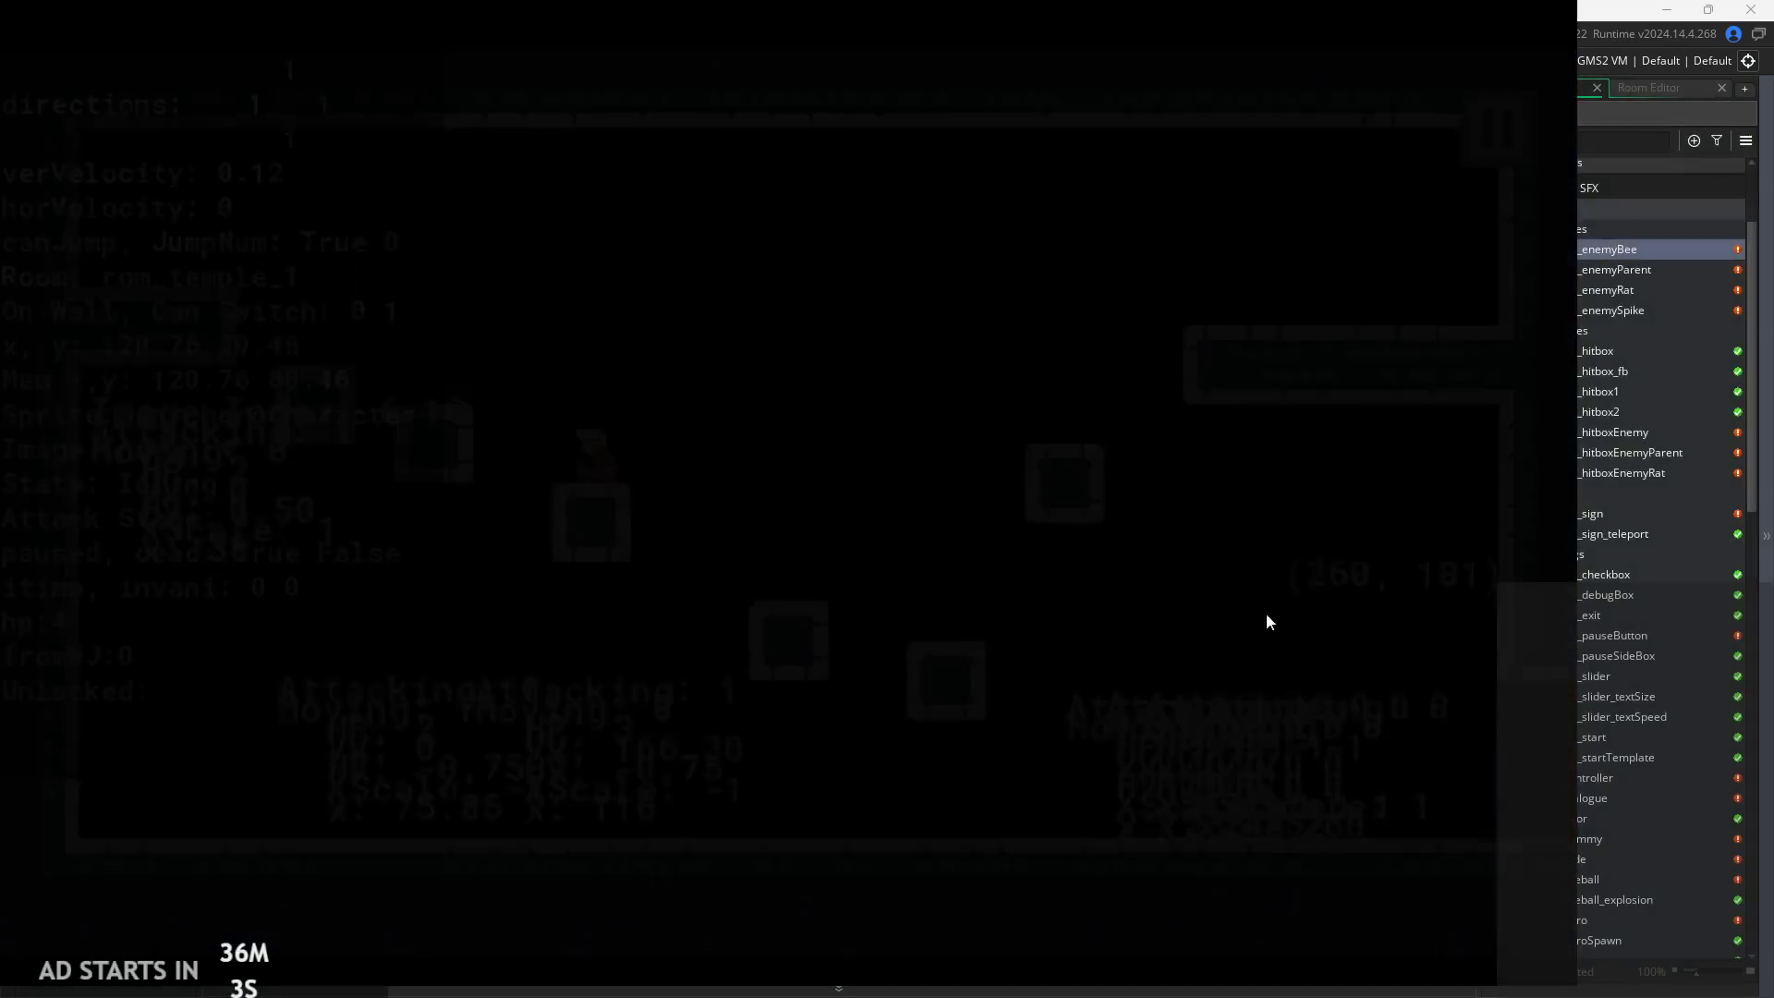
{"action": "left_click", "coordinate": [1261, 785]}
Review obj_enemyBee's Draw GUI debug text code around the Image Index line
{"action": "left_click", "coordinate": [1017, 173]}
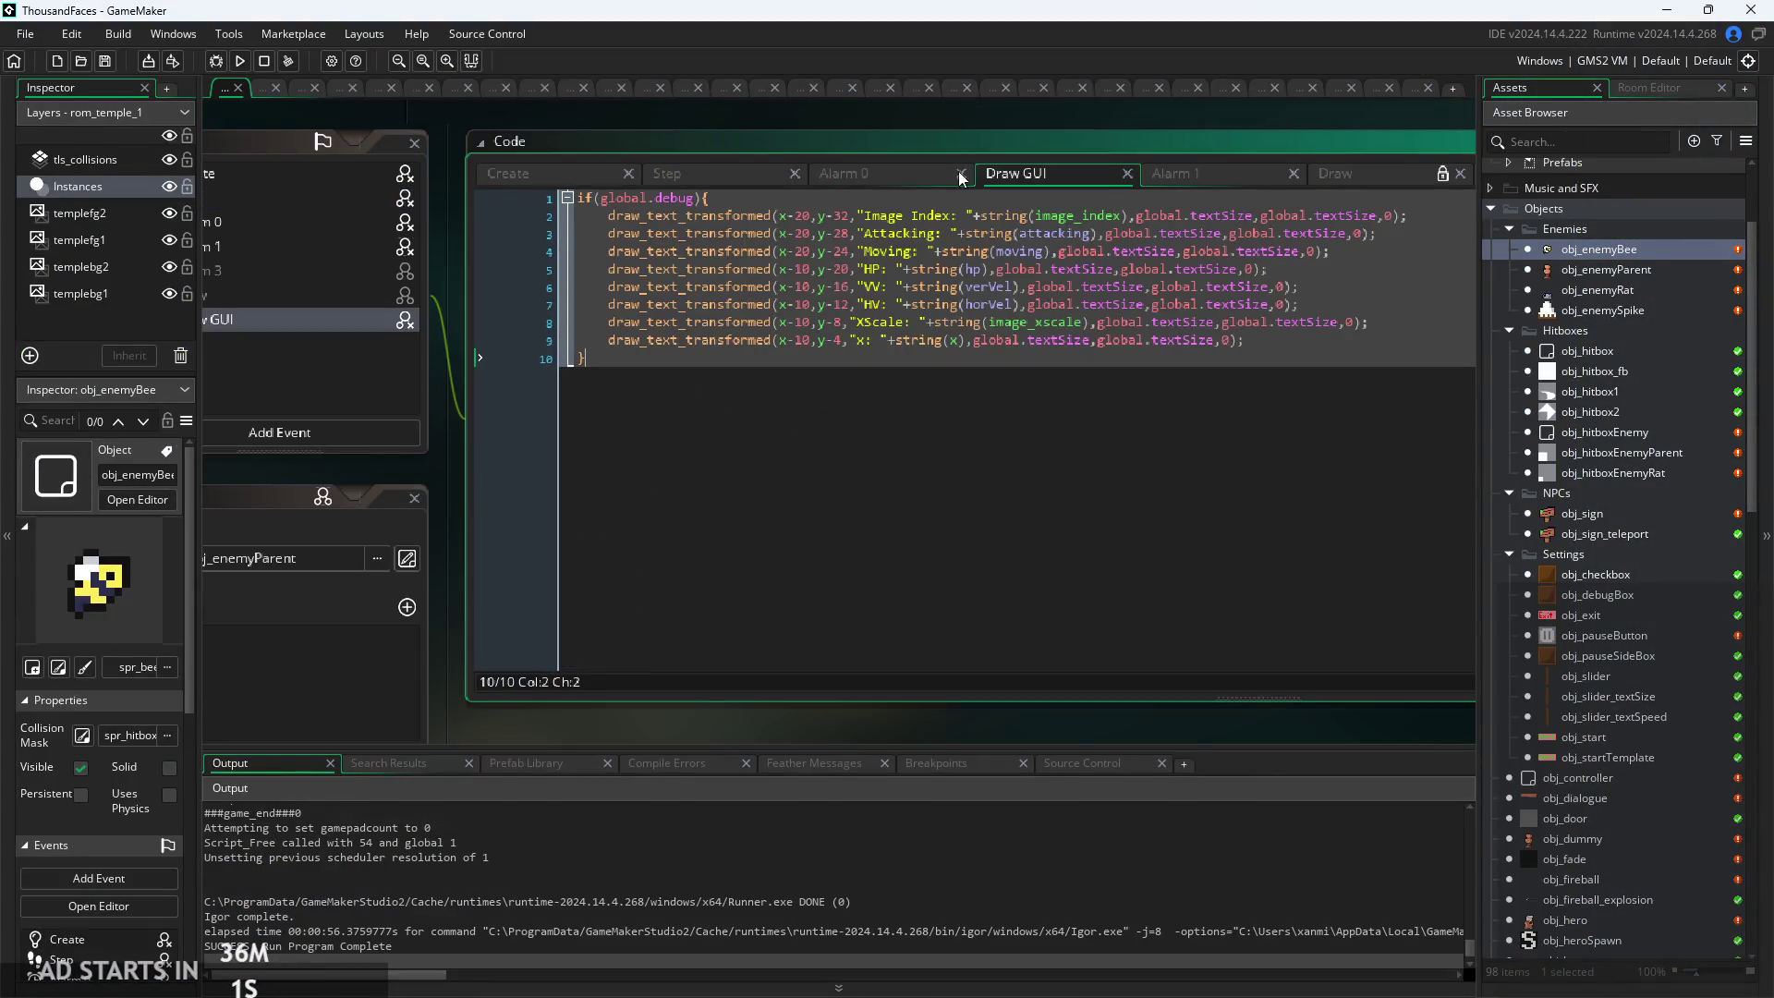
{"action": "left_click", "coordinate": [1126, 232]}
{"action": "left_click", "coordinate": [1131, 222]}
{"action": "scroll", "coordinate": [1065, 223], "scroll_direction": "up", "scroll_amount": 2}
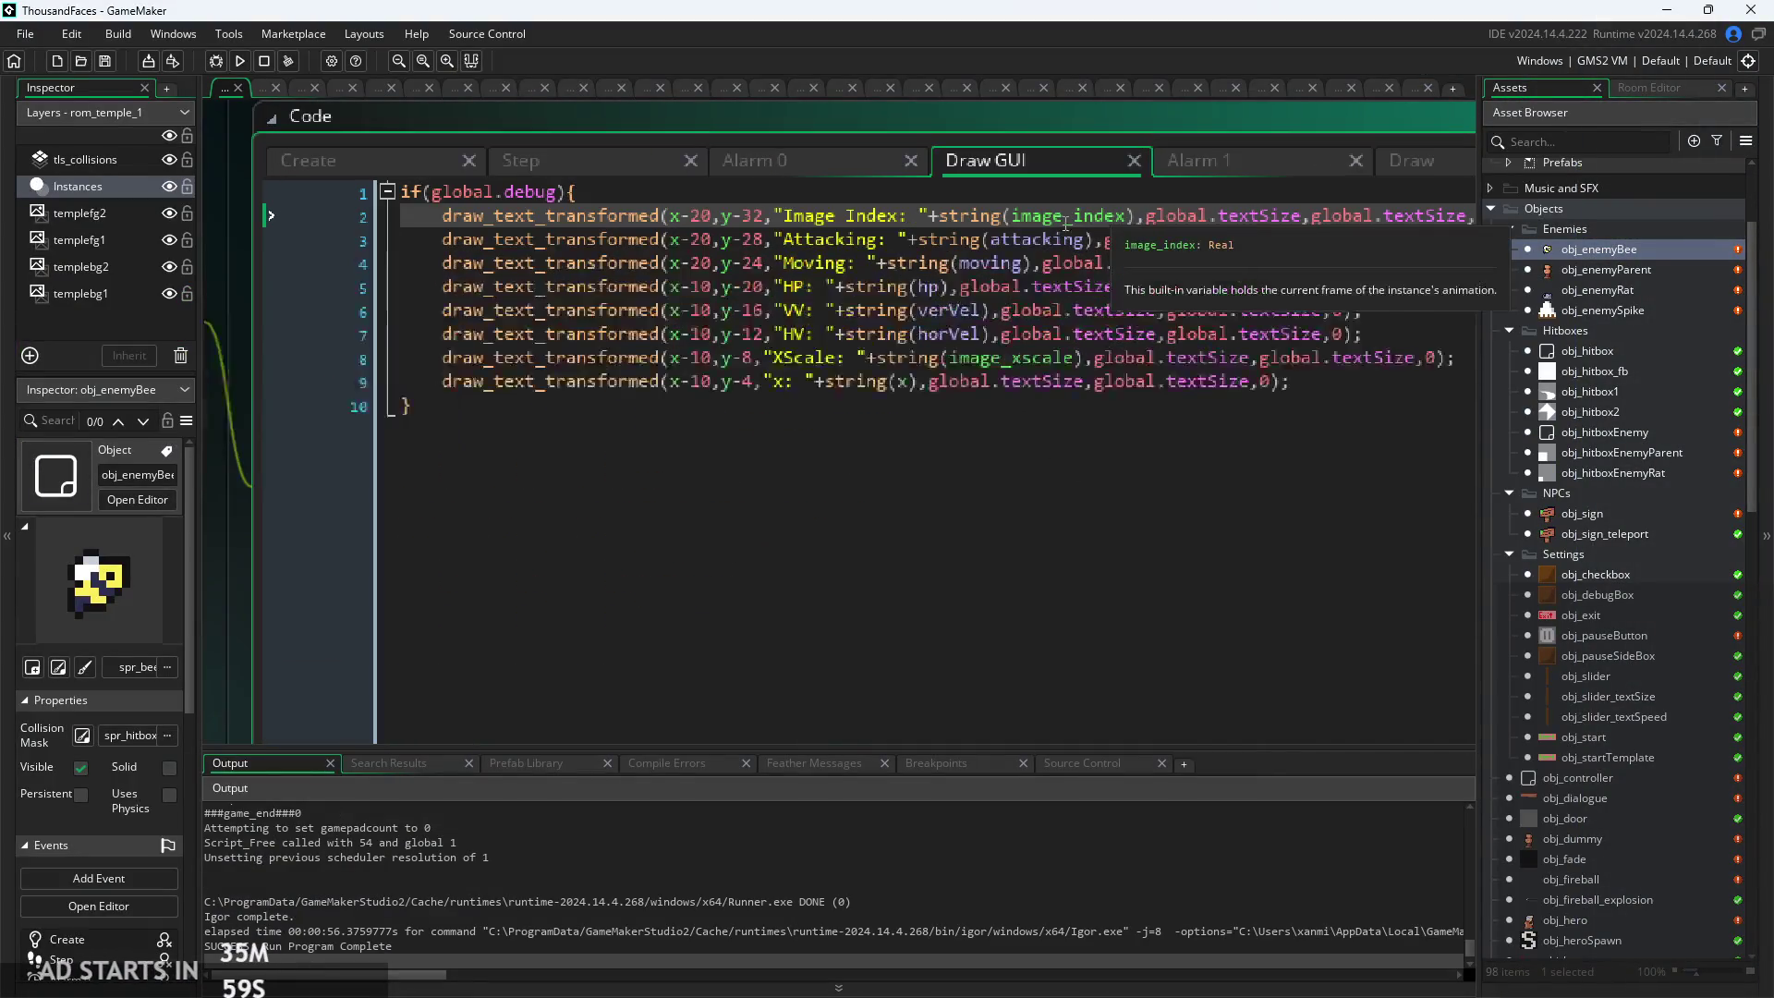
{"action": "scroll", "coordinate": [1038, 221], "scroll_direction": "down", "scroll_amount": 1}
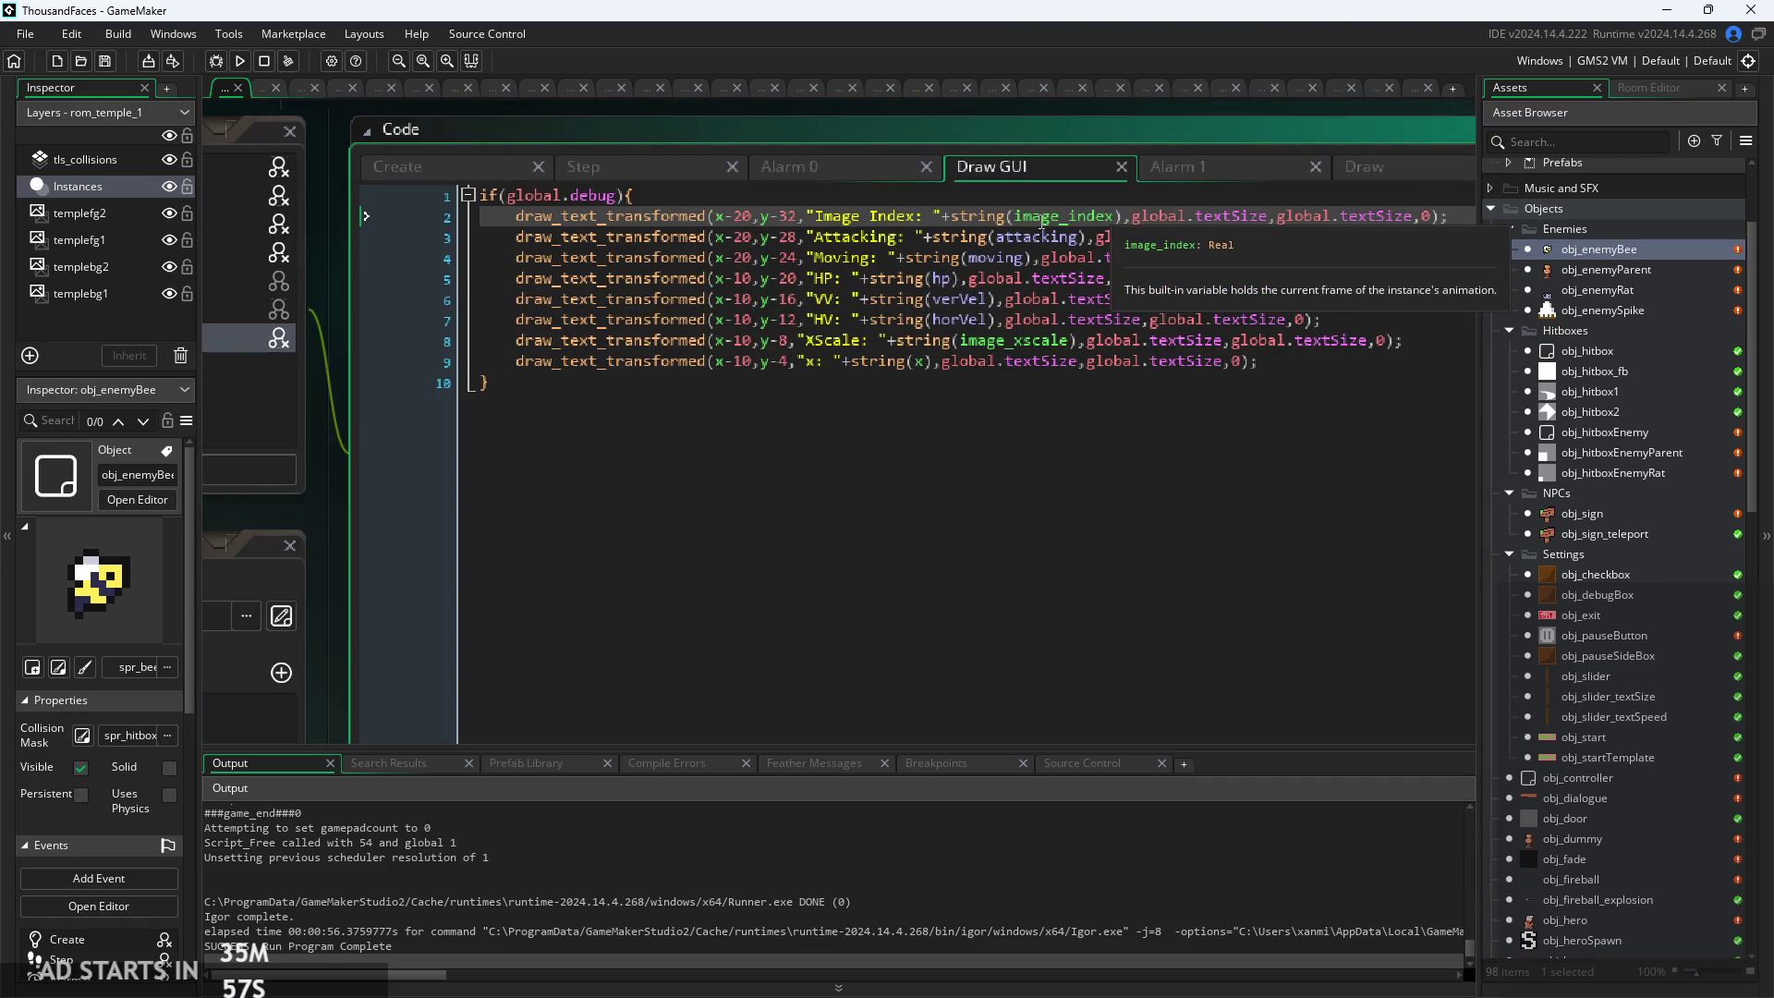
Check the bee's Create event variables down to the imgspd = 10 line
{"action": "left_click", "coordinate": [750, 168]}
{"action": "left_click", "coordinate": [628, 166]}
{"action": "left_click", "coordinate": [499, 167]}
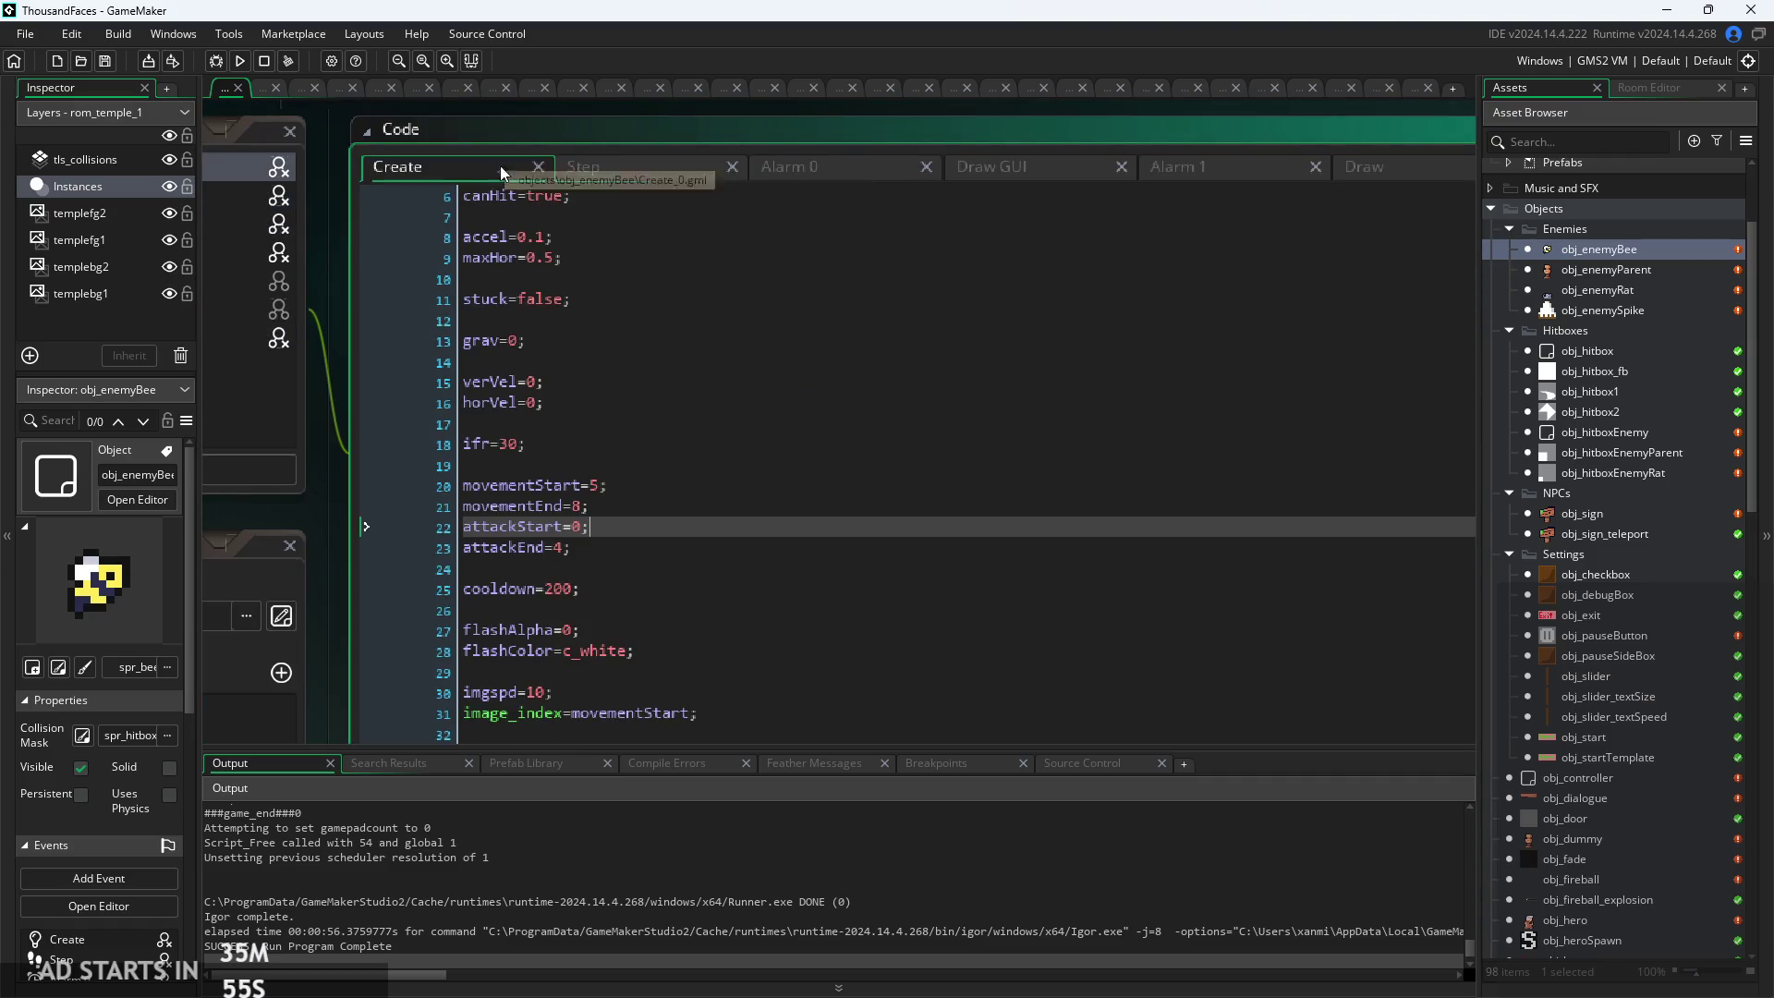
{"action": "scroll", "coordinate": [648, 524], "scroll_direction": "down", "scroll_amount": 4}
{"action": "left_click", "coordinate": [648, 524]}
{"action": "scroll", "coordinate": [649, 520], "scroll_direction": "up", "scroll_amount": 4}
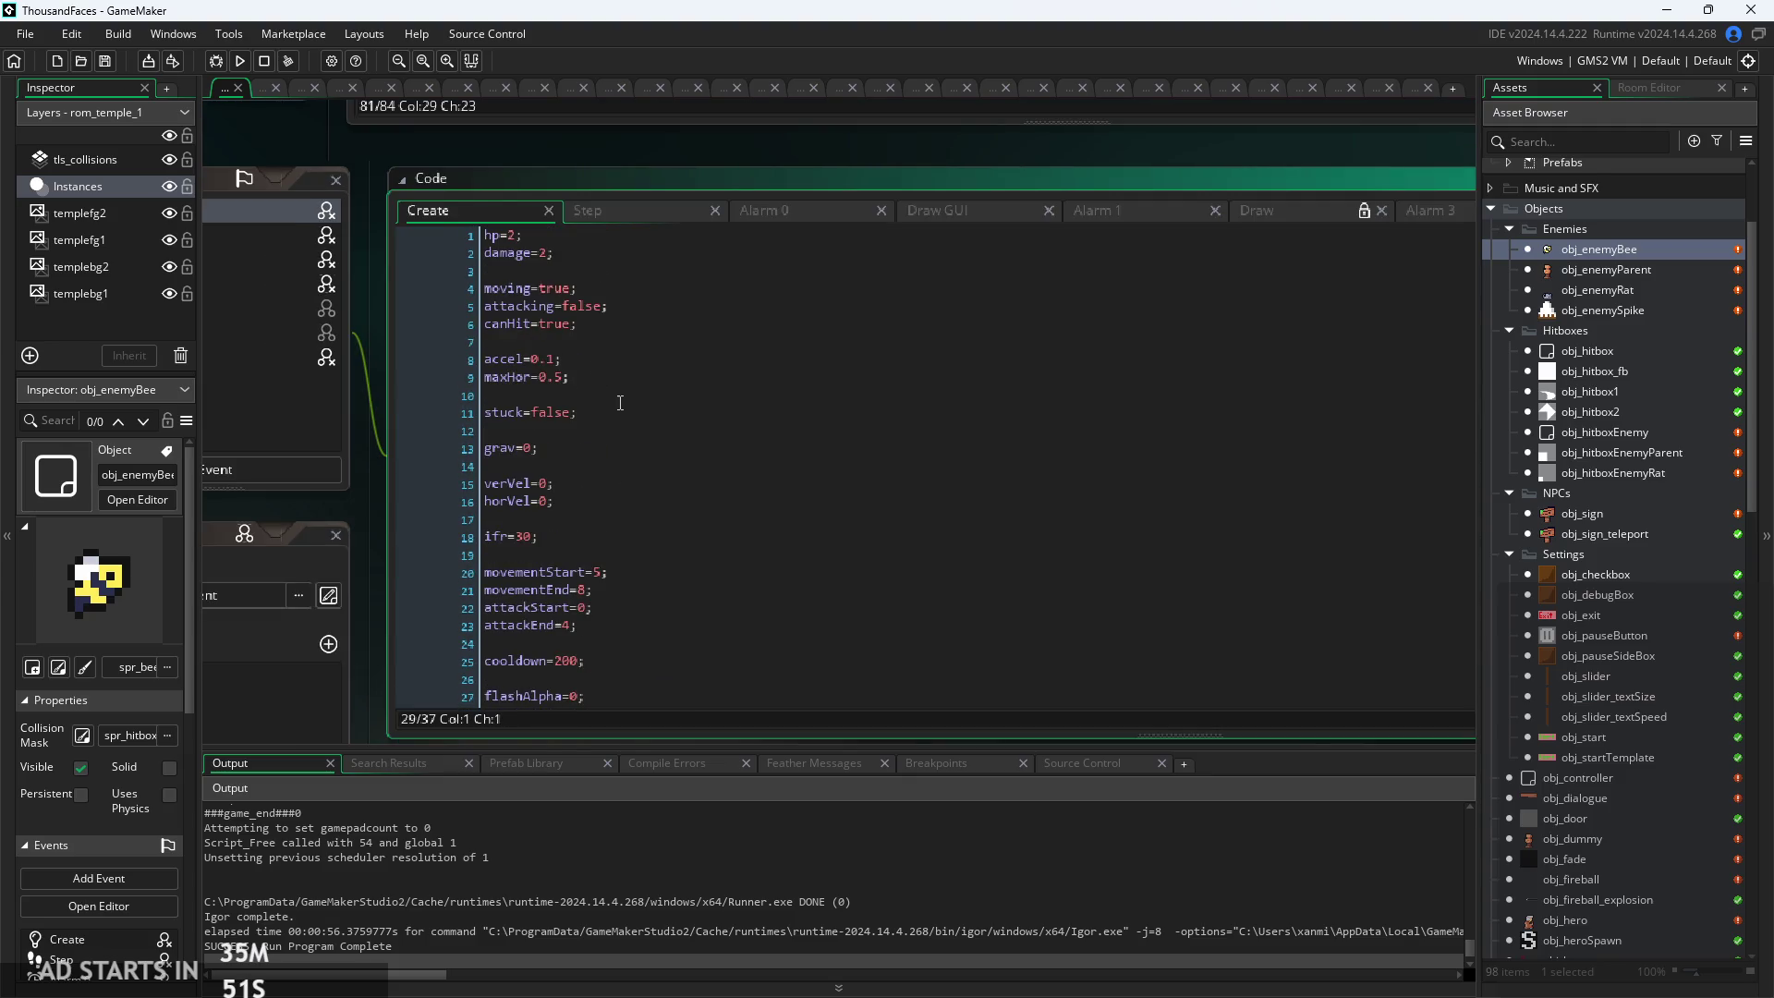
{"action": "scroll", "coordinate": [620, 403], "scroll_direction": "up", "scroll_amount": 1}
{"action": "scroll", "coordinate": [715, 403], "scroll_direction": "down", "scroll_amount": 4}
{"action": "key", "text": "Down"}
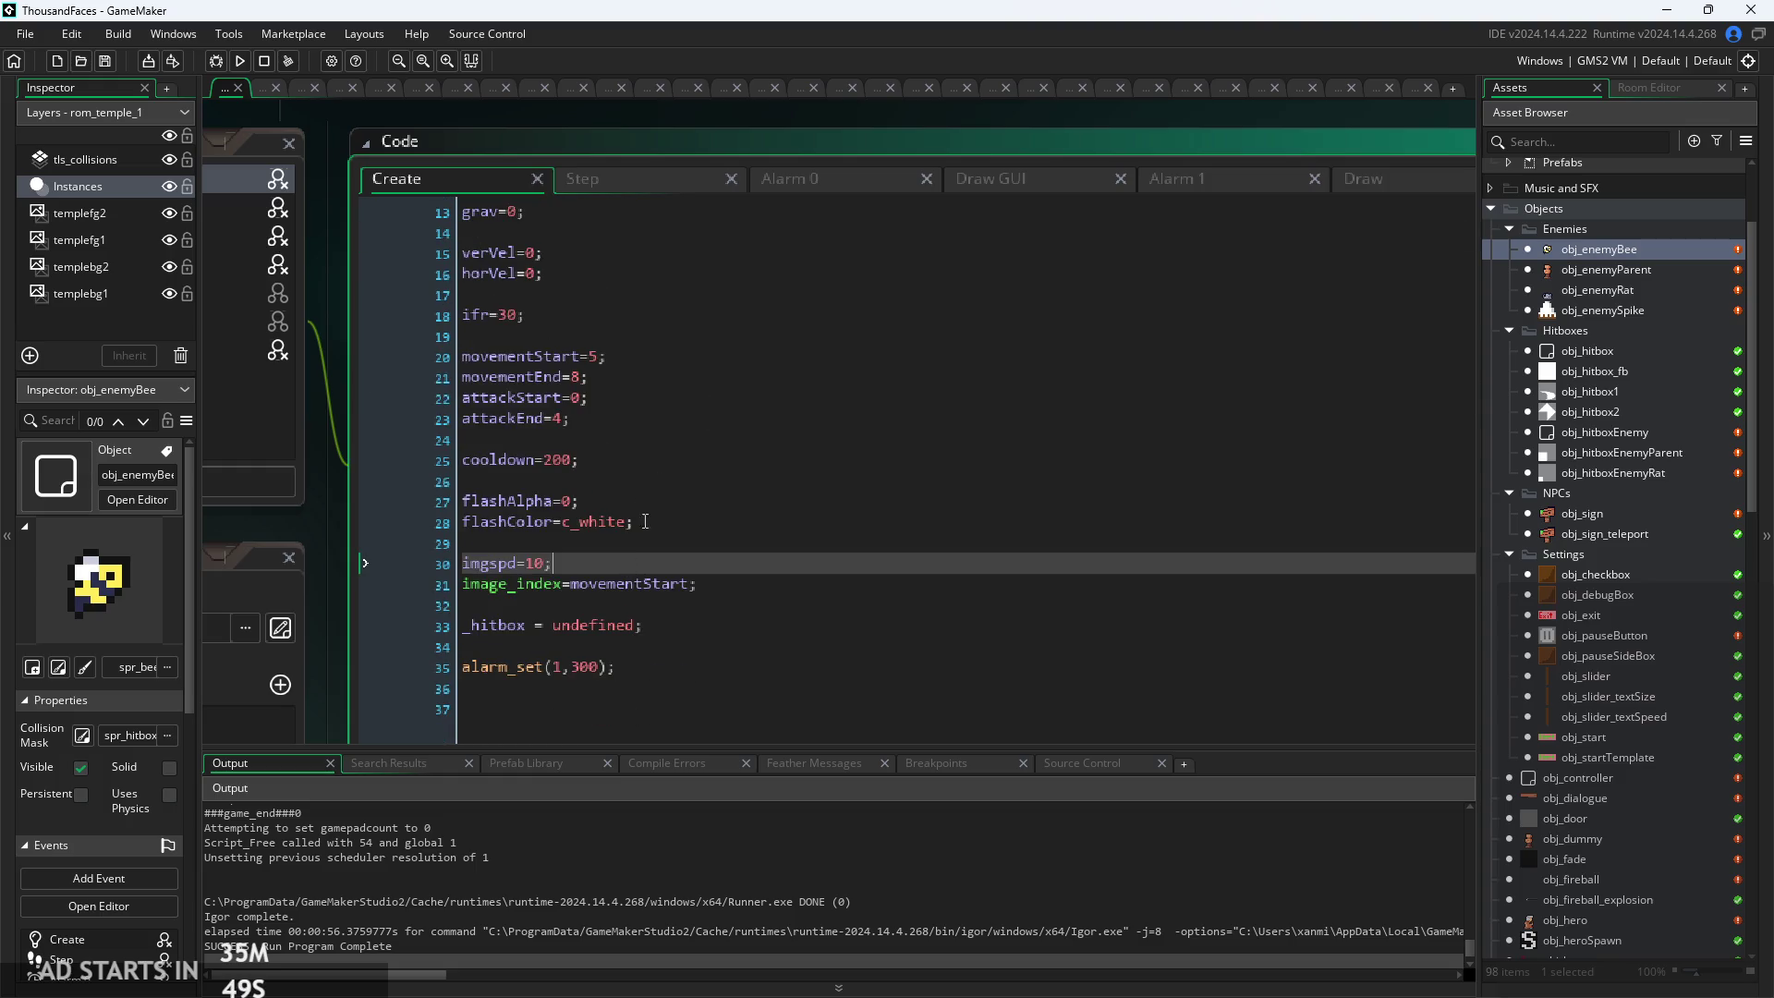
Review the attacking animation code in the bee's Step event
{"action": "left_click", "coordinate": [632, 186]}
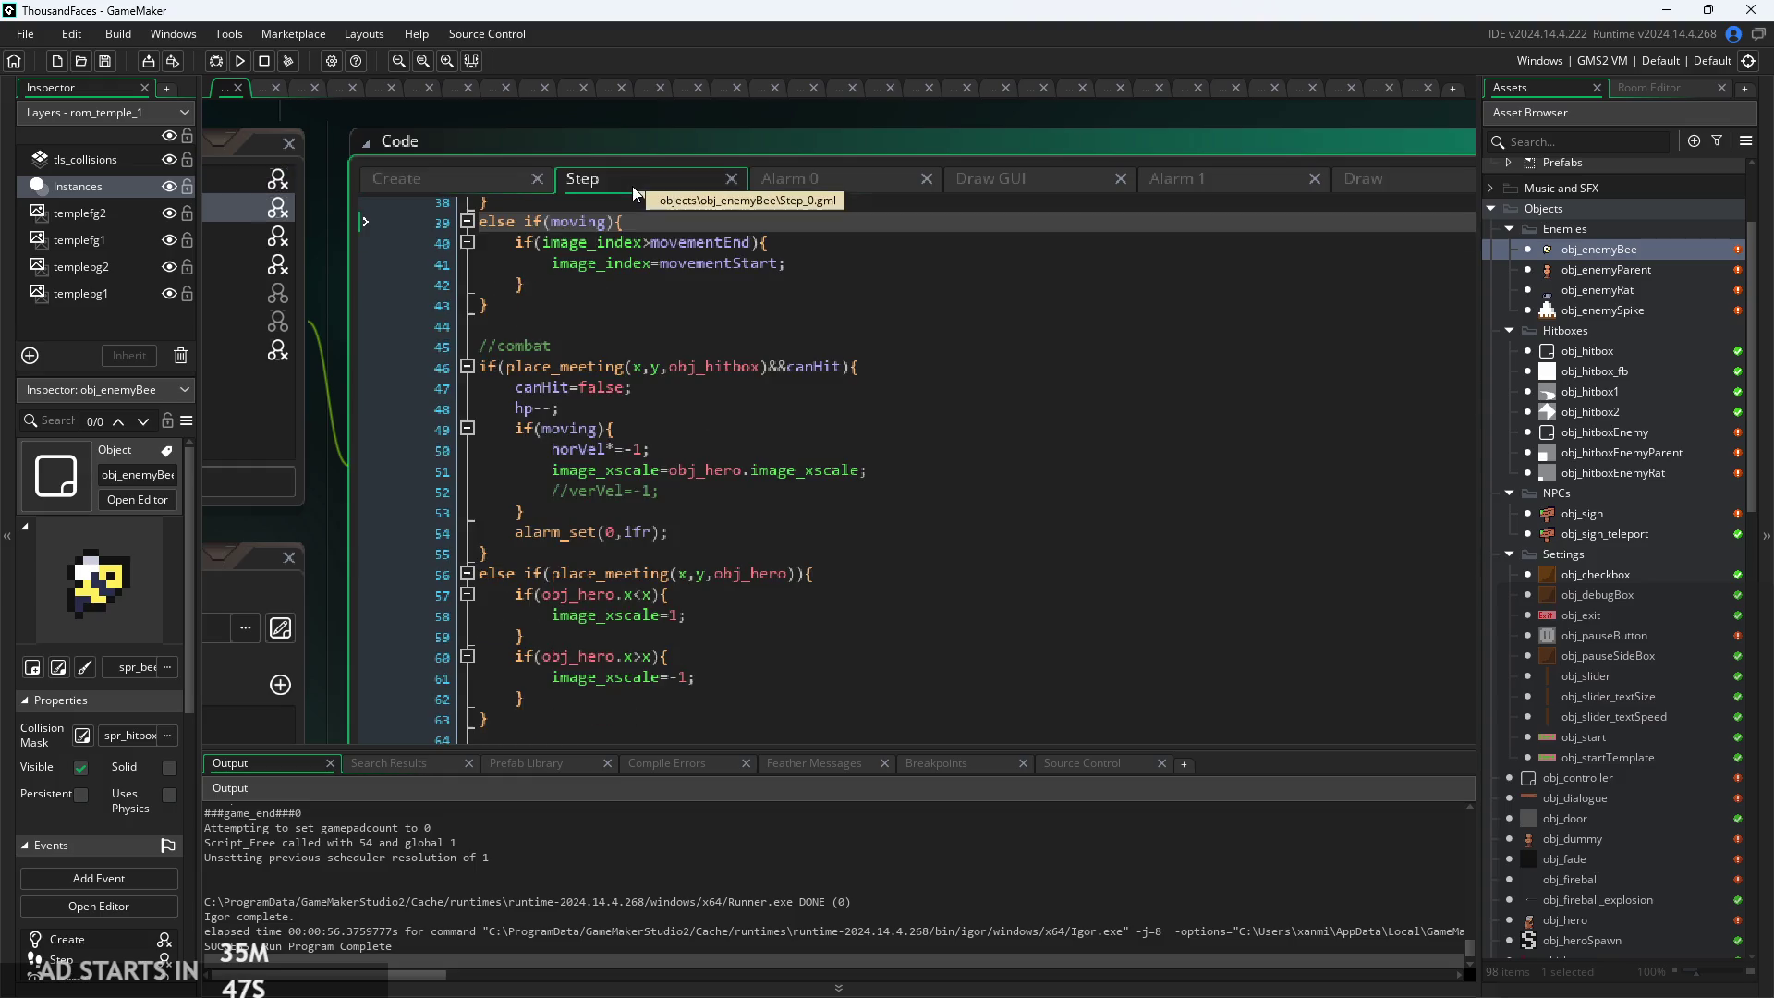
{"action": "left_click", "coordinate": [717, 330]}
{"action": "scroll", "coordinate": [744, 382], "scroll_direction": "up", "scroll_amount": 1}
{"action": "left_click", "coordinate": [791, 507]}
{"action": "scroll", "coordinate": [790, 506], "scroll_direction": "up", "scroll_amount": 4}
{"action": "scroll", "coordinate": [790, 506], "scroll_direction": "up", "scroll_amount": 3}
{"action": "scroll", "coordinate": [793, 499], "scroll_direction": "down", "scroll_amount": 1}
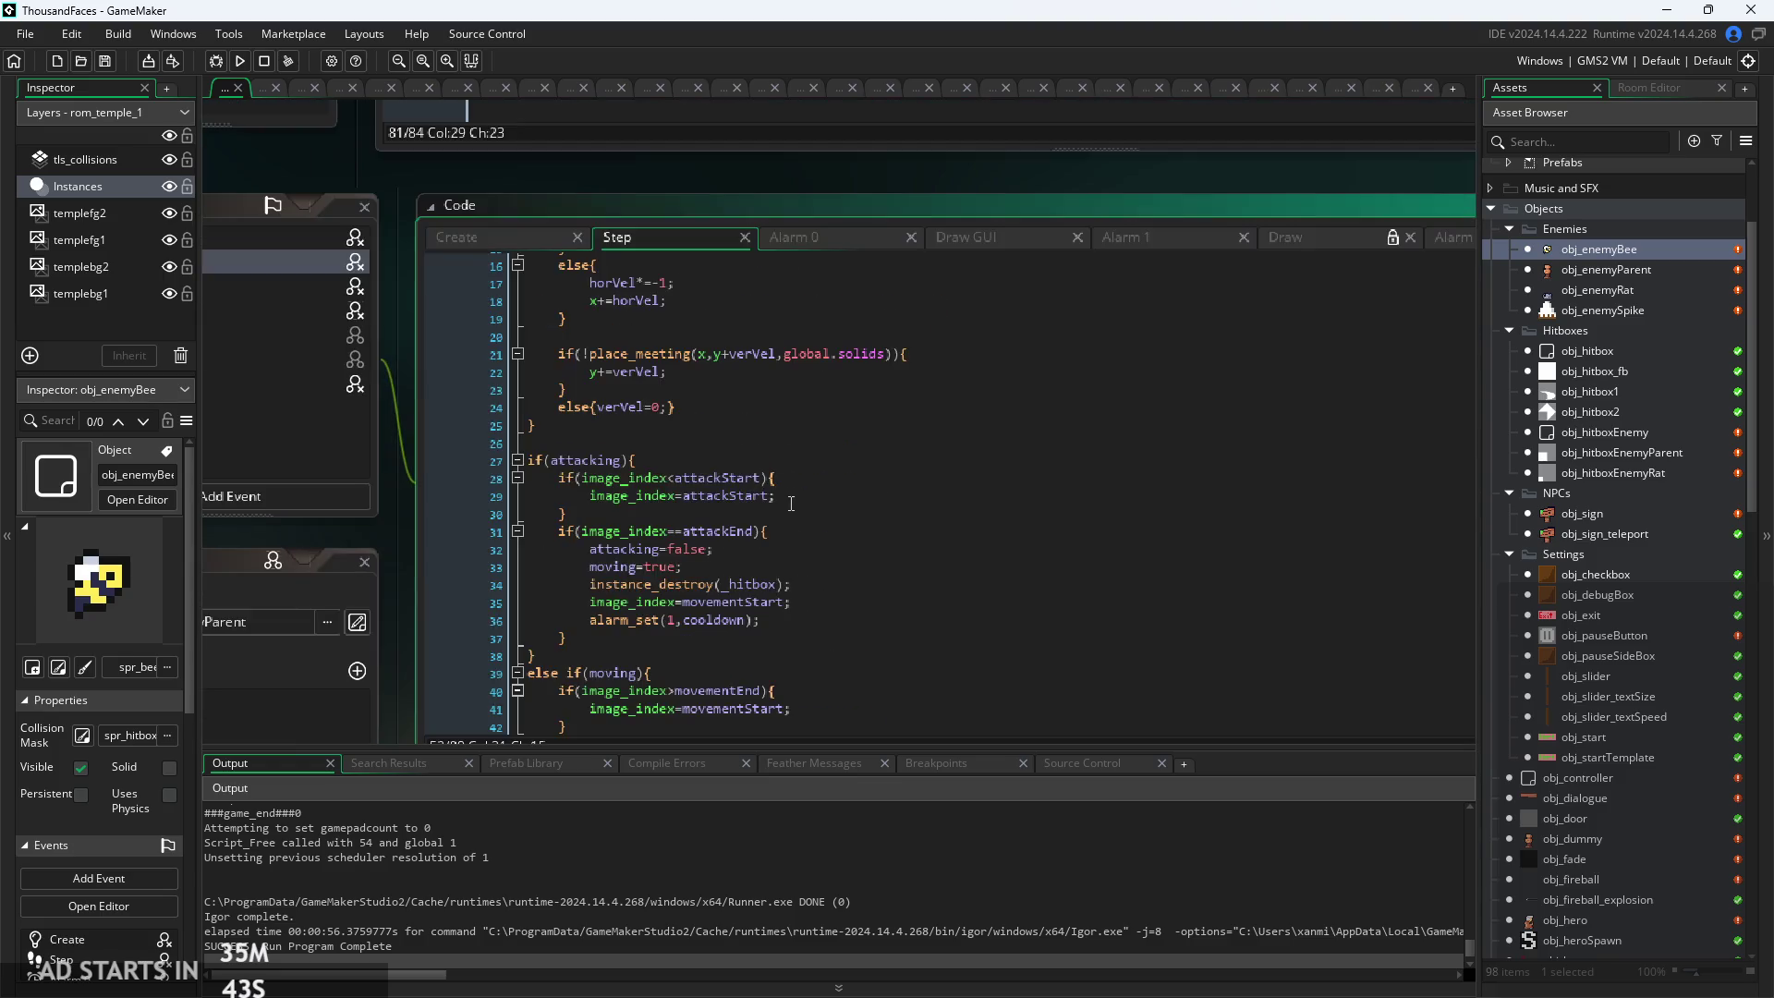
Scroll to the Step event's alarm_get(3) block that resets the alarm to imgspd
{"action": "scroll", "coordinate": [795, 492], "scroll_direction": "down", "scroll_amount": 3}
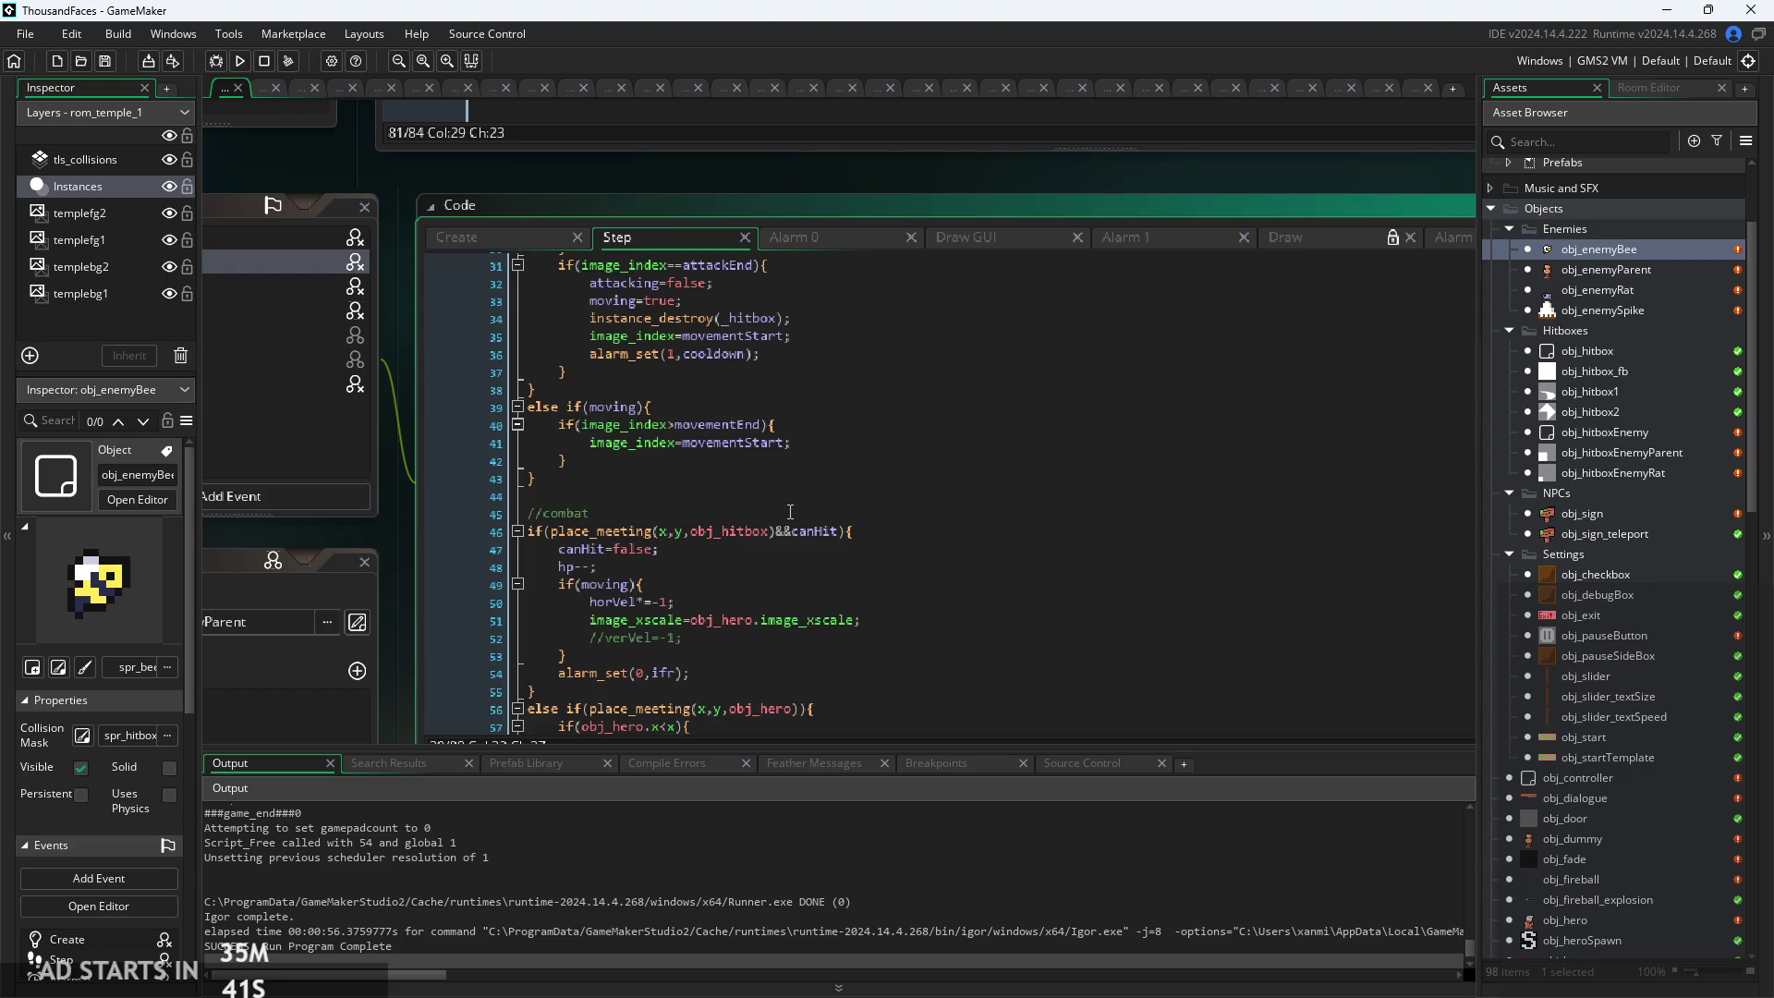
{"action": "scroll", "coordinate": [769, 584], "scroll_direction": "down", "scroll_amount": 3}
{"action": "scroll", "coordinate": [767, 460], "scroll_direction": "down", "scroll_amount": 5}
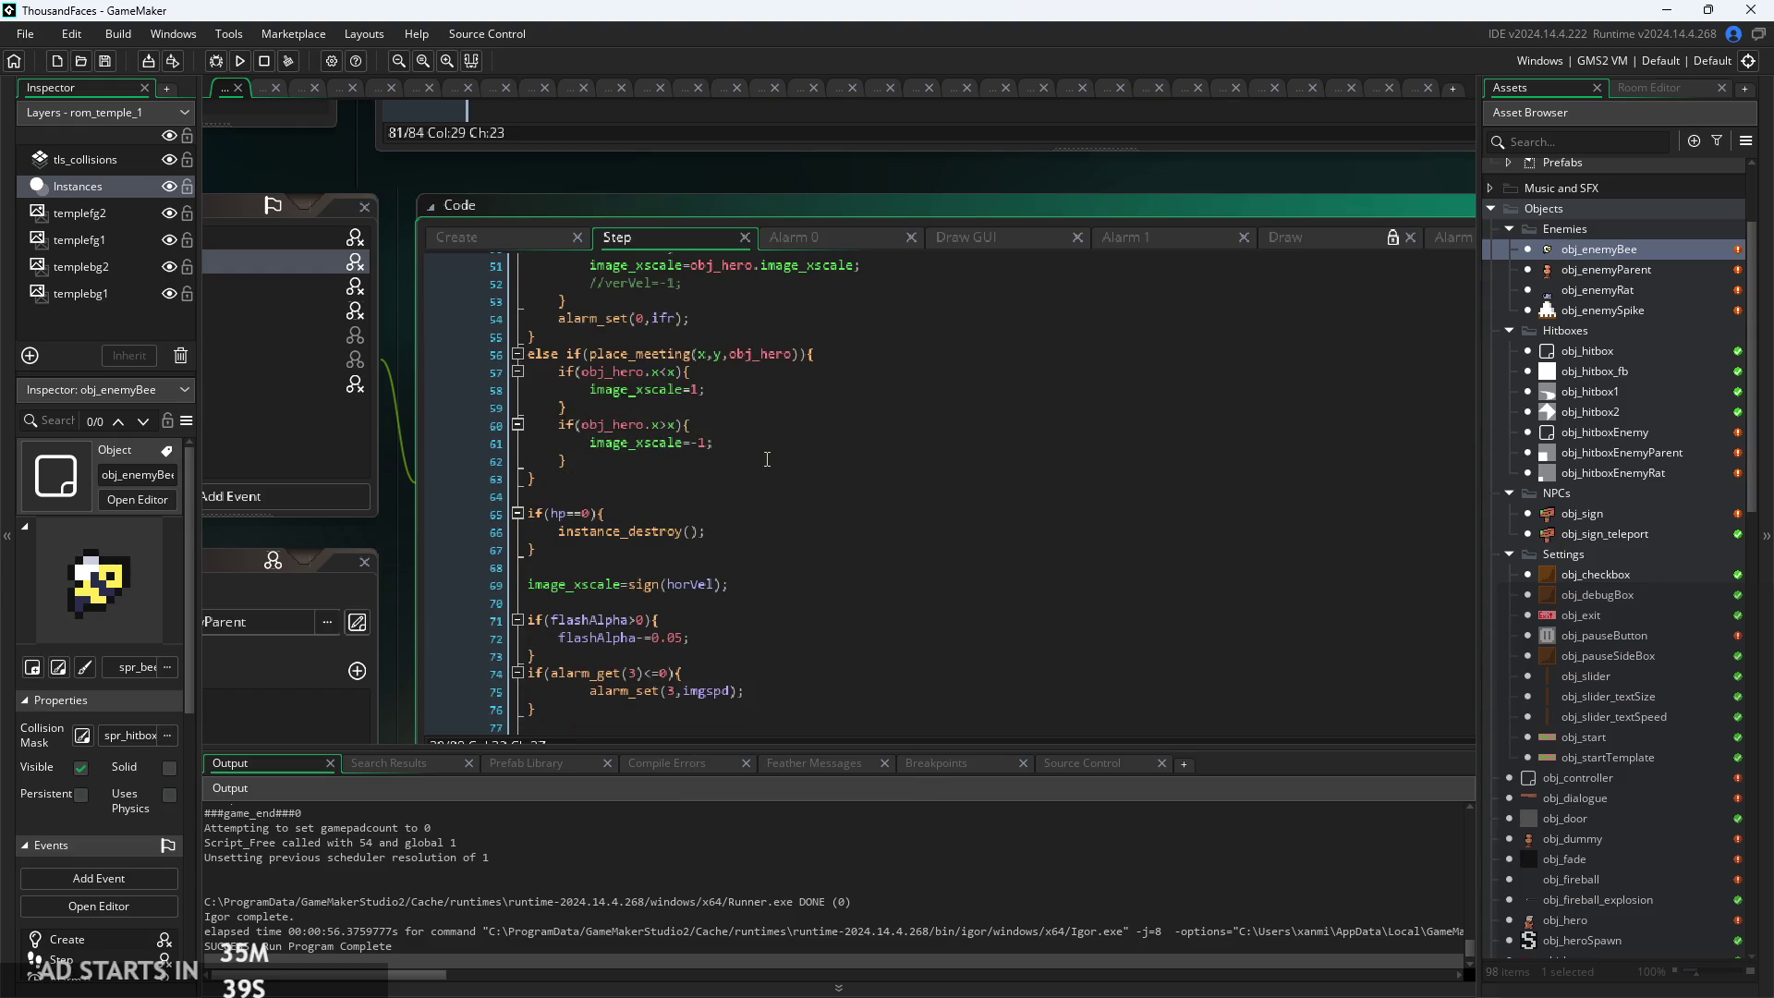
{"action": "scroll", "coordinate": [755, 564], "scroll_direction": "up", "scroll_amount": 2}
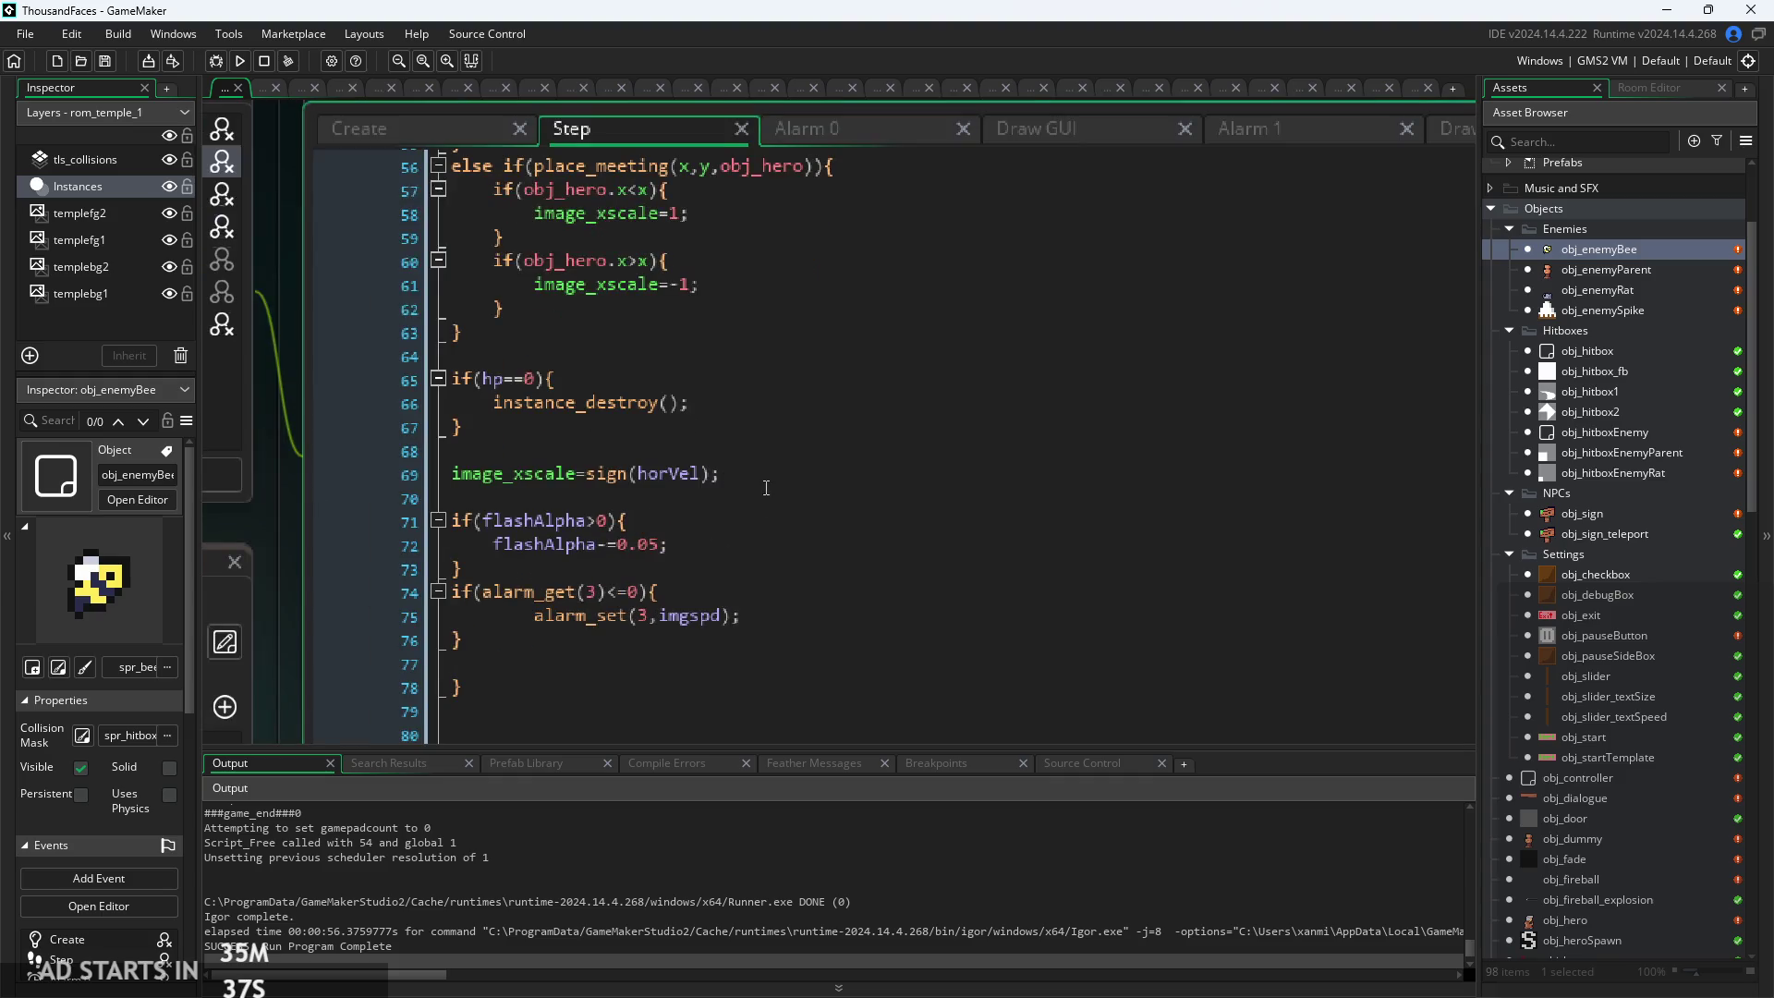
{"action": "left_click", "coordinate": [774, 498]}
{"action": "key", "text": "Down"}
{"action": "key", "text": "Down"}
{"action": "key", "text": "Down"}
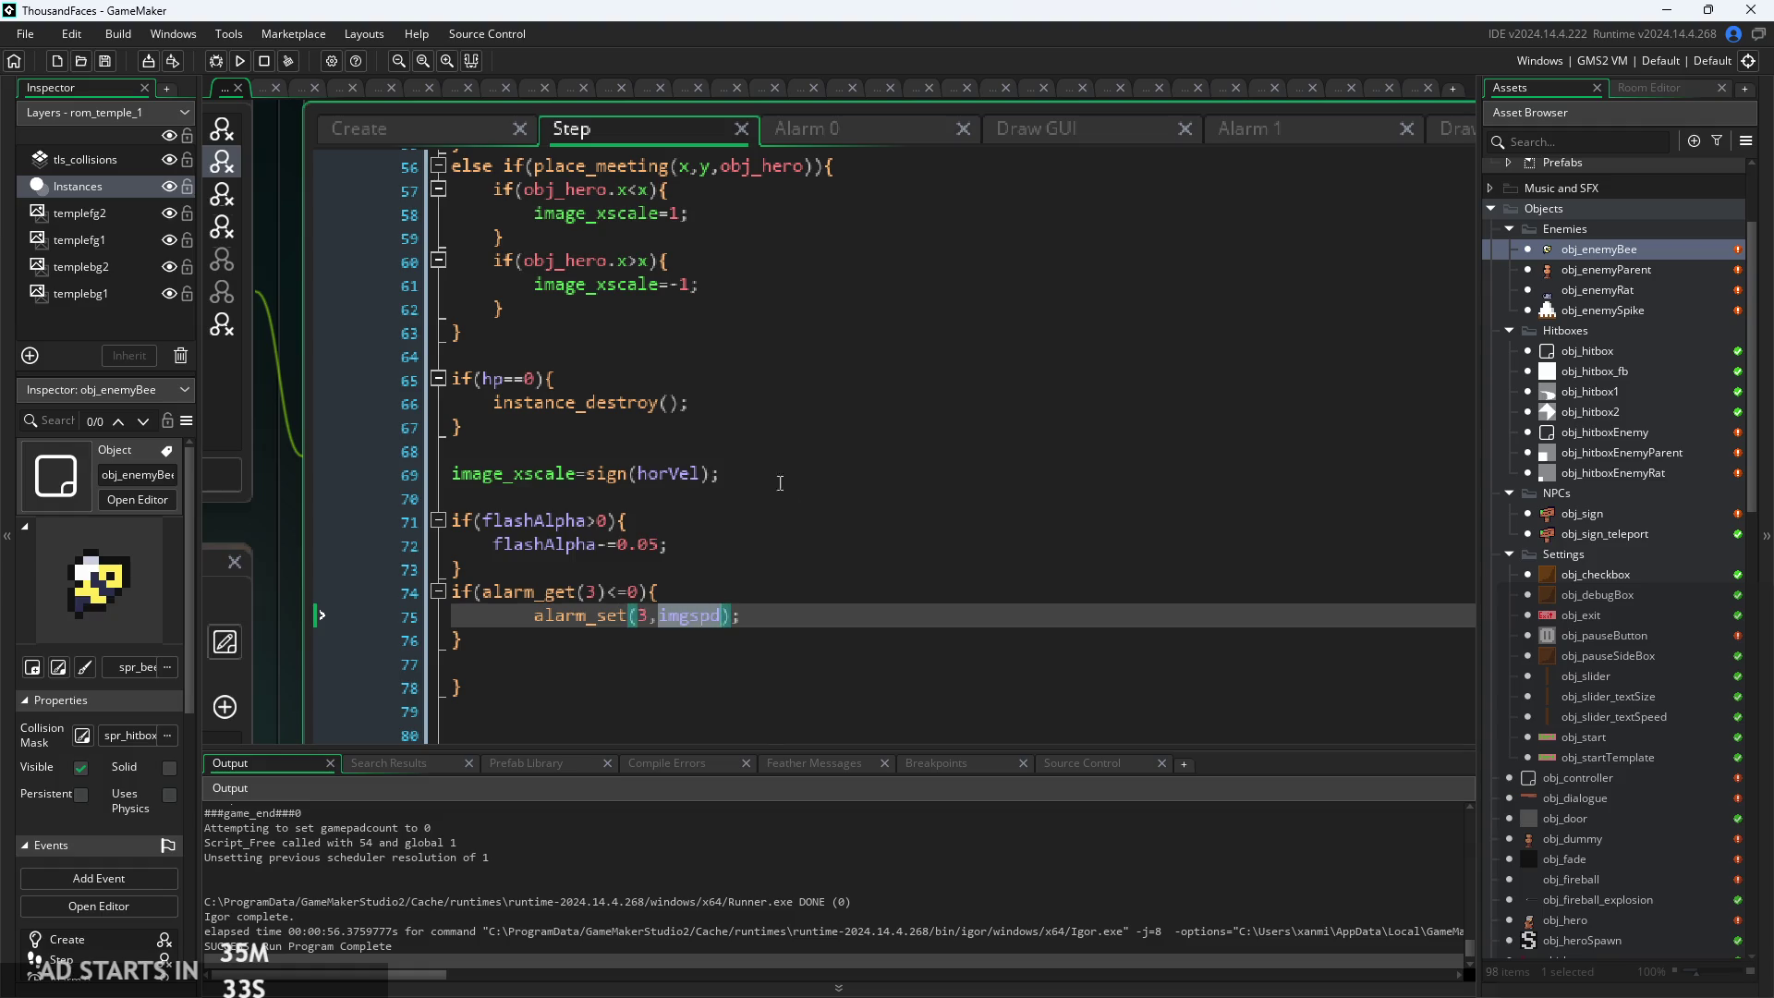
{"action": "scroll", "coordinate": [489, 646], "scroll_direction": "down", "scroll_amount": 2}
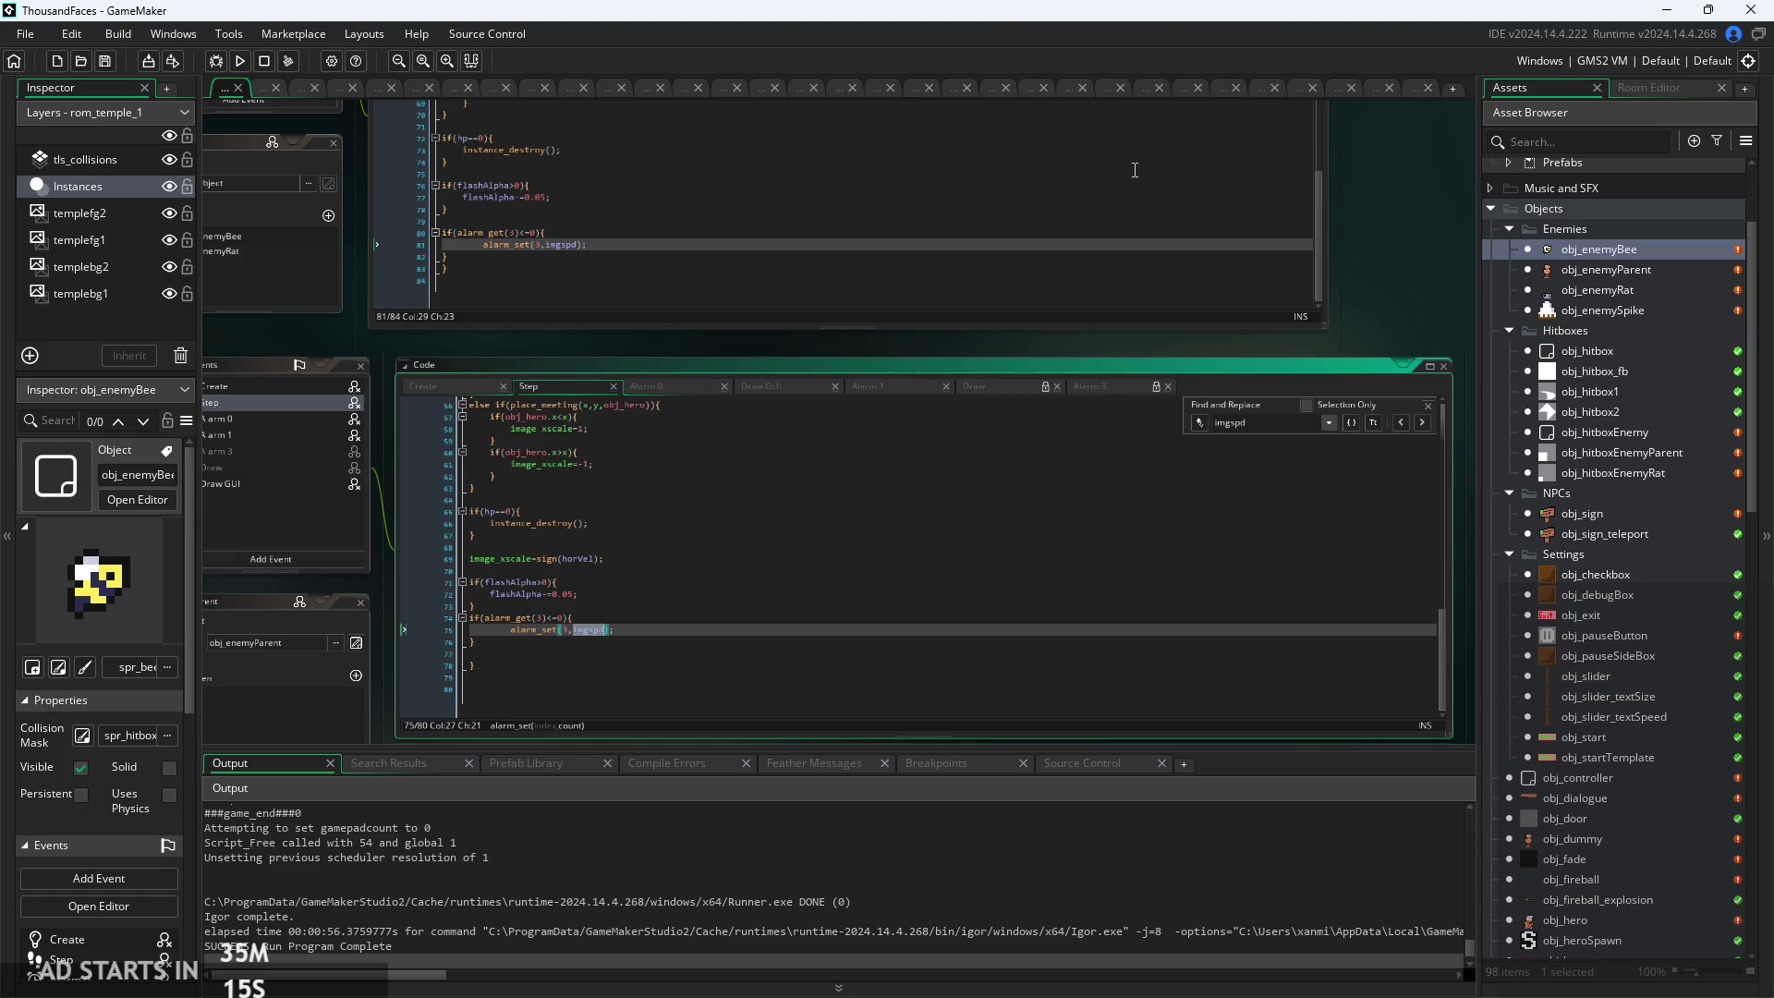
Inspect the Step code around the alarm_set block, image_xscale line and commented verVel line
{"action": "scroll", "coordinate": [668, 404], "scroll_direction": "down", "scroll_amount": 5}
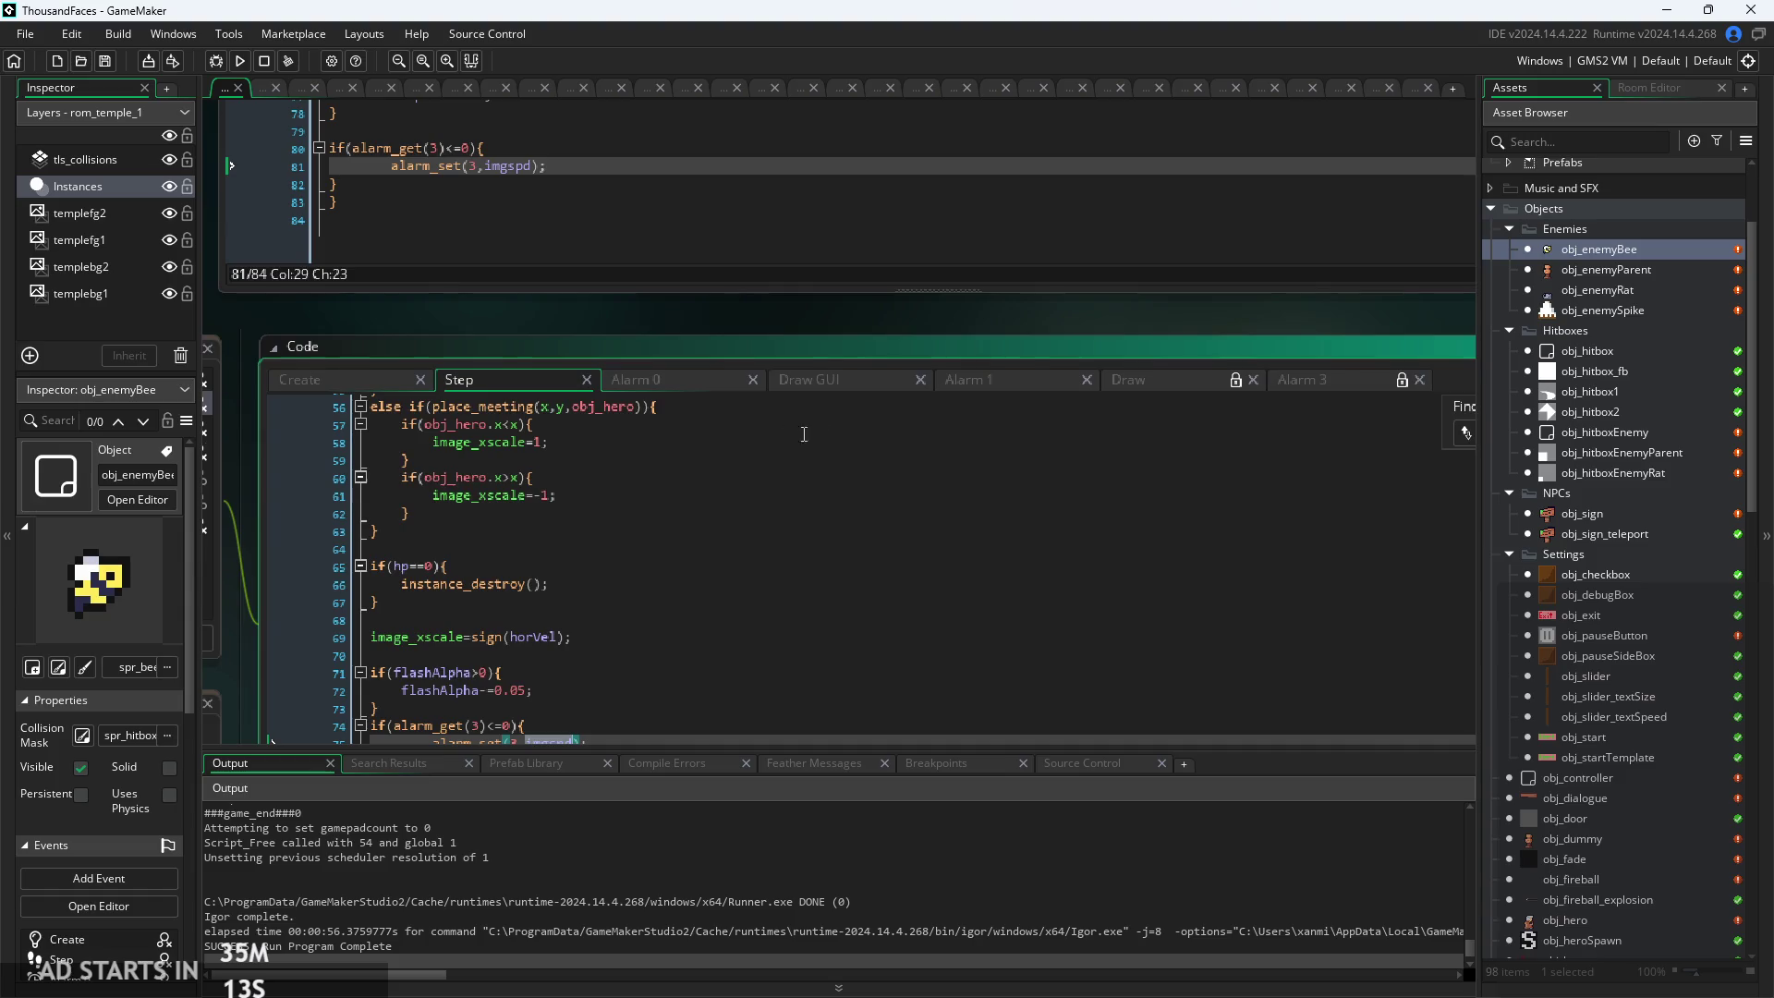
{"action": "scroll", "coordinate": [765, 516], "scroll_direction": "up", "scroll_amount": 2}
{"action": "left_click", "coordinate": [765, 516]}
{"action": "scroll", "coordinate": [765, 516], "scroll_direction": "up", "scroll_amount": 1}
{"action": "left_click", "coordinate": [831, 506]}
{"action": "scroll", "coordinate": [828, 506], "scroll_direction": "up", "scroll_amount": 6}
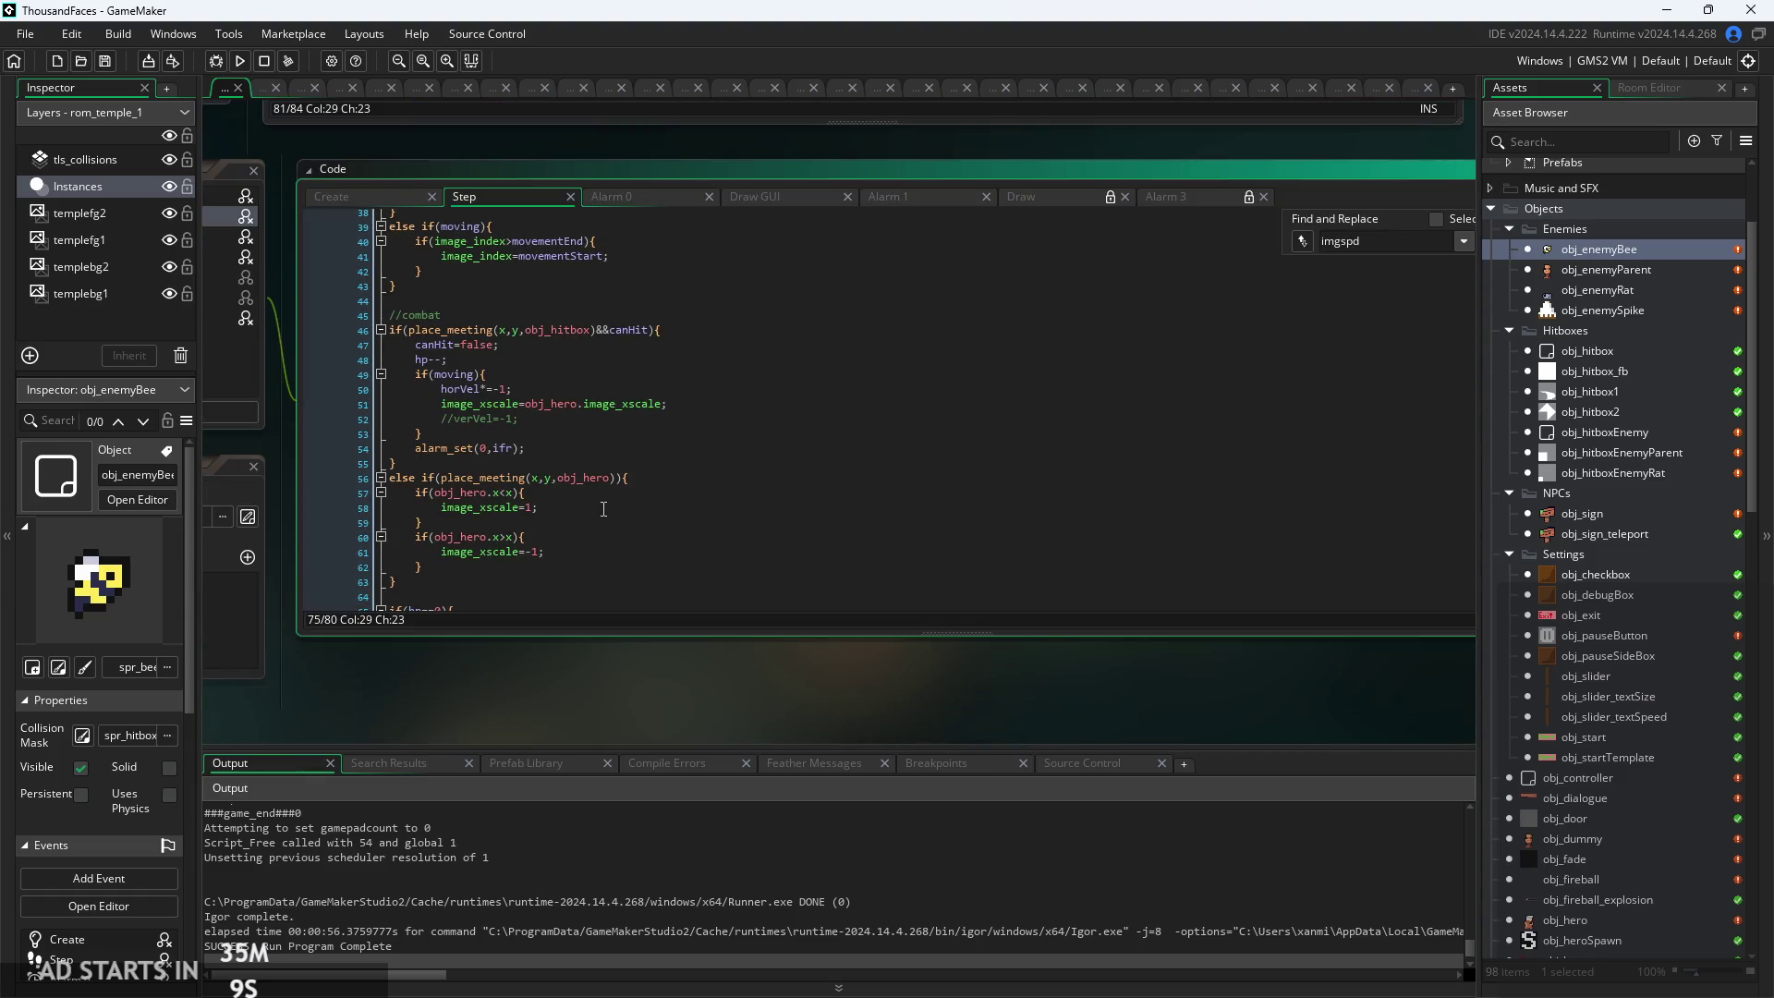
{"action": "left_click", "coordinate": [624, 501]}
{"action": "left_click", "coordinate": [740, 416]}
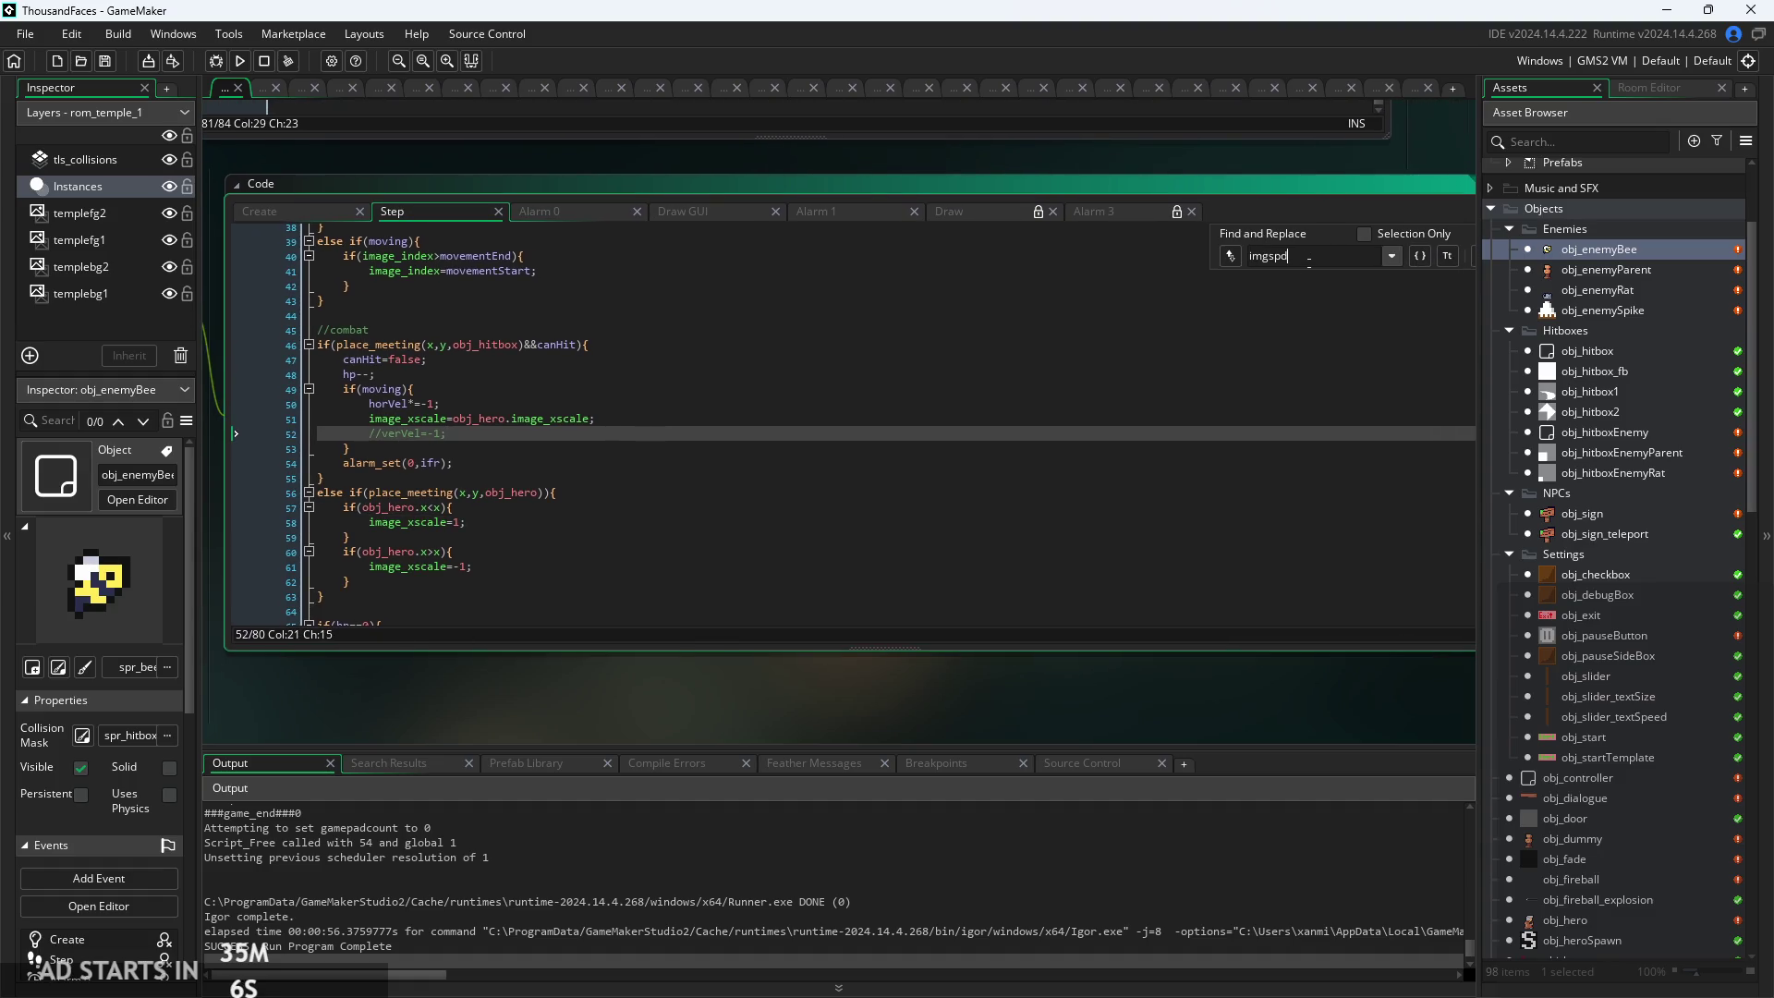
Search the Step code for 'img' and step through the matches
{"action": "key", "text": "BackSpace"}
{"action": "key", "text": "BackSpace"}
{"action": "key", "text": "BackSpace"}
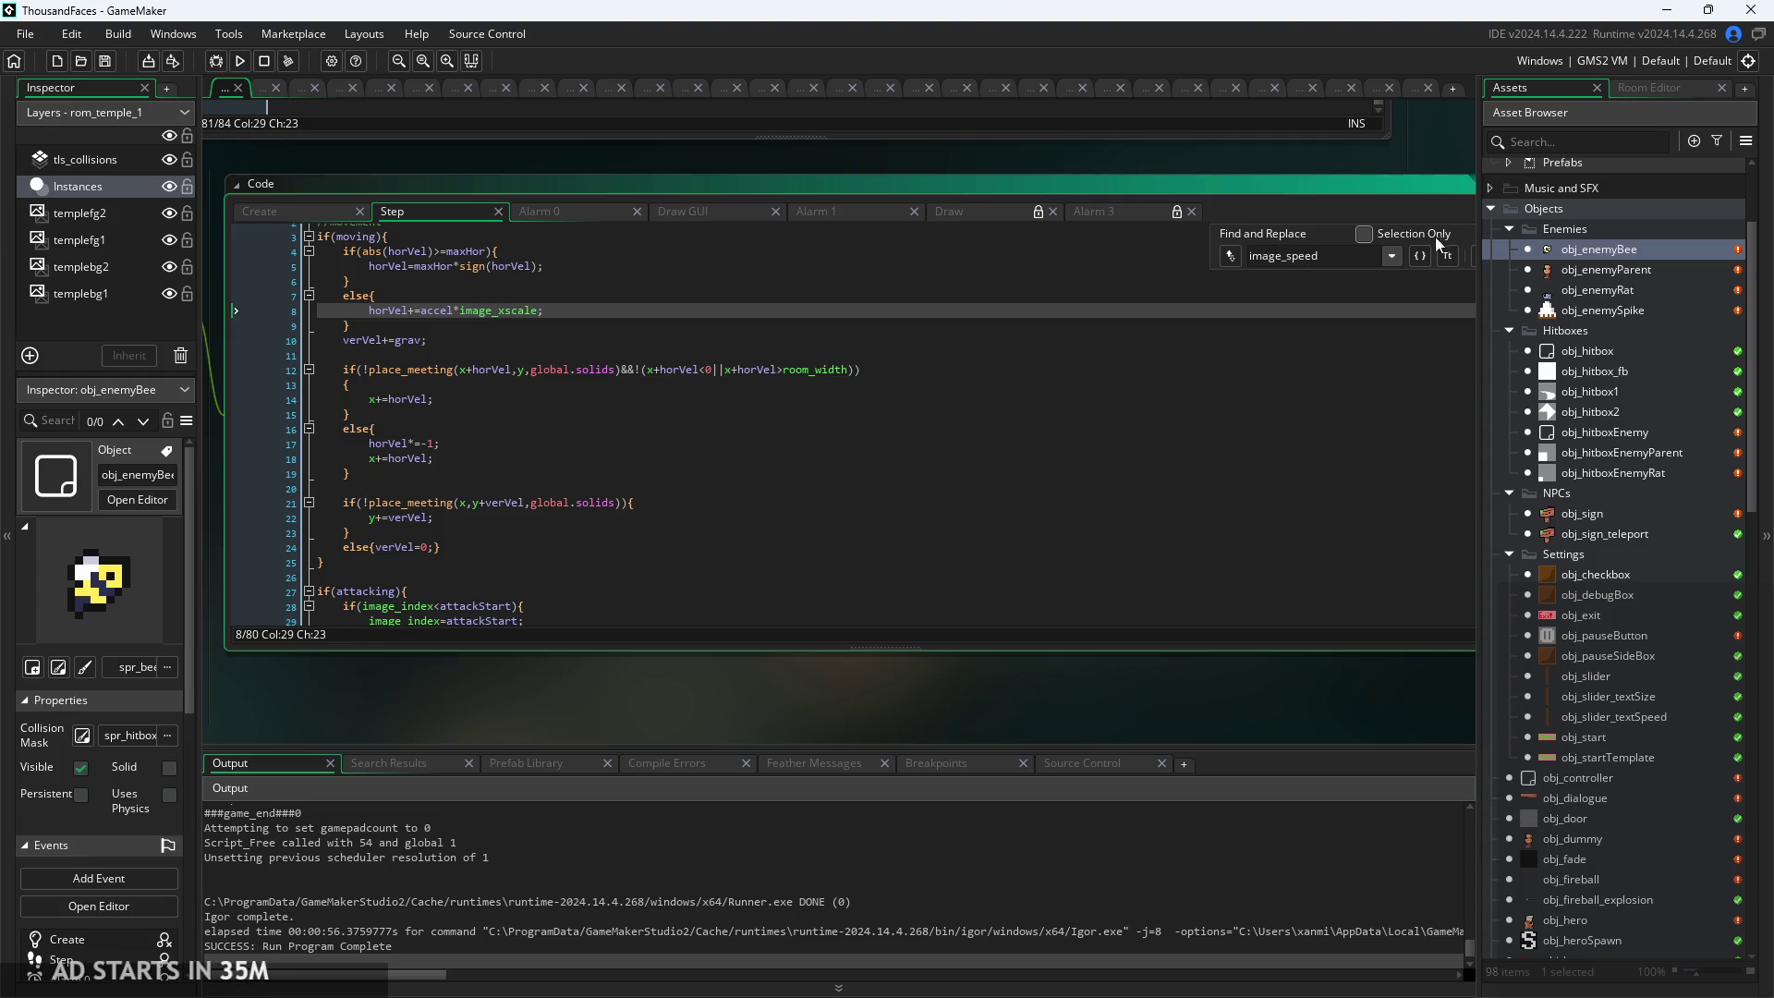
{"action": "scroll", "coordinate": [1377, 269], "scroll_direction": "down", "scroll_amount": 1}
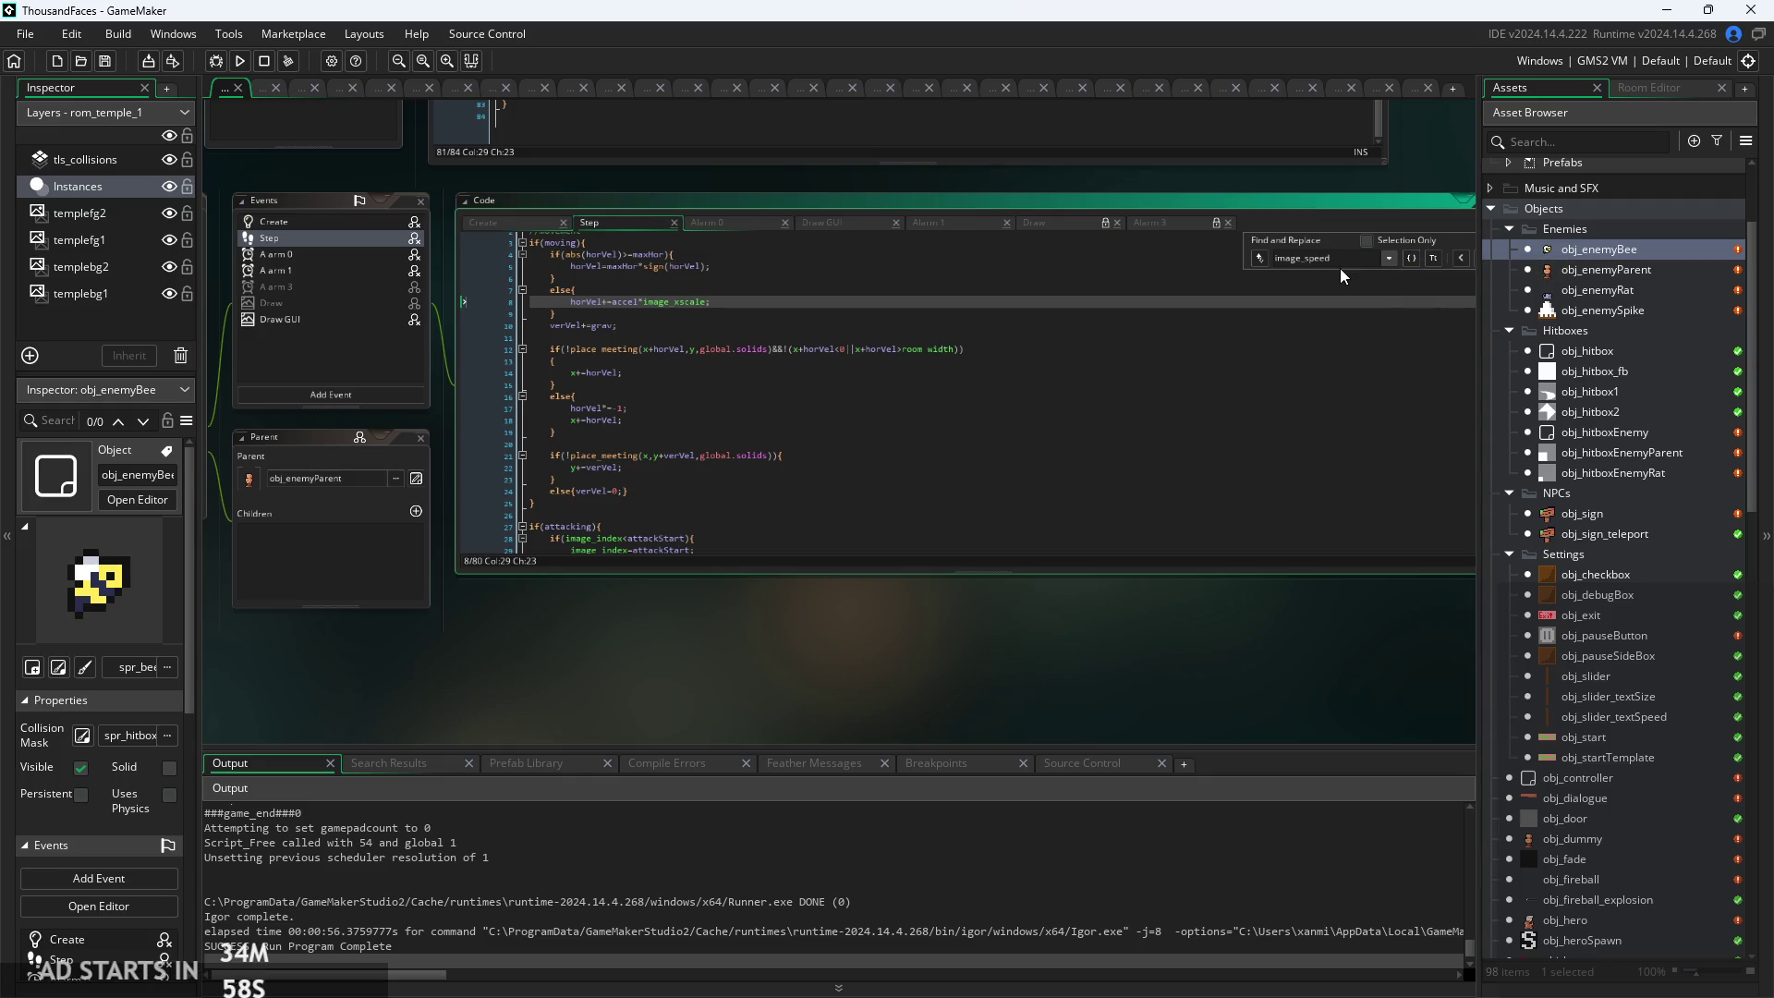
{"action": "scroll", "coordinate": [1339, 268], "scroll_direction": "up", "scroll_amount": 3}
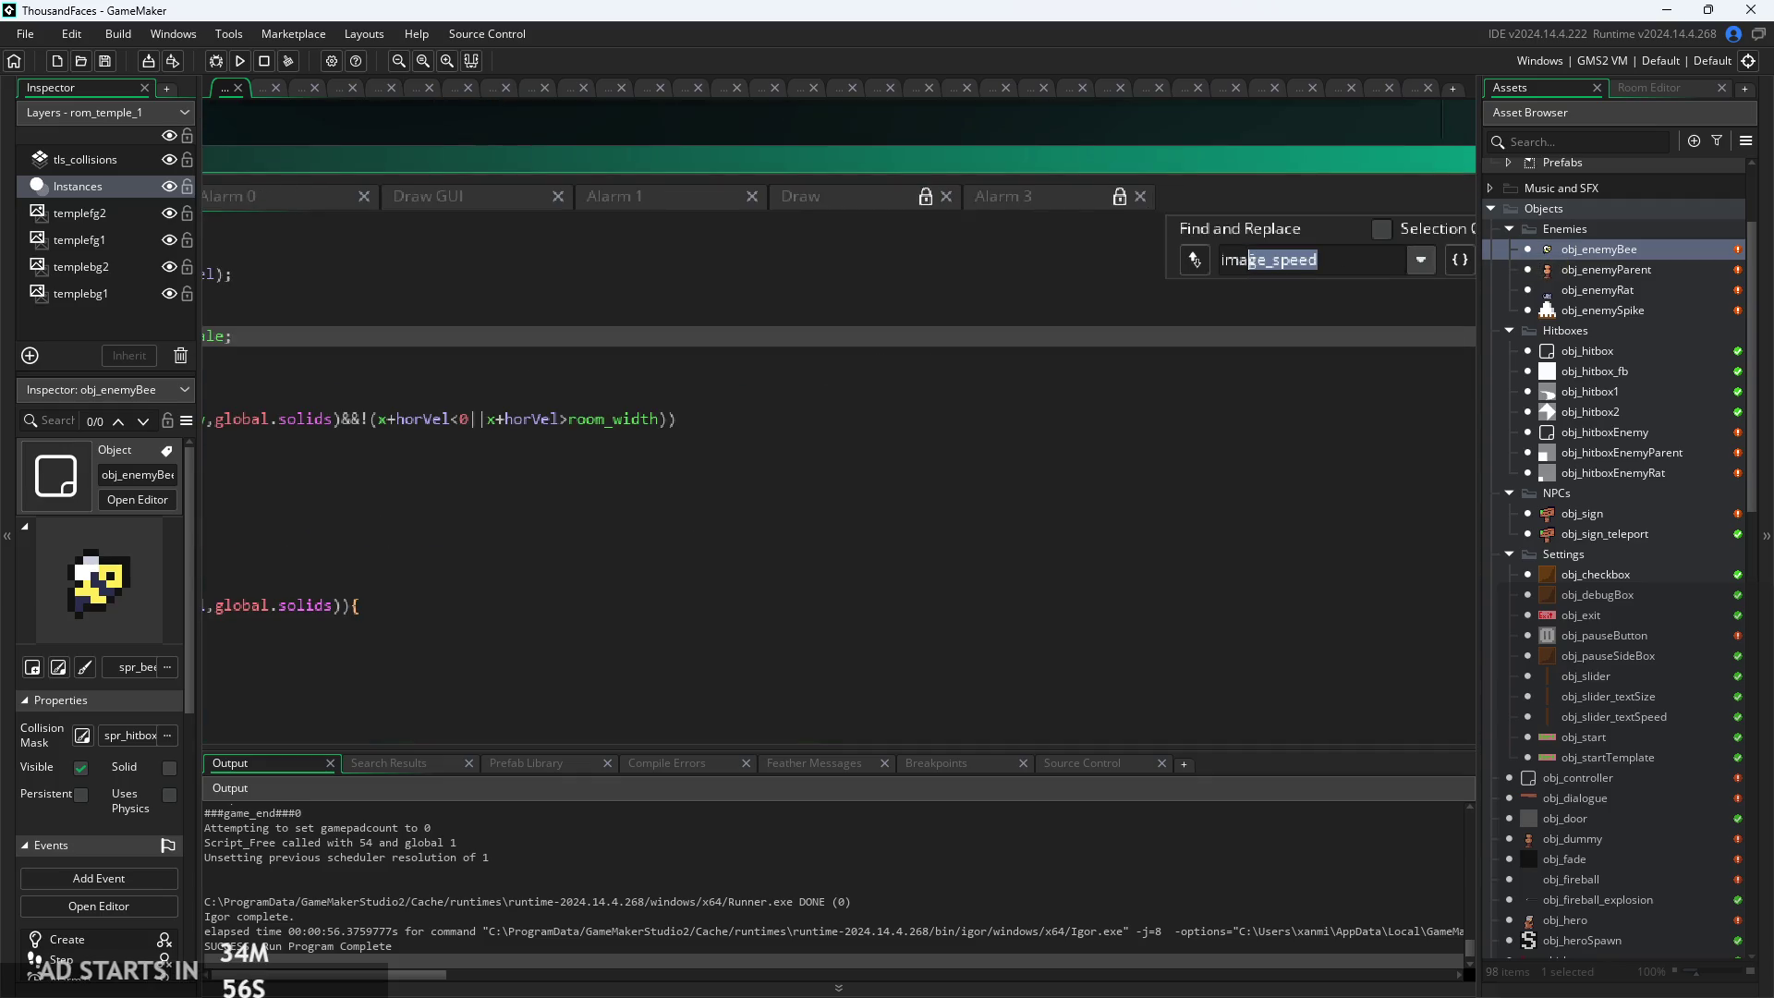
{"action": "key", "text": "BackSpace"}
{"action": "key", "text": "BackSpace"}
{"action": "scroll", "coordinate": [959, 339], "scroll_direction": "down", "scroll_amount": 2}
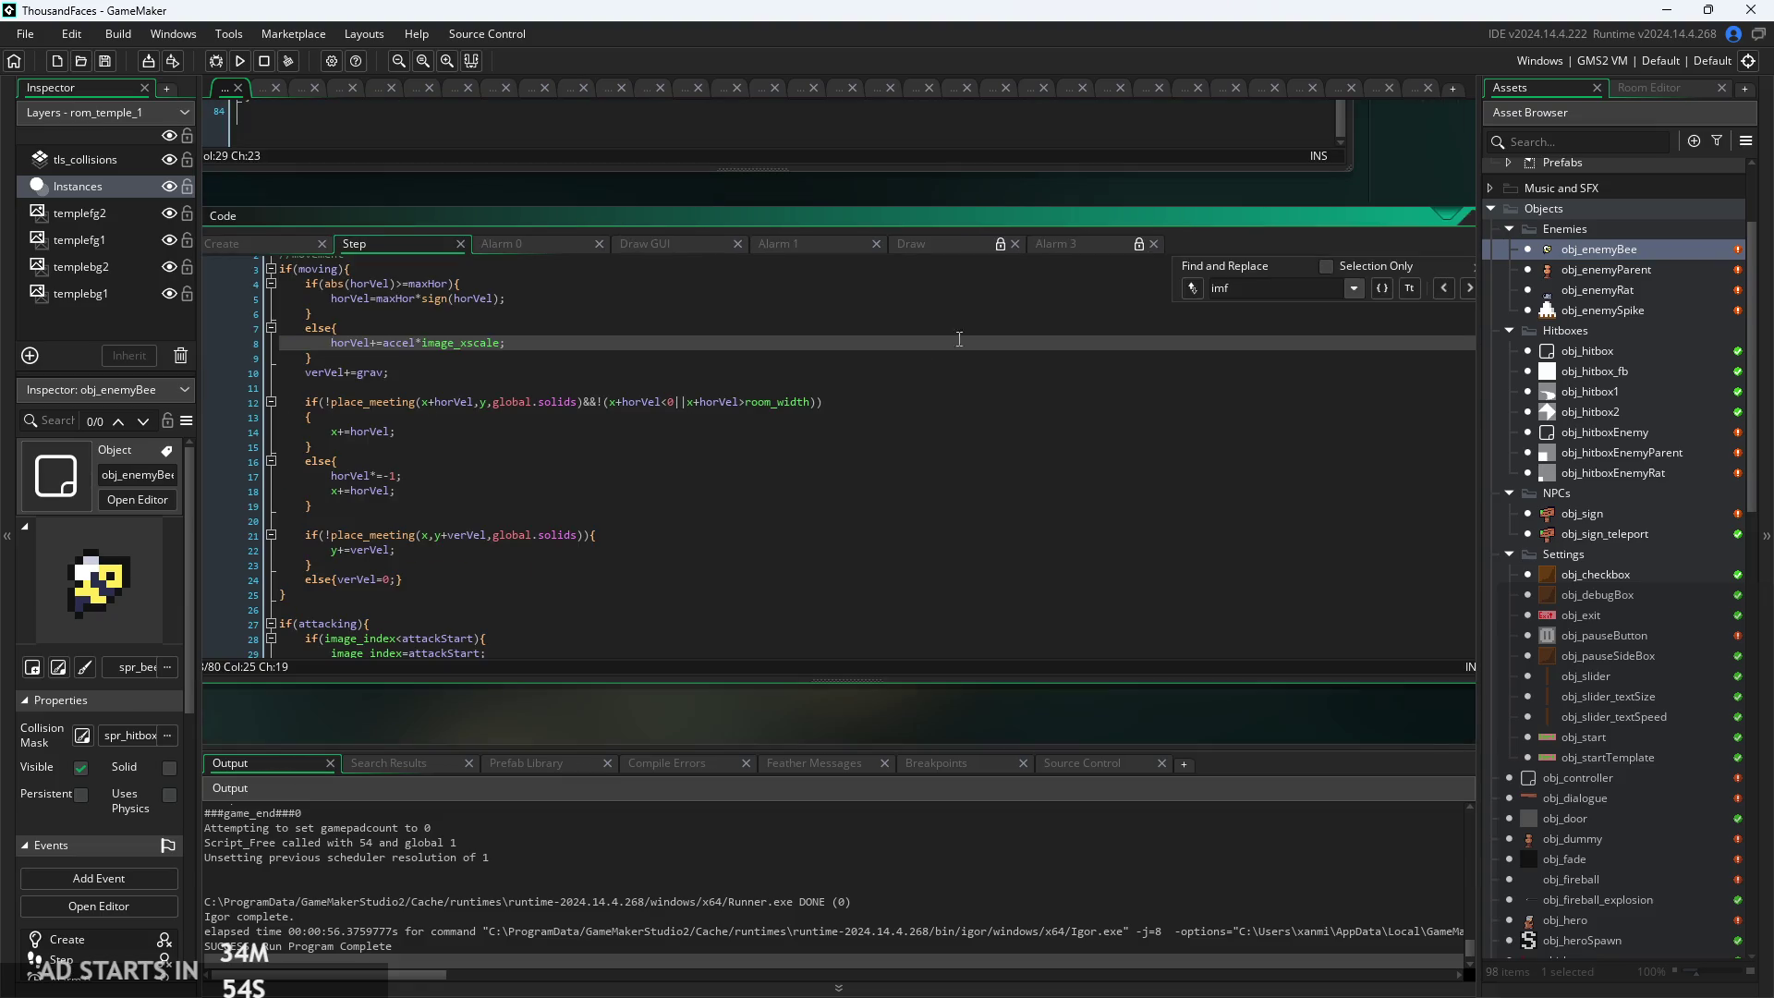
{"action": "type", "text": "g"}
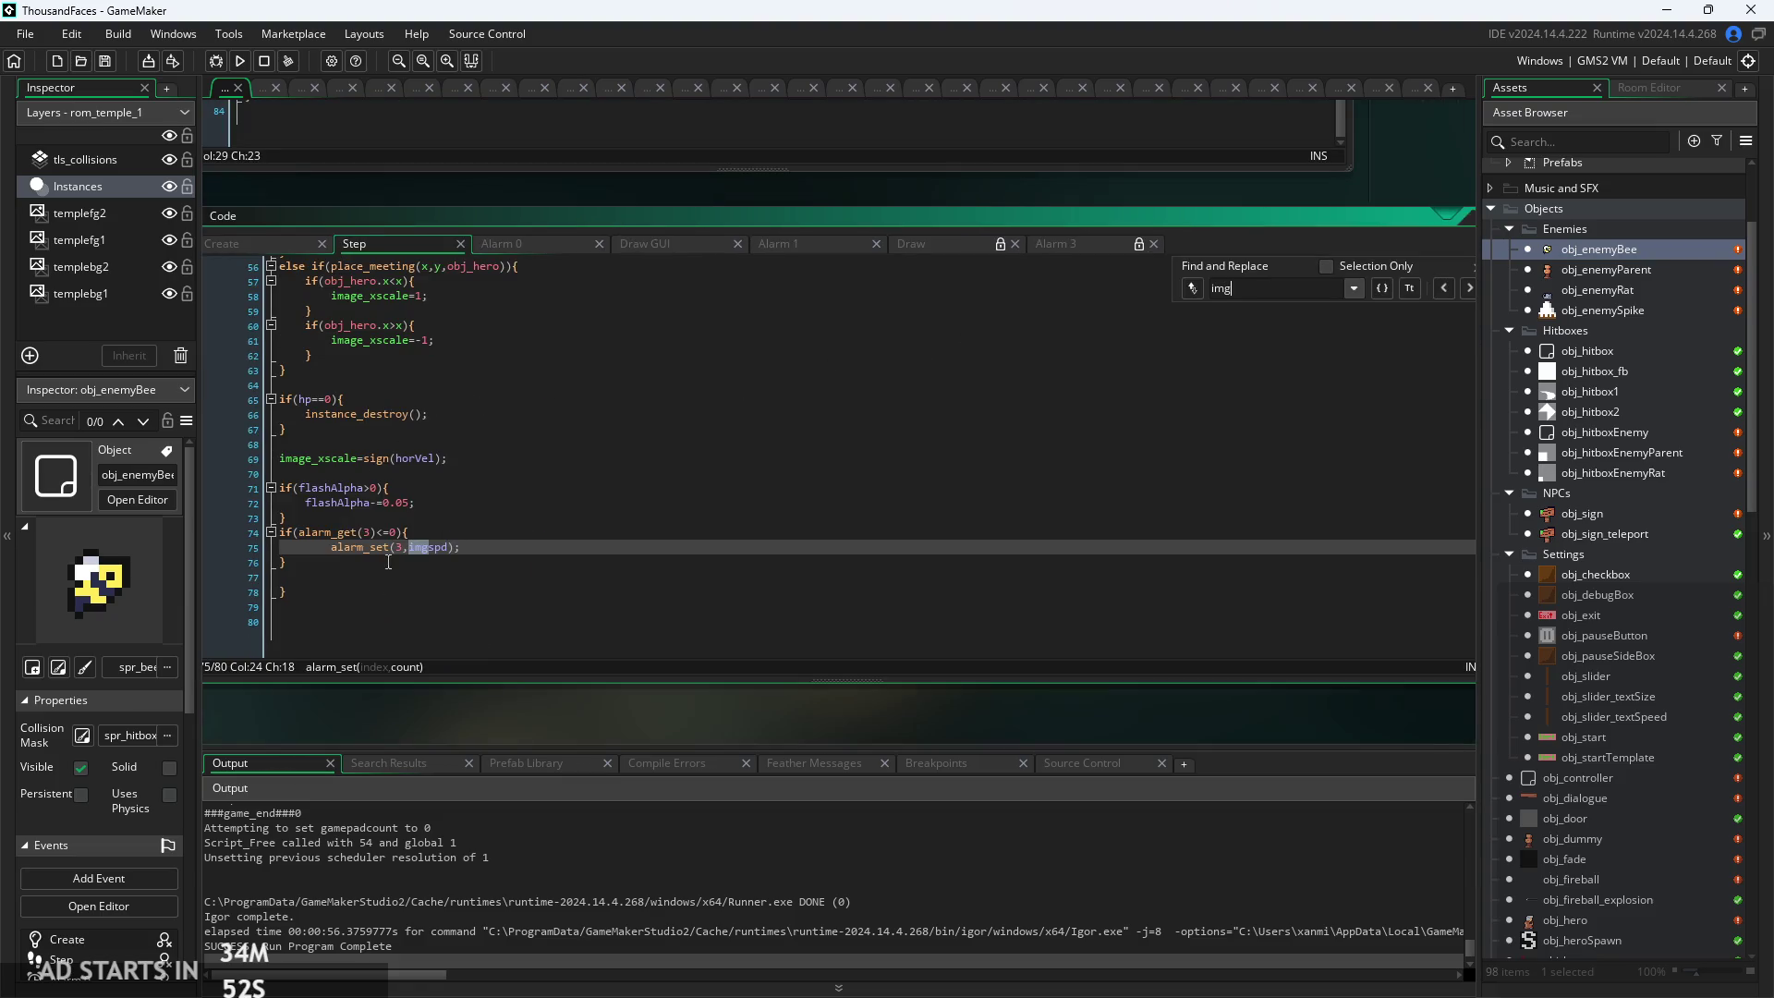
{"action": "scroll", "coordinate": [1046, 402], "scroll_direction": "down", "scroll_amount": 2}
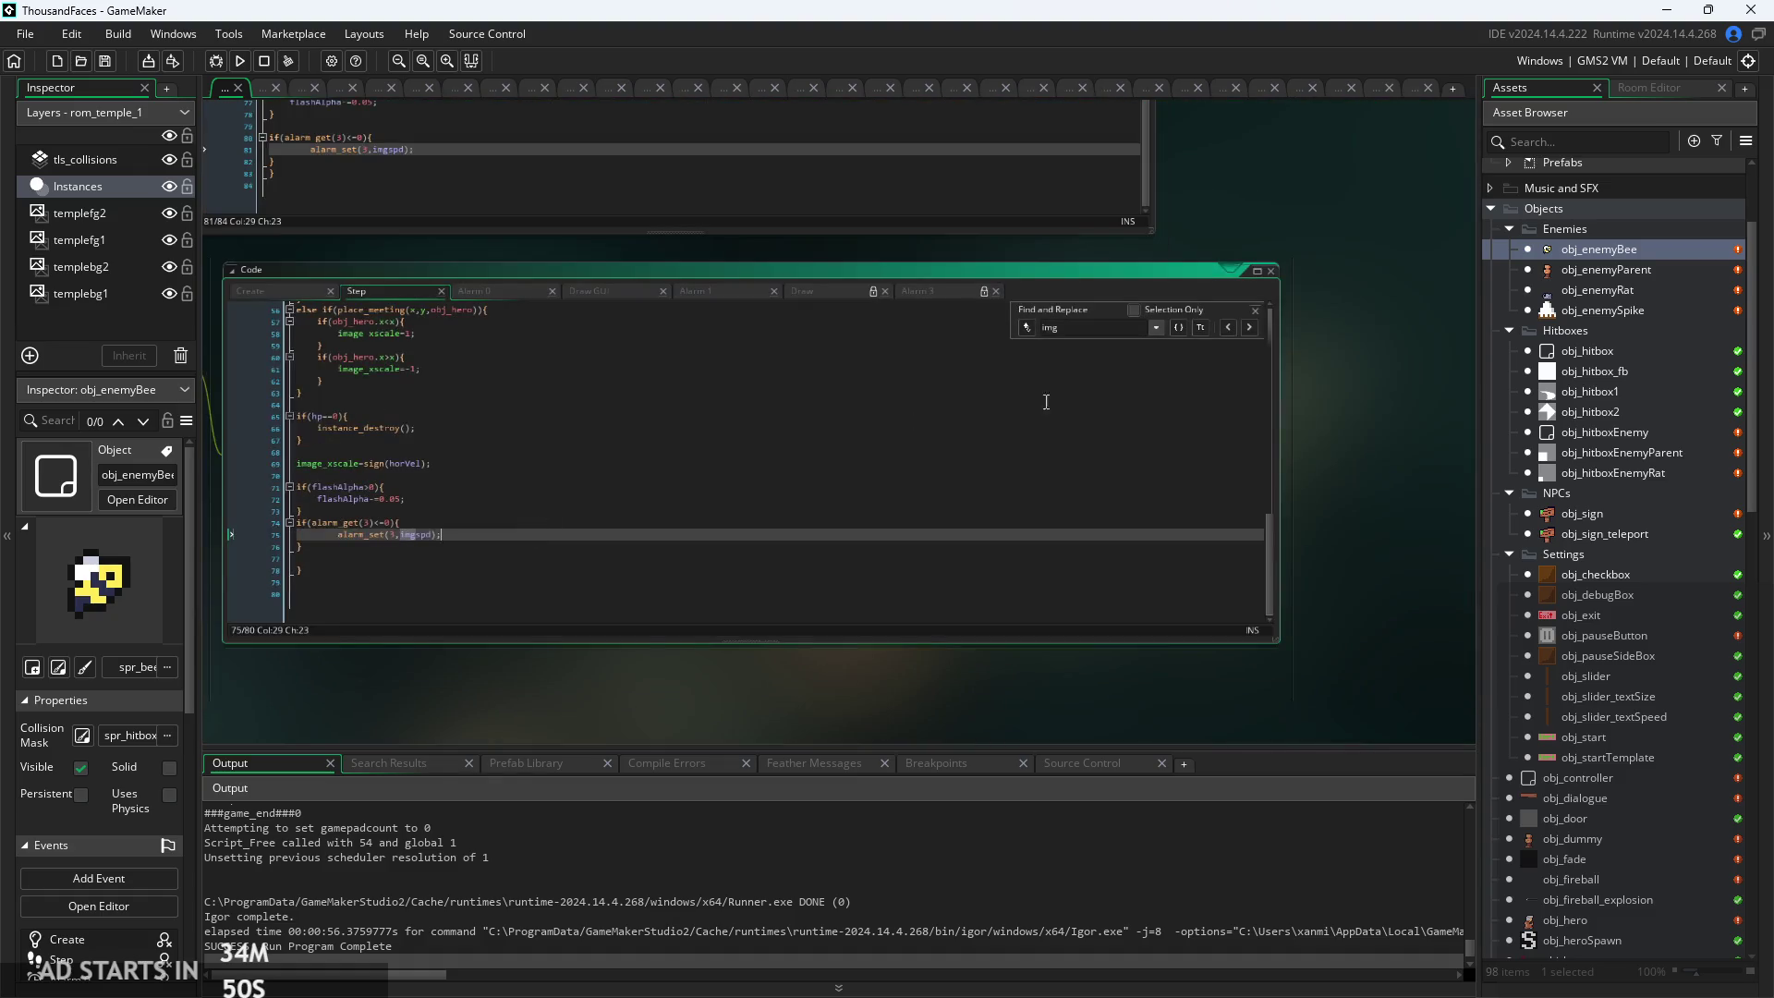
{"action": "left_click", "coordinate": [1247, 328]}
{"action": "scroll", "coordinate": [501, 481], "scroll_direction": "up", "scroll_amount": 2}
{"action": "left_click", "coordinate": [486, 566]}
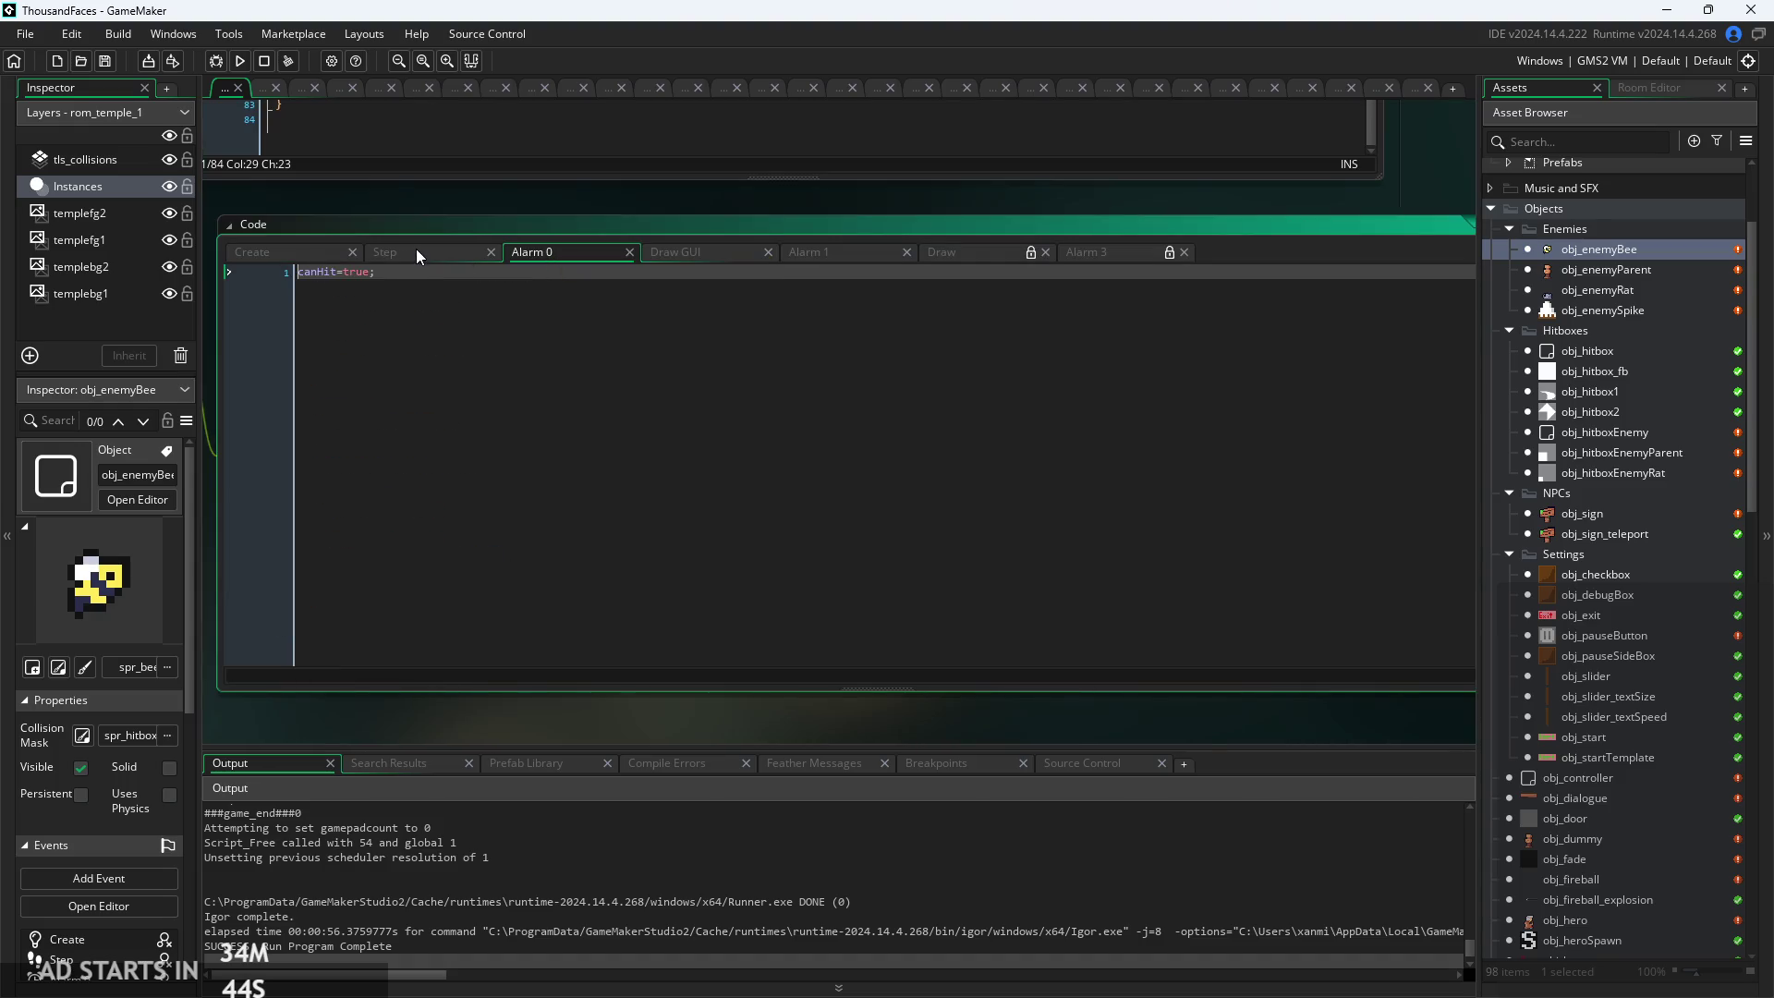
Compare the Create, Alarm 0 and Draw GUI code, ending on the Alarm 1 attack code
{"action": "left_click", "coordinate": [266, 258]}
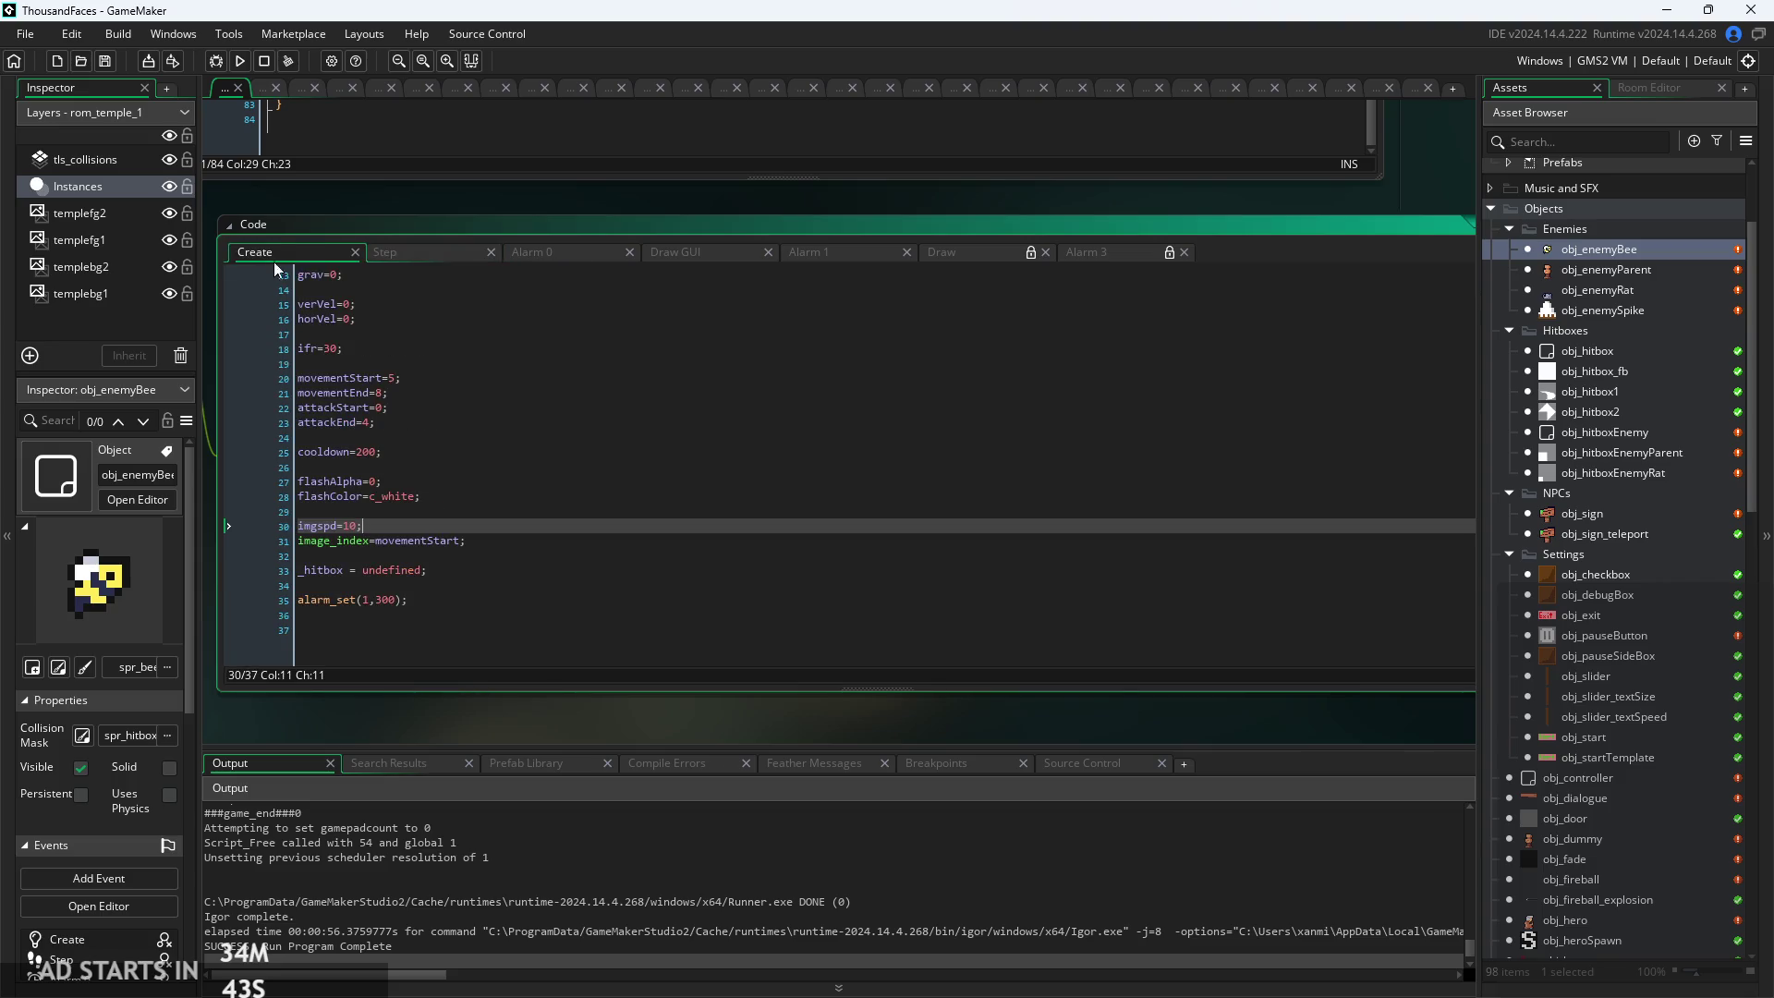
{"action": "left_click", "coordinate": [440, 541]}
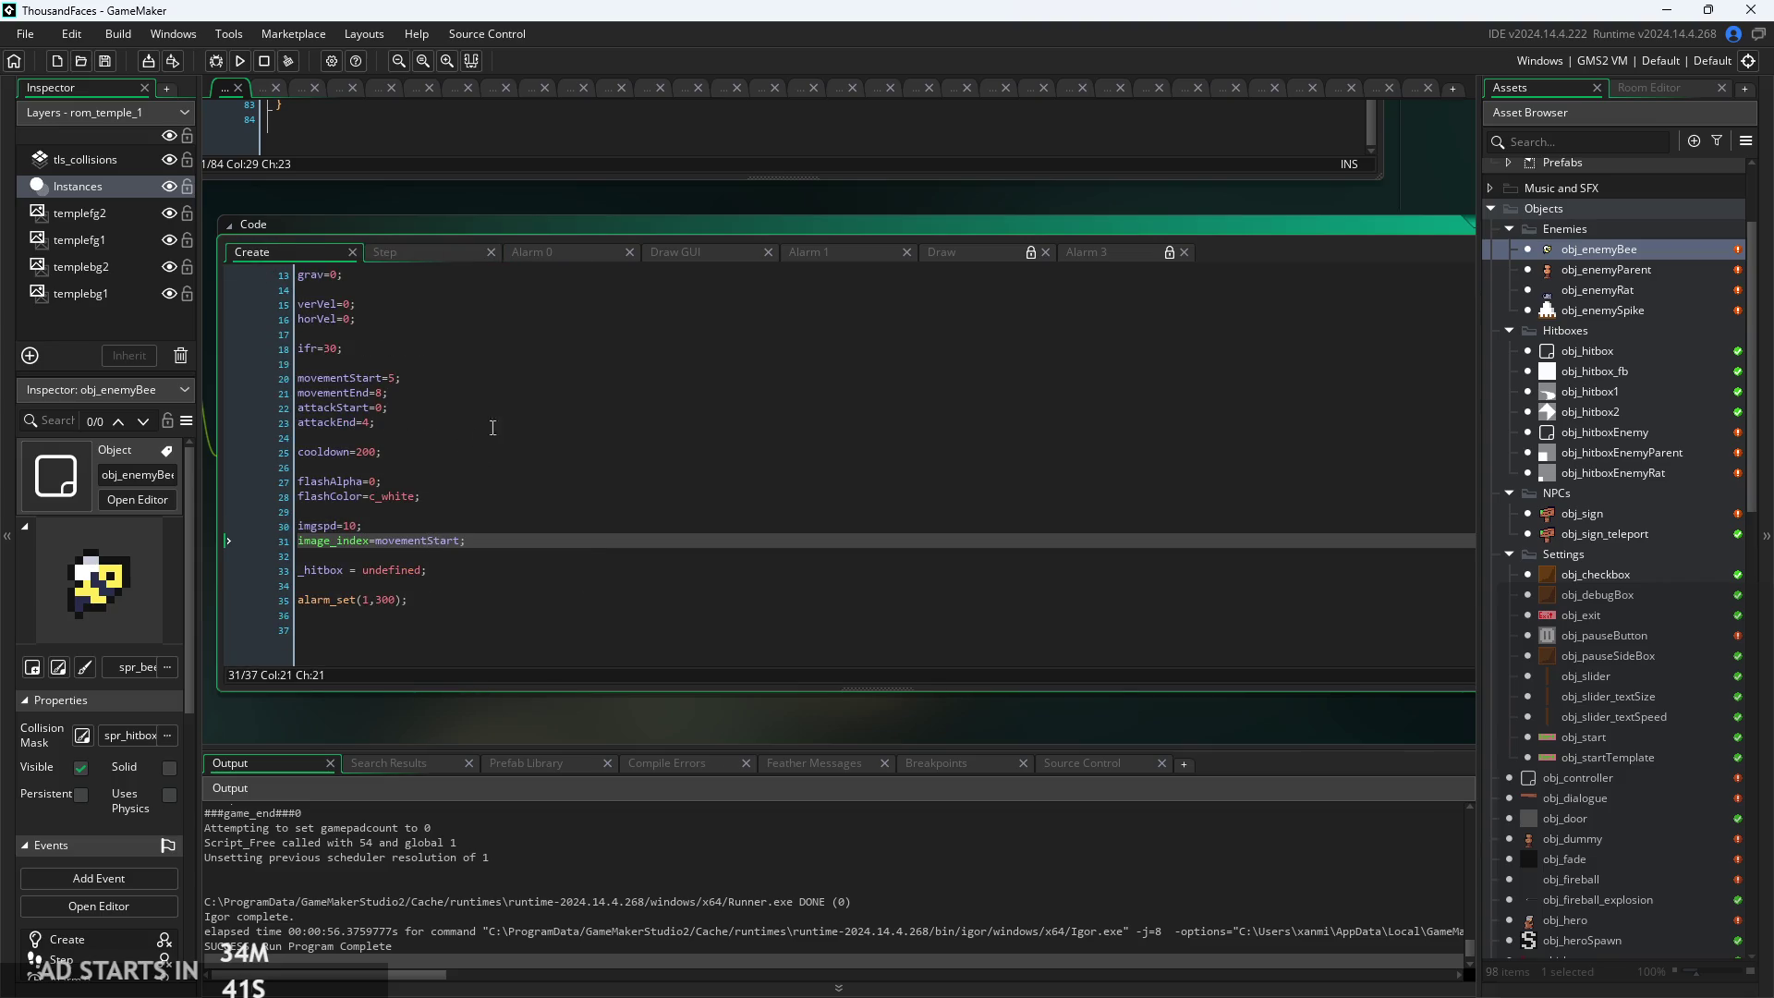
{"action": "left_click", "coordinate": [541, 251]}
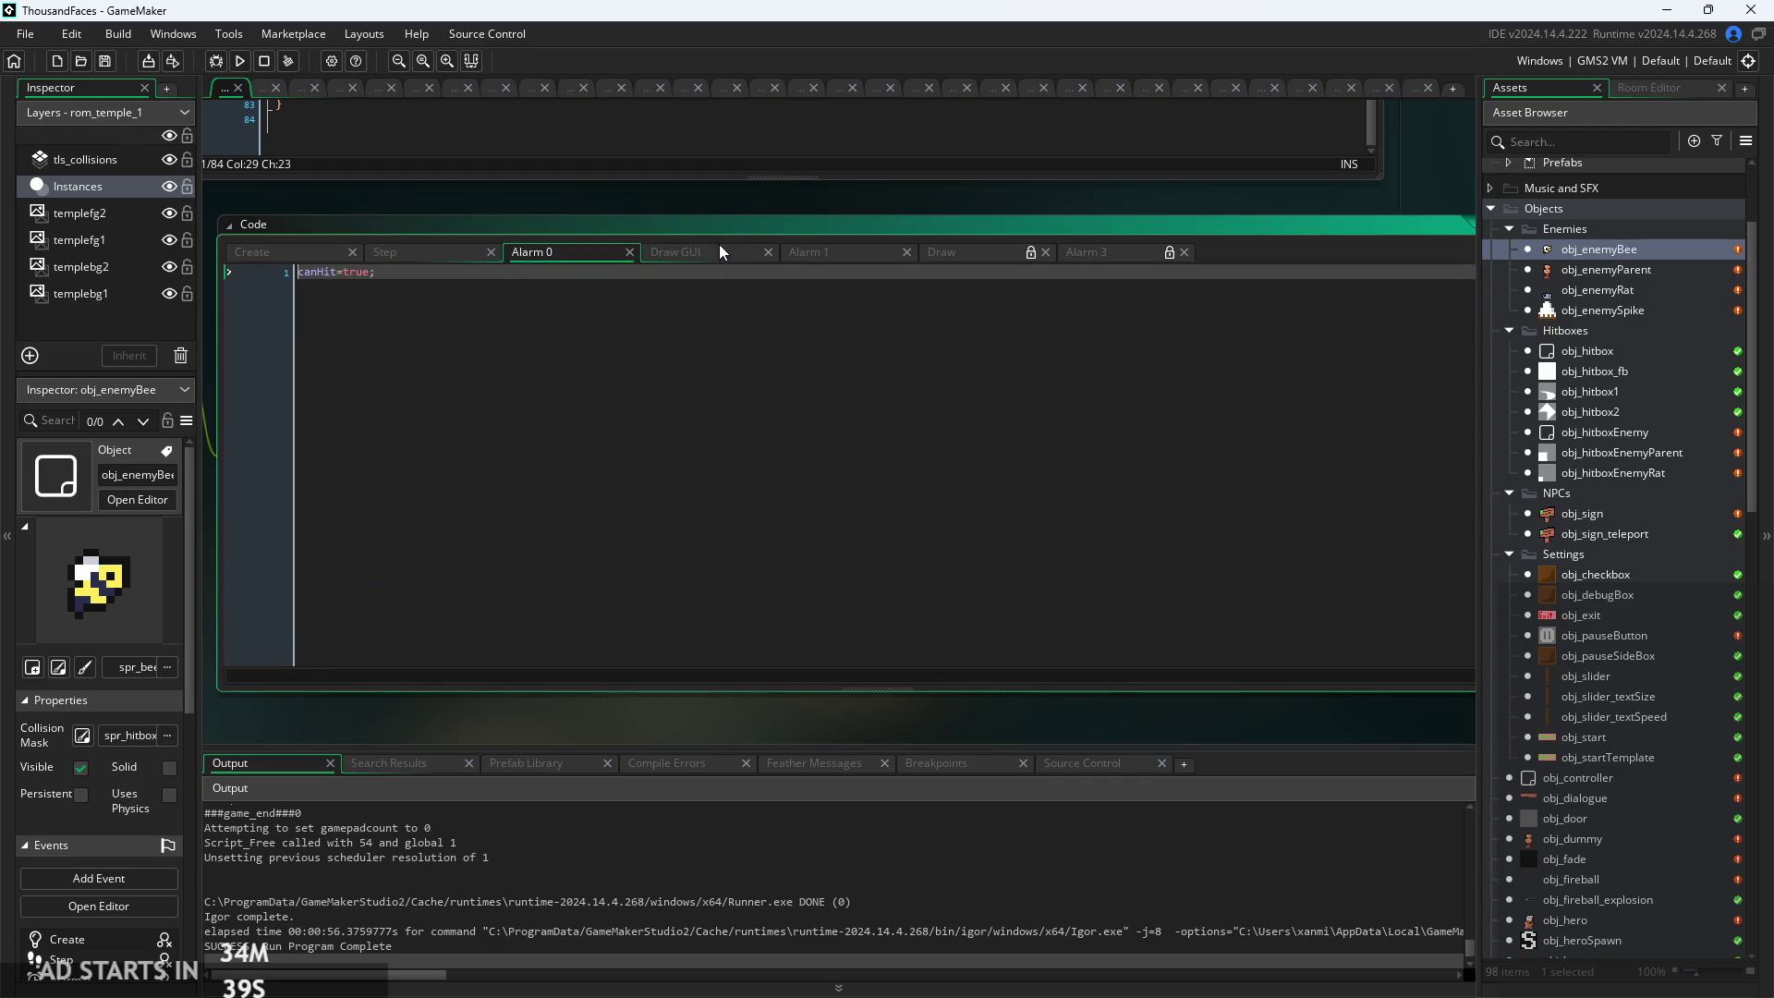
{"action": "left_click", "coordinate": [691, 253]}
{"action": "left_click", "coordinate": [829, 257]}
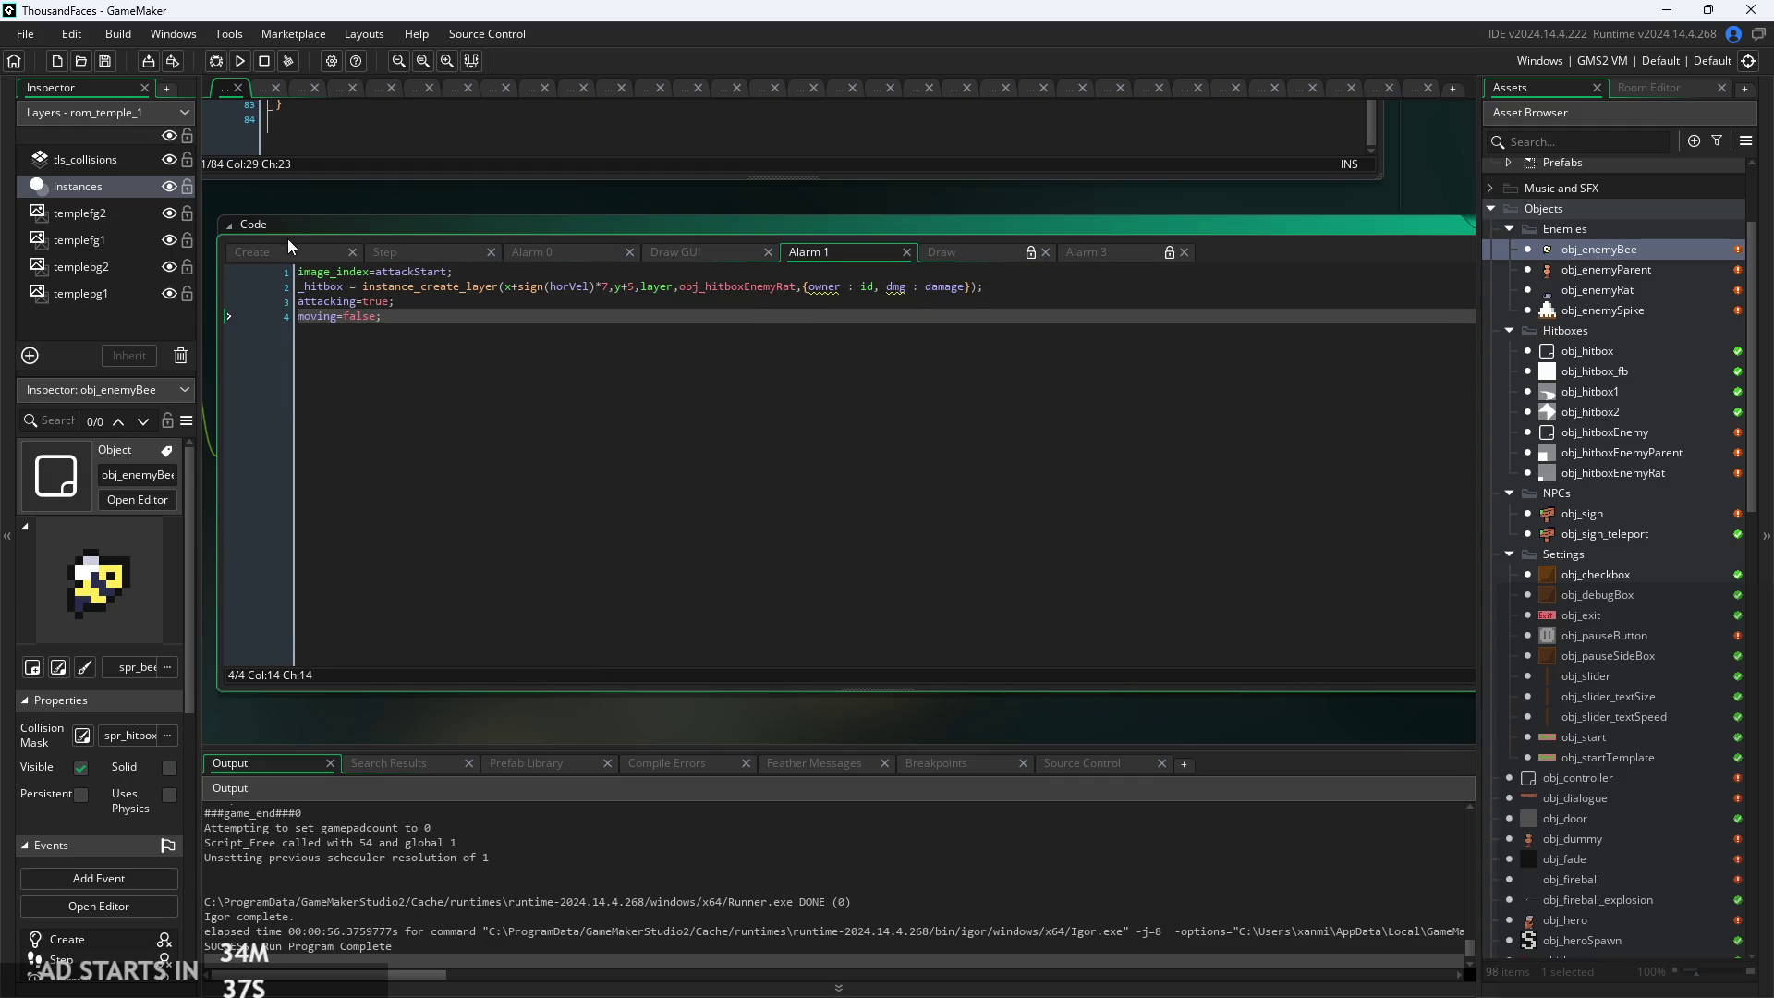